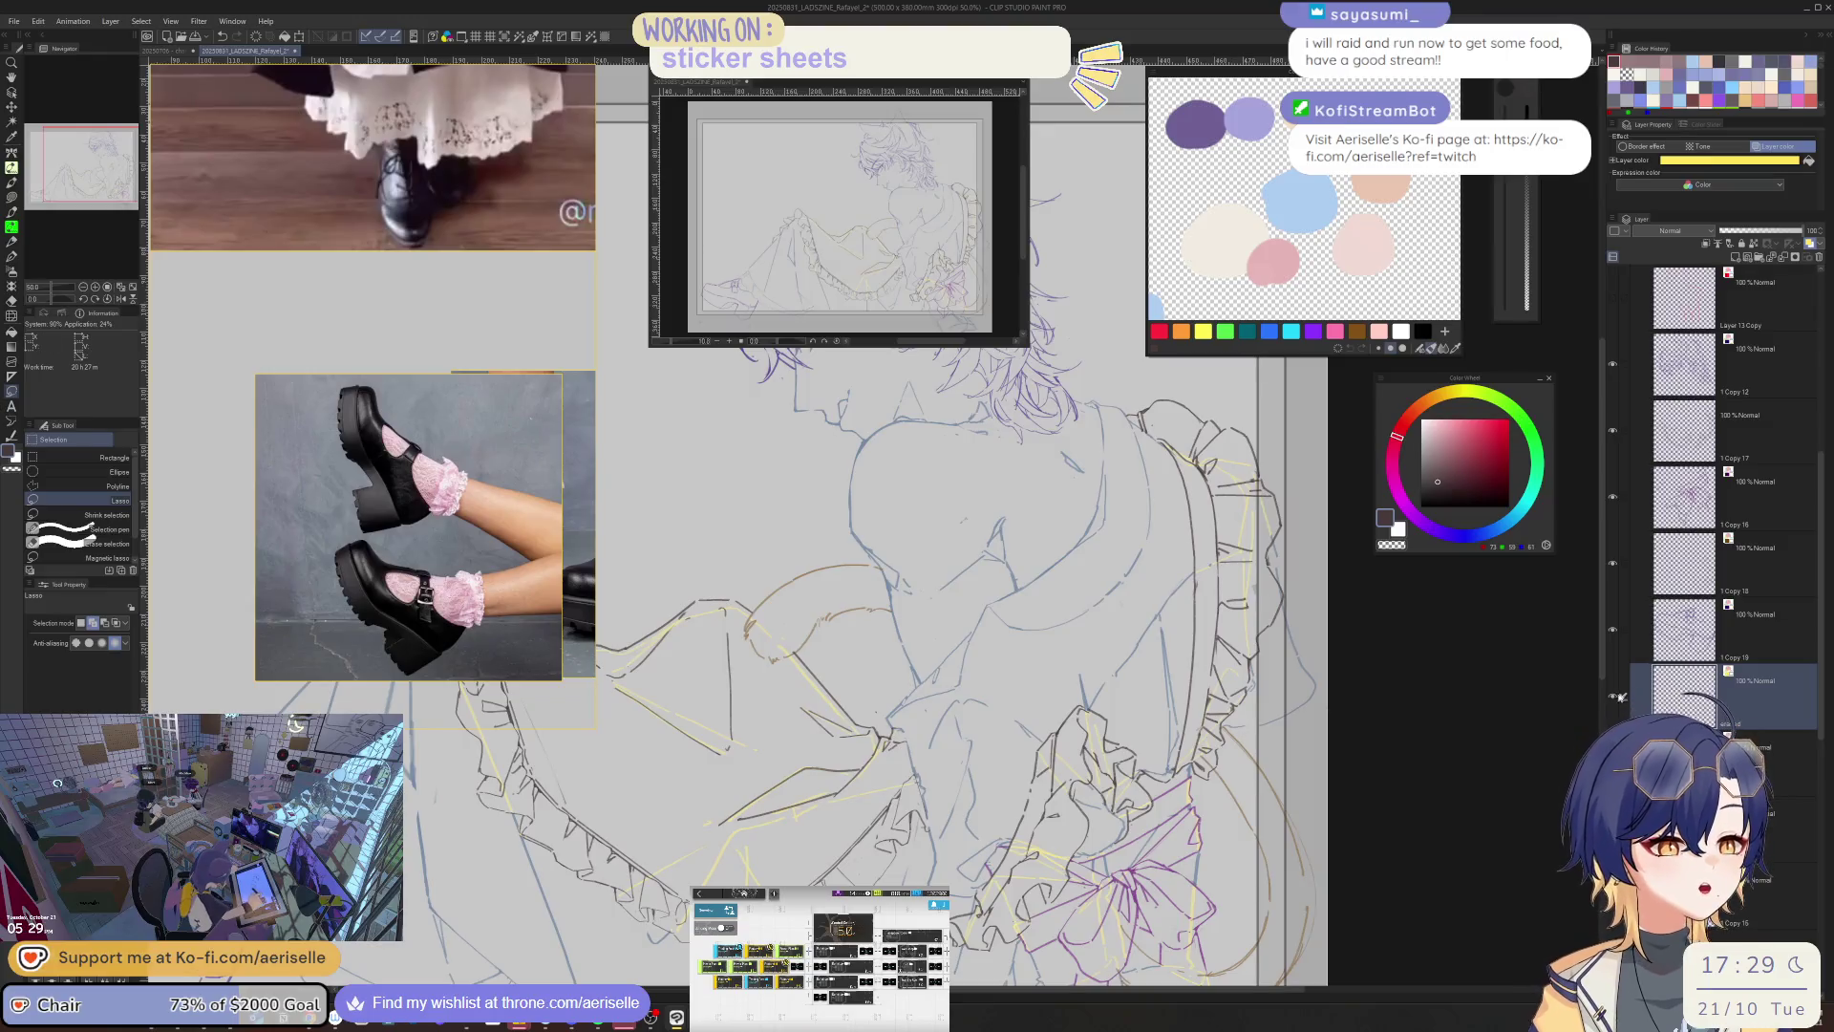
# - Turn off the layer colour on the 1 Copy 18 sketch layer
pyautogui.click(1612, 563)
pyautogui.click(1612, 566)
pyautogui.scroll(5, 1108, 675)
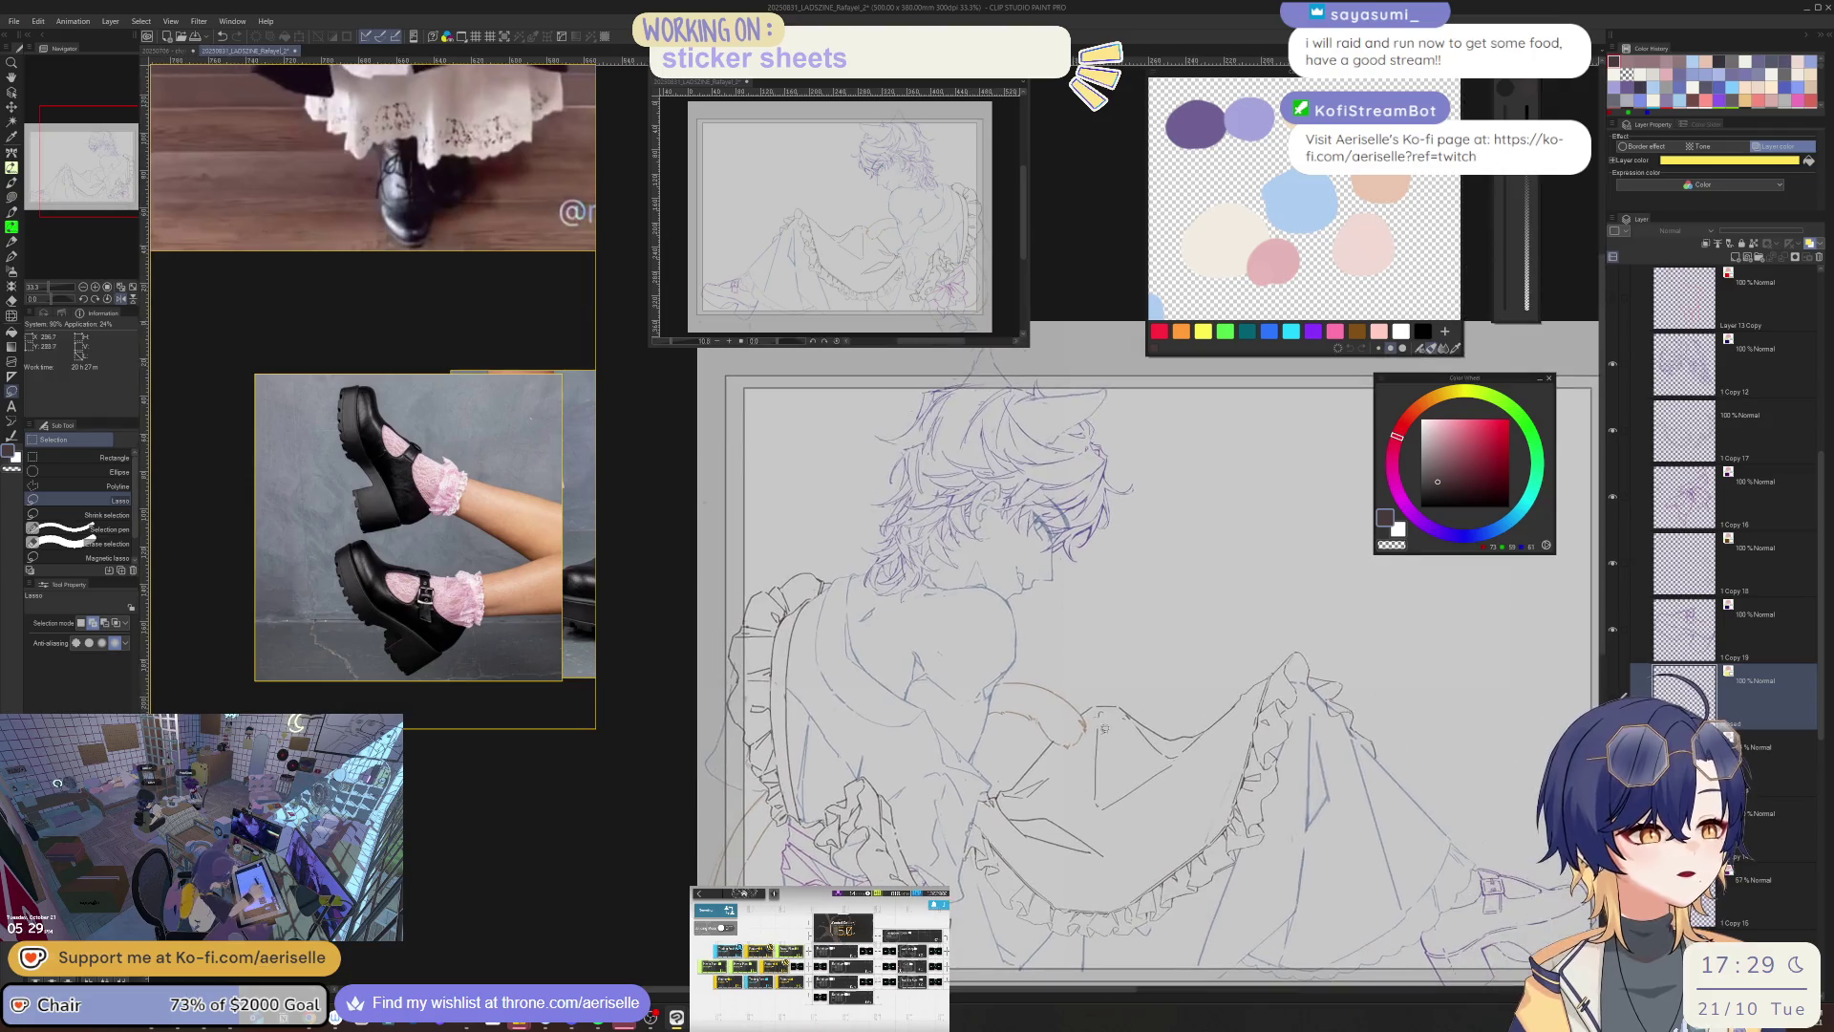
pyautogui.scroll(-4, 1108, 675)
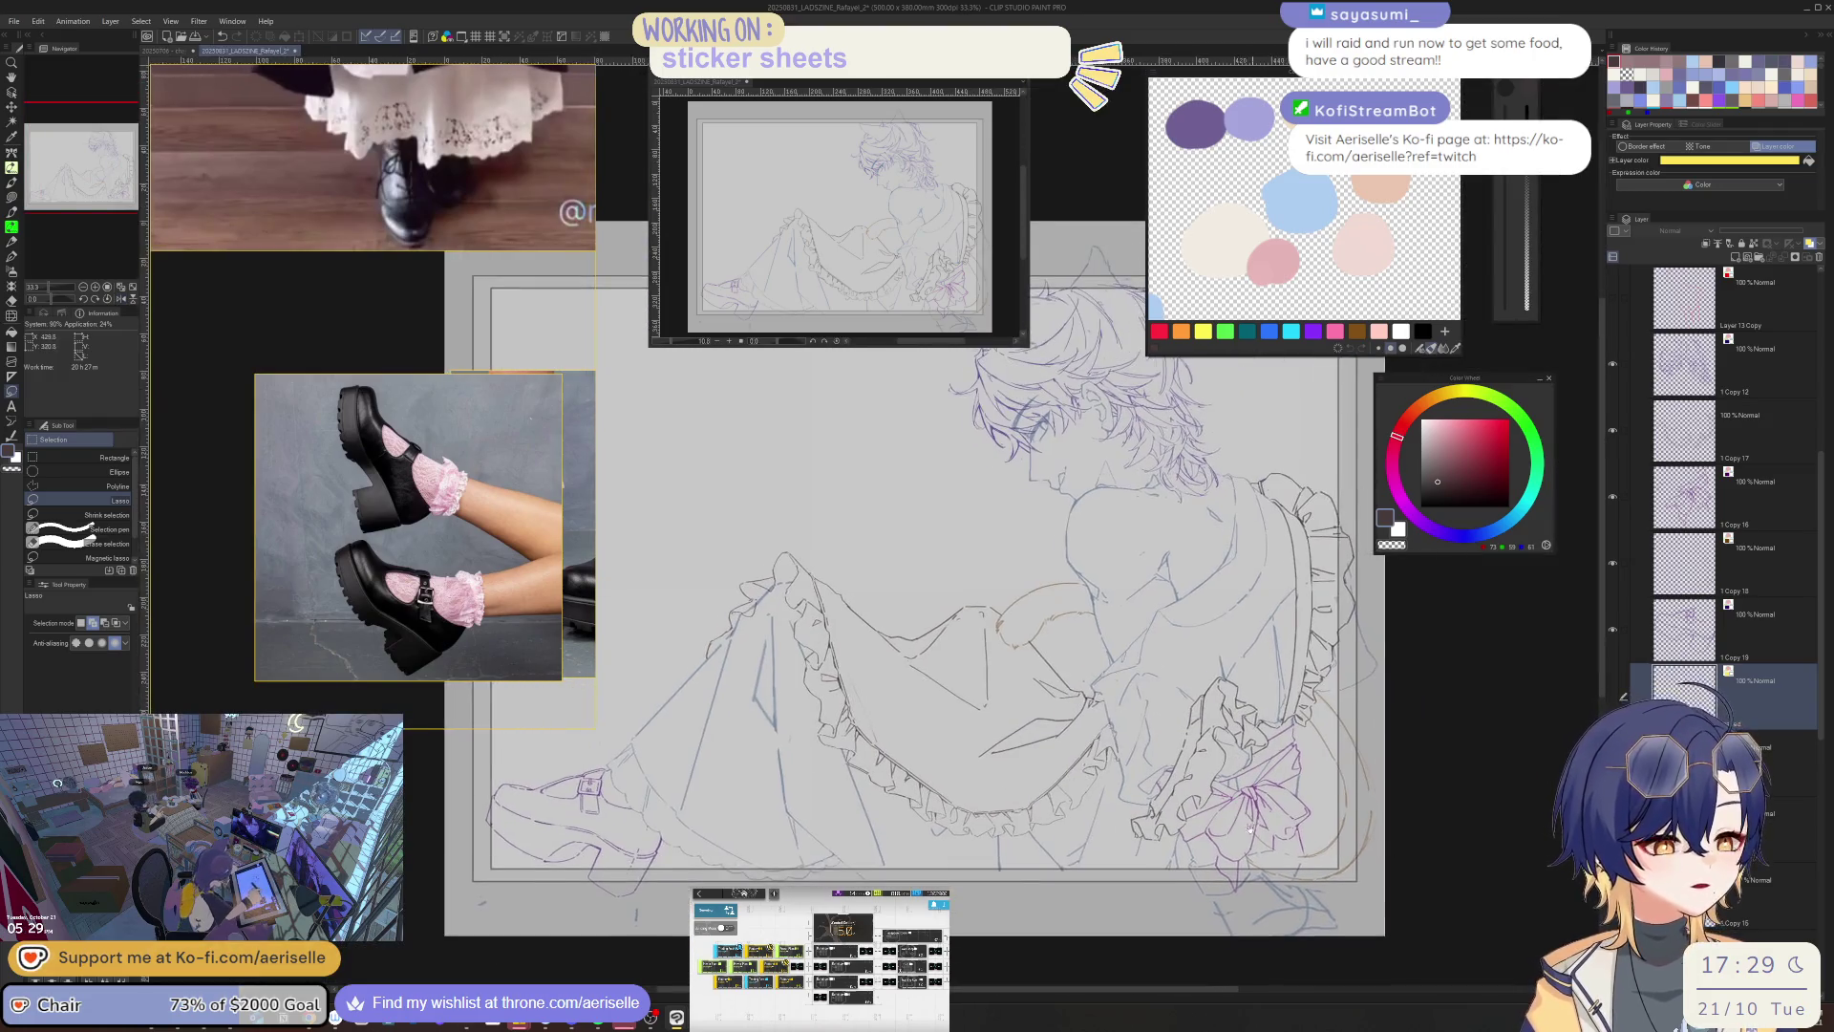
pyautogui.click(1768, 623)
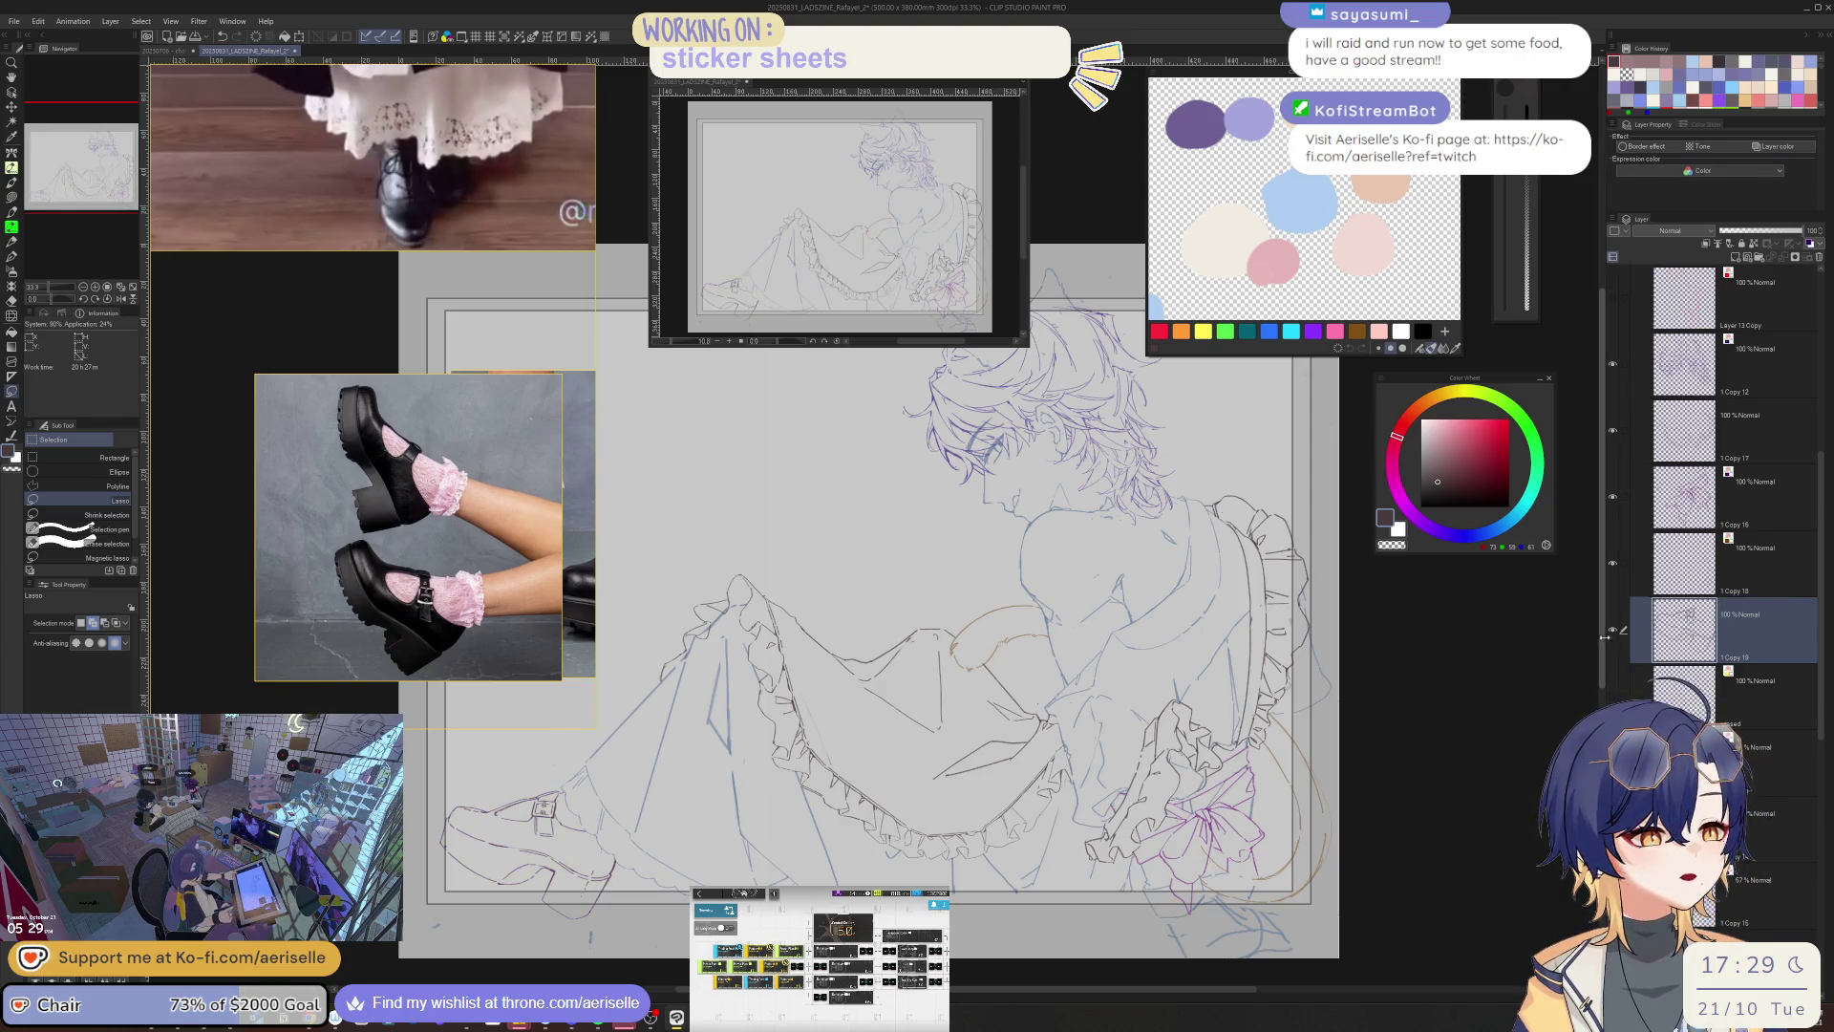
pyautogui.moveTo(1396, 635); pyautogui.dragTo(1540, 664)
pyautogui.click(1753, 496)
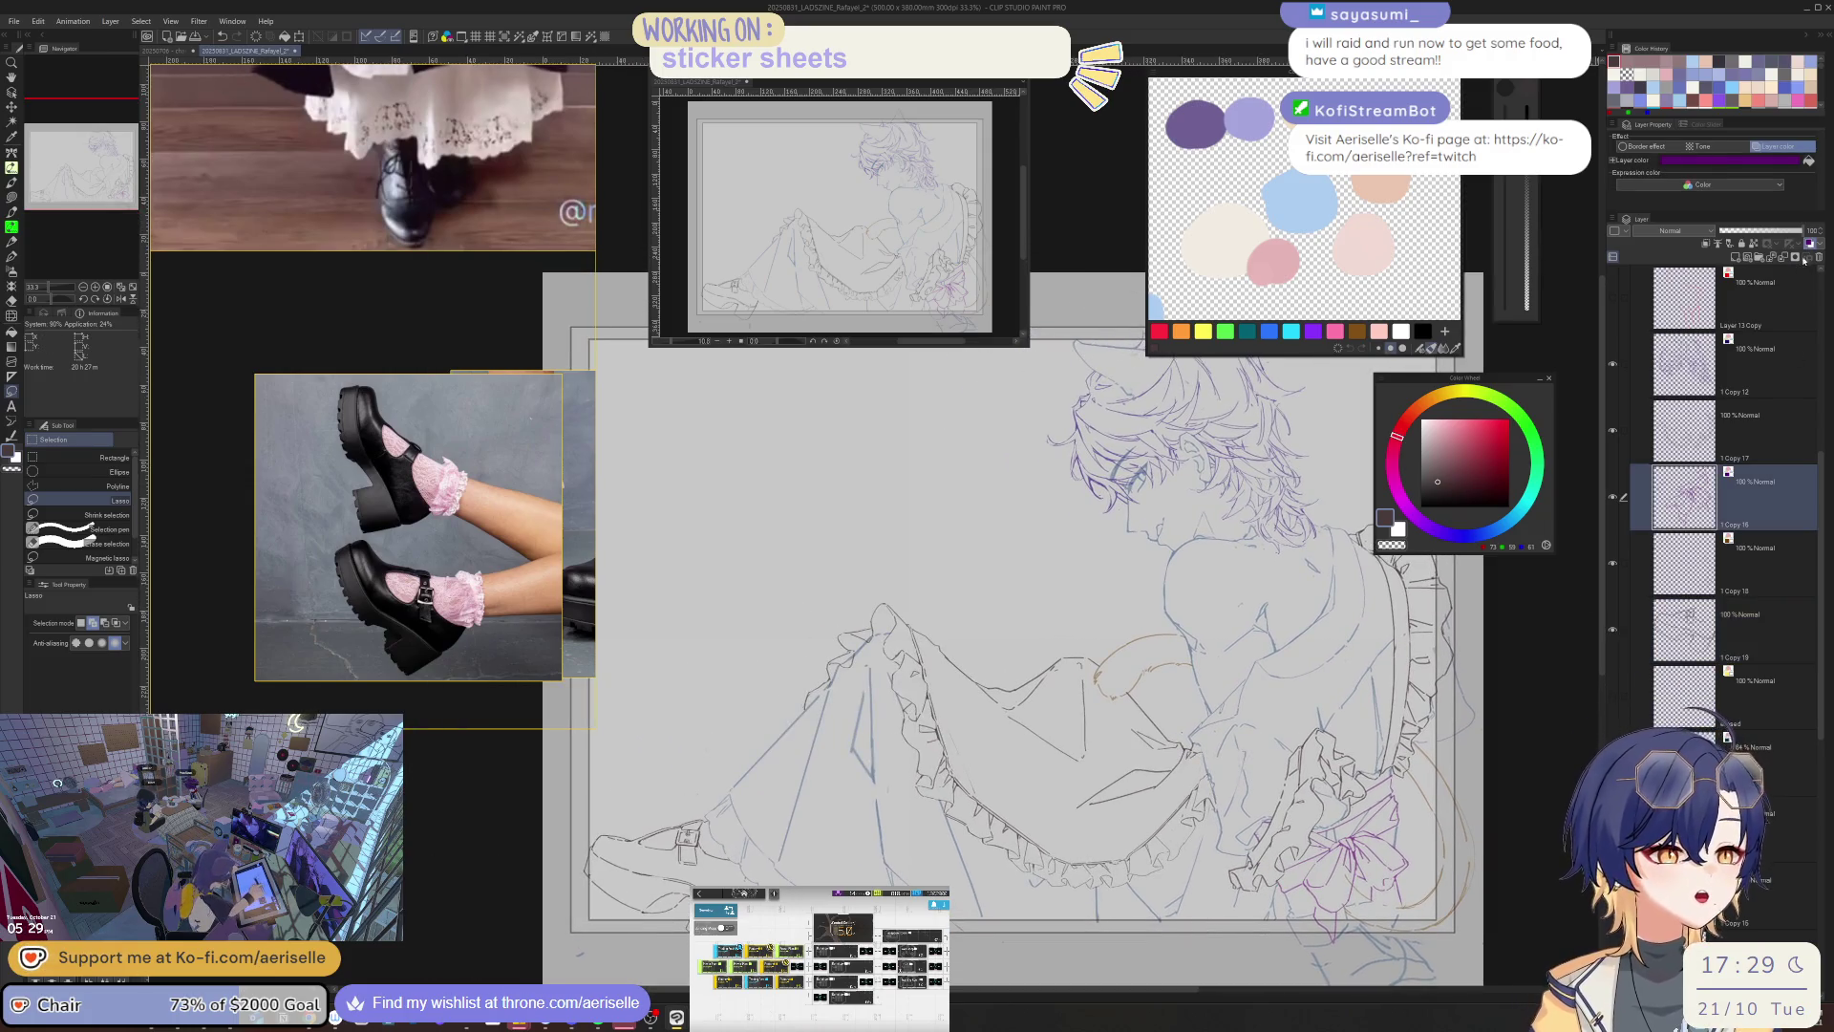
pyautogui.click(1753, 546)
pyautogui.click(1778, 146)
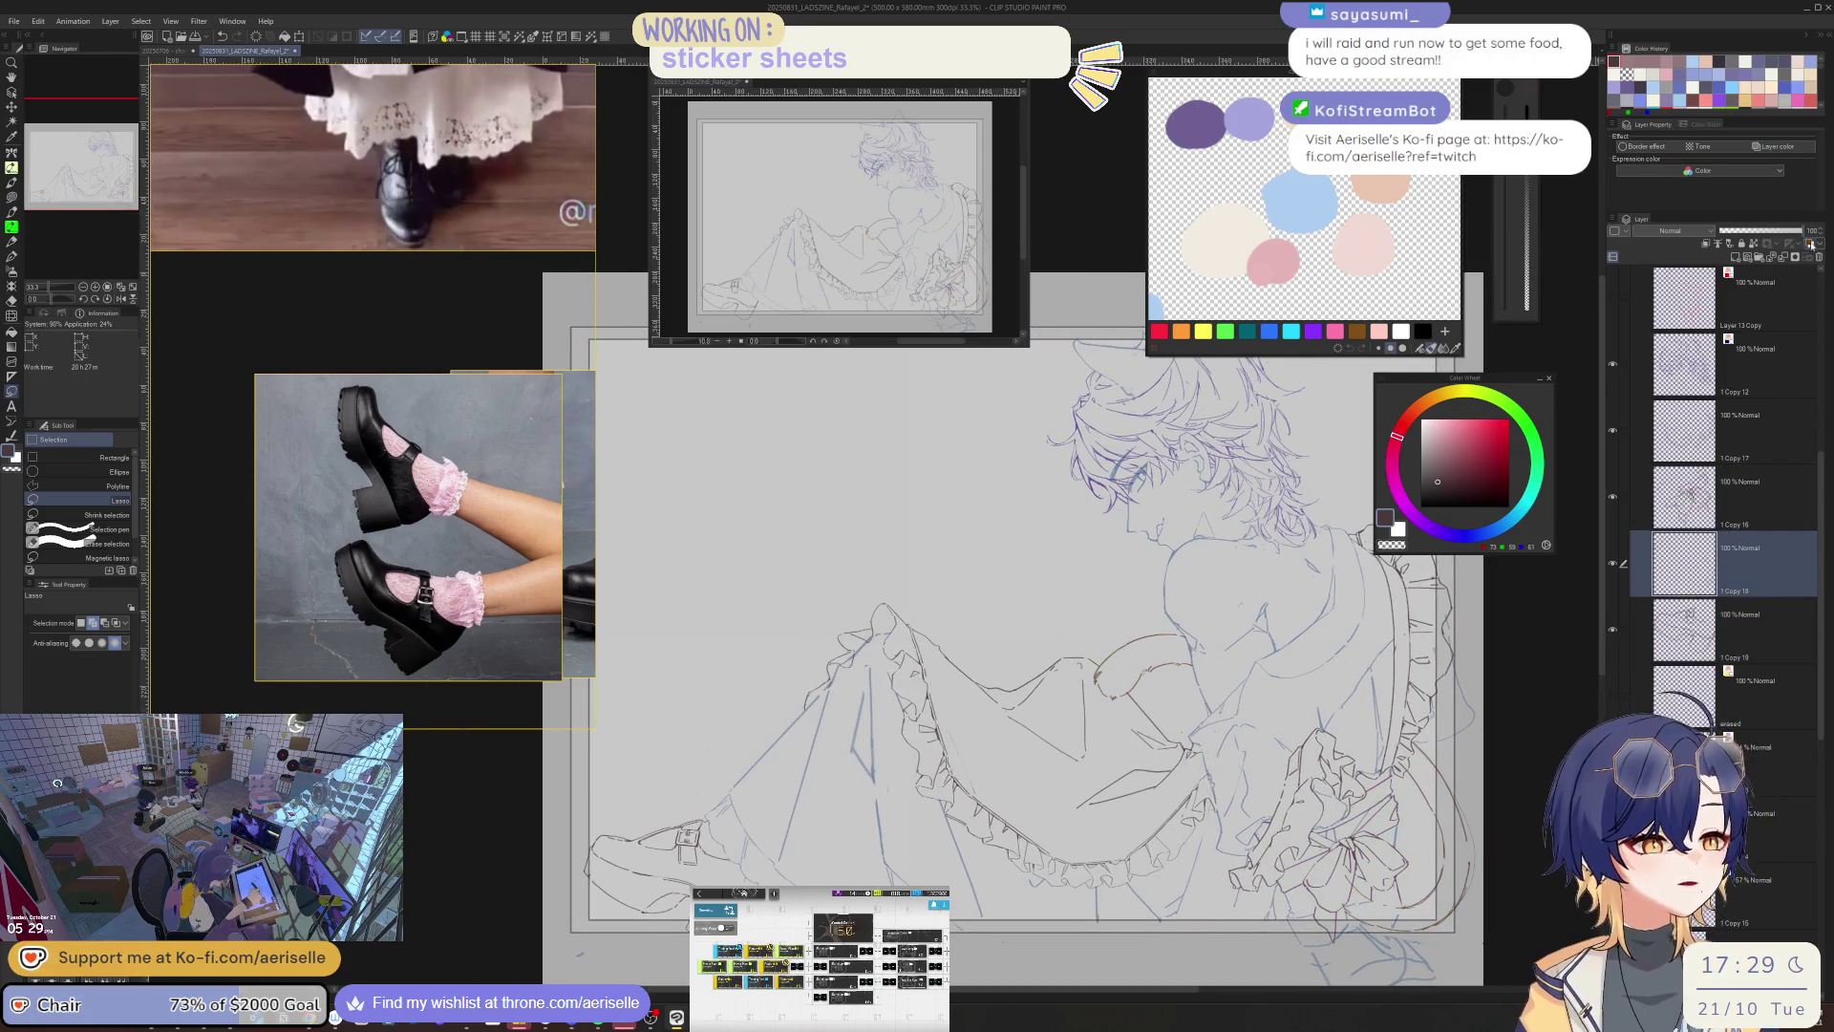
# - Remove the layer colour from the 64% sketch layer and raise its opacity to 100
pyautogui.click(1748, 750)
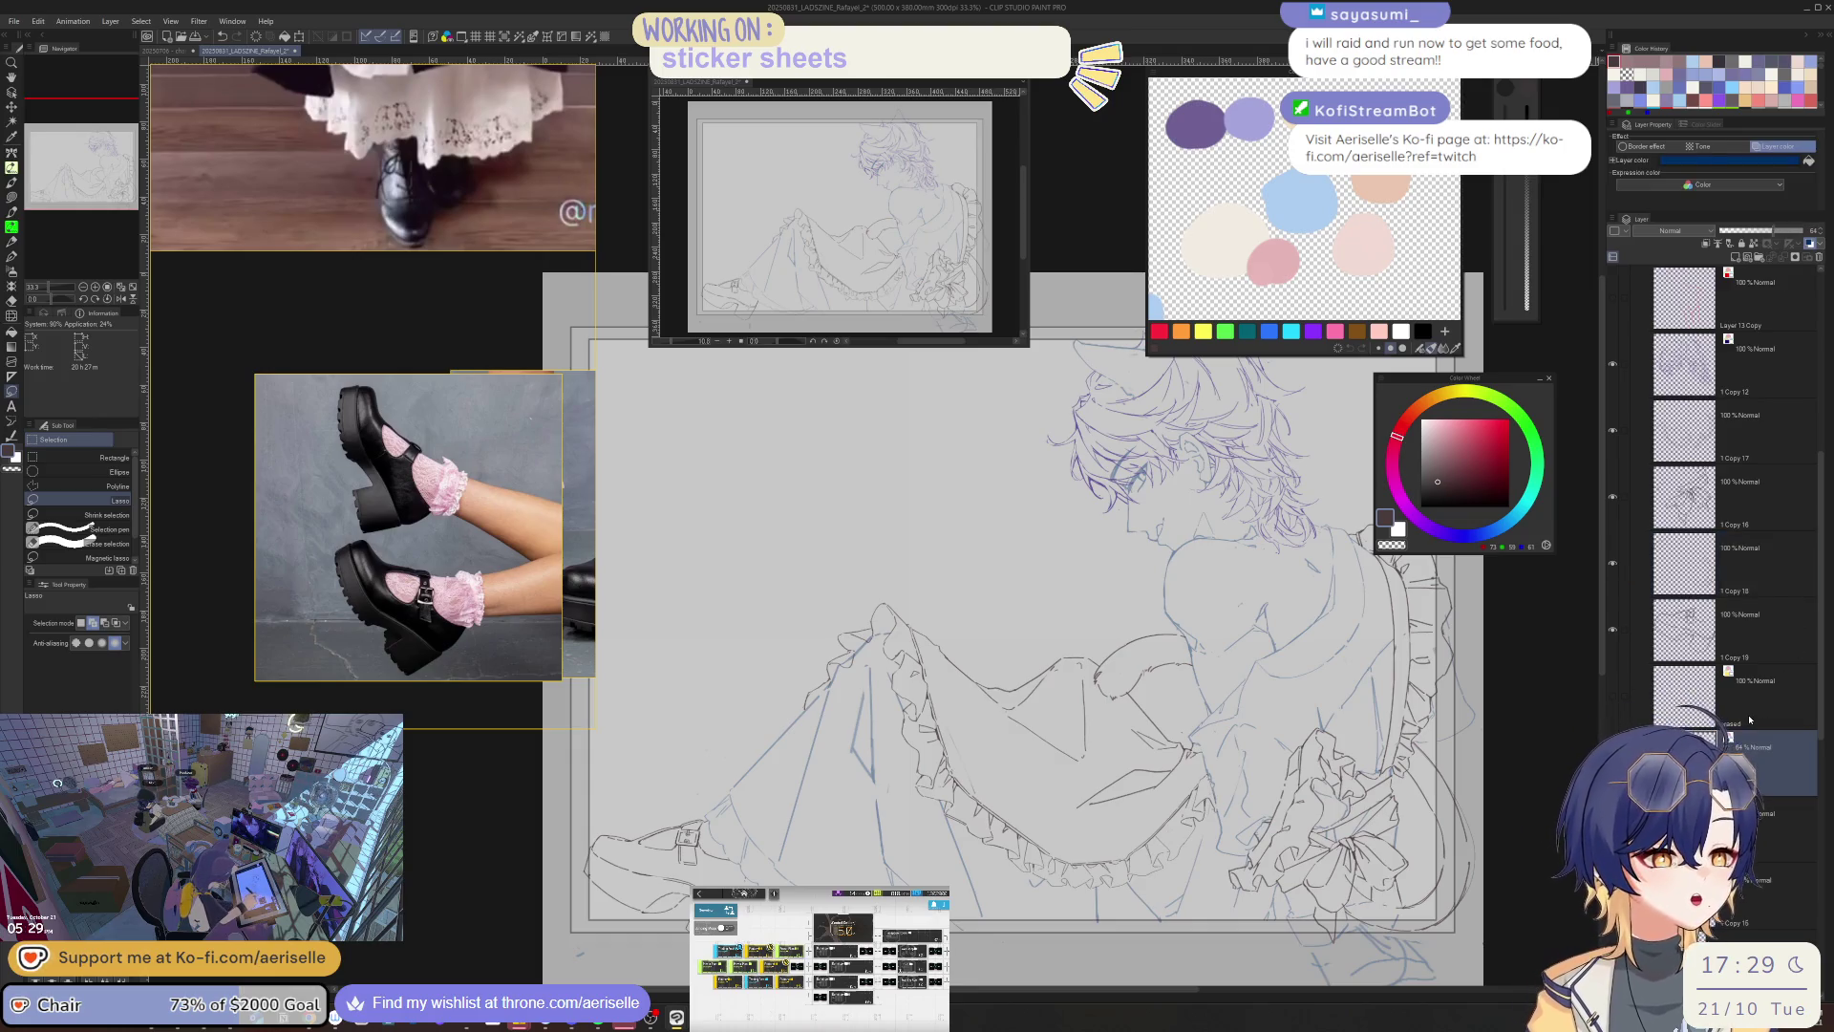
pyautogui.click(1807, 246)
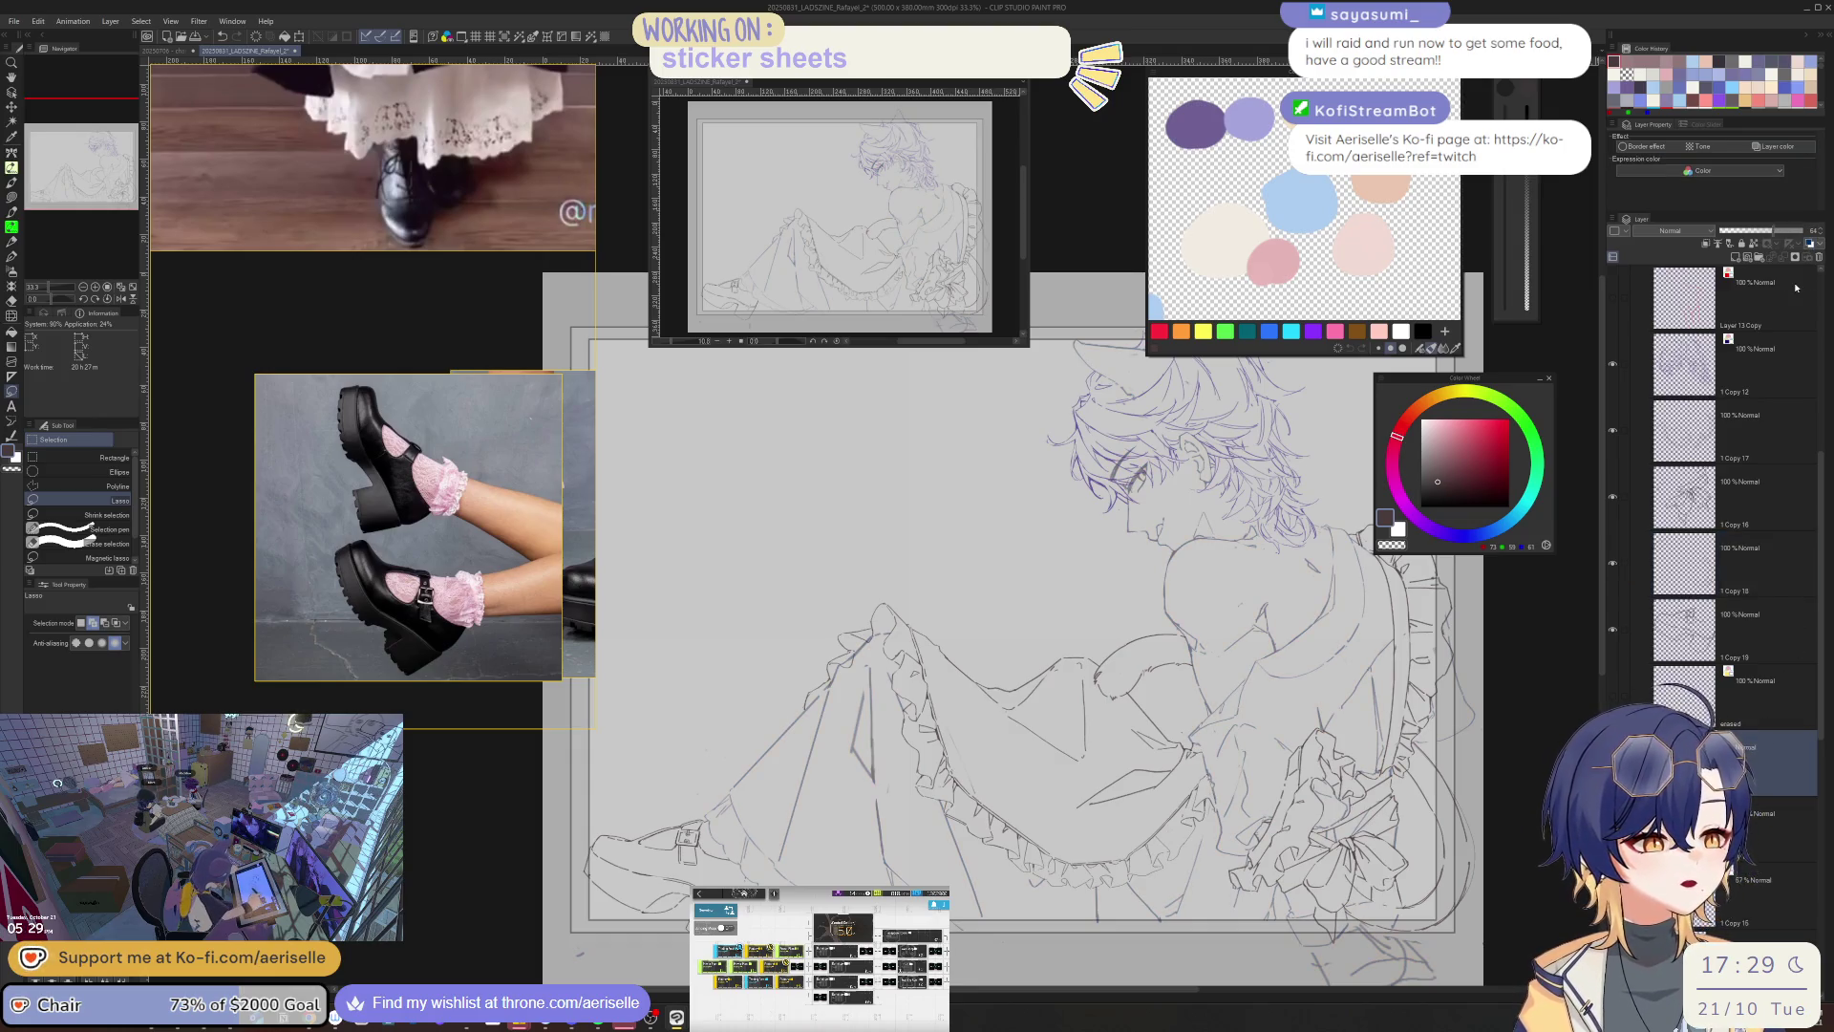
pyautogui.moveTo(1775, 233); pyautogui.dragTo(1805, 233)
pyautogui.moveTo(1529, 738); pyautogui.dragTo(1485, 724)
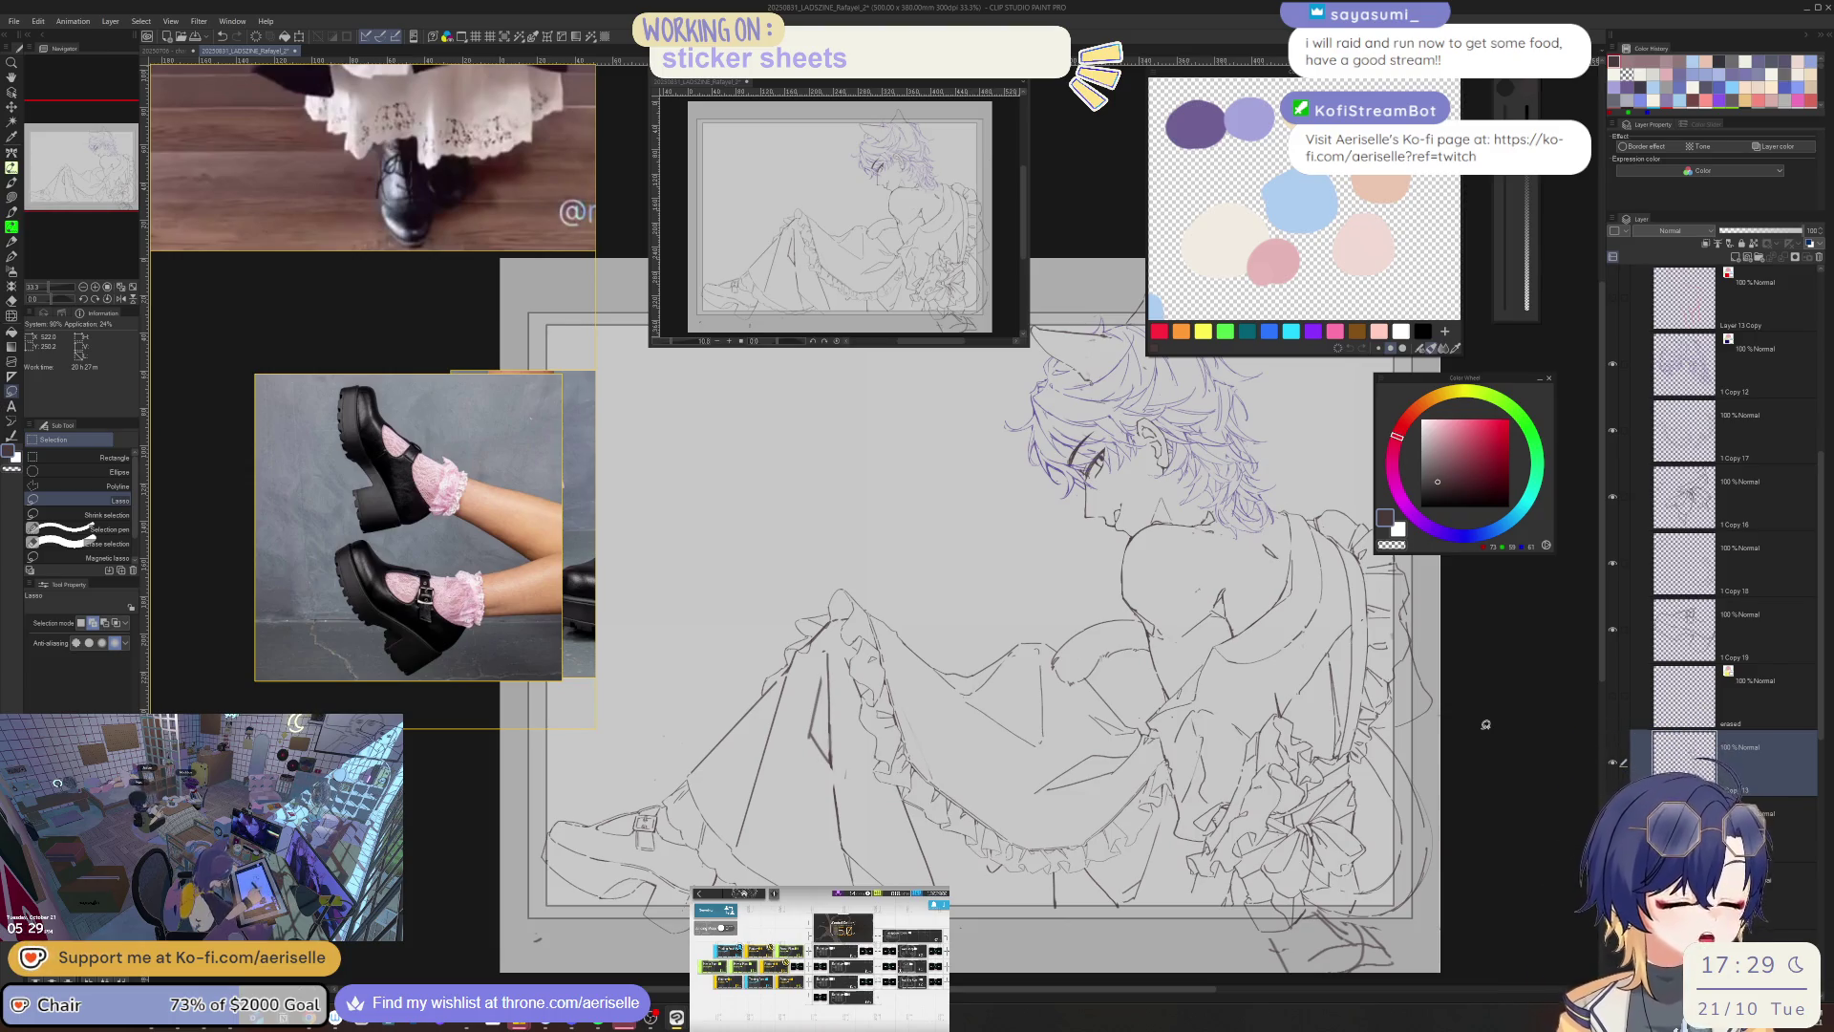
pyautogui.click(1748, 821)
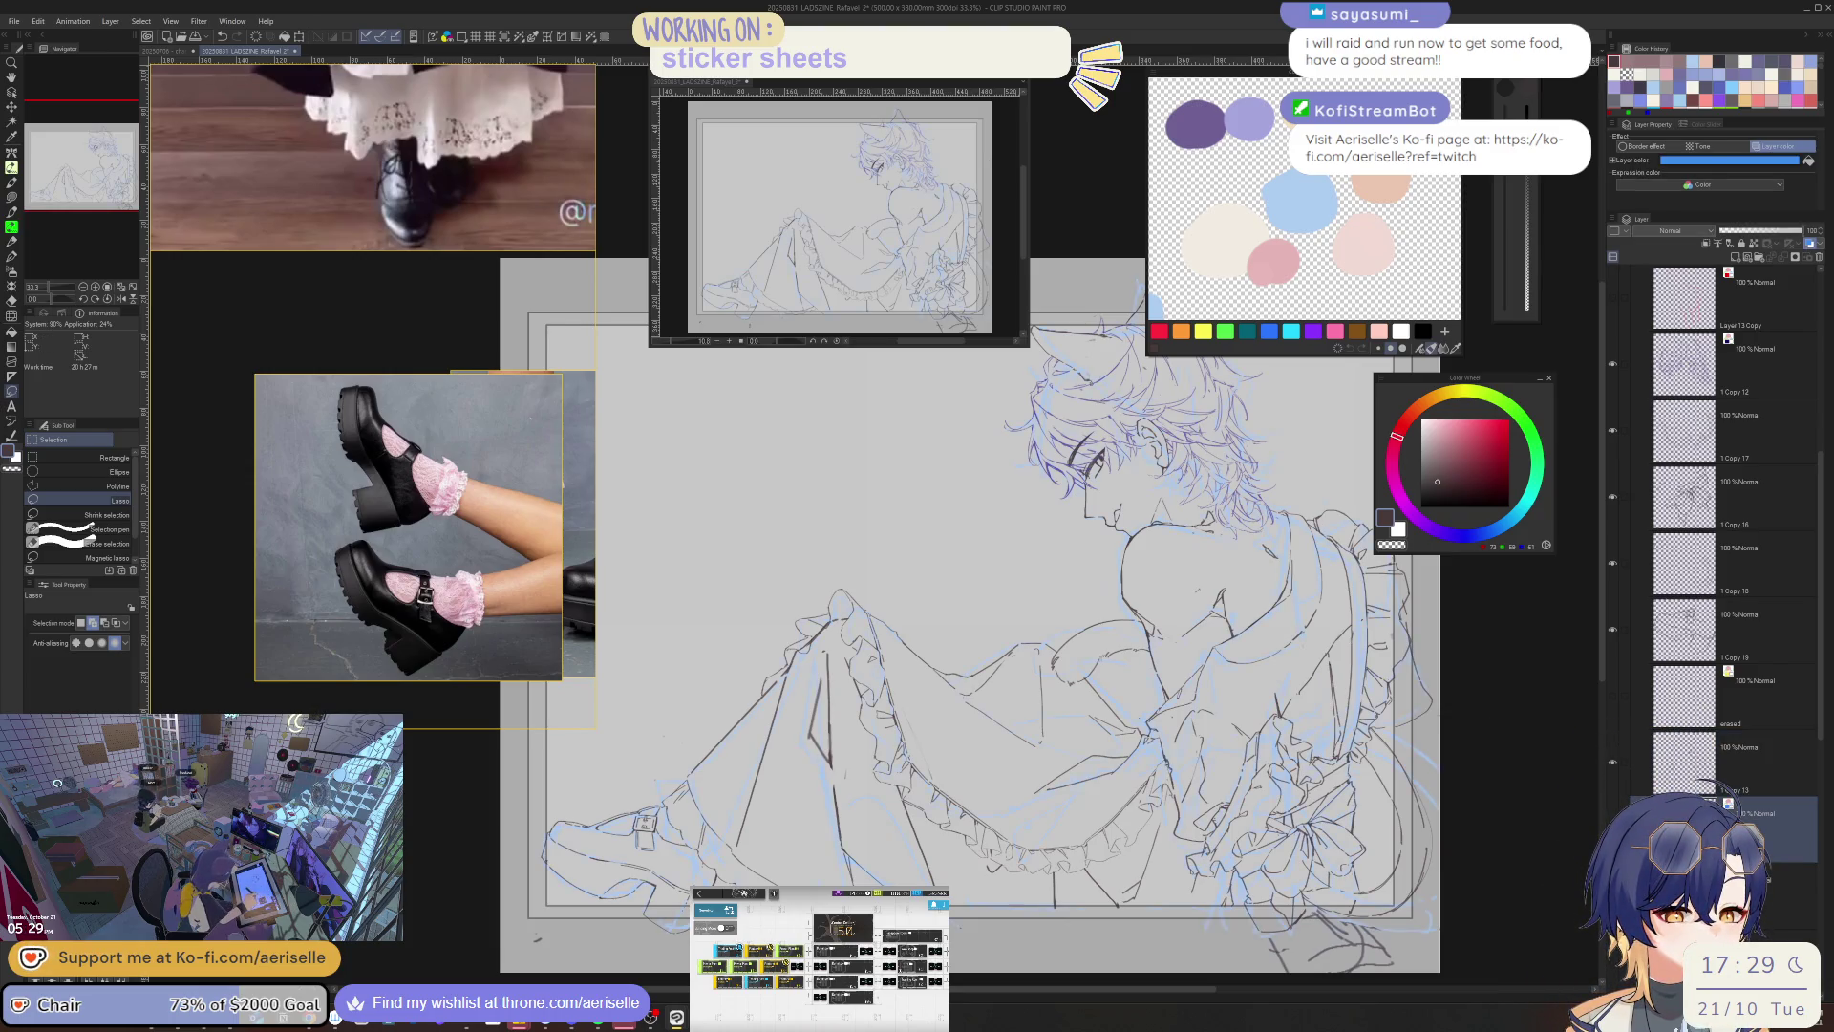
# - Delete the unused 1 Copy 11 layer after checking Layer 13 Copy and 1 Copy 17
pyautogui.click(1776, 367)
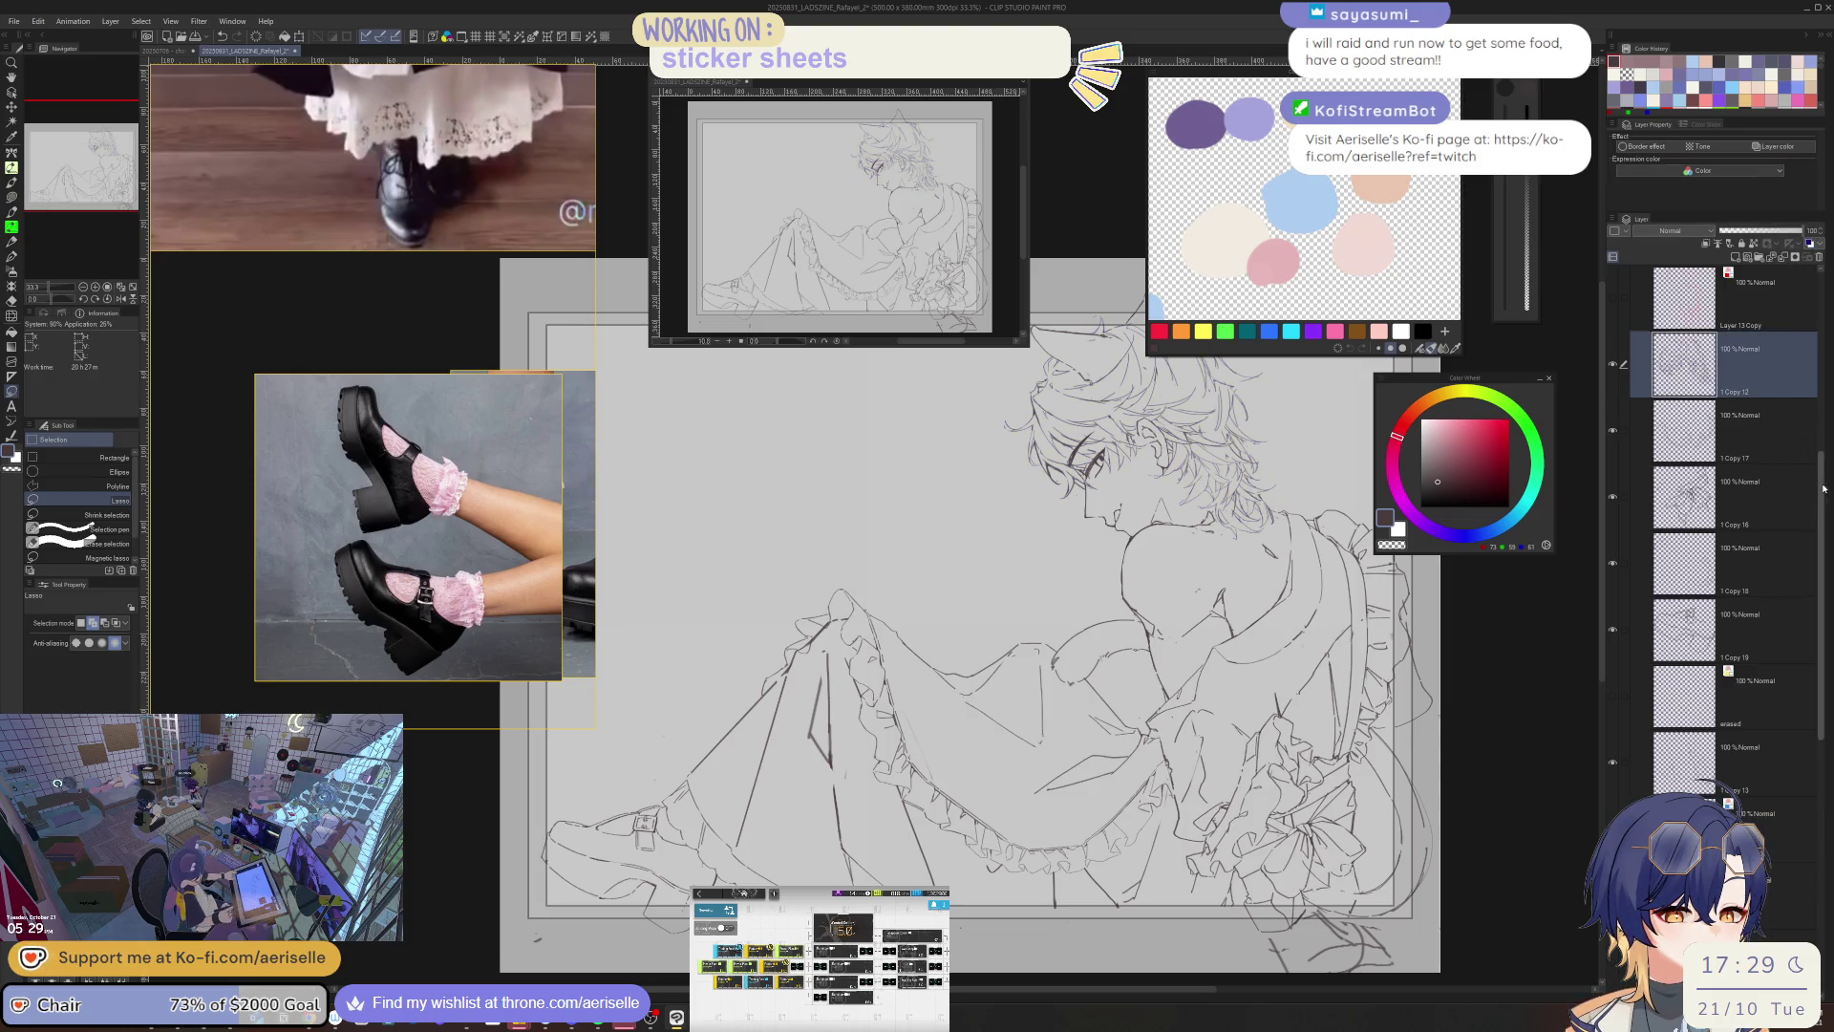
pyautogui.scroll(3, 1778, 426)
pyautogui.click(1607, 412)
pyautogui.click(1607, 413)
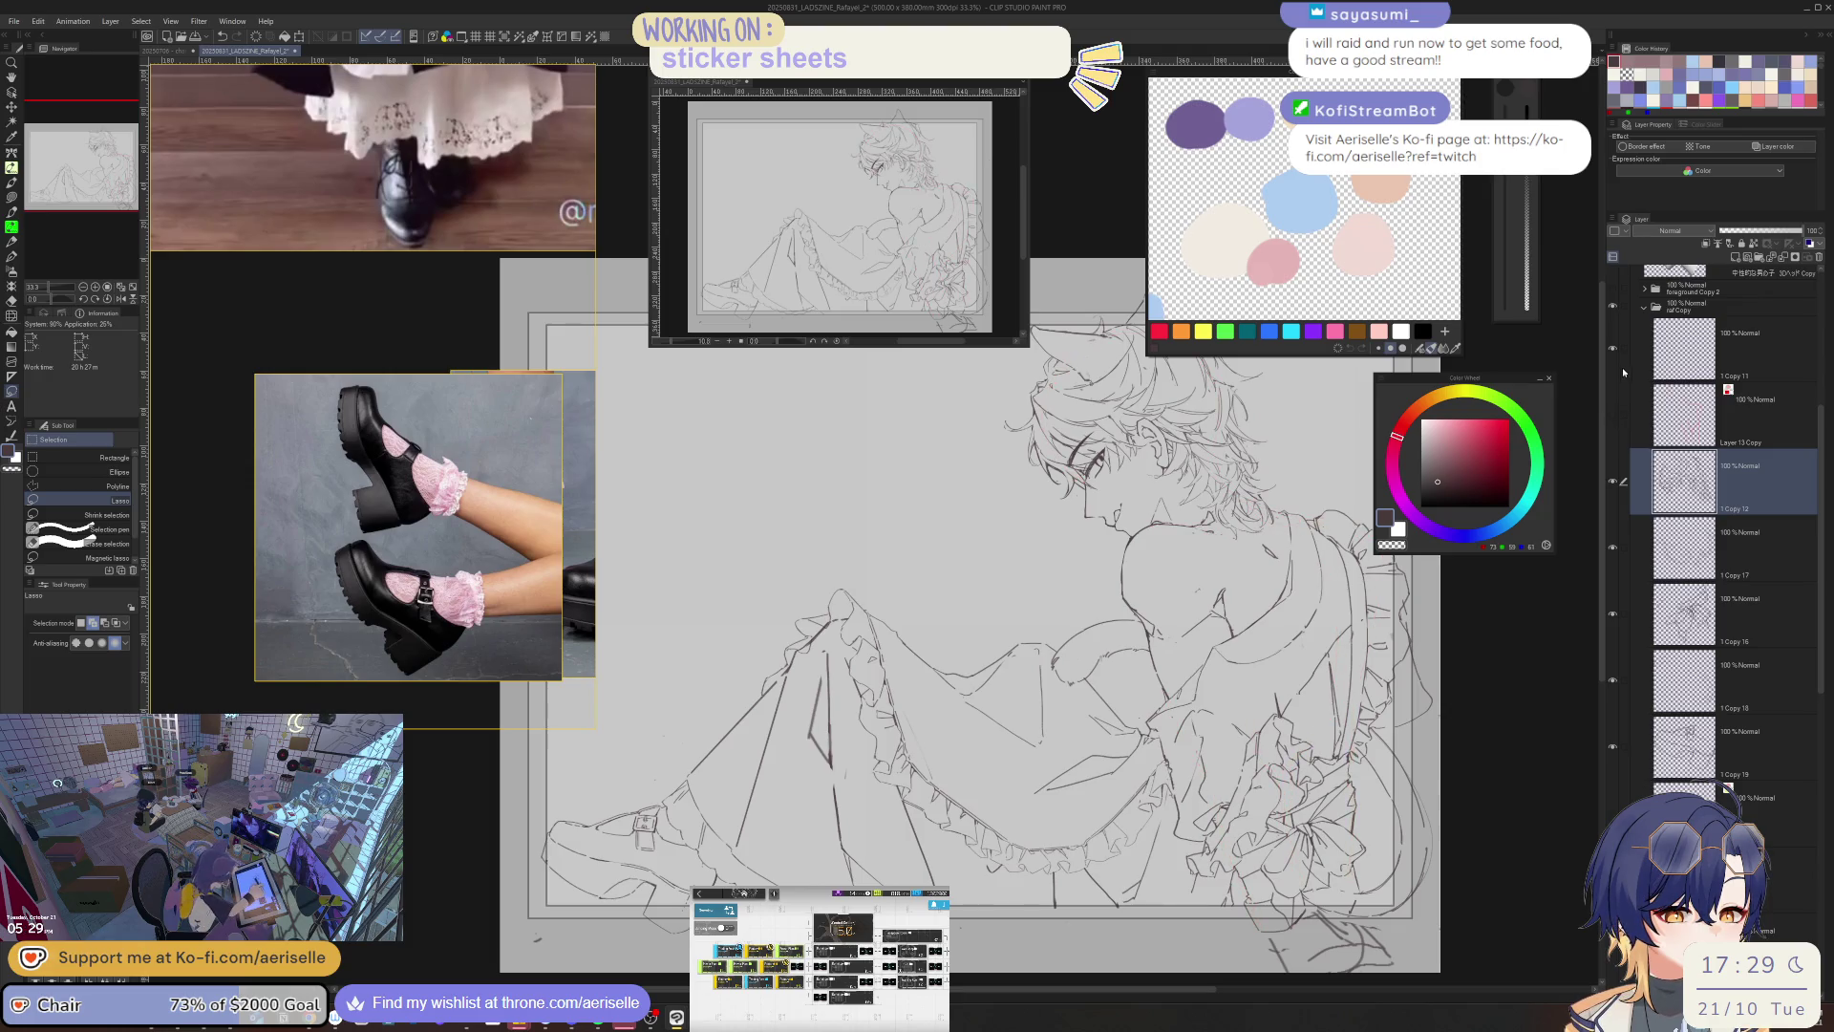
pyautogui.click(1758, 353)
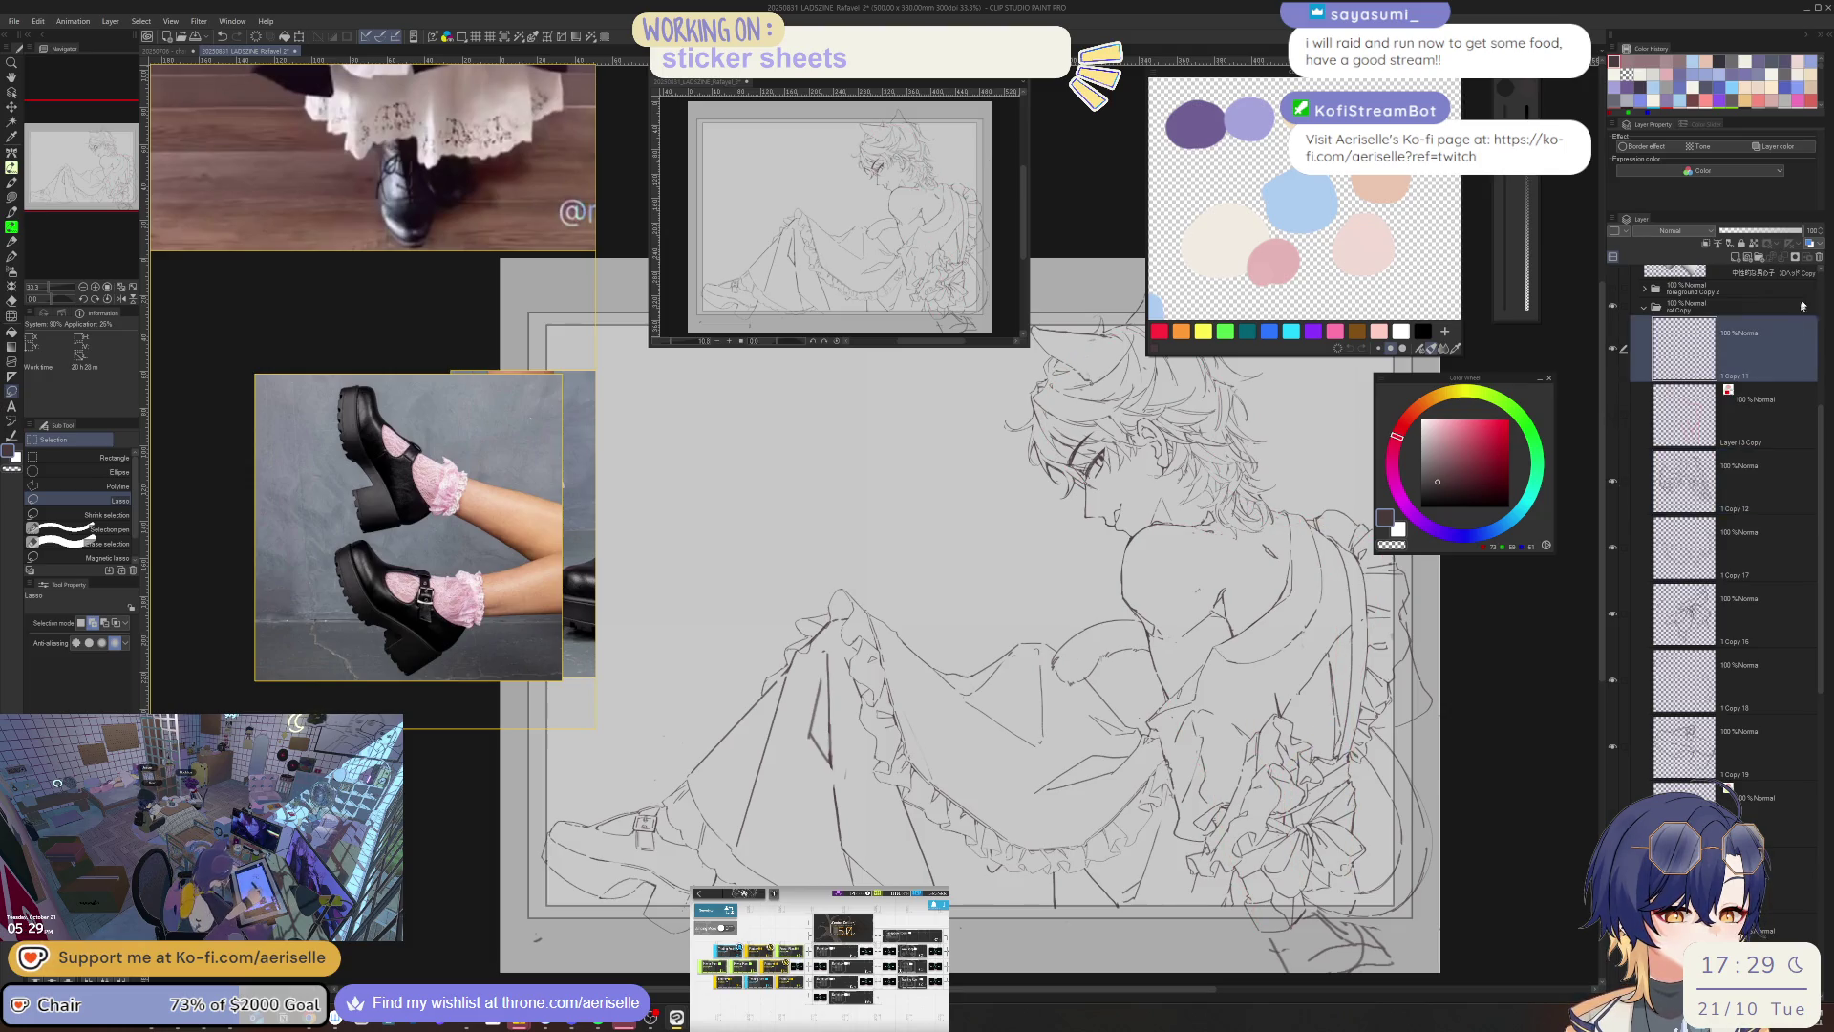
pyautogui.click(1818, 257)
pyautogui.click(1614, 482)
pyautogui.click(1613, 483)
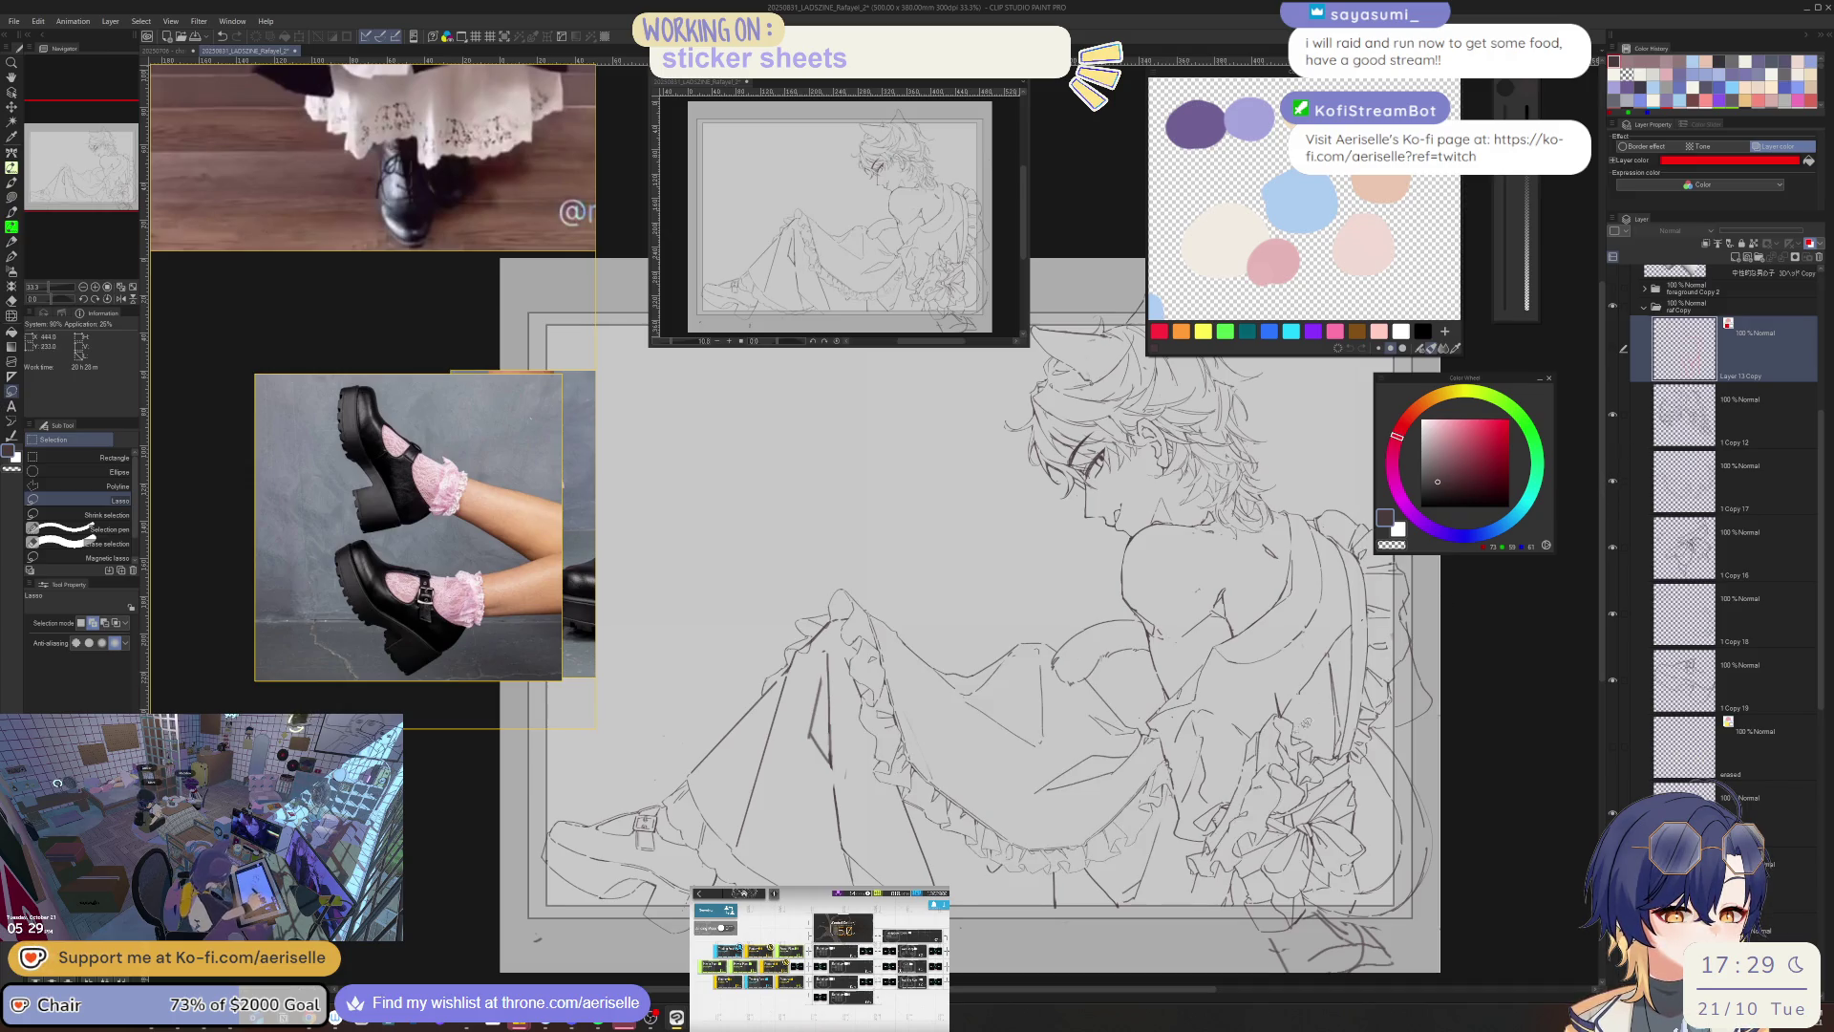
# - Flip the canvas view horizontally, zoom out to 25%, and return from the eraser to the pen
pyautogui.hotkey('ctrl', '-')
pyautogui.press('h')
pyautogui.scroll(3, 1119, 768)
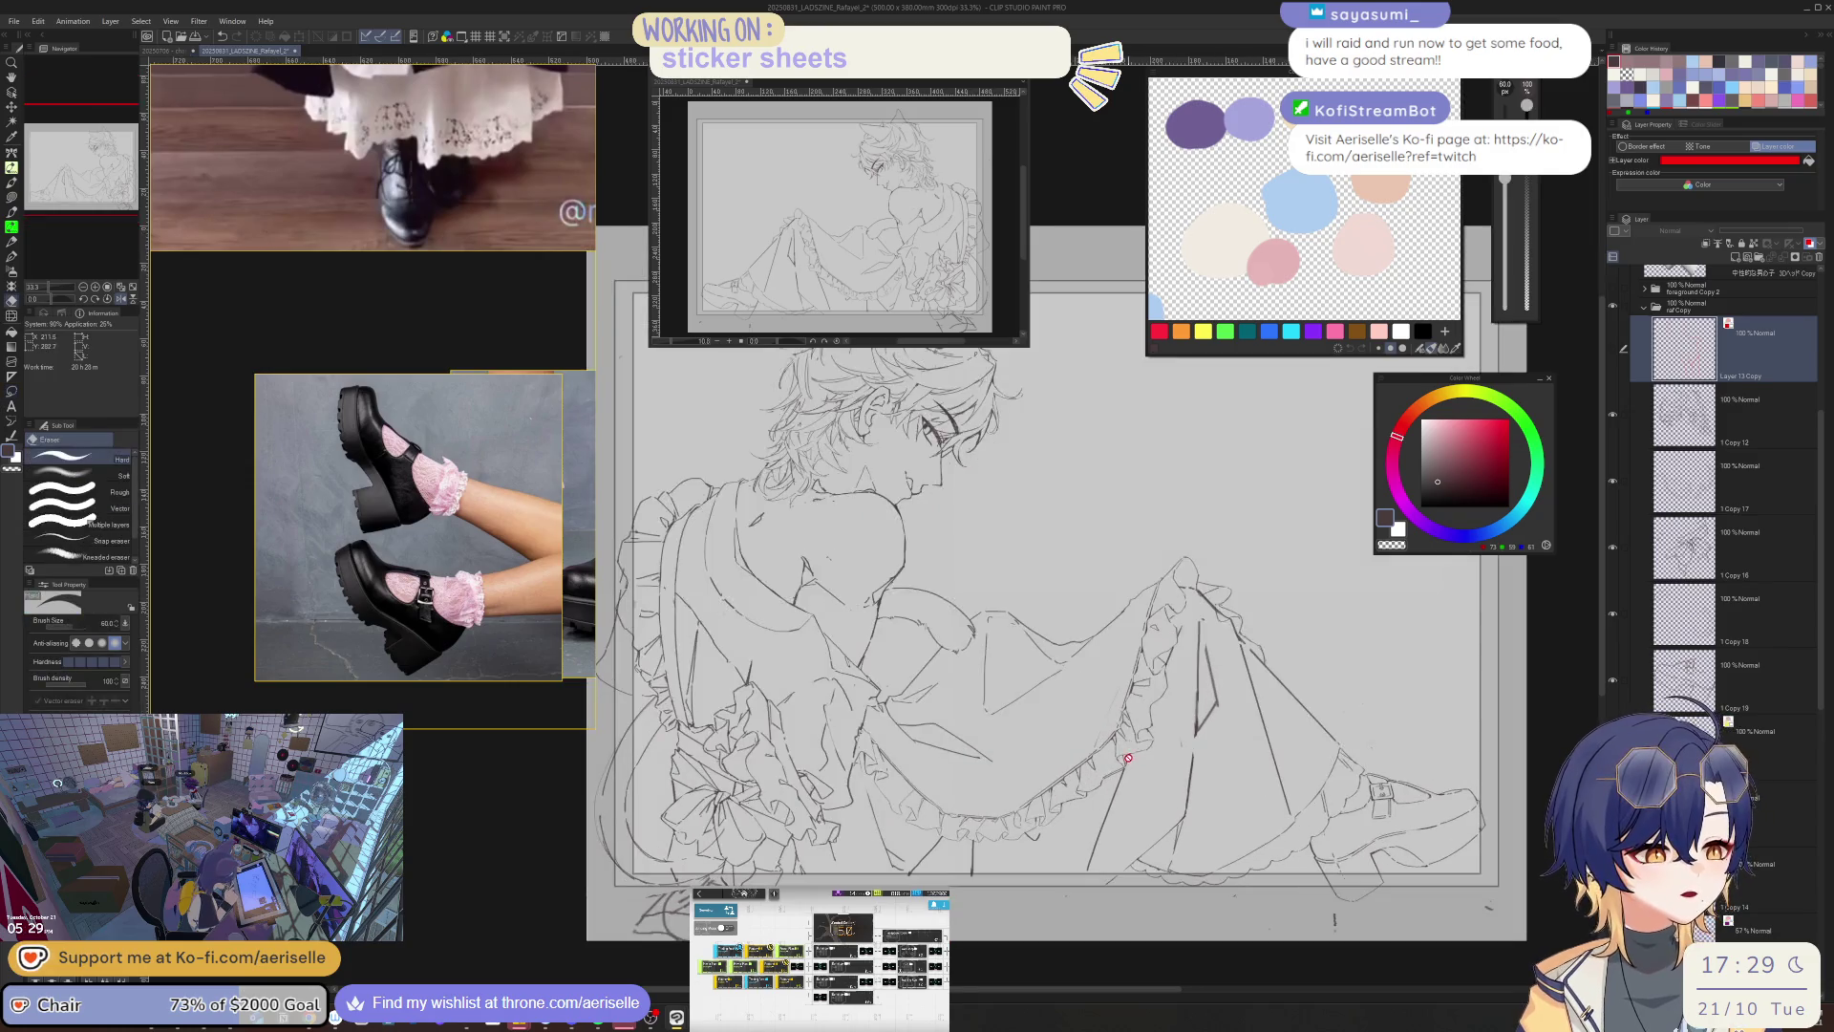
pyautogui.keyDown('ctrl'); pyautogui.keyDown('shift'); pyautogui.click(1119, 769); pyautogui.keyUp('shift'); pyautogui.keyUp('ctrl')
pyautogui.press('e')
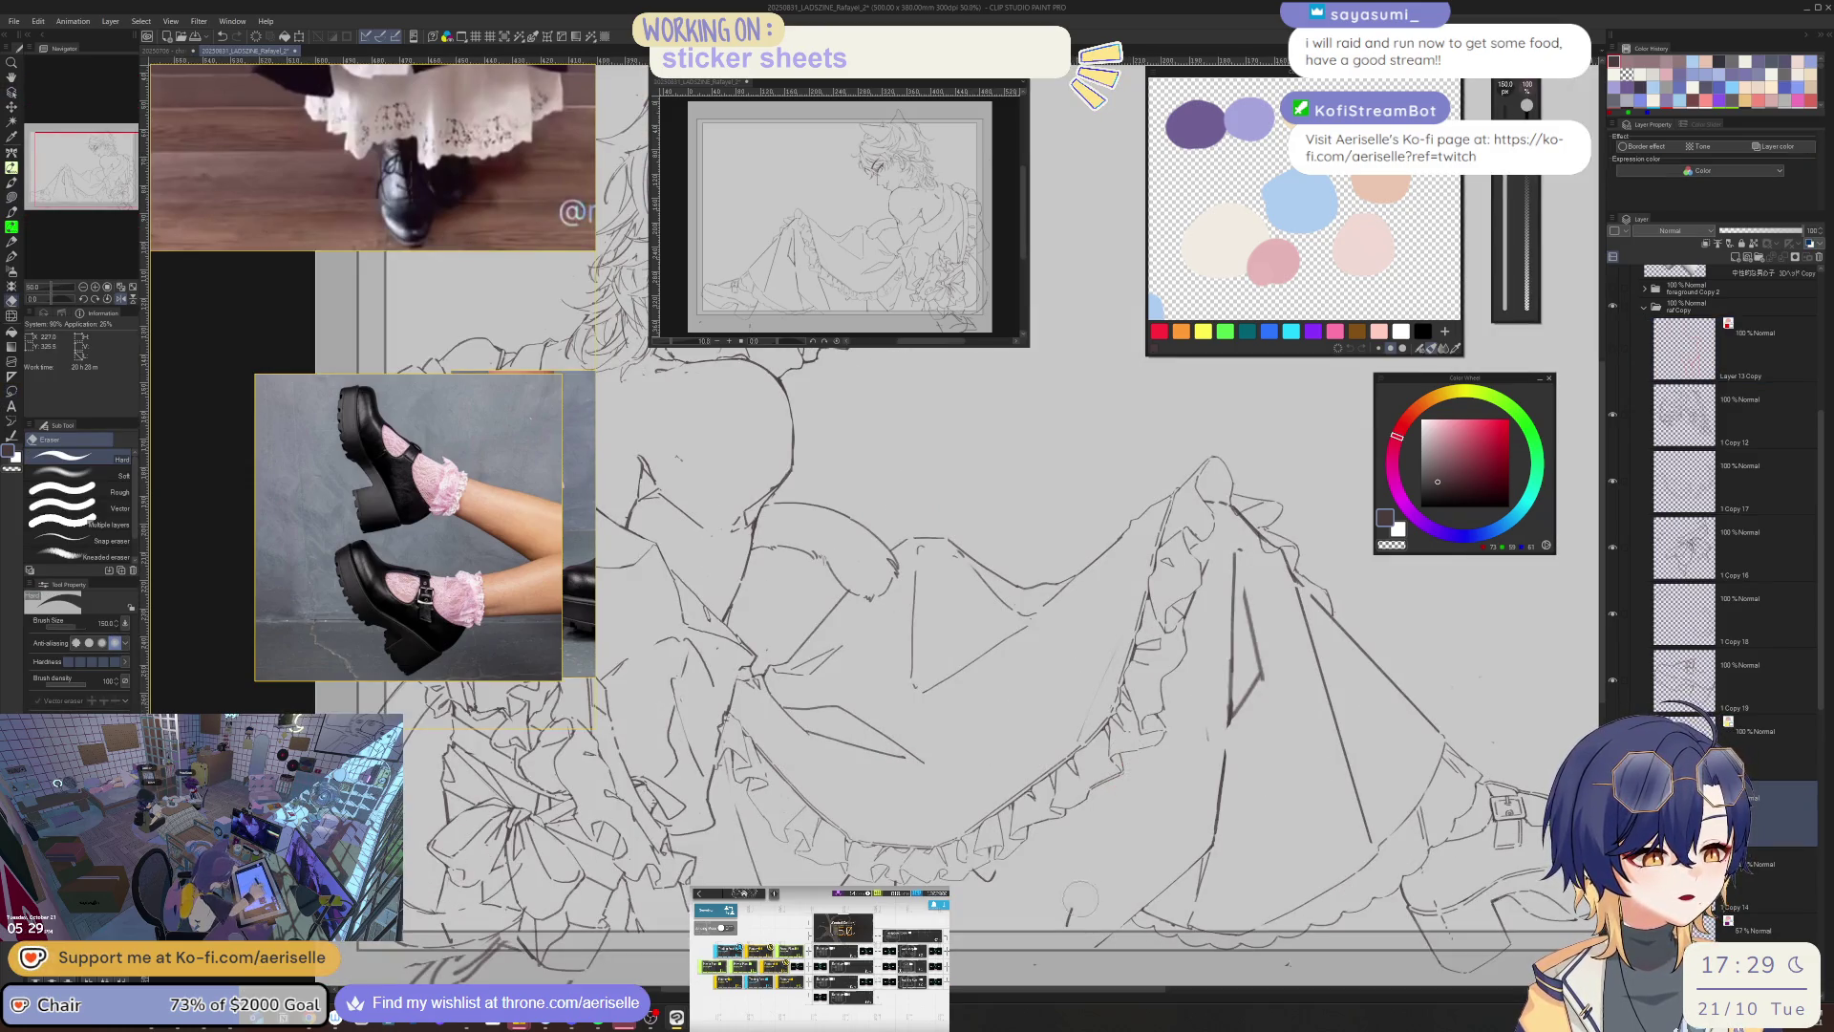
pyautogui.scroll(-3, 1087, 846)
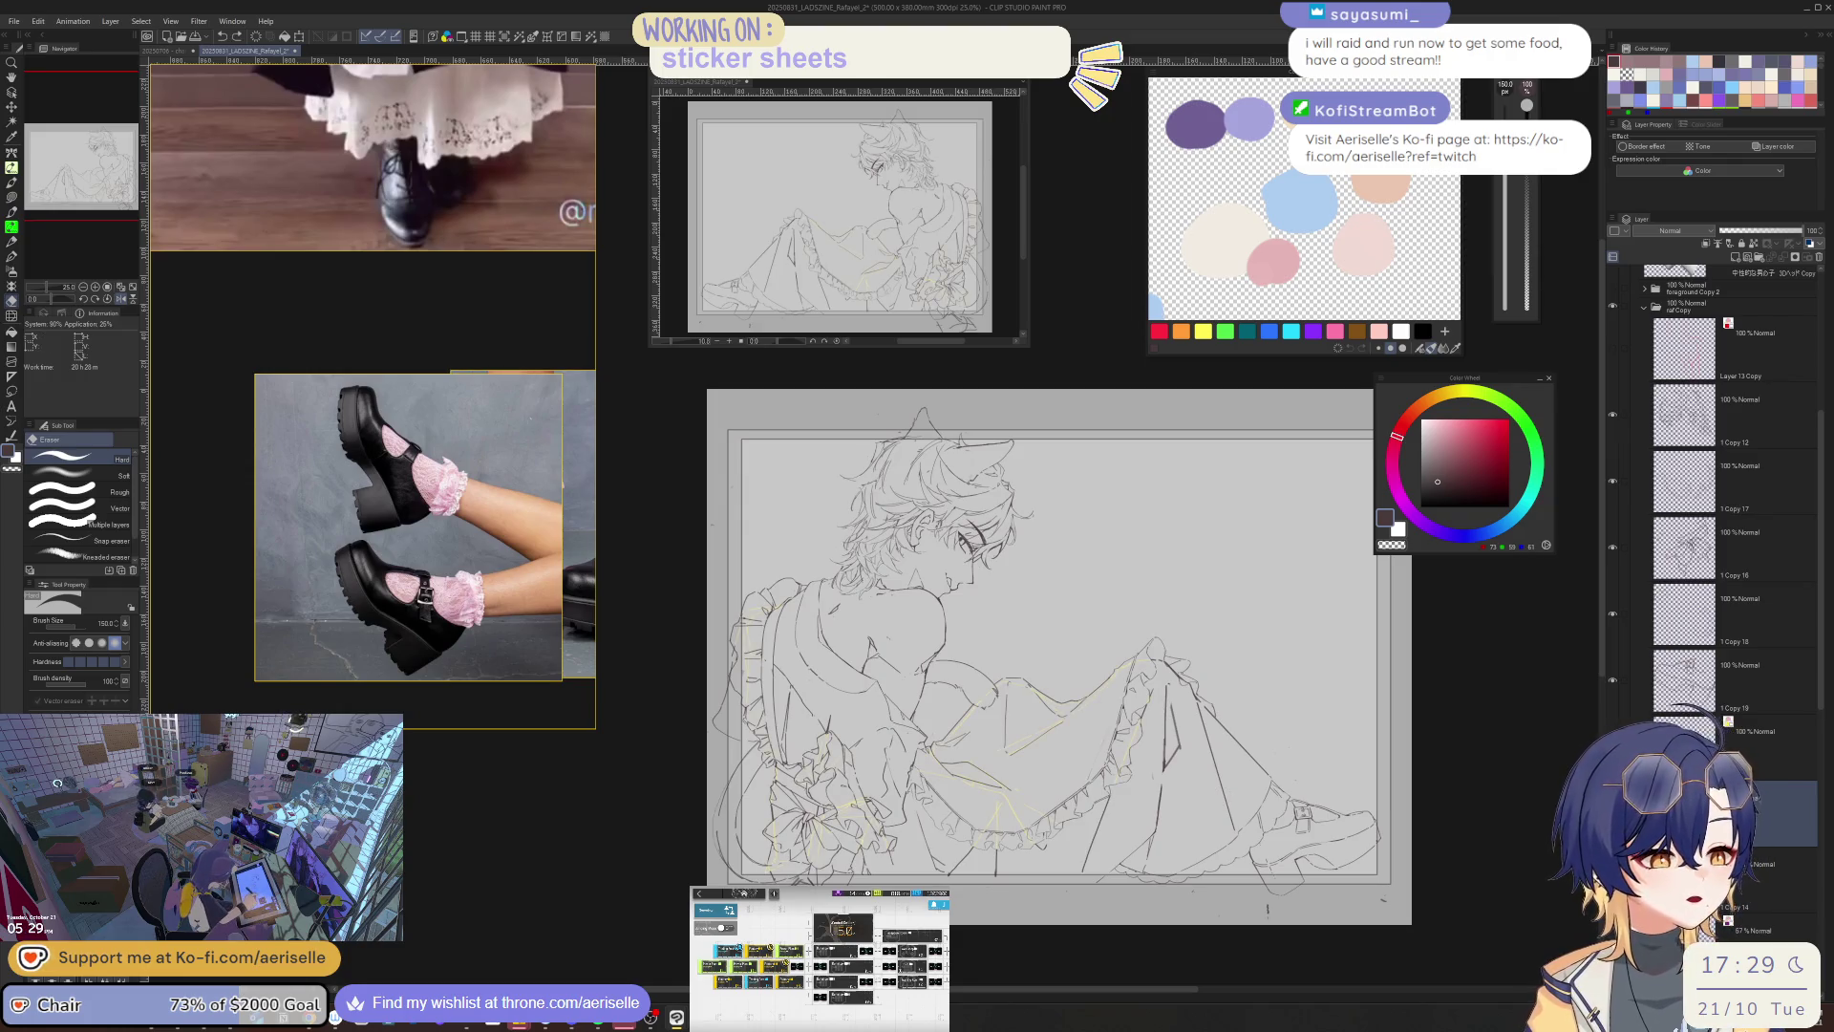
pyautogui.scroll(1, 1151, 726)
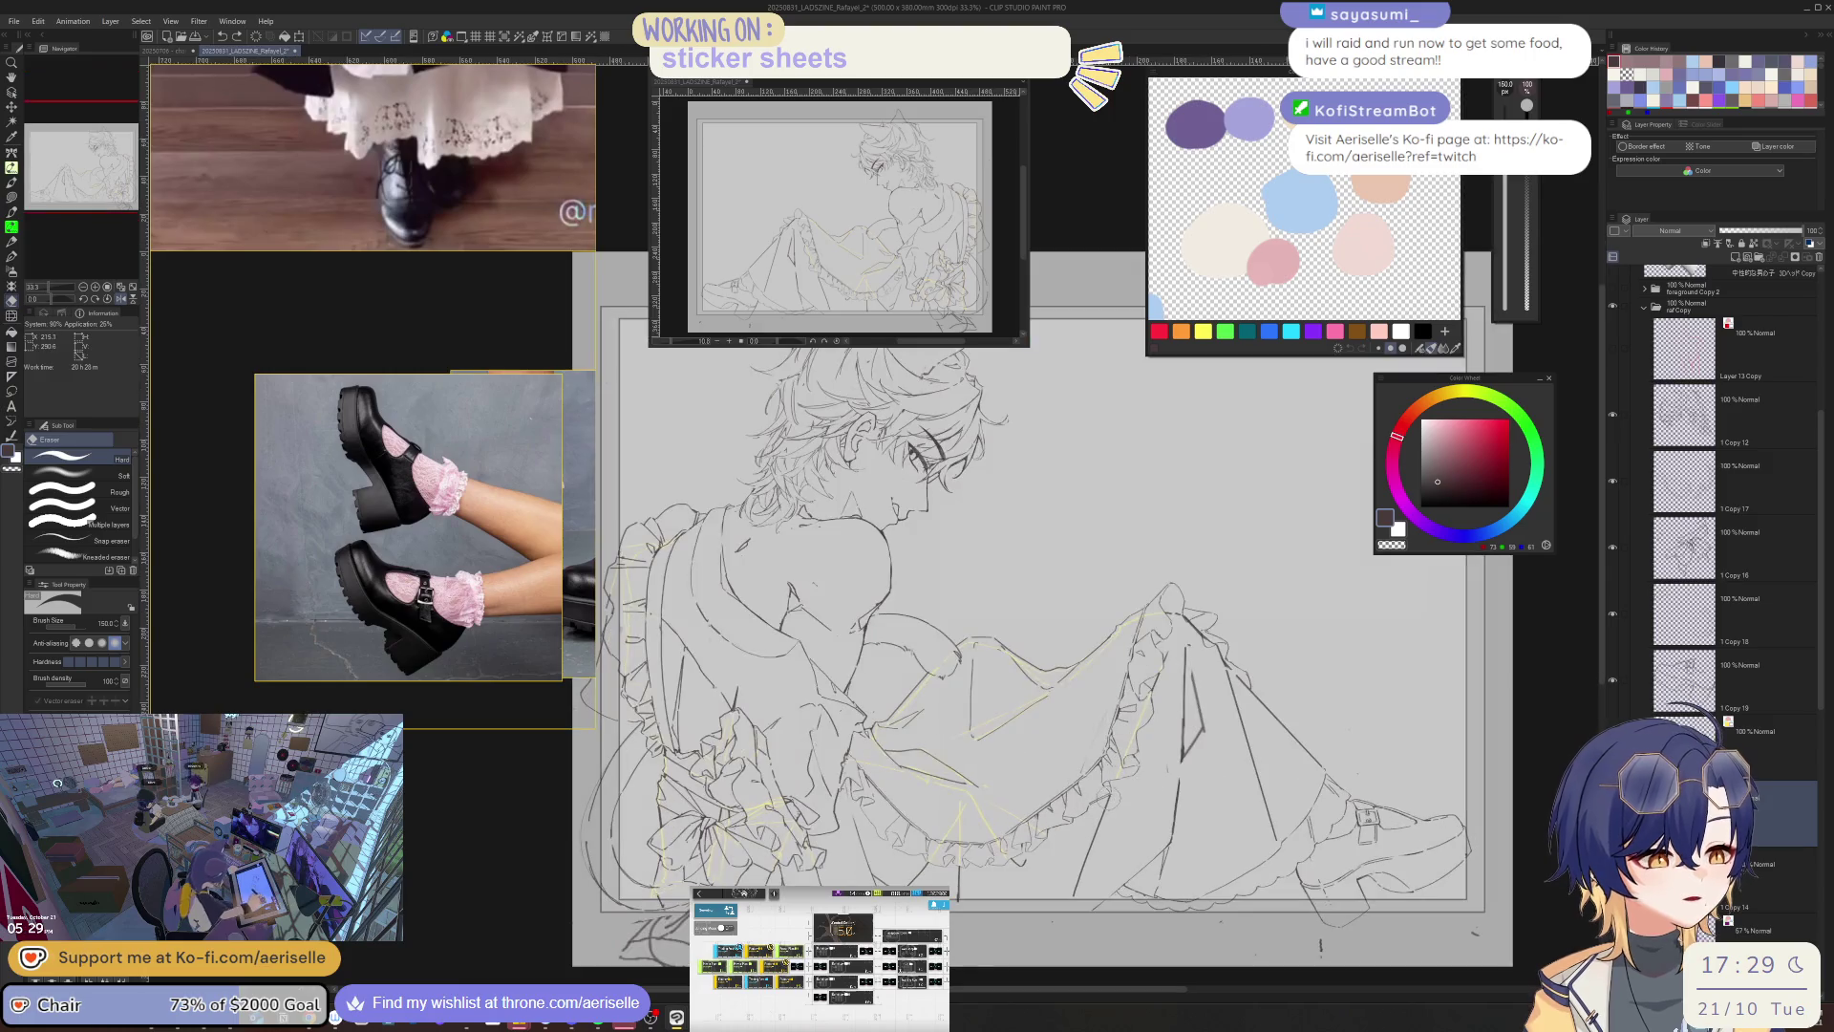
pyautogui.press('p')
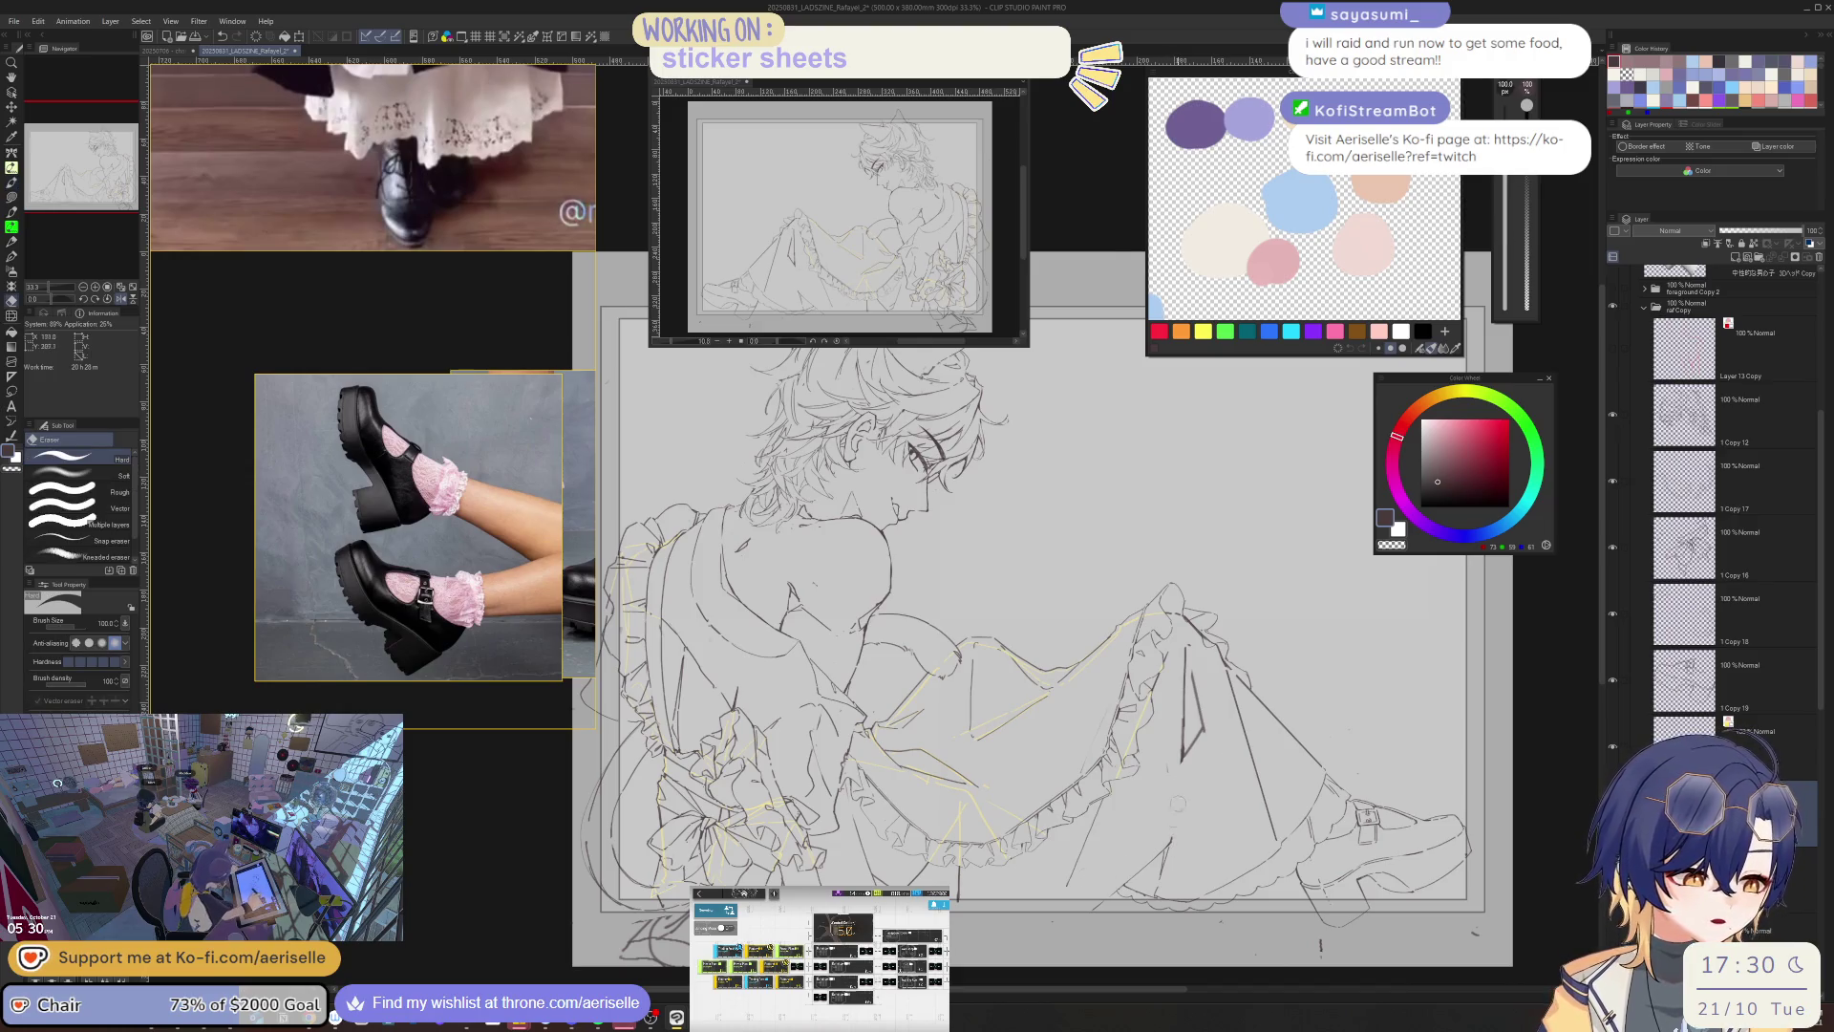
# - Erase the thick dark stroke on the lower dress and redraw its fold line
pyautogui.scroll(1, 1181, 775)
pyautogui.moveTo(1181, 772); pyautogui.dragTo(1167, 869)
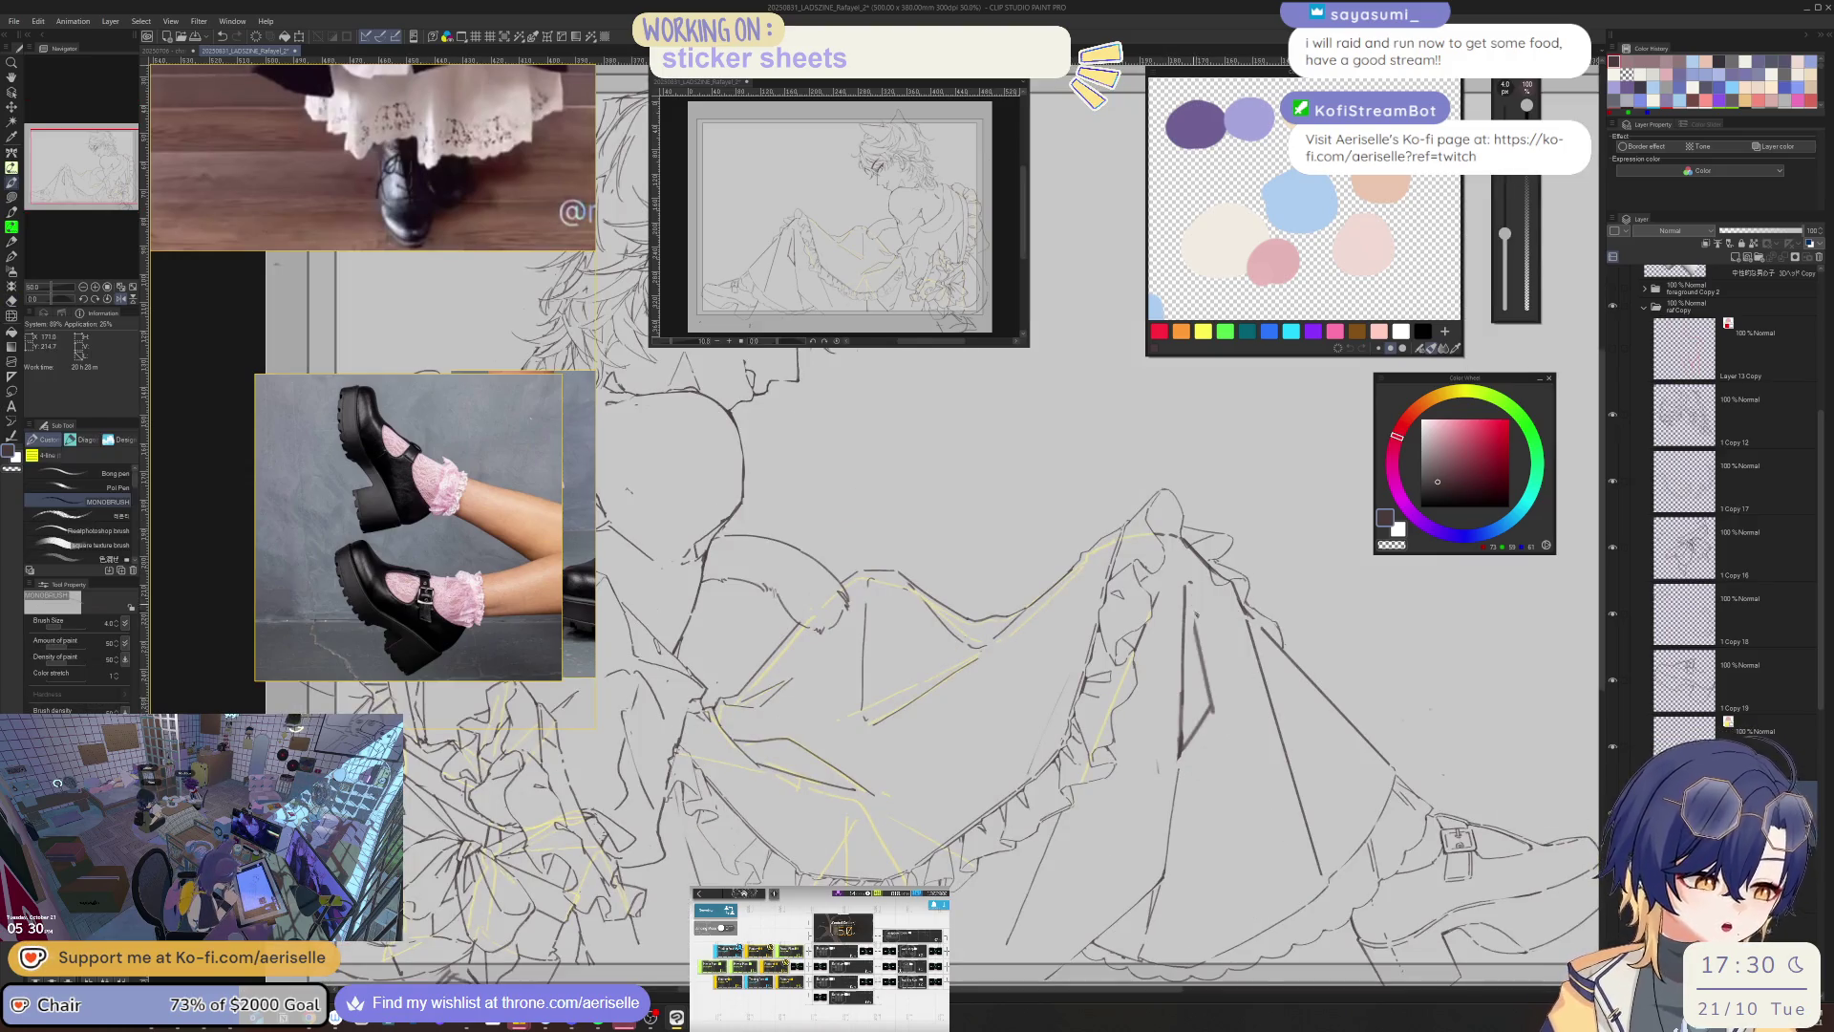
pyautogui.moveTo(1198, 612)
pyautogui.mouseDown()
pyautogui.moveTo(1194, 763)
pyautogui.moveTo(1188, 608)
pyautogui.mouseUp()
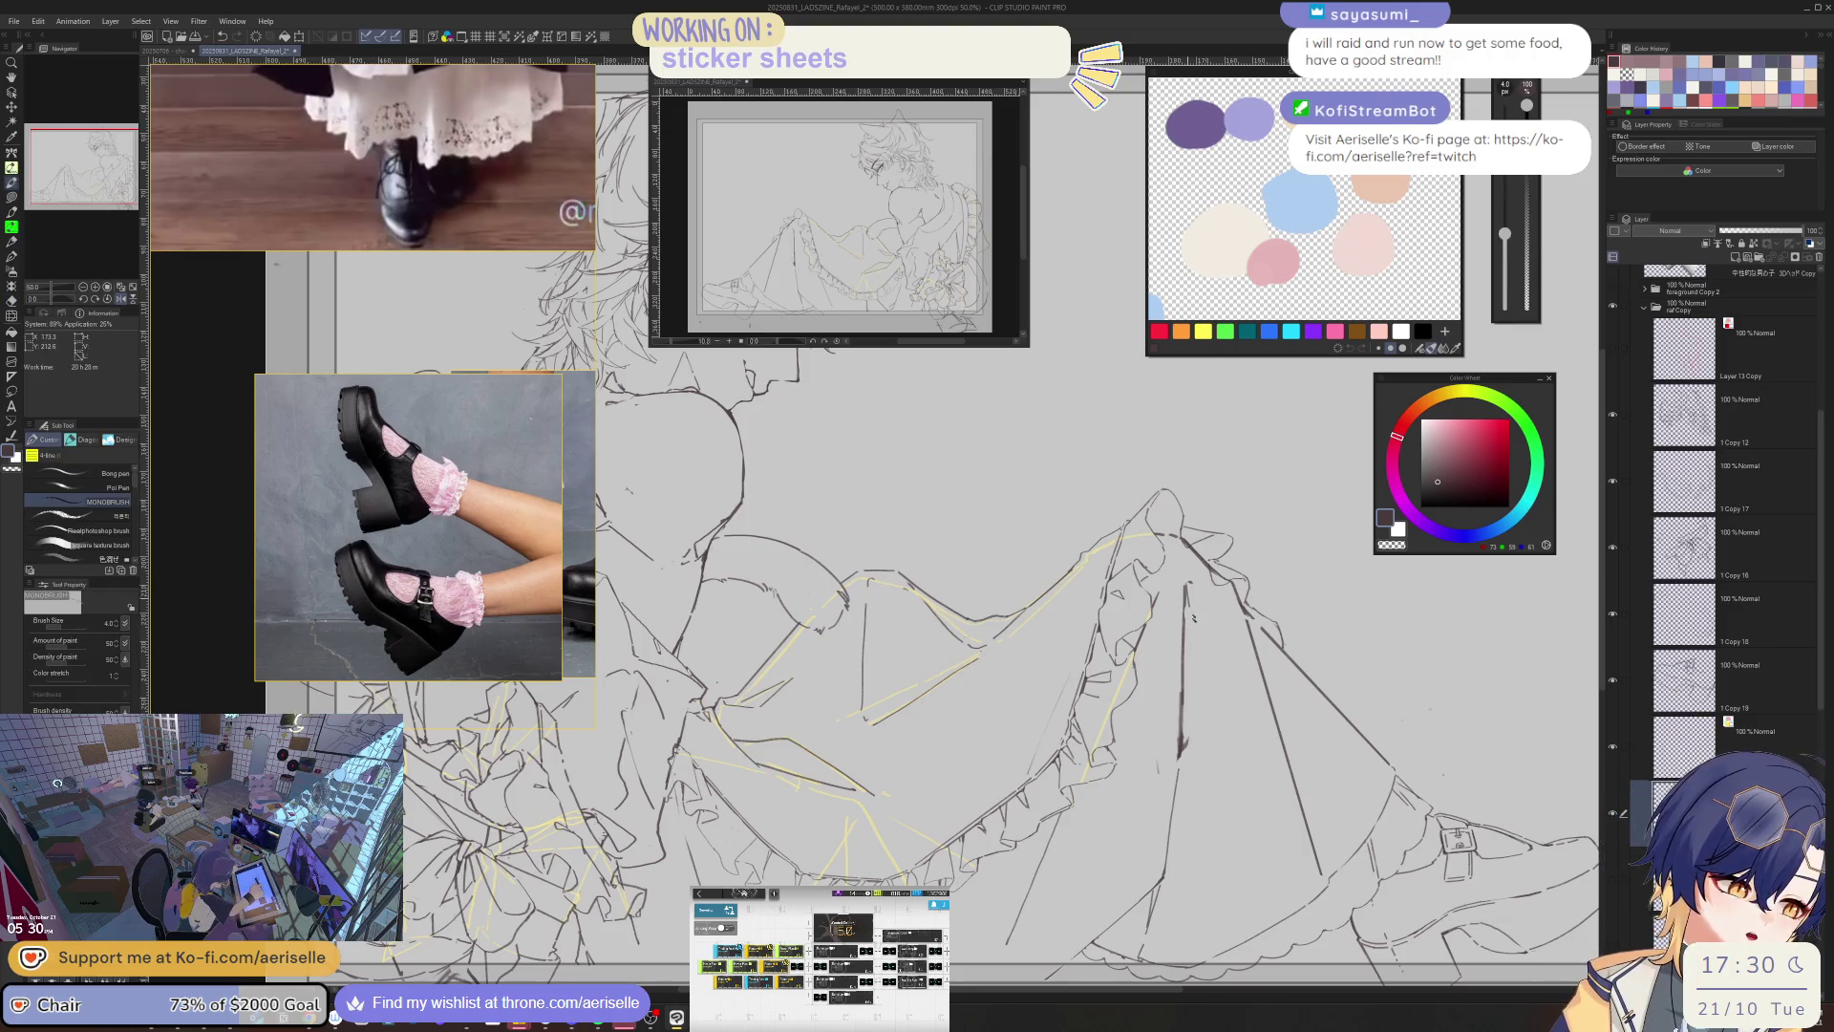
pyautogui.press('h')
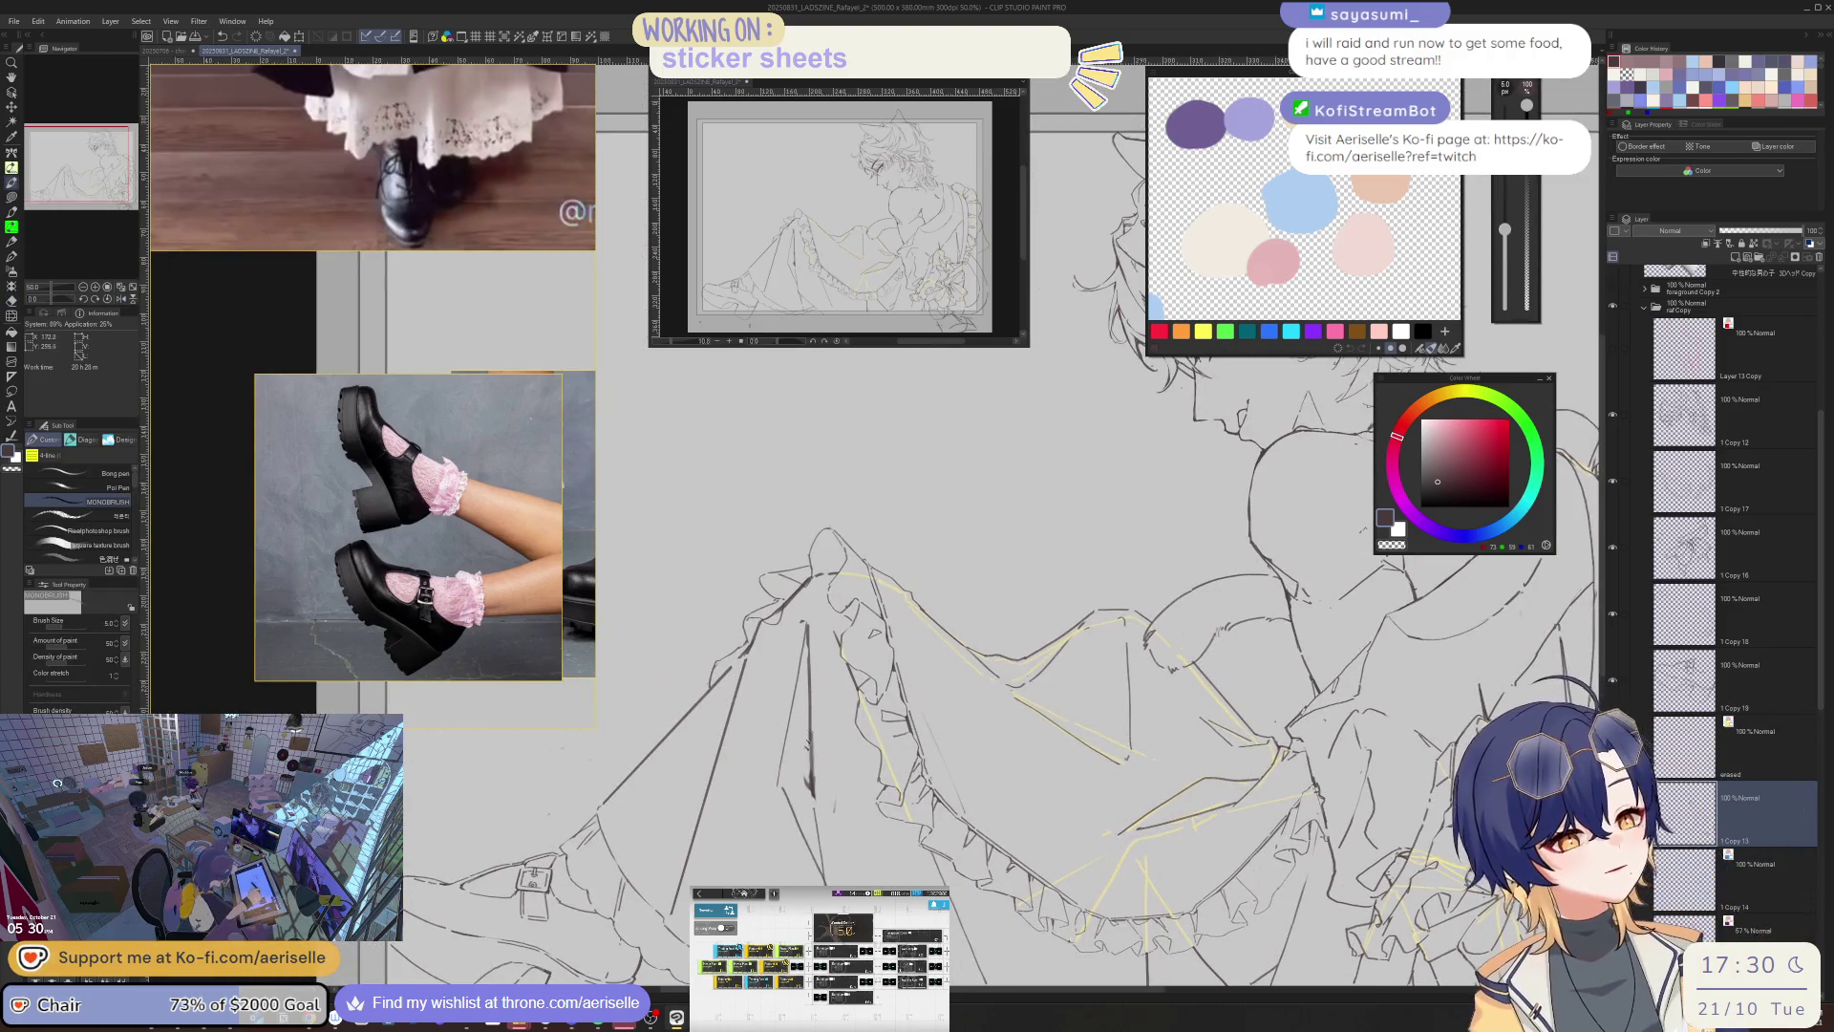
pyautogui.moveTo(805, 611); pyautogui.dragTo(808, 792)
pyautogui.press('e')
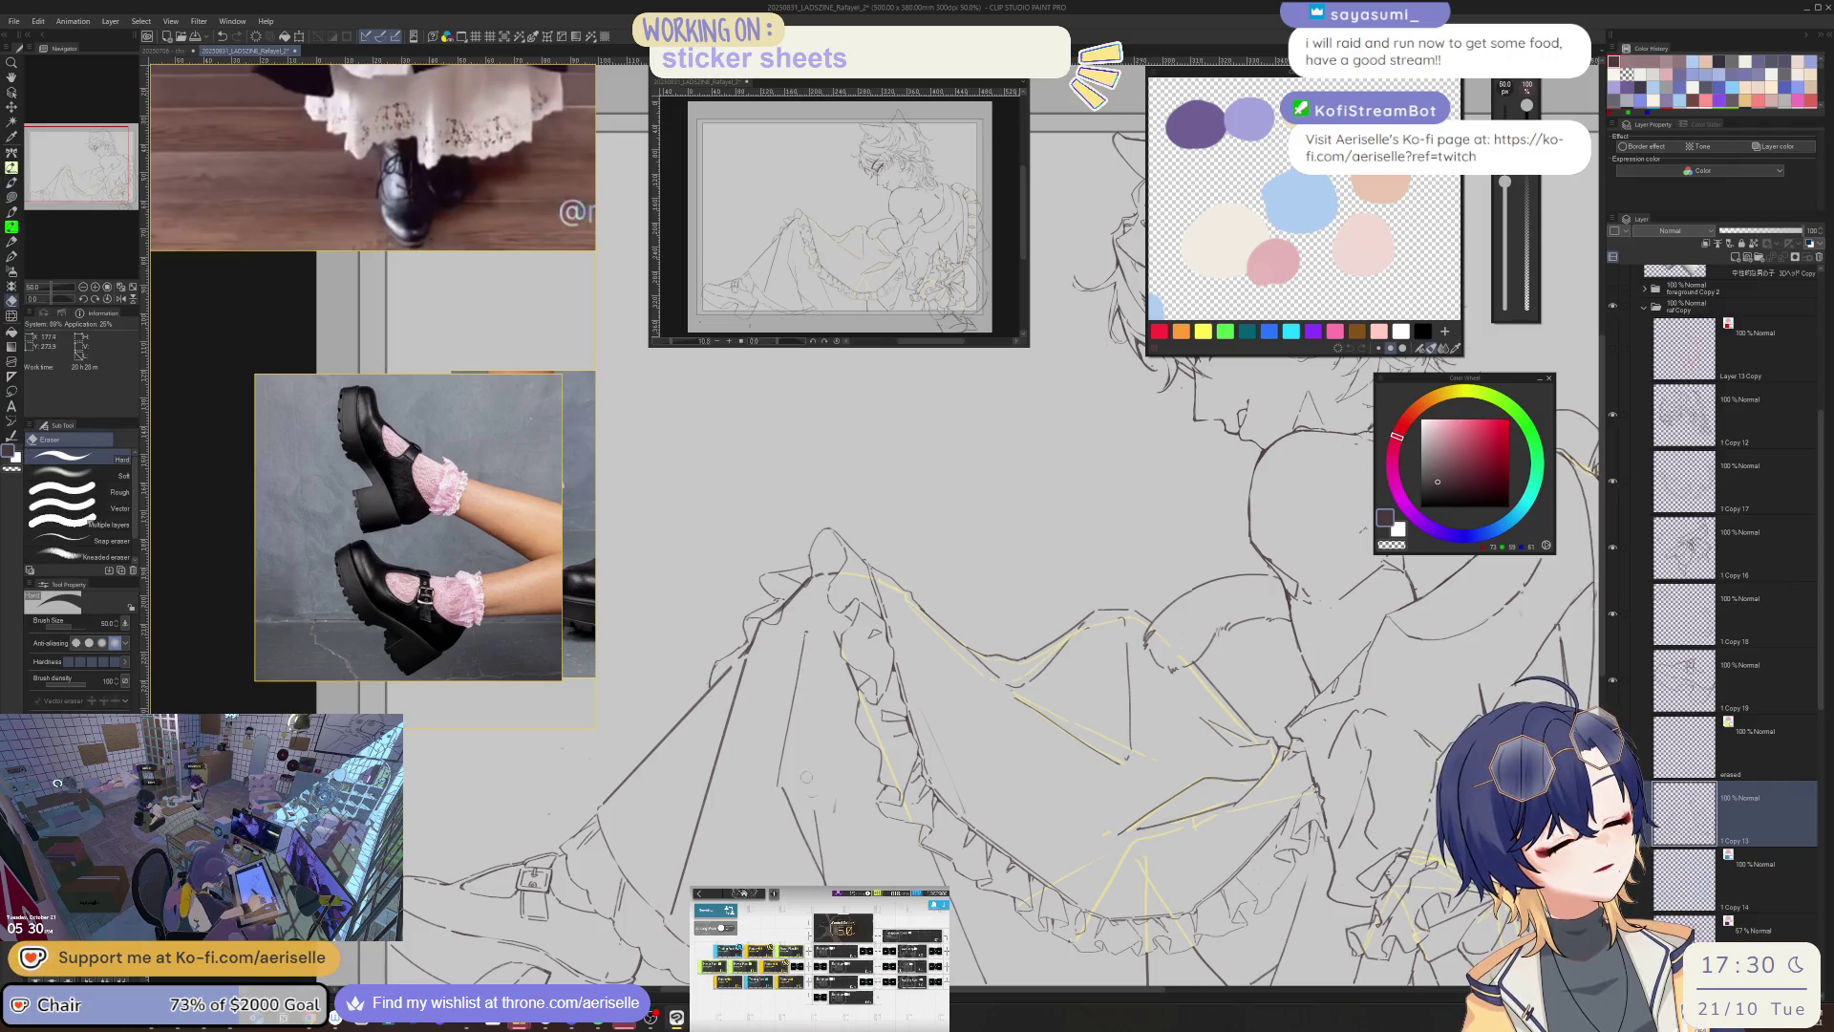
pyautogui.press('b')
pyautogui.moveTo(819, 666)
pyautogui.mouseDown()
pyautogui.moveTo(812, 825)
pyautogui.moveTo(807, 639)
pyautogui.mouseUp()
# - Erase faint dress strokes and try a new fold line, undoing it and unmirroring the view
pyautogui.press('h')
pyautogui.hotkey('ctrl', 'z')
pyautogui.press('e')
pyautogui.moveTo(946, 630); pyautogui.dragTo(969, 755)
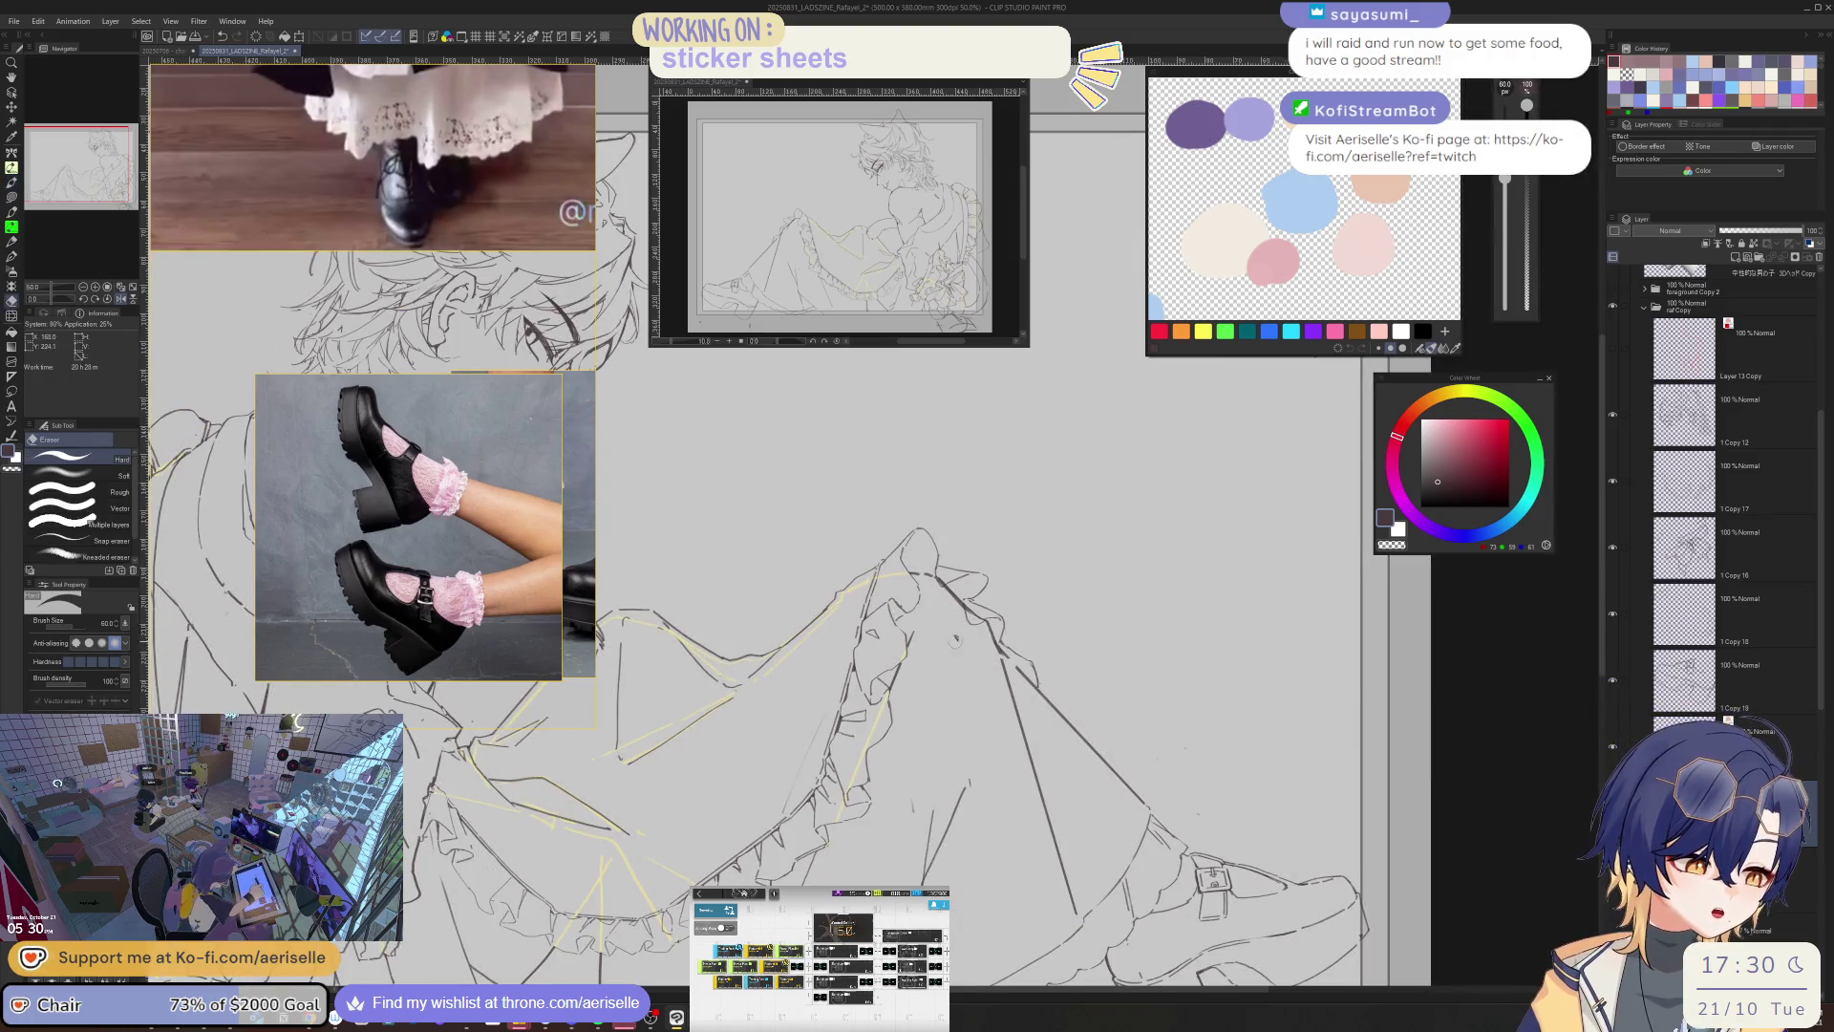
pyautogui.press('b')
pyautogui.moveTo(943, 627); pyautogui.dragTo(940, 773)
pyautogui.hotkey('ctrl', 'z')
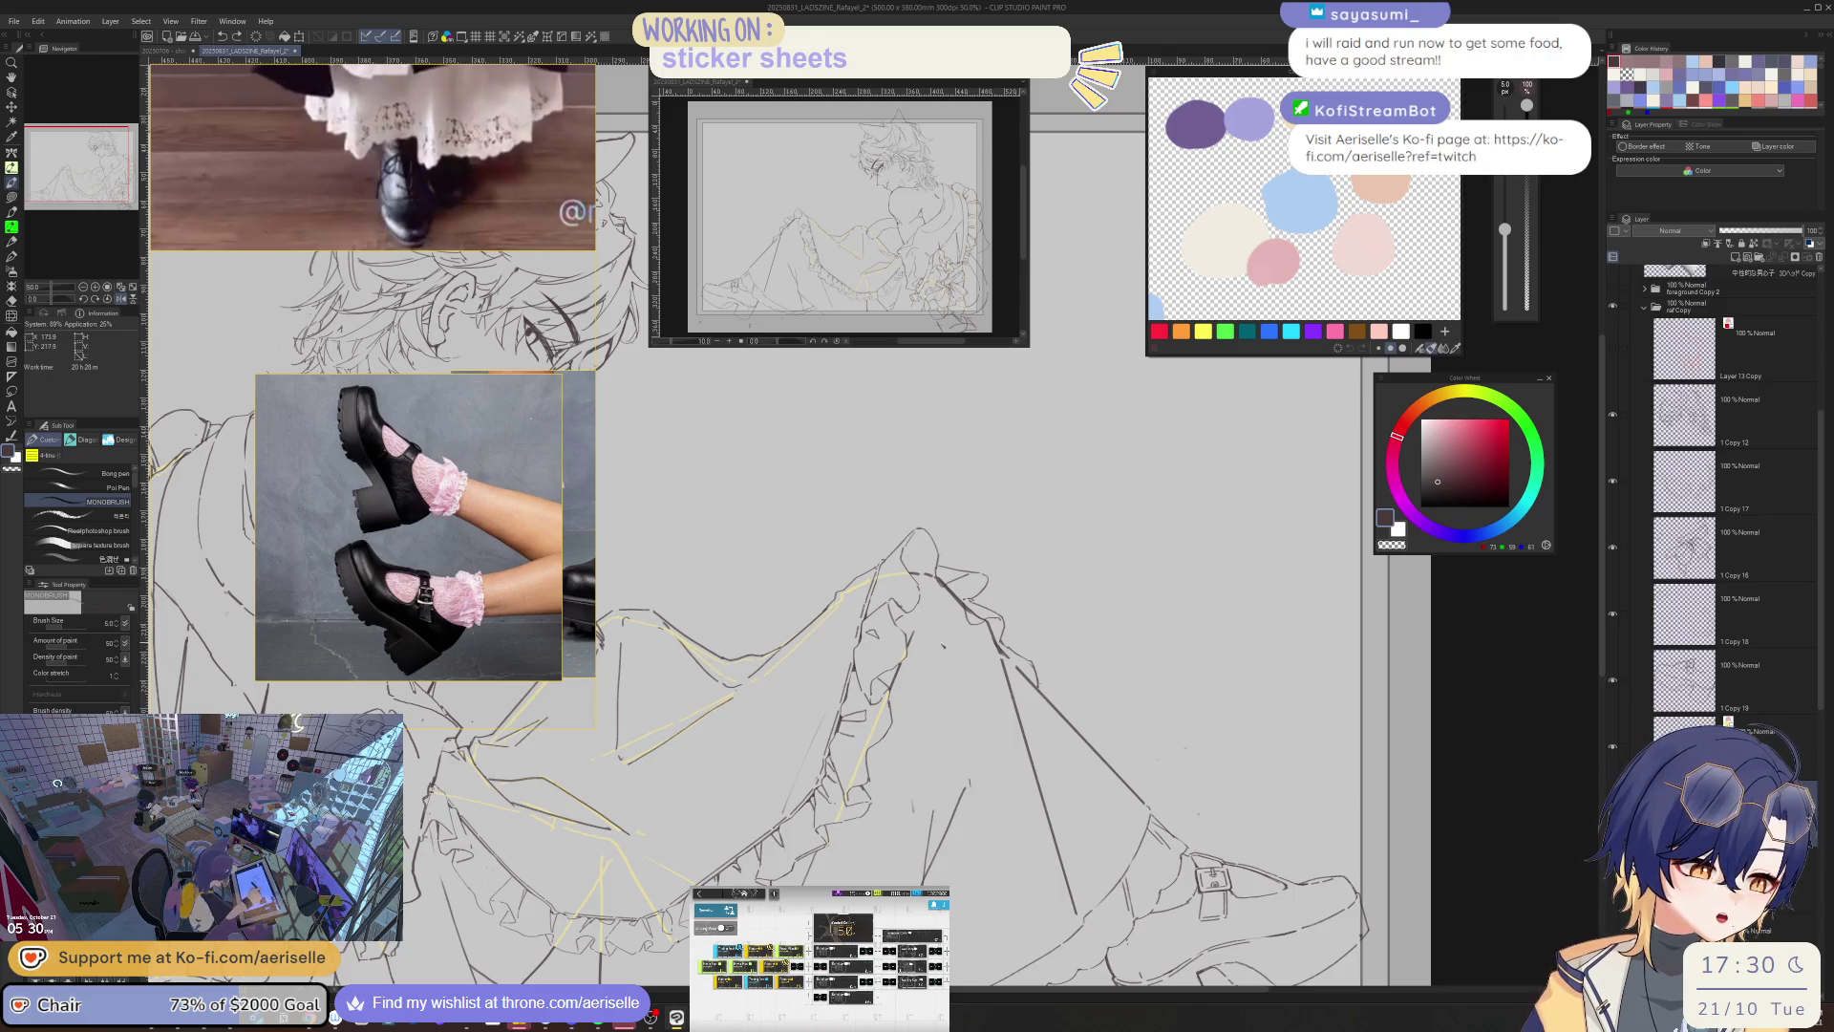
pyautogui.press('h')
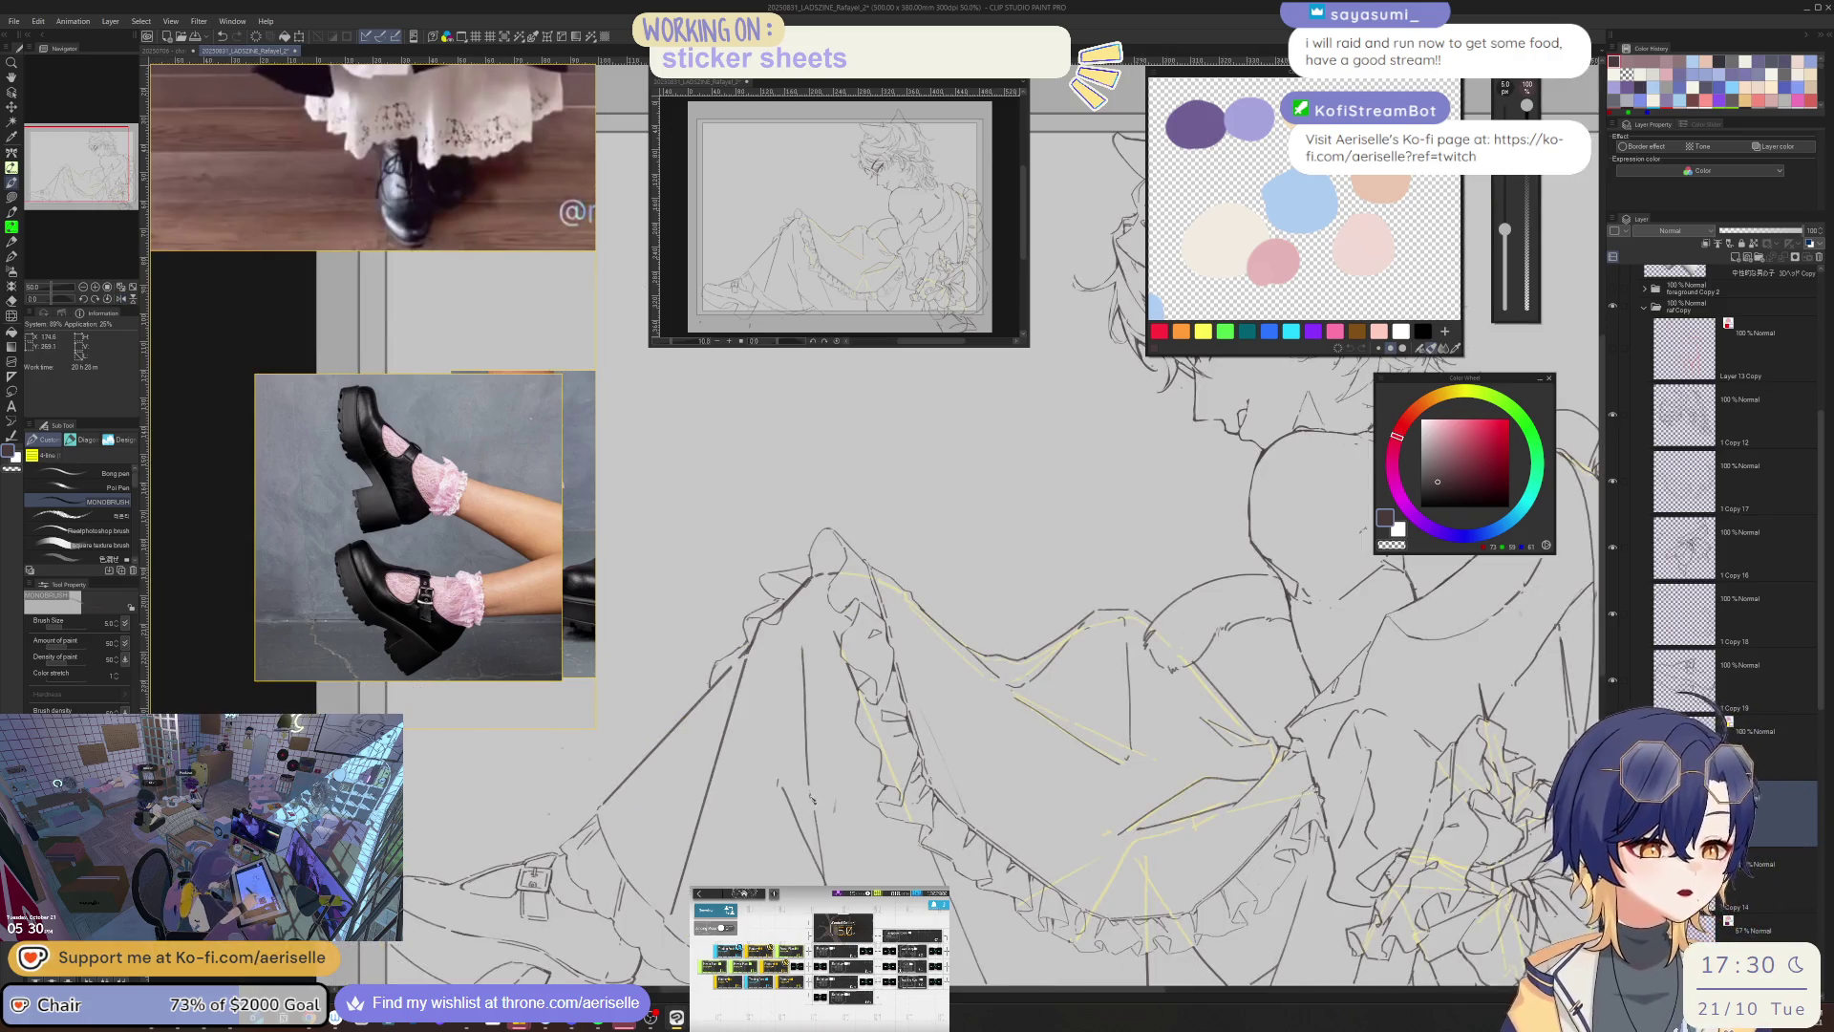
# - Redo the undone strokes with Ctrl+Y and lasso two freehand areas around the skirt folds
pyautogui.scroll(2, 1176, 757)
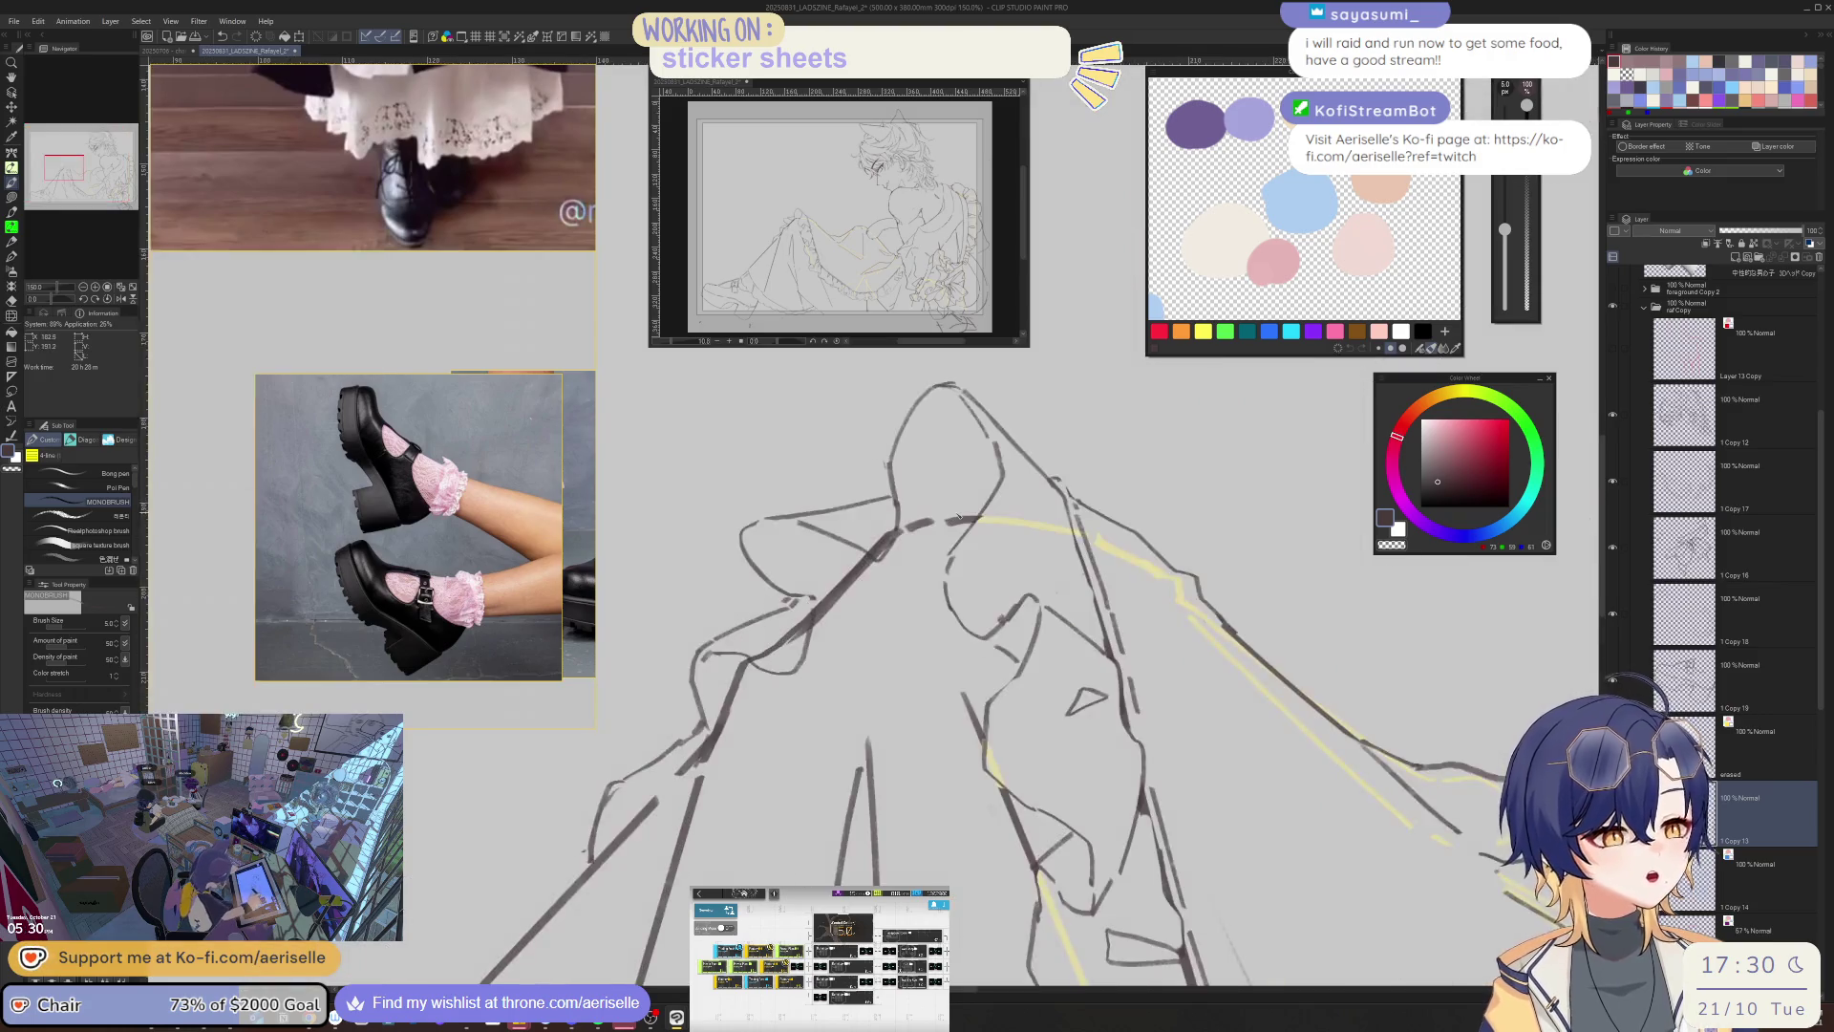
pyautogui.moveTo(1176, 758); pyautogui.dragTo(1196, 821)
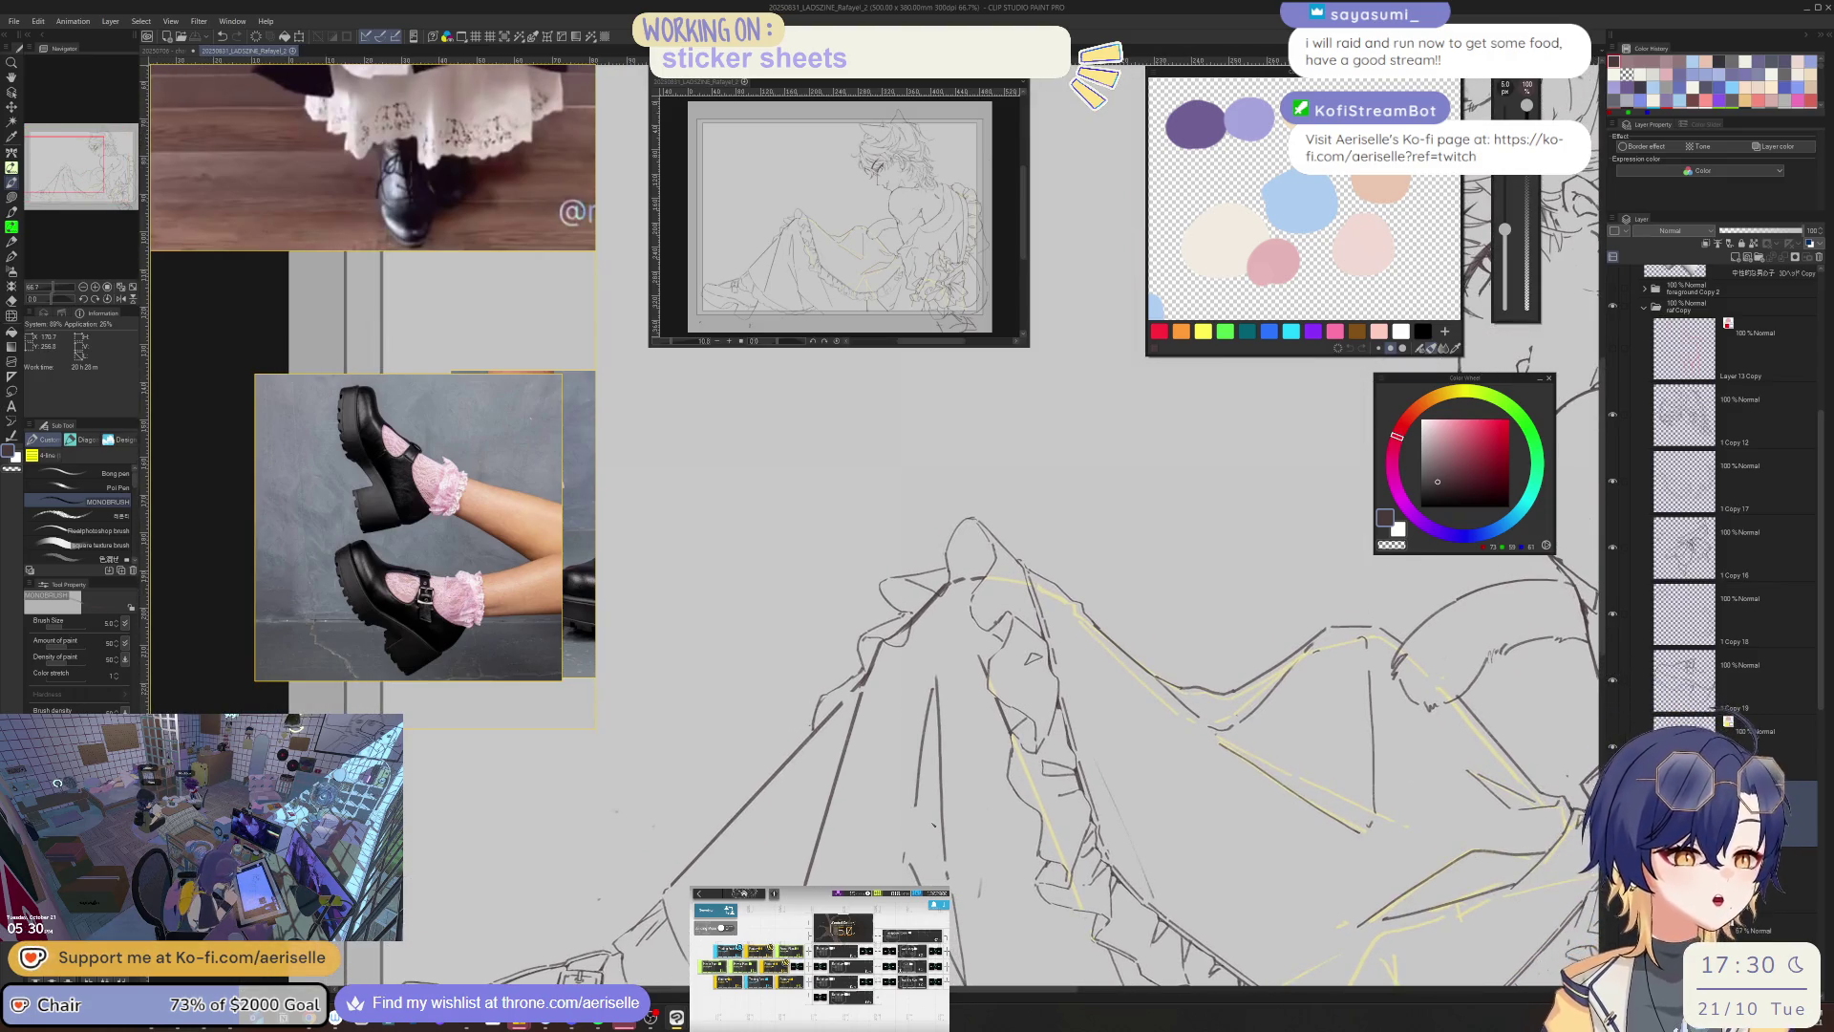
pyautogui.hotkey('ctrl', 'z')
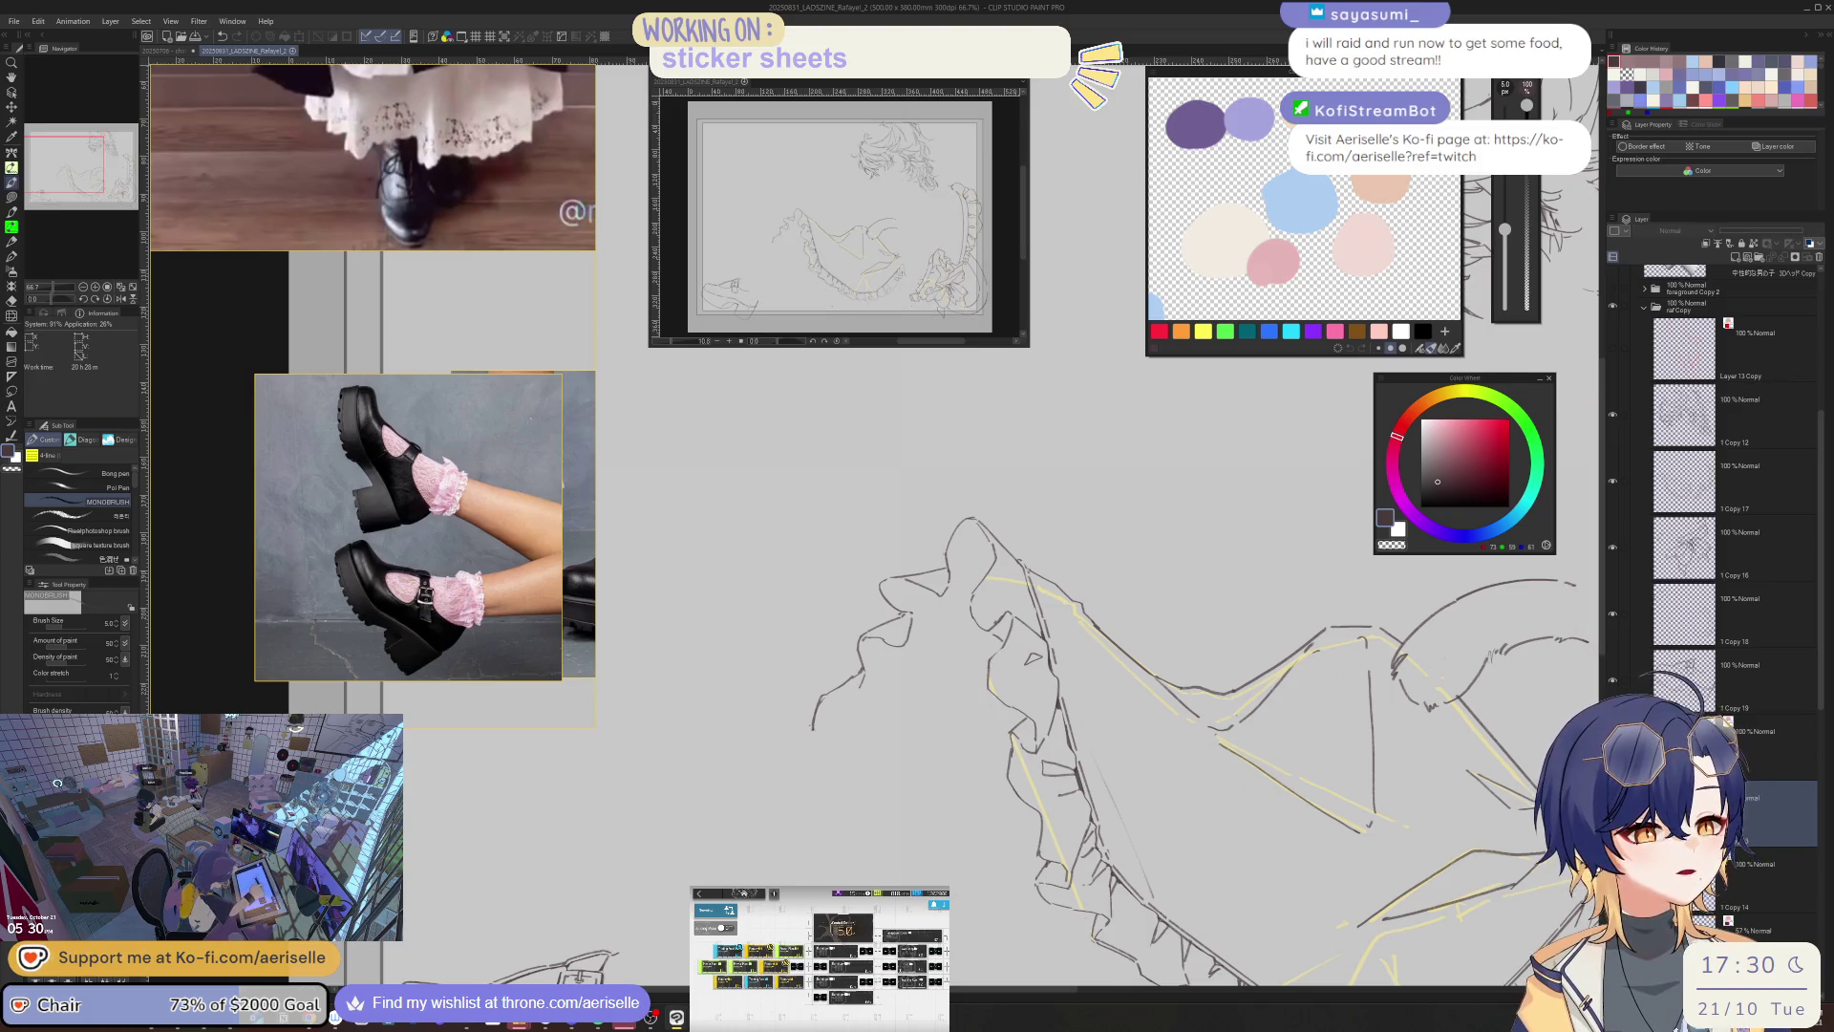
pyautogui.hotkey('ctrl', 'y')
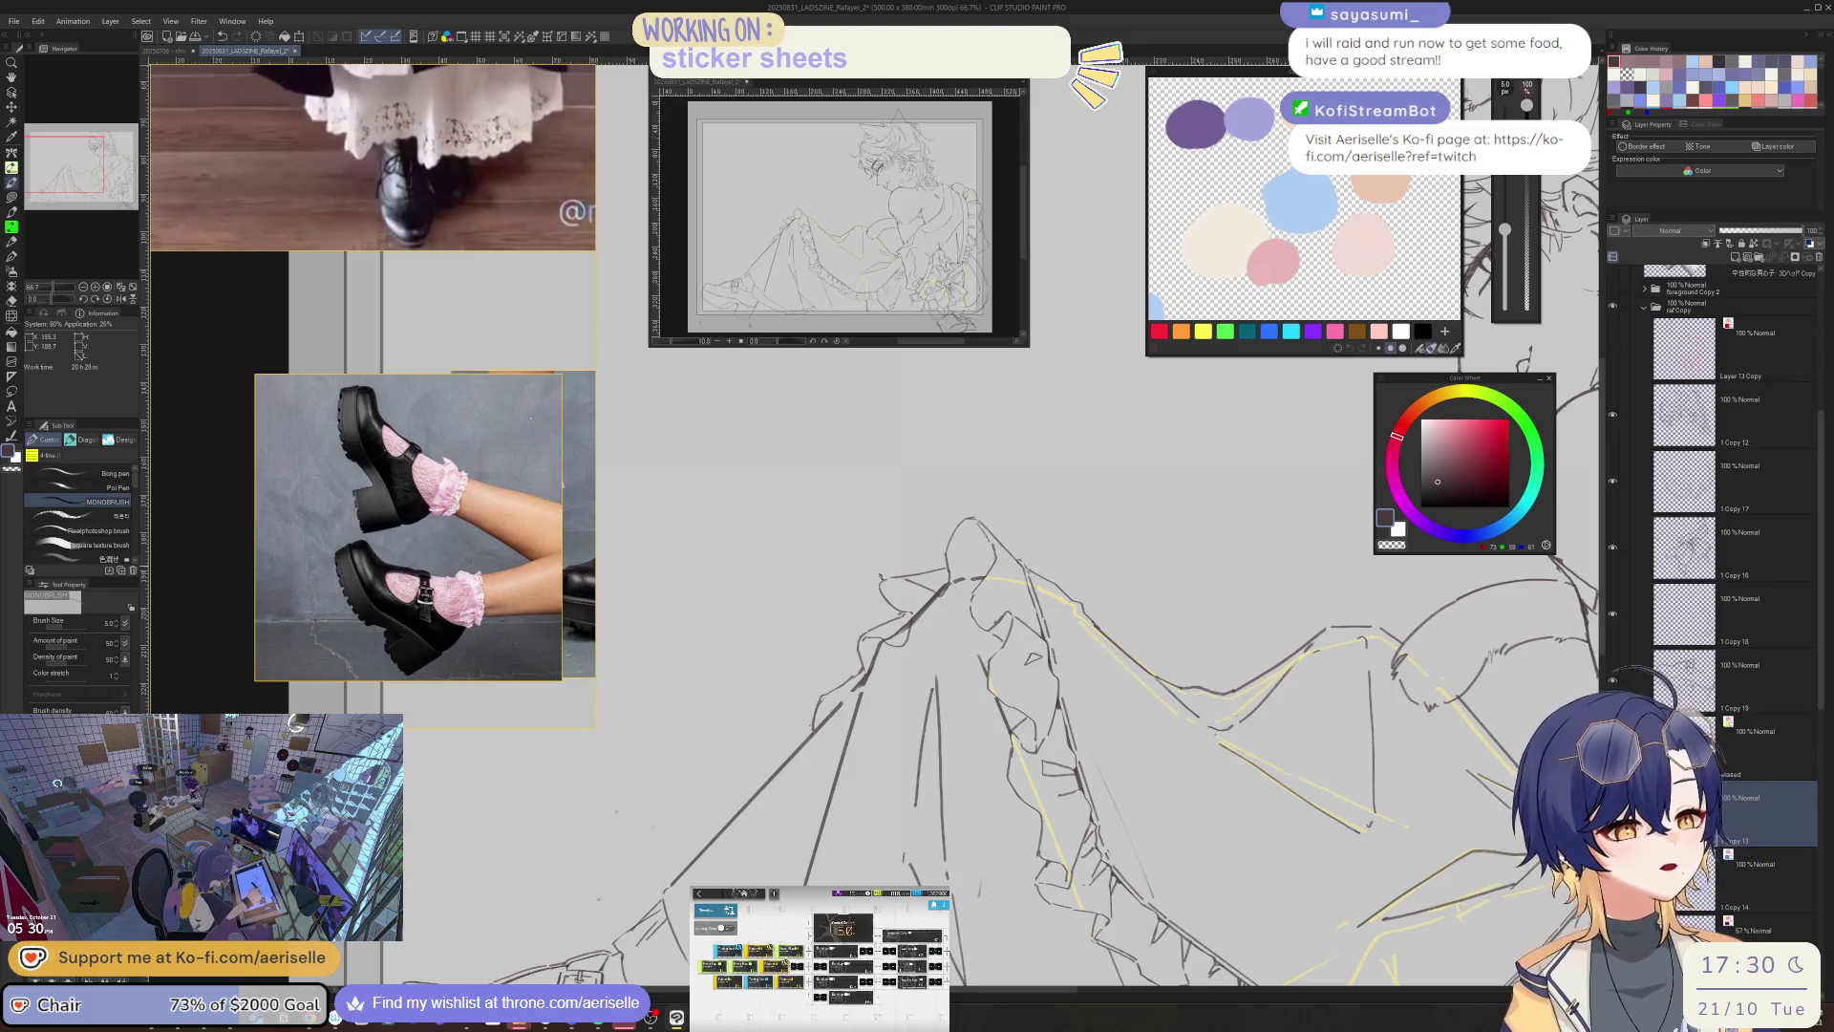
pyautogui.scroll(4, 879, 661)
pyautogui.press('m')
pyautogui.moveTo(878, 660)
pyautogui.mouseDown()
pyautogui.moveTo(936, 665)
pyautogui.moveTo(927, 603)
pyautogui.moveTo(1003, 562)
pyautogui.mouseUp()
pyautogui.moveTo(812, 724); pyautogui.dragTo(898, 740)
pyautogui.scroll(-3, 1295, 683)
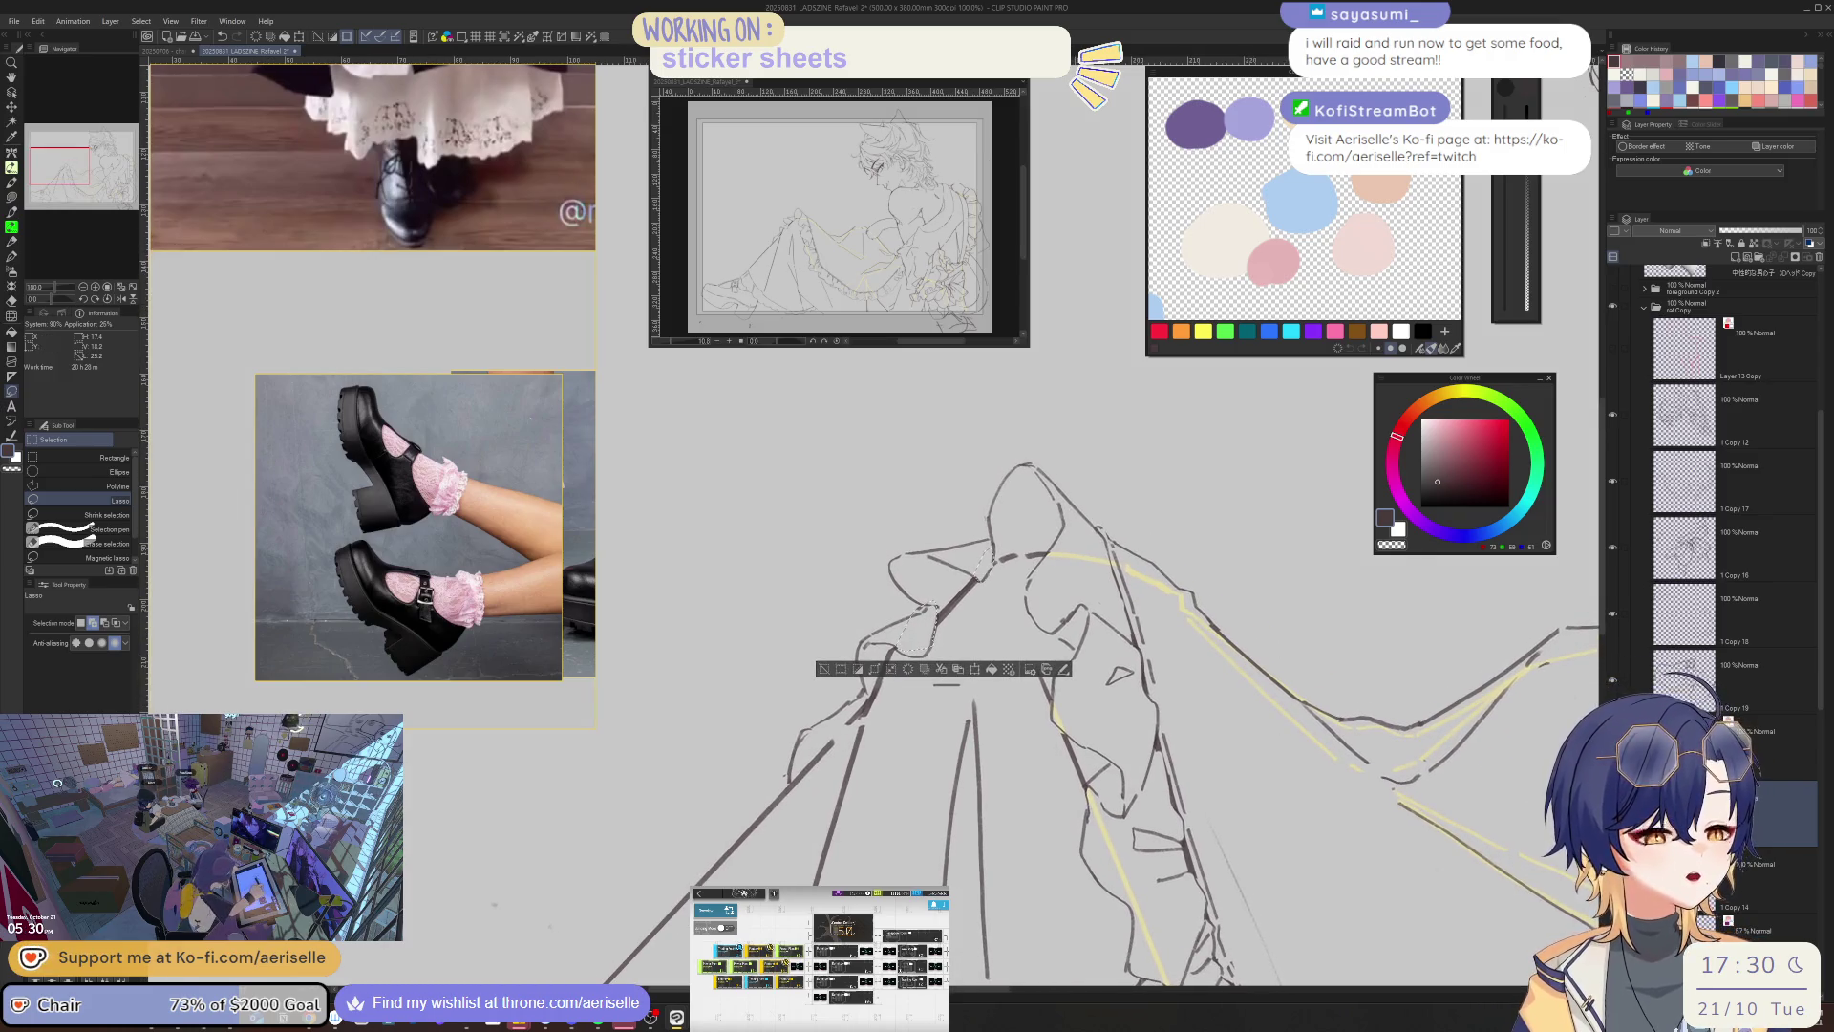
# - Merge the line layer into the layer below, cancel the Layer Color settings, and zoom out
pyautogui.click(1752, 735)
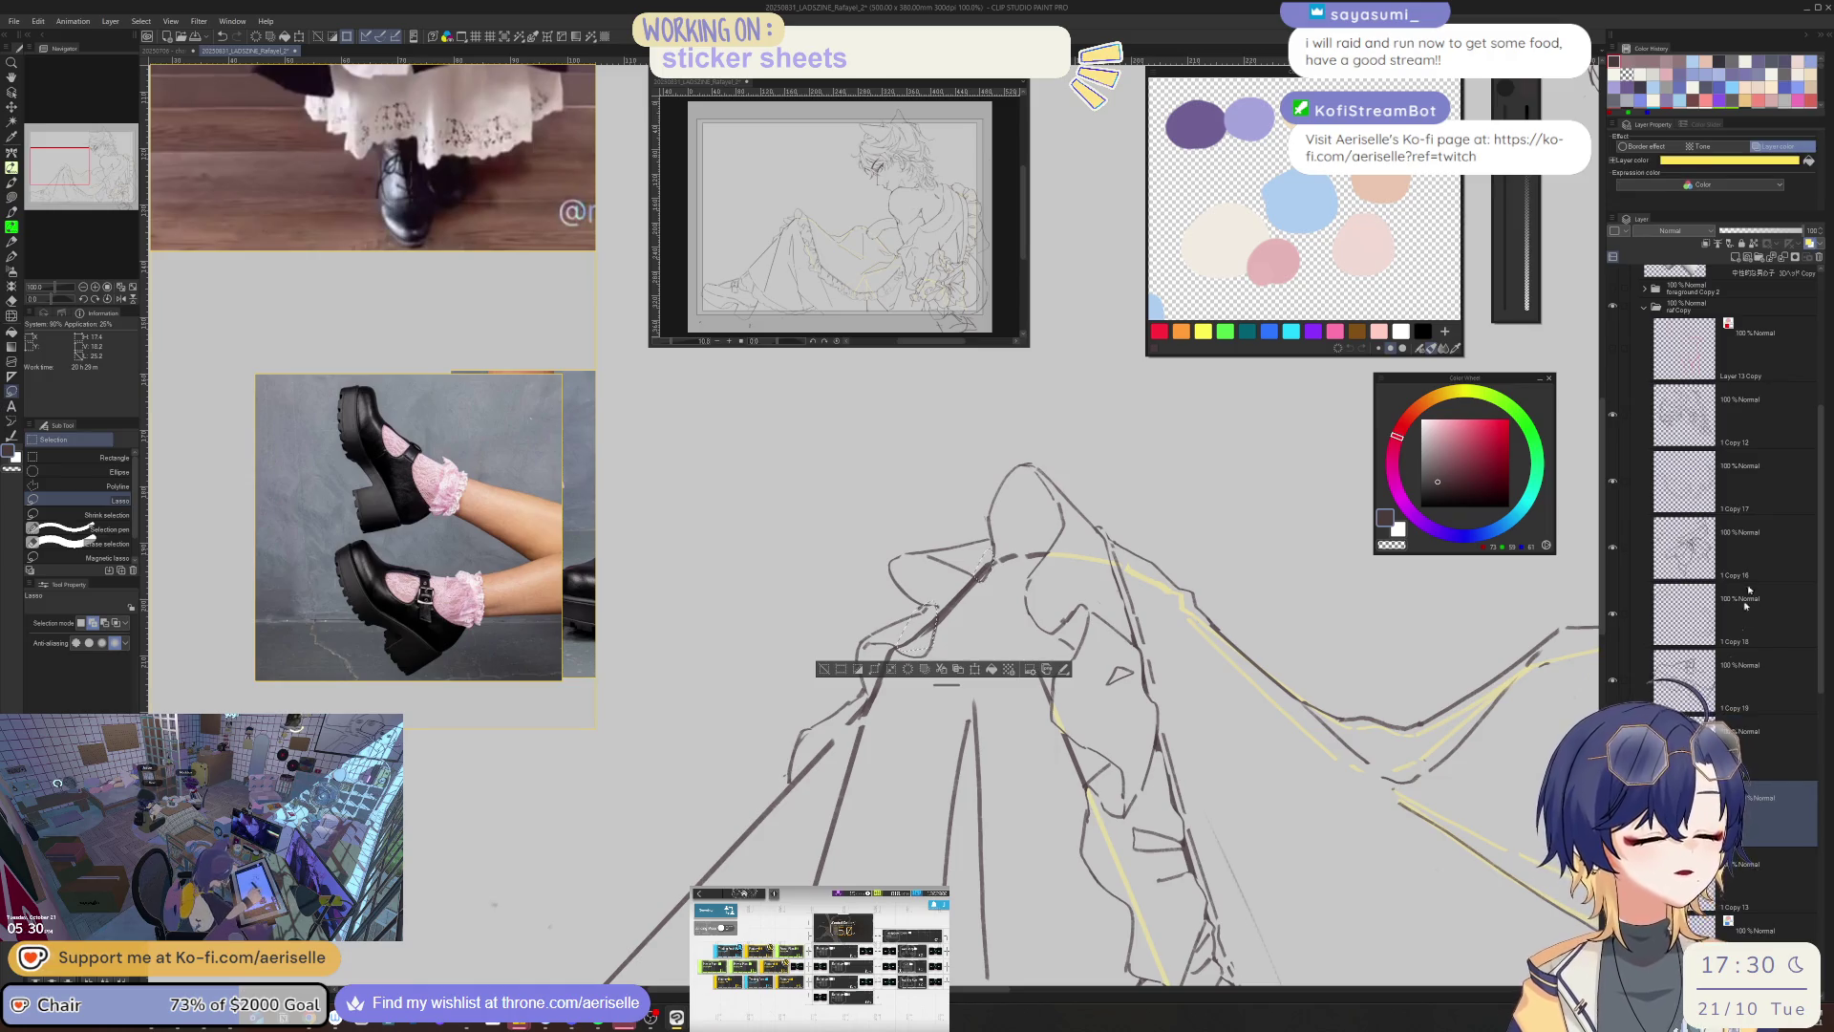
pyautogui.click(1756, 803)
pyautogui.click(1757, 726)
pyautogui.click(1791, 257)
pyautogui.click(1812, 245)
pyautogui.click(1728, 160)
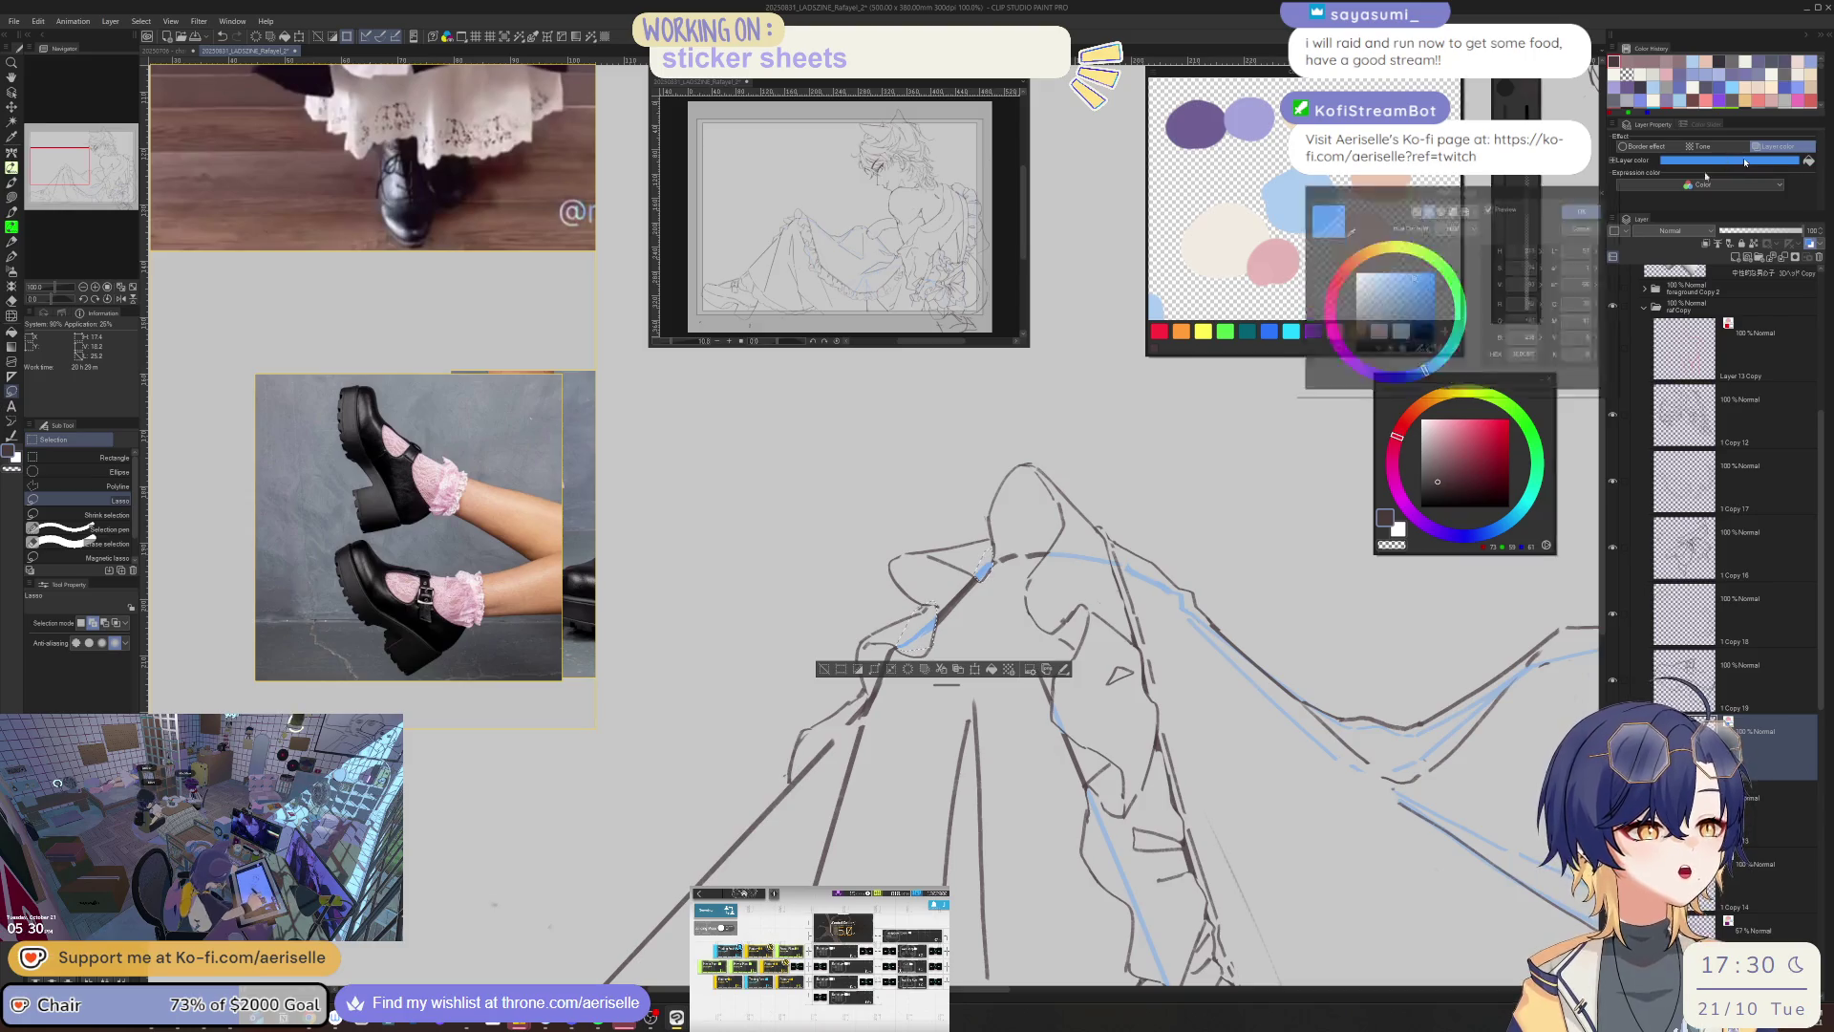
pyautogui.click(1591, 222)
pyautogui.hotkey('ctrl', '-')
pyautogui.hotkey('ctrl', '-')
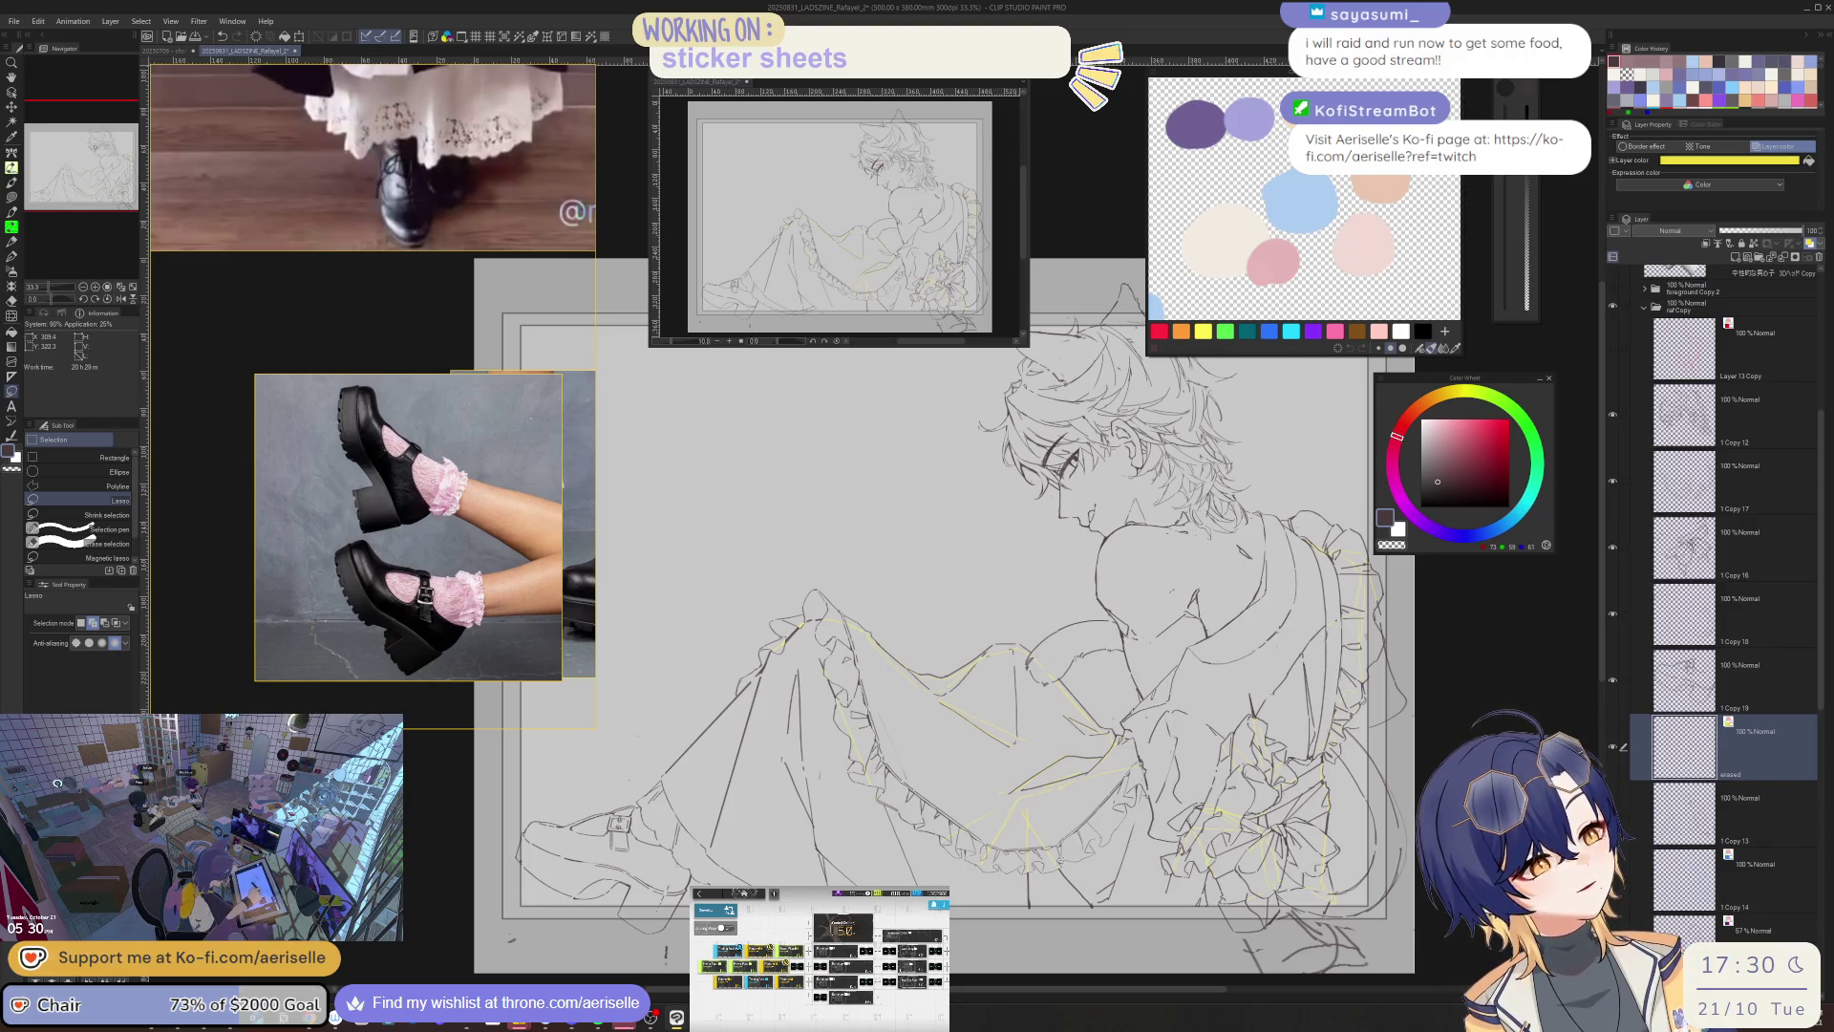
pyautogui.press('h')
pyautogui.press('-')
pyautogui.hotkey('ctrl', 'alt', '0')
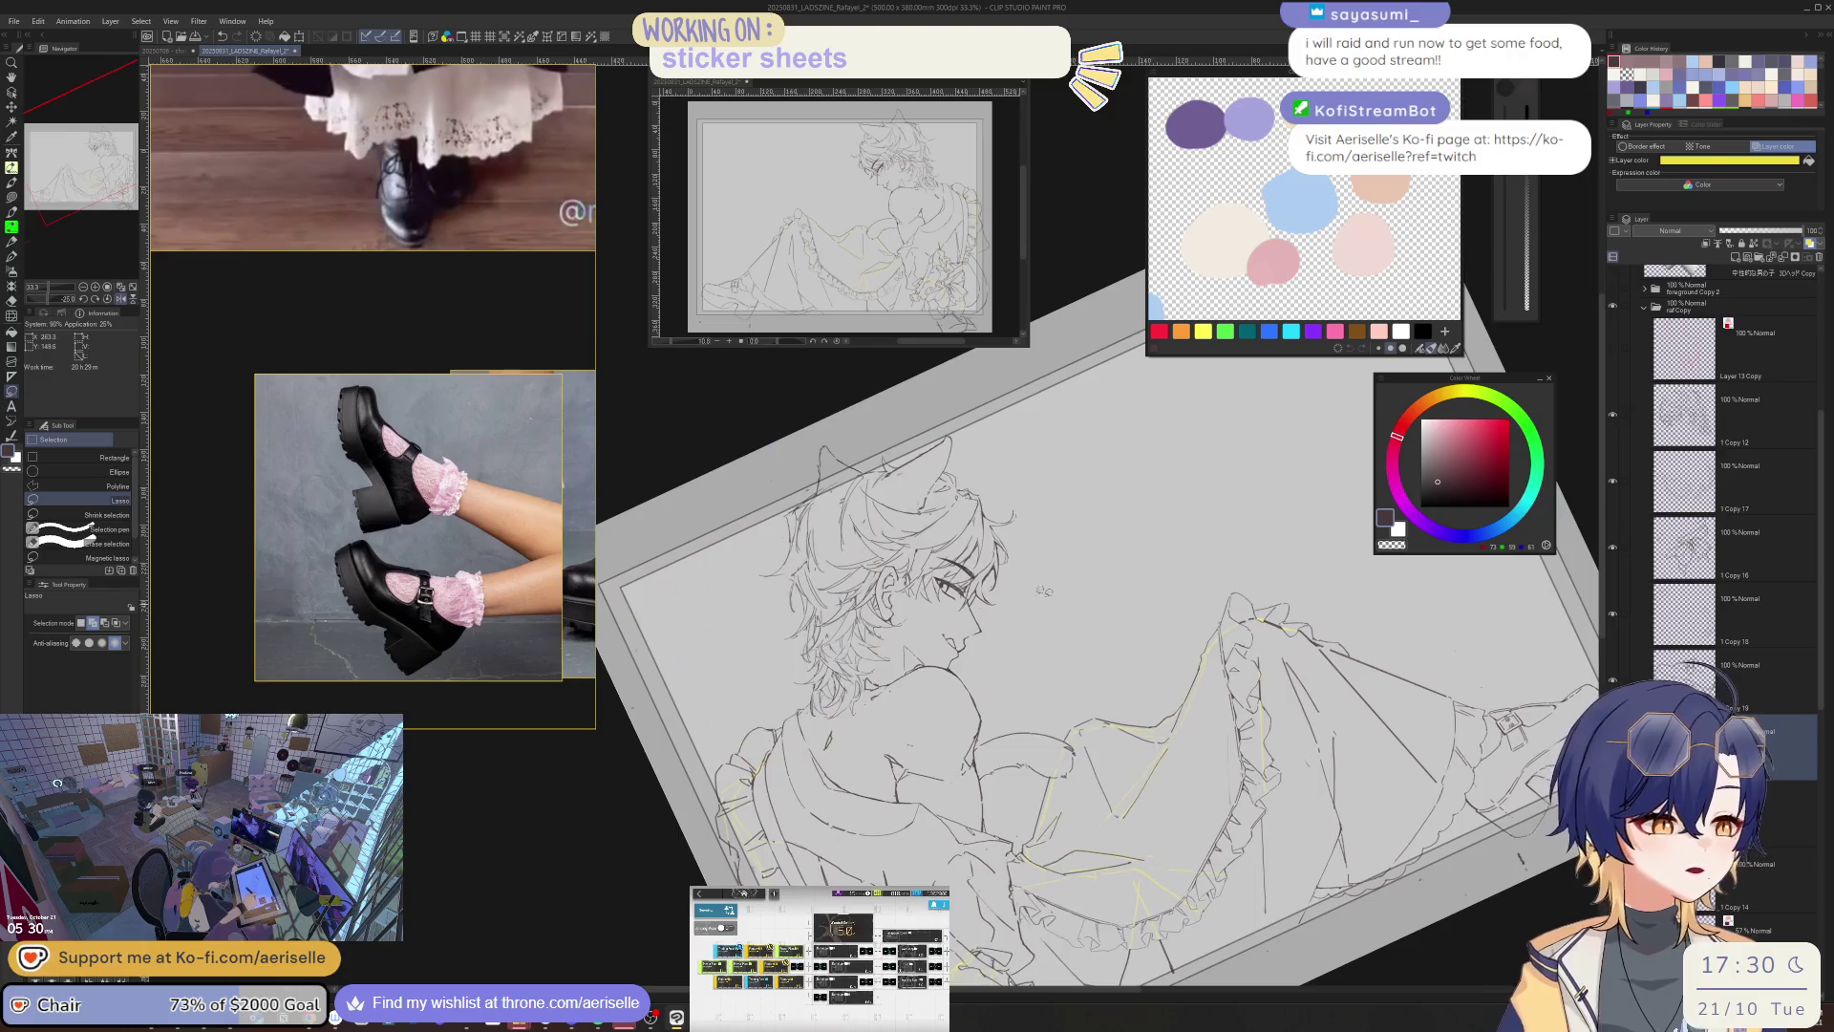
pyautogui.press('h')
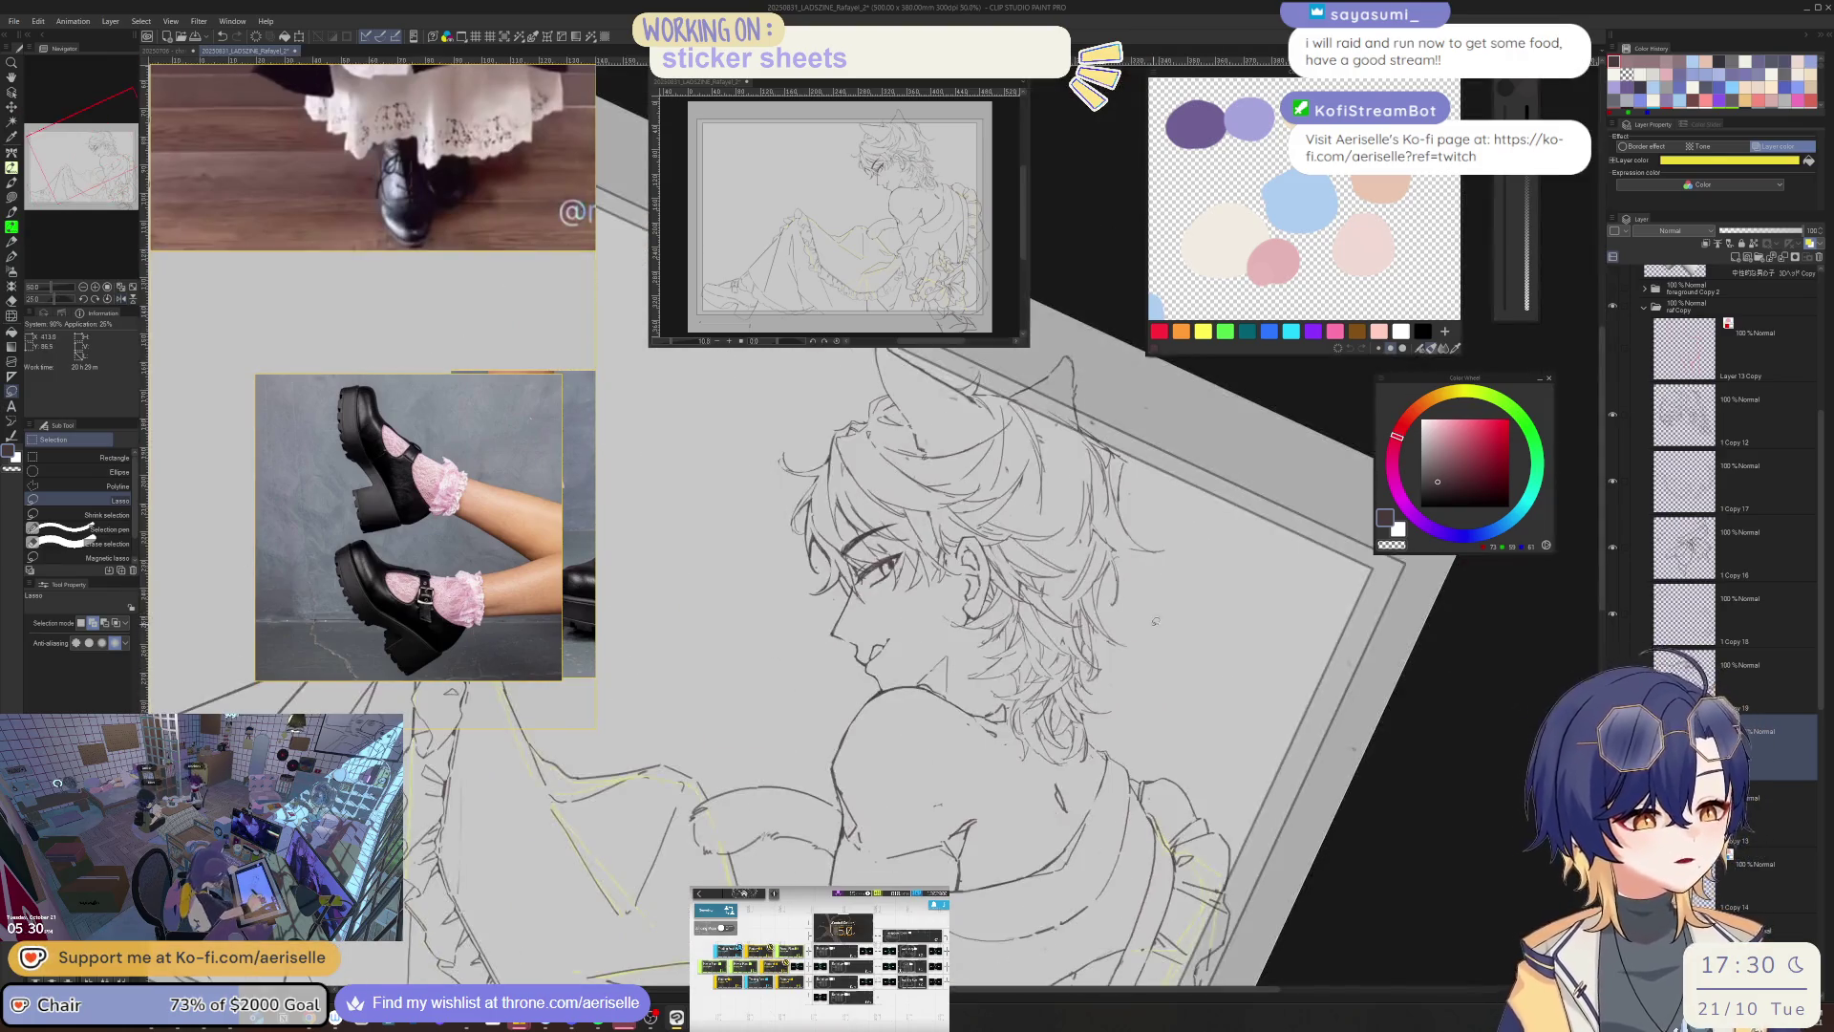
pyautogui.hotkey('ctrl', '-')
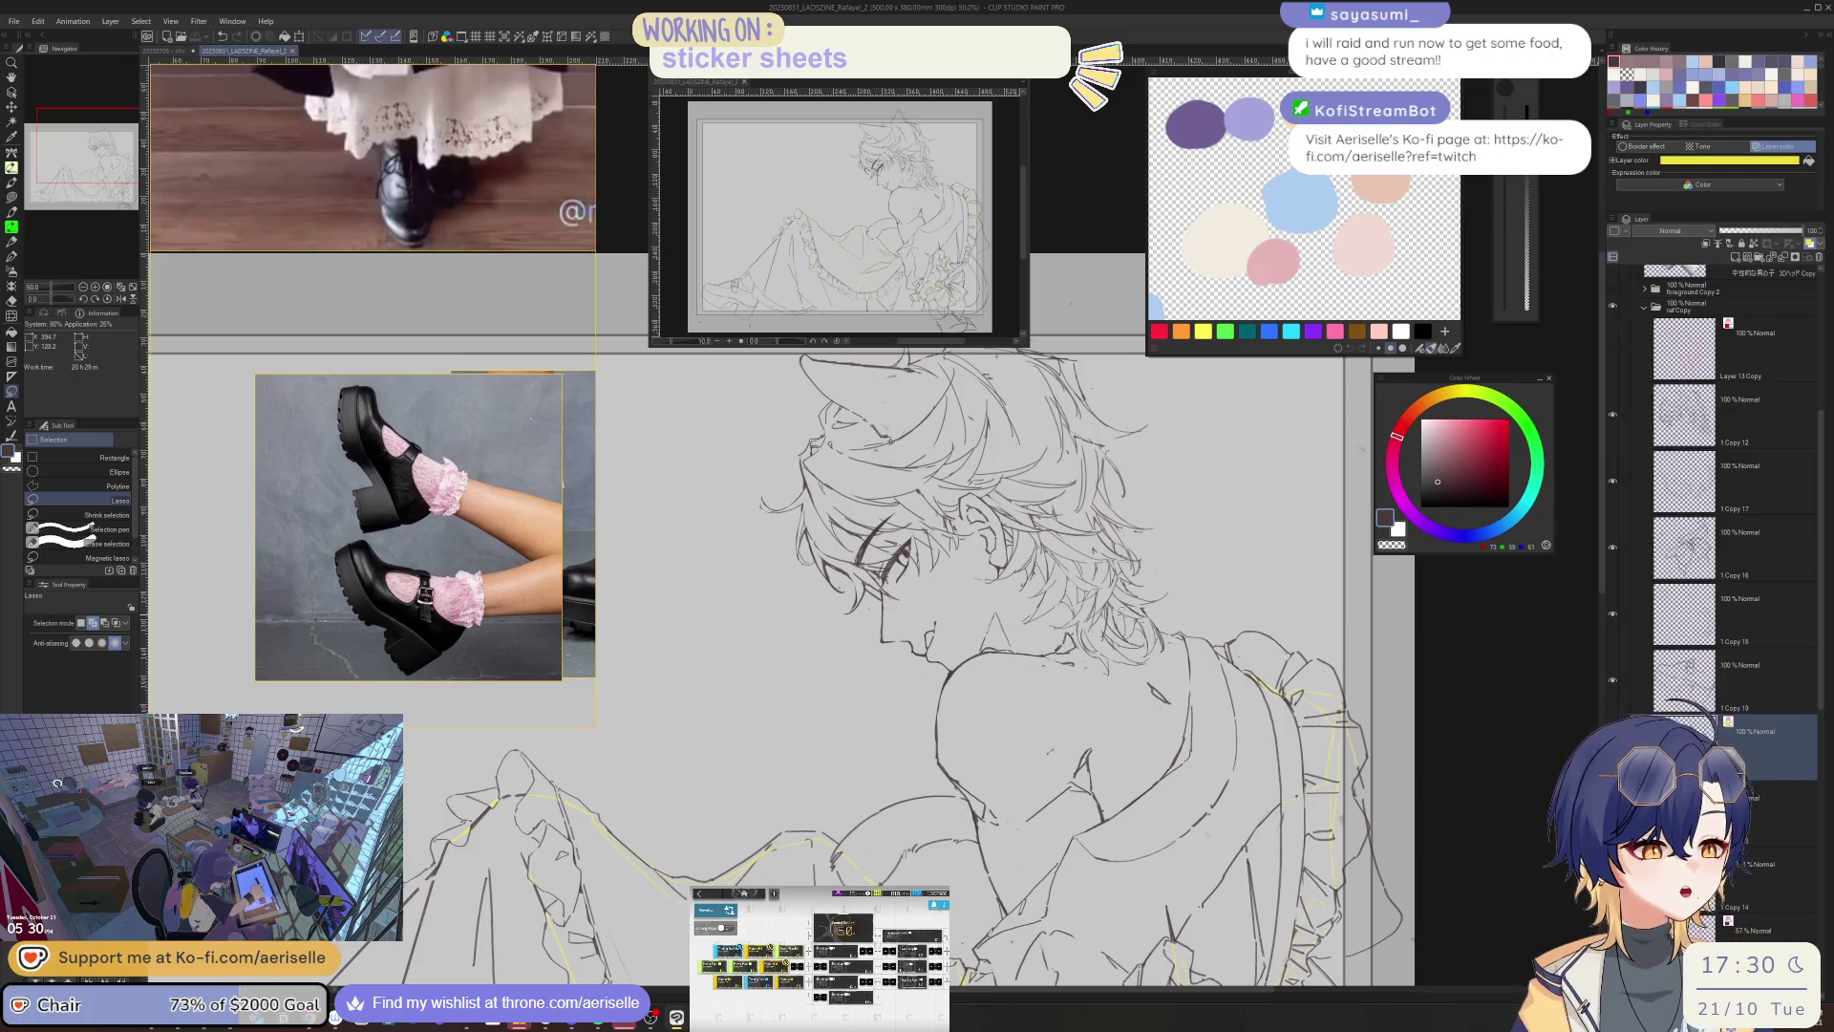
pyautogui.press('h')
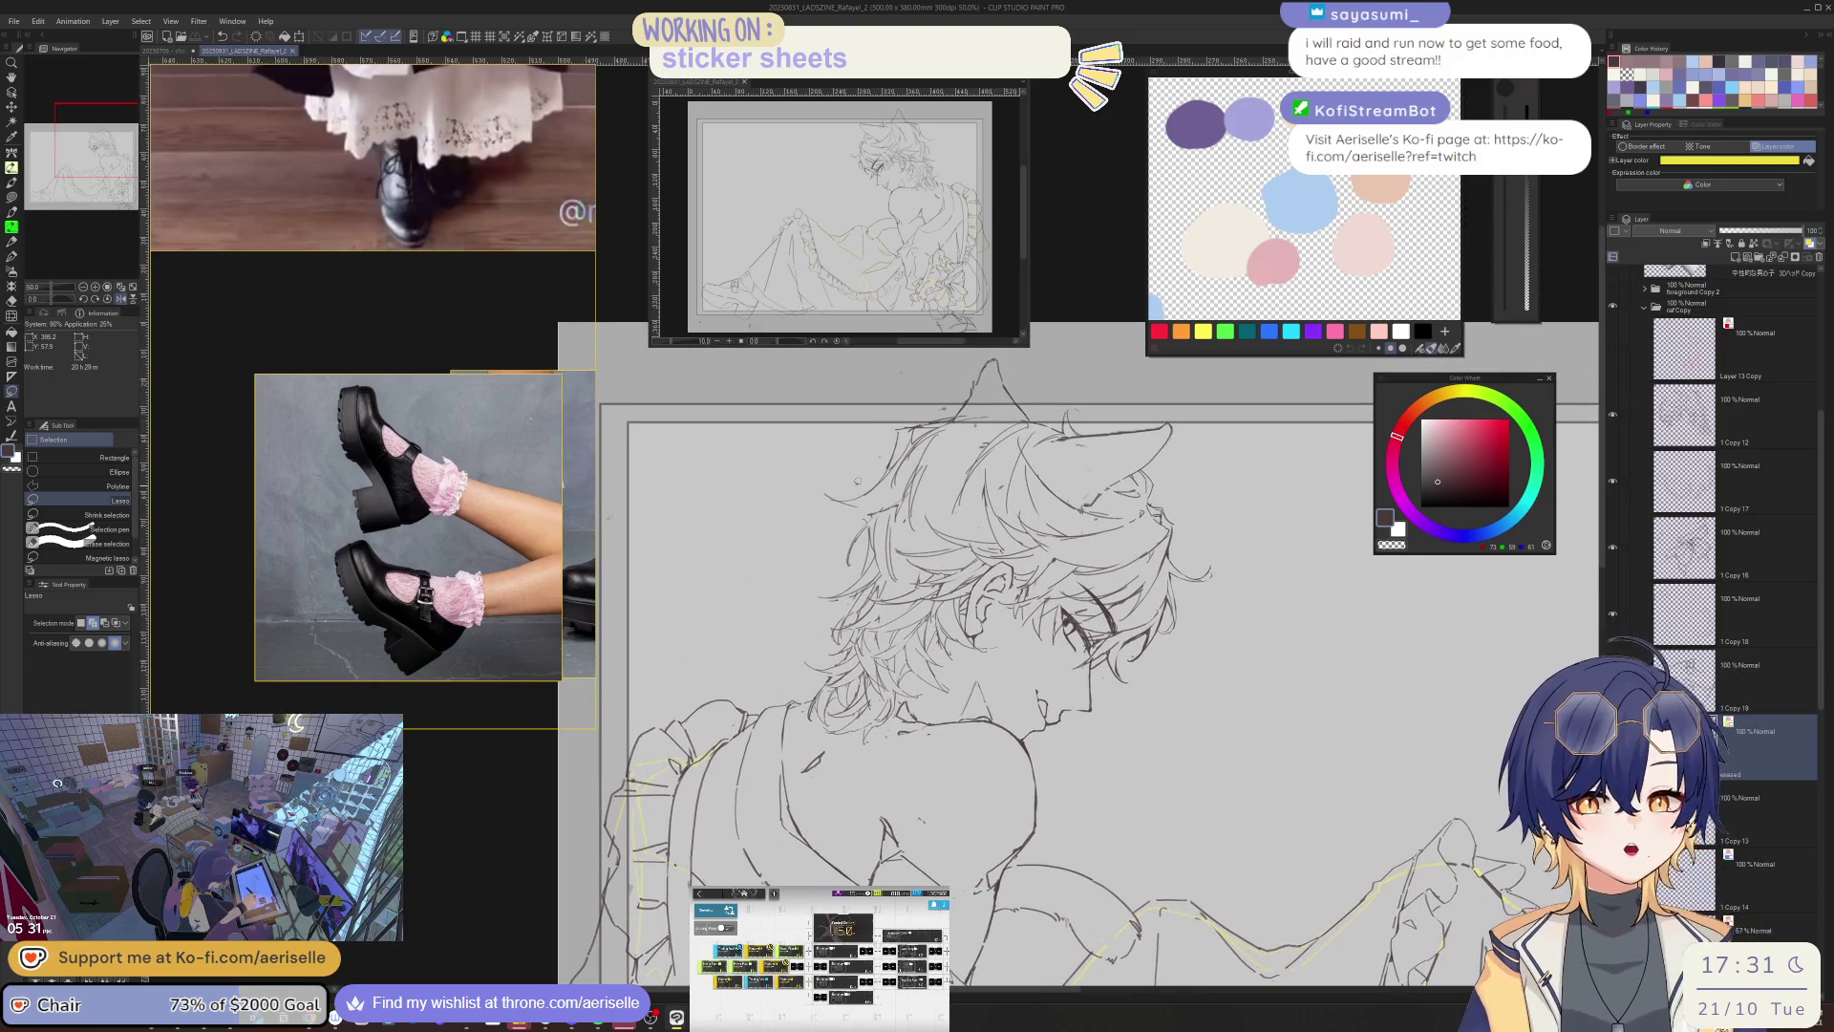
pyautogui.press('h')
pyautogui.scroll(1, 854, 558)
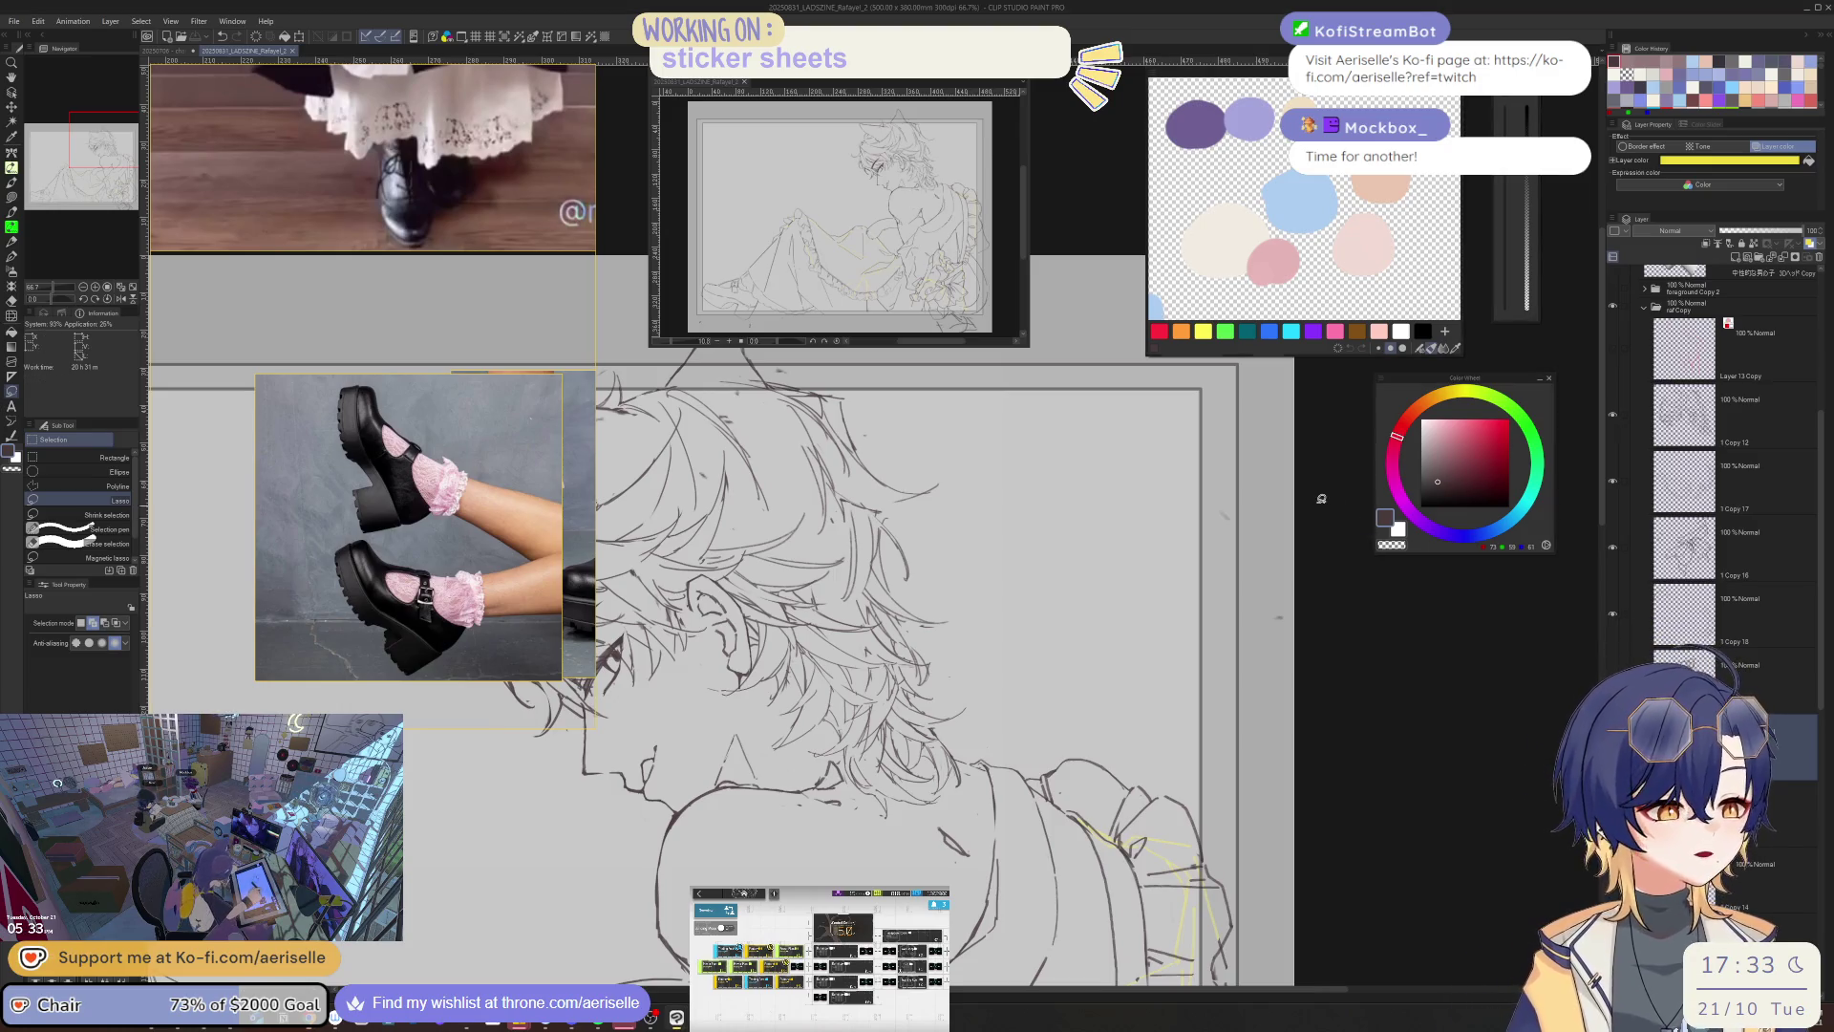
# - Pick the 1 Copy 12 layer from the canvas, rotate the view about 35°, and stroke the cone
pyautogui.scroll(5, 917, 508)
pyautogui.press('o')
pyautogui.click(919, 509)
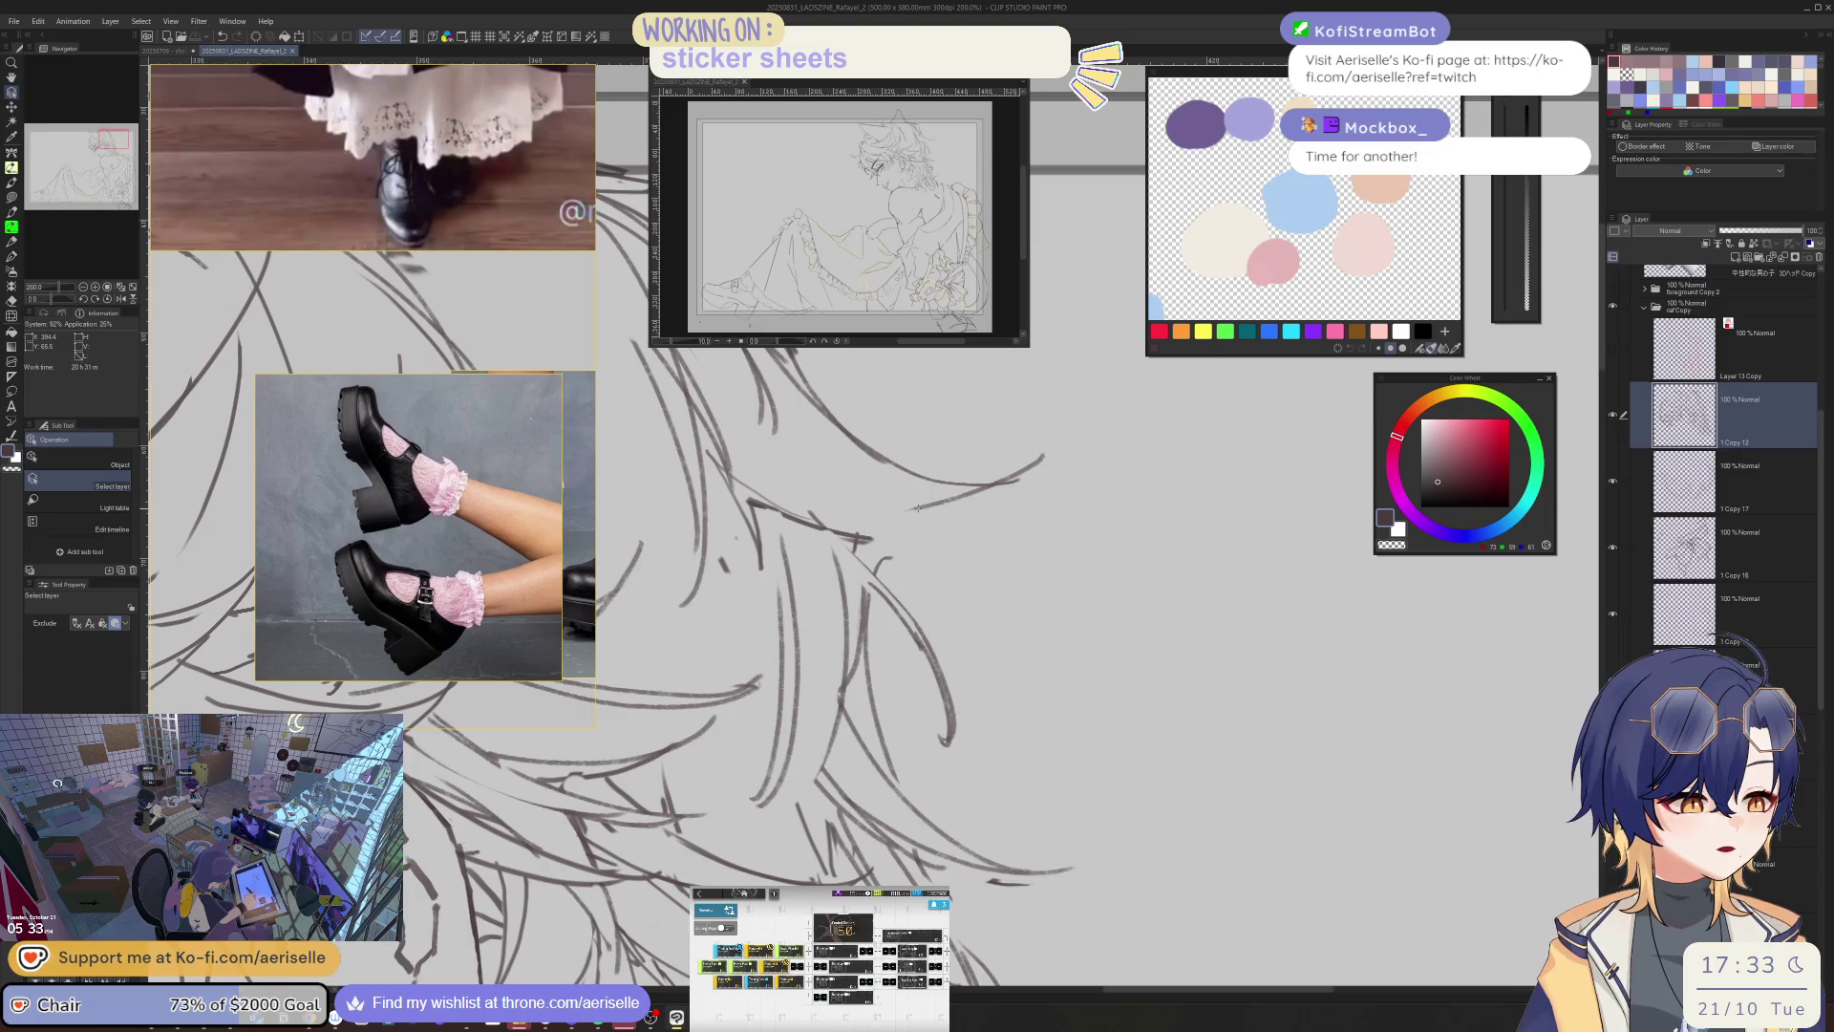
pyautogui.press('b')
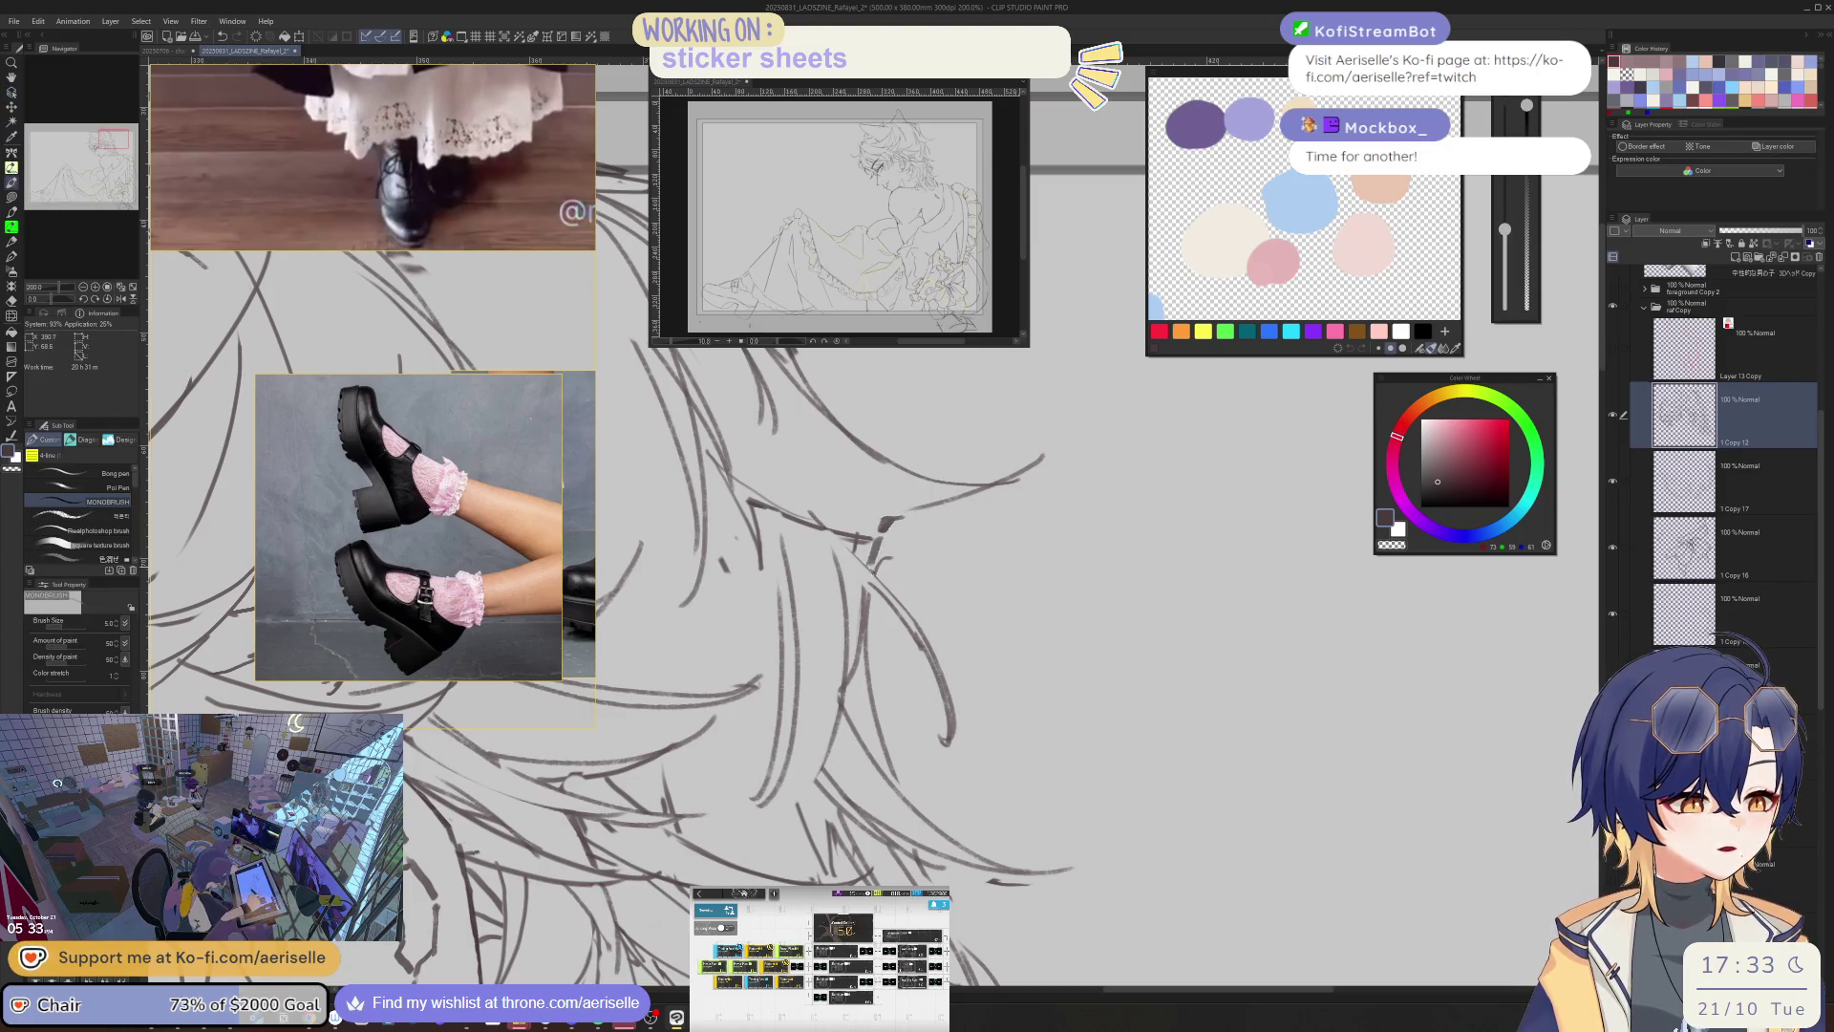
pyautogui.moveTo(887, 522); pyautogui.dragTo(800, 435)
pyautogui.press('e')
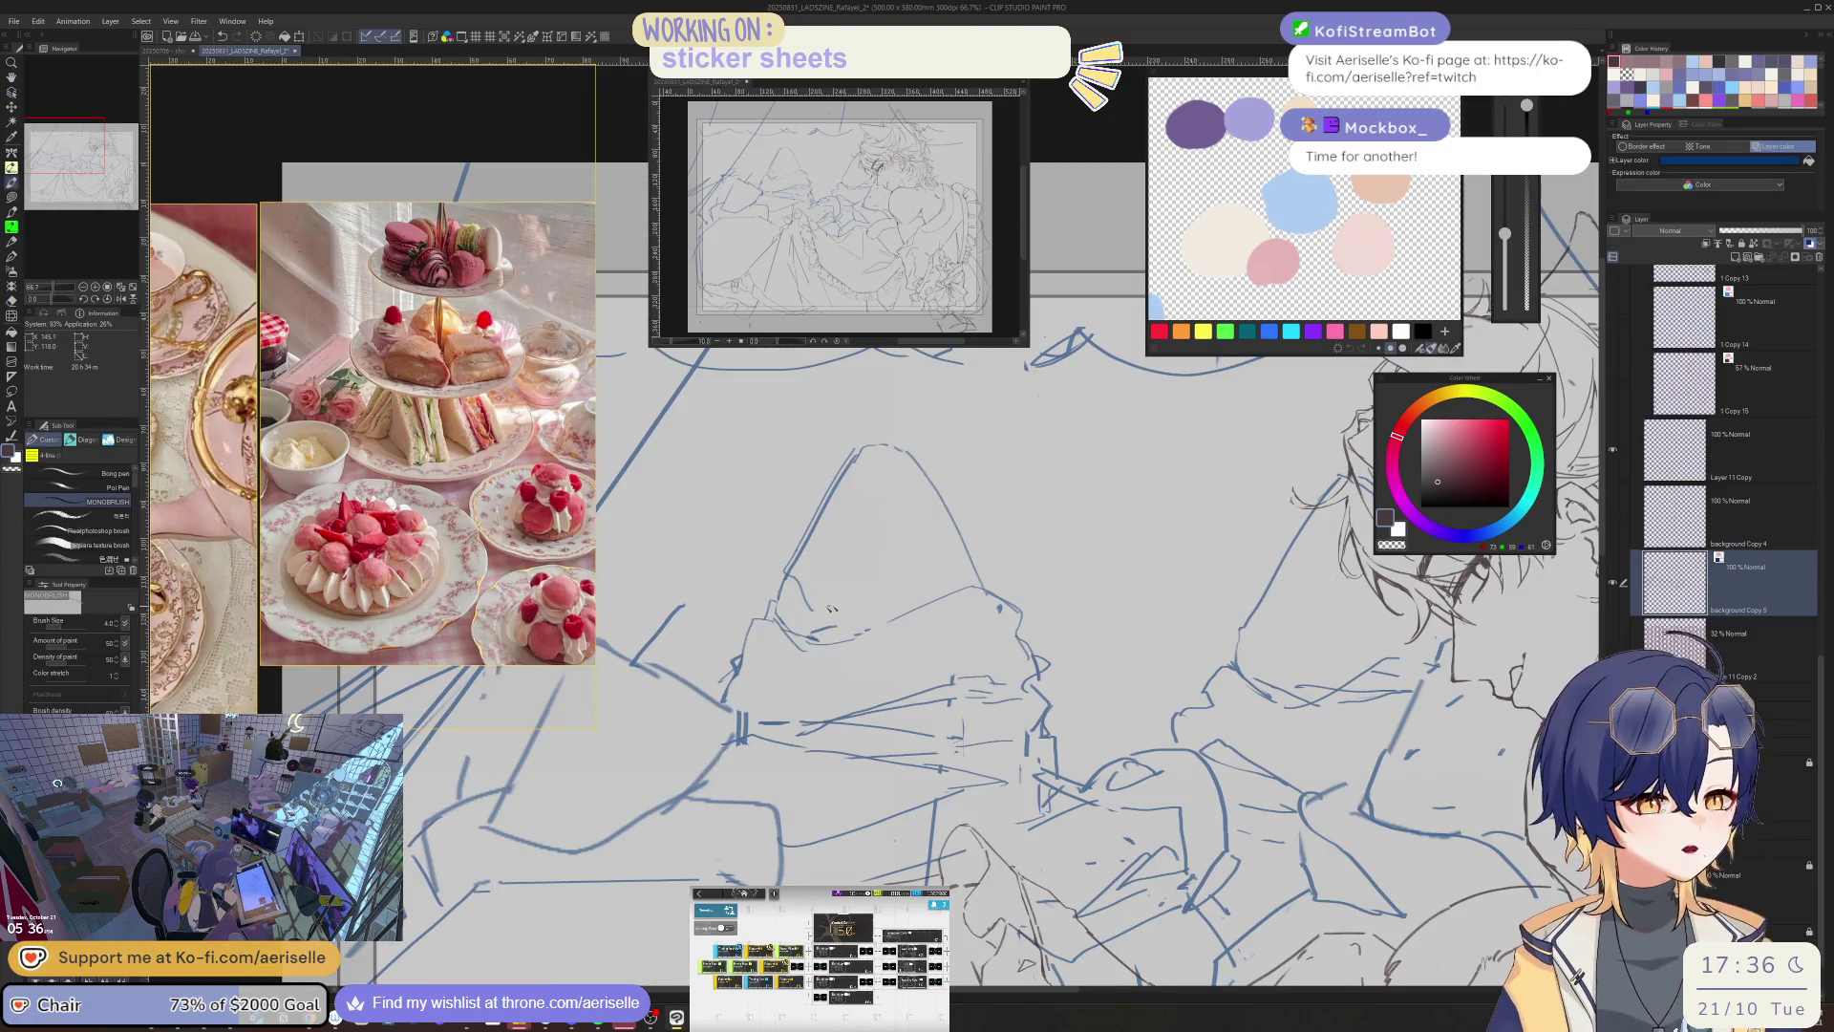
pyautogui.moveTo(829, 608); pyautogui.dragTo(906, 577)
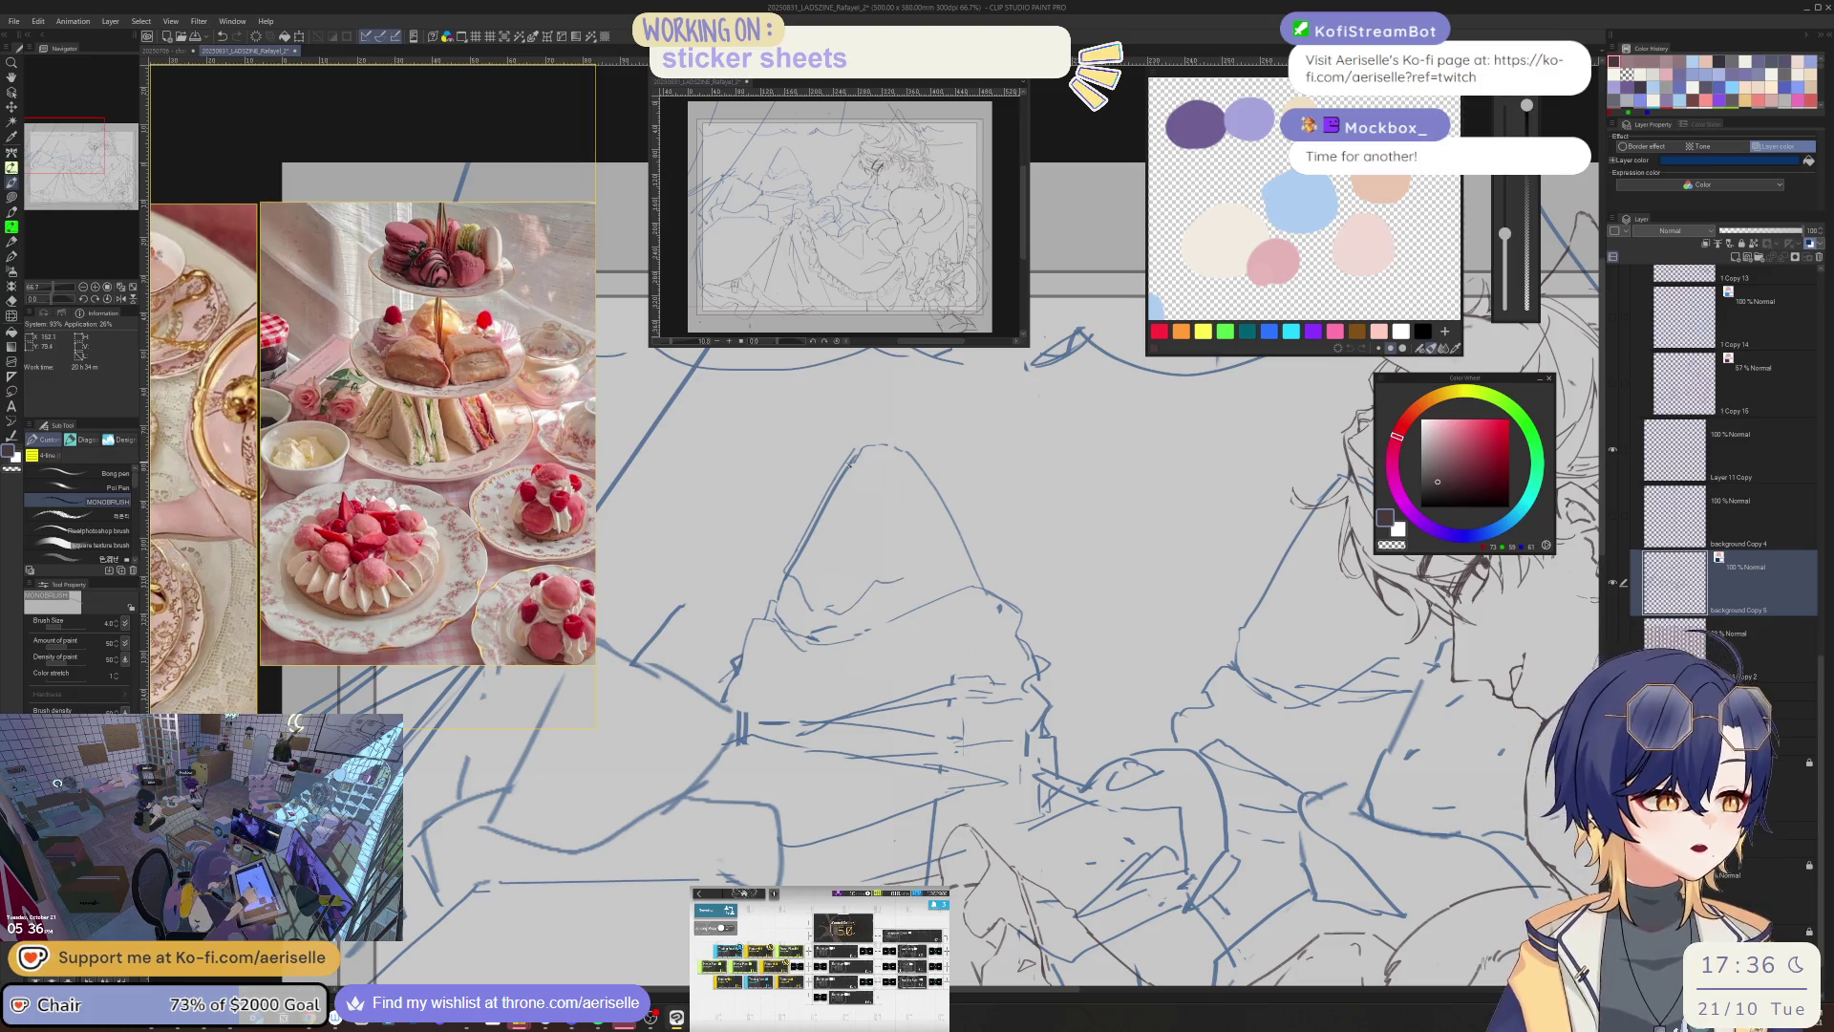
# - Ink the cone's peak slope and right side, erasing part of the top-right line
pyautogui.moveTo(846, 453)
pyautogui.mouseDown()
pyautogui.moveTo(804, 535)
pyautogui.moveTo(903, 477)
pyautogui.moveTo(838, 557)
pyautogui.moveTo(845, 505)
pyautogui.moveTo(886, 484)
pyautogui.mouseUp()
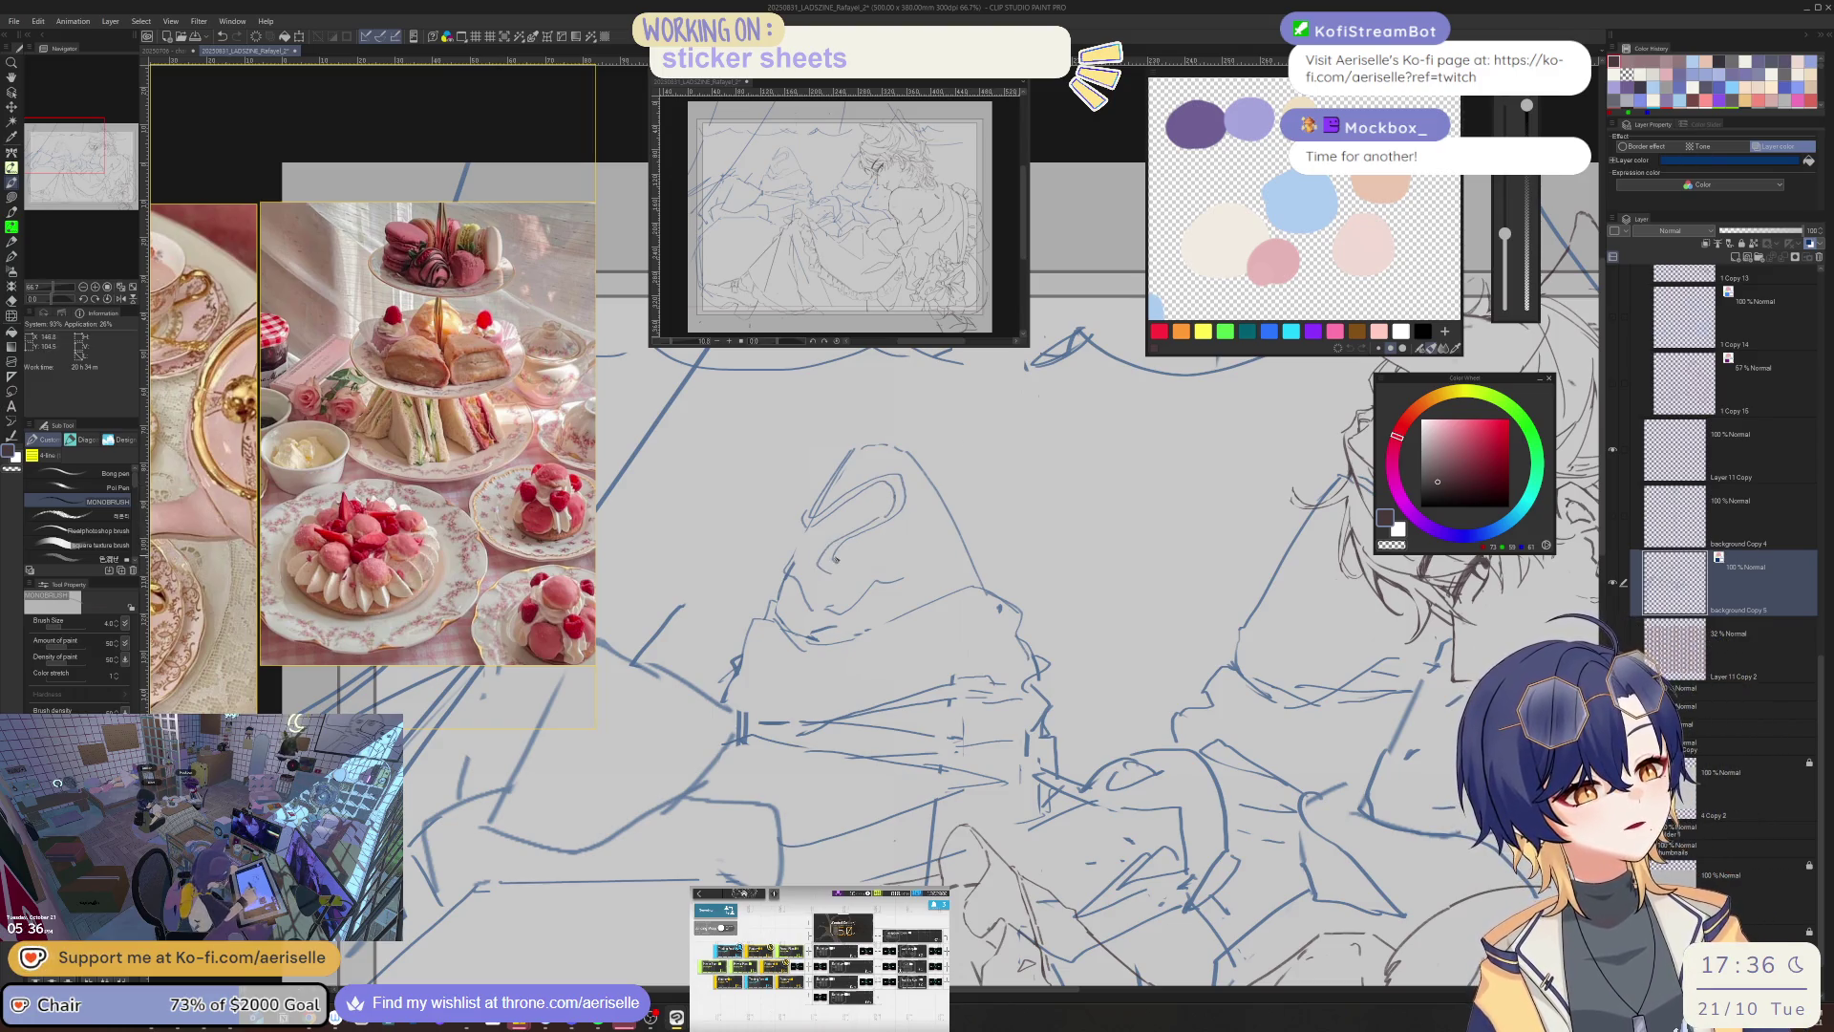
pyautogui.moveTo(880, 552); pyautogui.dragTo(955, 519)
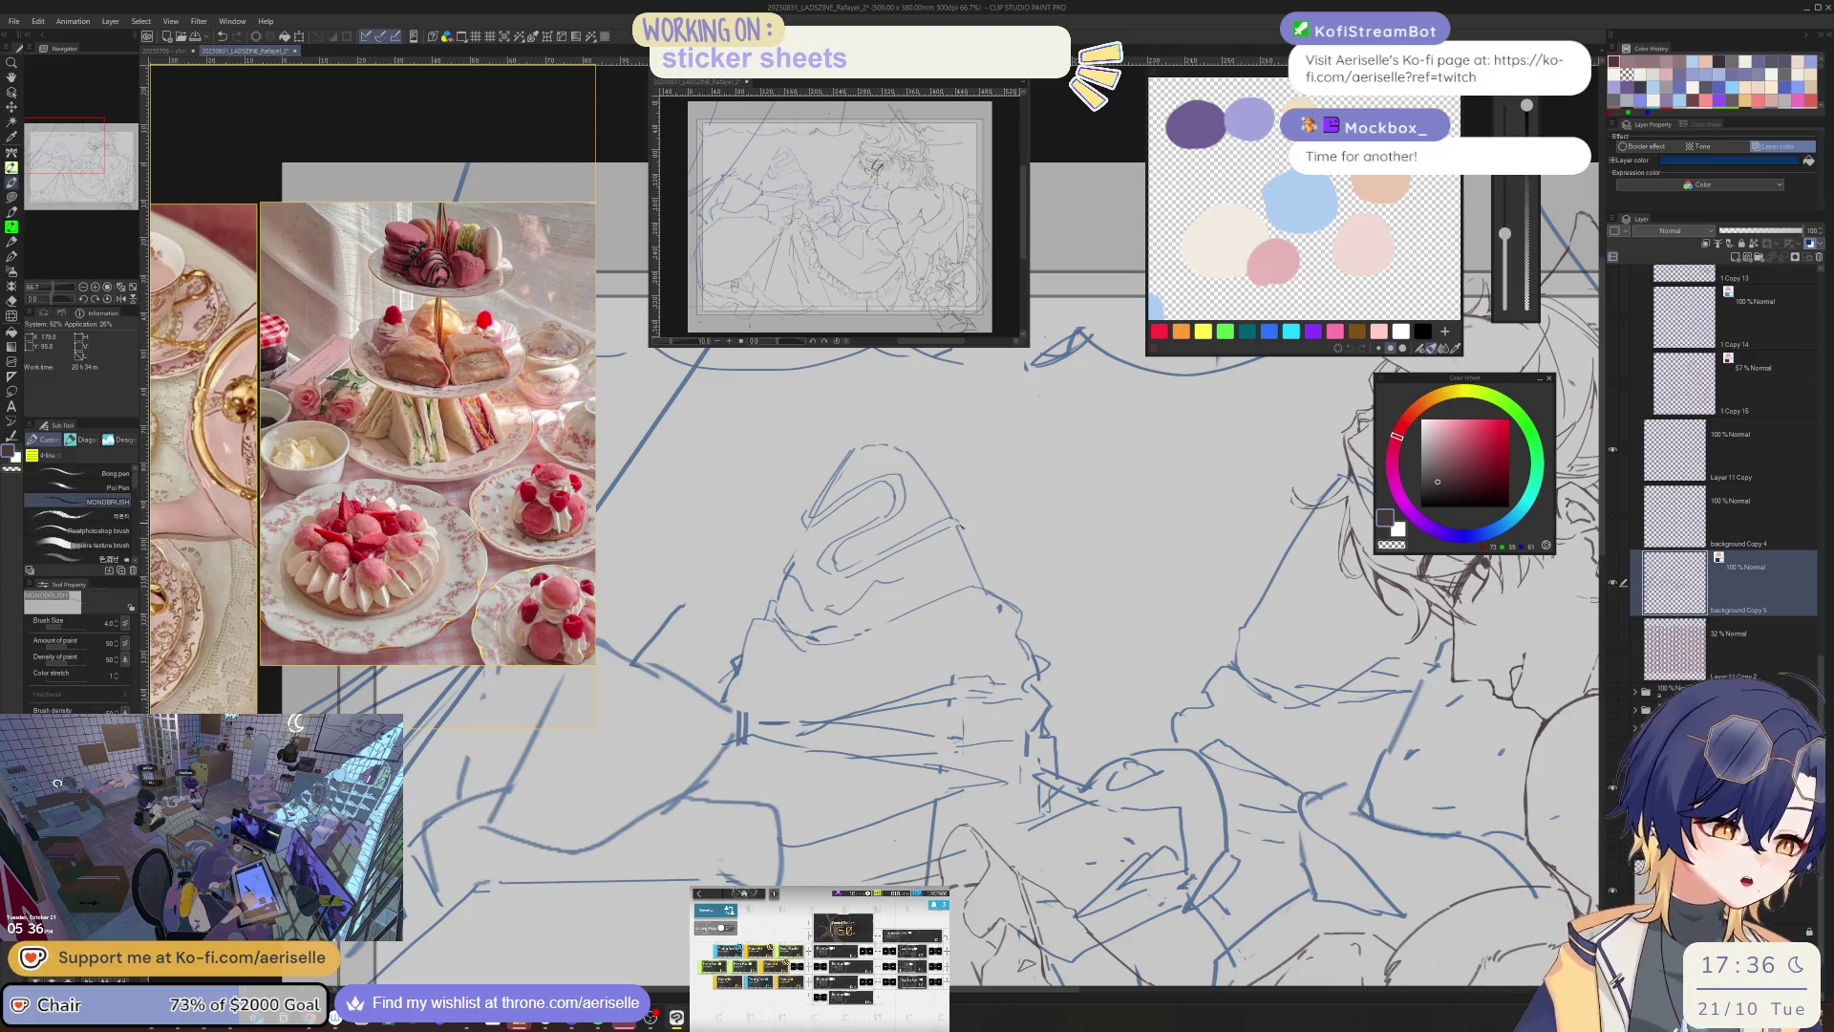
pyautogui.press('e')
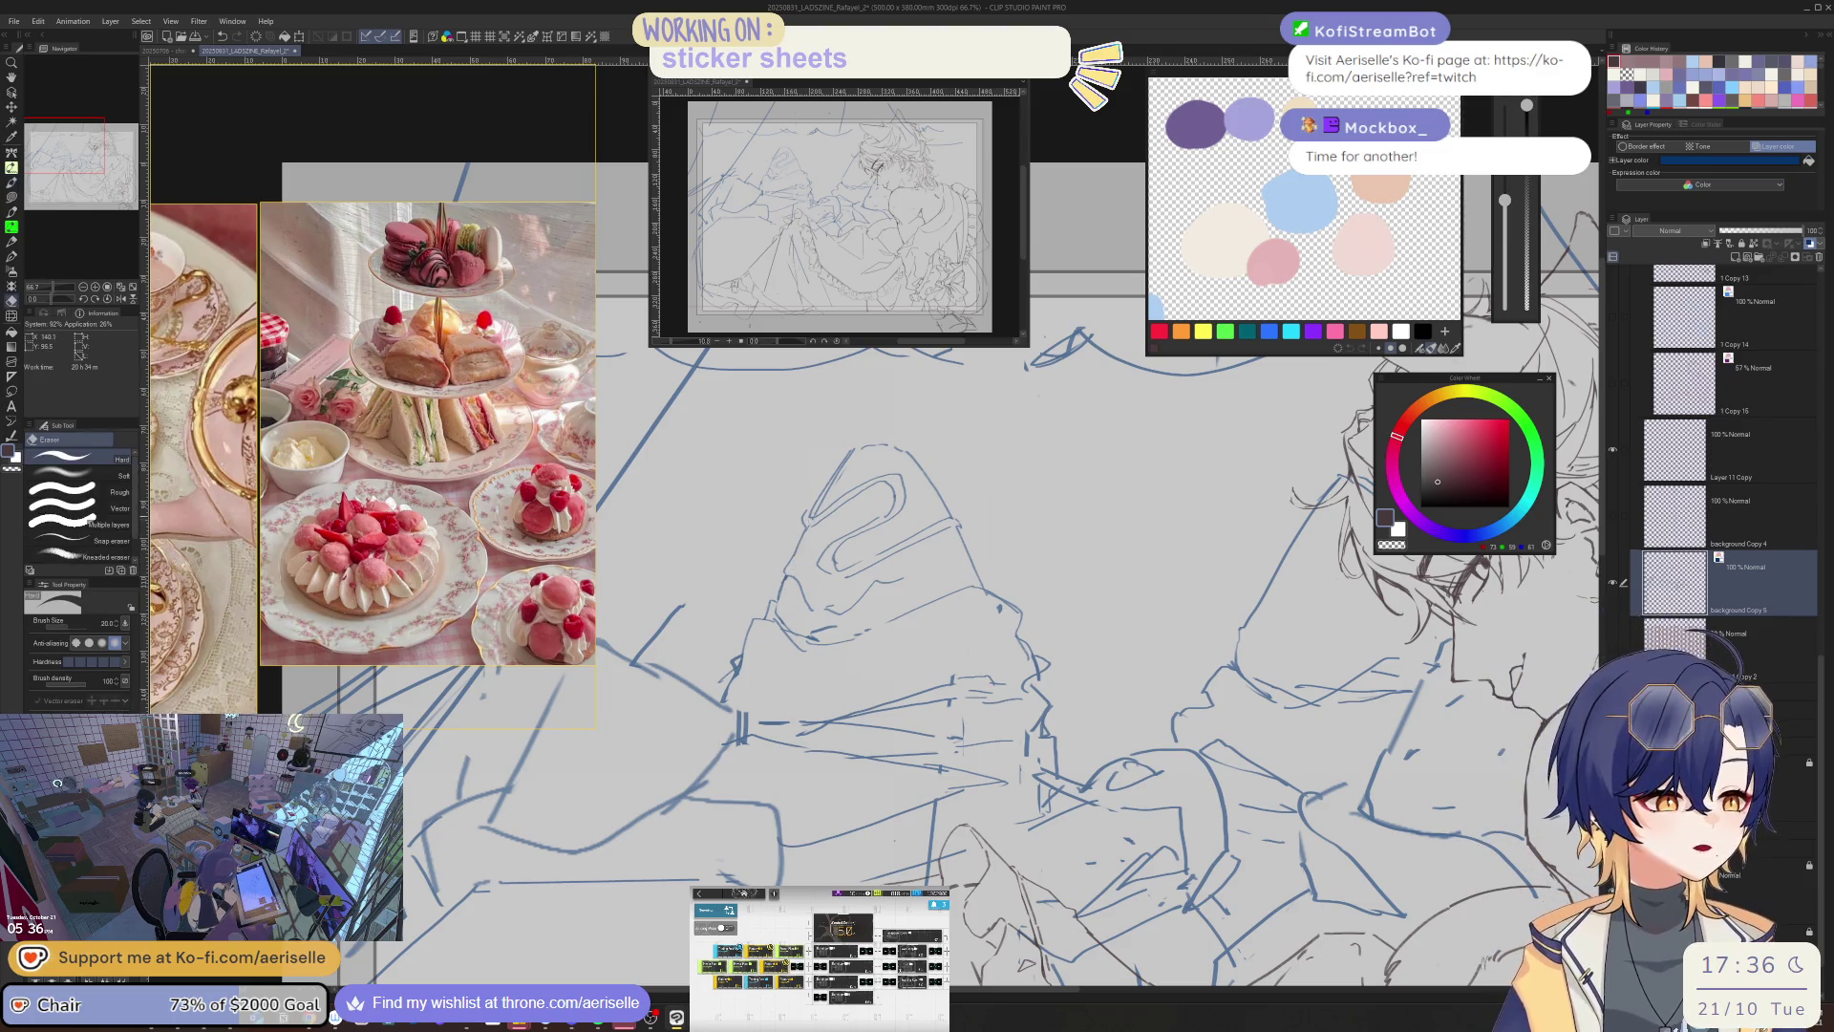
pyautogui.press('p')
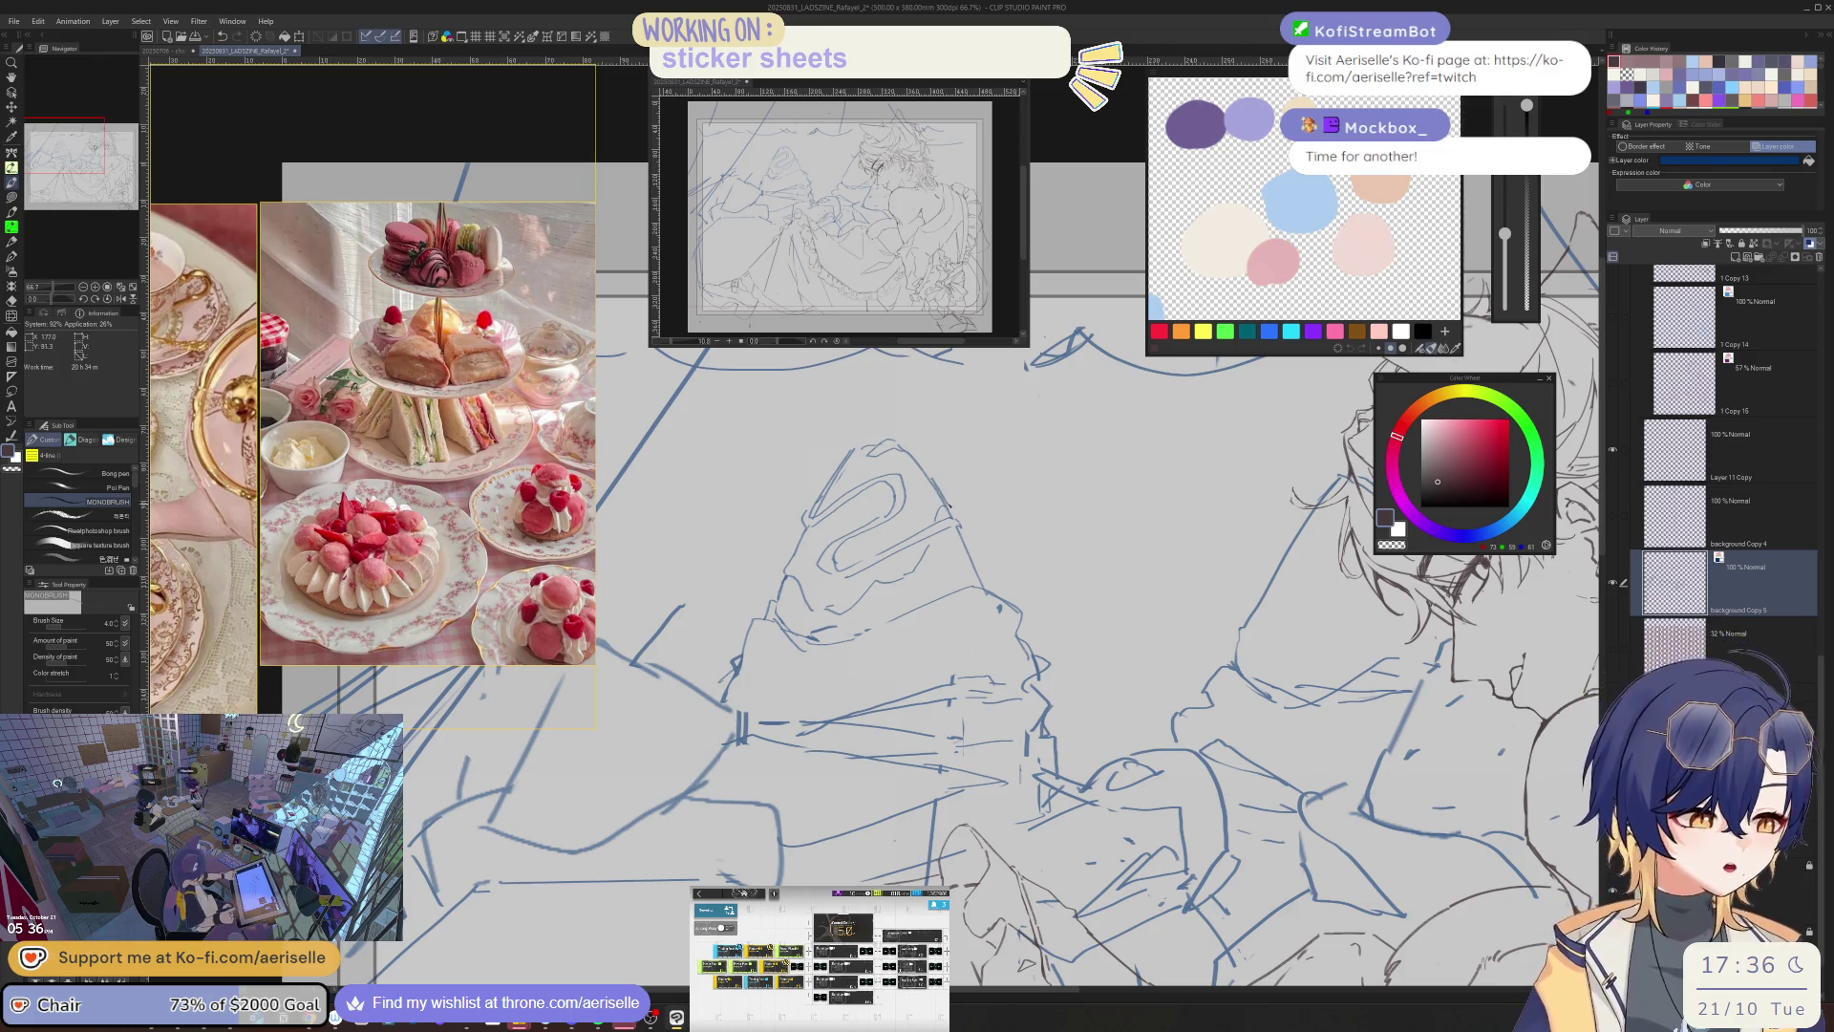
pyautogui.press('e')
pyautogui.moveTo(912, 459)
pyautogui.mouseDown()
pyautogui.moveTo(970, 549)
pyautogui.moveTo(977, 534)
pyautogui.mouseUp()
pyautogui.press('p')
pyautogui.press('e')
pyautogui.press('p')
pyautogui.press('e')
pyautogui.press('p')
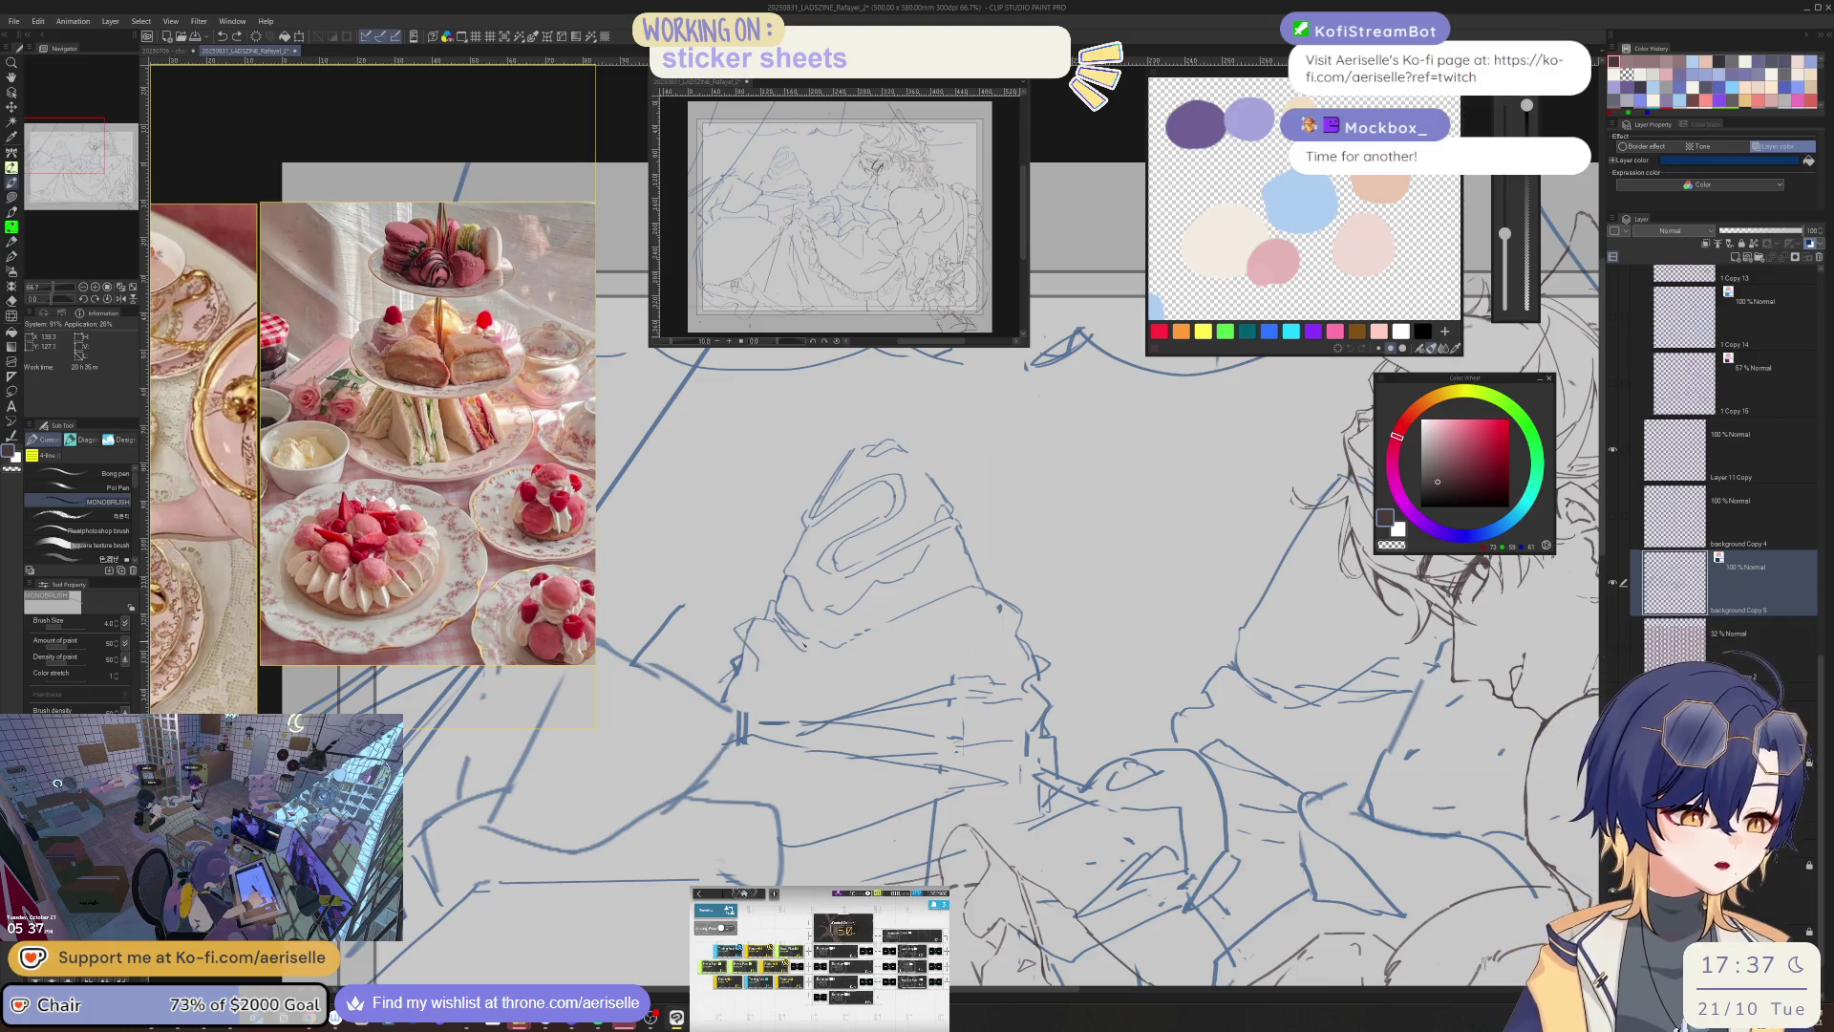
# - Add lines along the cone's lower part, using eraser size 80 and pen size 6
pyautogui.moveTo(783, 683)
pyautogui.mouseDown()
pyautogui.moveTo(850, 662)
pyautogui.moveTo(850, 681)
pyautogui.moveTo(919, 612)
pyautogui.moveTo(947, 666)
pyautogui.mouseUp()
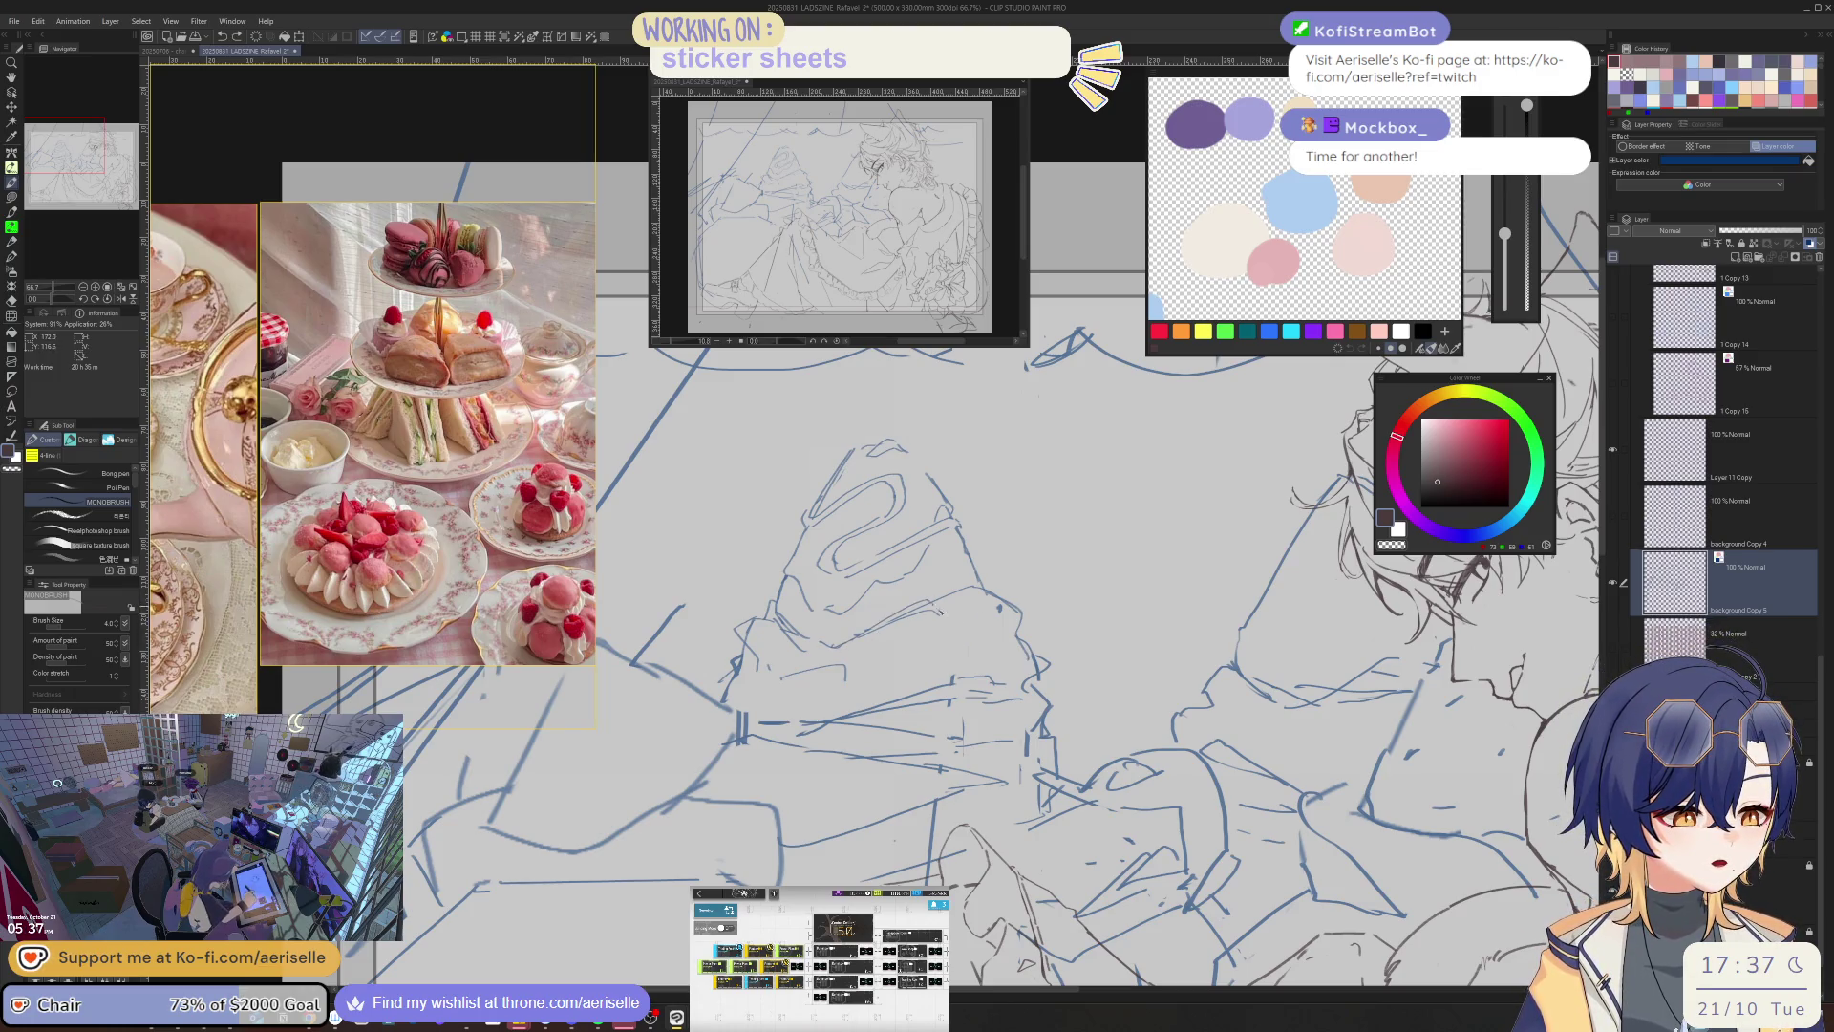
pyautogui.press('e')
pyautogui.press('[')
pyautogui.press('[')
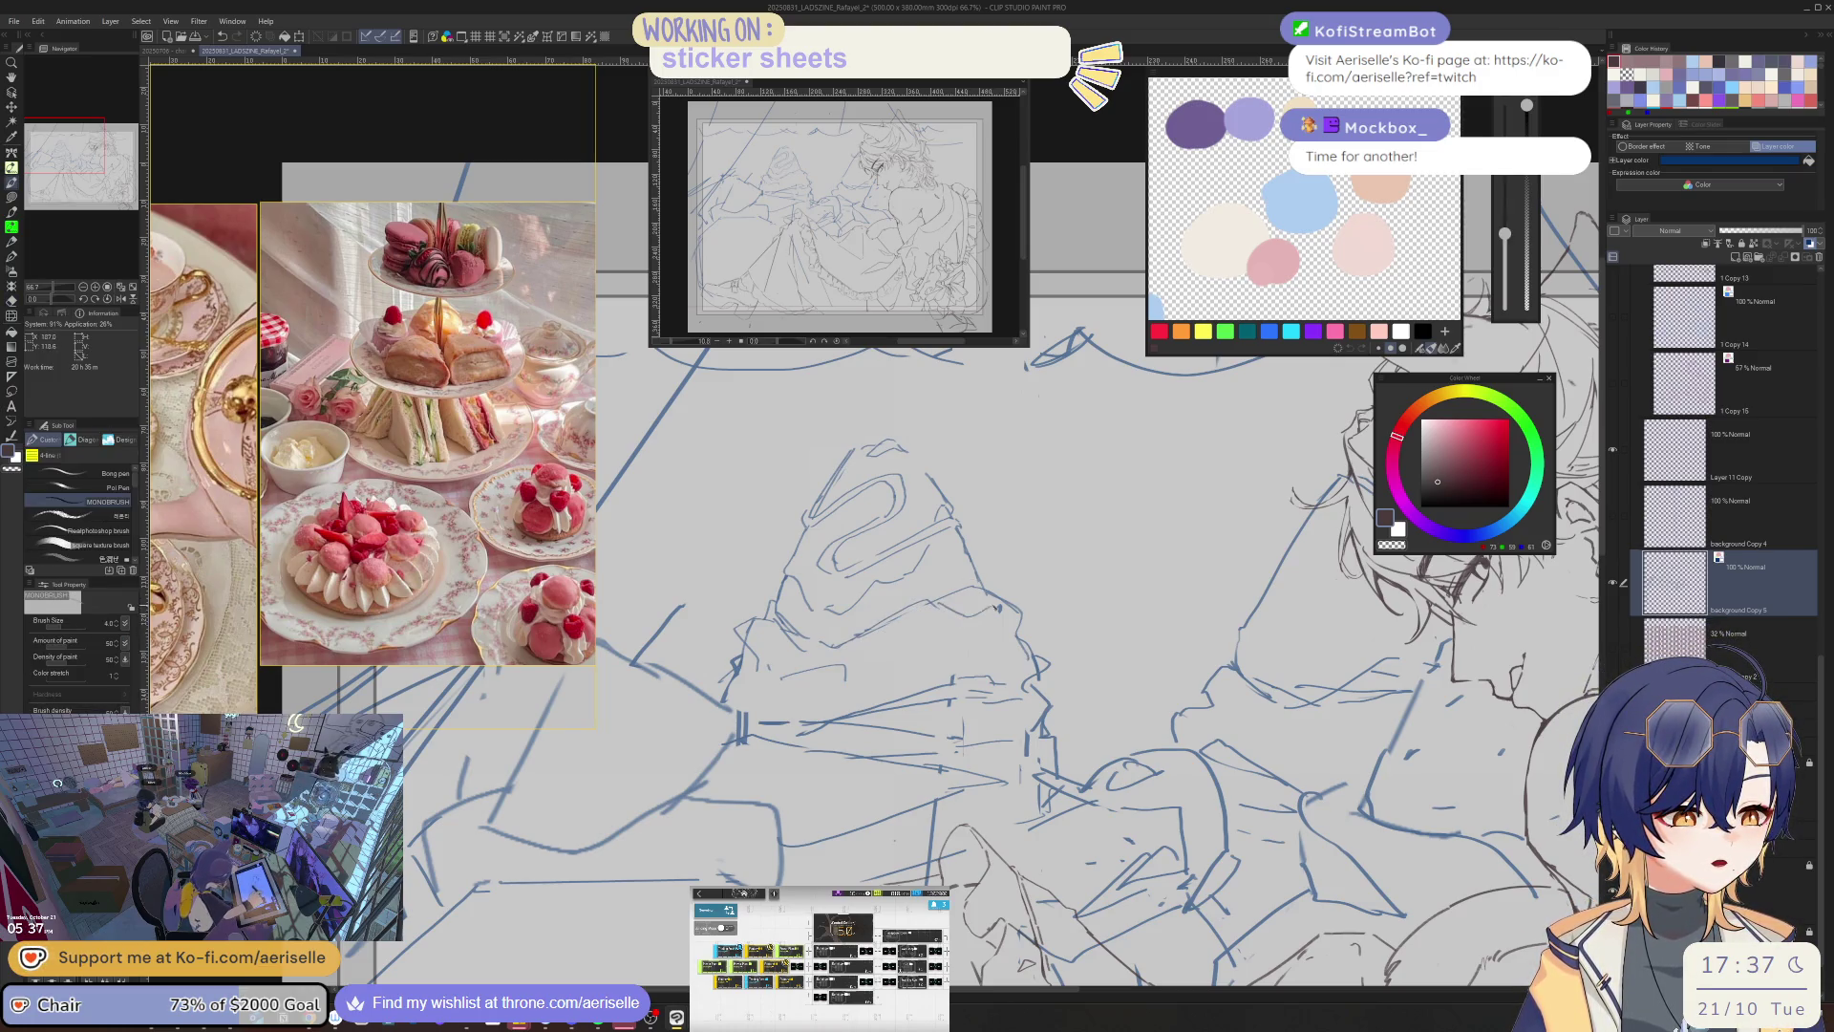
pyautogui.press('p')
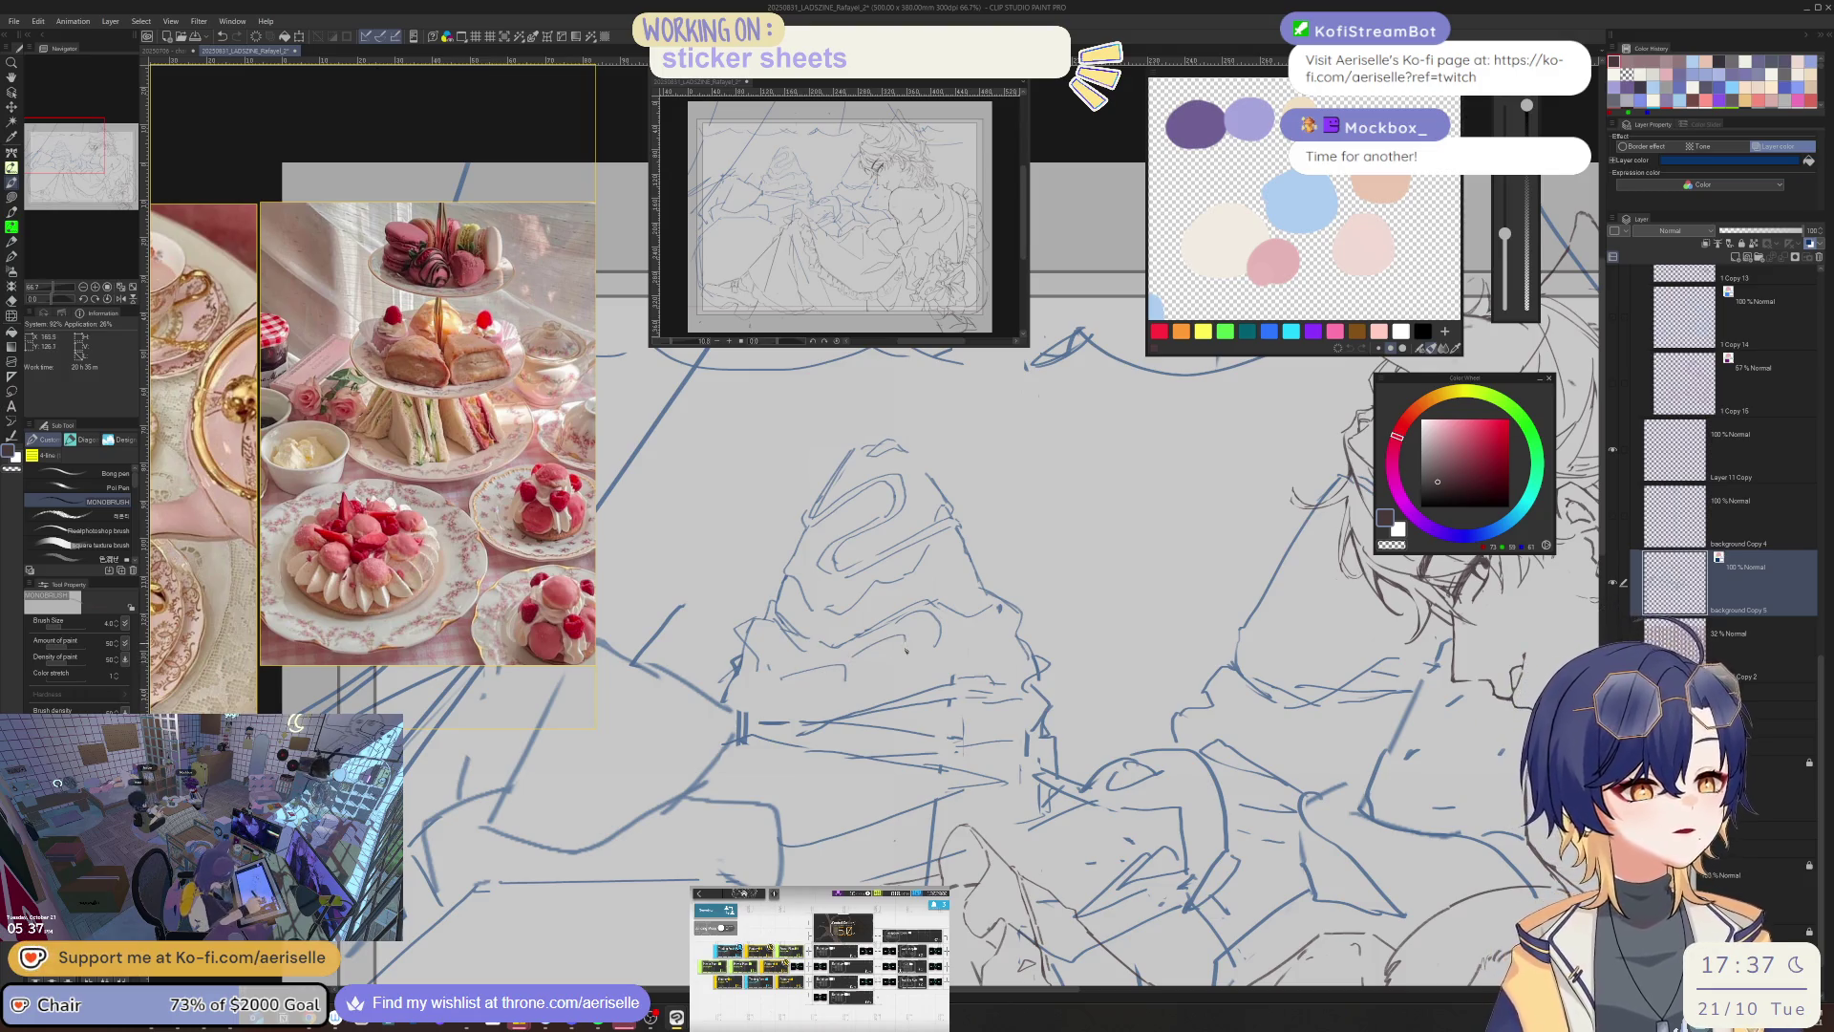
pyautogui.press('e')
pyautogui.press('p')
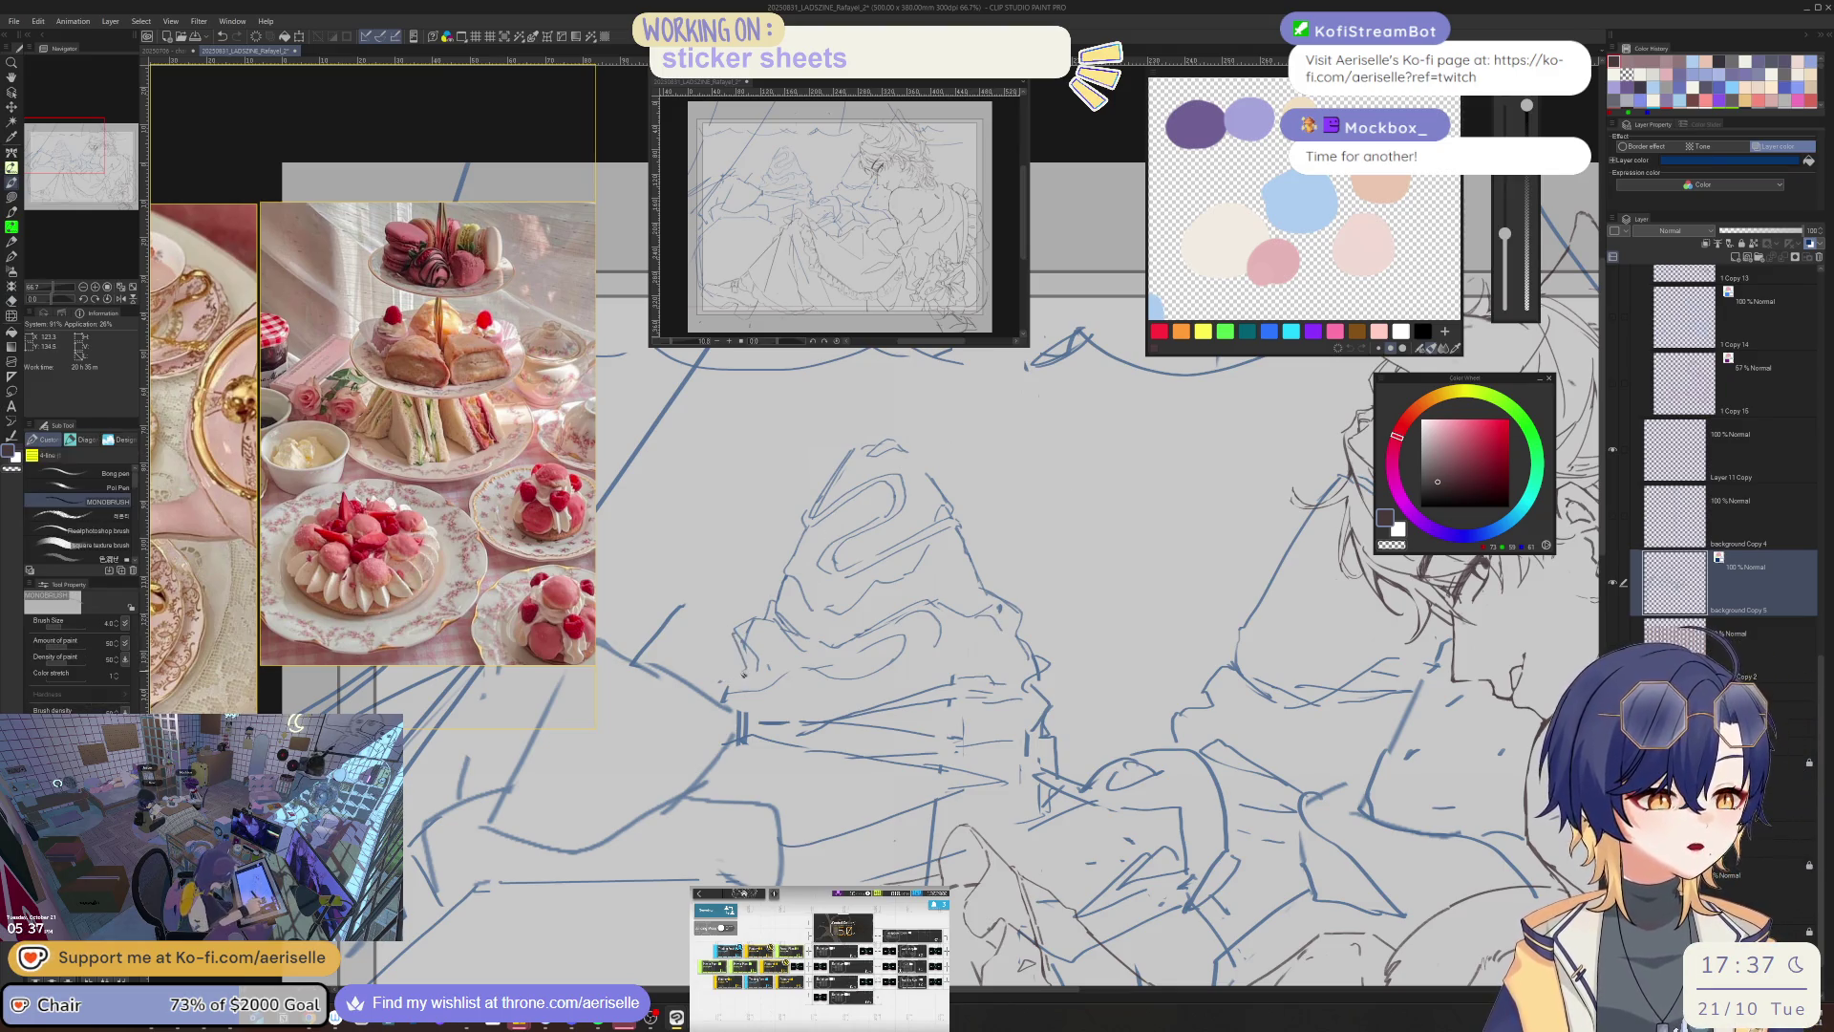
pyautogui.press(']')
pyautogui.press(']')
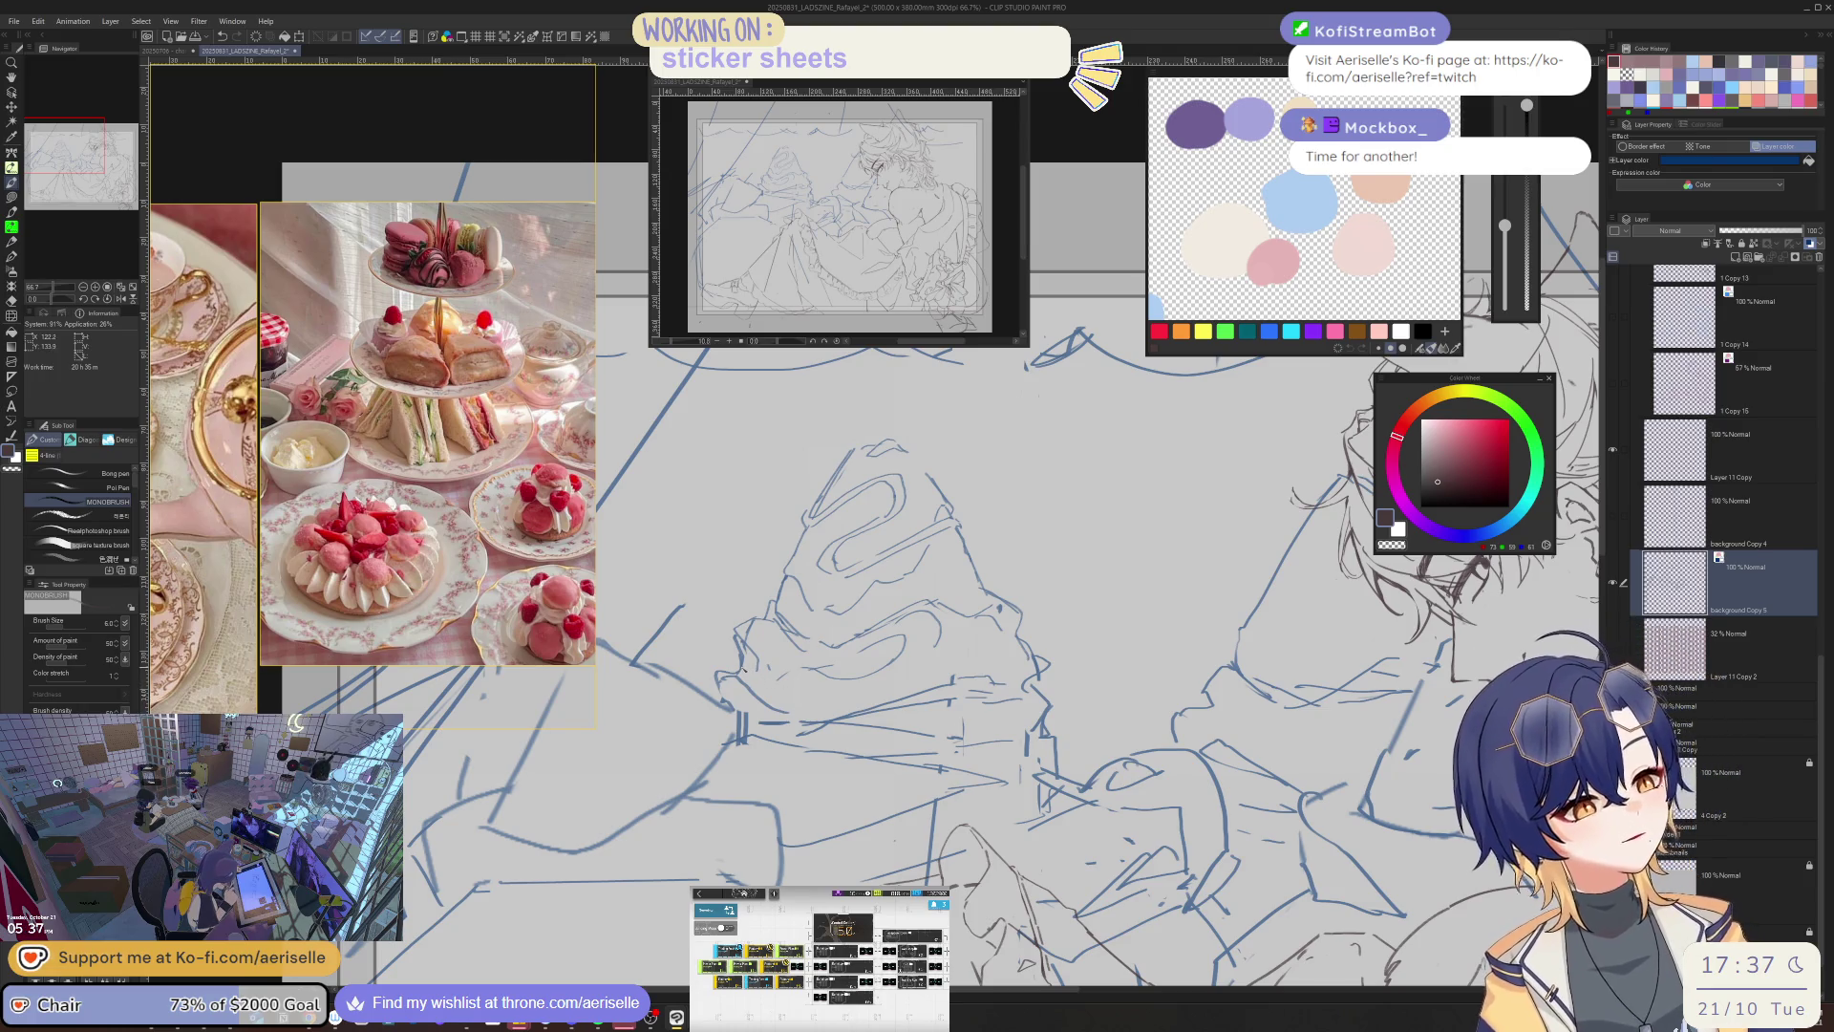
pyautogui.hotkey('ctrl', '-')
pyautogui.hotkey('ctrl', '-')
pyautogui.hotkey('ctrl', '-')
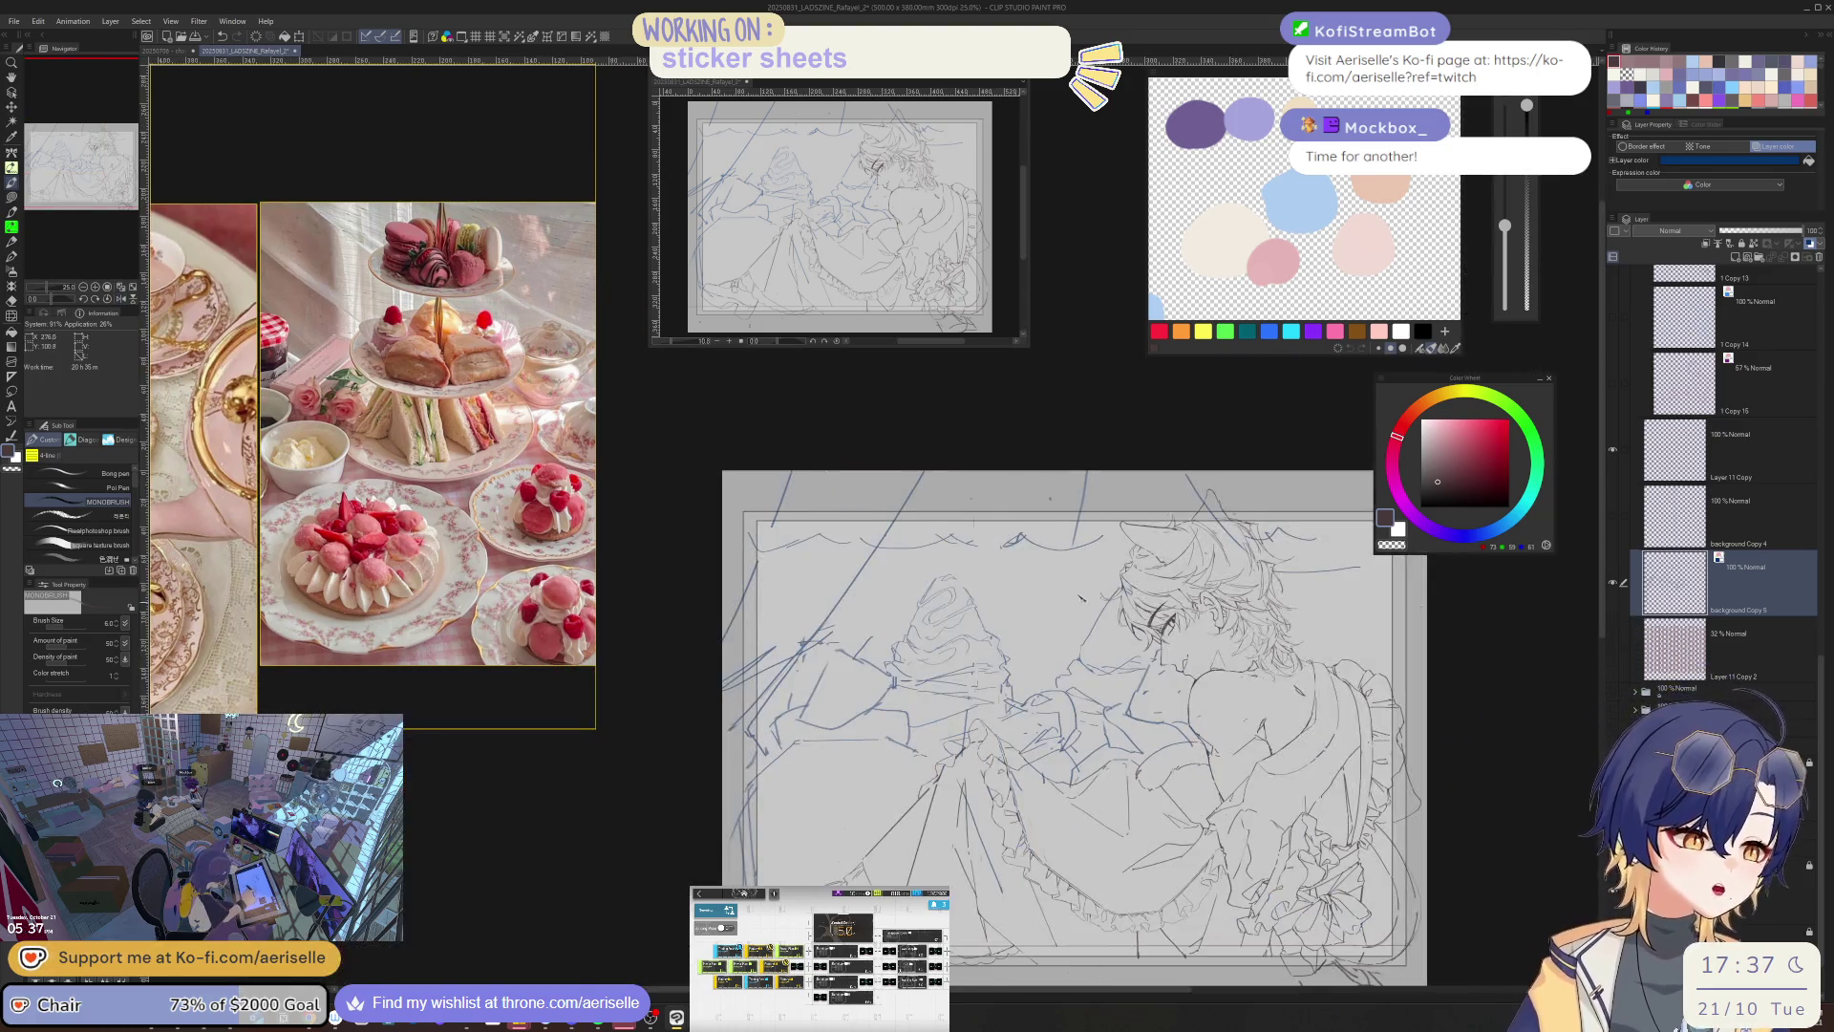
pyautogui.scroll(1, 990, 623)
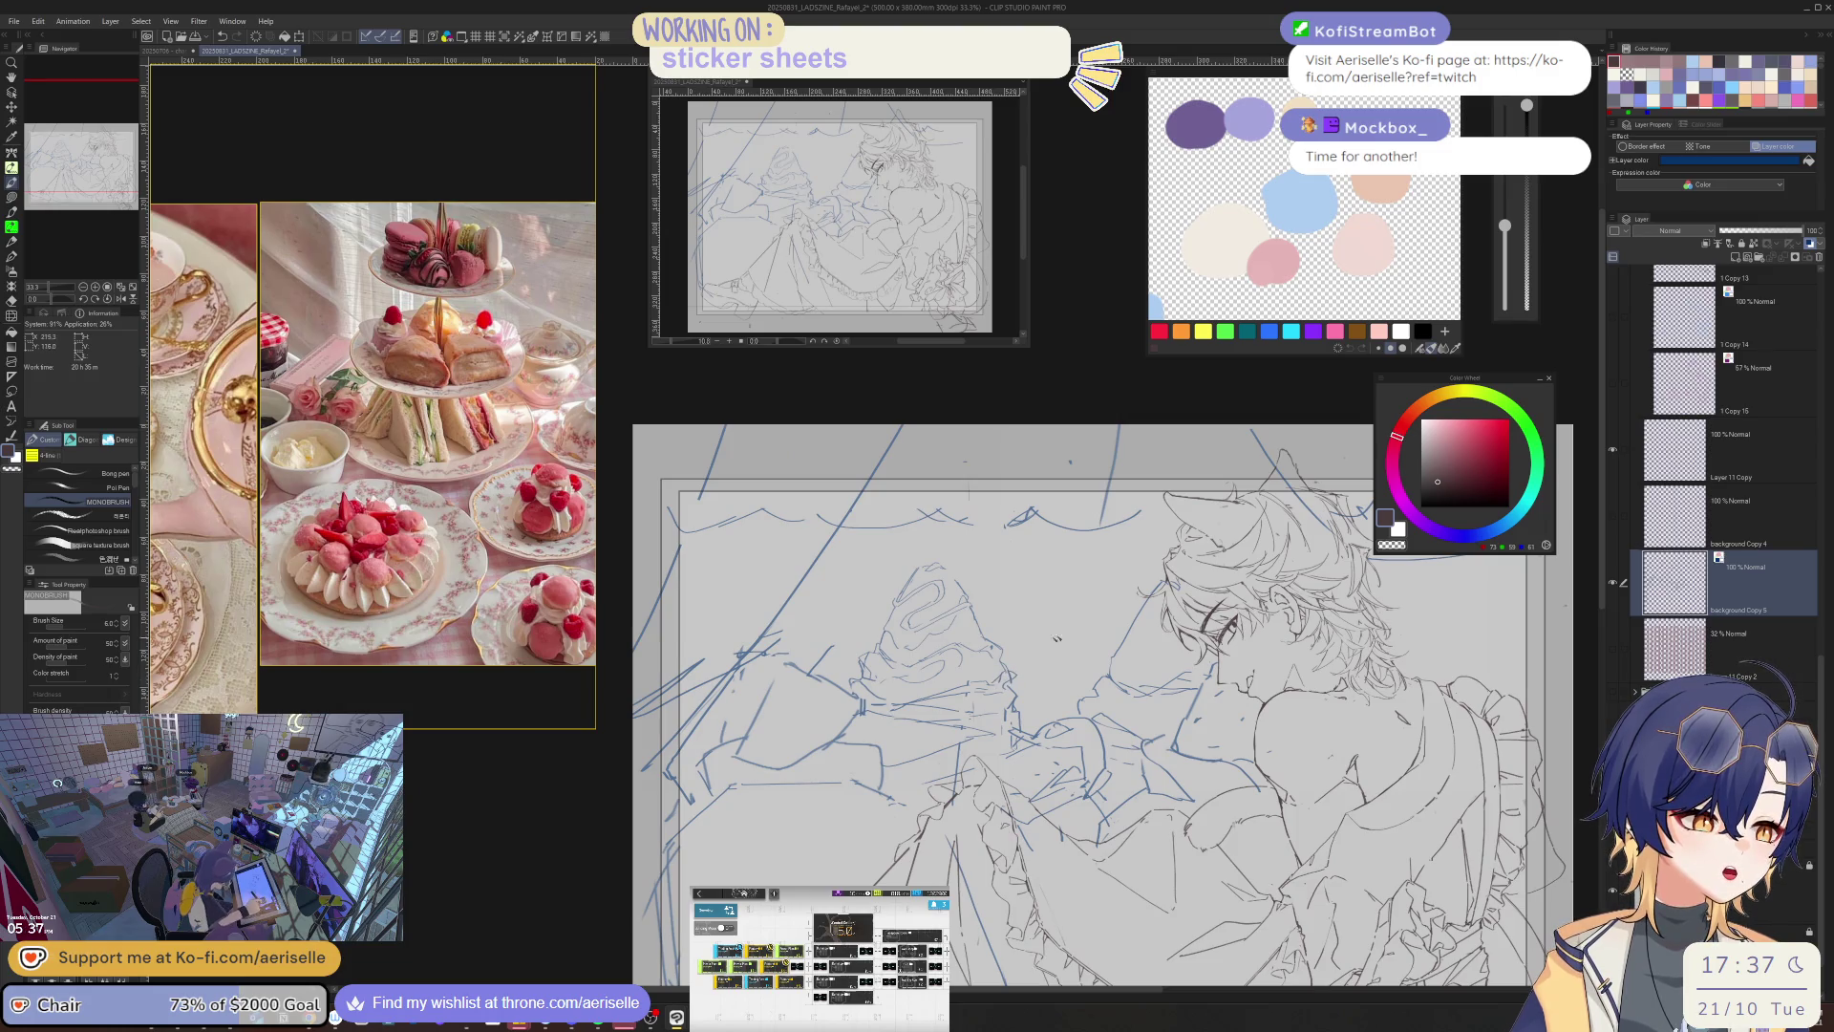
pyautogui.press('e')
pyautogui.press('p')
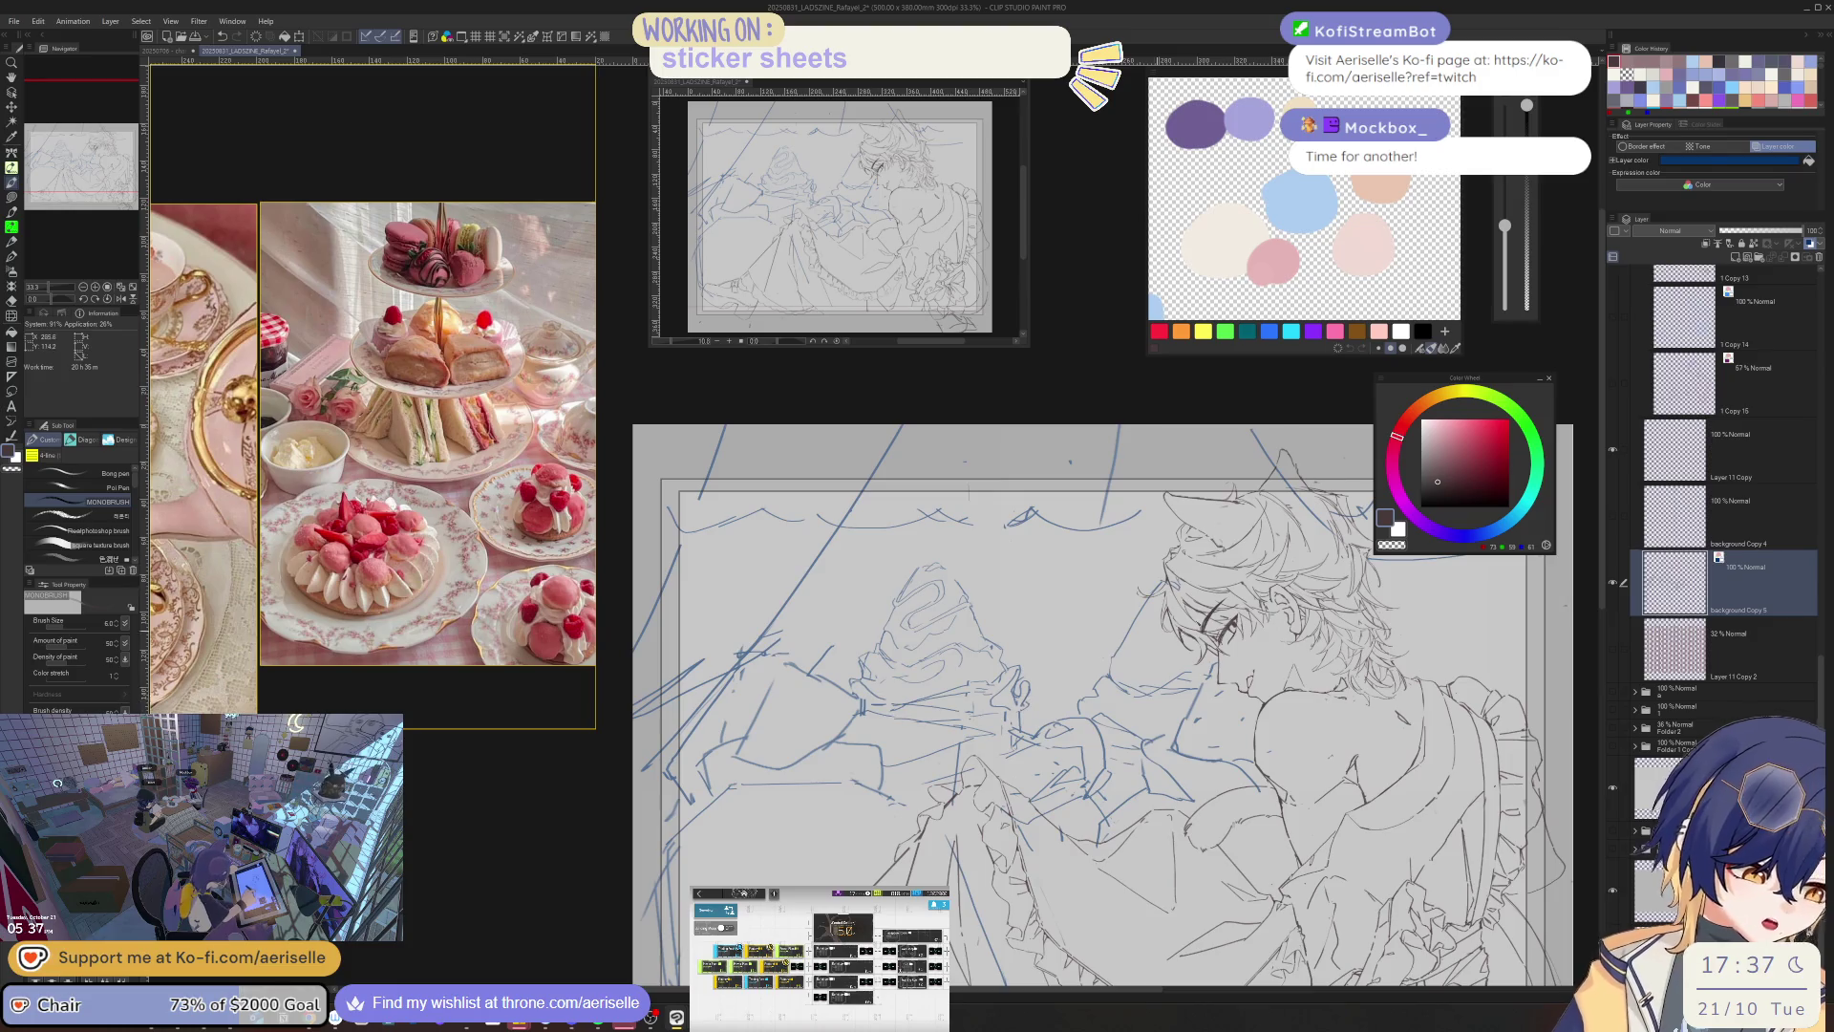
pyautogui.press('-')
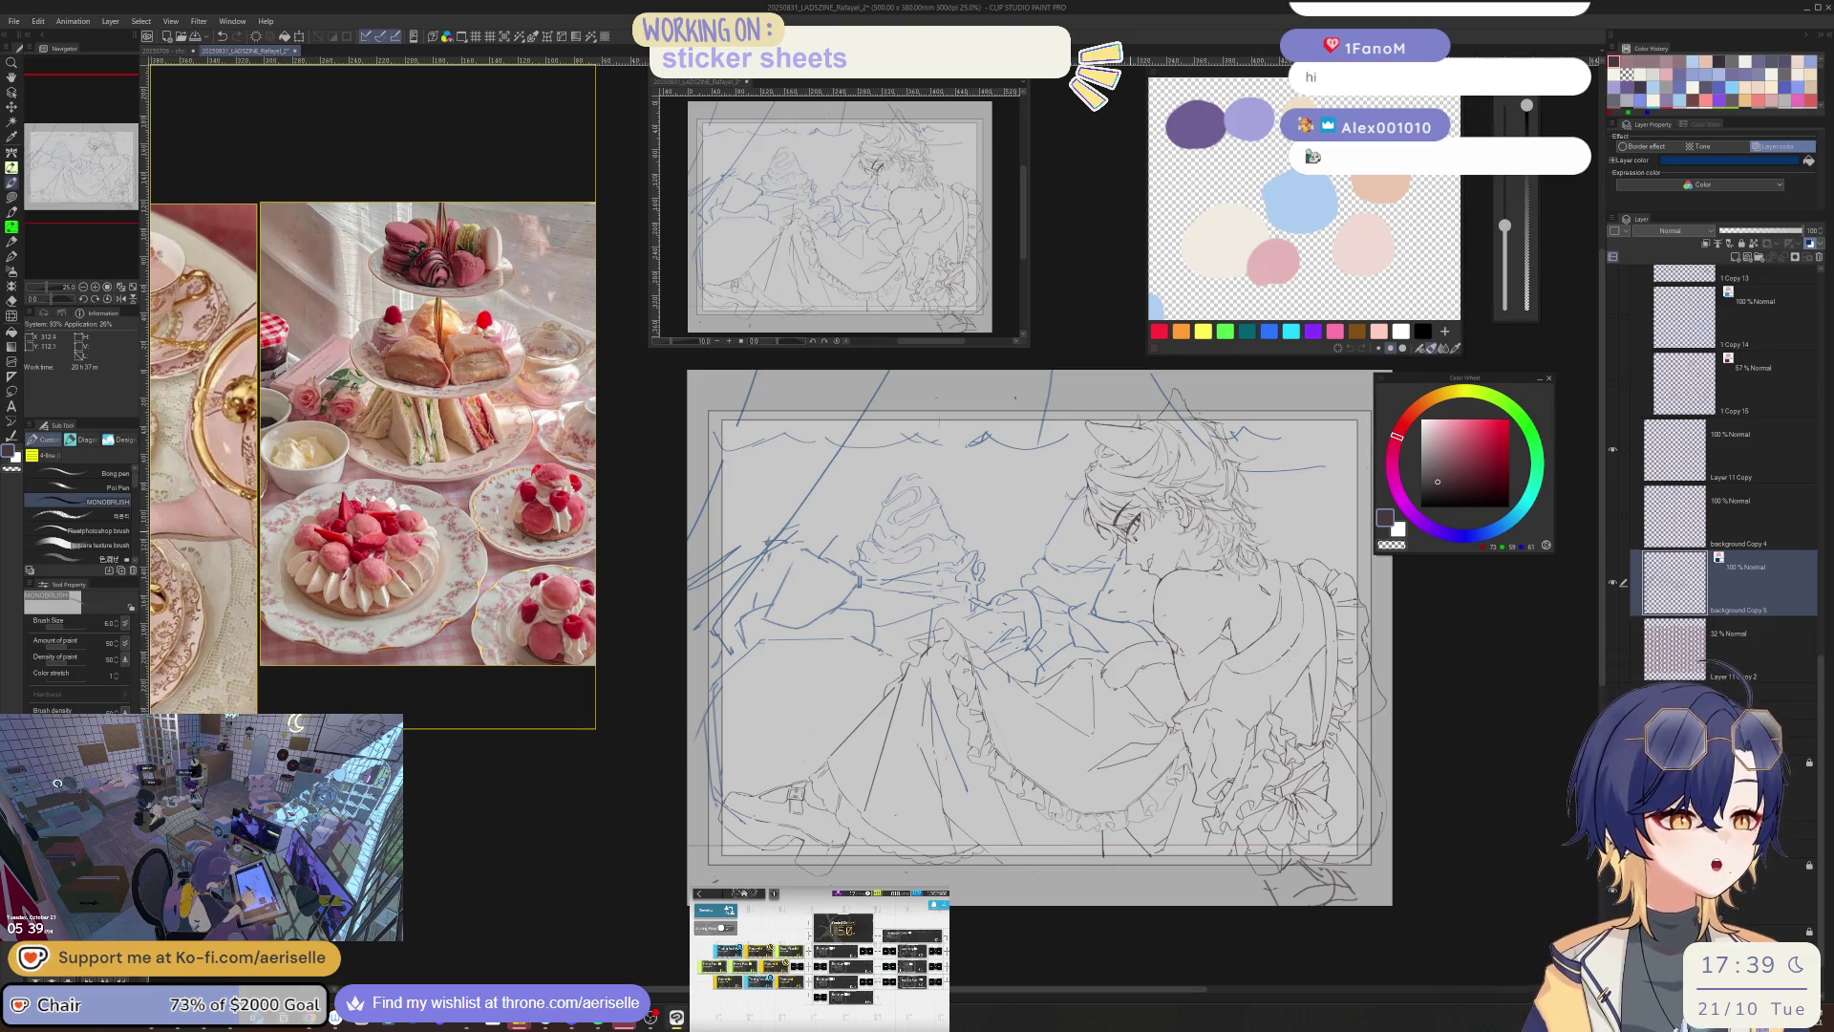
pyautogui.hotkey('ctrl', '+')
pyautogui.hotkey('ctrl', '+')
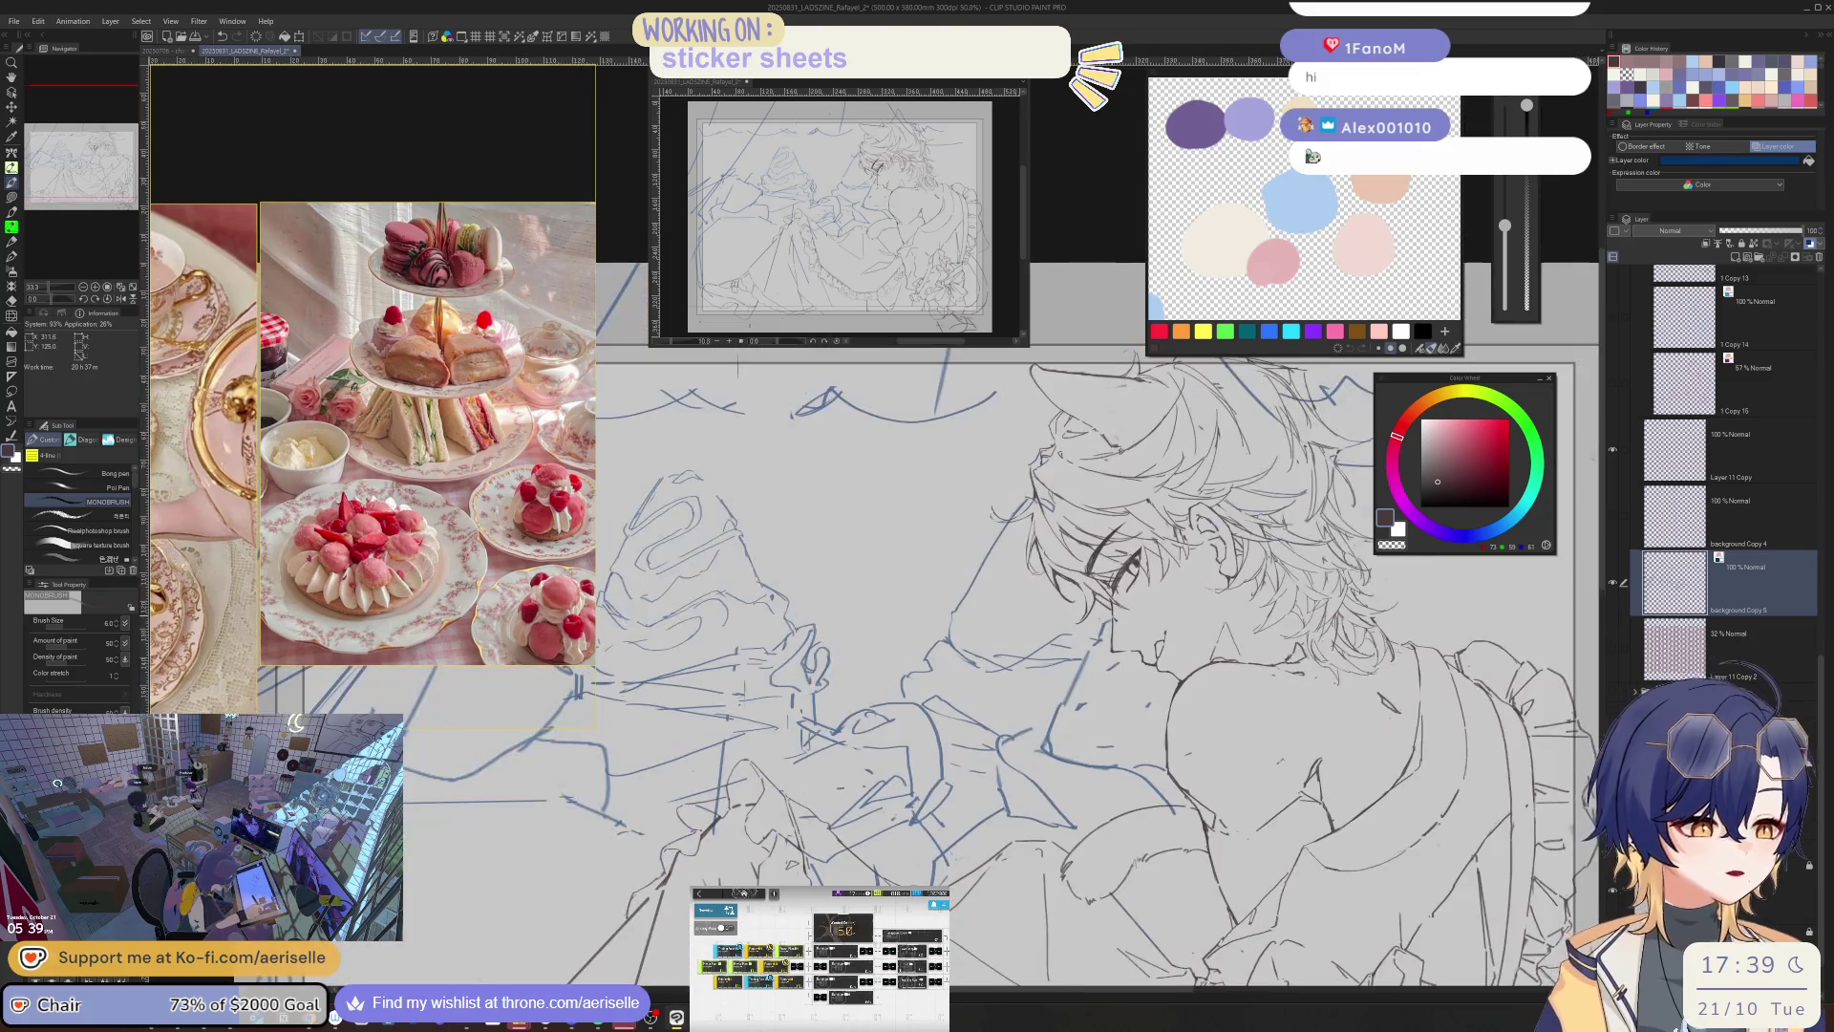
# - Draw and erase a small touch-up stroke on the character's face and hair lines
pyautogui.press('e')
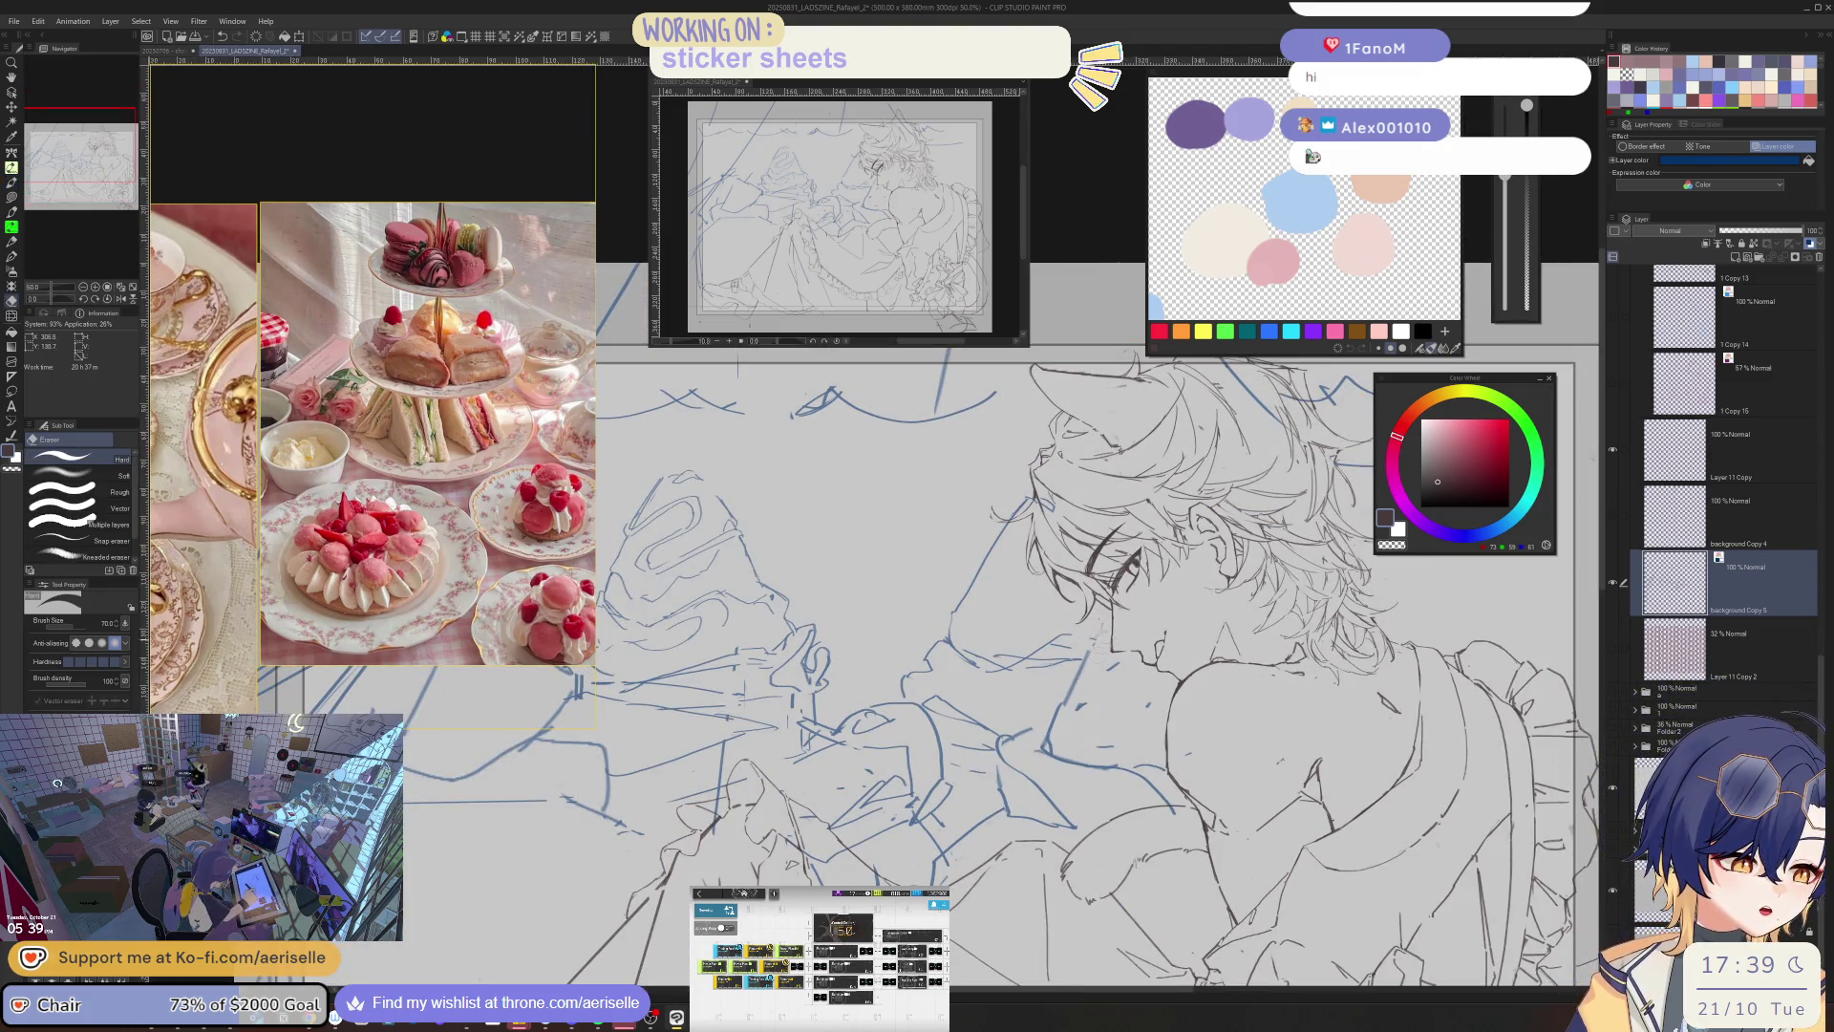
pyautogui.press('b')
pyautogui.moveTo(1079, 661)
pyautogui.mouseDown()
pyautogui.moveTo(1056, 747)
pyautogui.moveTo(1048, 729)
pyautogui.moveTo(1093, 713)
pyautogui.mouseUp()
pyautogui.press('e')
pyautogui.press('b')
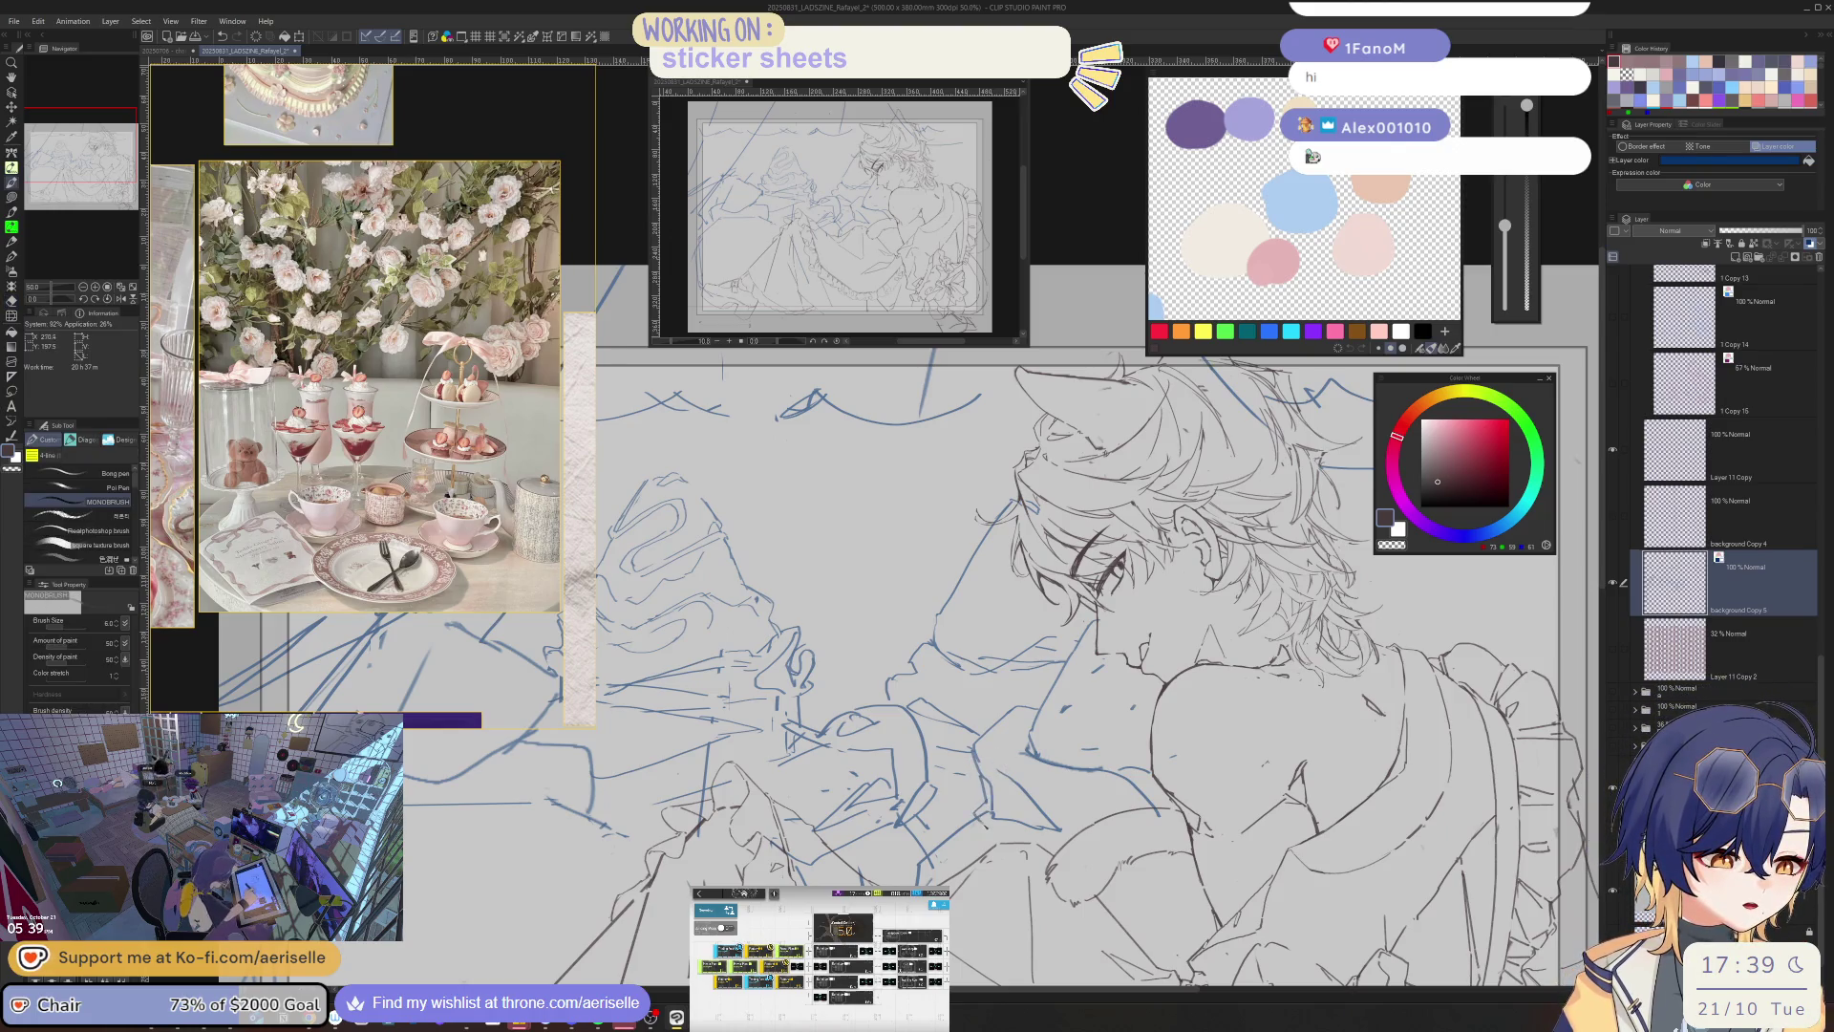
# - Touch up the lineart with pen and eraser, checking it mirrored and flipping the view back
pyautogui.press('e')
pyautogui.press('p')
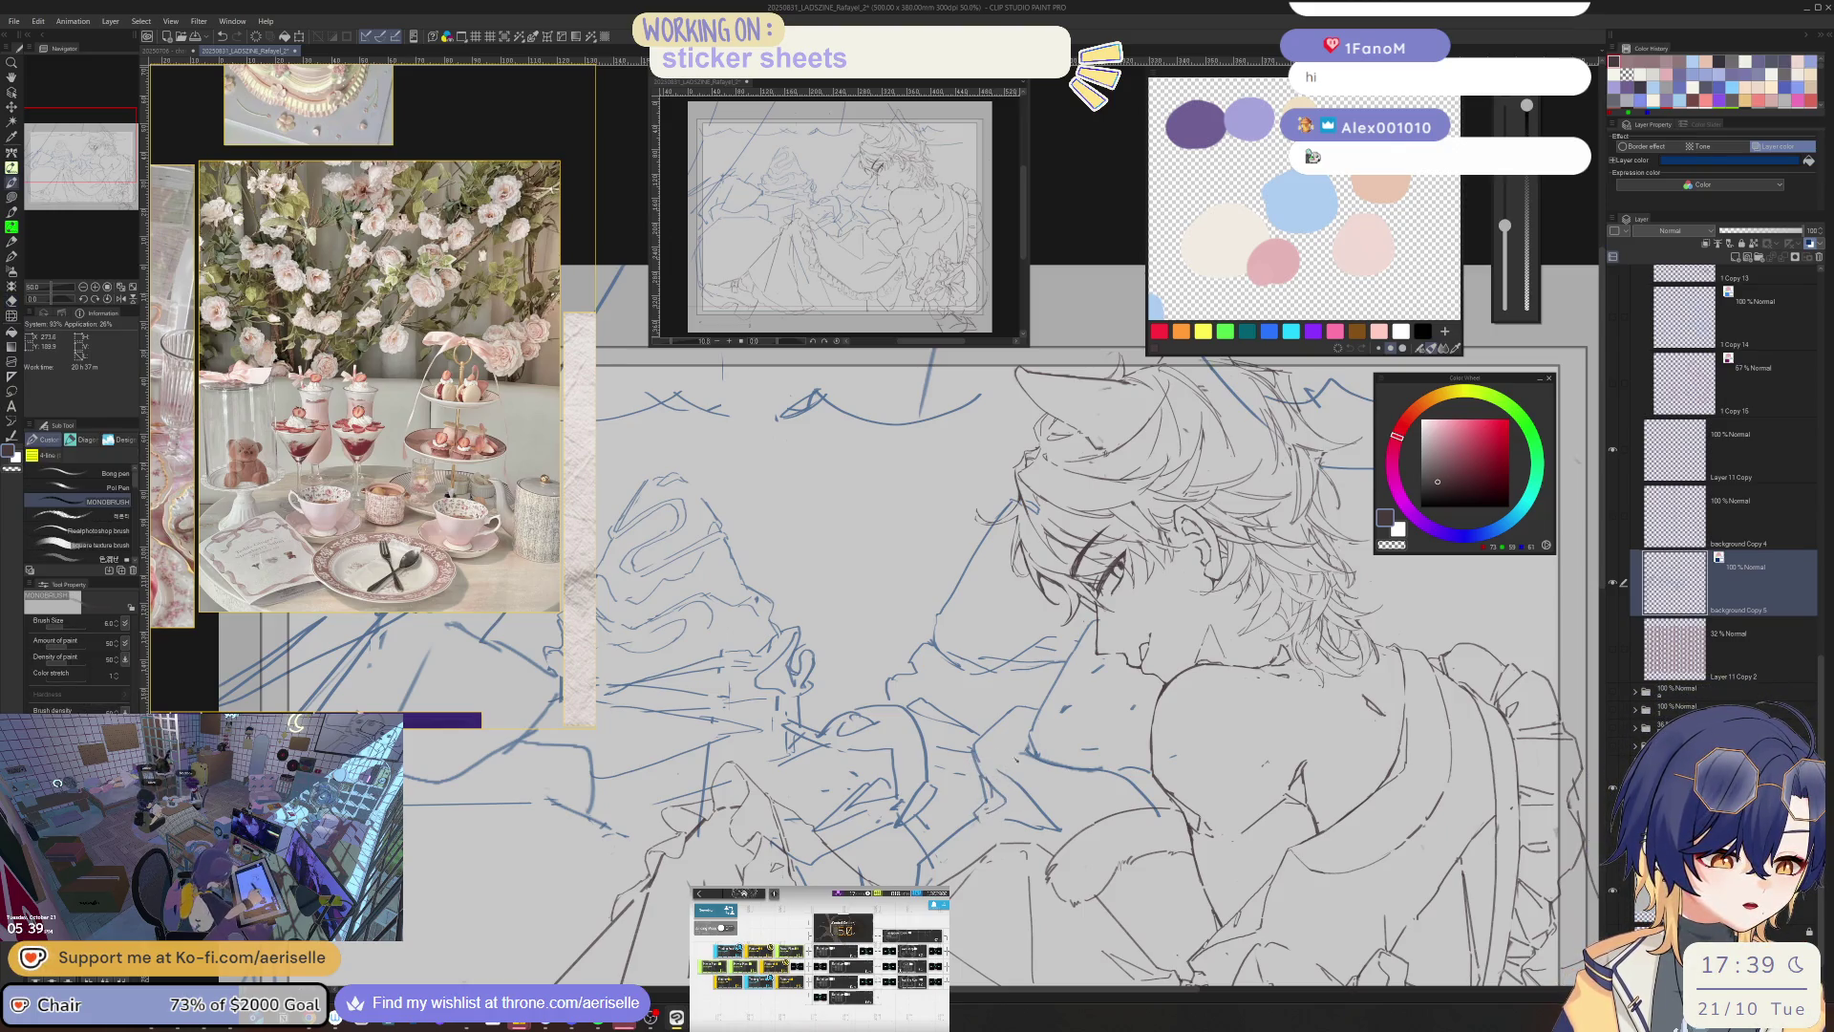
pyautogui.press('e')
pyautogui.press('p')
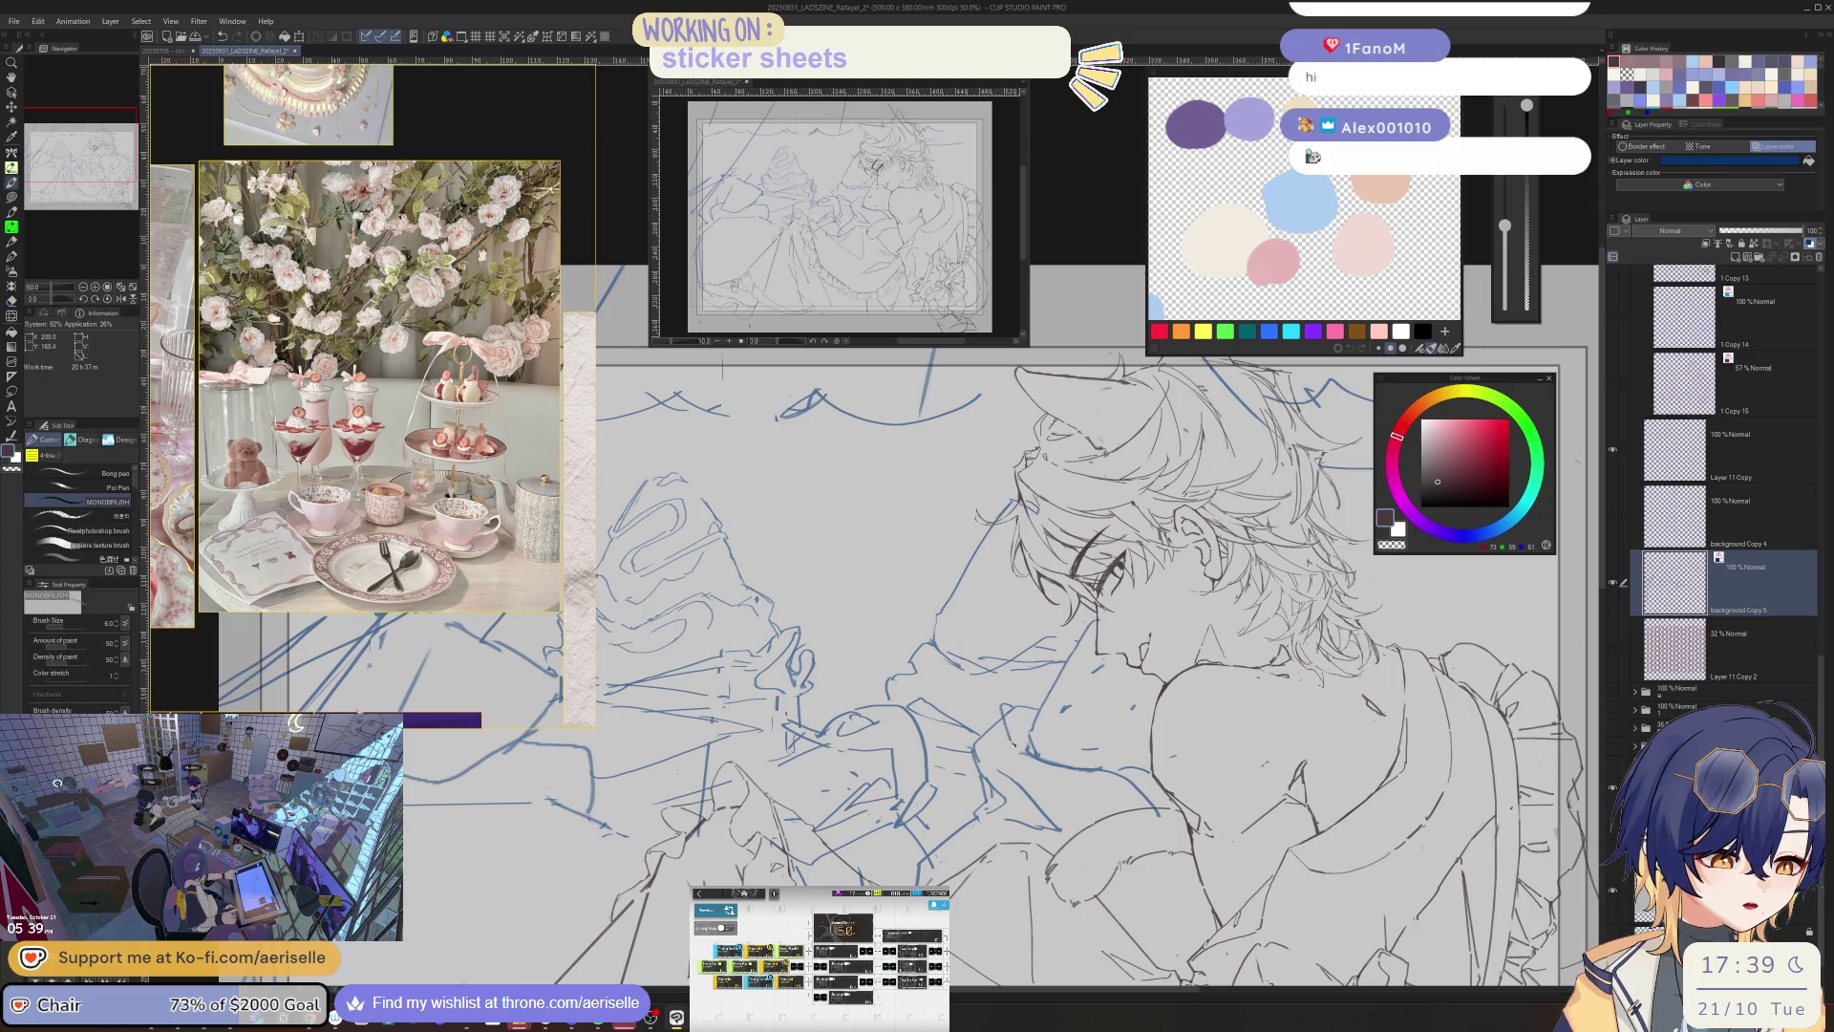
pyautogui.press('e')
pyautogui.press('p')
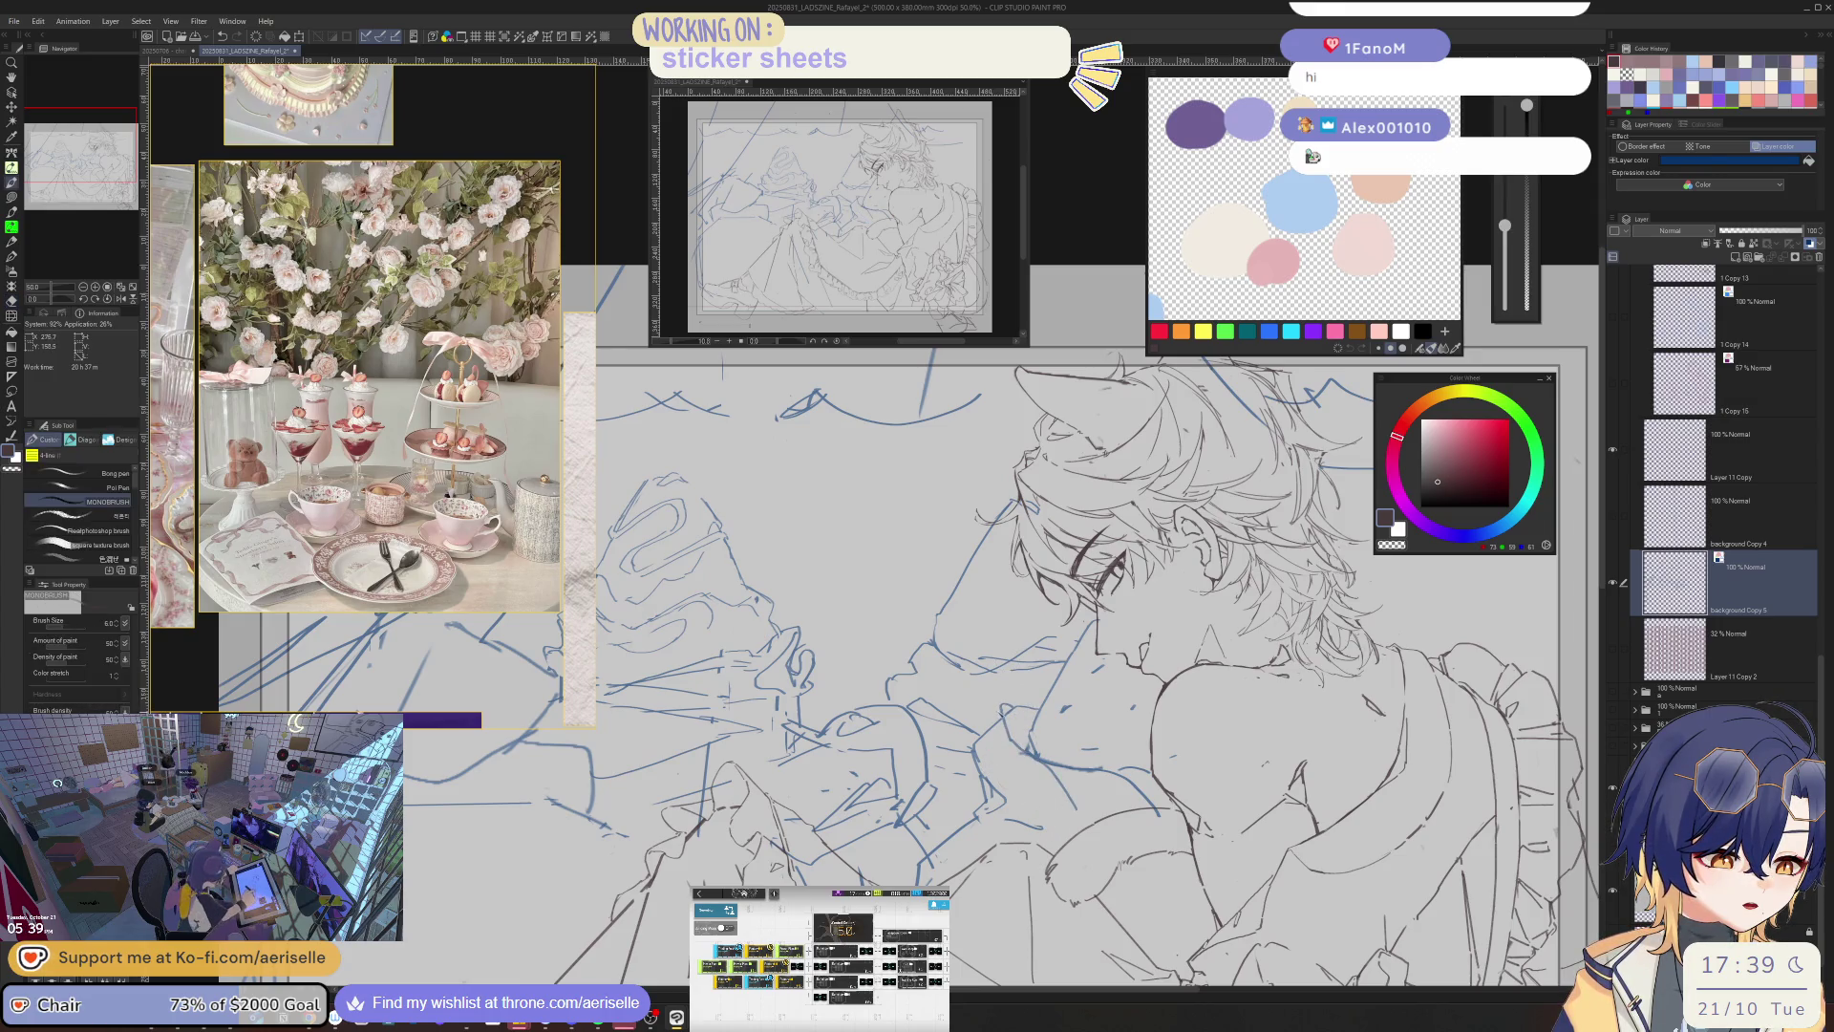
pyautogui.press('e')
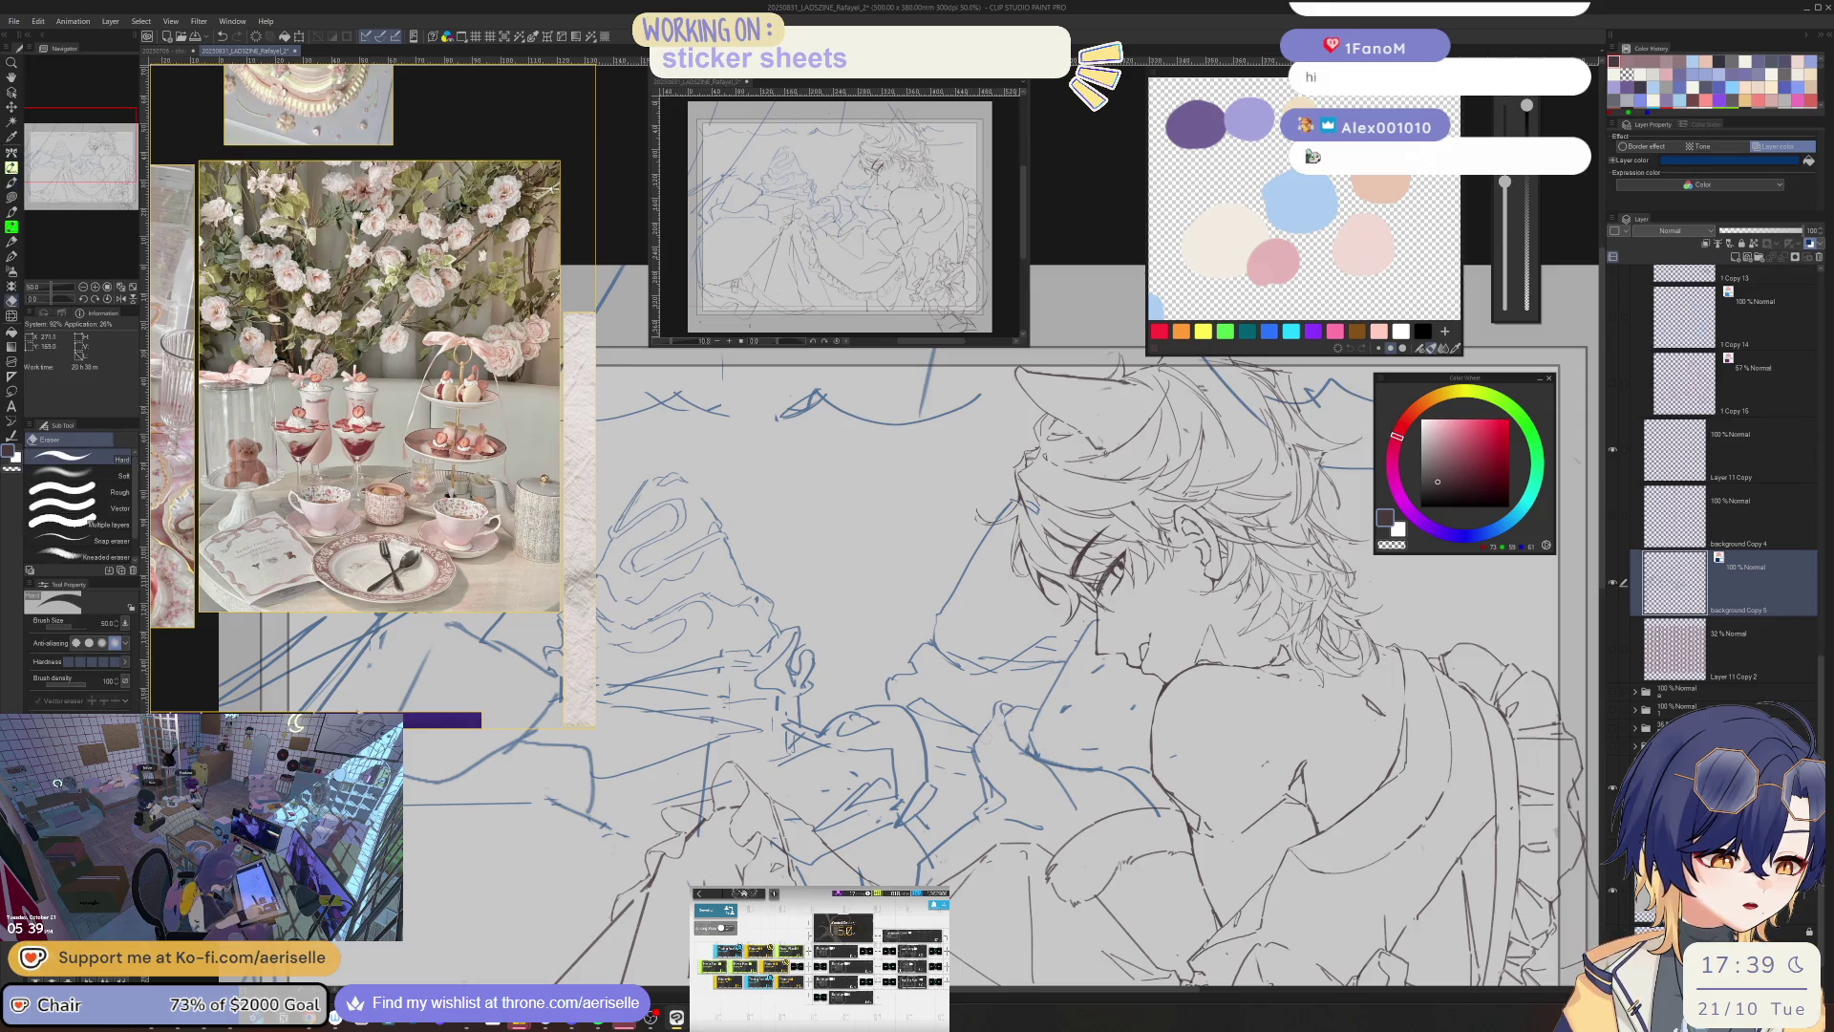
pyautogui.press('p')
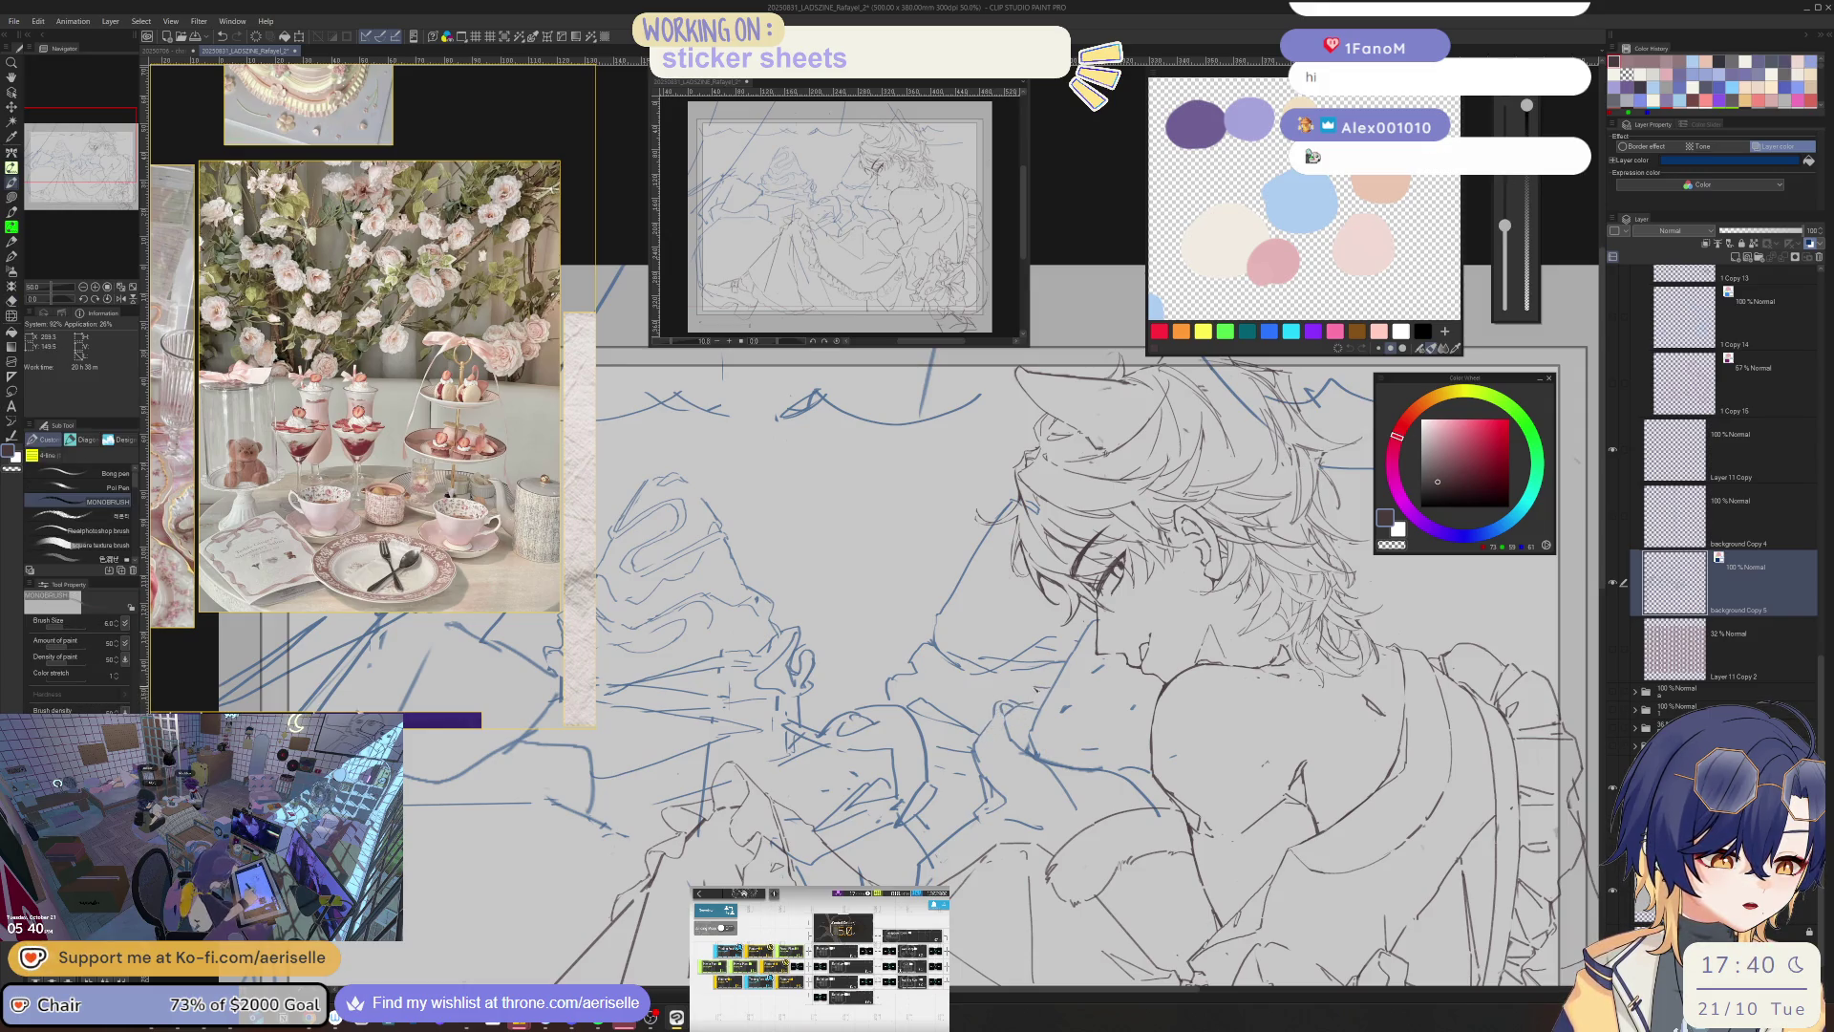
pyautogui.press('e')
pyautogui.press('p')
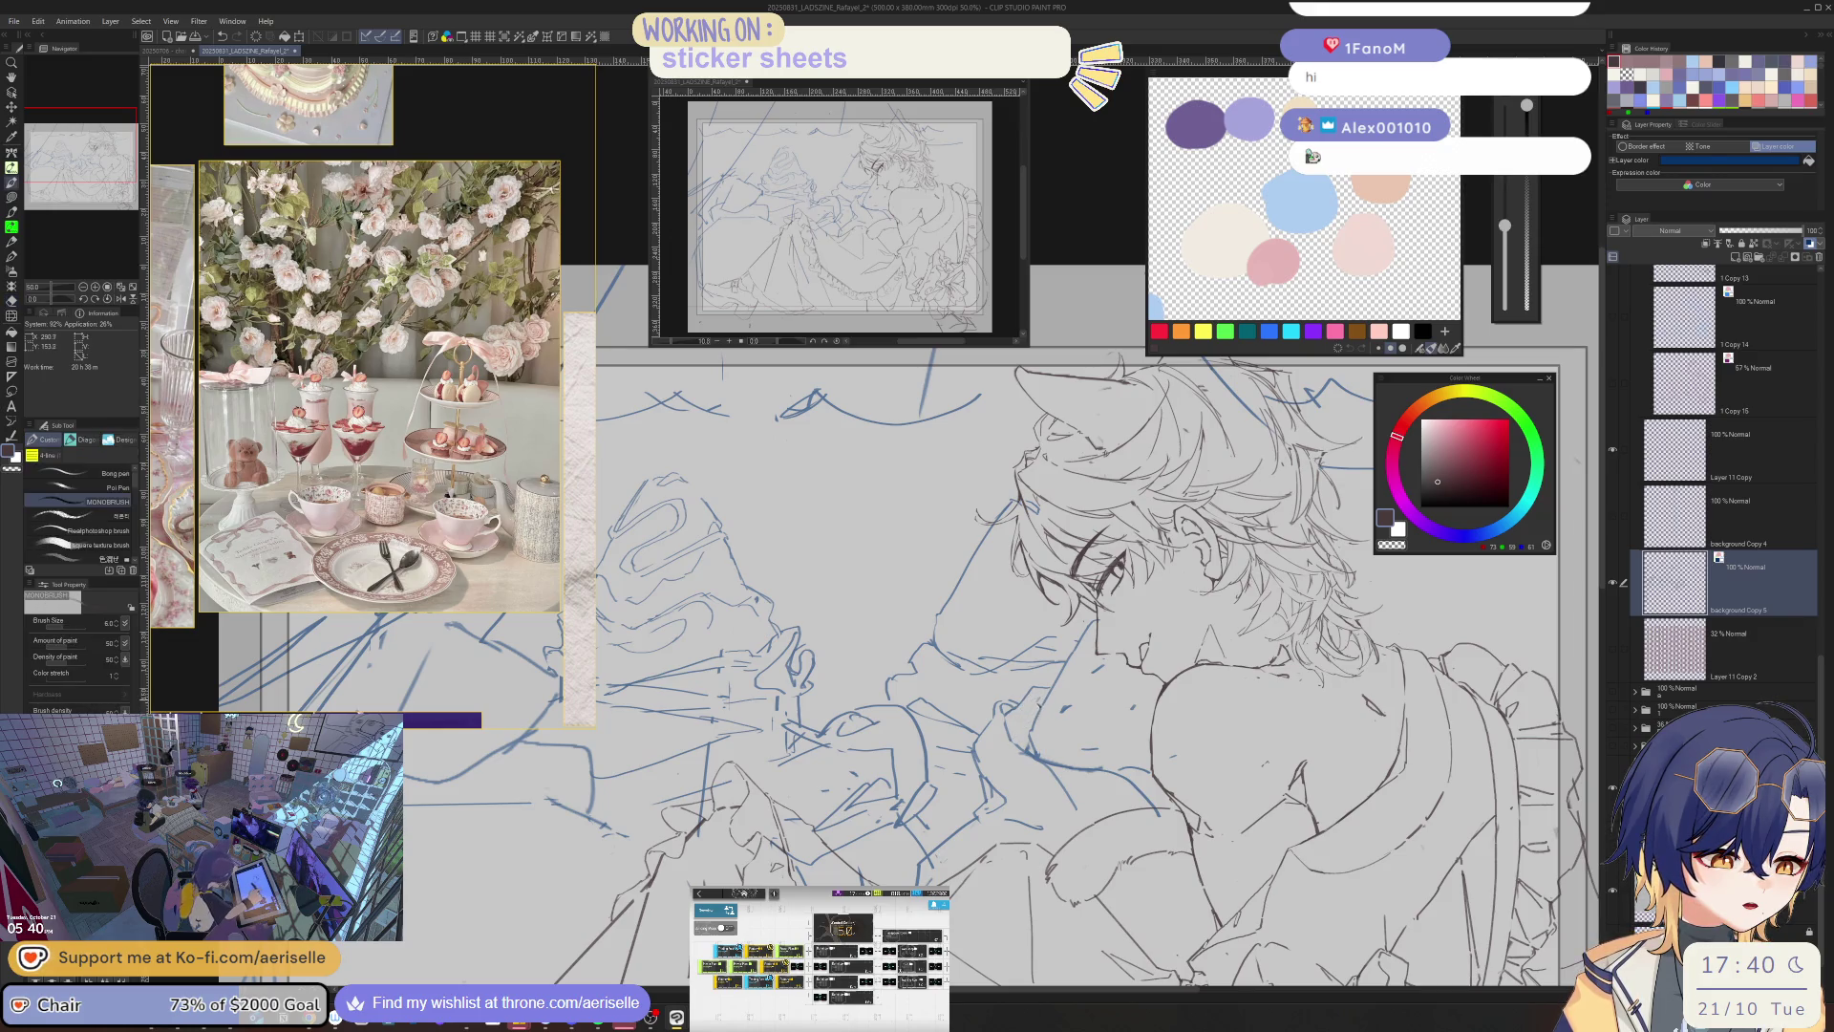
pyautogui.press('e')
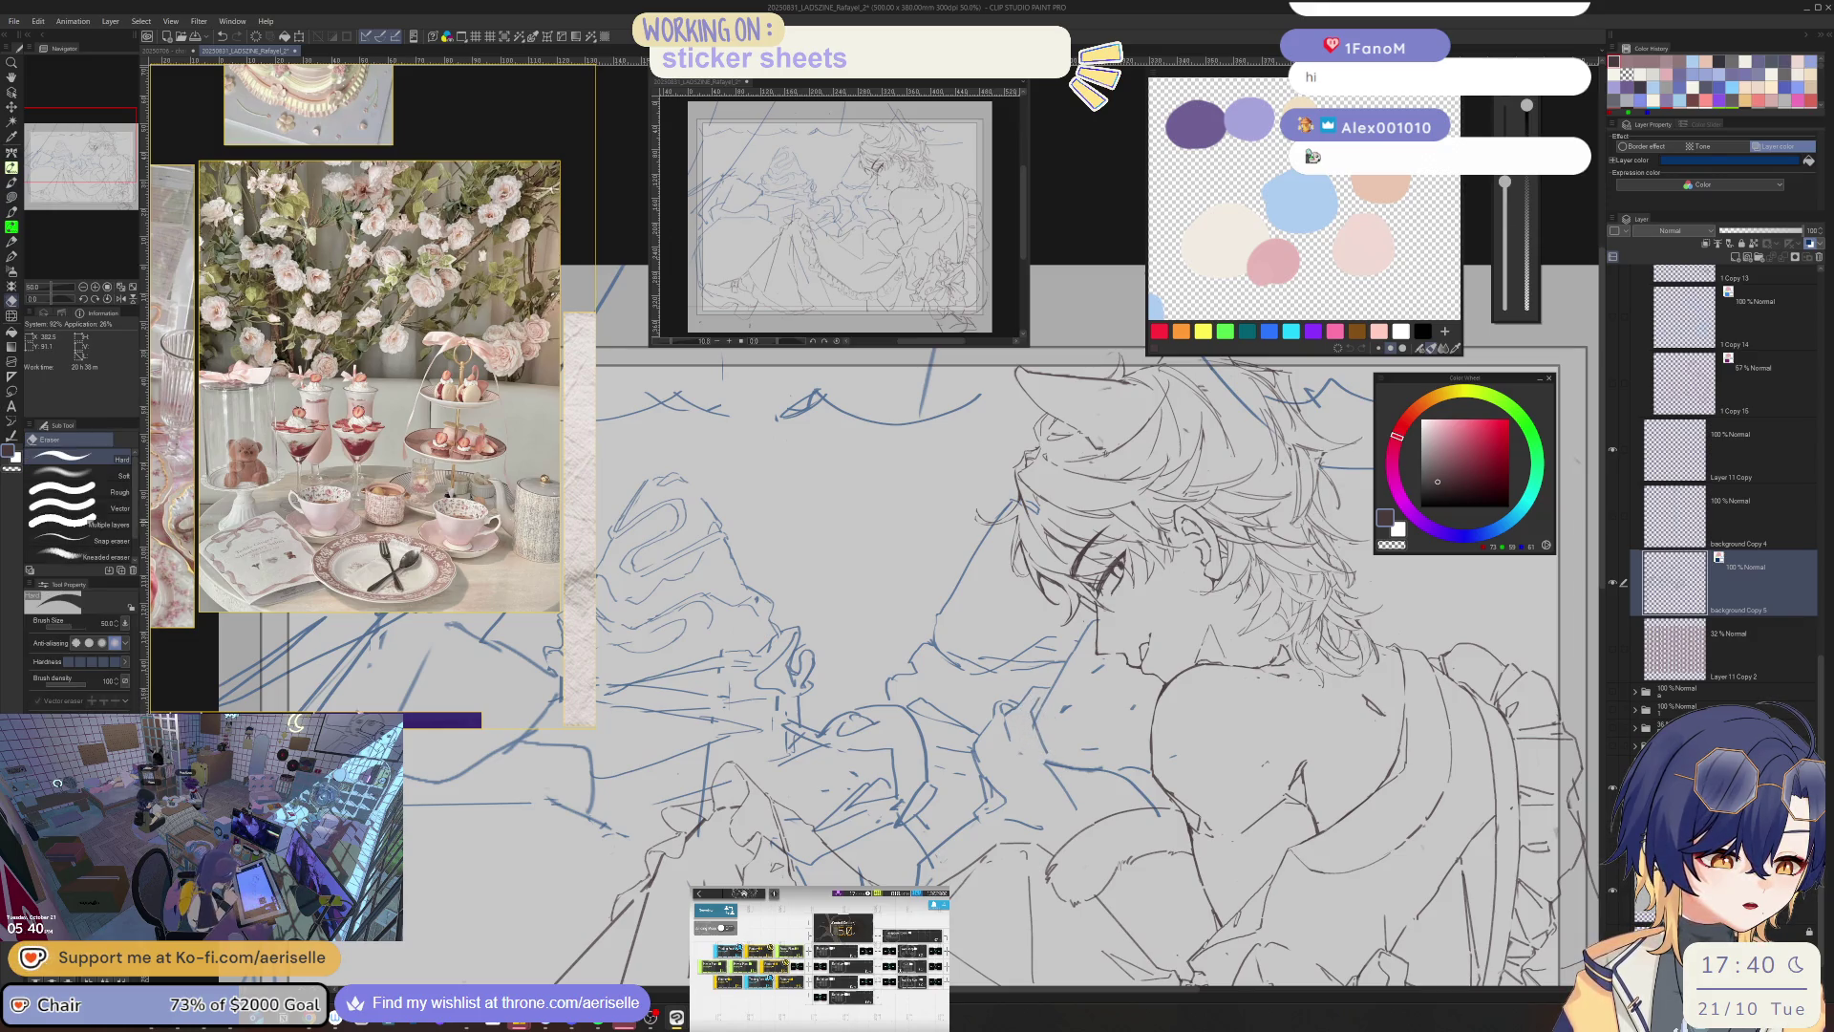
pyautogui.press('p')
pyautogui.press('h')
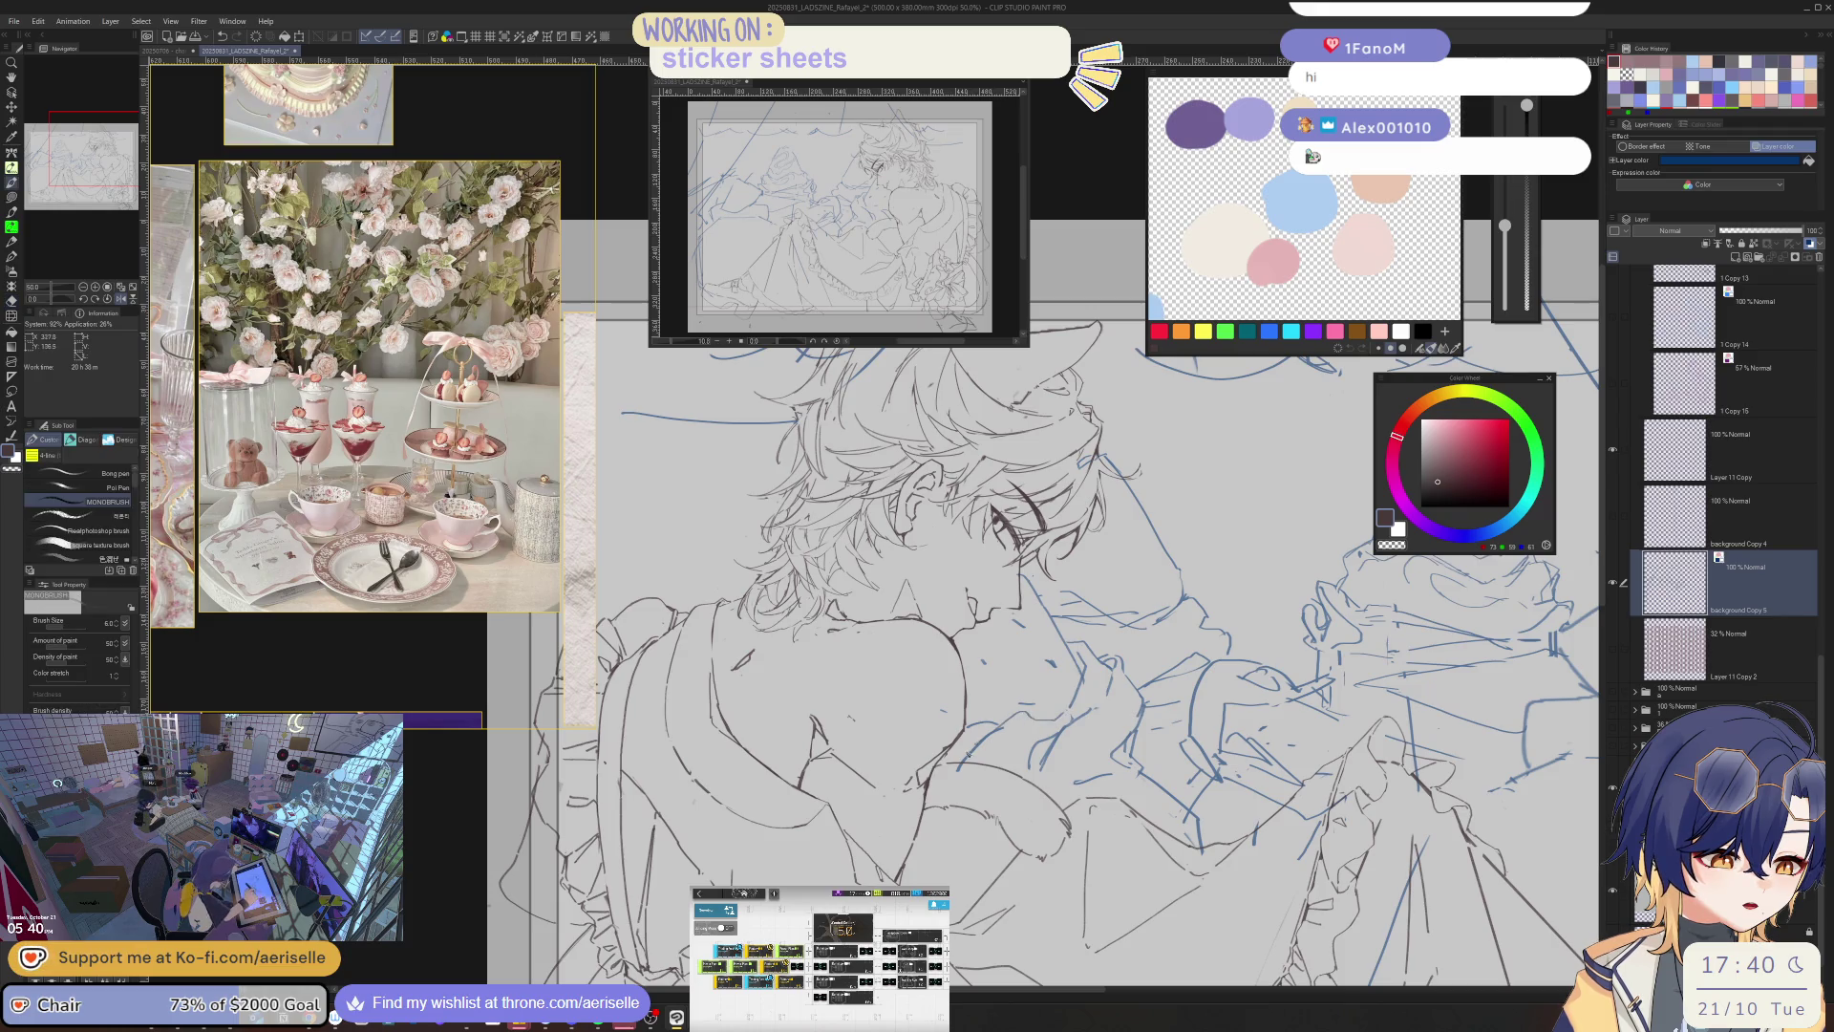
pyautogui.press('e')
pyautogui.press('p')
pyautogui.press('h')
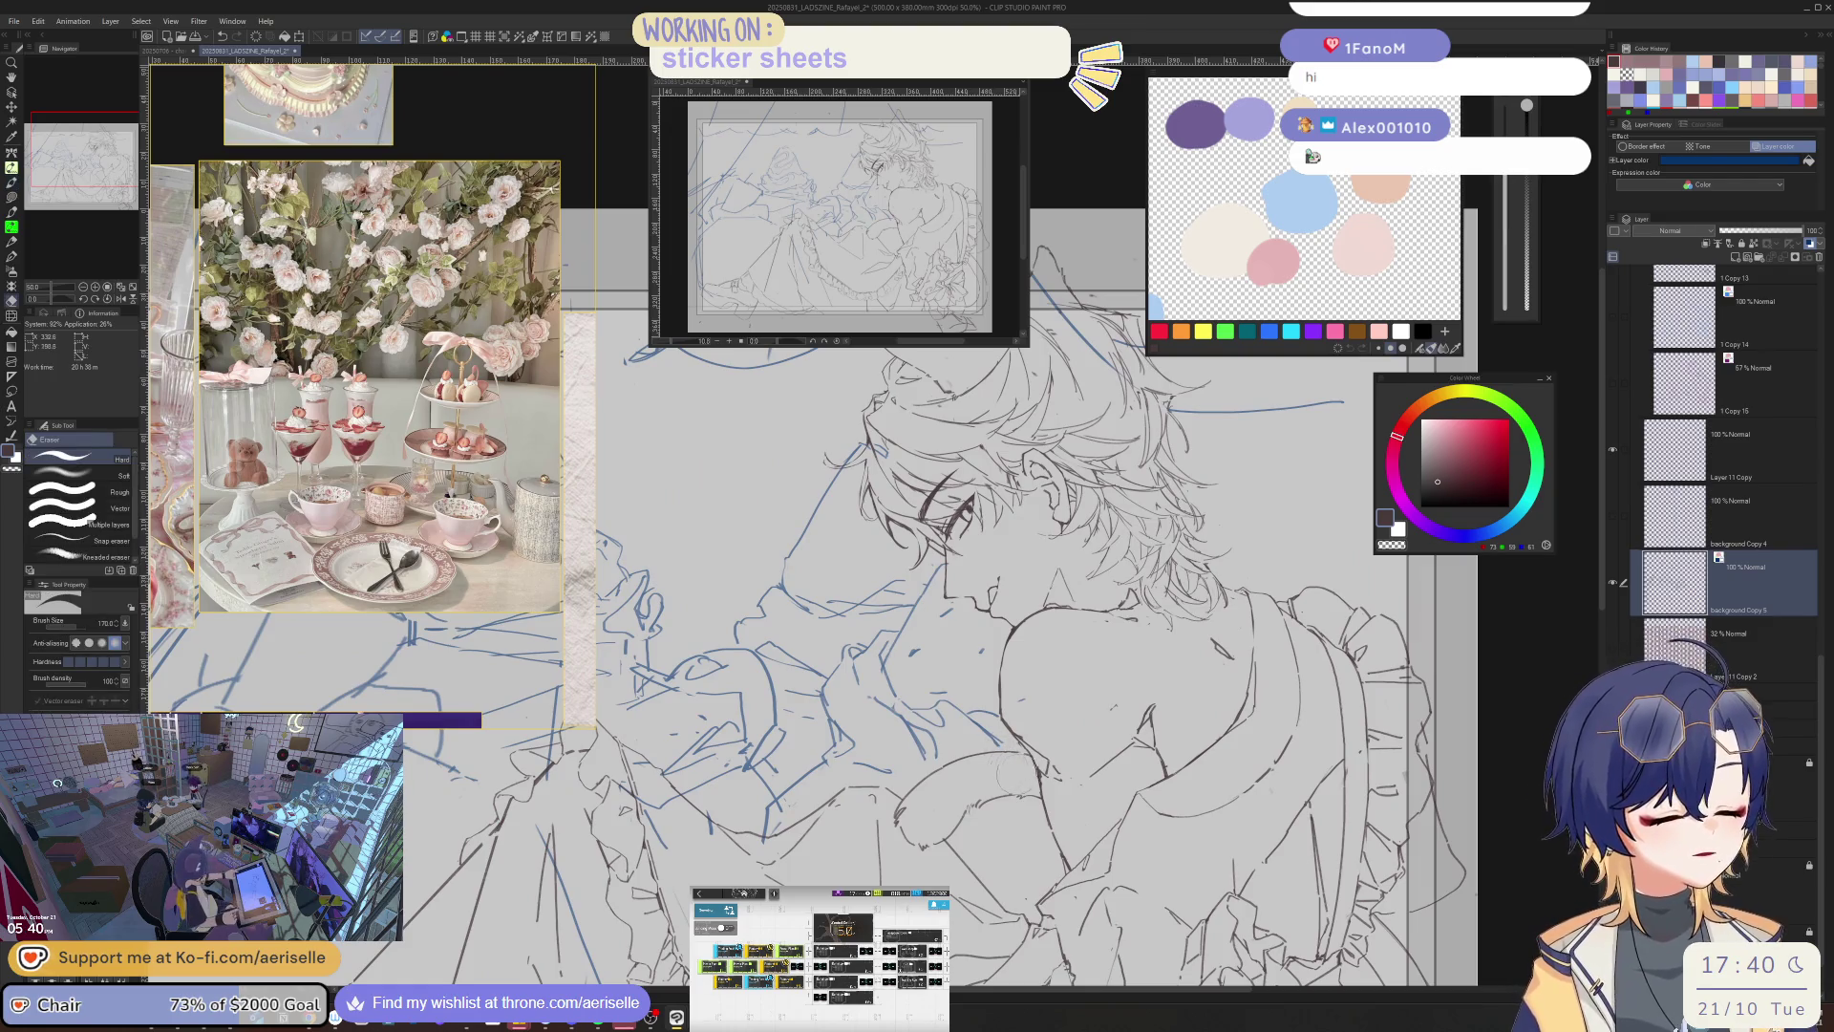
# - Erase around the dress frills with eraser size 250, then 100, and zoom out to 12.5%
pyautogui.scroll(-6, 1067, 713)
pyautogui.scroll(3, 1067, 713)
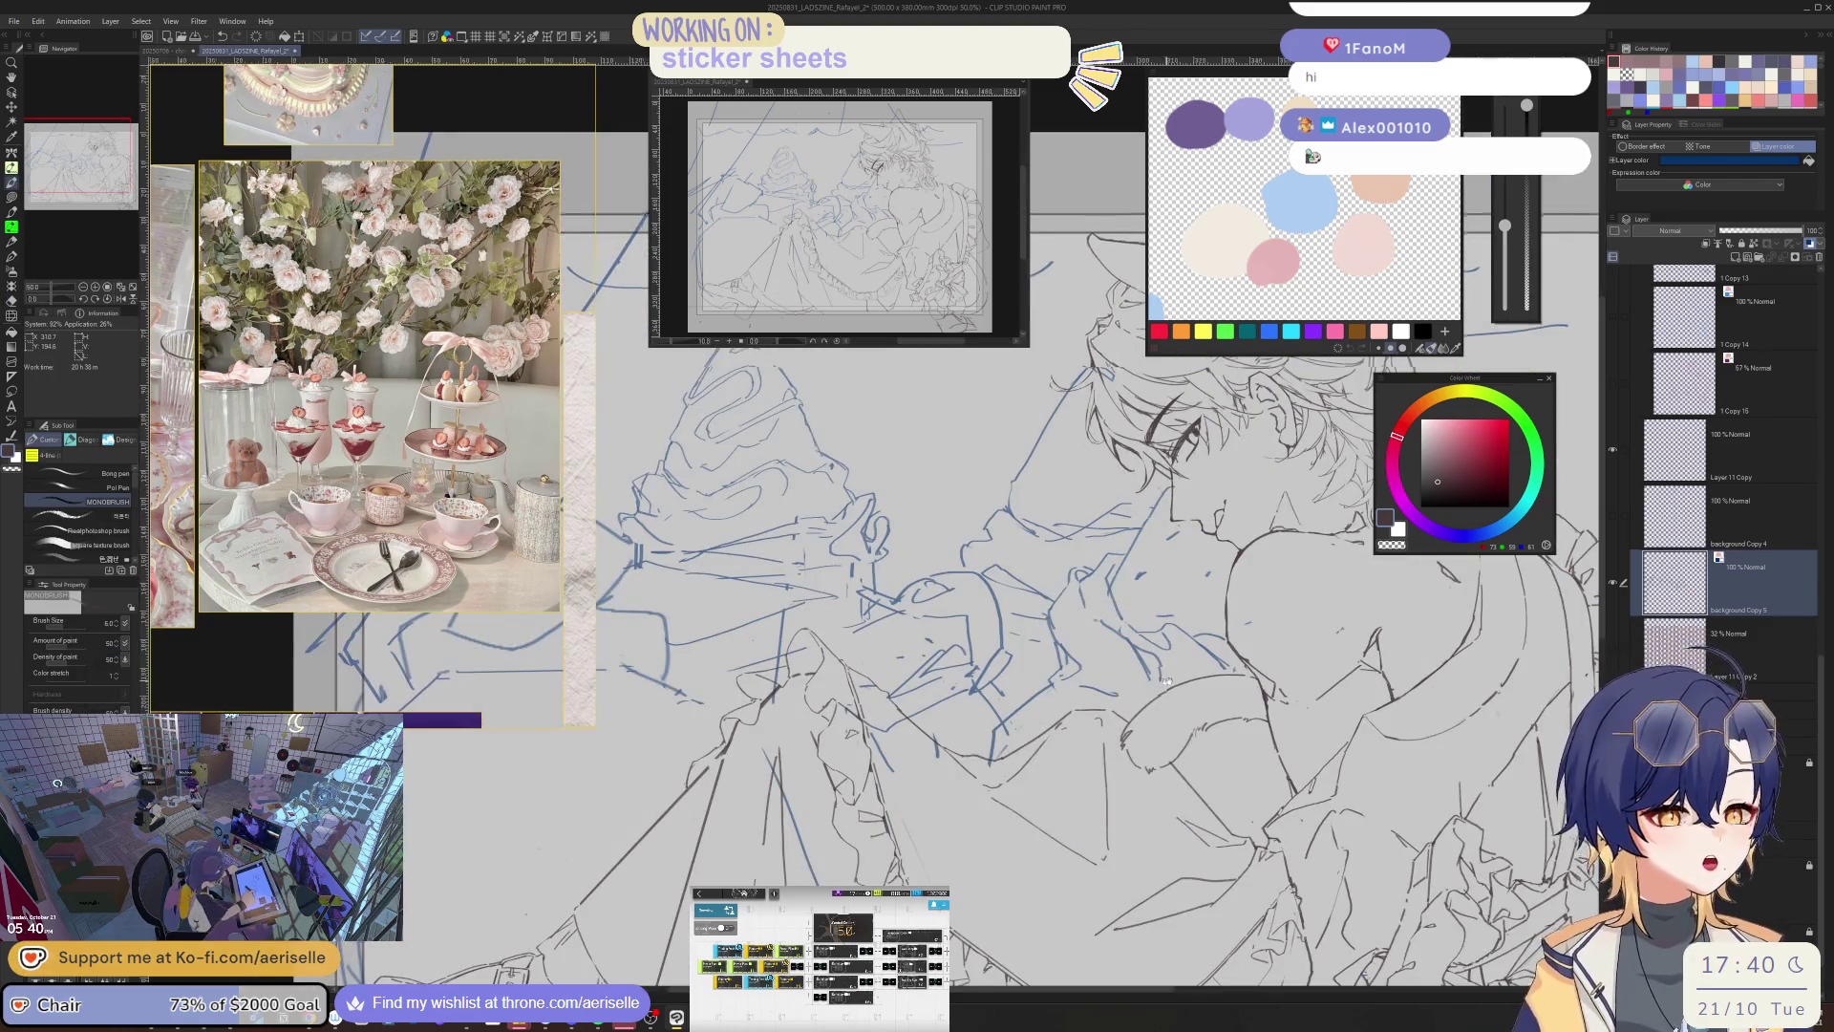
pyautogui.scroll(1, 1067, 713)
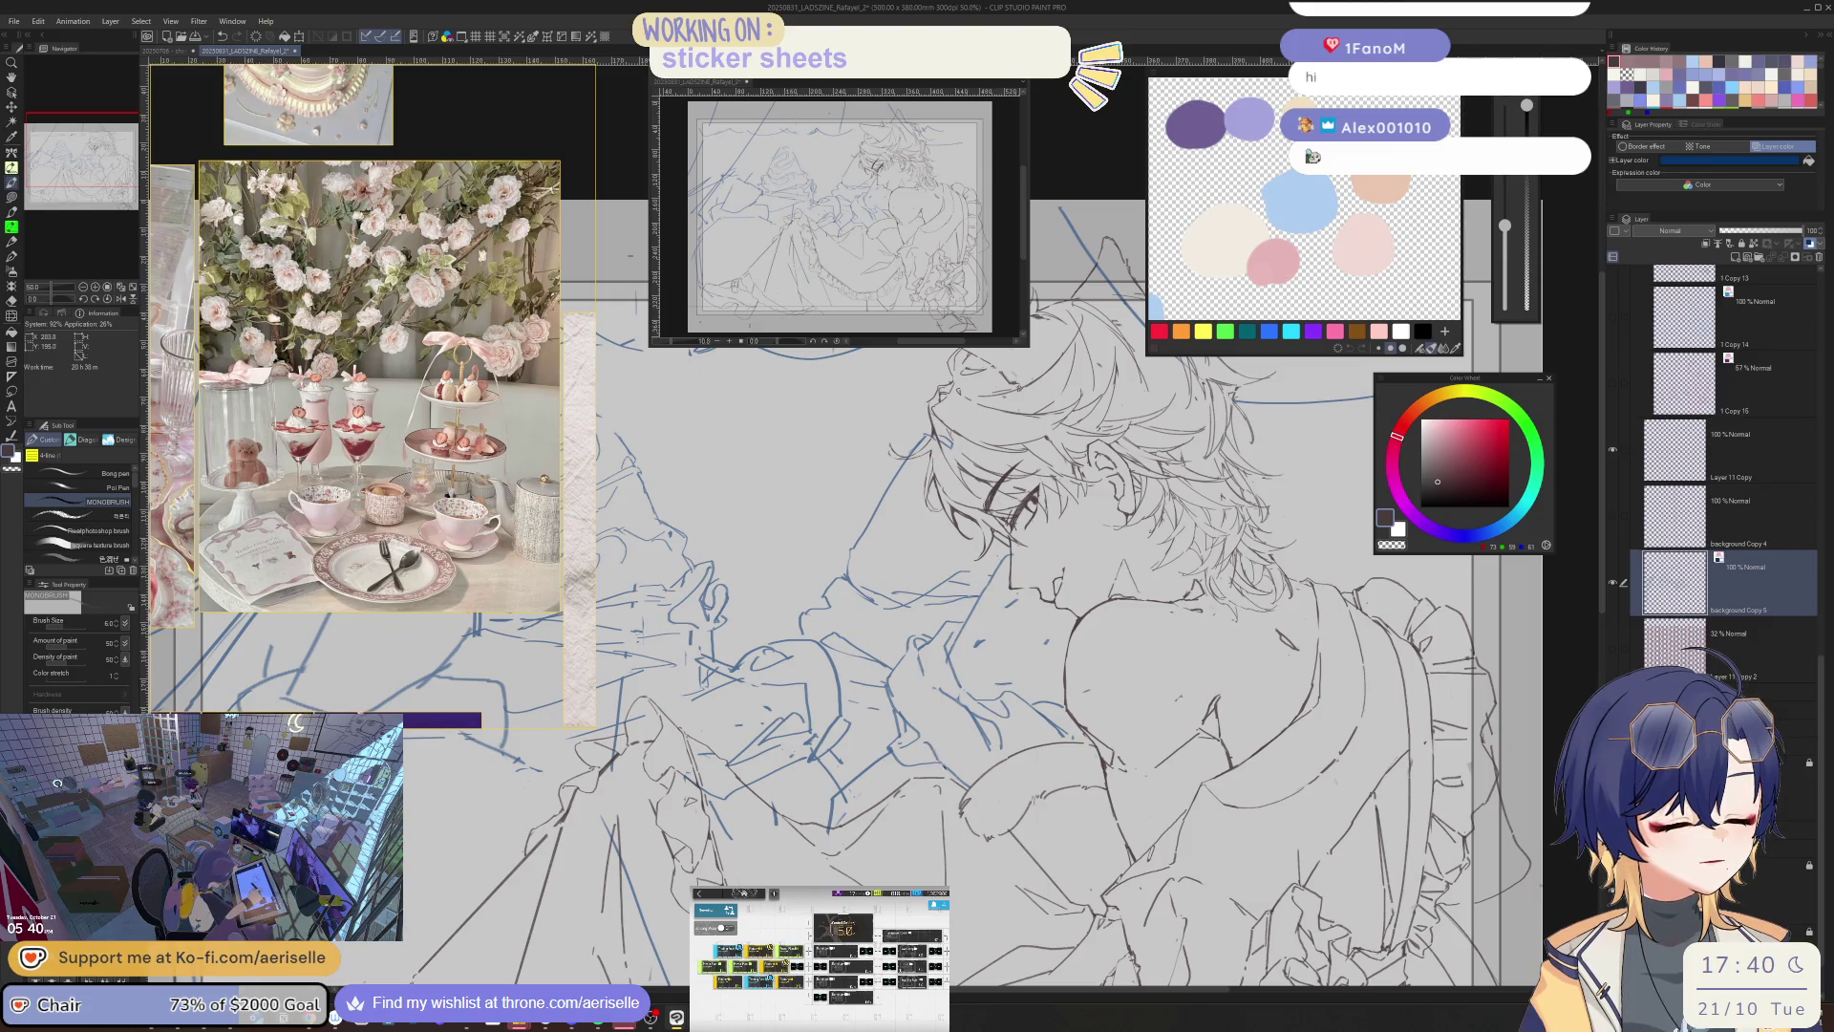
pyautogui.scroll(-1, 1106, 789)
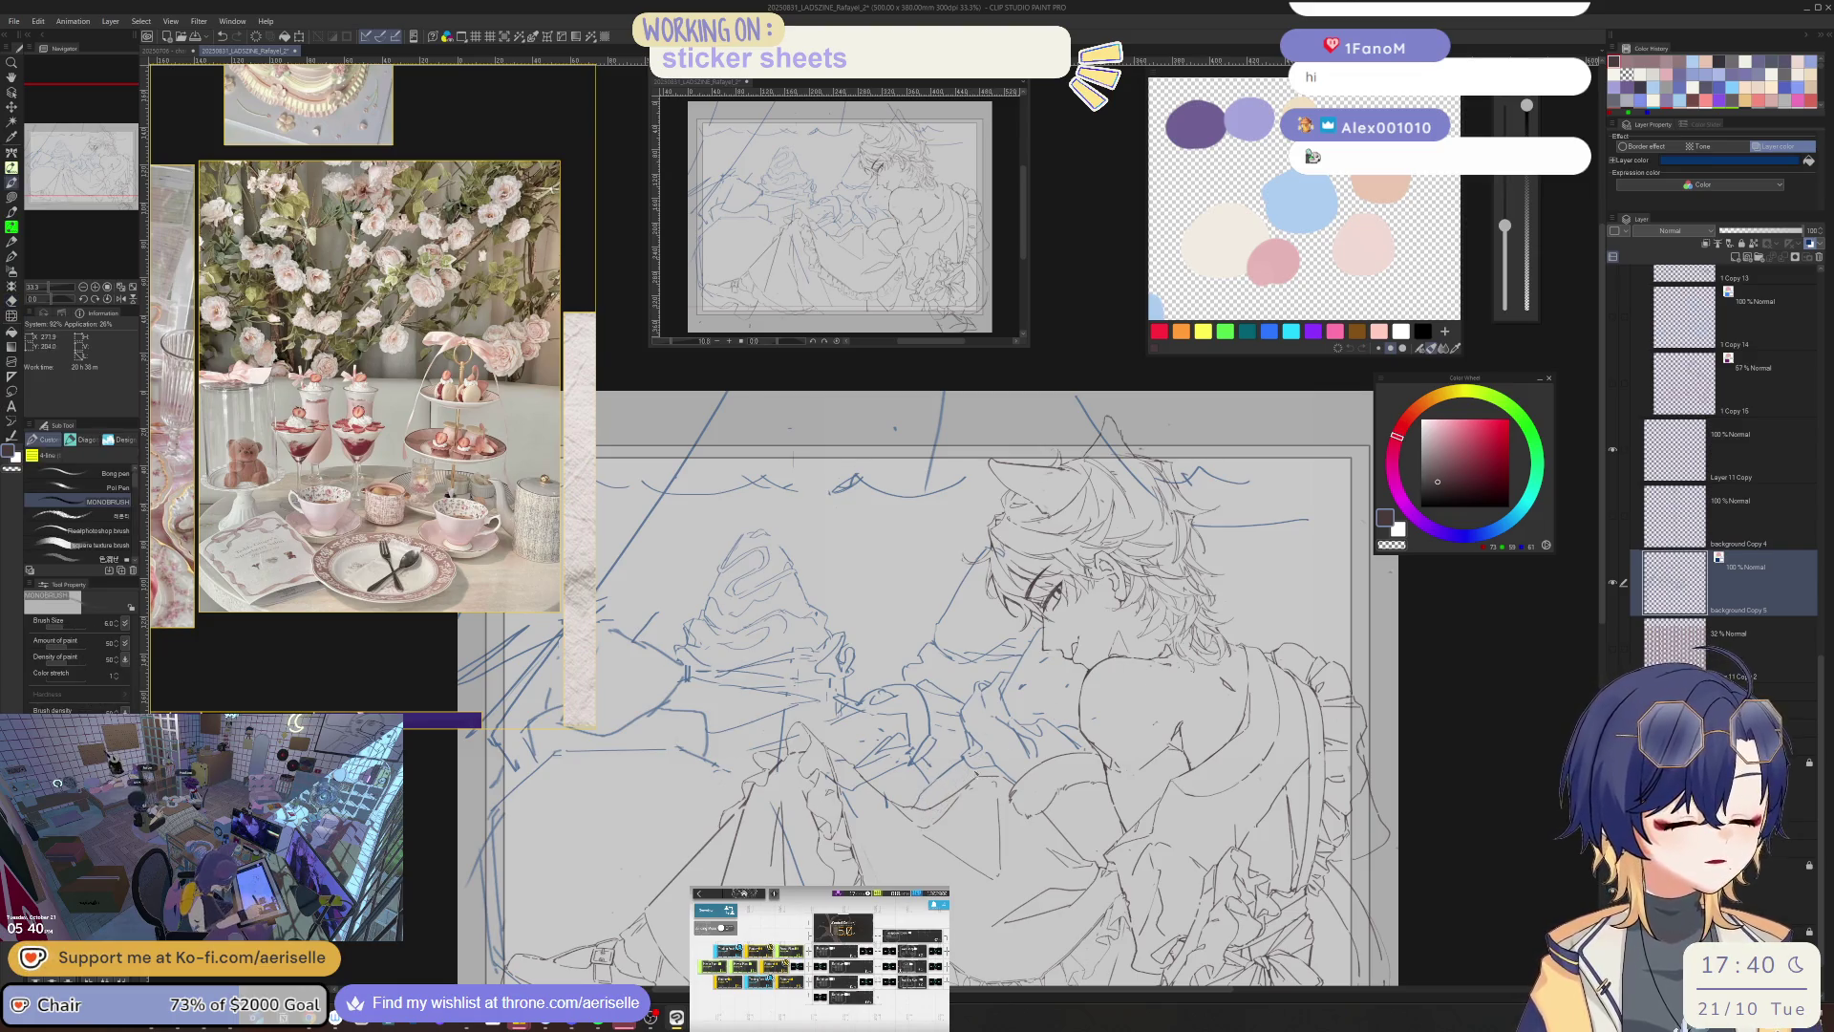
pyautogui.scroll(1, 993, 745)
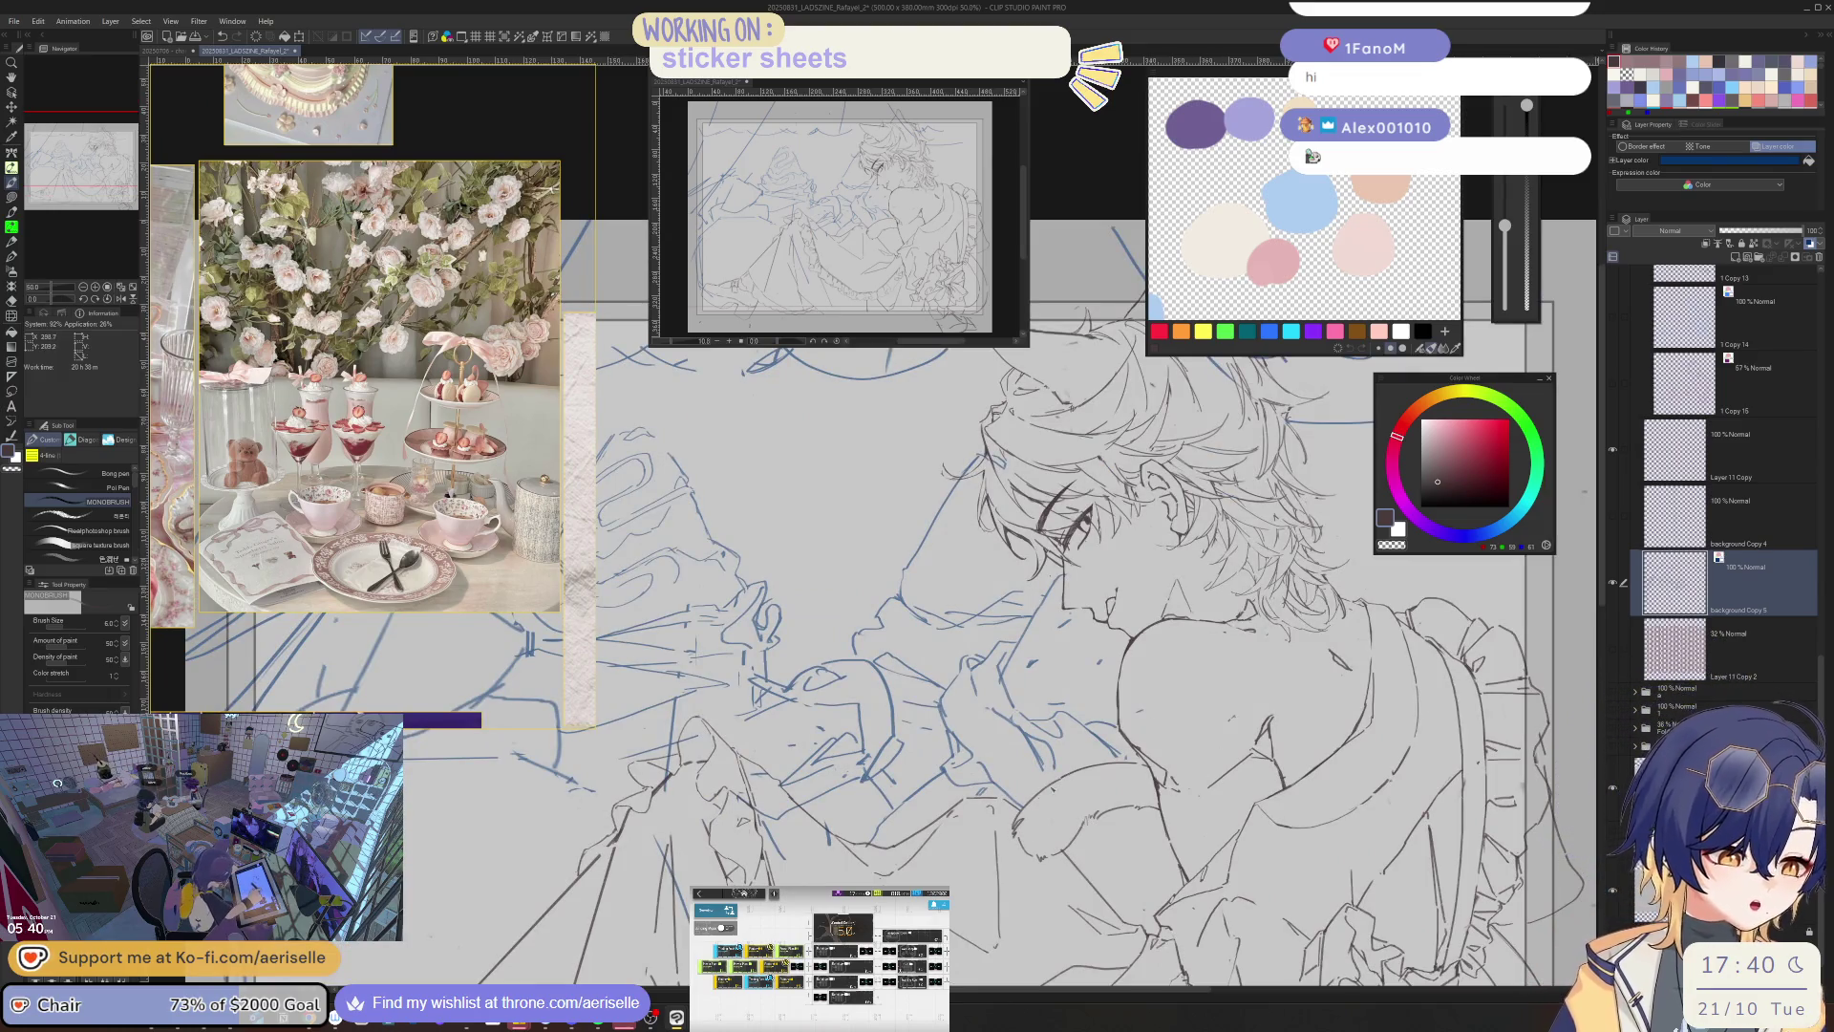
pyautogui.press('e')
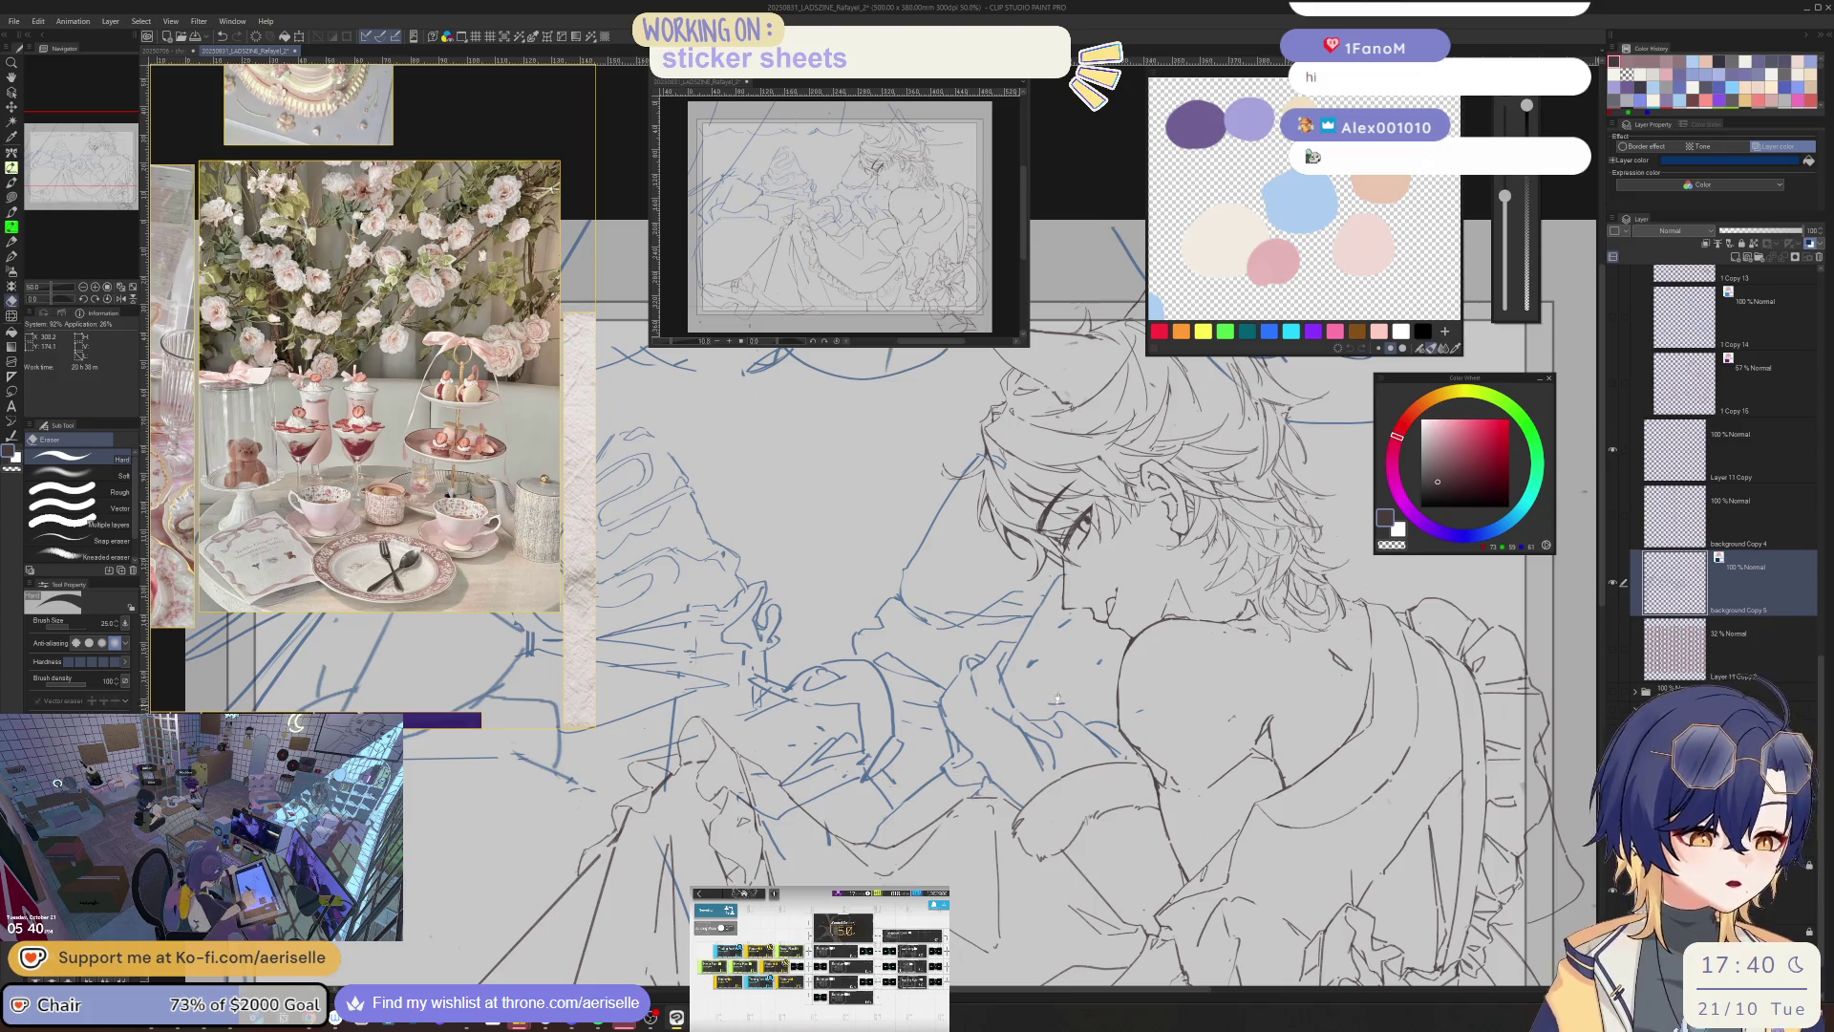
pyautogui.moveTo(1057, 699); pyautogui.dragTo(1248, 537)
pyautogui.press(']')
pyautogui.press(']')
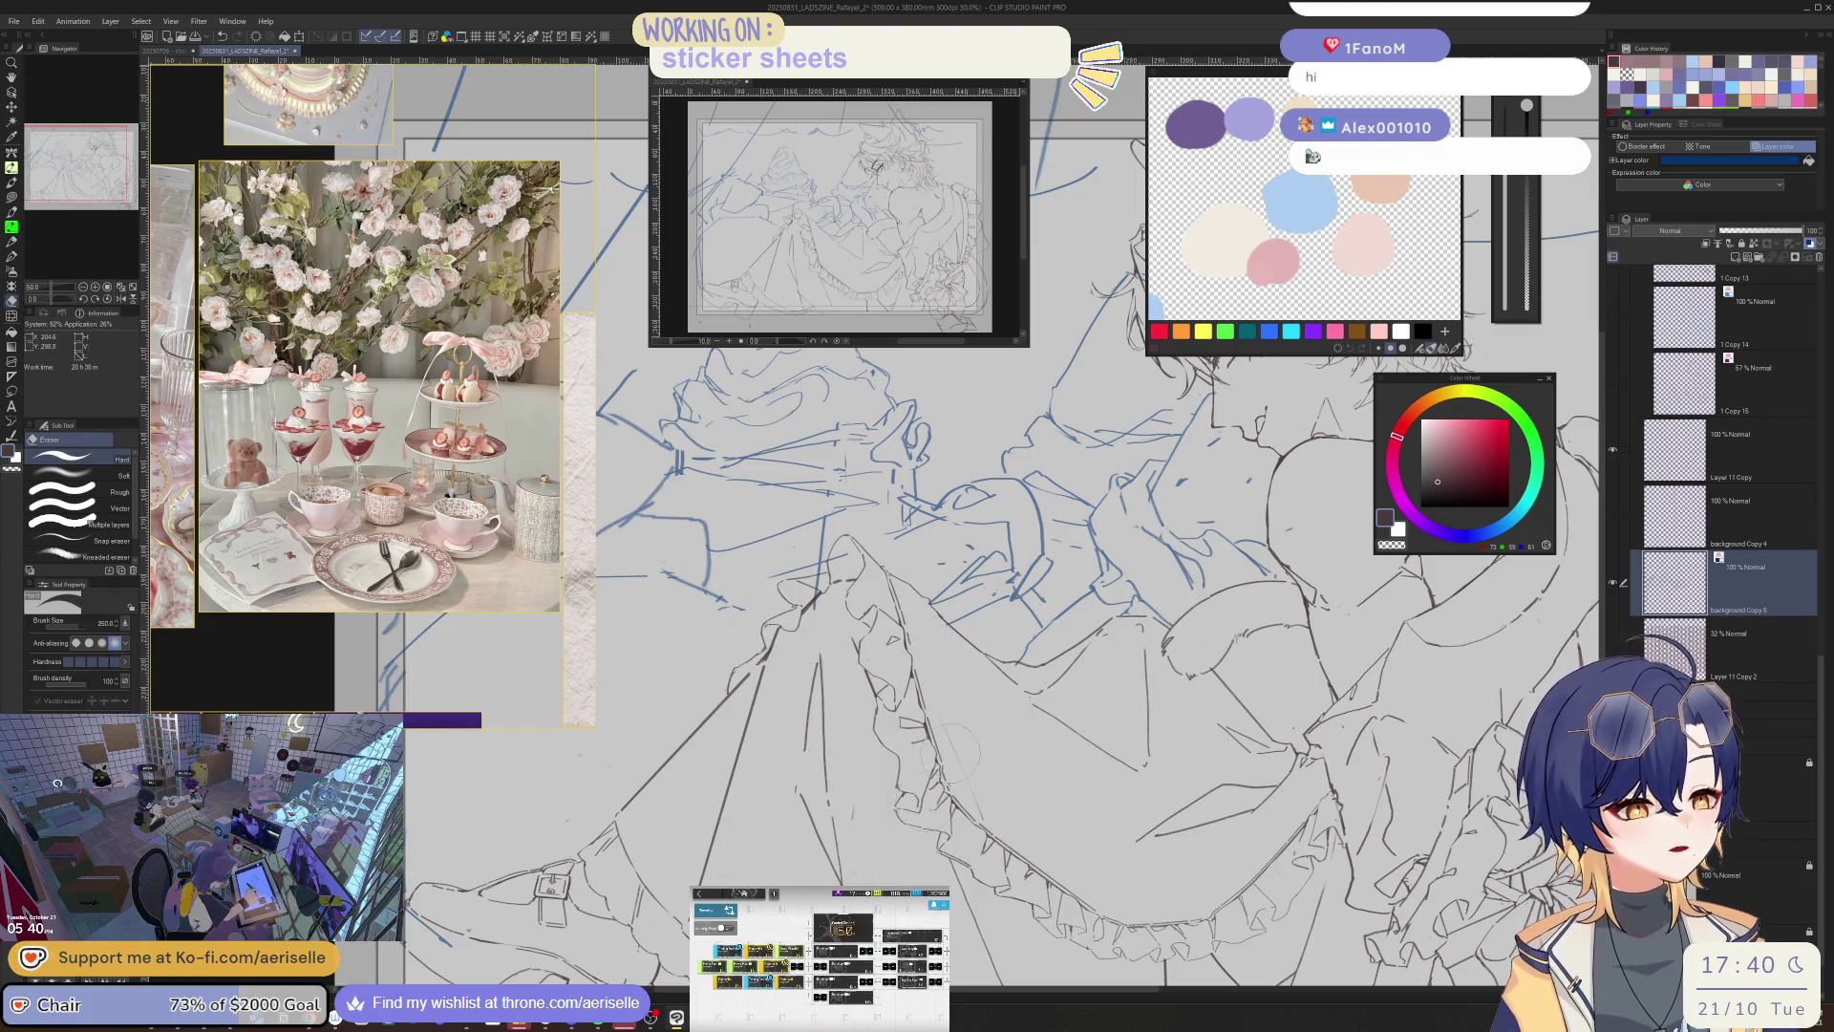
pyautogui.scroll(-3, 947, 749)
pyautogui.scroll(1, 945, 735)
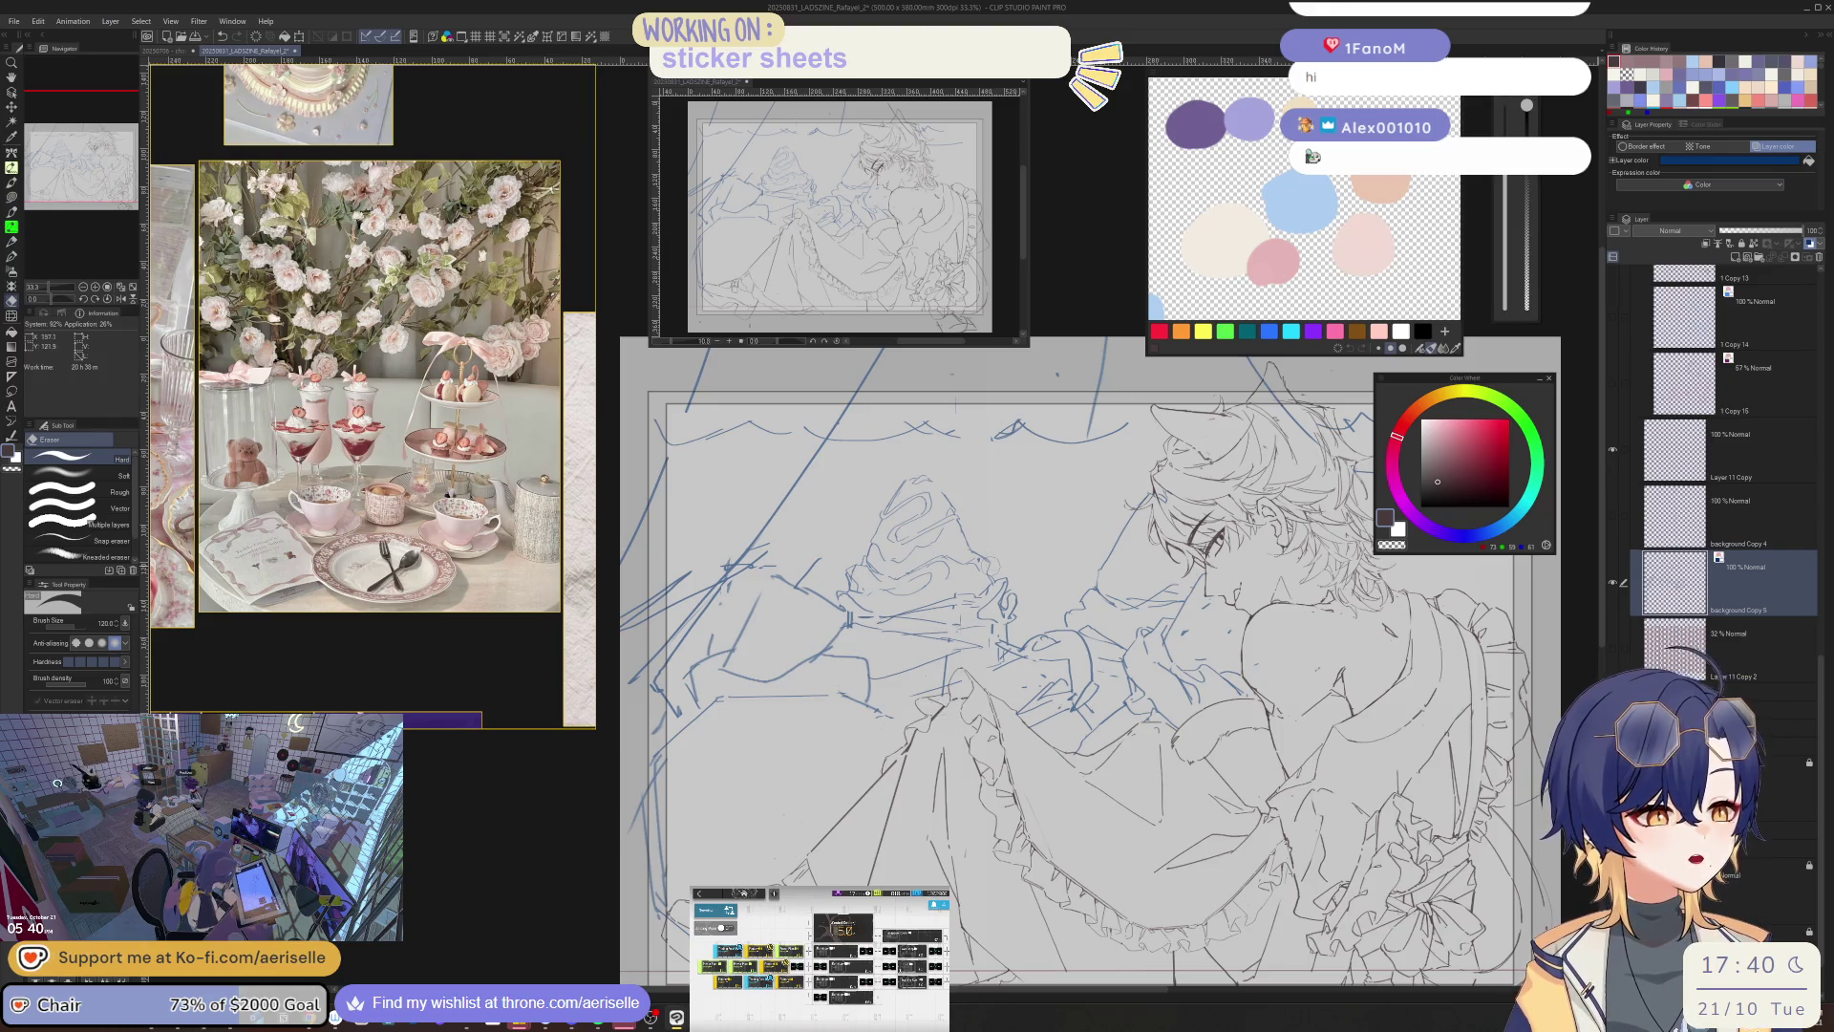
pyautogui.press('[')
pyautogui.press('[')
pyautogui.press('[')
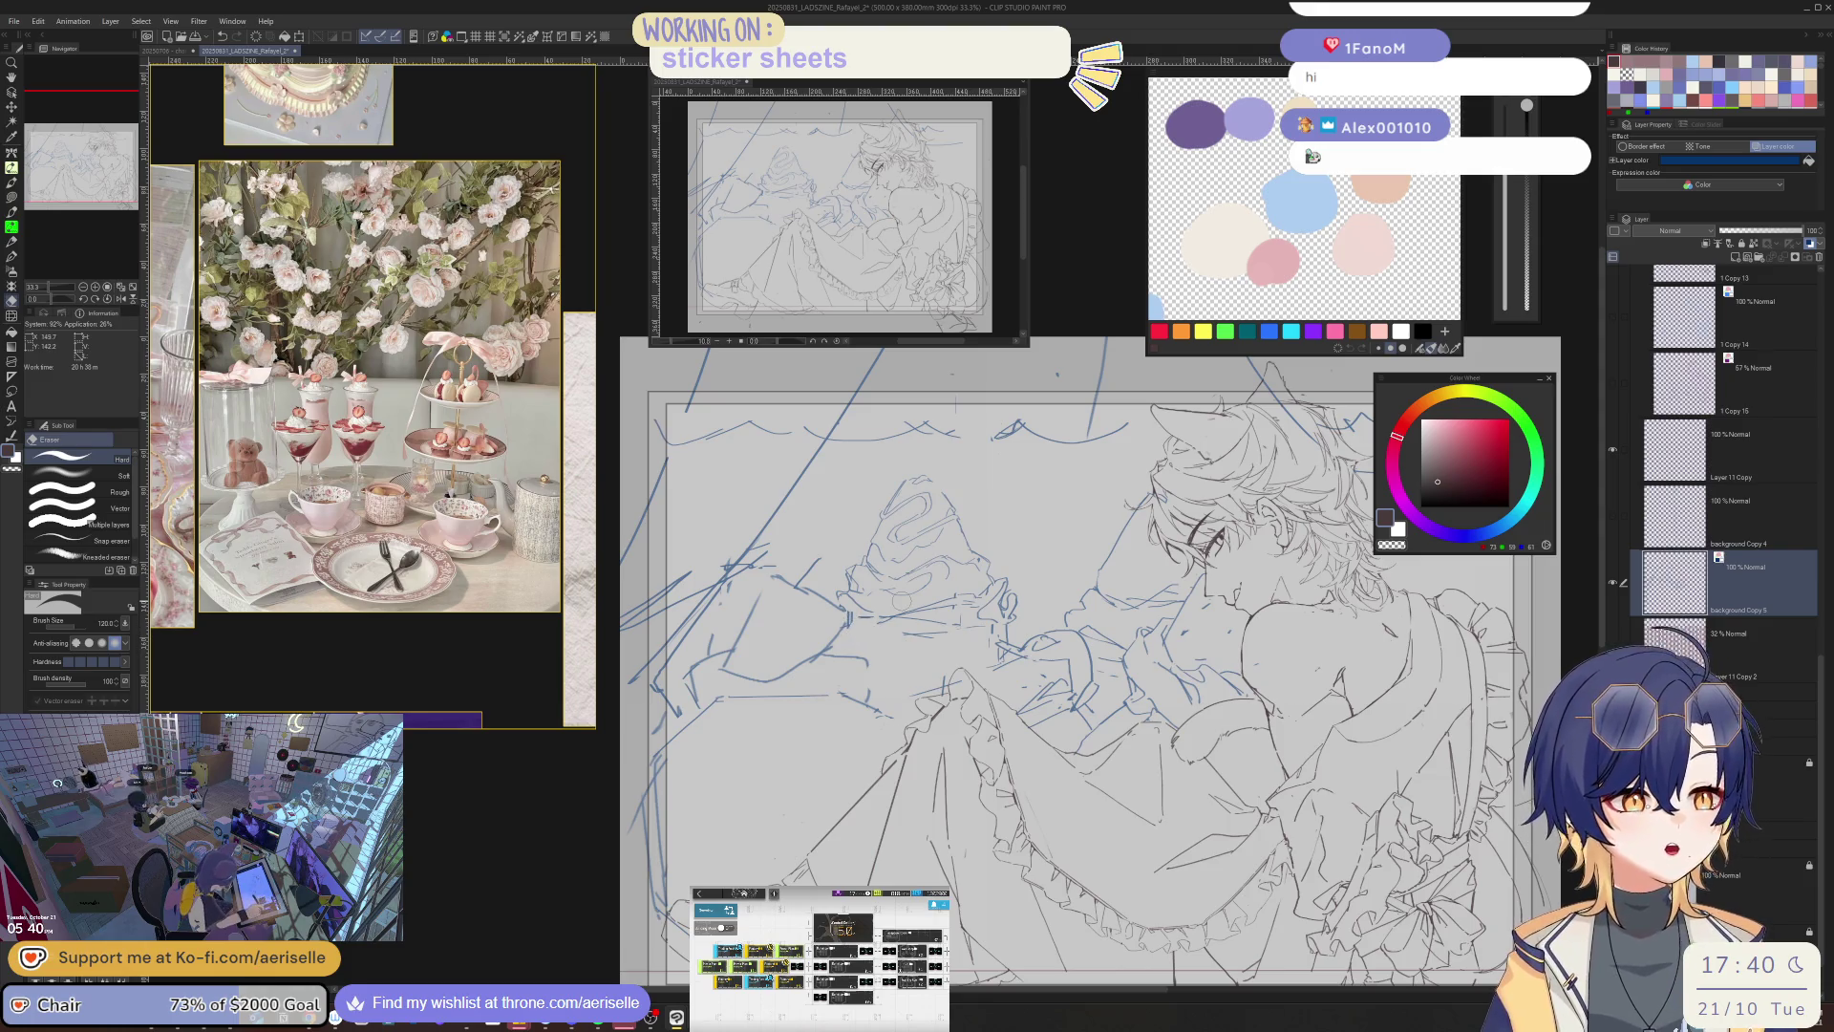
pyautogui.press('b')
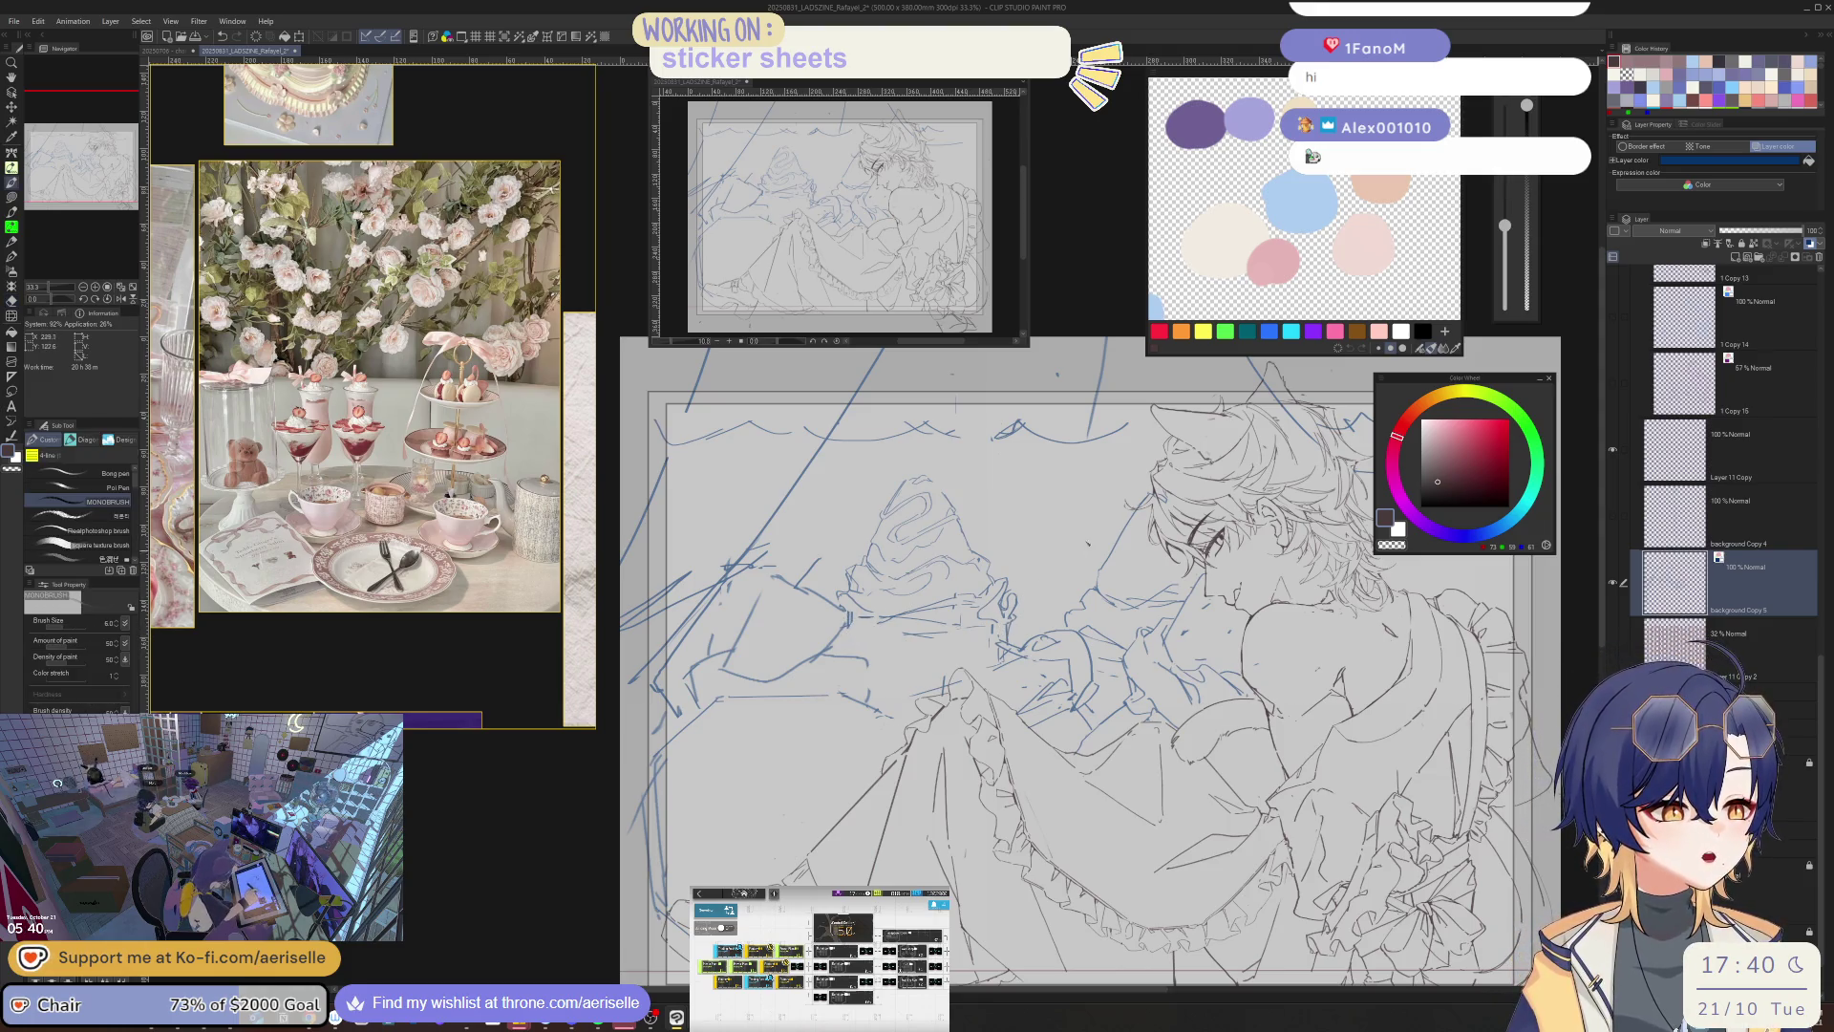
pyautogui.hotkey('ctrl', '-')
pyautogui.hotkey('ctrl', '-')
pyautogui.hotkey('ctrl', '-')
pyautogui.moveTo(1155, 571); pyautogui.dragTo(994, 638)
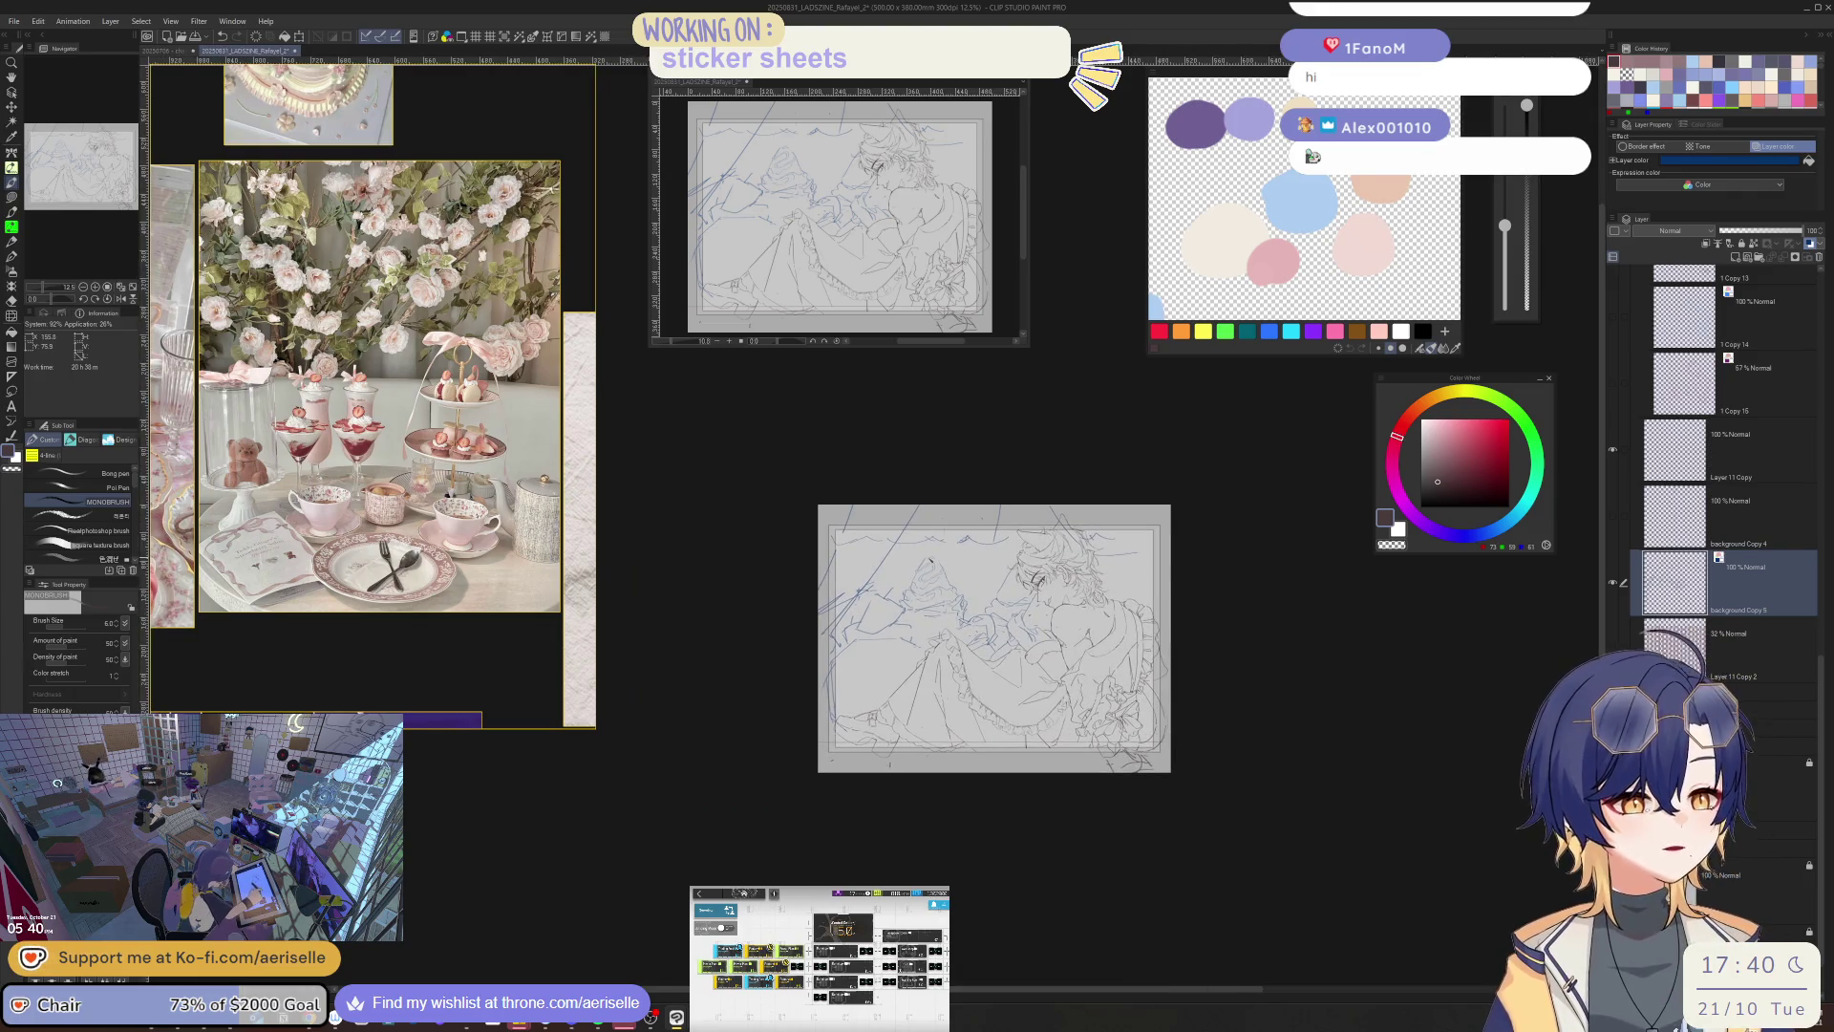
# - Sketch a new line along the cake's left side, erase the stray marks, and redraw lines below it
pyautogui.hotkey('ctrl', '+')
pyautogui.hotkey('ctrl', '+')
pyautogui.hotkey('ctrl', '+')
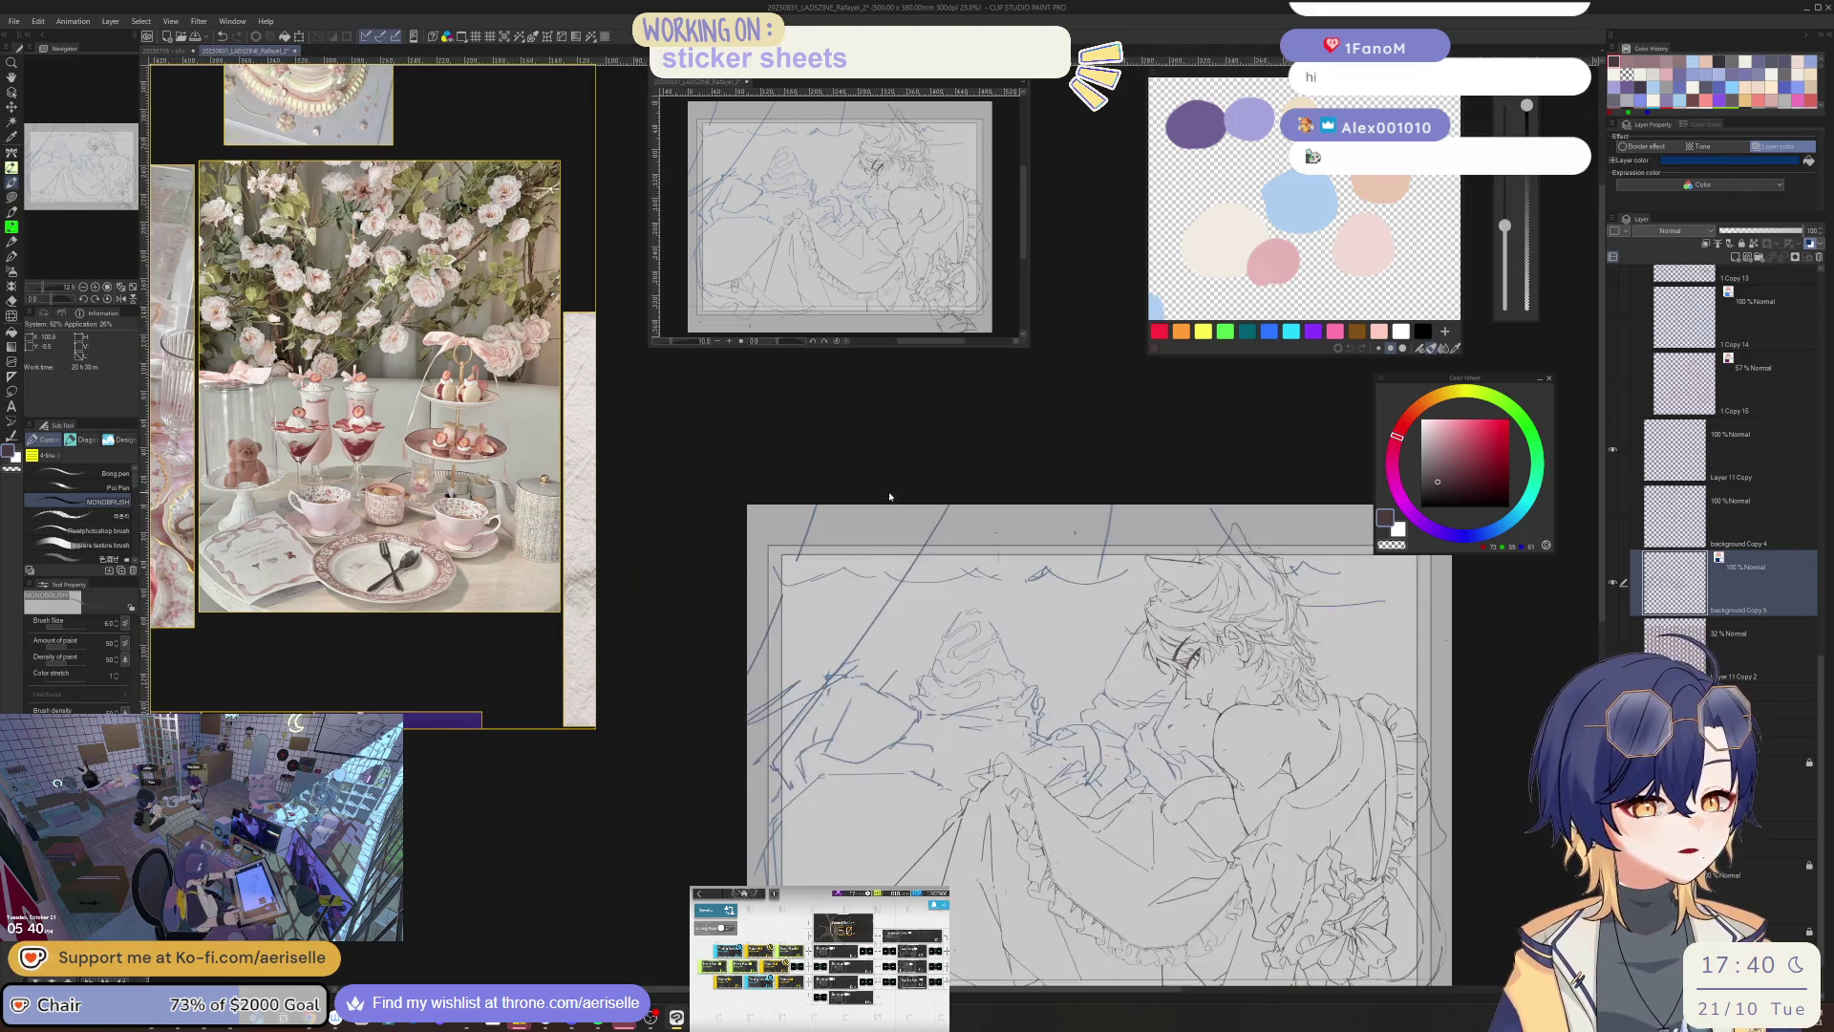
pyautogui.moveTo(1157, 570); pyautogui.dragTo(1109, 561)
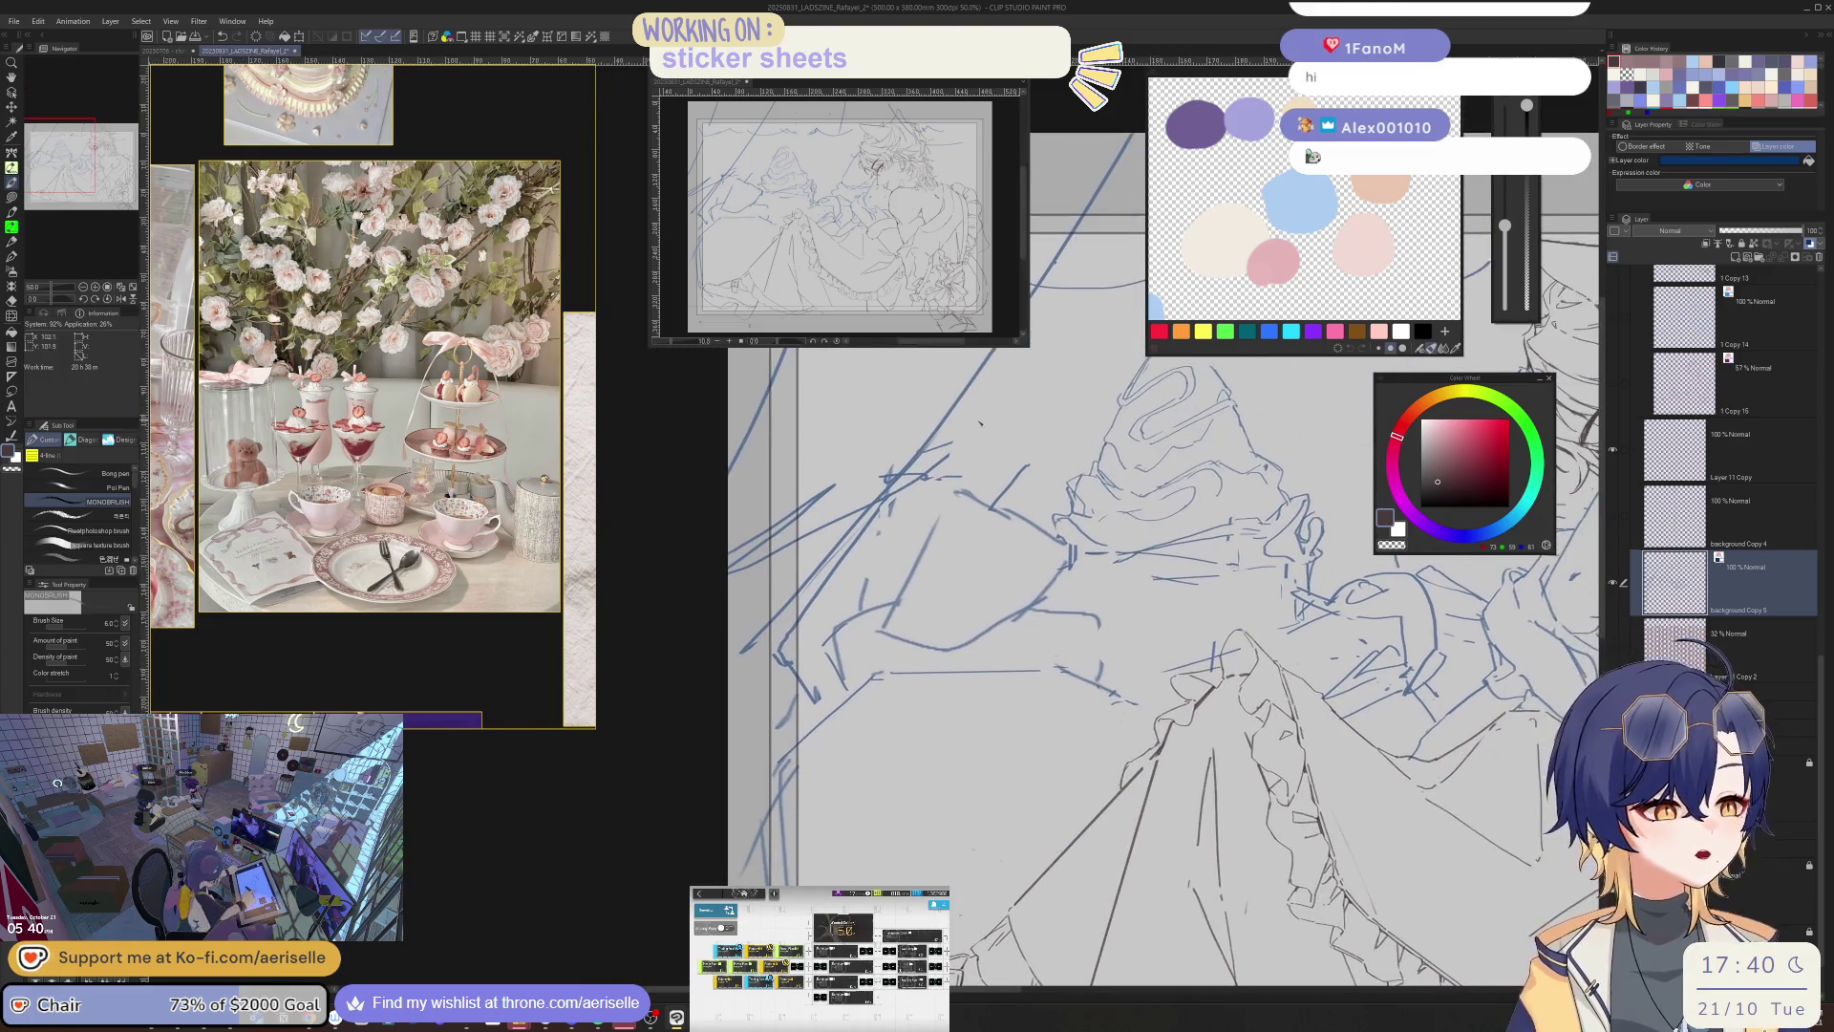
pyautogui.moveTo(958, 496)
pyautogui.mouseDown()
pyautogui.moveTo(908, 525)
pyautogui.moveTo(881, 622)
pyautogui.mouseUp()
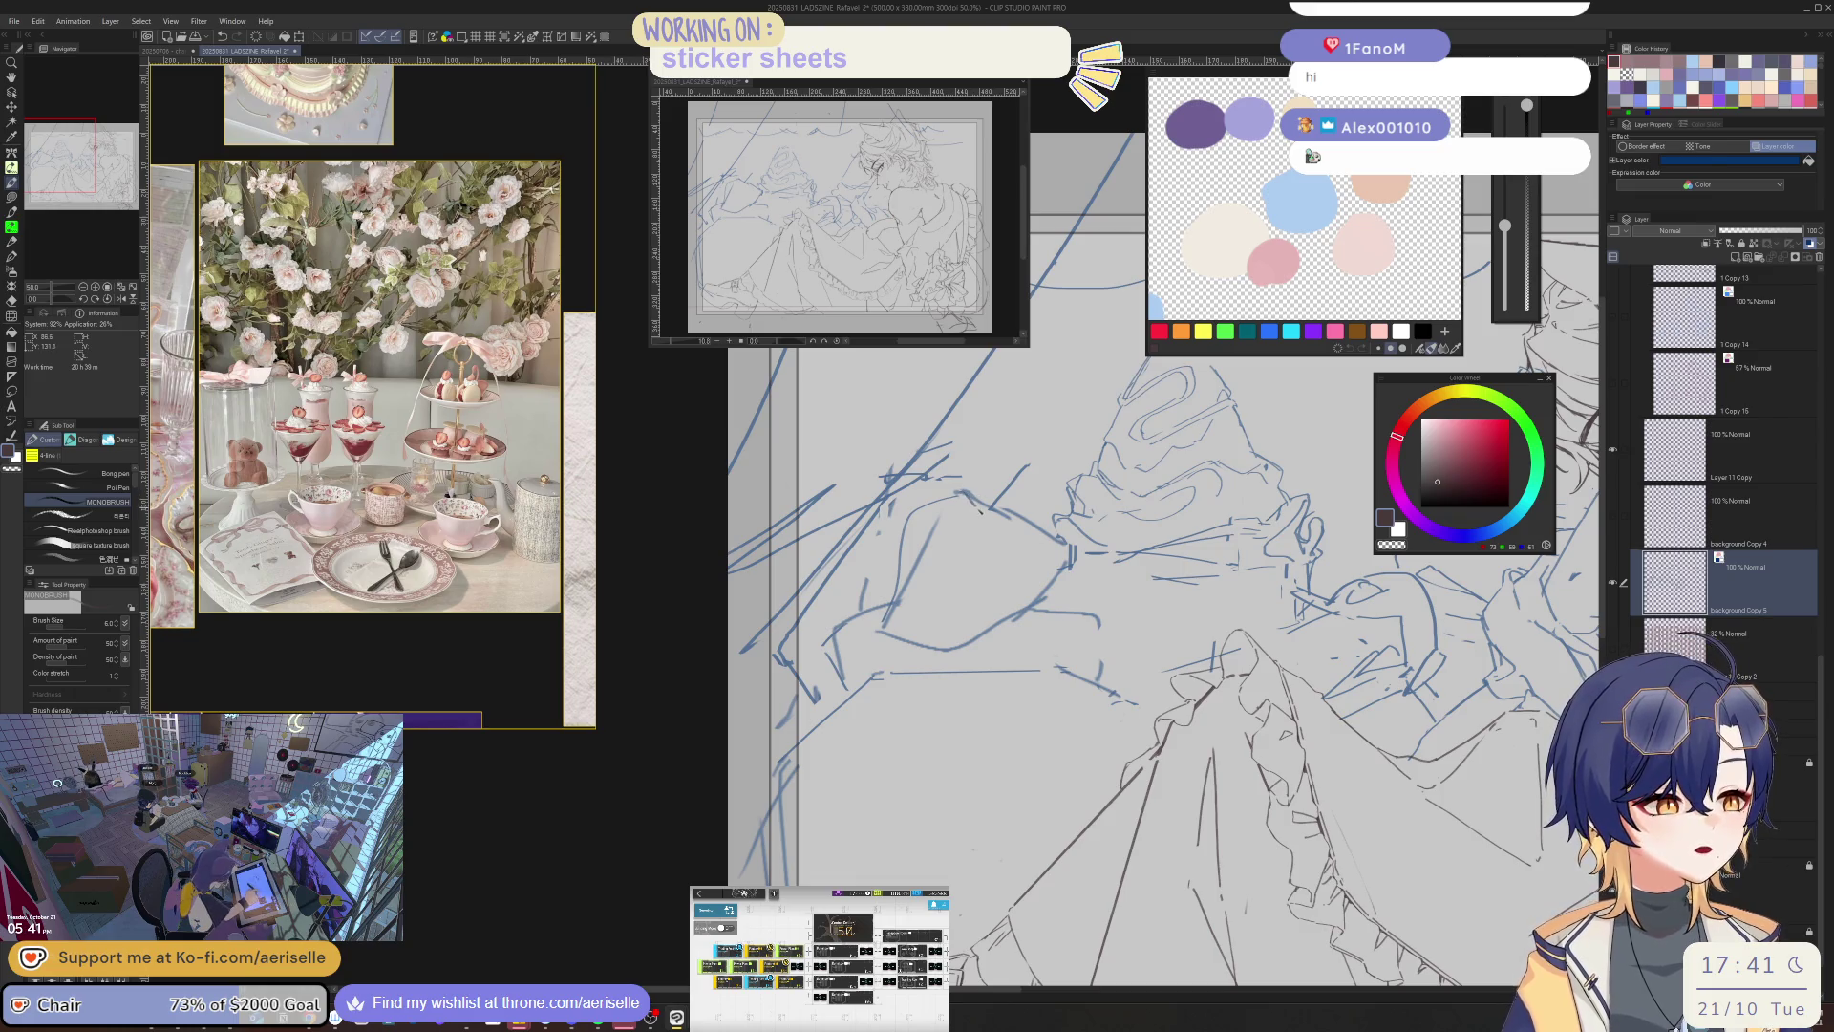
pyautogui.moveTo(1009, 506); pyautogui.dragTo(1070, 552)
pyautogui.hotkey('ctrl', 'z')
pyautogui.press('e')
pyautogui.moveTo(979, 492); pyautogui.dragTo(1008, 514)
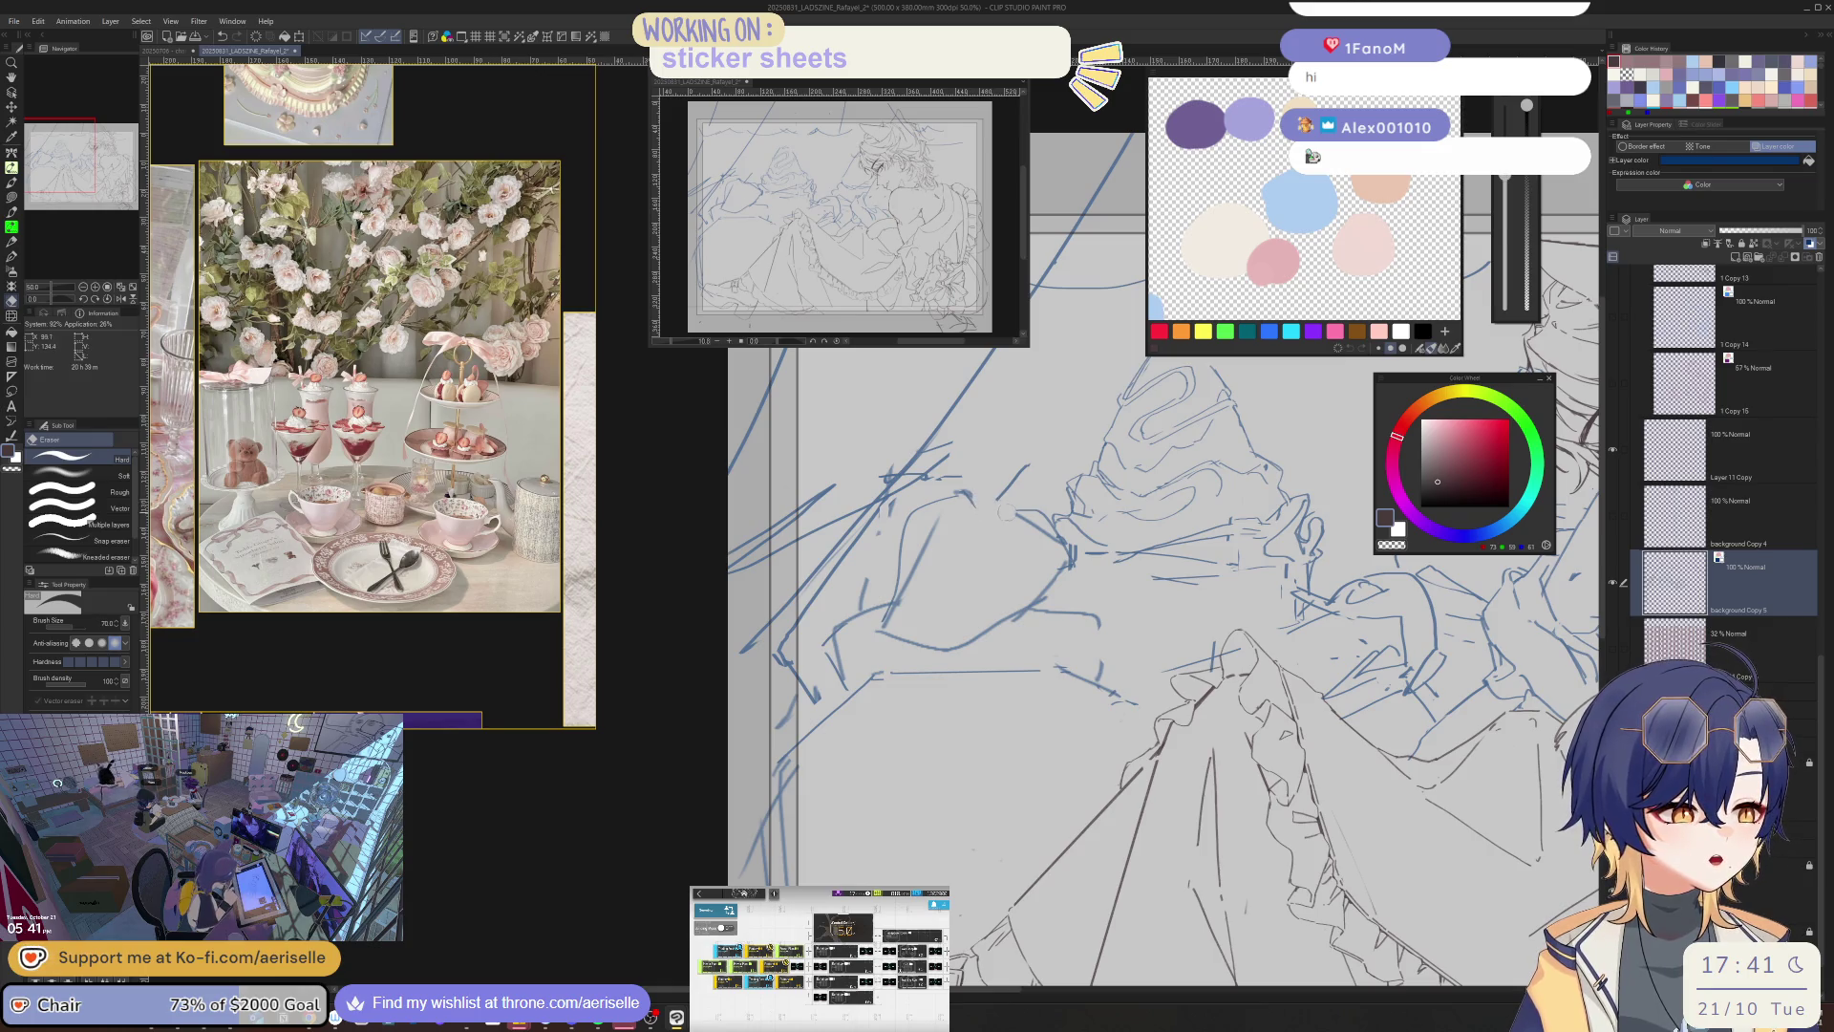
pyautogui.press('p')
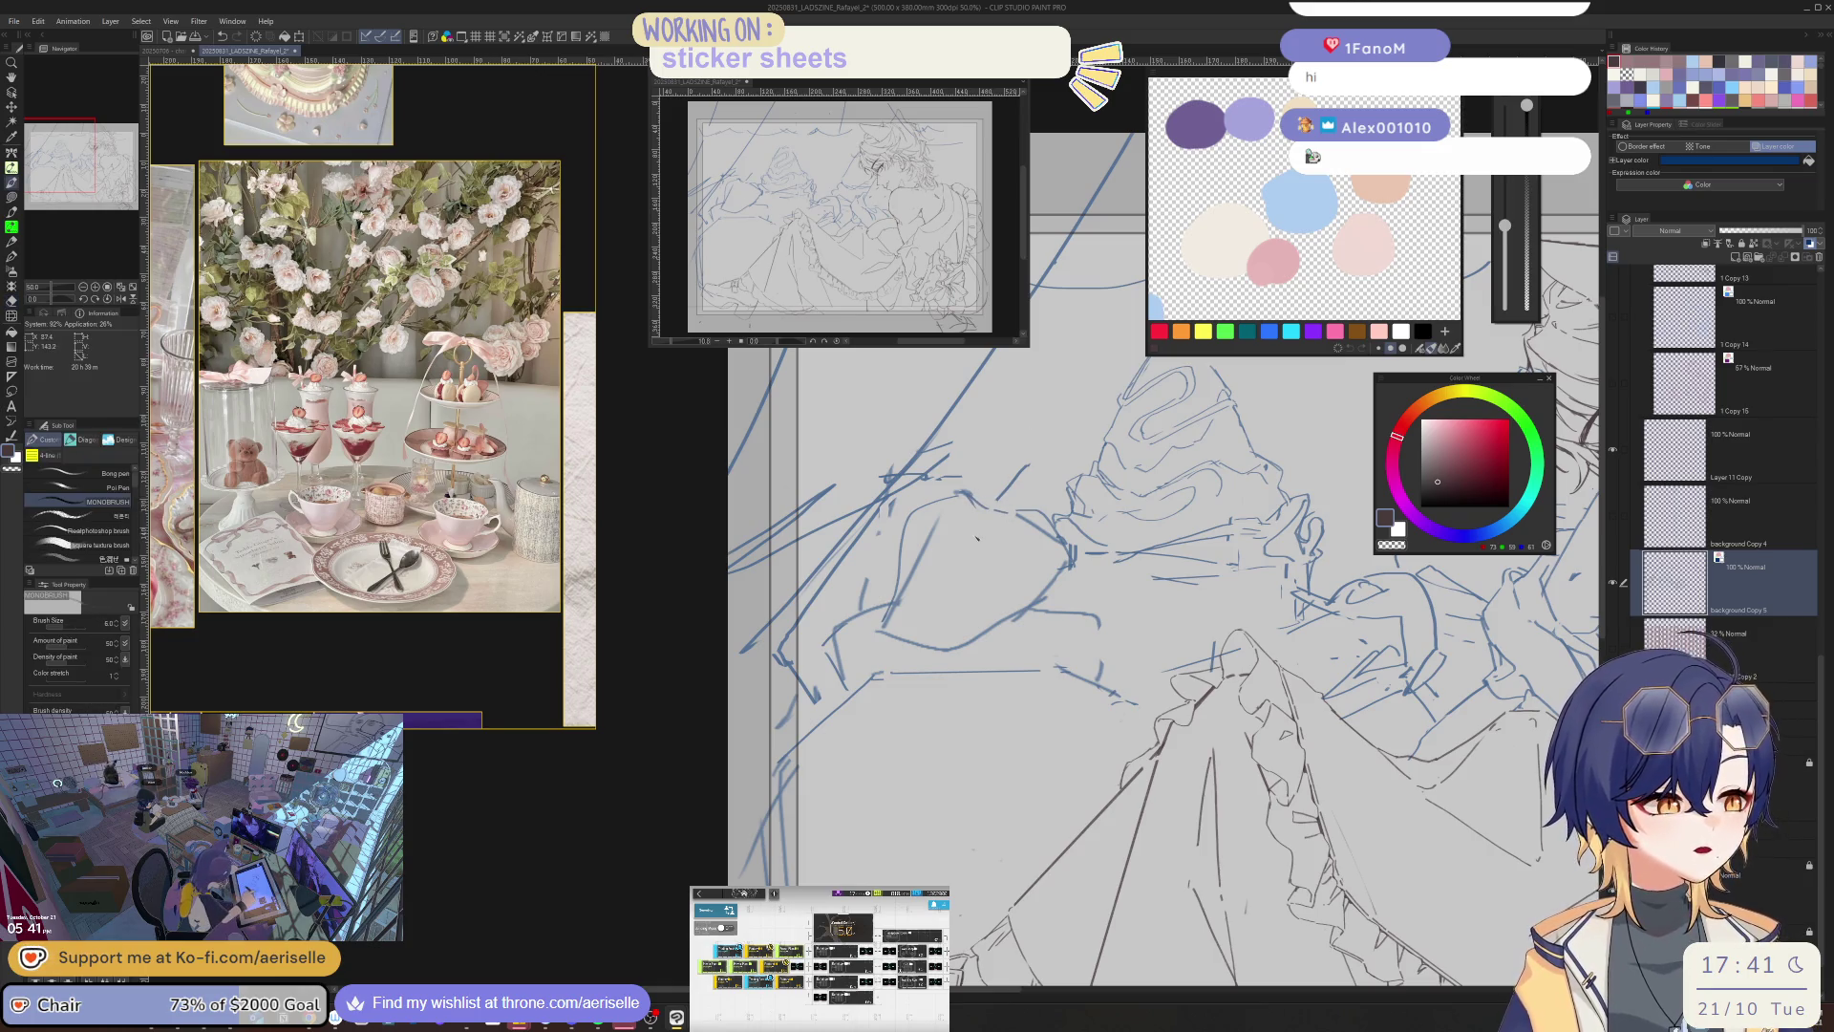
pyautogui.moveTo(974, 525)
pyautogui.mouseDown()
pyautogui.moveTo(955, 604)
pyautogui.moveTo(919, 563)
pyautogui.moveTo(889, 621)
pyautogui.mouseUp()
# - Rework the lines left of the cake with a short vertical stroke, undoing the rough attempts
pyautogui.press('e')
pyautogui.moveTo(900, 521)
pyautogui.mouseDown()
pyautogui.moveTo(897, 640)
pyautogui.moveTo(963, 650)
pyautogui.moveTo(1008, 622)
pyautogui.mouseUp()
pyautogui.press('p')
pyautogui.press('e')
pyautogui.press('p')
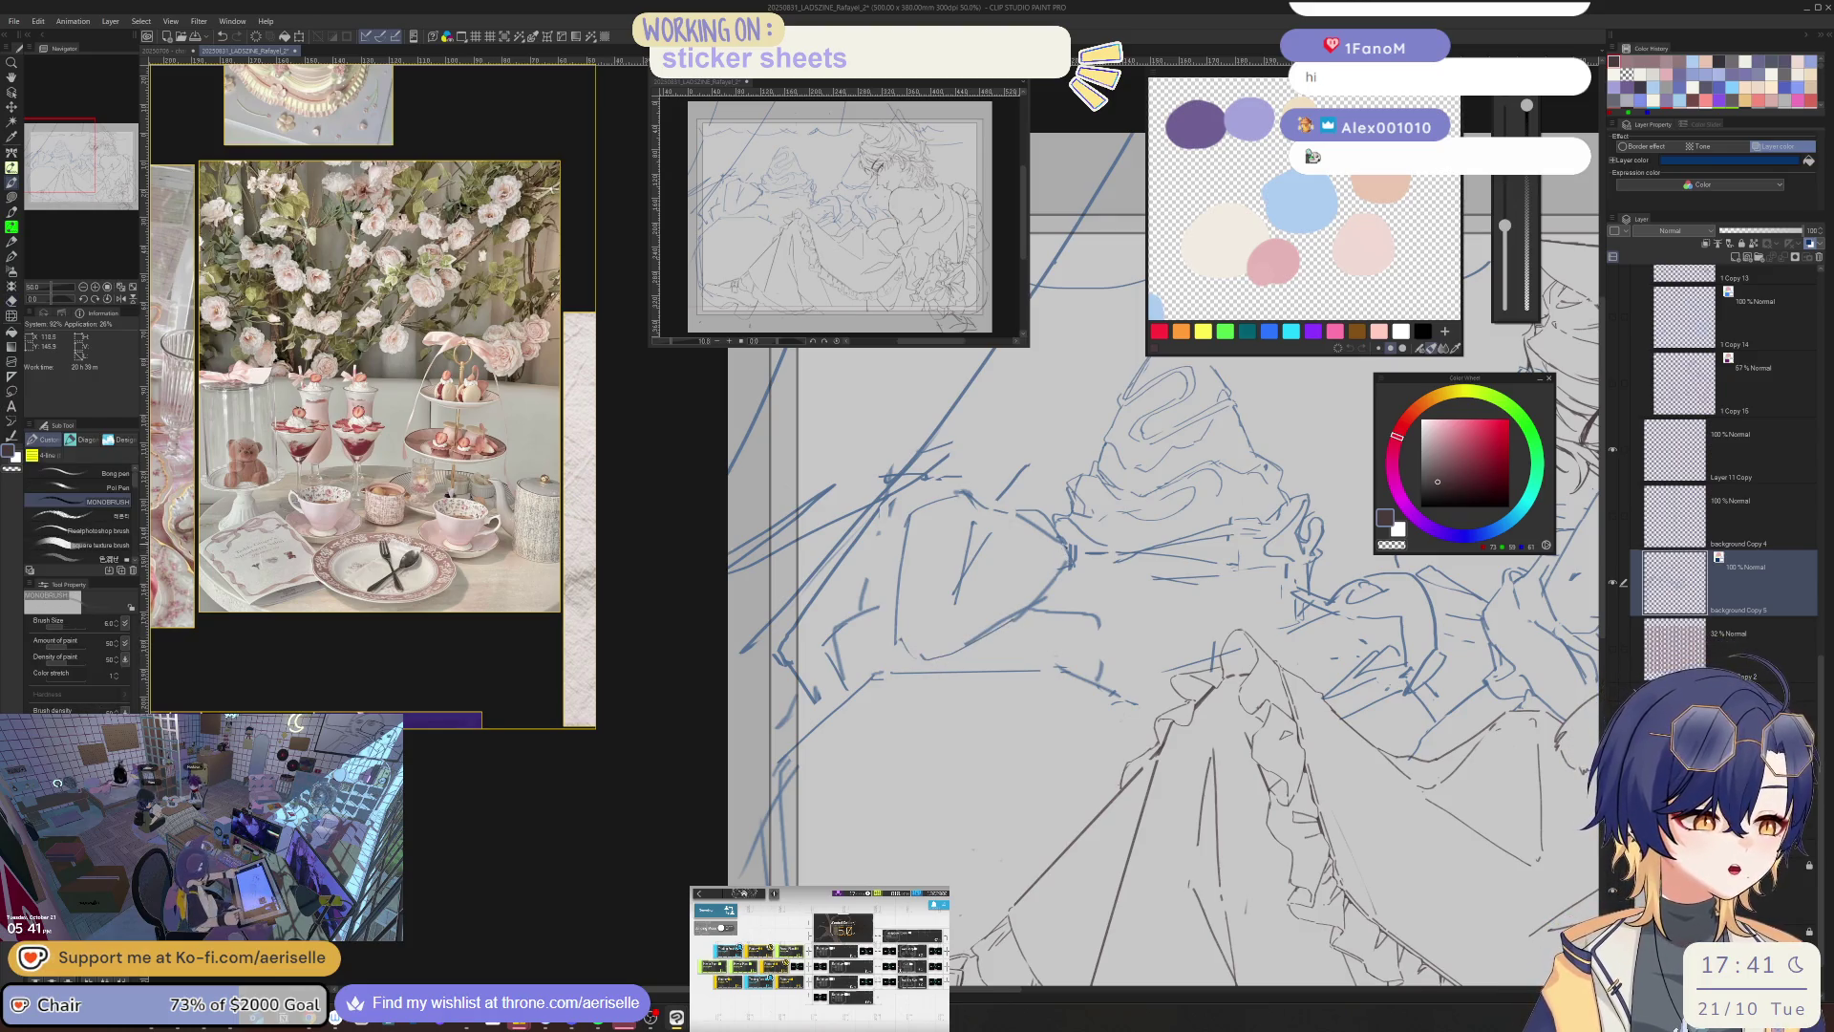
pyautogui.moveTo(1056, 533)
pyautogui.mouseDown()
pyautogui.moveTo(1051, 585)
pyautogui.moveTo(1069, 540)
pyautogui.mouseUp()
pyautogui.press('e')
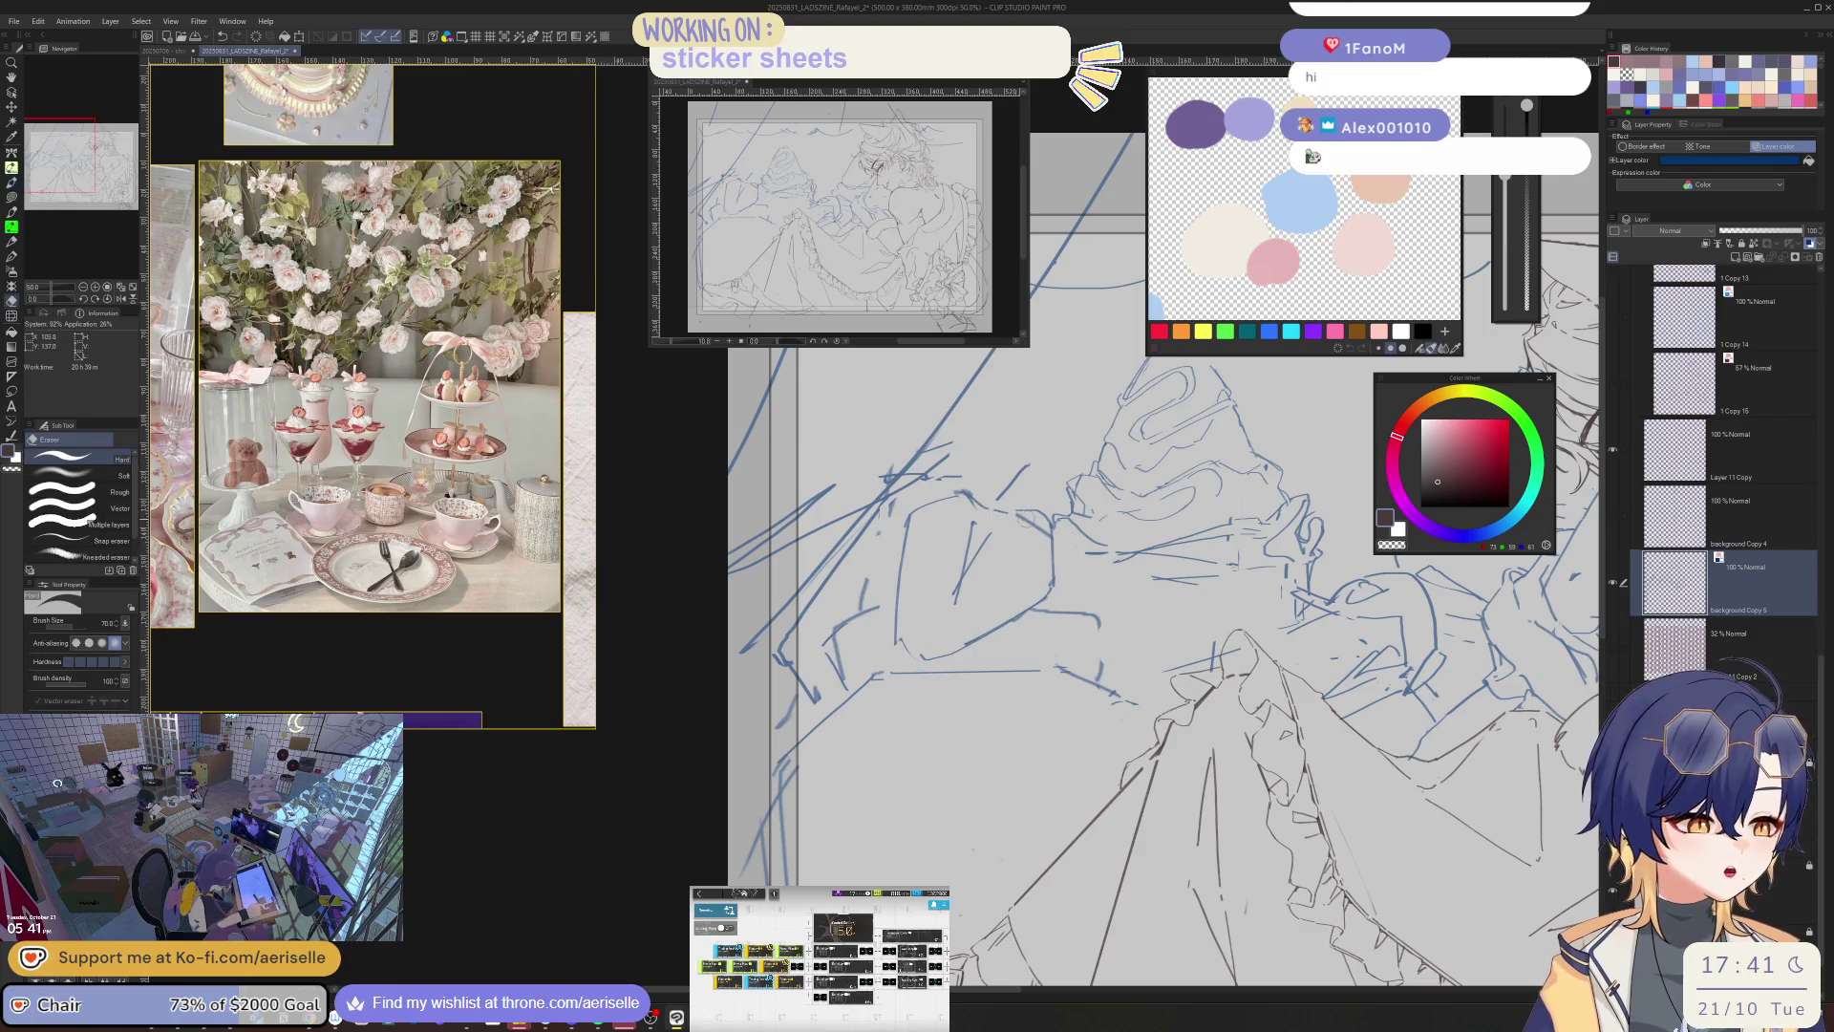
pyautogui.press('p')
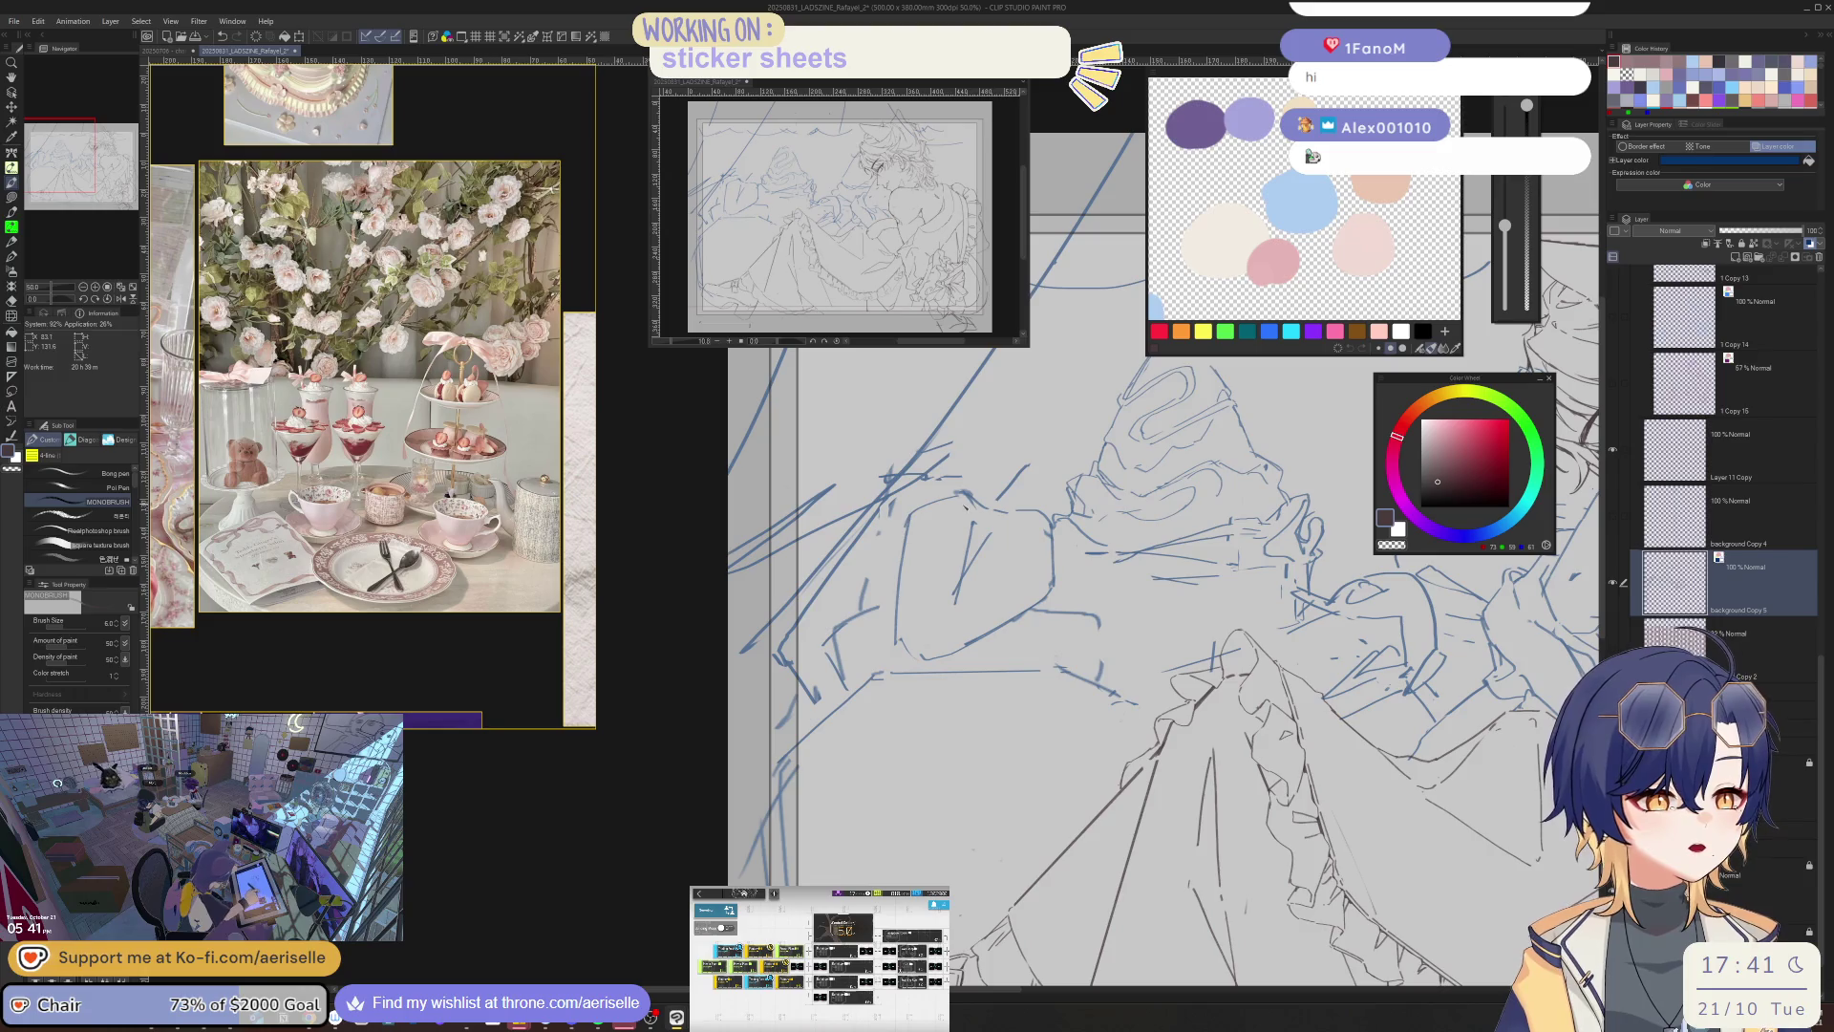
pyautogui.moveTo(966, 513)
pyautogui.mouseDown()
pyautogui.moveTo(931, 548)
pyautogui.moveTo(955, 602)
pyautogui.mouseUp()
pyautogui.hotkey('ctrl', 'z')
pyautogui.hotkey('ctrl', 'z')
pyautogui.hotkey('ctrl', 'z')
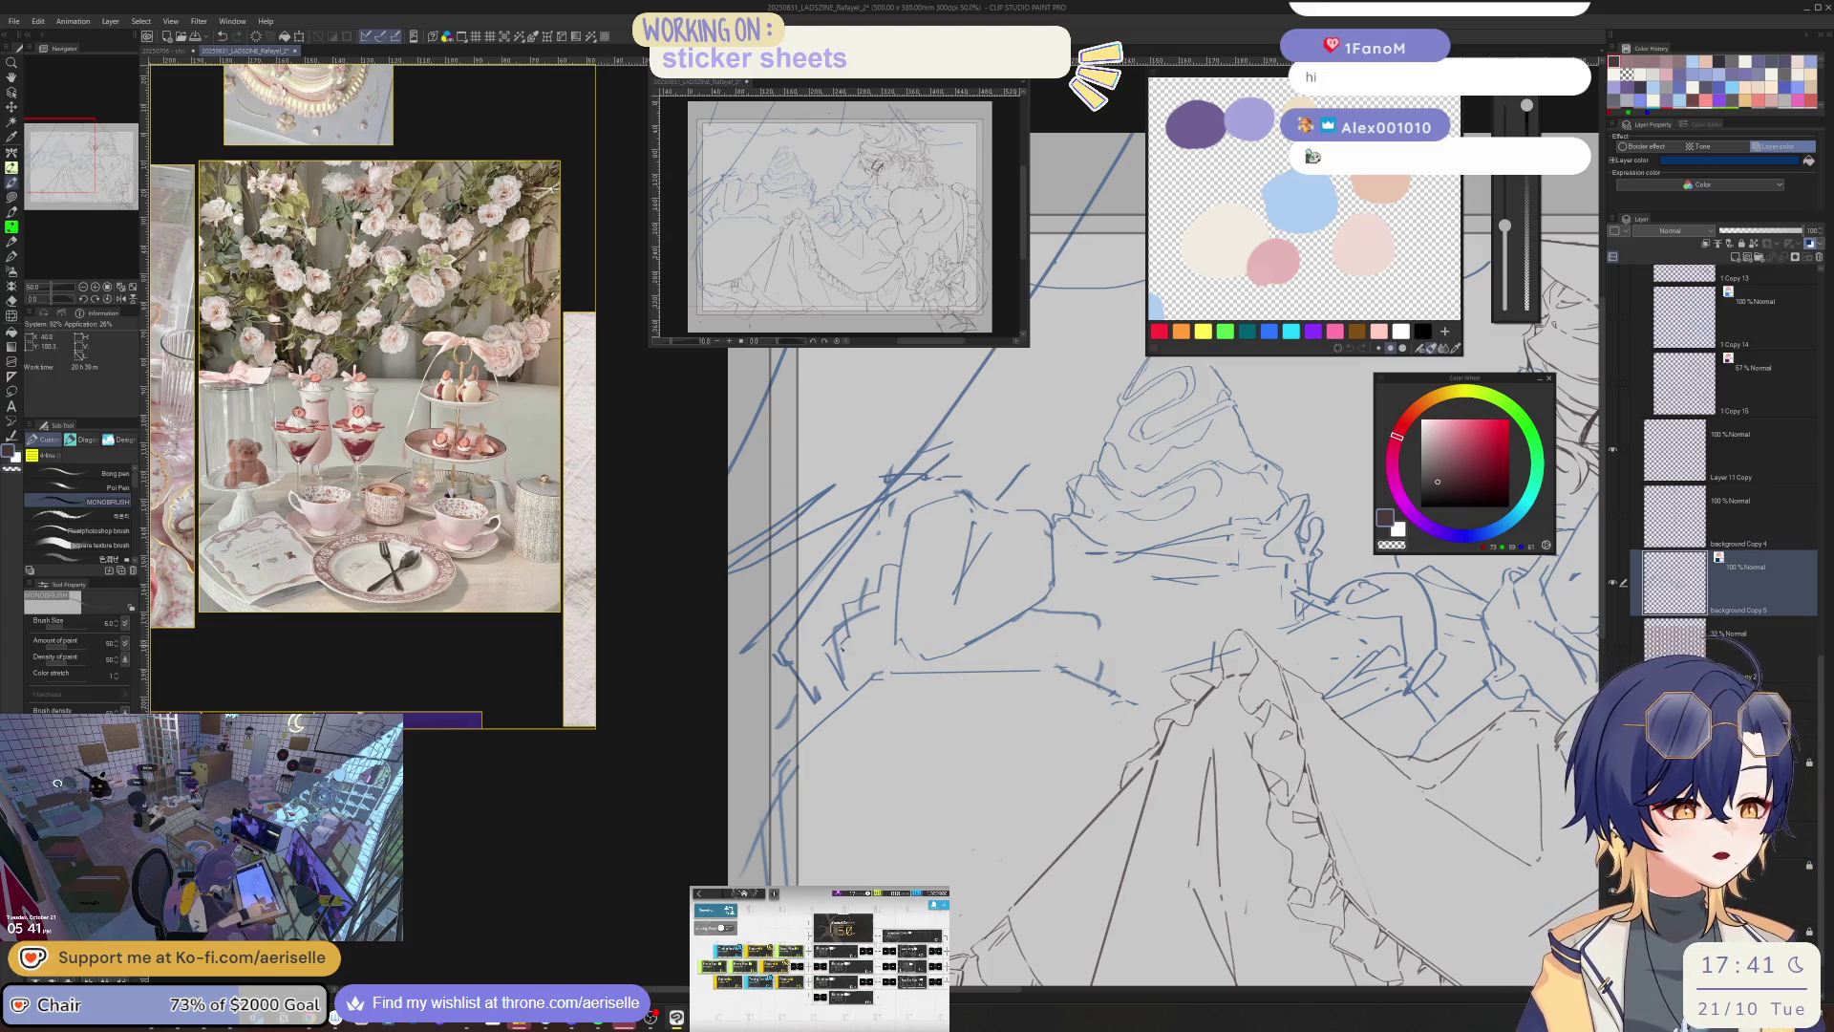
# - Erase stray strokes on the dress folds and redraw them as short clean fold lines
pyautogui.press('e')
pyautogui.moveTo(872, 605); pyautogui.dragTo(833, 683)
pyautogui.press('p')
pyautogui.moveTo(848, 608); pyautogui.dragTo(827, 678)
pyautogui.moveTo(833, 670); pyautogui.dragTo(862, 684)
pyautogui.moveTo(1068, 583); pyautogui.dragTo(1085, 668)
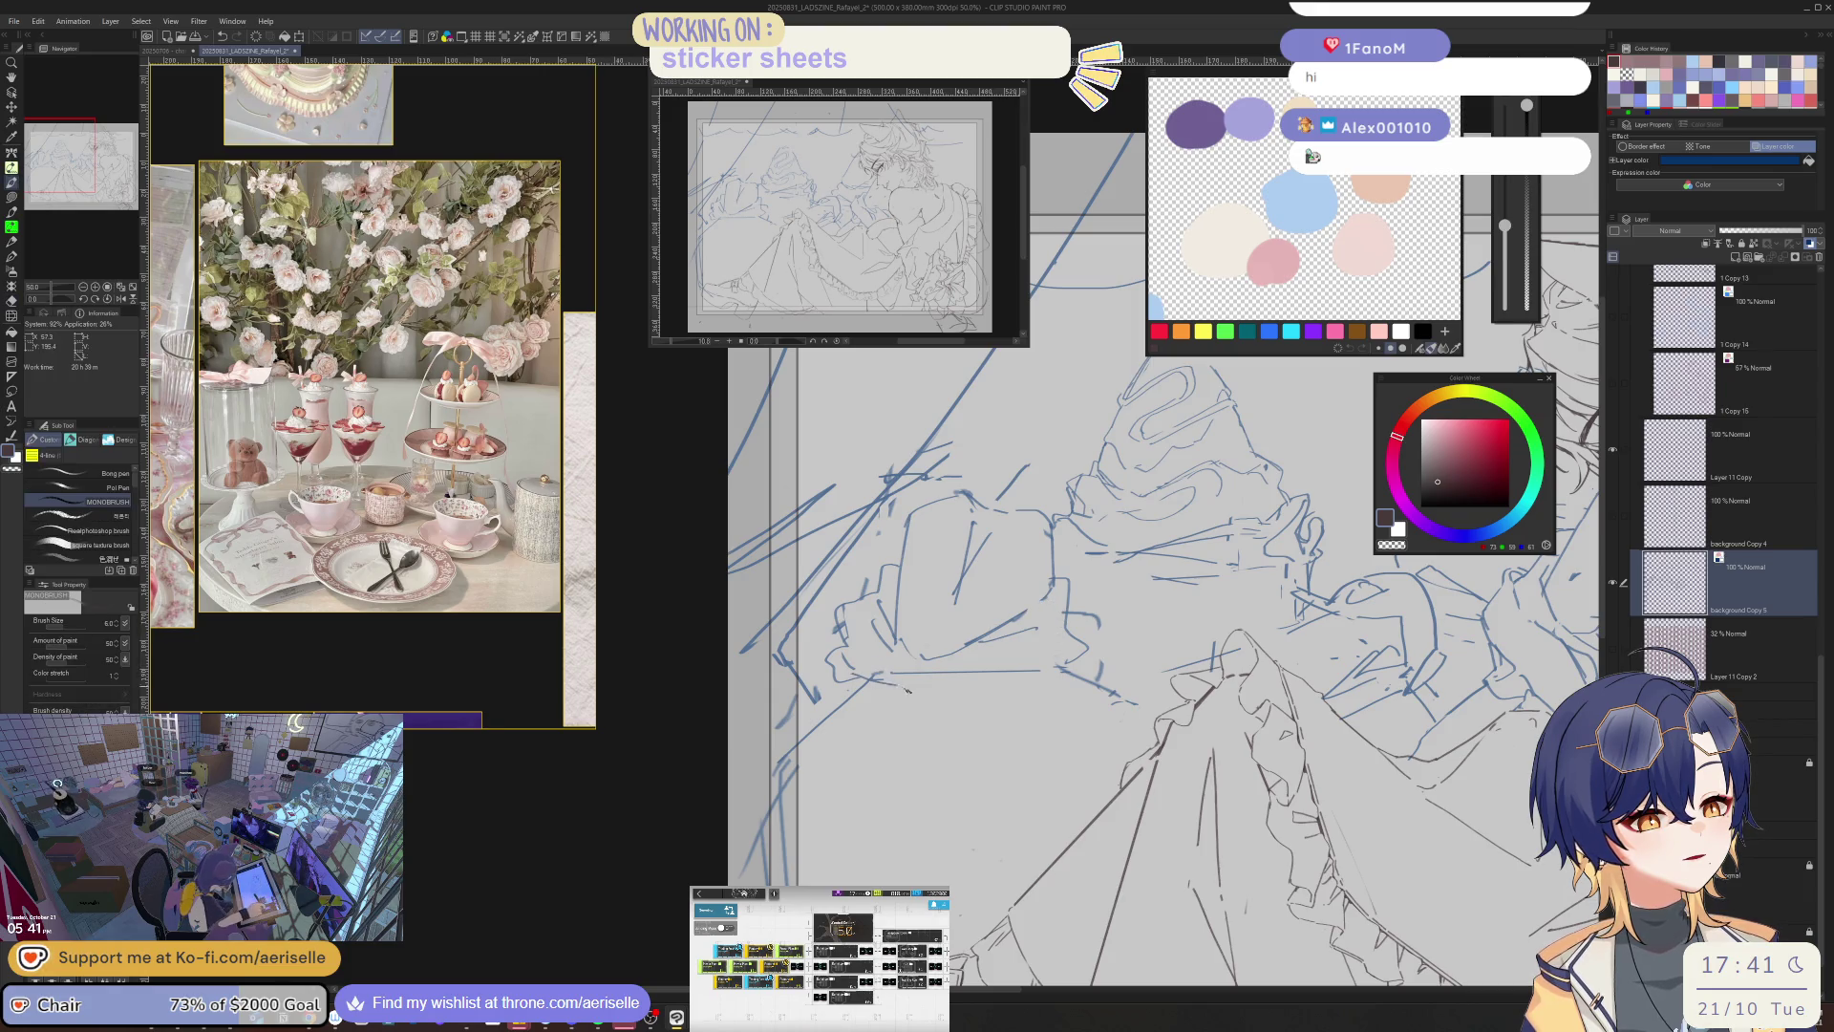
# - Replace the rough strokes along the lower fold with one clean fold line
pyautogui.moveTo(920, 689); pyautogui.dragTo(1069, 680)
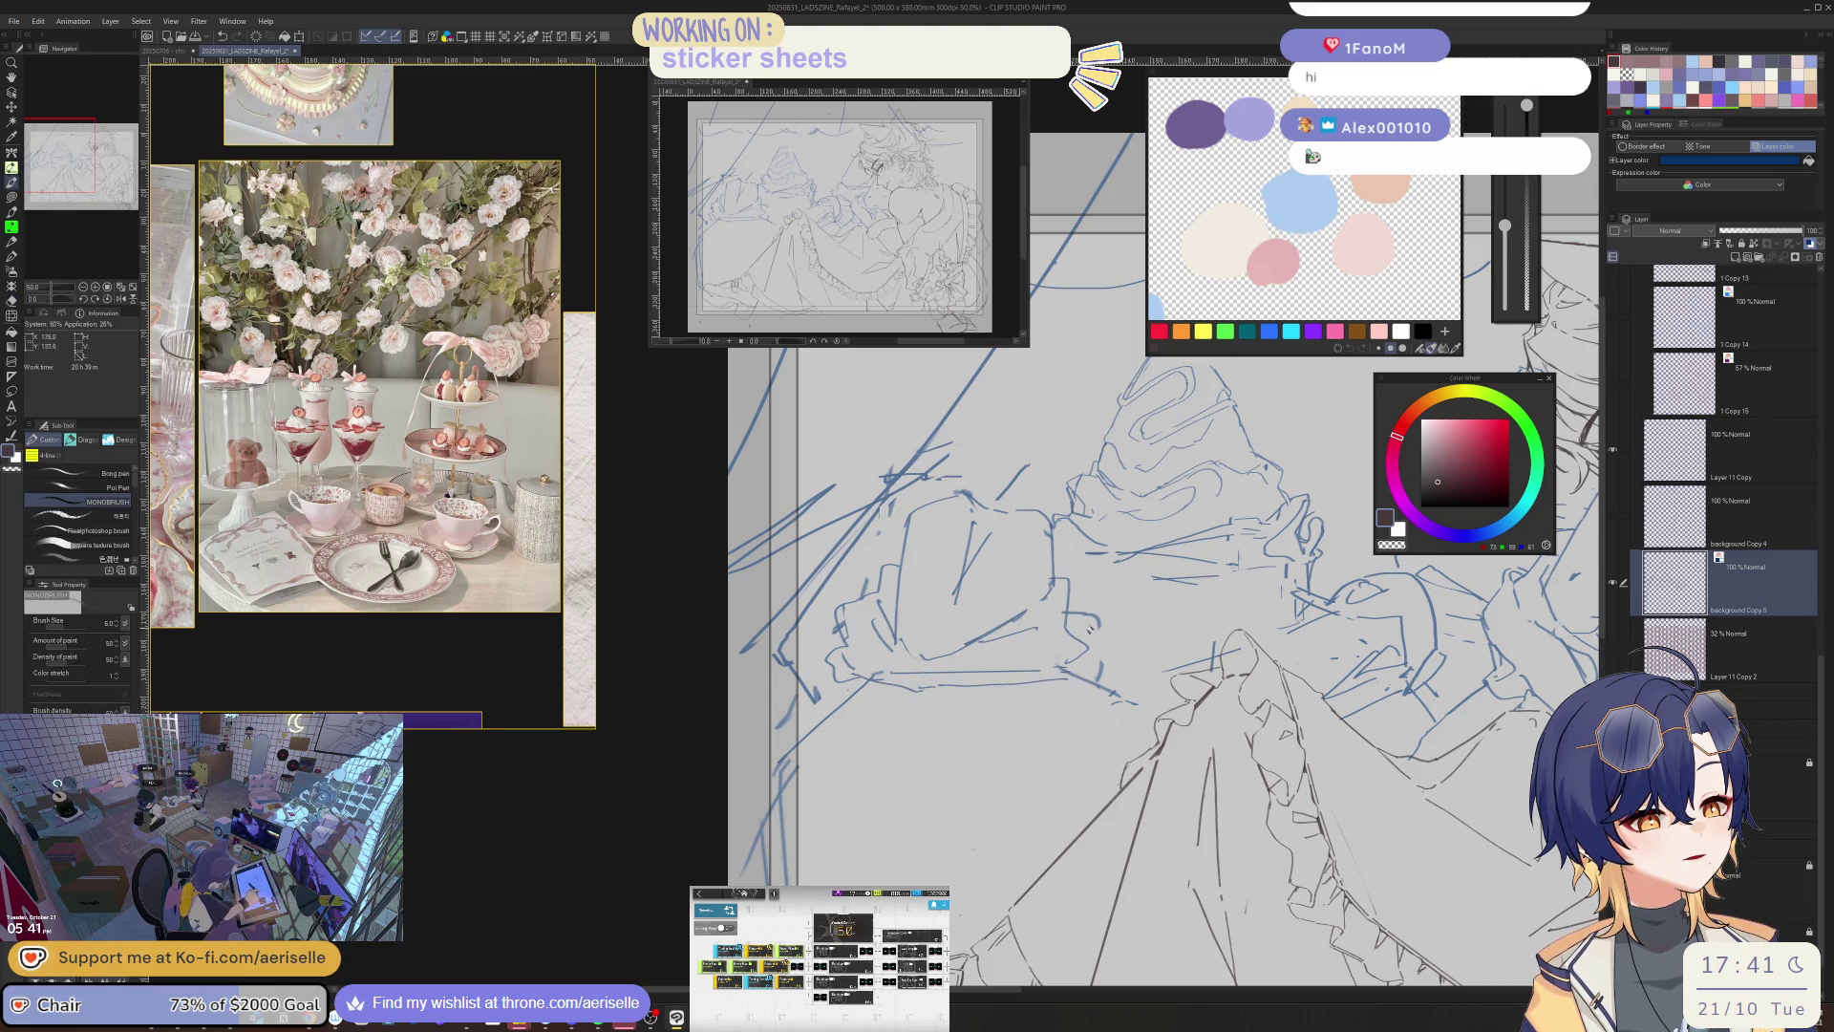
pyautogui.press('e')
pyautogui.moveTo(892, 673); pyautogui.dragTo(1040, 669)
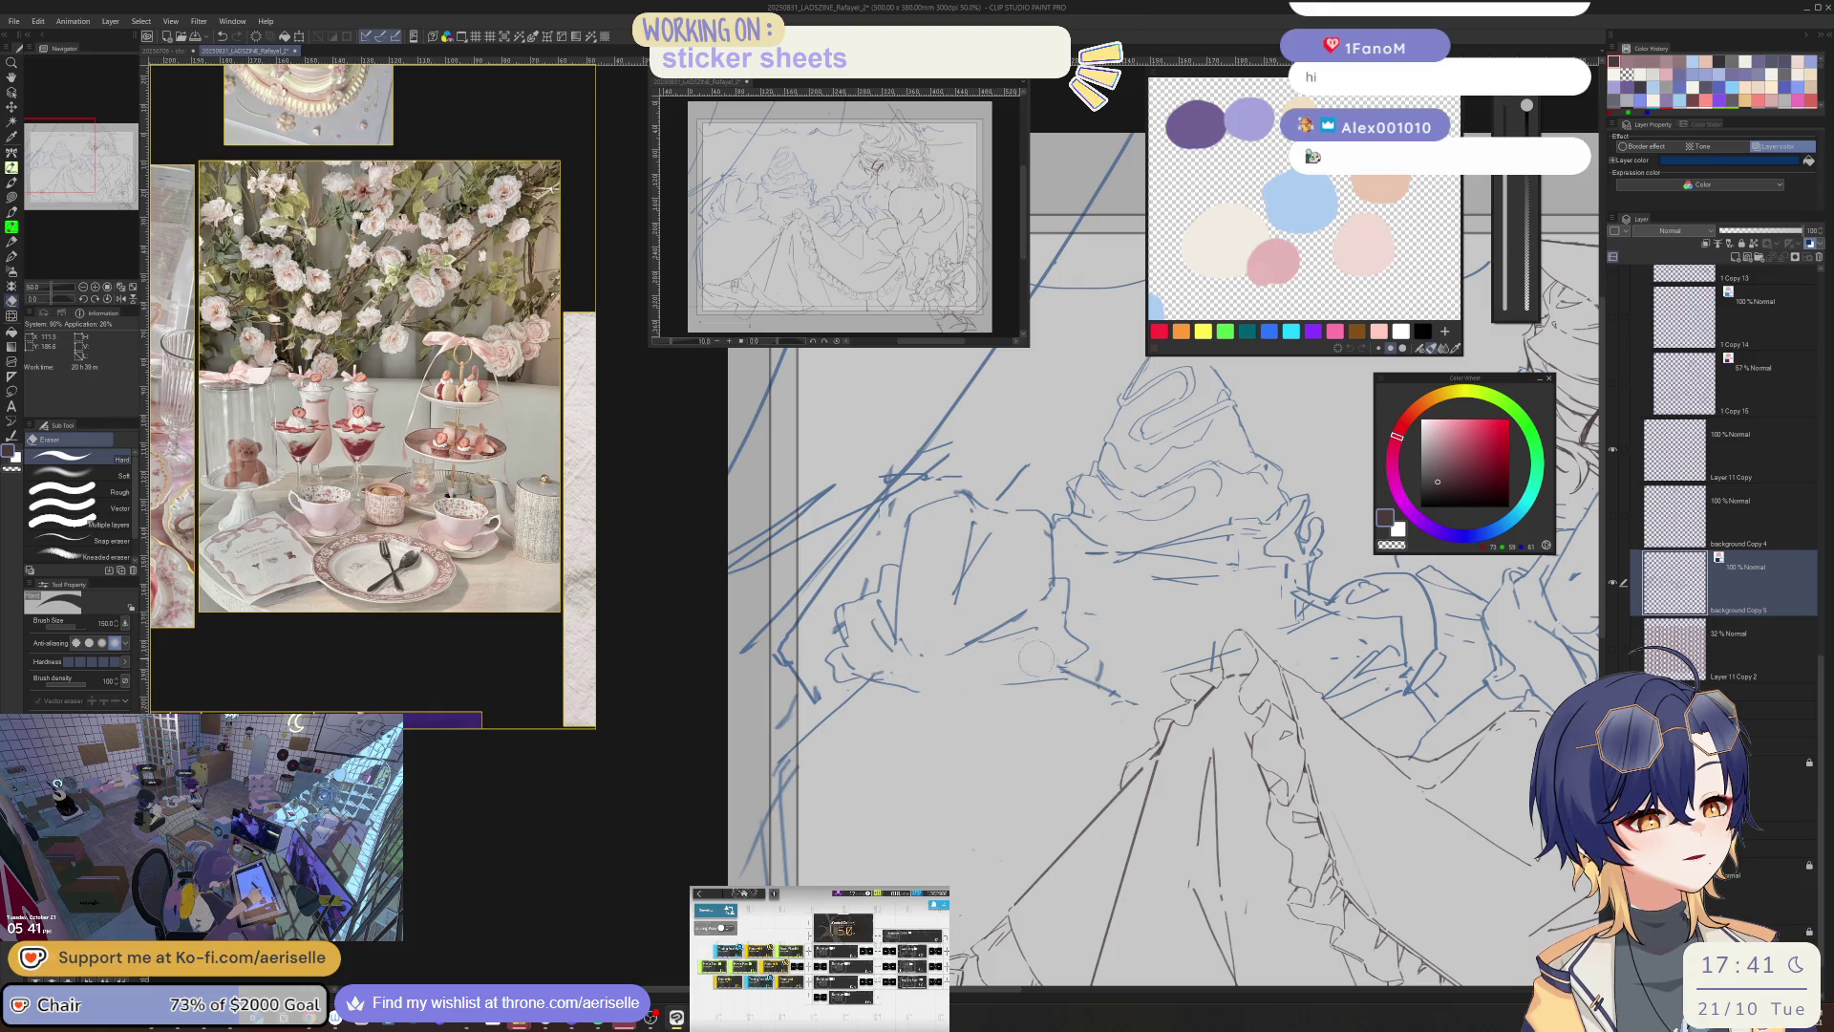
pyautogui.press('p')
pyautogui.moveTo(928, 690); pyautogui.dragTo(1035, 675)
# - Draw a long line down the left side and trim its lower part with the eraser
pyautogui.scroll(-2, 895, 687)
pyautogui.scroll(-2, 895, 695)
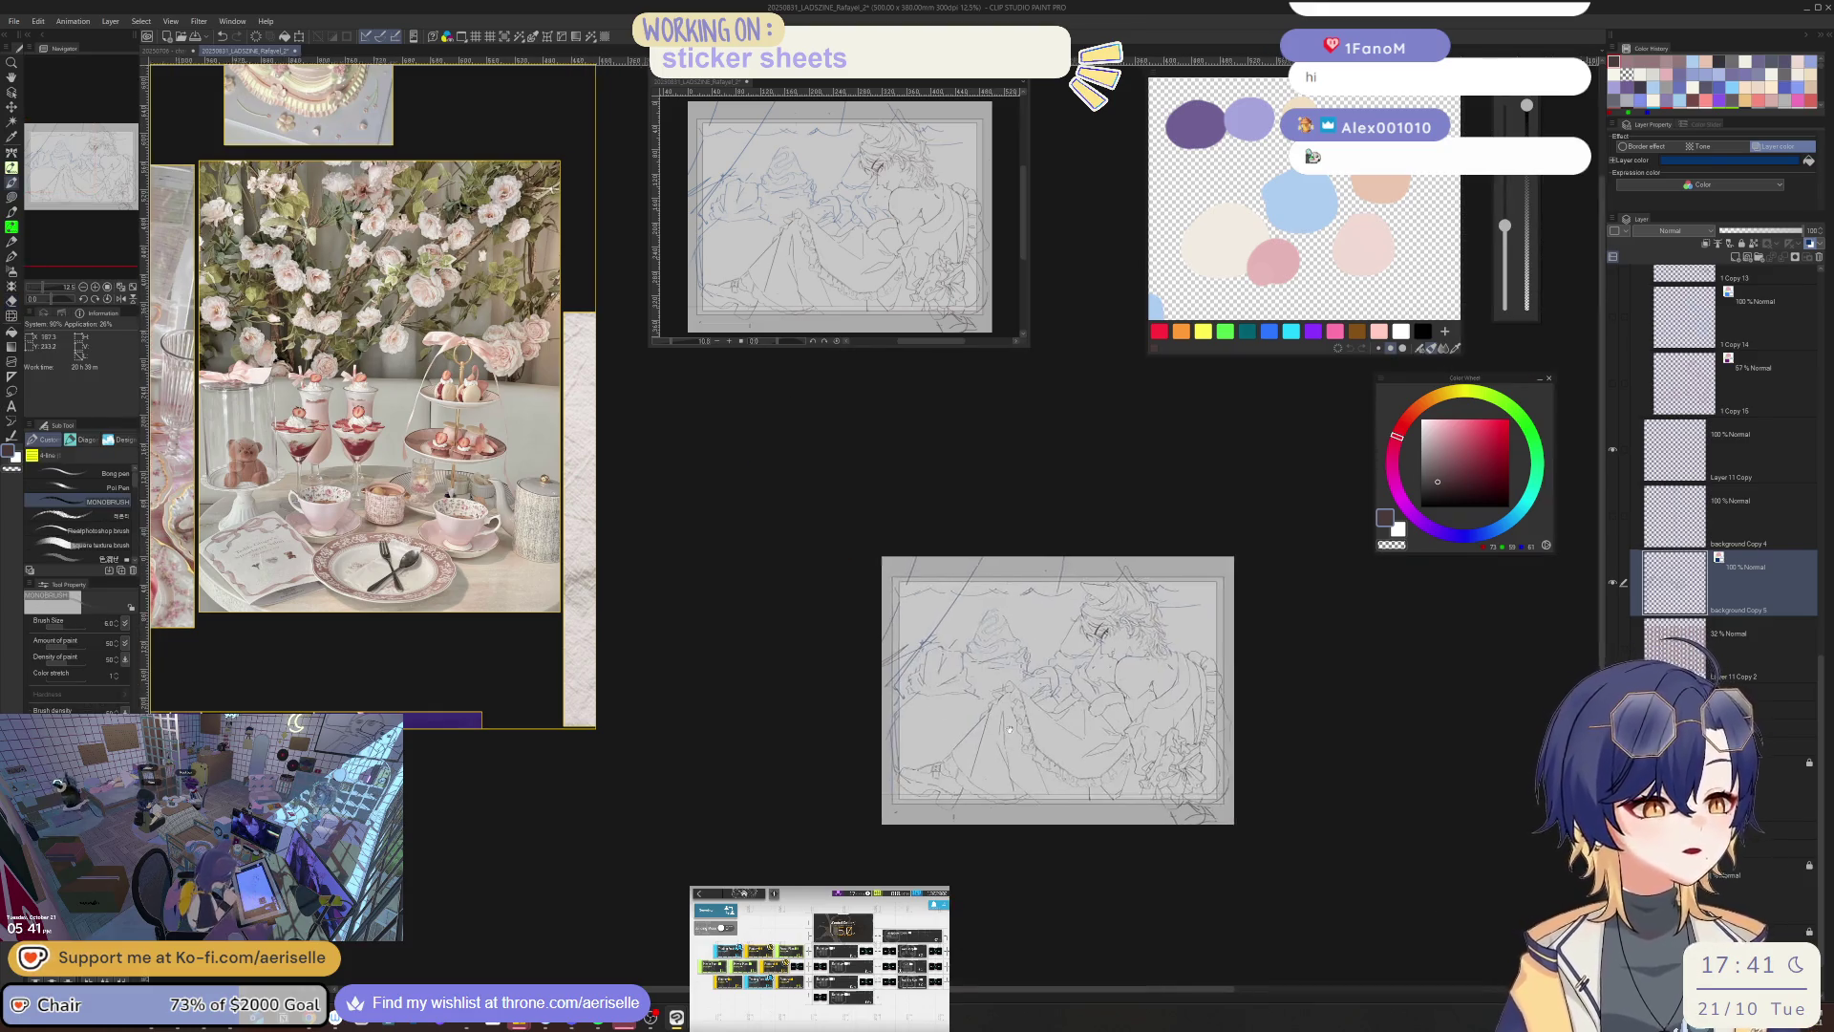
pyautogui.scroll(4, 895, 692)
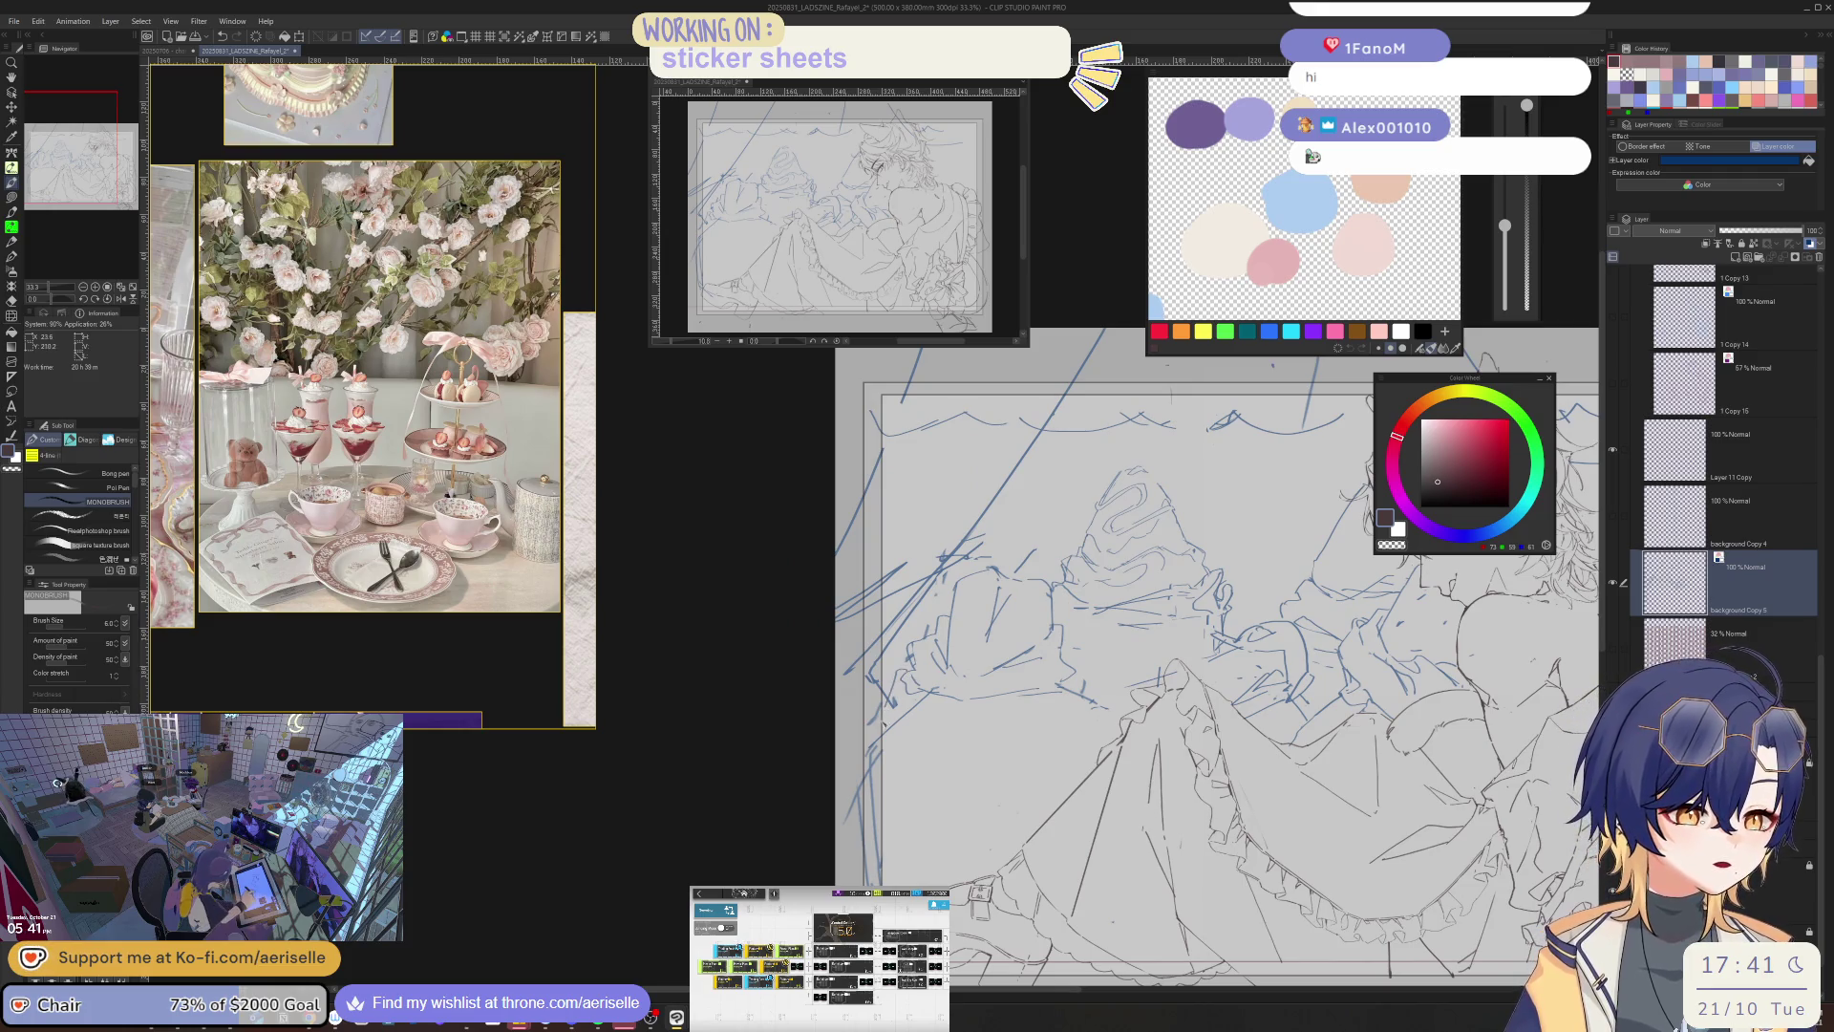
pyautogui.moveTo(907, 678)
pyautogui.mouseDown()
pyautogui.moveTo(849, 754)
pyautogui.moveTo(865, 884)
pyautogui.mouseUp()
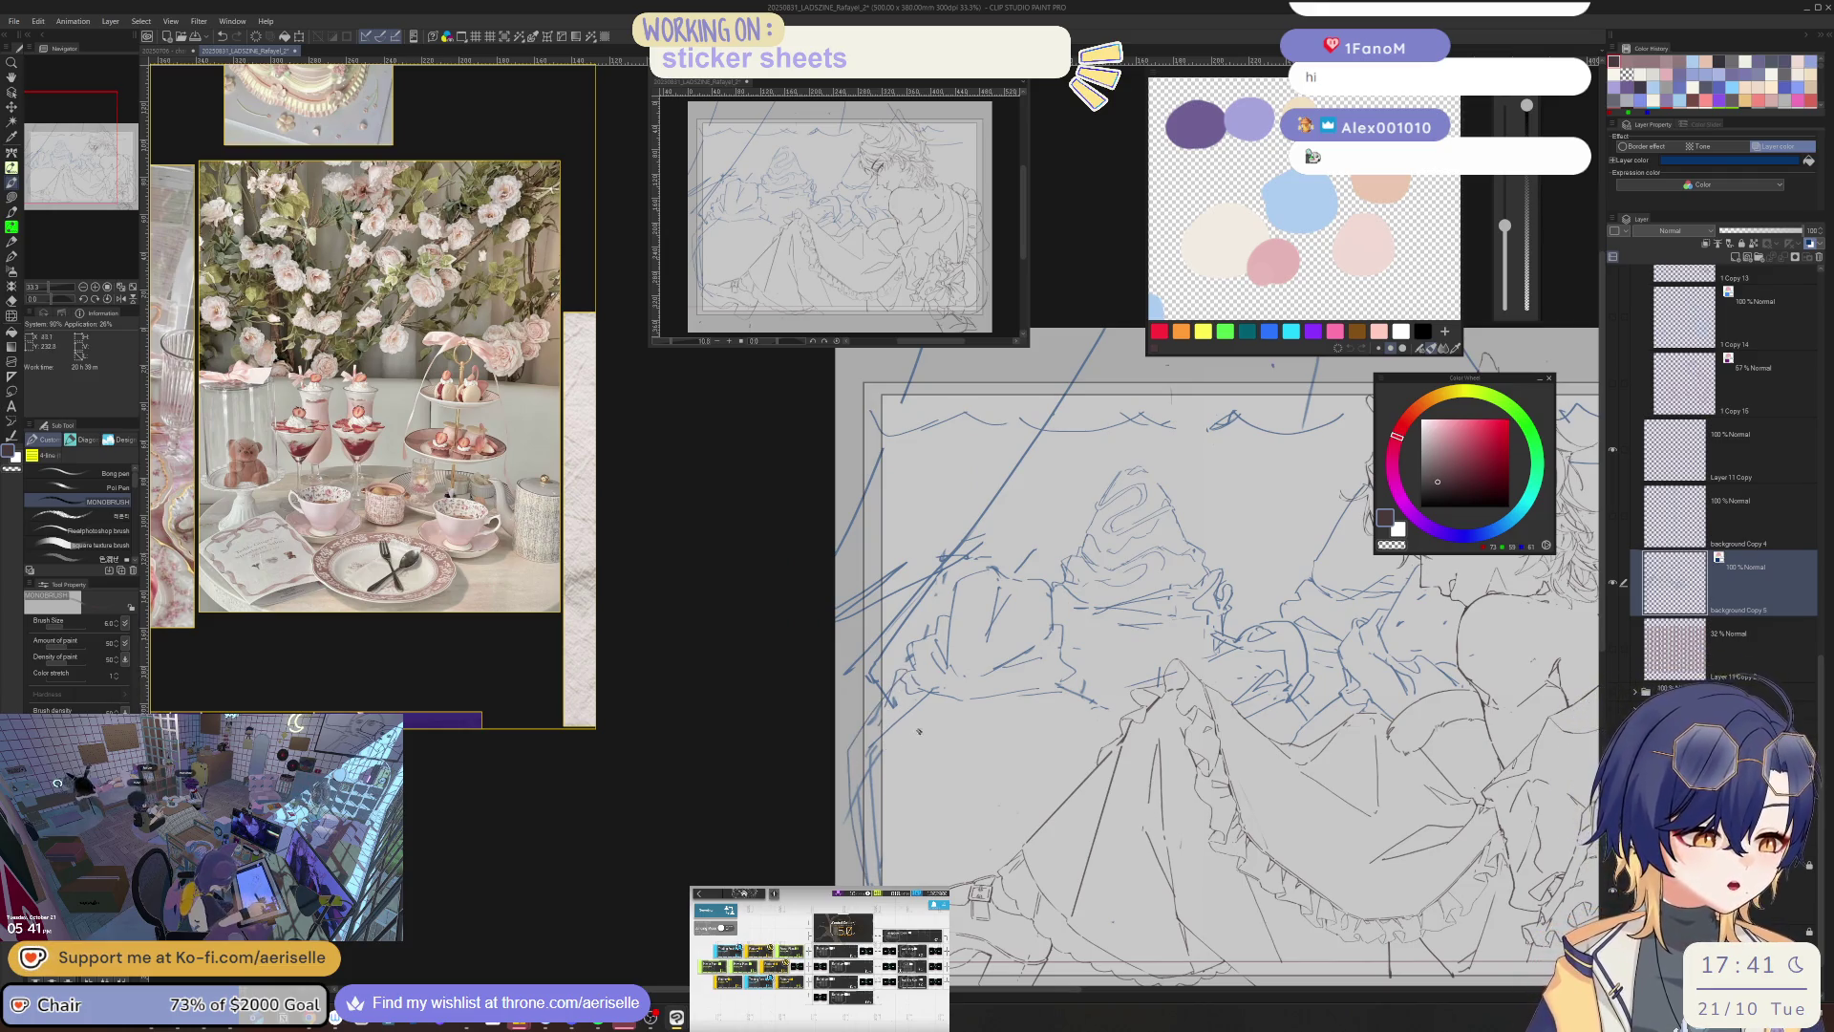
pyautogui.press('e')
pyautogui.moveTo(888, 731); pyautogui.dragTo(877, 883)
pyautogui.moveTo(874, 726); pyautogui.dragTo(884, 701)
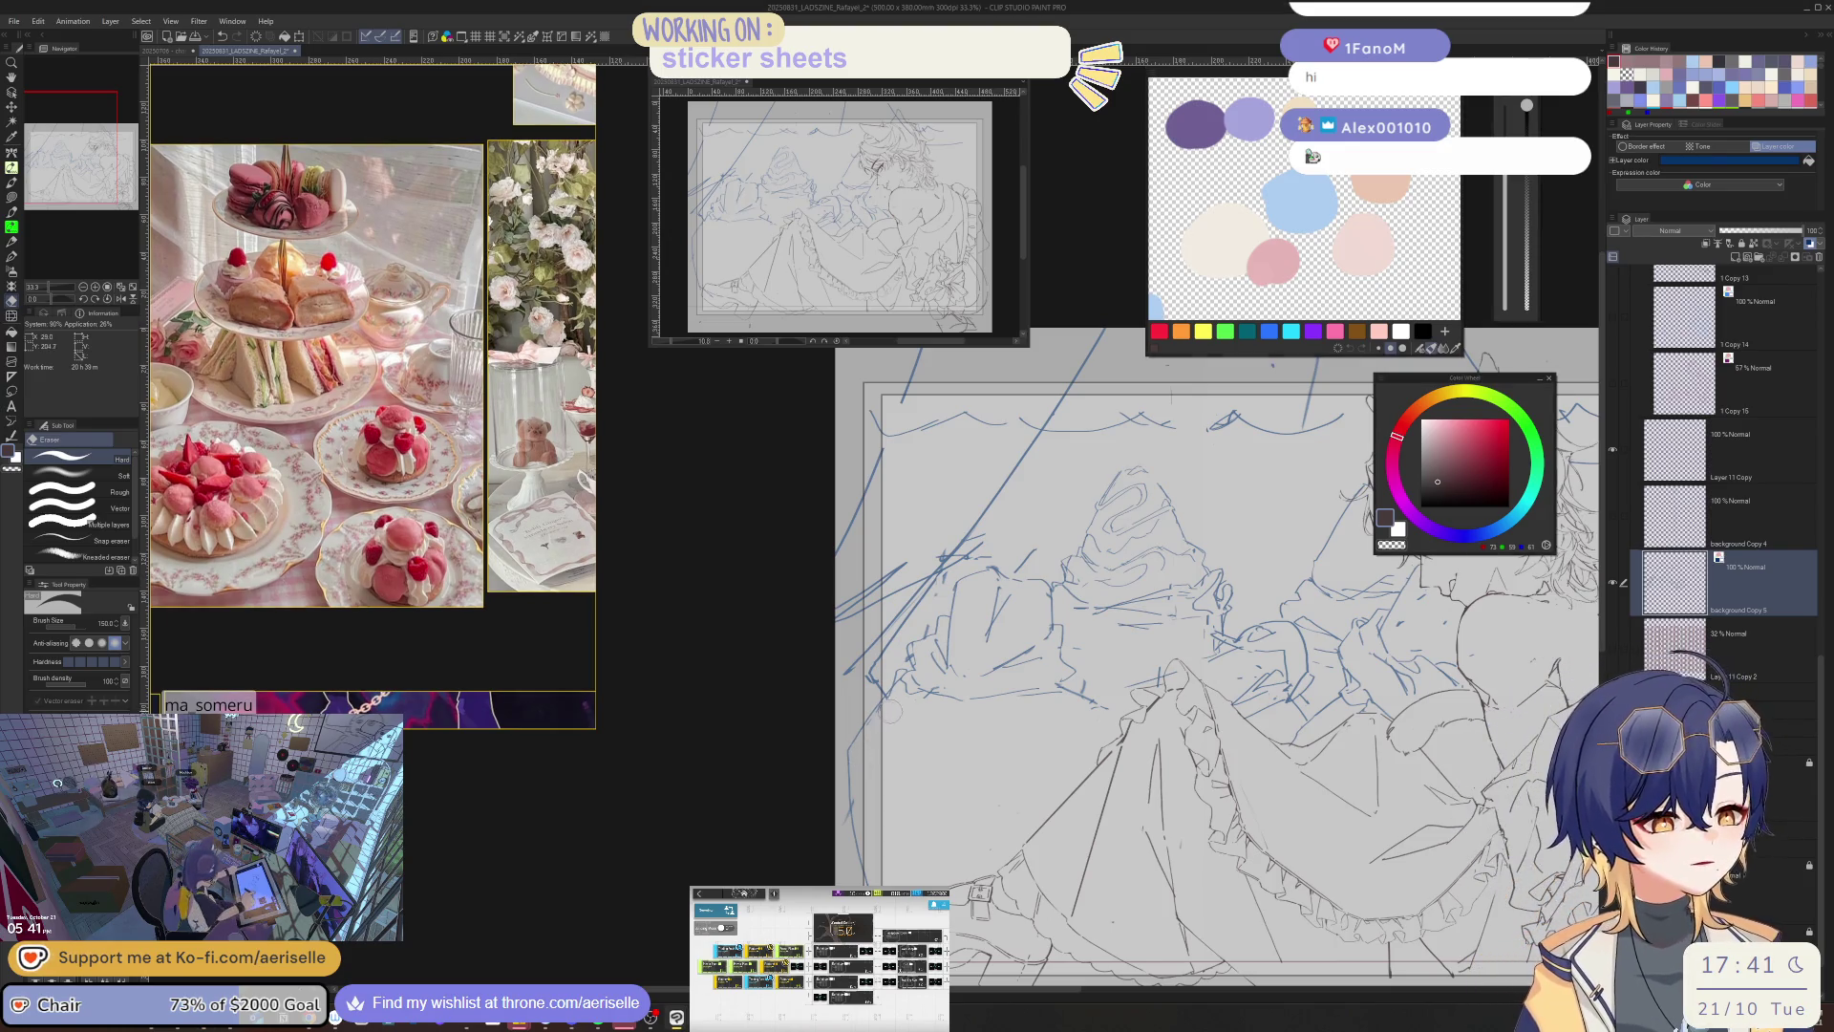
# - Draw a short vertical line on the figure, then zoom out to see the whole illustration
pyautogui.press('b')
pyautogui.press('e')
pyautogui.press('b')
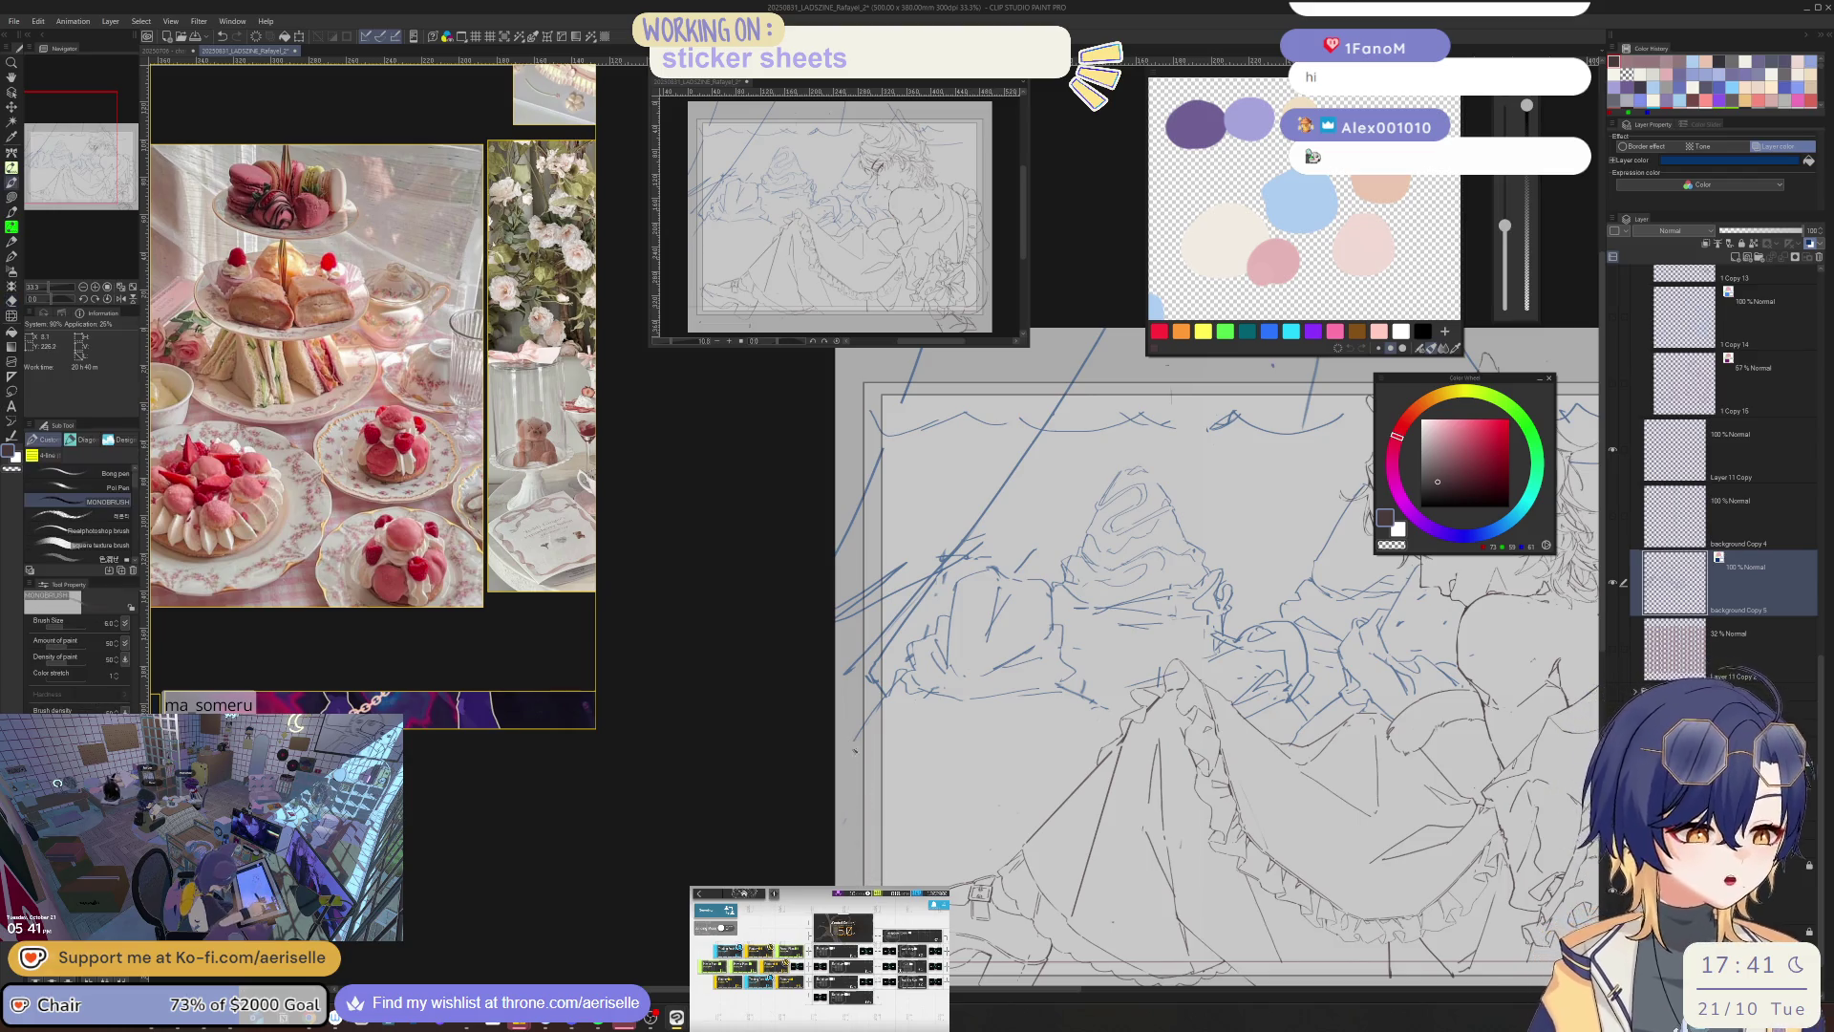
pyautogui.moveTo(935, 710); pyautogui.dragTo(926, 759)
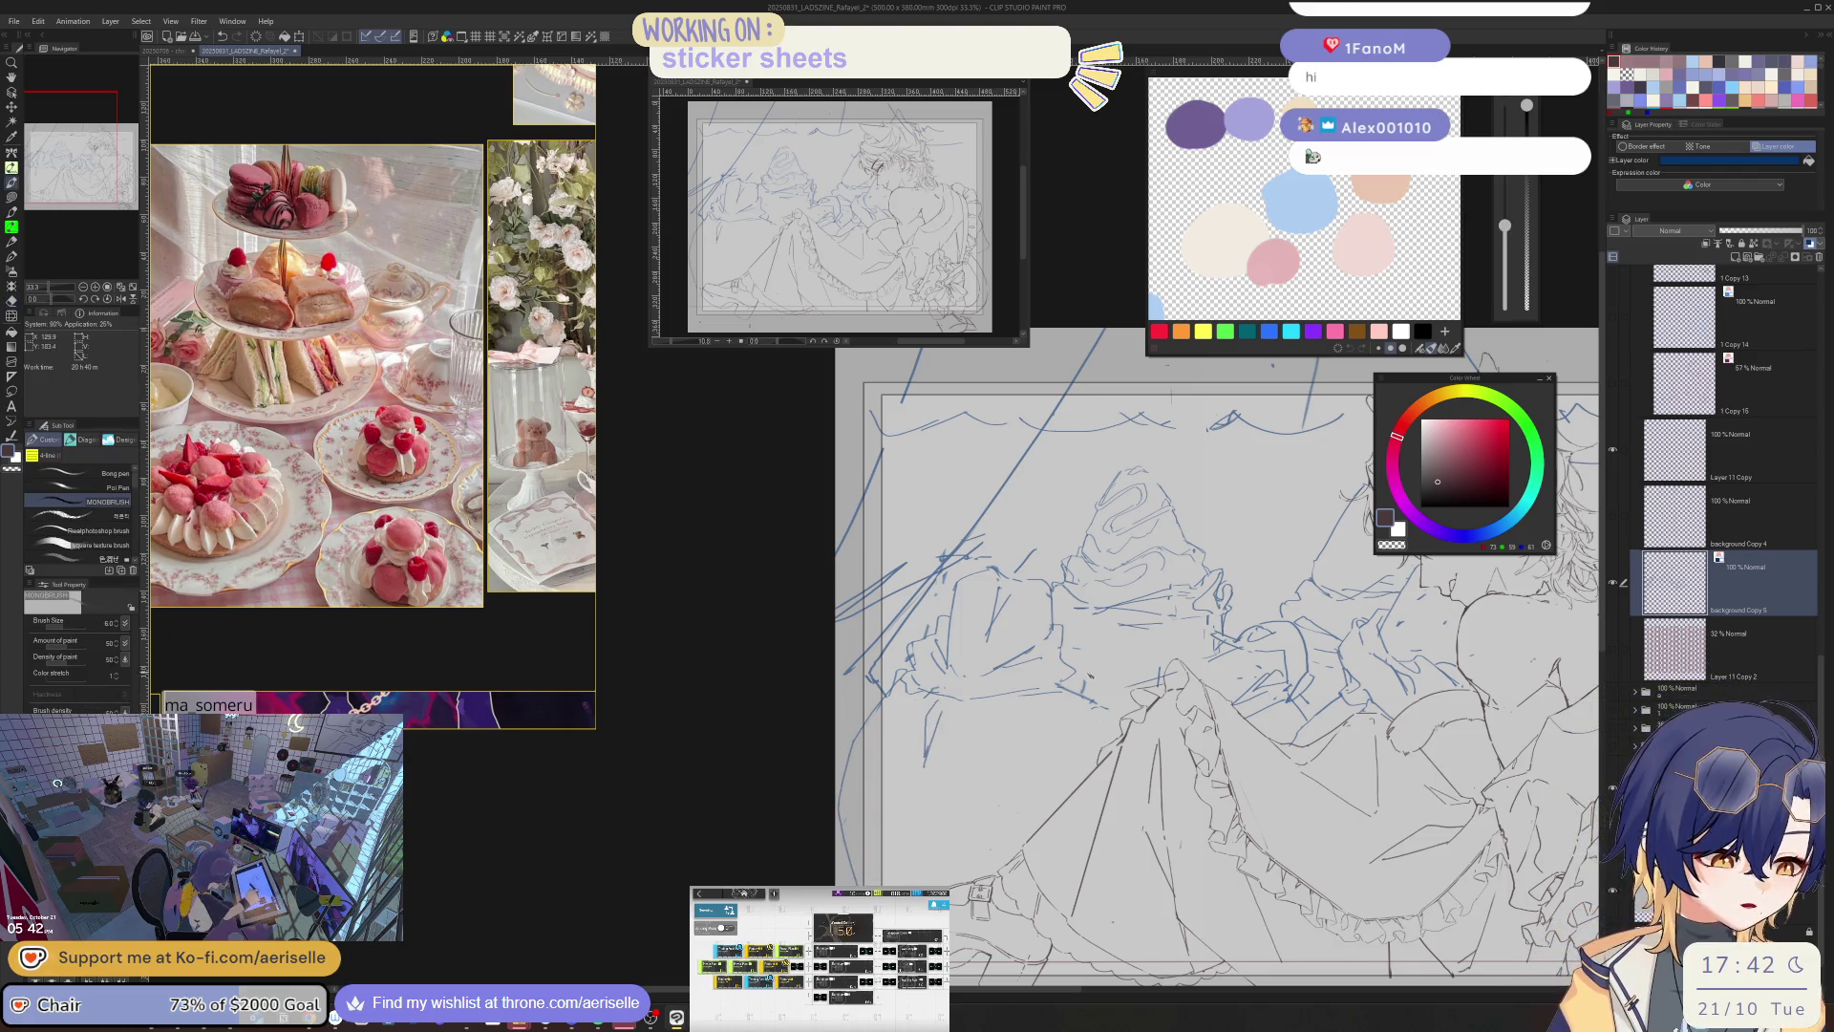
pyautogui.press('e')
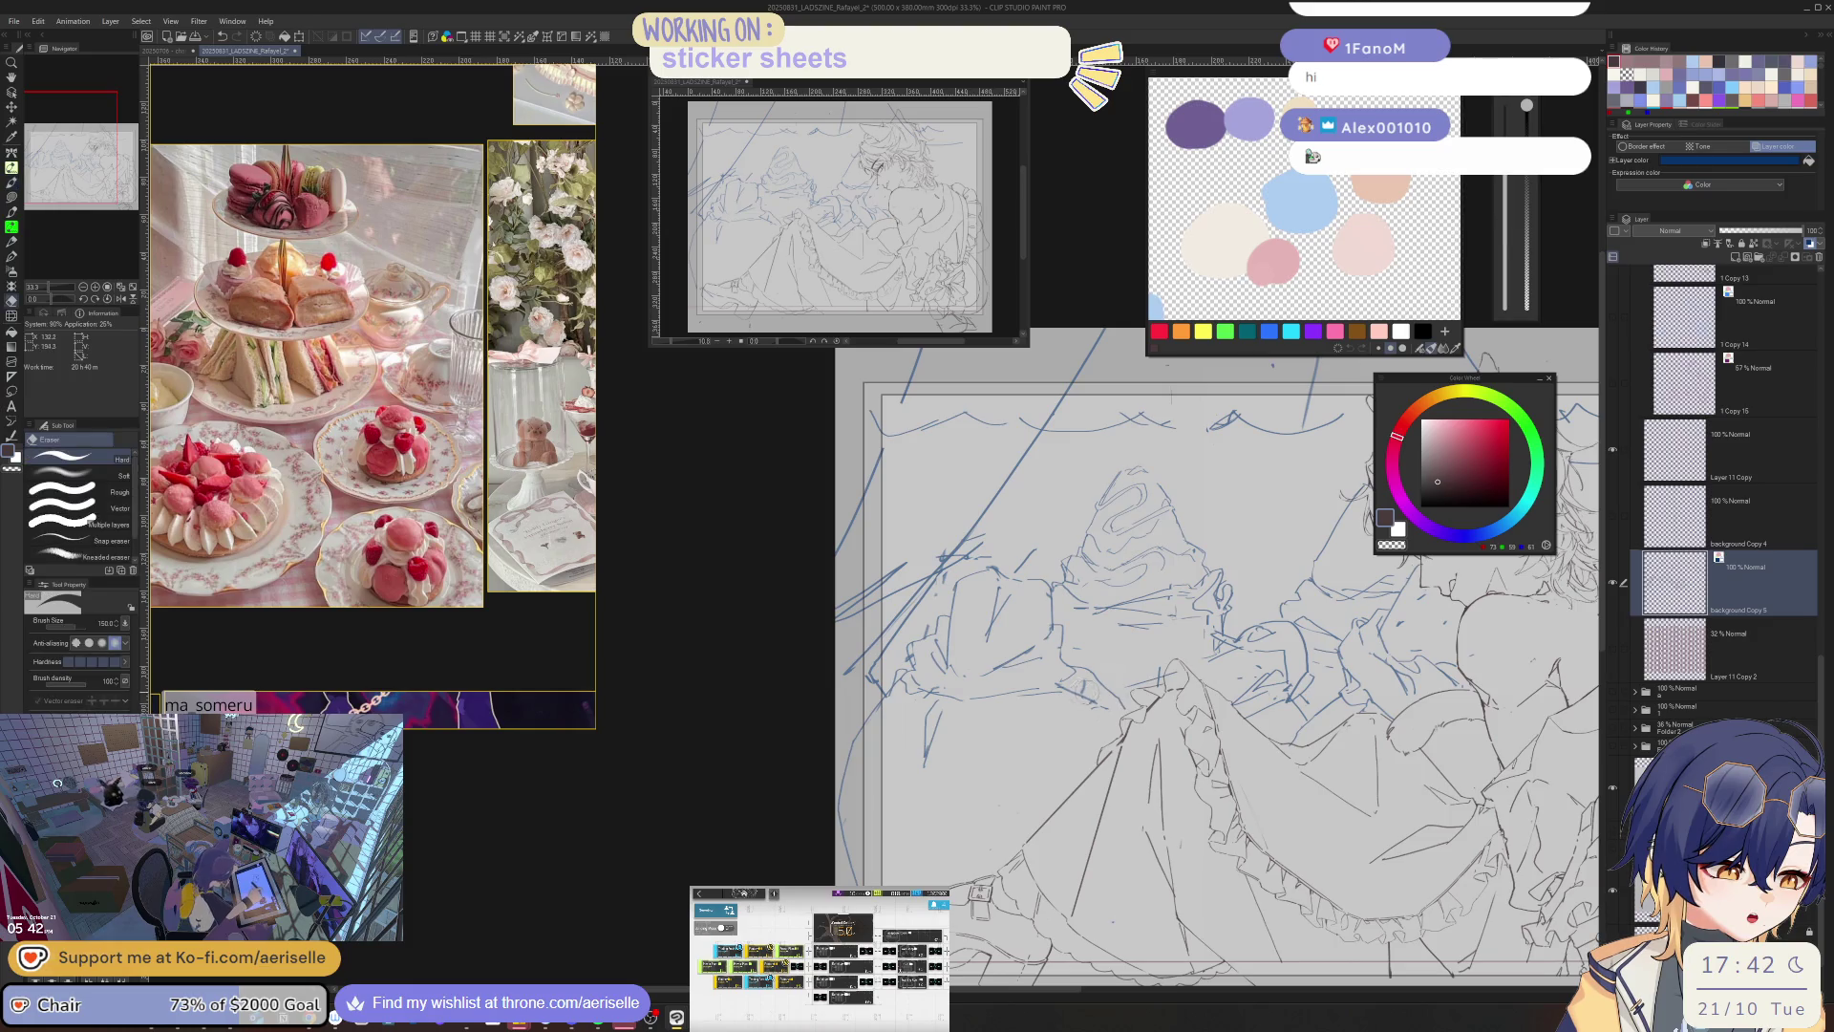
pyautogui.scroll(-5, 1113, 697)
pyautogui.moveTo(1113, 697)
pyautogui.mouseDown()
pyautogui.moveTo(1280, 755)
pyautogui.moveTo(1263, 705)
pyautogui.mouseUp()
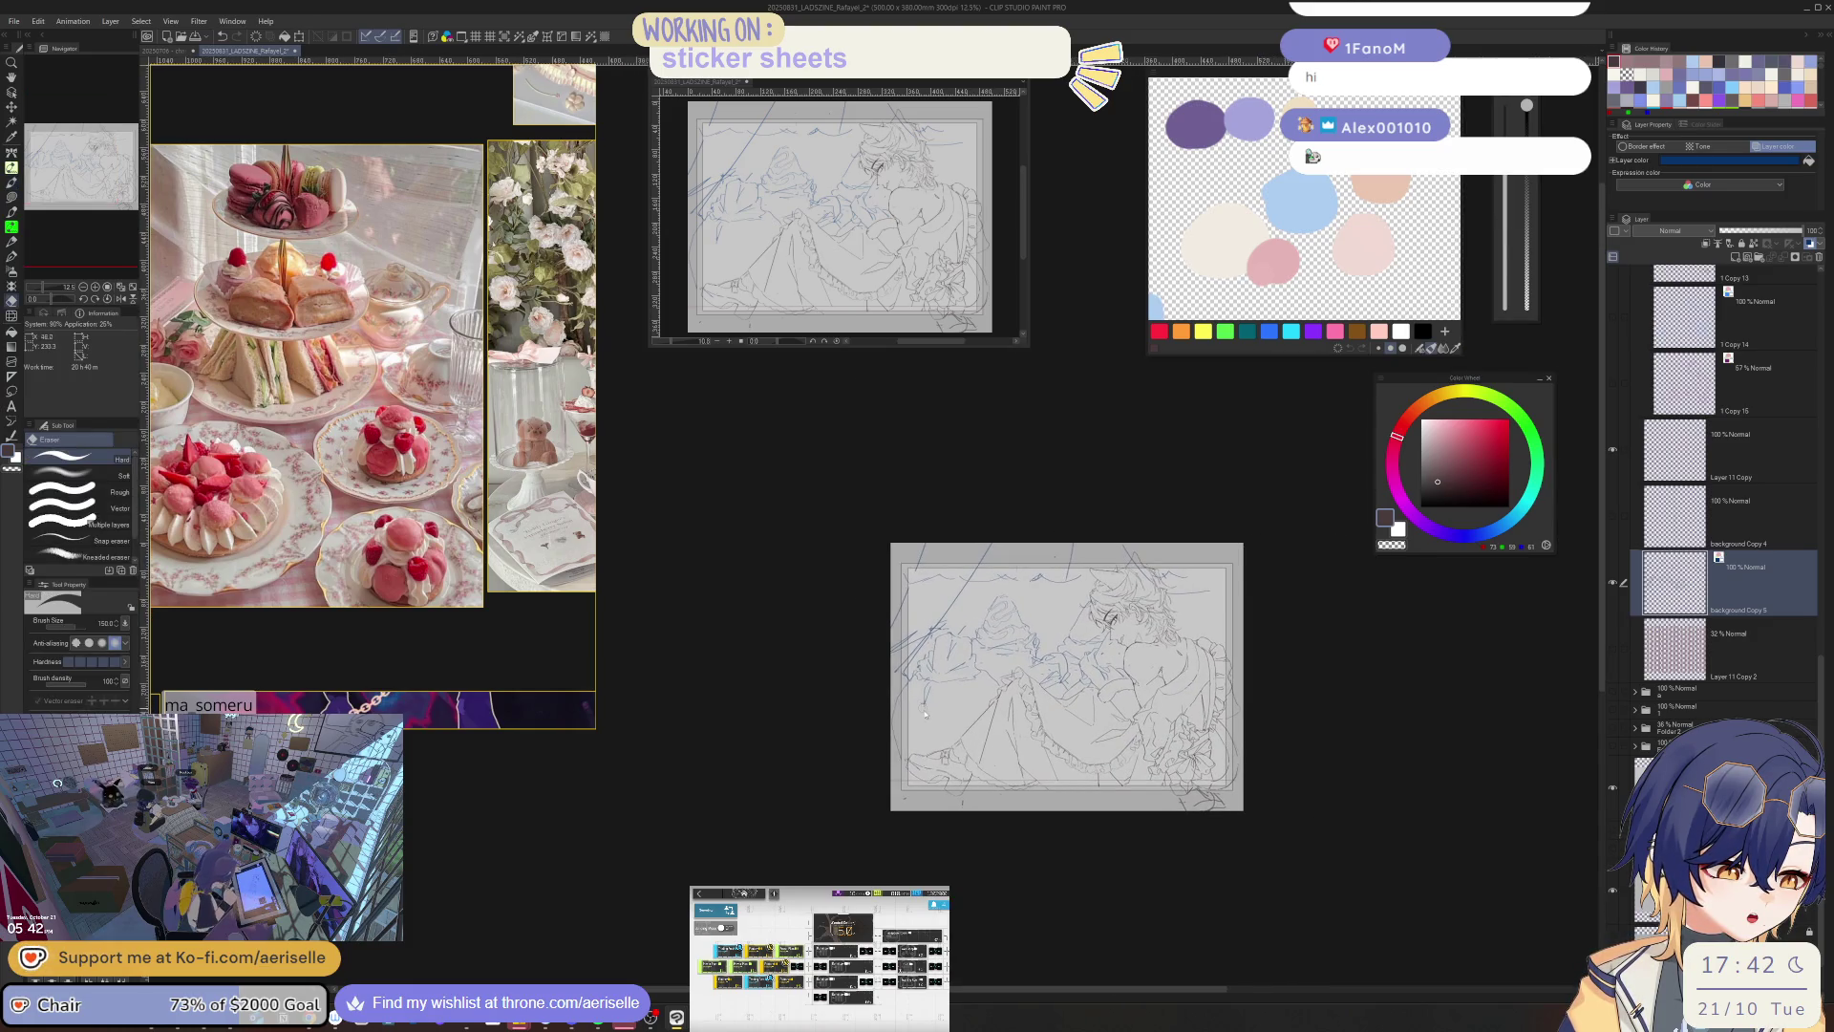
pyautogui.scroll(2, 923, 709)
# - Add a few short pen strokes near the figure's arms
pyautogui.press('p')
pyautogui.moveTo(1045, 647)
pyautogui.mouseDown()
pyautogui.moveTo(996, 707)
pyautogui.moveTo(1111, 631)
pyautogui.mouseUp()
pyautogui.moveTo(1211, 597); pyautogui.dragTo(1198, 614)
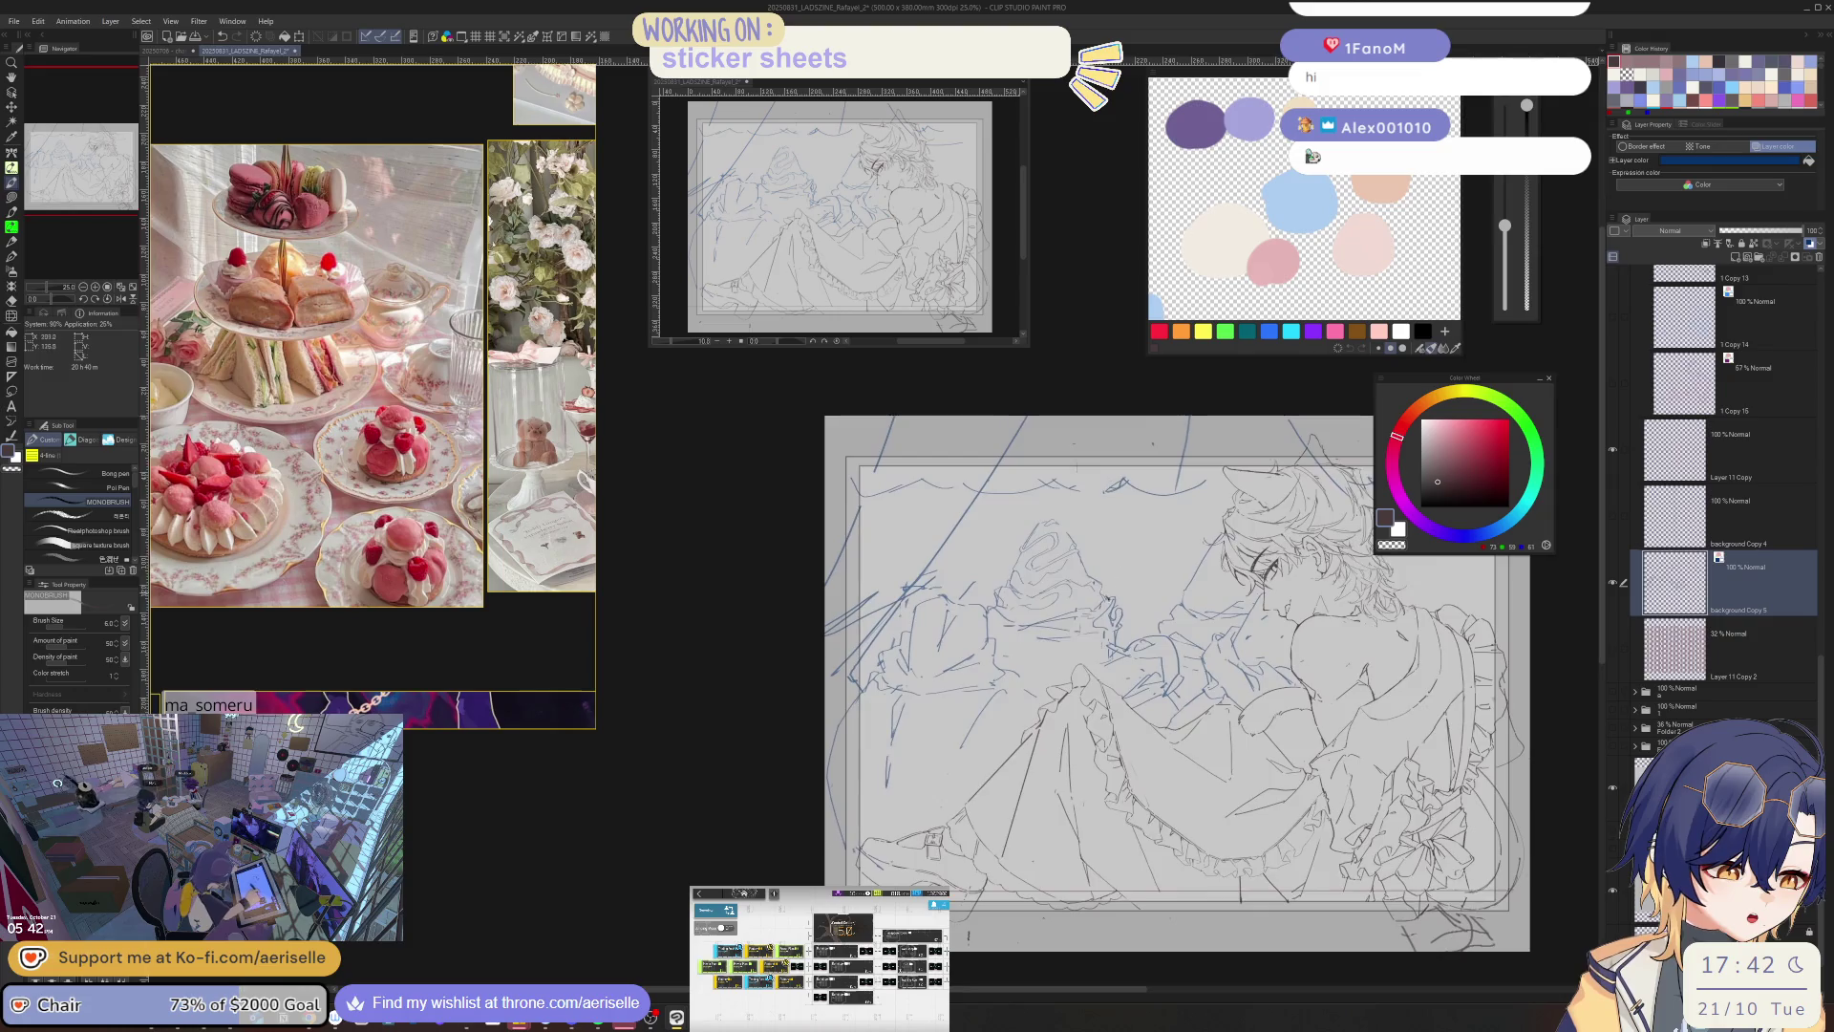
pyautogui.scroll(2, 1198, 614)
pyautogui.press('e')
pyautogui.press('p')
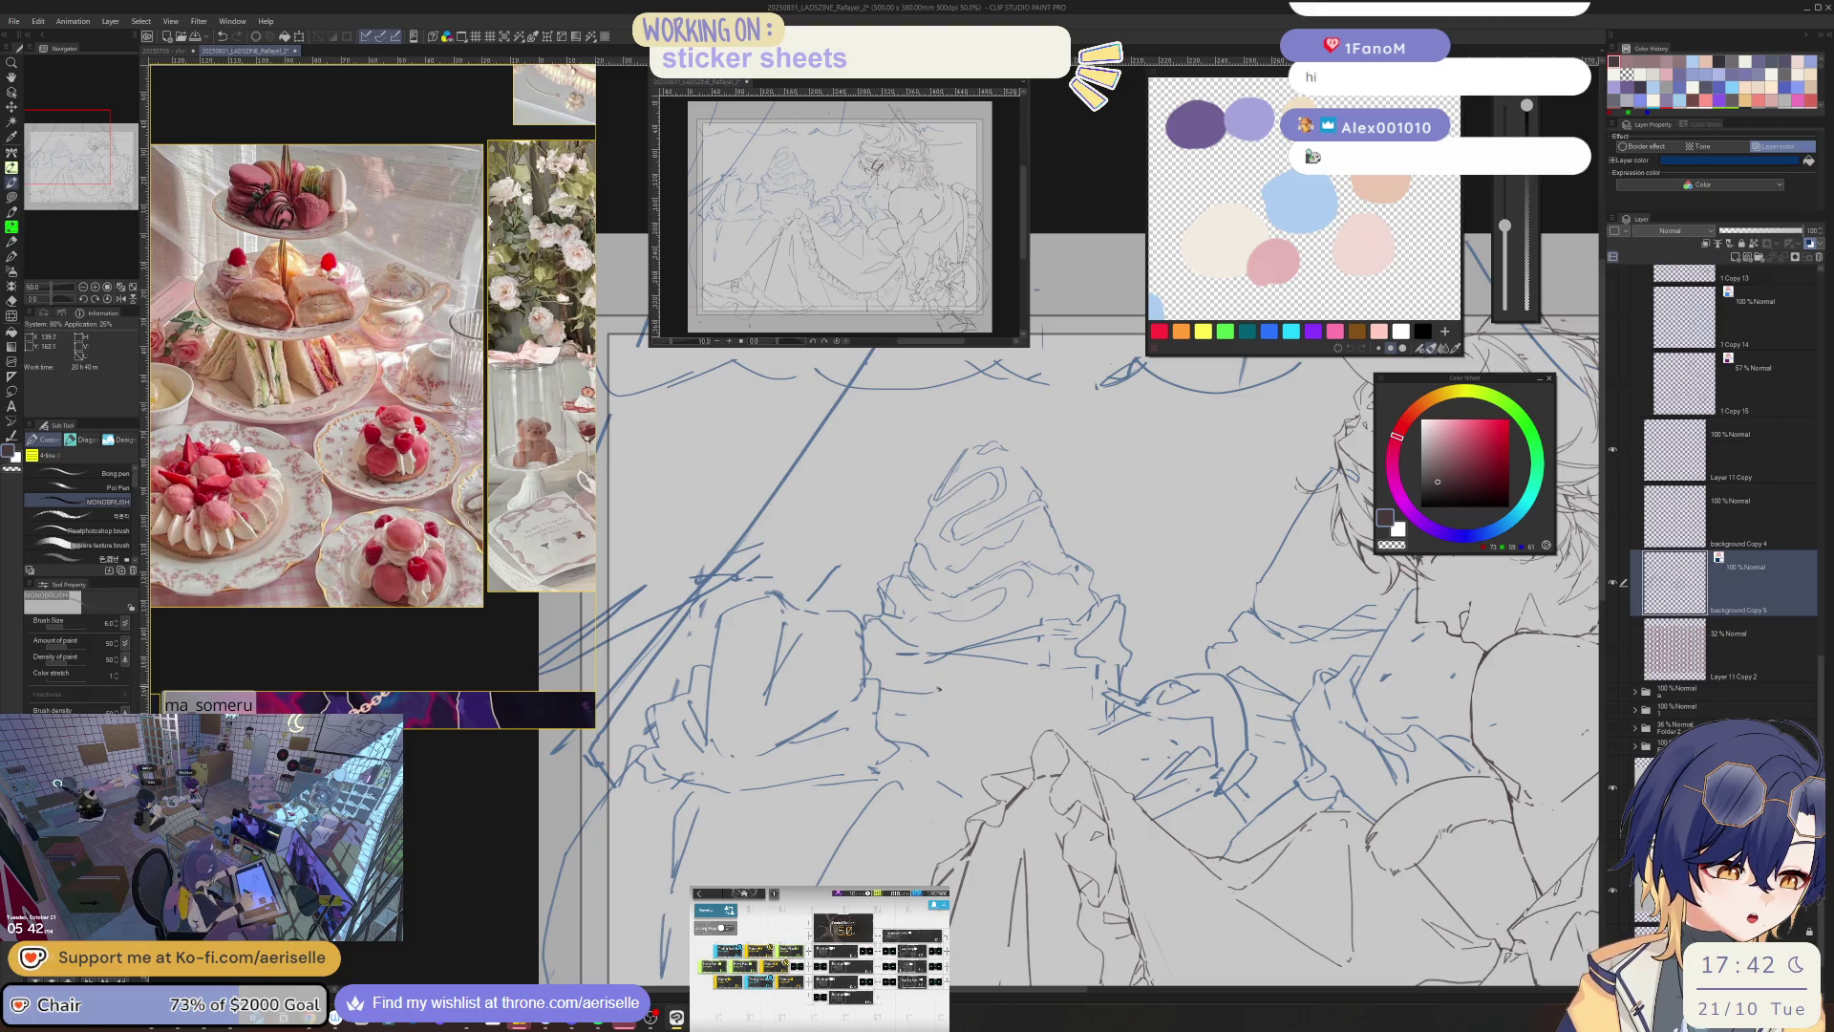
# - Draw a long stroke across the middle and erase blue sketch lines with a 150, then 60, eraser
pyautogui.moveTo(891, 708); pyautogui.dragTo(1103, 679)
pyautogui.press('e')
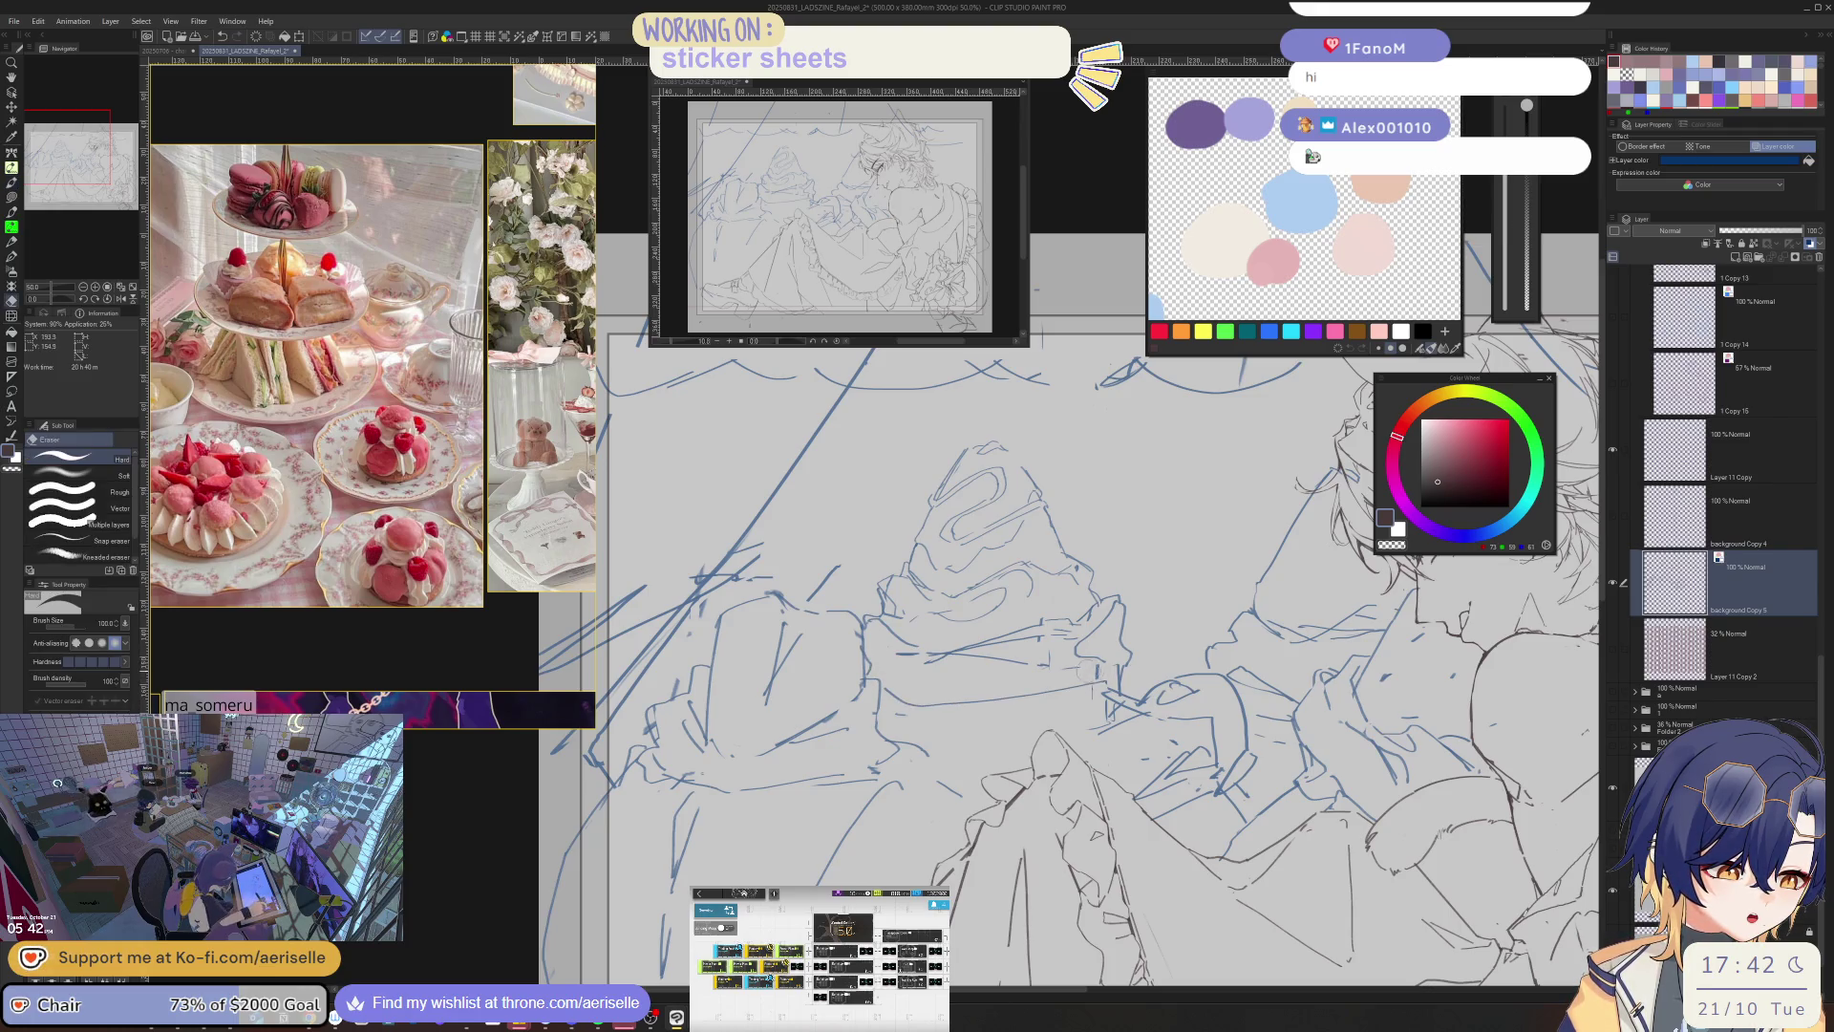
pyautogui.press(']')
pyautogui.press(']')
pyautogui.moveTo(917, 673); pyautogui.dragTo(1089, 631)
pyautogui.moveTo(874, 625); pyautogui.dragTo(924, 611)
pyautogui.press('[')
pyautogui.press('[')
pyautogui.press('[')
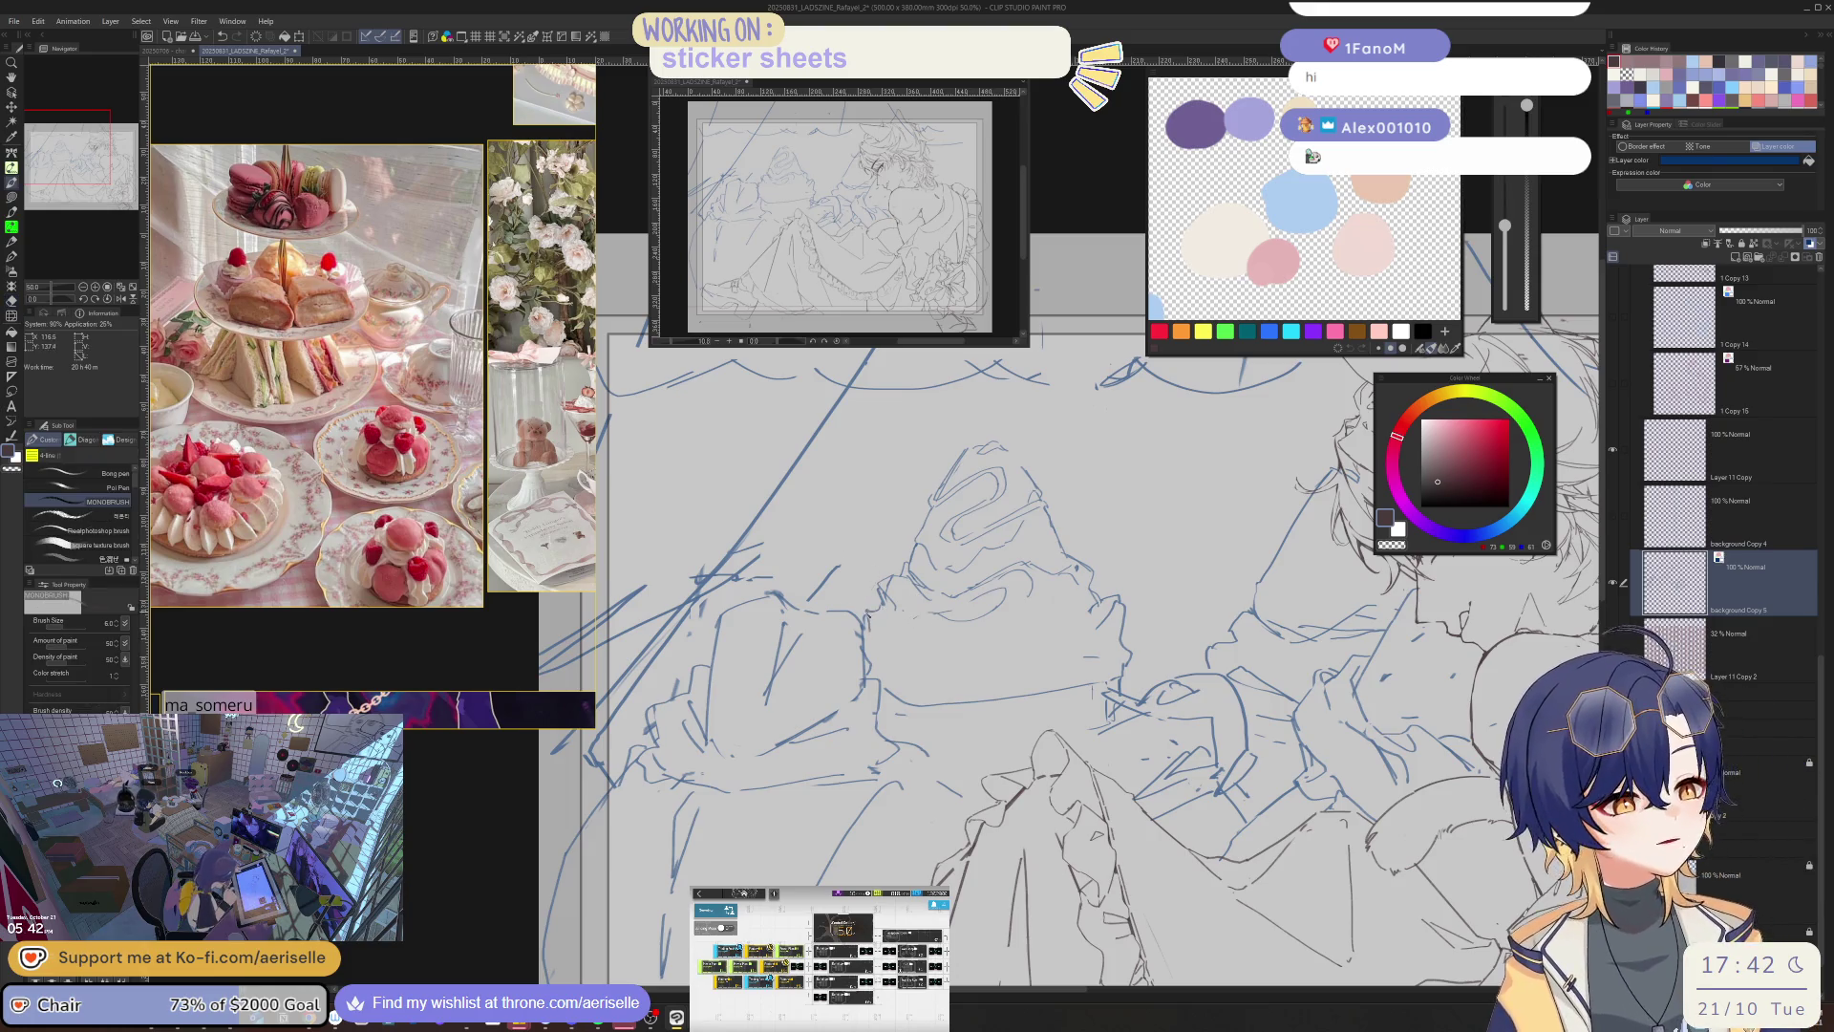
pyautogui.moveTo(860, 670); pyautogui.dragTo(876, 612)
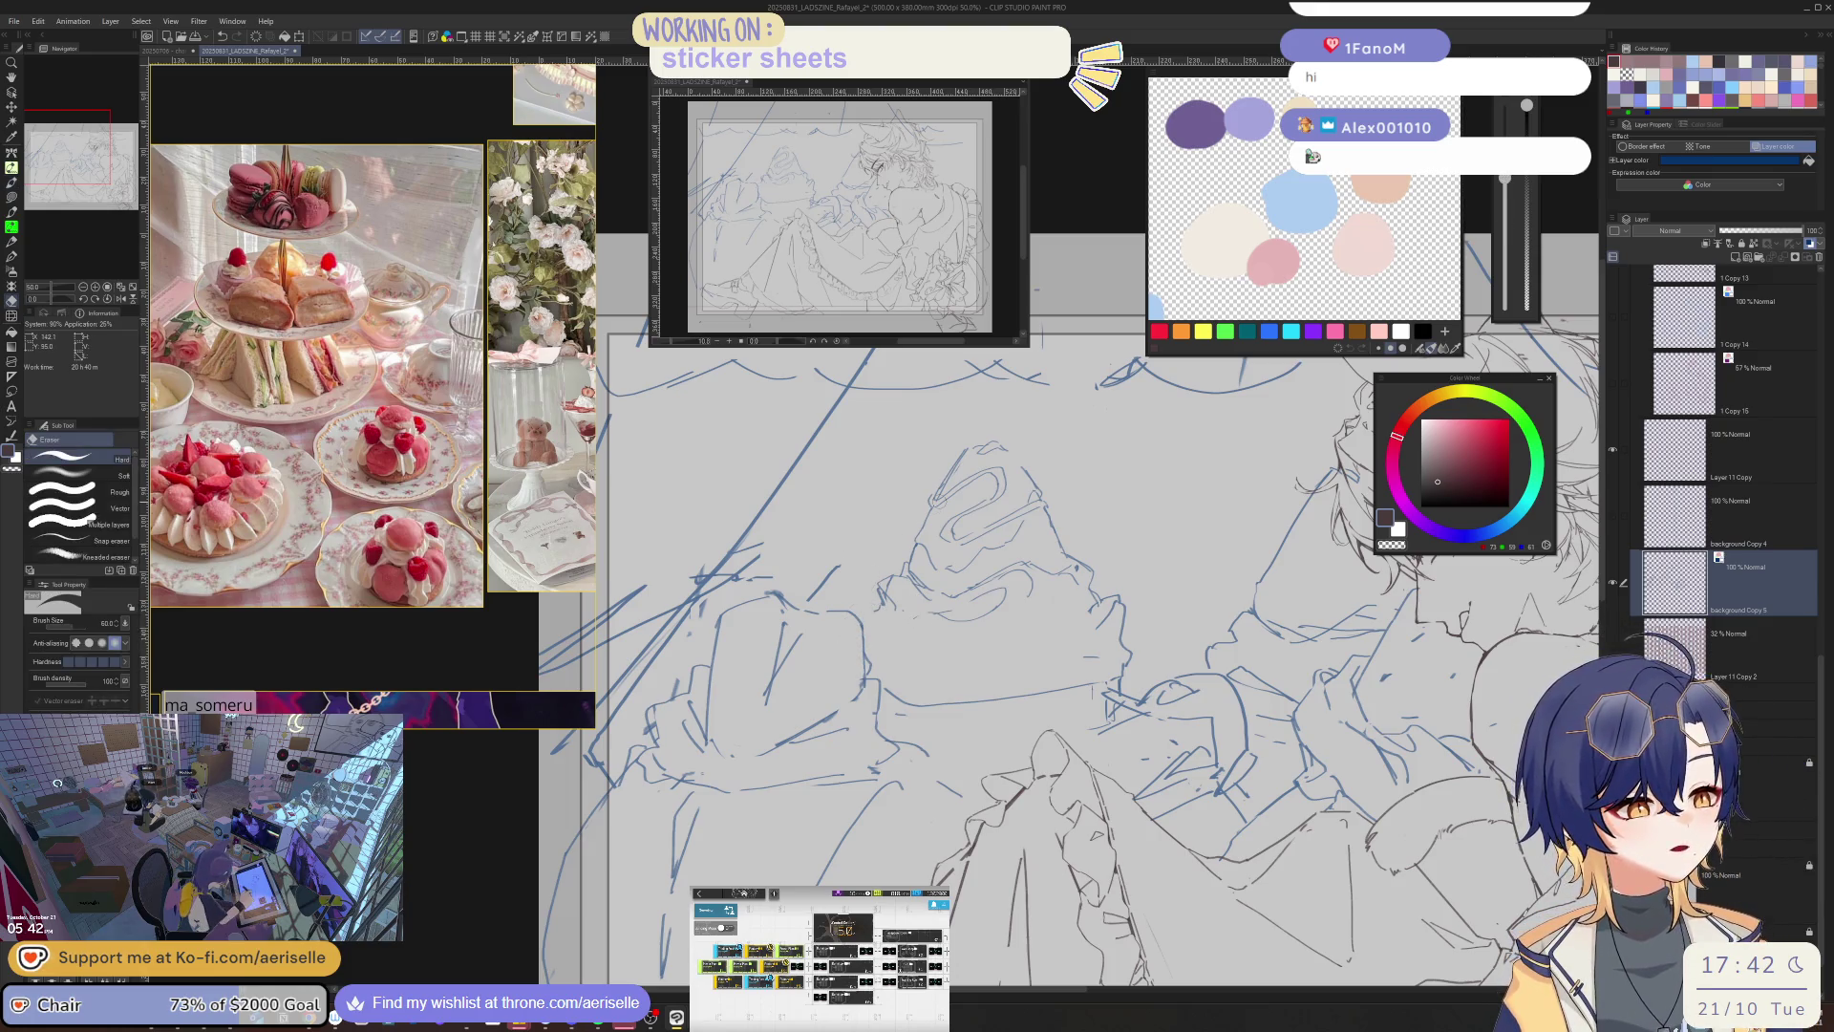
# - Draw a short clean arc in the middle after undoing a rough attempt
pyautogui.press('p')
pyautogui.press('e')
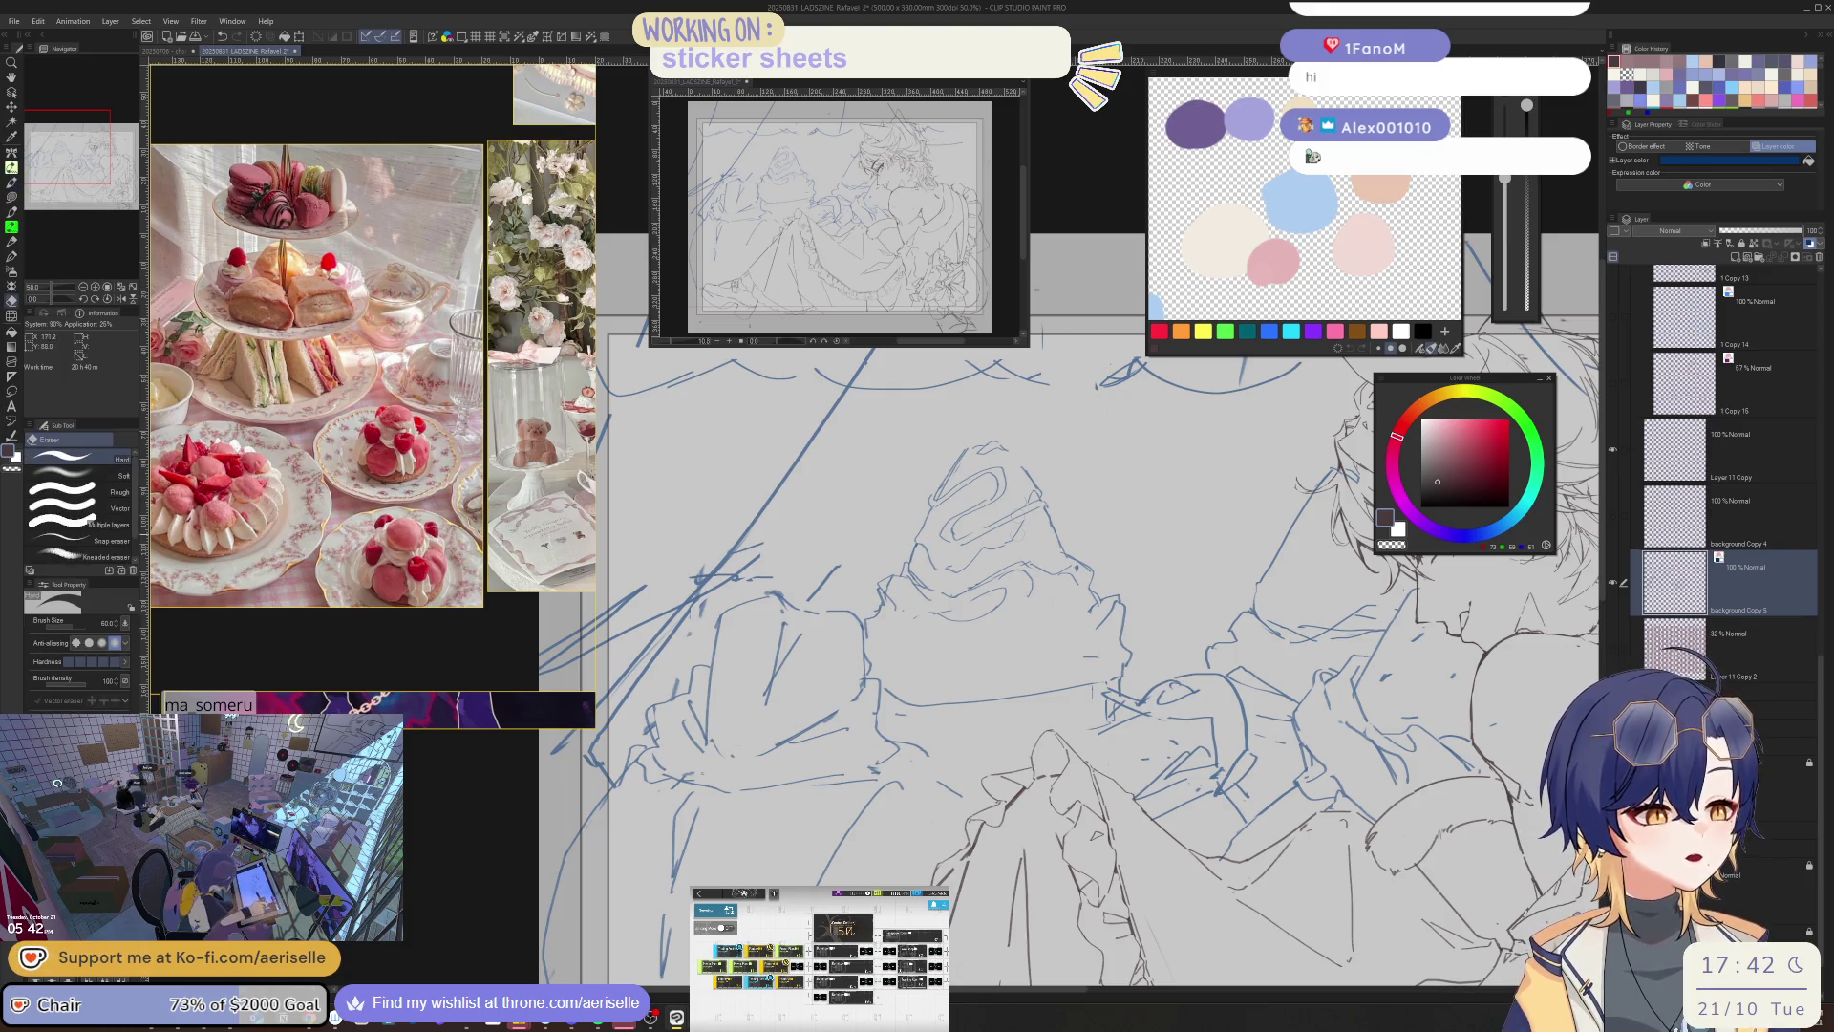
pyautogui.press('p')
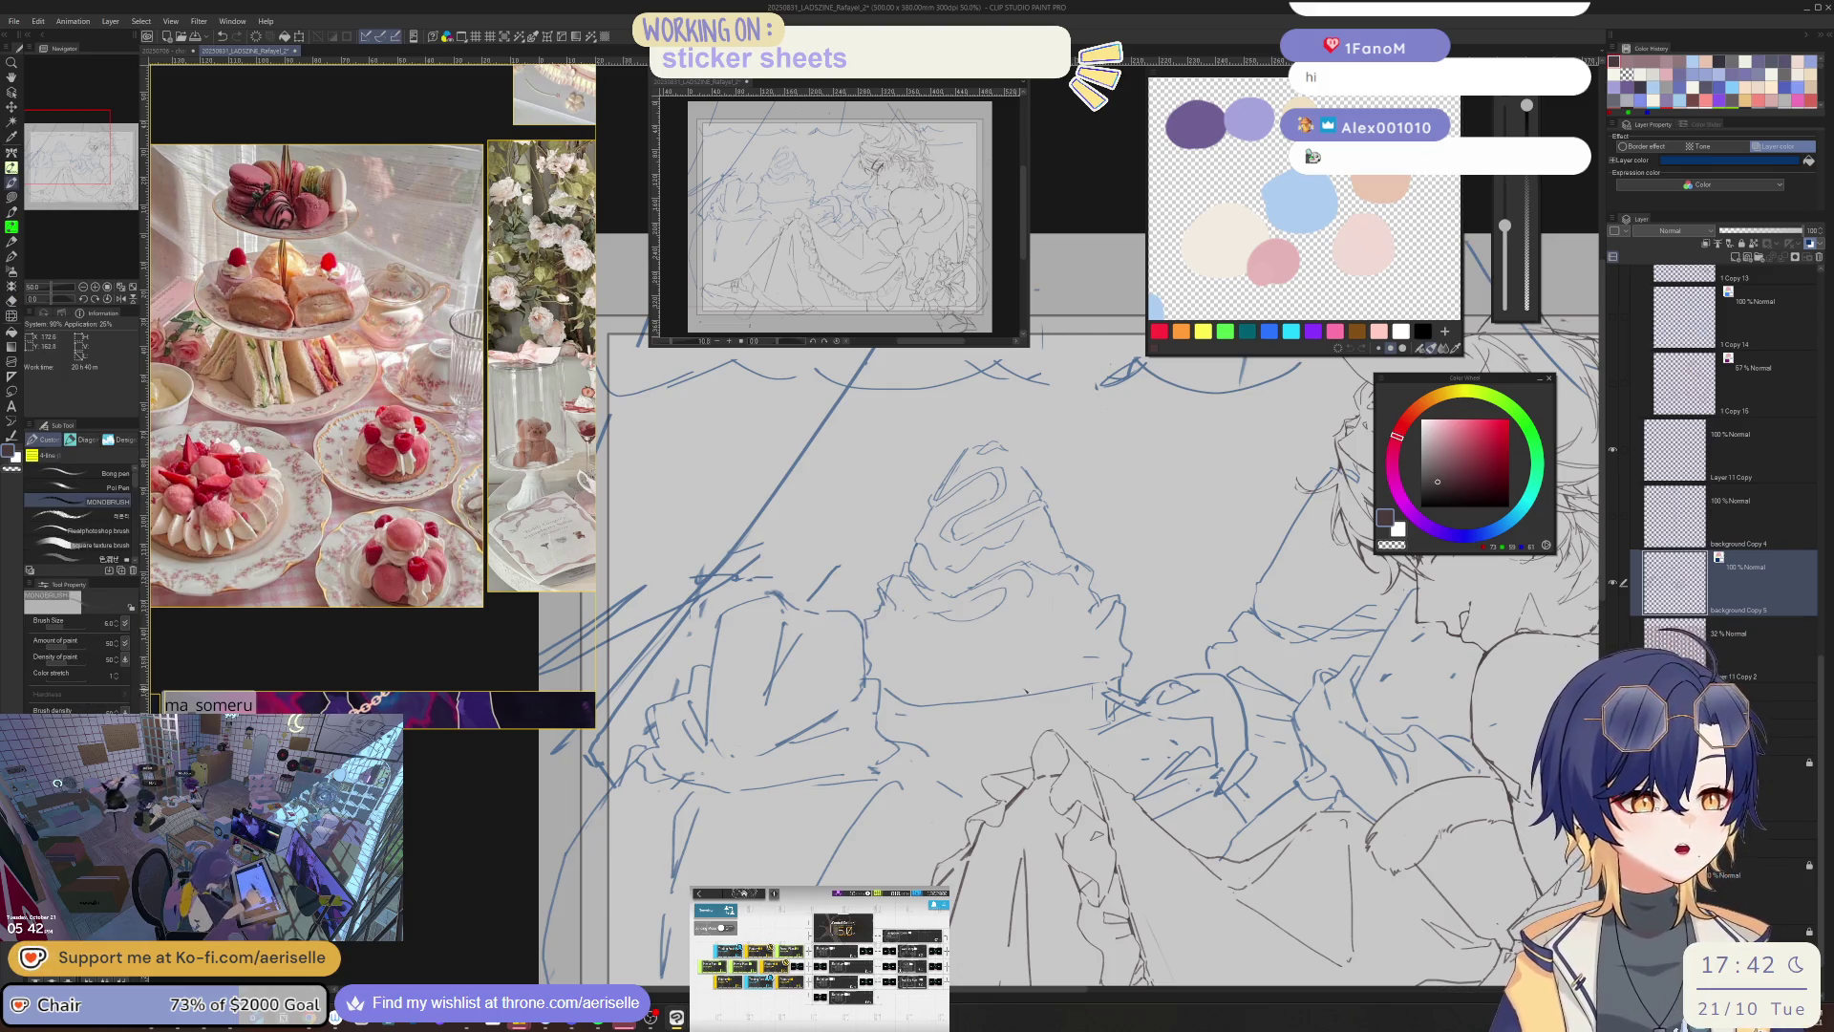
pyautogui.moveTo(1015, 649); pyautogui.dragTo(991, 722)
pyautogui.hotkey('ctrl', 'z')
pyautogui.hotkey('ctrl', 'z')
pyautogui.moveTo(1029, 654)
pyautogui.mouseDown()
pyautogui.moveTo(997, 666)
pyautogui.moveTo(994, 705)
pyautogui.moveTo(1071, 684)
pyautogui.mouseUp()
# - Erase the pointed shape's rough sketch lines and draw its clean outline
pyautogui.press('e')
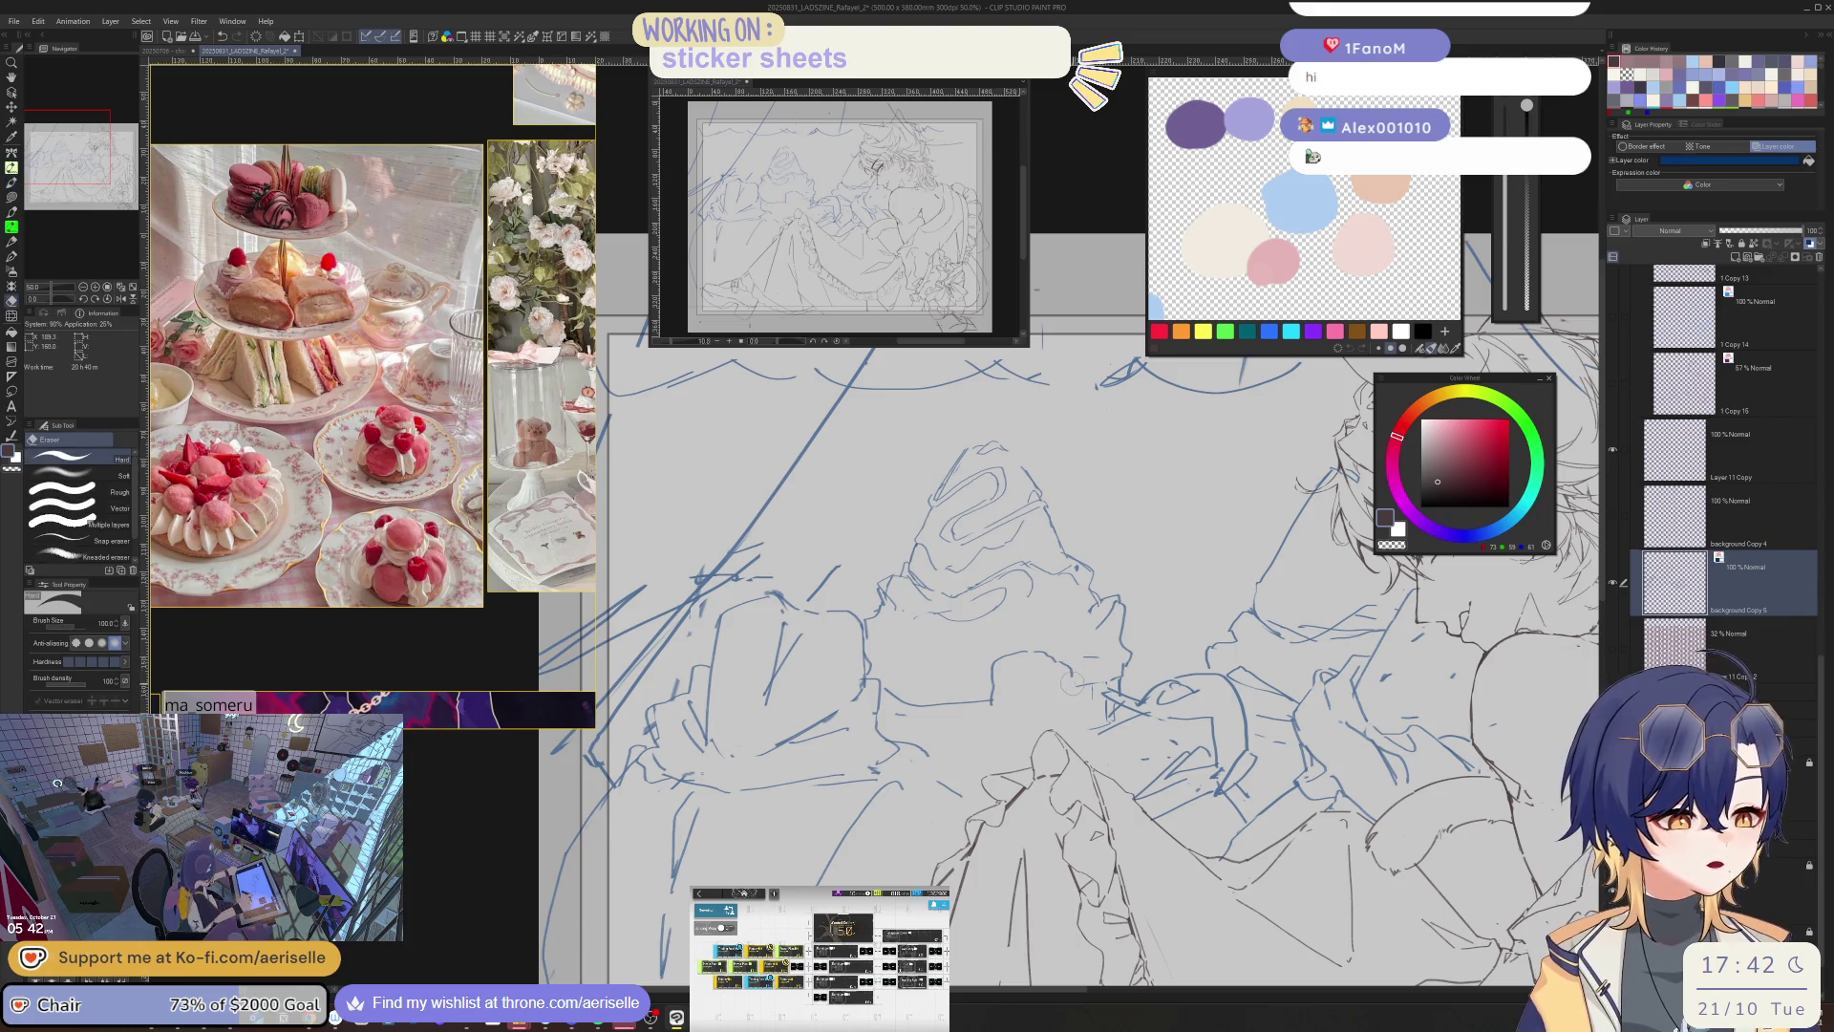
pyautogui.moveTo(927, 556)
pyautogui.mouseDown()
pyautogui.moveTo(964, 473)
pyautogui.moveTo(964, 594)
pyautogui.mouseUp()
pyautogui.moveTo(988, 482)
pyautogui.mouseDown()
pyautogui.moveTo(1013, 540)
pyautogui.moveTo(1050, 540)
pyautogui.mouseUp()
pyautogui.press('p')
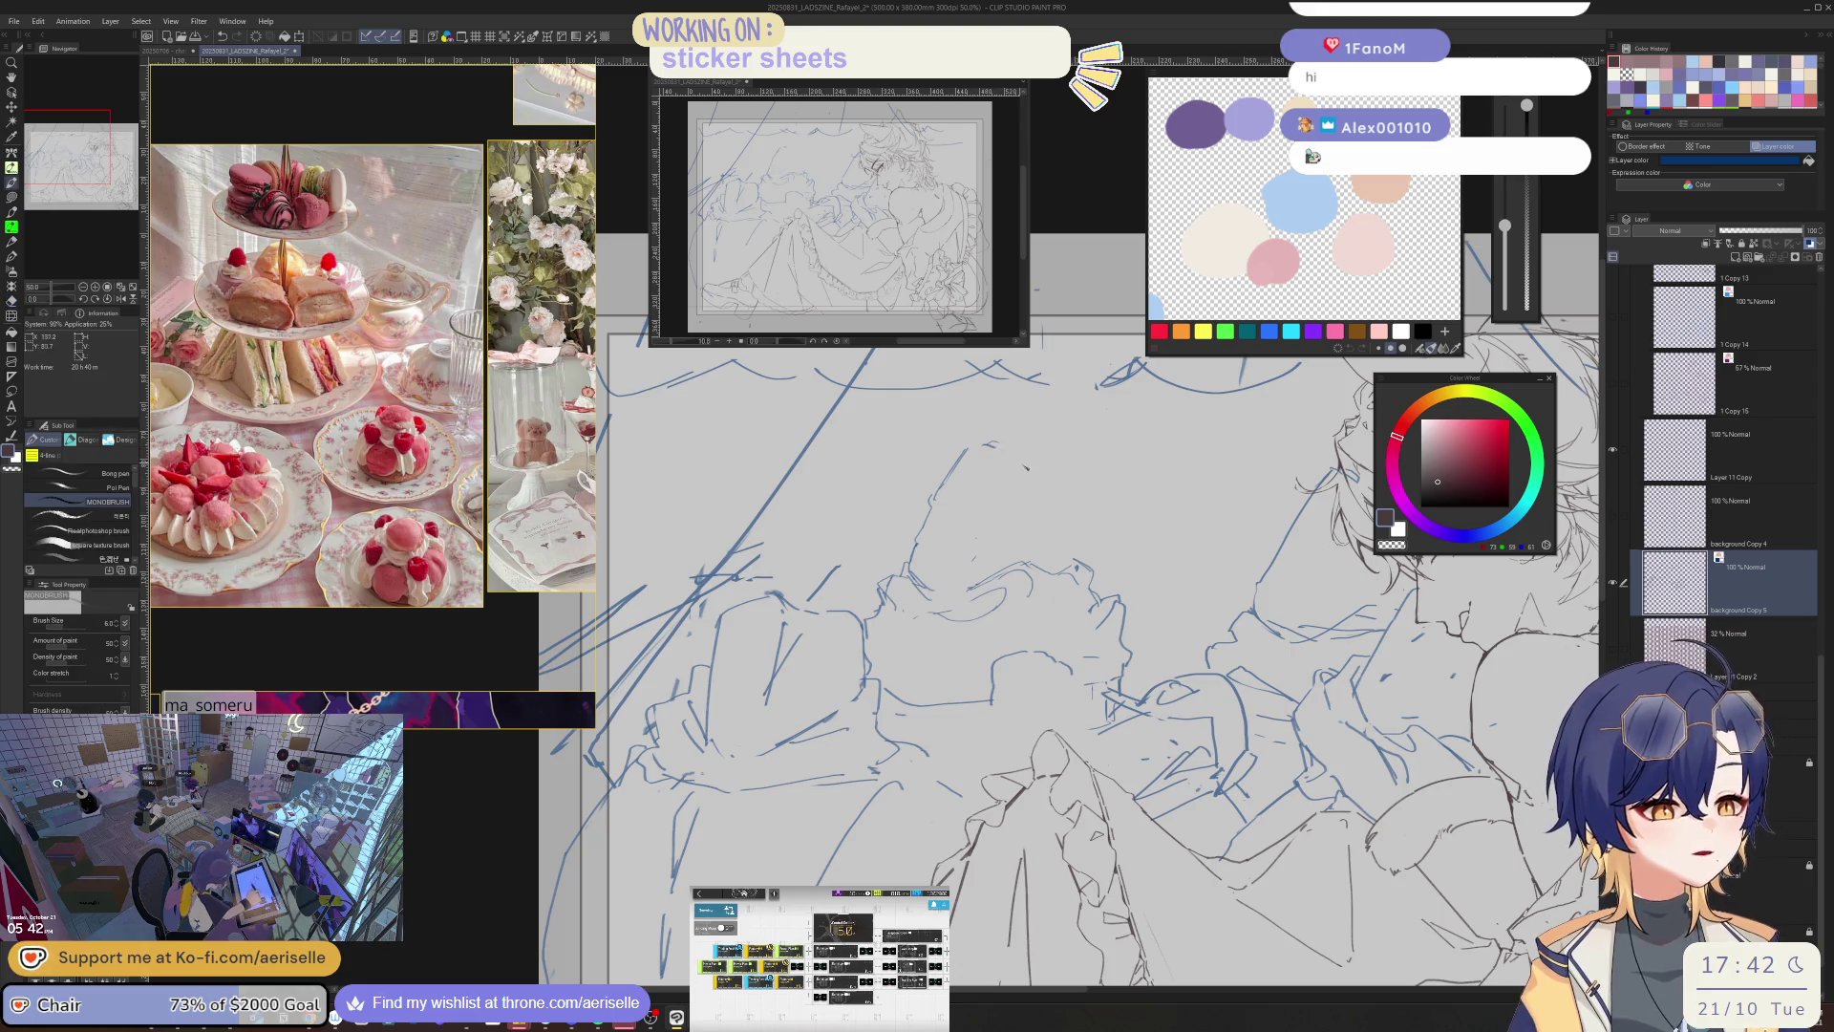
pyautogui.moveTo(976, 445)
pyautogui.mouseDown()
pyautogui.moveTo(1010, 449)
pyautogui.moveTo(1070, 565)
pyautogui.mouseUp()
pyautogui.press('e')
pyautogui.press('p')
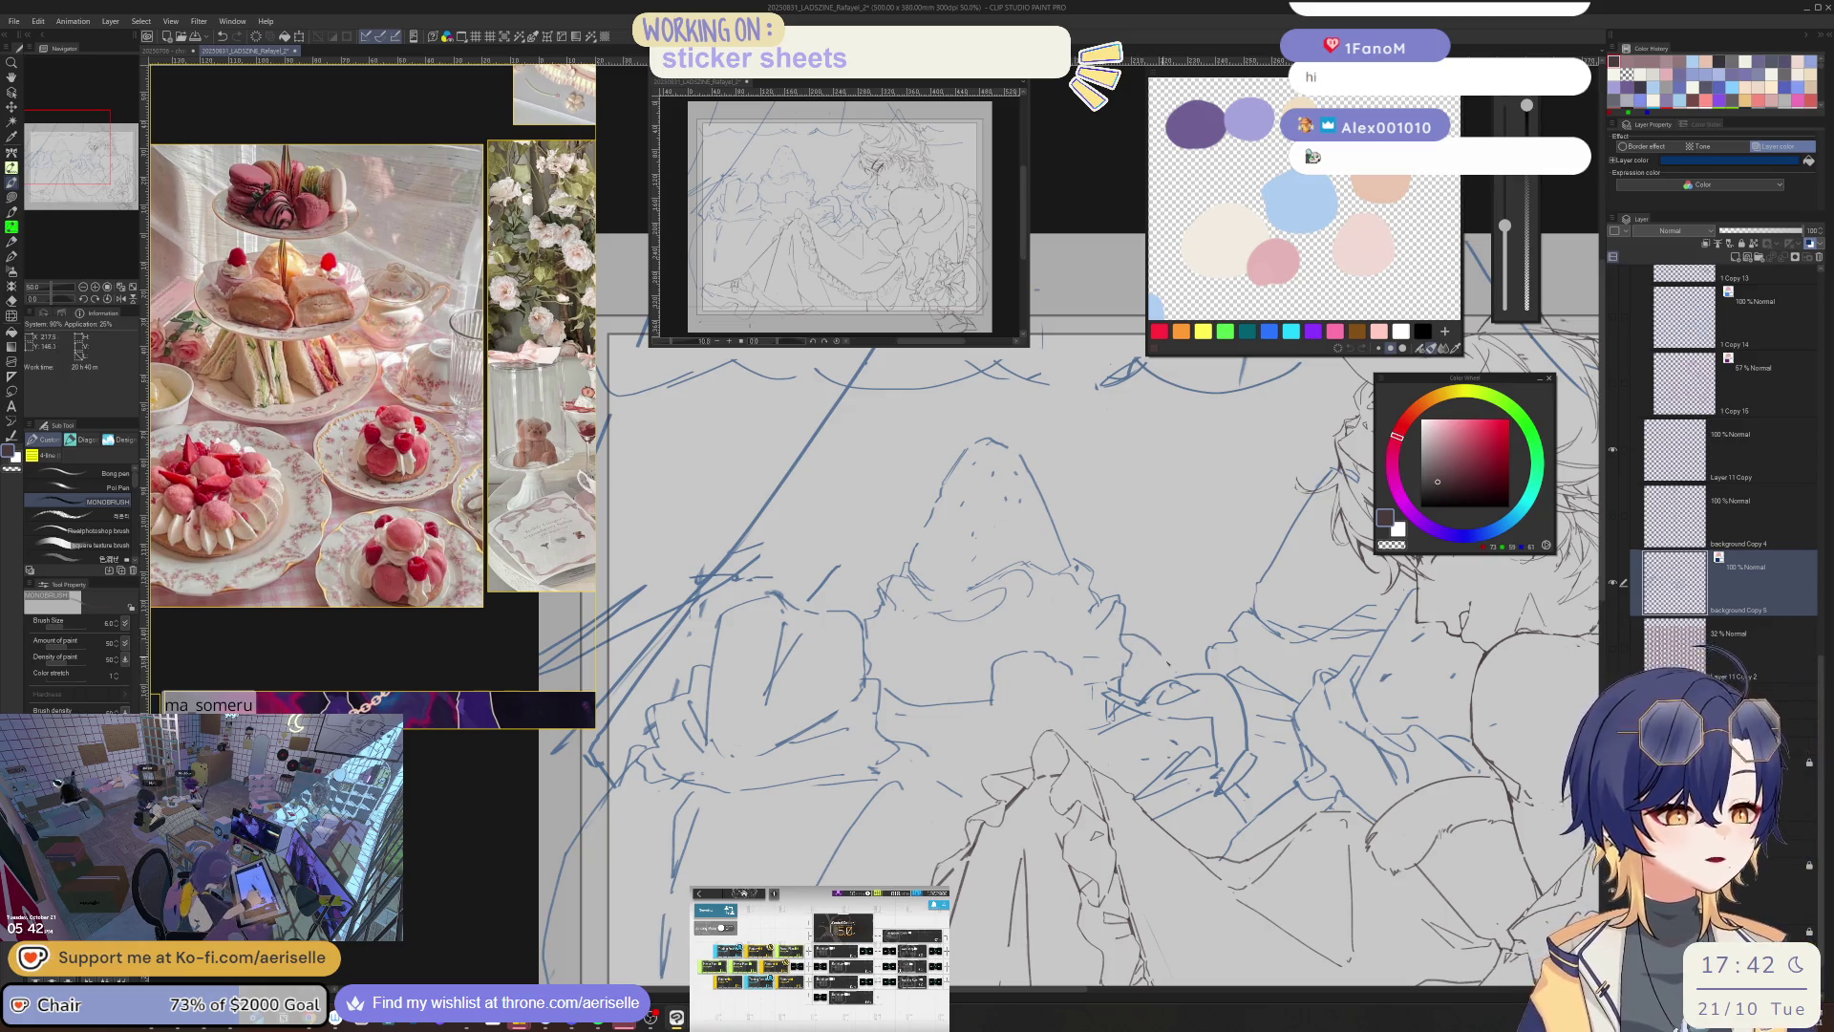
pyautogui.press('e')
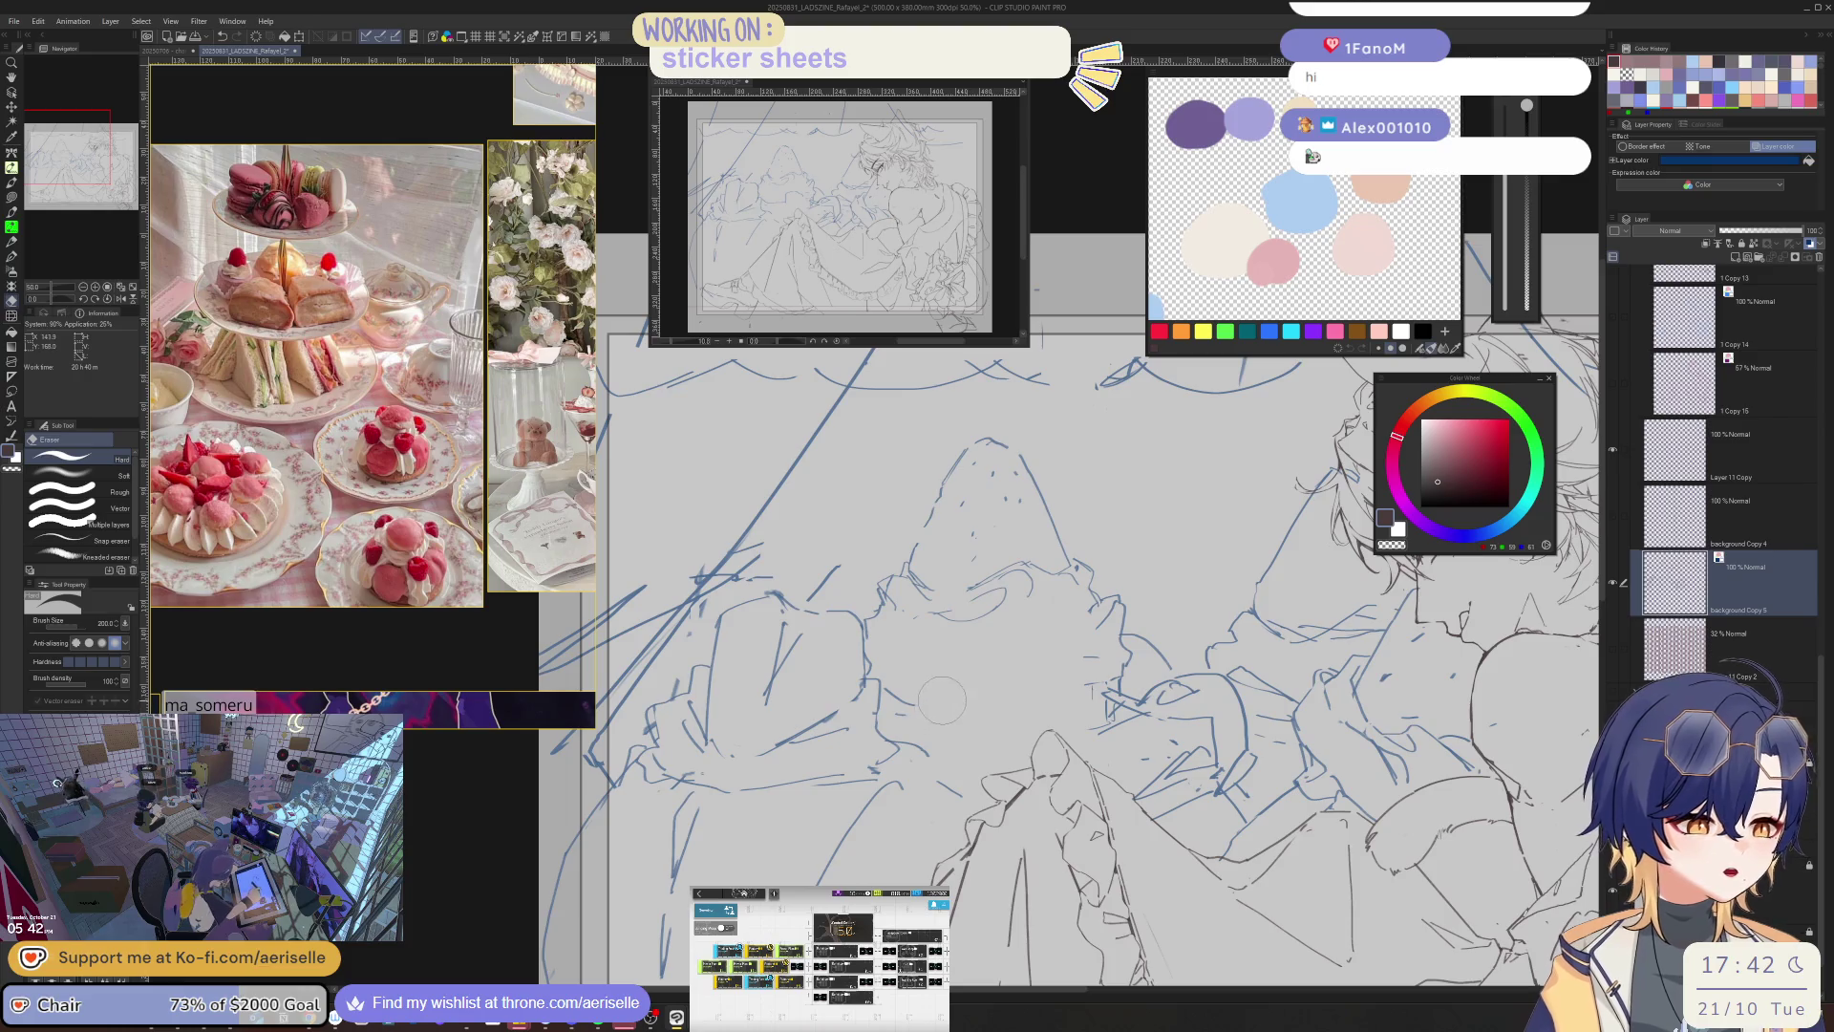
pyautogui.press('b')
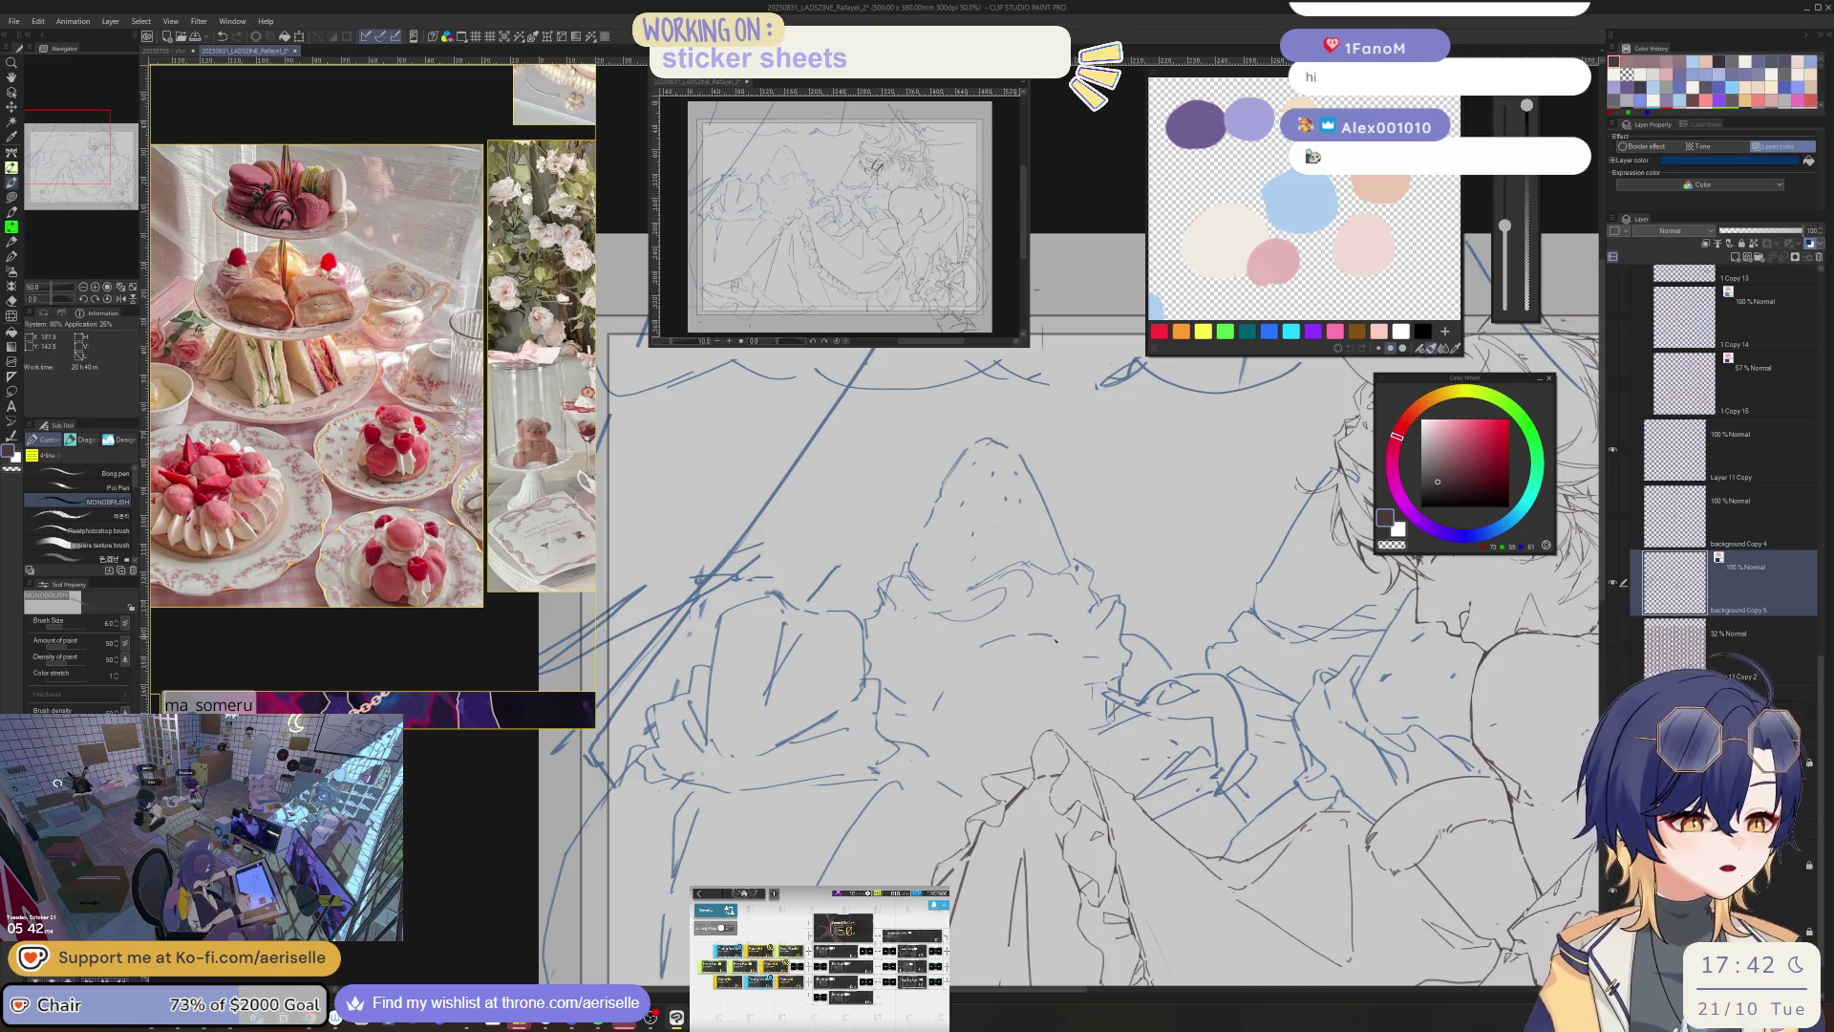
pyautogui.press('e')
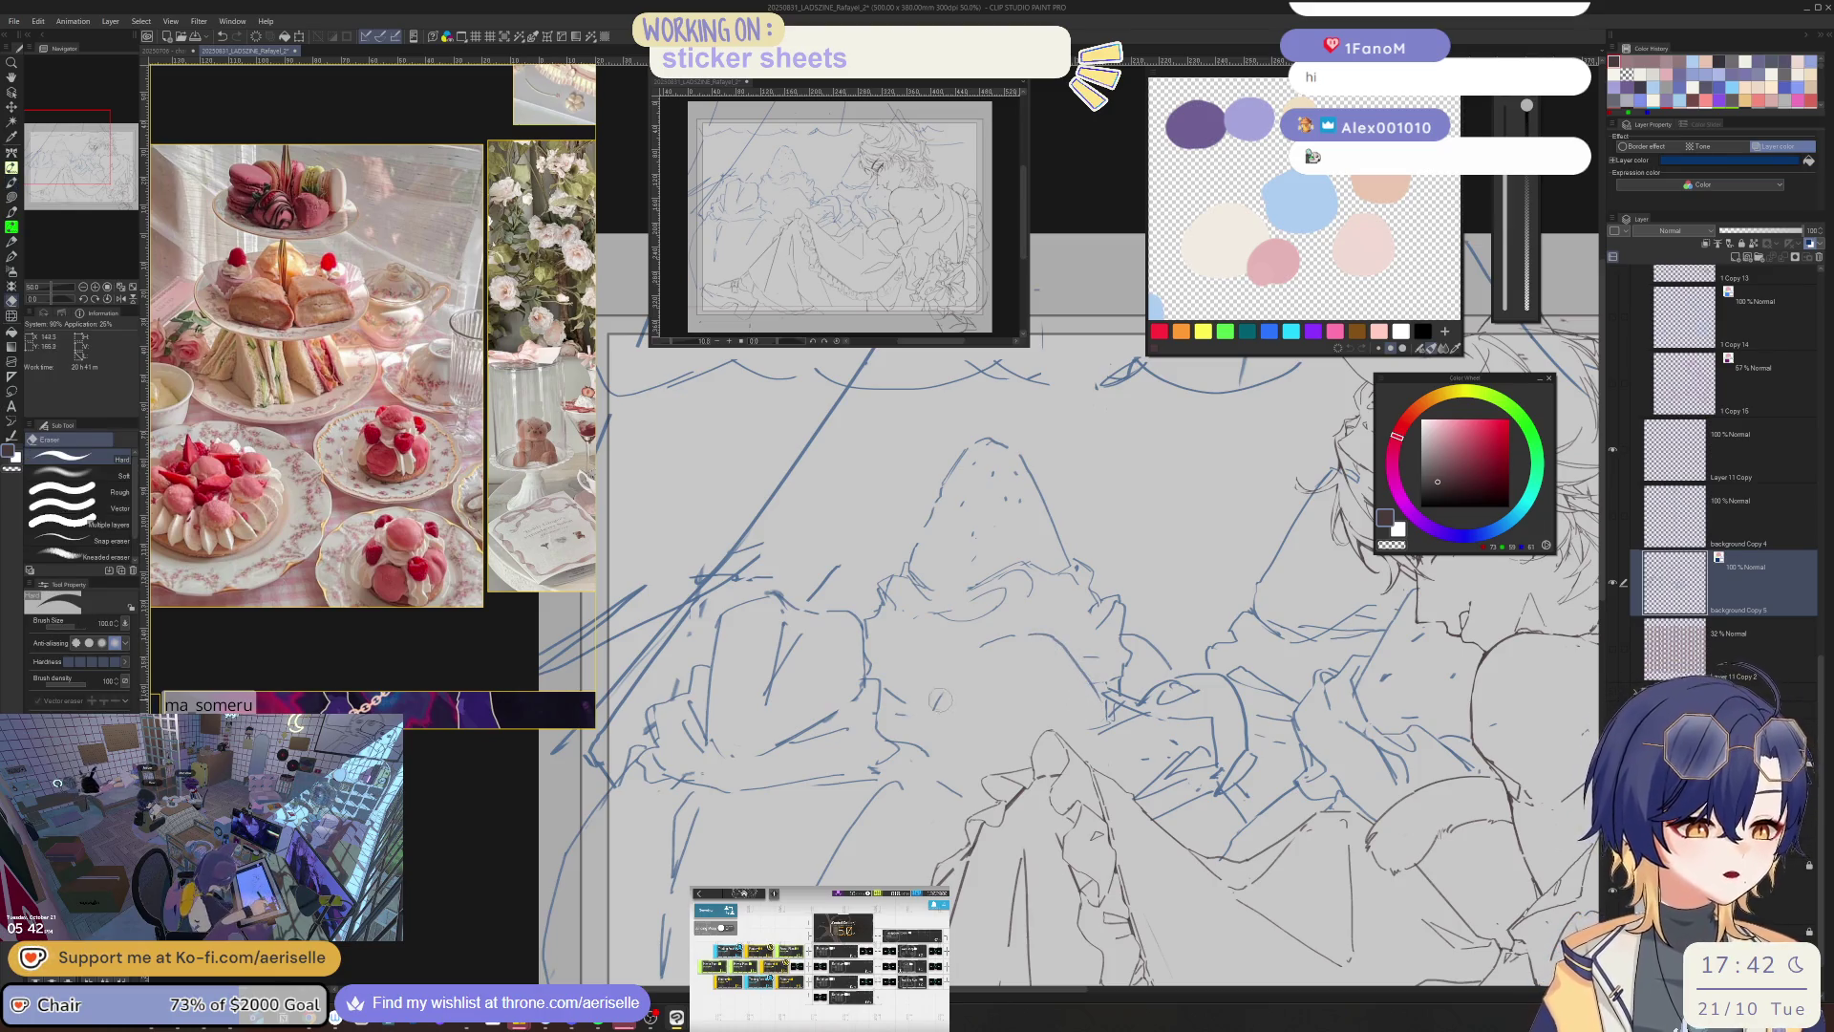
pyautogui.press('b')
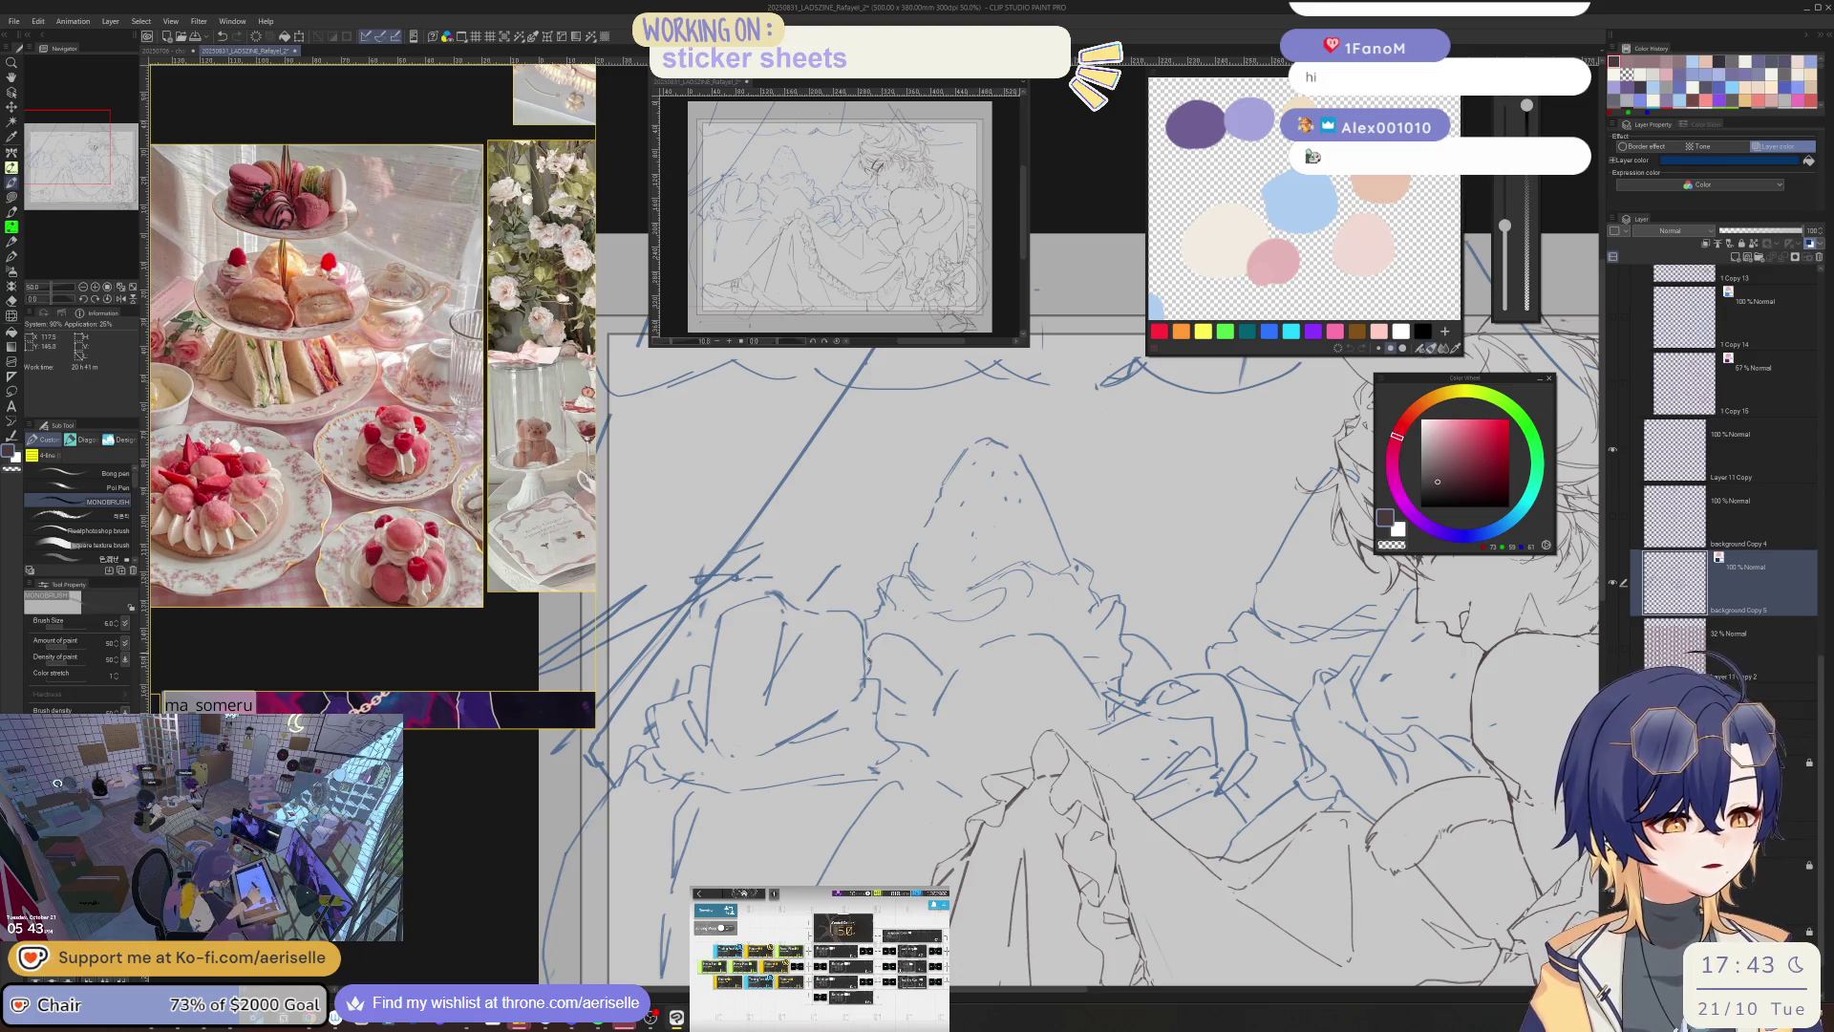
pyautogui.press('e')
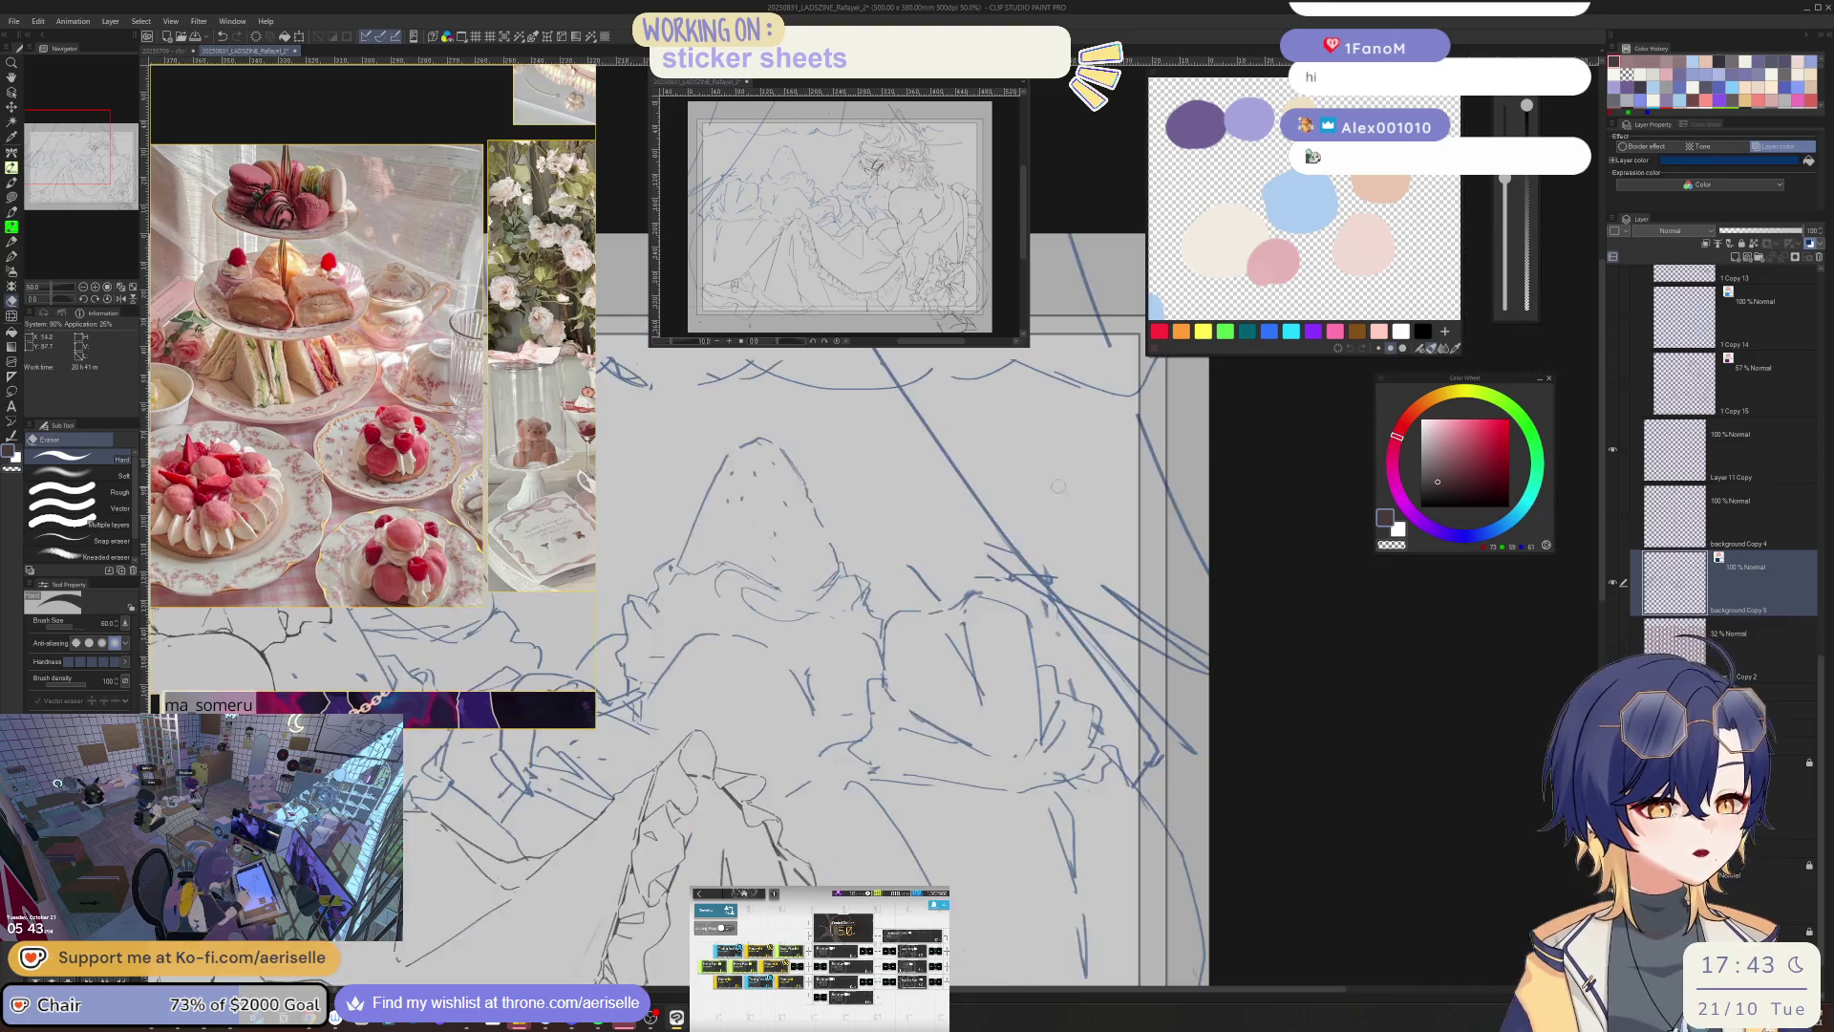
# - Pan to the next part of the sketch and erase and redraw a few small strokes
pyautogui.moveTo(891, 637); pyautogui.dragTo(758, 685)
pyautogui.press('b')
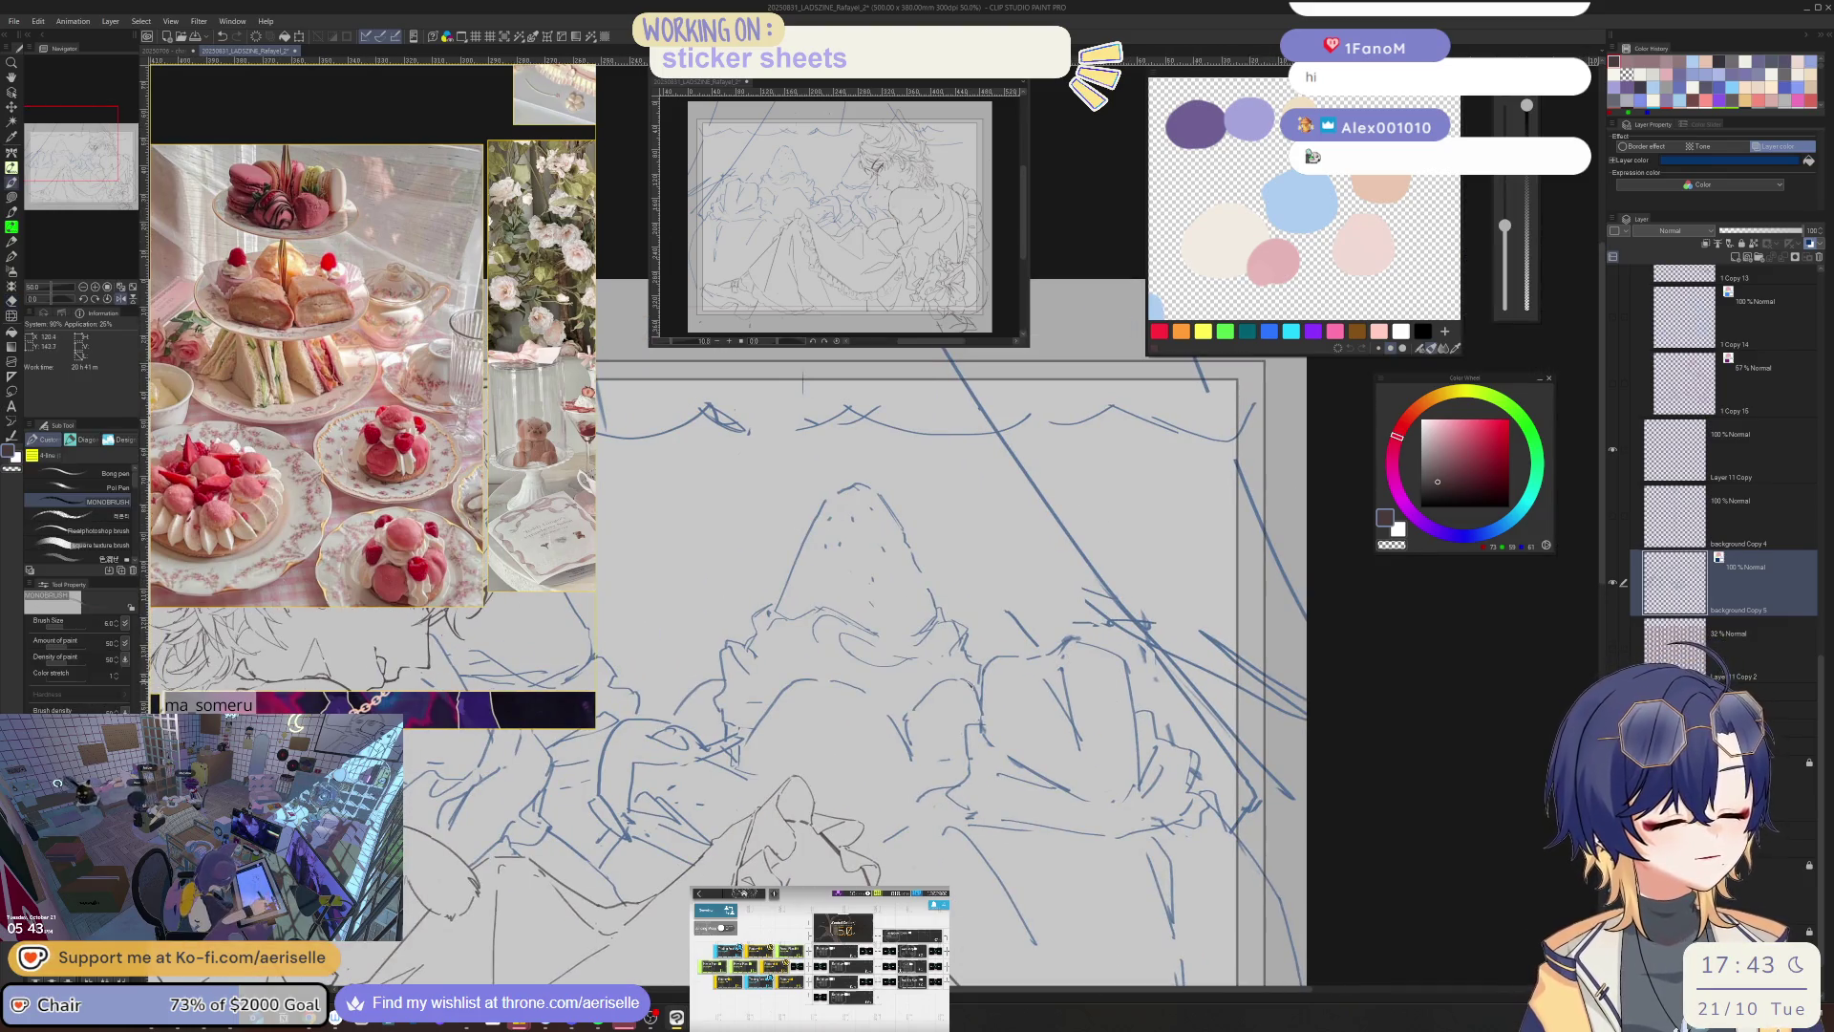
pyautogui.moveTo(925, 670); pyautogui.dragTo(982, 709)
pyautogui.press('e')
pyautogui.press('b')
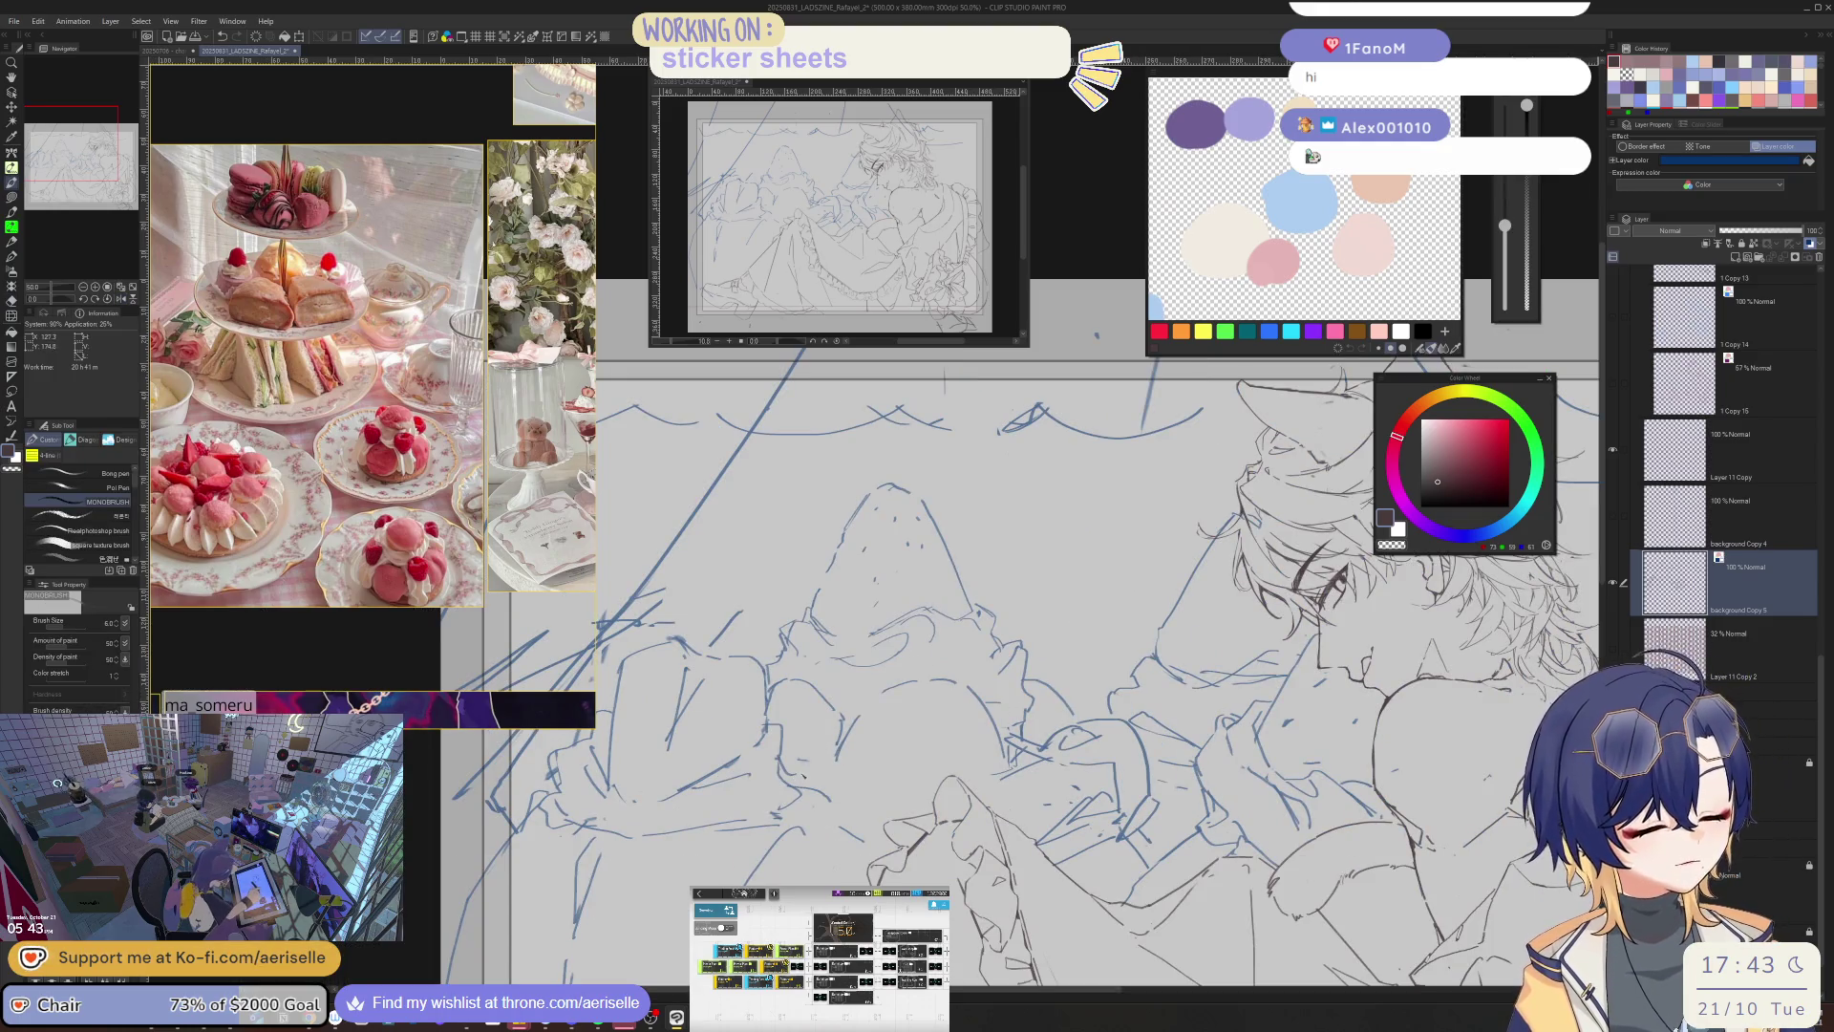
pyautogui.press('e')
pyautogui.moveTo(773, 674)
pyautogui.mouseDown()
pyautogui.moveTo(842, 687)
pyautogui.moveTo(848, 732)
pyautogui.moveTo(824, 755)
pyautogui.mouseUp()
pyautogui.press('b')
pyautogui.press('e')
pyautogui.press('b')
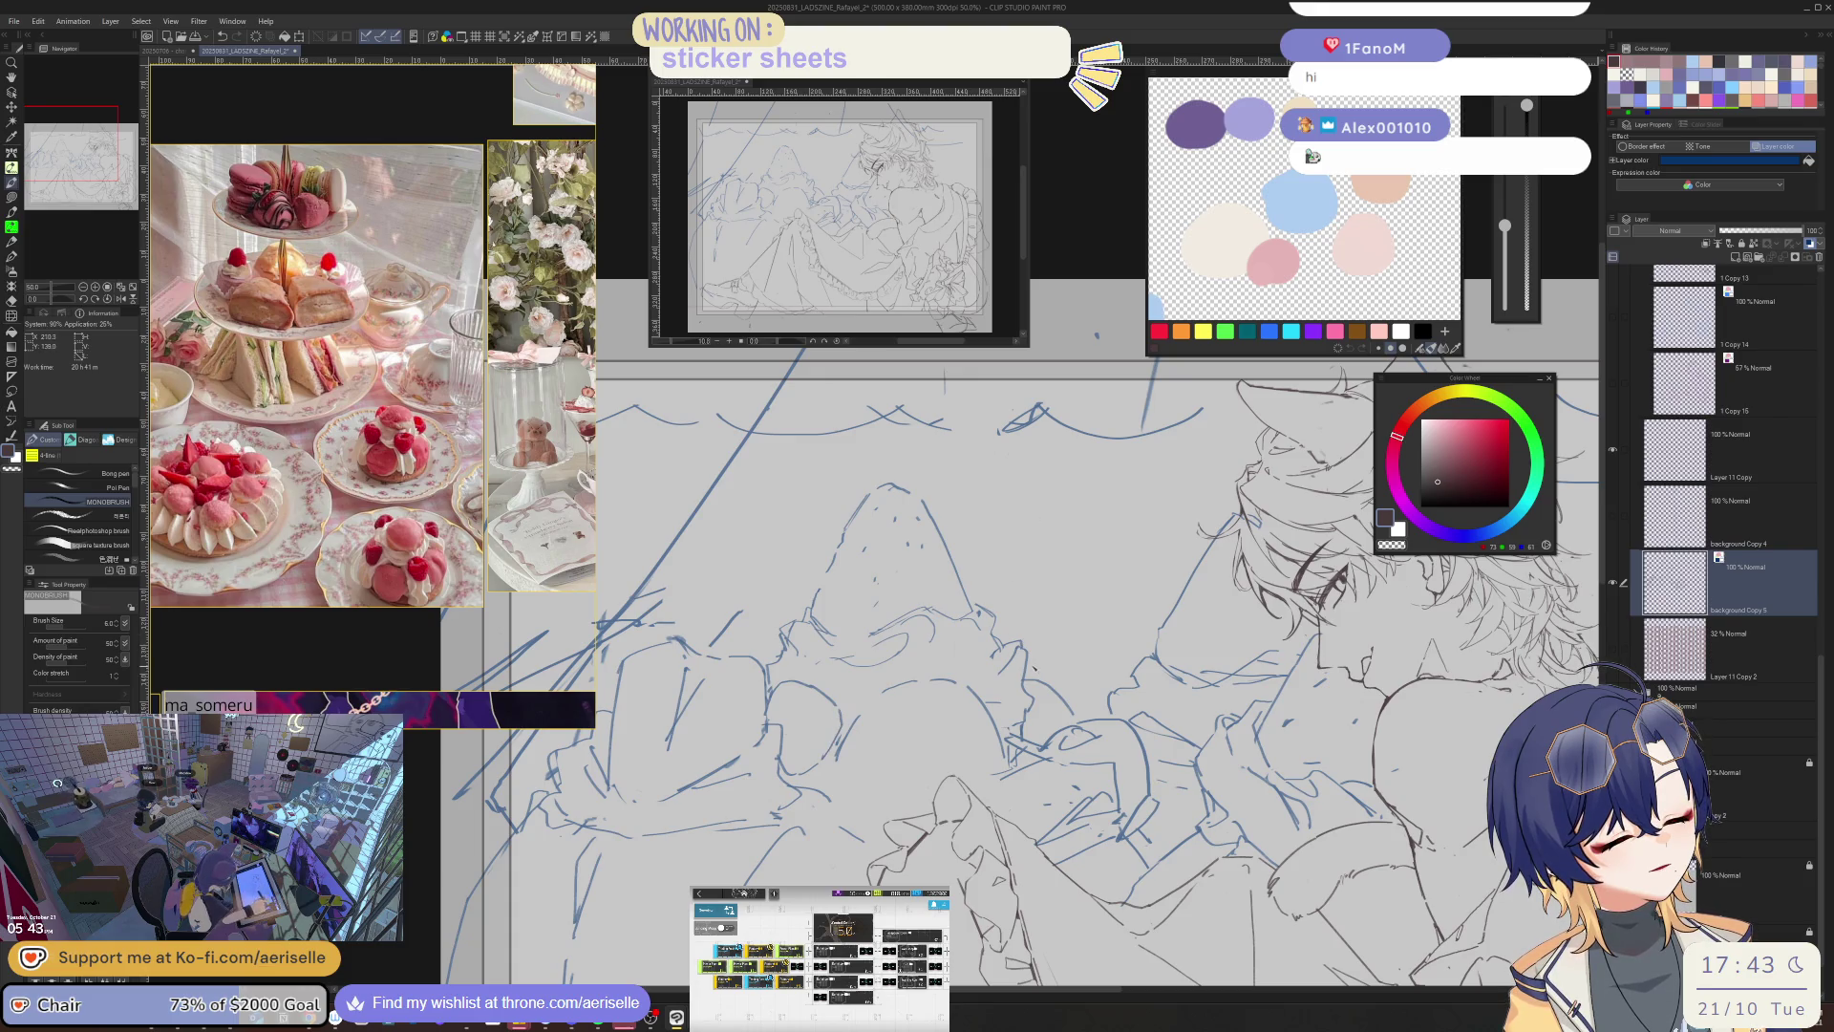
# - Draw a small stroke in the lower drawing and erase the small marks around it
pyautogui.moveTo(1024, 672)
pyautogui.mouseDown()
pyautogui.moveTo(1041, 665)
pyautogui.moveTo(1065, 705)
pyautogui.moveTo(998, 750)
pyautogui.moveTo(1022, 740)
pyautogui.mouseUp()
pyautogui.press('e')
pyautogui.press('b')
pyautogui.press('e')
pyautogui.press('b')
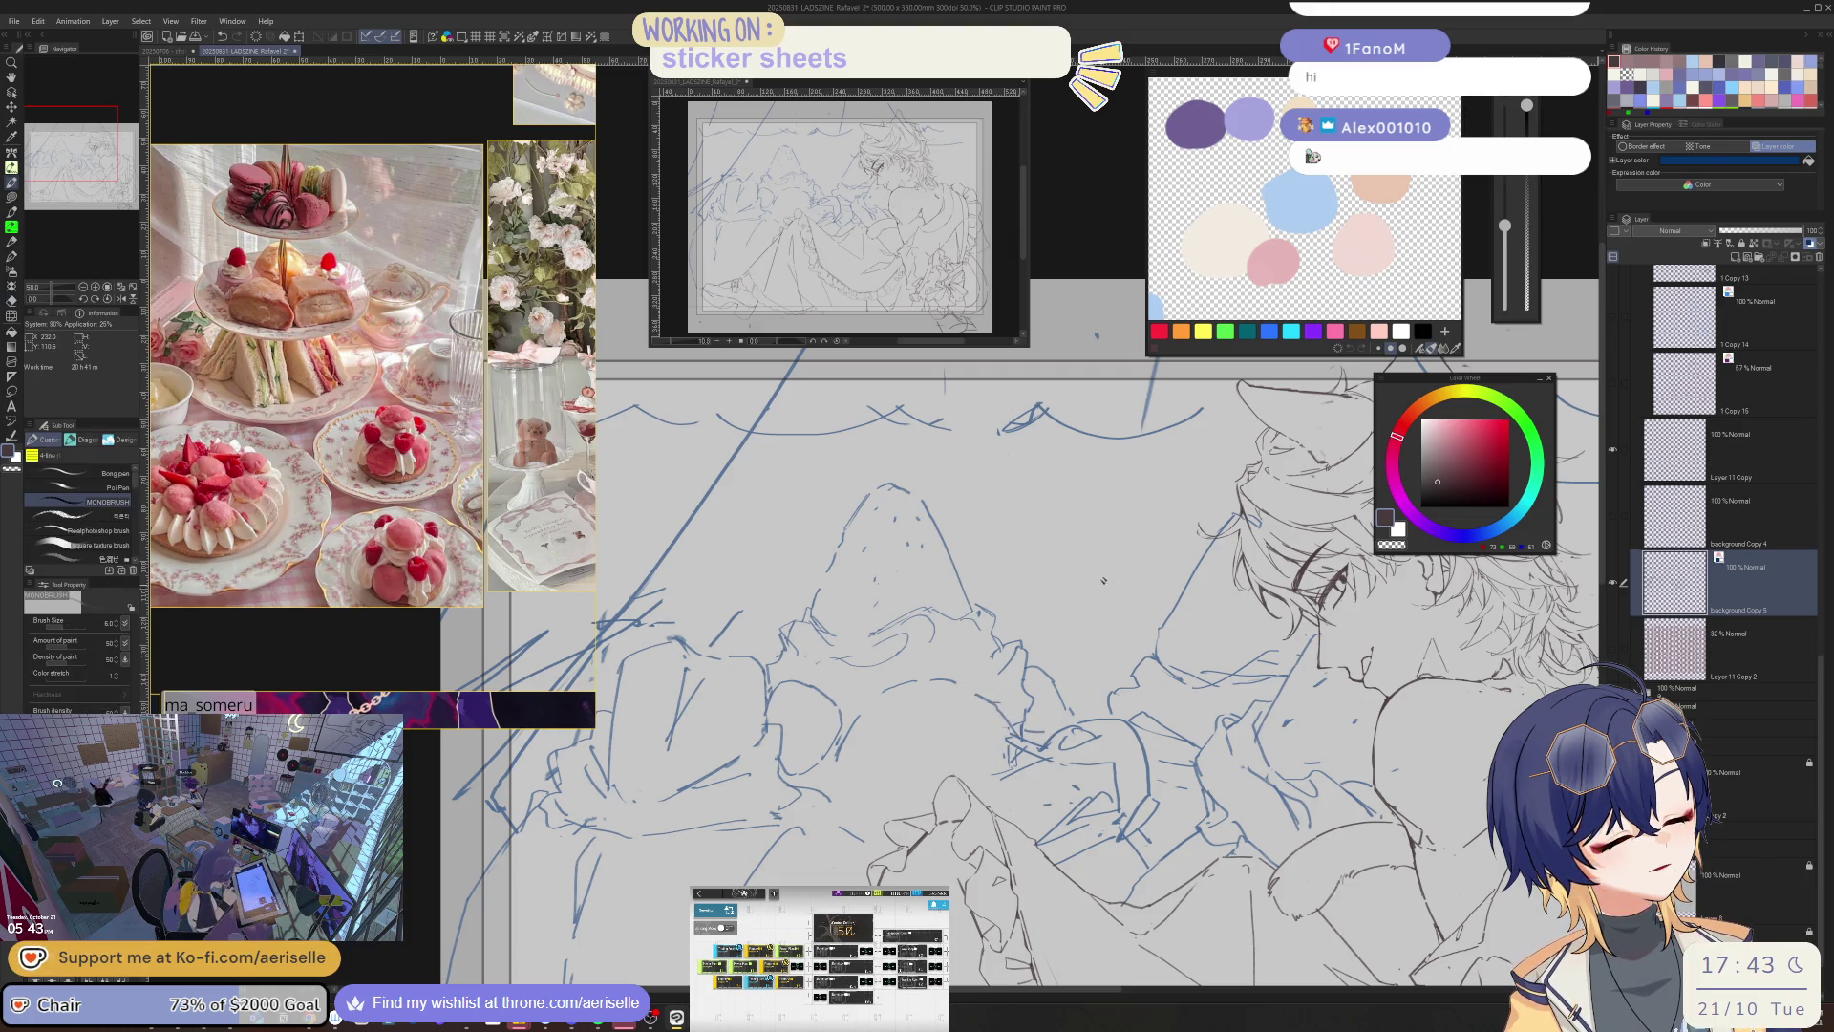
pyautogui.scroll(-5, 1103, 579)
pyautogui.scroll(3, 1048, 685)
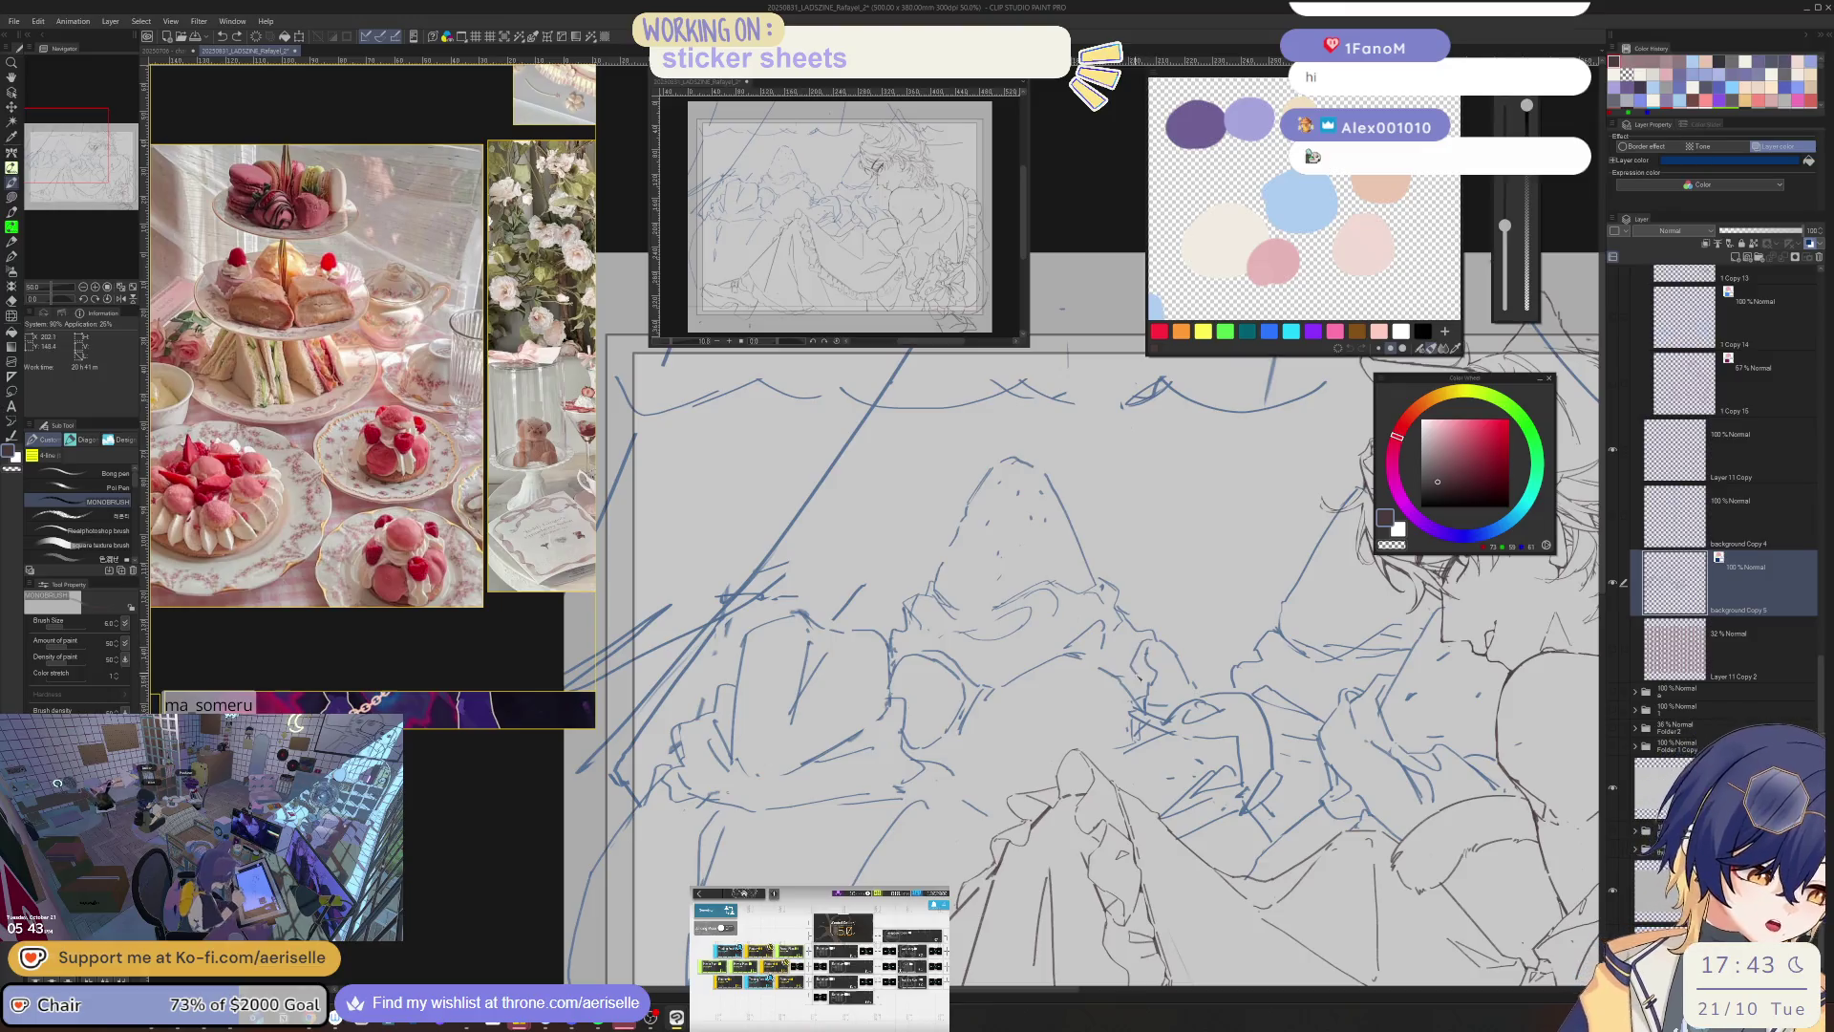
pyautogui.scroll(-2, 1184, 584)
# - Mirror the view to check proportions, add short strokes near the frills, then tilt and restore the view
pyautogui.press('h')
pyautogui.moveTo(831, 694); pyautogui.dragTo(1078, 689)
pyautogui.scroll(2, 840, 645)
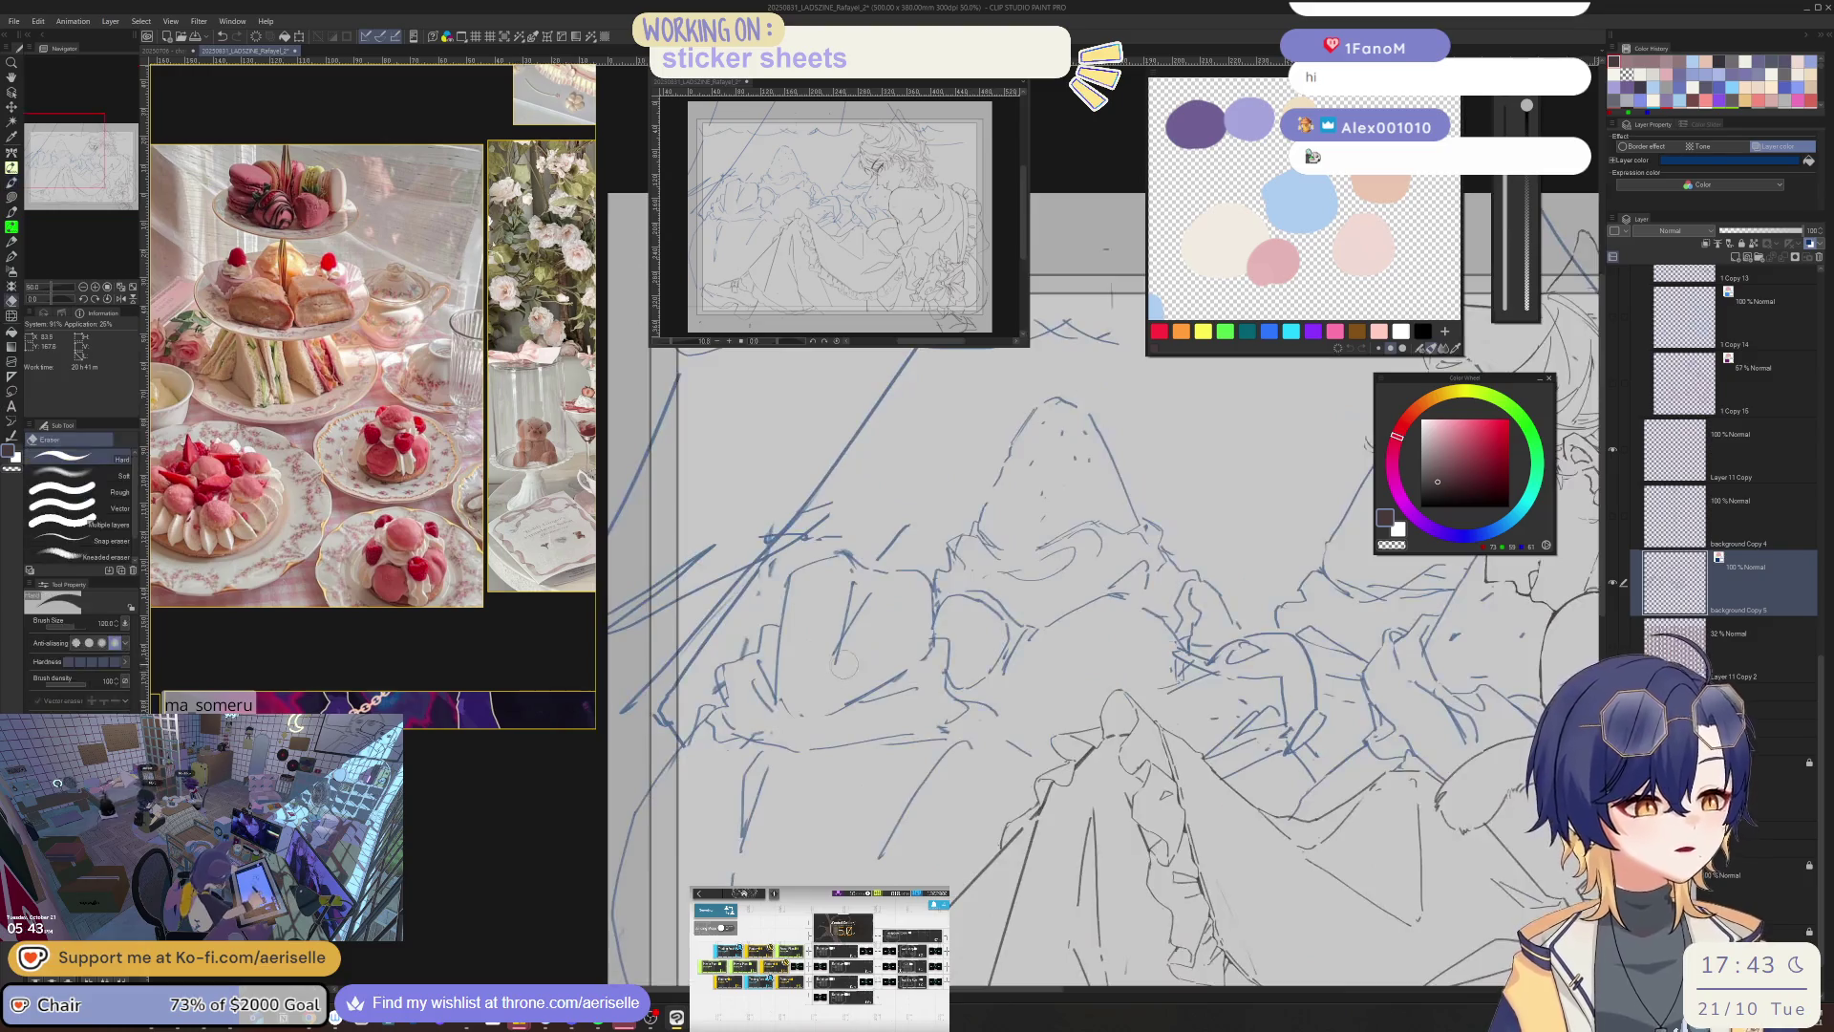
pyautogui.moveTo(912, 652); pyautogui.dragTo(874, 612)
pyautogui.press('-')
pyautogui.press('-')
pyautogui.press('-')
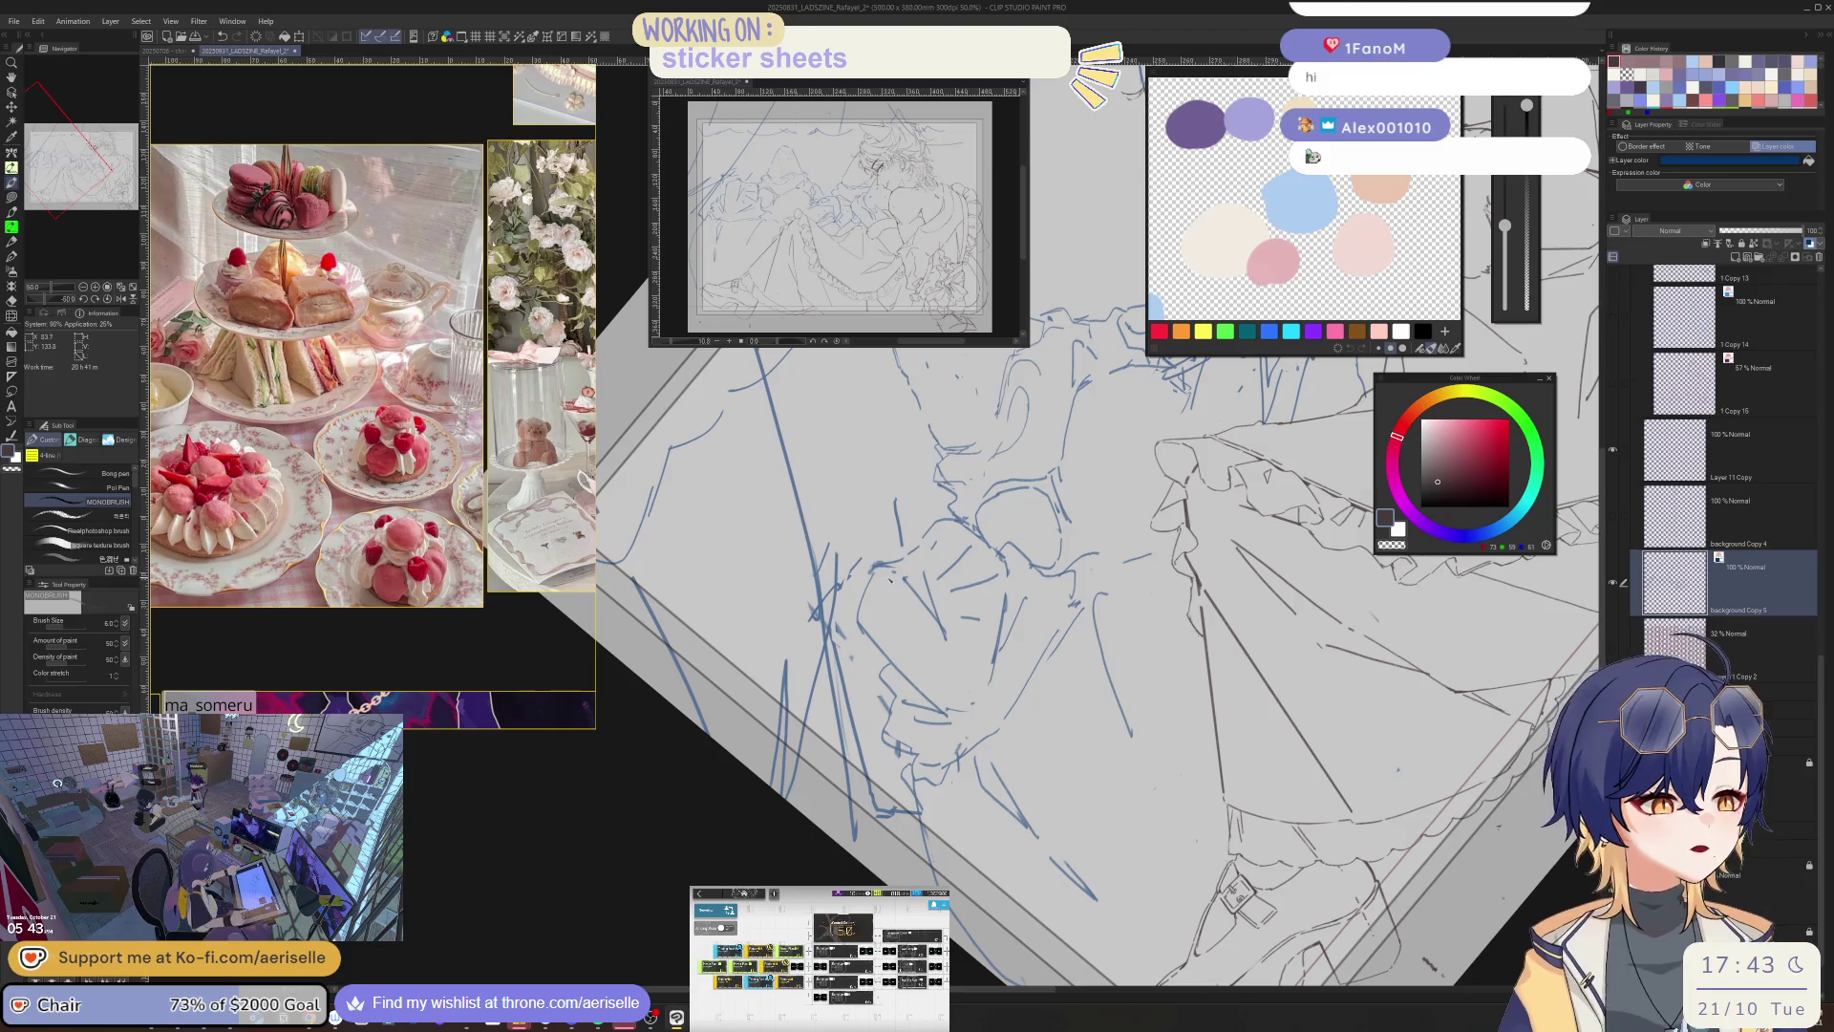
pyautogui.press('^')
pyautogui.press('^')
pyautogui.press('^')
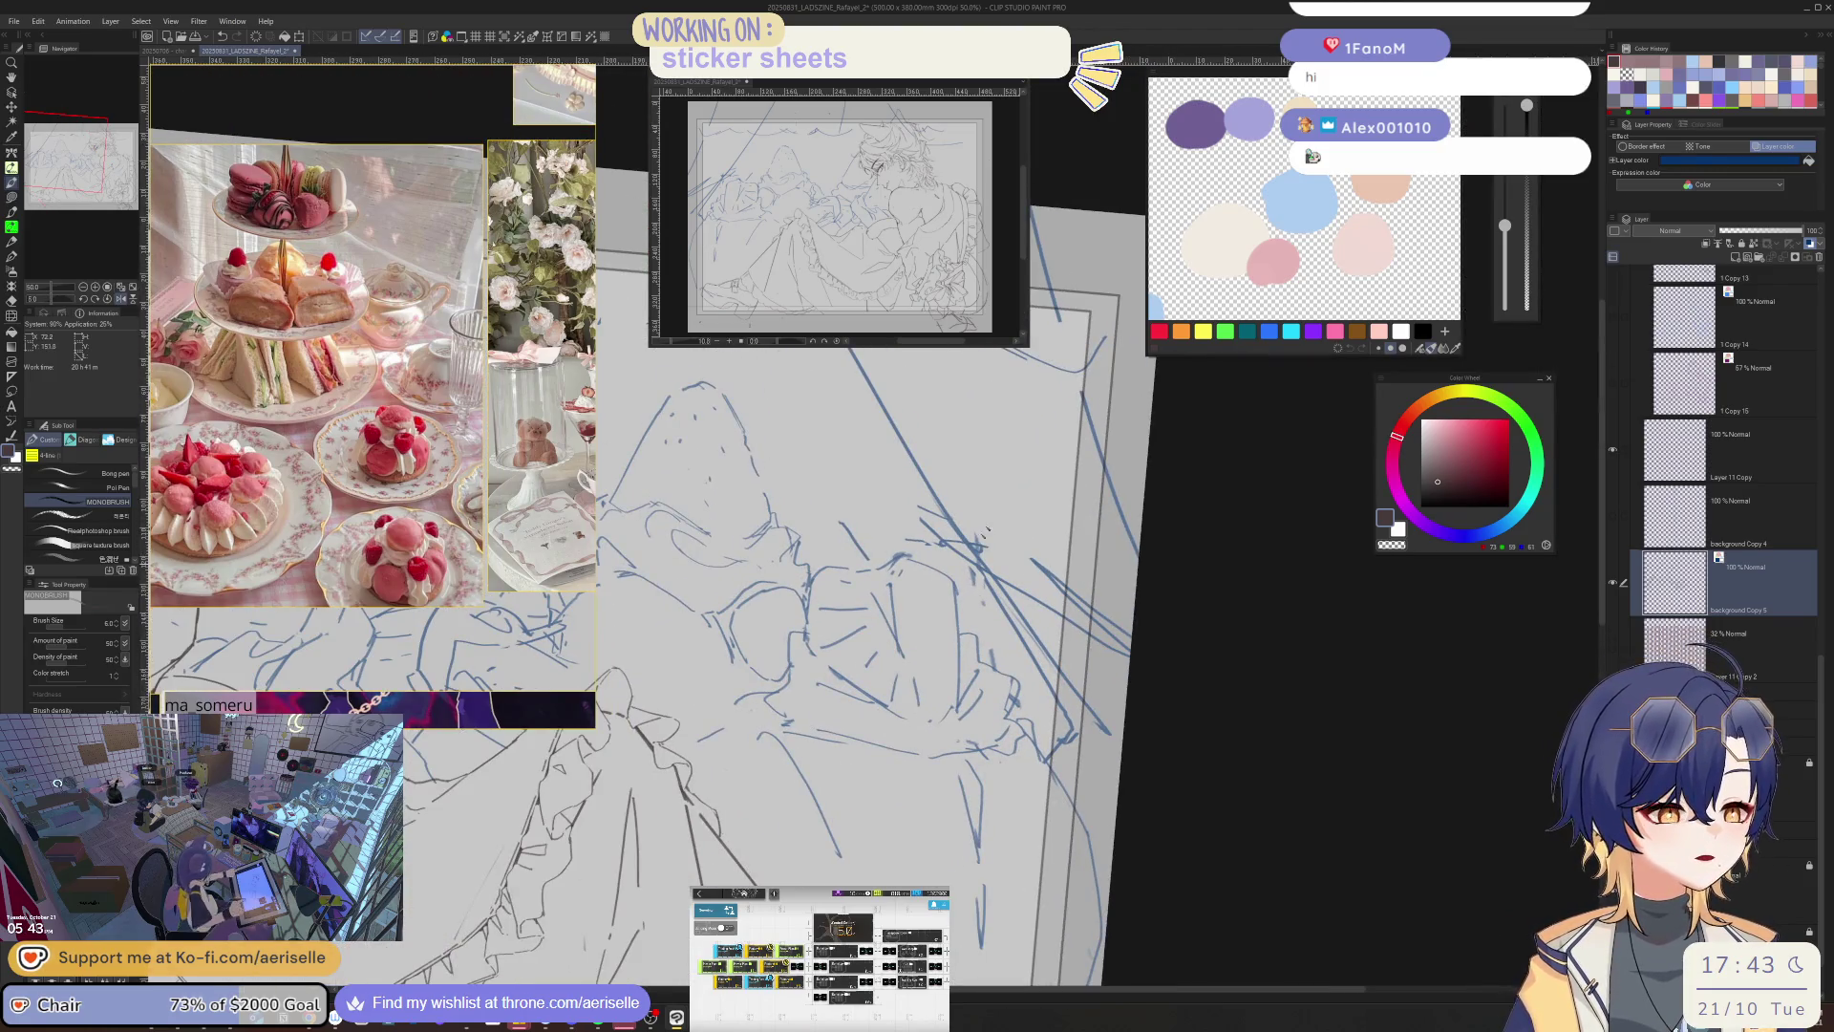
pyautogui.scroll(-5, 1165, 764)
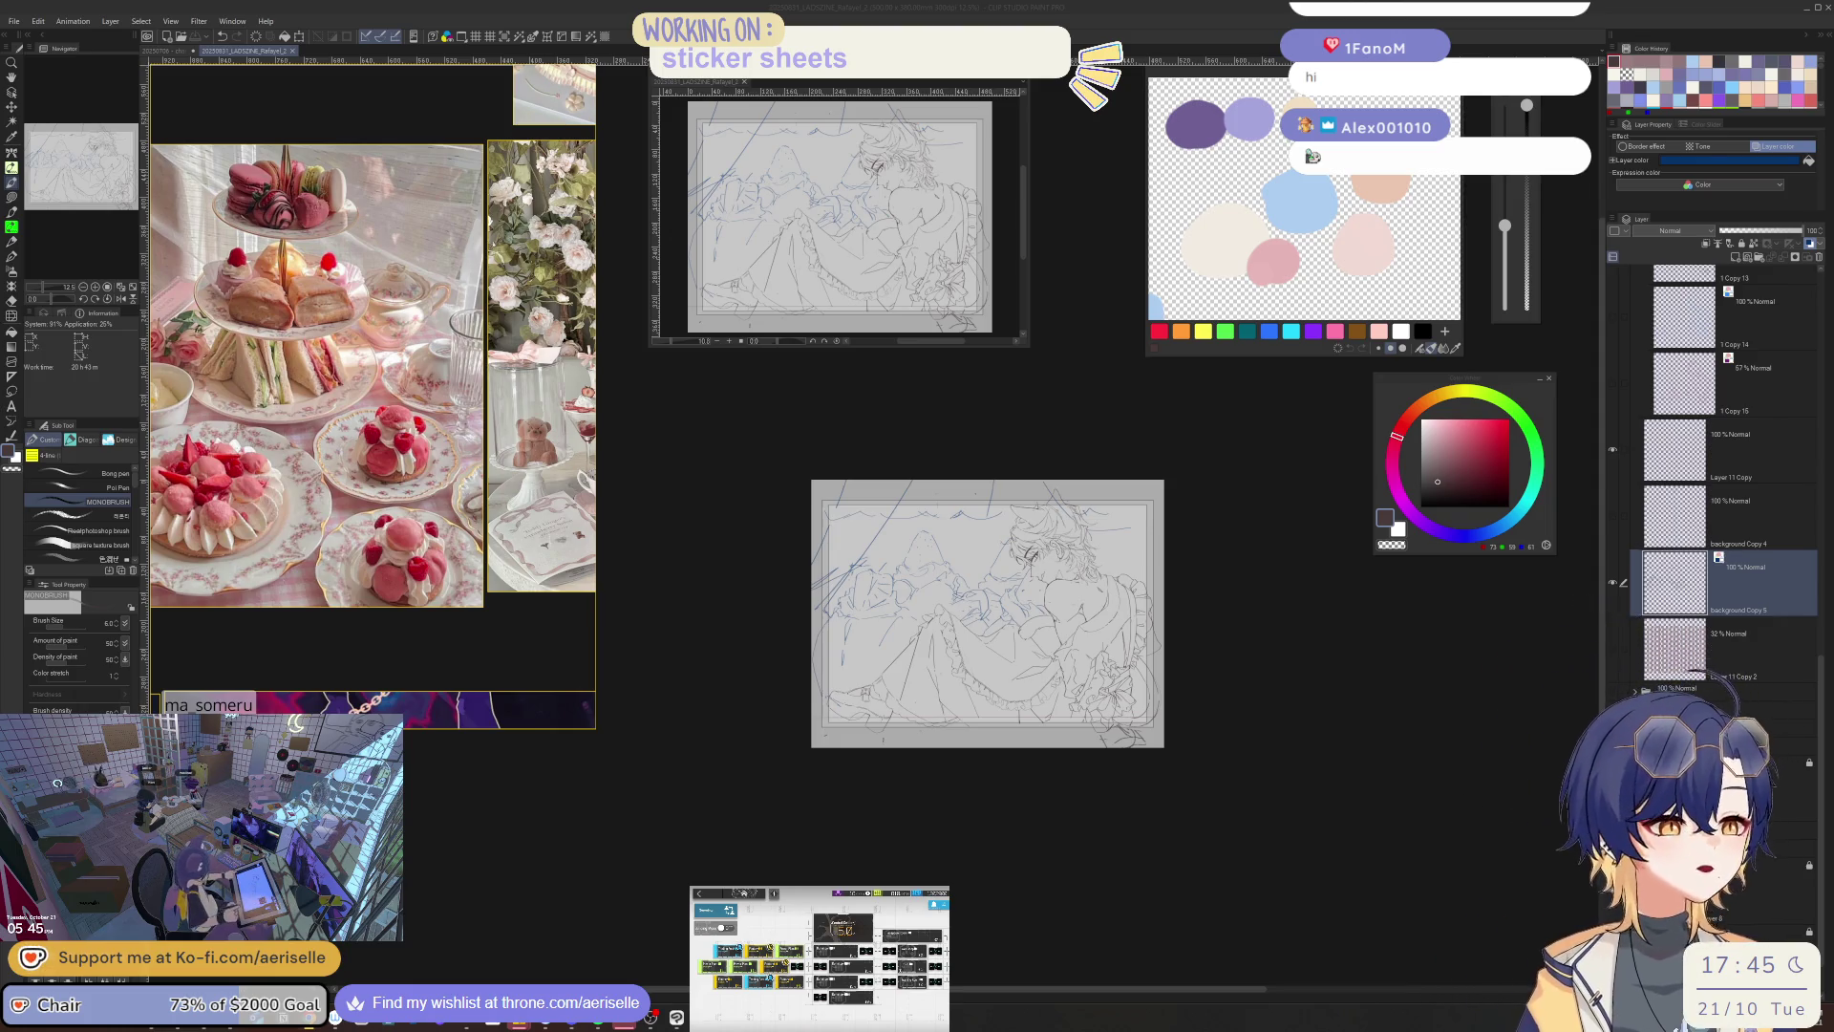
pyautogui.hotkey('ctrl', '+')
pyautogui.press('e')
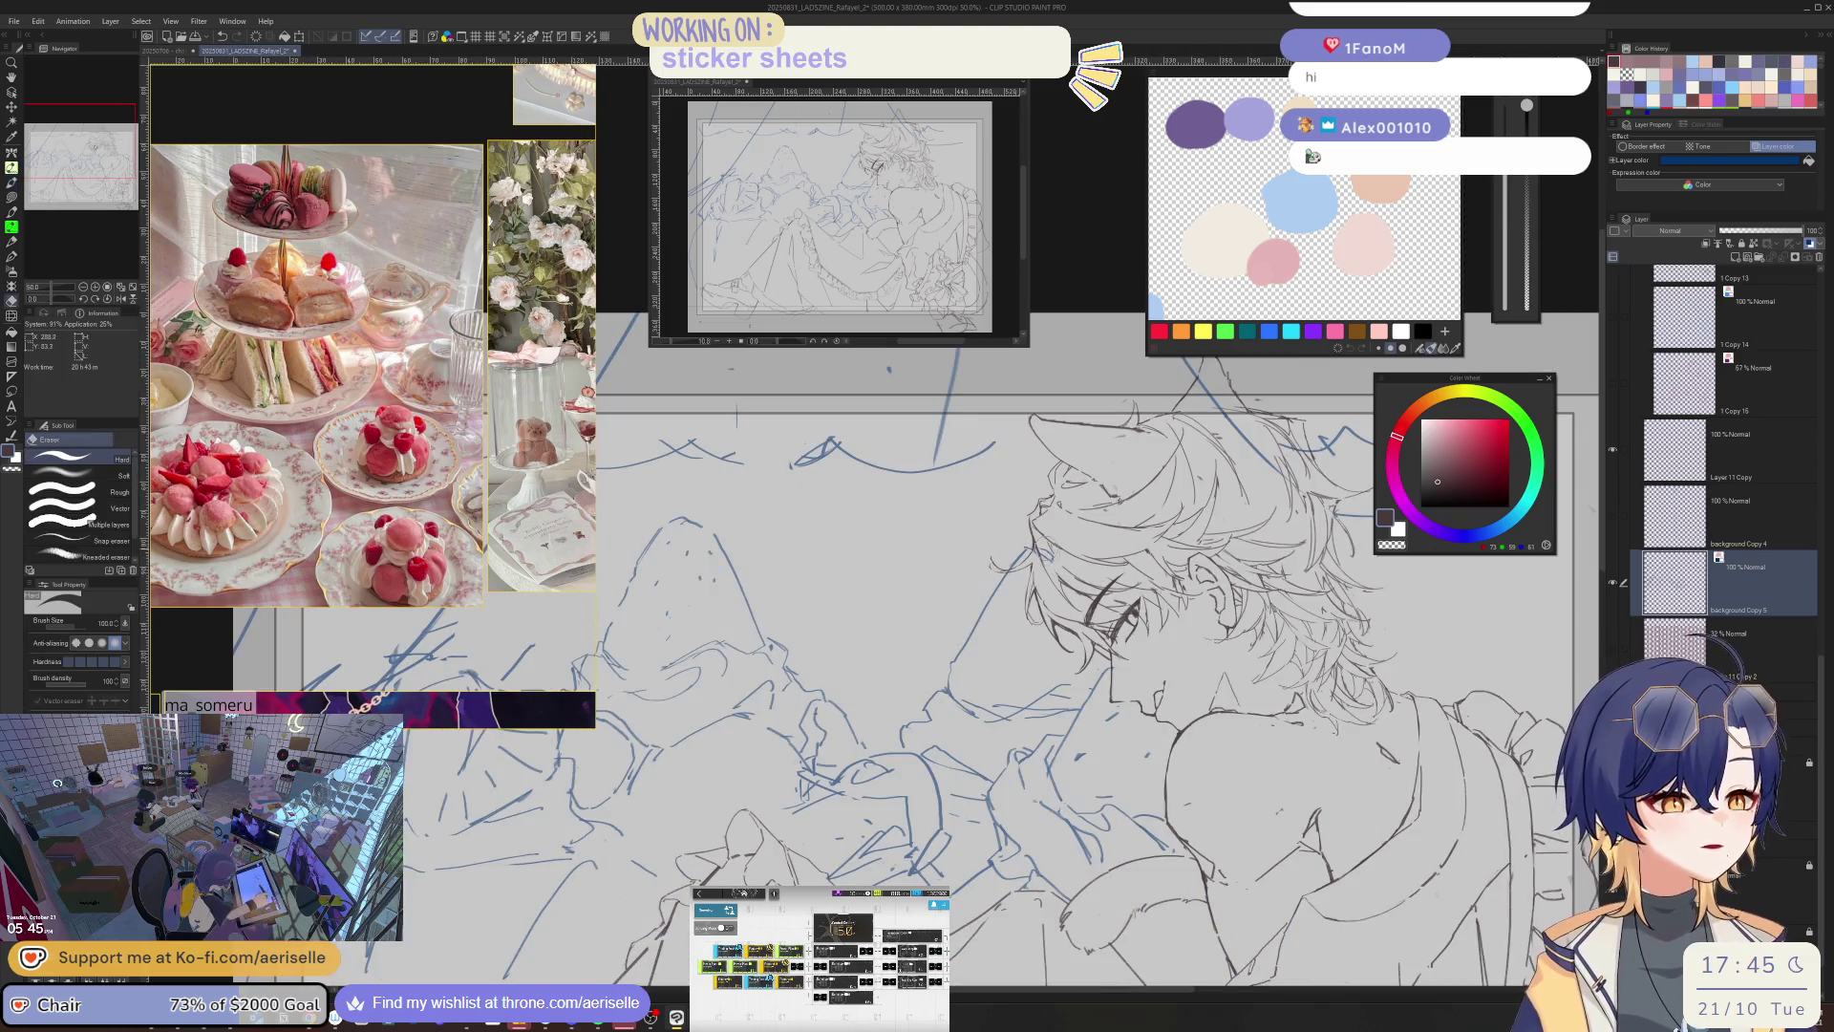
pyautogui.hotkey('ctrl', '+')
pyautogui.hotkey('ctrl', '+')
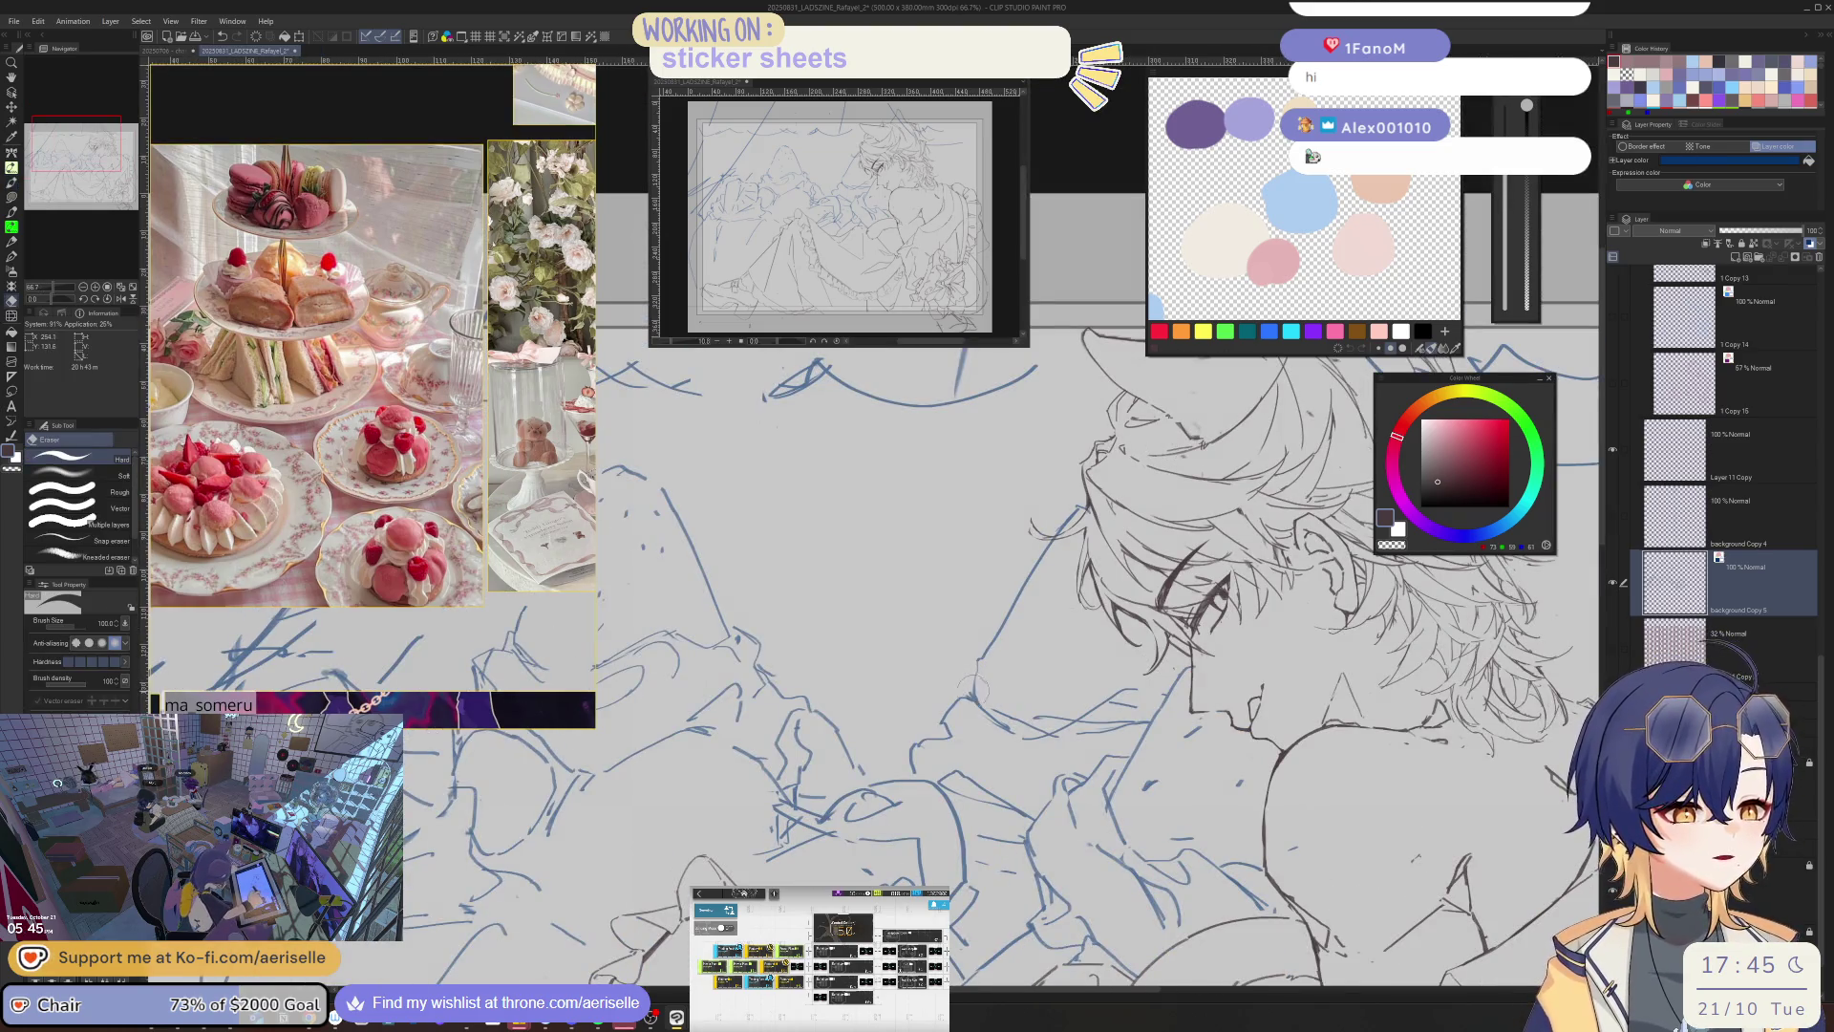
pyautogui.press('p')
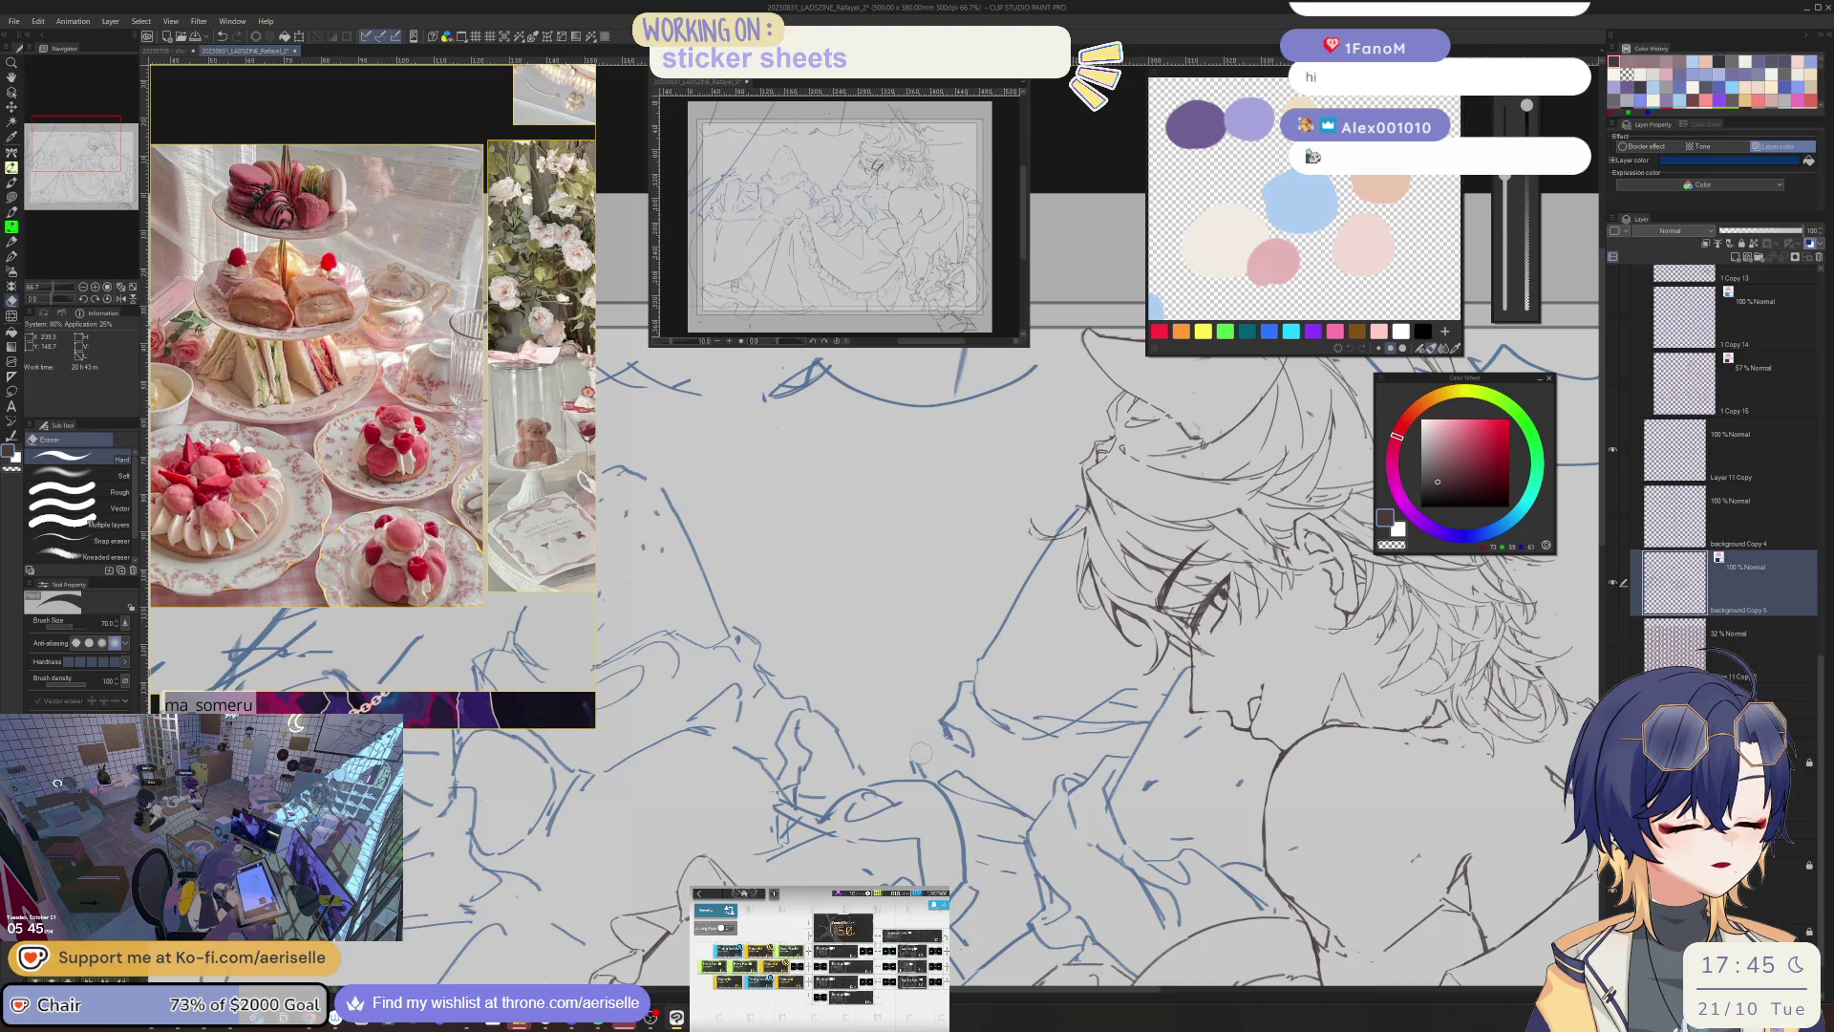
pyautogui.scroll(-2, 955, 741)
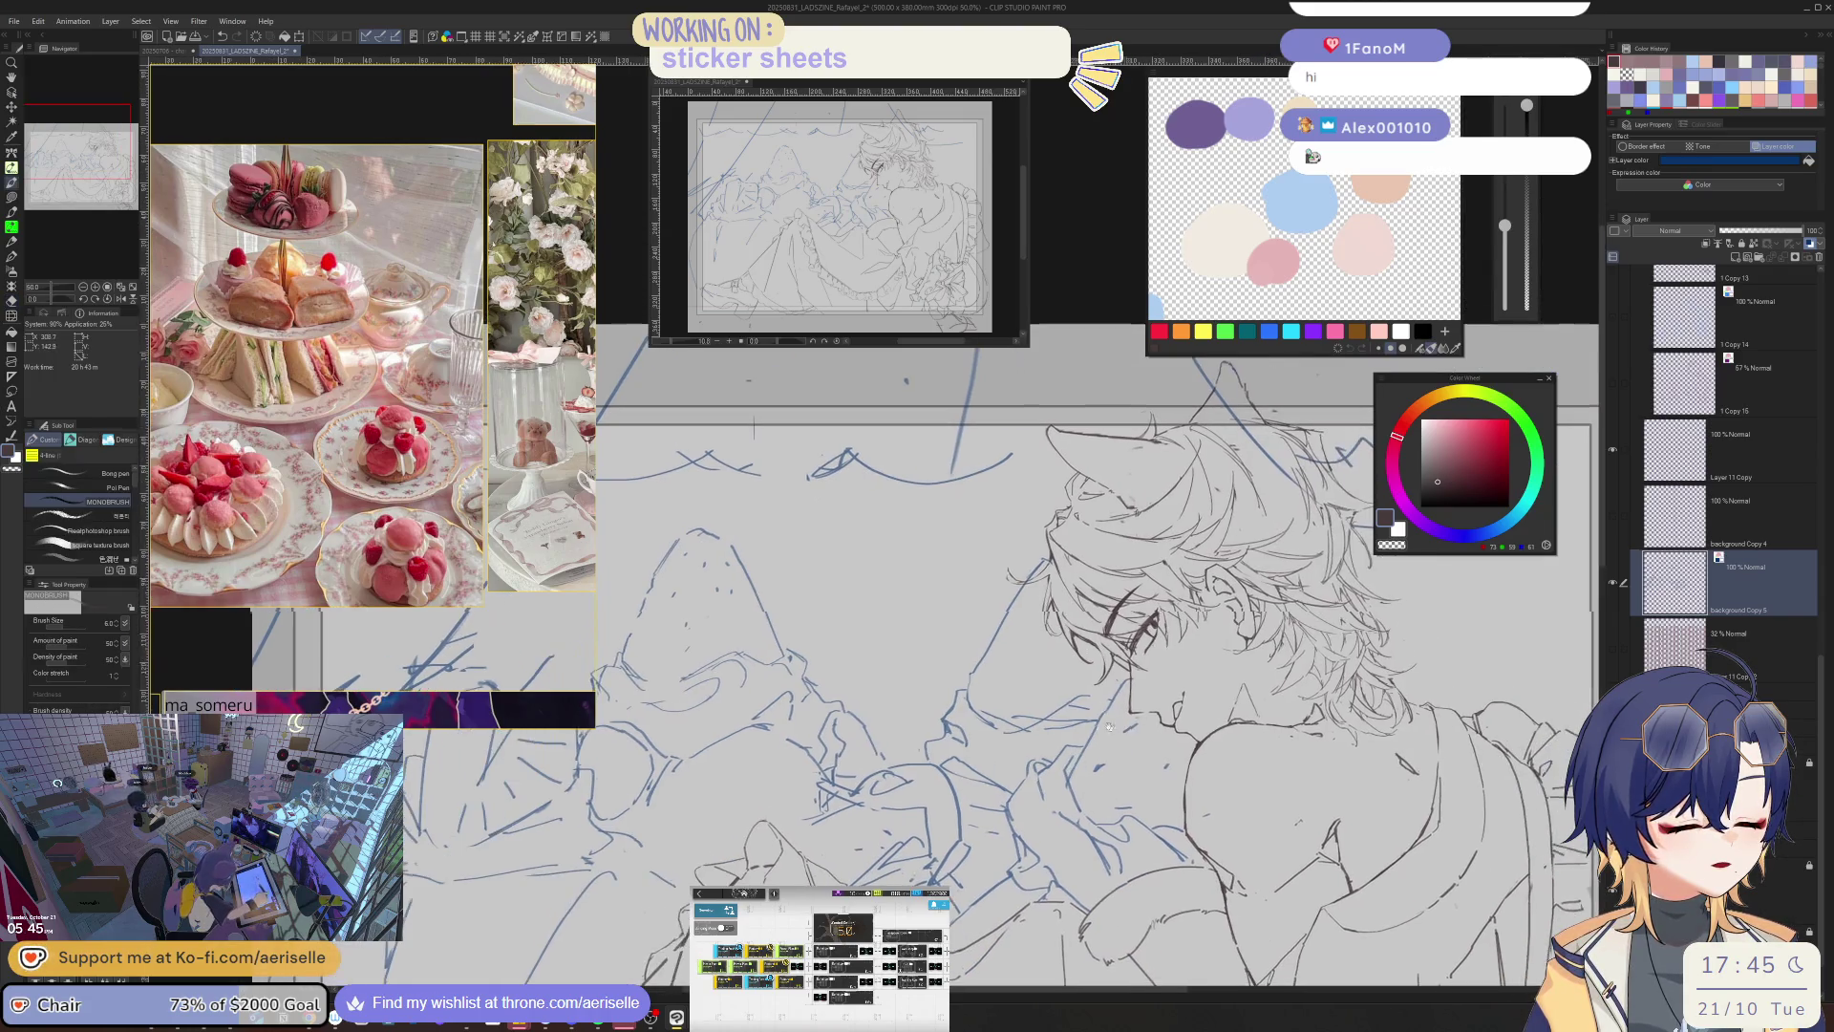
pyautogui.press('e')
pyautogui.press('p')
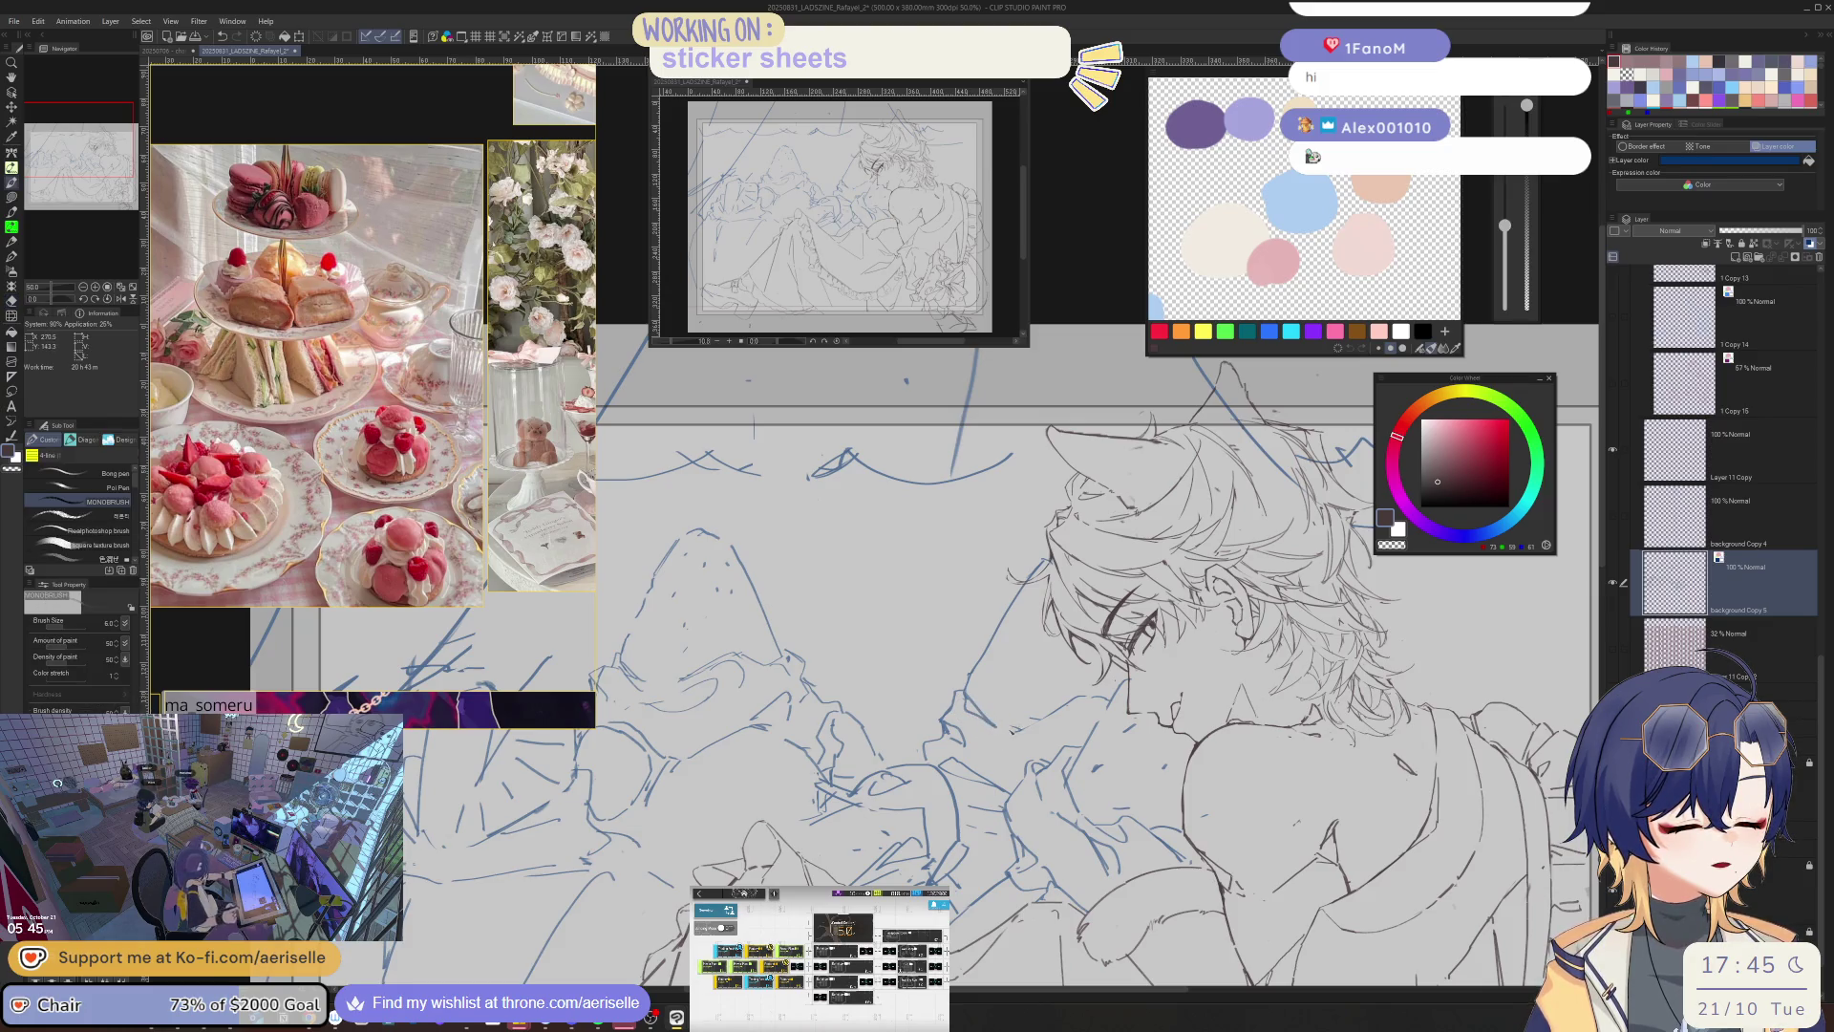
pyautogui.press('e')
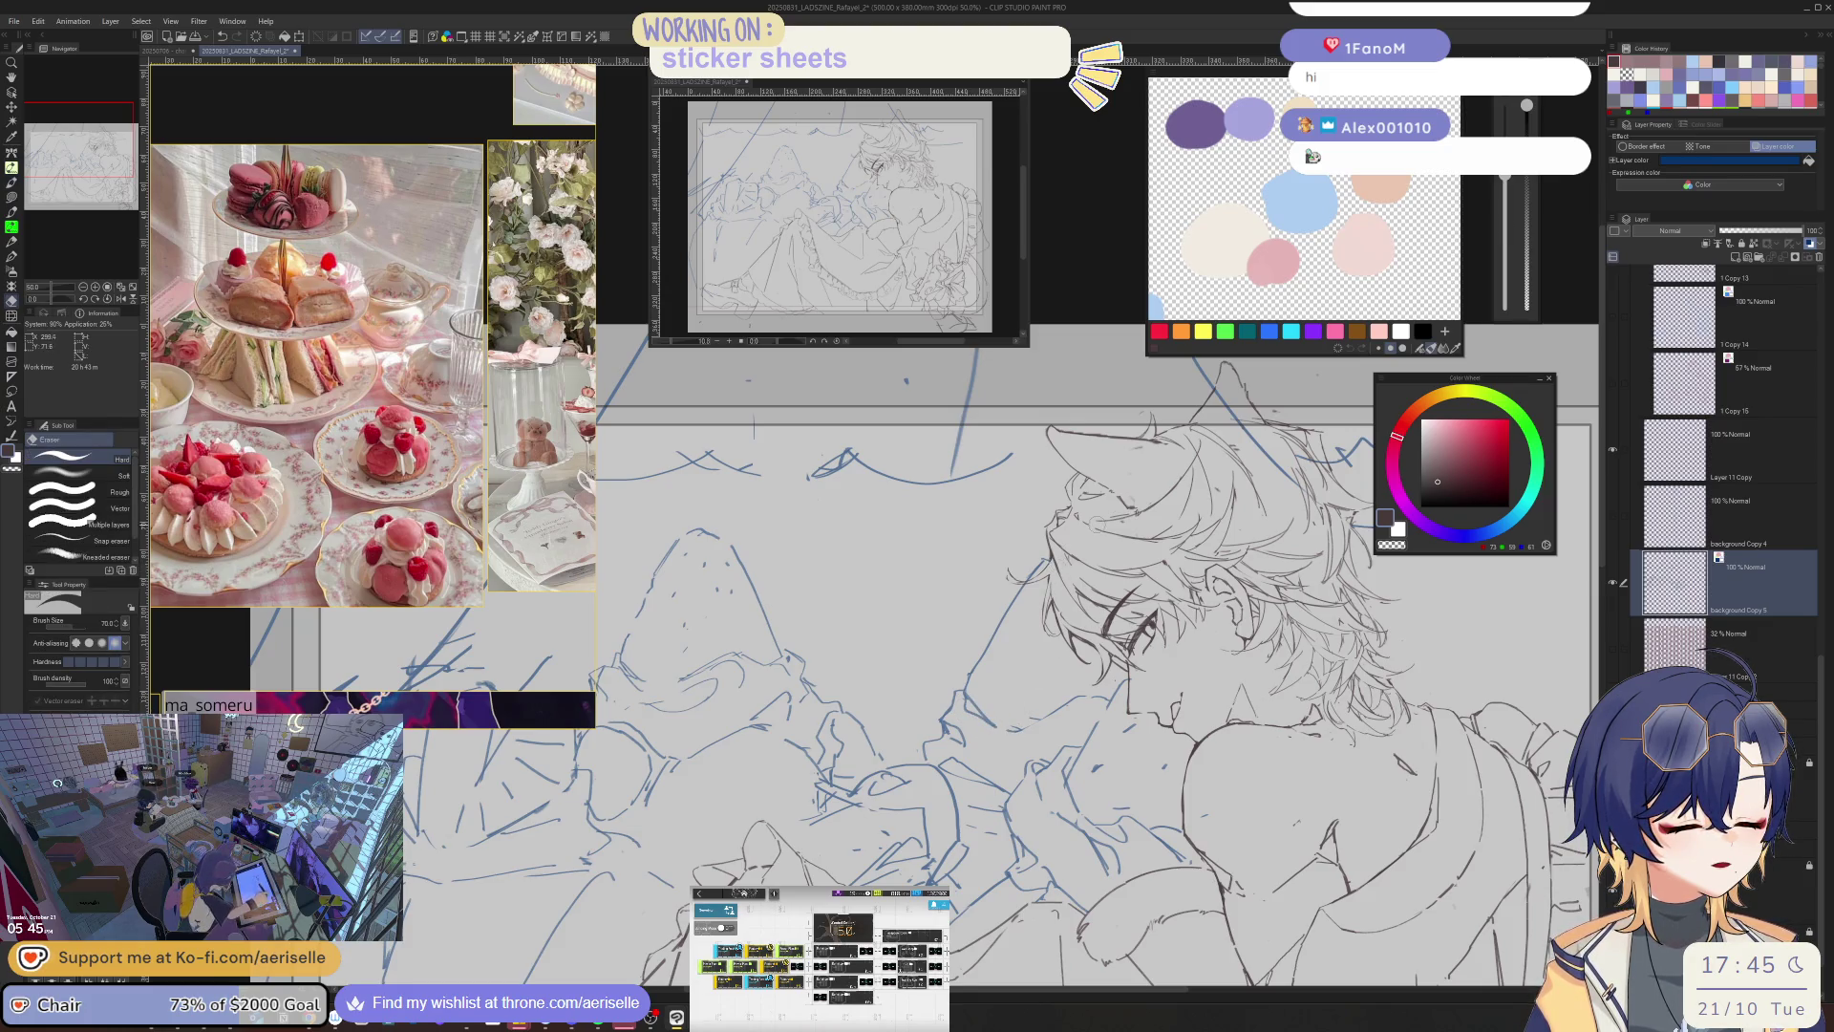
pyautogui.hotkey('ctrl', '-')
pyautogui.hotkey('ctrl', '-')
pyautogui.hotkey('ctrl', '+')
pyautogui.press('p')
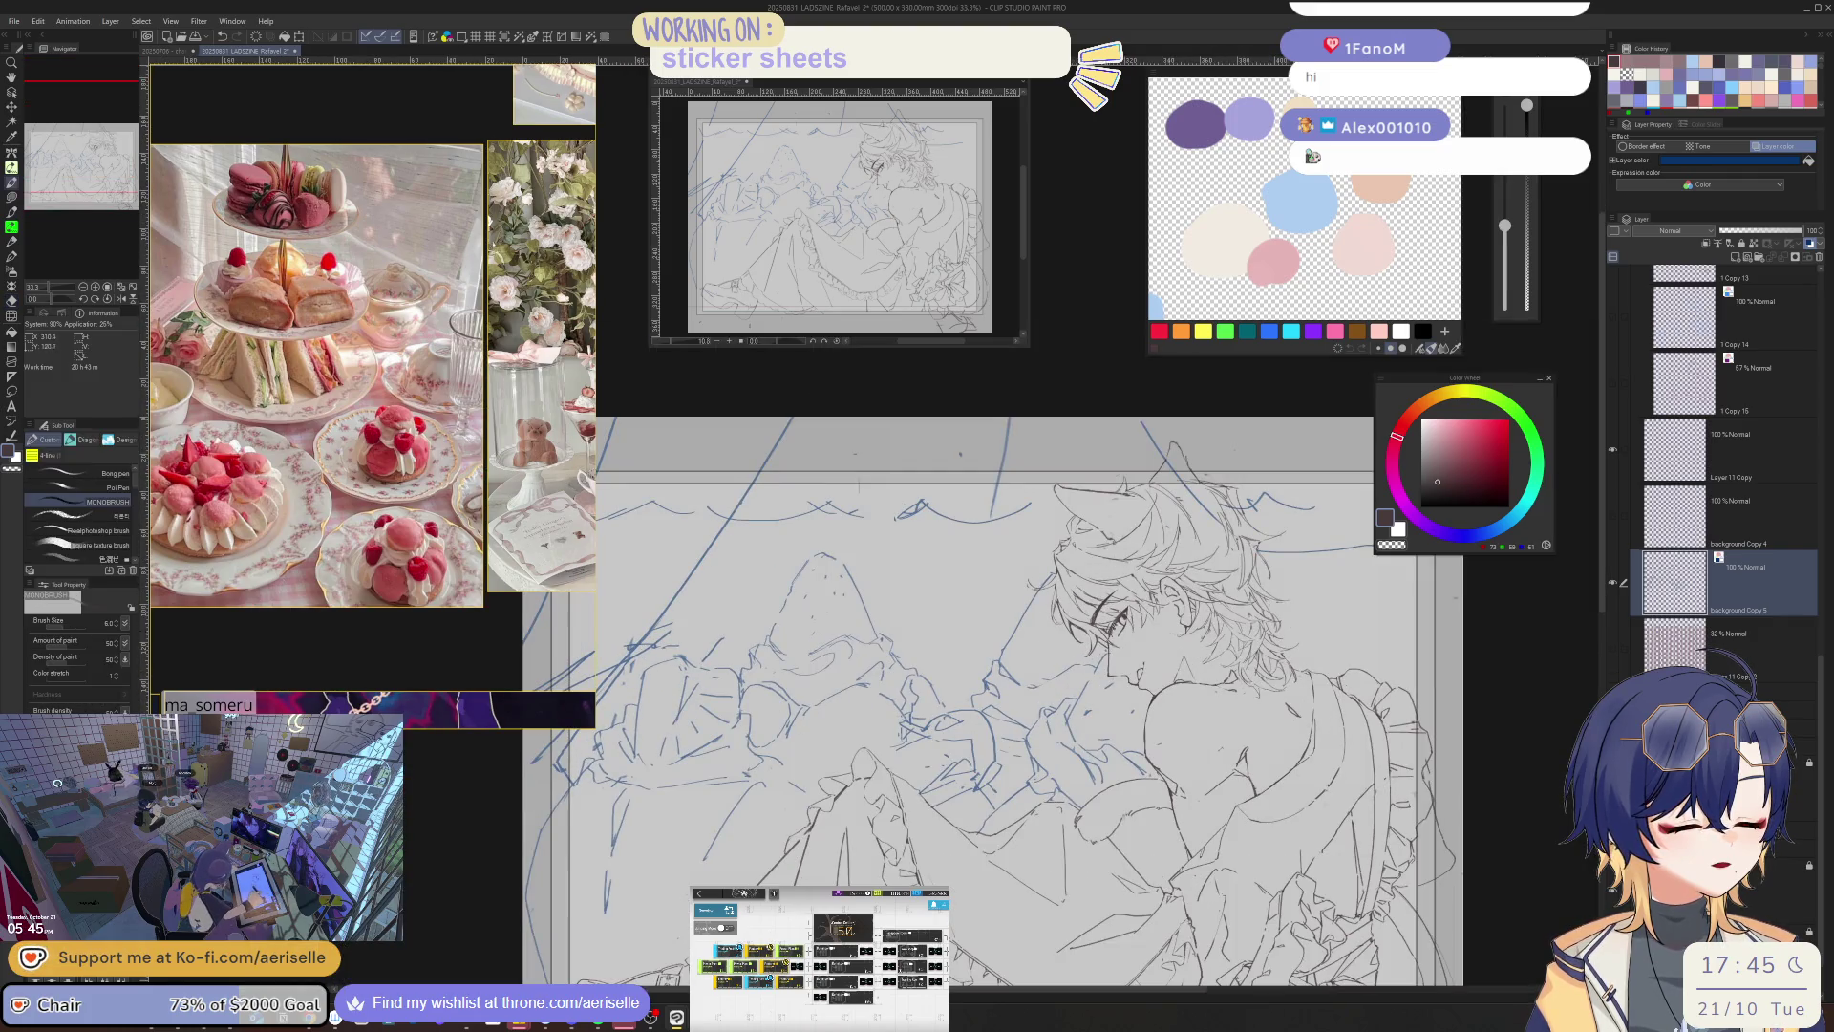
pyautogui.press('e')
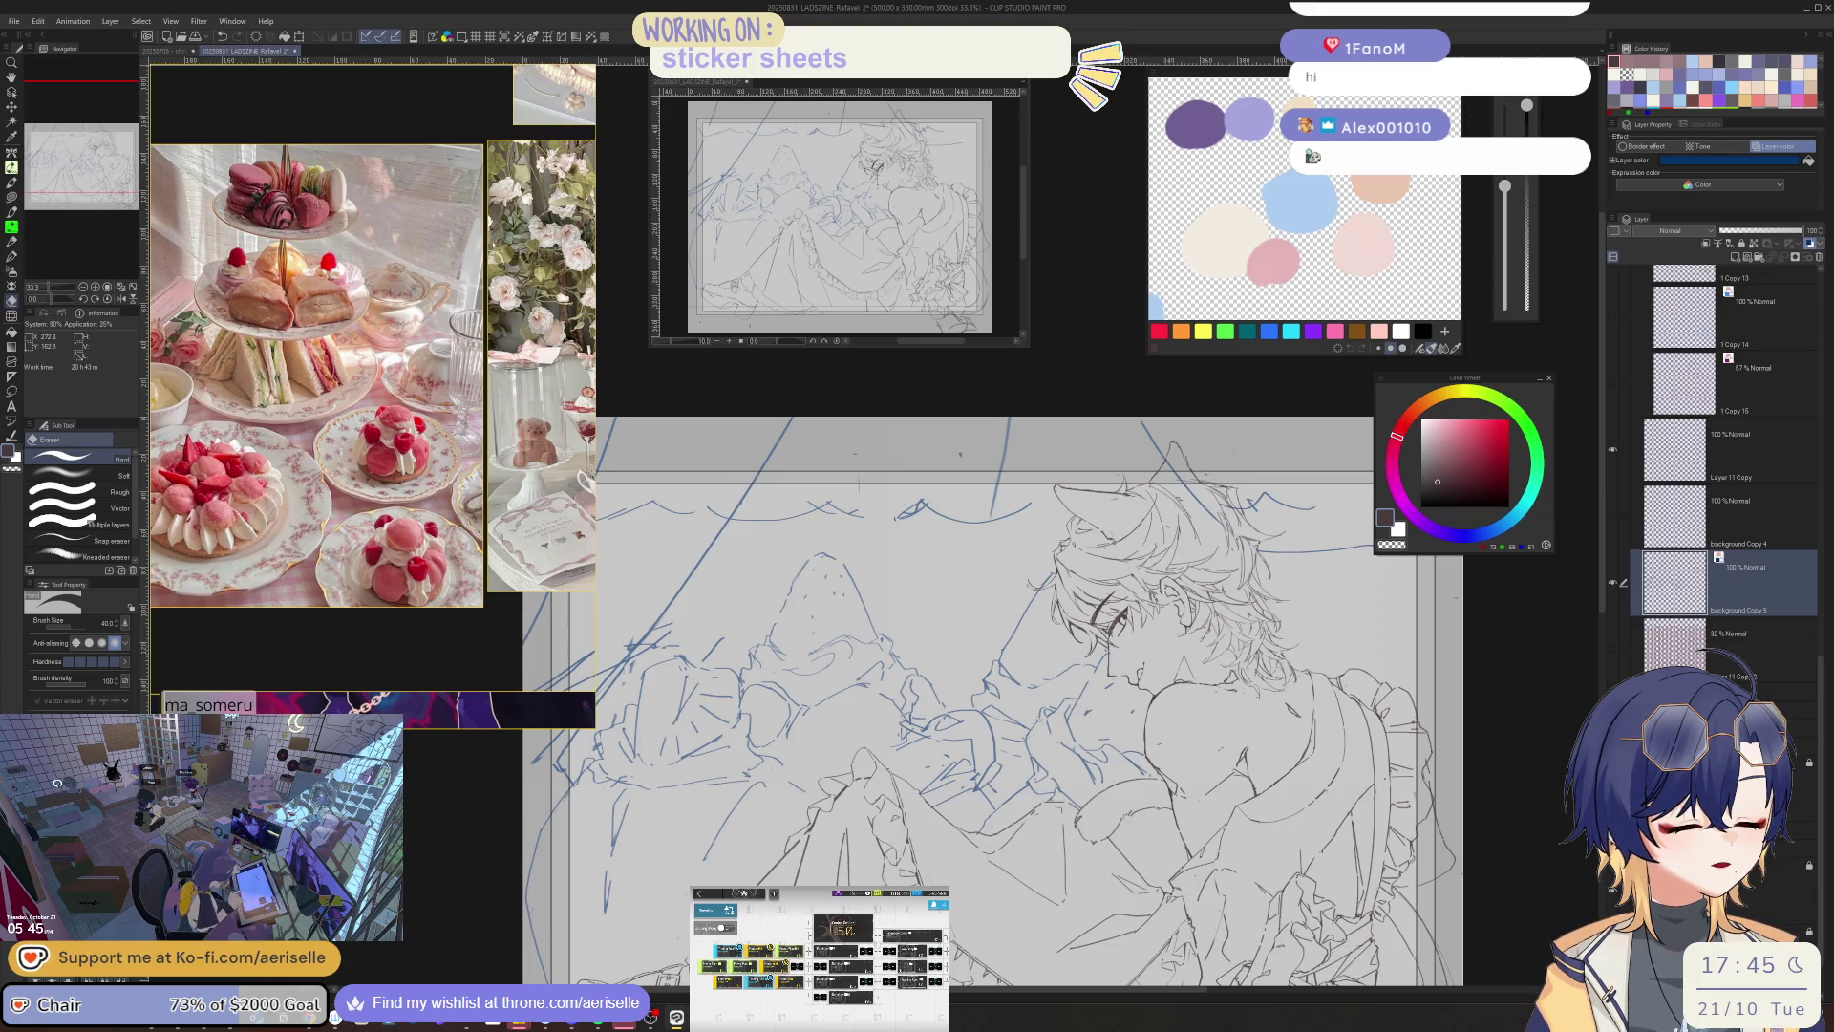
pyautogui.press('p')
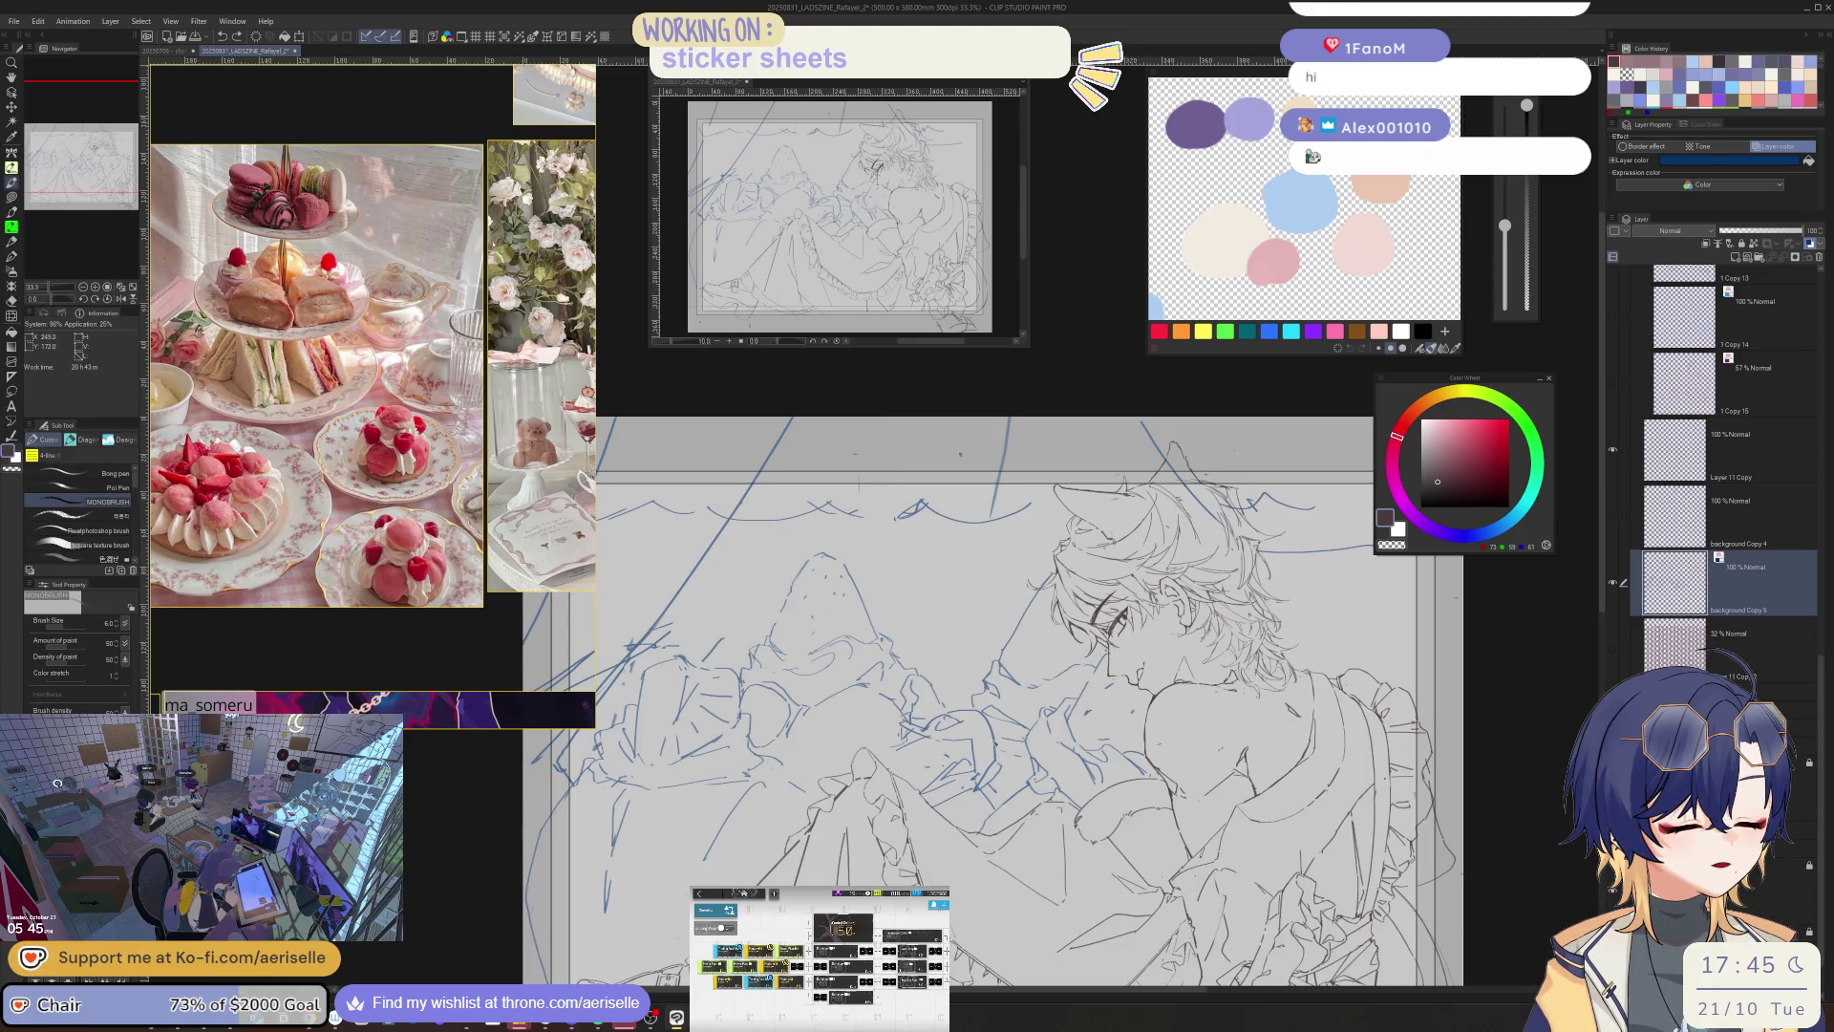
pyautogui.press('e')
pyautogui.press('p')
pyautogui.press('e')
pyautogui.press('p')
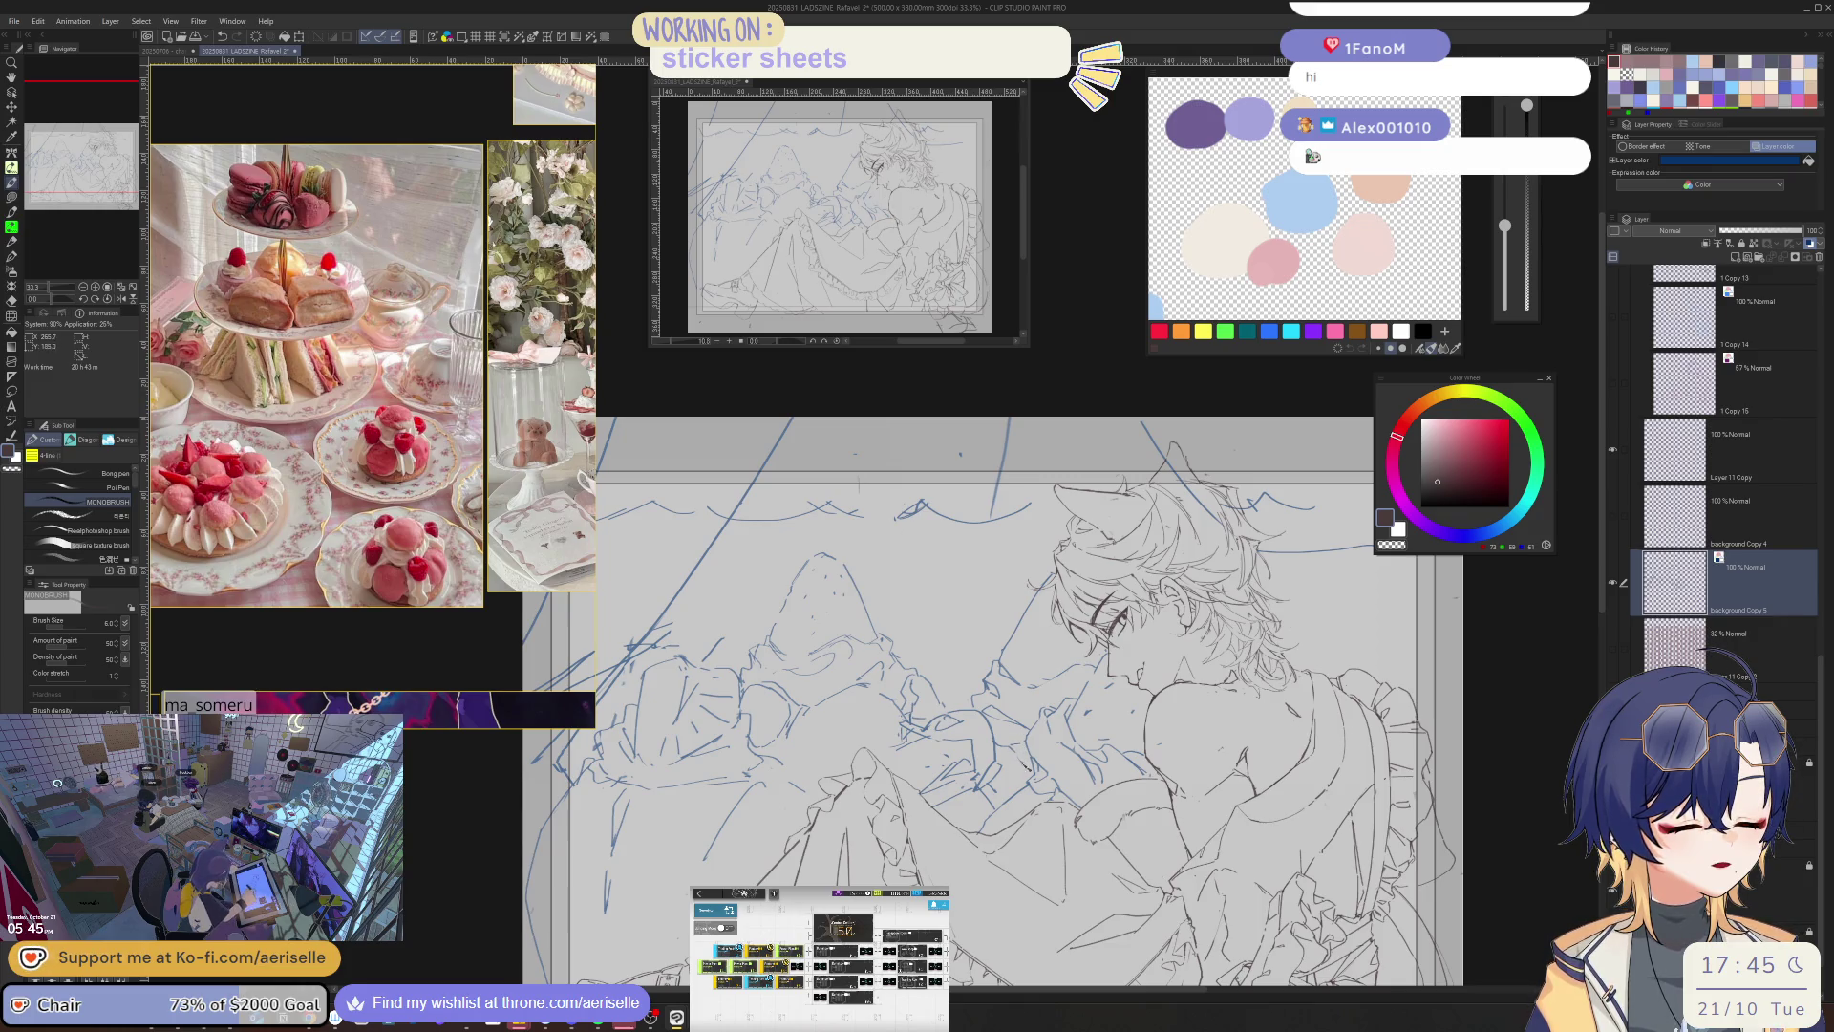
pyautogui.press('e')
pyautogui.press('p')
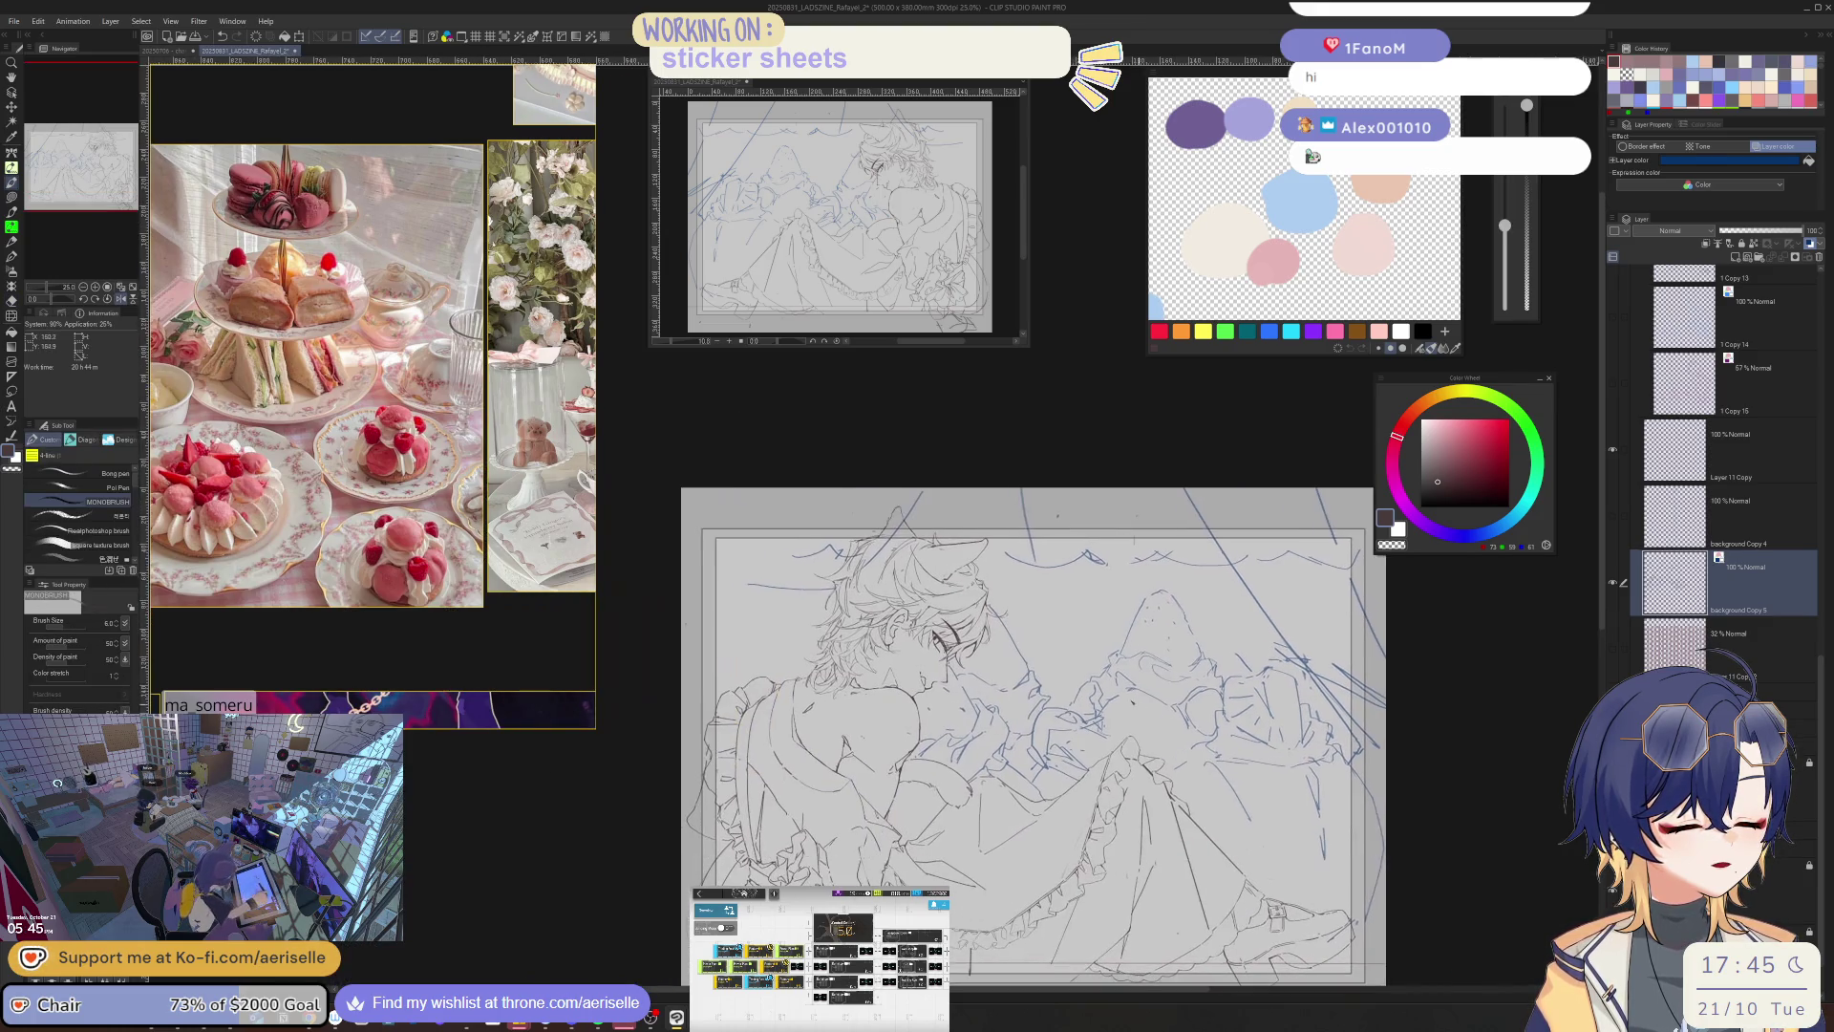
# - Erase the blue sketch lines left of the draped shape and at the lower left
pyautogui.scroll(1, 955, 631)
pyautogui.press('e')
pyautogui.press('p')
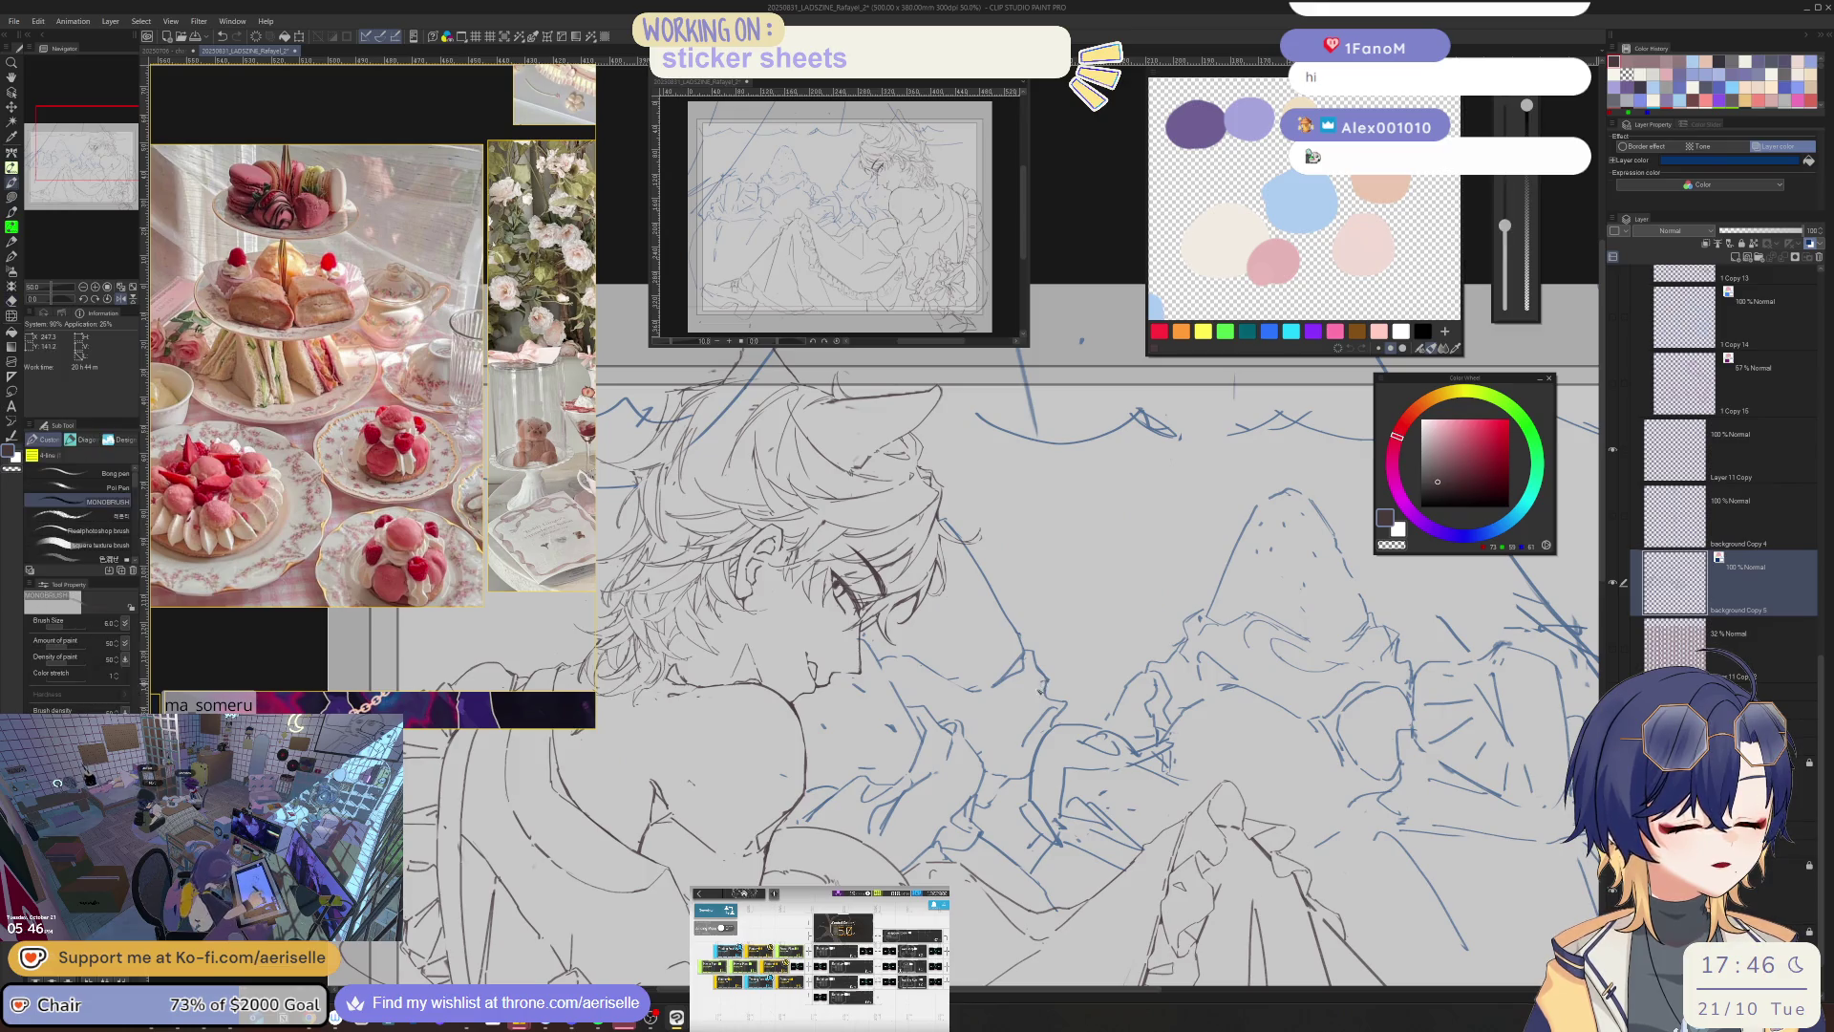
pyautogui.scroll(-1, 955, 631)
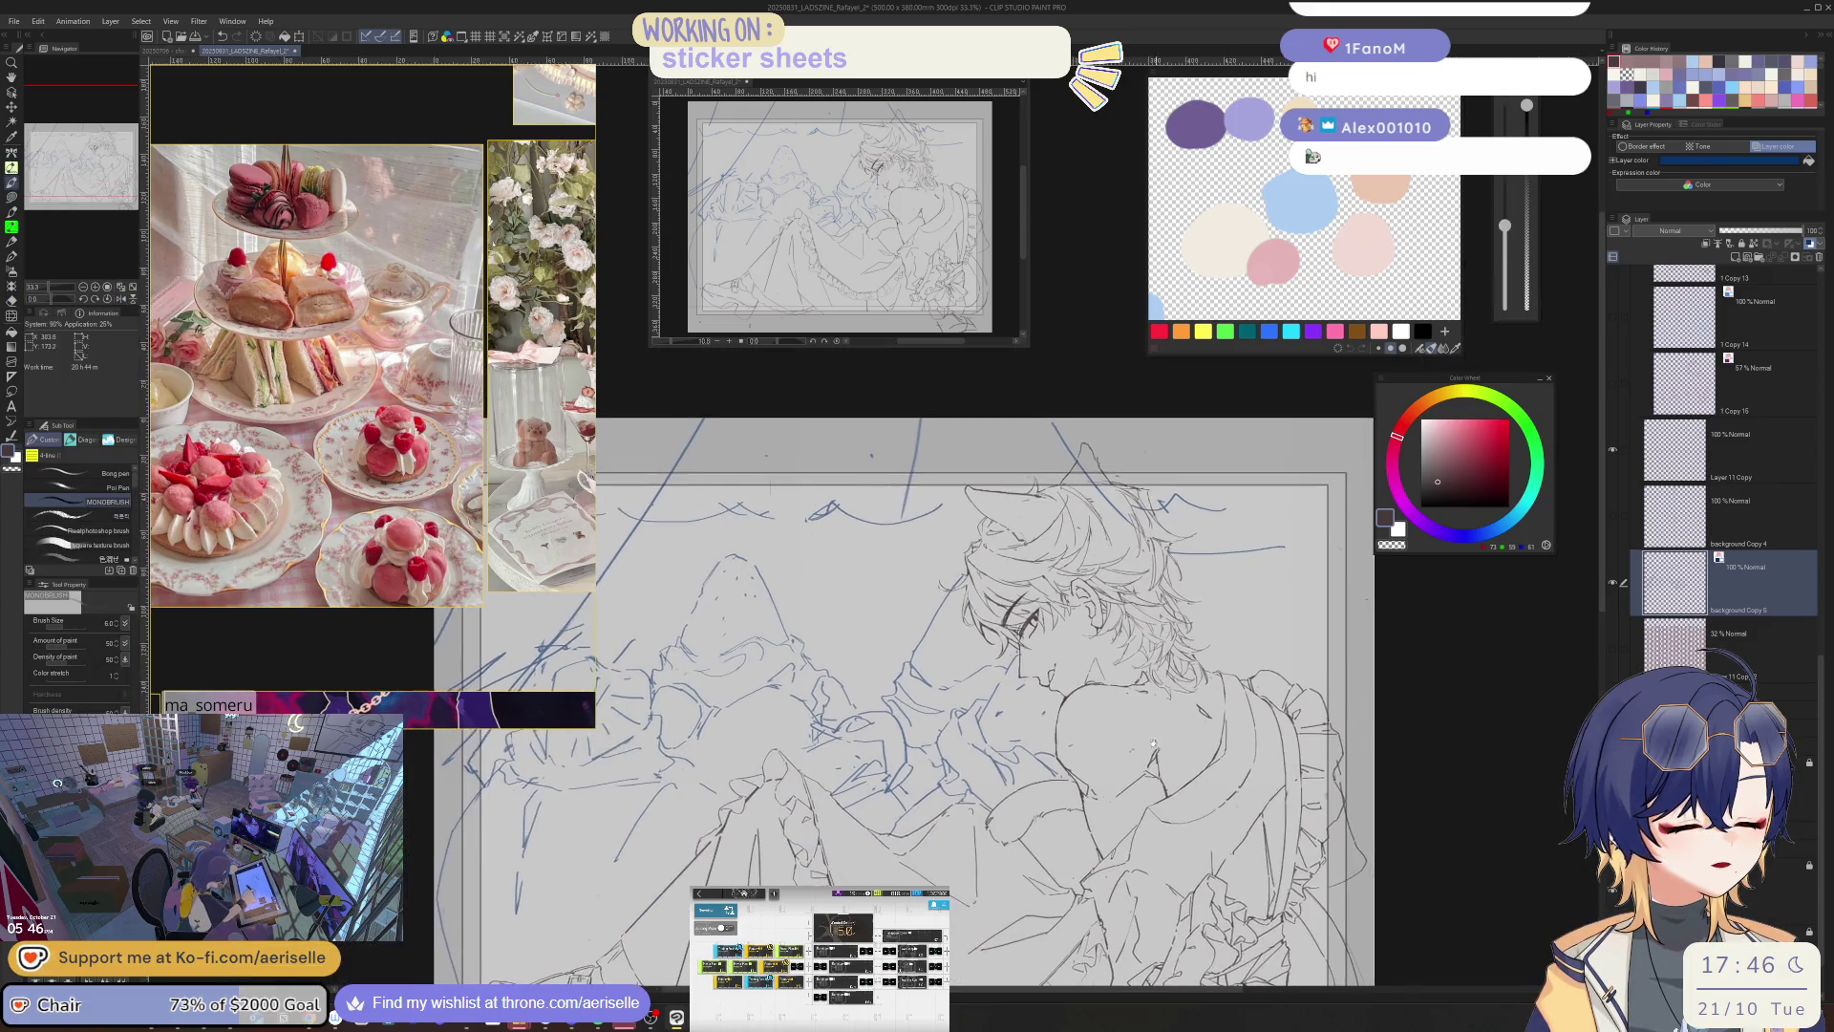
pyautogui.scroll(-1, 1228, 618)
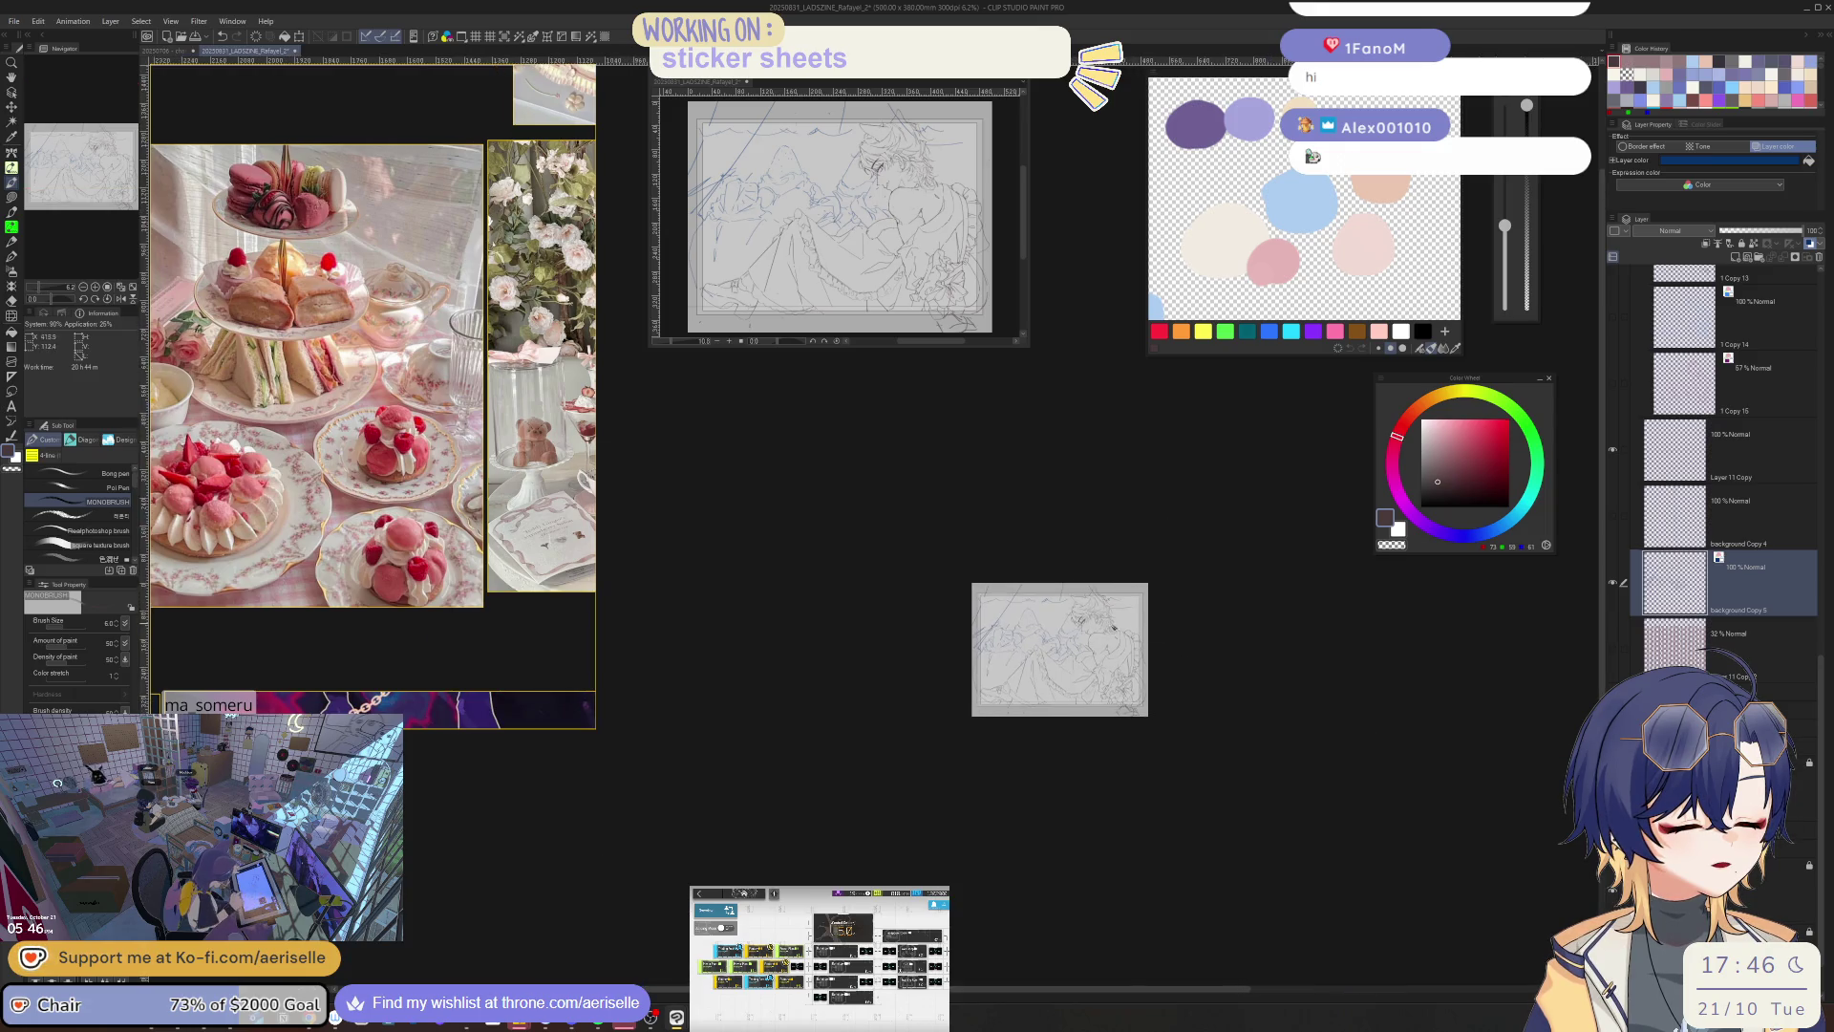
pyautogui.scroll(2, 963, 689)
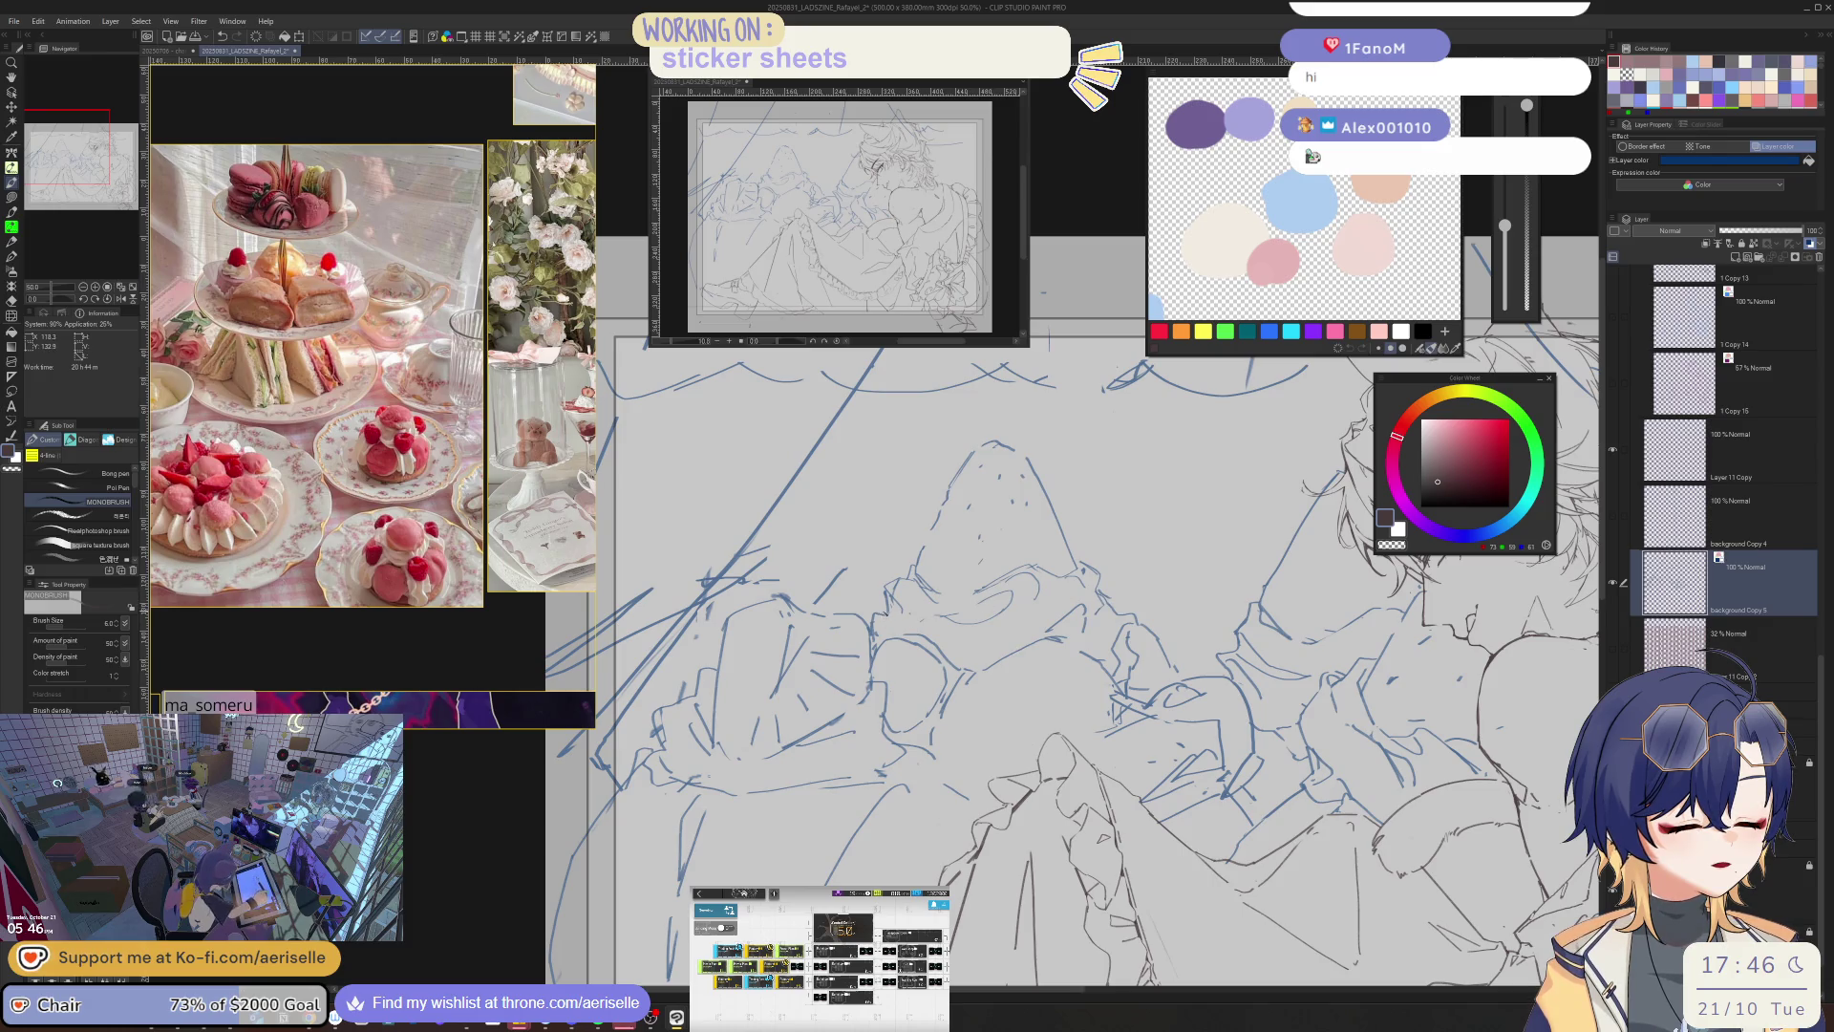
pyautogui.press('e')
pyautogui.scroll(1, 922, 573)
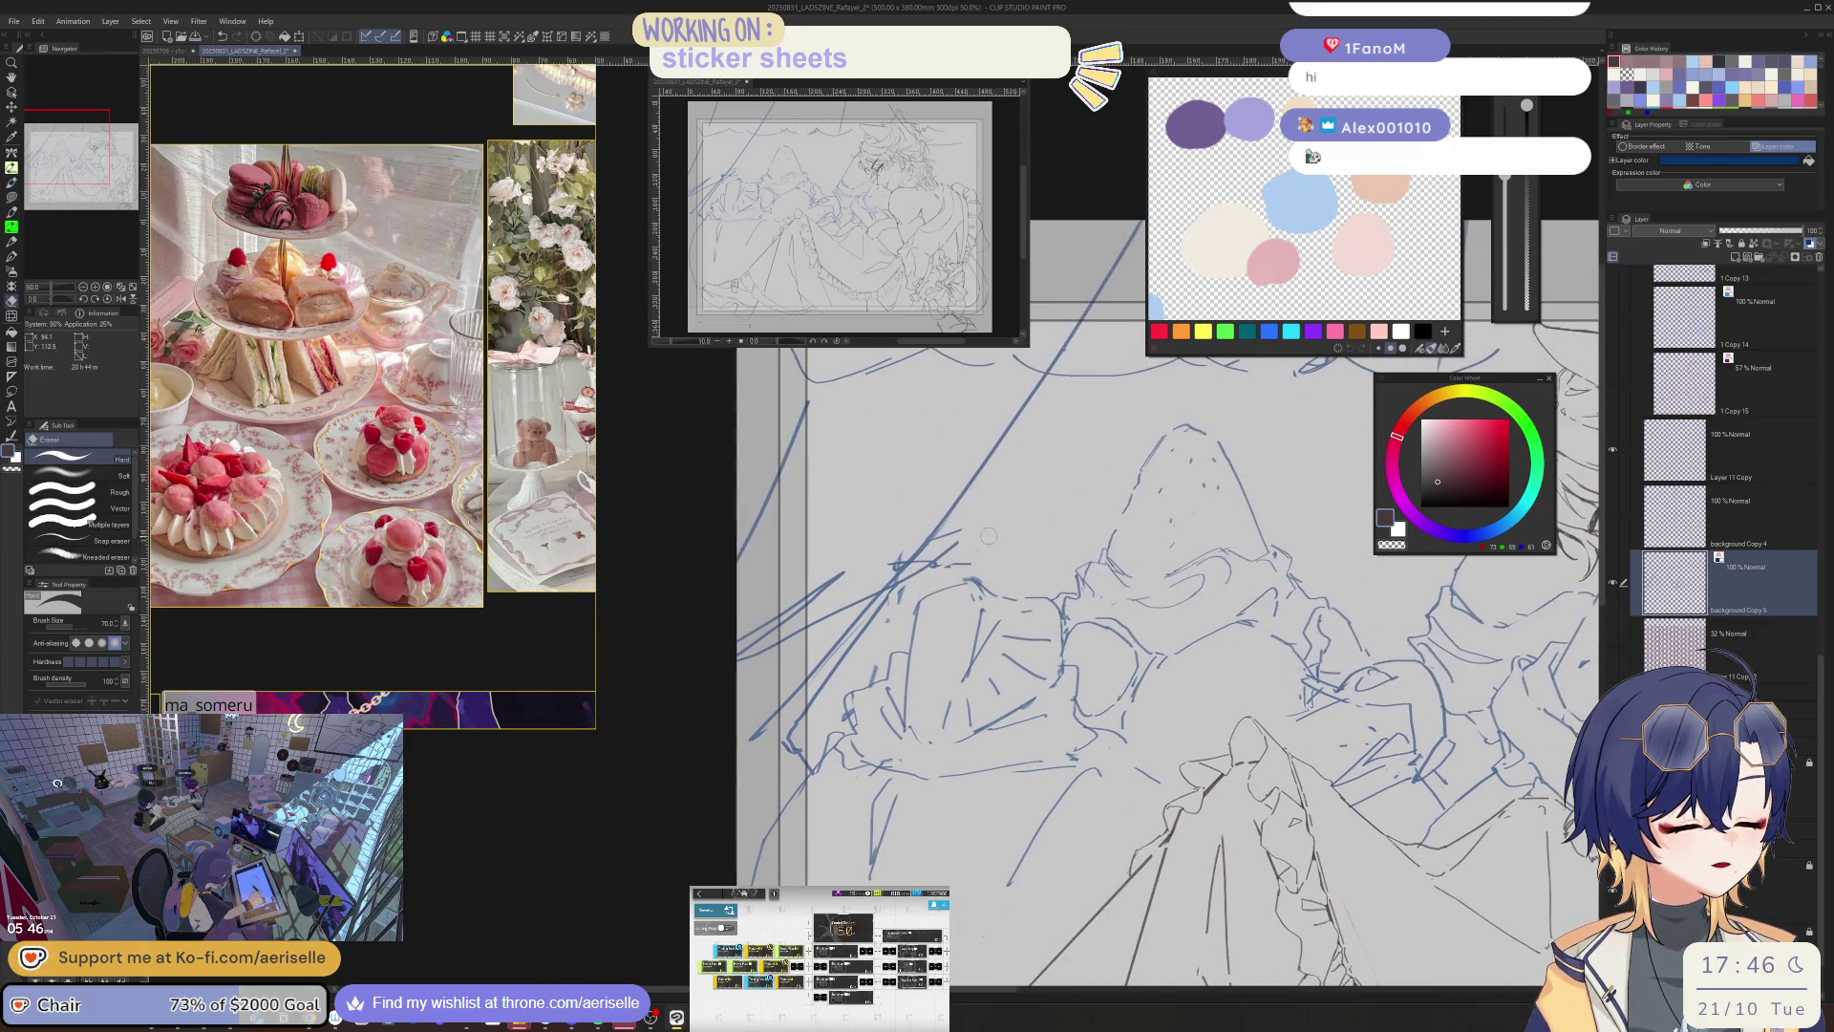
pyautogui.moveTo(888, 564)
pyautogui.mouseDown()
pyautogui.moveTo(831, 611)
pyautogui.moveTo(789, 606)
pyautogui.mouseUp()
pyautogui.moveTo(965, 483); pyautogui.dragTo(755, 750)
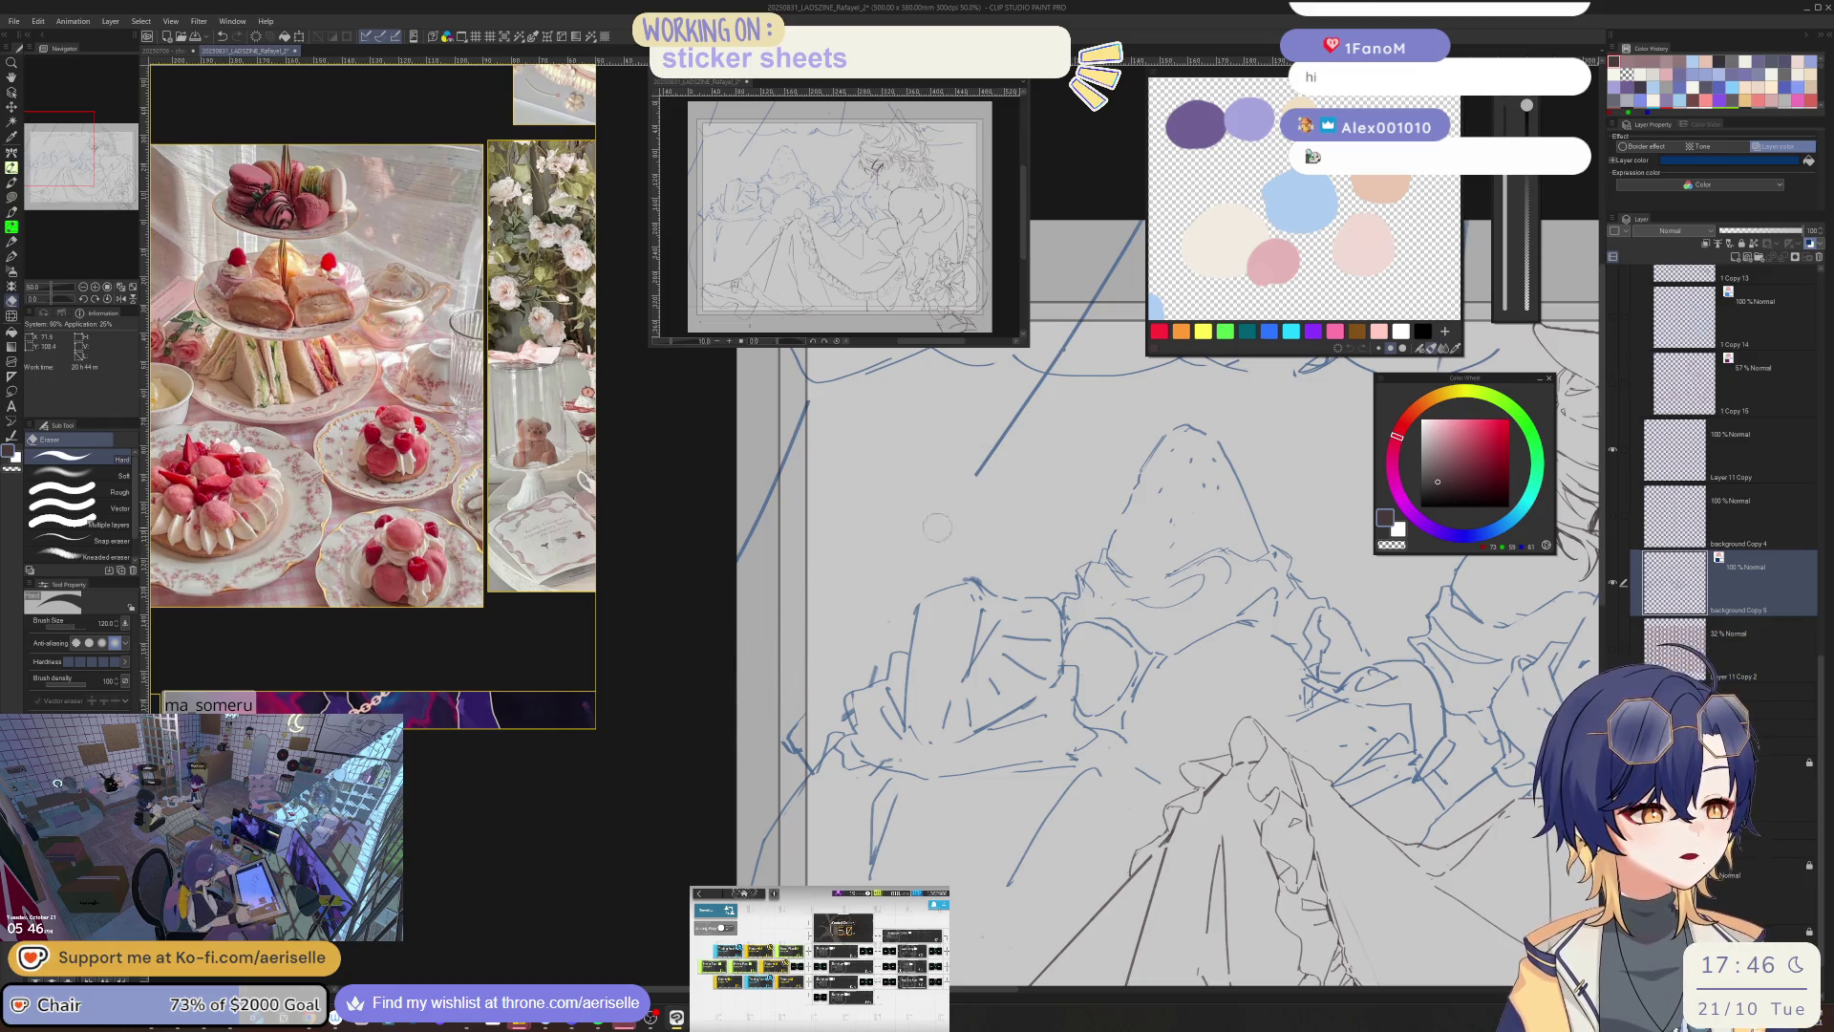
pyautogui.scroll(-1, 856, 460)
pyautogui.scroll(-3, 857, 460)
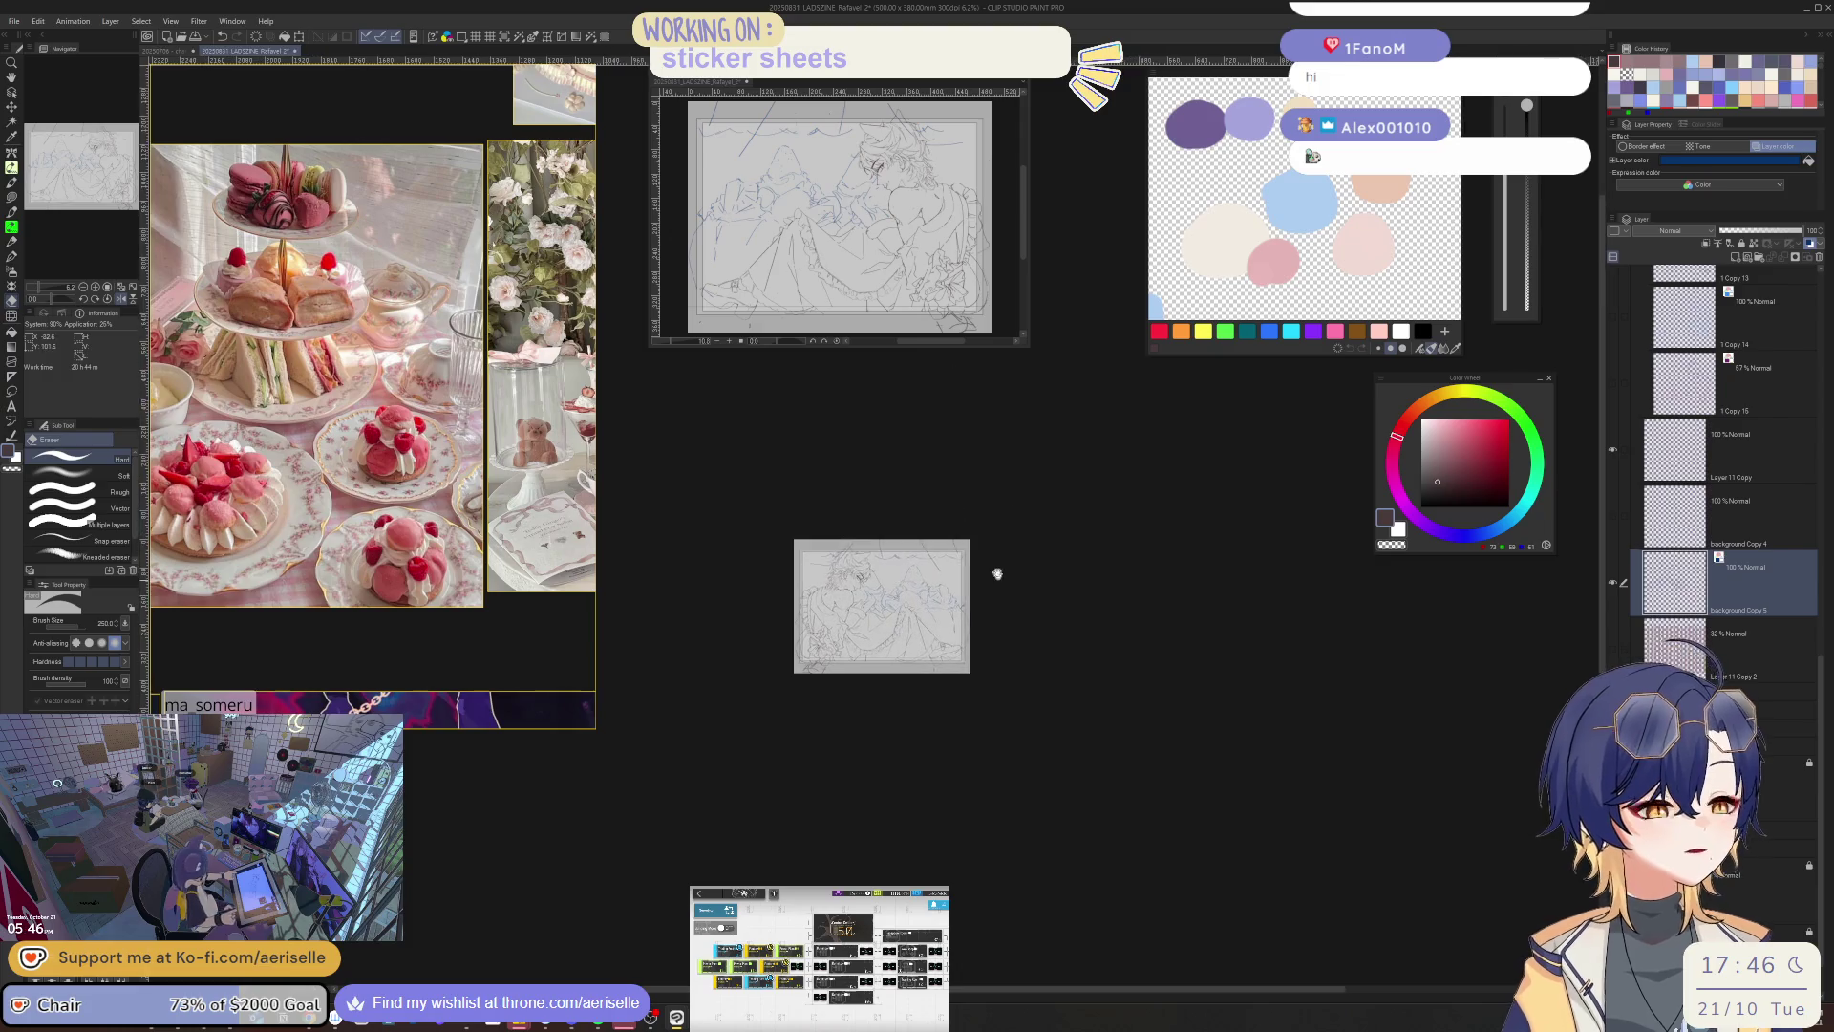
pyautogui.scroll(3, 994, 569)
pyautogui.scroll(1, 944, 567)
# - Raise the pen size to 7, draw a blue stroke below the draped shape, then bring up the reference library
pyautogui.press('p')
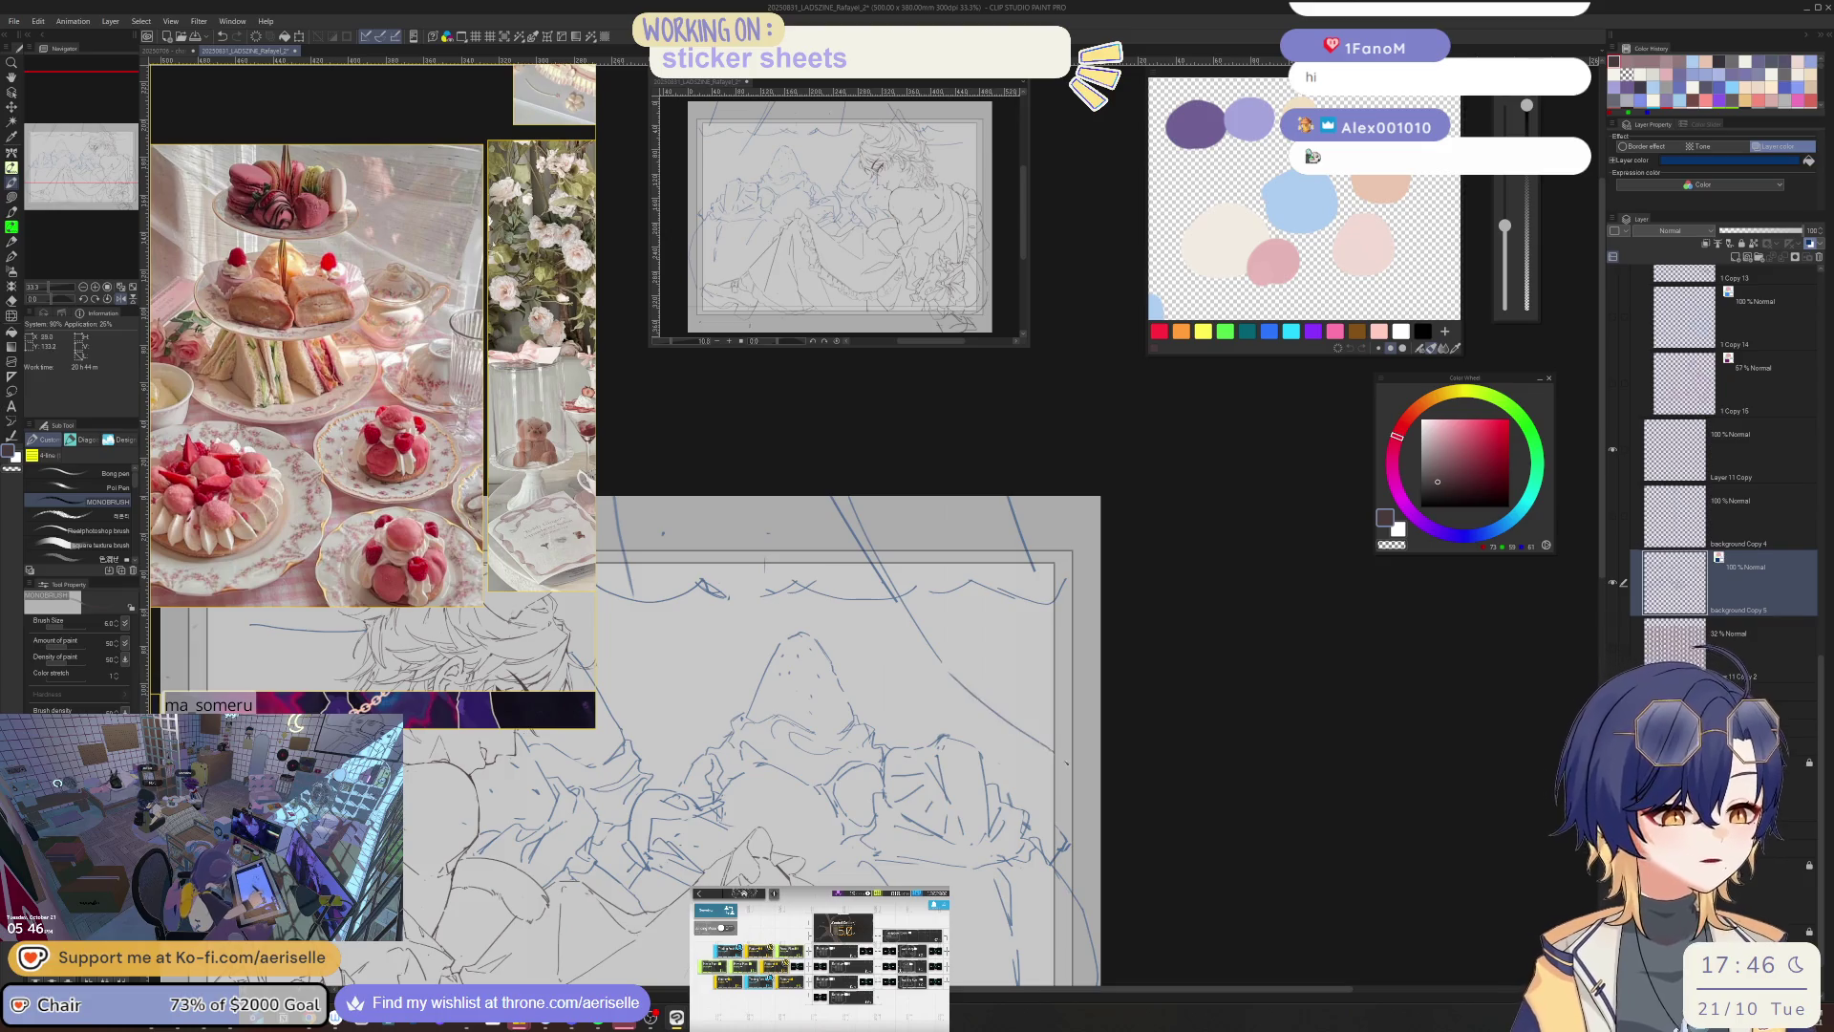
pyautogui.press(']')
pyautogui.moveTo(944, 666); pyautogui.dragTo(1080, 761)
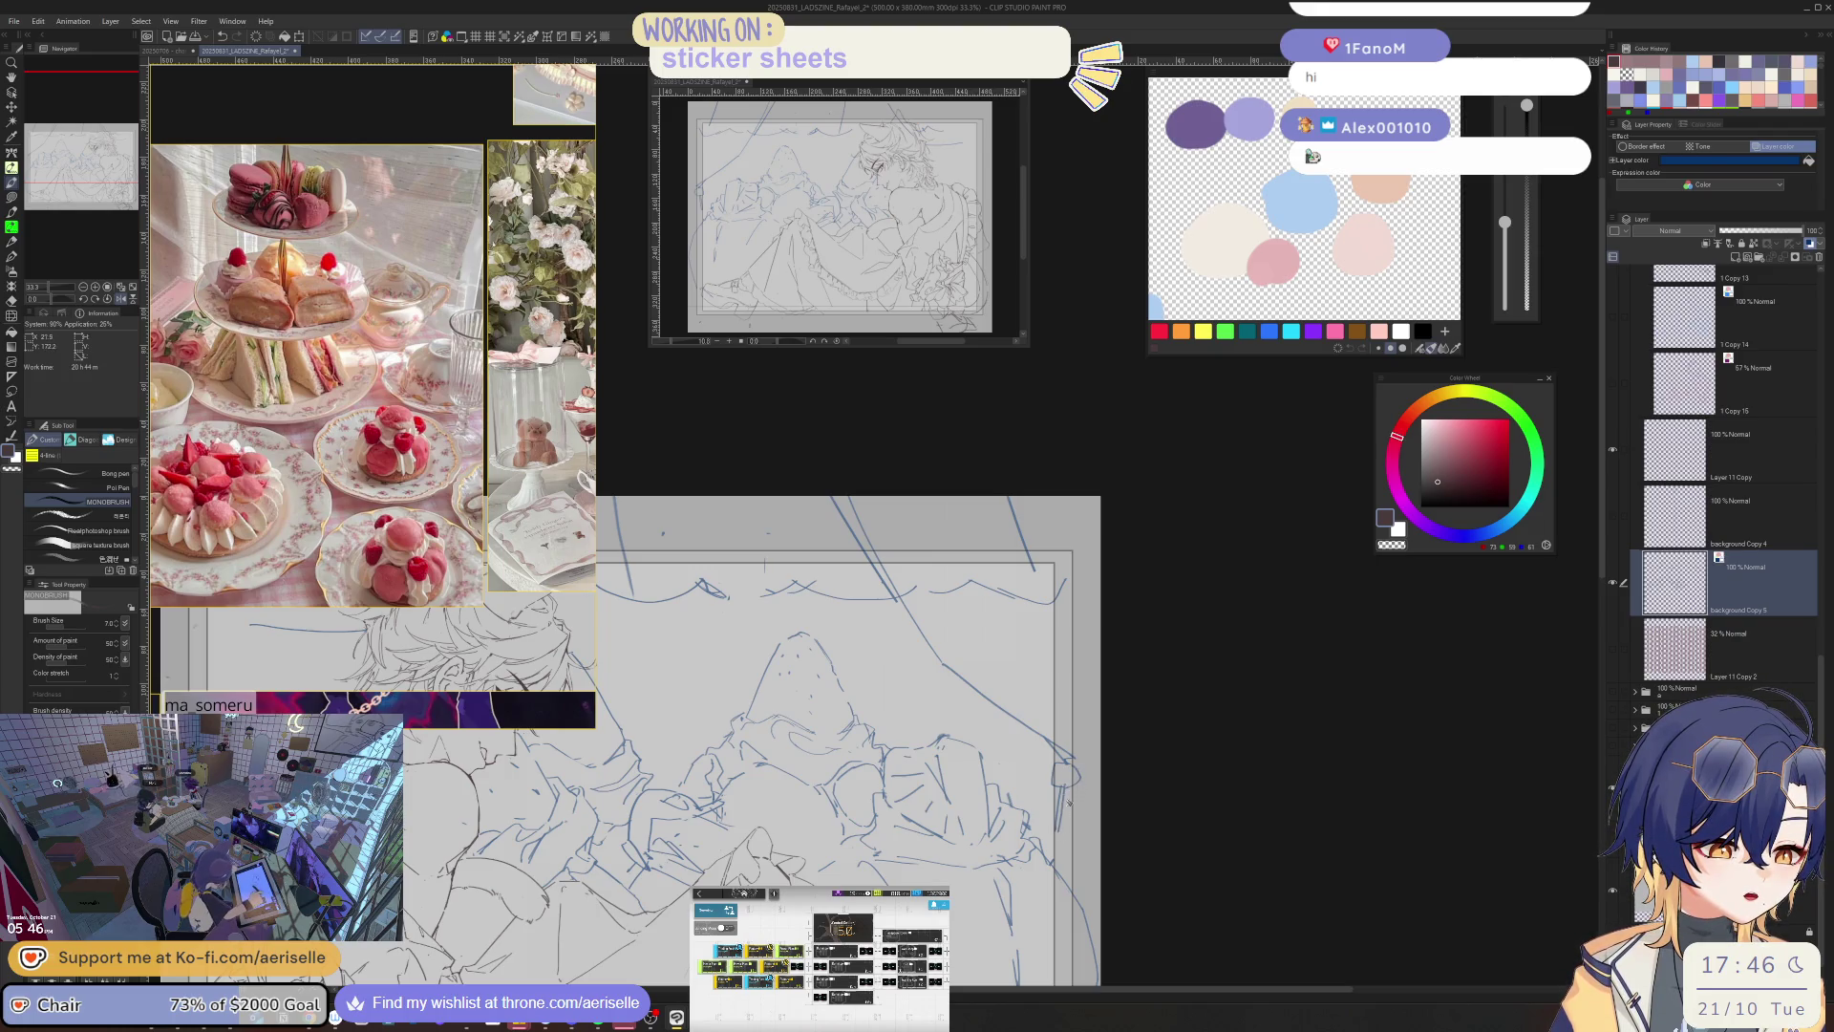
pyautogui.scroll(-3, 1074, 811)
pyautogui.scroll(3, 1016, 722)
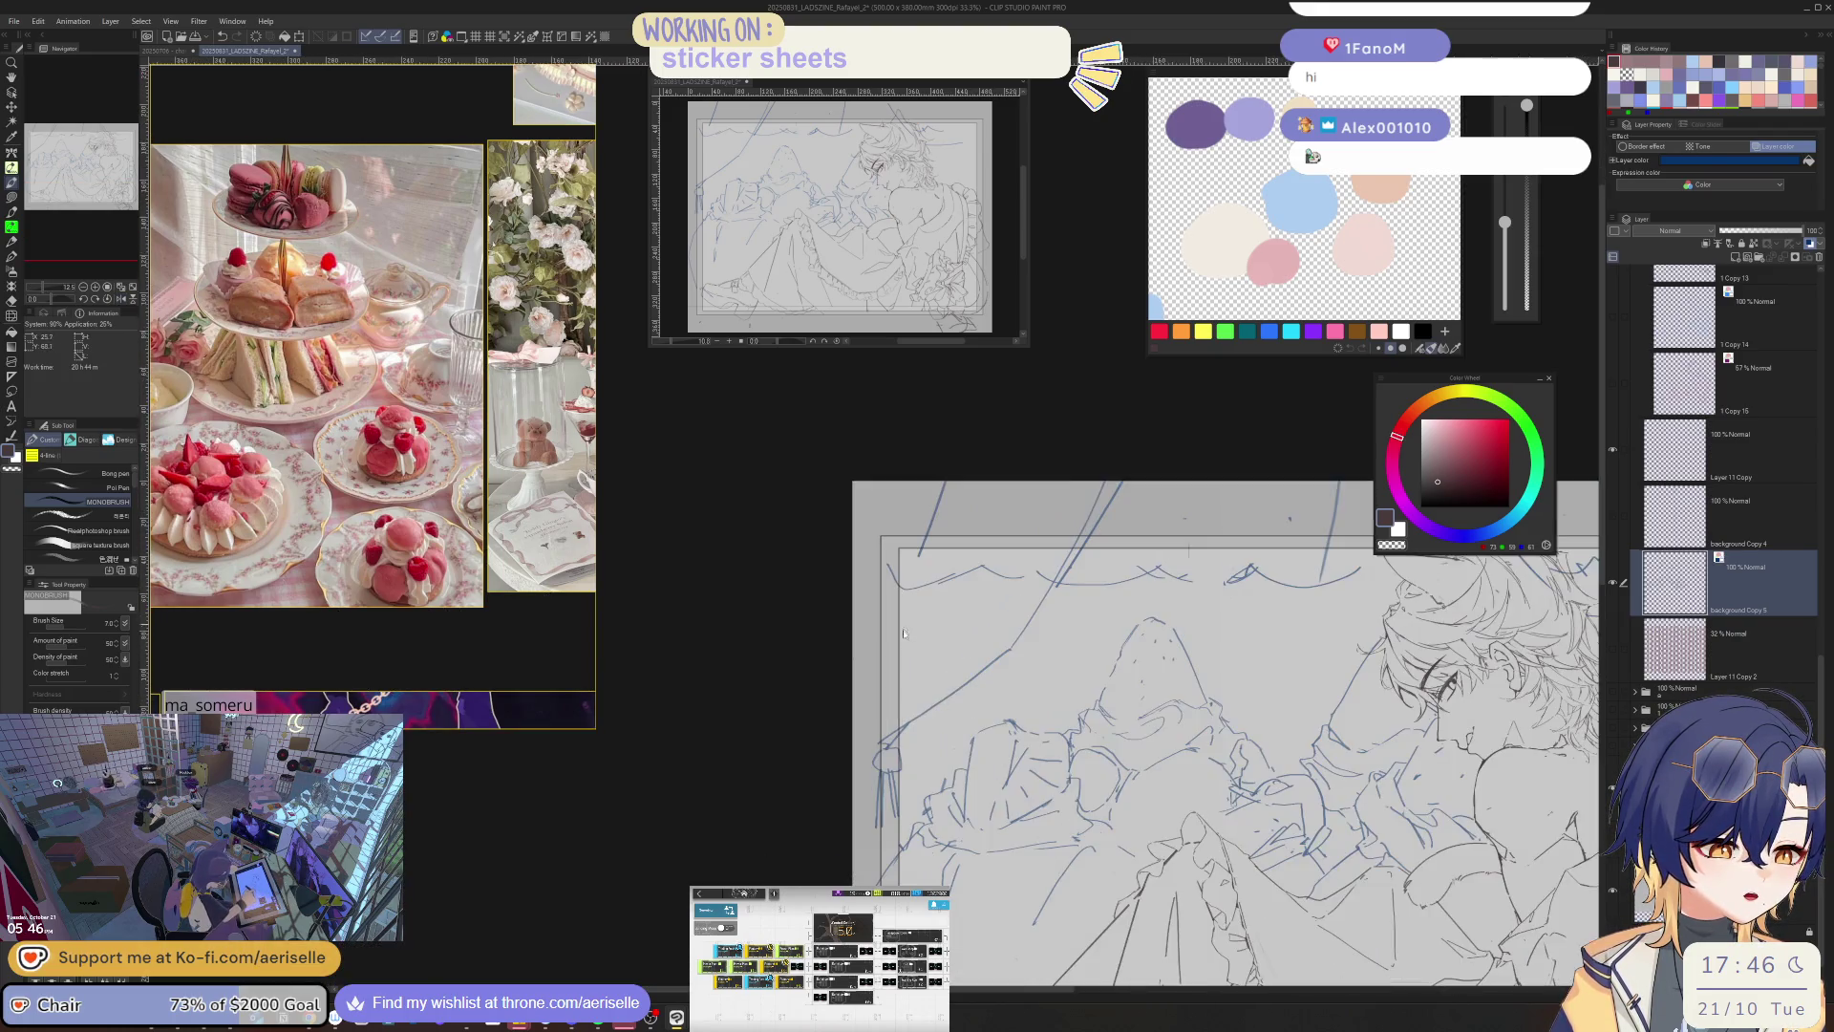
pyautogui.scroll(-2, 955, 621)
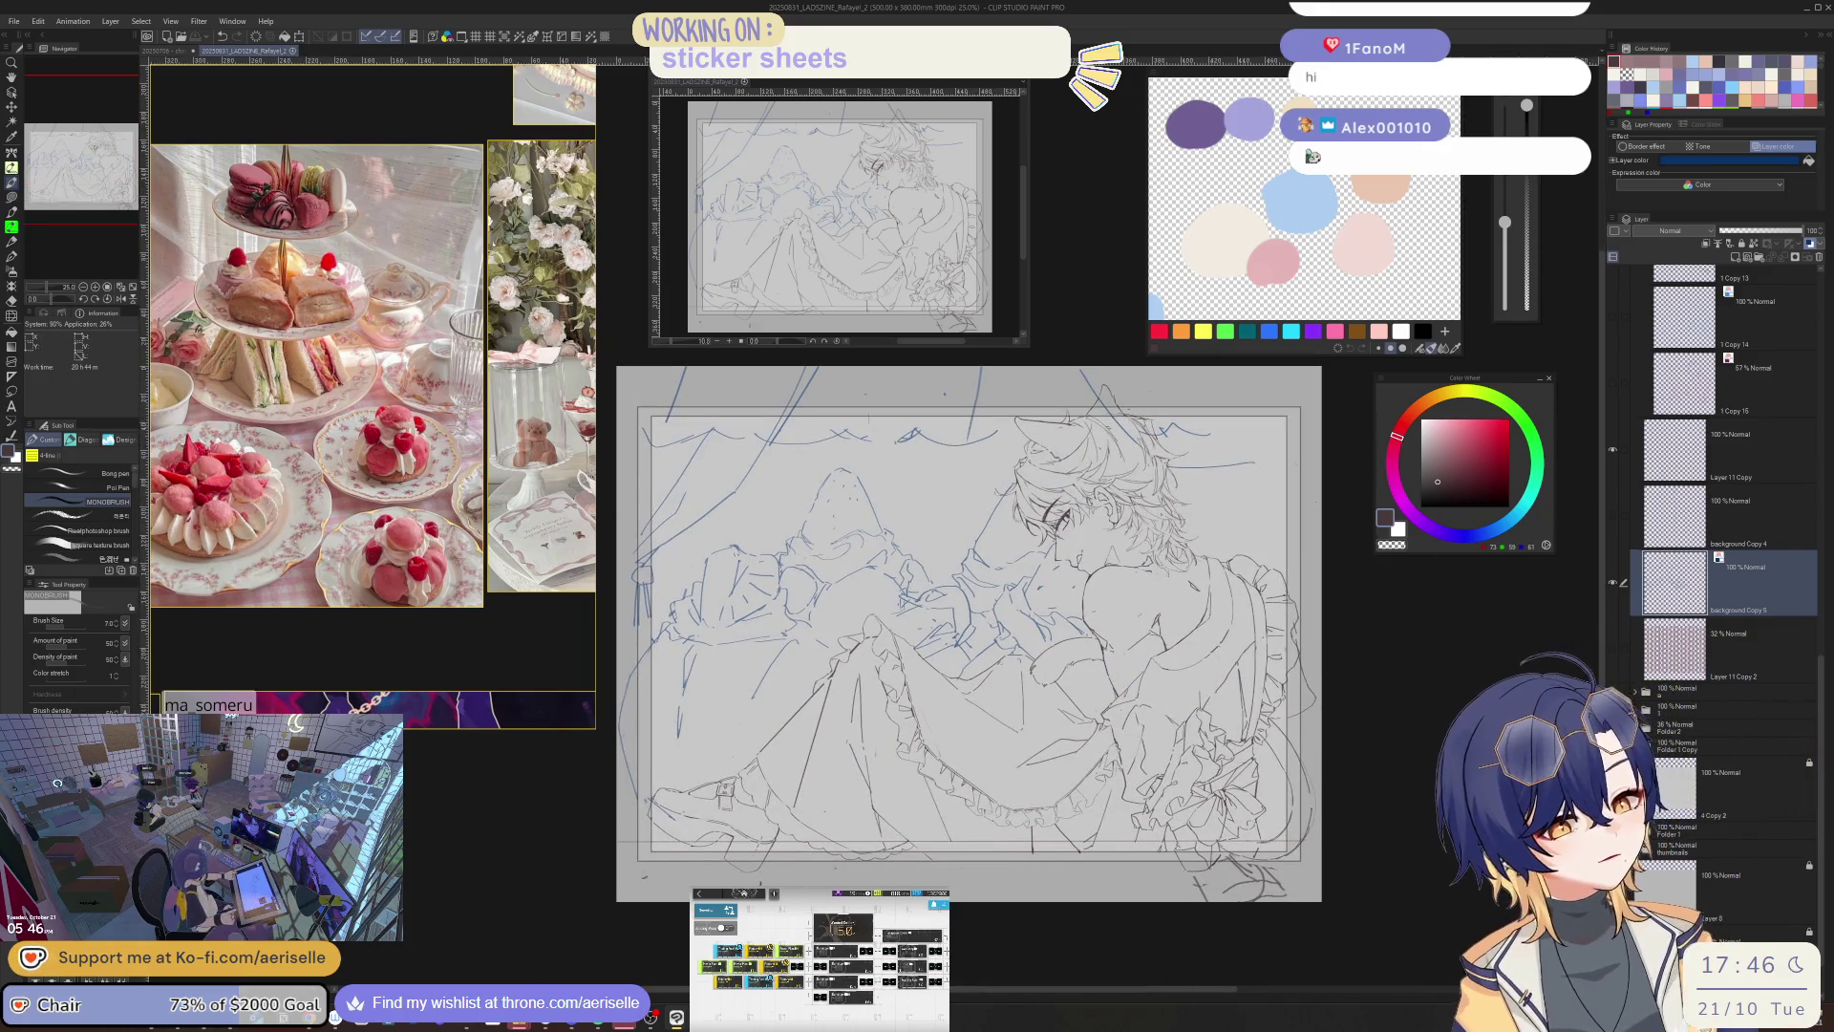
pyautogui.hotkey('alt', 'Tab')
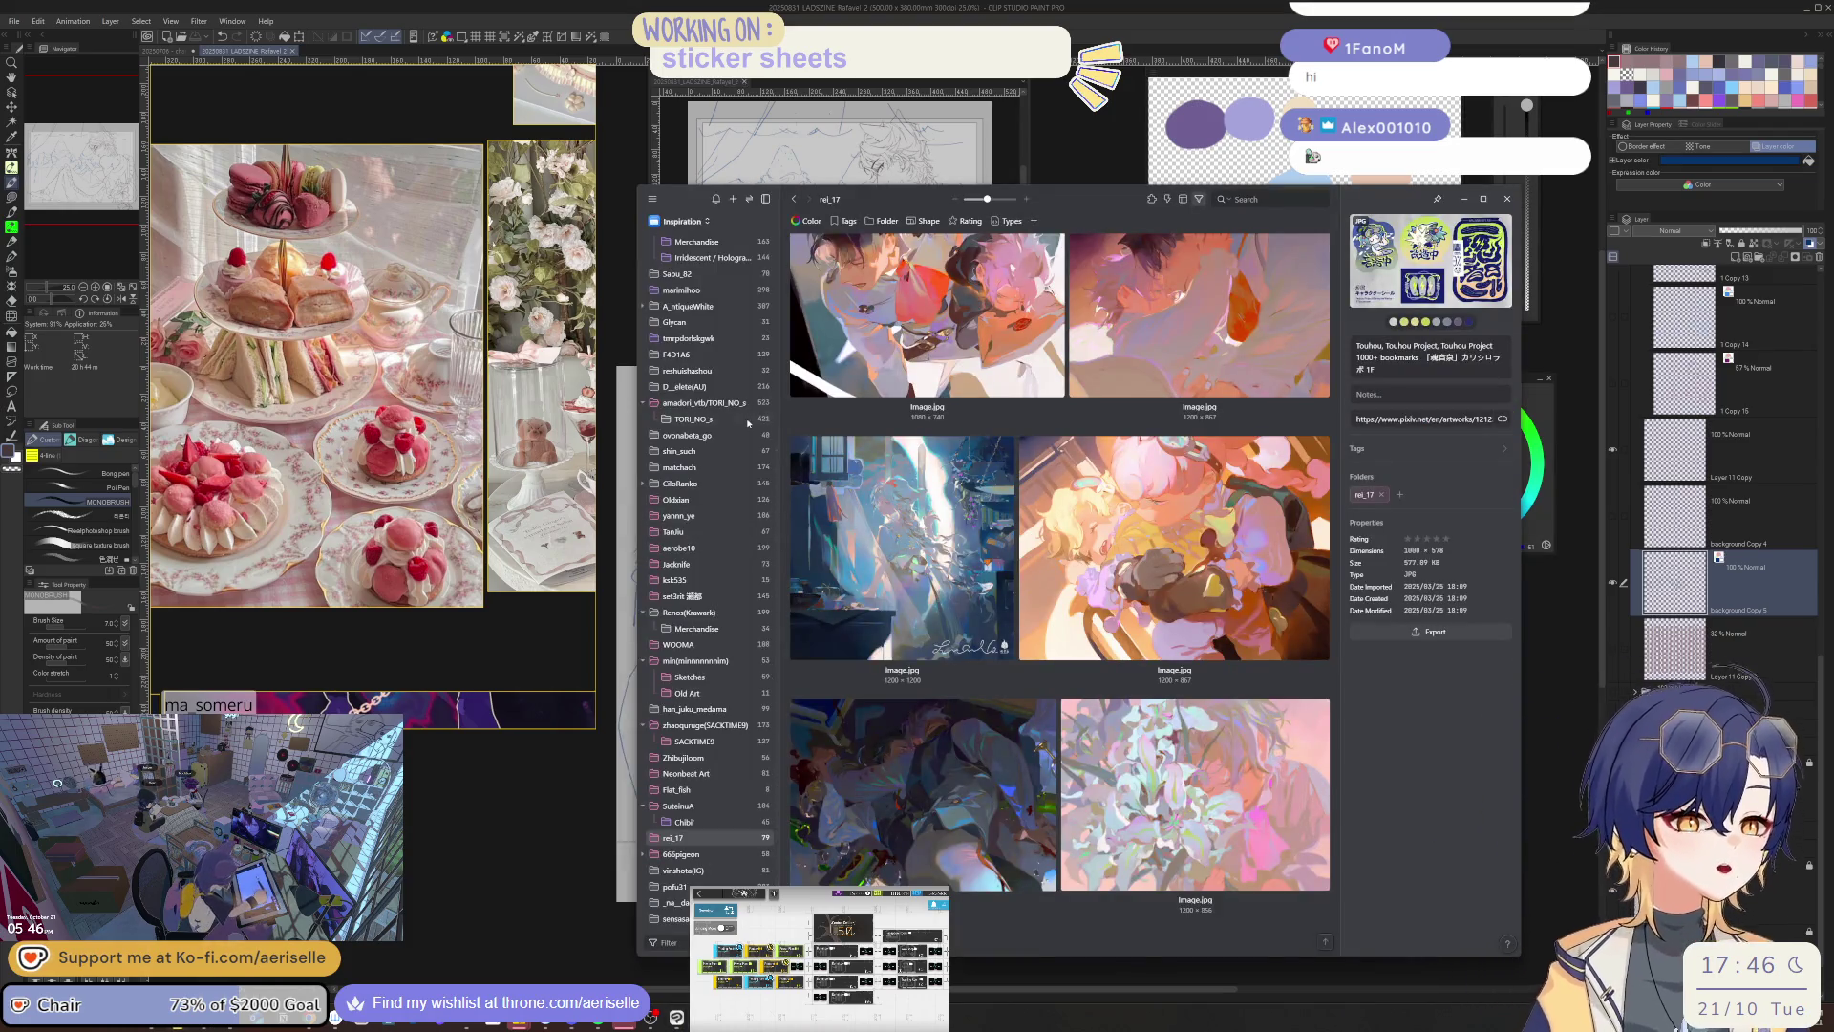
# - Open the artist's reference folder and view the tea-party illustration full size
pyautogui.click(720, 277)
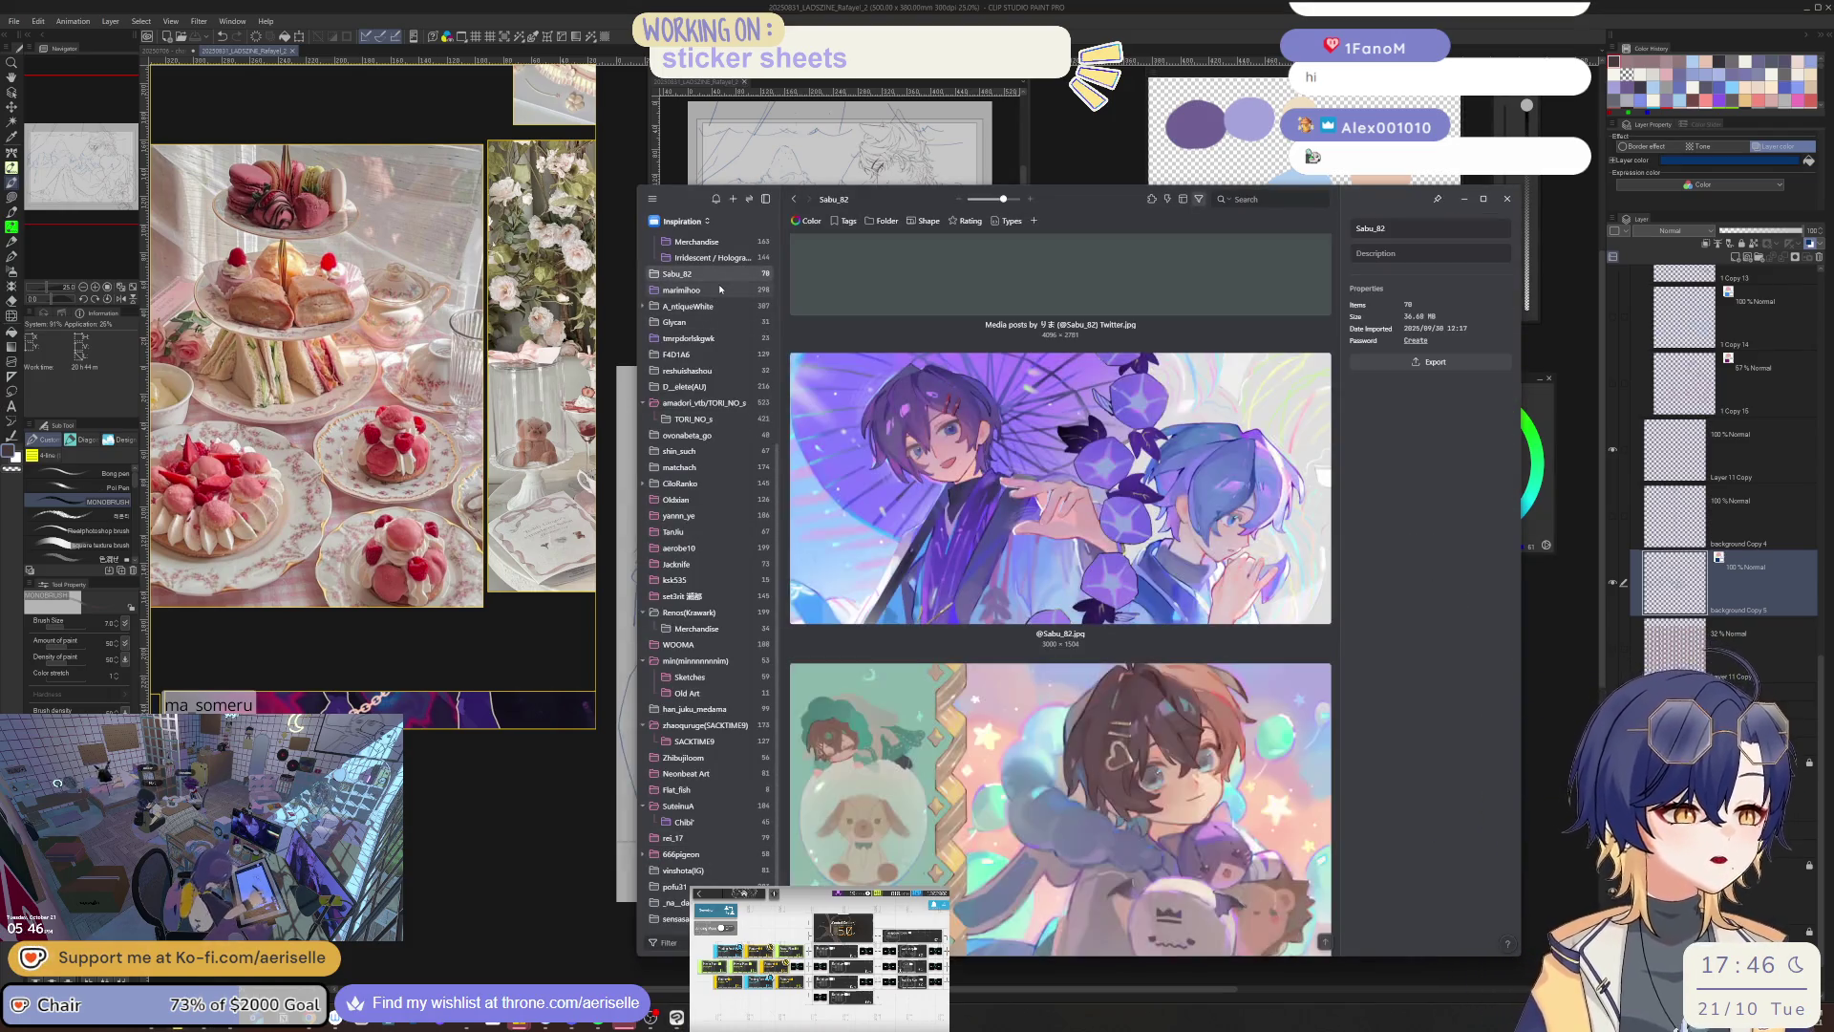
pyautogui.scroll(1, 978, 687)
pyautogui.scroll(-10, 978, 688)
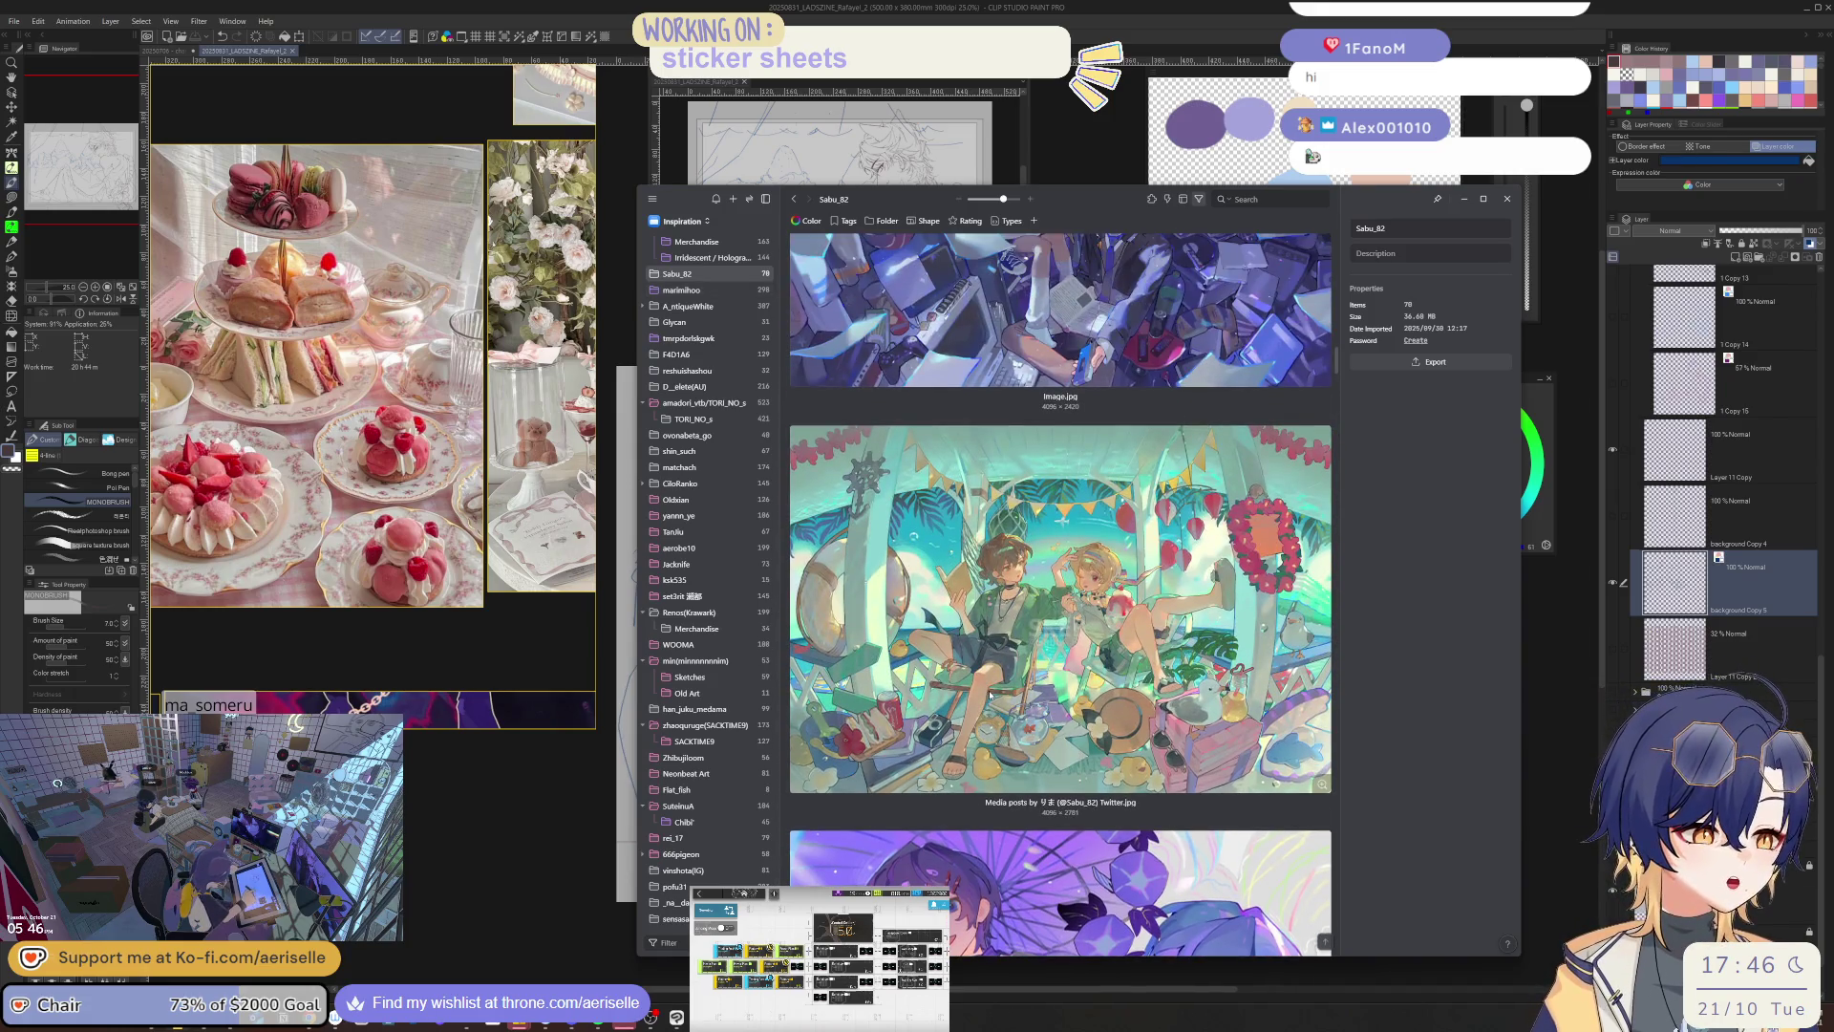
pyautogui.scroll(5, 990, 696)
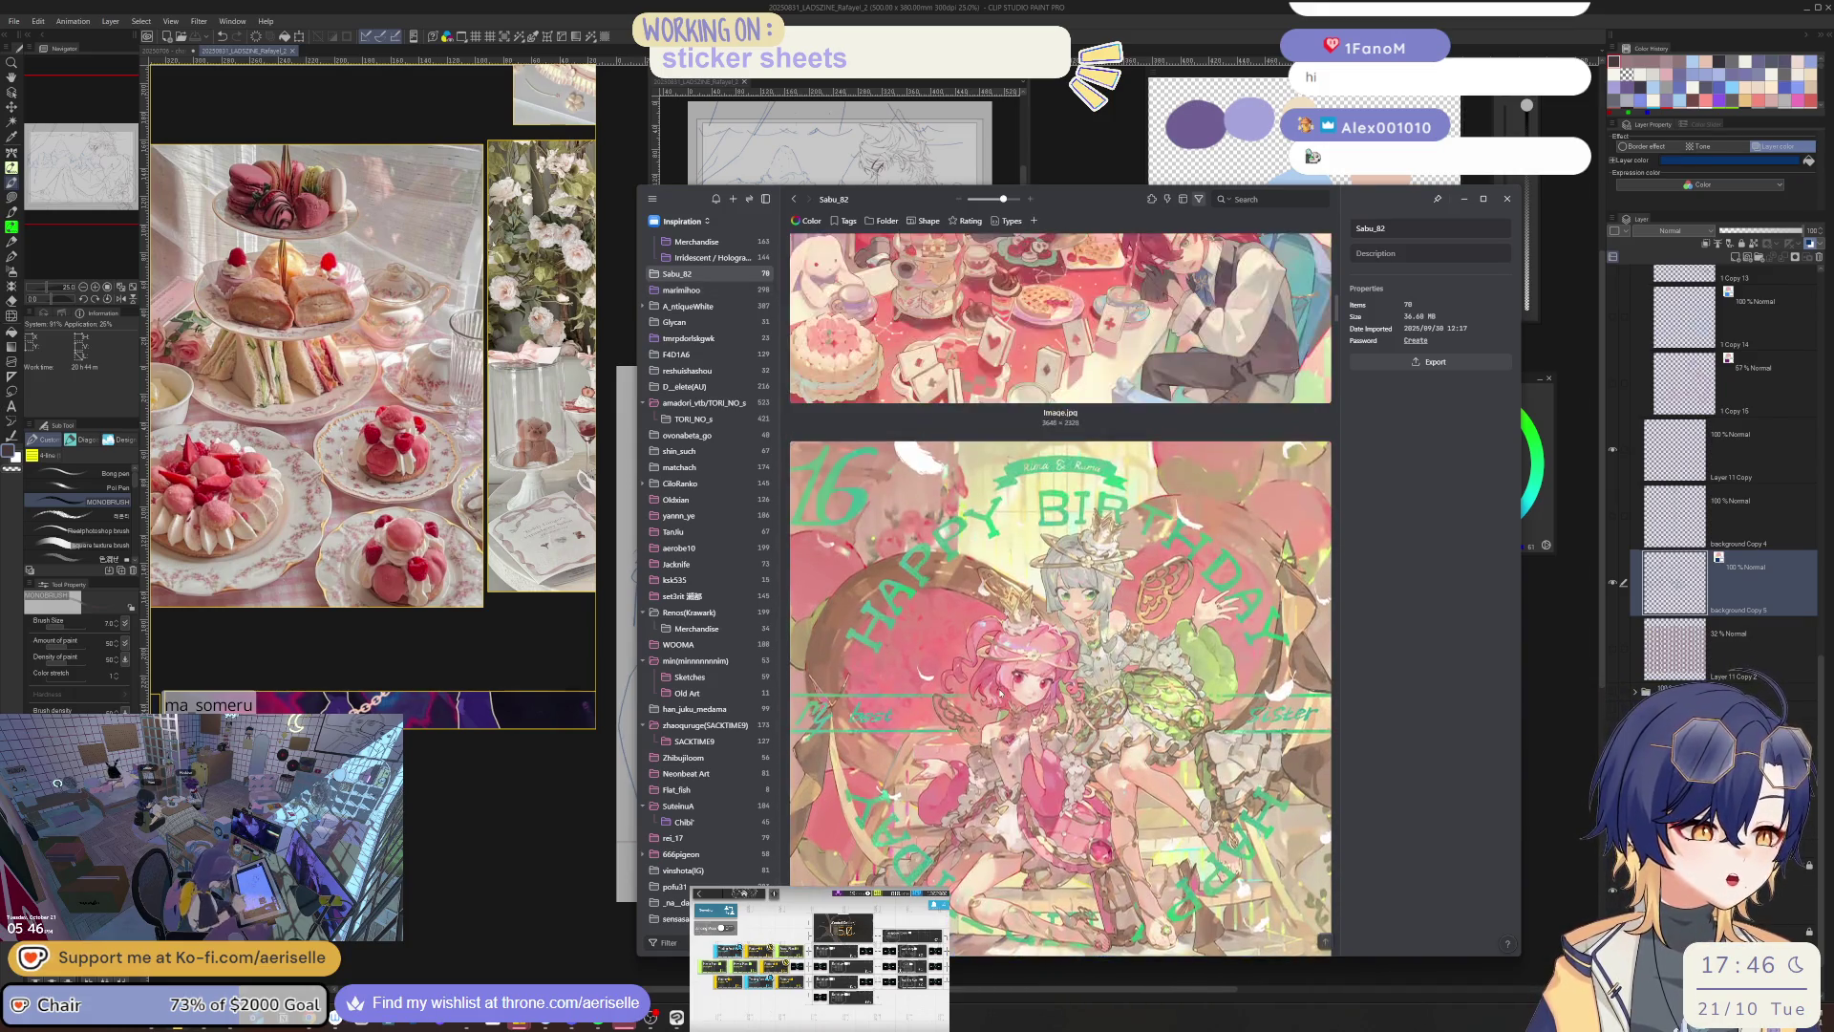
pyautogui.scroll(2, 1035, 695)
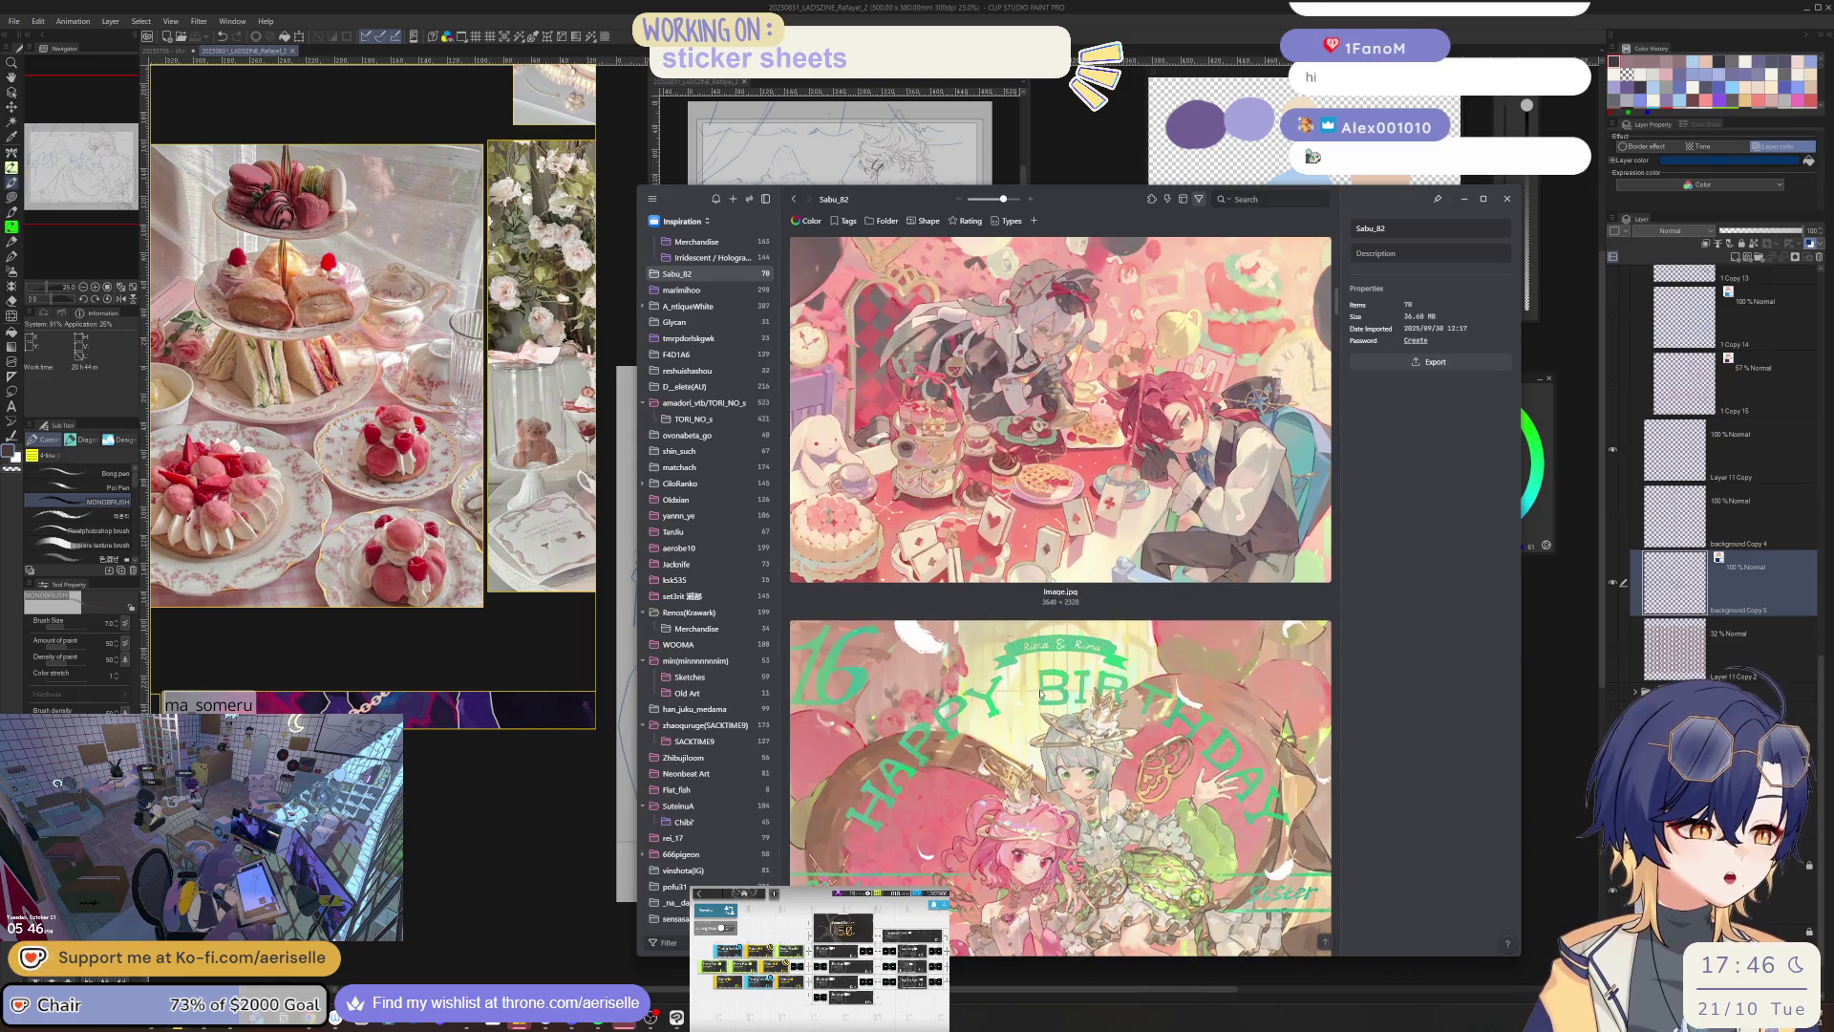
pyautogui.doubleClick(1056, 481)
# - Copy the tea-party illustration to the clipboard and dismiss the reference board menu
pyautogui.rightClick(1060, 470)
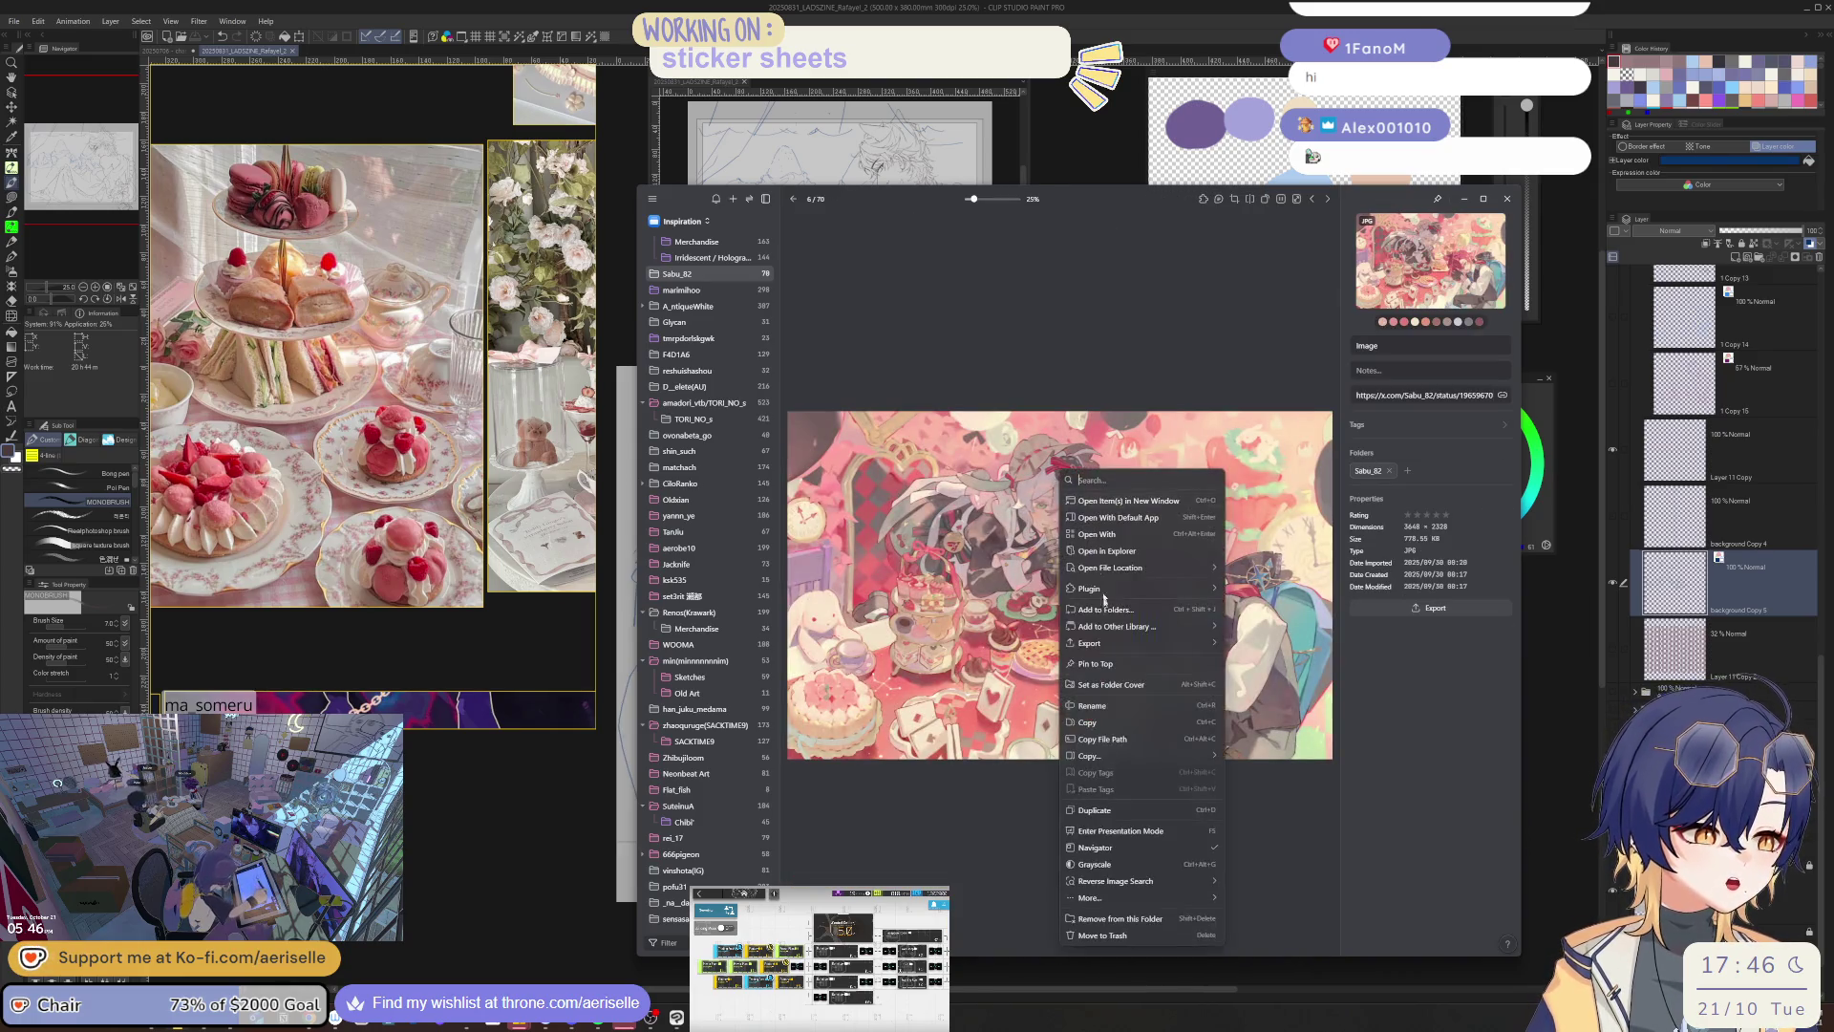
pyautogui.click(1096, 741)
pyautogui.scroll(-3, 468, 564)
pyautogui.rightClick(437, 309)
pyautogui.click(347, 317)
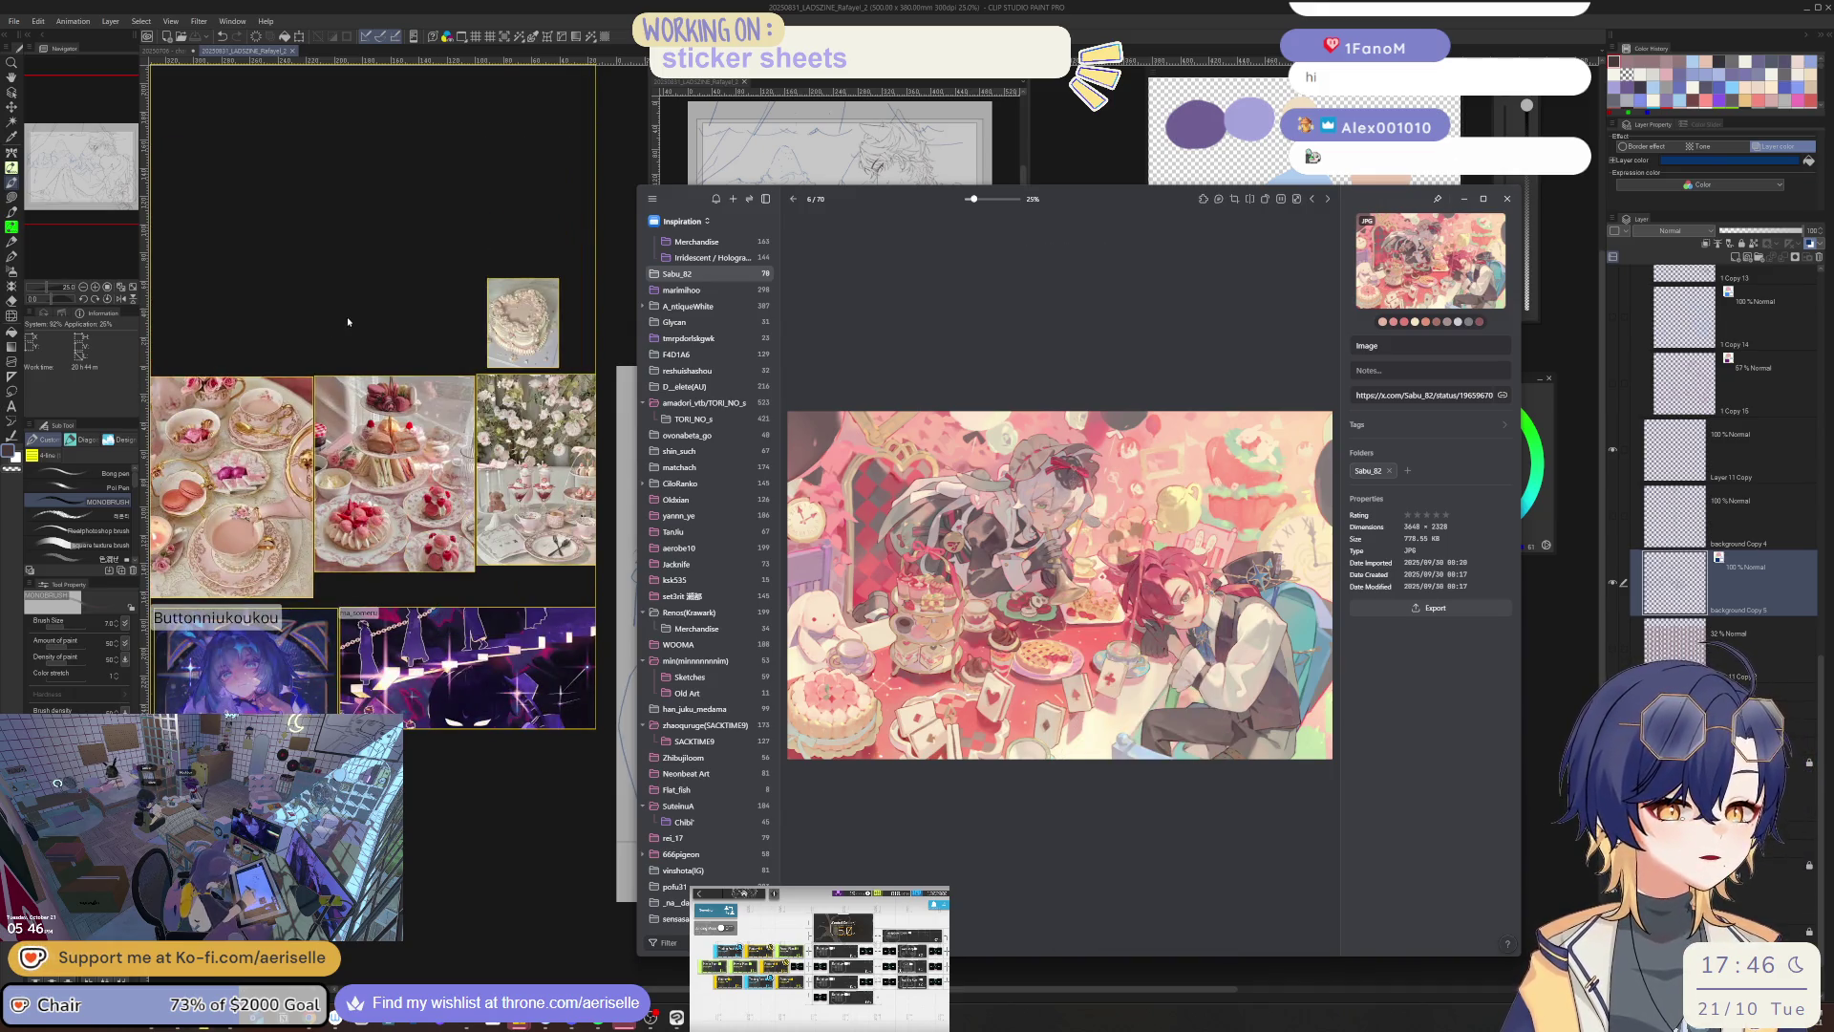
# - Paste the tea-party illustration onto the PureRef reference board
pyautogui.scroll(-4, 346, 317)
pyautogui.hotkey('ctrl', 'z')
pyautogui.hotkey('ctrl', 'z')
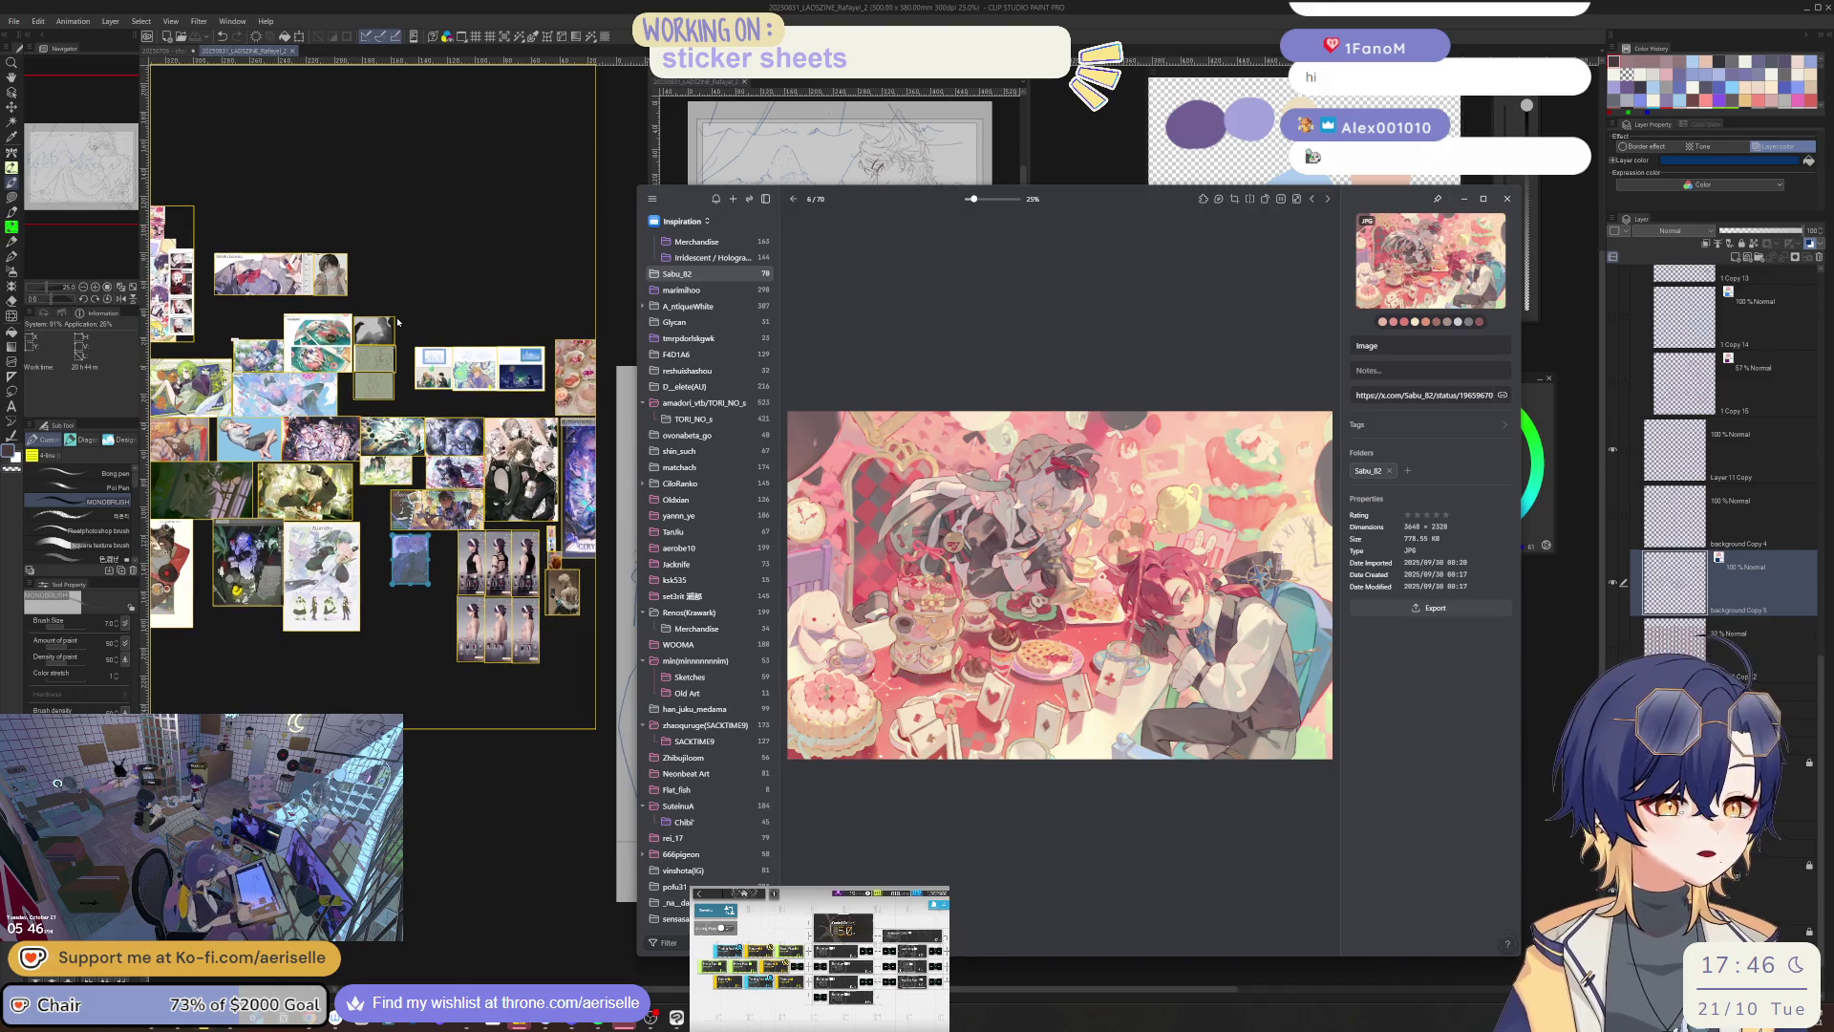
pyautogui.rightClick(397, 271)
pyautogui.click(440, 382)
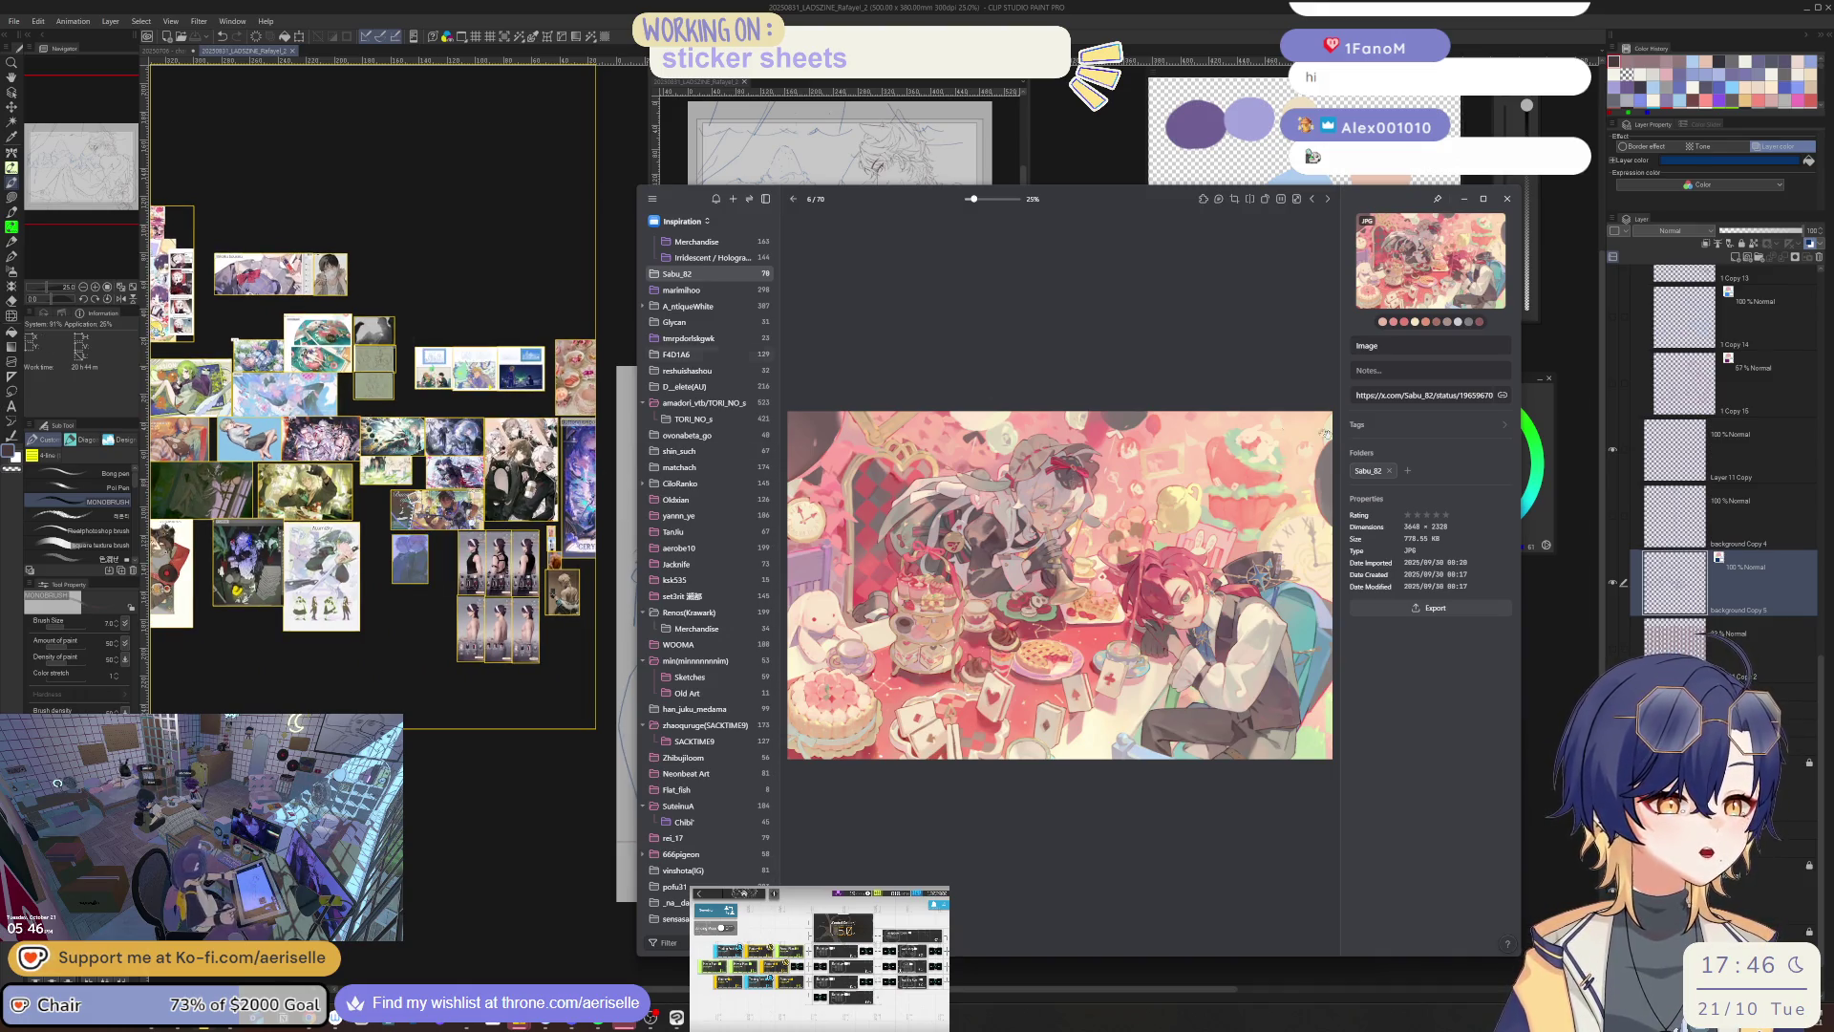
# - Copy the artist's handle from Eagle and paste it as a note in the image's top-left corner
pyautogui.click(1405, 394)
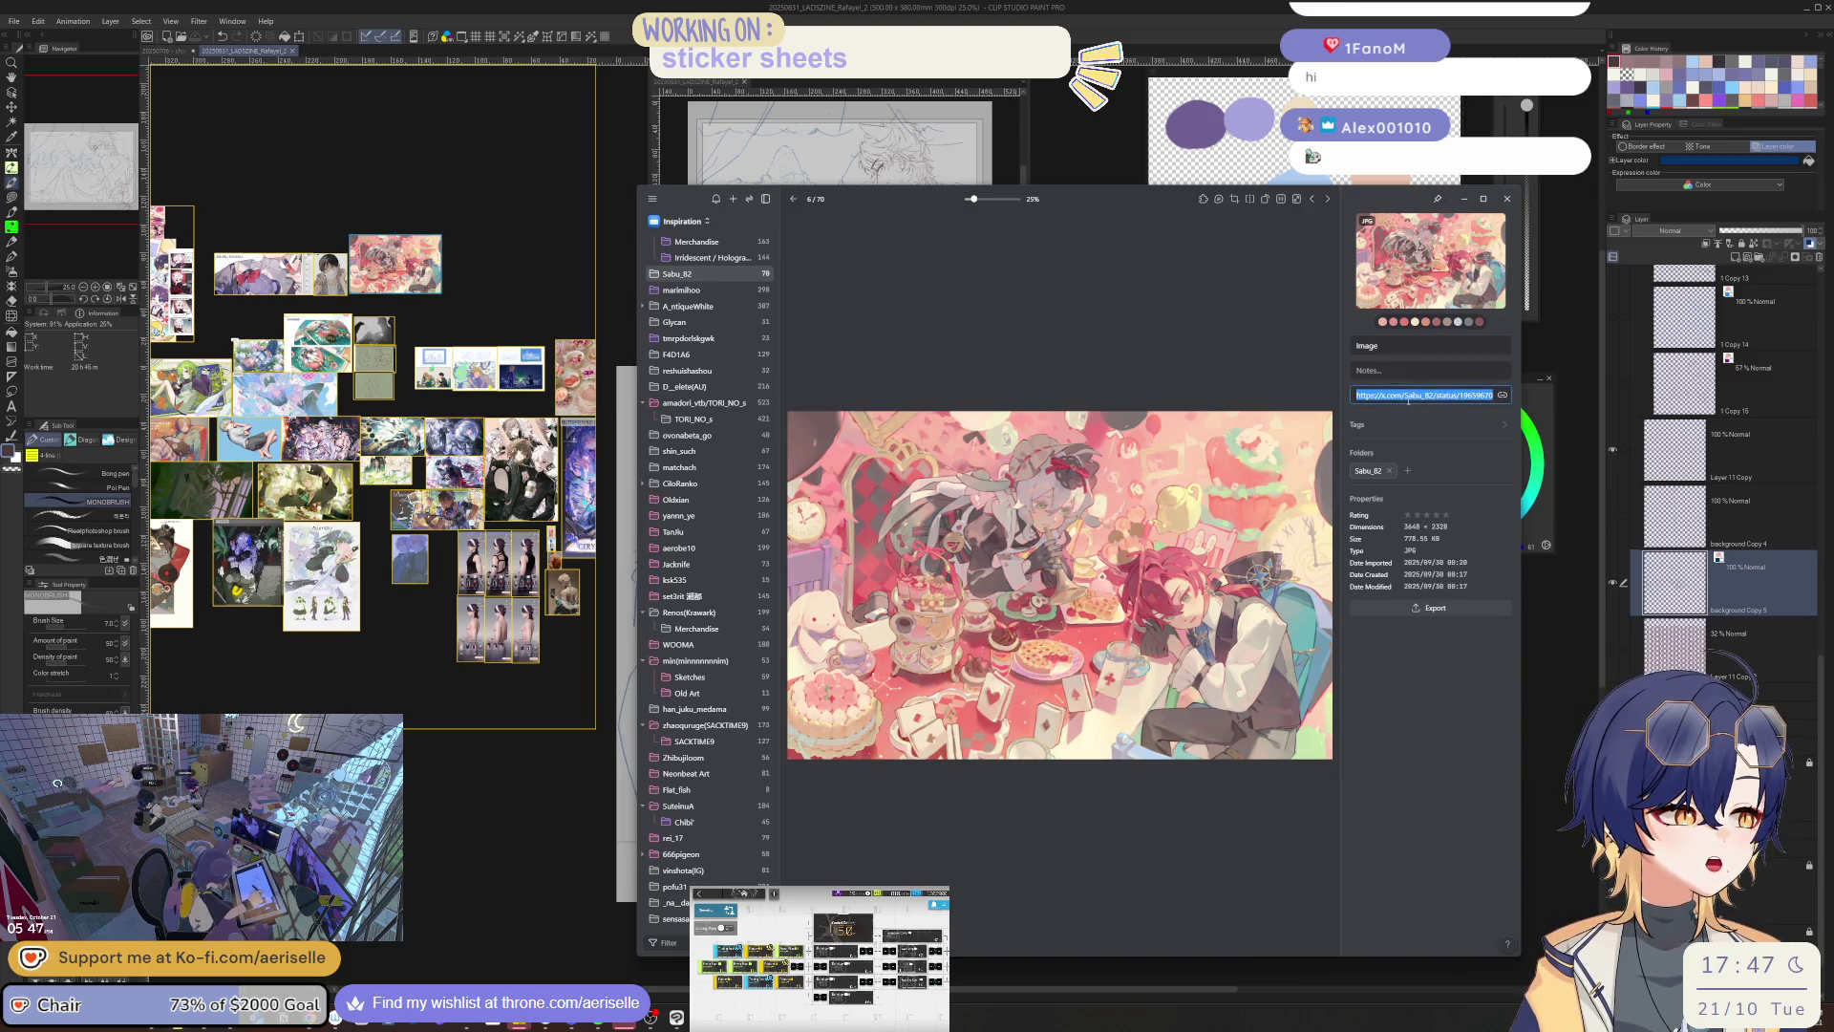
pyautogui.doubleClick(1406, 394)
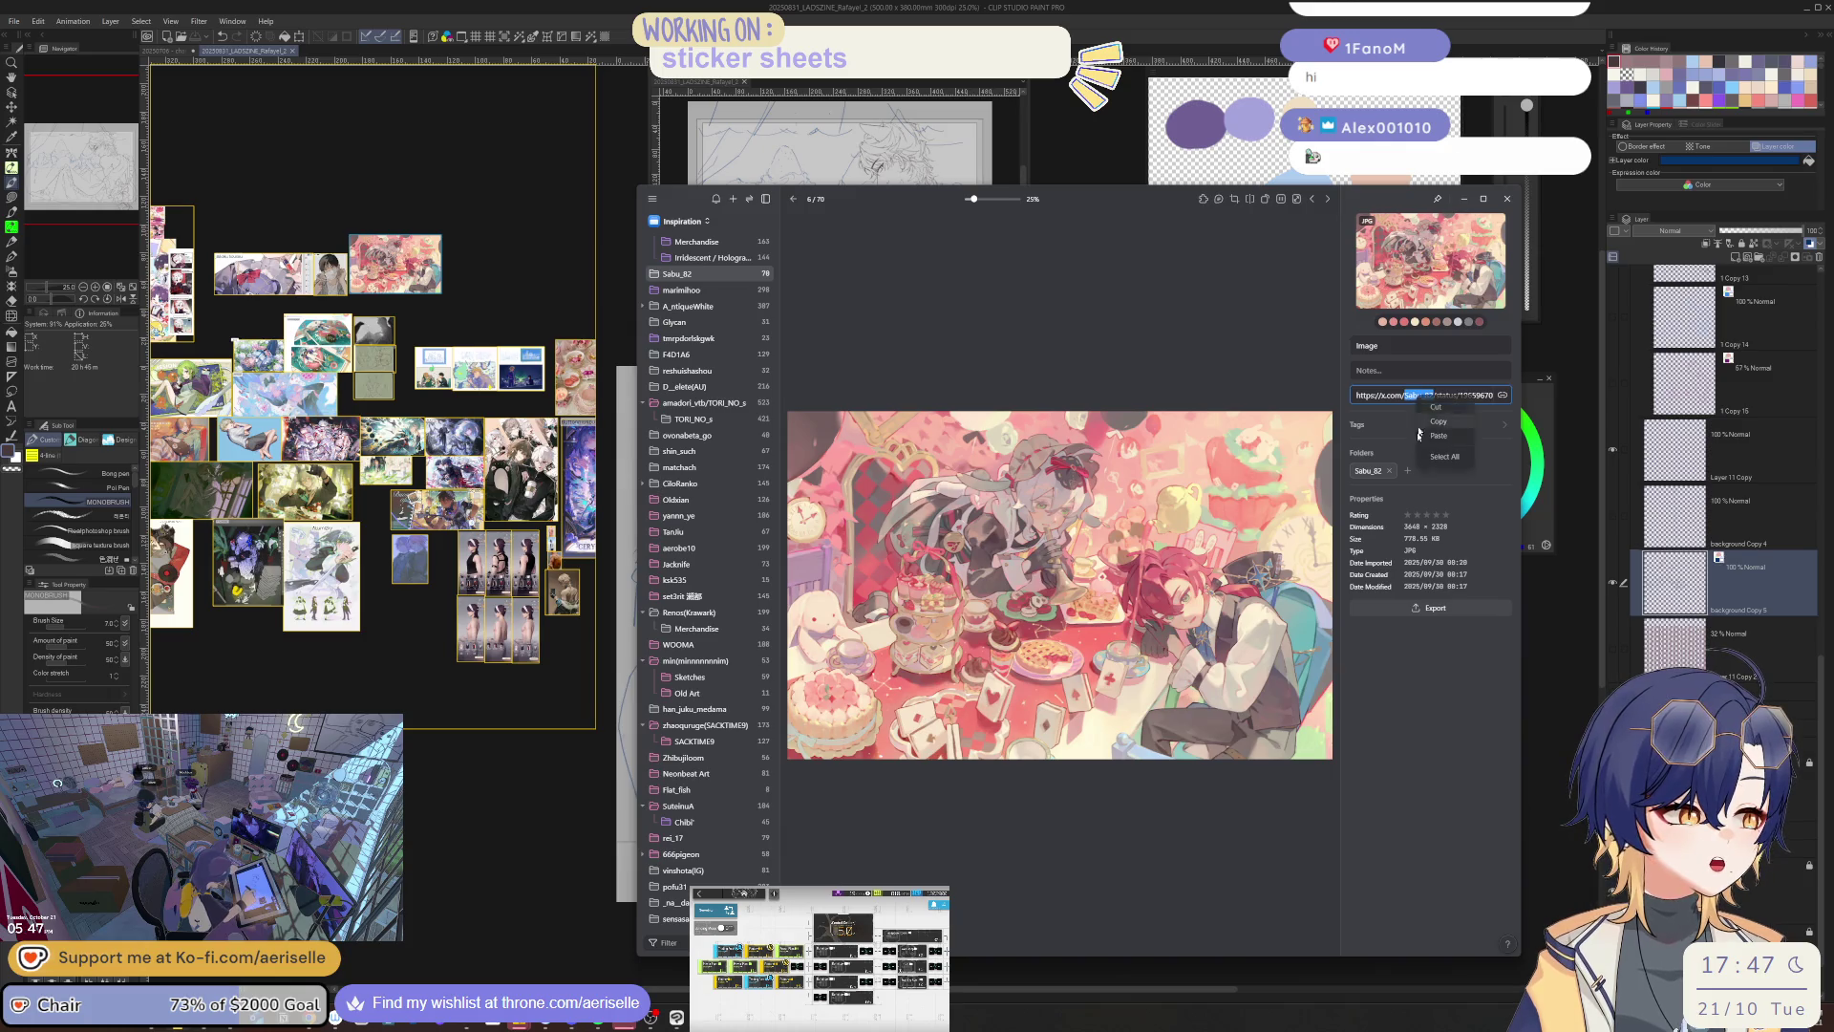
pyautogui.click(399, 325)
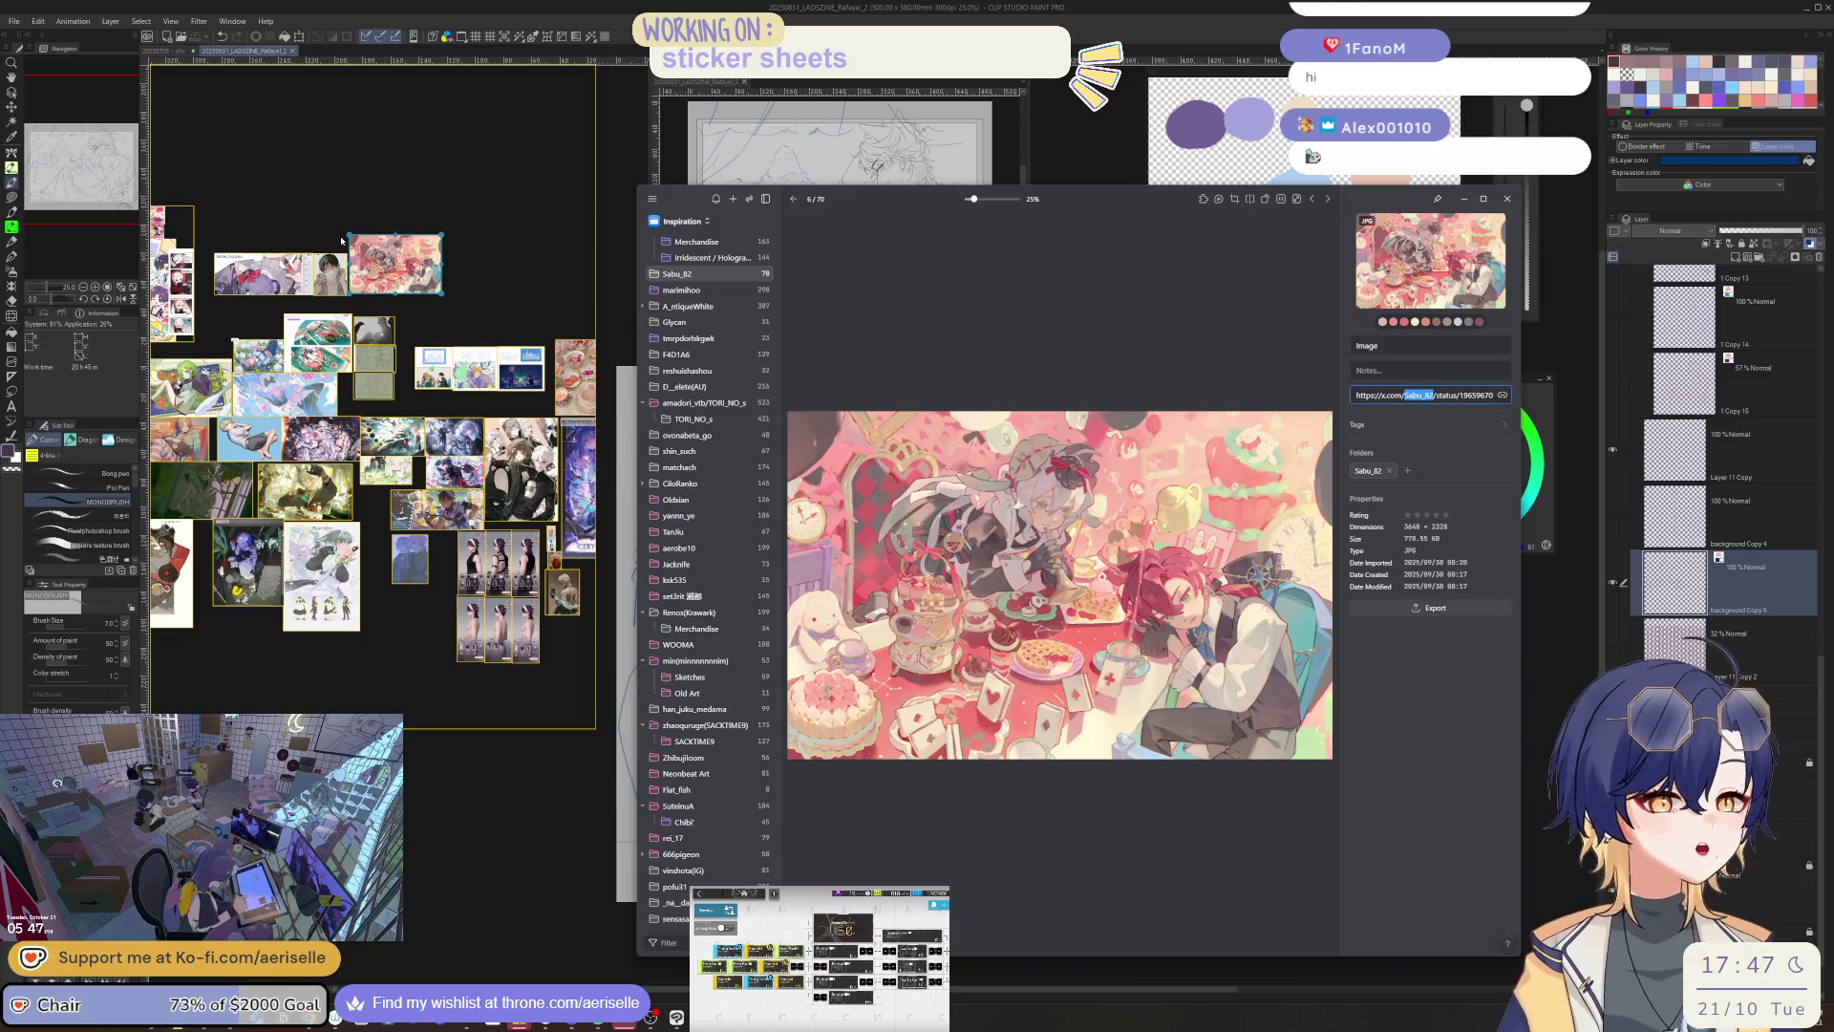
pyautogui.doubleClick(374, 239)
pyautogui.rightClick(269, 279)
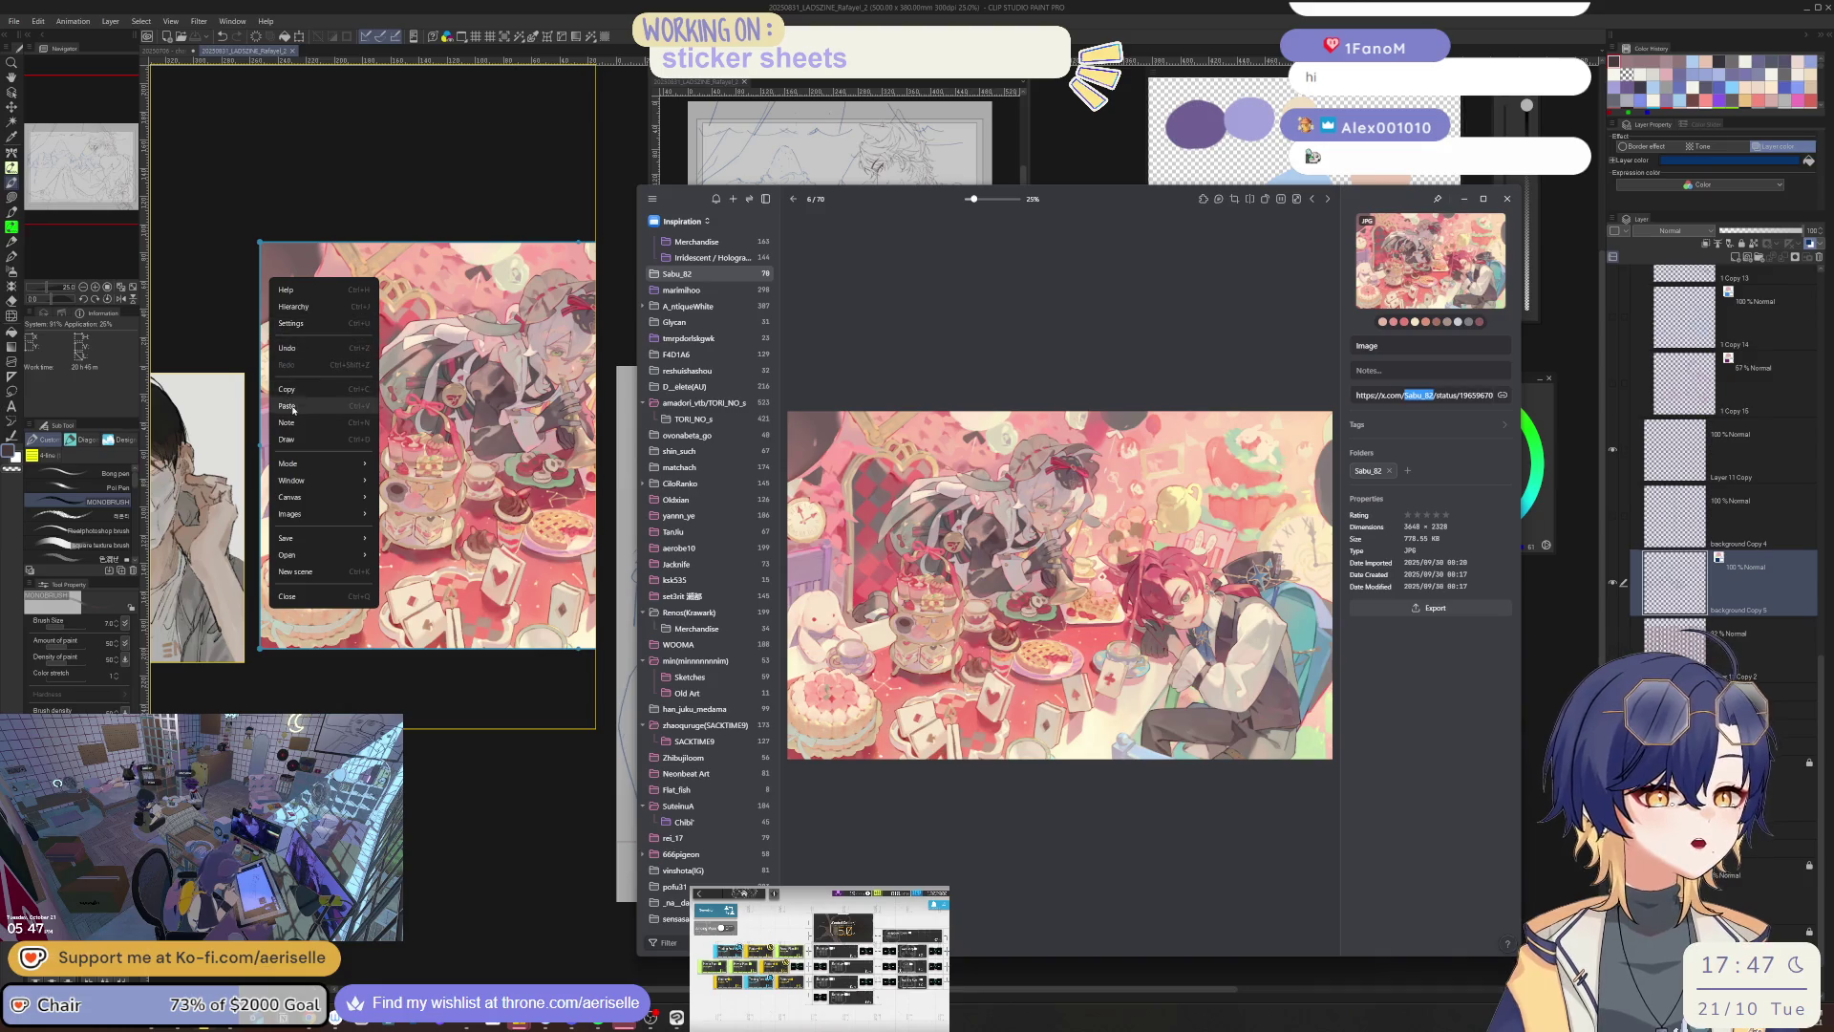
pyautogui.click(309, 372)
pyautogui.moveTo(282, 278); pyautogui.dragTo(302, 259)
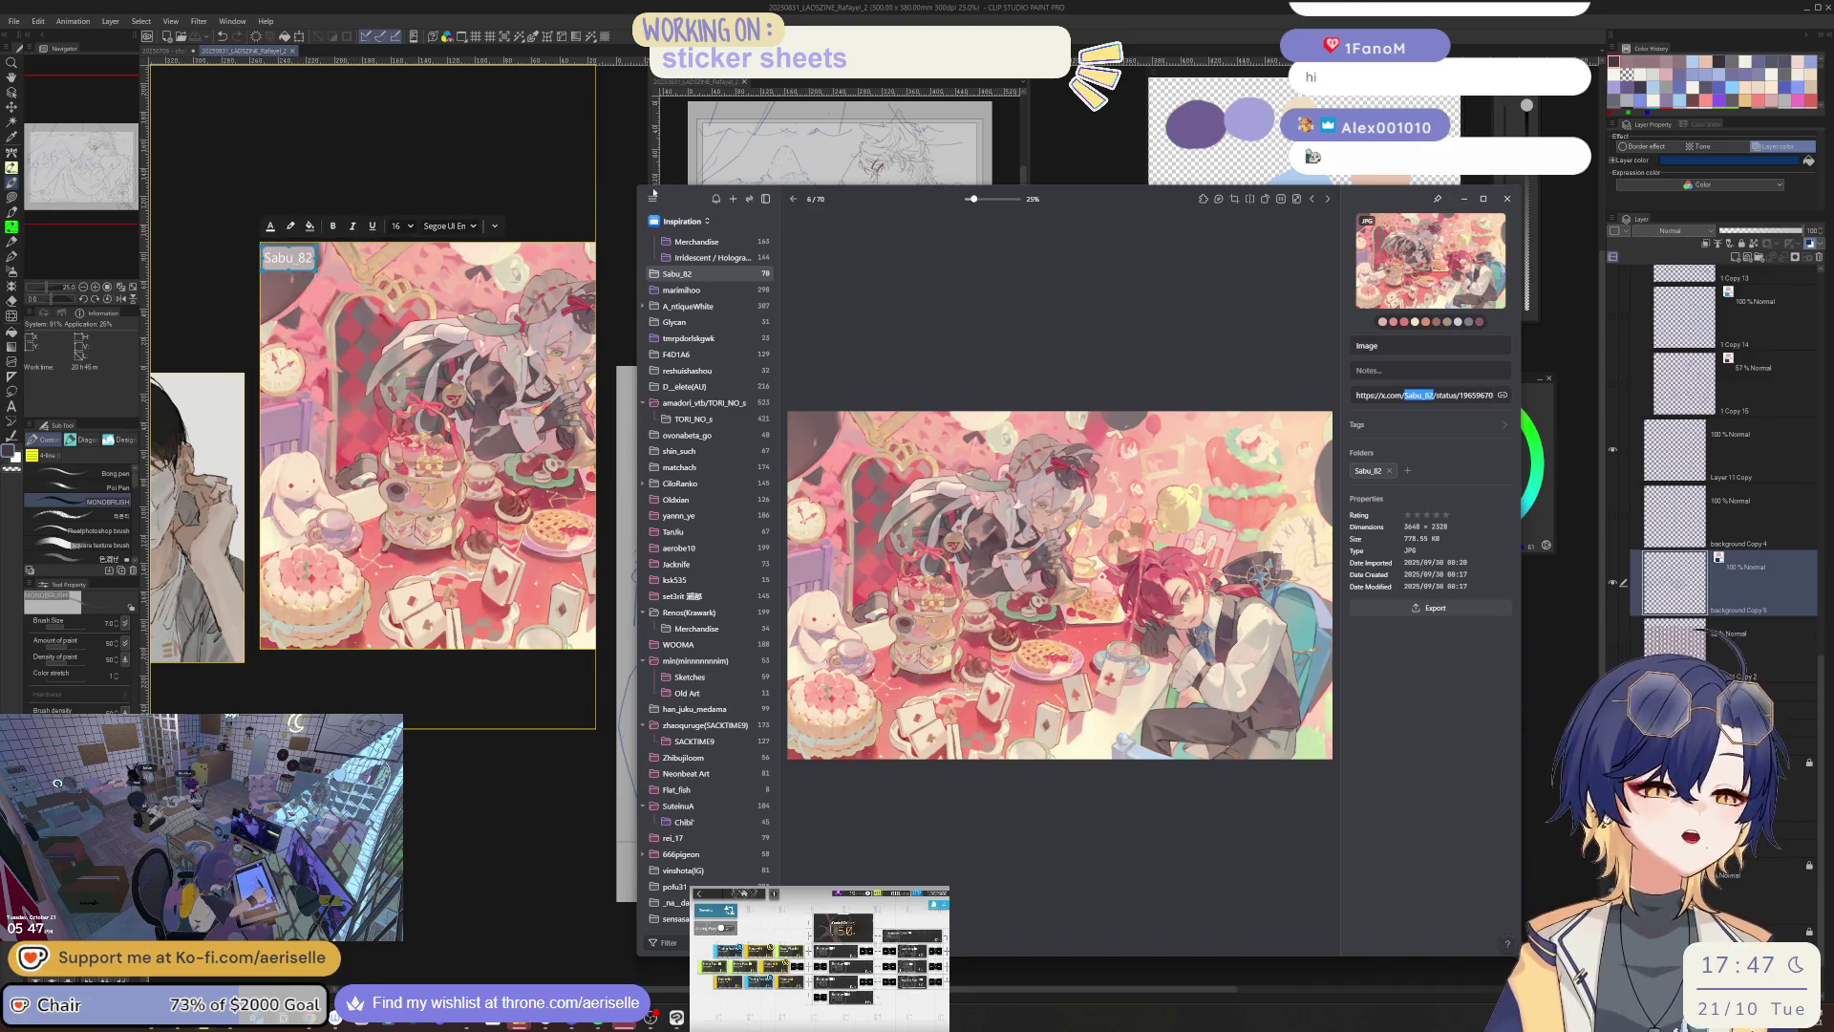
# - Shrink the Eagle folder thumbnails and open the pink sofa illustration full size
pyautogui.click(796, 199)
pyautogui.scroll(5, 1005, 471)
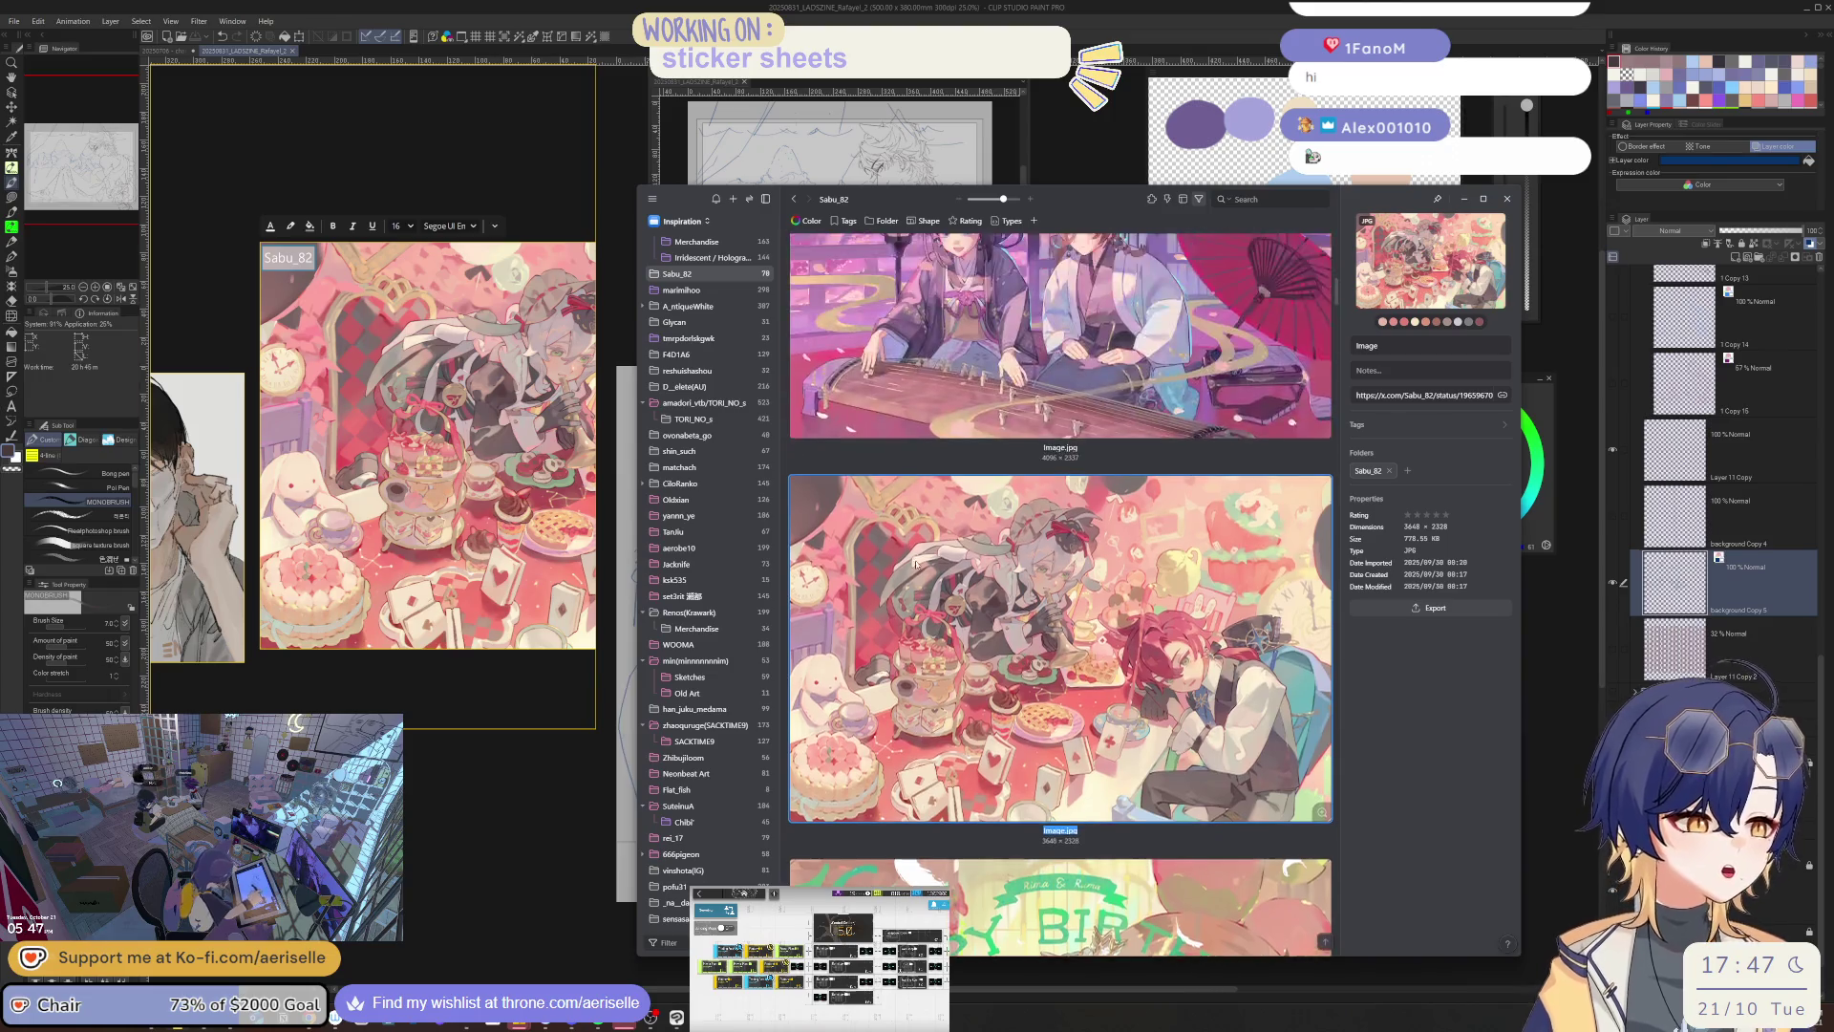
pyautogui.scroll(2, 1005, 471)
pyautogui.moveTo(1002, 199); pyautogui.dragTo(976, 201)
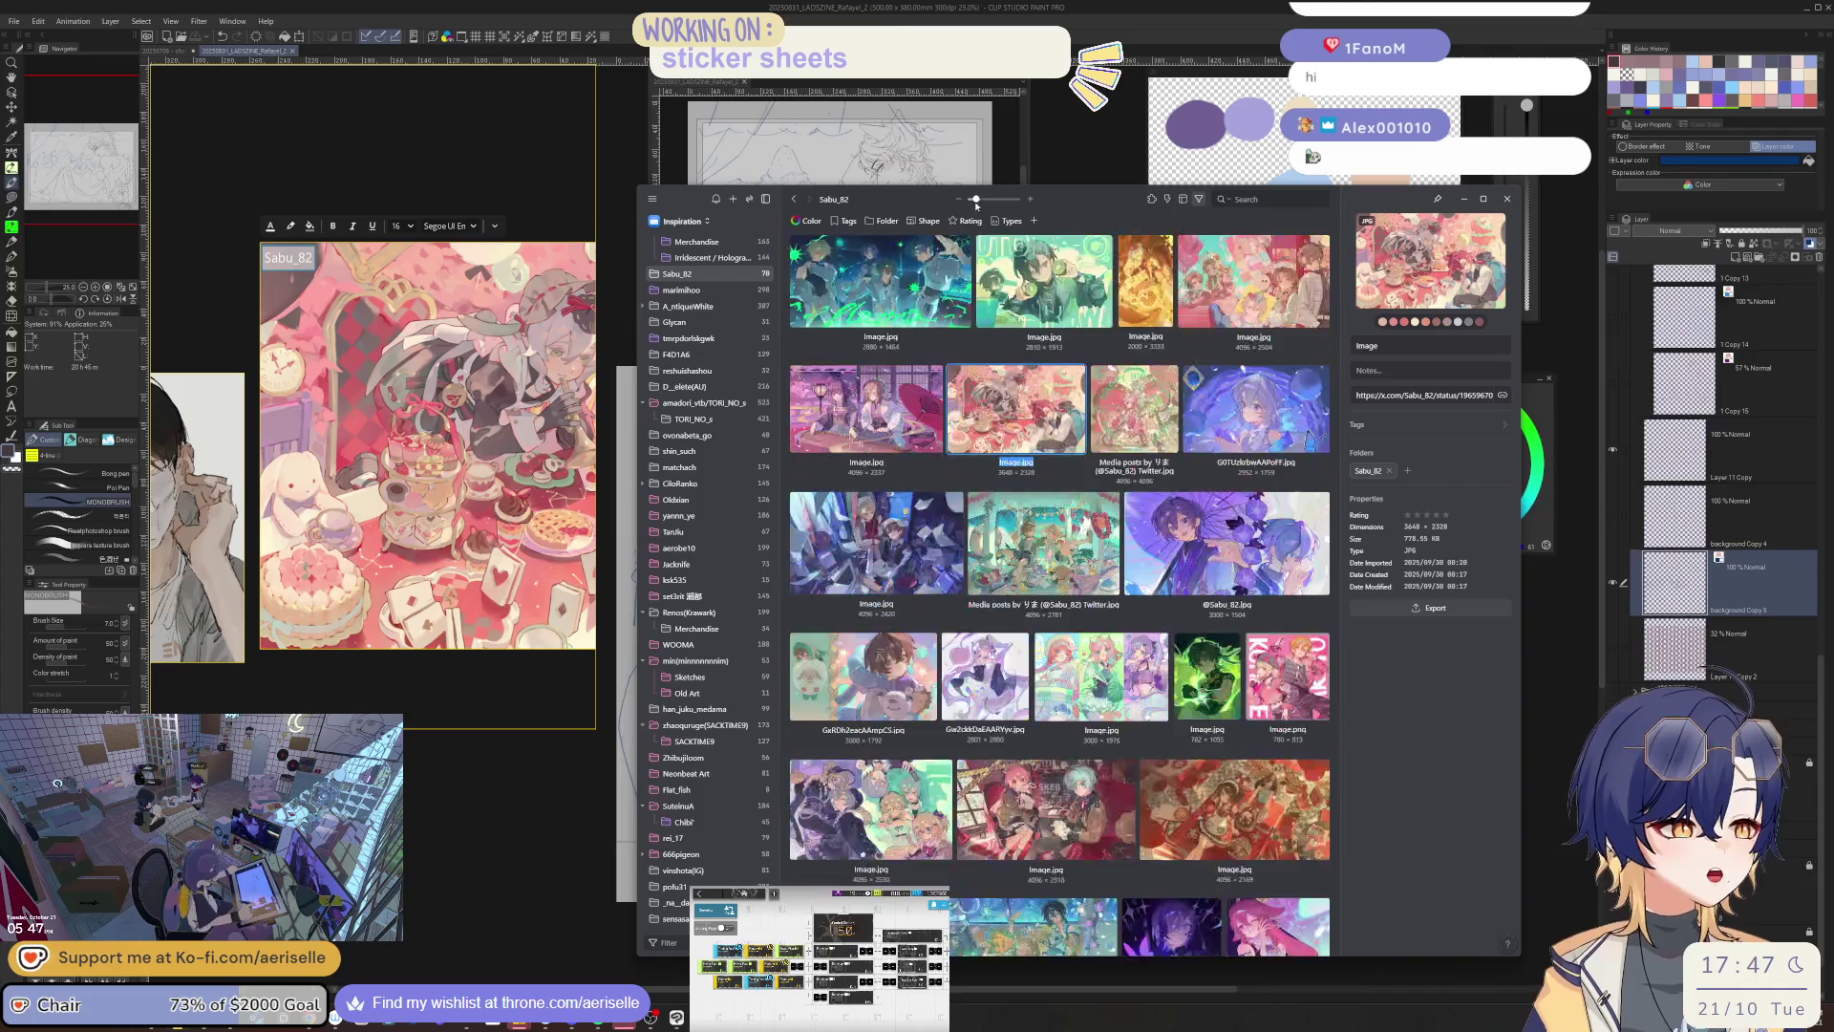
pyautogui.scroll(-10, 1154, 581)
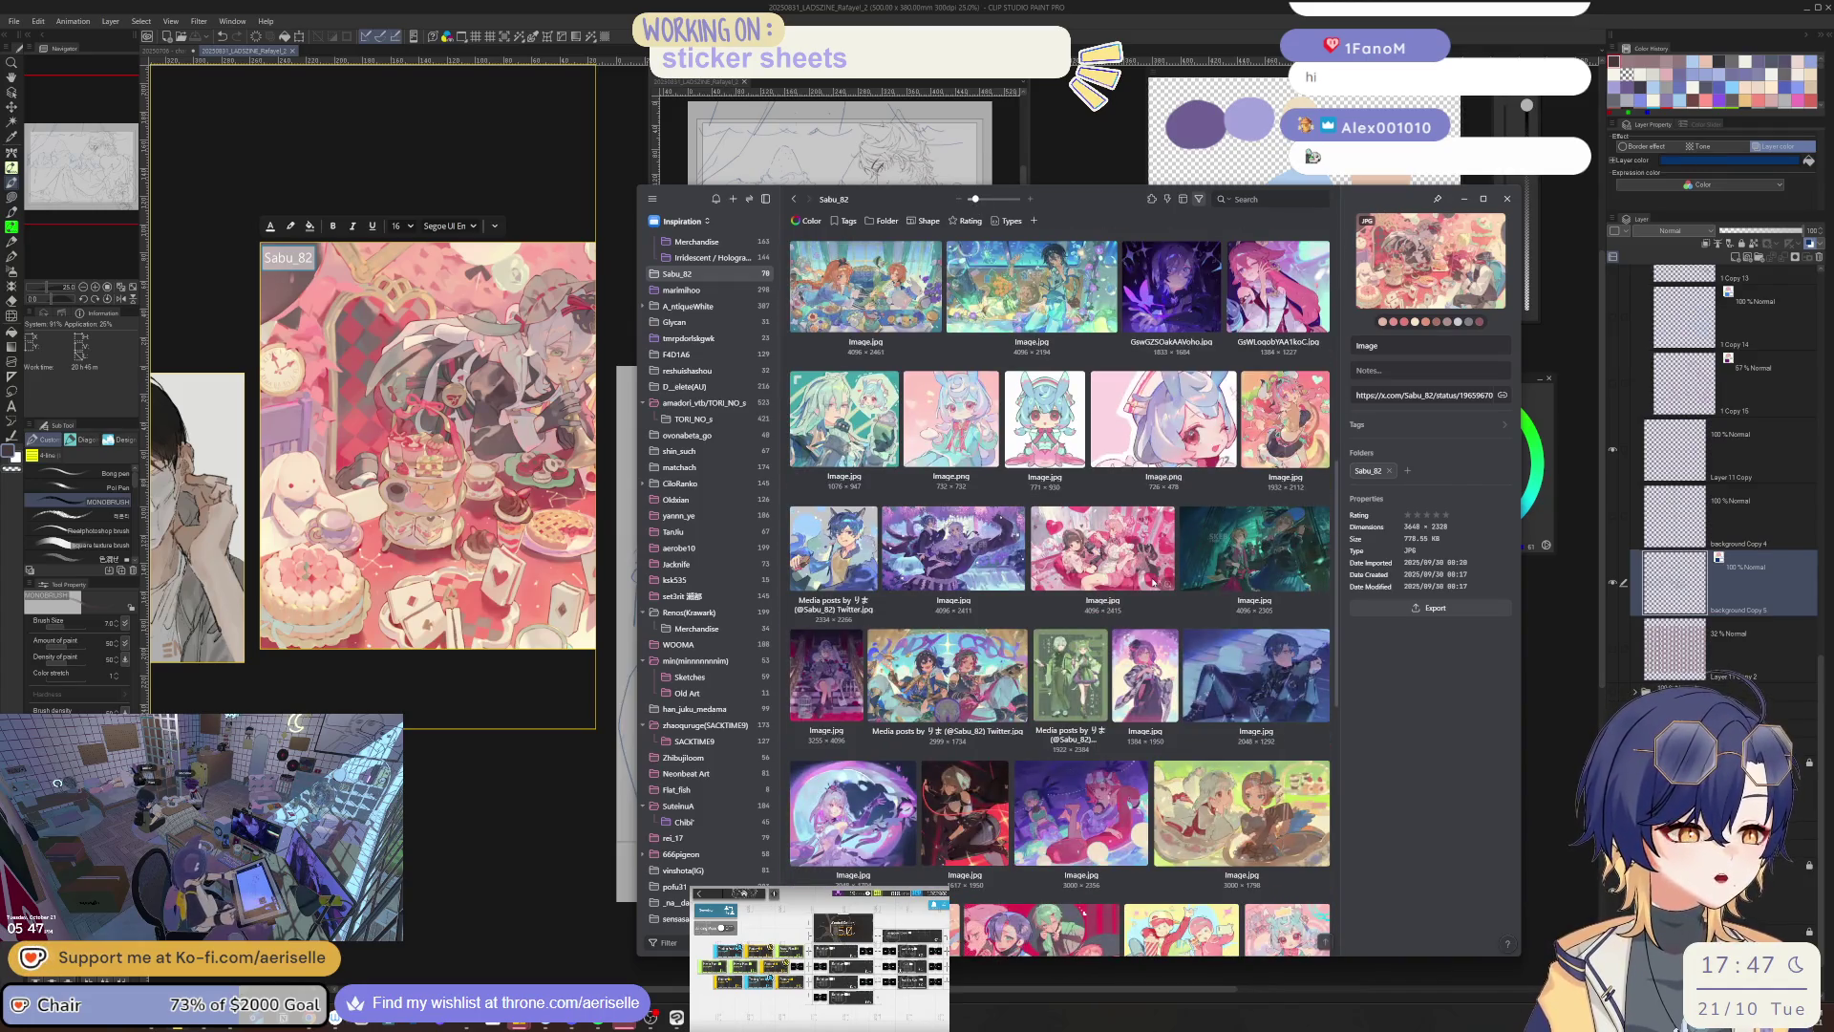
pyautogui.doubleClick(1153, 581)
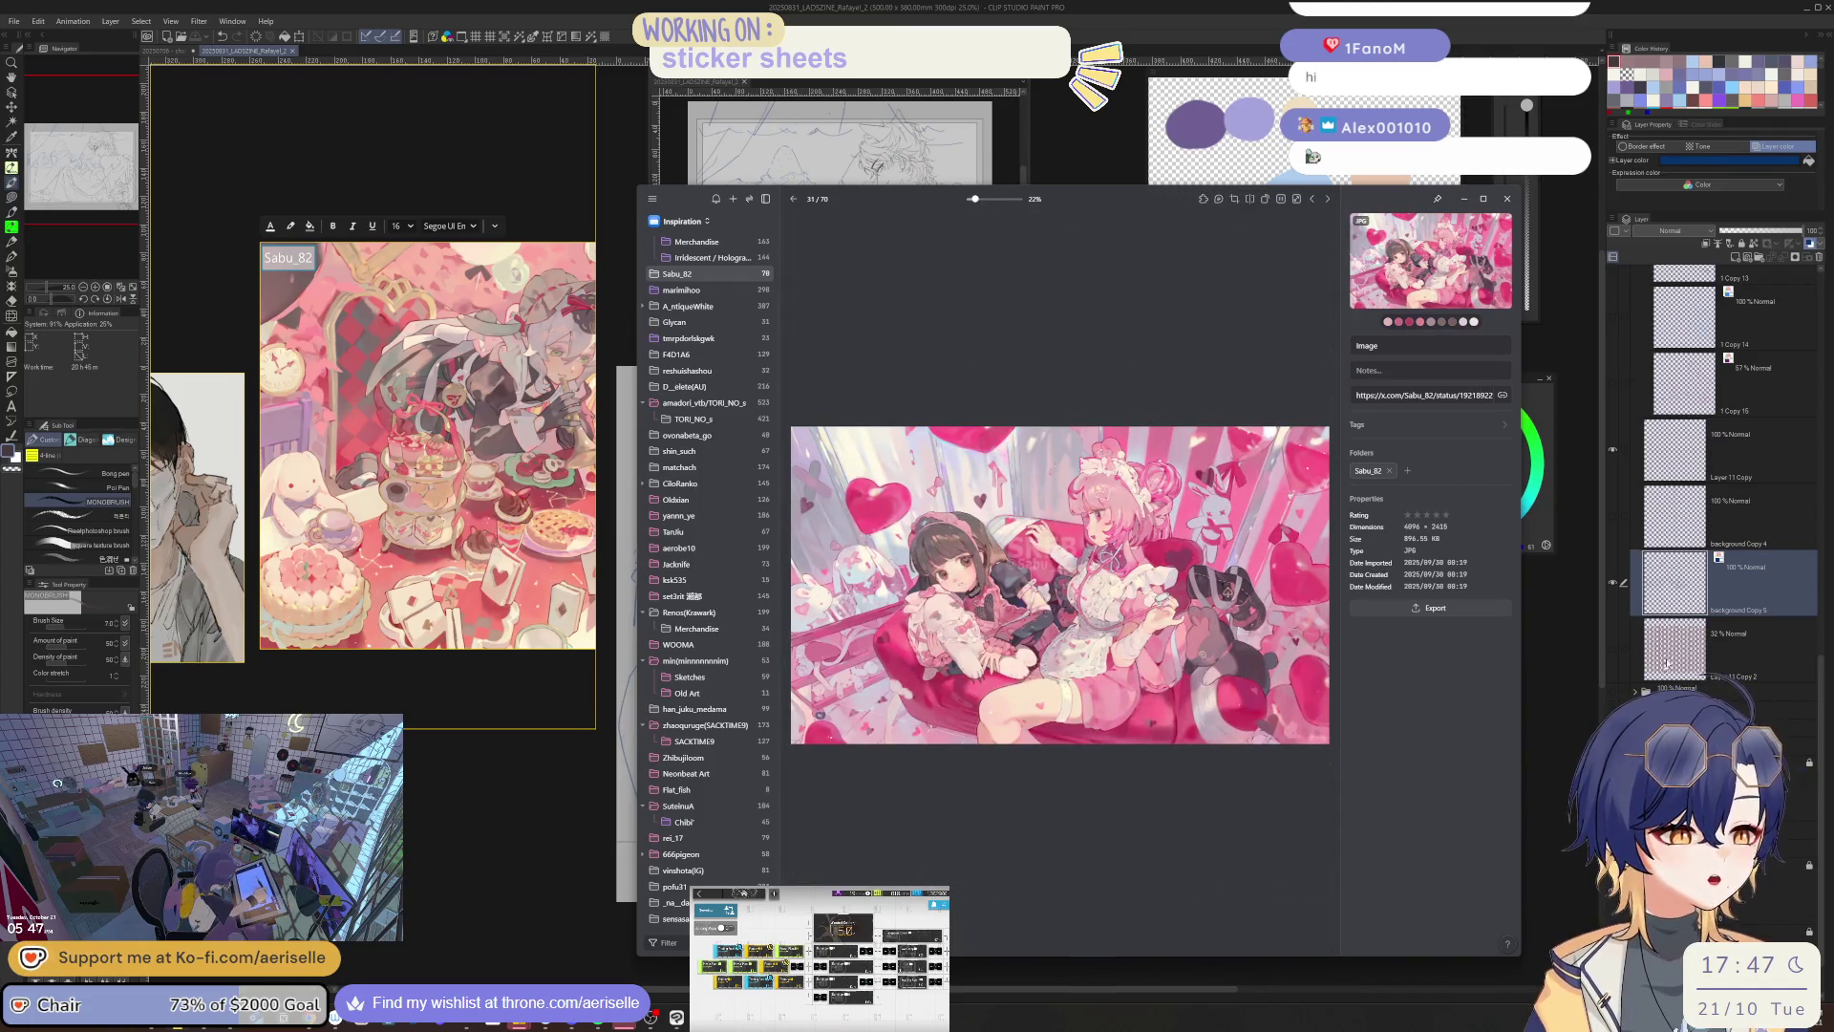
pyautogui.click(1734, 593)
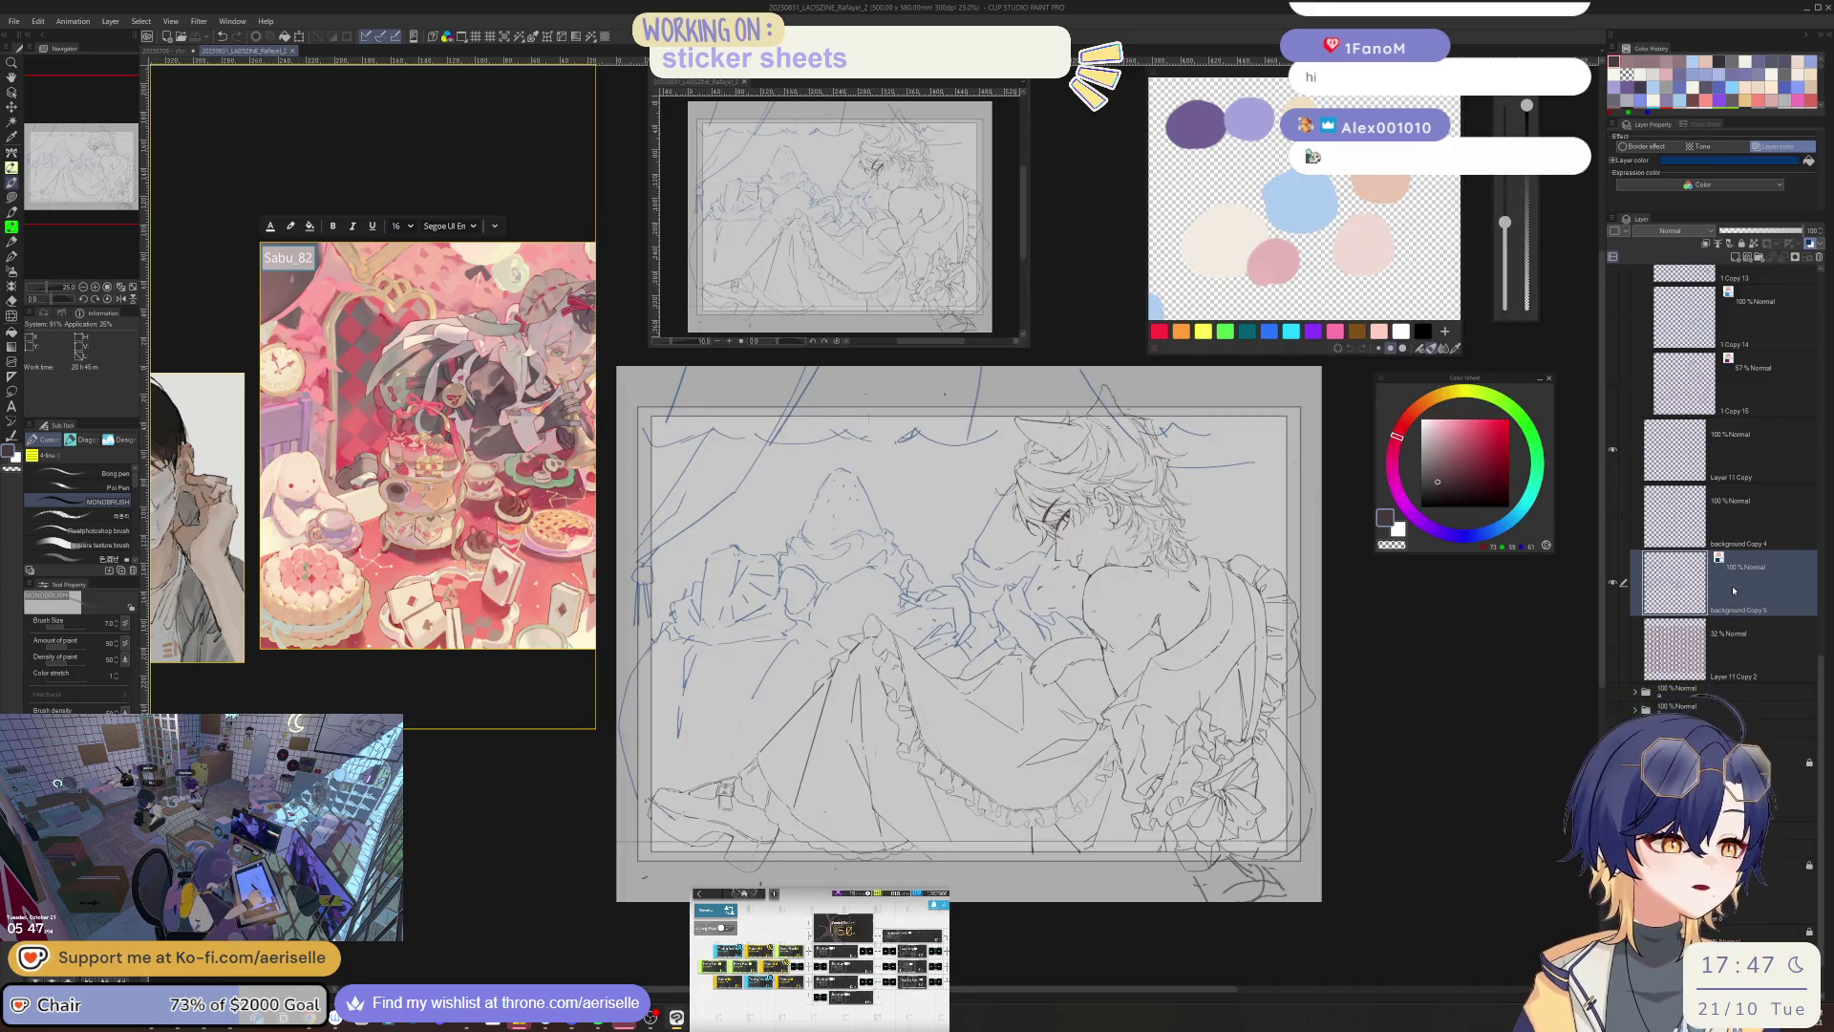
# - Return to the sketch, switch to the eraser, mirror the view, and shrink the eraser to 250
pyautogui.hotkey('alt', 'Tab')
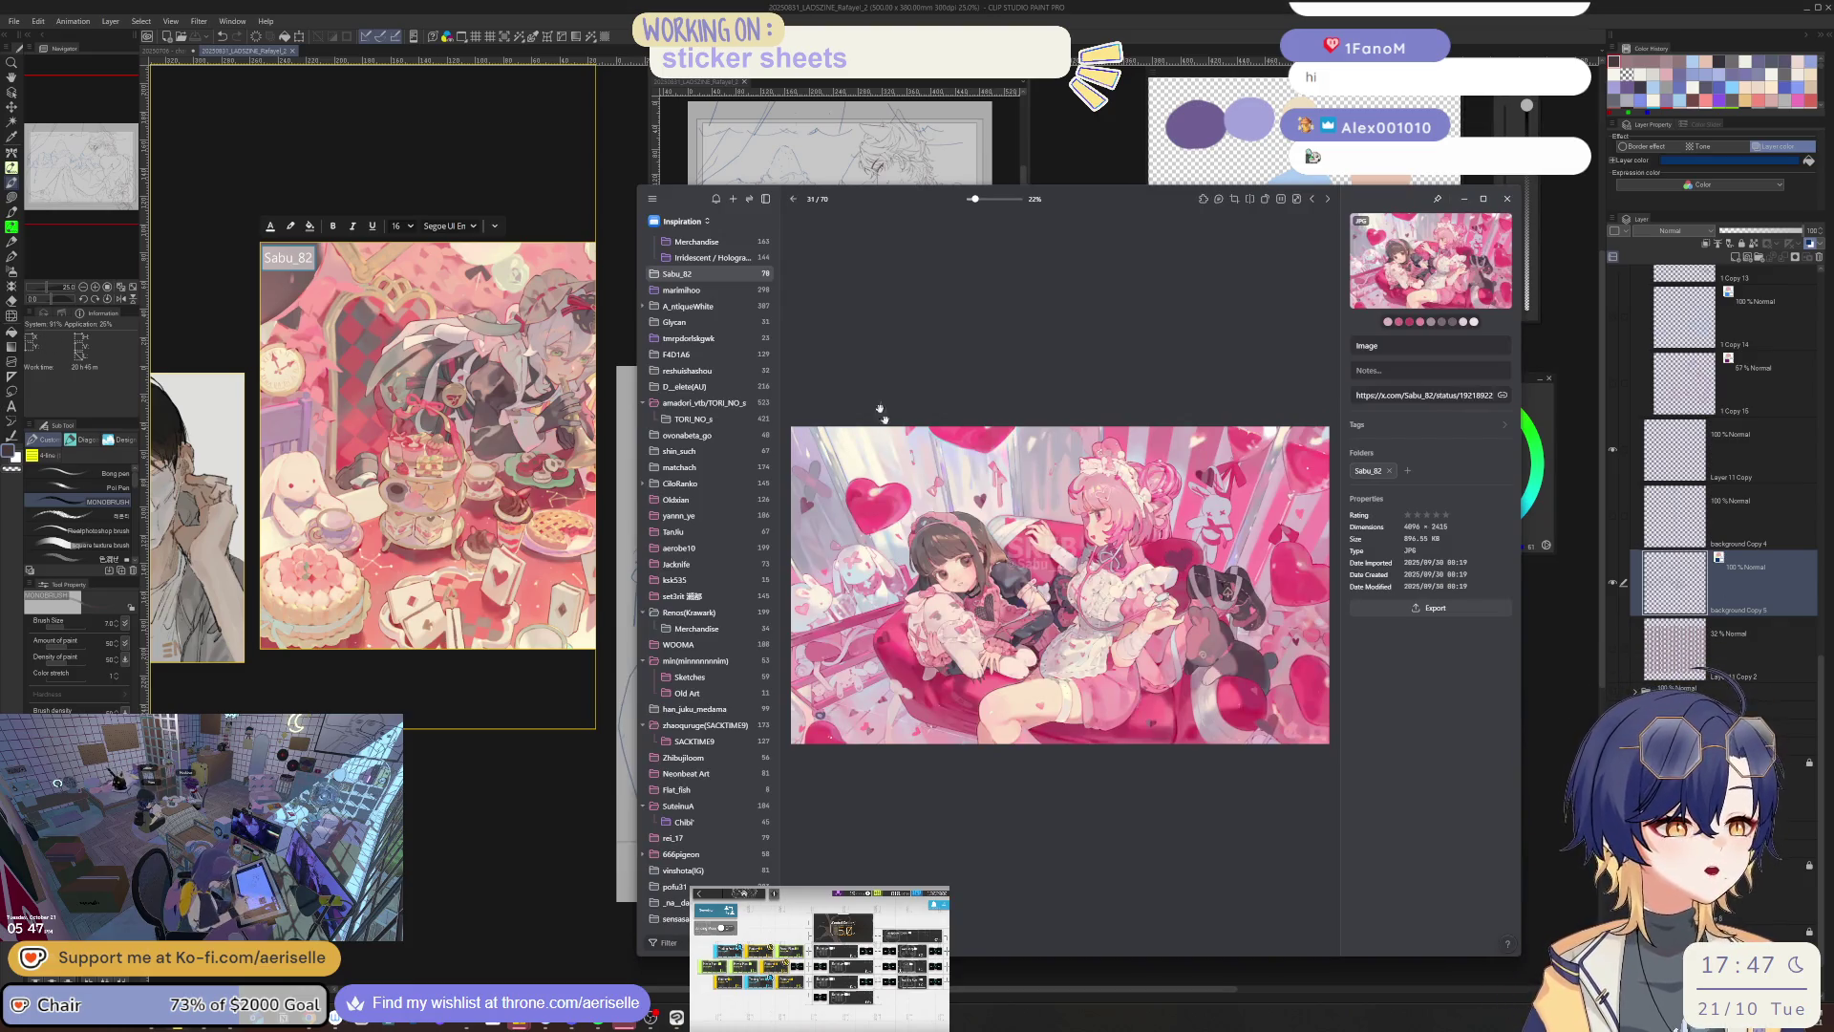
pyautogui.hotkey('alt', 'Tab')
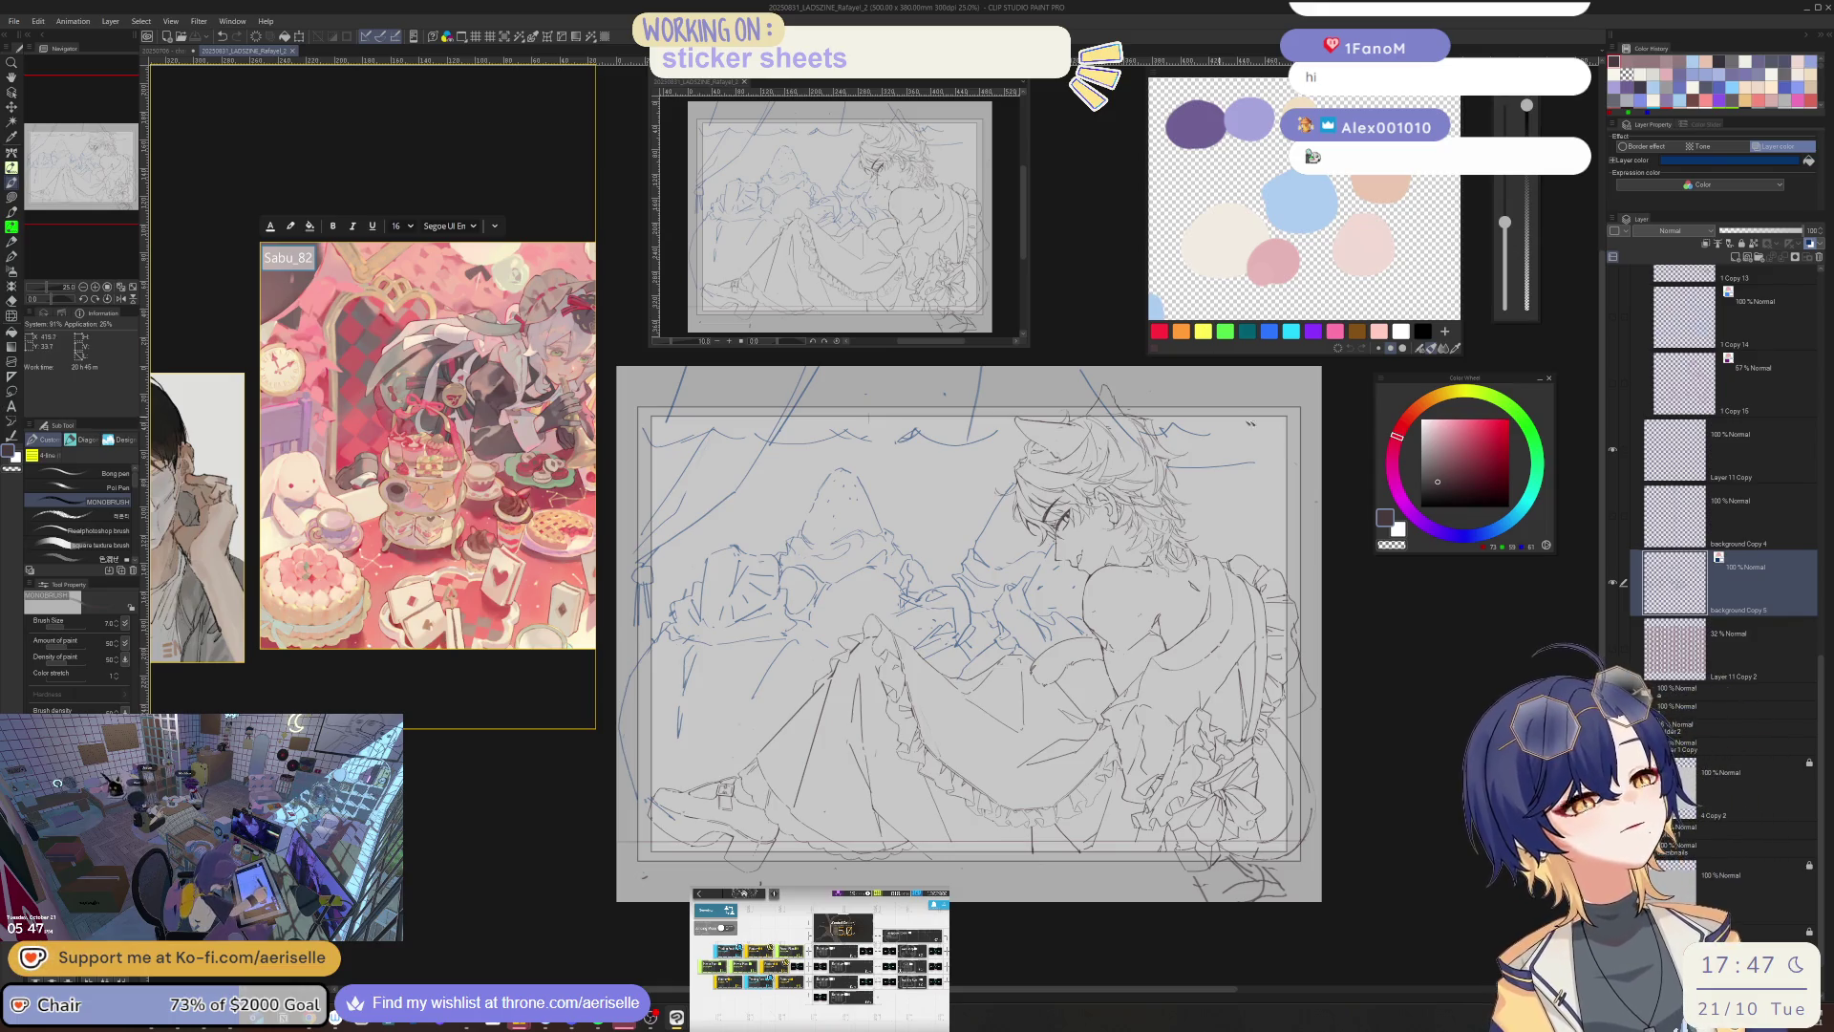
pyautogui.press('e')
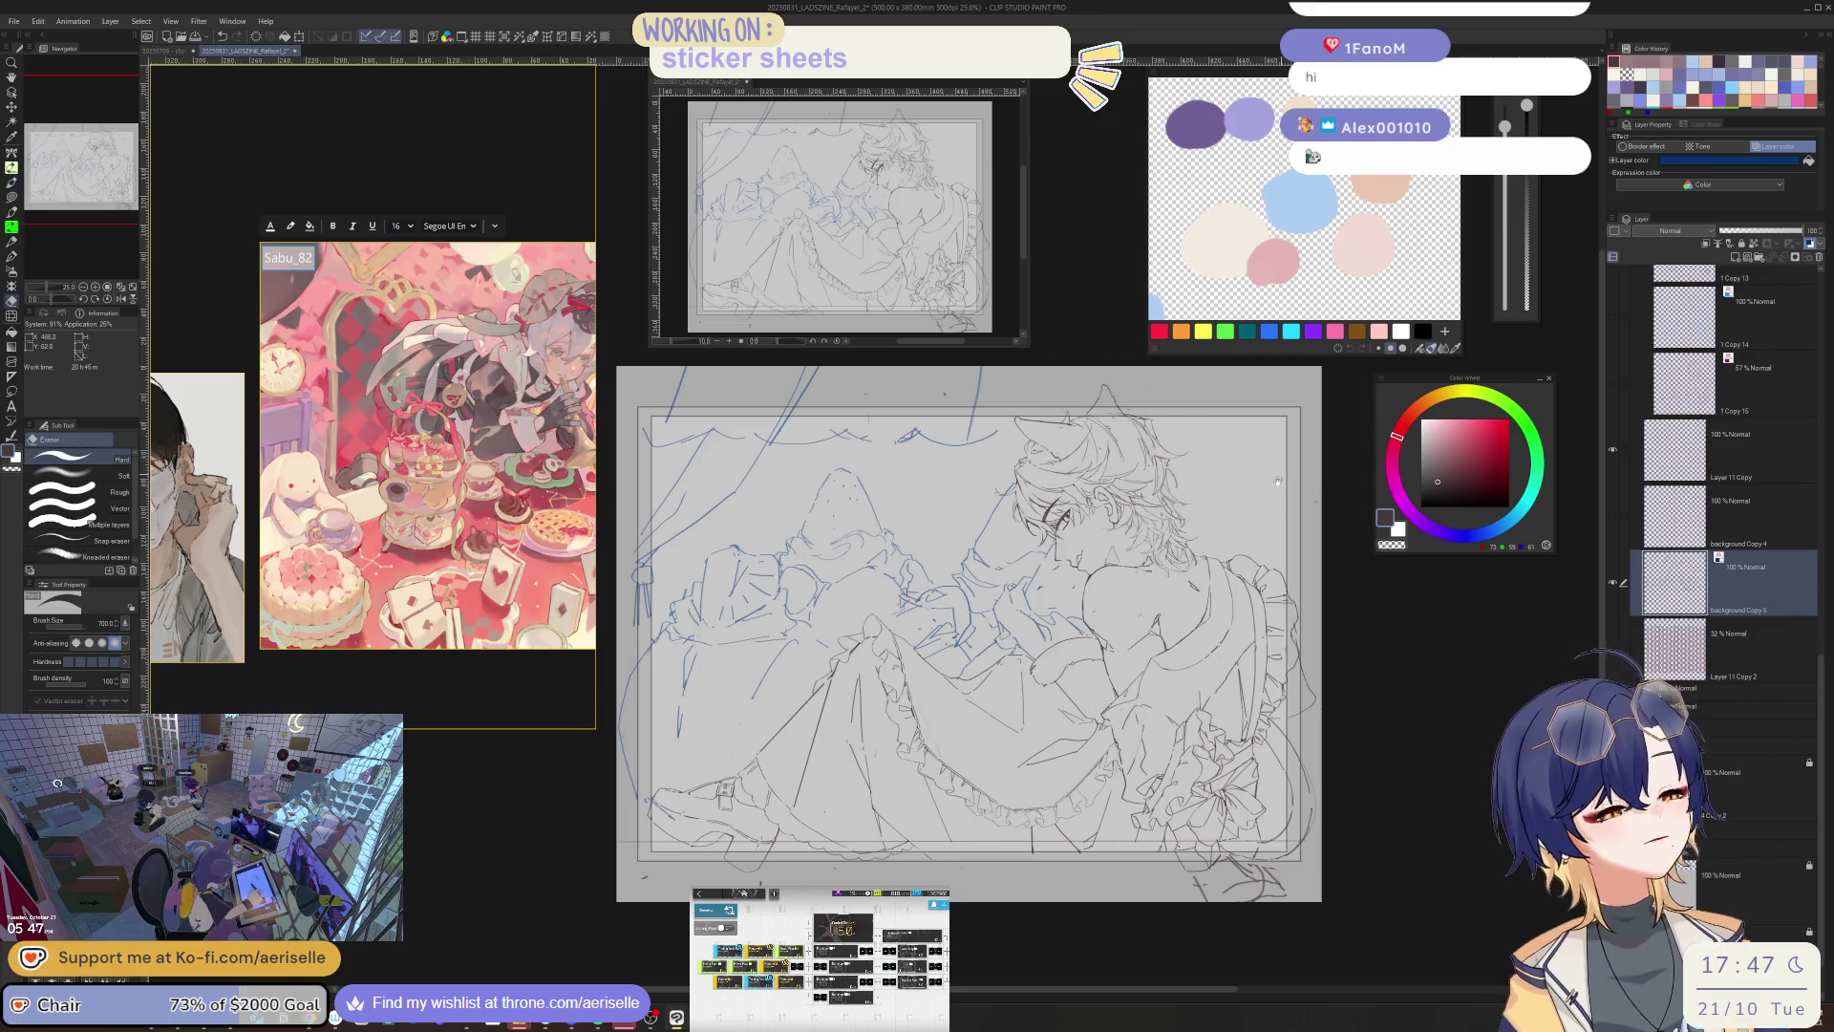
pyautogui.press('h')
pyautogui.scroll(-4, 1040, 447)
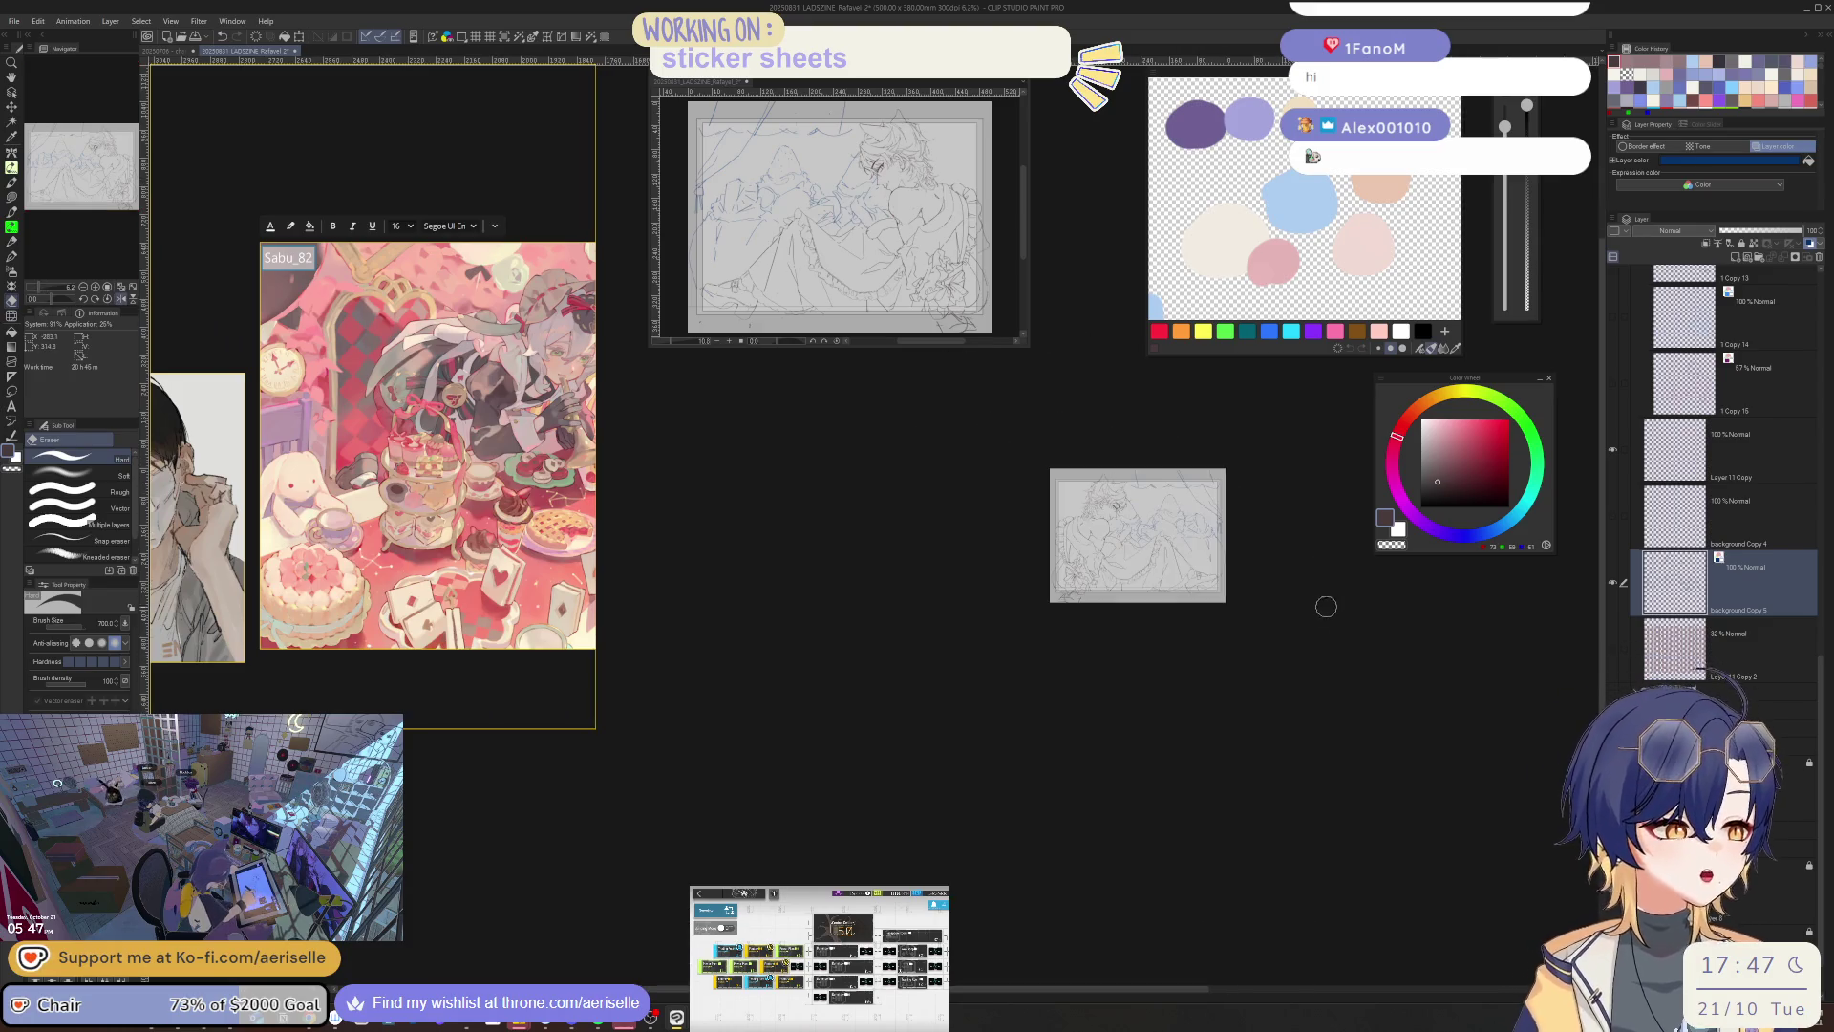
pyautogui.scroll(6, 950, 524)
pyautogui.press('[')
pyautogui.press('[')
pyautogui.press('[')
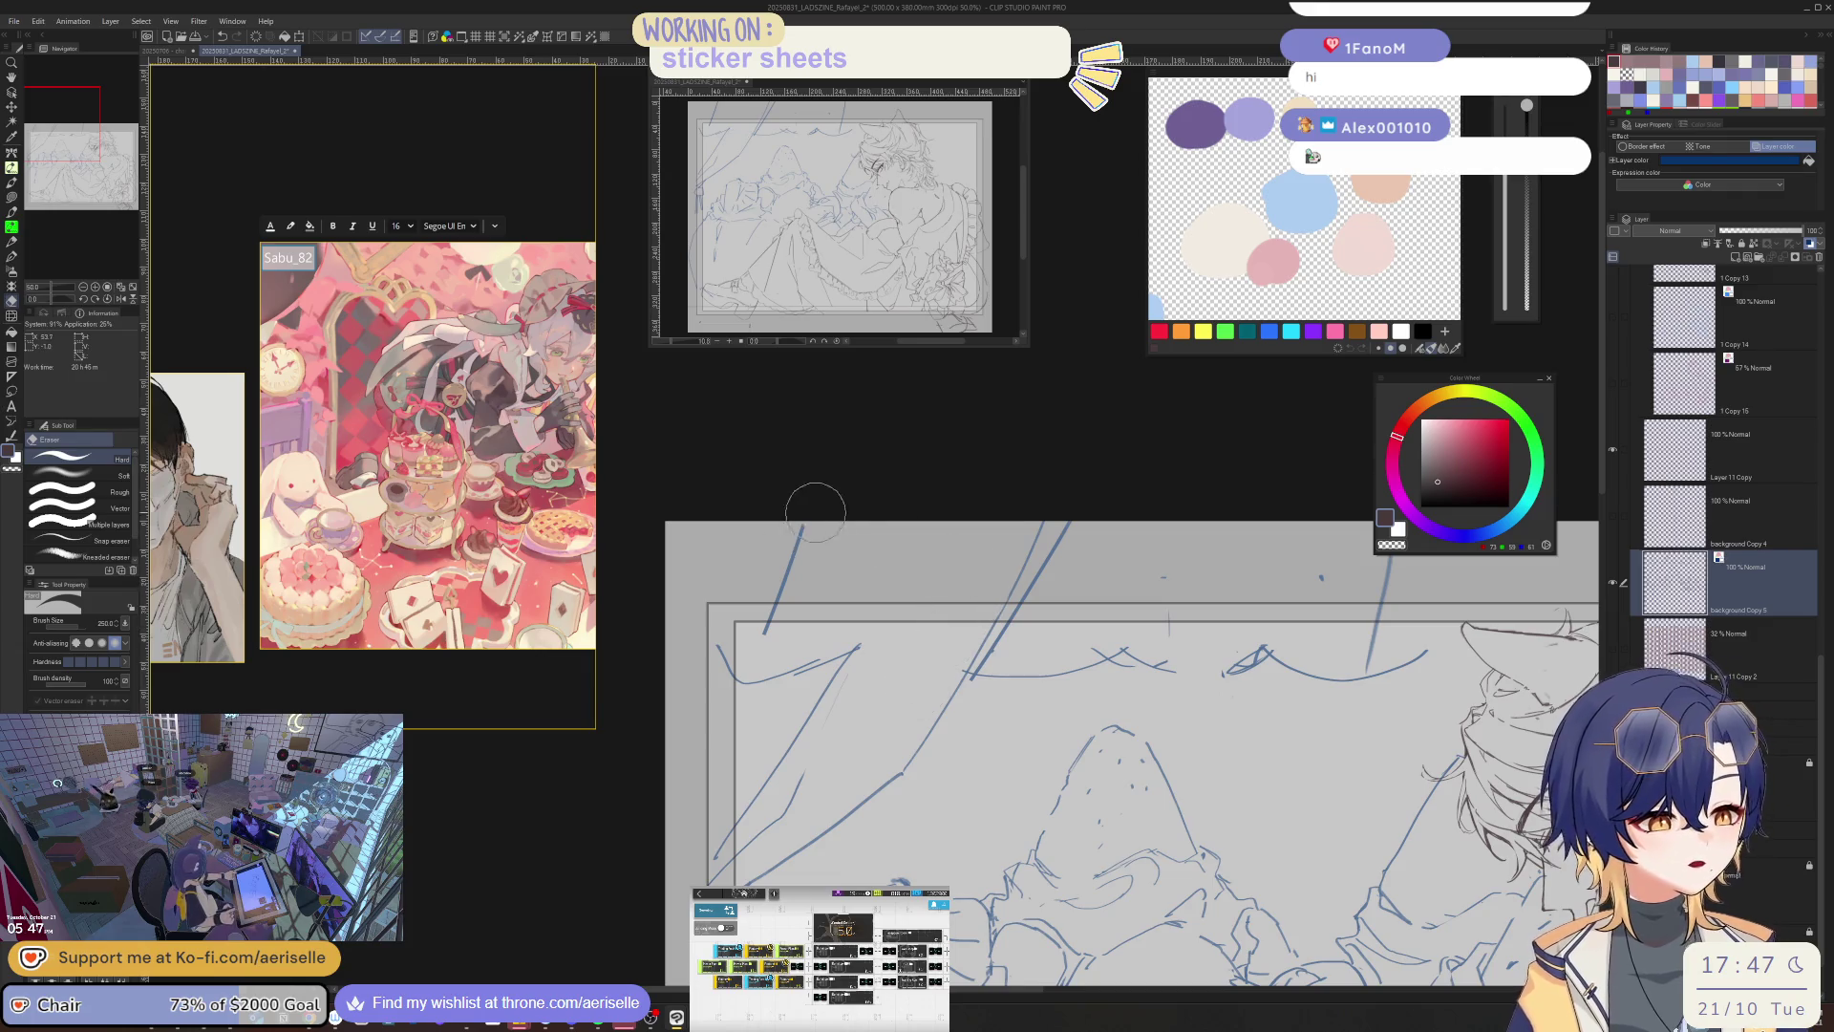
# - Unflip the view, set the eraser to 170, and sketch a blue line down the right side
pyautogui.press('h')
pyautogui.press('[')
pyautogui.press('[')
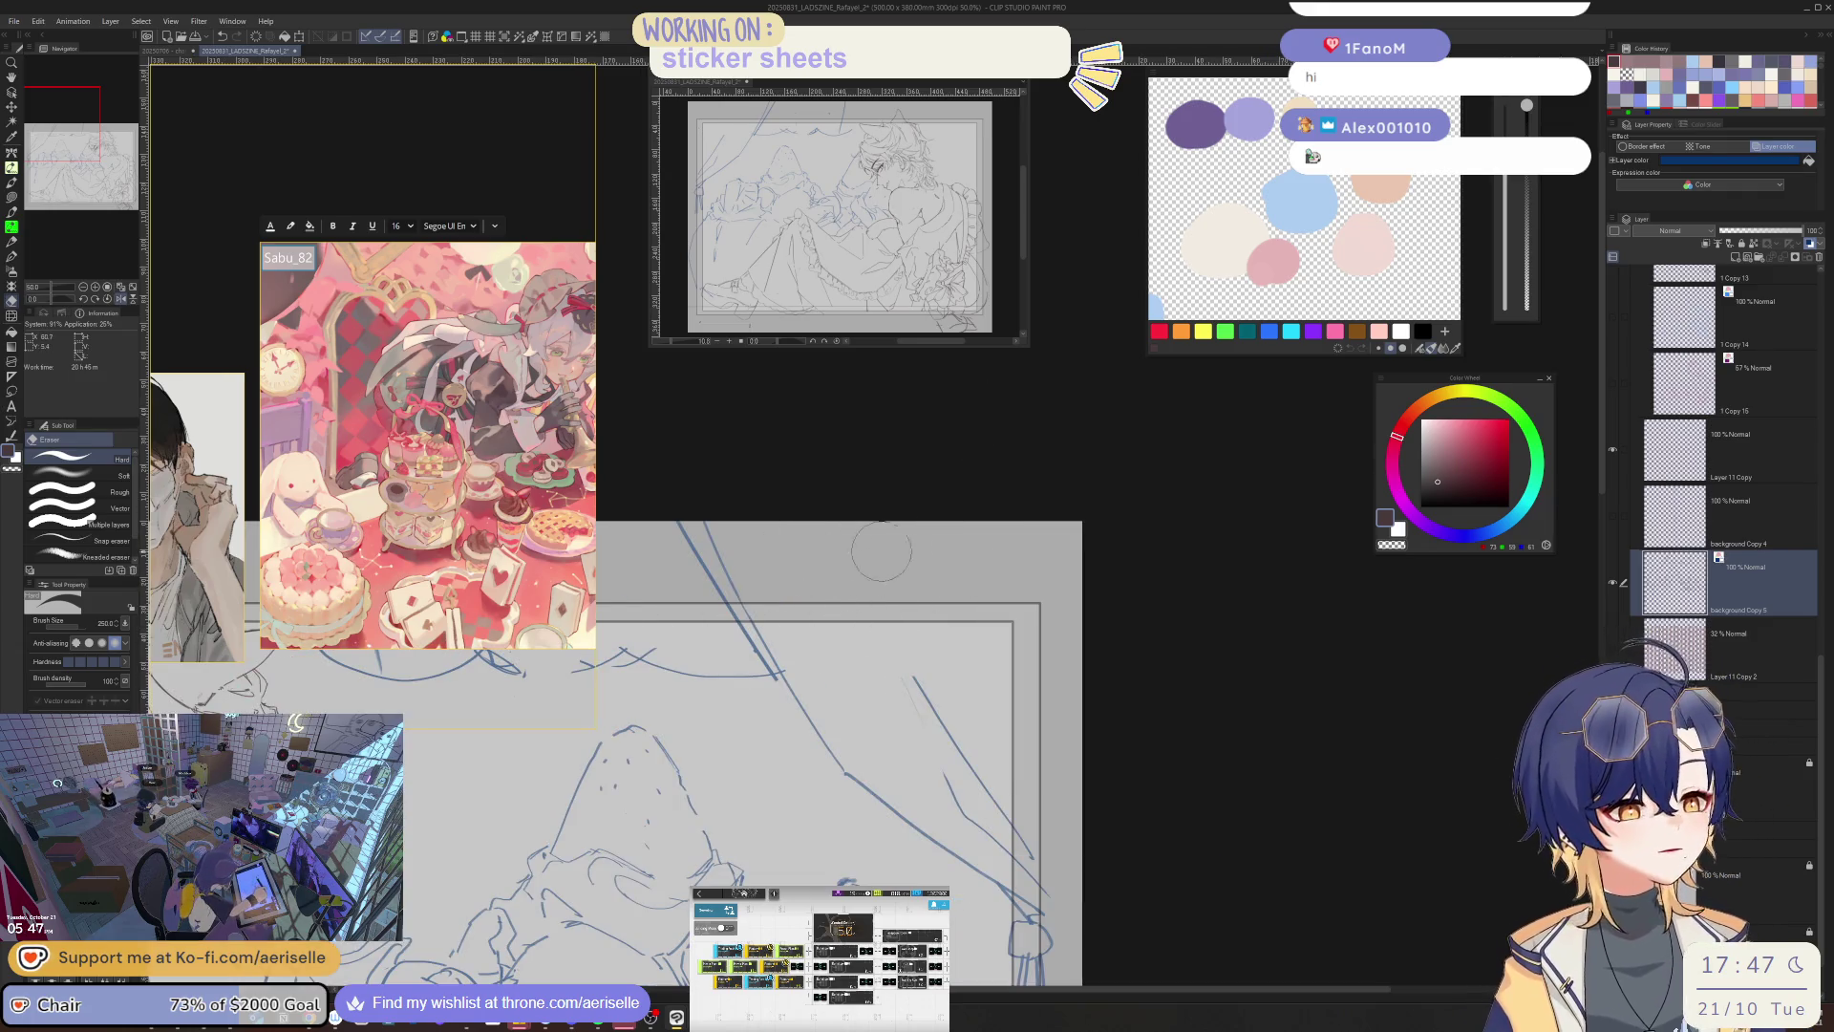
pyautogui.press('p')
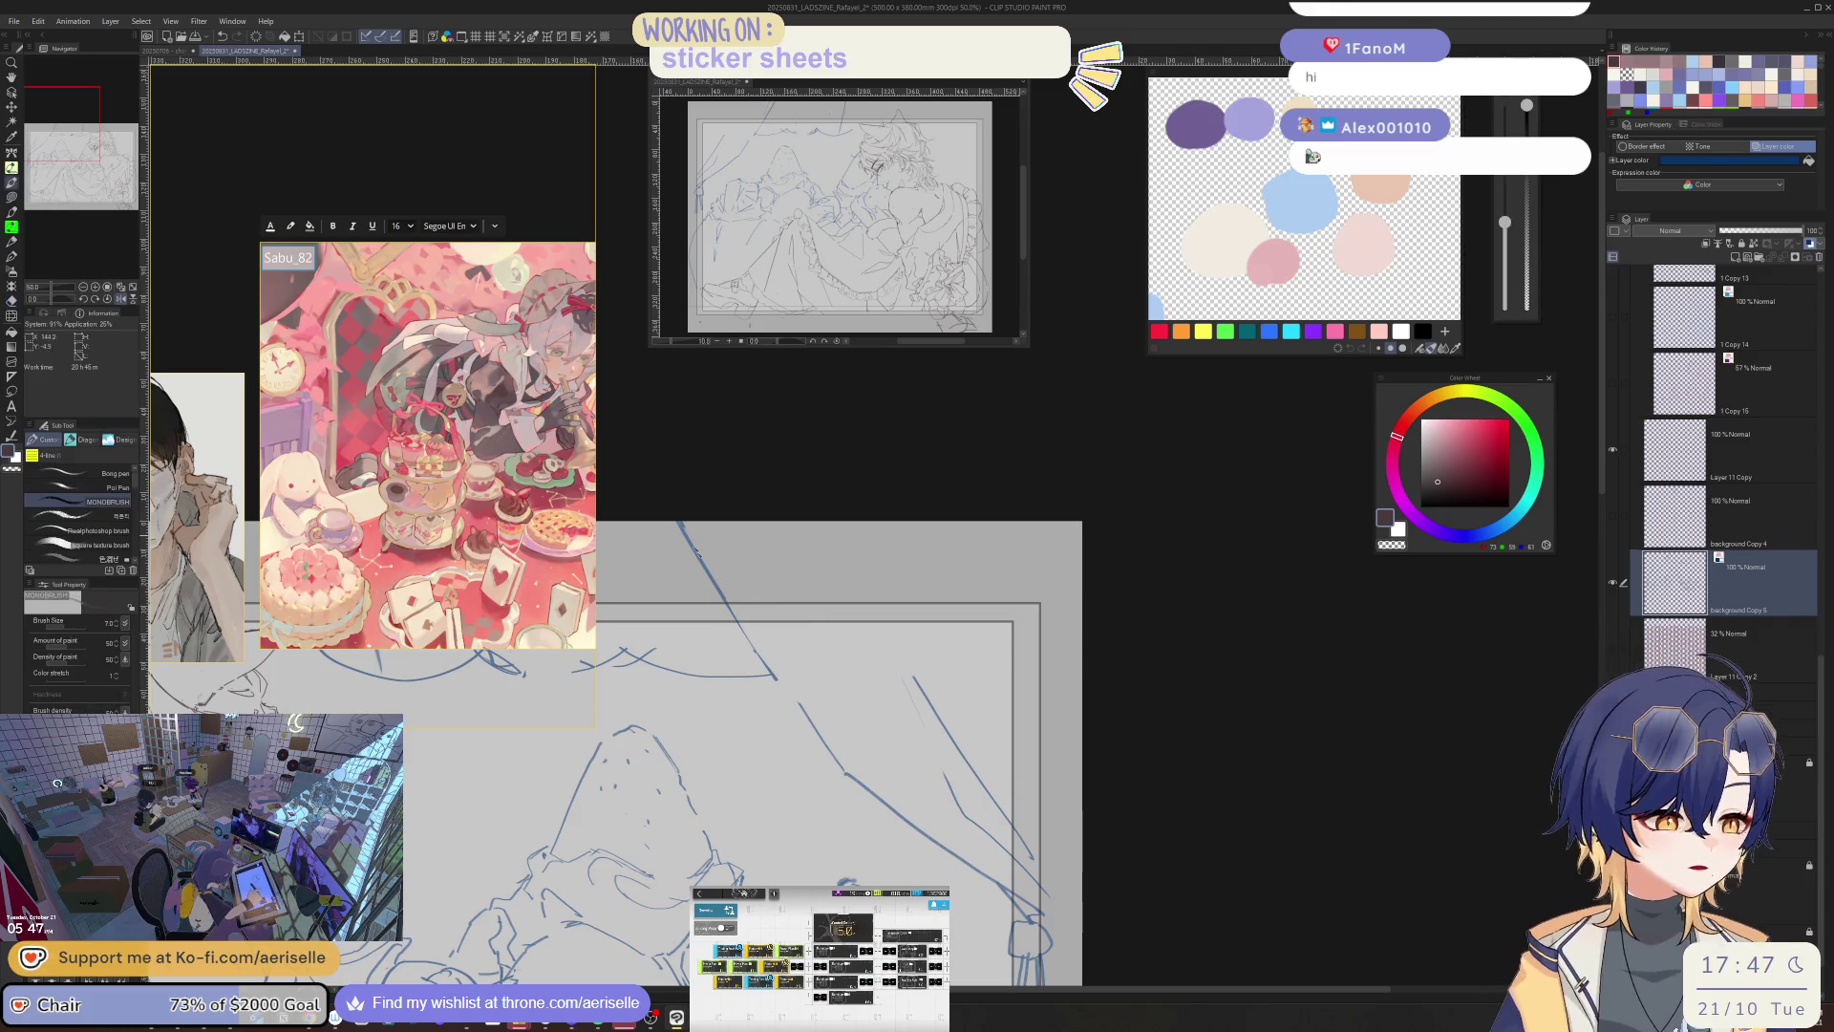
pyautogui.scroll(-1, 973, 747)
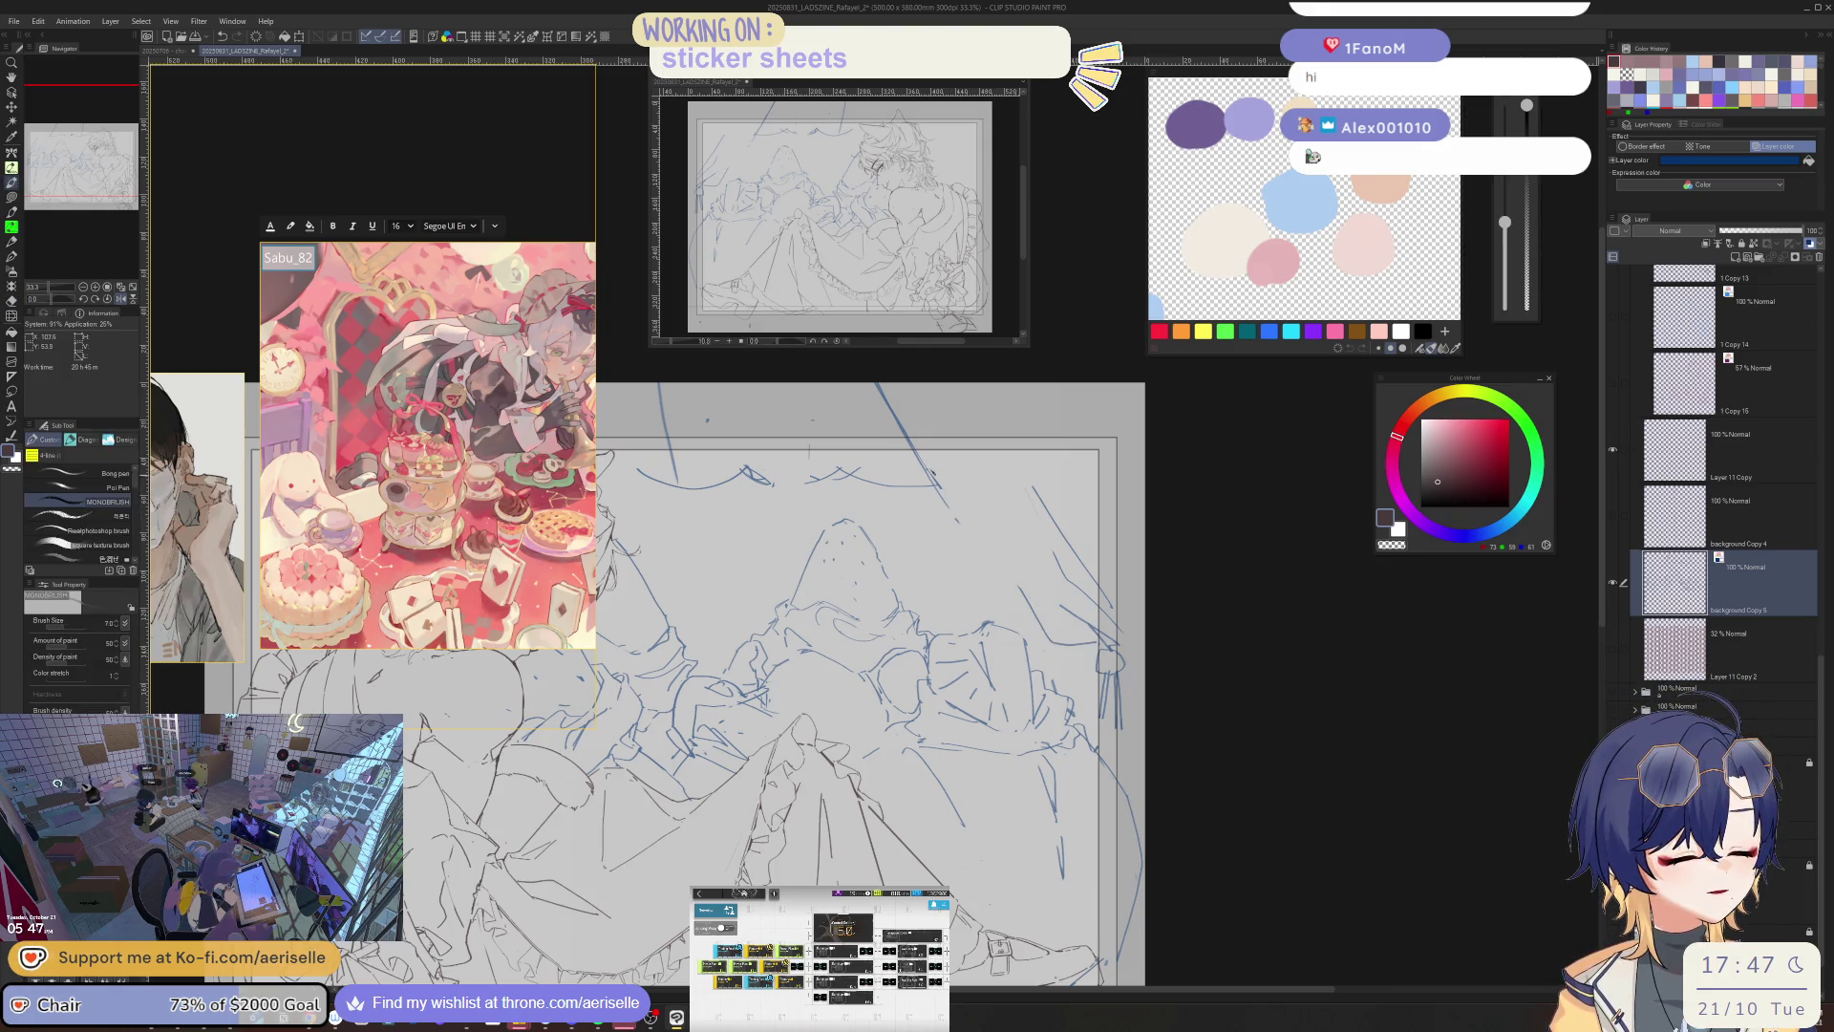
pyautogui.moveTo(893, 390)
pyautogui.mouseDown()
pyautogui.moveTo(966, 550)
pyautogui.moveTo(1156, 661)
pyautogui.mouseUp()
# - Add another blue stroke on the right side and mirror the canvas view
pyautogui.press('e')
pyautogui.press('p')
pyautogui.moveTo(978, 497)
pyautogui.mouseDown()
pyautogui.moveTo(939, 626)
pyautogui.moveTo(874, 690)
pyautogui.moveTo(914, 565)
pyautogui.mouseUp()
pyautogui.press('h')
pyautogui.press('e')
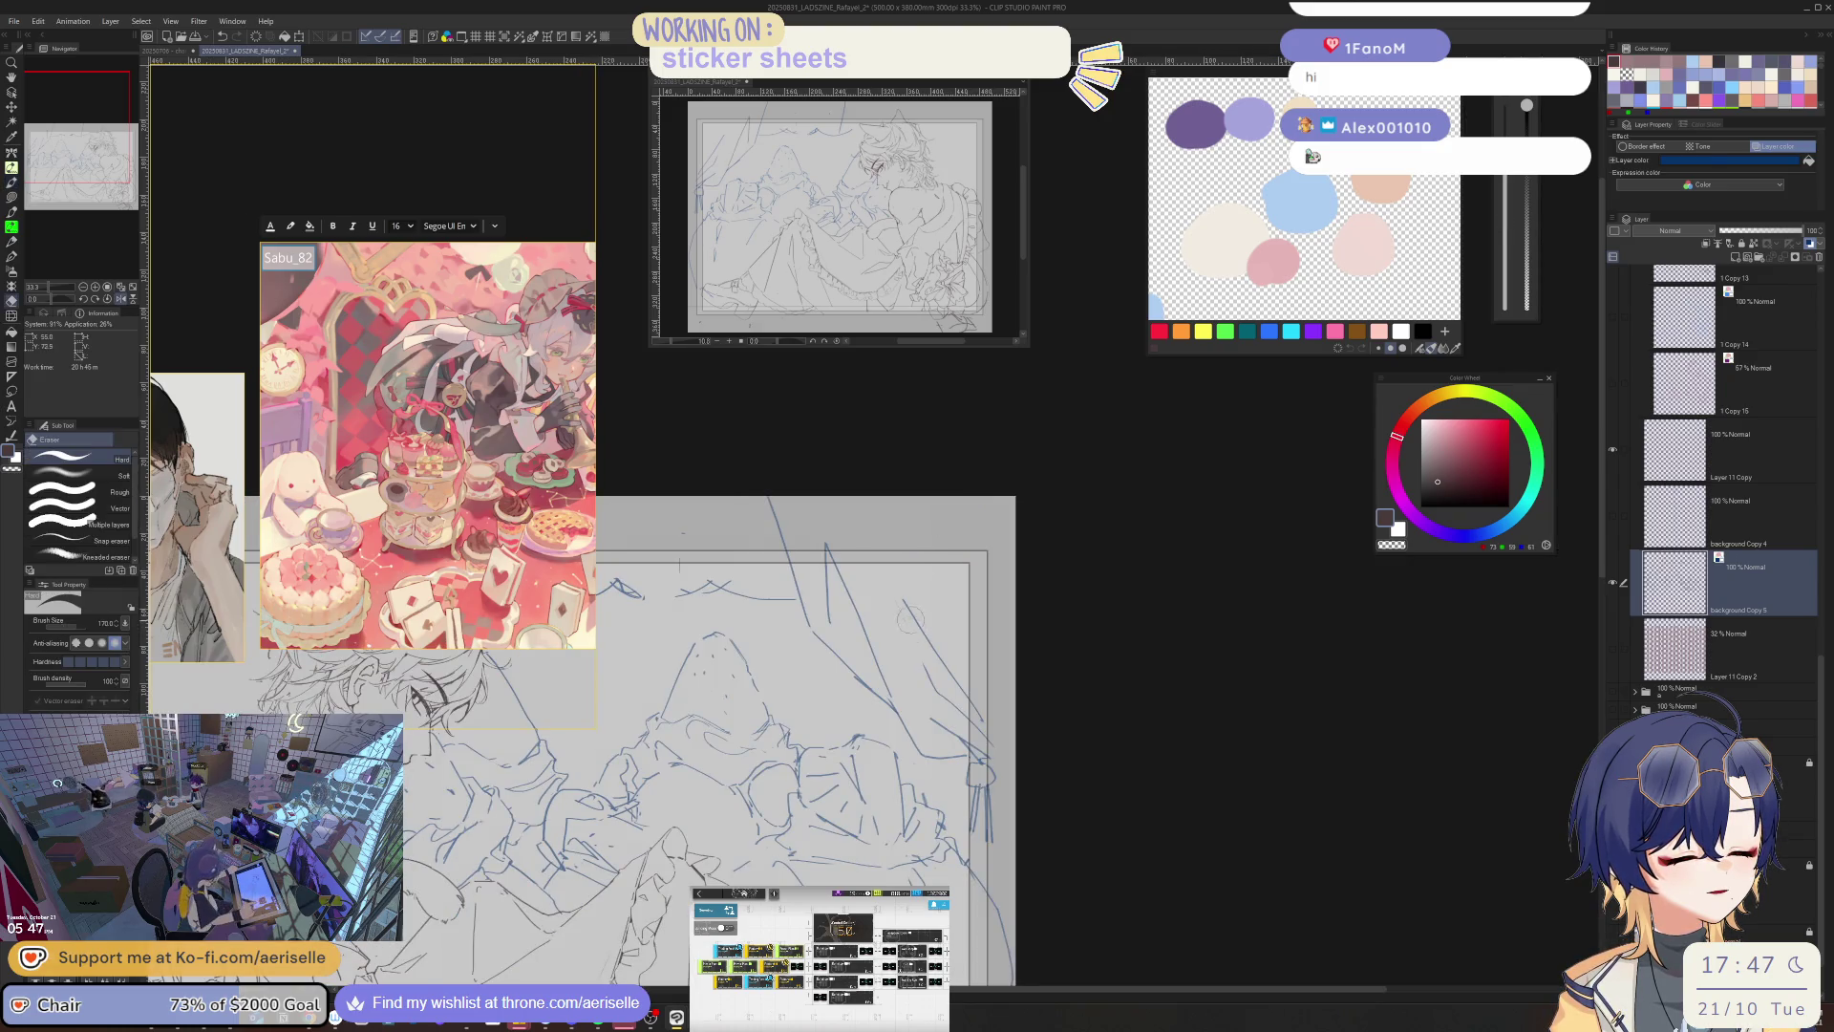
pyautogui.press('p')
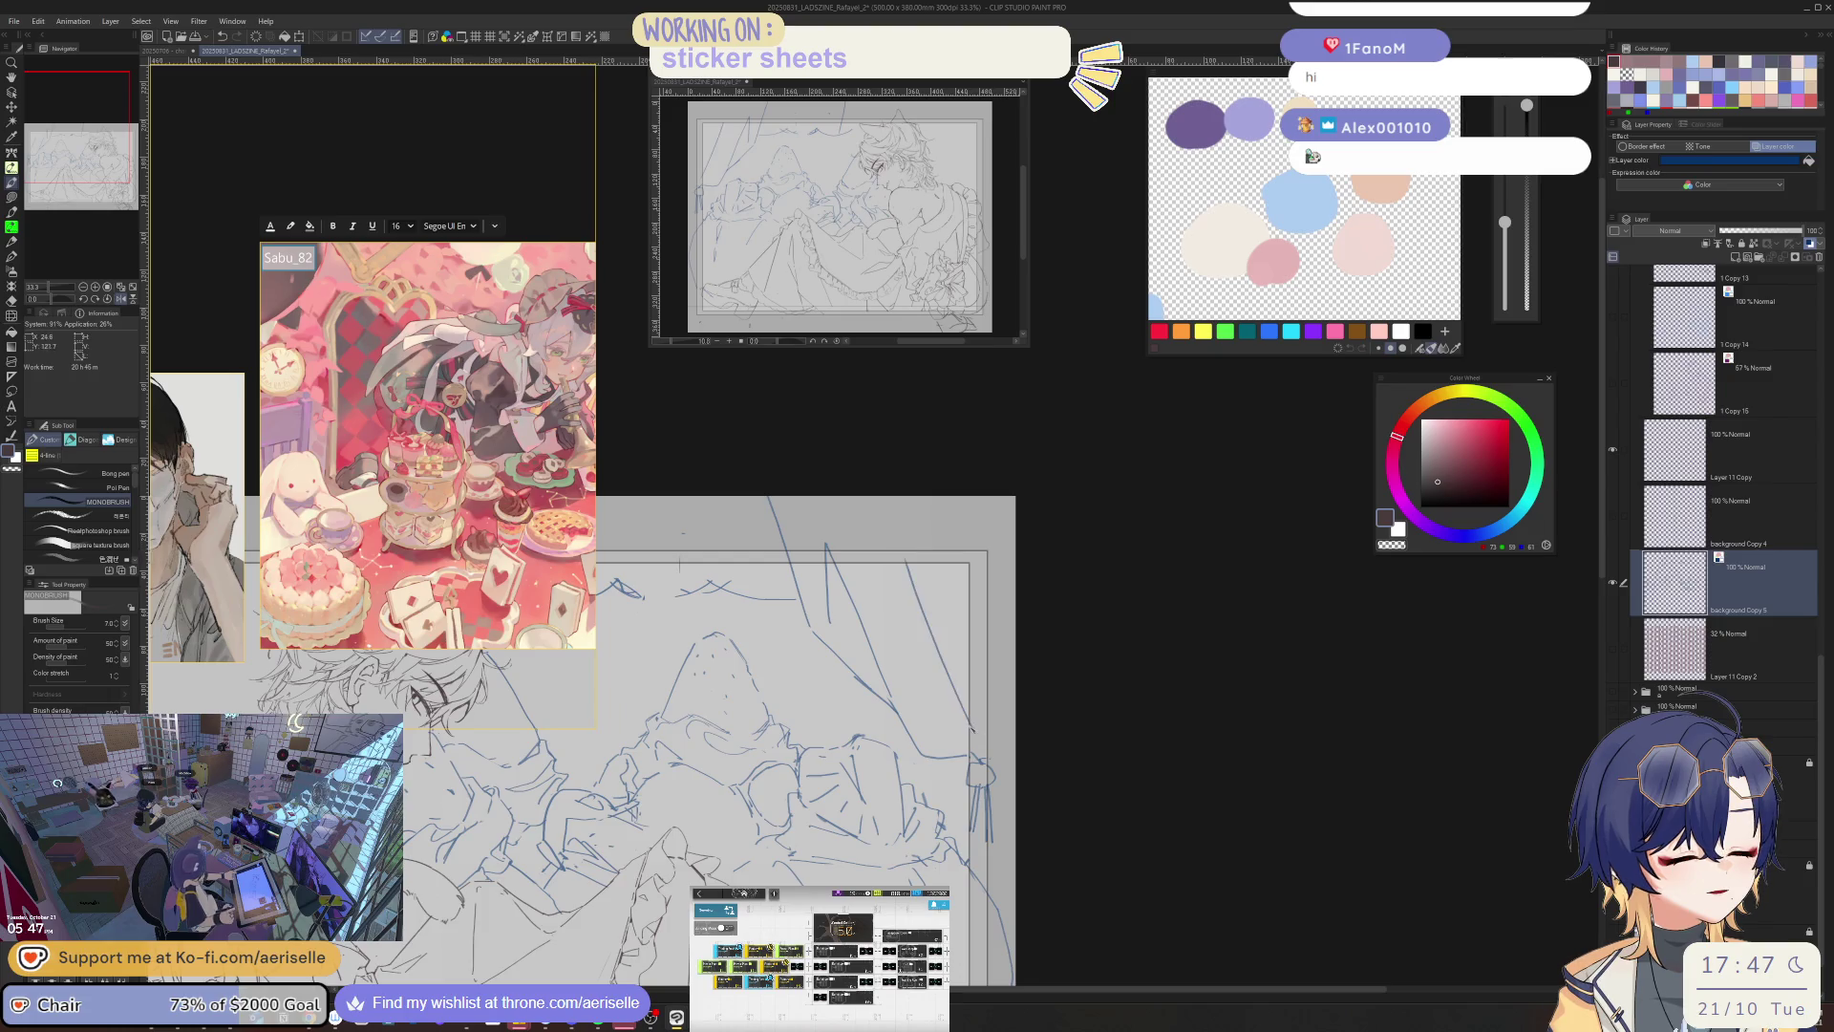
# - Draw curved, diagonal and long vertical strokes near the right edge, then zoom out to 25%
pyautogui.moveTo(964, 748); pyautogui.dragTo(923, 694)
pyautogui.moveTo(867, 519); pyautogui.dragTo(972, 653)
pyautogui.moveTo(970, 495)
pyautogui.mouseDown()
pyautogui.moveTo(982, 759)
pyautogui.moveTo(1049, 655)
pyautogui.mouseUp()
pyautogui.press('e')
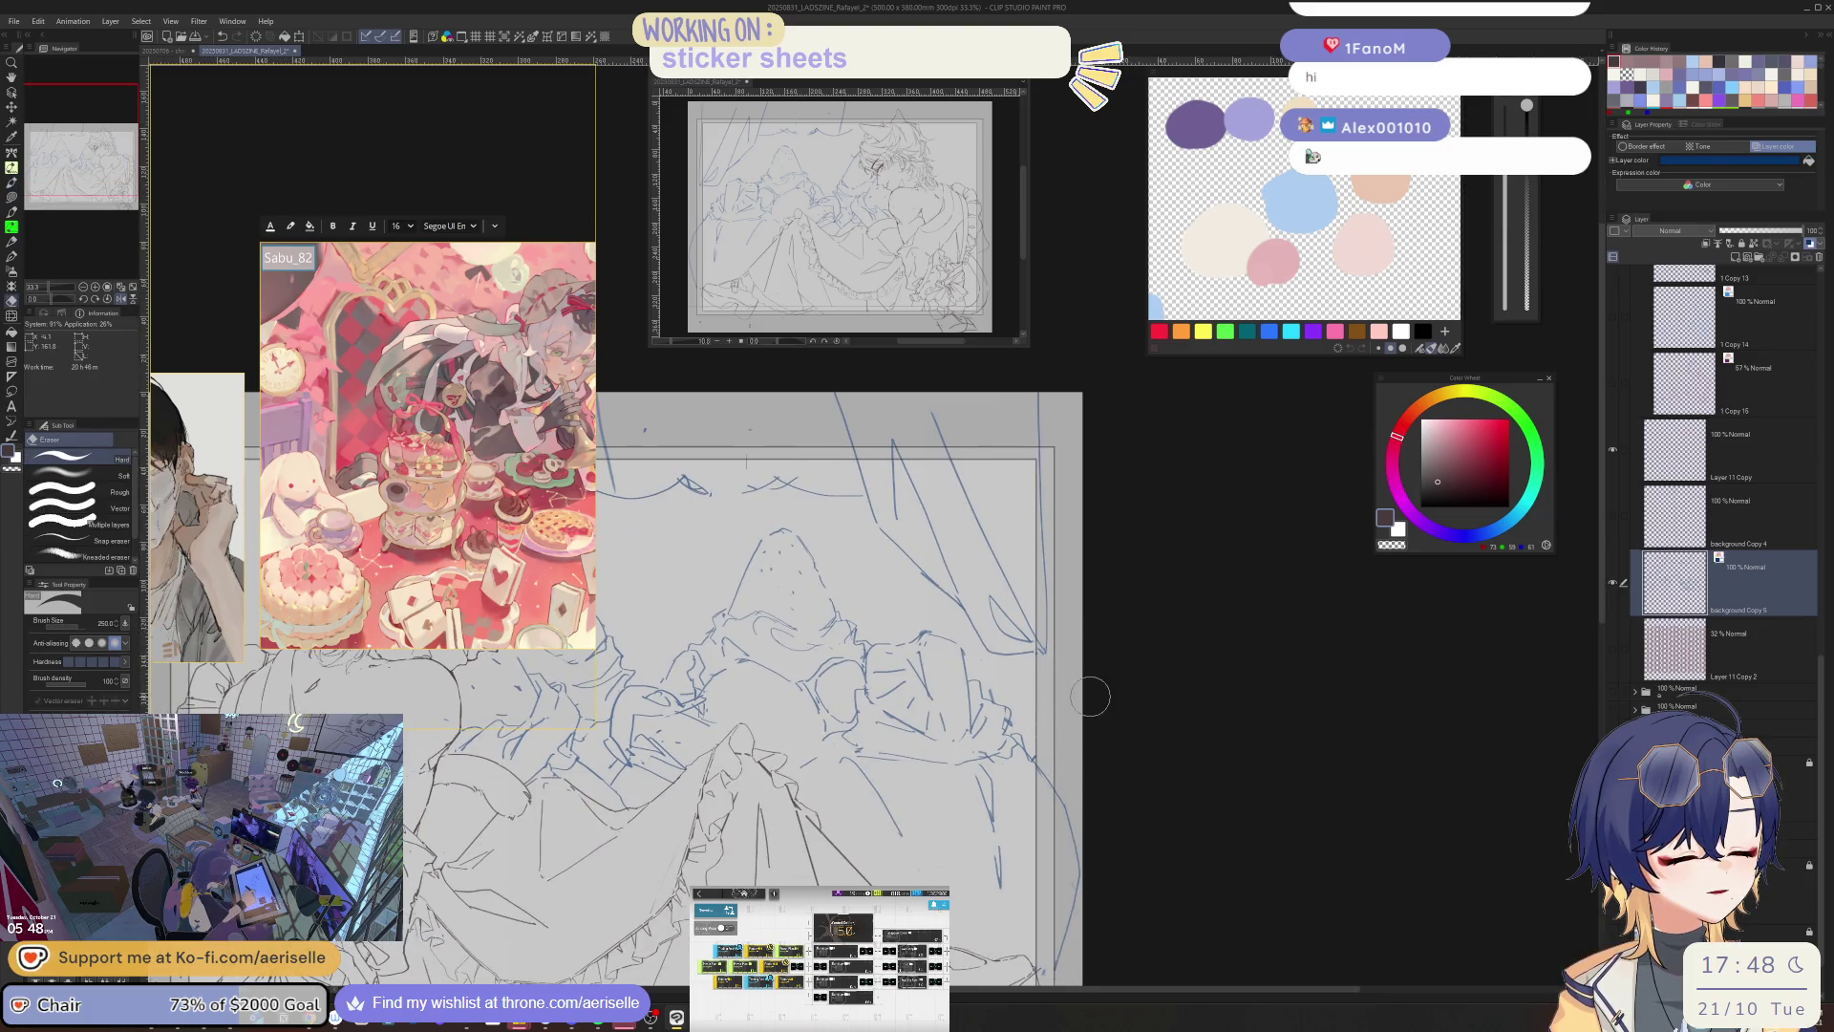
pyautogui.hotkey('ctrl', '-')
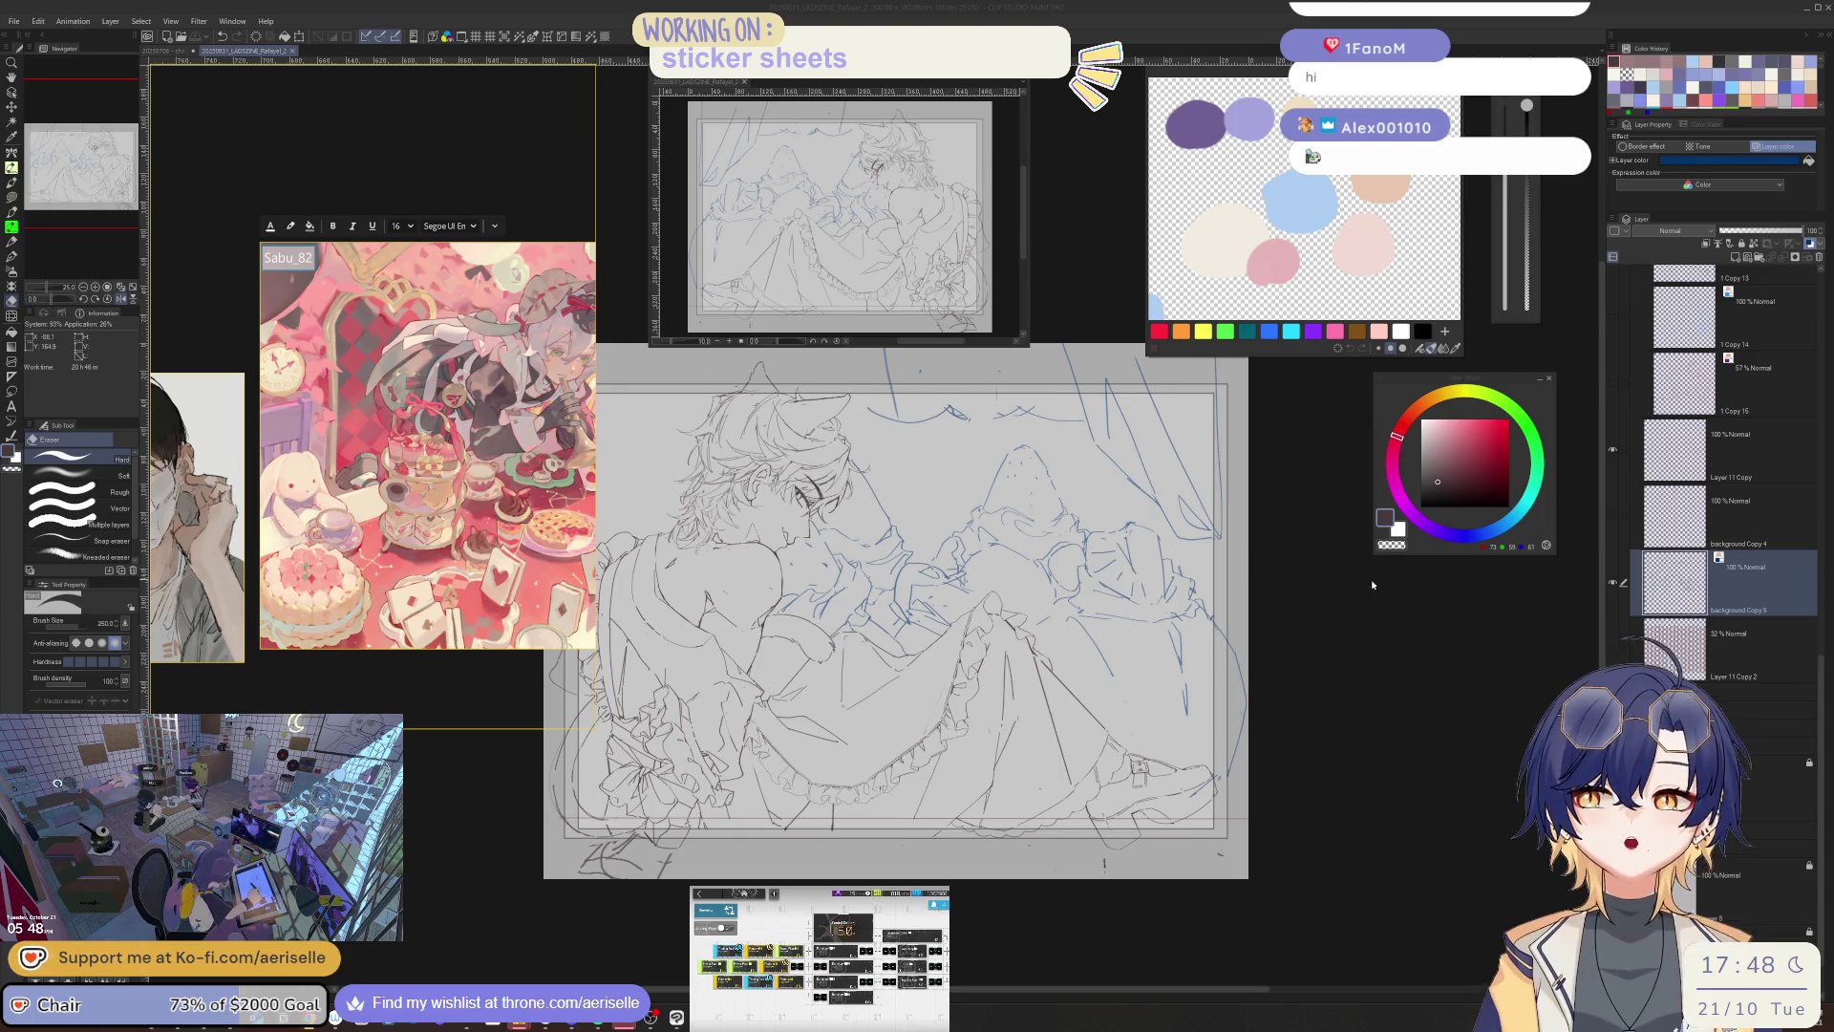
# - Ink the first bow strokes on the right curtain and erase a stray bit
pyautogui.scroll(3, 1330, 593)
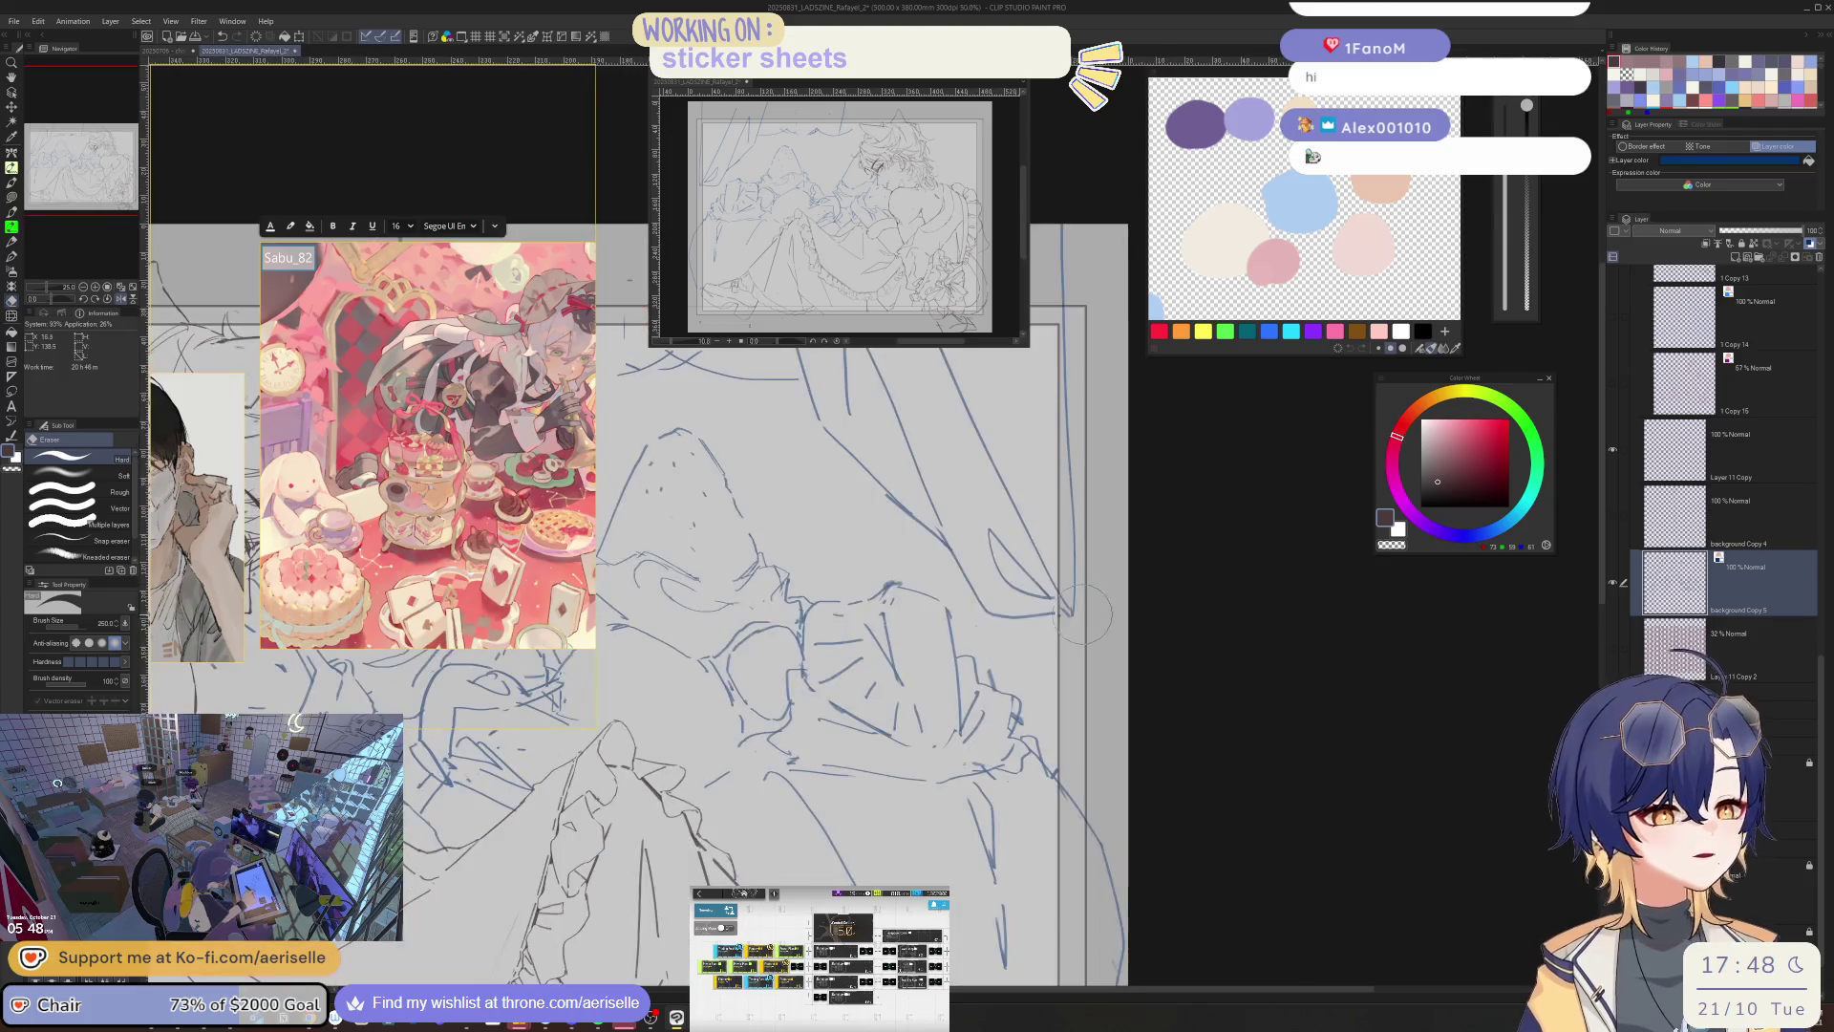
pyautogui.press('b')
pyautogui.moveTo(1073, 615)
pyautogui.mouseDown()
pyautogui.moveTo(1089, 646)
pyautogui.moveTo(1001, 640)
pyautogui.moveTo(1026, 639)
pyautogui.mouseUp()
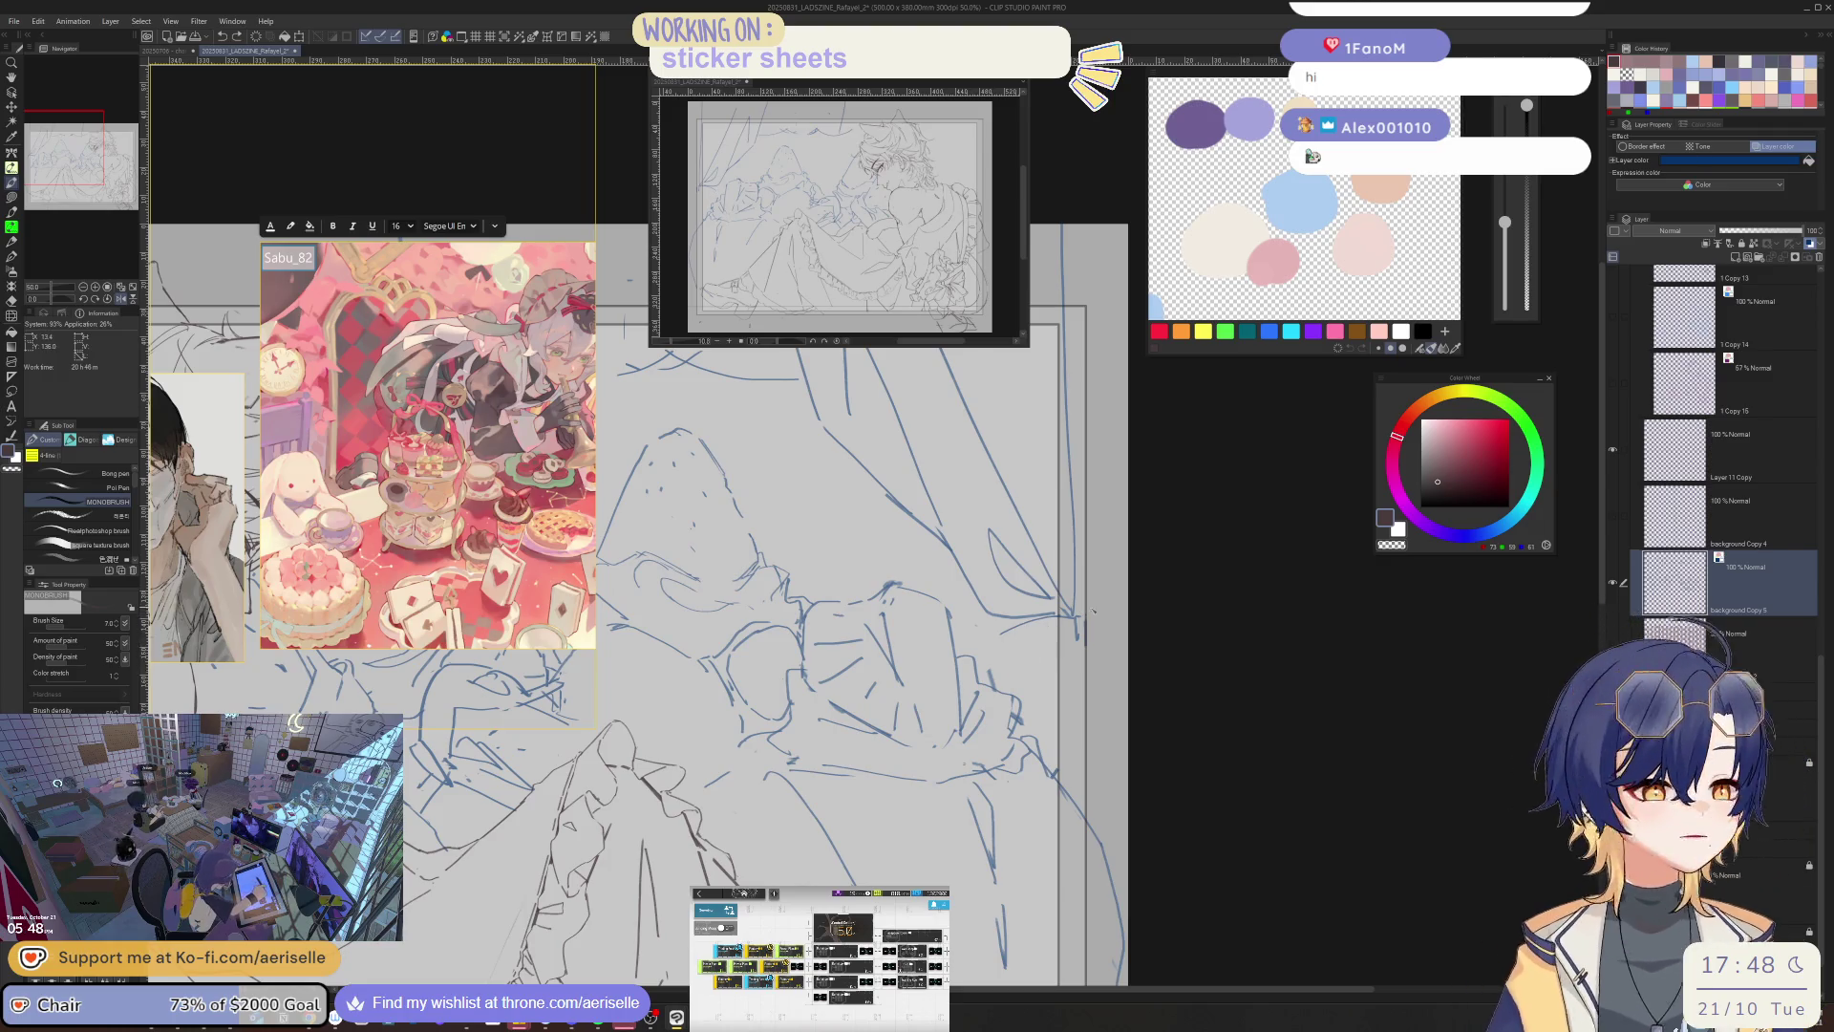
pyautogui.hotkey('ctrl', 'z')
pyautogui.moveTo(1075, 616)
pyautogui.mouseDown()
pyautogui.moveTo(1001, 640)
pyautogui.moveTo(1055, 671)
pyautogui.mouseUp()
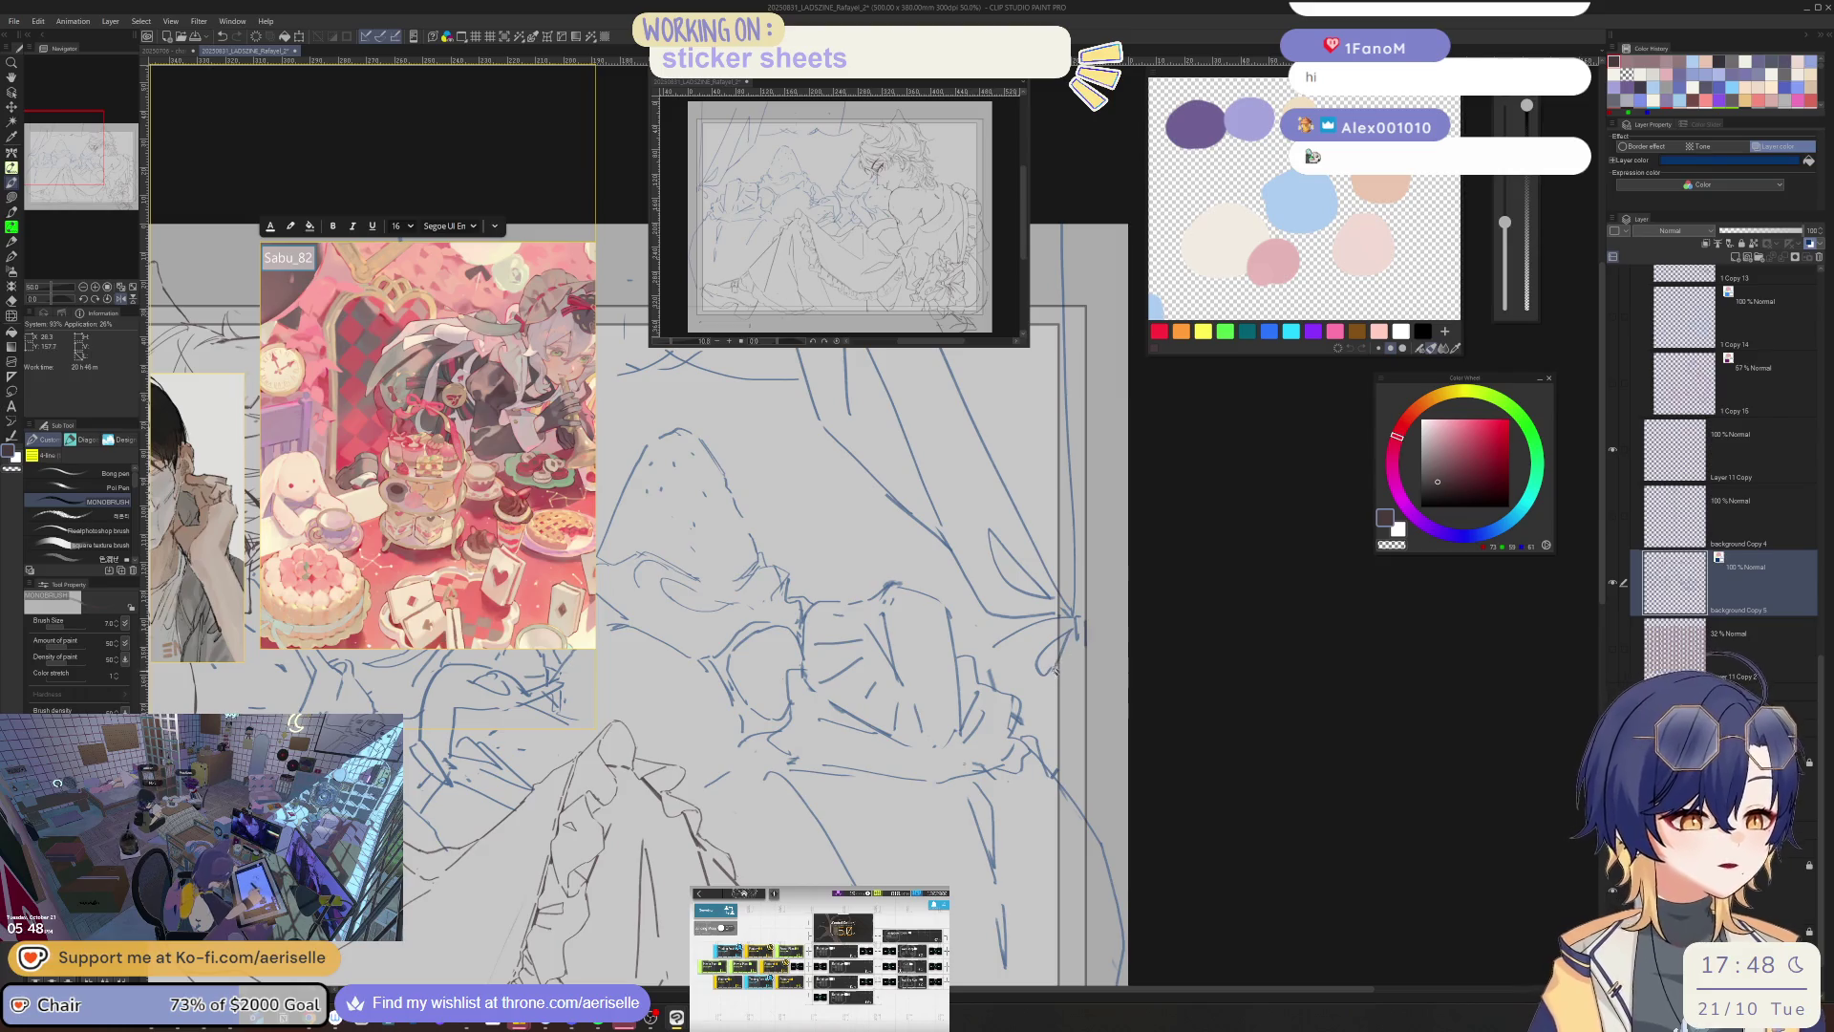
pyautogui.press('e')
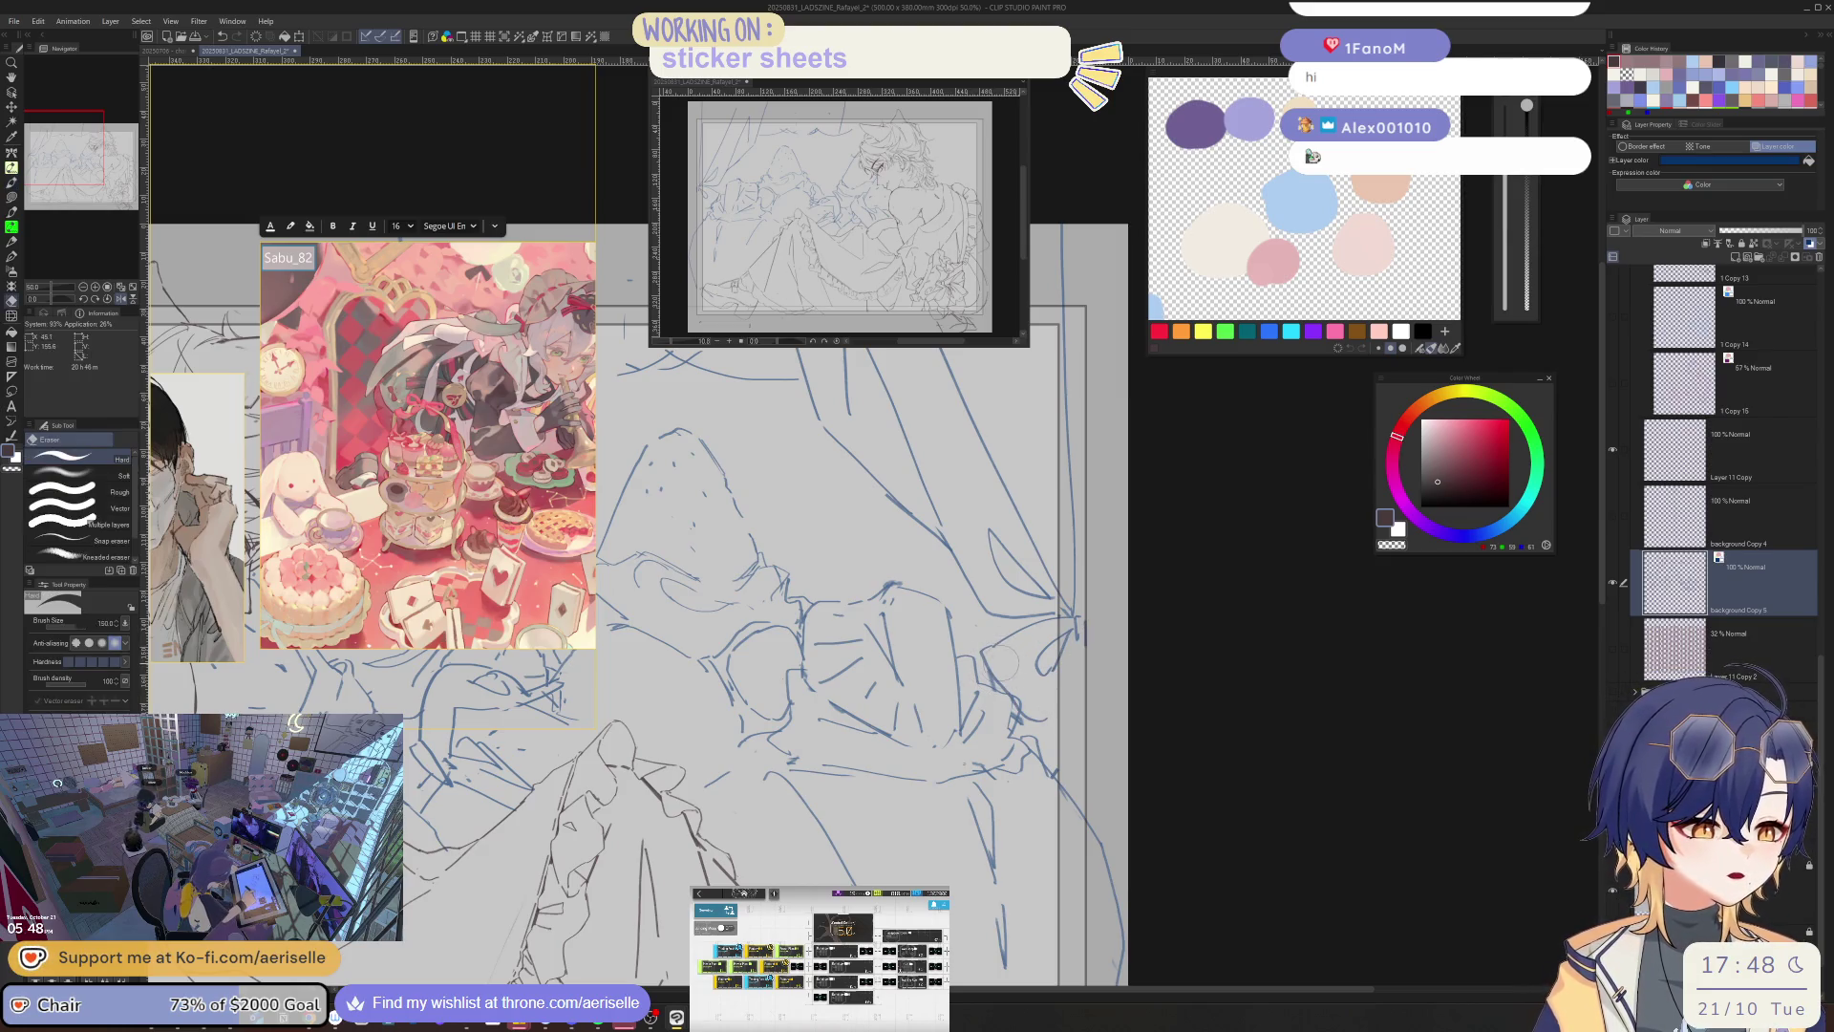
pyautogui.moveTo(1020, 702); pyautogui.dragTo(1046, 718)
# - Redraw the bow's loops, ribbon tails and side strokes on the gathered curtain
pyautogui.press('p')
pyautogui.moveTo(1080, 640)
pyautogui.mouseDown()
pyautogui.moveTo(1059, 721)
pyautogui.moveTo(1100, 706)
pyautogui.mouseUp()
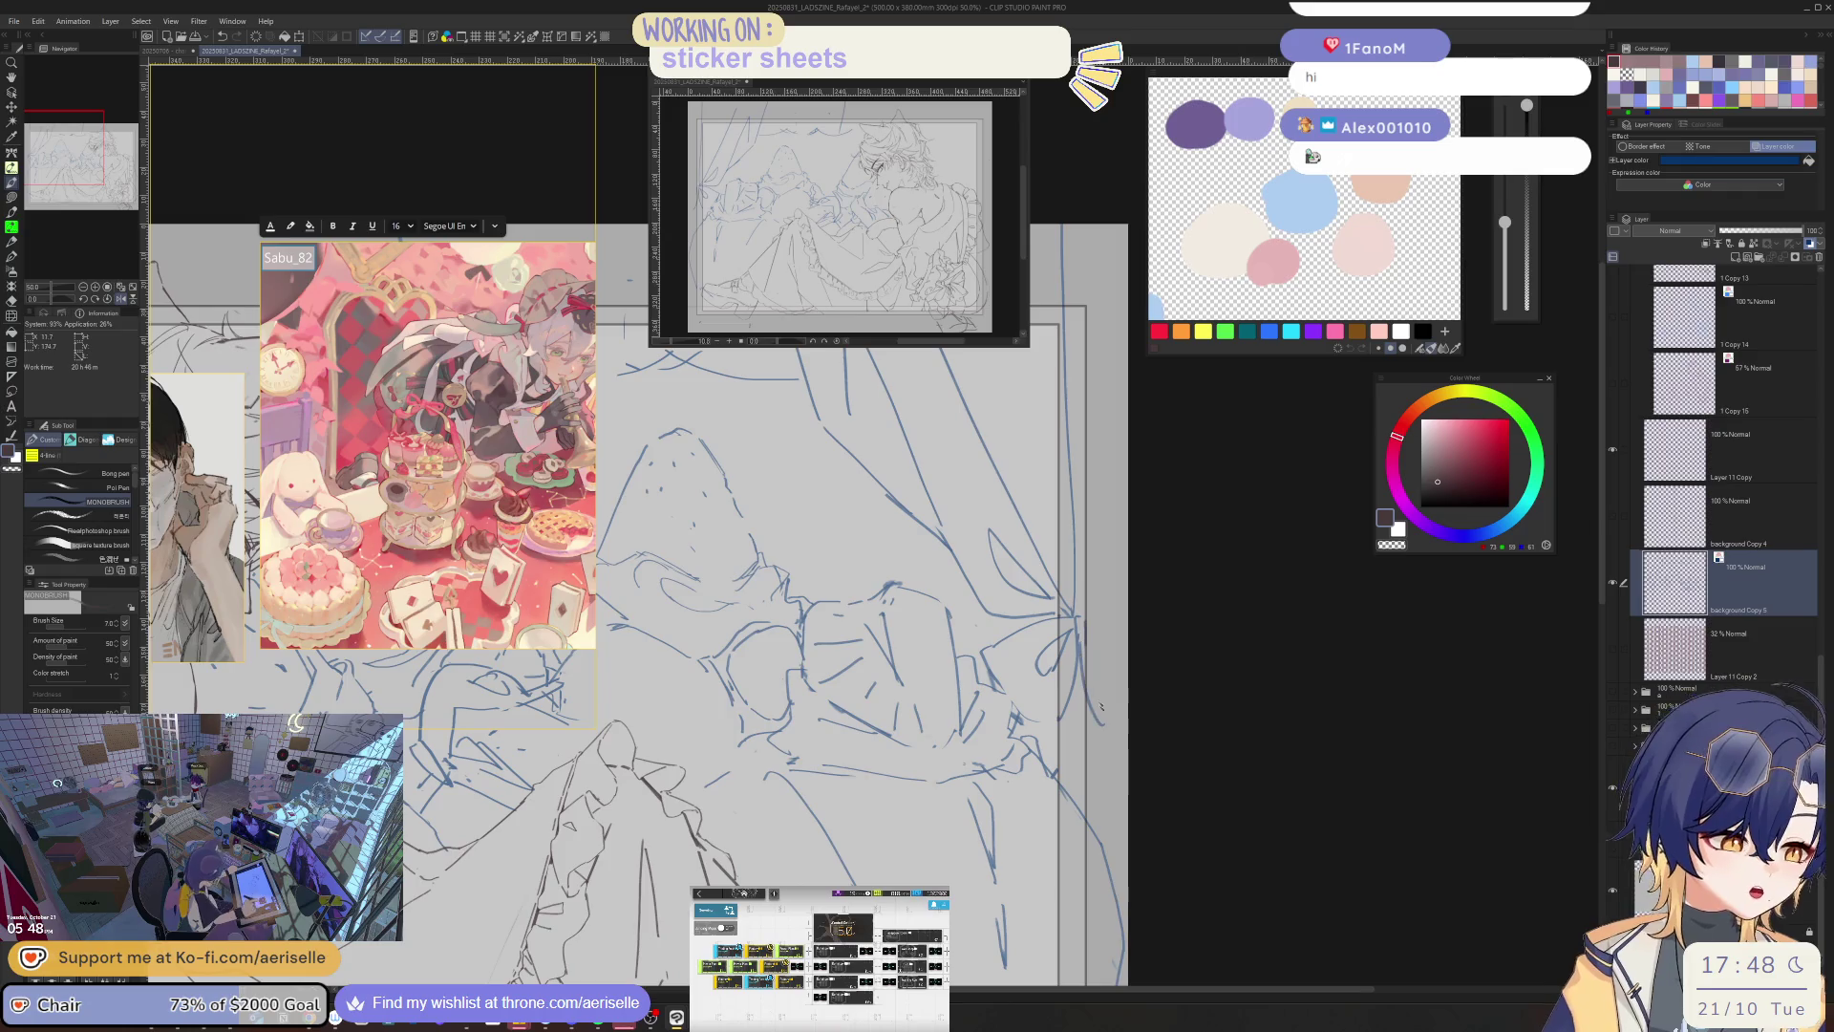
pyautogui.hotkey('ctrl', 'z')
pyautogui.moveTo(1085, 640); pyautogui.dragTo(1080, 673)
pyautogui.moveTo(1088, 642); pyautogui.dragTo(1097, 681)
pyautogui.moveTo(1094, 661); pyautogui.dragTo(1105, 690)
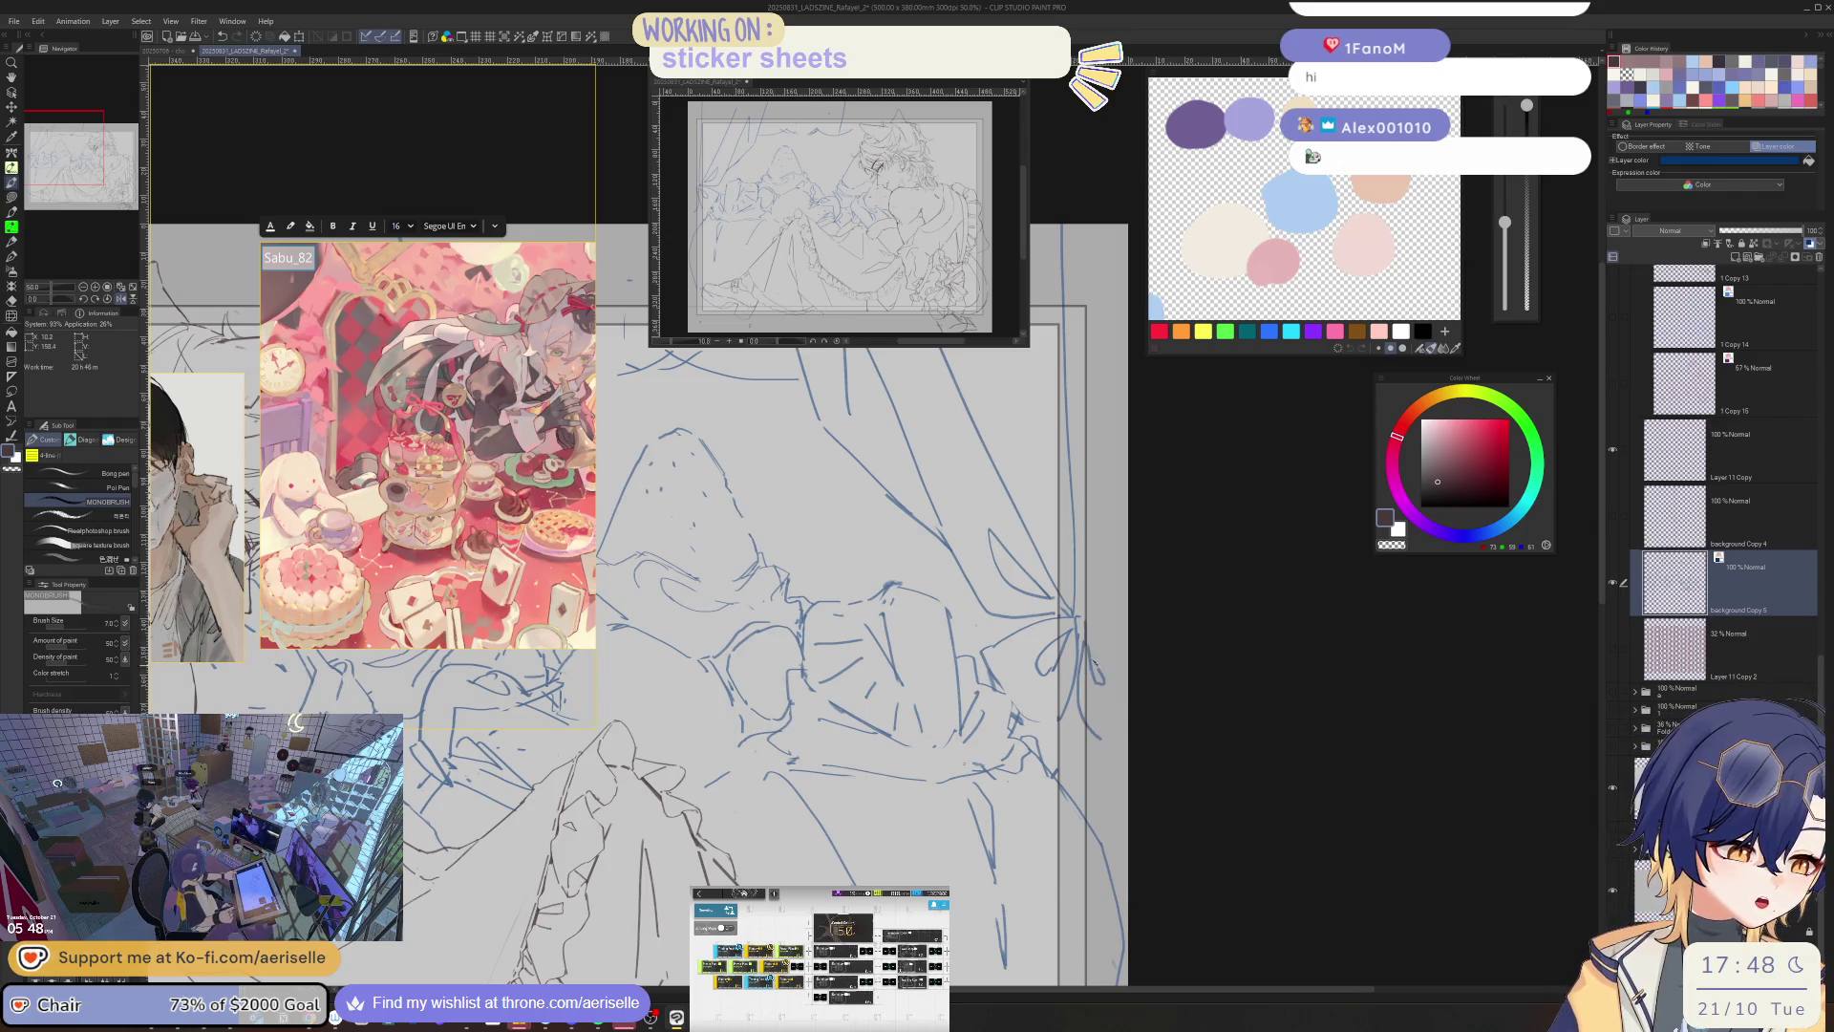
pyautogui.moveTo(1081, 626); pyautogui.dragTo(1127, 607)
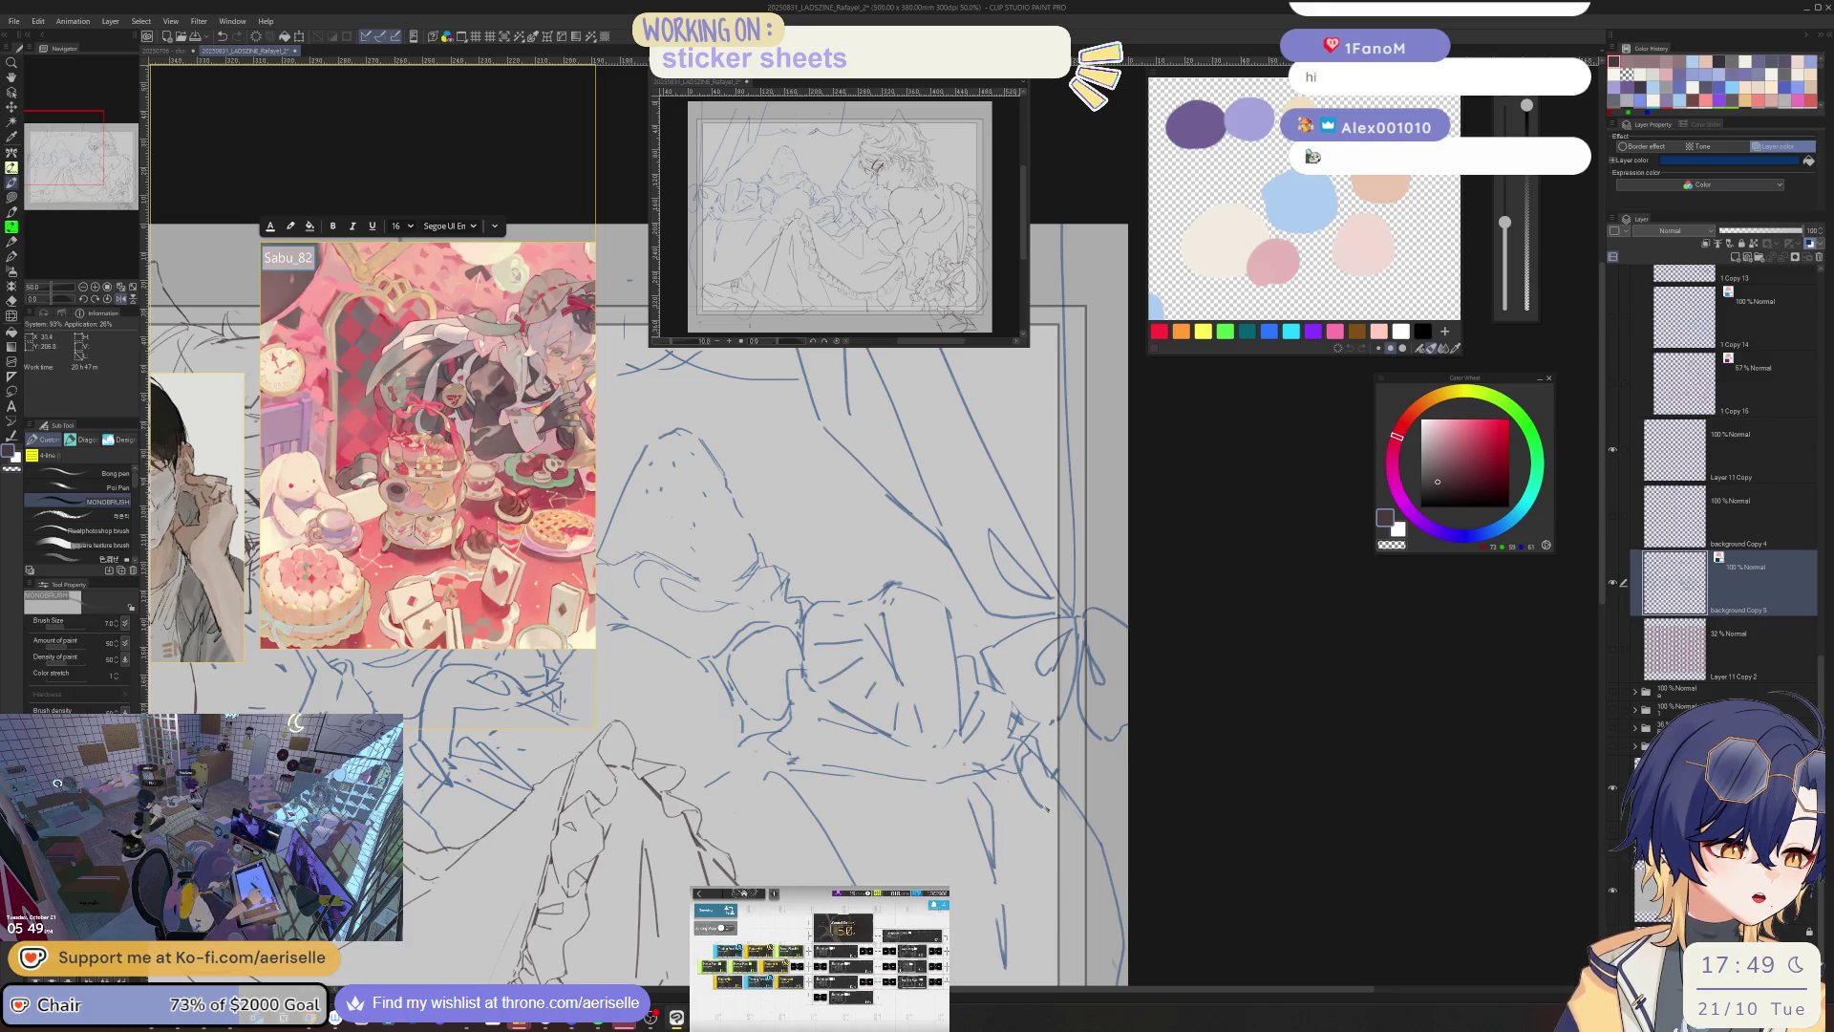
pyautogui.press('e')
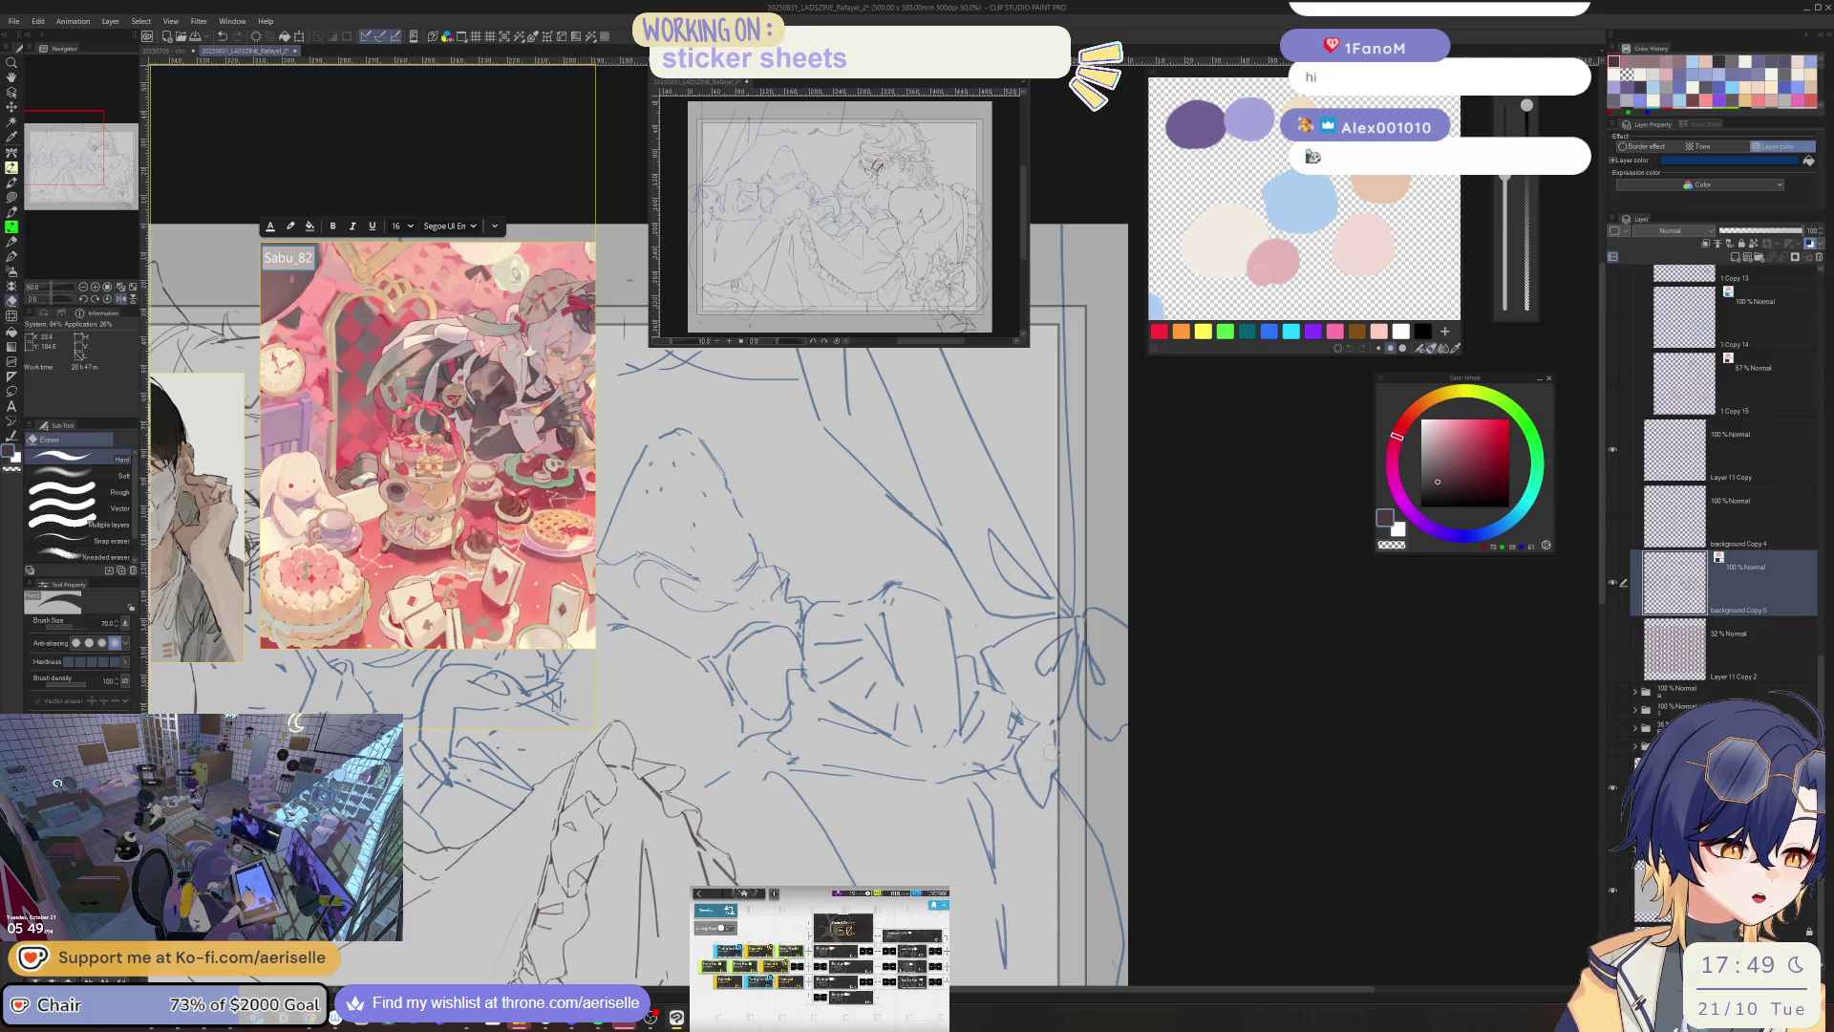
pyautogui.press('p')
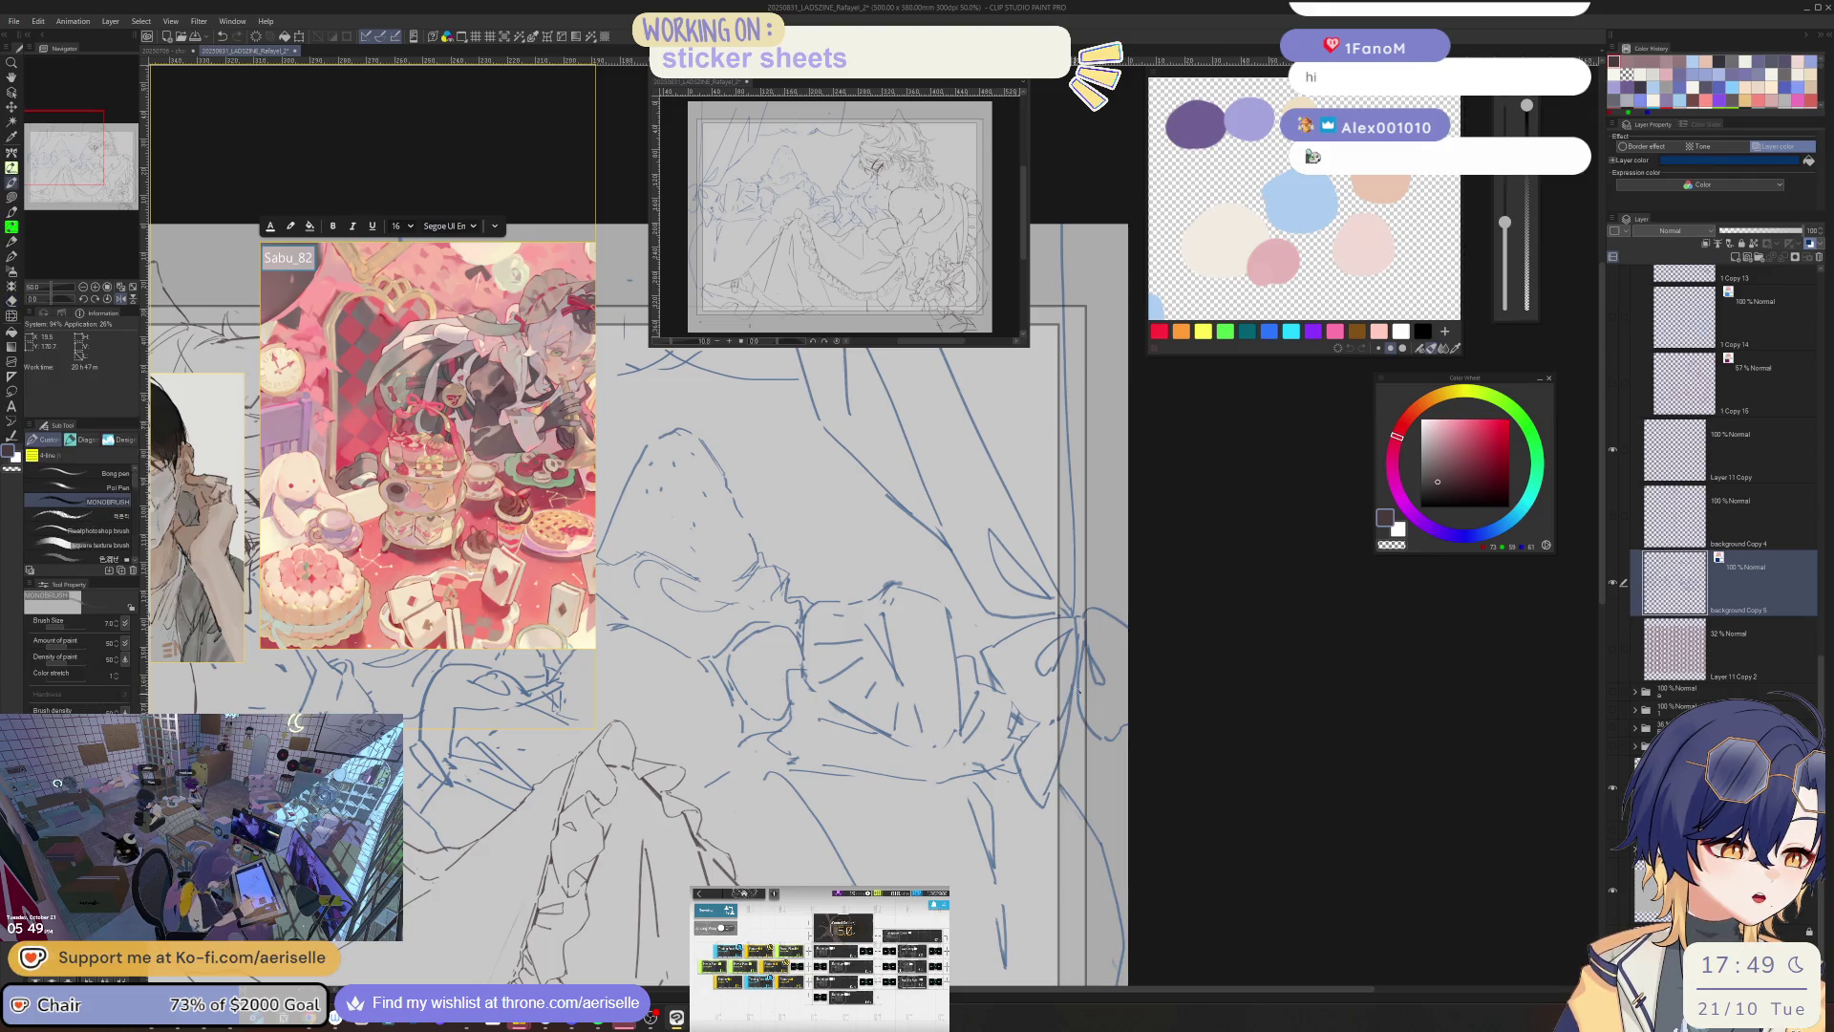
pyautogui.scroll(-2, 1207, 748)
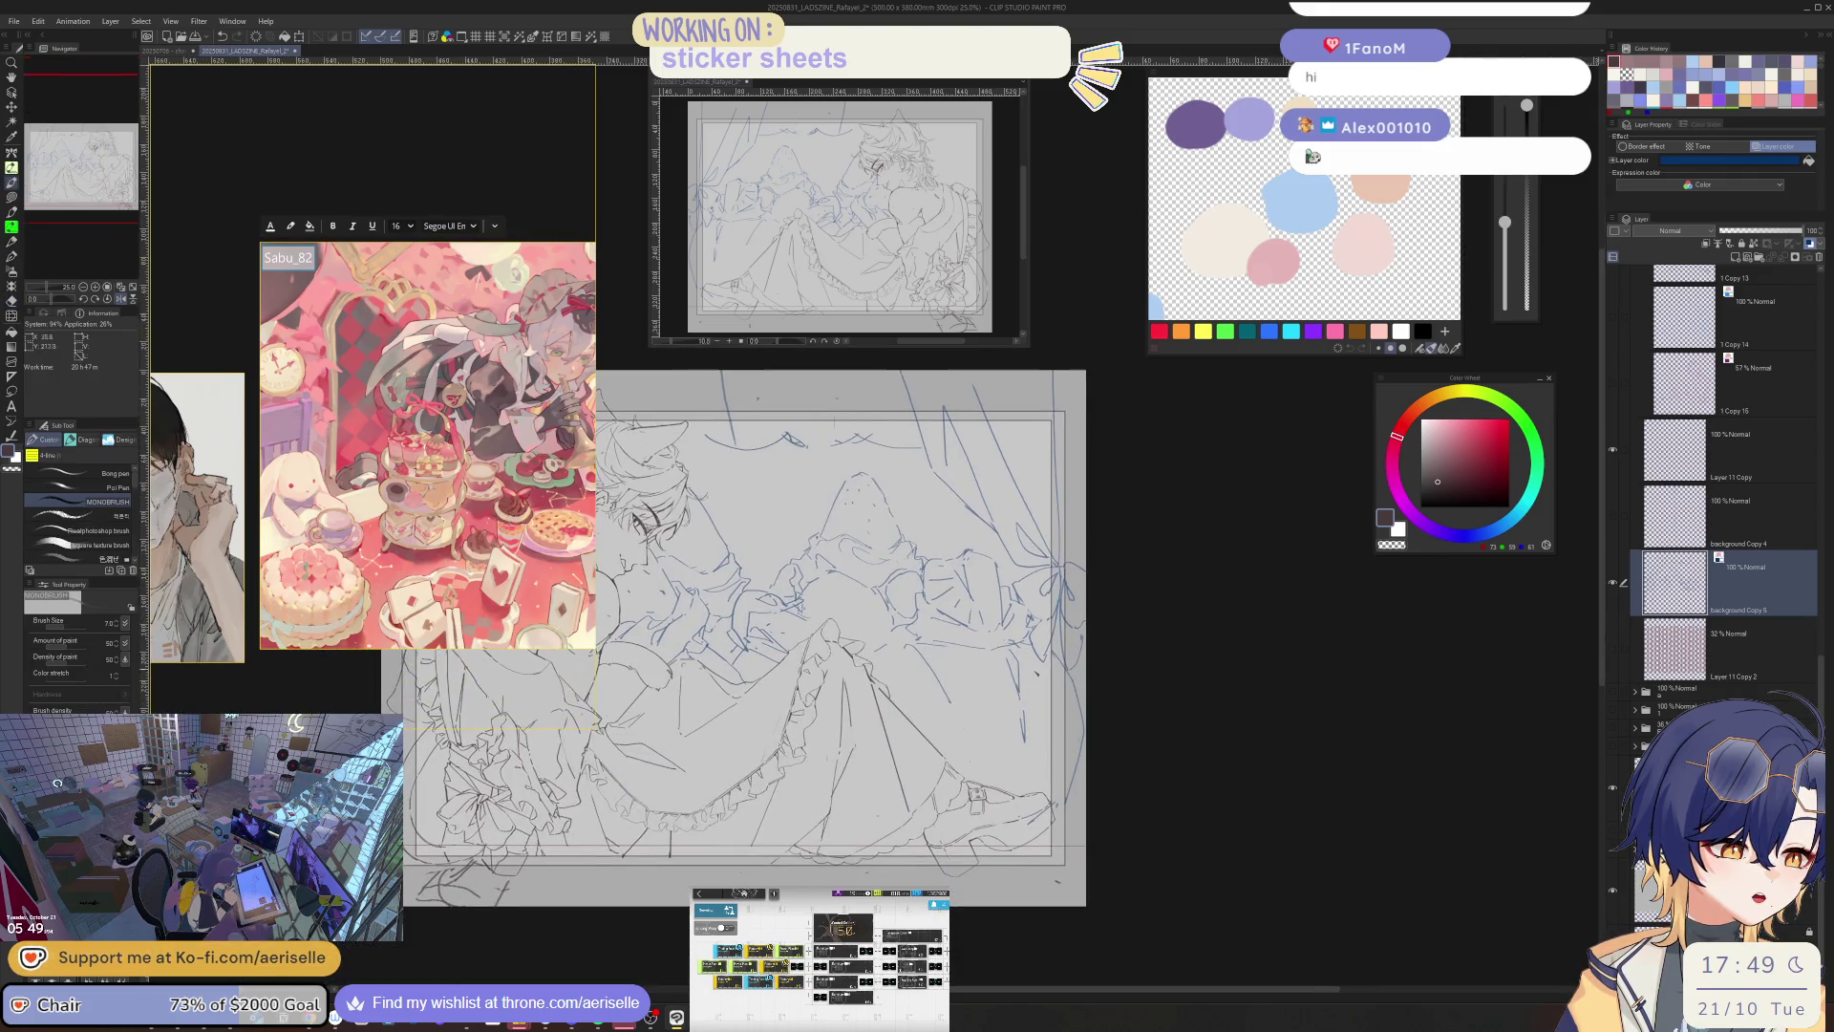
# - Draw a line along the right curtain edge, then undo it and nearby stray marks
pyautogui.moveTo(1028, 664); pyautogui.dragTo(1041, 772)
pyautogui.press('e')
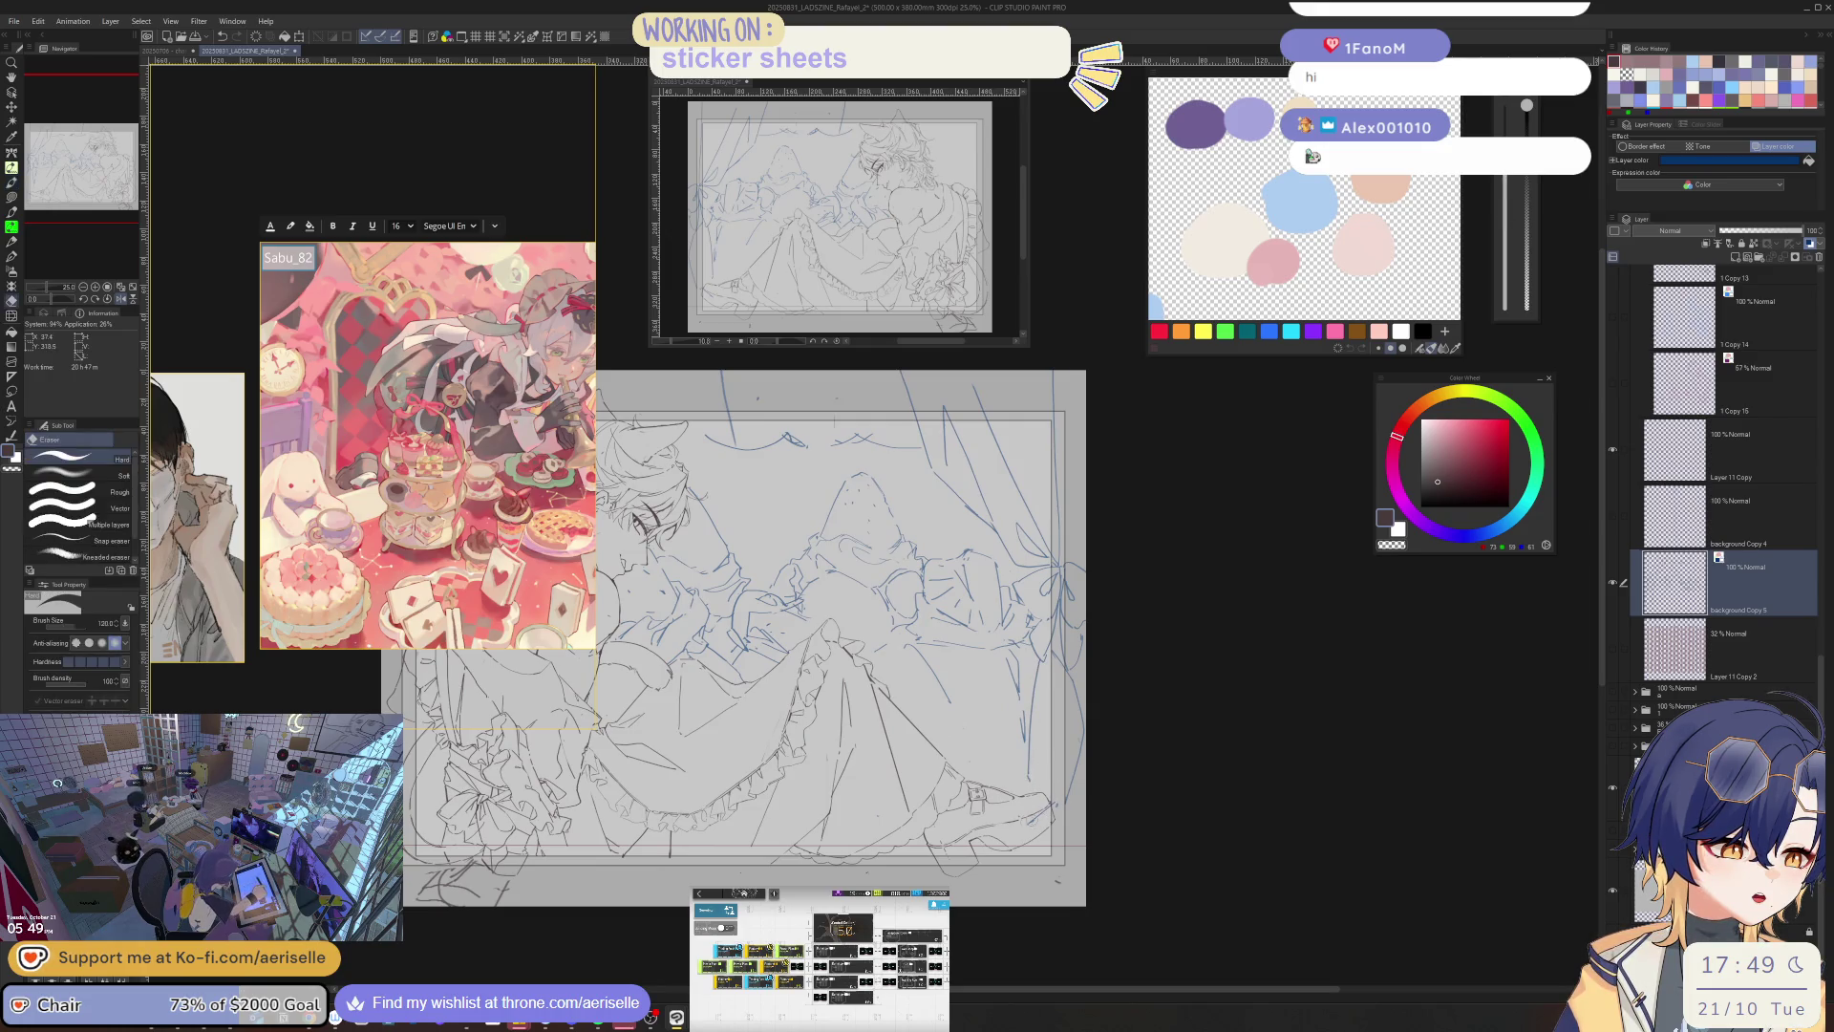
pyautogui.press('p')
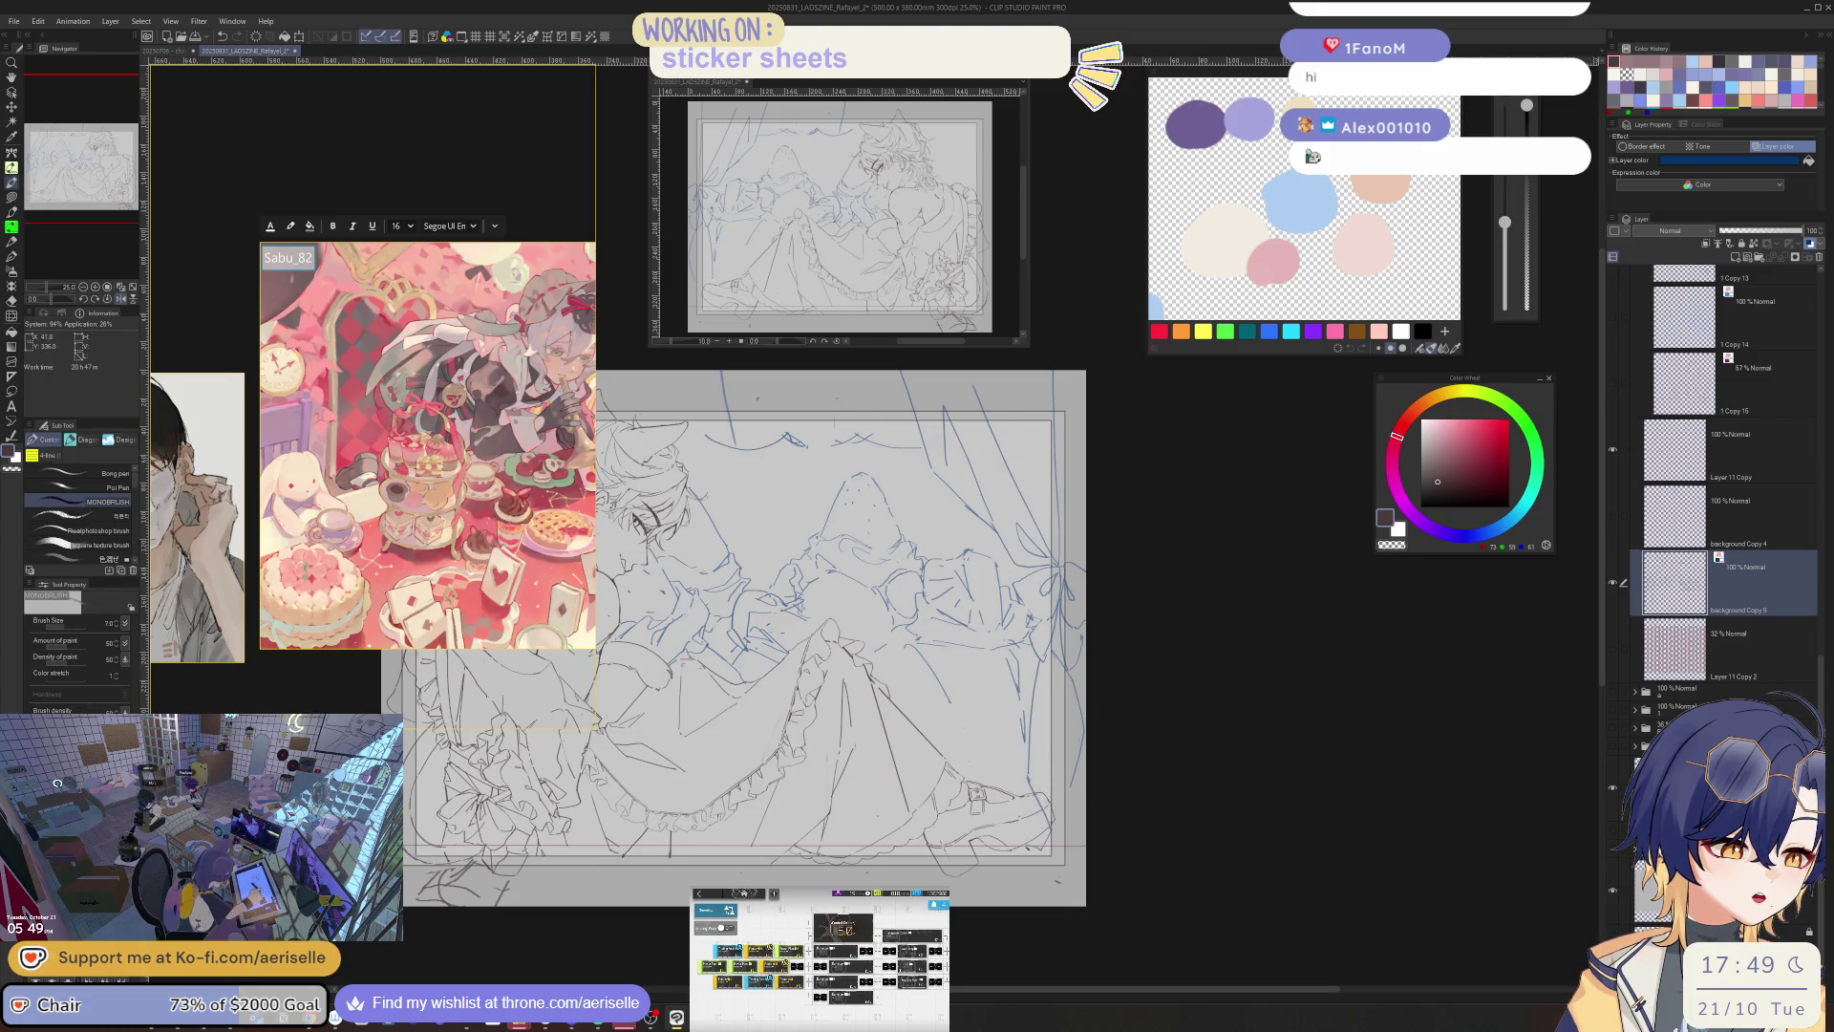
pyautogui.hotkey('ctrl', 'z')
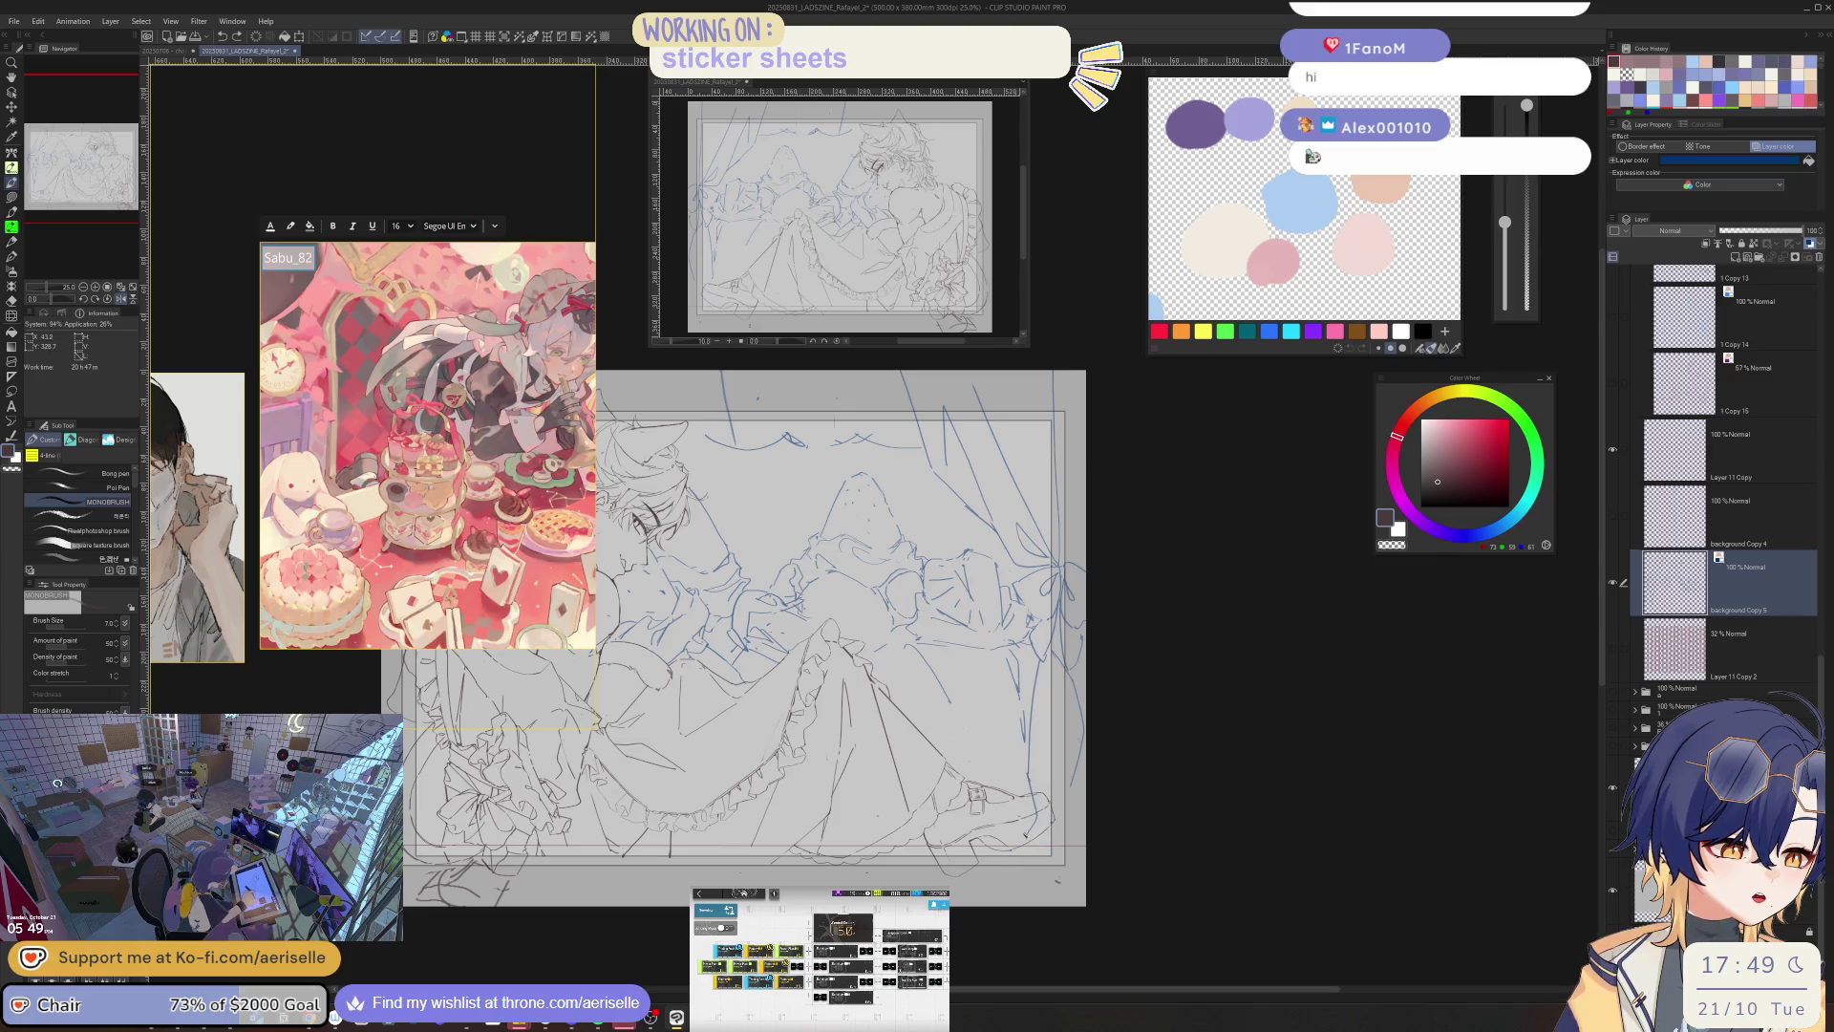
pyautogui.hotkey('ctrl', 'z')
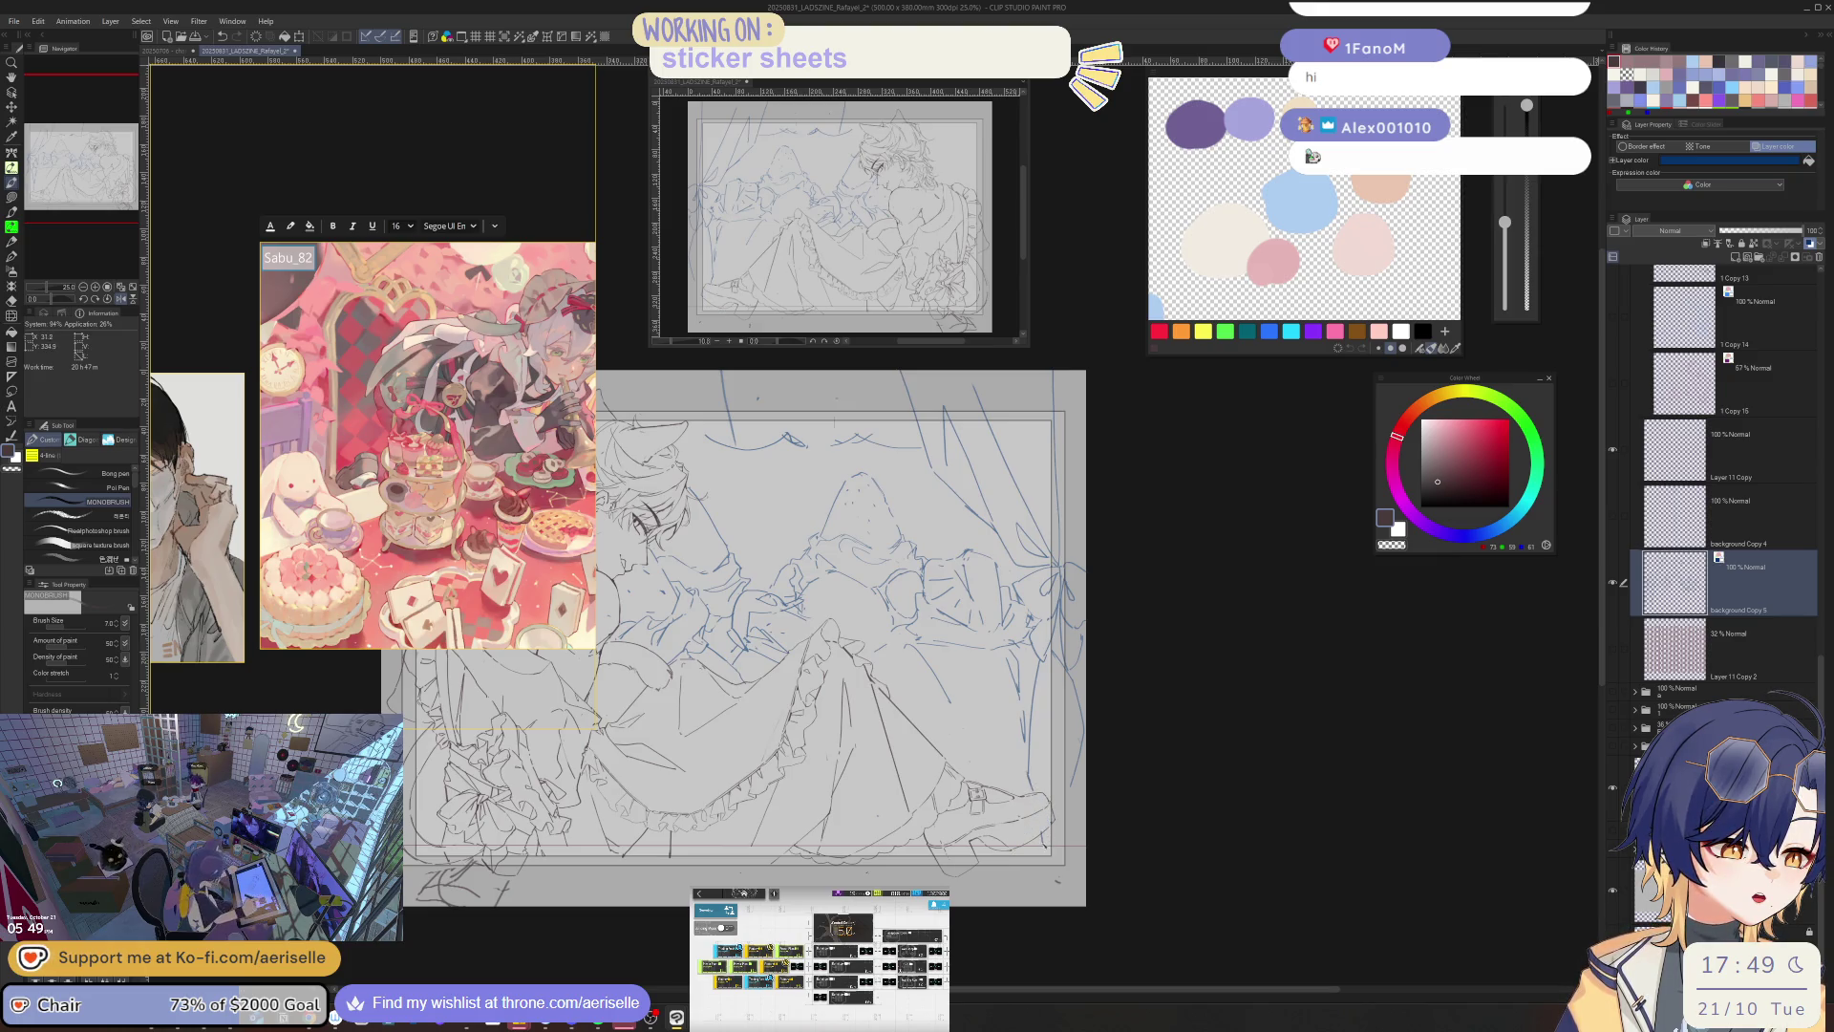
pyautogui.hotkey('ctrl', 'z')
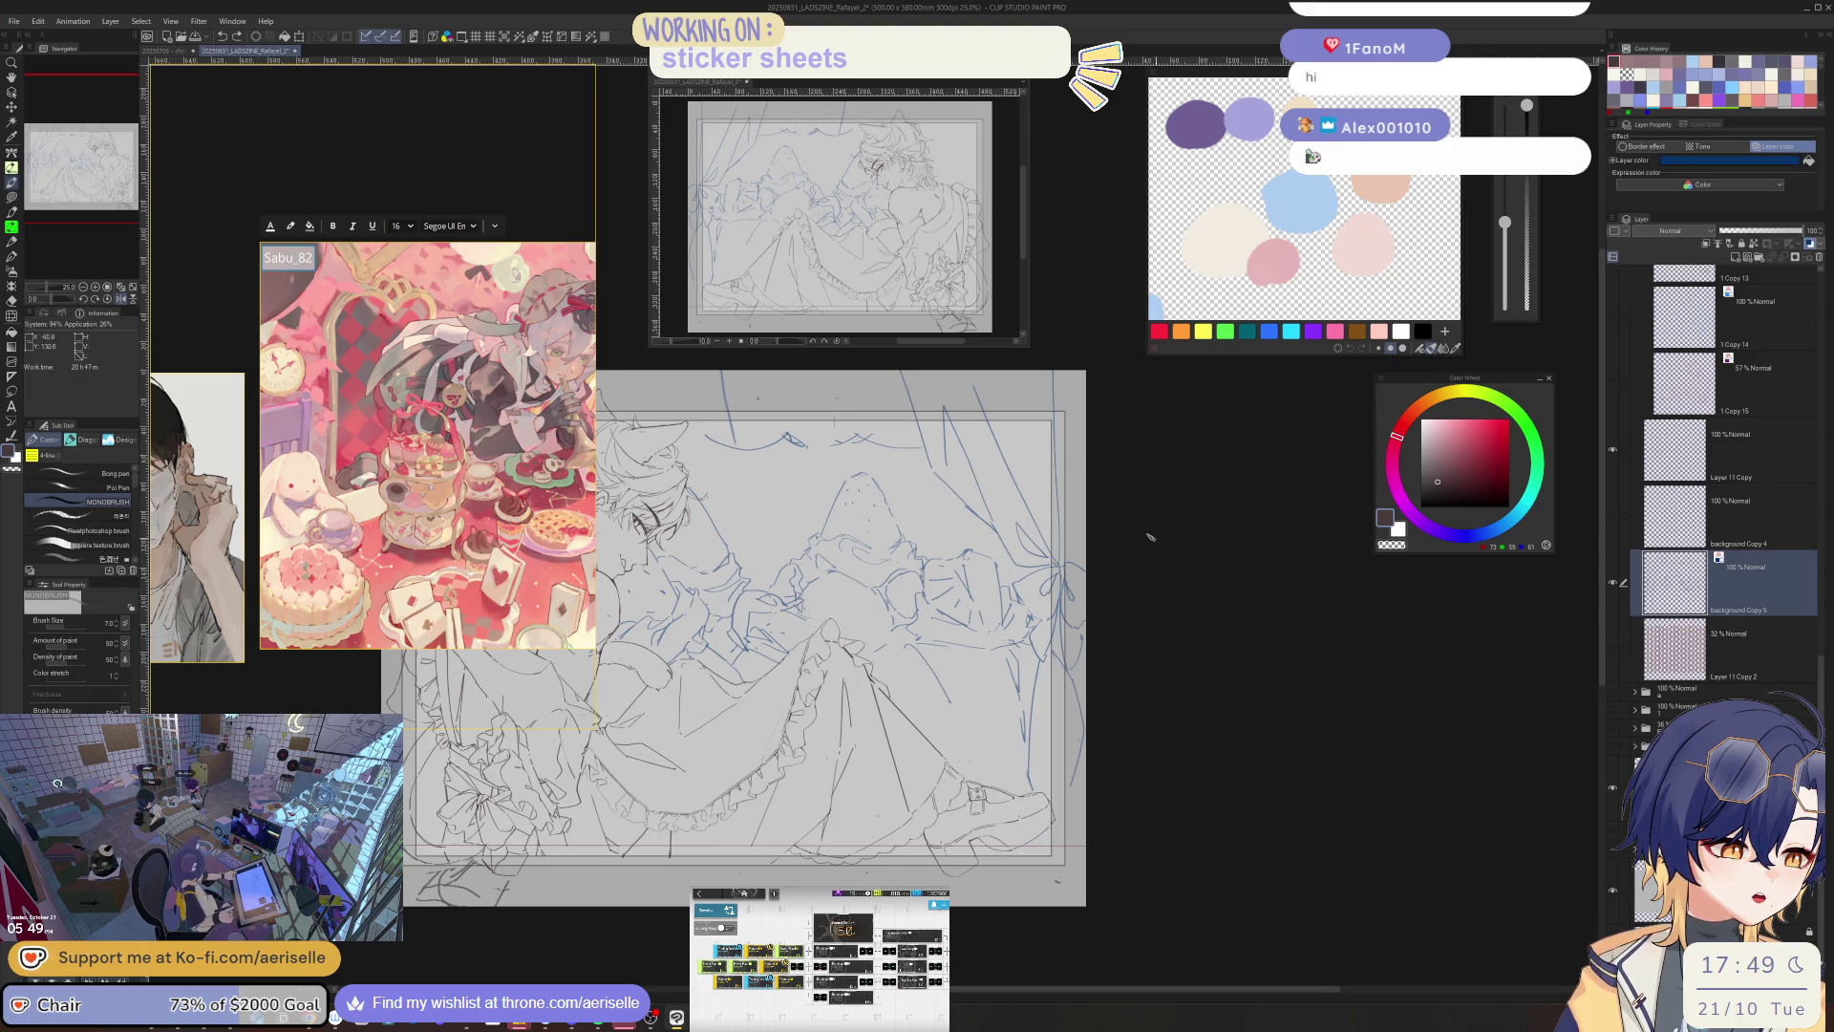
# - Save the drawing and mirror the canvas view to check it
pyautogui.press('e')
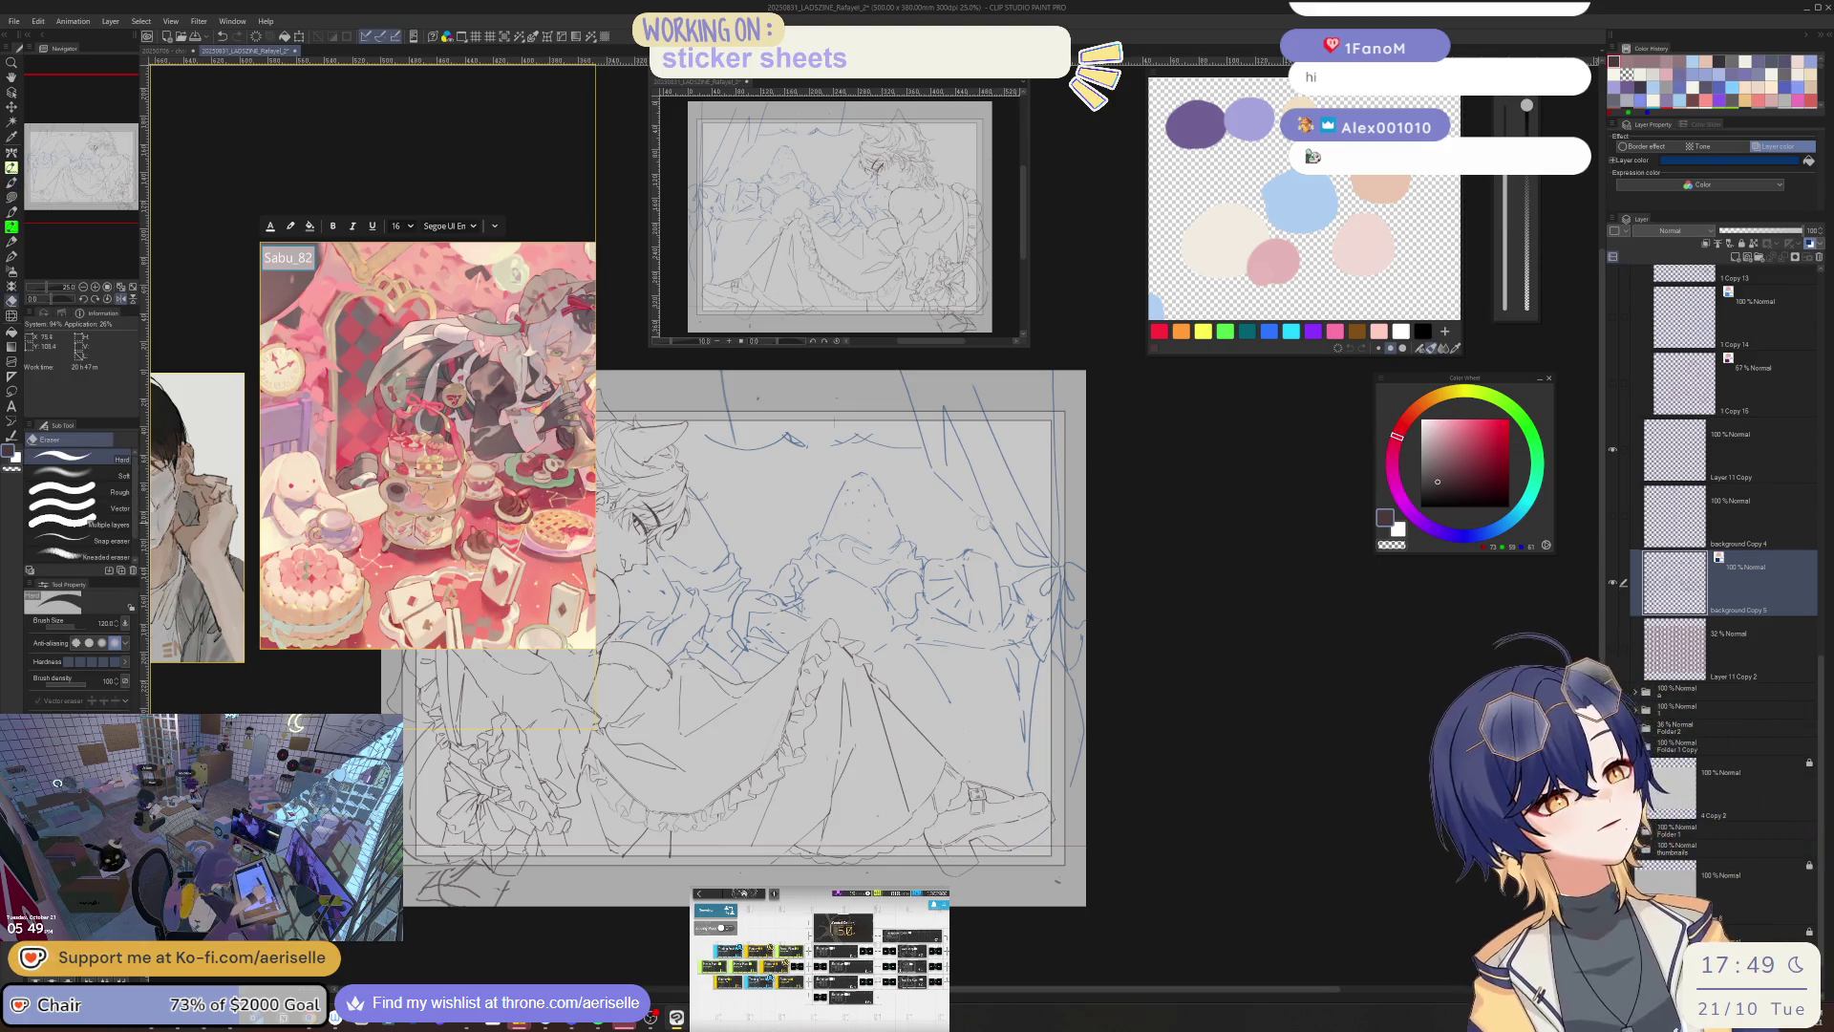
pyautogui.hotkey('ctrl', 's')
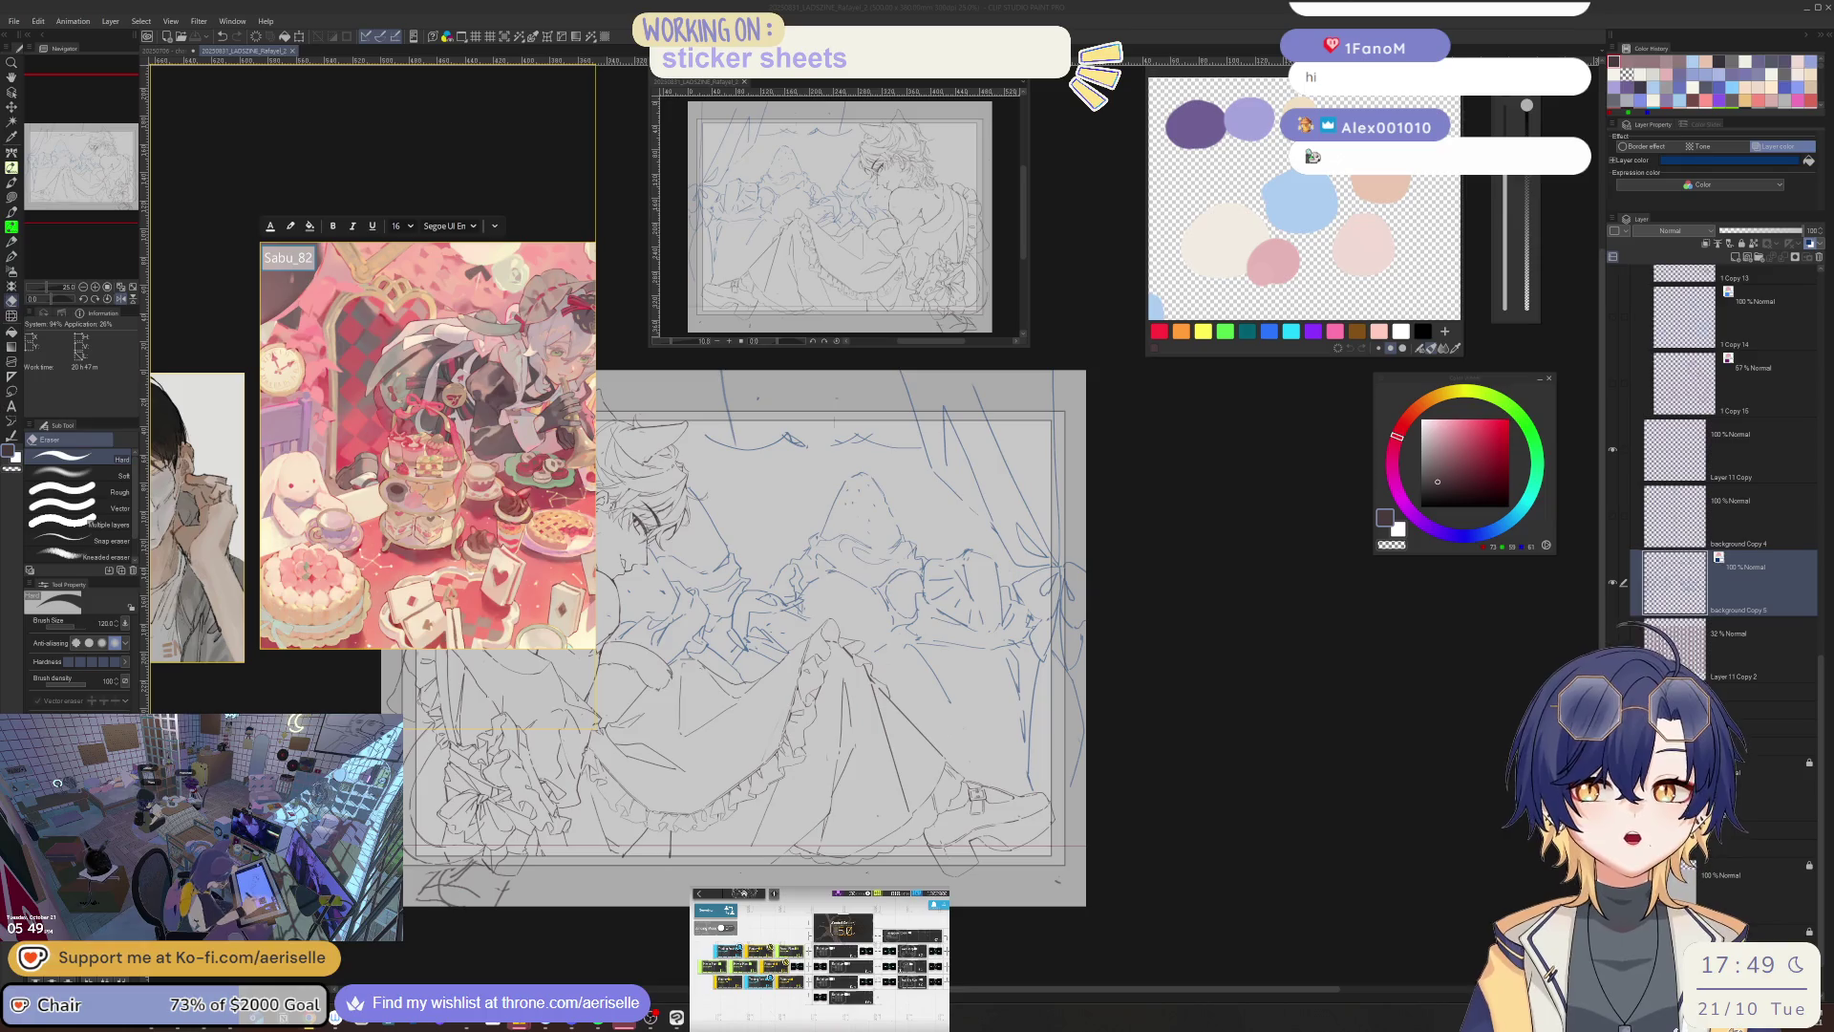
pyautogui.press('h')
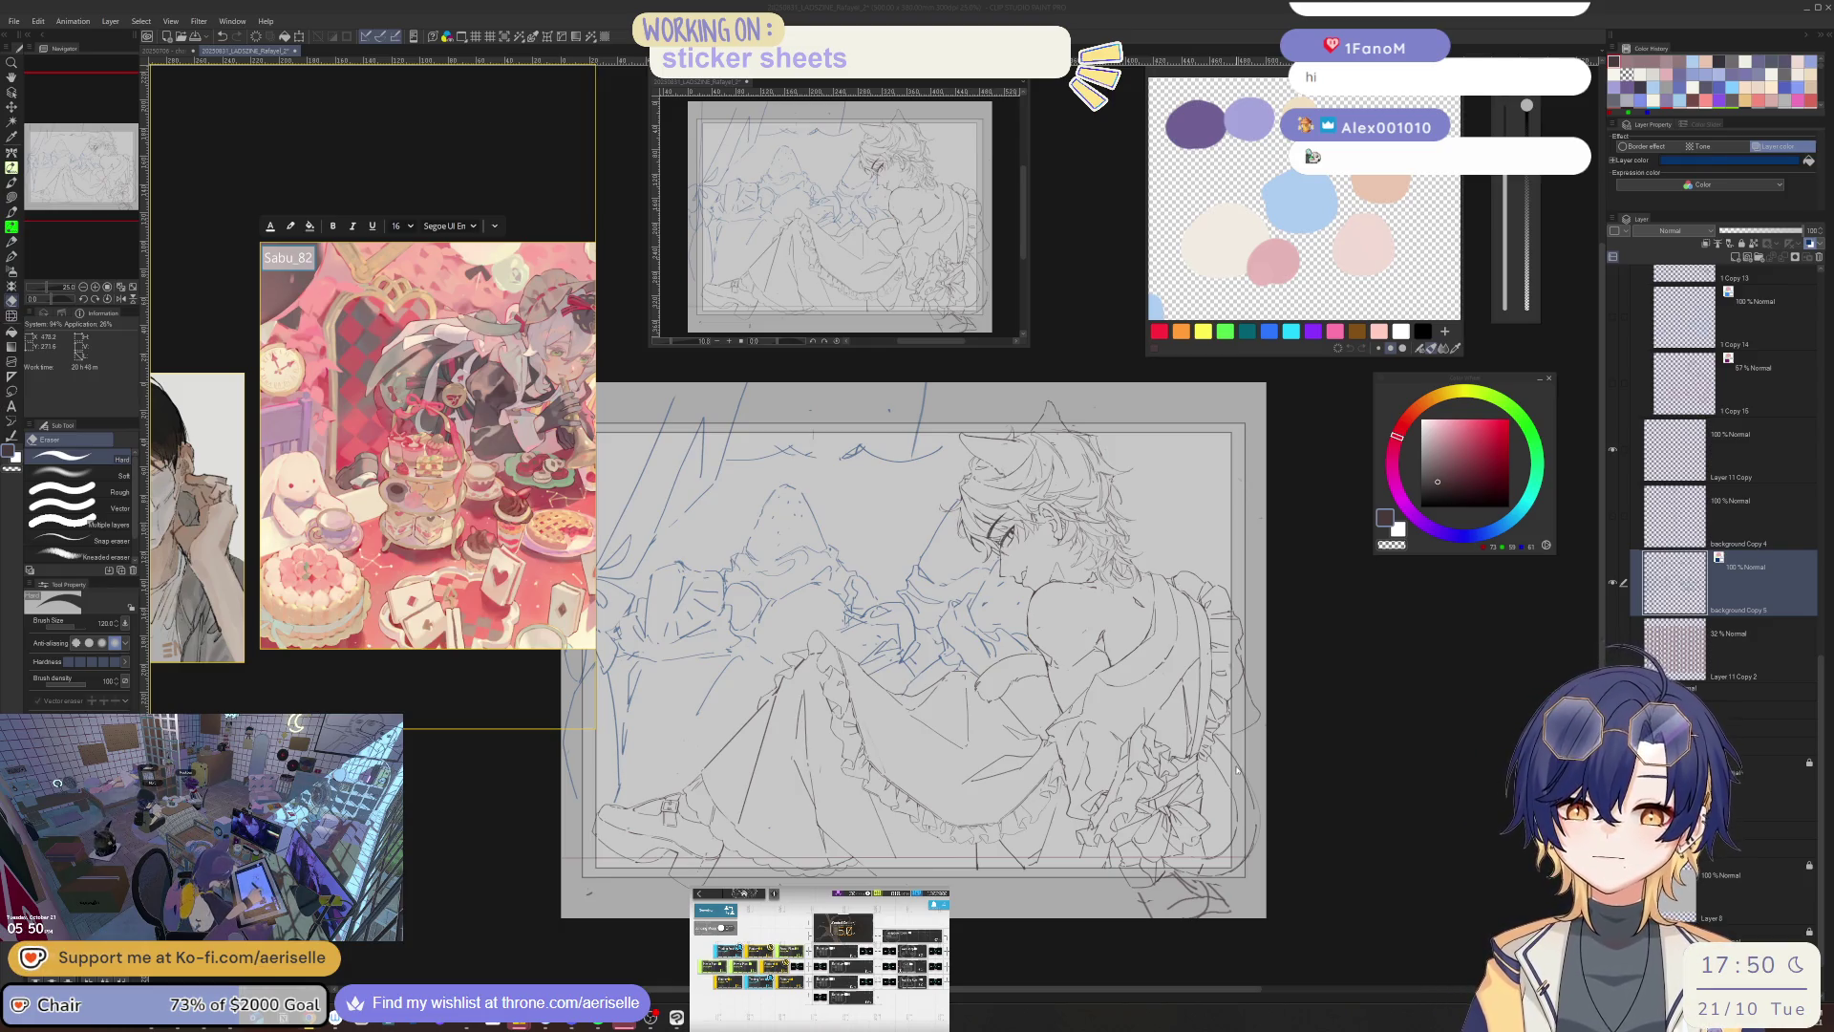
# - Zoom in on the dress, toggle pen and eraser, then mirror the view and zoom out to 33.3%
pyautogui.scroll(3, 1048, 759)
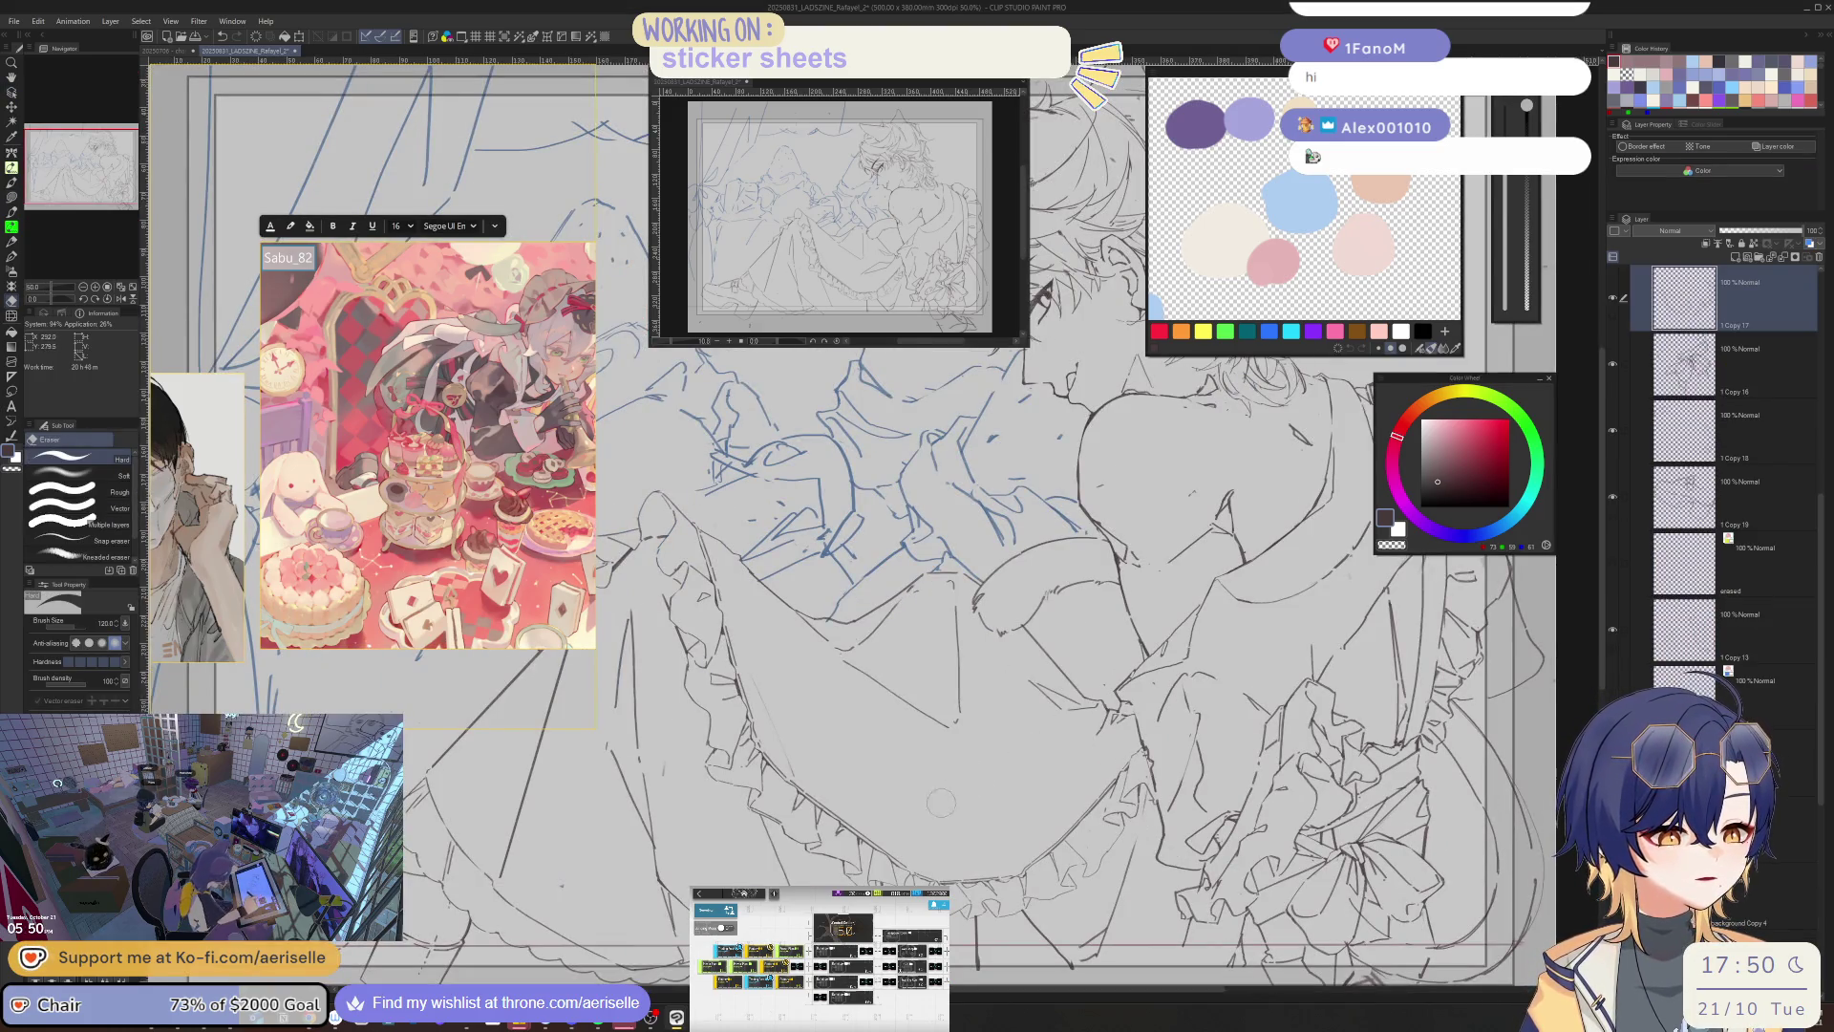
pyautogui.press('p')
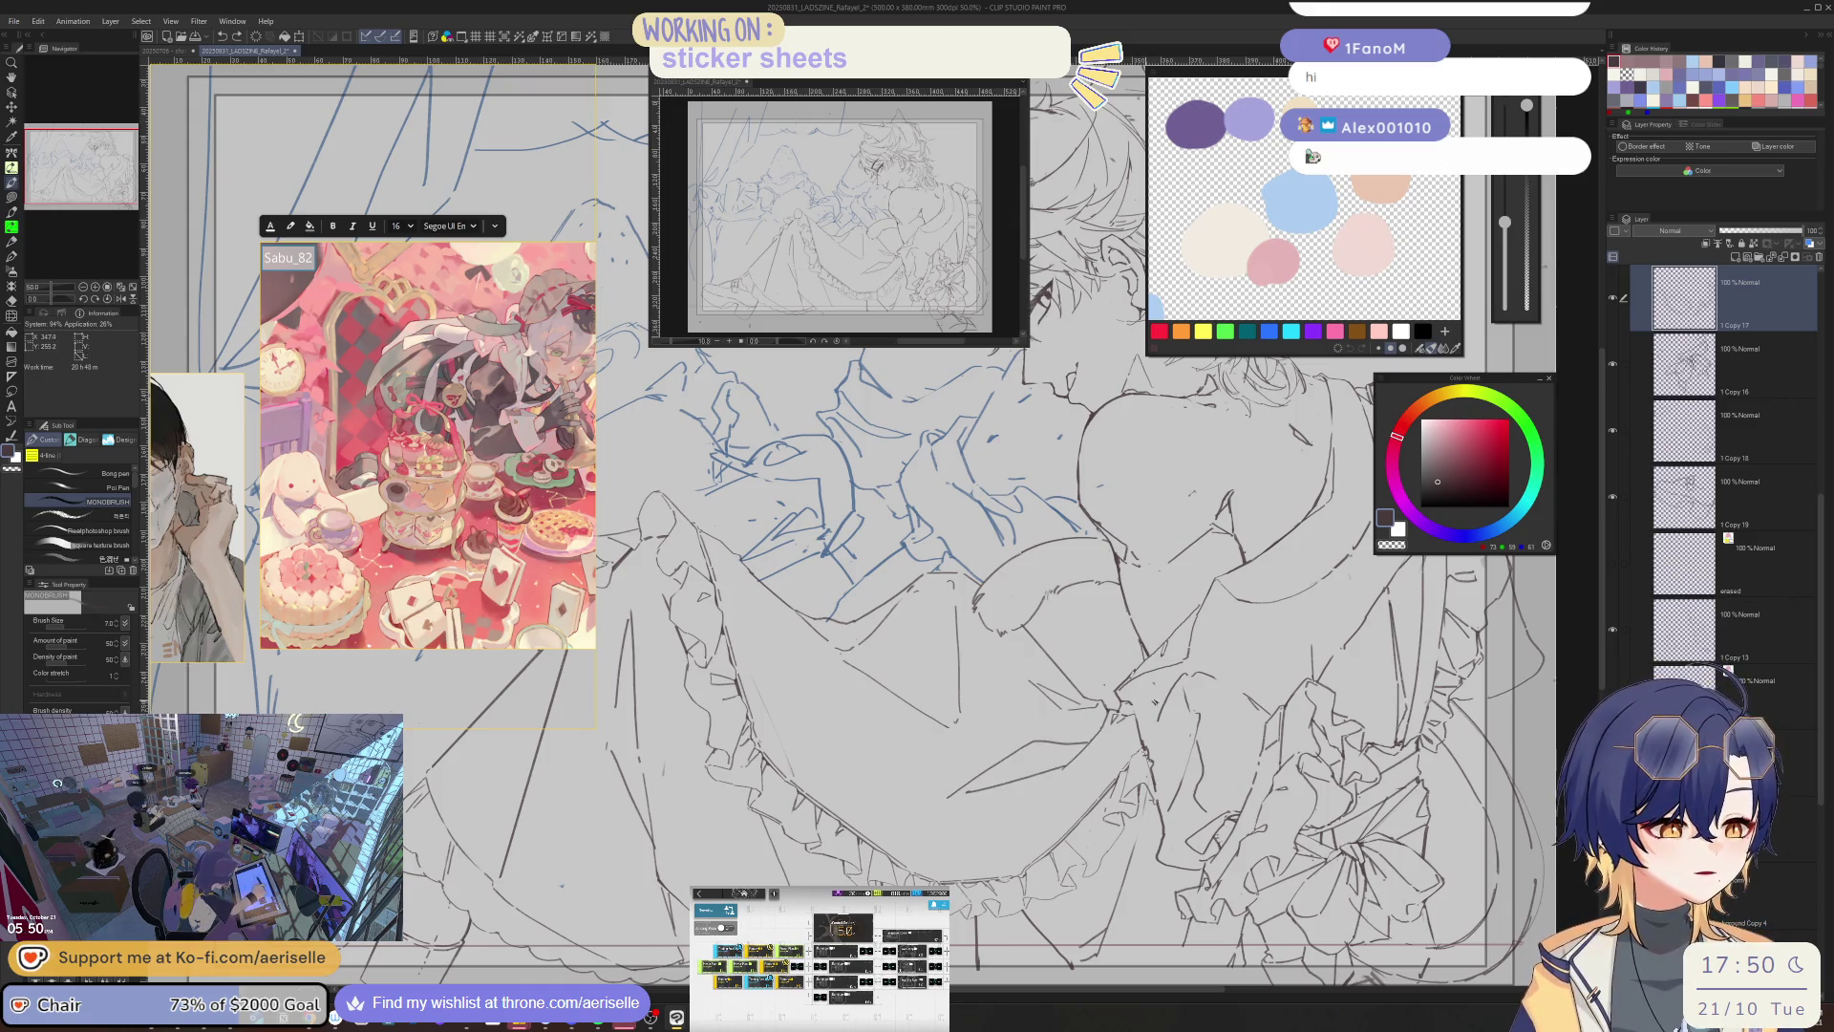
pyautogui.press('e')
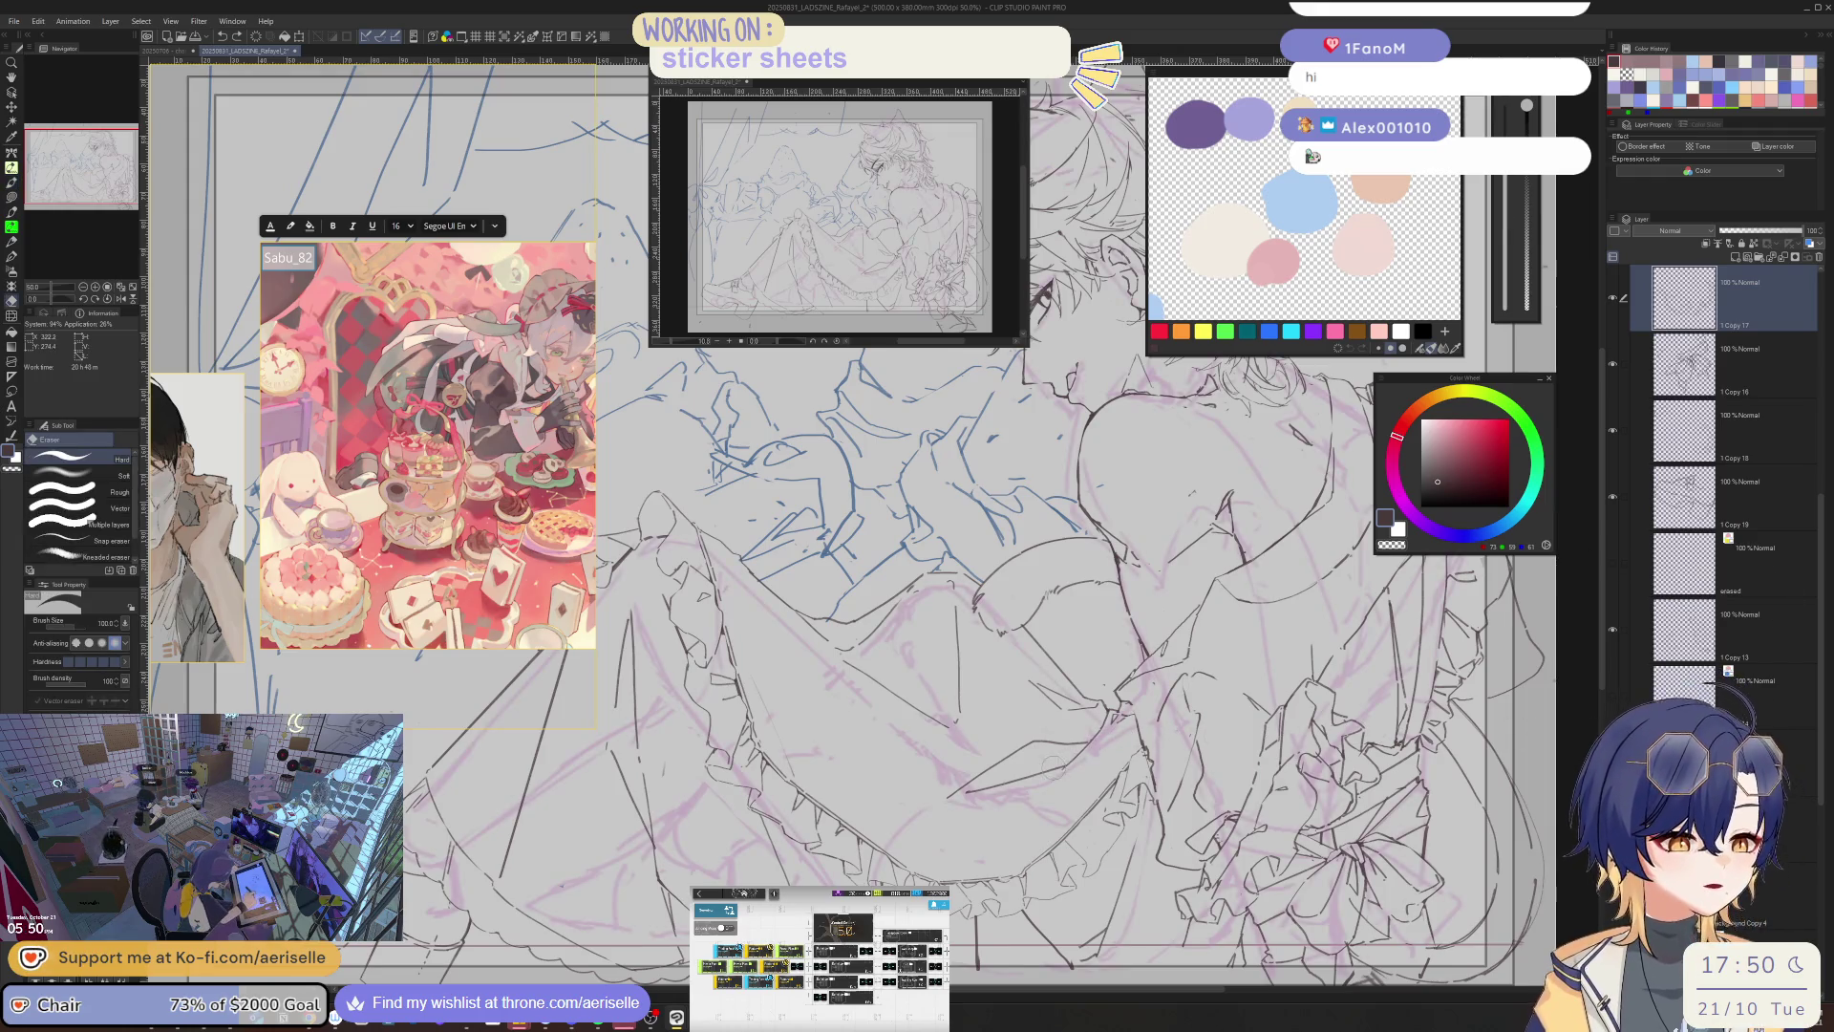
pyautogui.press('p')
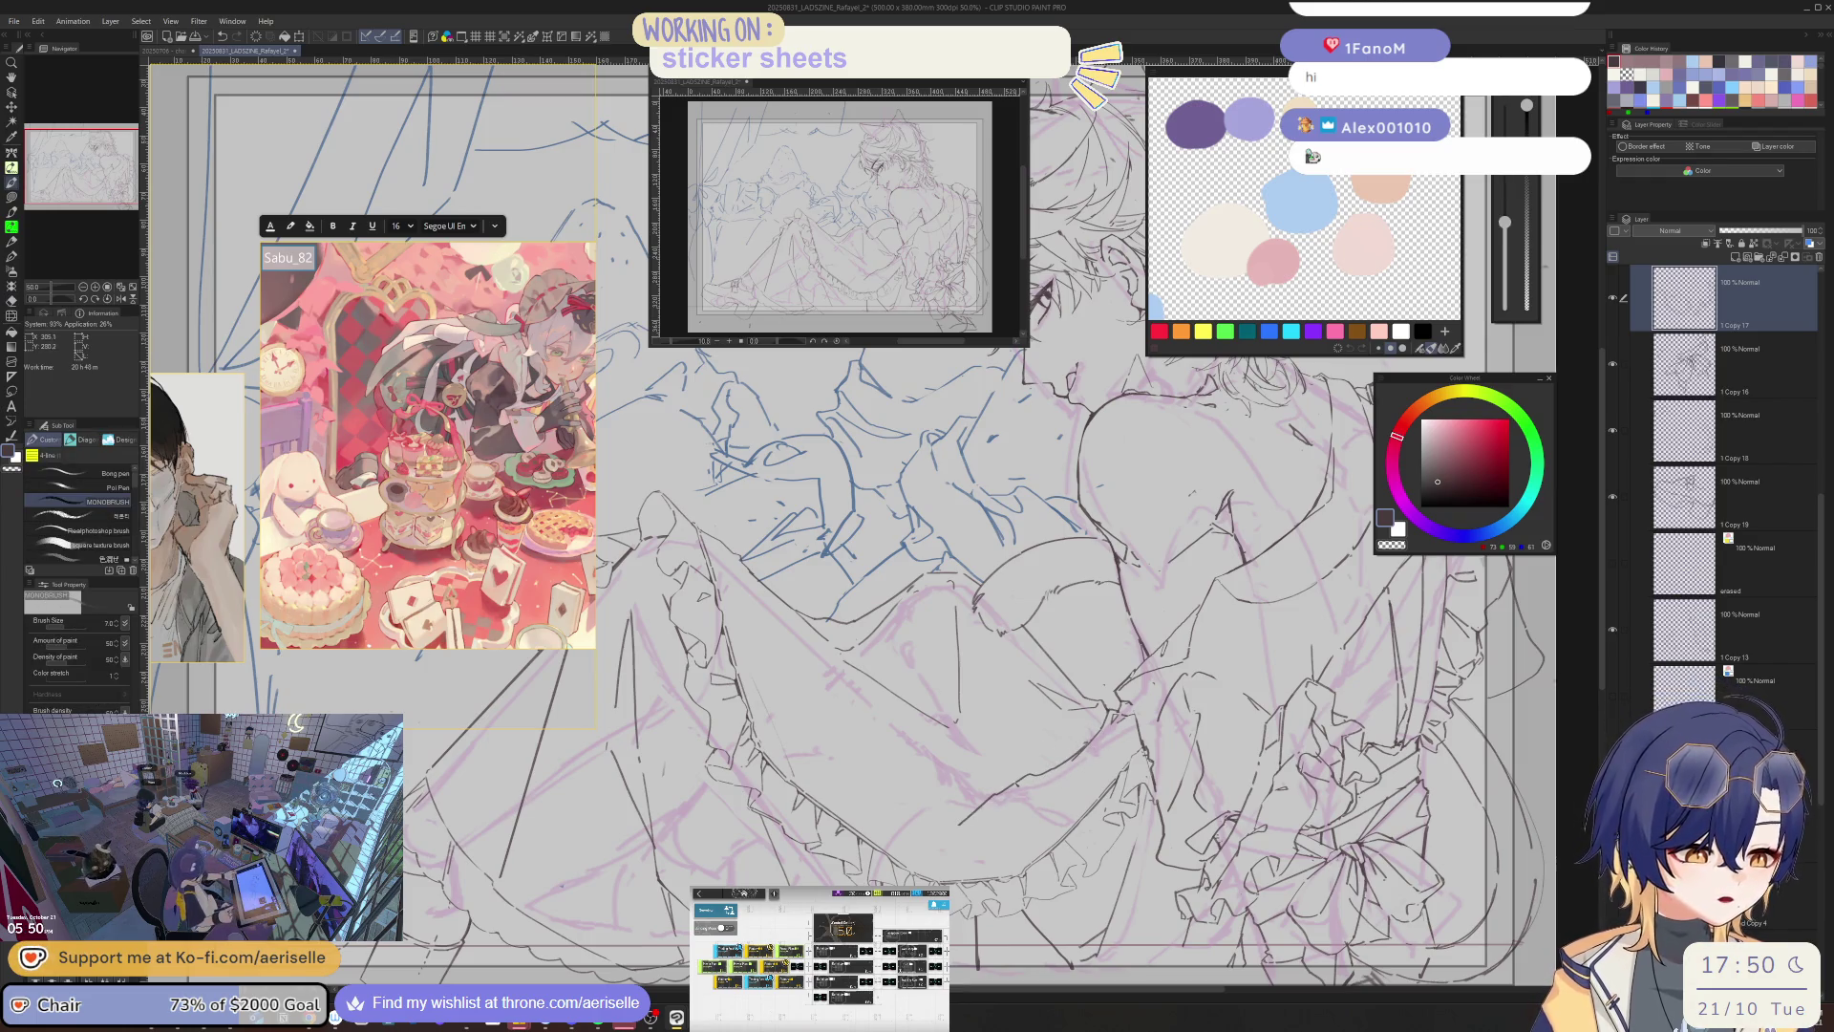
pyautogui.press('h')
pyautogui.hotkey('ctrl', '-')
pyautogui.hotkey('ctrl', '-')
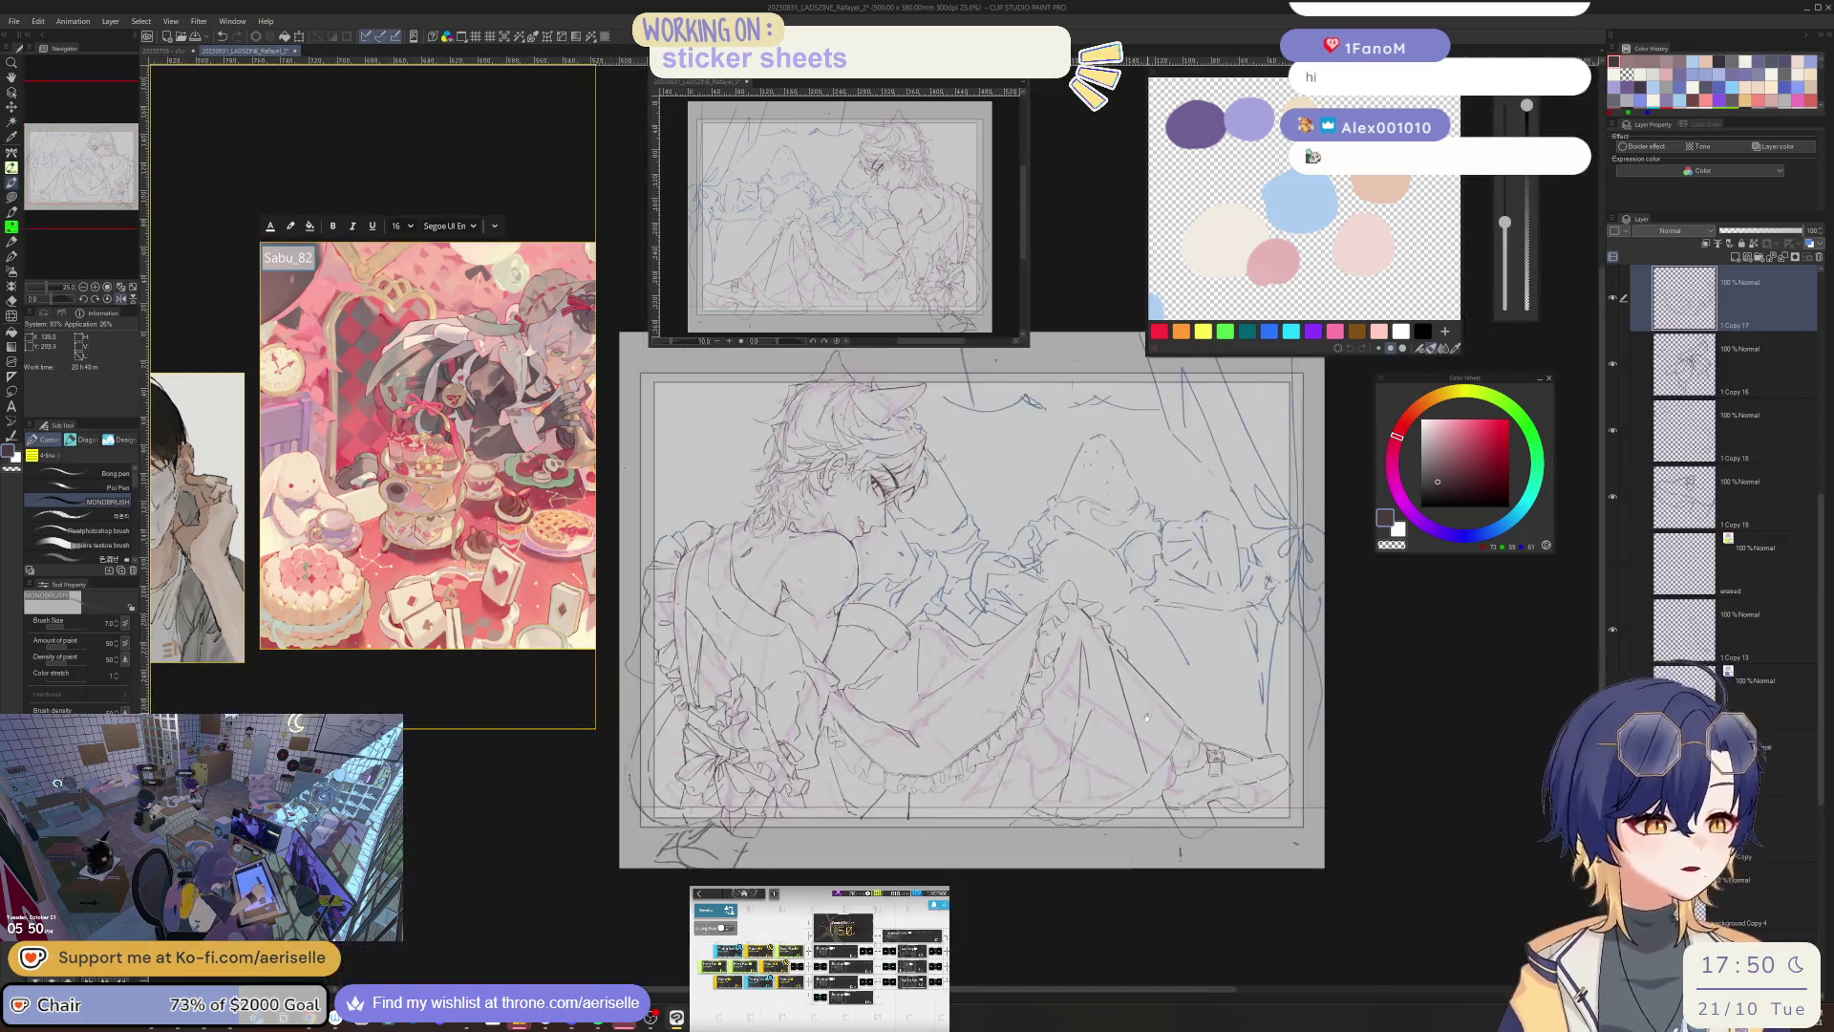
# - Adjust the zoom, compare mirrored views, and tilt the canvas with a finer pen
pyautogui.hotkey('ctrl', '+')
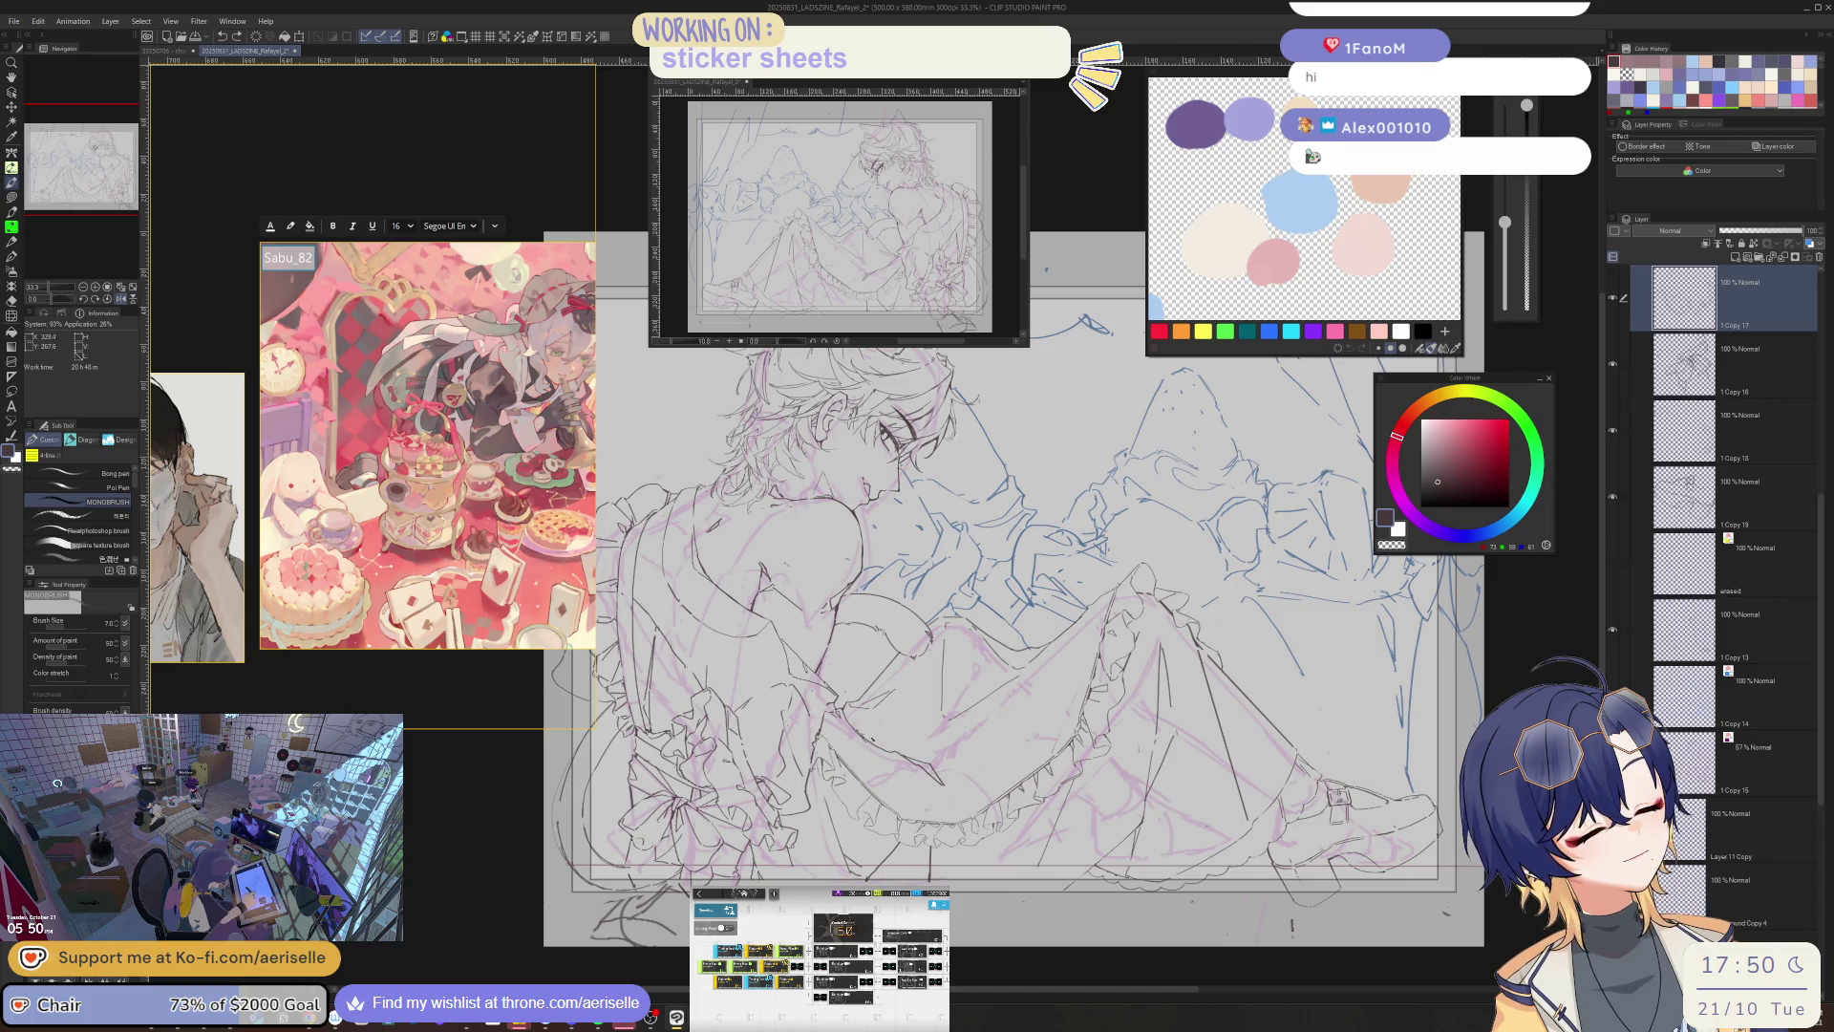
pyautogui.press('h')
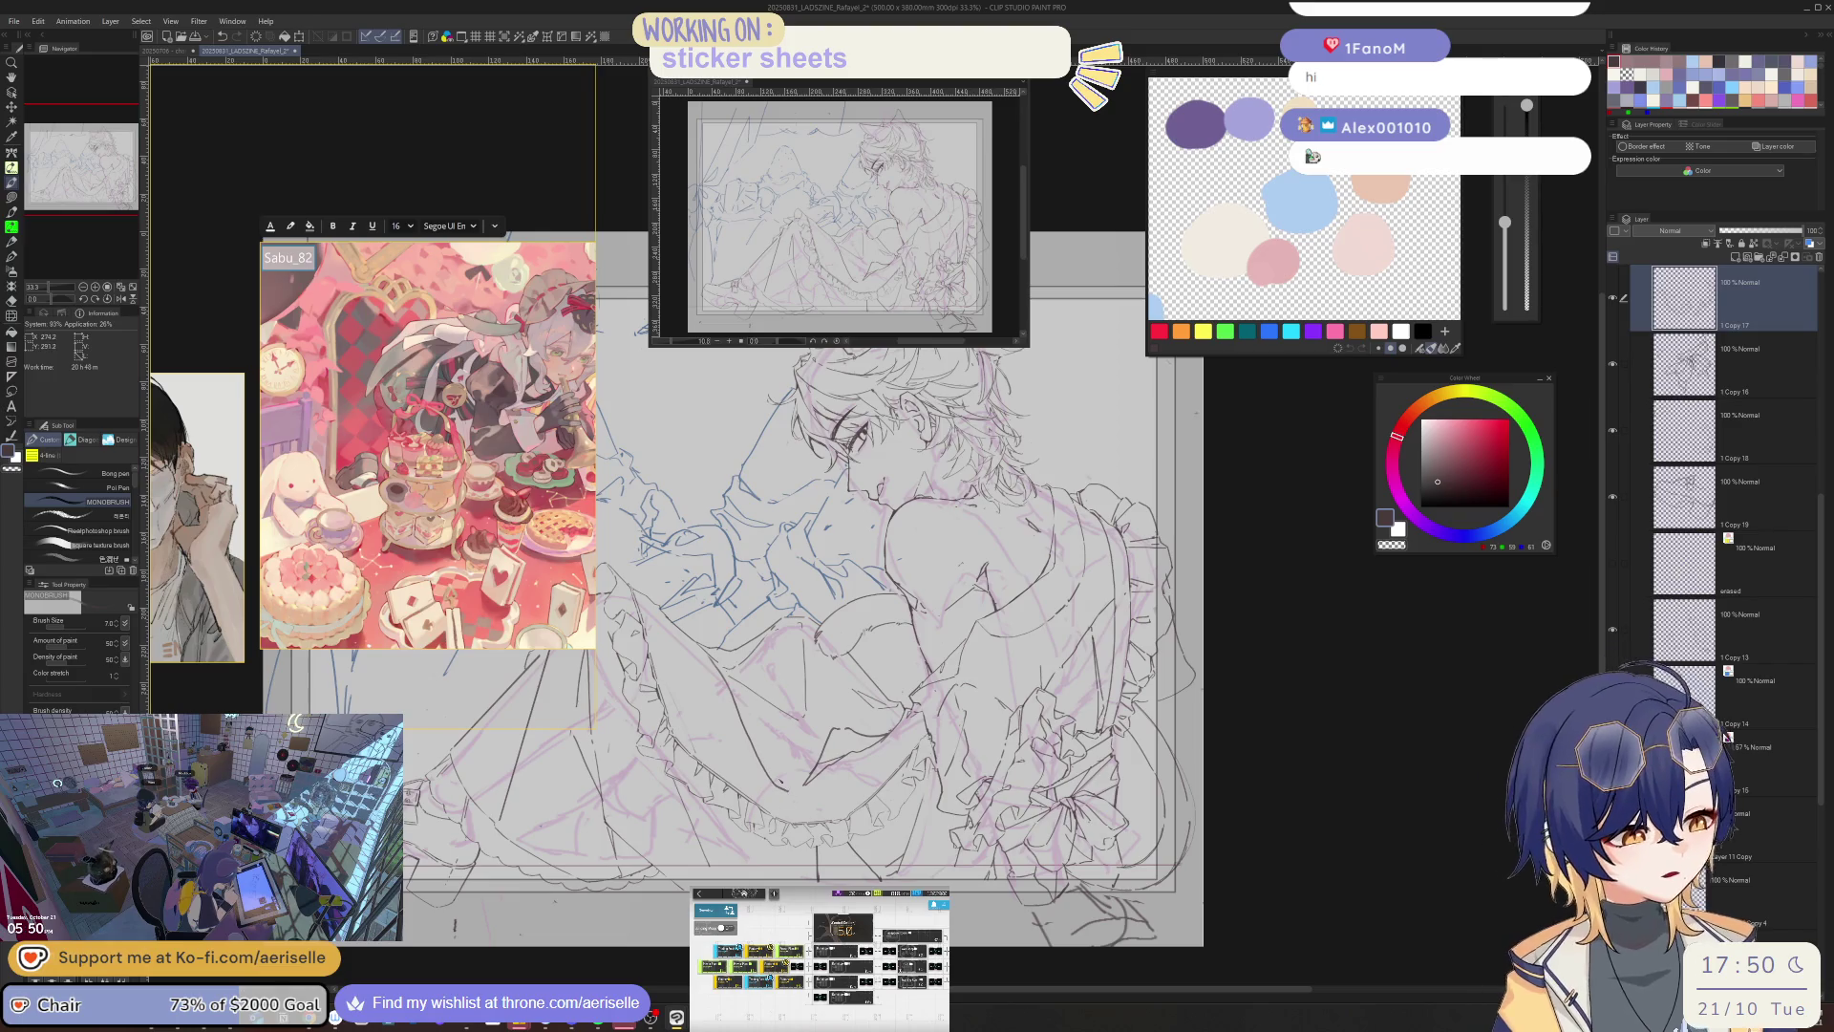
pyautogui.press('h')
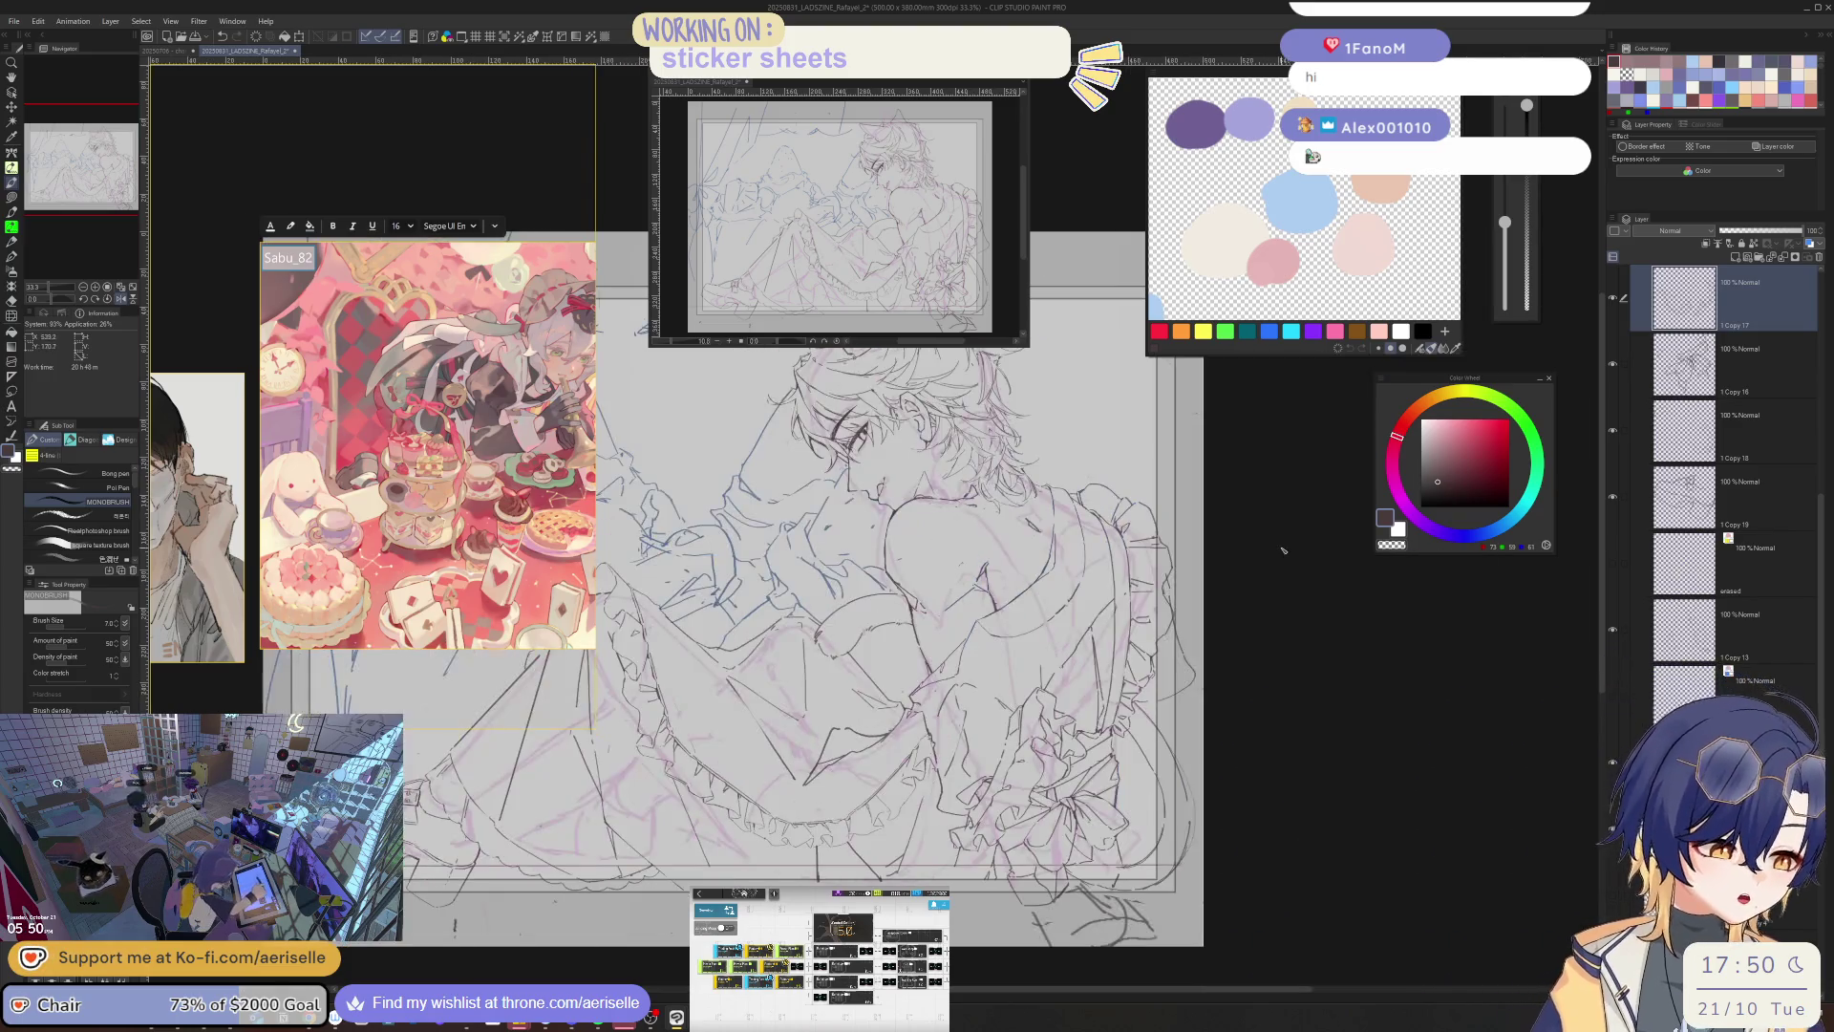
pyautogui.press('h')
pyautogui.press('e')
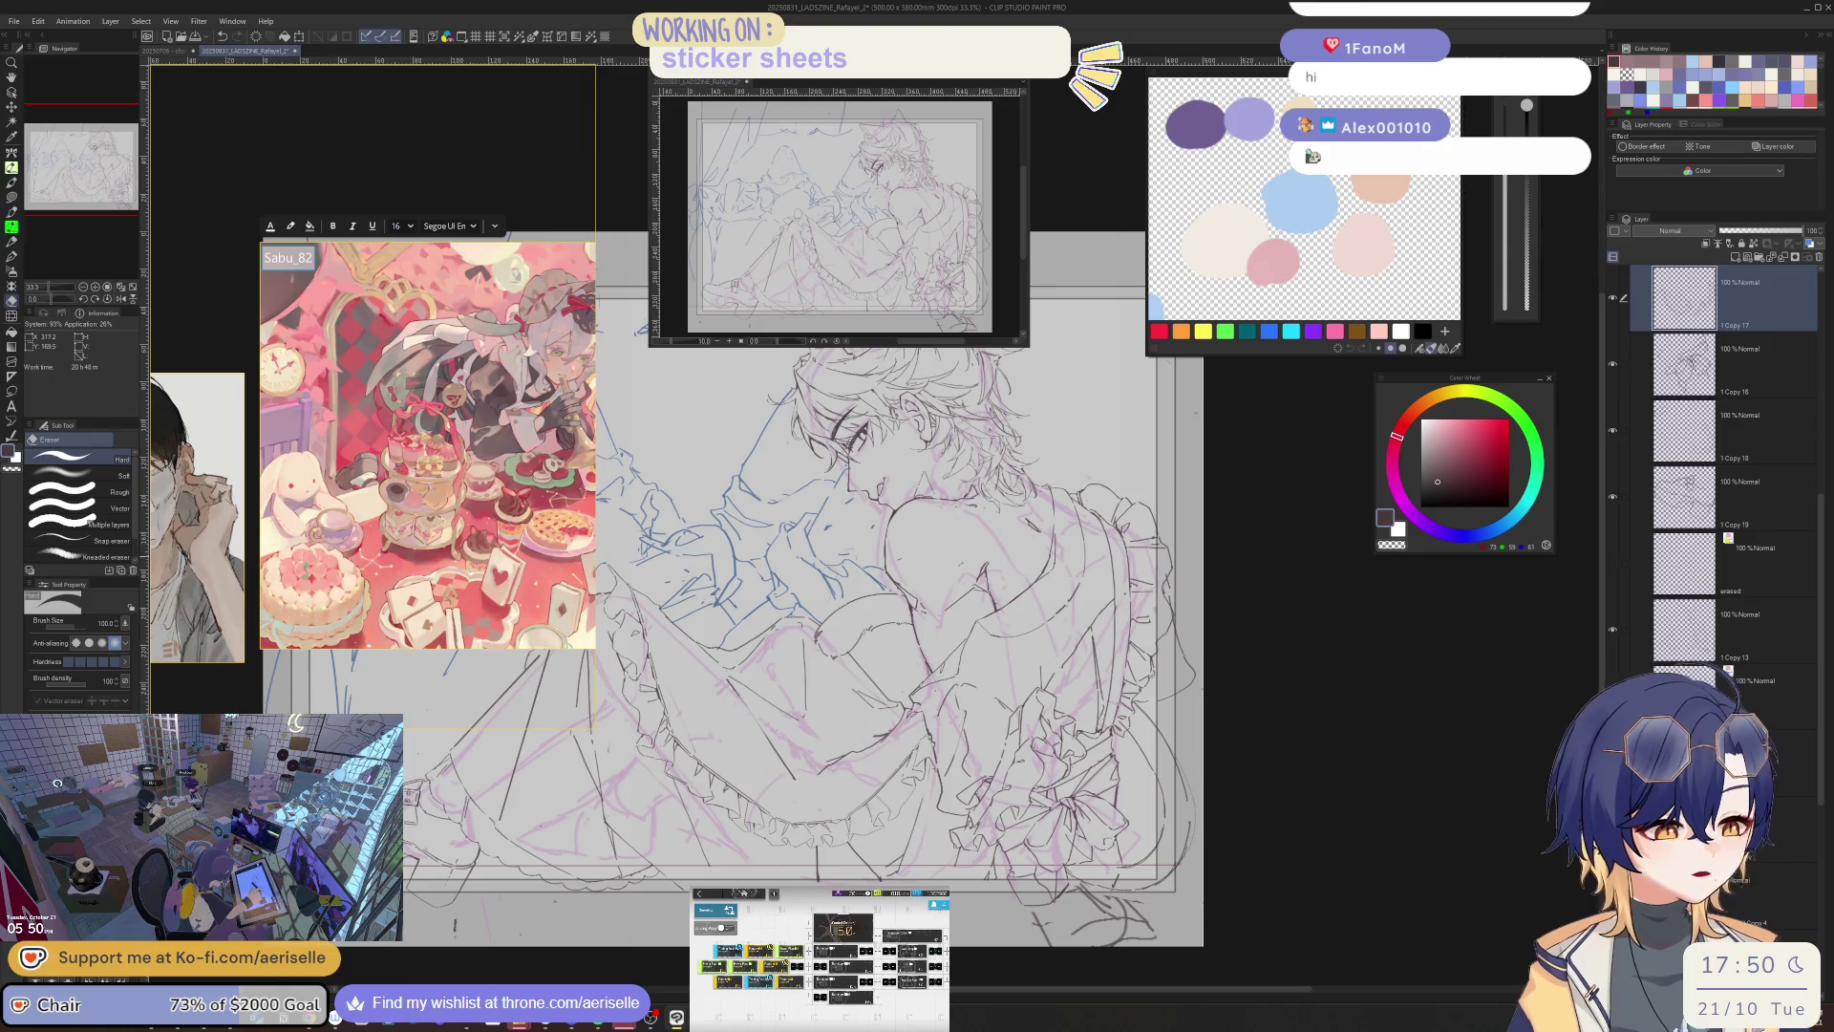
pyautogui.press('p')
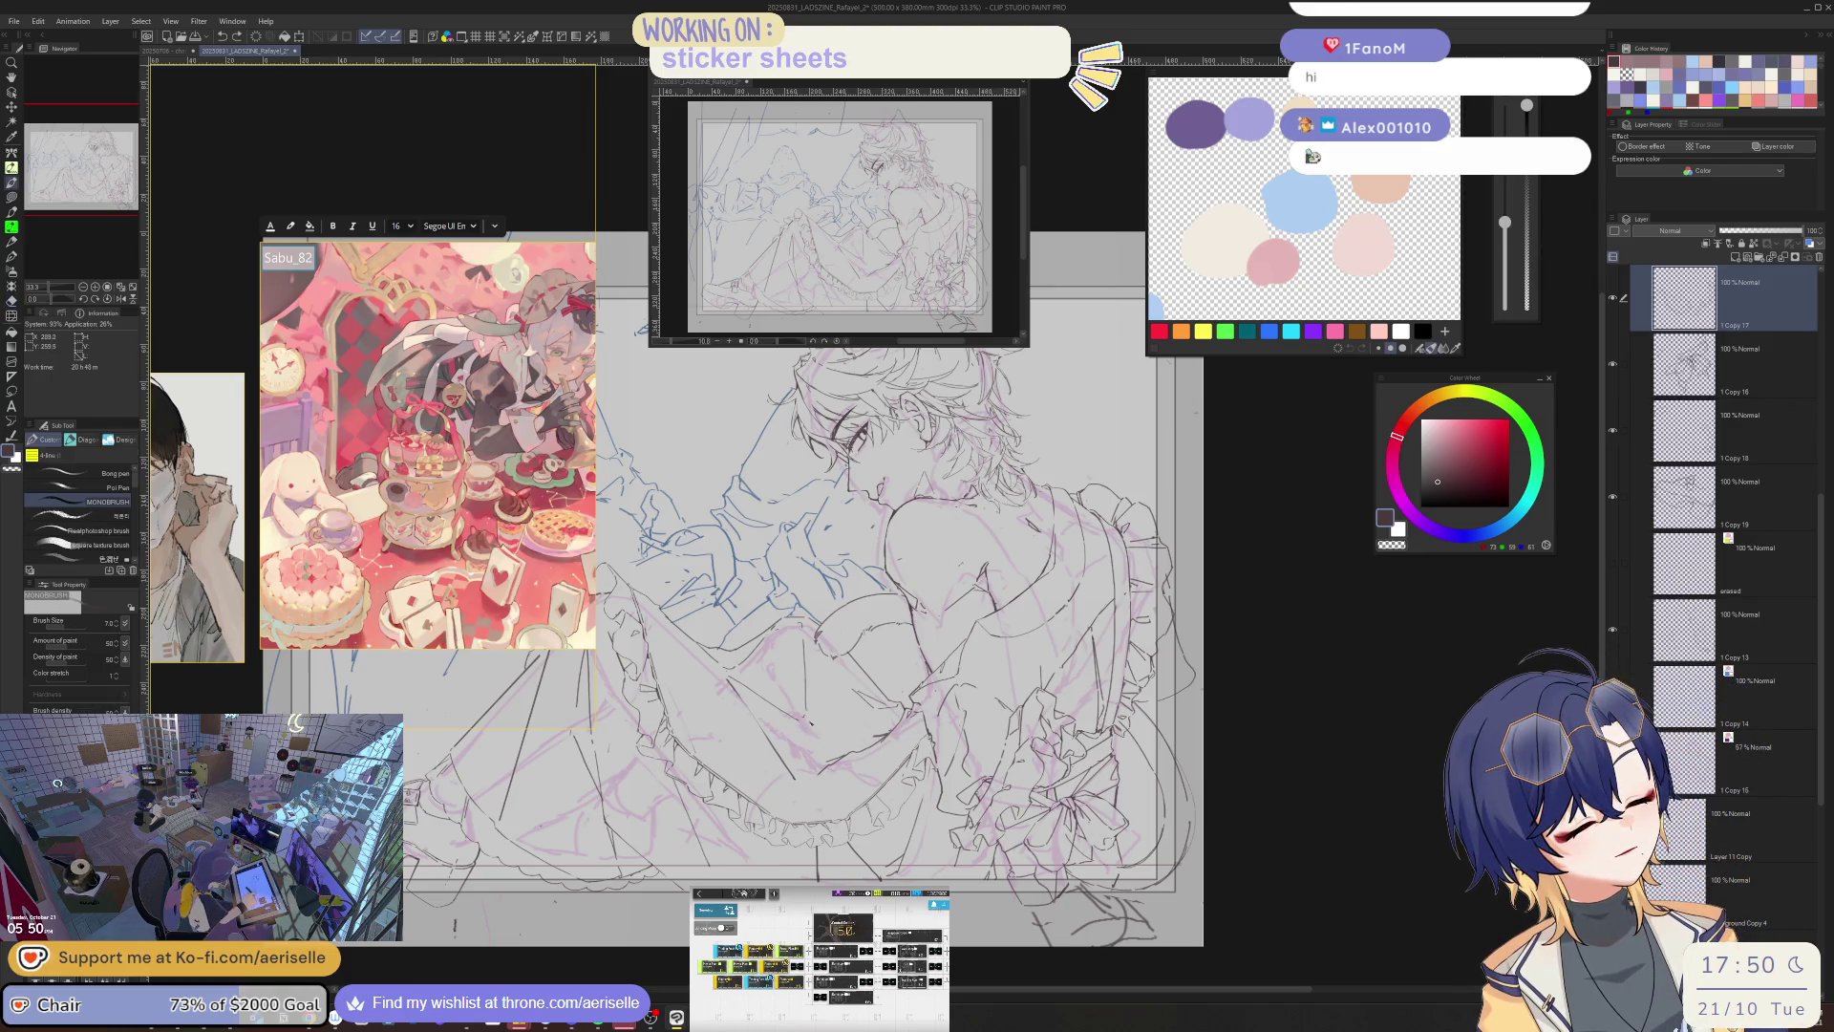
pyautogui.press('[')
pyautogui.press('[')
pyautogui.press('[')
pyautogui.press('^')
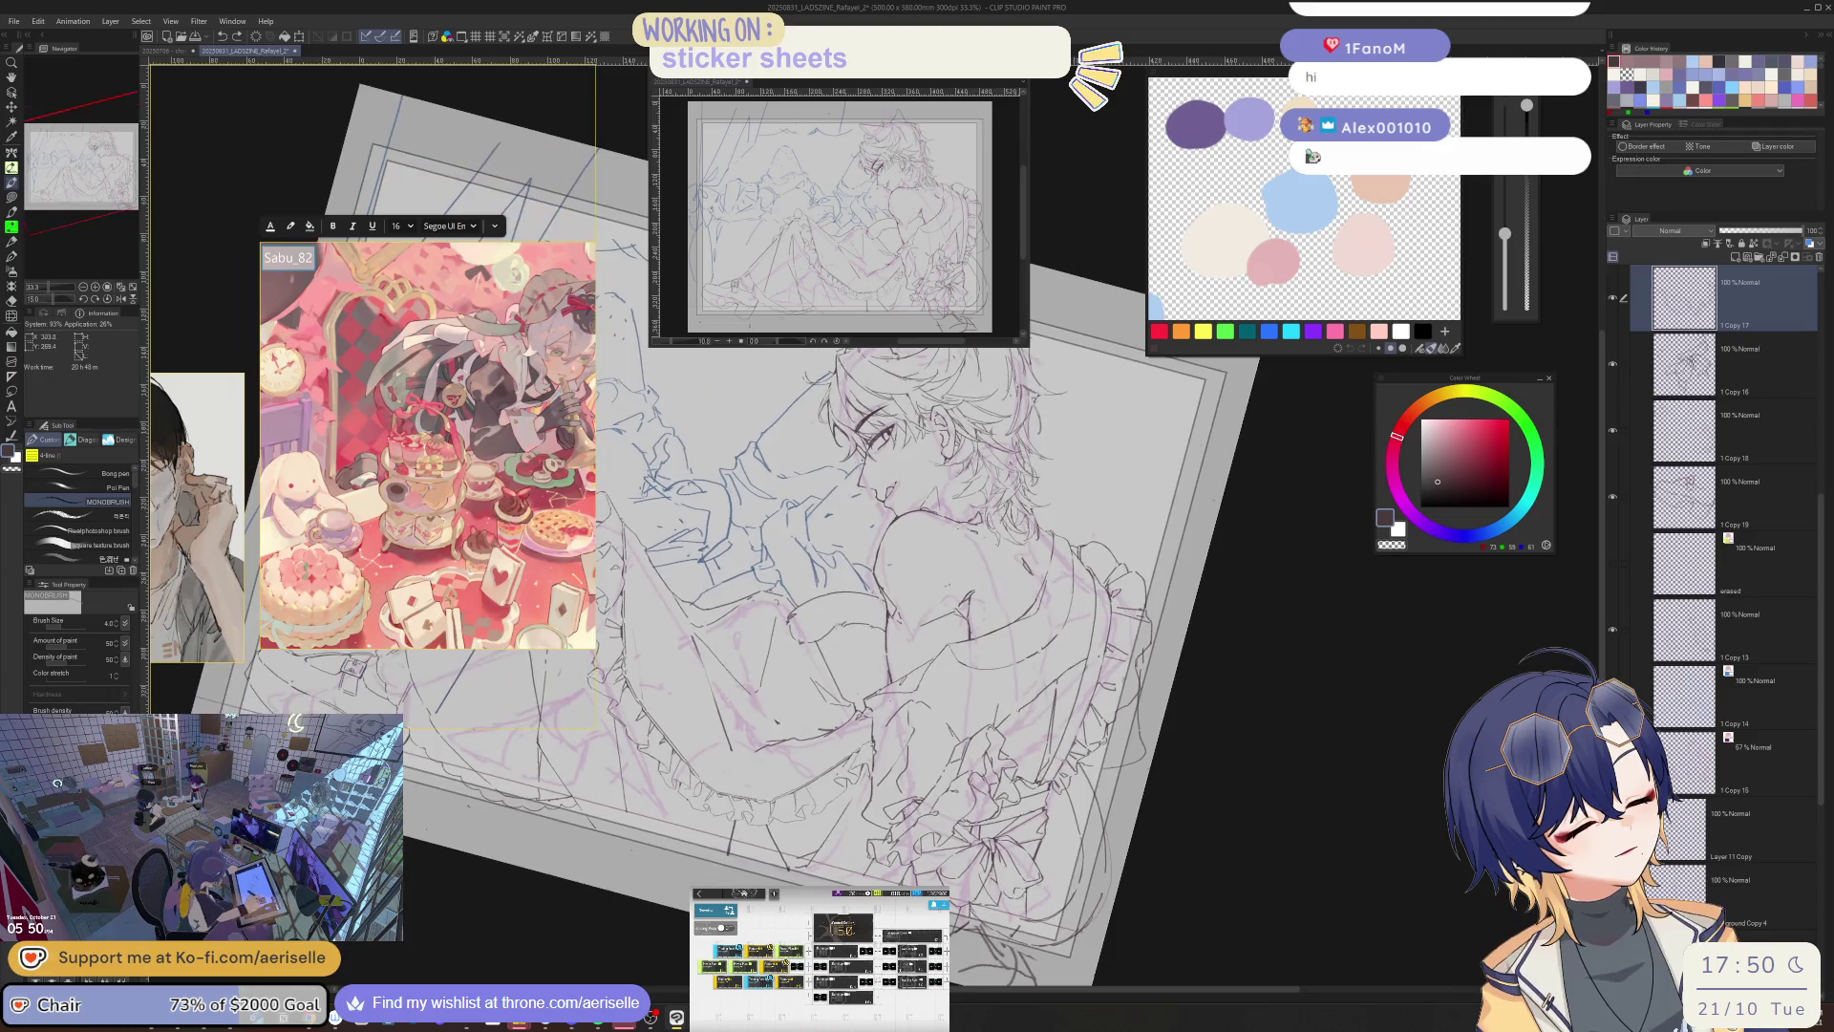
# - Check the mirrored view, straighten the rotation, and zoom in on the skirt ruffles
pyautogui.press('h')
pyautogui.press('e')
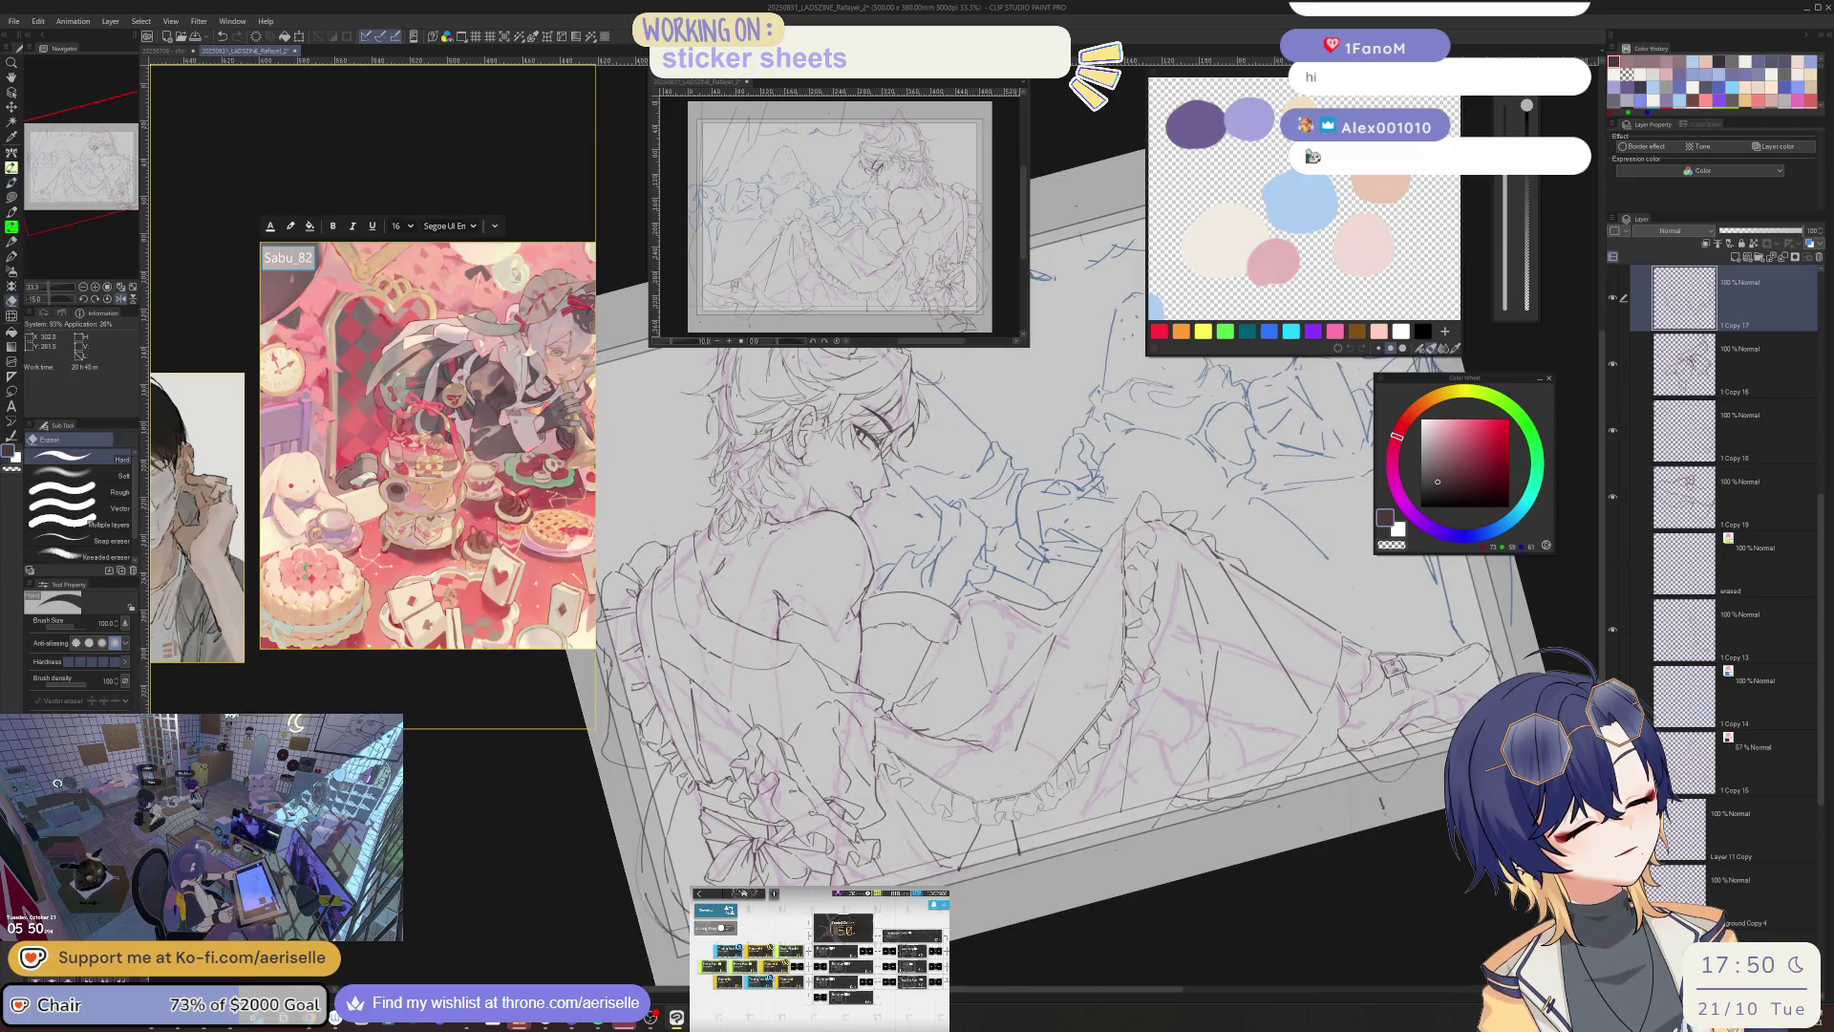
pyautogui.press('p')
pyautogui.press('h')
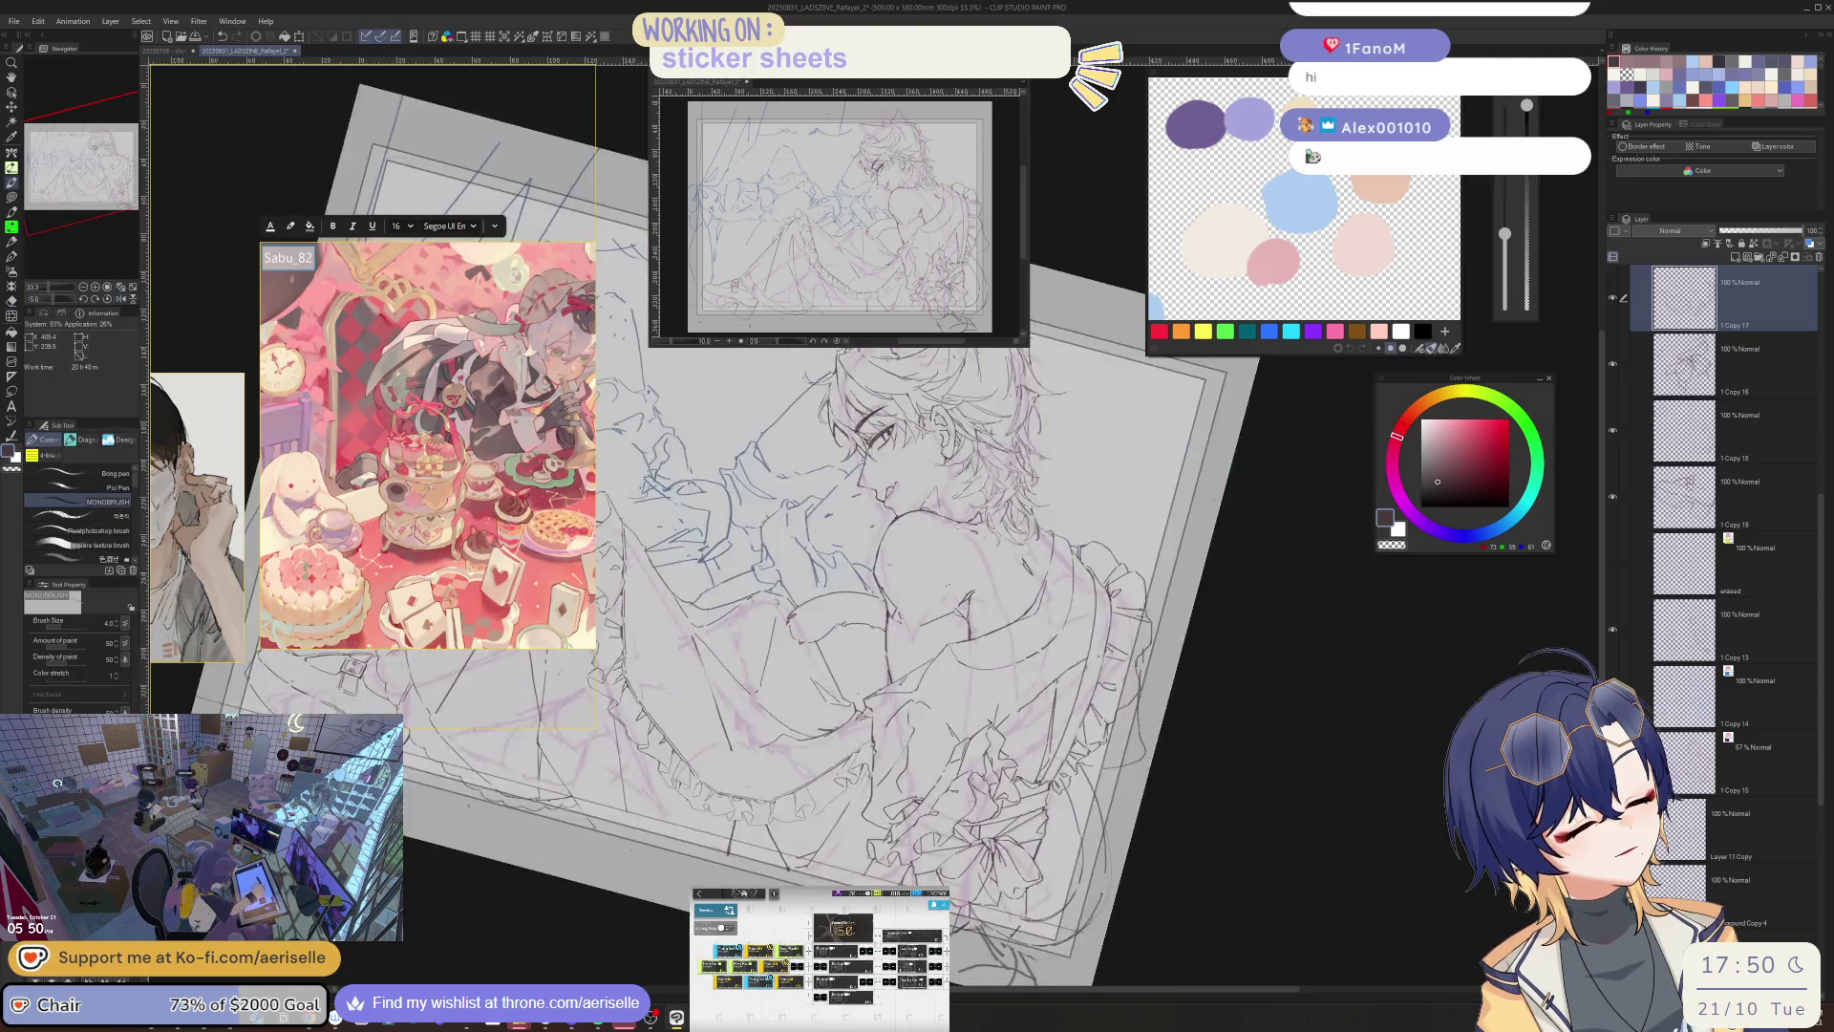
pyautogui.press('h')
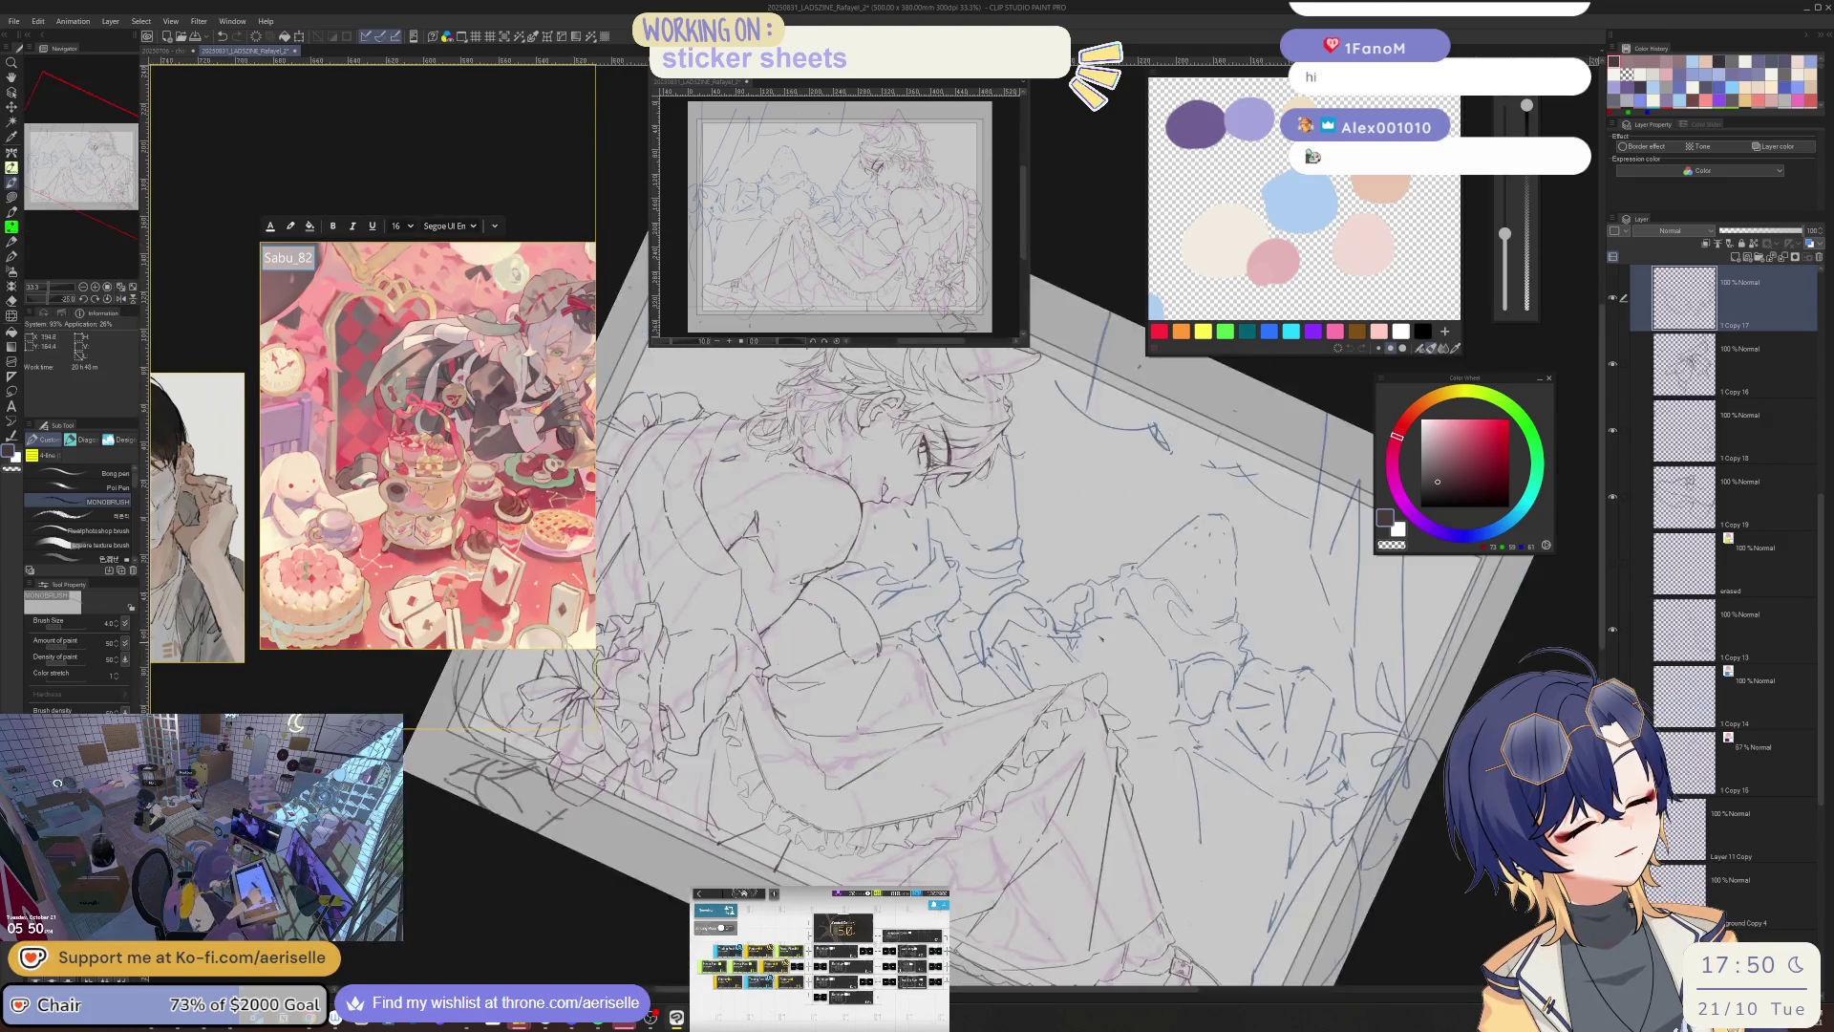
pyautogui.press('^')
pyautogui.press('e')
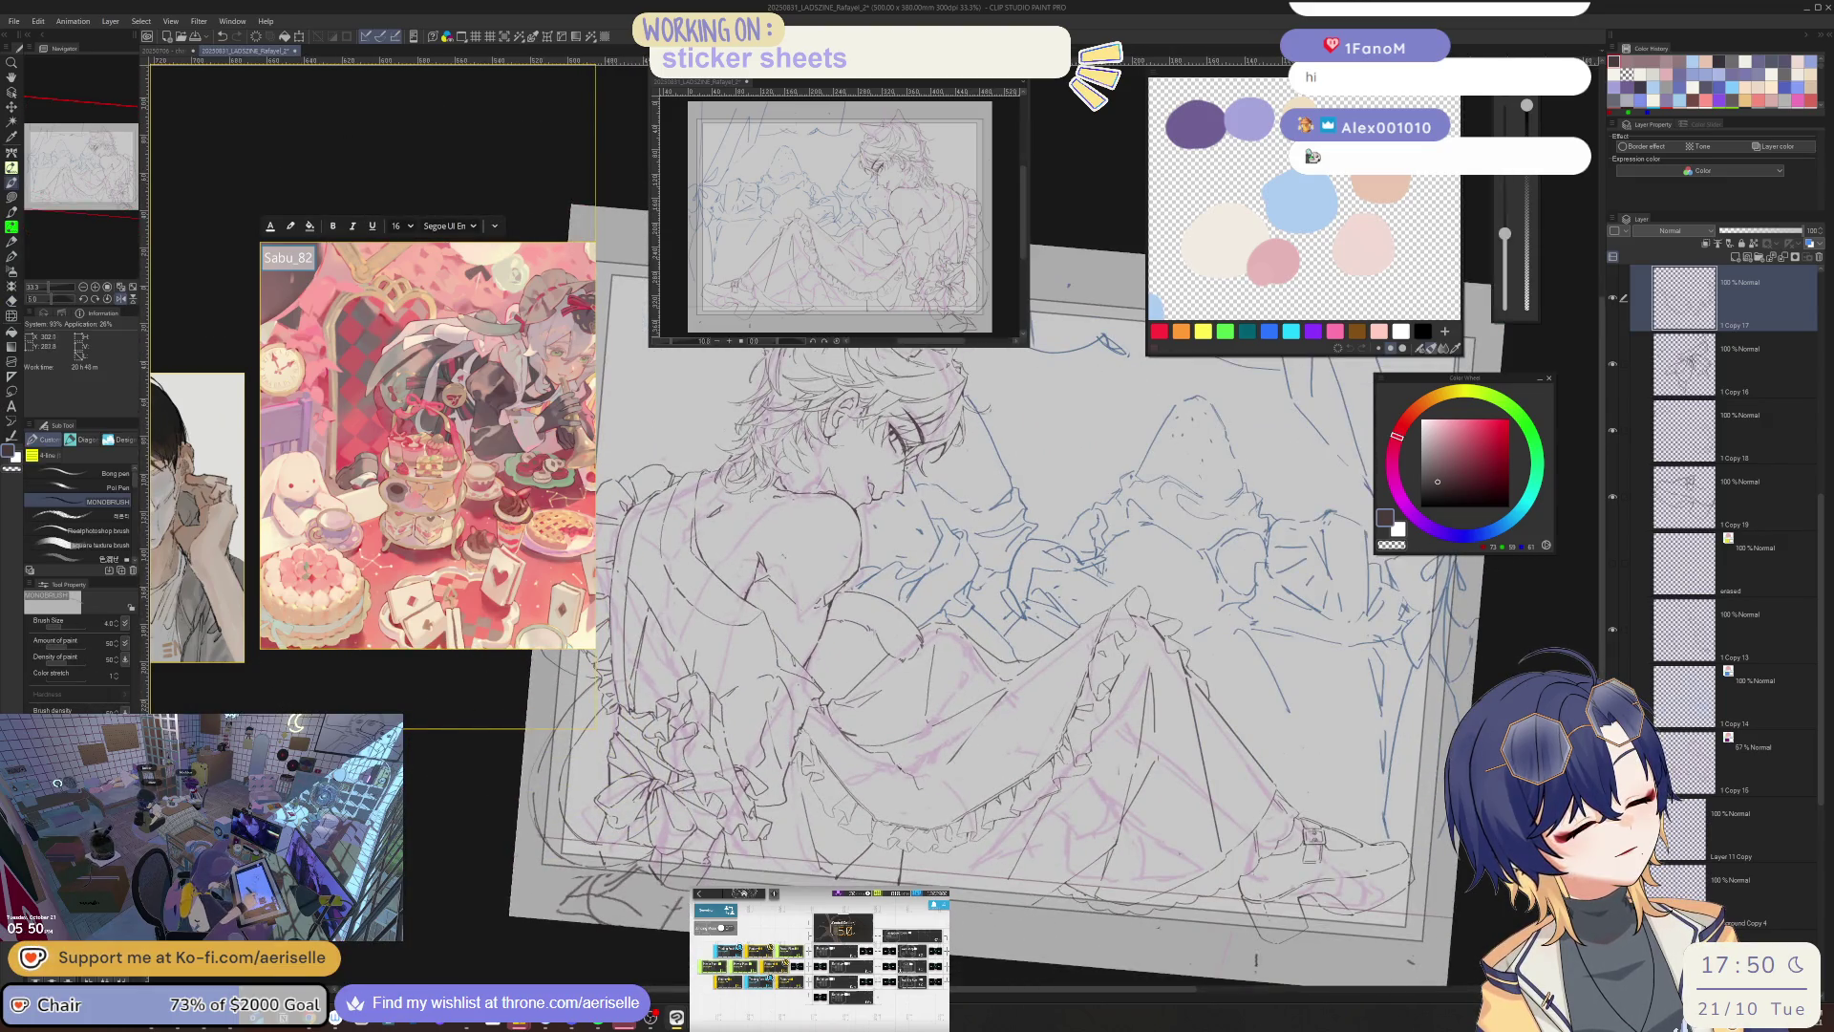
pyautogui.hotkey('ctrl', '+')
pyautogui.hotkey('ctrl', '+')
pyautogui.press('p')
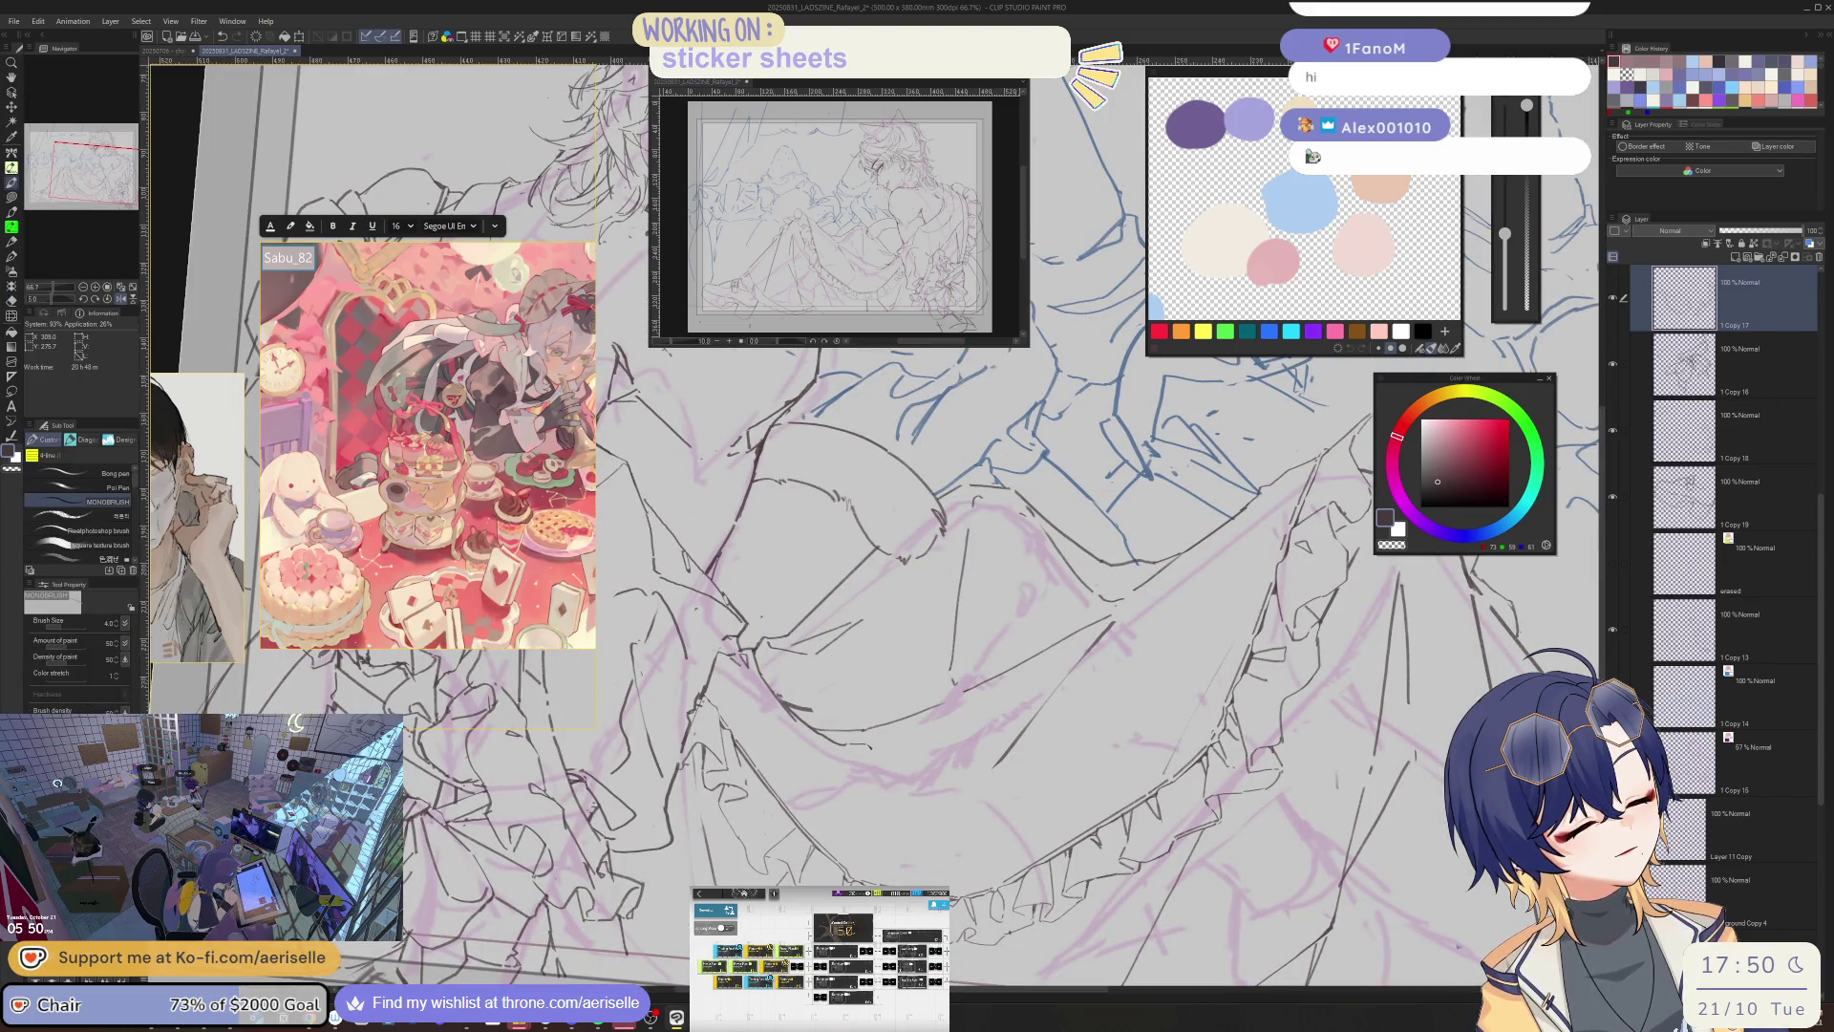
# - Ink a line along the skirt's ruffled hem, then view the whole drawing mirrored
pyautogui.moveTo(904, 769); pyautogui.dragTo(1003, 812)
pyautogui.hotkey('ctrl', '-')
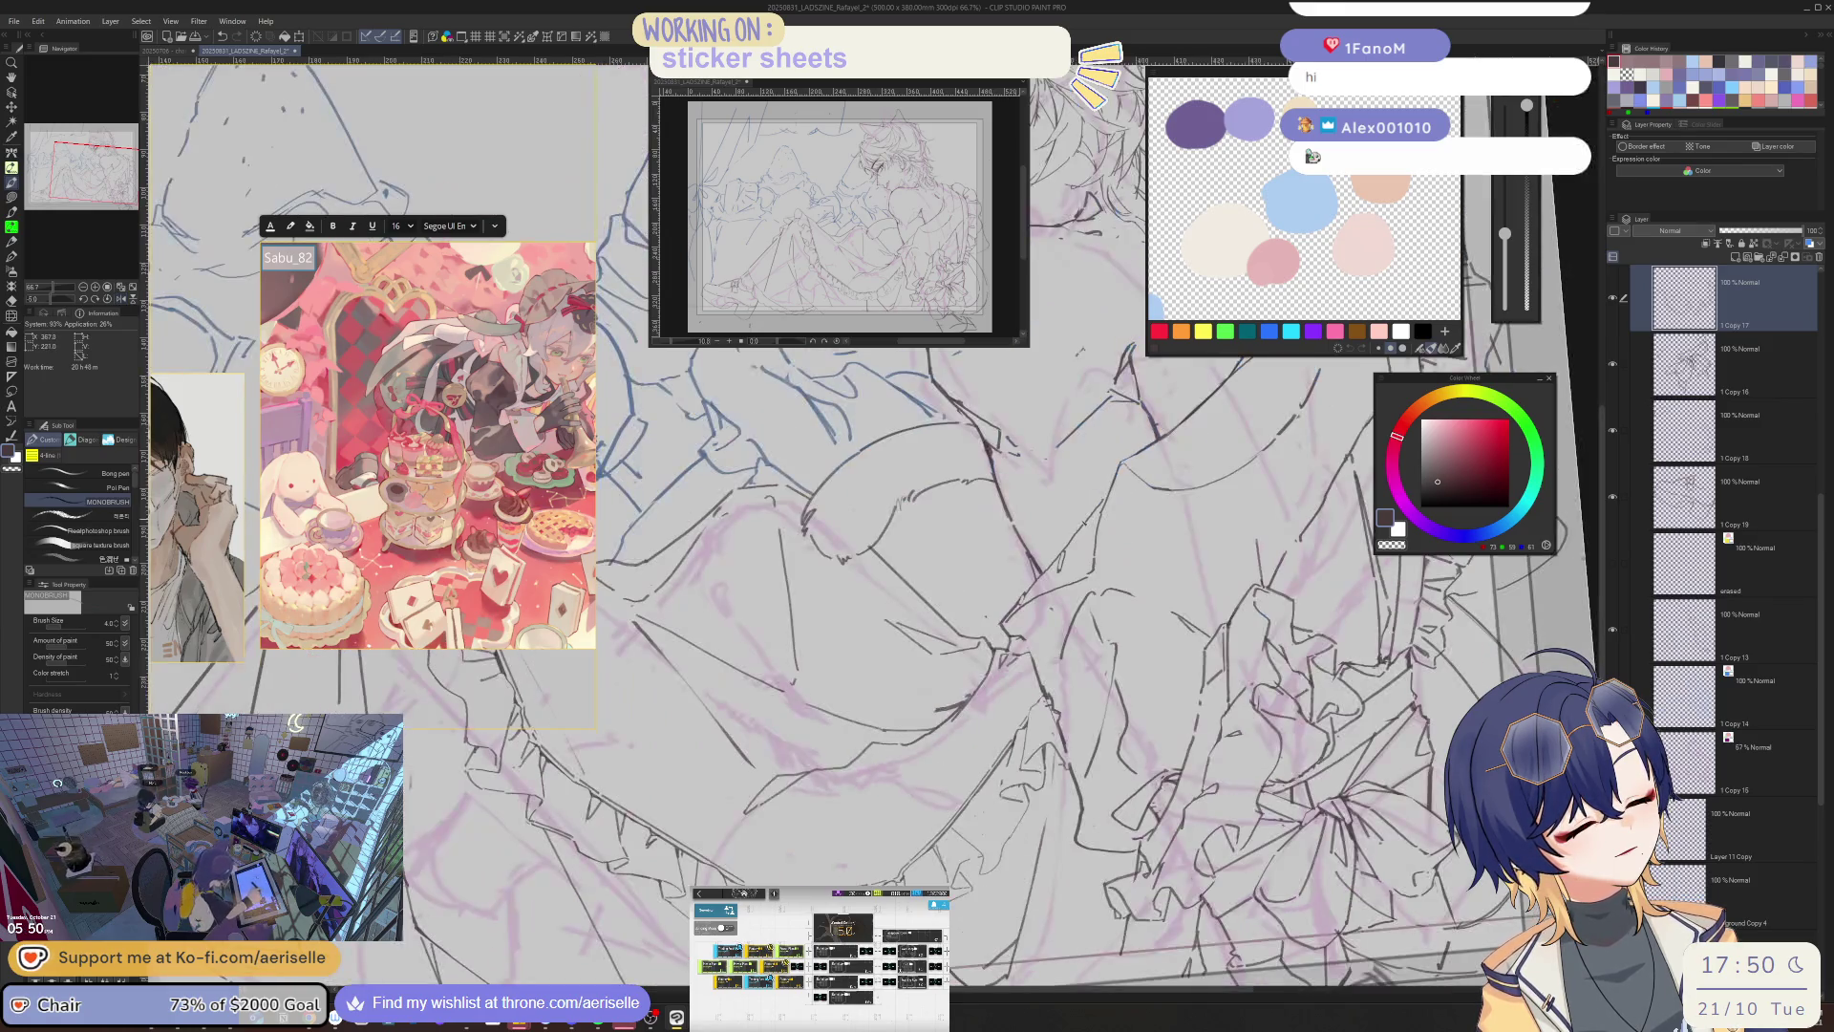
pyautogui.press('e')
pyautogui.scroll(-2, 1170, 590)
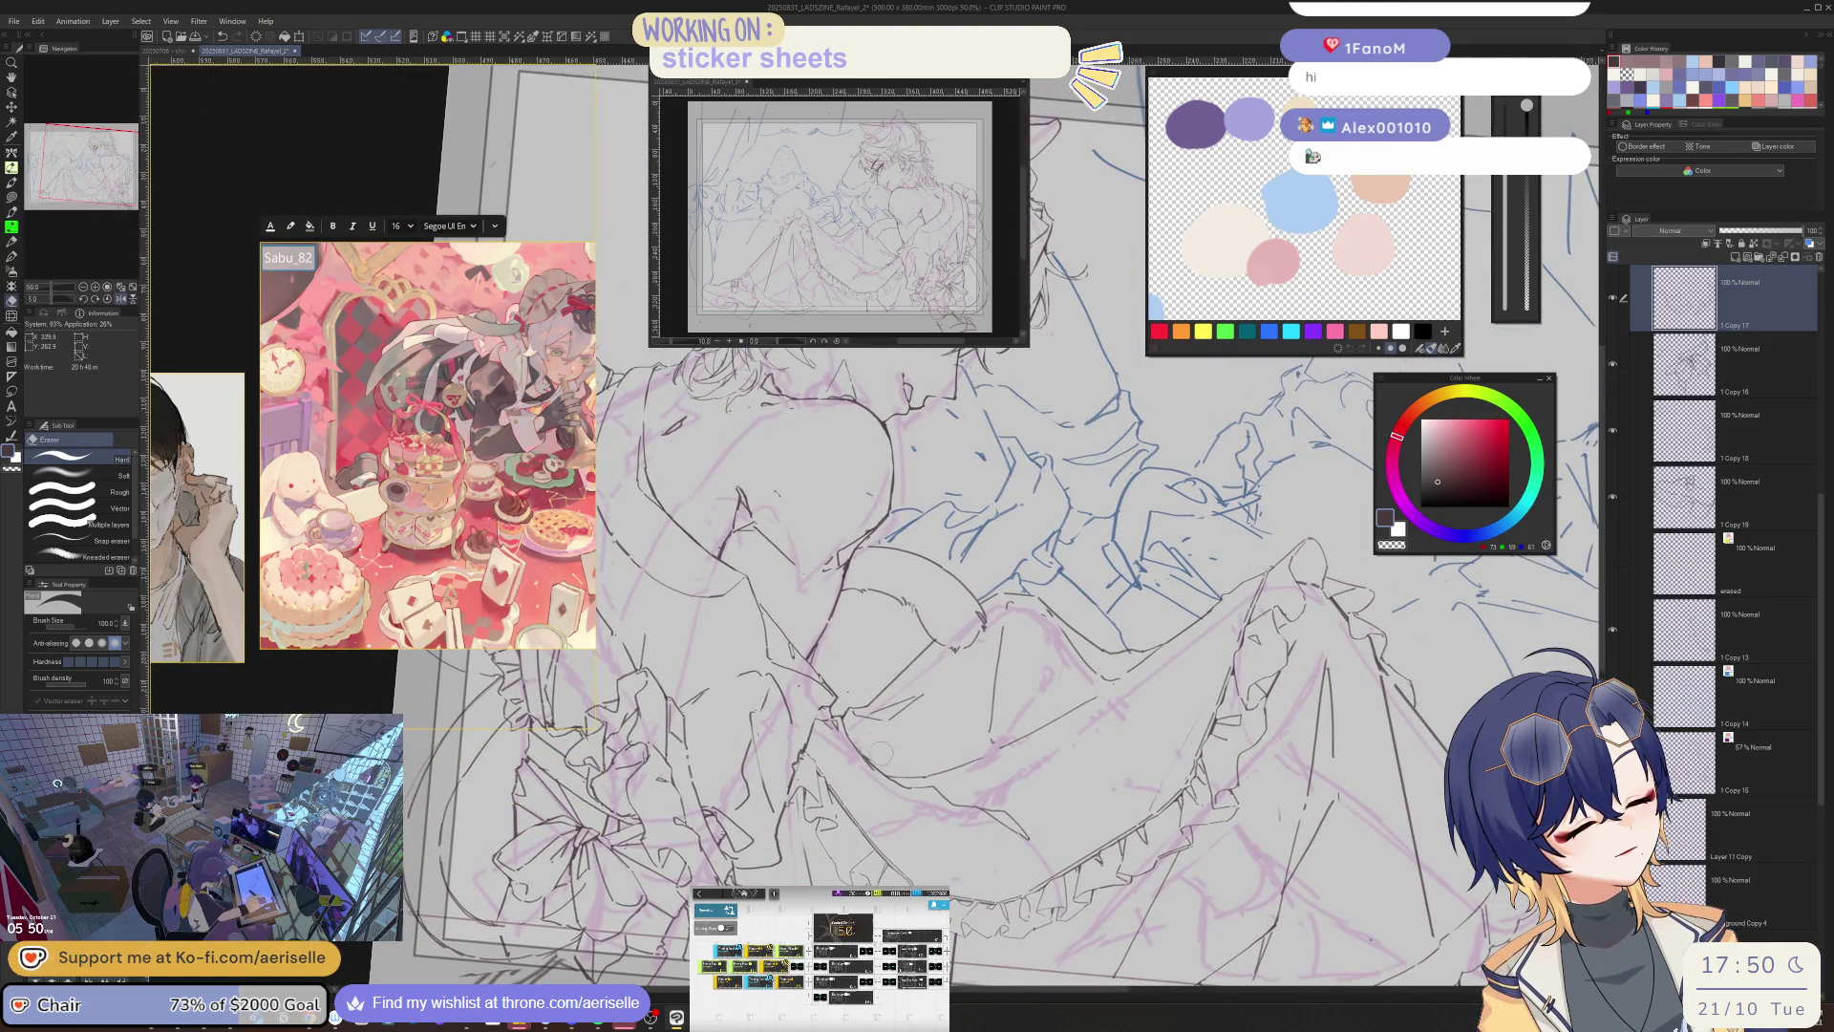
pyautogui.press('p')
pyautogui.press('h')
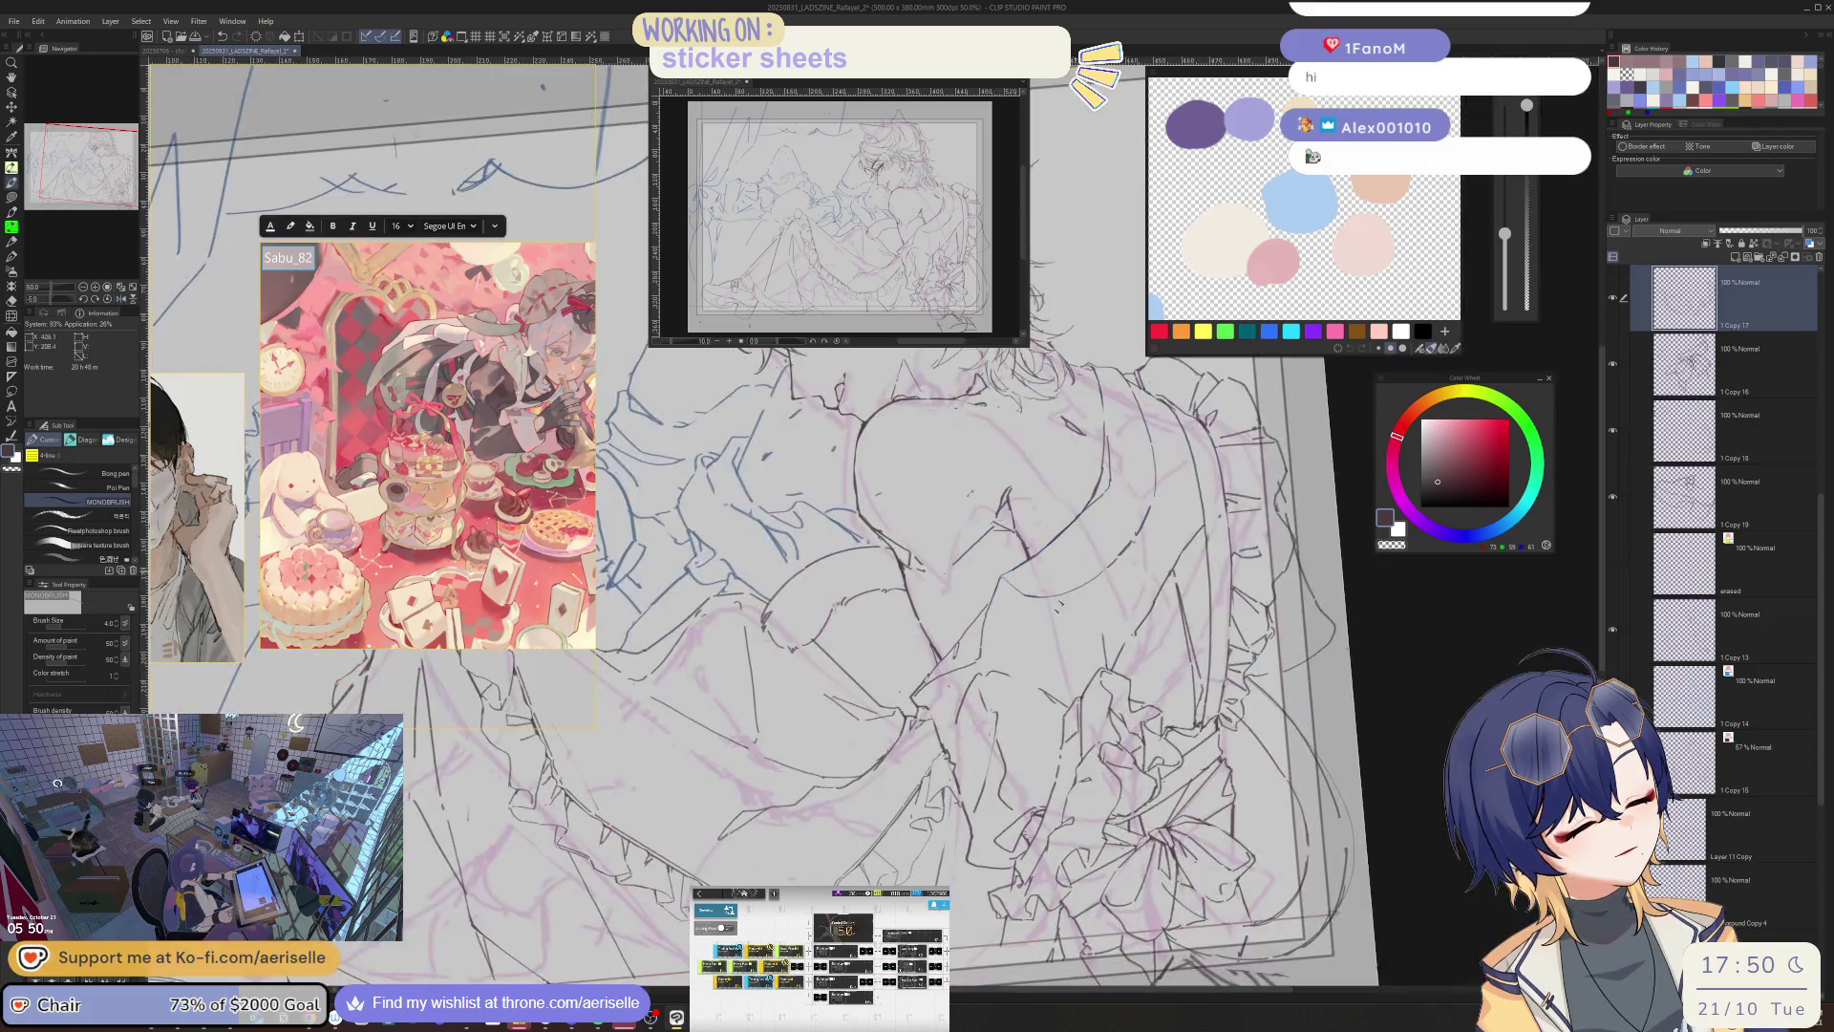
pyautogui.hotkey('ctrl', '0')
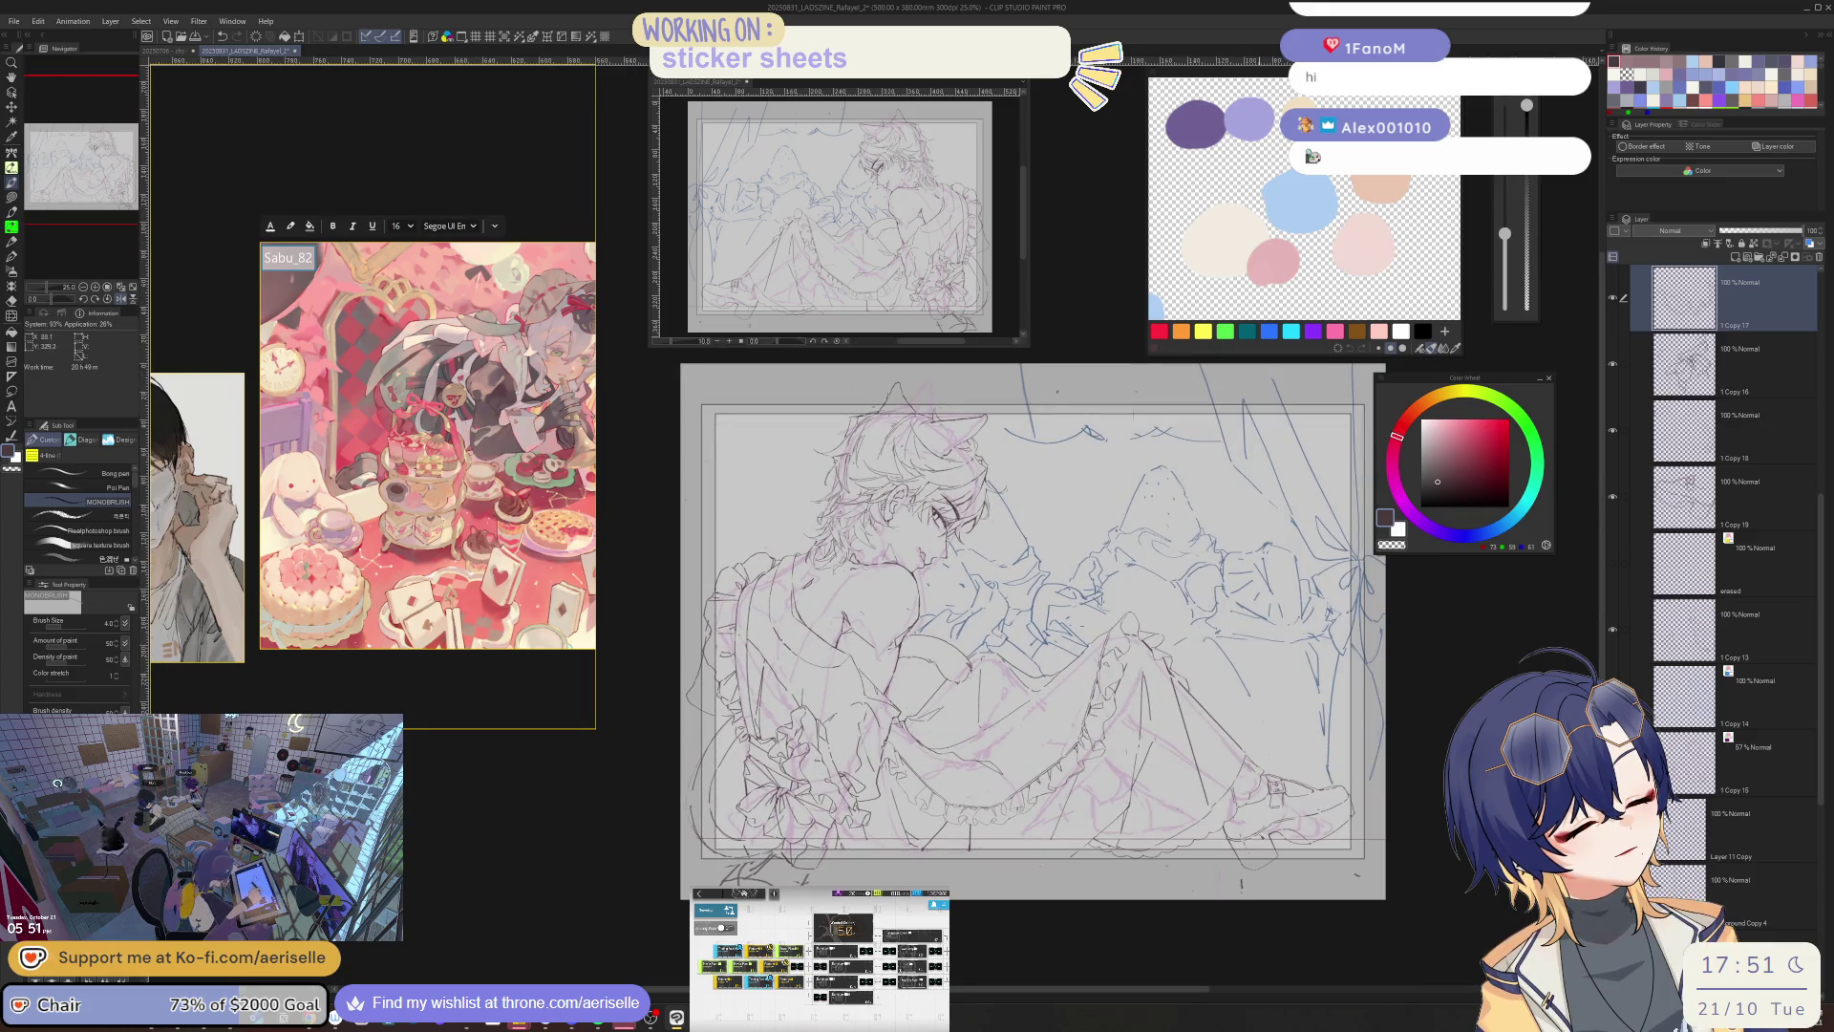
# - Zoom toward the curtains and erase stray sketch marks near the top of the page
pyautogui.scroll(3, 1365, 502)
pyautogui.press('u')
pyautogui.press('e')
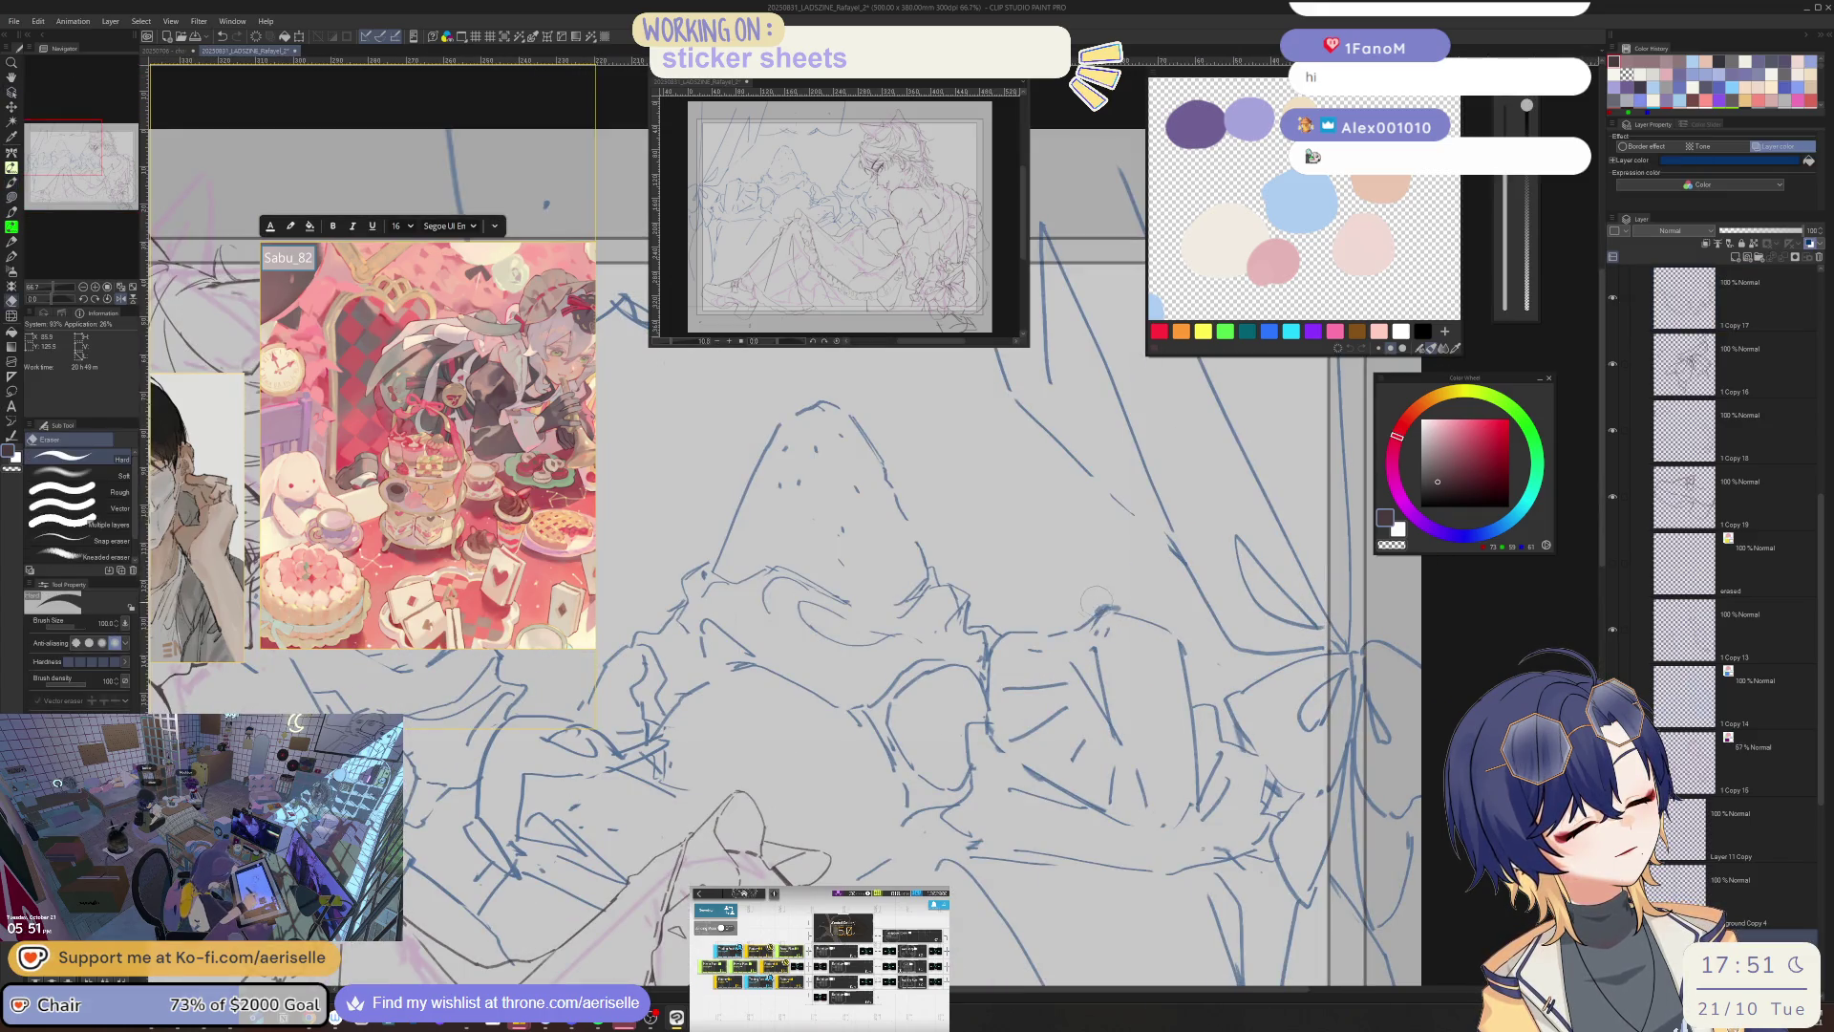
pyautogui.scroll(-3, 1089, 607)
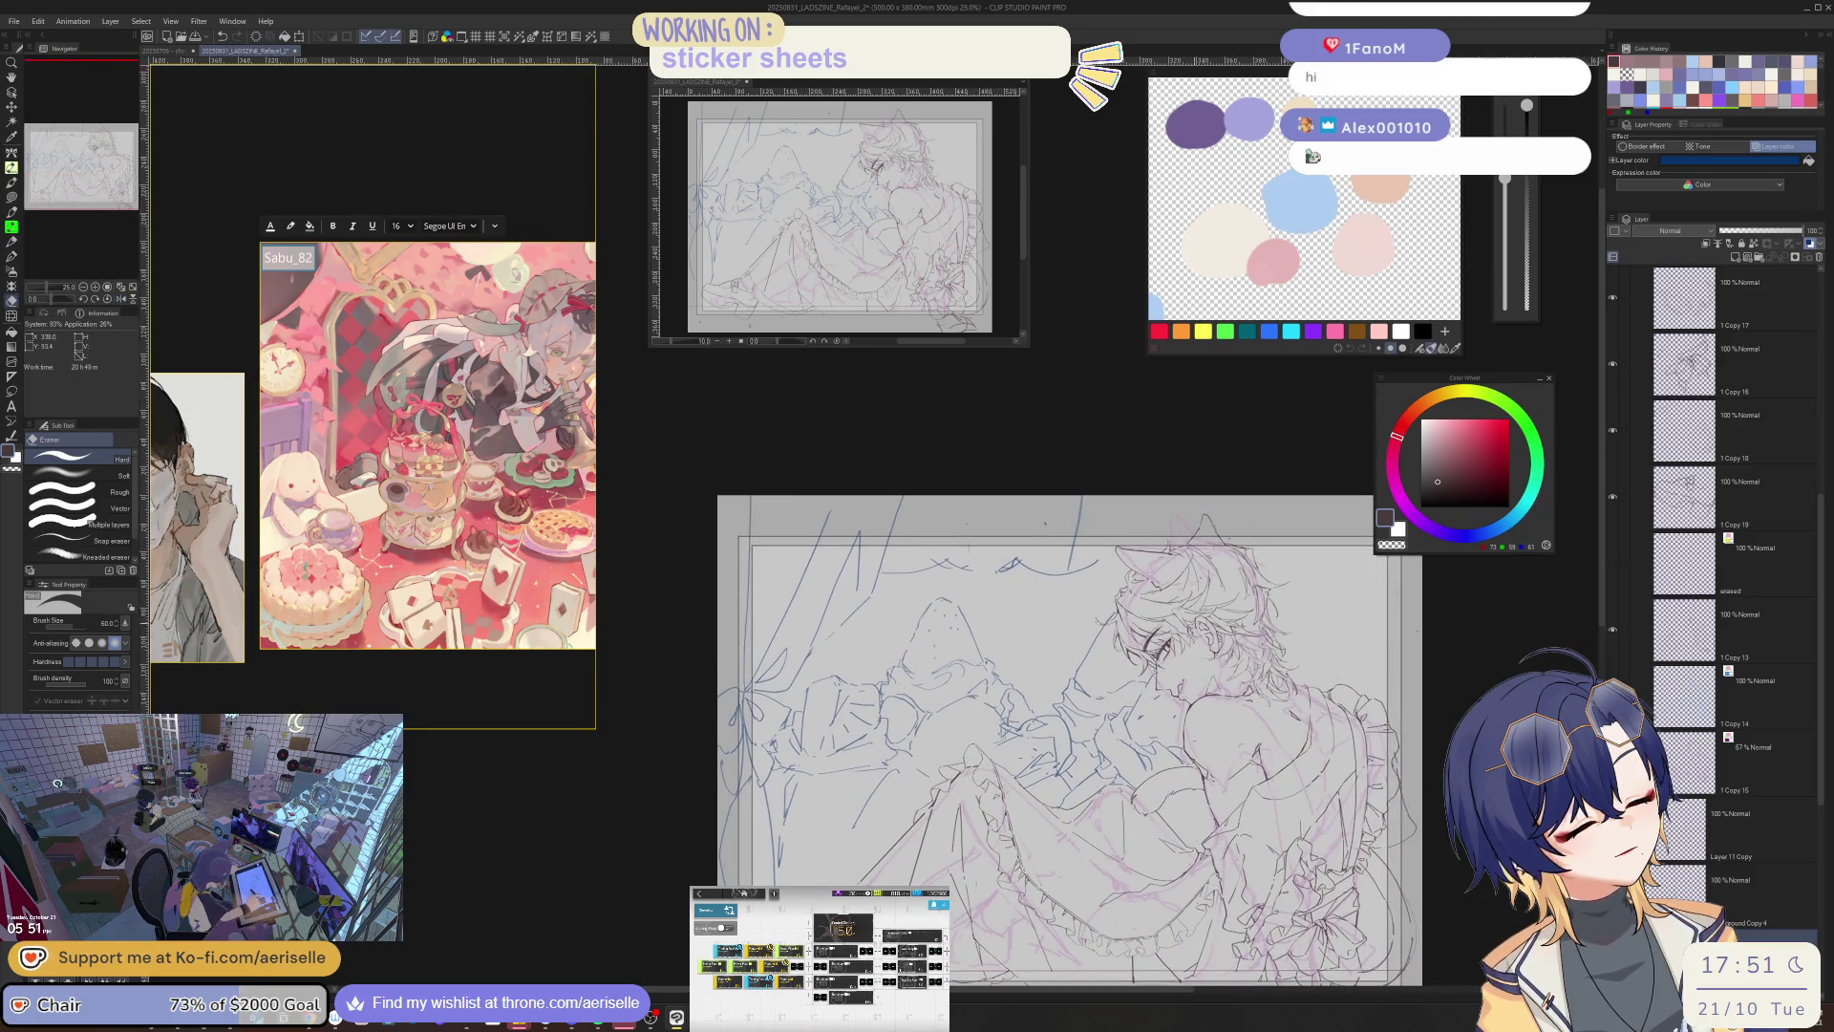
pyautogui.scroll(2, 1039, 473)
pyautogui.moveTo(844, 594)
pyautogui.mouseDown()
pyautogui.moveTo(1232, 583)
pyautogui.moveTo(1208, 497)
pyautogui.moveTo(1050, 487)
pyautogui.moveTo(831, 612)
pyautogui.mouseUp()
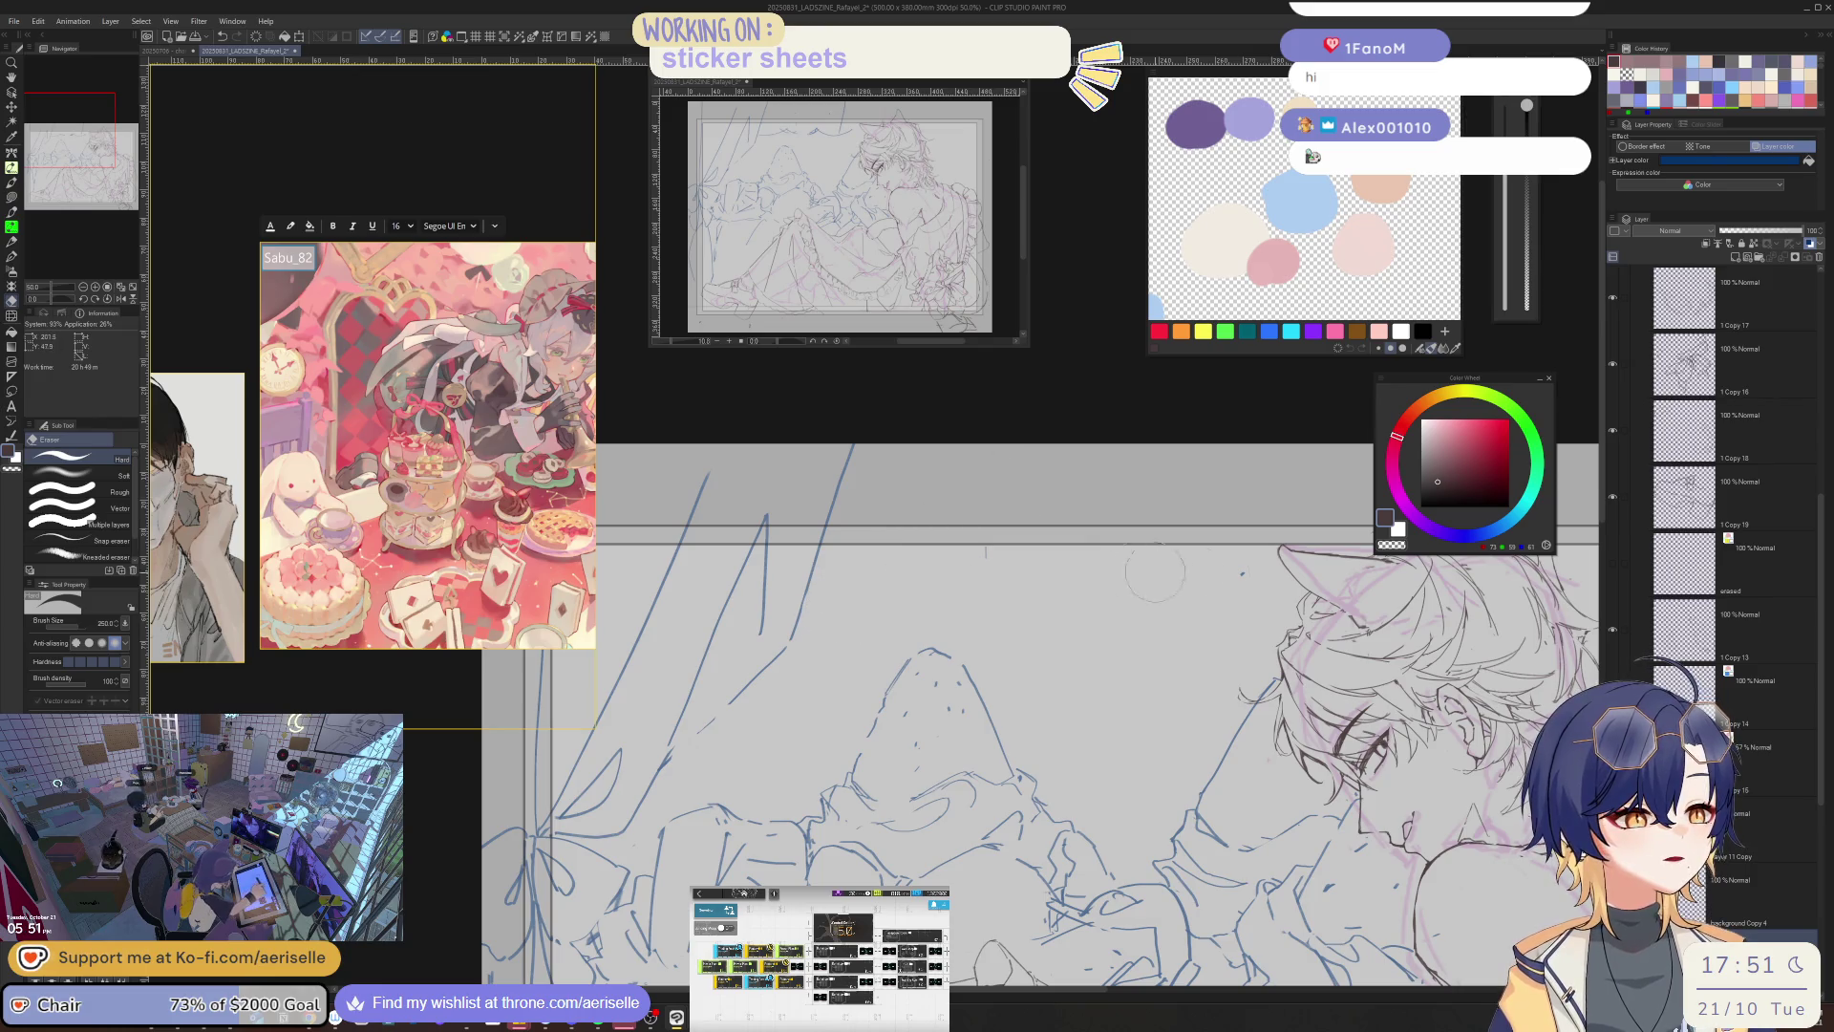
pyautogui.scroll(-4, 1051, 592)
pyautogui.press('h')
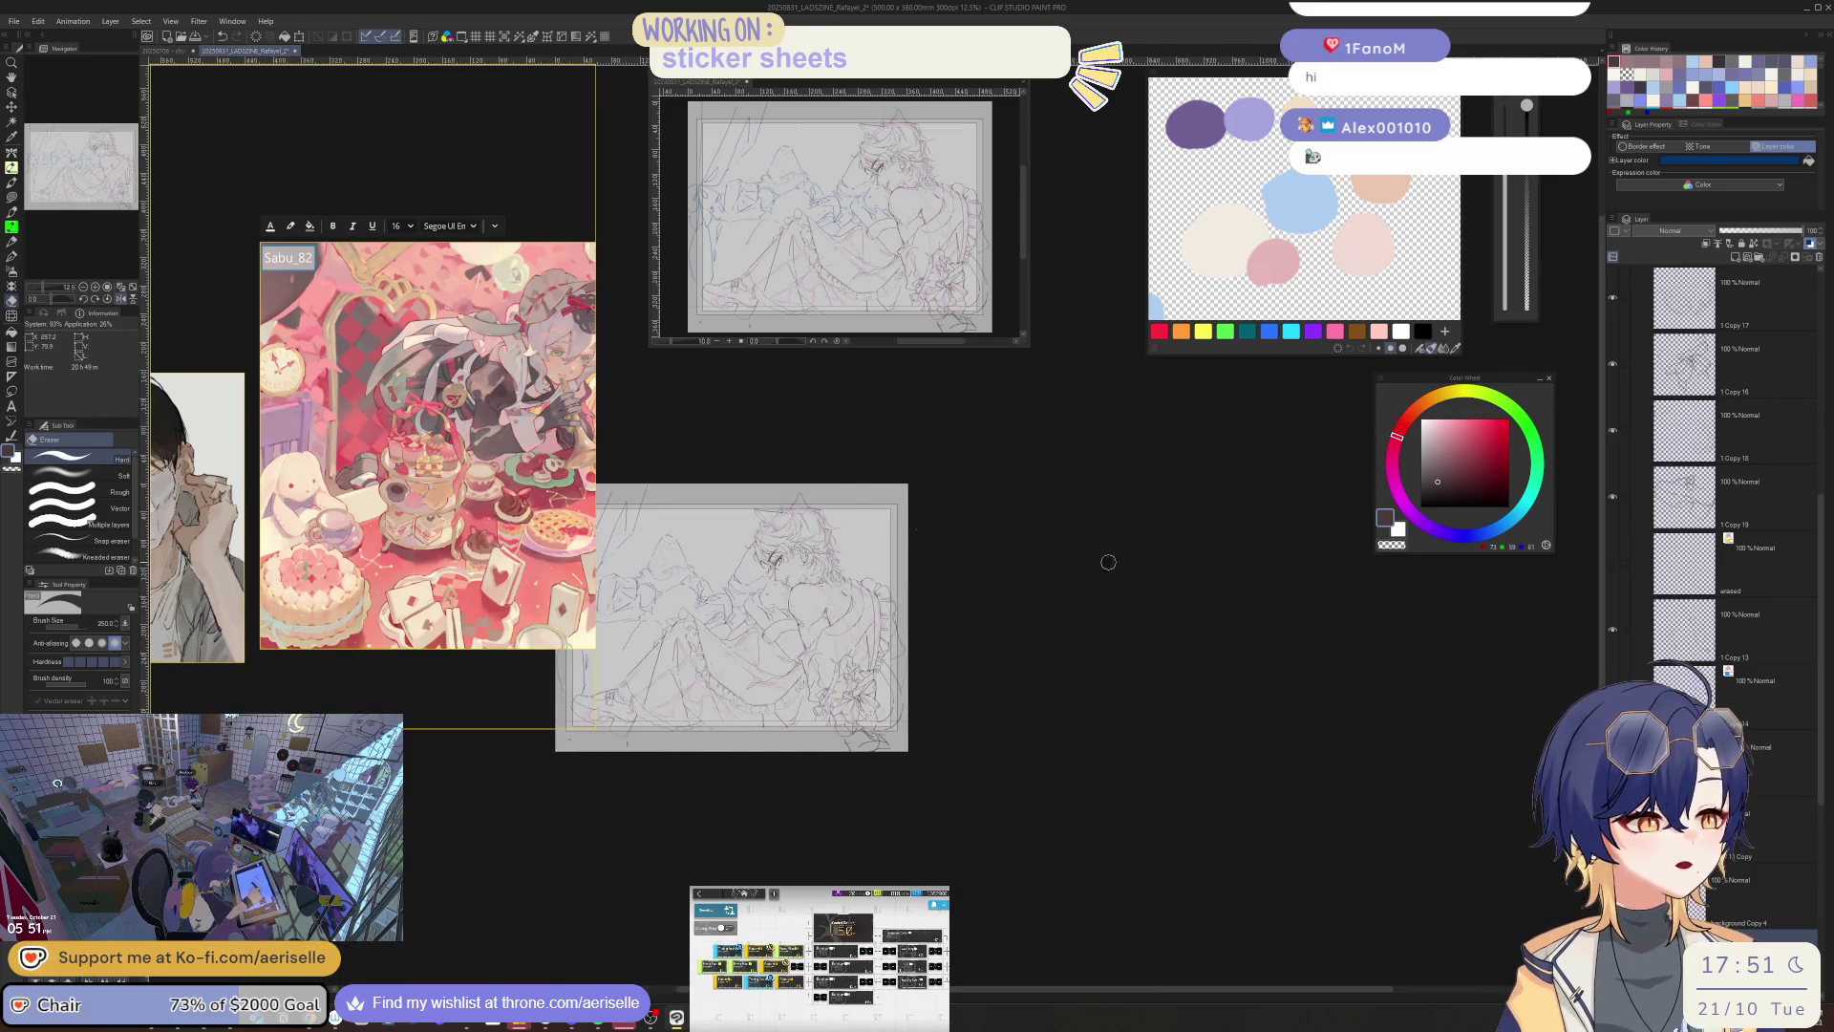
pyautogui.scroll(5, 1134, 602)
# - Draw a short line on the curtain ribbon, undo it, and rotate the view about 45°
pyautogui.press('p')
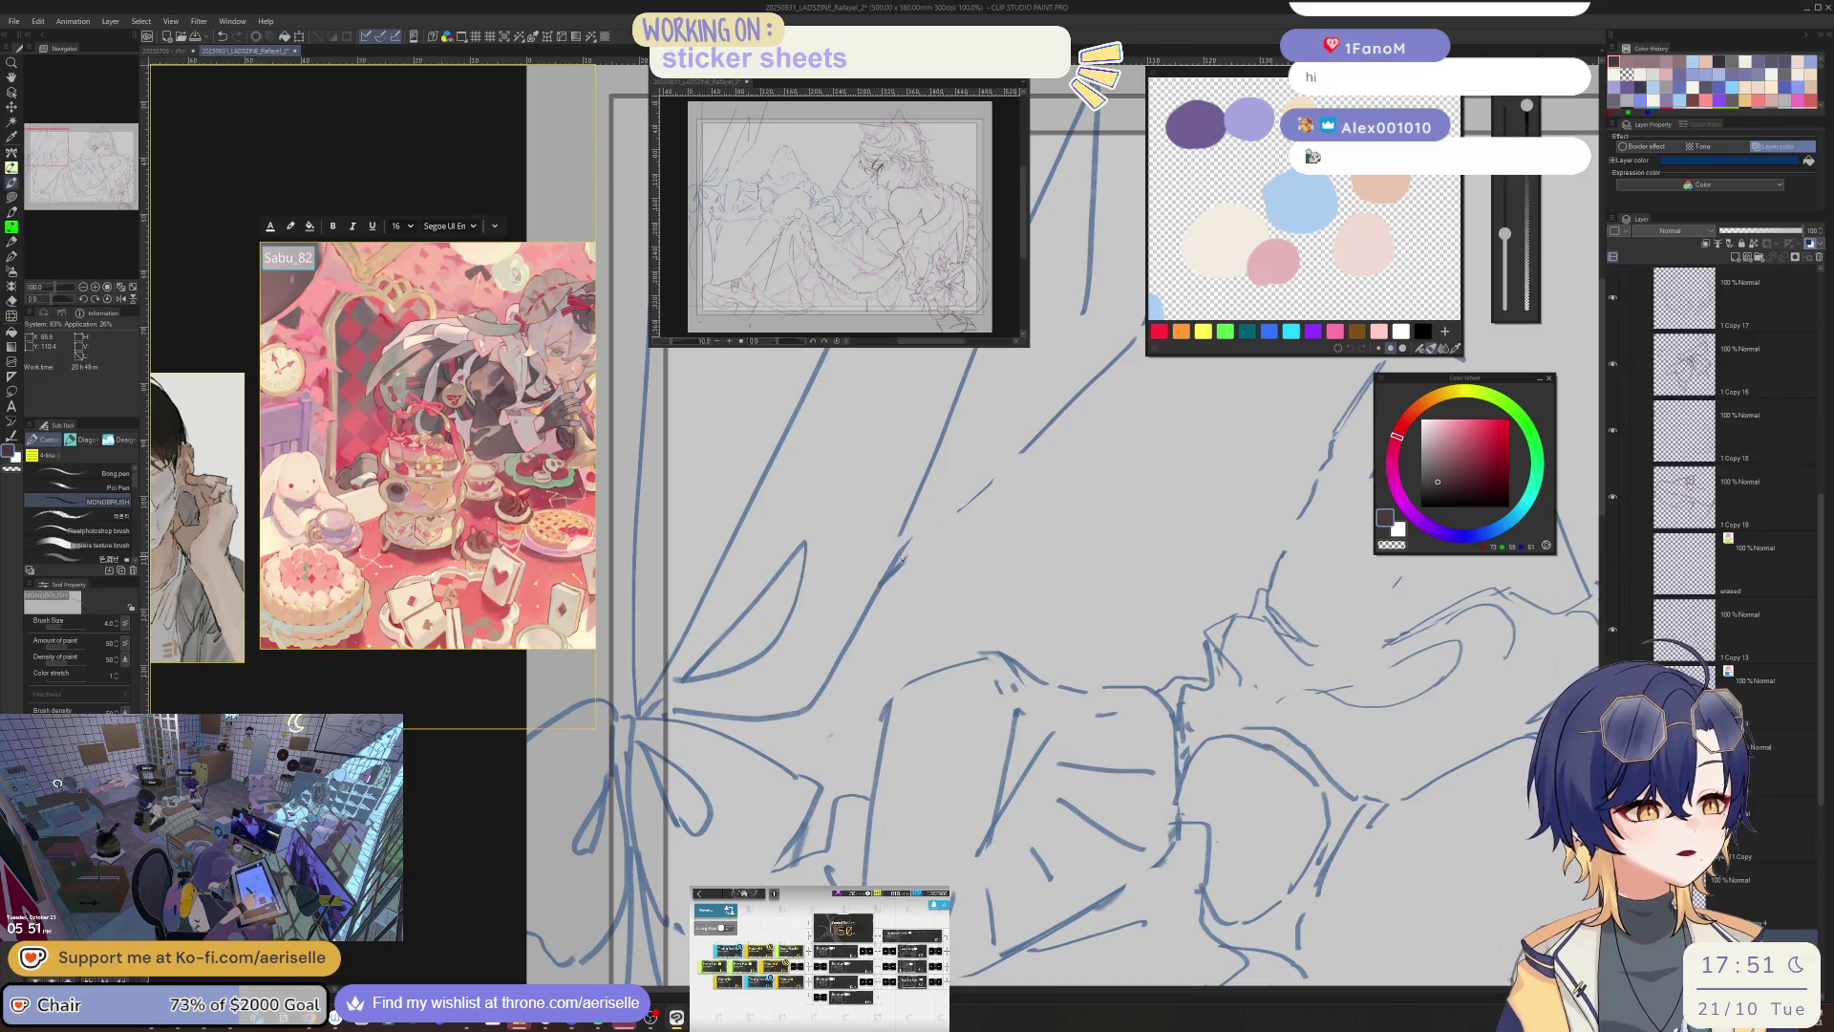
pyautogui.moveTo(901, 561)
pyautogui.mouseDown()
pyautogui.moveTo(974, 493)
pyautogui.moveTo(897, 558)
pyautogui.mouseUp()
pyautogui.hotkey('ctrl', 'z')
pyautogui.scroll(-2, 977, 473)
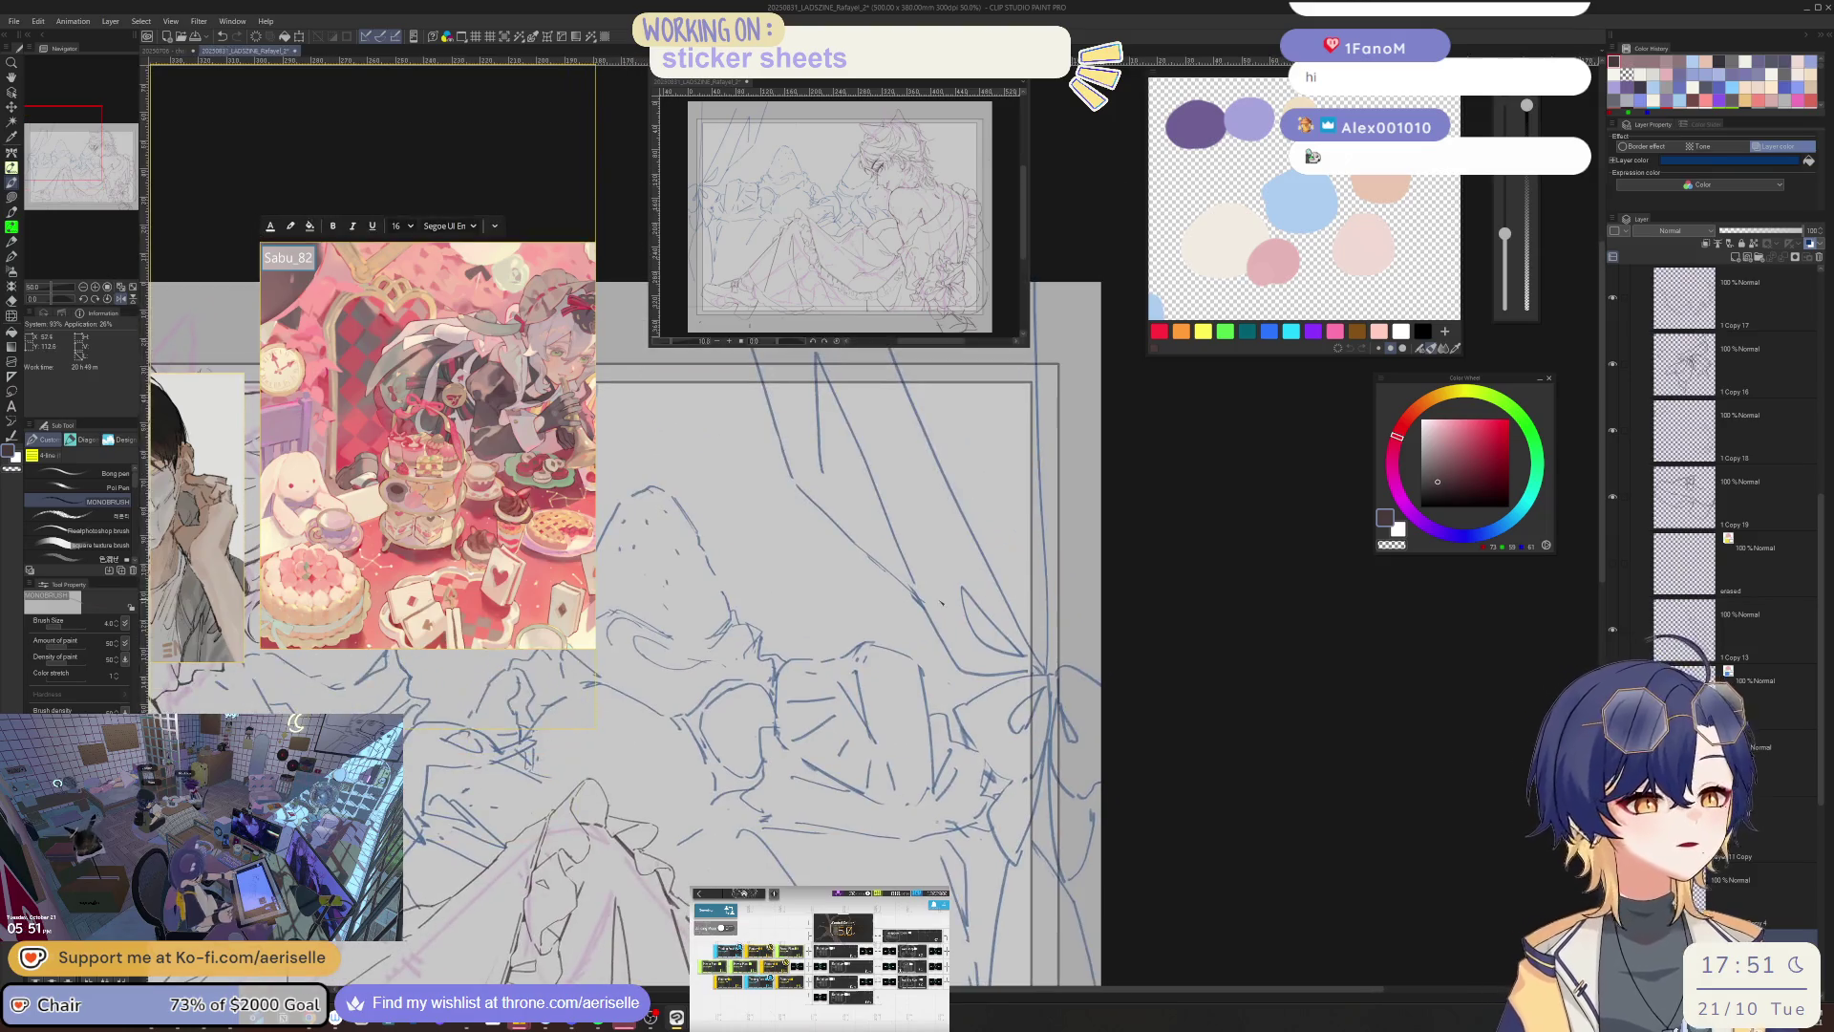
pyautogui.press('e')
pyautogui.press('[')
pyautogui.press('[')
pyautogui.press('[')
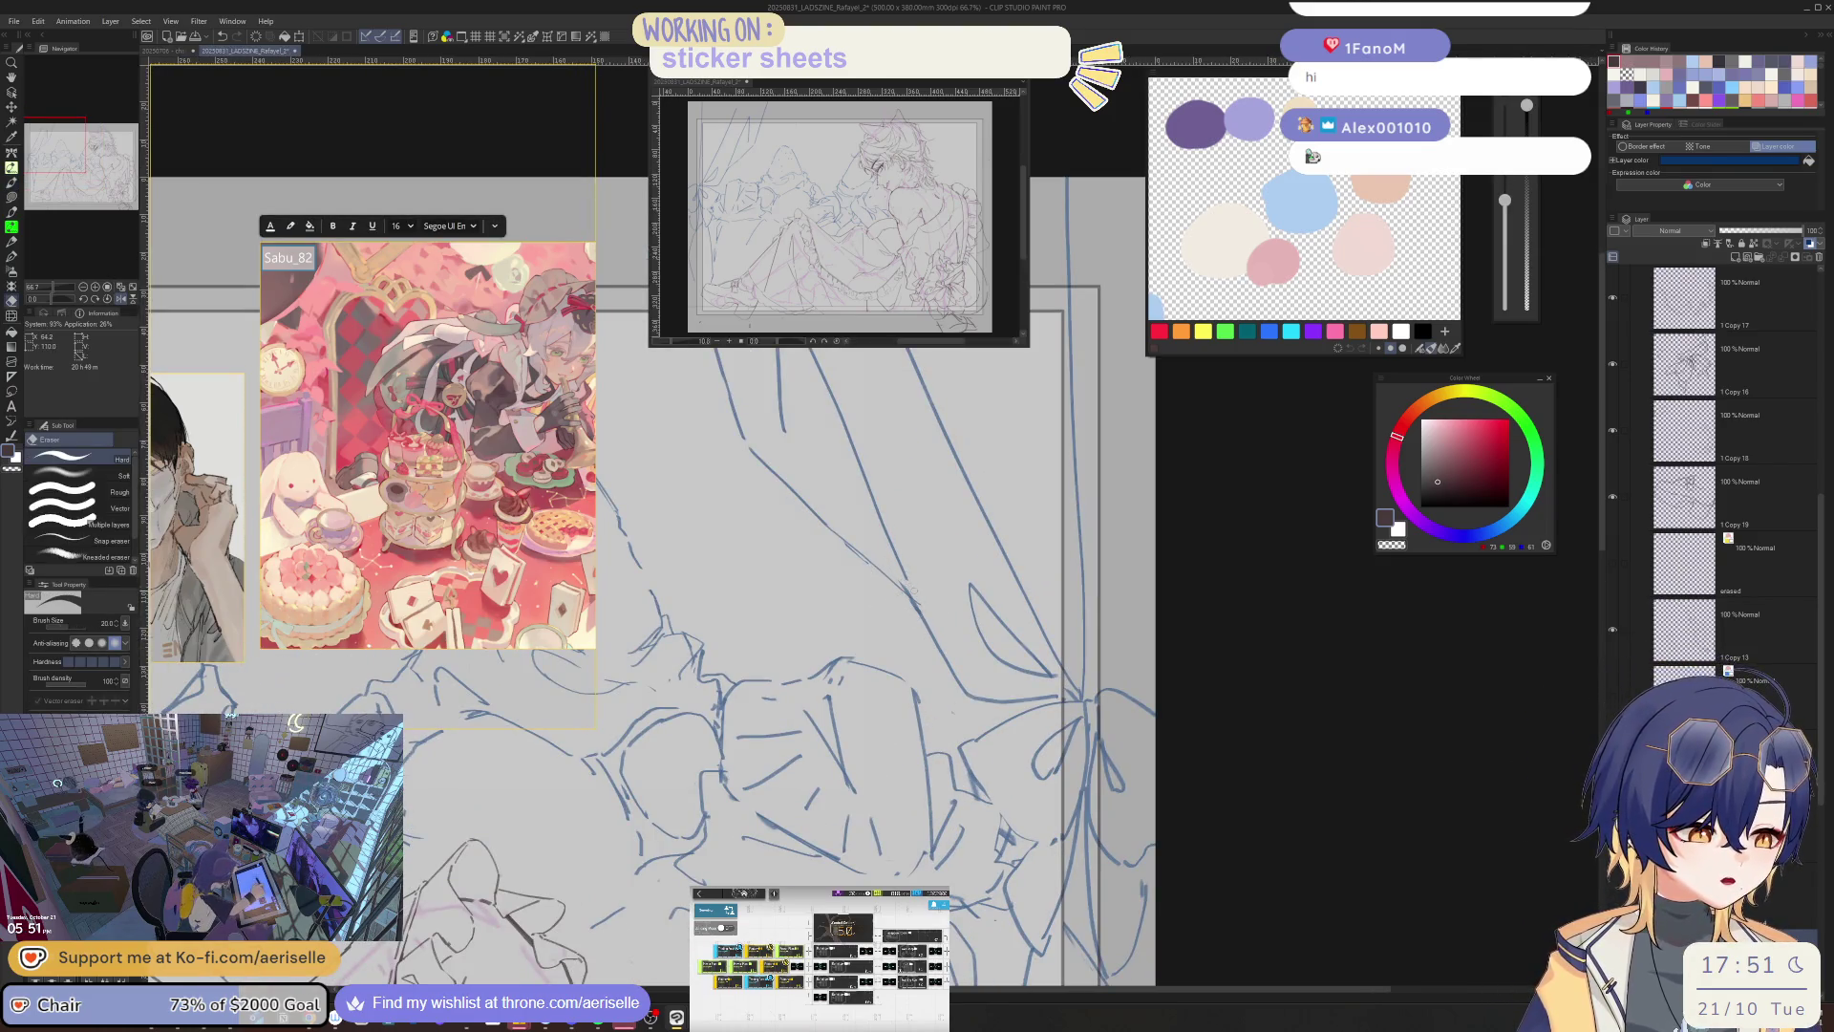
pyautogui.moveTo(937, 623); pyautogui.dragTo(843, 708)
pyautogui.press('p')
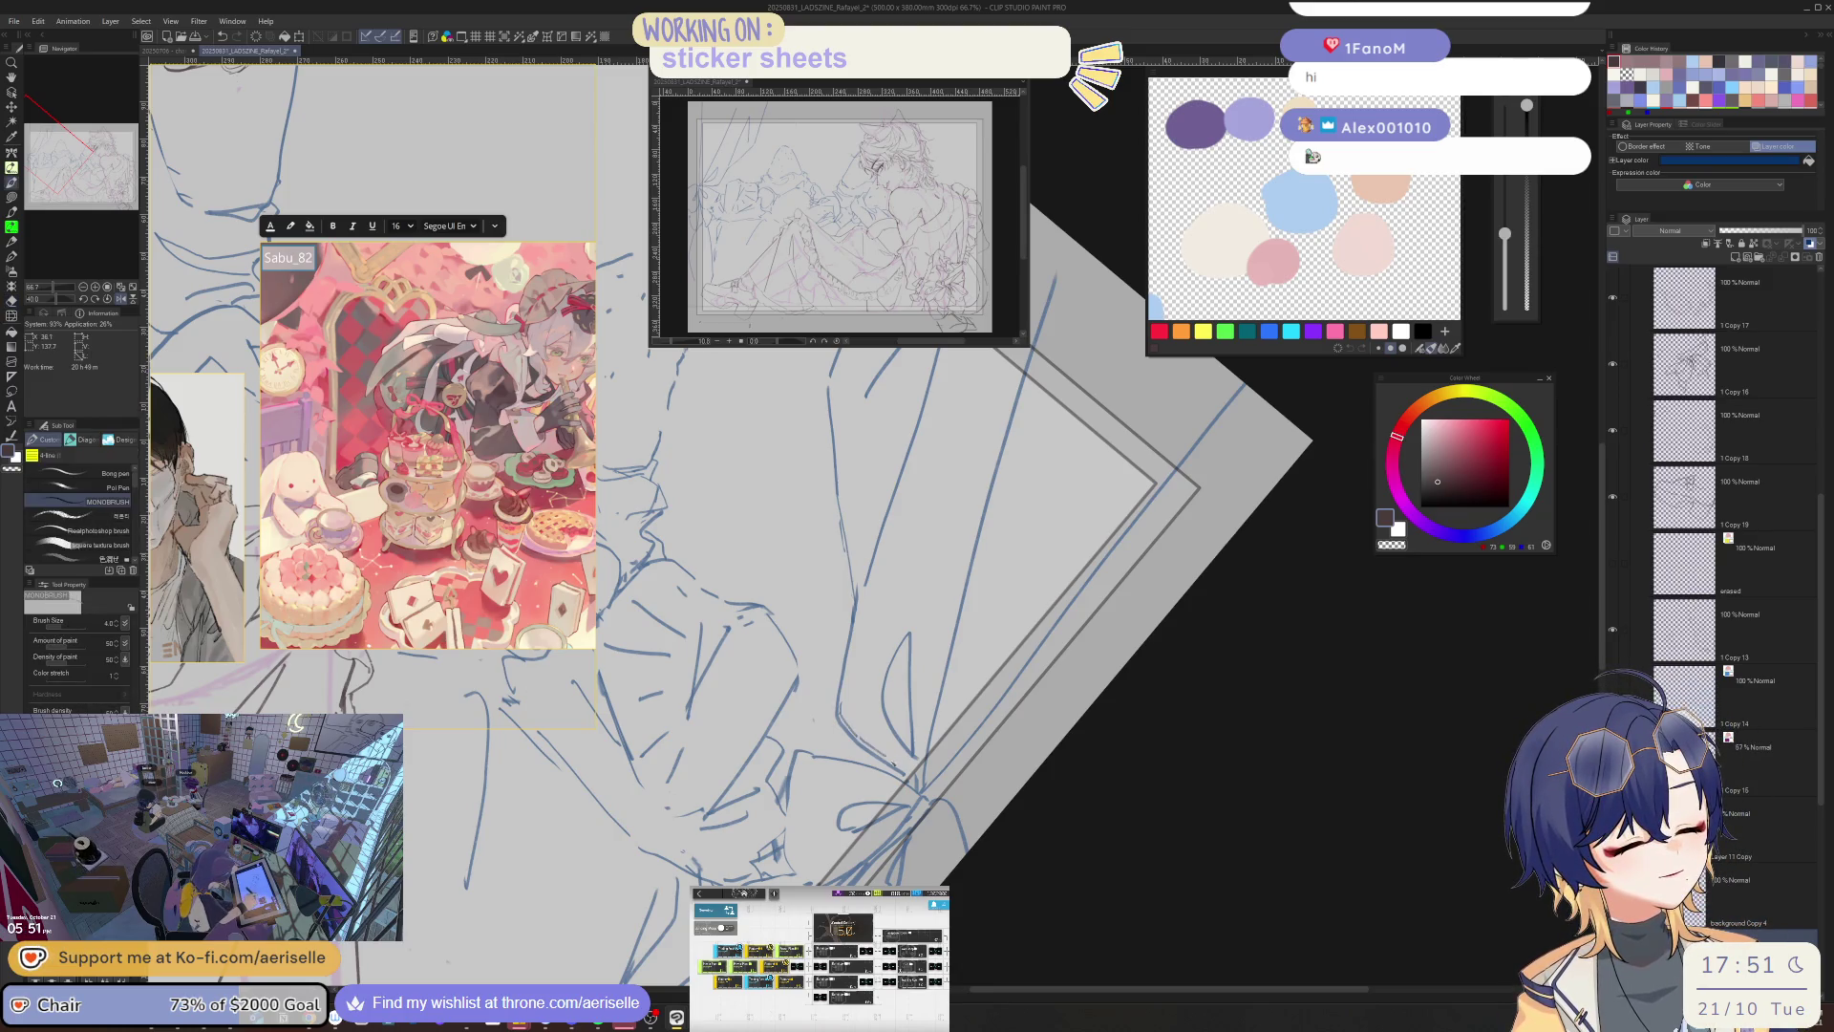
# - Reset the rotation, zoom out to the whole page mirrored, and return to the eraser
pyautogui.hotkey('ctrl', '-')
pyautogui.hotkey('ctrl', '-')
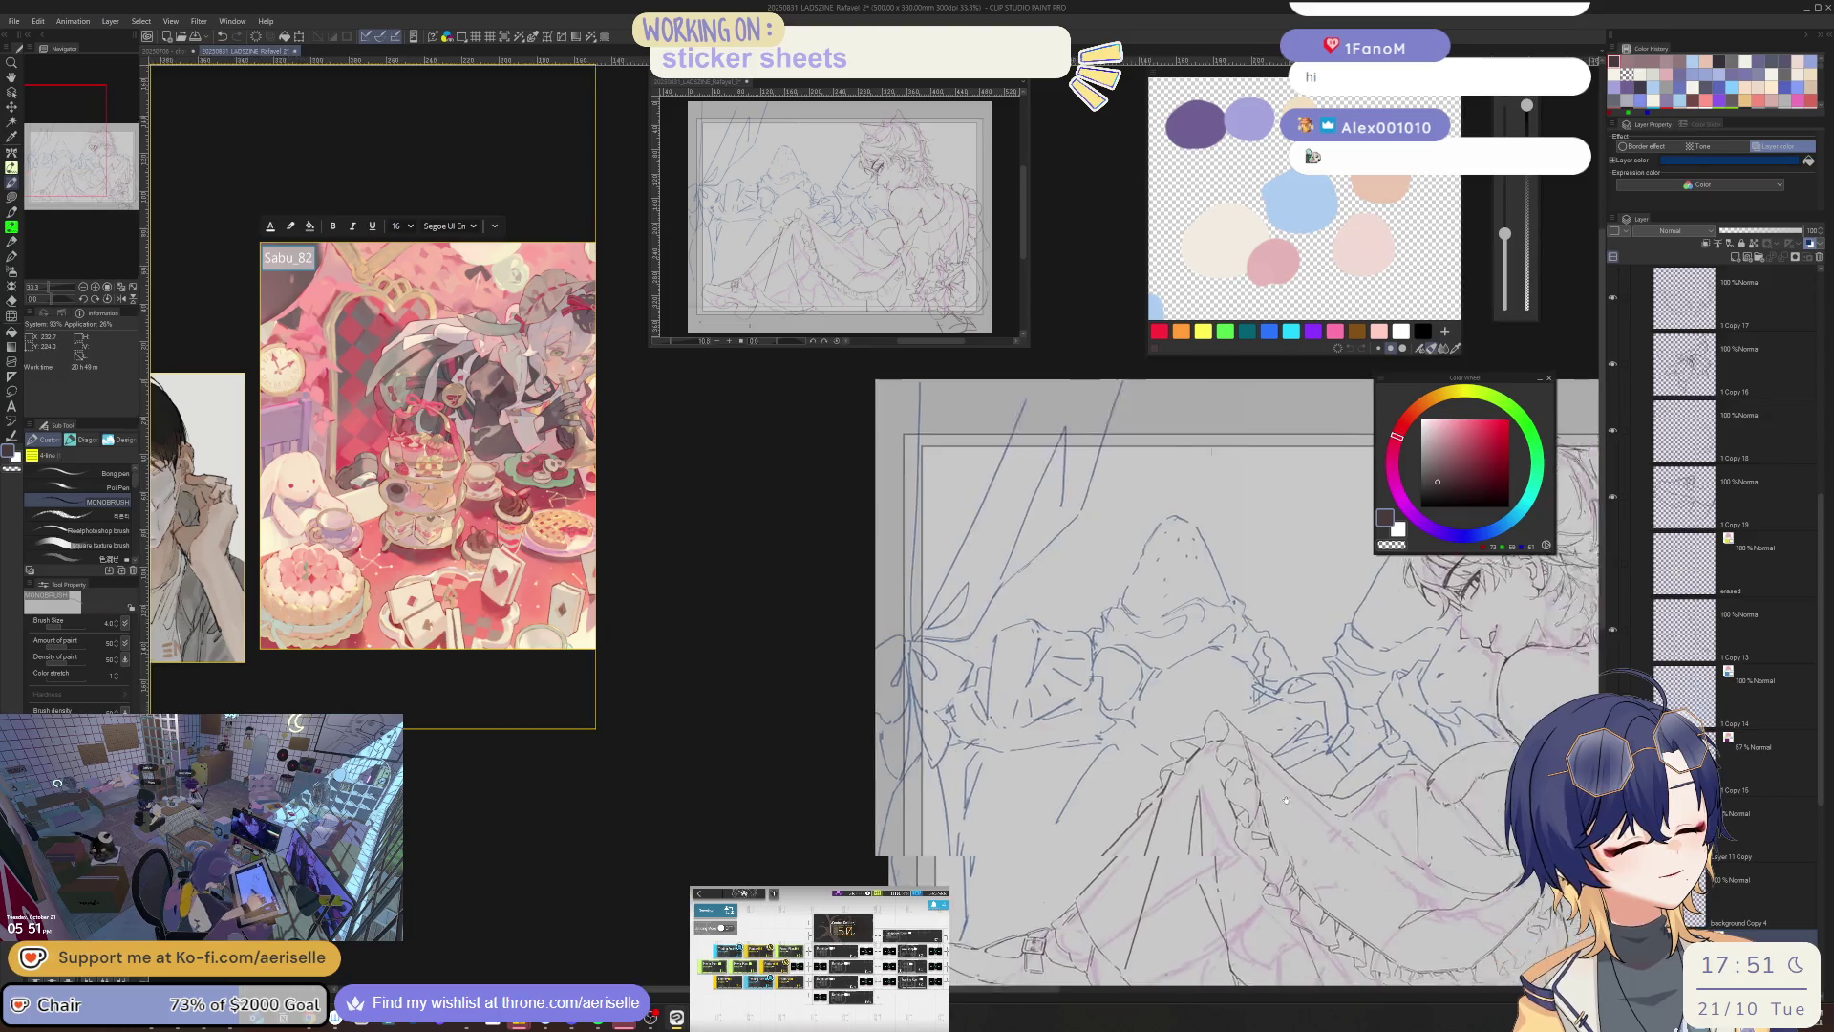
pyautogui.hotkey('ctrl', '-')
pyautogui.press('h')
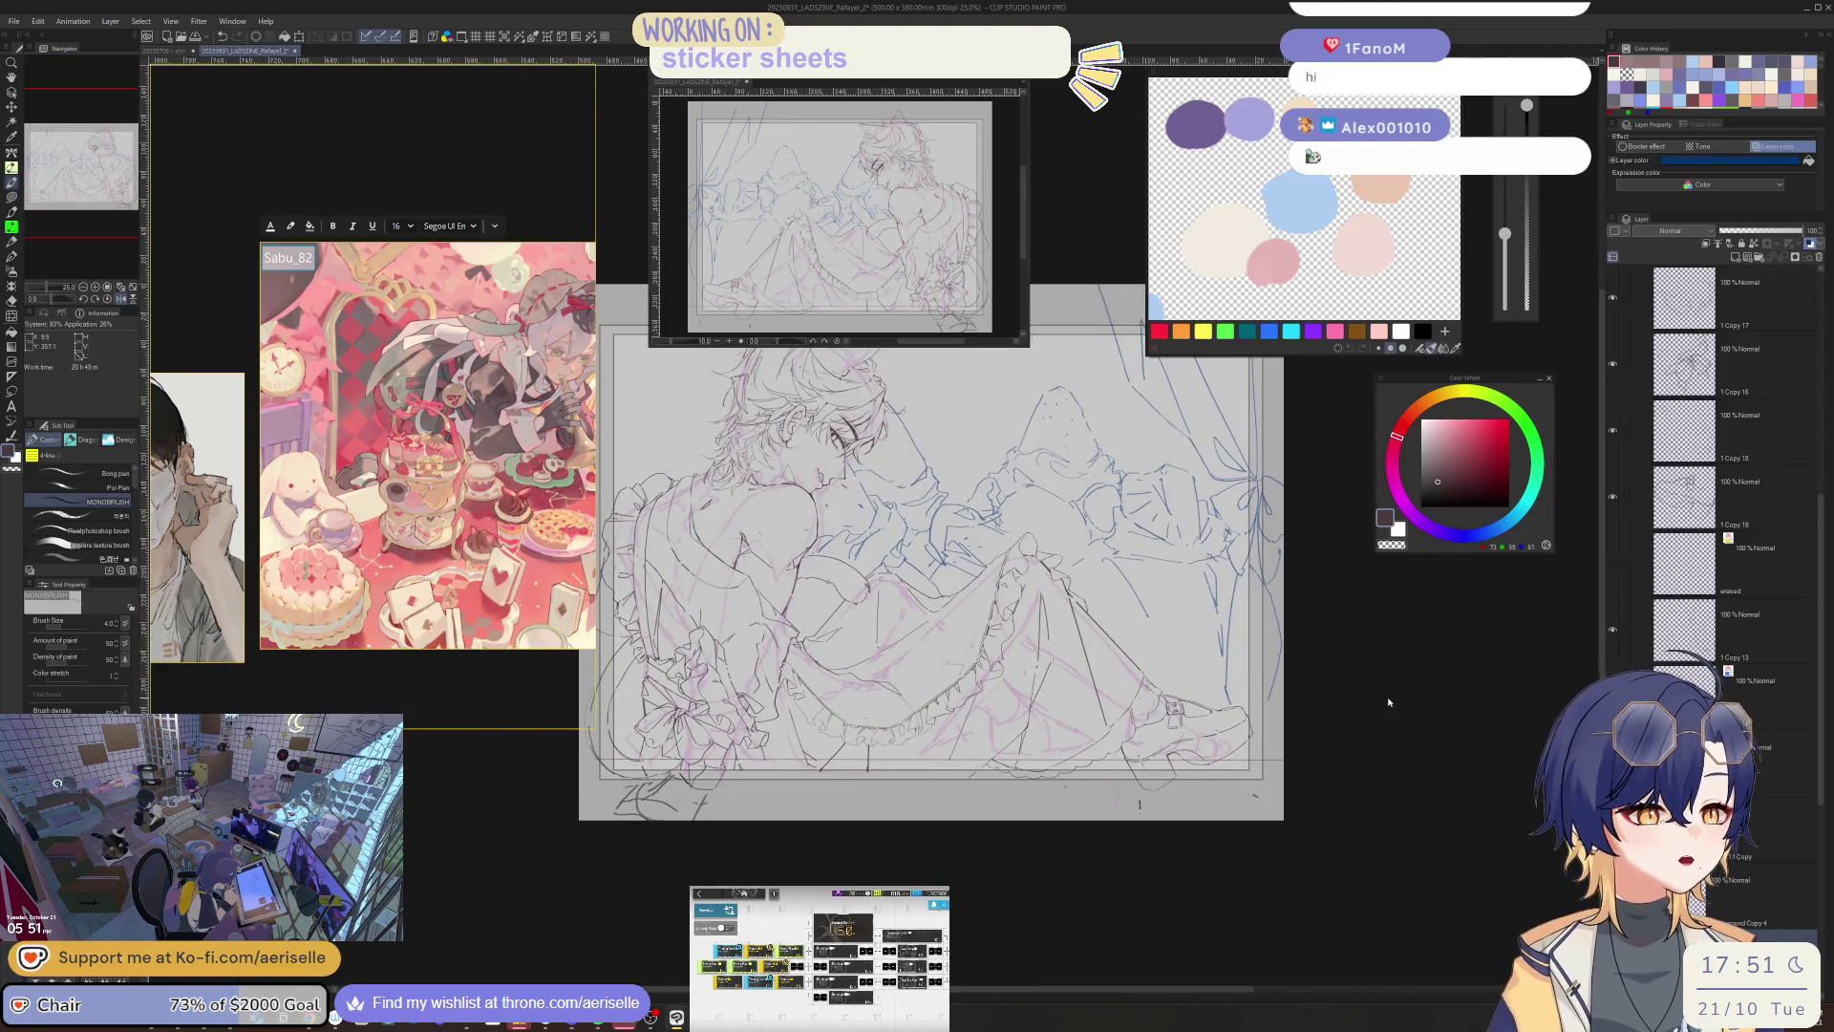
pyautogui.scroll(3, 1077, 457)
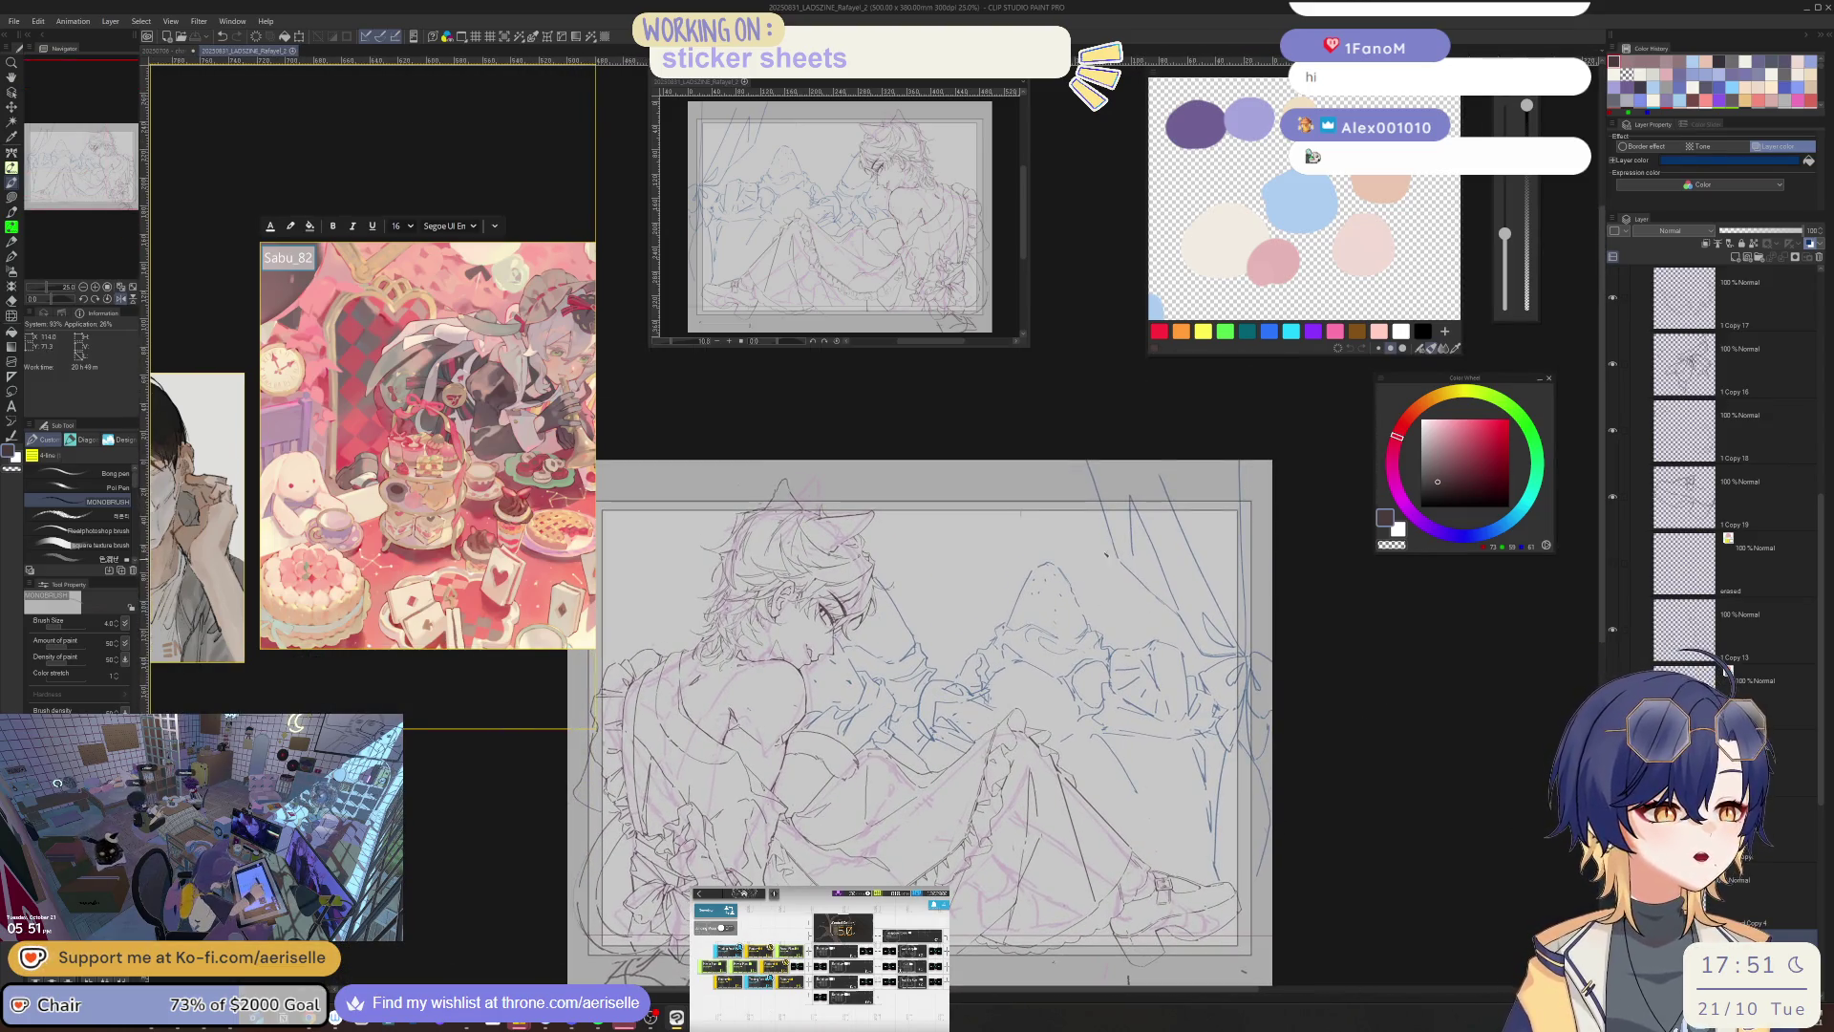
pyautogui.press('e')
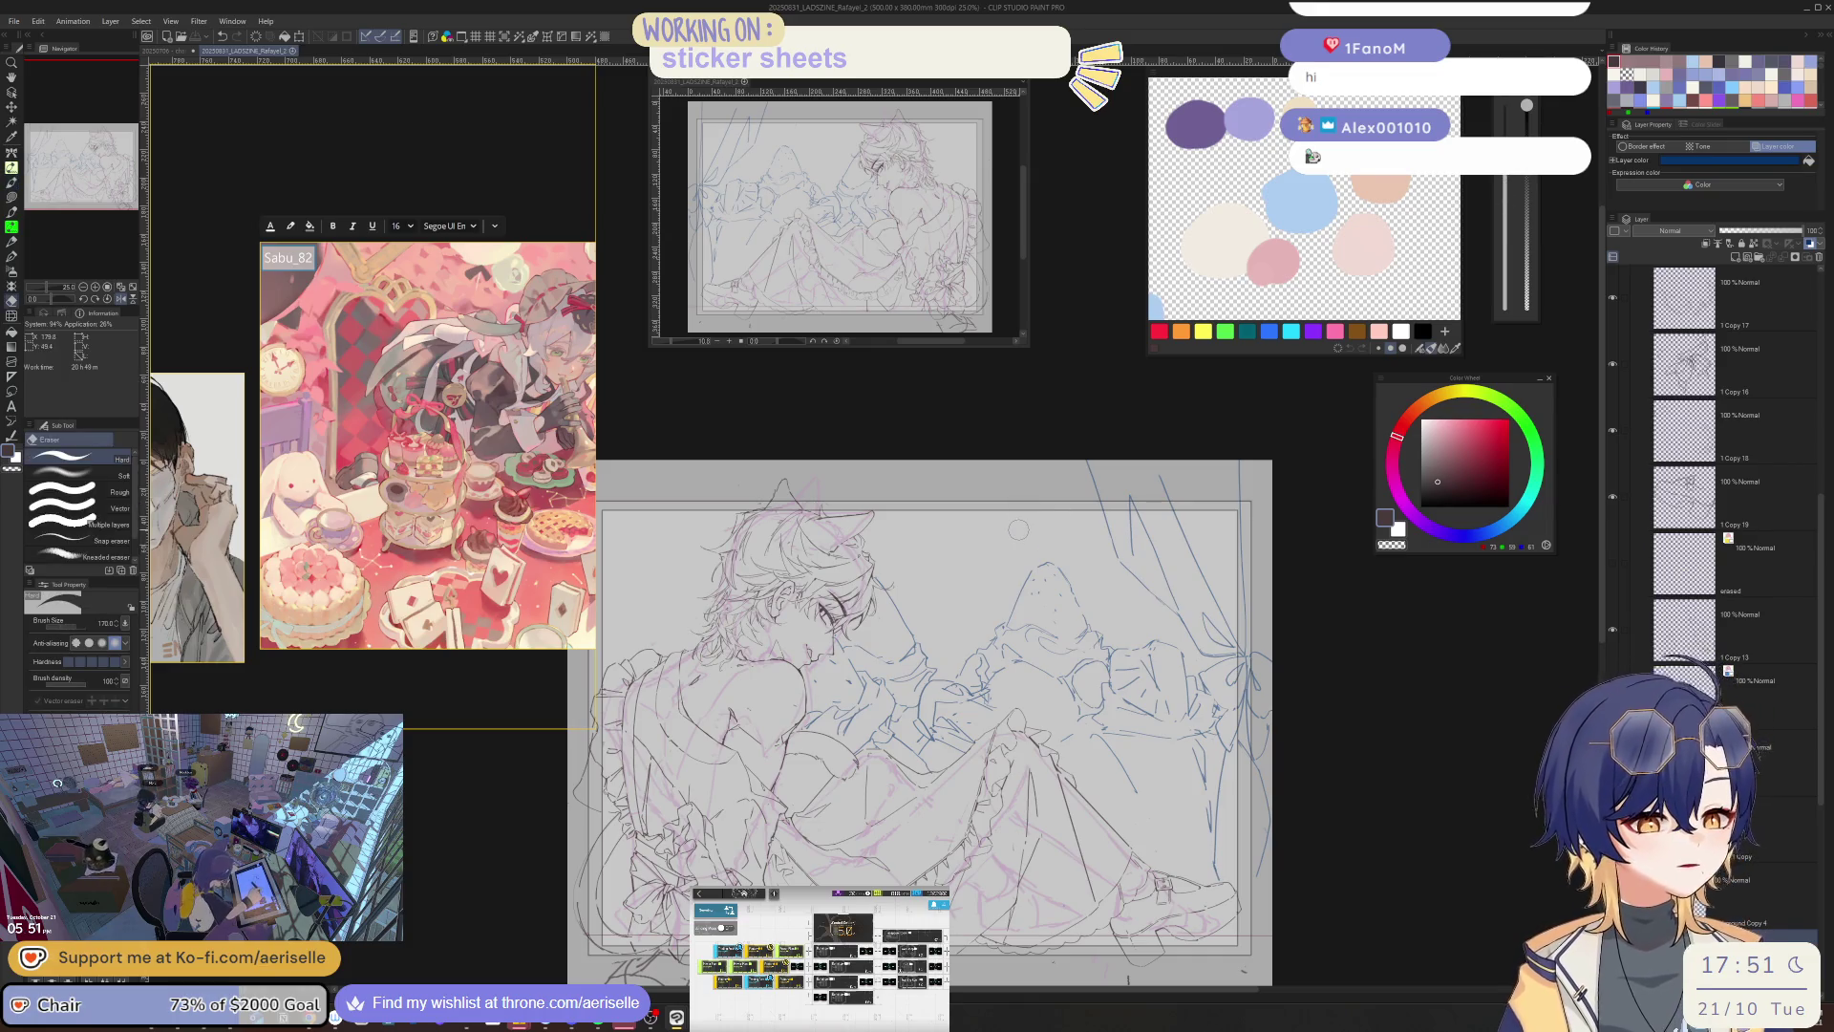
pyautogui.scroll(-10, 553, 497)
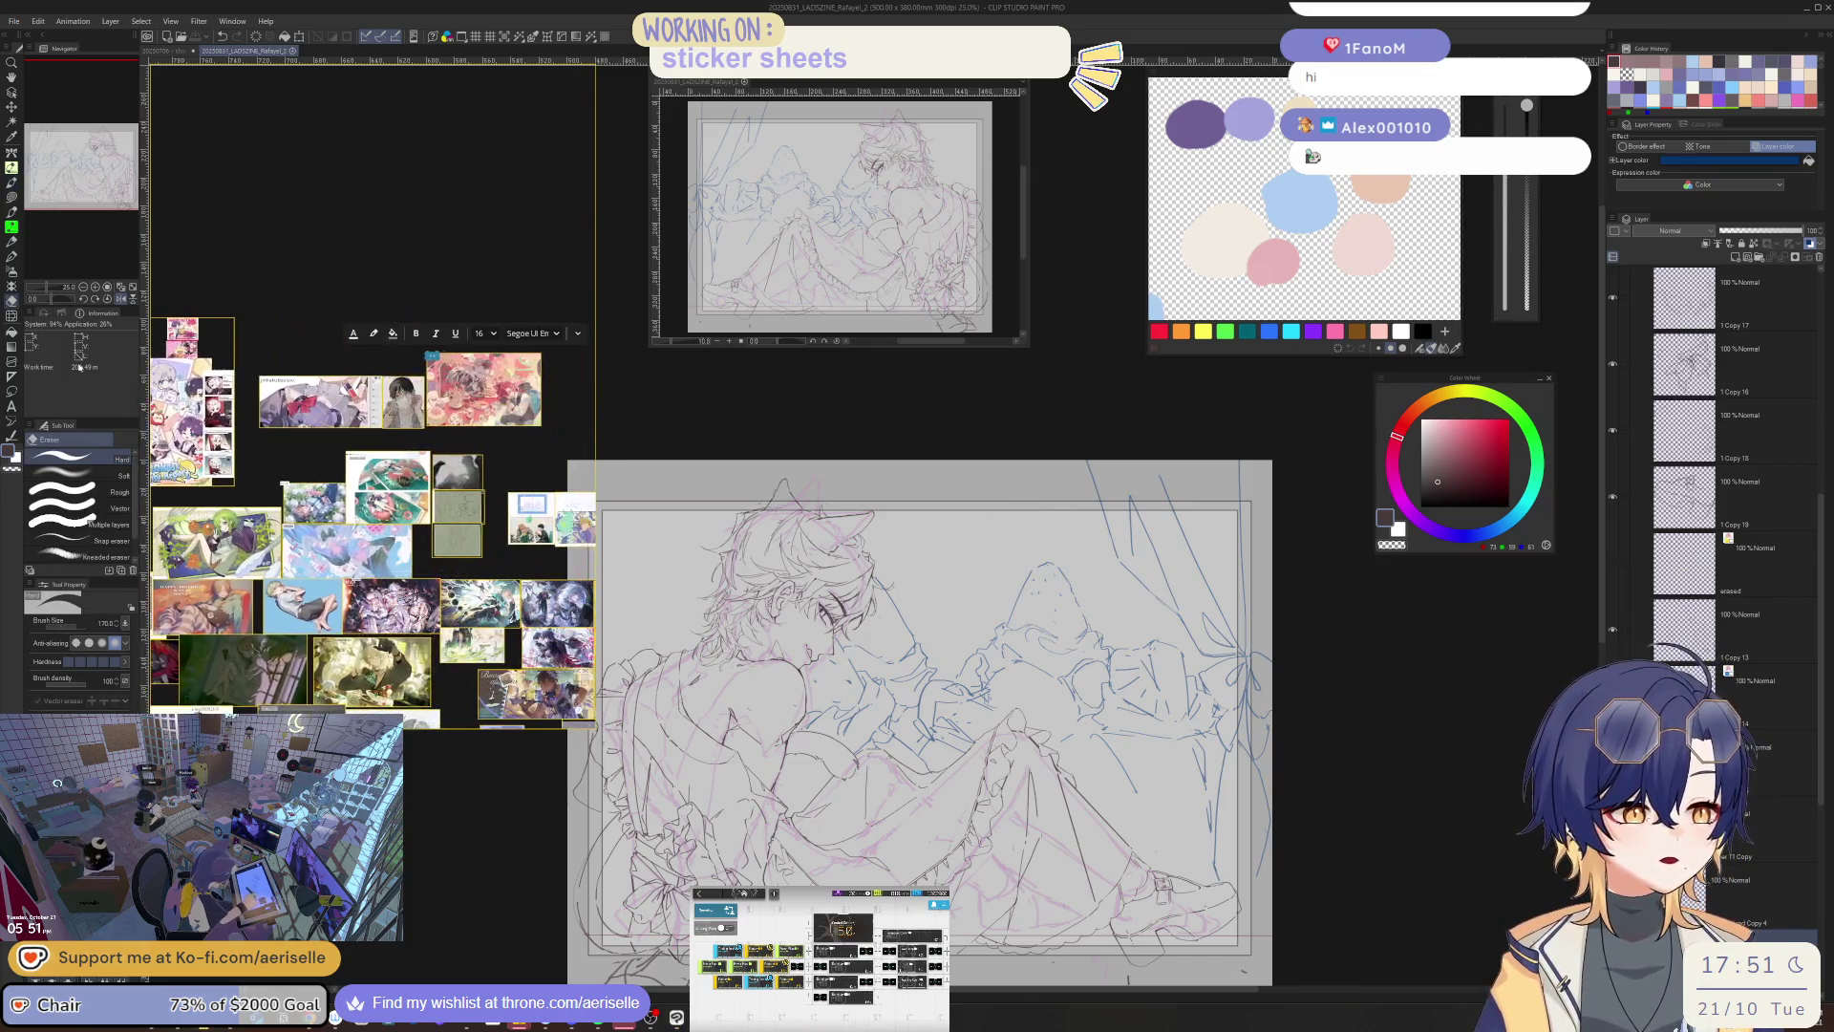
# - Try short ink strokes near the character's head, then undo them
pyautogui.scroll(5, 298, 418)
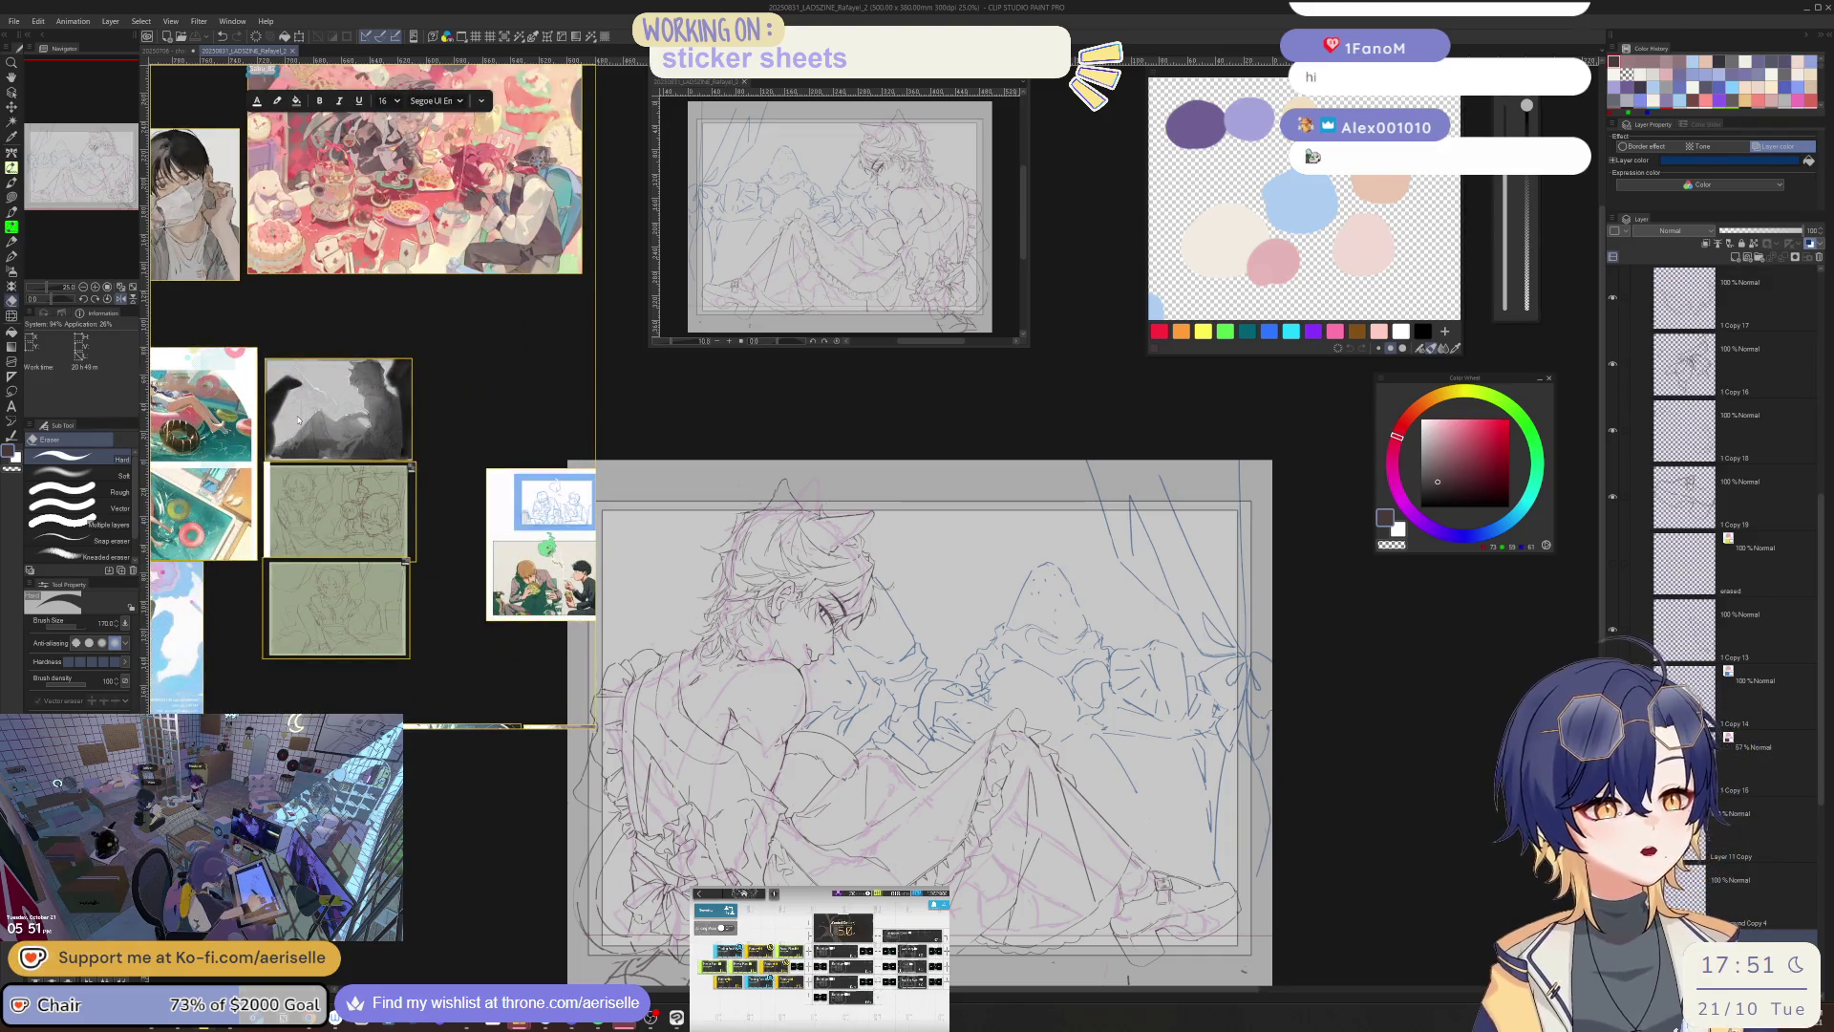
pyautogui.press('h')
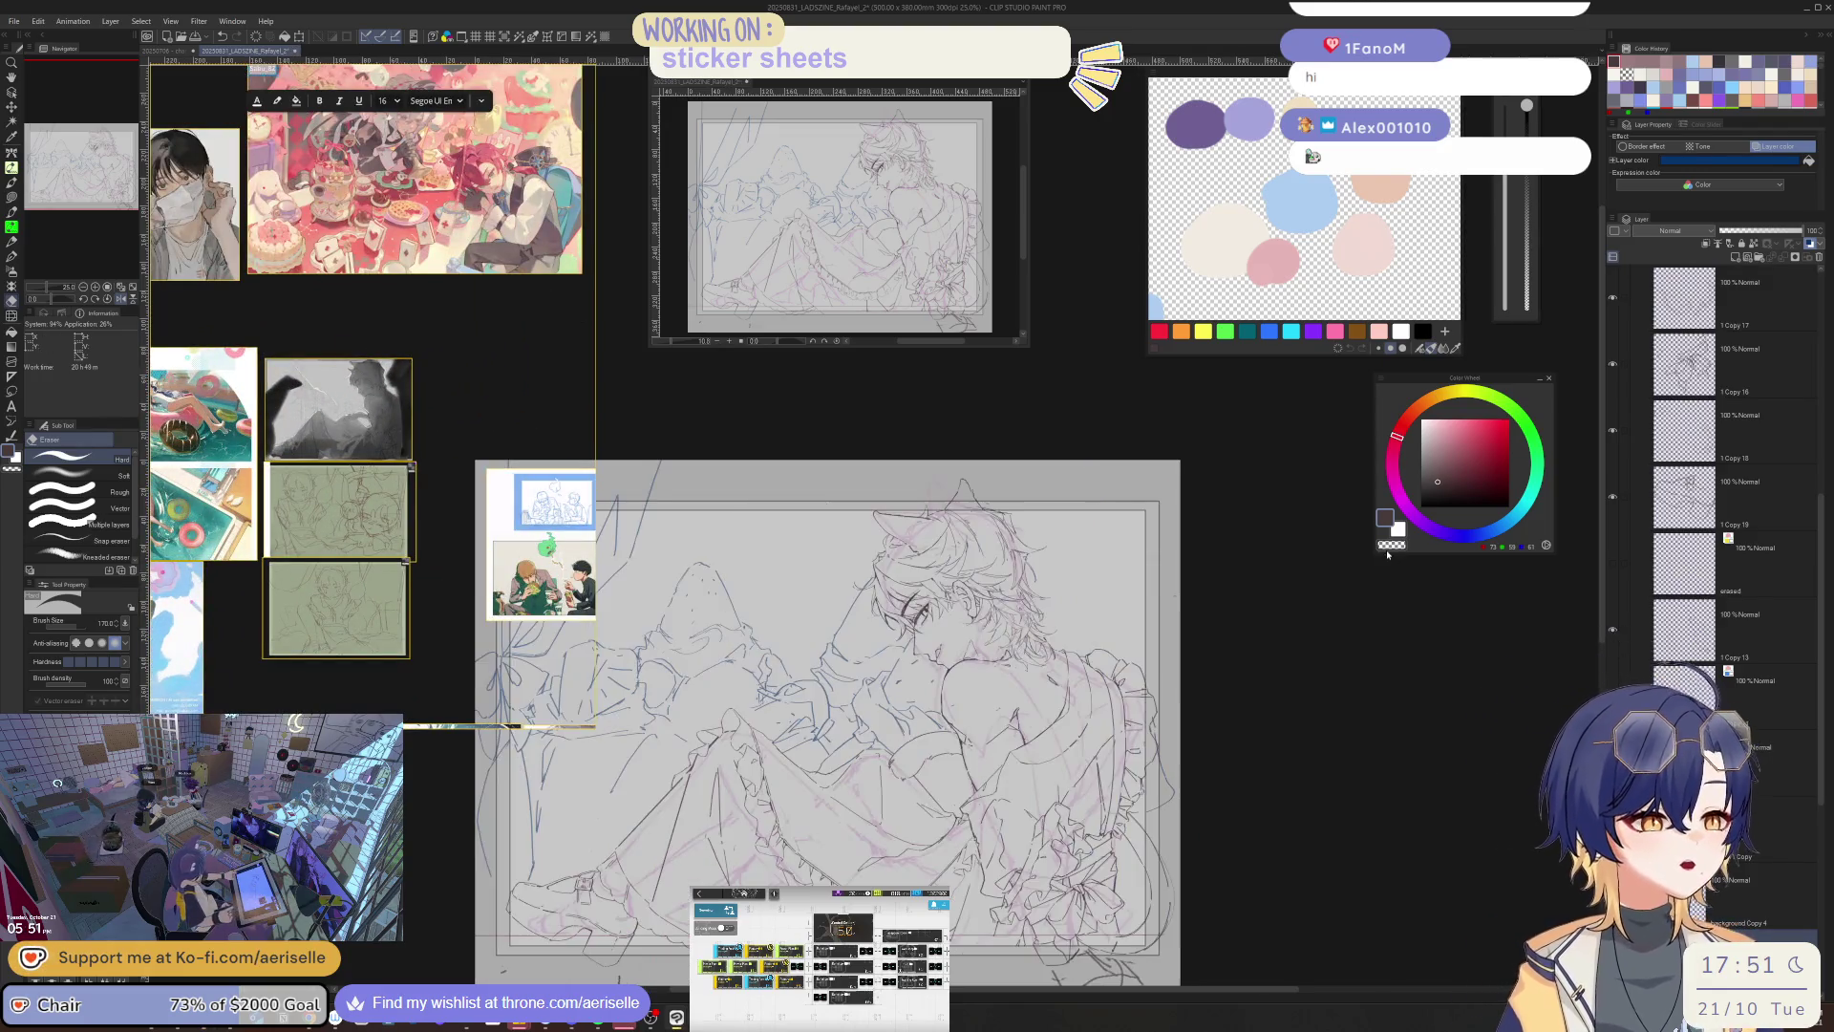
pyautogui.scroll(2, 1173, 690)
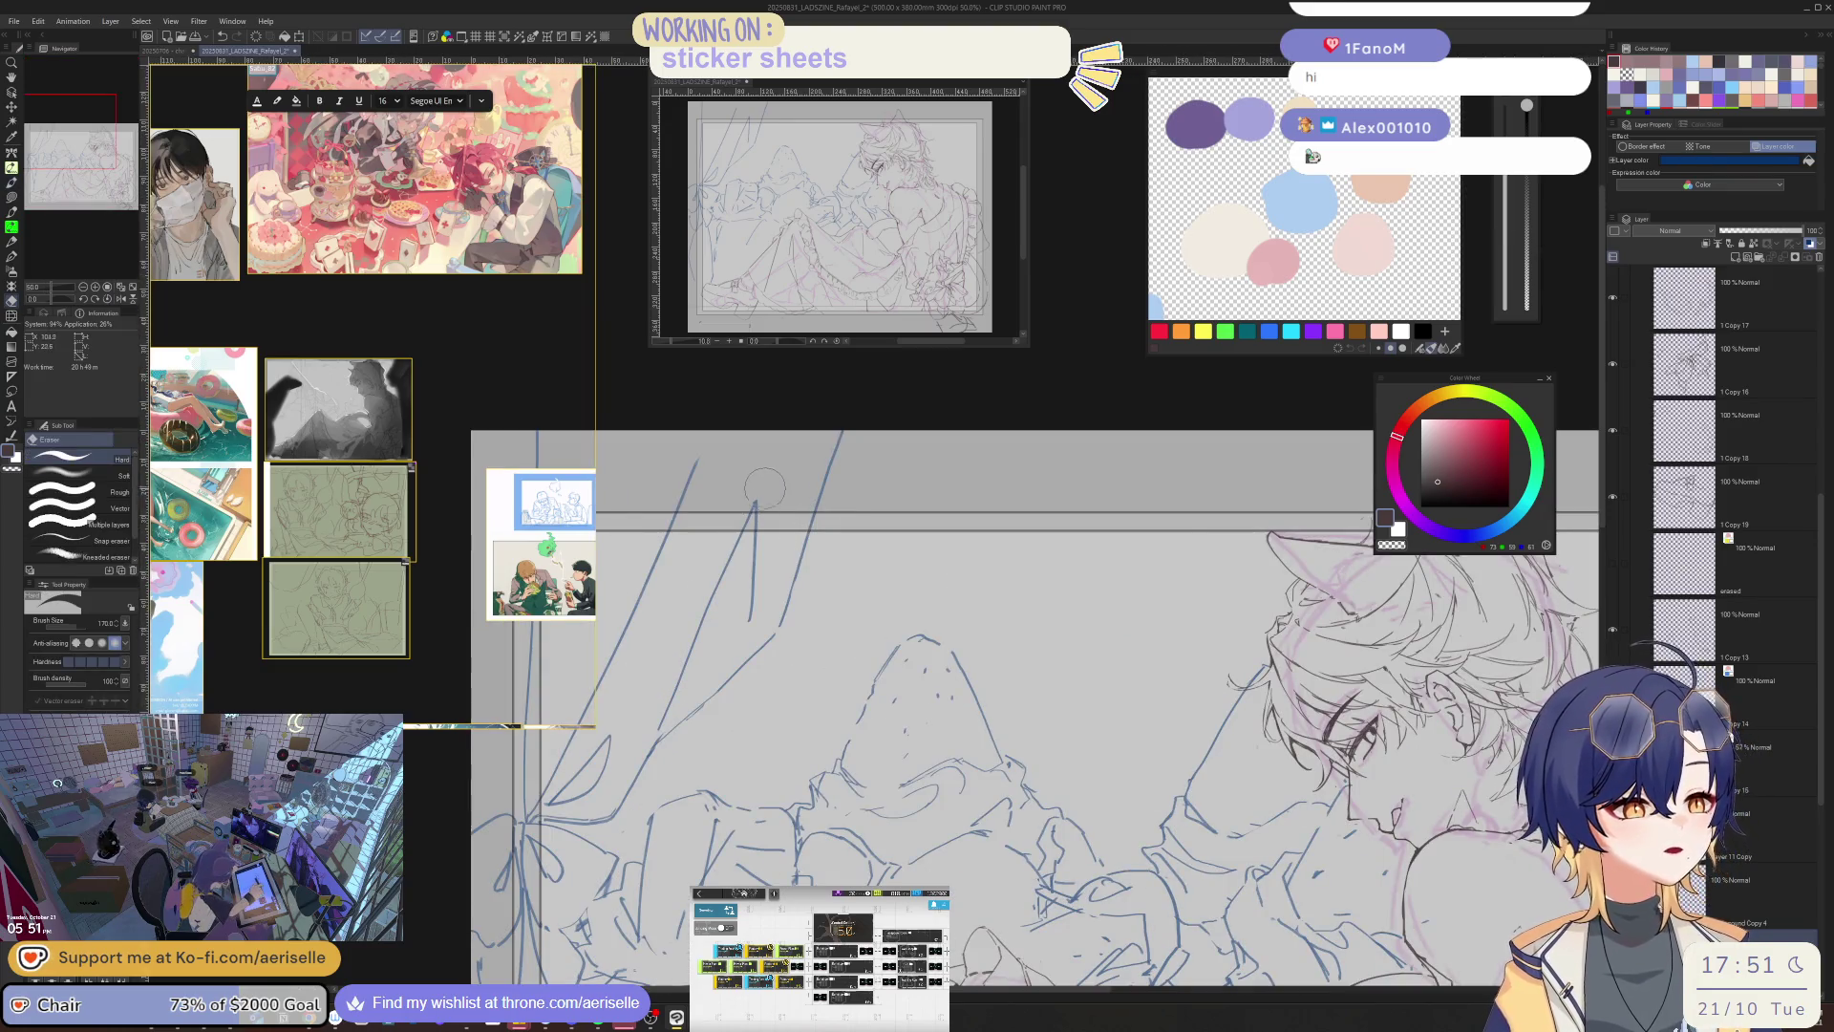
pyautogui.press('p')
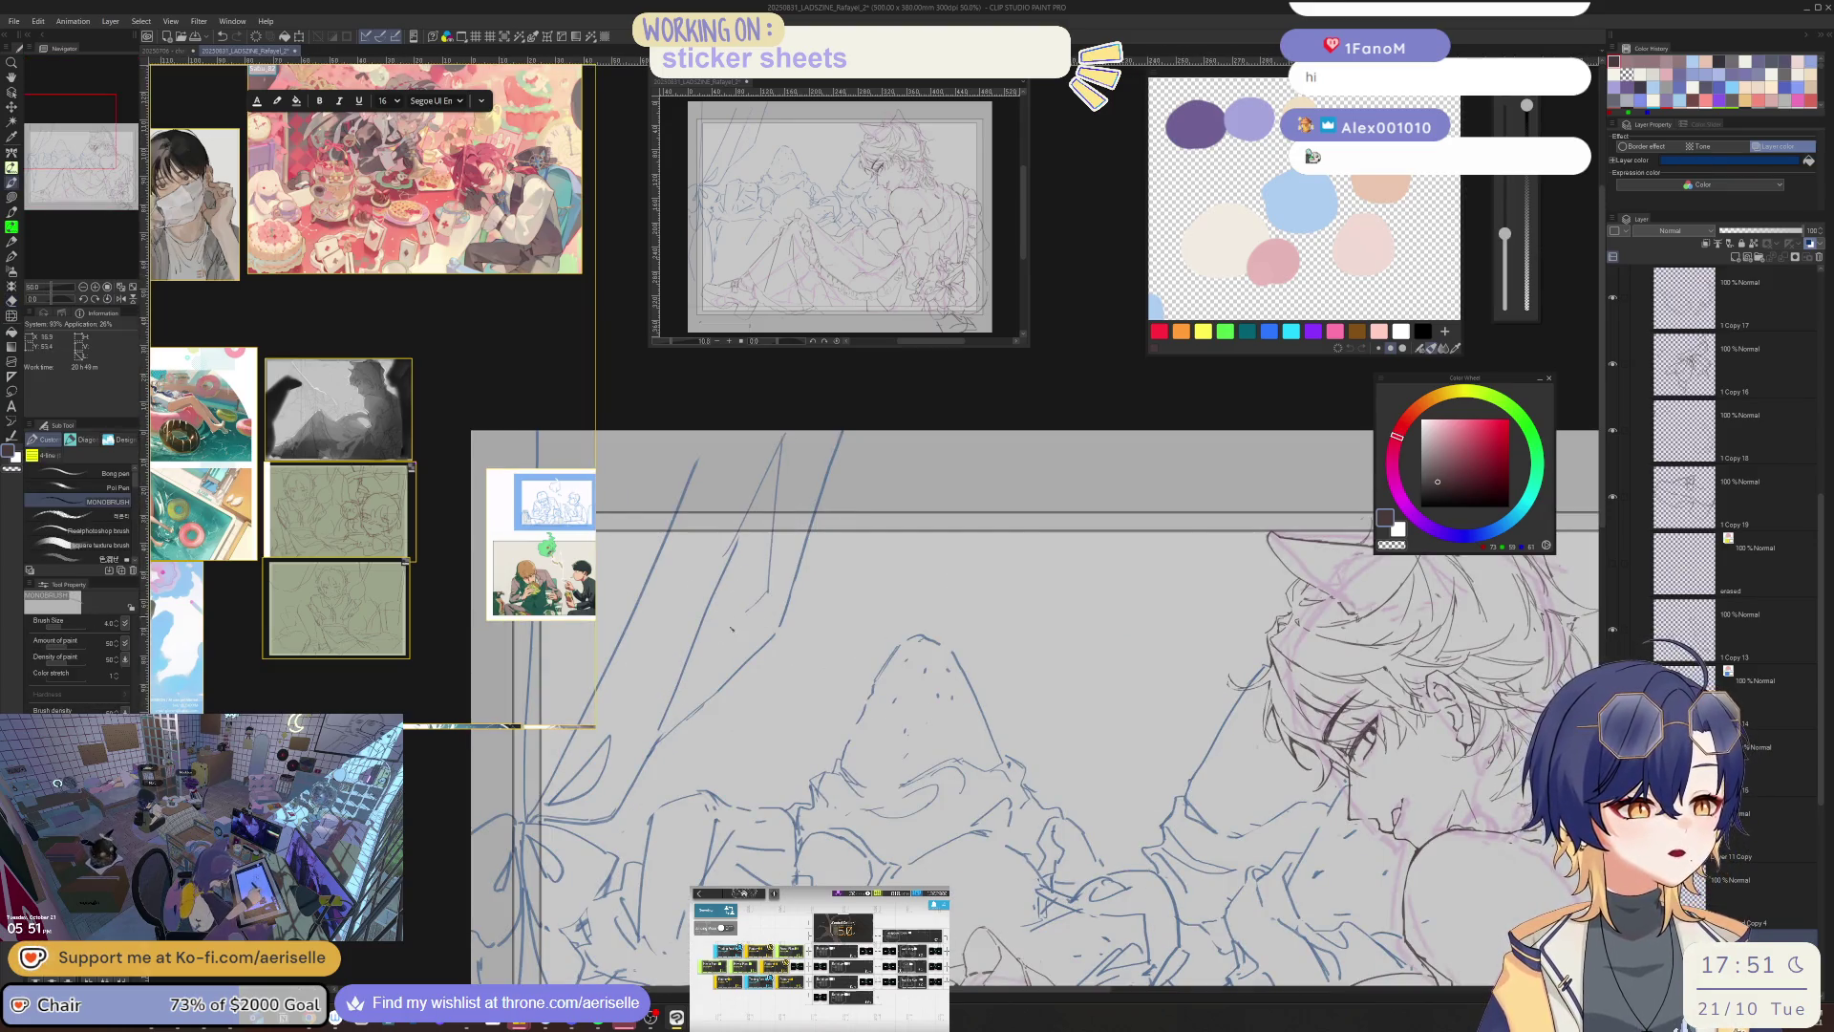
pyautogui.press('h')
pyautogui.scroll(-1, 955, 707)
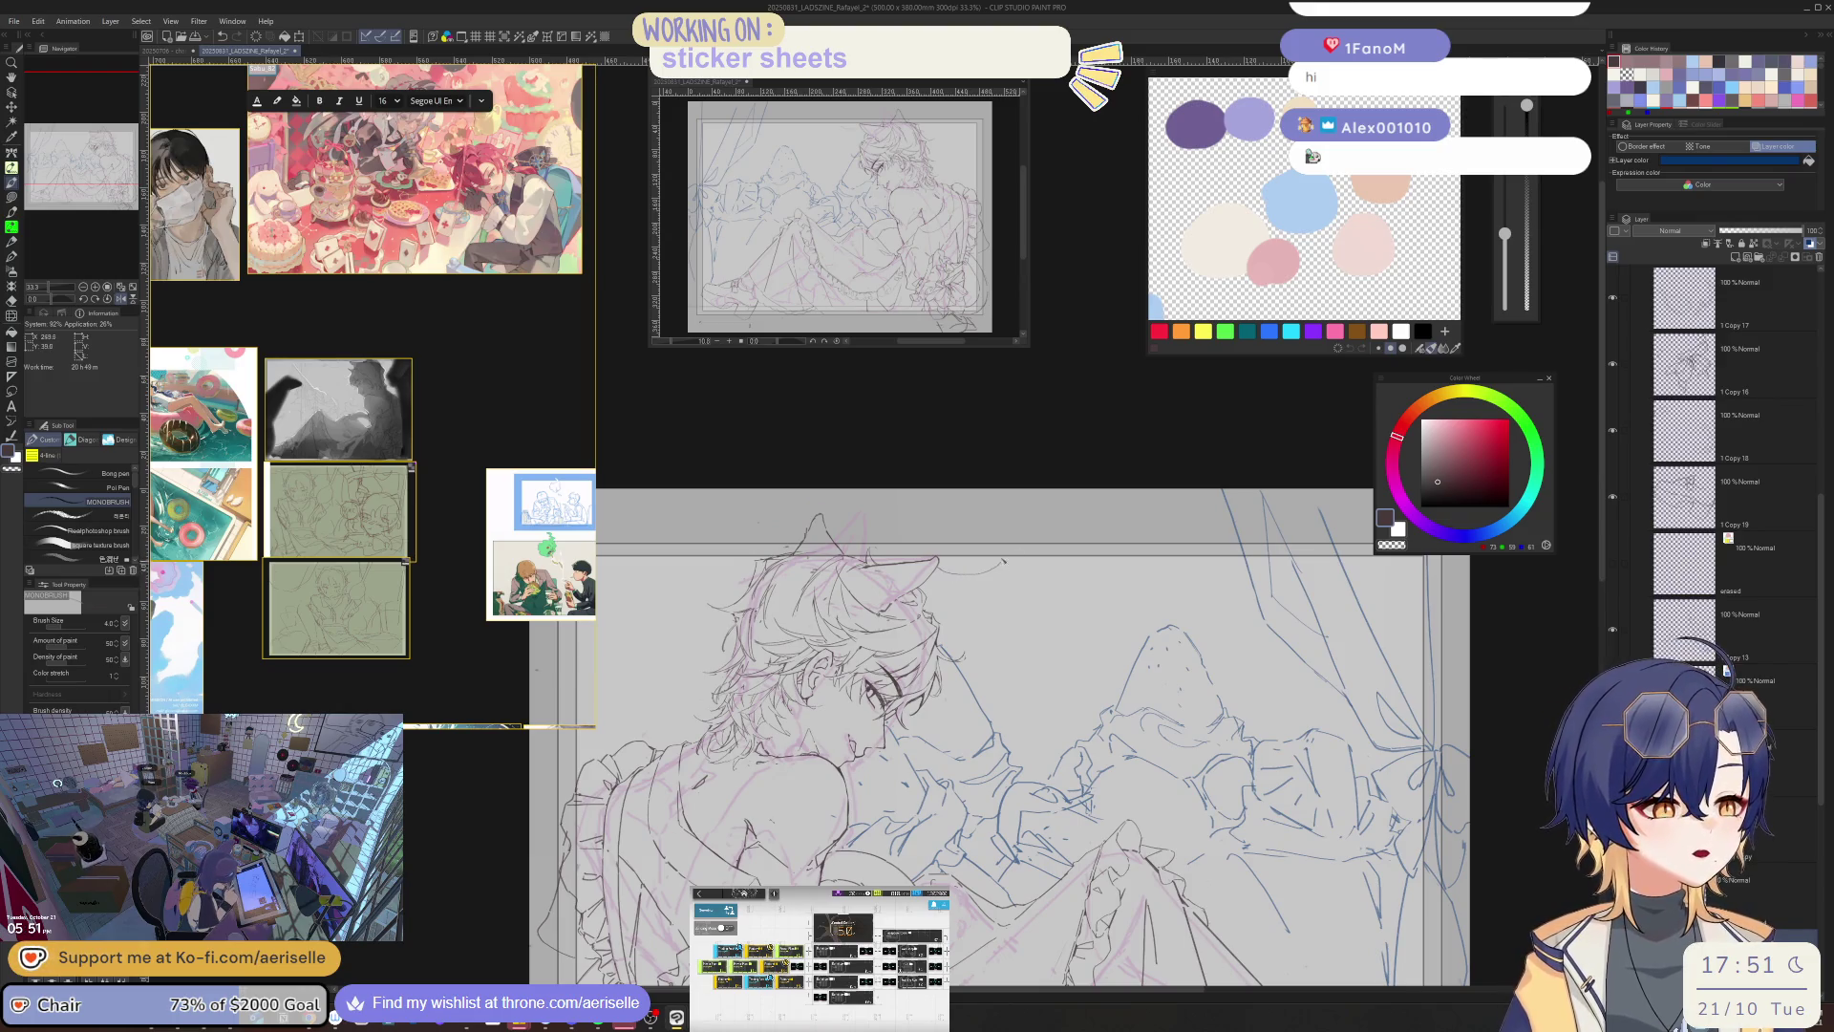
pyautogui.scroll(2, 1003, 561)
pyautogui.moveTo(943, 601); pyautogui.dragTo(1167, 571)
pyautogui.hotkey('ctrl', 'z')
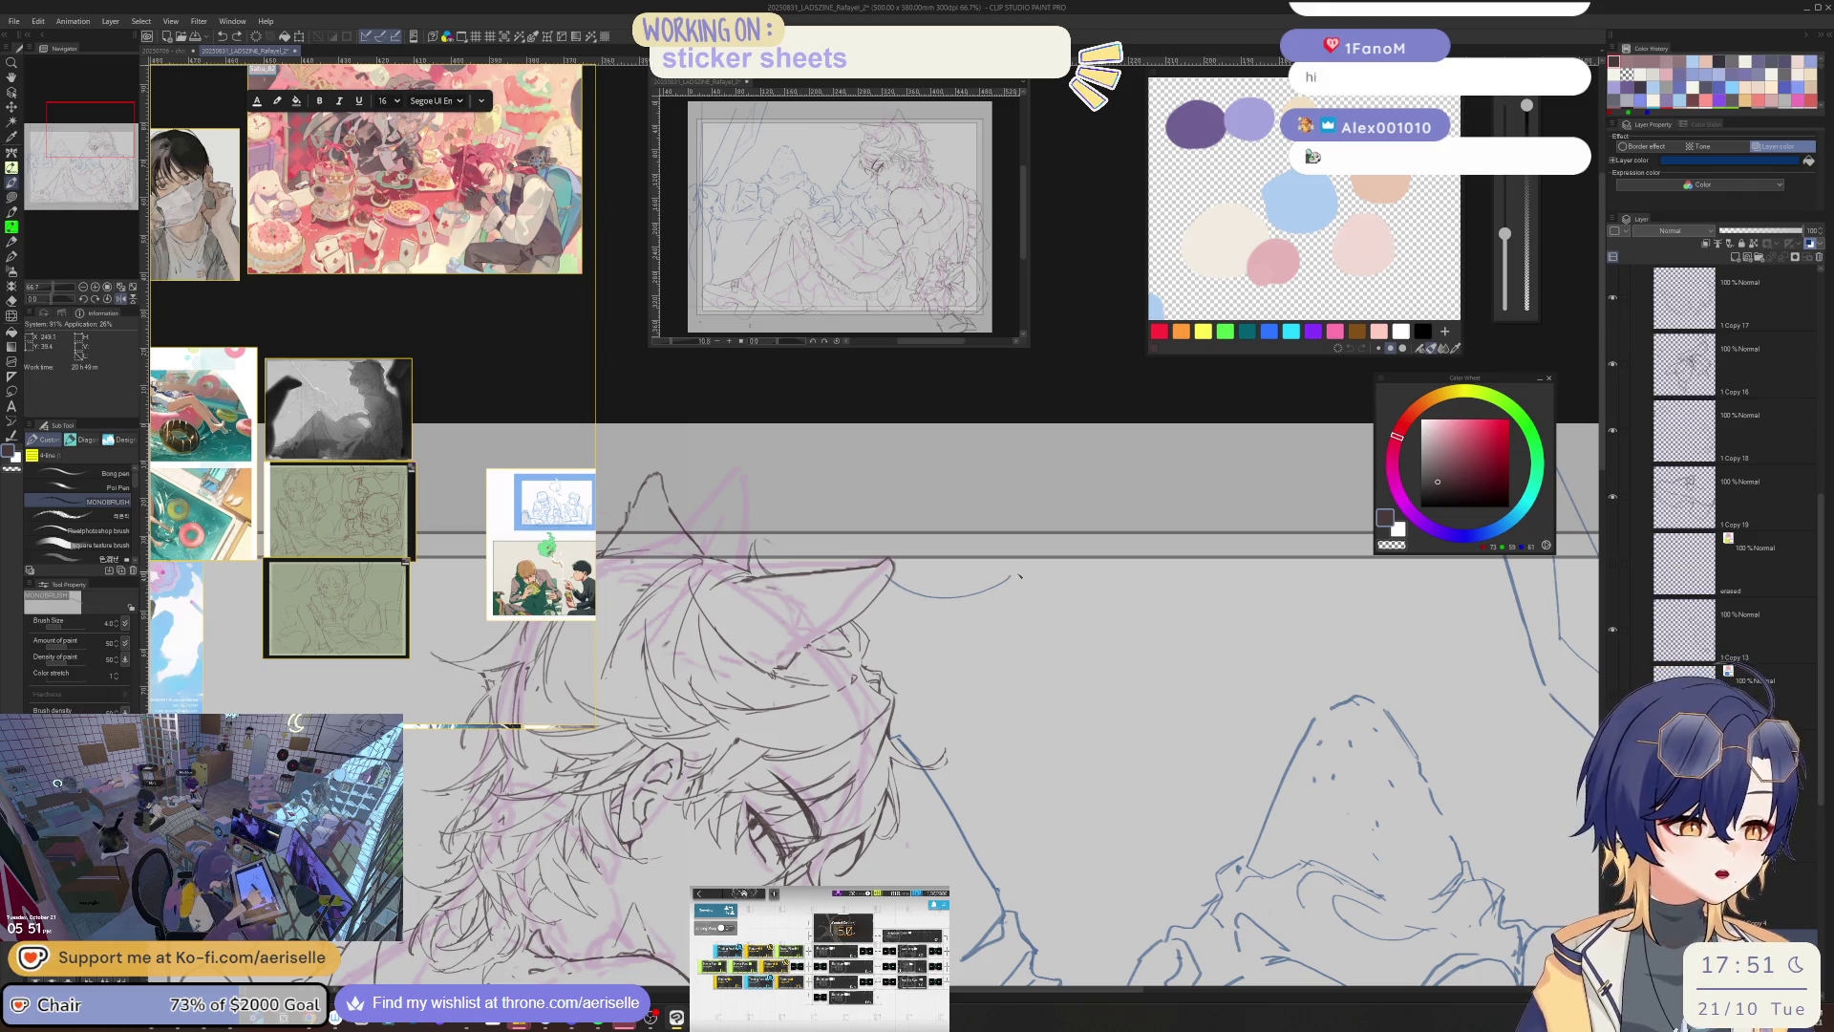
pyautogui.moveTo(1039, 583); pyautogui.dragTo(1144, 568)
pyautogui.hotkey('ctrl', 'z')
# - Lasso a section of the scalloped curve and copy-paste it onto a new layer
pyautogui.press('m')
pyautogui.moveTo(1030, 559); pyautogui.dragTo(893, 638)
pyautogui.moveTo(873, 569); pyautogui.dragTo(993, 532)
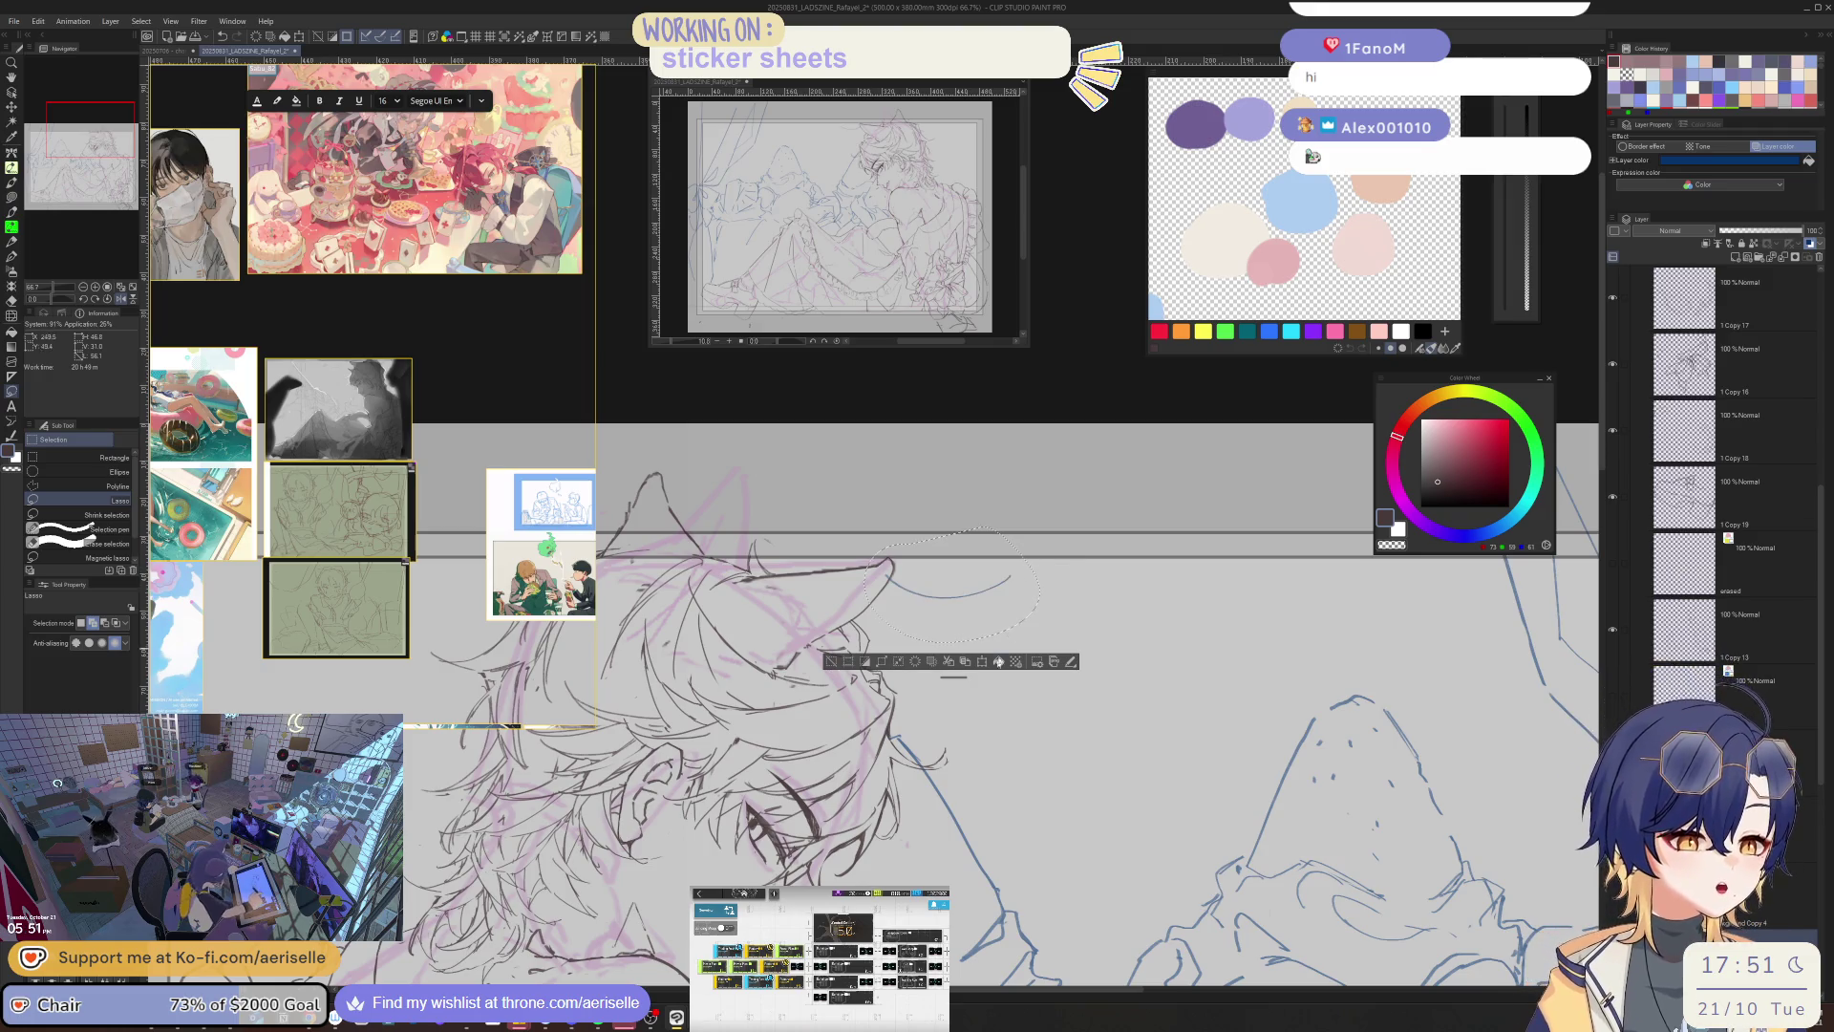
pyautogui.hotkey('ctrl', 'c')
pyautogui.hotkey('ctrl', 'v')
# - Move the pasted scallop copy rightward to lengthen the valance, then zoom out
pyautogui.press('k')
pyautogui.moveTo(1011, 594)
pyautogui.mouseDown()
pyautogui.moveTo(1144, 596)
pyautogui.moveTo(962, 598)
pyautogui.moveTo(946, 621)
pyautogui.moveTo(1036, 612)
pyautogui.mouseUp()
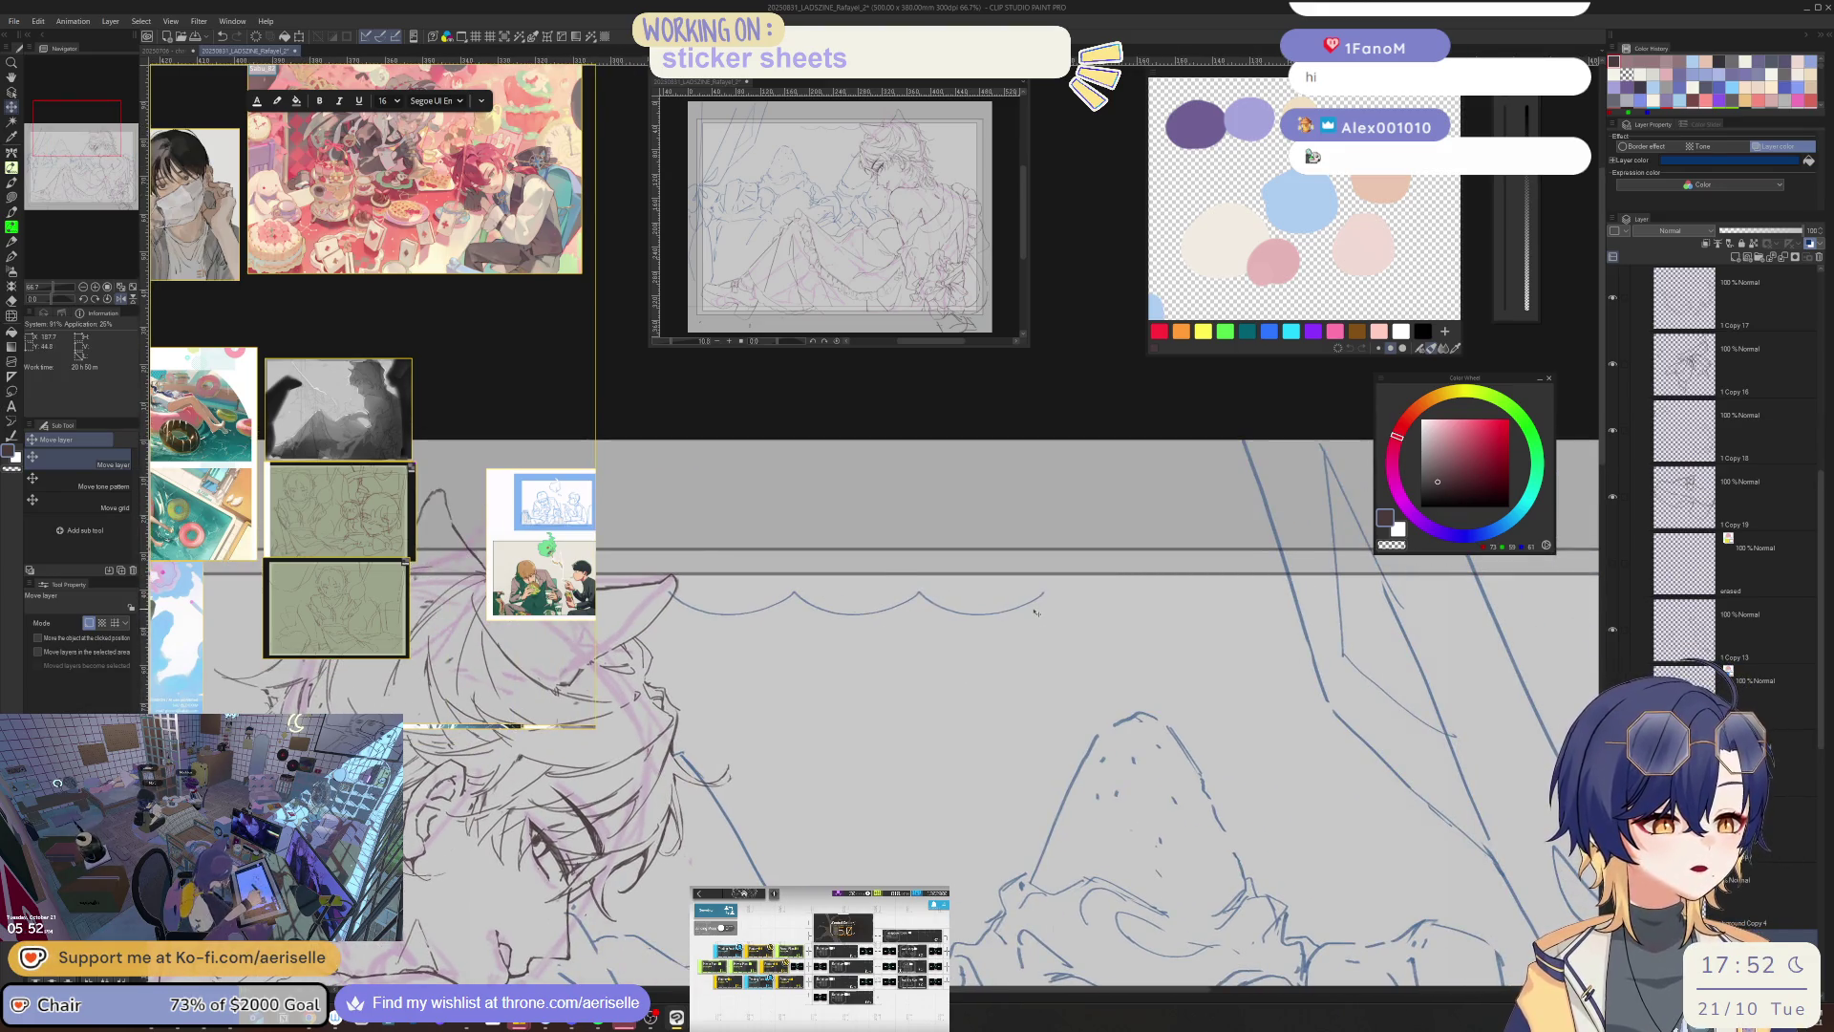
pyautogui.click(1808, 287)
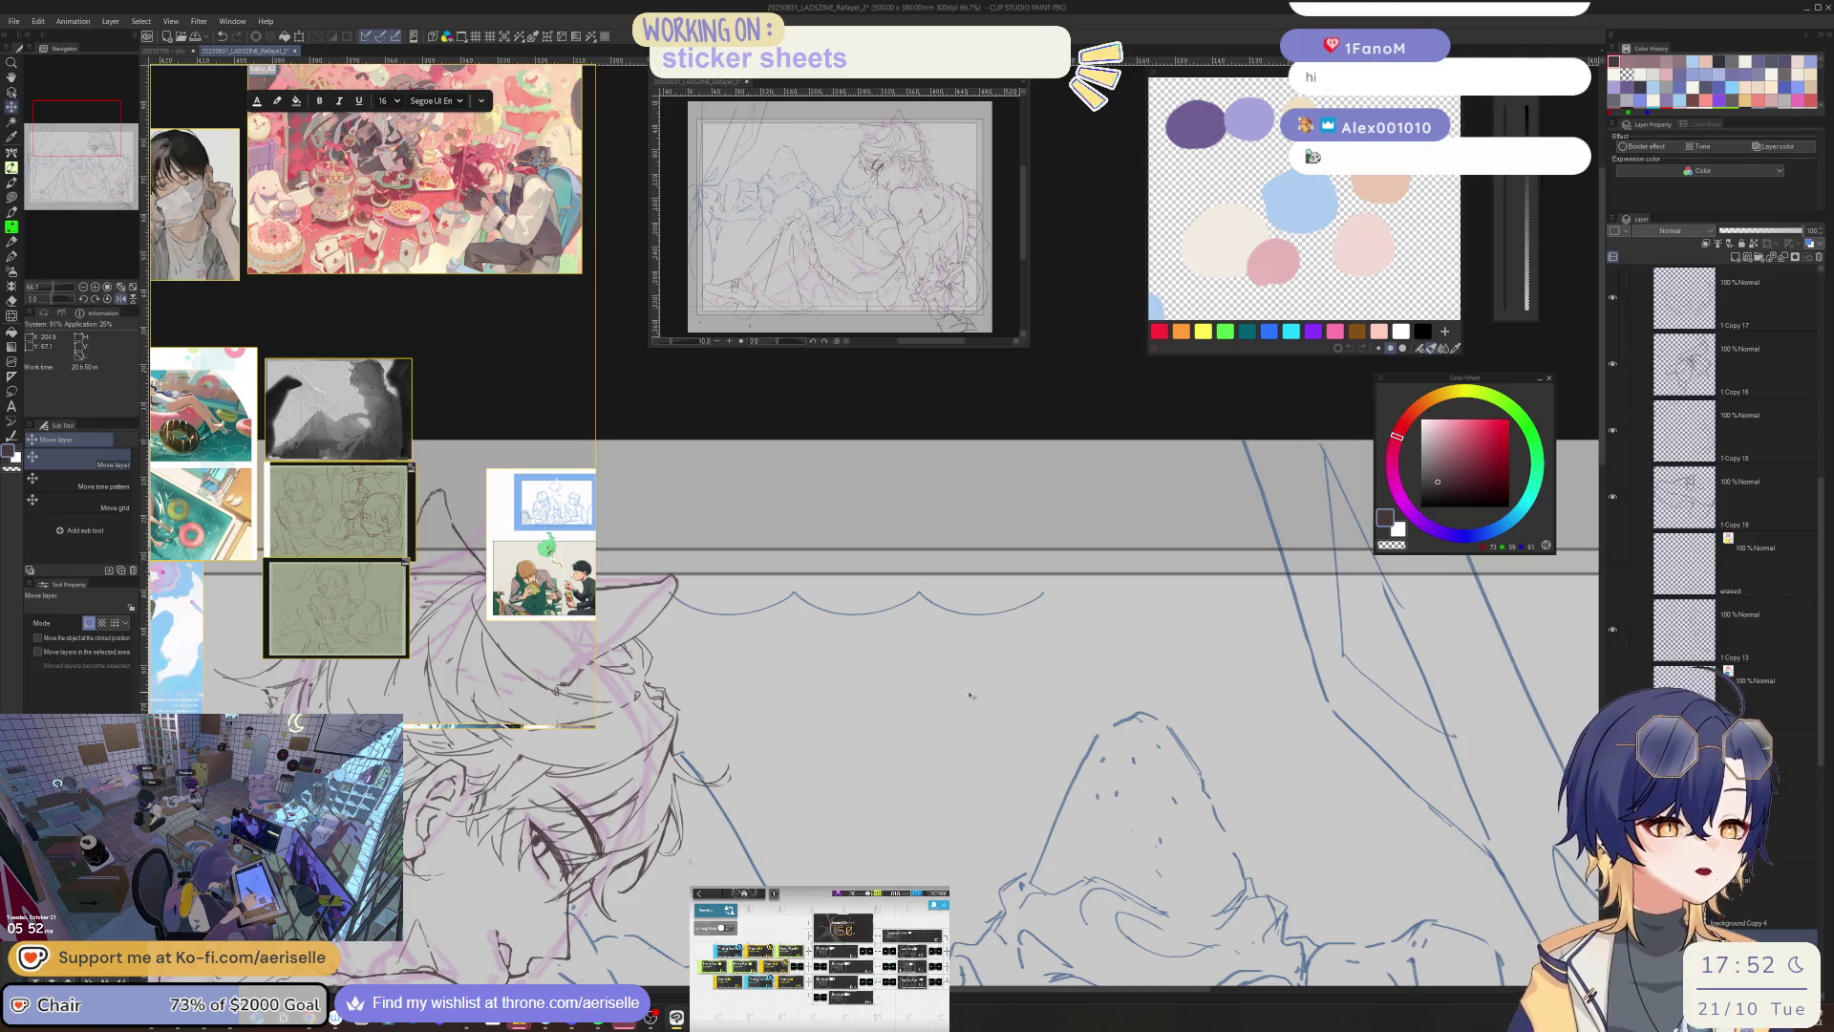
pyautogui.moveTo(1041, 667); pyautogui.dragTo(1421, 649)
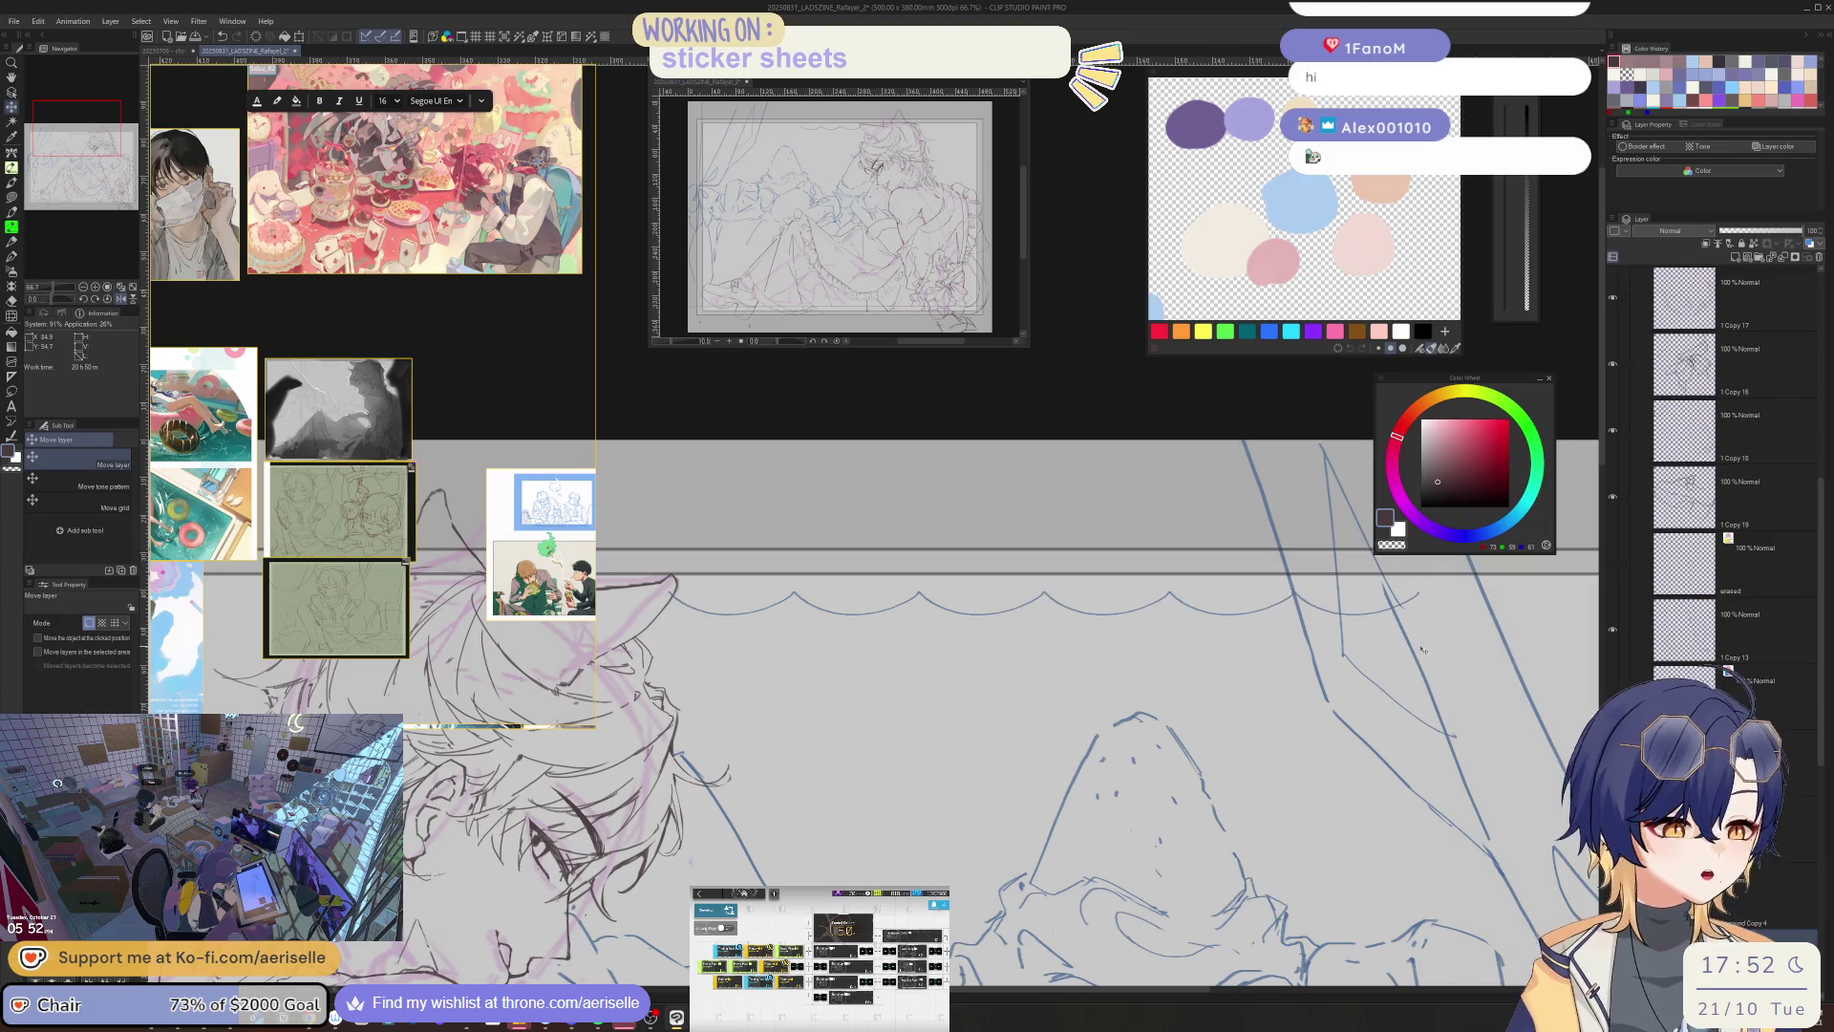
pyautogui.scroll(-3, 1826, 519)
pyautogui.scroll(-2, 1081, 772)
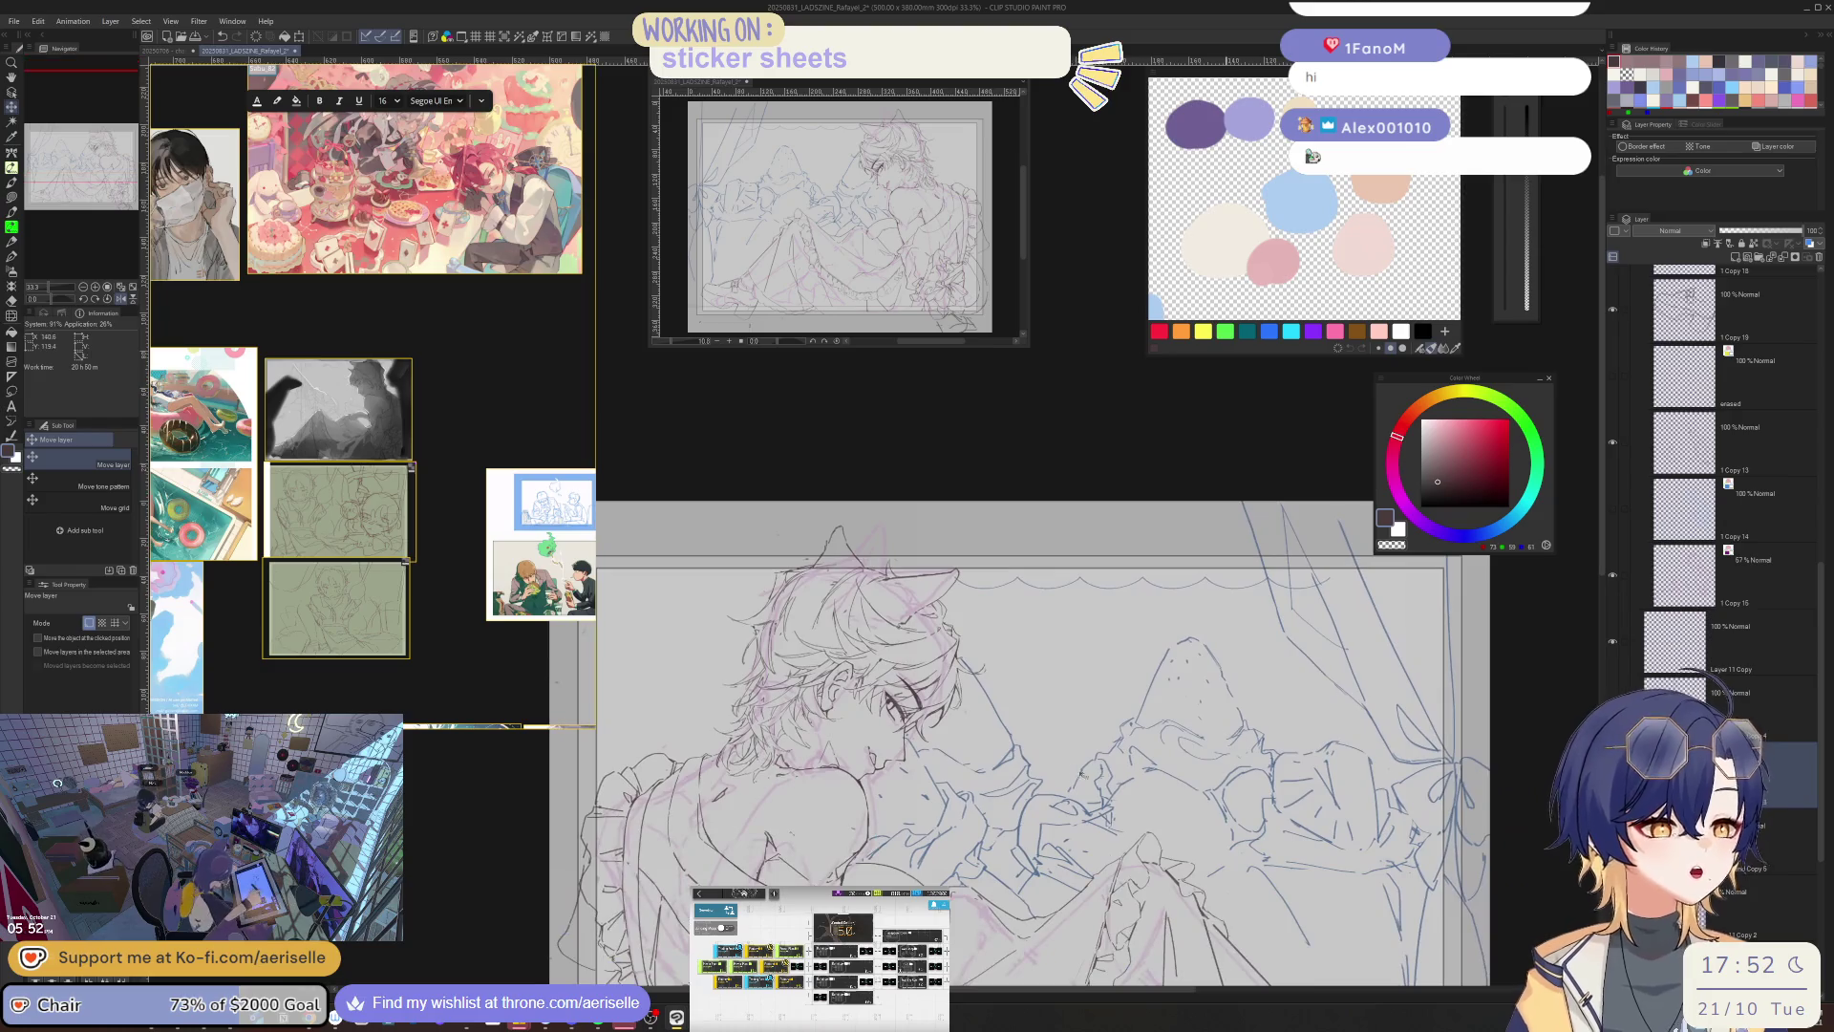
# - Drag the scallop copy left to extend the valance further
pyautogui.moveTo(1349, 748); pyautogui.dragTo(979, 779)
pyautogui.scroll(-1, 1051, 764)
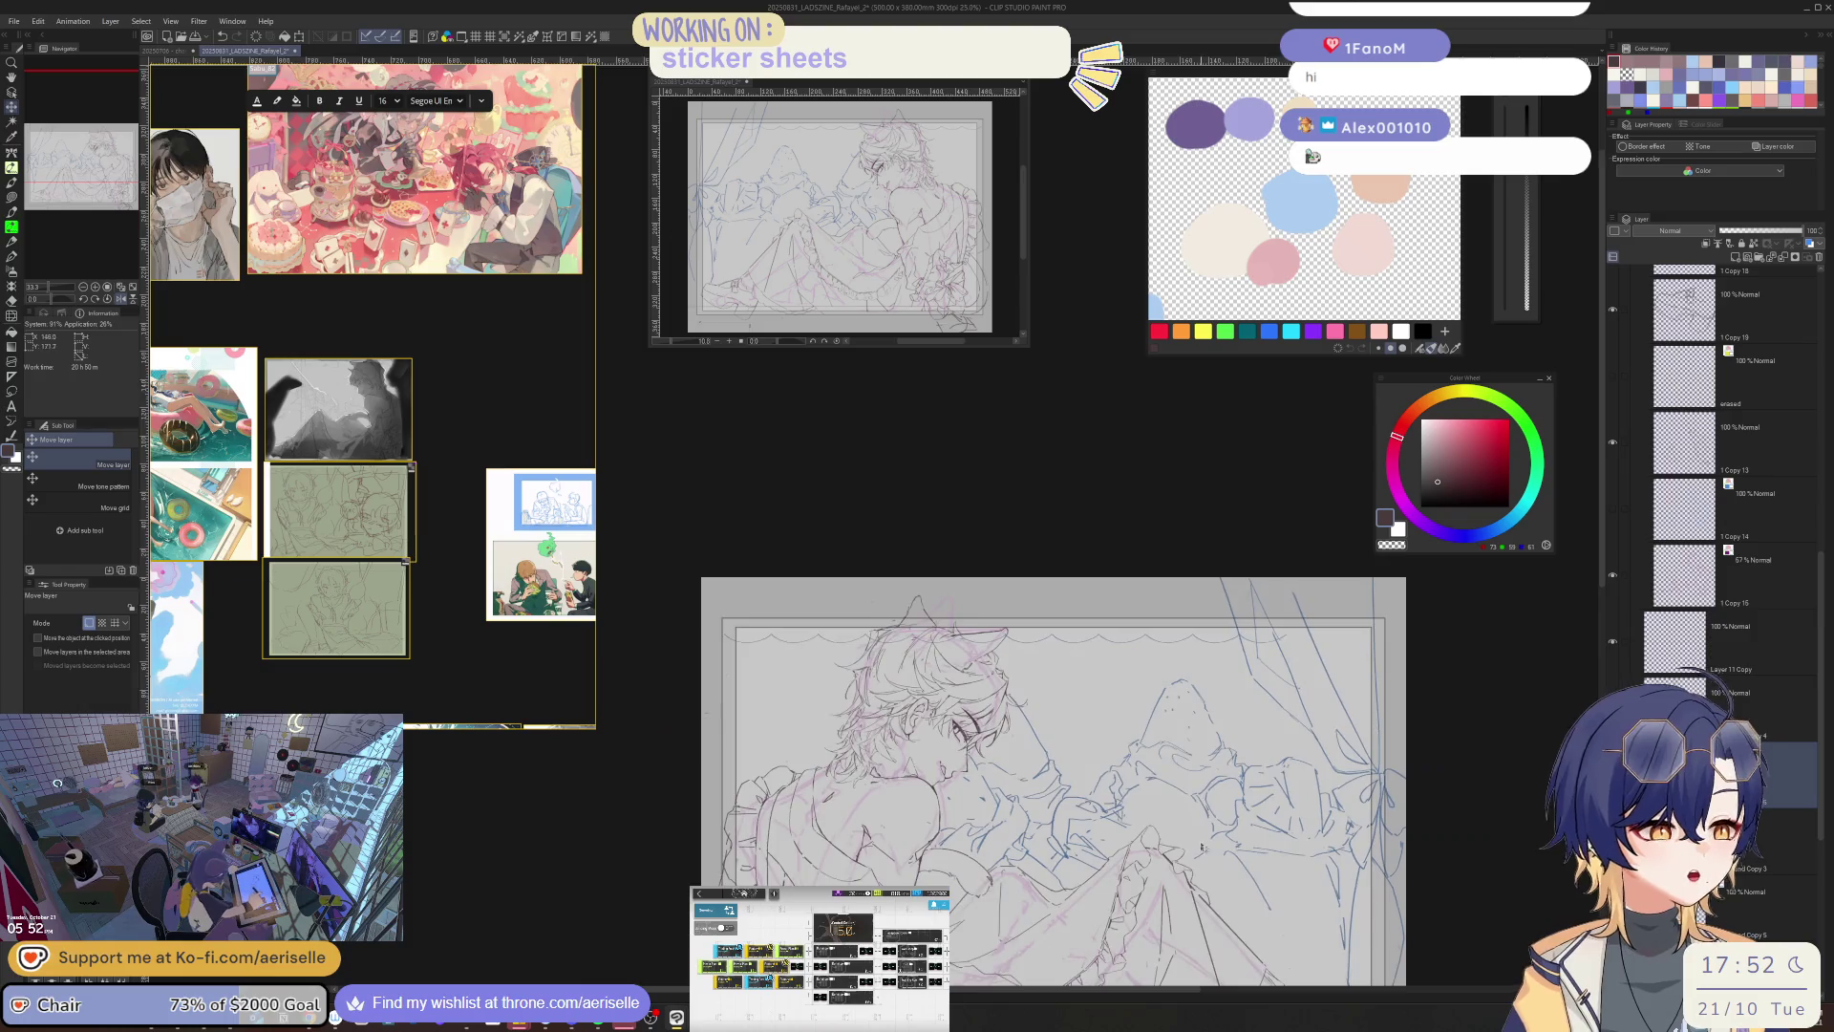
pyautogui.click(1795, 257)
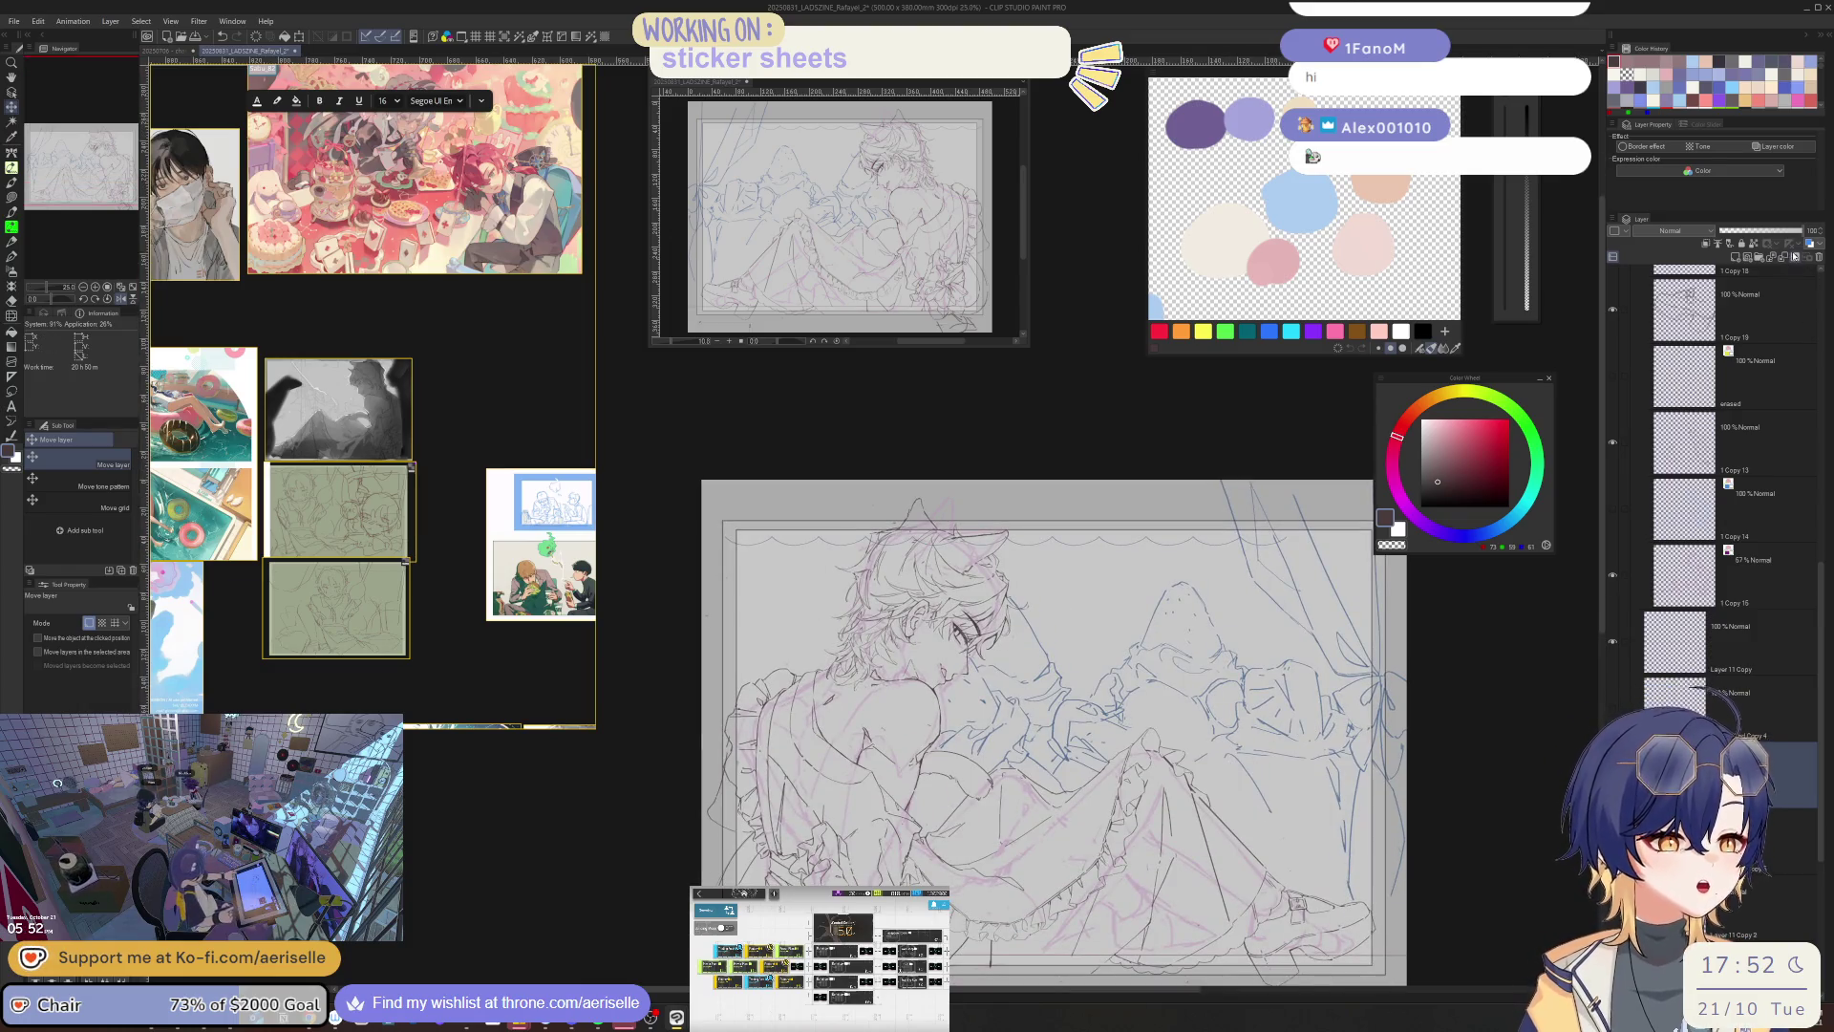
pyautogui.scroll(-2, 944, 725)
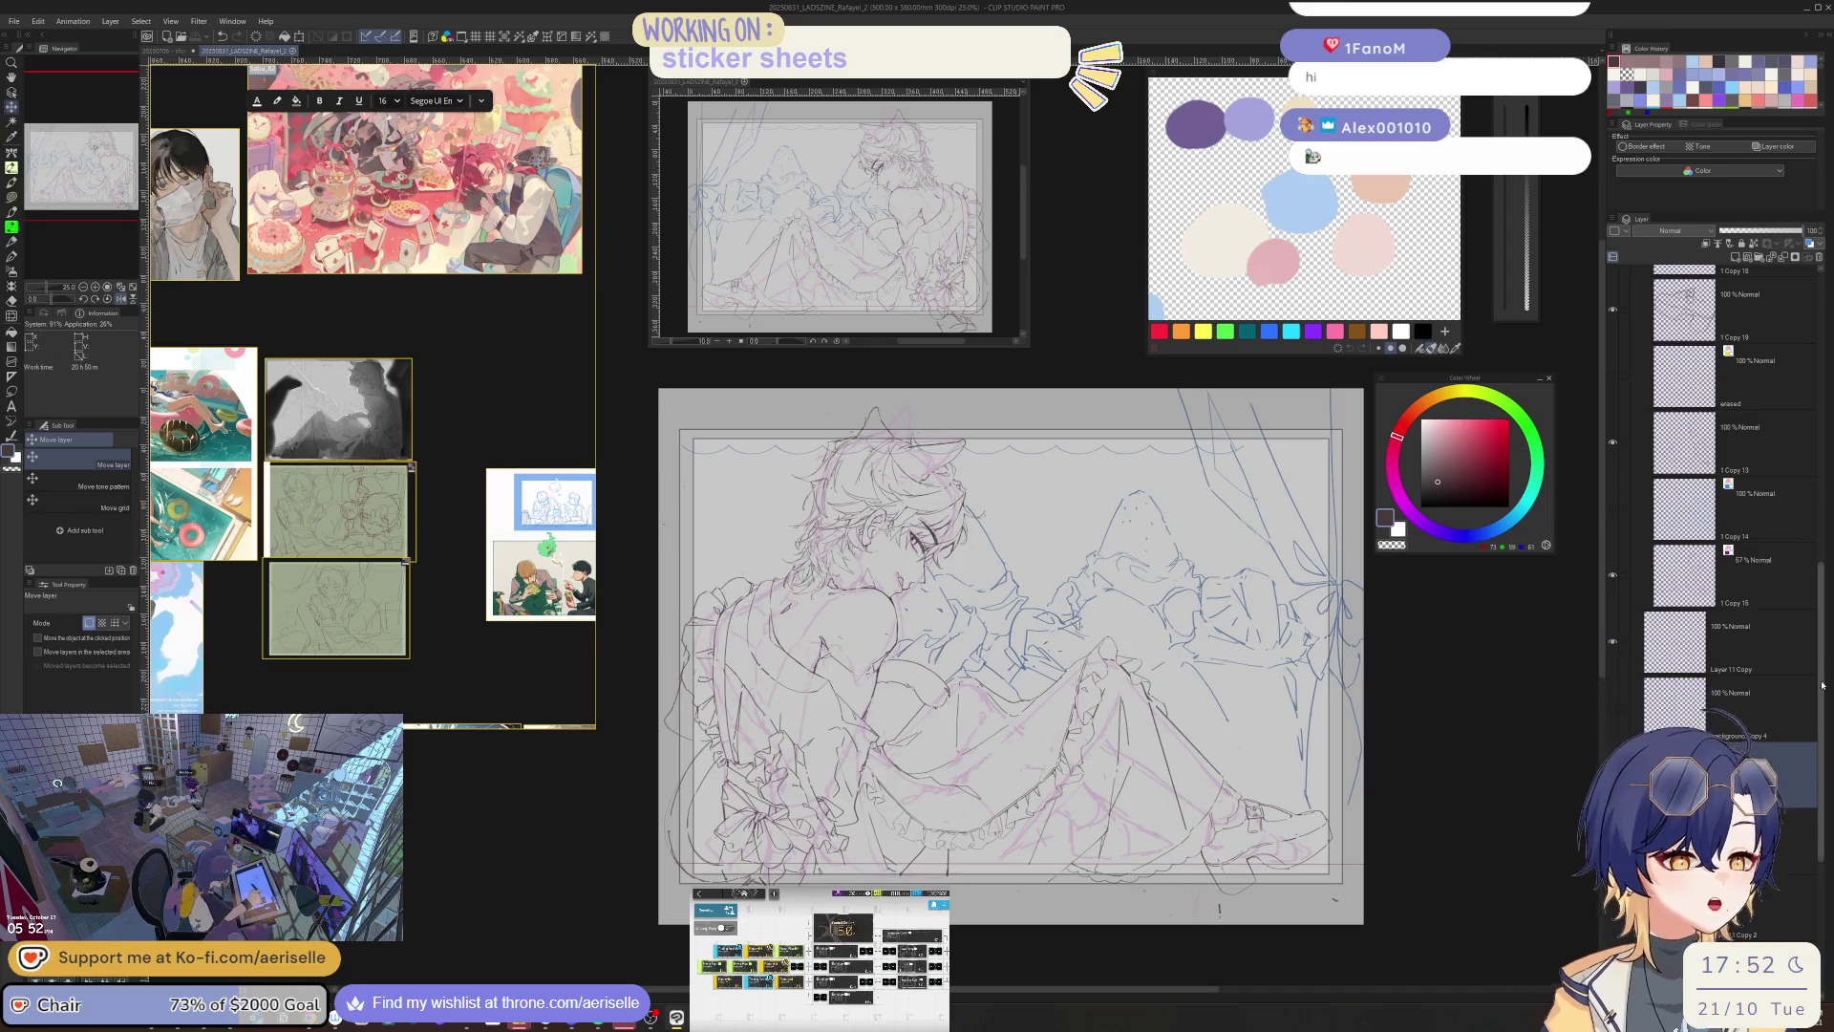
pyautogui.scroll(5, 1803, 424)
pyautogui.scroll(1, 1803, 424)
# - Show the foreground Copy 2 folder and raise luminosity to lighten the pink ribbons
pyautogui.click(1612, 579)
pyautogui.click(1726, 585)
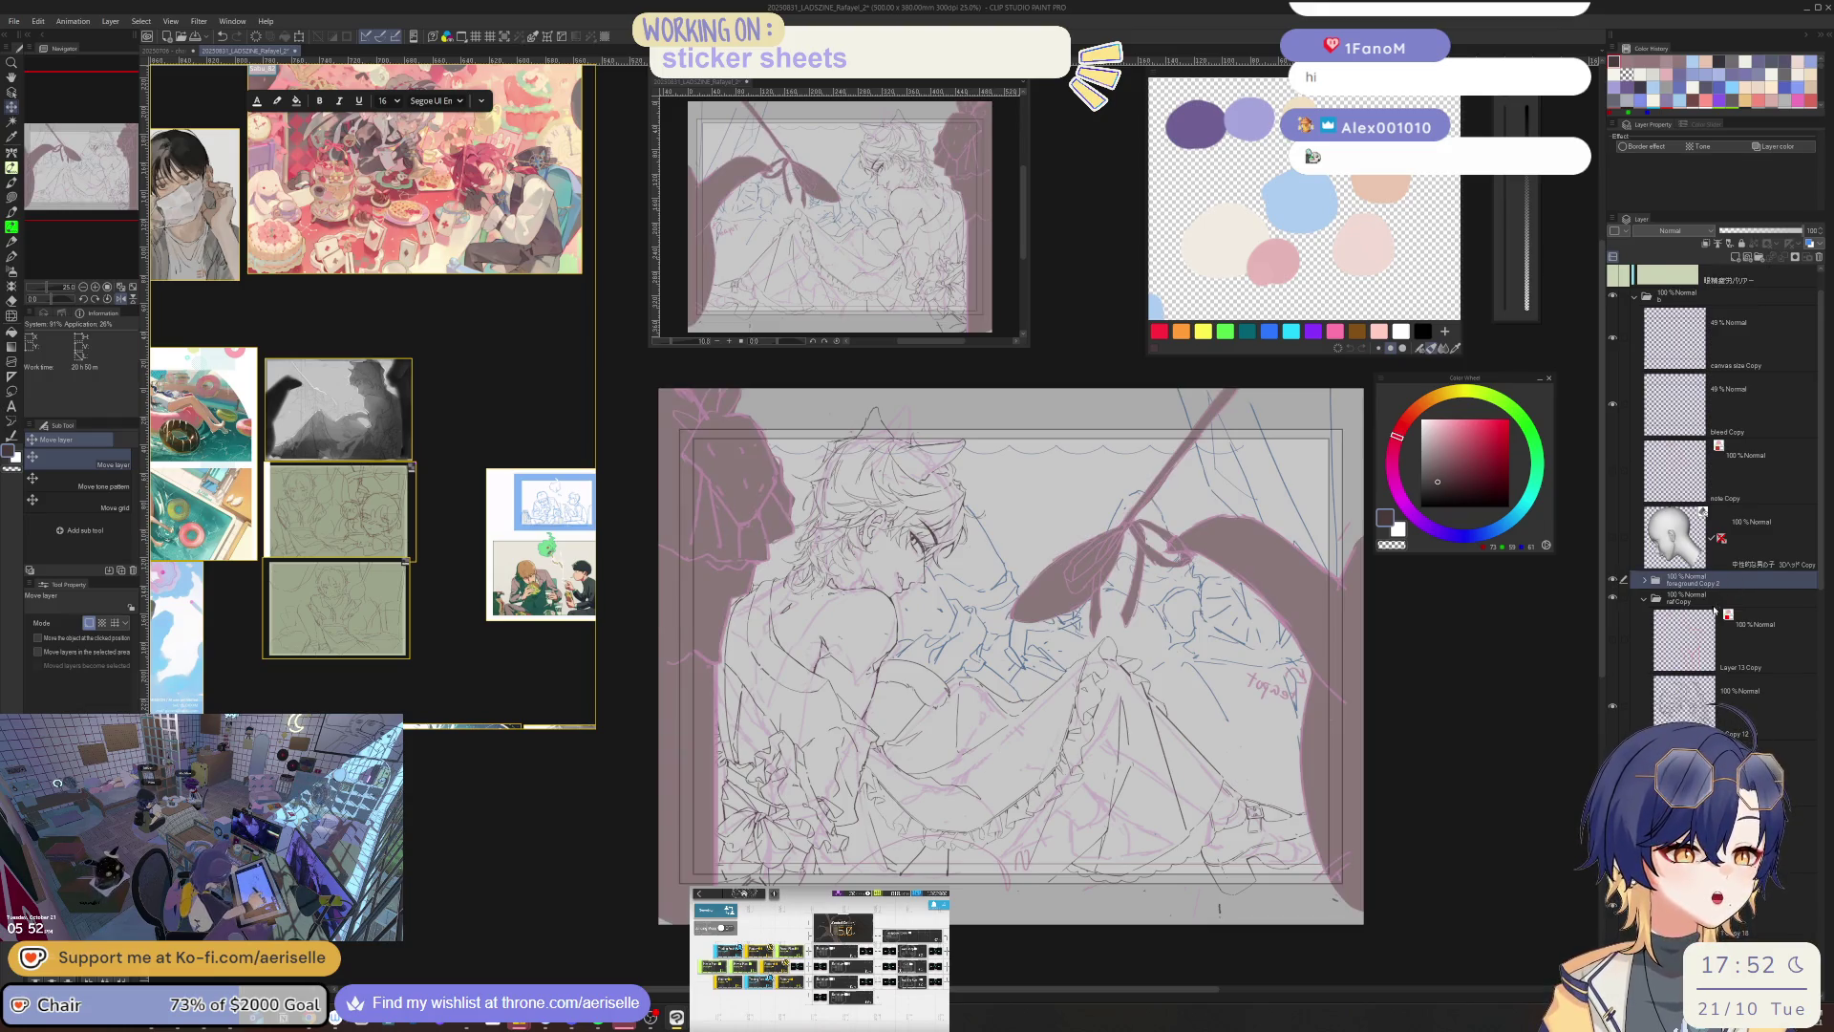
pyautogui.click(1645, 585)
pyautogui.hotkey('ctrl', 'u')
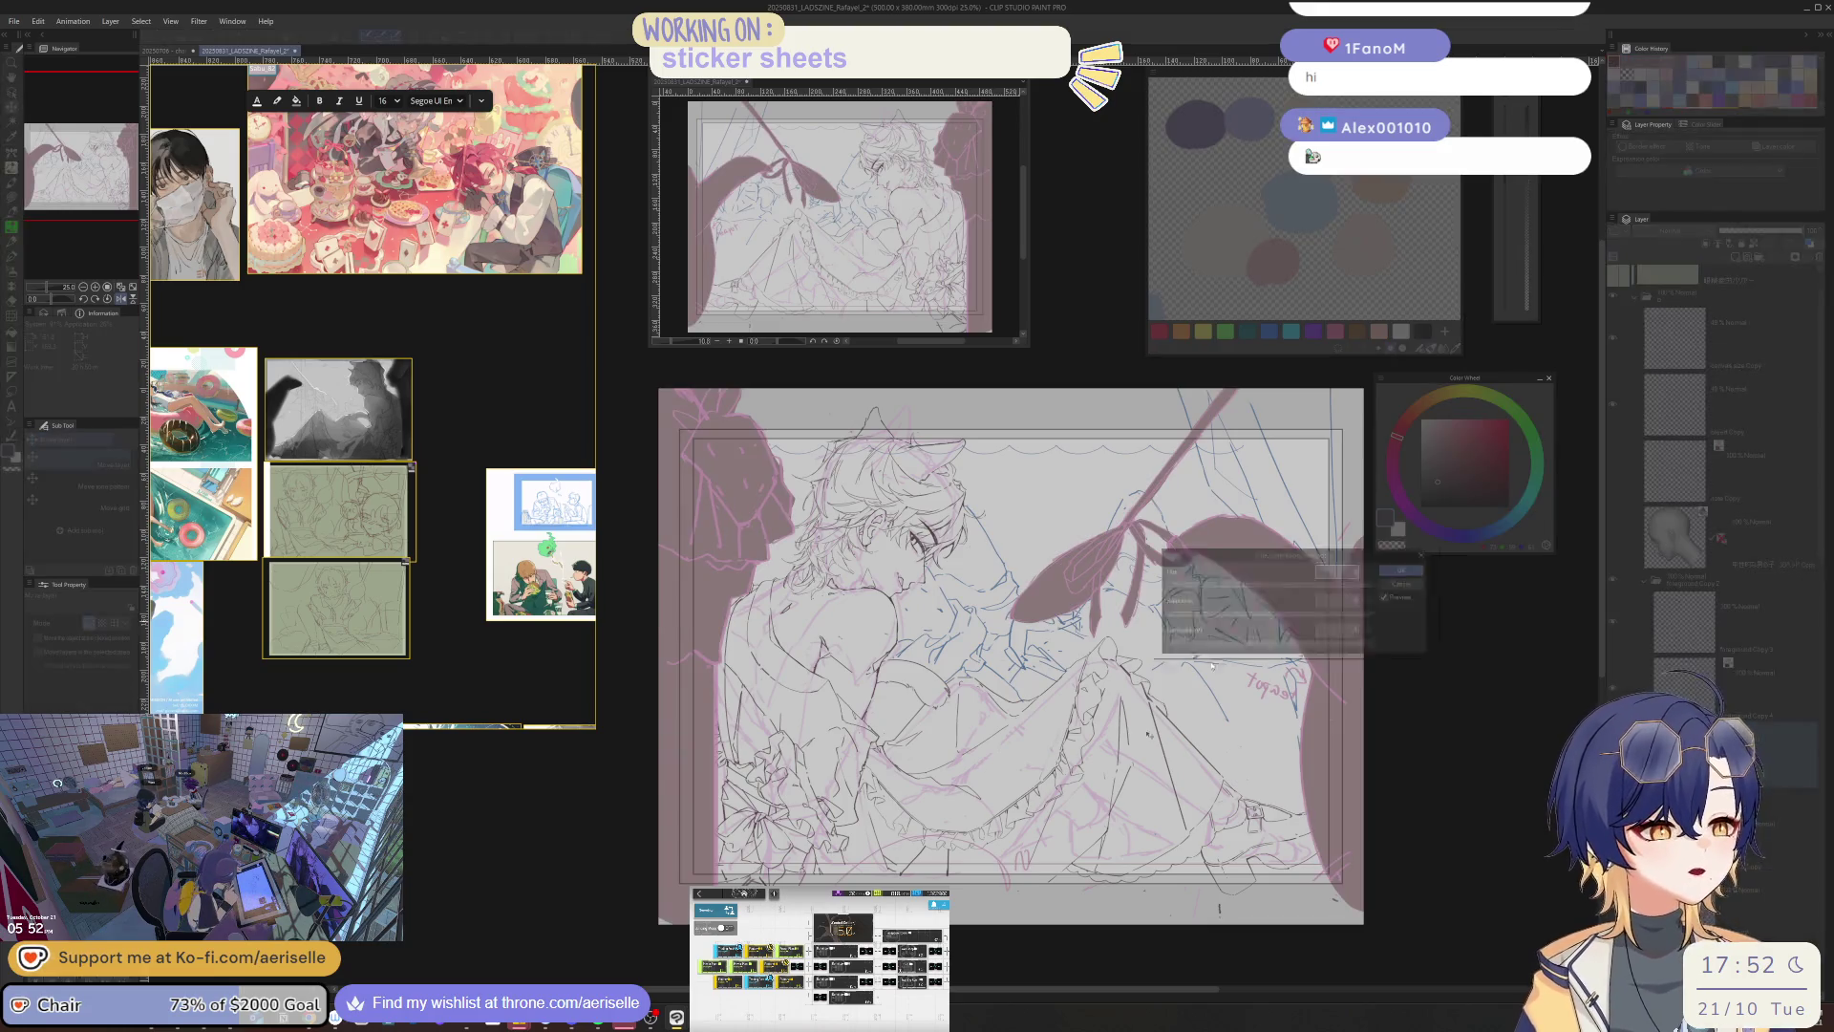
pyautogui.moveTo(1275, 651); pyautogui.dragTo(1376, 651)
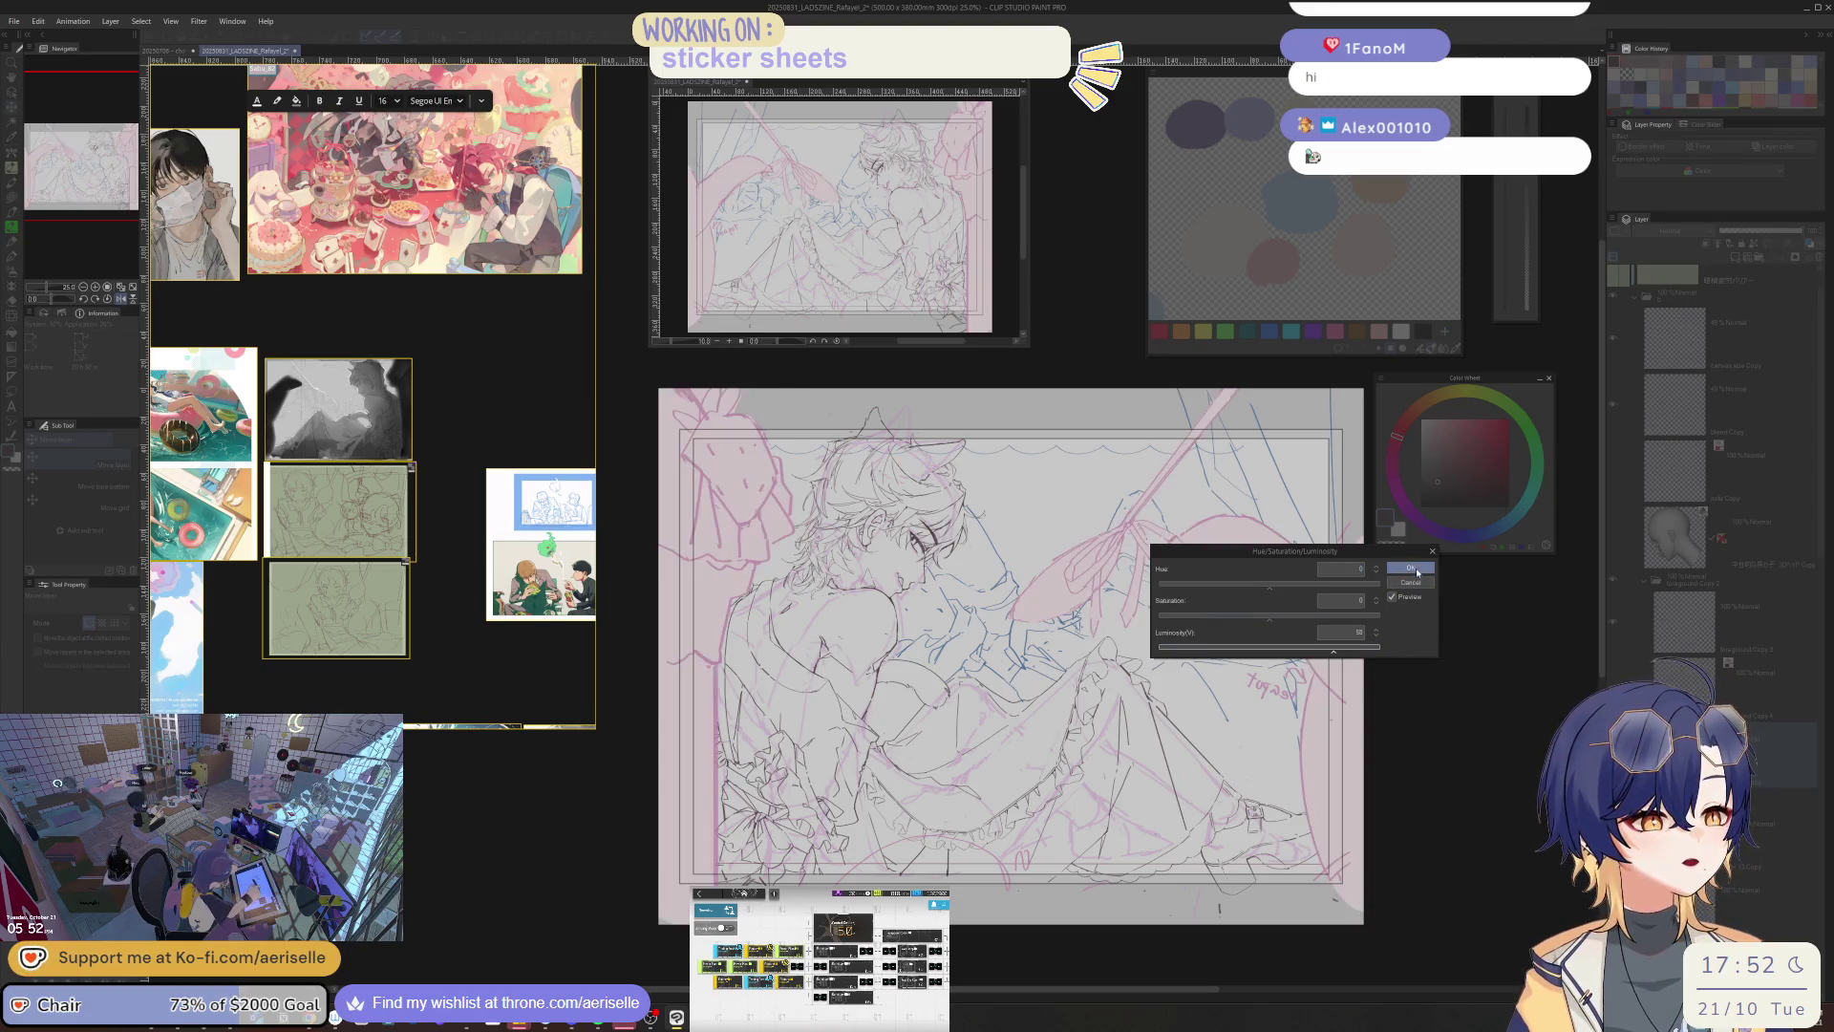
pyautogui.click(1411, 568)
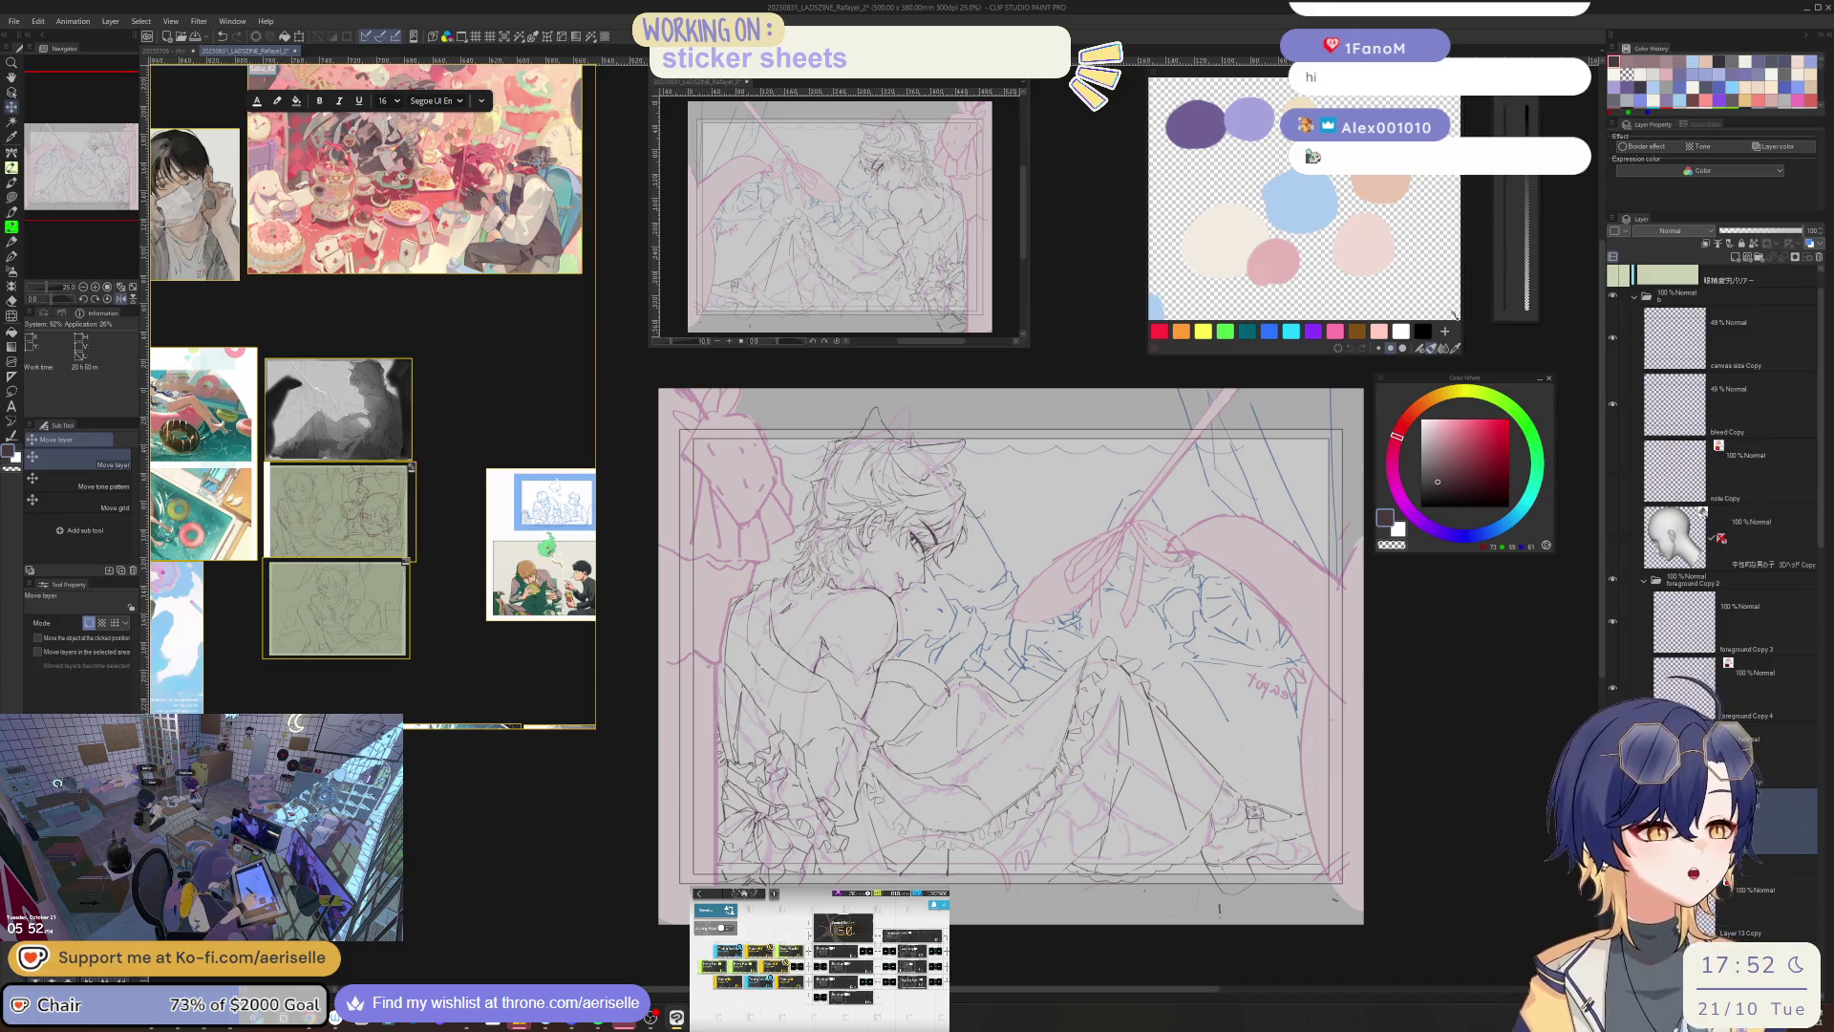
# - Fill a new layer white at 27% opacity to fade the sketch
pyautogui.press('x')
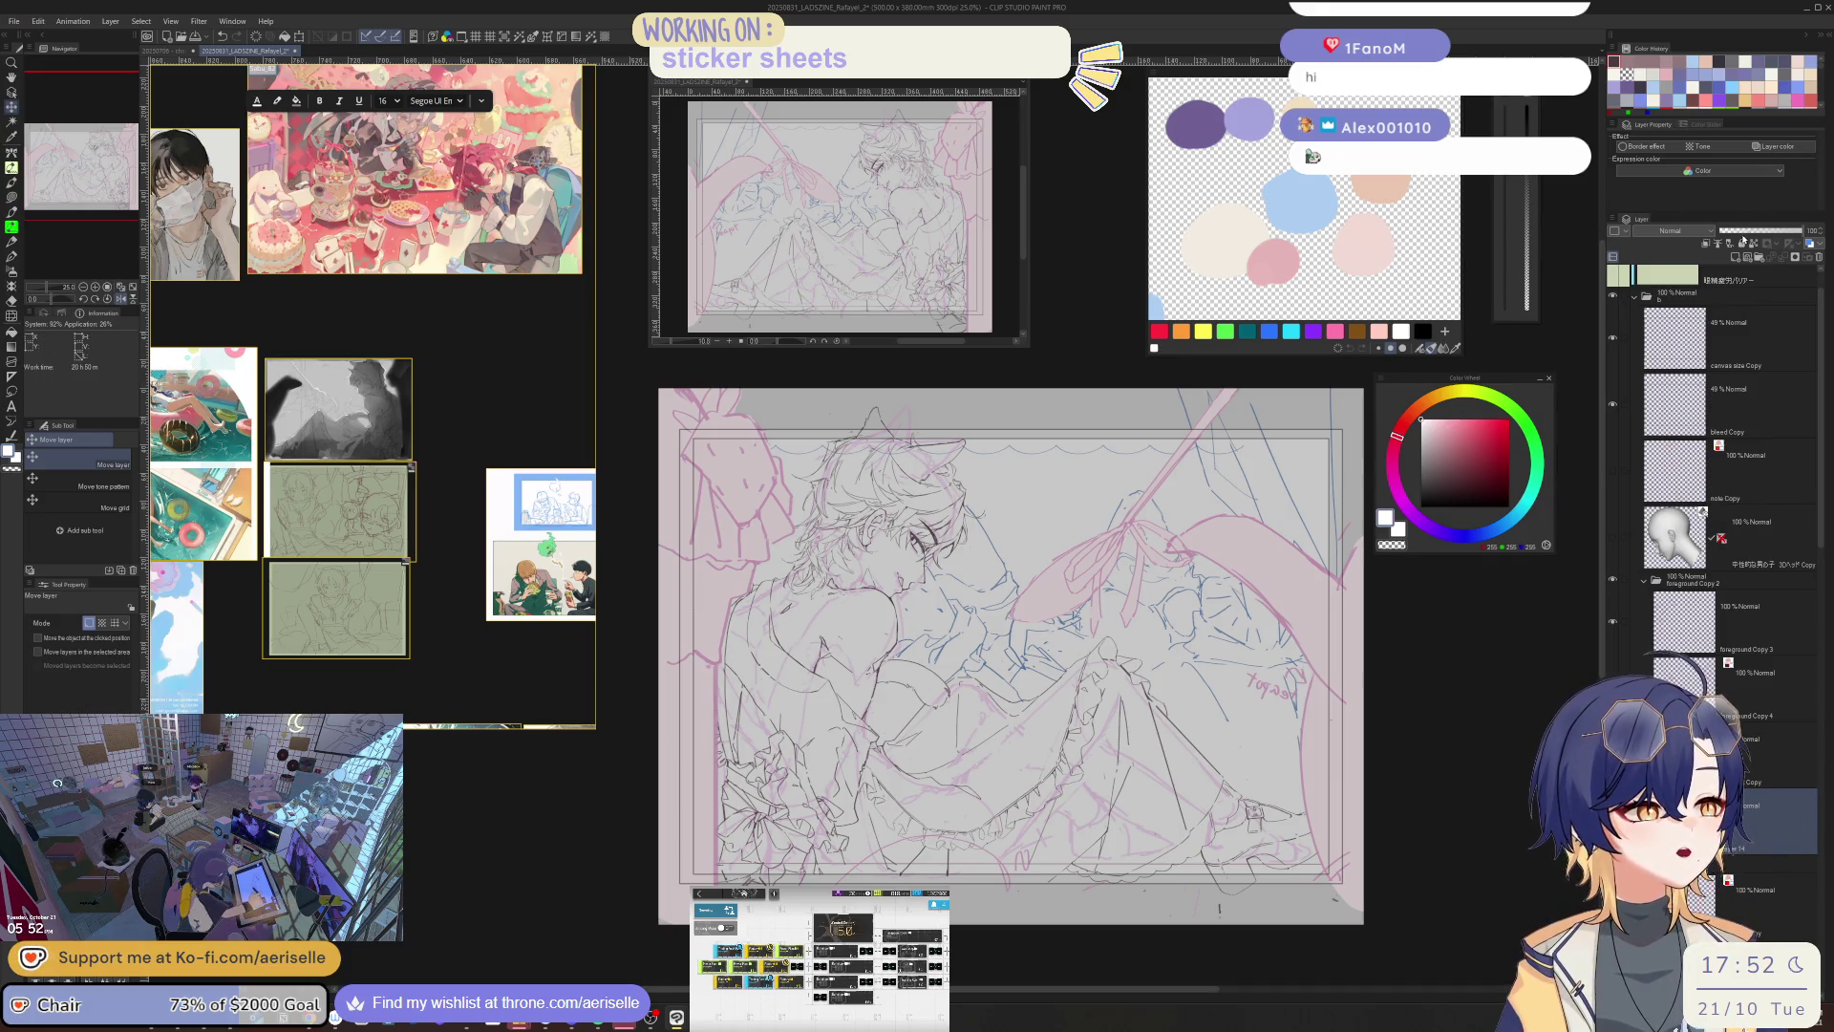
pyautogui.click(1742, 231)
pyautogui.press('g')
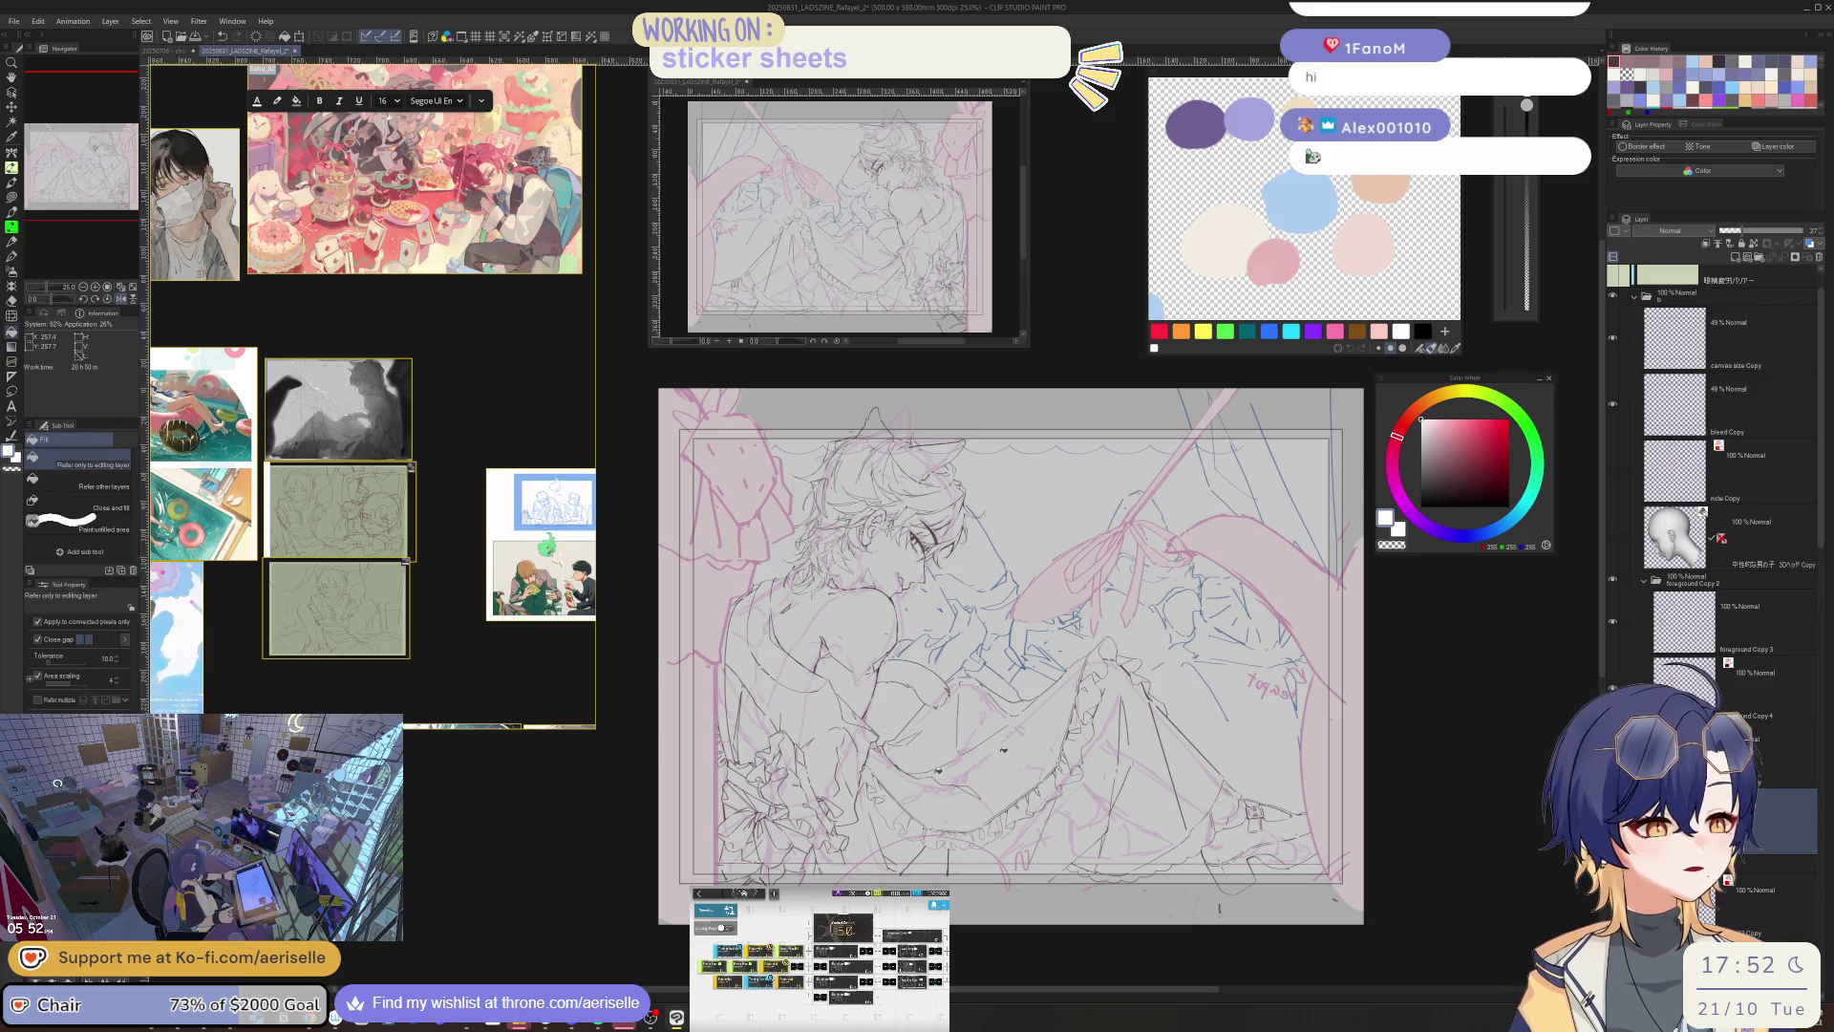
pyautogui.click(923, 782)
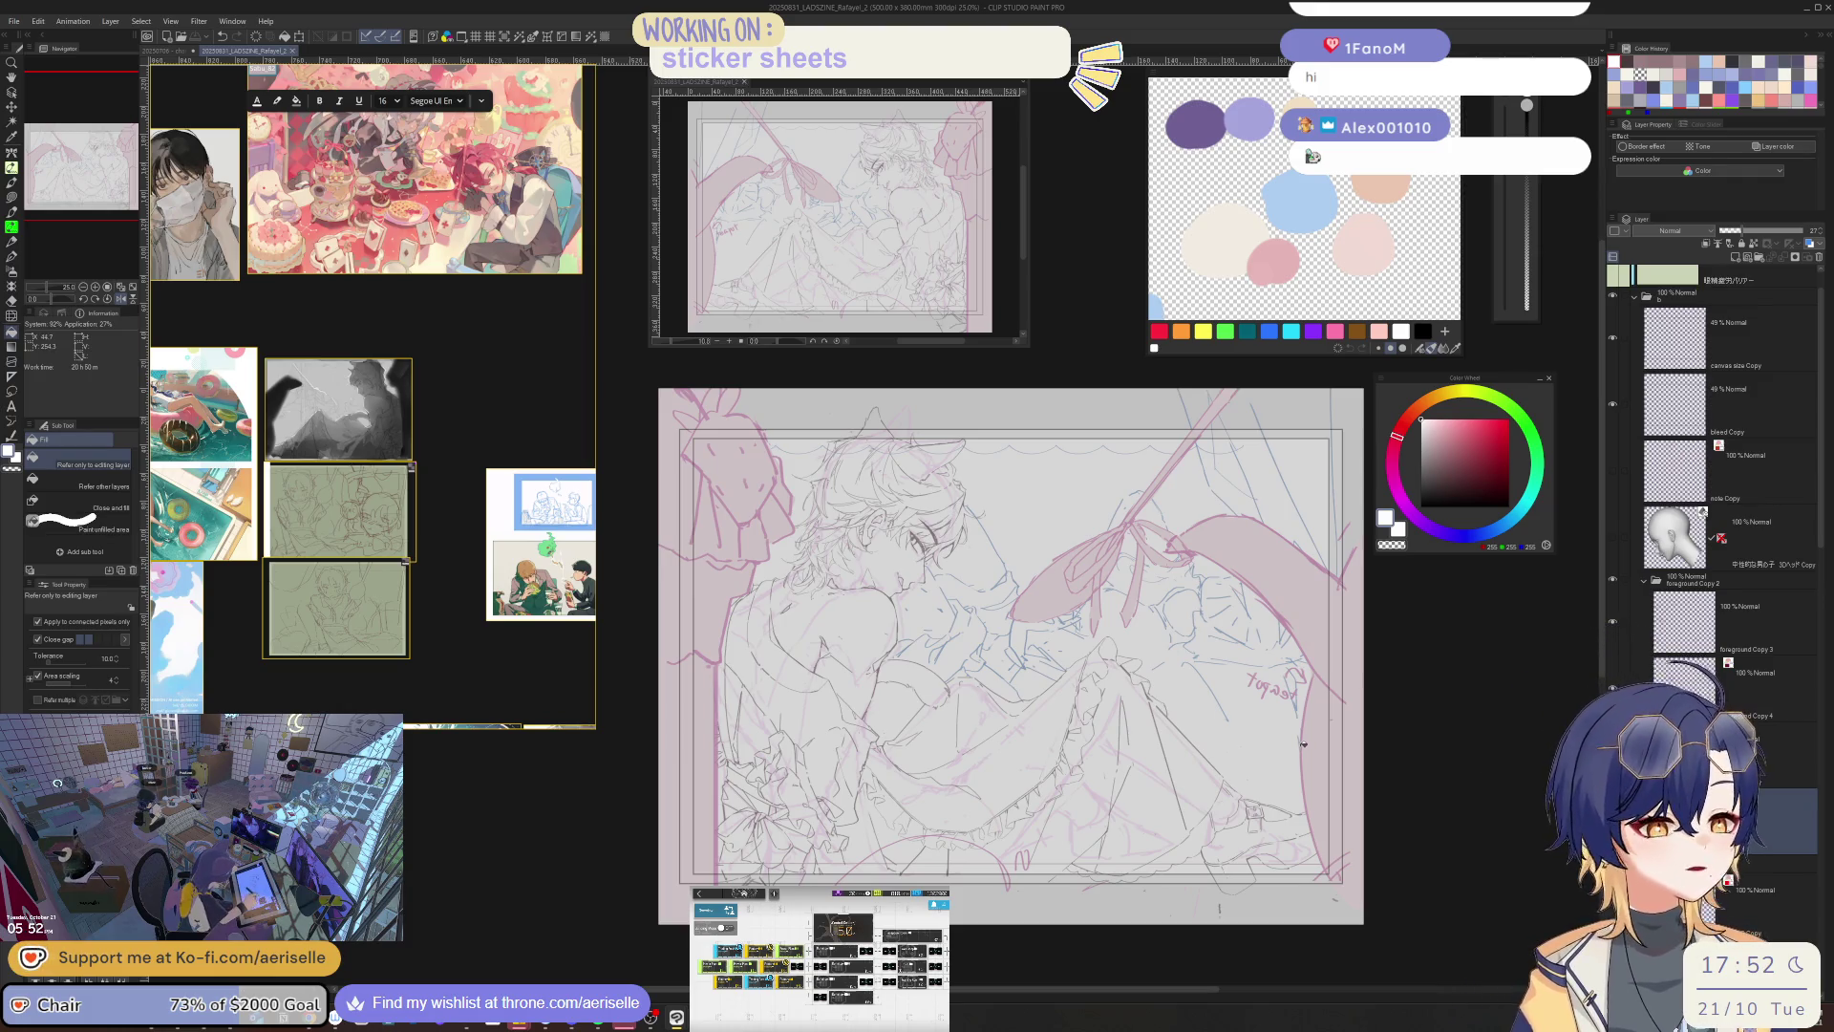
pyautogui.scroll(-5, 1722, 728)
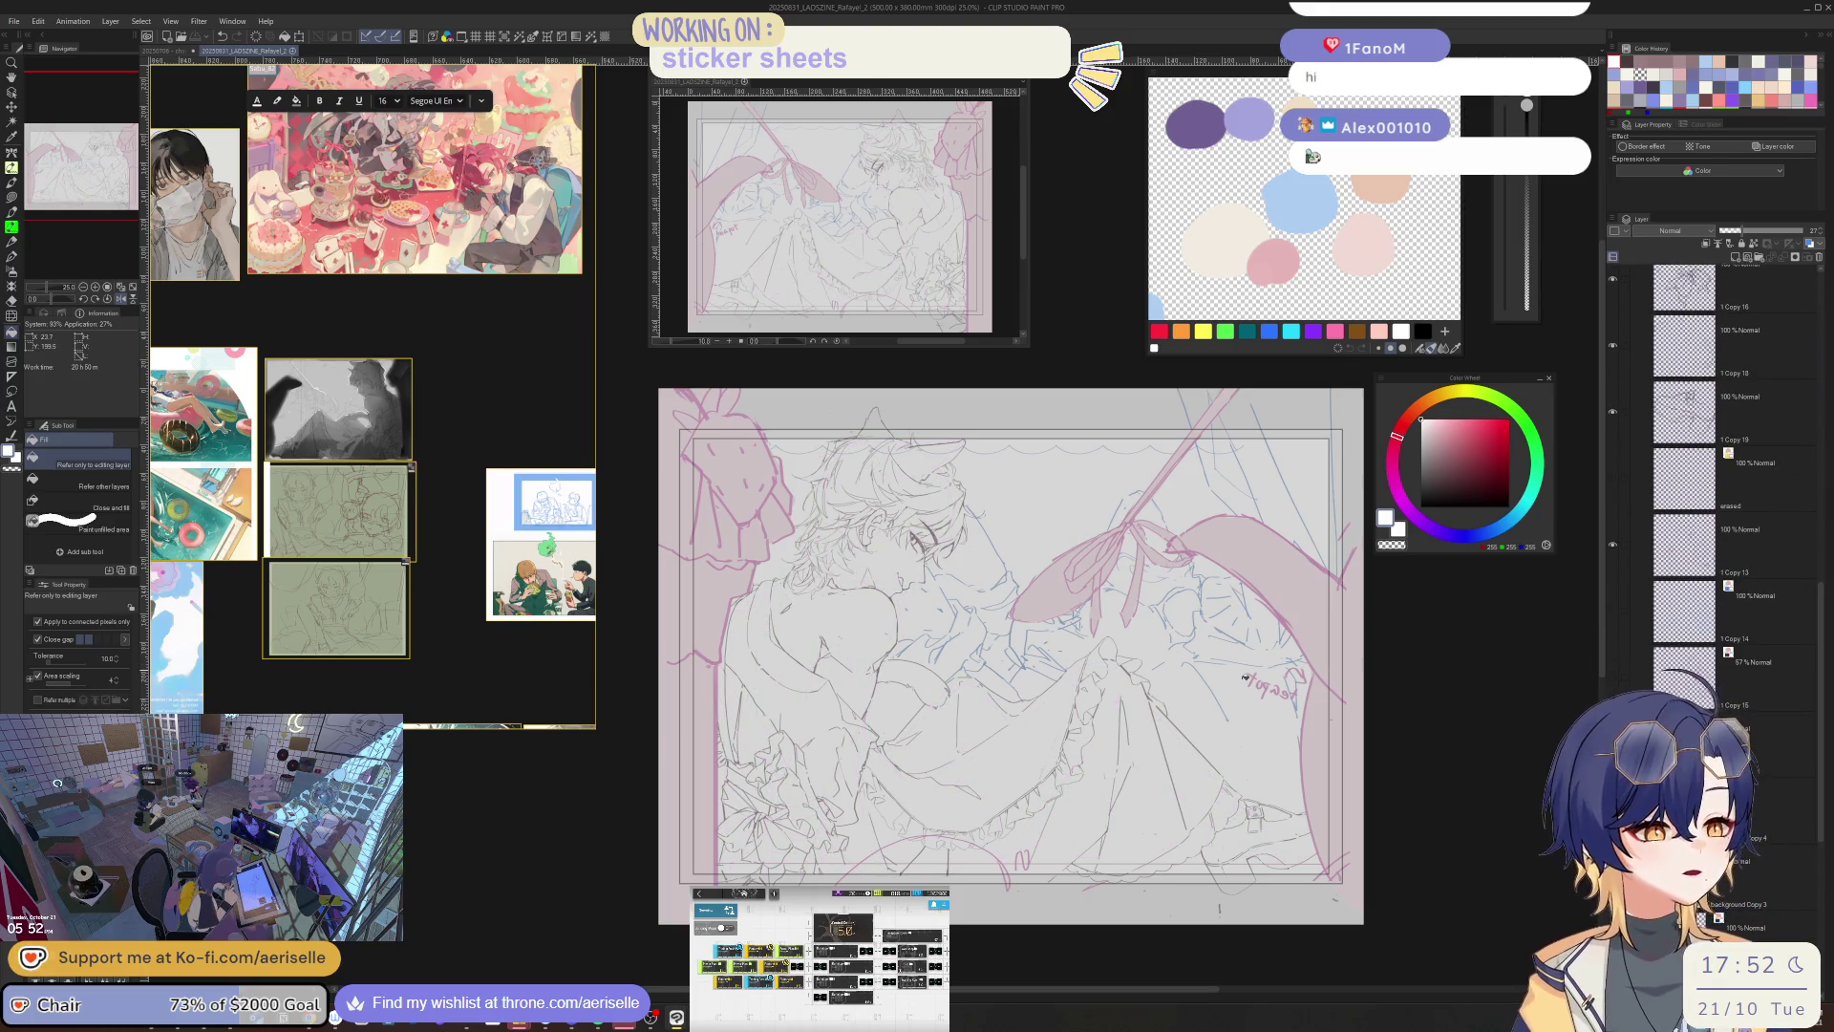
# - Mirror the view and select the foreground Copy 3 layer with the eraser
pyautogui.press('h')
pyautogui.moveTo(647, 600)
pyautogui.mouseDown()
pyautogui.moveTo(815, 602)
pyautogui.moveTo(1031, 650)
pyautogui.mouseUp()
pyautogui.scroll(2, 1031, 650)
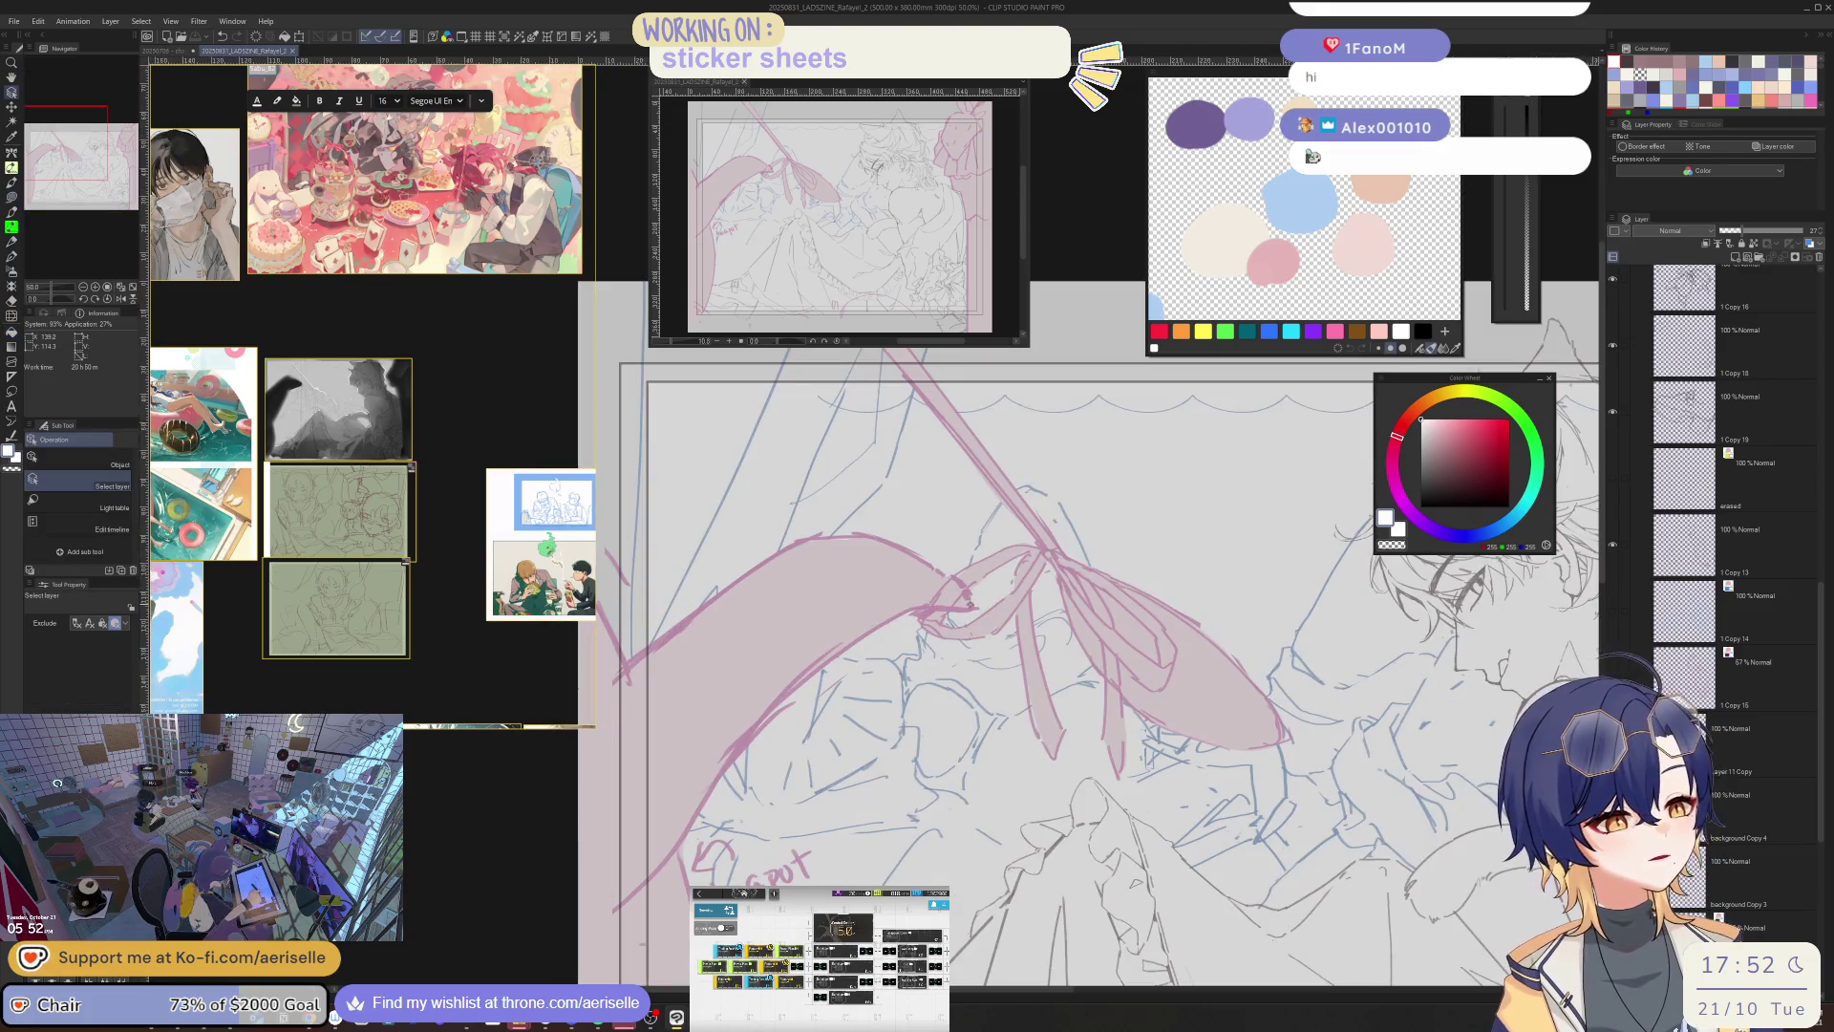
pyautogui.keyDown('ctrl'); pyautogui.keyDown('shift'); pyautogui.click(1038, 871); pyautogui.keyUp('shift'); pyautogui.keyUp('ctrl')
pyautogui.scroll(2, 846, 762)
pyautogui.press('e')
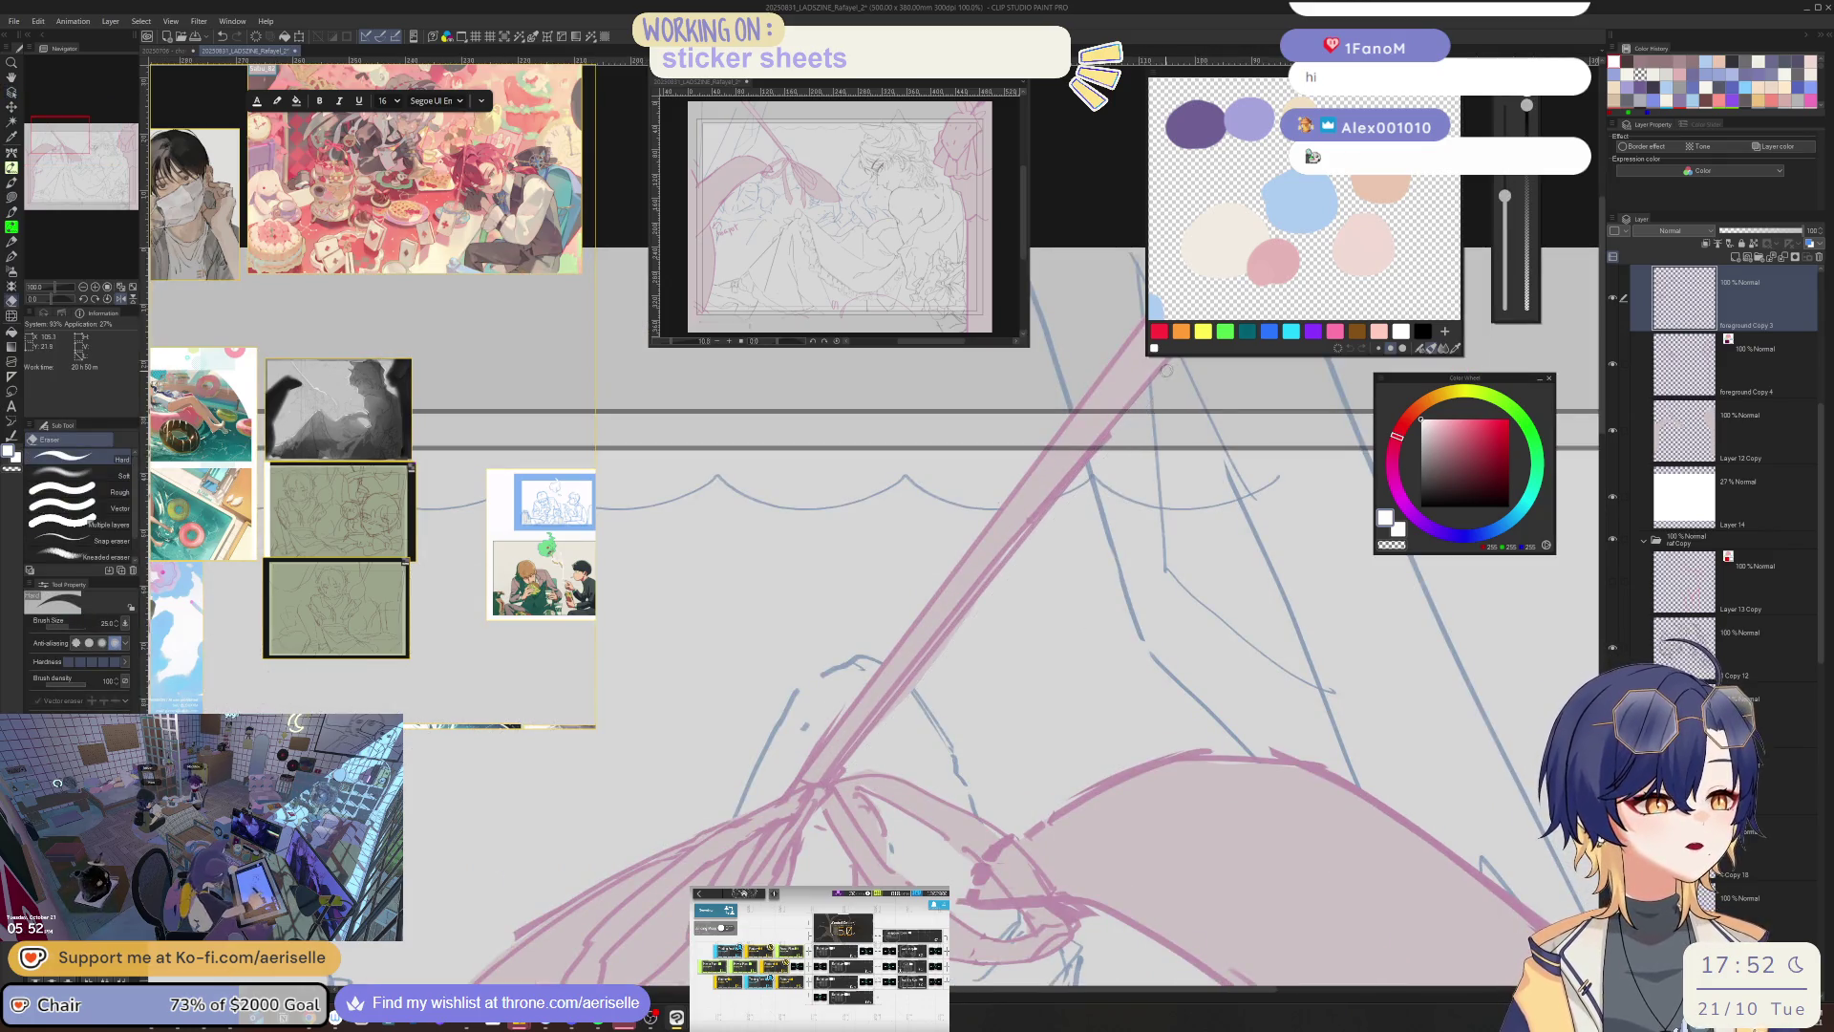
pyautogui.scroll(3, 1064, 608)
# - Pick the foreground Copy 4 layer on the canvas and zoom in on the ribbon bow
pyautogui.press('o')
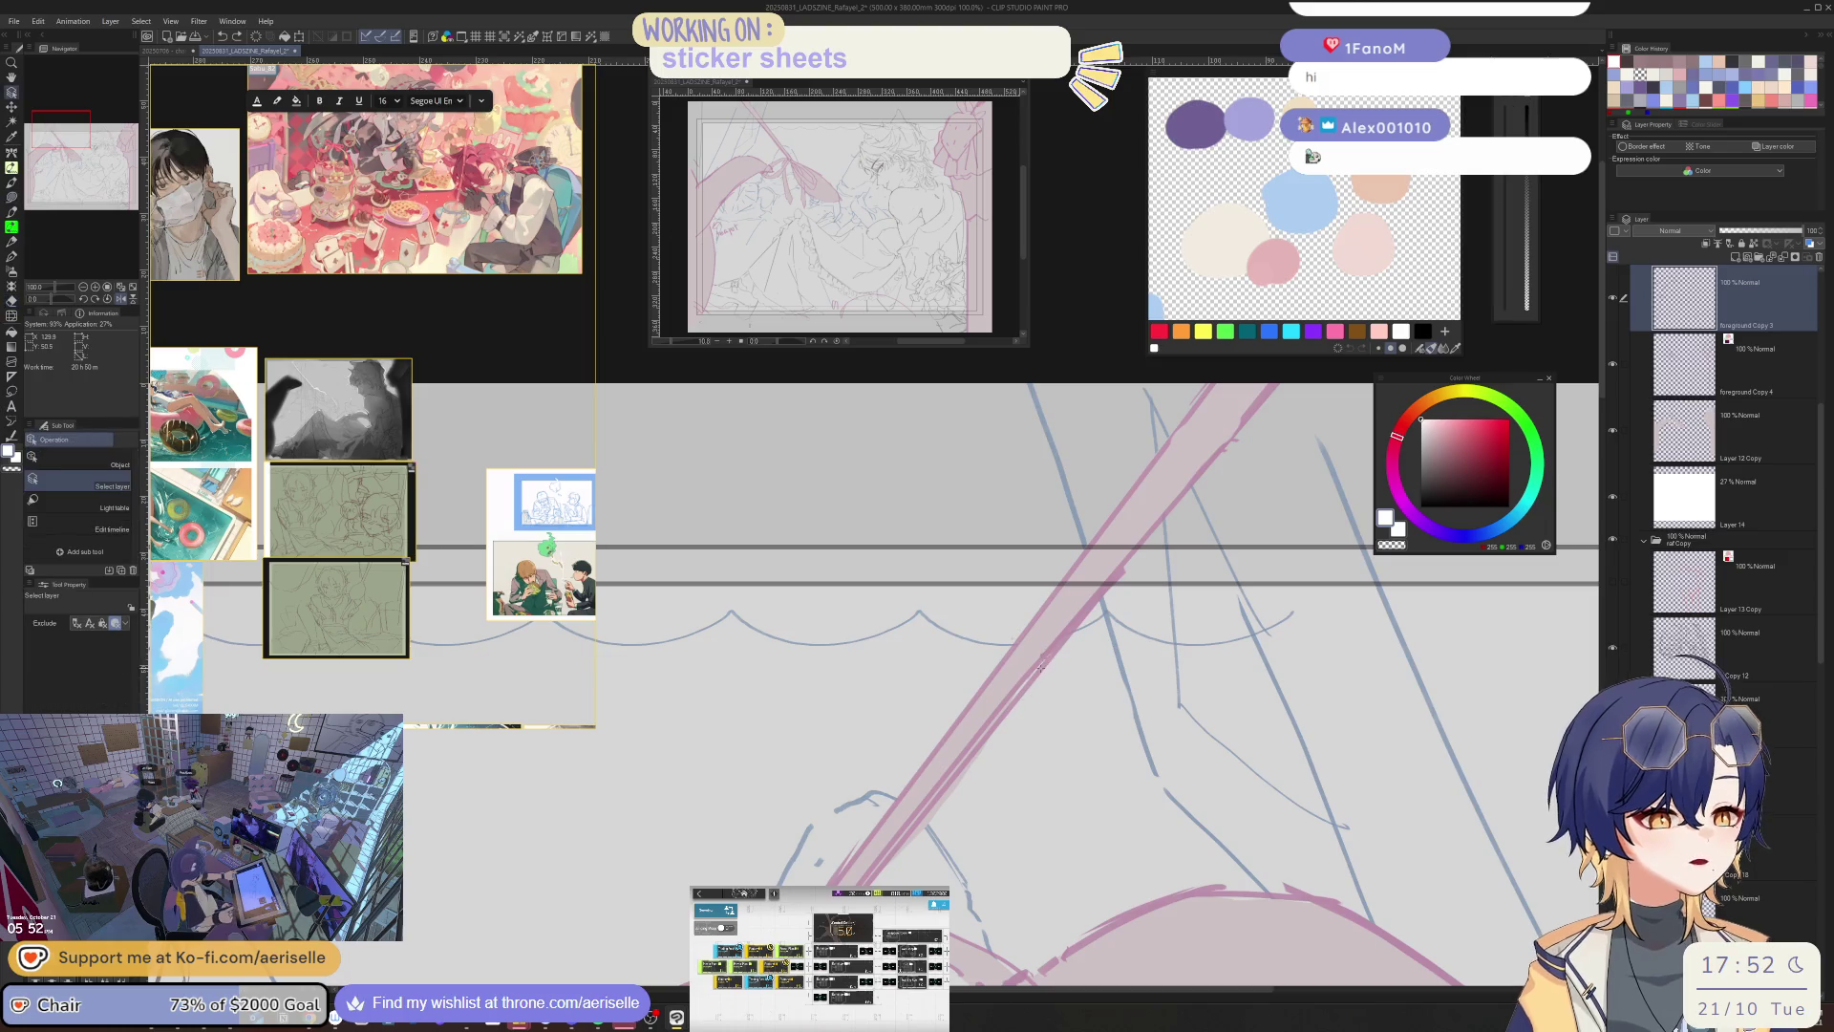
pyautogui.click(1048, 655)
pyautogui.press('e')
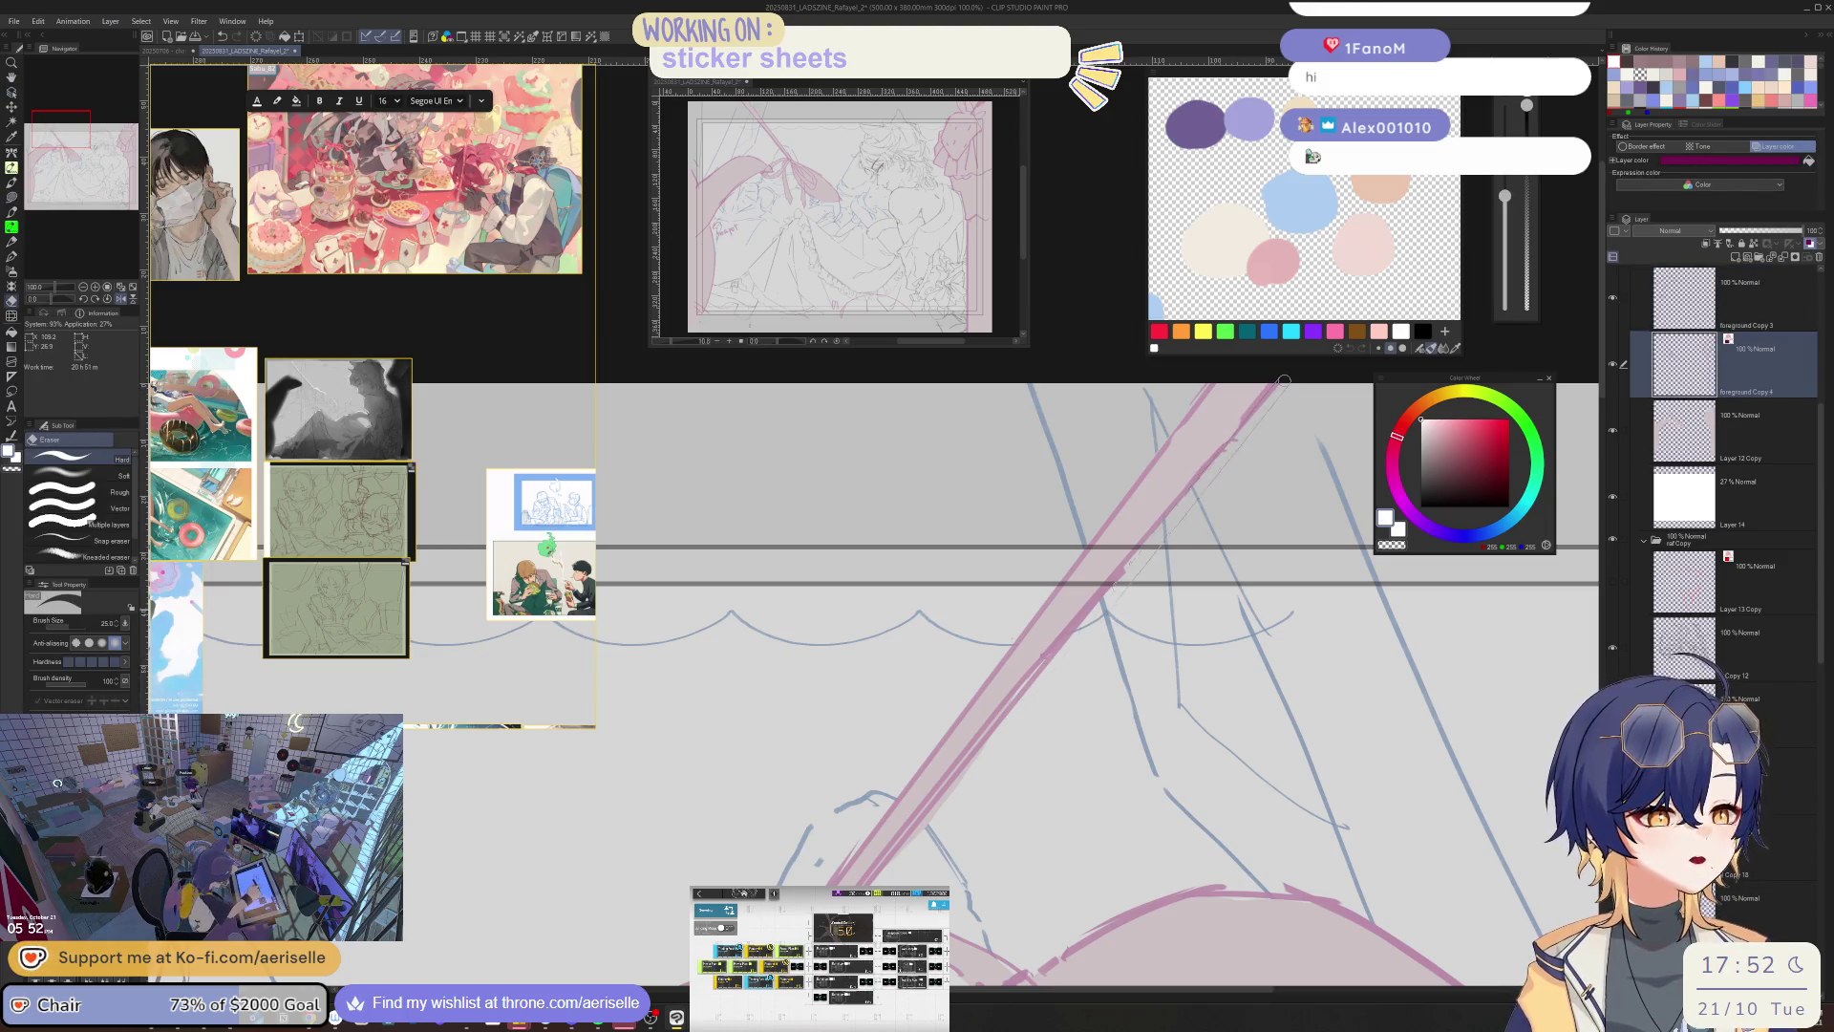
pyautogui.keyDown('ctrl'); pyautogui.keyDown('shift'); pyautogui.click(1007, 731); pyautogui.keyUp('shift'); pyautogui.keyUp('ctrl')
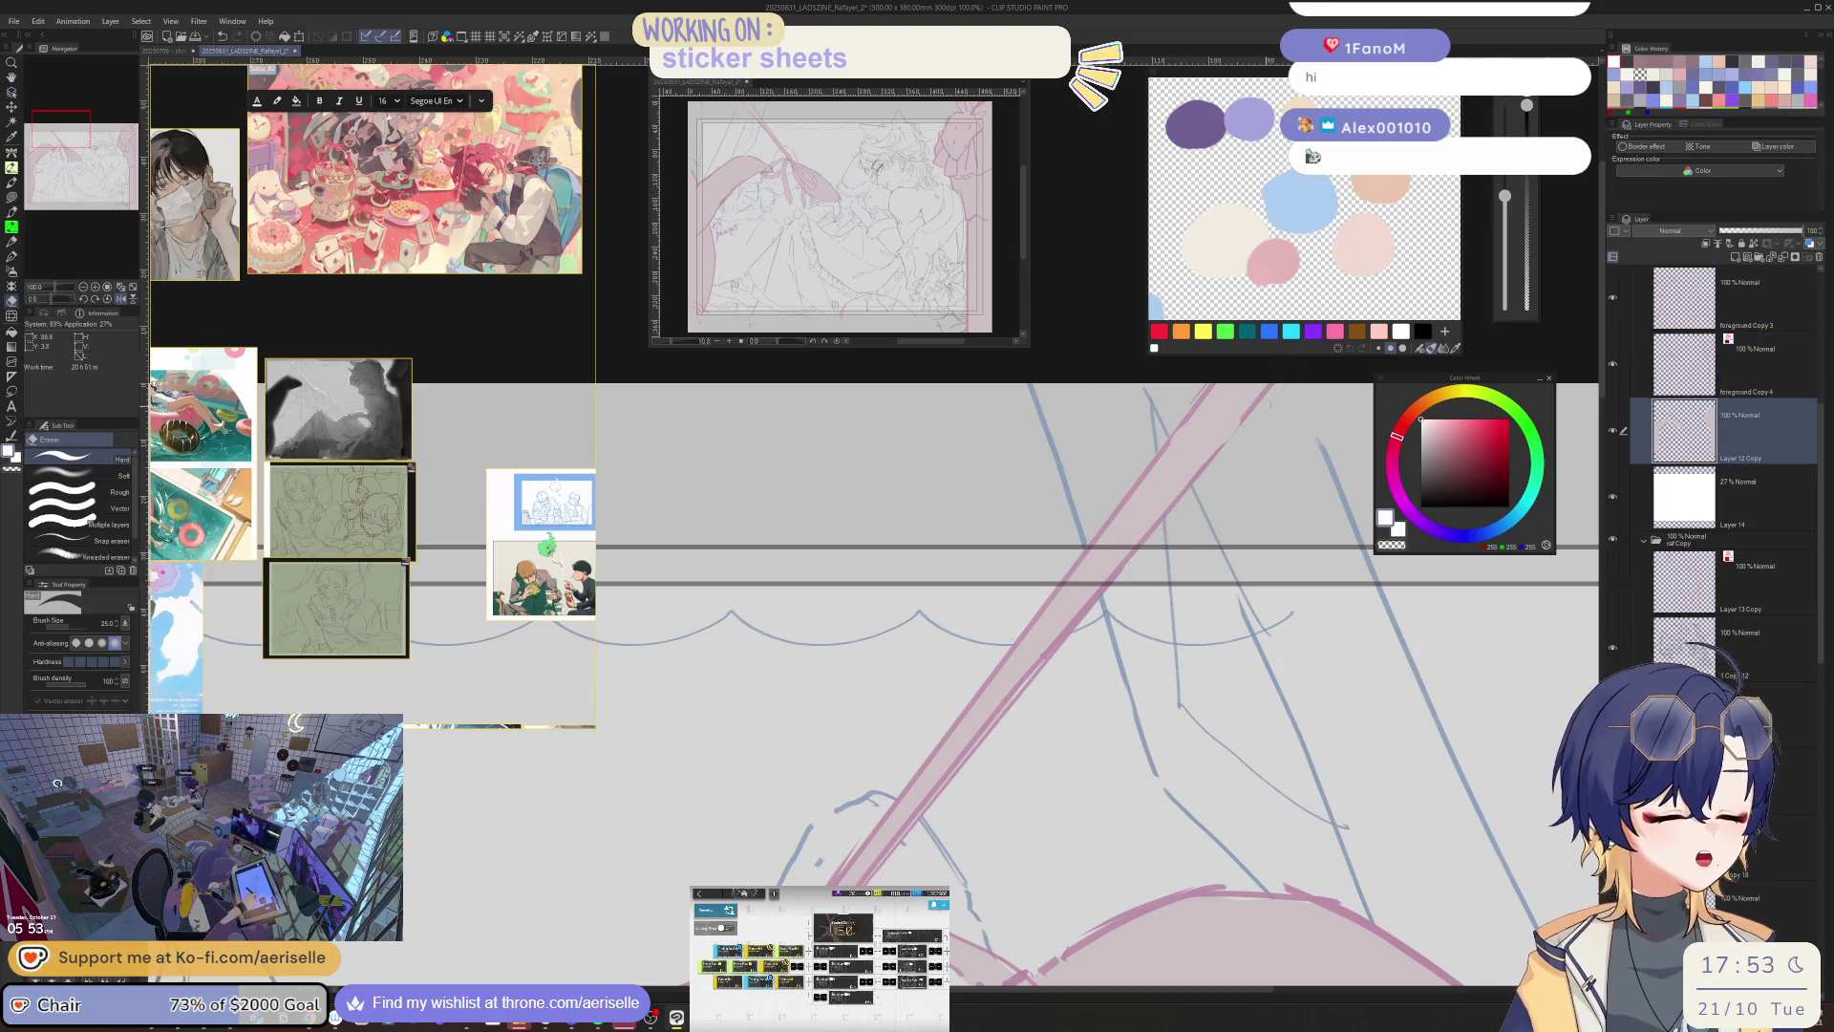
pyautogui.keyDown('ctrl'); pyautogui.keyDown('shift'); pyautogui.click(855, 829); pyautogui.keyUp('shift'); pyautogui.keyUp('ctrl')
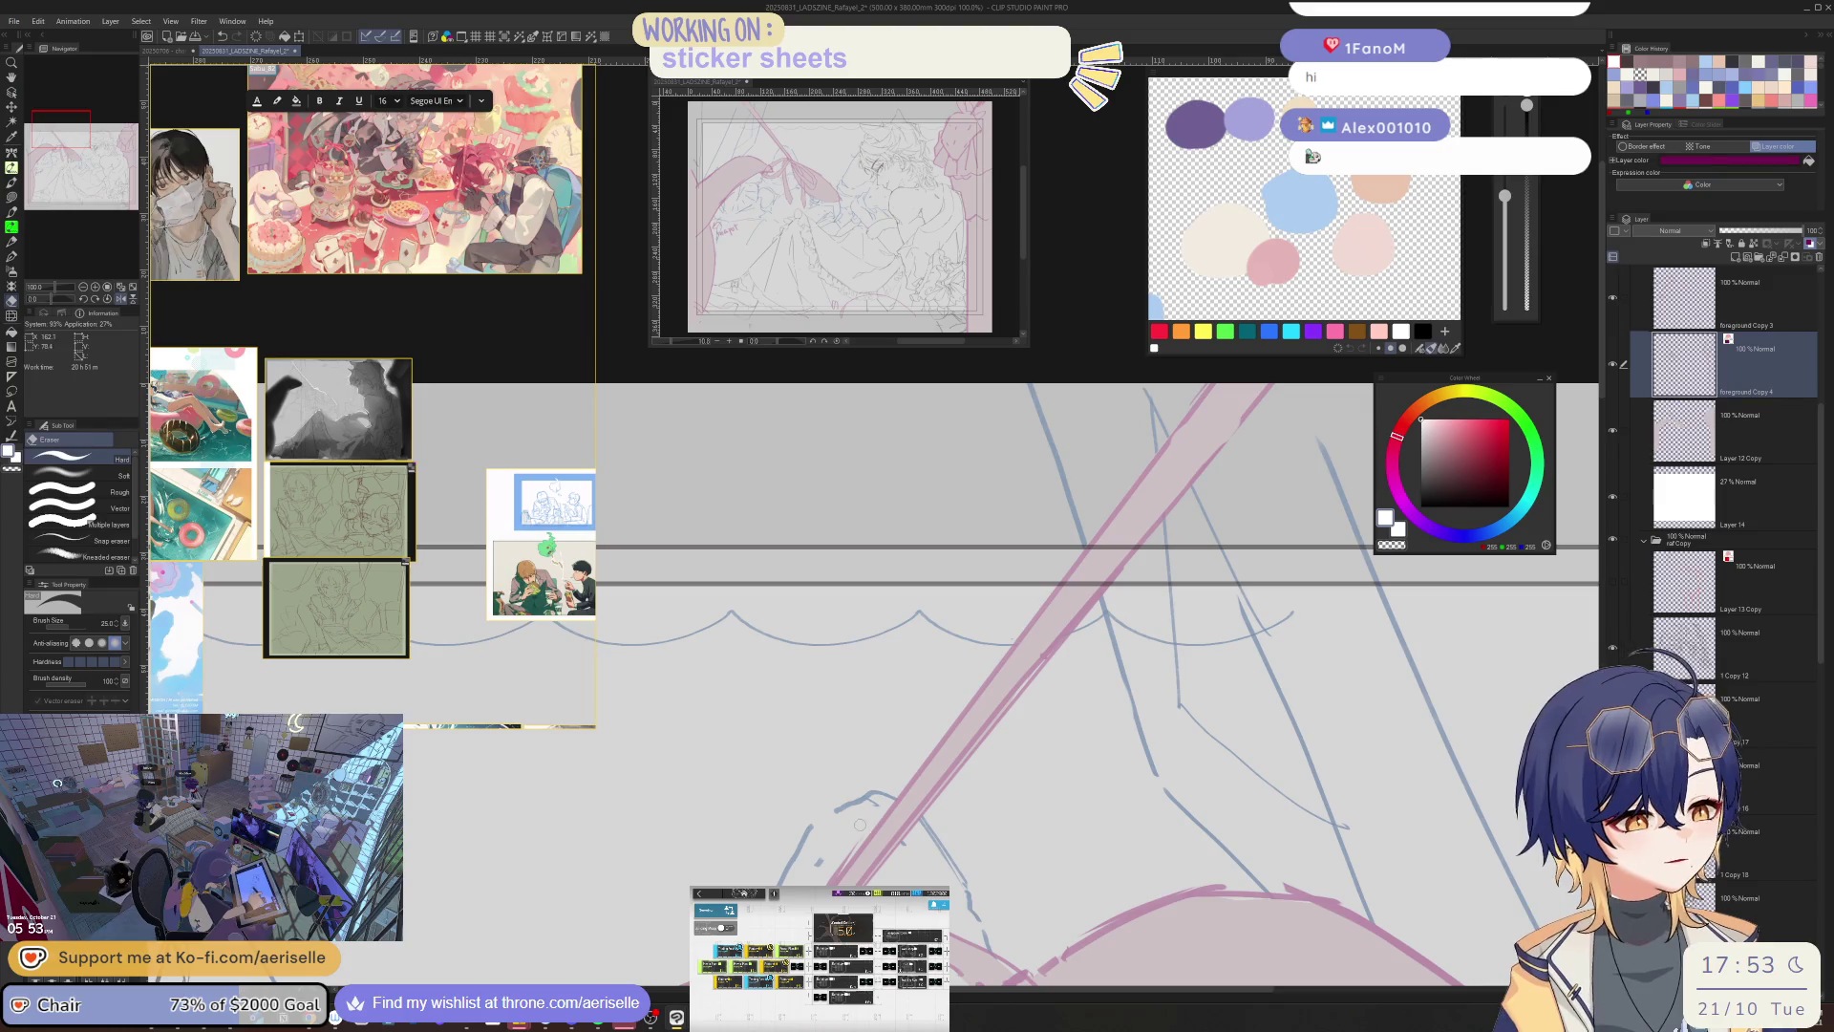
pyautogui.hotkey('ctrl', '-')
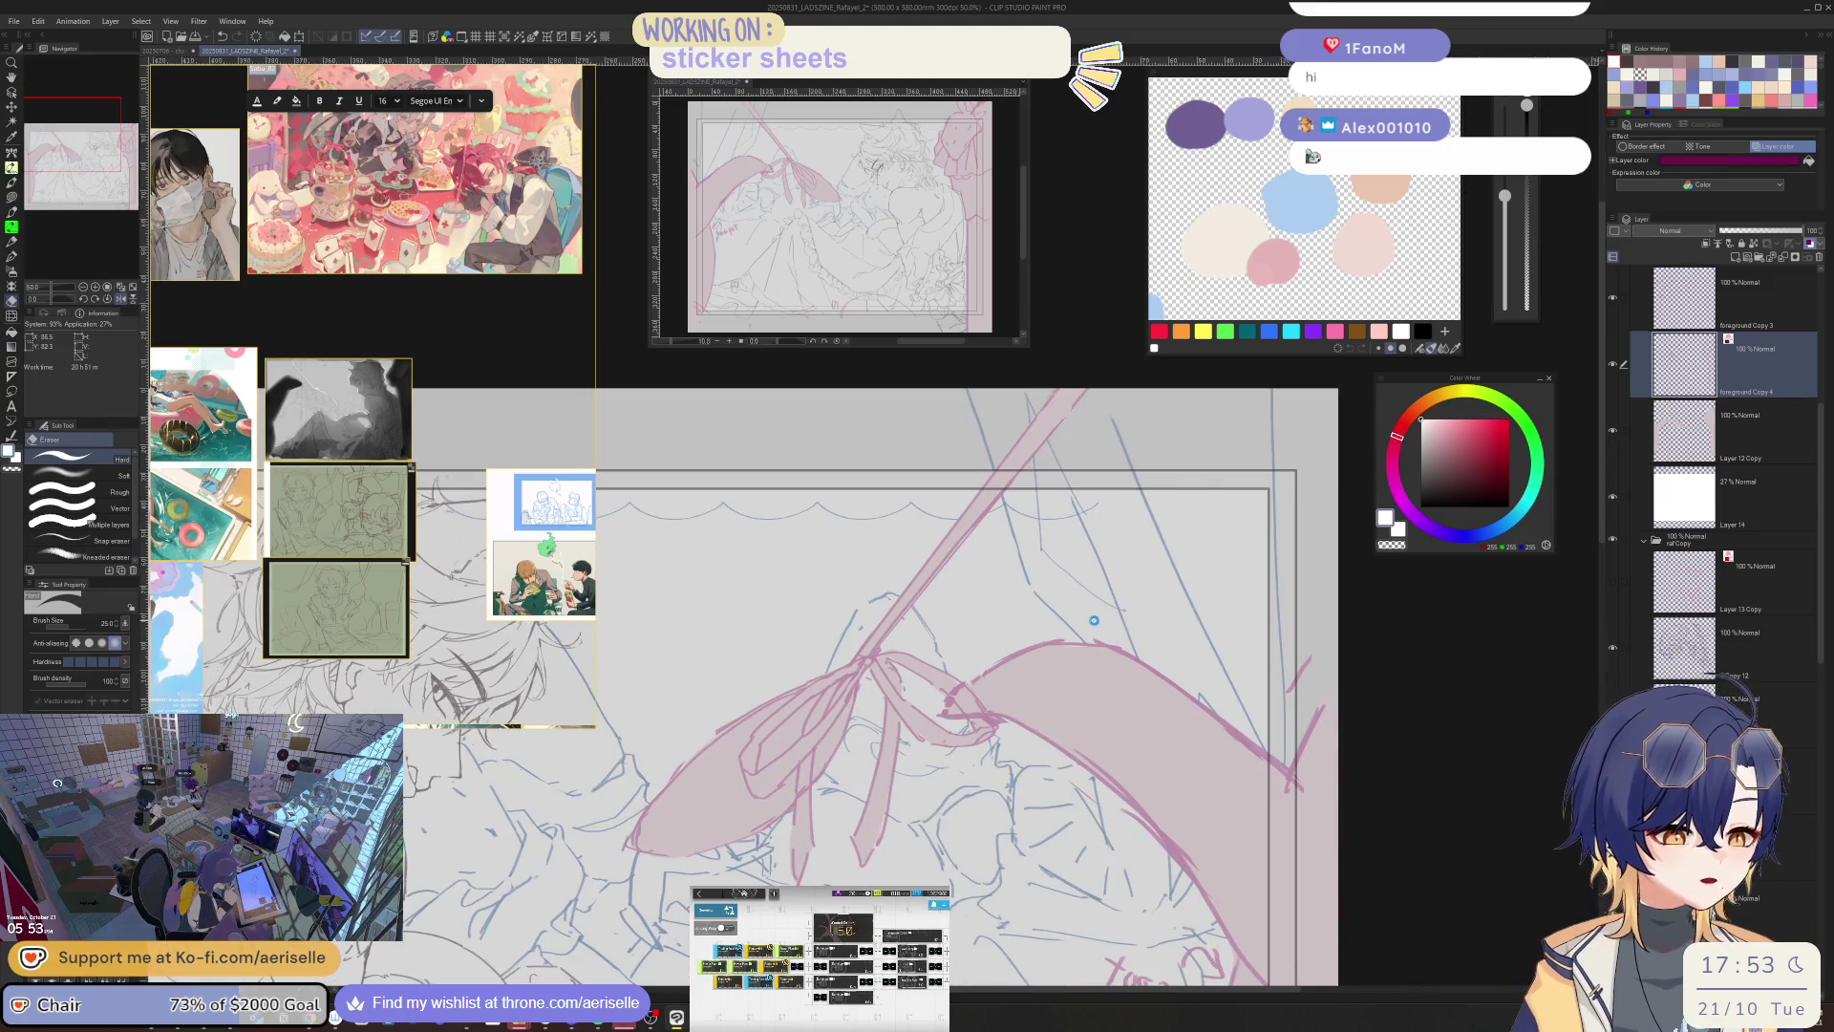
pyautogui.scroll(-5, 568, 470)
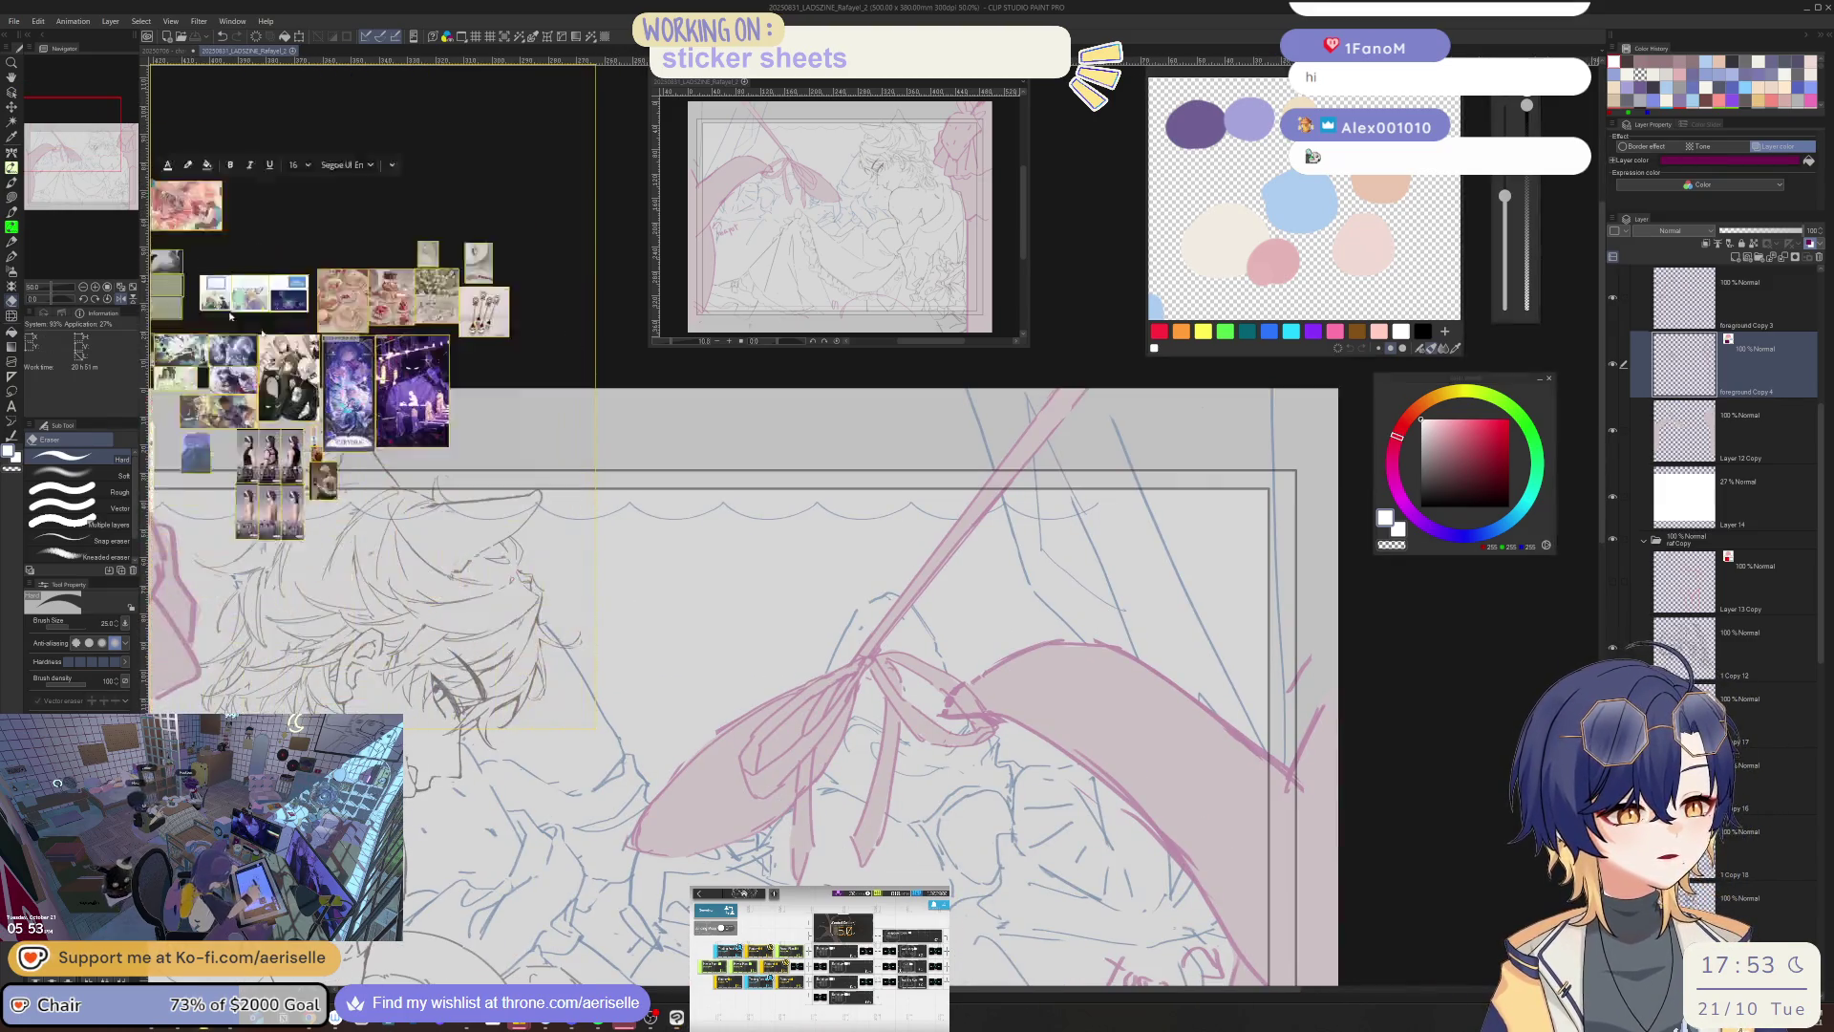
pyautogui.scroll(3, 568, 470)
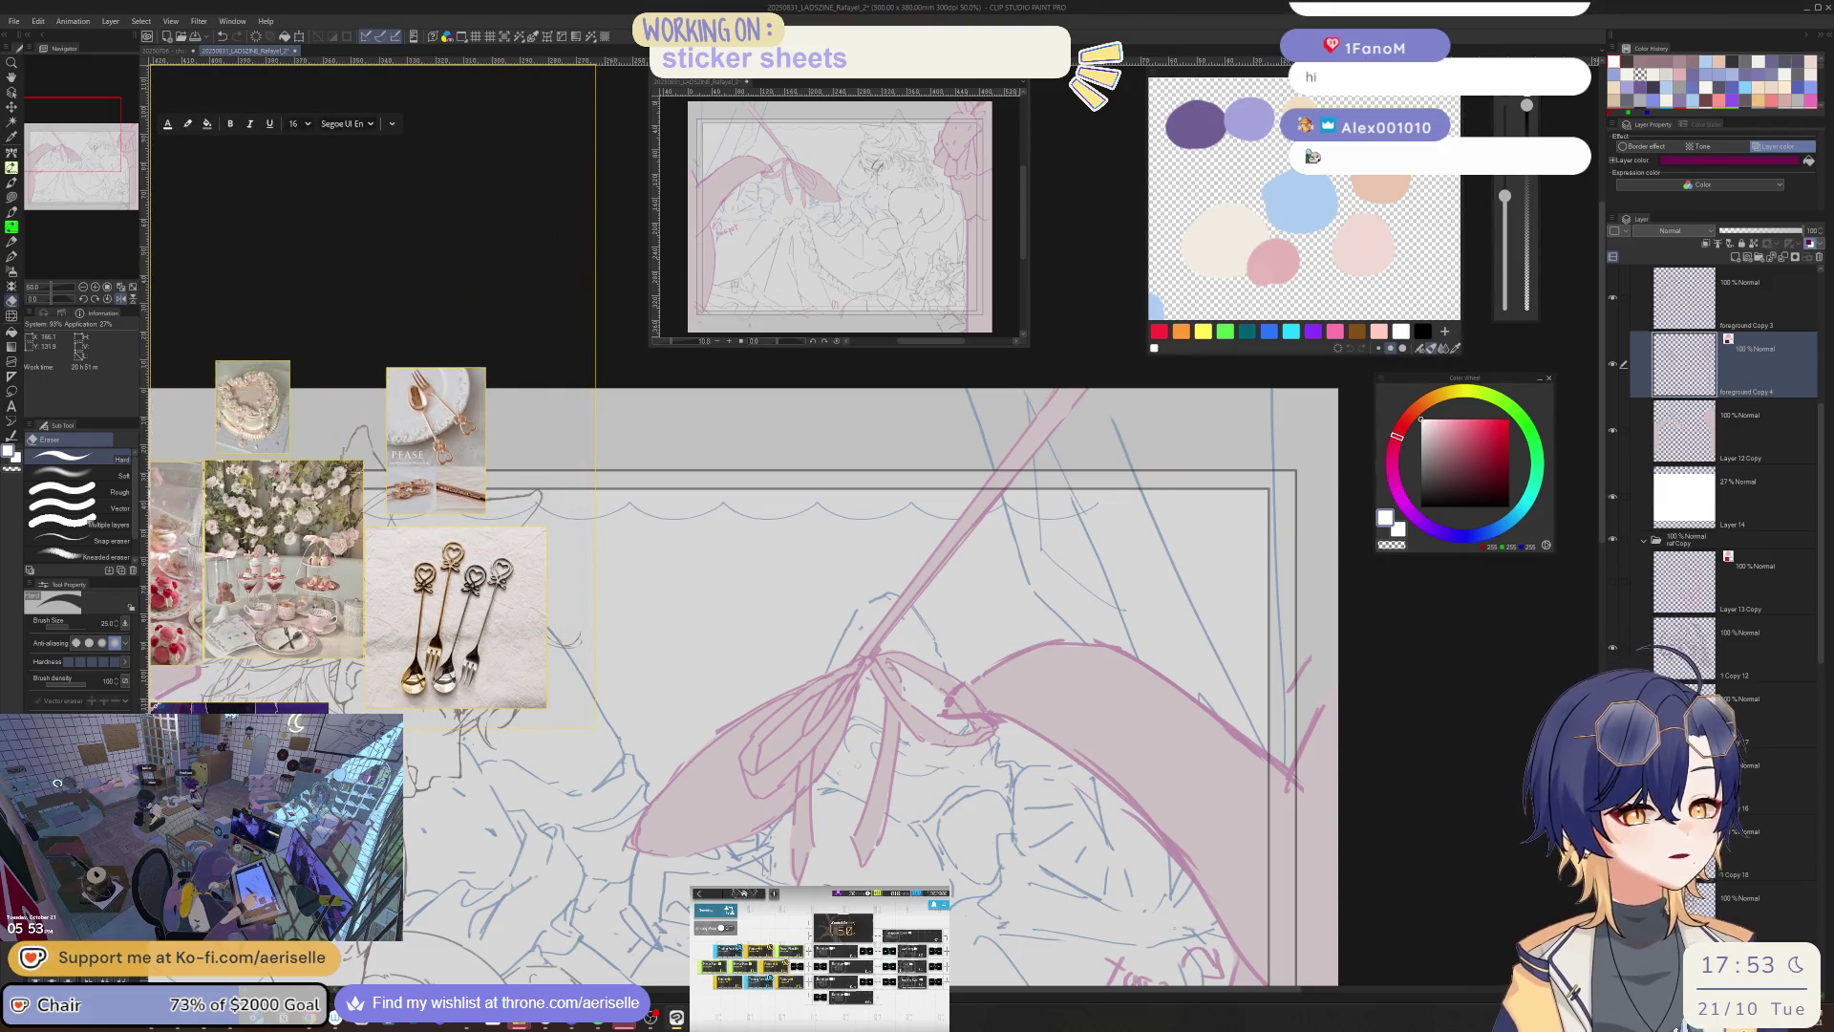
pyautogui.hotkey('ctrl', '+')
pyautogui.hotkey('ctrl', '+')
pyautogui.hotkey('ctrl', '+')
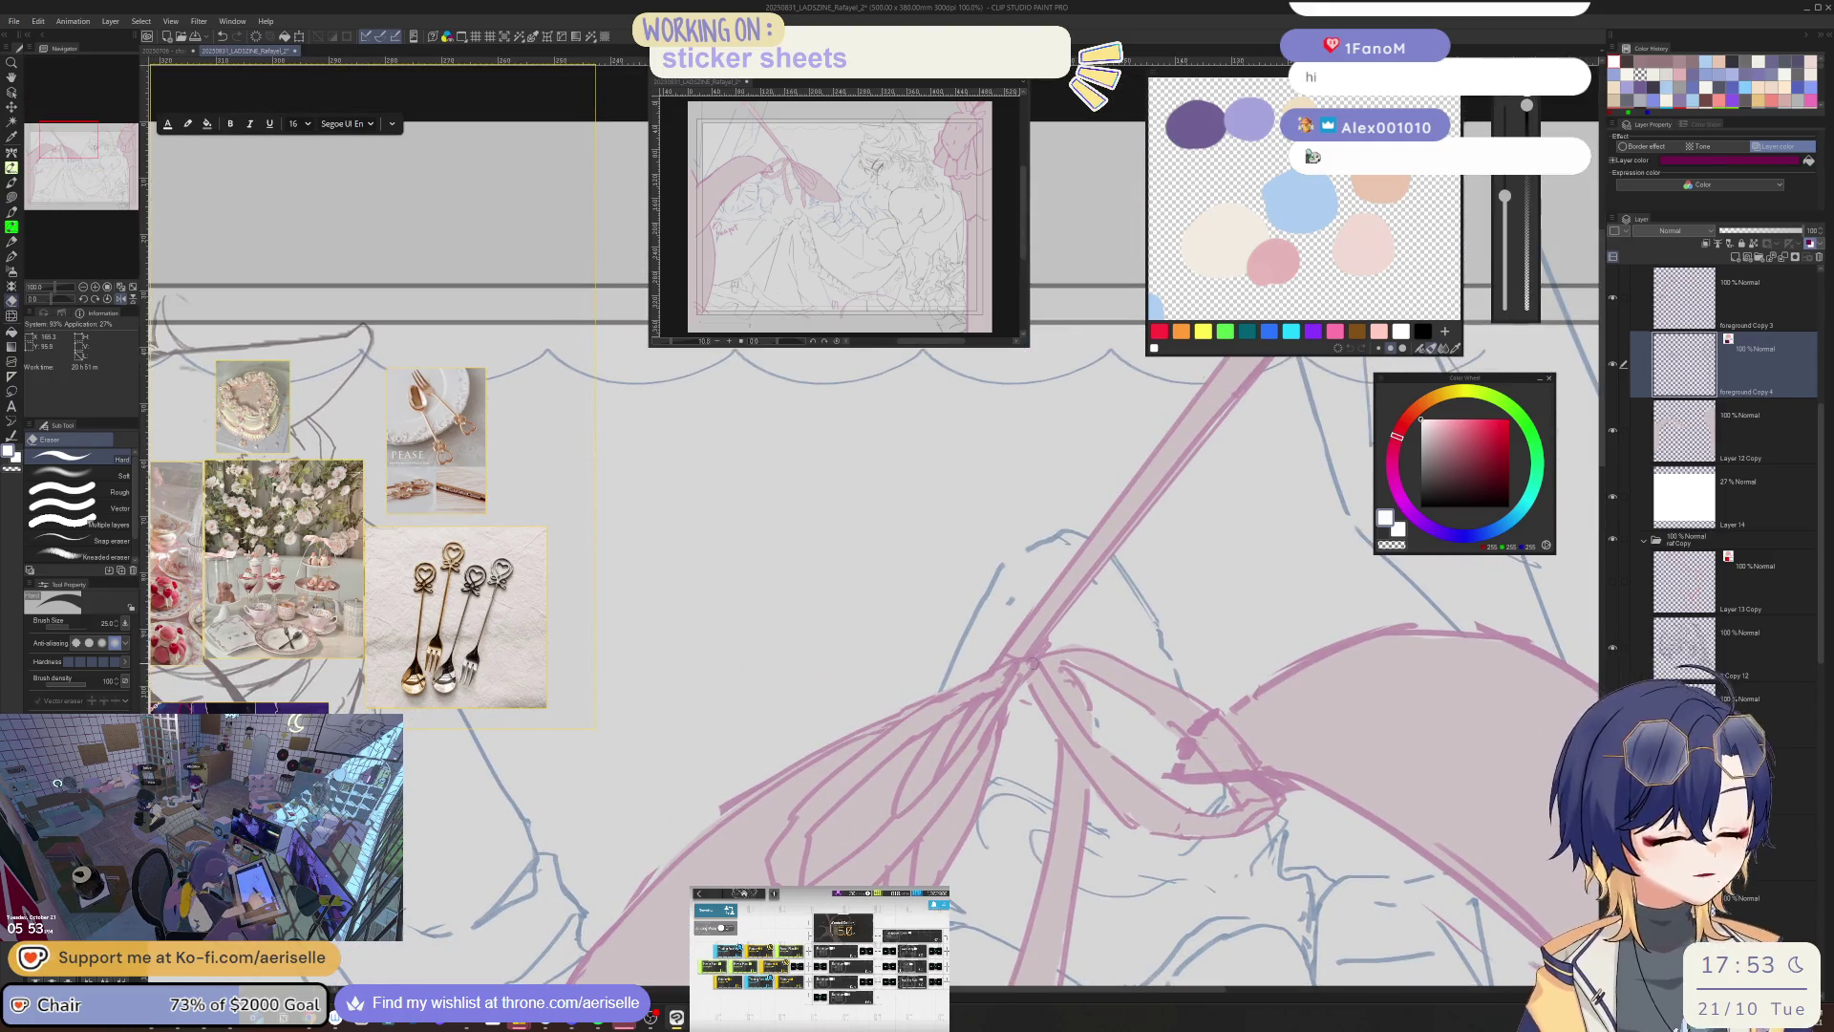
# - Zoom in on the ribbon knot and pick a greyish pink colour for the inking pen
pyautogui.scroll(-2, 1031, 663)
pyautogui.press('p')
pyautogui.hotkey('ctrl', '+')
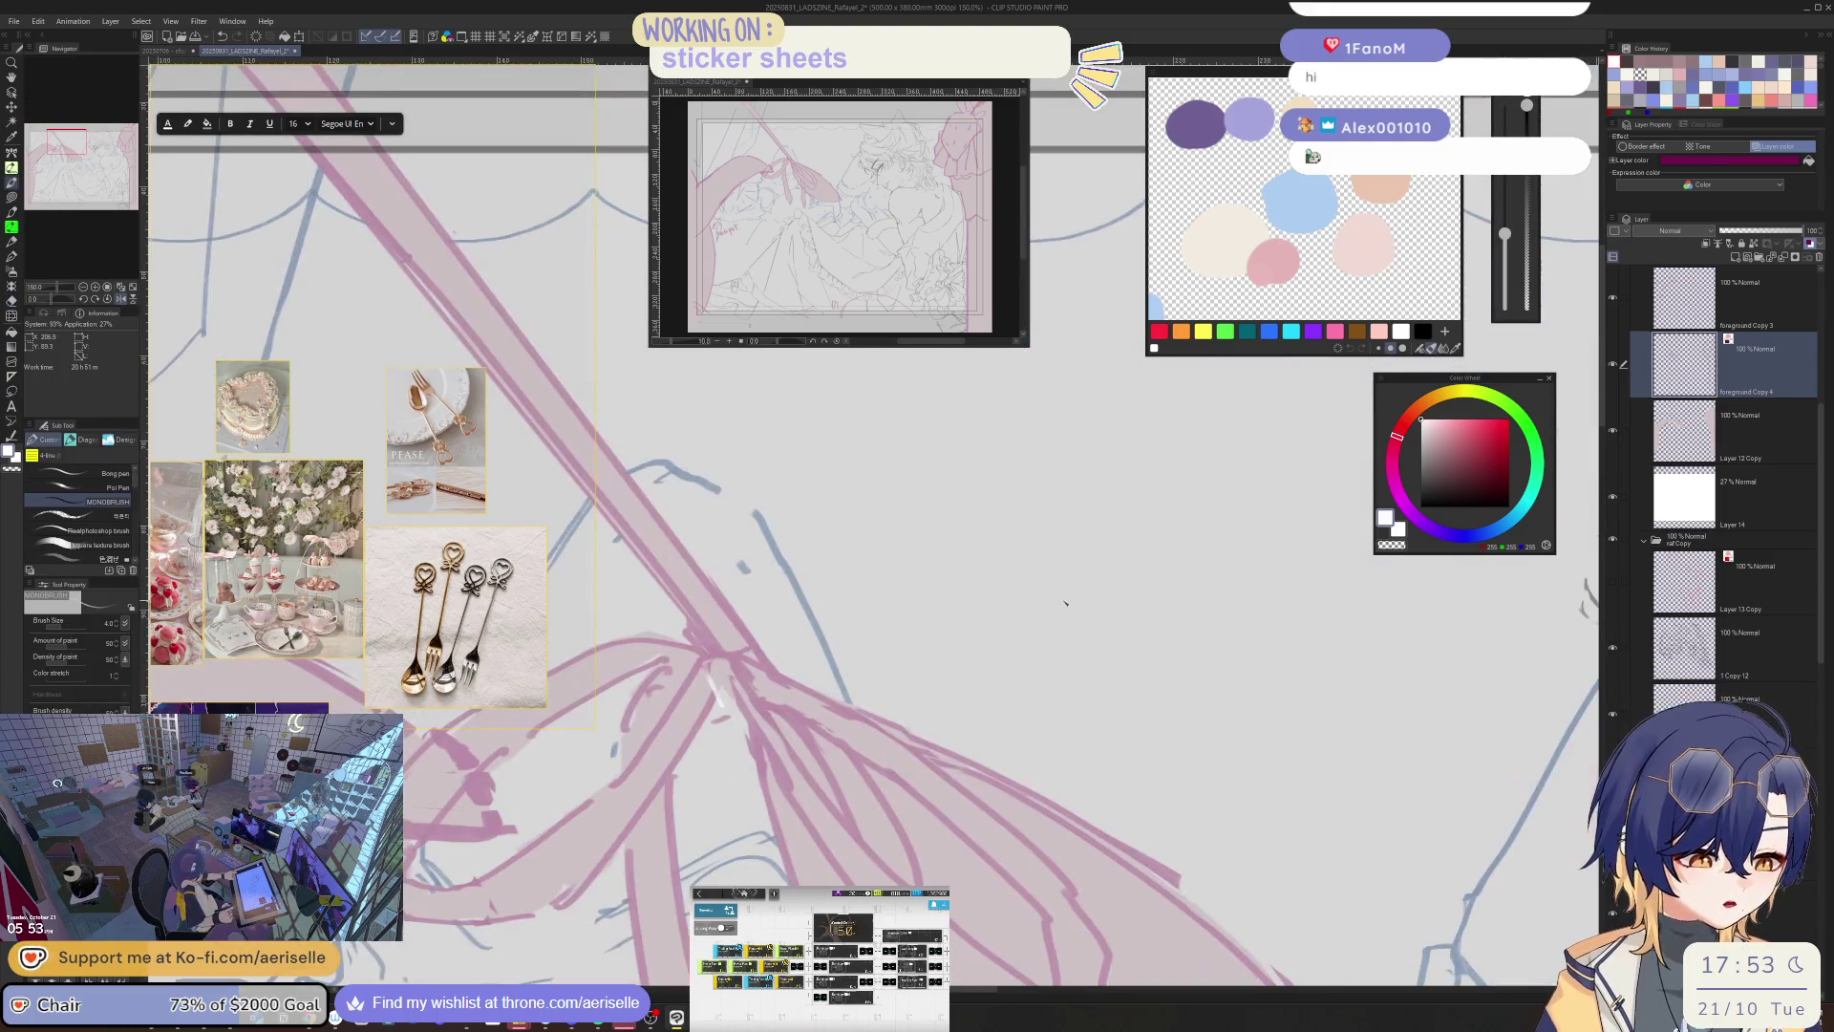
pyautogui.hscroll(-5, 1066, 603)
pyautogui.keyDown('alt'); pyautogui.click(1019, 628); pyautogui.keyUp('alt')
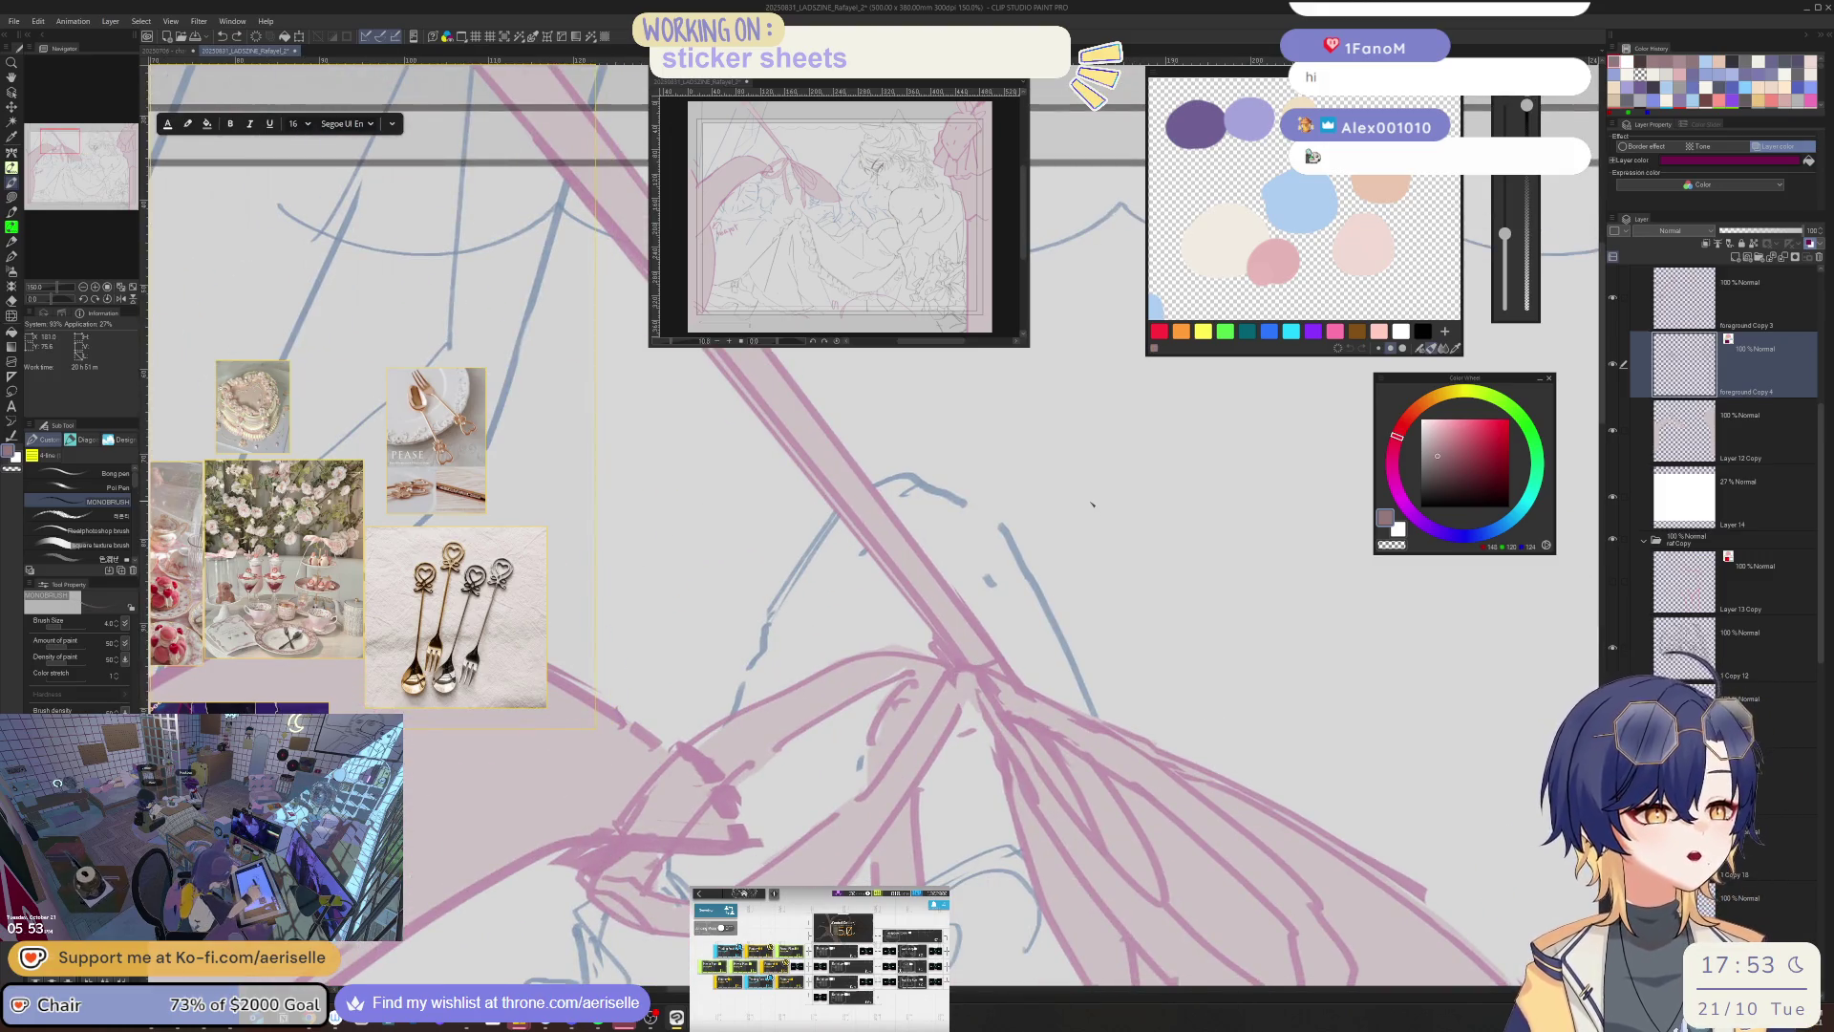
# - Adjust the canvas rotation and zoom, lasso-fill a small area, and frame the bow knot
pyautogui.press('^')
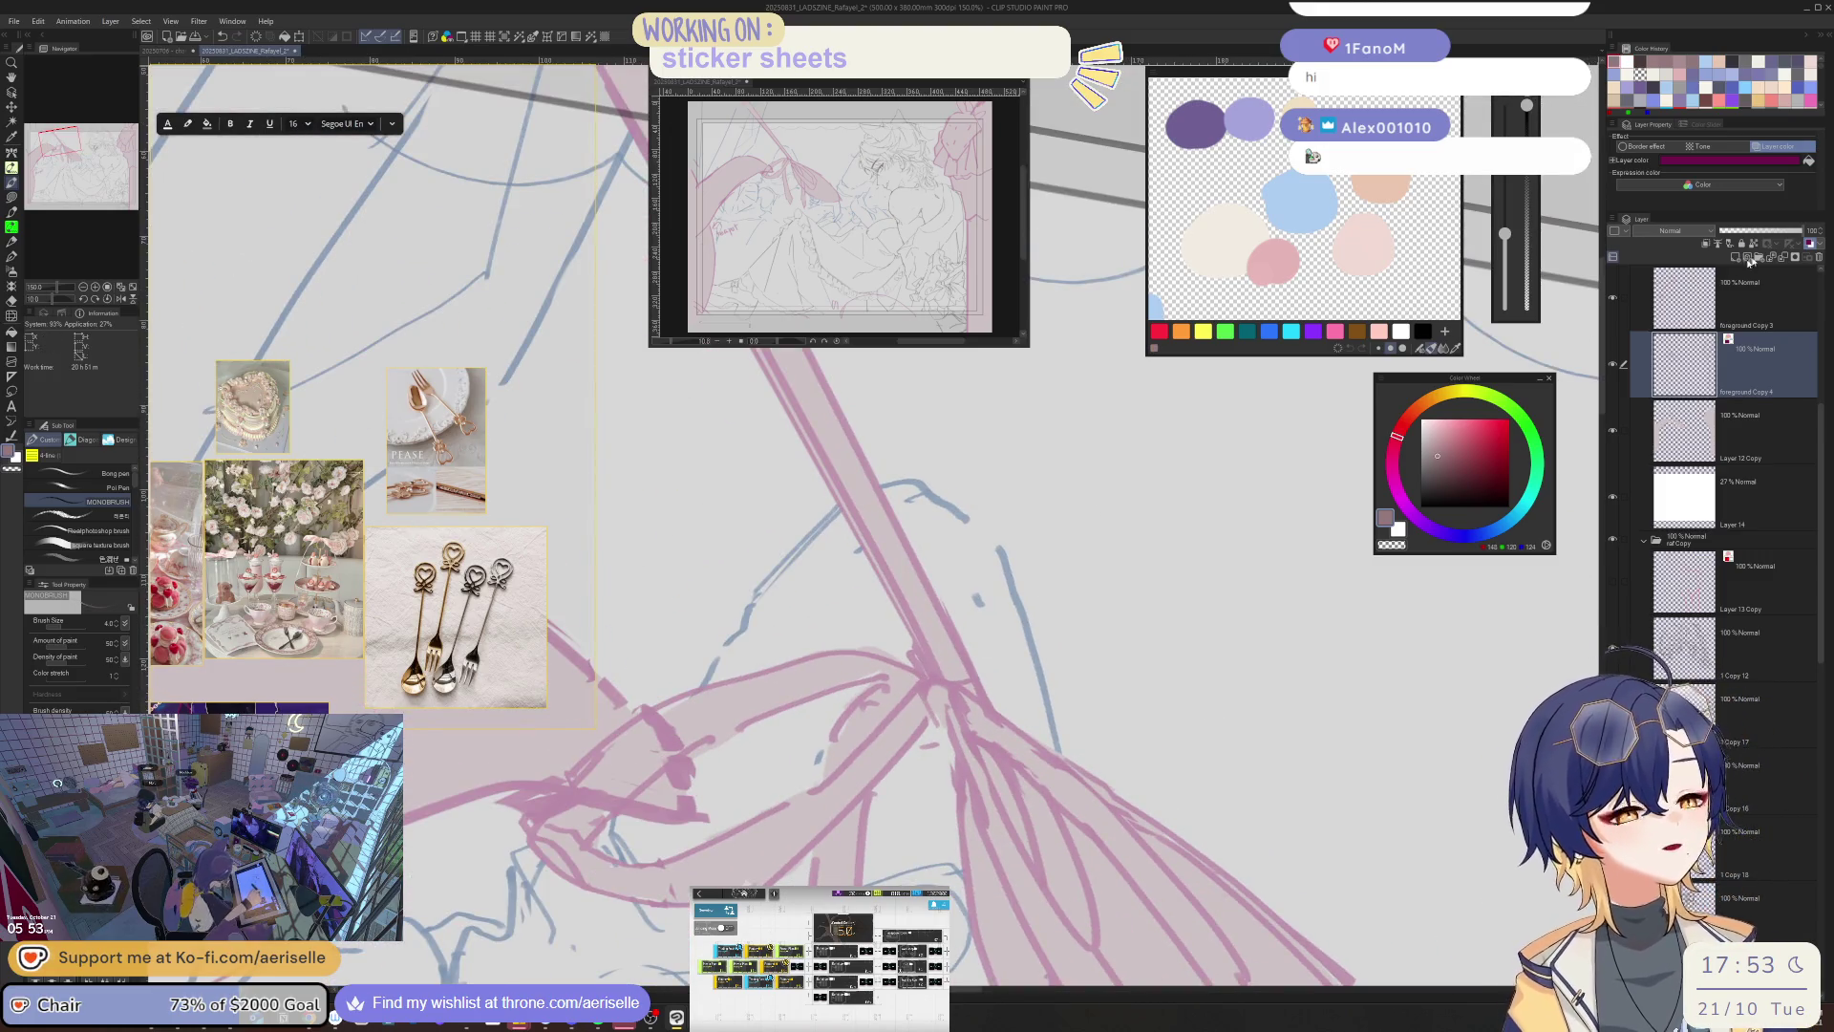
pyautogui.press('-')
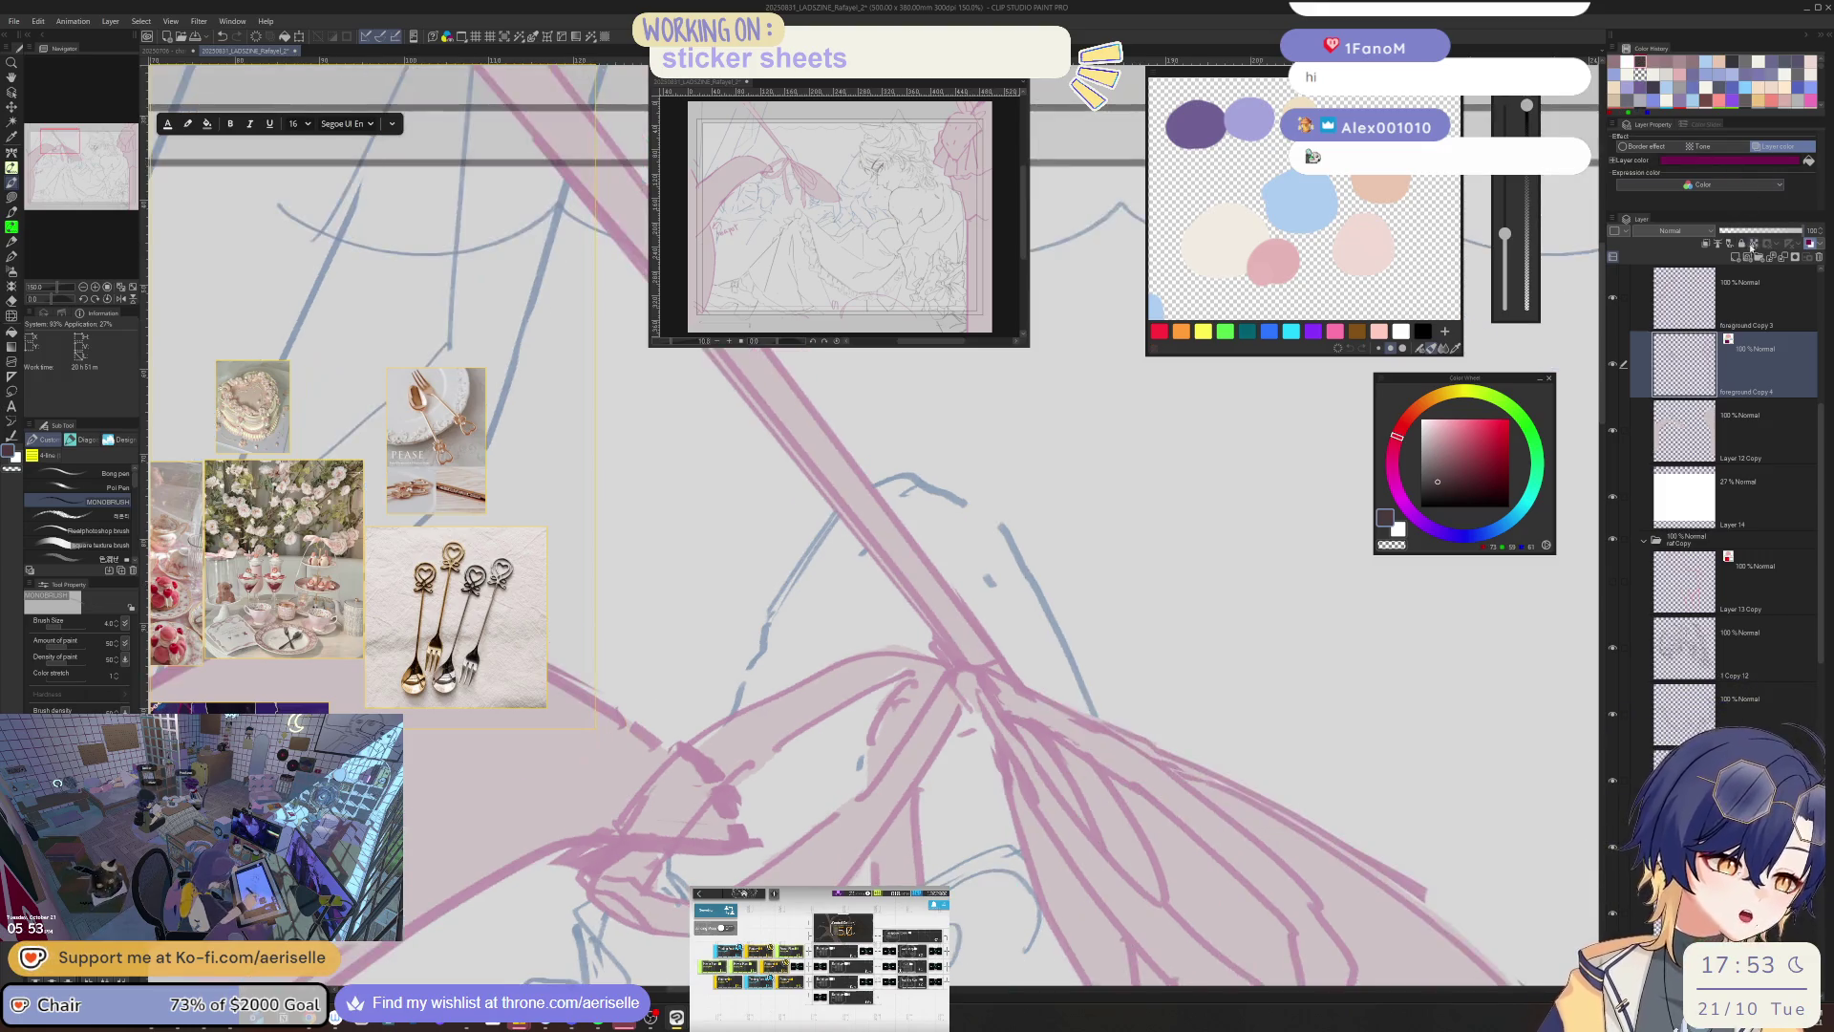
pyautogui.hotkey('ctrl', '-')
pyautogui.hotkey('ctrl', '0')
pyautogui.press('u')
pyautogui.press('-')
pyautogui.press('-')
pyautogui.moveTo(1425, 611)
pyautogui.mouseDown()
pyautogui.moveTo(1409, 564)
pyautogui.moveTo(1417, 751)
pyautogui.moveTo(1490, 704)
pyautogui.mouseUp()
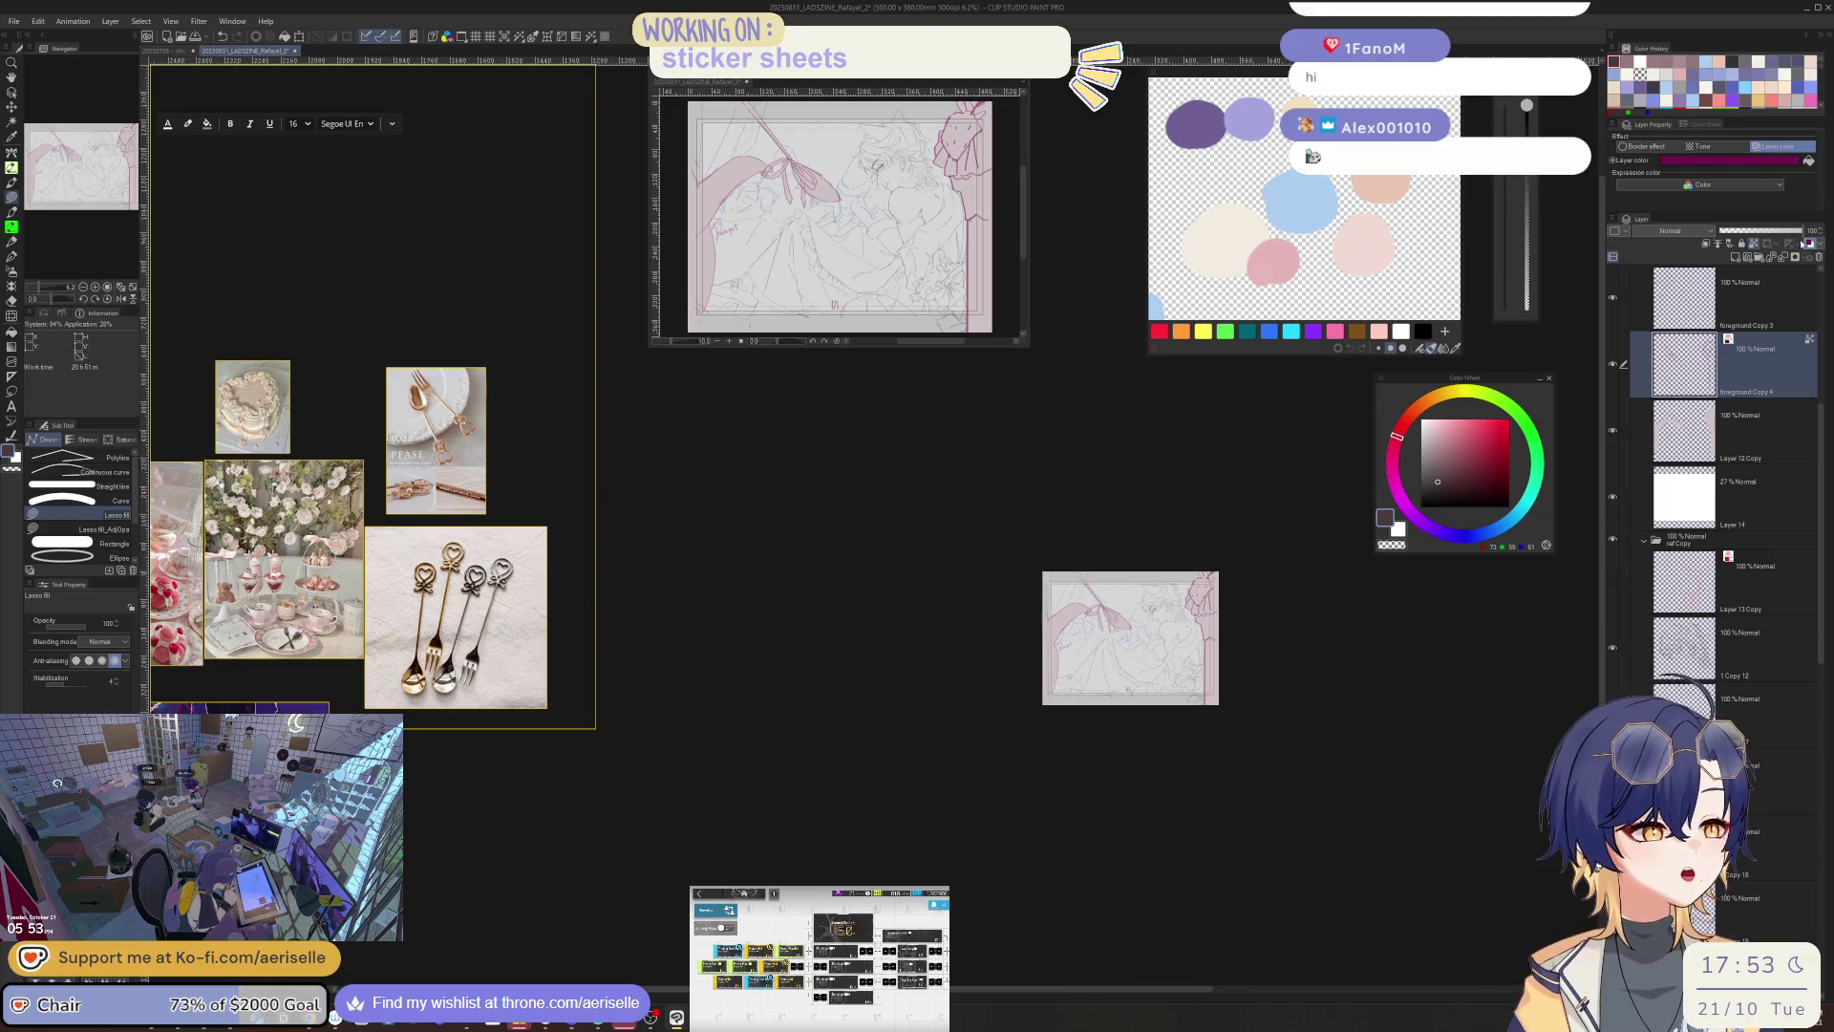
pyautogui.scroll(10, 843, 523)
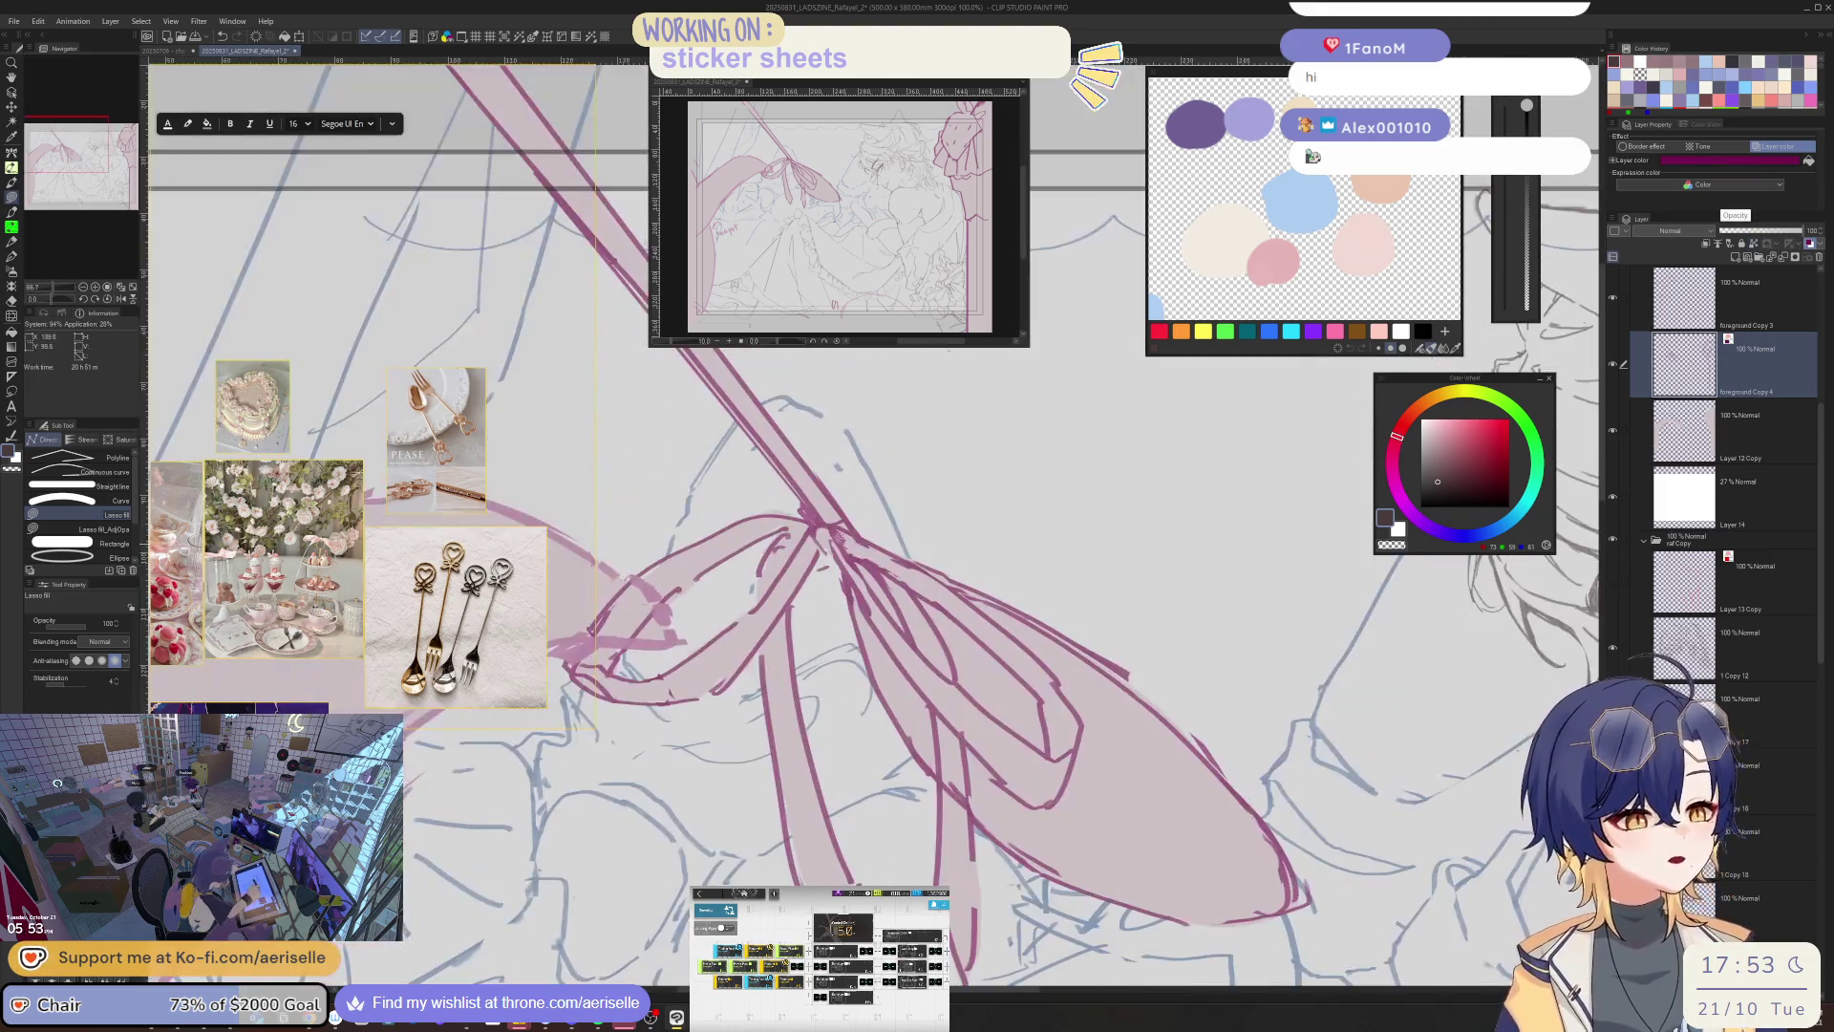
pyautogui.moveTo(843, 524)
pyautogui.mouseDown()
pyautogui.moveTo(807, 600)
pyautogui.moveTo(837, 669)
pyautogui.mouseUp()
# - Redraw the knot line with a thinner brush and erase stray bits of it
pyautogui.press('e')
pyautogui.press('p')
pyautogui.hotkey('ctrl', 'z')
pyautogui.press('[')
pyautogui.moveTo(789, 598); pyautogui.dragTo(829, 653)
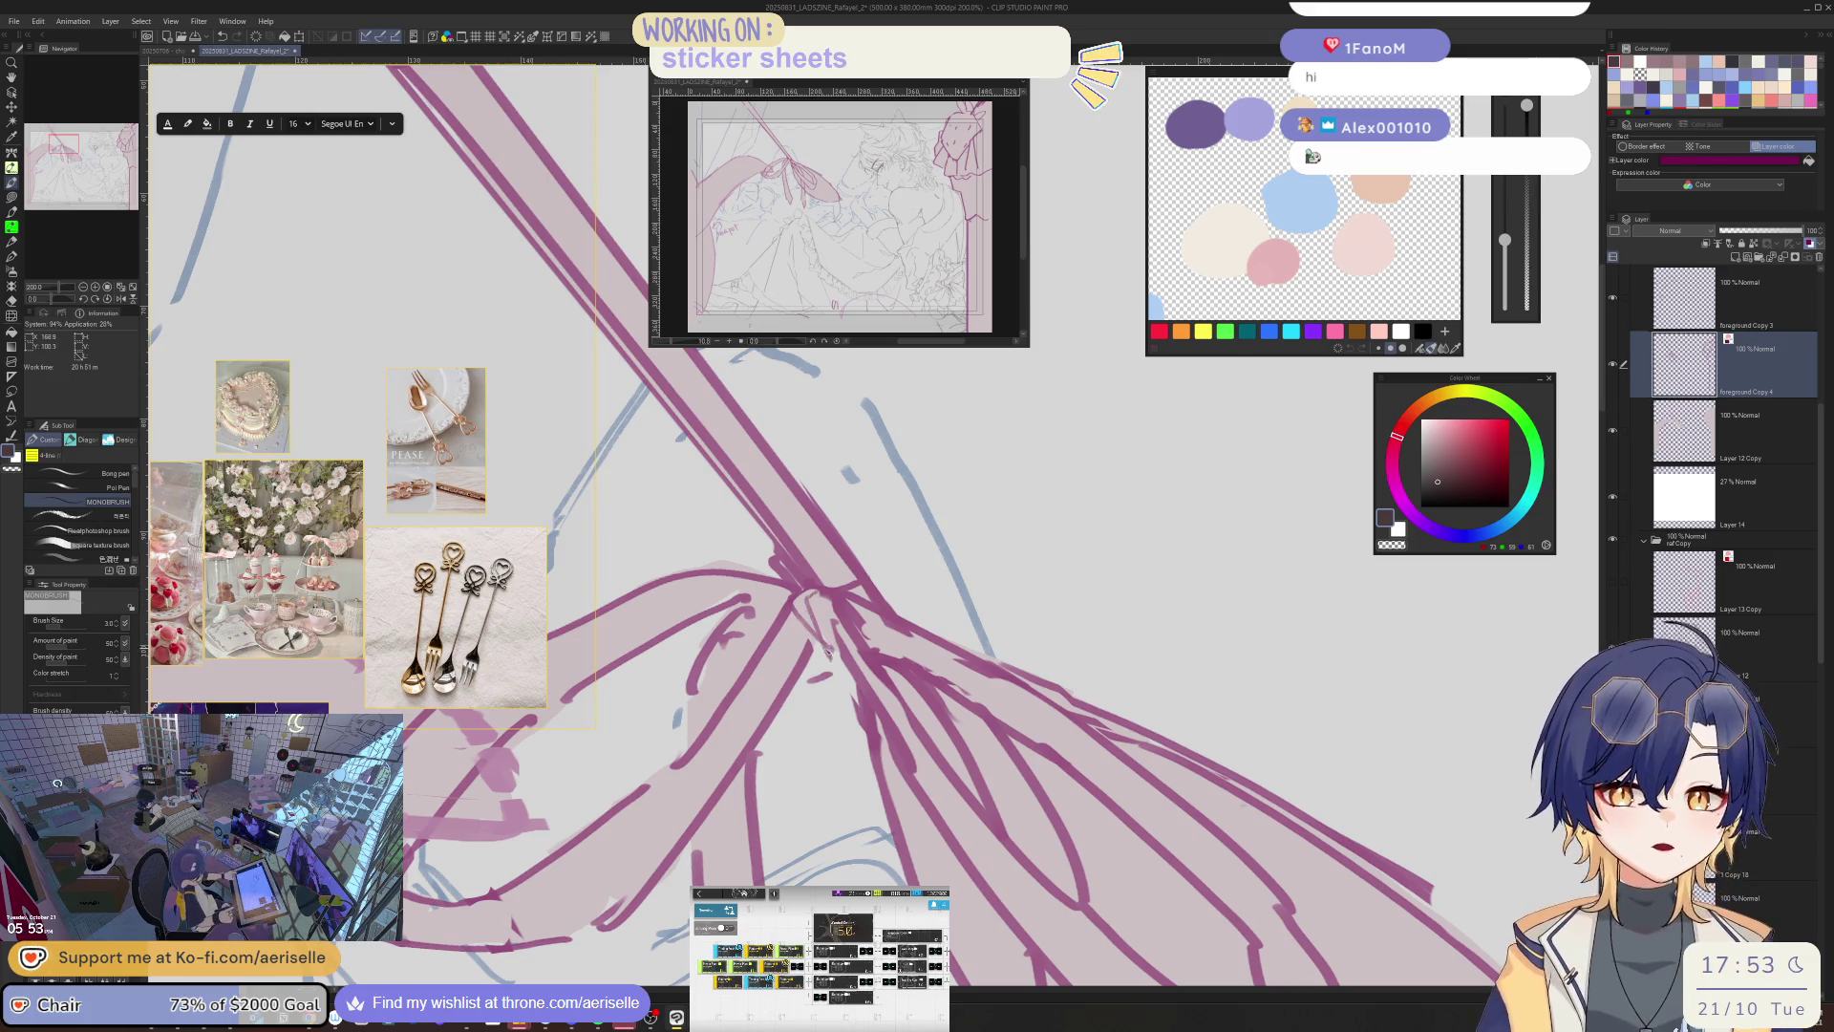
pyautogui.press('e')
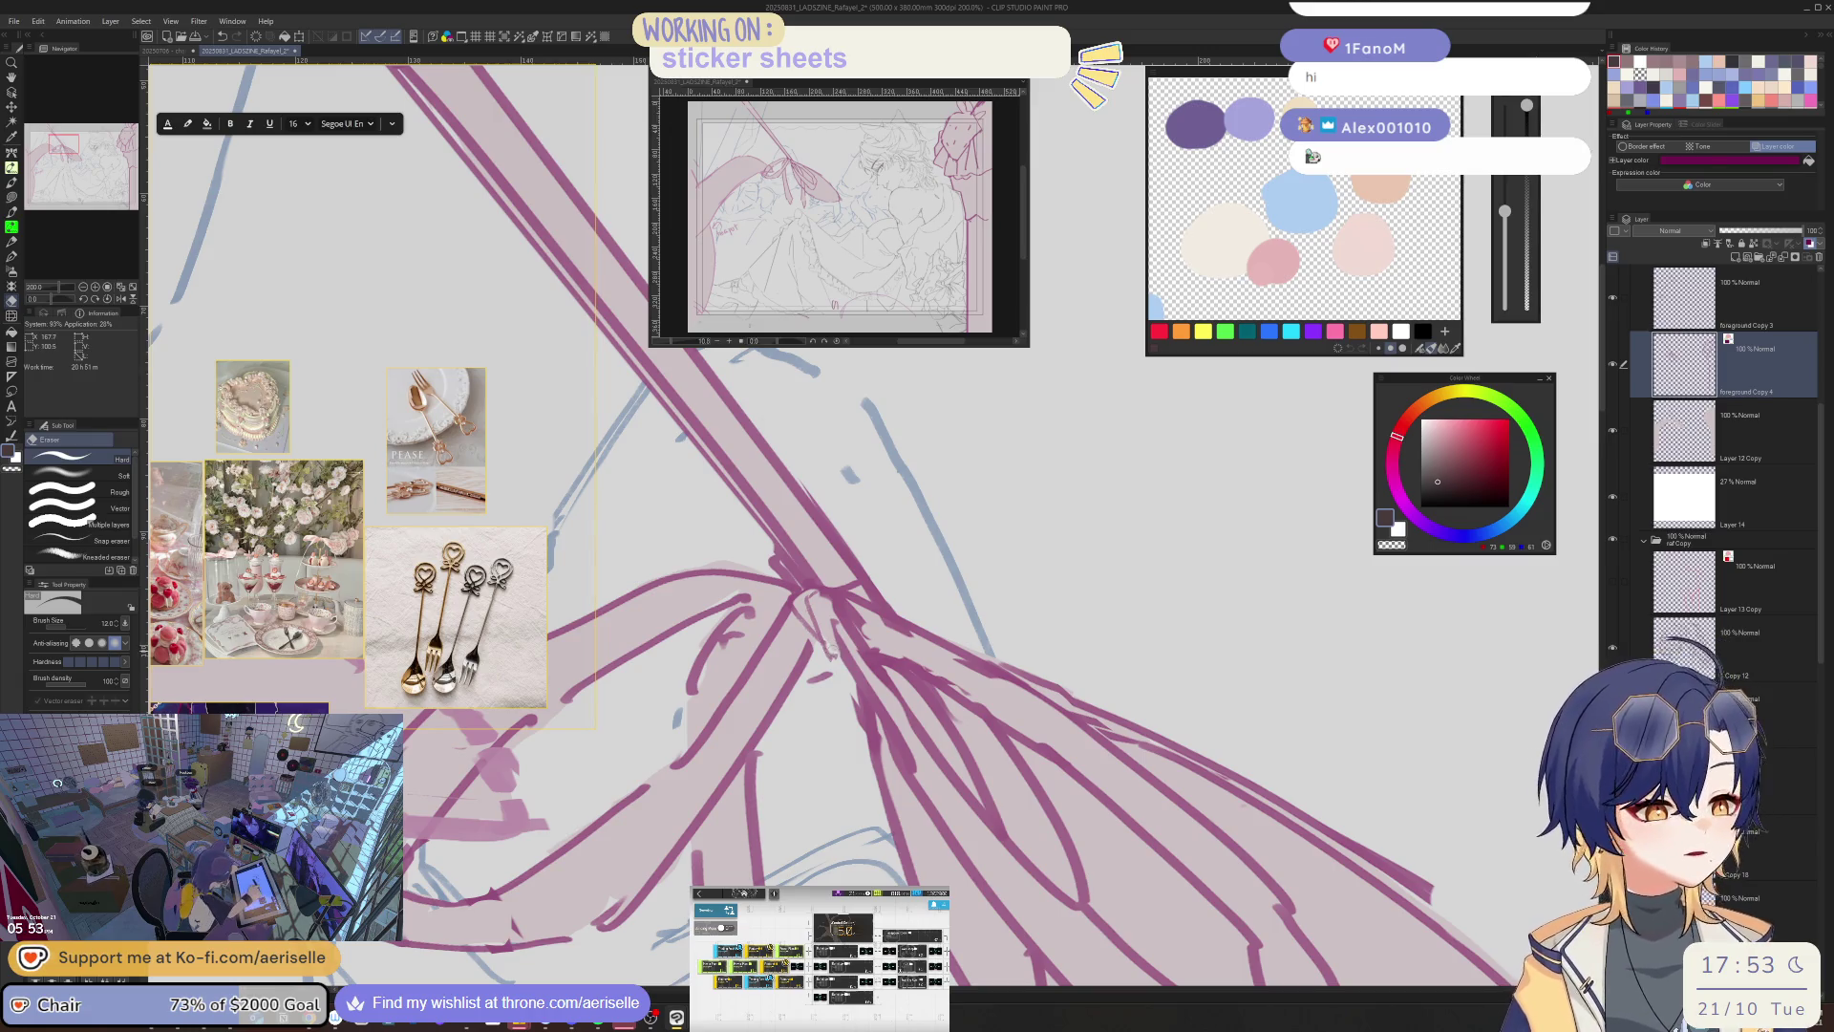
pyautogui.press('p')
pyautogui.press('e')
pyautogui.moveTo(822, 644); pyautogui.dragTo(839, 665)
pyautogui.press('p')
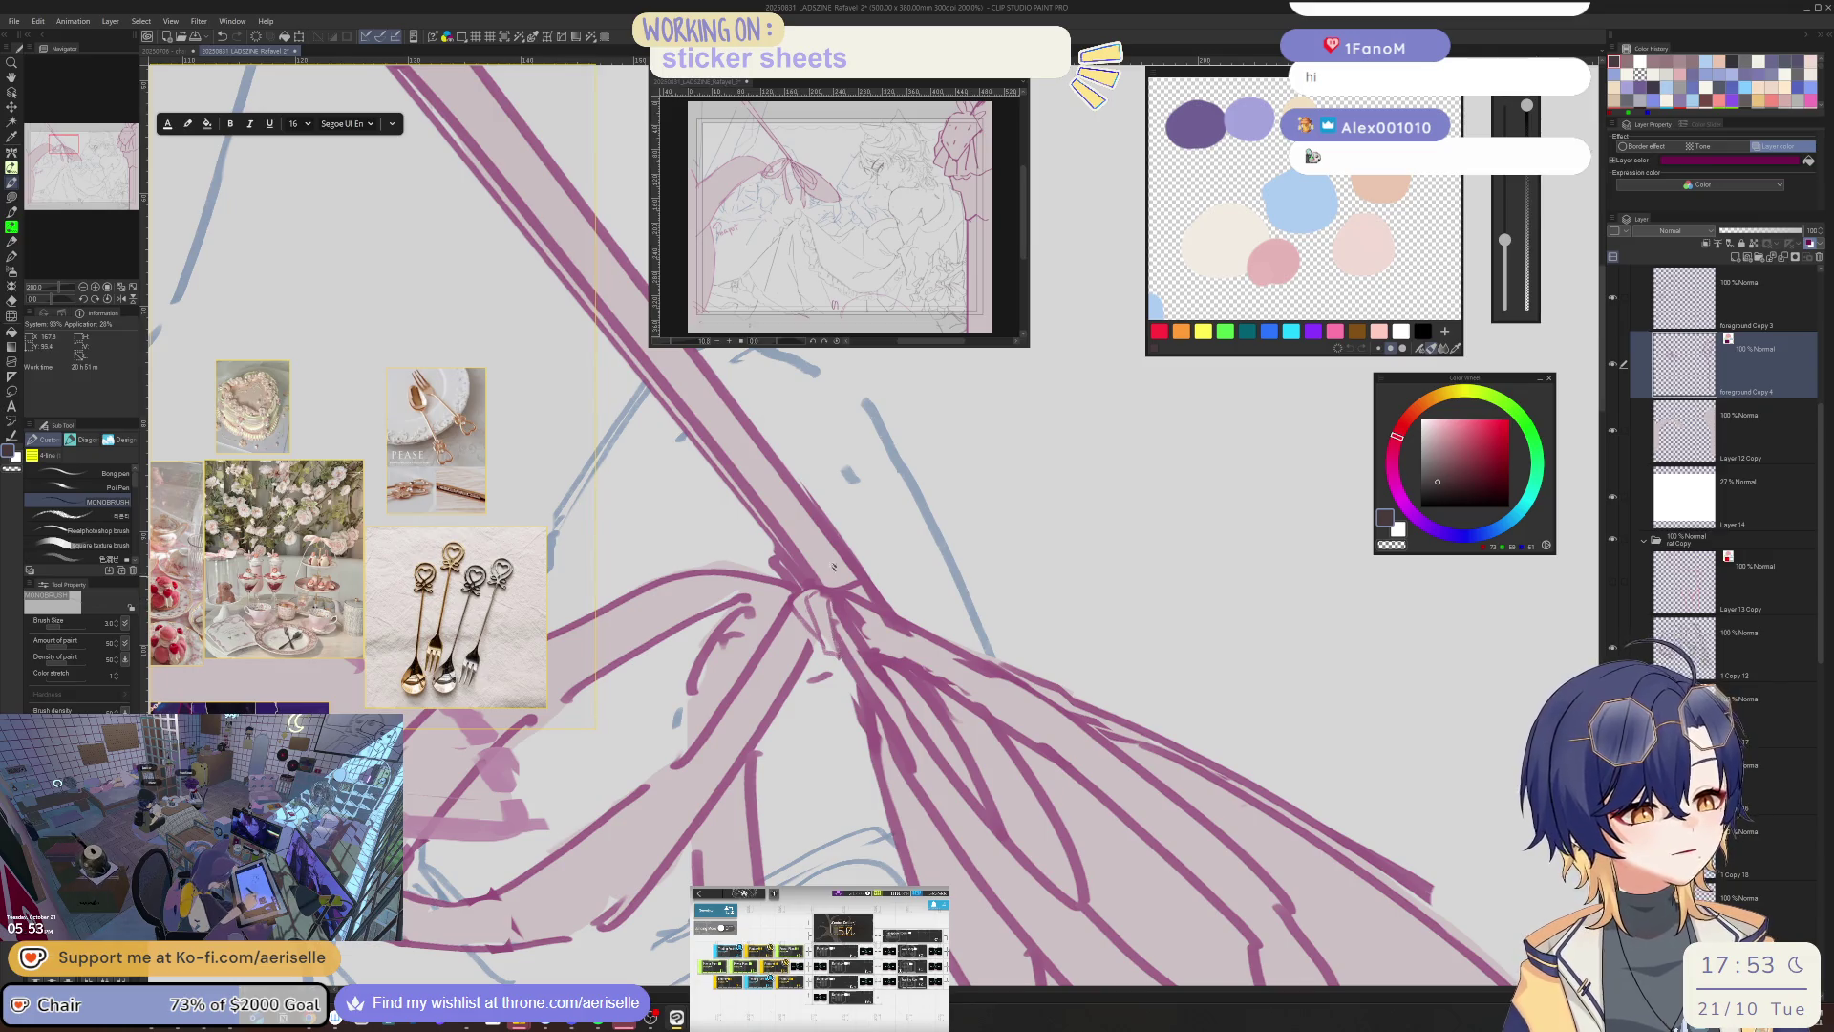
pyautogui.press('-')
pyautogui.press('-')
pyautogui.press('-')
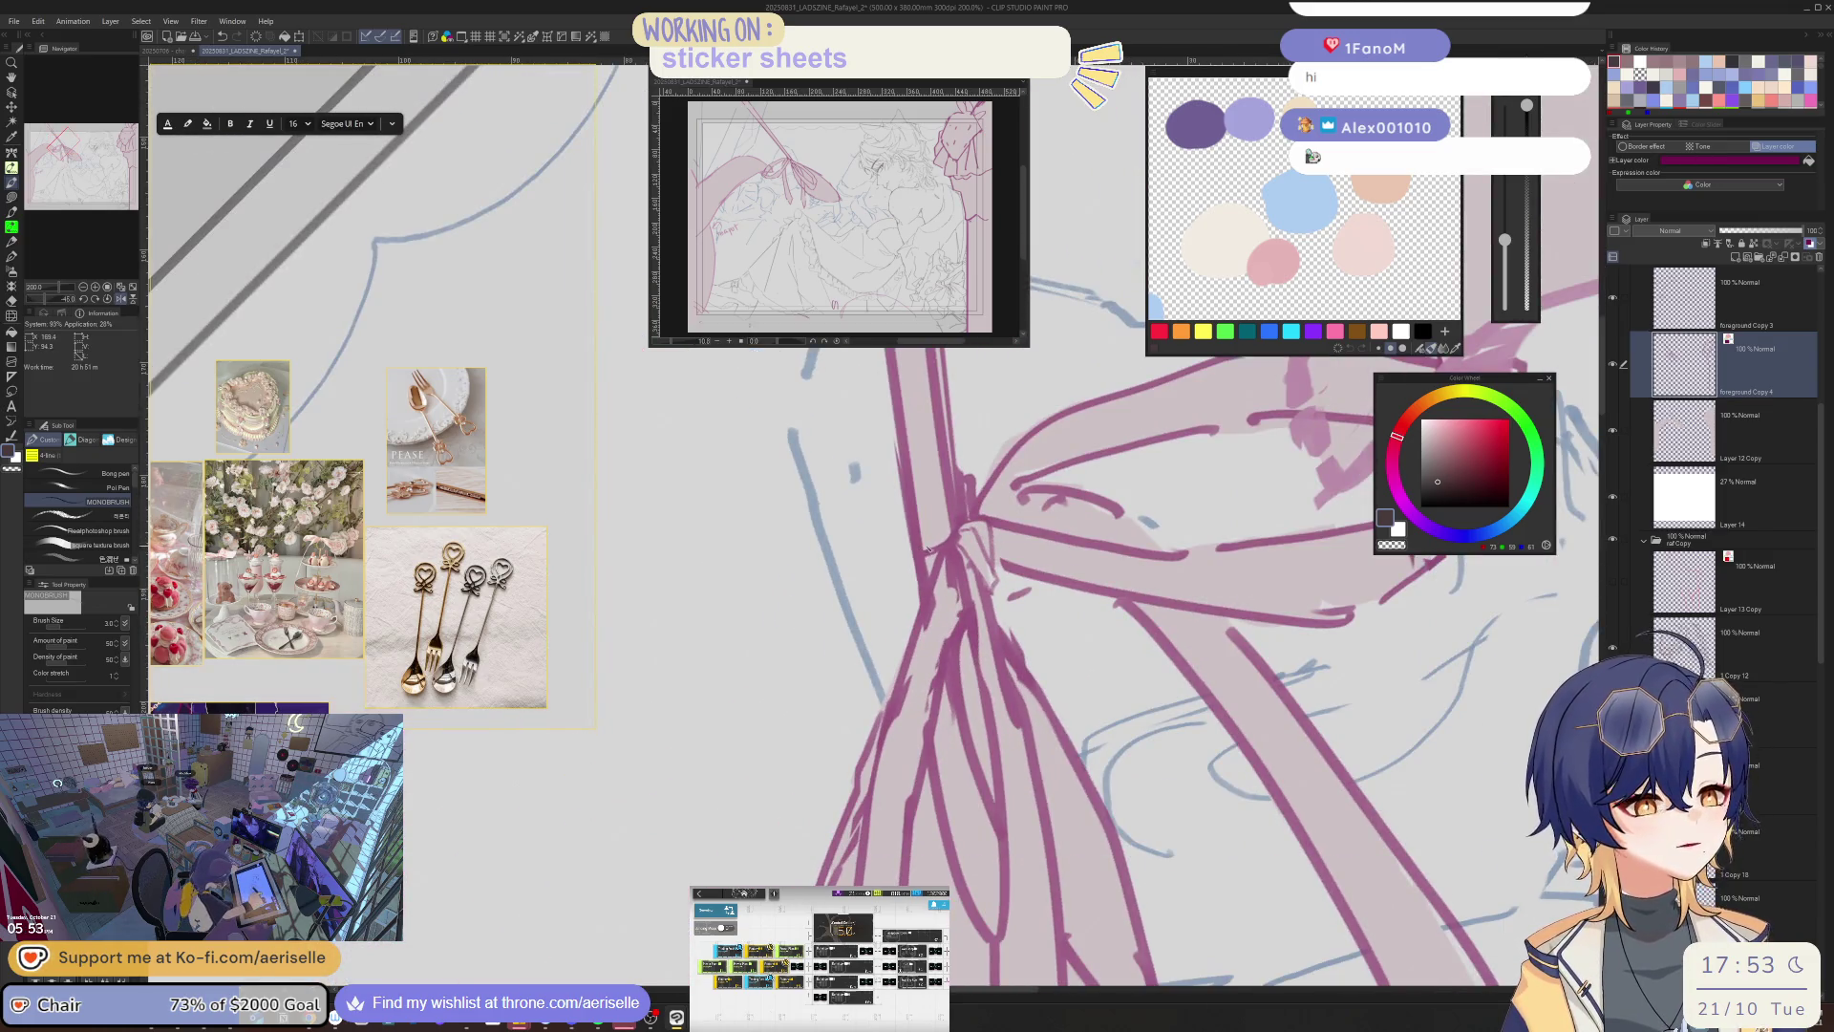
pyautogui.press('e')
pyautogui.moveTo(925, 571)
pyautogui.mouseDown()
pyautogui.moveTo(915, 554)
pyautogui.moveTo(923, 585)
pyautogui.moveTo(922, 556)
pyautogui.moveTo(950, 548)
pyautogui.moveTo(910, 600)
pyautogui.mouseUp()
pyautogui.press('p')
# - Keep tidying the knot lines with pen and eraser, then mirror the view to check the bow
pyautogui.press('e')
pyautogui.press('p')
pyautogui.press('e')
pyautogui.press('p')
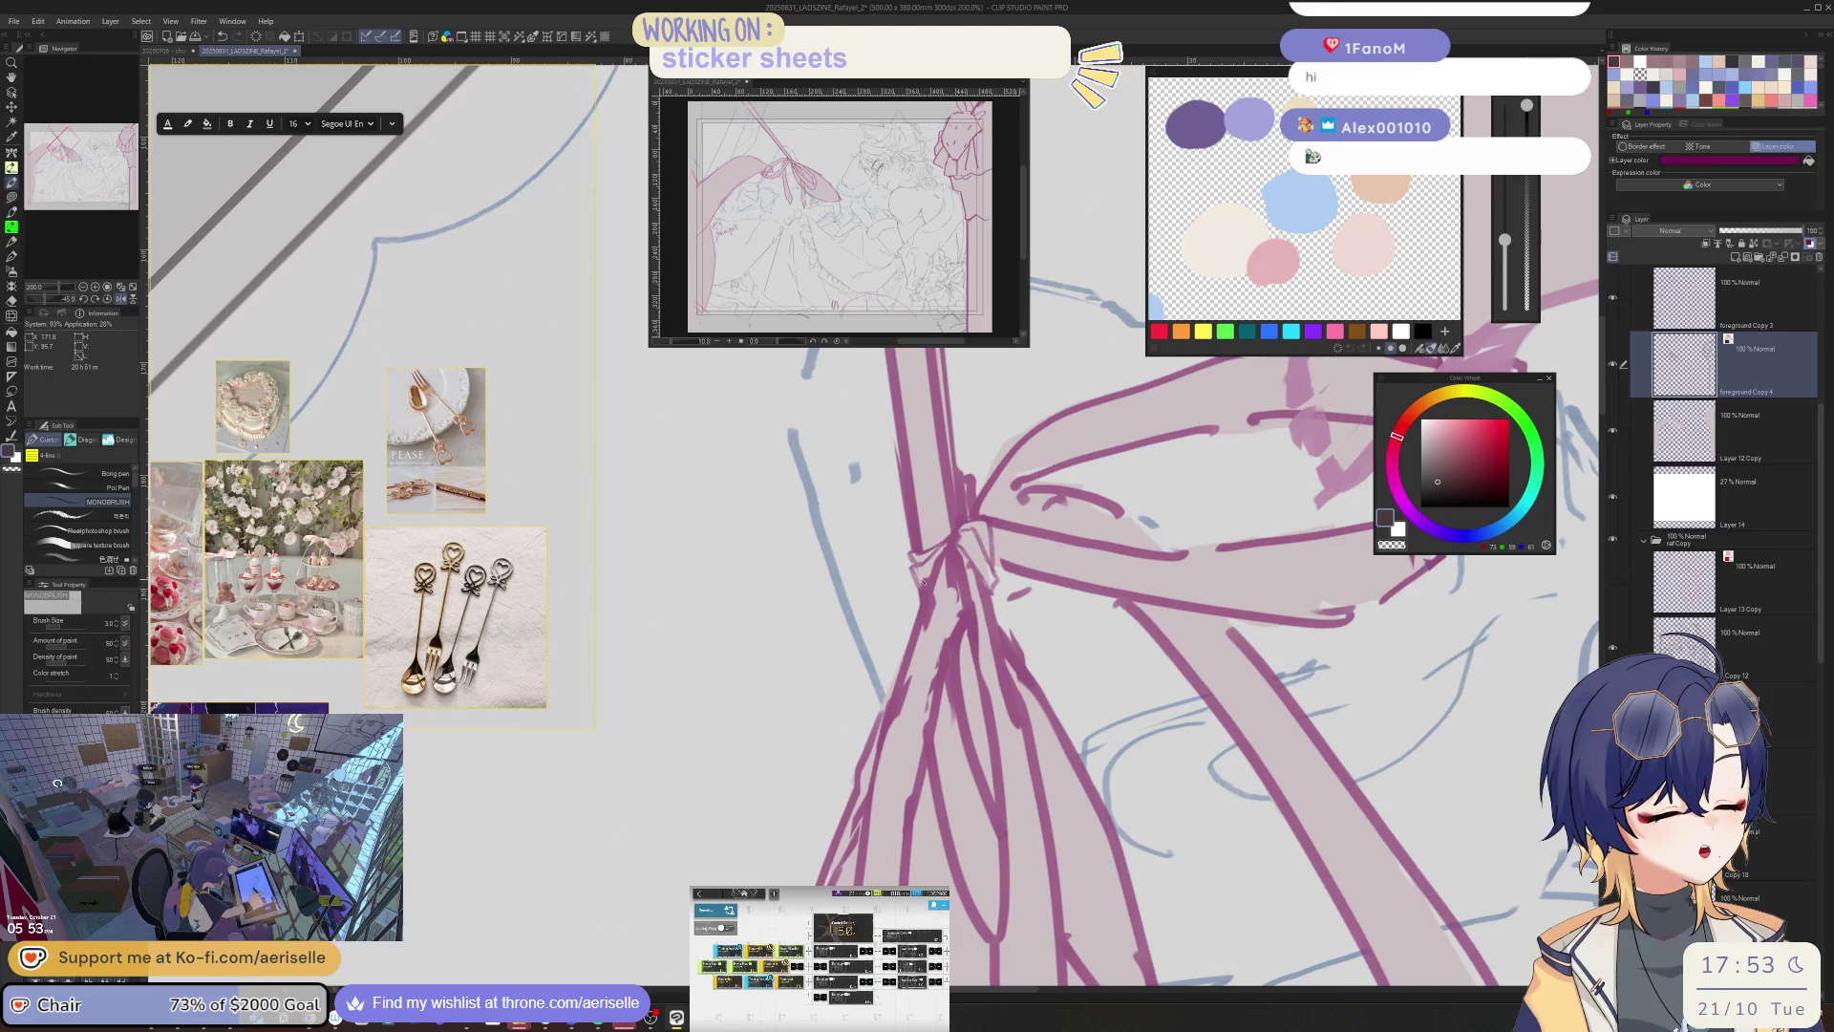
pyautogui.press('e')
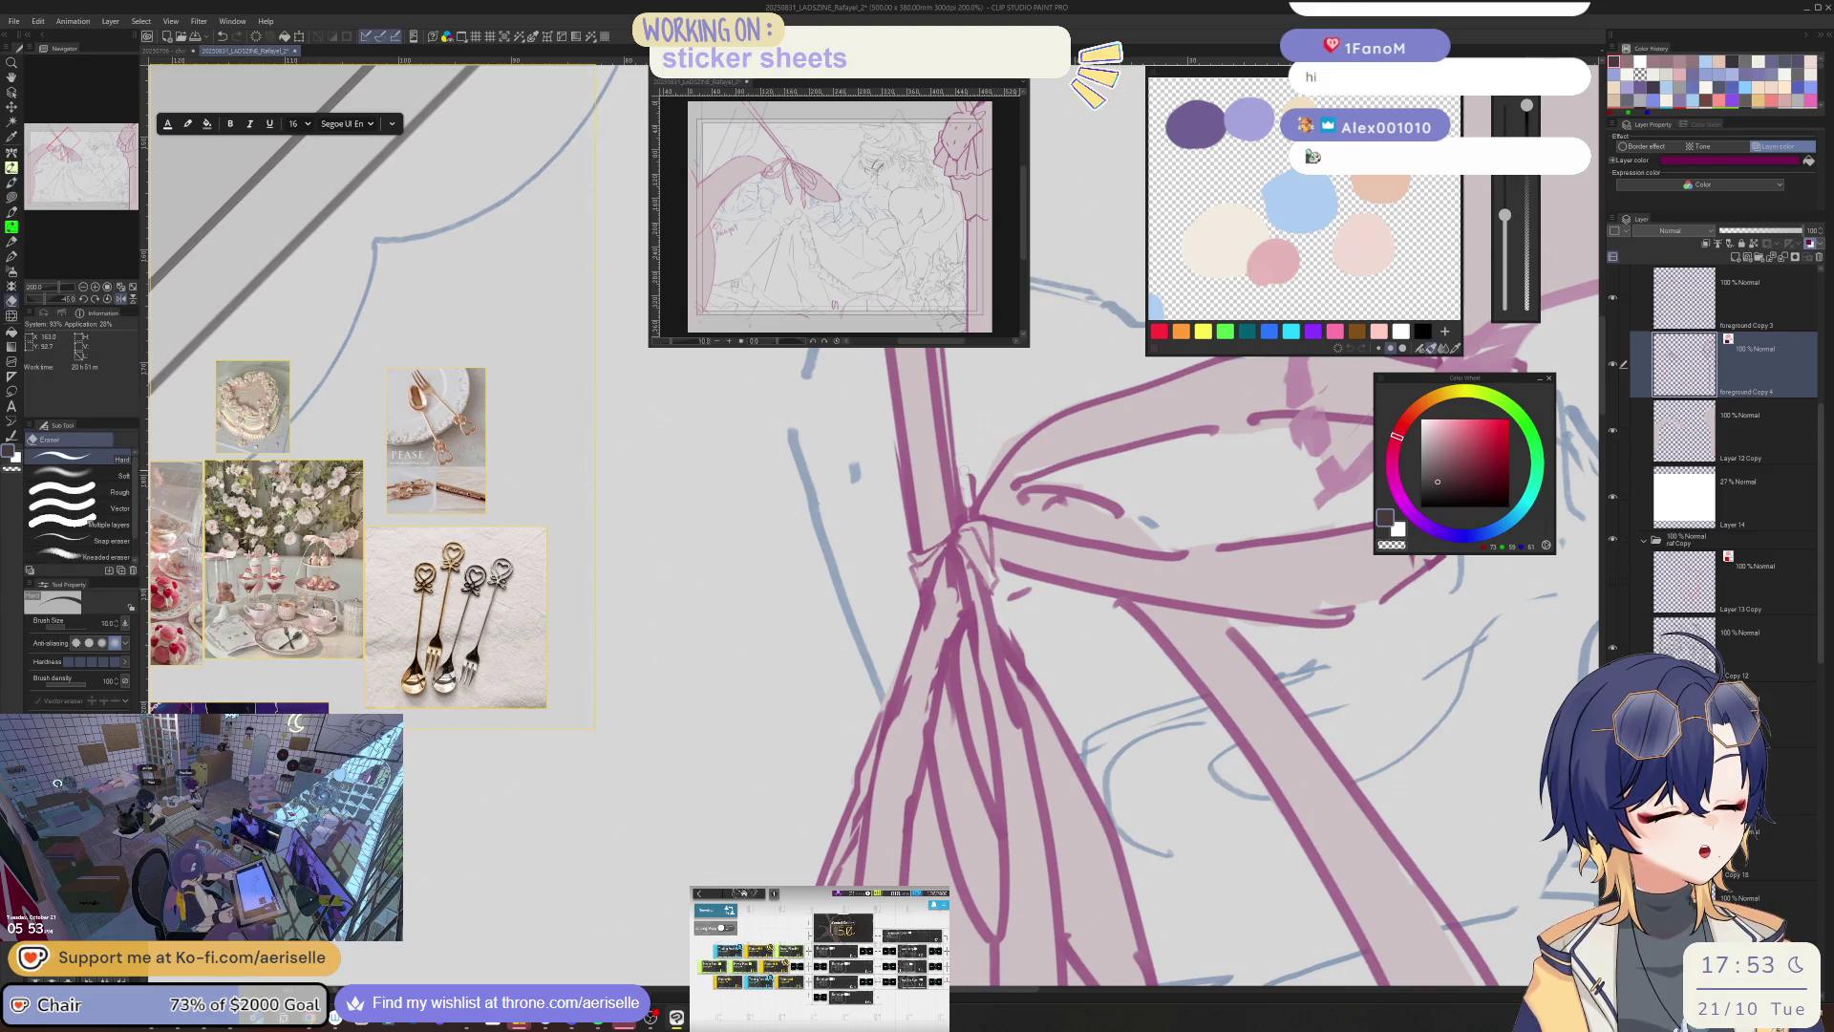
pyautogui.hotkey('ctrl', '0')
pyautogui.hotkey('ctrl', '+')
pyautogui.hotkey('ctrl', '+')
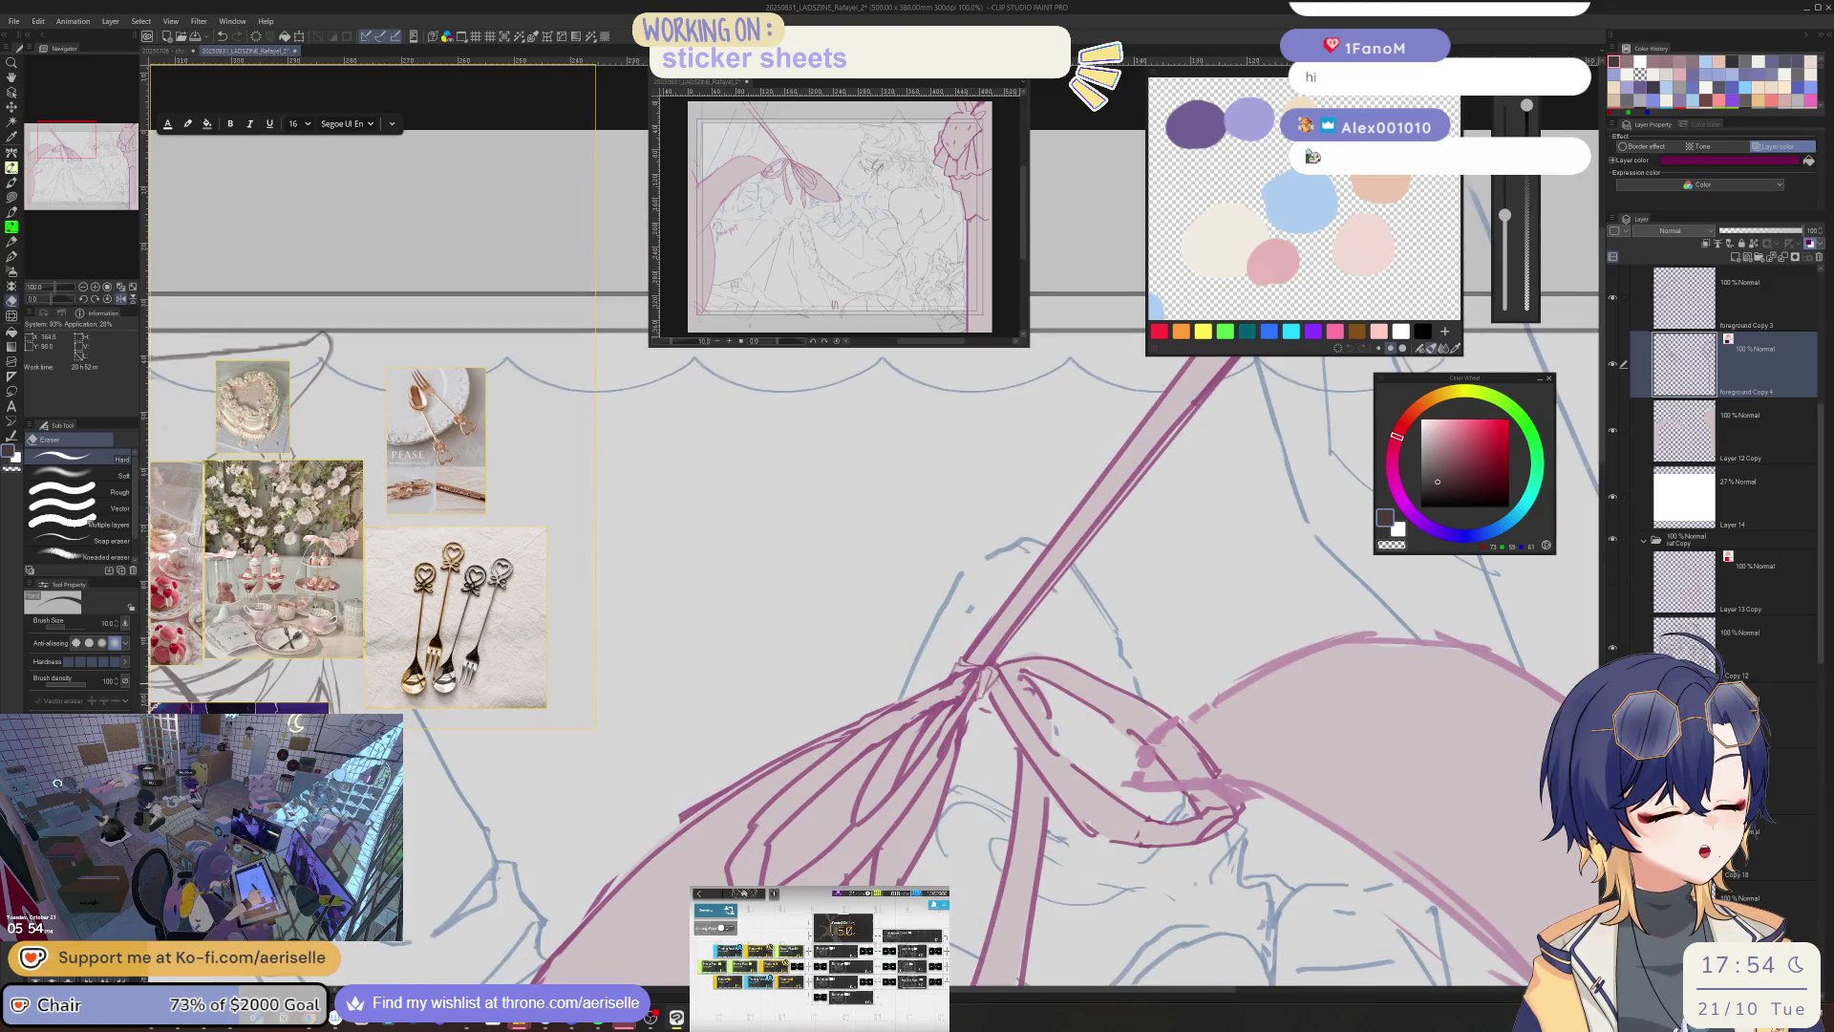
pyautogui.press('p')
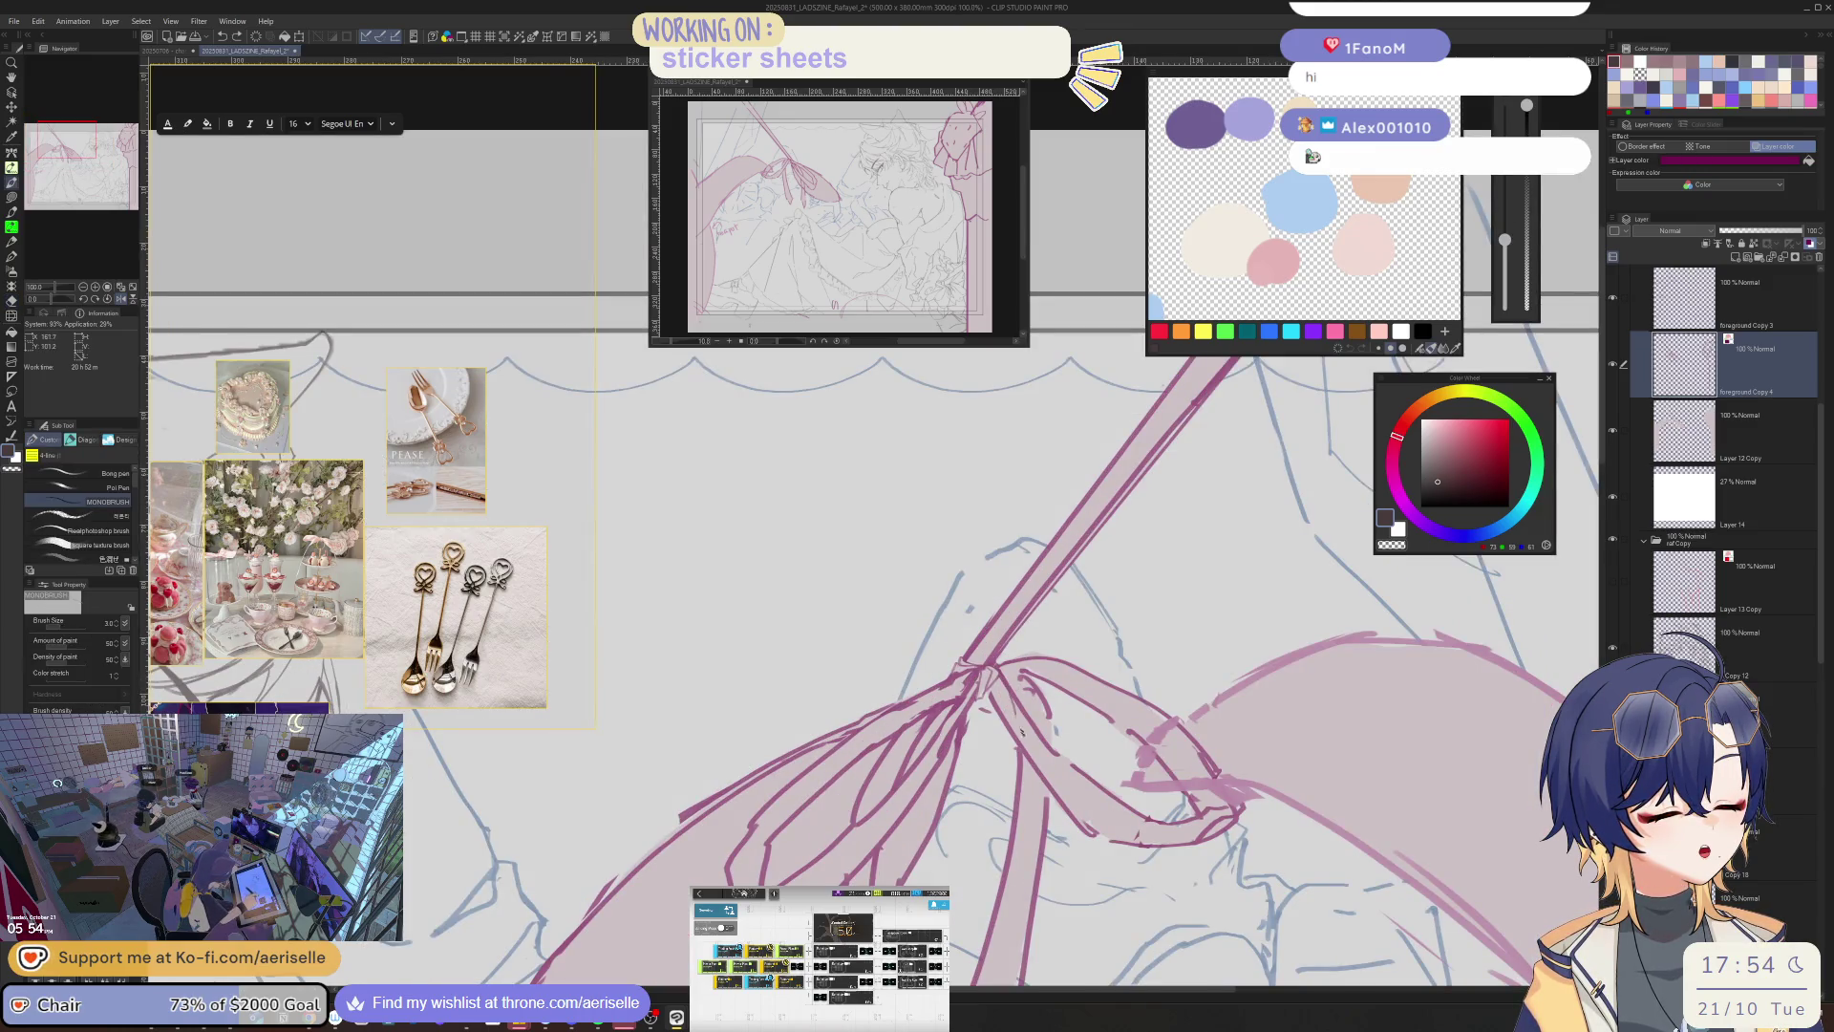
pyautogui.press('e')
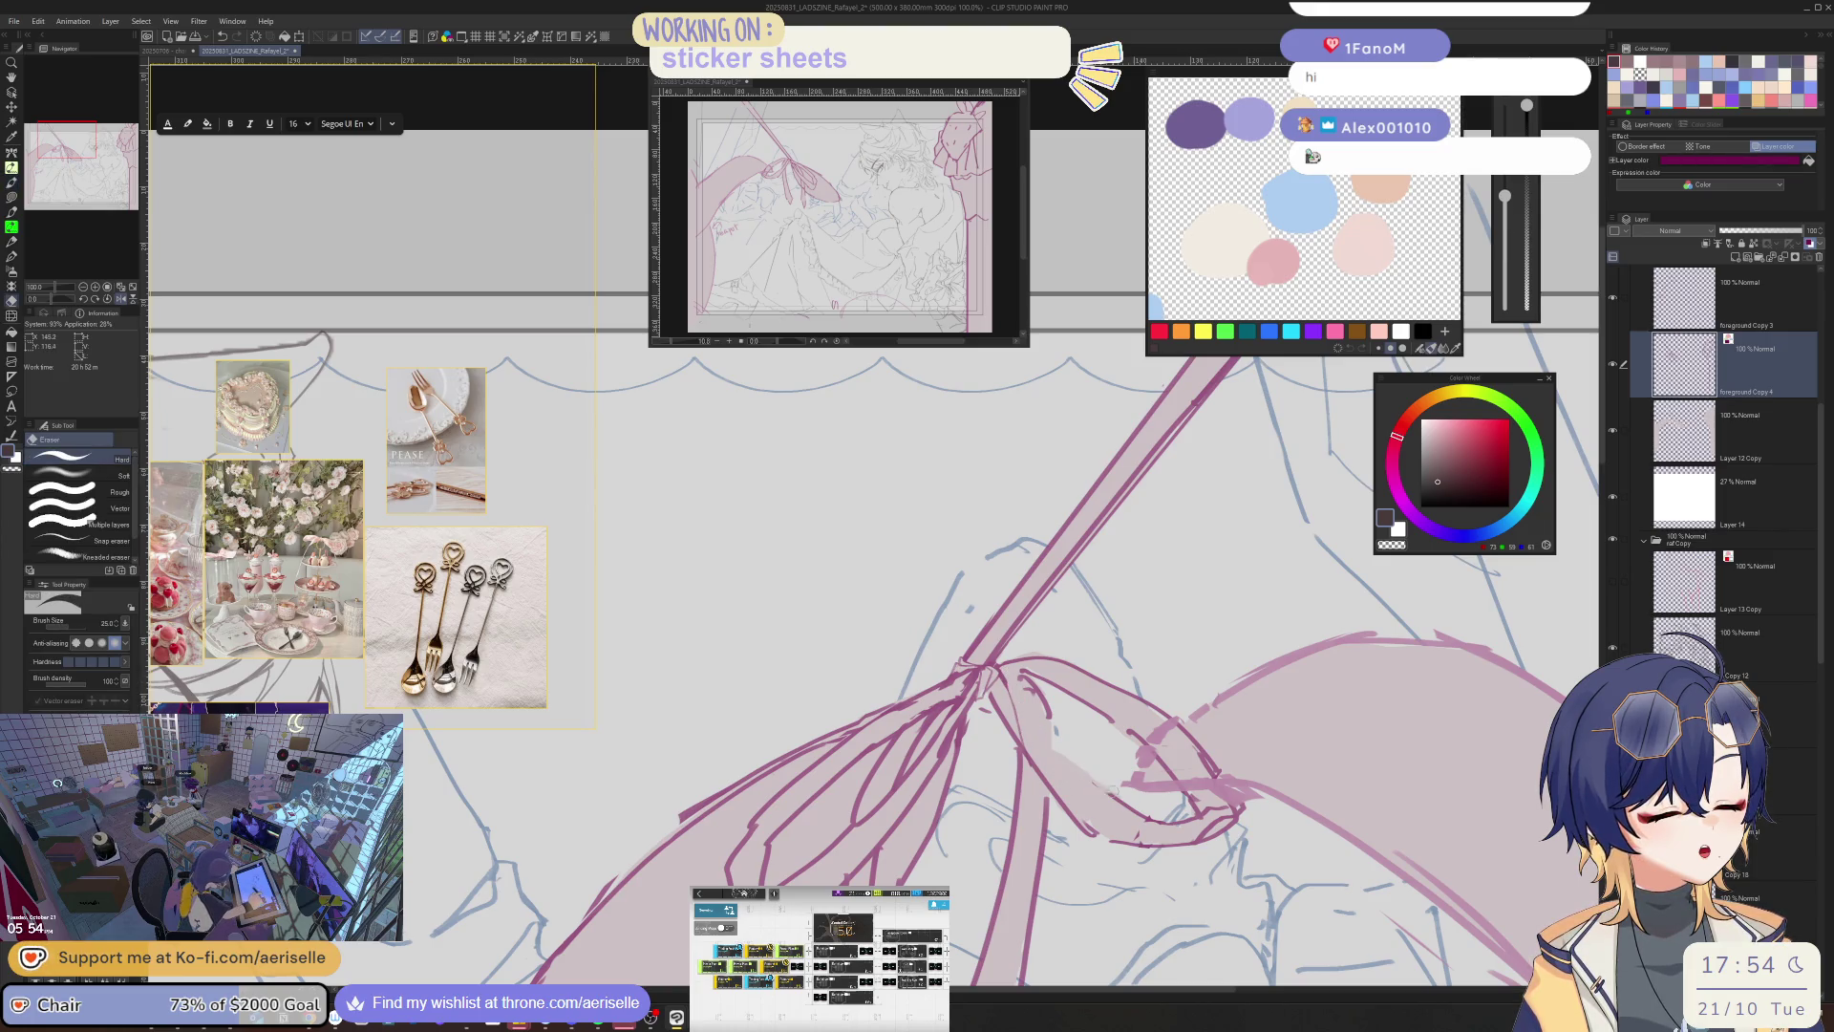
pyautogui.press('p')
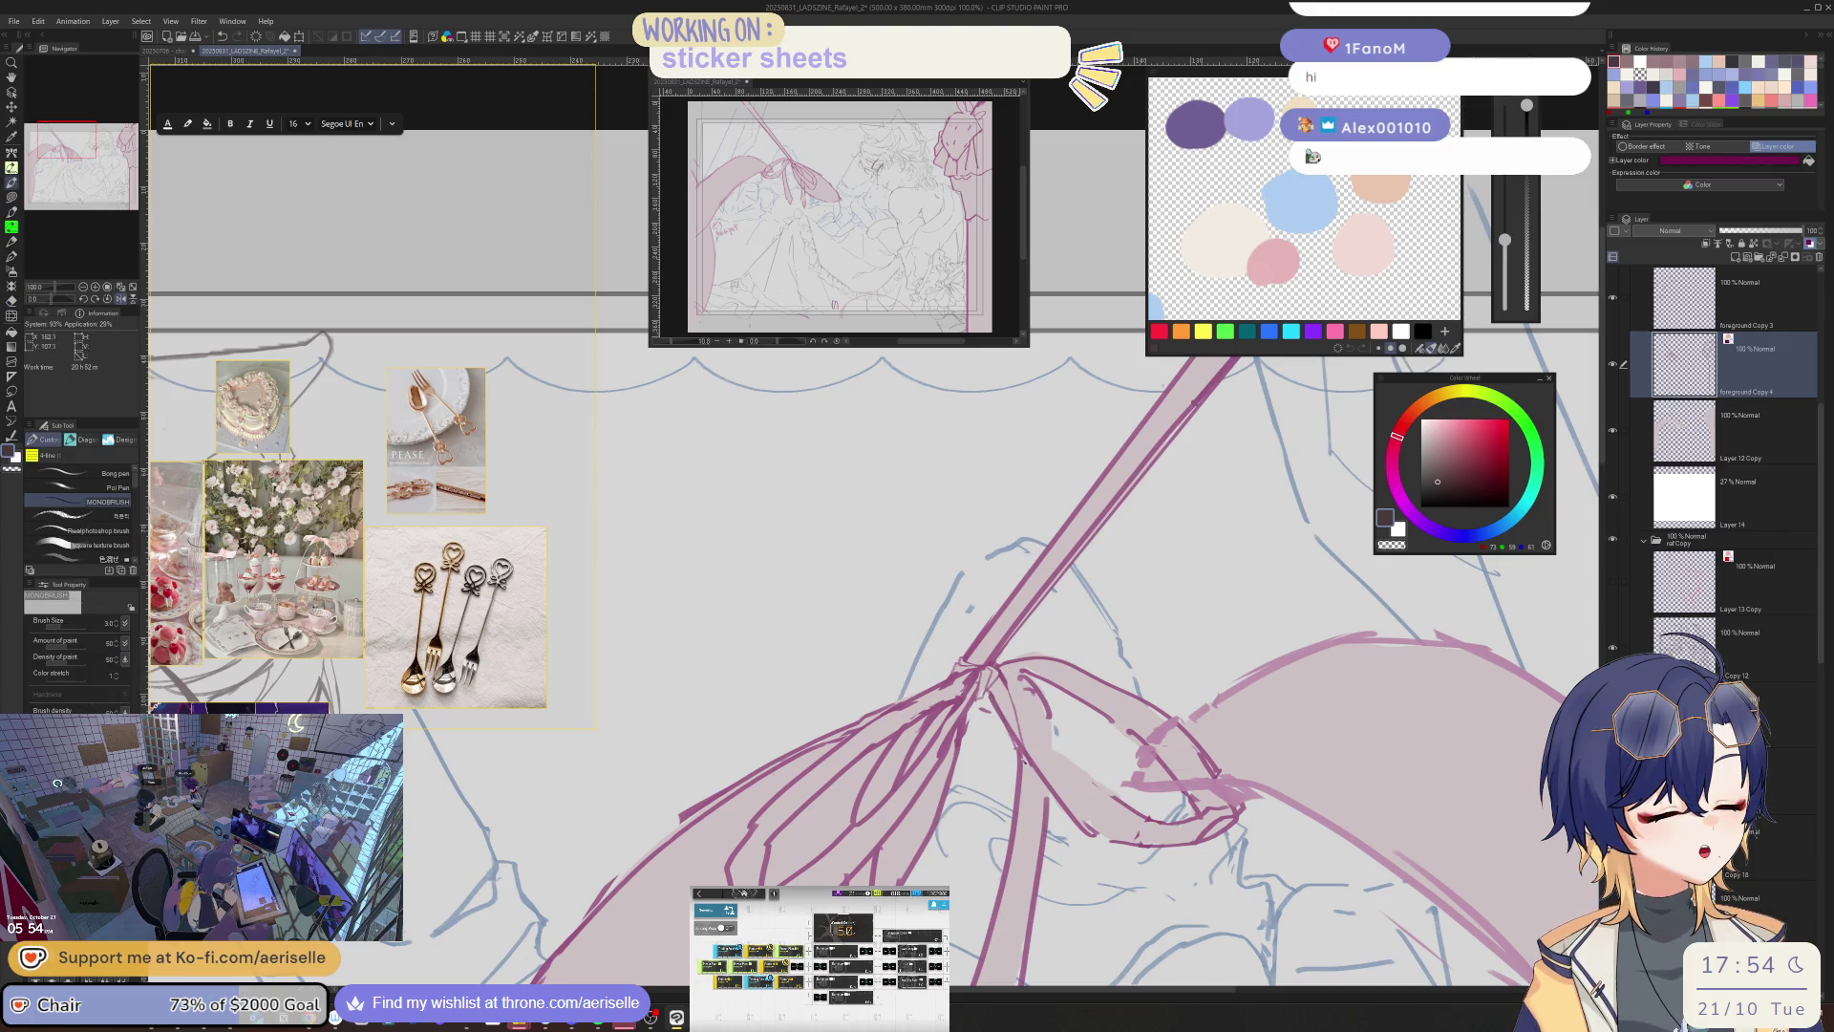
pyautogui.press('e')
pyautogui.press('p')
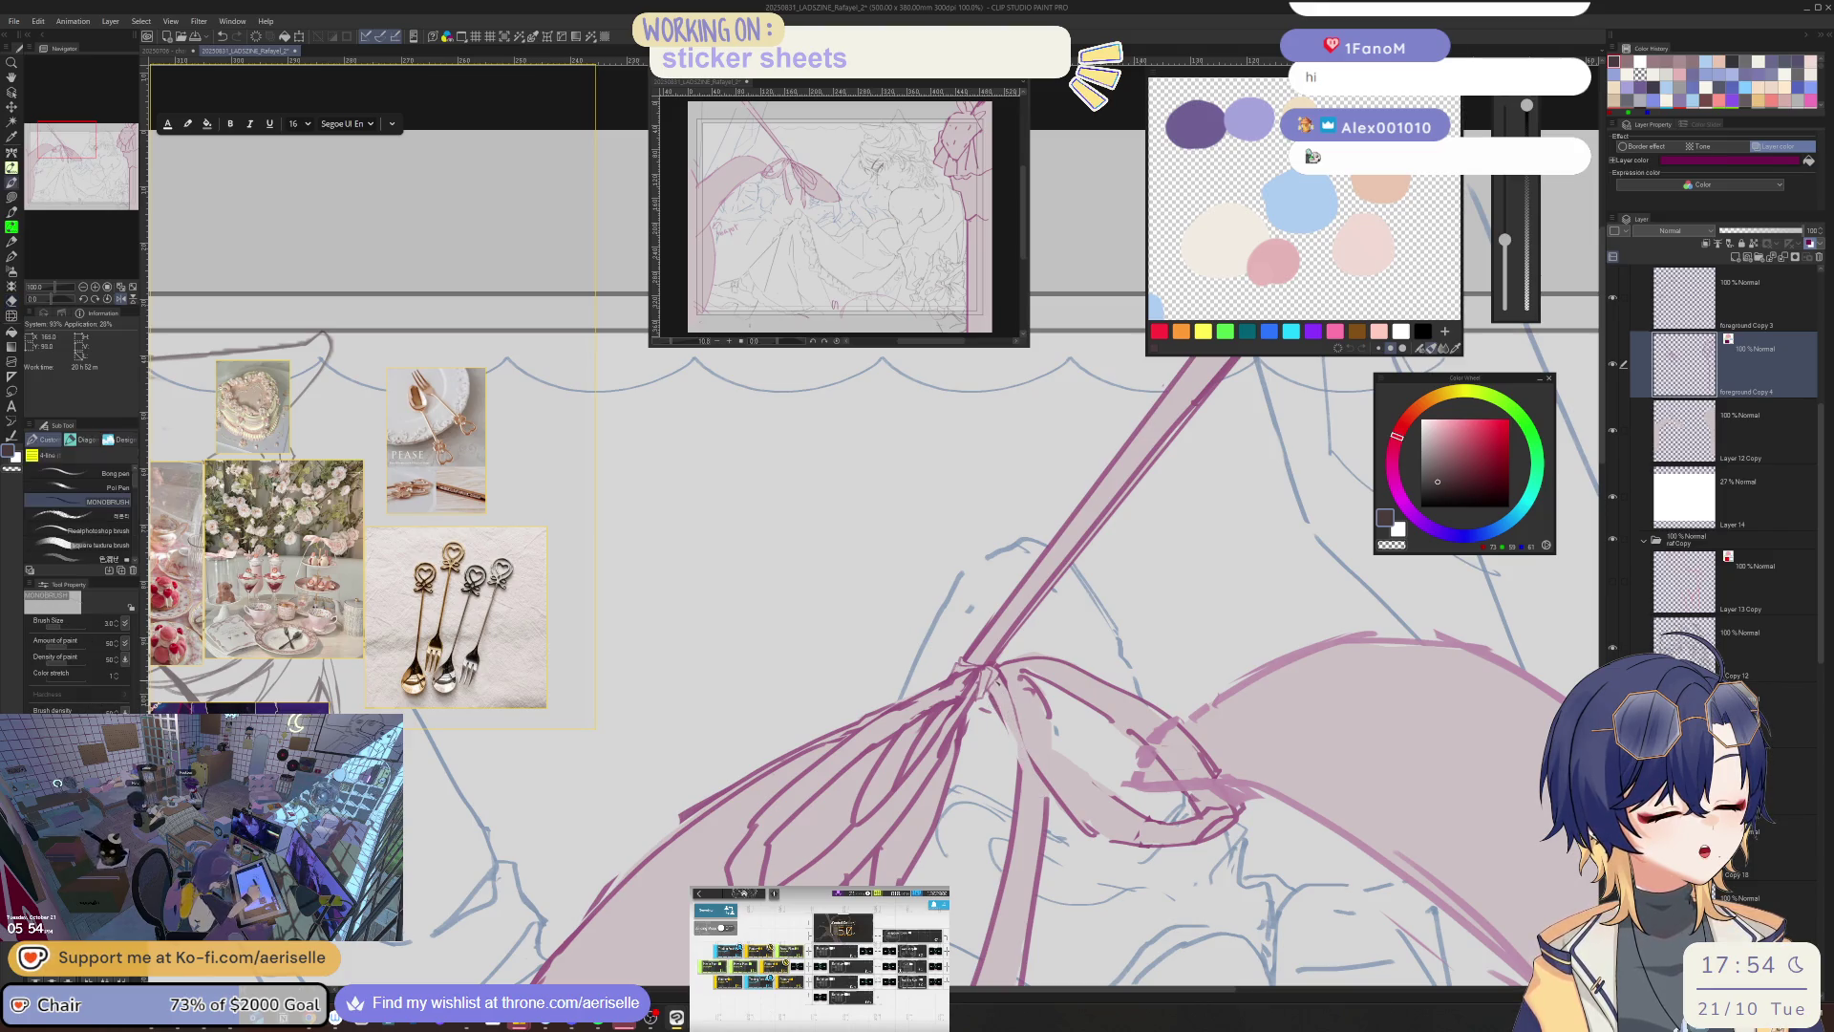
pyautogui.press('h')
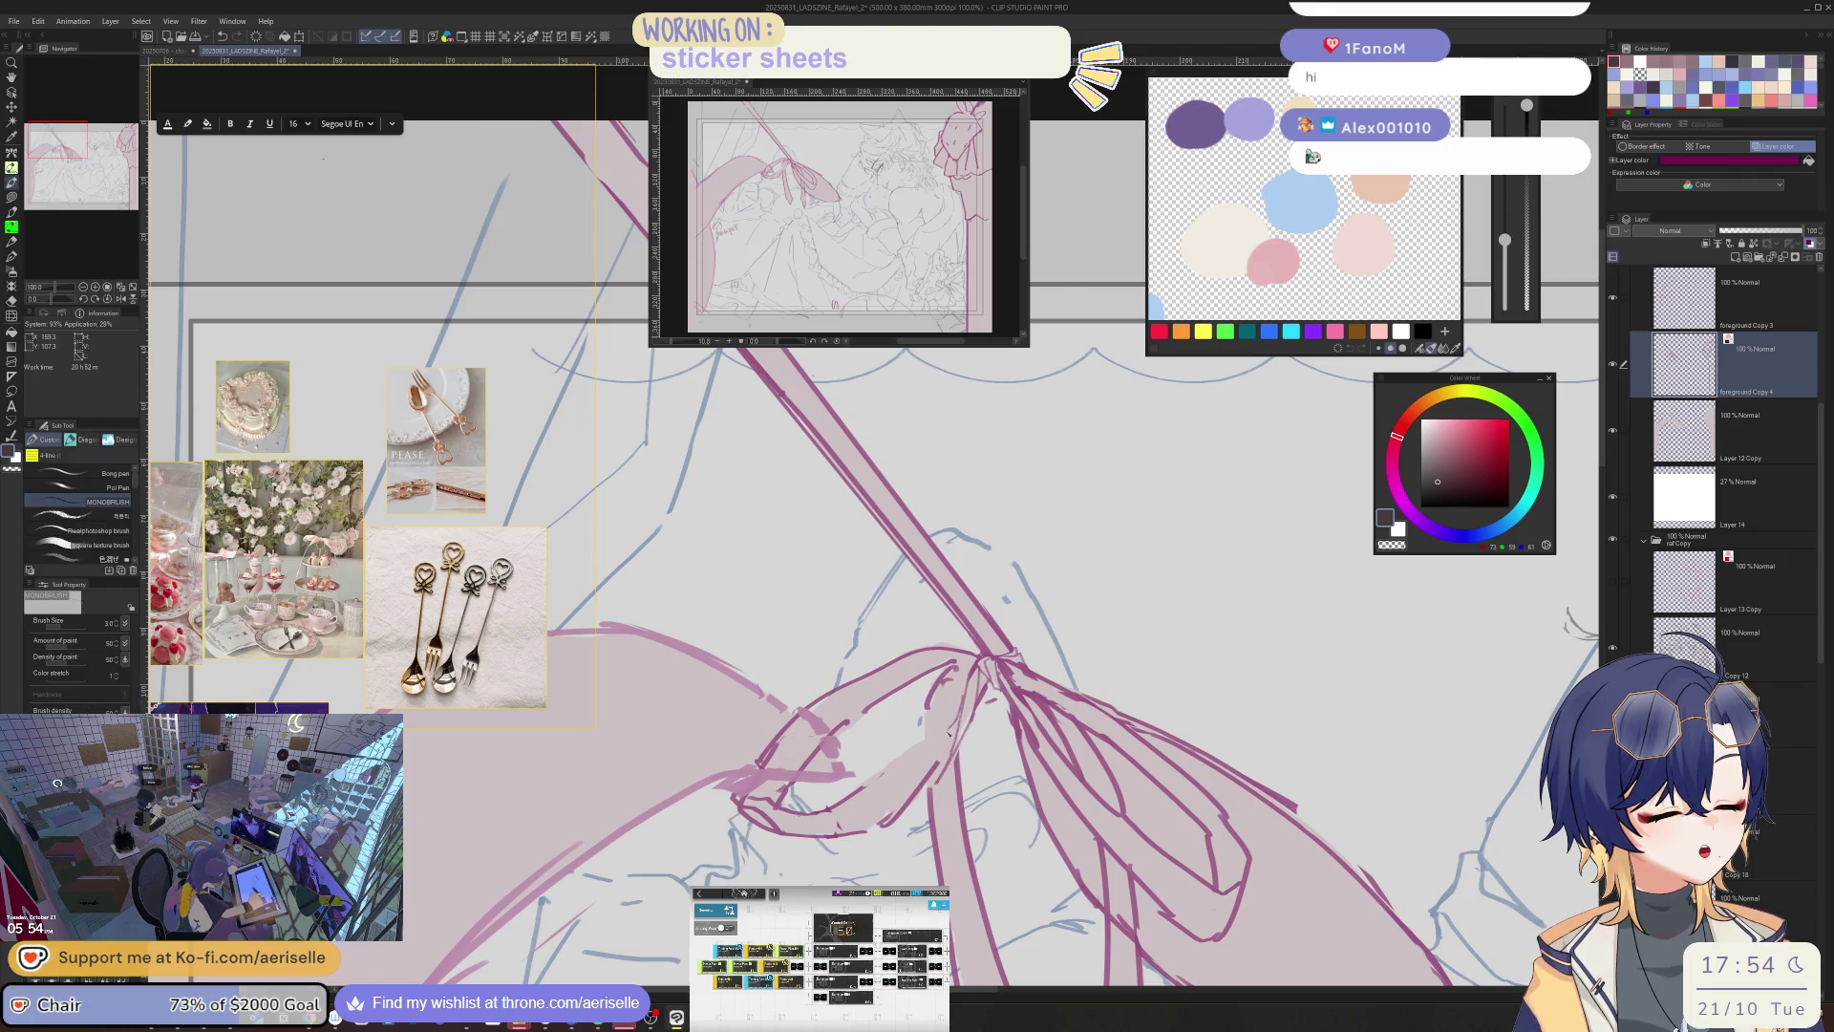
# - Reposition the view and draw a size-3.0 magenta line along the ribbon tail
pyautogui.press('h')
pyautogui.press('e')
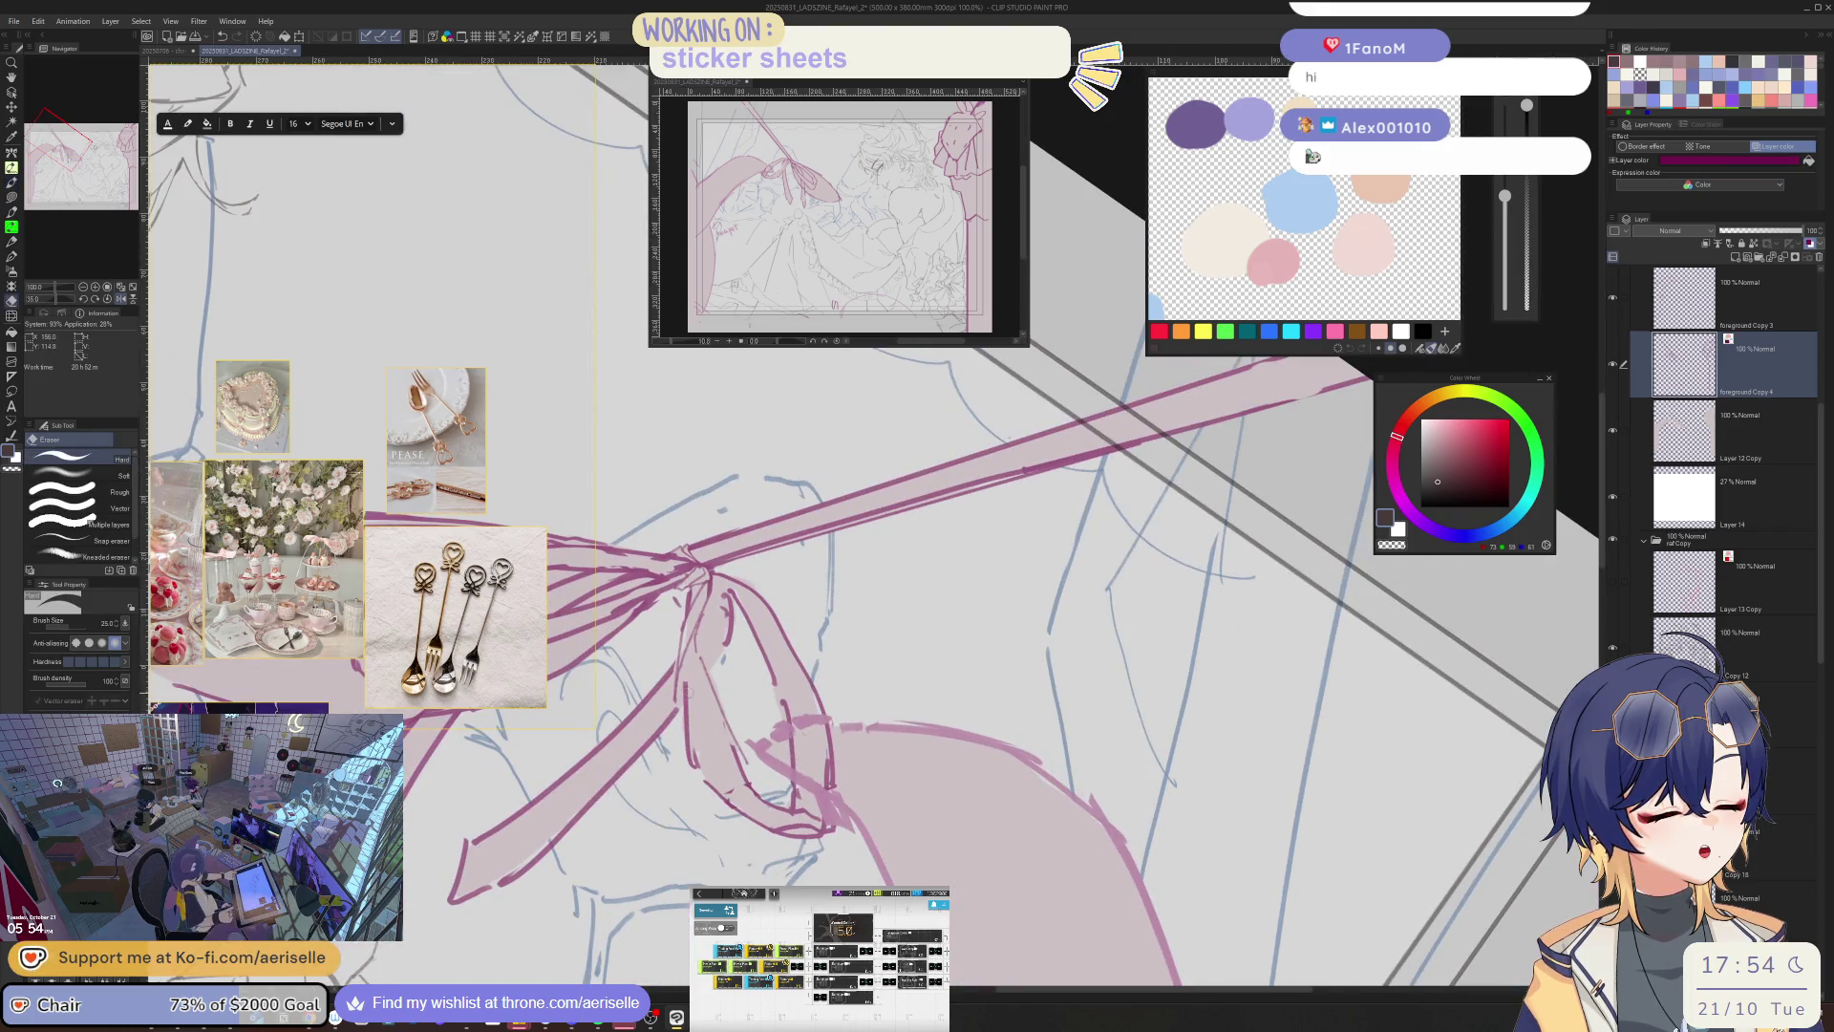
pyautogui.moveTo(977, 790)
pyautogui.mouseDown()
pyautogui.moveTo(1030, 807)
pyautogui.moveTo(812, 798)
pyautogui.mouseUp()
pyautogui.press('p')
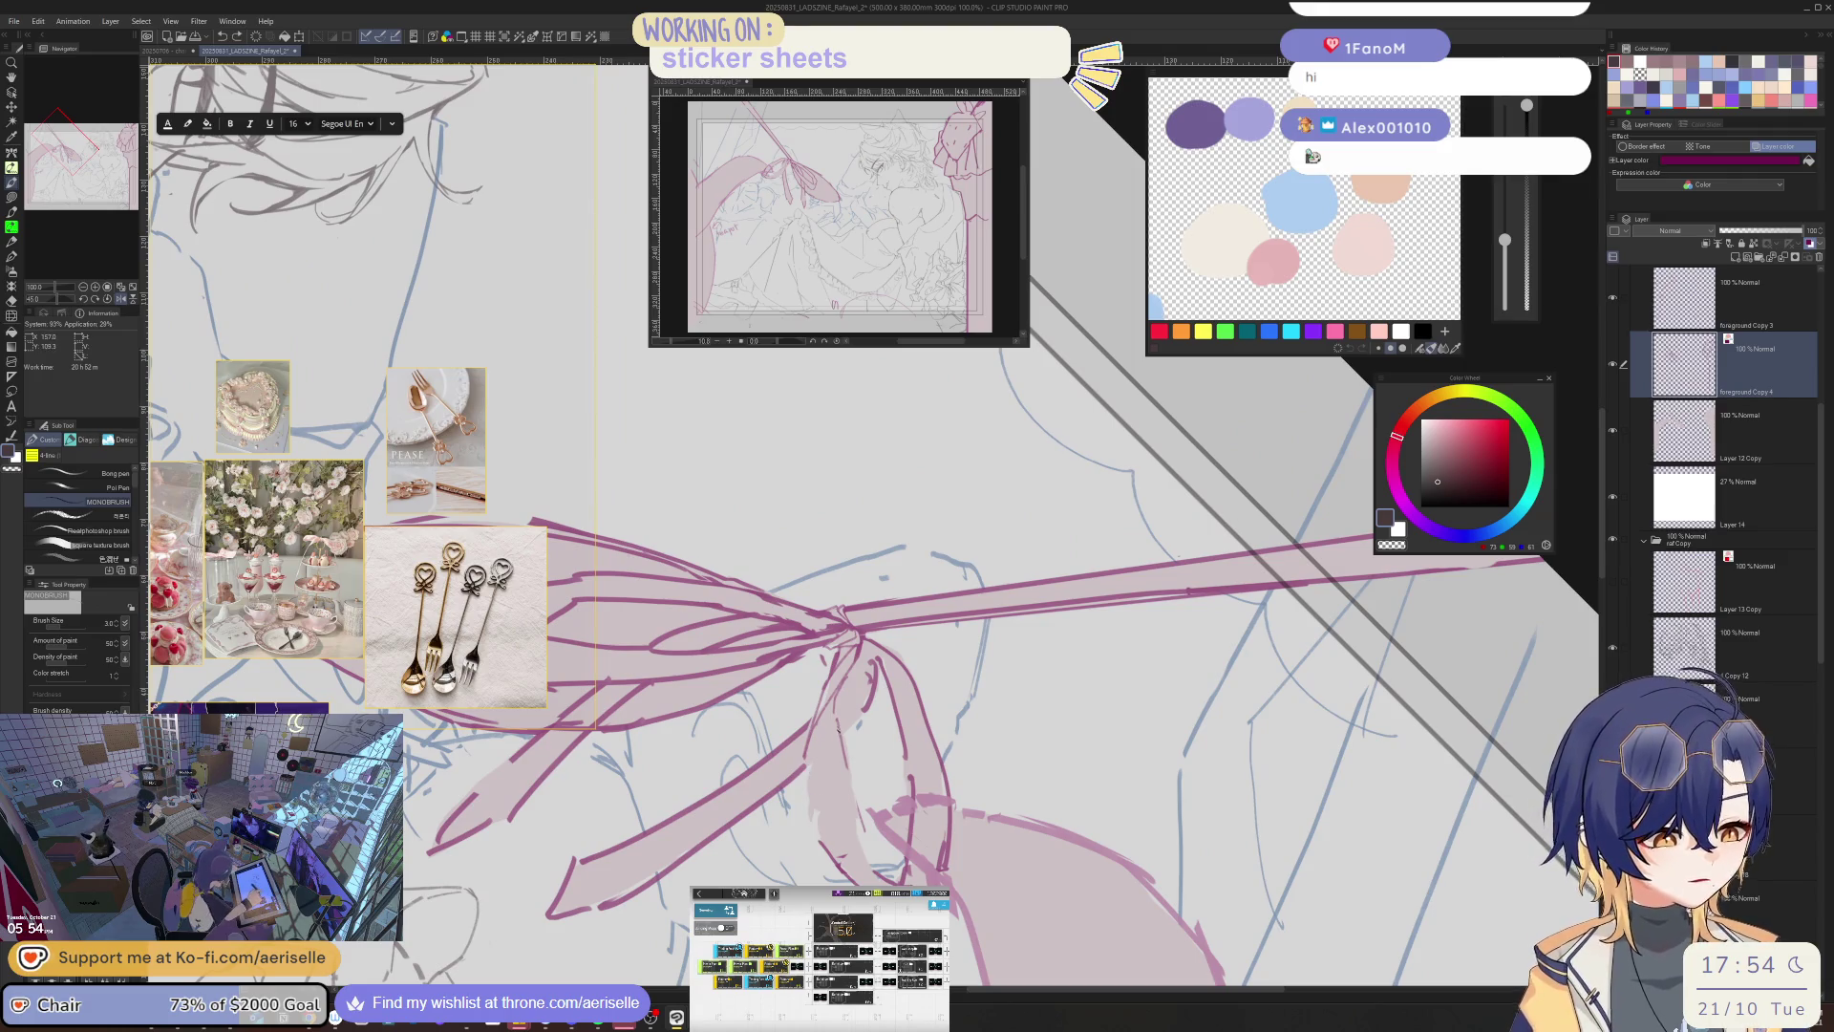
pyautogui.press(']')
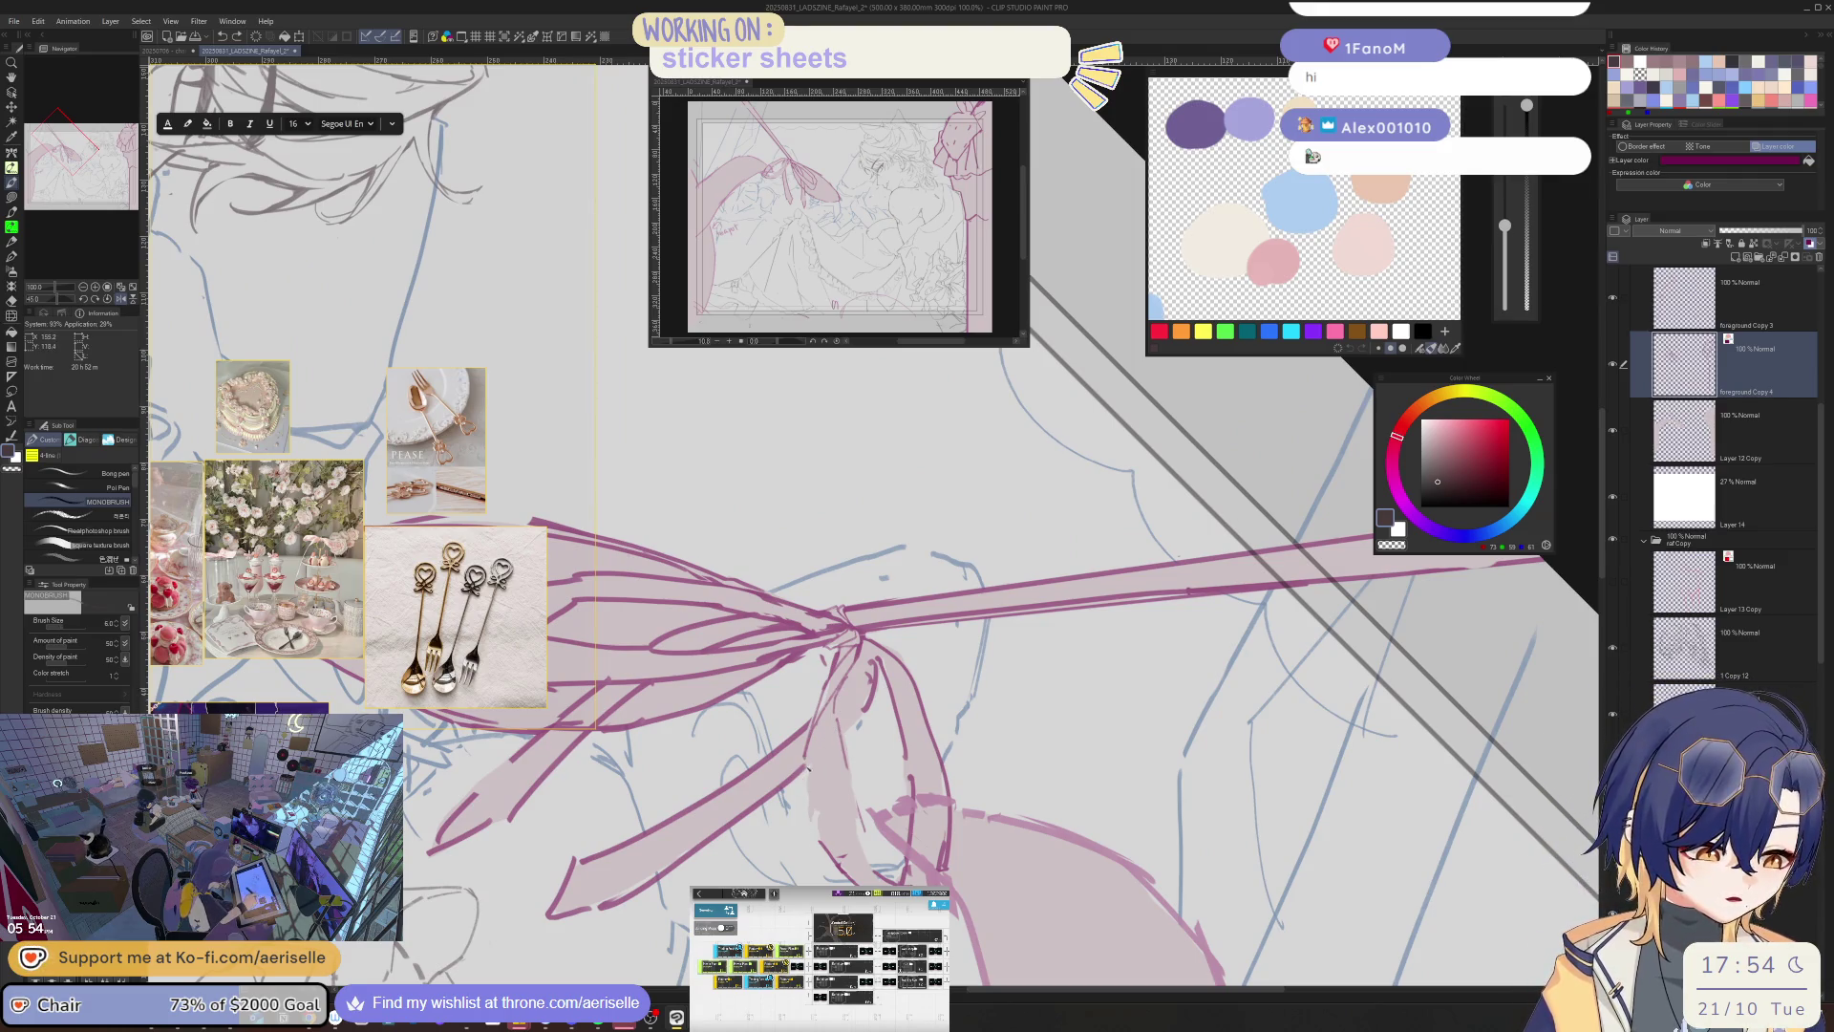
pyautogui.press('[')
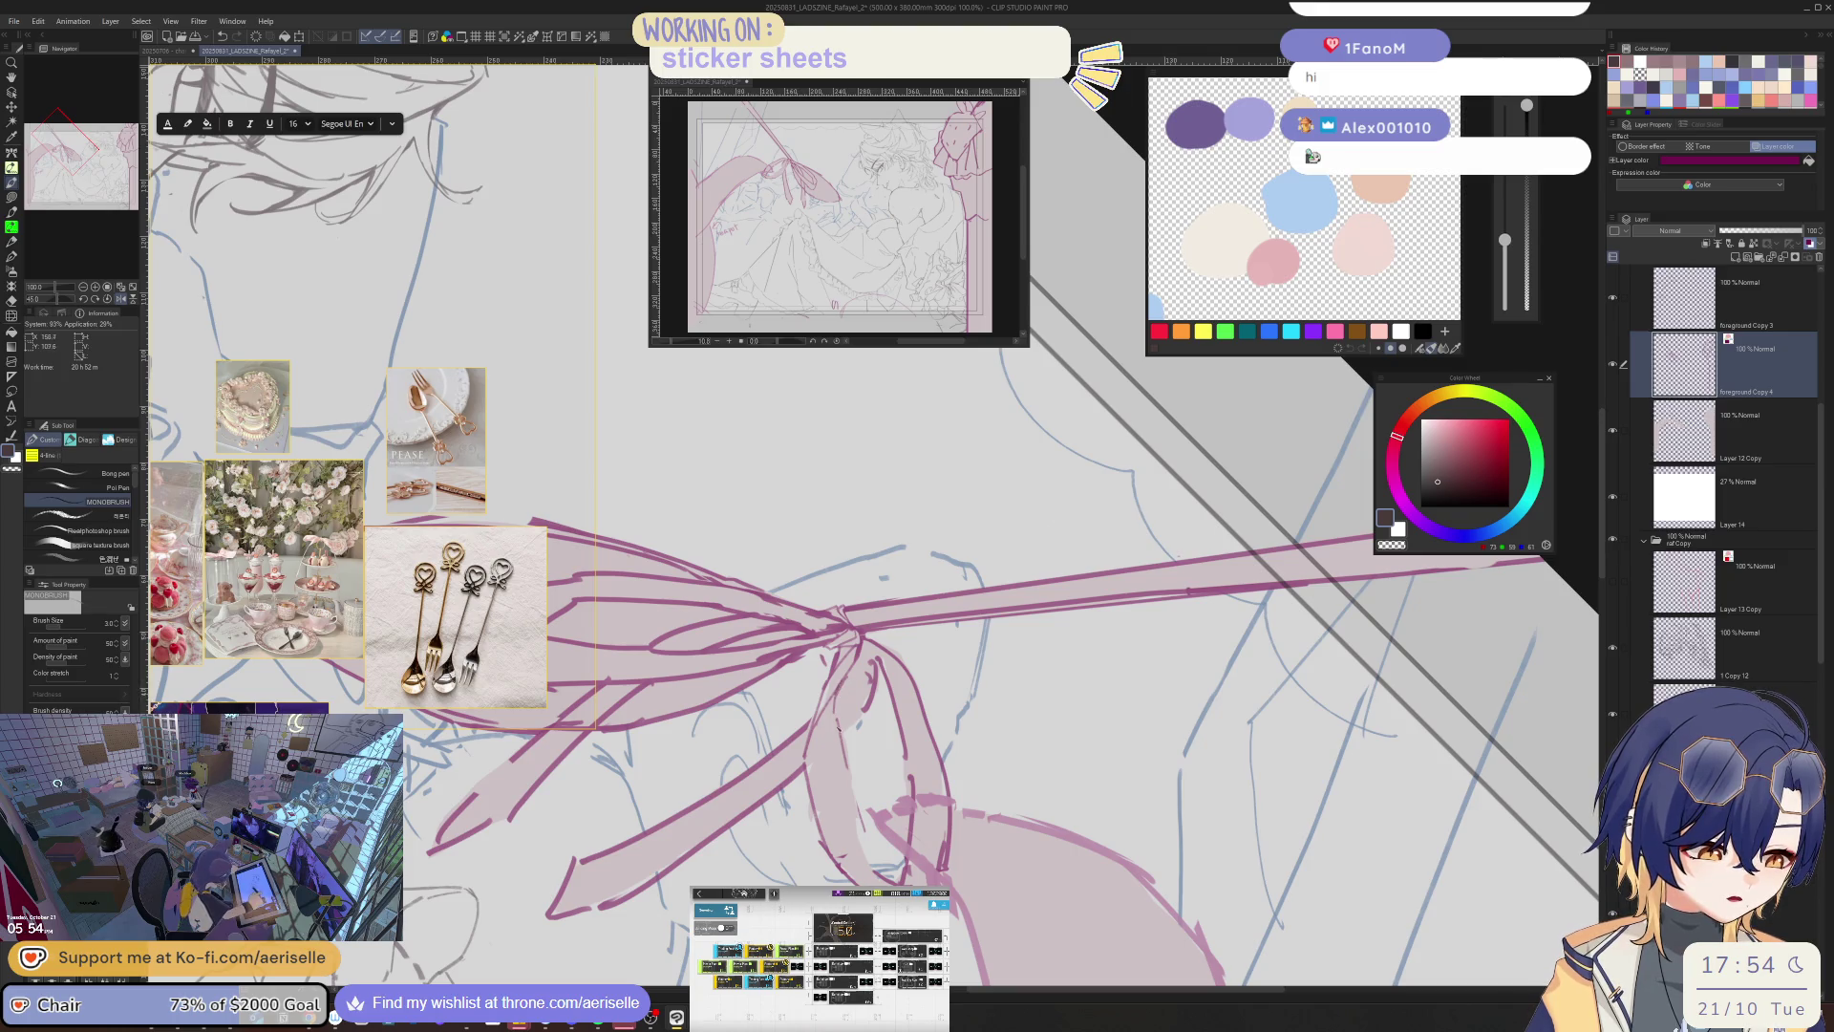
pyautogui.moveTo(839, 714); pyautogui.dragTo(873, 850)
# - Redraw the ribbon tail line and a short line near the knot, checking in mirrored view
pyautogui.press('e')
pyautogui.press('p')
pyautogui.moveTo(831, 714); pyautogui.dragTo(860, 848)
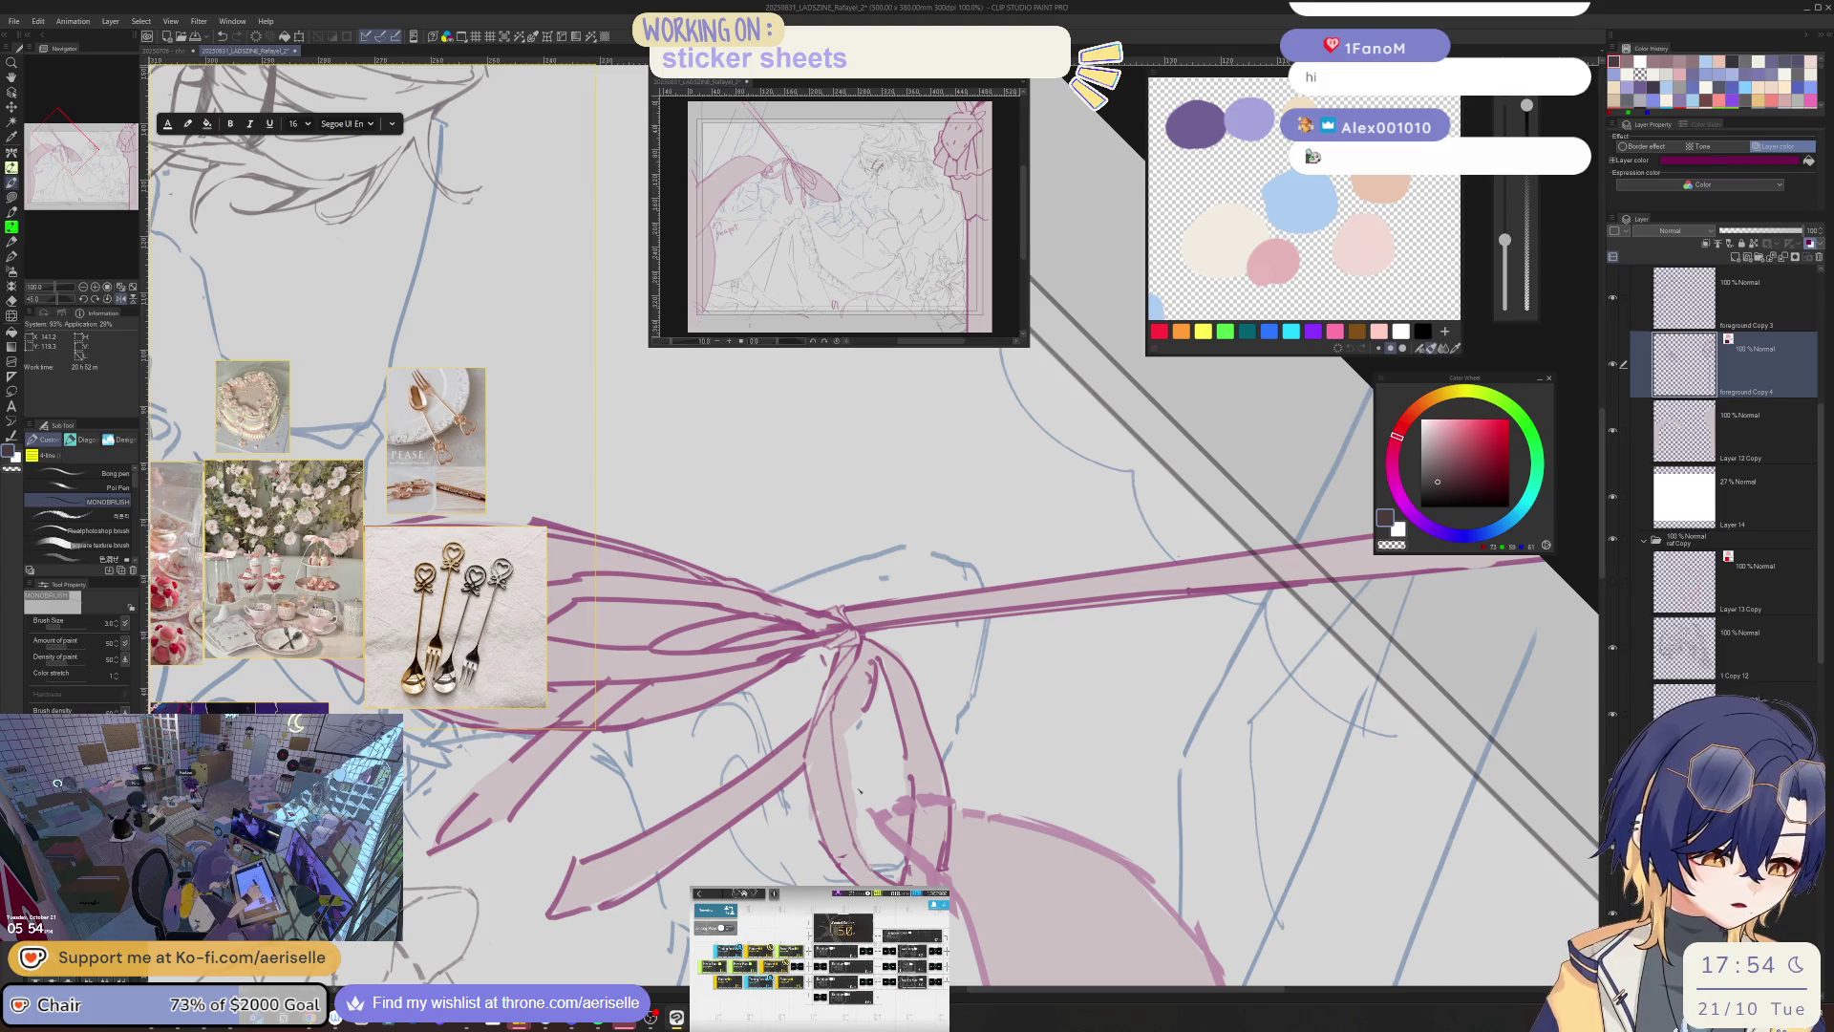
pyautogui.press('h')
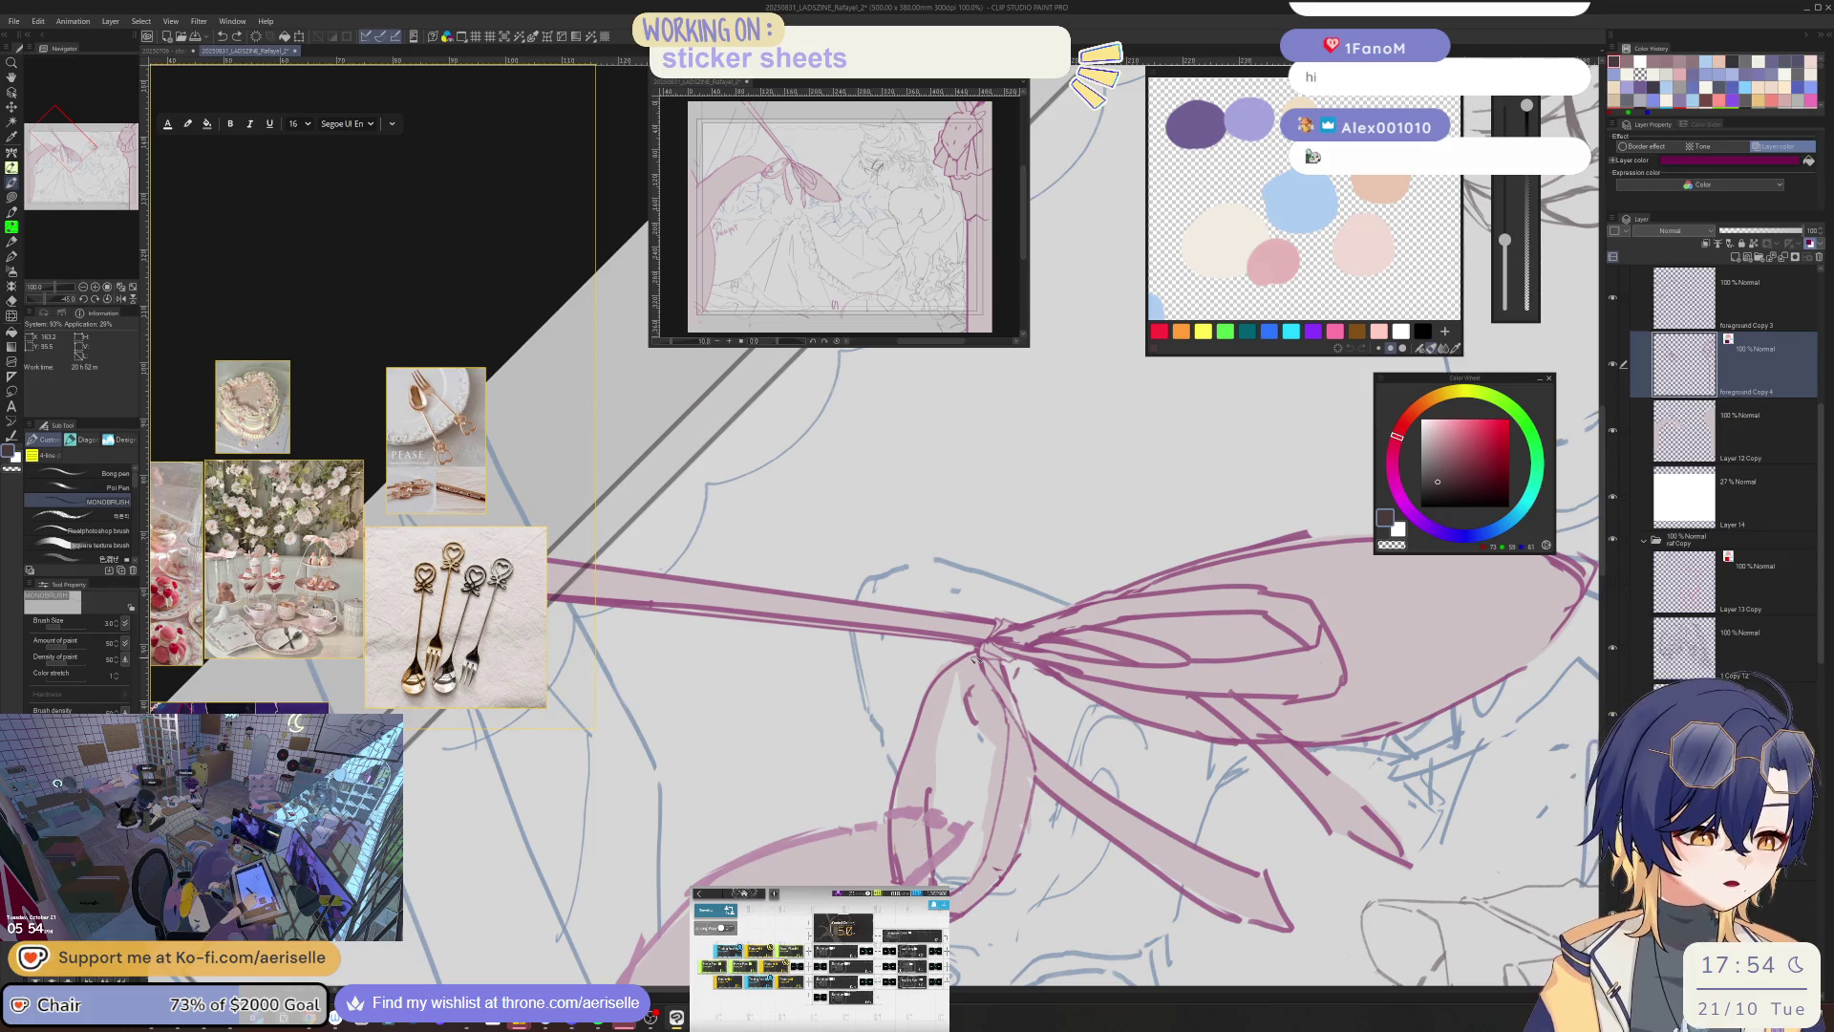
pyautogui.moveTo(954, 671); pyautogui.dragTo(933, 883)
pyautogui.press('e')
pyautogui.press('p')
# - Erase stray bits of ribbon line, then rotate and zoom in on the knot
pyautogui.moveTo(989, 649)
pyautogui.mouseDown()
pyautogui.moveTo(942, 573)
pyautogui.moveTo(777, 656)
pyautogui.moveTo(900, 614)
pyautogui.moveTo(893, 544)
pyautogui.mouseUp()
pyautogui.press('e')
pyautogui.moveTo(783, 709); pyautogui.dragTo(800, 821)
pyautogui.press('p')
pyautogui.press('e')
pyautogui.press('p')
pyautogui.moveTo(893, 544)
pyautogui.mouseDown()
pyautogui.moveTo(841, 525)
pyautogui.moveTo(879, 554)
pyautogui.moveTo(940, 535)
pyautogui.moveTo(998, 660)
pyautogui.mouseUp()
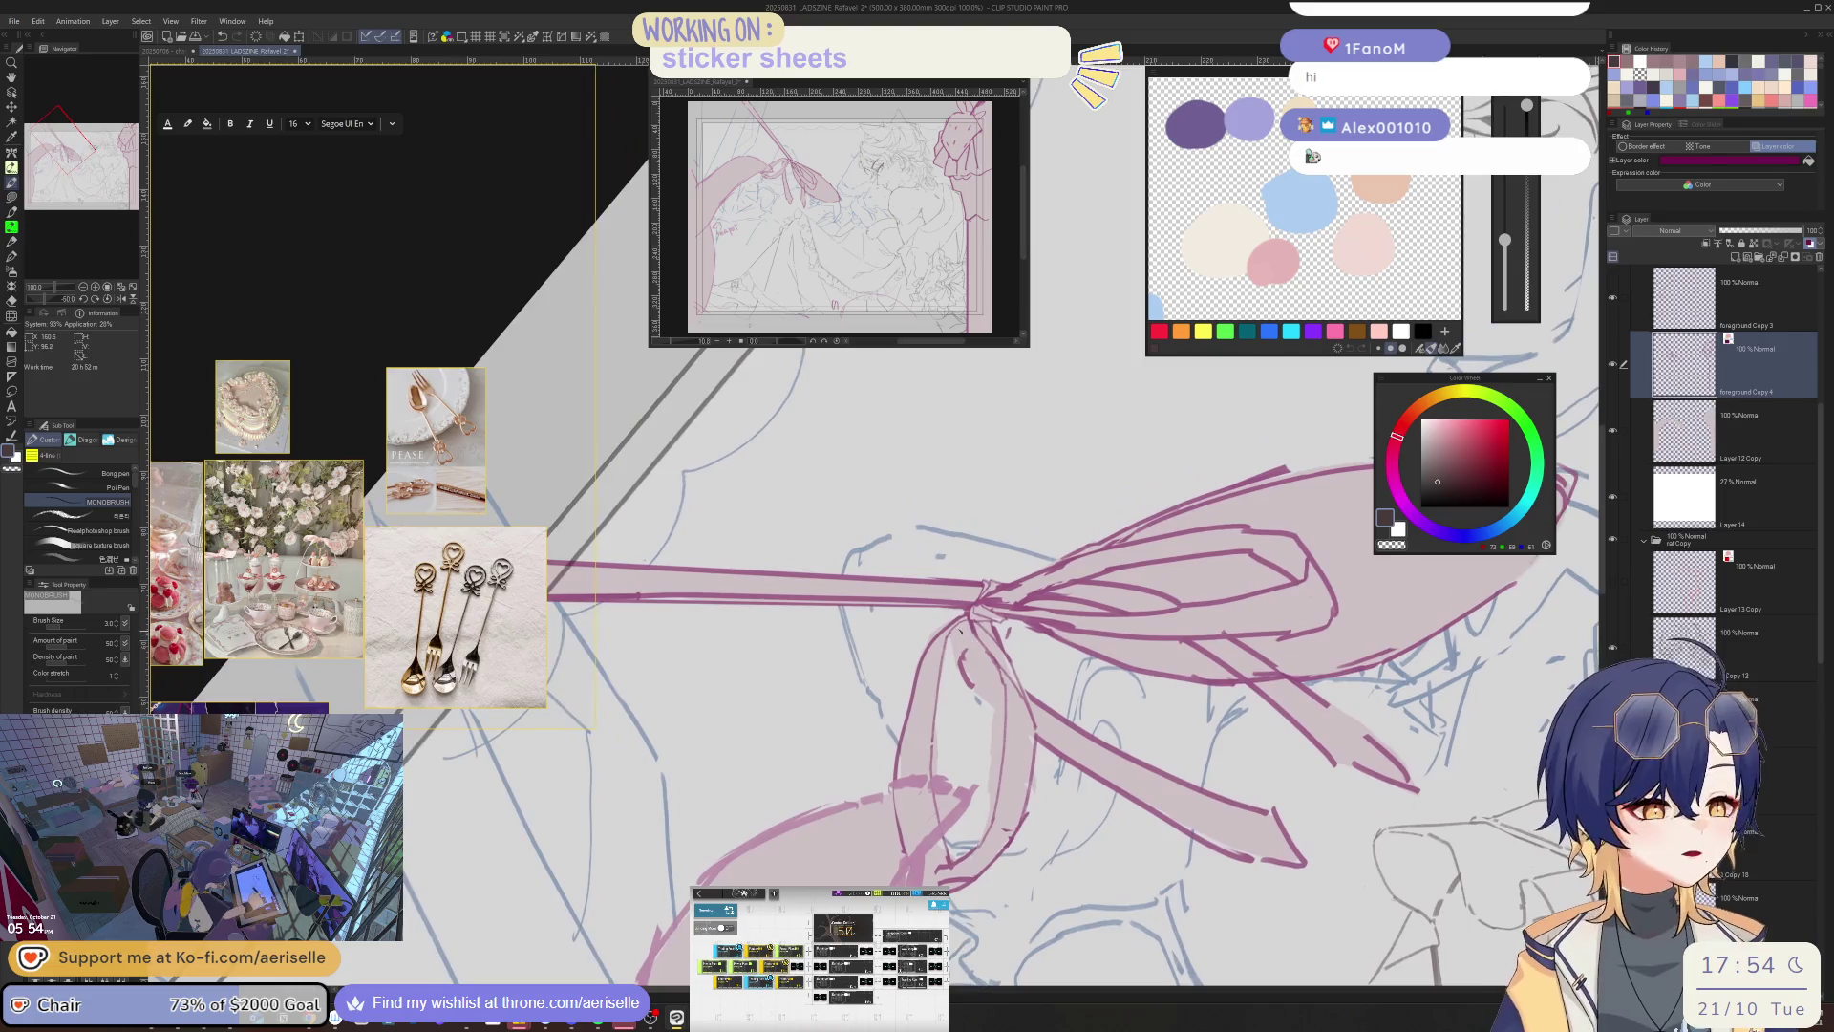
pyautogui.hotkey('ctrl', '+')
# - Erase the magenta ribbon line below the knot and draw a replacement stroke
pyautogui.press('e')
pyautogui.press('p')
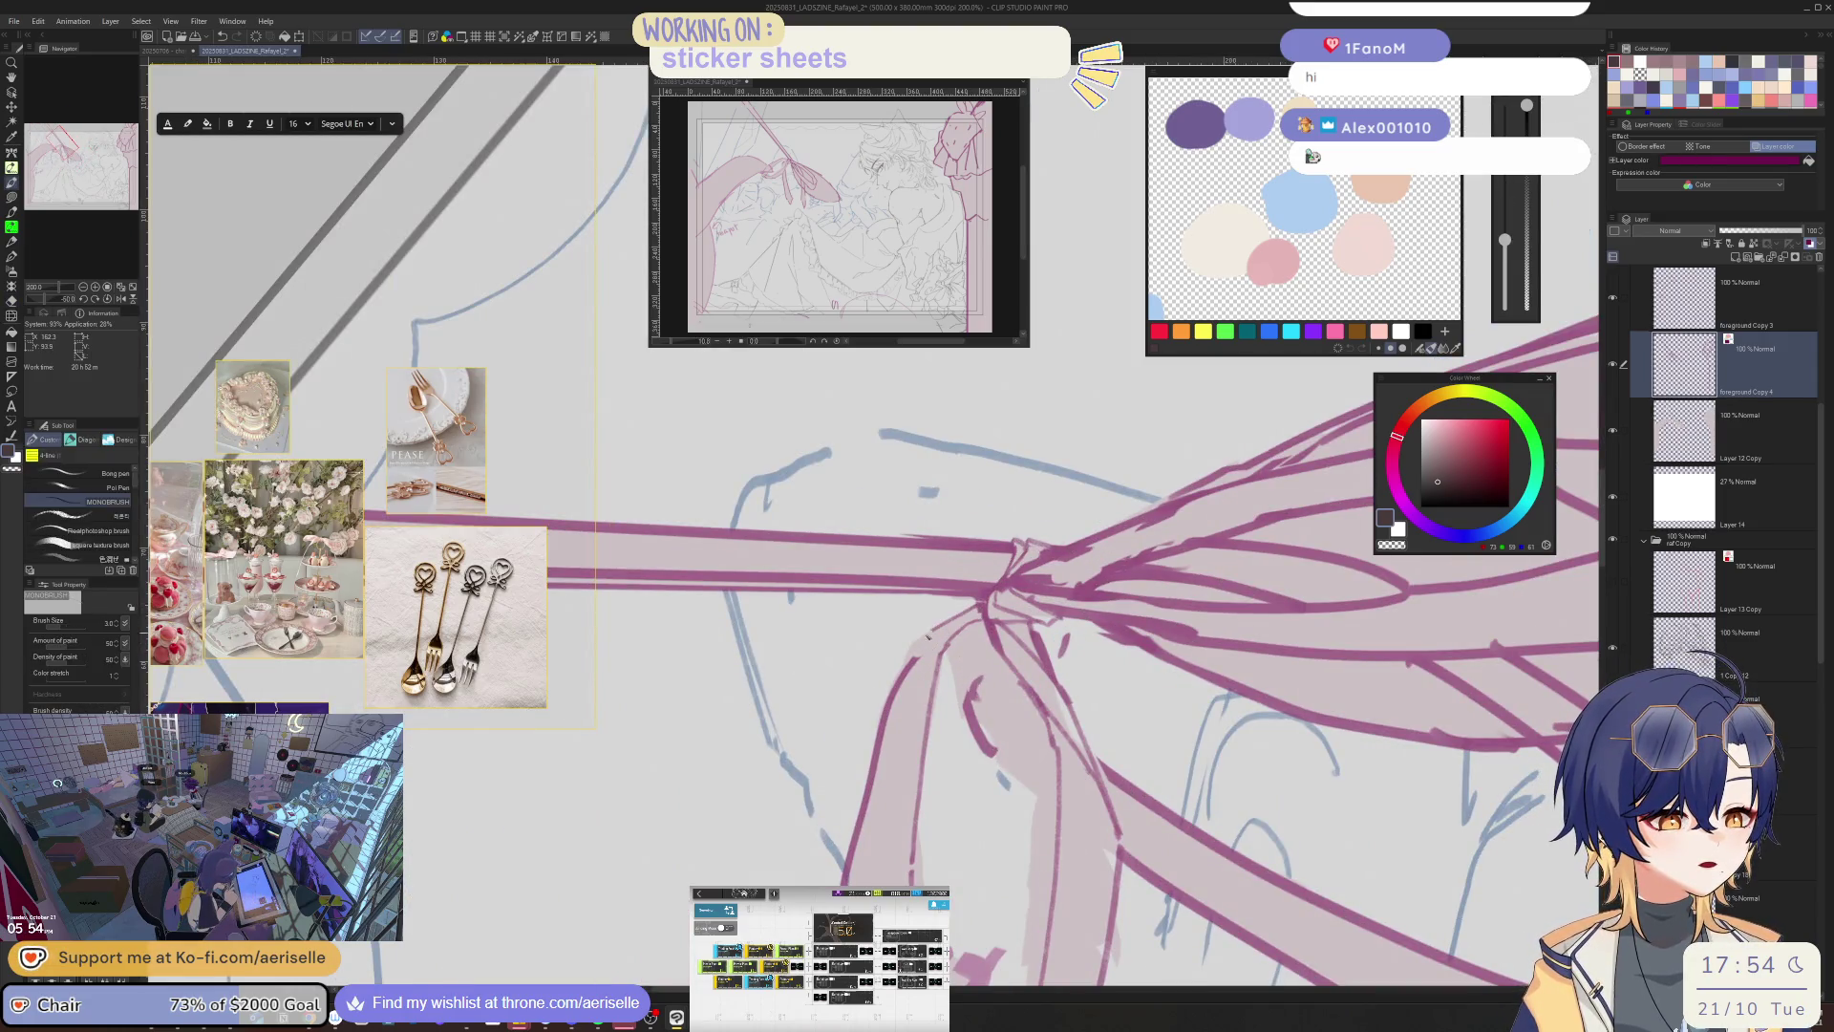
pyautogui.press('e')
pyautogui.moveTo(913, 660); pyautogui.dragTo(845, 866)
pyautogui.press('p')
pyautogui.scroll(-3, 850, 859)
pyautogui.hotkey('ctrl', 'z')
pyautogui.moveTo(898, 481)
pyautogui.mouseDown()
pyautogui.moveTo(856, 689)
pyautogui.moveTo(824, 680)
pyautogui.mouseUp()
# - With an enlarged eraser, clear part of the line and redraw the ribbon lines below the knot
pyautogui.press('e')
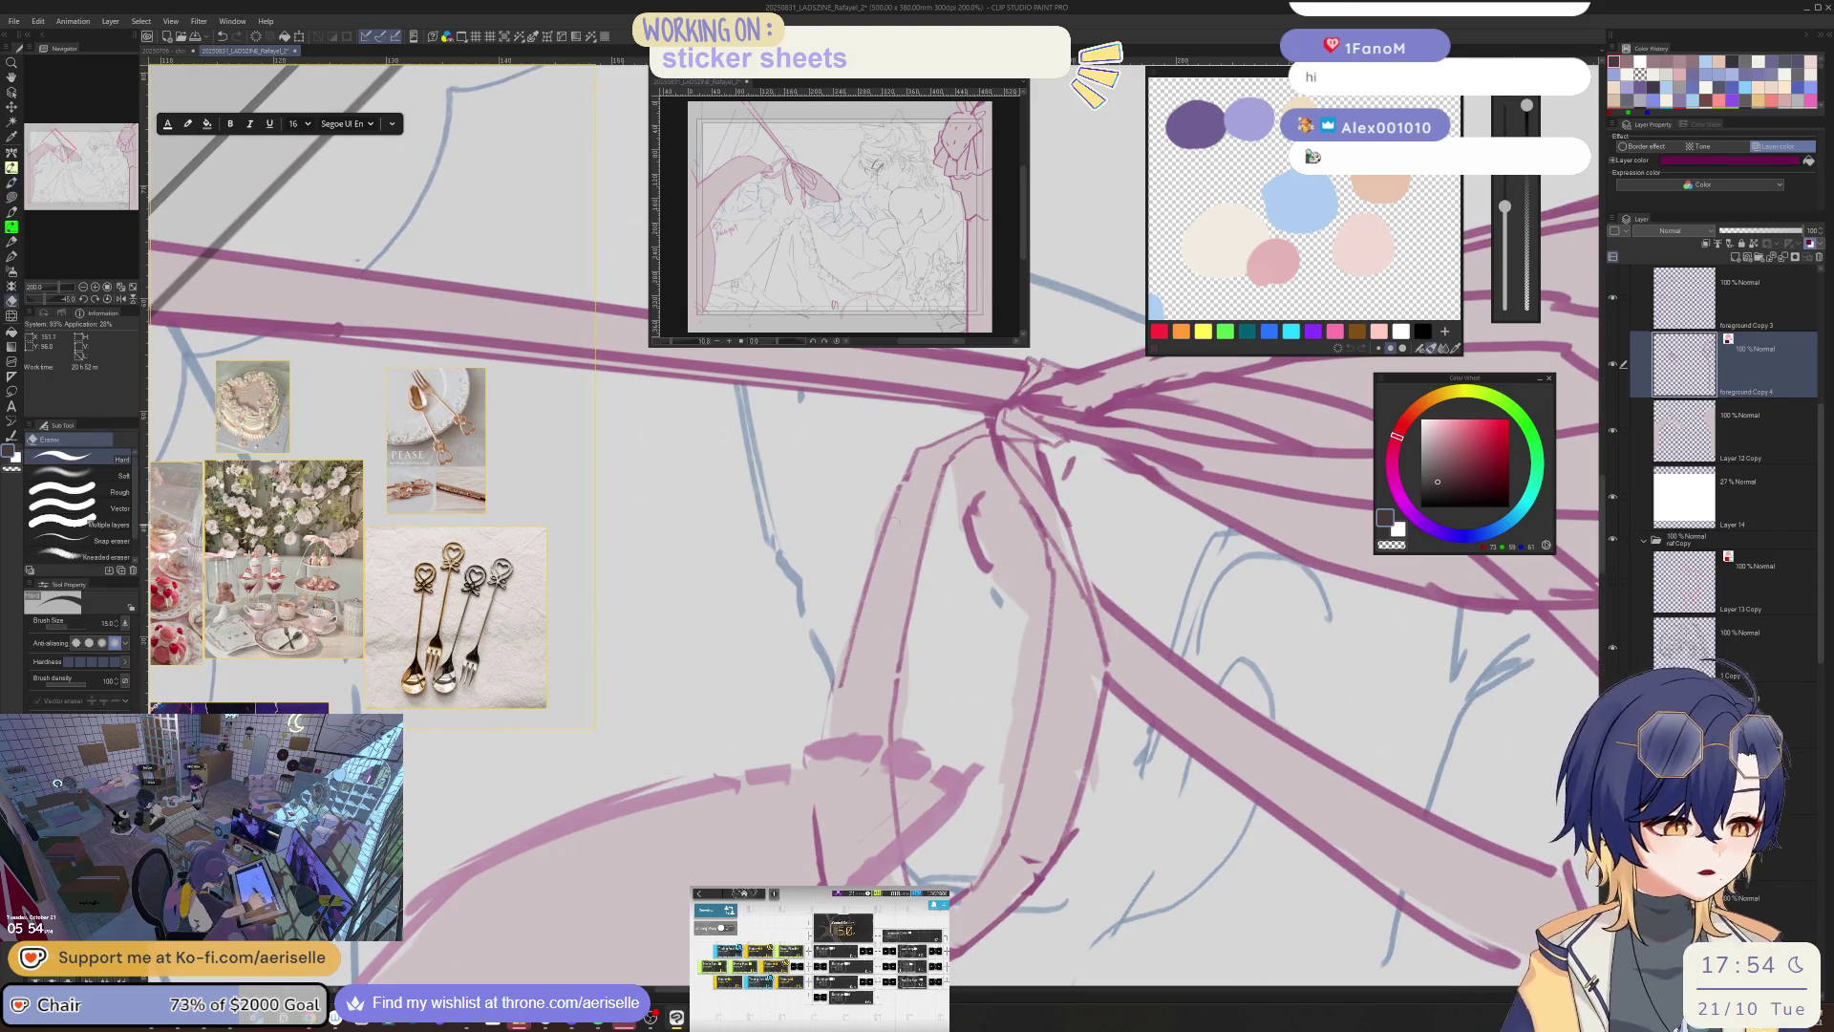
pyautogui.press(']')
pyautogui.moveTo(903, 492); pyautogui.dragTo(833, 684)
pyautogui.press('p')
pyautogui.moveTo(903, 489)
pyautogui.mouseDown()
pyautogui.moveTo(831, 704)
pyautogui.moveTo(817, 884)
pyautogui.mouseUp()
pyautogui.press('e')
pyautogui.press('p')
pyautogui.moveTo(820, 785); pyautogui.dragTo(819, 884)
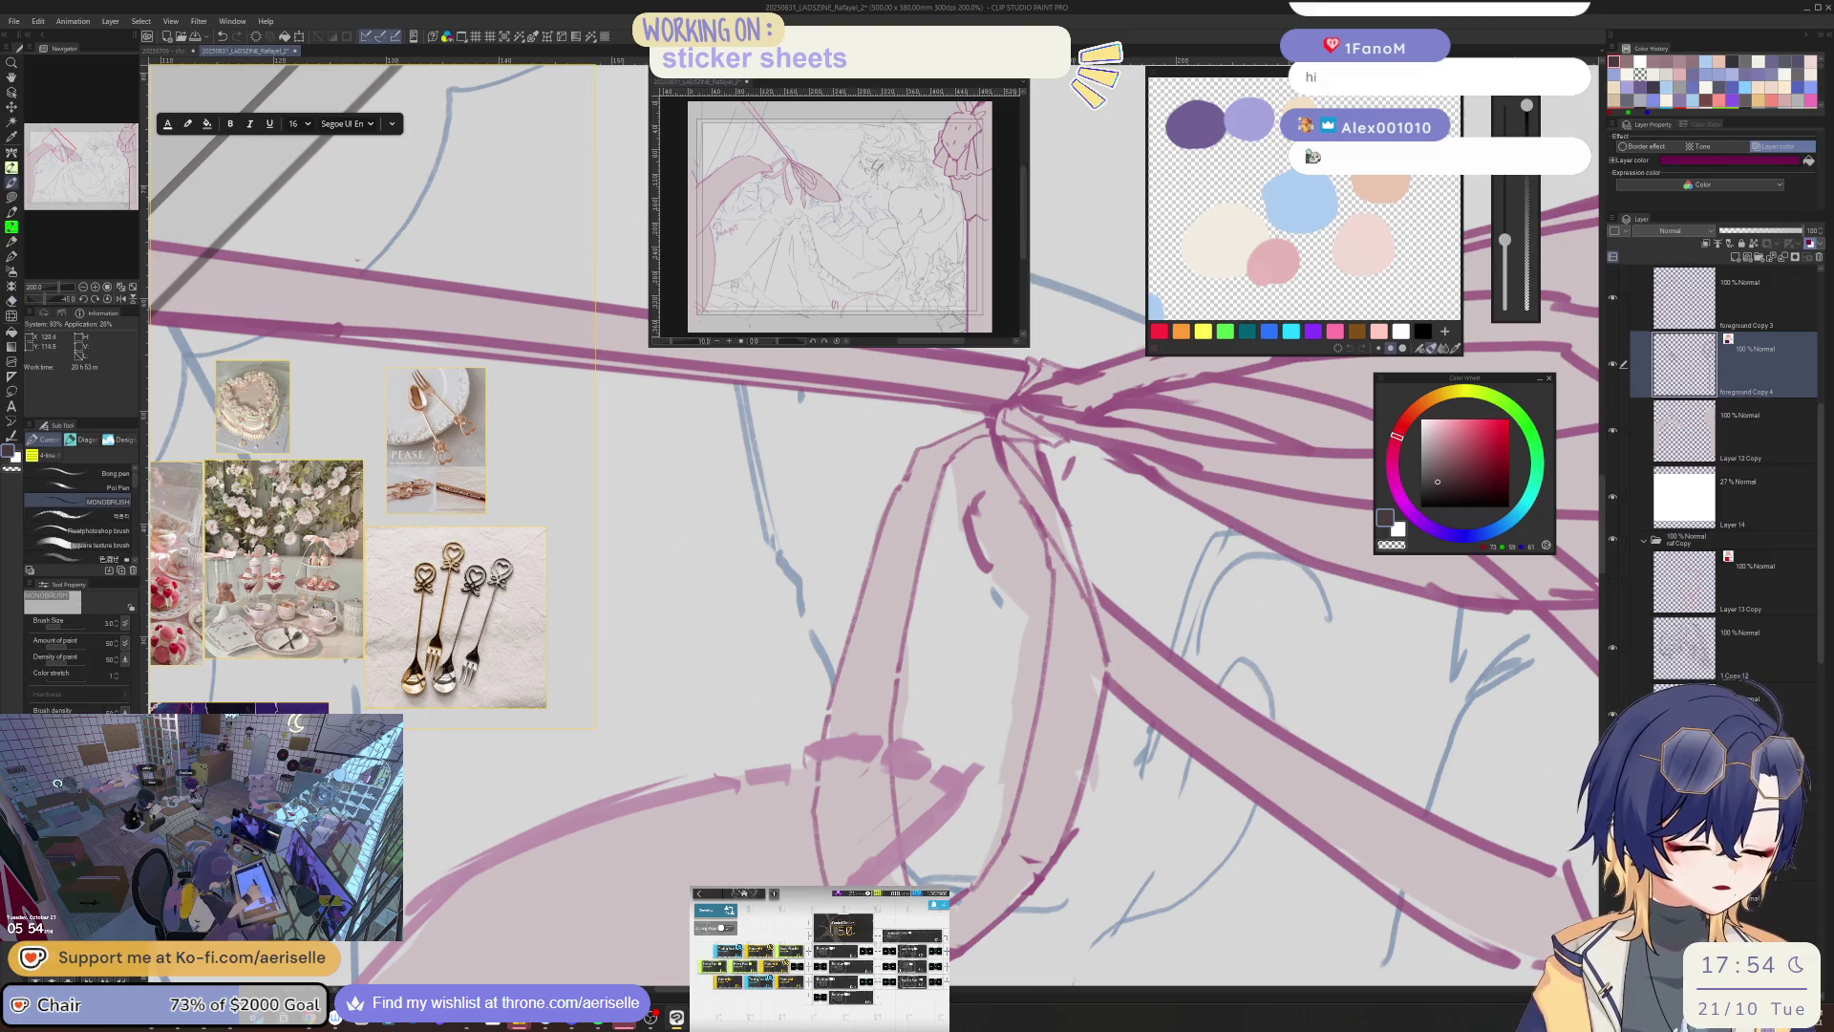
# - Straighten the view, zoom out slightly, and erase the stray strokes below the knot
pyautogui.press('^')
pyautogui.press('^')
pyautogui.press('^')
pyautogui.hotkey('ctrl', '-')
pyautogui.press('e')
pyautogui.moveTo(869, 668)
pyautogui.mouseDown()
pyautogui.moveTo(829, 721)
pyautogui.moveTo(869, 633)
pyautogui.moveTo(826, 764)
pyautogui.mouseUp()
pyautogui.press('p')
# - Check the ribbon in a mirrored view and touch up small bits near the knot, undoing the last stroke
pyautogui.press('h')
pyautogui.press('h')
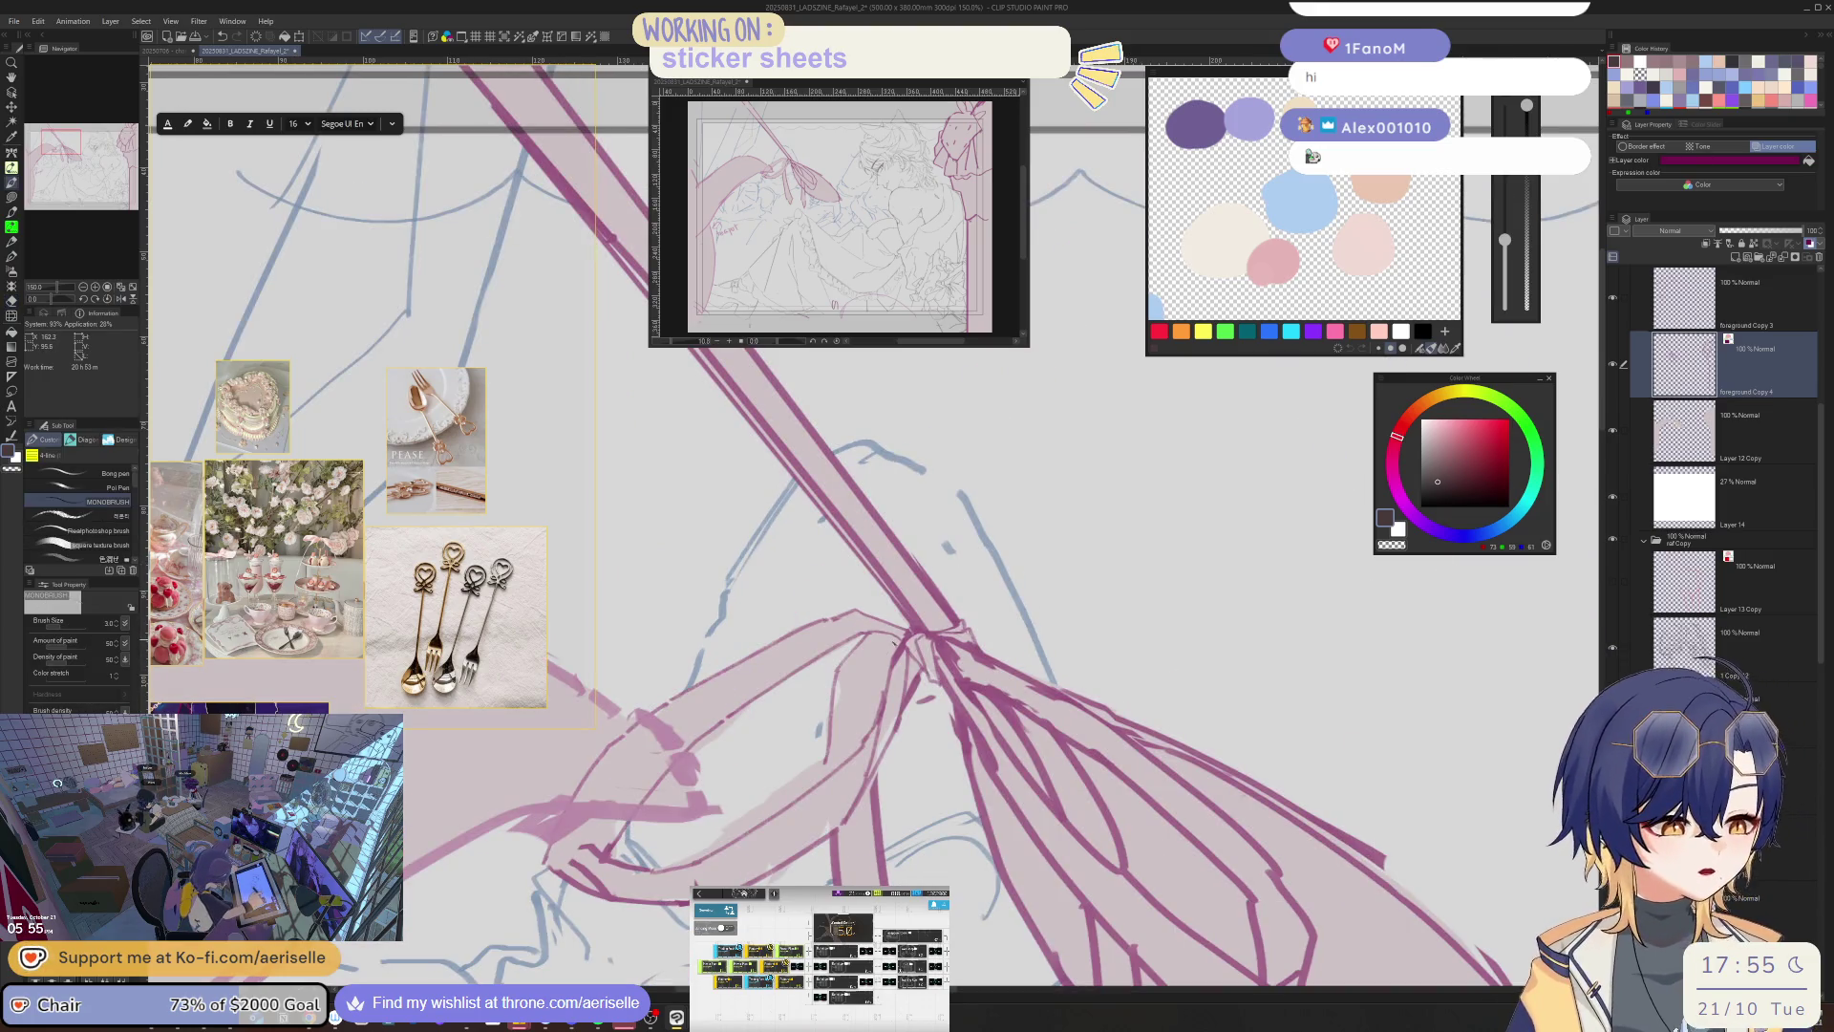
pyautogui.press('e')
pyautogui.moveTo(869, 635)
pyautogui.mouseDown()
pyautogui.moveTo(841, 668)
pyautogui.moveTo(870, 663)
pyautogui.moveTo(870, 719)
pyautogui.moveTo(829, 764)
pyautogui.mouseUp()
pyautogui.press('p')
pyautogui.hotkey('ctrl', 'z')
# - Zoom out and flip the canvas horizontally to review the whole illustration's composition
pyautogui.hotkey('ctrl', '-')
pyautogui.hotkey('ctrl', '-')
pyautogui.hotkey('ctrl', '-')
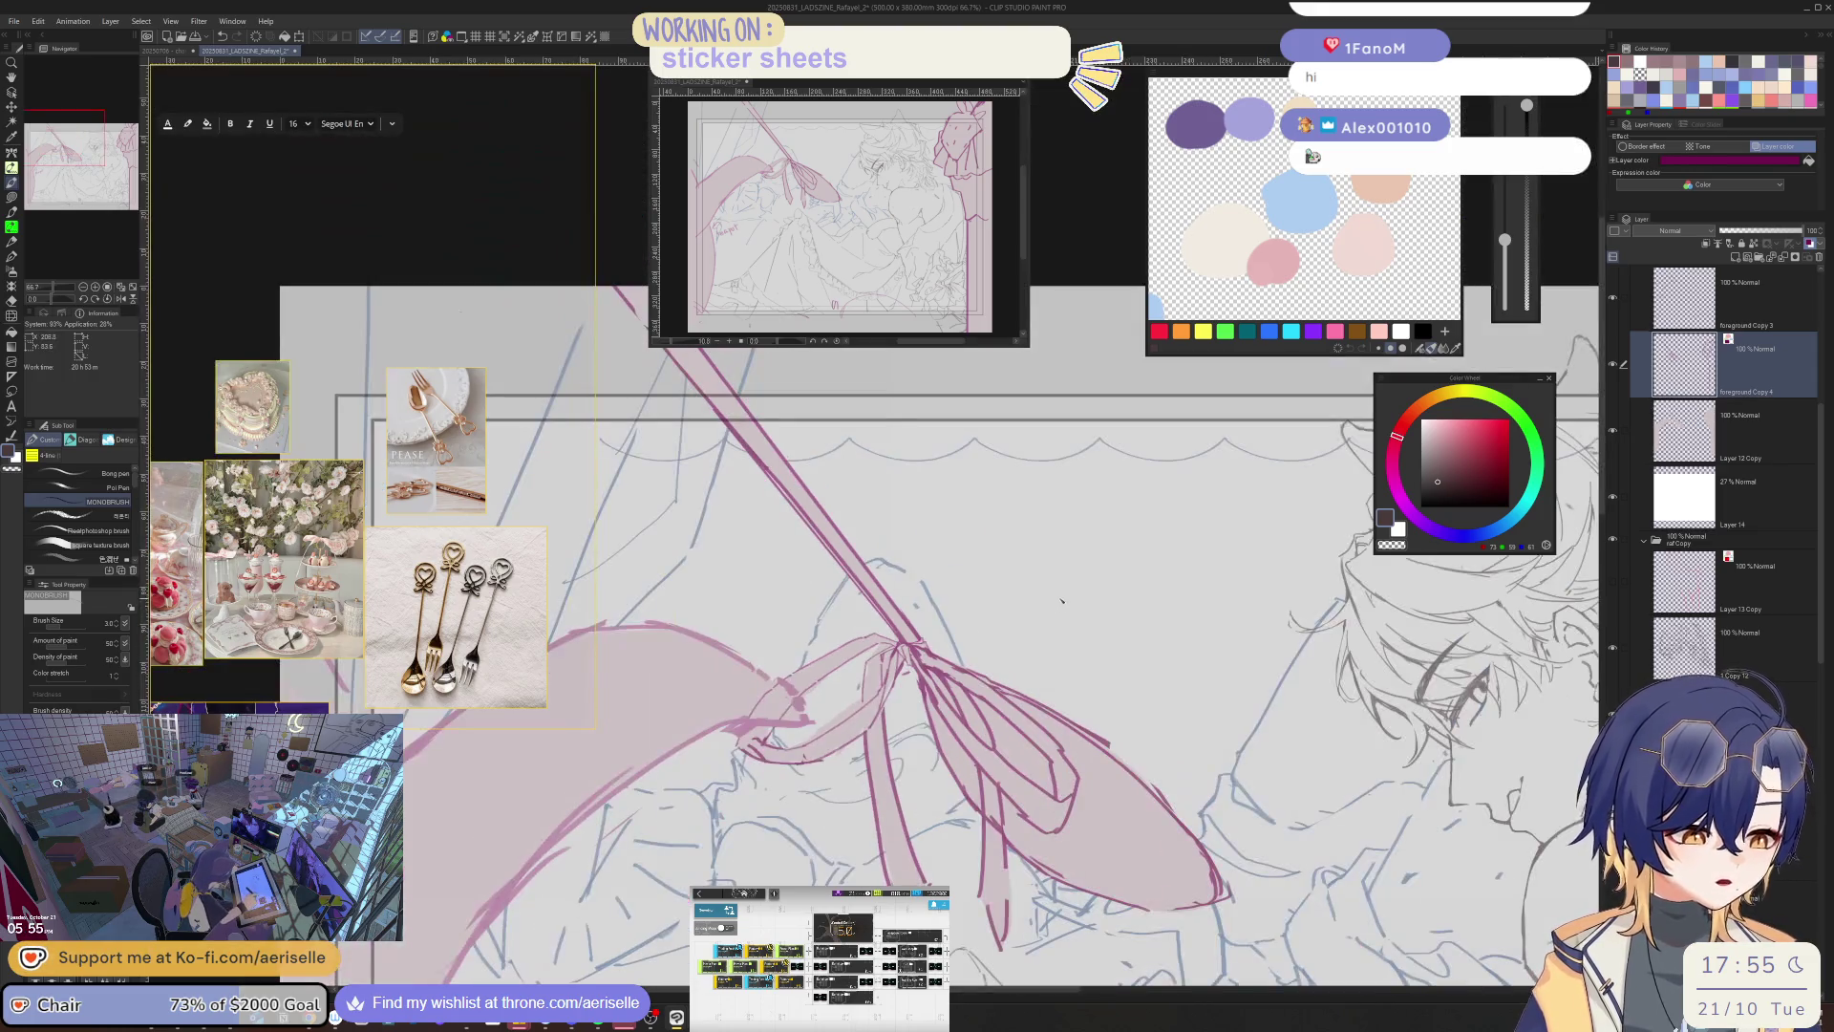
pyautogui.press('h')
pyautogui.hotkey('ctrl', '-')
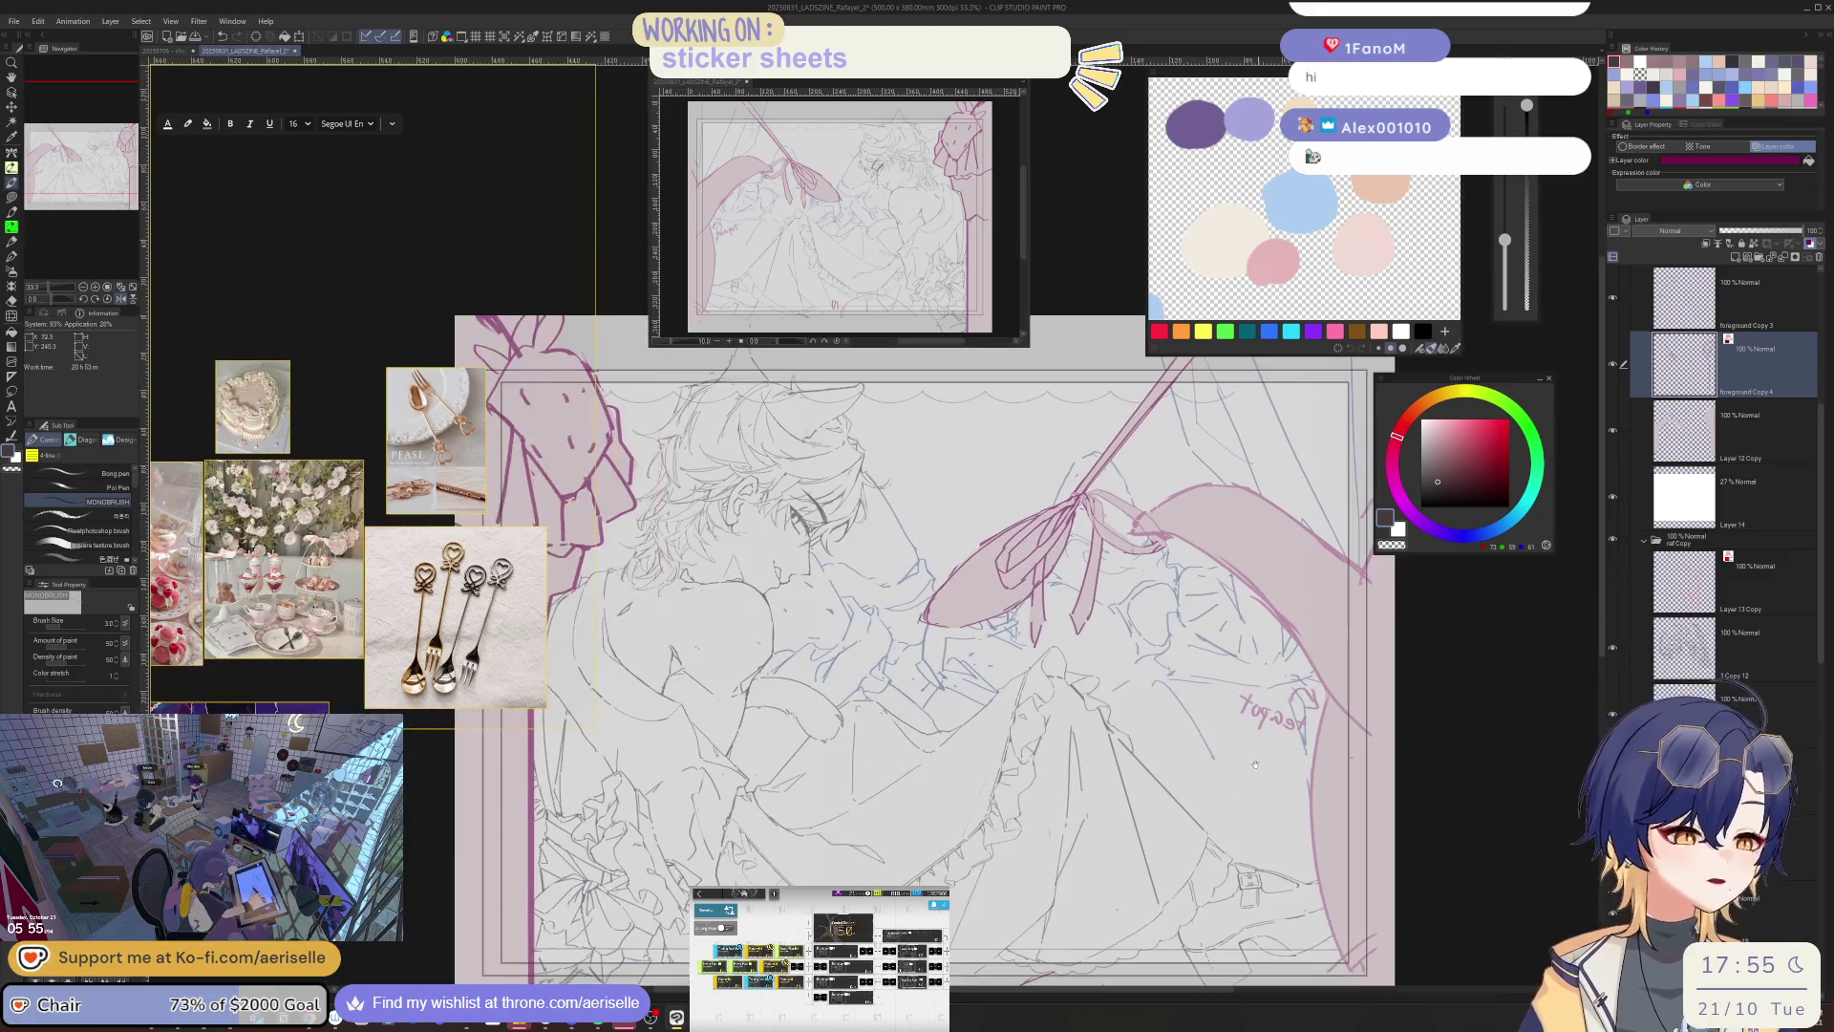
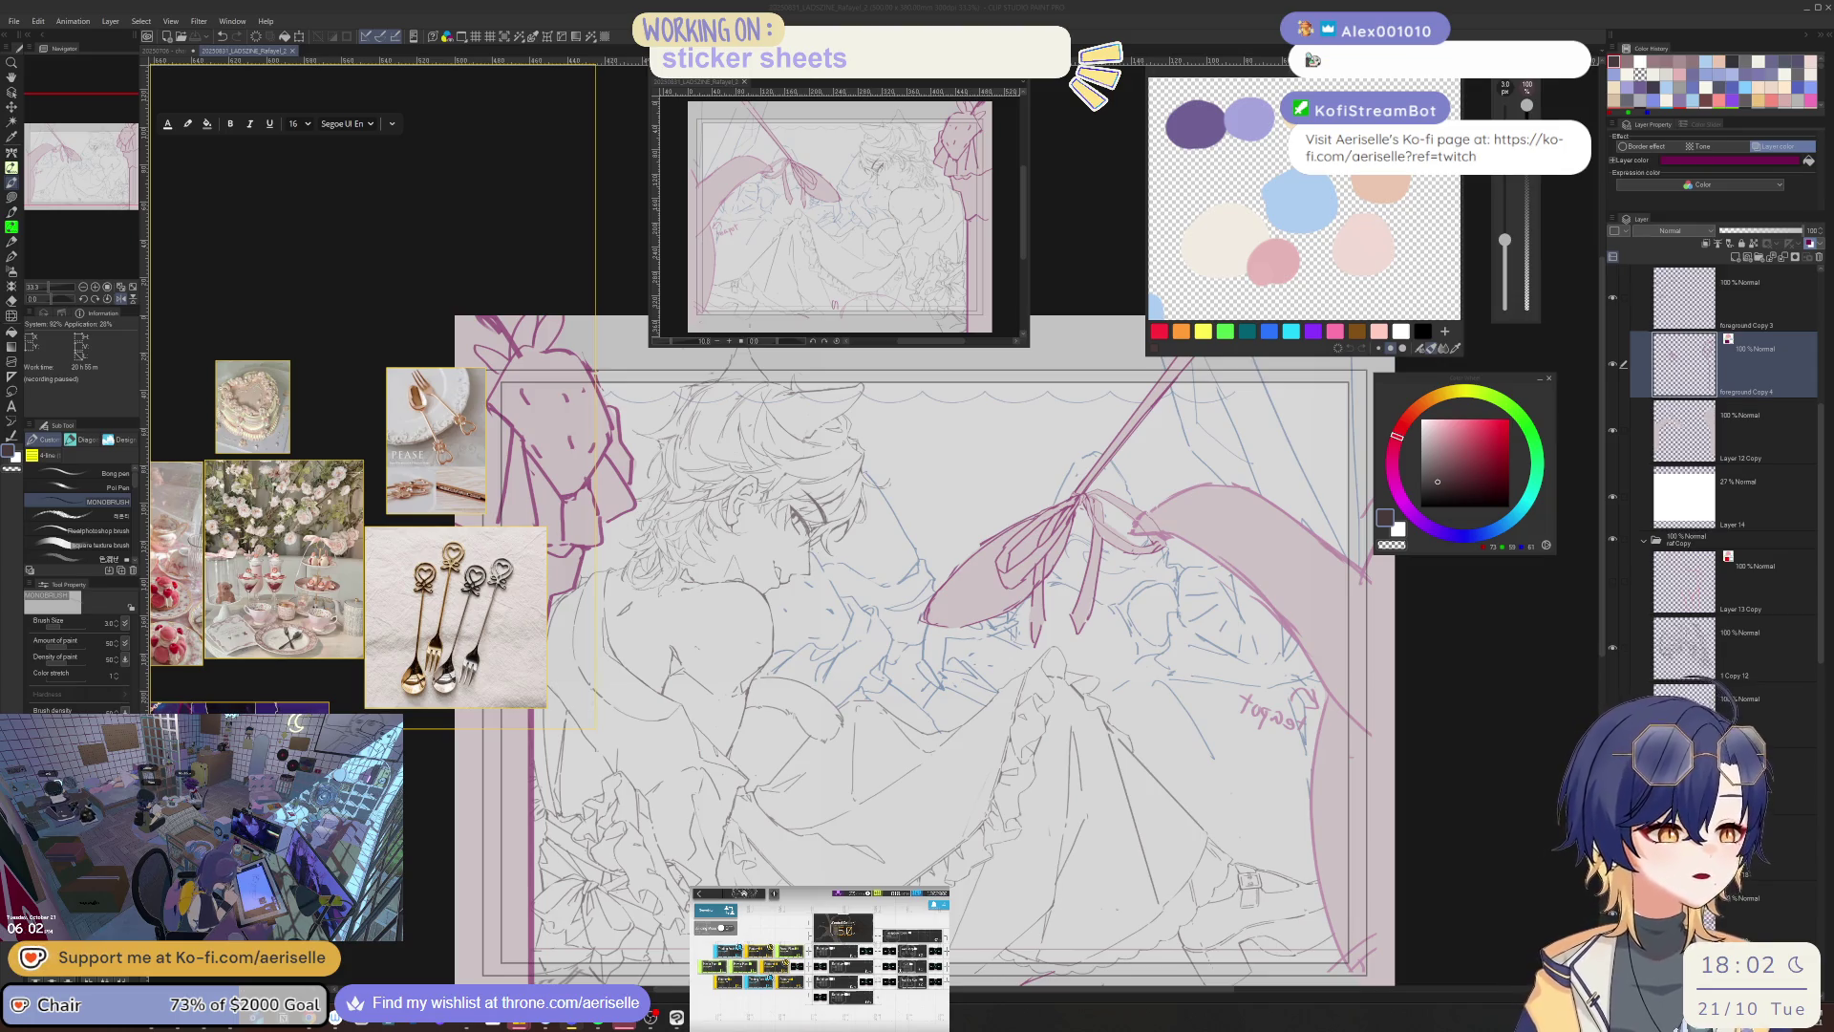
# - Erase the faint marks inside the pink ribbon band with a size-25 hard eraser, then zoom out upright
pyautogui.scroll(3, 1042, 752)
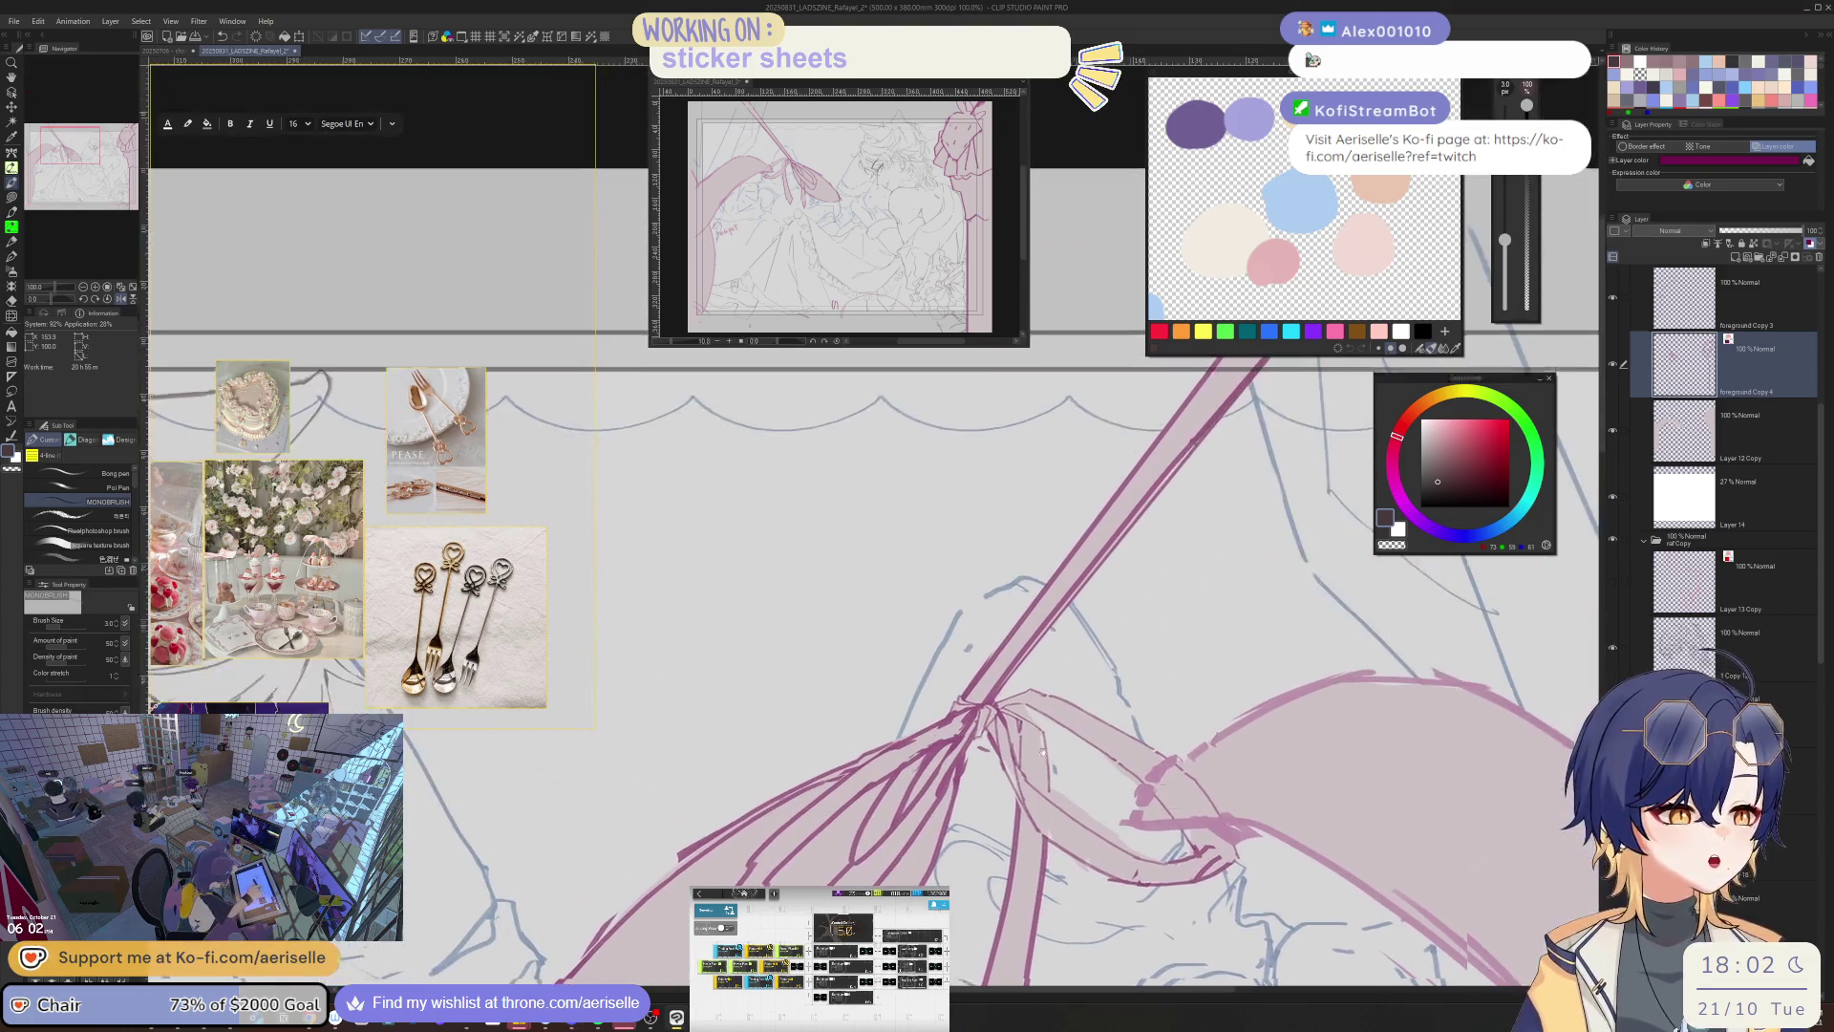
pyautogui.press('e')
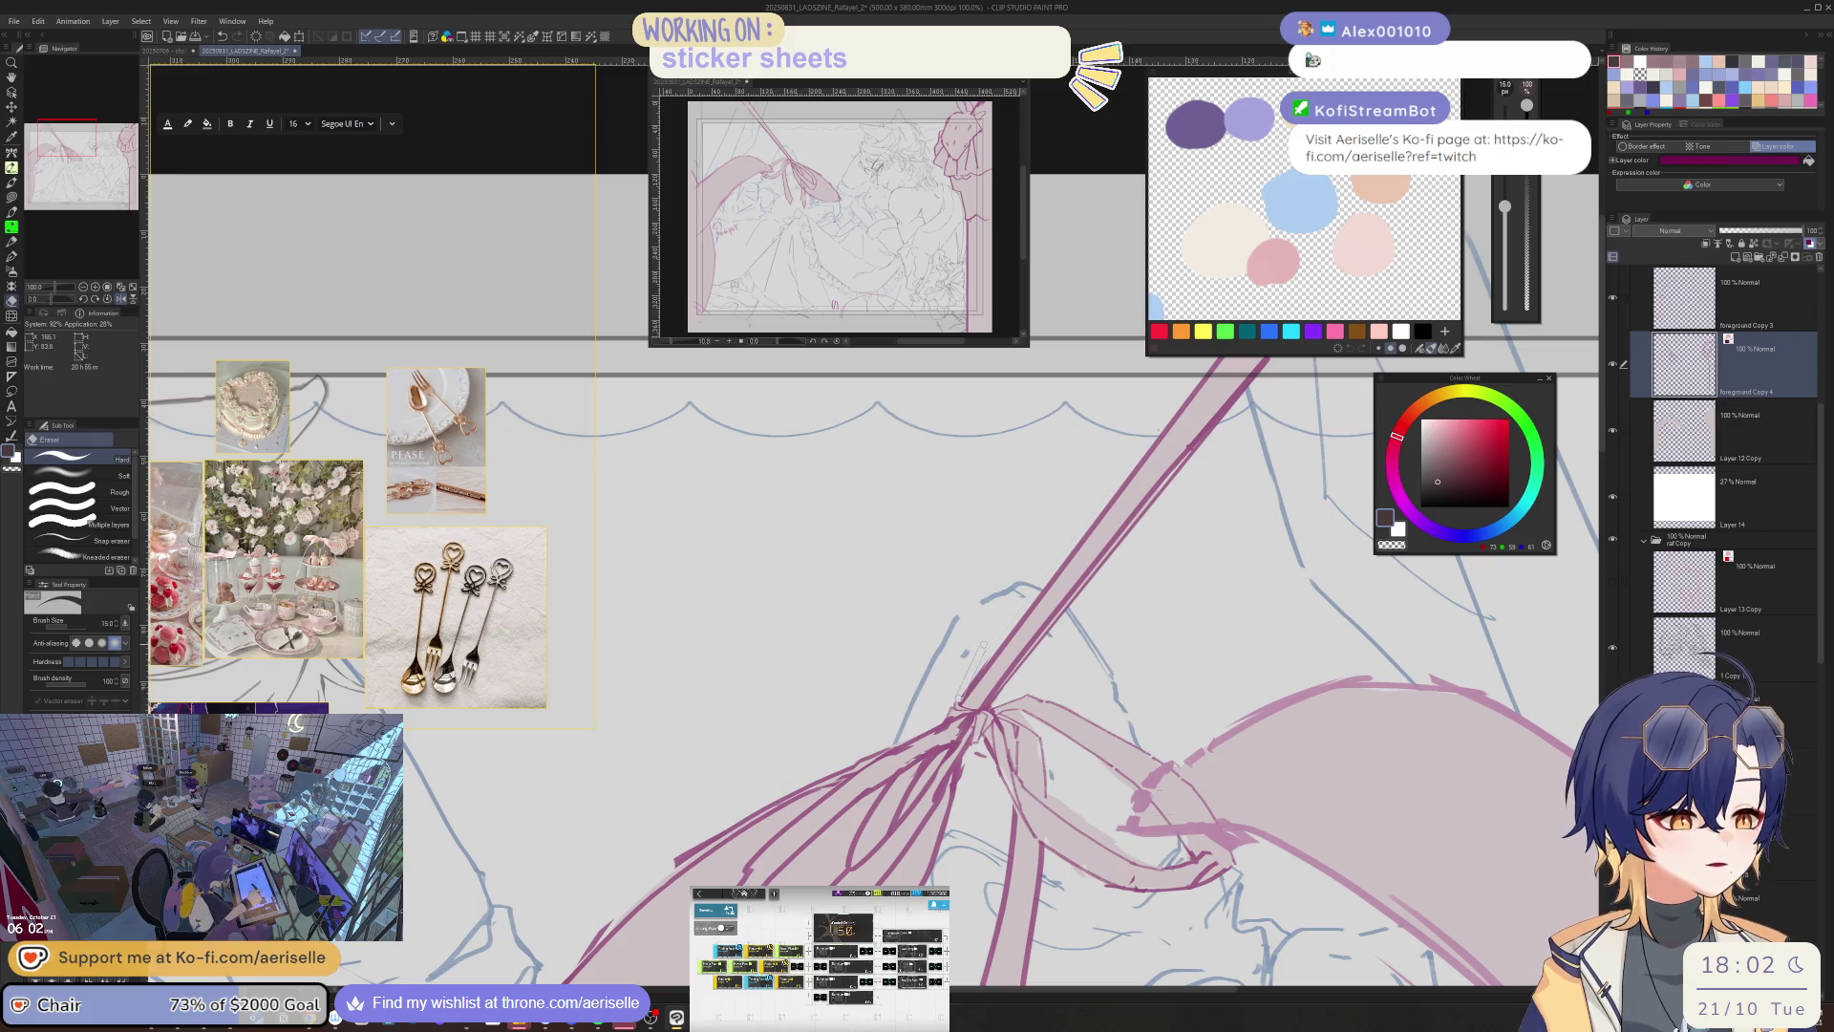
pyautogui.moveTo(984, 646); pyautogui.dragTo(816, 789)
pyautogui.press(']')
pyautogui.press(']')
pyautogui.press(']')
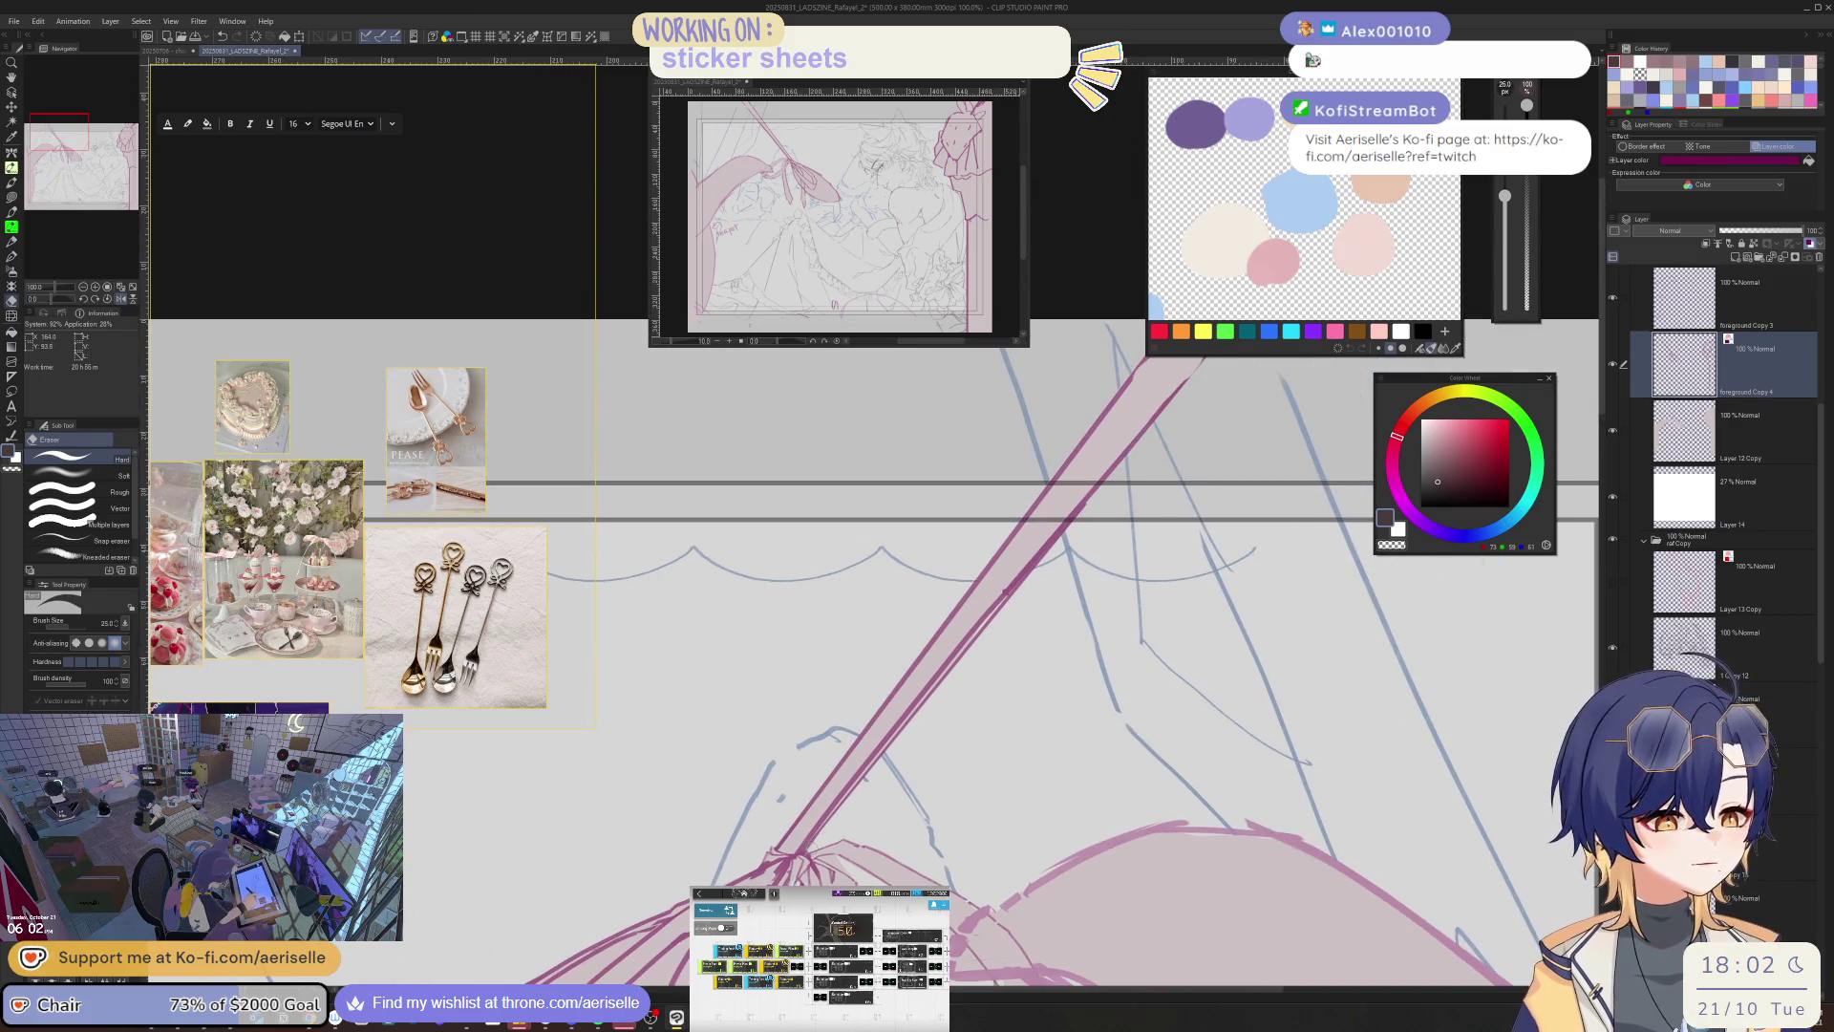
pyautogui.moveTo(1195, 373); pyautogui.dragTo(974, 640)
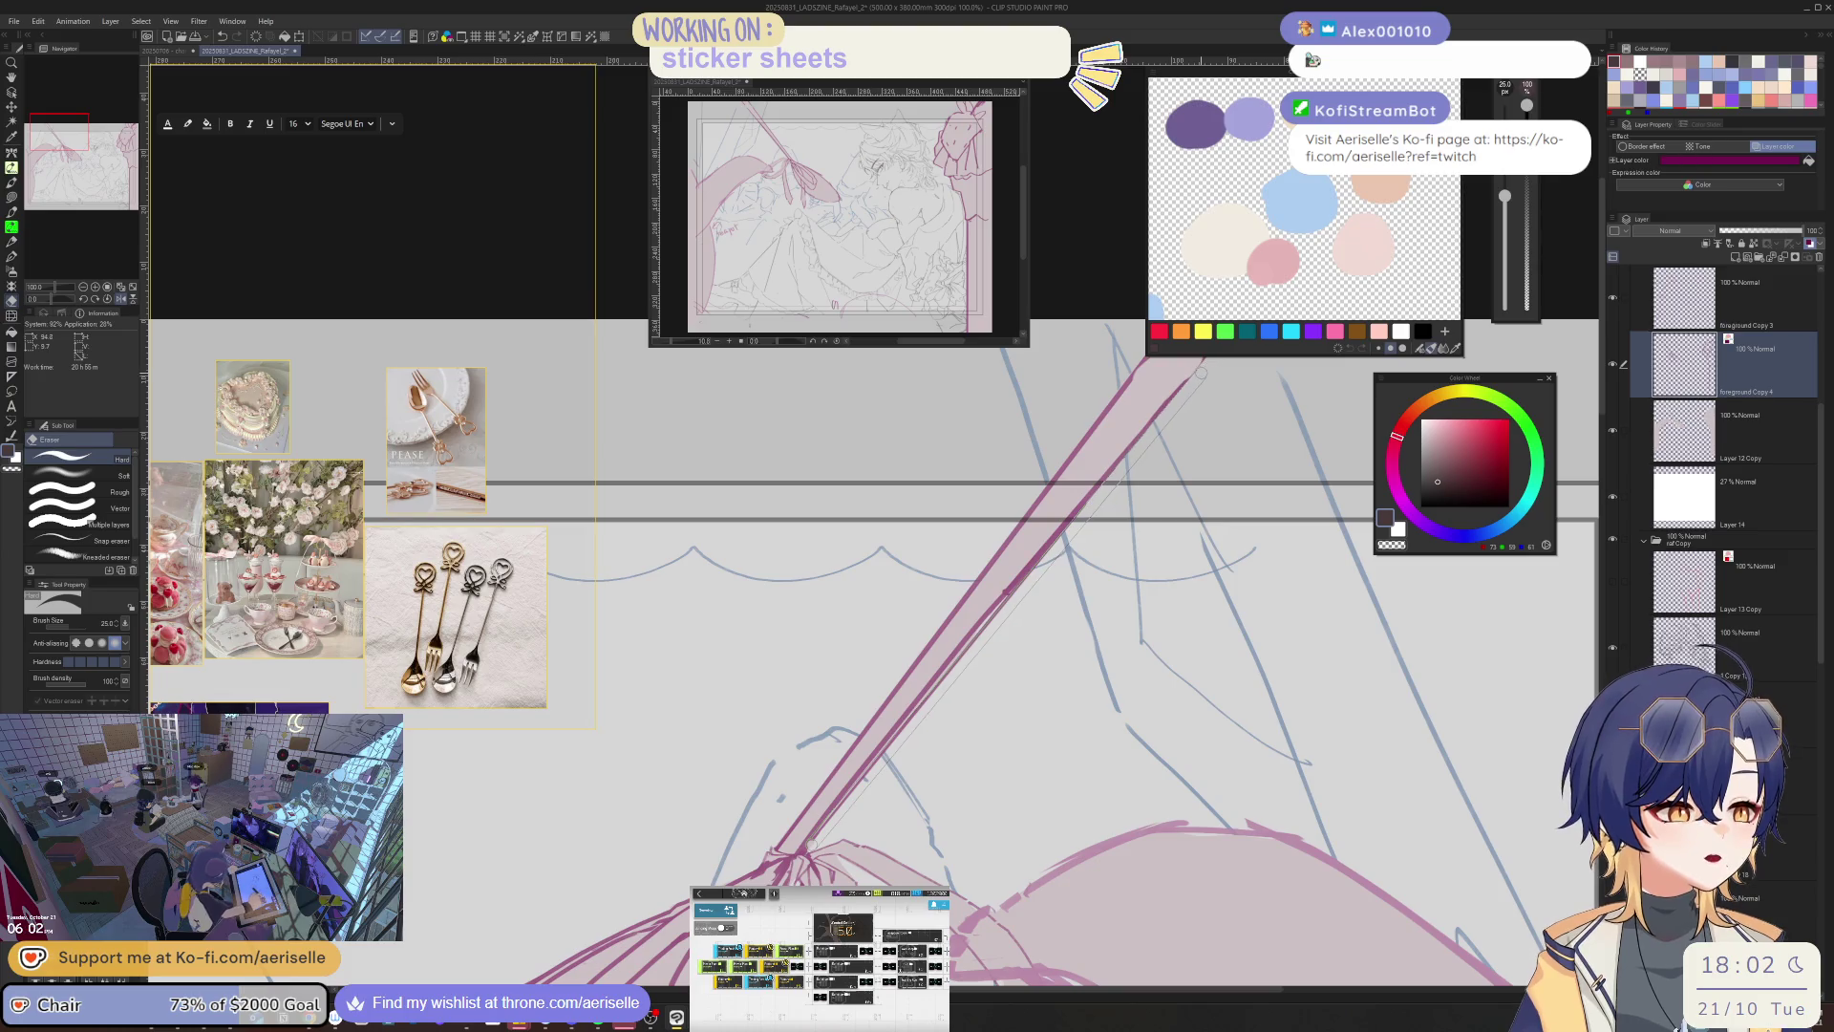
pyautogui.moveTo(1031, 570); pyautogui.dragTo(807, 848)
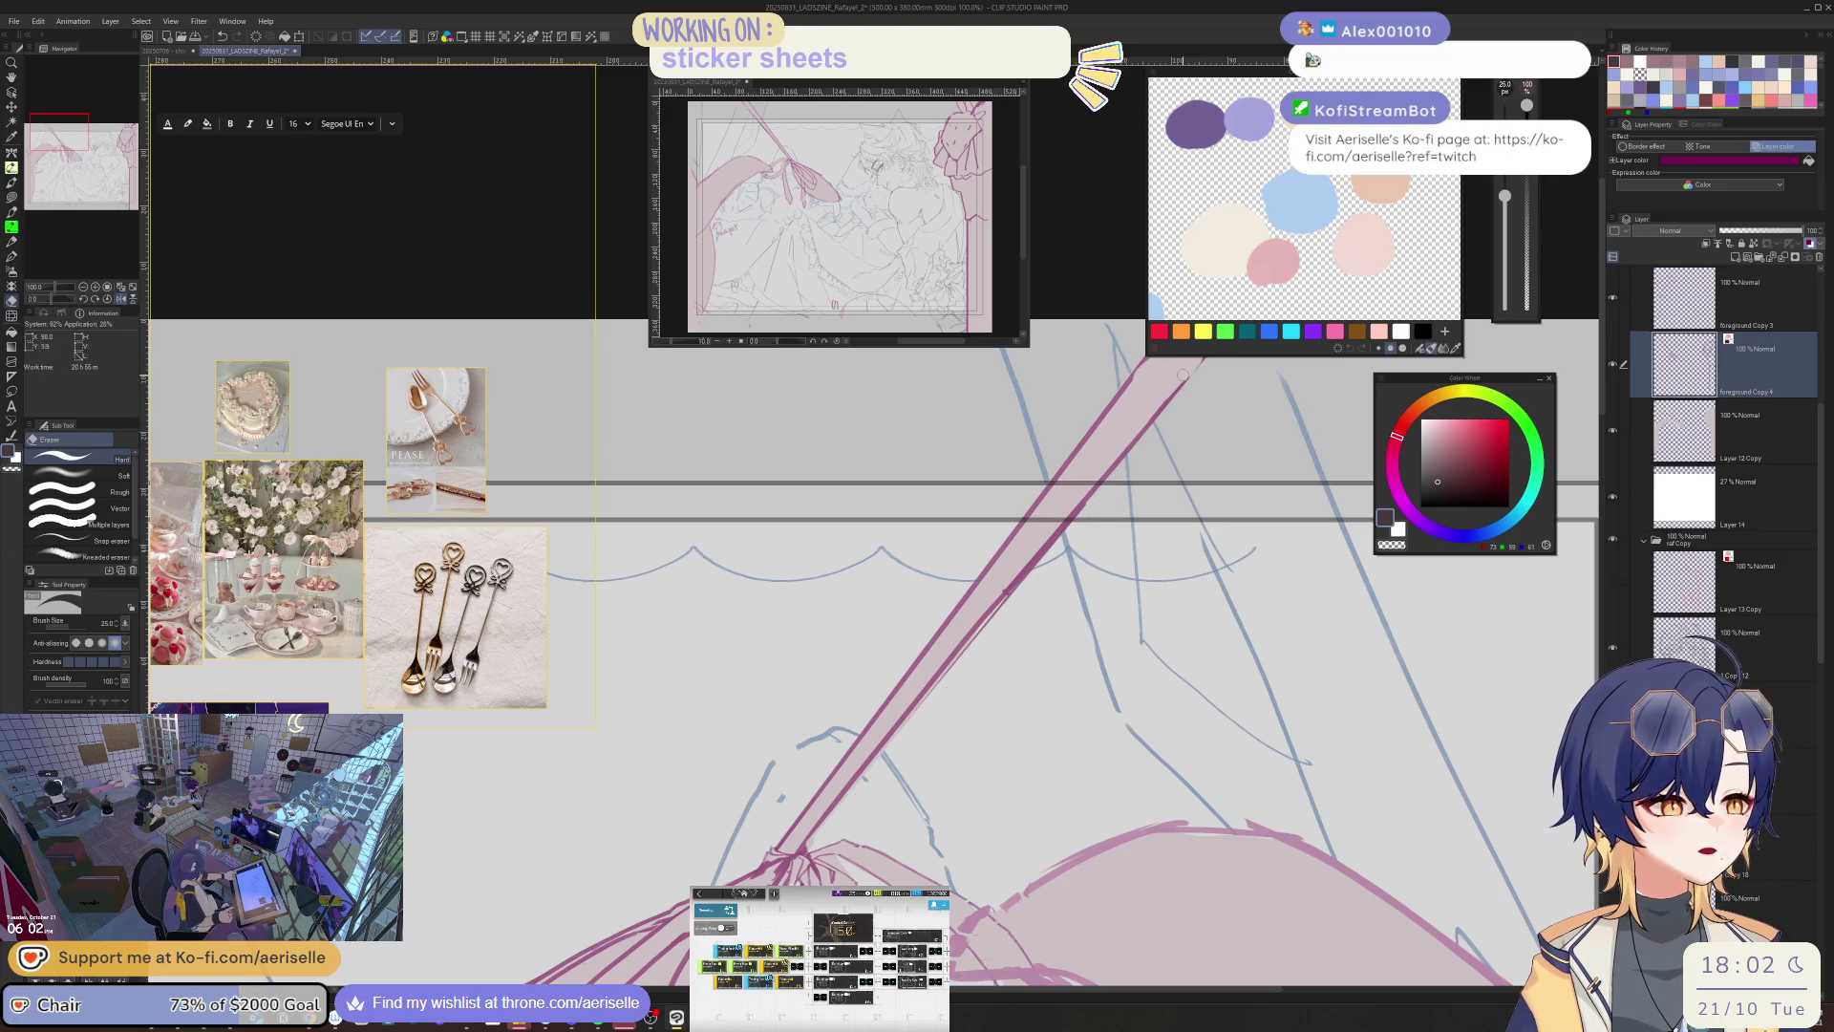
pyautogui.moveTo(1183, 375); pyautogui.dragTo(827, 810)
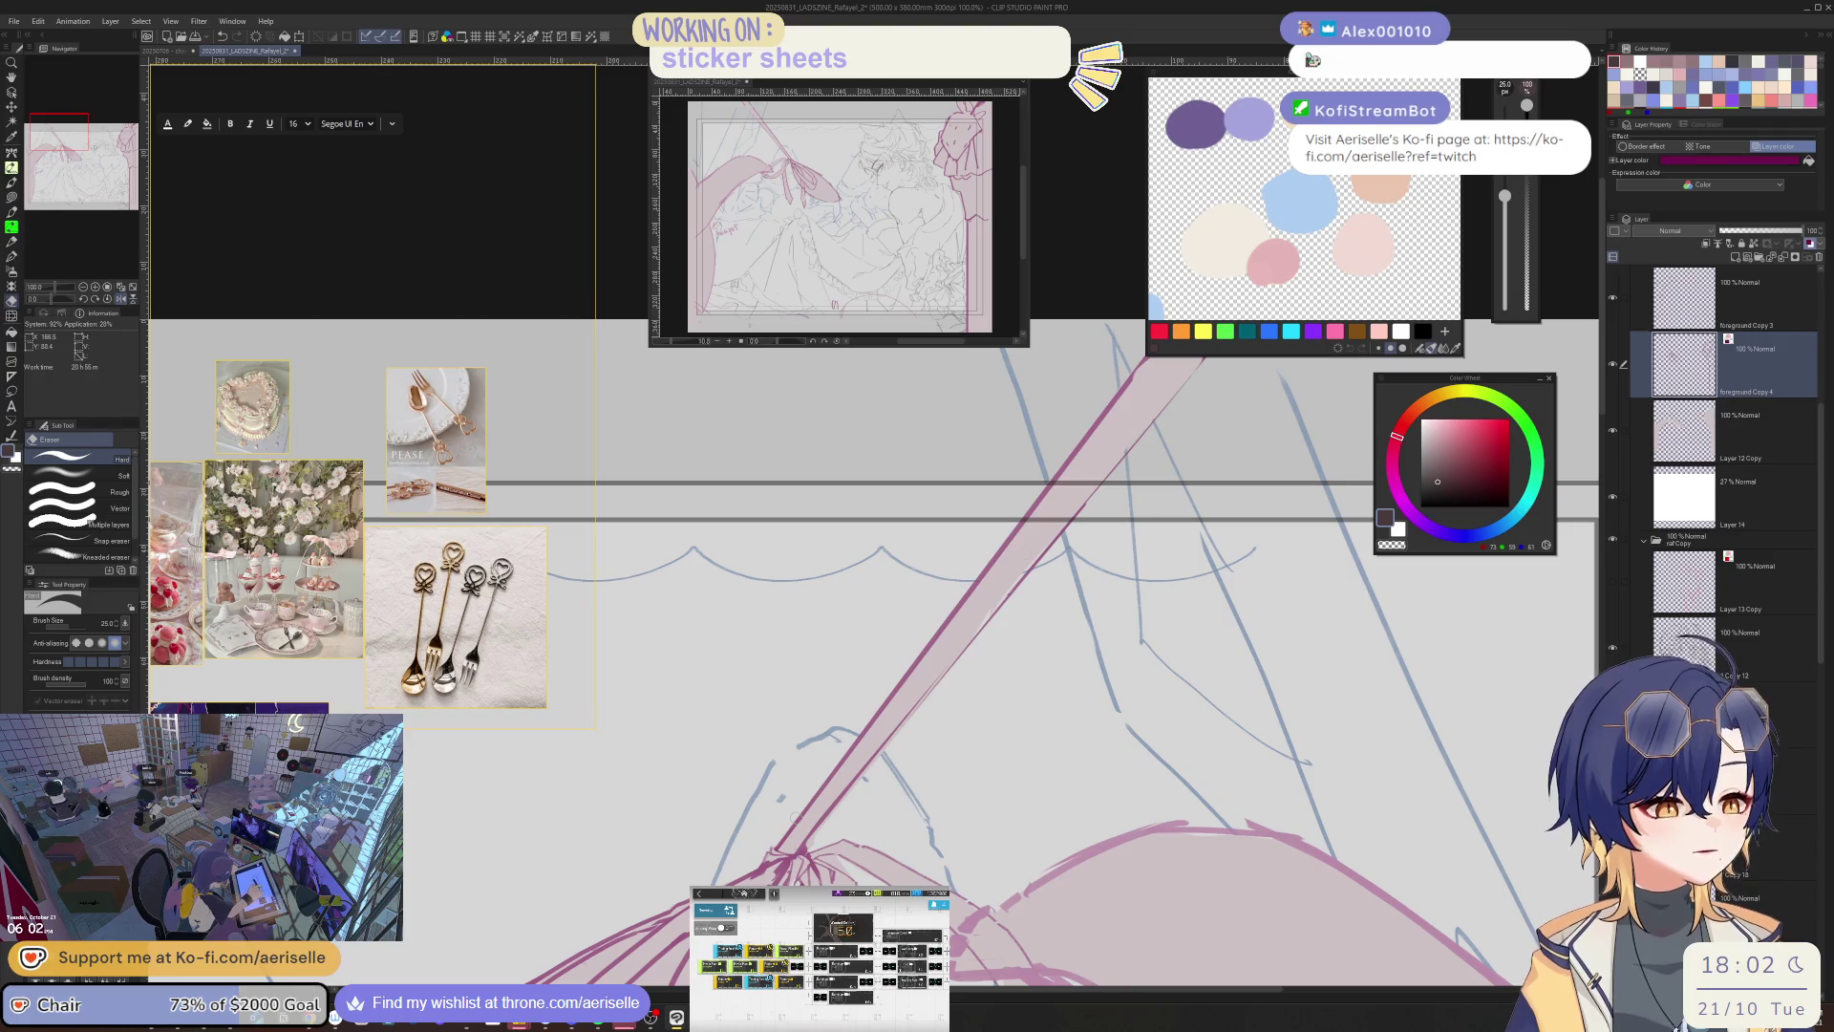
pyautogui.press('^')
pyautogui.press('^')
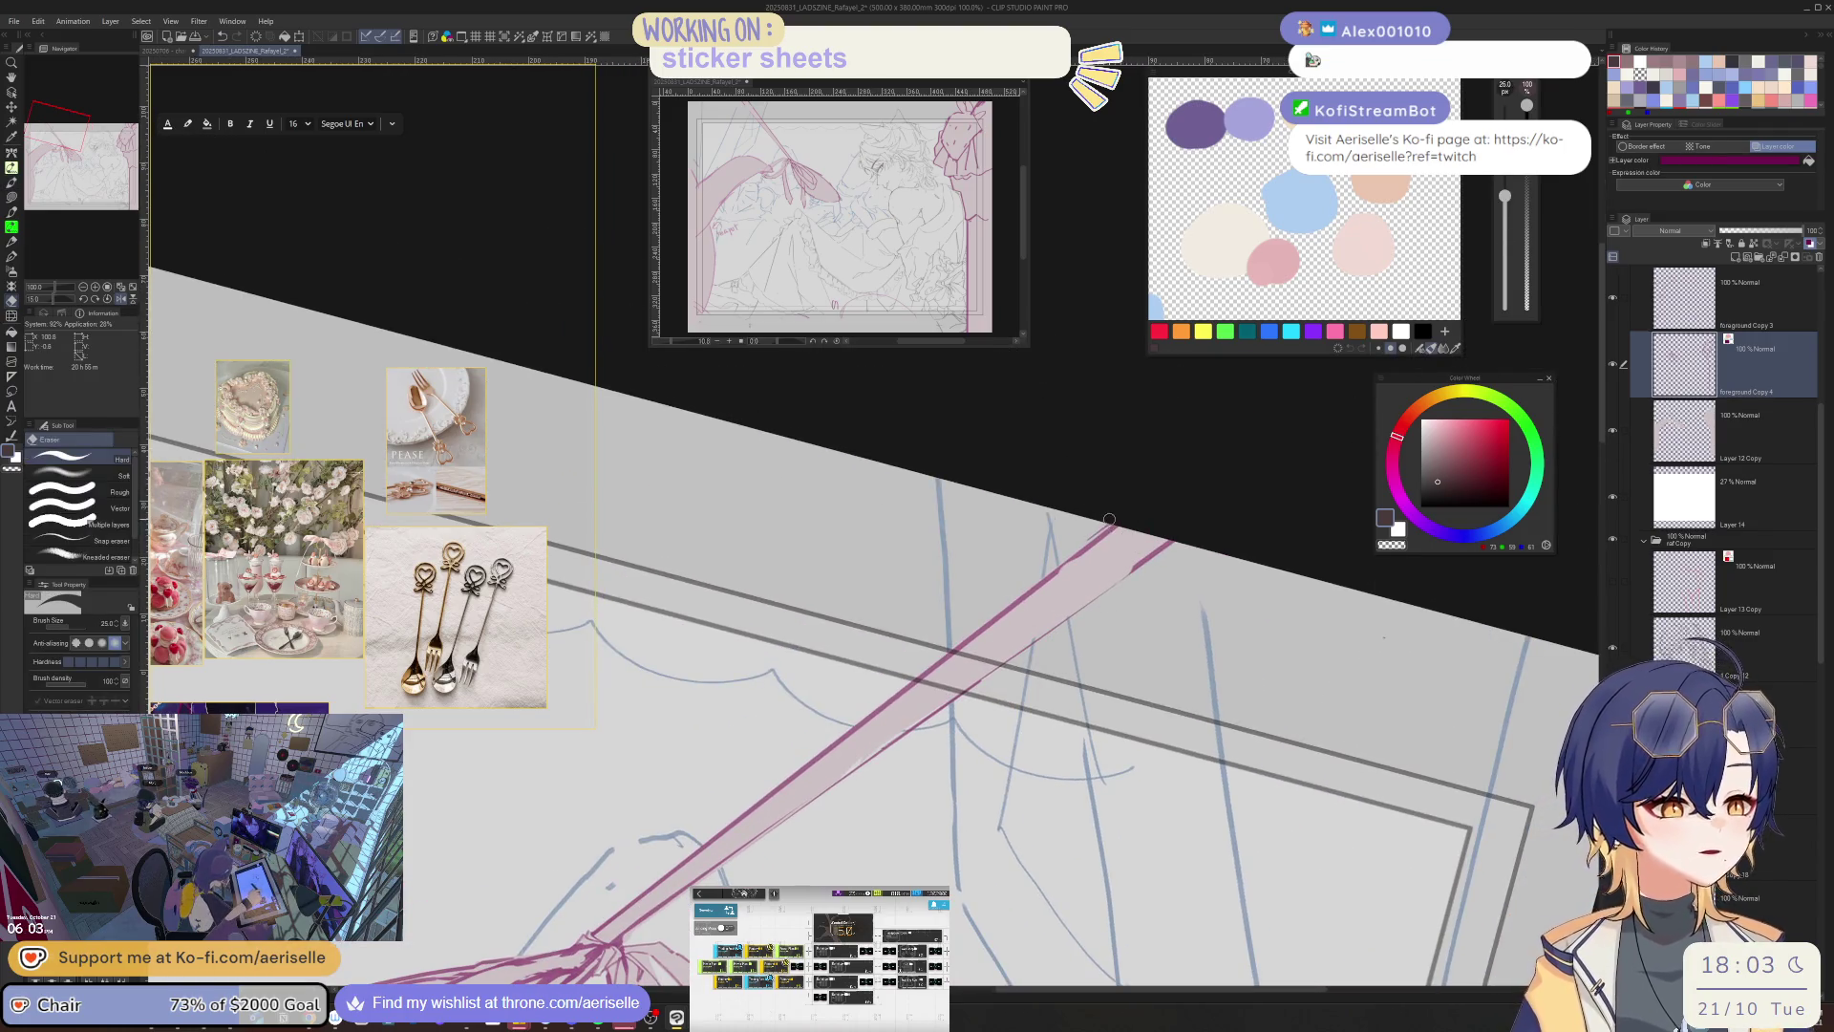
pyautogui.hotkey('ctrl', '-')
pyautogui.hotkey('ctrl', '-')
pyautogui.hotkey('ctrl', '-')
pyautogui.press('@')
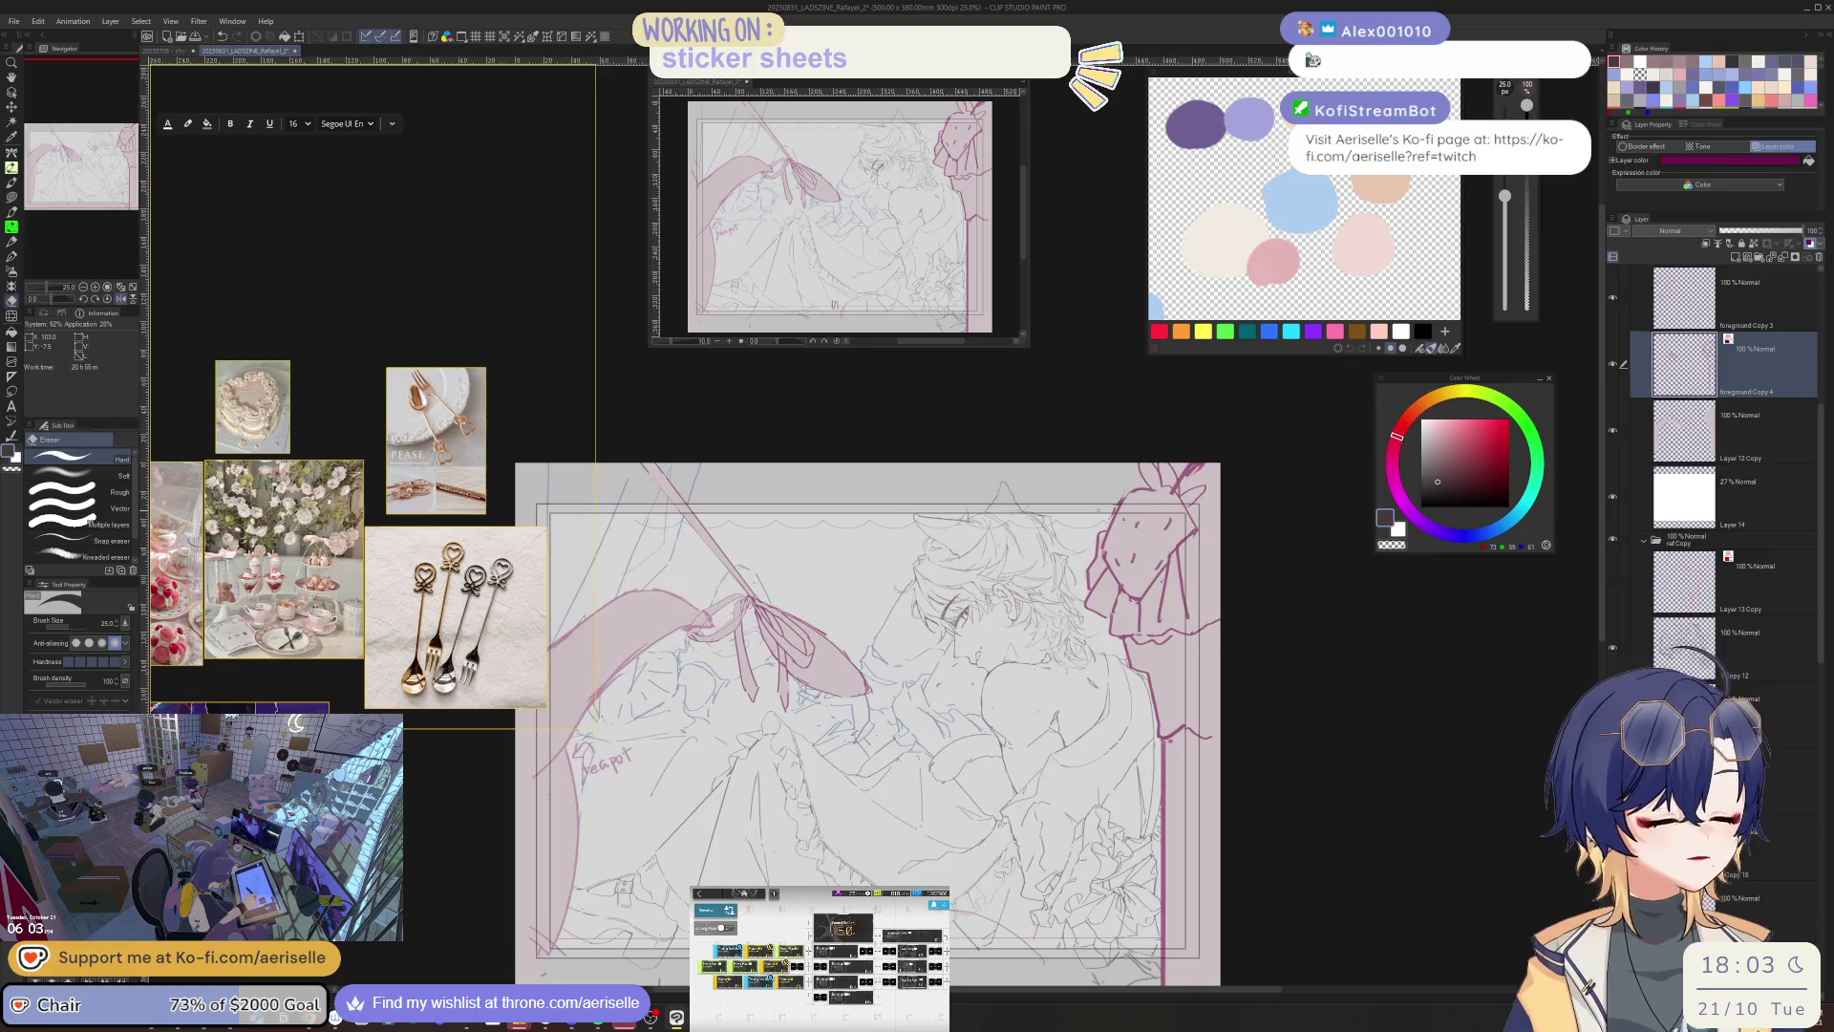
# - With the eraser at size 25 on a mirrored view, remove stray pink and blue sketch lines on the bow
pyautogui.scroll(3, 875, 662)
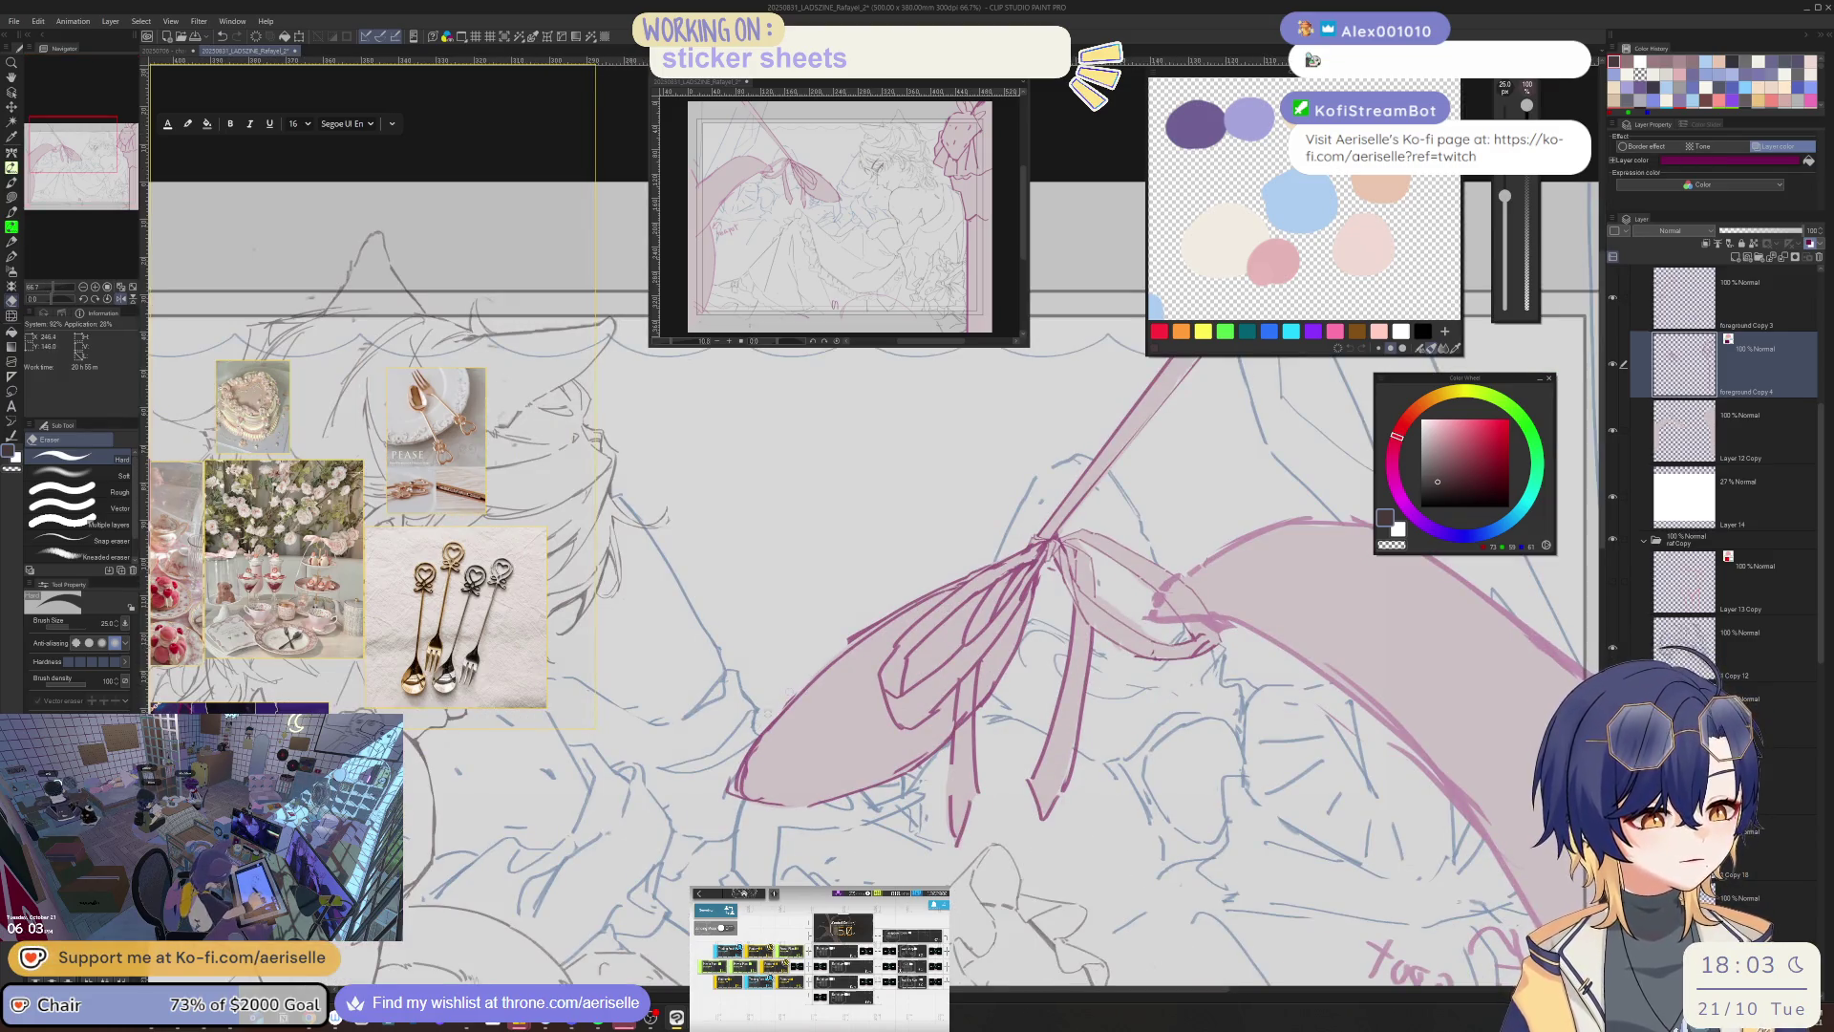
pyautogui.press(']')
pyautogui.press(']')
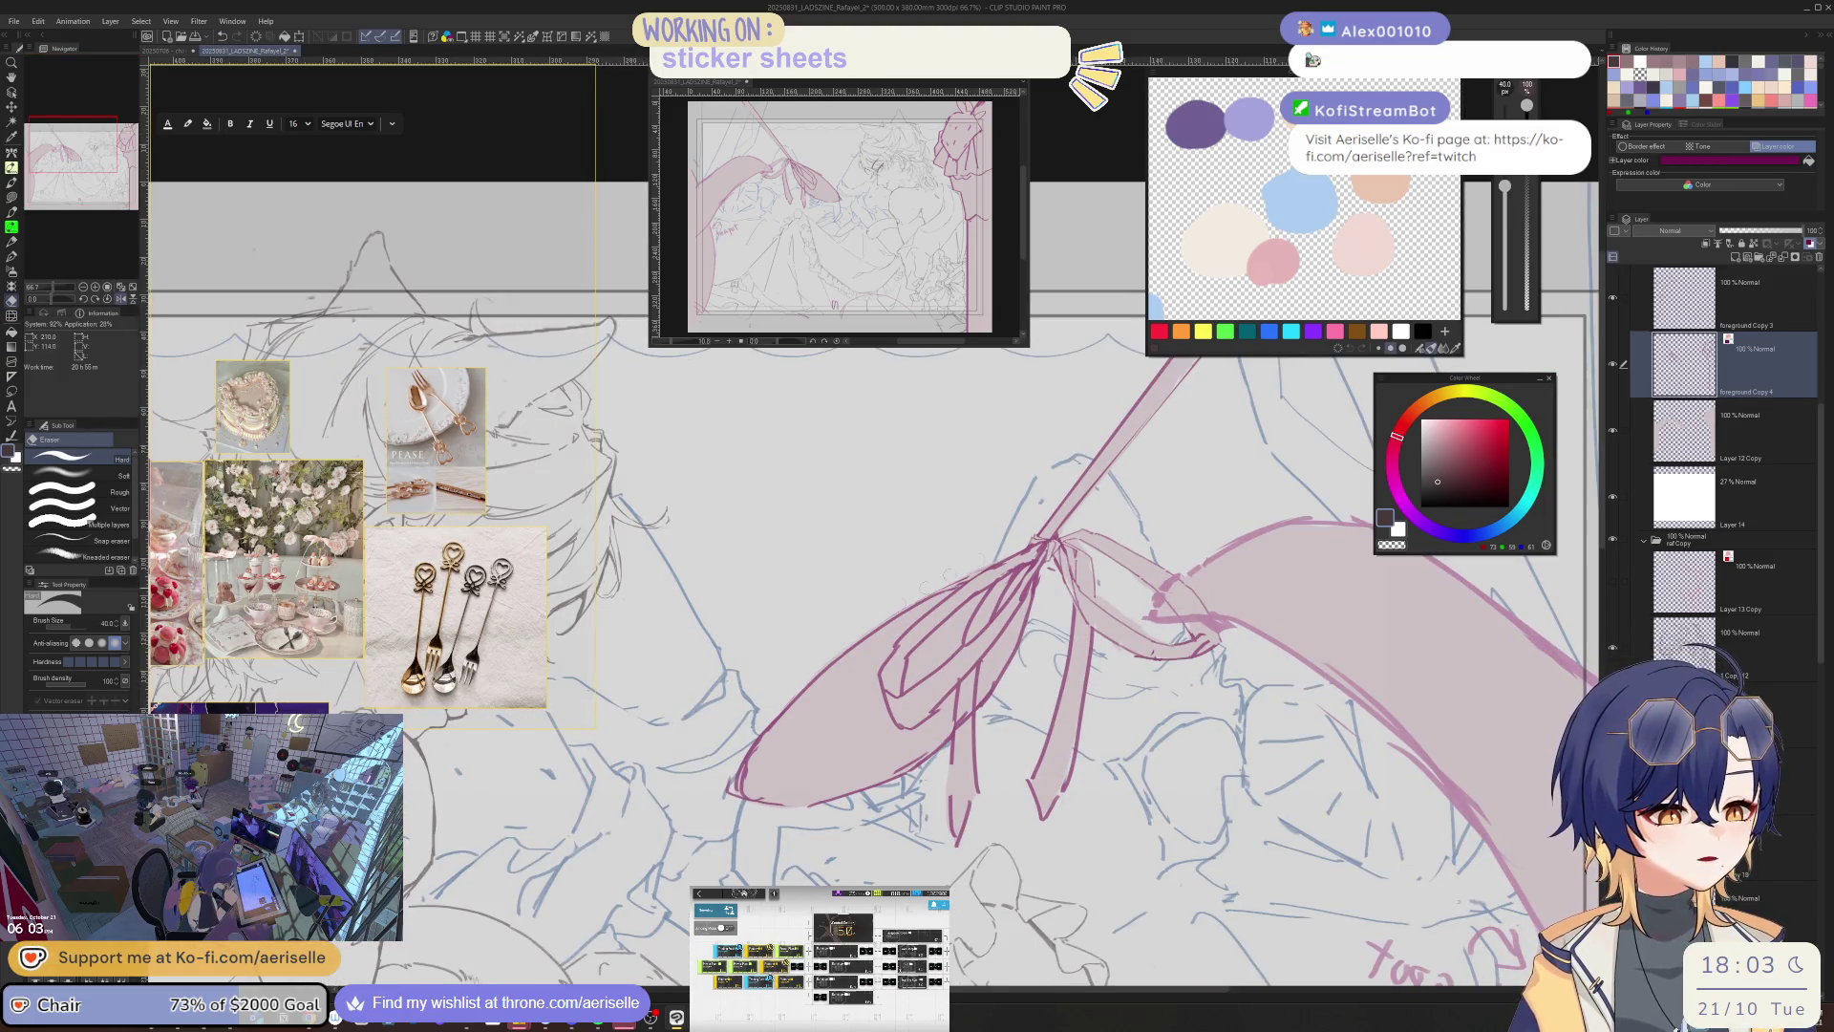
pyautogui.scroll(1, 1046, 548)
pyautogui.press('[')
pyautogui.press('[')
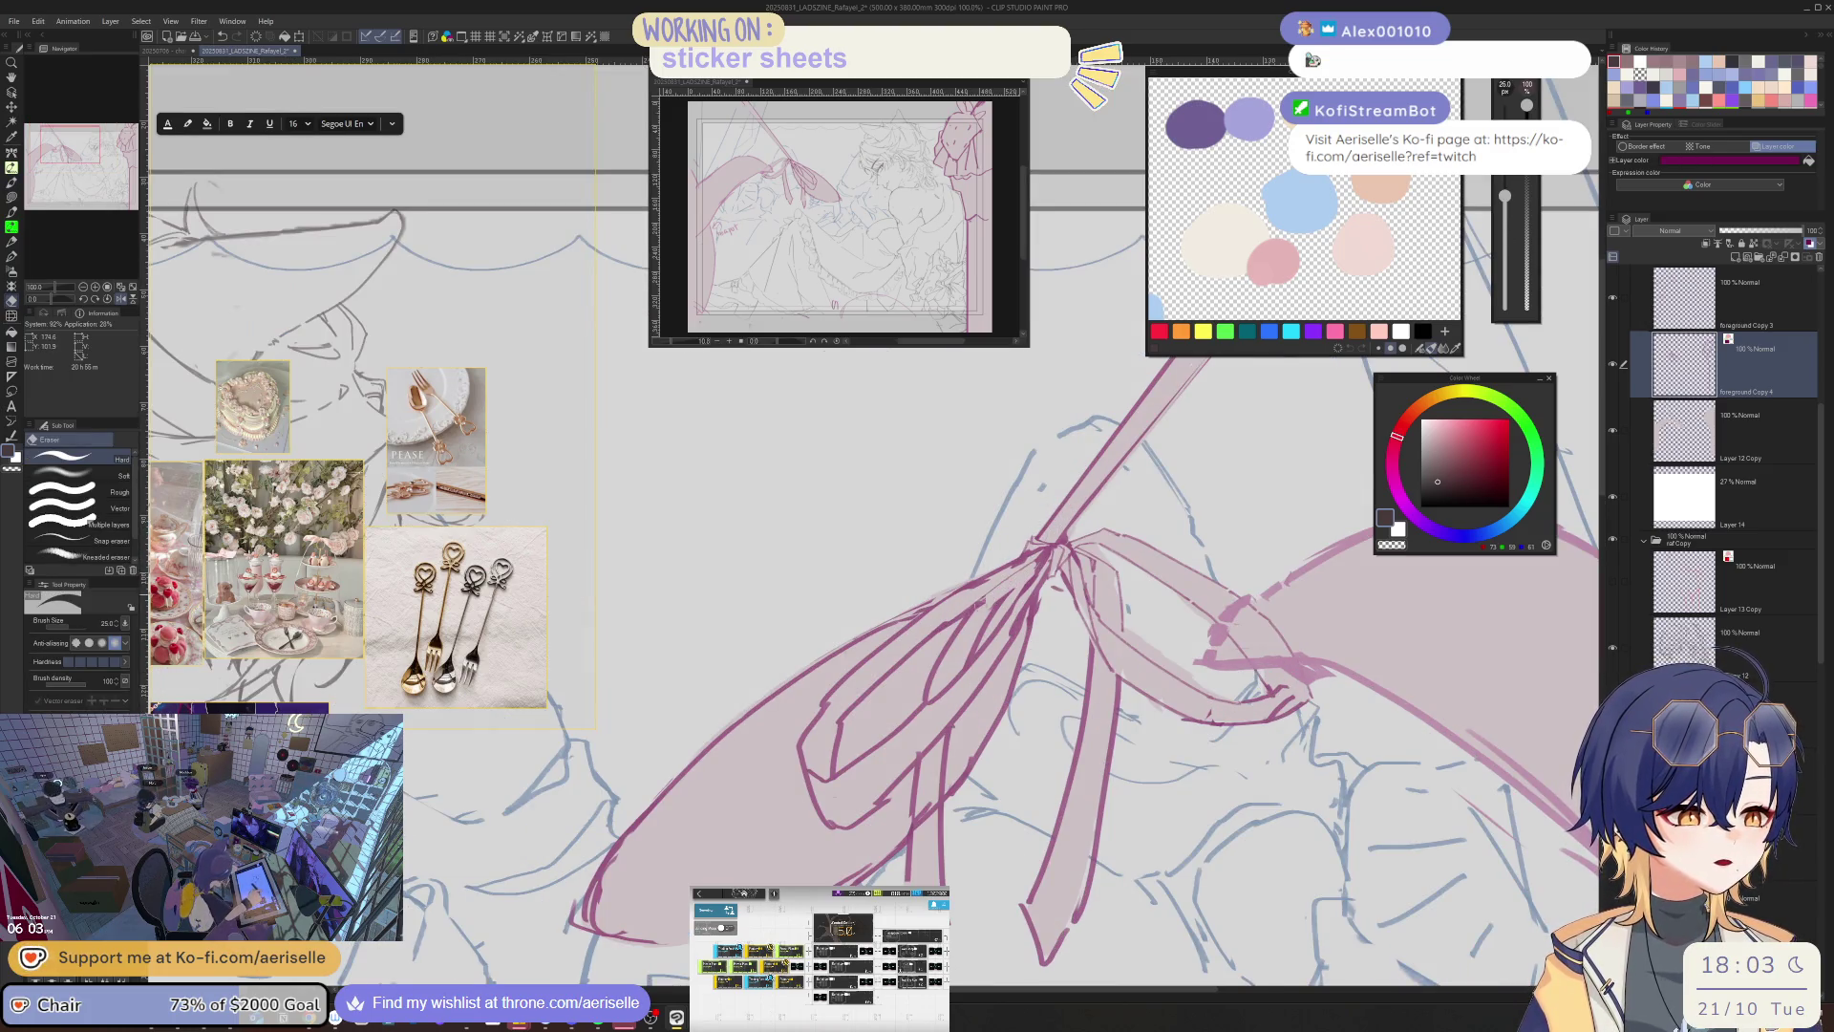
pyautogui.press('p')
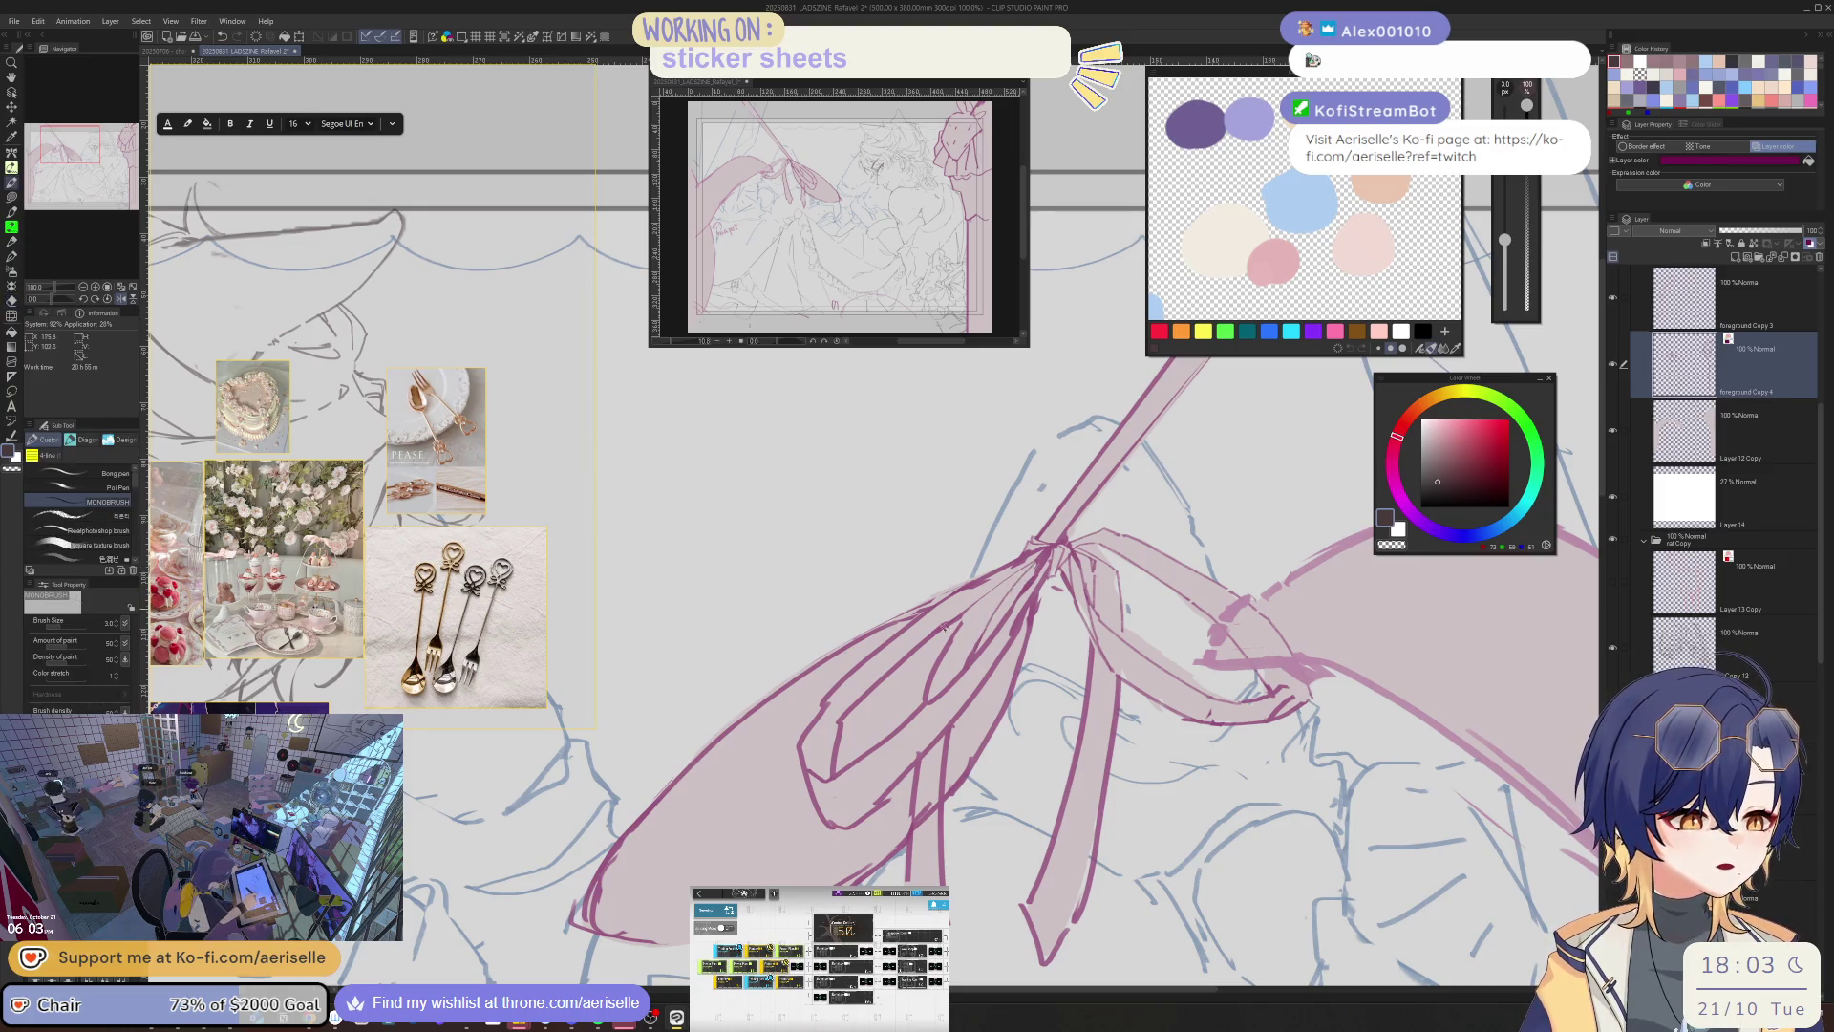
pyautogui.press('e')
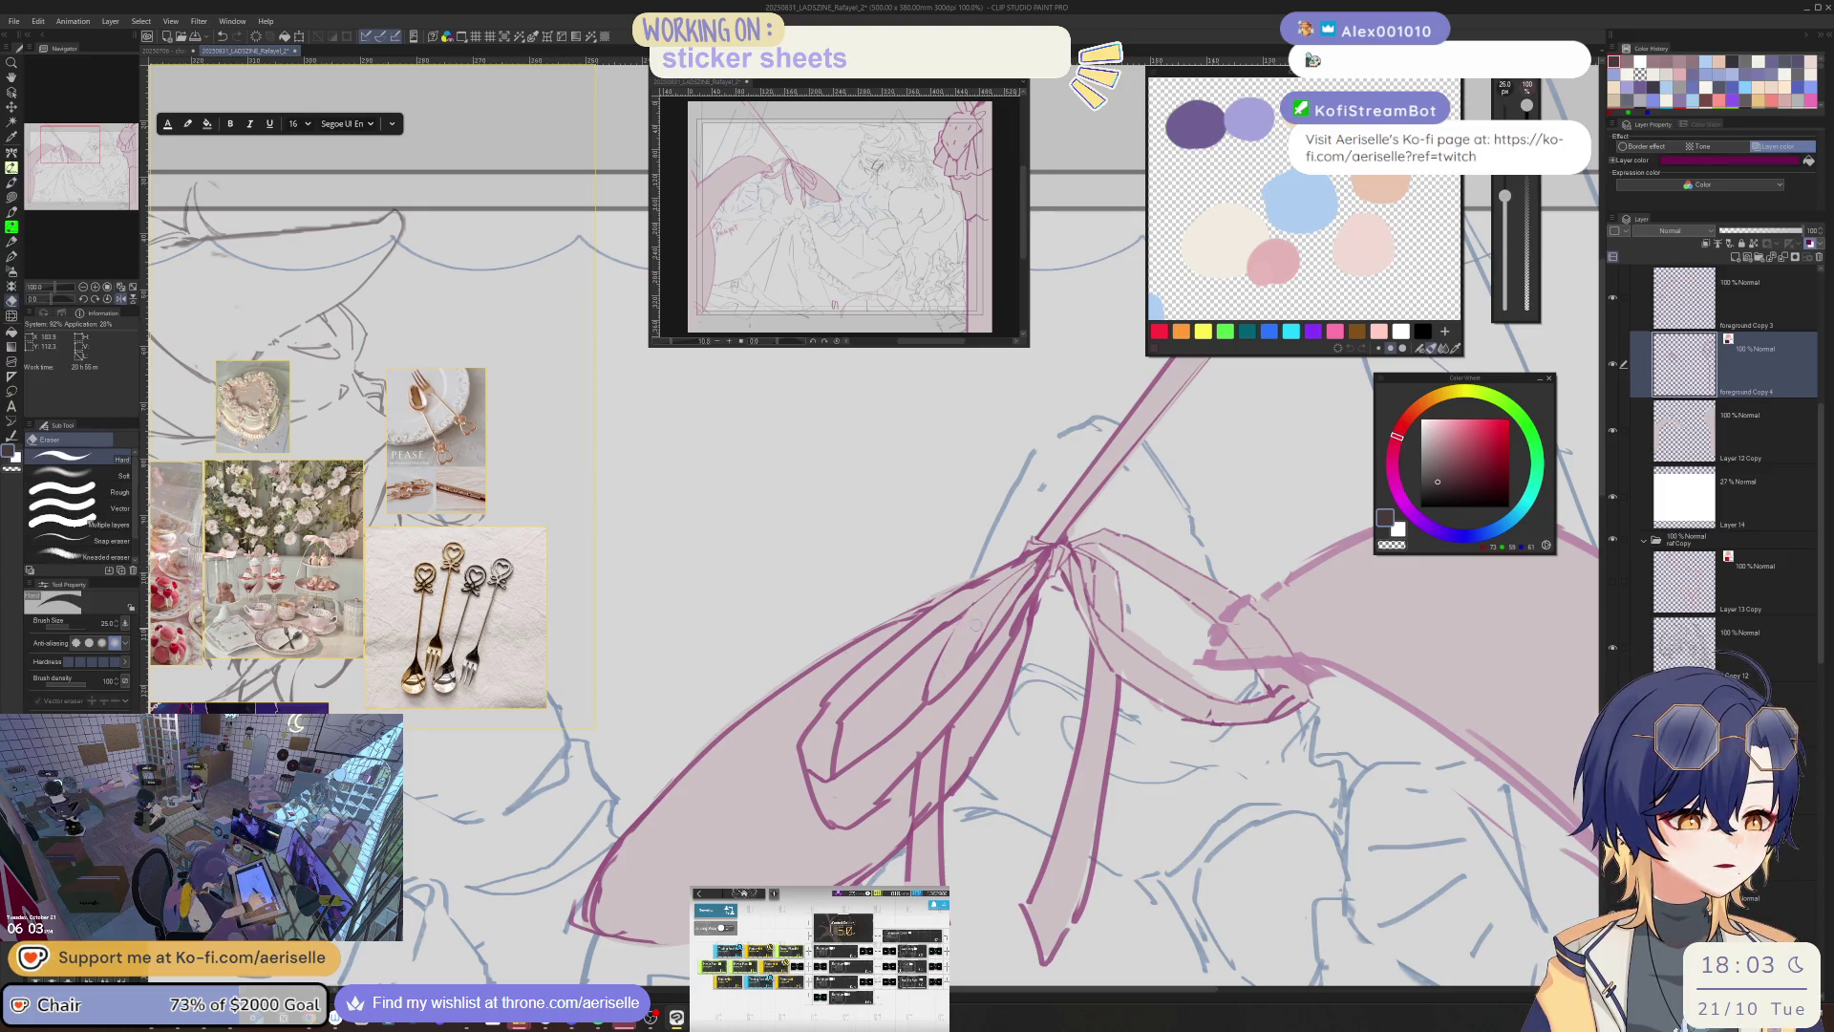
pyautogui.press('p')
pyautogui.press('h')
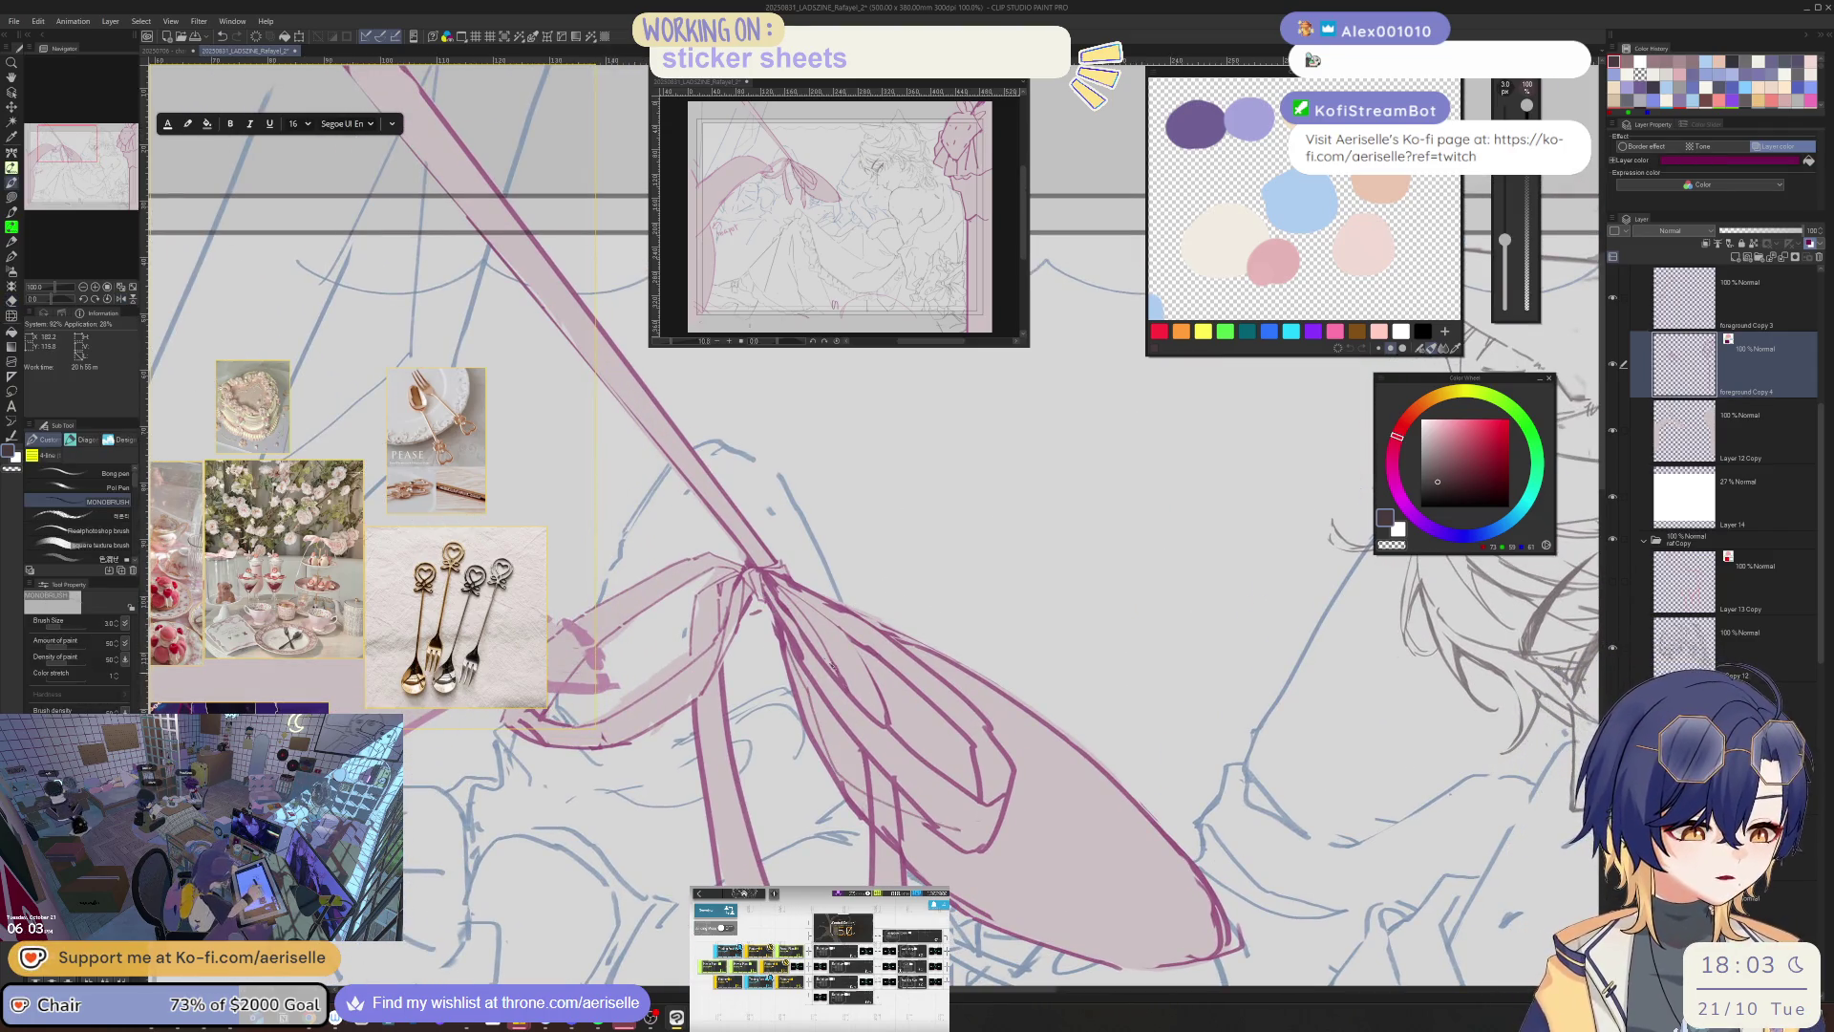
pyautogui.press('e')
pyautogui.moveTo(798, 640); pyautogui.dragTo(886, 788)
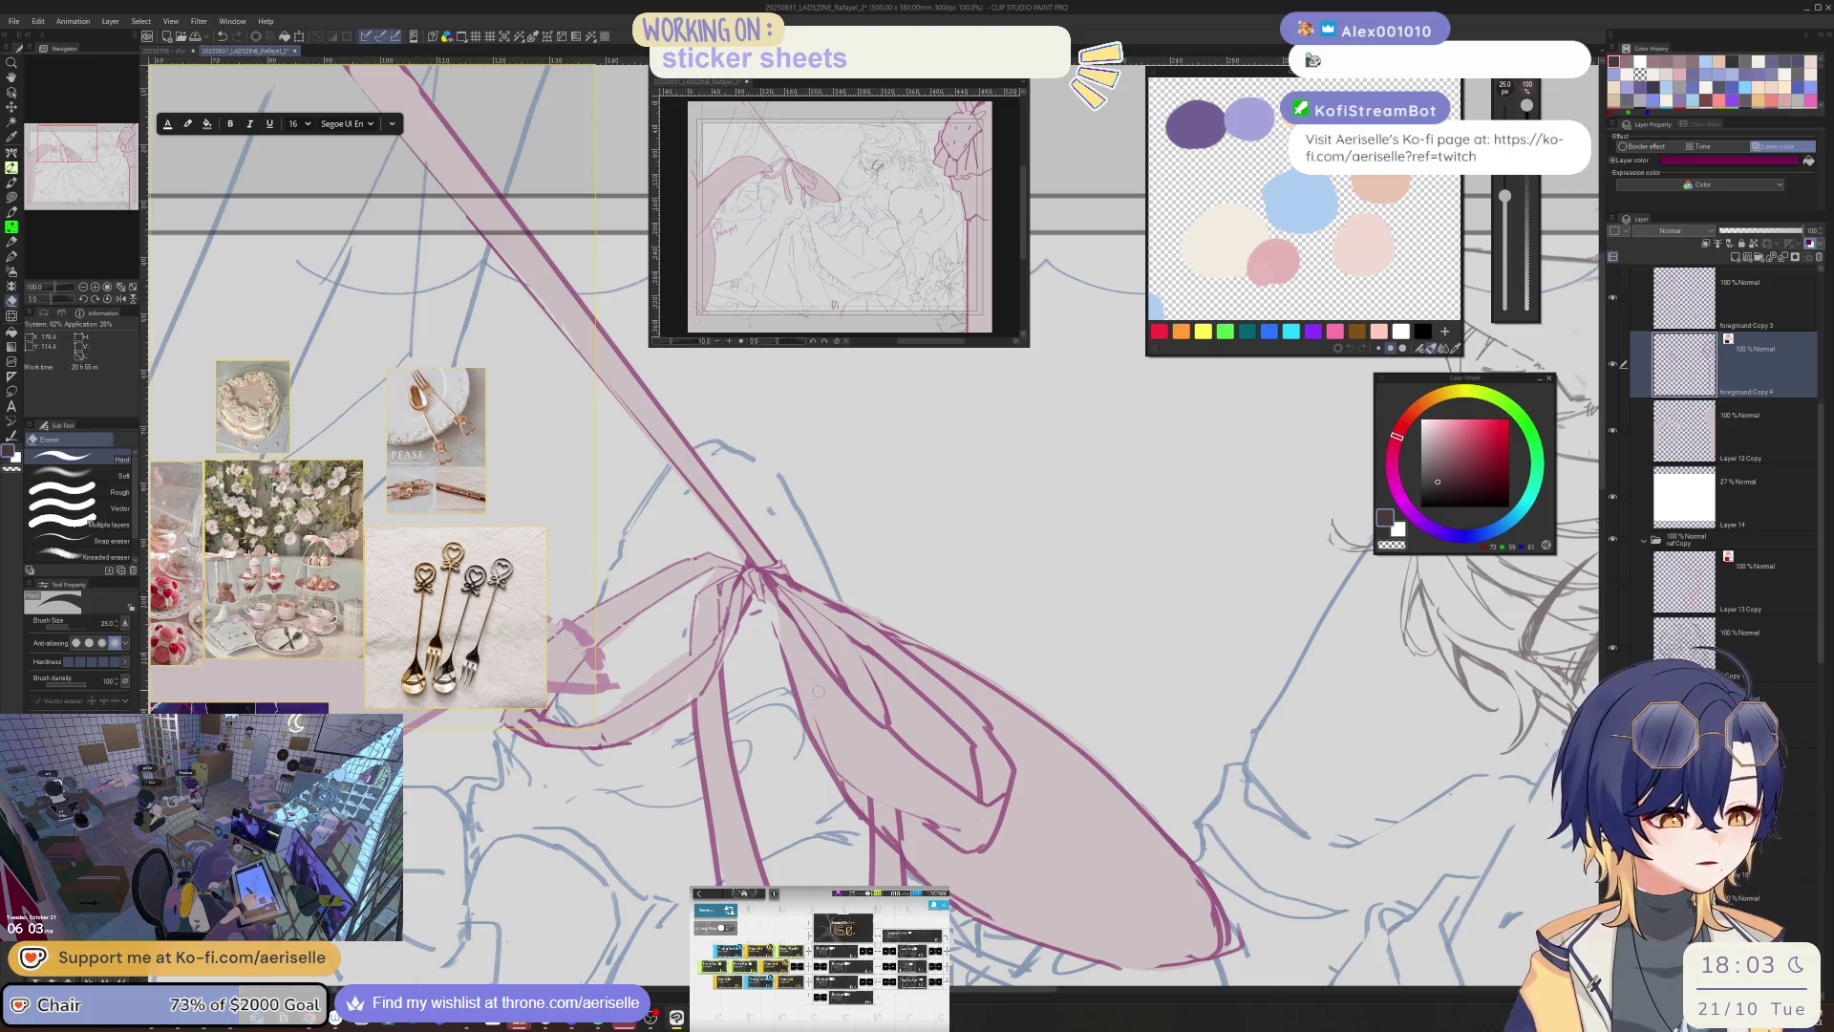
# - Redraw the strokes near the bow's centre with the size-3 pen, erasing and replacing one line
pyautogui.press('p')
pyautogui.press('h')
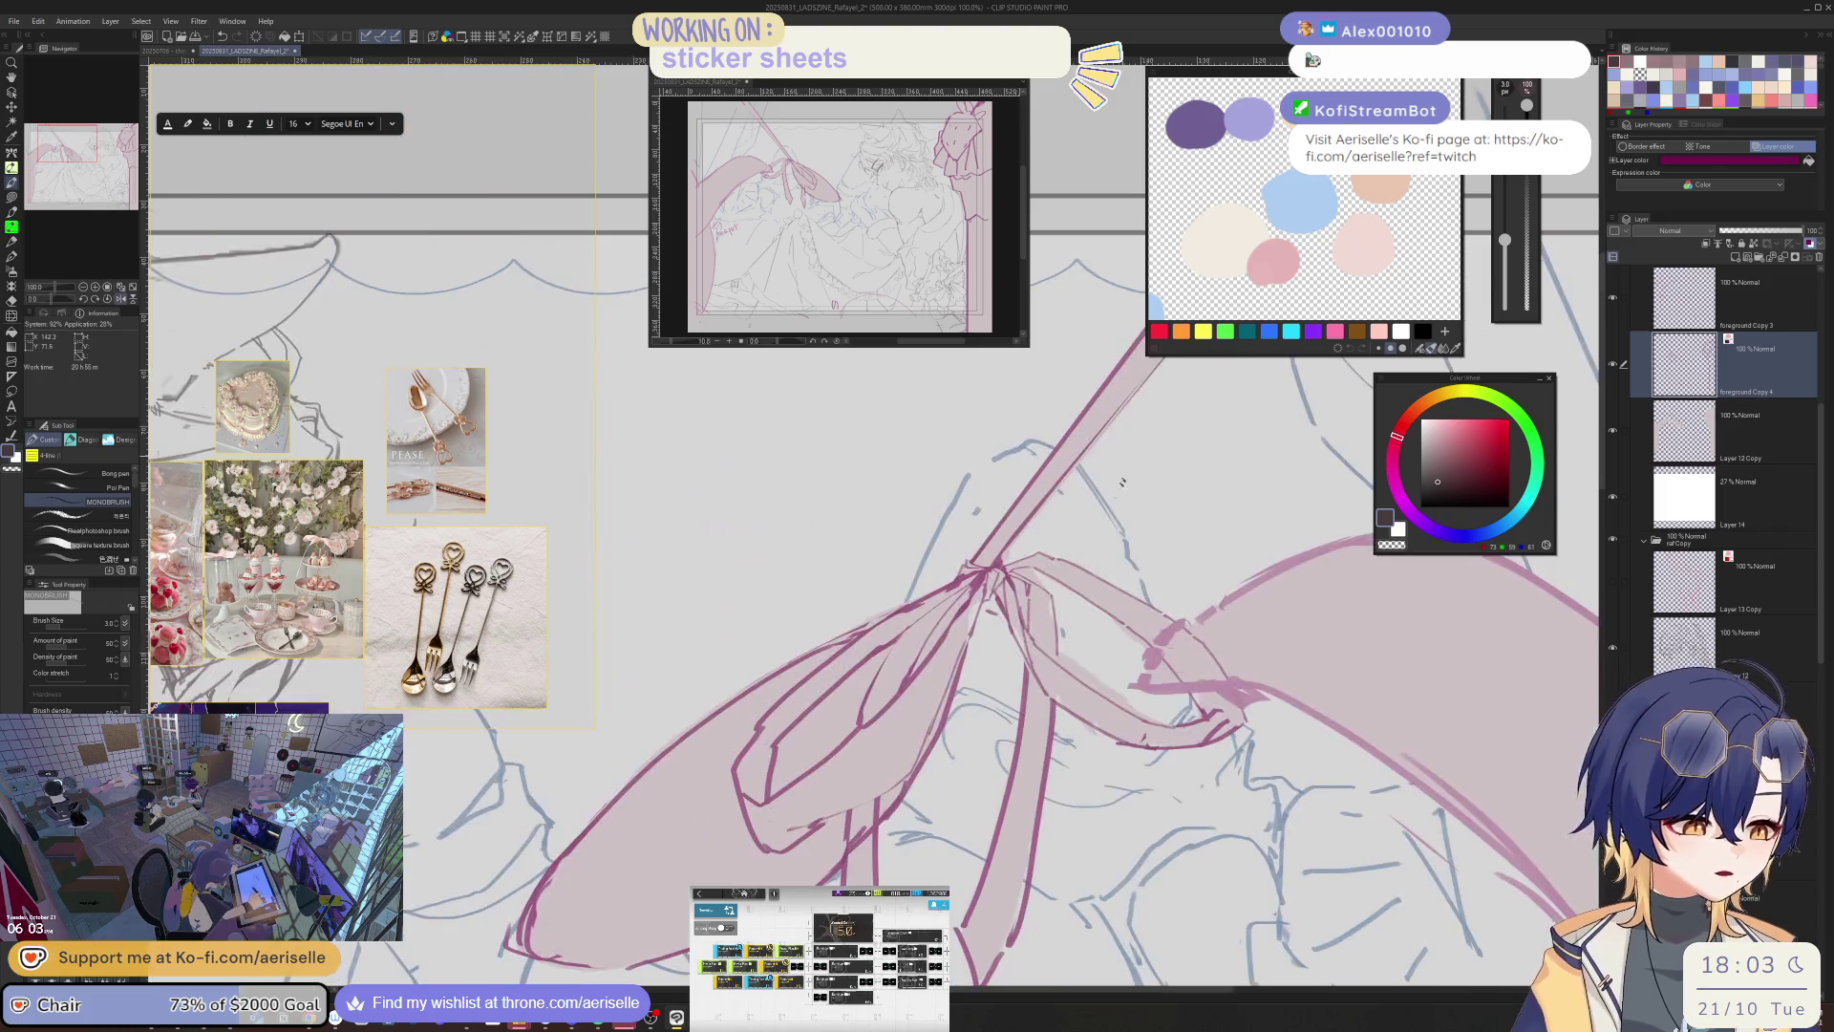
pyautogui.moveTo(981, 597); pyautogui.dragTo(920, 759)
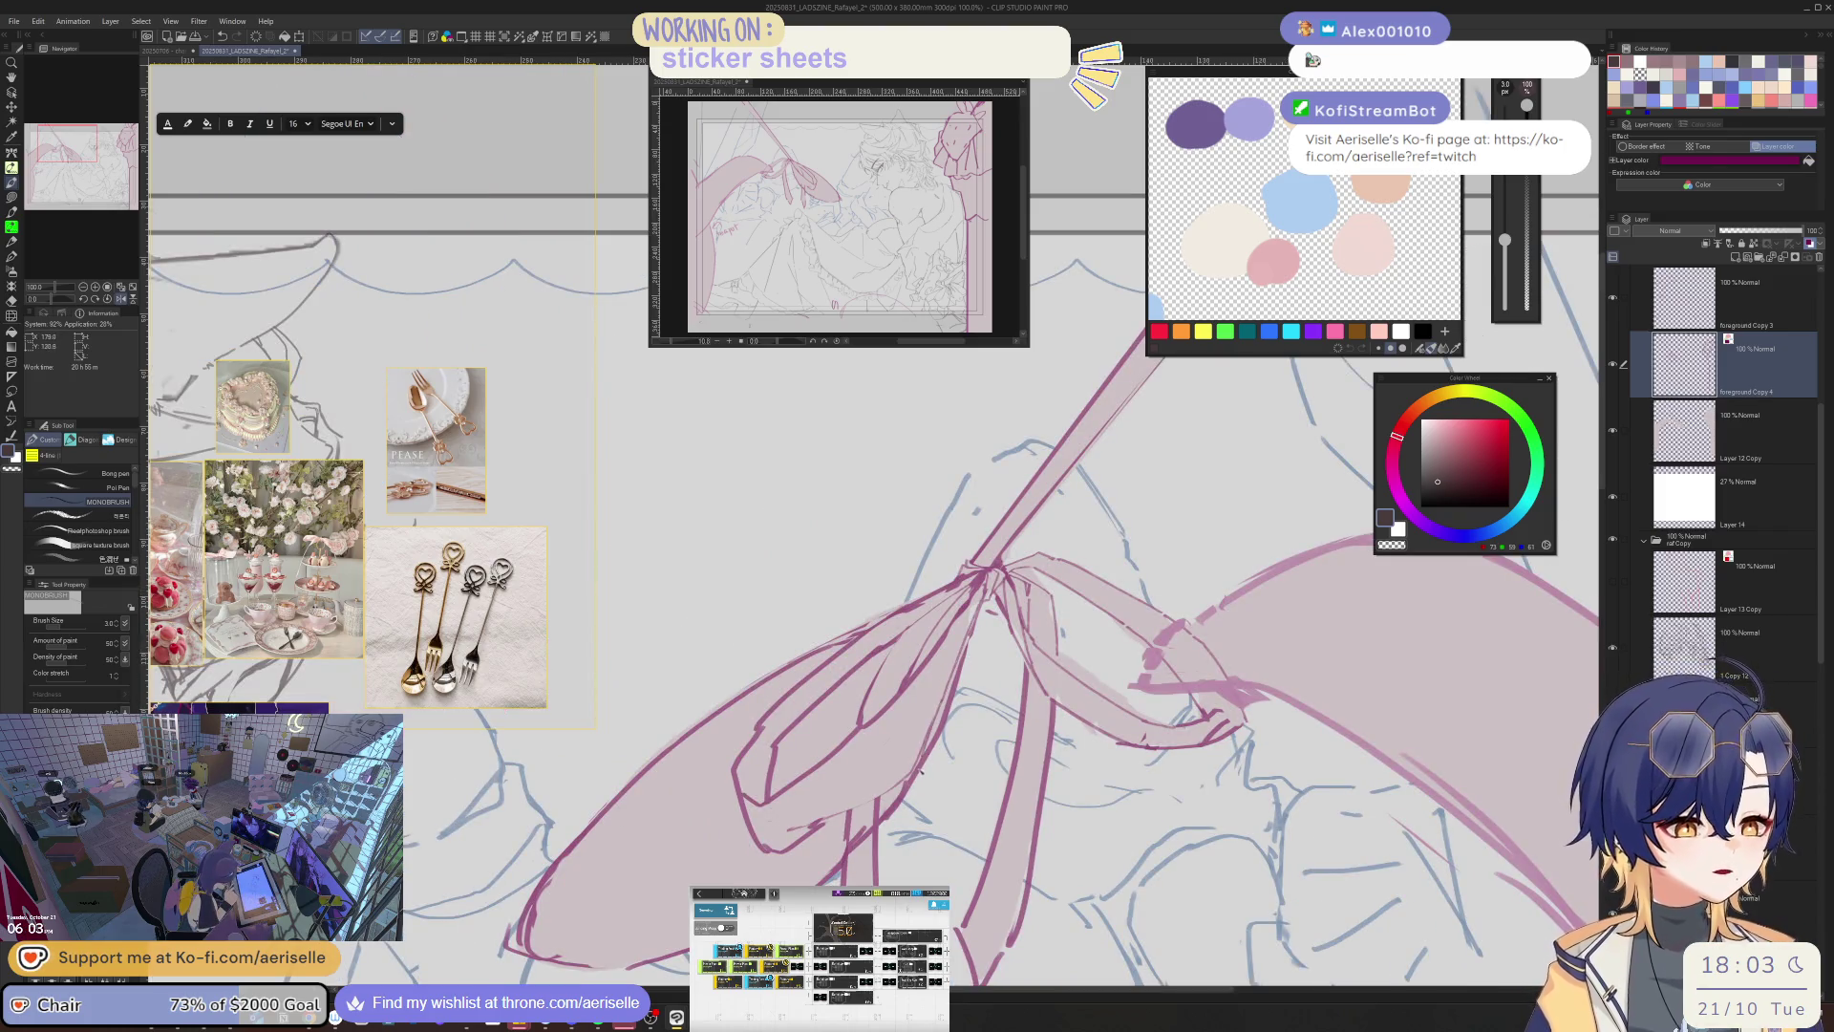
pyautogui.press('h')
pyautogui.press('e')
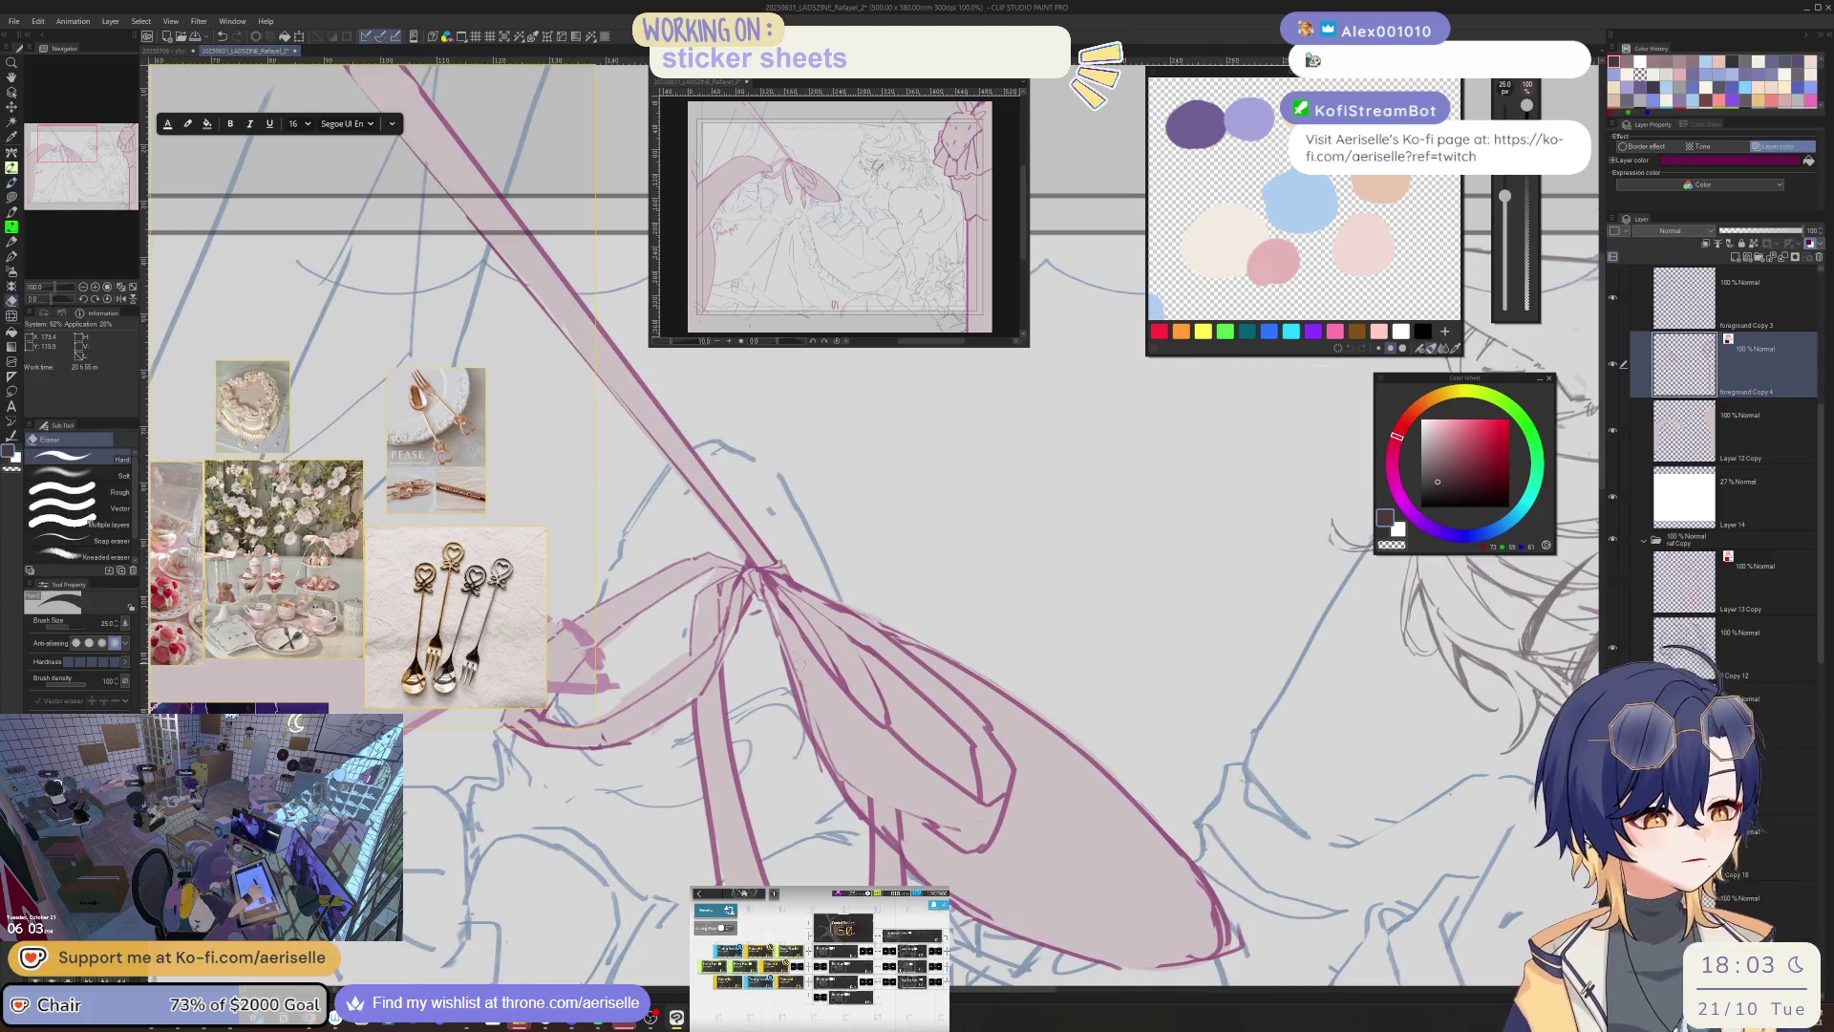
pyautogui.moveTo(780, 612); pyautogui.dragTo(826, 755)
pyautogui.press('p')
pyautogui.moveTo(773, 619); pyautogui.dragTo(802, 764)
pyautogui.press('h')
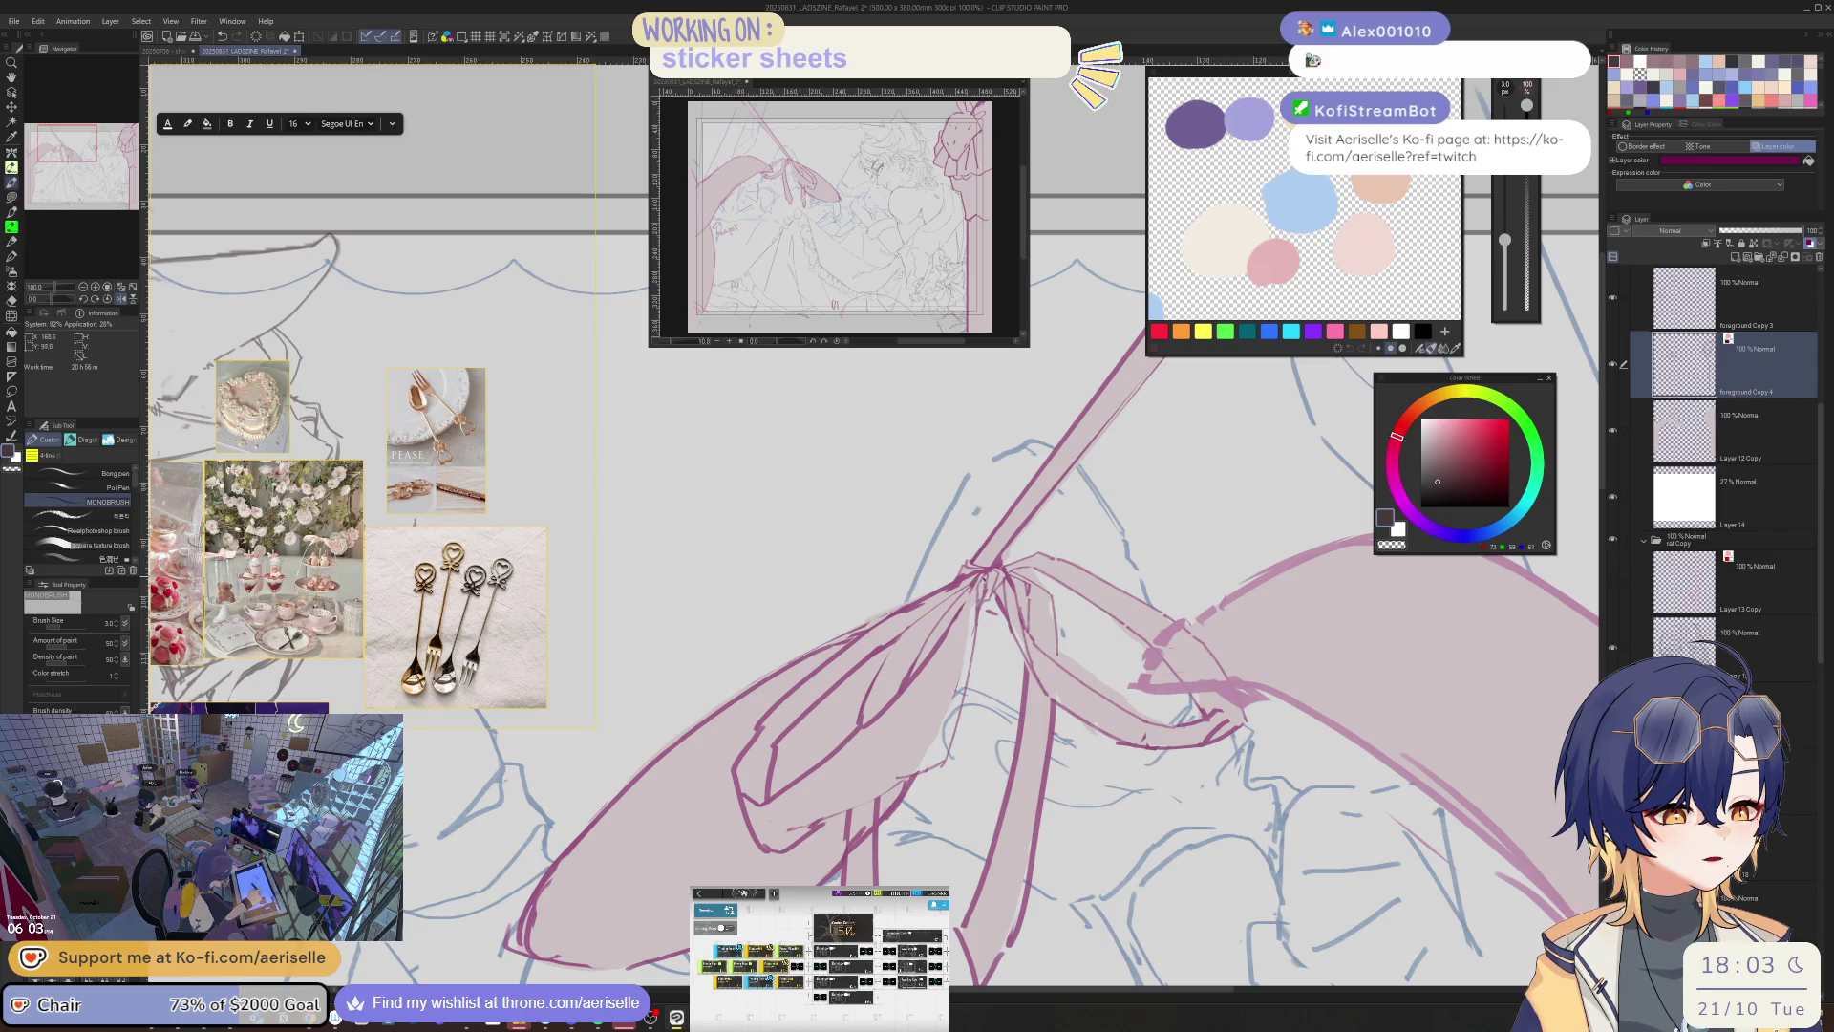
pyautogui.press('h')
pyautogui.moveTo(793, 665); pyautogui.dragTo(831, 760)
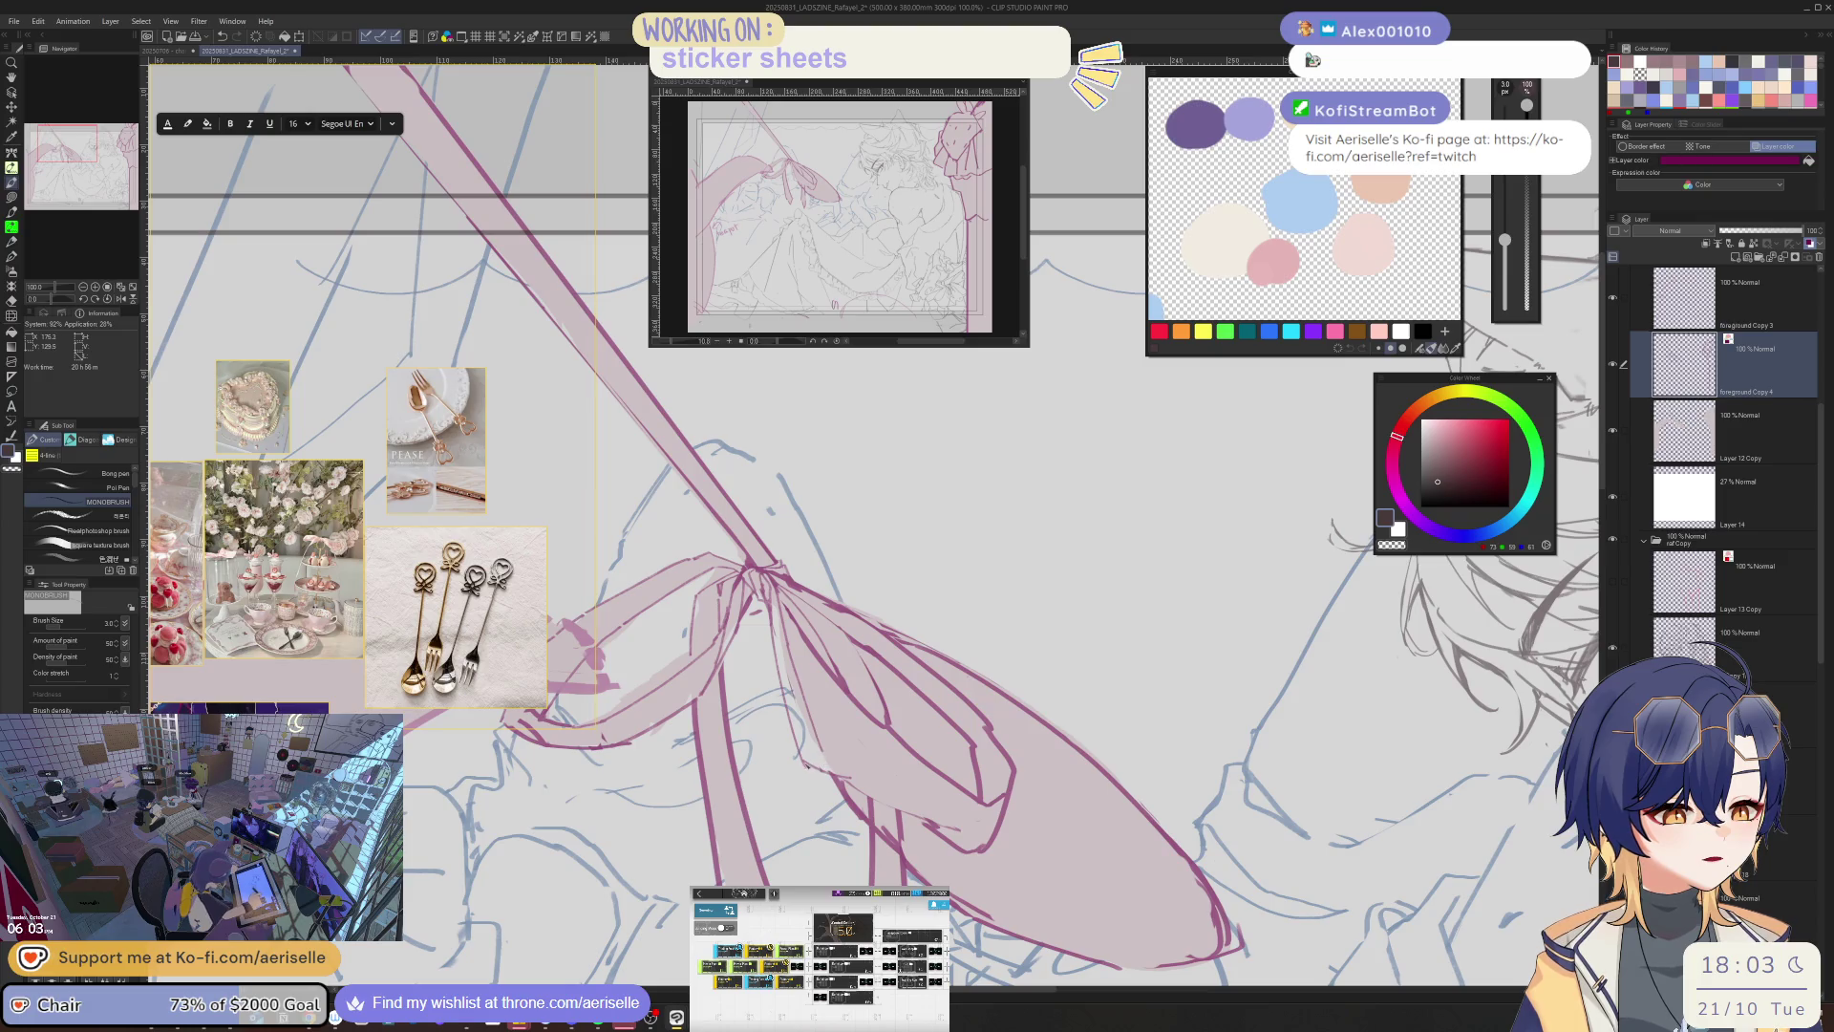
pyautogui.press('^')
pyautogui.press('^')
pyautogui.press('^')
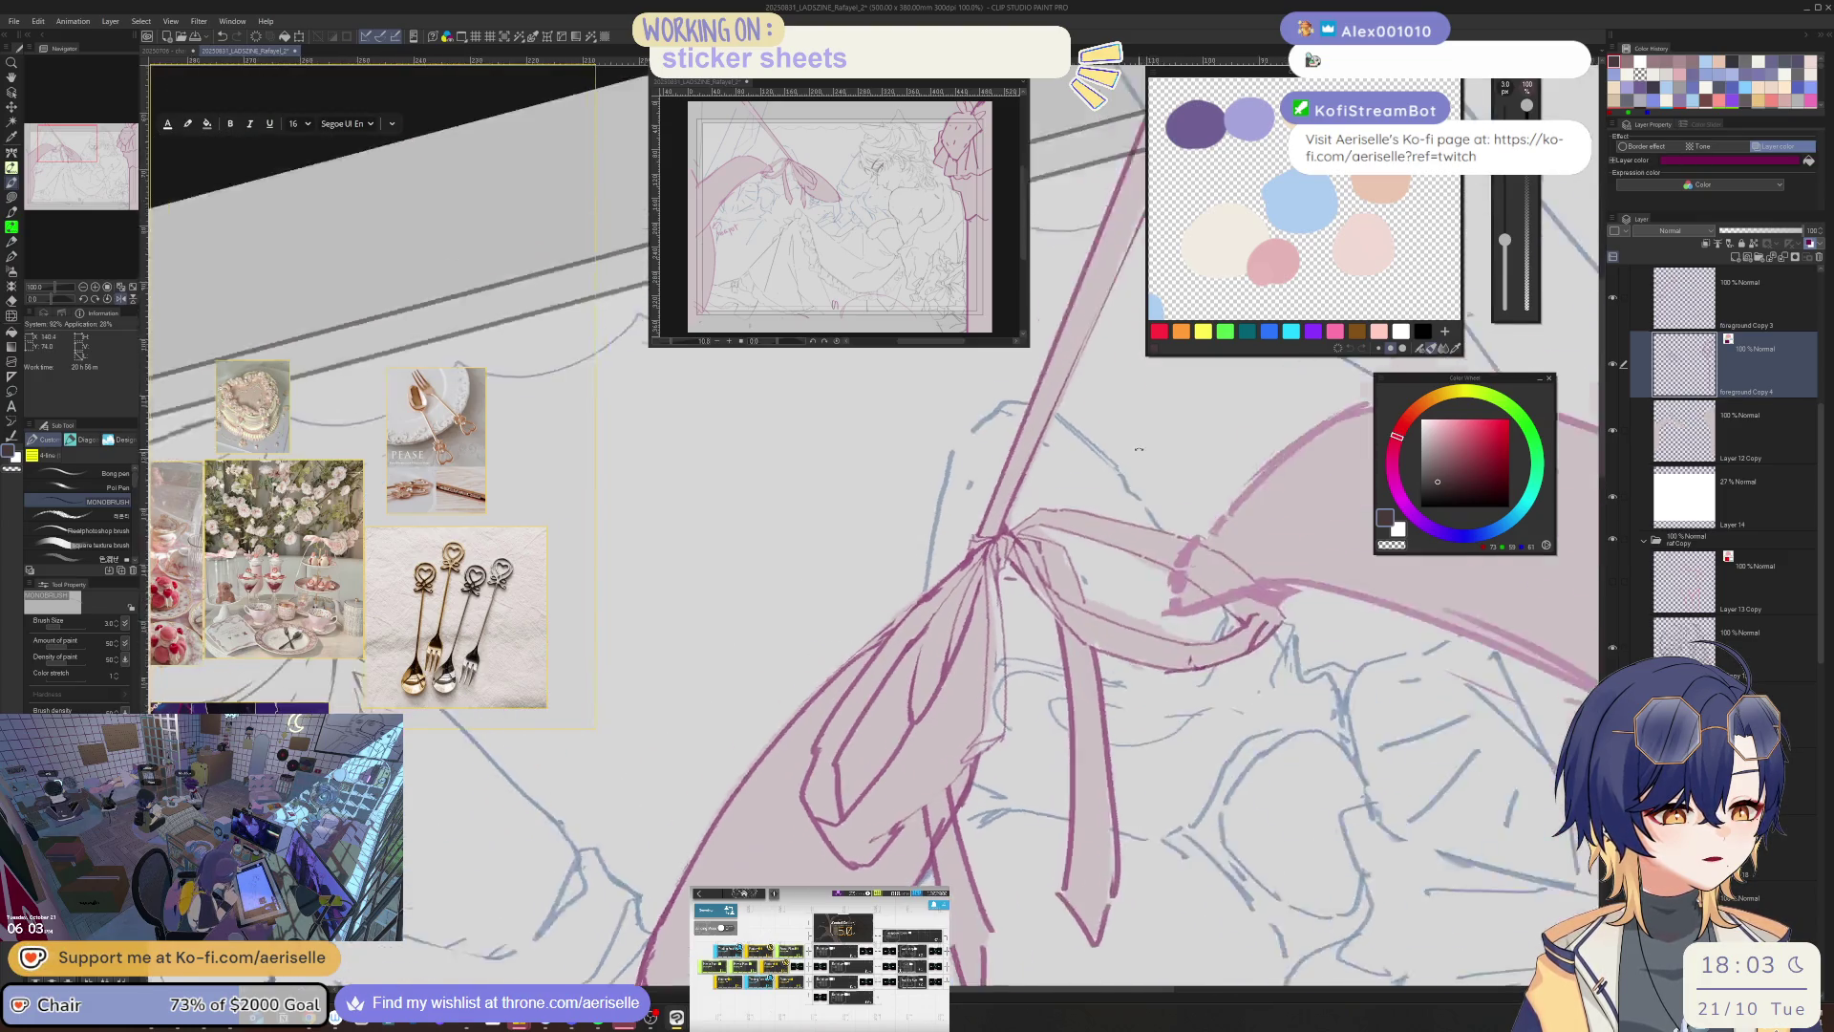
# - Add a short stroke on the bow, then mirror and rotate the view to -20° with eraser at 70
pyautogui.moveTo(988, 760); pyautogui.dragTo(946, 807)
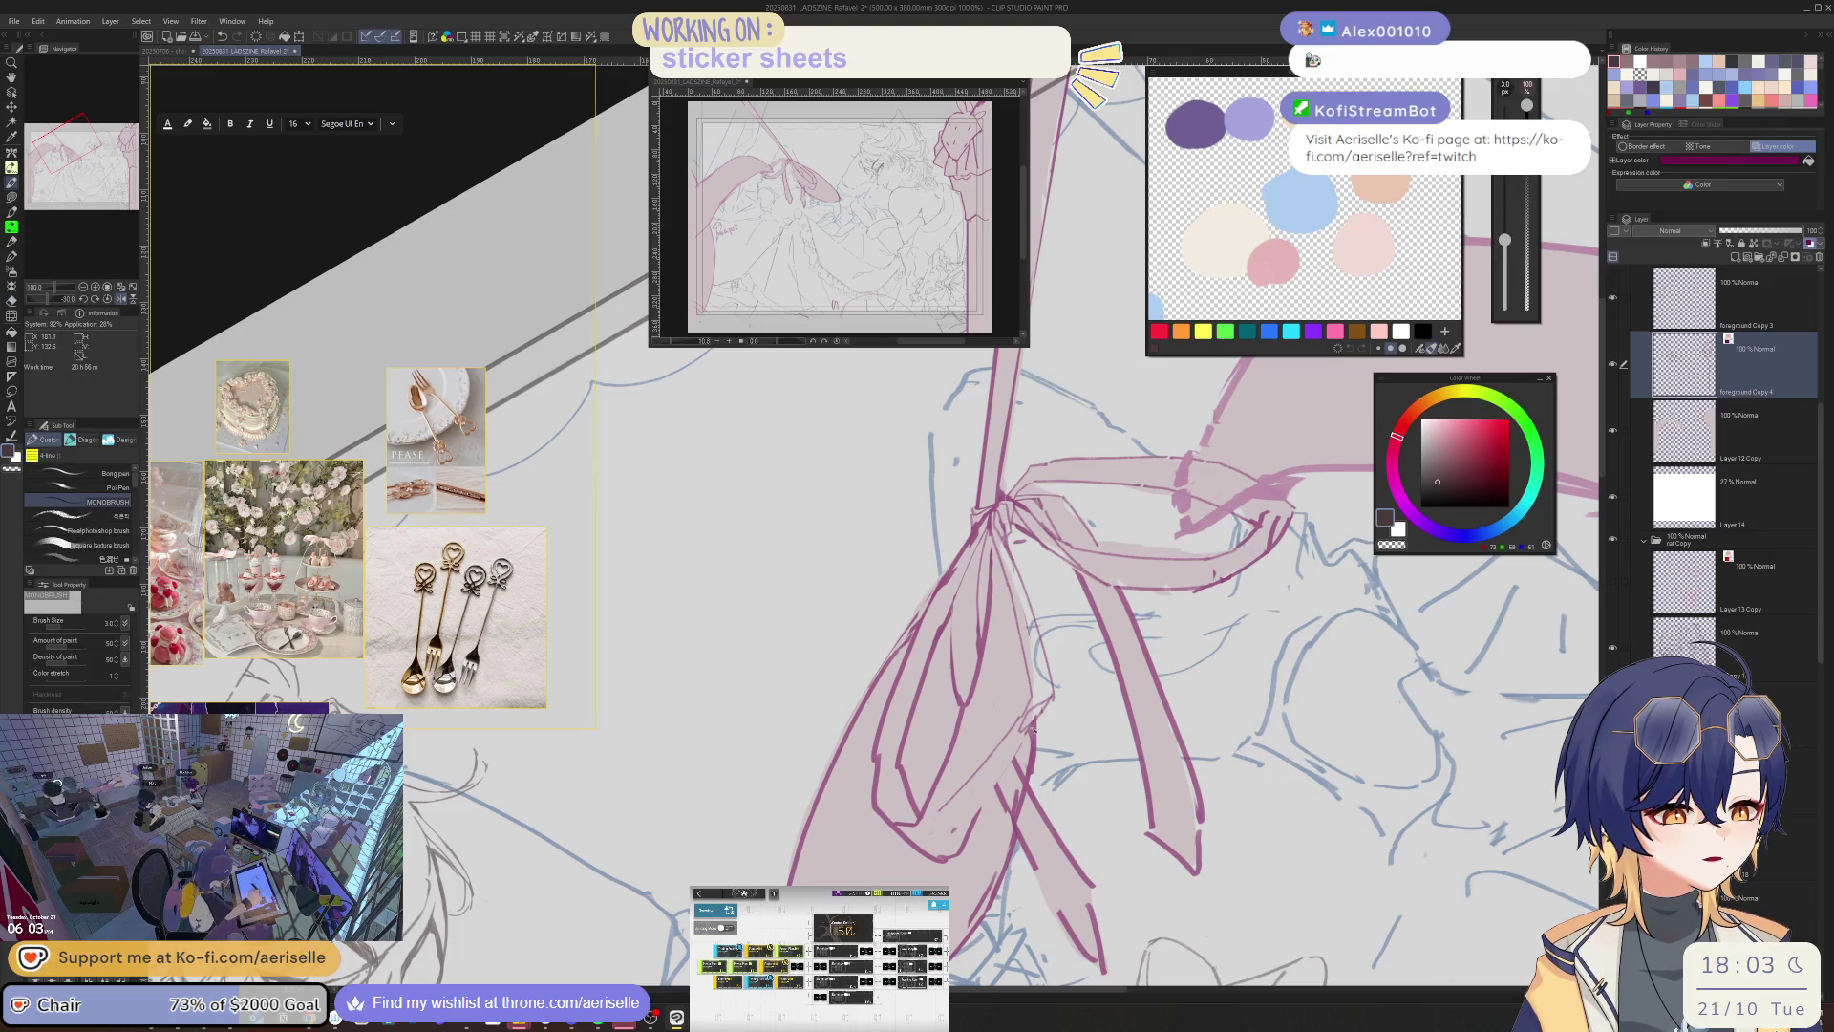
pyautogui.moveTo(1030, 729); pyautogui.dragTo(814, 819)
pyautogui.press('e')
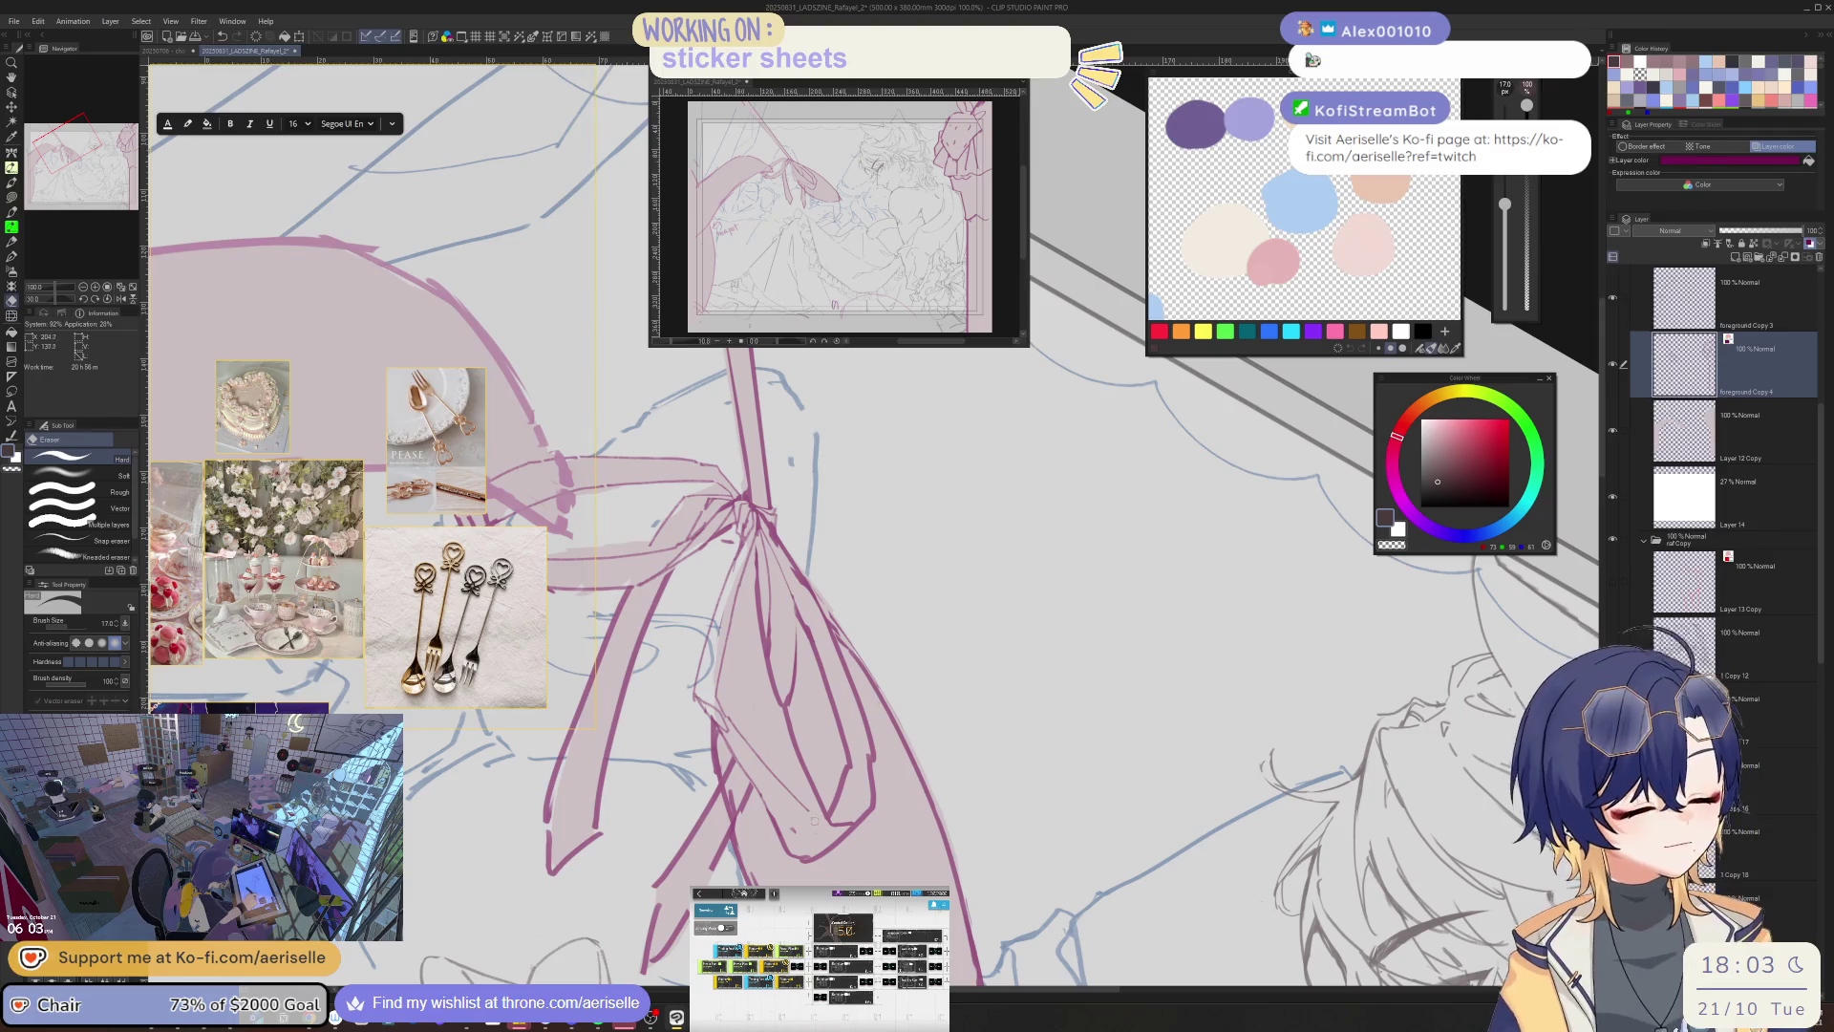
pyautogui.press('p')
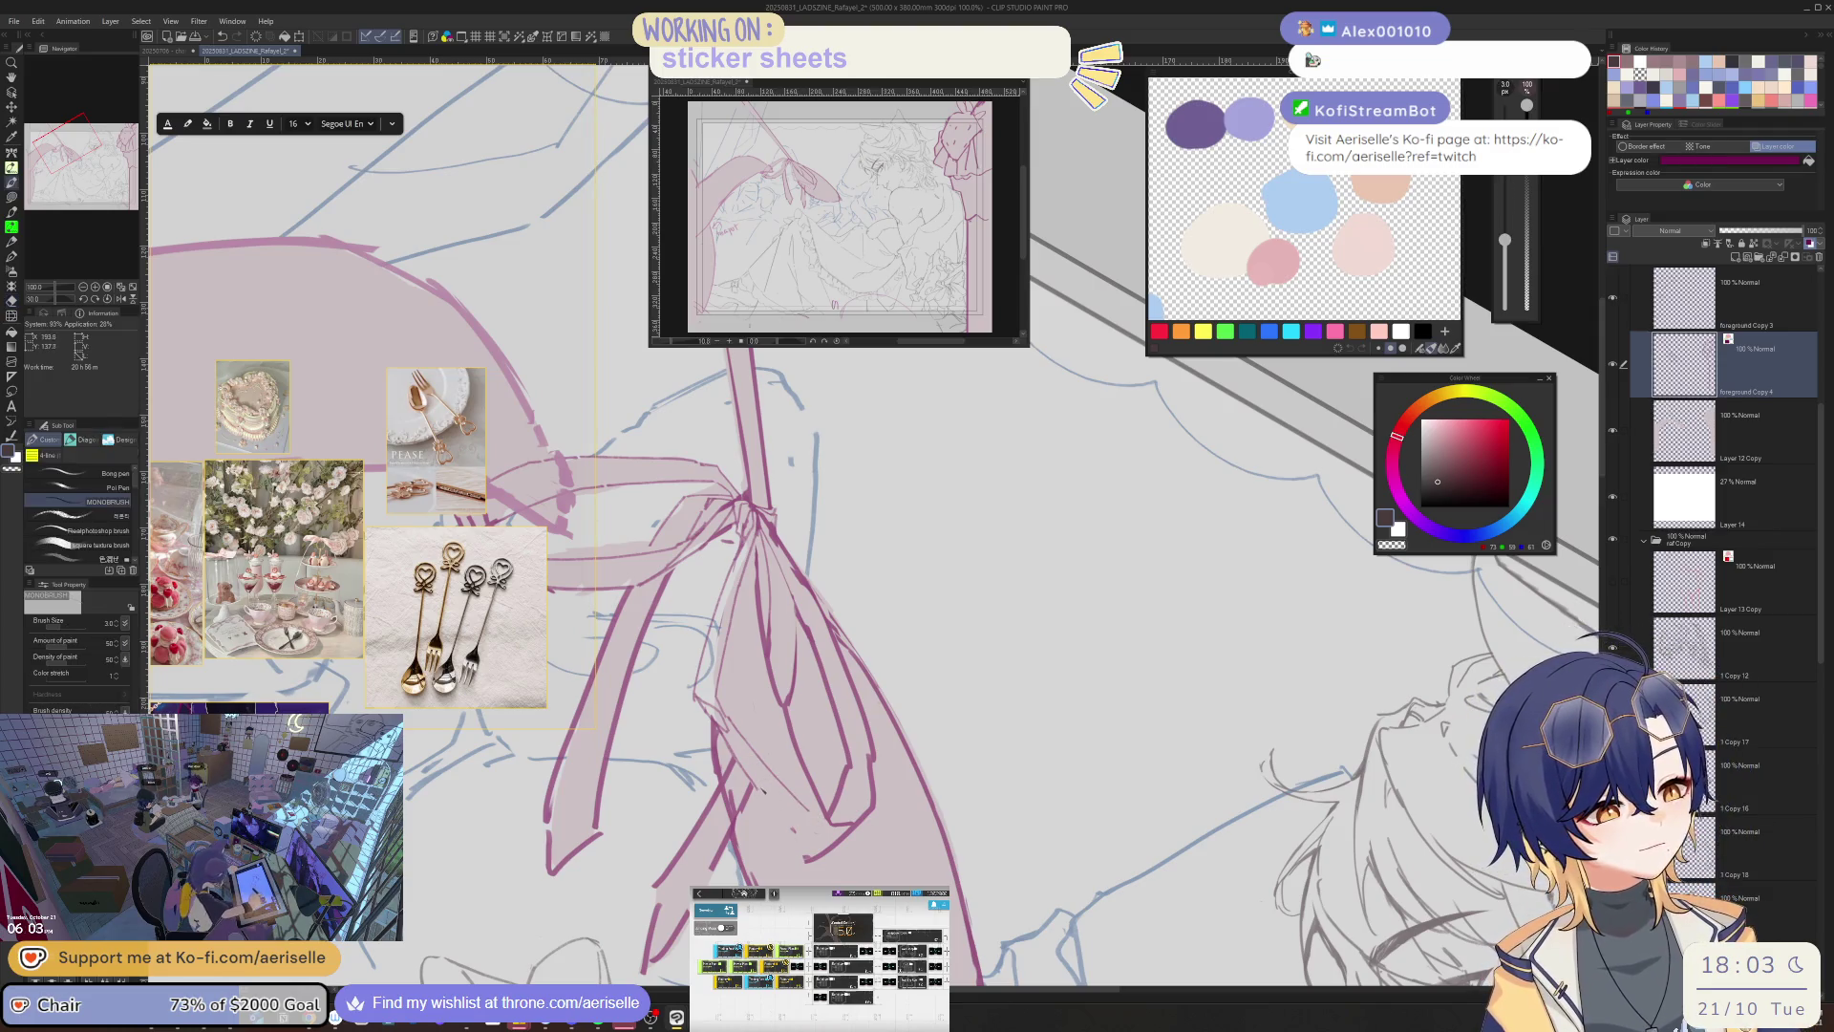
pyautogui.press('h')
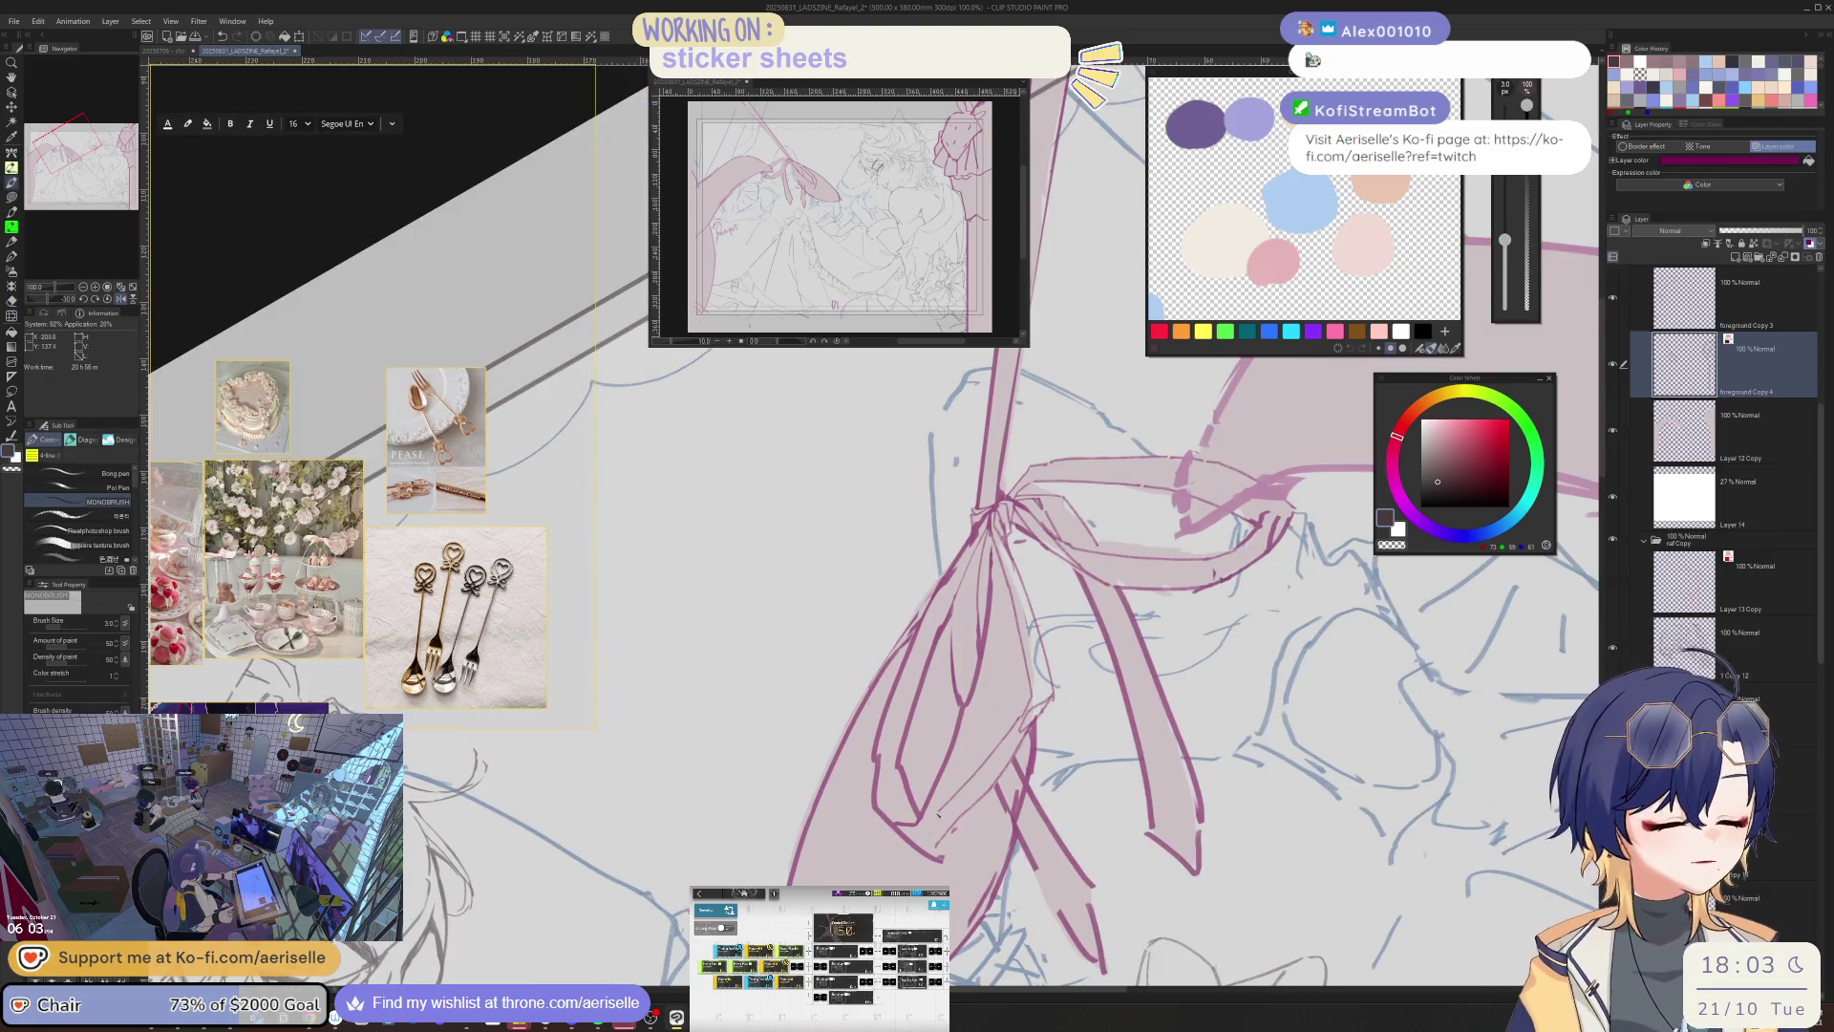
pyautogui.moveTo(932, 779); pyautogui.dragTo(754, 797)
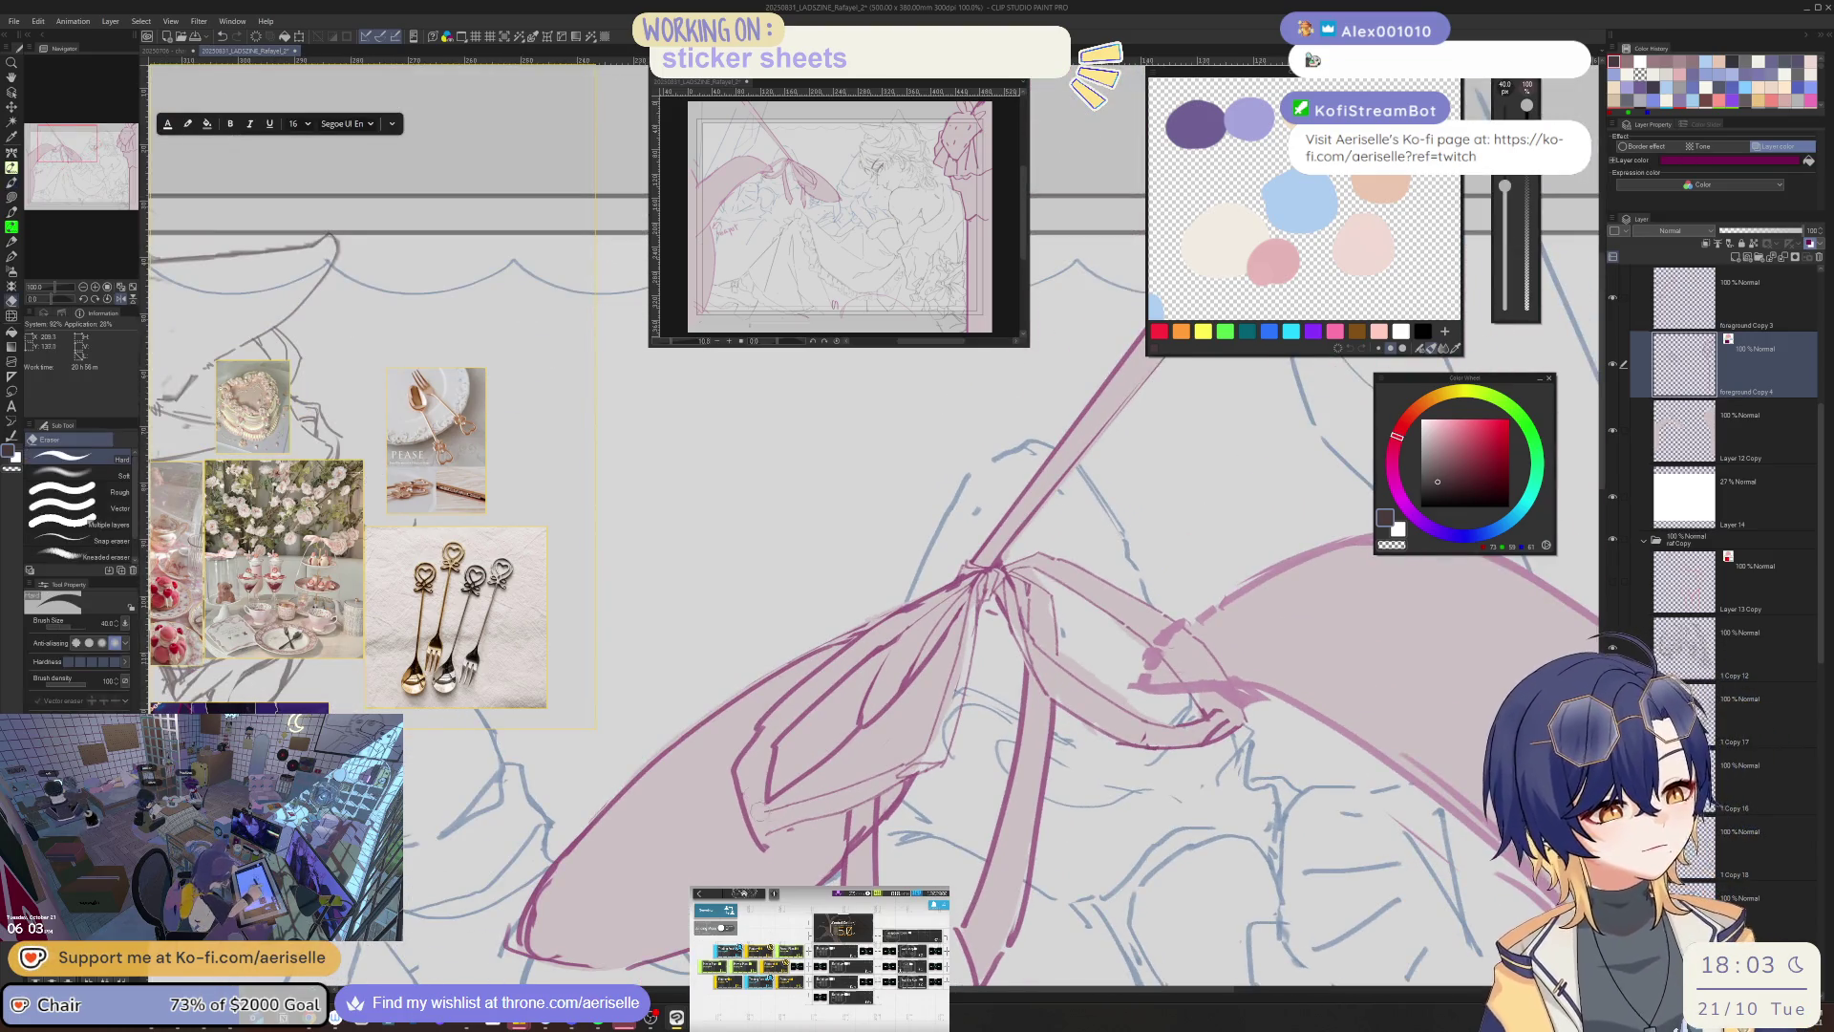
pyautogui.moveTo(1028, 492); pyautogui.dragTo(915, 807)
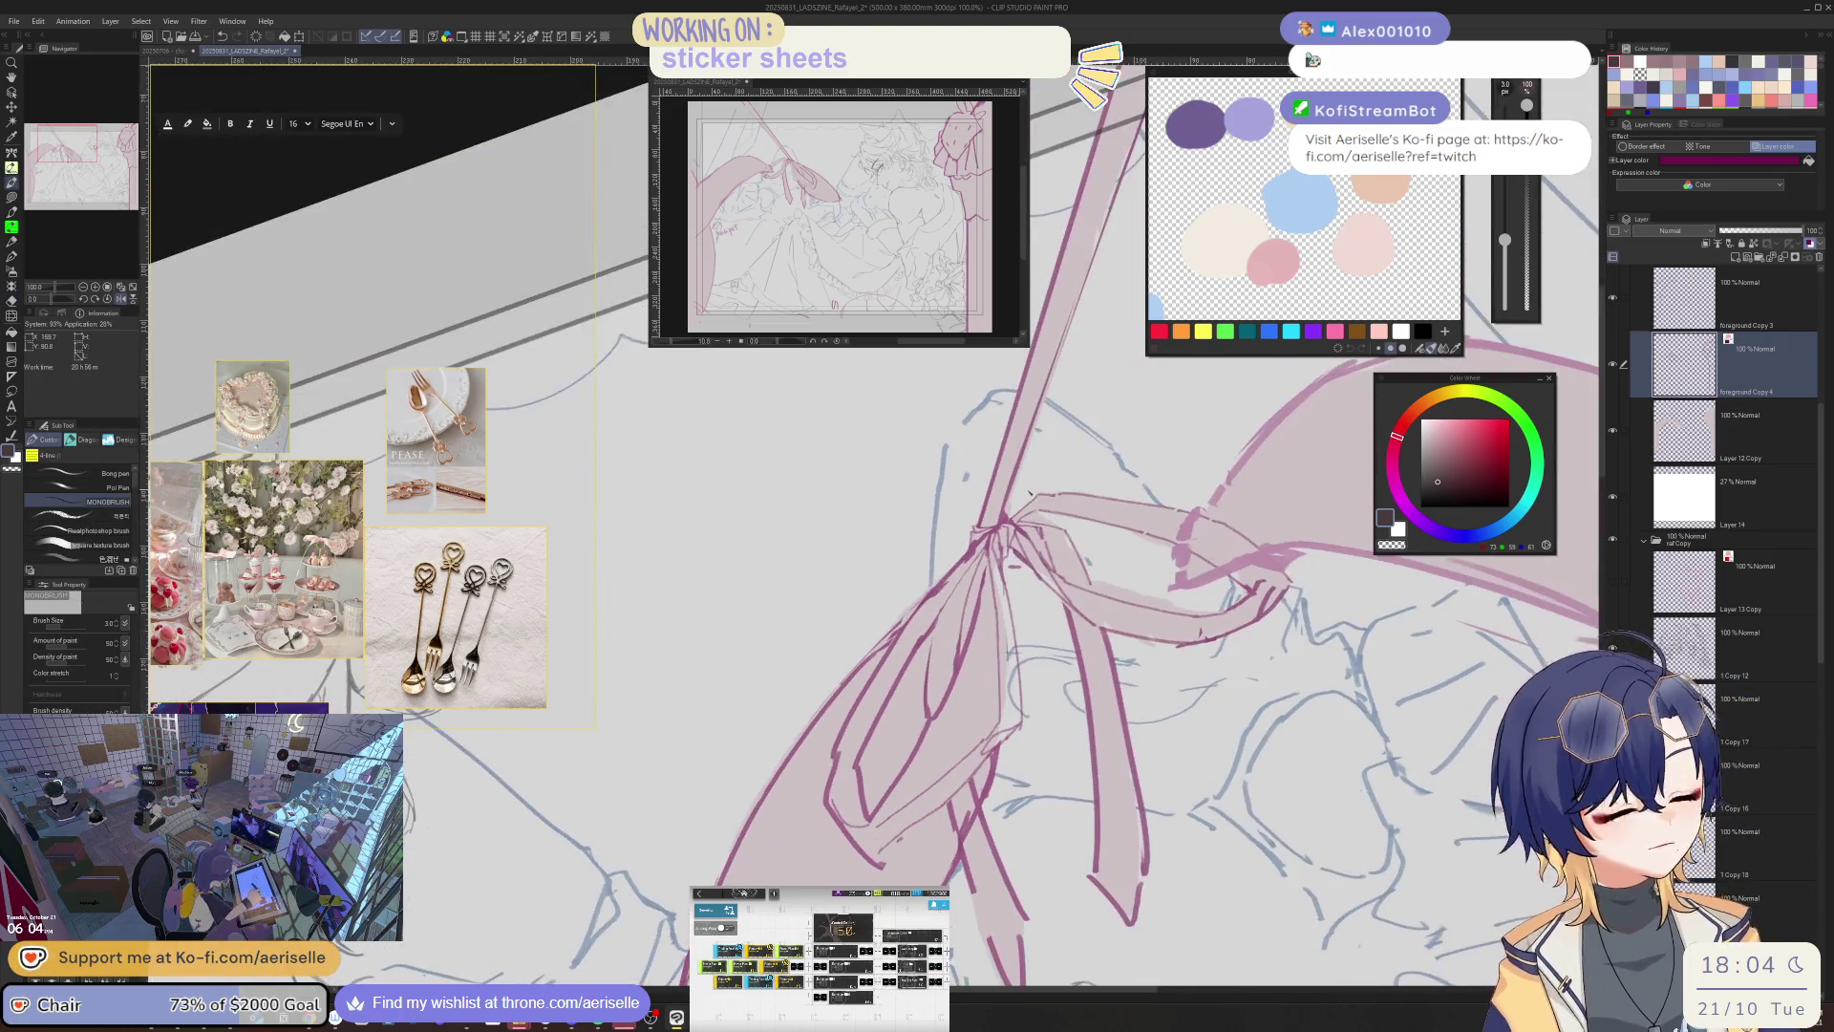
pyautogui.press('e')
pyautogui.press(']')
pyautogui.press(']')
pyautogui.press(']')
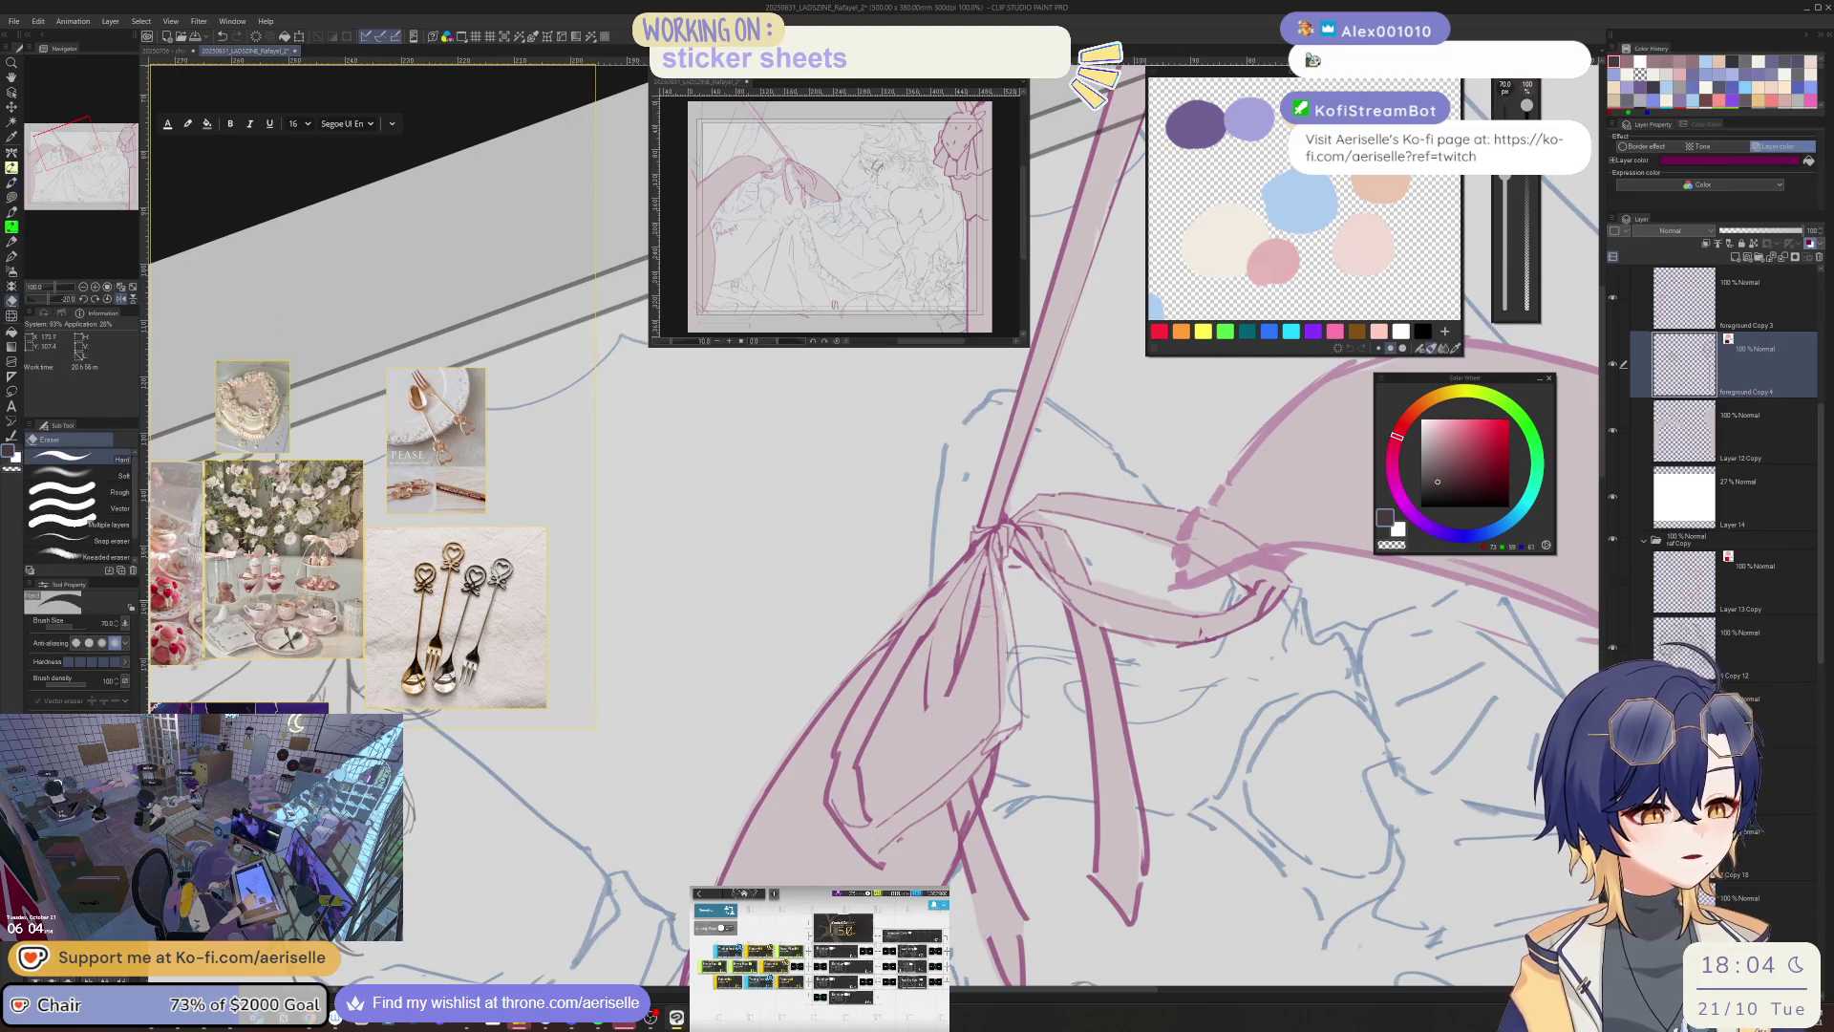
# - Draw the pink line down the bow's ribbon at size 3, redoing the first attempt
pyautogui.press('p')
pyautogui.moveTo(986, 558); pyautogui.dragTo(960, 745)
pyautogui.hotkey('ctrl', 'z')
pyautogui.moveTo(990, 524); pyautogui.dragTo(962, 597)
pyautogui.press('e')
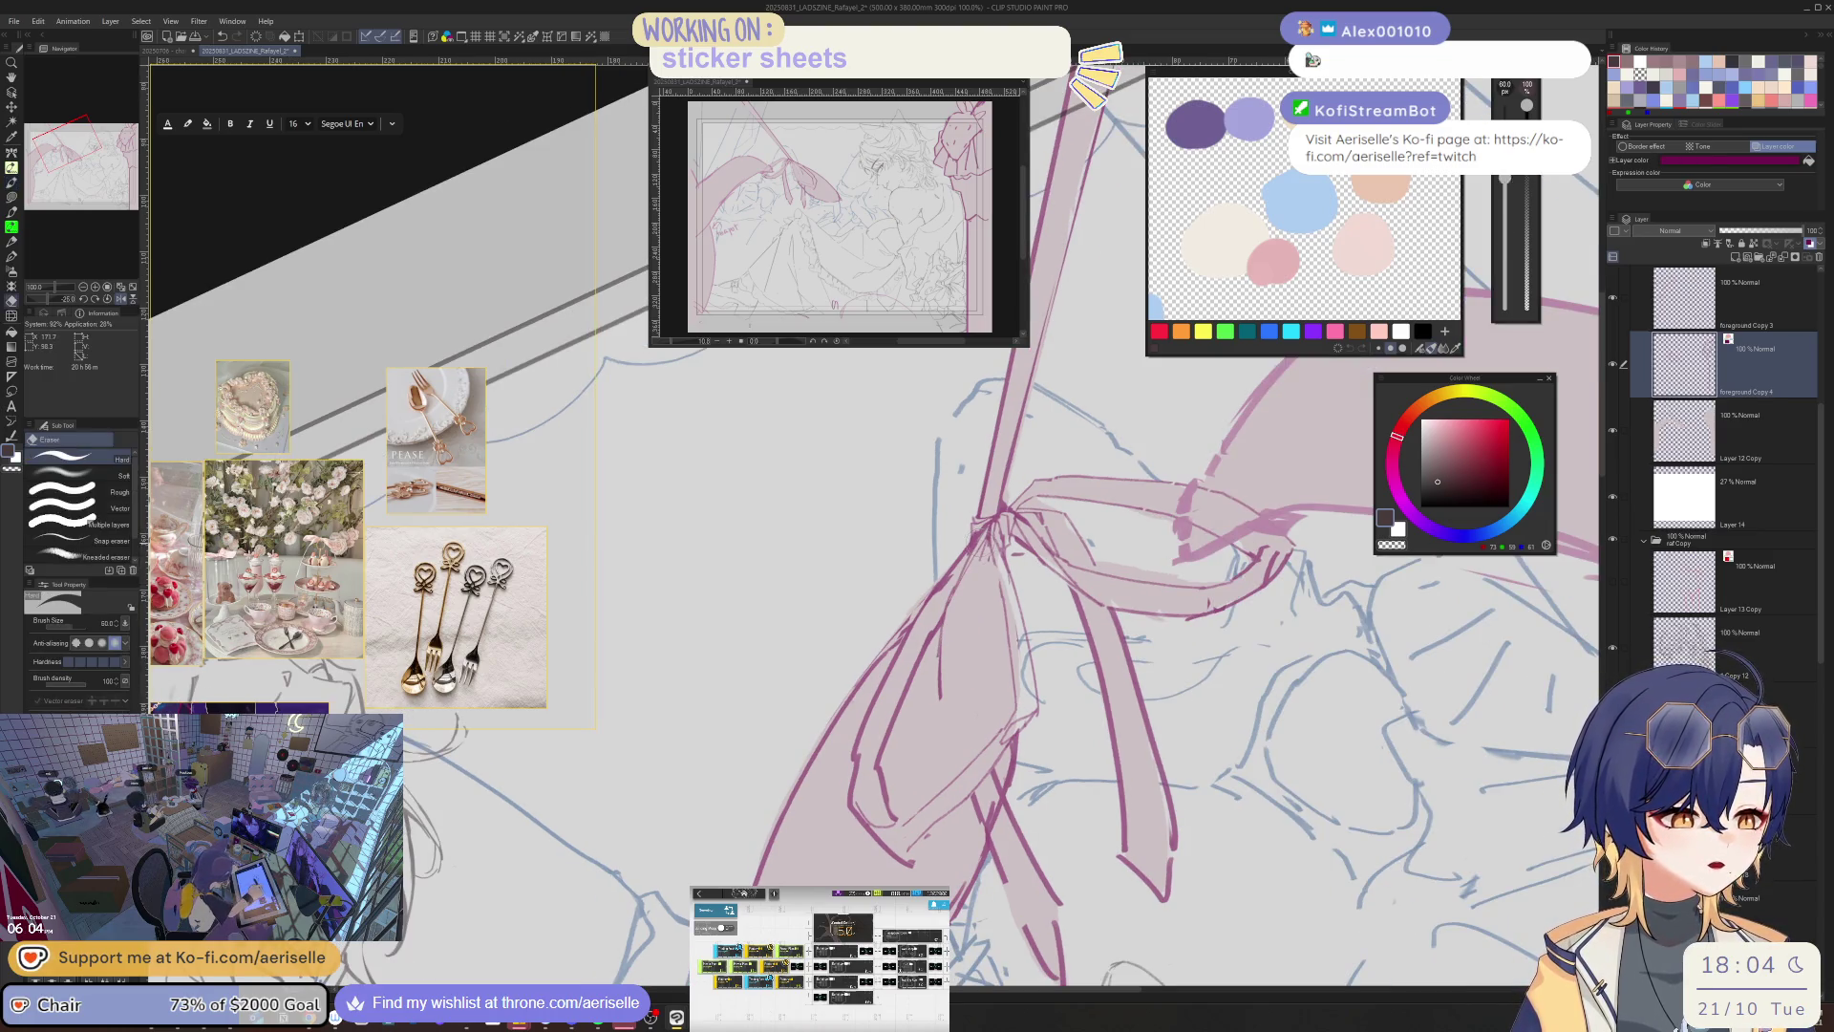
pyautogui.press('p')
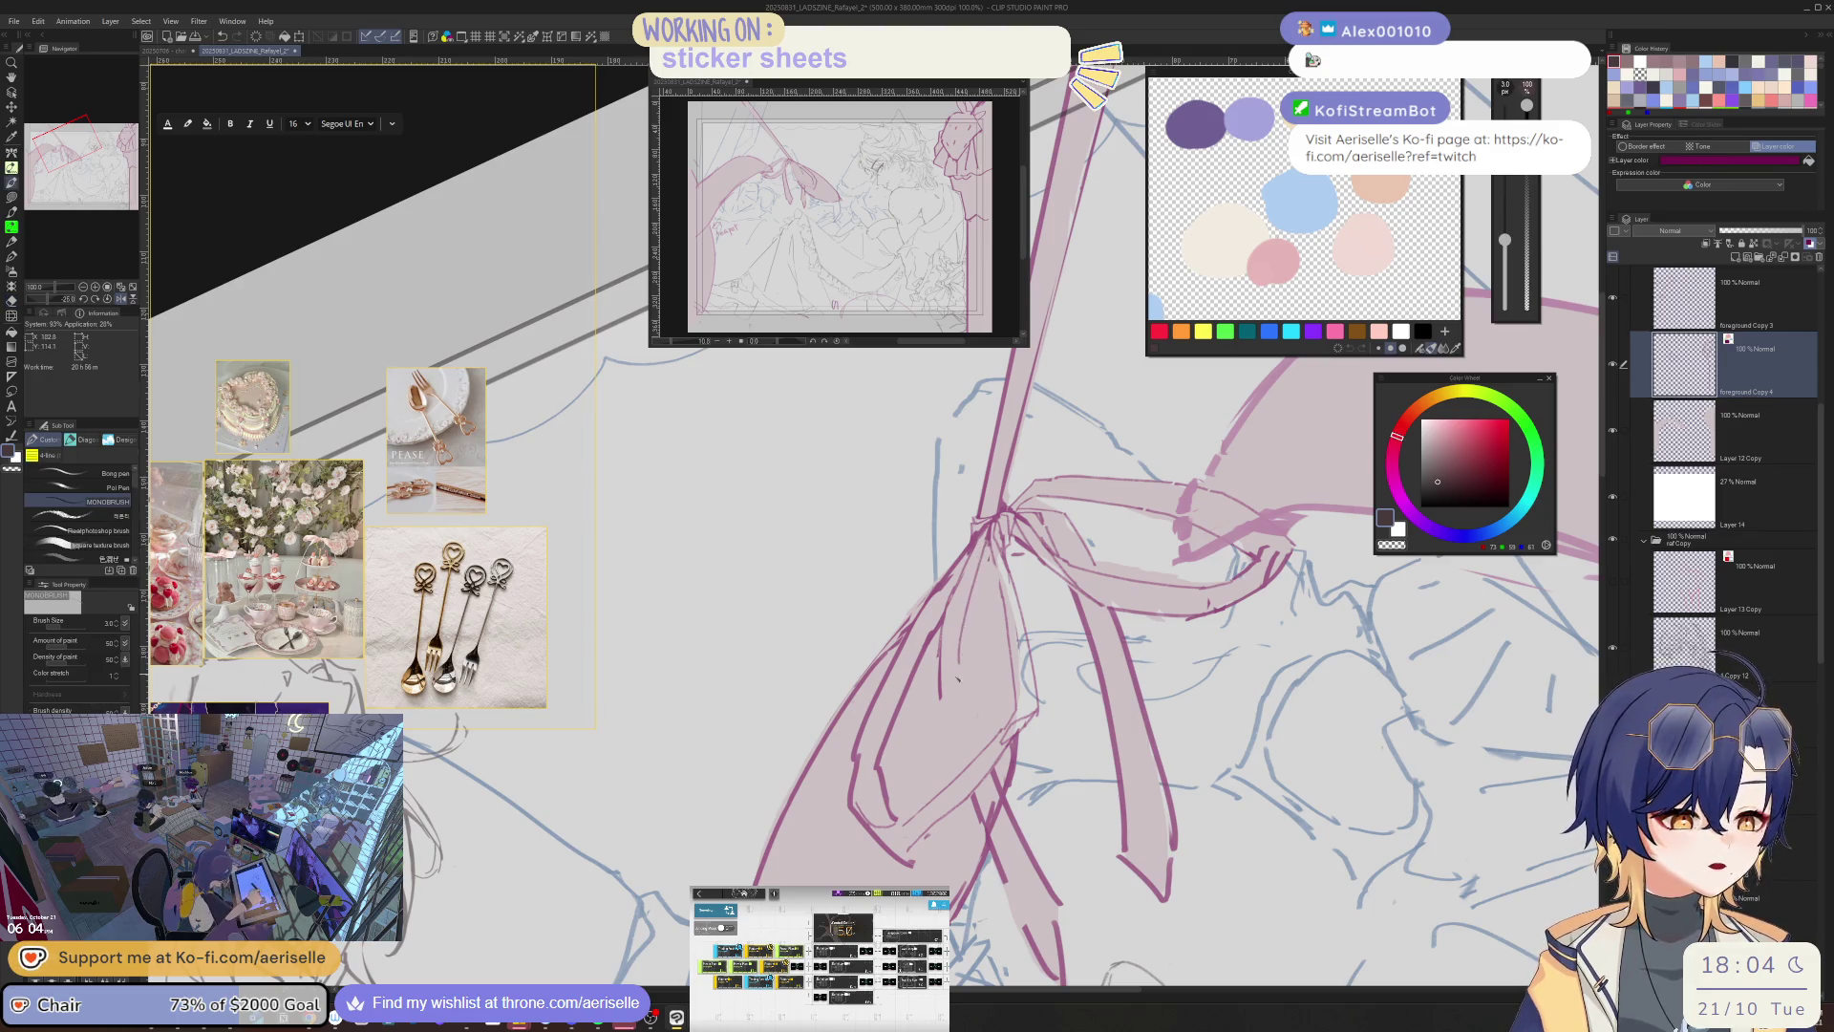
pyautogui.moveTo(961, 608); pyautogui.dragTo(979, 731)
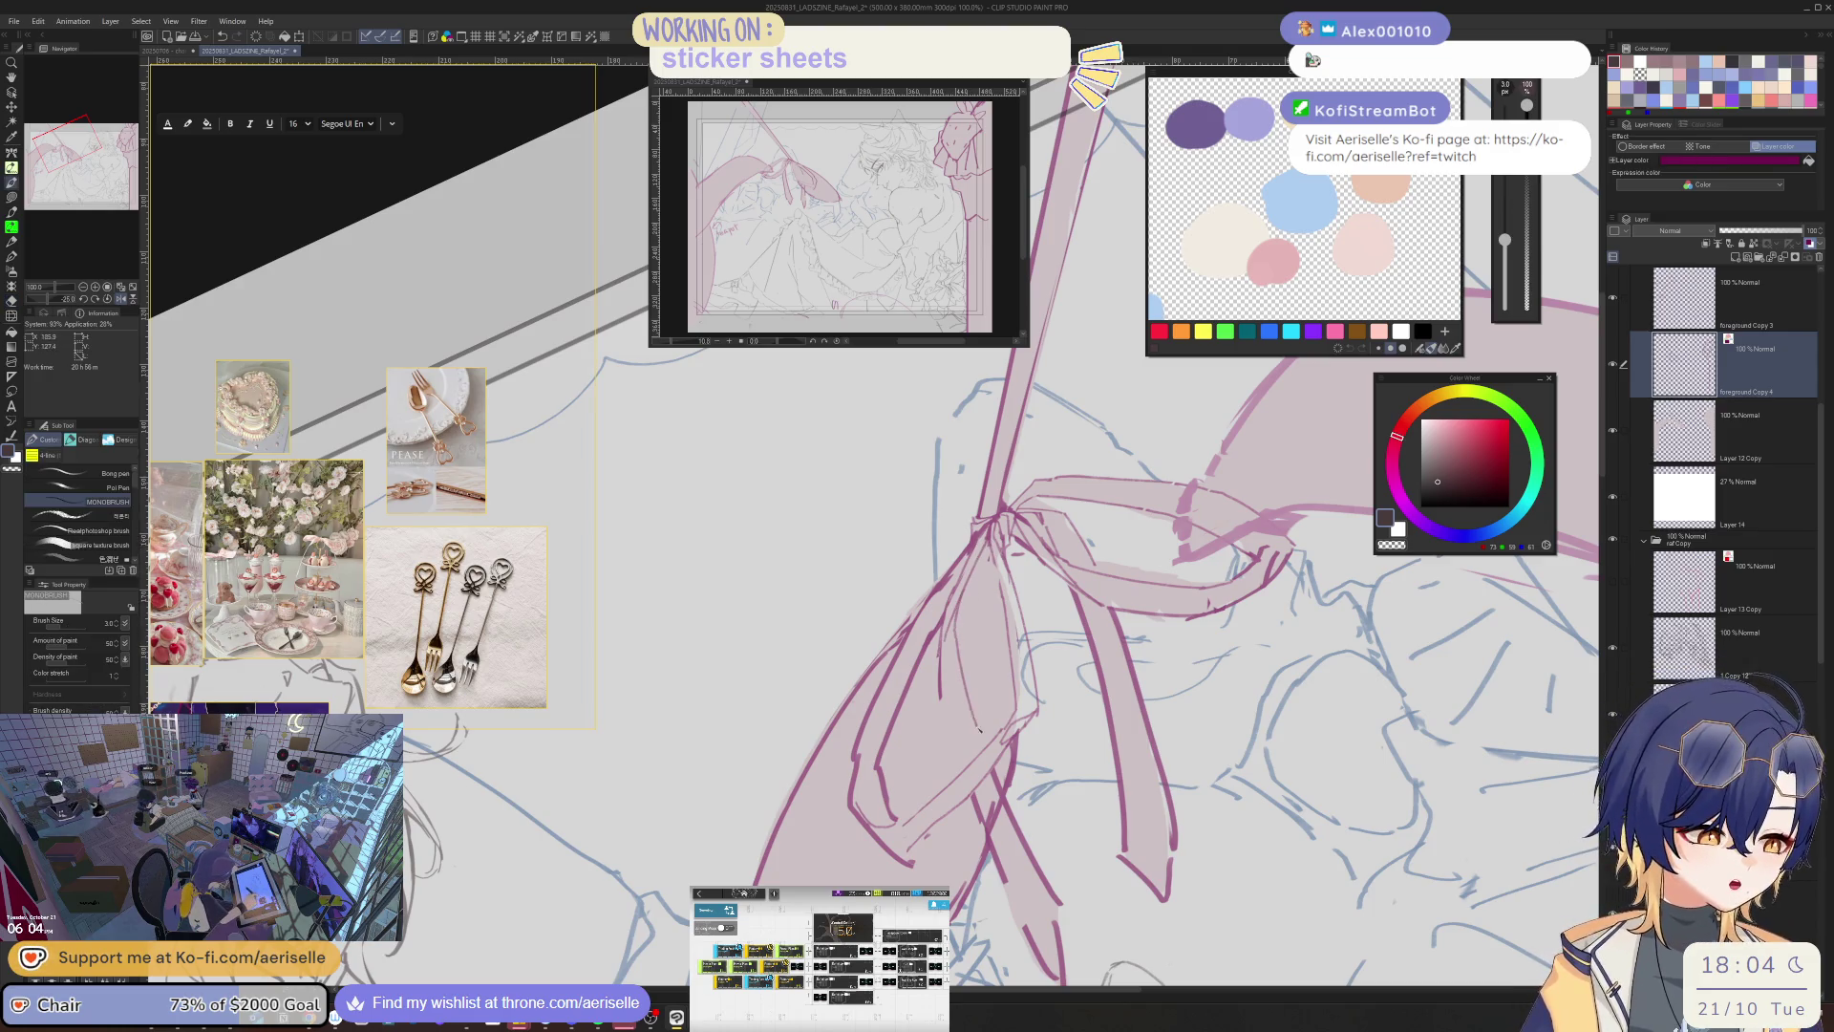
pyautogui.scroll(-3, 946, 713)
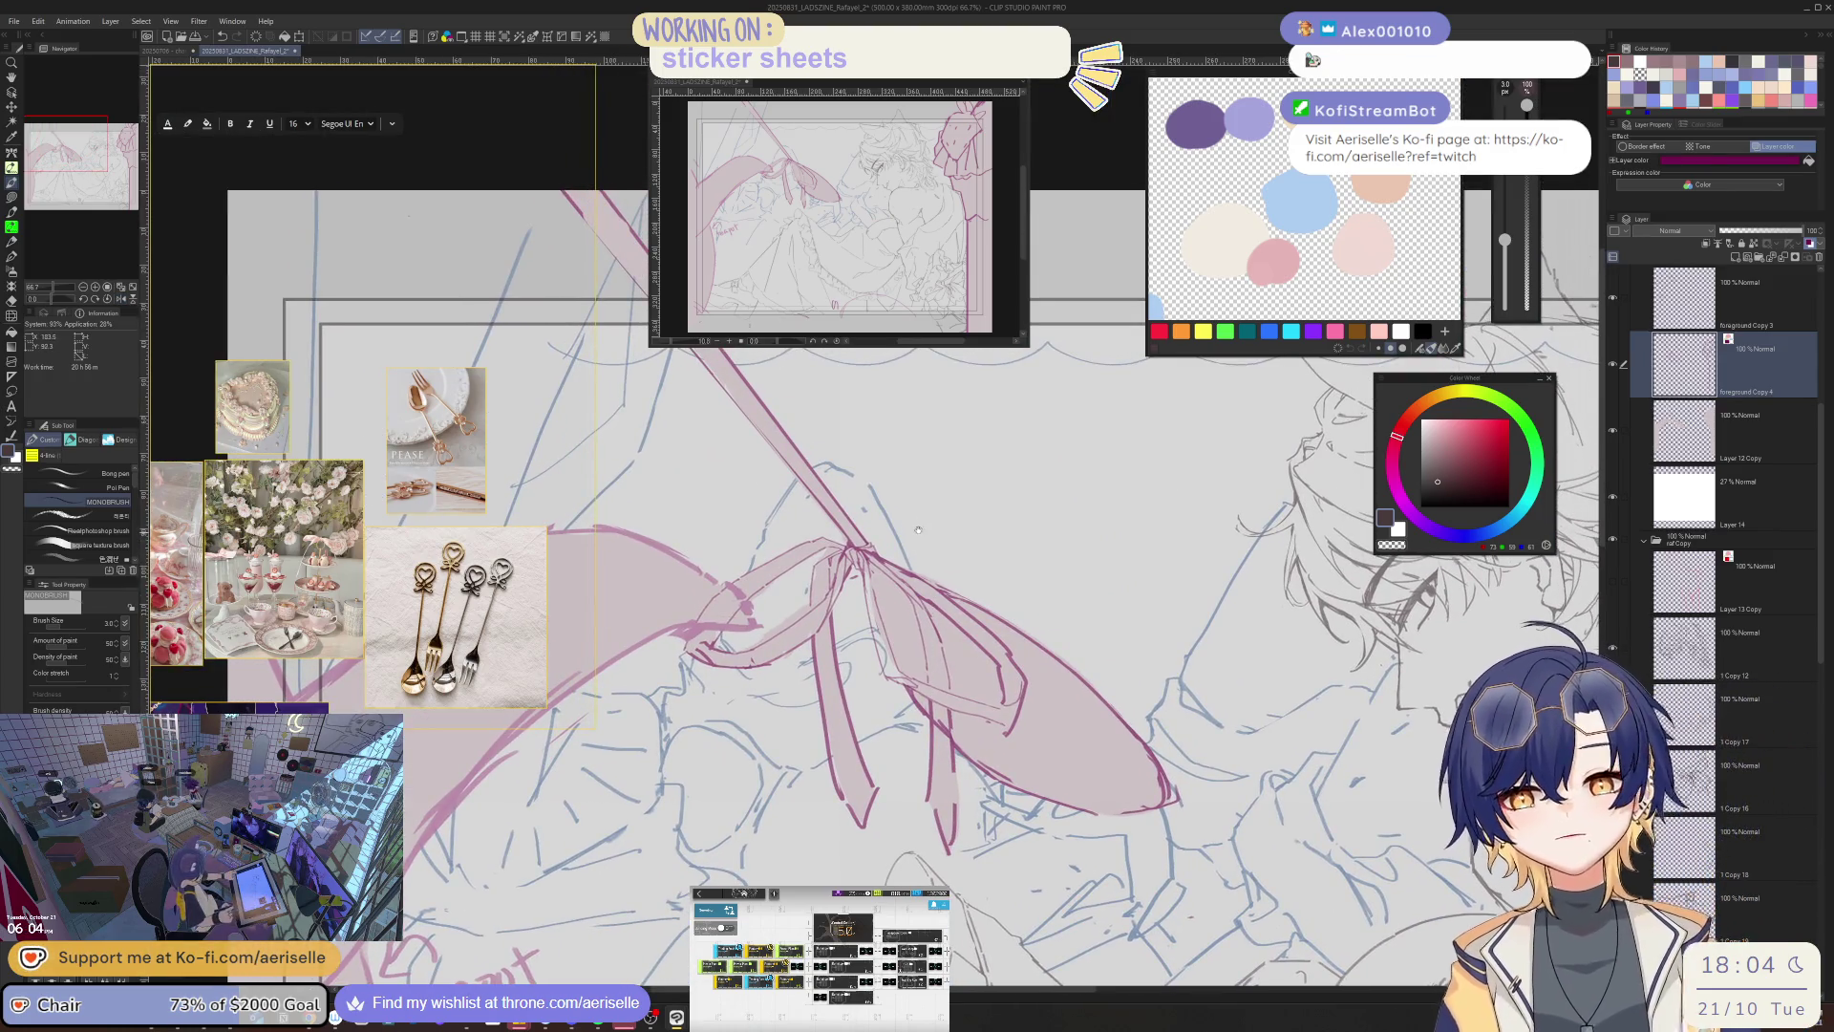
# - Thicken the ink line slightly, shrink the eraser, and center the view on the bow knot
pyautogui.scroll(3, 874, 585)
pyautogui.press(']')
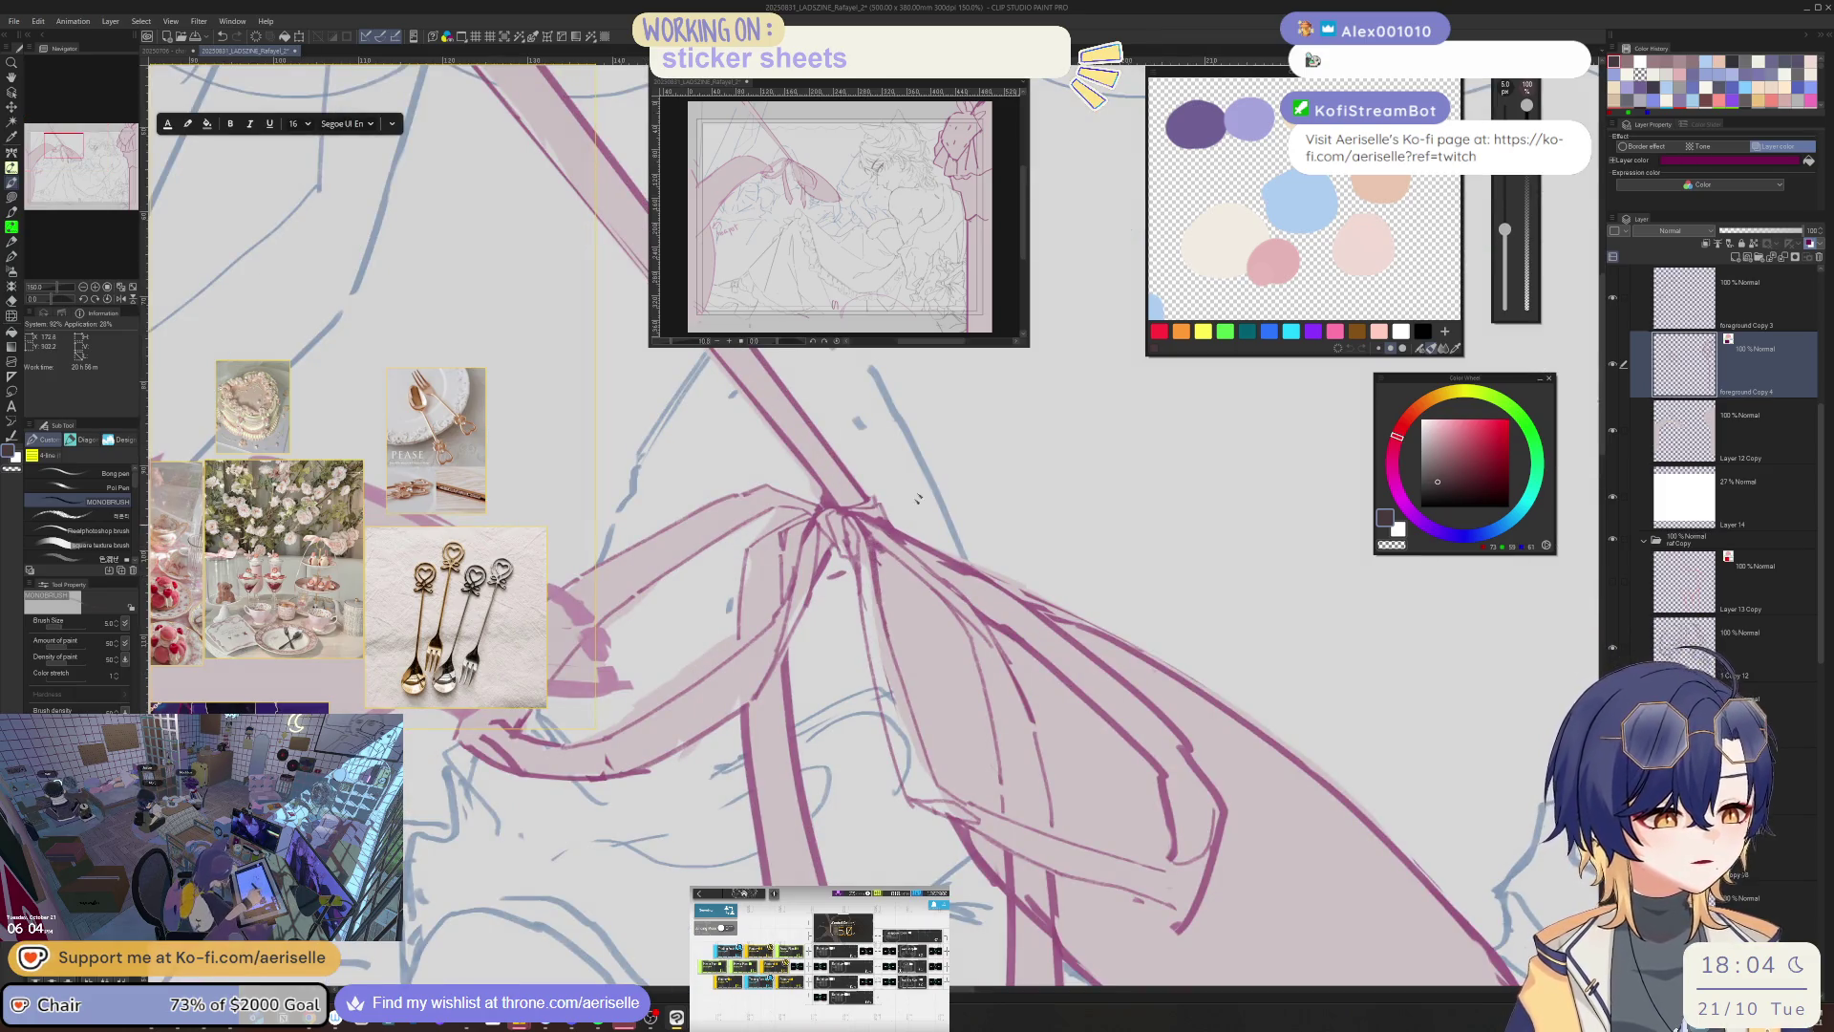
pyautogui.scroll(-2, 1132, 602)
pyautogui.scroll(1, 922, 706)
pyautogui.press('e')
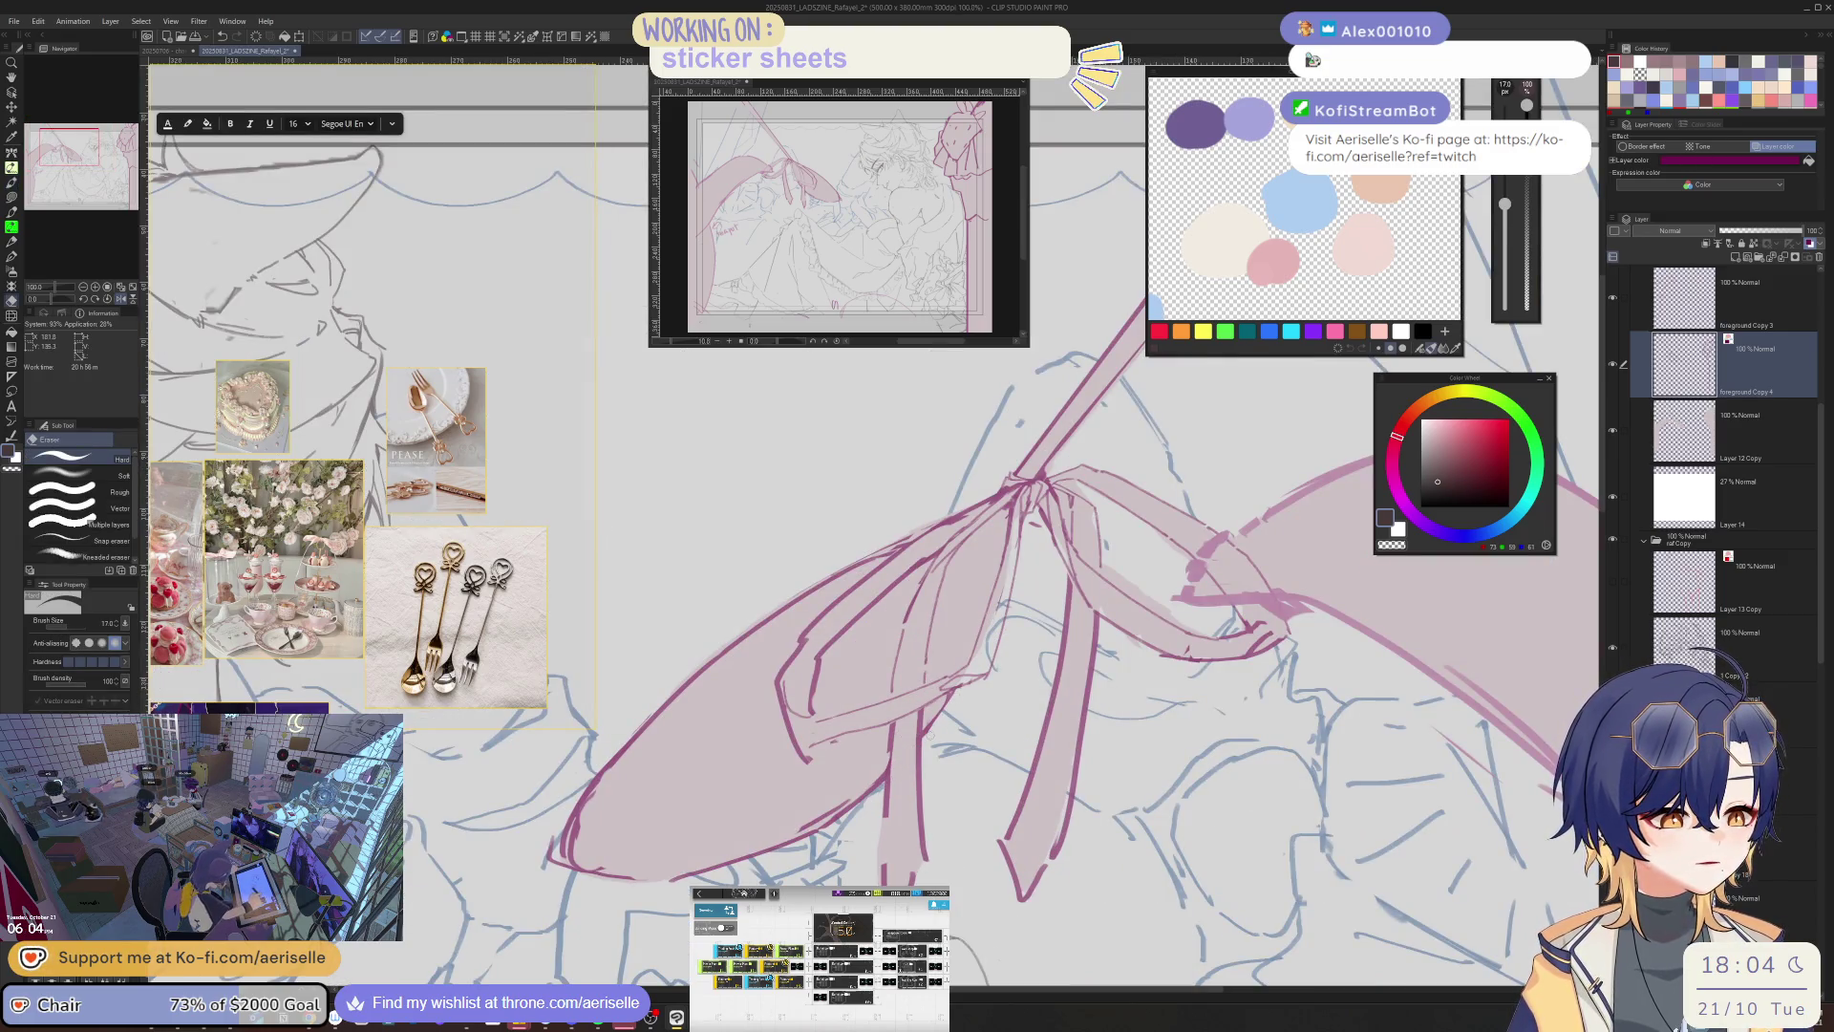
pyautogui.press('p')
pyautogui.moveTo(955, 640); pyautogui.dragTo(983, 697)
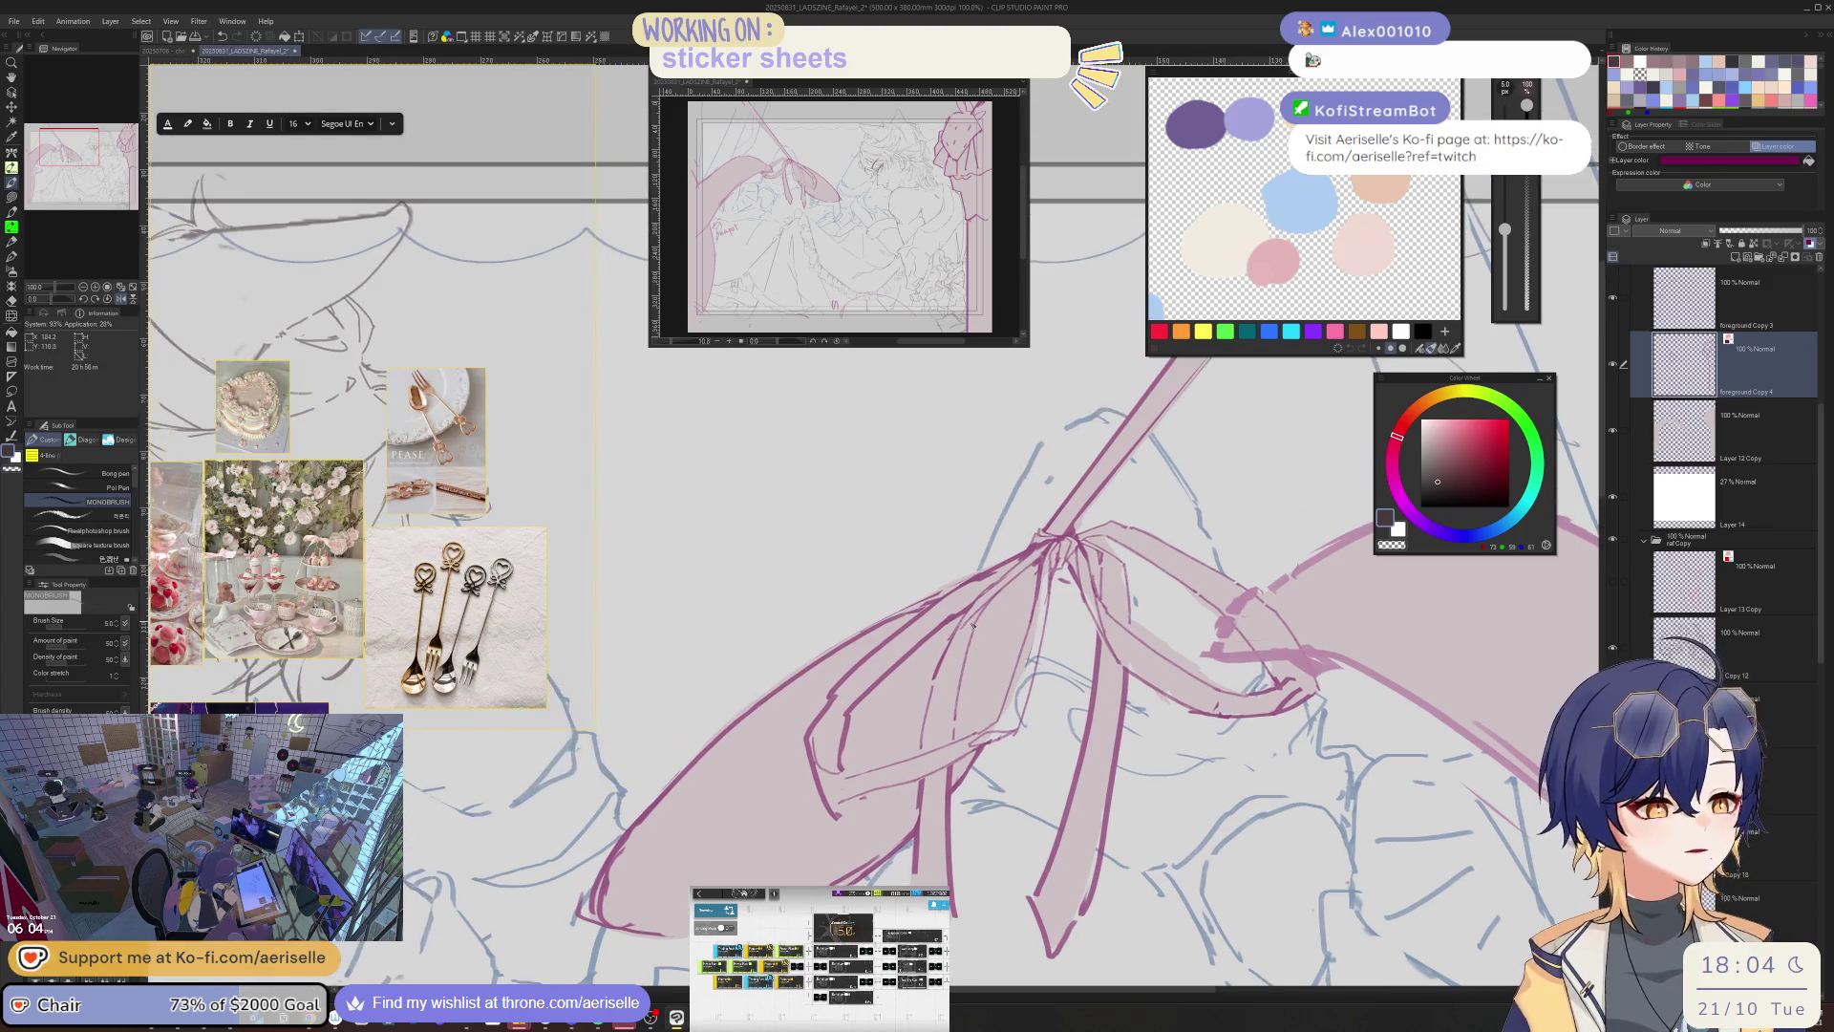
pyautogui.press('e')
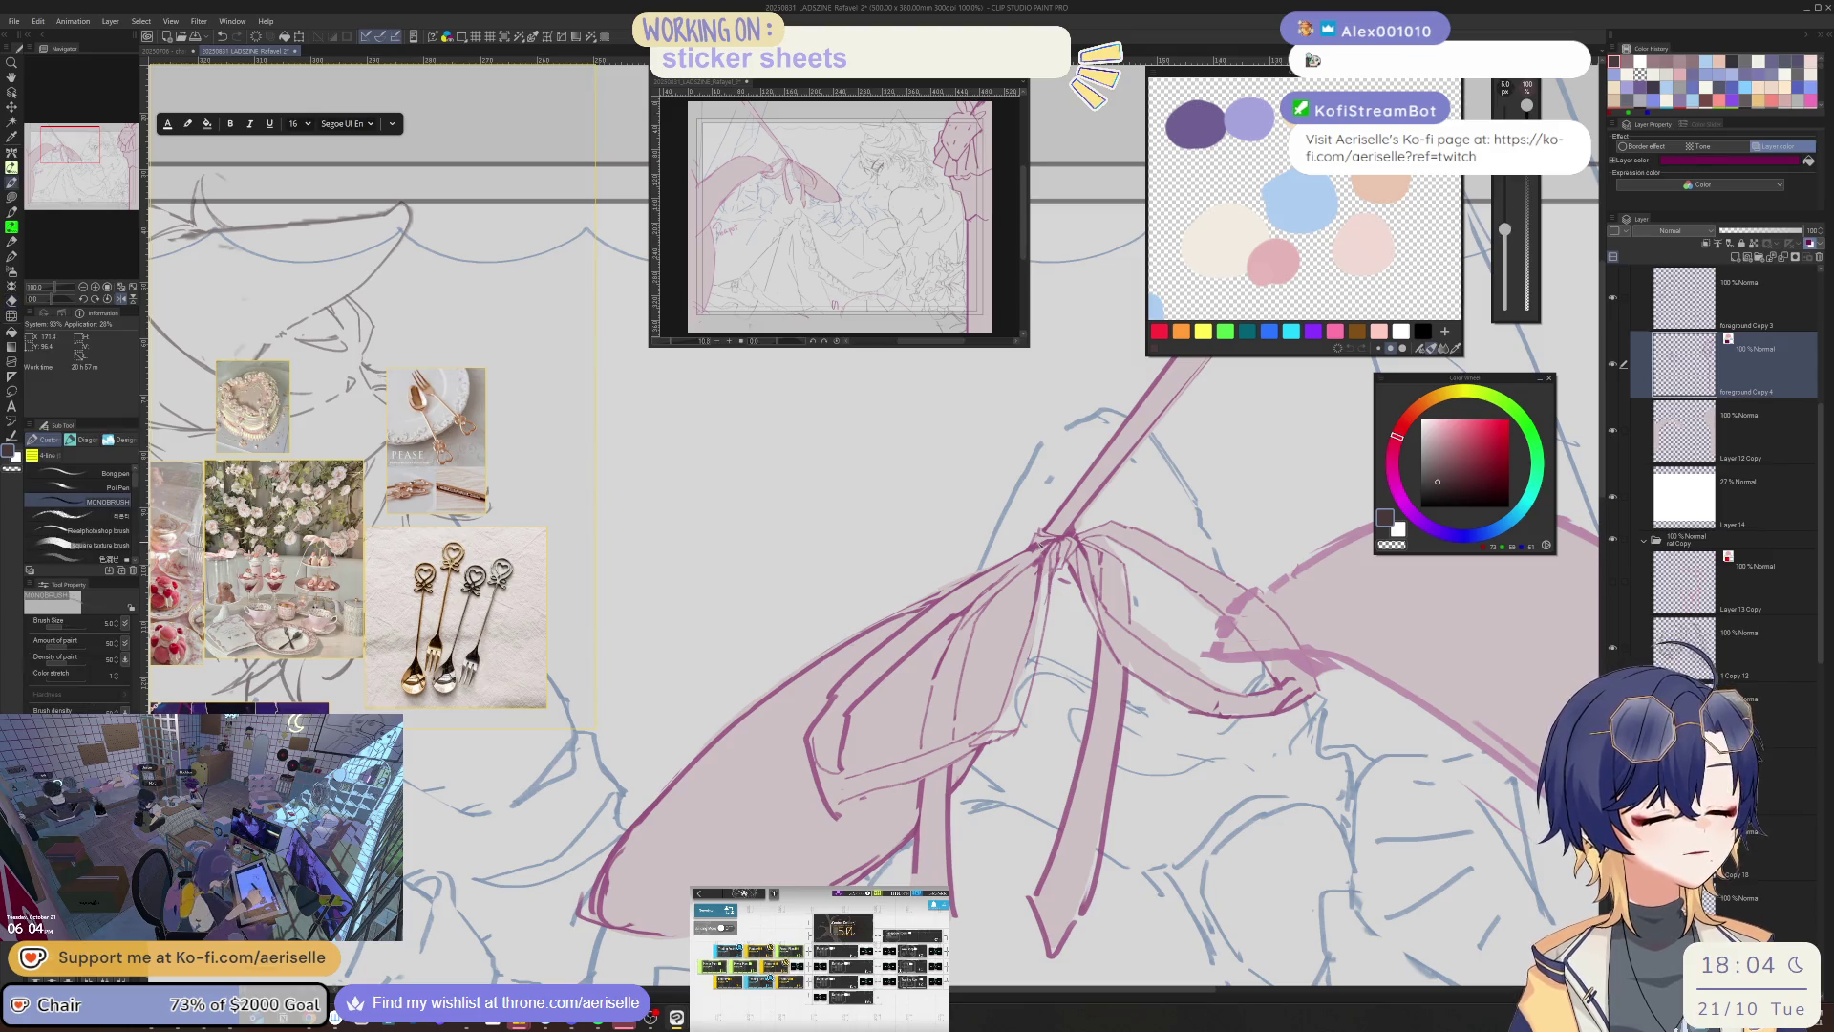
pyautogui.press('[')
pyautogui.press('[')
pyautogui.press('[')
pyautogui.press('p')
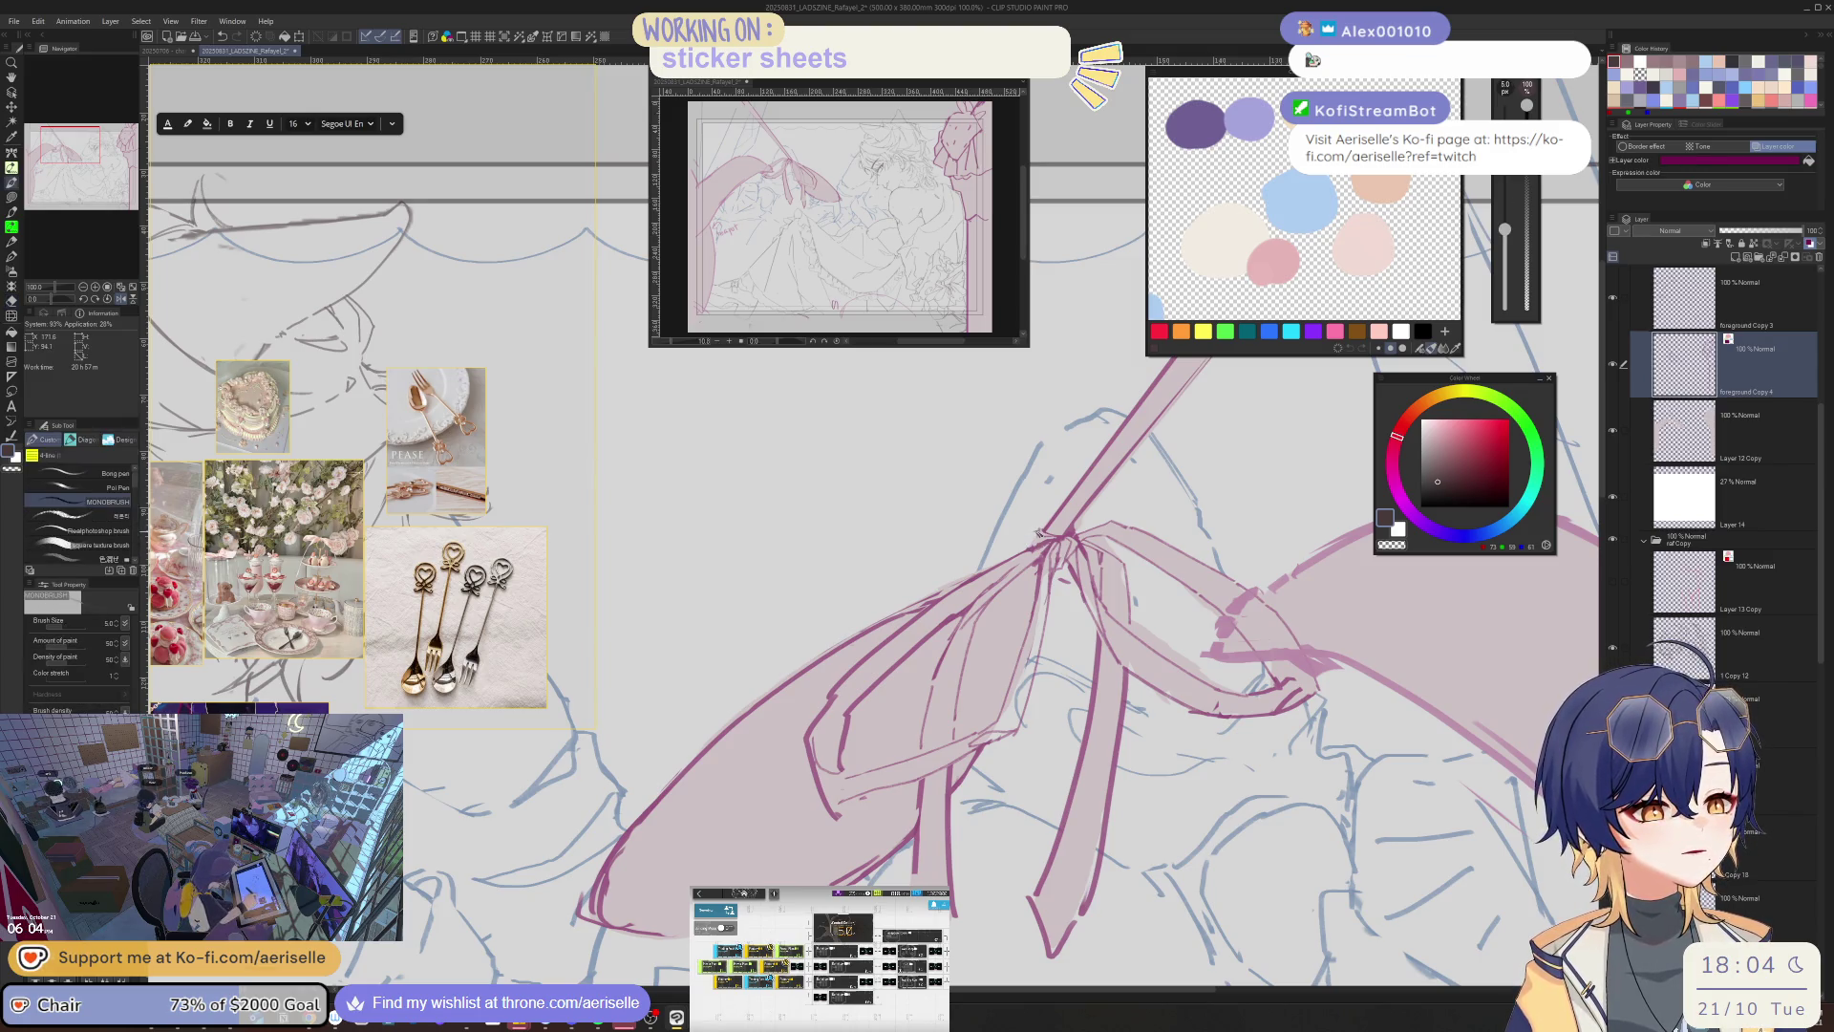
# - Redraw the ribbon line near the knot with a thinner pen, then lighten nearby lines with a medium eraser
pyautogui.press('e')
pyautogui.moveTo(960, 612); pyautogui.dragTo(845, 716)
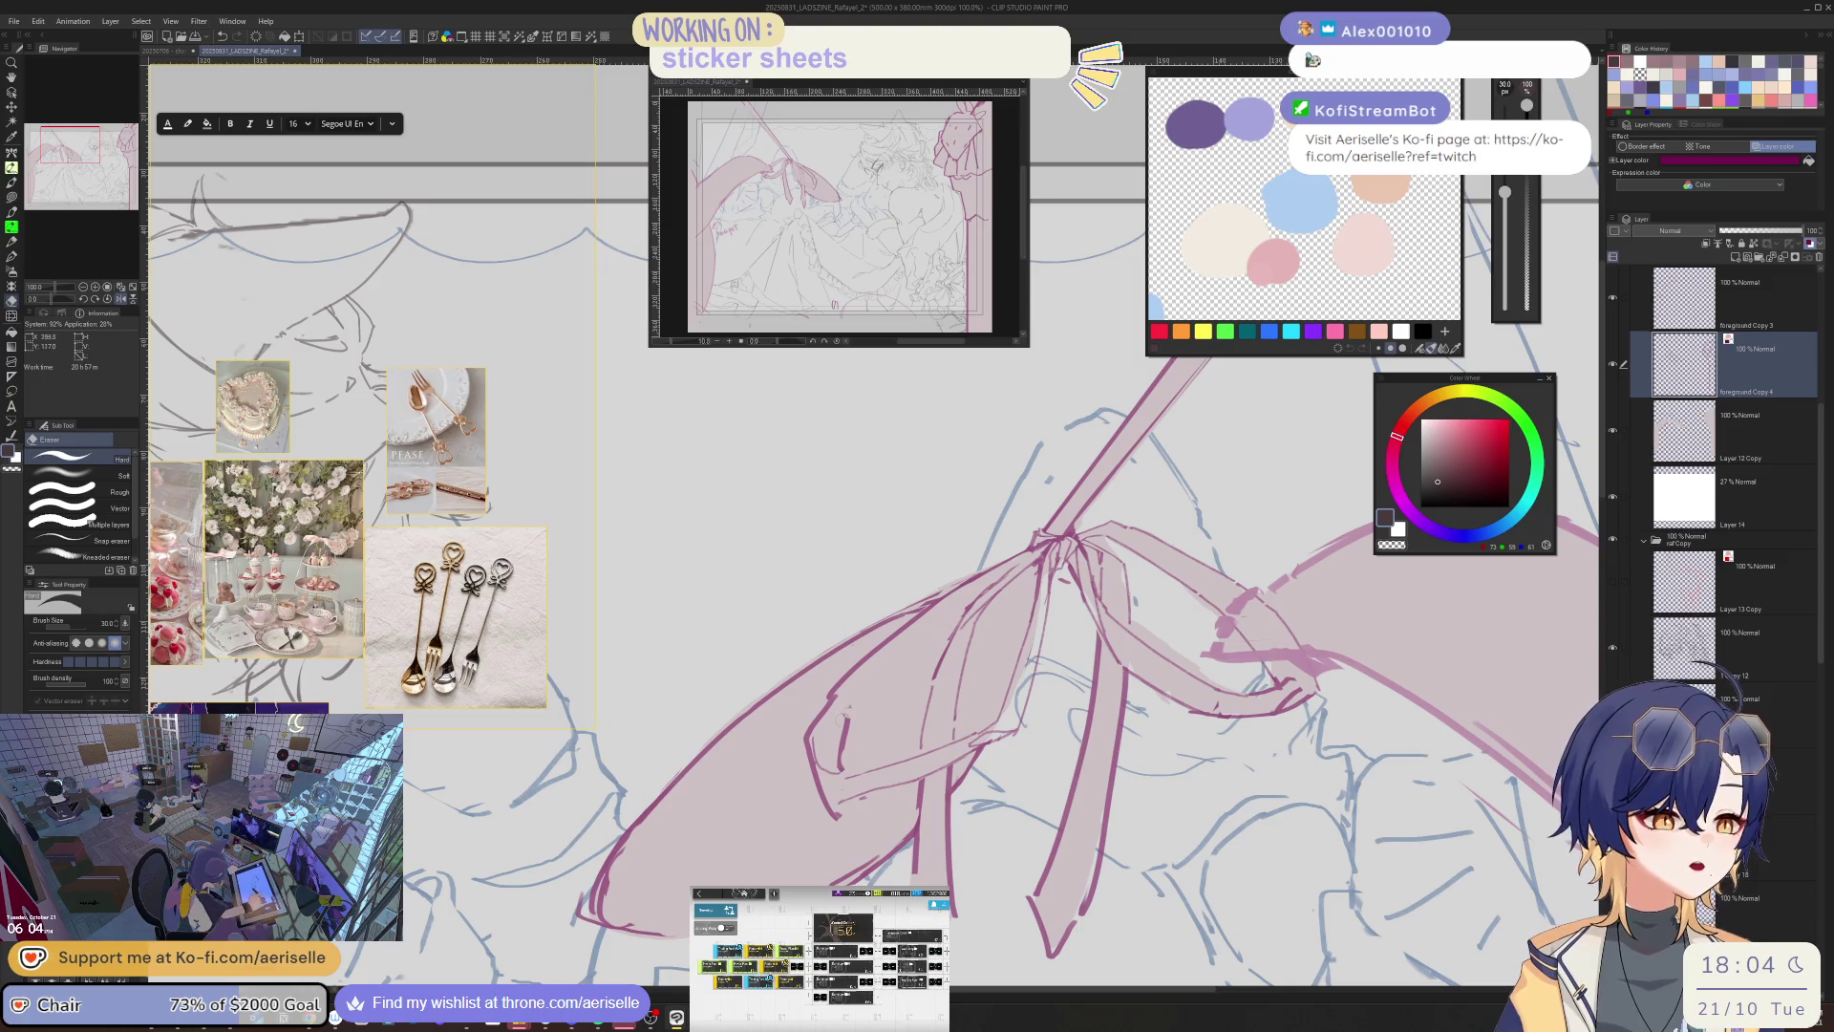
pyautogui.press('p')
pyautogui.moveTo(970, 611); pyautogui.dragTo(886, 676)
pyautogui.hotkey('ctrl', 'z')
pyautogui.press('[')
pyautogui.moveTo(960, 616); pyautogui.dragTo(848, 722)
pyautogui.press('e')
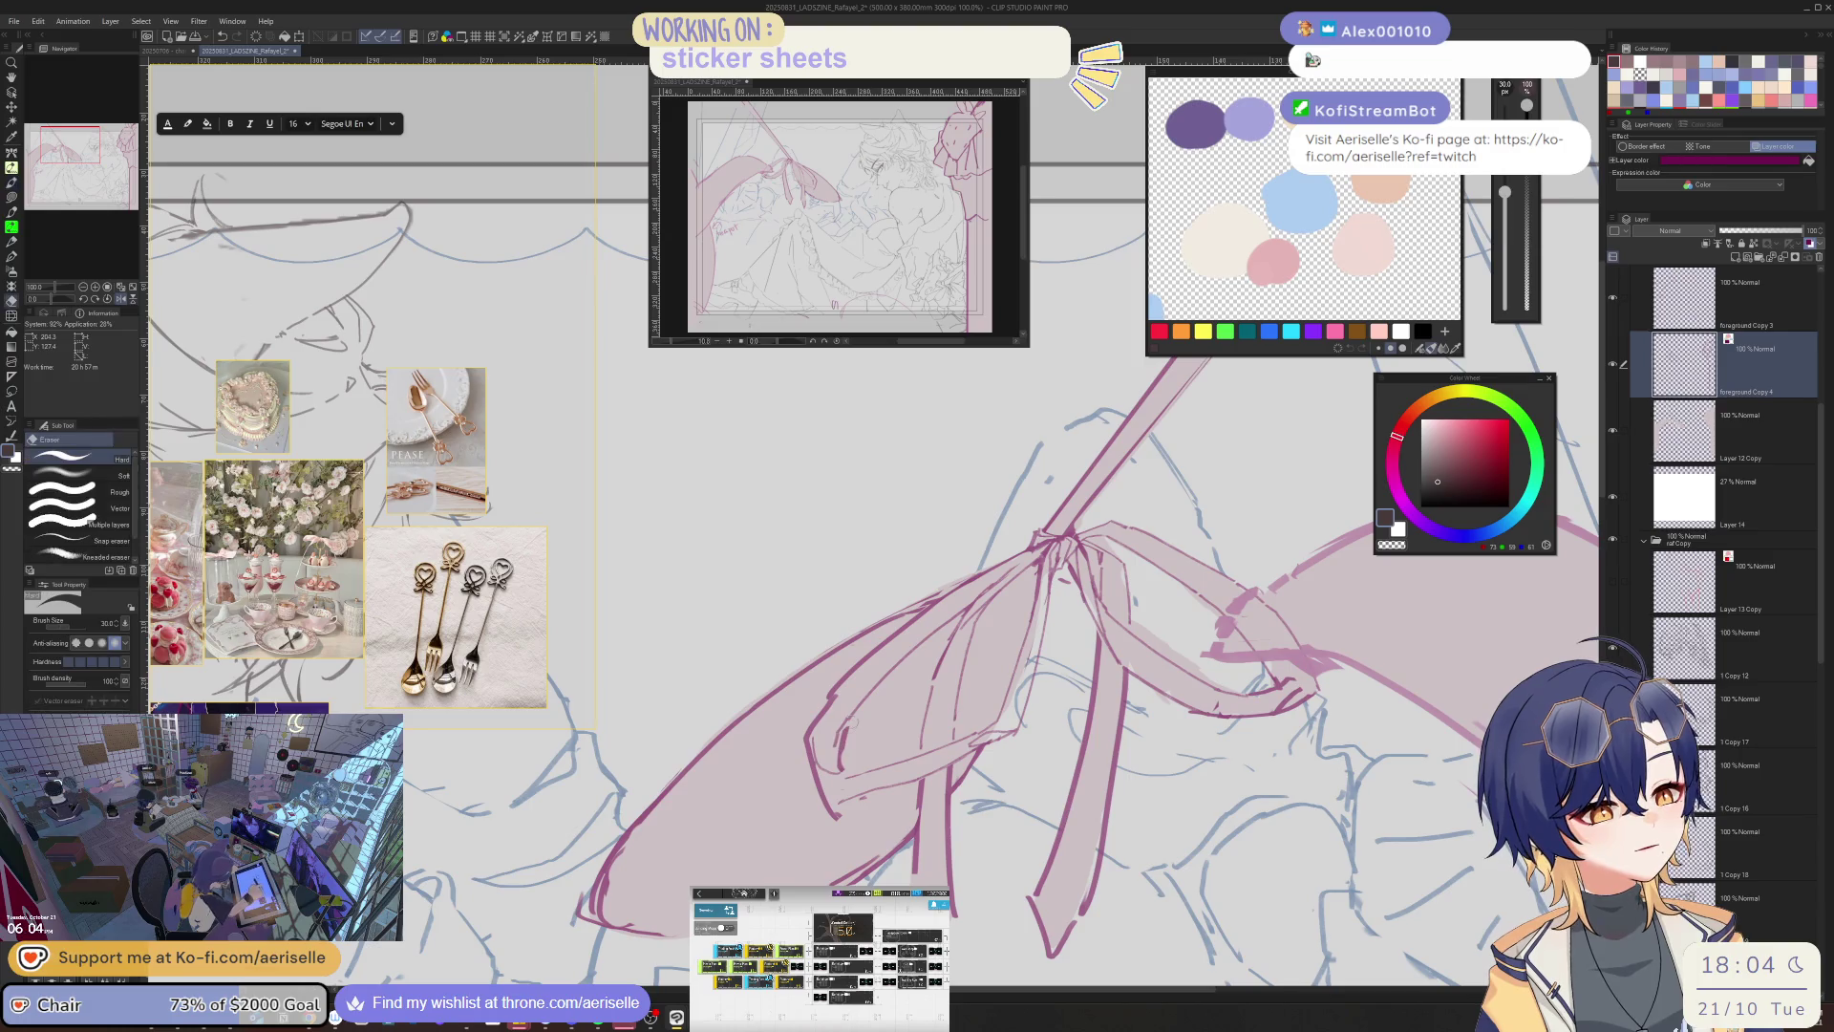
pyautogui.press('p')
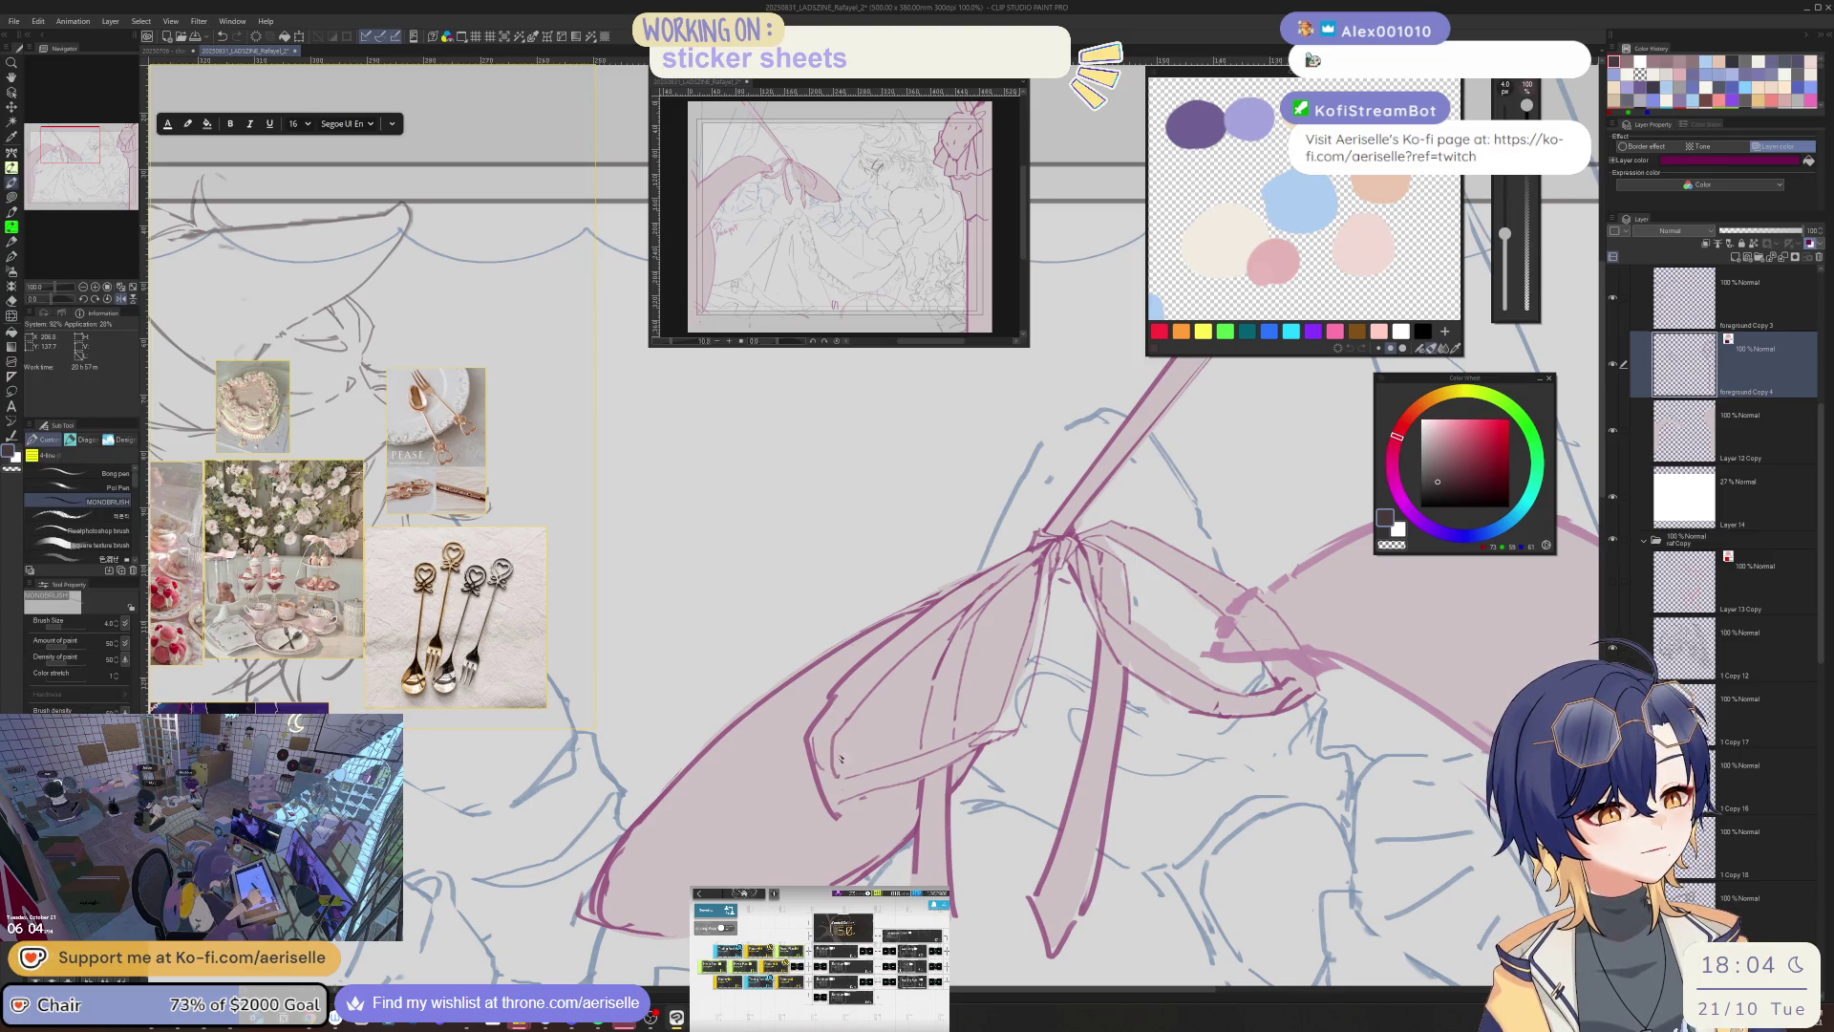
pyautogui.press('e')
pyautogui.press('[')
pyautogui.moveTo(946, 596)
pyautogui.mouseDown()
pyautogui.moveTo(840, 683)
pyautogui.moveTo(821, 785)
pyautogui.mouseUp()
# - On a mirrored view, erase a small spot on the ribbon, then unmirror the canvas
pyautogui.press('p')
pyautogui.press('e')
pyautogui.press('p')
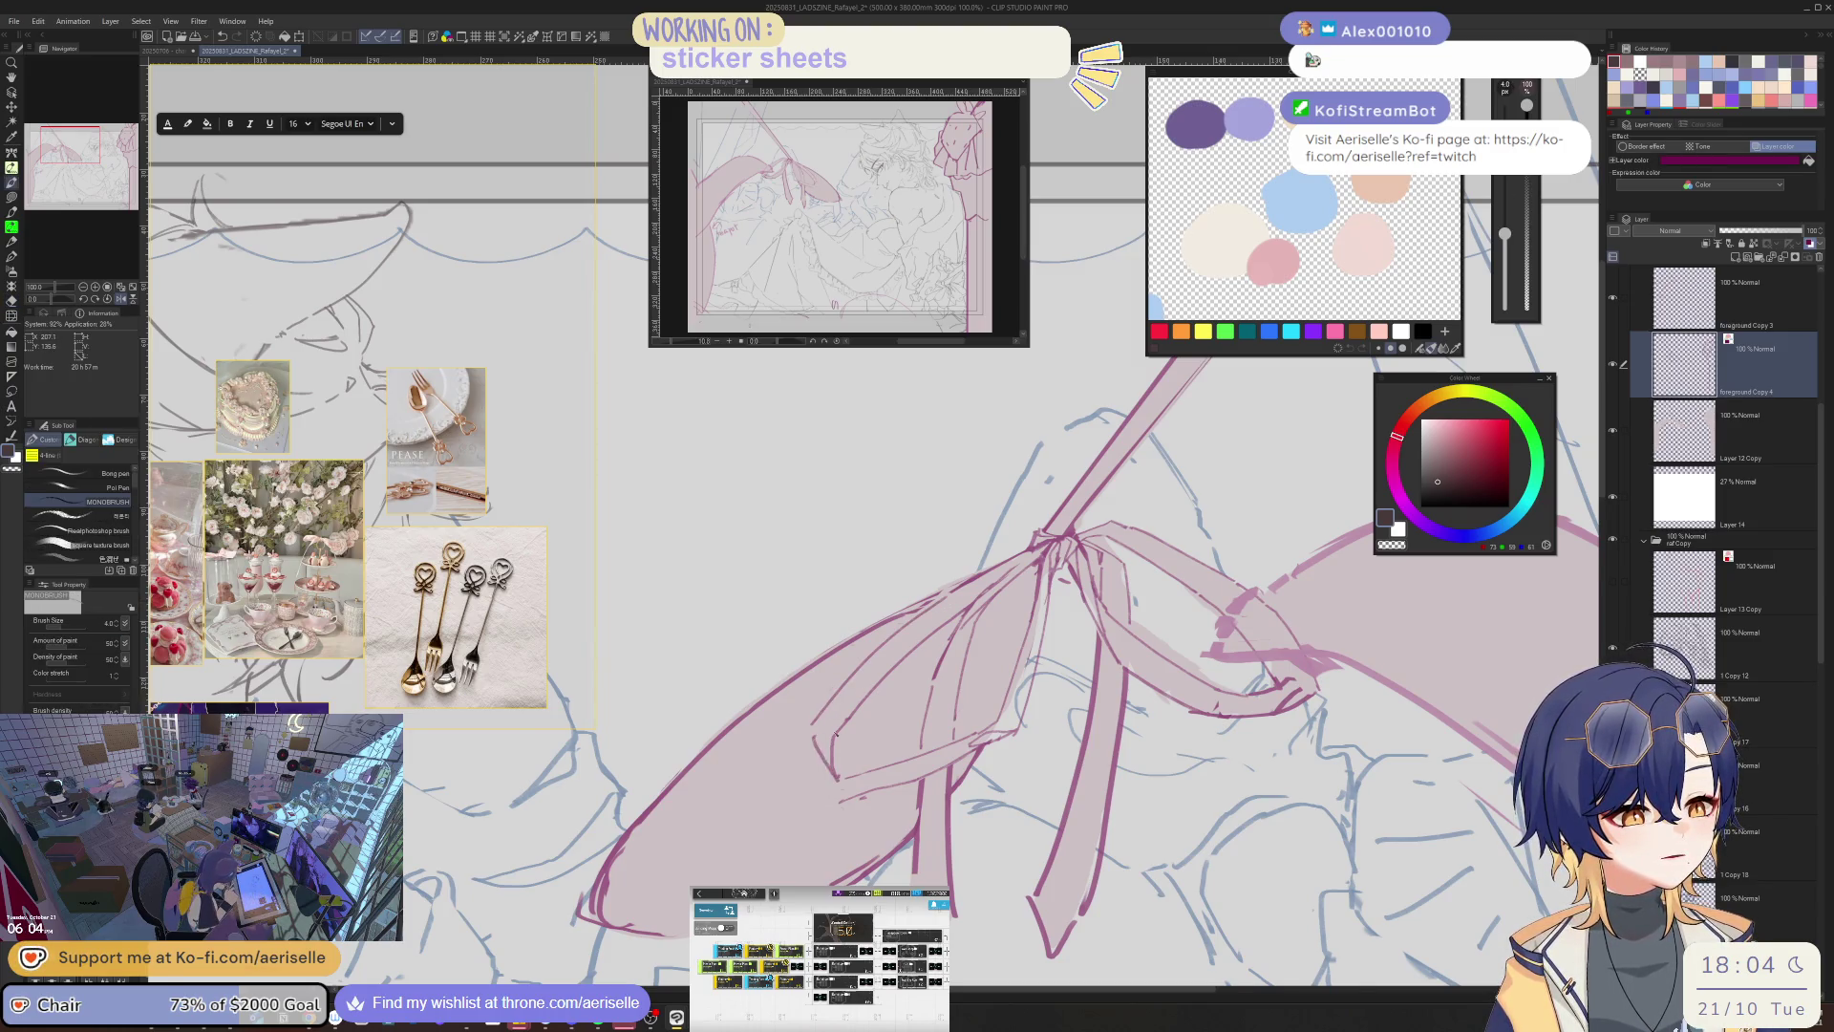
pyautogui.press('h')
pyautogui.press('e')
pyautogui.moveTo(908, 764); pyautogui.dragTo(931, 764)
pyautogui.press('p')
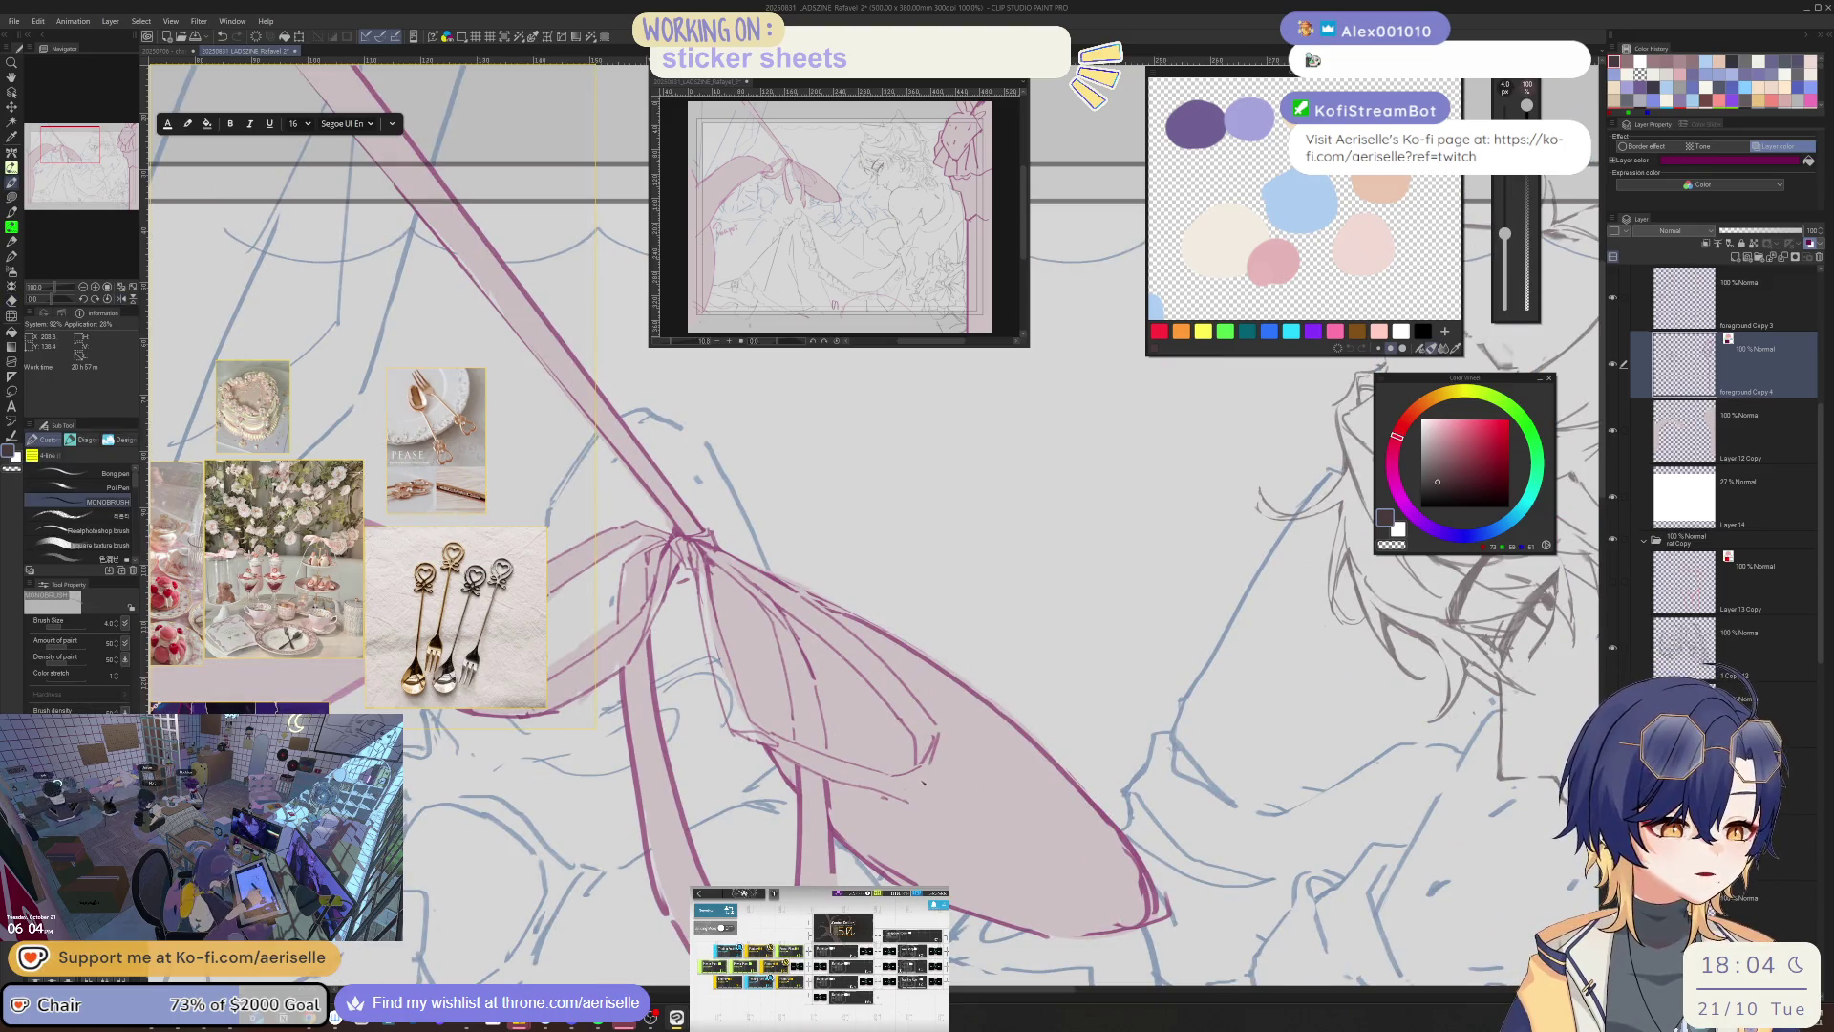
pyautogui.press('e')
pyautogui.press('p')
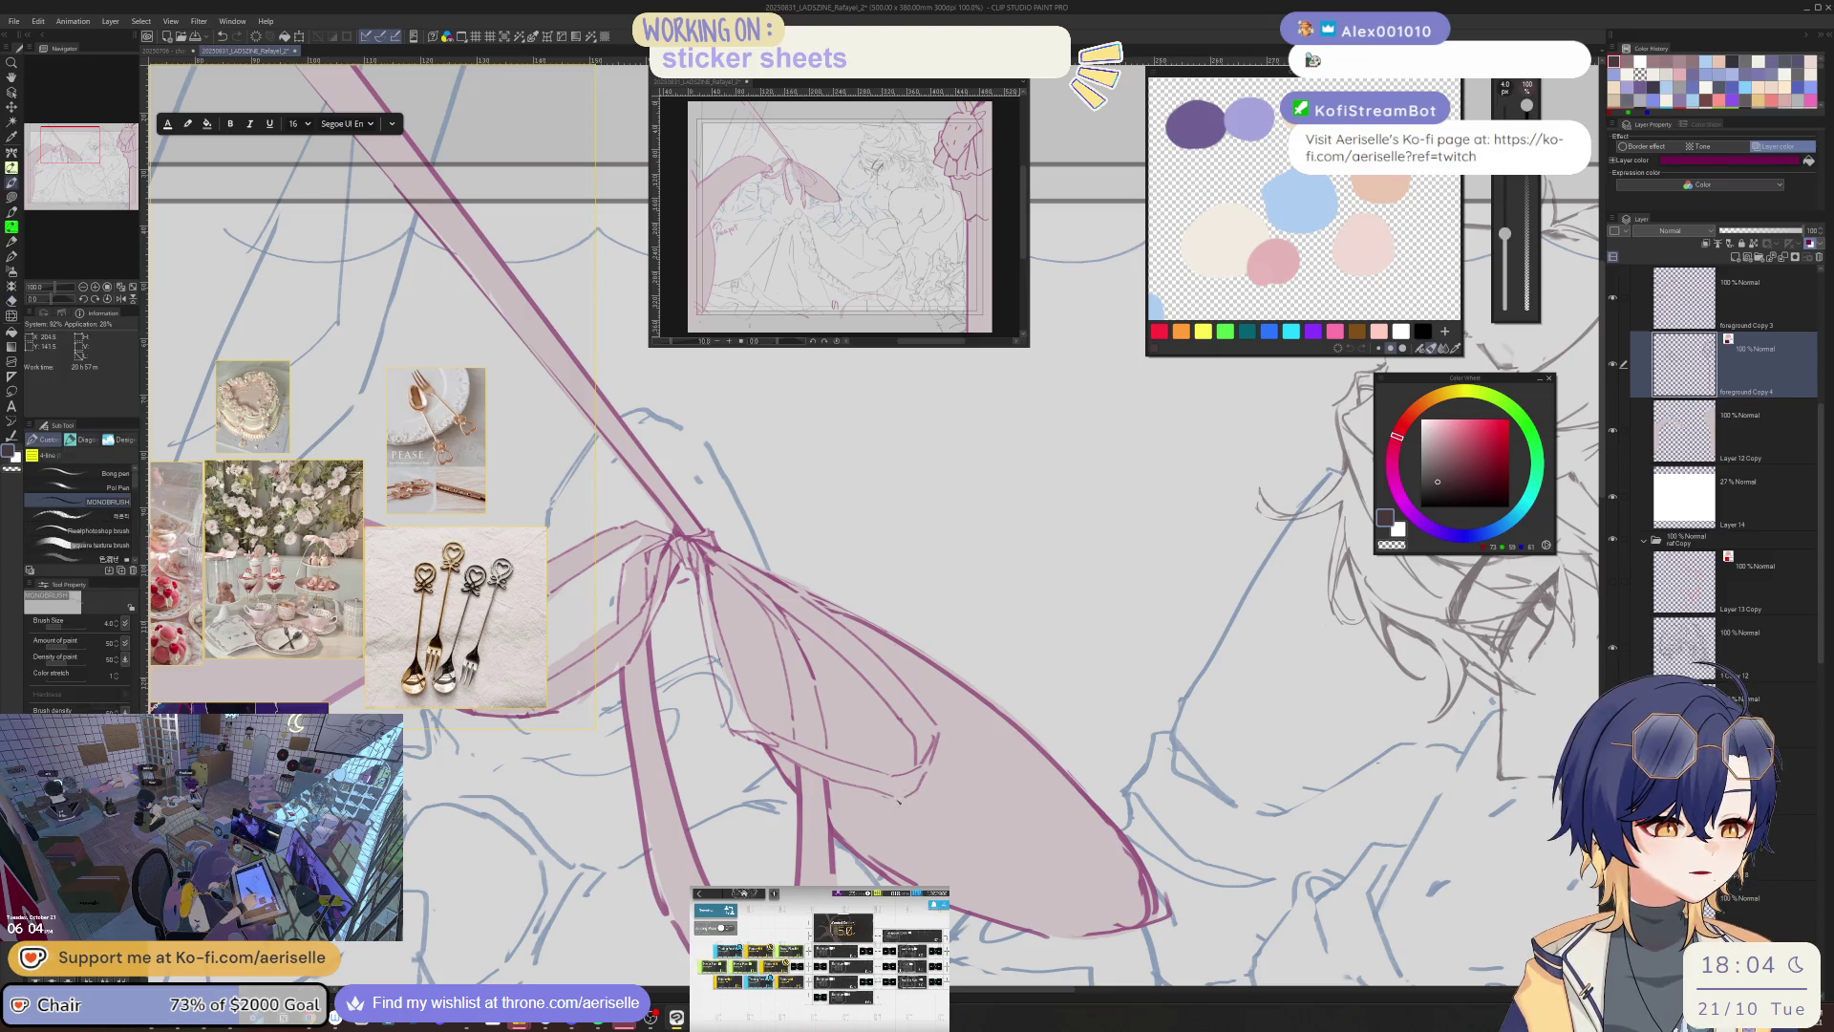
pyautogui.press('h')
# - Reinforce a short ribbon line near the knot with the pen
pyautogui.press('e')
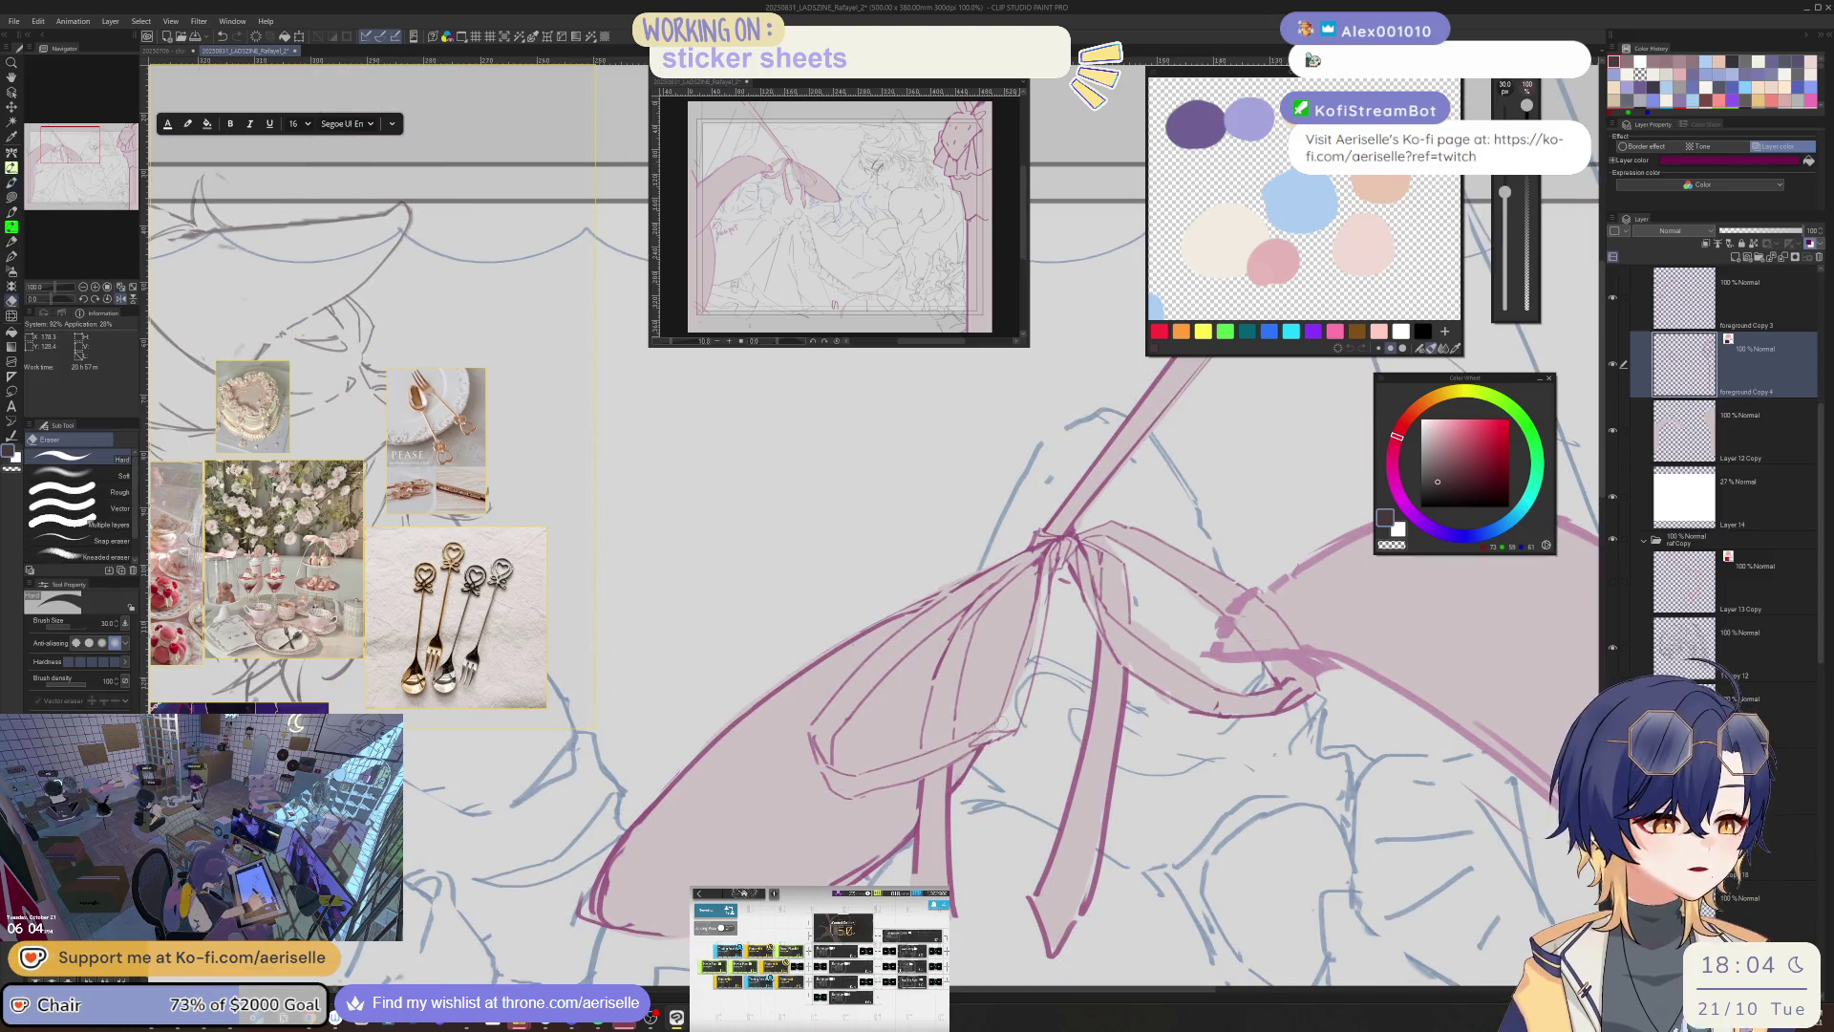
pyautogui.press('p')
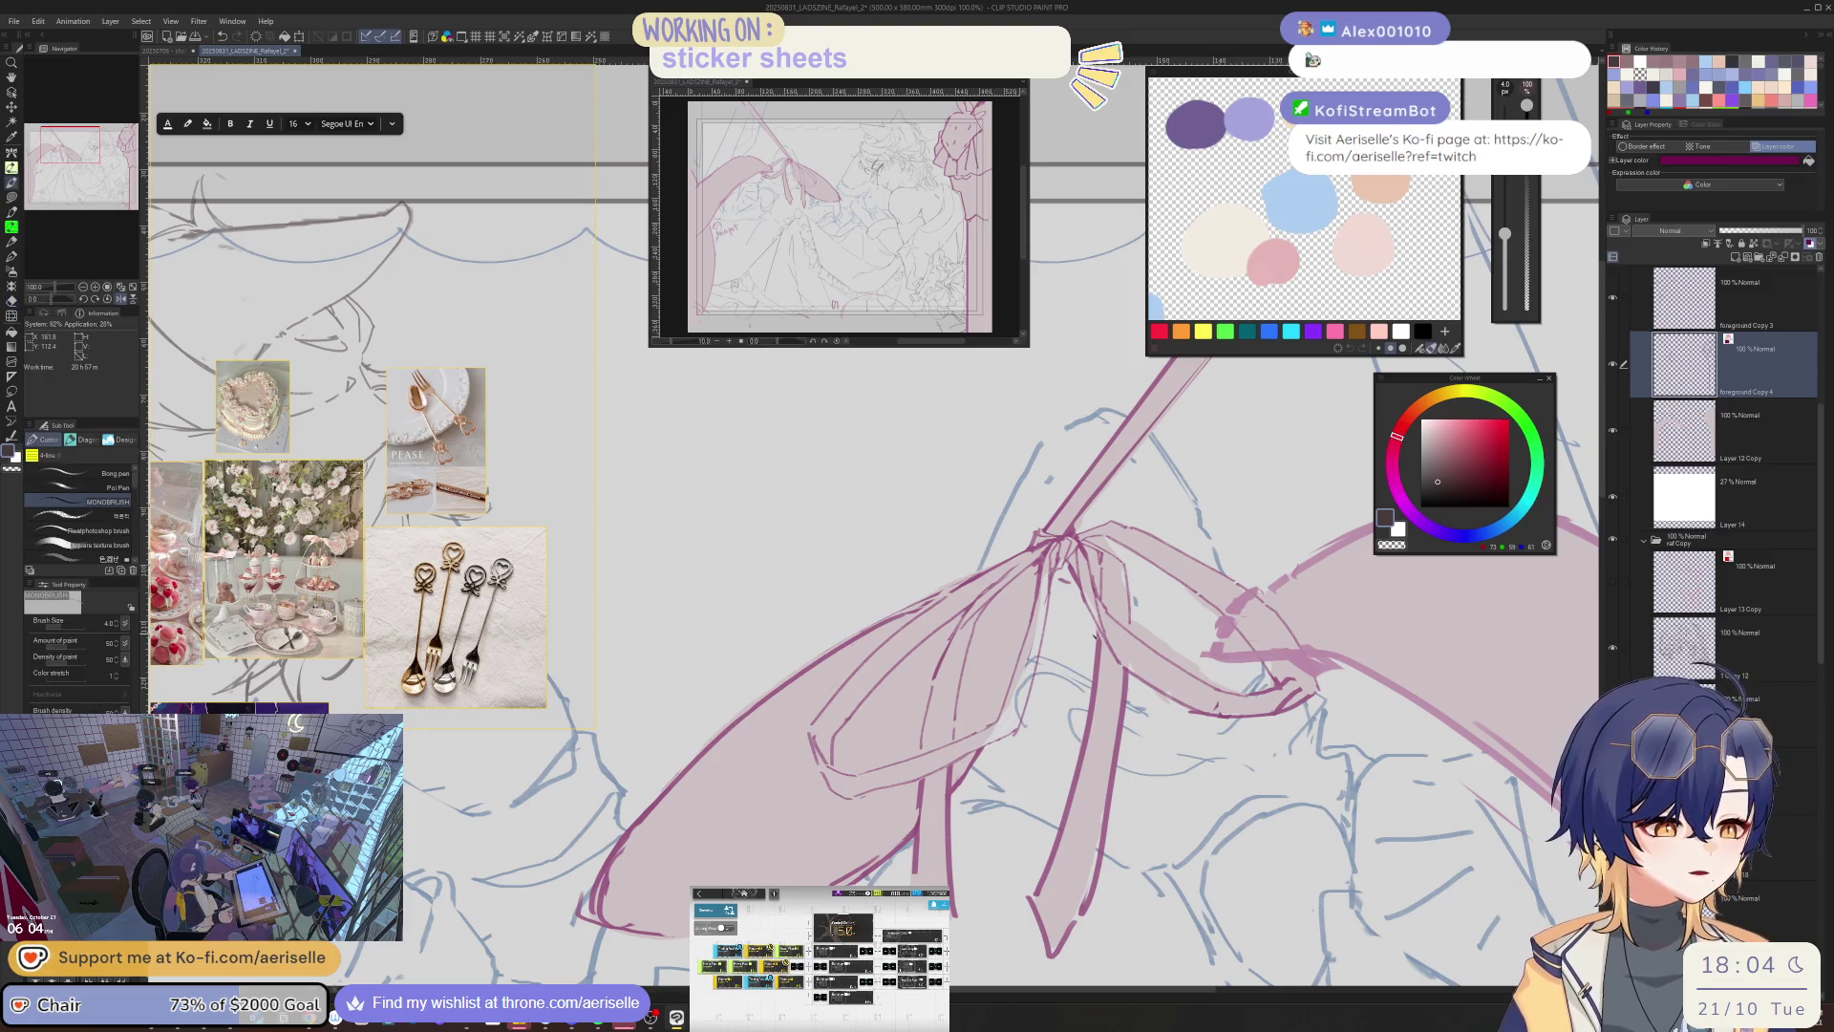
pyautogui.press('e')
pyautogui.press('p')
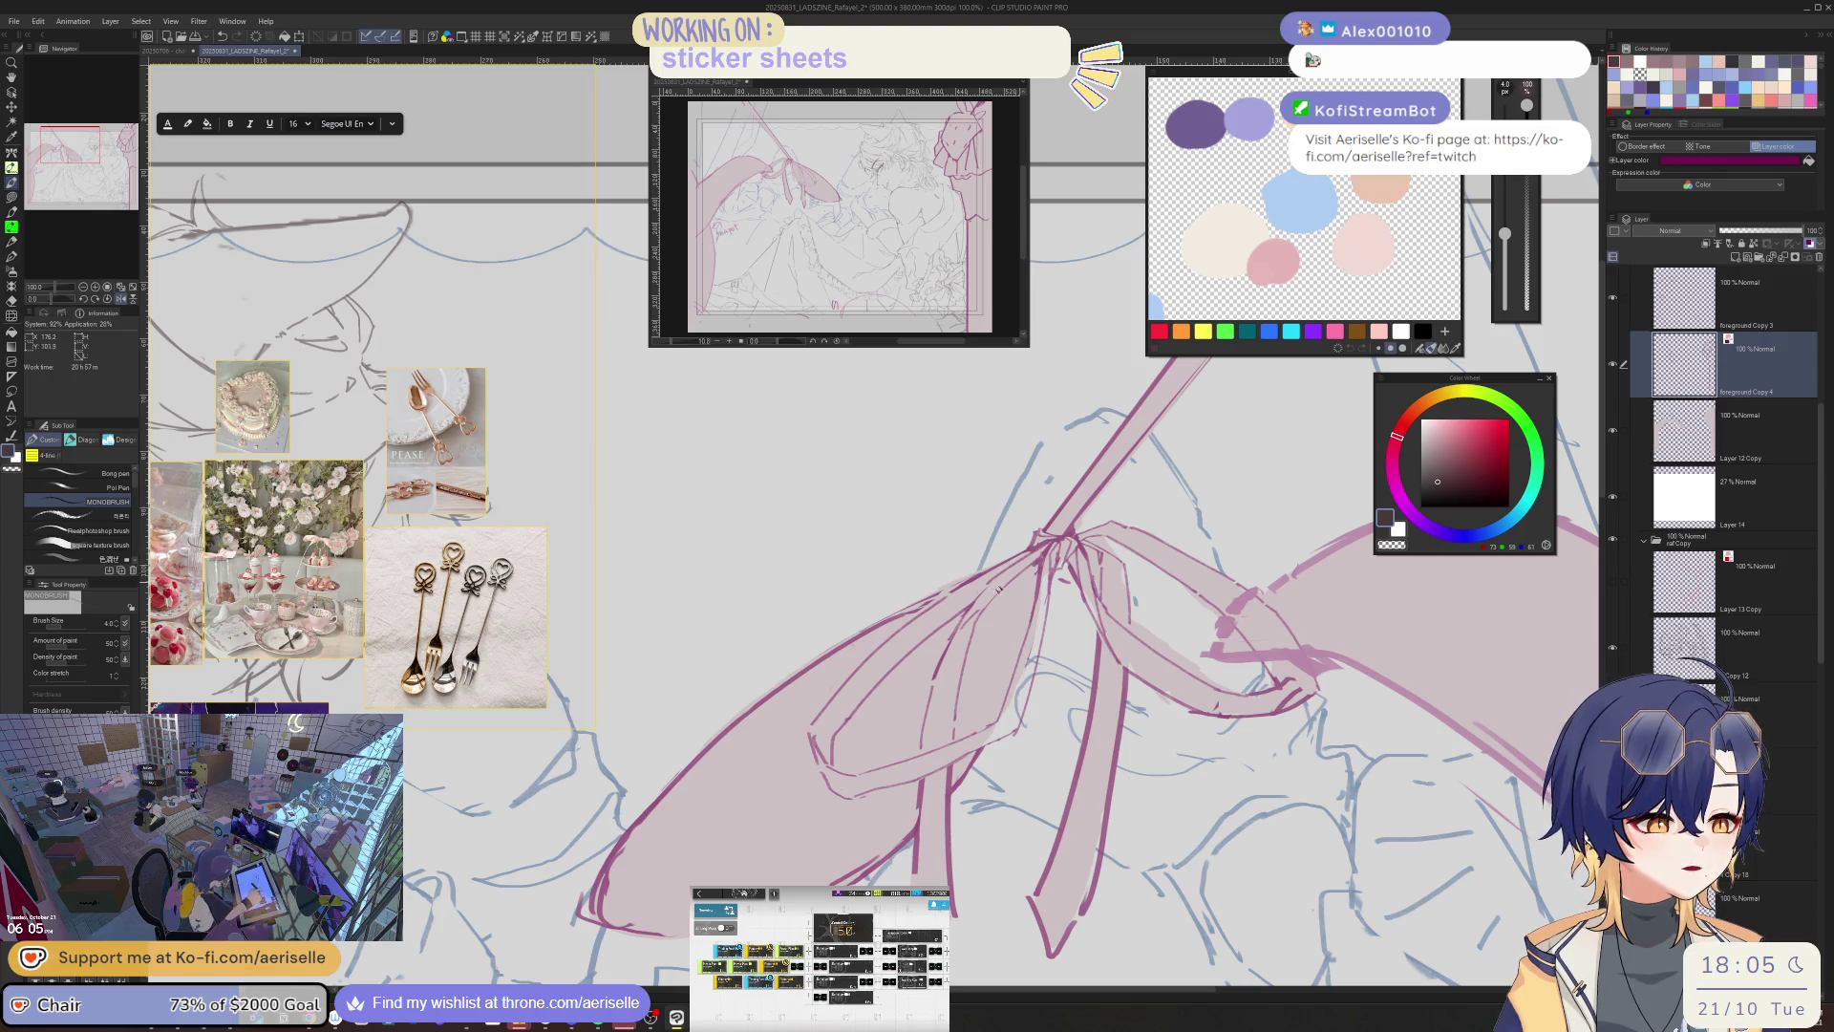
pyautogui.press('e')
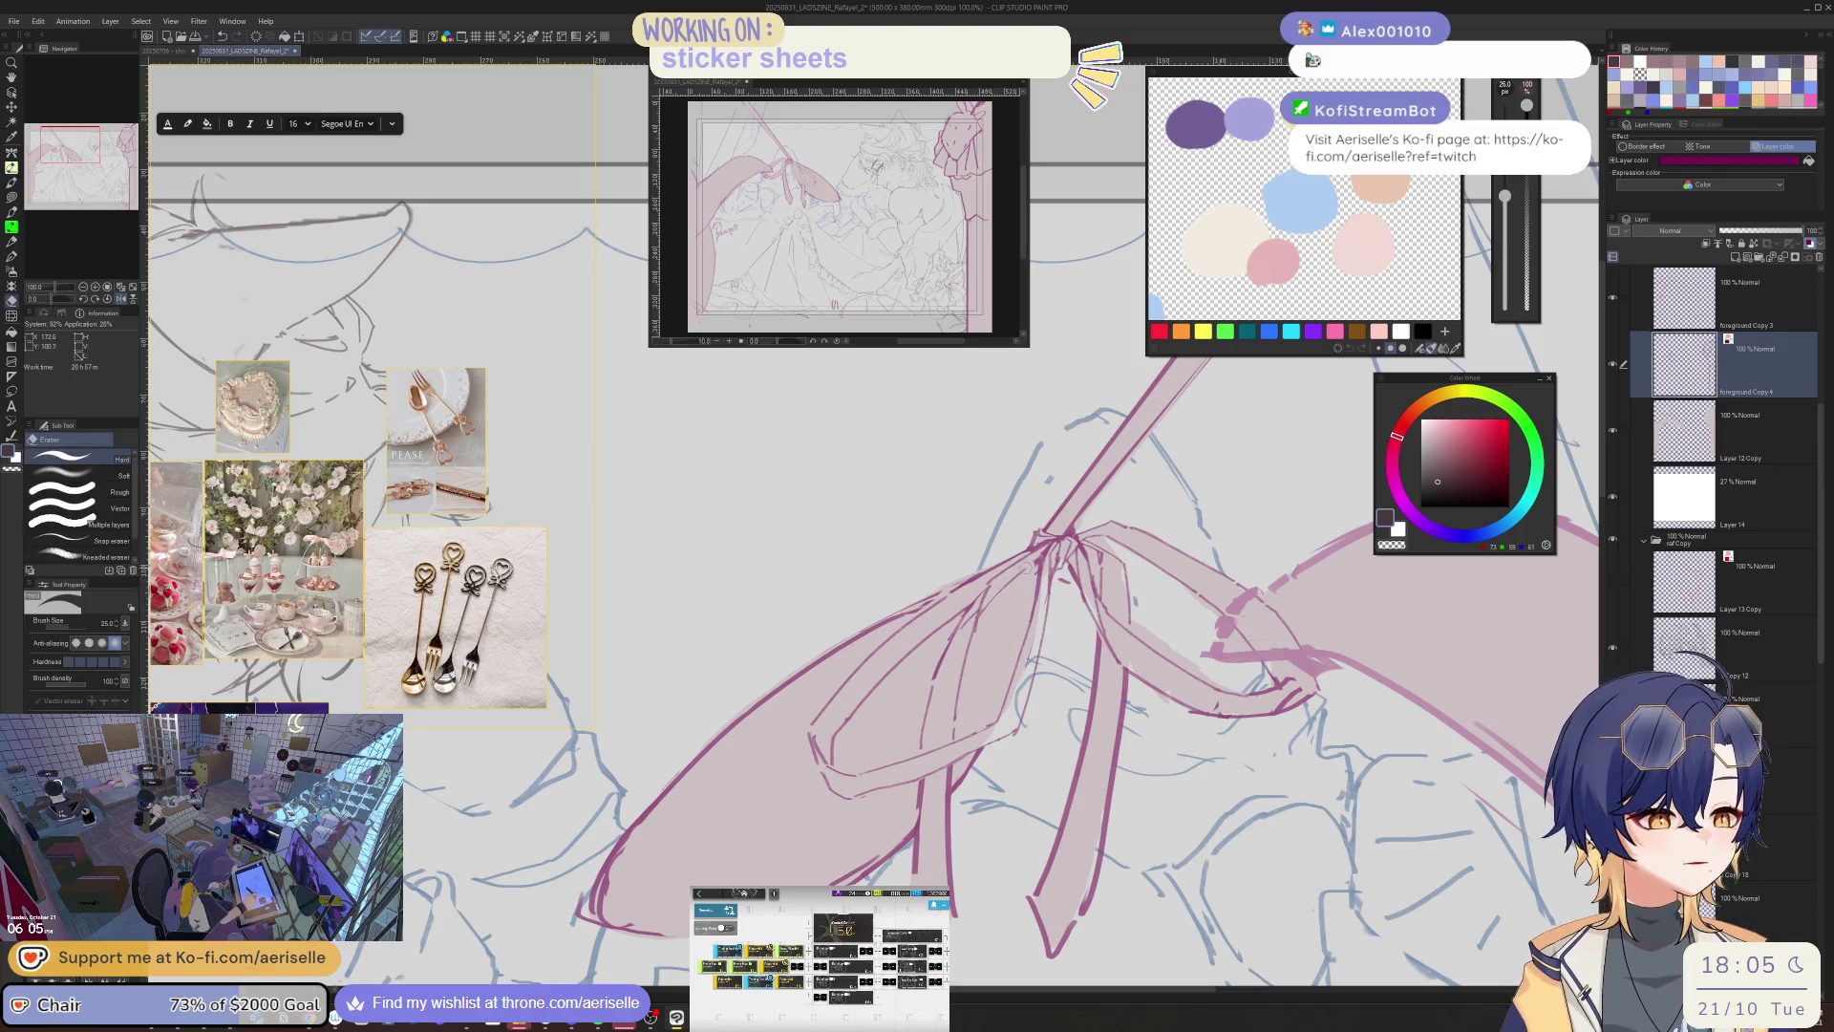
pyautogui.press('p')
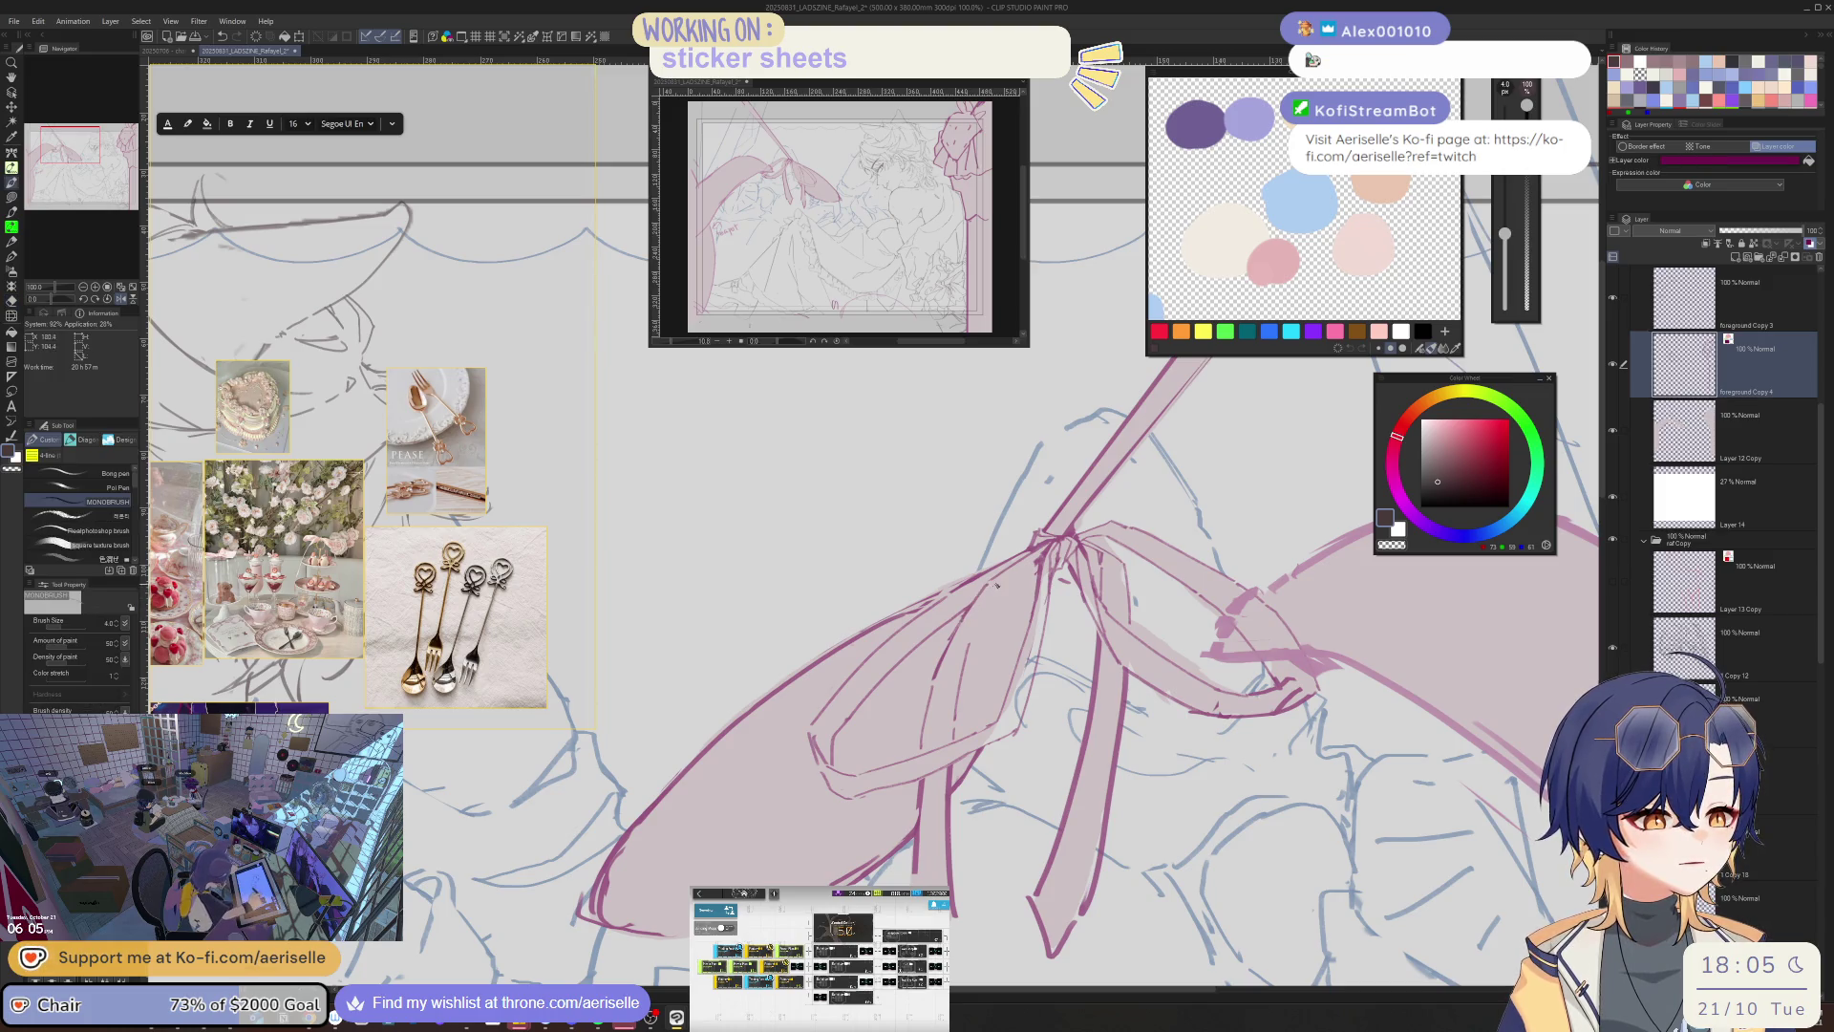
pyautogui.moveTo(985, 600); pyautogui.dragTo(968, 646)
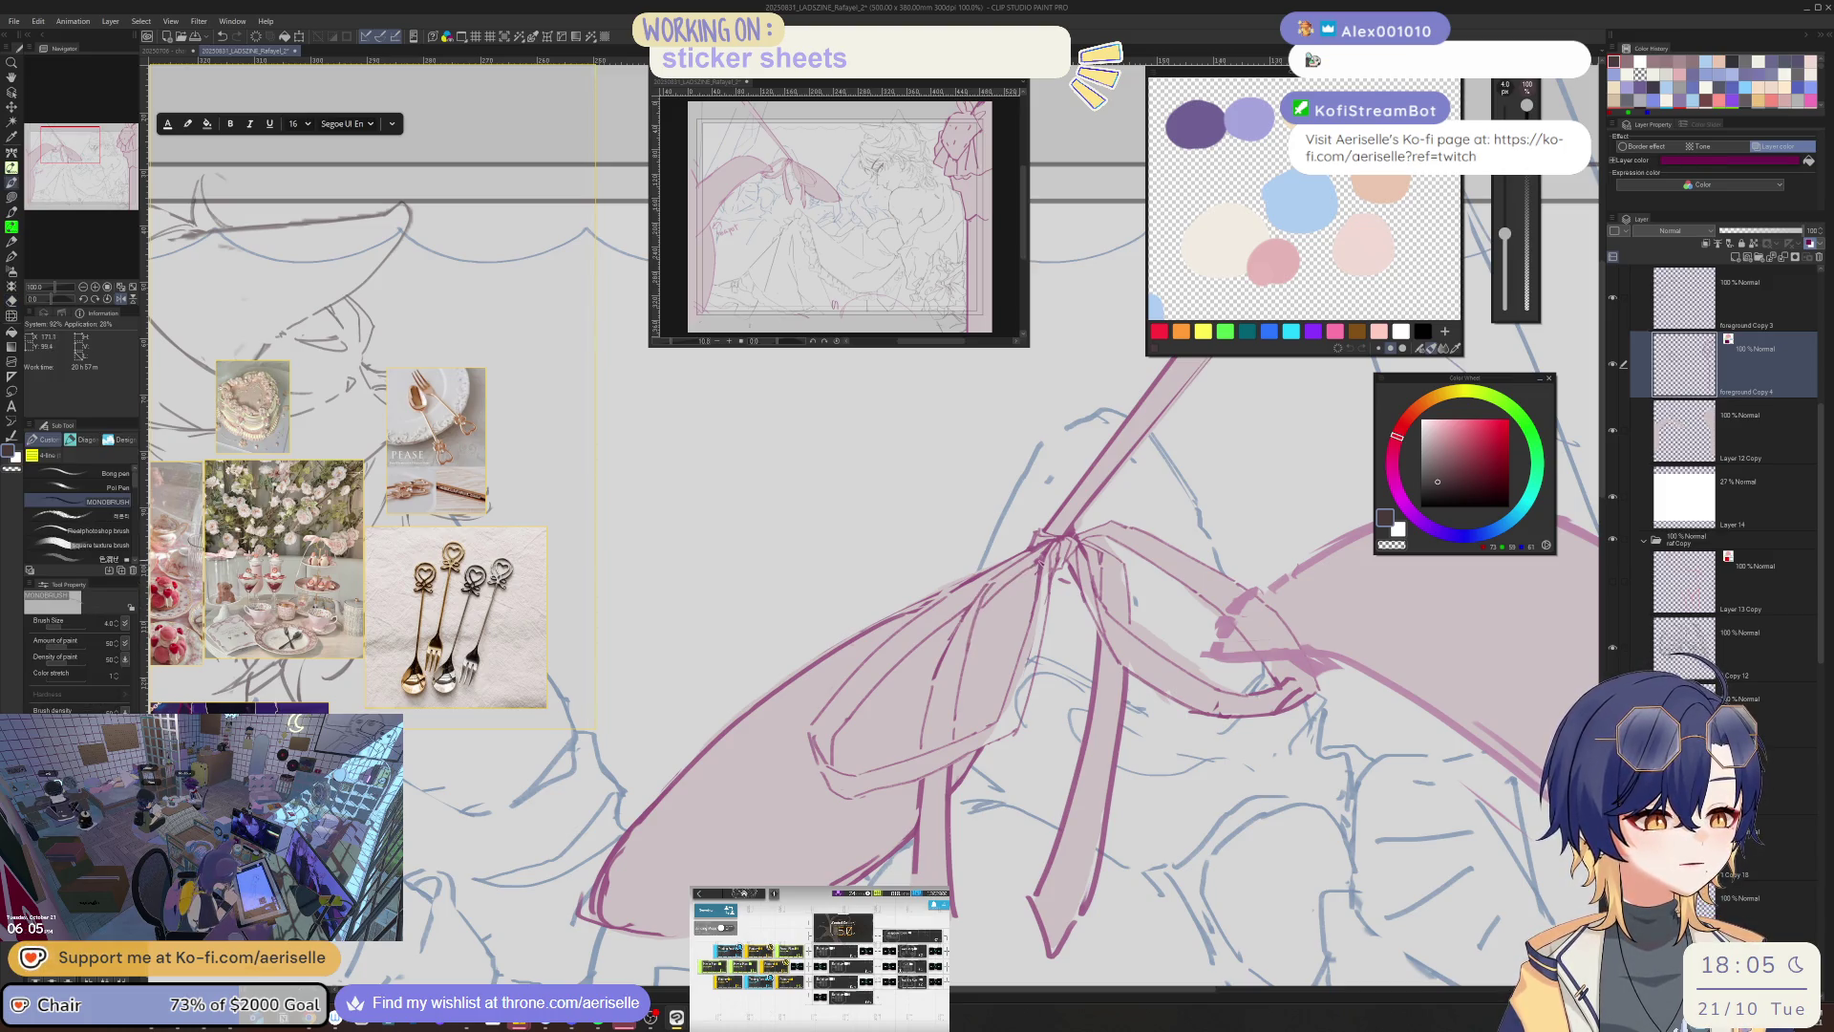
pyautogui.press('e')
pyautogui.press('p')
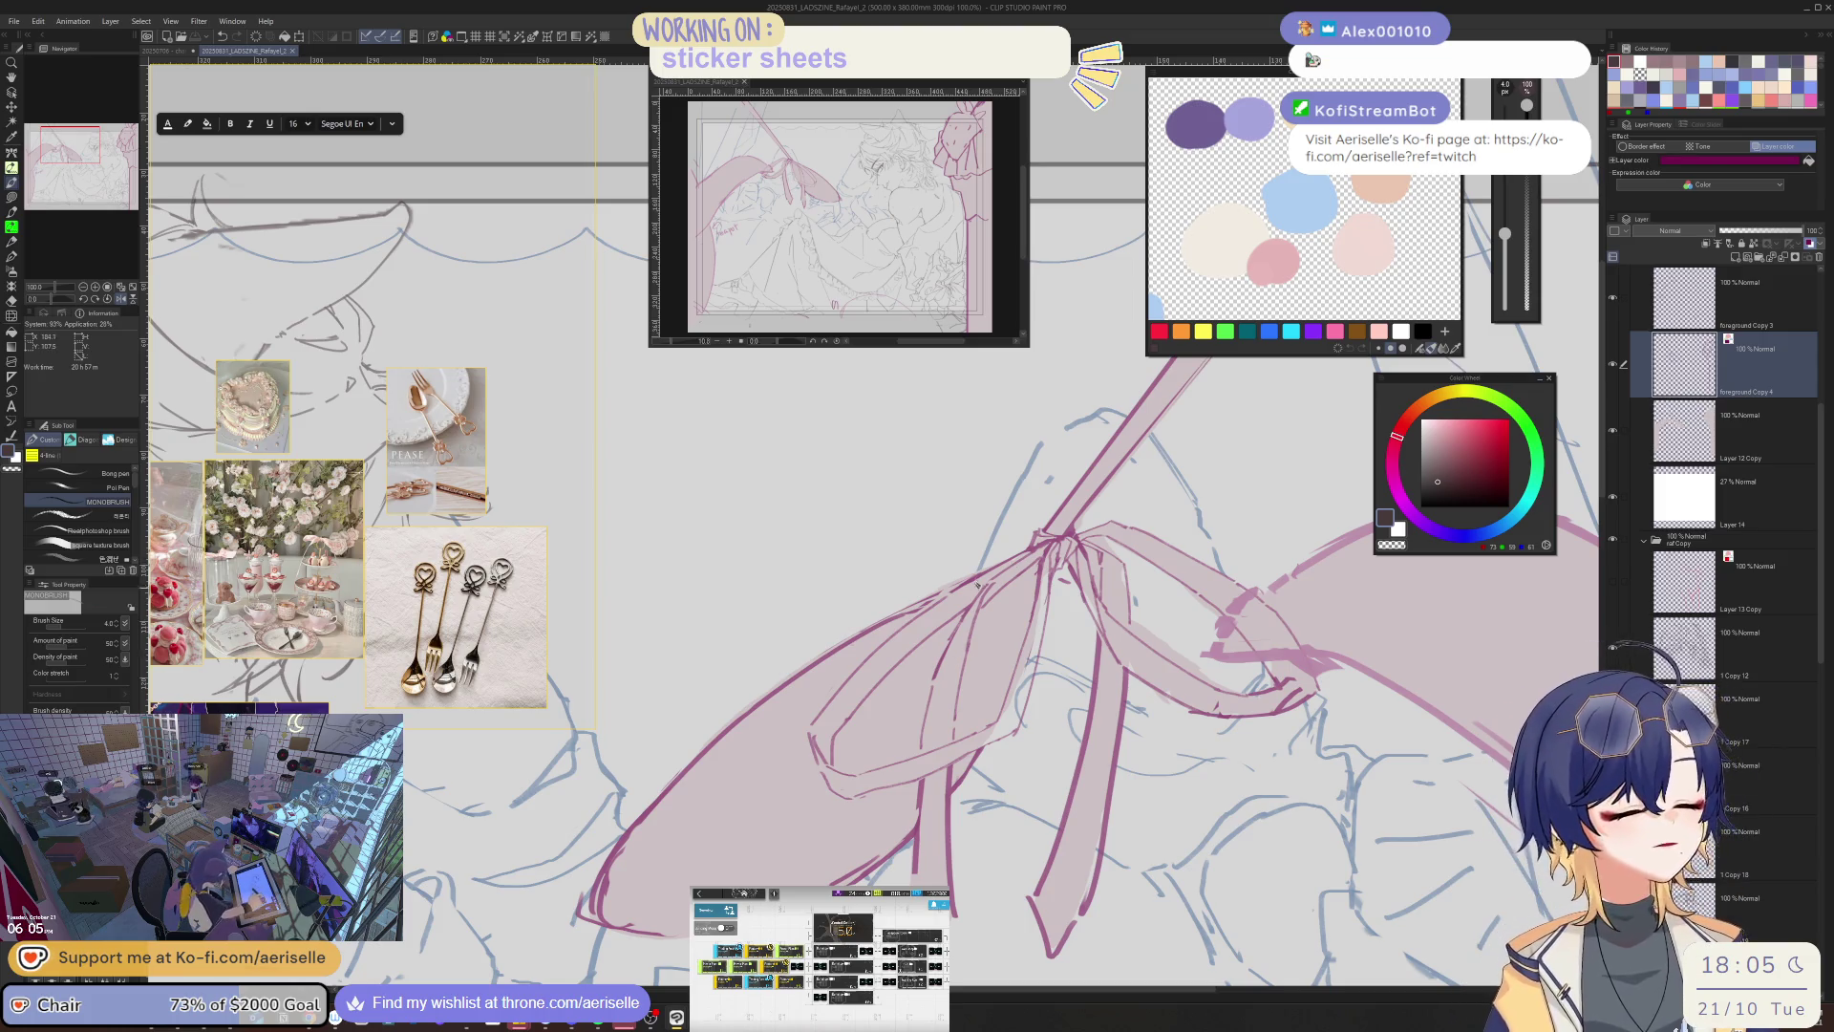
# - Rotate and zoom the view onto the upper part of the bow, enlarging the eraser
pyautogui.press('-')
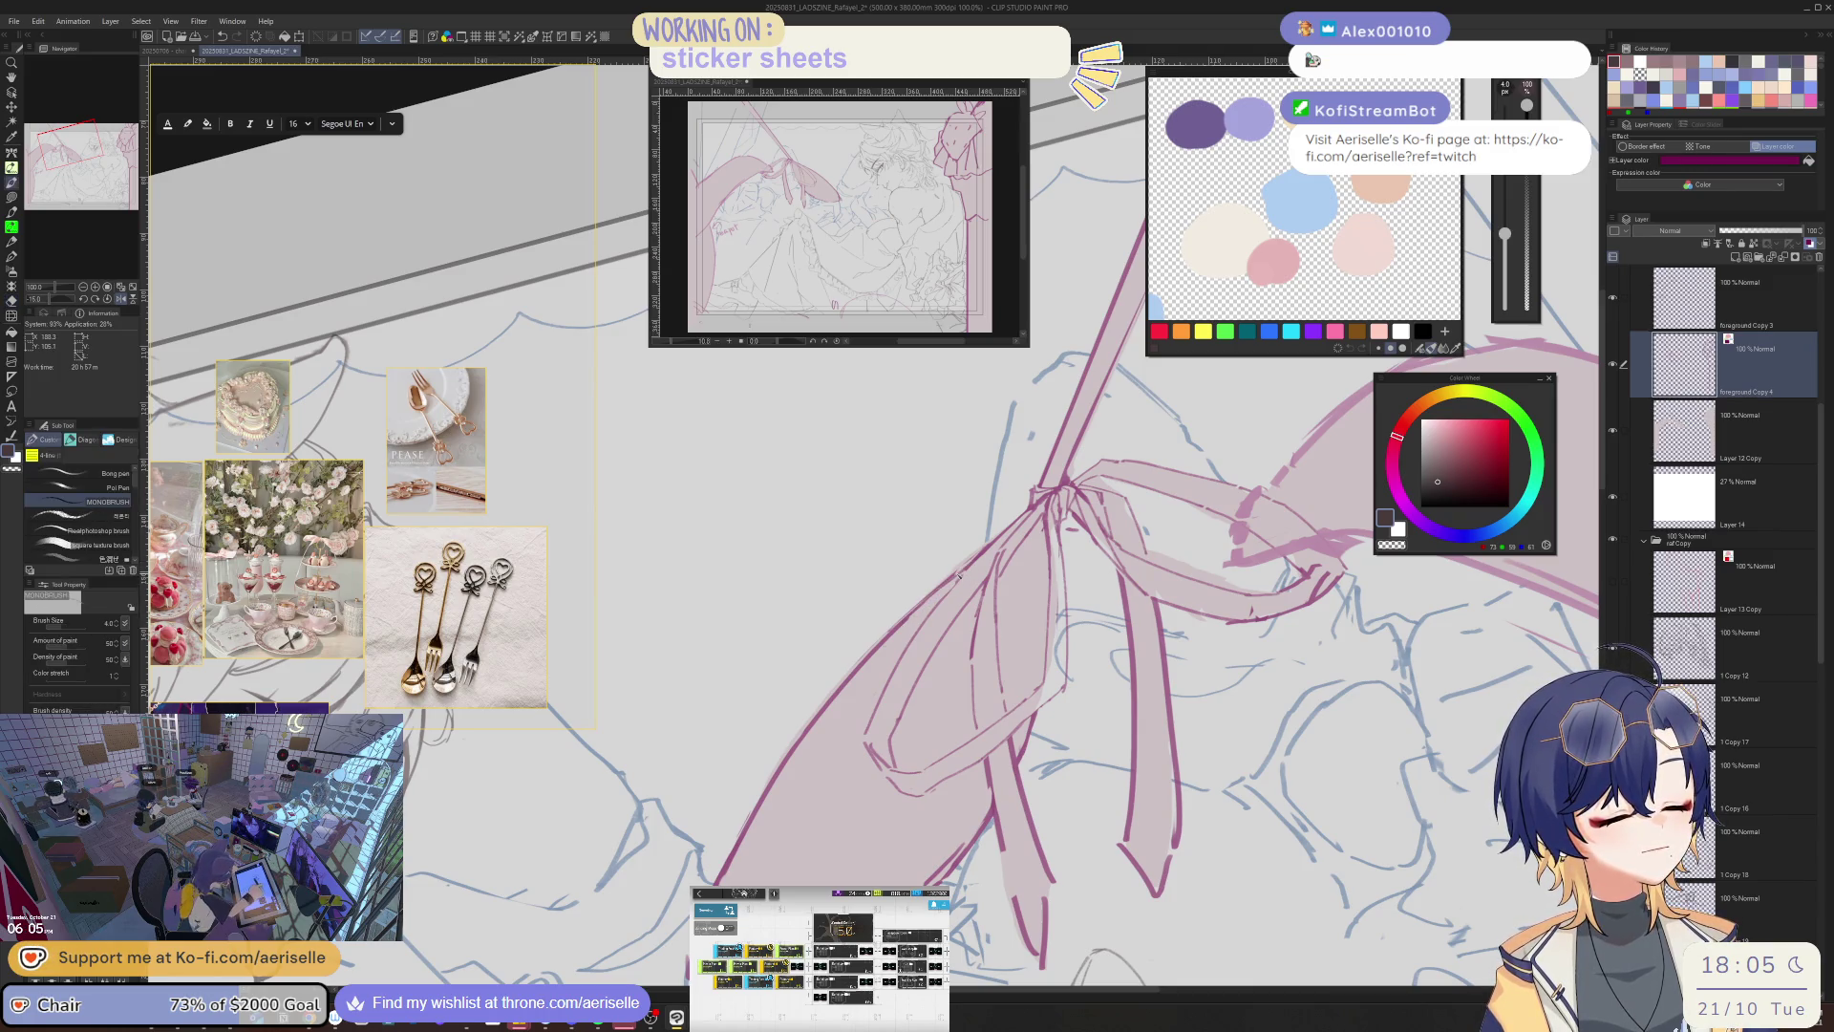
pyautogui.moveTo(941, 624); pyautogui.dragTo(1022, 557)
pyautogui.press('e')
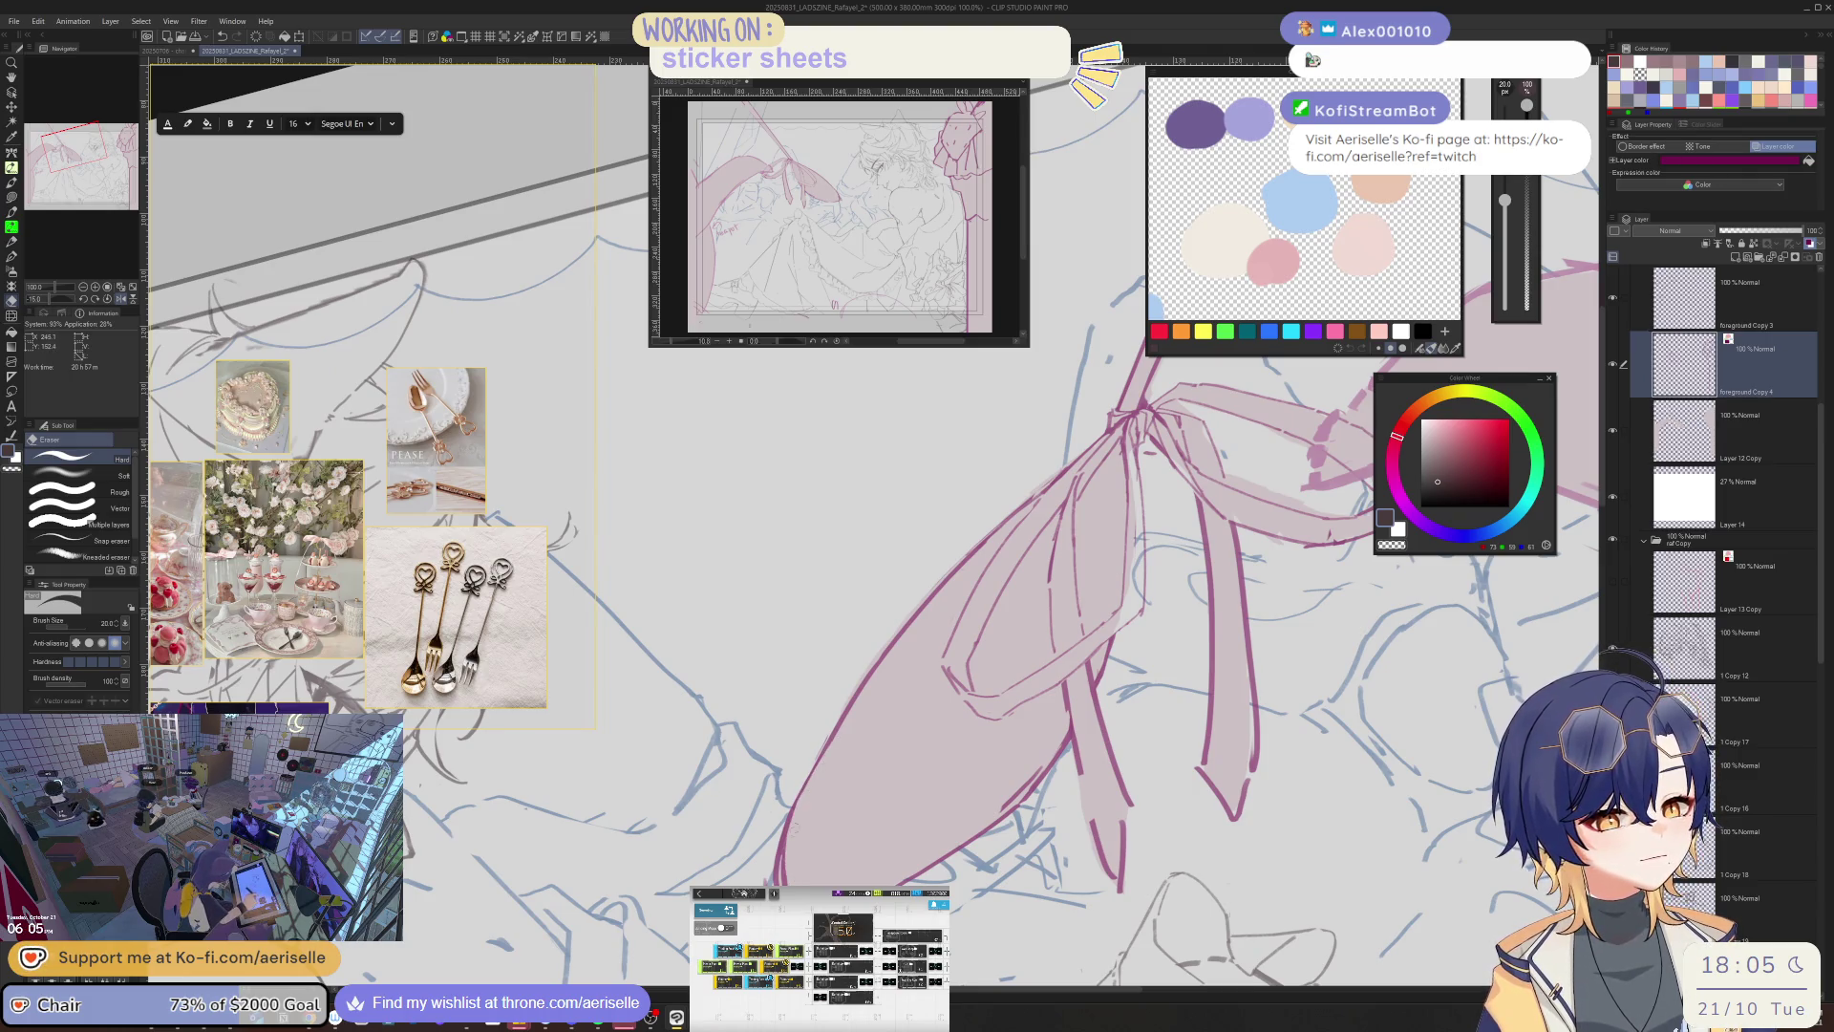
pyautogui.press(']')
pyautogui.press(']')
pyautogui.press(']')
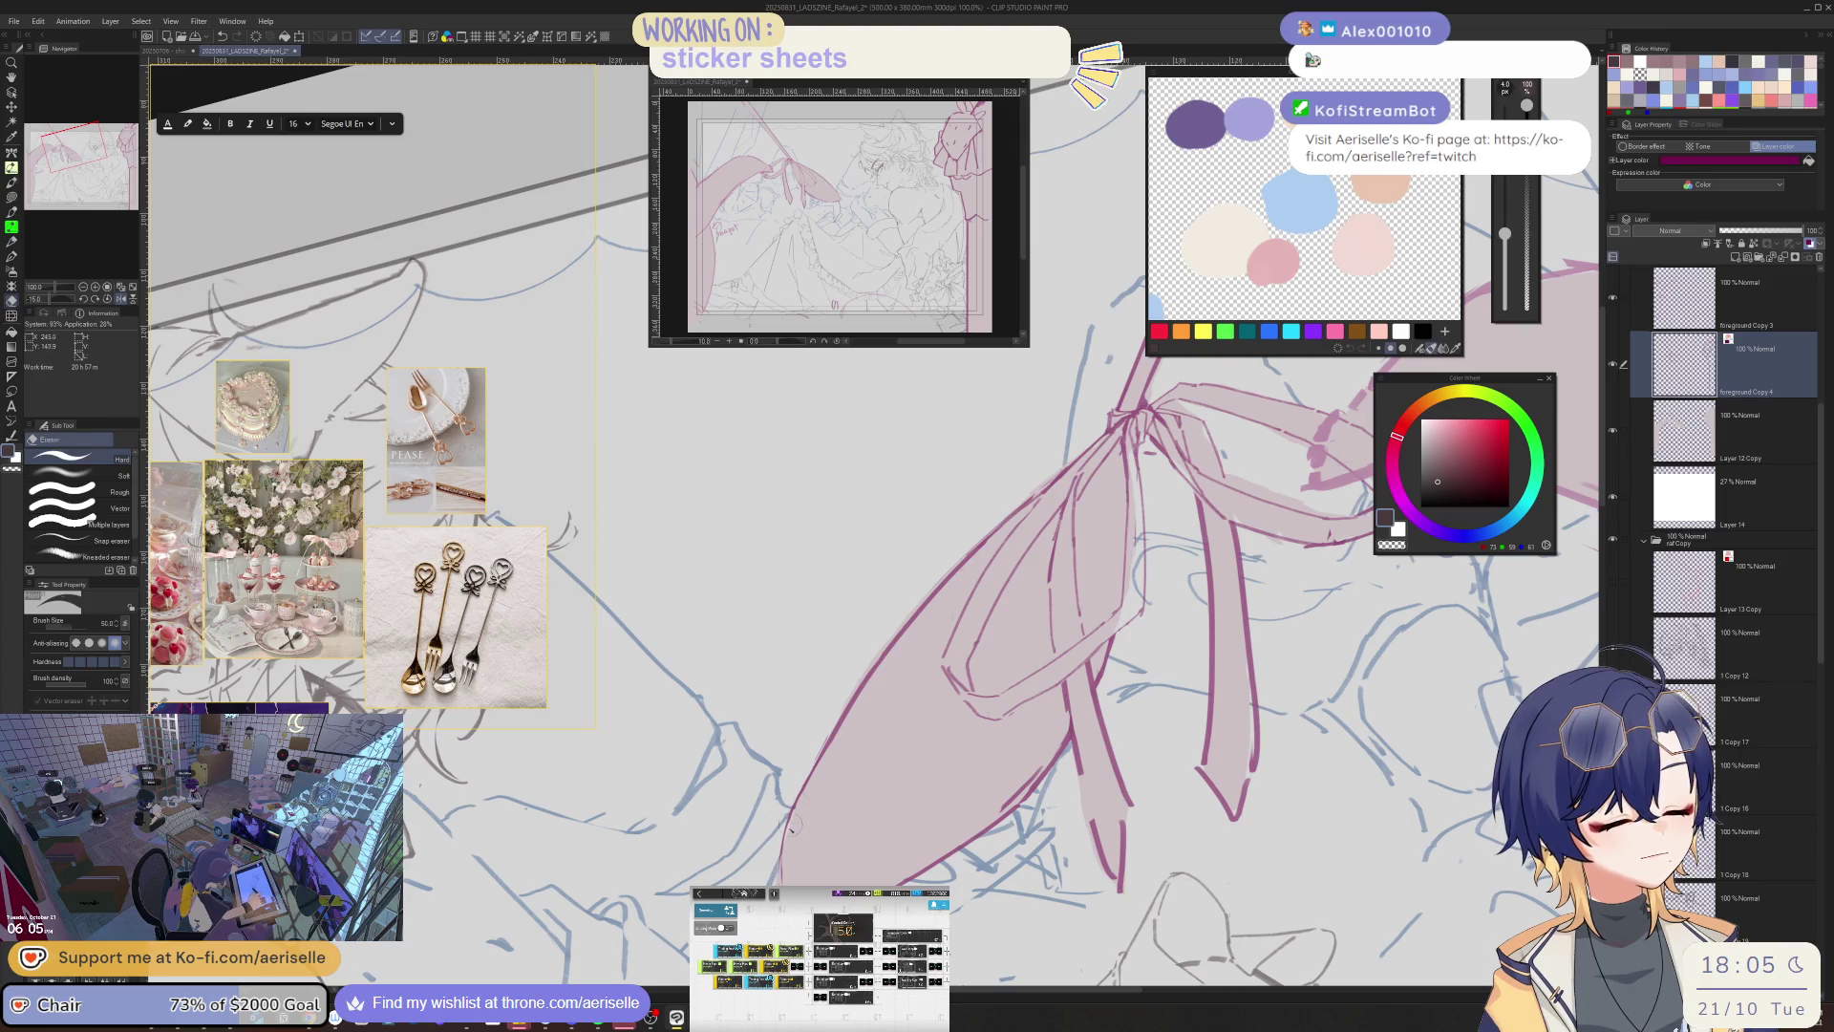
pyautogui.press('p')
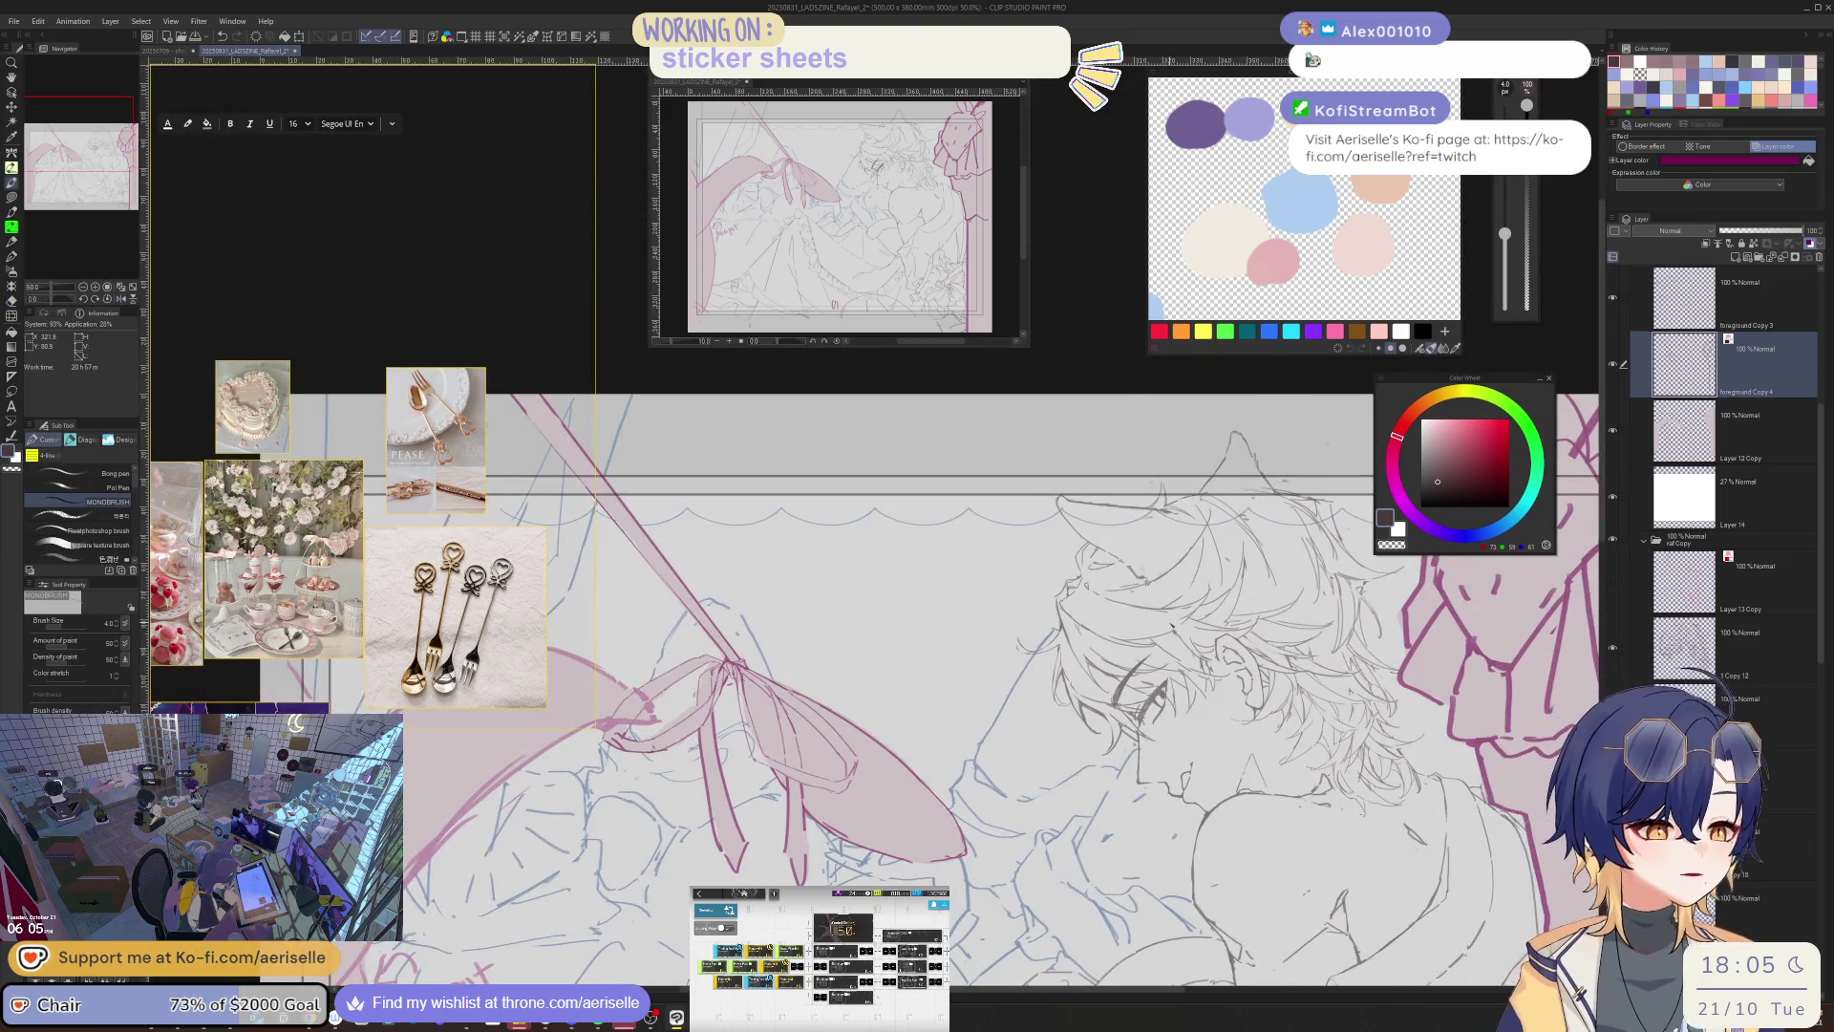
pyautogui.moveTo(860, 725); pyautogui.dragTo(928, 765)
pyautogui.hotkey('ctrl', '+')
pyautogui.hotkey('ctrl', '+')
# - Reframe the view on the bow and erase the dark outline of the lower-left ribbon
pyautogui.press('e')
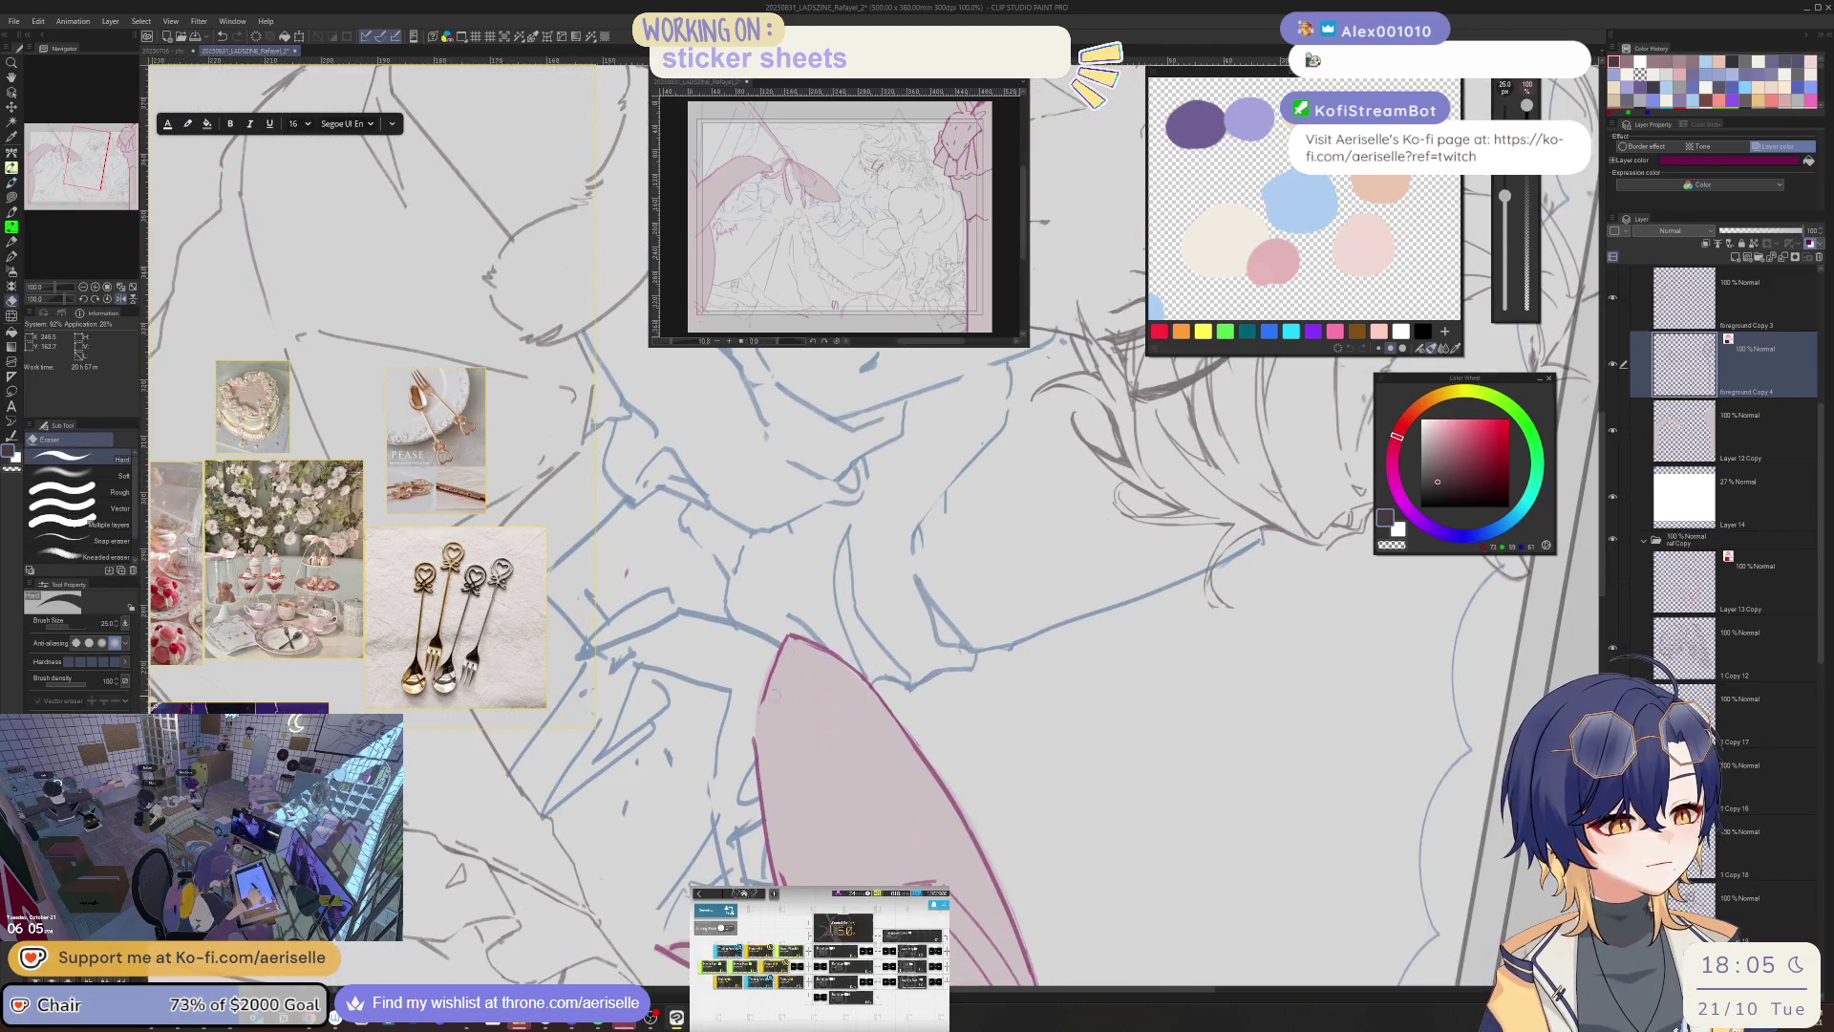
pyautogui.press('p')
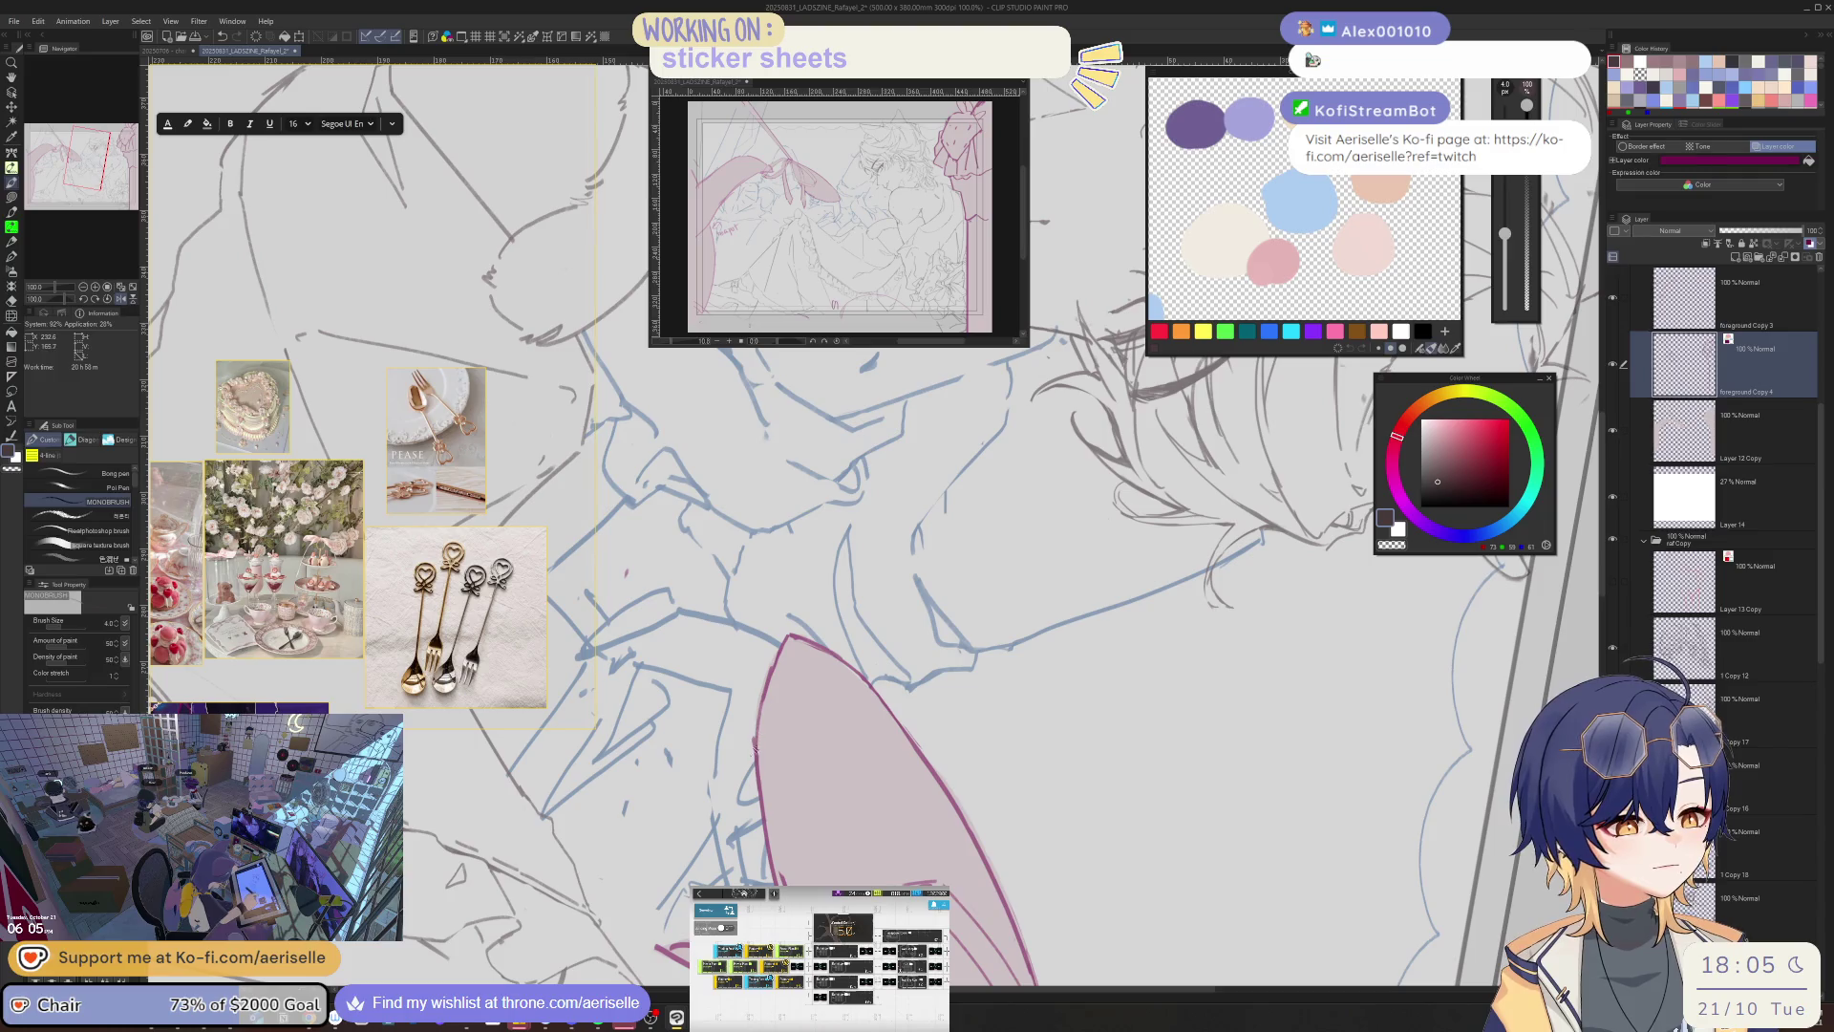
pyautogui.press('e')
pyautogui.moveTo(755, 745); pyautogui.dragTo(804, 754)
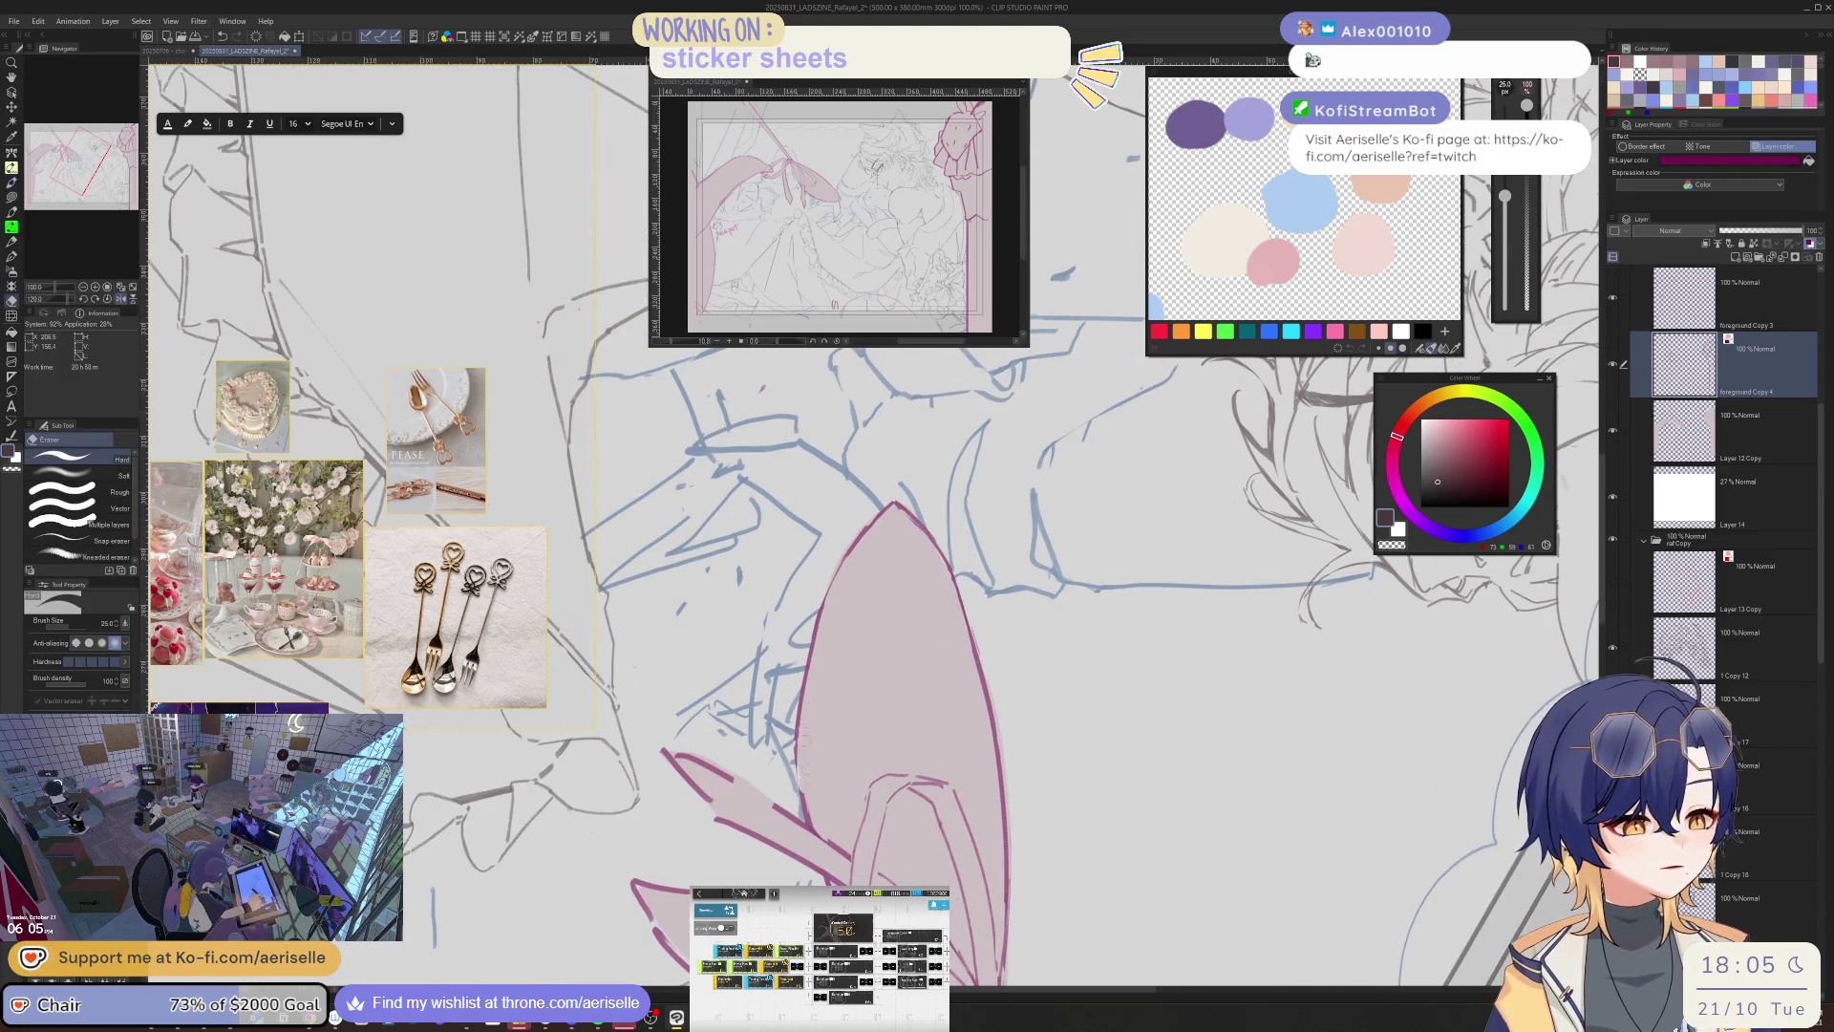
pyautogui.hotkey('ctrl', '-')
pyautogui.hotkey('ctrl', '+')
pyautogui.press('p')
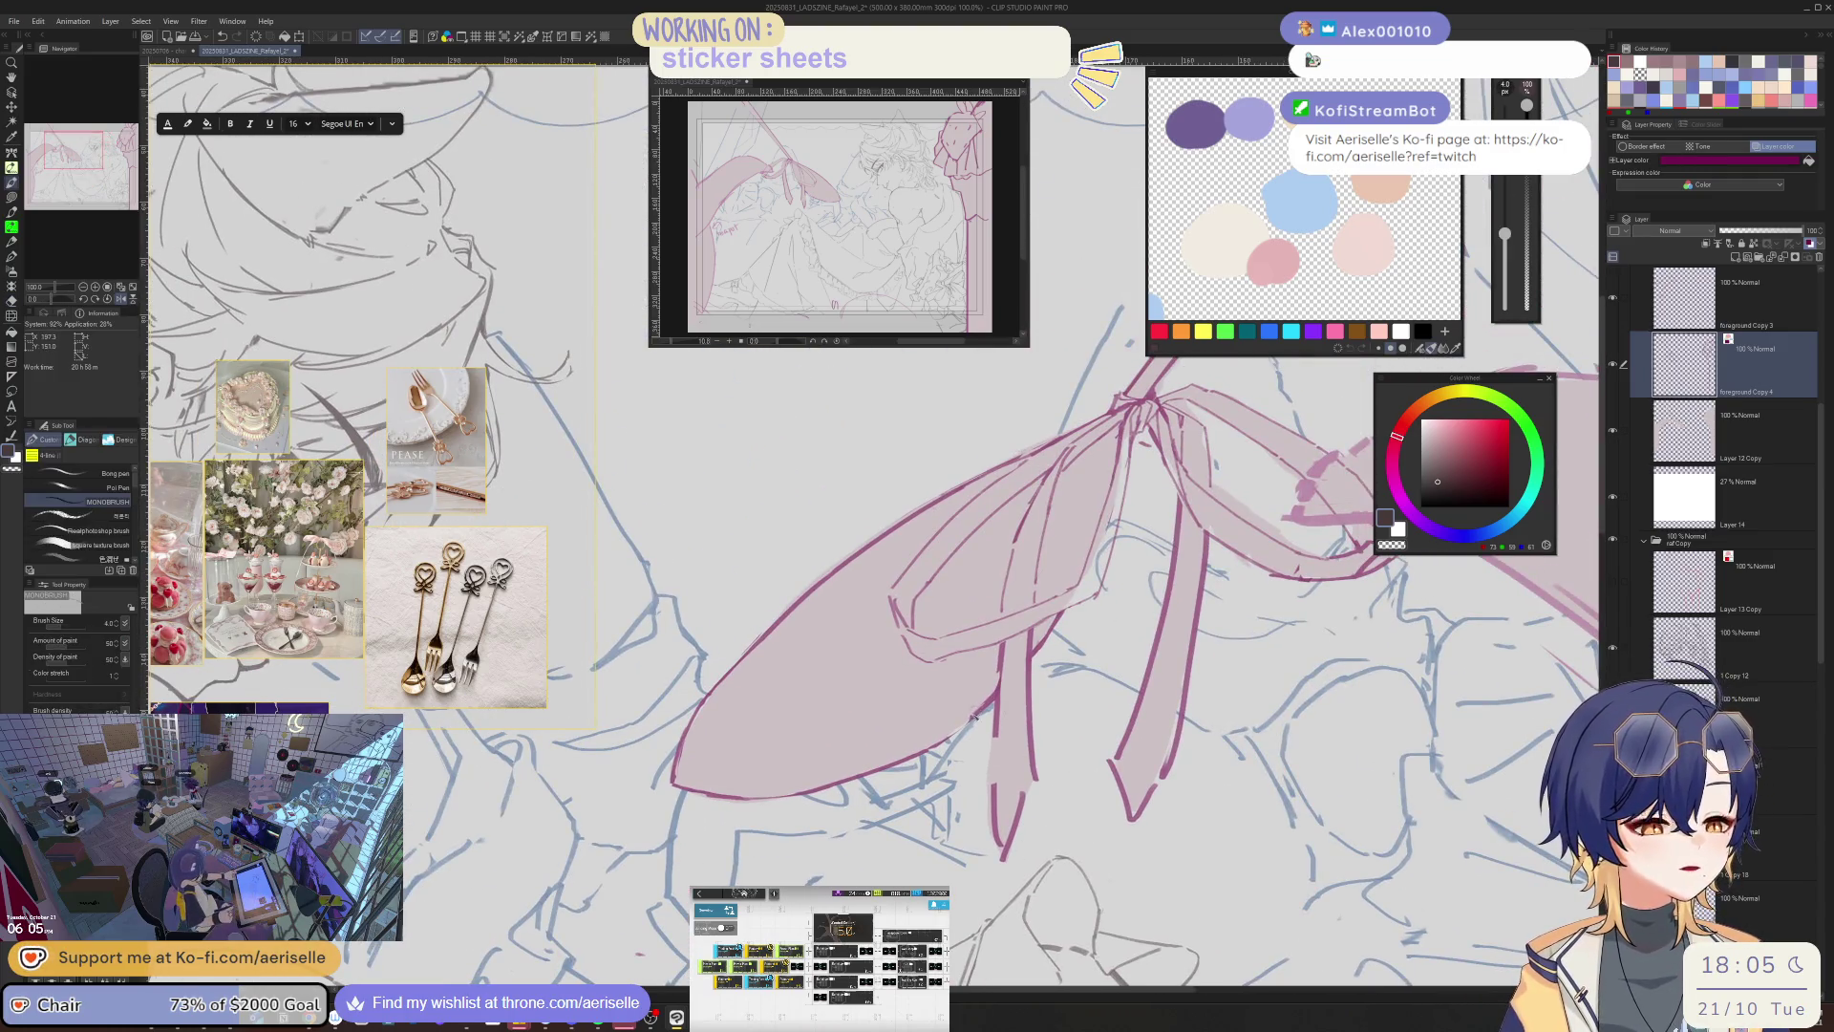
pyautogui.press('e')
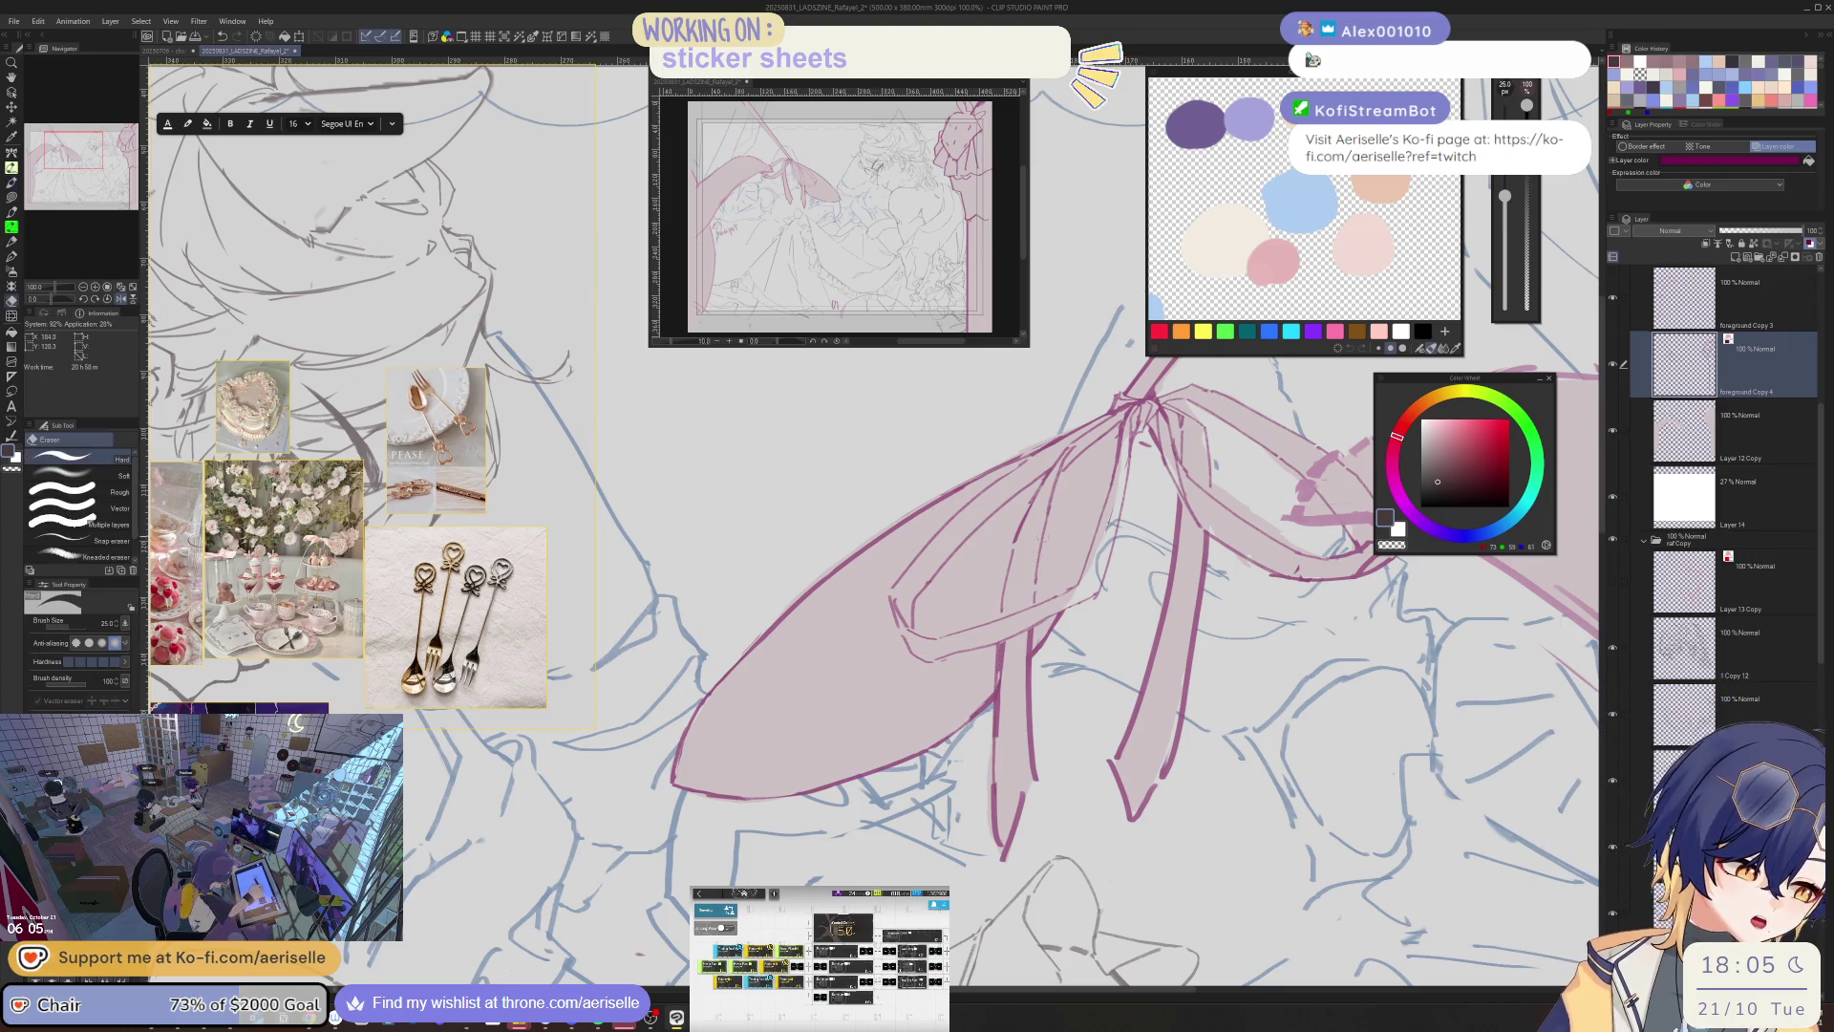
pyautogui.moveTo(1003, 640); pyautogui.dragTo(995, 812)
pyautogui.press(']')
pyautogui.press(']')
pyautogui.moveTo(996, 726)
pyautogui.mouseDown()
pyautogui.moveTo(999, 864)
pyautogui.moveTo(1018, 795)
pyautogui.mouseUp()
# - Draw new lines along the ribbon's lower end and redraw the fold line slightly shifted
pyautogui.press('p')
pyautogui.moveTo(1001, 718); pyautogui.dragTo(1005, 873)
pyautogui.moveTo(1029, 789); pyautogui.dragTo(1003, 870)
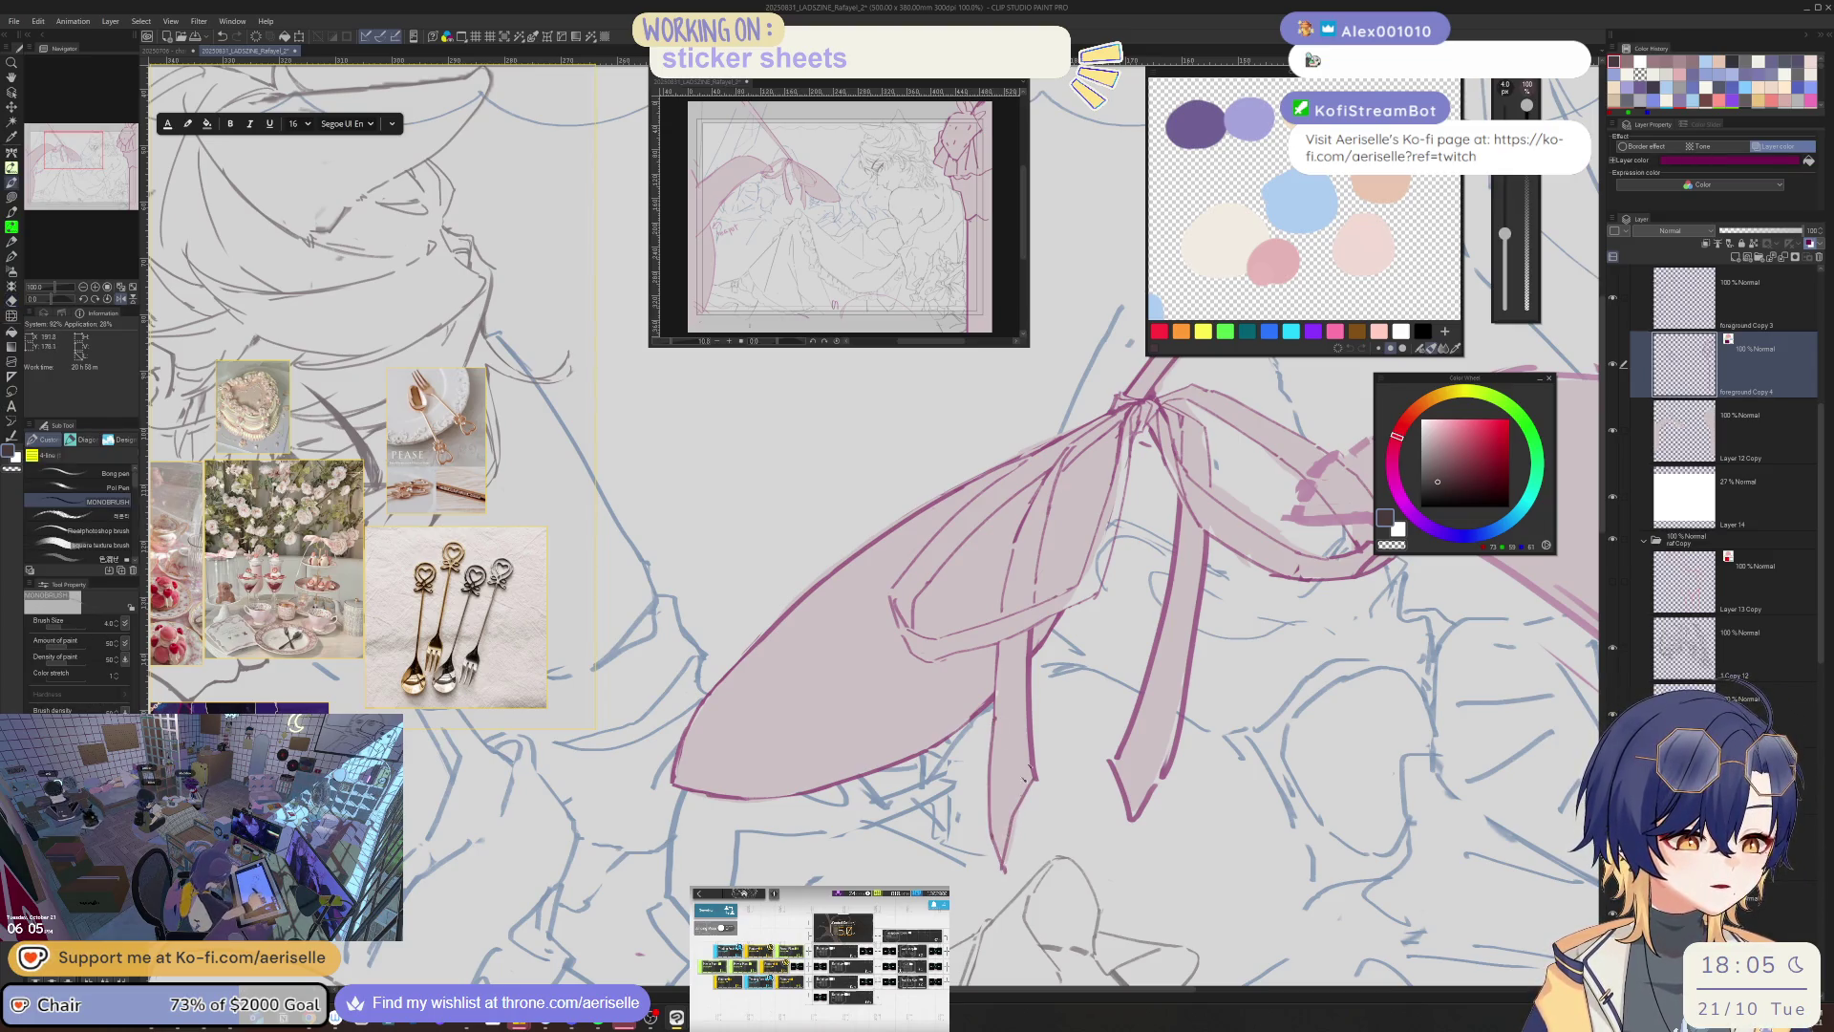
pyautogui.press('e')
pyautogui.moveTo(1034, 785)
pyautogui.mouseDown()
pyautogui.moveTo(1032, 630)
pyautogui.moveTo(1036, 767)
pyautogui.mouseUp()
pyautogui.press('p')
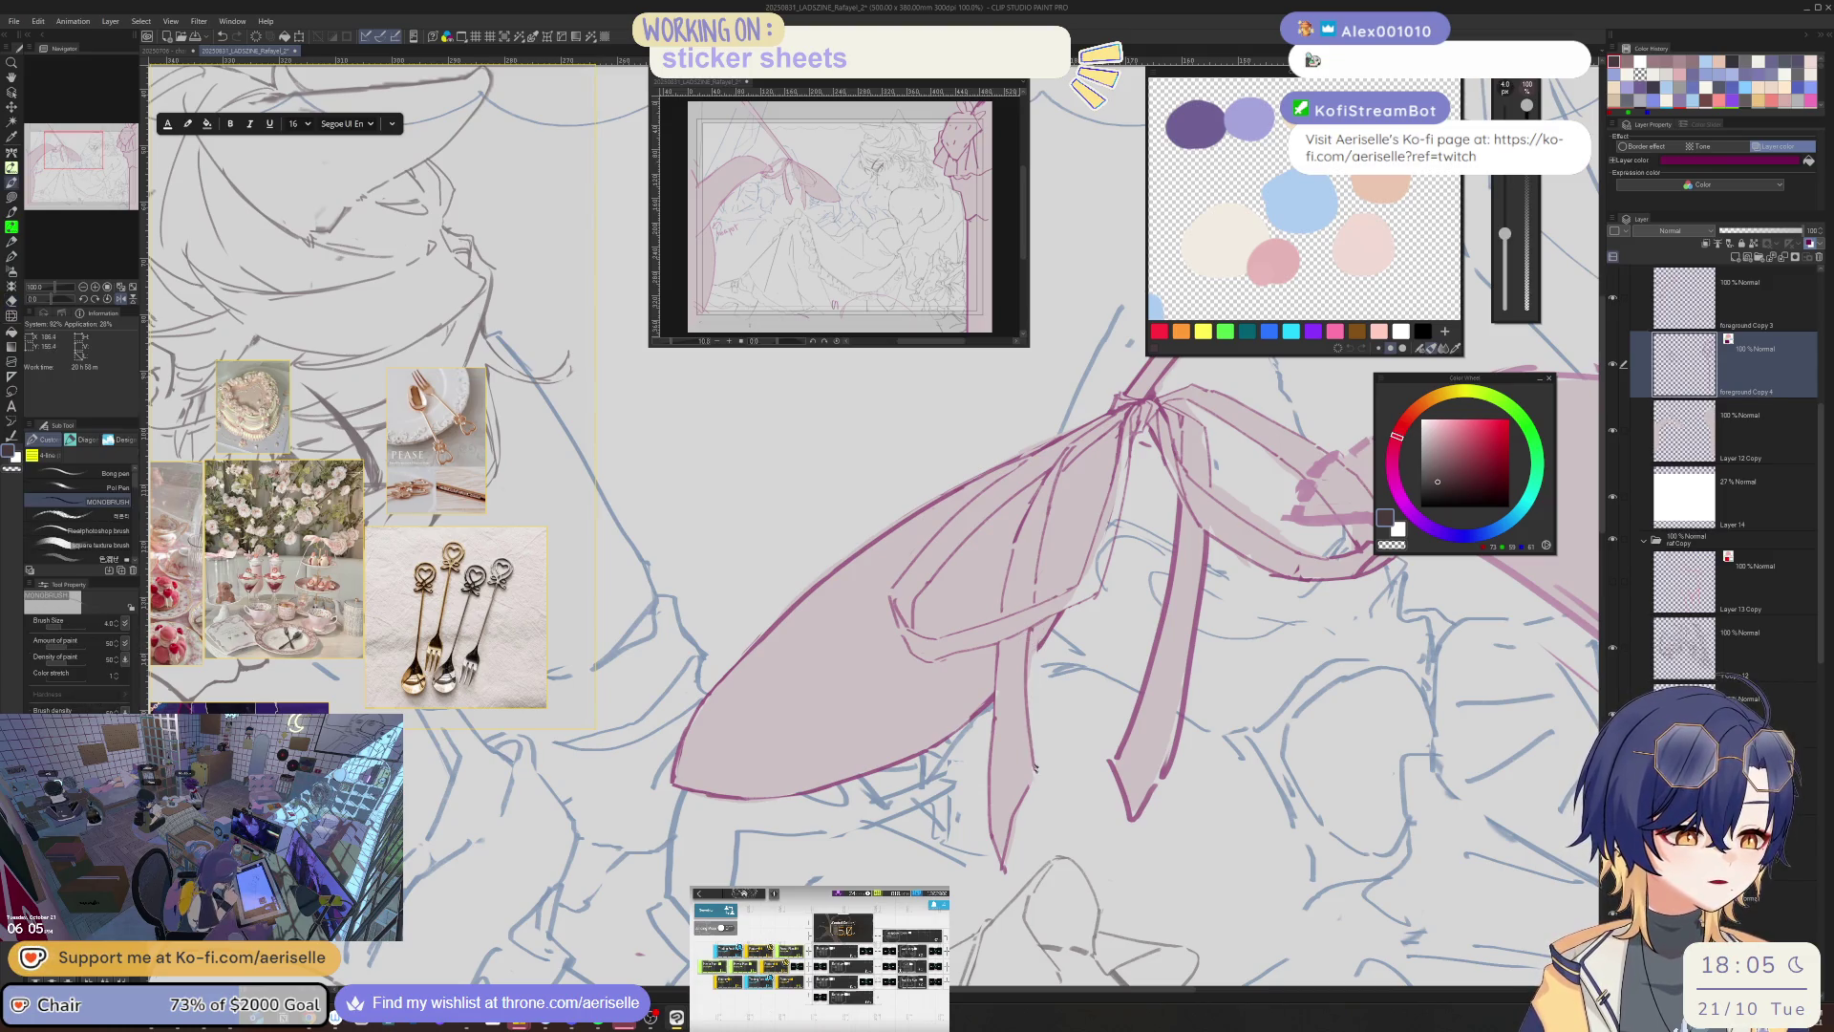
pyautogui.hotkey('ctrl', 'z')
pyautogui.moveTo(1032, 628); pyautogui.dragTo(1039, 764)
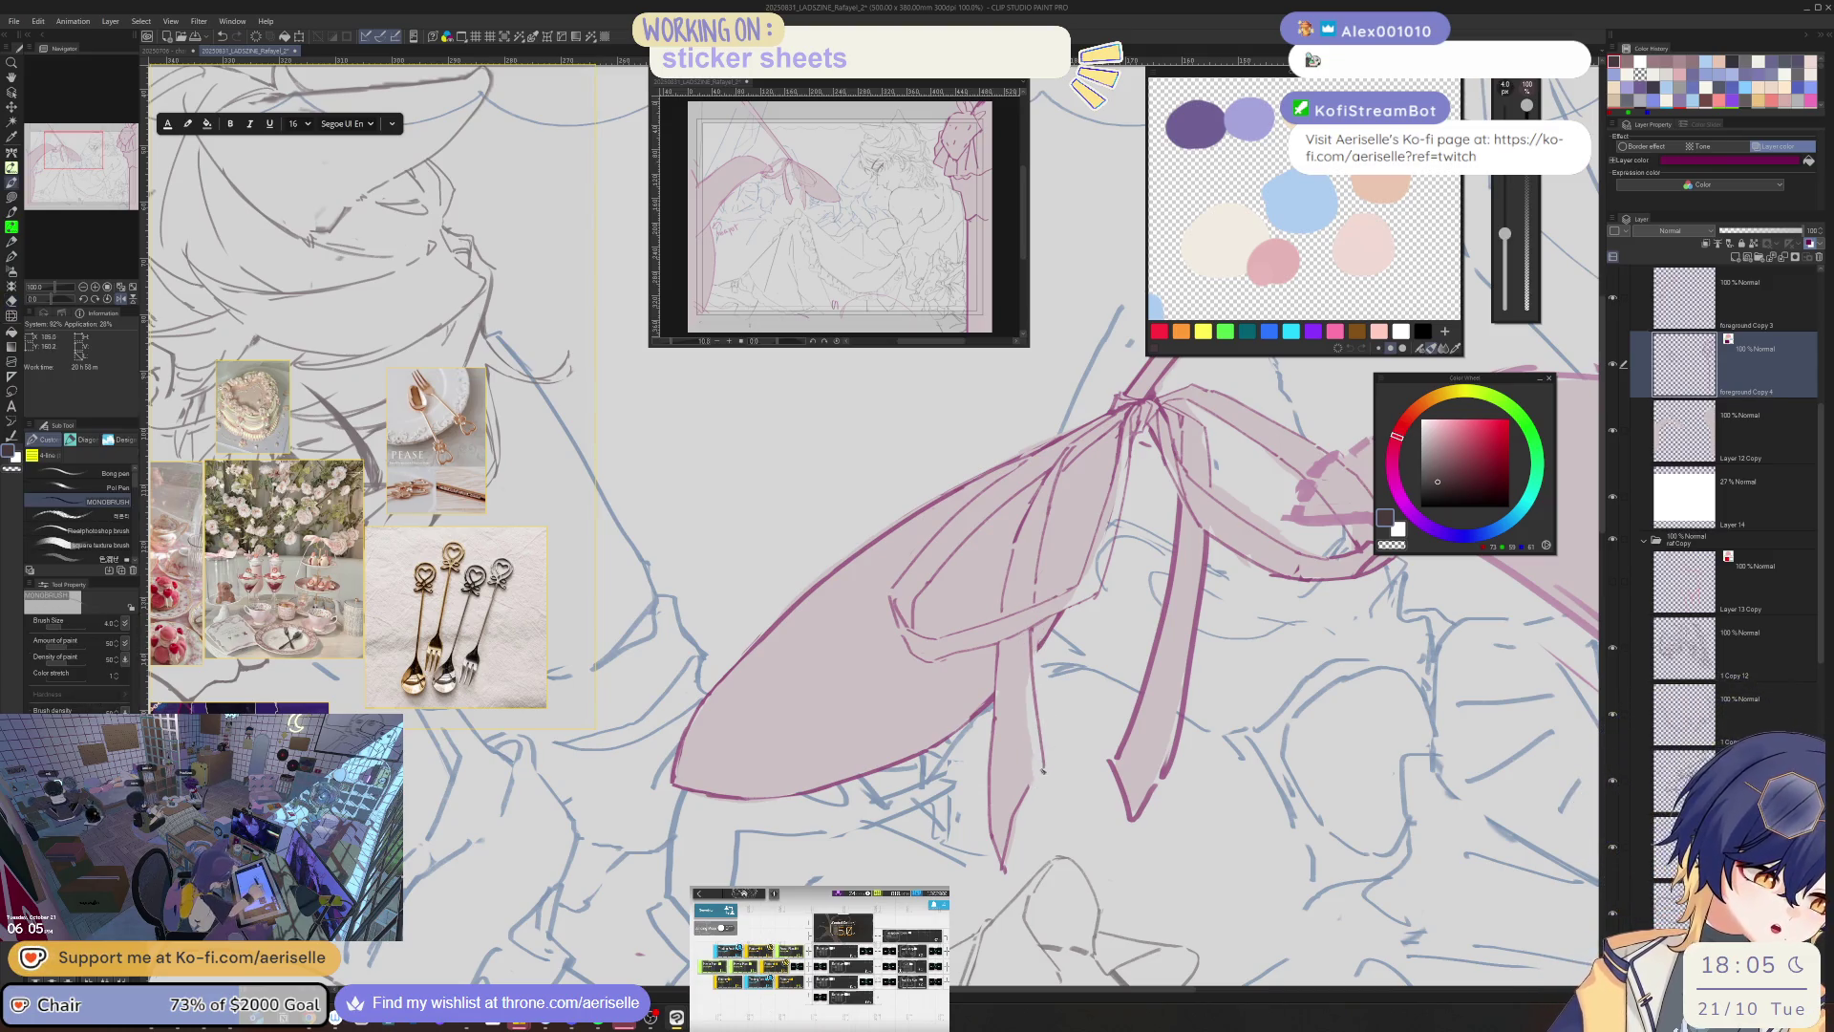
pyautogui.press('e')
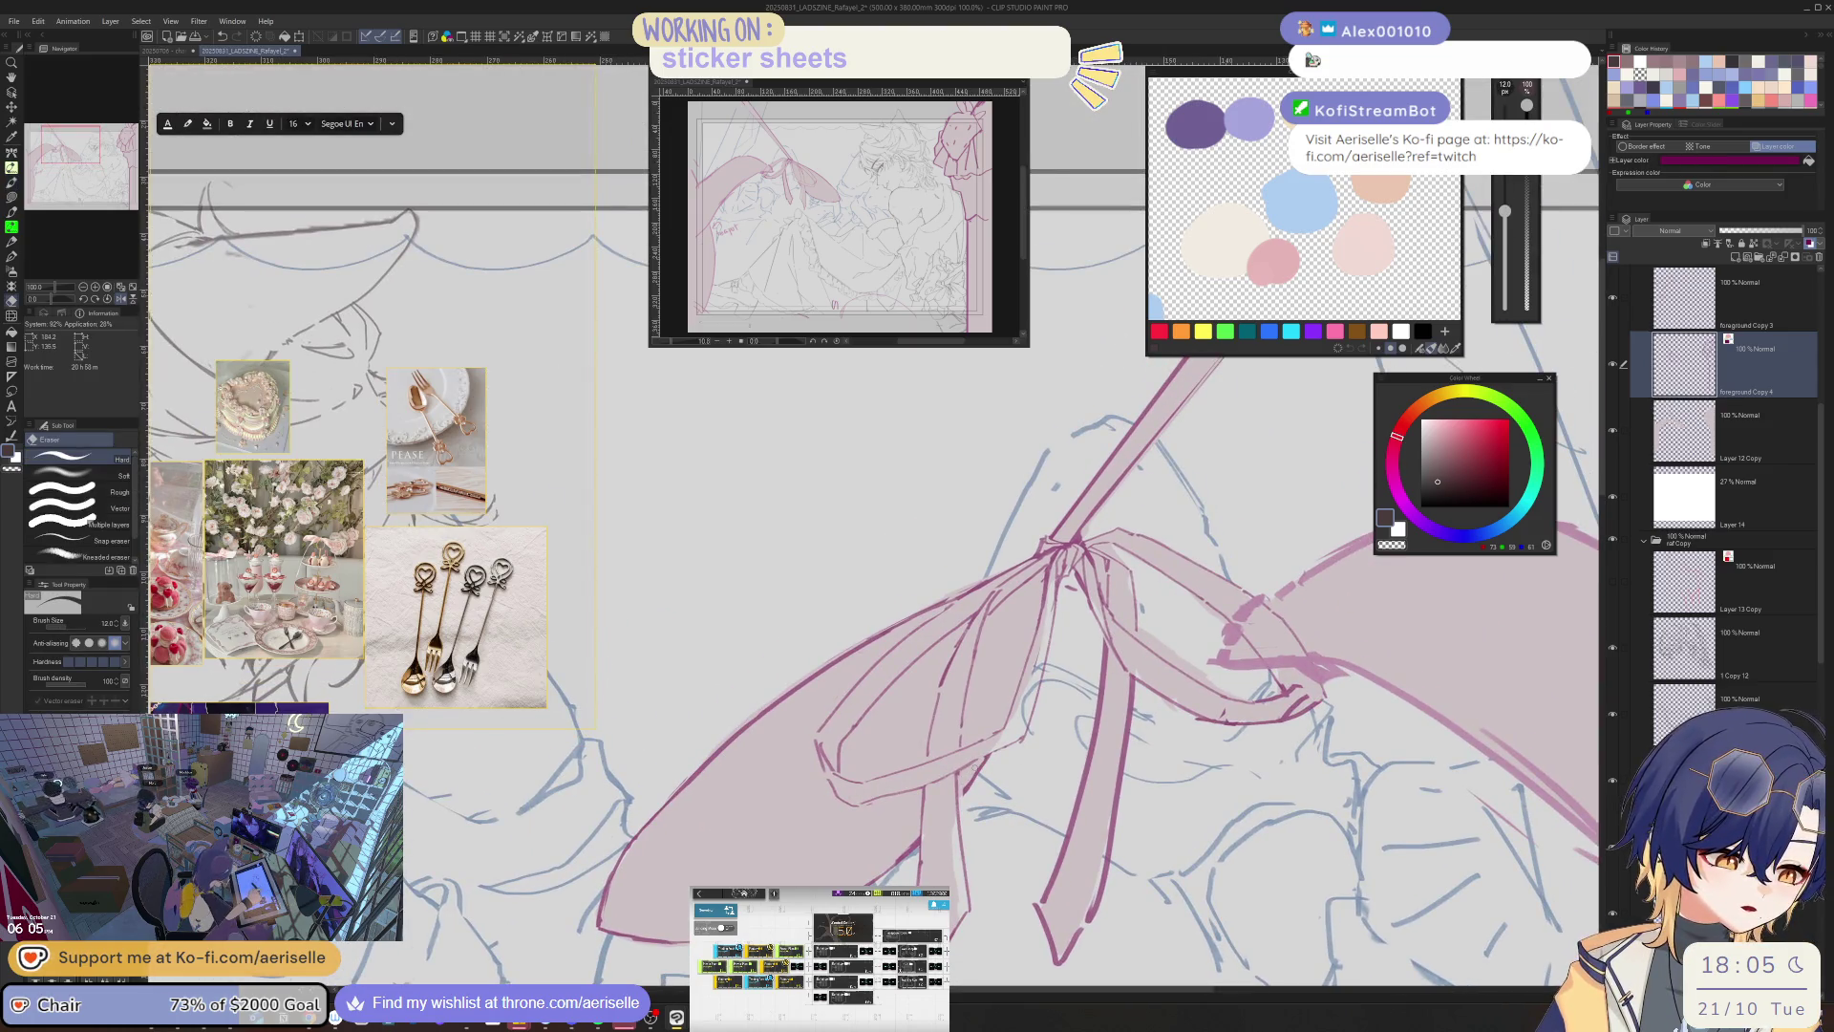
pyautogui.press('p')
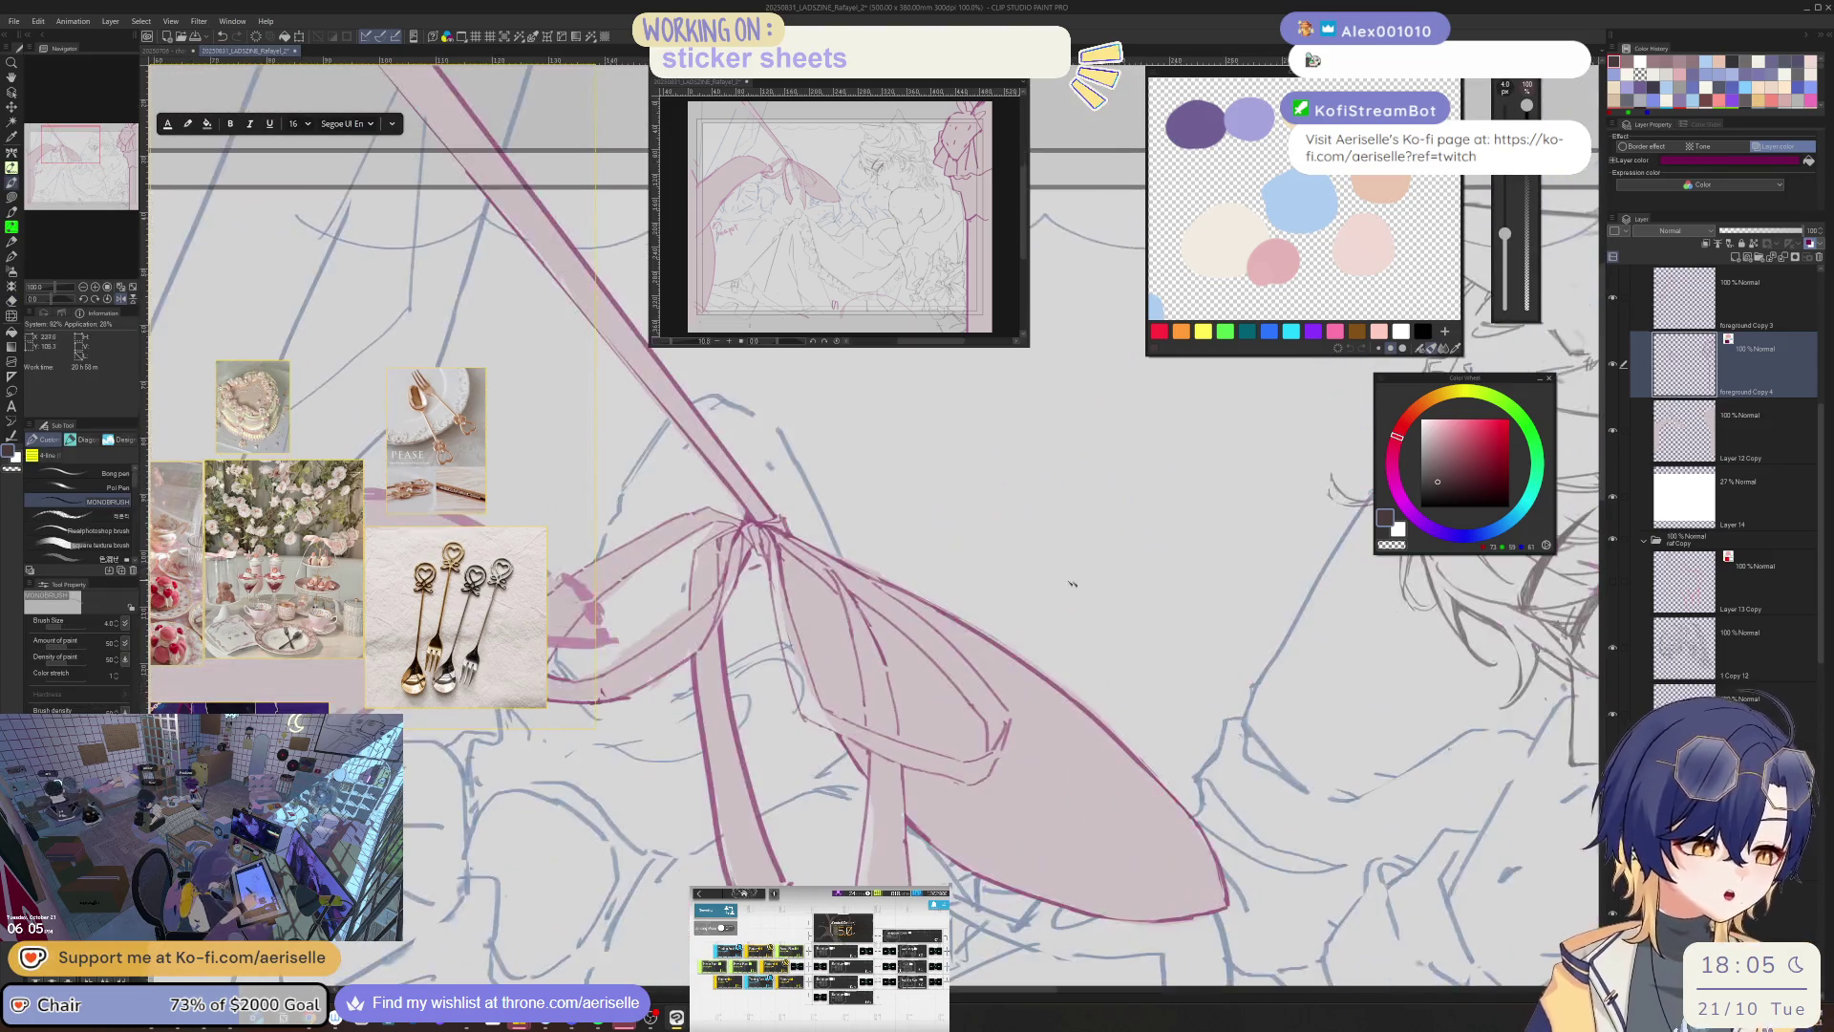
# - Zoom in on the knot, straighten the view, and erase stray lines beside the lower ribbon loop
pyautogui.hotkey('ctrl', '+')
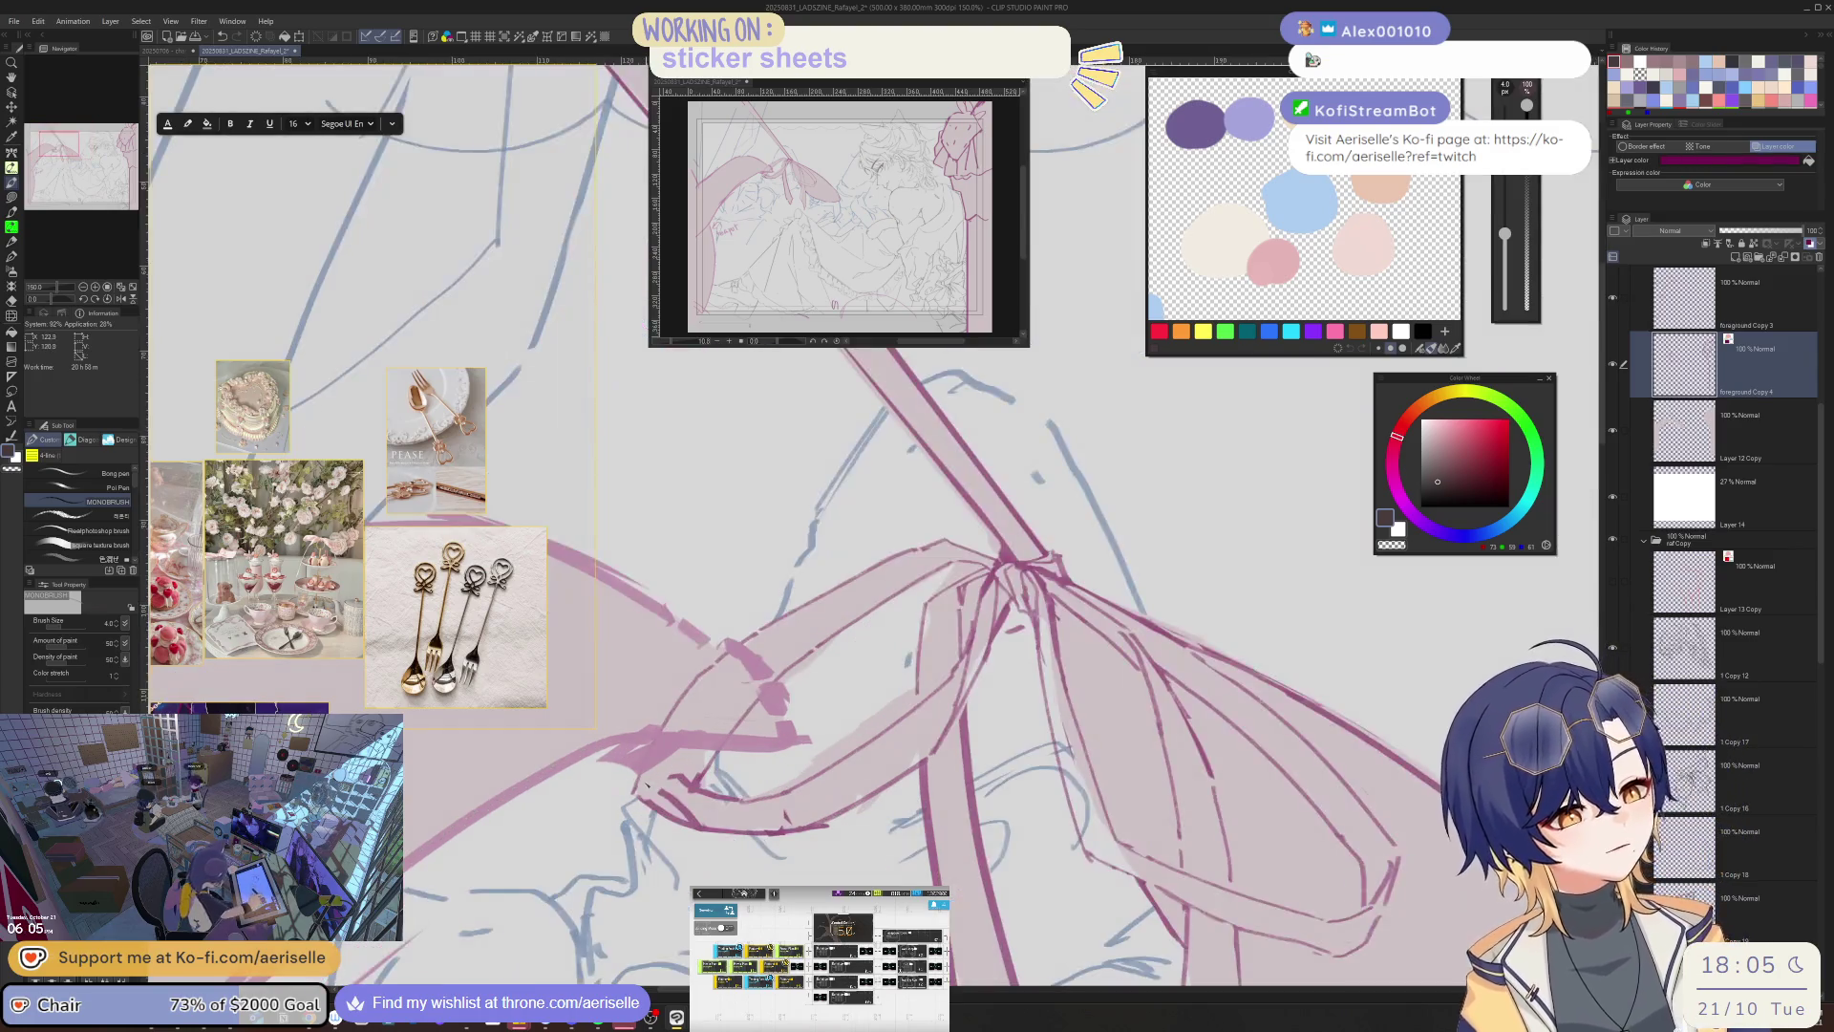
pyautogui.press('e')
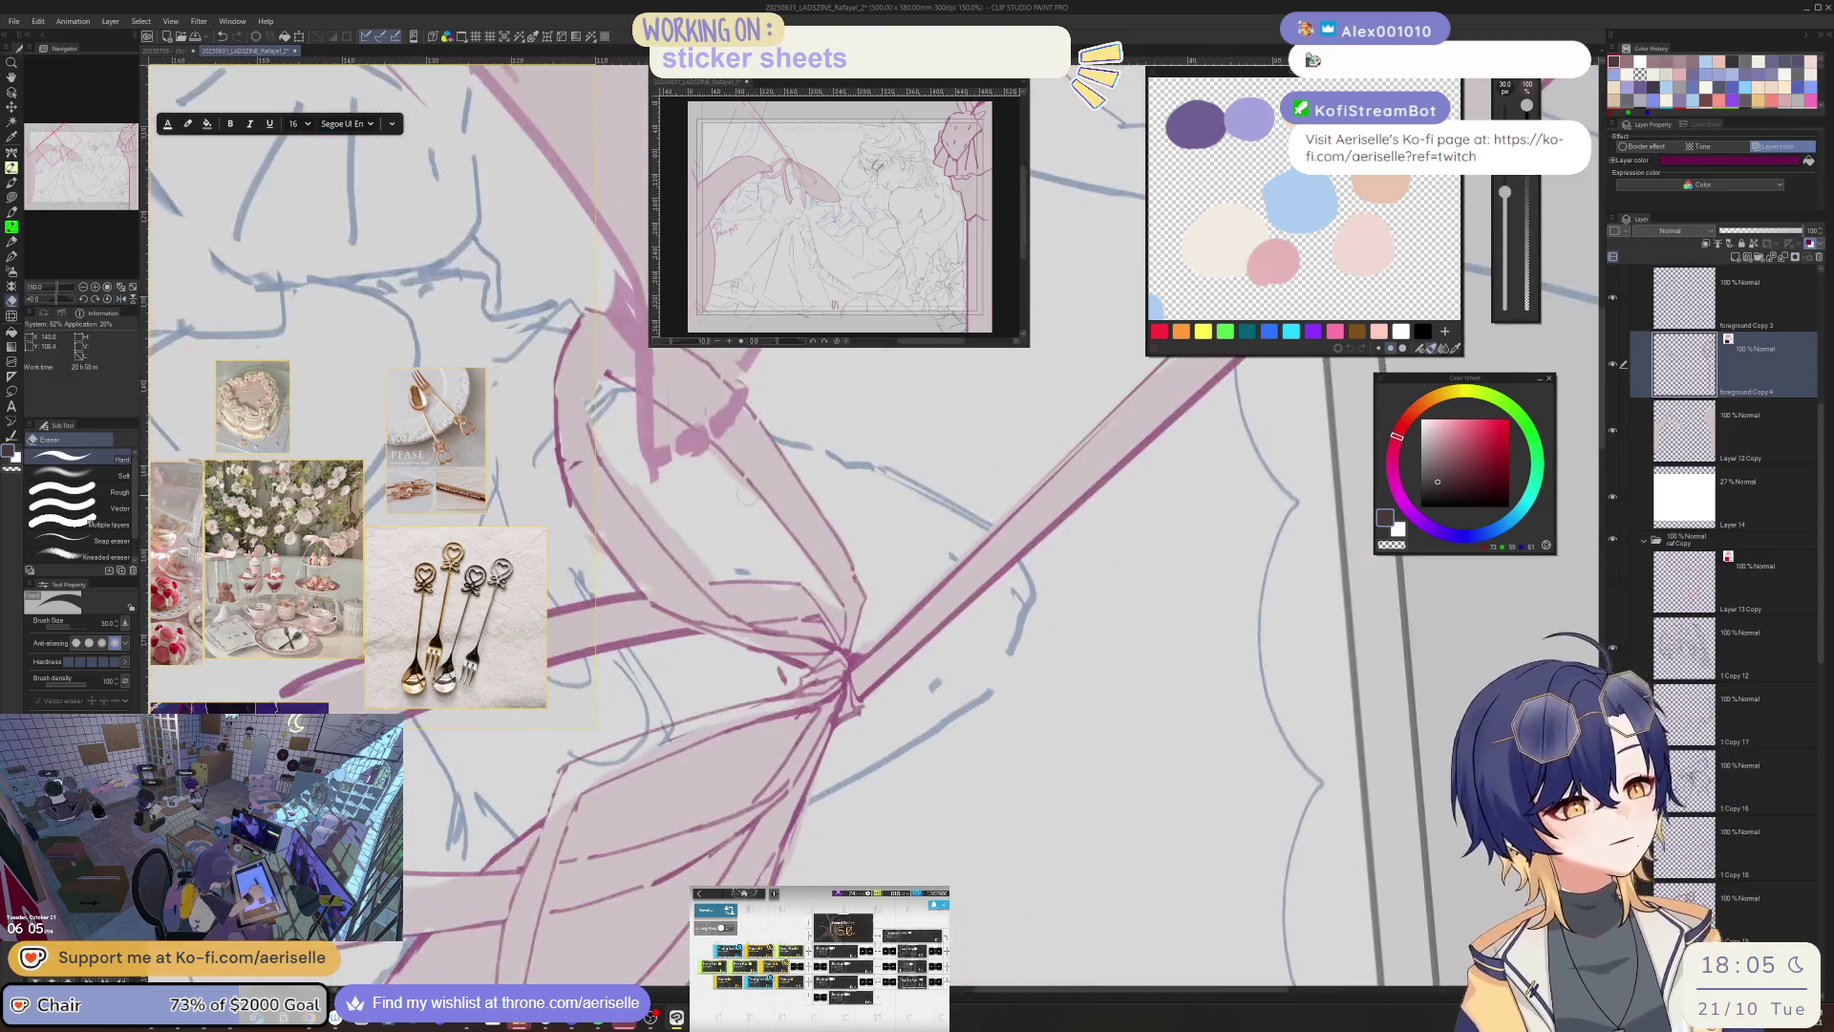
pyautogui.press('p')
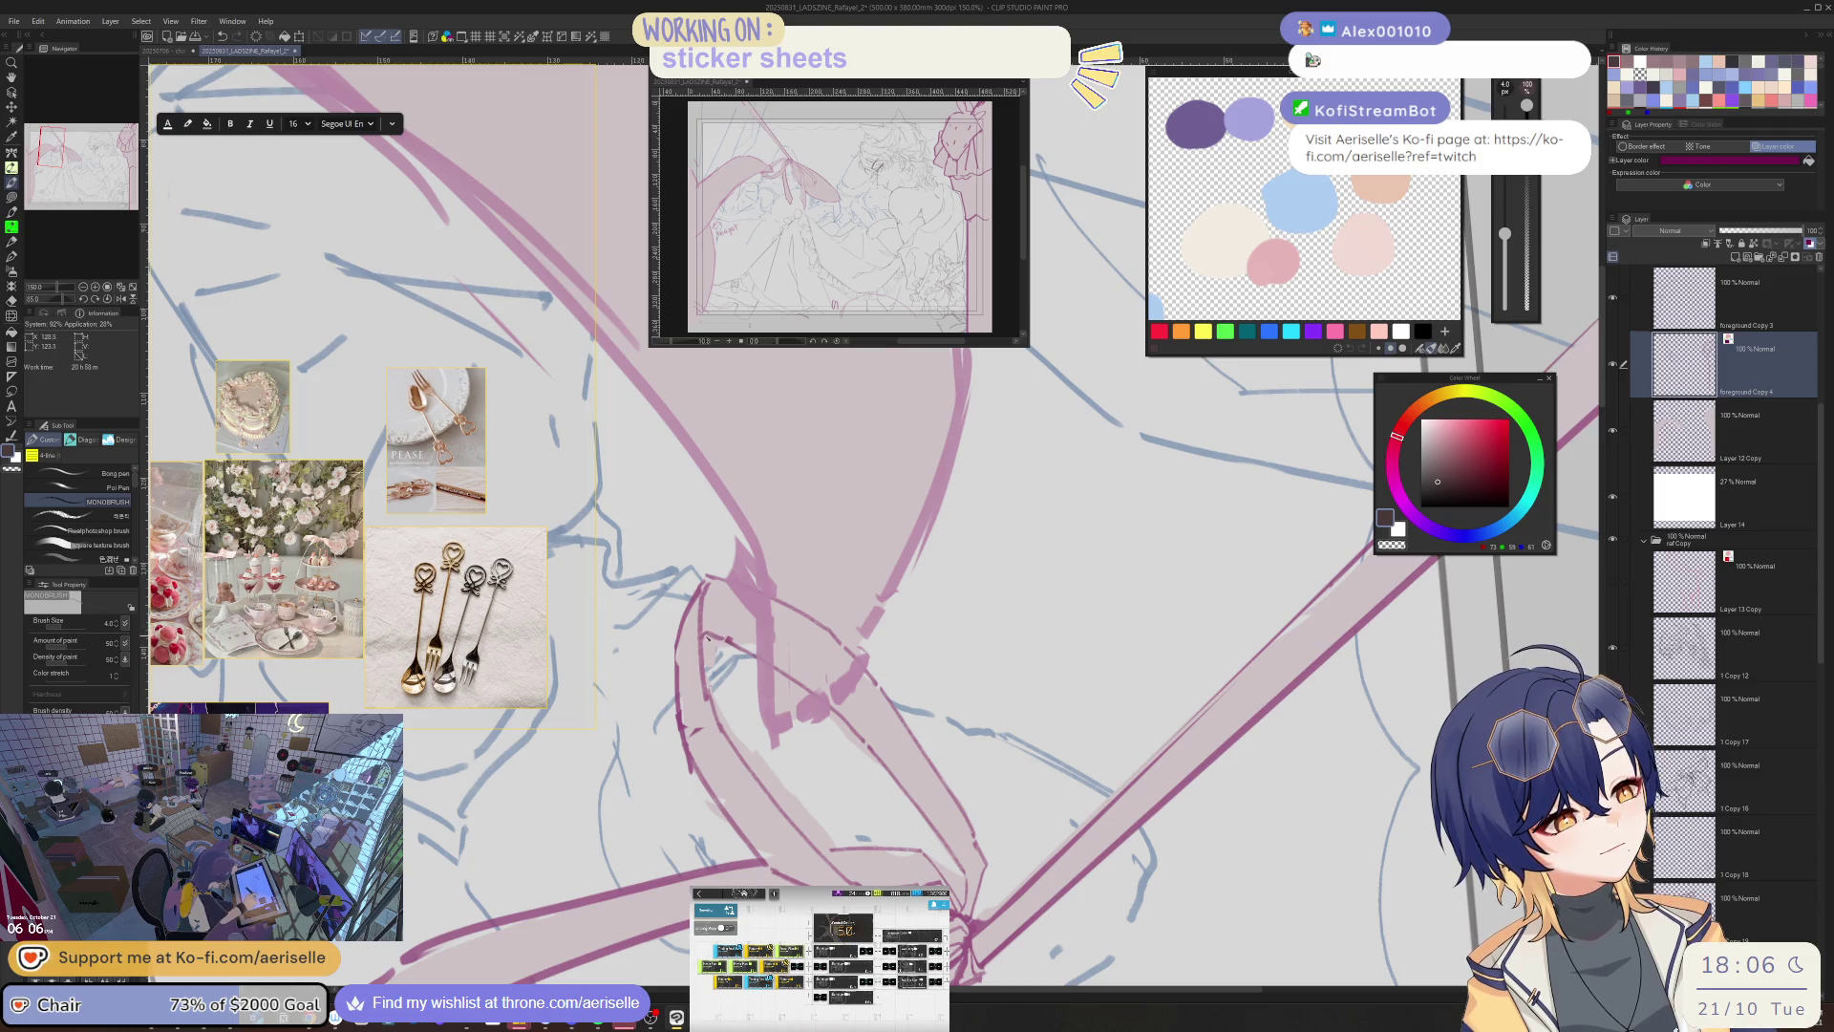
pyautogui.press('@')
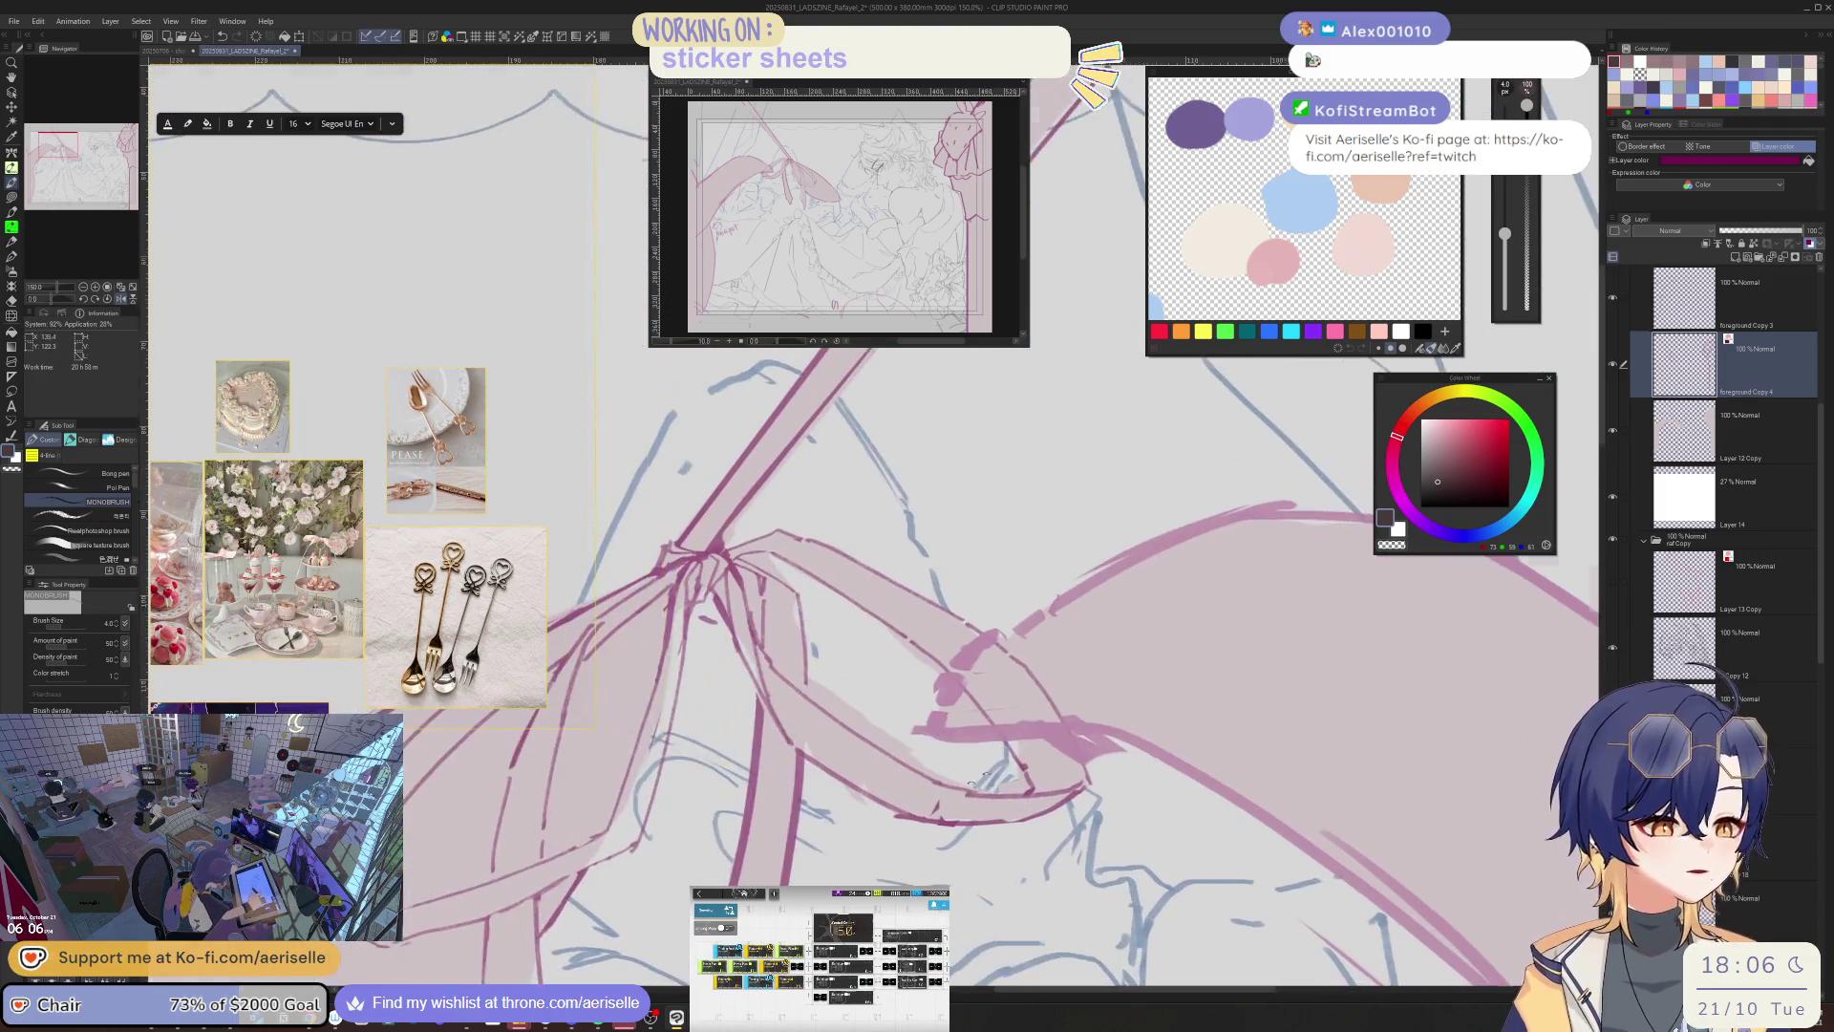
pyautogui.press('e')
pyautogui.moveTo(982, 789); pyautogui.dragTo(1142, 735)
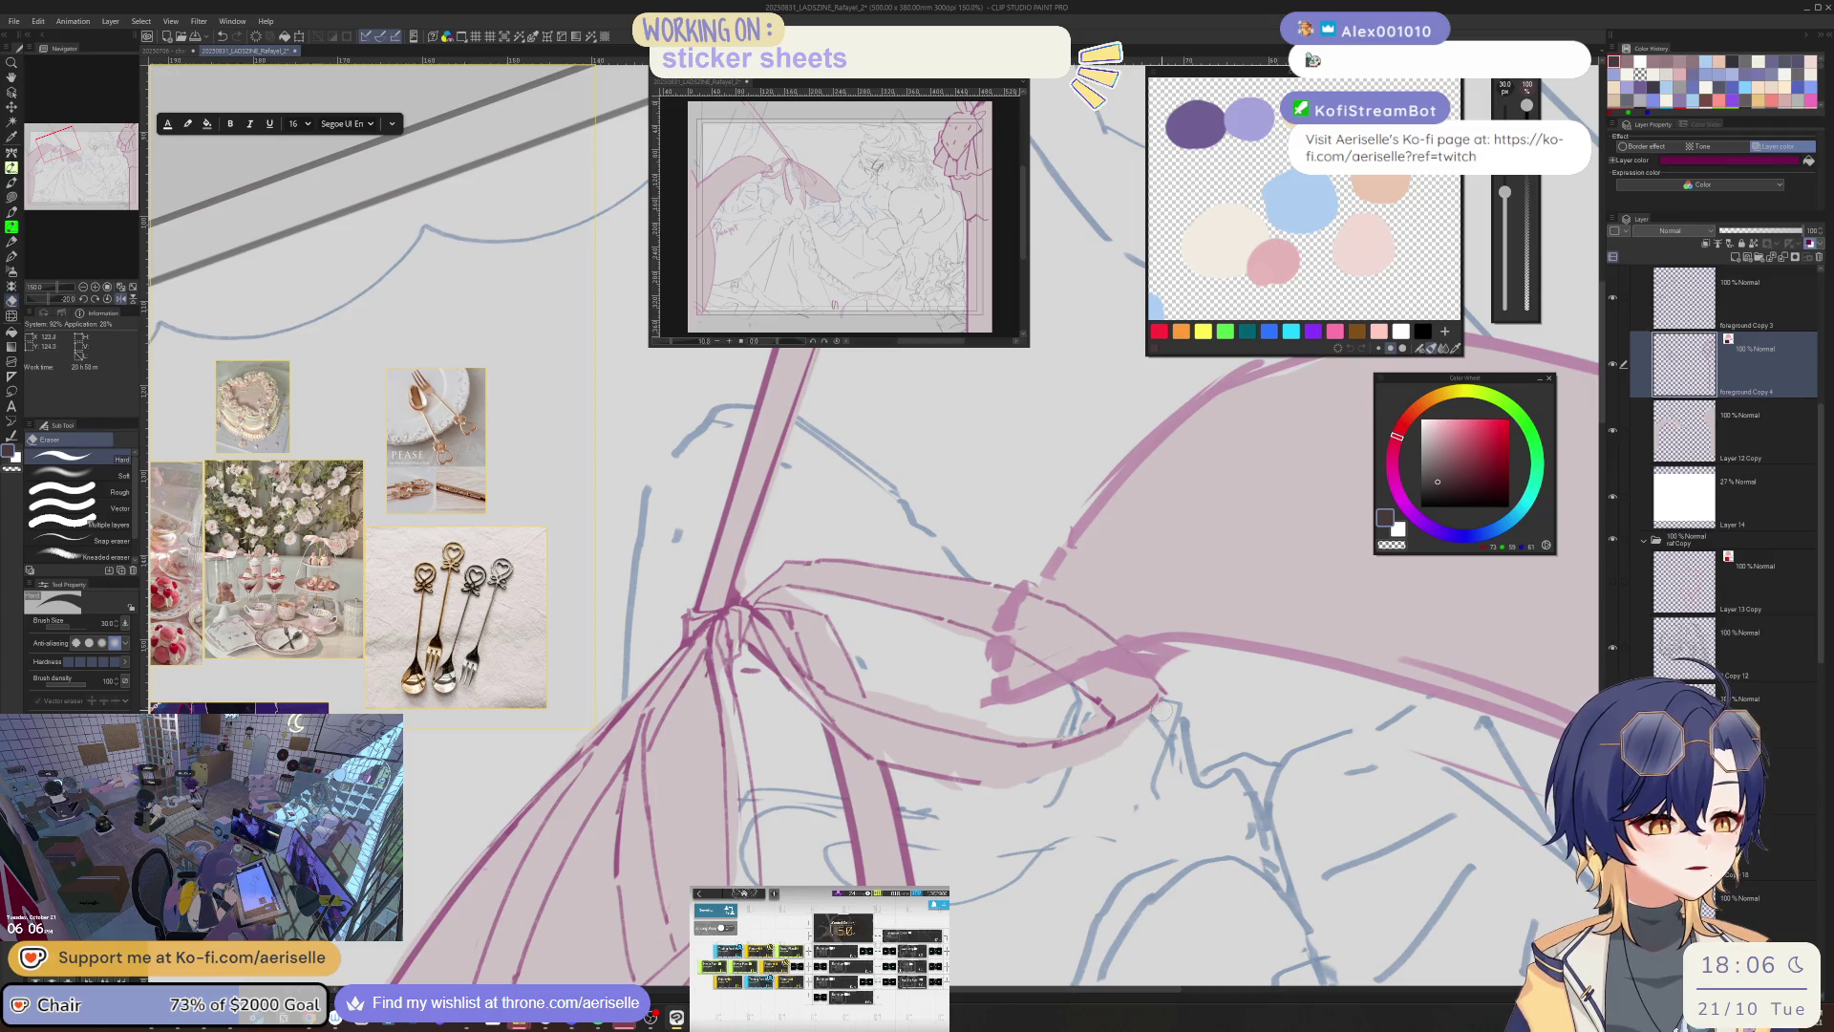
pyautogui.press('p')
# - Flip and re-straighten the view, then pick the light pink ribbon colour from the canvas
pyautogui.press('h')
pyautogui.moveTo(974, 526); pyautogui.dragTo(727, 772)
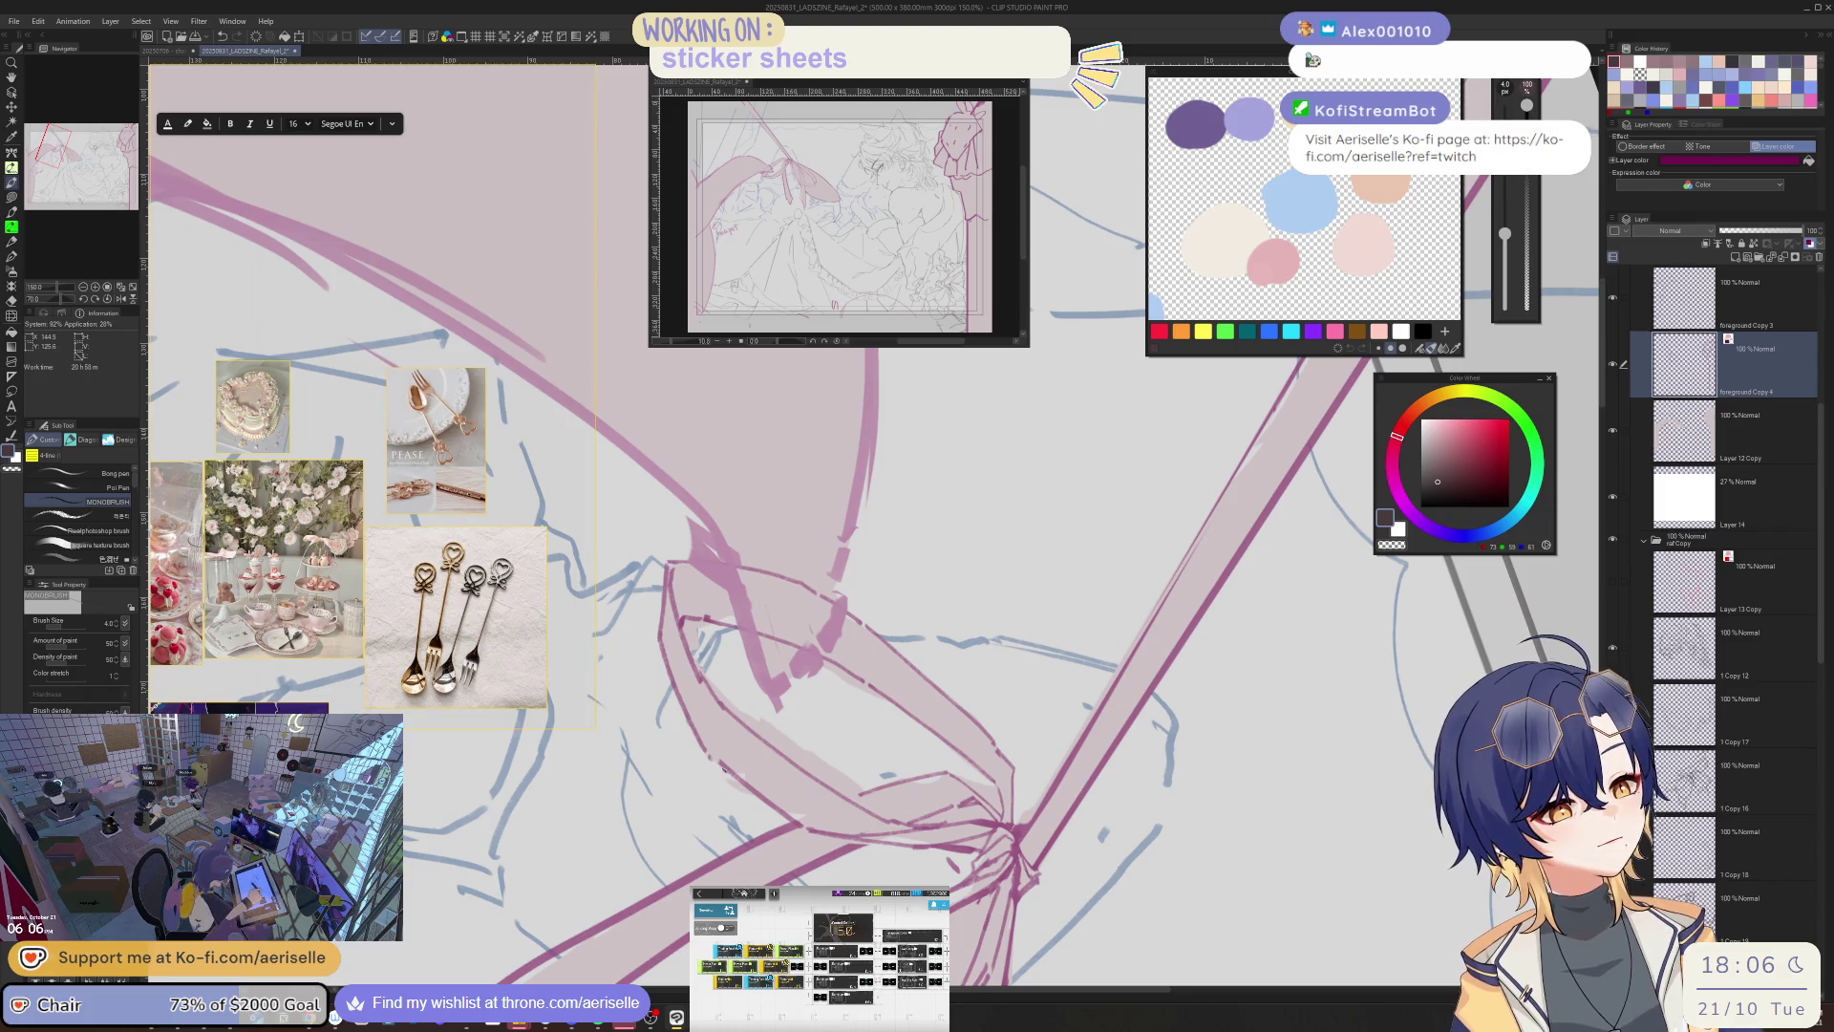
pyautogui.hotkey('ctrl', '@')
pyautogui.press('e')
pyautogui.press('p')
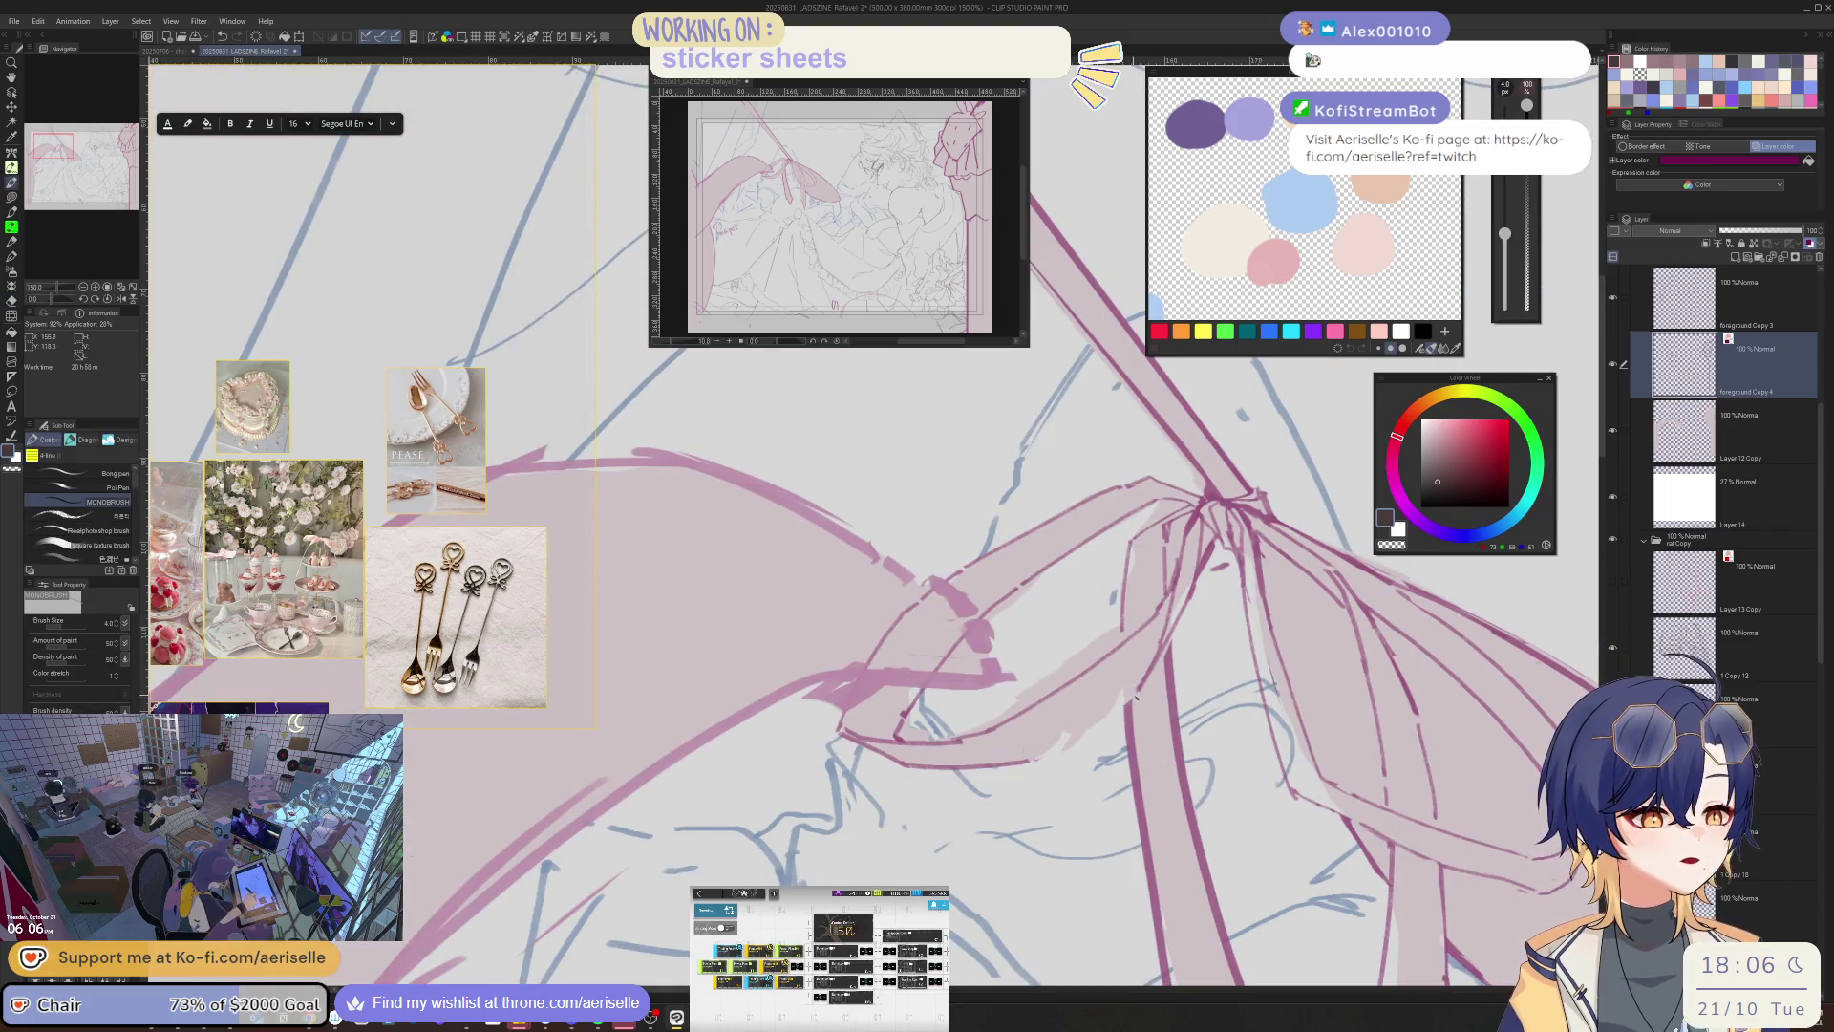
pyautogui.keyDown('ctrl'); pyautogui.keyDown('shift'); pyautogui.click(1139, 531); pyautogui.keyUp('shift'); pyautogui.keyUp('ctrl')
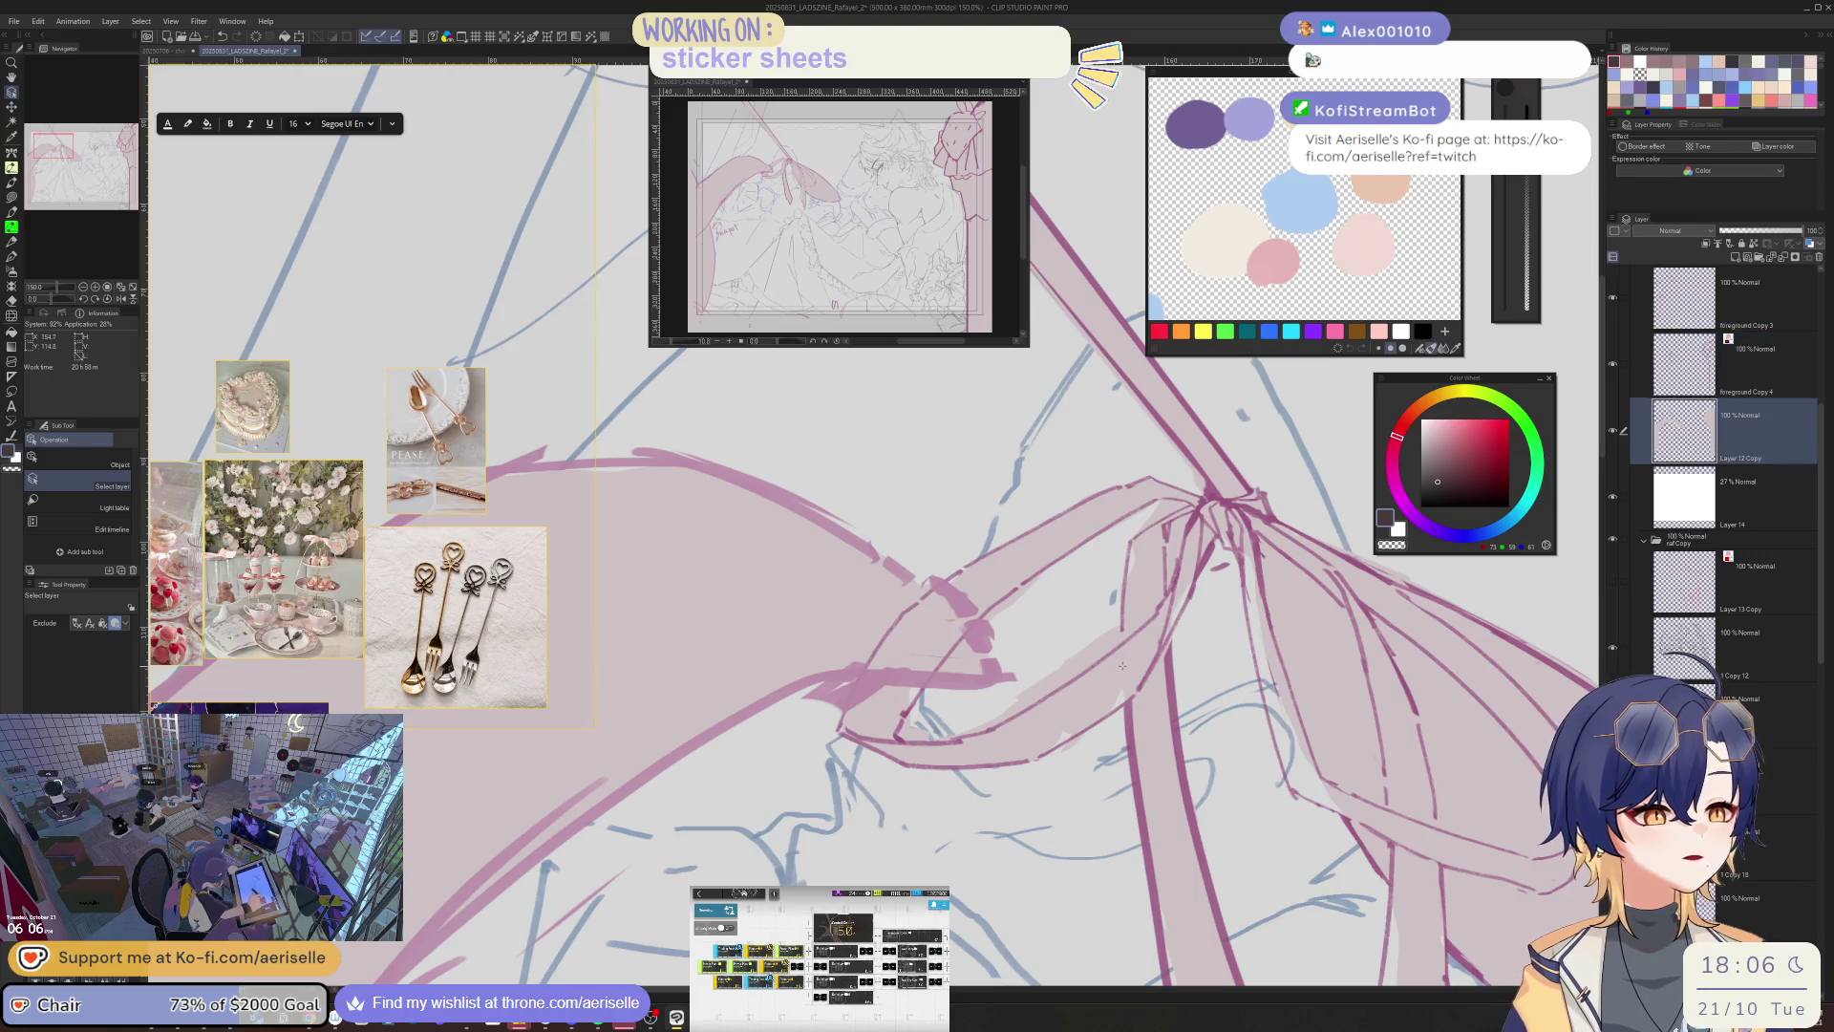
# - On the ribbon fill layer, lasso-fill the loop beside the knot with light pink
pyautogui.keyDown('alt'); pyautogui.click(1140, 531); pyautogui.keyUp('alt')
pyautogui.press('u')
pyautogui.moveTo(1137, 537); pyautogui.dragTo(1125, 695)
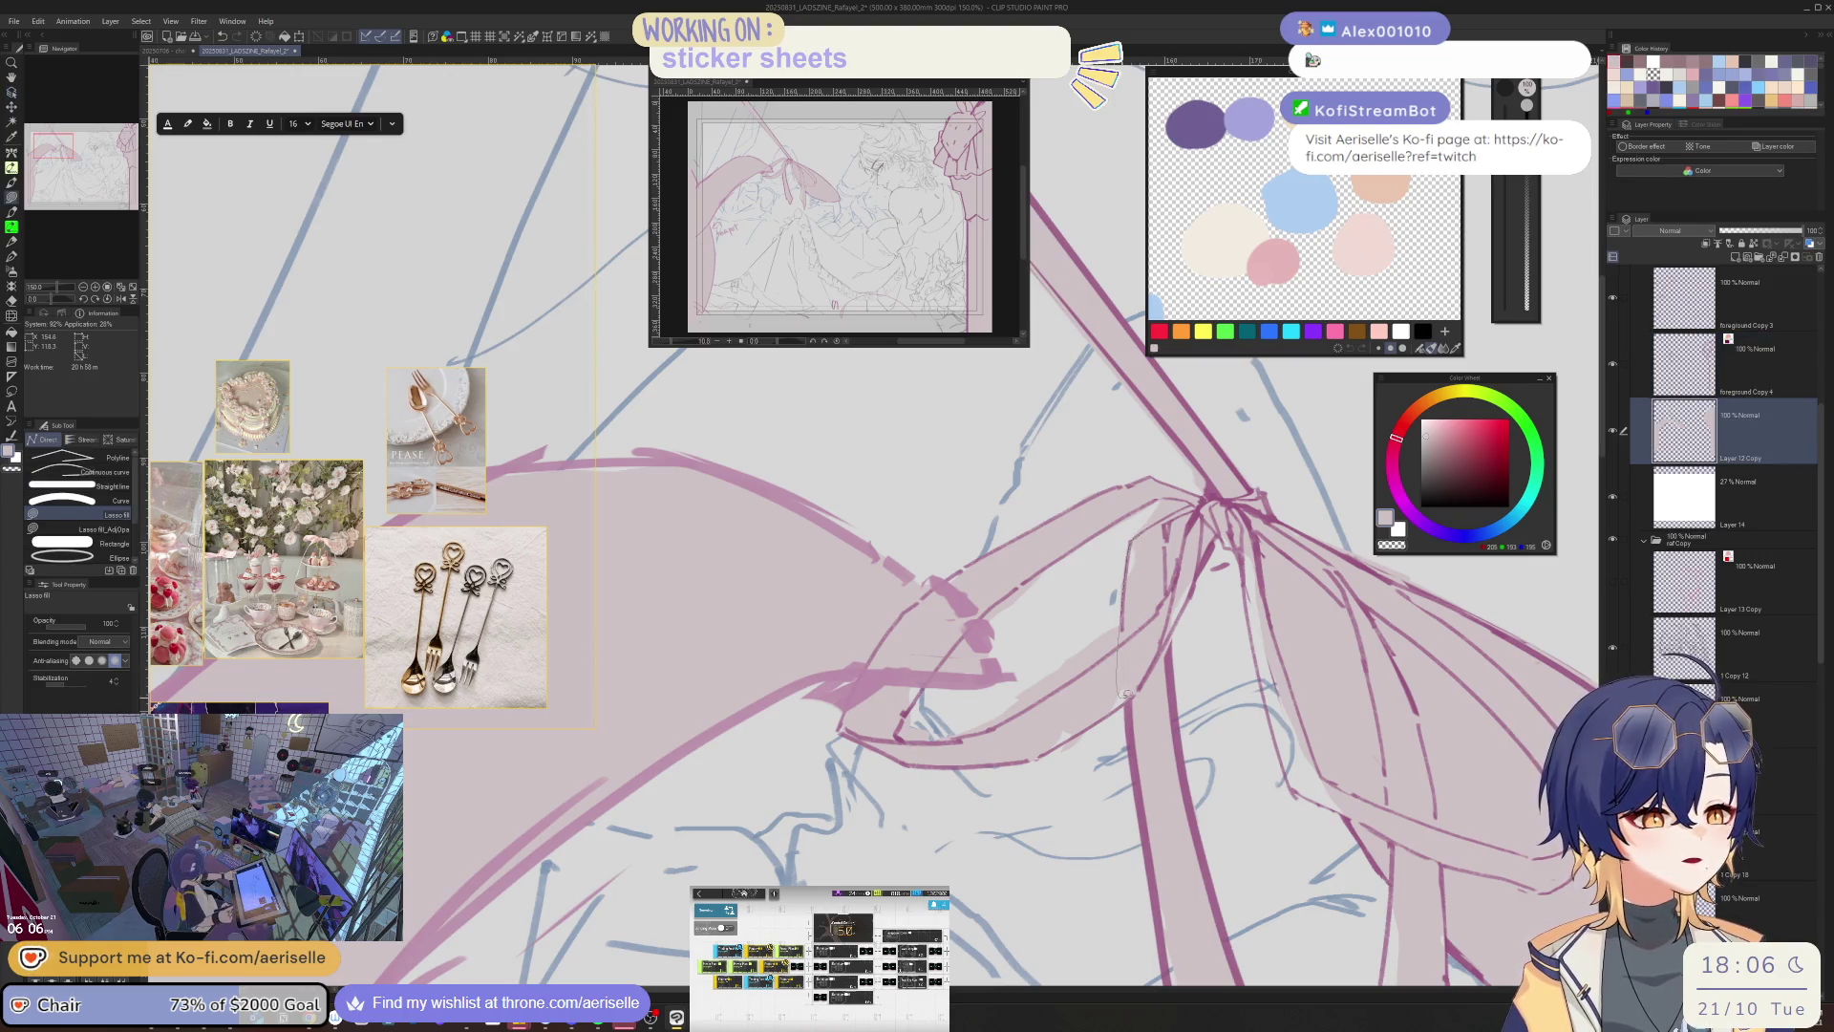
pyautogui.moveTo(1201, 532); pyautogui.dragTo(1201, 530)
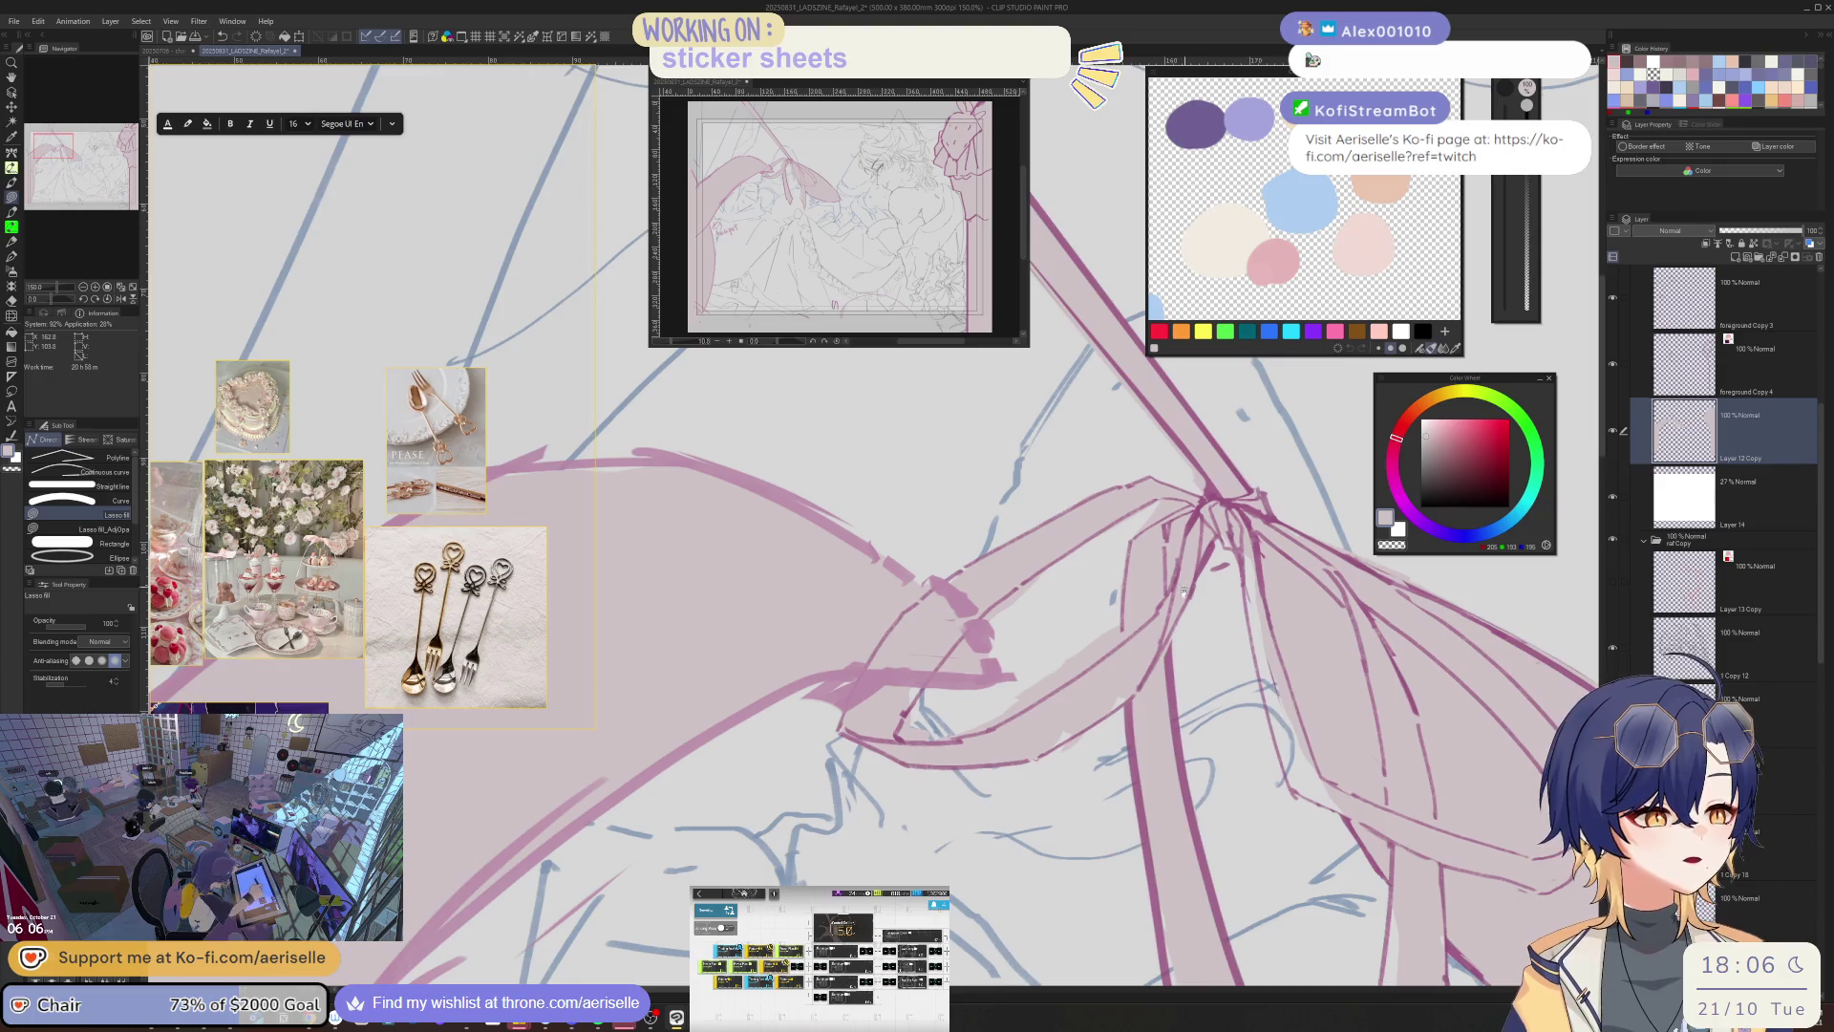
# - Erase the excess pink fill below the loop and shrink the eraser to size 25
pyautogui.press('e')
pyautogui.moveTo(1047, 757)
pyautogui.mouseDown()
pyautogui.moveTo(1017, 803)
pyautogui.moveTo(880, 842)
pyautogui.mouseUp()
pyautogui.press('[')
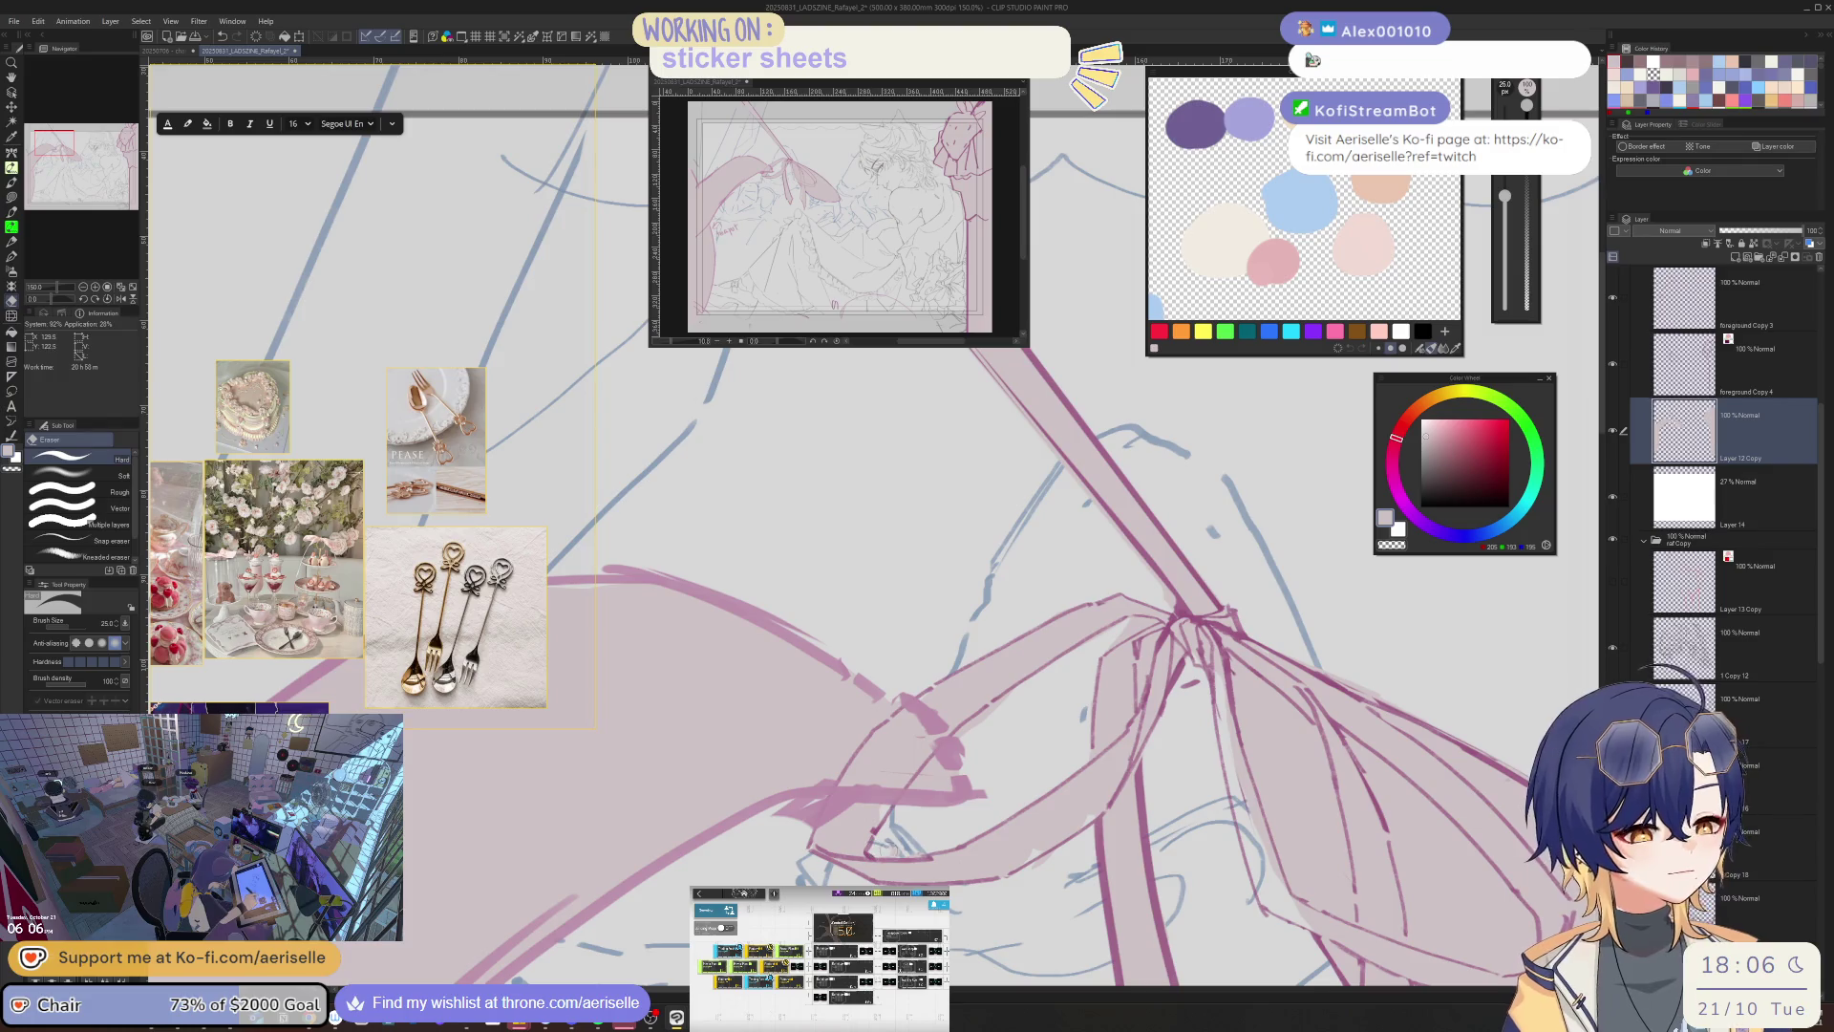
pyautogui.press('u')
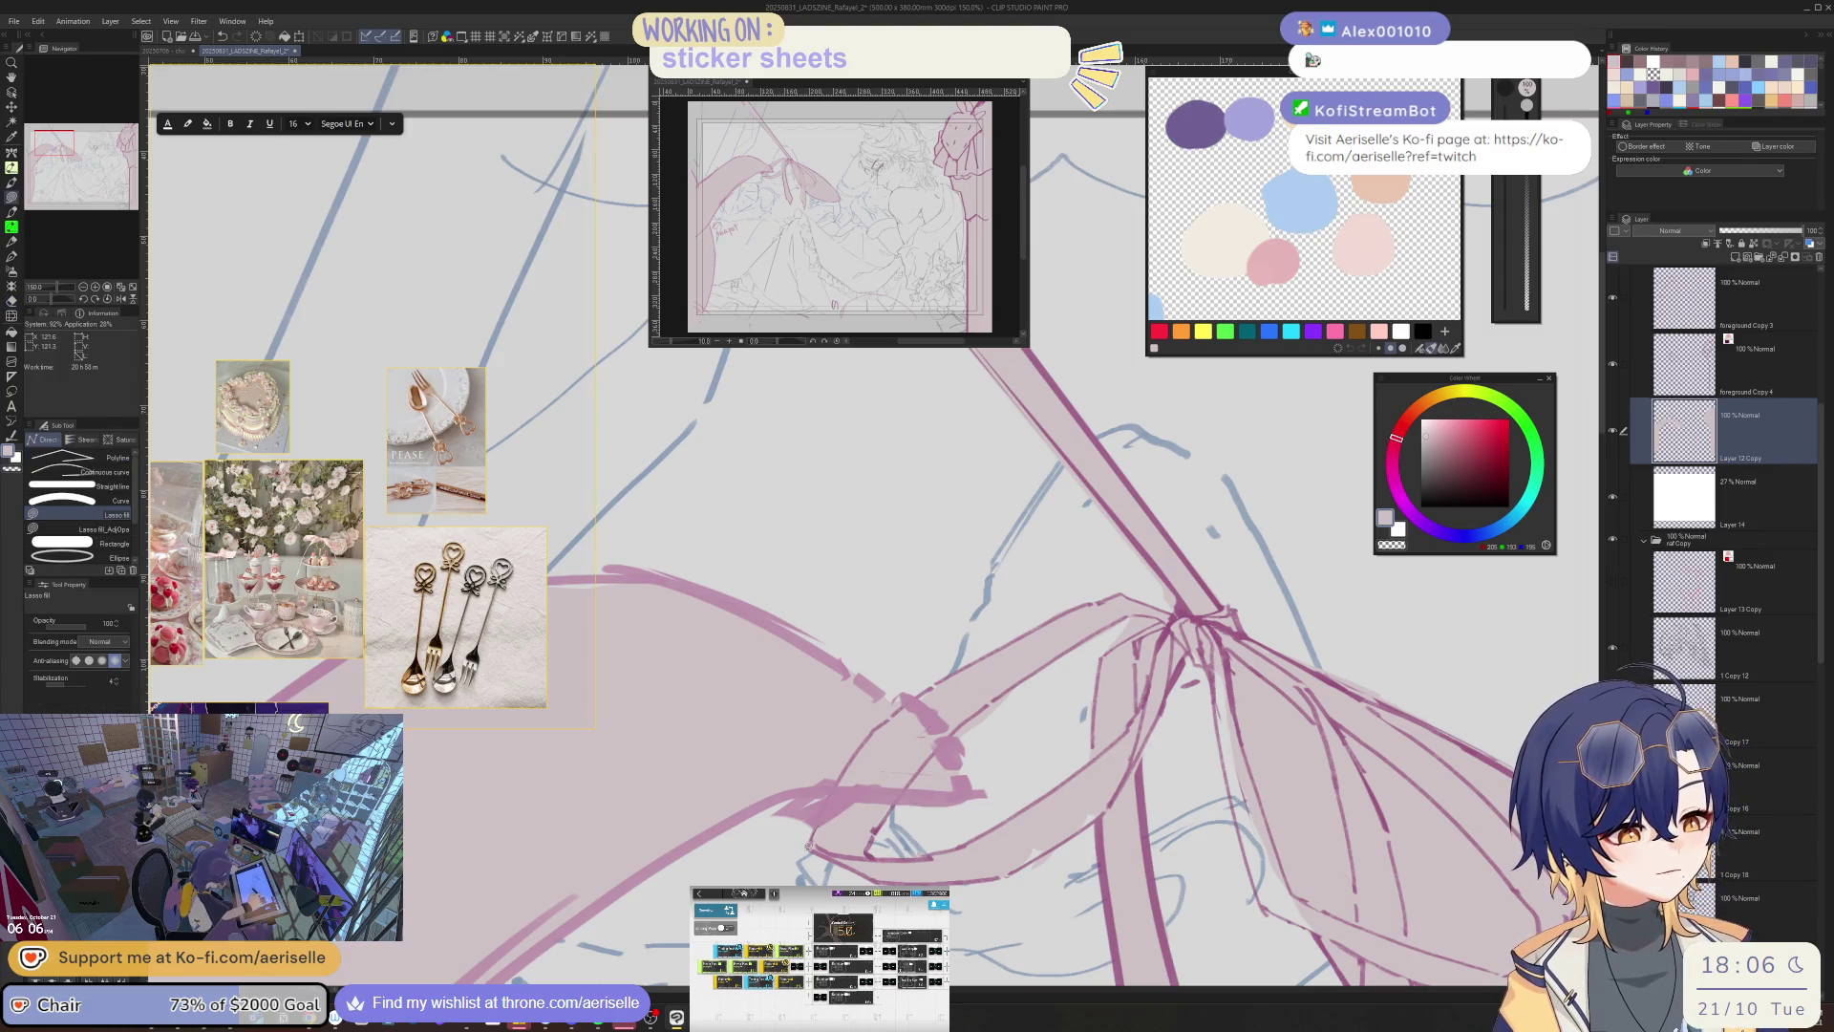
pyautogui.press('e')
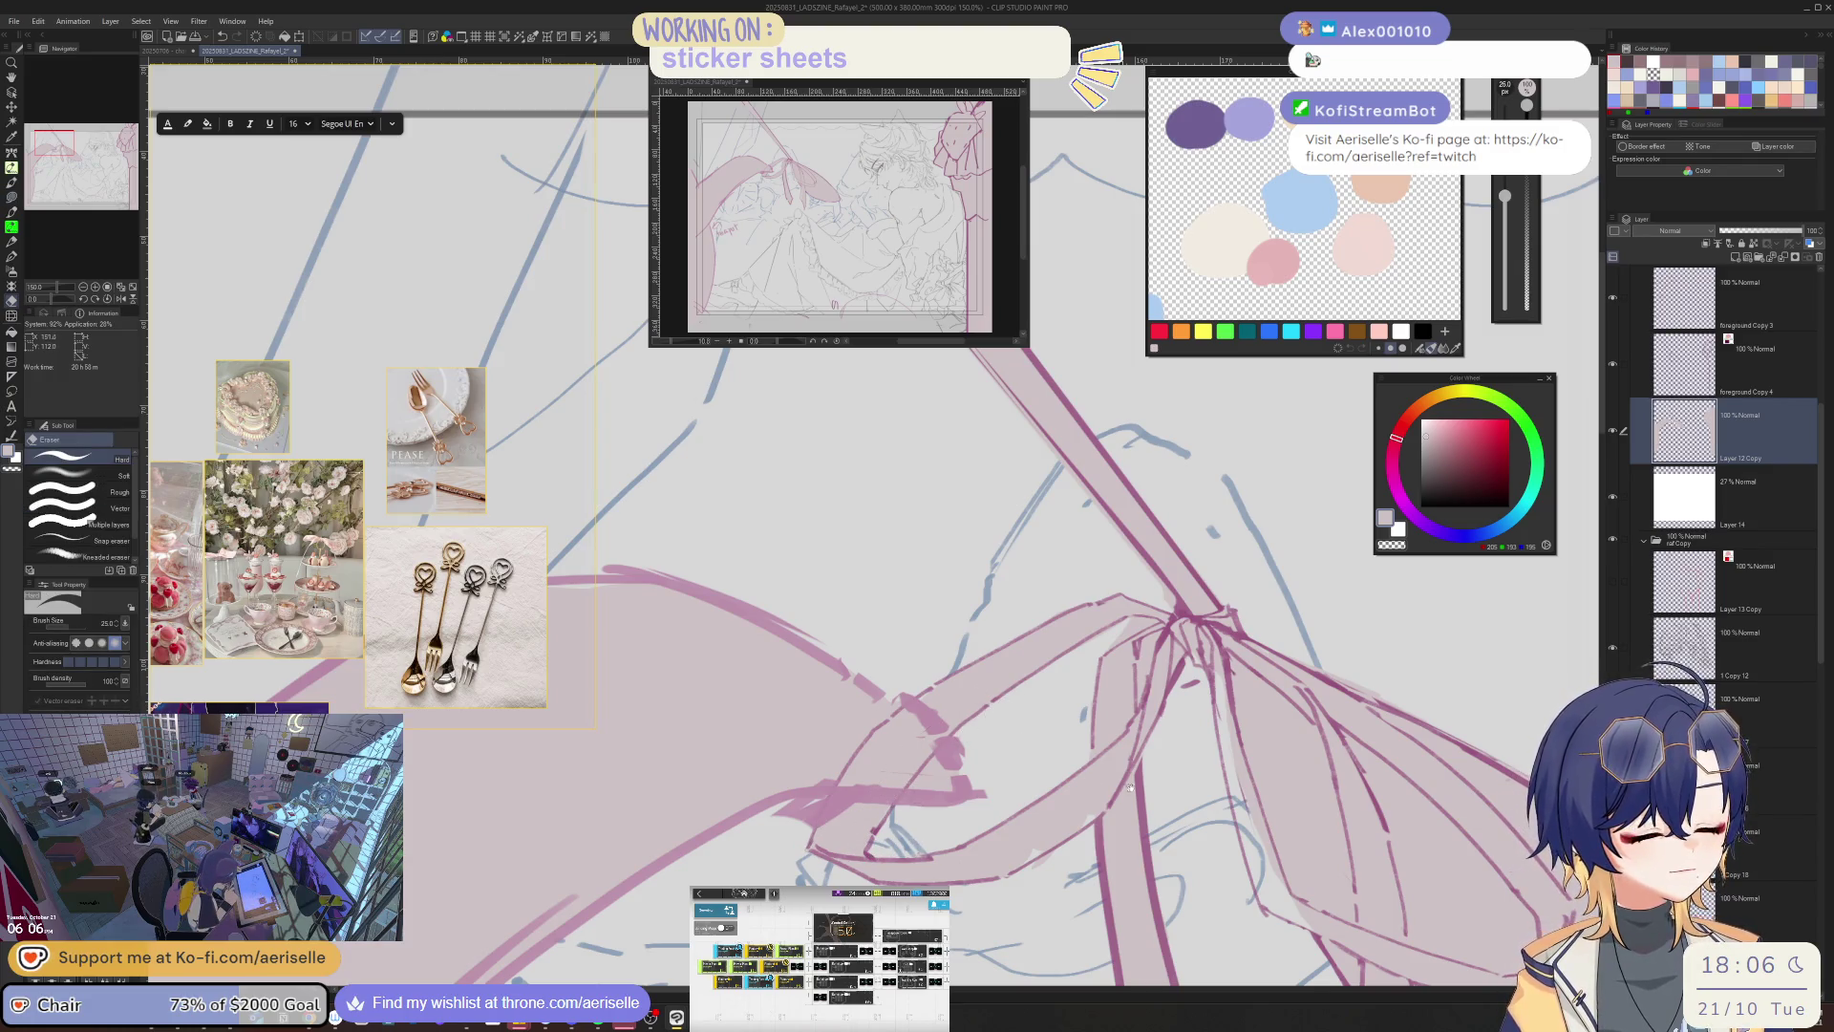
# - Zoom in on the bow and straight-erase along the band's edge at eraser size 17
pyautogui.moveTo(1130, 787); pyautogui.dragTo(1064, 658)
pyautogui.press('u')
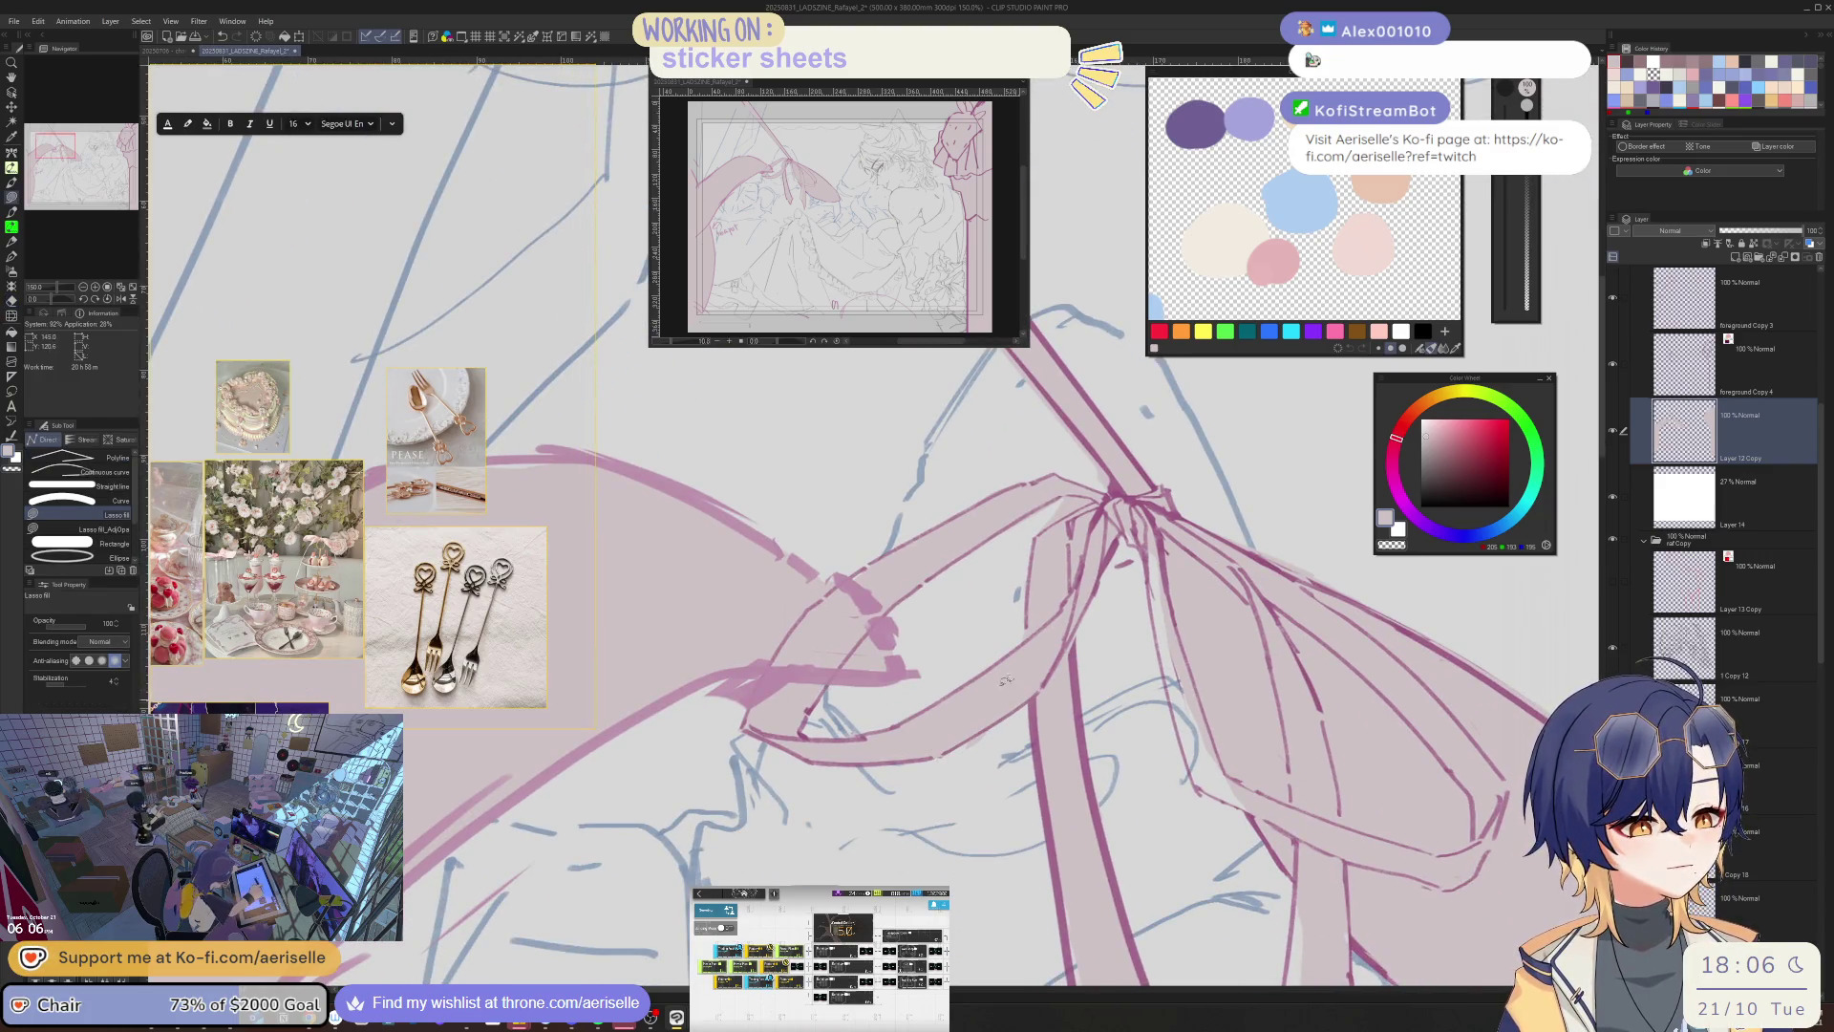
pyautogui.press('e')
pyautogui.scroll(-4, 1005, 680)
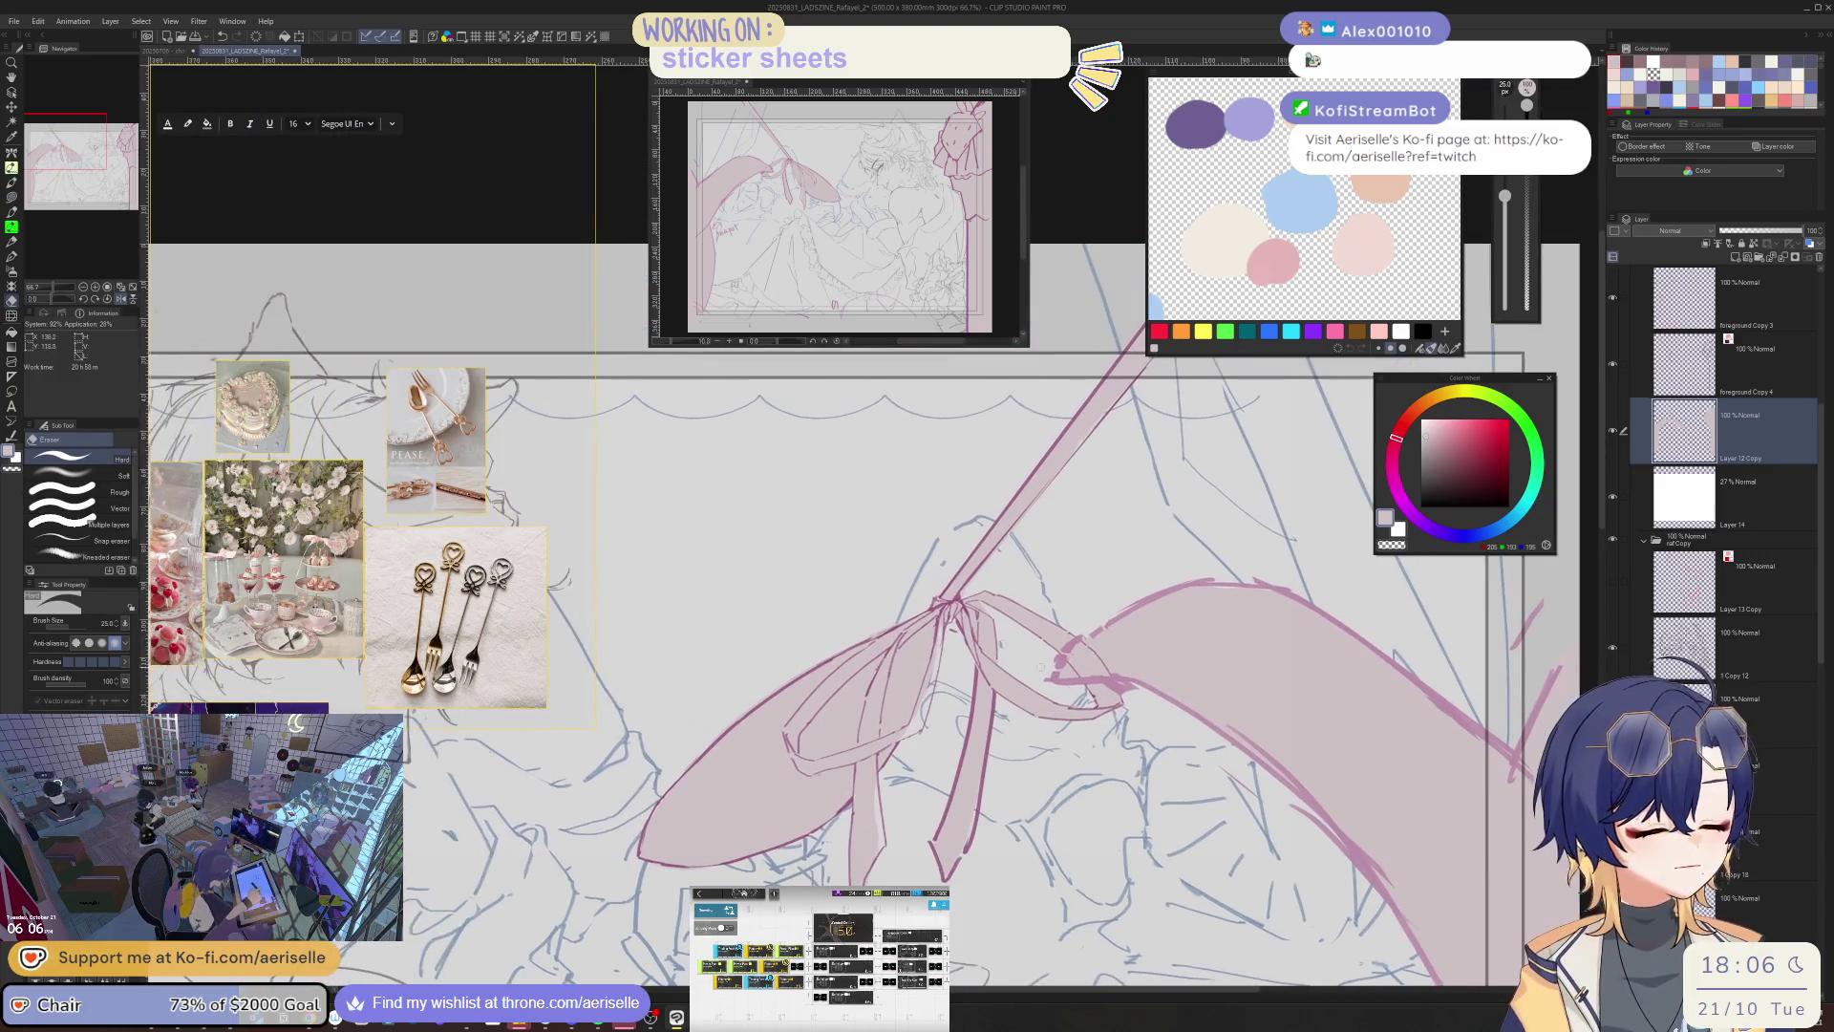
pyautogui.scroll(5, 1040, 667)
pyautogui.press('[')
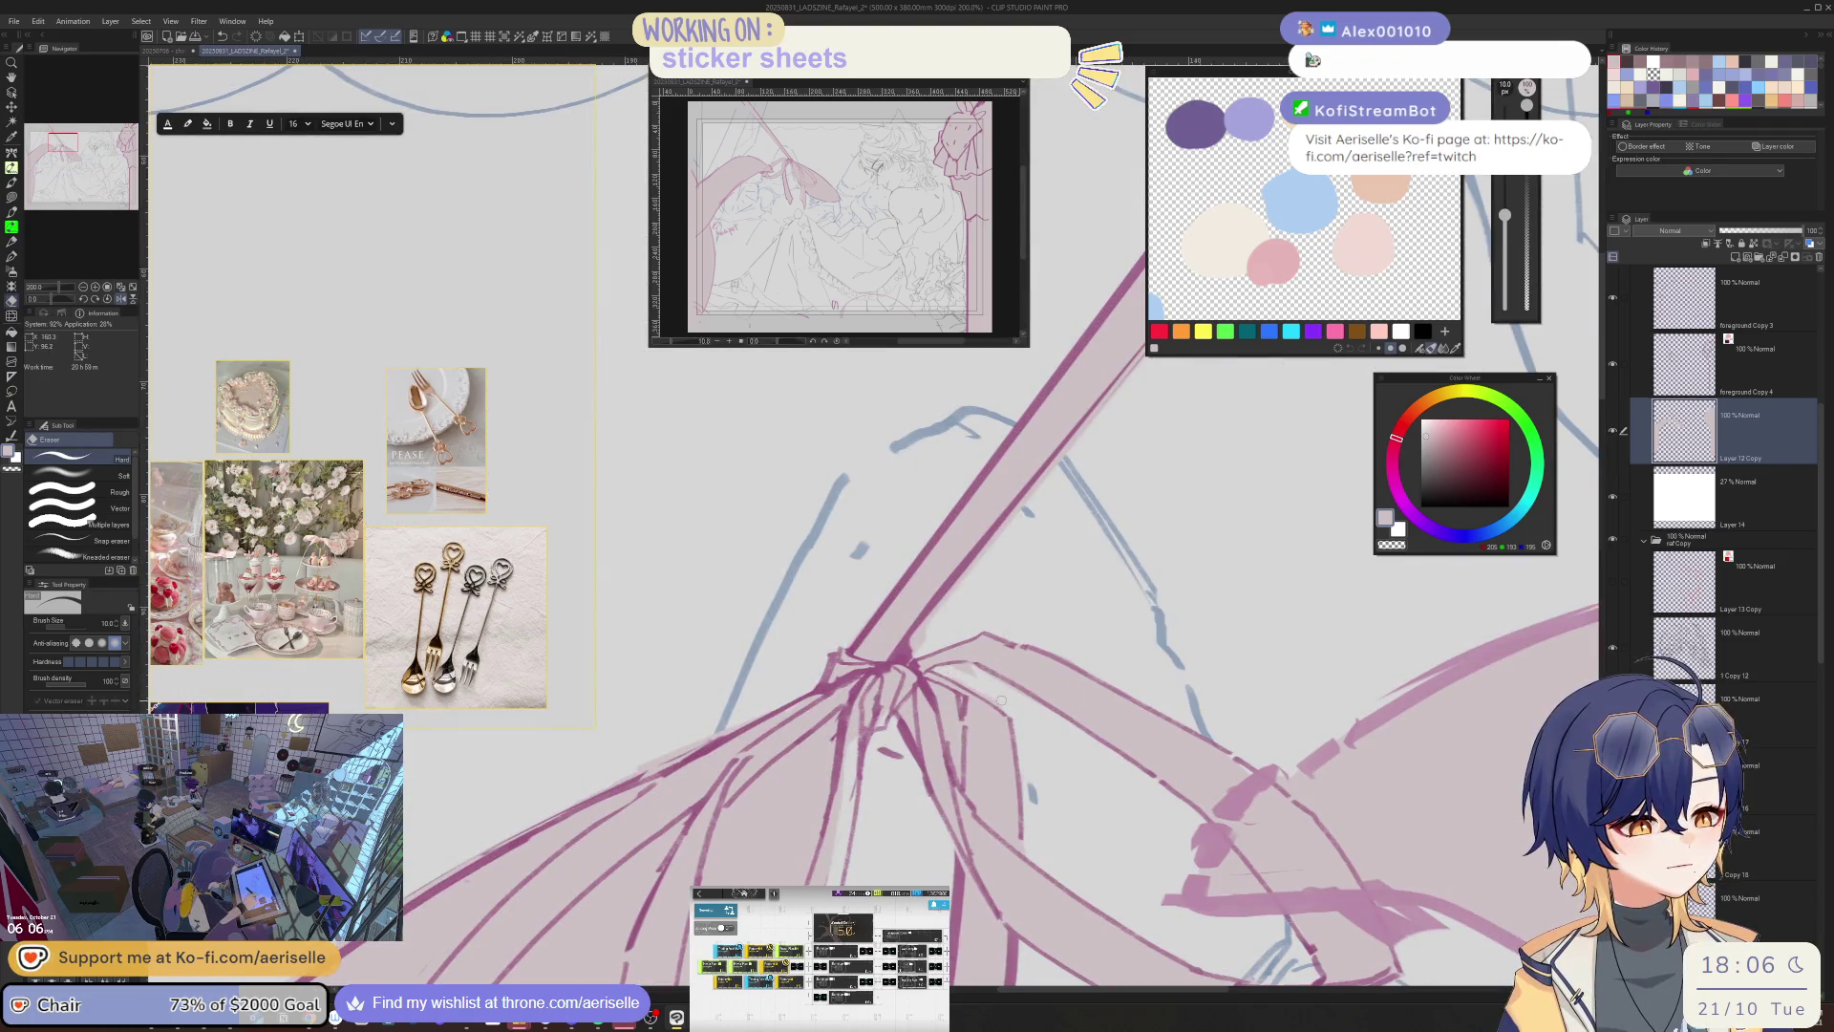
pyautogui.press(']')
pyautogui.press(']')
pyautogui.press(']')
pyautogui.keyDown('shift'); pyautogui.click(904, 652); pyautogui.keyUp('shift')
pyautogui.moveTo(905, 652); pyautogui.dragTo(631, 952)
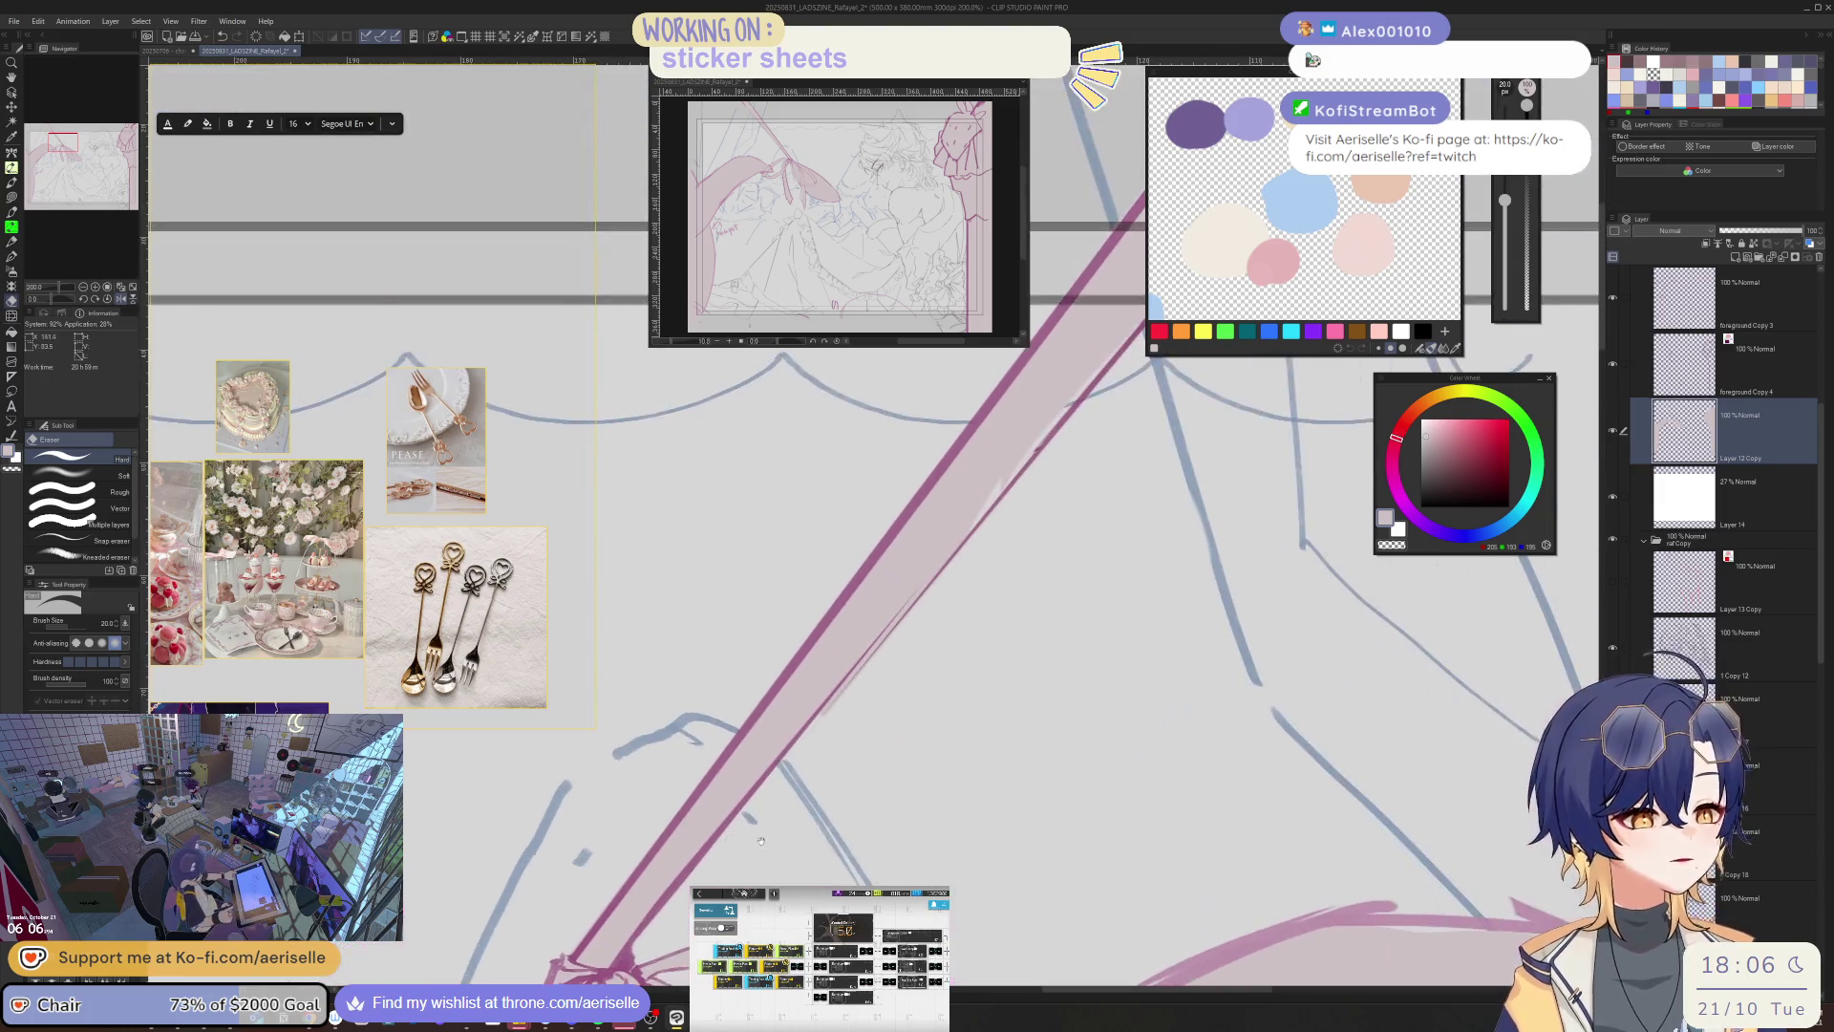
pyautogui.scroll(-2, 684, 783)
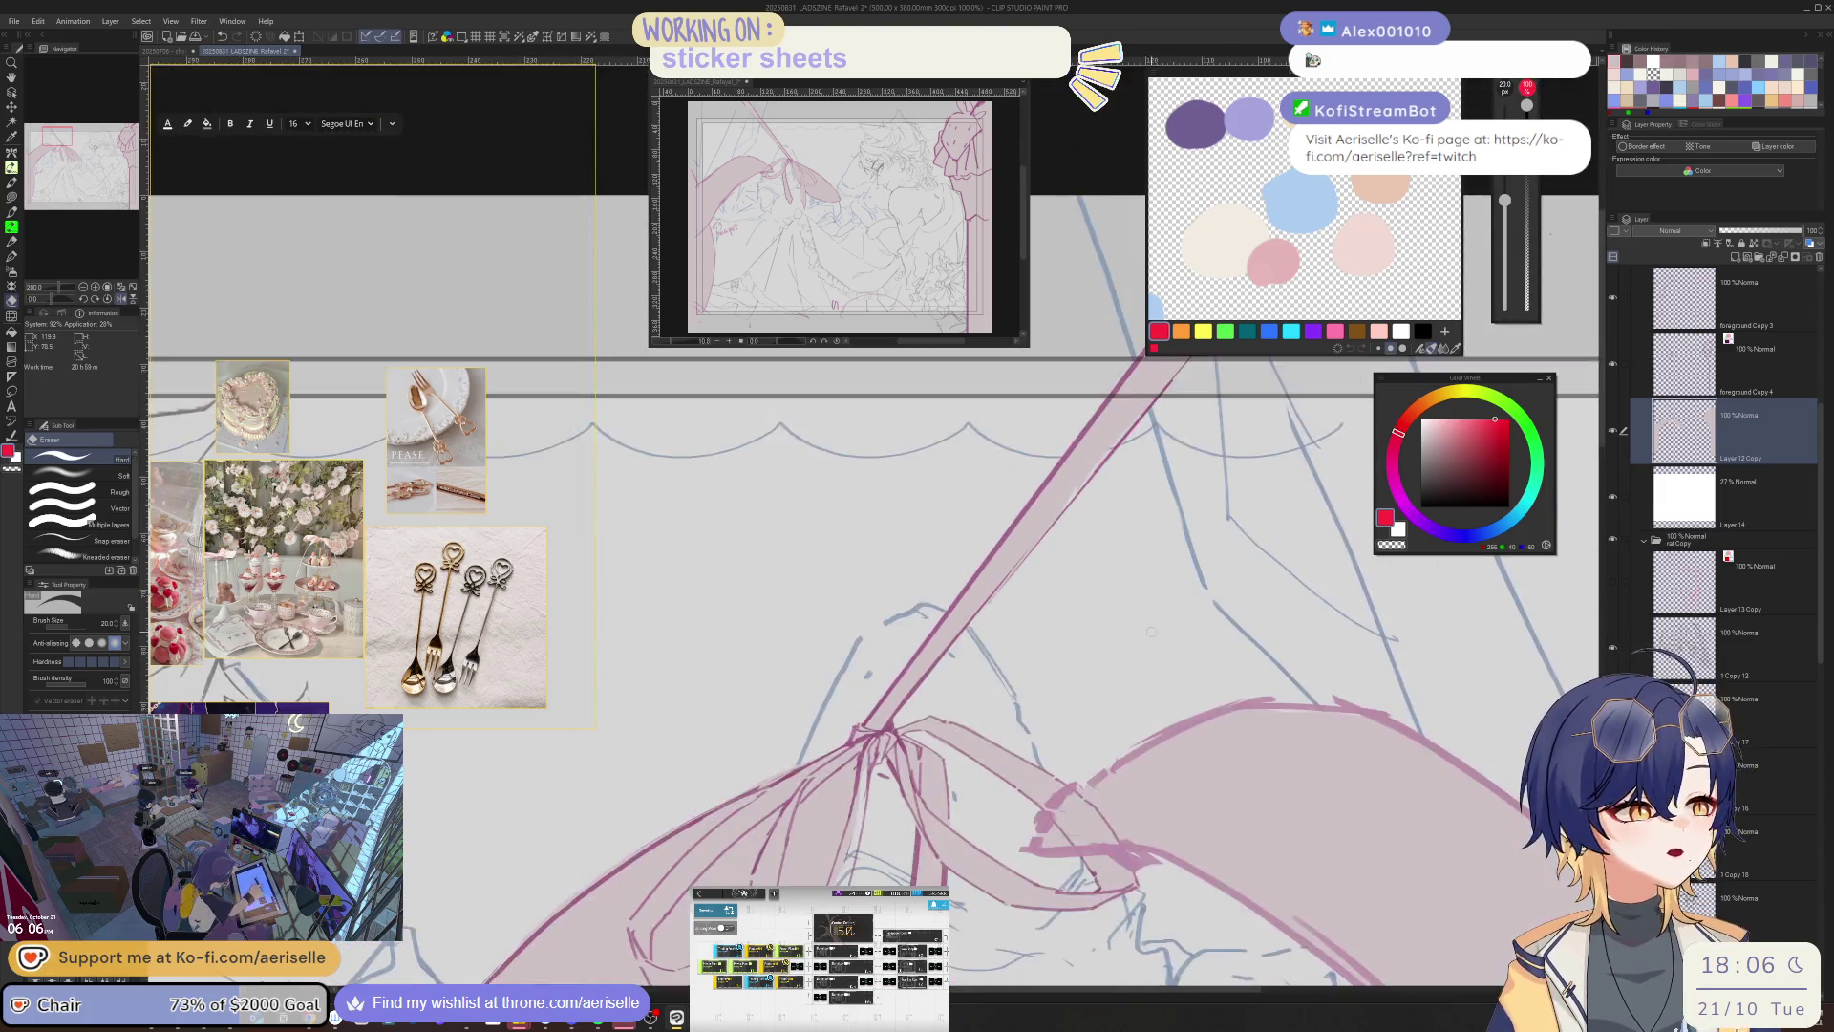
# - Lasso-fill along the pink band, then view the whole bow with the eraser at size 50
pyautogui.press('u')
pyautogui.moveTo(912, 552); pyautogui.dragTo(774, 674)
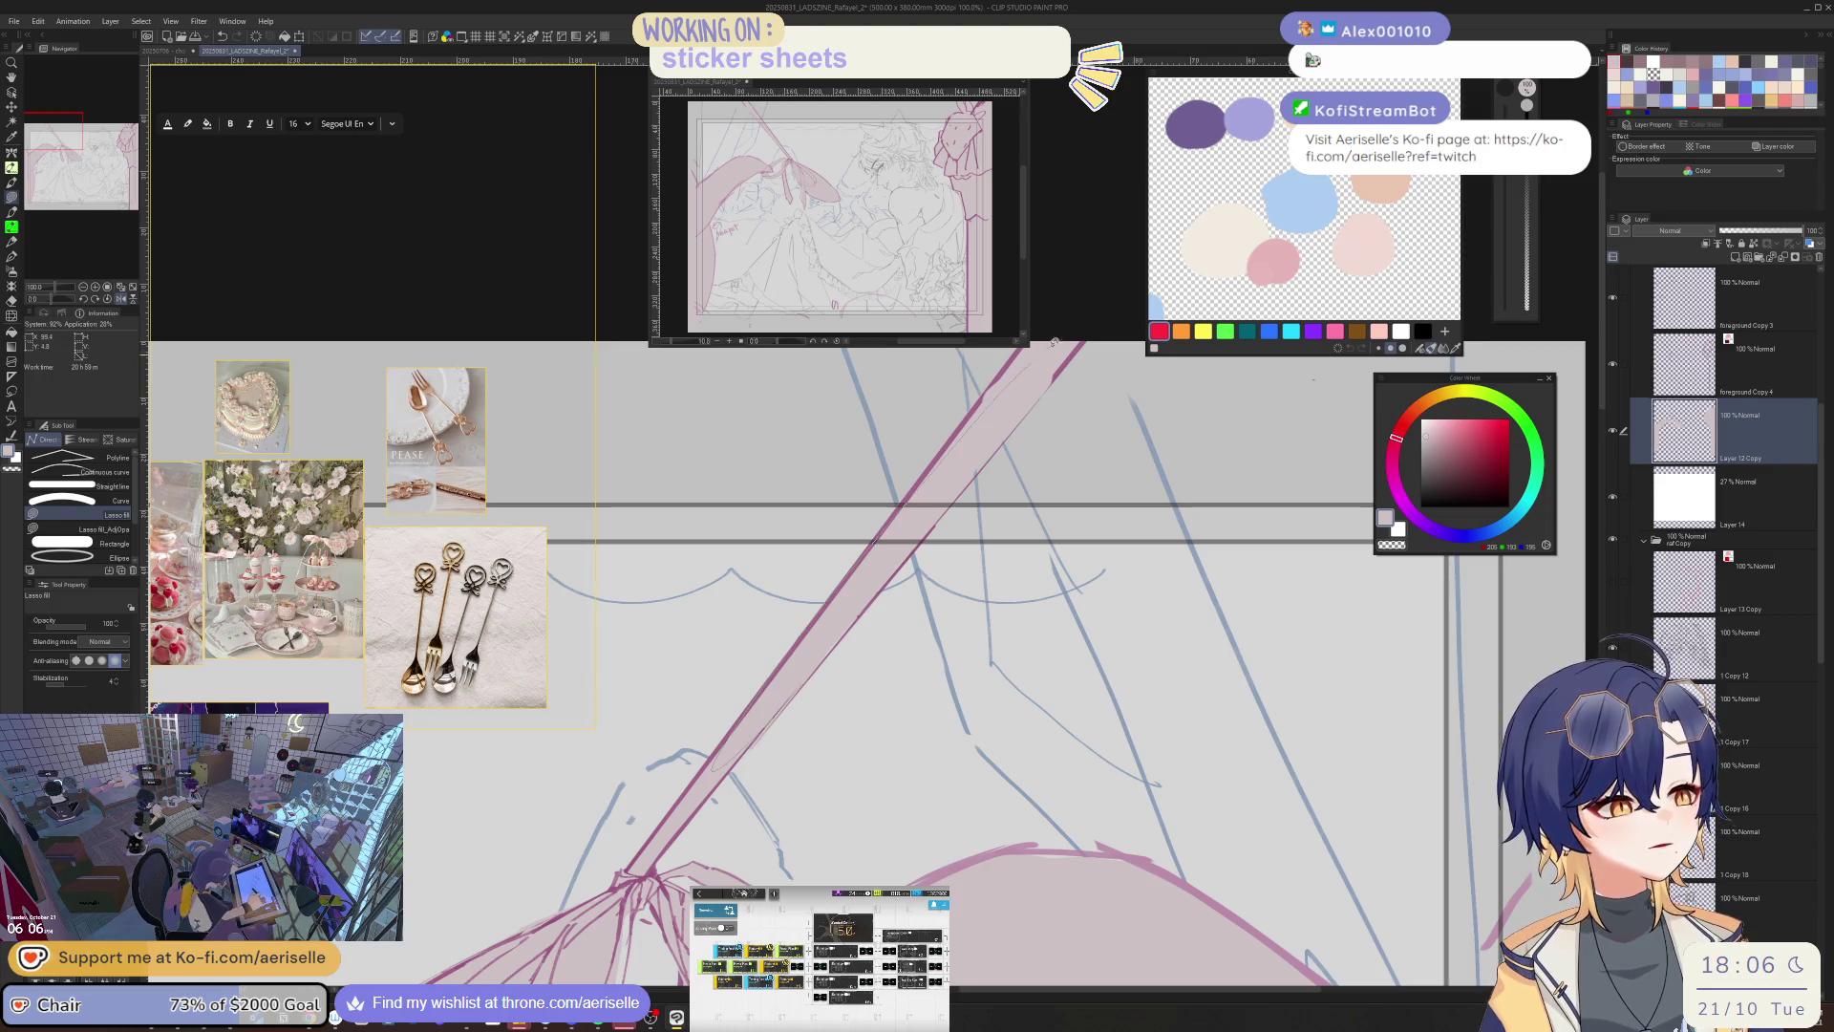
pyautogui.press('e')
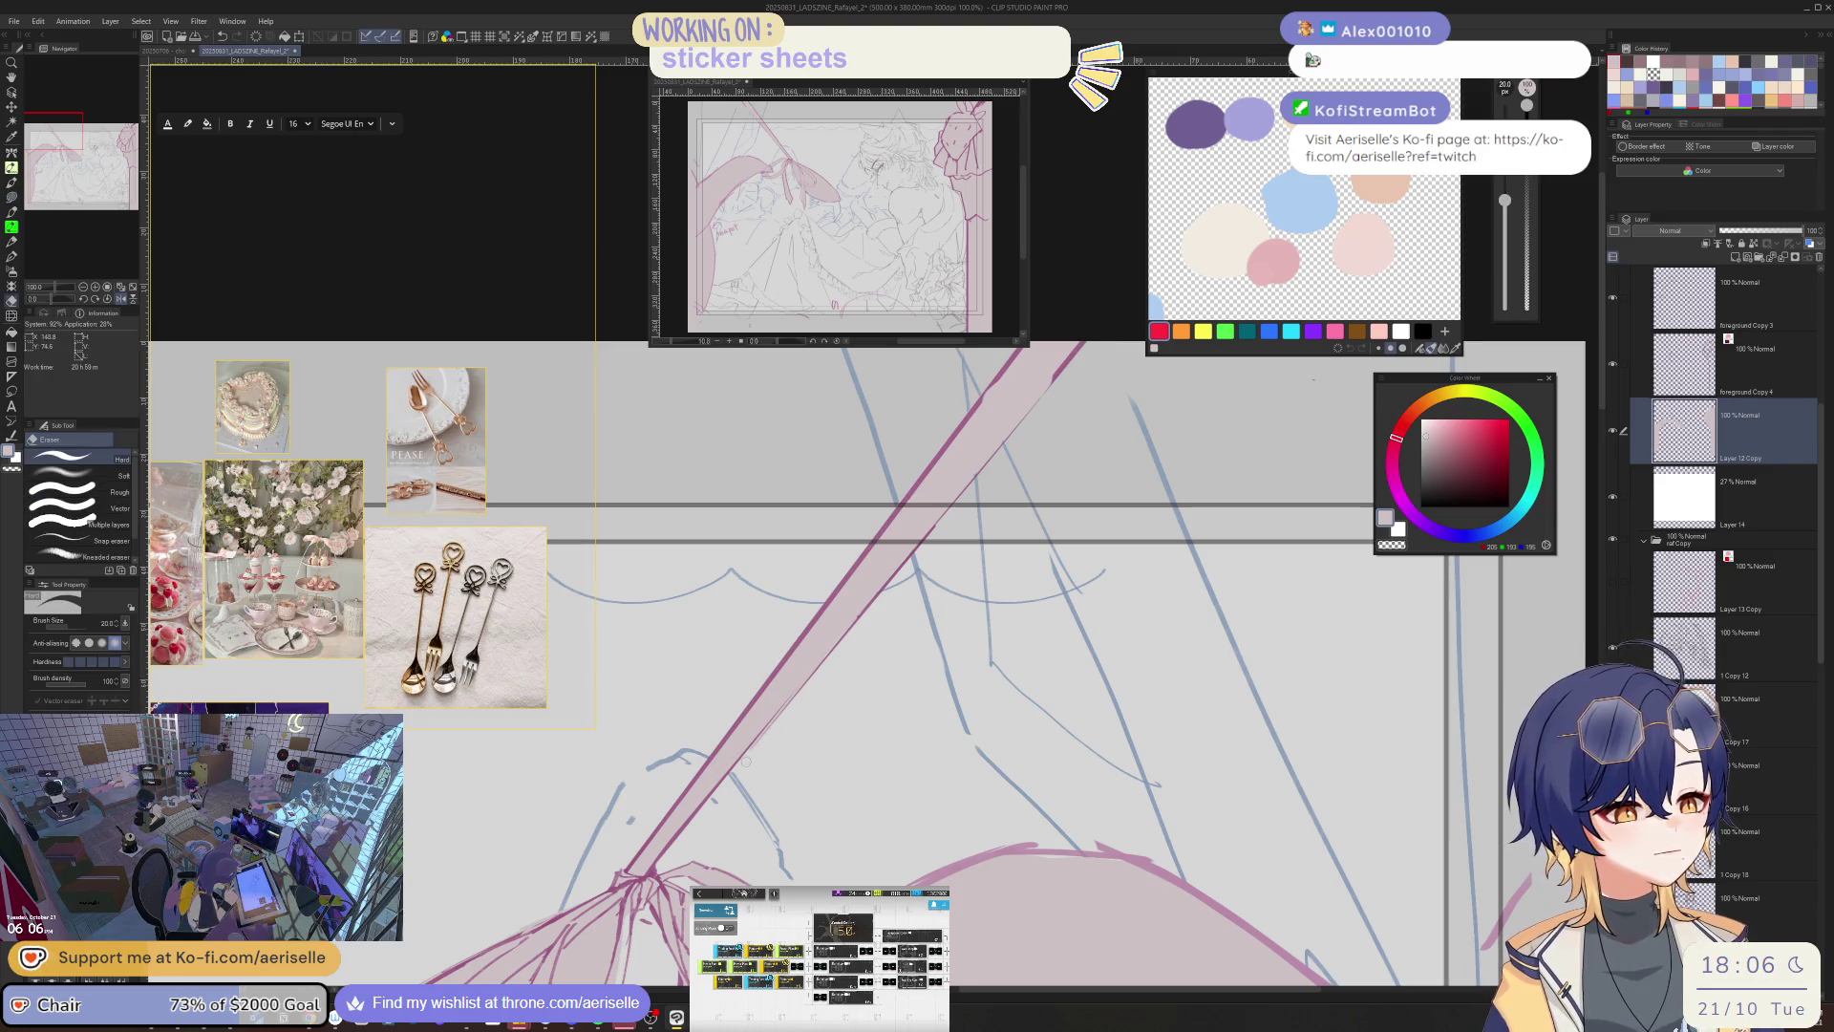
pyautogui.scroll(-3, 1177, 724)
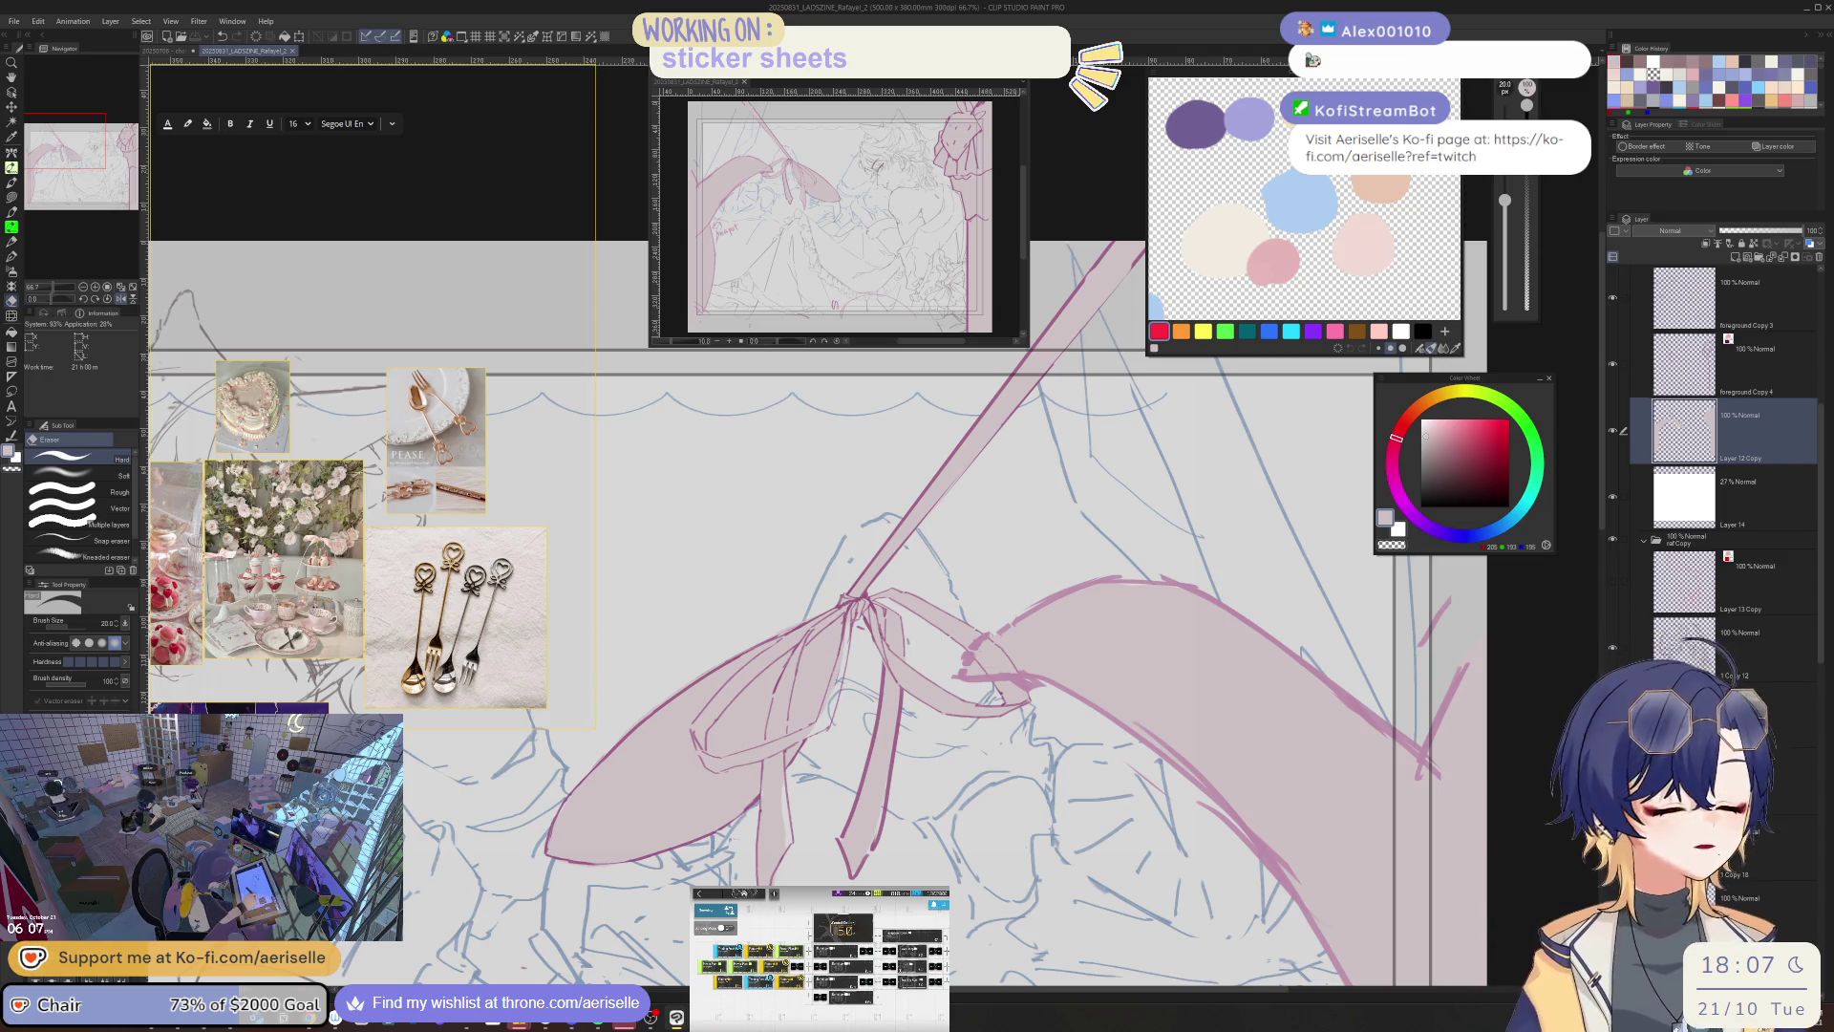
pyautogui.moveTo(903, 482); pyautogui.dragTo(856, 650)
pyautogui.press(']')
pyautogui.press(']')
pyautogui.press(']')
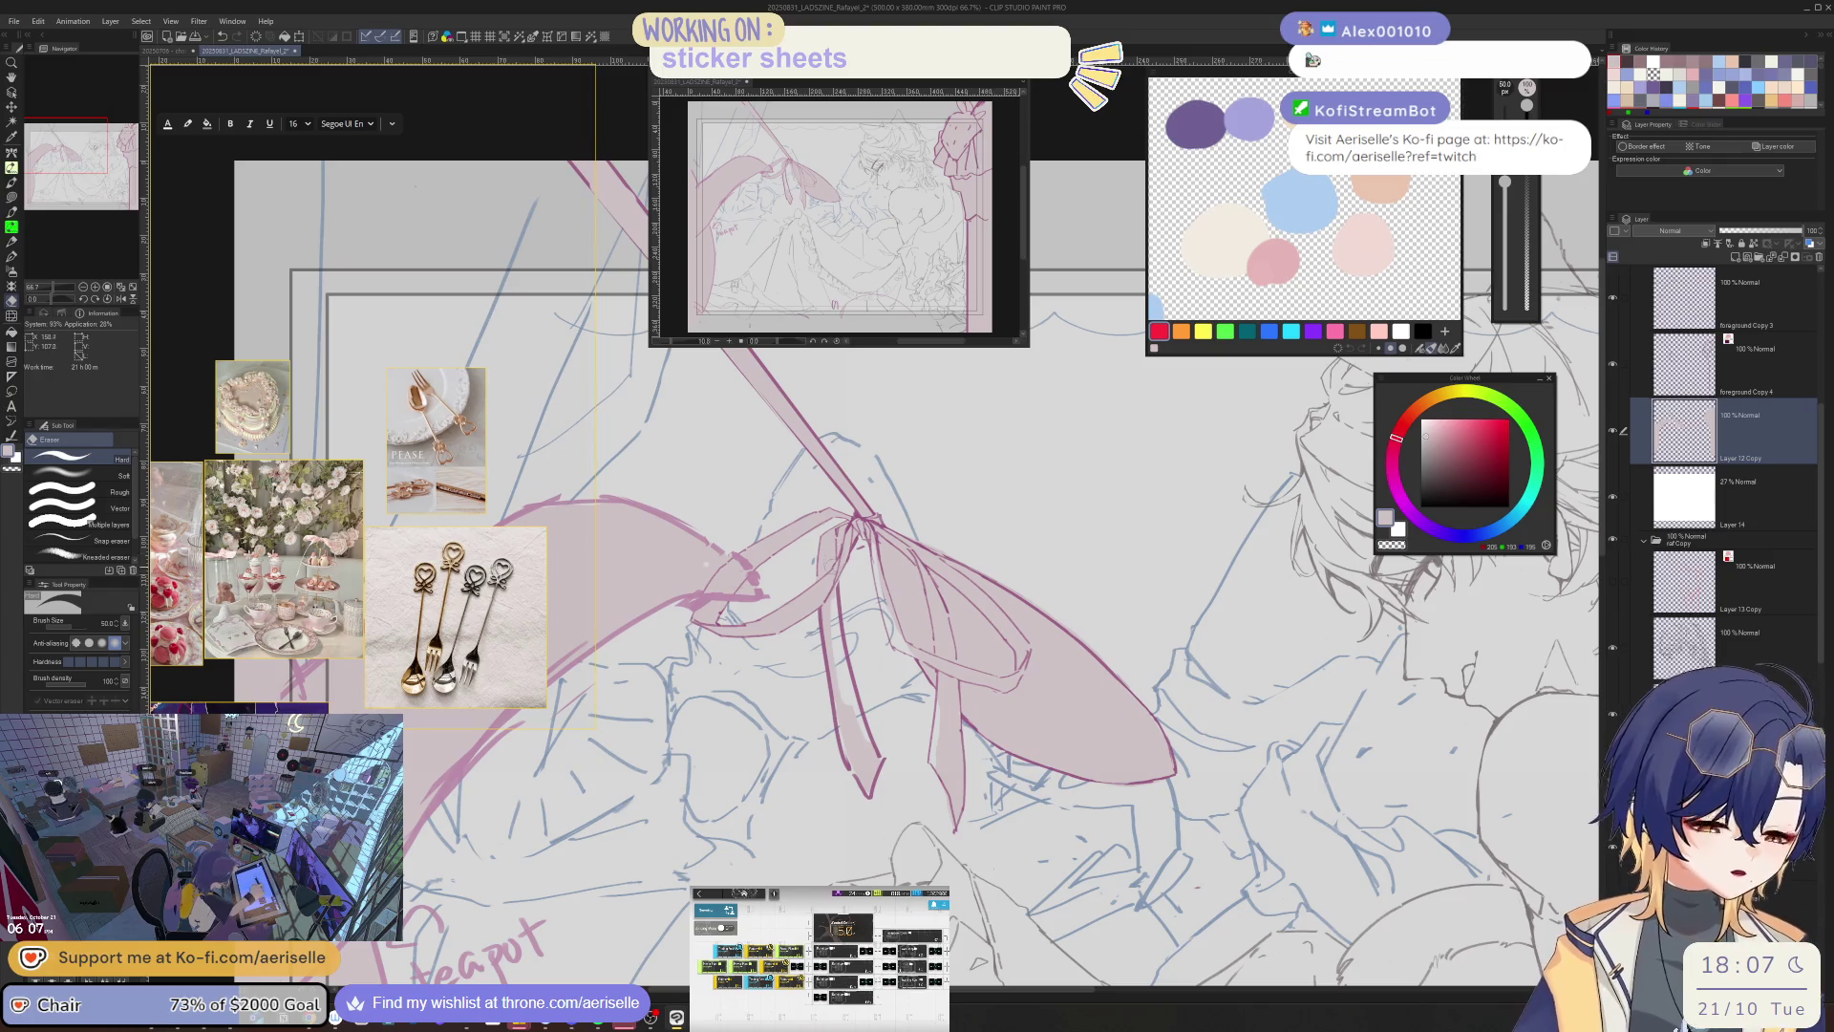
# - Try dark grey-brown pen strokes on the lower straps, undo them, and reselect the ribbon fill layer
pyautogui.press('b')
pyautogui.hotkey('alt', ']')
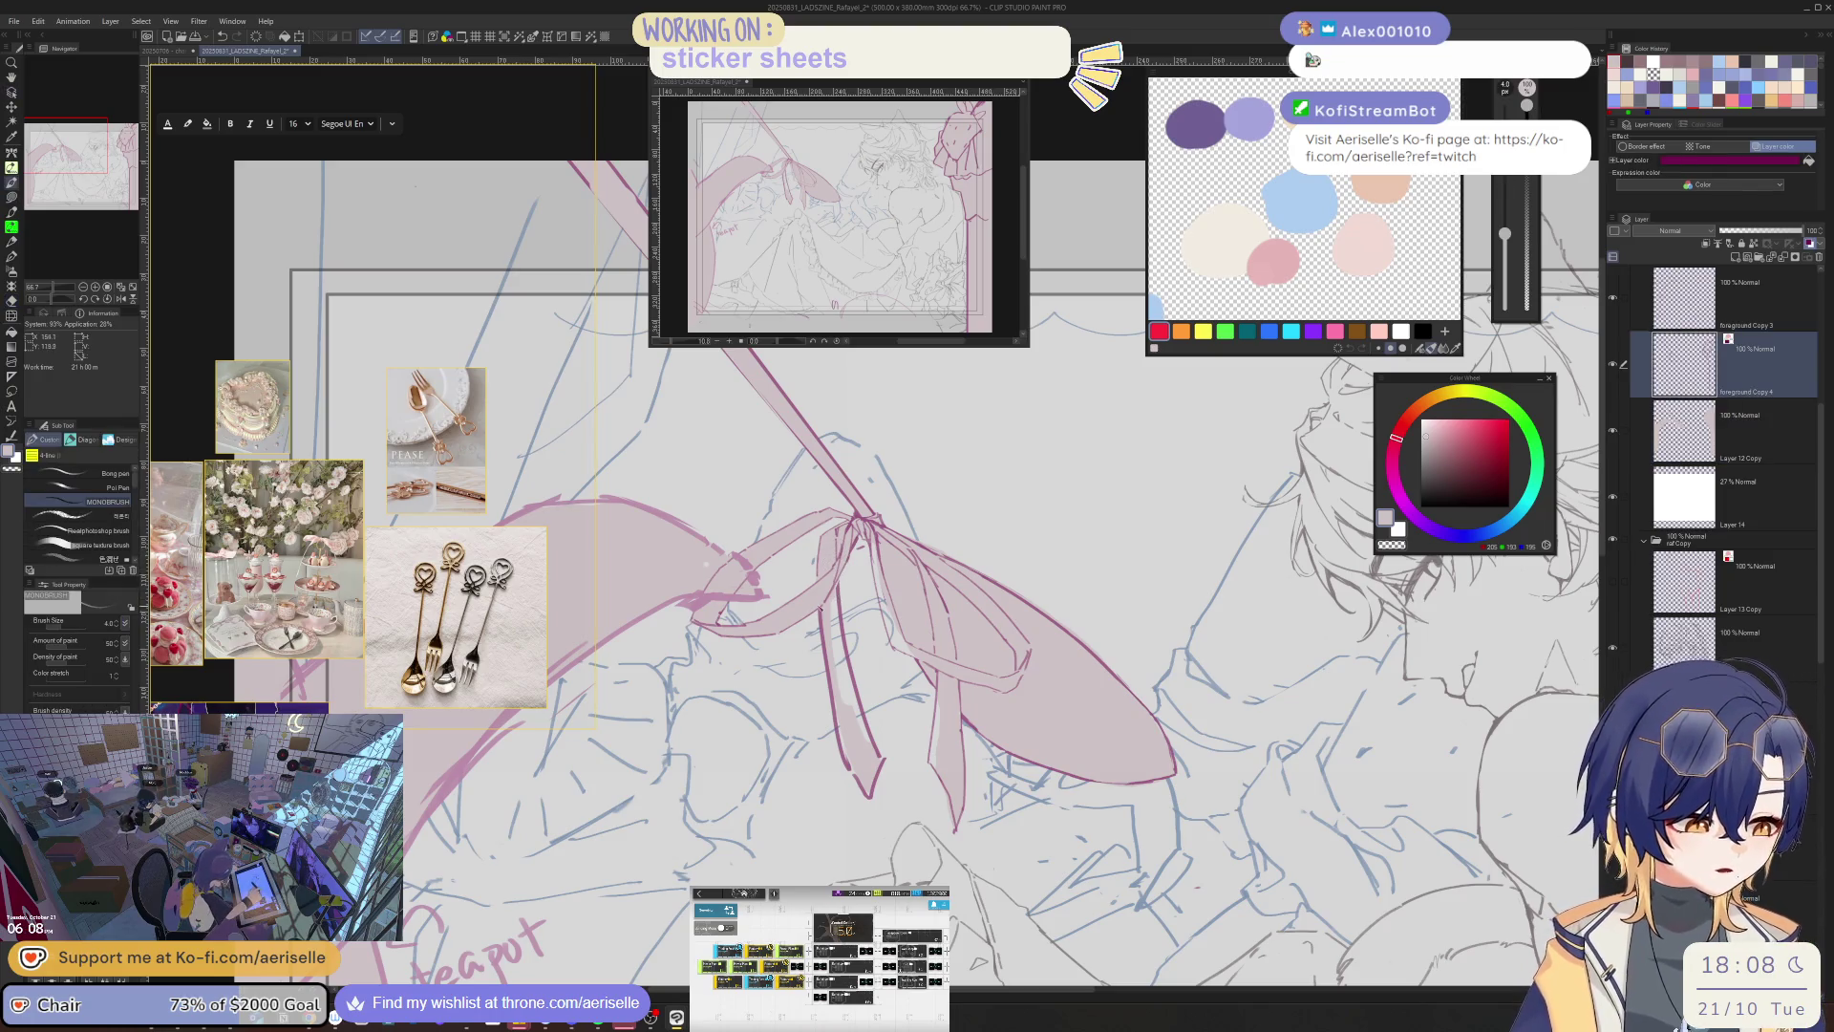
pyautogui.click(1437, 481)
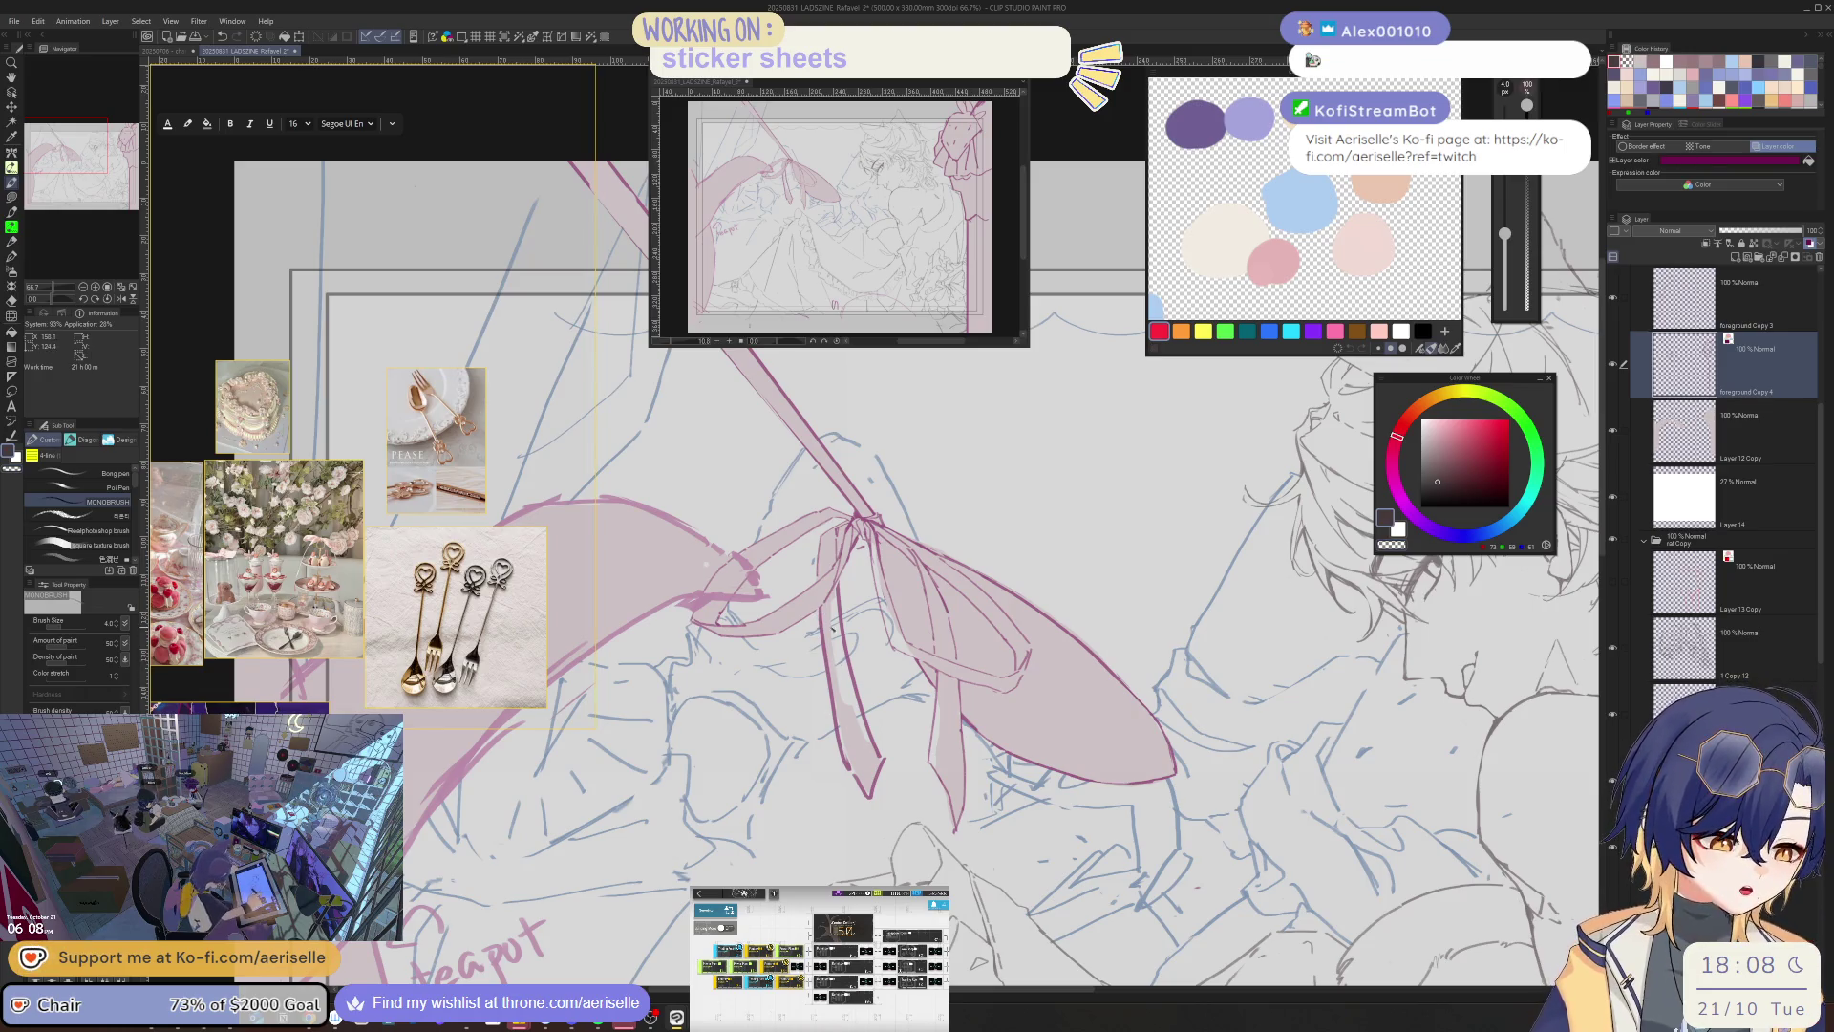
pyautogui.press('e')
pyautogui.moveTo(845, 583)
pyautogui.mouseDown()
pyautogui.moveTo(842, 735)
pyautogui.moveTo(869, 735)
pyautogui.moveTo(878, 759)
pyautogui.mouseUp()
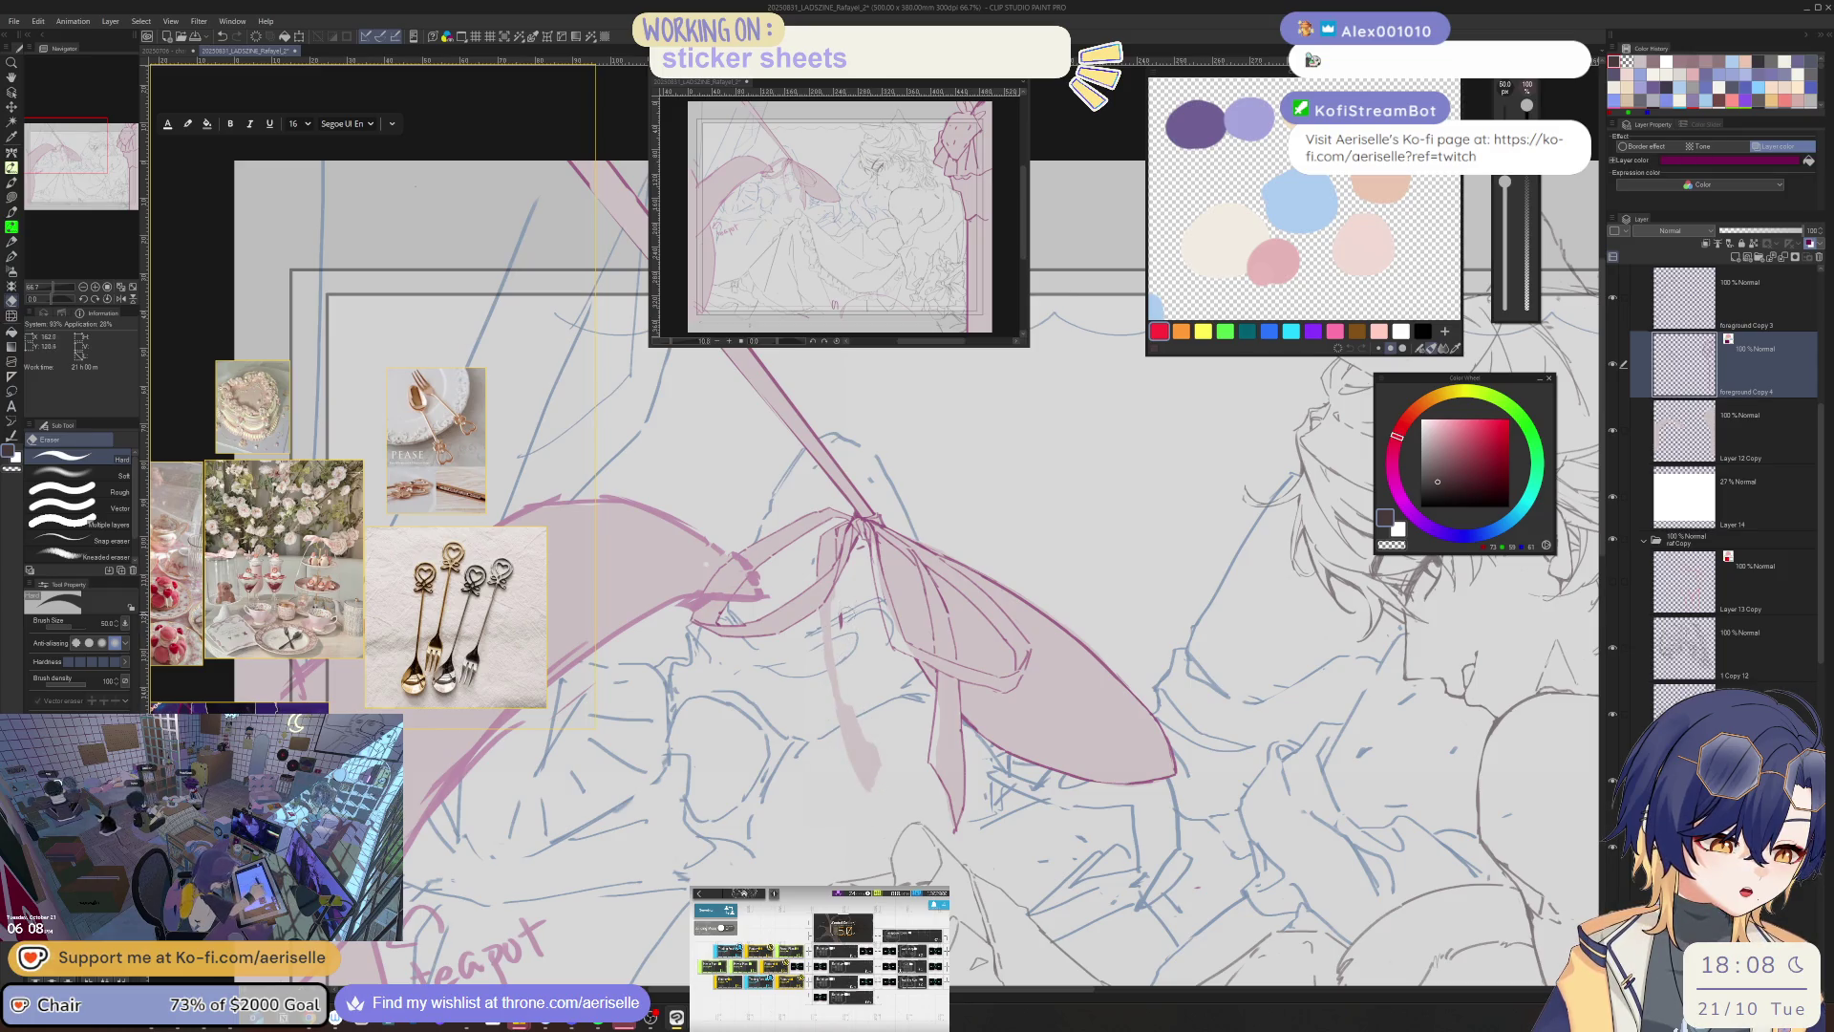
pyautogui.press('b')
pyautogui.moveTo(821, 606)
pyautogui.mouseDown()
pyautogui.moveTo(821, 698)
pyautogui.moveTo(837, 760)
pyautogui.moveTo(834, 688)
pyautogui.moveTo(856, 751)
pyautogui.mouseUp()
pyautogui.hotkey('ctrl', 'z')
pyautogui.hotkey('ctrl', 'z')
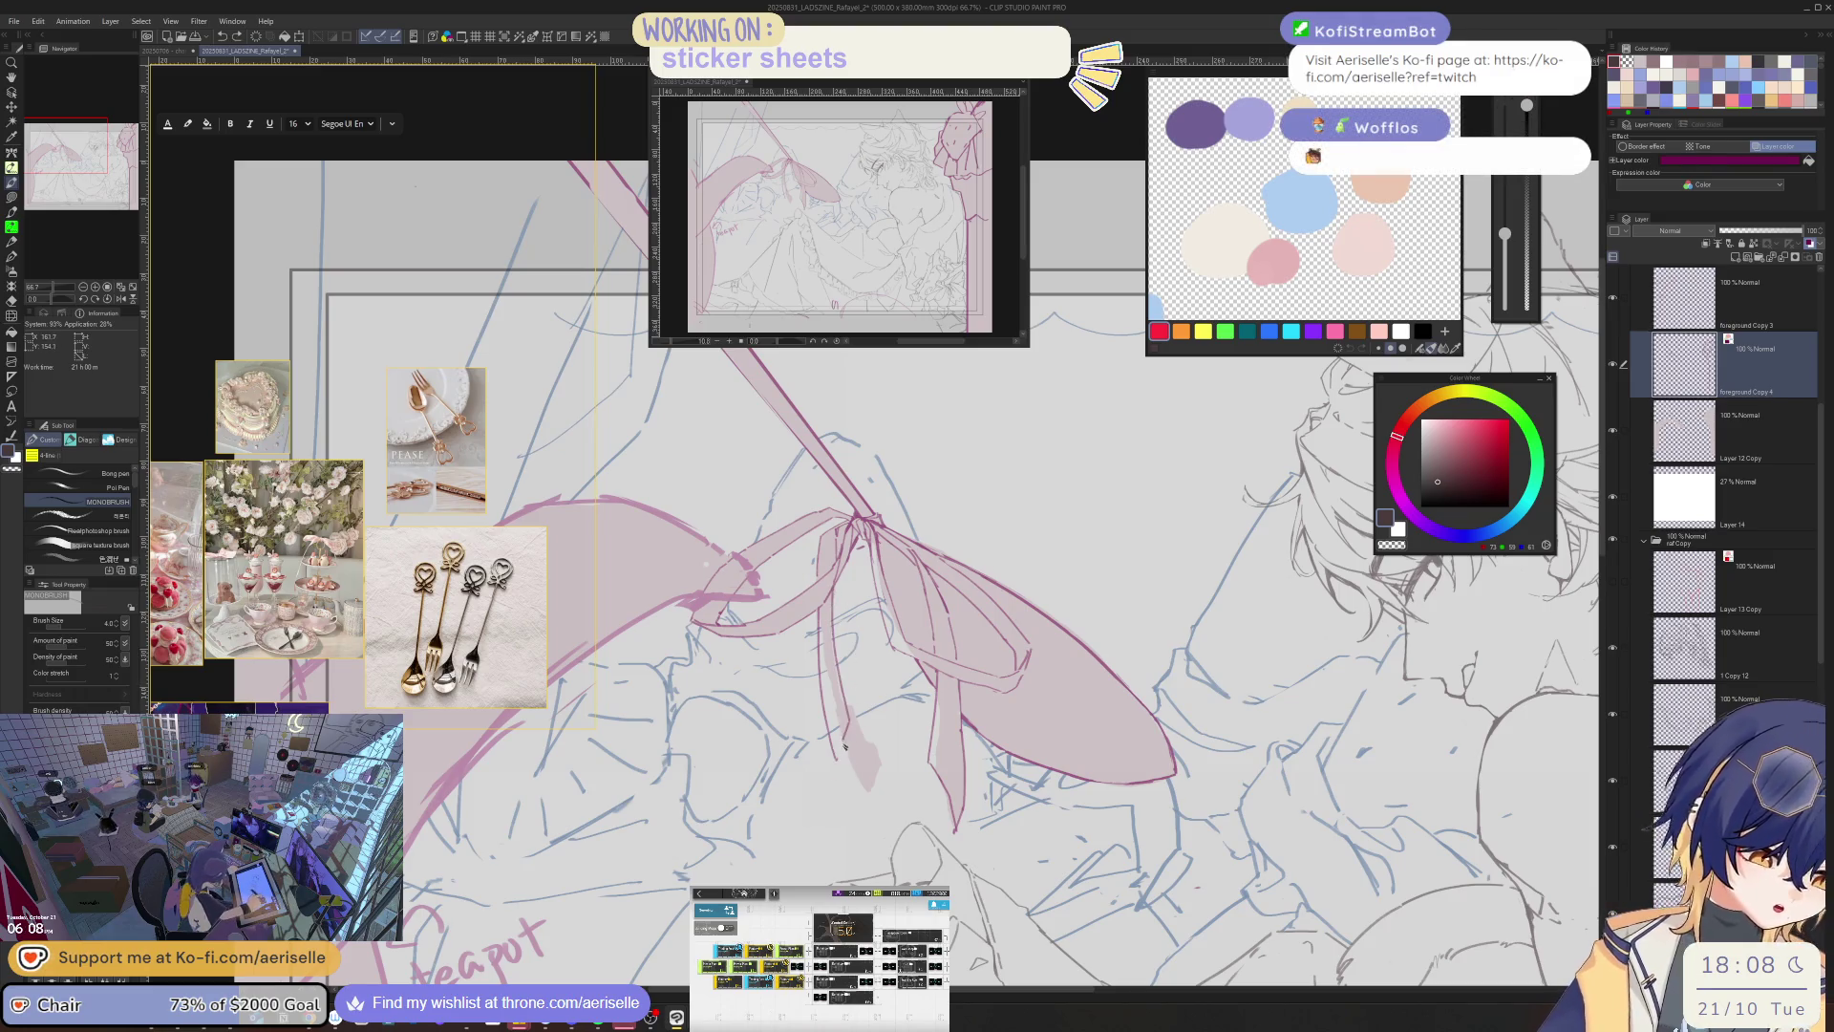
pyautogui.press('o')
pyautogui.click(854, 762)
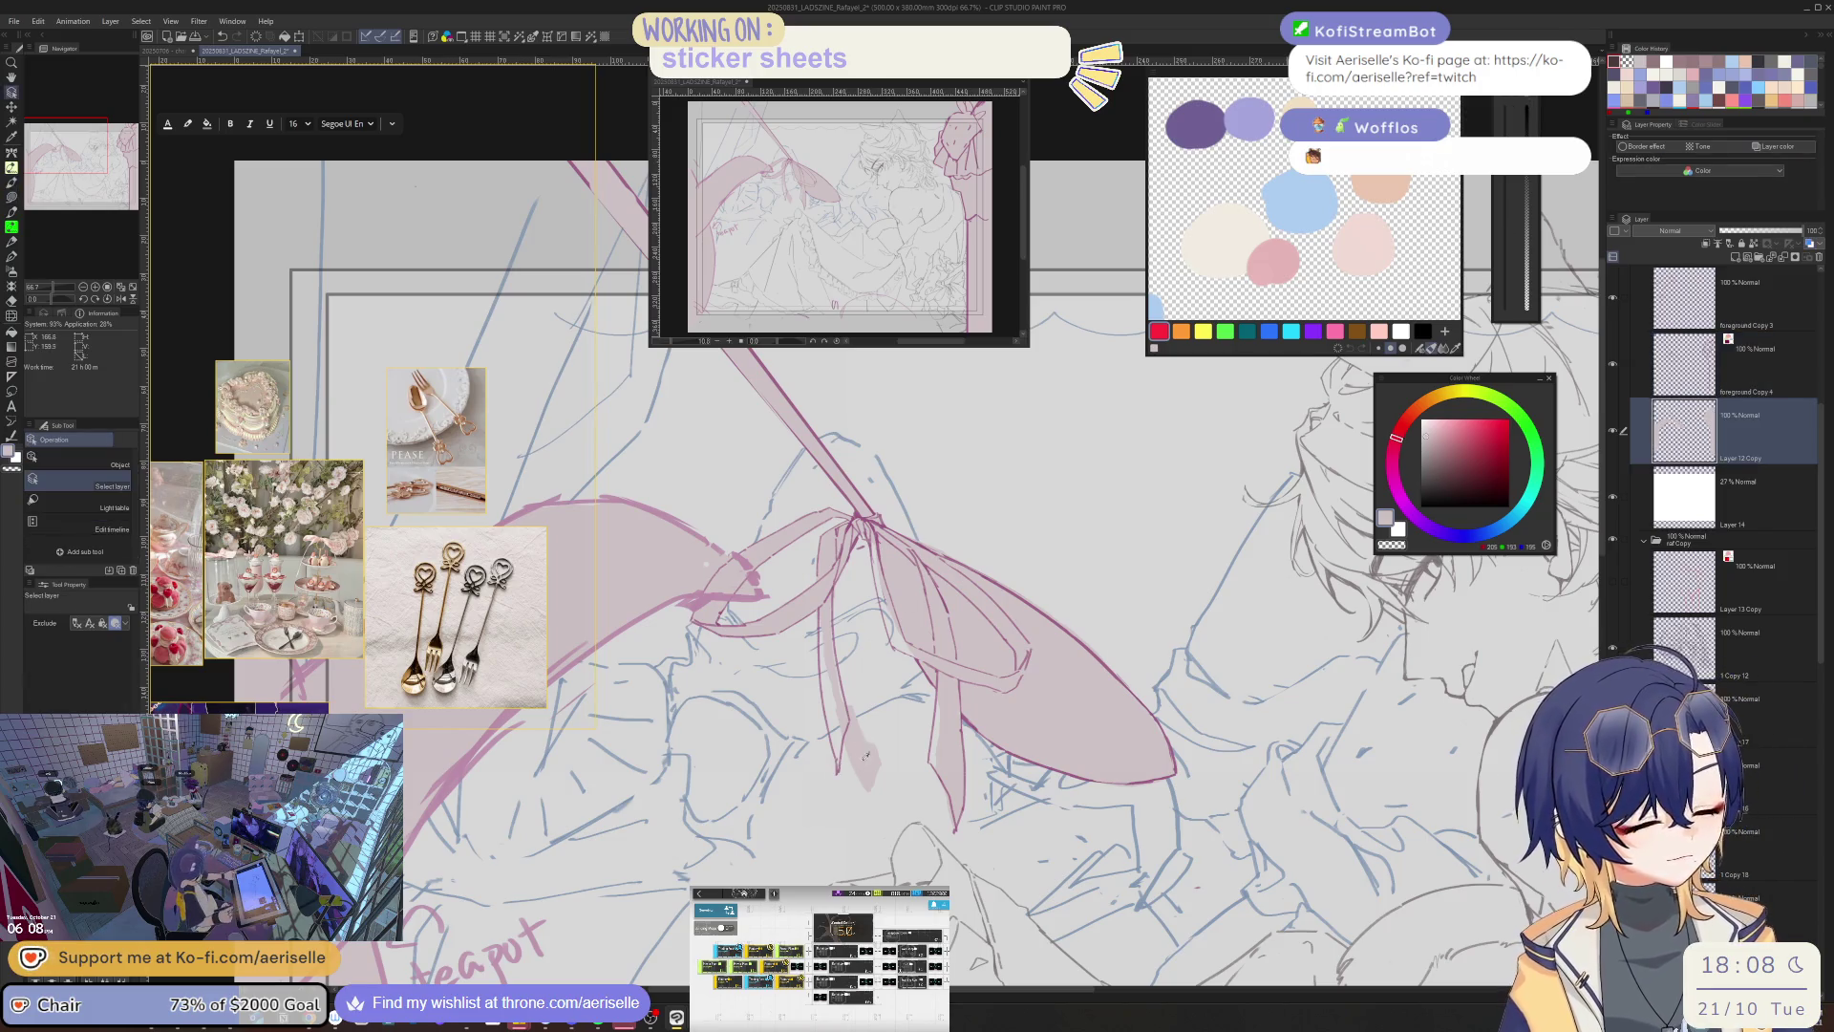
# - Mirror the view and lasso-fill along the bow strip's left edge
pyautogui.hotkey('ctrl', 'alt', '0')
pyautogui.press('u')
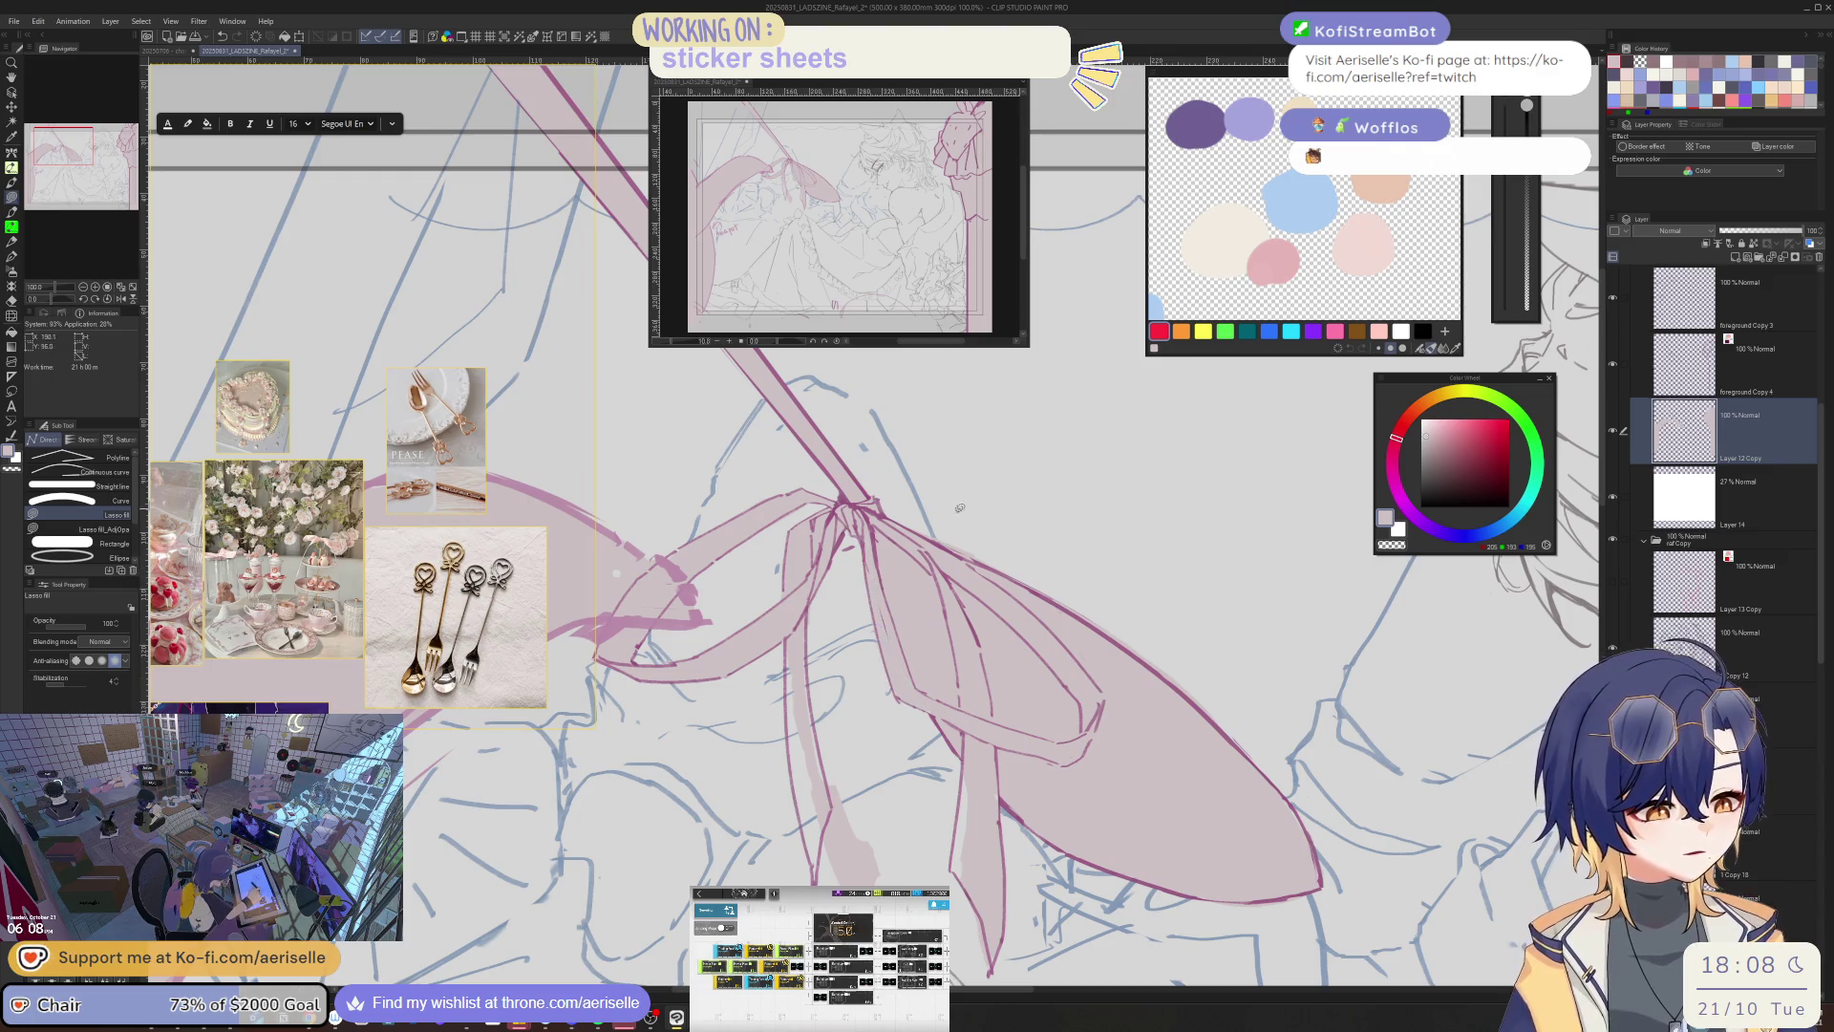
pyautogui.press('e')
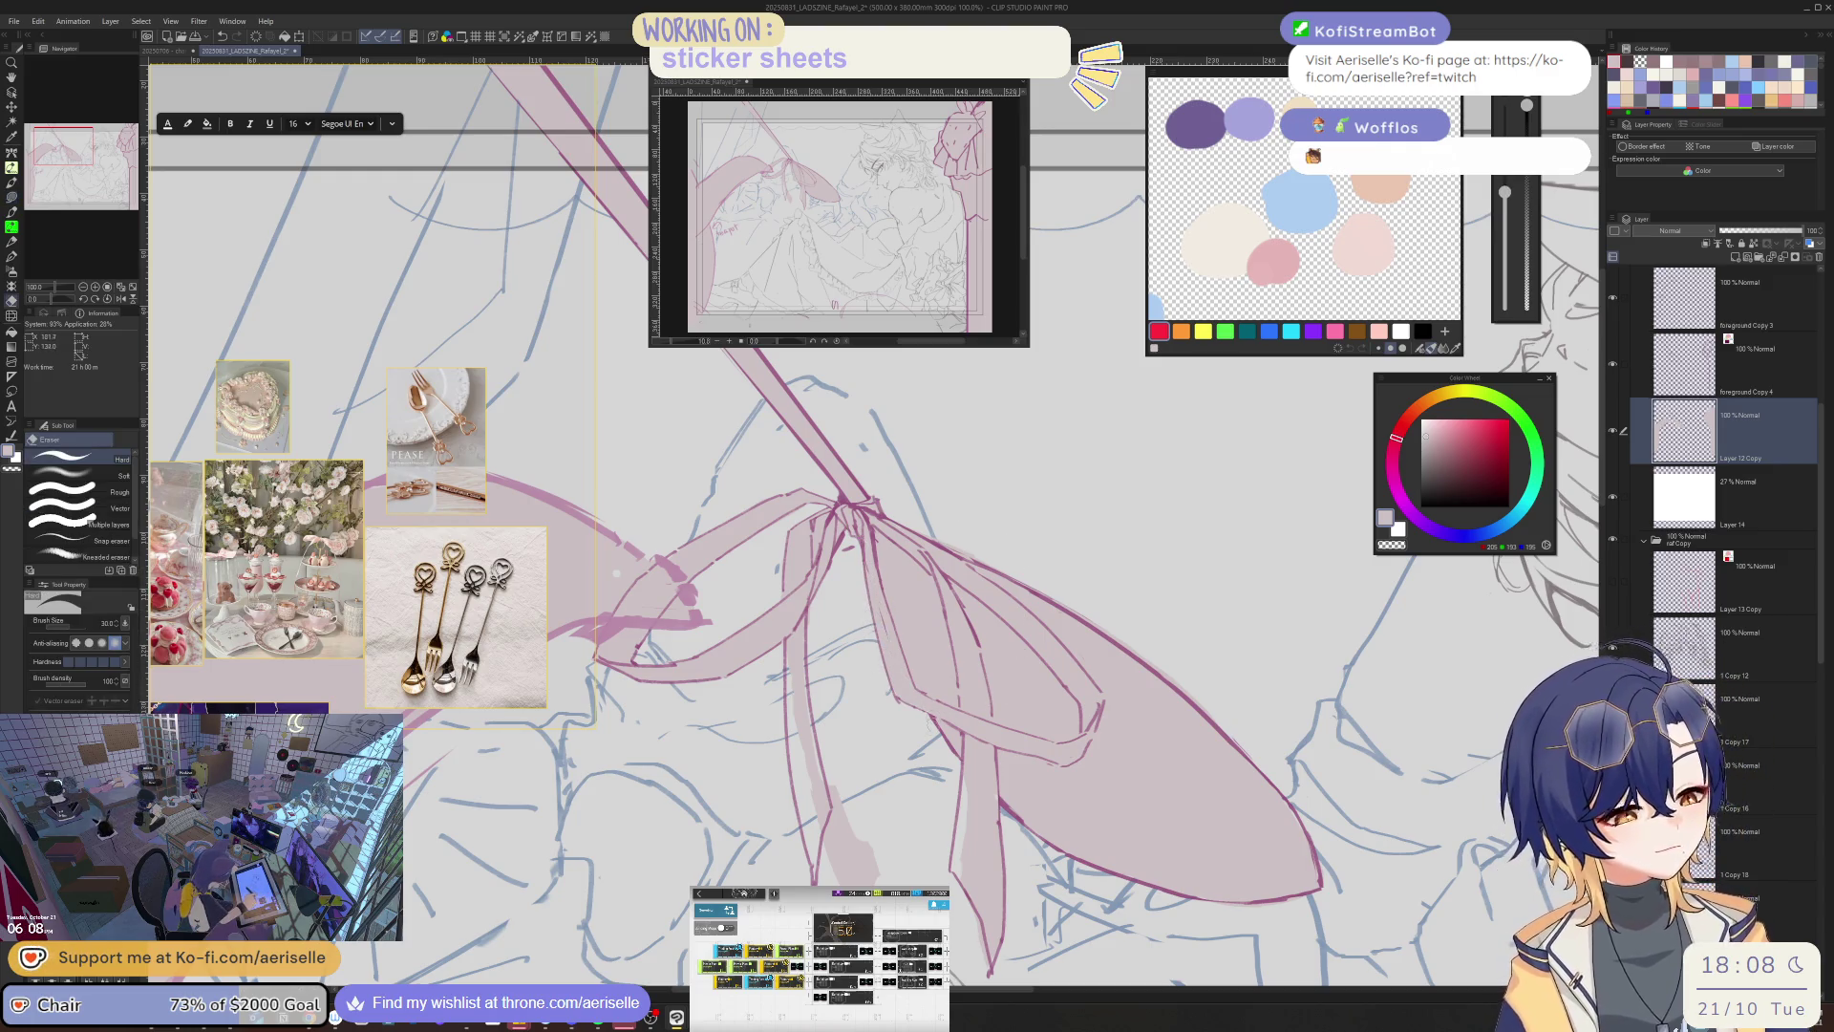
pyautogui.press('u')
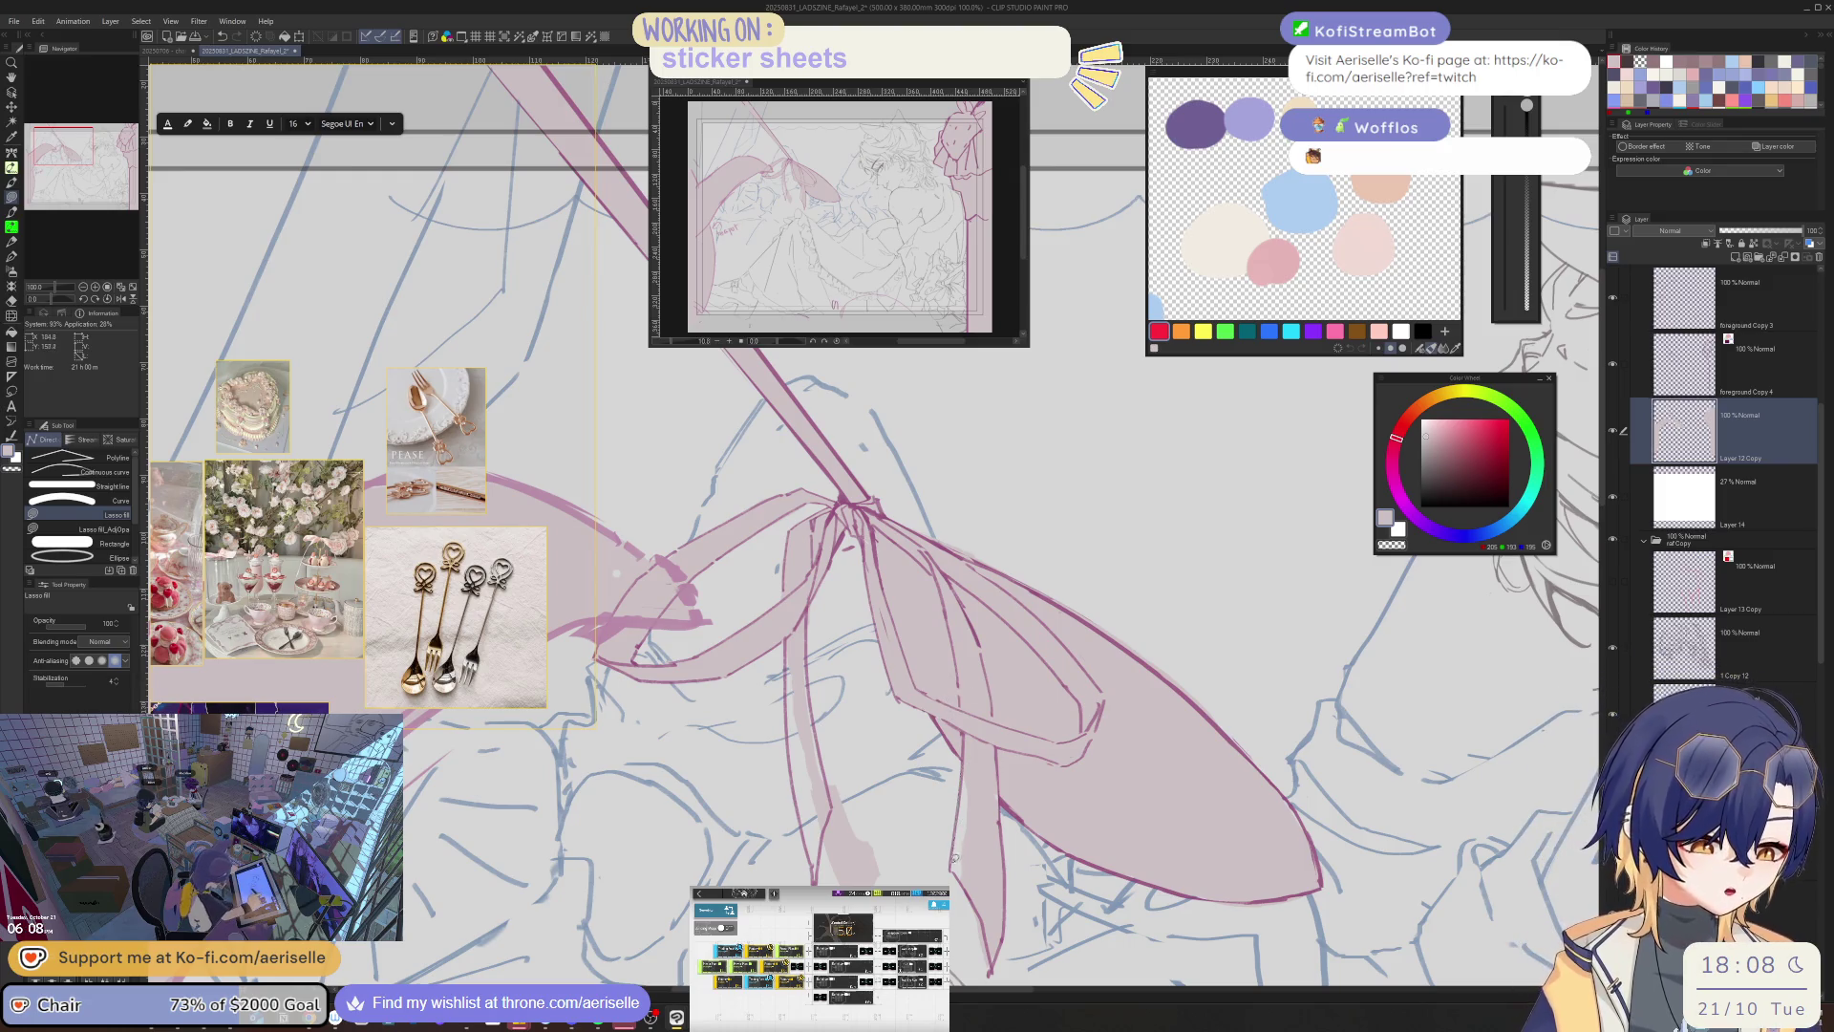
pyautogui.press('e')
pyautogui.moveTo(953, 858)
pyautogui.mouseDown()
pyautogui.moveTo(890, 723)
pyautogui.moveTo(905, 648)
pyautogui.moveTo(915, 707)
pyautogui.moveTo(877, 769)
pyautogui.mouseUp()
pyautogui.press('h')
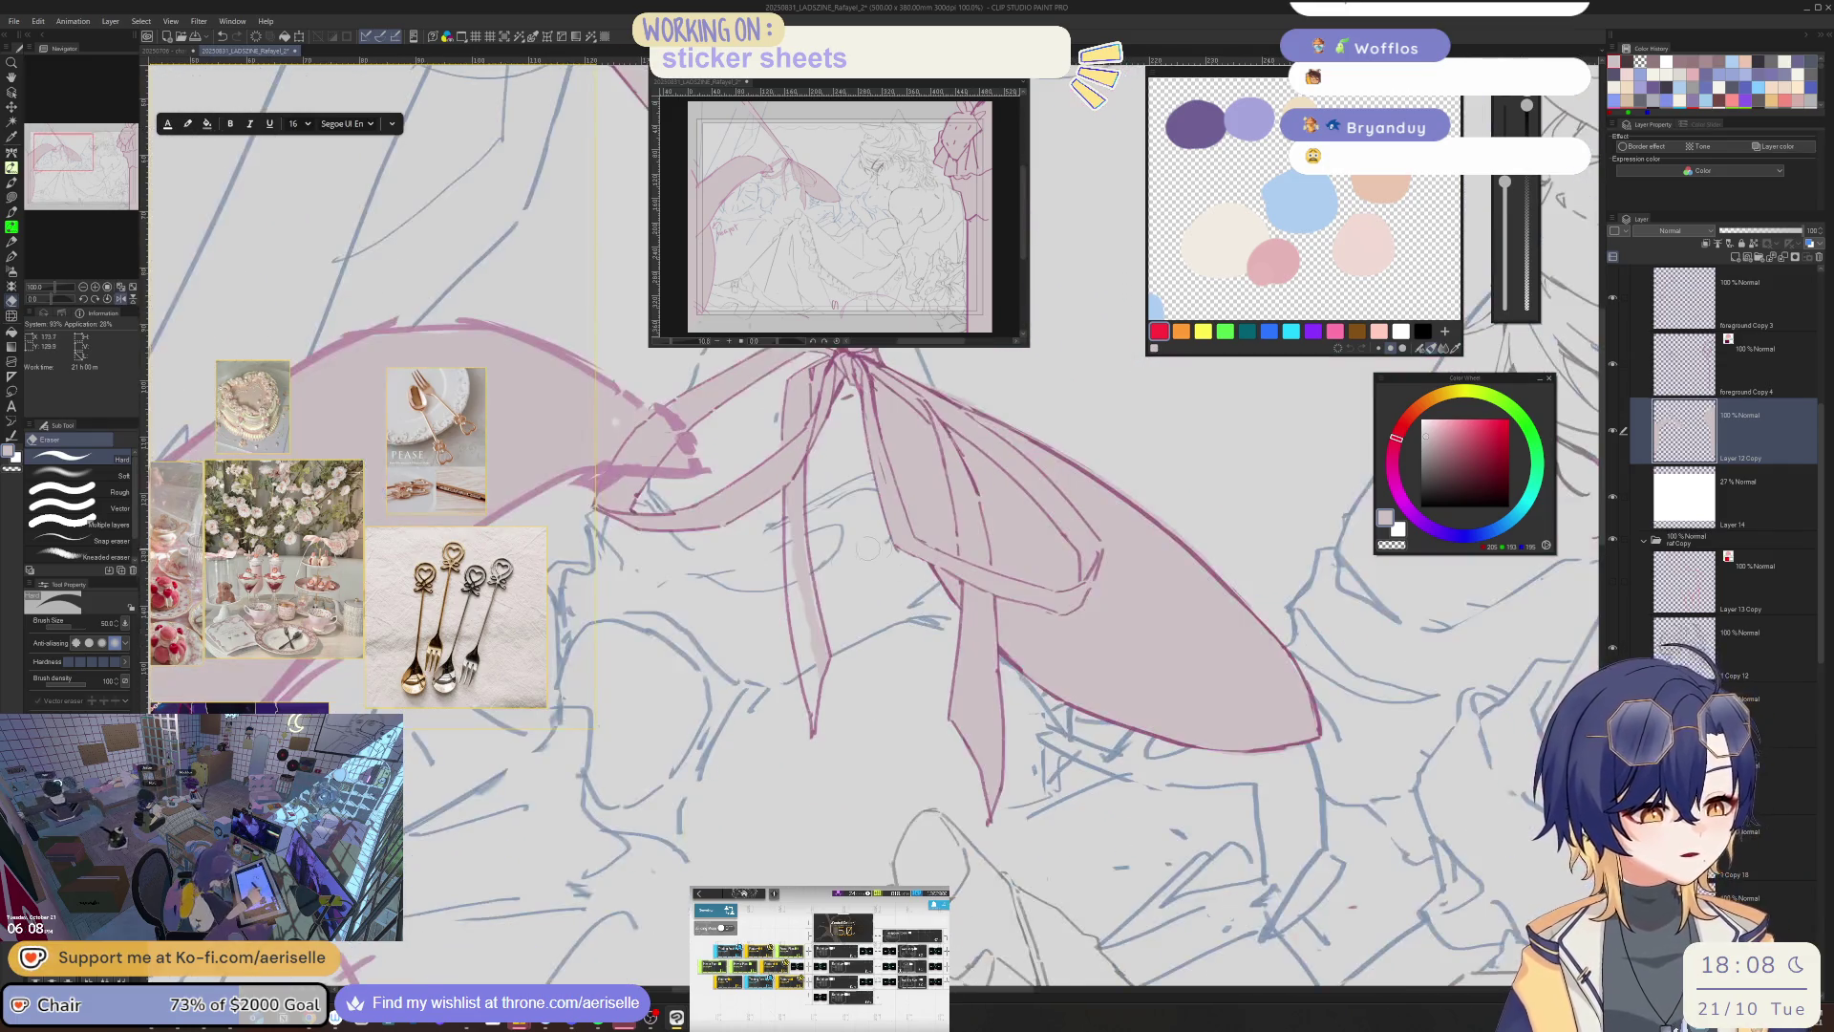
pyautogui.scroll(2, 854, 539)
pyautogui.press('u')
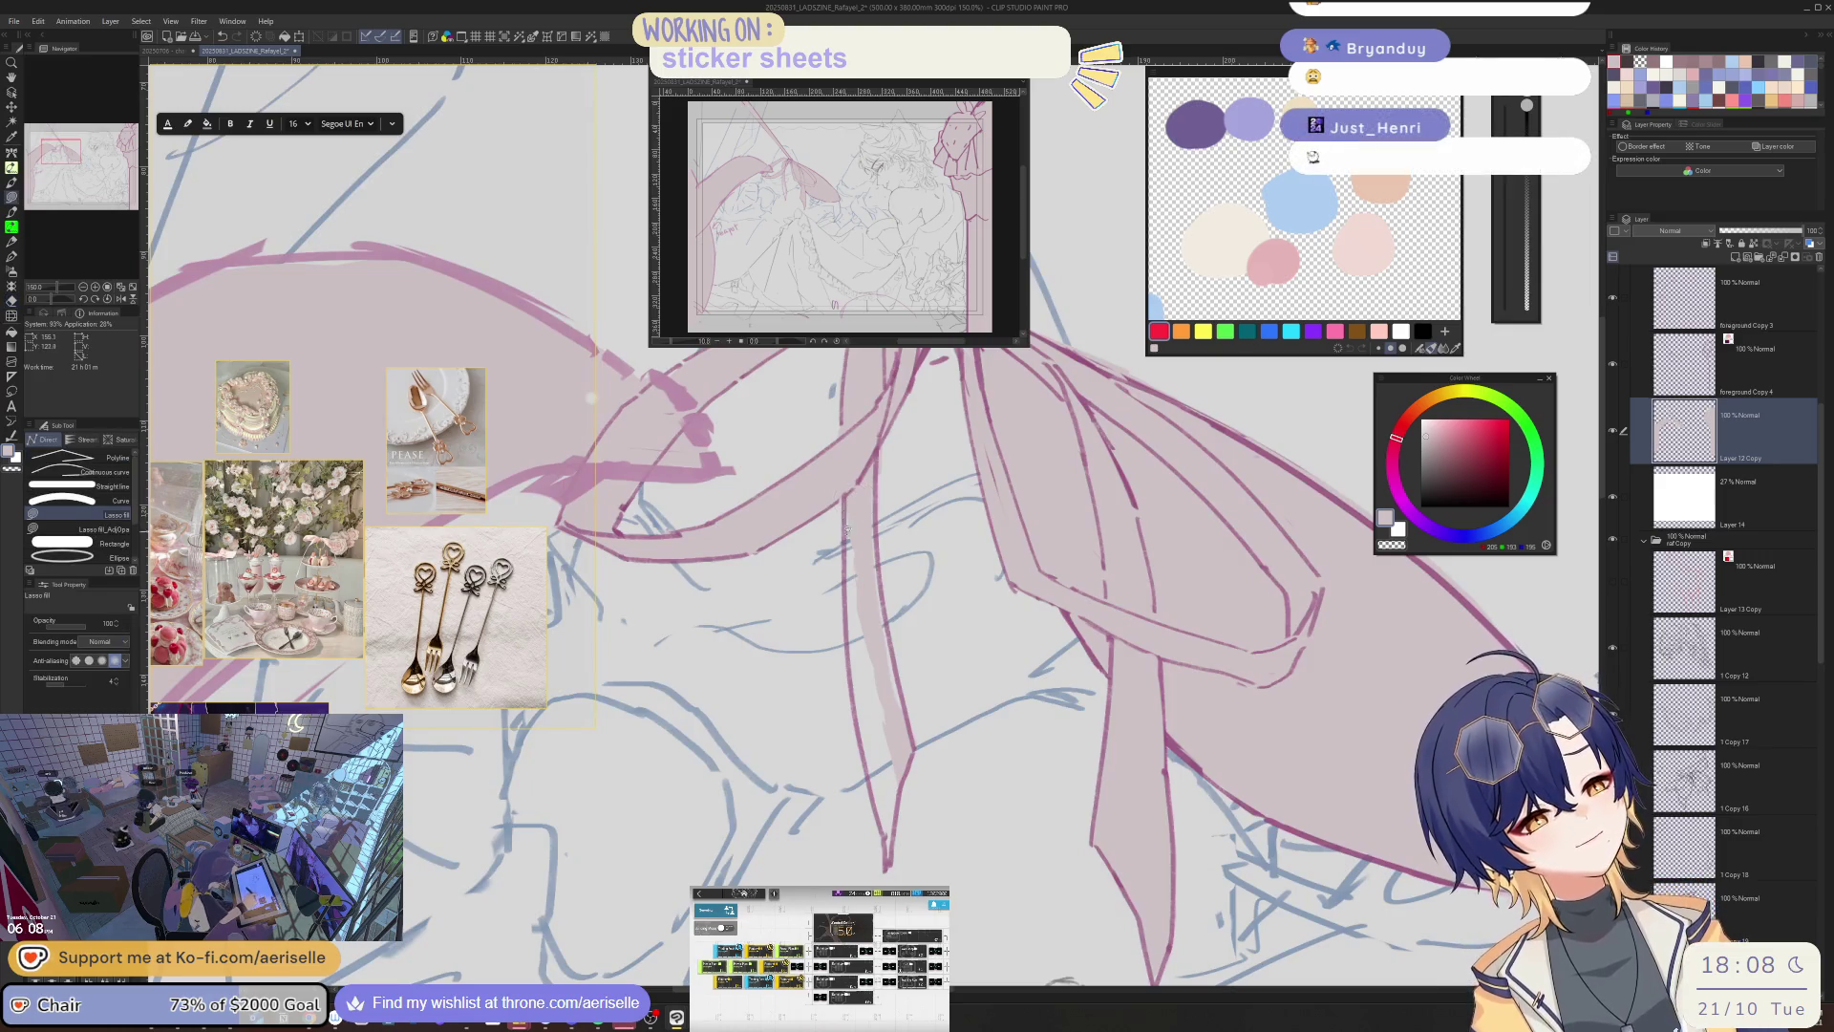
pyautogui.moveTo(847, 531); pyautogui.dragTo(885, 848)
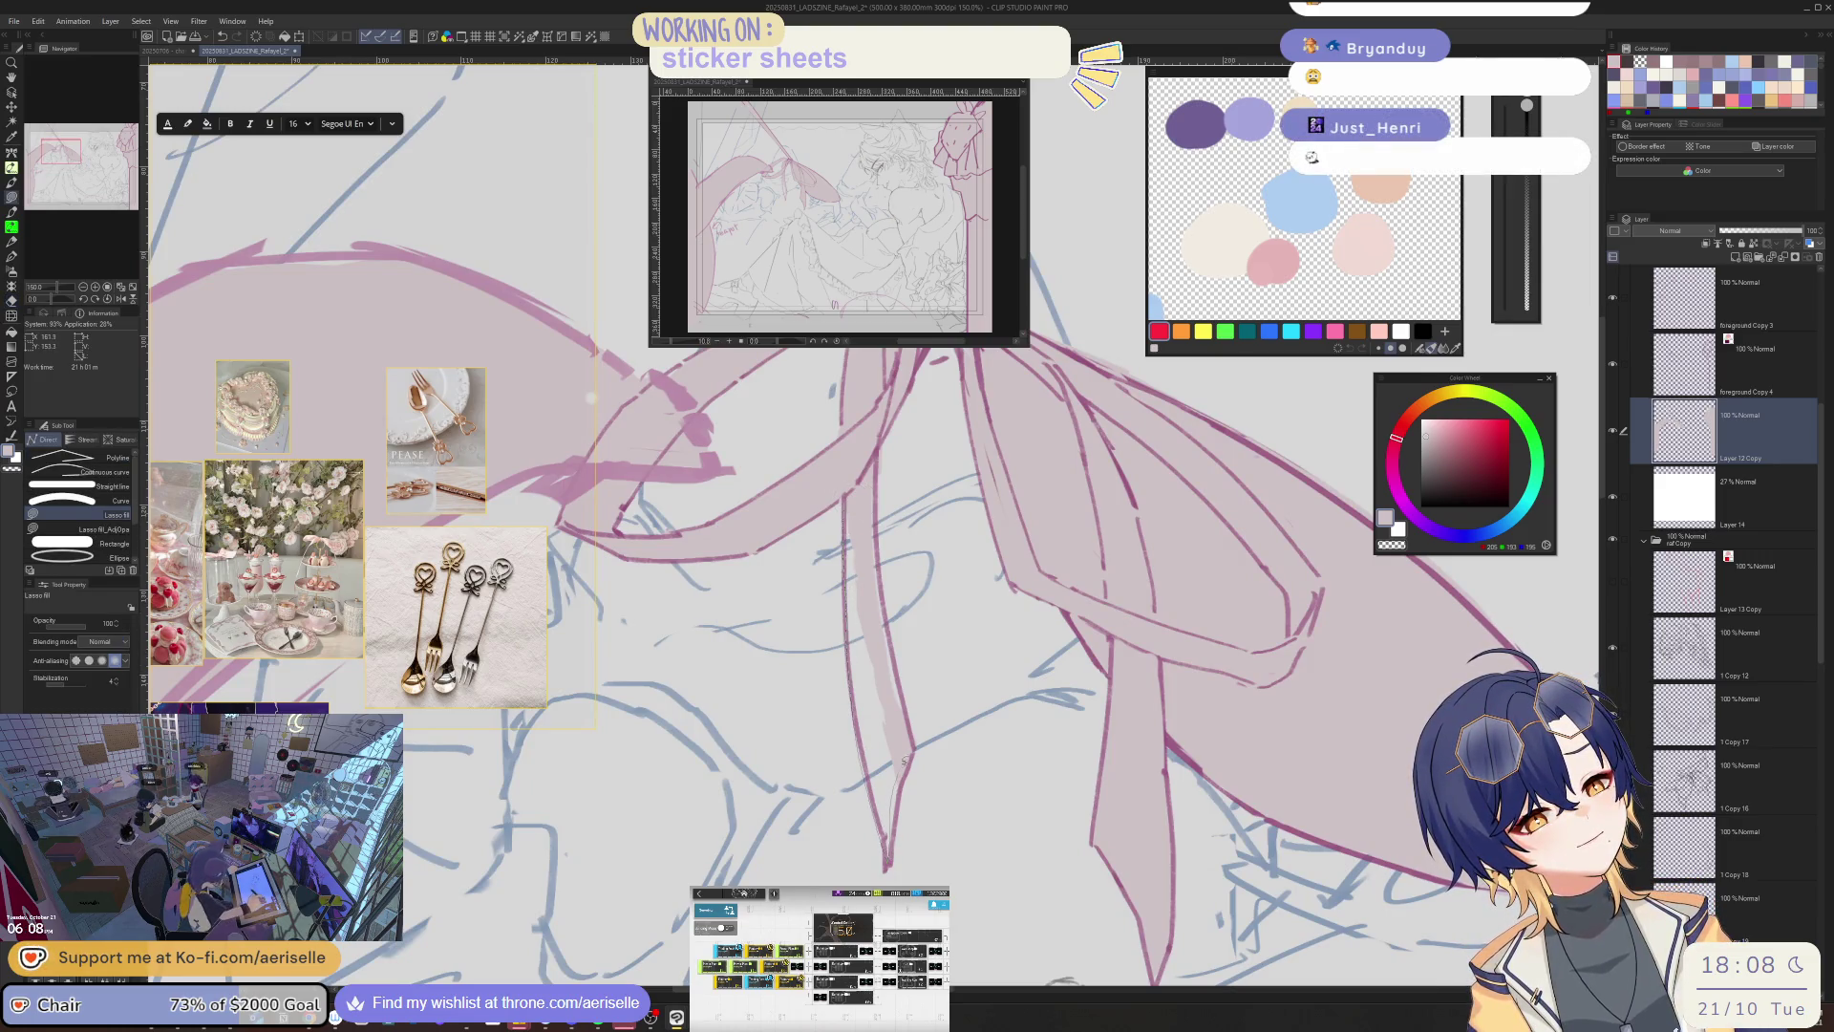
pyautogui.moveTo(904, 682); pyautogui.dragTo(898, 668)
# - Lasso-fill the white gap at the strip's tip
pyautogui.press('e')
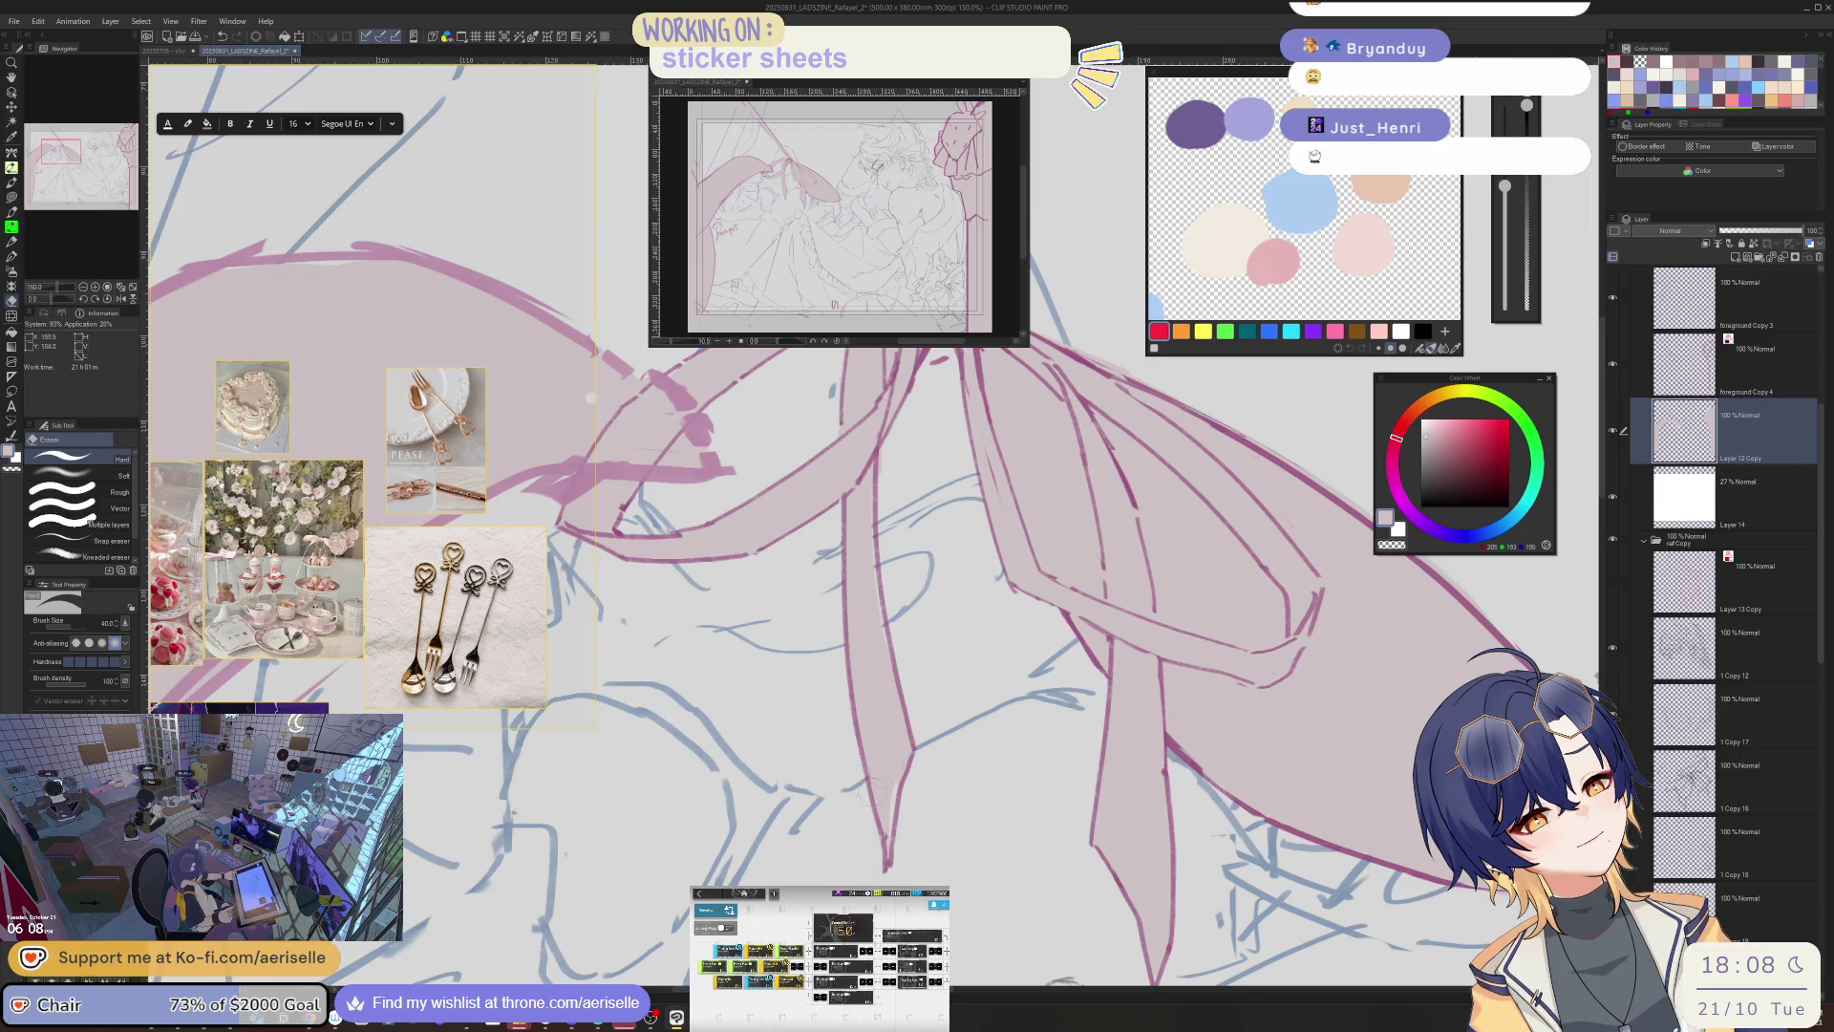
pyautogui.press('u')
pyautogui.moveTo(886, 837); pyautogui.dragTo(898, 782)
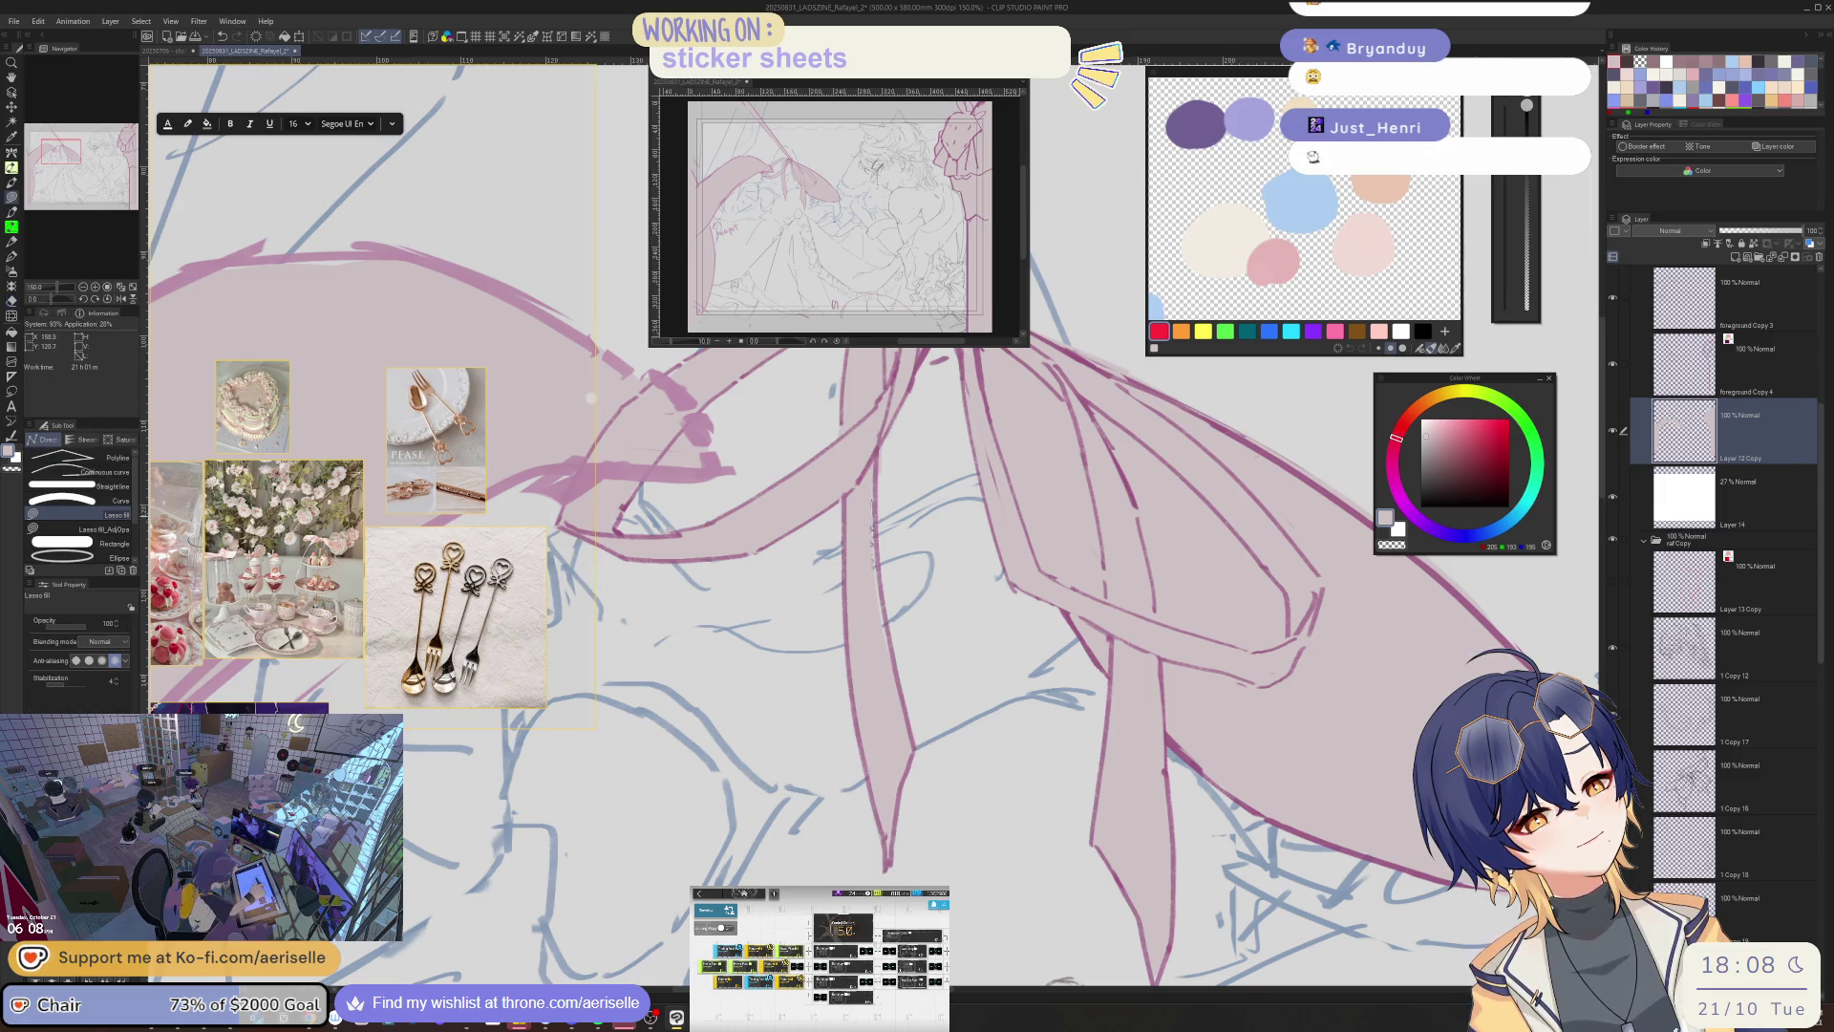
# - Shrink the eraser to size 15, erase a short stray stroke, and restore the normal view
pyautogui.press('e')
pyautogui.press('[')
pyautogui.press('[')
pyautogui.press('[')
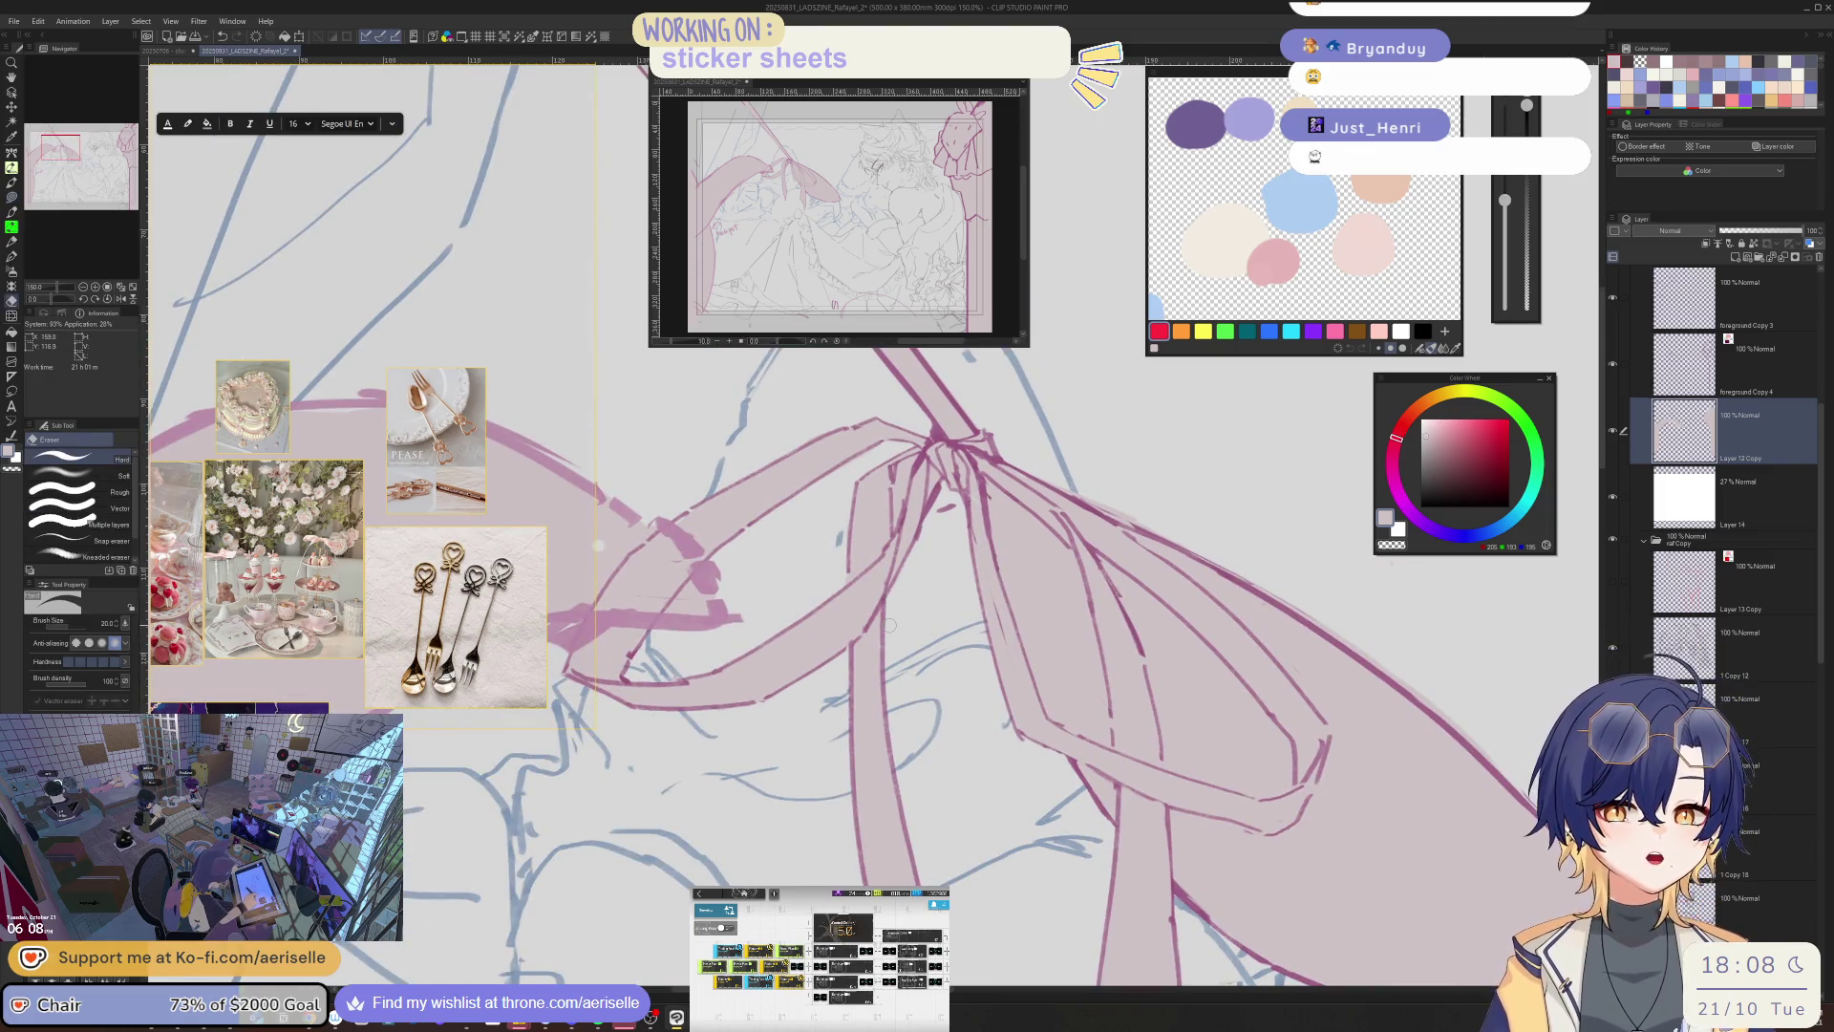
pyautogui.press('[')
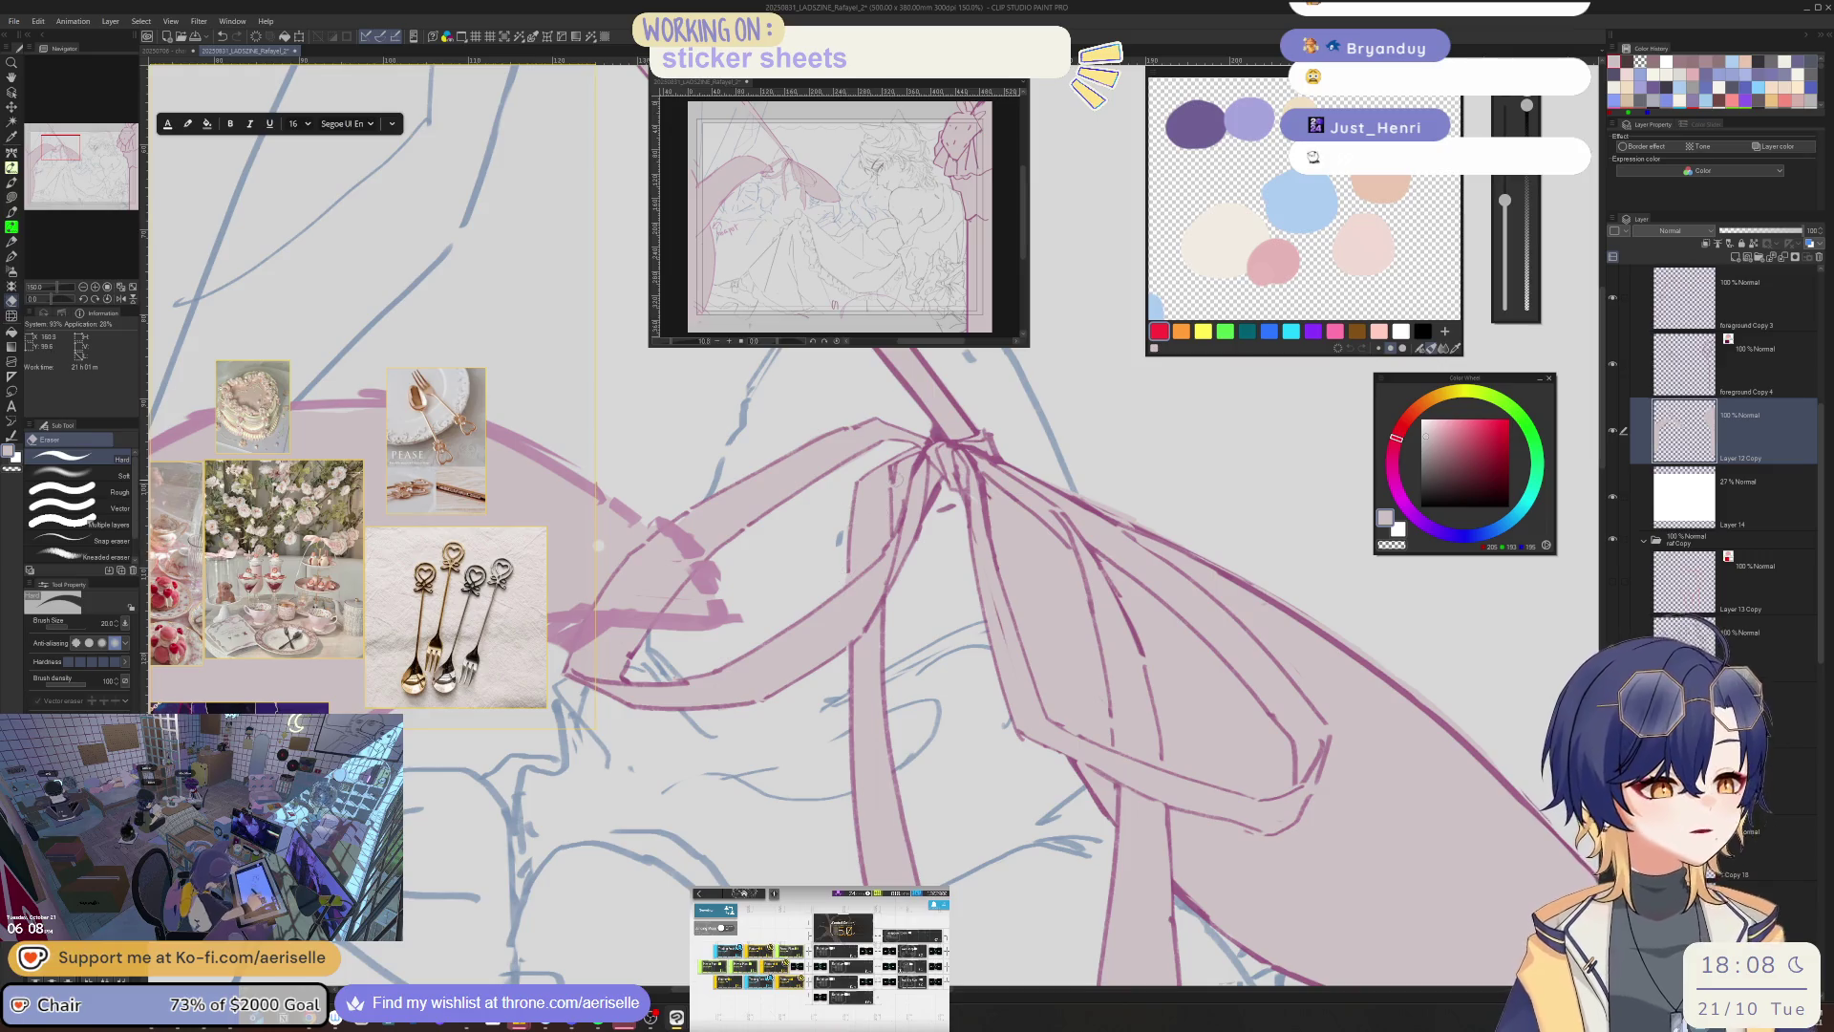
pyautogui.moveTo(903, 465); pyautogui.dragTo(898, 511)
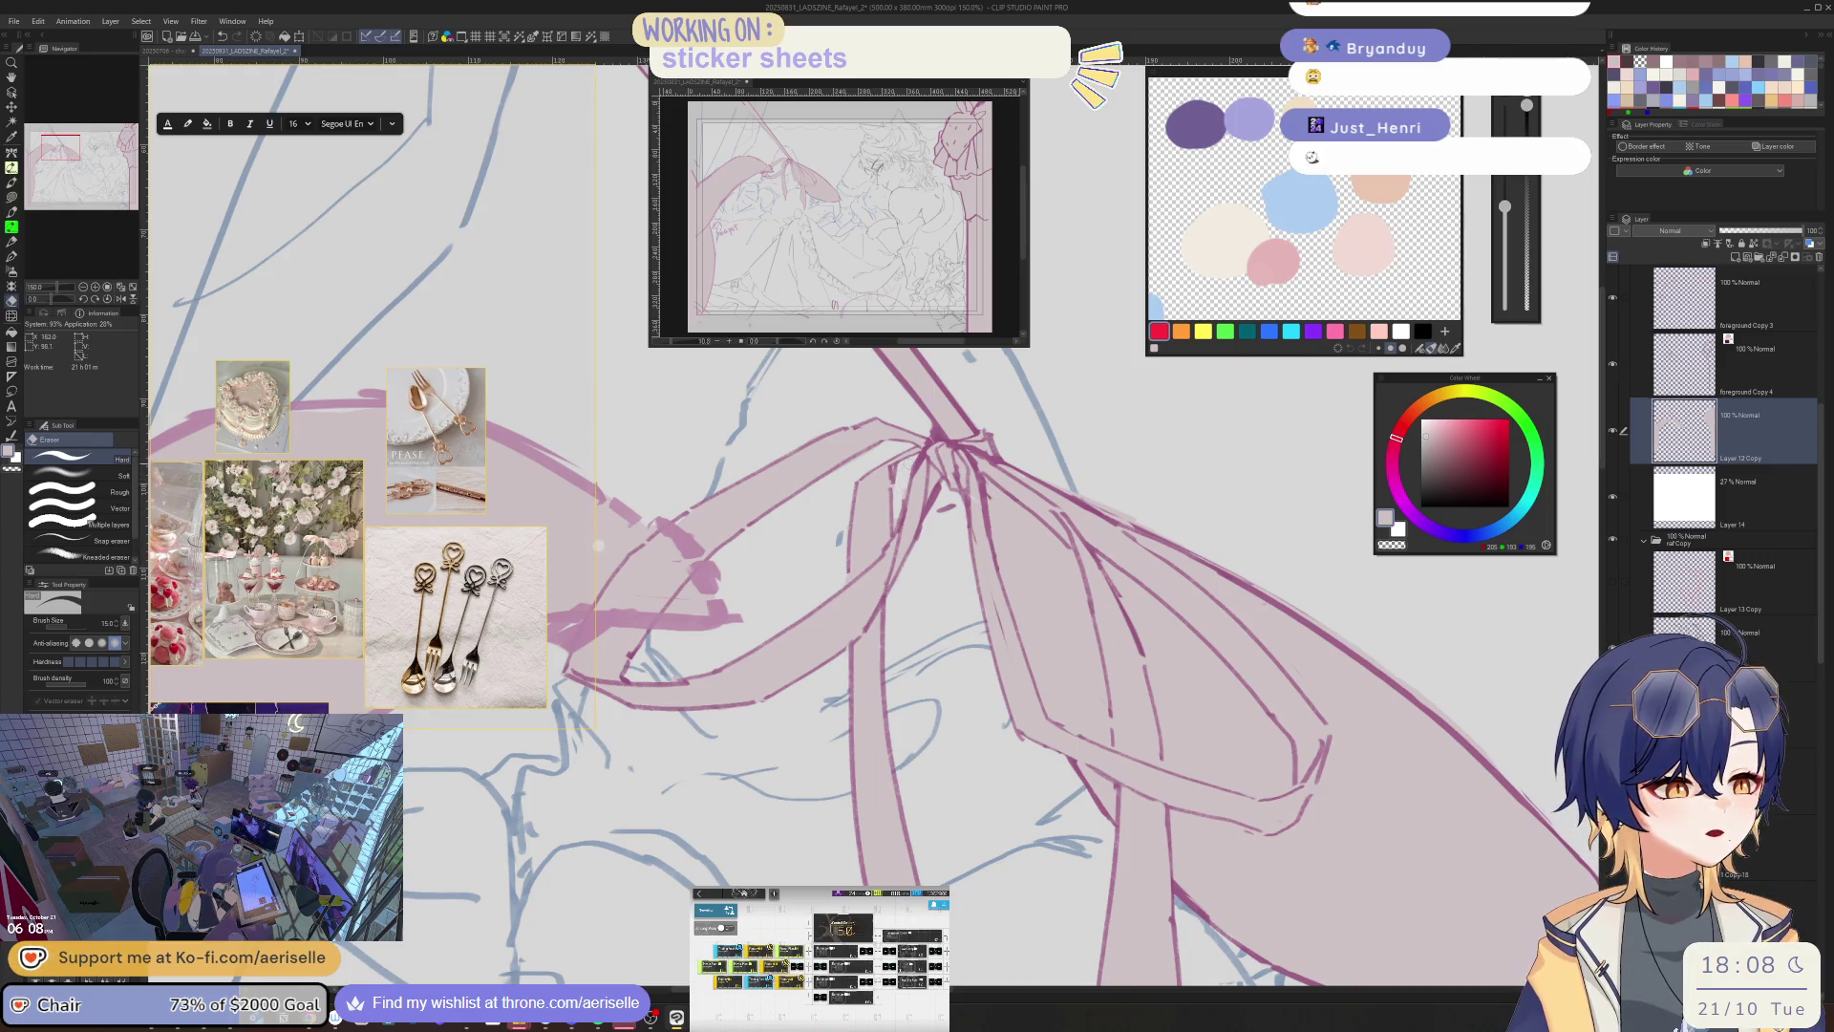
pyautogui.press('h')
pyautogui.press('h')
pyautogui.hotkey('ctrl', '-')
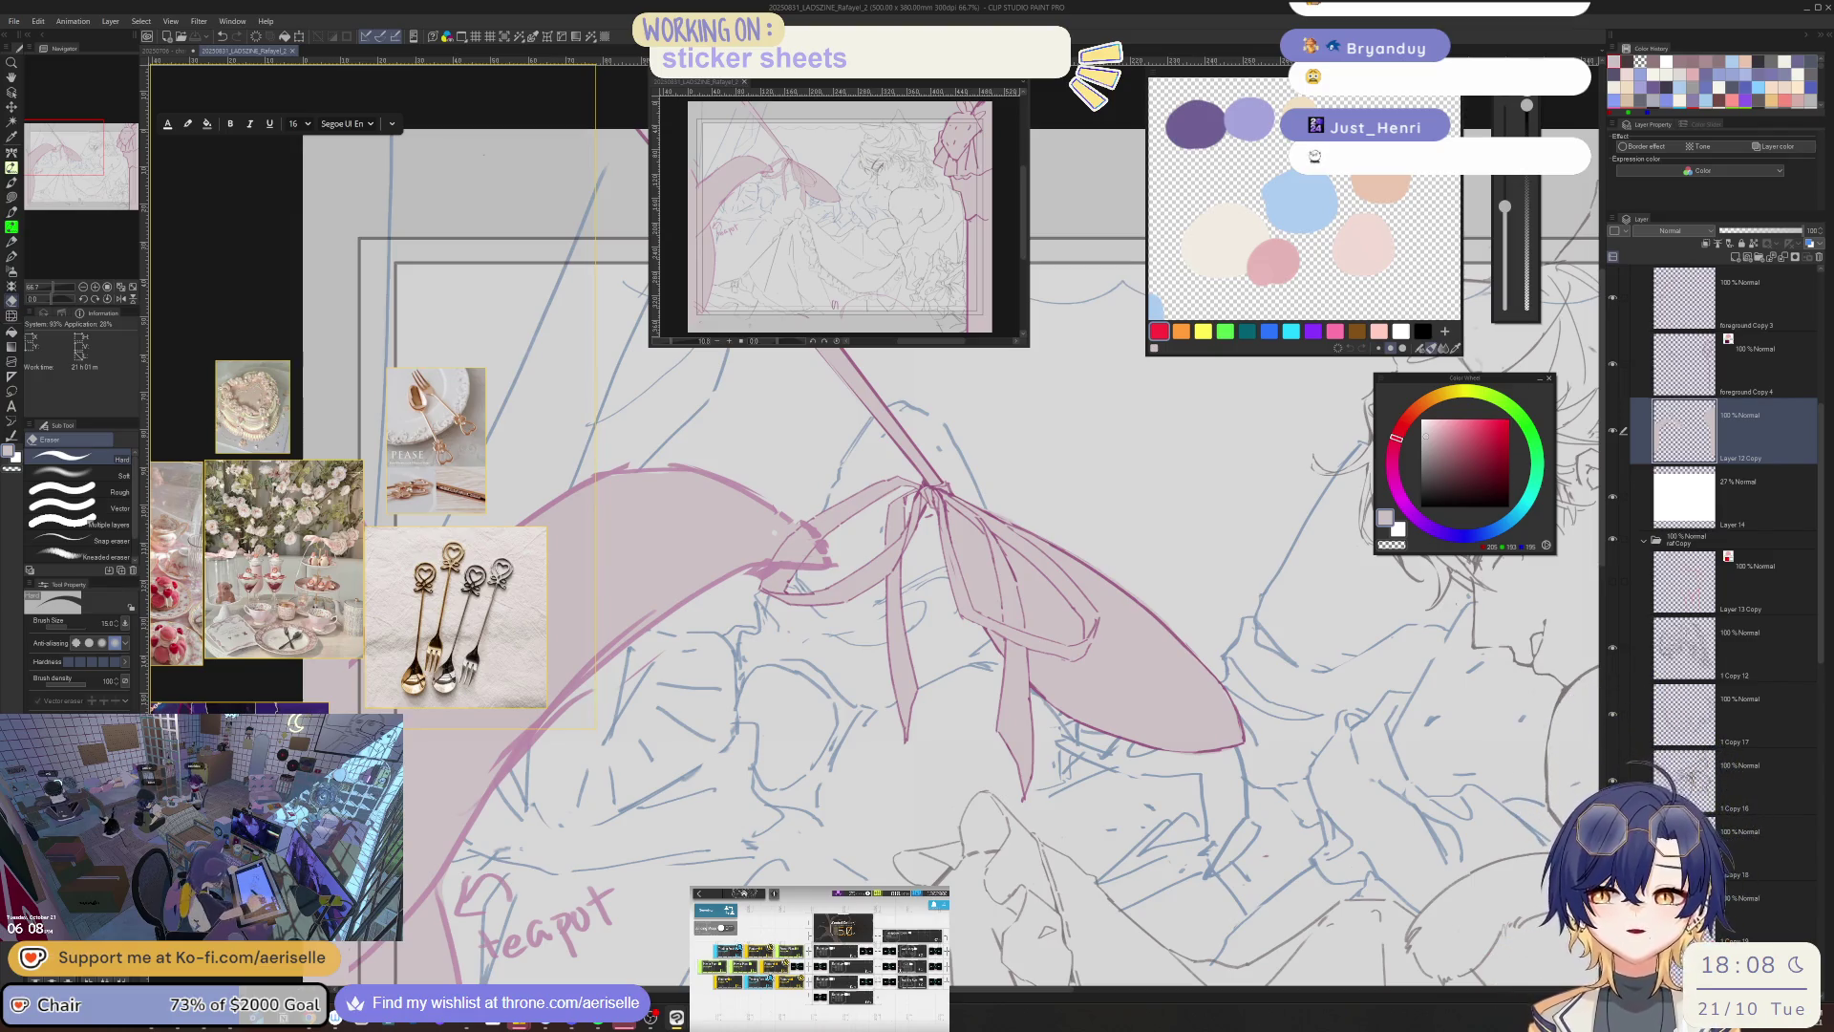
# - Collect all factory production and trading post orders in the Arknights base
pyautogui.hotkey('alt', 'Tab')
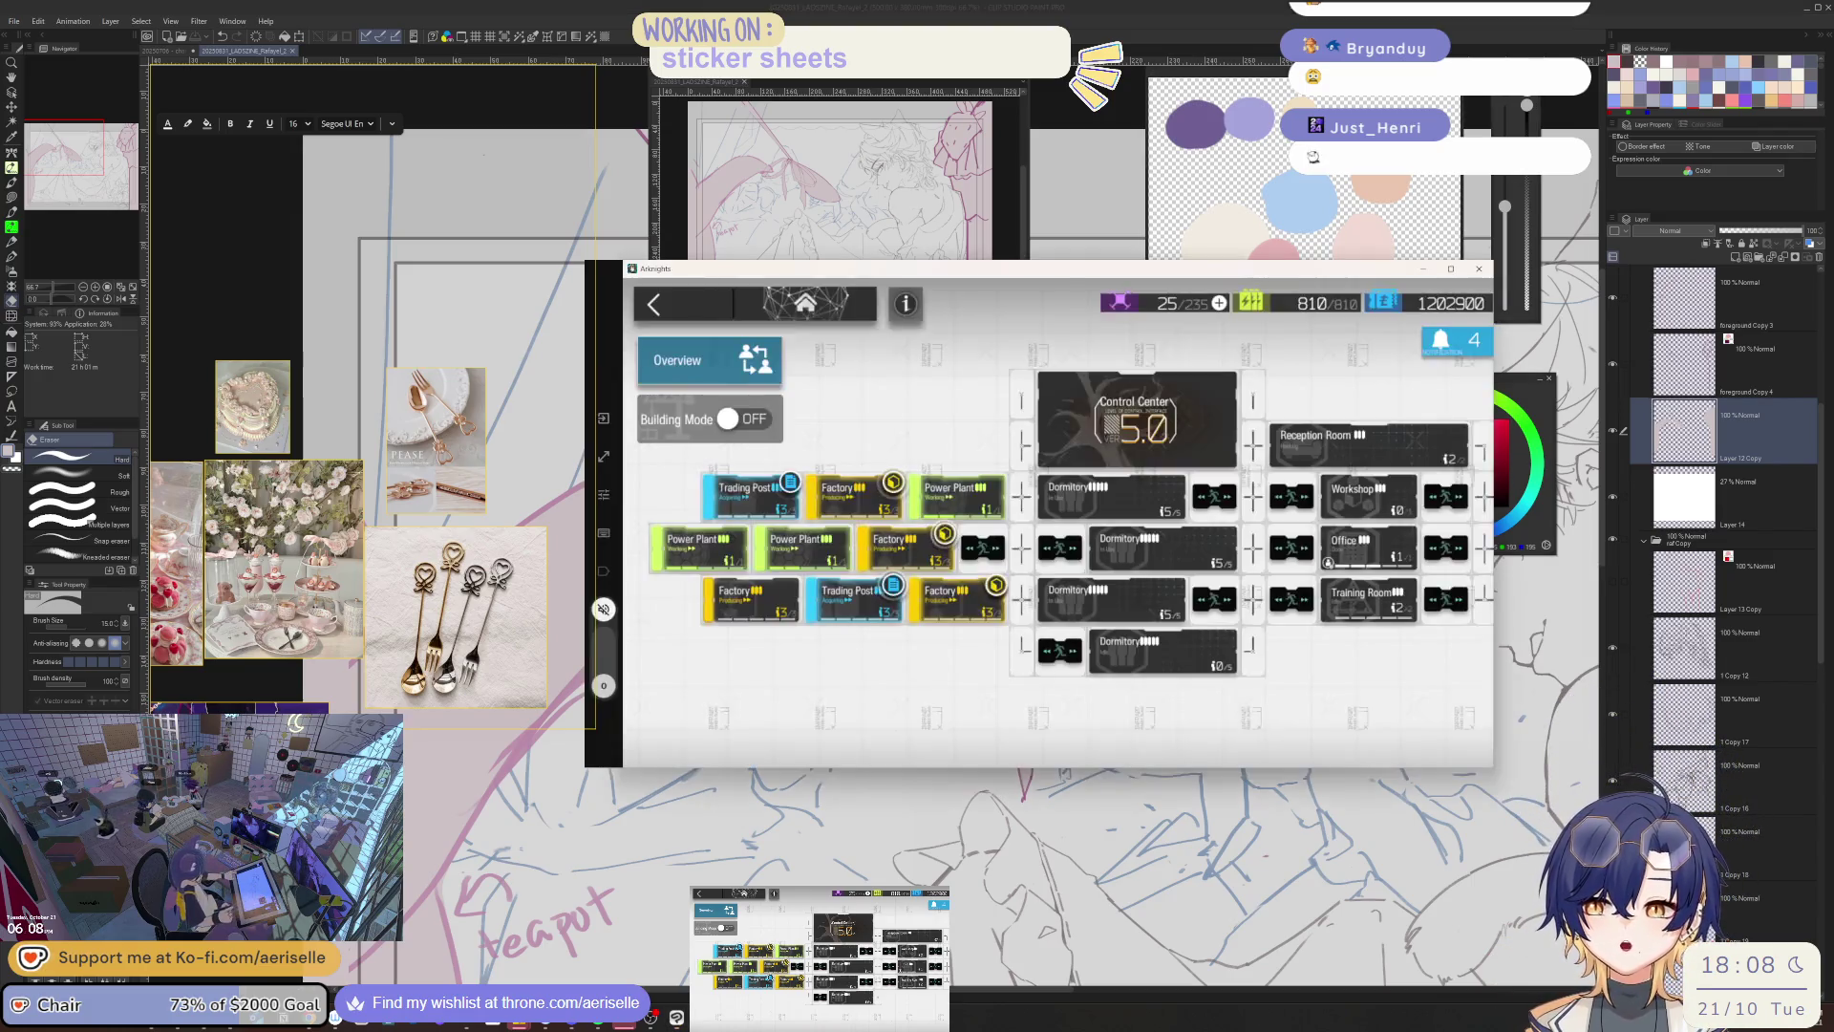
pyautogui.click(1438, 339)
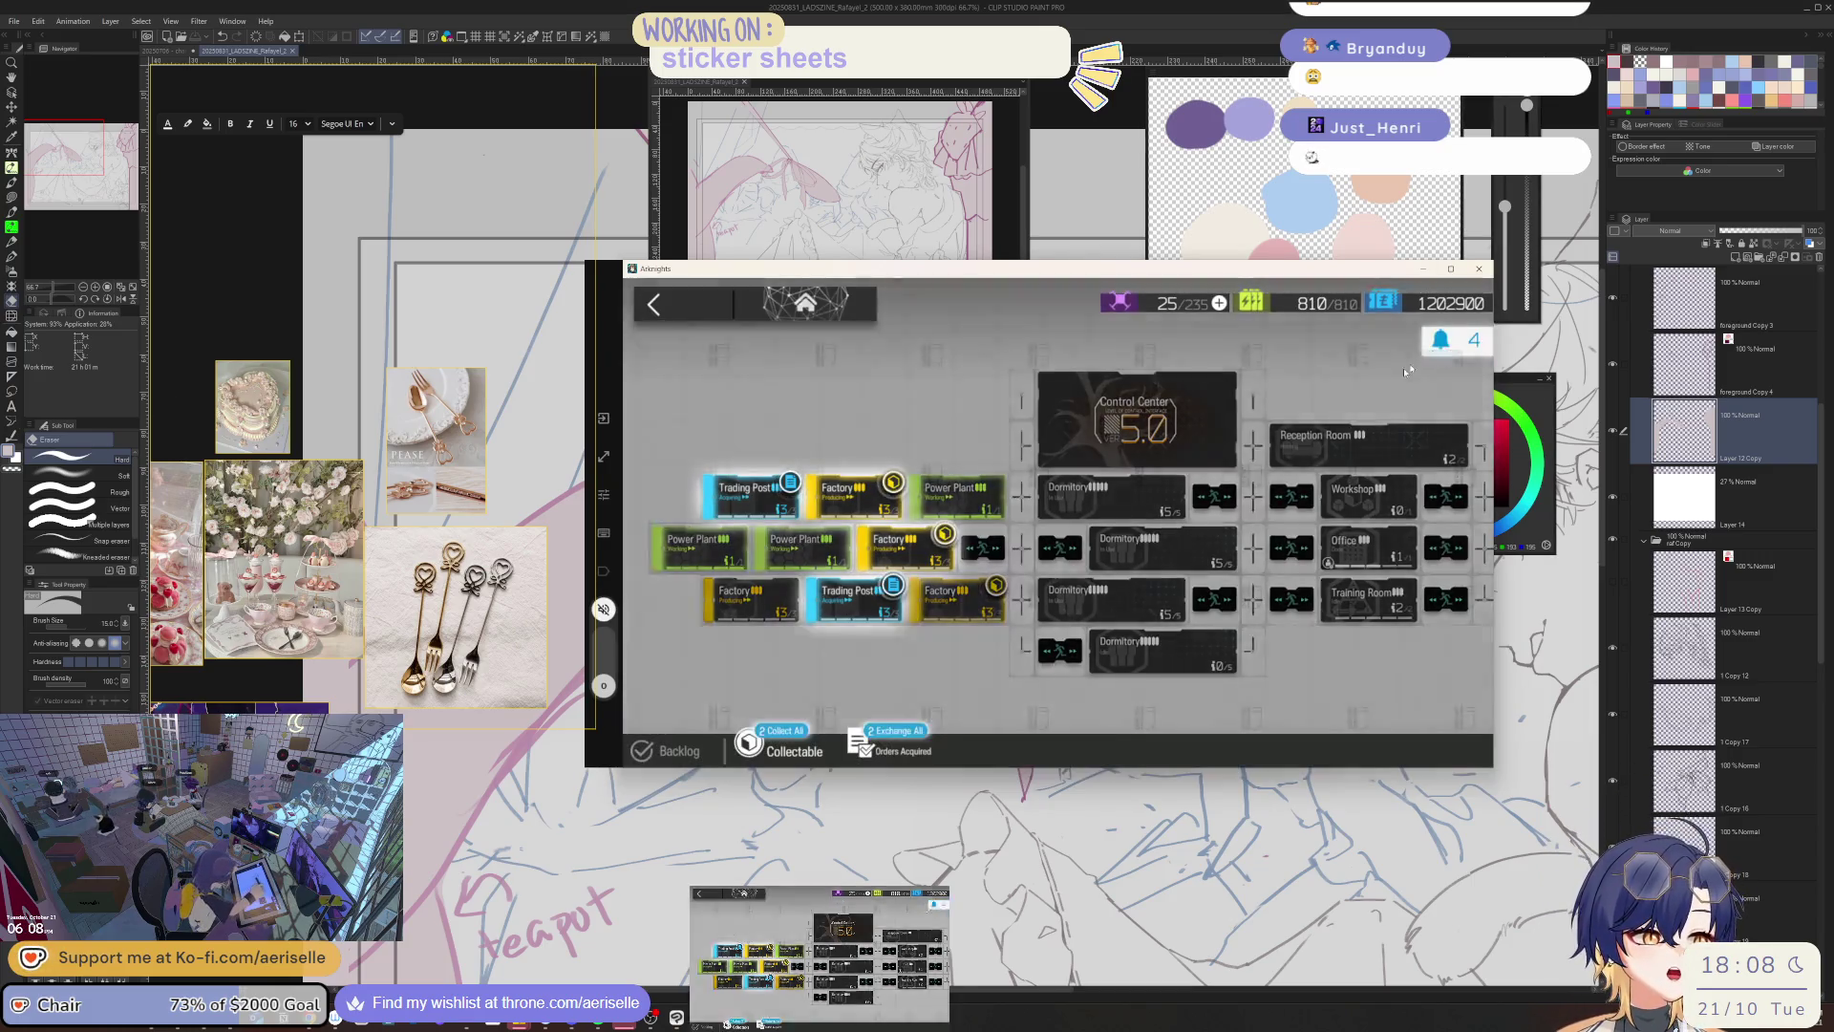
pyautogui.click(769, 749)
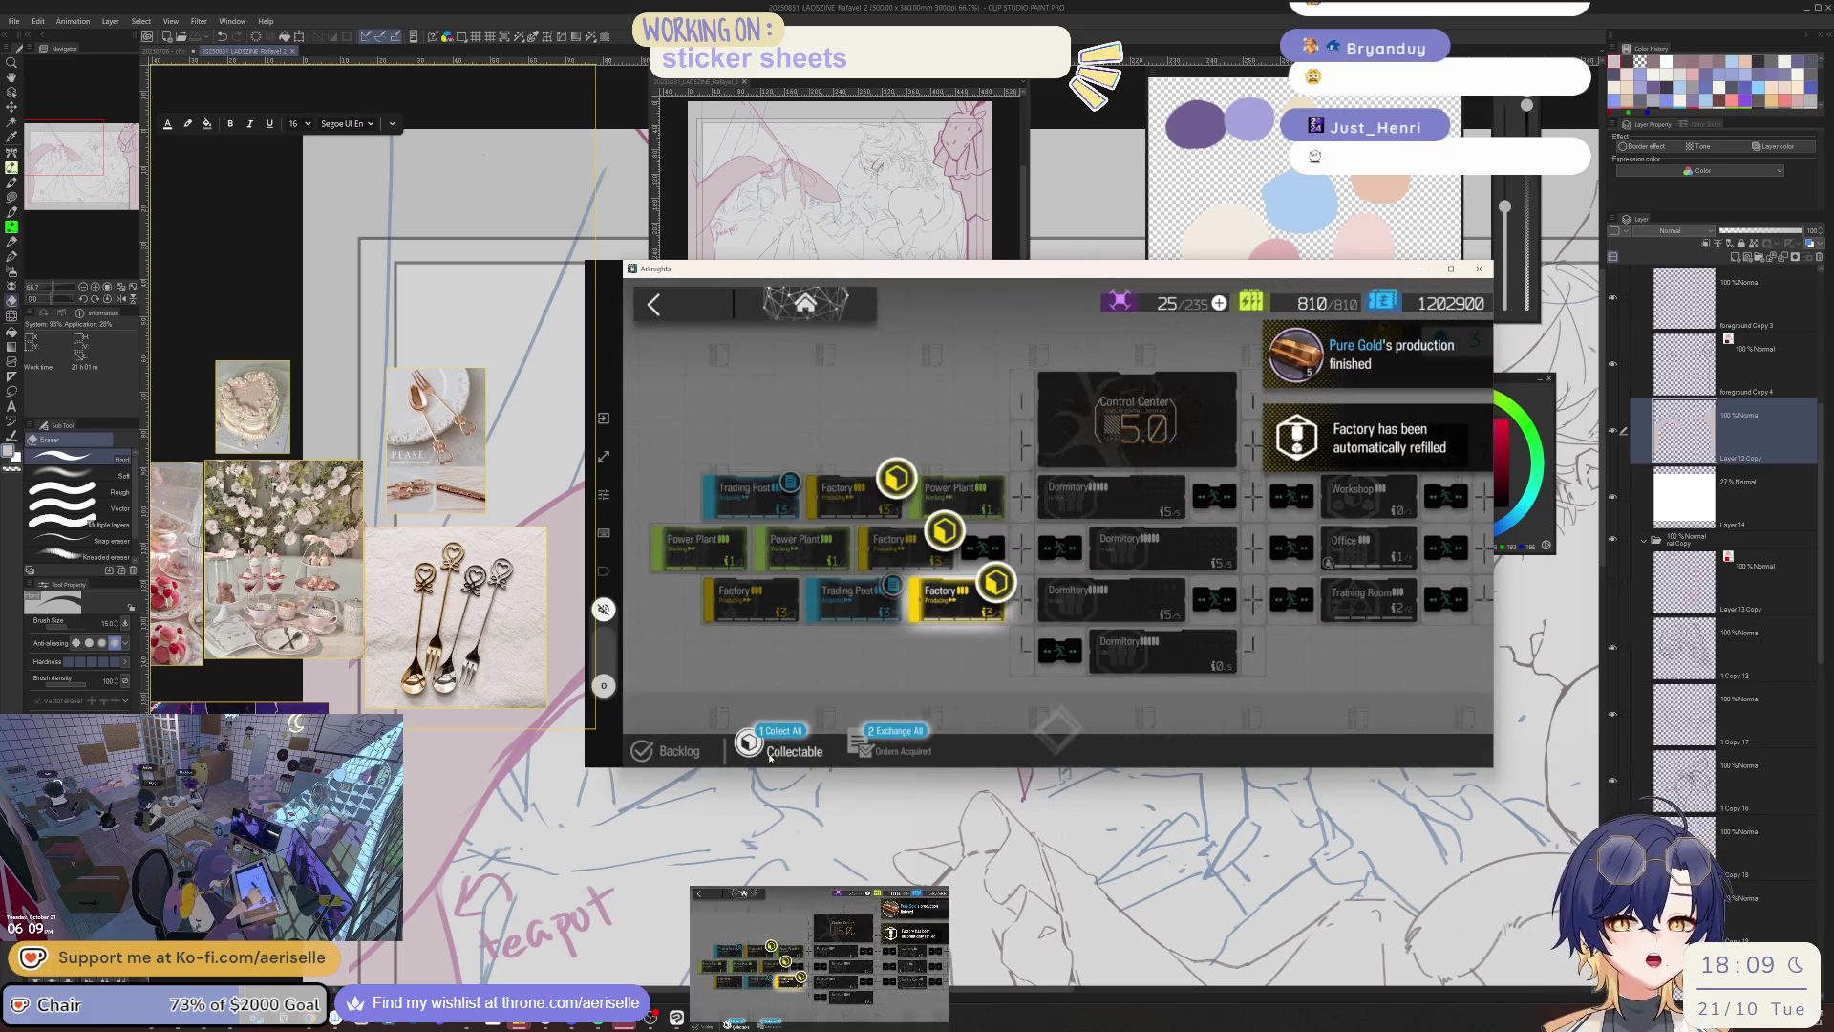
pyautogui.click(783, 741)
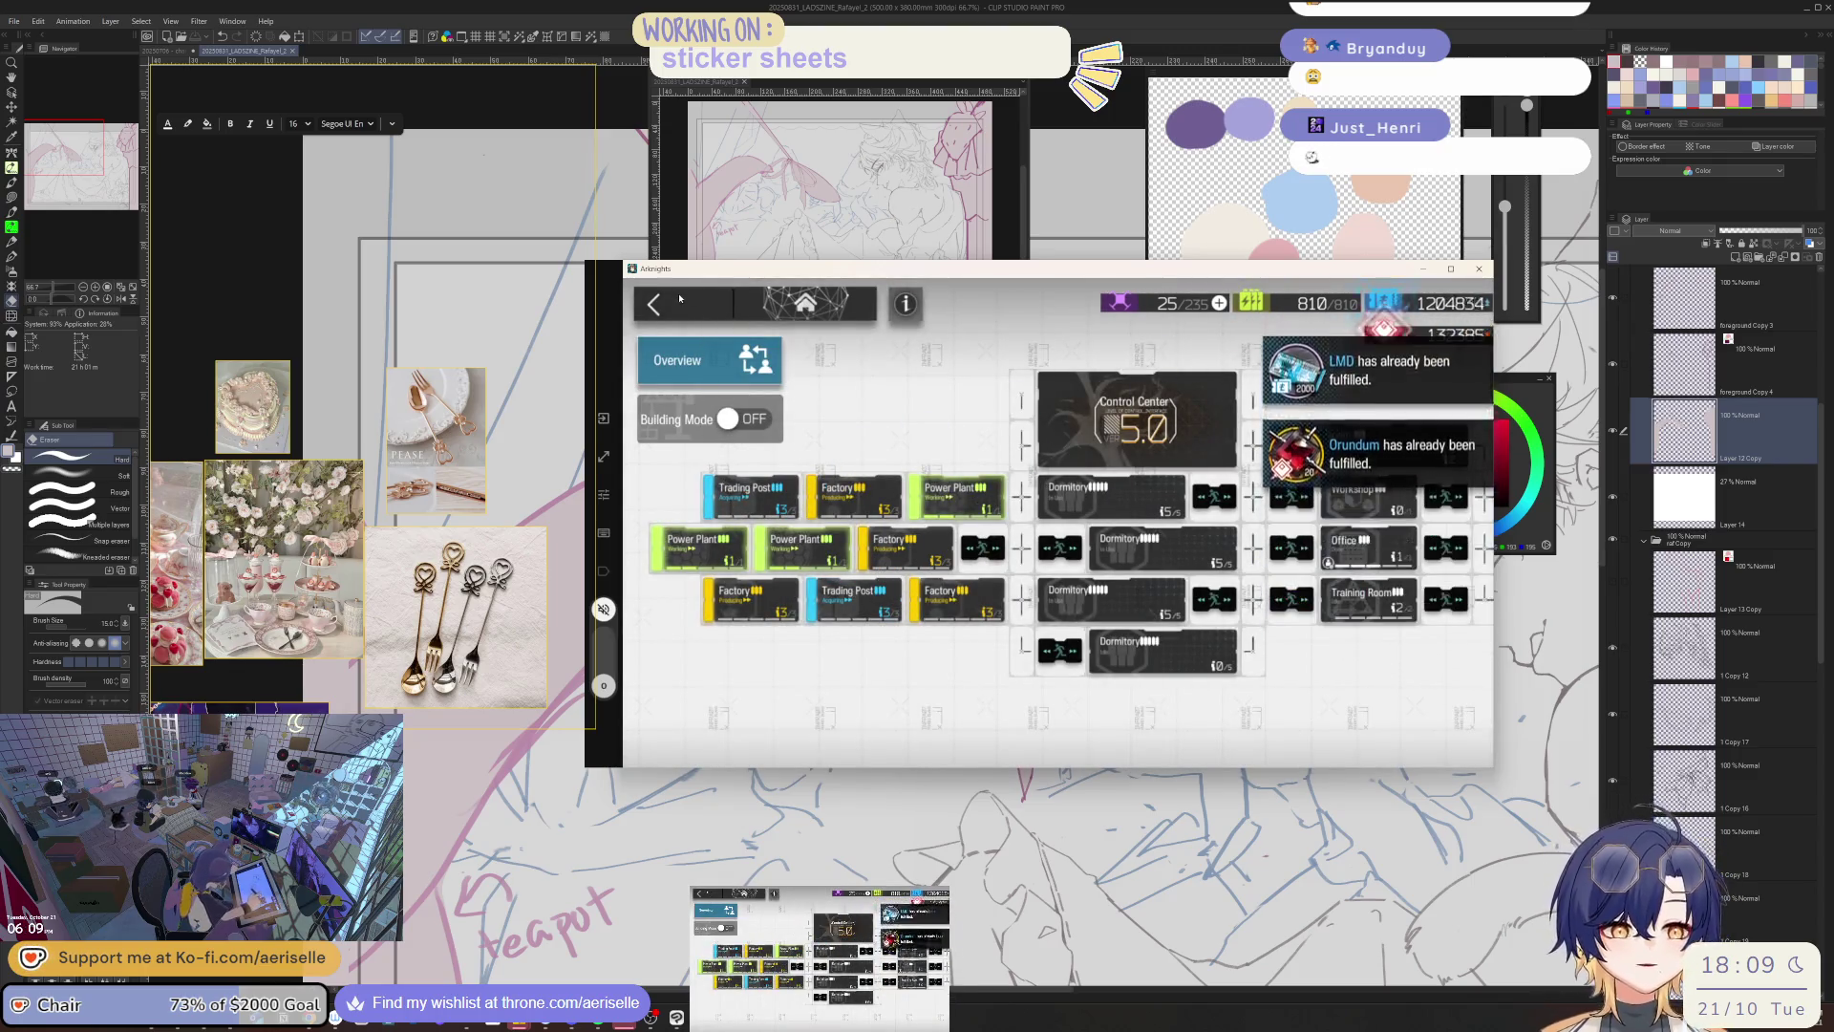
pyautogui.click(679, 298)
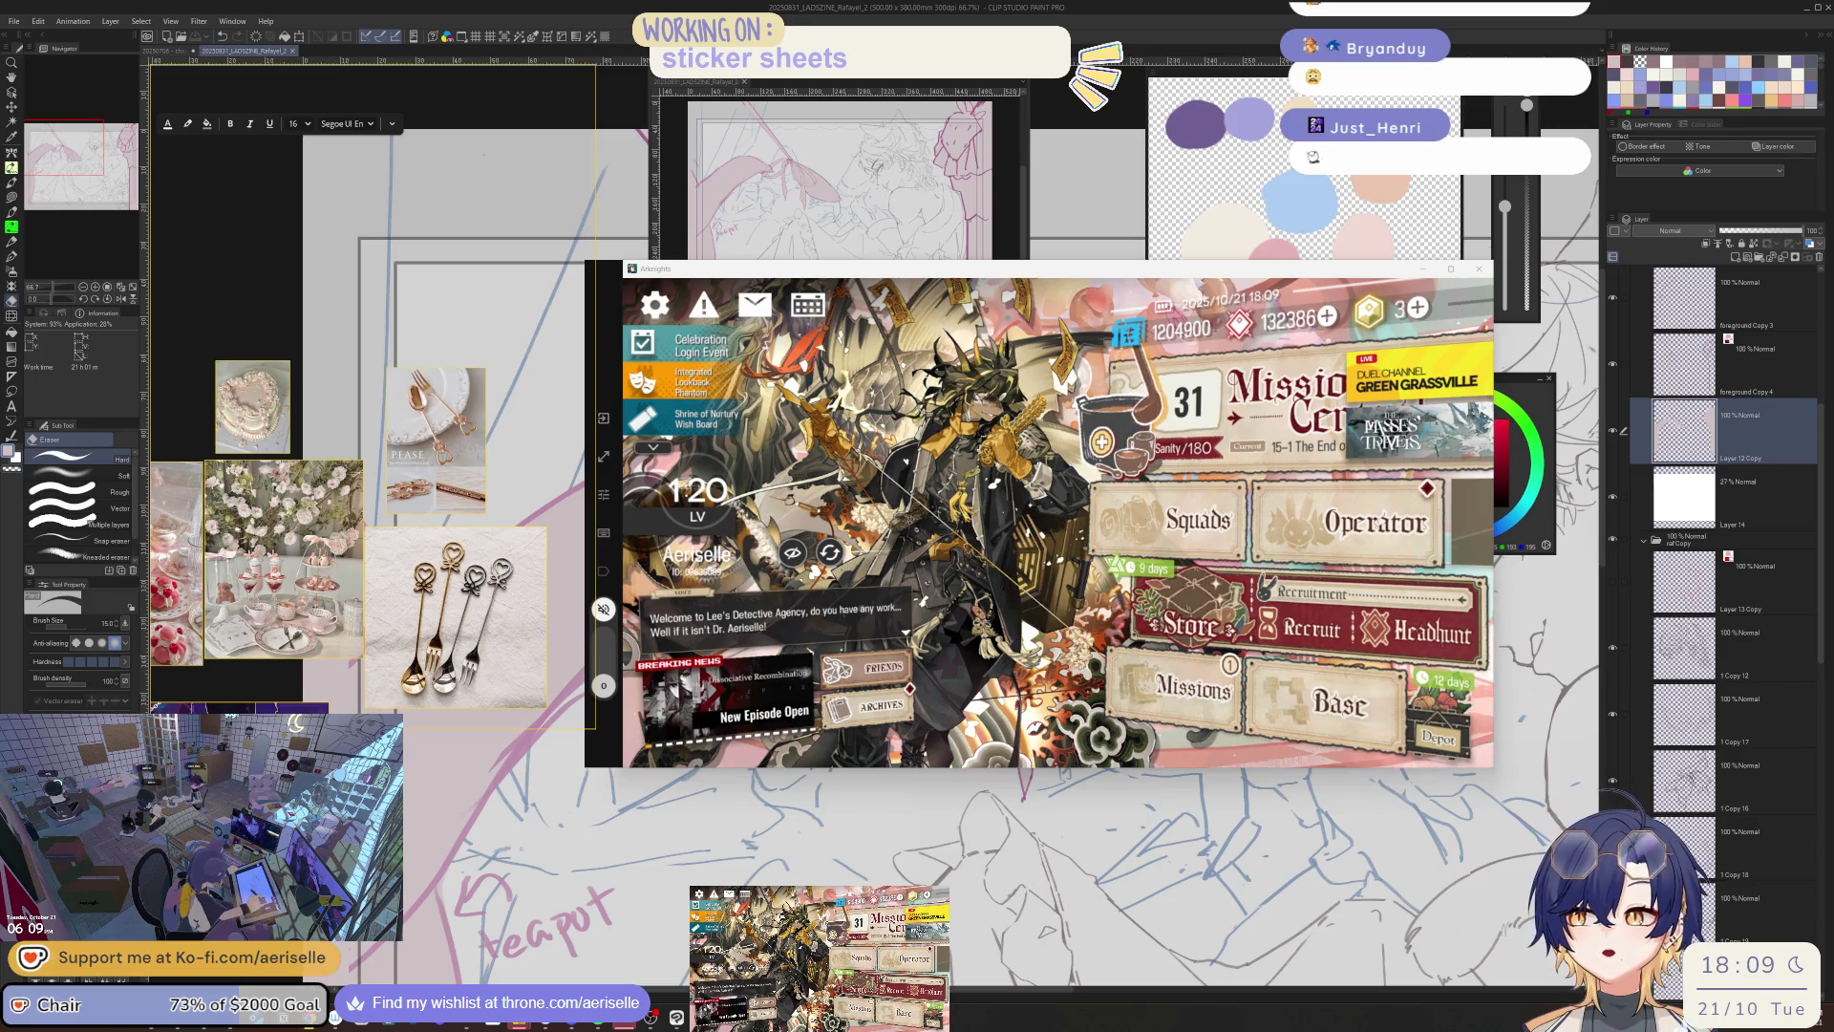
# - Claim all completed daily mission rewards, return home, and leave the game
pyautogui.click(1192, 688)
pyautogui.click(1366, 382)
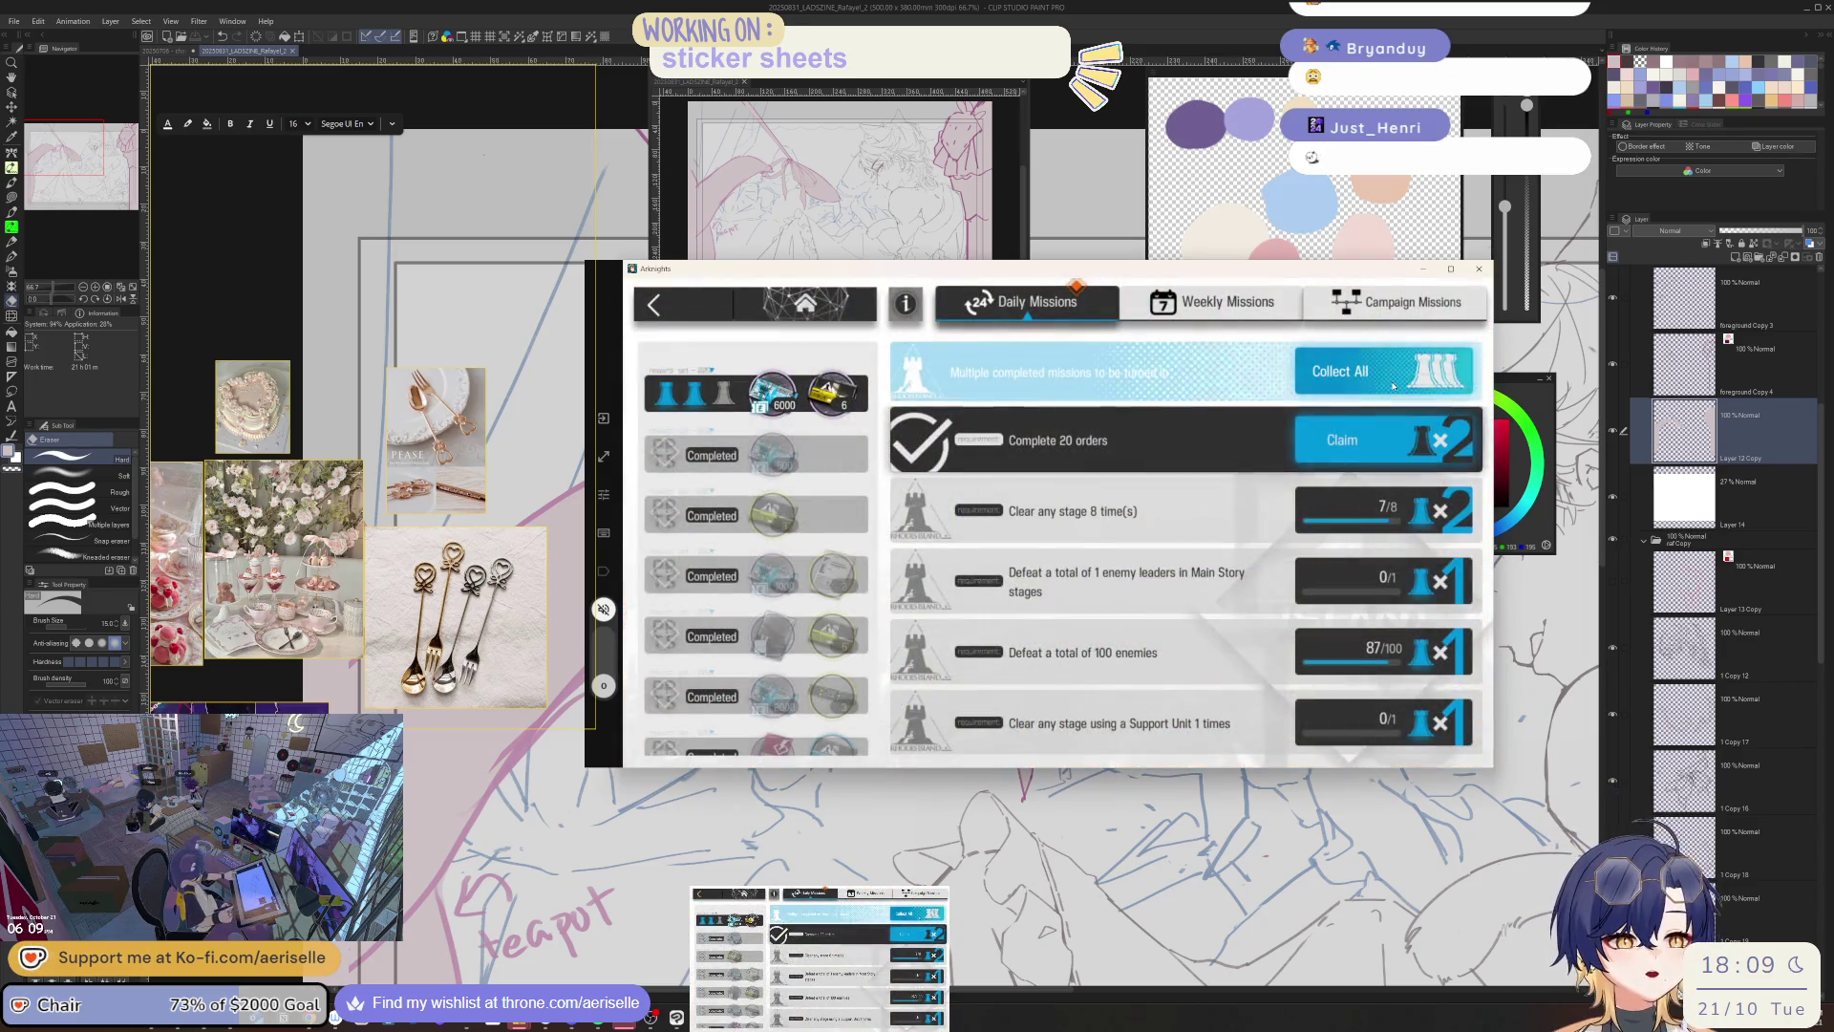
pyautogui.click(1012, 408)
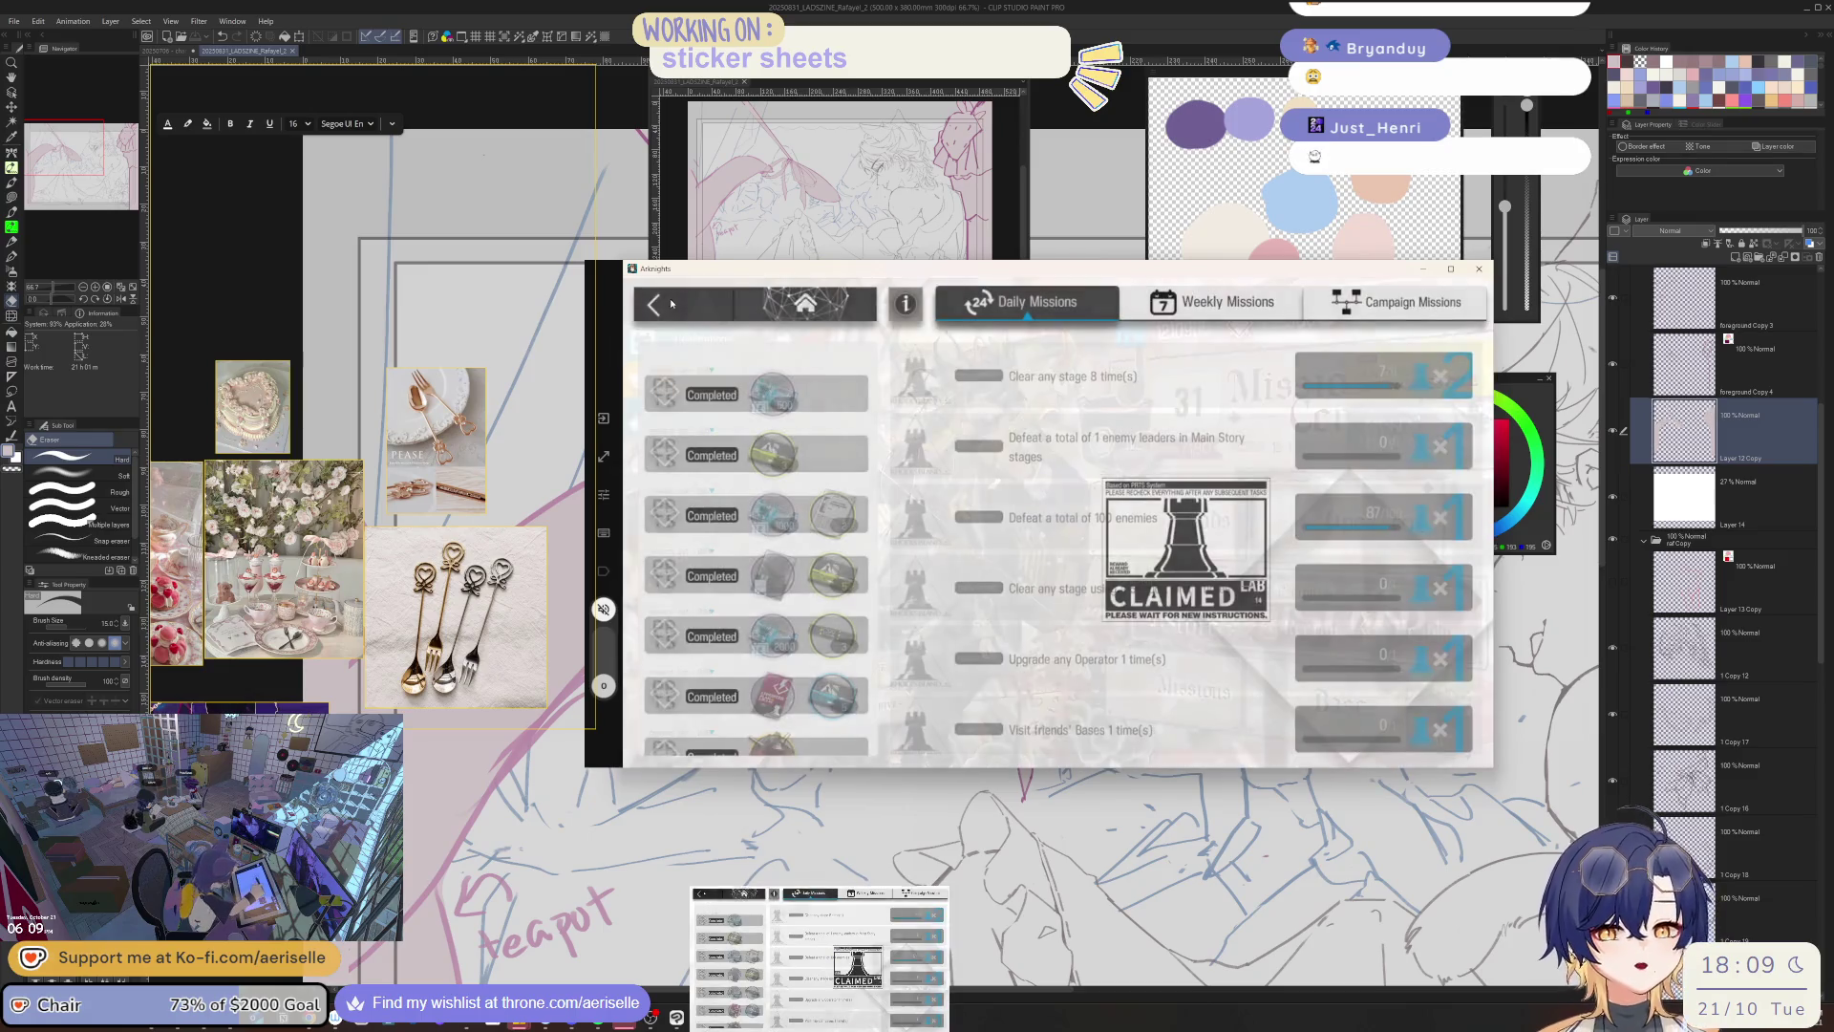
pyautogui.click(672, 304)
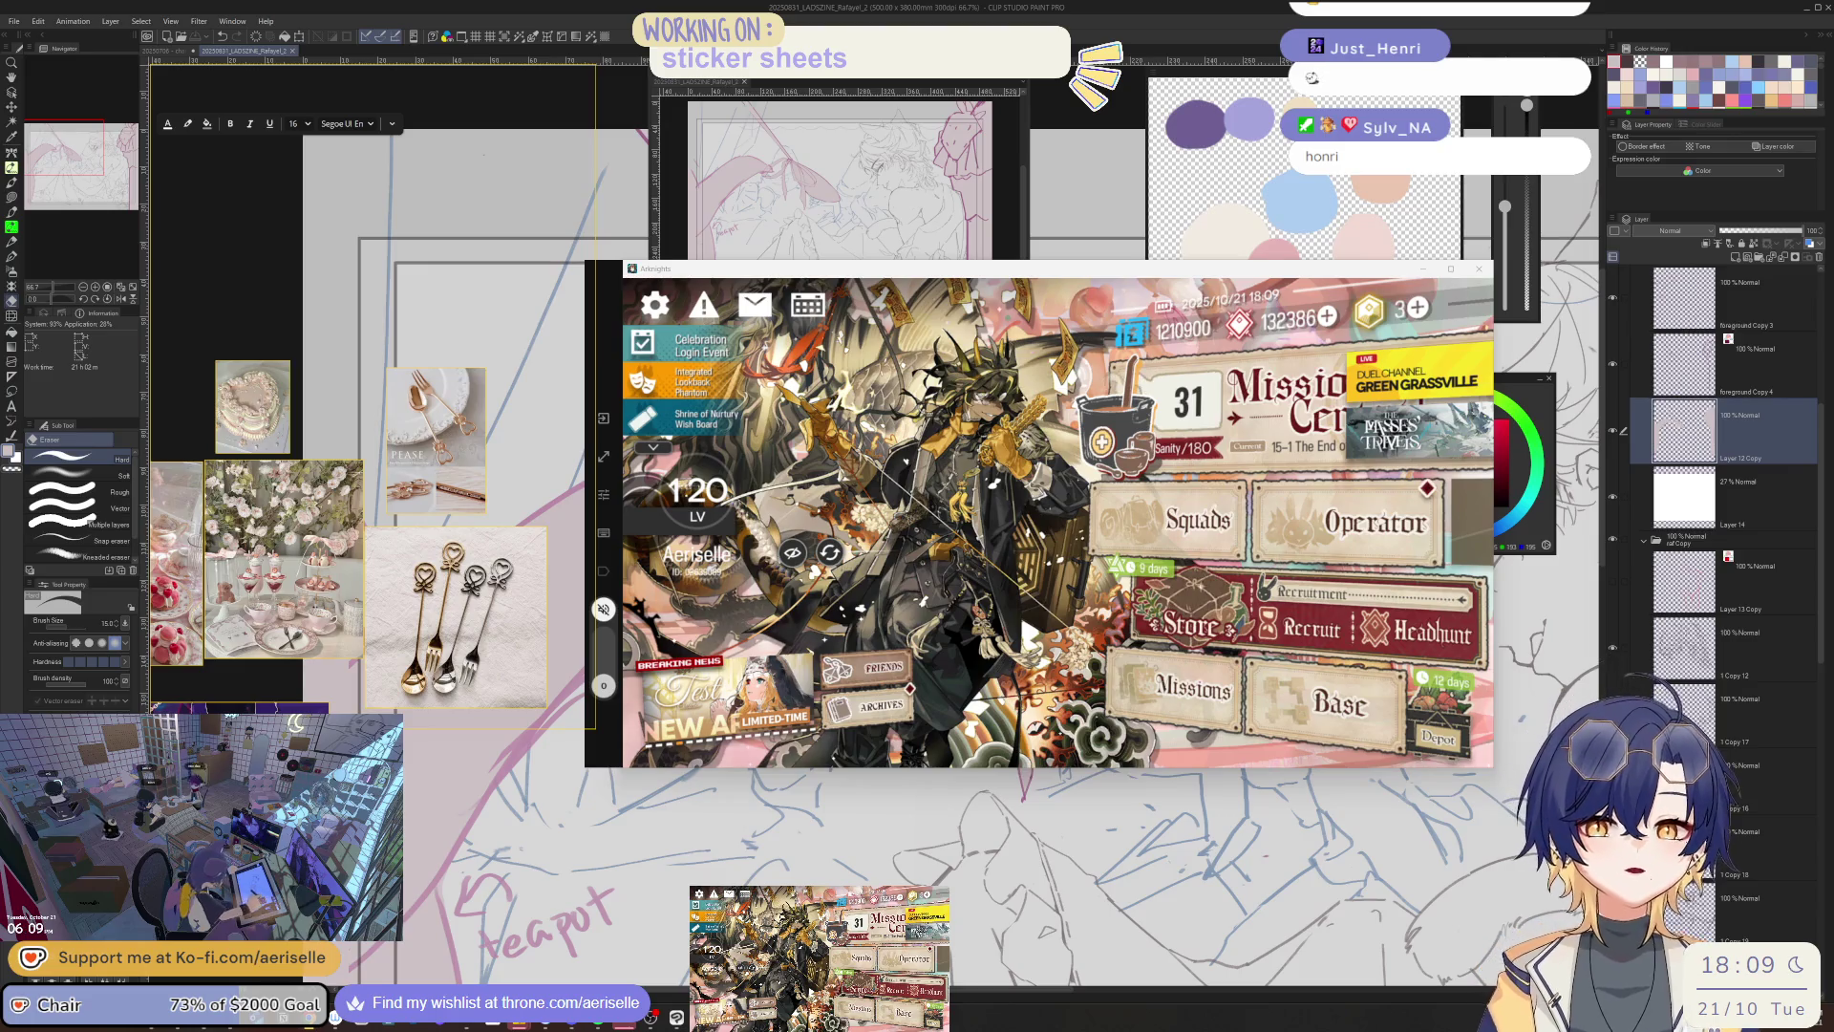
pyautogui.hotkey('alt', 'Tab')
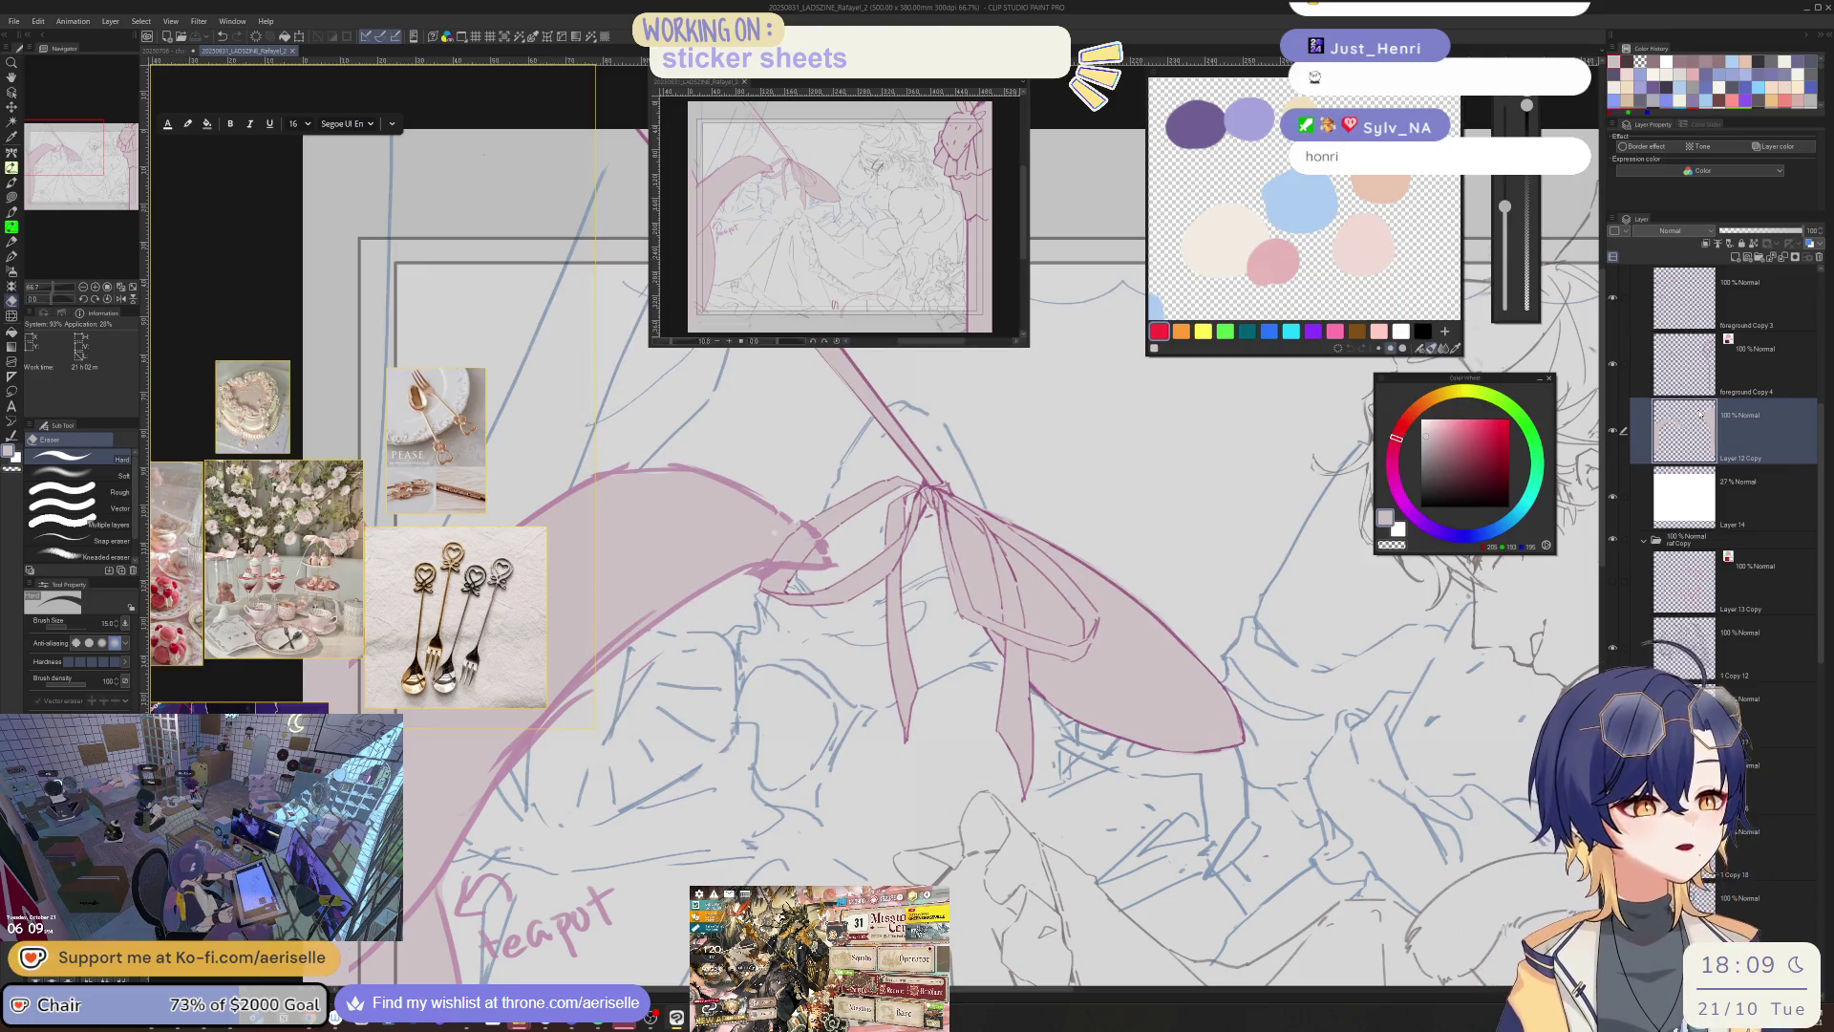
# - Mirror the canvas, pick foreground Copy 4 from the canvas, switch to the Eraser, and zoom out
pyautogui.press('h')
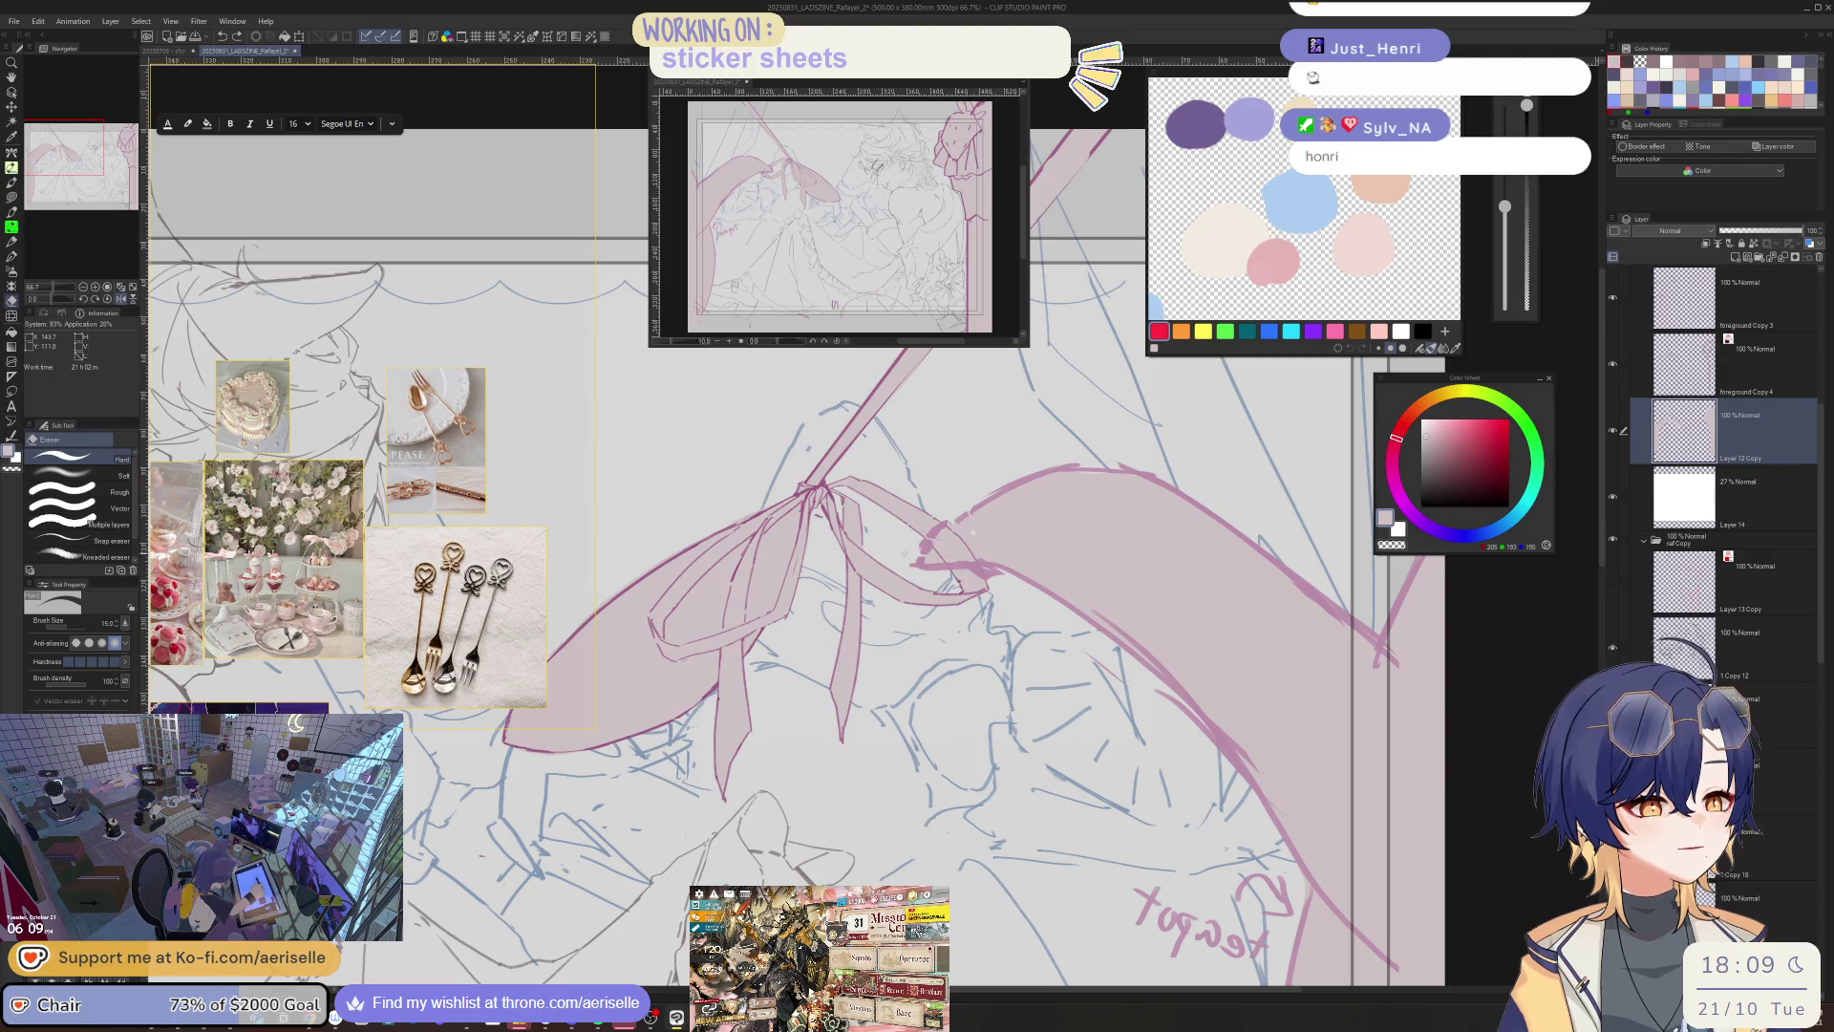
pyautogui.scroll(2, 162, 372)
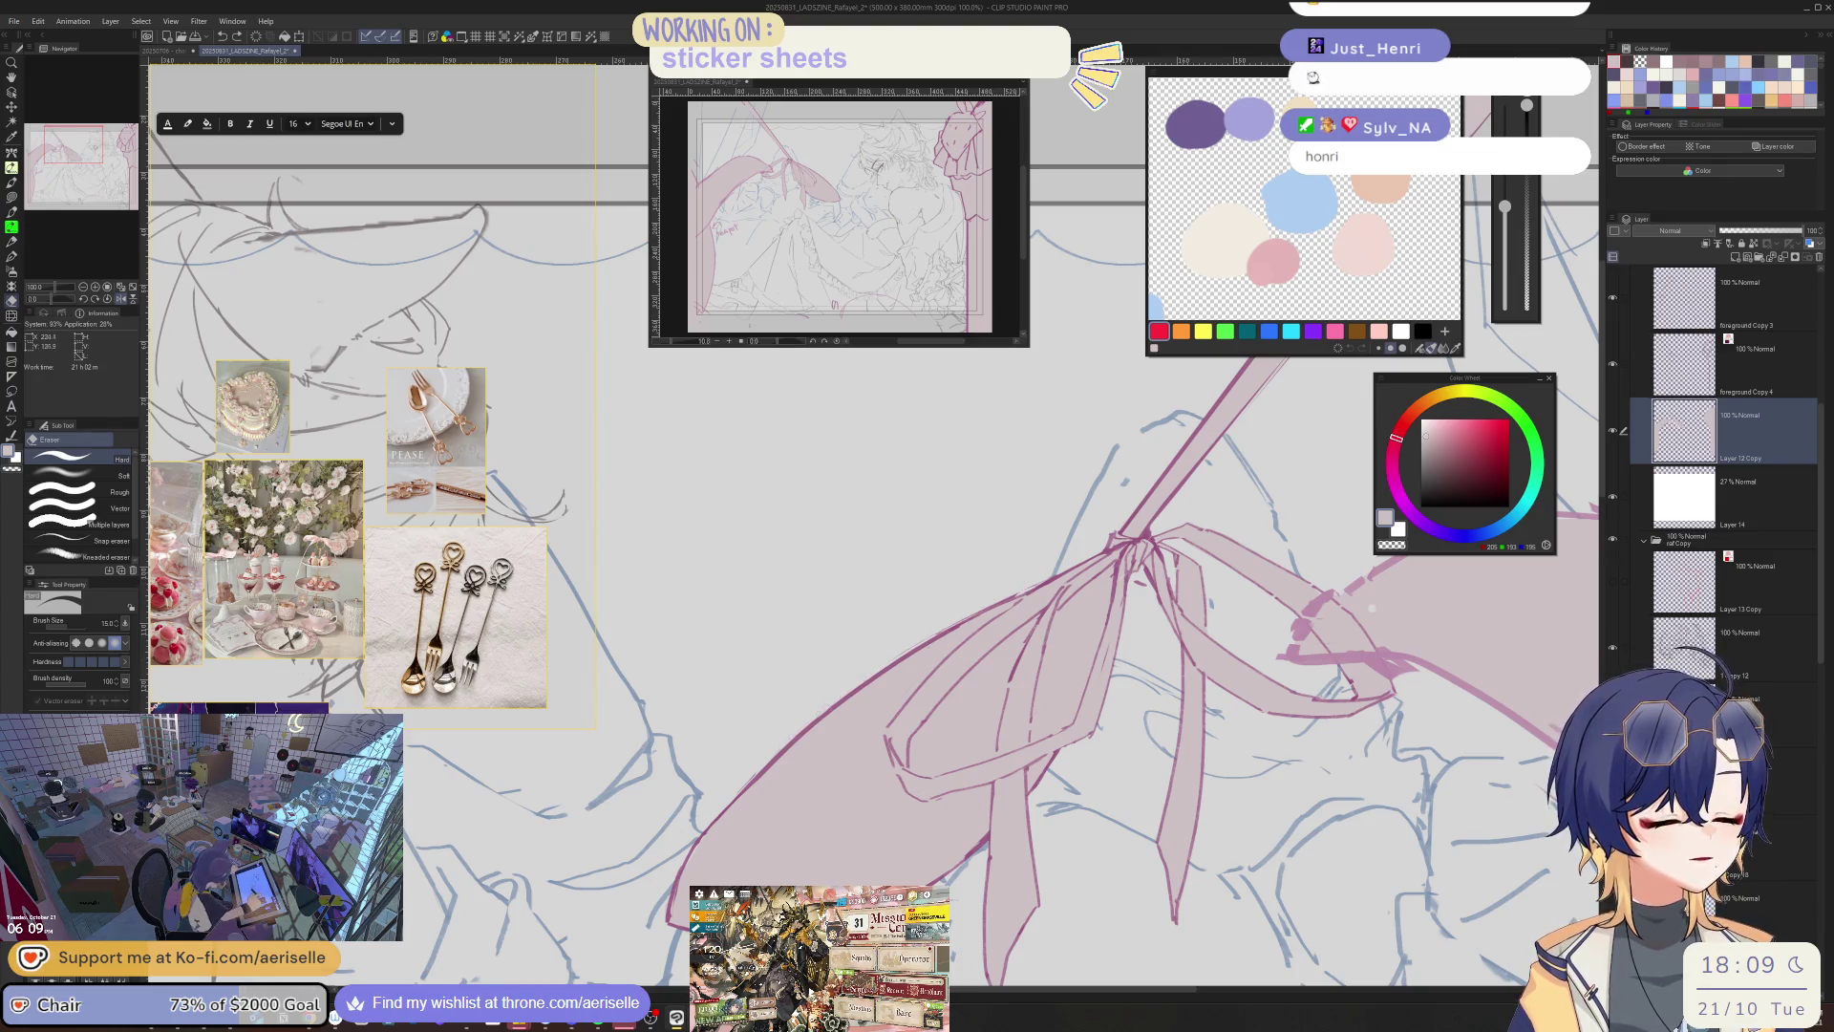
pyautogui.scroll(-2, 162, 372)
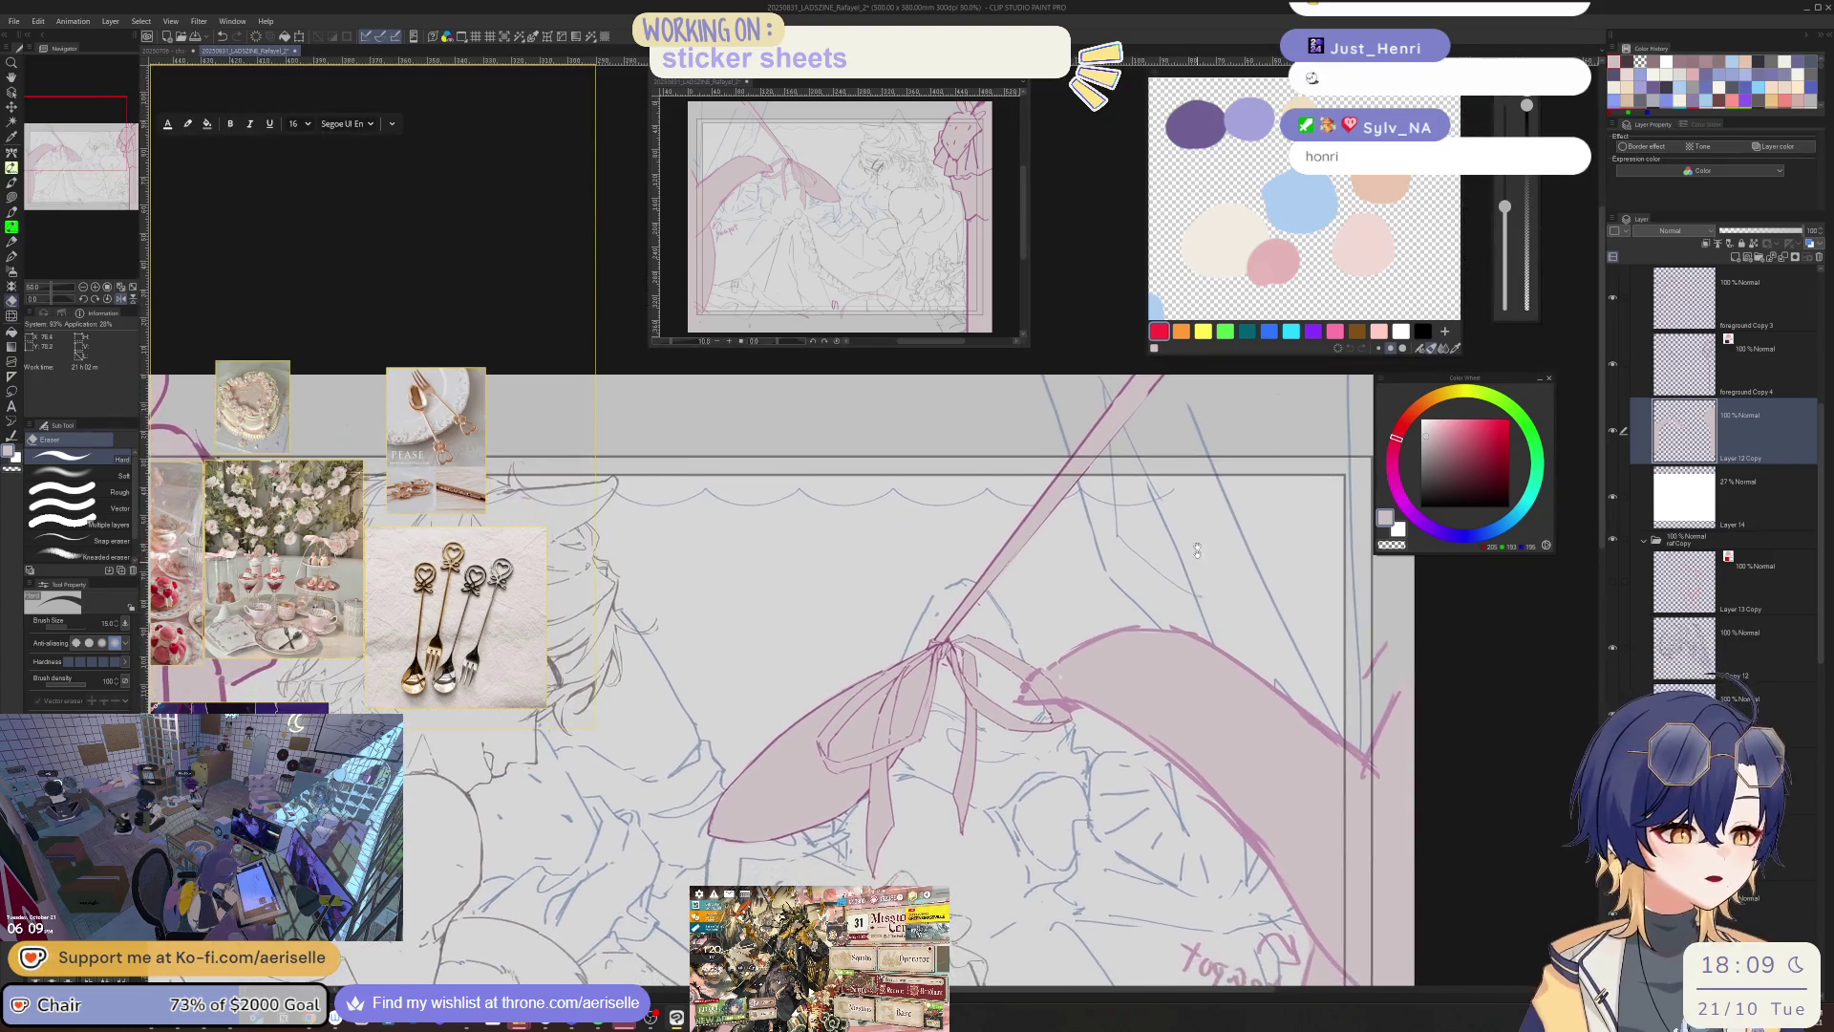
pyautogui.scroll(2, 994, 544)
pyautogui.press('o')
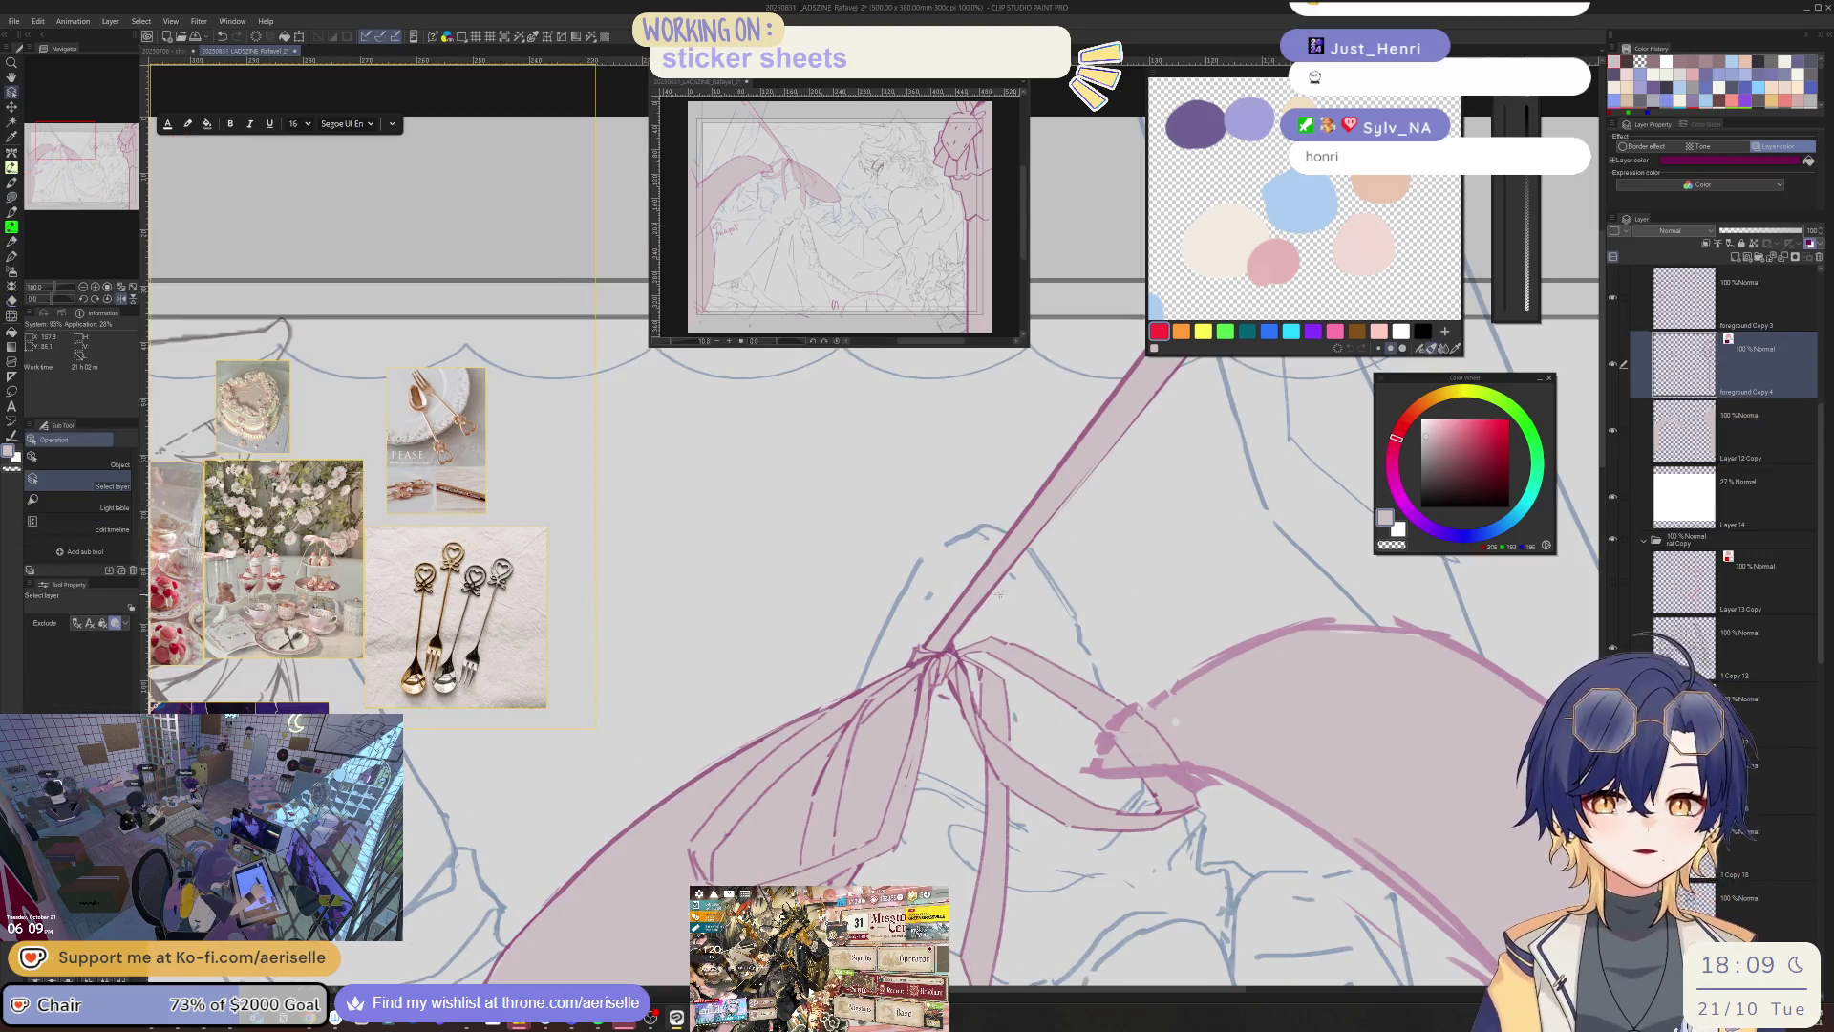
pyautogui.press('e')
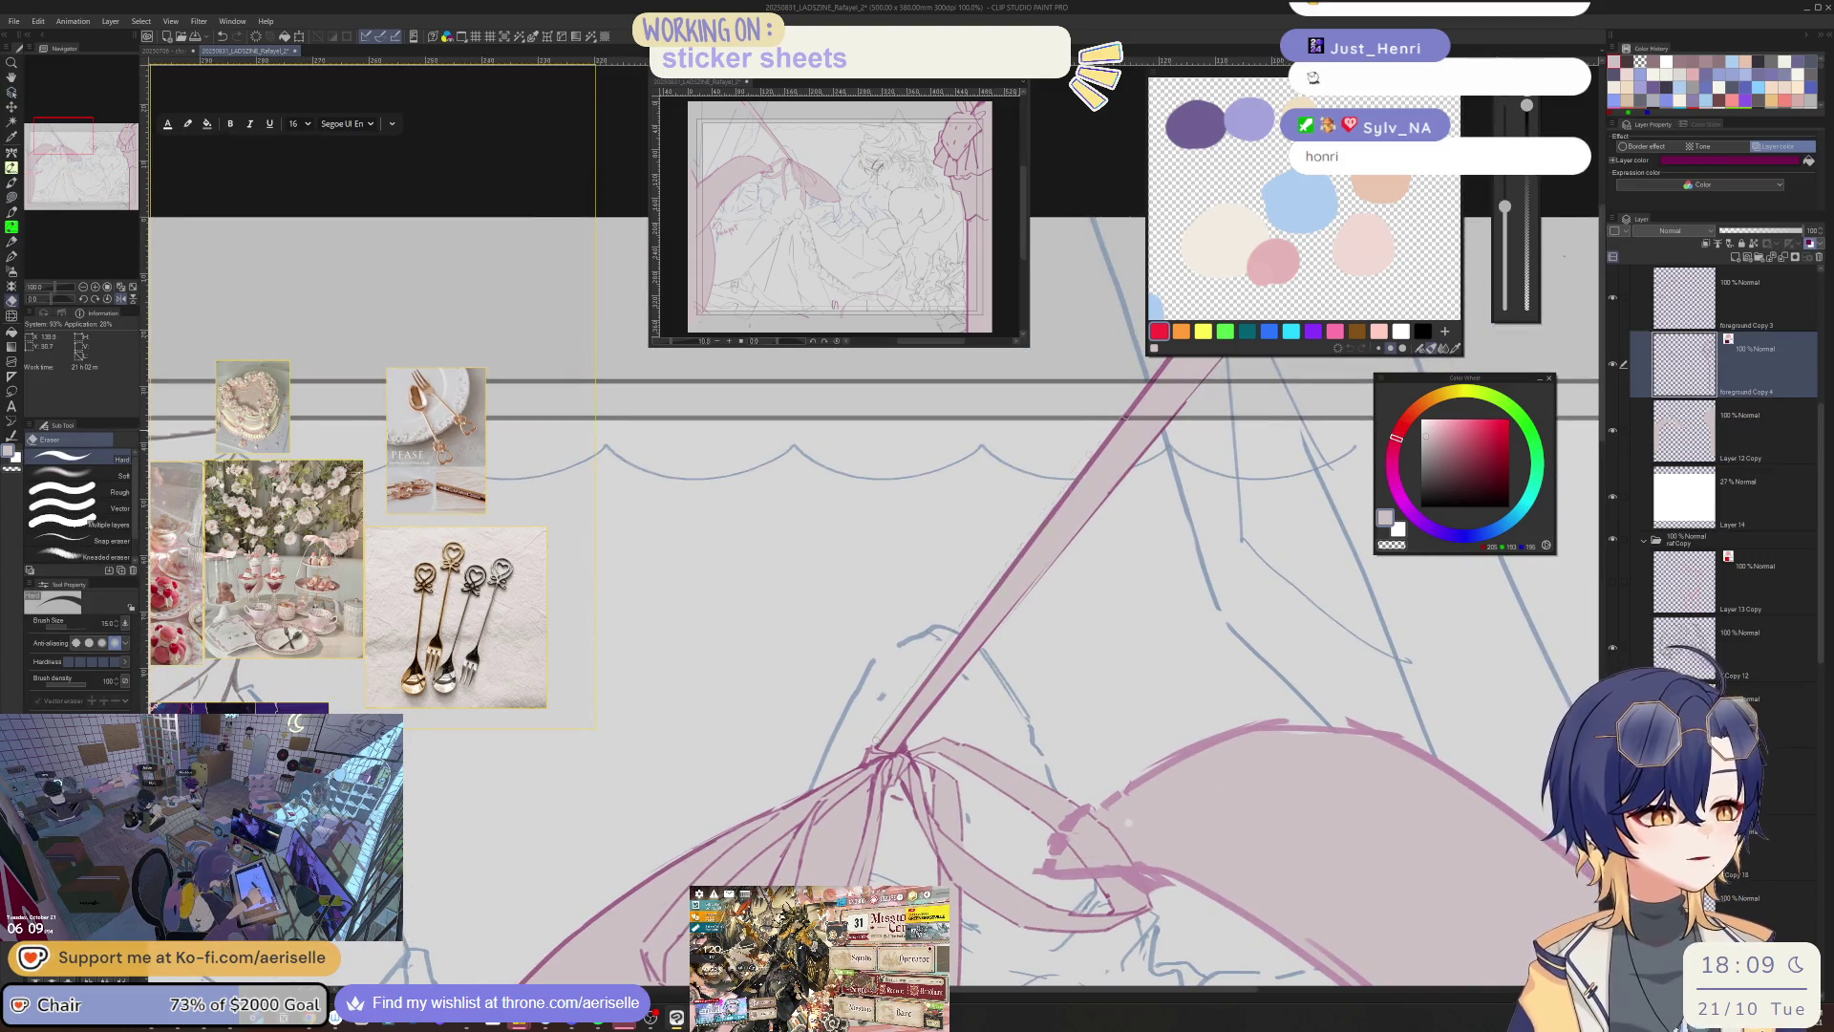
pyautogui.moveTo(877, 741); pyautogui.dragTo(913, 958)
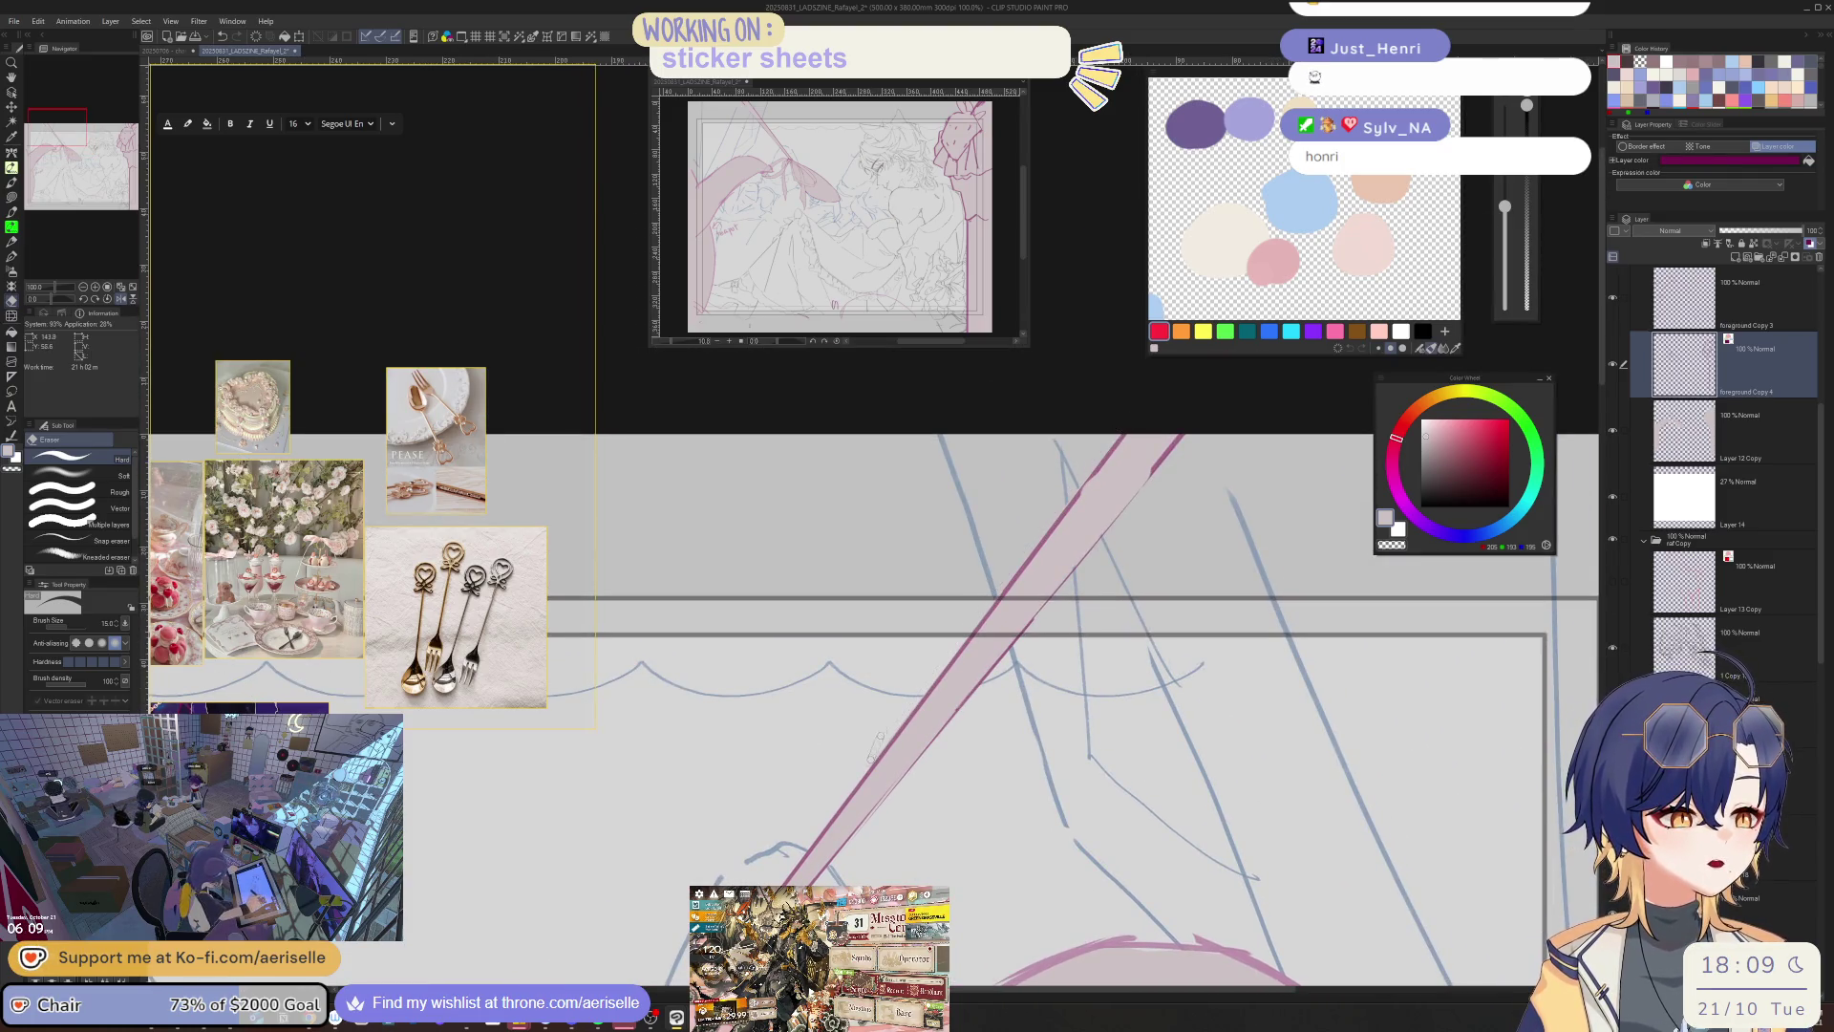
pyautogui.scroll(-3, 1146, 468)
pyautogui.scroll(-5, 1166, 659)
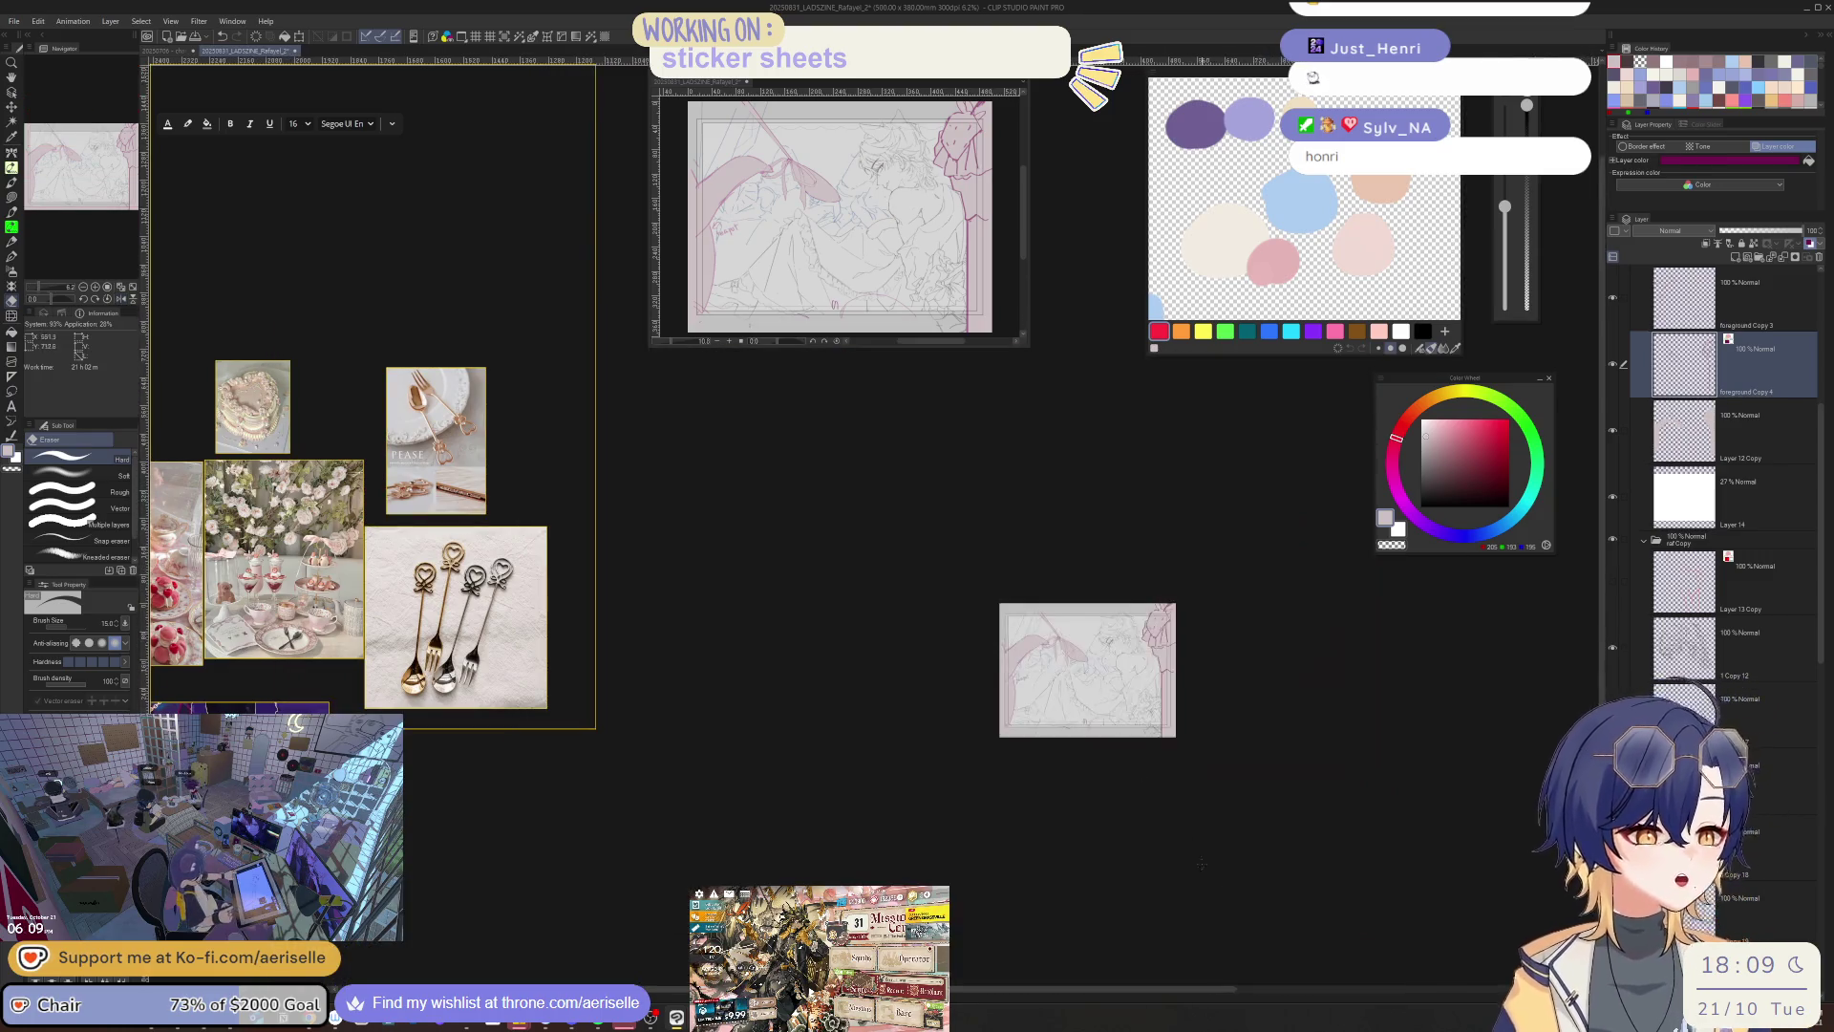
# - Bring the pink figure into view and redraw the left edge of the pink shape
pyautogui.scroll(8, 1130, 607)
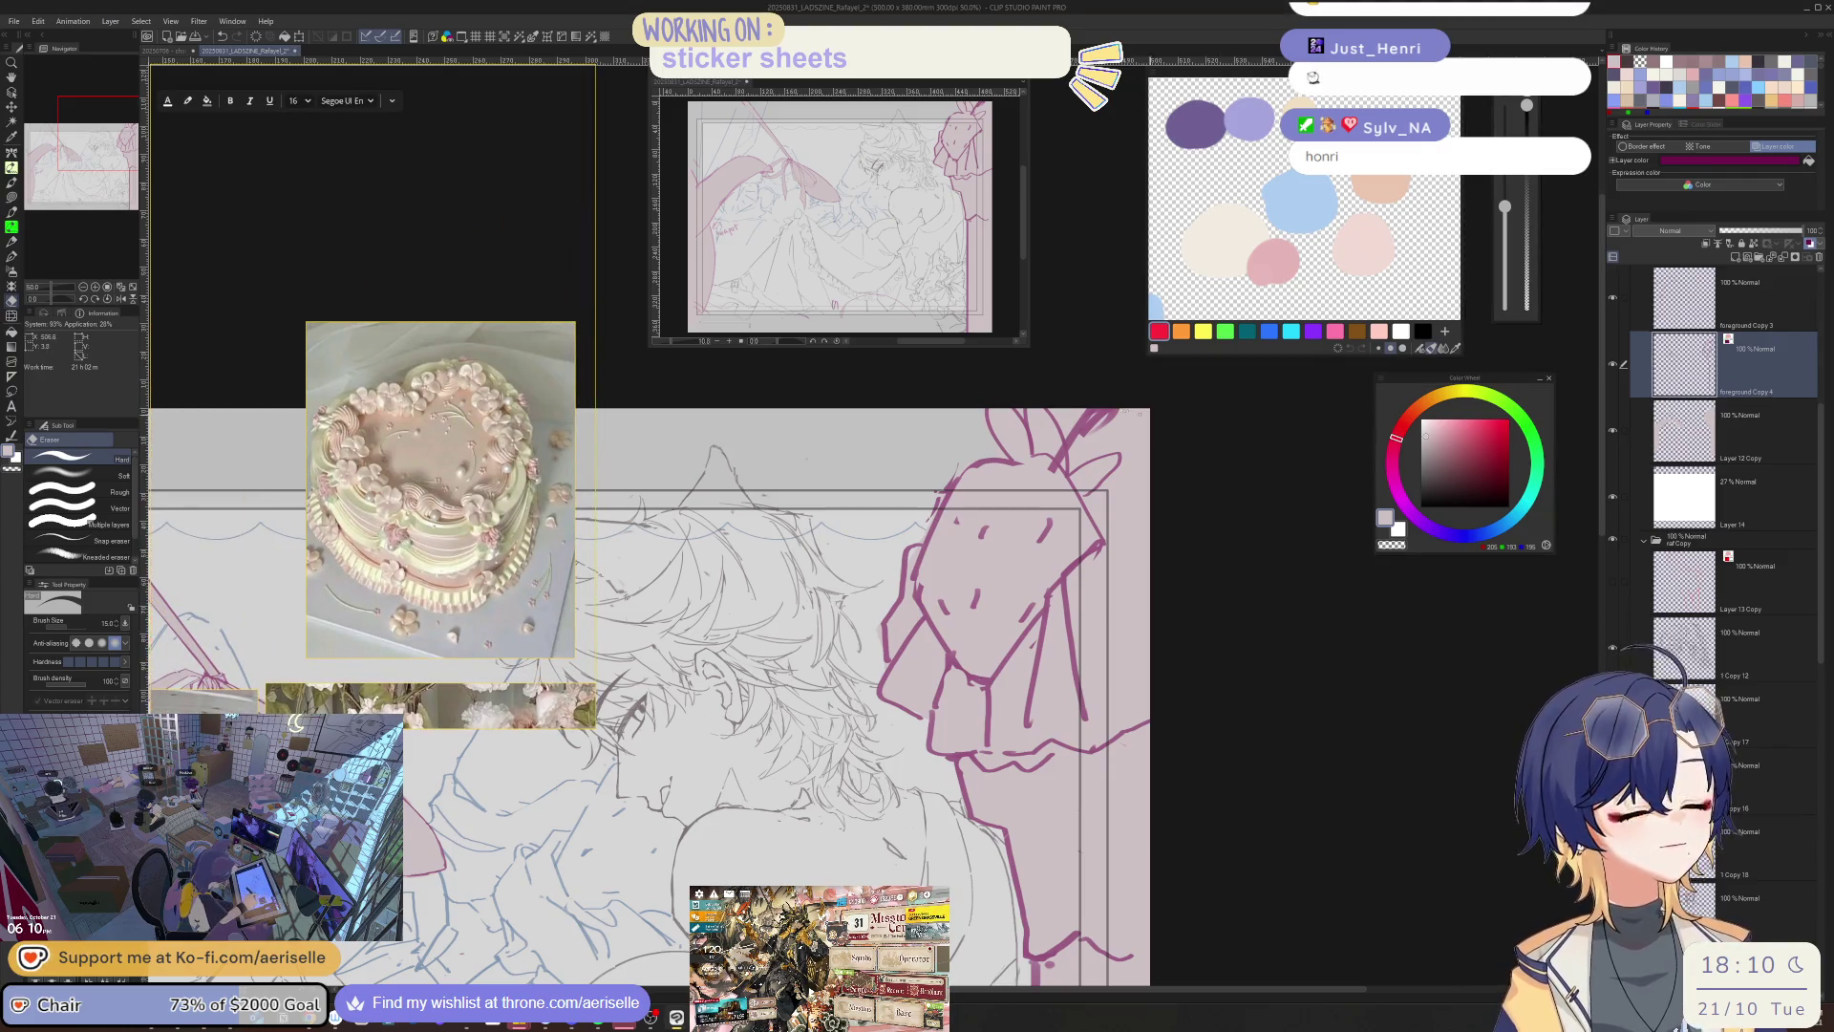
pyautogui.moveTo(1094, 424); pyautogui.dragTo(1074, 436)
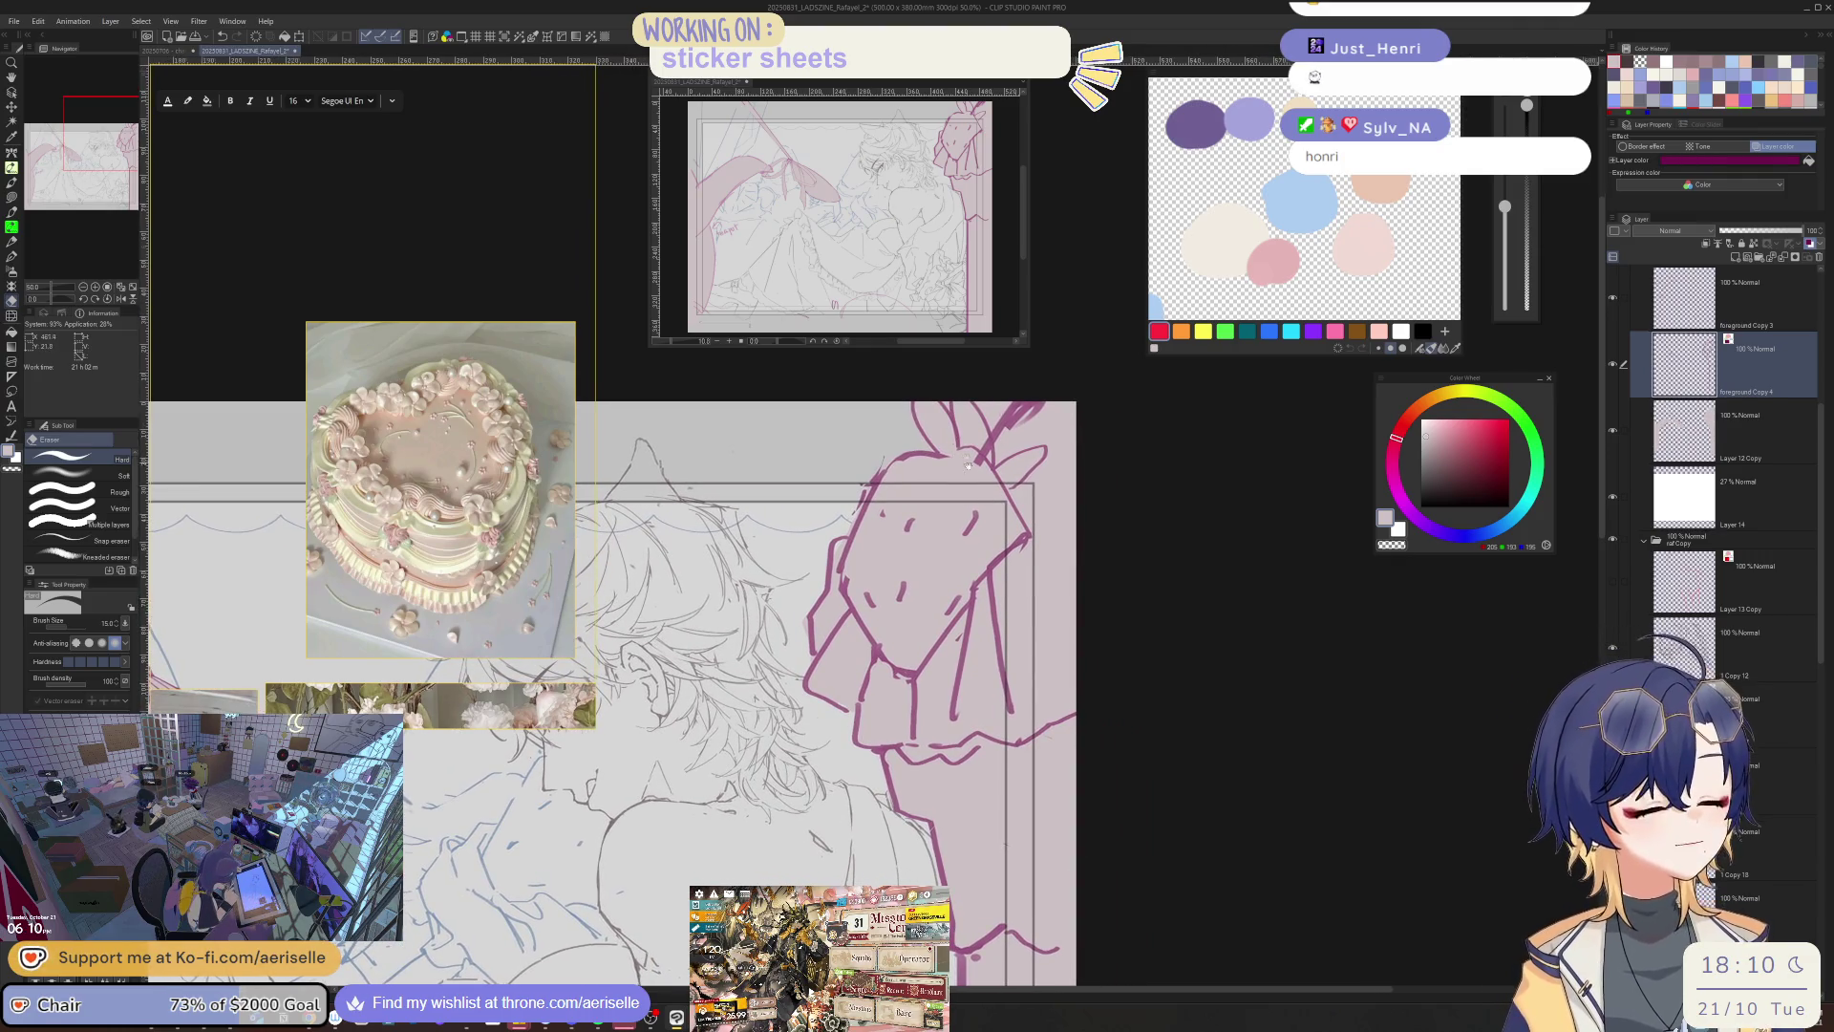
pyautogui.scroll(1, 967, 464)
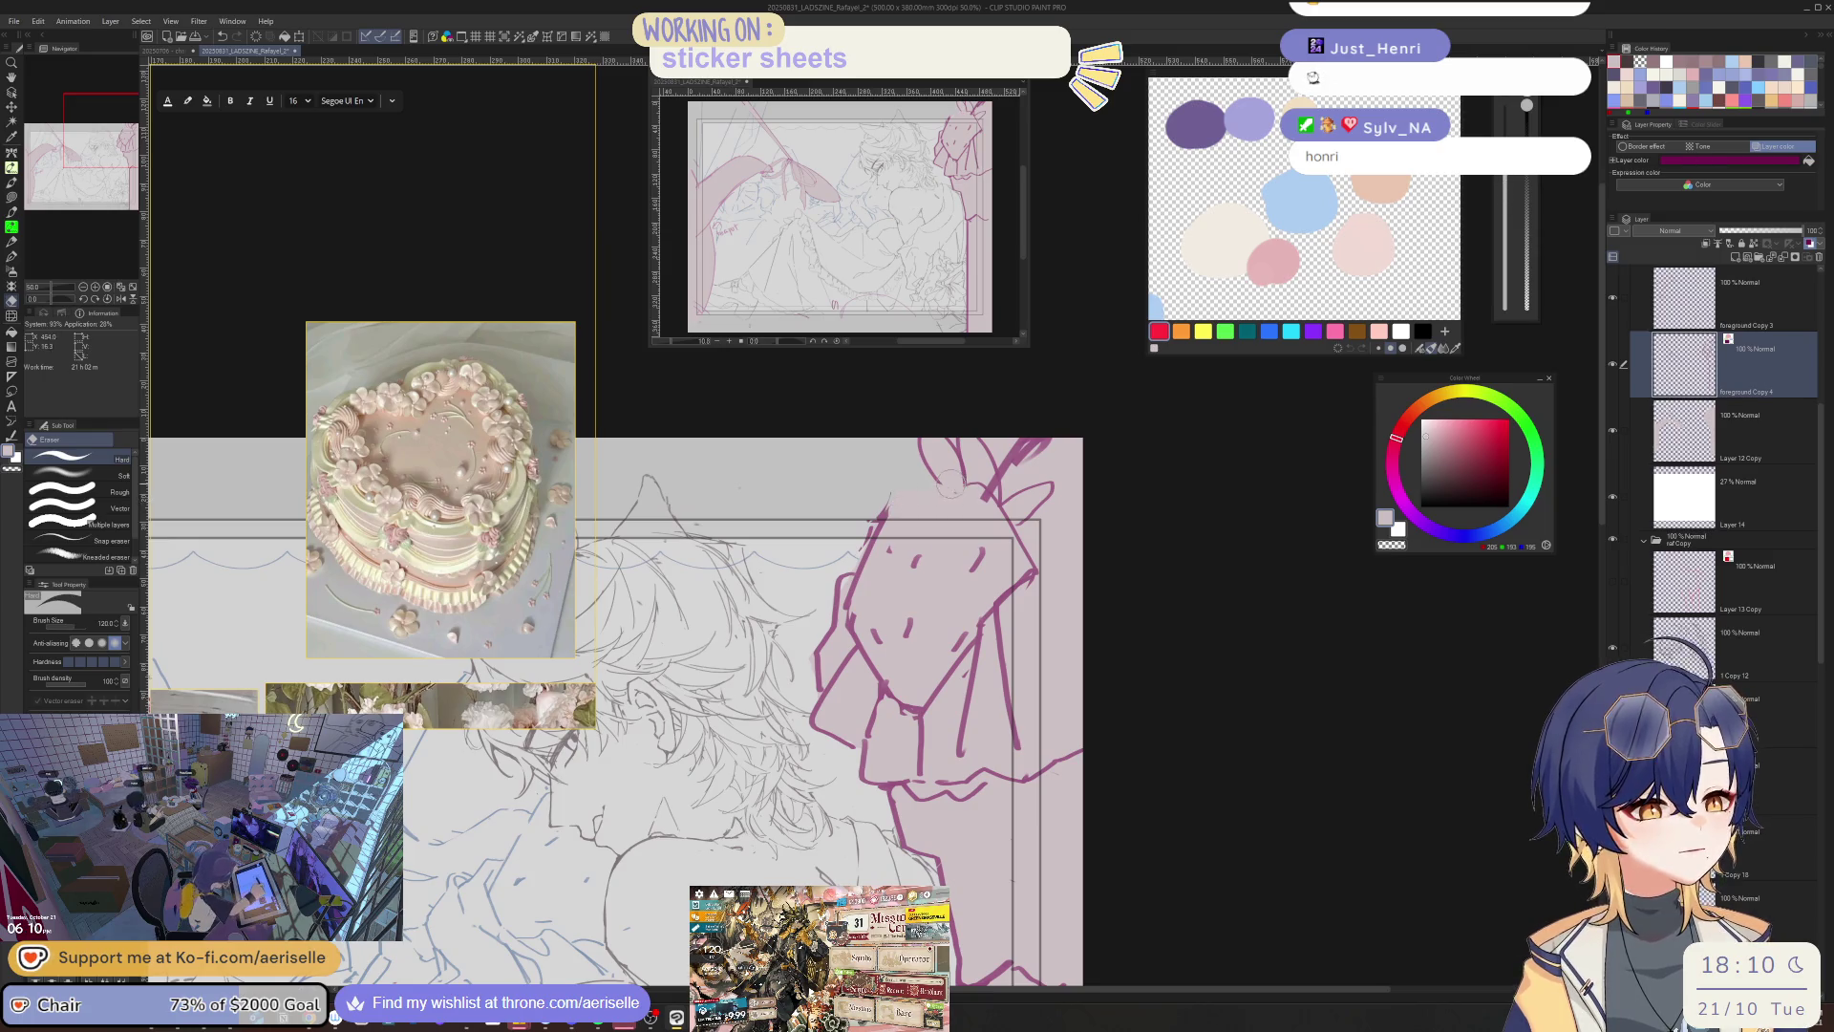
pyautogui.scroll(3, 950, 483)
pyautogui.press('p')
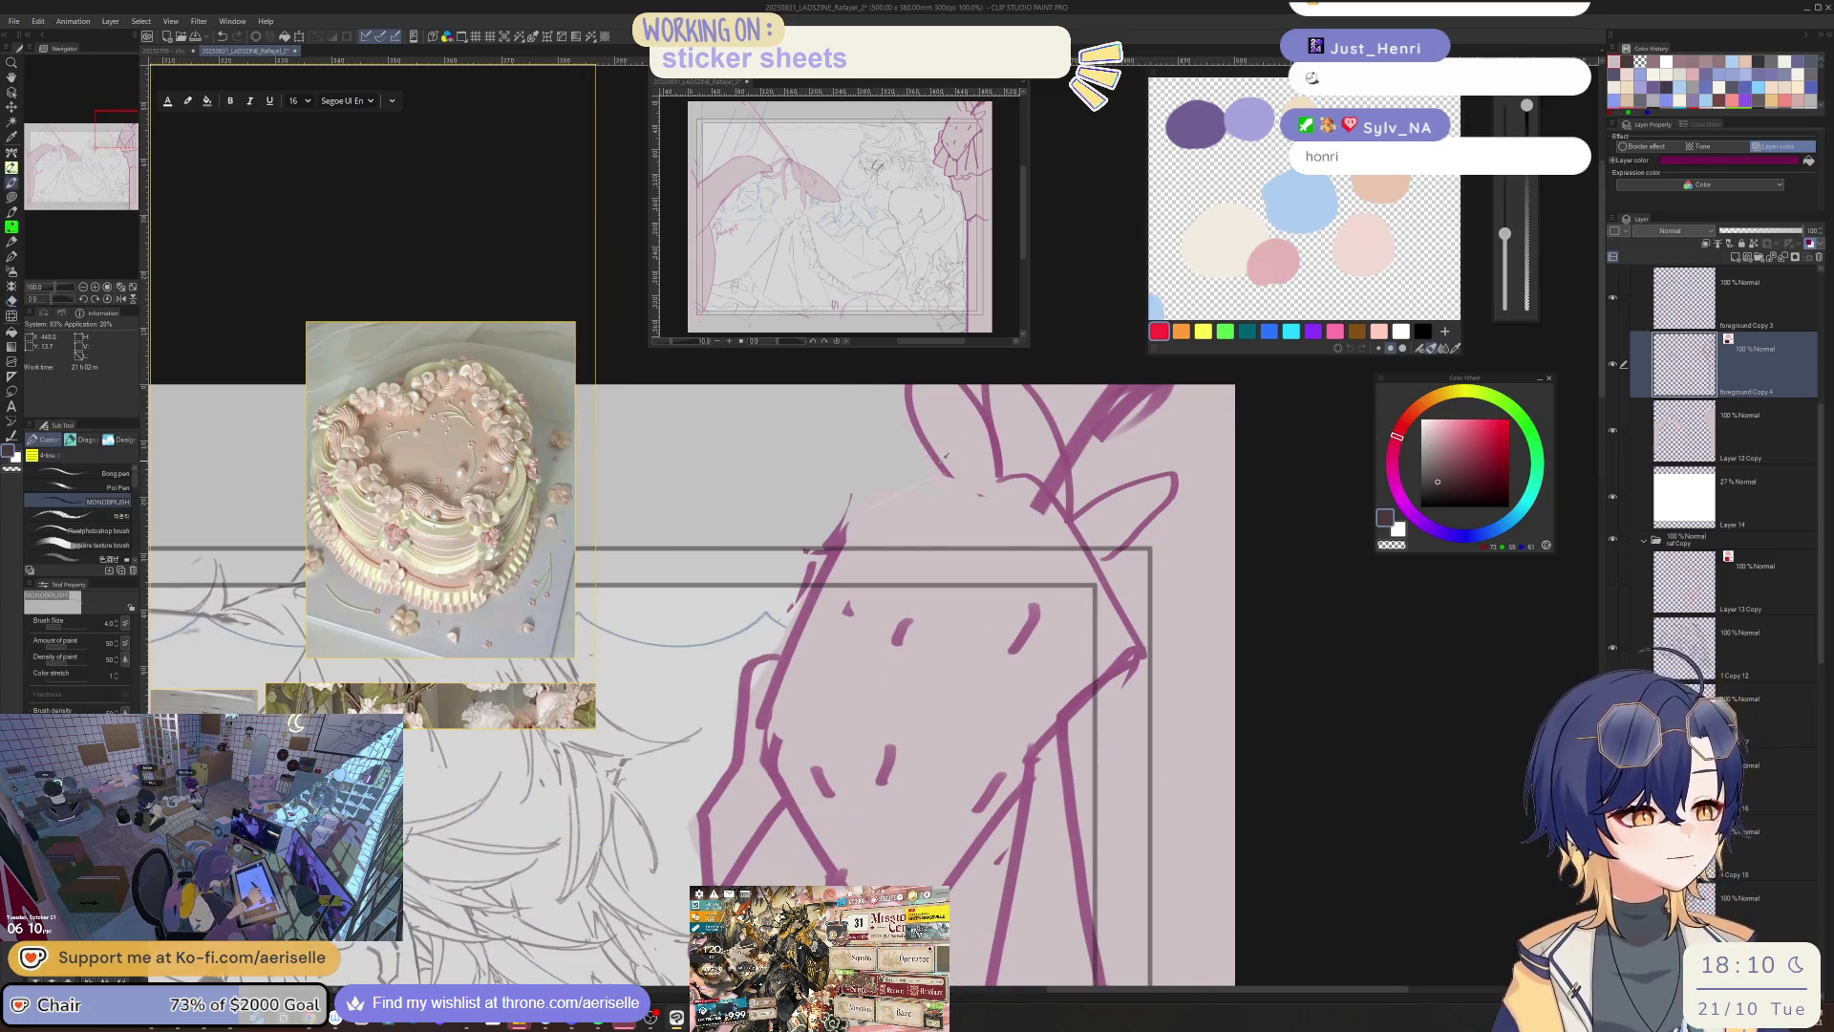
pyautogui.press('-')
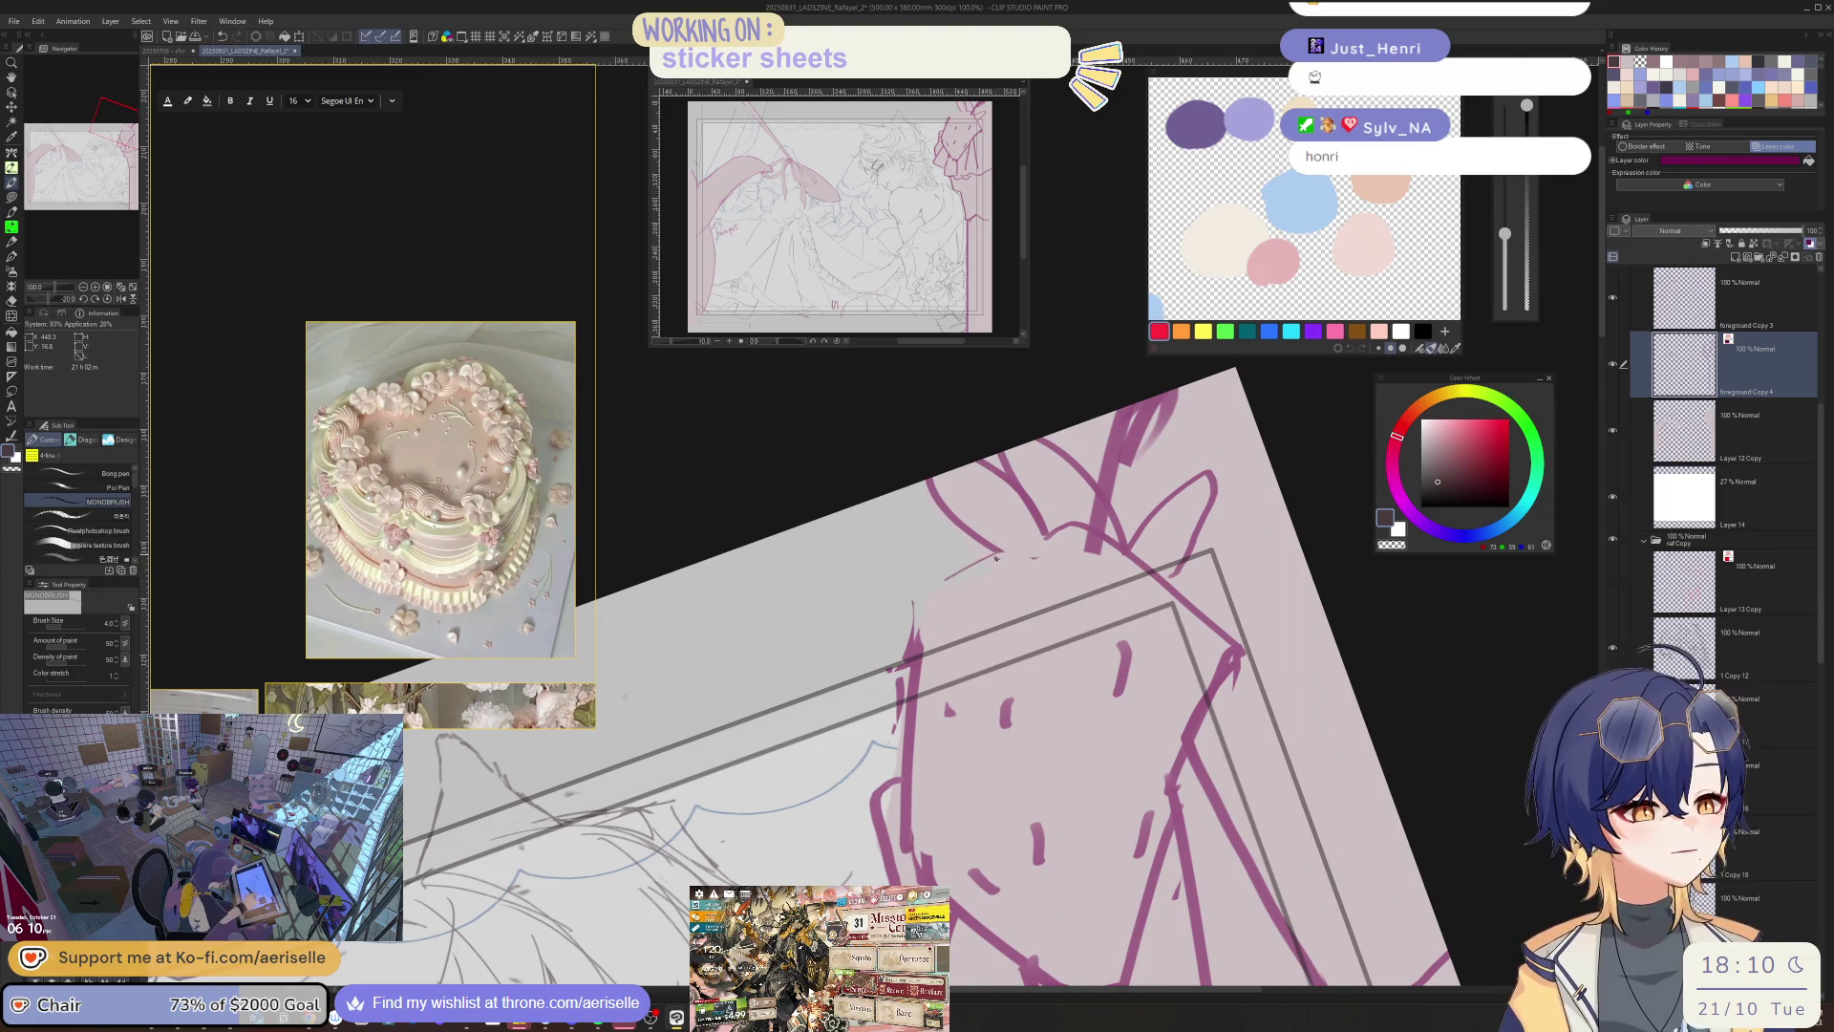
pyautogui.moveTo(934, 588)
pyautogui.mouseDown()
pyautogui.moveTo(894, 736)
pyautogui.moveTo(904, 684)
pyautogui.moveTo(932, 883)
pyautogui.mouseUp()
pyautogui.press('e')
pyautogui.press('^')
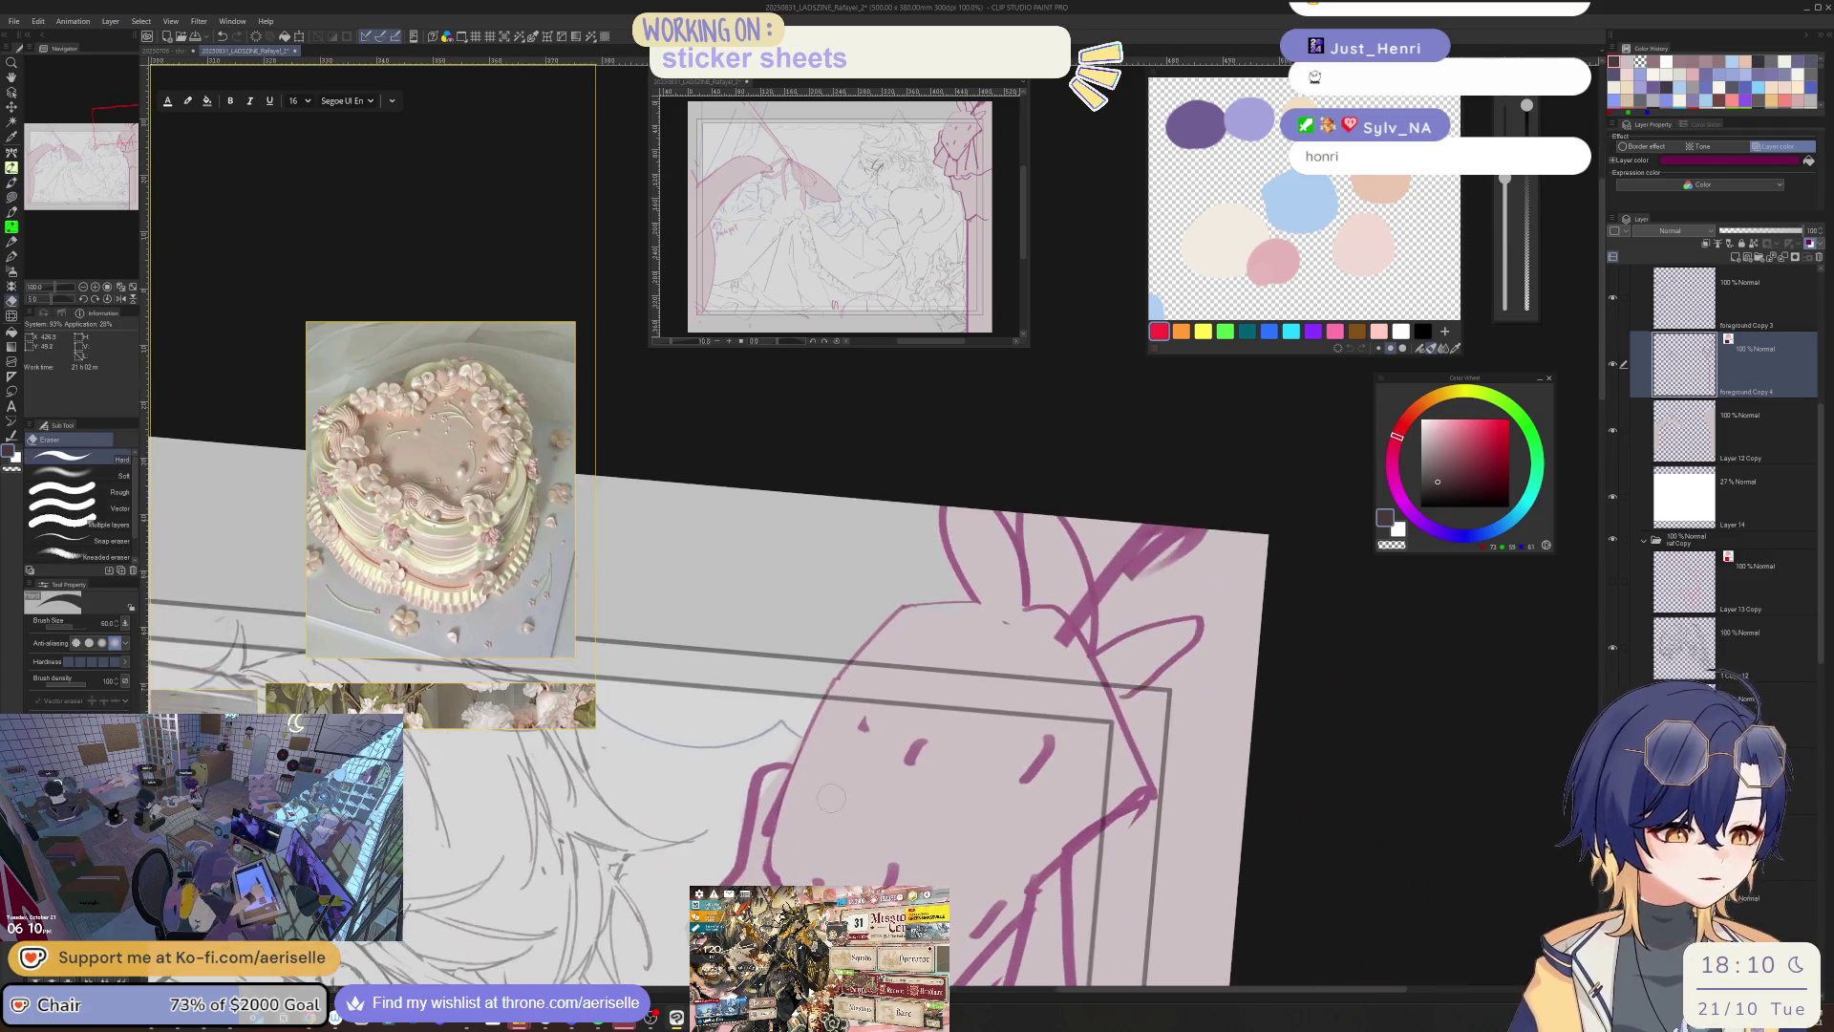
pyautogui.scroll(-3, 830, 798)
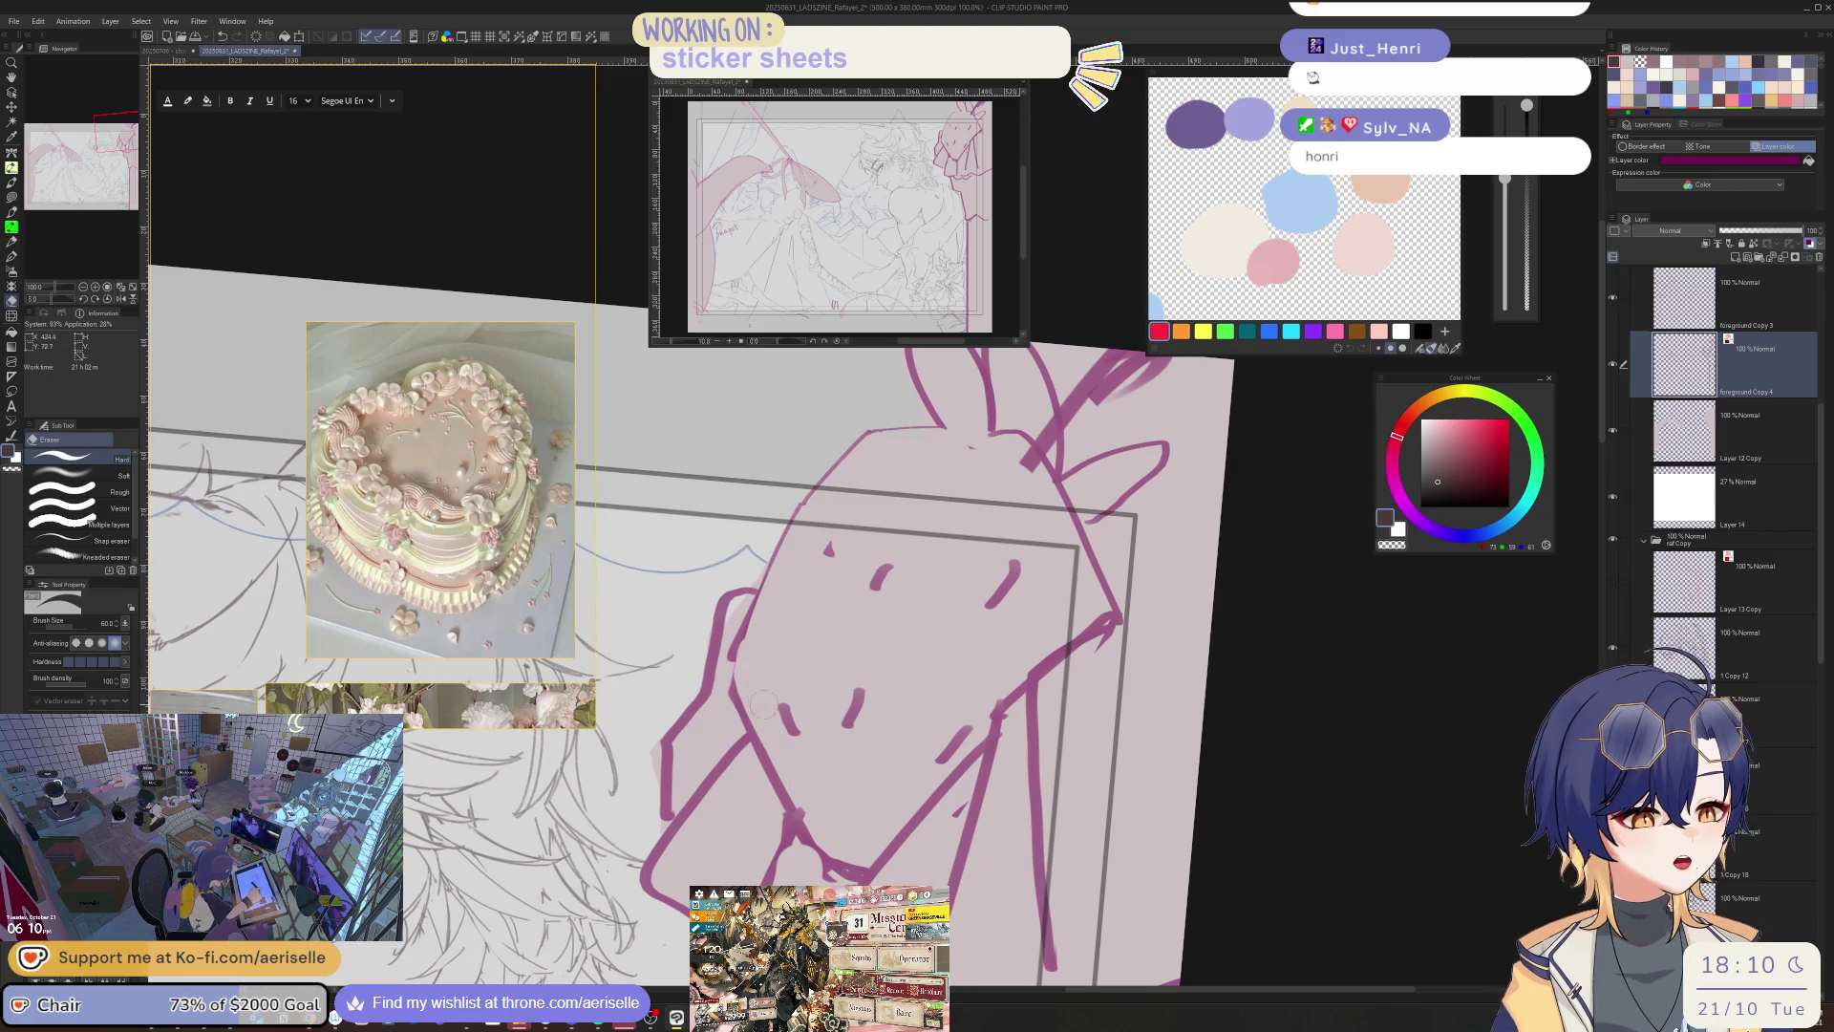
pyautogui.press('p')
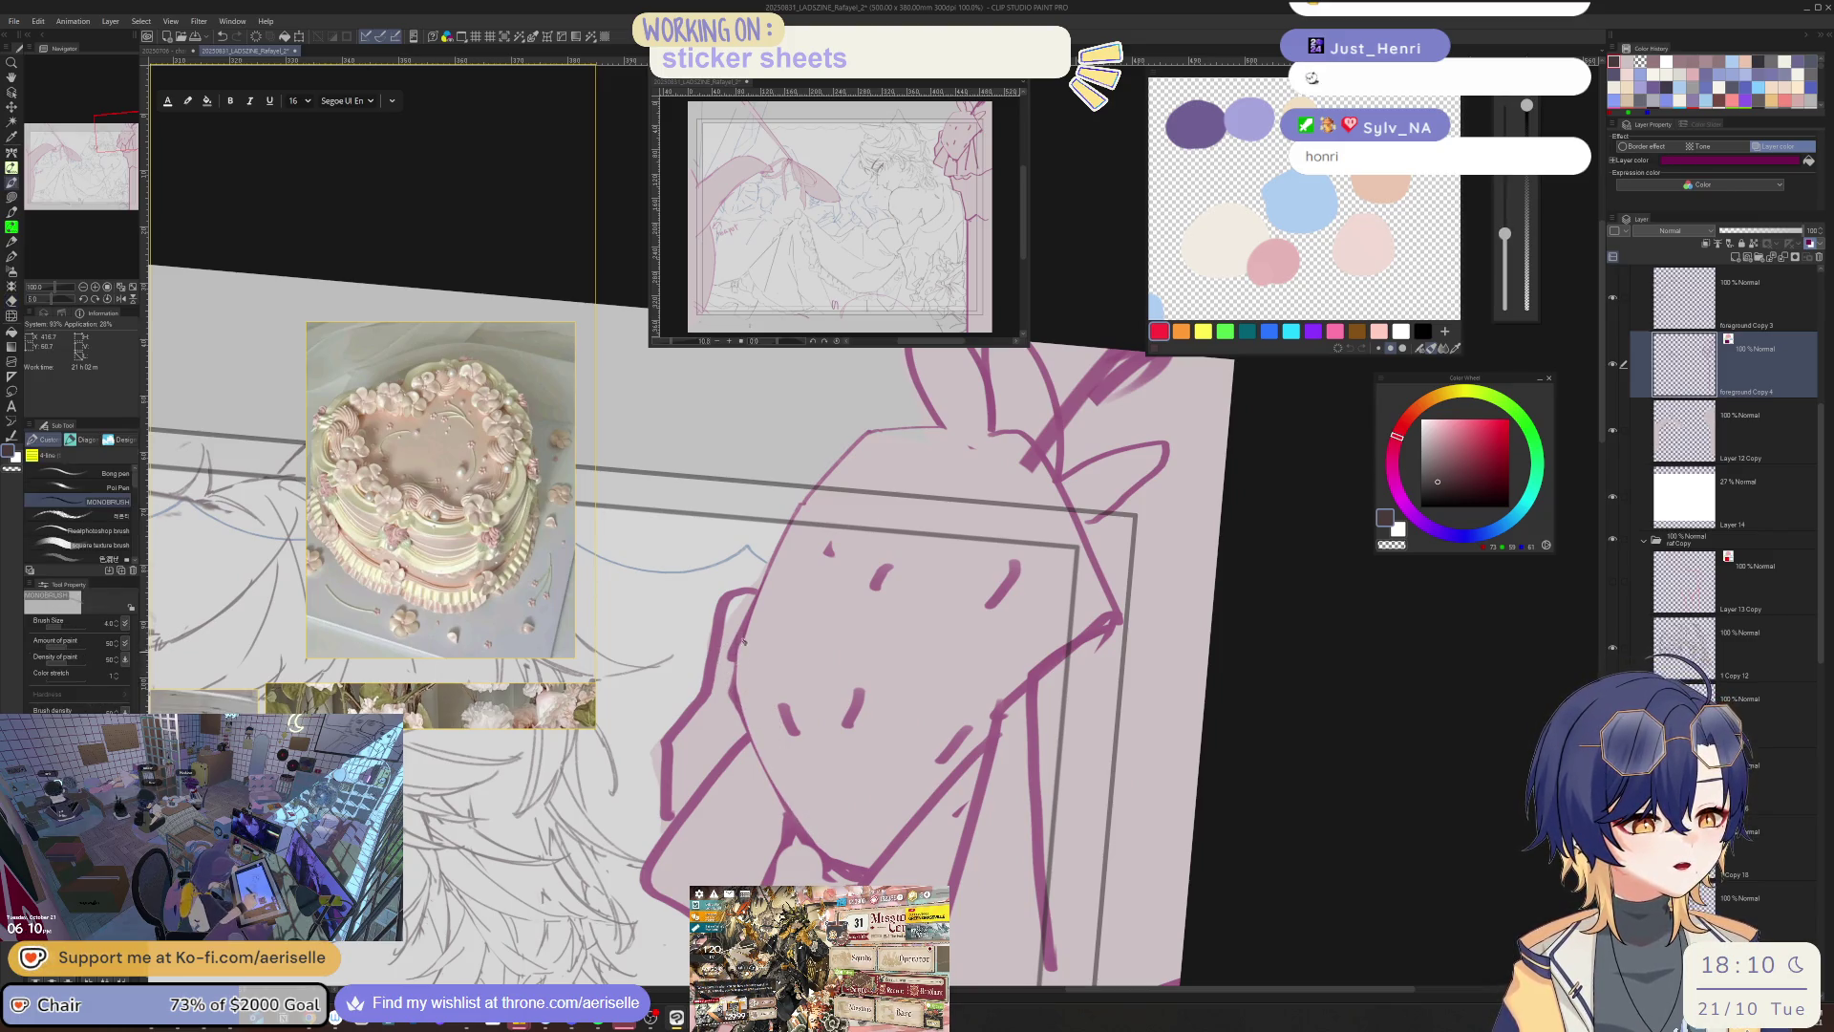
pyautogui.hotkey('ctrl', 'z')
pyautogui.hotkey('ctrl', 'z')
pyautogui.moveTo(756, 592); pyautogui.dragTo(738, 723)
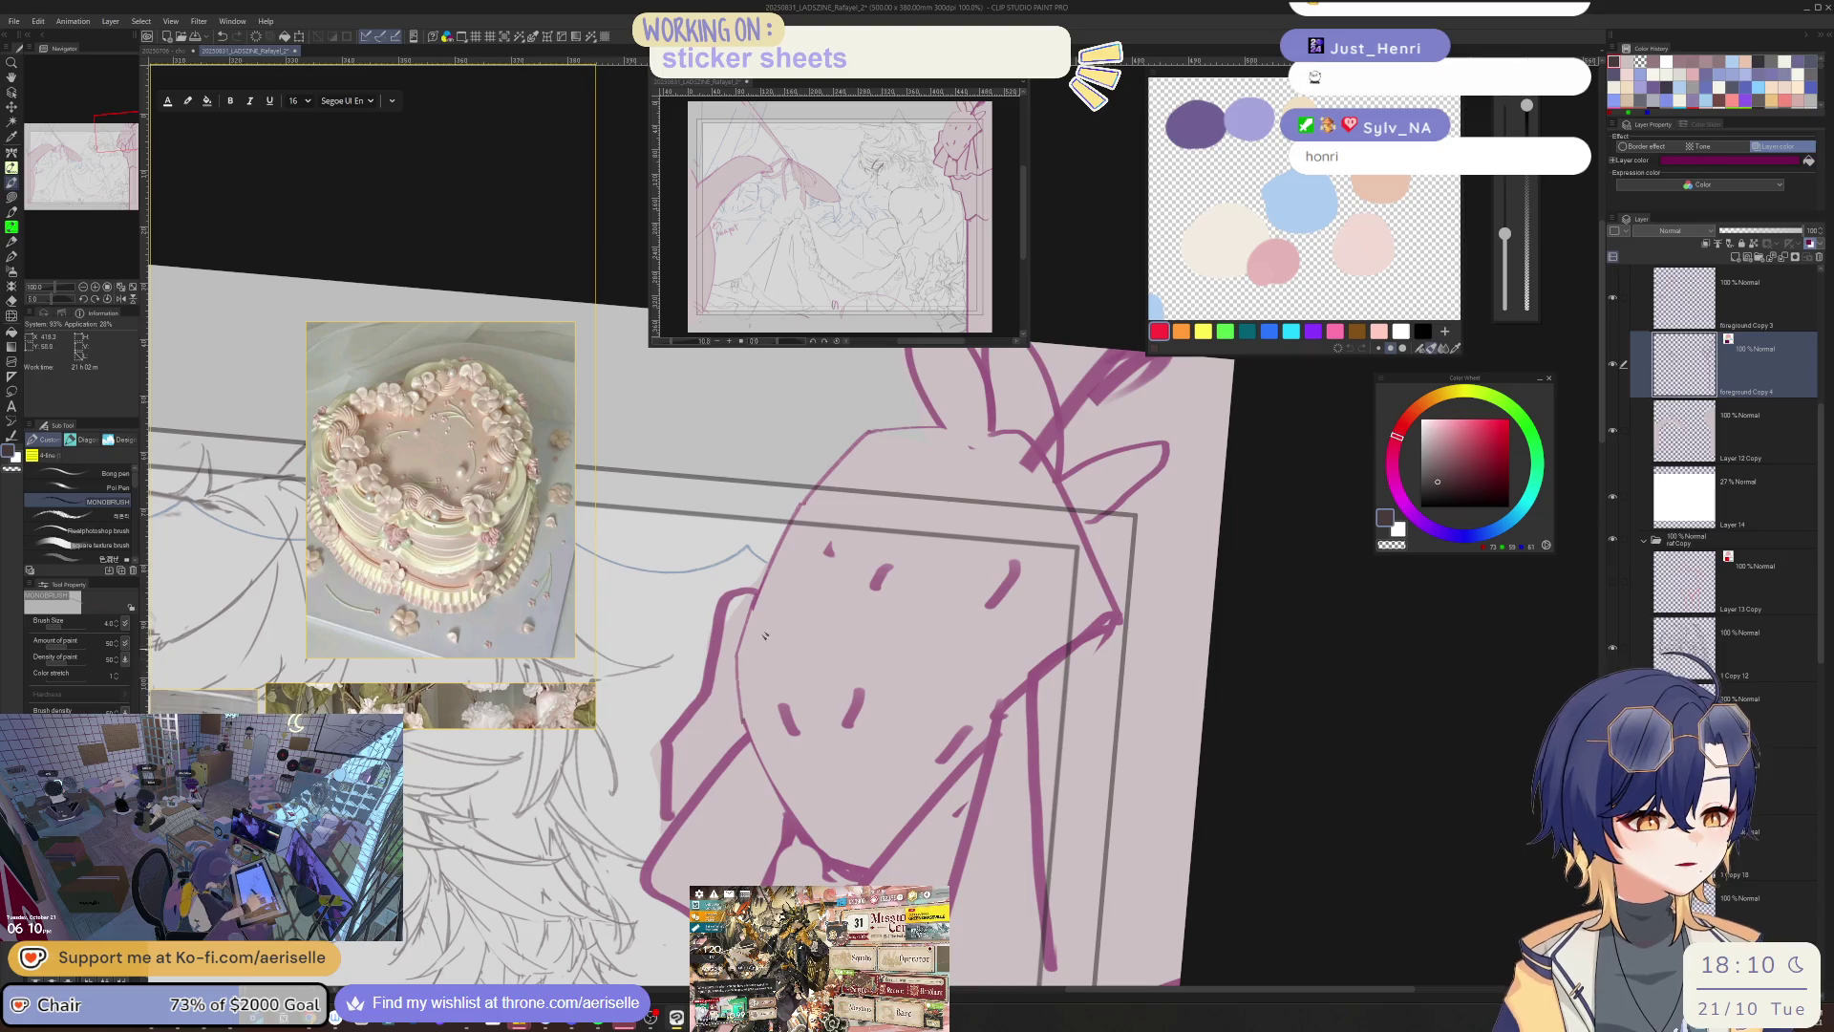
# - Erase the small mouth and pink dash strokes on the face and stray marks near the right contour
pyautogui.press('h')
pyautogui.press('h')
pyautogui.moveTo(1093, 807); pyautogui.dragTo(1149, 643)
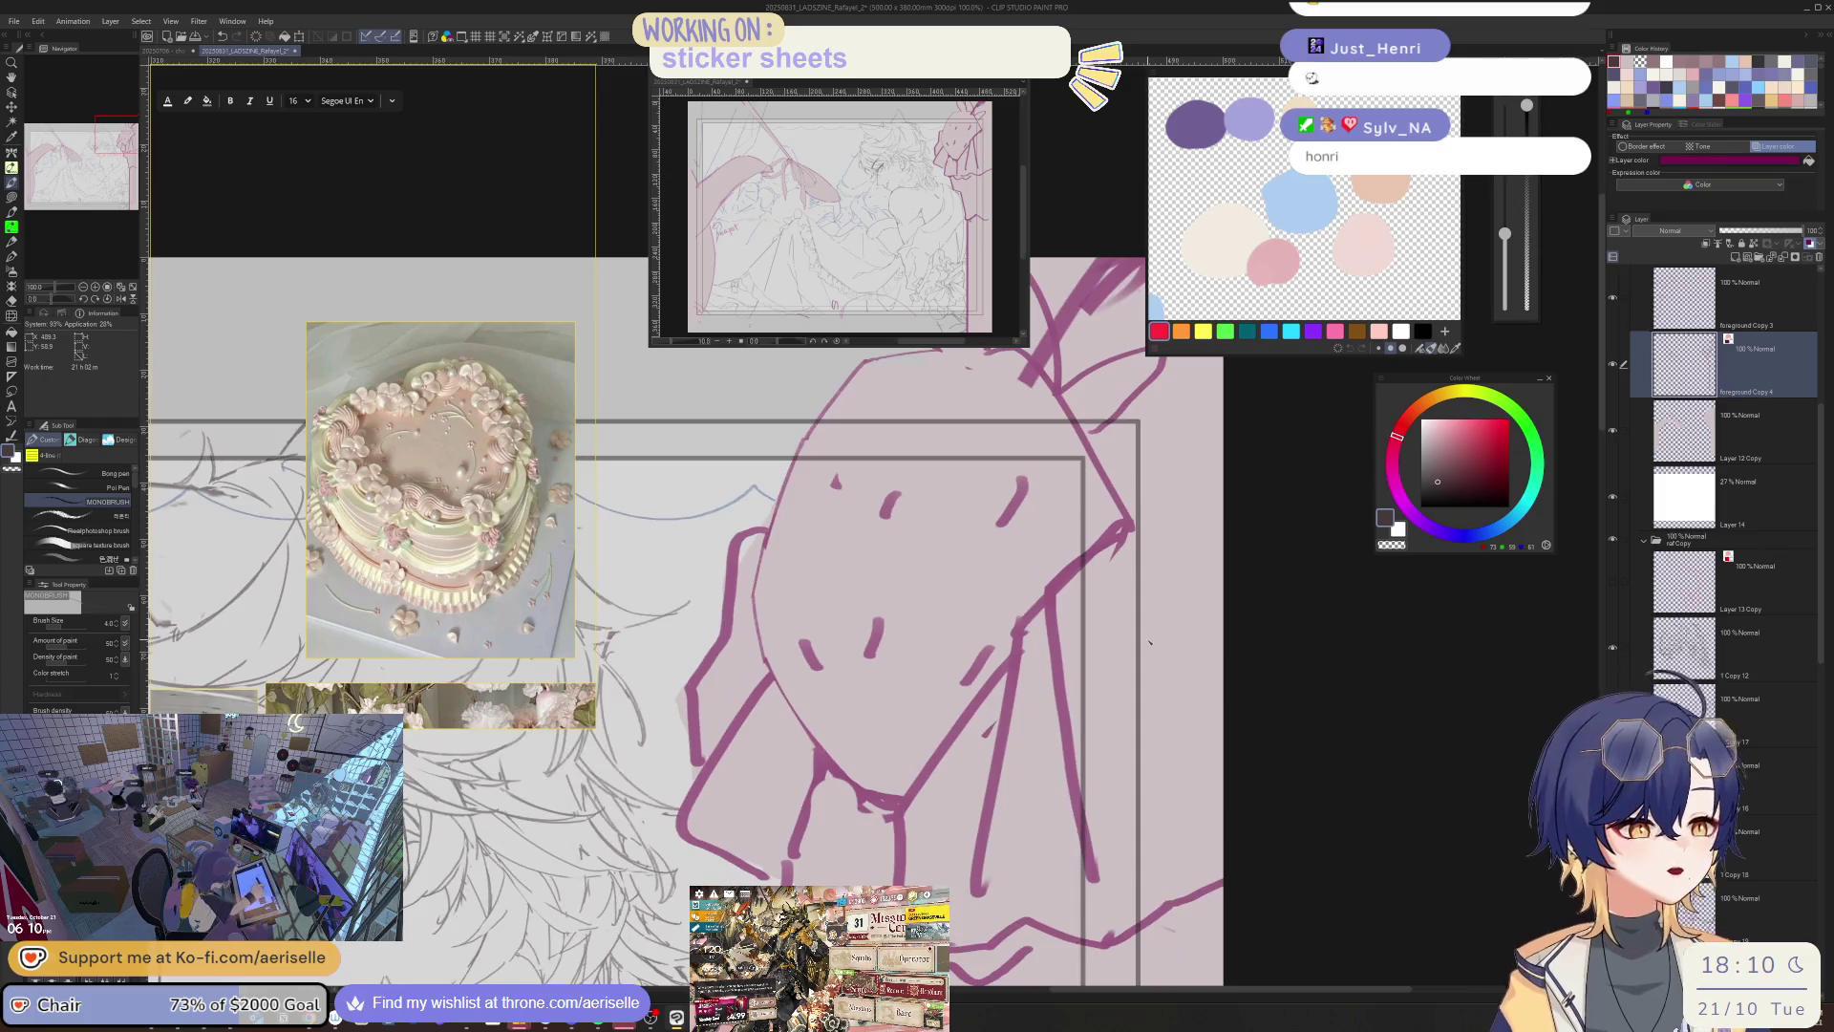
pyautogui.press('e')
pyautogui.moveTo(802, 645); pyautogui.dragTo(821, 667)
pyautogui.moveTo(871, 621); pyautogui.dragTo(876, 655)
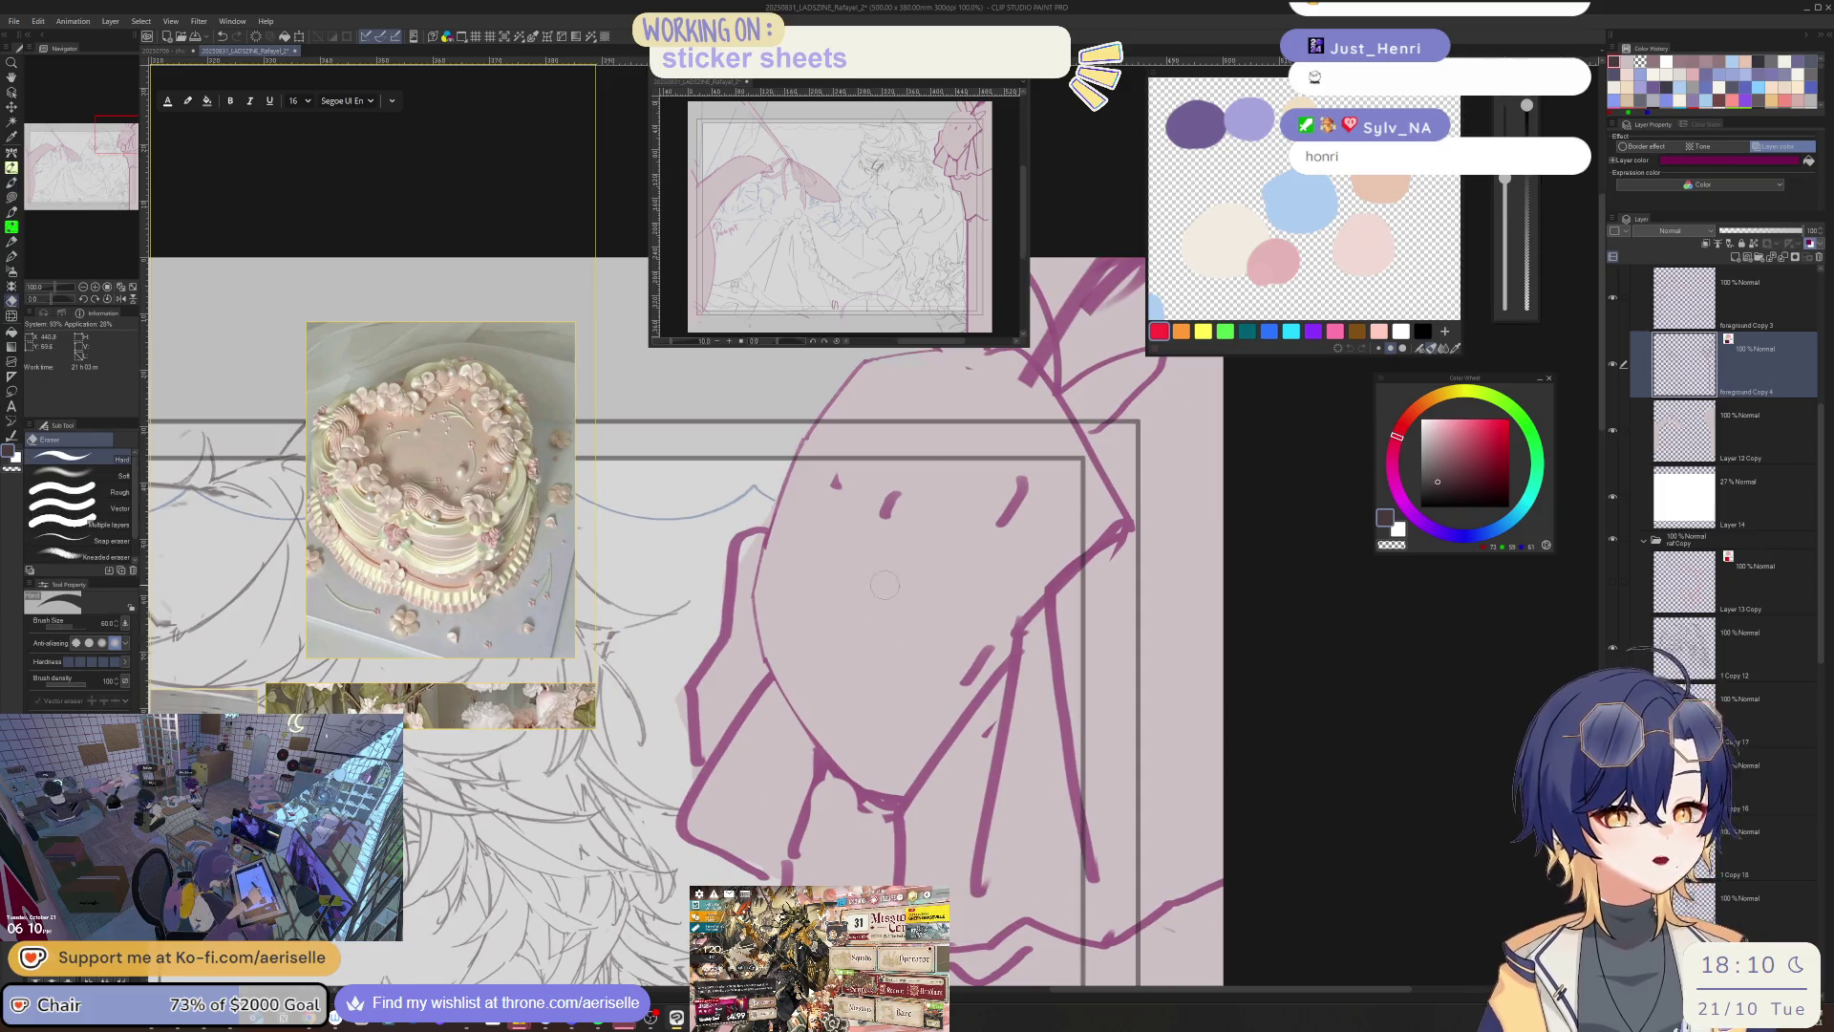
pyautogui.moveTo(912, 478); pyautogui.dragTo(907, 435)
pyautogui.moveTo(1000, 397)
pyautogui.mouseDown()
pyautogui.moveTo(1010, 502)
pyautogui.moveTo(1079, 549)
pyautogui.moveTo(1113, 496)
pyautogui.moveTo(910, 751)
pyautogui.mouseUp()
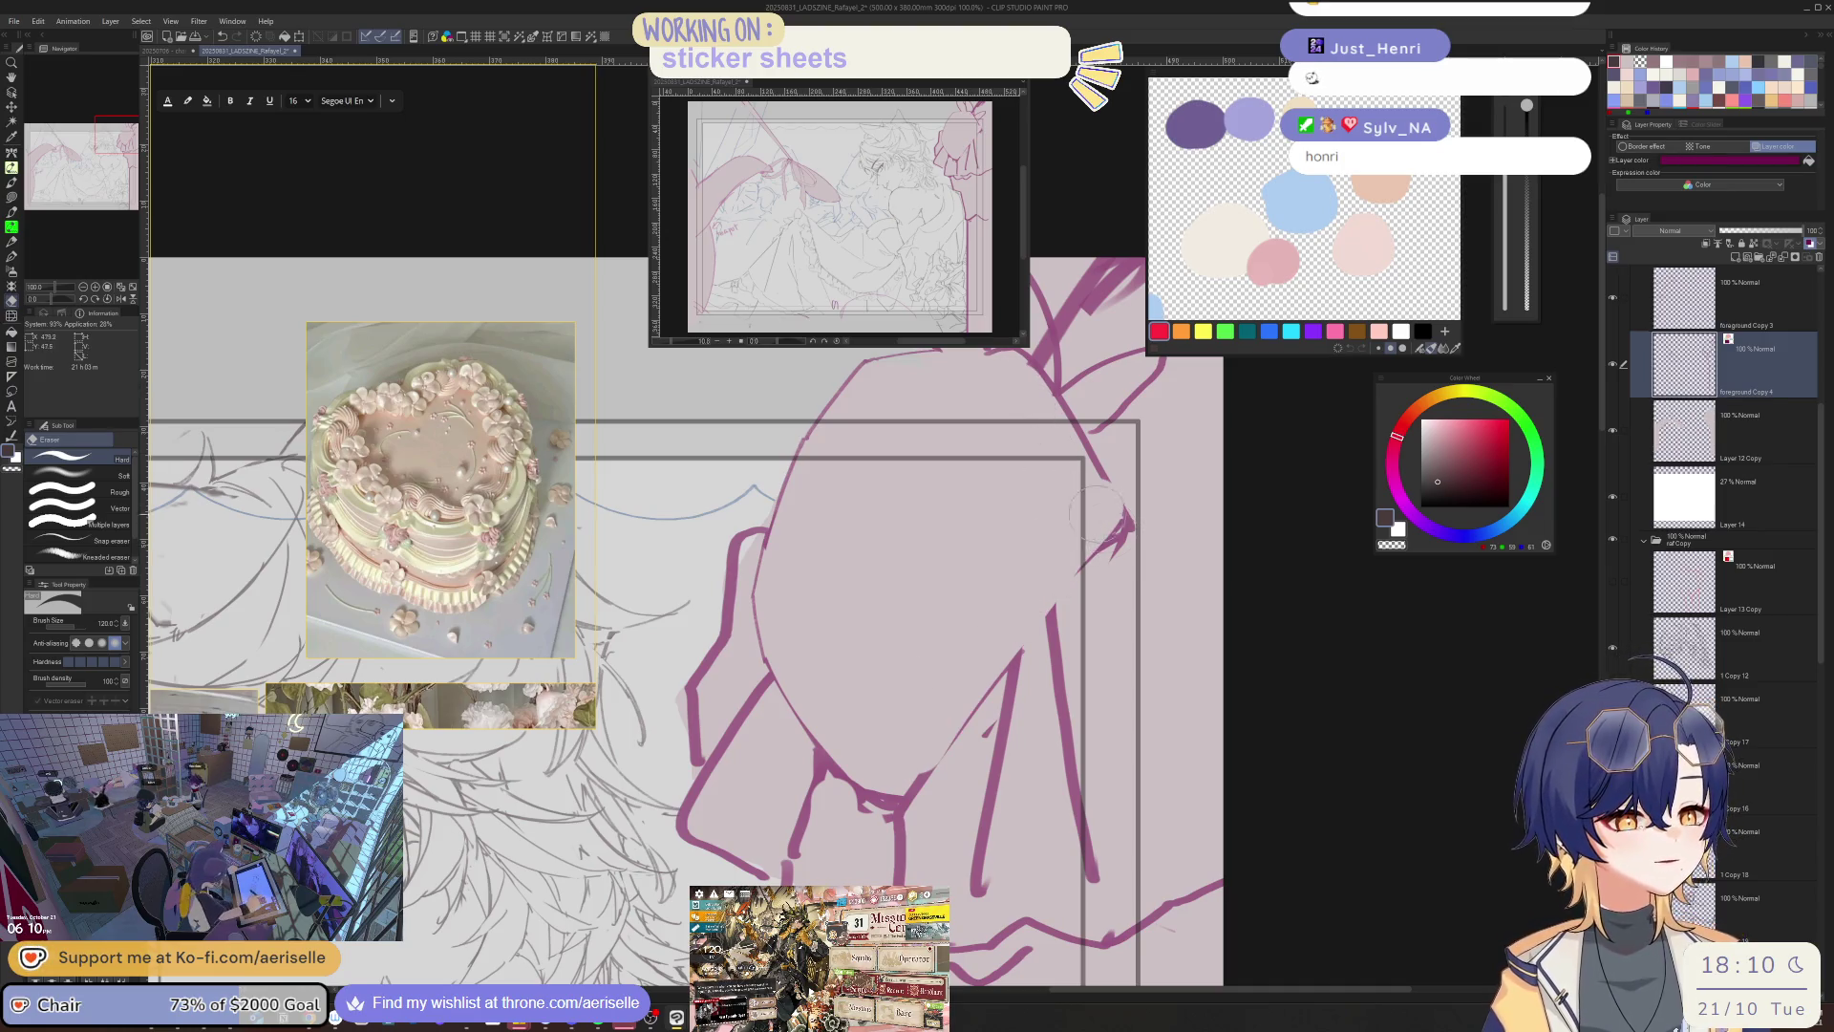
# - Erase parts of the left and lower-left magenta lines
pyautogui.press('p')
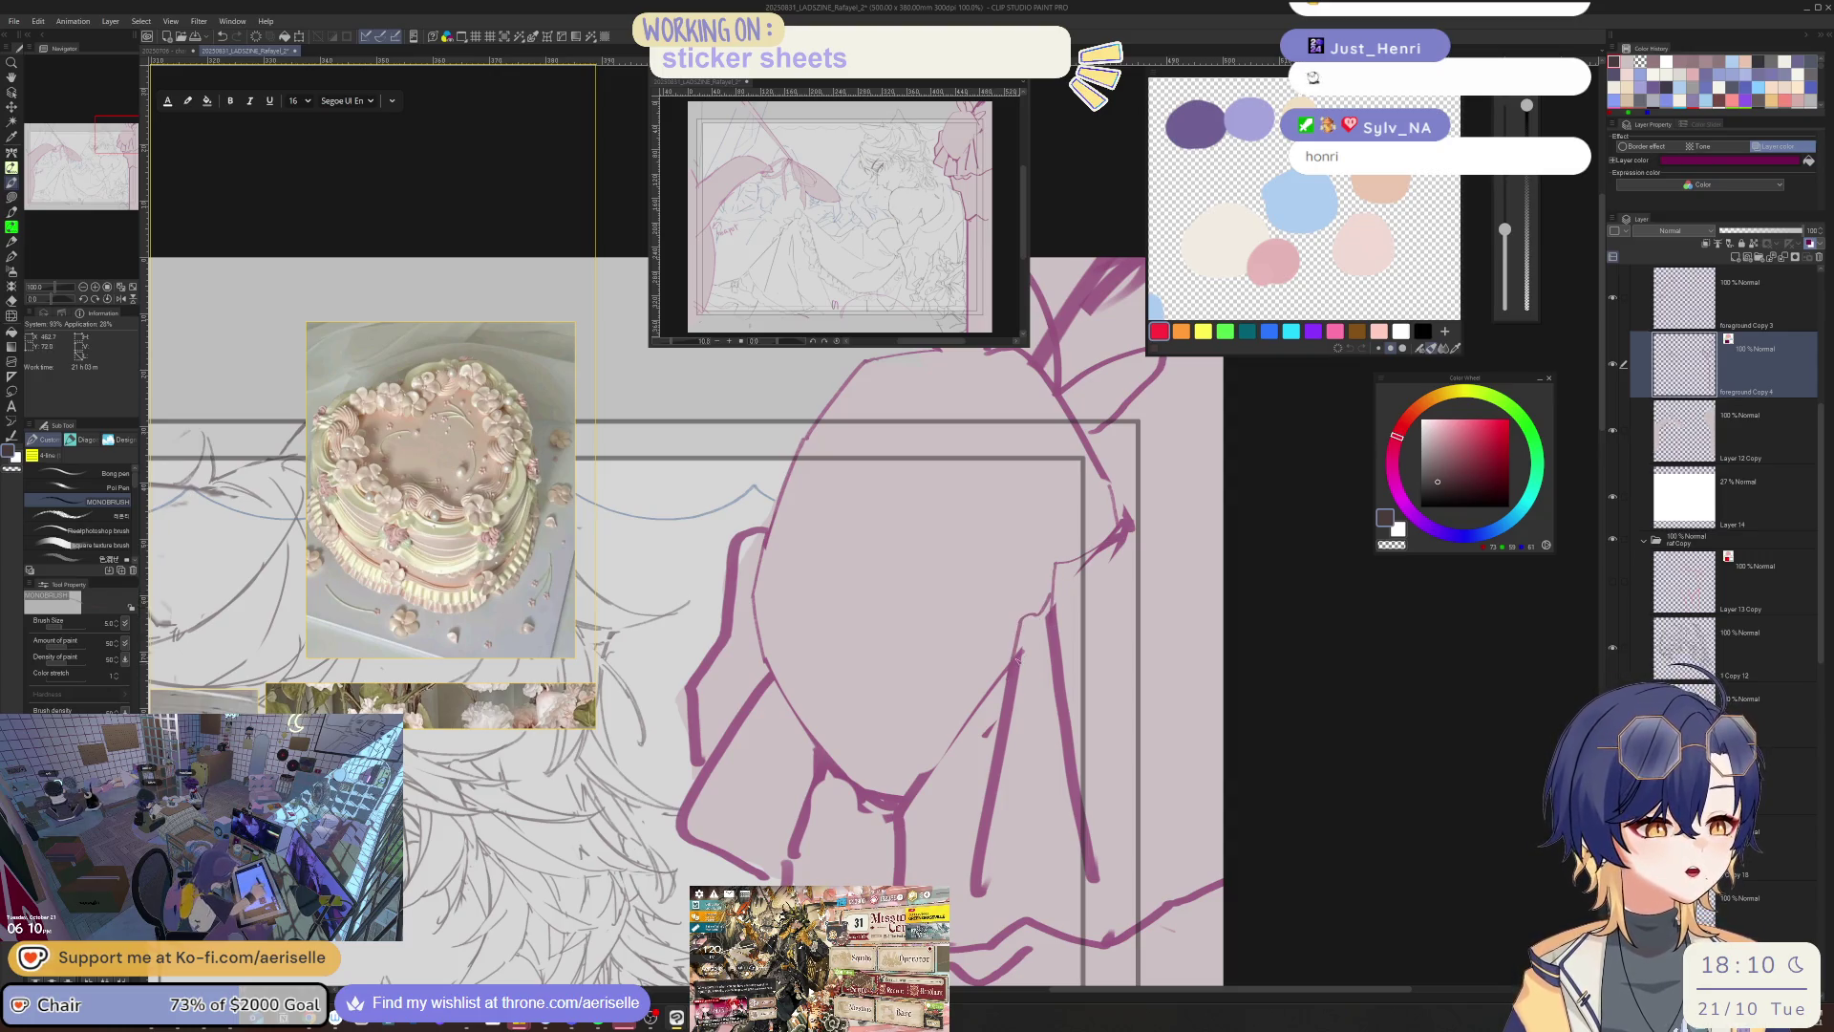
pyautogui.press('e')
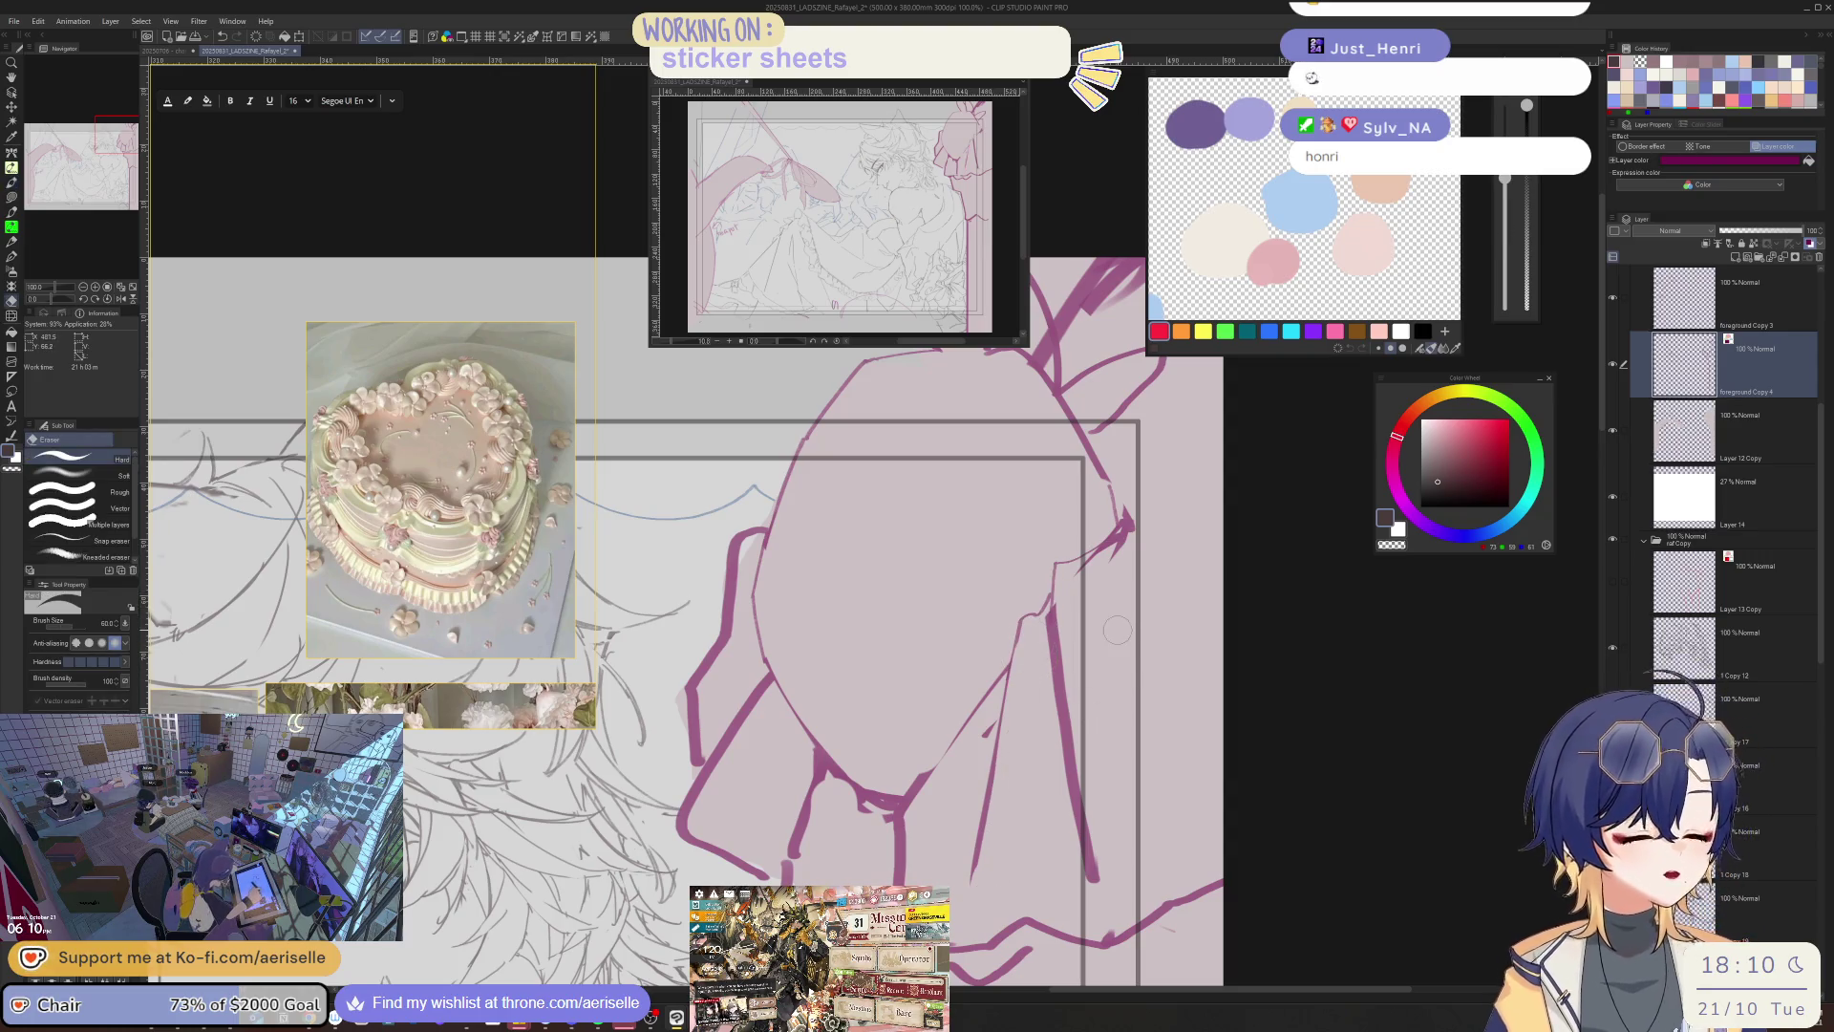
pyautogui.press('p')
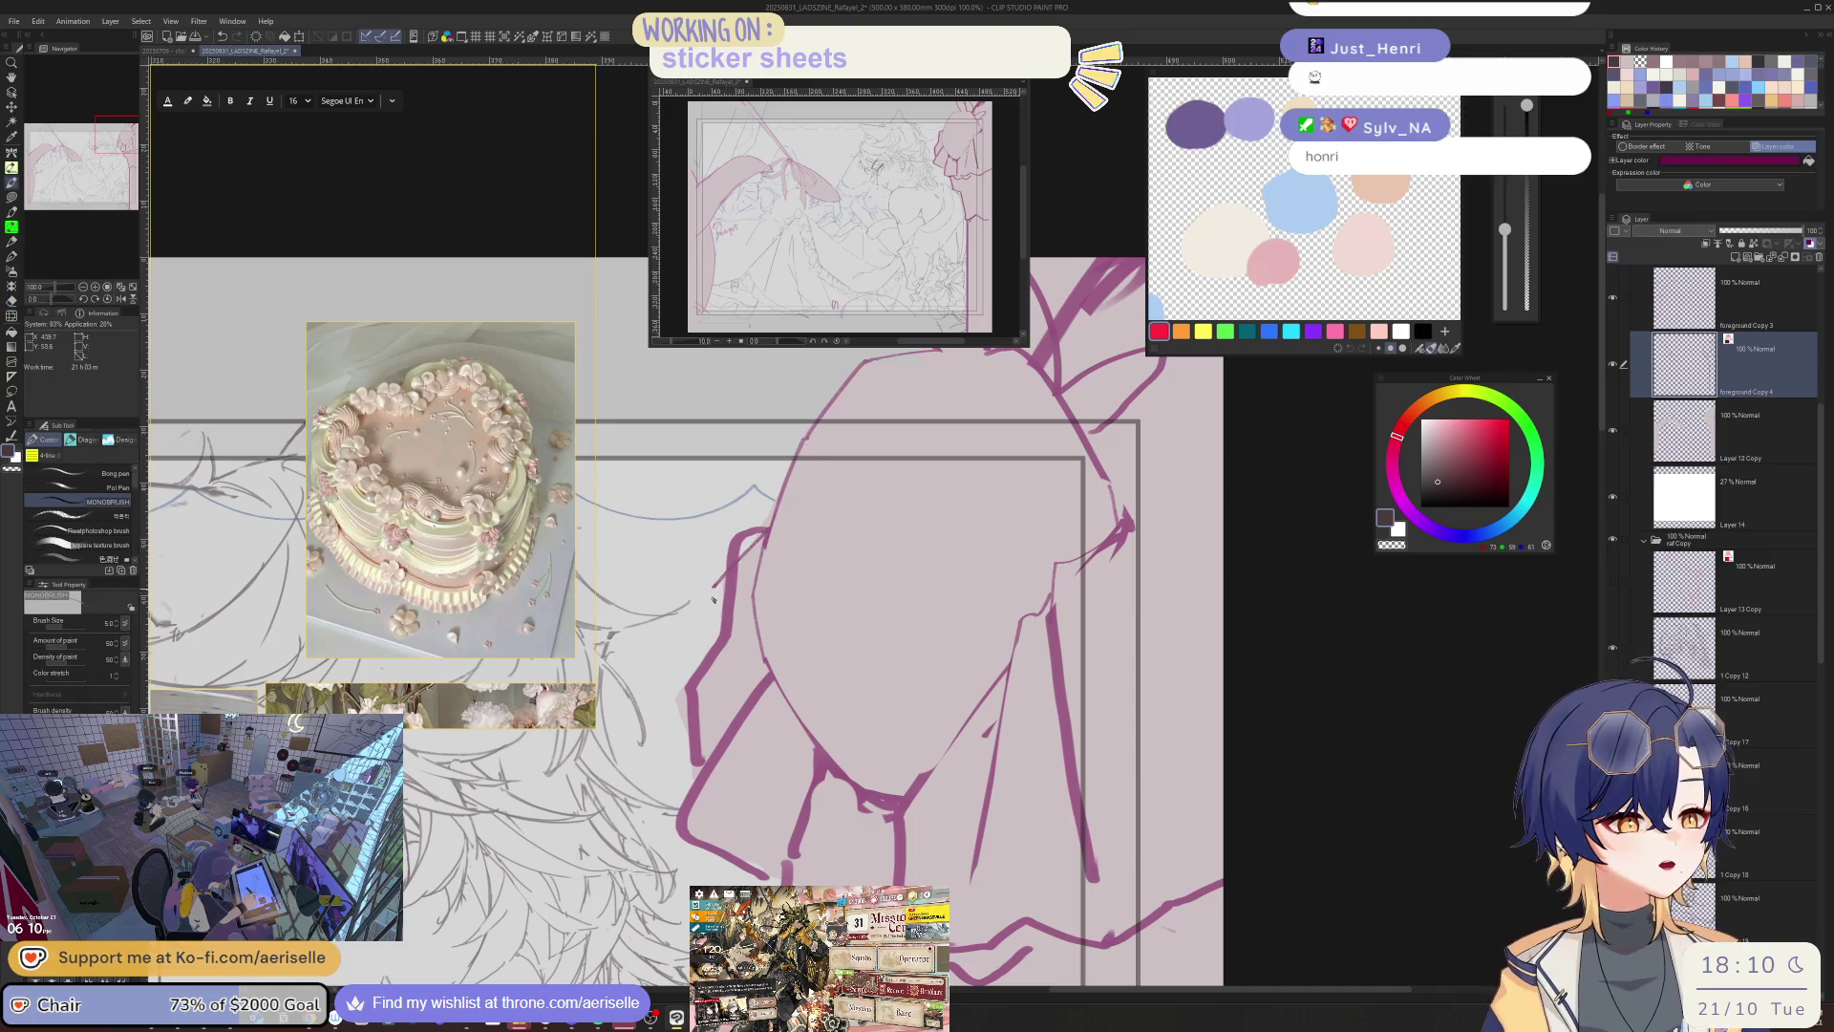
pyautogui.press('e')
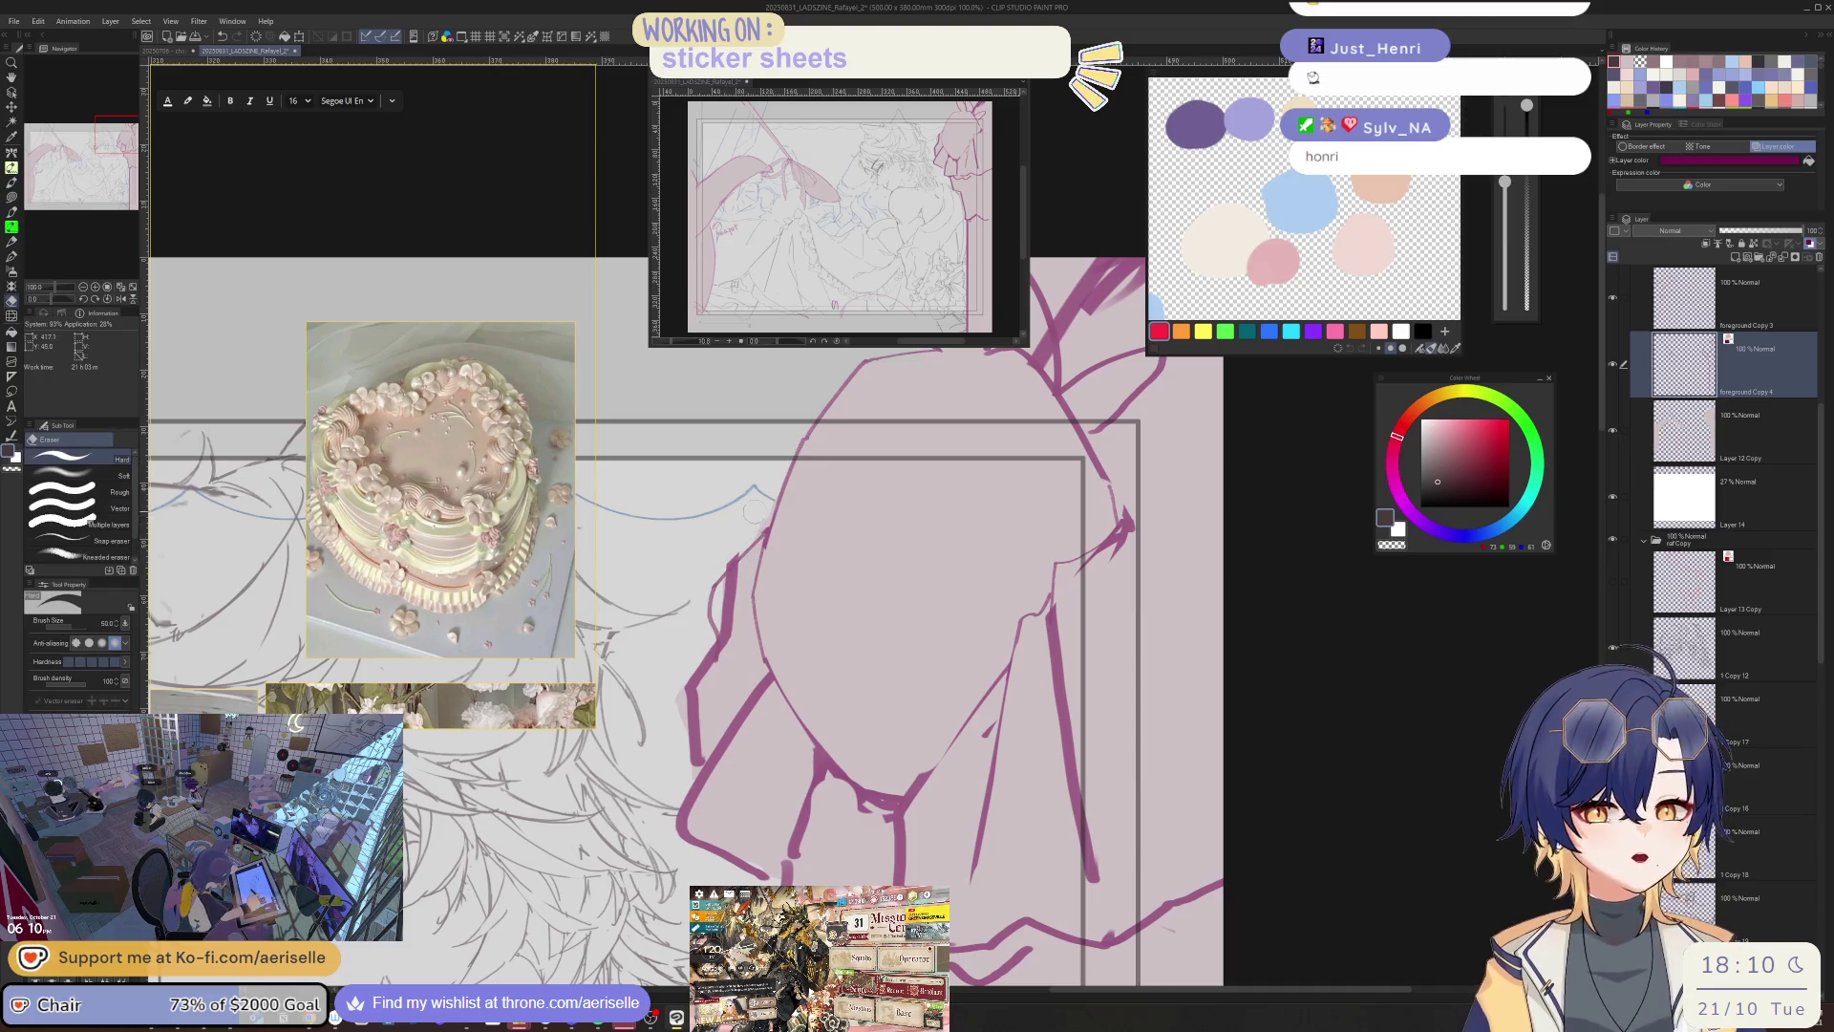
pyautogui.moveTo(718, 563); pyautogui.dragTo(736, 609)
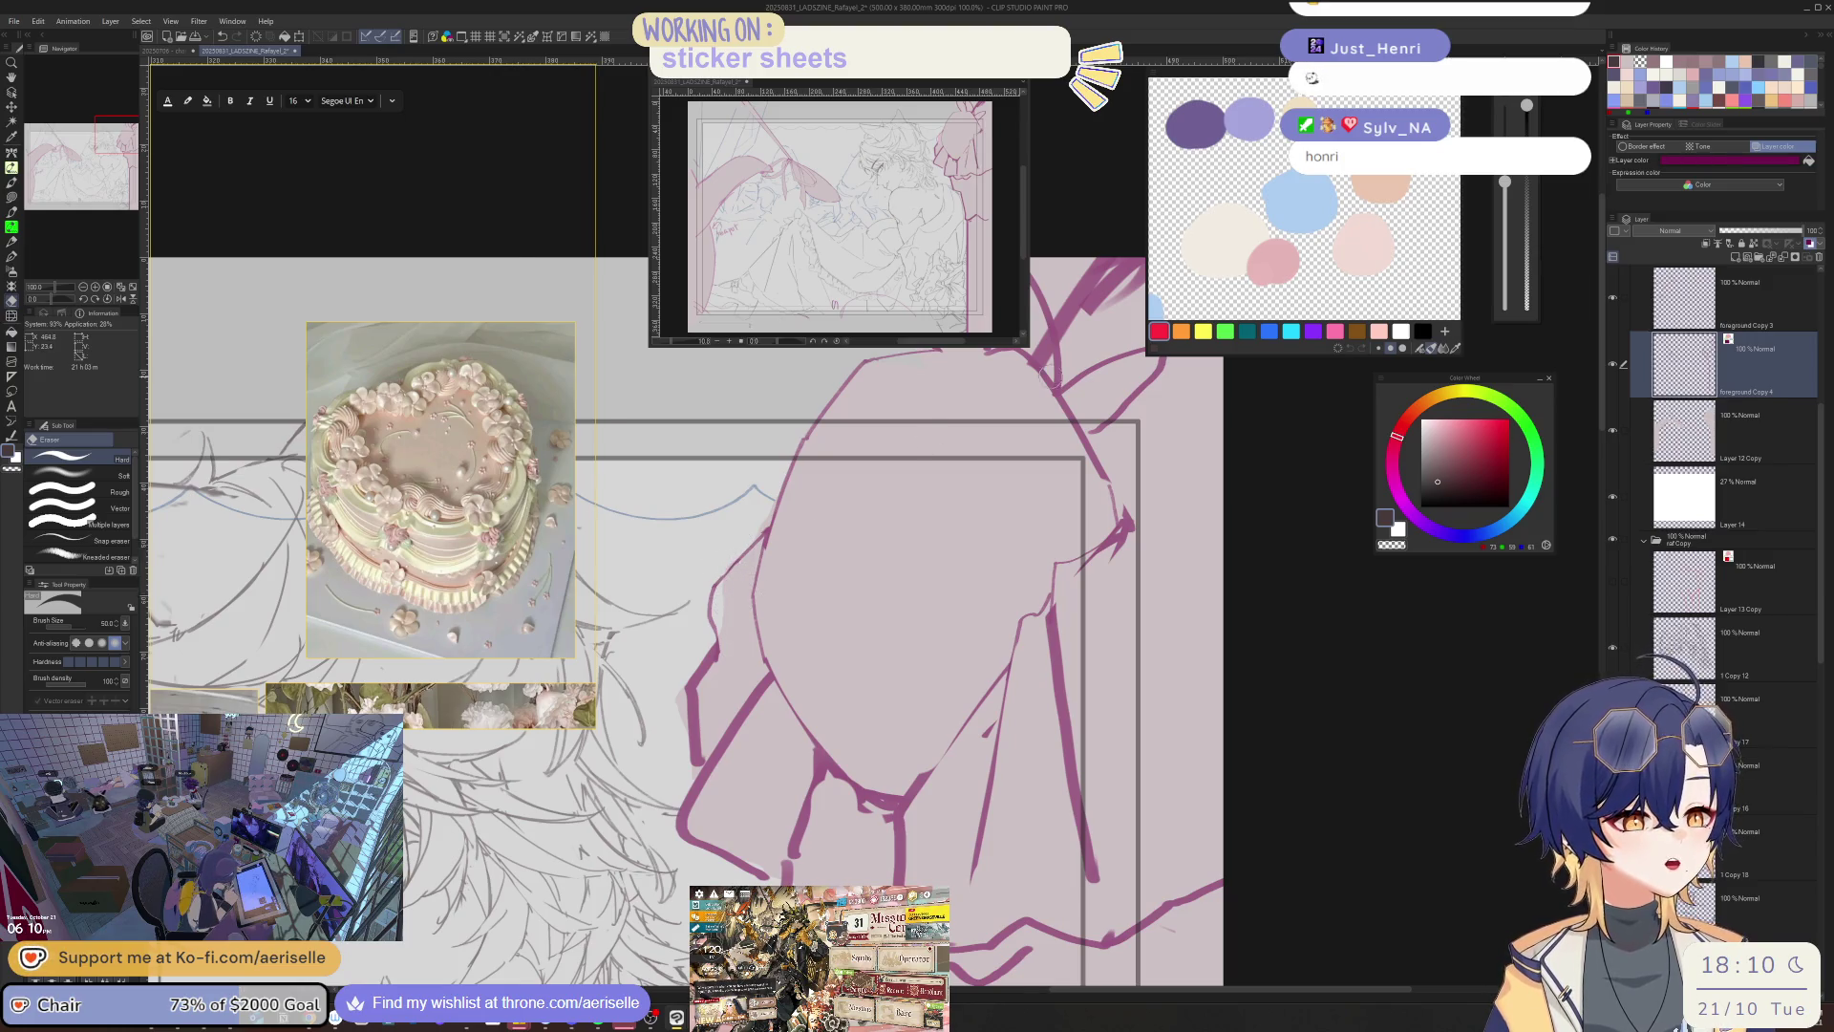
pyautogui.press('h')
pyautogui.press('p')
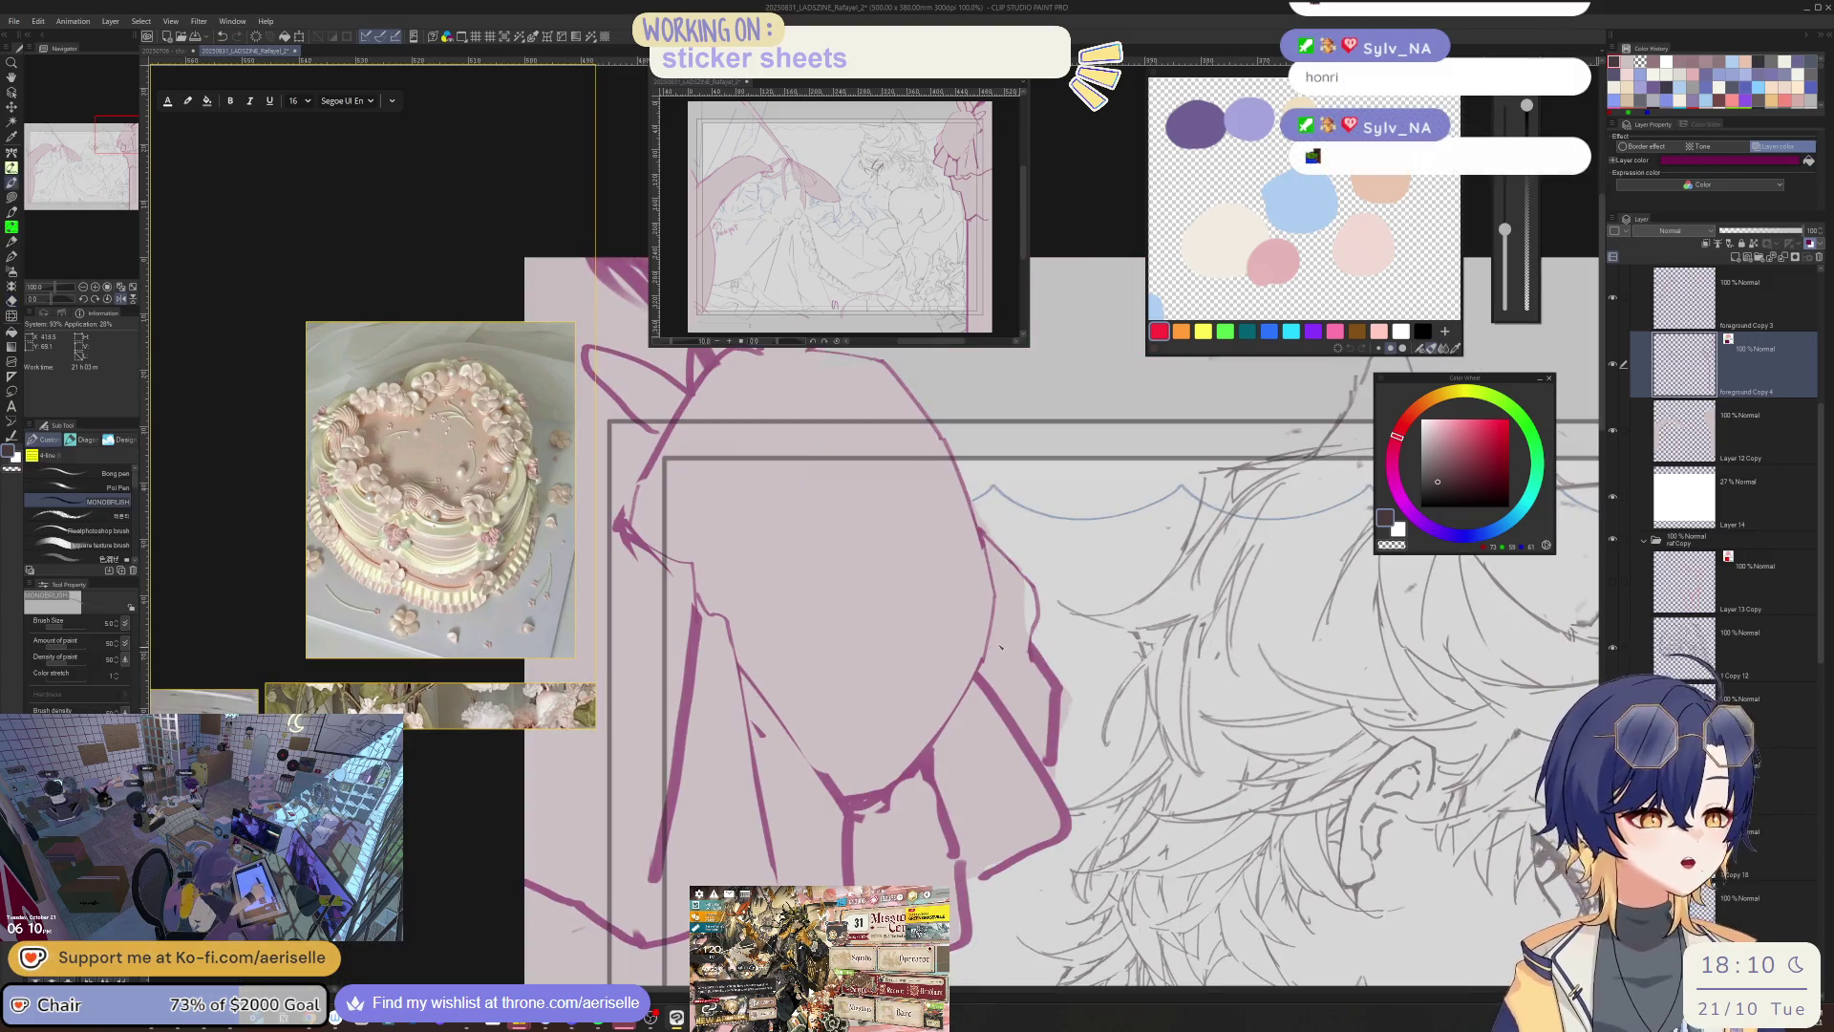
pyautogui.press('h')
pyautogui.press('e')
pyautogui.moveTo(723, 653); pyautogui.dragTo(698, 759)
pyautogui.press('p')
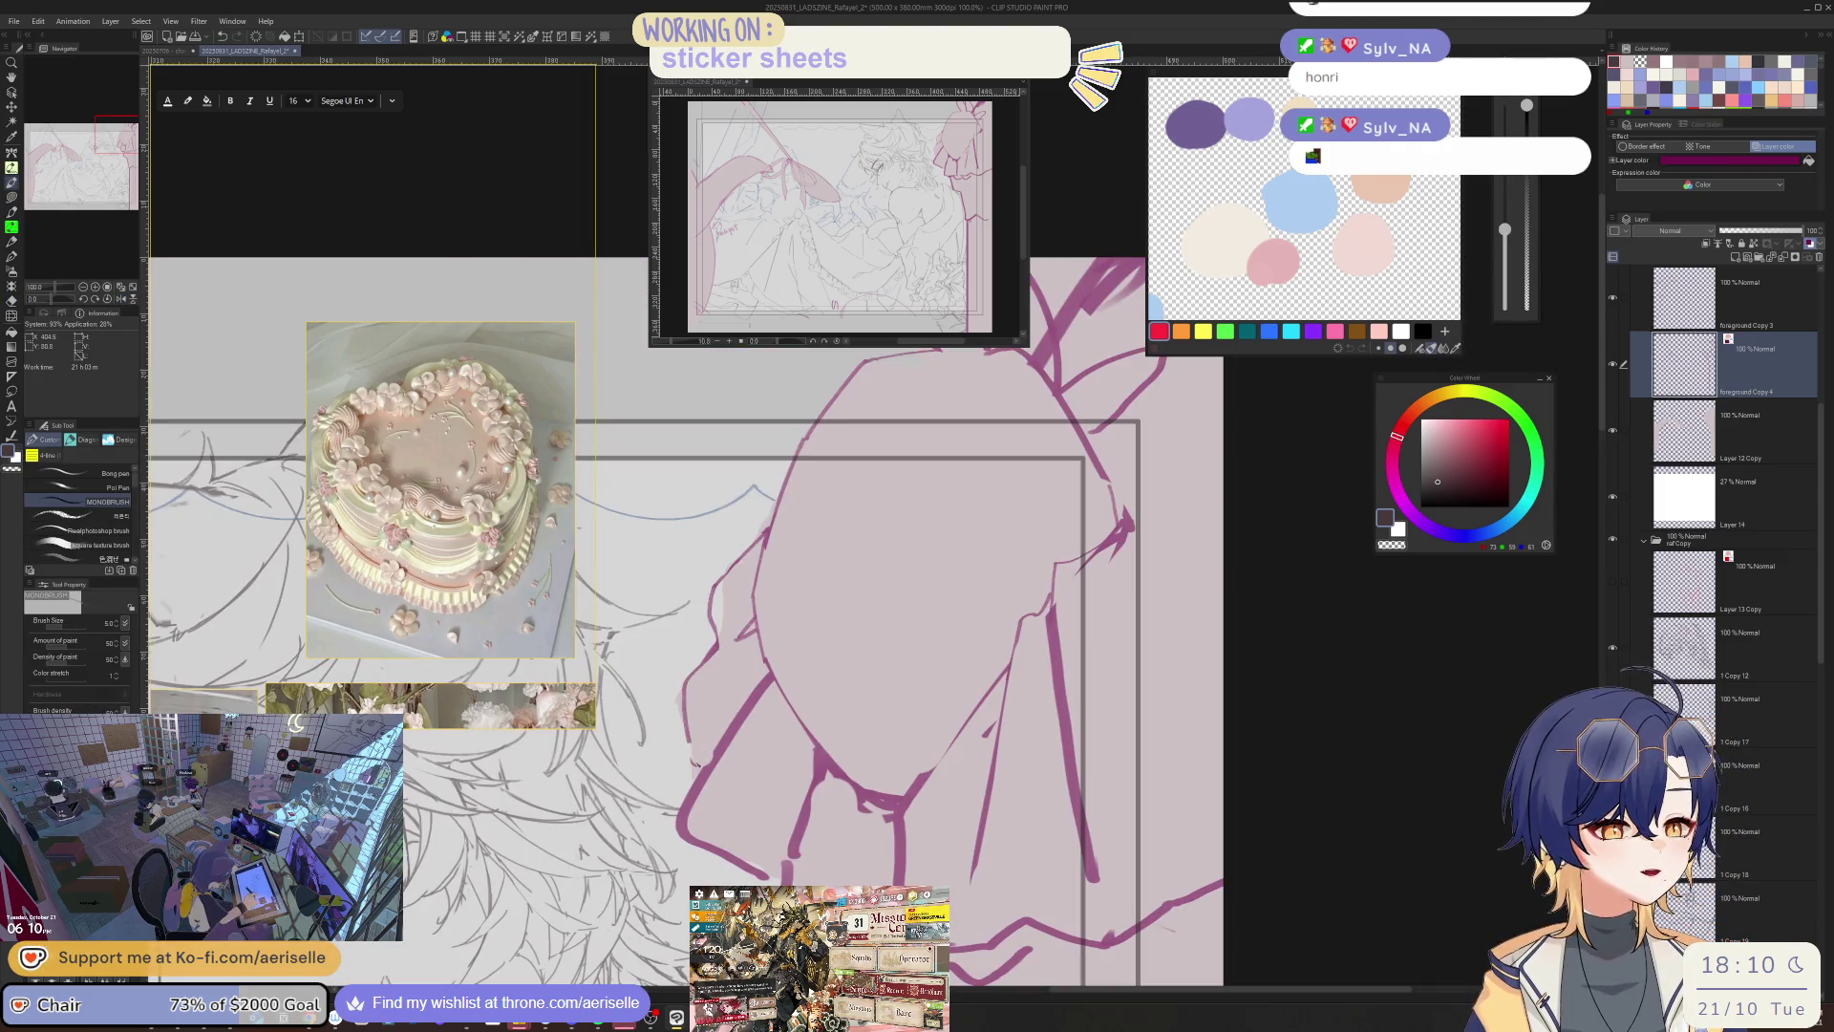
pyautogui.press('e')
pyautogui.moveTo(759, 680); pyautogui.dragTo(702, 776)
# - Erase a small patch at the lower right and draw a short new lineart stroke
pyautogui.press('p')
pyautogui.press('h')
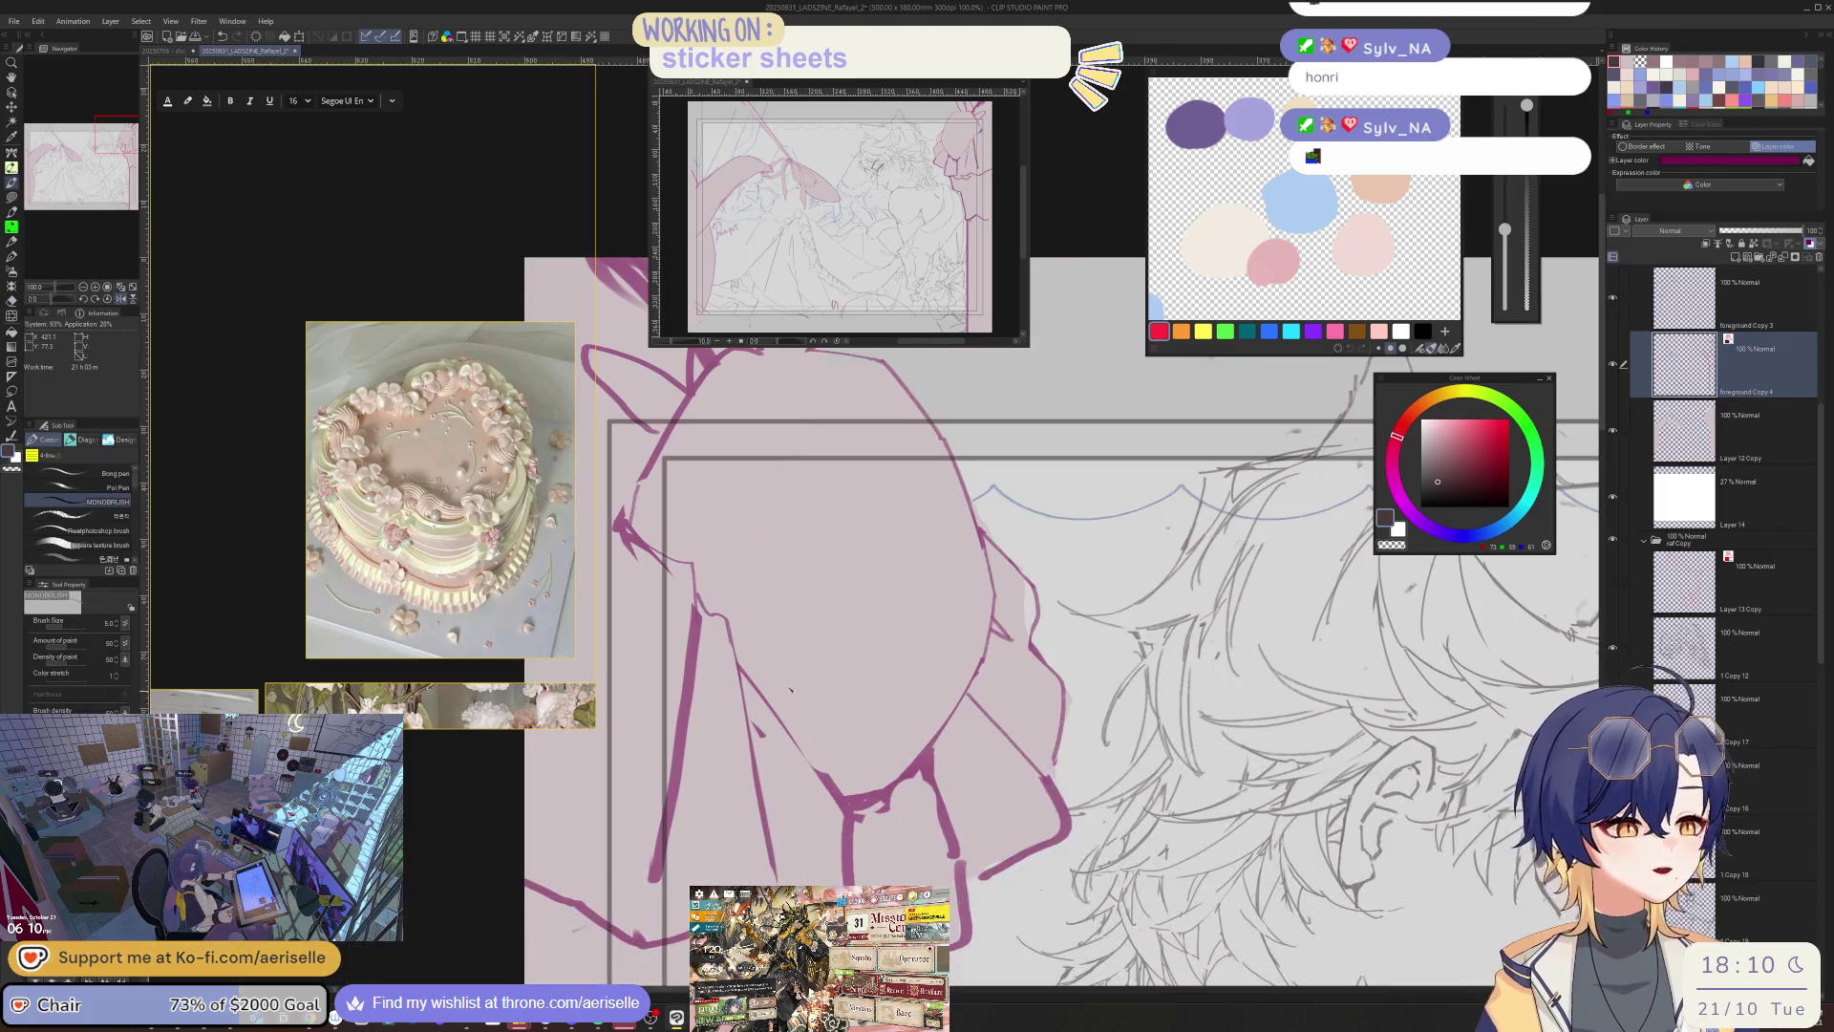
pyautogui.press('e')
pyautogui.moveTo(1062, 831); pyautogui.dragTo(1046, 795)
pyautogui.press('p')
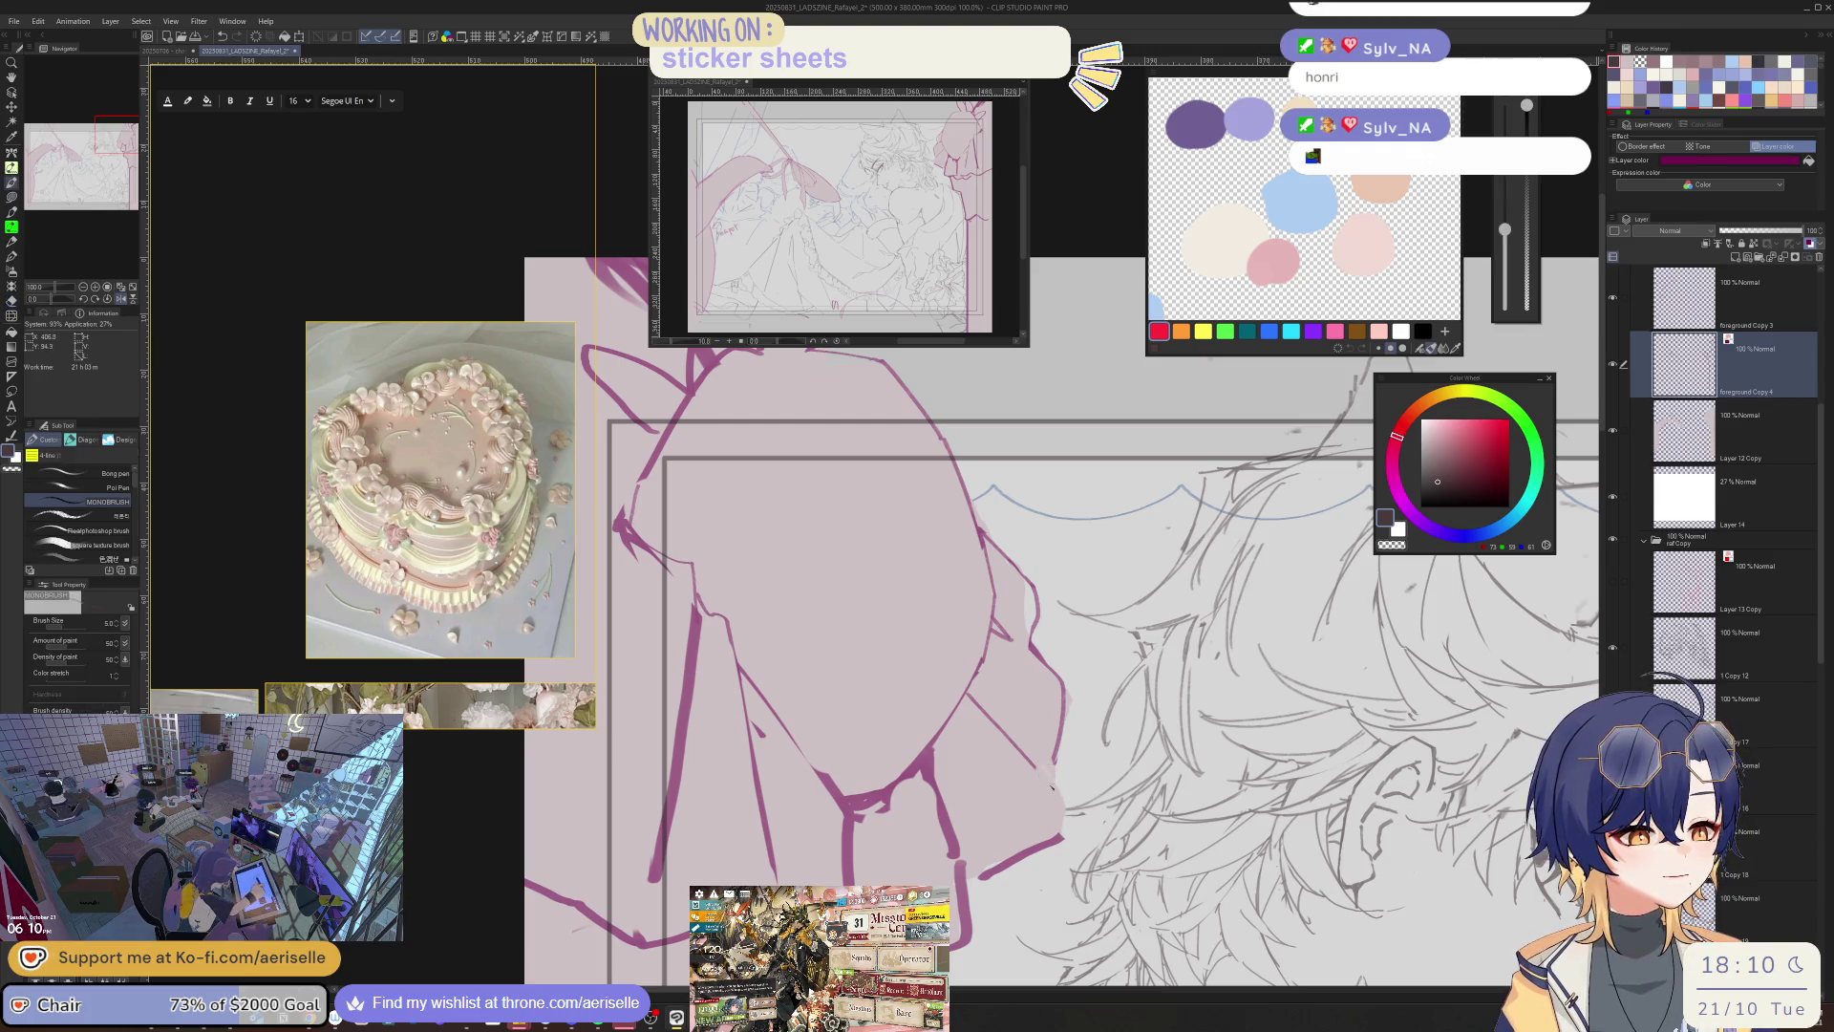
pyautogui.press('h')
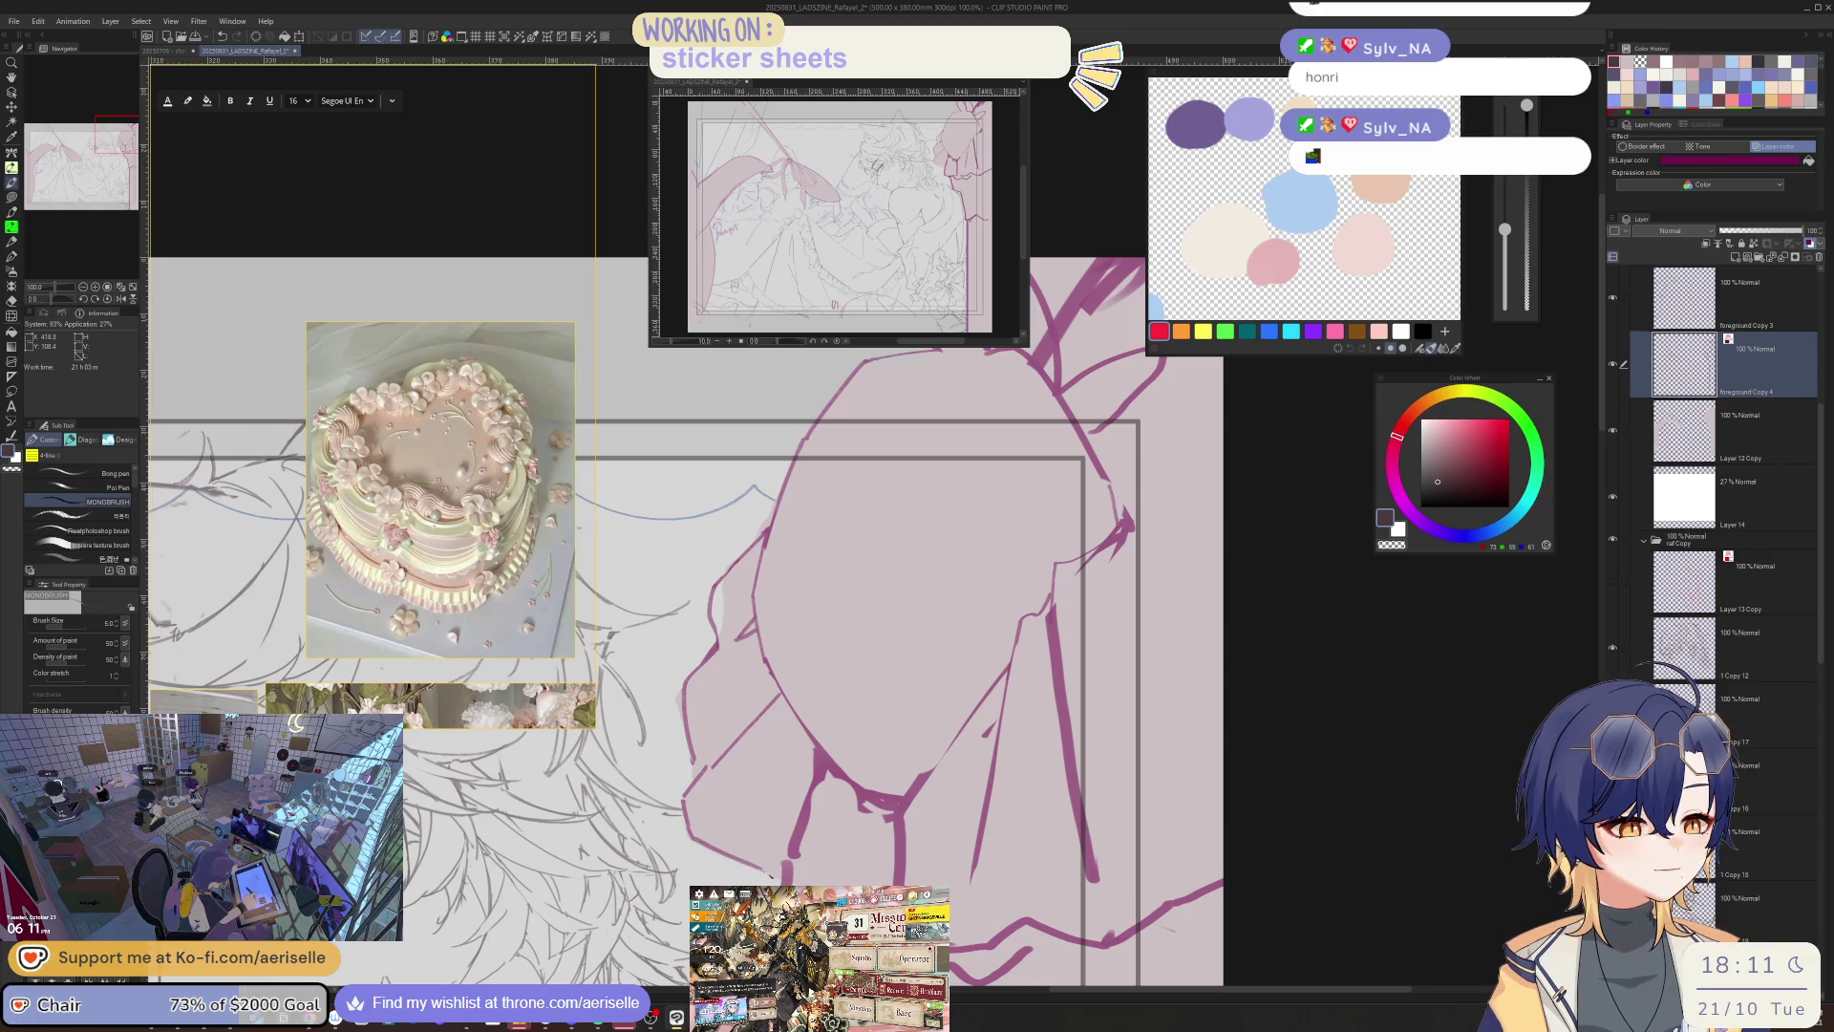
pyautogui.moveTo(805, 735); pyautogui.dragTo(799, 787)
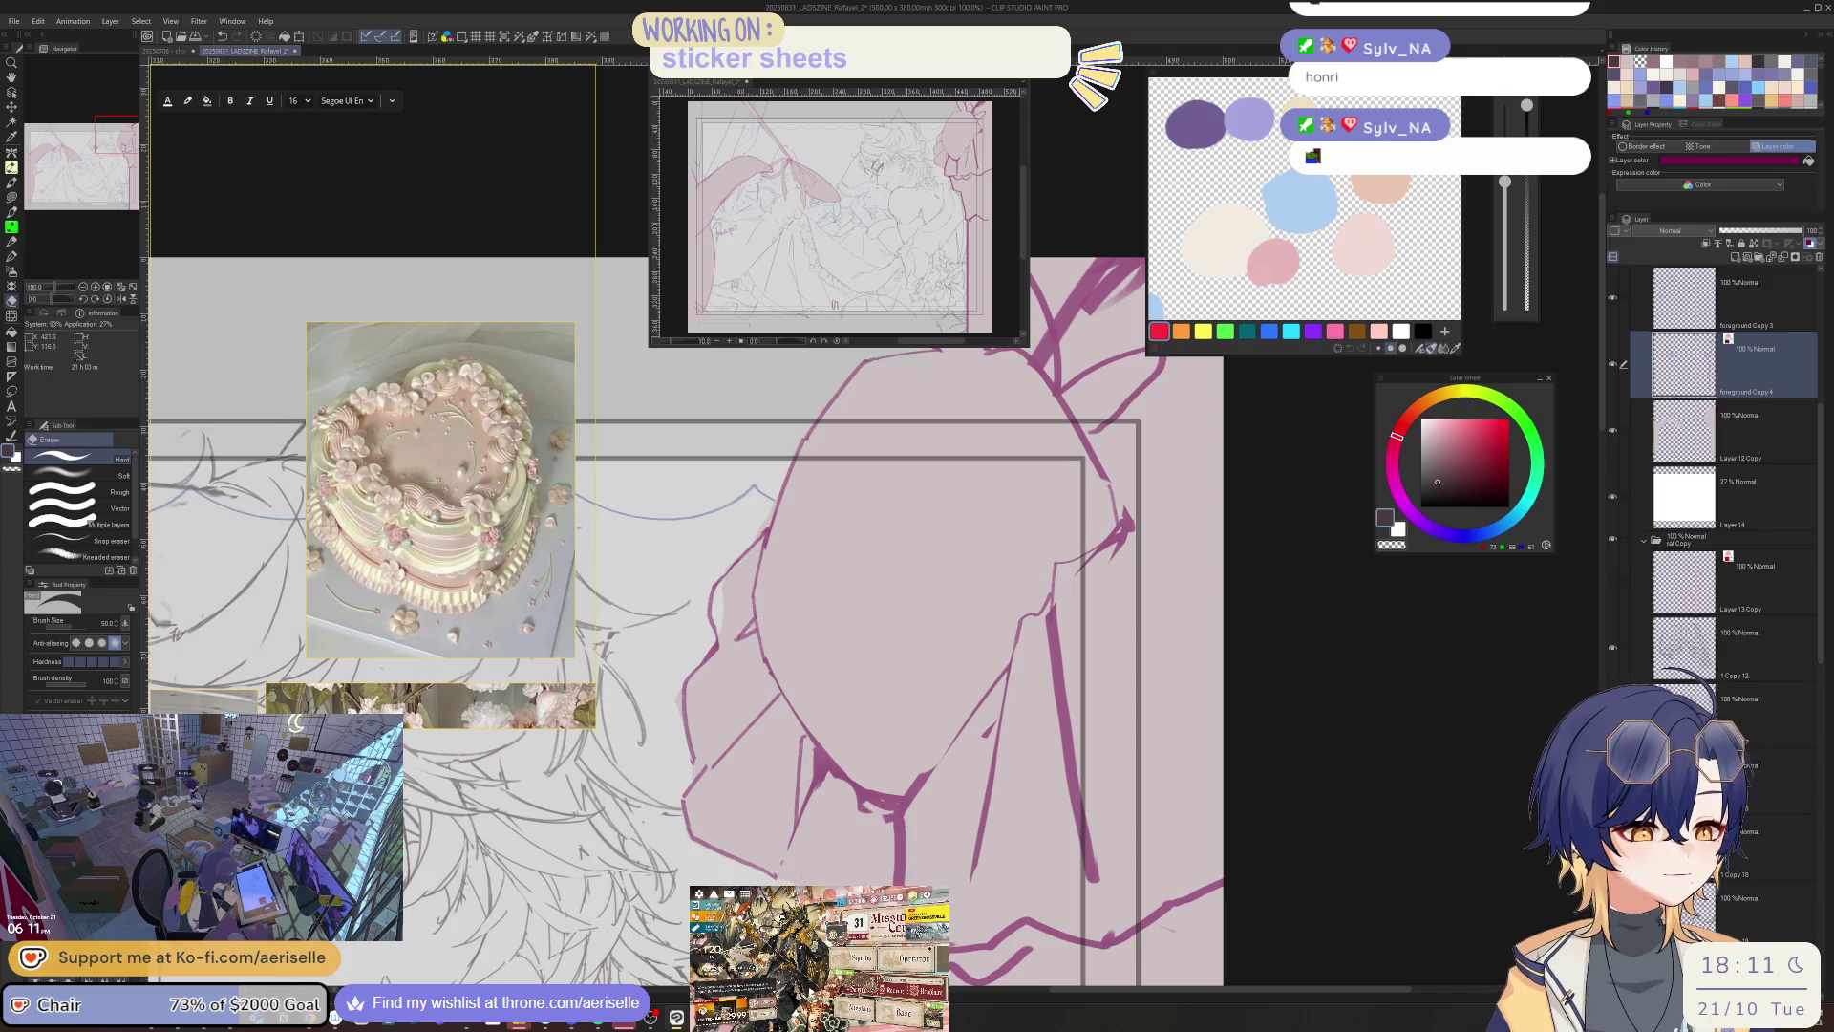
# - Reset the view to unrotated and unmirrored, then erase the pink strokes at the bow's top
pyautogui.press('h')
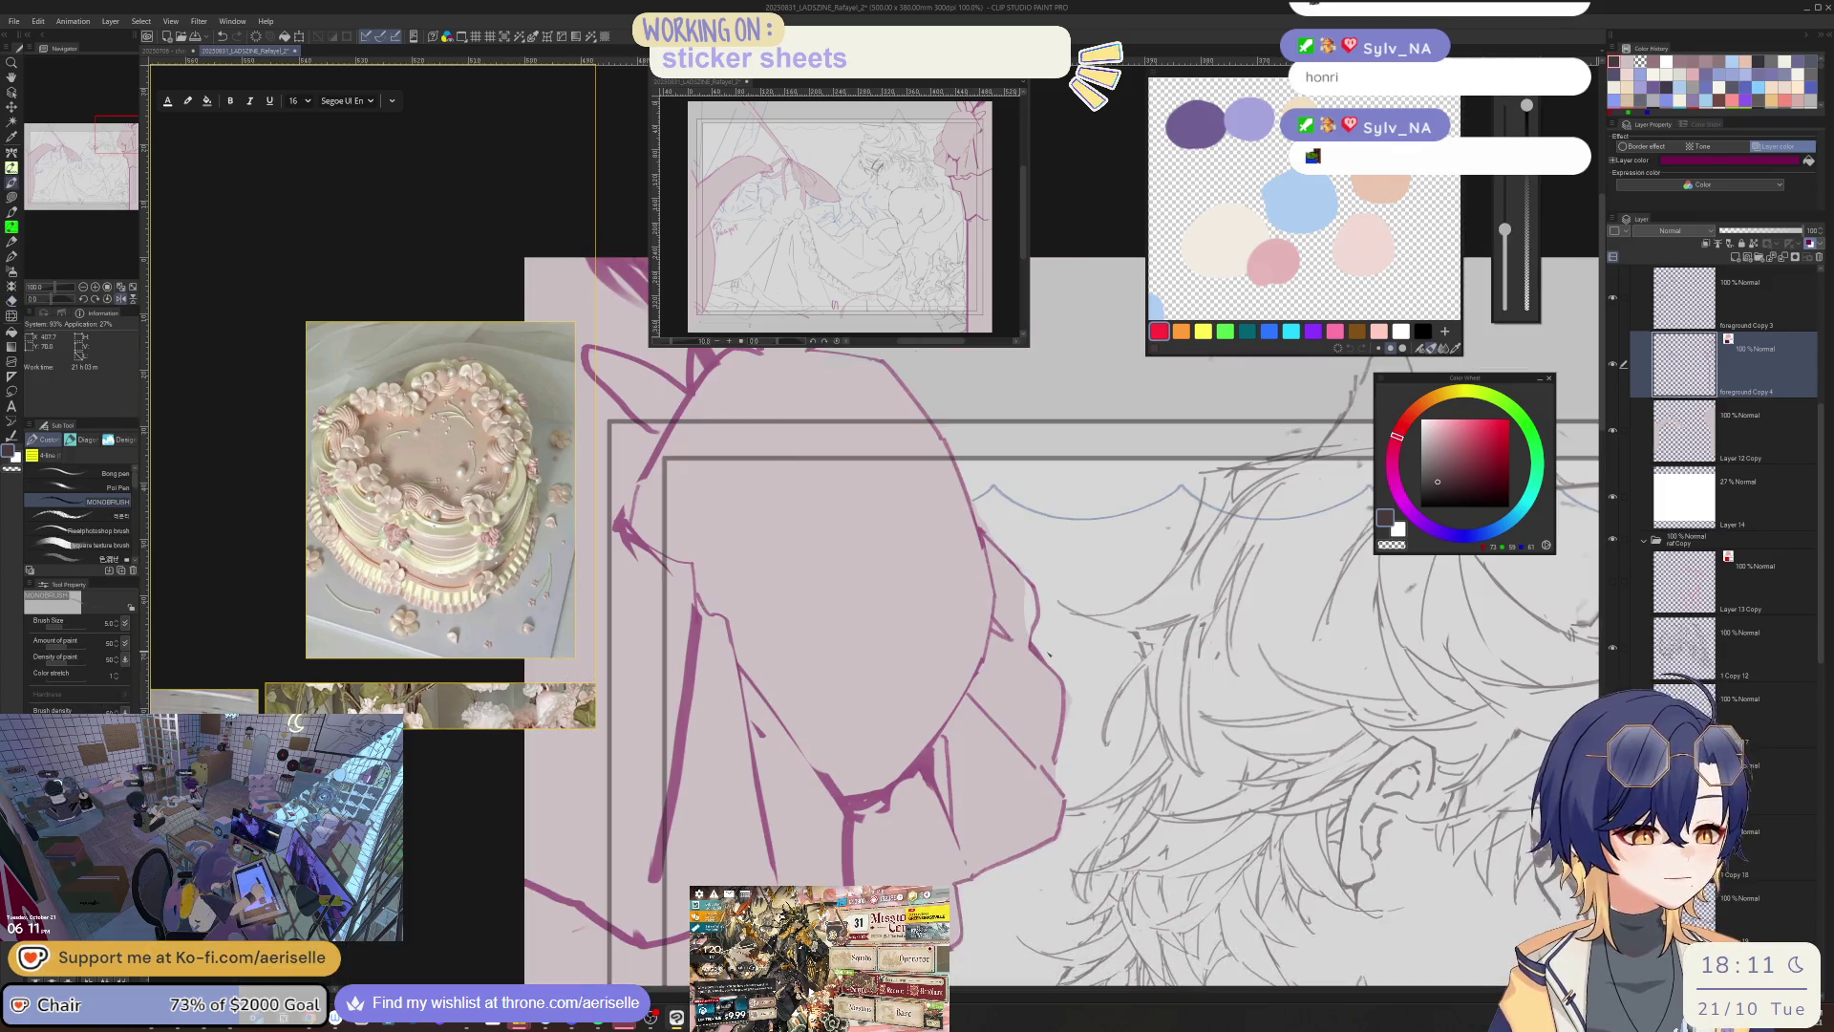
pyautogui.press('h')
pyautogui.scroll(-3, 857, 829)
pyautogui.press('e')
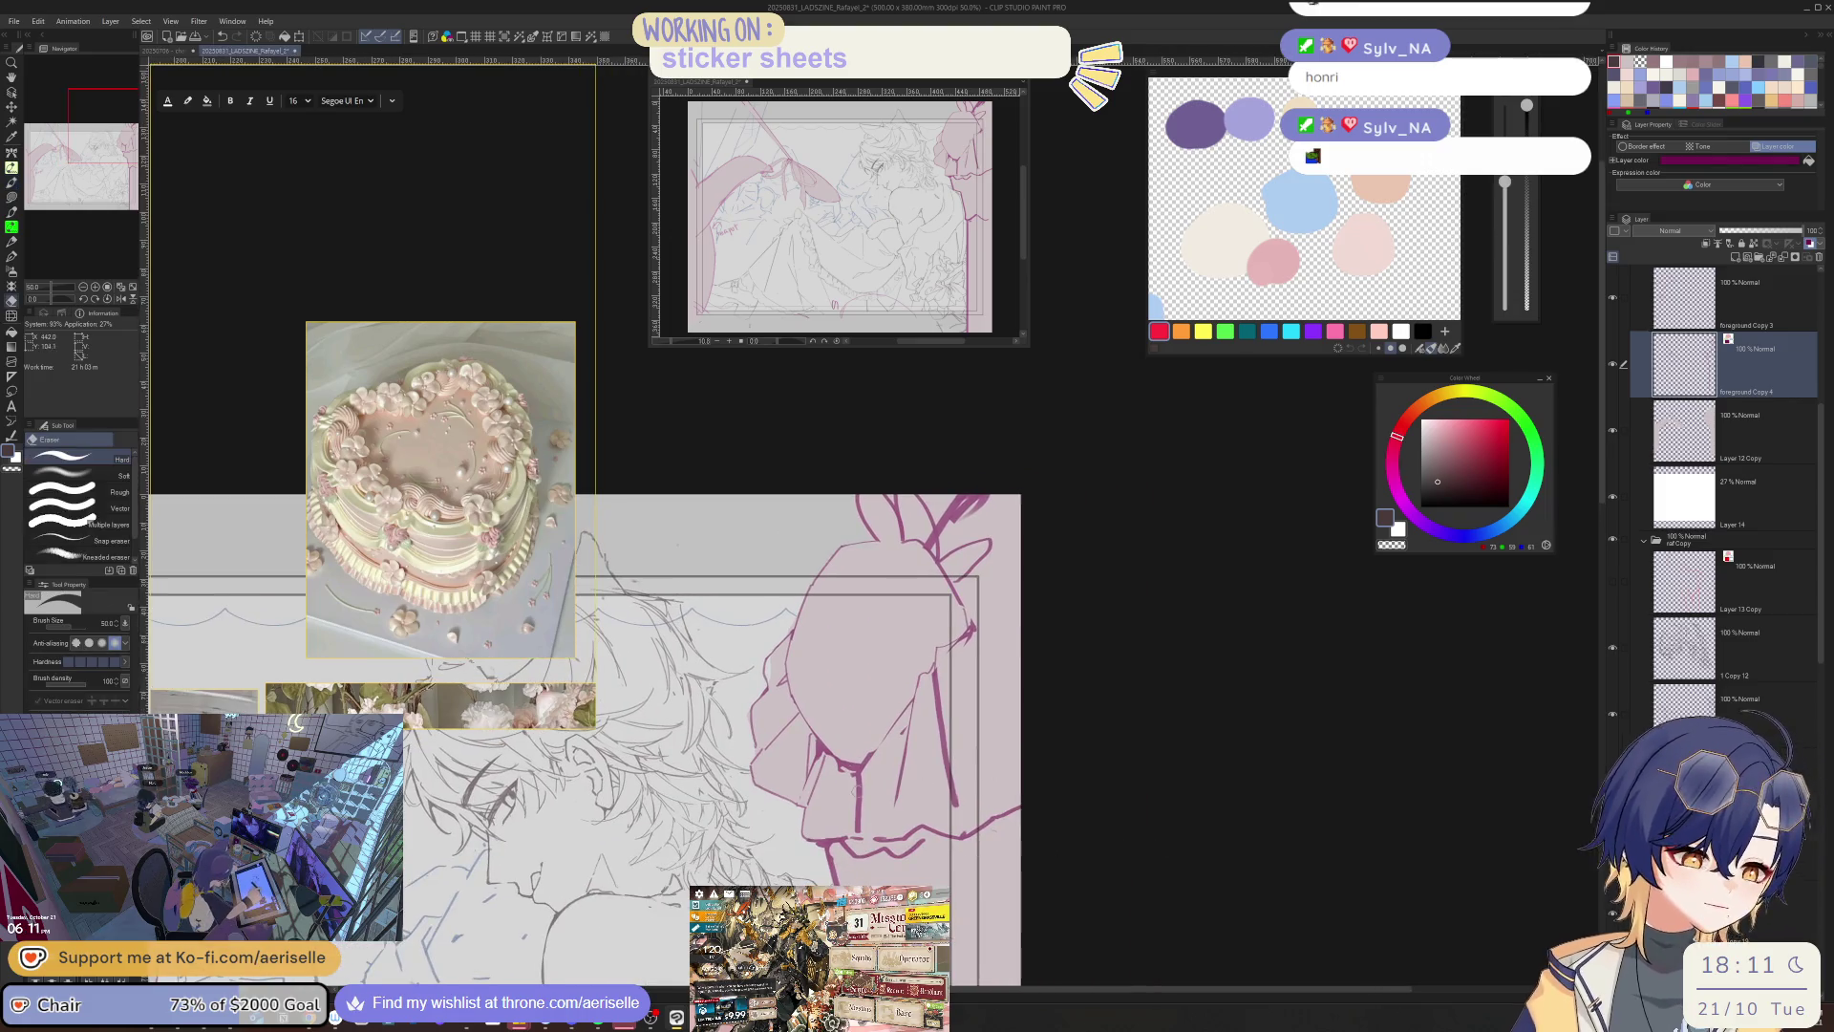
pyautogui.scroll(1, 850, 812)
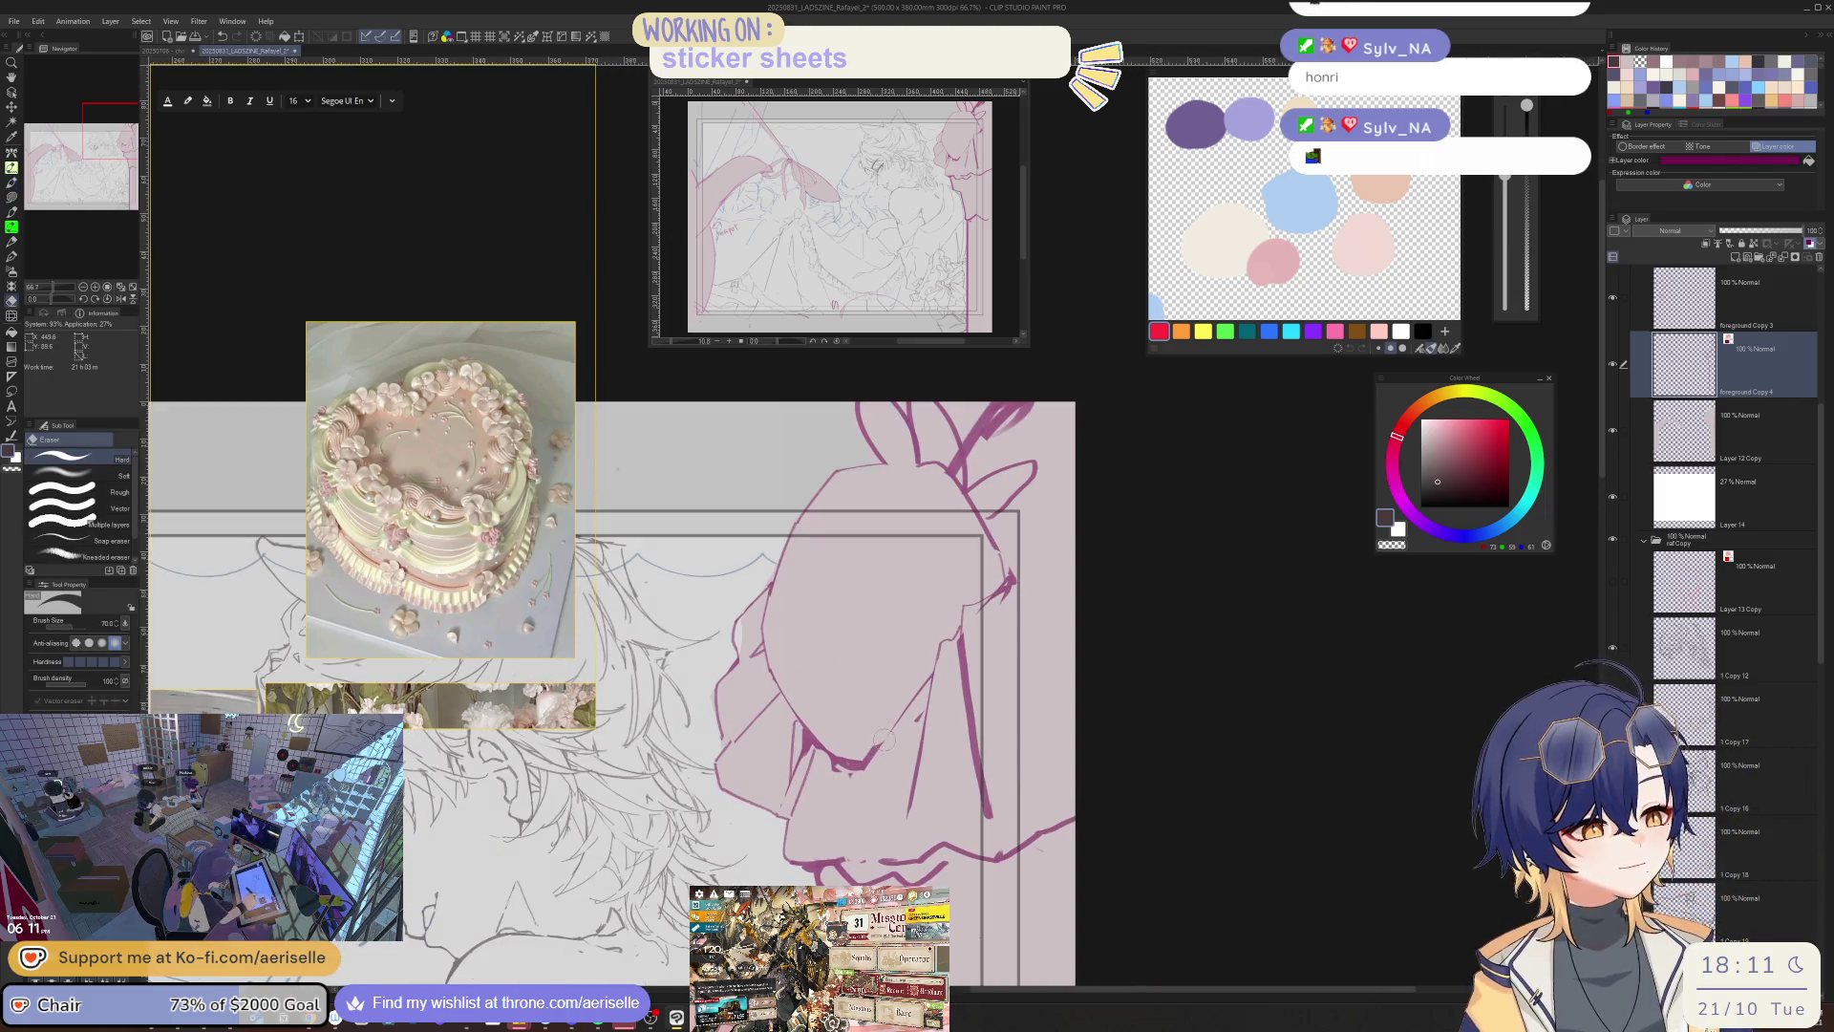
pyautogui.press('b')
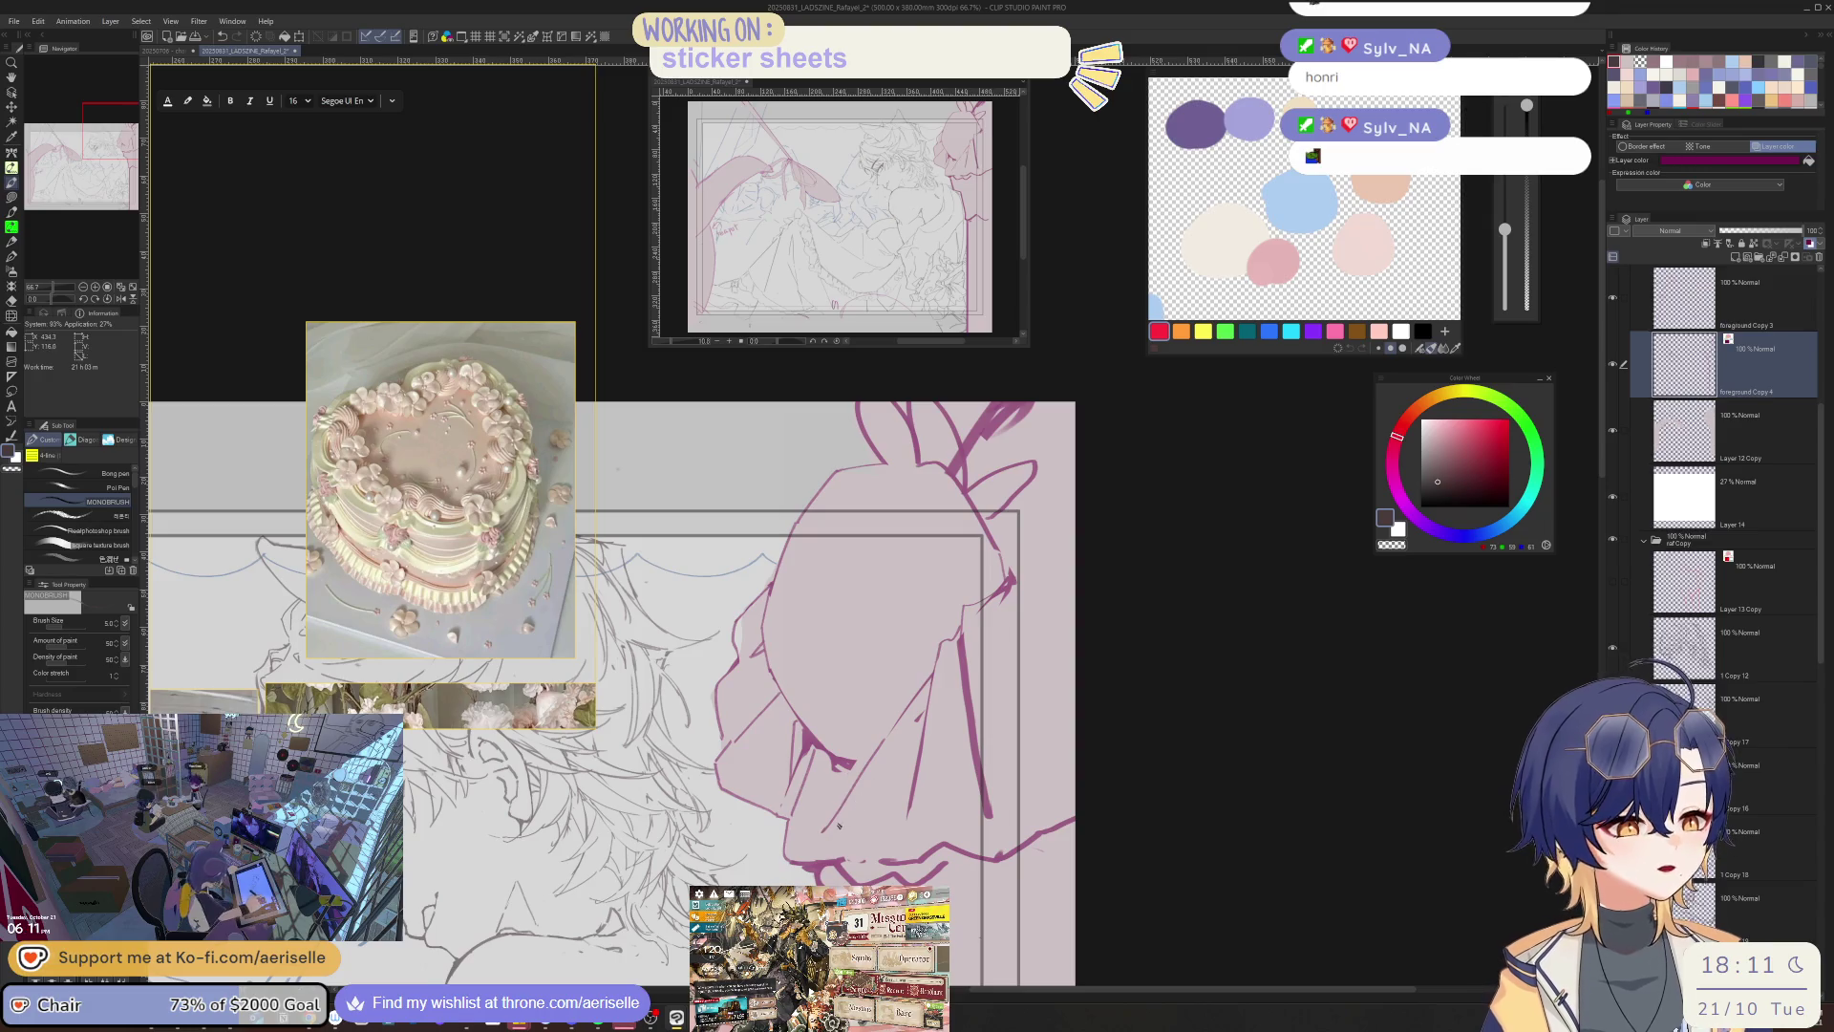
pyautogui.press('h')
pyautogui.moveTo(881, 745); pyautogui.dragTo(1040, 813)
pyautogui.press('h')
pyautogui.press('e')
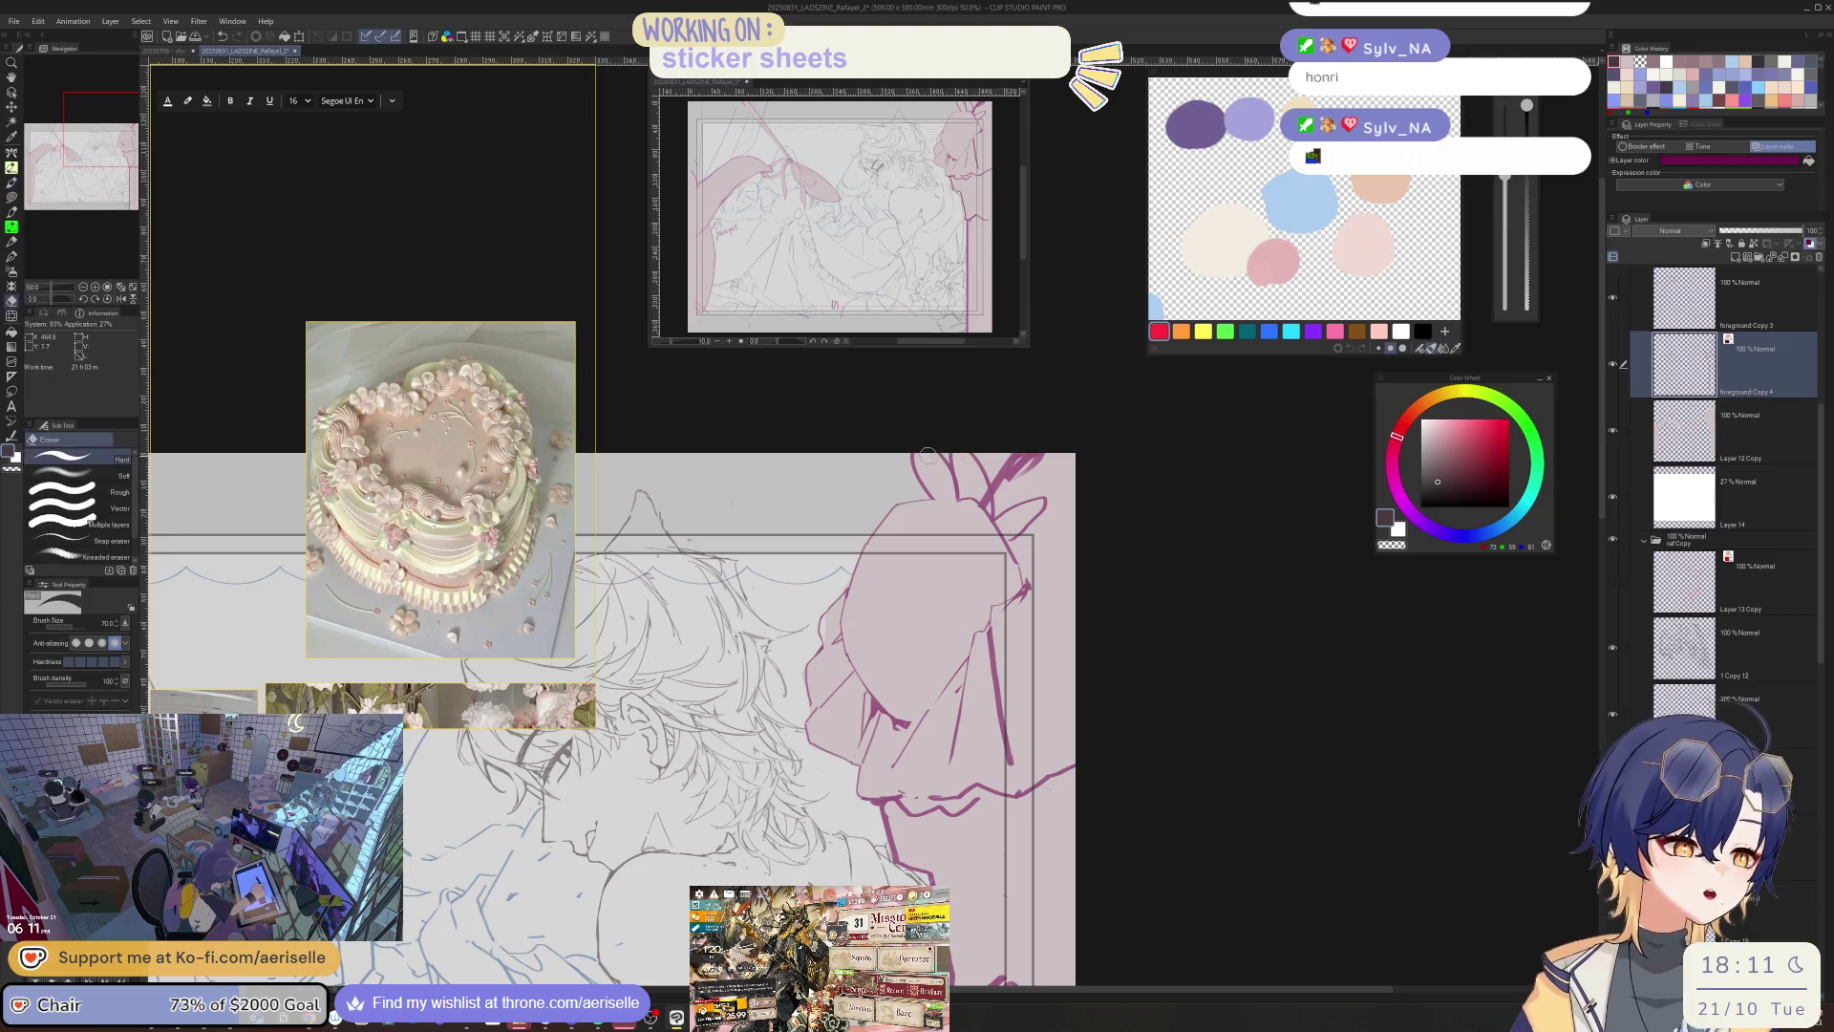
pyautogui.moveTo(908, 449)
pyautogui.mouseDown()
pyautogui.moveTo(925, 482)
pyautogui.moveTo(951, 463)
pyautogui.moveTo(994, 498)
pyautogui.mouseUp()
pyautogui.press('b')
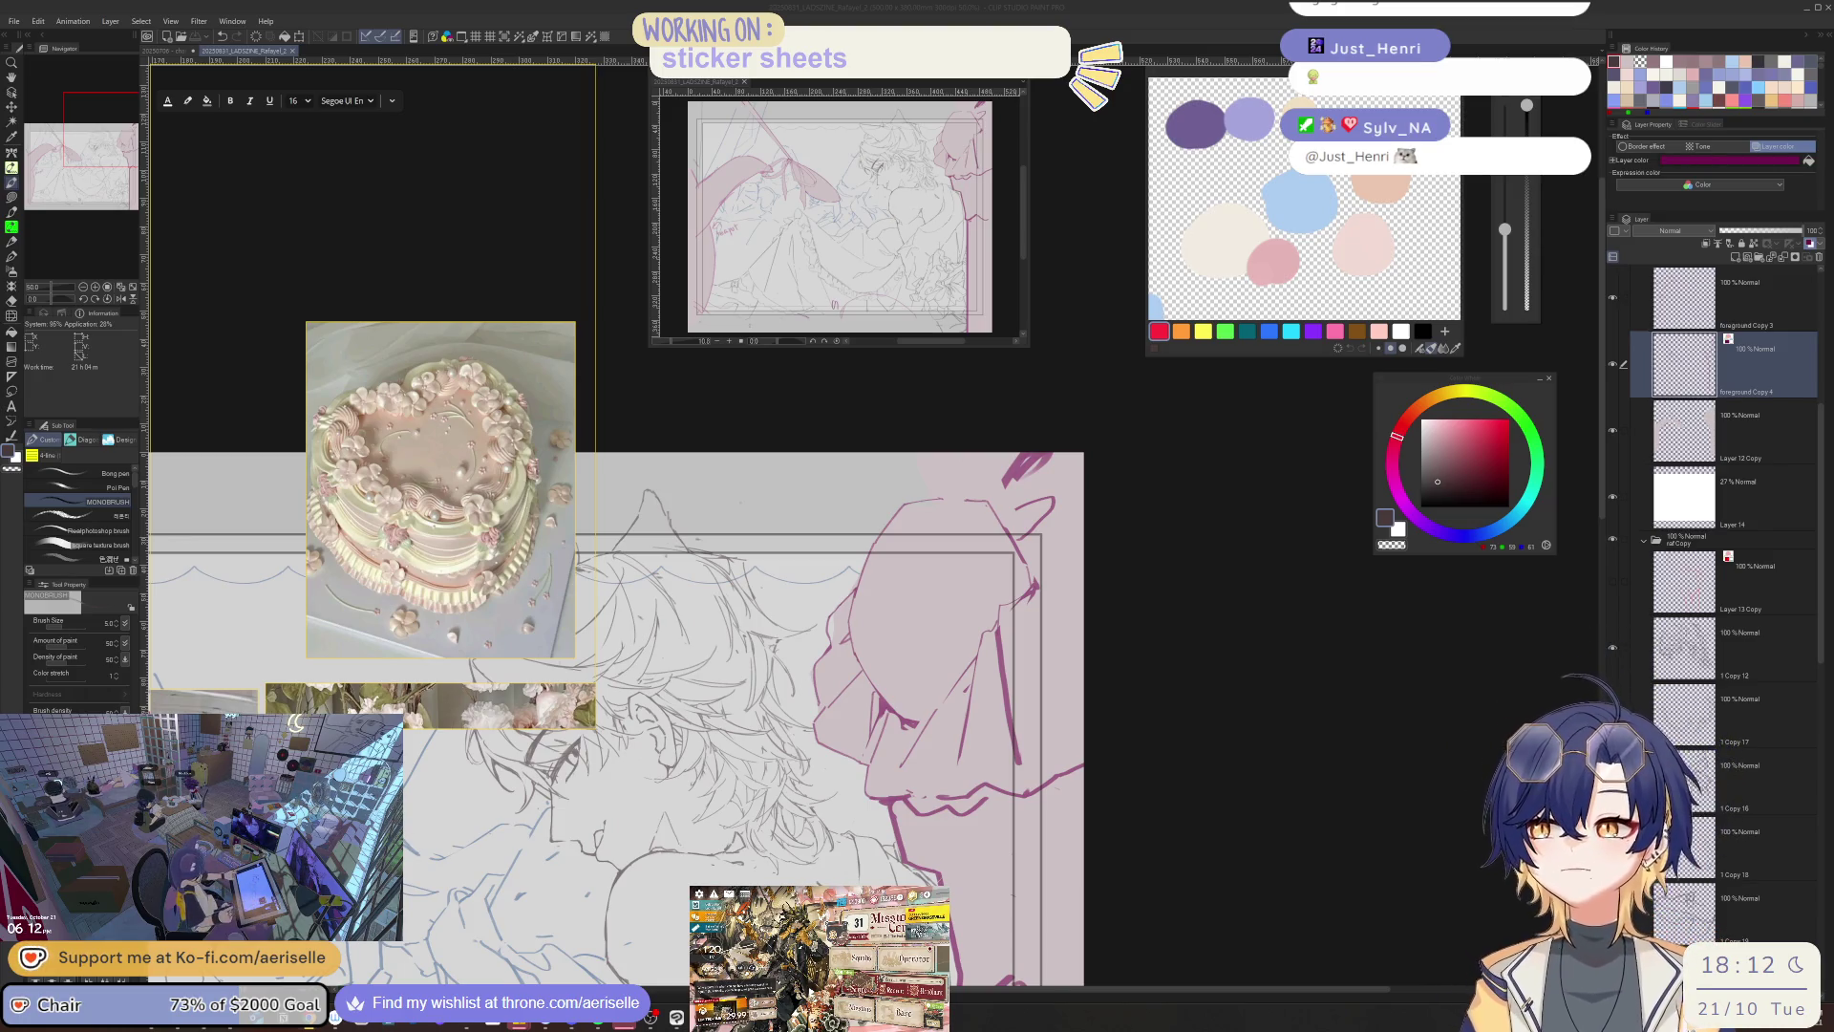
pyautogui.click(1209, 514)
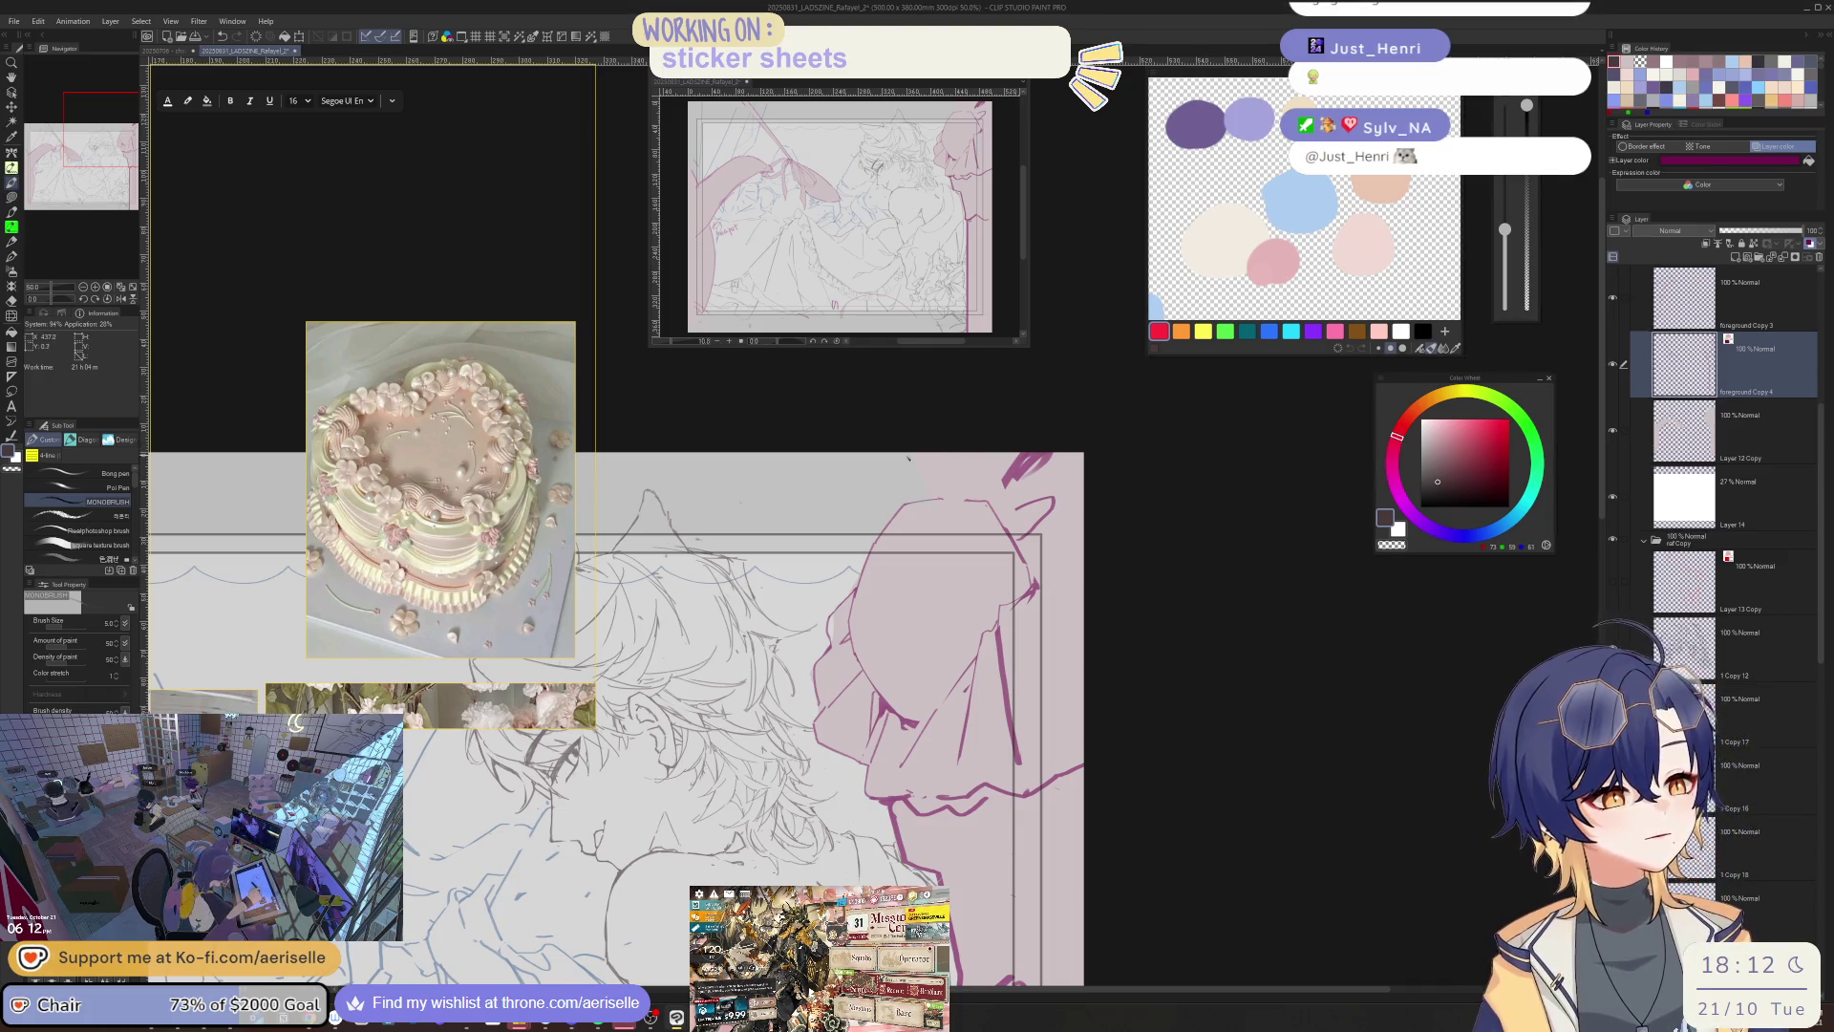
# - Zoom the canvas to 30% and pan the reference board to the cake and cutlery images
pyautogui.scroll(1, 908, 458)
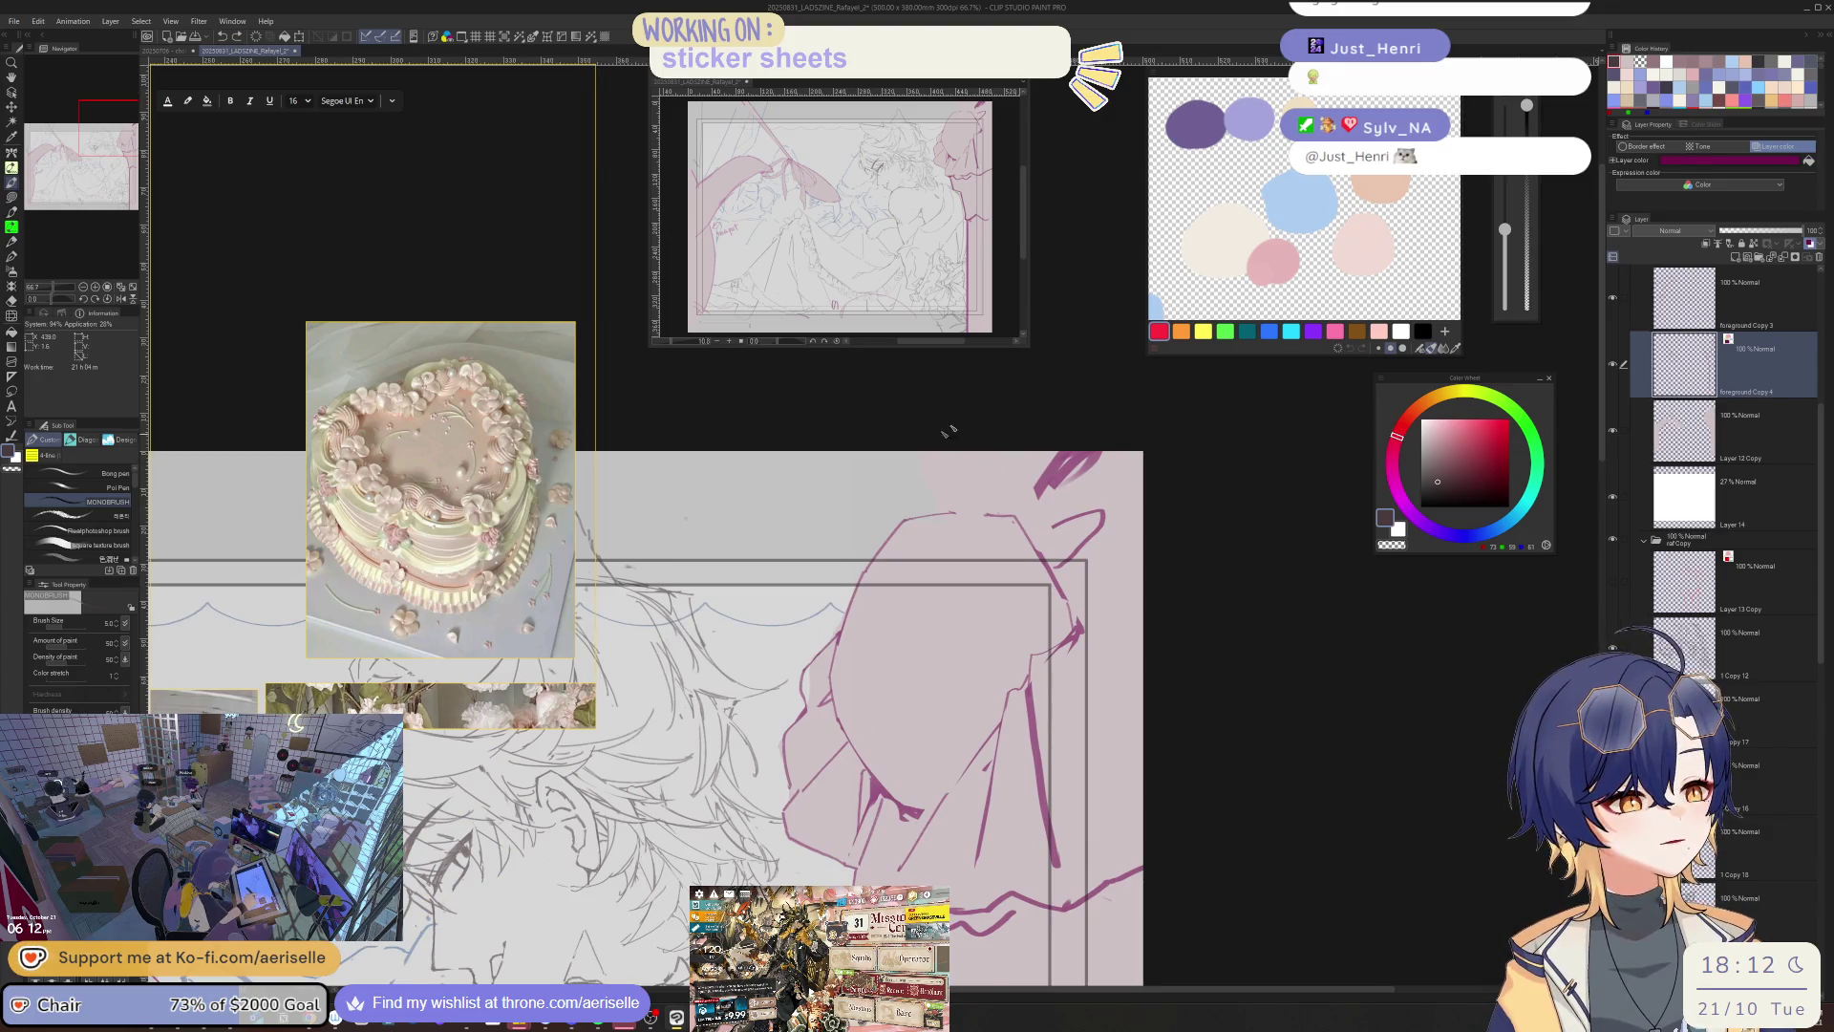
pyautogui.scroll(-1, 1060, 515)
pyautogui.press('e')
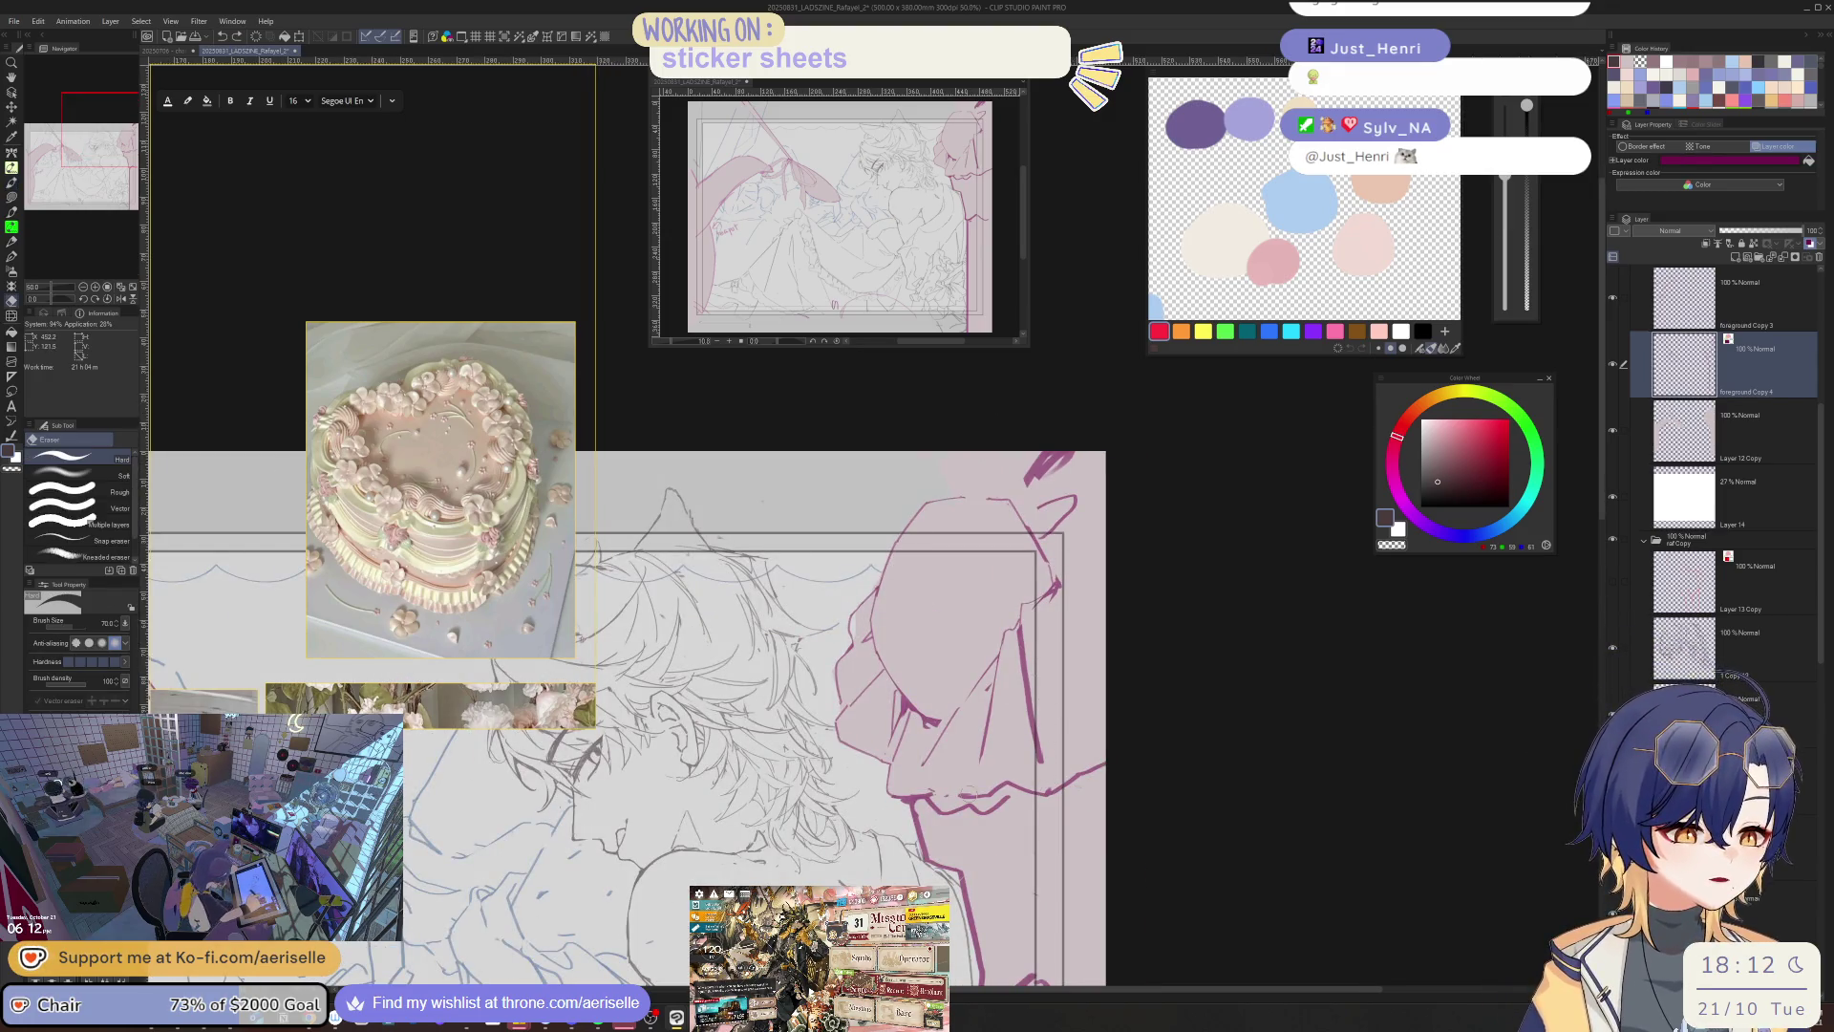
pyautogui.scroll(-6, 1105, 720)
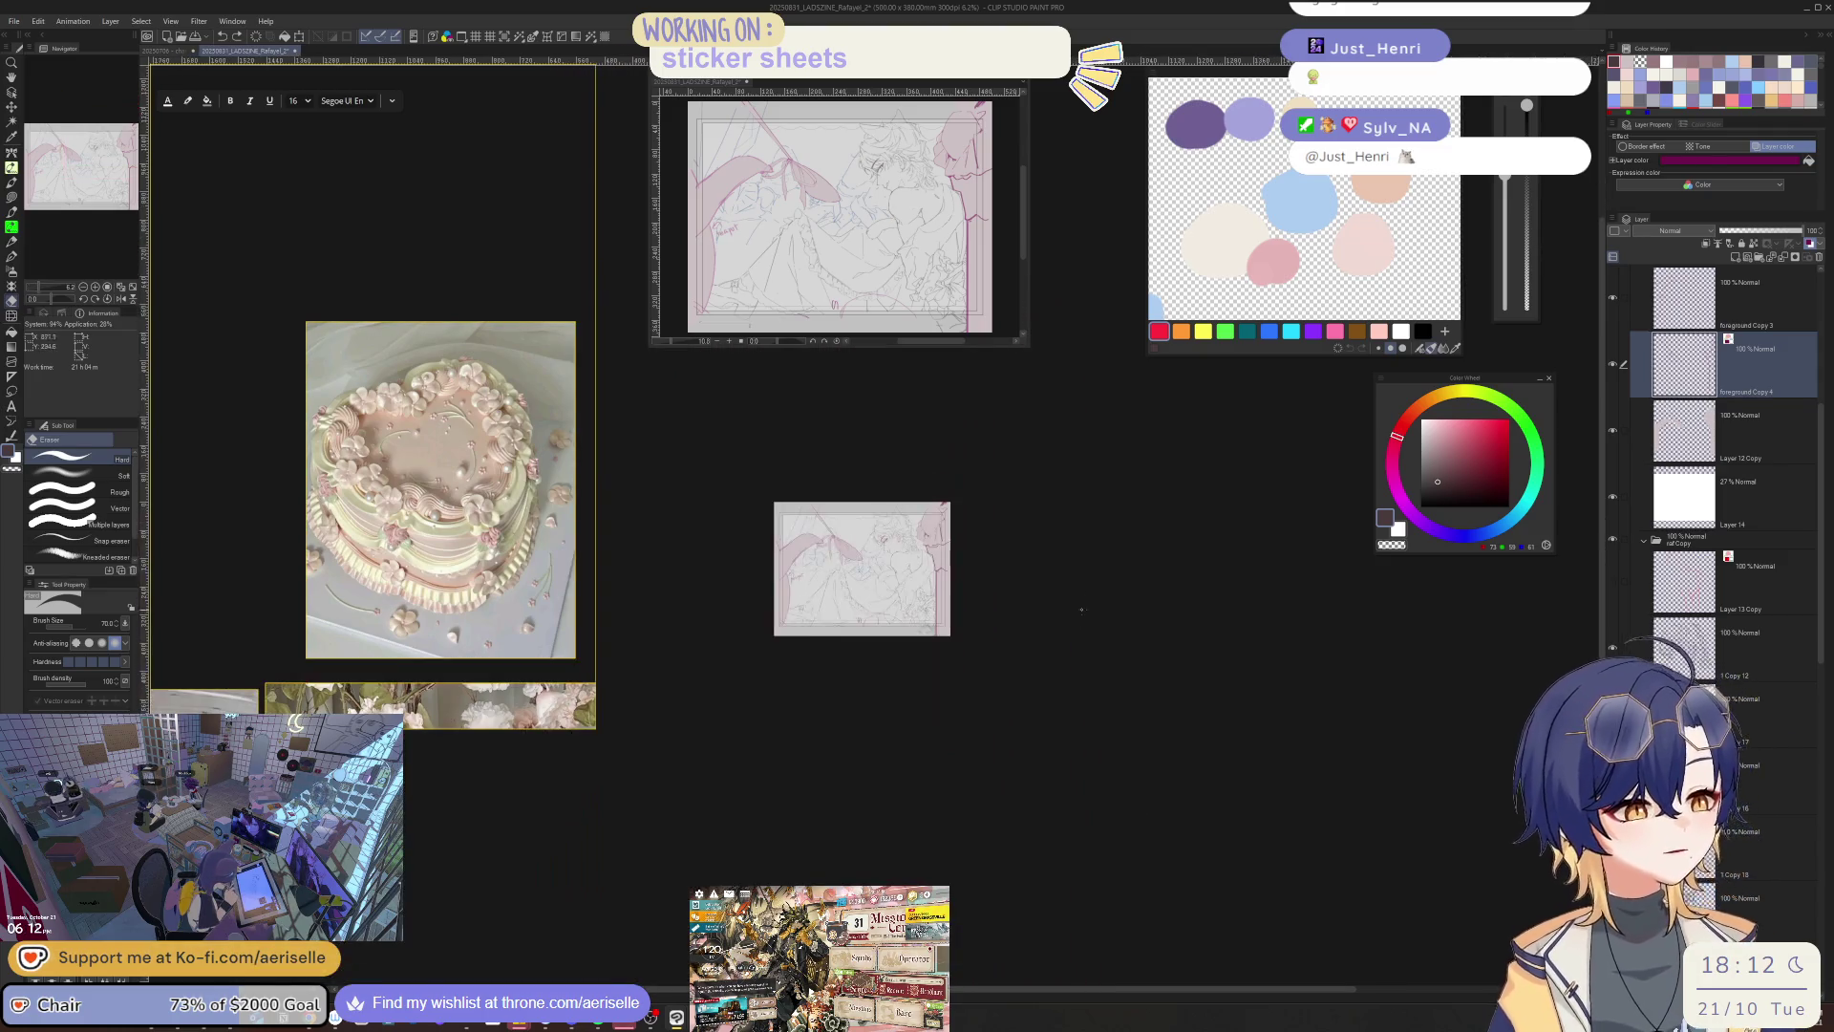
pyautogui.scroll(-5, 405, 526)
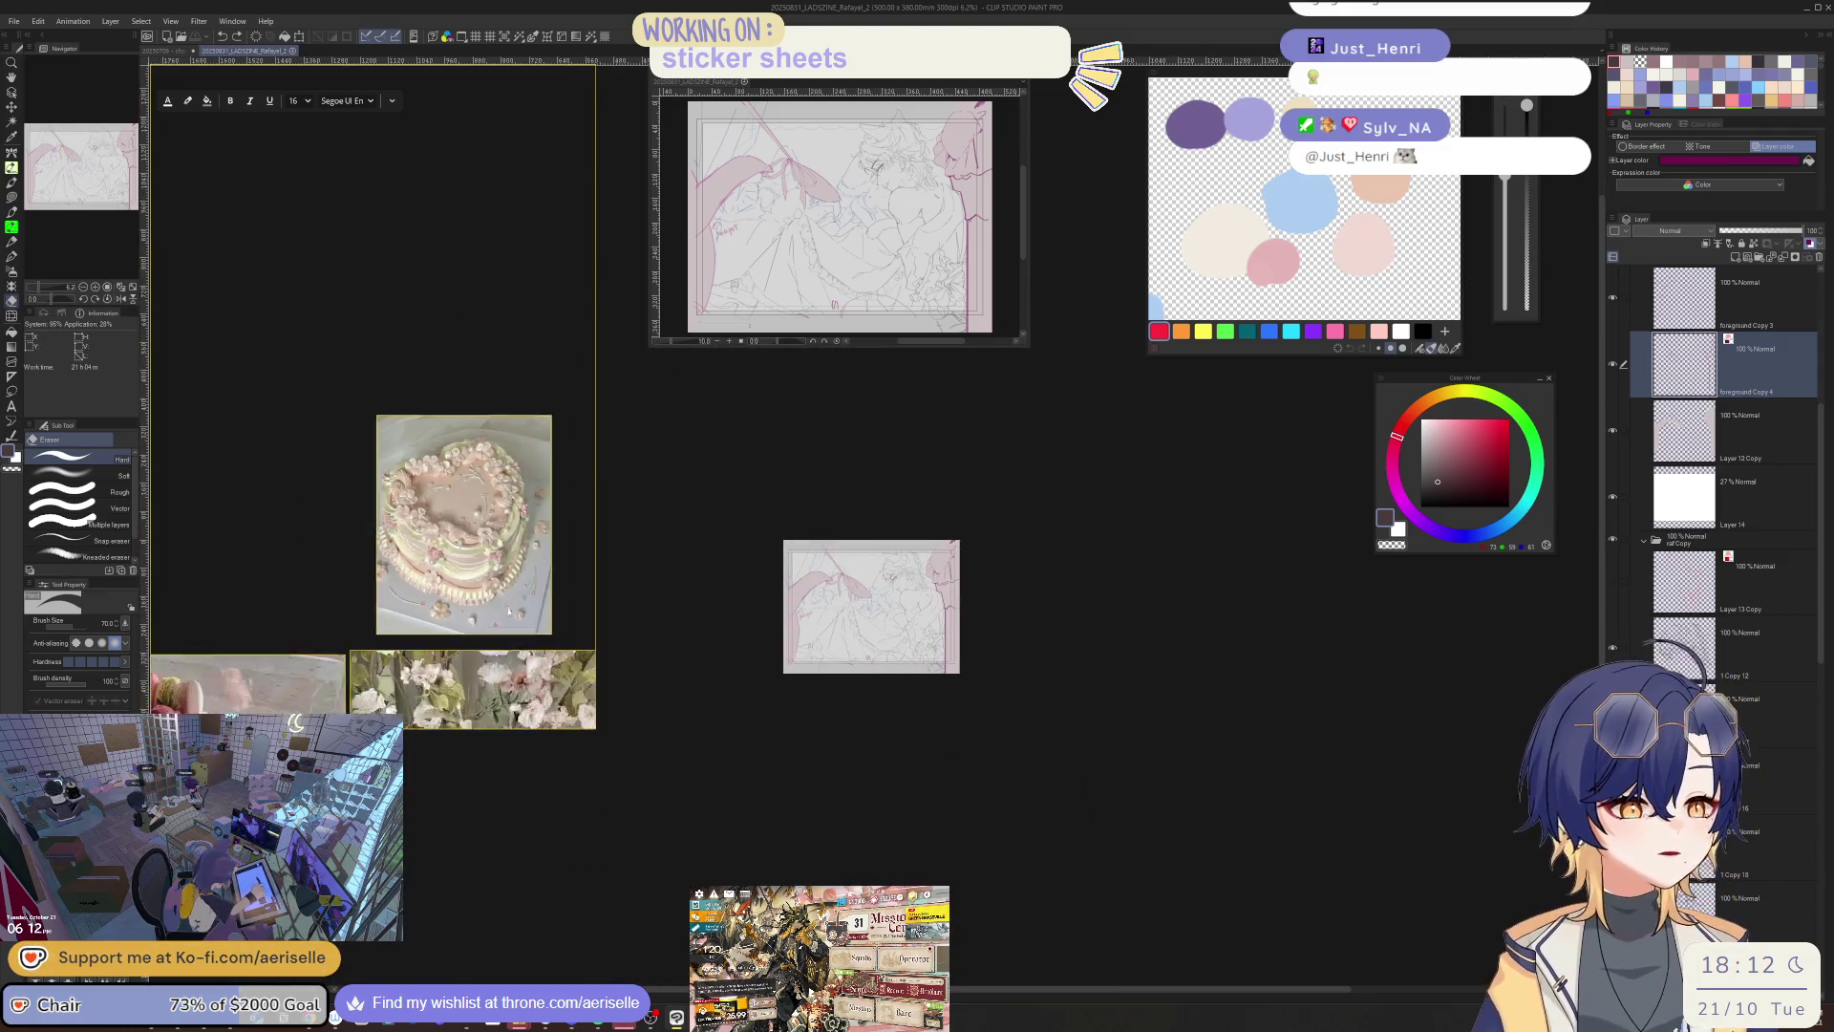
pyautogui.moveTo(405, 526); pyautogui.dragTo(707, 475)
pyautogui.moveTo(410, 487); pyautogui.dragTo(413, 487)
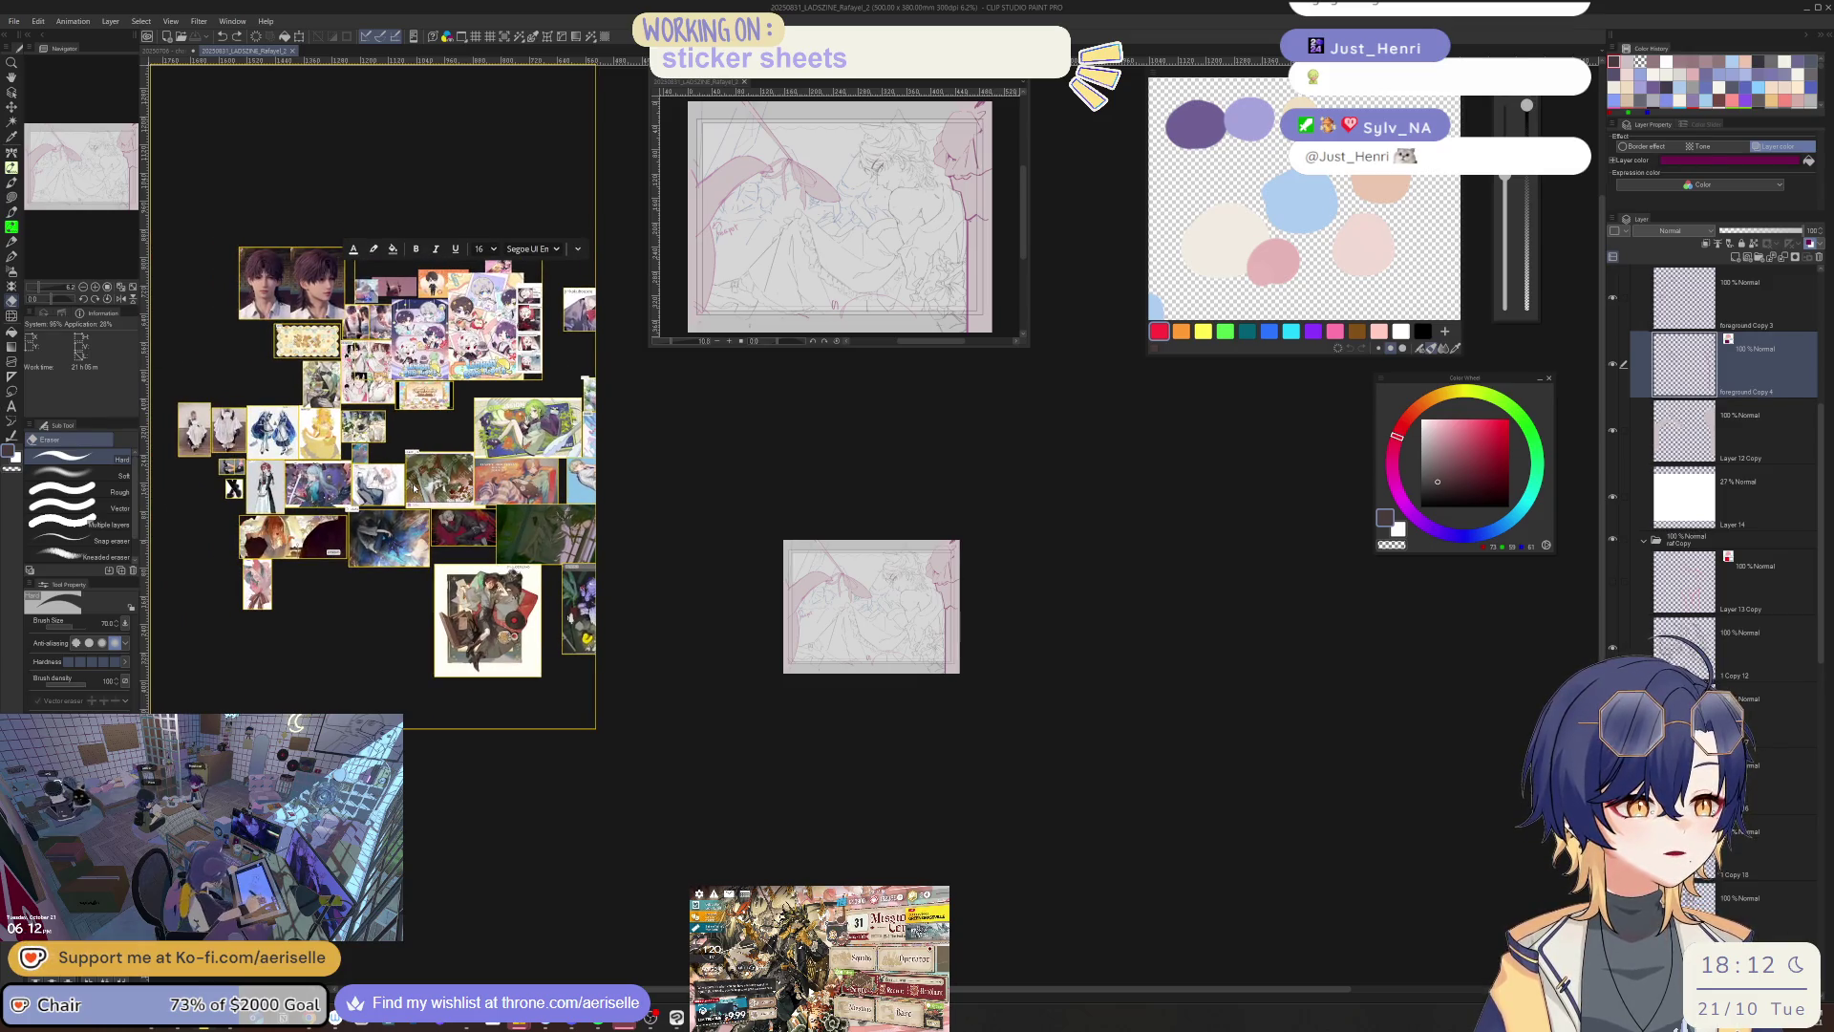
pyautogui.scroll(3, 341, 408)
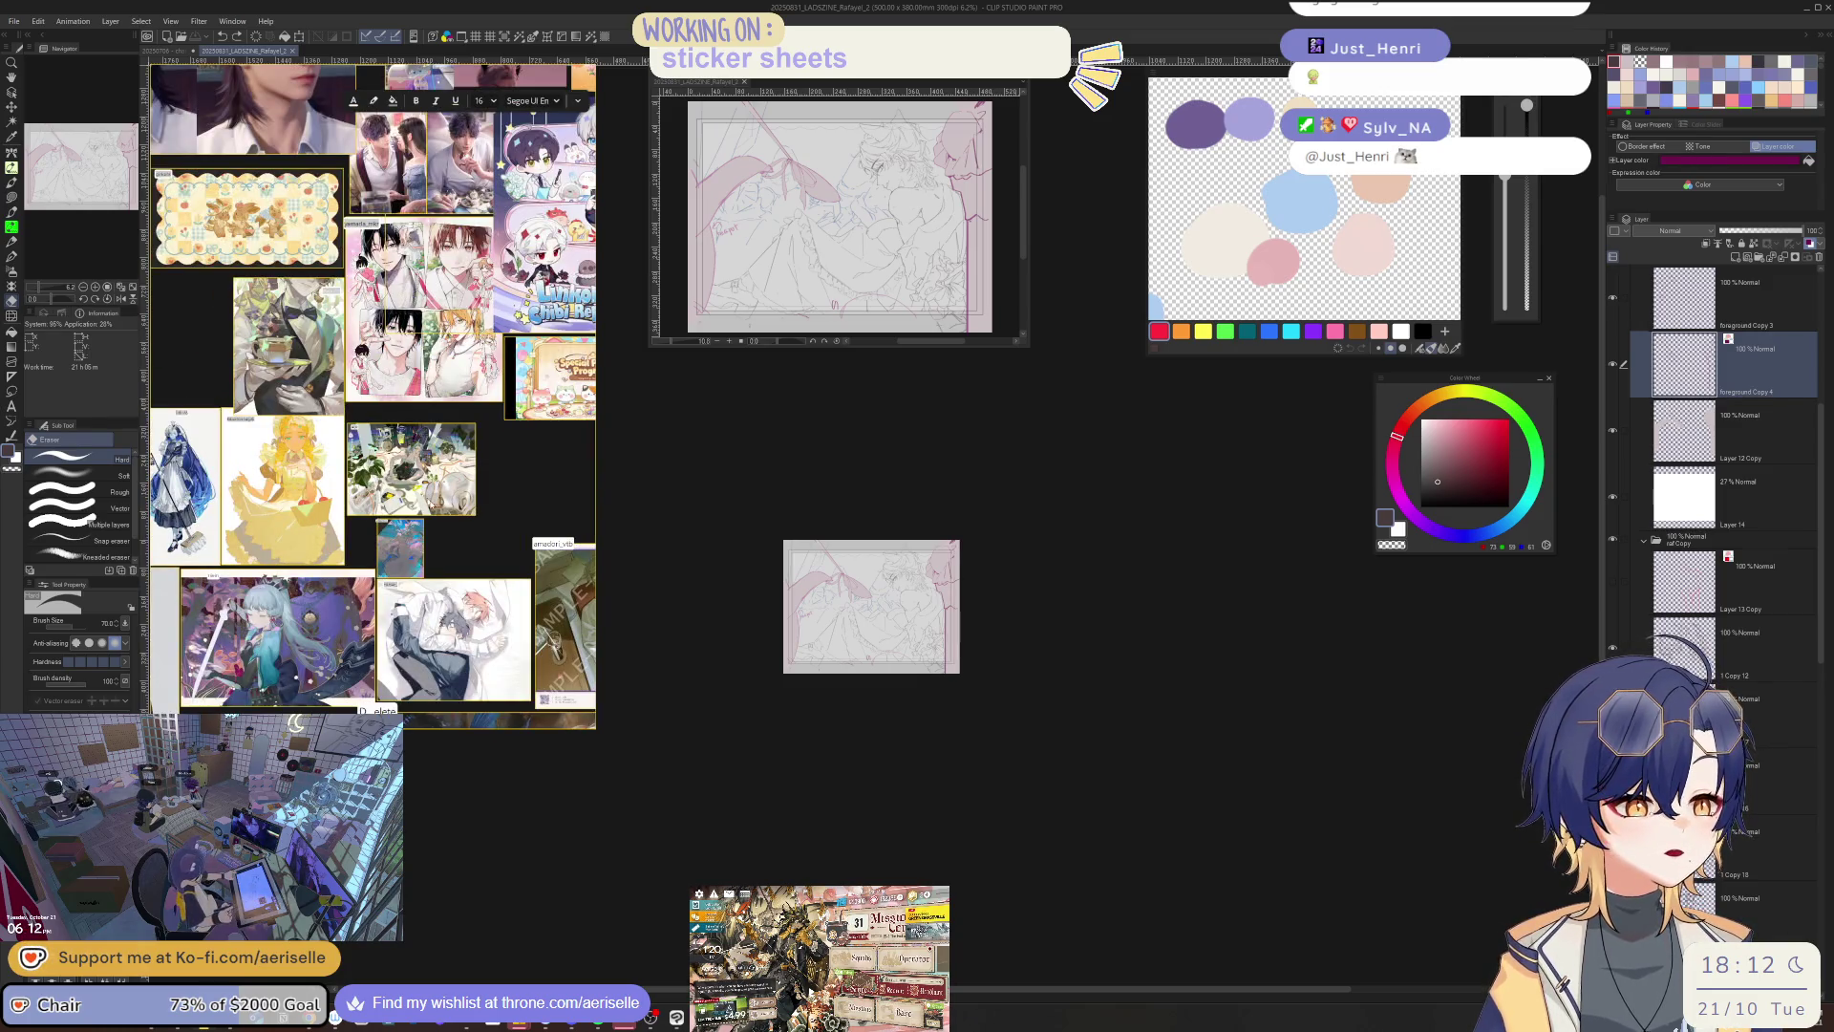
pyautogui.scroll(-10, 372, 396)
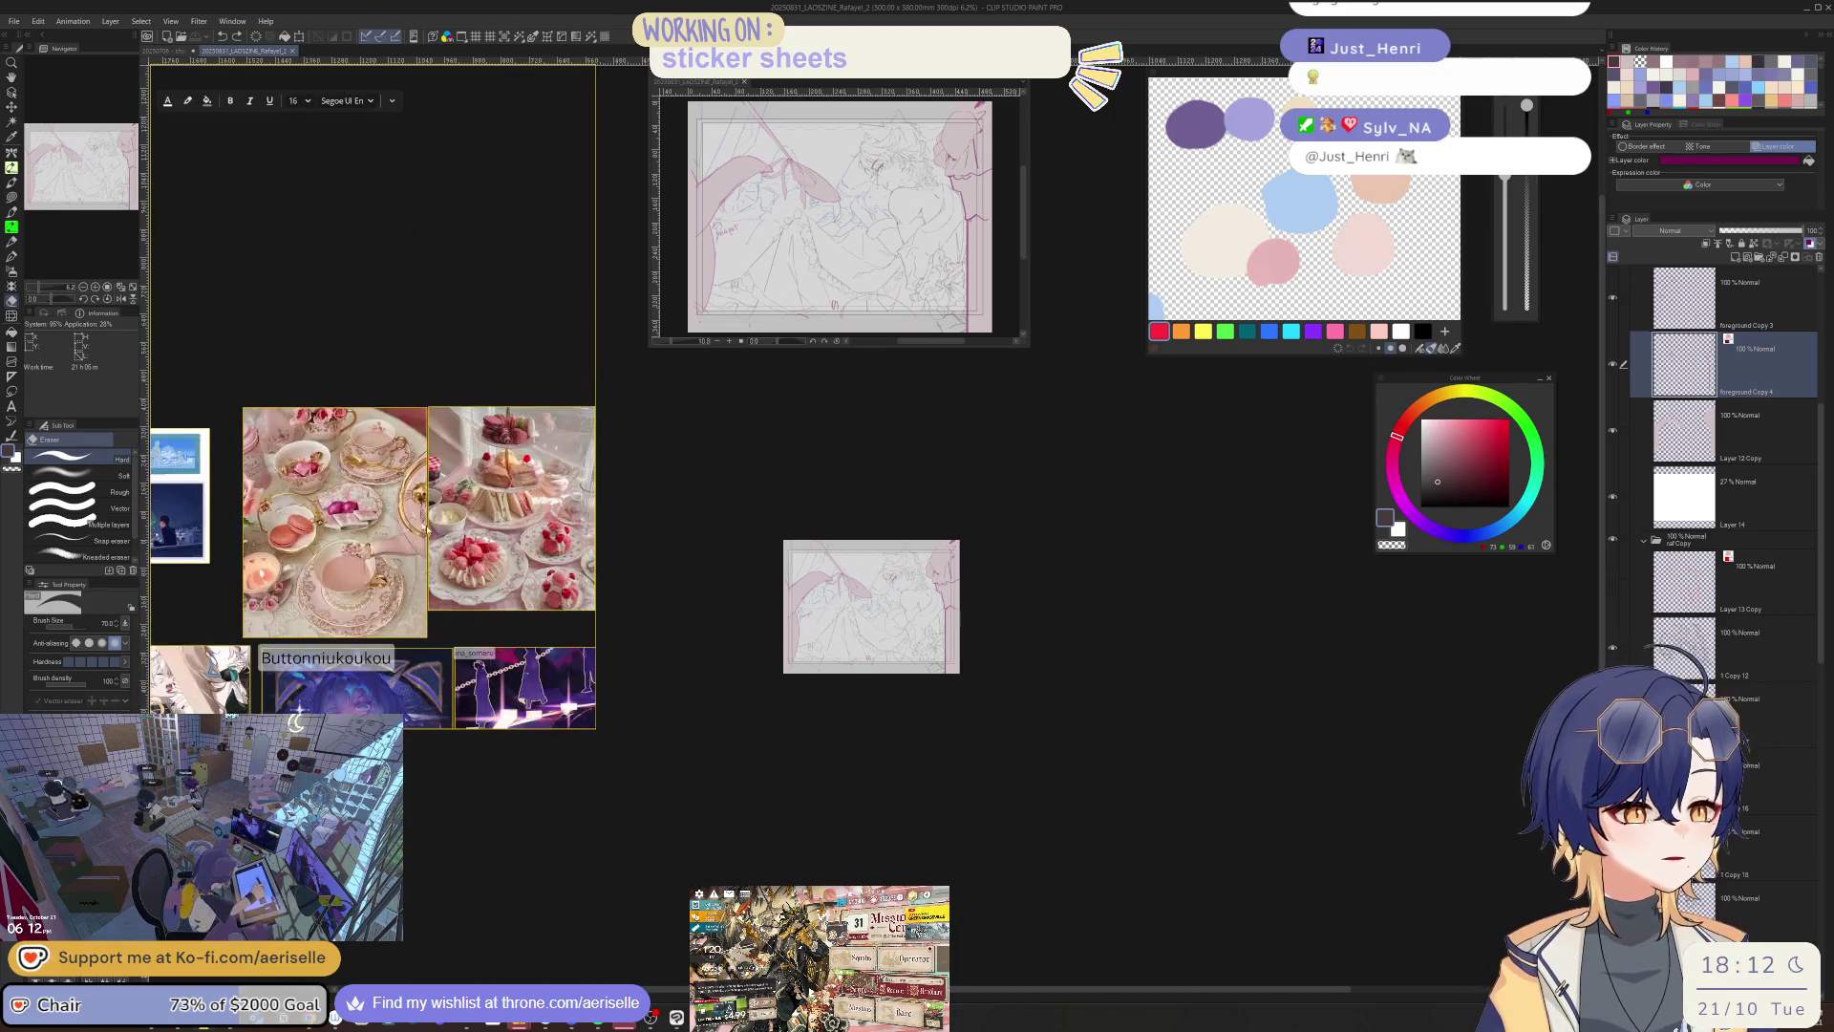
pyautogui.moveTo(427, 526); pyautogui.dragTo(105, 524)
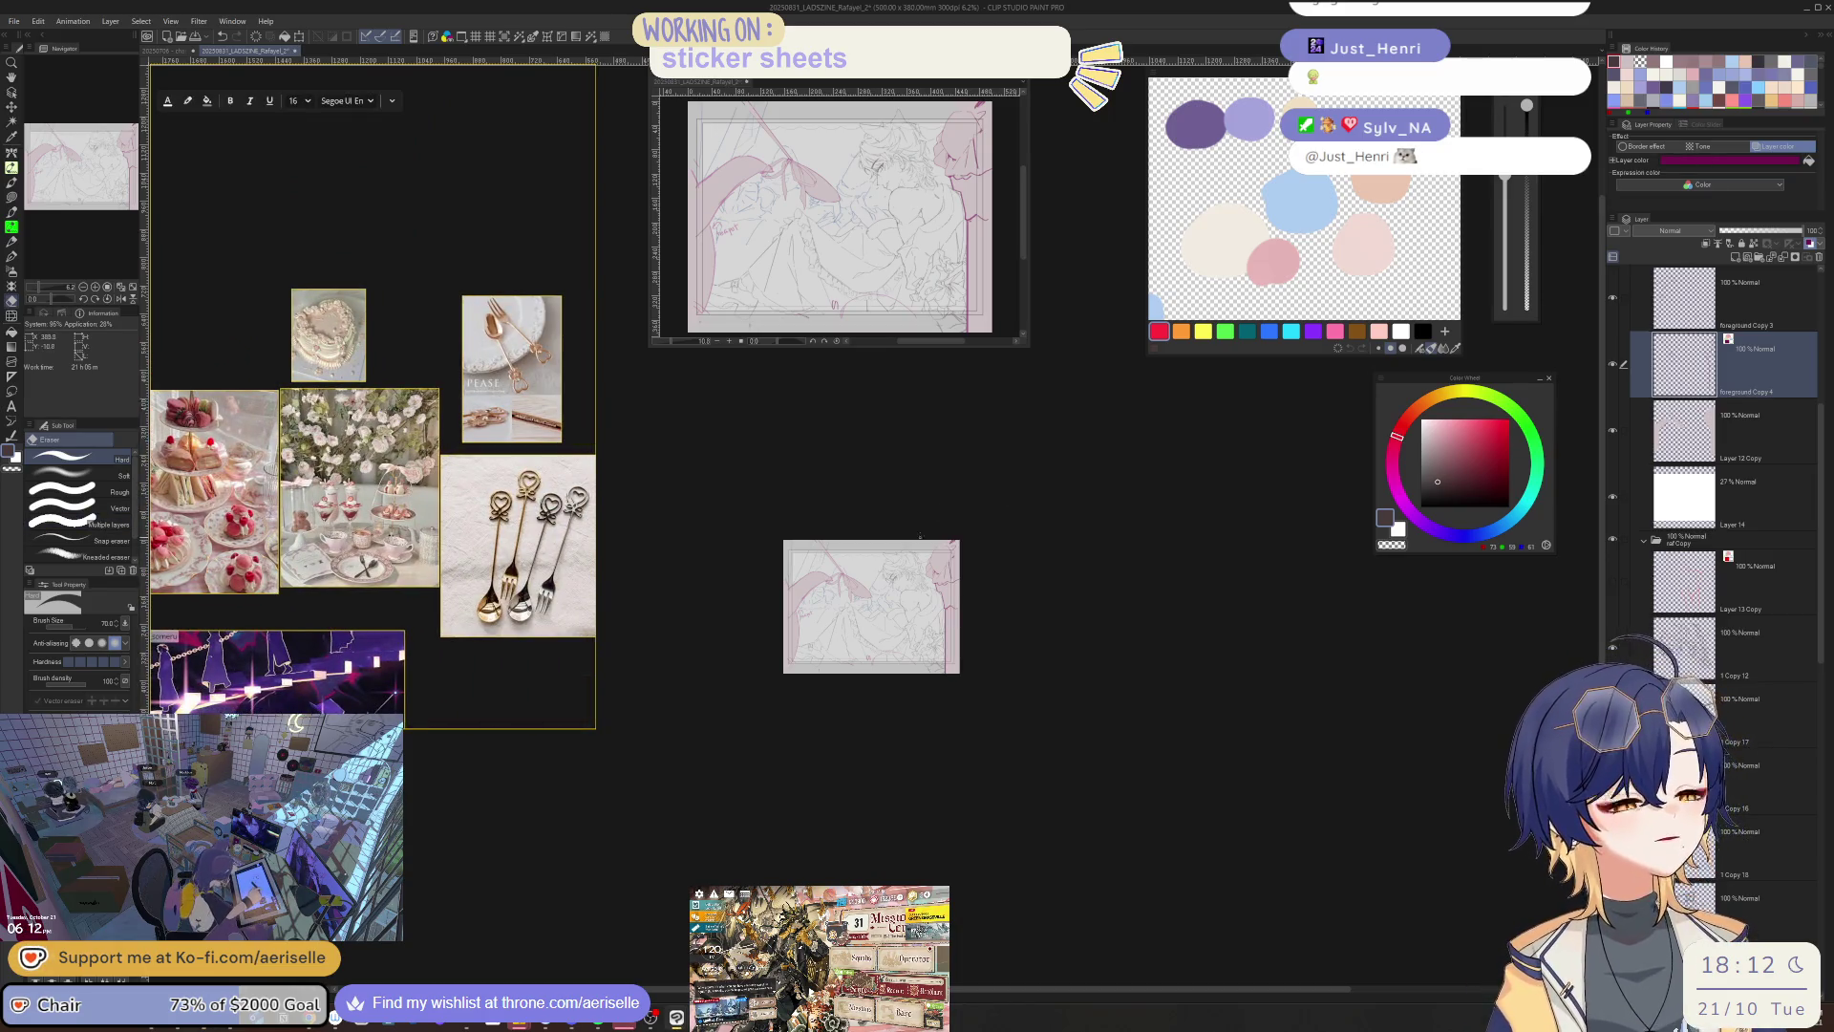
pyautogui.scroll(5, 990, 671)
pyautogui.press('b')
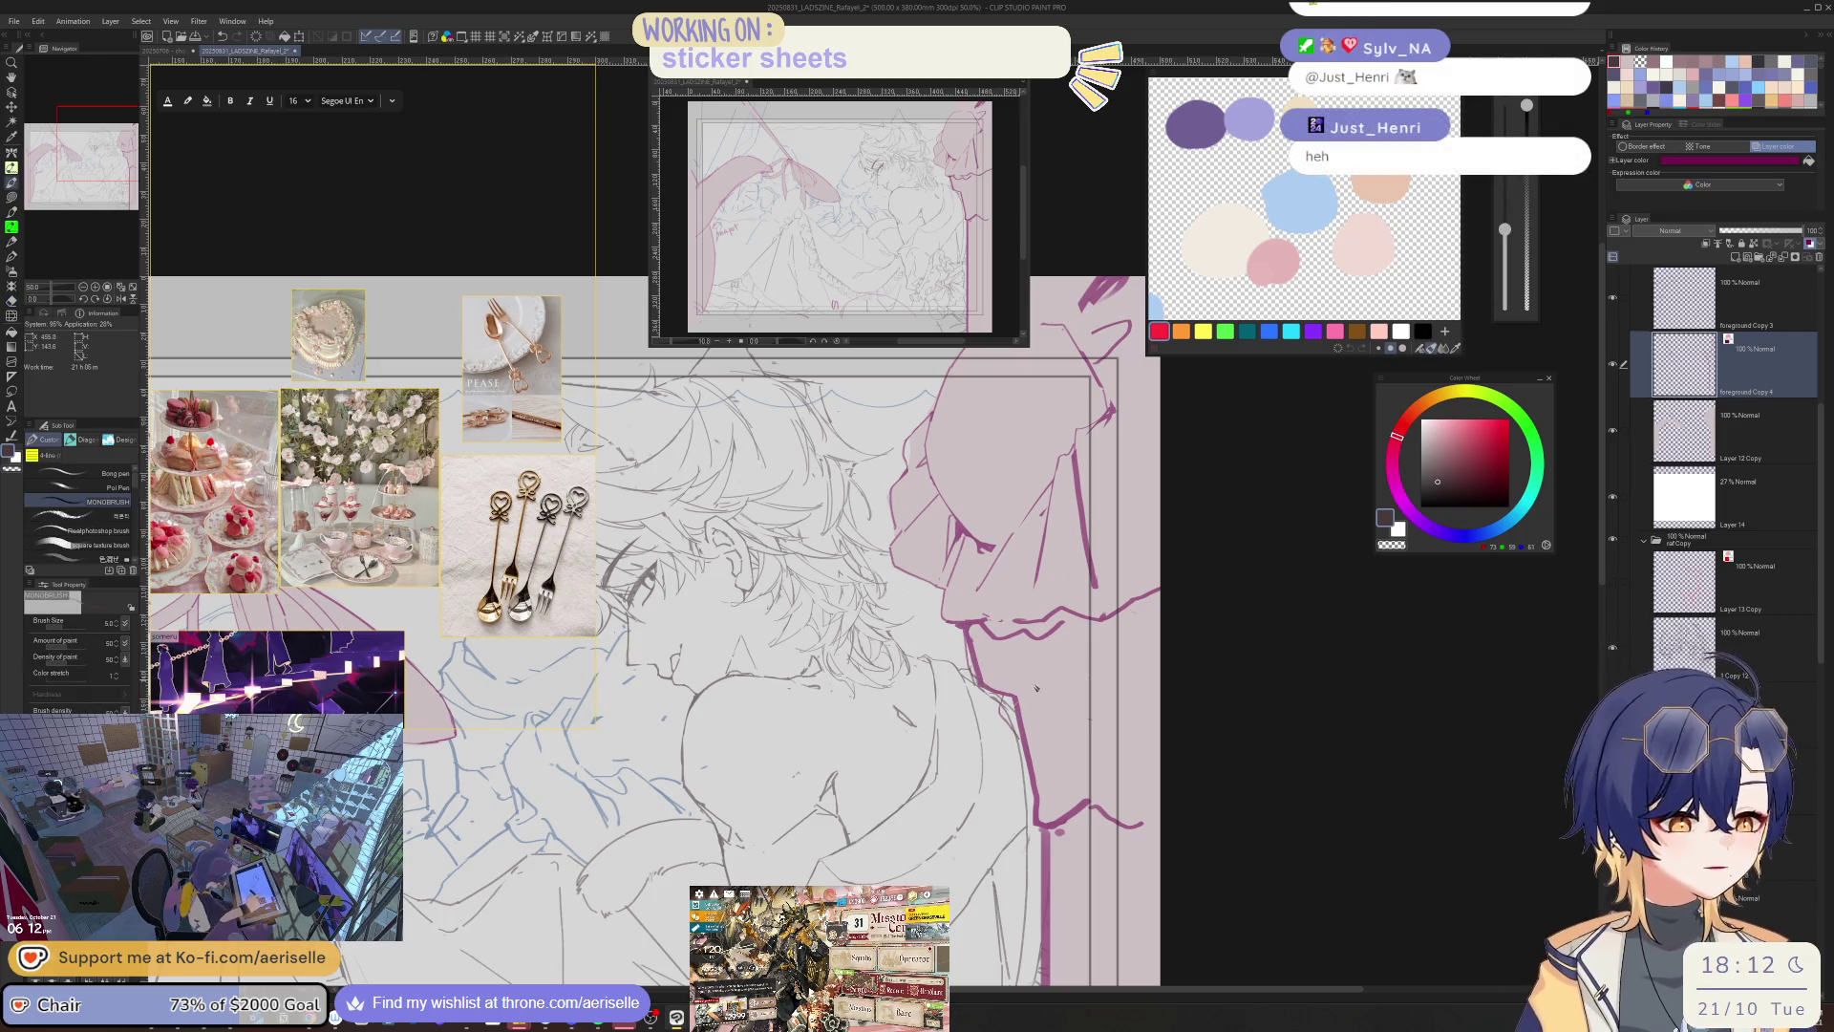
# - Tilt the canvas and lay a short pen stroke on the right ribbon's edge, undoing a failed diagonal
pyautogui.press('^')
pyautogui.press('^')
pyautogui.press('^')
pyautogui.press('e')
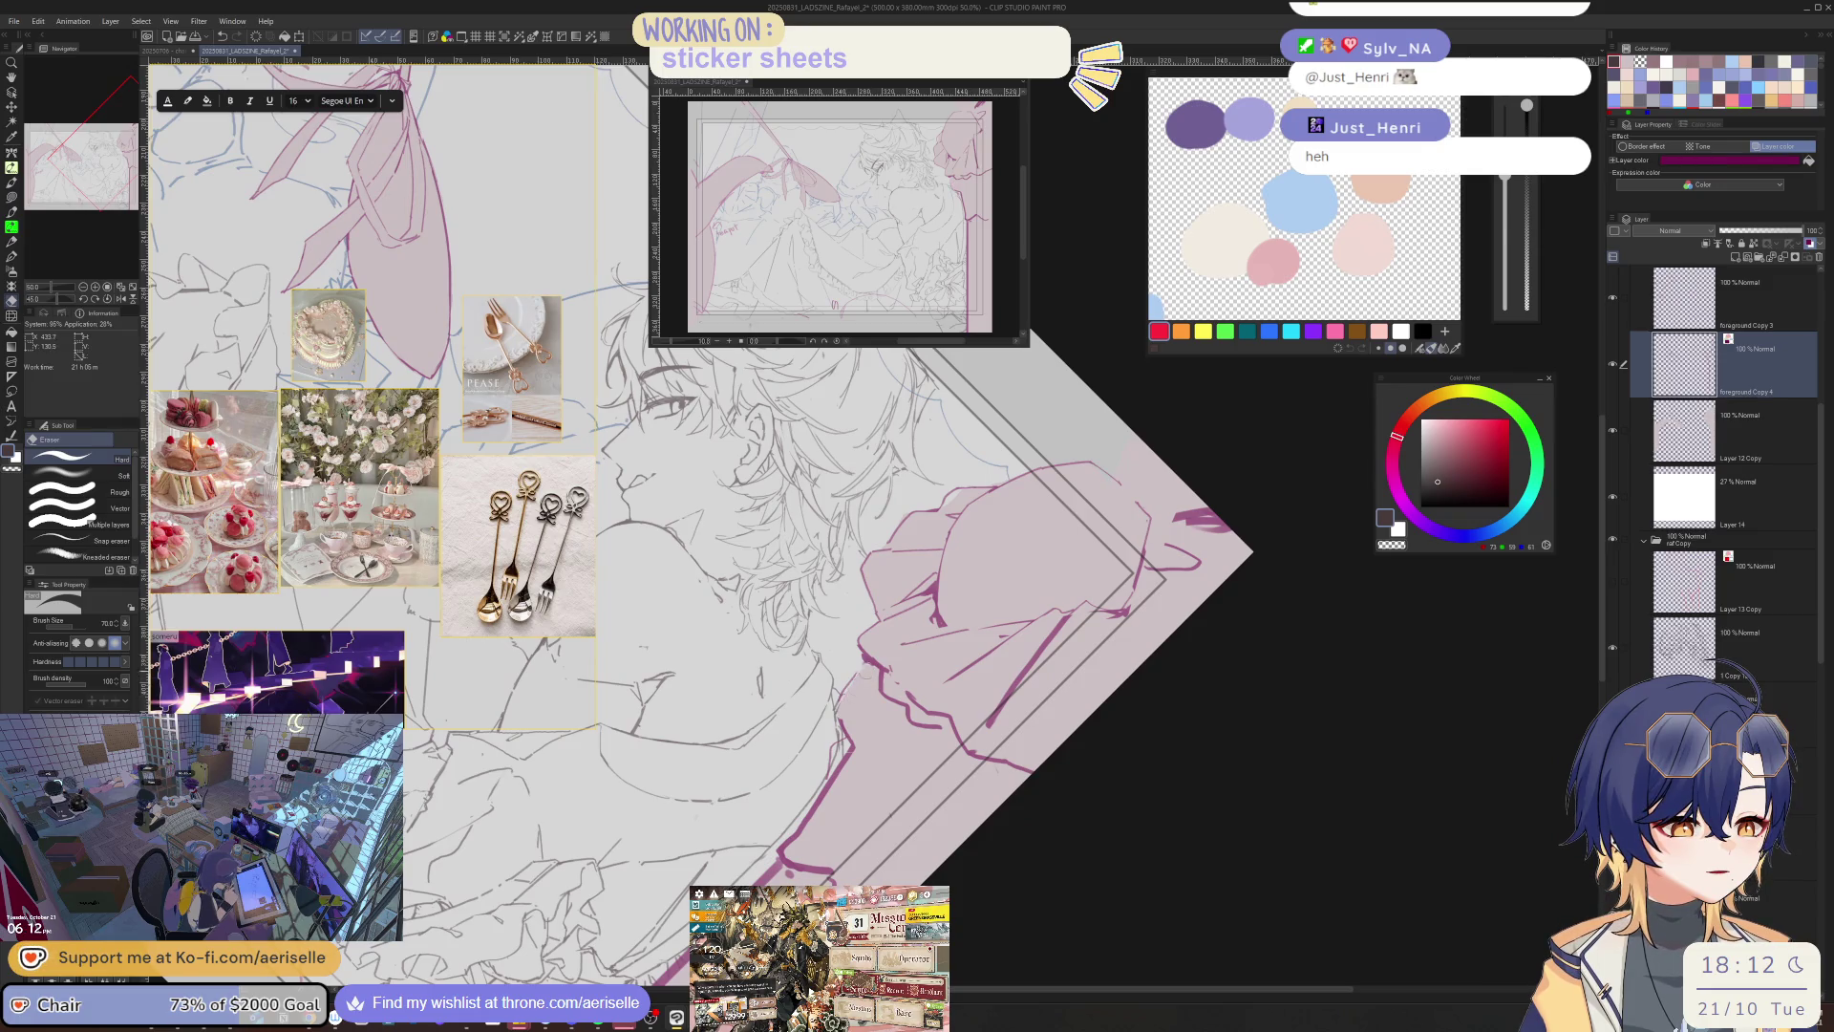
pyautogui.press('p')
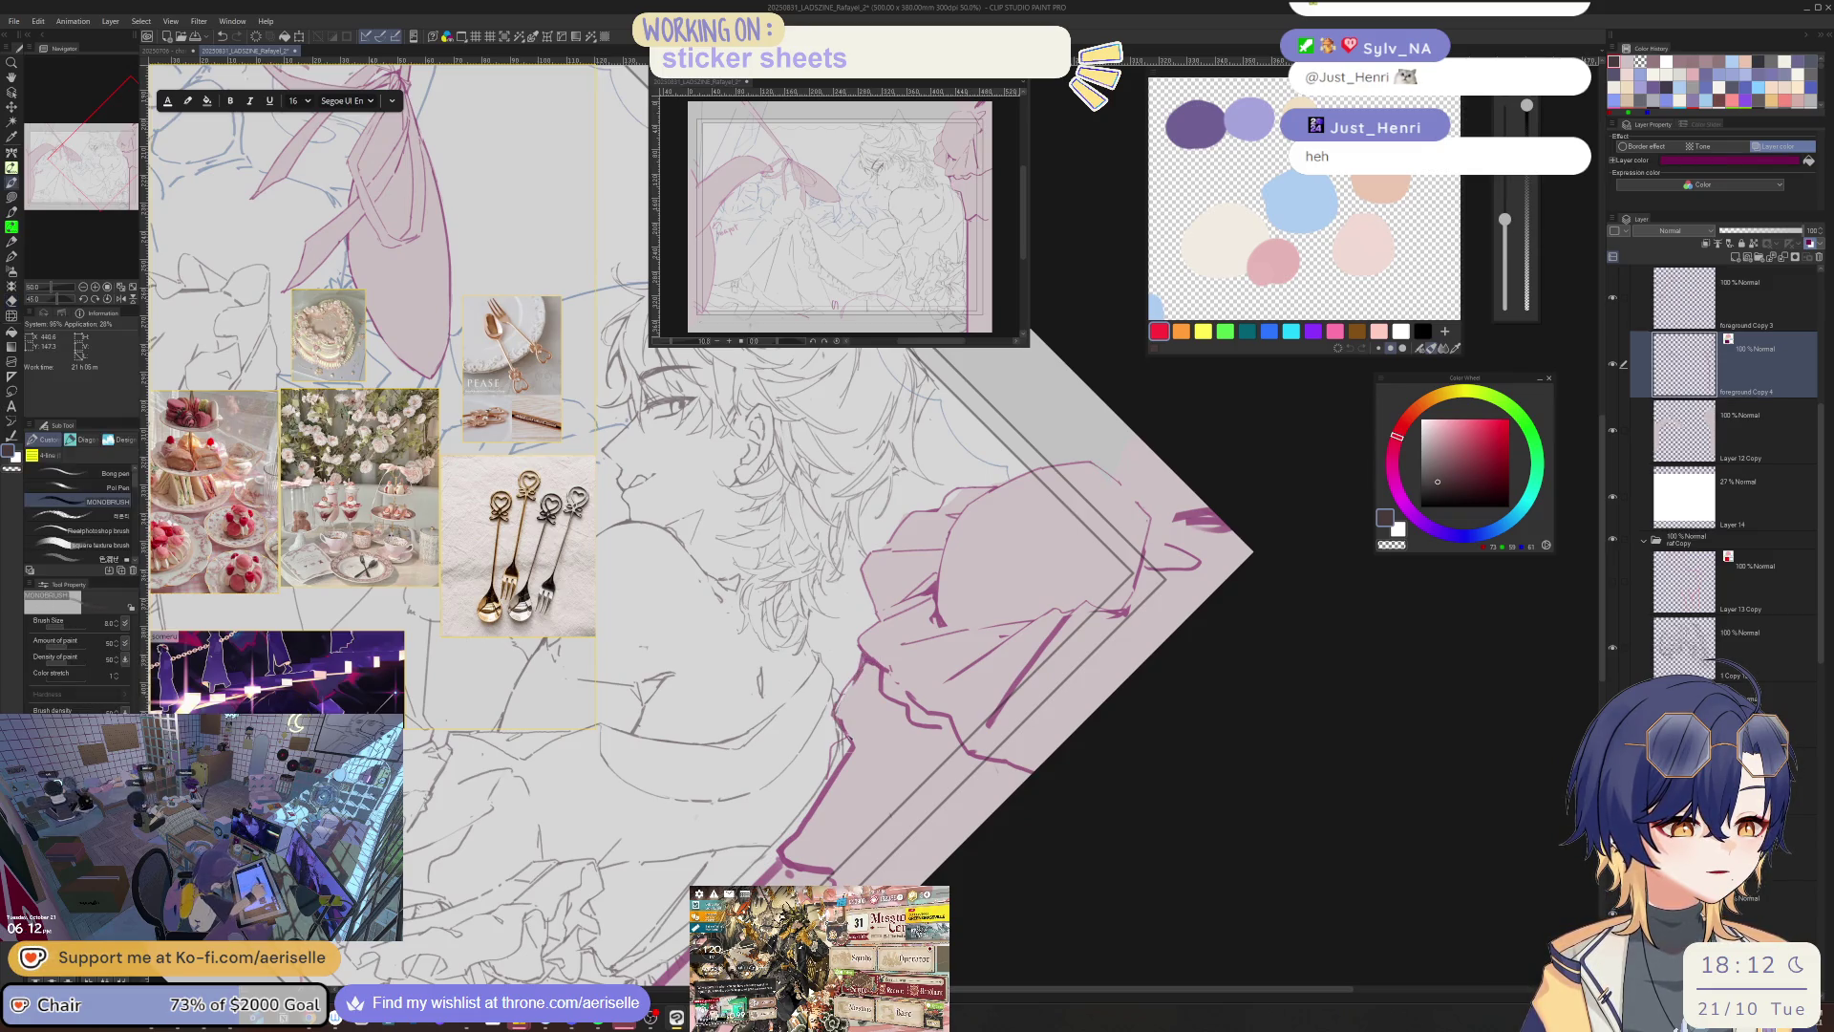
pyautogui.press('^')
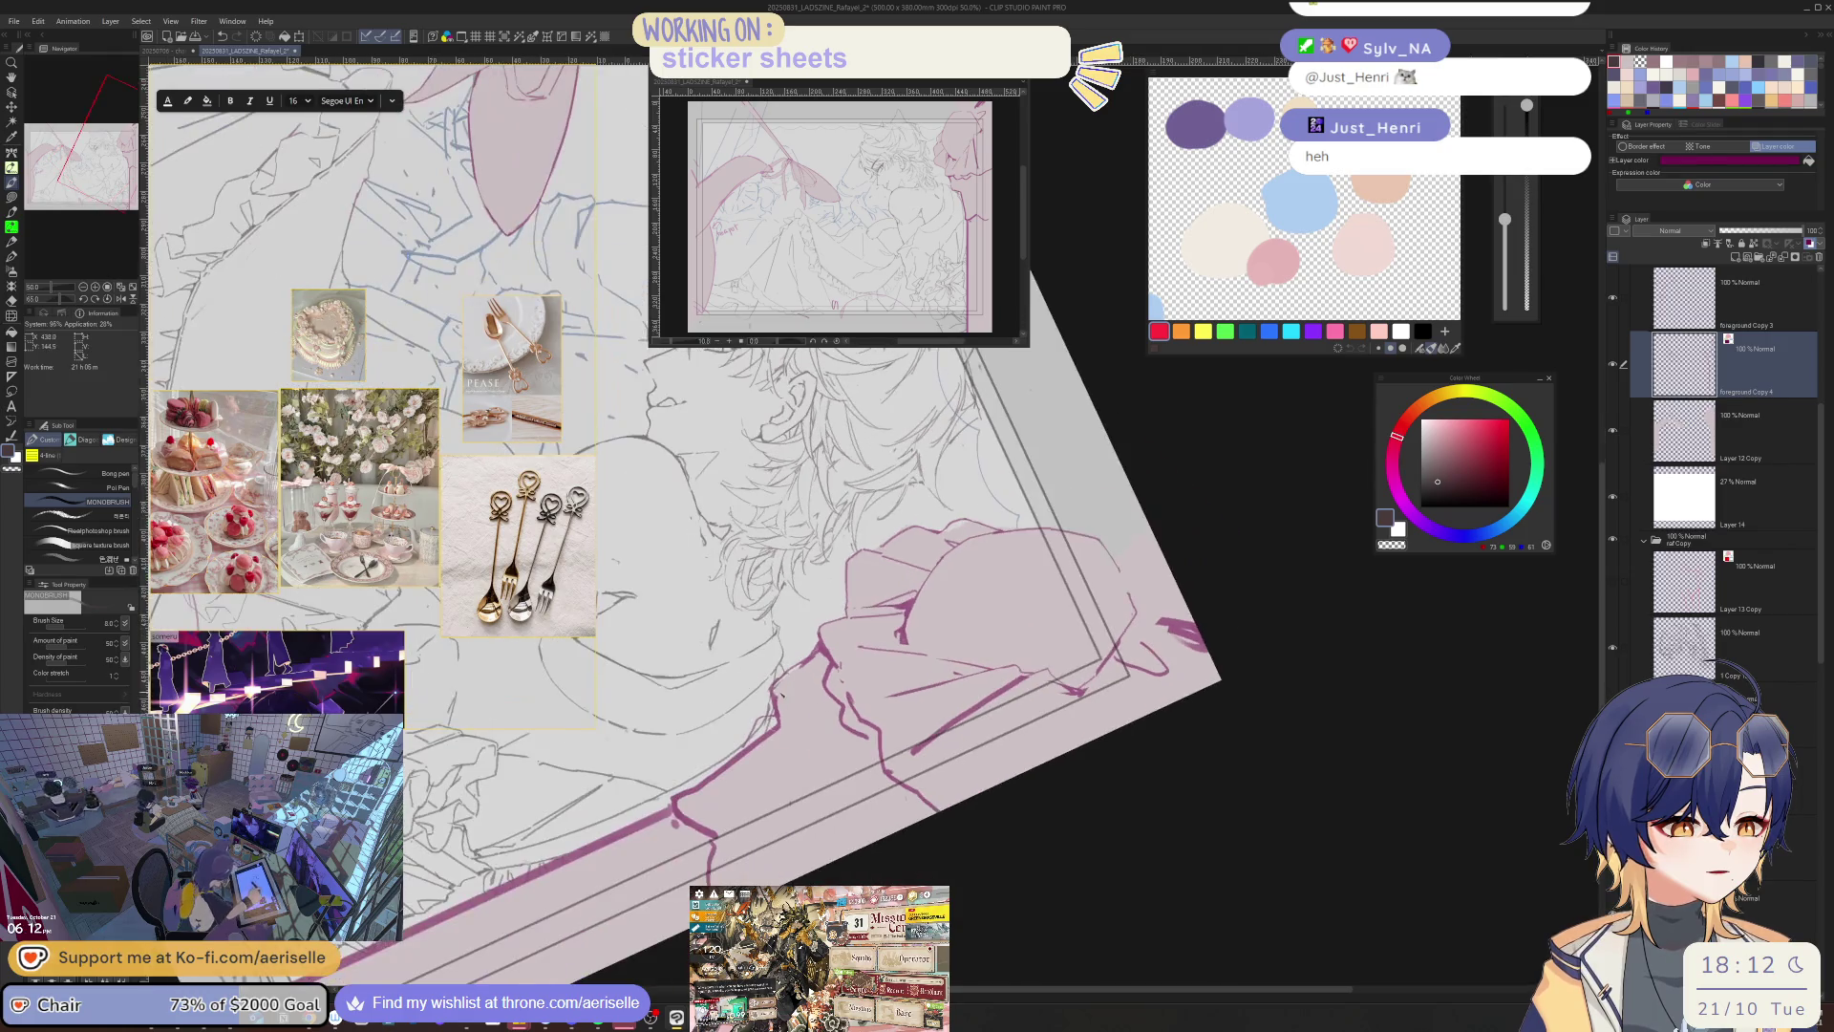
pyautogui.press('^')
pyautogui.press('e')
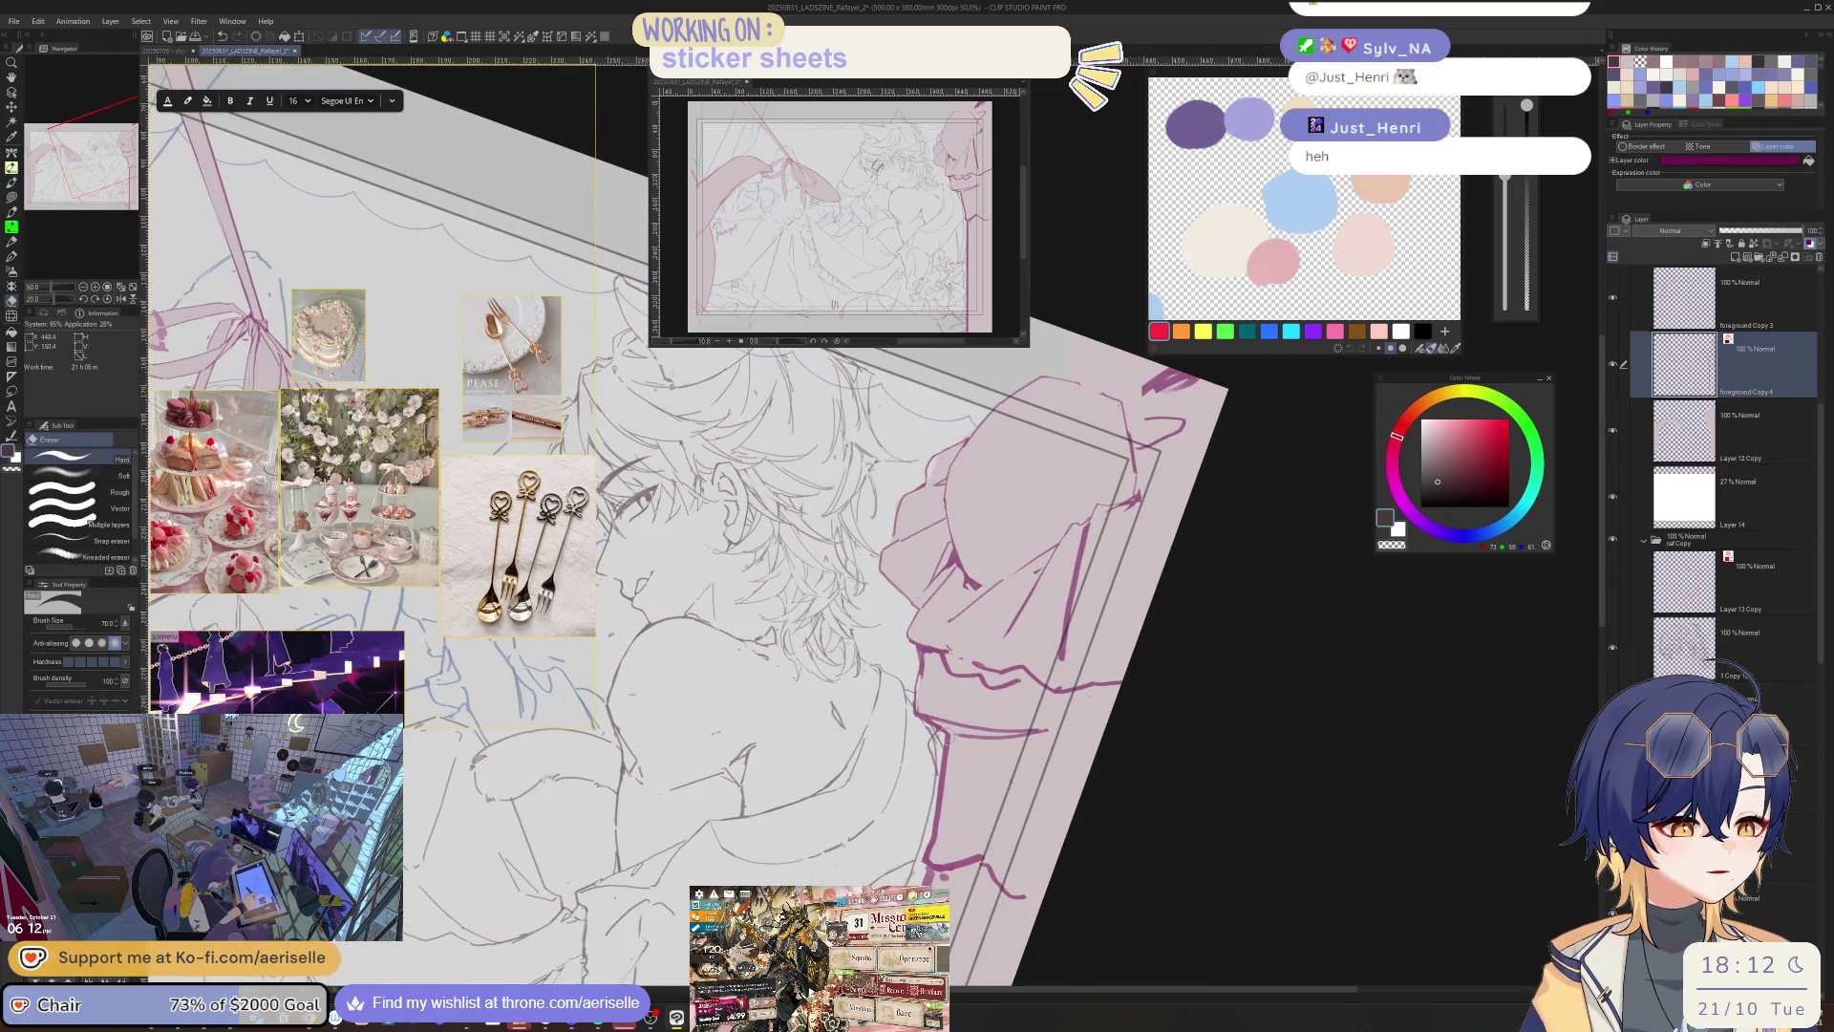
pyautogui.press('p')
pyautogui.press('-')
pyautogui.press('-')
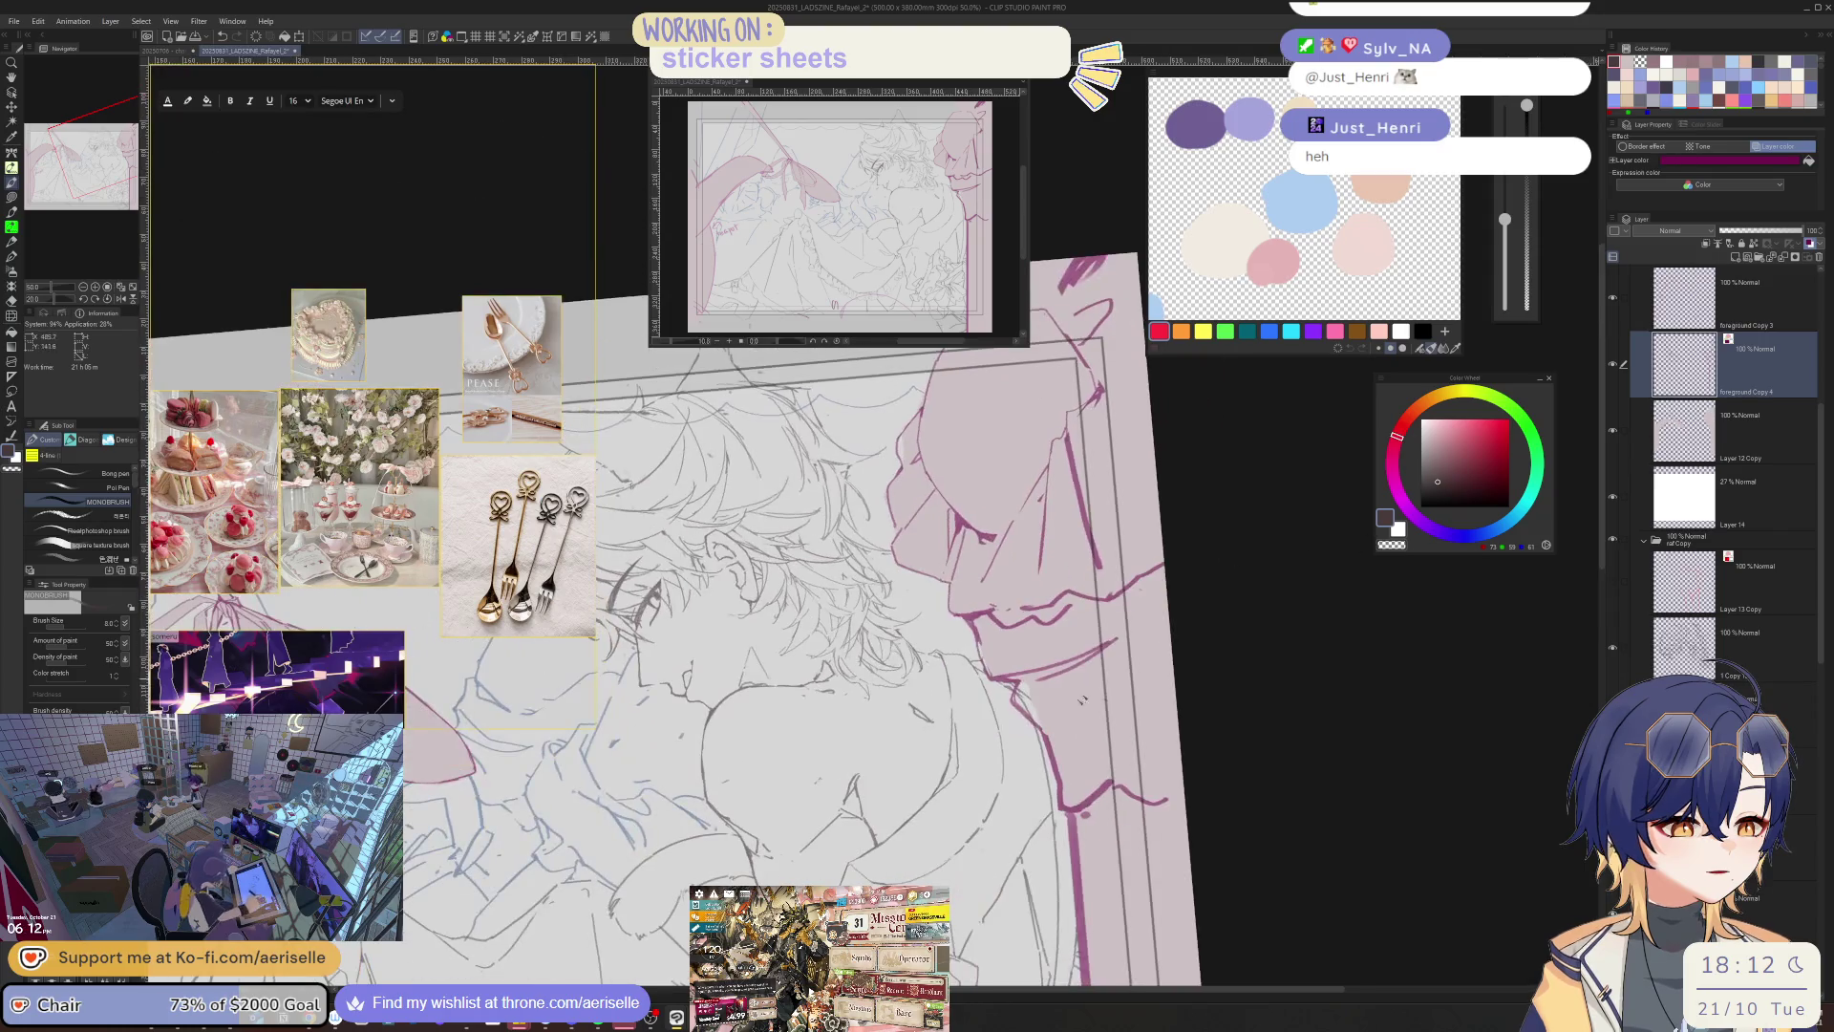
pyautogui.moveTo(1078, 731)
pyautogui.mouseDown()
pyautogui.moveTo(1156, 623)
pyautogui.moveTo(1080, 731)
pyautogui.mouseUp()
pyautogui.hotkey('ctrl', 'z')
pyautogui.moveTo(1121, 579)
pyautogui.mouseDown()
pyautogui.moveTo(1097, 626)
pyautogui.moveTo(1127, 621)
pyautogui.mouseUp()
pyautogui.press('e')
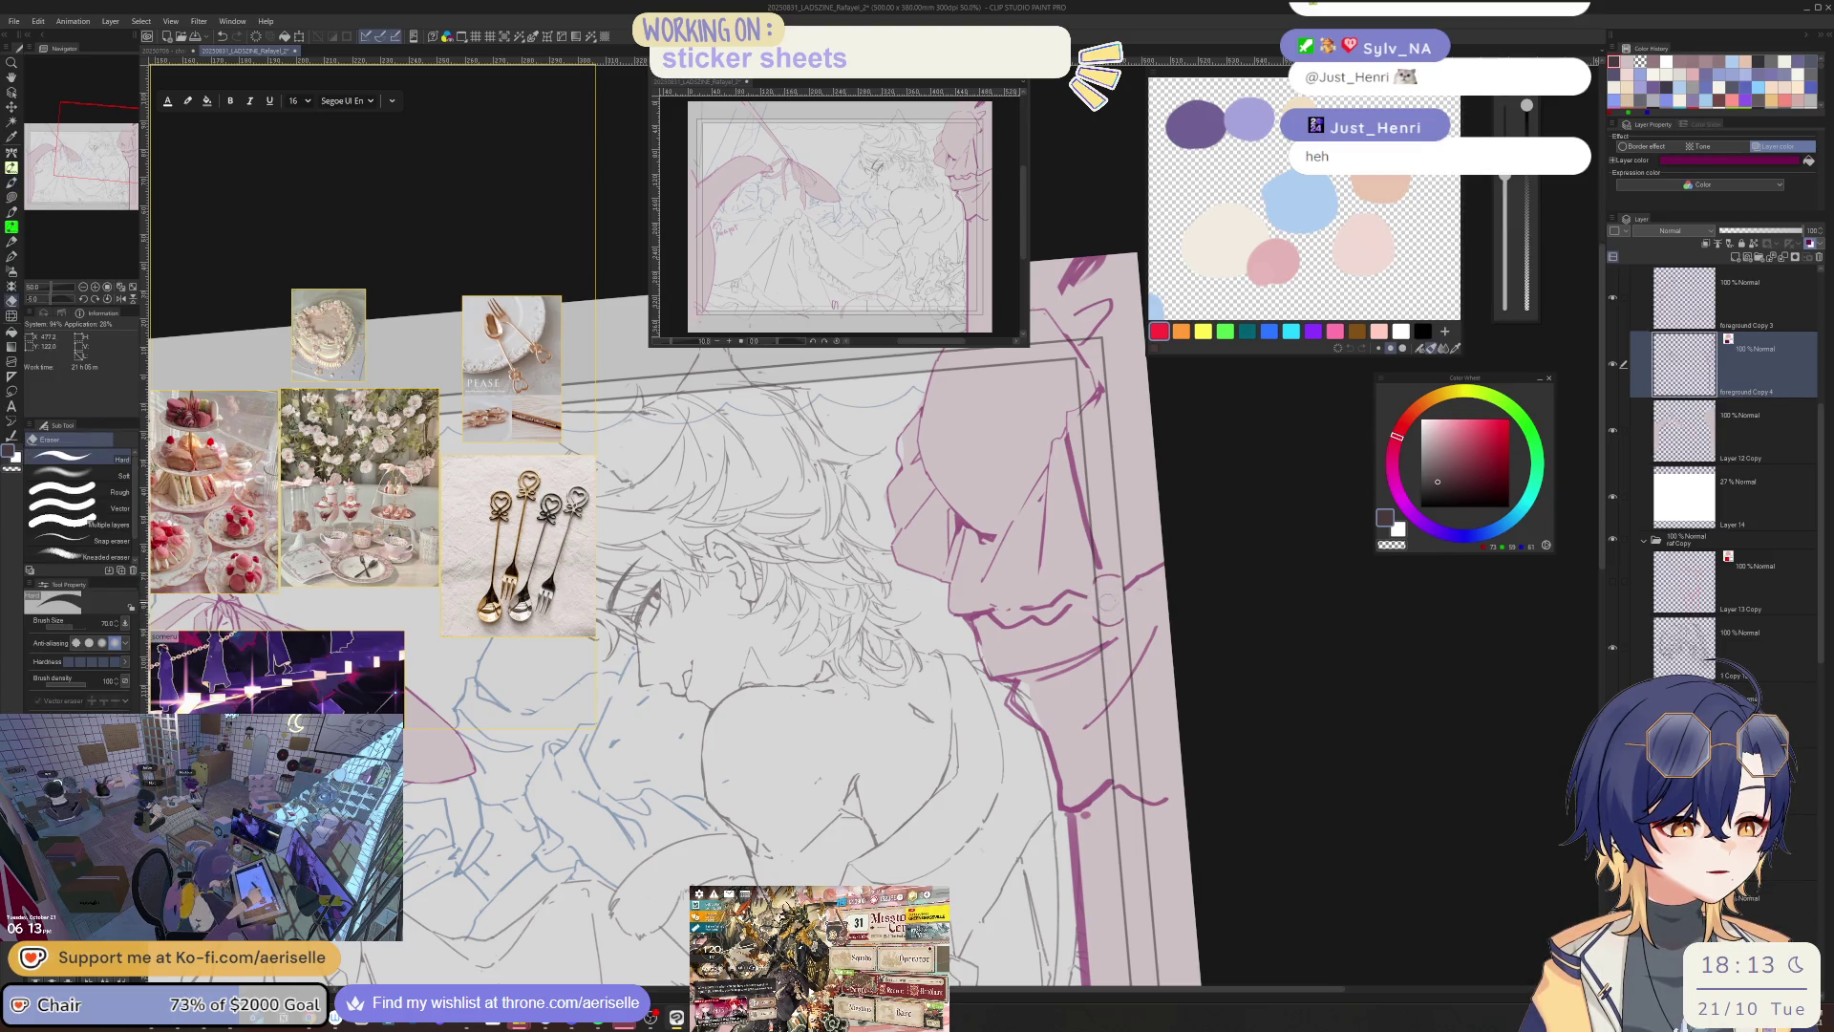
pyautogui.press('p')
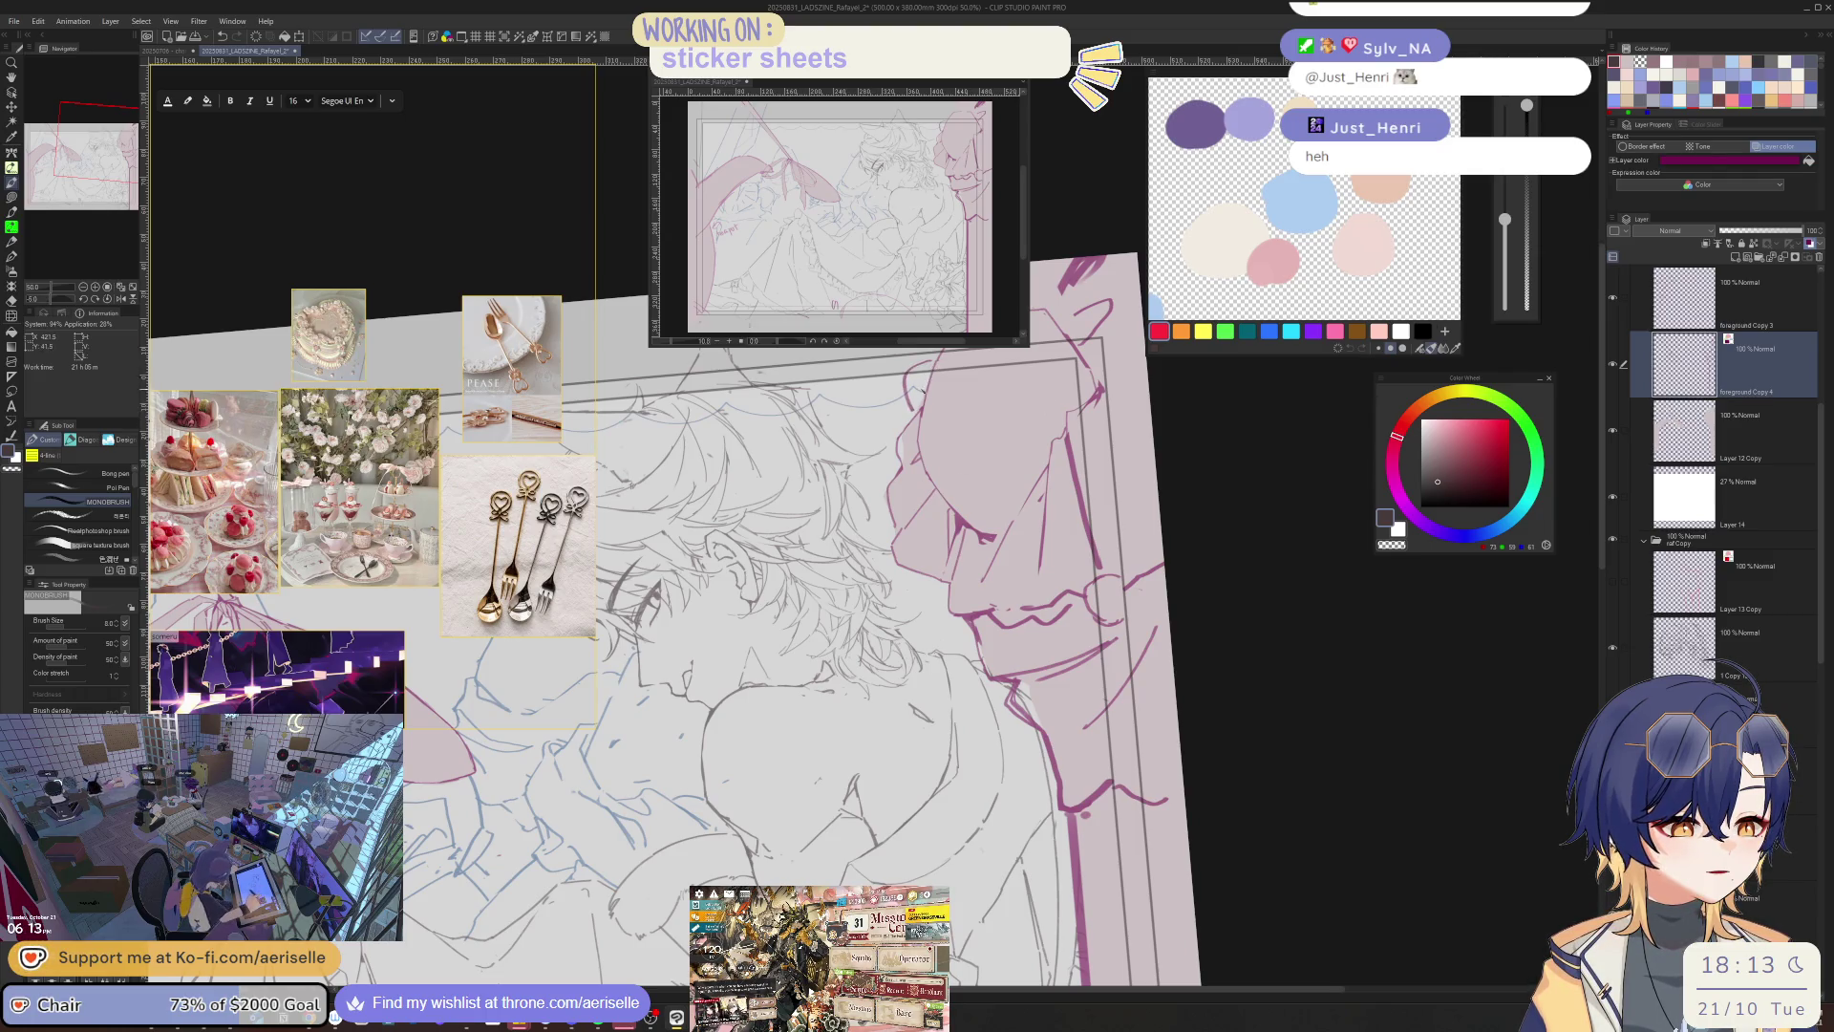
# - Draw dark lines down the ribbon tail and erase stray pink marks below the bow
pyautogui.scroll(-2, 932, 361)
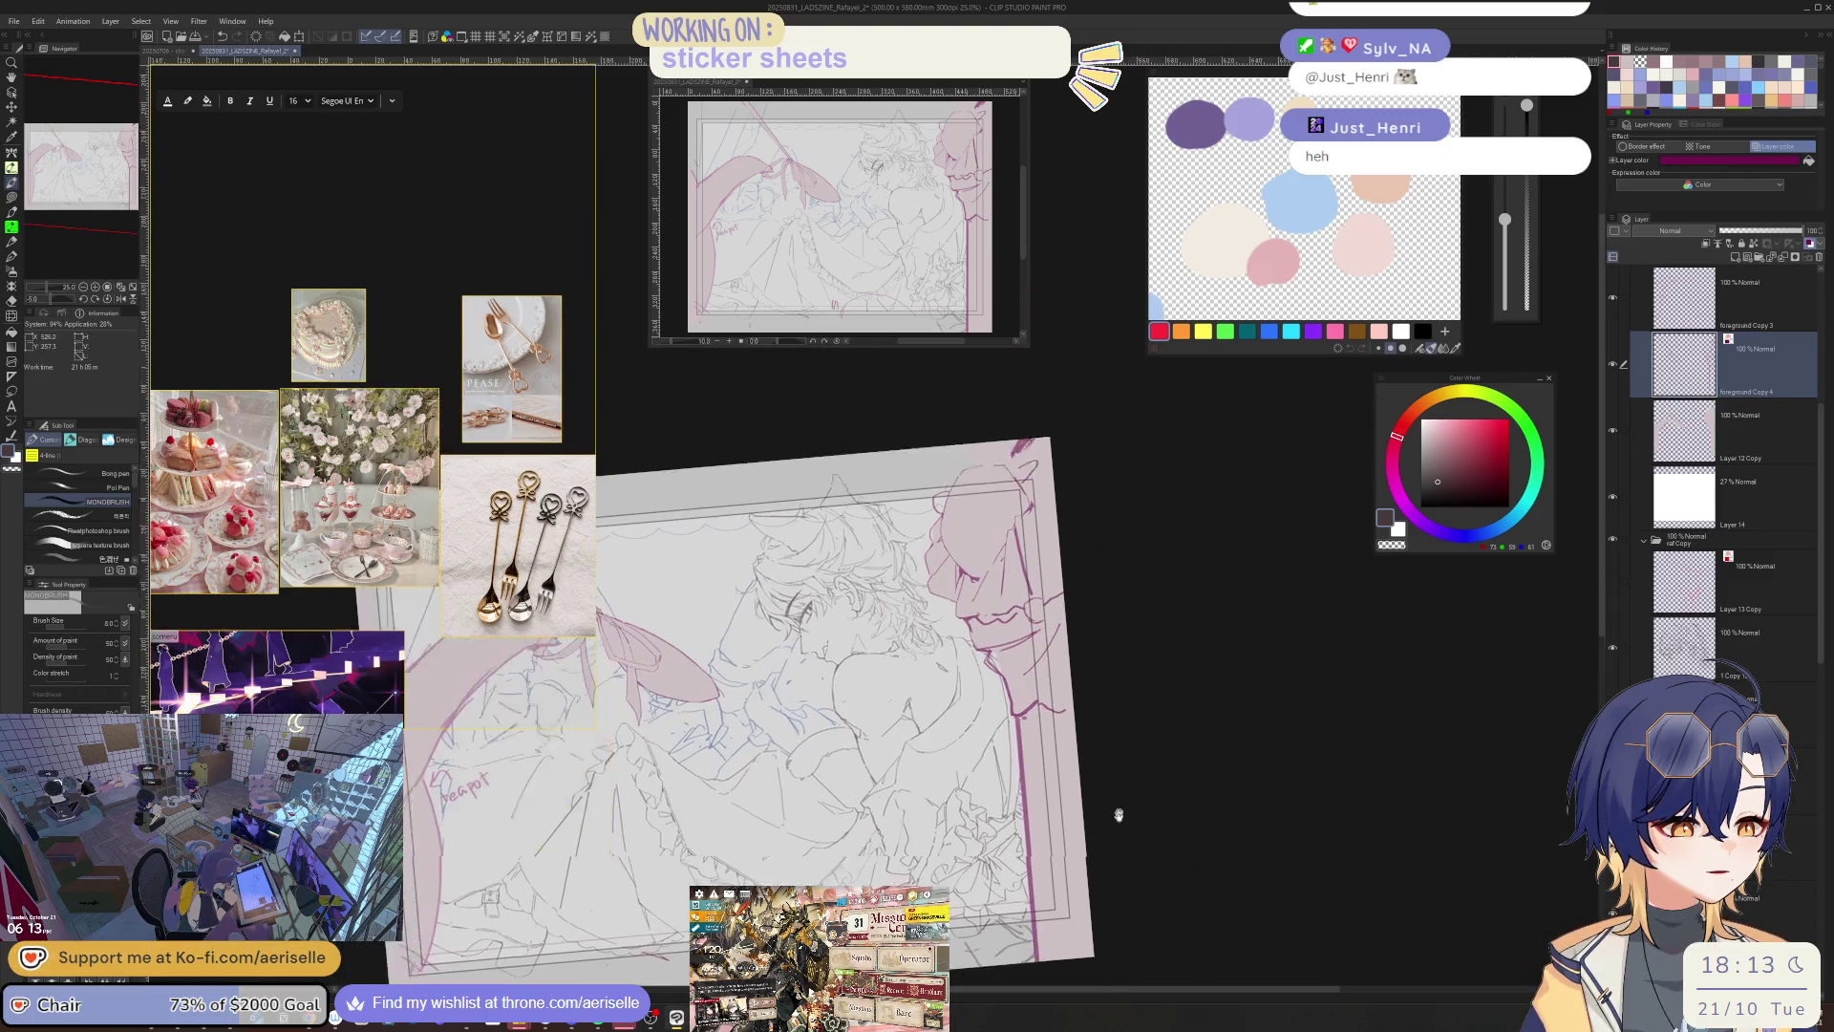
pyautogui.scroll(4, 959, 519)
pyautogui.scroll(-5, 960, 518)
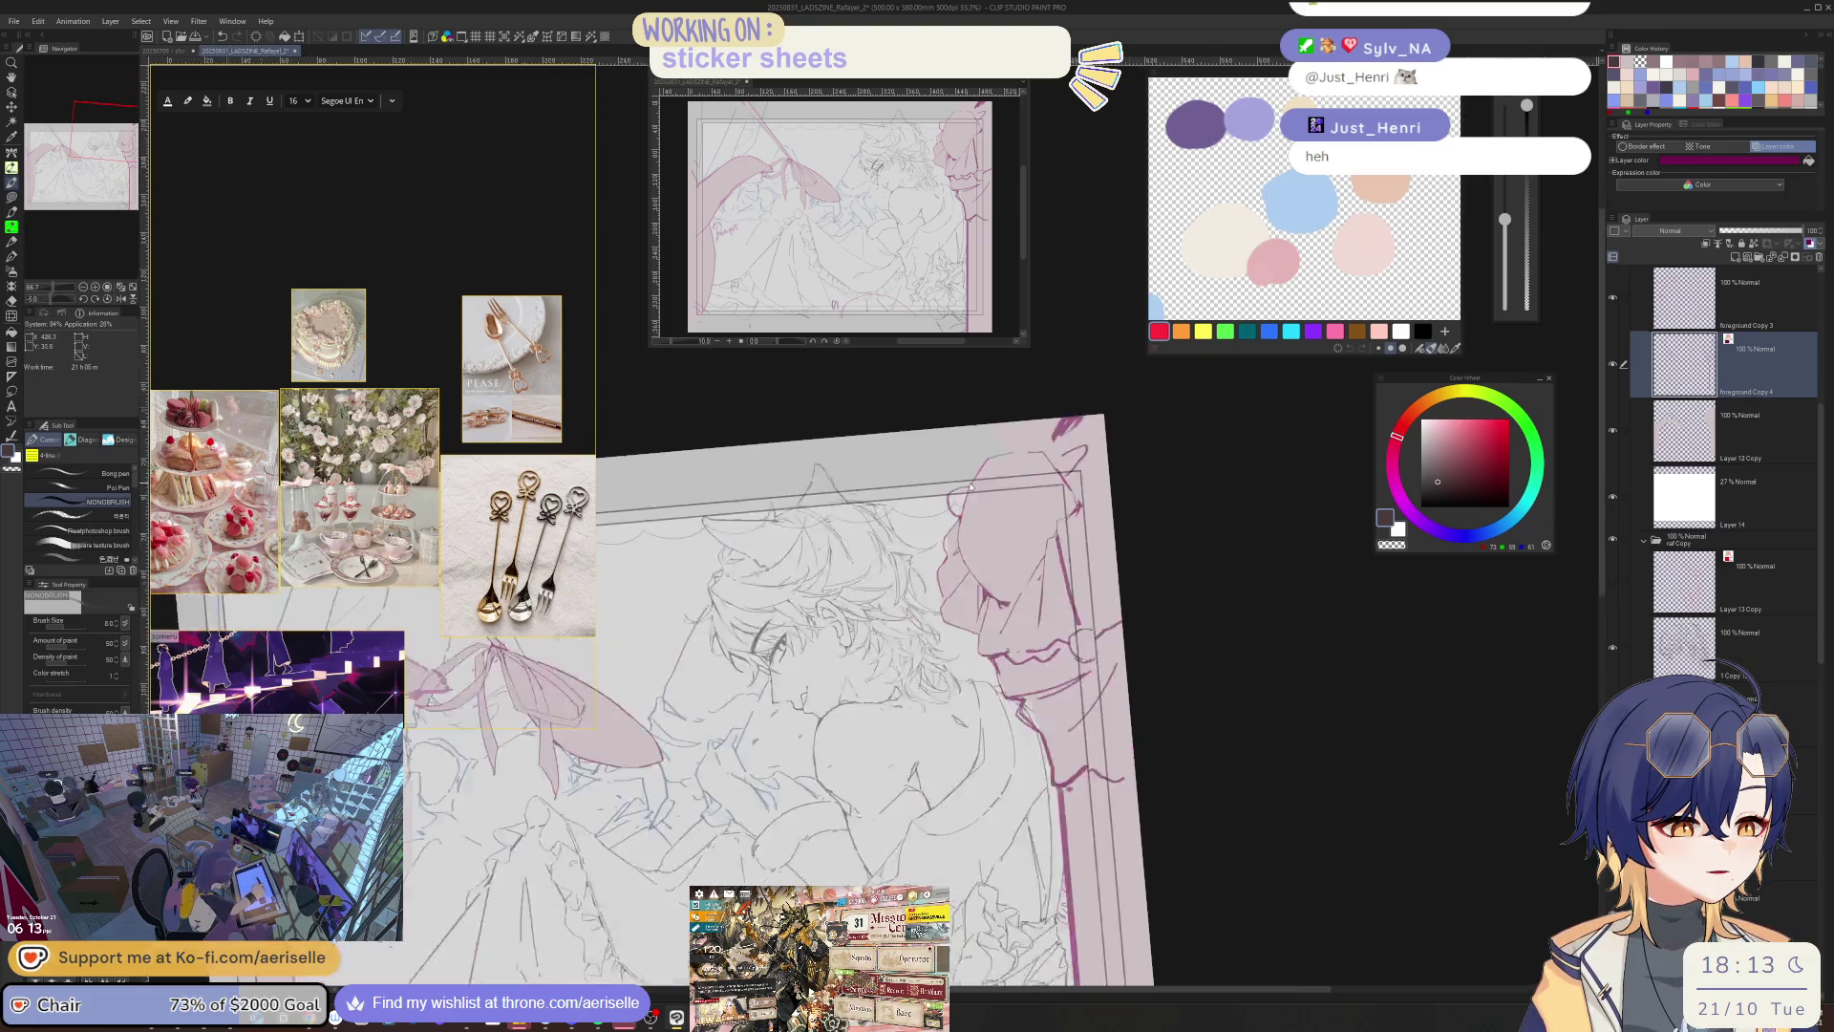
pyautogui.scroll(2, 1089, 683)
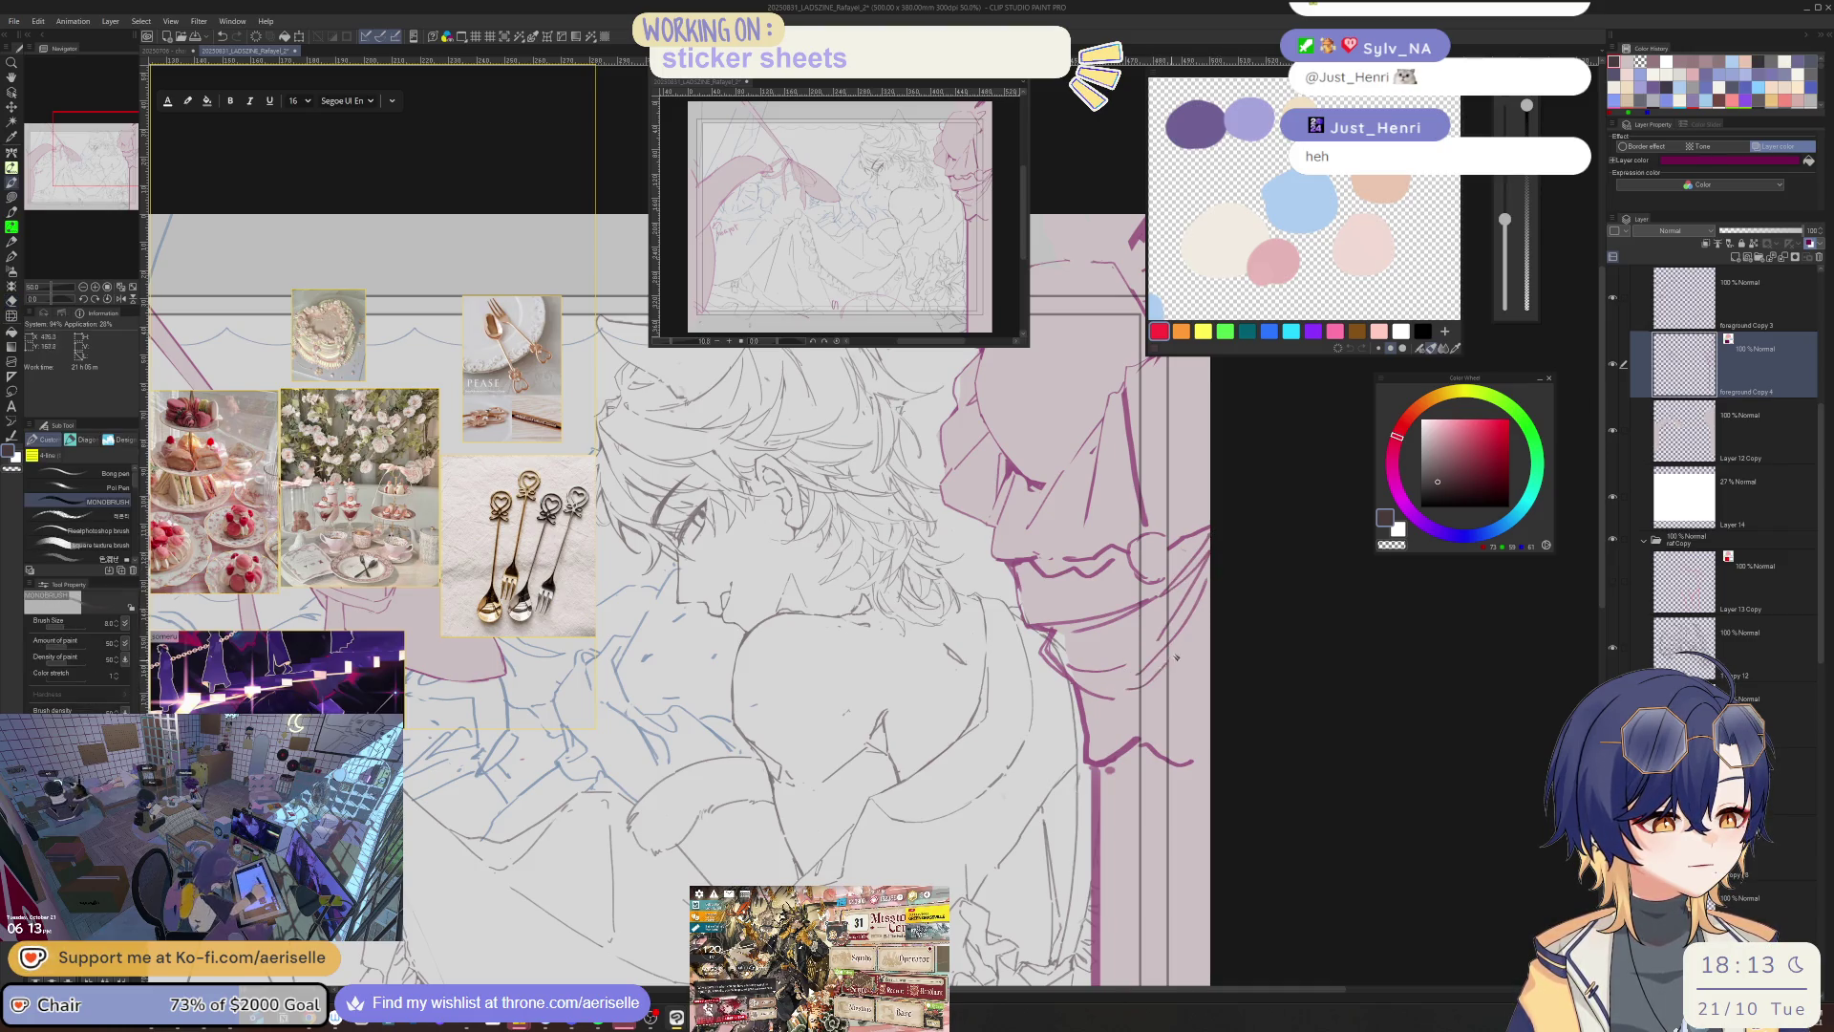
pyautogui.press('e')
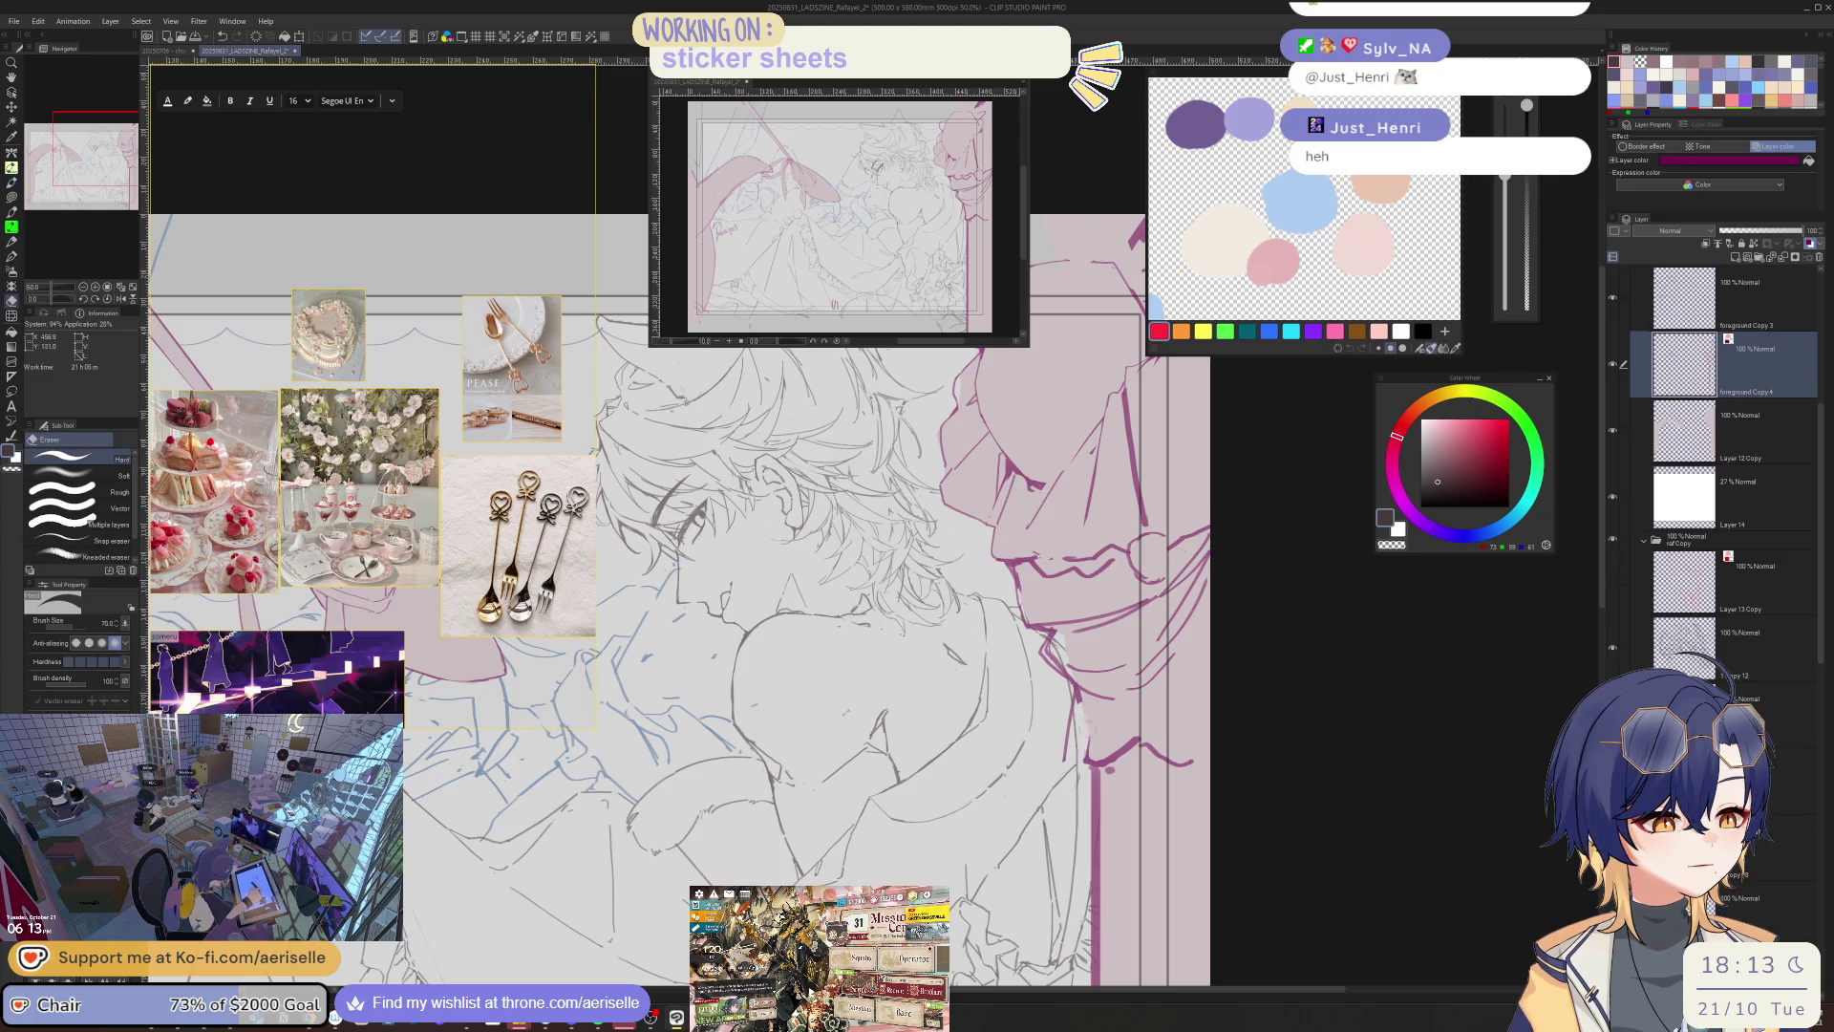
pyautogui.press('p')
pyautogui.moveTo(1072, 680); pyautogui.dragTo(1051, 742)
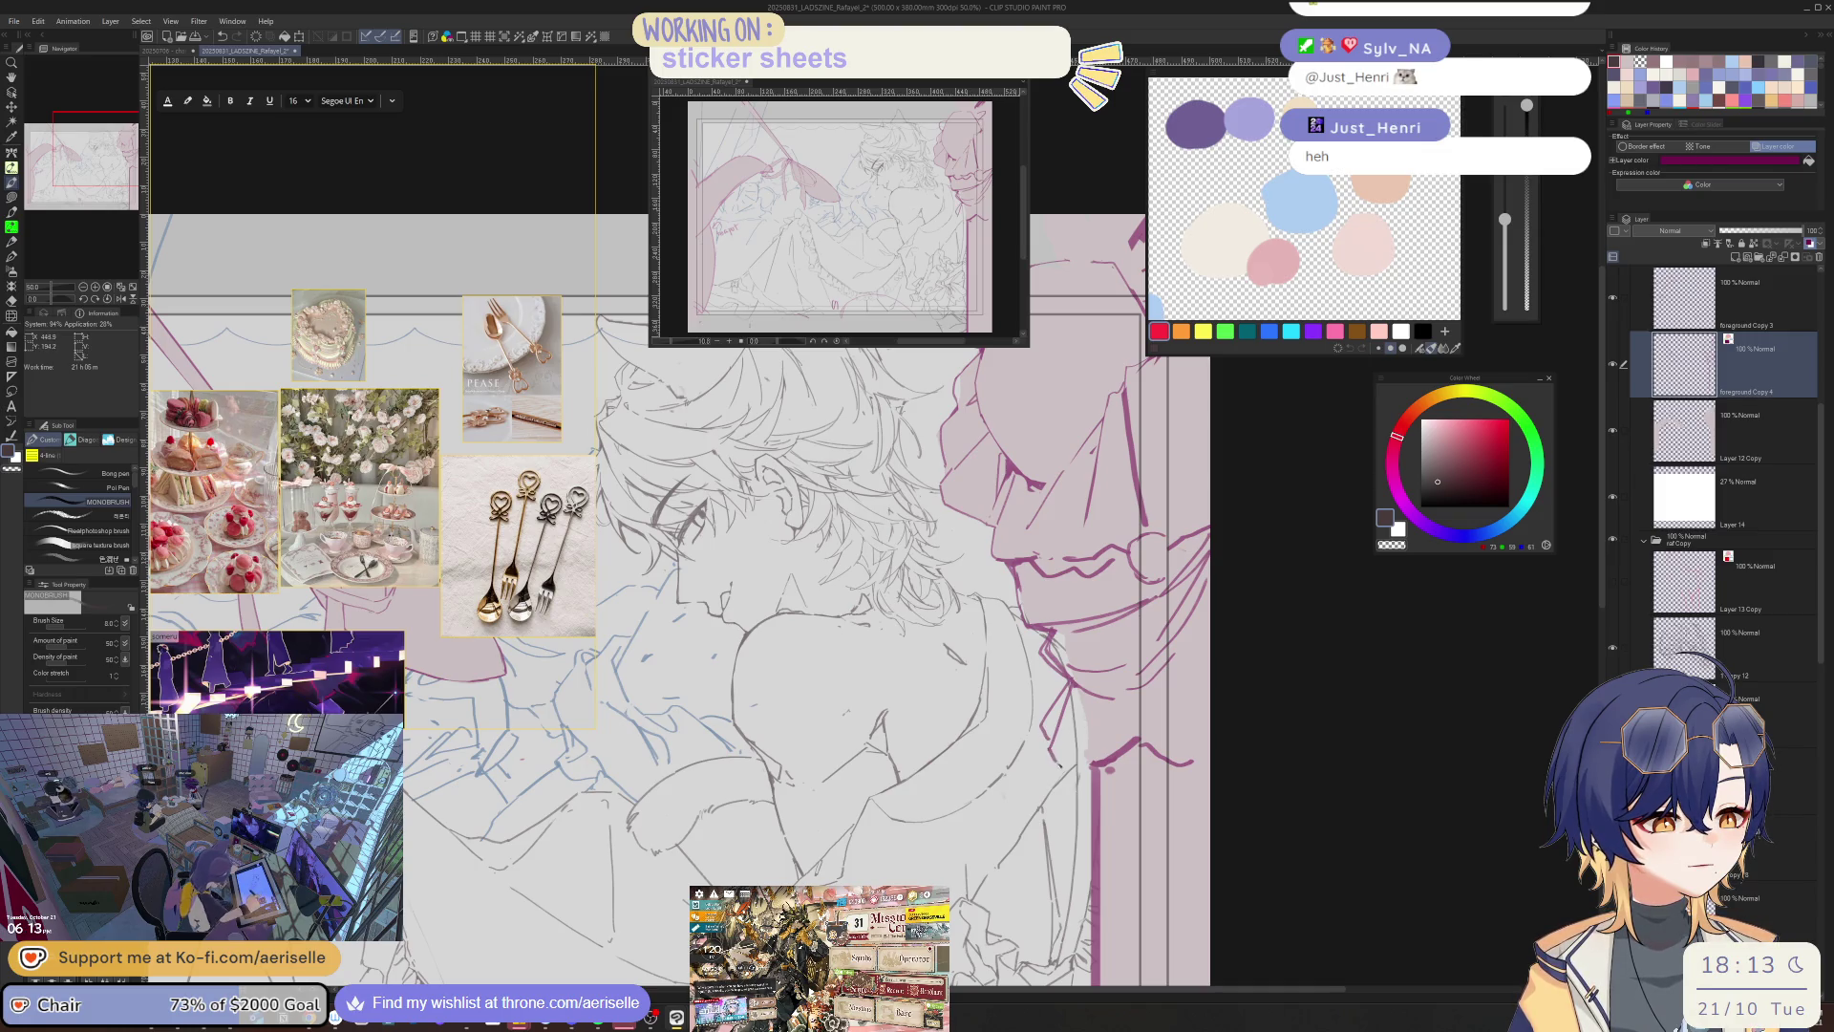
pyautogui.moveTo(1082, 693); pyautogui.dragTo(1066, 737)
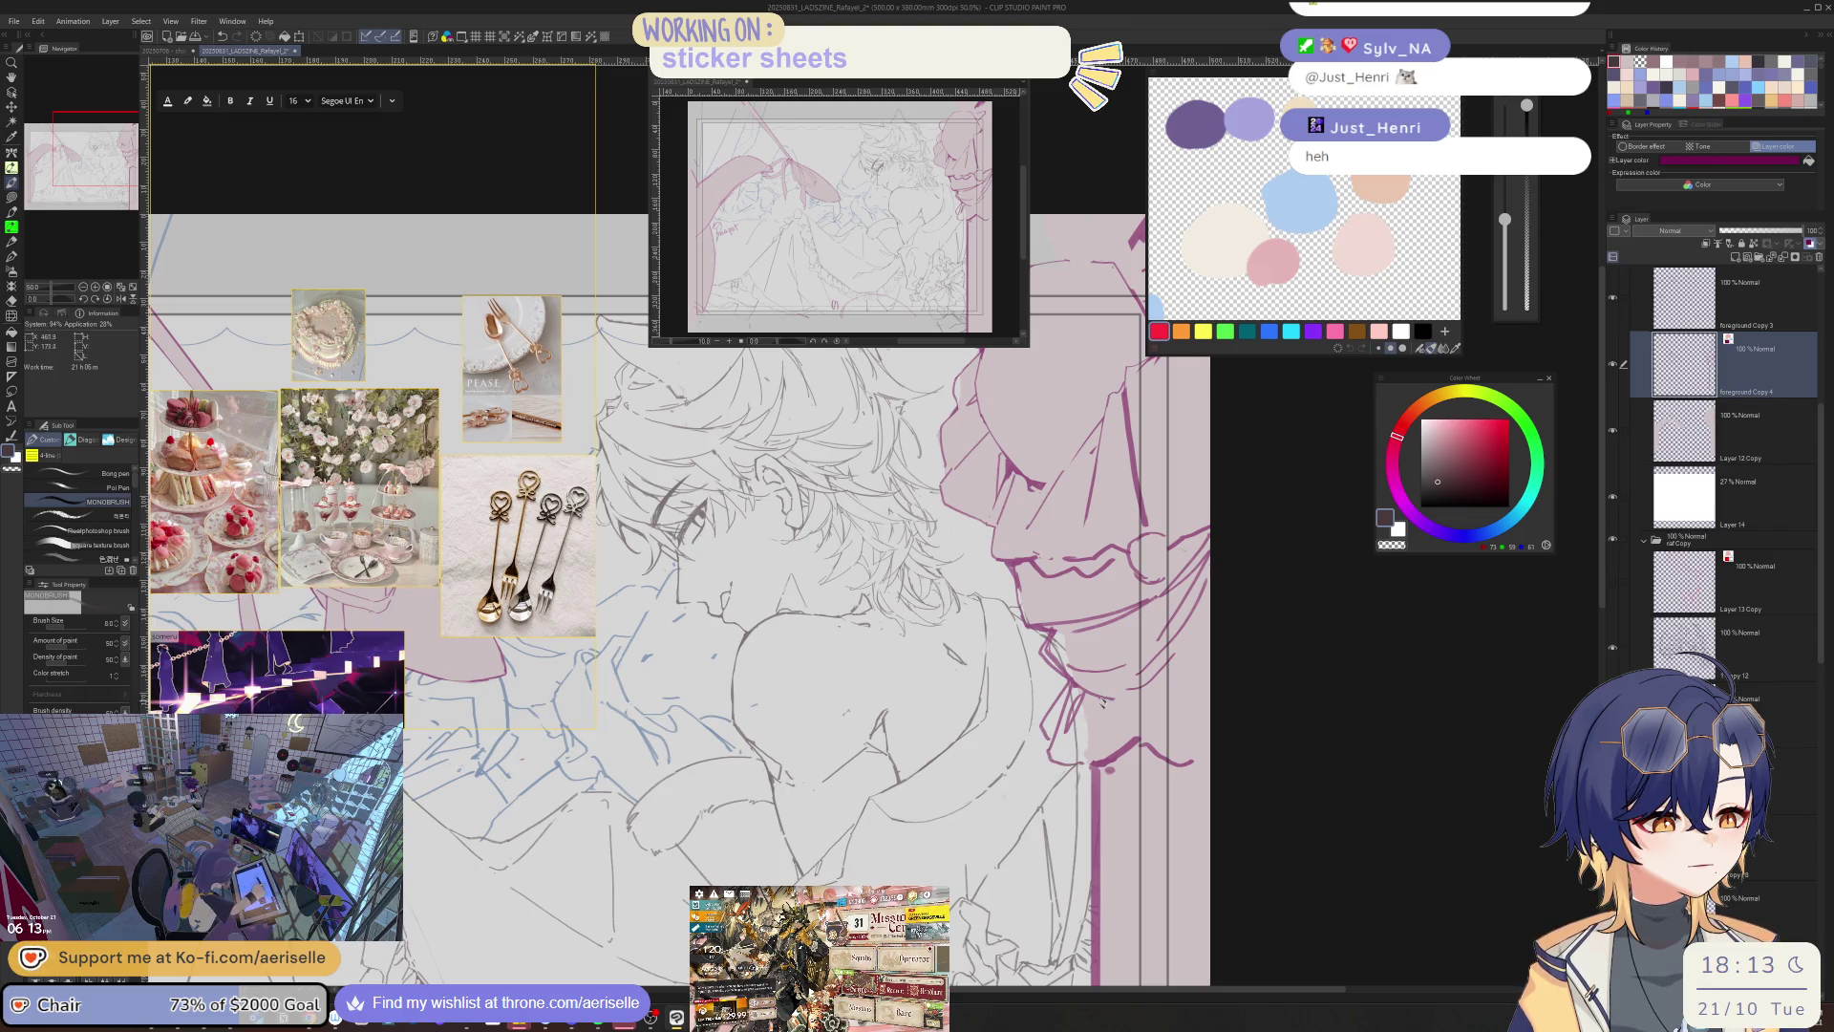
pyautogui.press('e')
pyautogui.moveTo(1099, 707)
pyautogui.mouseDown()
pyautogui.moveTo(1131, 755)
pyautogui.moveTo(1170, 754)
pyautogui.mouseUp()
# - Shape the ribbon tail with pink strokes, add a small dark mark, then reset the canvas rotation
pyautogui.press('p')
pyautogui.moveTo(1100, 702)
pyautogui.mouseDown()
pyautogui.moveTo(1089, 764)
pyautogui.moveTo(1153, 788)
pyautogui.moveTo(1125, 762)
pyautogui.moveTo(1140, 764)
pyautogui.mouseUp()
pyautogui.press('e')
pyautogui.press('p')
pyautogui.moveTo(1155, 688); pyautogui.dragTo(1151, 740)
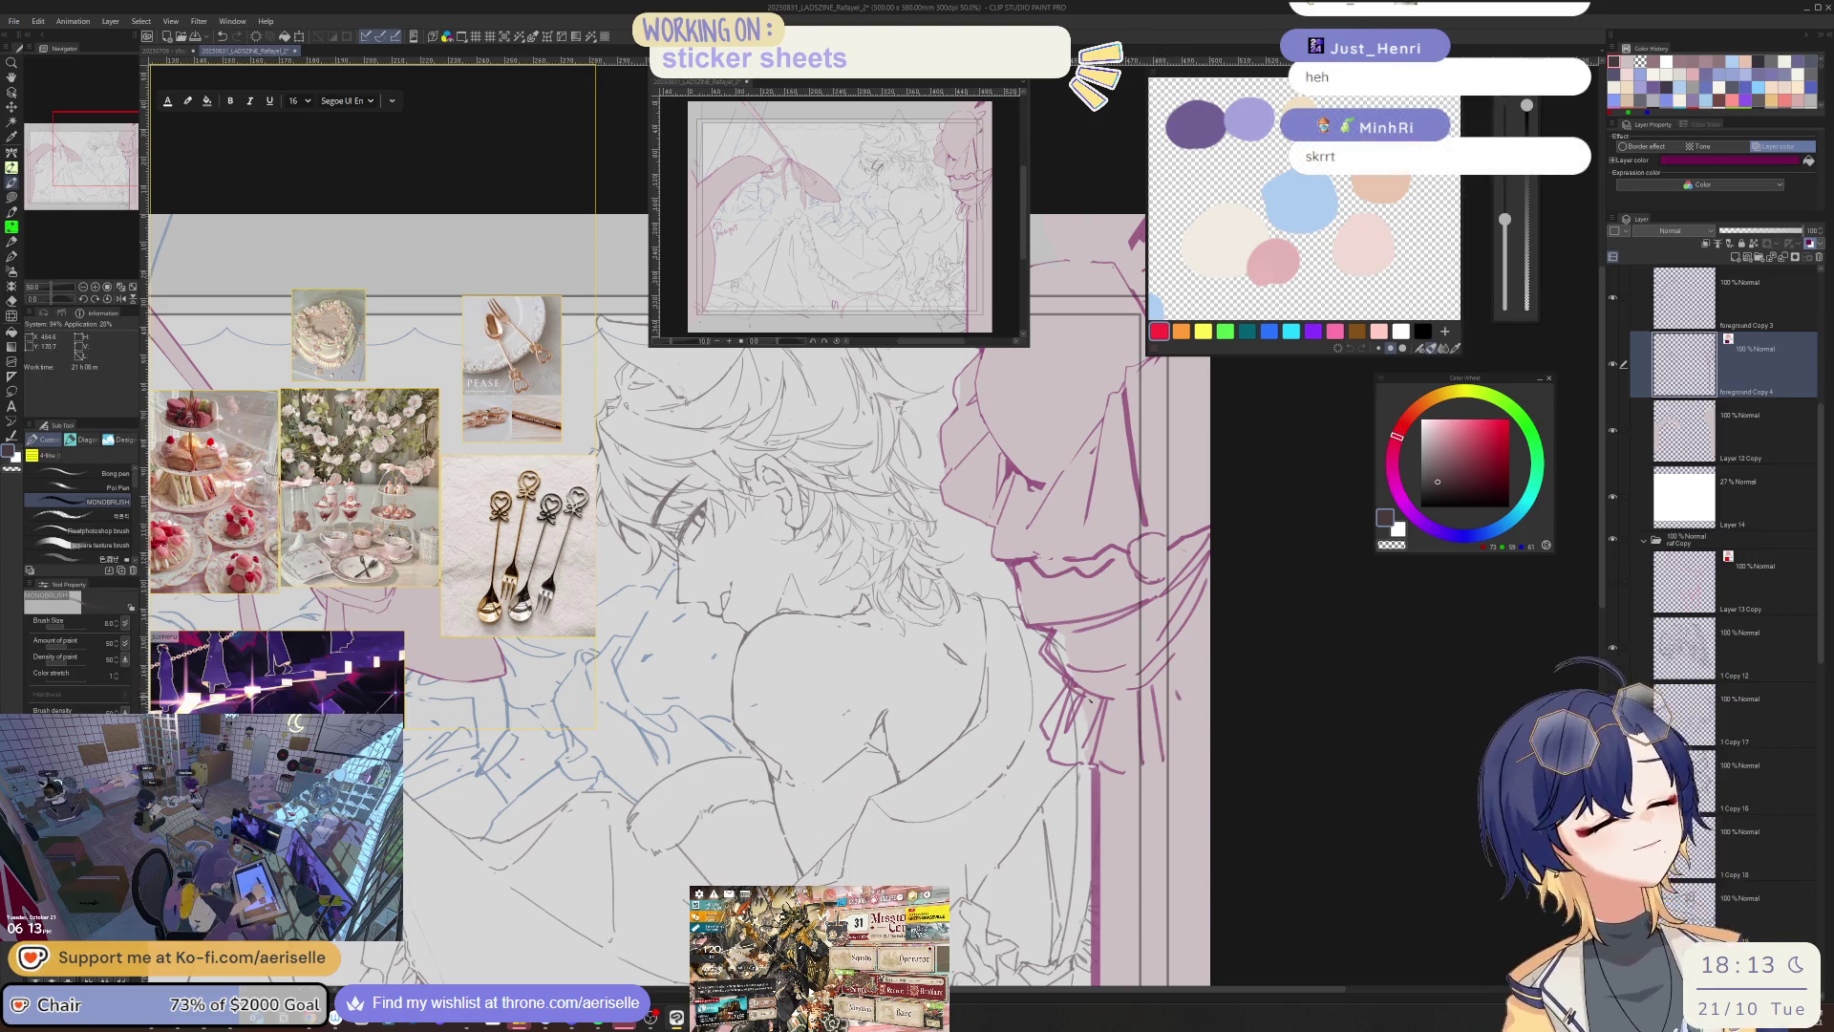
pyautogui.press('-')
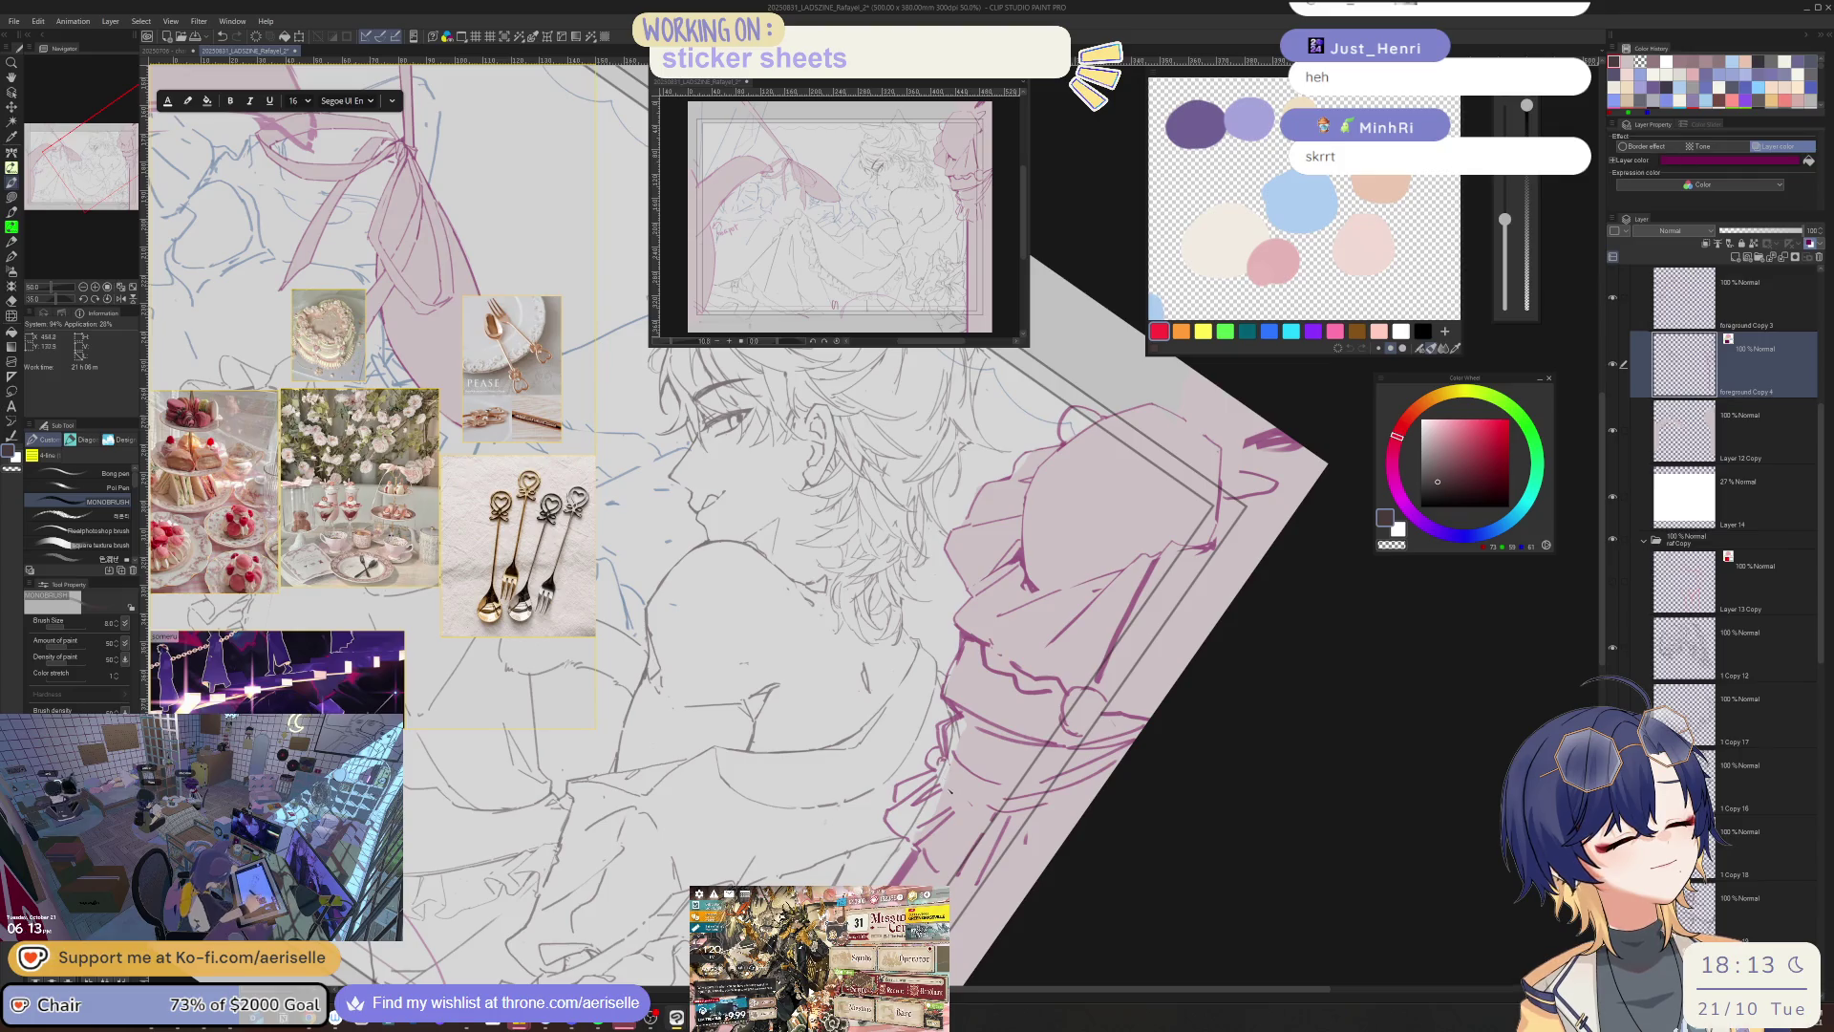
pyautogui.press('-')
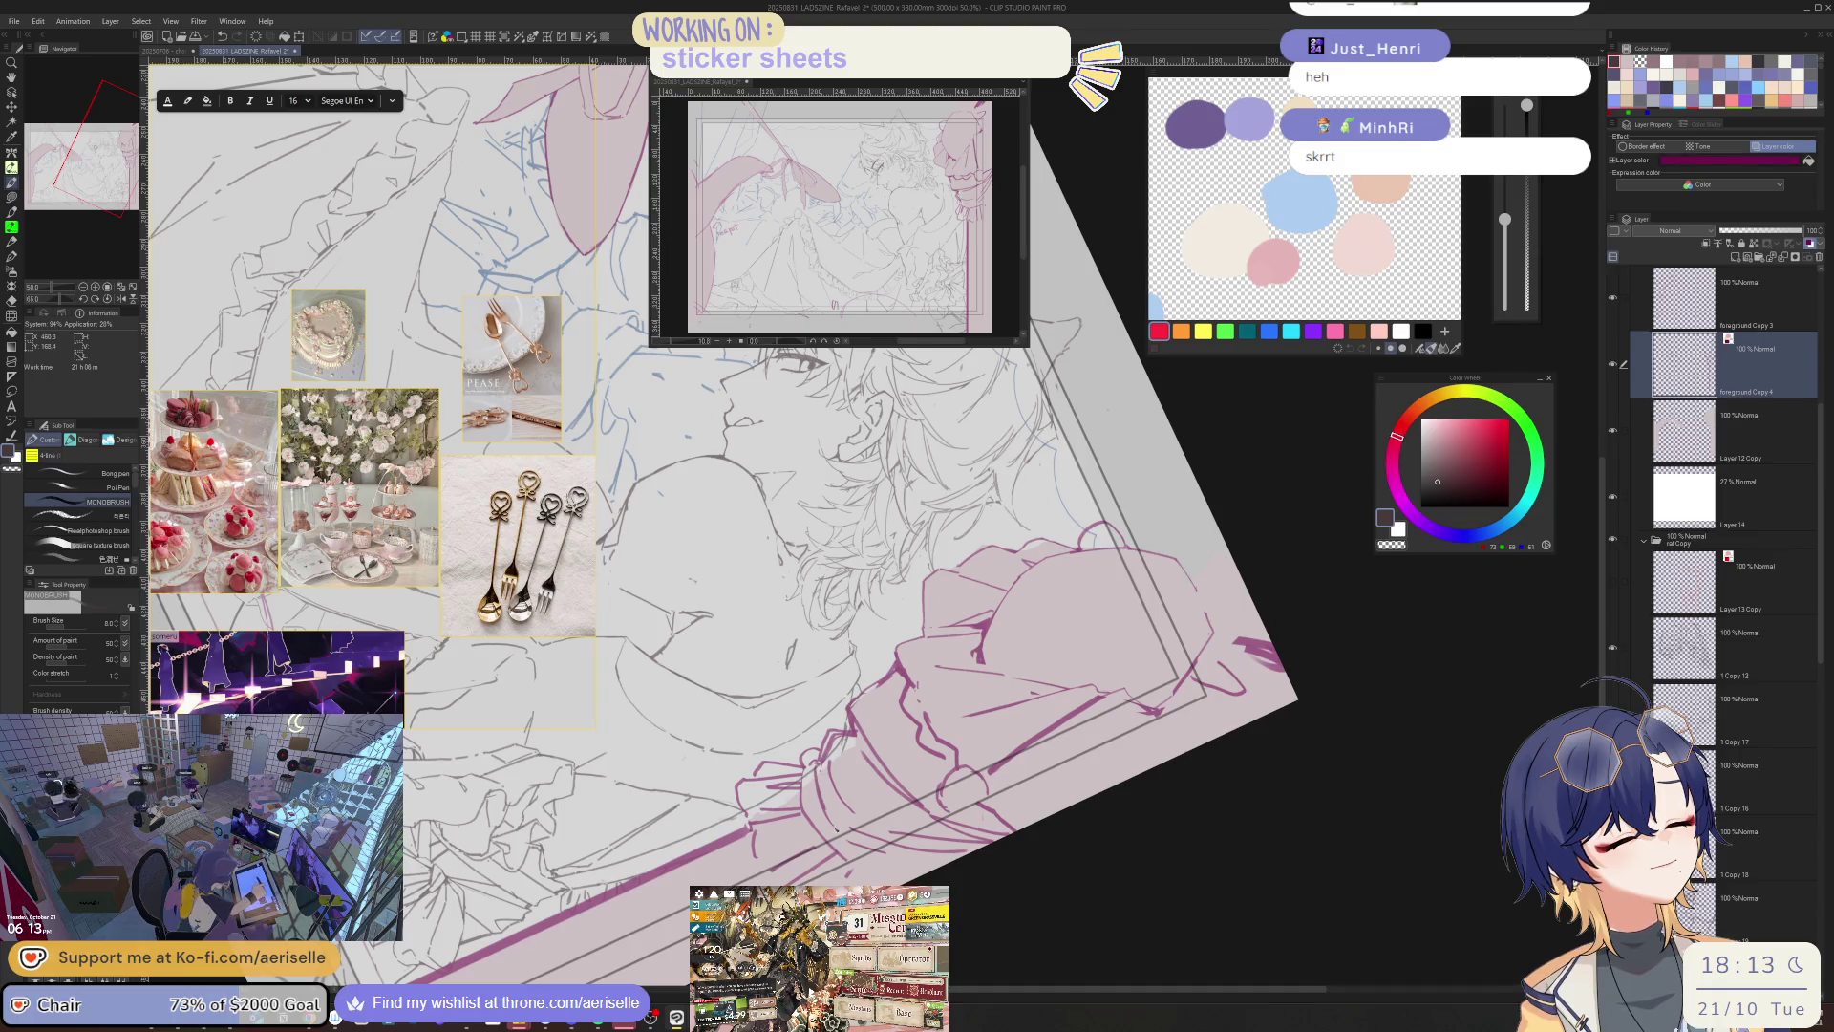
pyautogui.press('^')
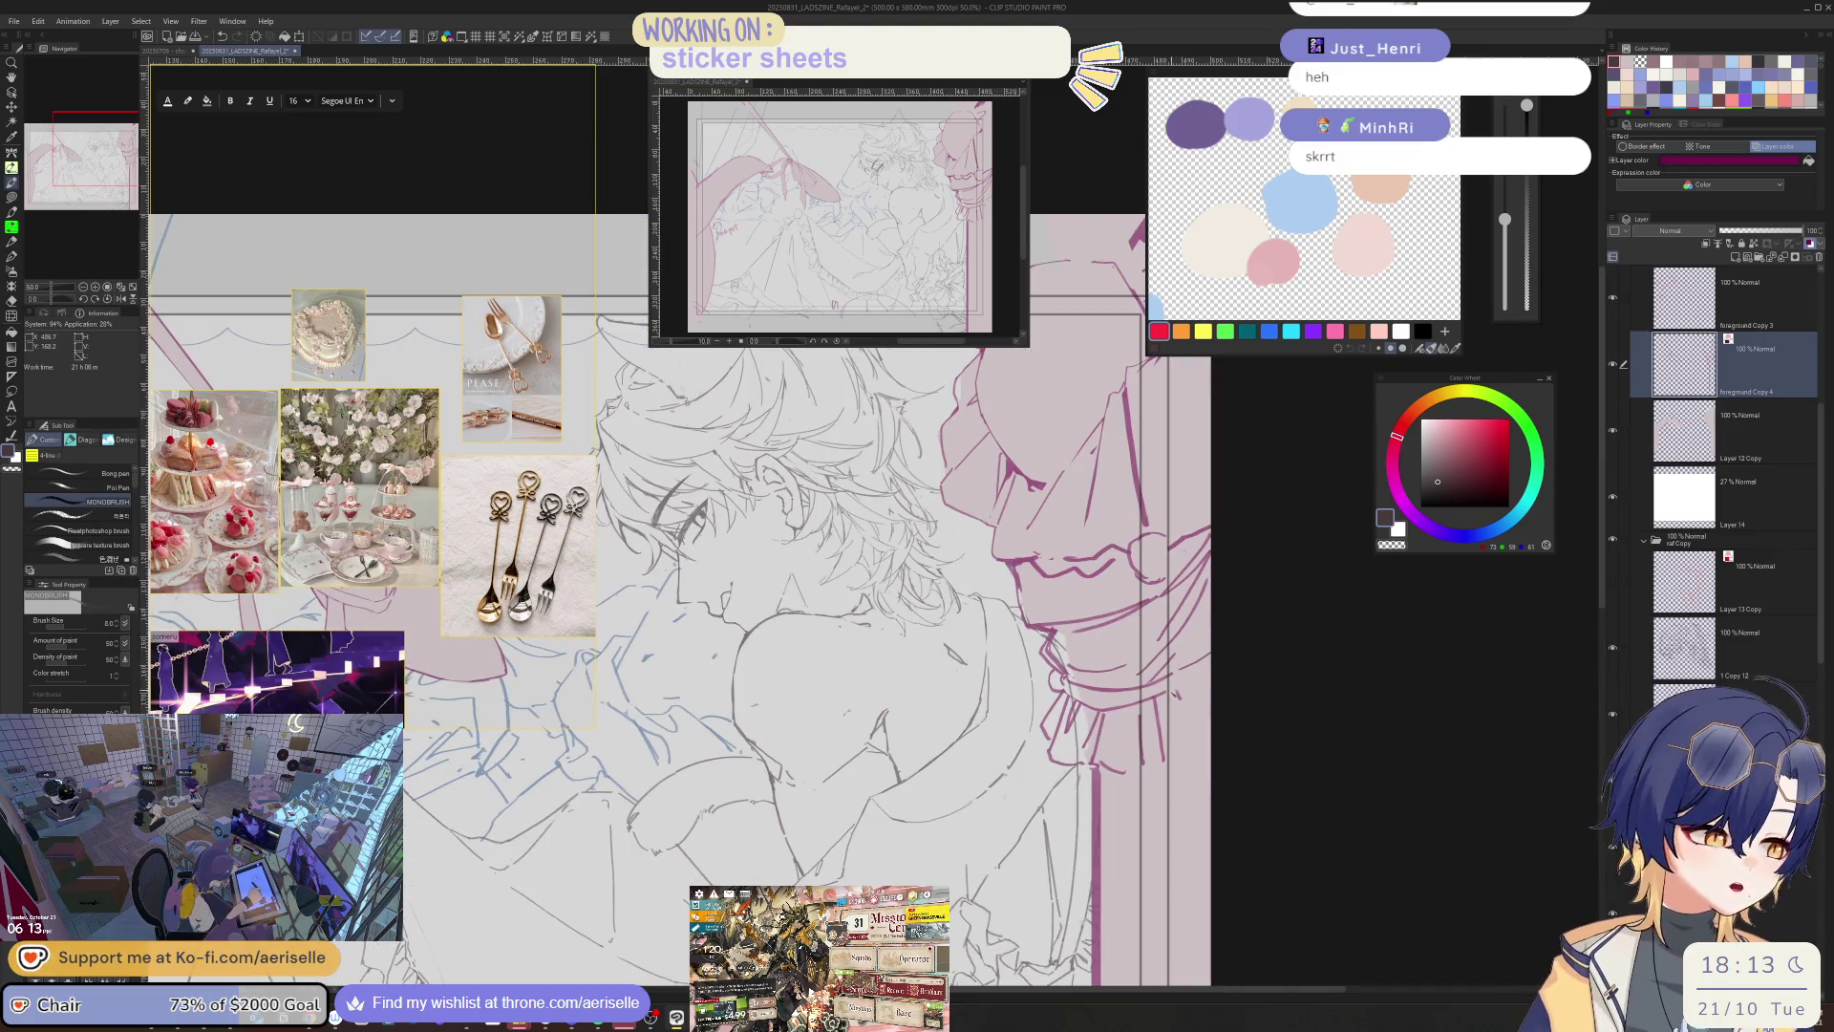
# - Zoom out to 25% and erase the vertical pink line beneath the right-side bow
pyautogui.scroll(-1, 1147, 754)
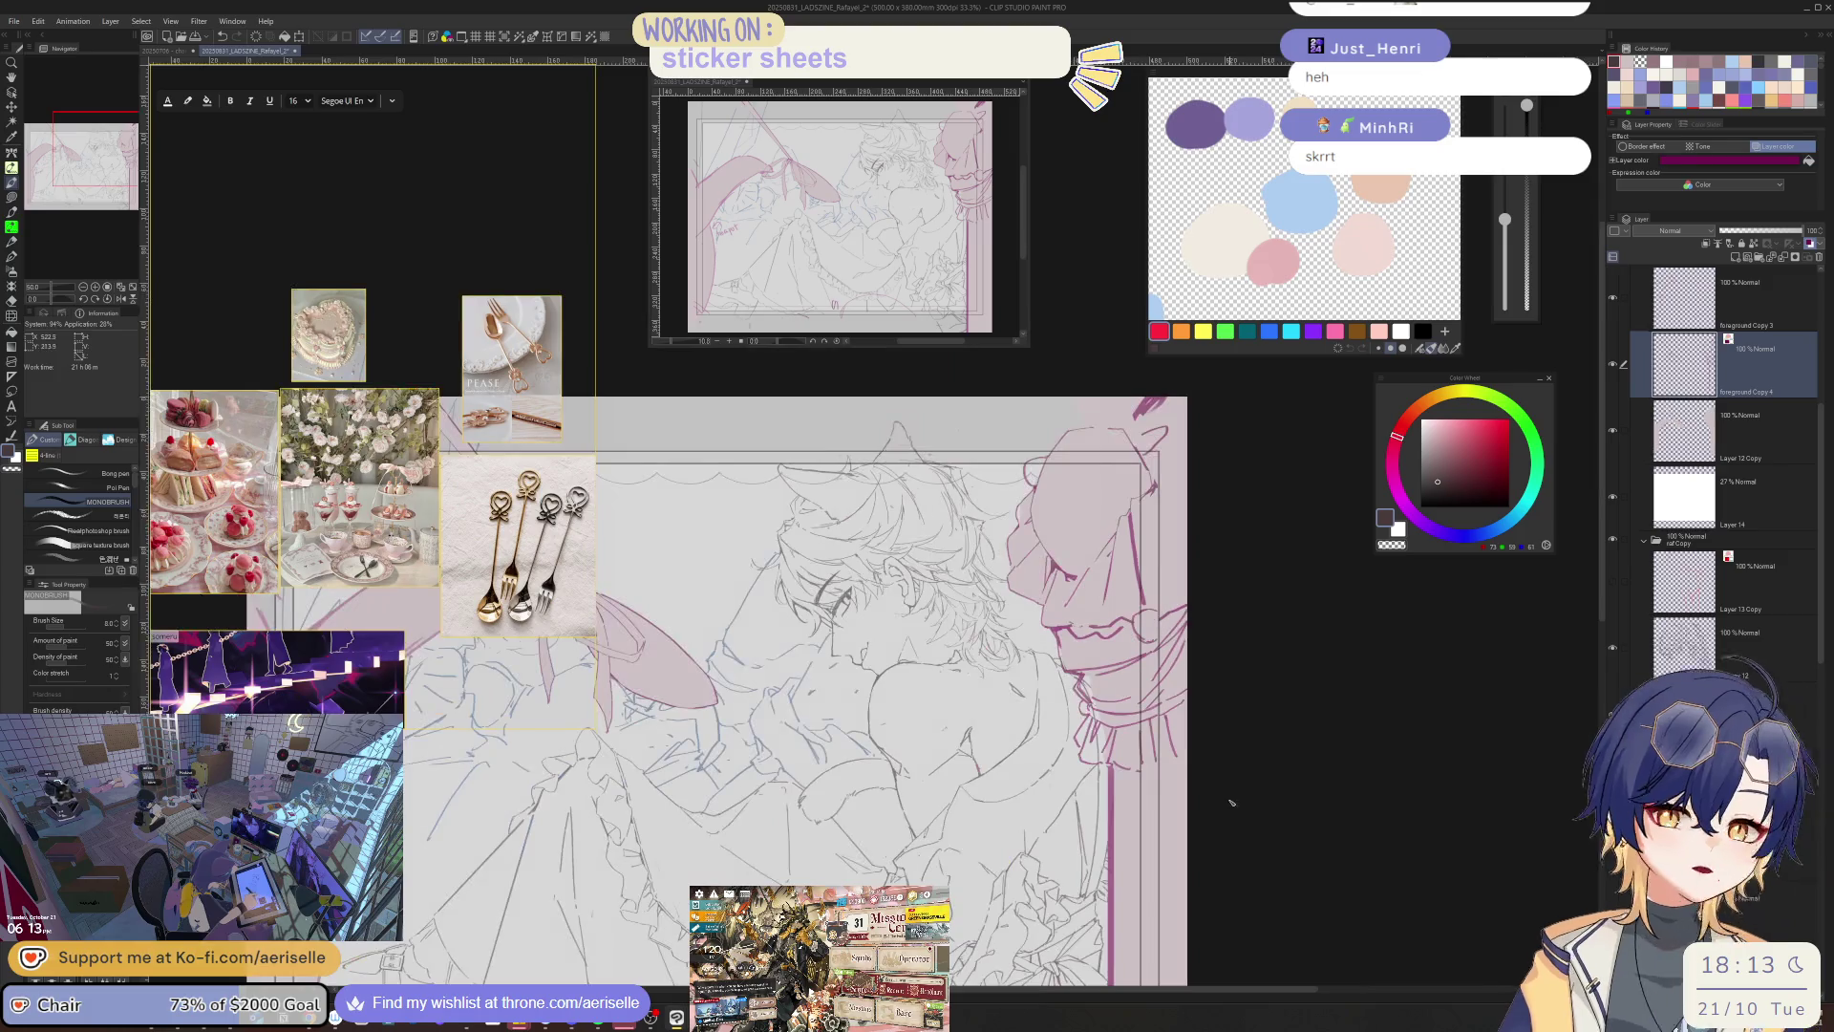
pyautogui.scroll(-1, 1231, 802)
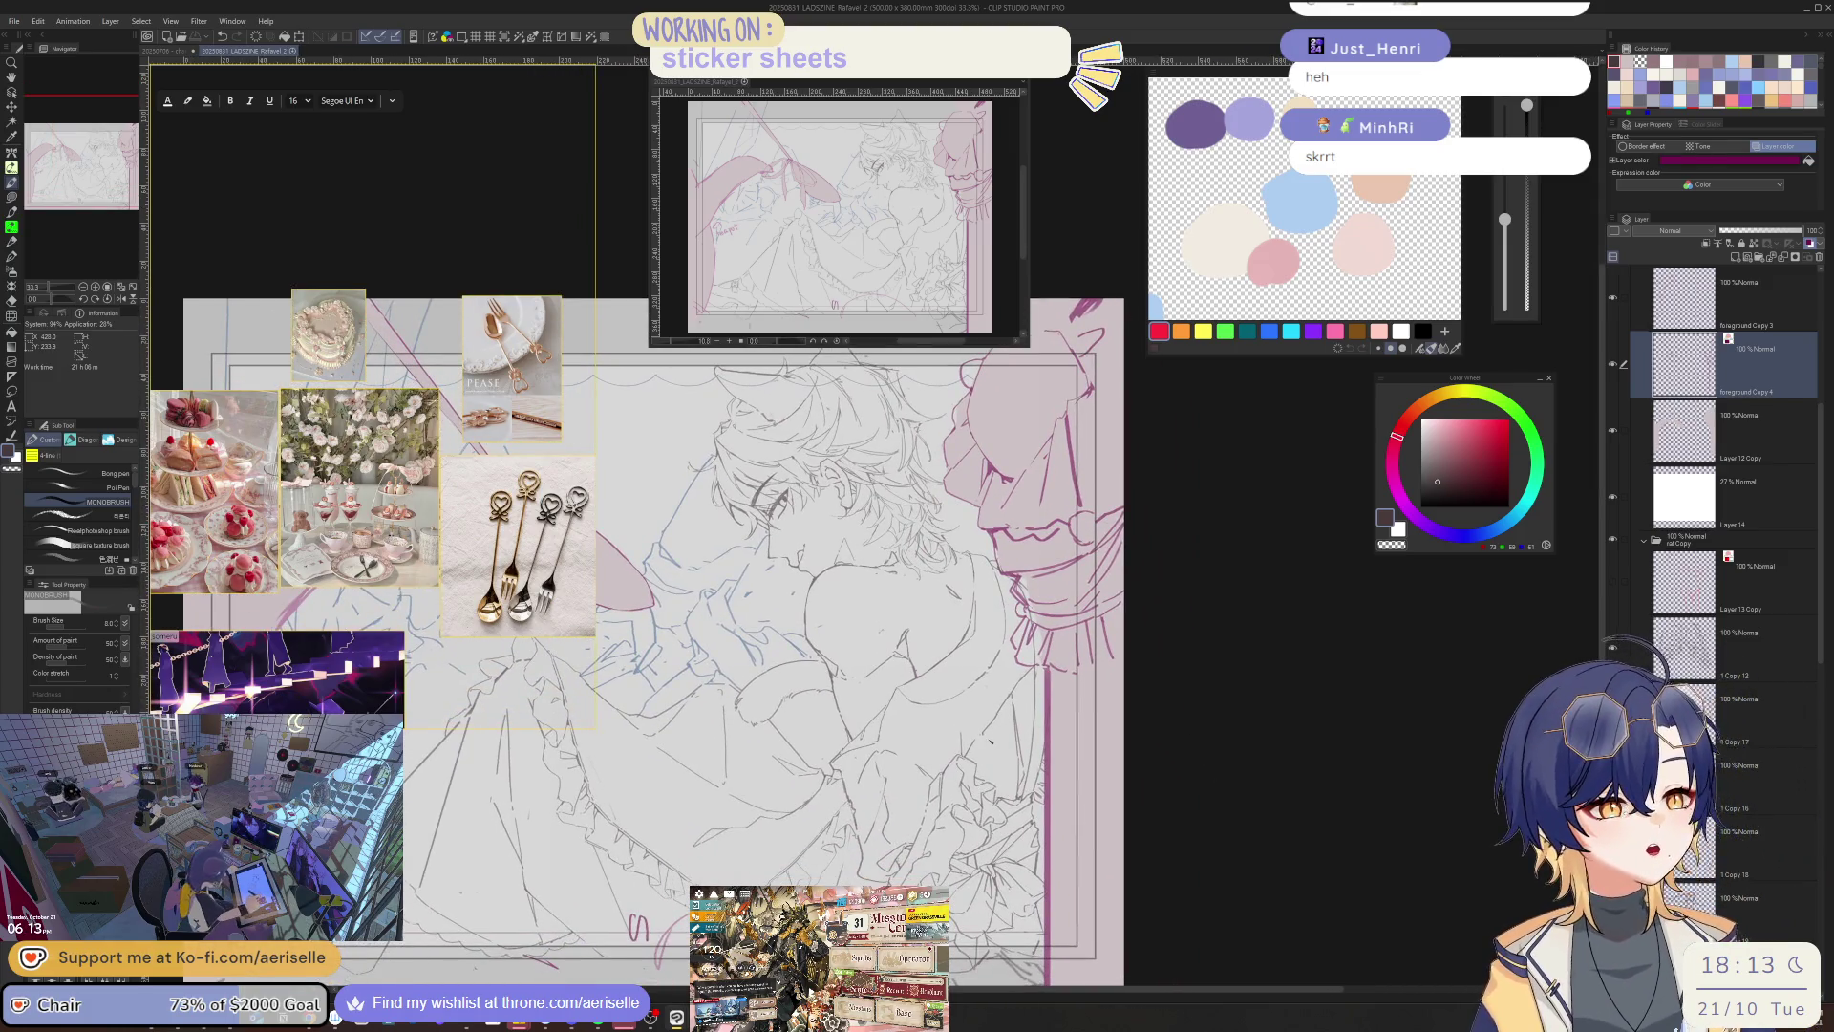
pyautogui.scroll(-1, 1078, 699)
pyautogui.press('e')
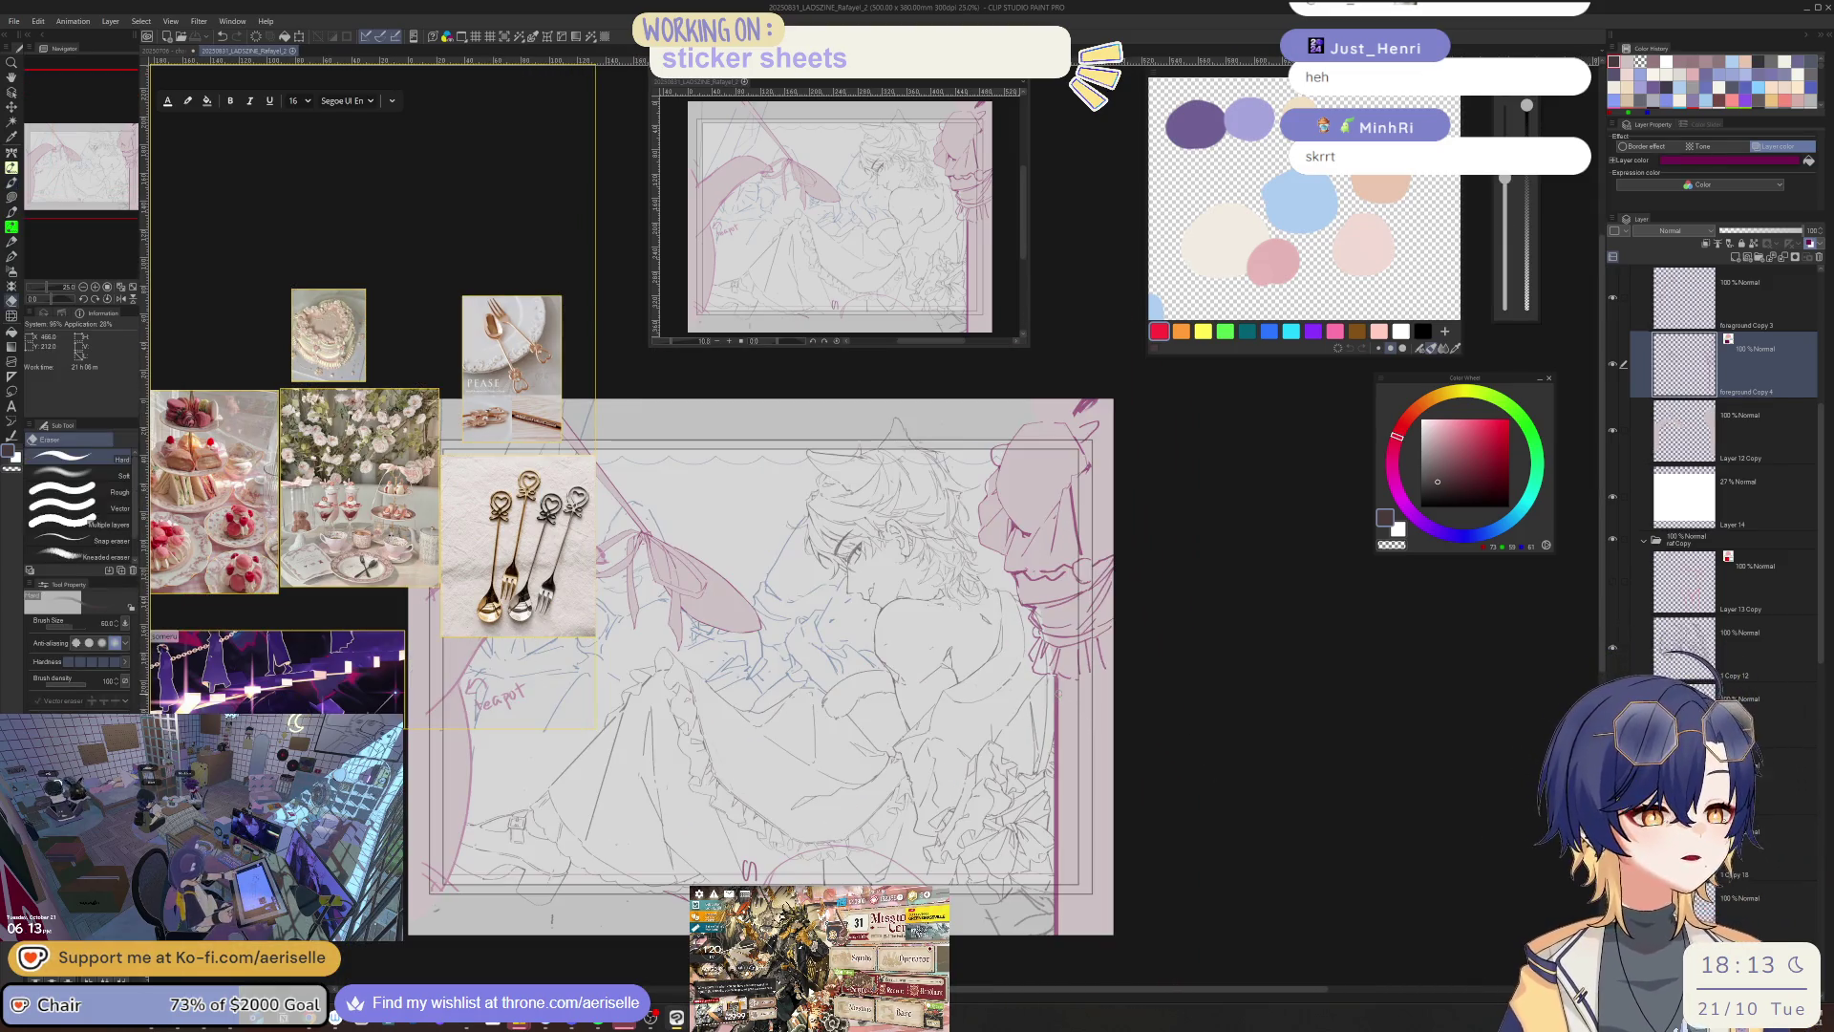
pyautogui.moveTo(1055, 677); pyautogui.dragTo(1050, 931)
# - Redraw the vertical line with MONOBRUSH after two undone attempts, then straighten the view
pyautogui.press('b')
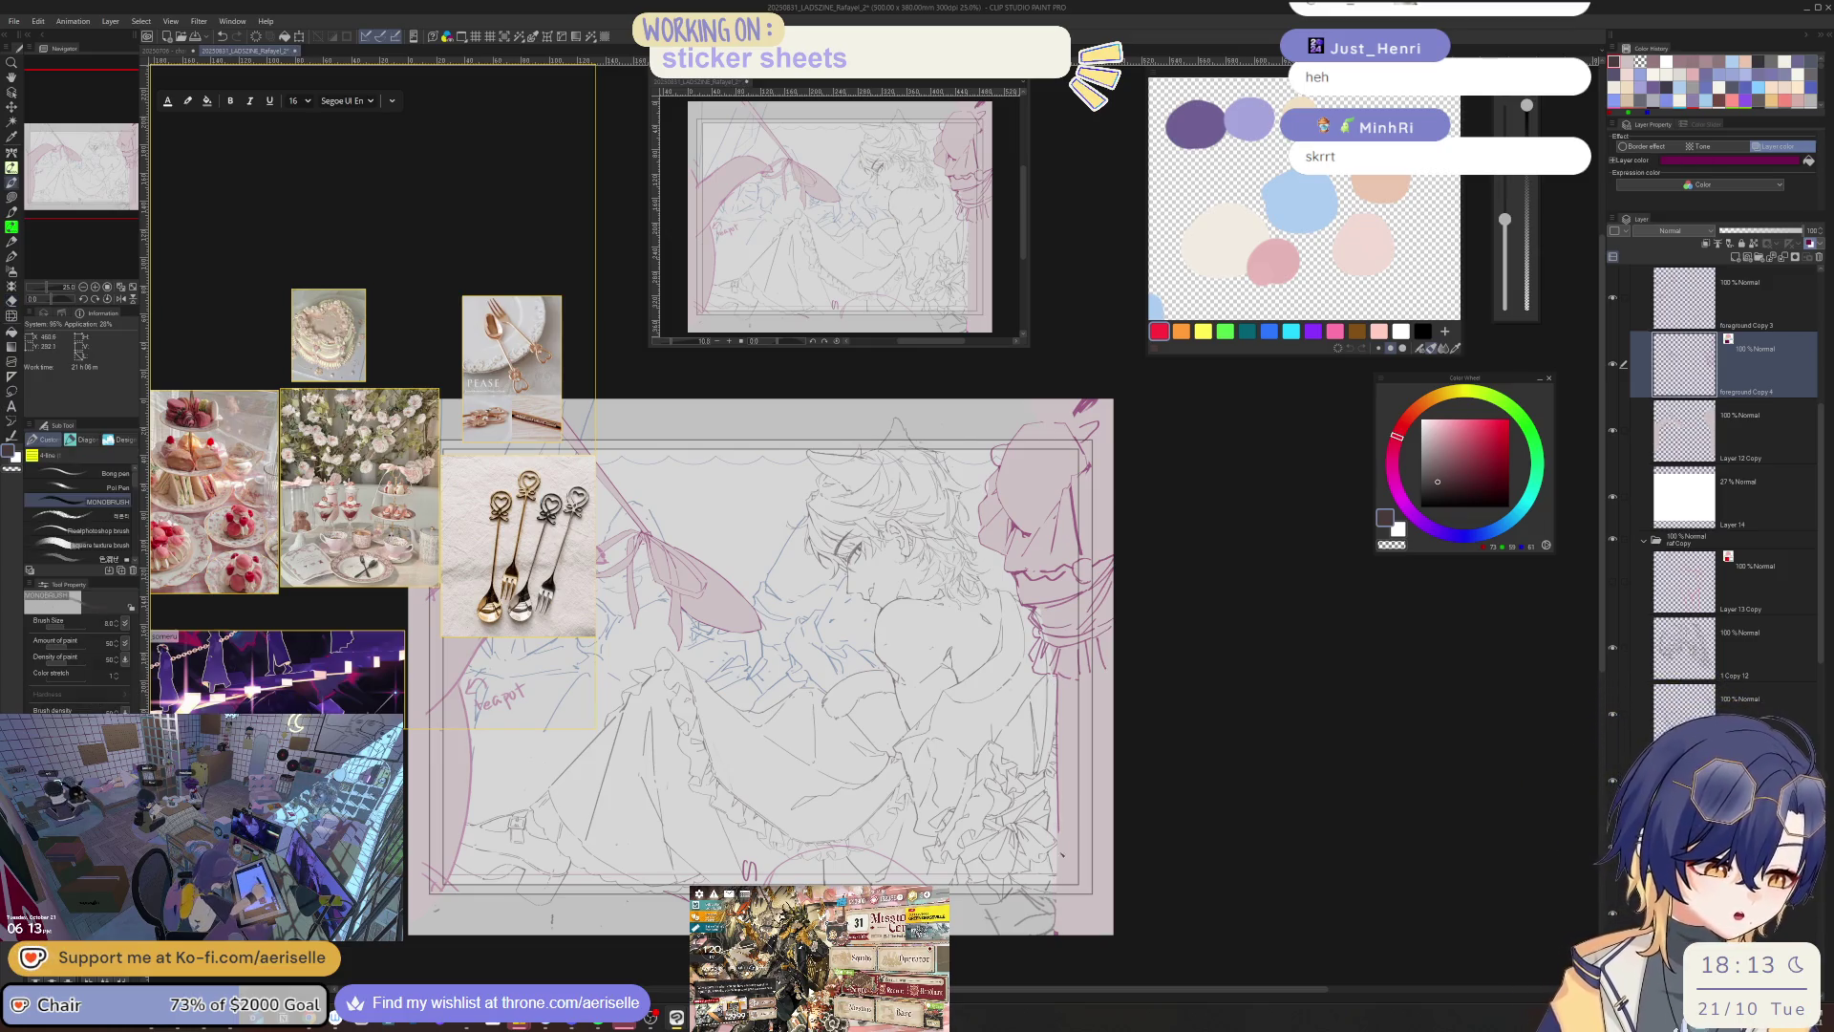
pyautogui.moveTo(1058, 670); pyautogui.dragTo(1056, 883)
pyautogui.hotkey('ctrl', 'z')
pyautogui.moveTo(1057, 674); pyautogui.dragTo(1055, 869)
pyautogui.hotkey('ctrl', 'z')
pyautogui.moveTo(1057, 671); pyautogui.dragTo(1063, 741)
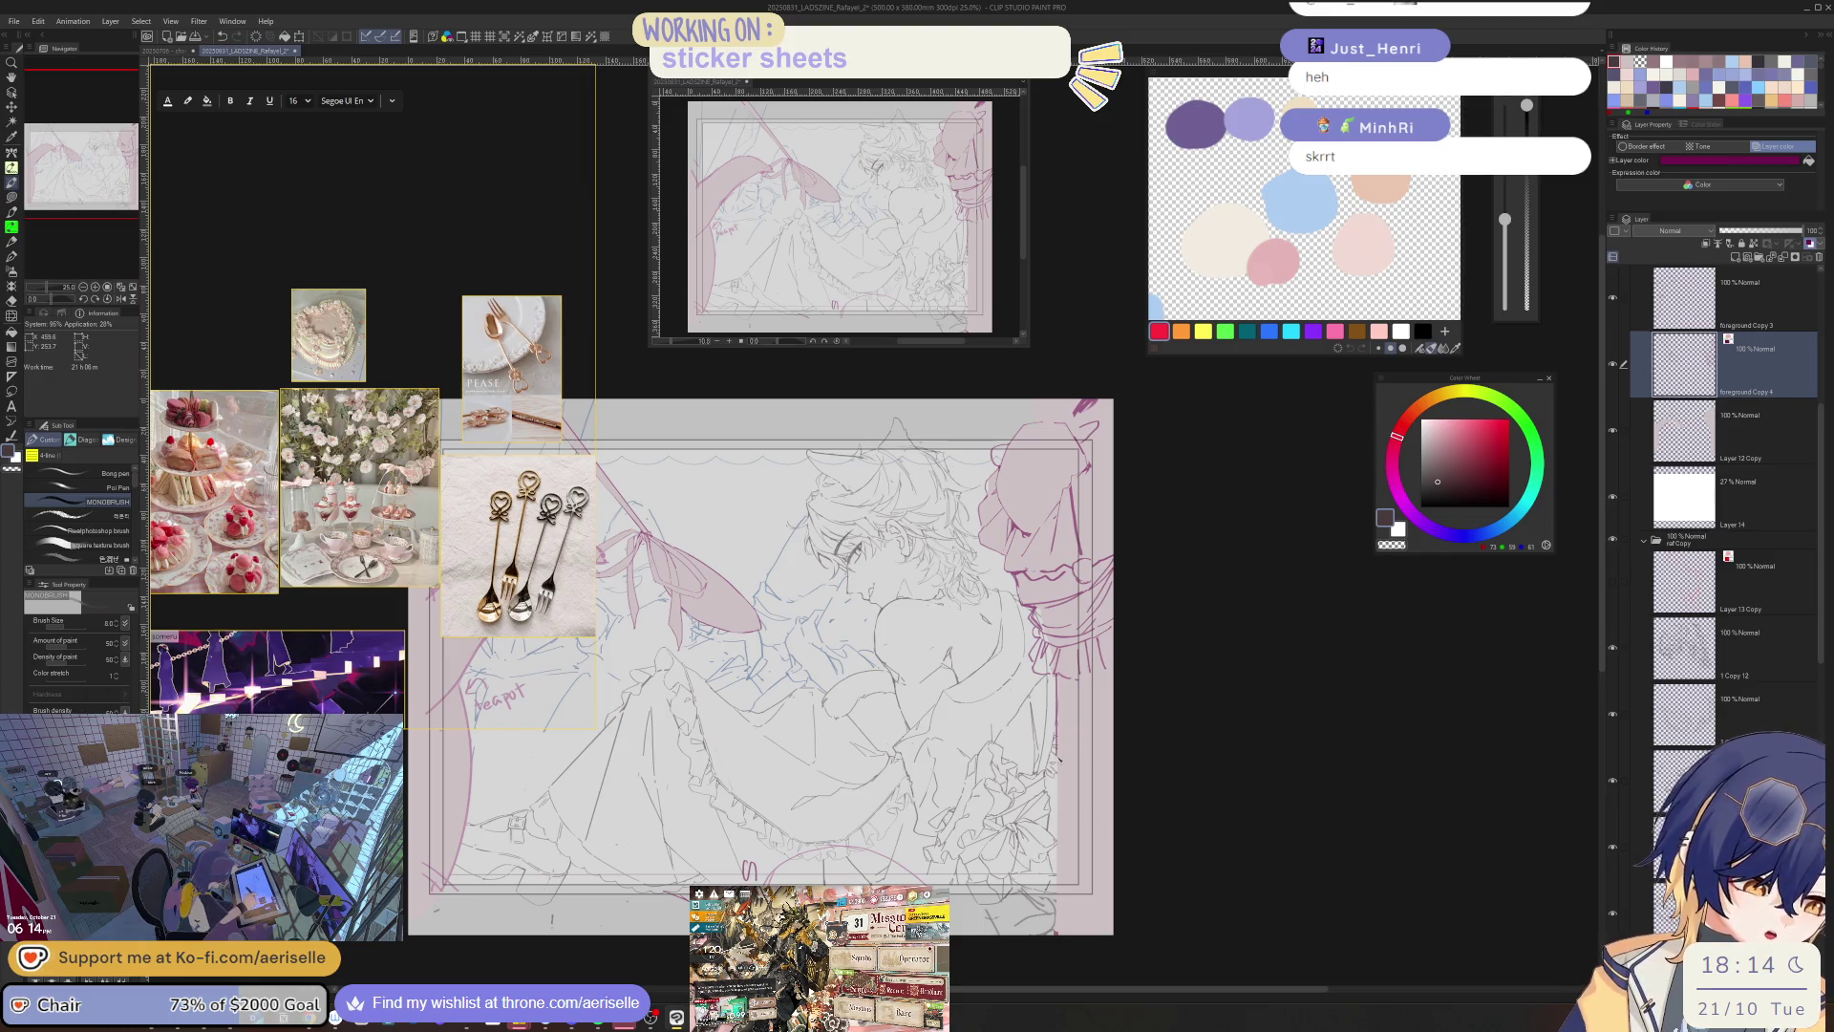
pyautogui.press('-')
pyautogui.press('-')
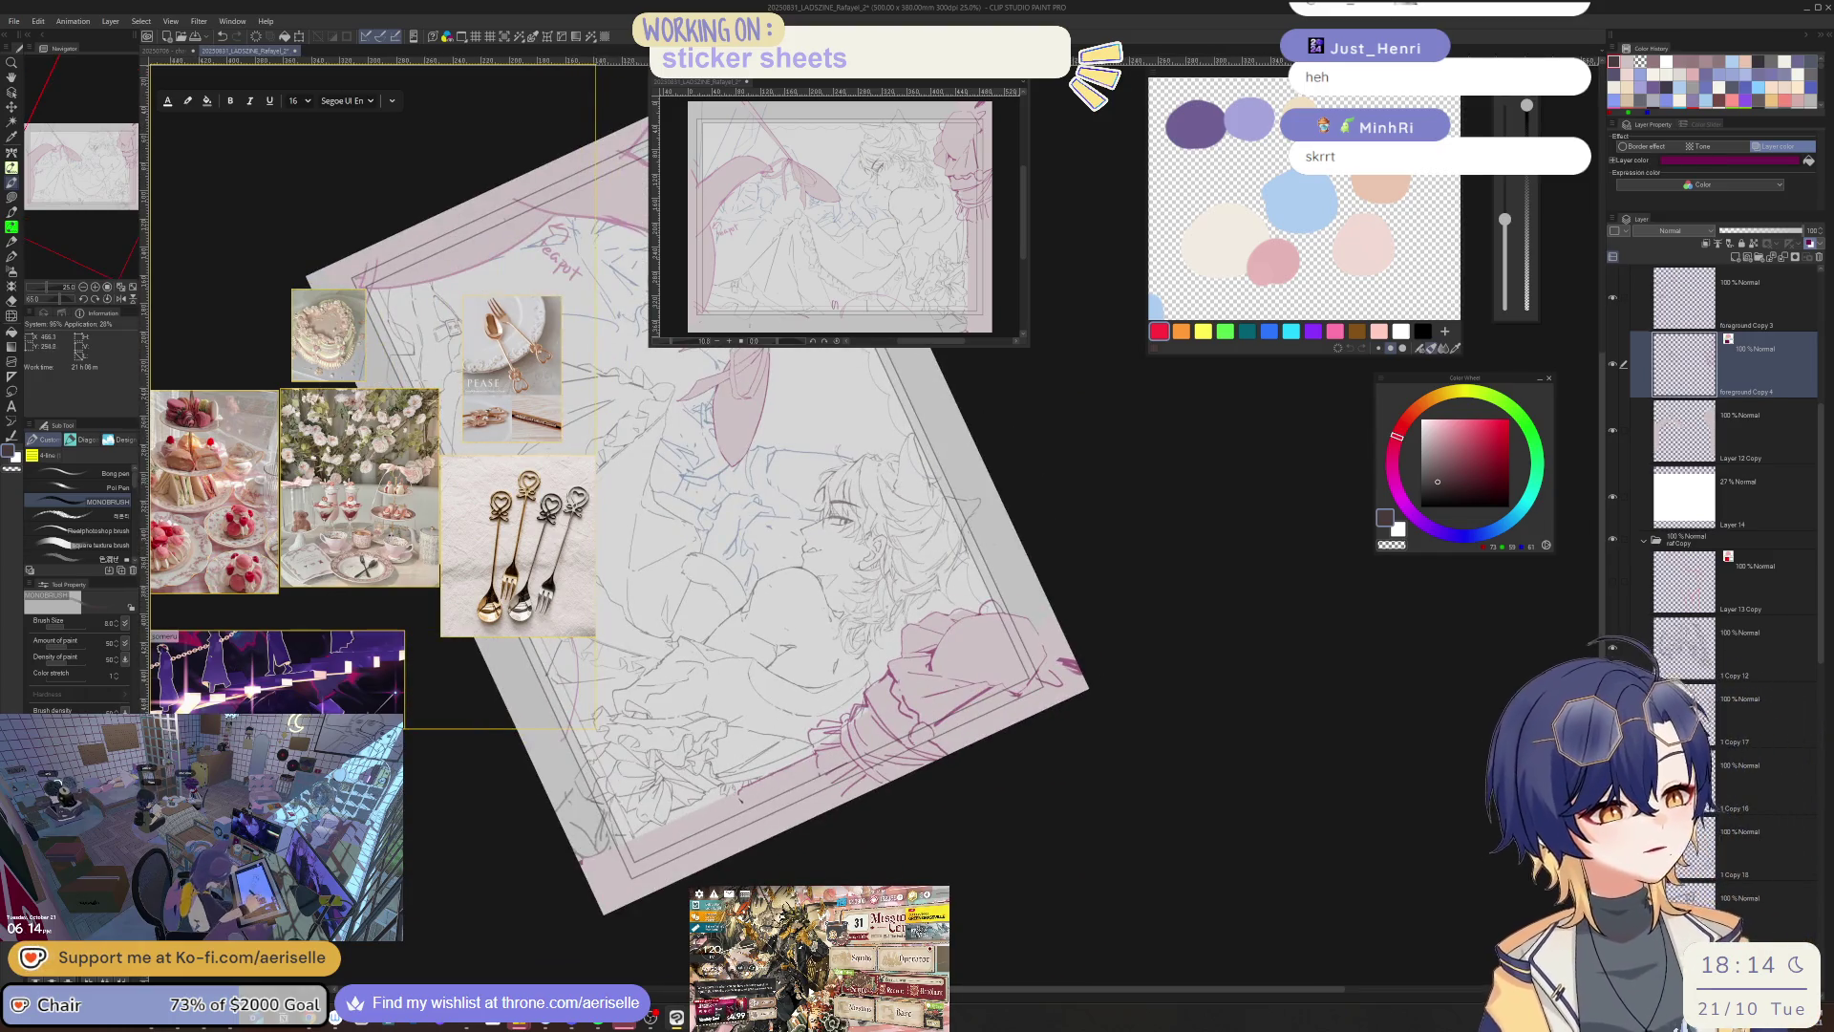
pyautogui.hotkey('ctrl', '+')
pyautogui.press('^')
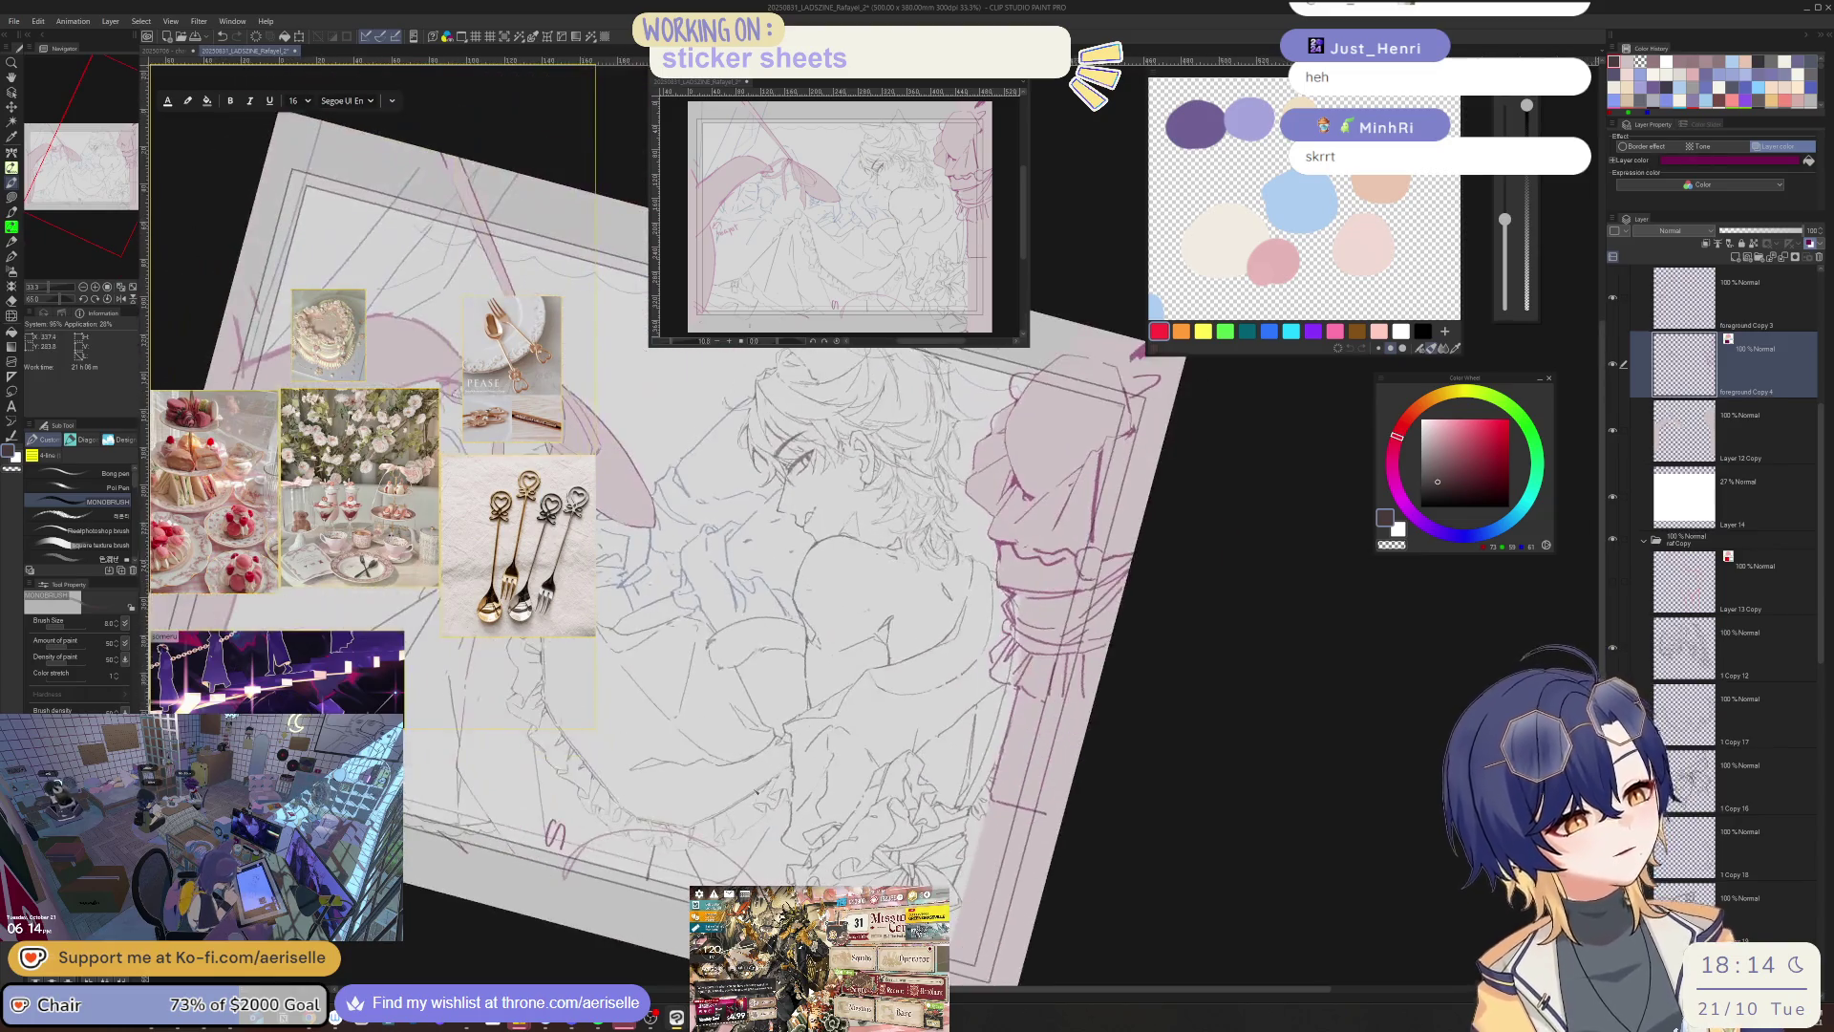
pyautogui.press('-')
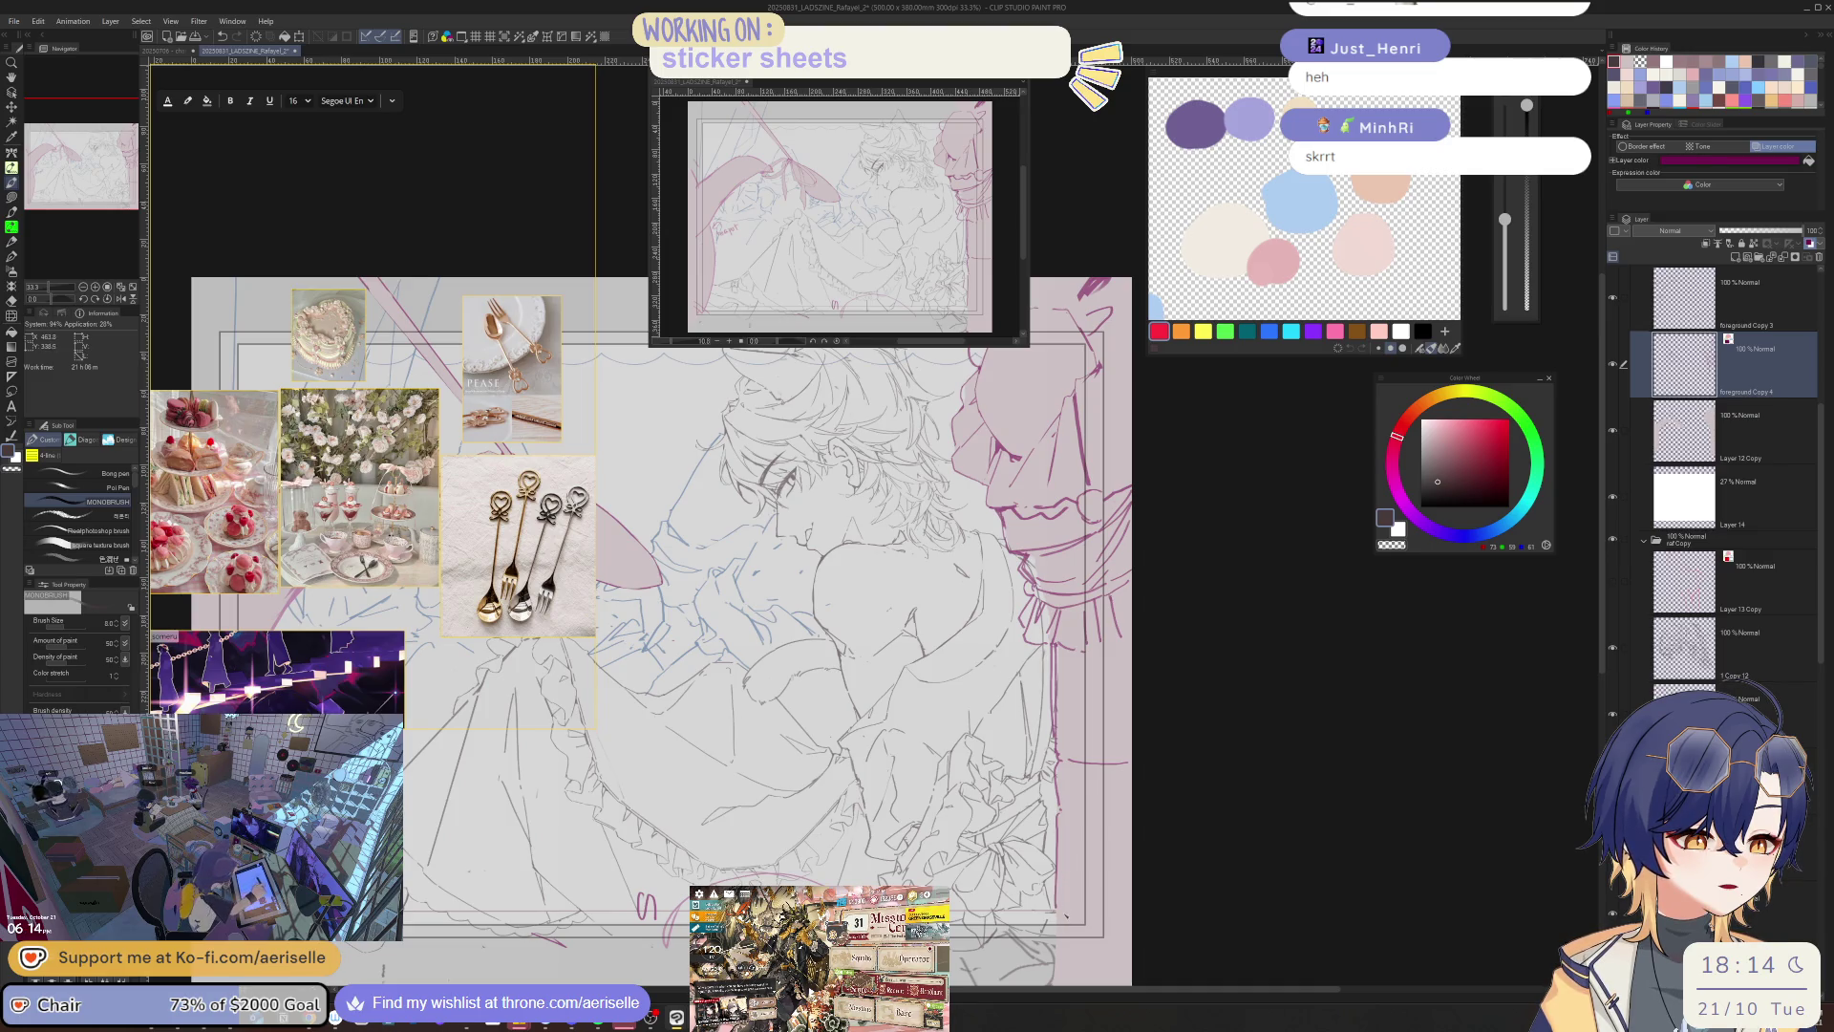
pyautogui.scroll(-1, 1083, 862)
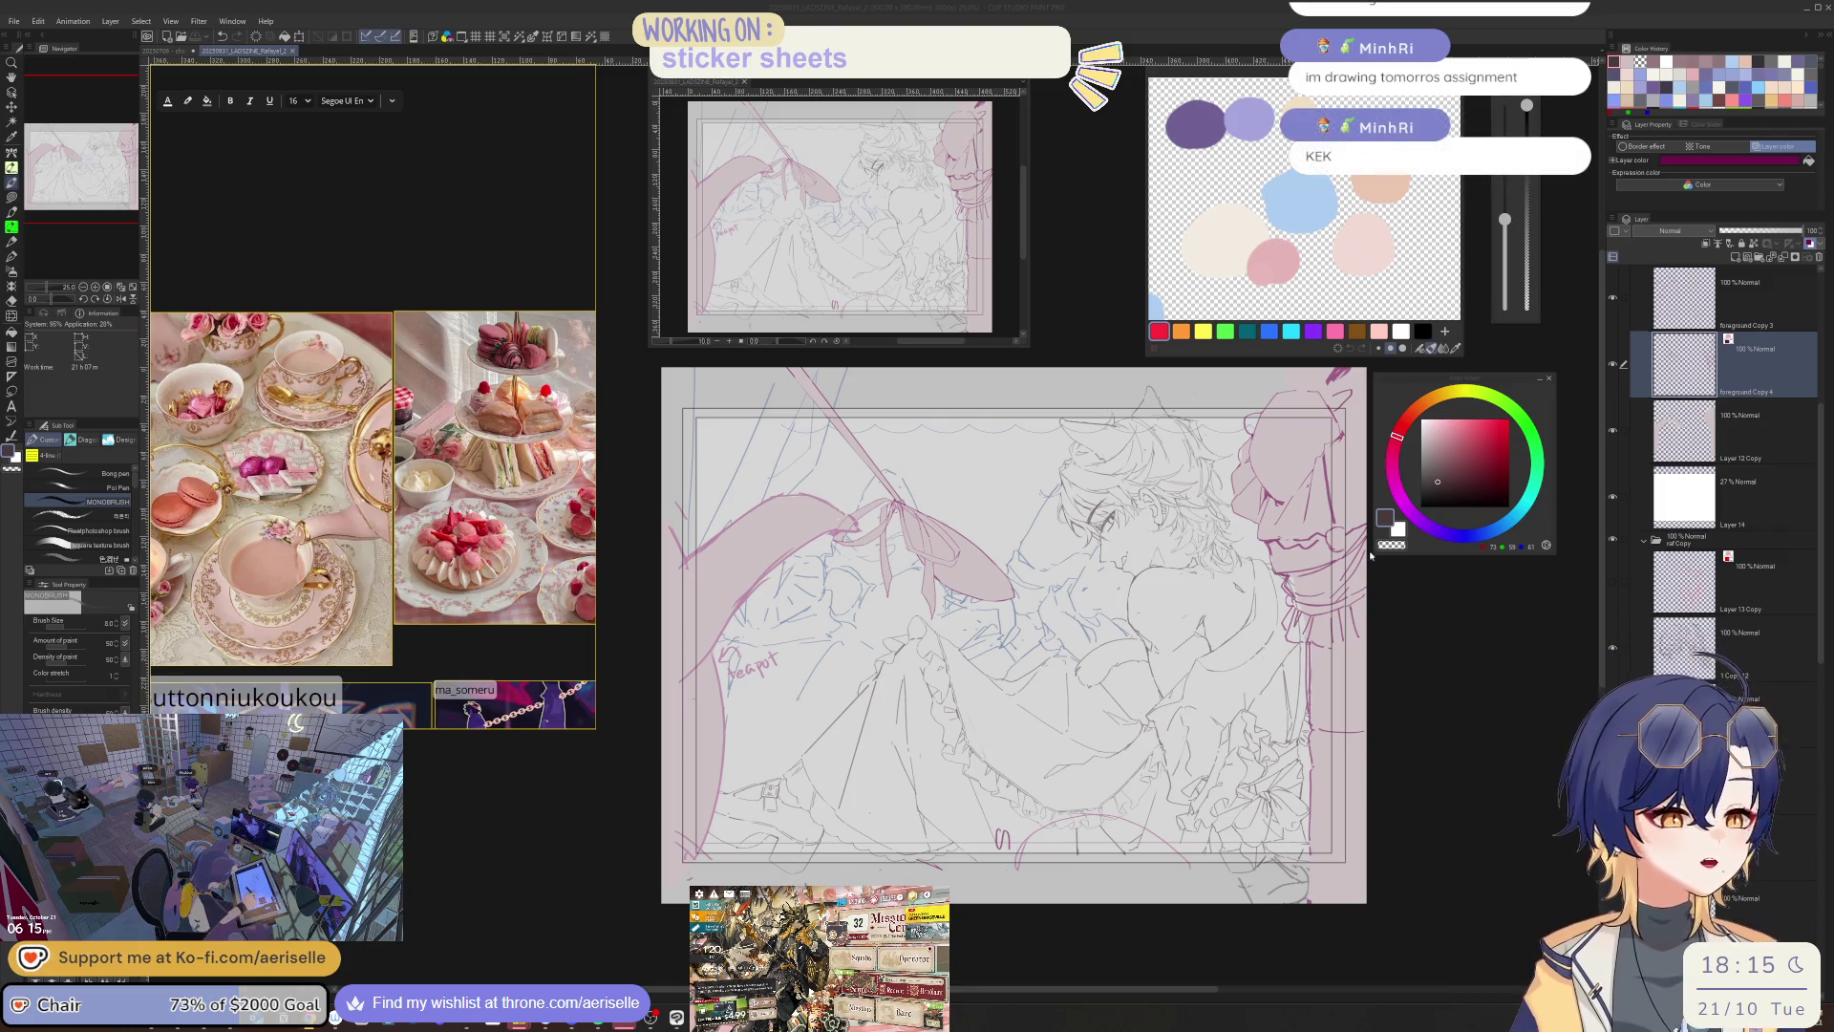
pyautogui.scroll(1, 1338, 674)
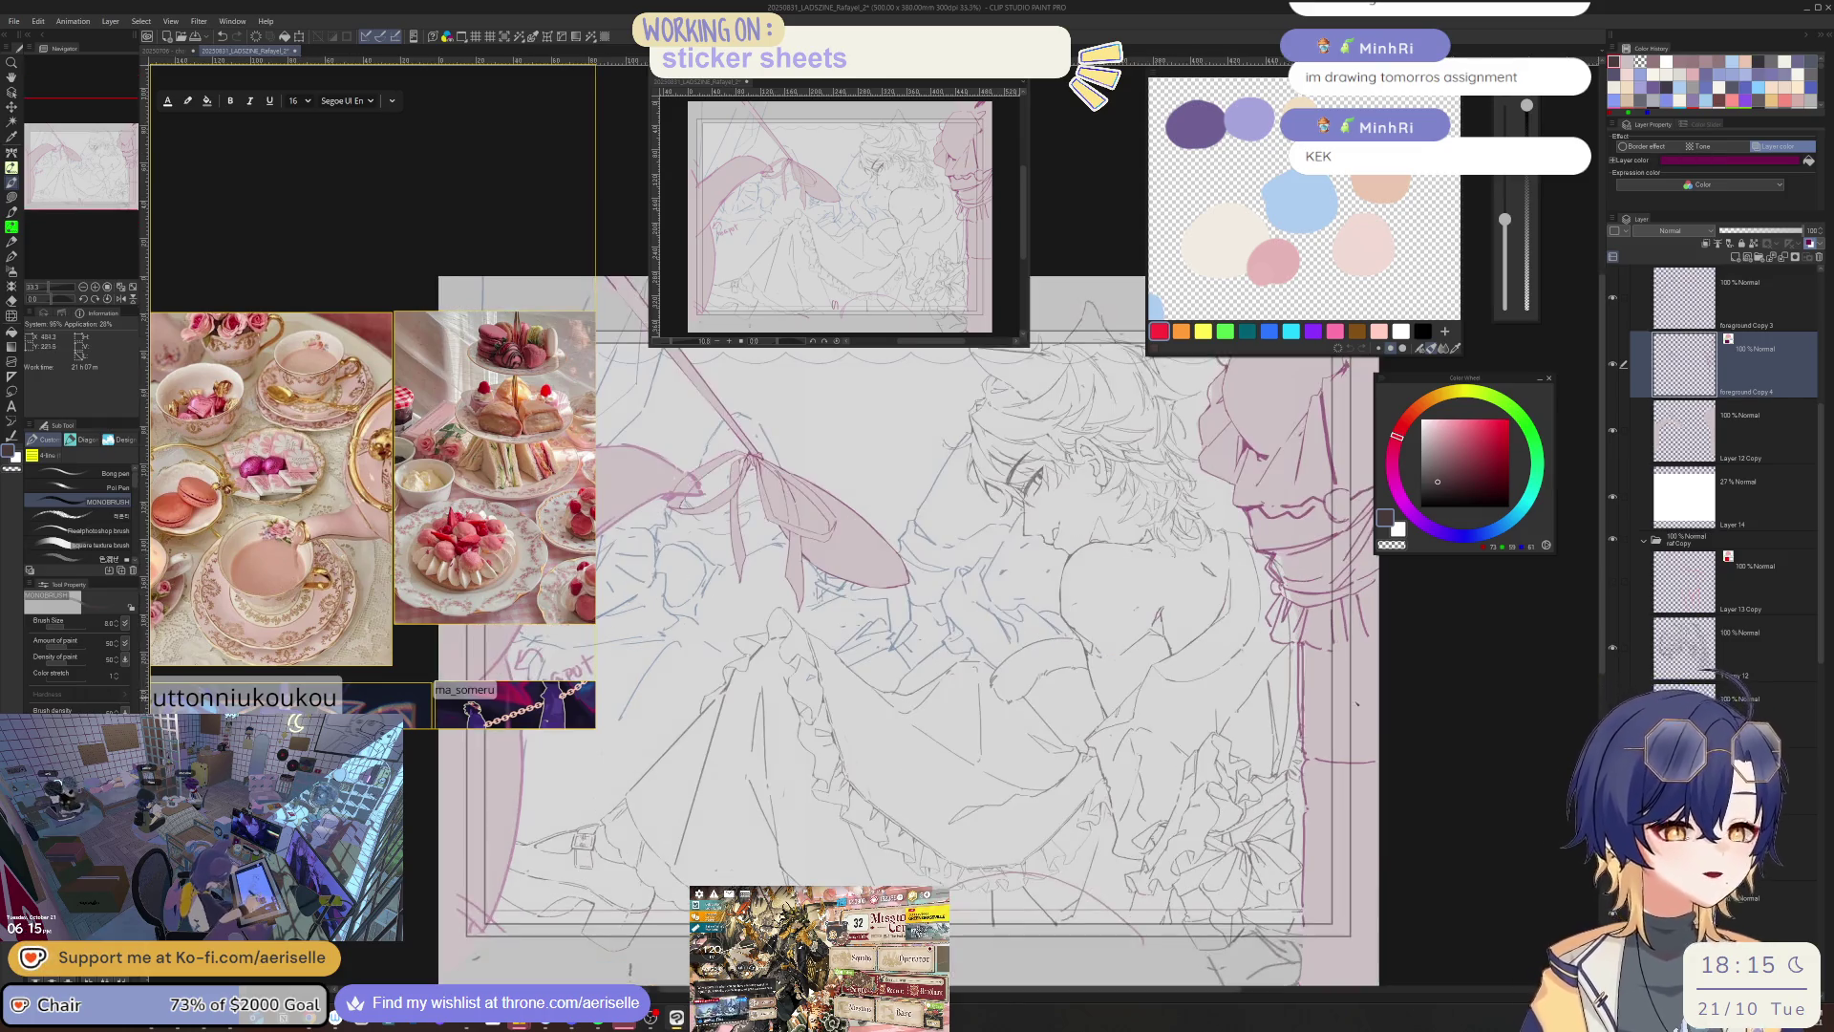
# - Turn off the layer colour for the current layer and return the tilted view upright
pyautogui.click(1810, 245)
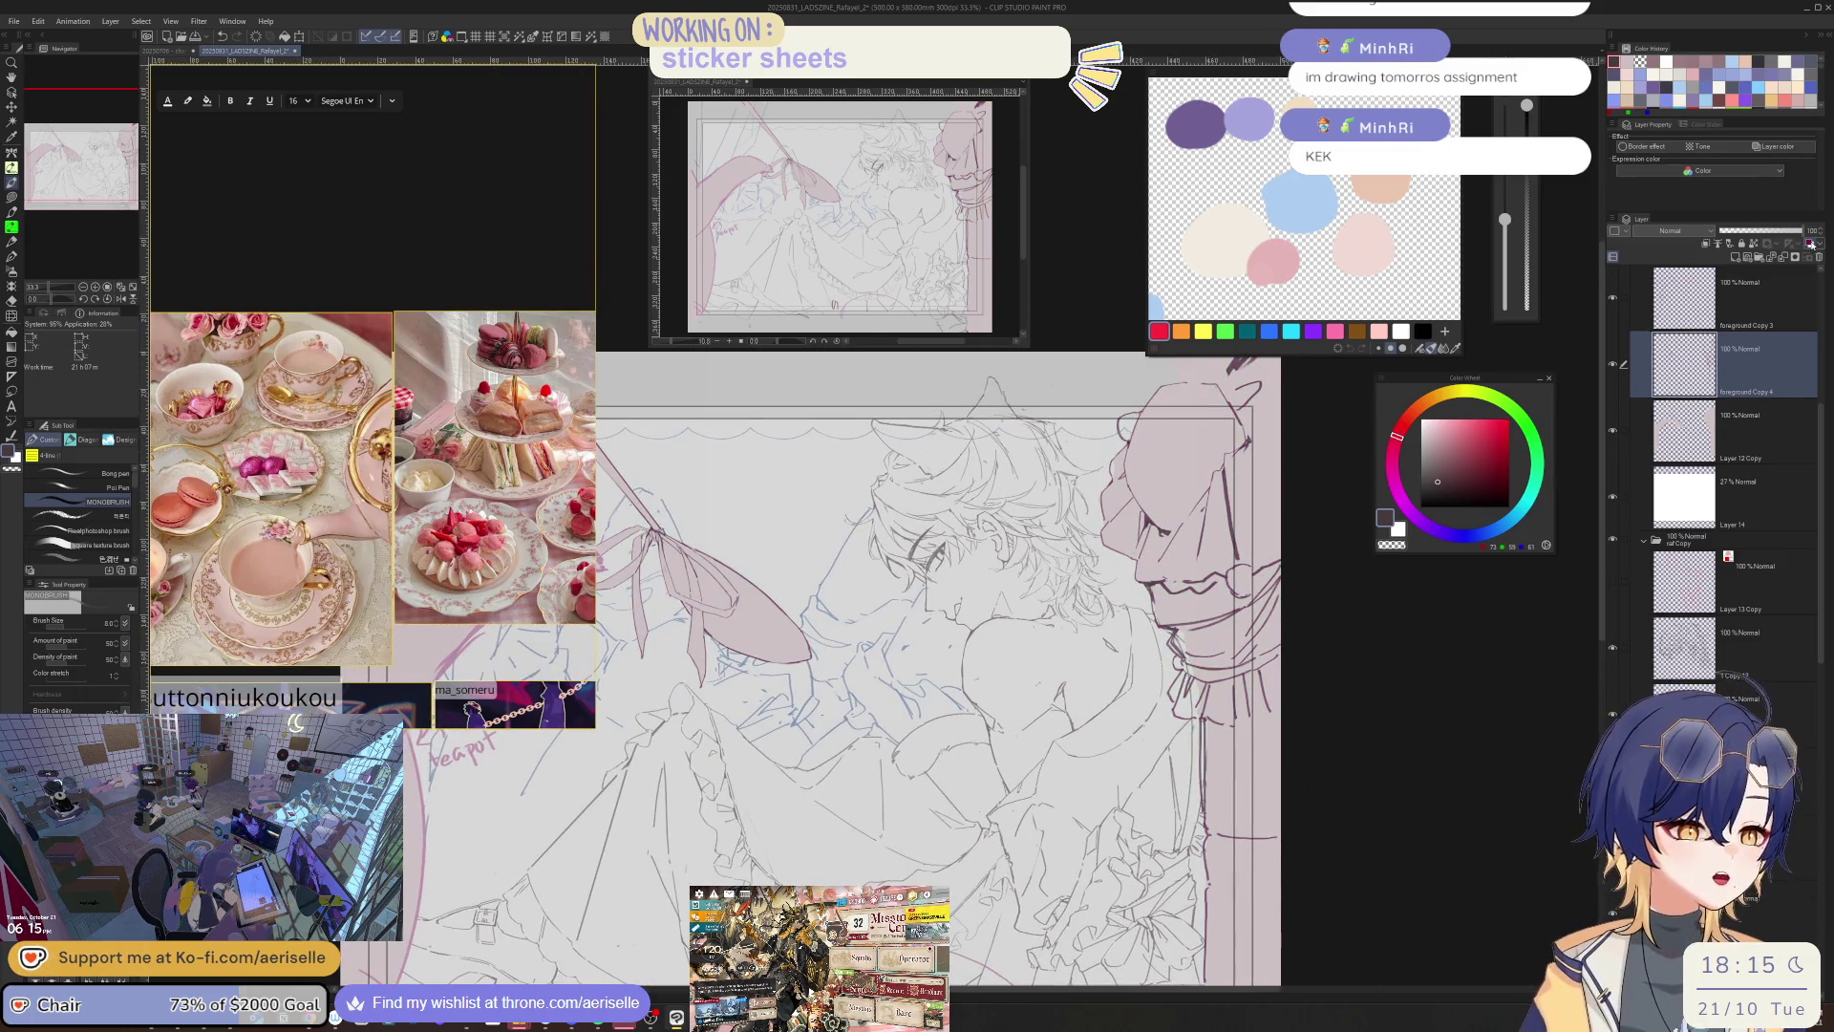
pyautogui.scroll(-1, 1338, 724)
pyautogui.scroll(1, 1338, 723)
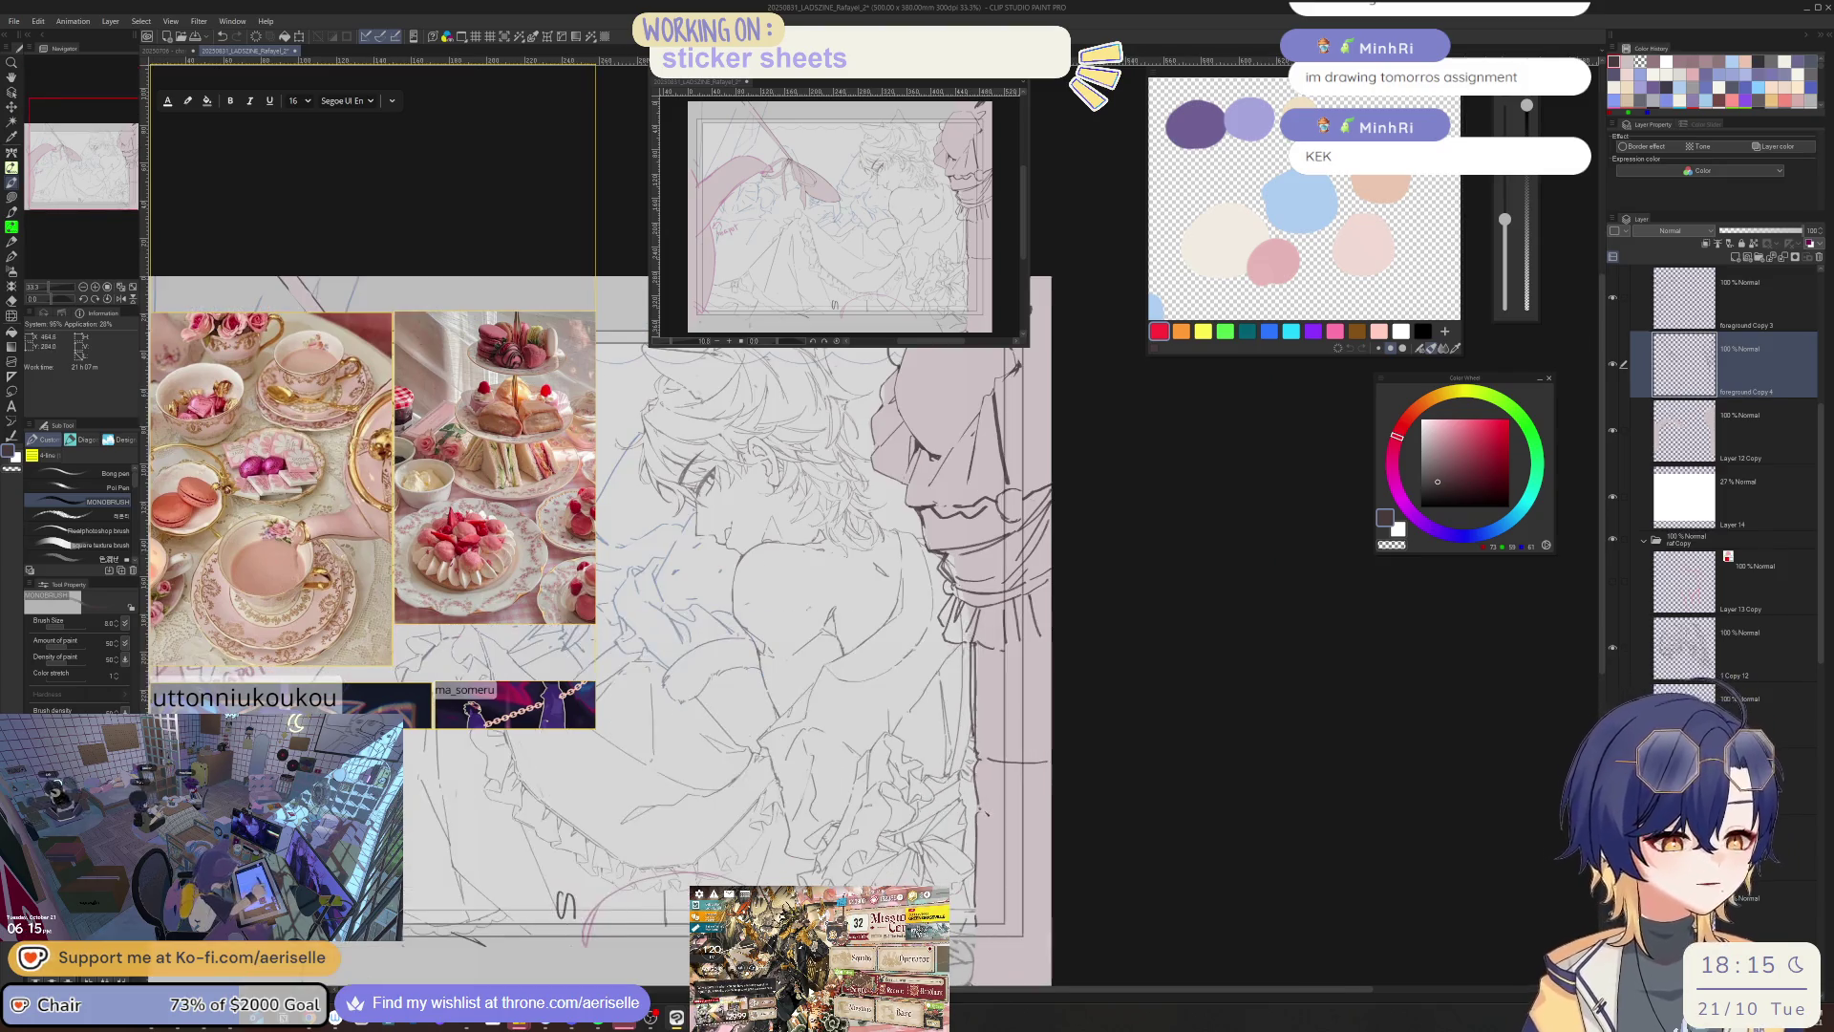
pyautogui.press('-')
pyautogui.press('-')
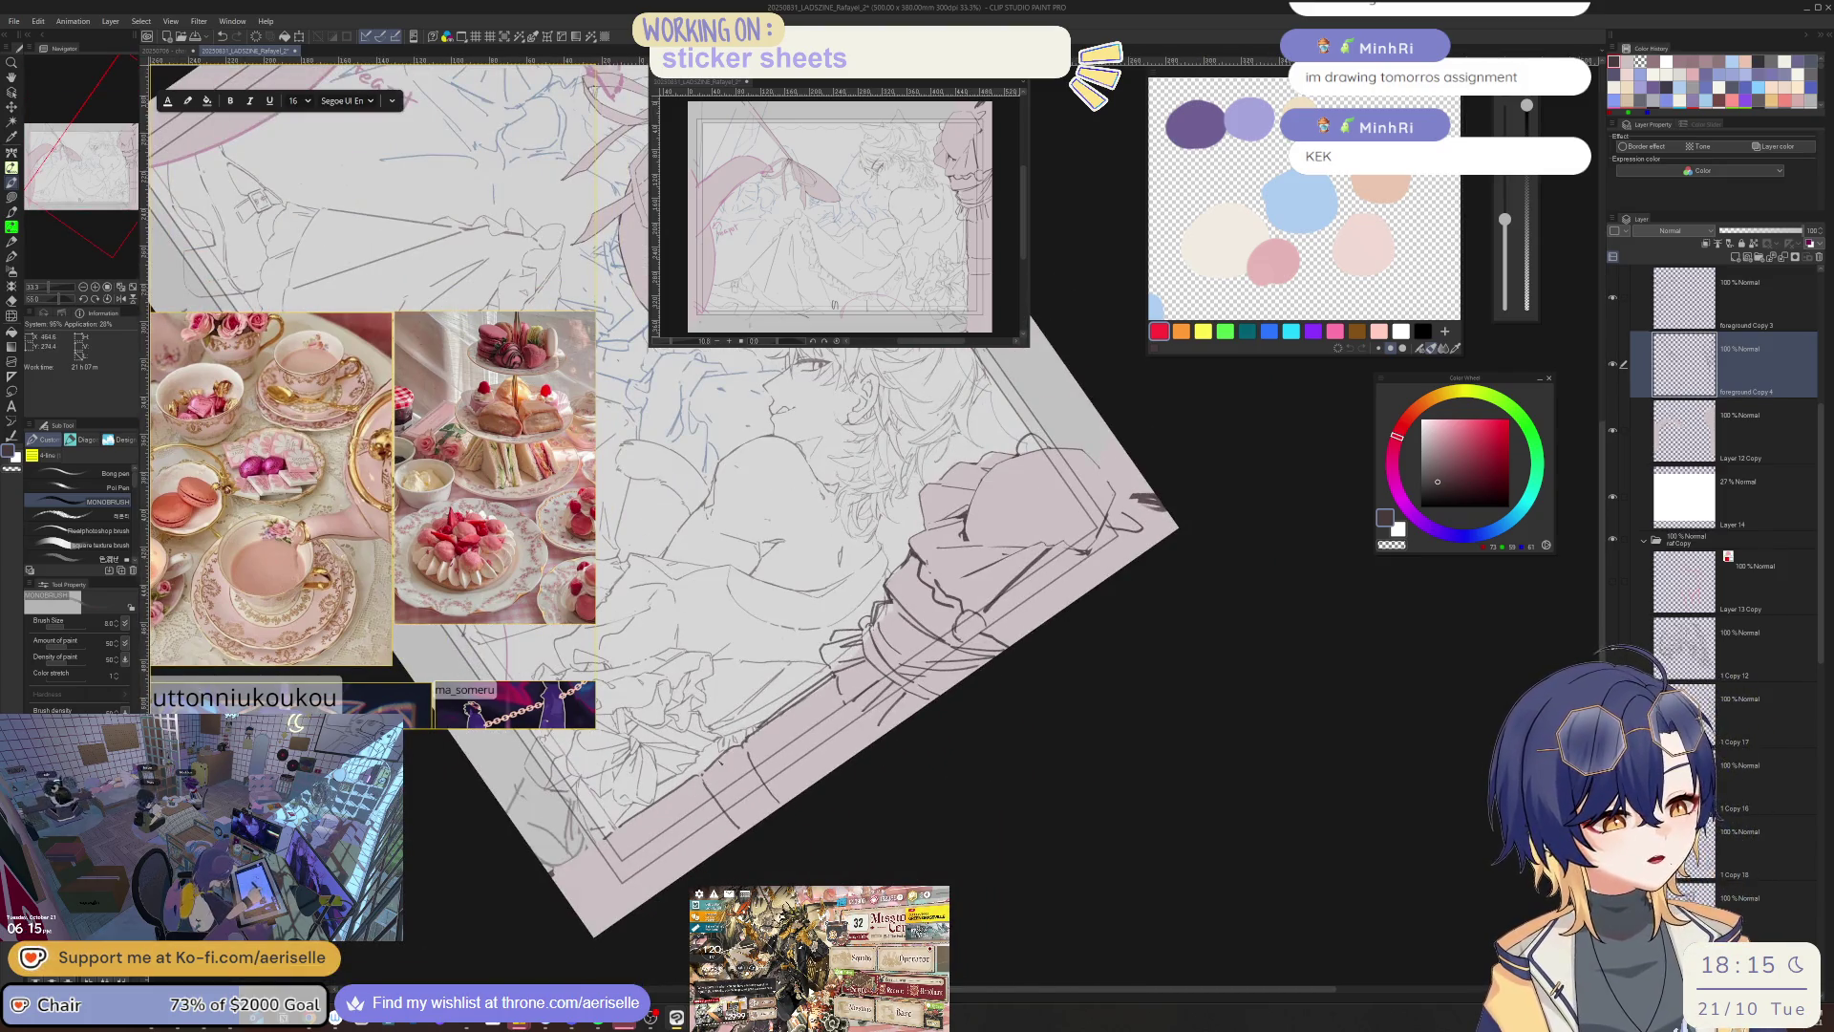
pyautogui.press('^')
pyautogui.press('^')
pyautogui.press('-')
pyautogui.press('-')
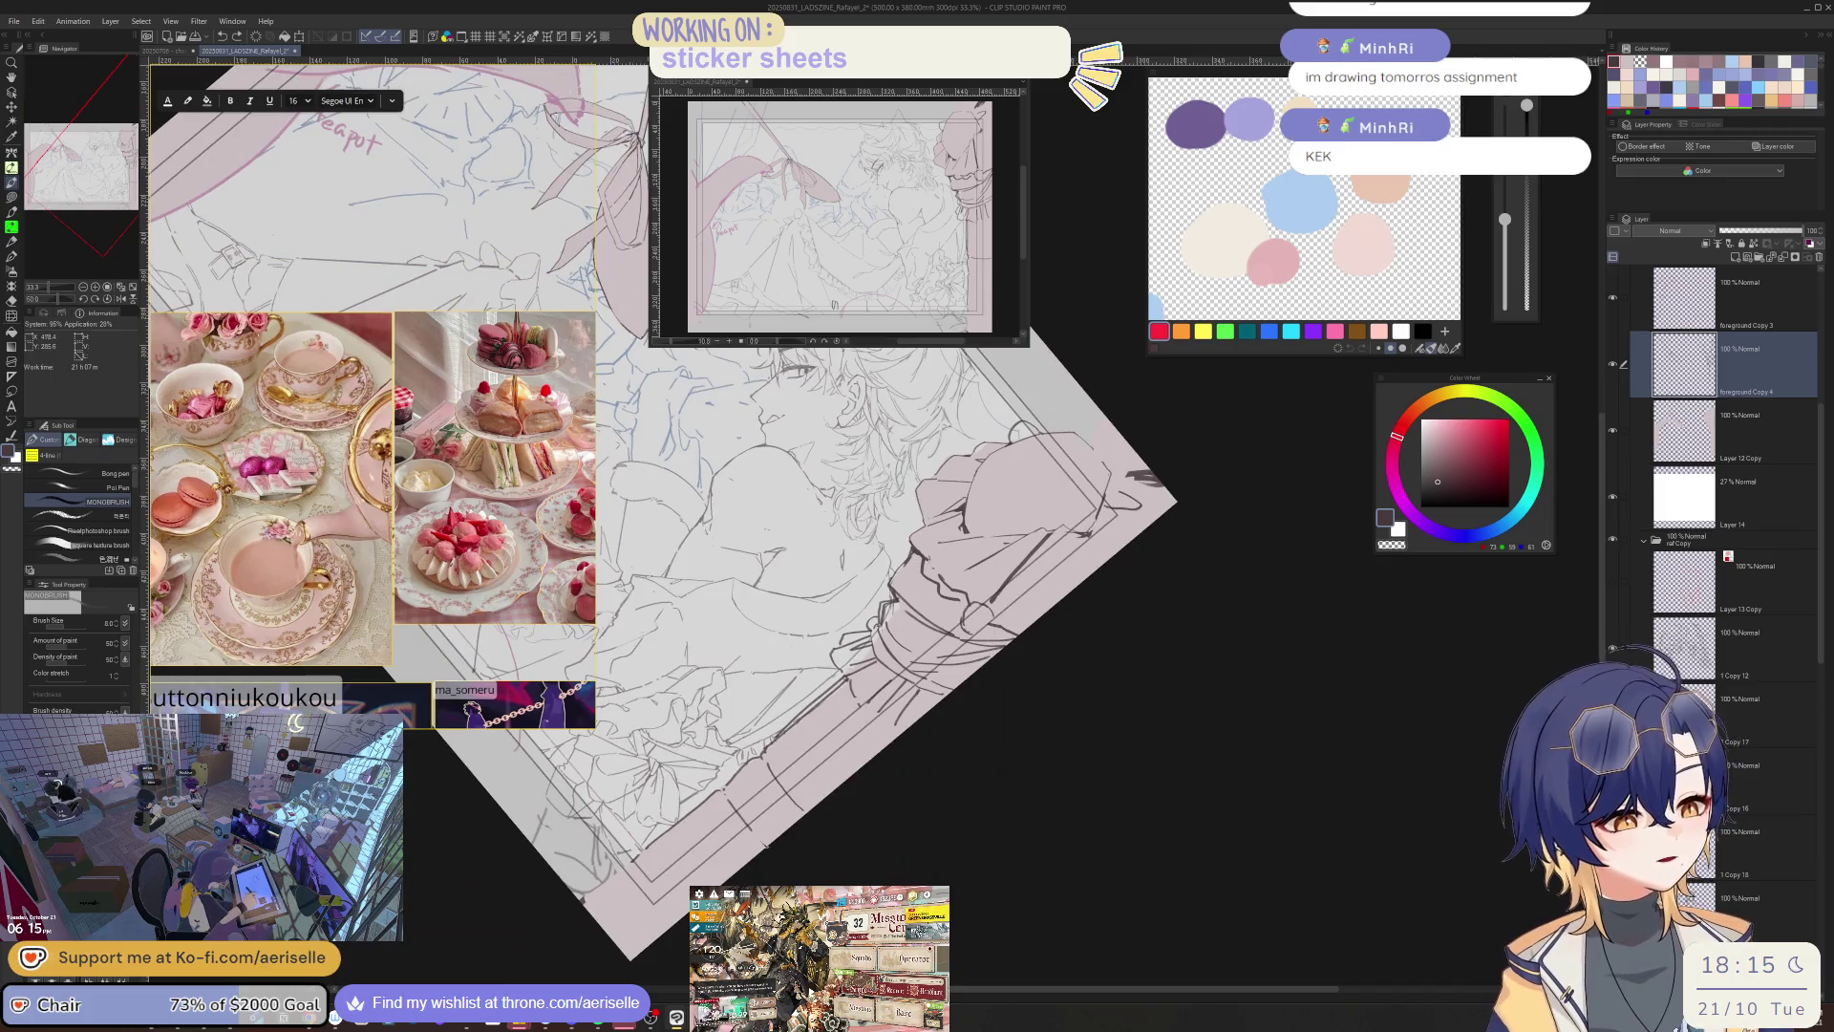
pyautogui.press('^')
pyautogui.press('^')
pyautogui.scroll(-1, 1338, 724)
pyautogui.scroll(1, 926, 772)
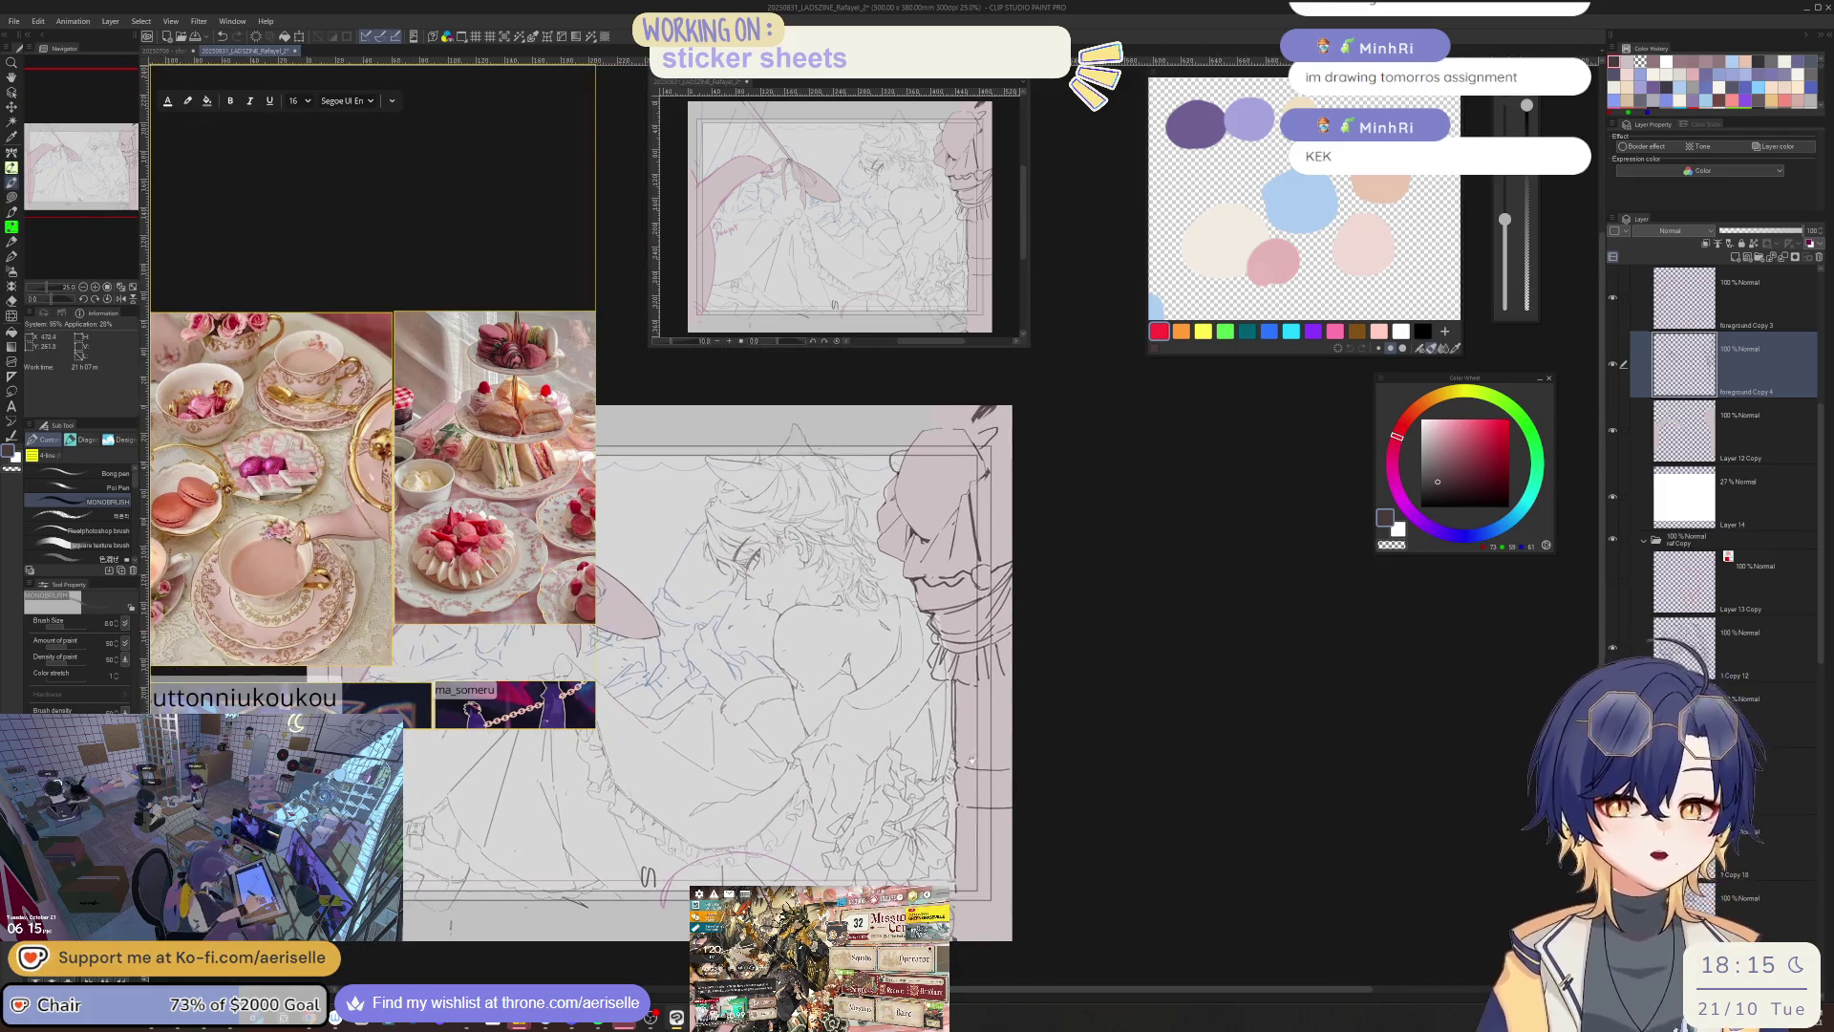
pyautogui.scroll(-4, 1053, 714)
pyautogui.scroll(6, 1114, 728)
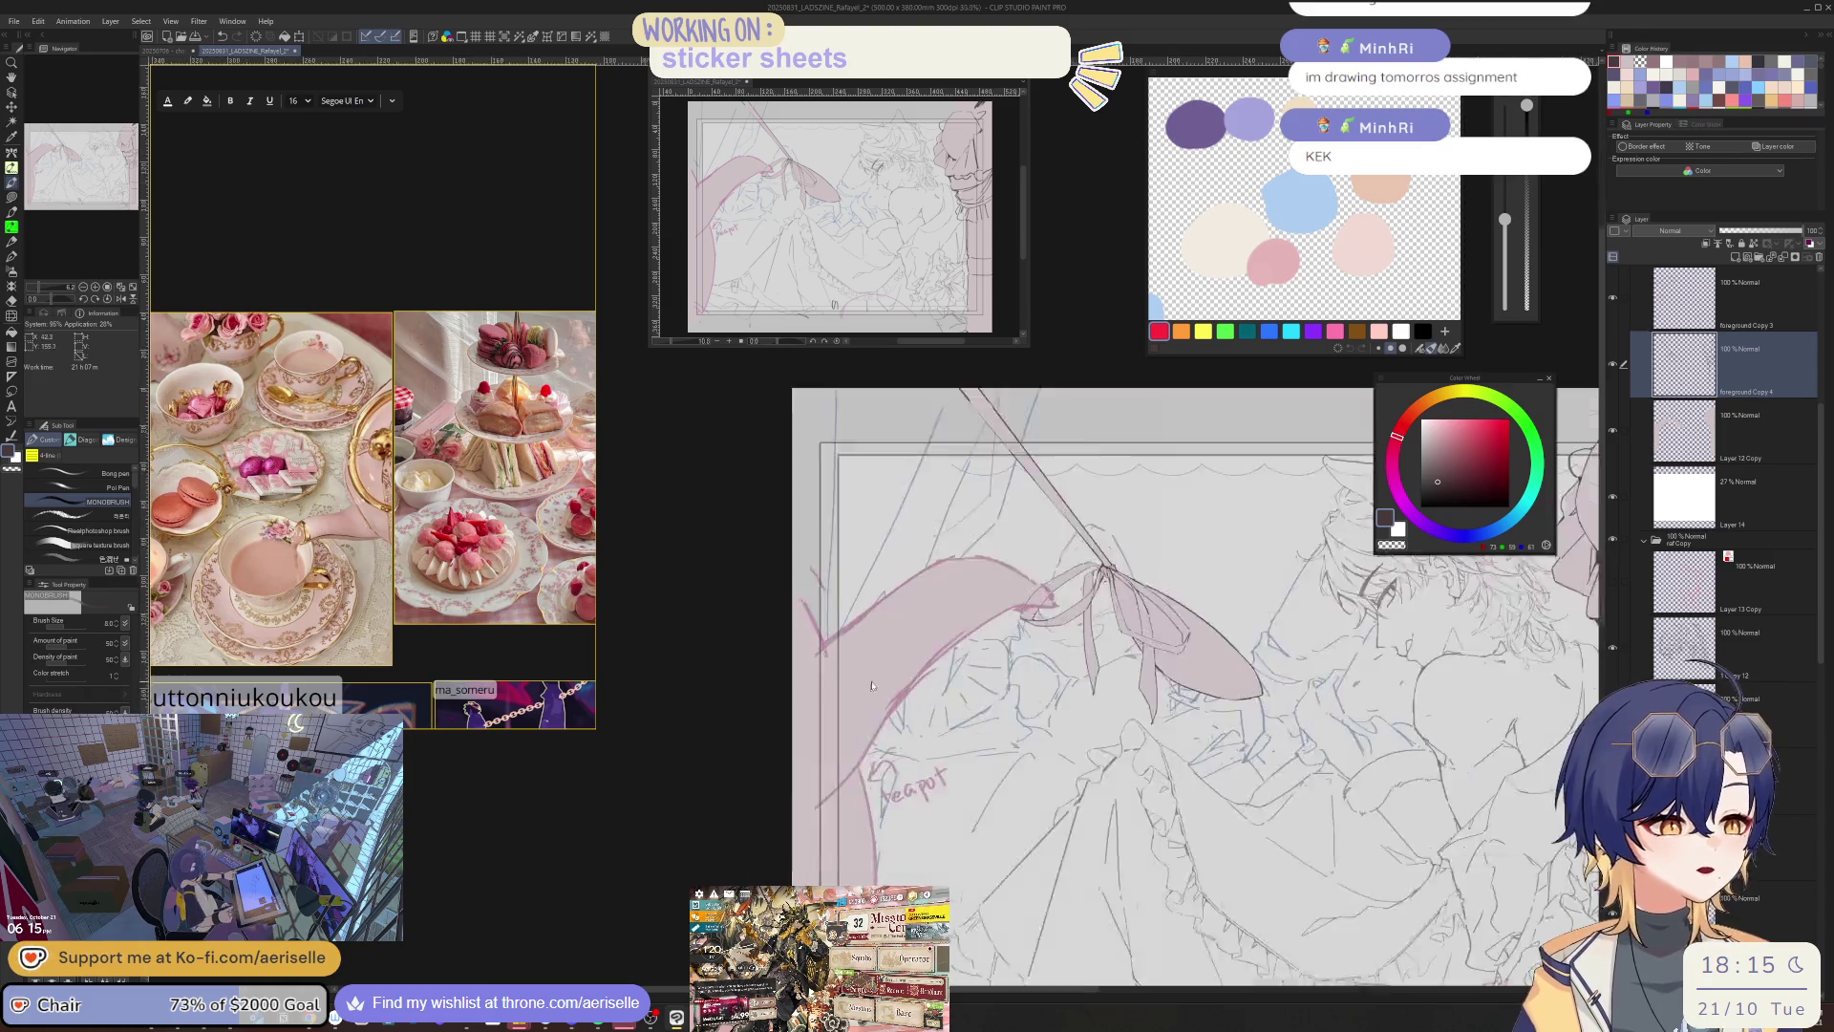
# - On Copy 3, erase excess pink fill past the bow's edge and check it mirrored
pyautogui.keyDown('ctrl'); pyautogui.keyDown('shift'); pyautogui.click(856, 785); pyautogui.keyUp('shift'); pyautogui.keyUp('ctrl')
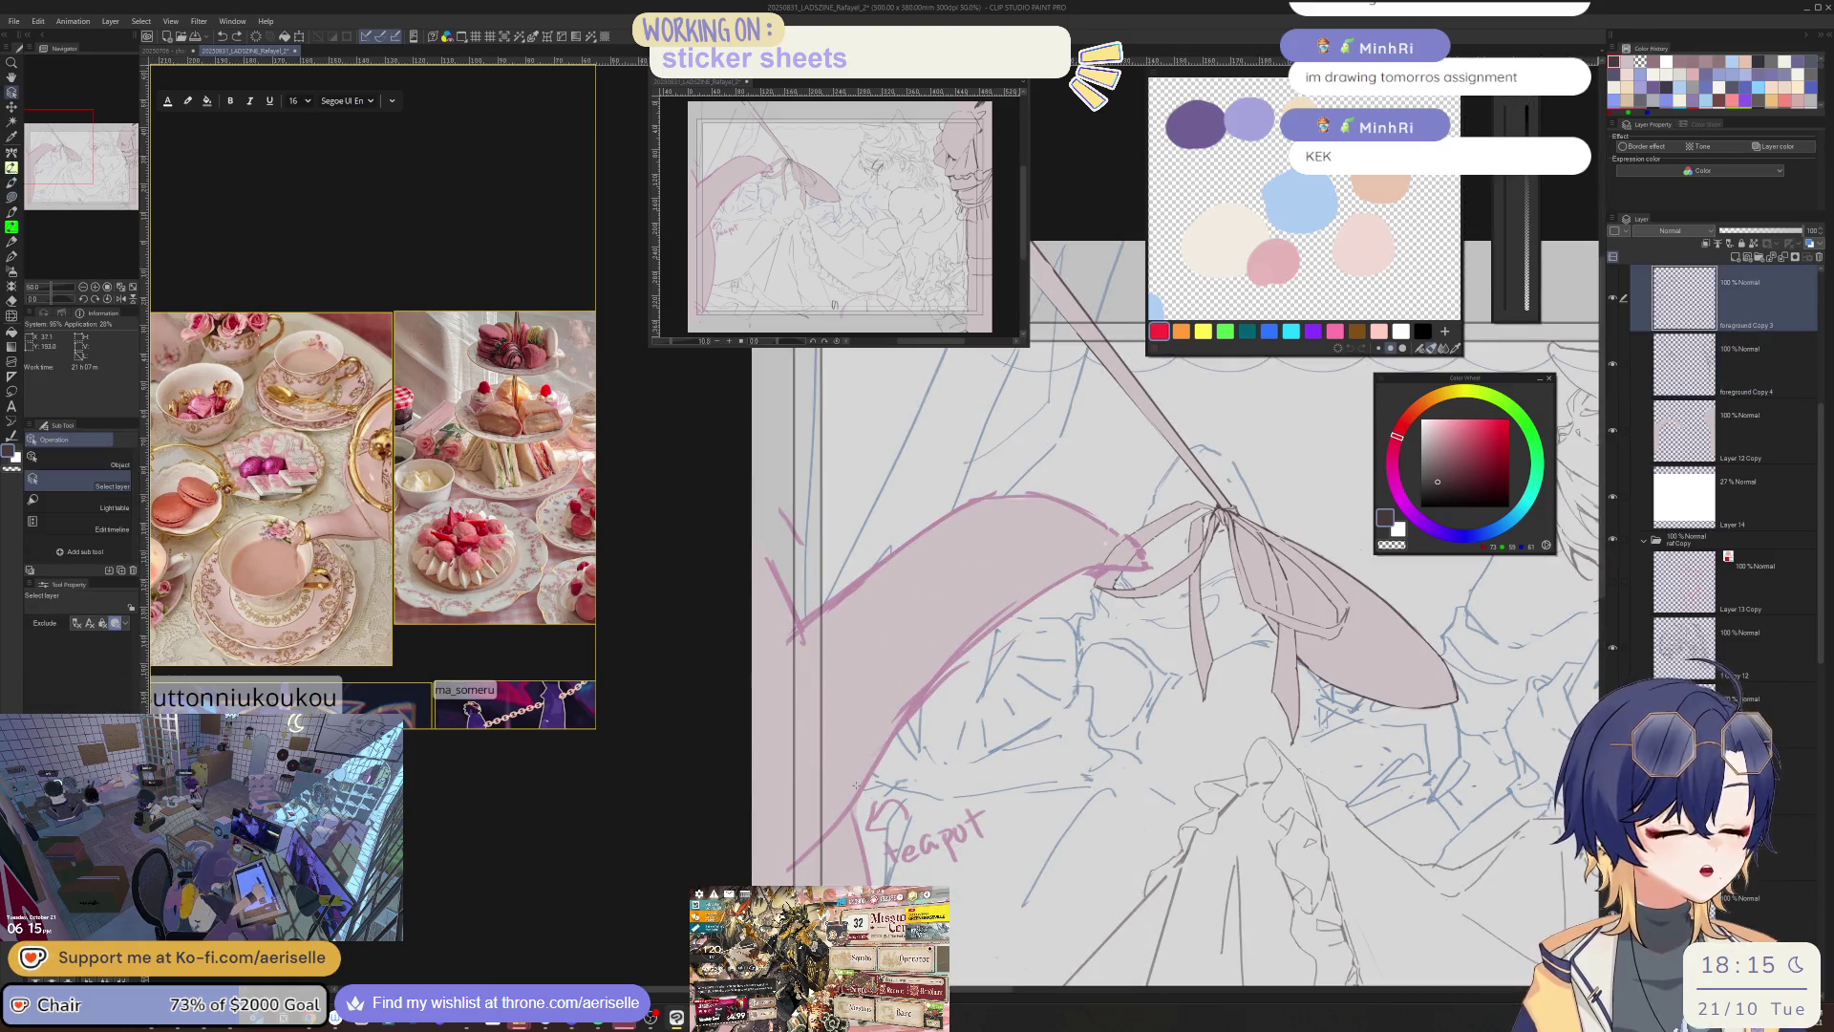
pyautogui.scroll(-4, 869, 496)
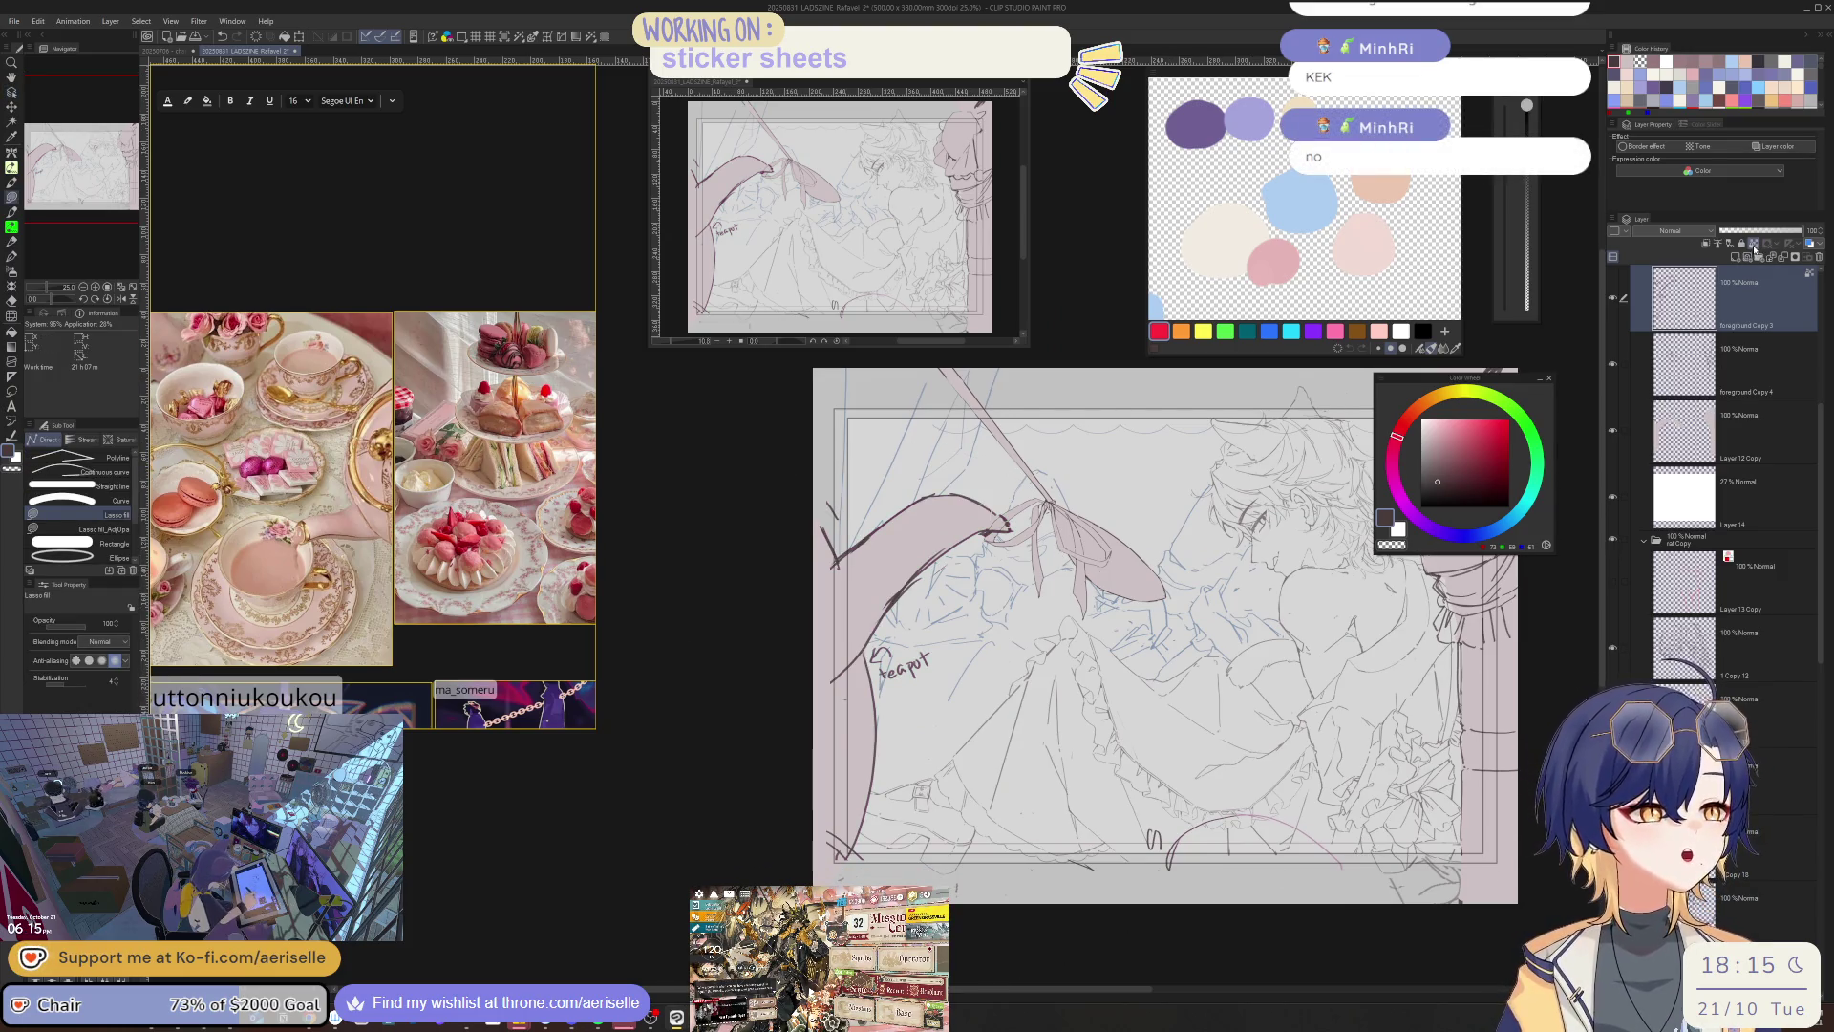
pyautogui.scroll(3, 898, 570)
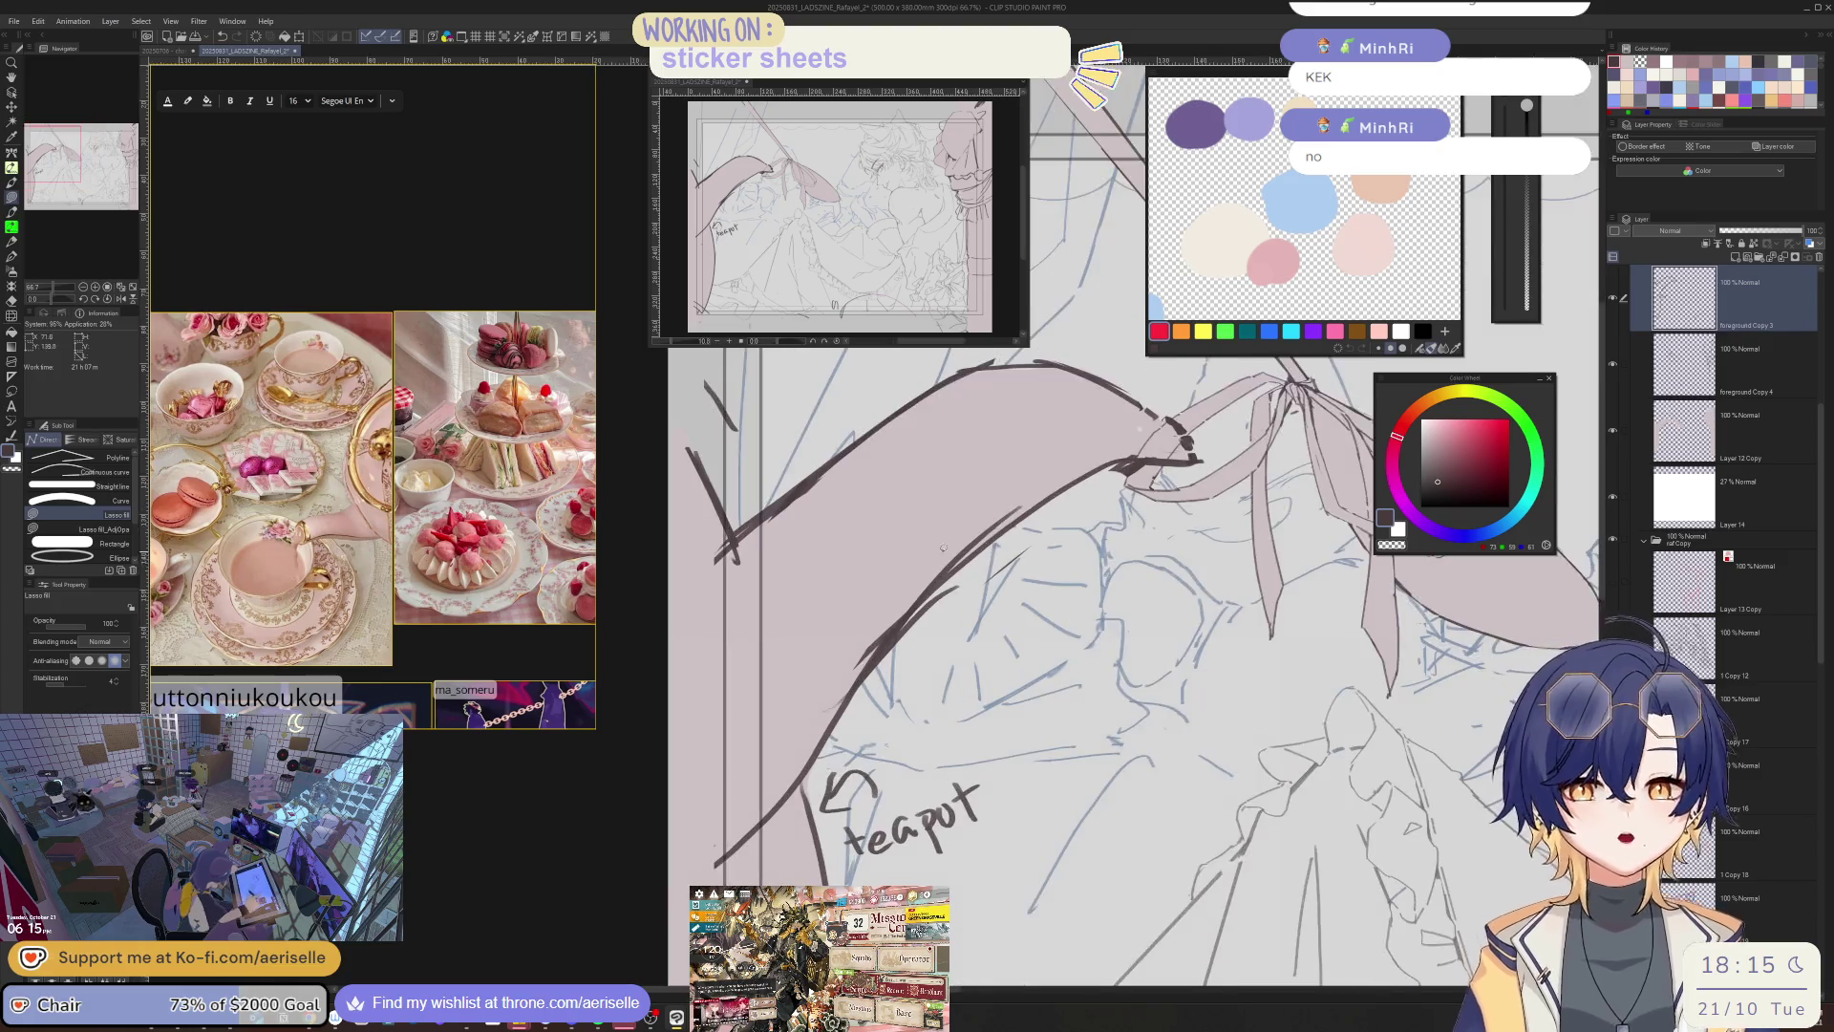
pyautogui.press('e')
pyautogui.moveTo(883, 668); pyautogui.dragTo(1013, 521)
pyautogui.moveTo(841, 697); pyautogui.dragTo(871, 638)
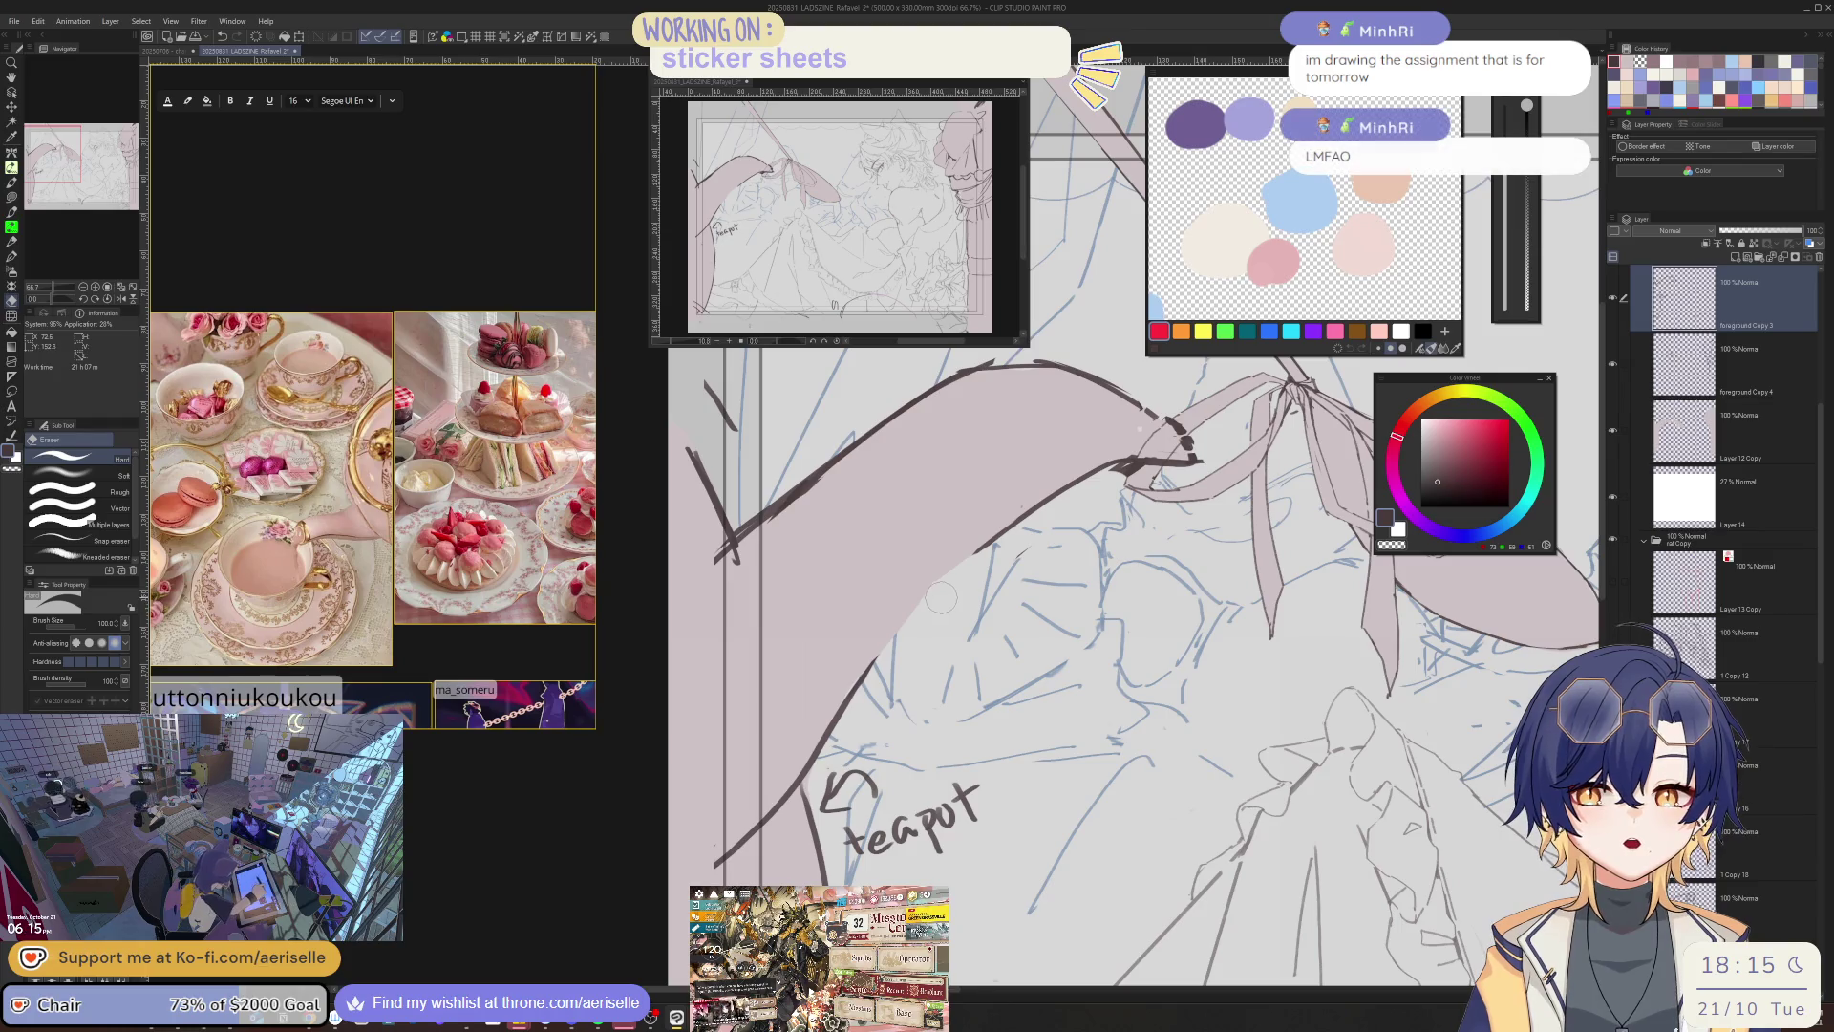
pyautogui.press('h')
pyautogui.press('h')
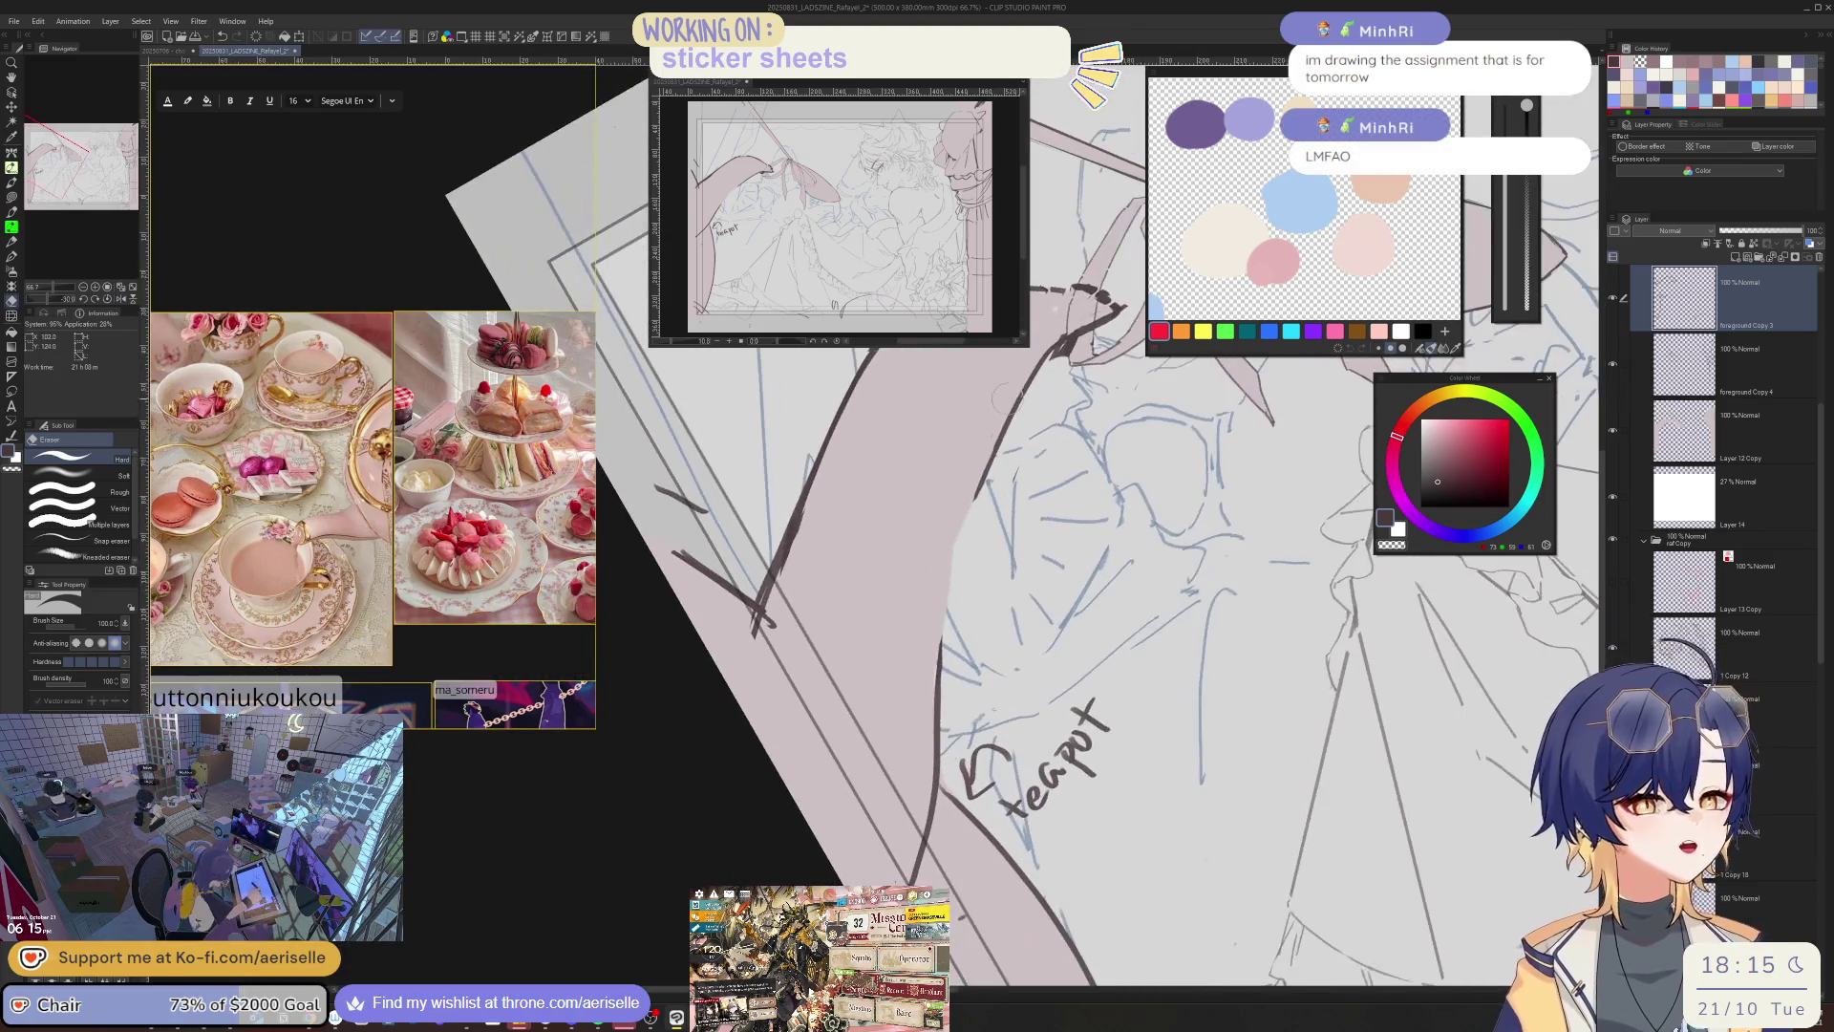
pyautogui.press('b')
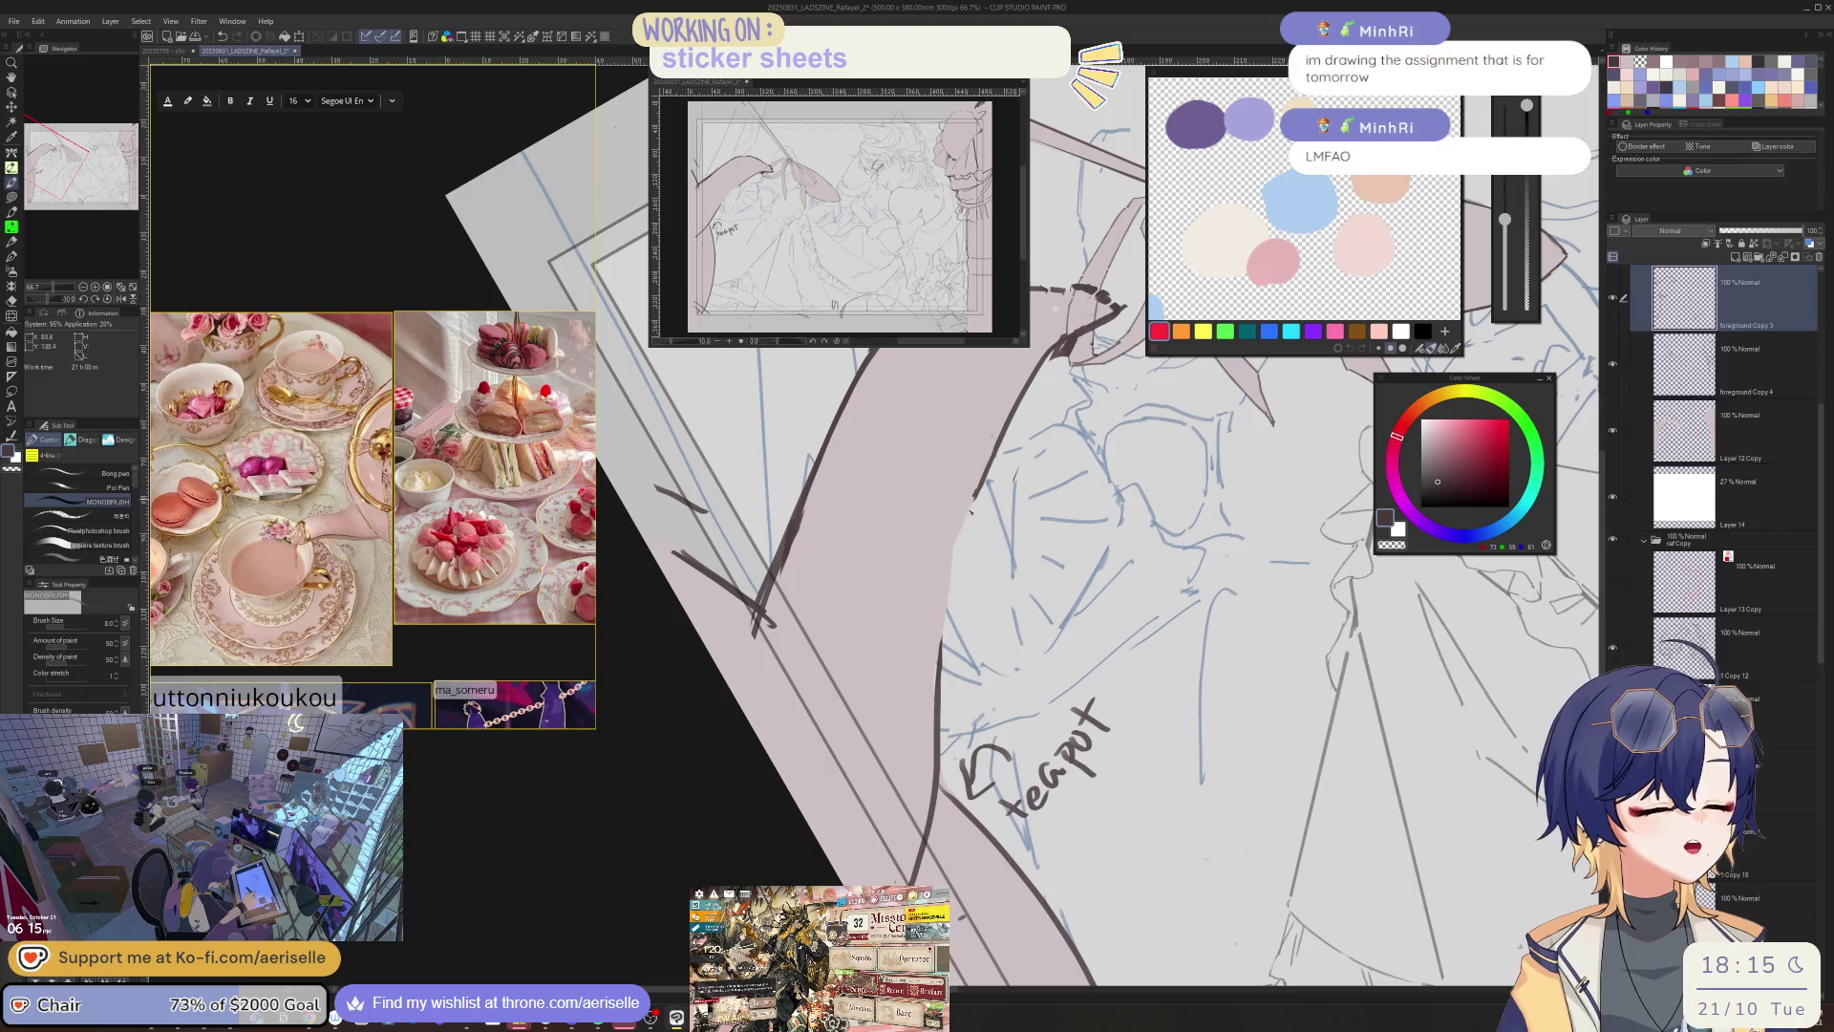
# - Zoom in on the bow at a 30-degree tilt and erase part of its dark outline
pyautogui.press('e')
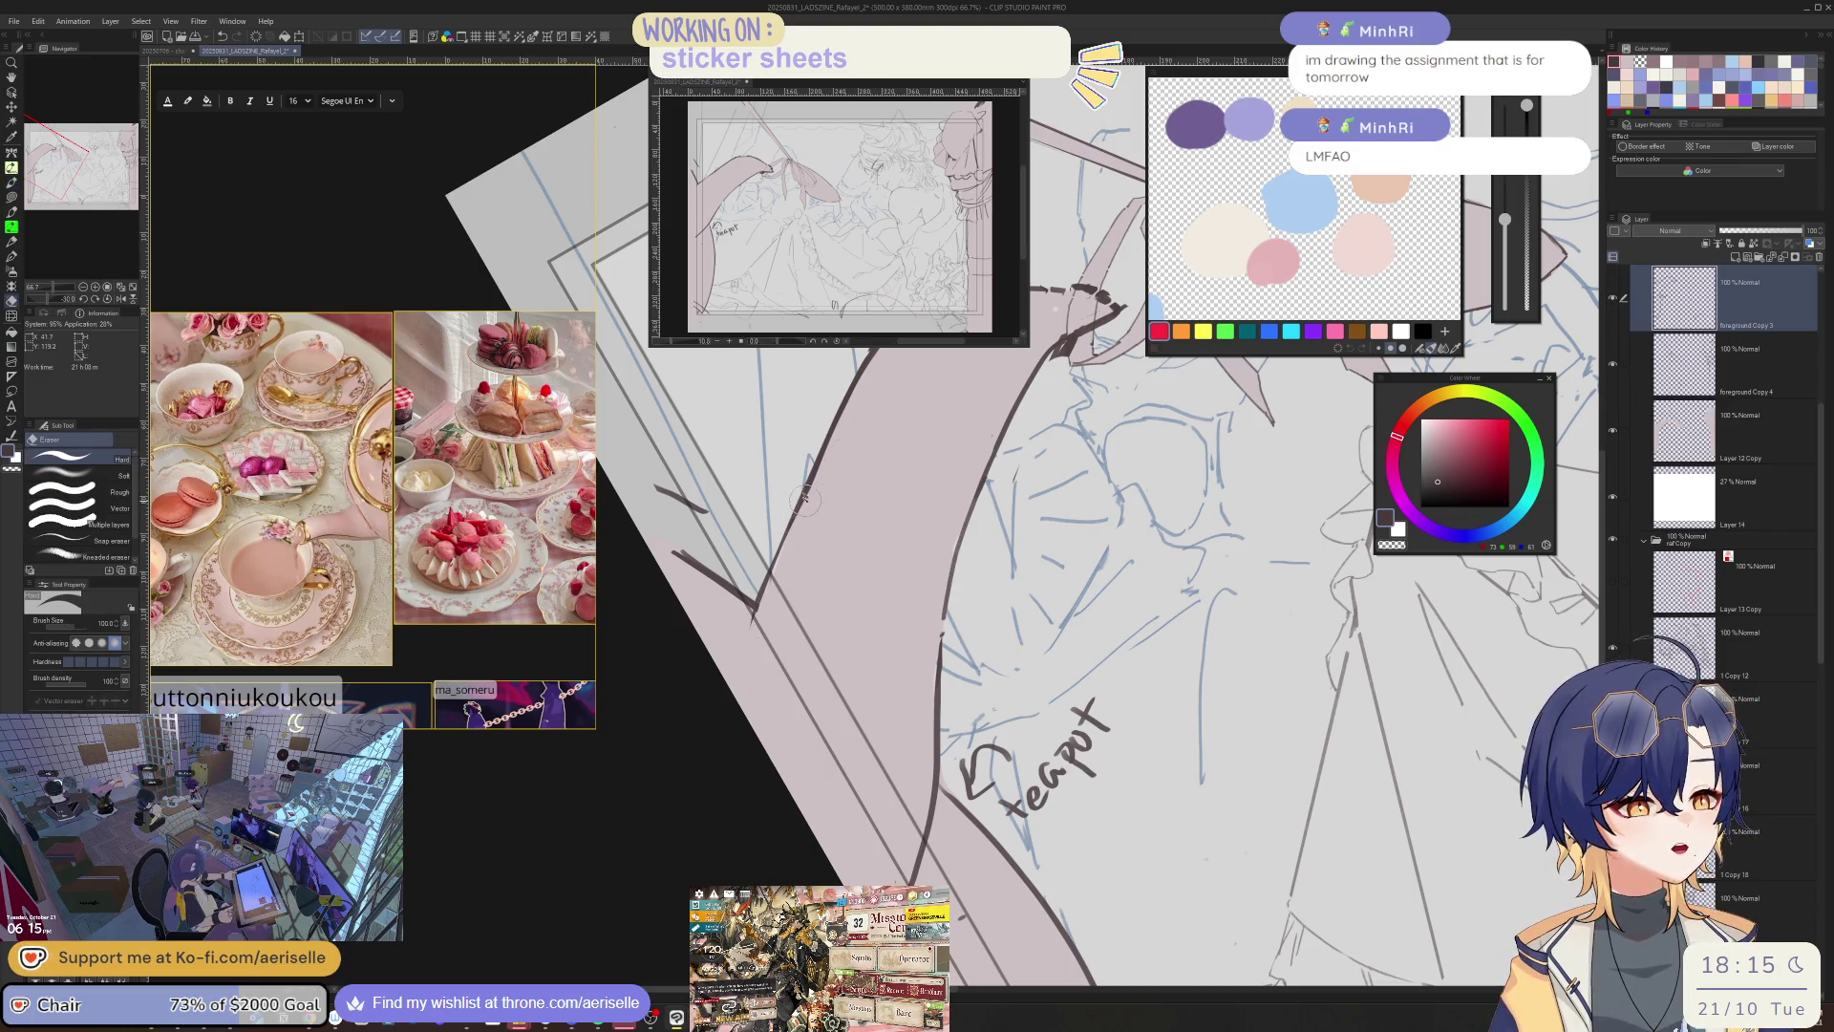
pyautogui.press('b')
pyautogui.hotkey('ctrl', '-')
pyautogui.hotkey('ctrl', '-')
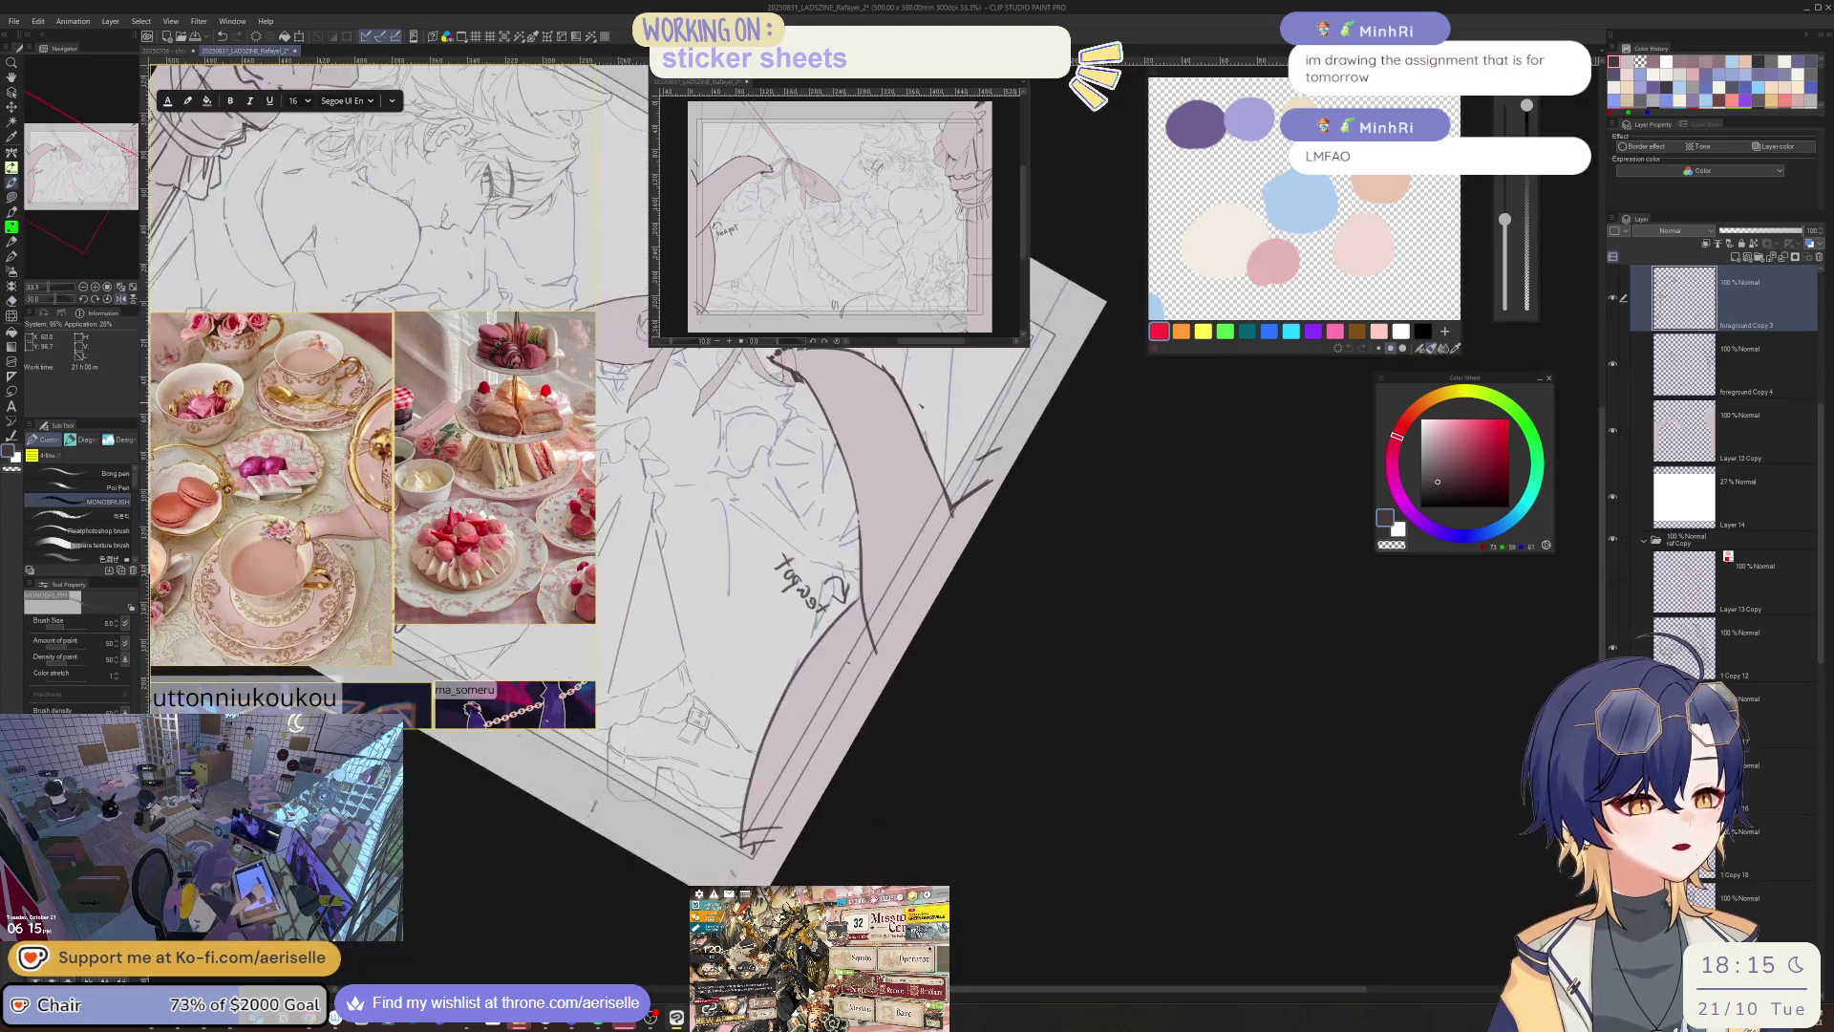
pyautogui.hotkey('ctrl', '@')
pyautogui.press('-')
pyautogui.press('-')
pyautogui.hotkey('ctrl', '+')
pyautogui.hotkey('ctrl', '+')
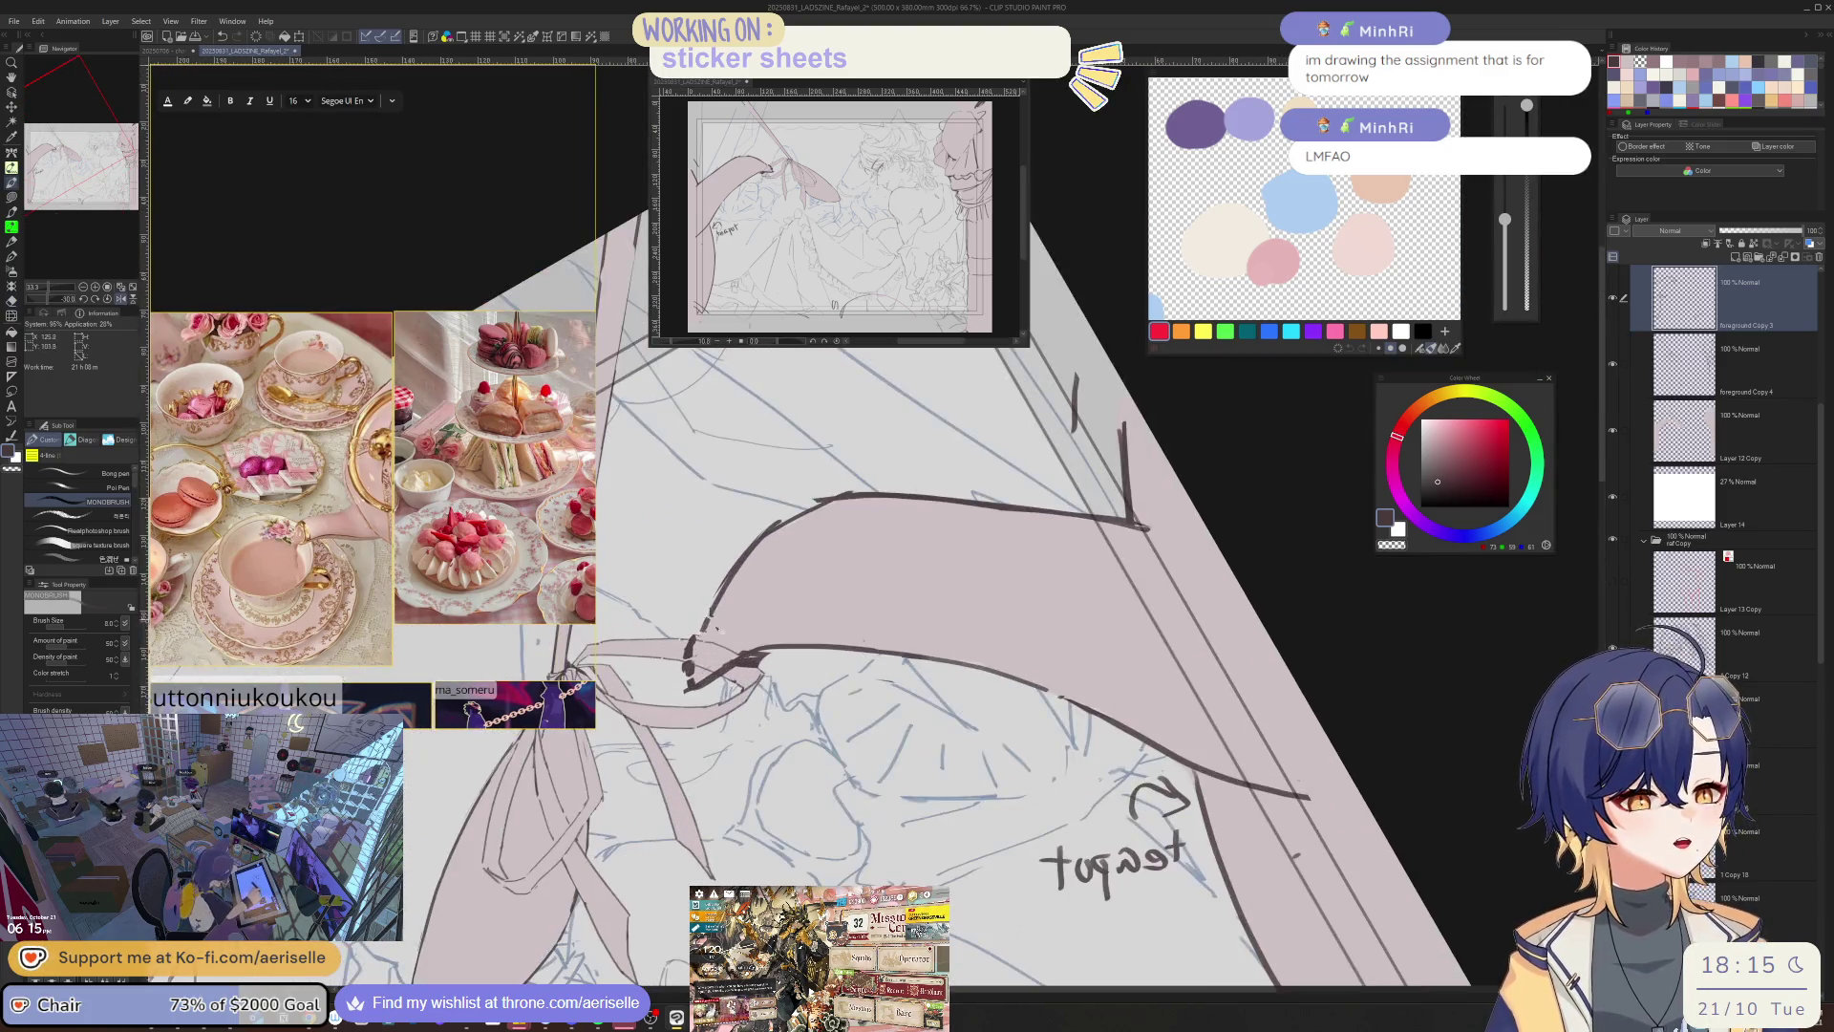
pyautogui.press('e')
pyautogui.moveTo(714, 618); pyautogui.dragTo(736, 586)
# - Redraw a short stretch of the bow outline, undoing it to retry
pyautogui.press('b')
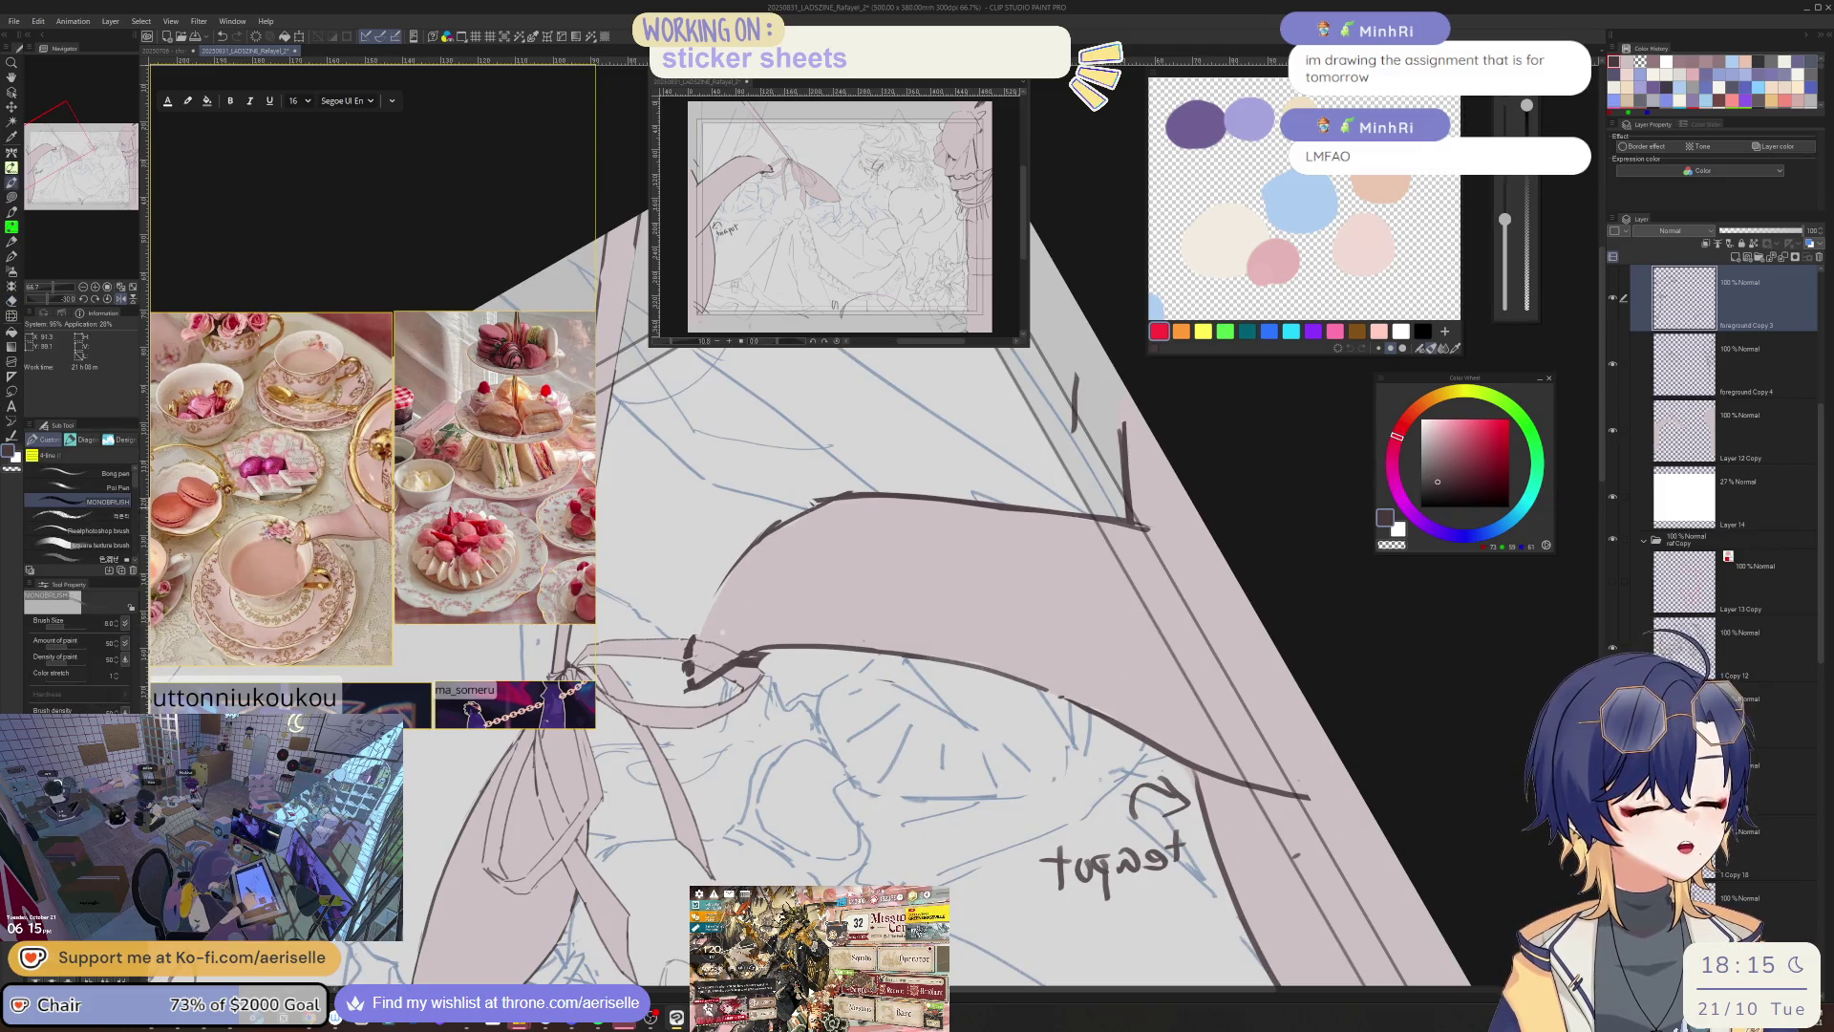
pyautogui.press('-')
pyautogui.press('e')
pyautogui.press('b')
pyautogui.moveTo(759, 559); pyautogui.dragTo(719, 711)
pyautogui.hotkey('ctrl', 'z')
pyautogui.press('e')
pyautogui.press('b')
# - Tilt the view about 20 degrees and erase two sections of the dark bow outline
pyautogui.press('e')
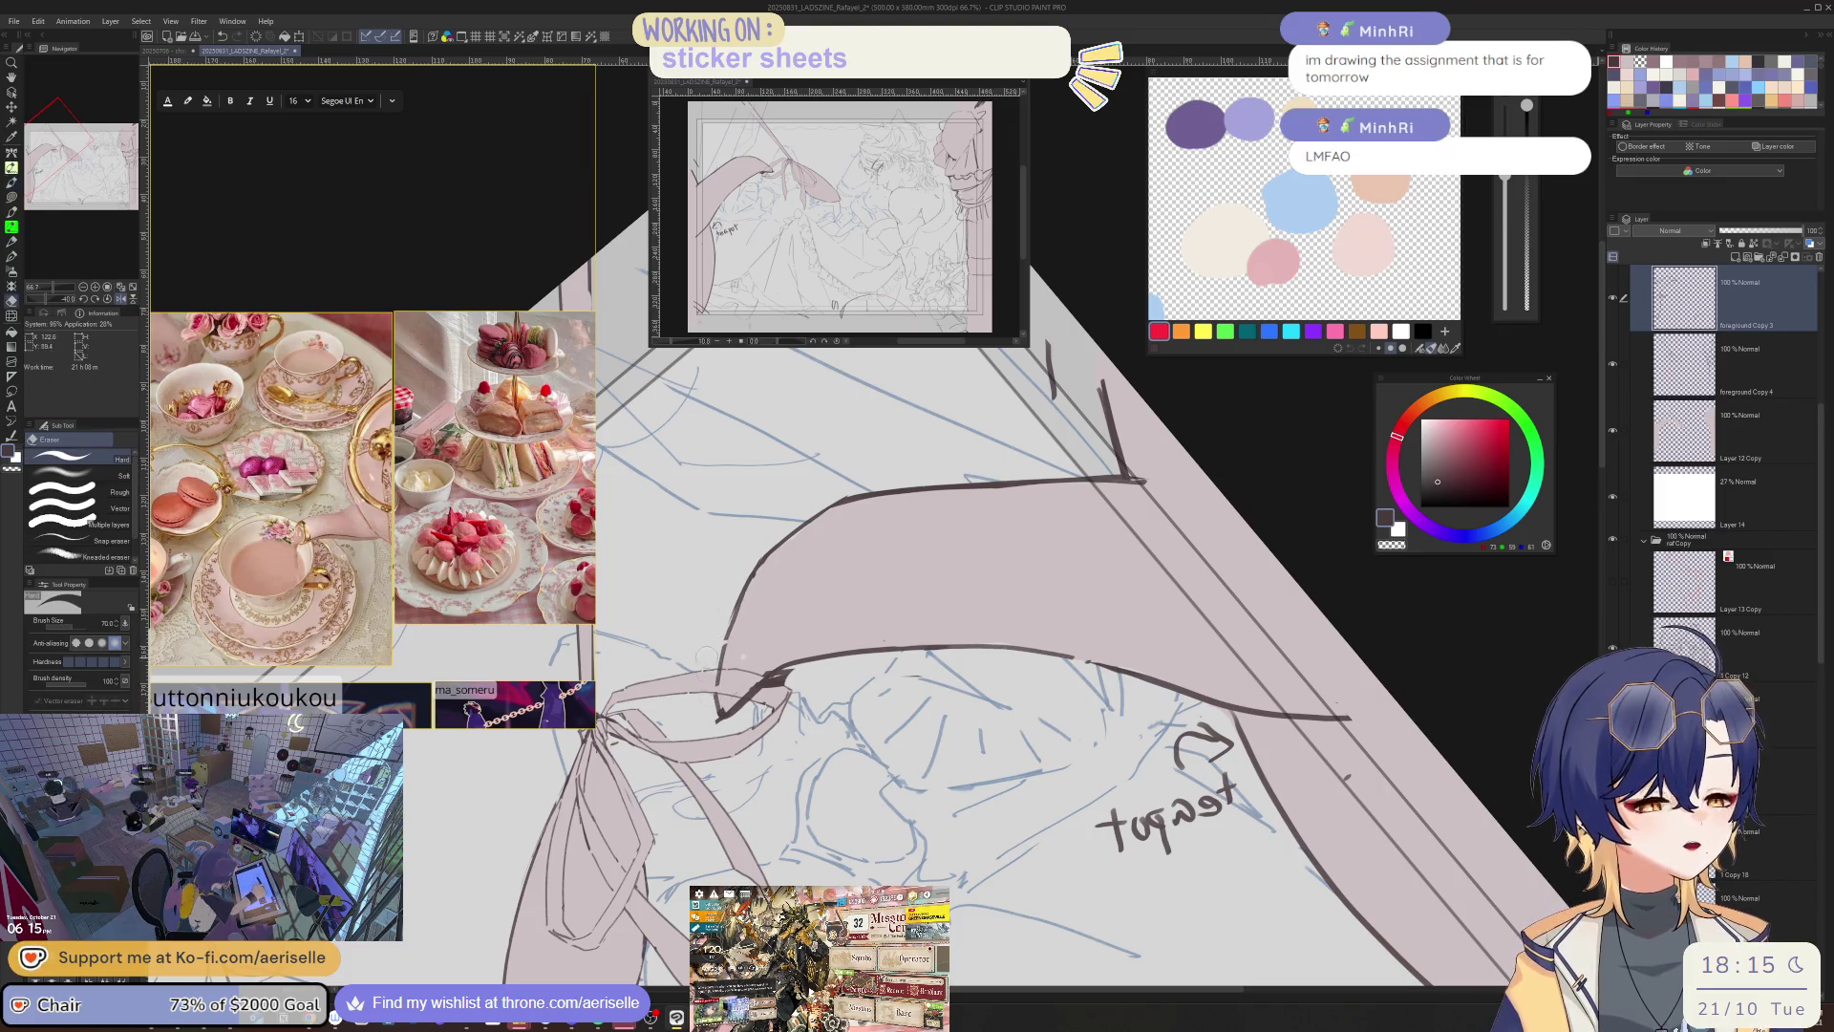
pyautogui.press('-')
pyautogui.press('-')
pyautogui.press('-')
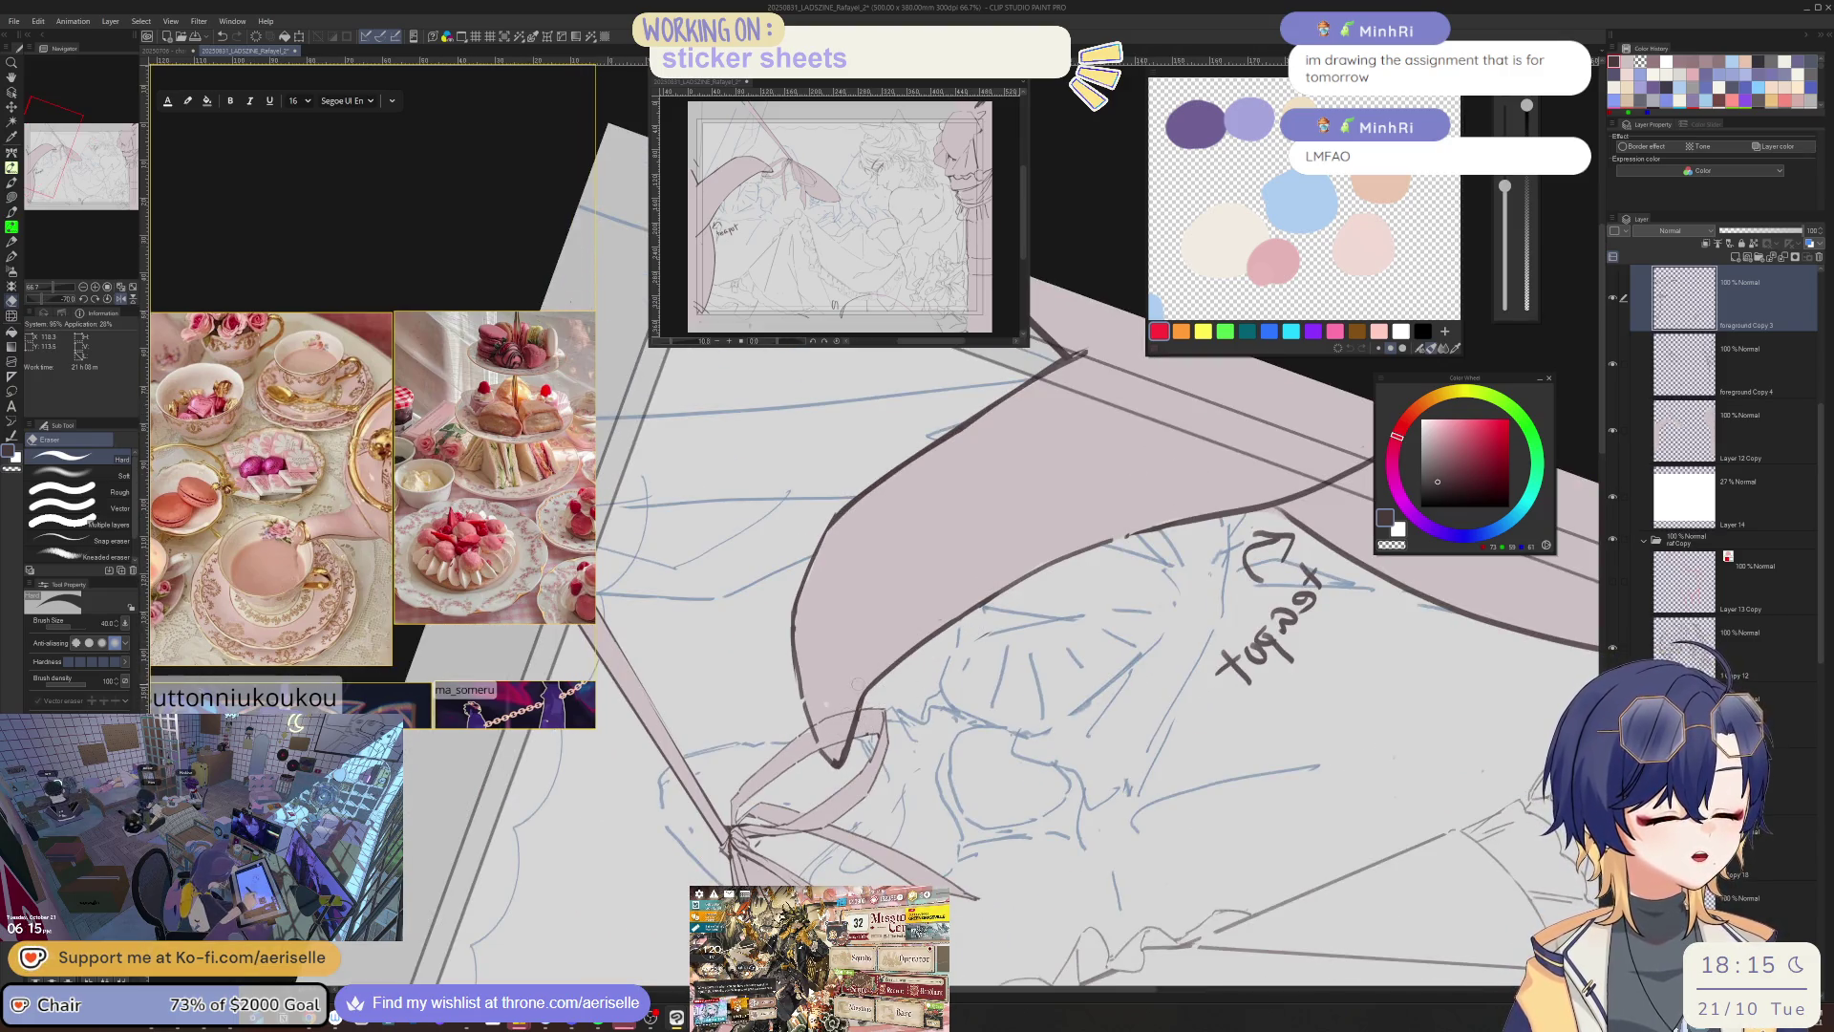
pyautogui.press('=')
pyautogui.press('=')
pyautogui.press('-')
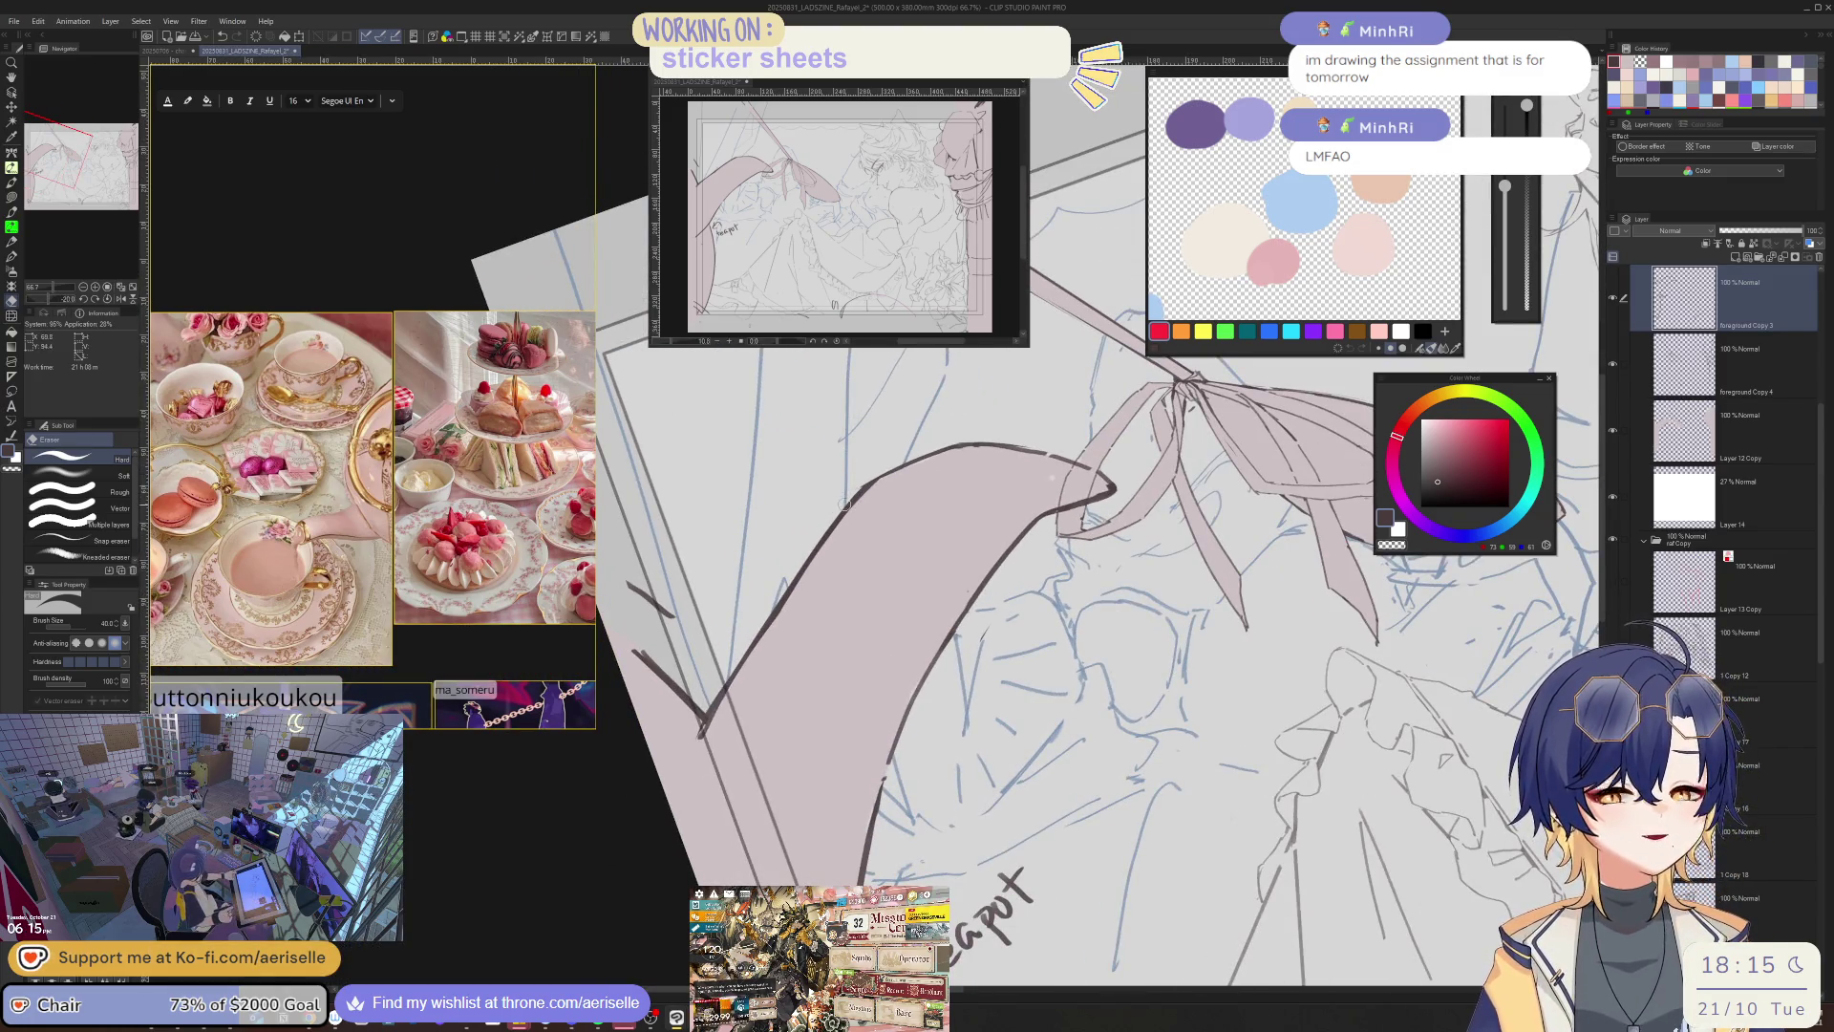
pyautogui.moveTo(879, 473); pyautogui.dragTo(817, 554)
pyautogui.press('b')
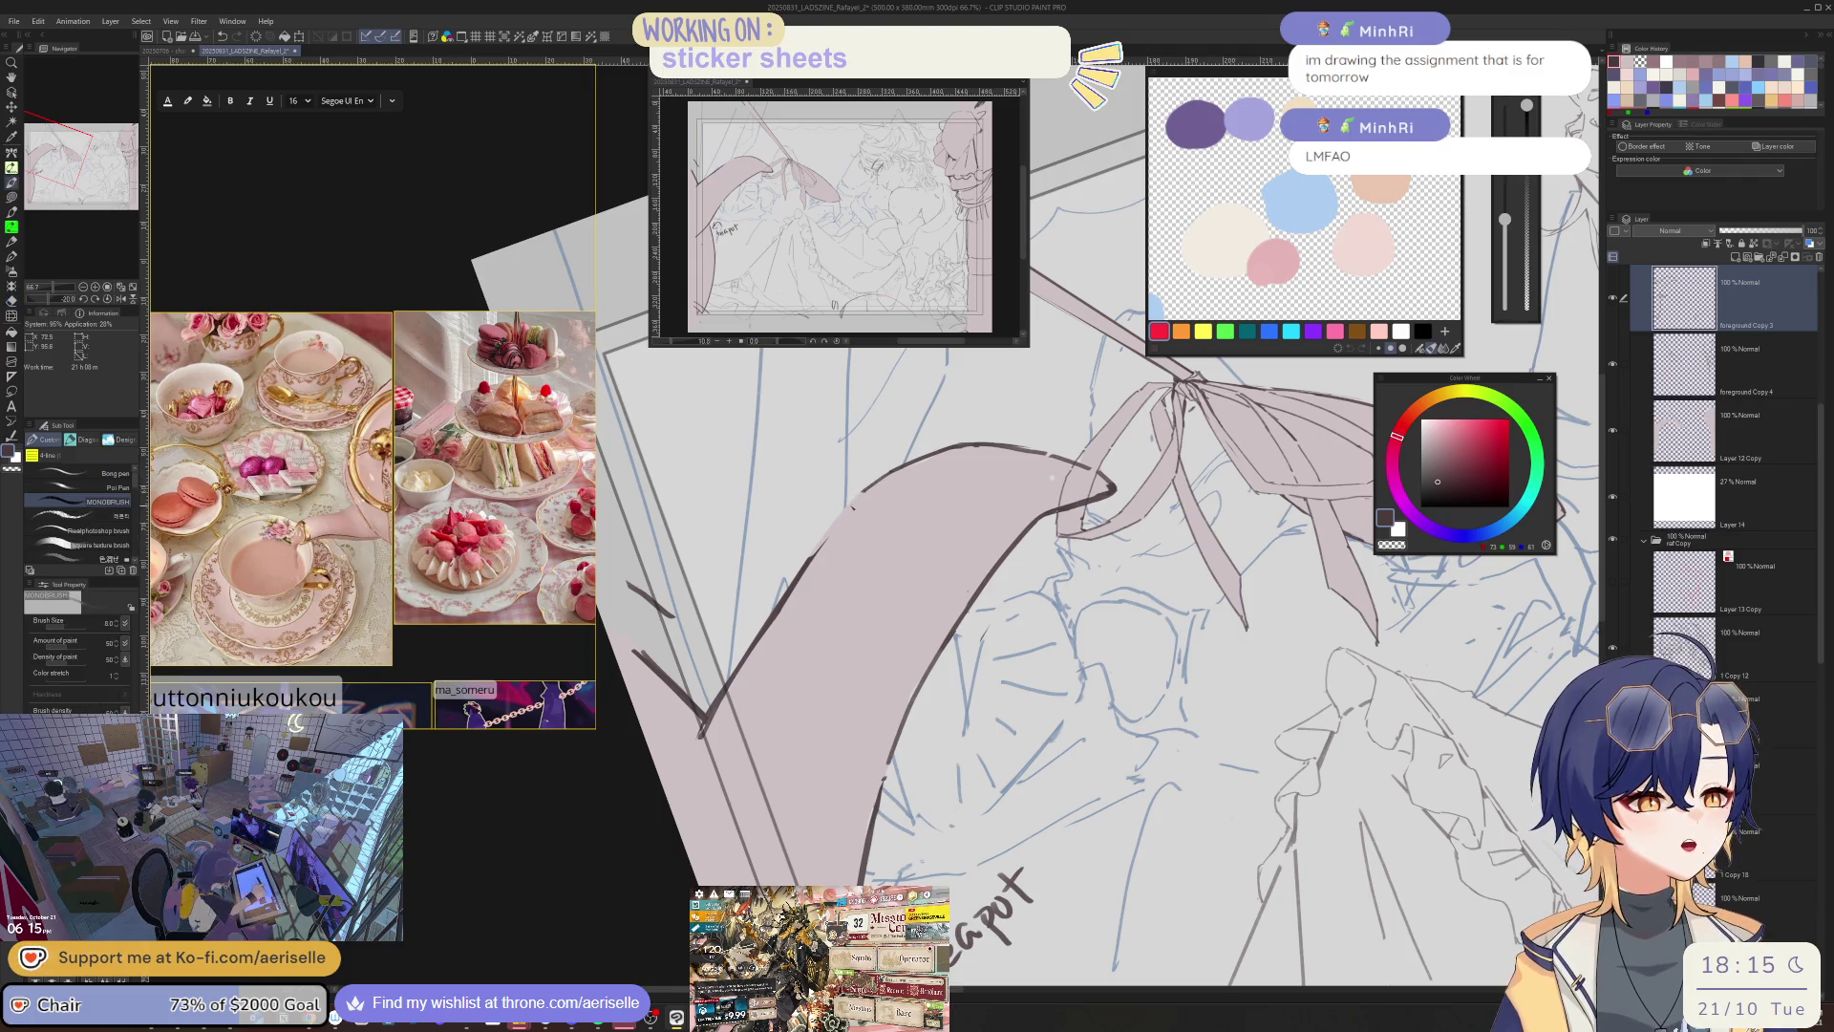
pyautogui.press('e')
pyautogui.moveTo(826, 549); pyautogui.dragTo(756, 671)
pyautogui.press('b')
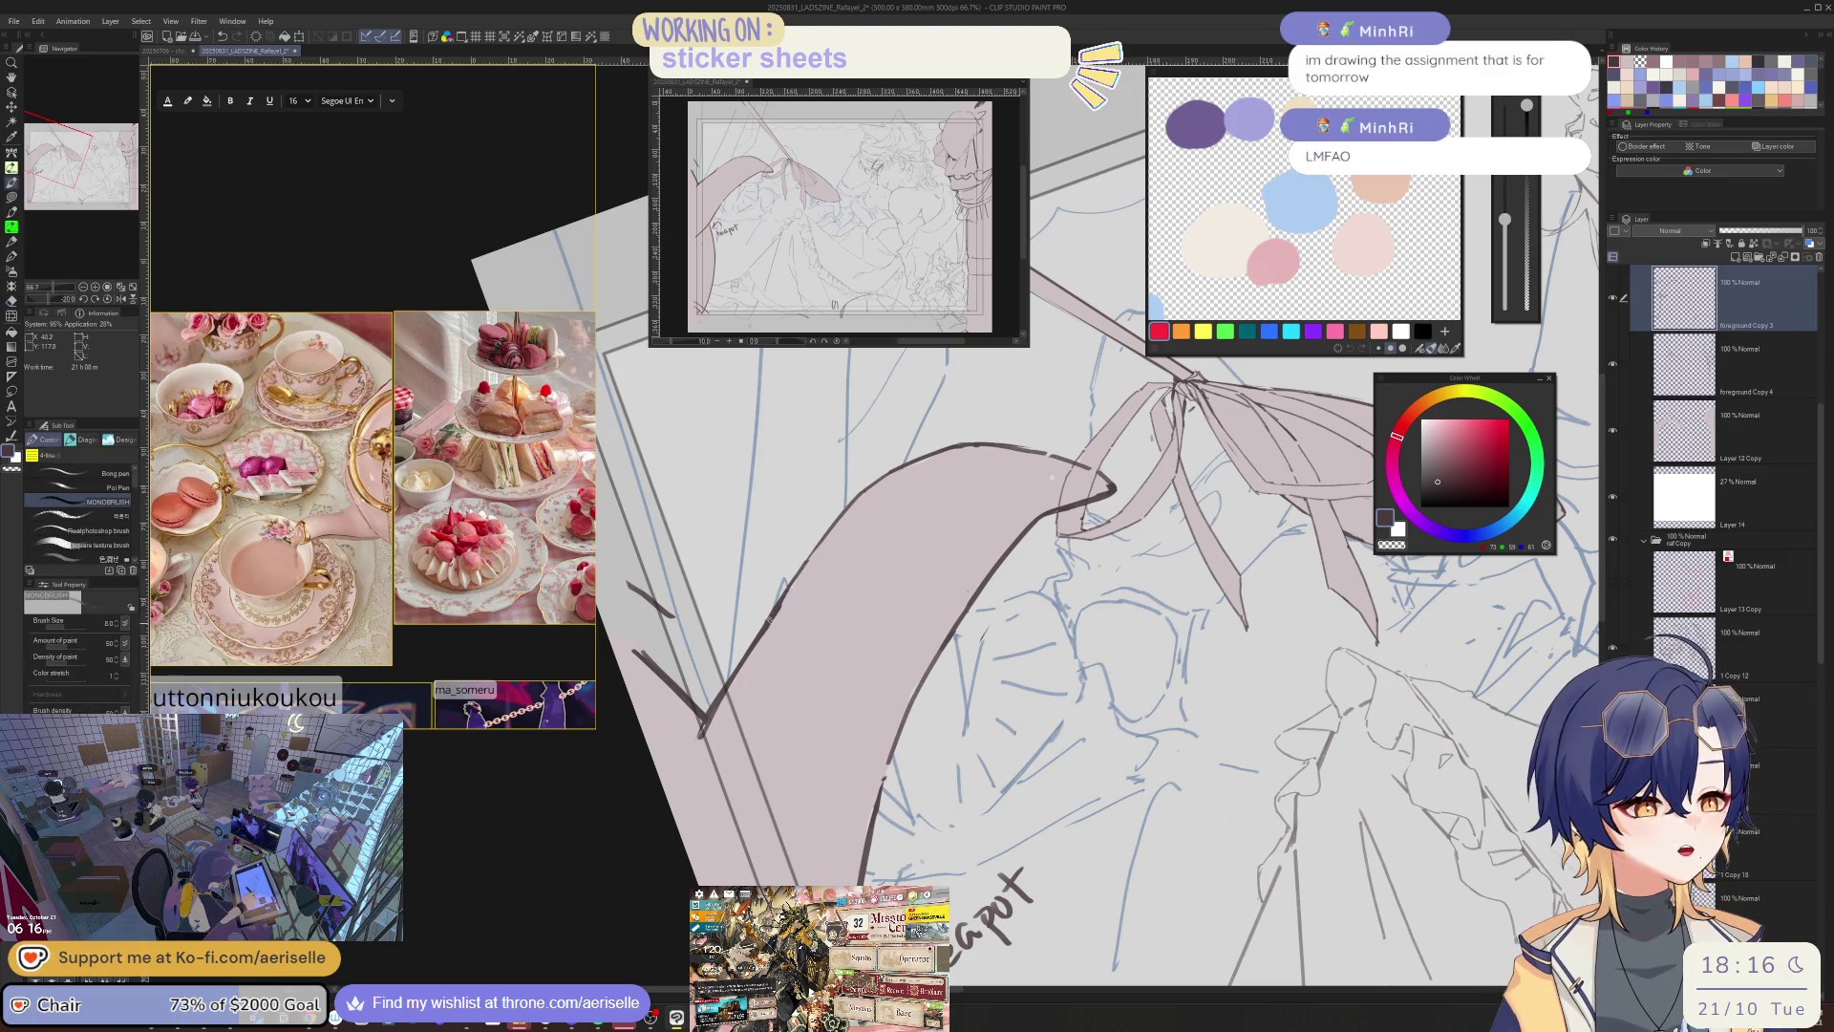
# - In the mirrored view, redraw a short outline stroke on the bow after one retry
pyautogui.press('h')
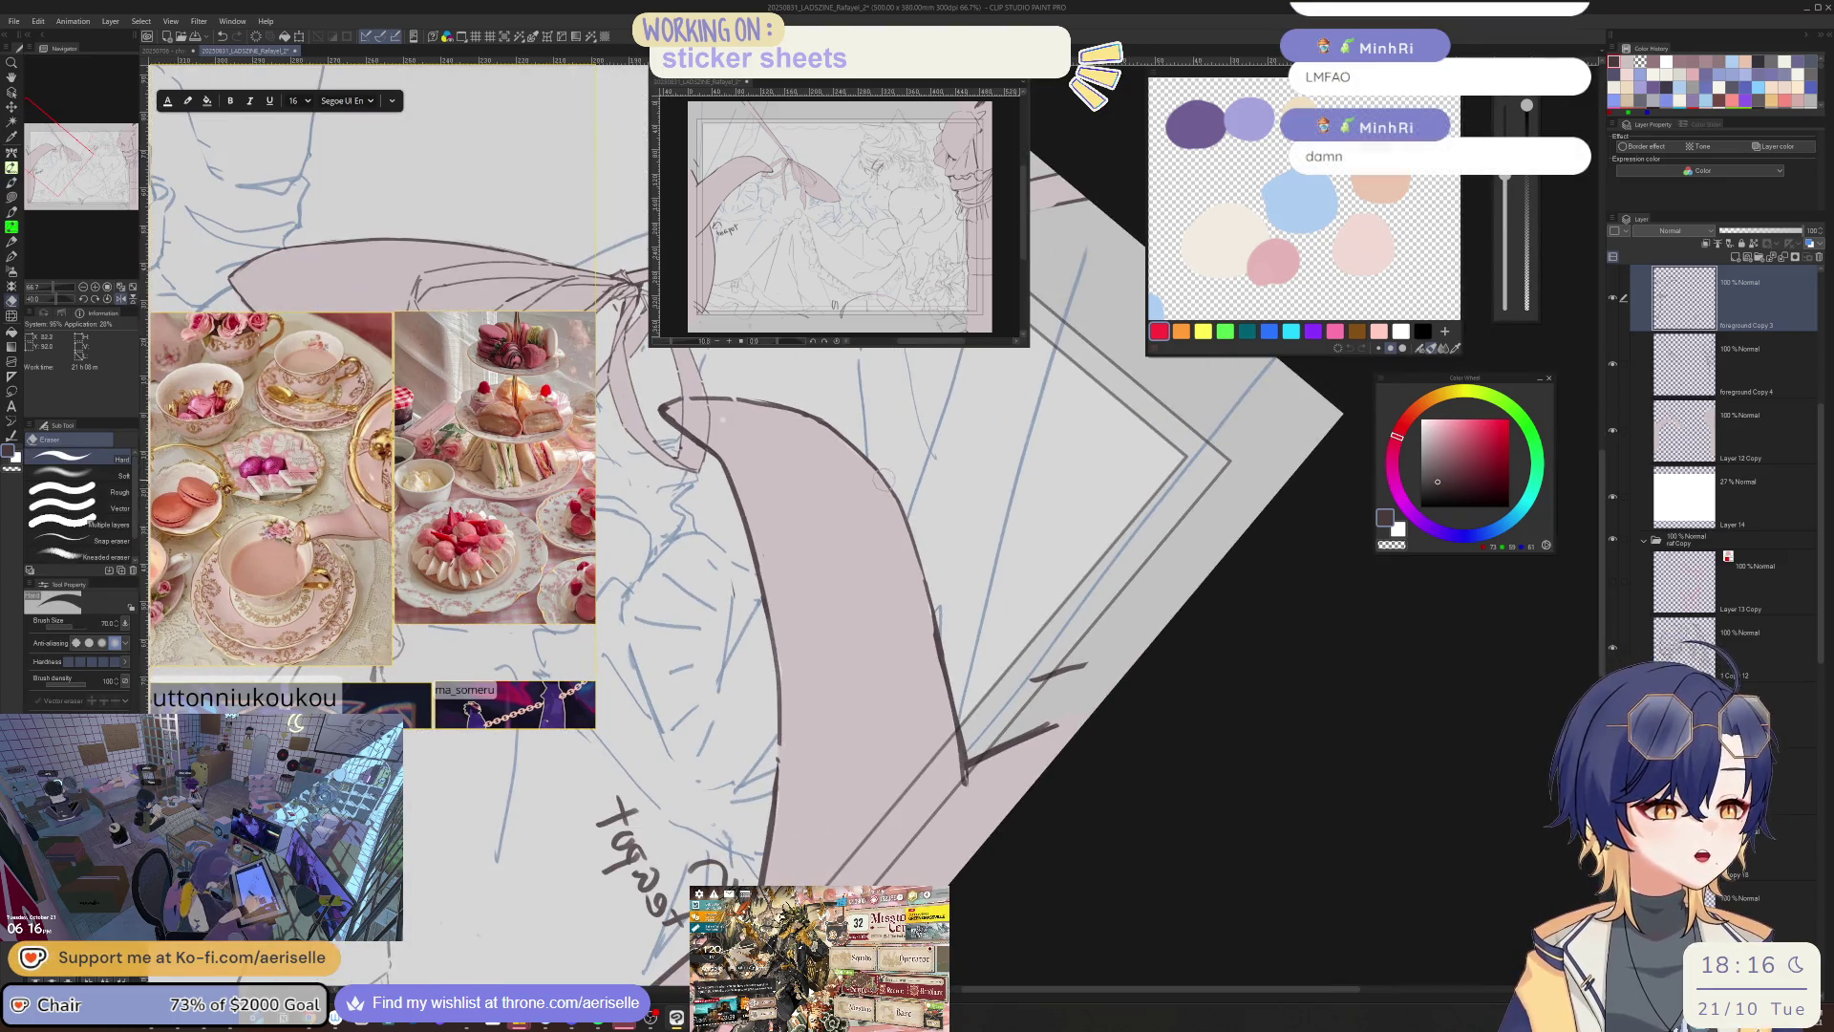
pyautogui.press('p')
pyautogui.moveTo(885, 484); pyautogui.dragTo(931, 635)
pyautogui.hotkey('ctrl', 'z')
pyautogui.moveTo(886, 485); pyautogui.dragTo(934, 627)
pyautogui.press('h')
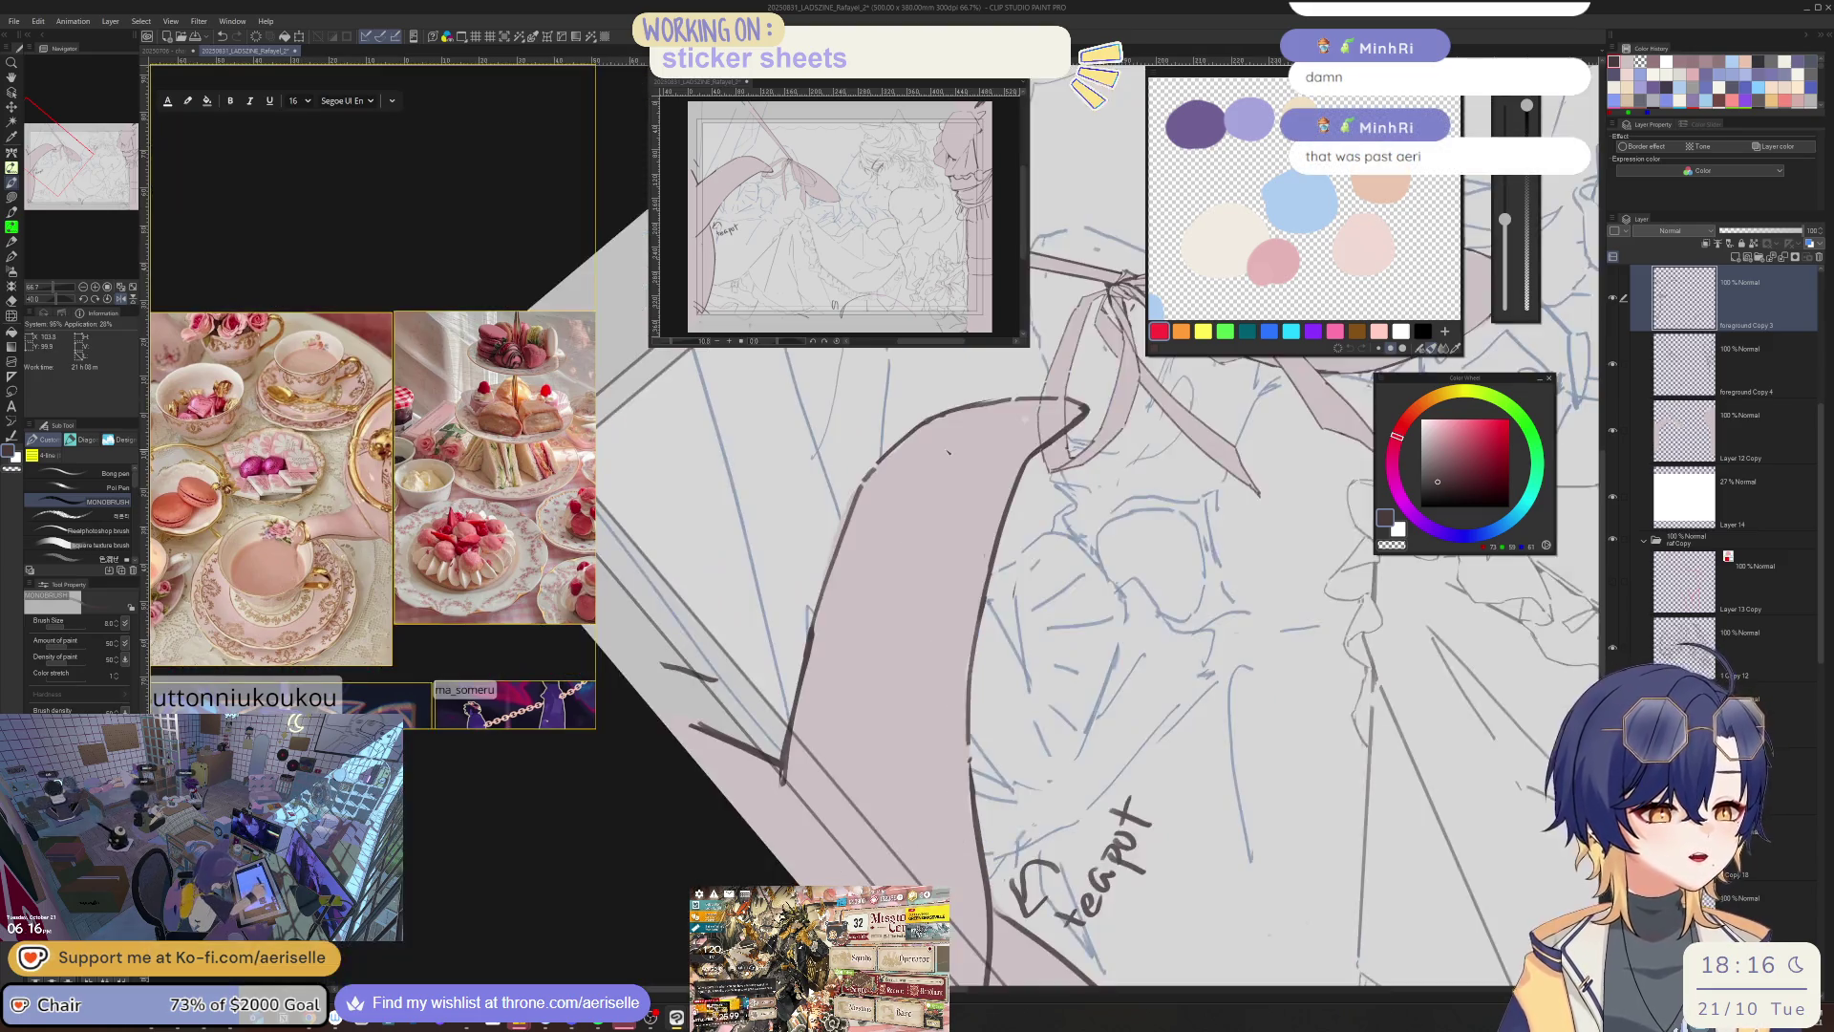
pyautogui.press('^')
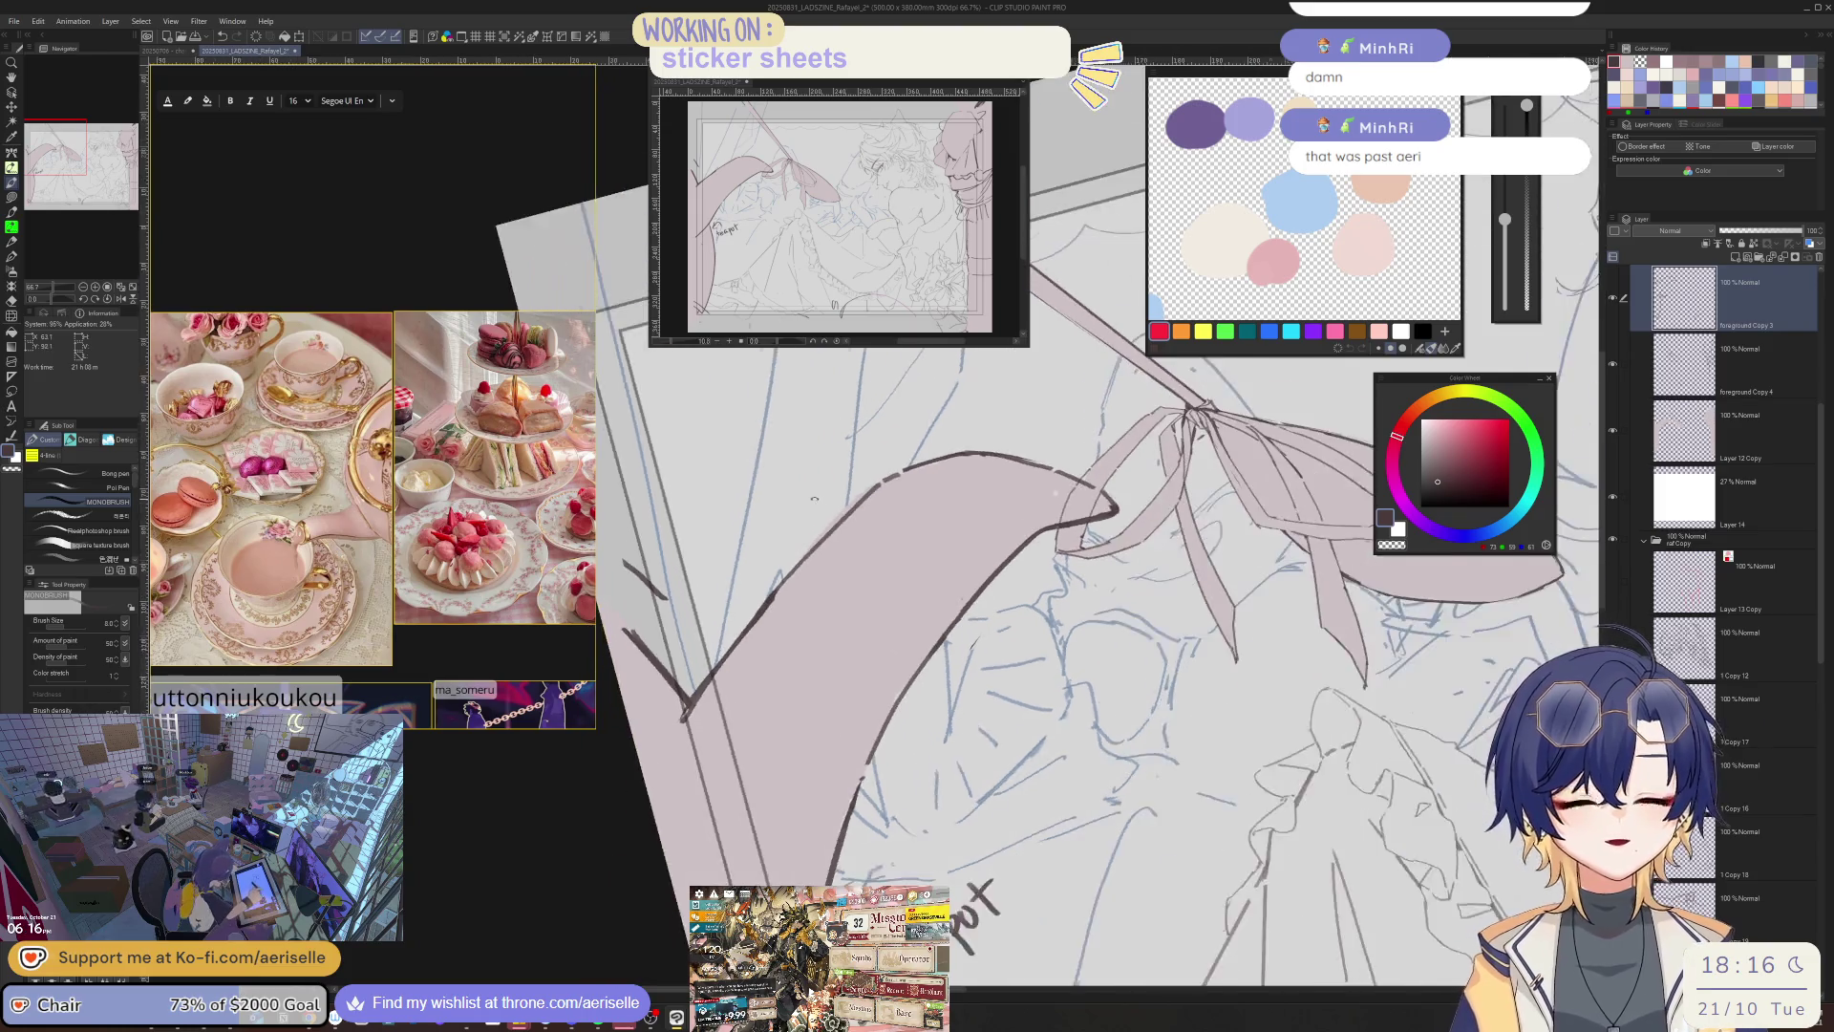
pyautogui.press('^')
# - Erase parts of the dark outline along the ribbon's lower edge
pyautogui.press('e')
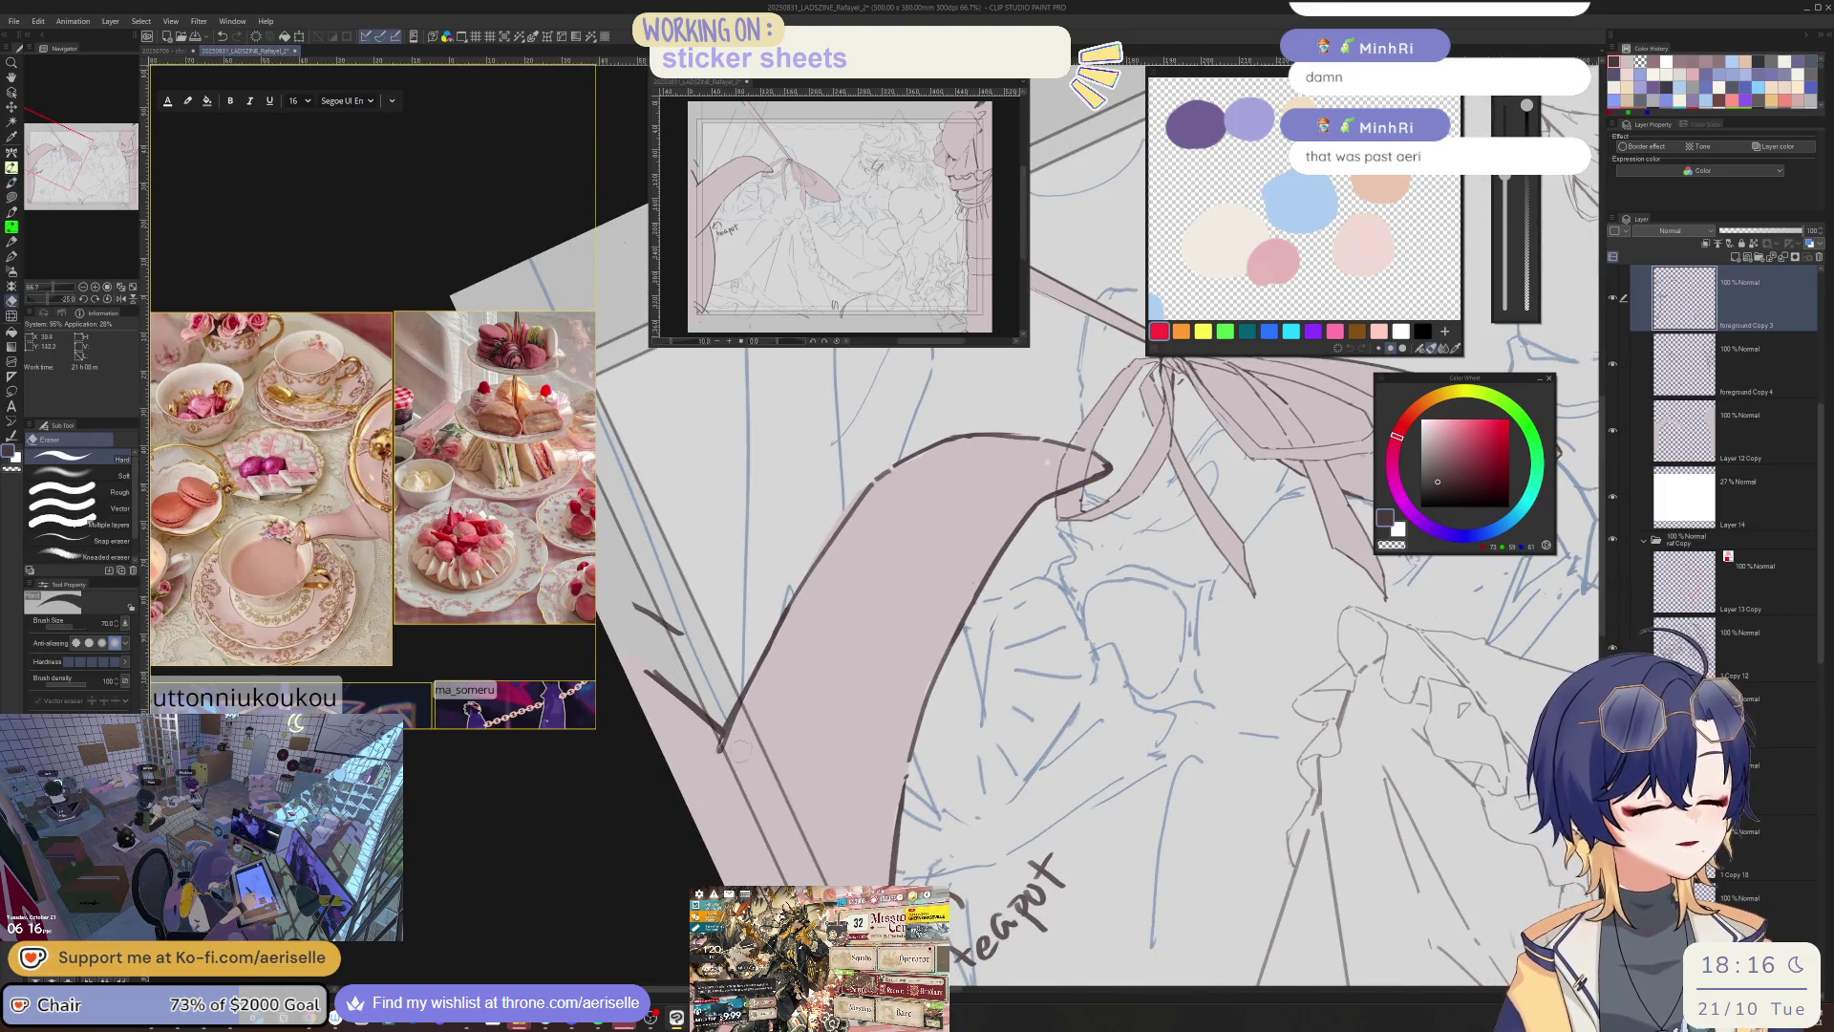
pyautogui.press('h')
pyautogui.press('@')
pyautogui.moveTo(1142, 543); pyautogui.dragTo(1030, 592)
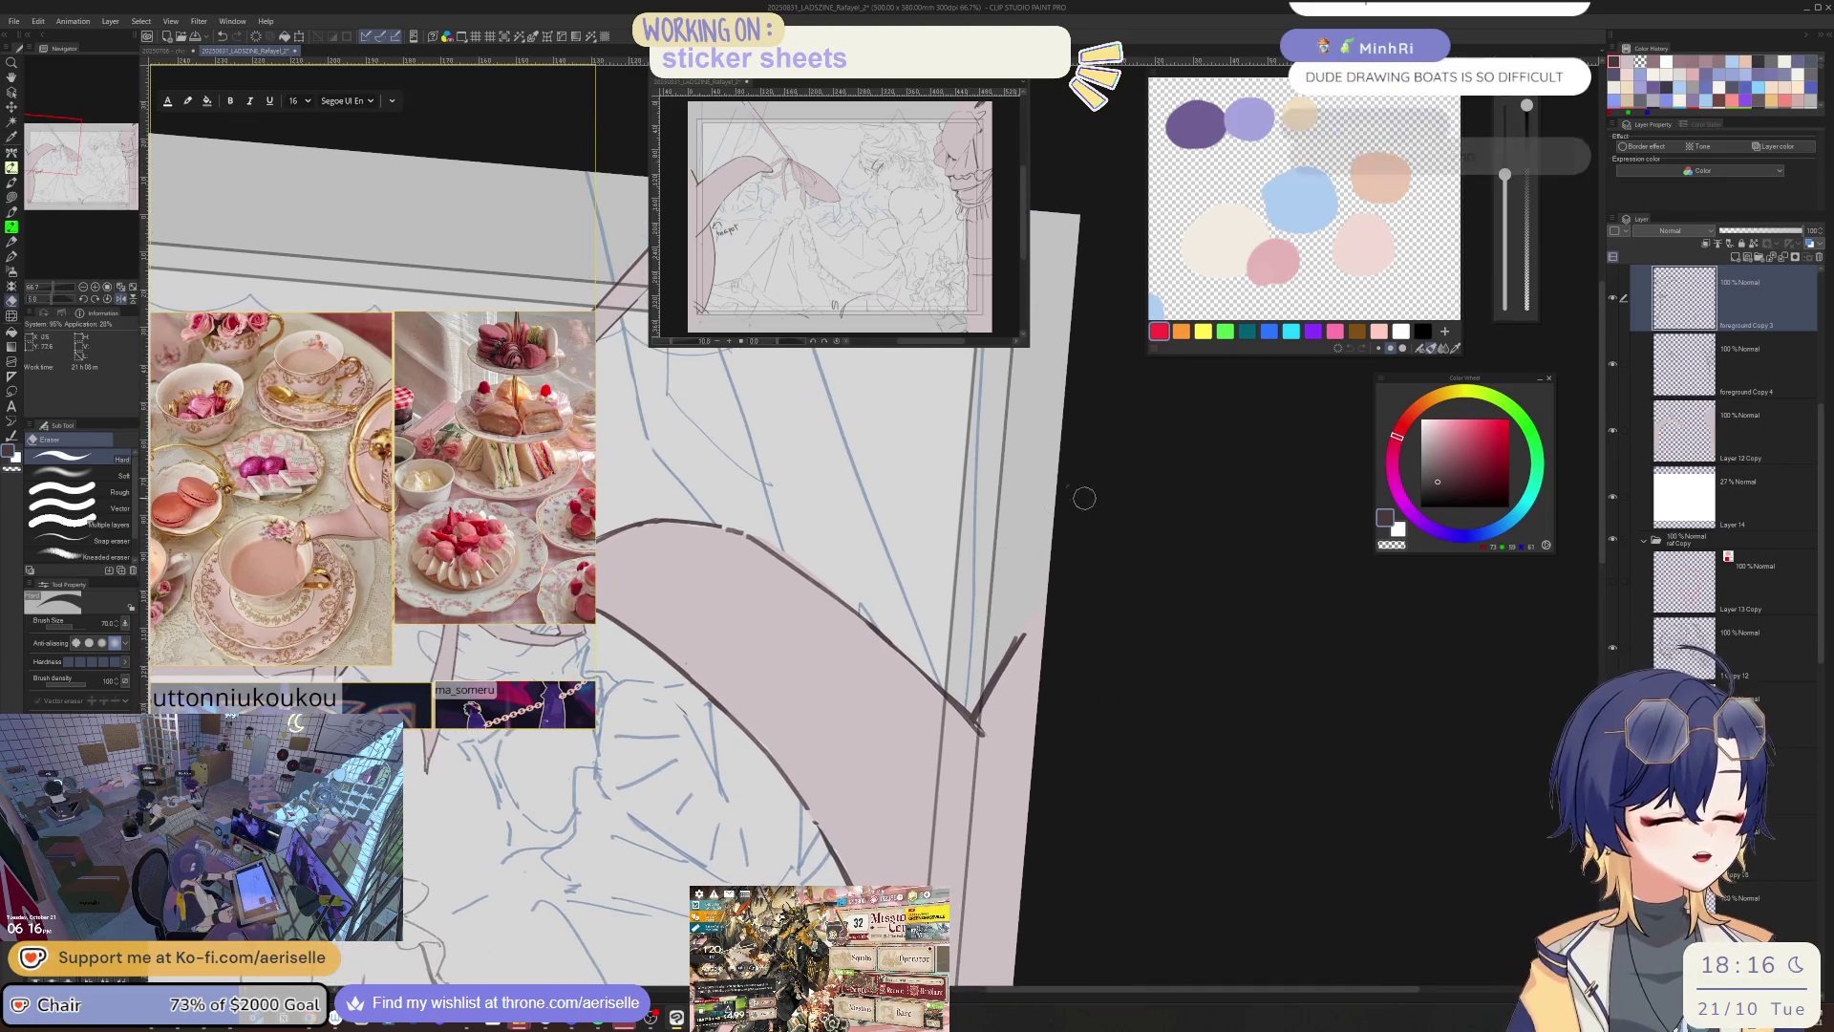
pyautogui.moveTo(1037, 621); pyautogui.dragTo(1042, 625)
pyautogui.press('p')
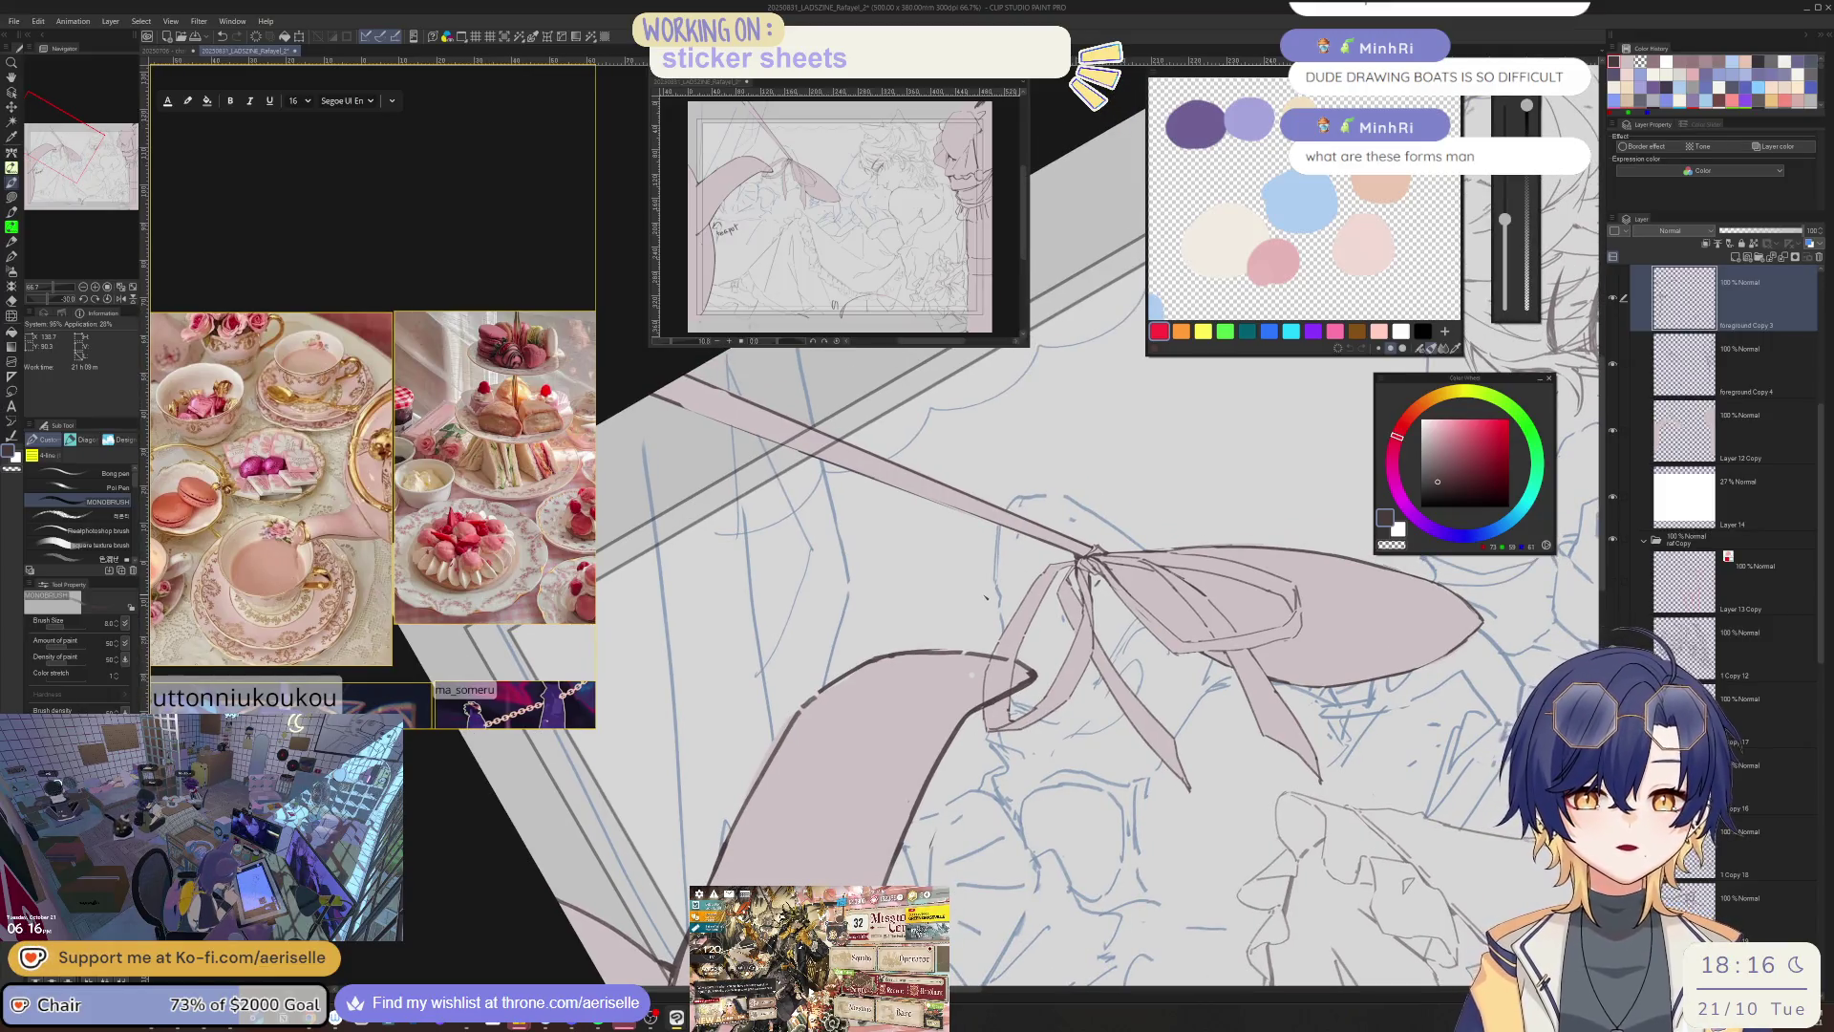
pyautogui.press('e')
pyautogui.moveTo(966, 734); pyautogui.dragTo(1046, 686)
# - Trace a new dark line along the ribbon edge, discarding a first attempt
pyautogui.press('p')
pyautogui.press('e')
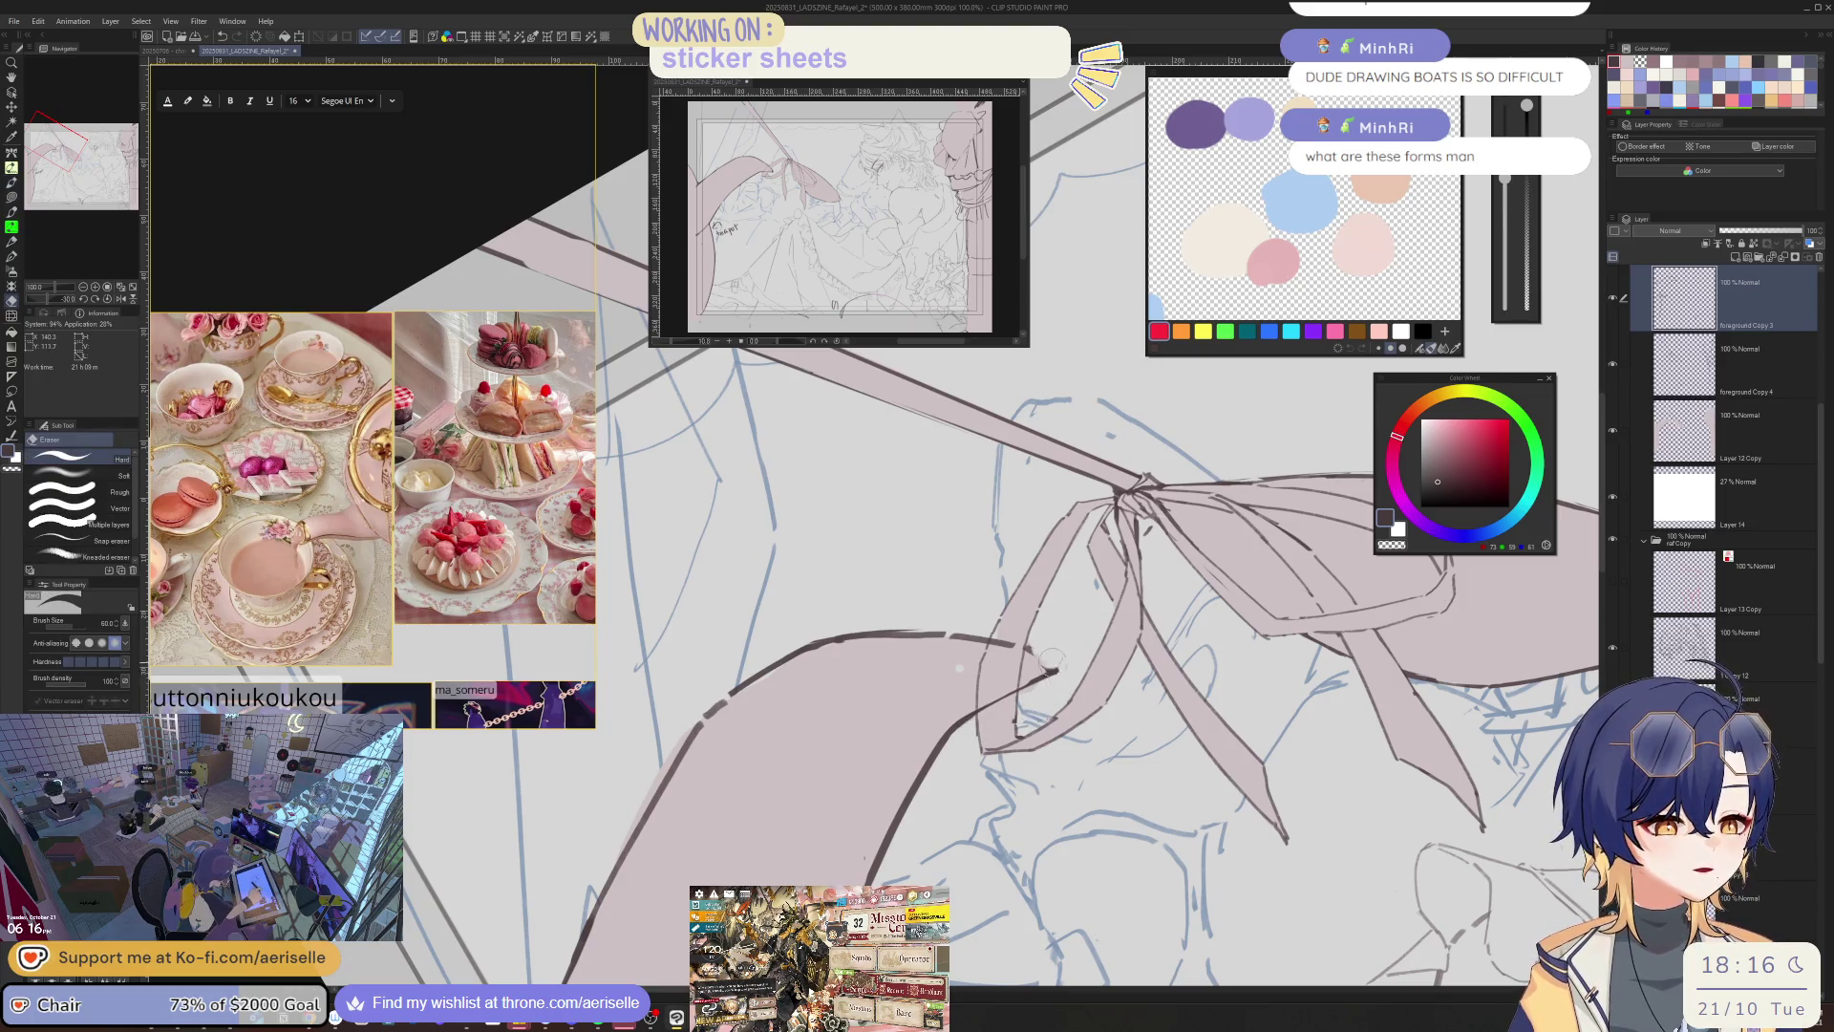
pyautogui.press('p')
pyautogui.moveTo(1034, 691); pyautogui.dragTo(994, 707)
pyautogui.hotkey('ctrl', 'z')
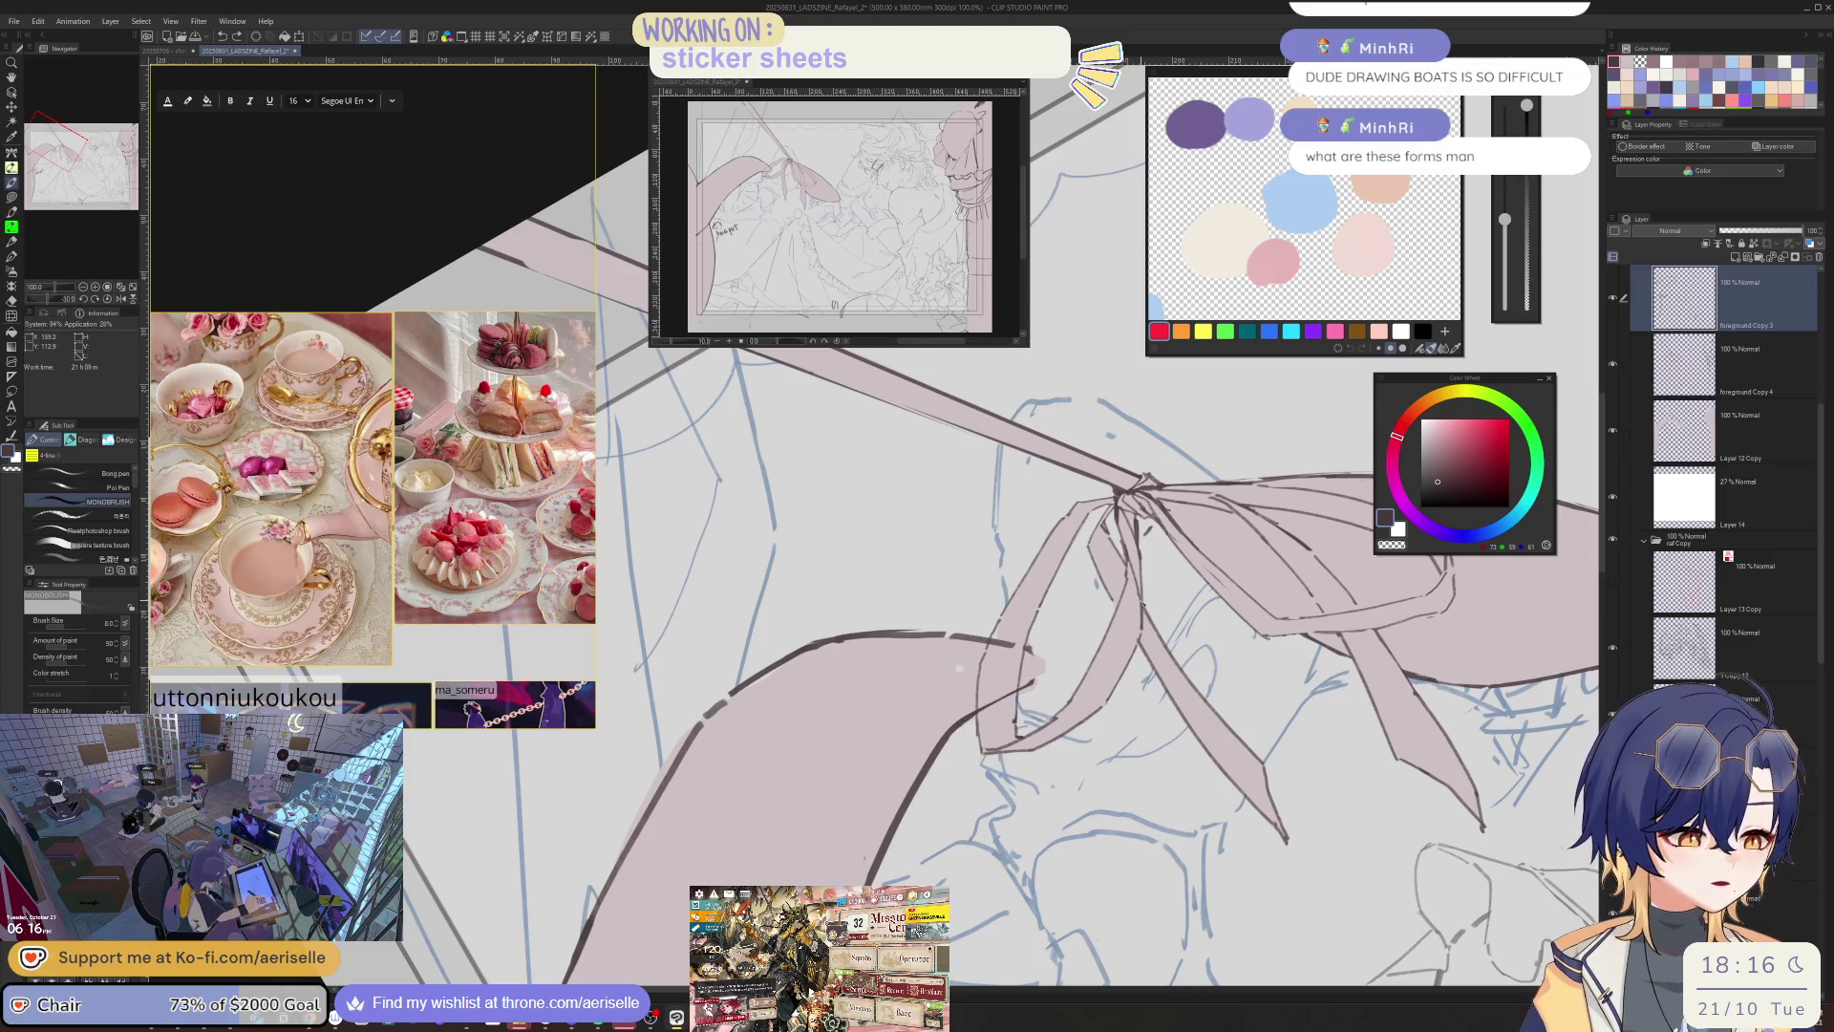
pyautogui.press('h')
pyautogui.moveTo(821, 713)
pyautogui.mouseDown()
pyautogui.moveTo(809, 746)
pyautogui.moveTo(924, 765)
pyautogui.mouseUp()
pyautogui.press('e')
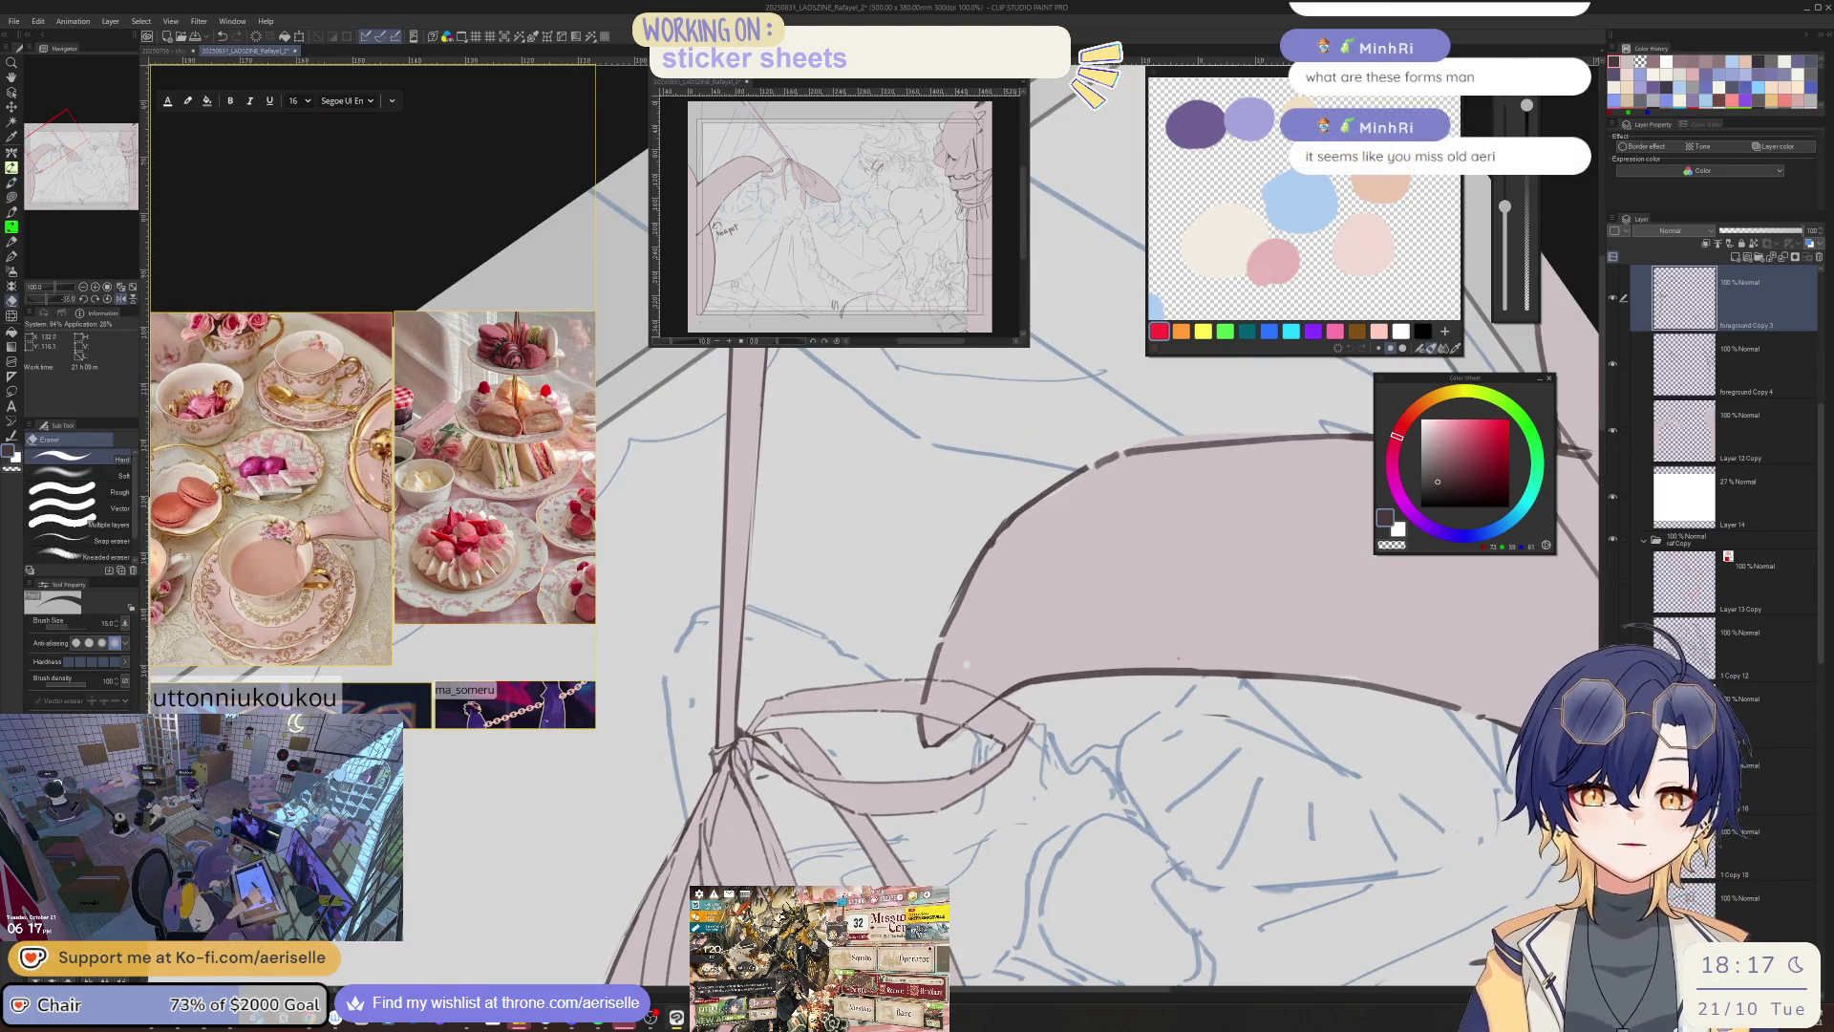
# - Reset the view upright and select Layer 12 Copy by clicking its lineart with Select layer
pyautogui.hotkey('ctrl', '0')
pyautogui.press('h')
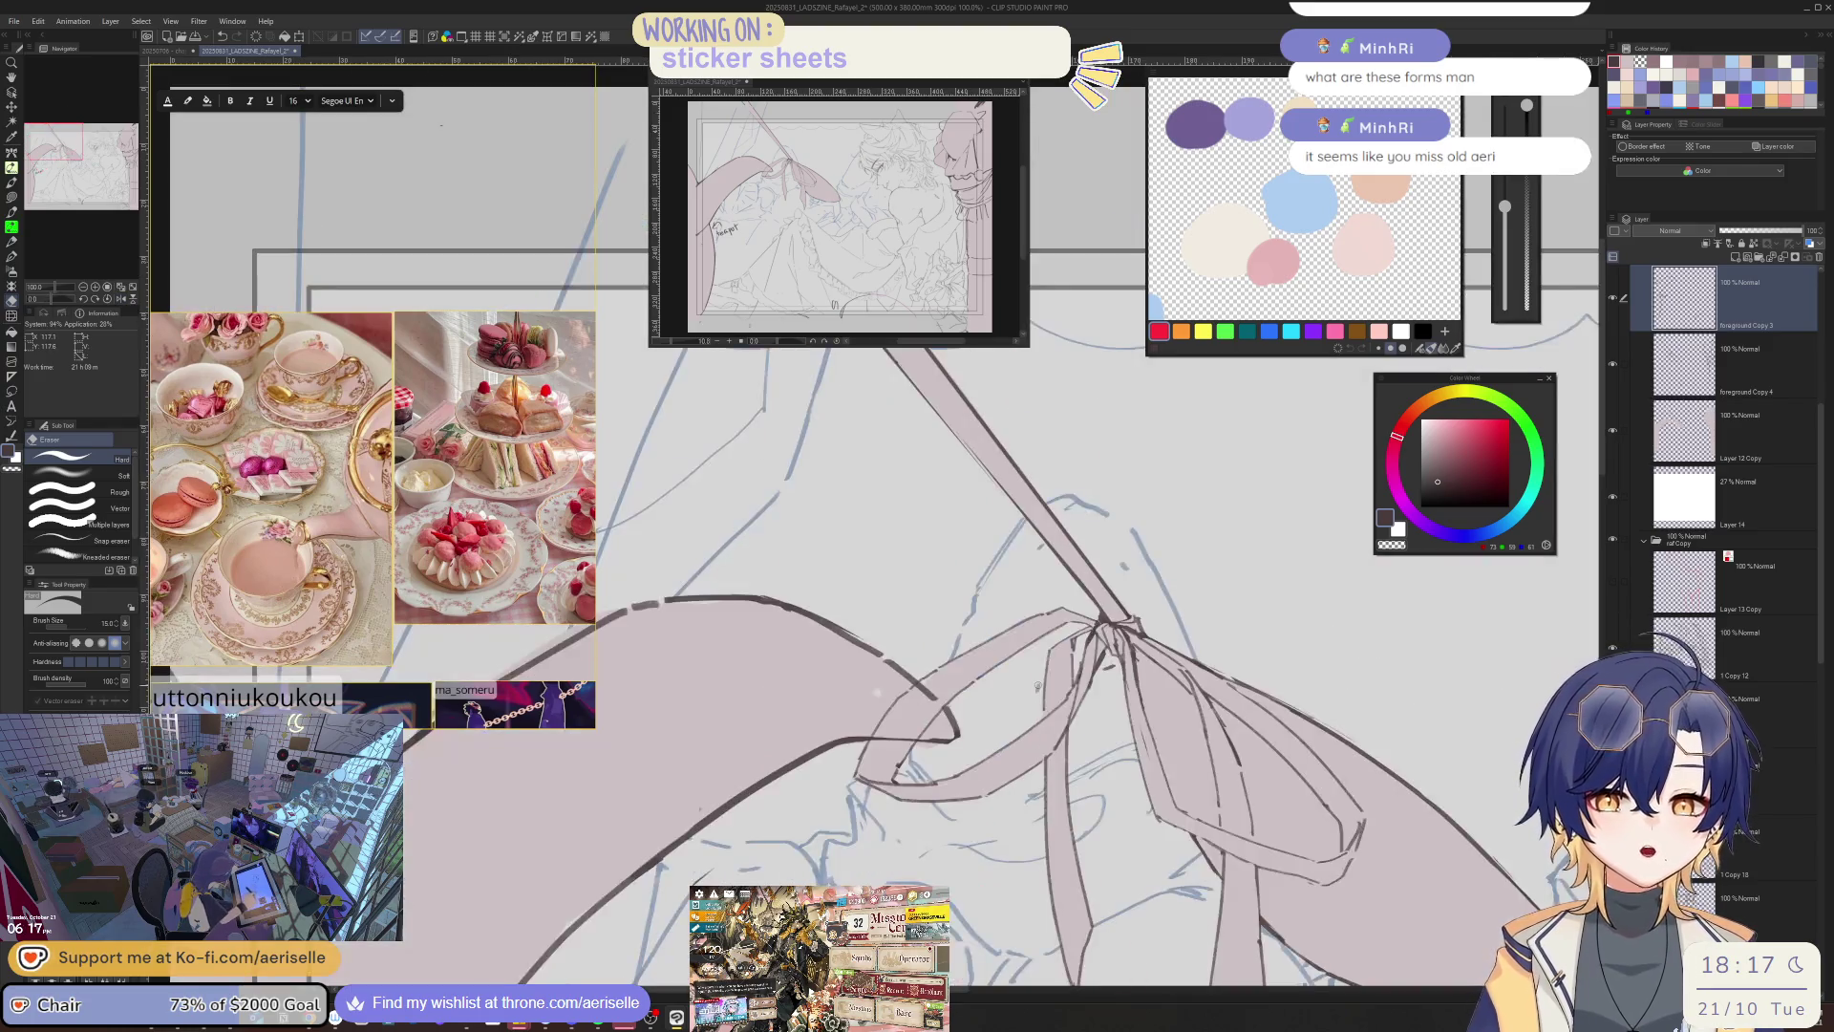
pyautogui.scroll(-2, 1037, 686)
pyautogui.press('h')
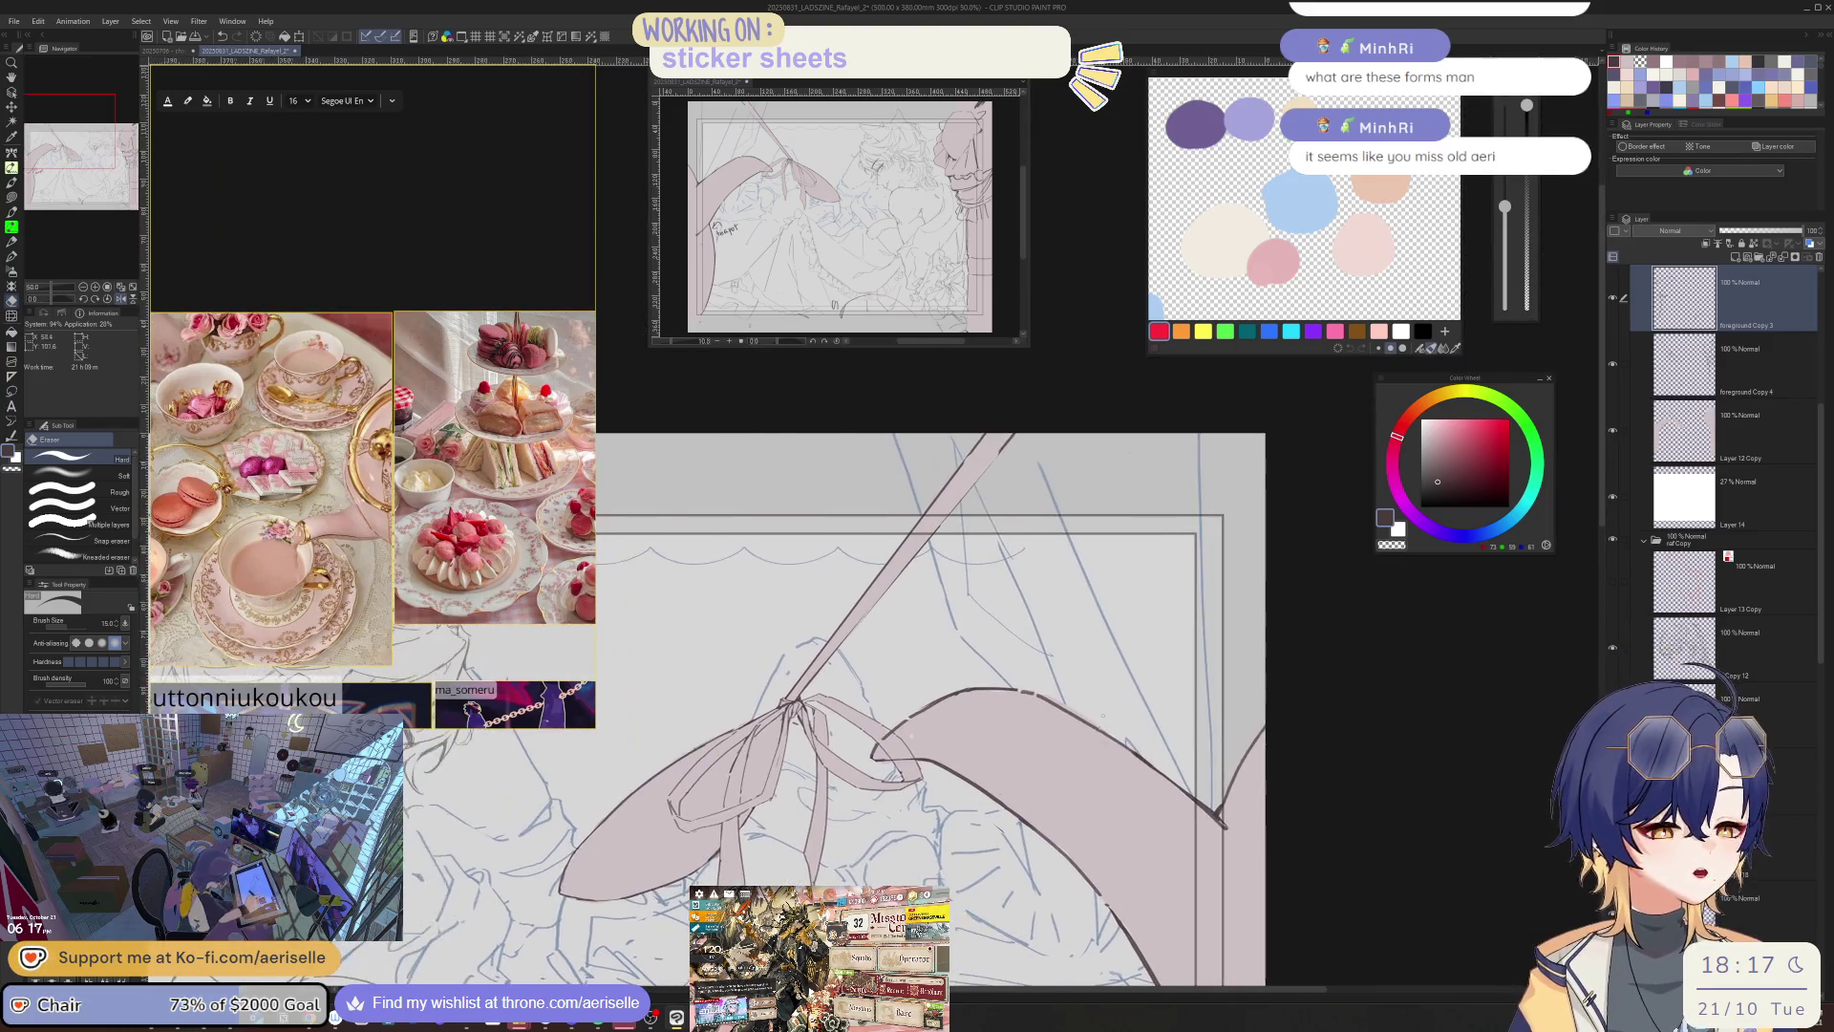
pyautogui.moveTo(1103, 715); pyautogui.dragTo(1012, 709)
pyautogui.scroll(2, 921, 705)
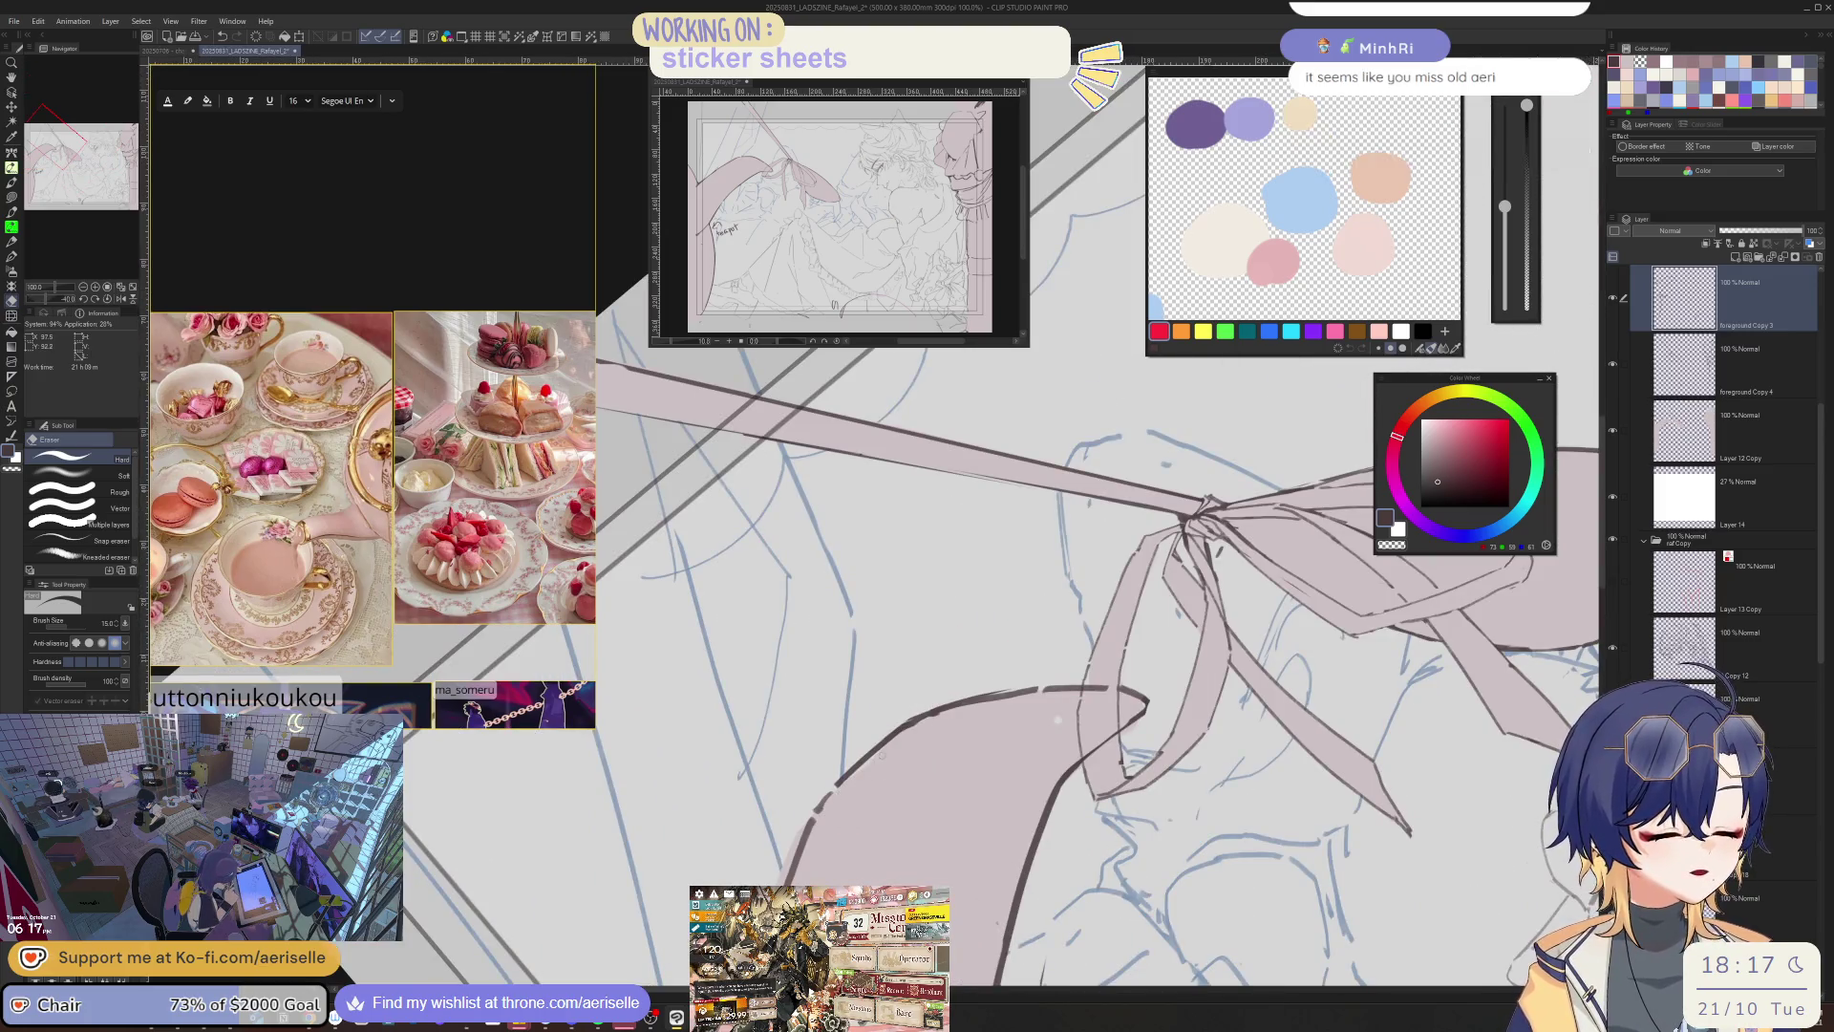
pyautogui.hotkey('ctrl', '0')
pyautogui.scroll(2, 926, 805)
pyautogui.scroll(-2, 889, 791)
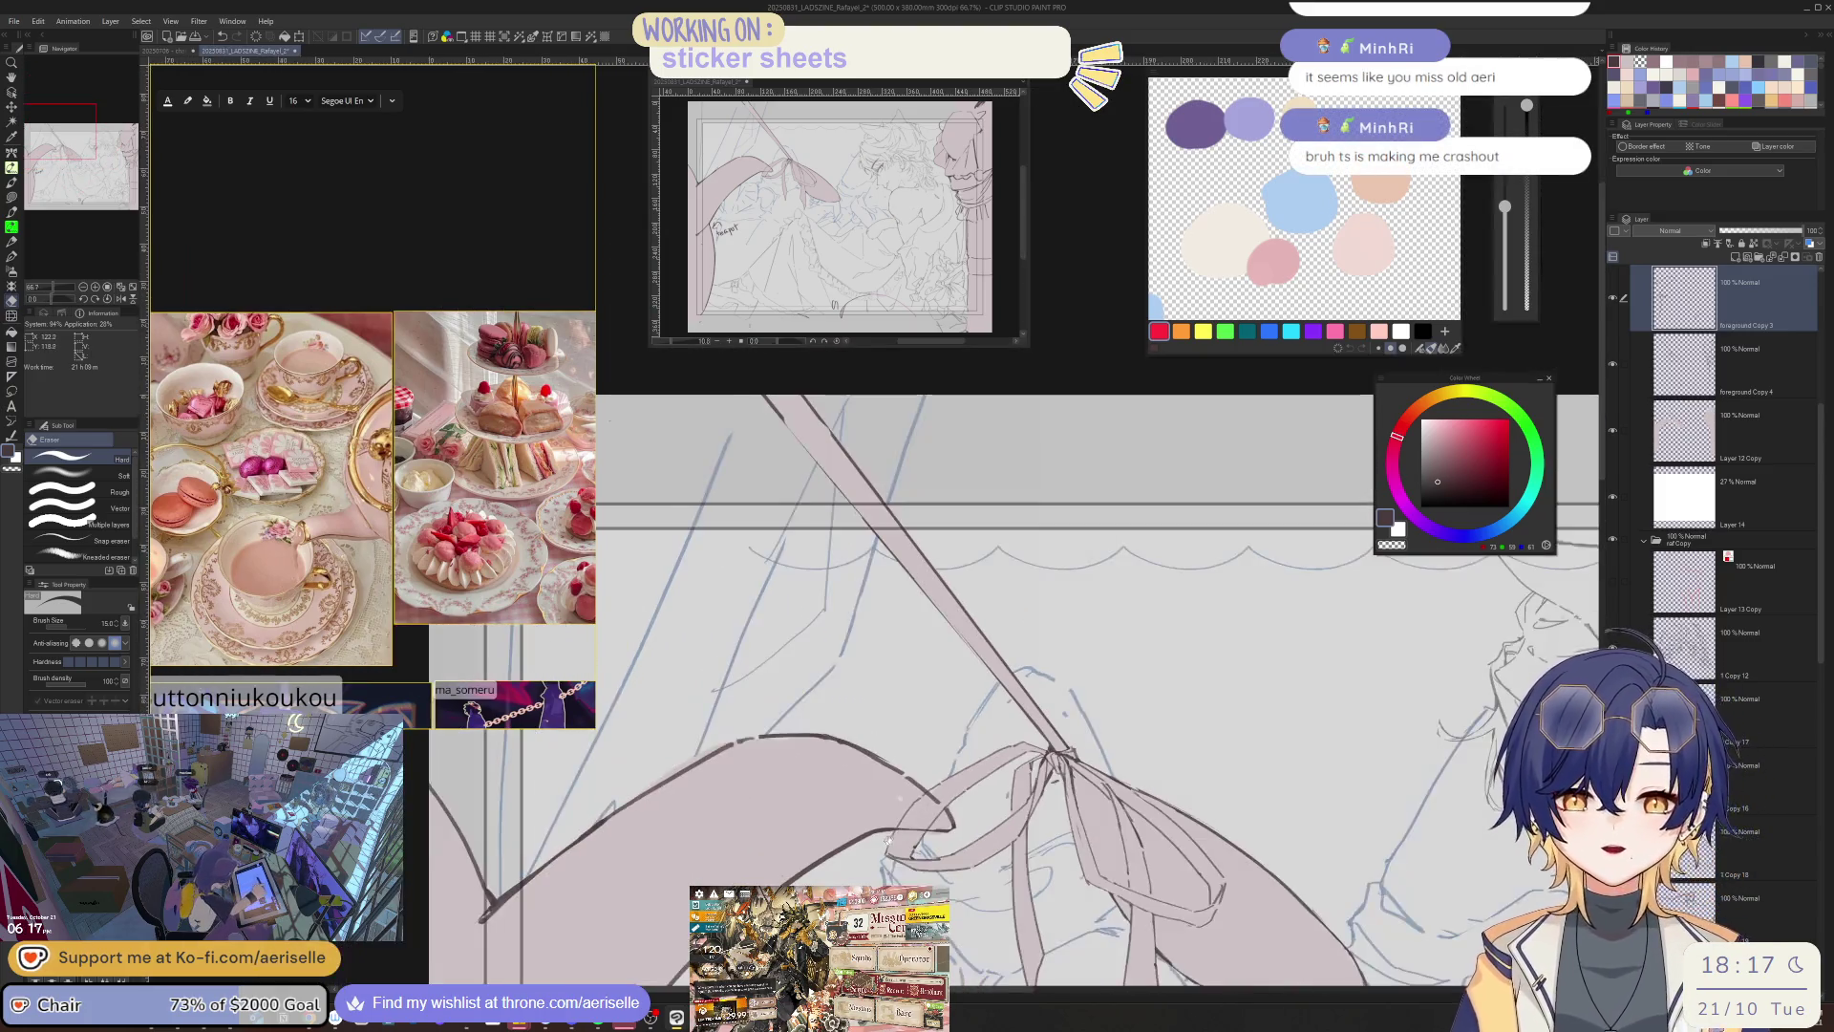
pyautogui.press('o')
pyautogui.click(912, 668)
# - Lasso-fill the gap along the pink drape's left edge
pyautogui.press('e')
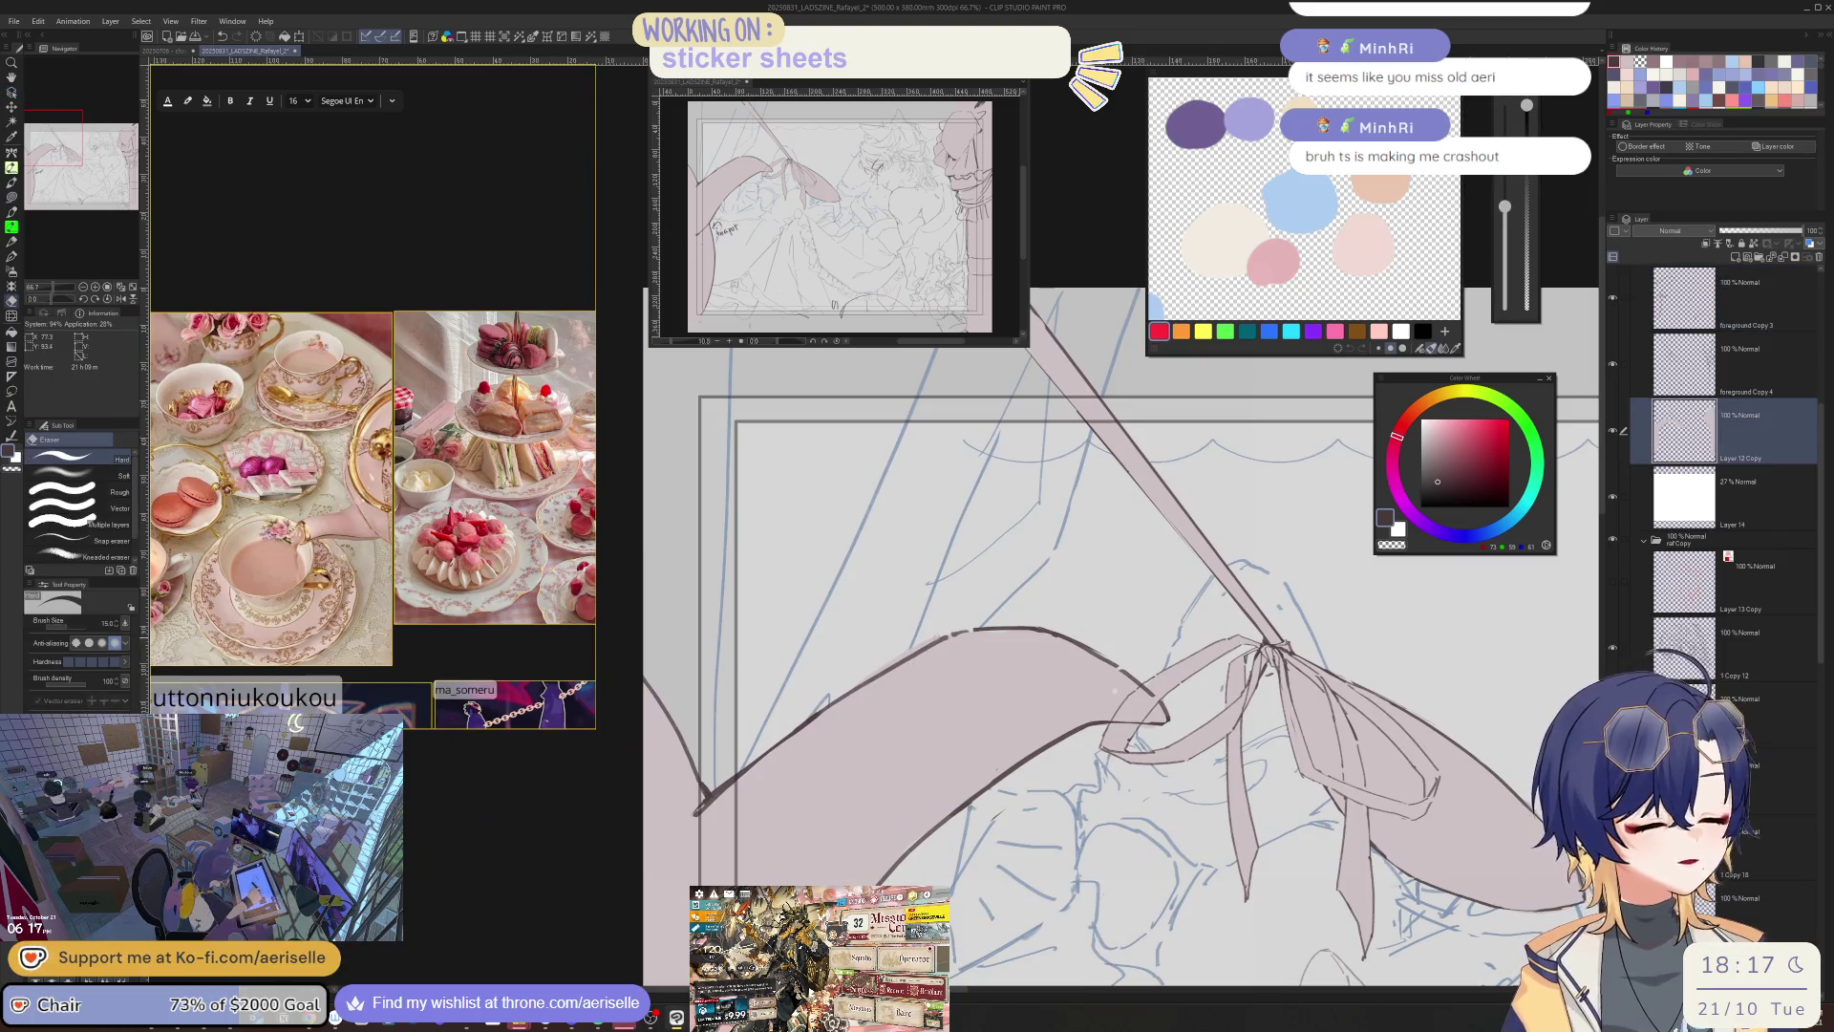
pyautogui.press('-')
pyautogui.press('-')
pyautogui.press('-')
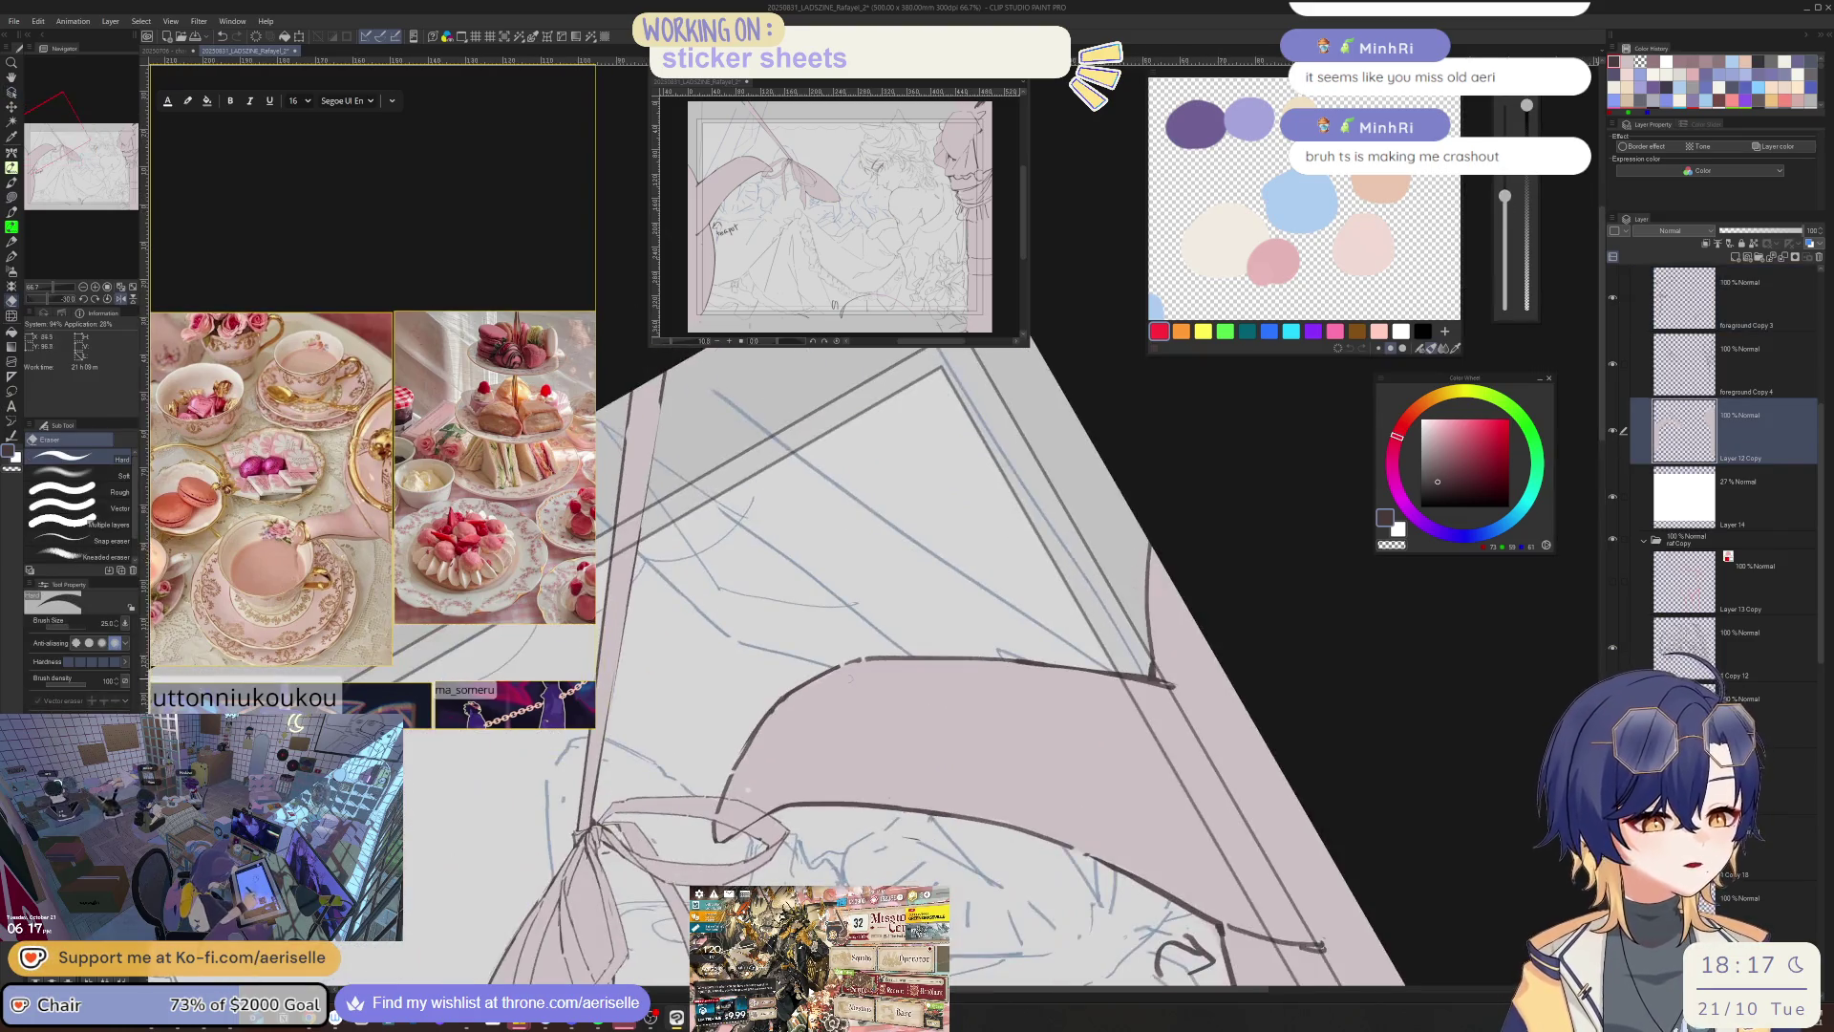
pyautogui.press('u')
pyautogui.moveTo(866, 694); pyautogui.dragTo(821, 835)
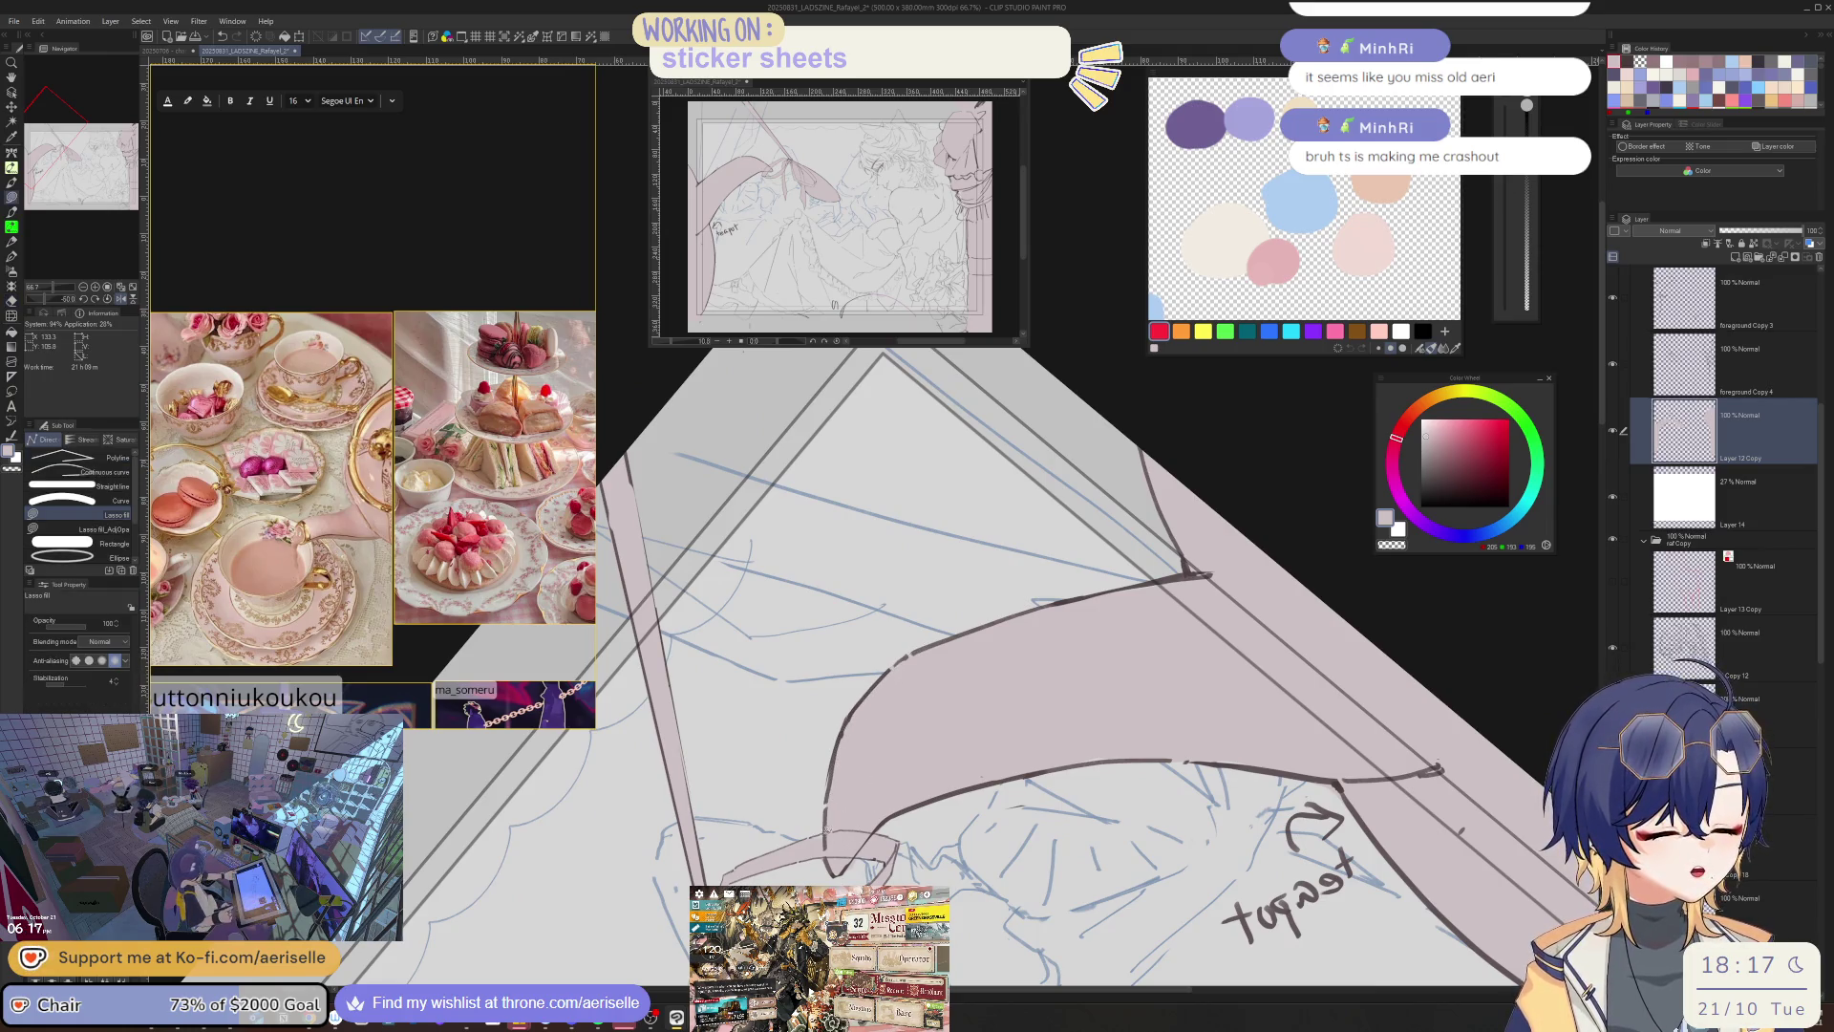
# - On layer Copy 3, erase the curved arrow beside the teapot note with the hard eraser
pyautogui.press('e')
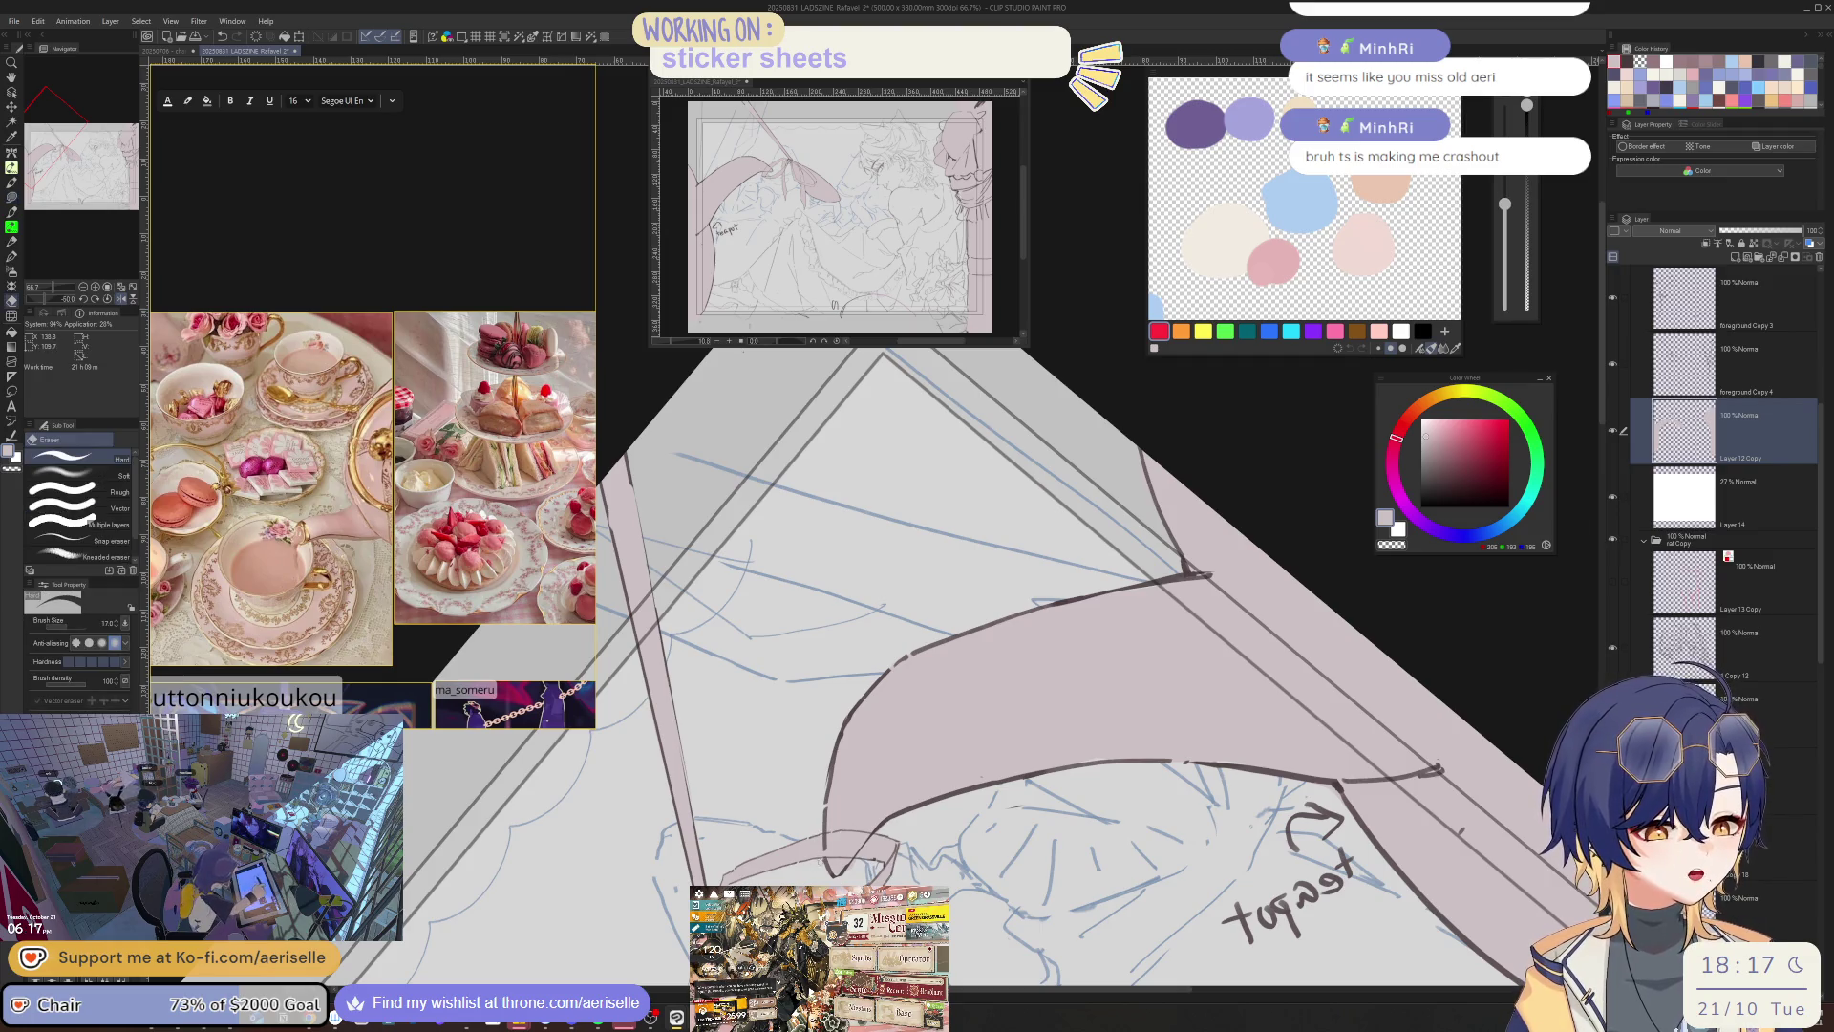
pyautogui.scroll(-3, 1156, 700)
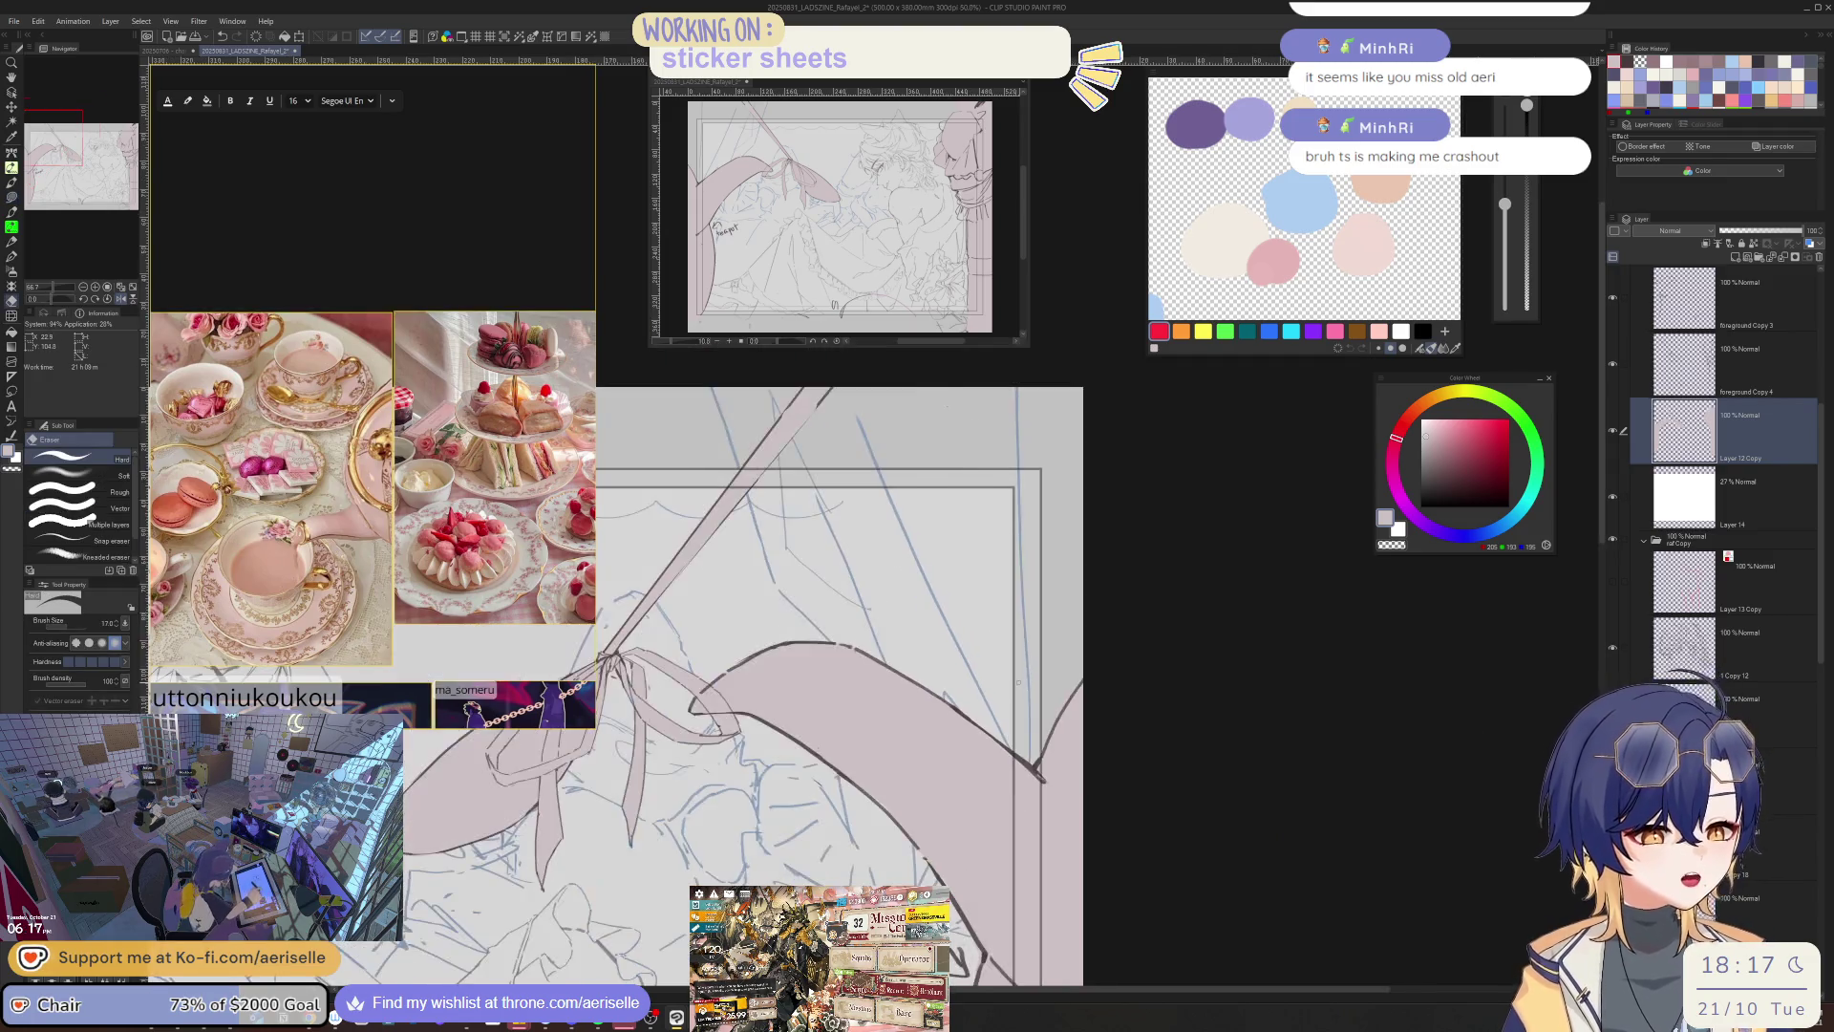
pyautogui.scroll(8, 1156, 700)
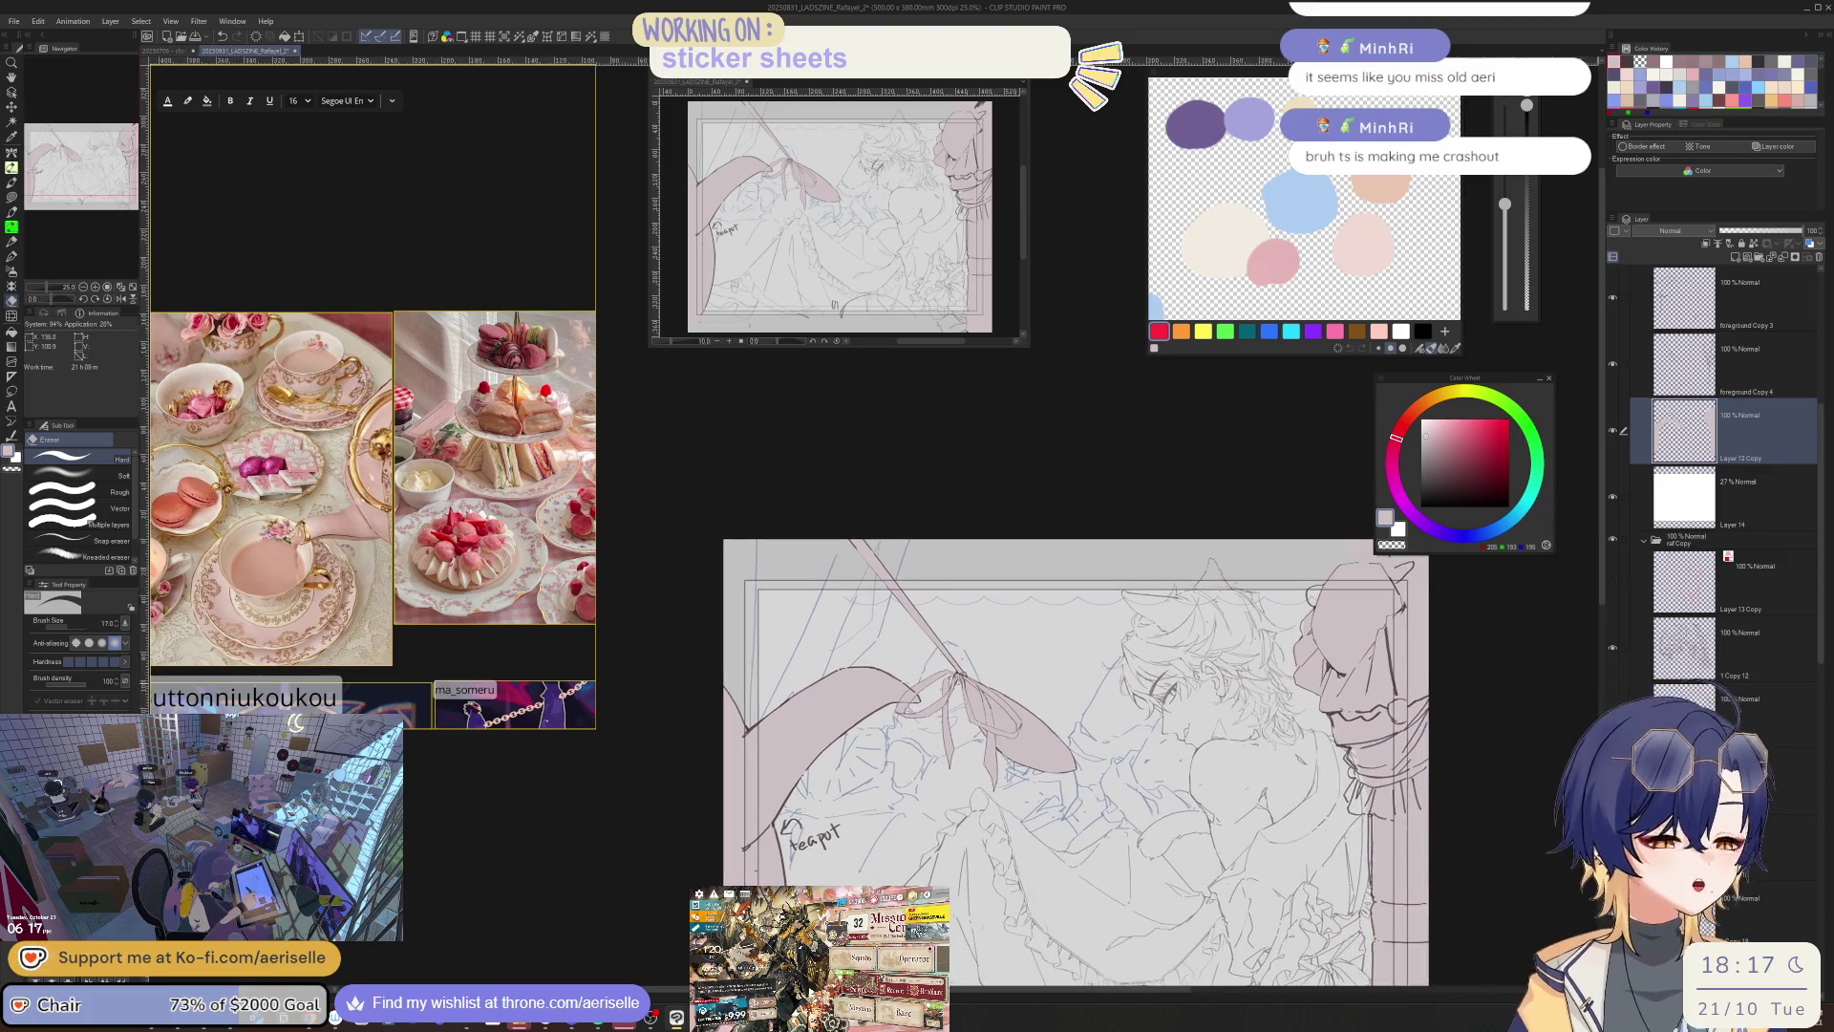
pyautogui.keyDown('ctrl'); pyautogui.keyDown('shift'); pyautogui.click(1156, 700); pyautogui.keyUp('shift'); pyautogui.keyUp('ctrl')
pyautogui.press('e')
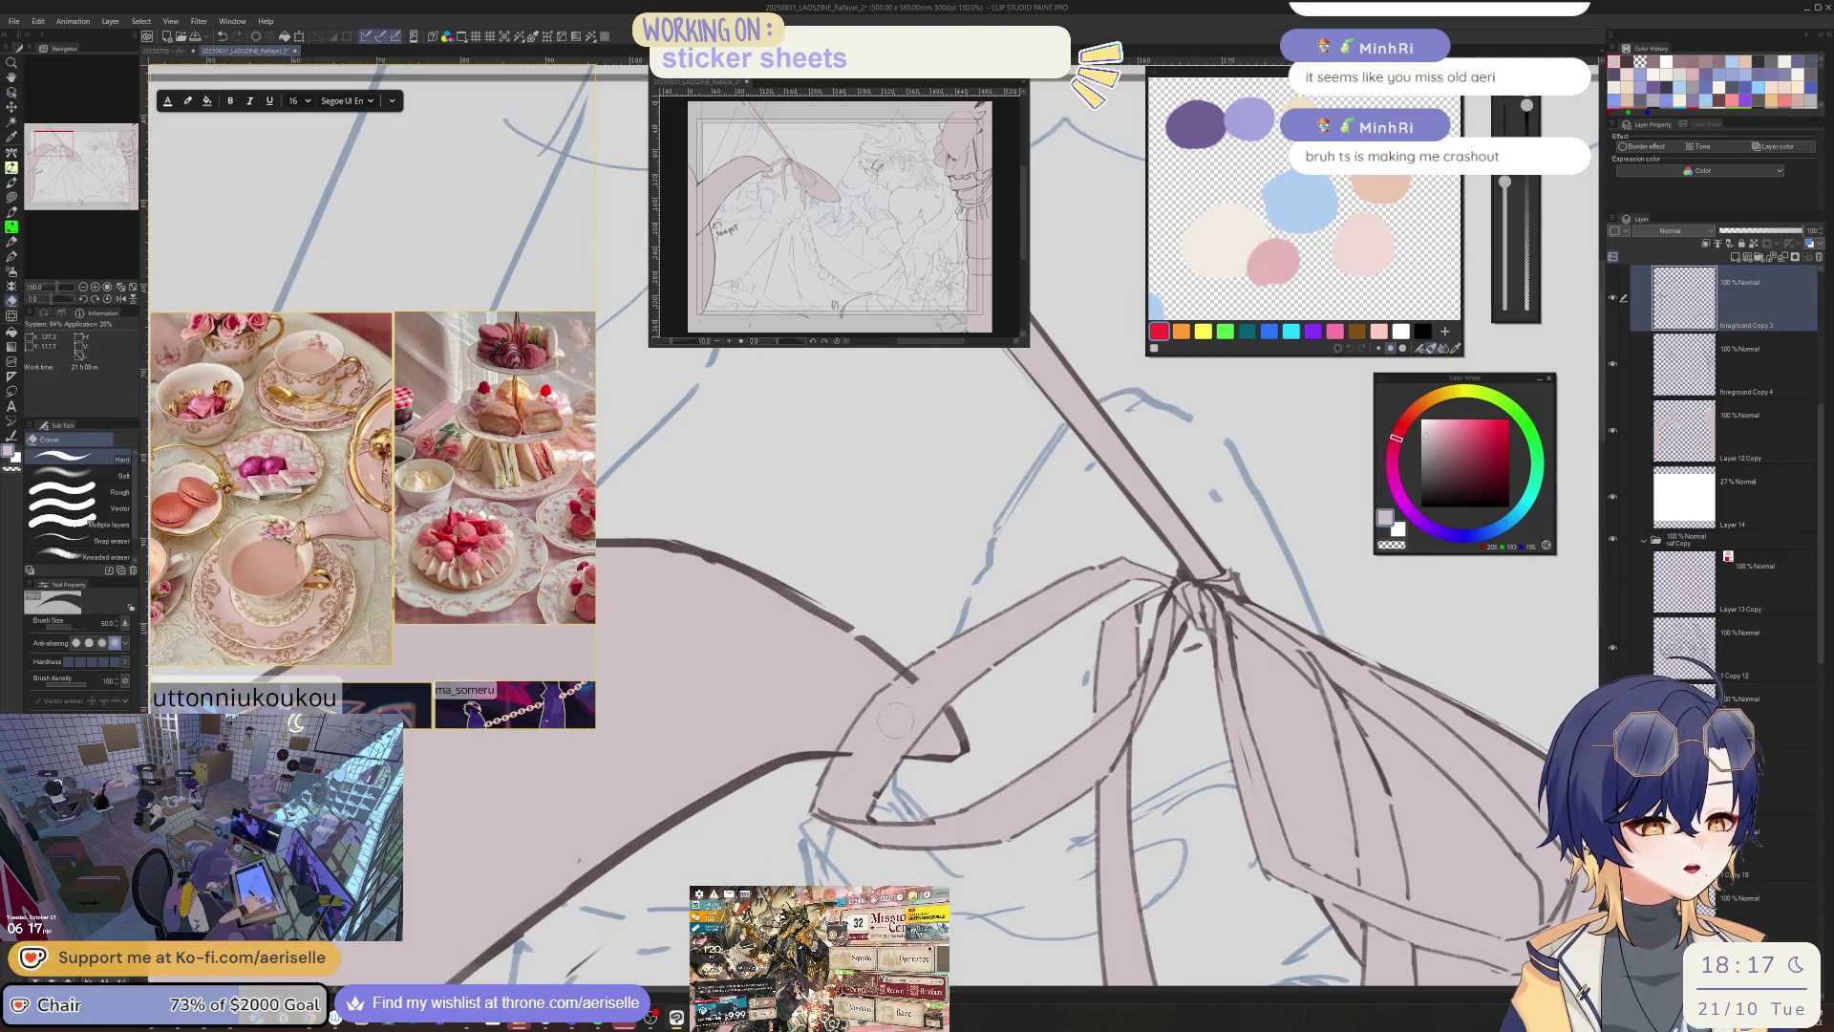
pyautogui.scroll(-5, 859, 754)
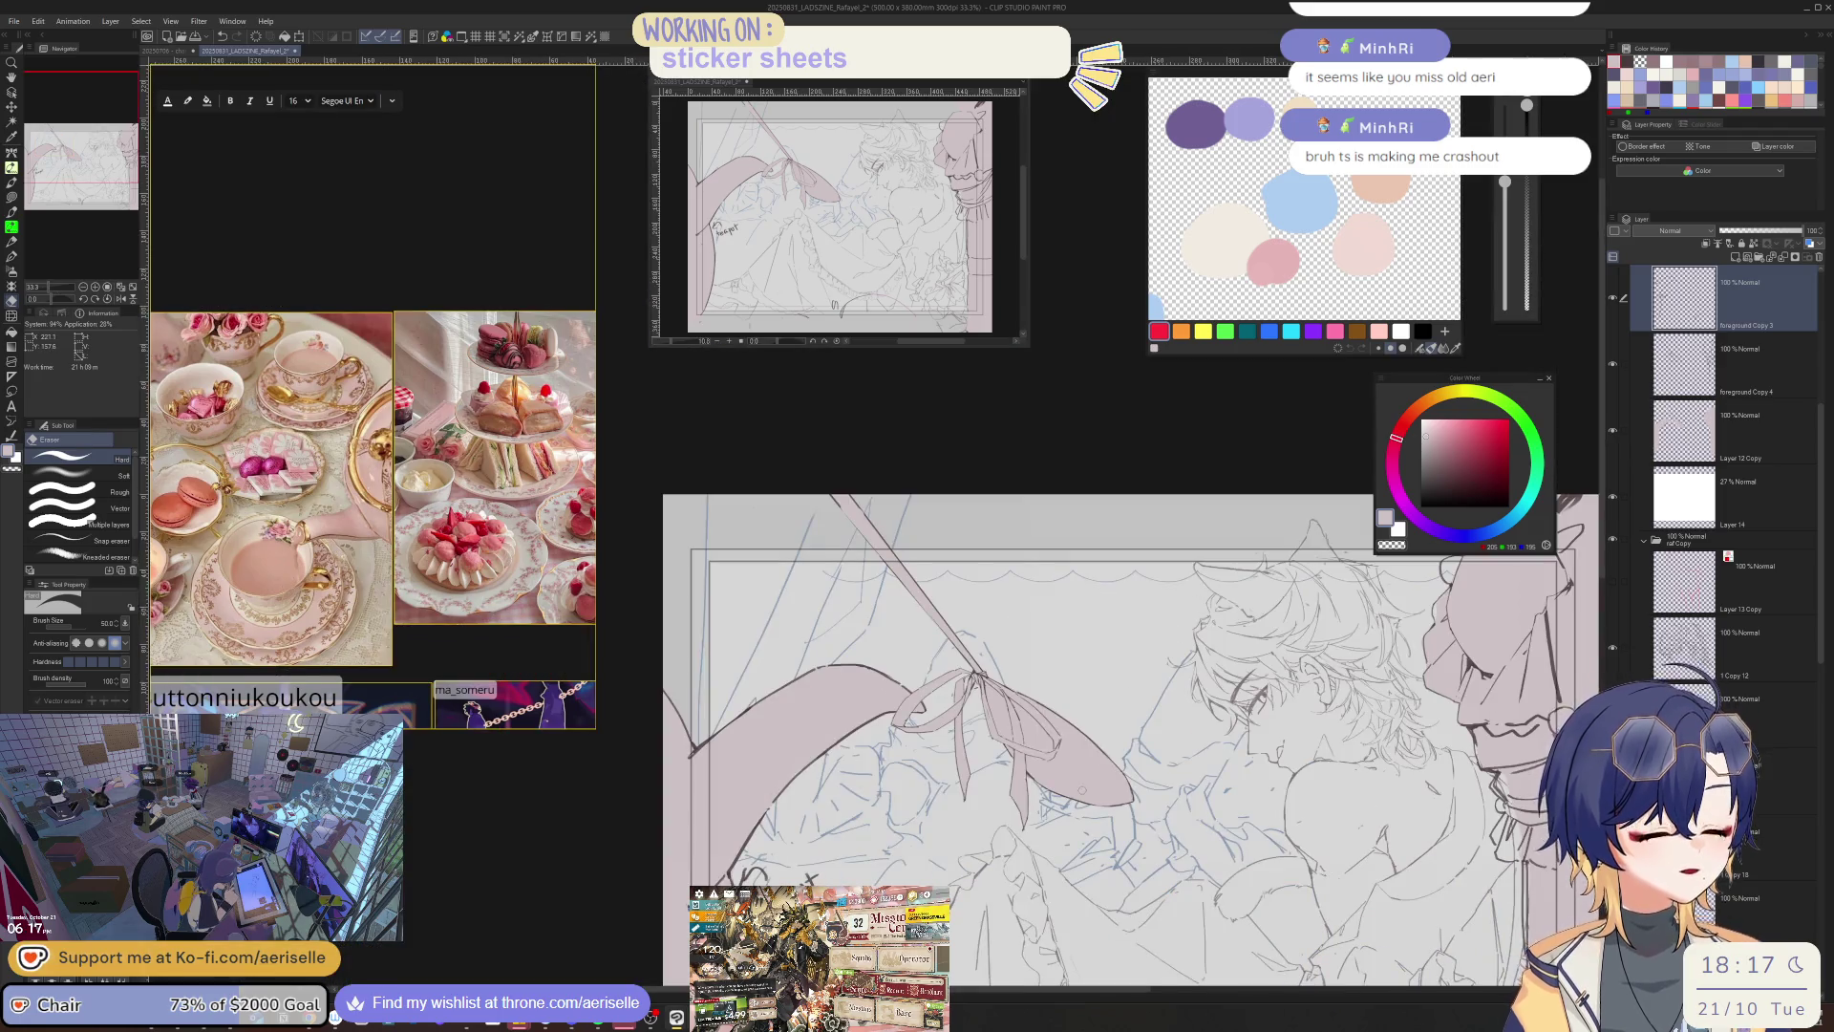
pyautogui.scroll(2, 903, 714)
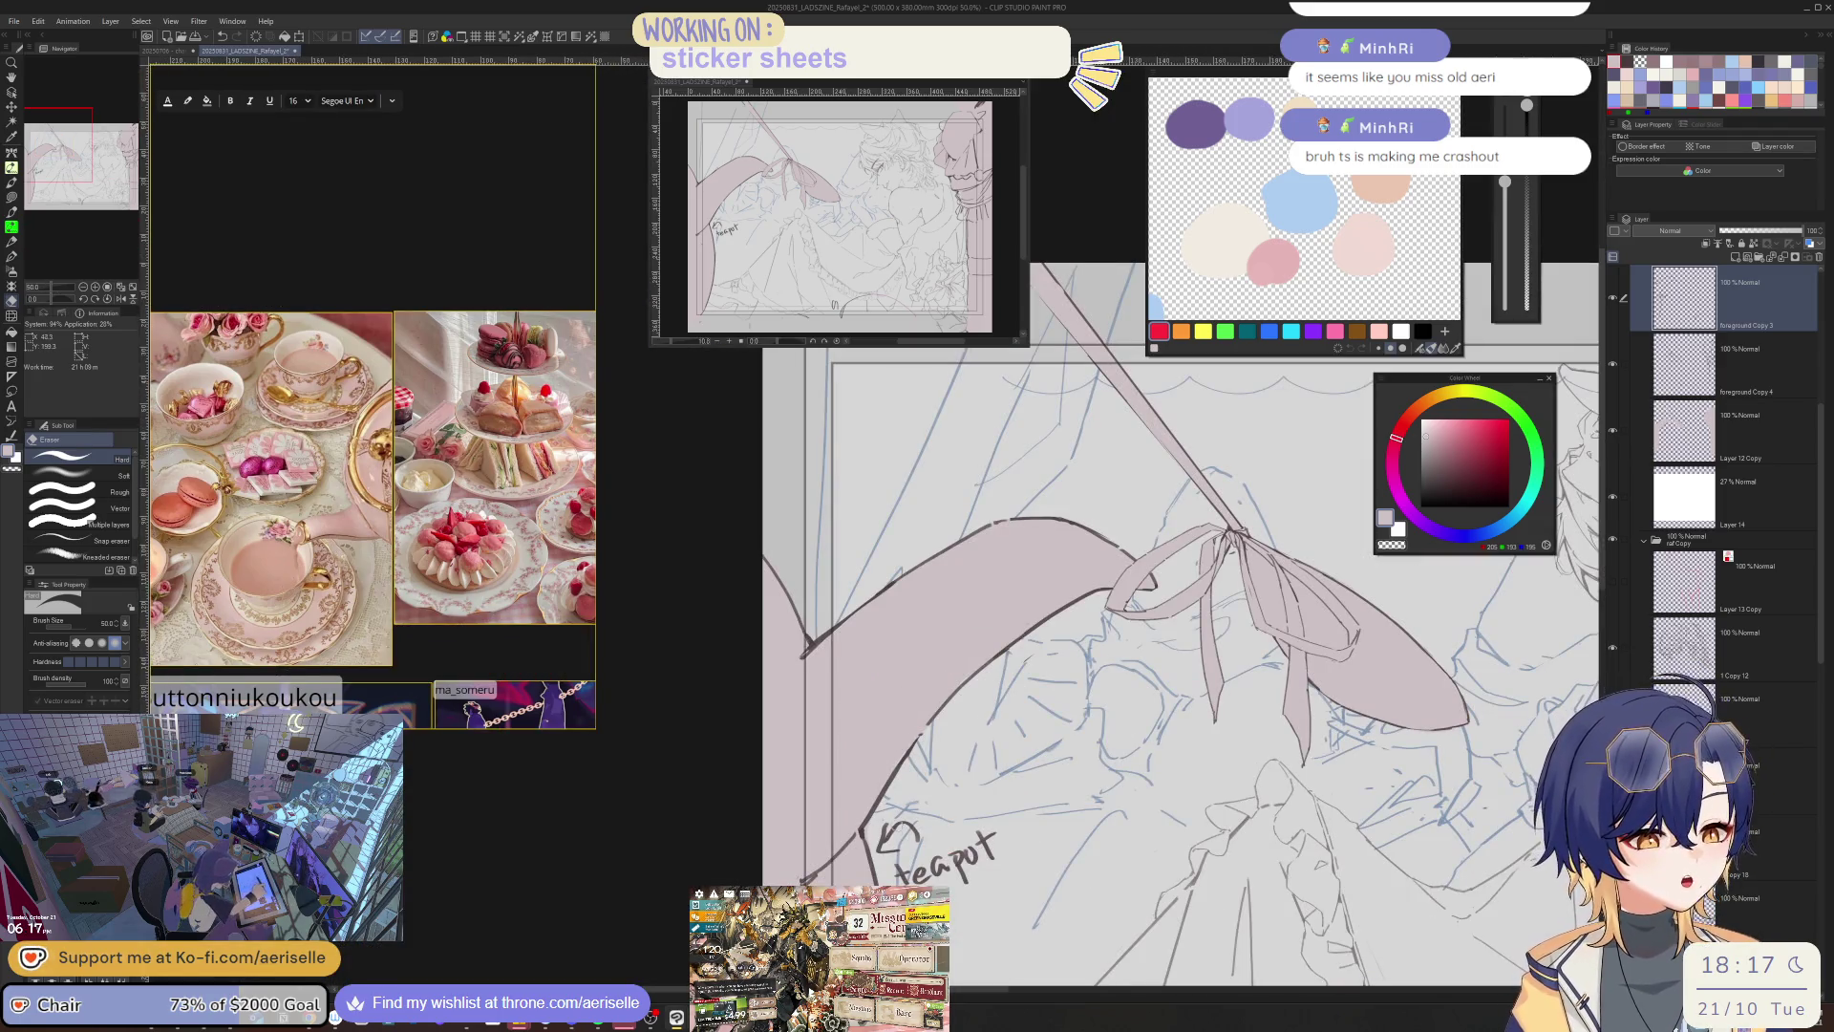
pyautogui.moveTo(889, 823)
pyautogui.mouseDown()
pyautogui.moveTo(898, 871)
pyautogui.moveTo(993, 851)
pyautogui.mouseUp()
pyautogui.scroll(1, 857, 839)
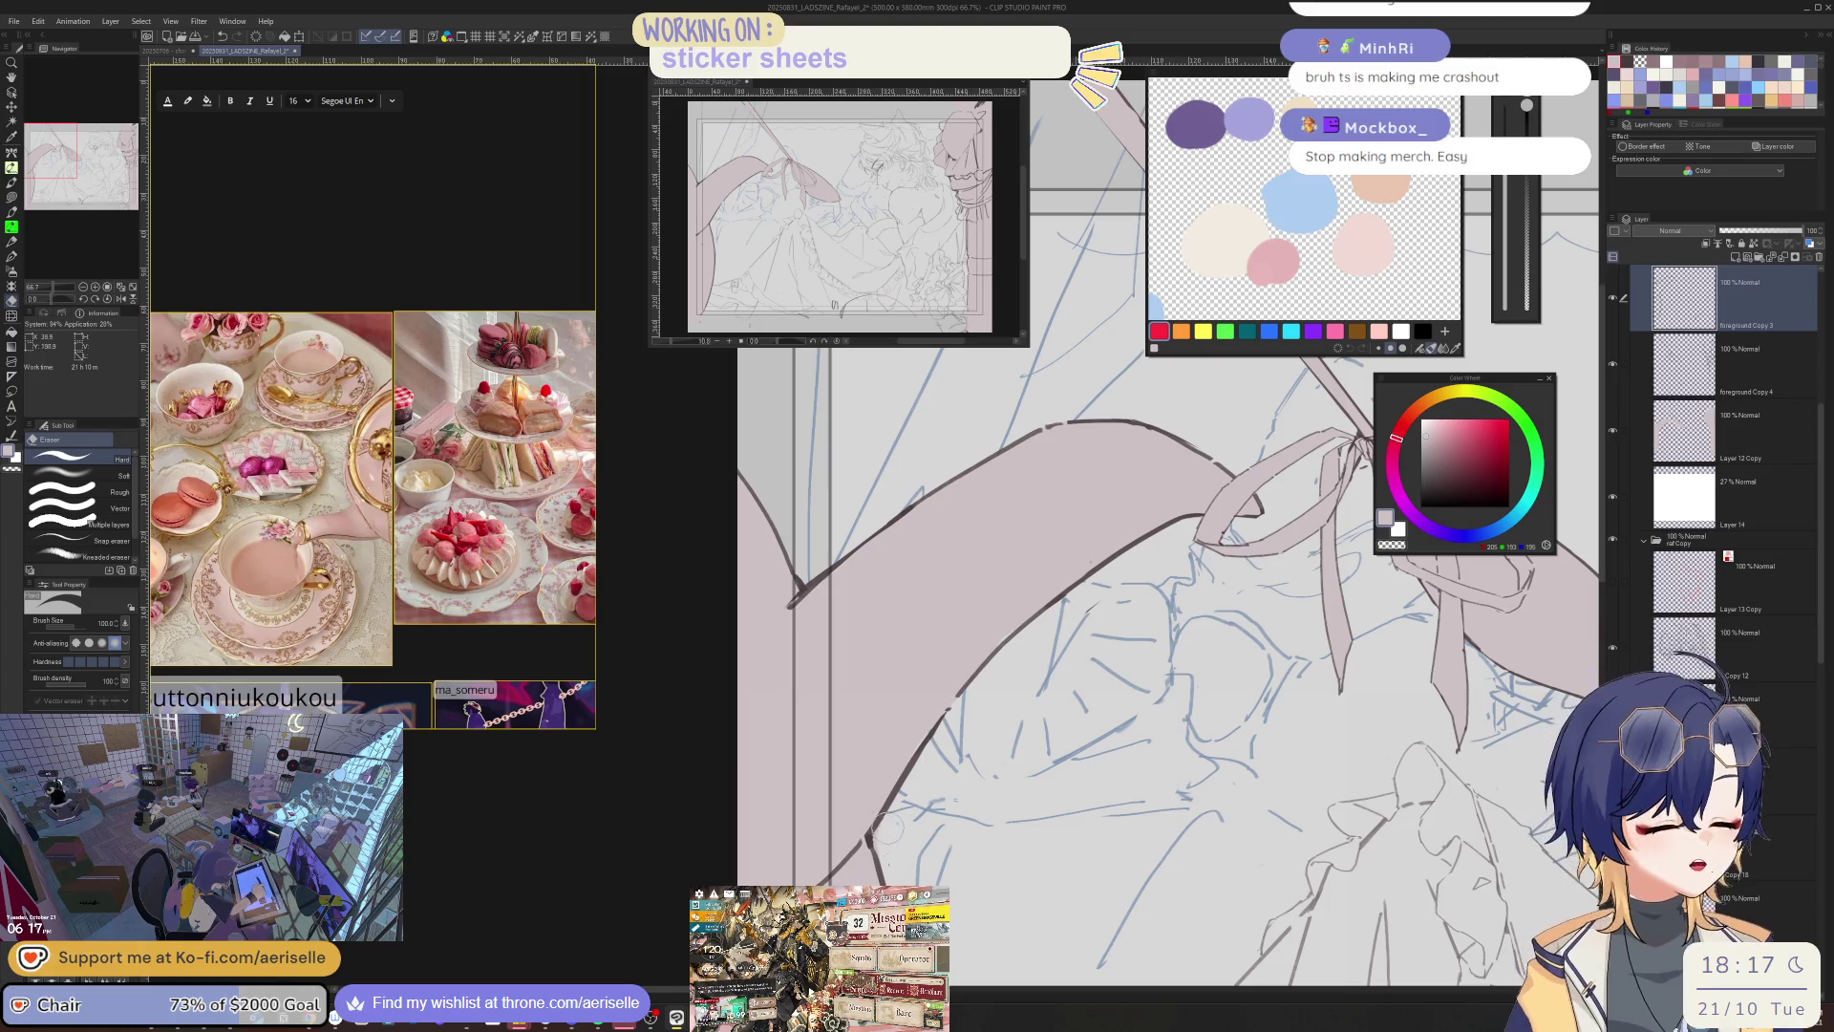
pyautogui.scroll(-2, 939, 720)
pyautogui.scroll(4, 952, 680)
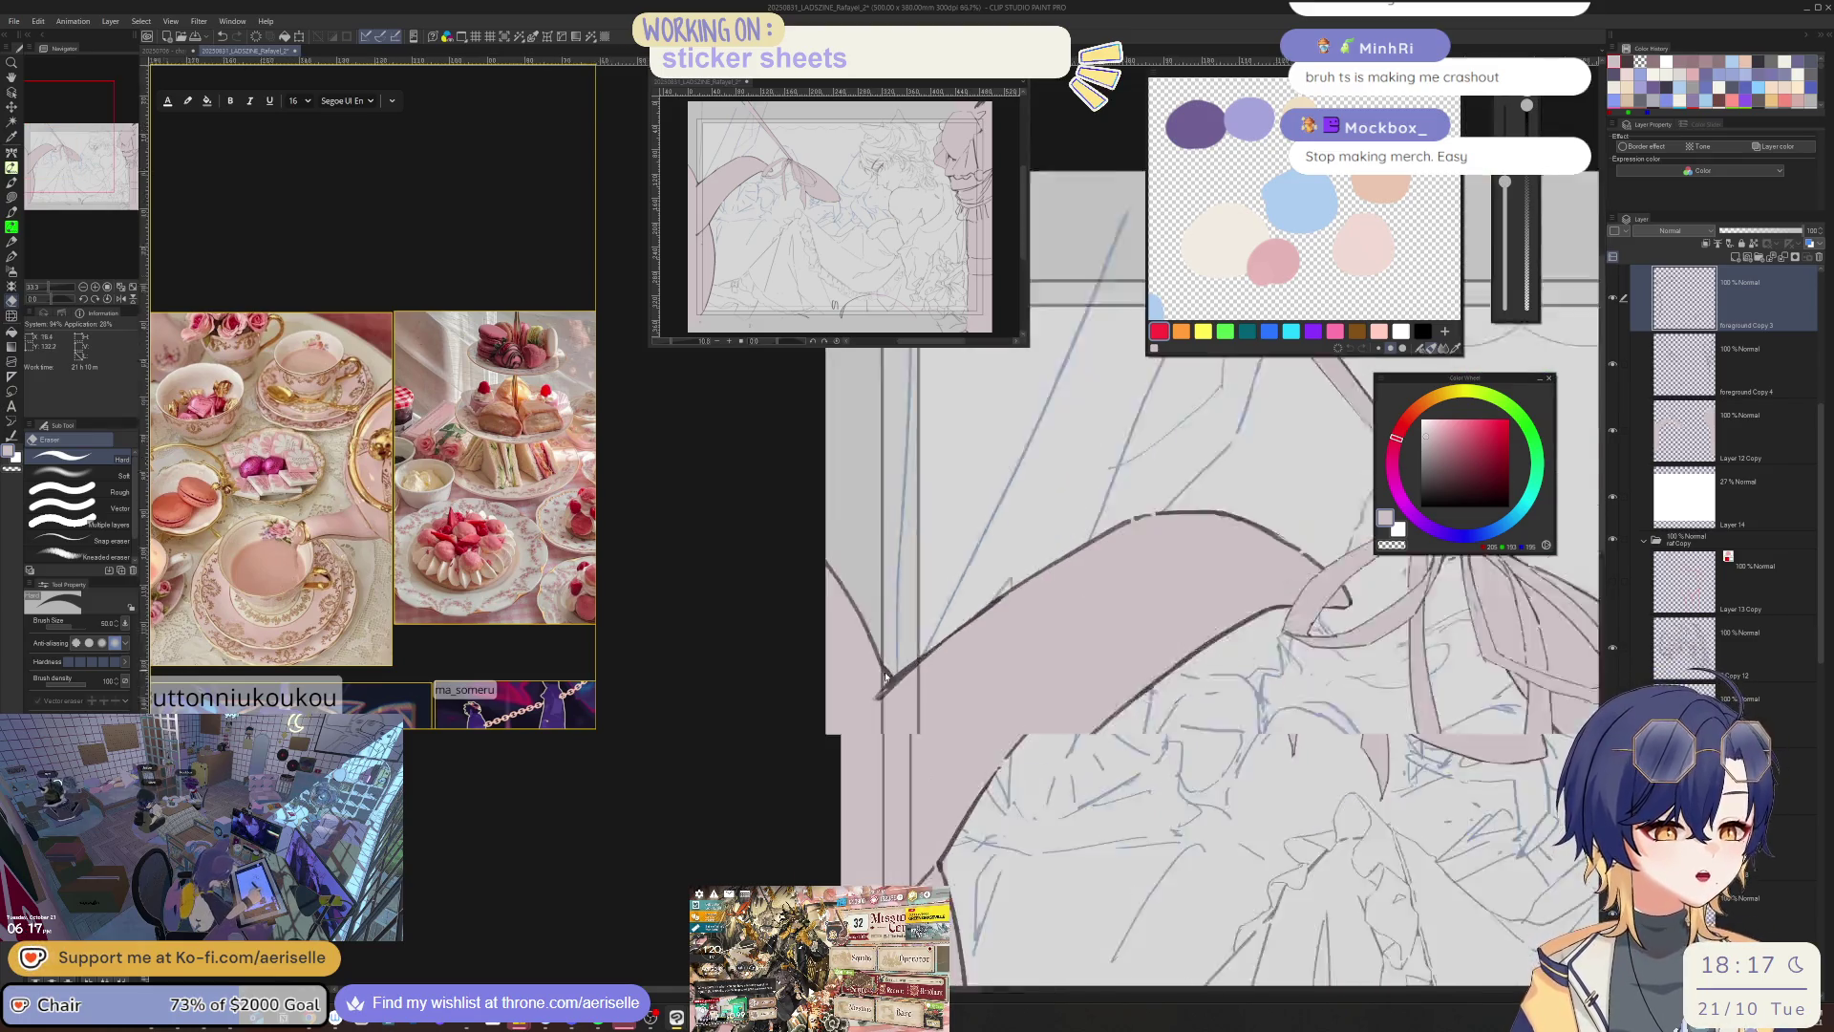
pyautogui.scroll(-3, 974, 704)
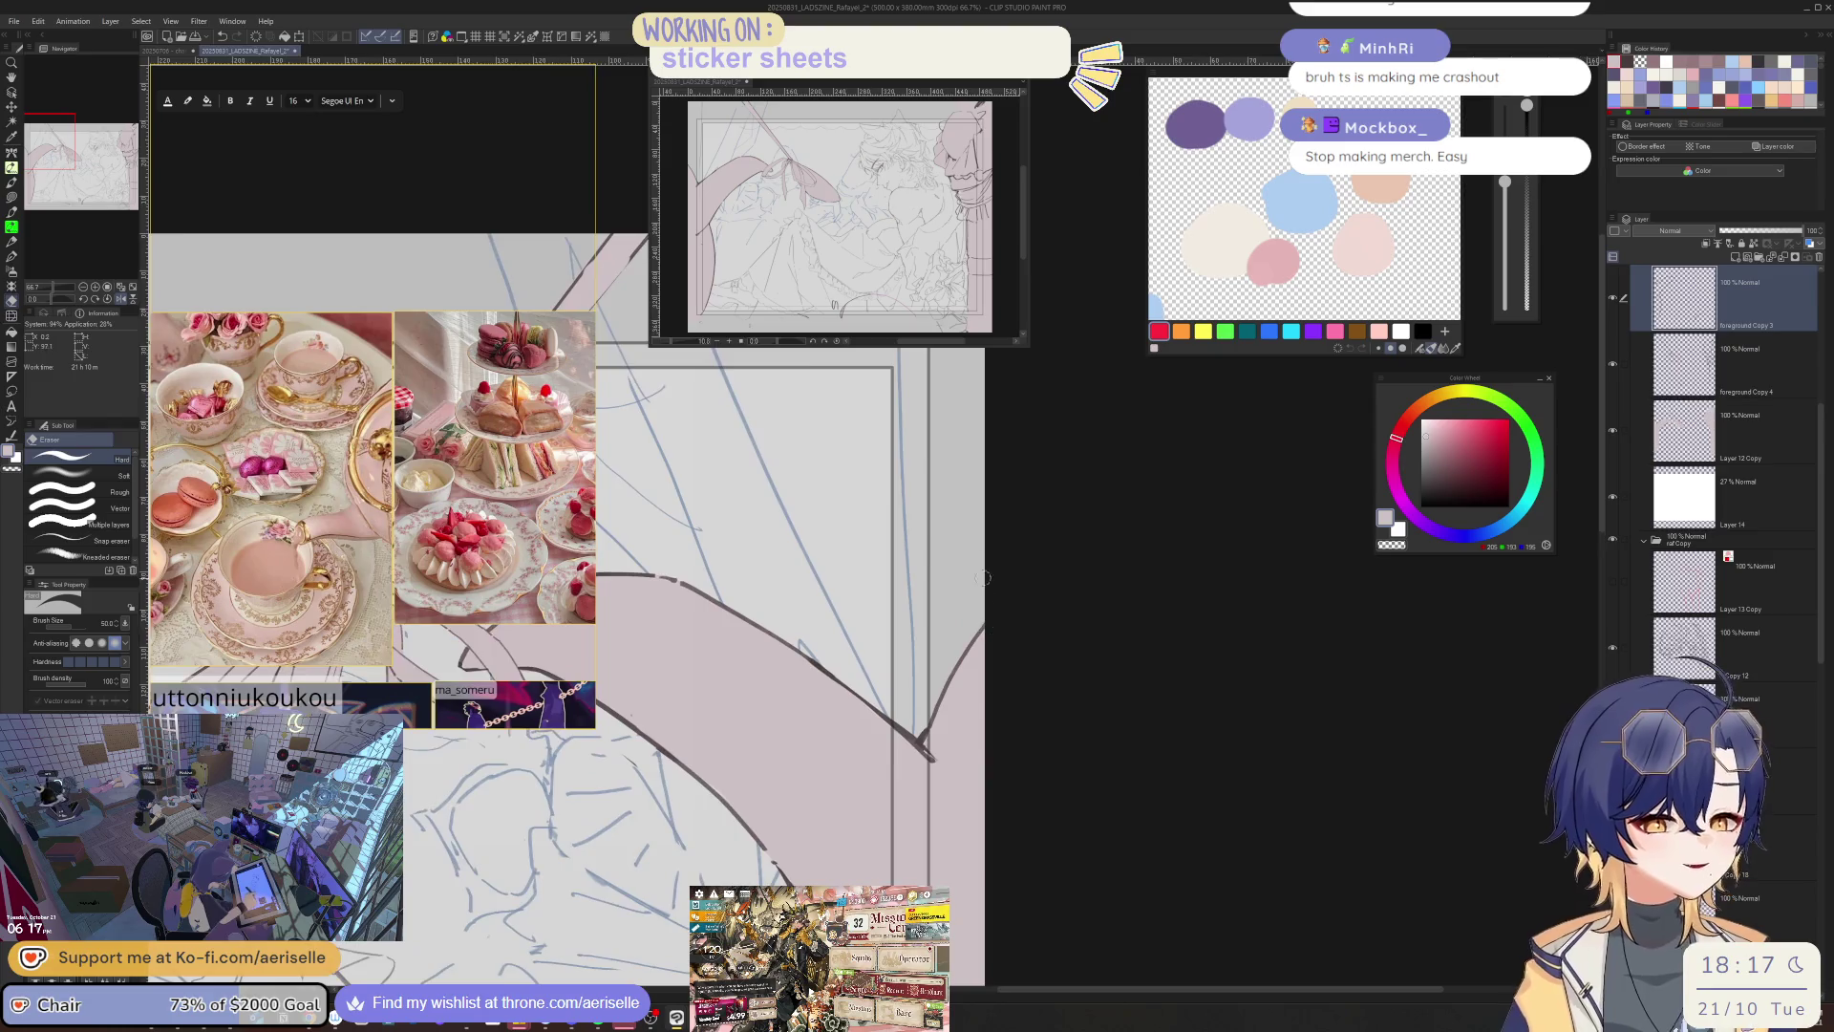
# - Erase part of the dark diagonal outline where the drape meets the frame
pyautogui.press('p')
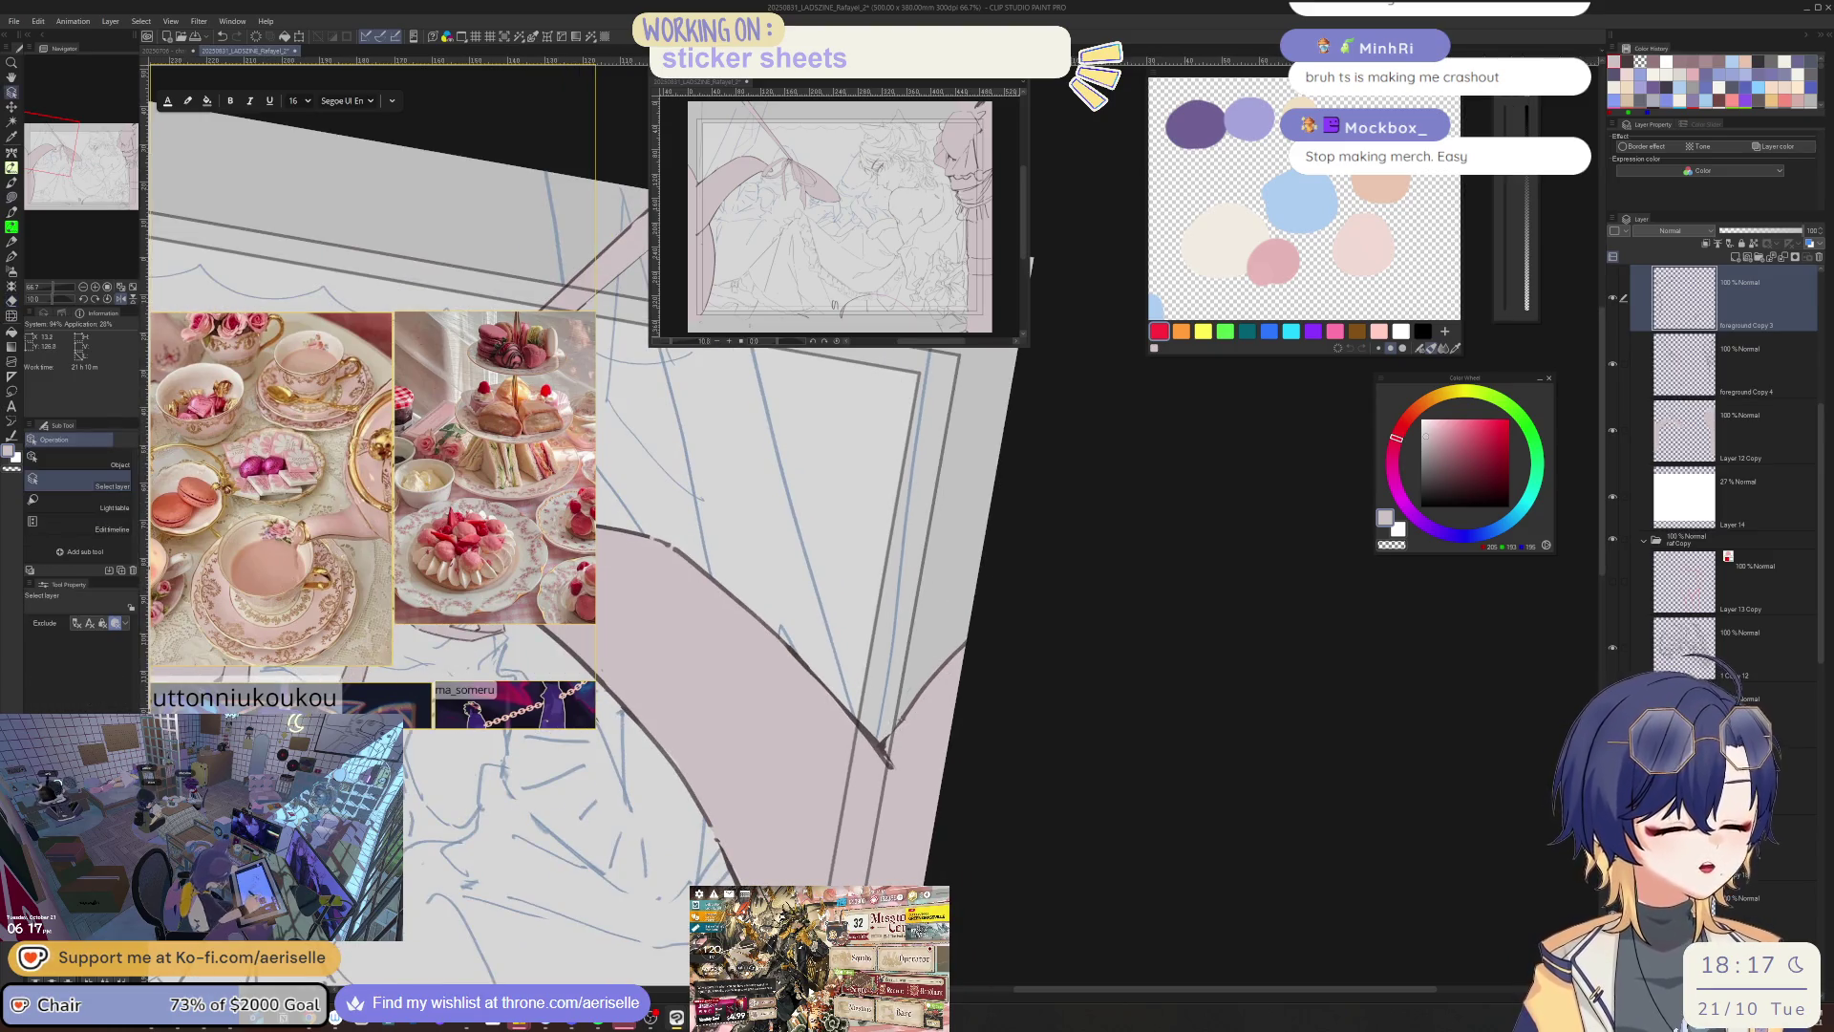
pyautogui.scroll(2, 889, 754)
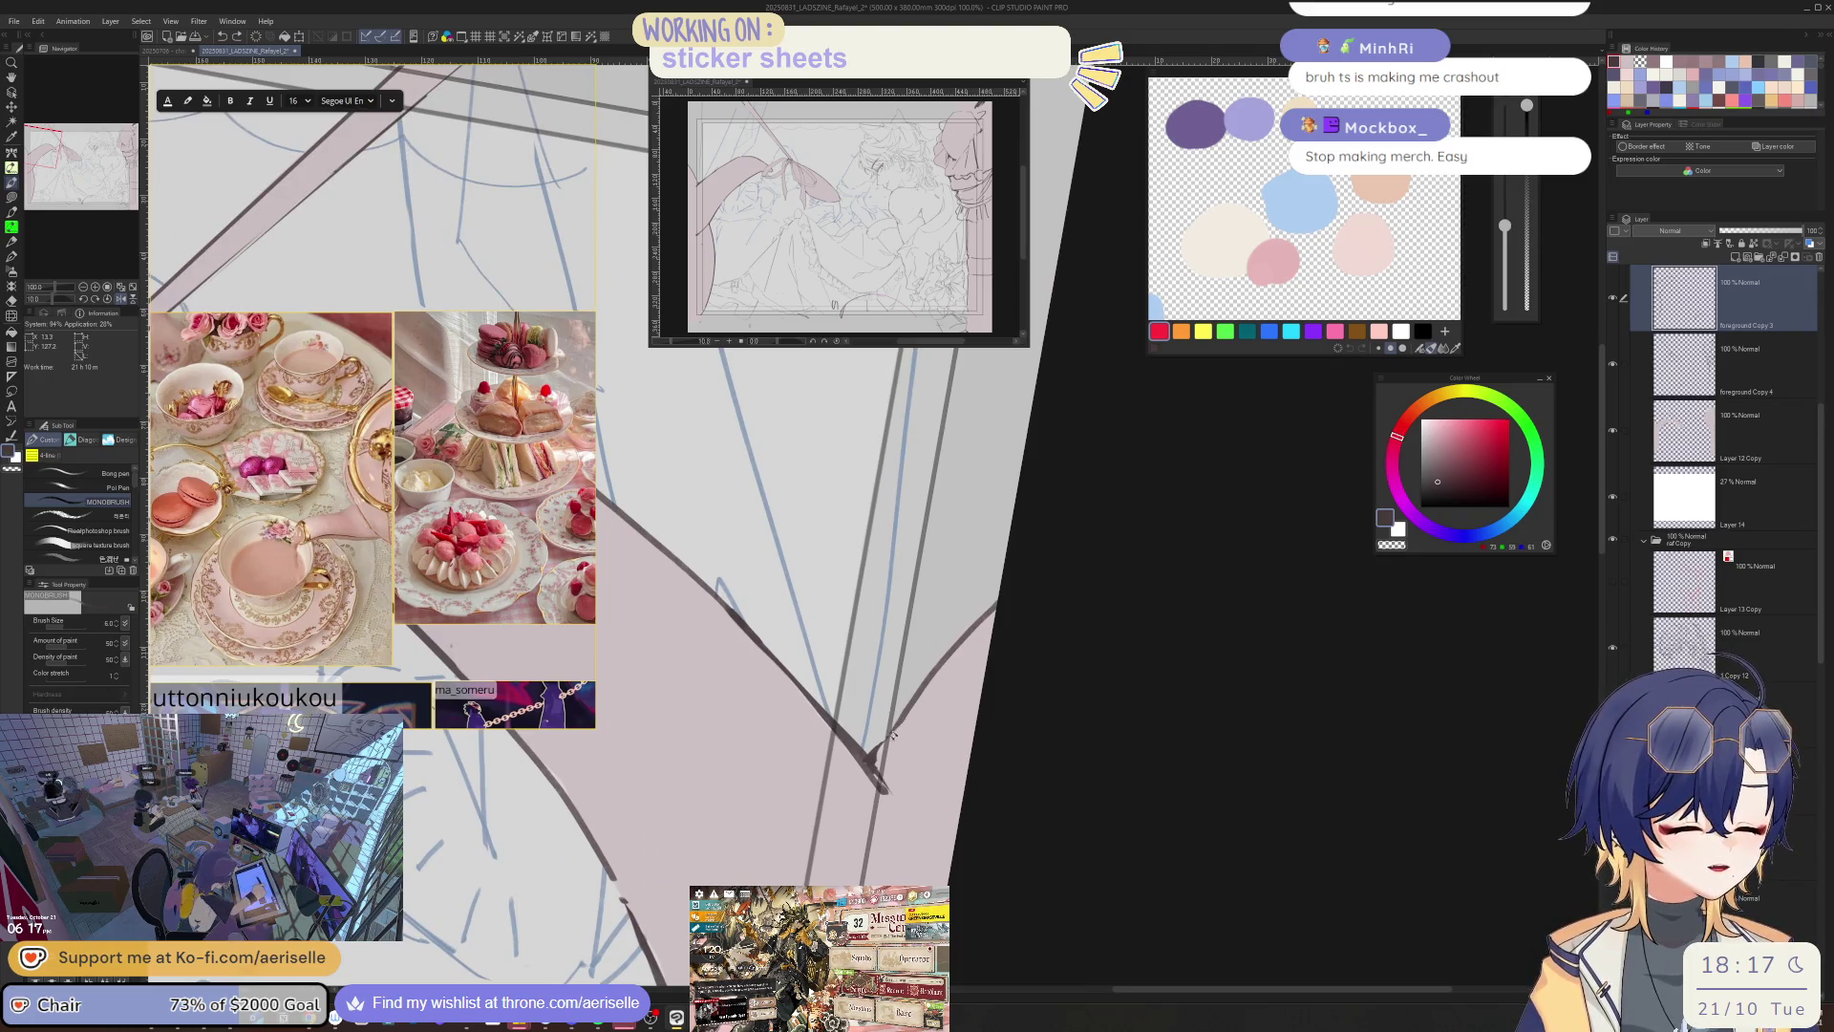
pyautogui.press('-')
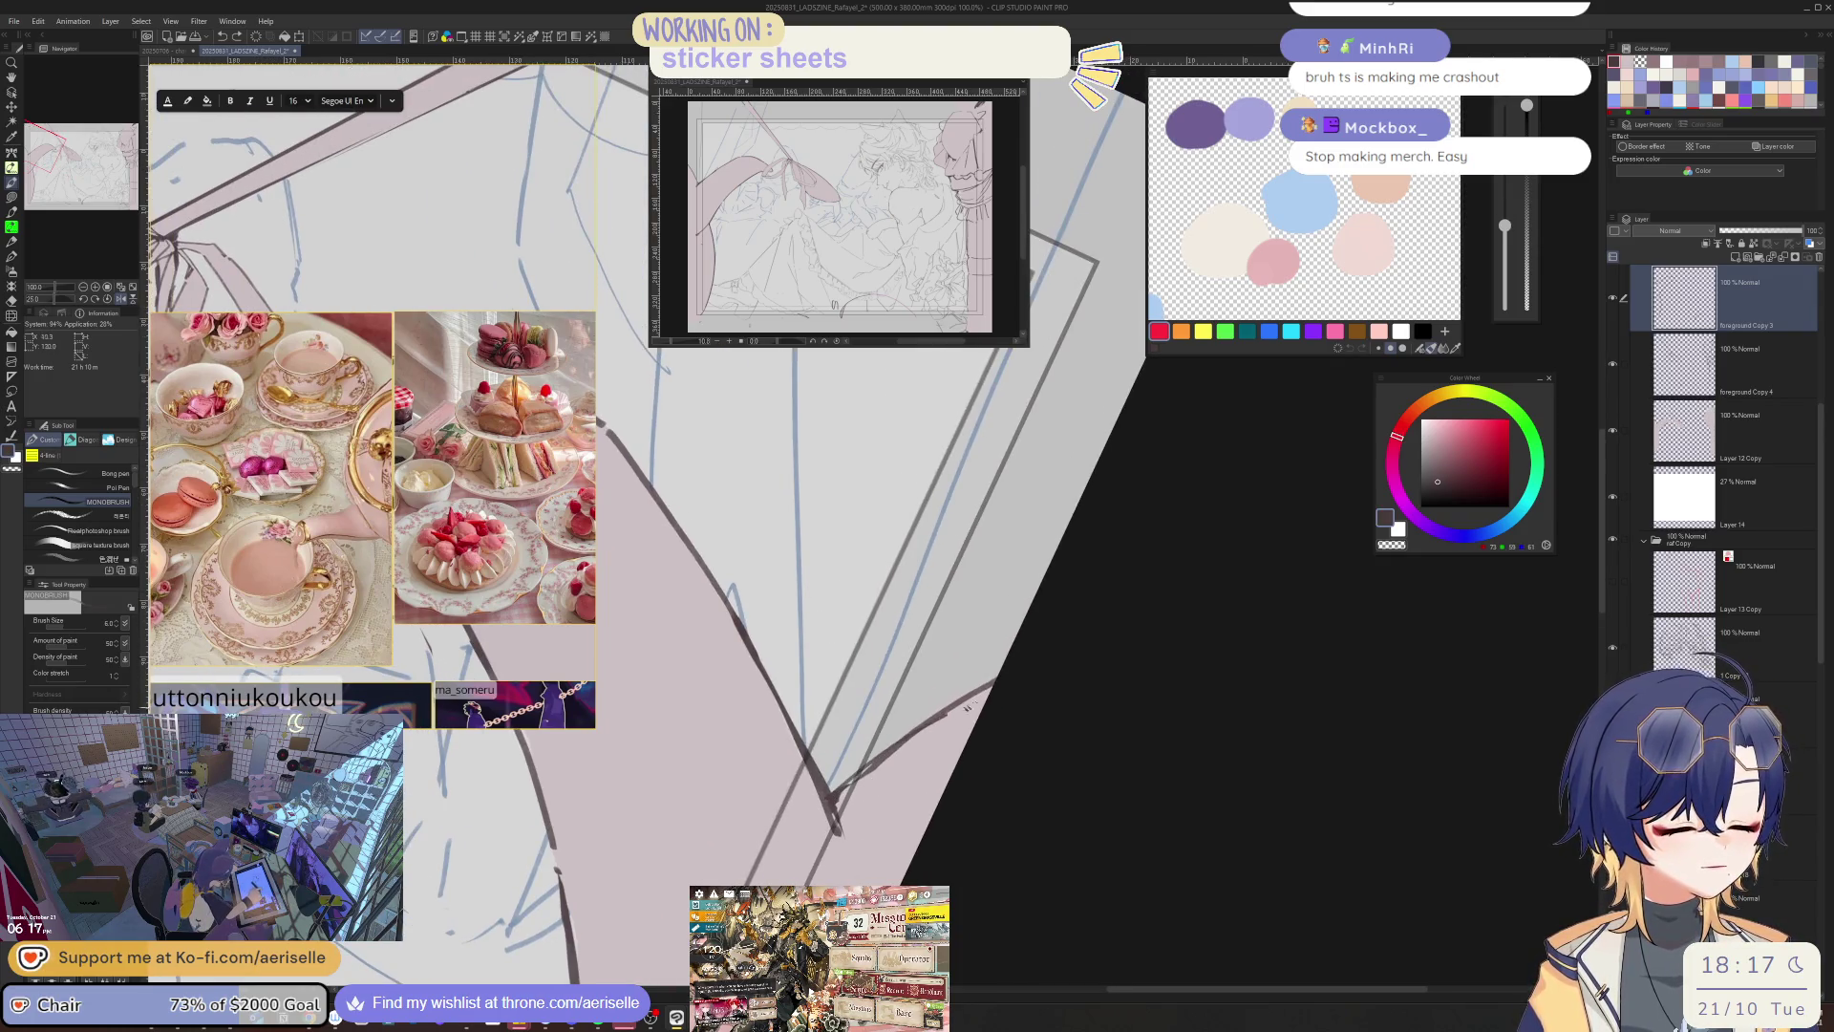
pyautogui.press('e')
pyautogui.moveTo(844, 795)
pyautogui.mouseDown()
pyautogui.moveTo(1014, 677)
pyautogui.moveTo(888, 738)
pyautogui.mouseUp()
pyautogui.hotkey('ctrl', '@')
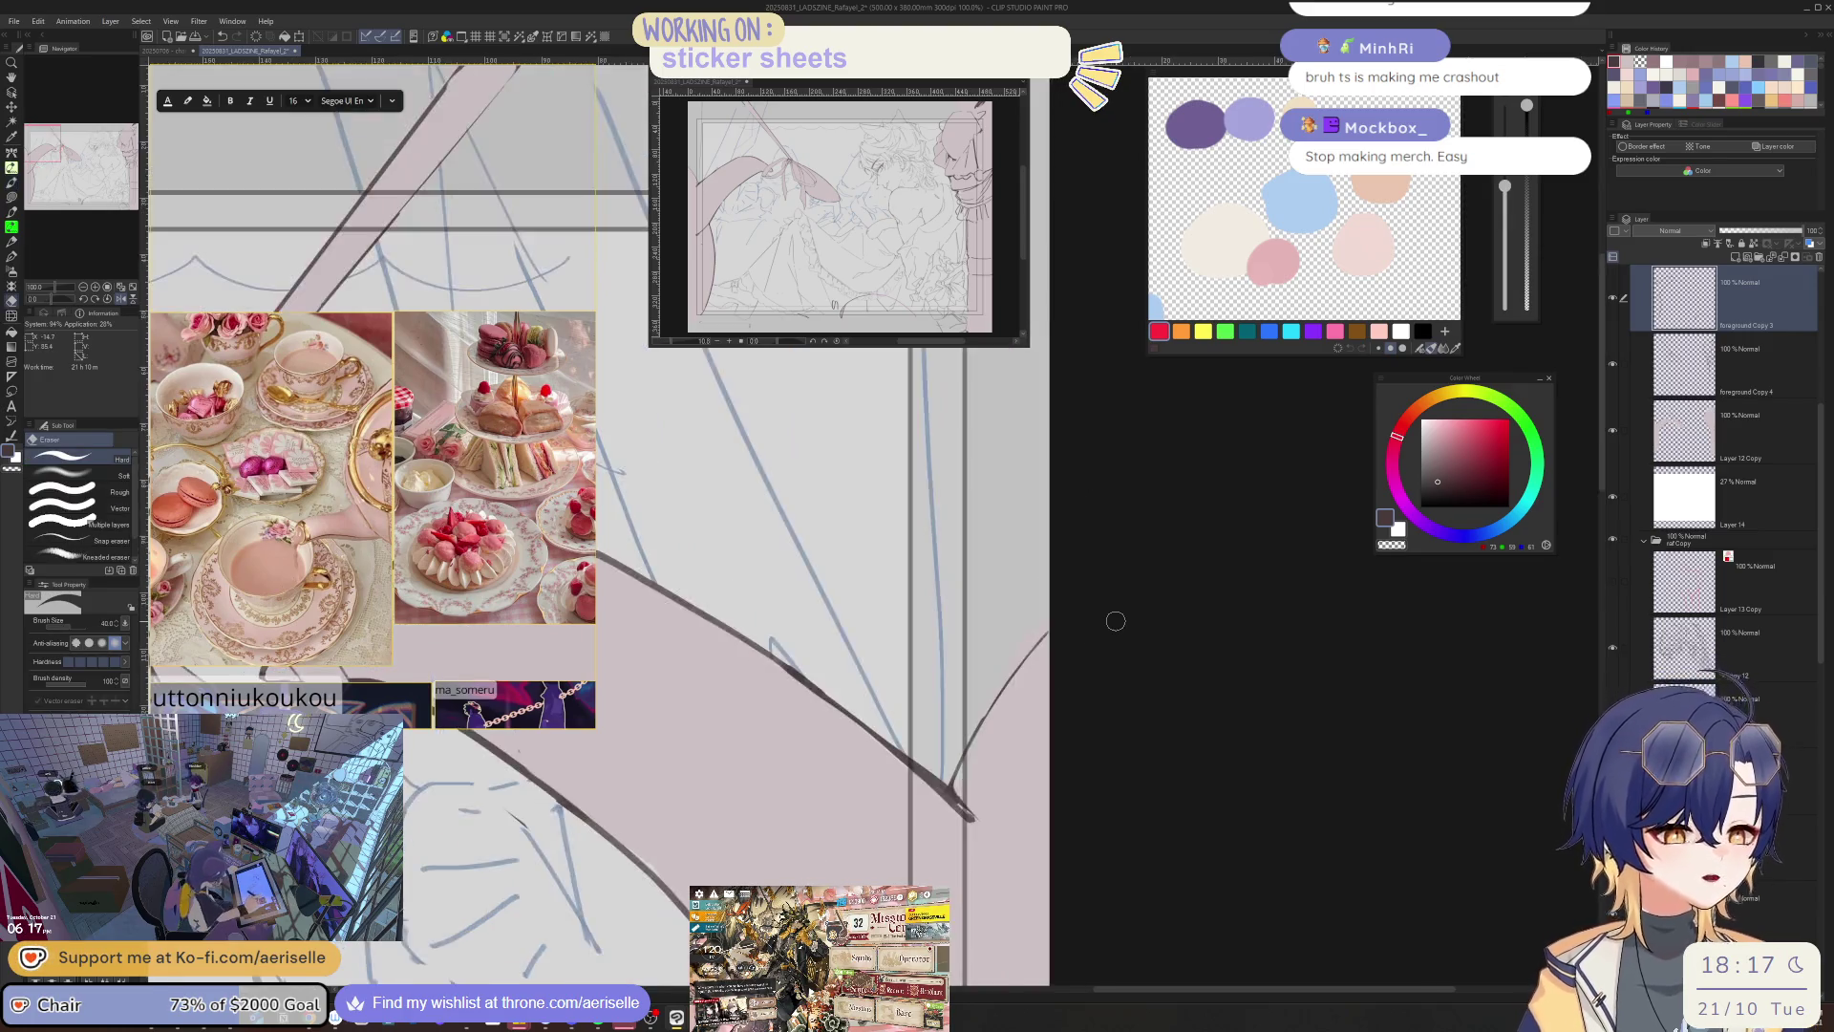
pyautogui.scroll(-3, 1113, 614)
pyautogui.scroll(-5, 1126, 741)
pyautogui.scroll(6, 984, 730)
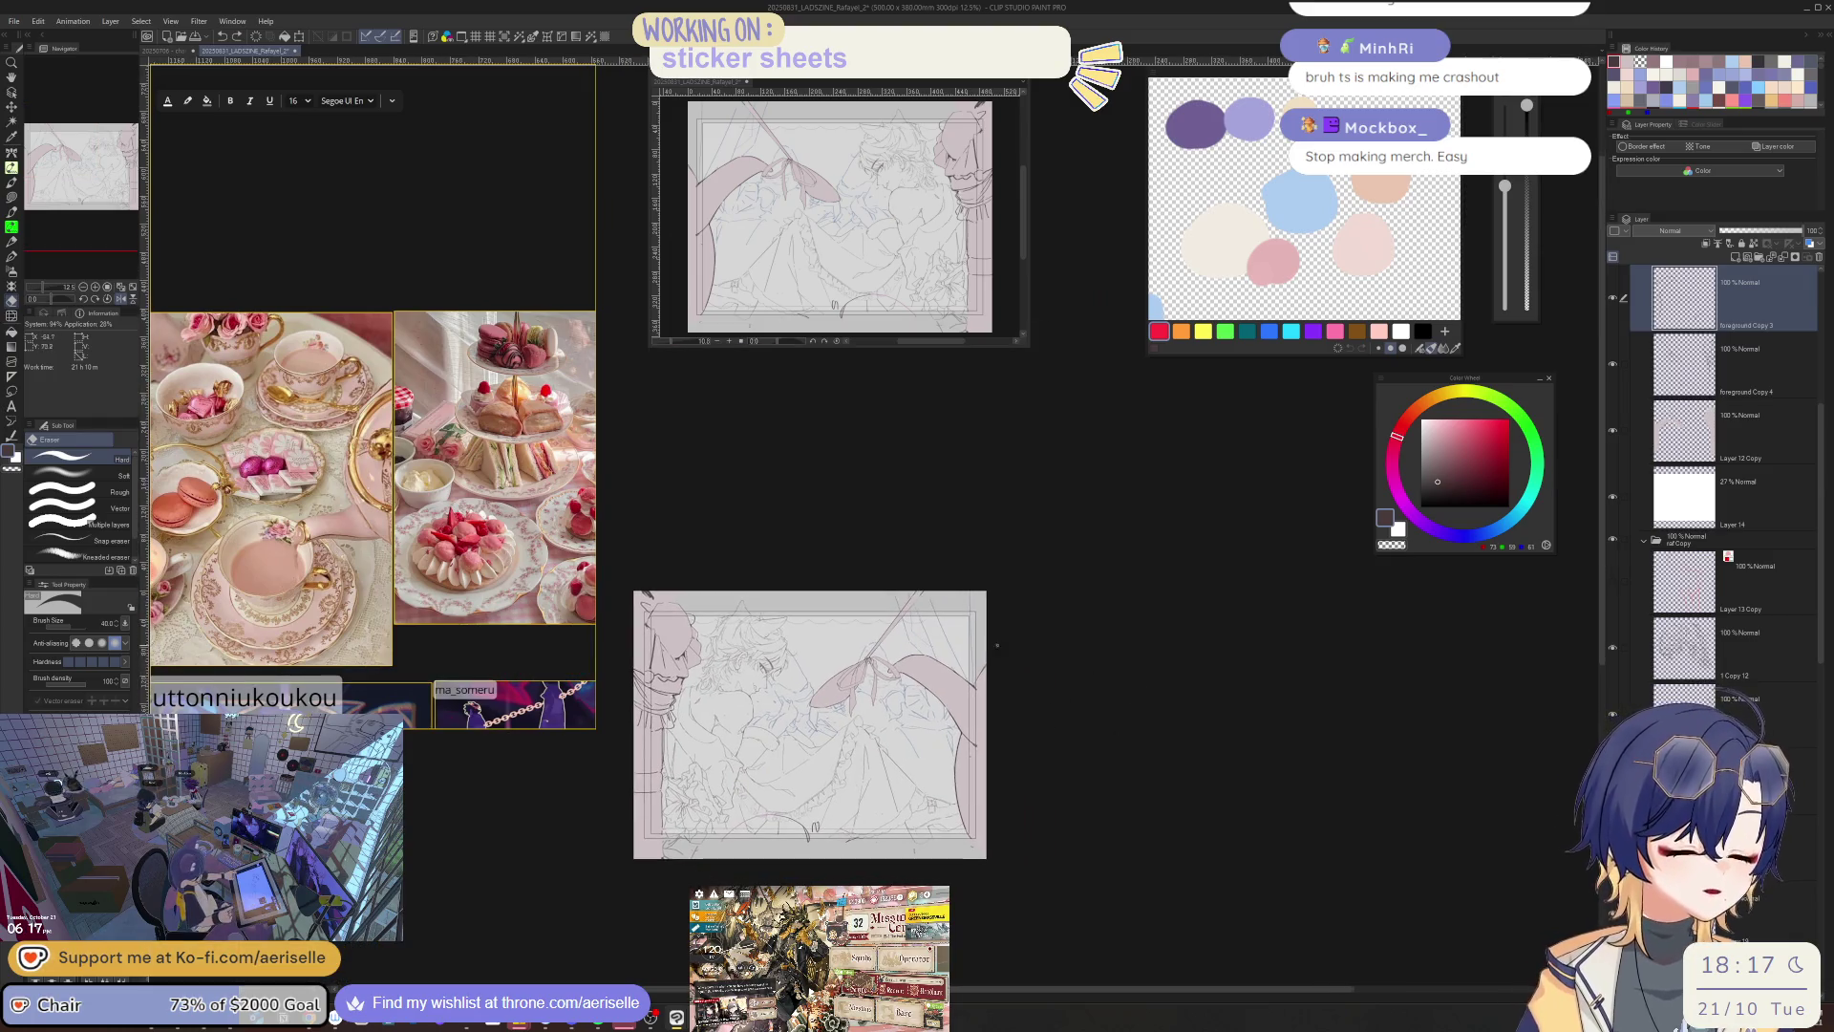
# - Lasso-select a stretch of outline strokes near the drape, shift them down-right, and commit the transform
pyautogui.press('p')
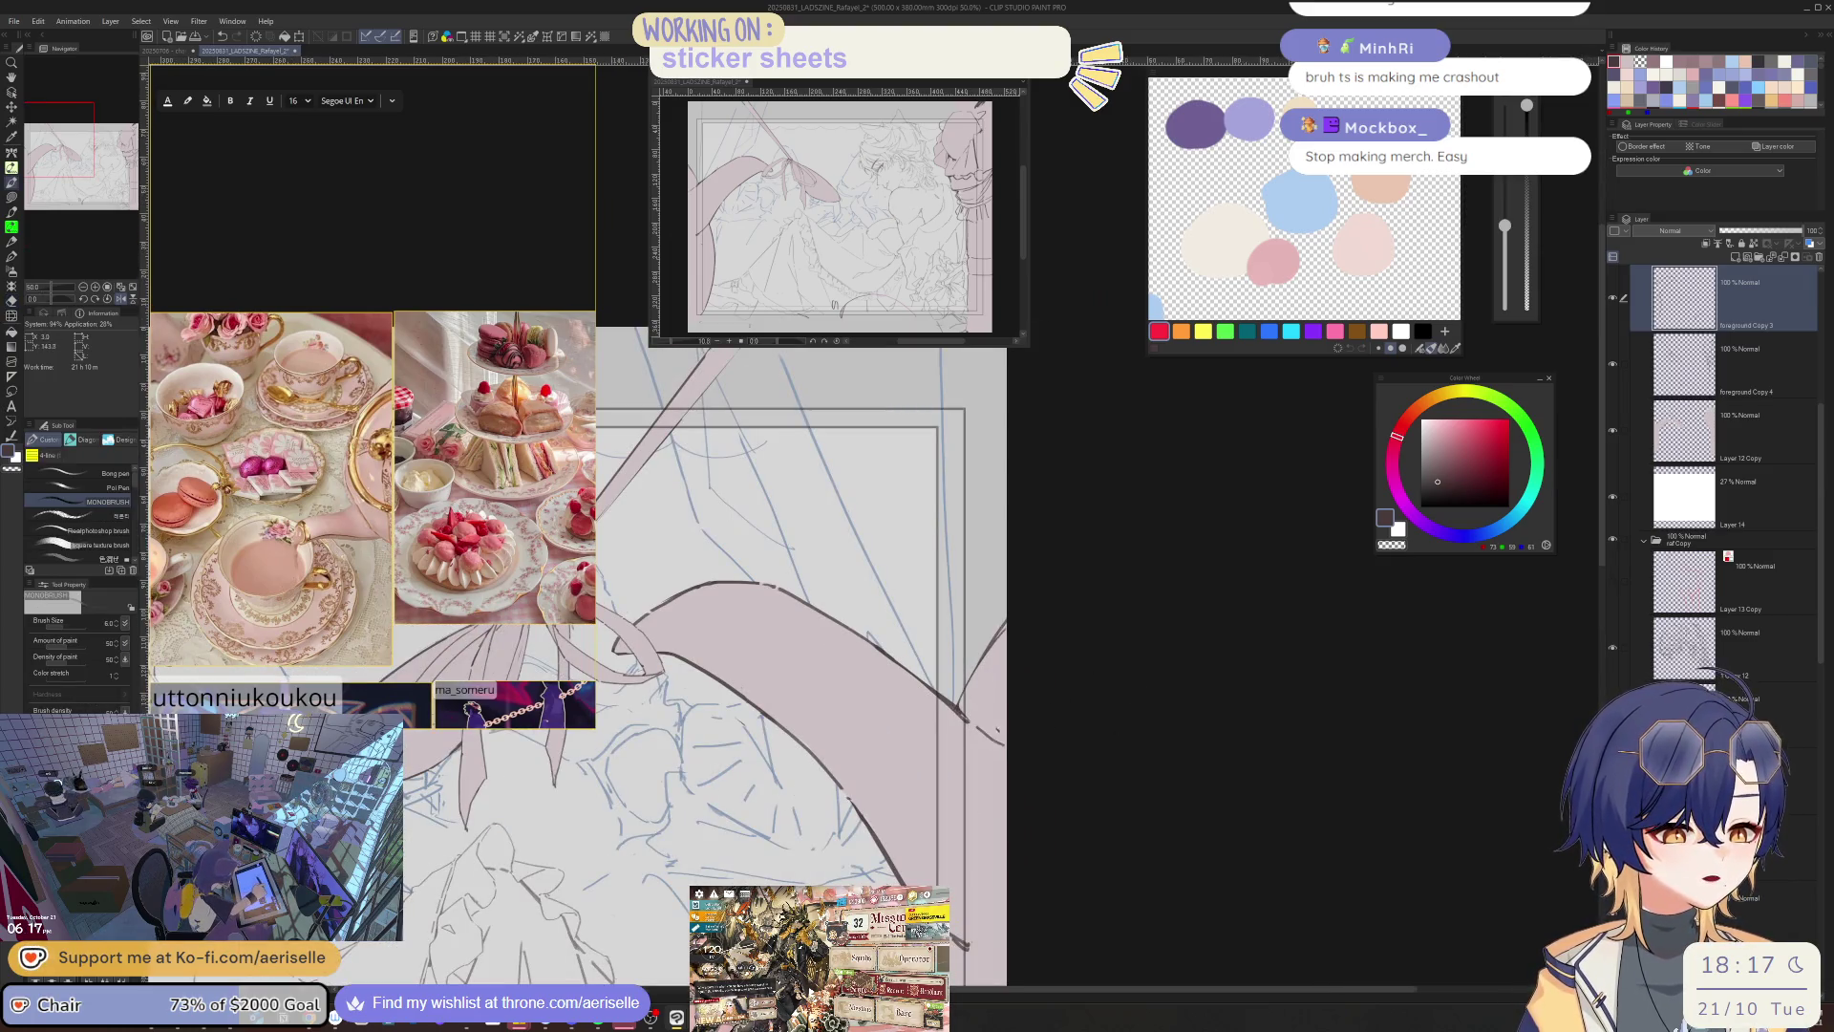
pyautogui.press('^')
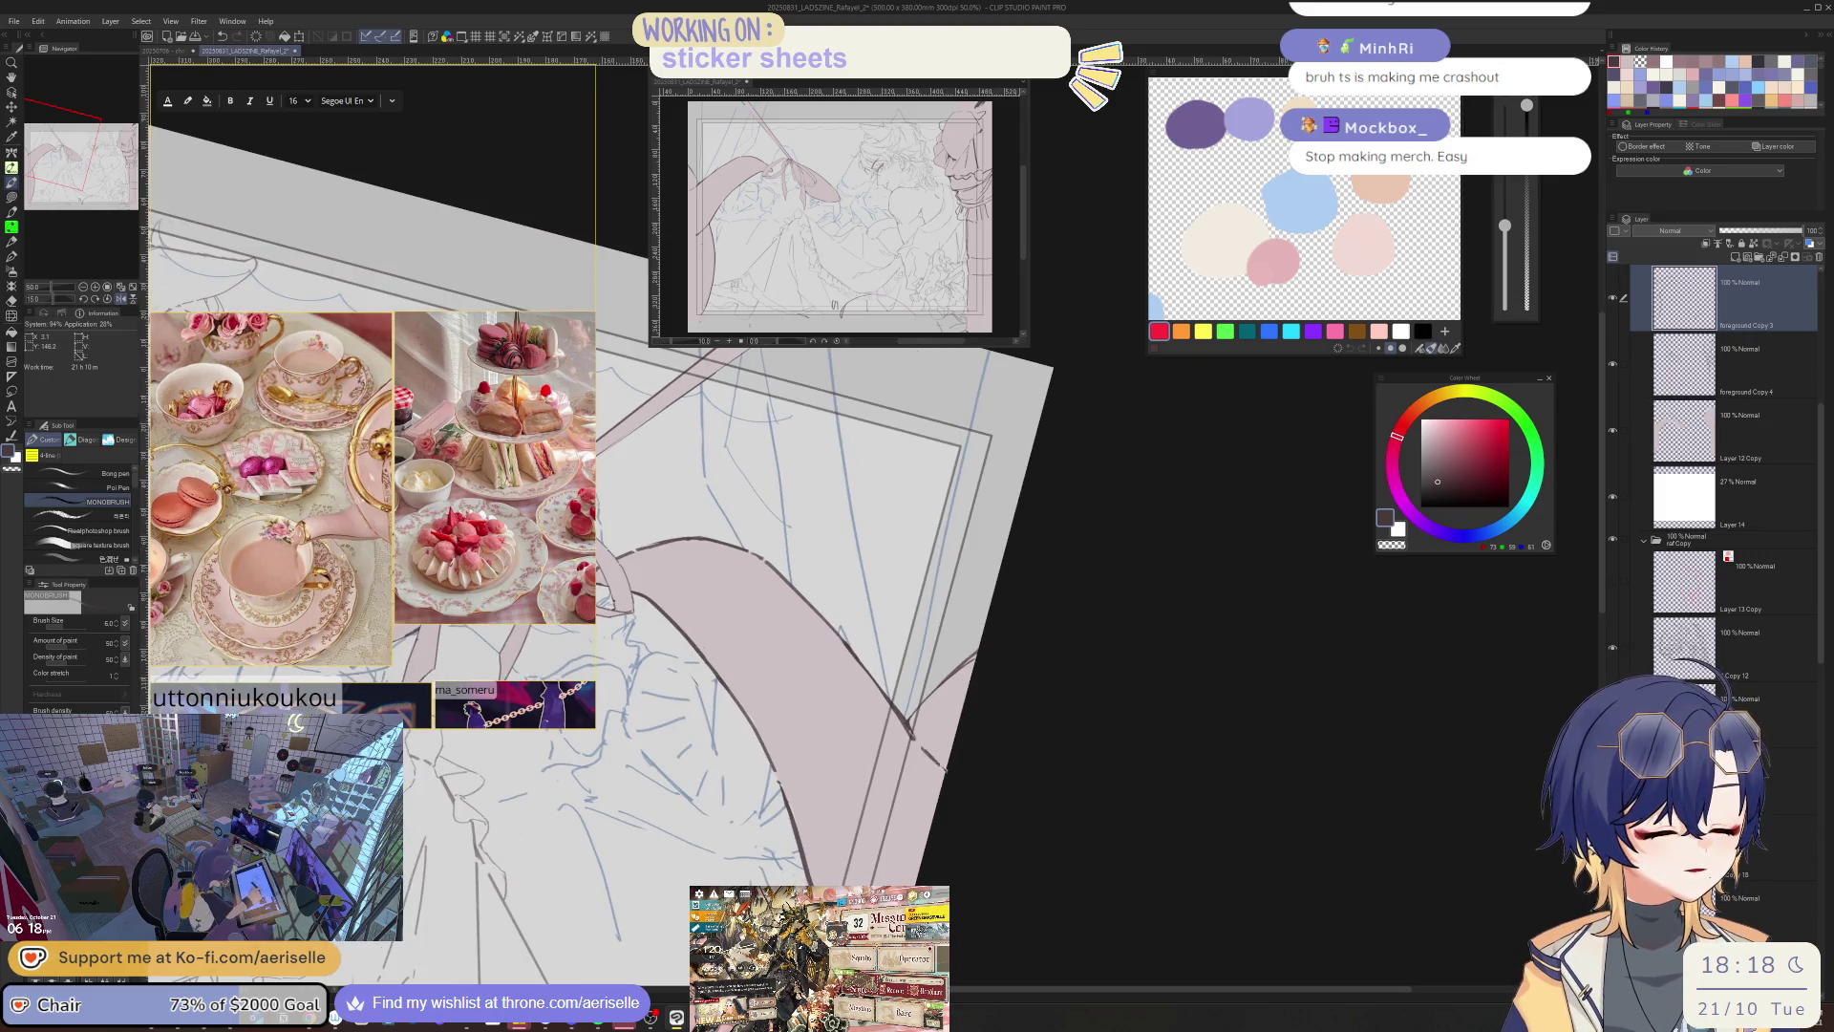
pyautogui.press('-')
pyautogui.press('-')
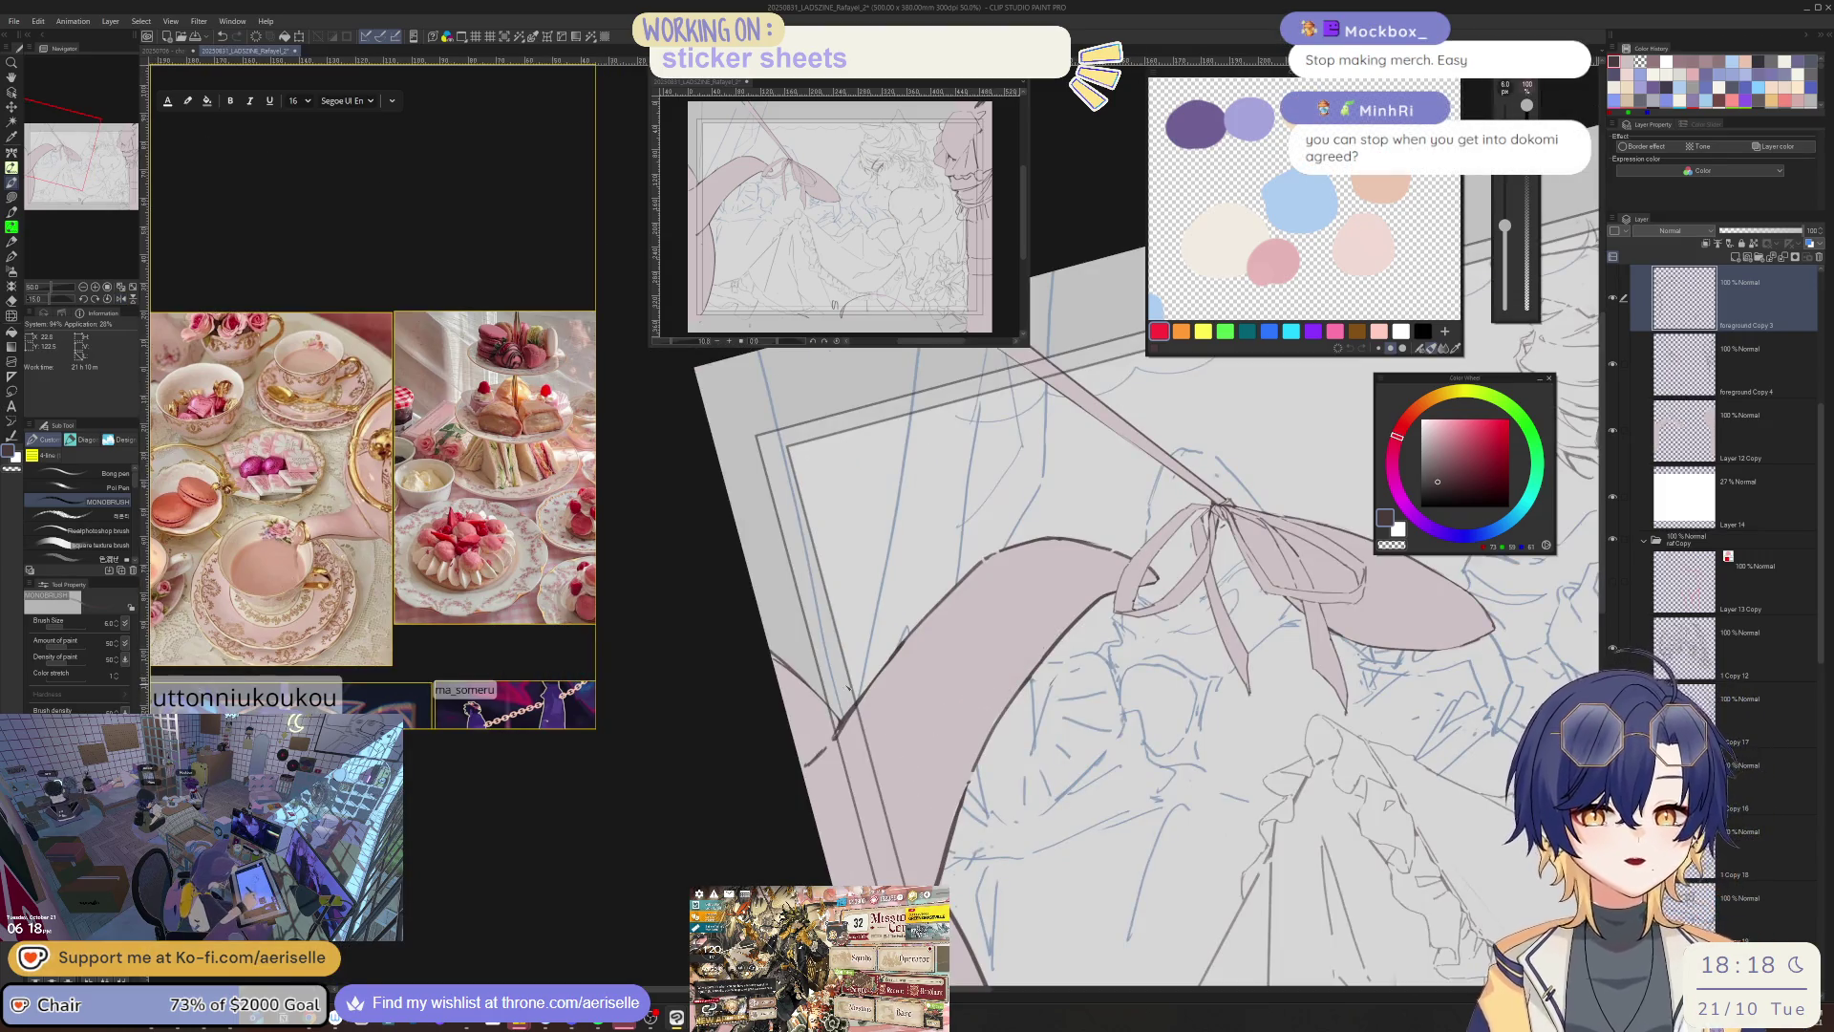
pyautogui.press('^')
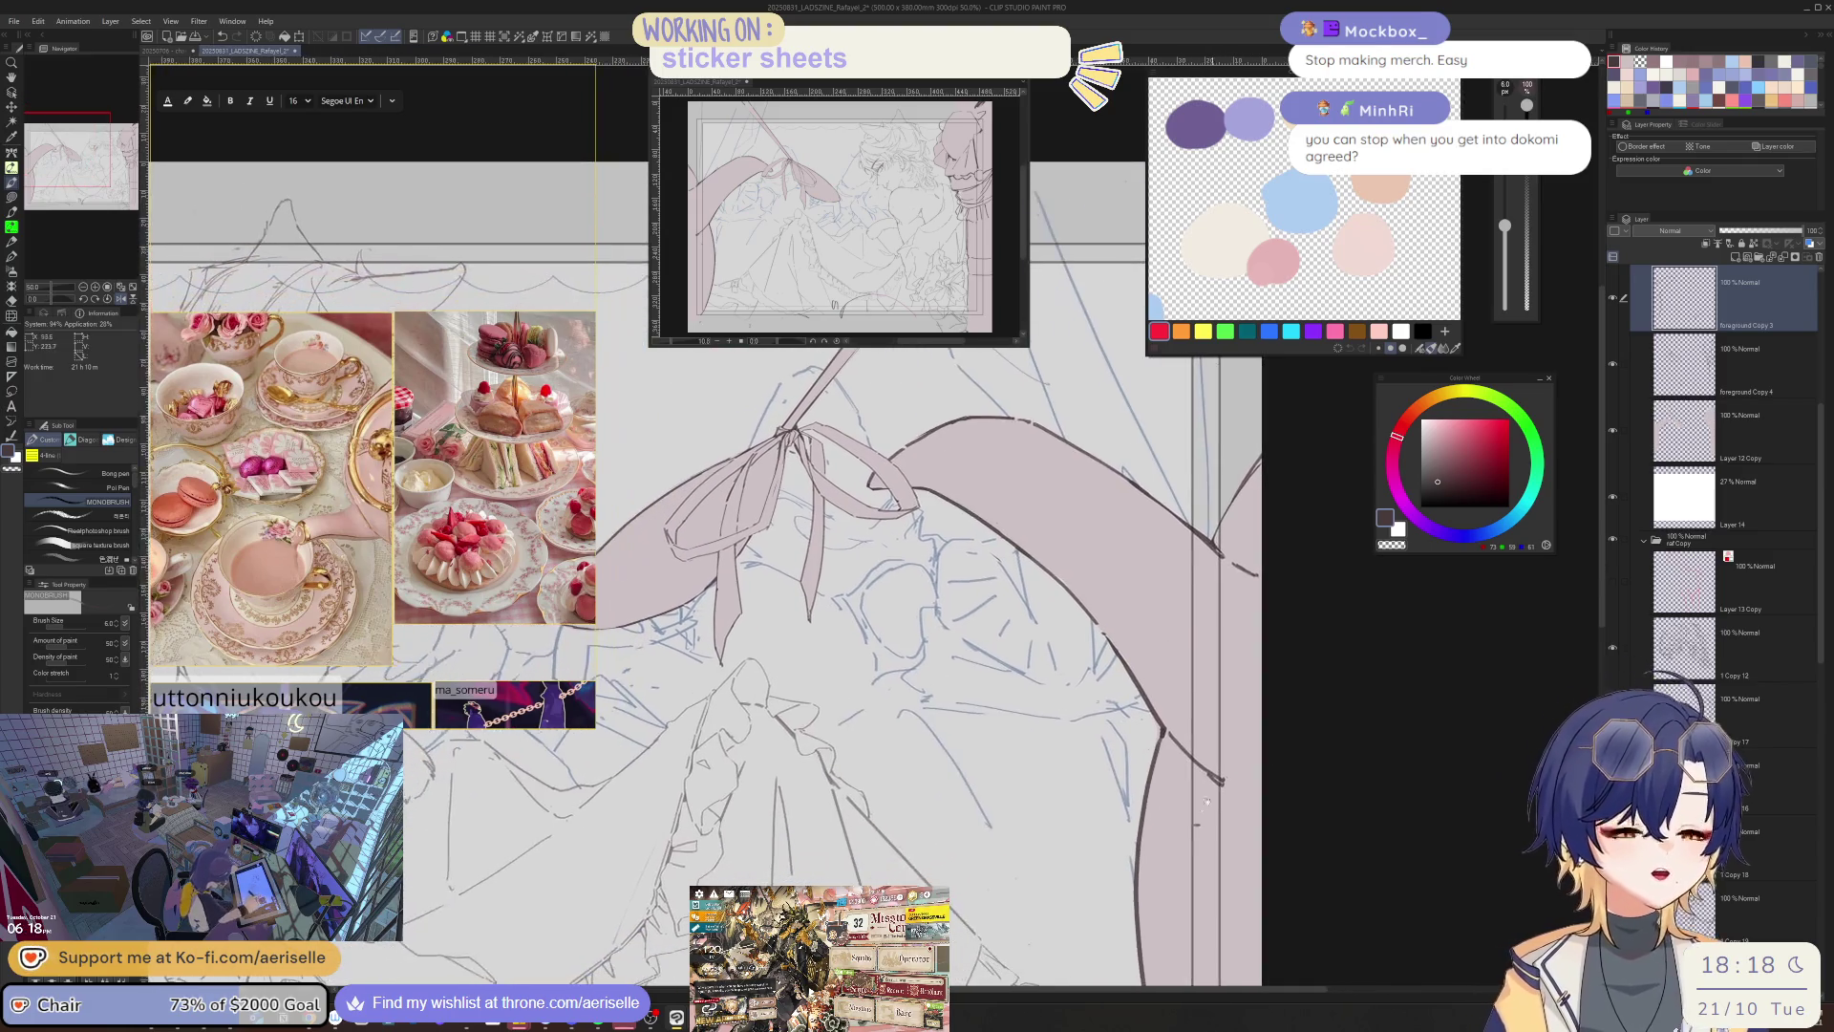
pyautogui.scroll(5, 1206, 800)
pyautogui.press('m')
pyautogui.moveTo(1086, 594)
pyautogui.mouseDown()
pyautogui.moveTo(1228, 478)
pyautogui.moveTo(1241, 391)
pyautogui.mouseUp()
pyautogui.scroll(-2, 1293, 442)
pyautogui.press('k')
pyautogui.moveTo(1032, 602); pyautogui.dragTo(1042, 644)
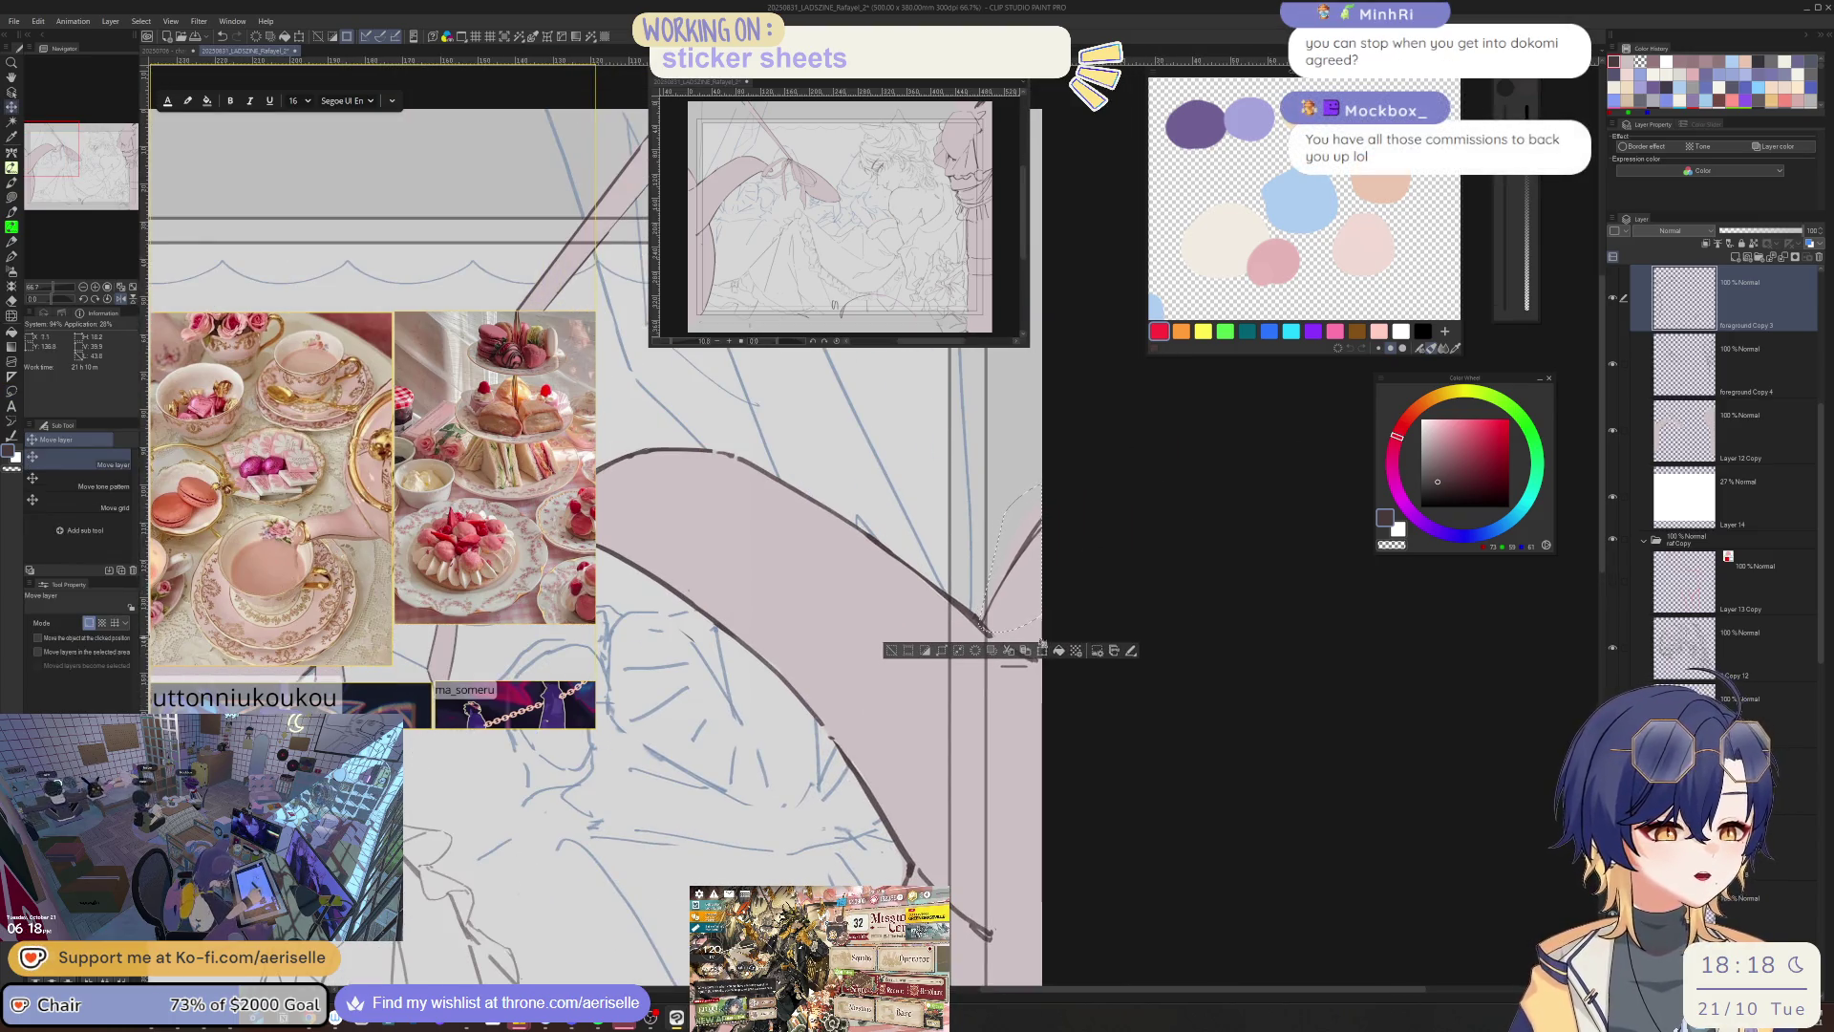
pyautogui.click(1042, 649)
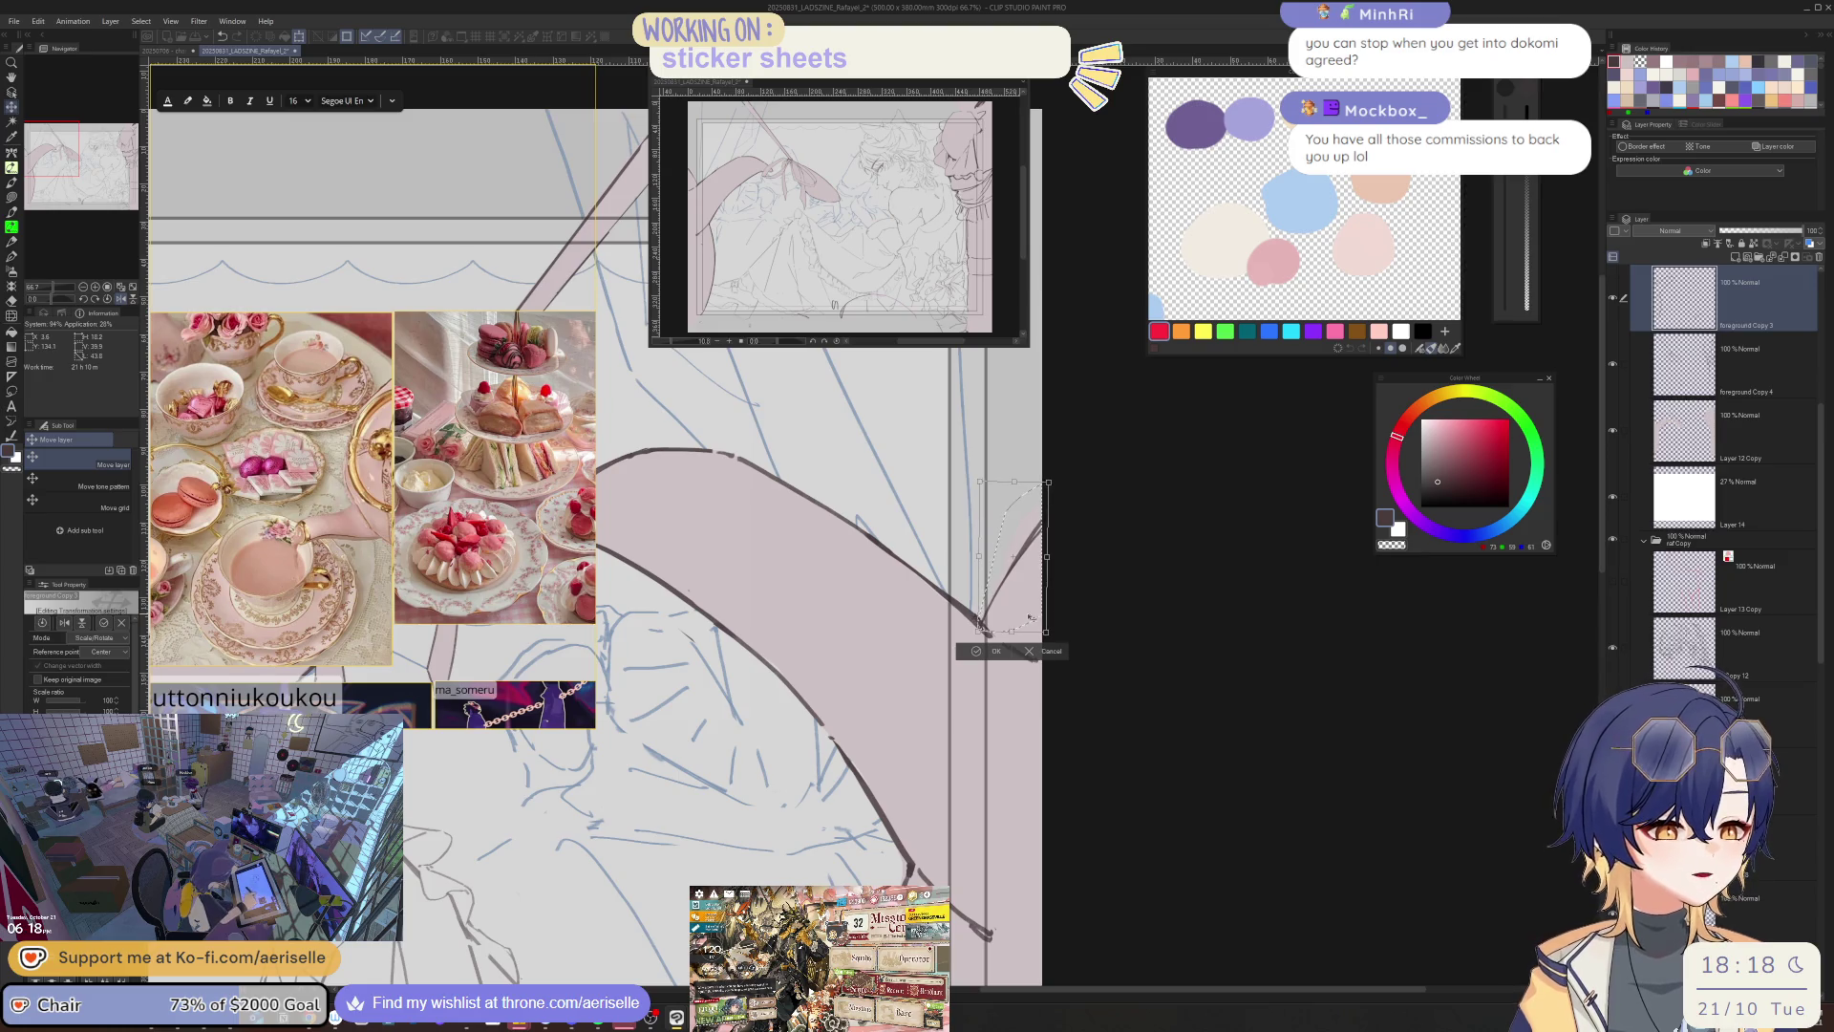
pyautogui.press('Return')
# - Switch to Layer 12 Copy with a size-20 eraser, then mirror the zoomed-out view to check the drawing
pyautogui.moveTo(1026, 631); pyautogui.dragTo(1003, 729)
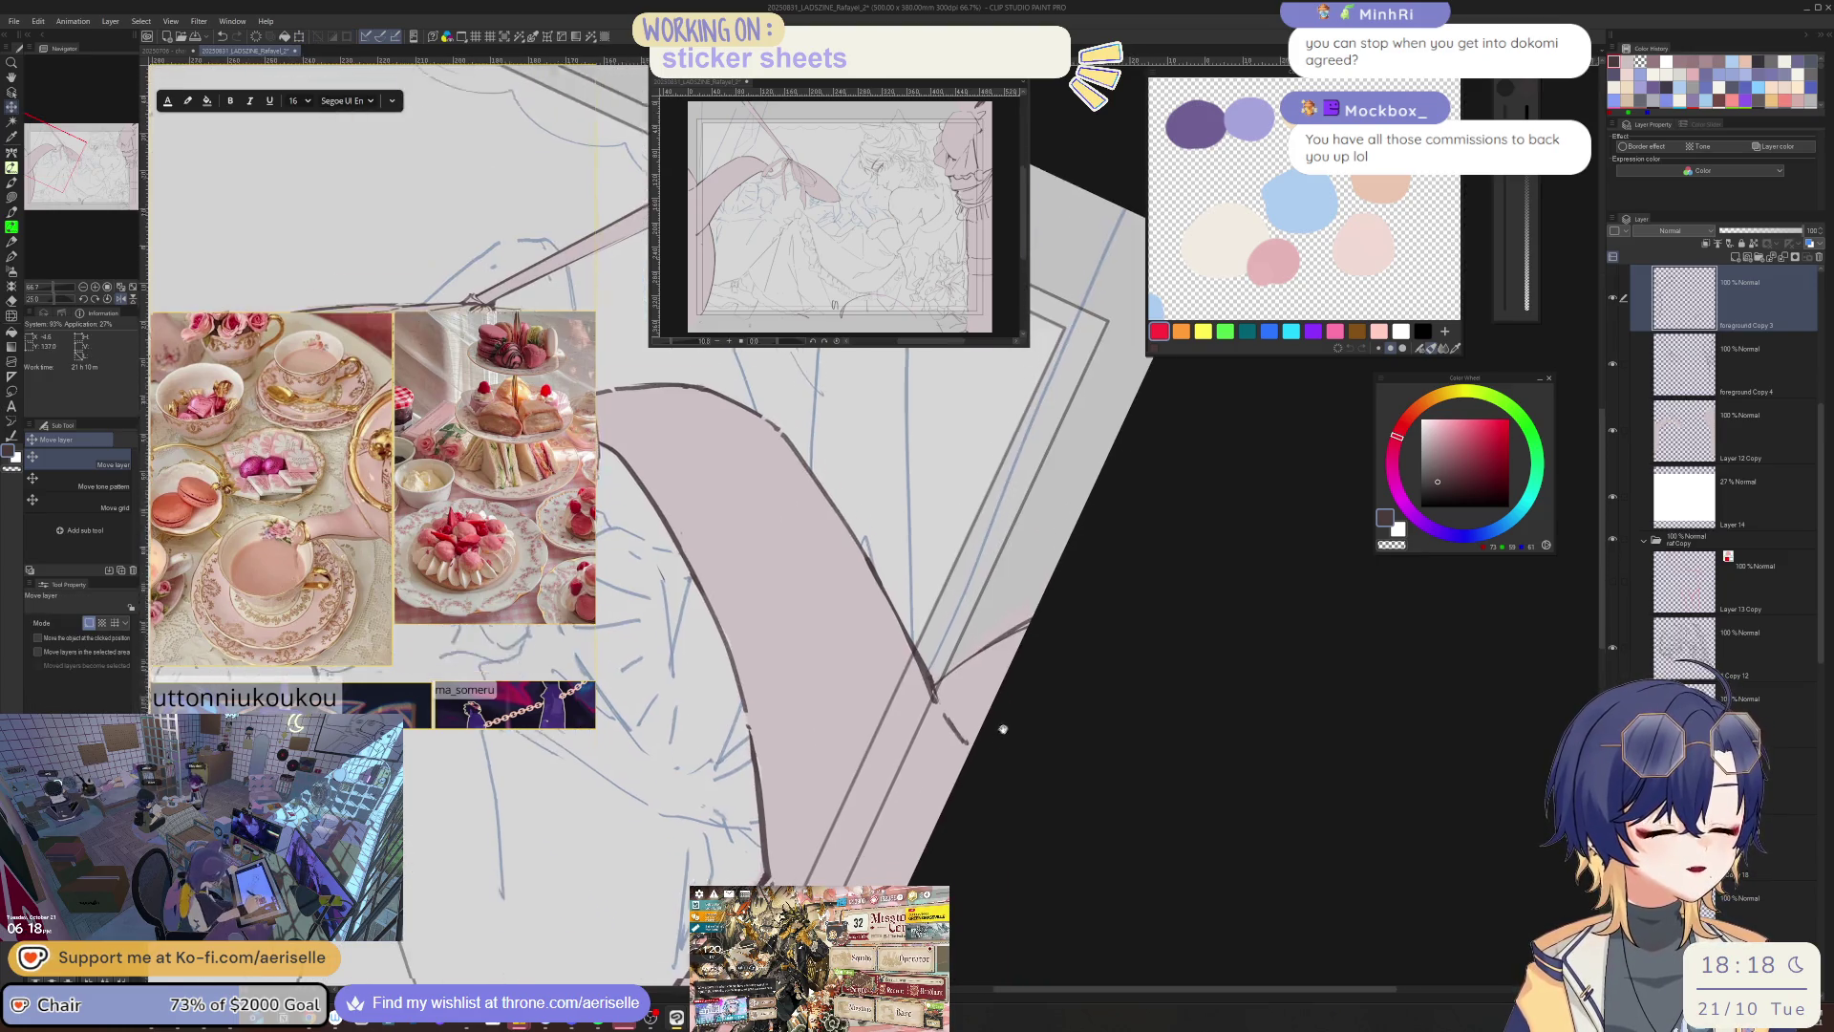
pyautogui.hotkey('ctrl', '+')
pyautogui.press('e')
pyautogui.hotkey('alt', '[')
pyautogui.hotkey('alt', '[')
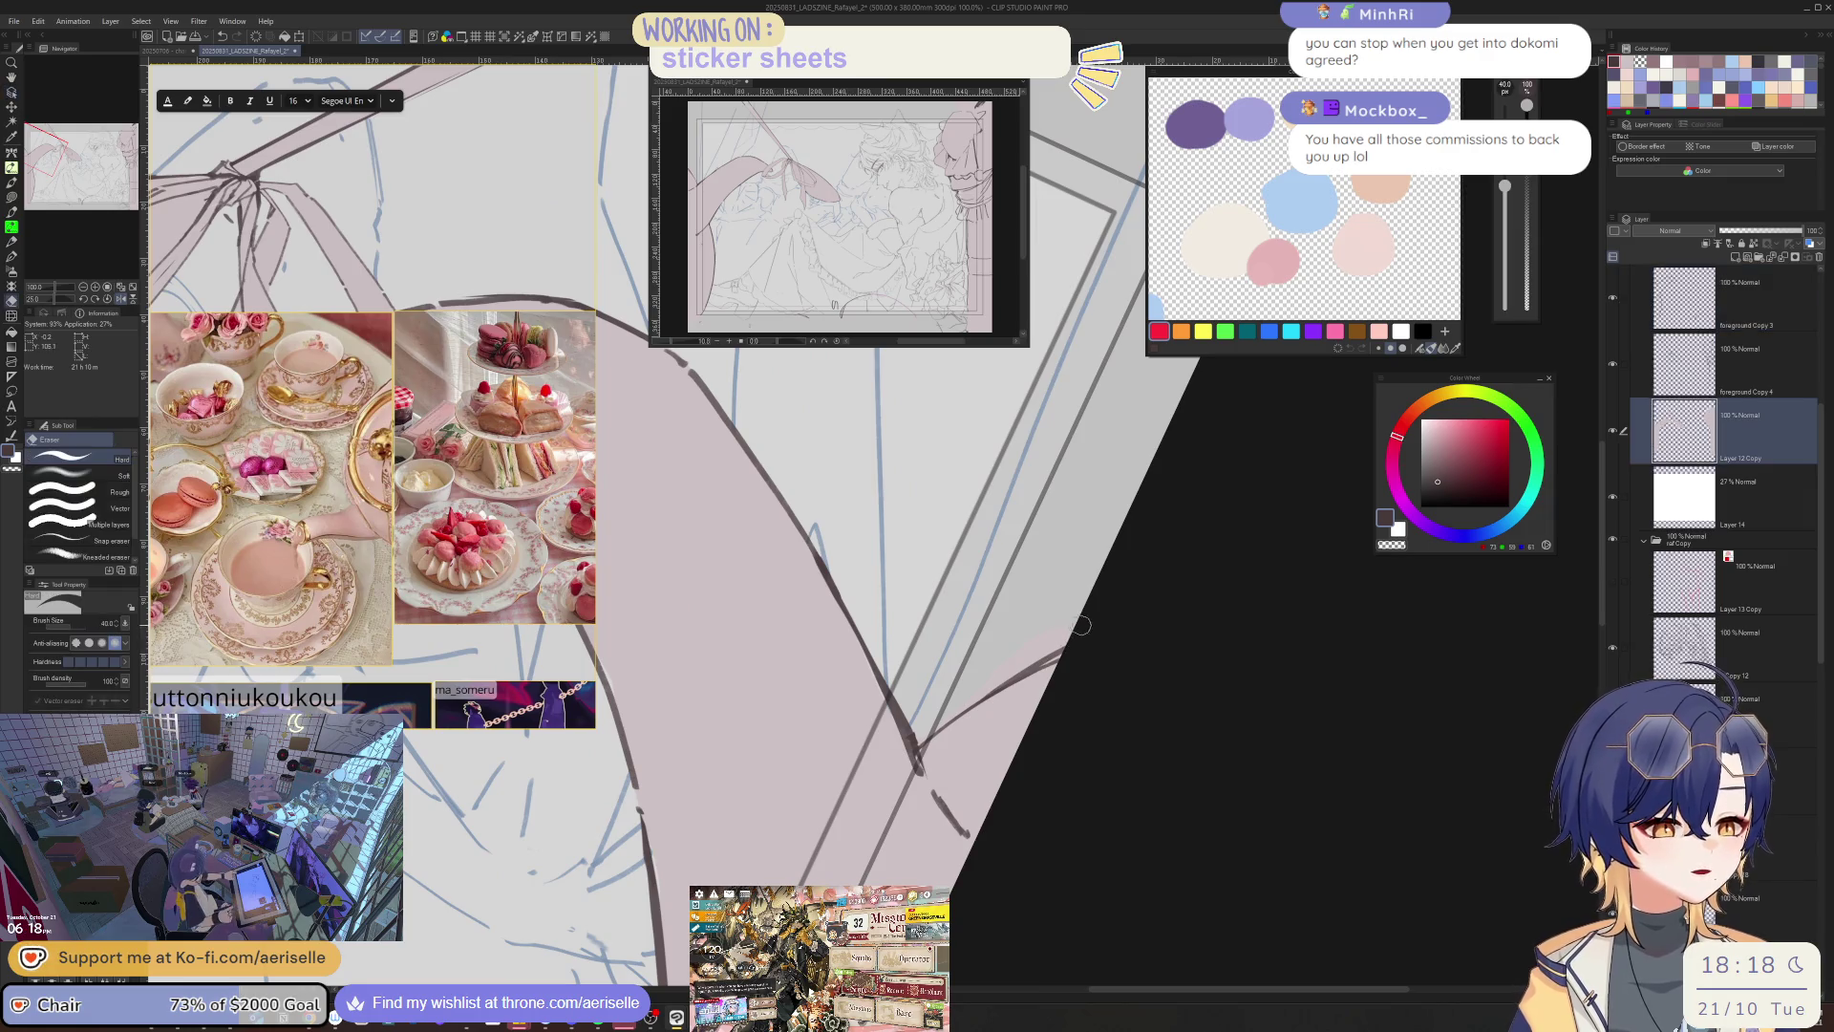
pyautogui.press('[')
pyautogui.press('[')
pyautogui.press('[')
pyautogui.hotkey('ctrl', '-')
pyautogui.hotkey('ctrl', '-')
pyautogui.hotkey('ctrl', '-')
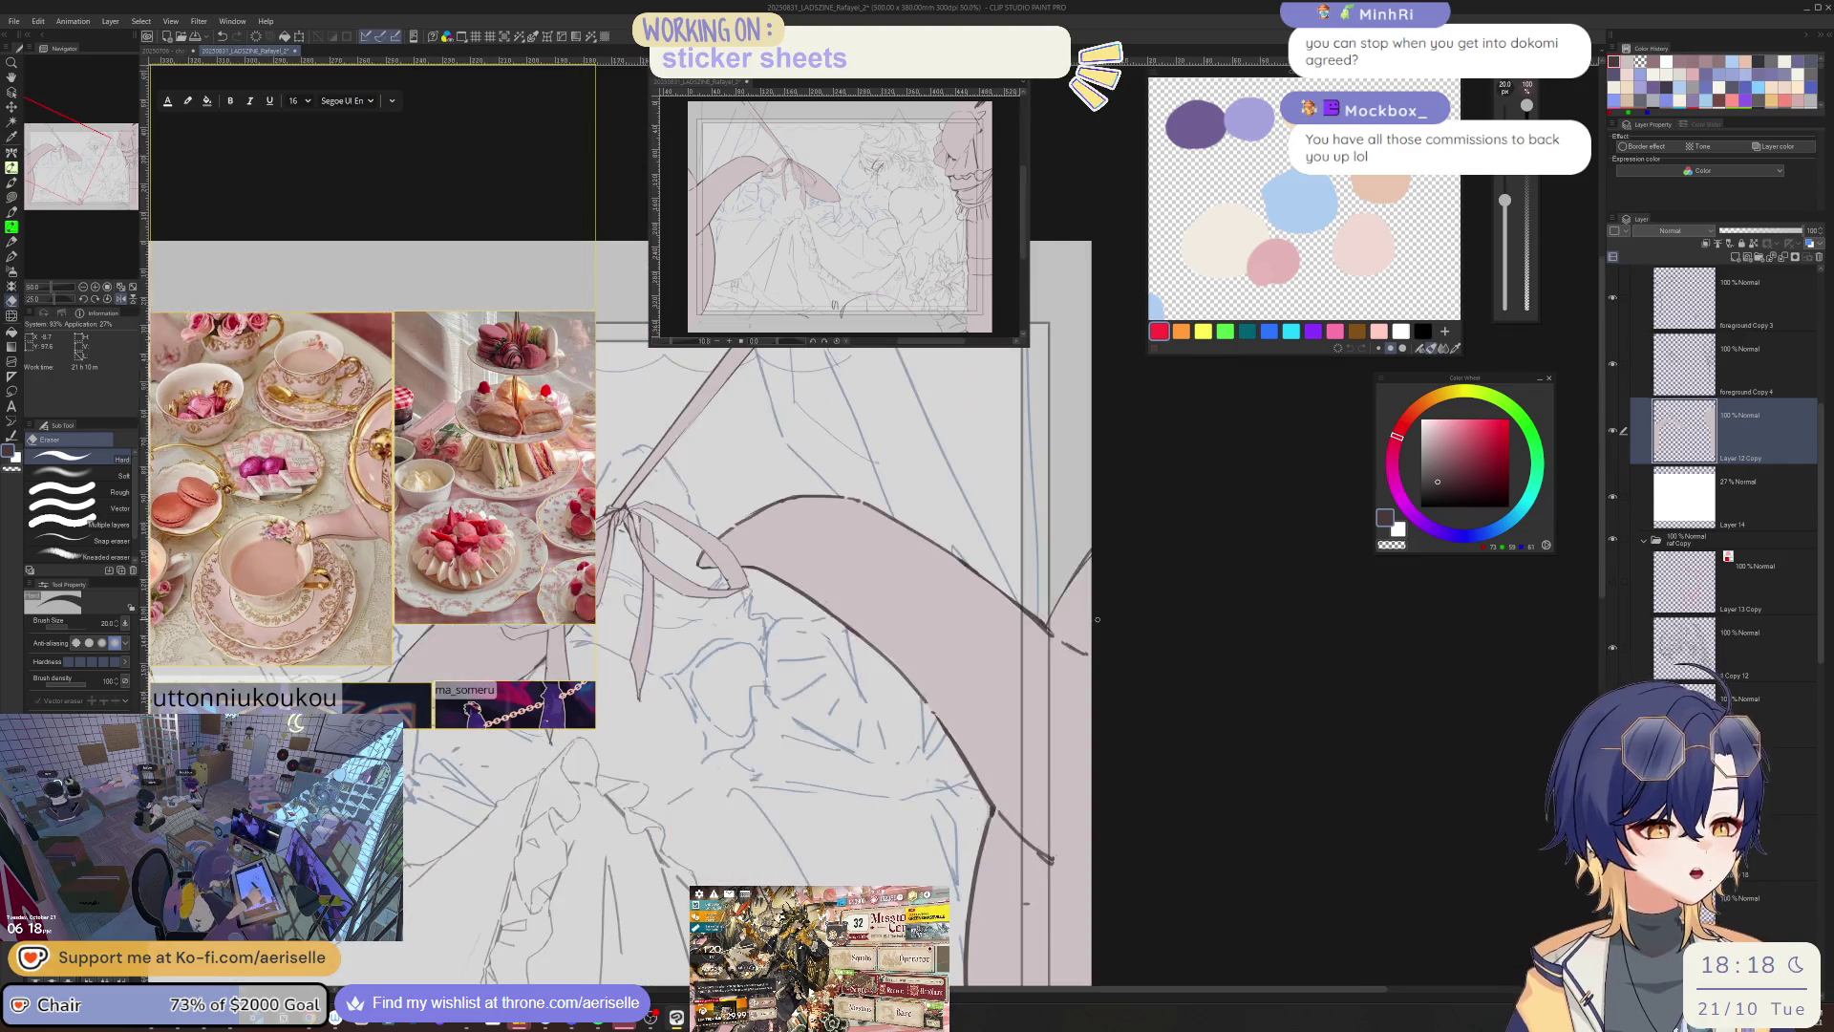
pyautogui.press('h')
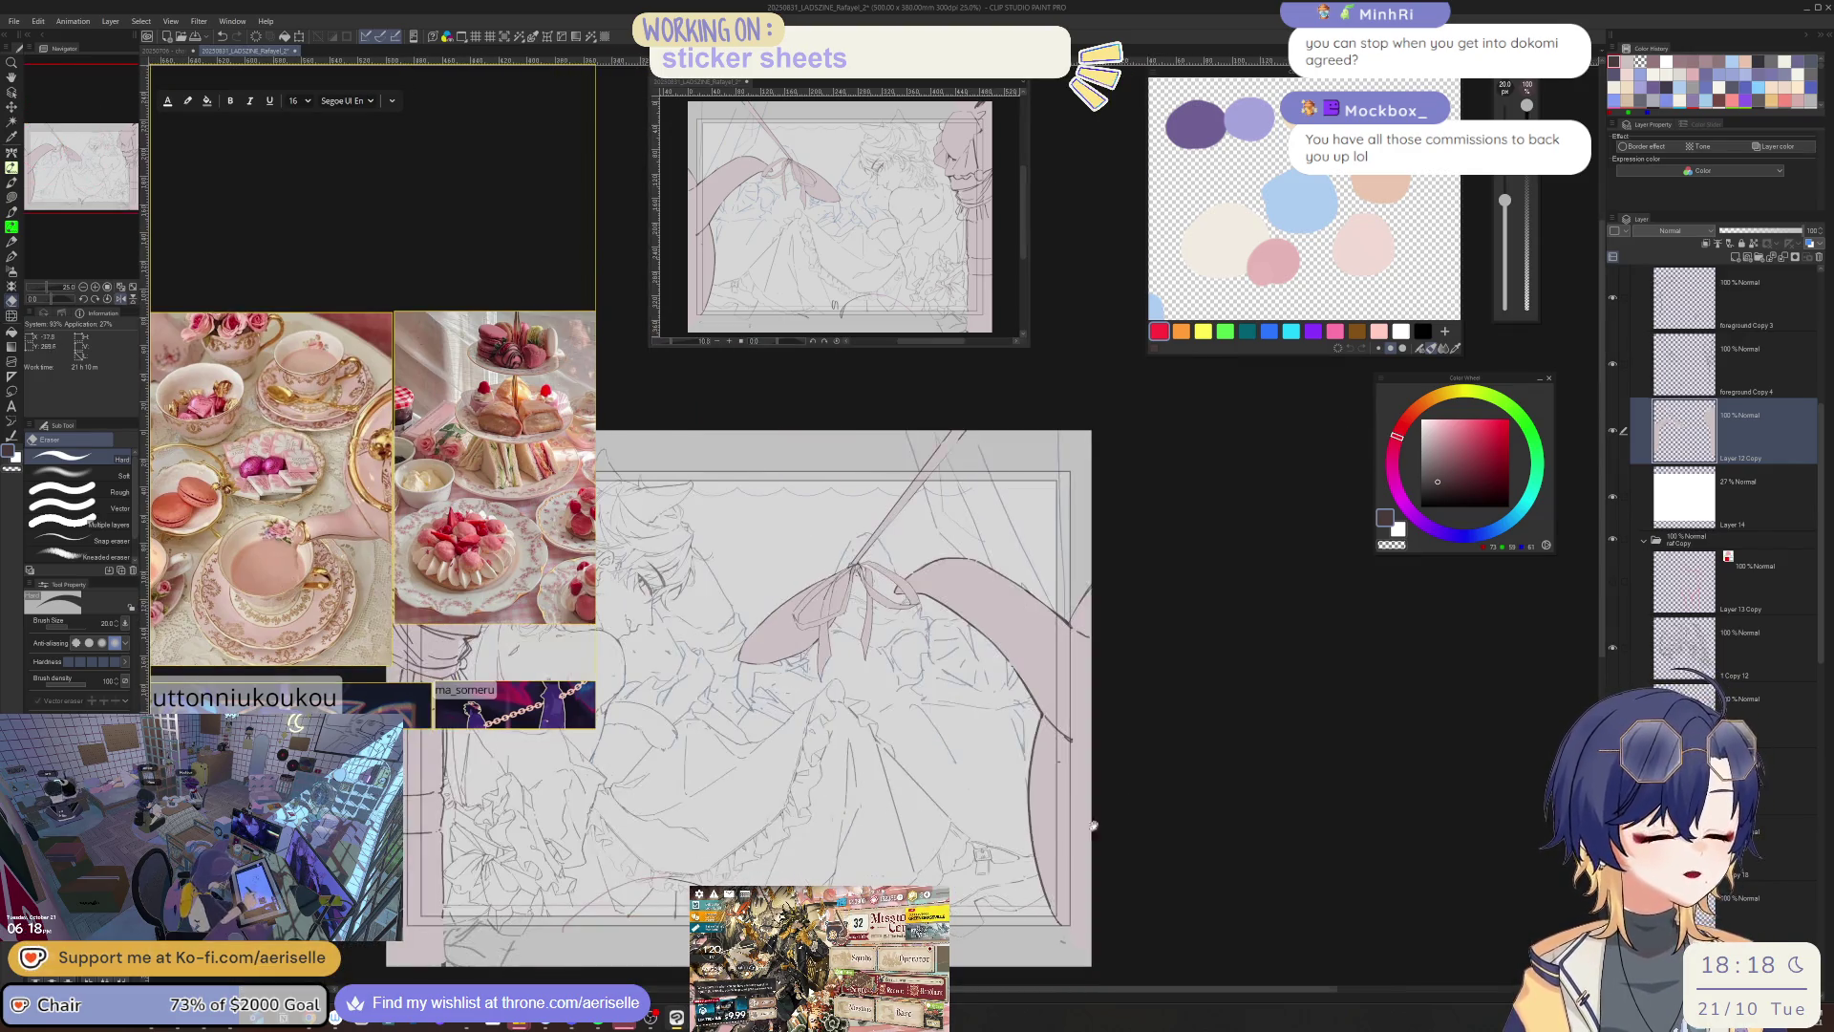
pyautogui.scroll(5, 921, 573)
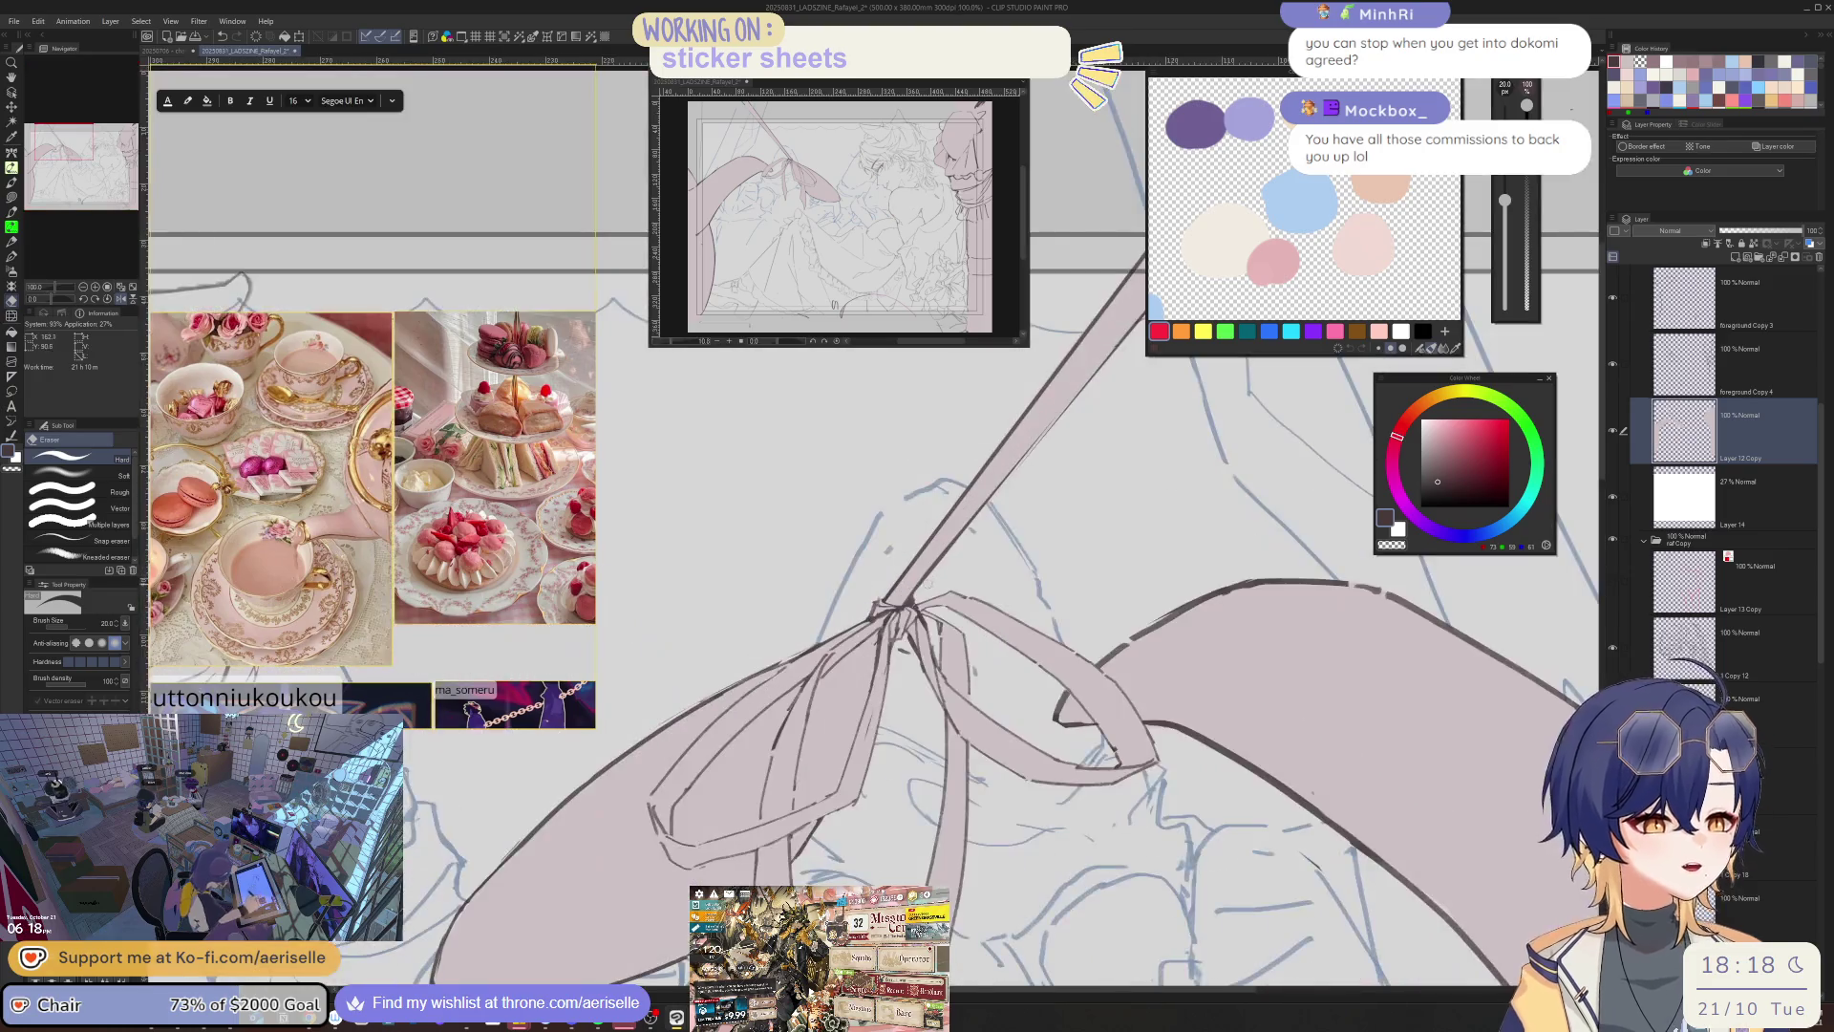
pyautogui.moveTo(1063, 864); pyautogui.dragTo(1203, 711)
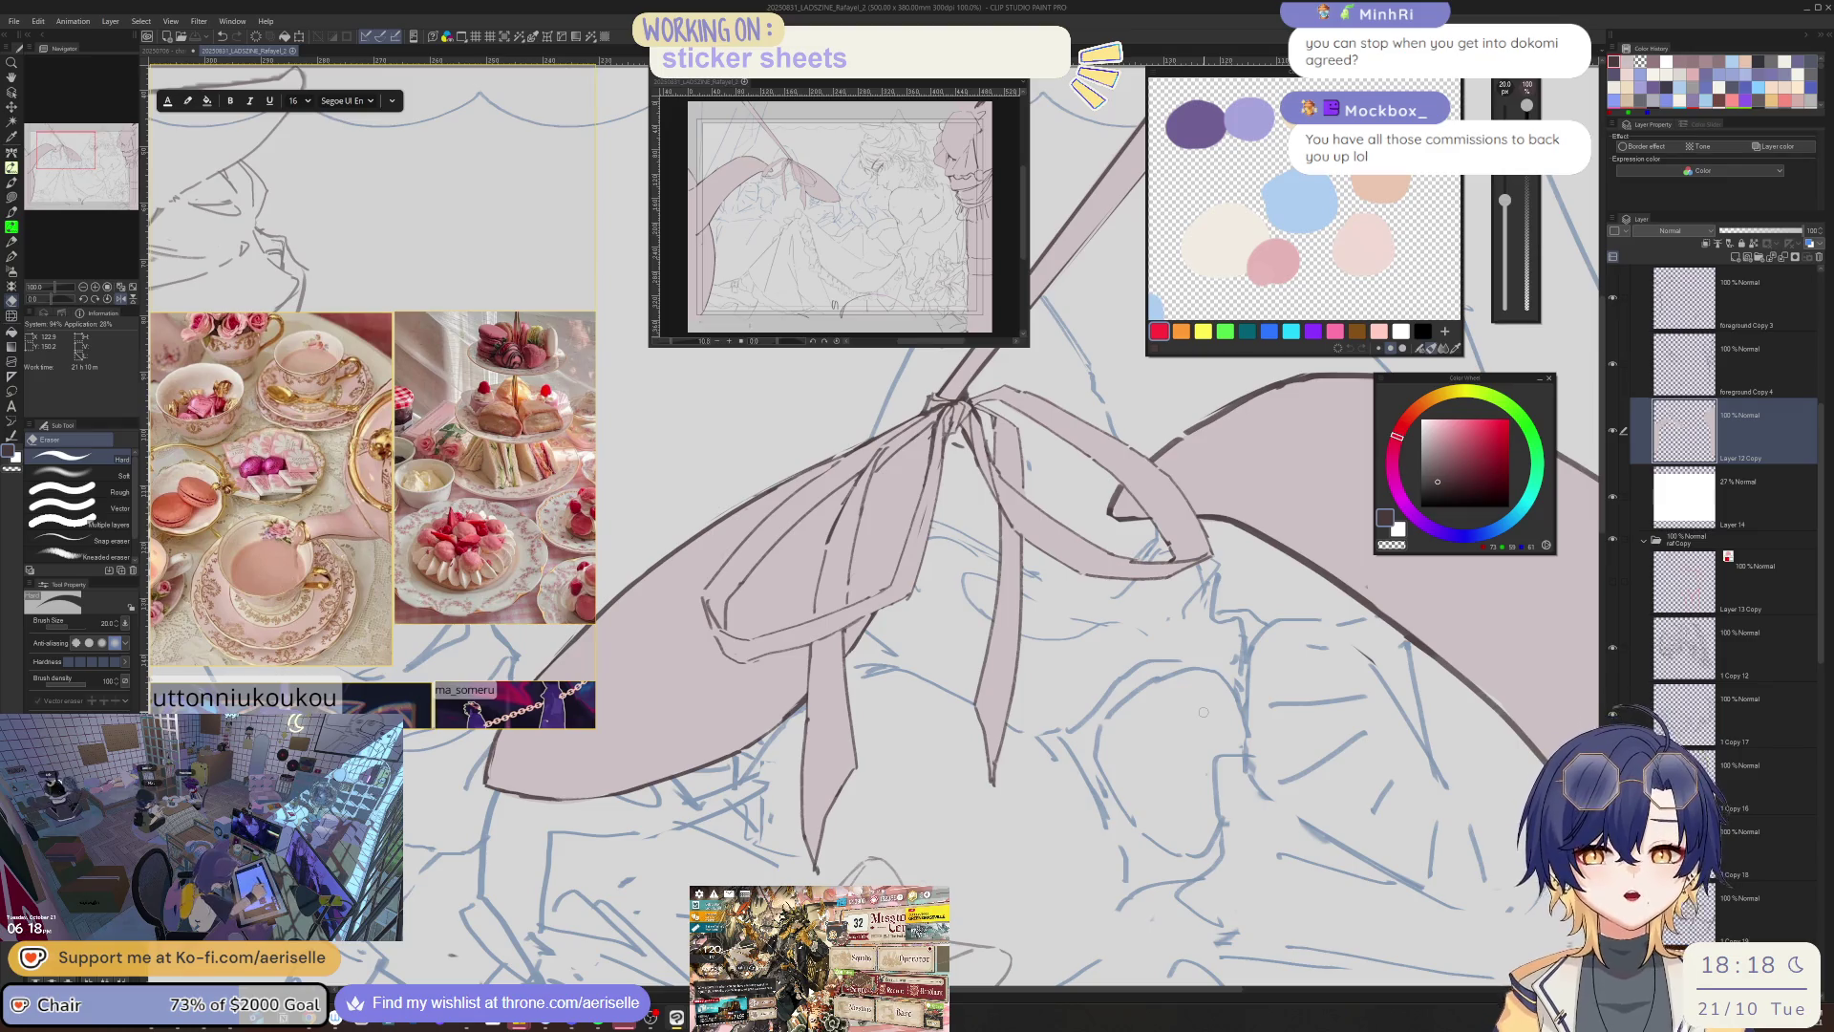
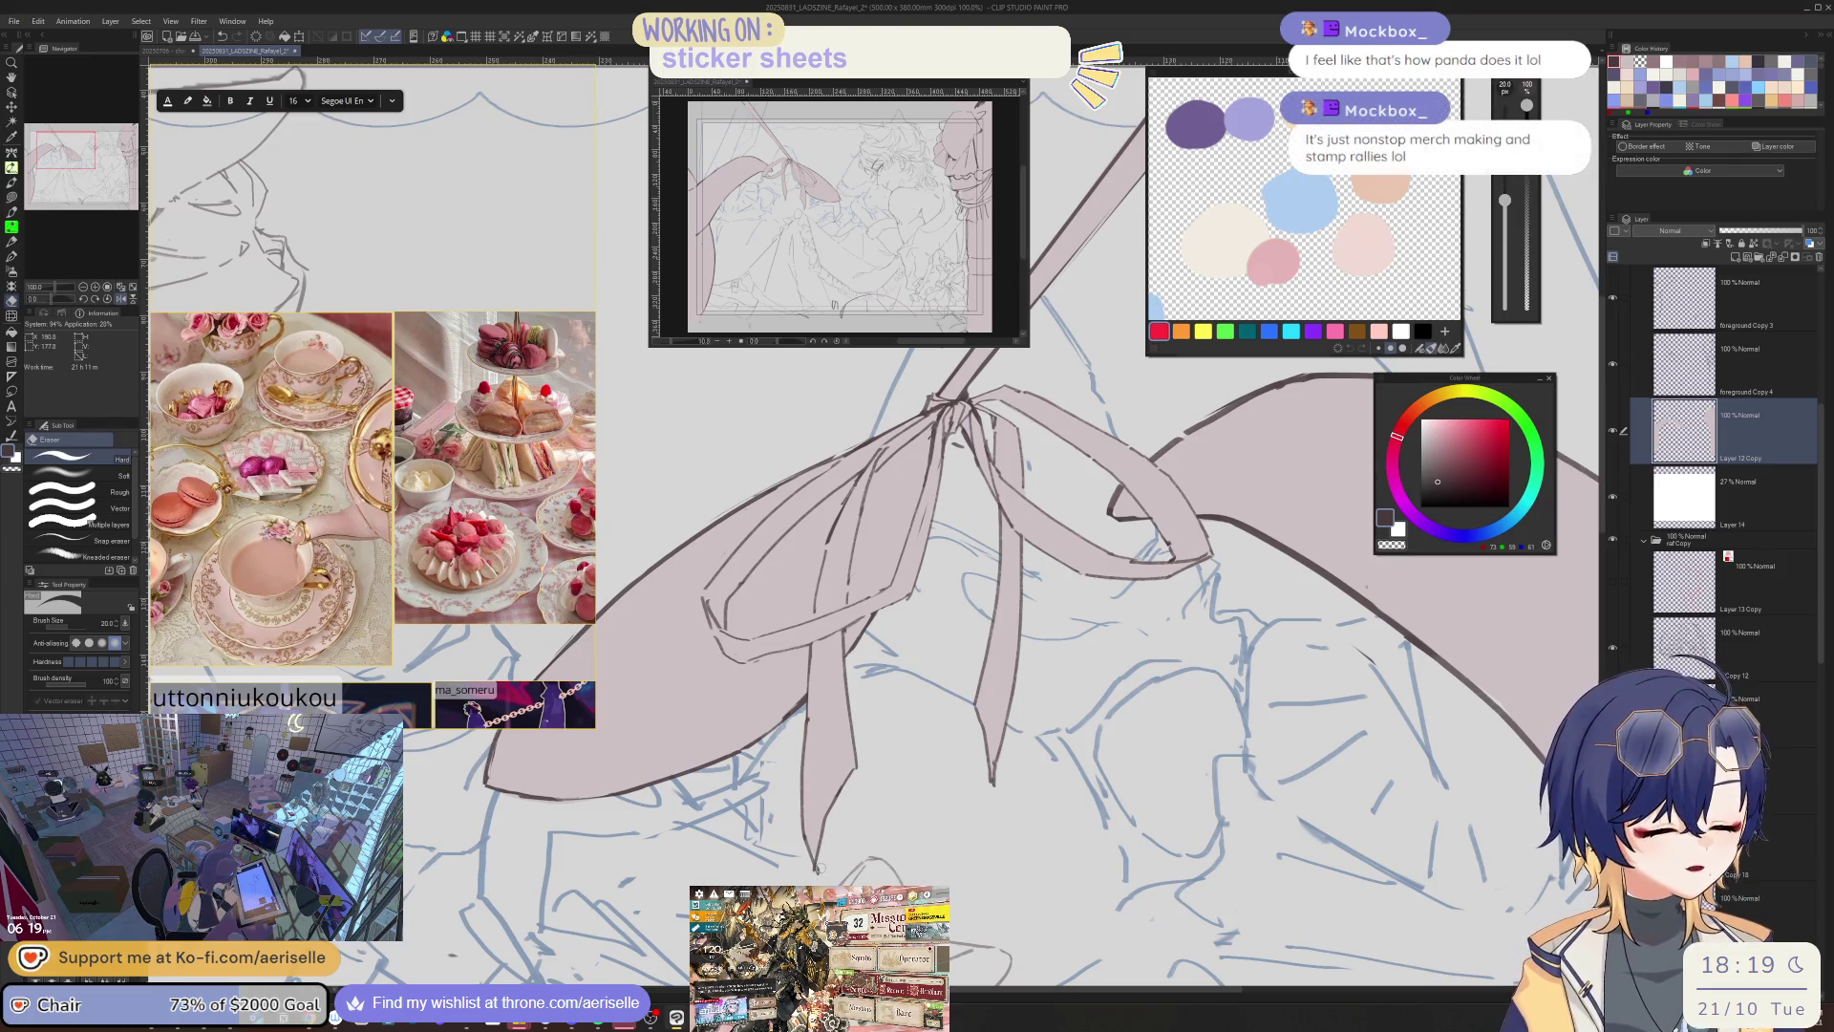
# - Zoom and rotate the view onto the ribbon bow and select the foreground Copy 3 layer
pyautogui.click(1747, 362)
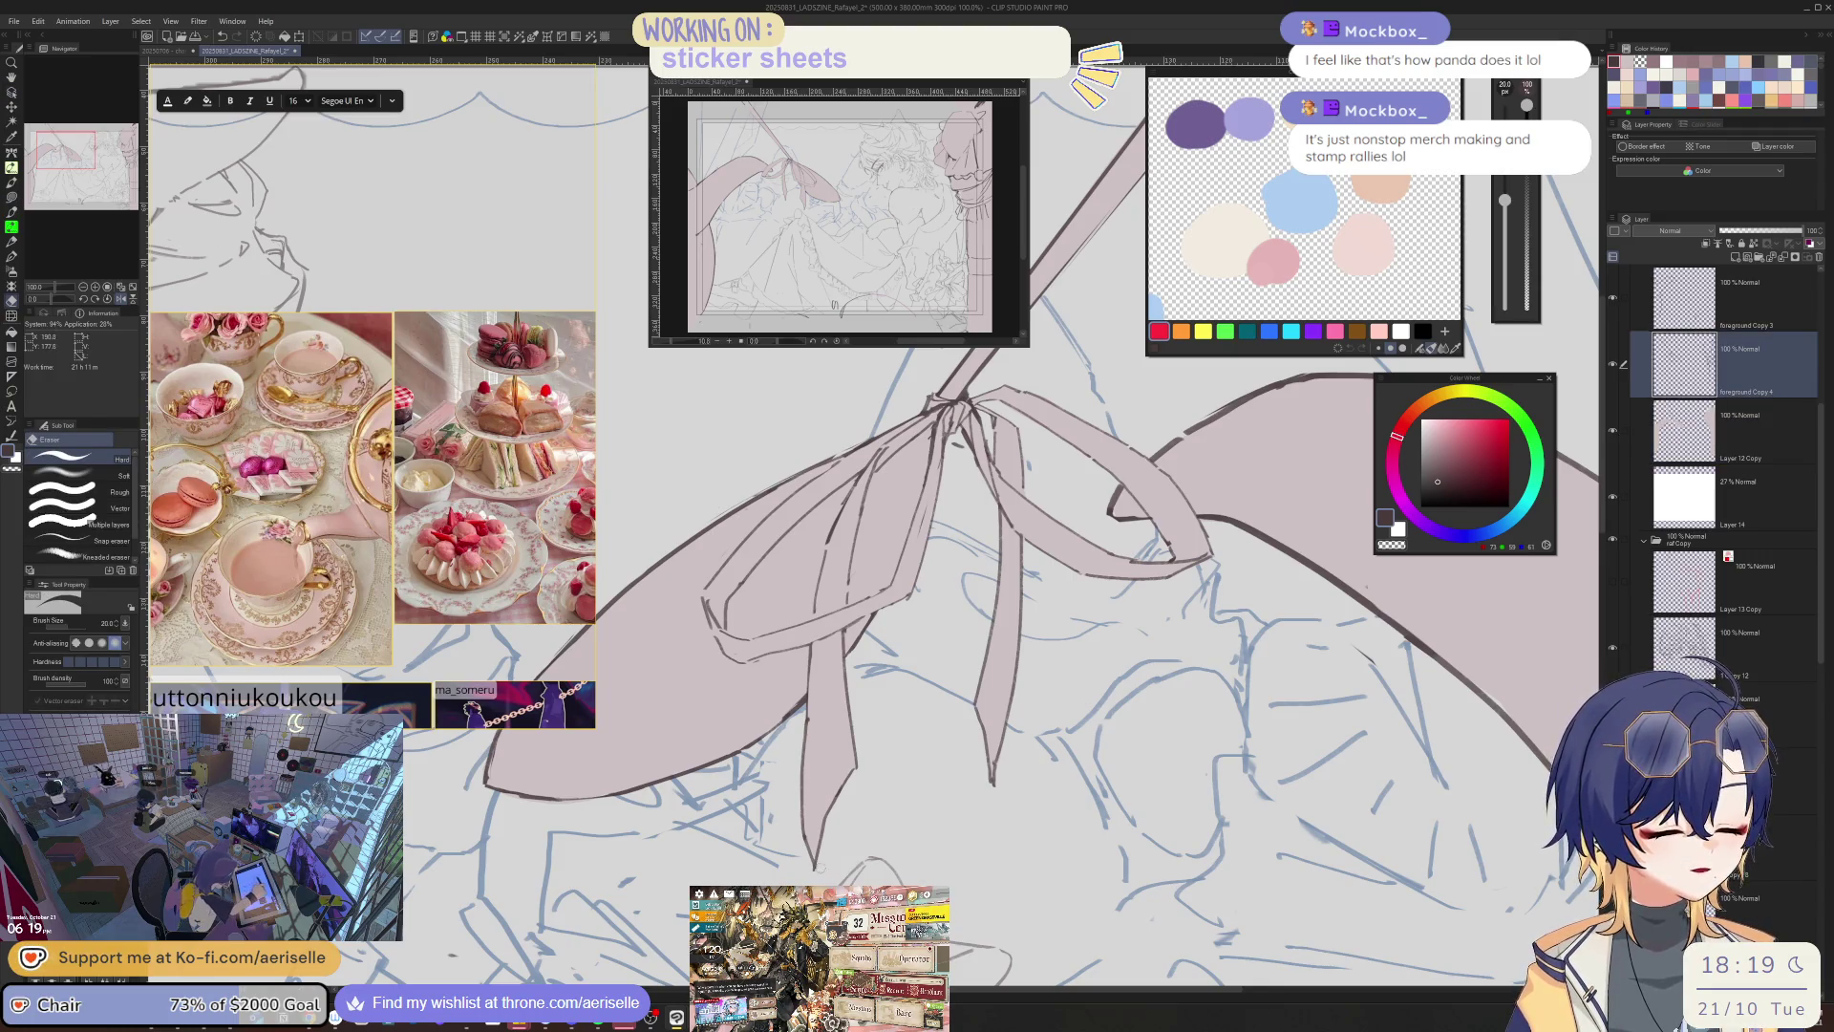
pyautogui.hotkey('ctrl', '-')
pyautogui.hotkey('ctrl', '-')
pyautogui.hotkey('ctrl', '-')
pyautogui.press('-')
pyautogui.press('-')
pyautogui.press('-')
pyautogui.hotkey('ctrl', '+')
pyautogui.hotkey('ctrl', '+')
pyautogui.hotkey('ctrl', '+')
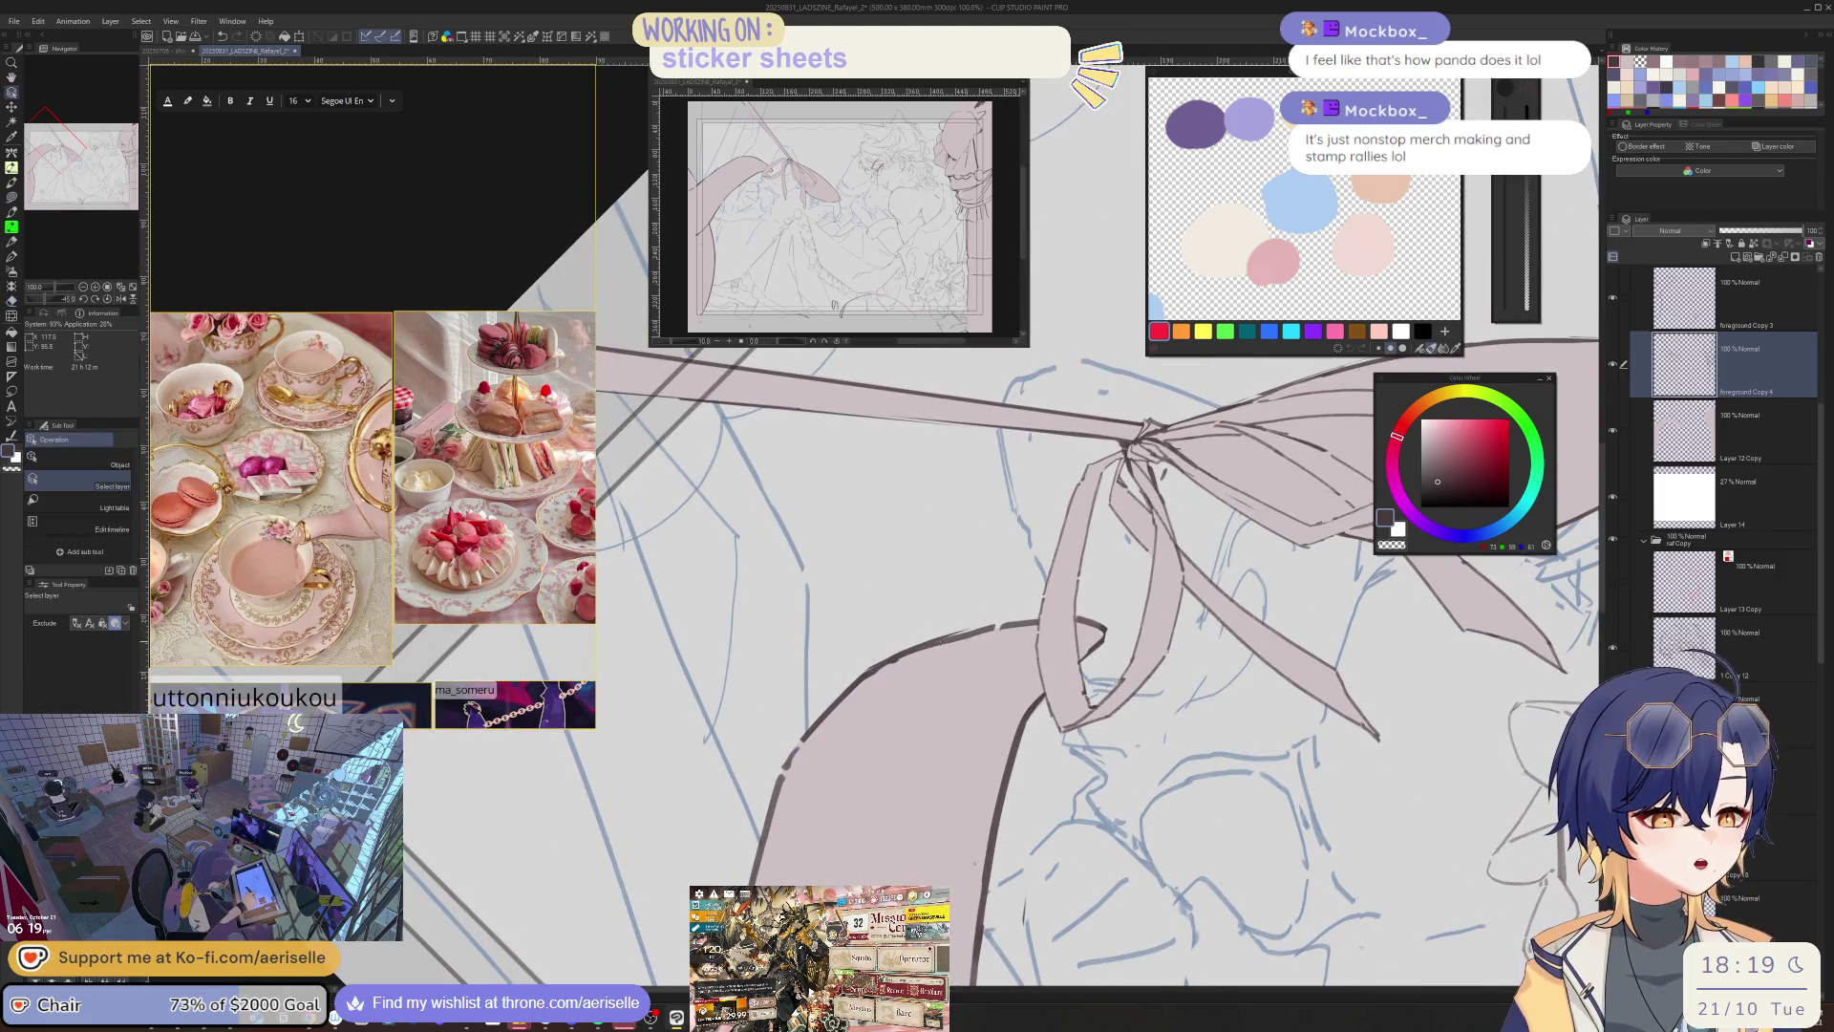
pyautogui.hotkey('alt', ']')
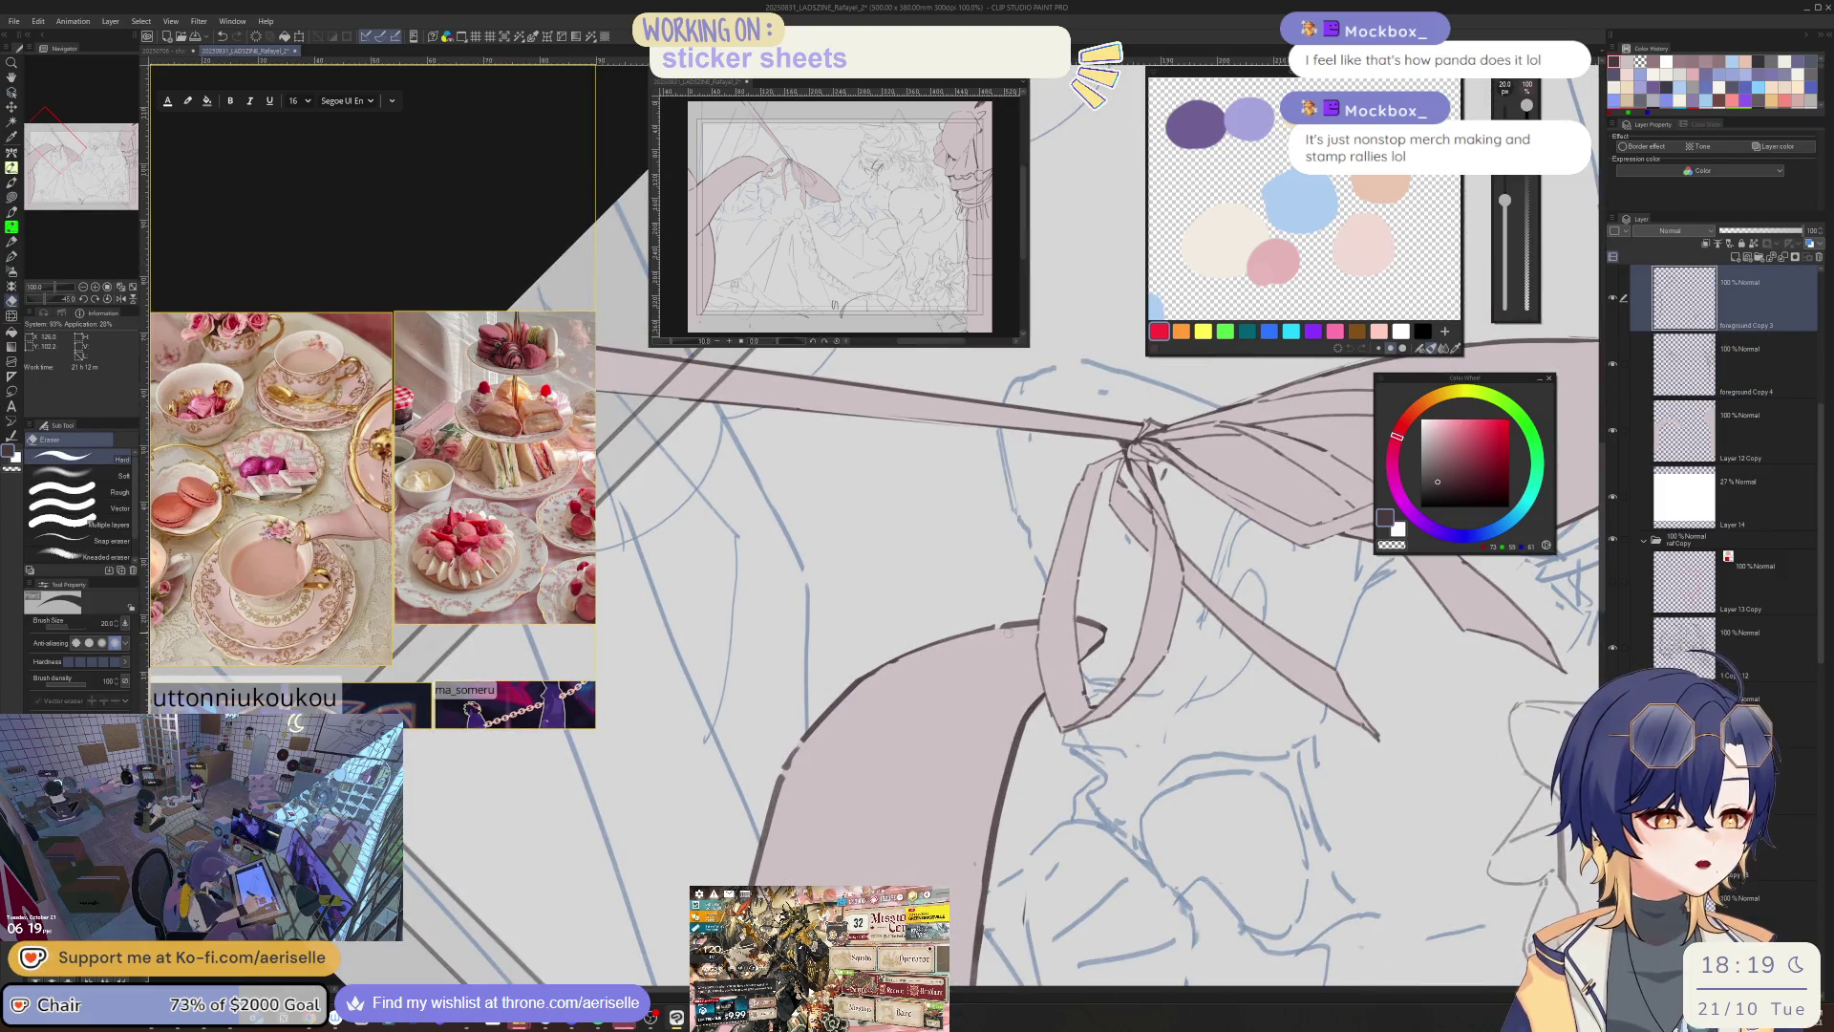
pyautogui.press('^')
pyautogui.press('^')
pyautogui.press('^')
# - Darken the tail's outer contour with the MONOBRUSH inking brush, checking it in a mirrored view
pyautogui.press('b')
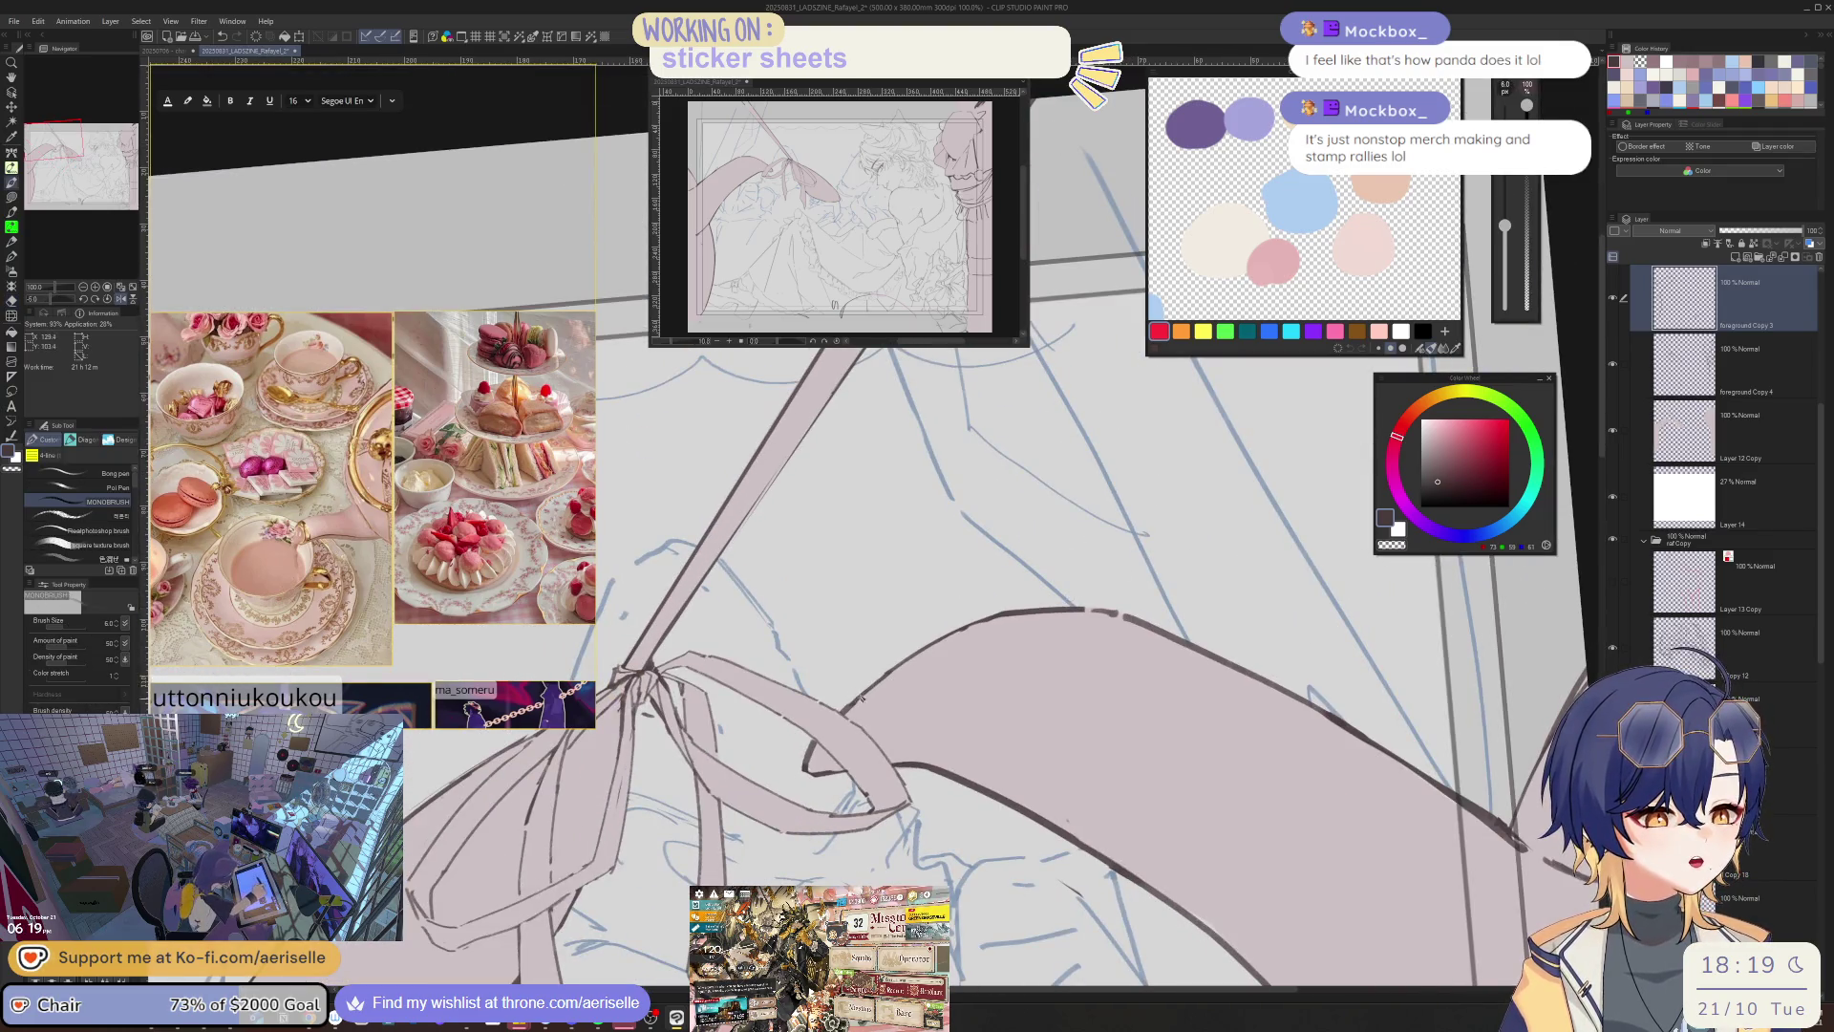
pyautogui.press('h')
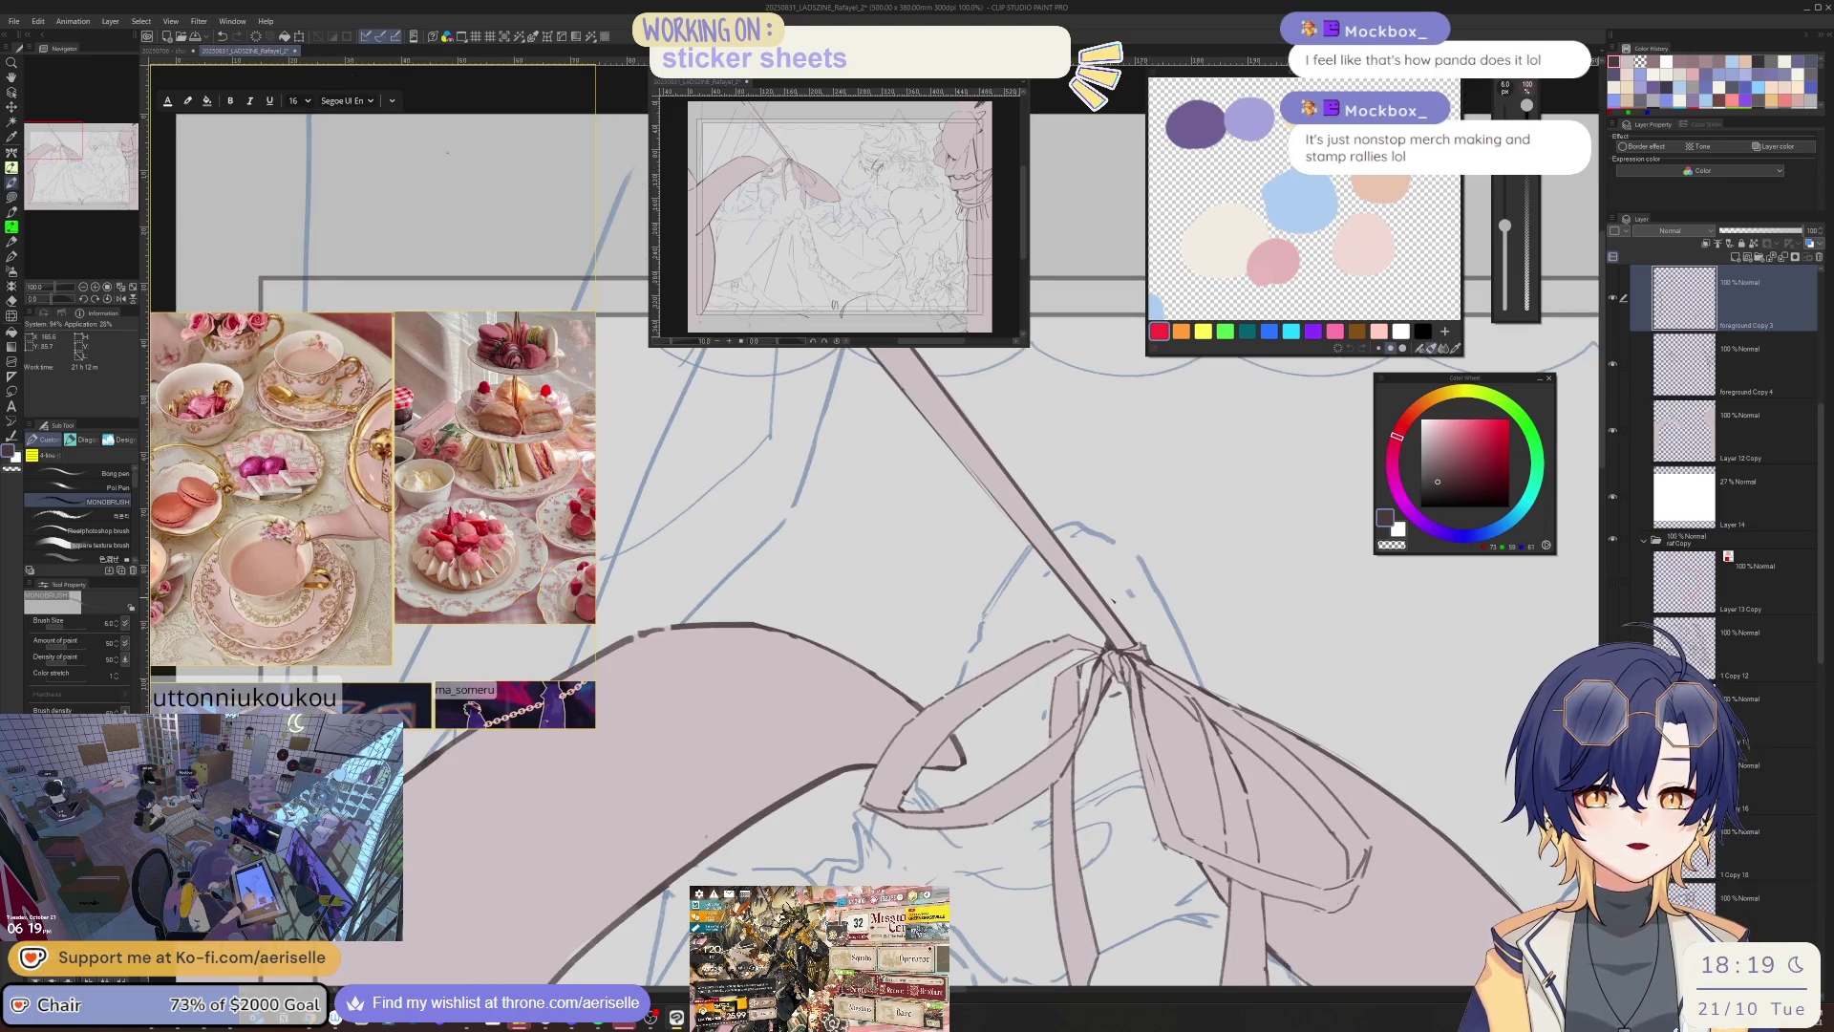
pyautogui.press('h')
pyautogui.press('-')
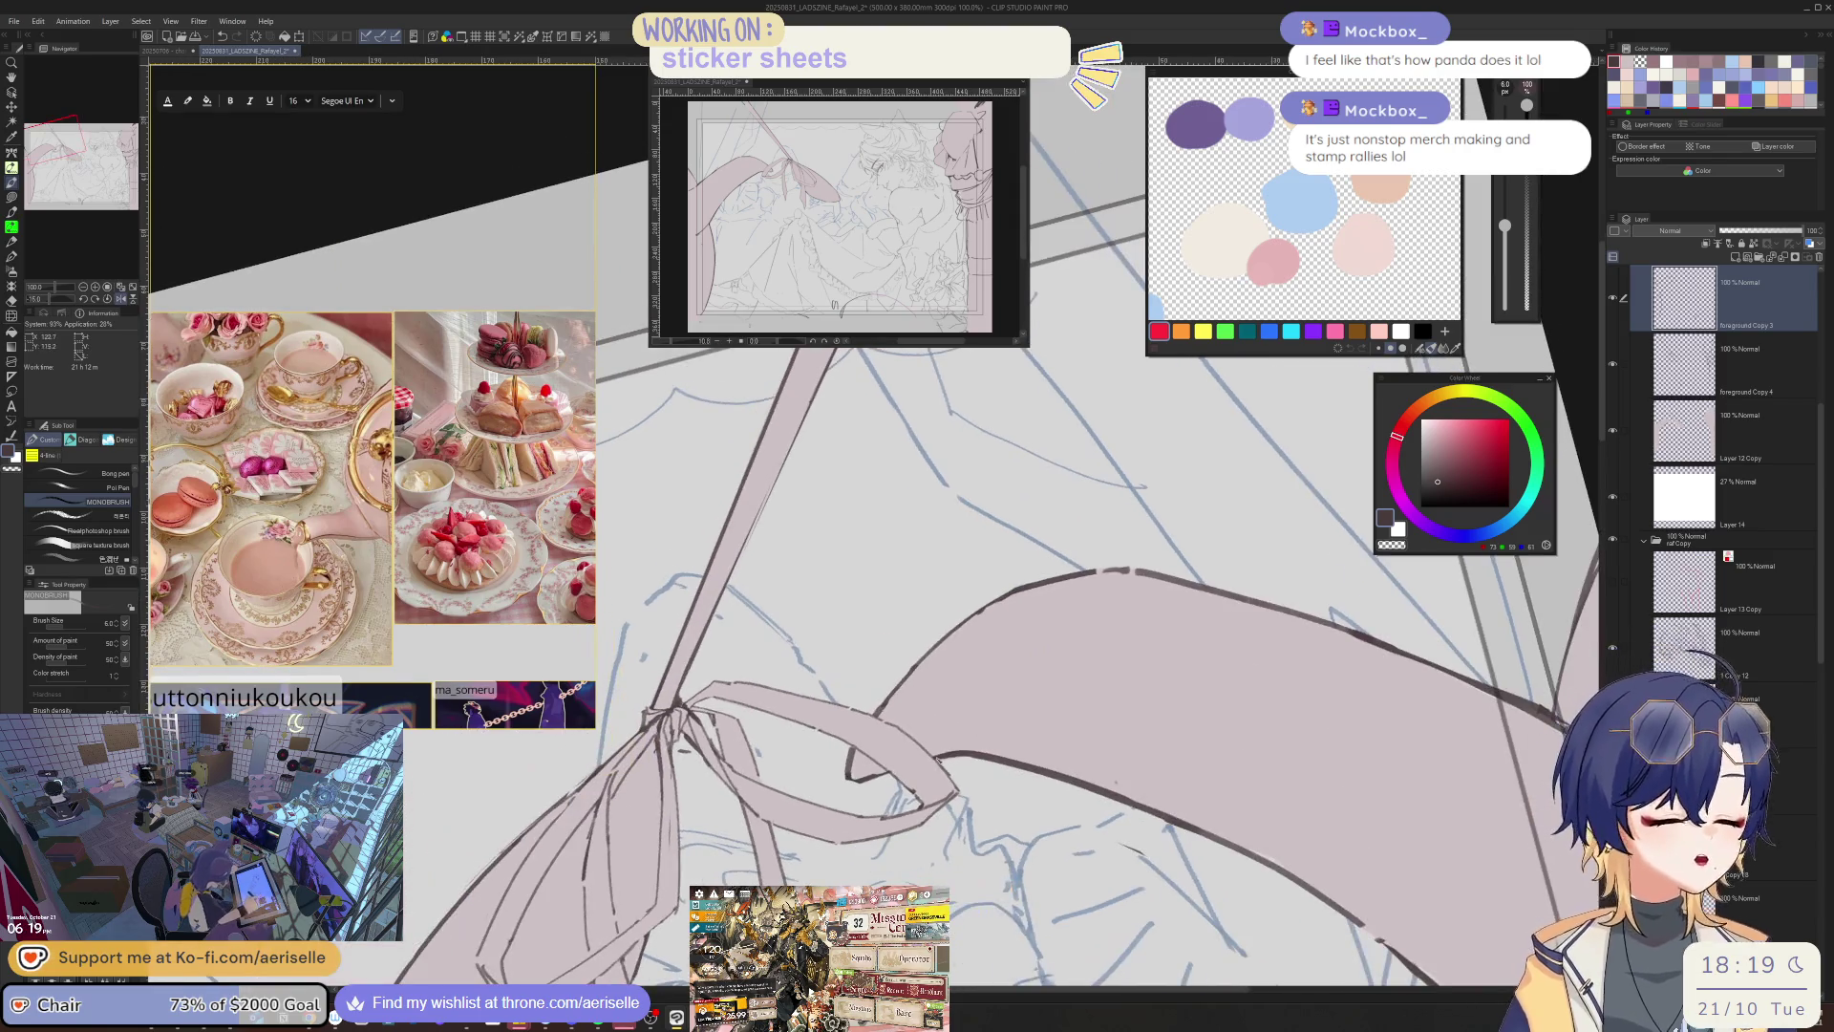
pyautogui.press('-')
pyautogui.press('h')
pyautogui.press('e')
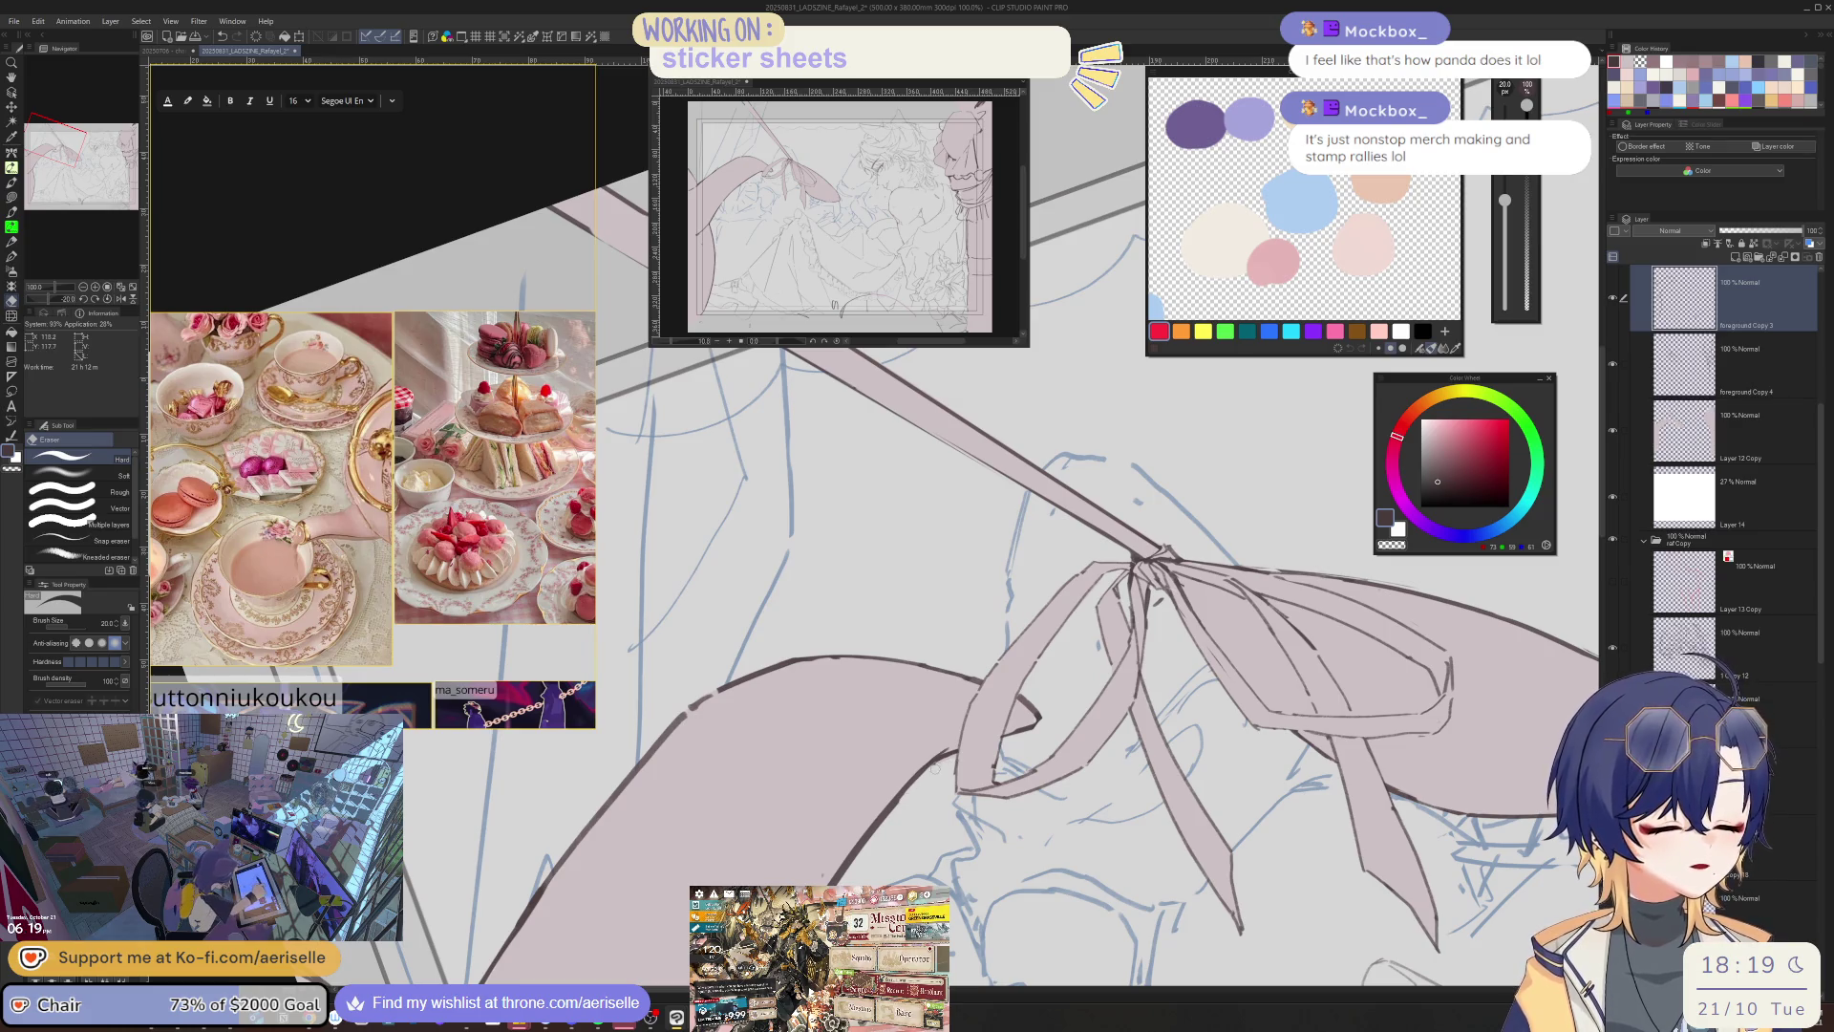
pyautogui.moveTo(926, 771); pyautogui.dragTo(1075, 736)
pyautogui.moveTo(982, 687)
pyautogui.mouseDown()
pyautogui.moveTo(1071, 660)
pyautogui.moveTo(793, 775)
pyautogui.mouseUp()
# - Erase the lighter sketch line below with a larger eraser, redraw the tail outline, and reset the view
pyautogui.press(']')
pyautogui.press(']')
pyautogui.moveTo(706, 850); pyautogui.dragTo(926, 712)
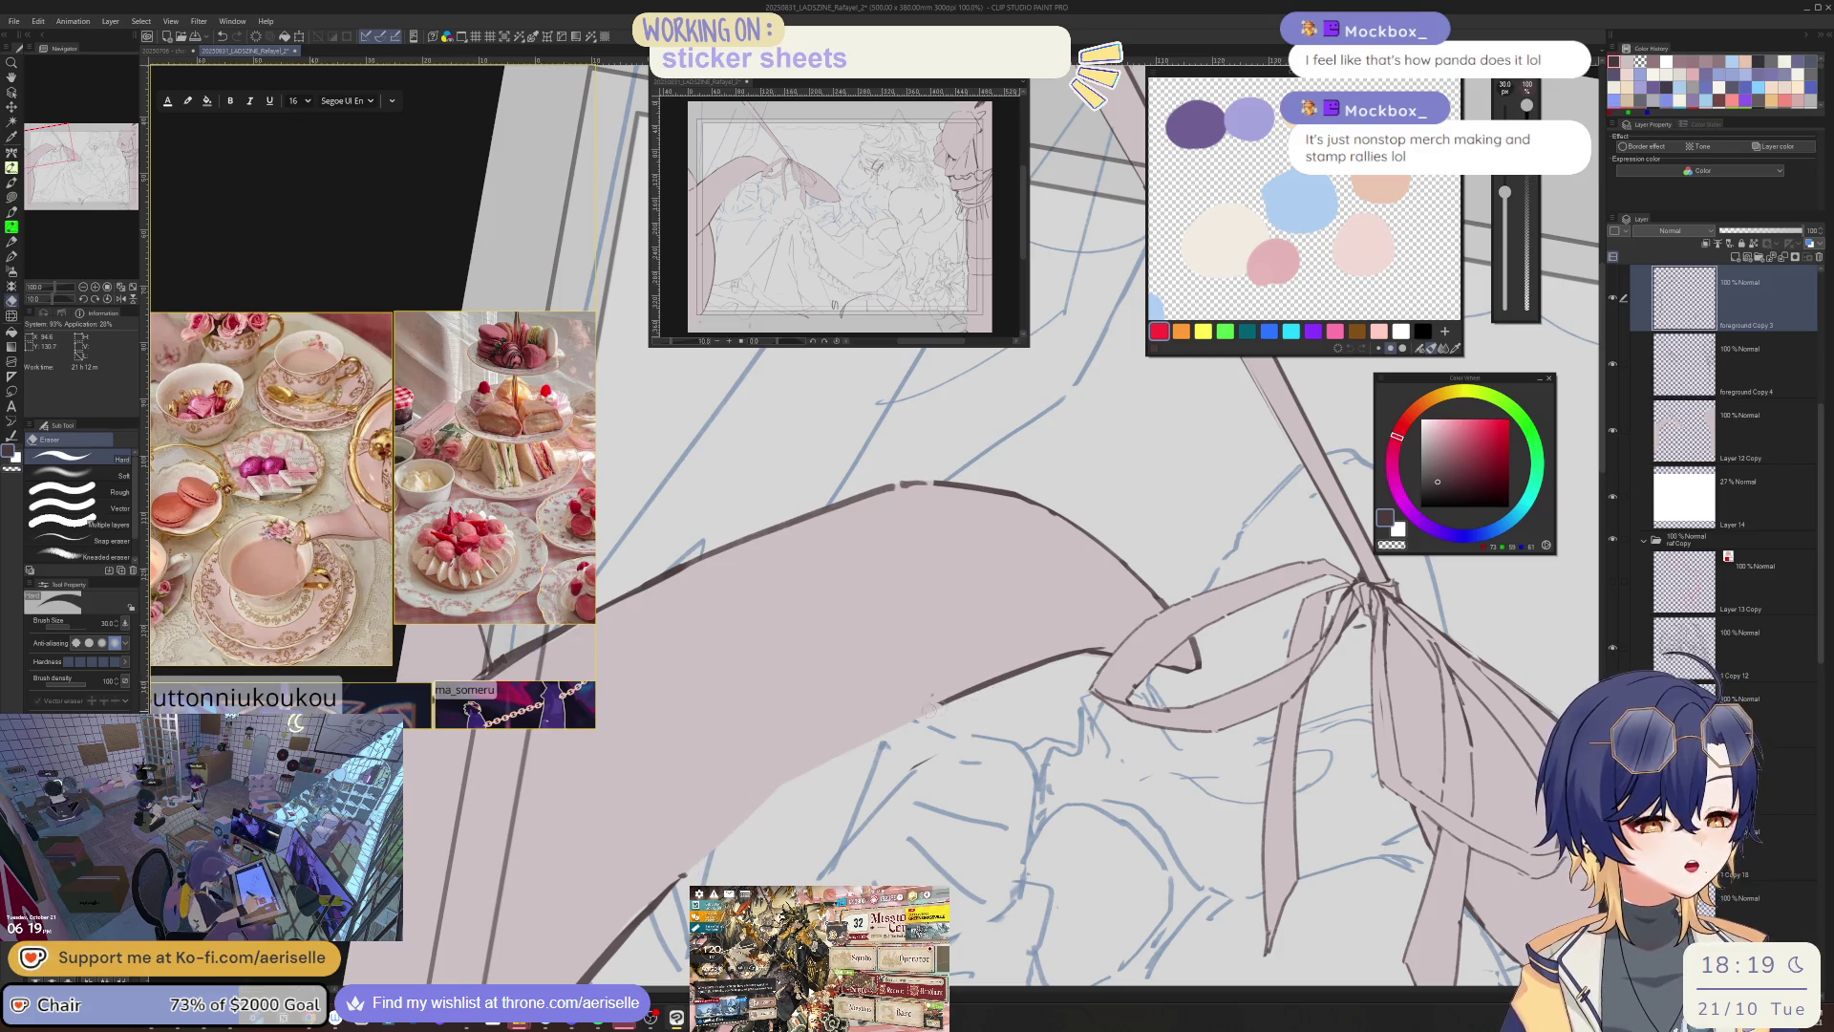
pyautogui.press('p')
pyautogui.moveTo(687, 874); pyautogui.dragTo(812, 768)
pyautogui.hotkey('ctrl', 'z')
pyautogui.moveTo(688, 874); pyautogui.dragTo(805, 770)
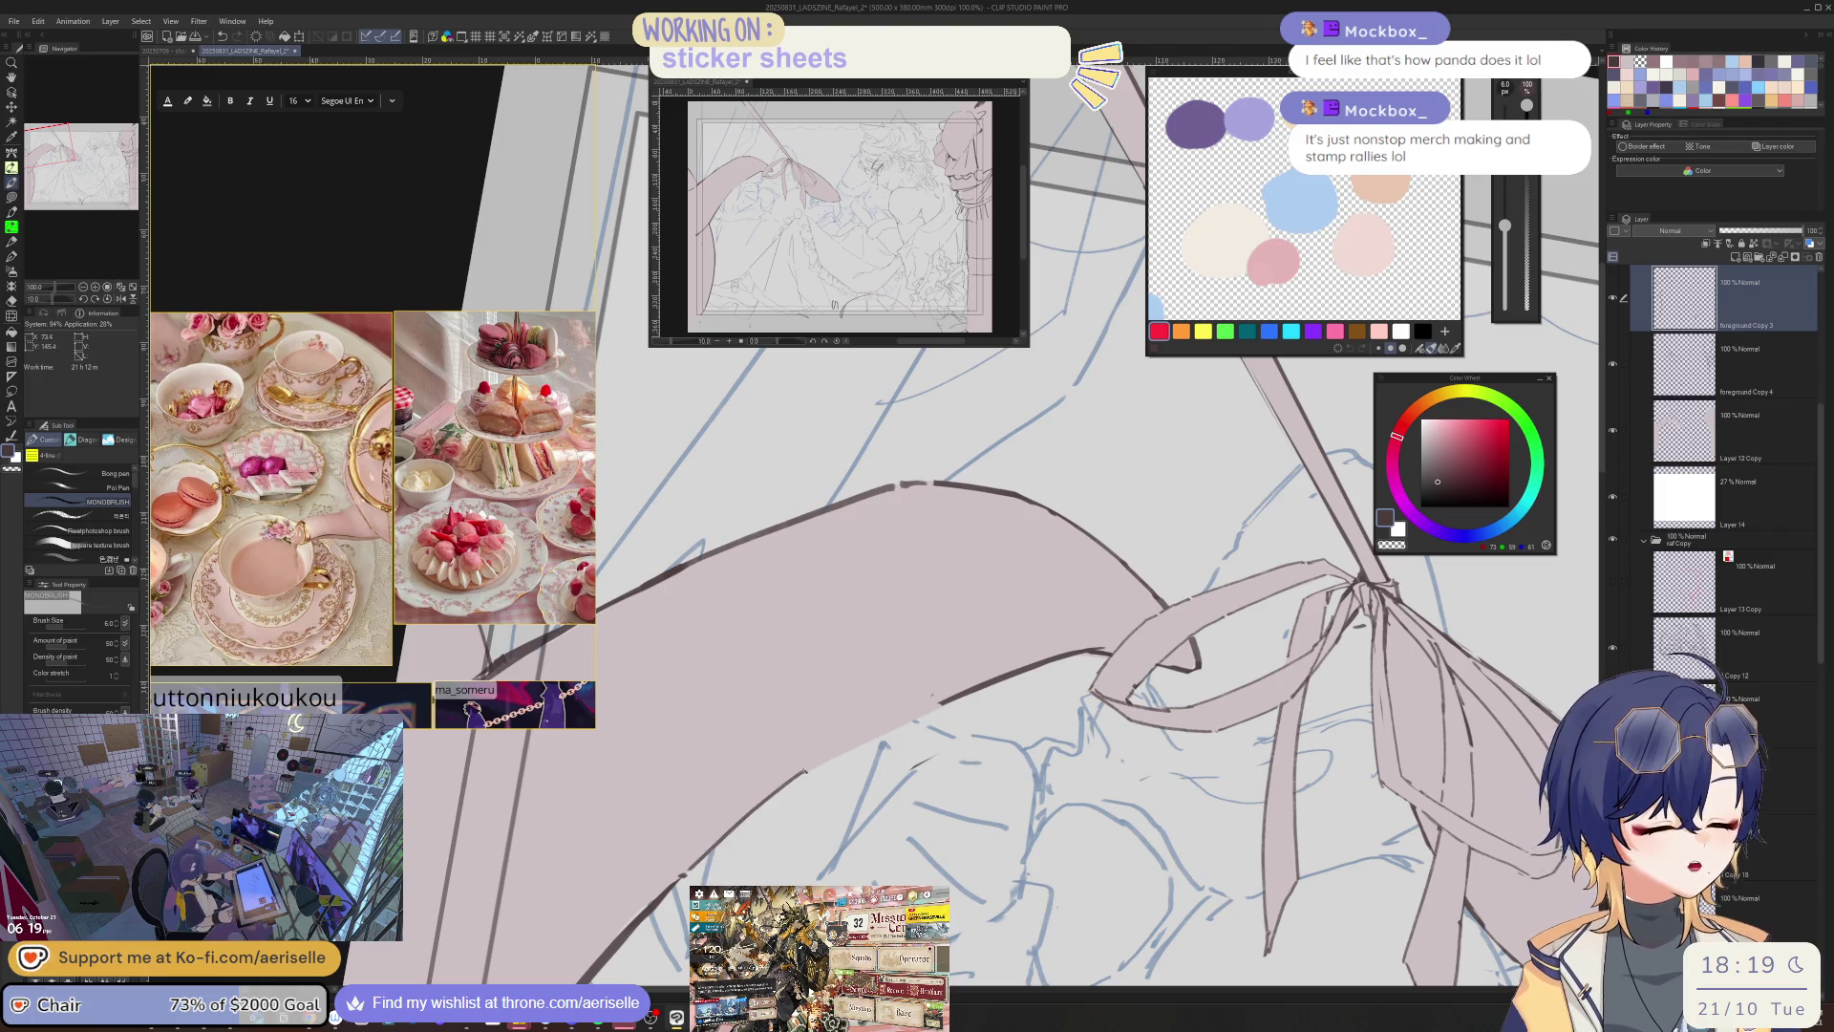
pyautogui.scroll(-4, 812, 764)
pyautogui.hotkey('ctrl', '0')
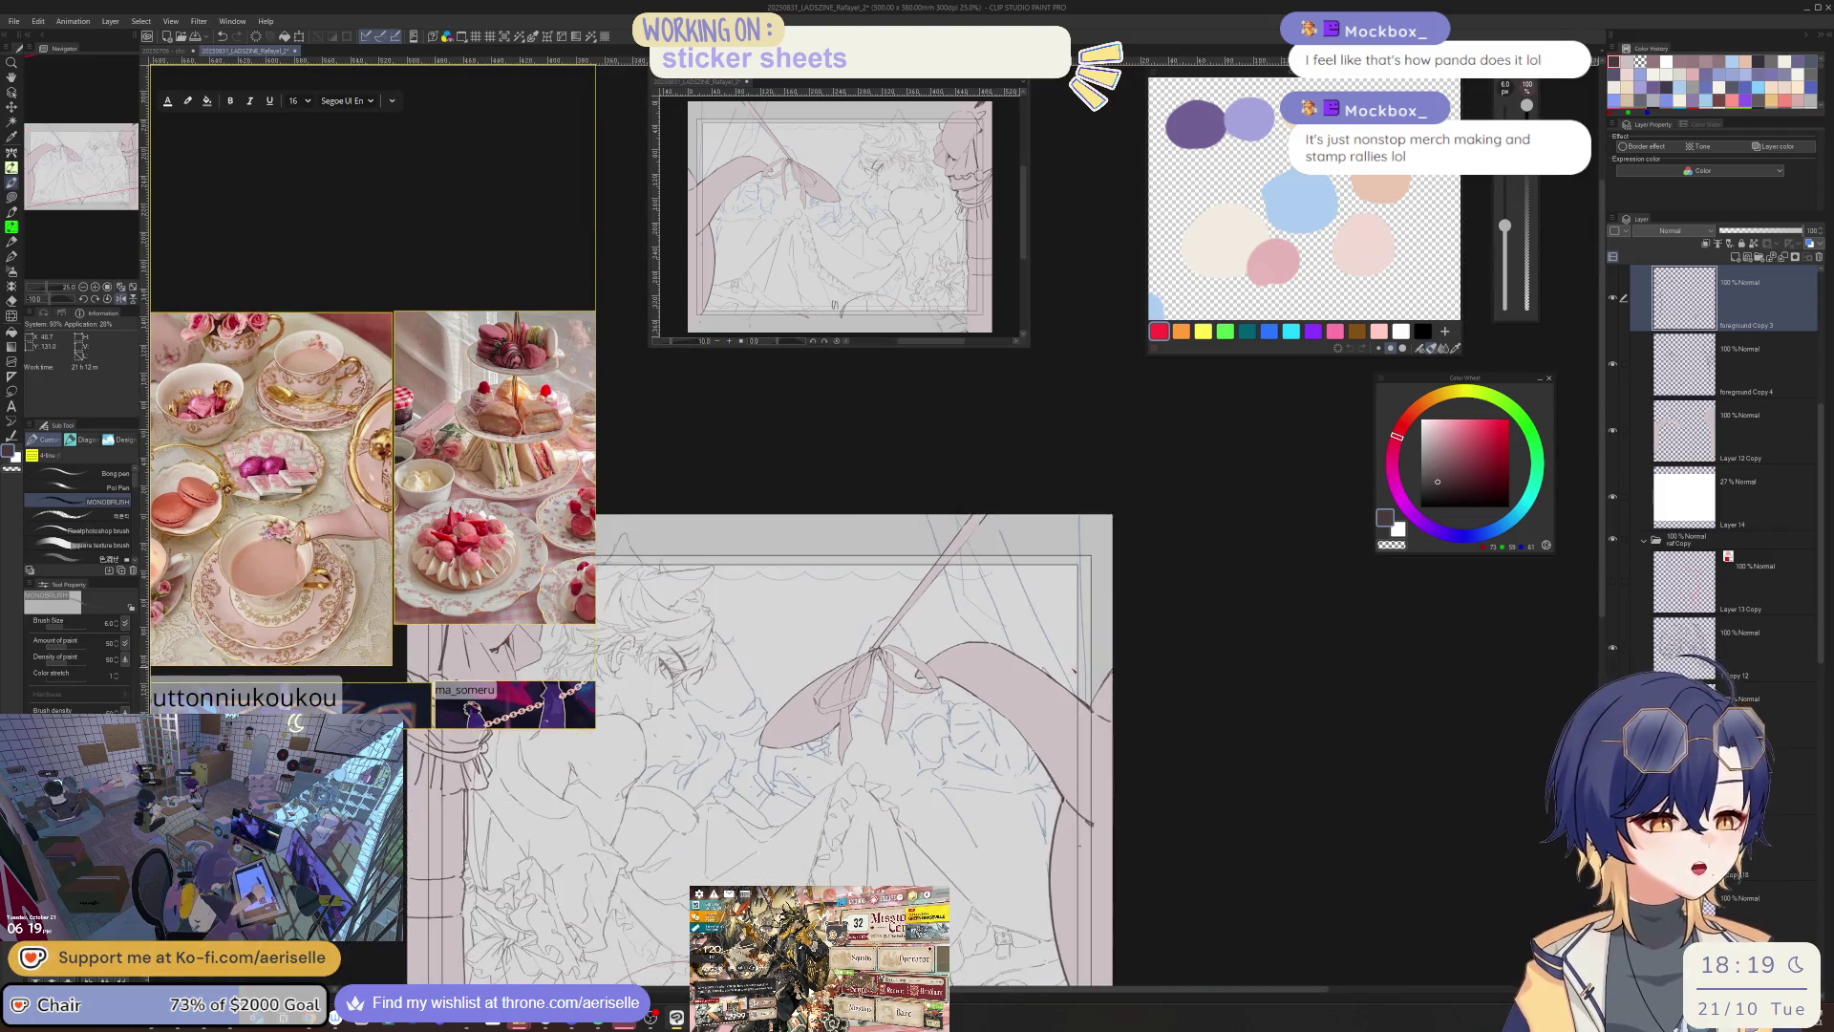
# - Reduce the MONOBRUSH pen size from 6 to 5 while zoomed on the ribbon, then reposition the drawing
pyautogui.scroll(4, 955, 669)
pyautogui.press('e')
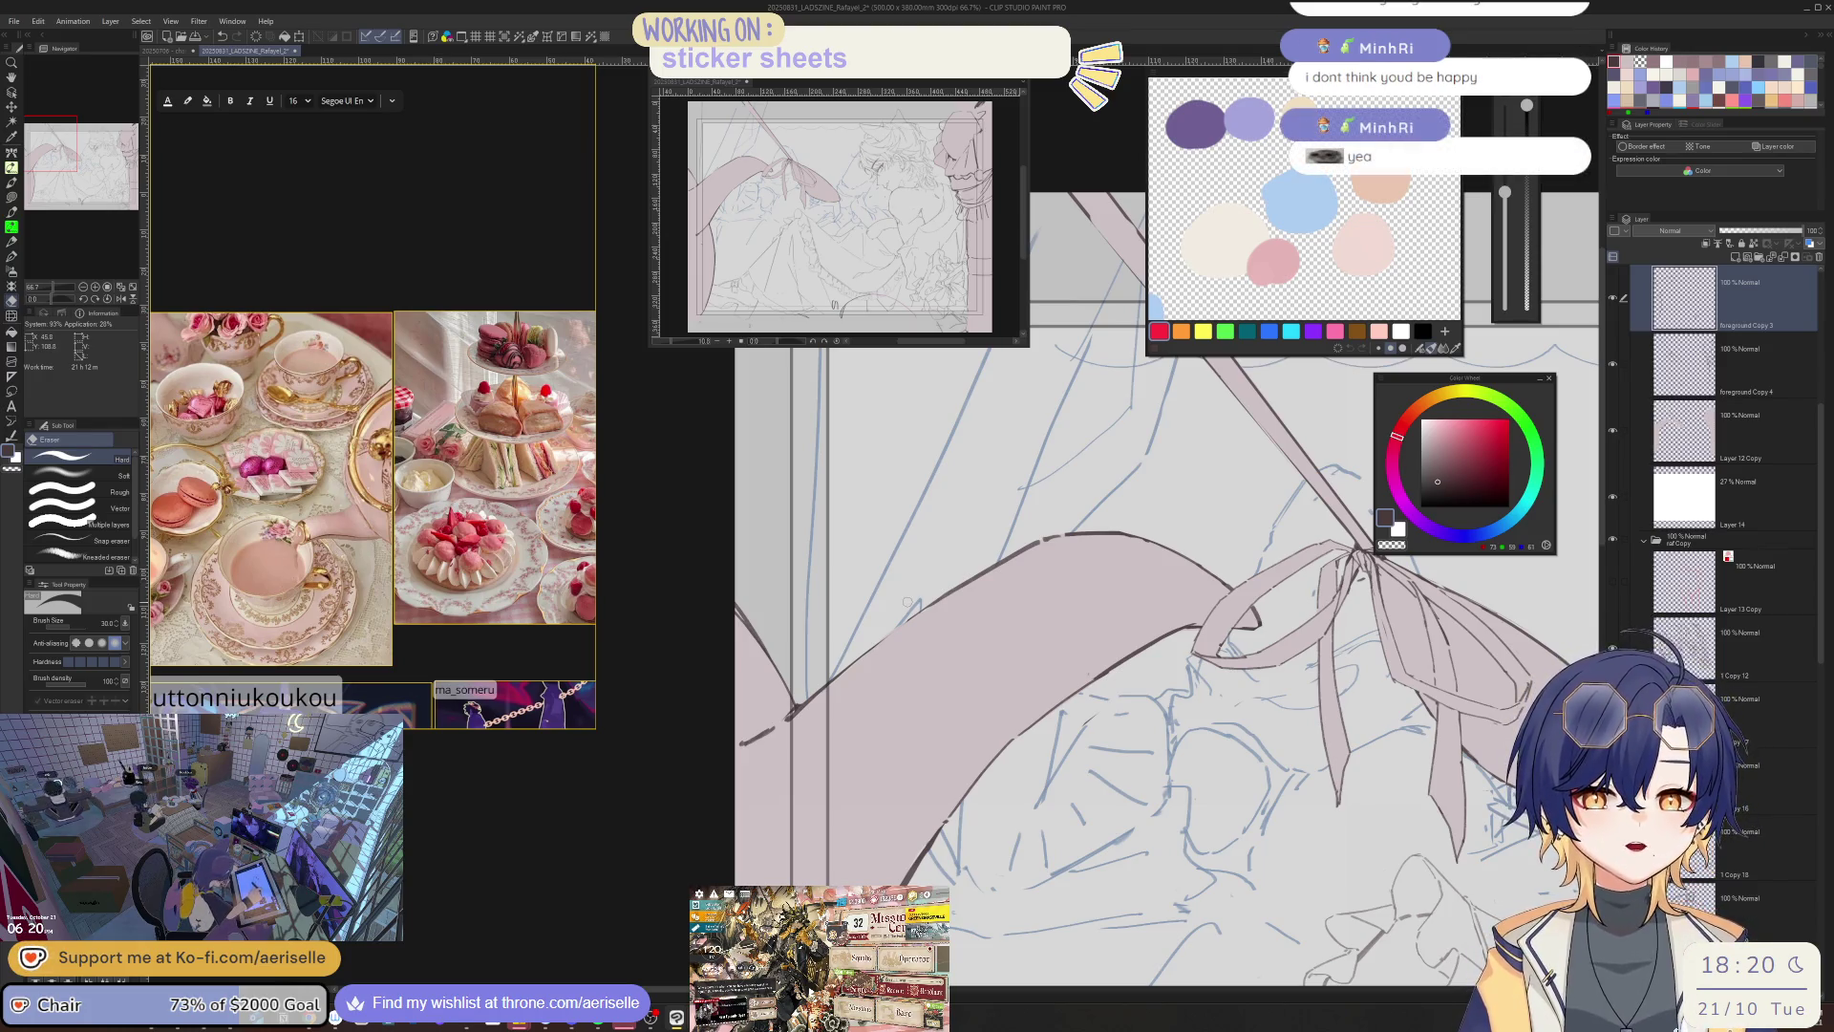
pyautogui.press('p')
pyautogui.scroll(1, 956, 602)
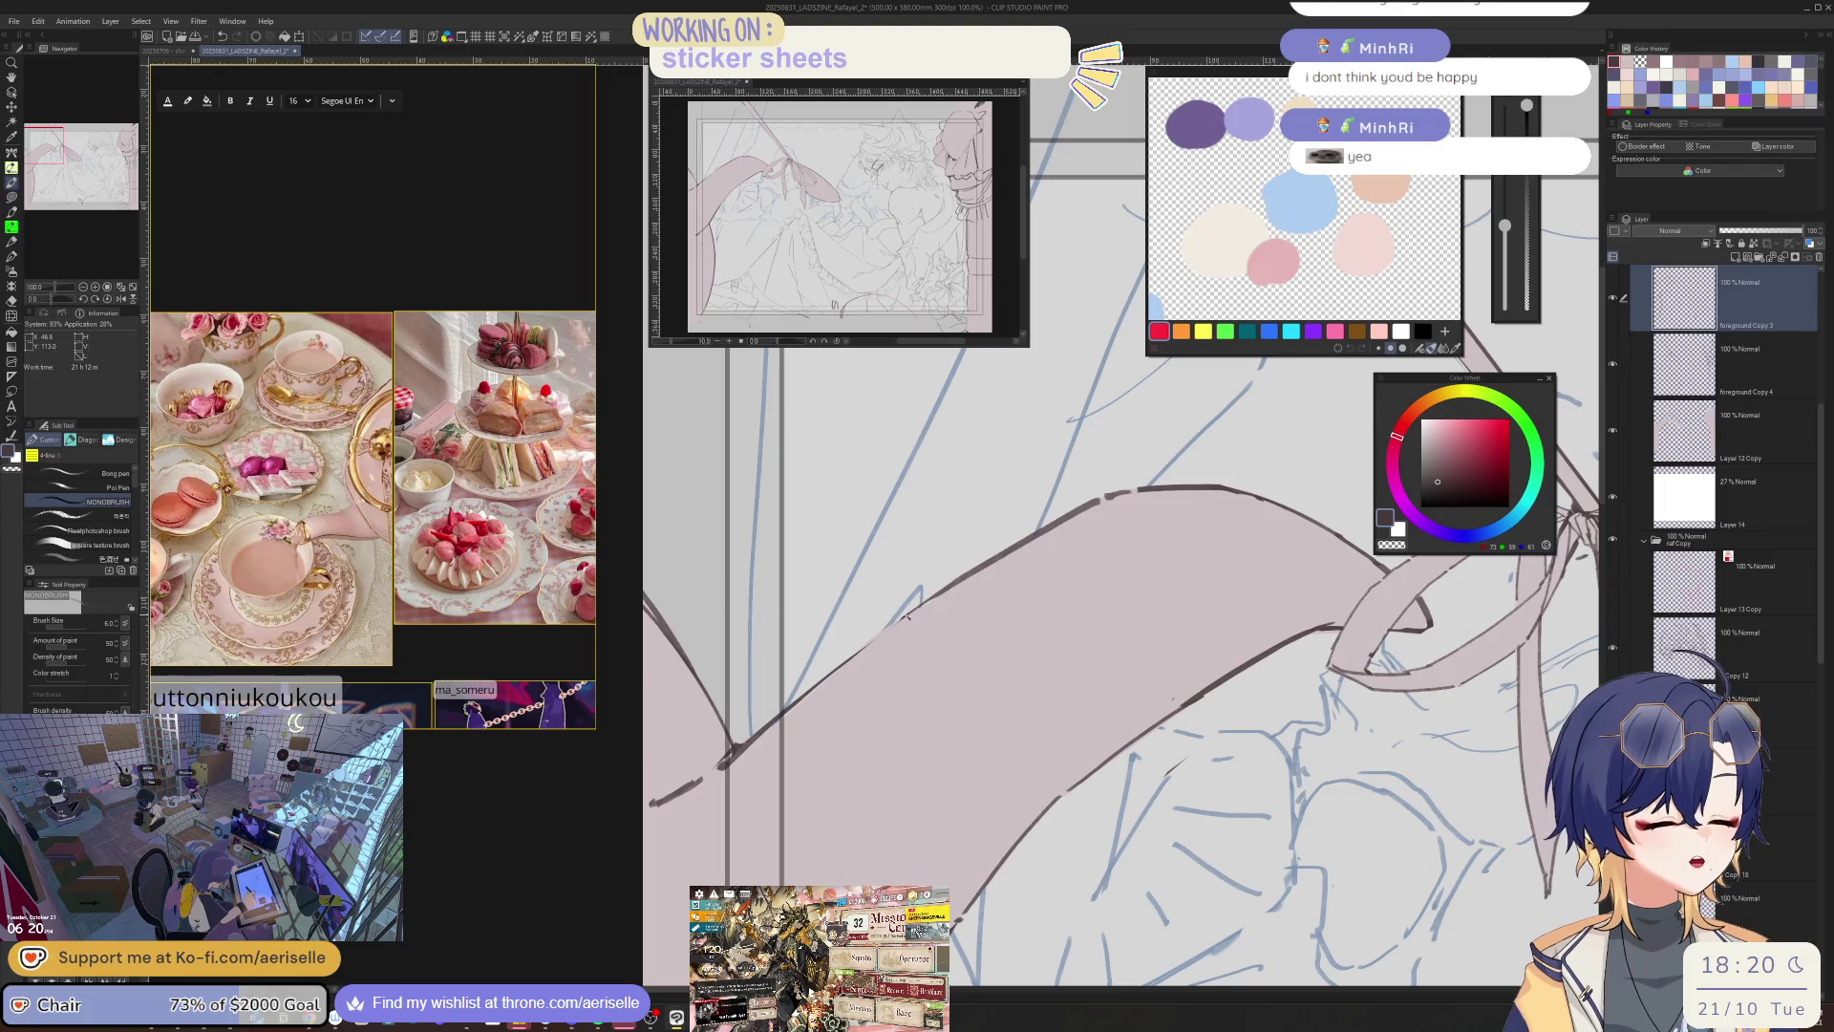
pyautogui.press('[')
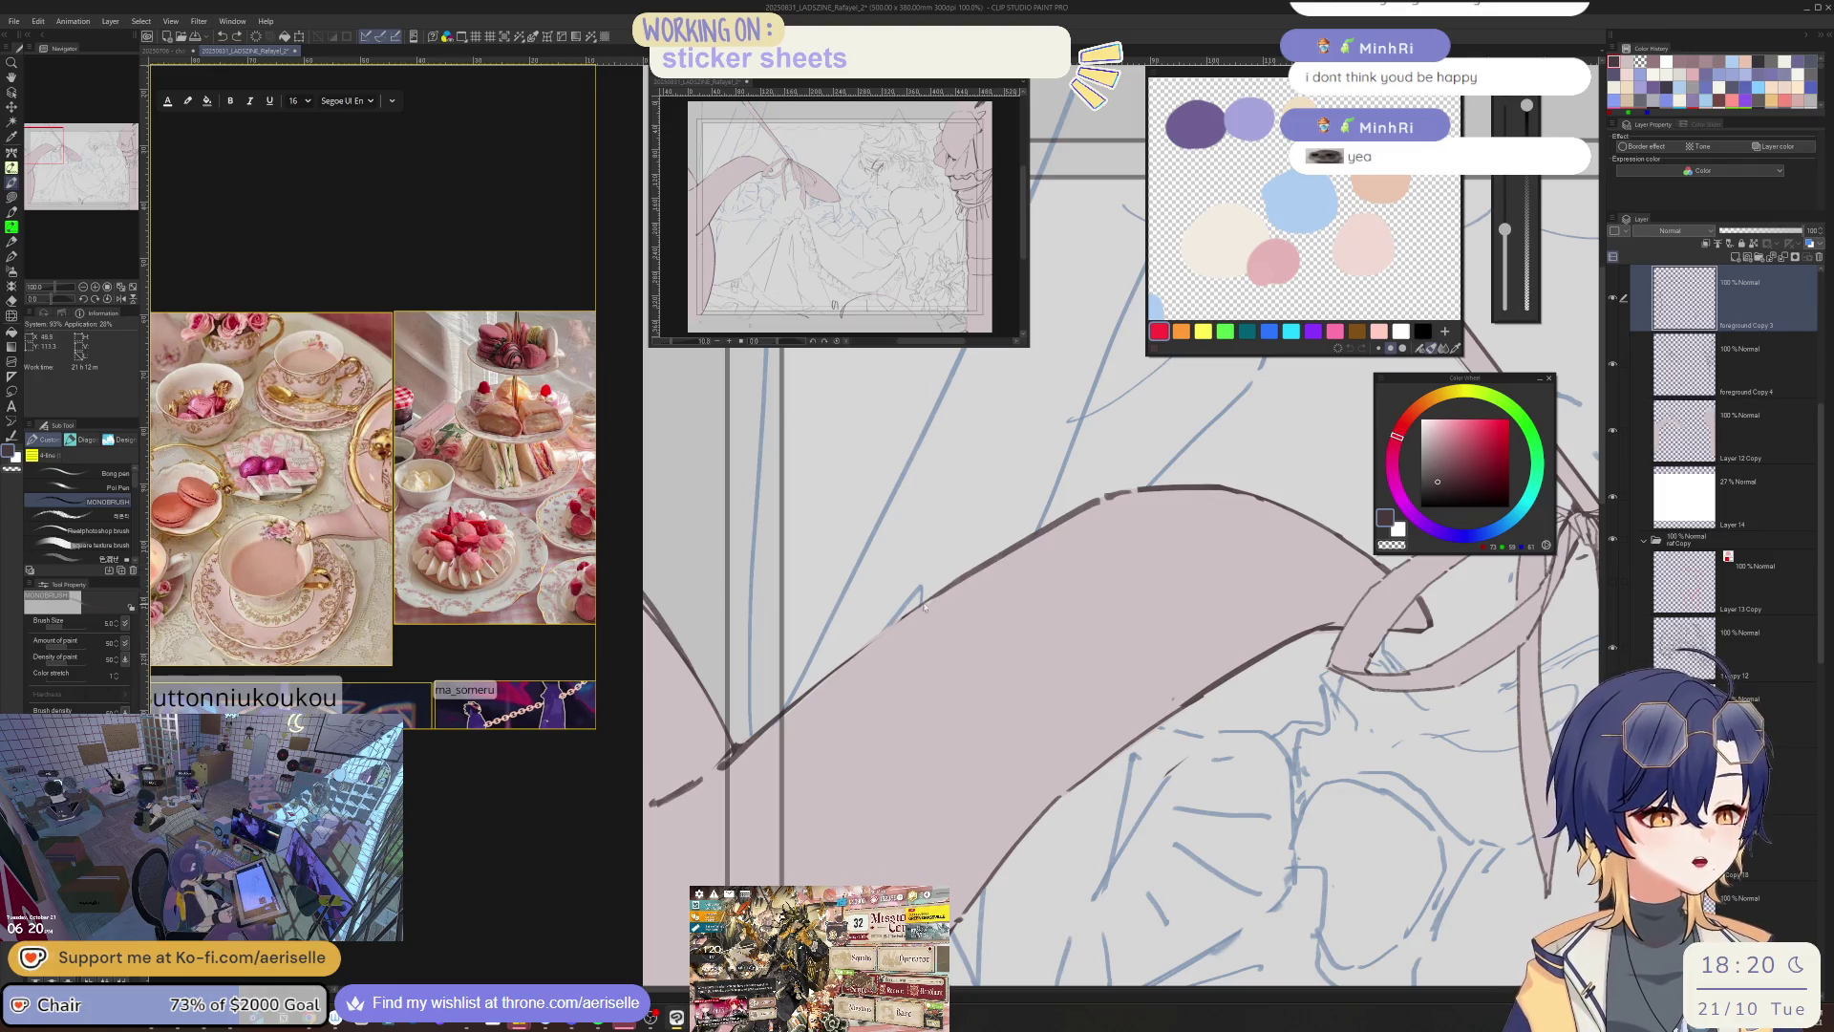
pyautogui.scroll(-2, 878, 638)
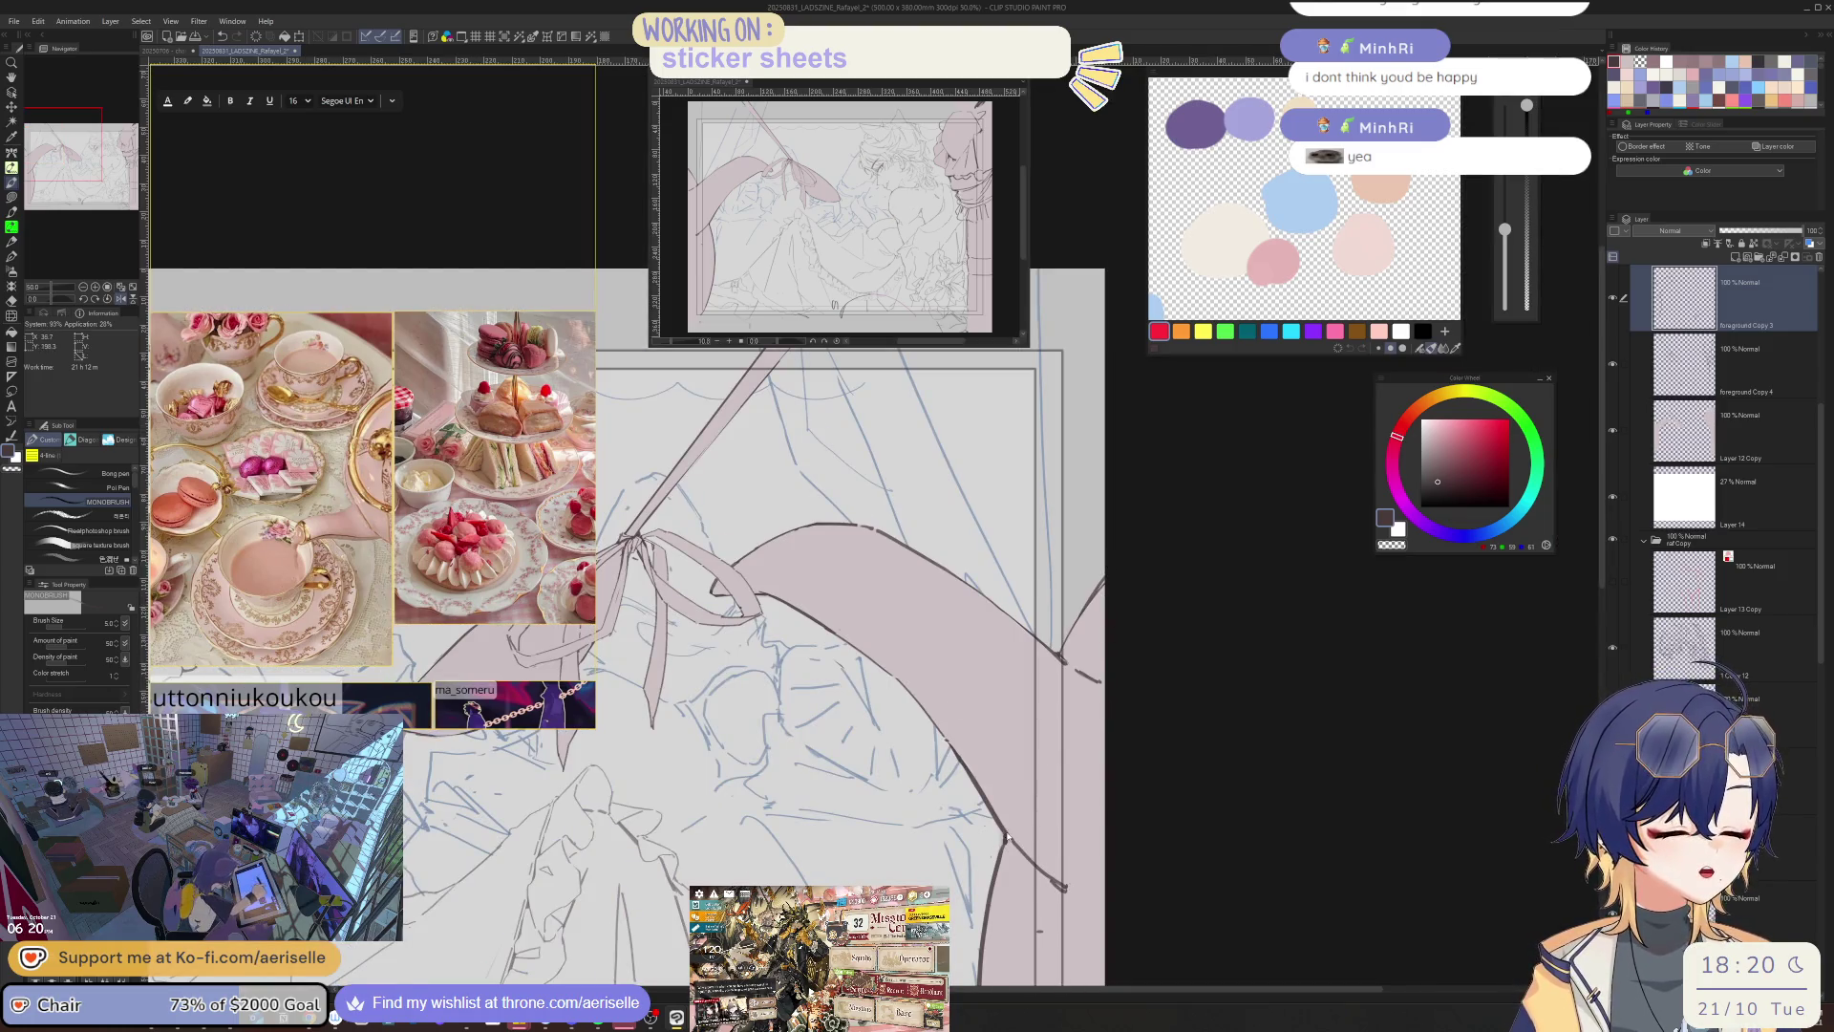
pyautogui.scroll(1, 1006, 836)
pyautogui.scroll(-1, 1002, 832)
pyautogui.moveTo(1002, 833)
pyautogui.mouseDown()
pyautogui.moveTo(1105, 872)
pyautogui.moveTo(1115, 767)
pyautogui.mouseUp()
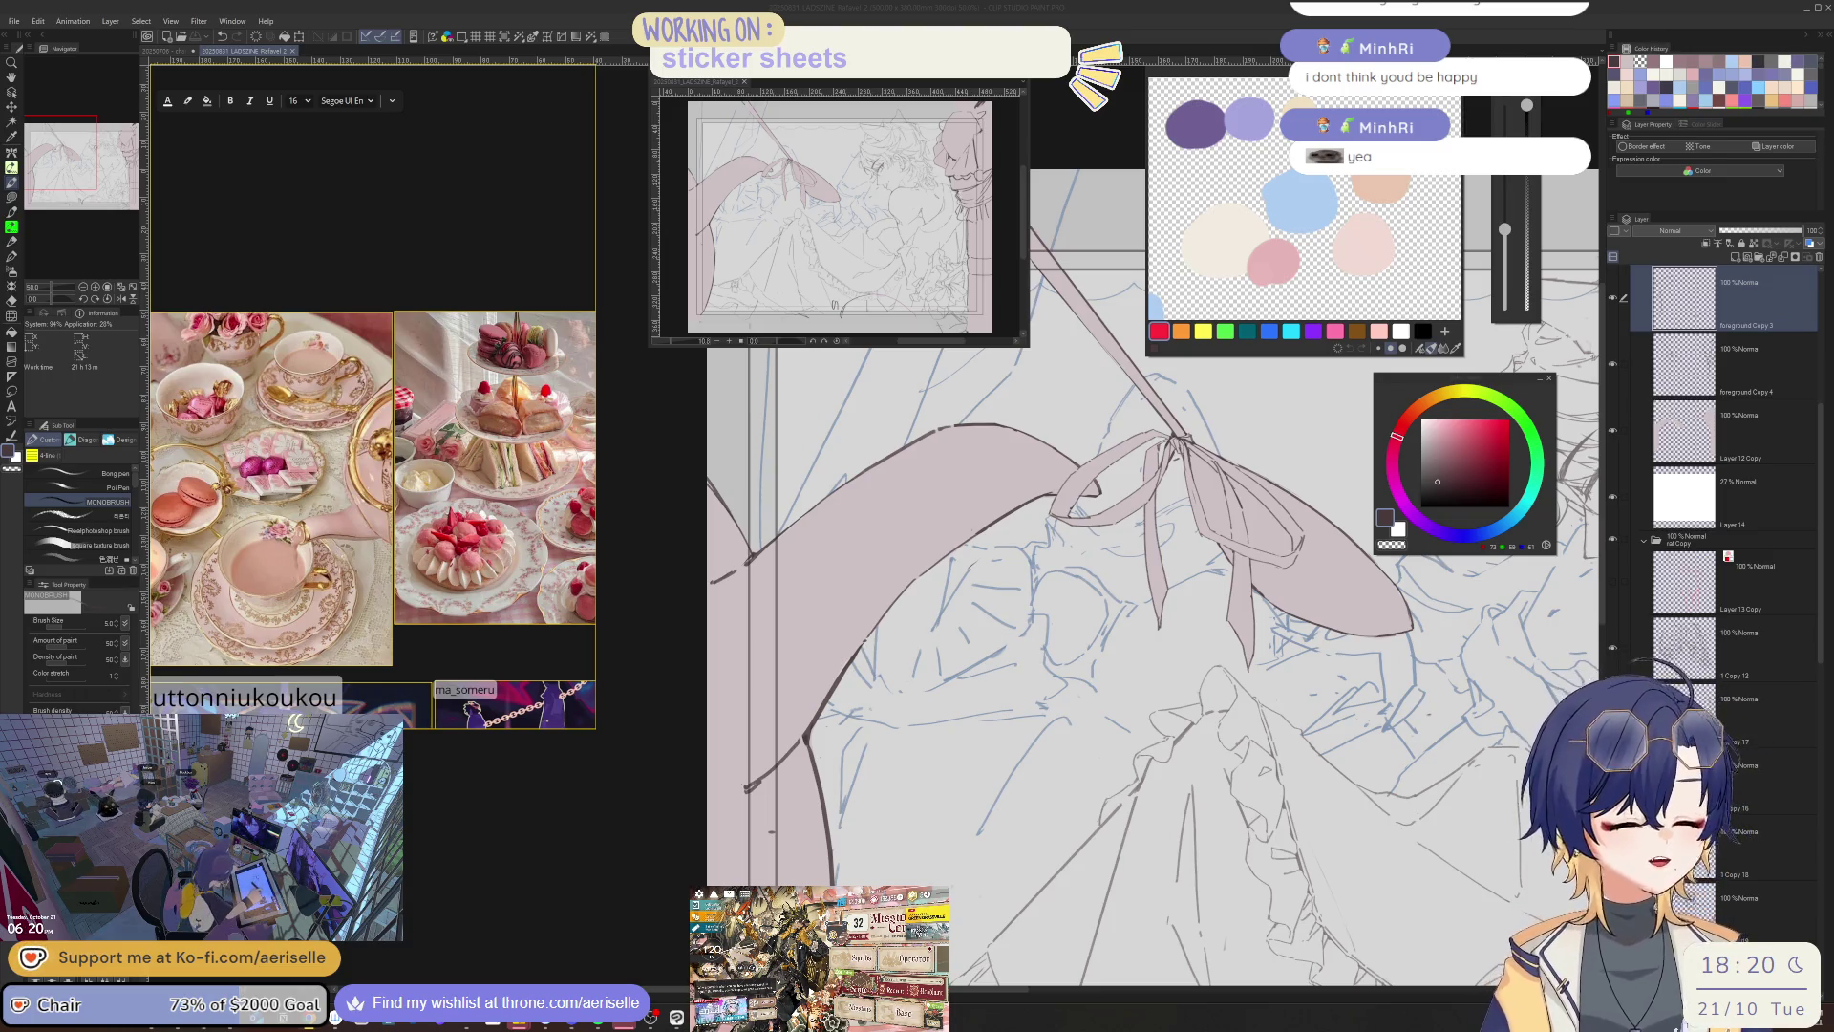
pyautogui.click(805, 736)
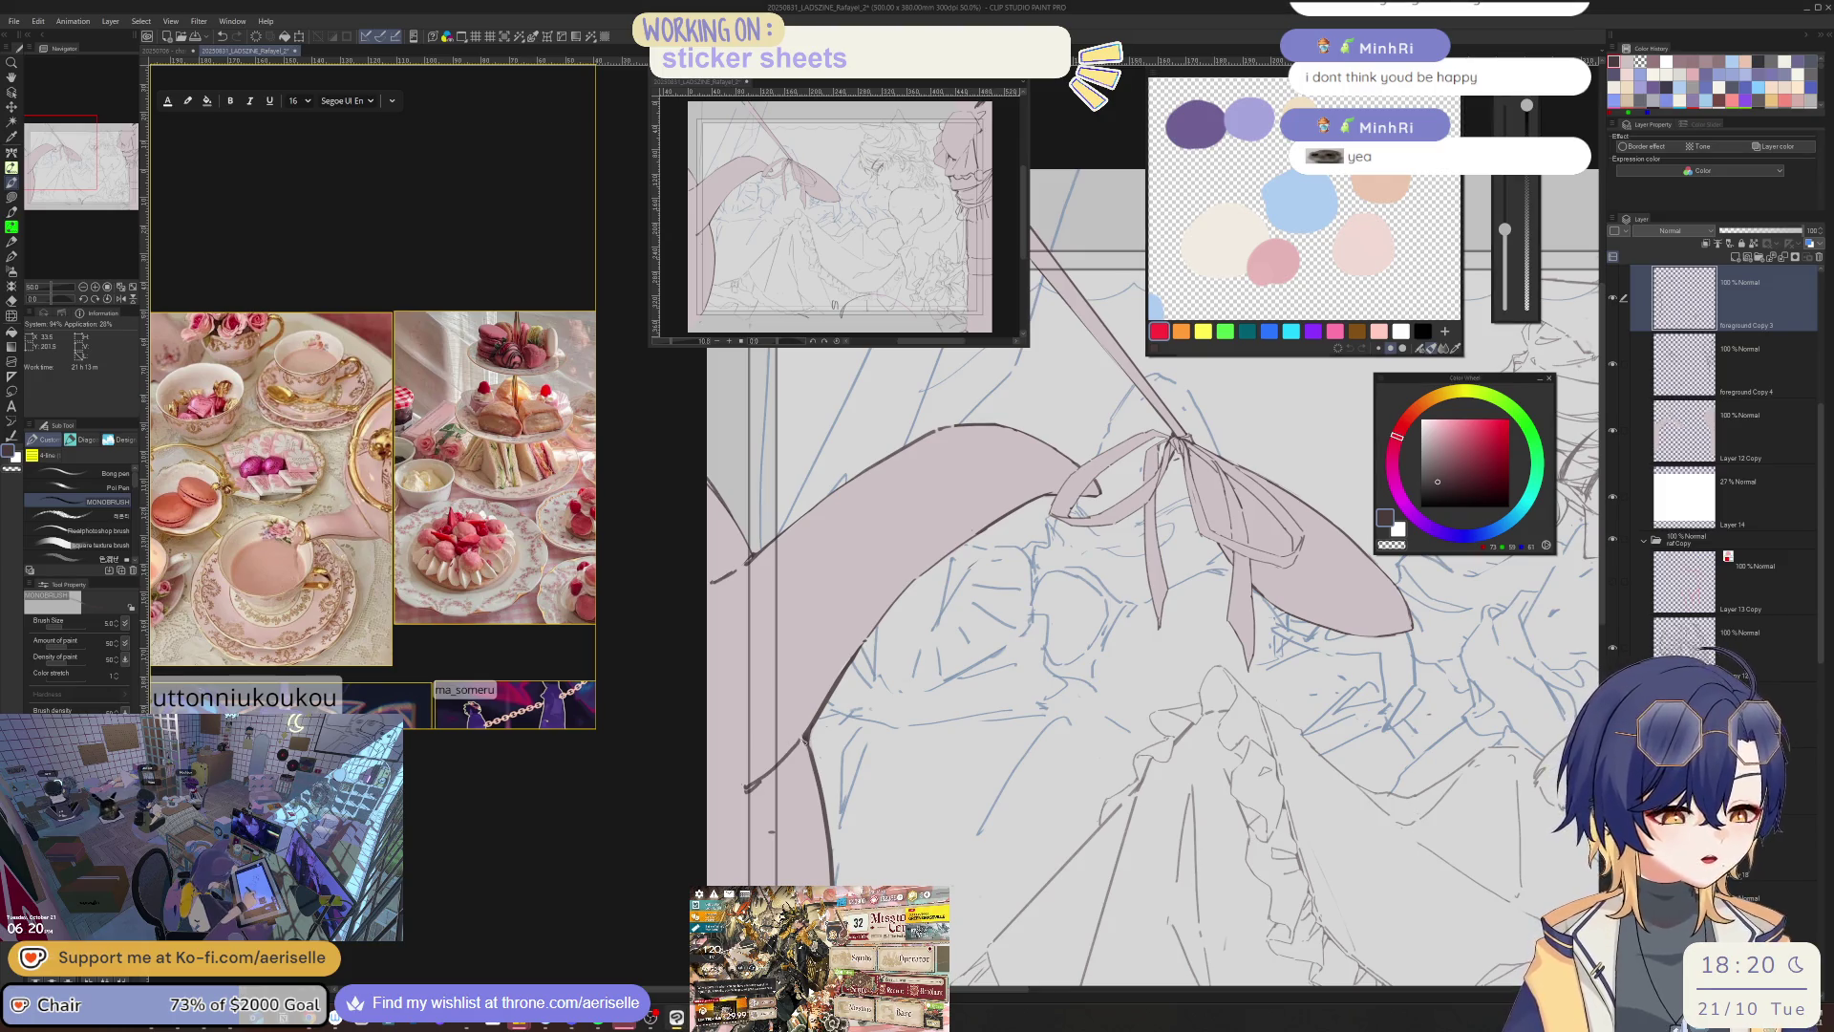
# - Reset the view's rotation and flip, then draw a short dark line near the bottom border
pyautogui.press('h')
pyautogui.press('e')
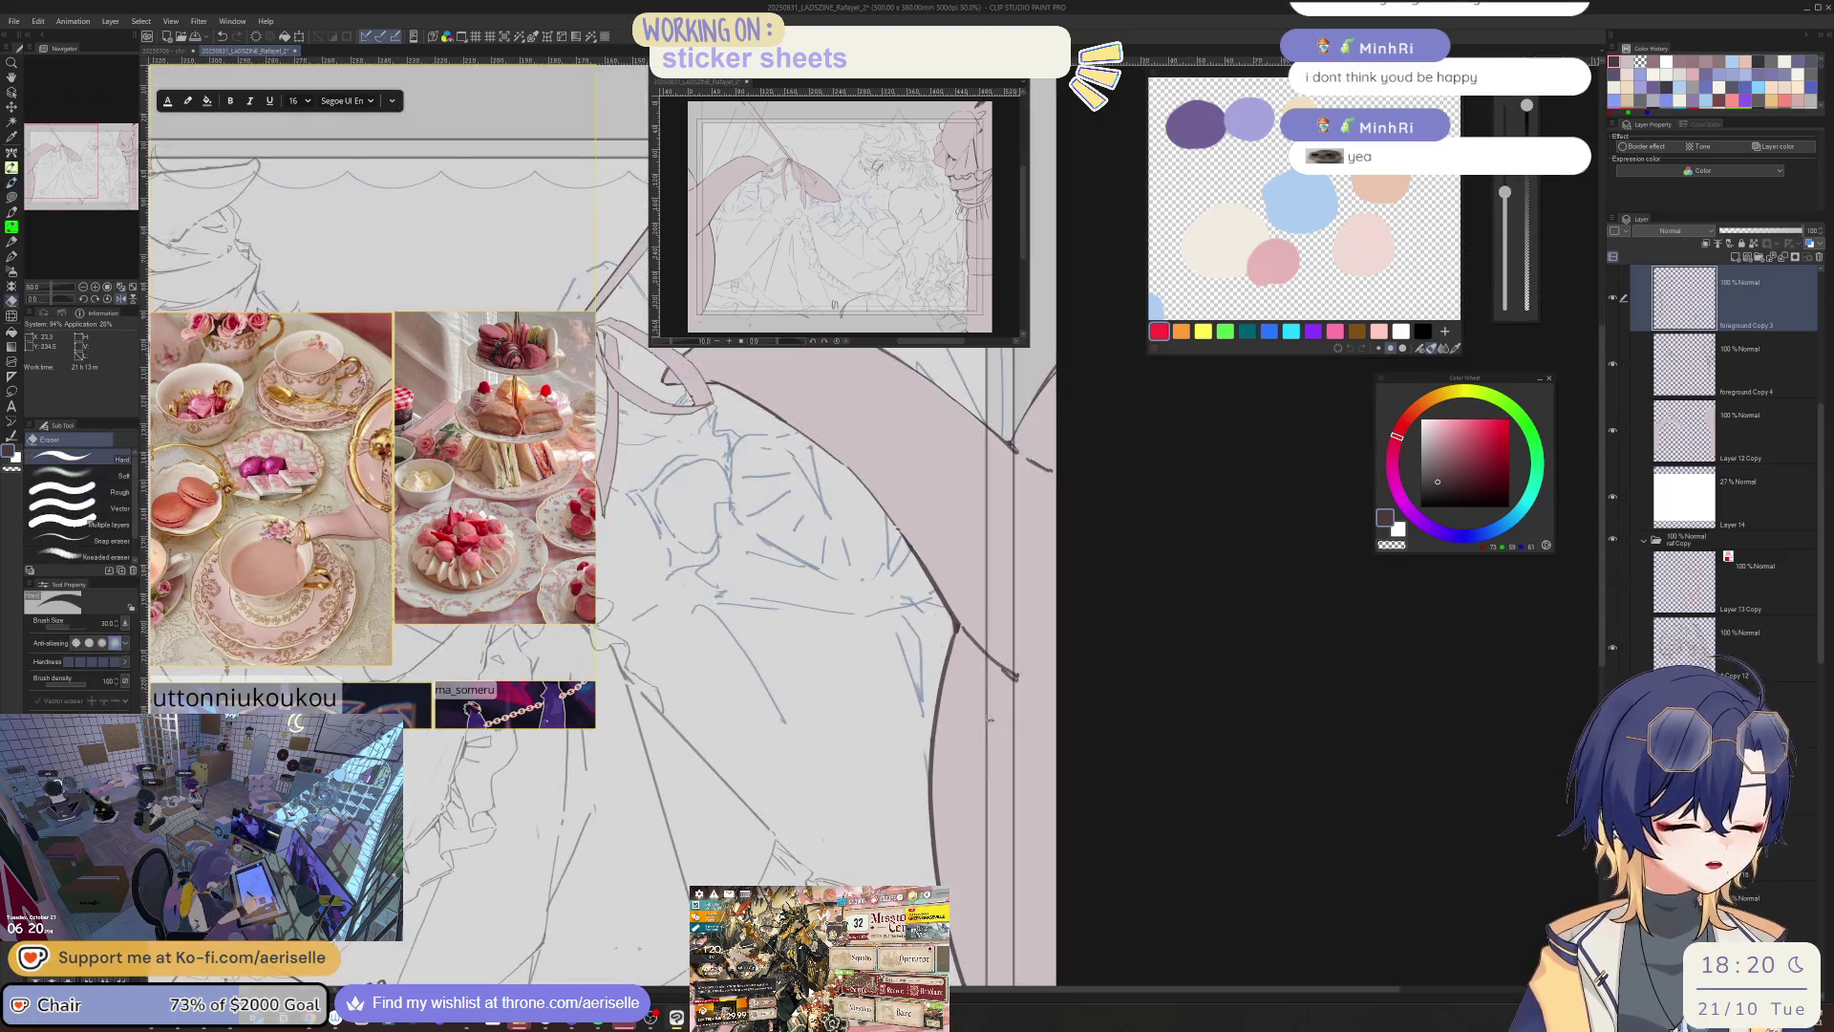
pyautogui.moveTo(999, 727); pyautogui.dragTo(858, 762)
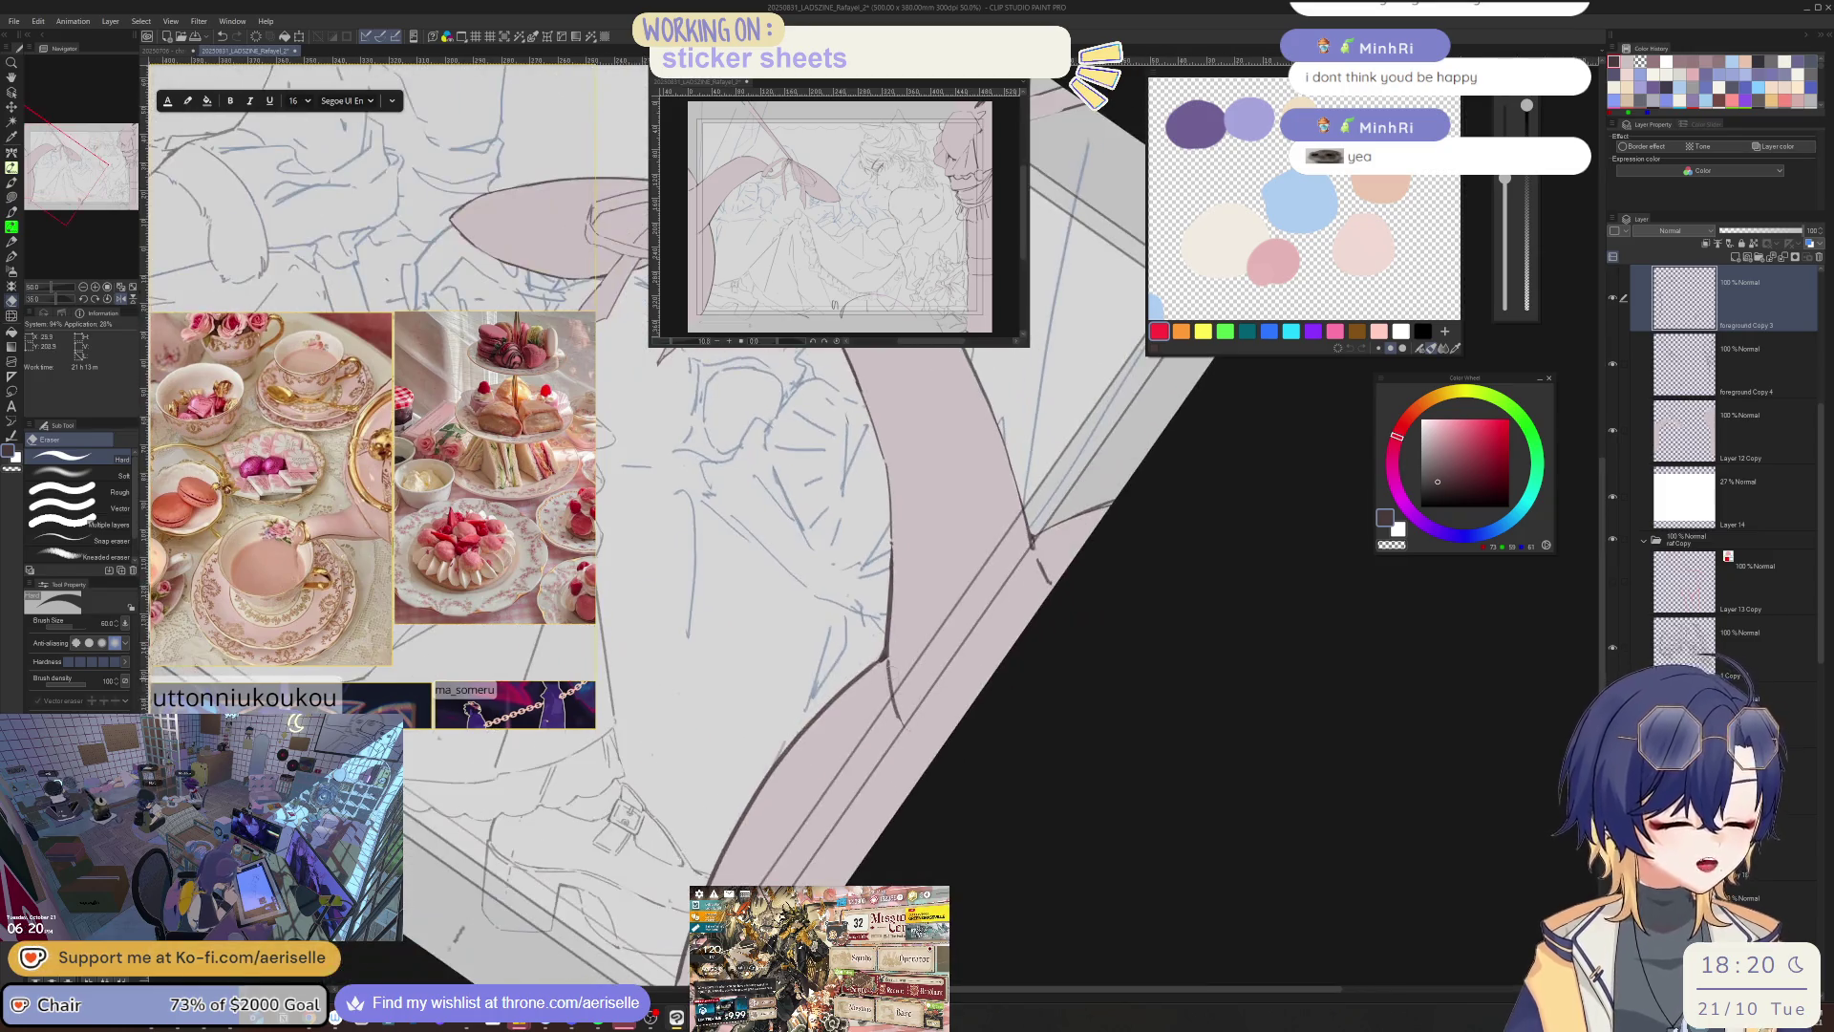
pyautogui.press('p')
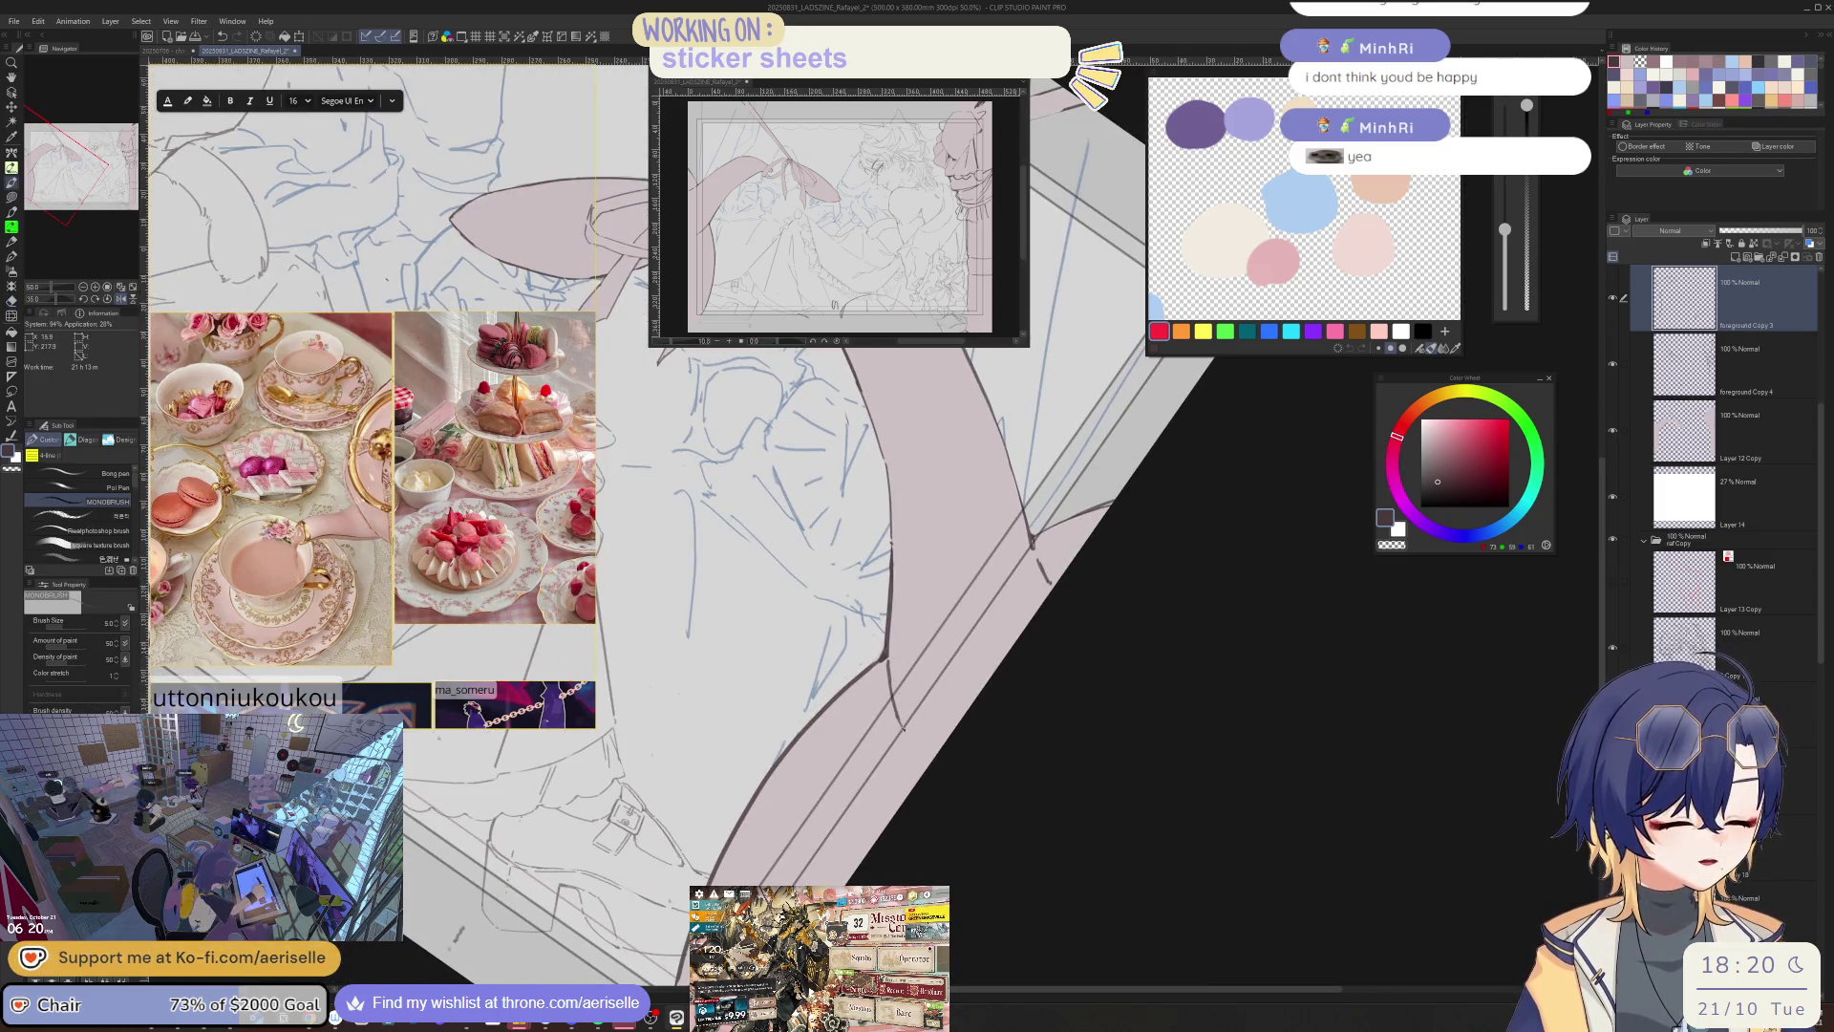
pyautogui.hotkey('ctrl', '-')
pyautogui.hotkey('ctrl', '@')
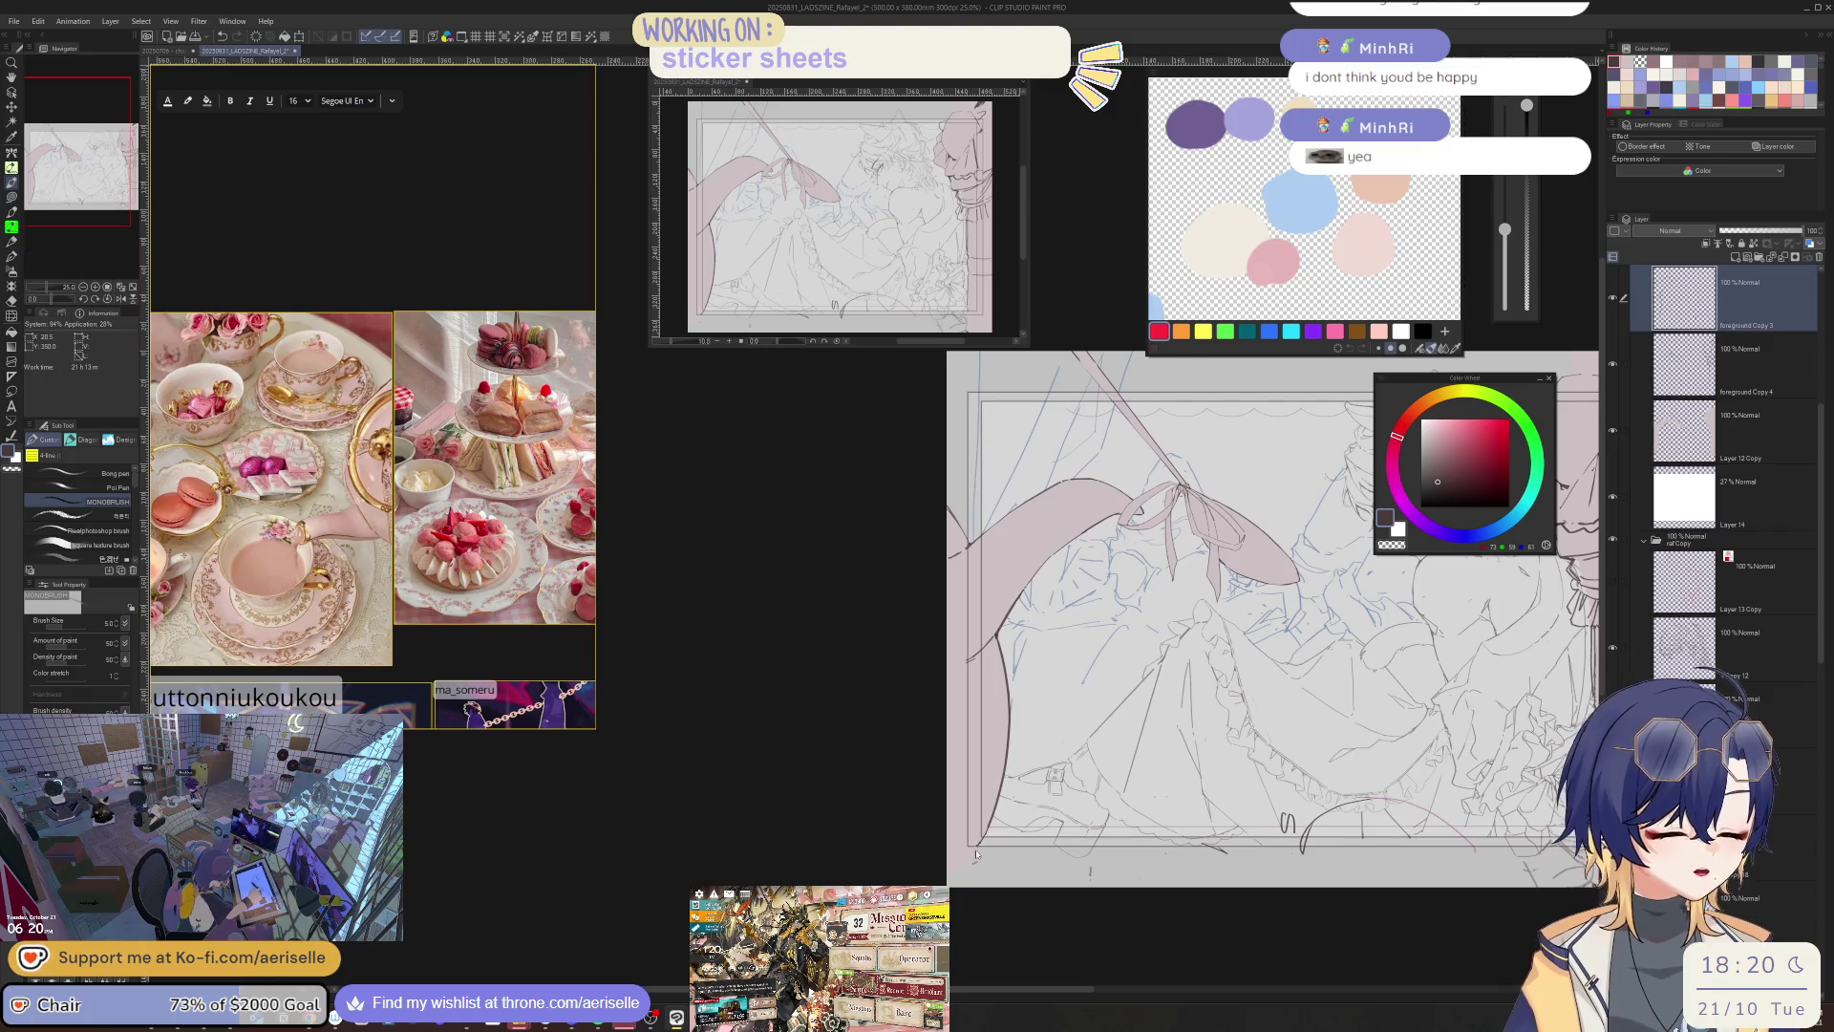
pyautogui.scroll(3, 976, 853)
pyautogui.press('e')
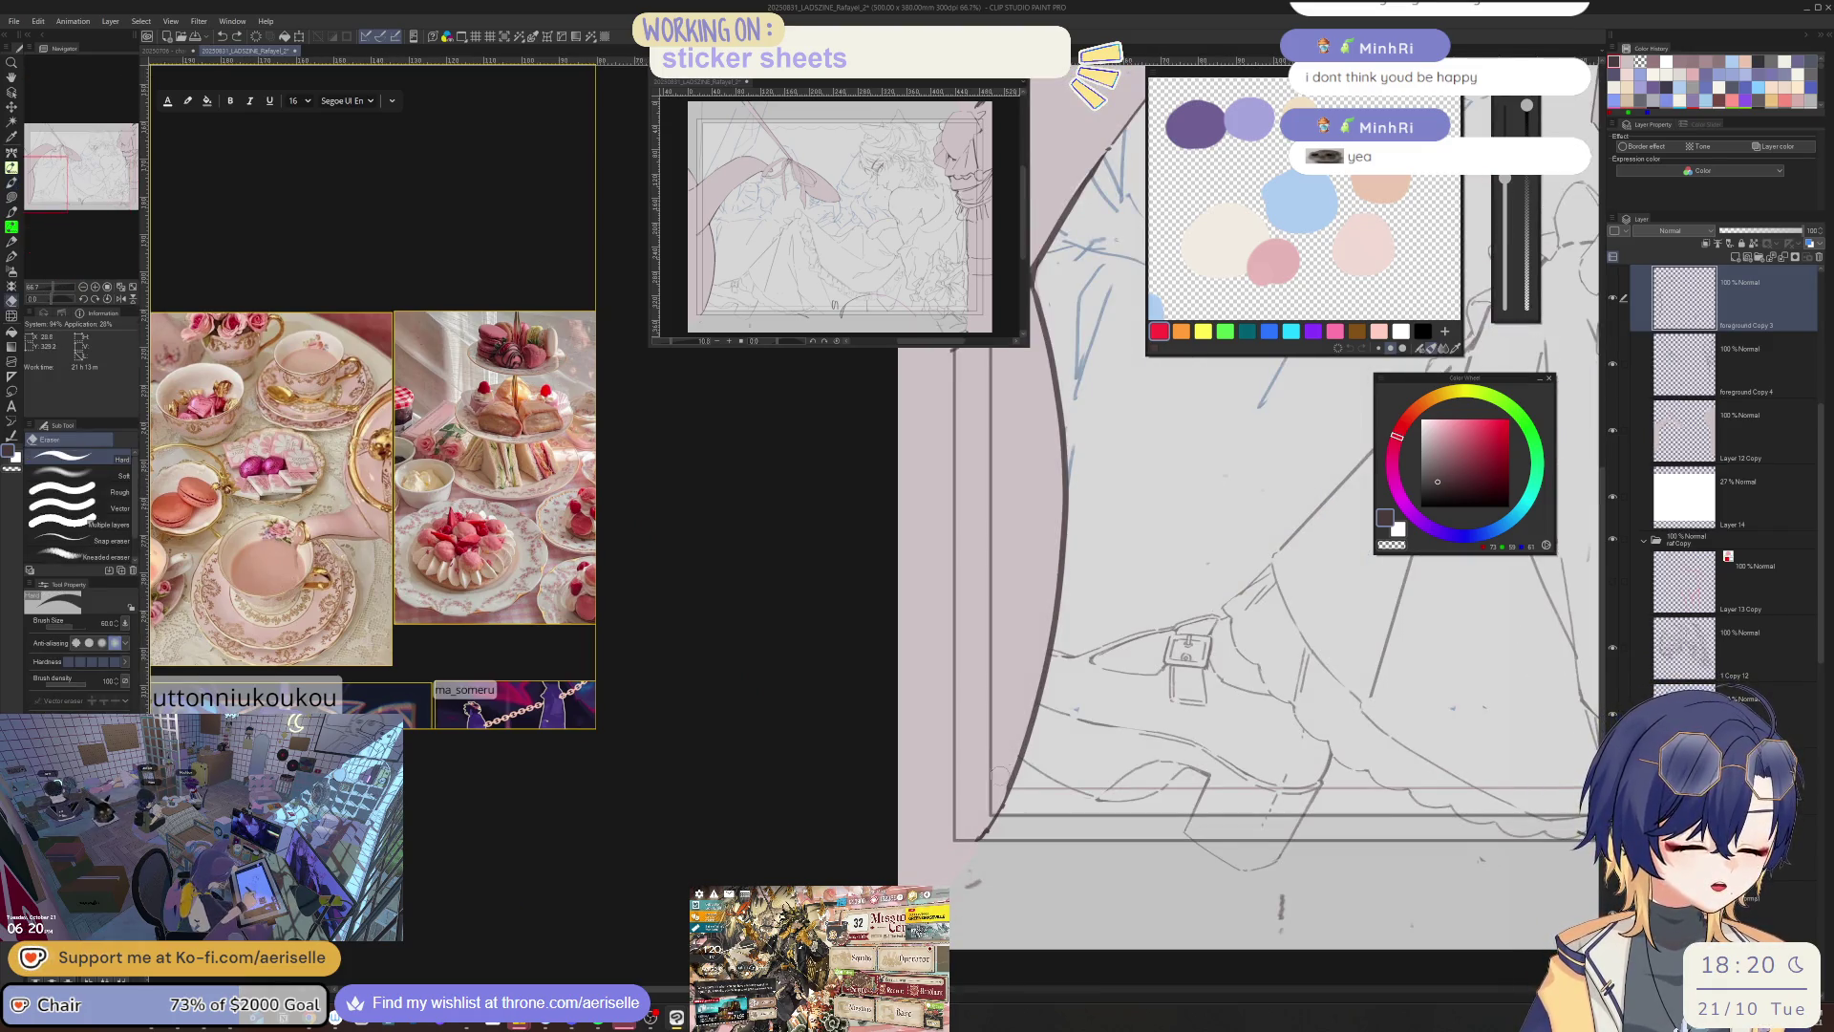
pyautogui.press('p')
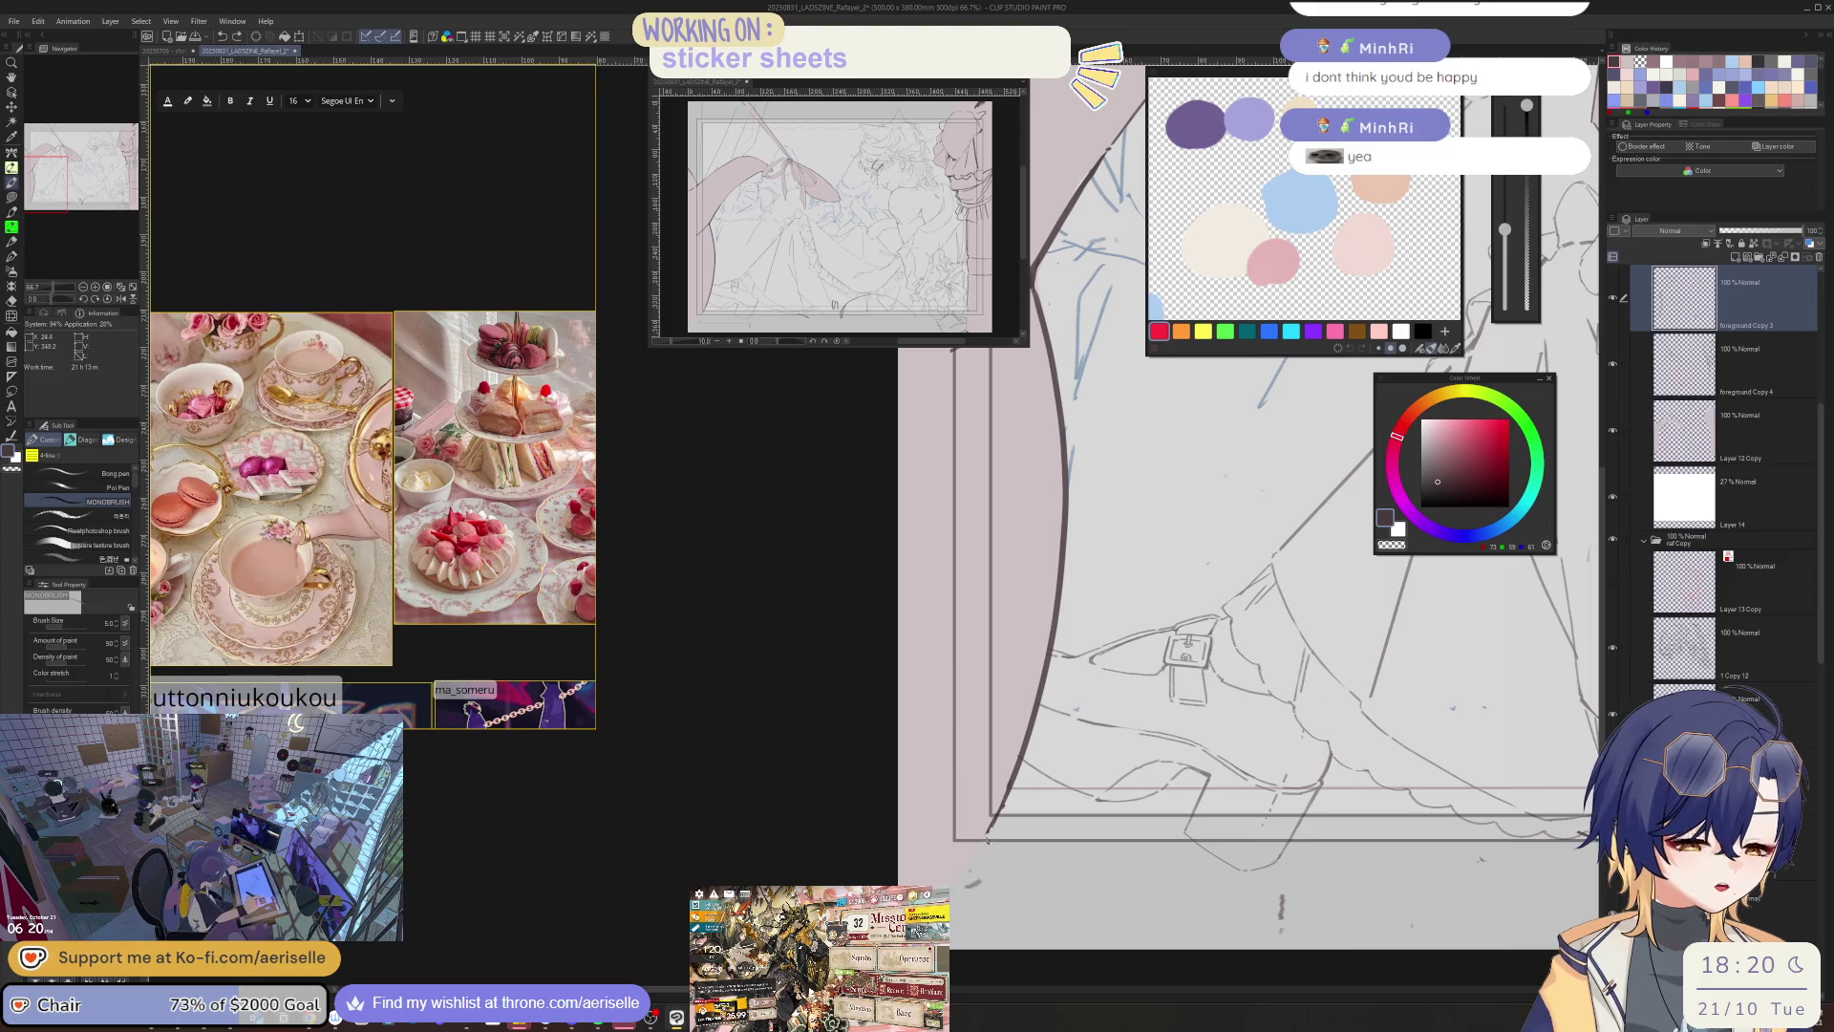
pyautogui.moveTo(1015, 781); pyautogui.dragTo(966, 859)
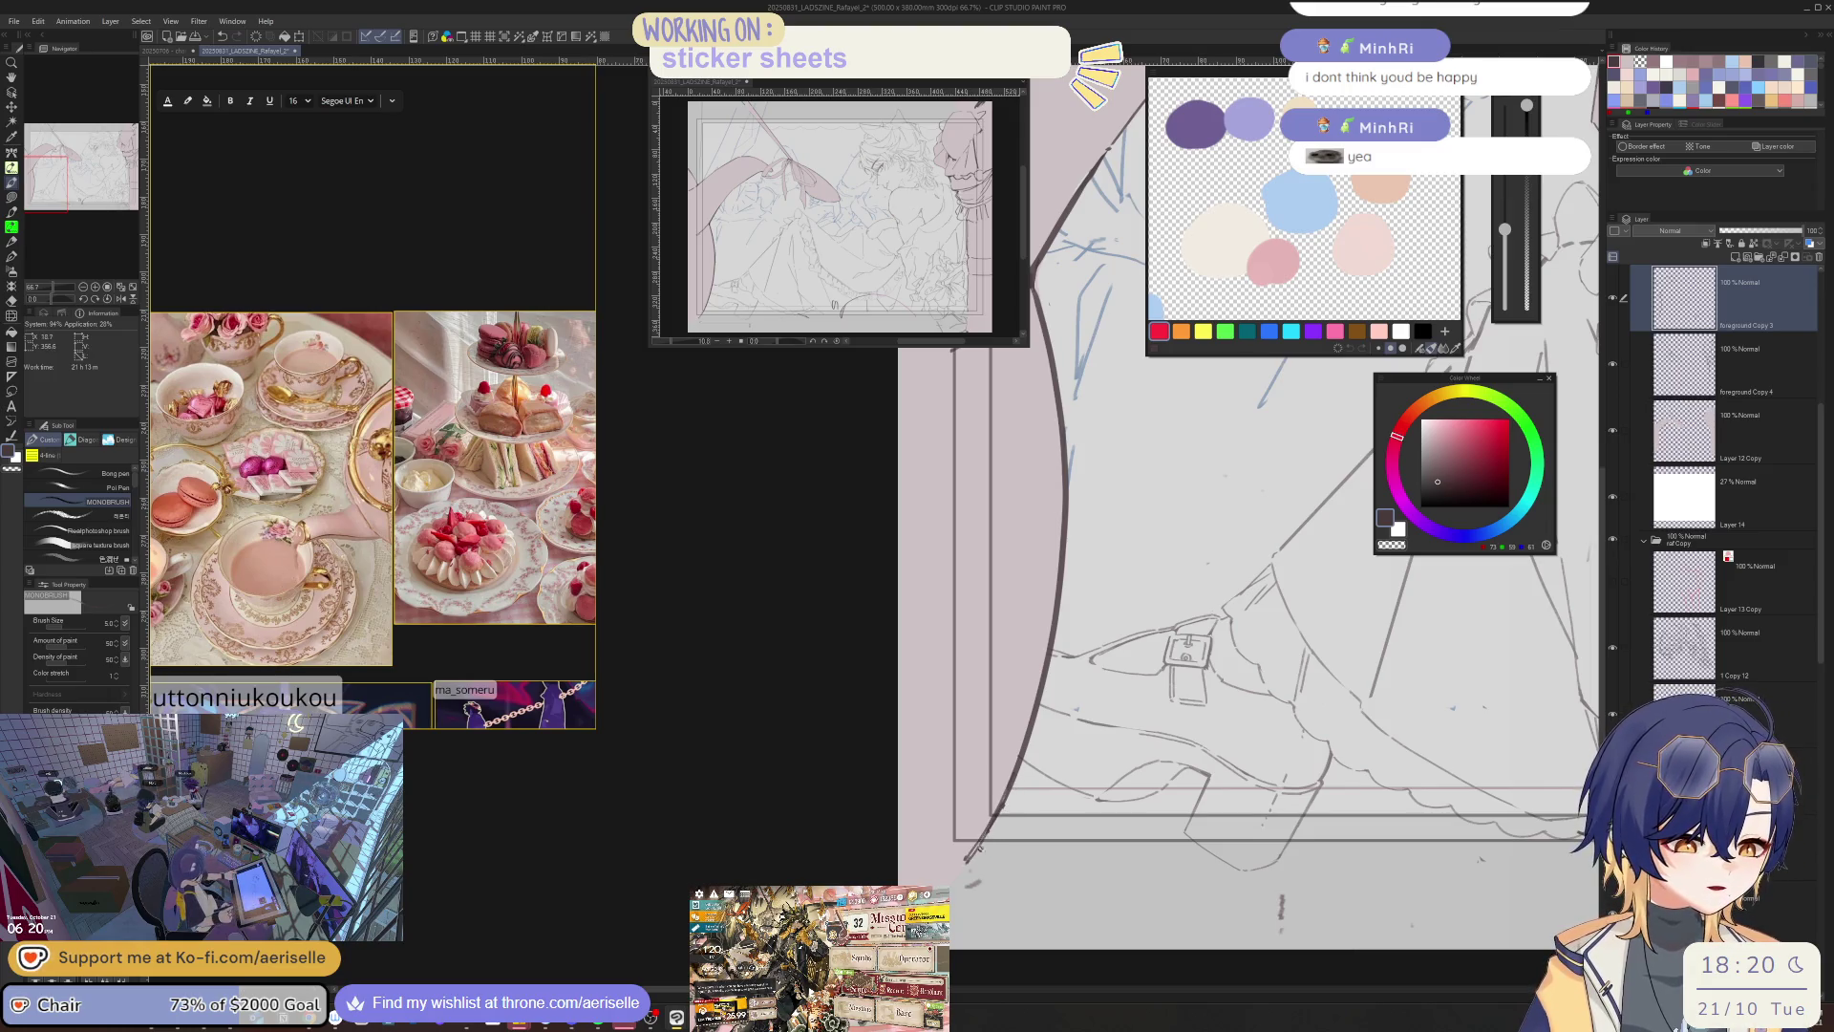
# - Erase the stray arc below the skirt hem
pyautogui.scroll(-2, 1146, 688)
pyautogui.moveTo(1160, 789); pyautogui.dragTo(1473, 777)
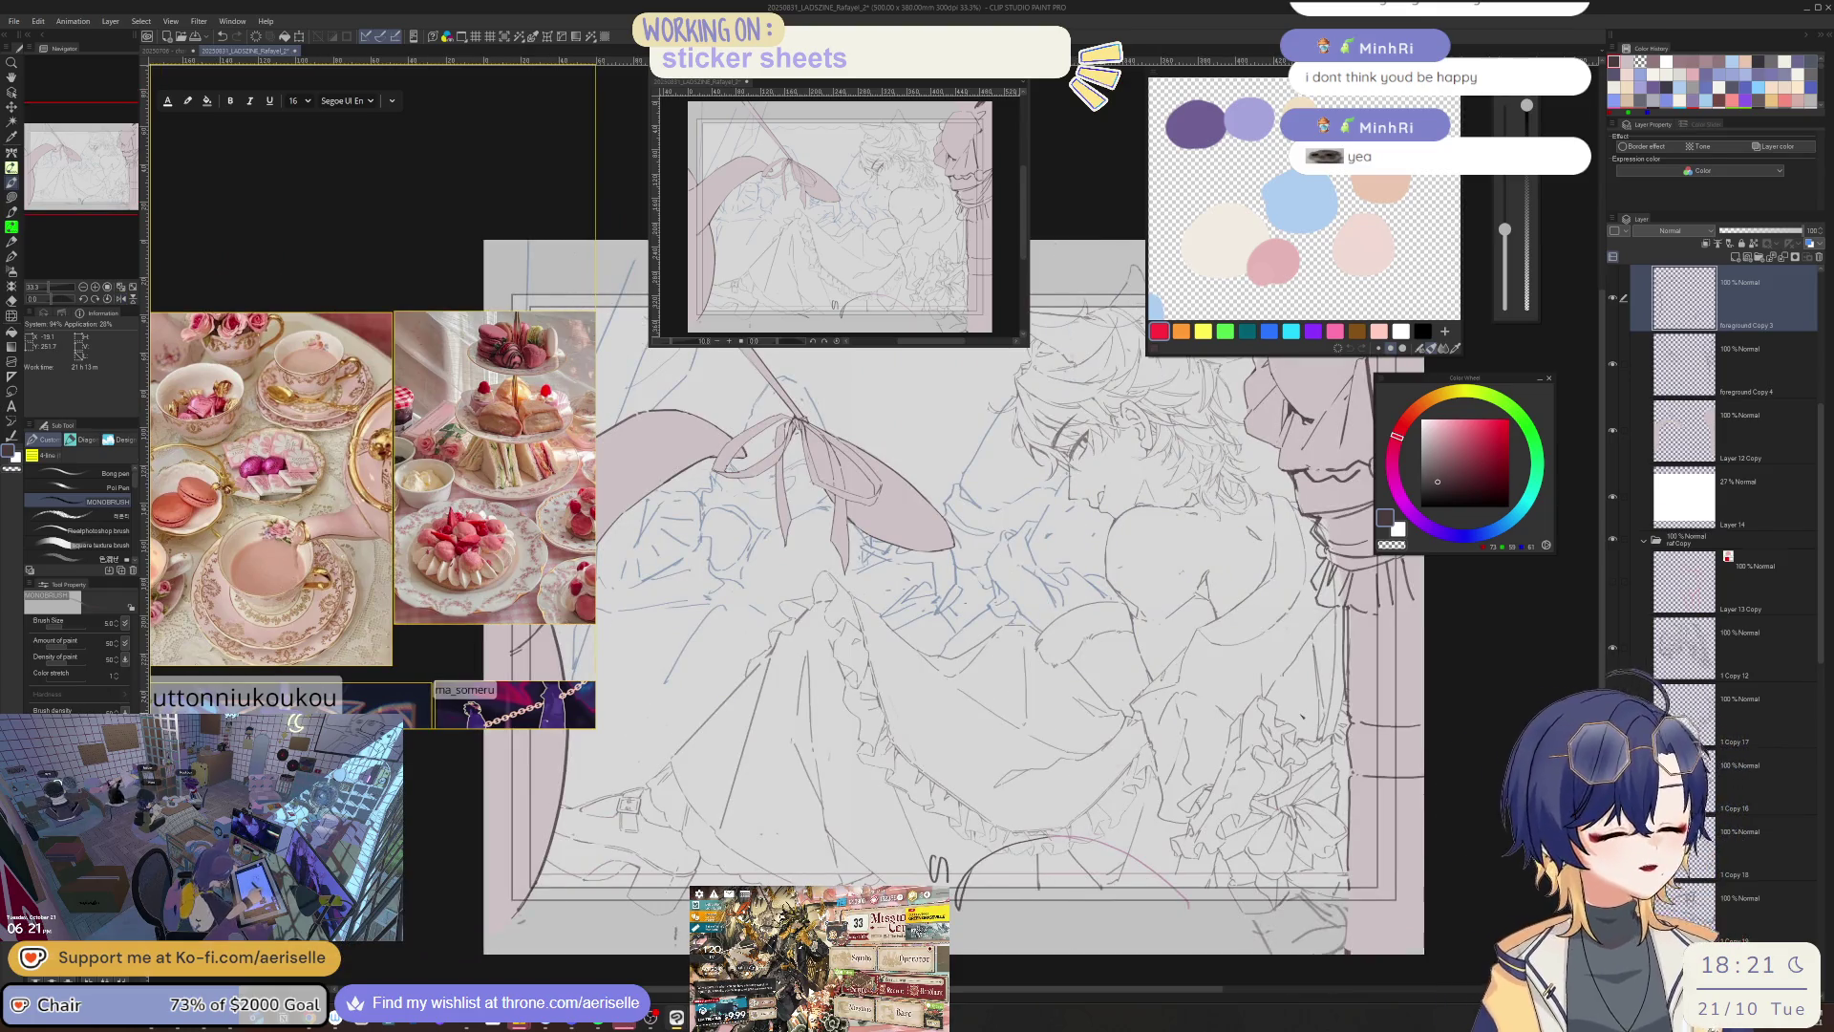
pyautogui.scroll(2, 956, 535)
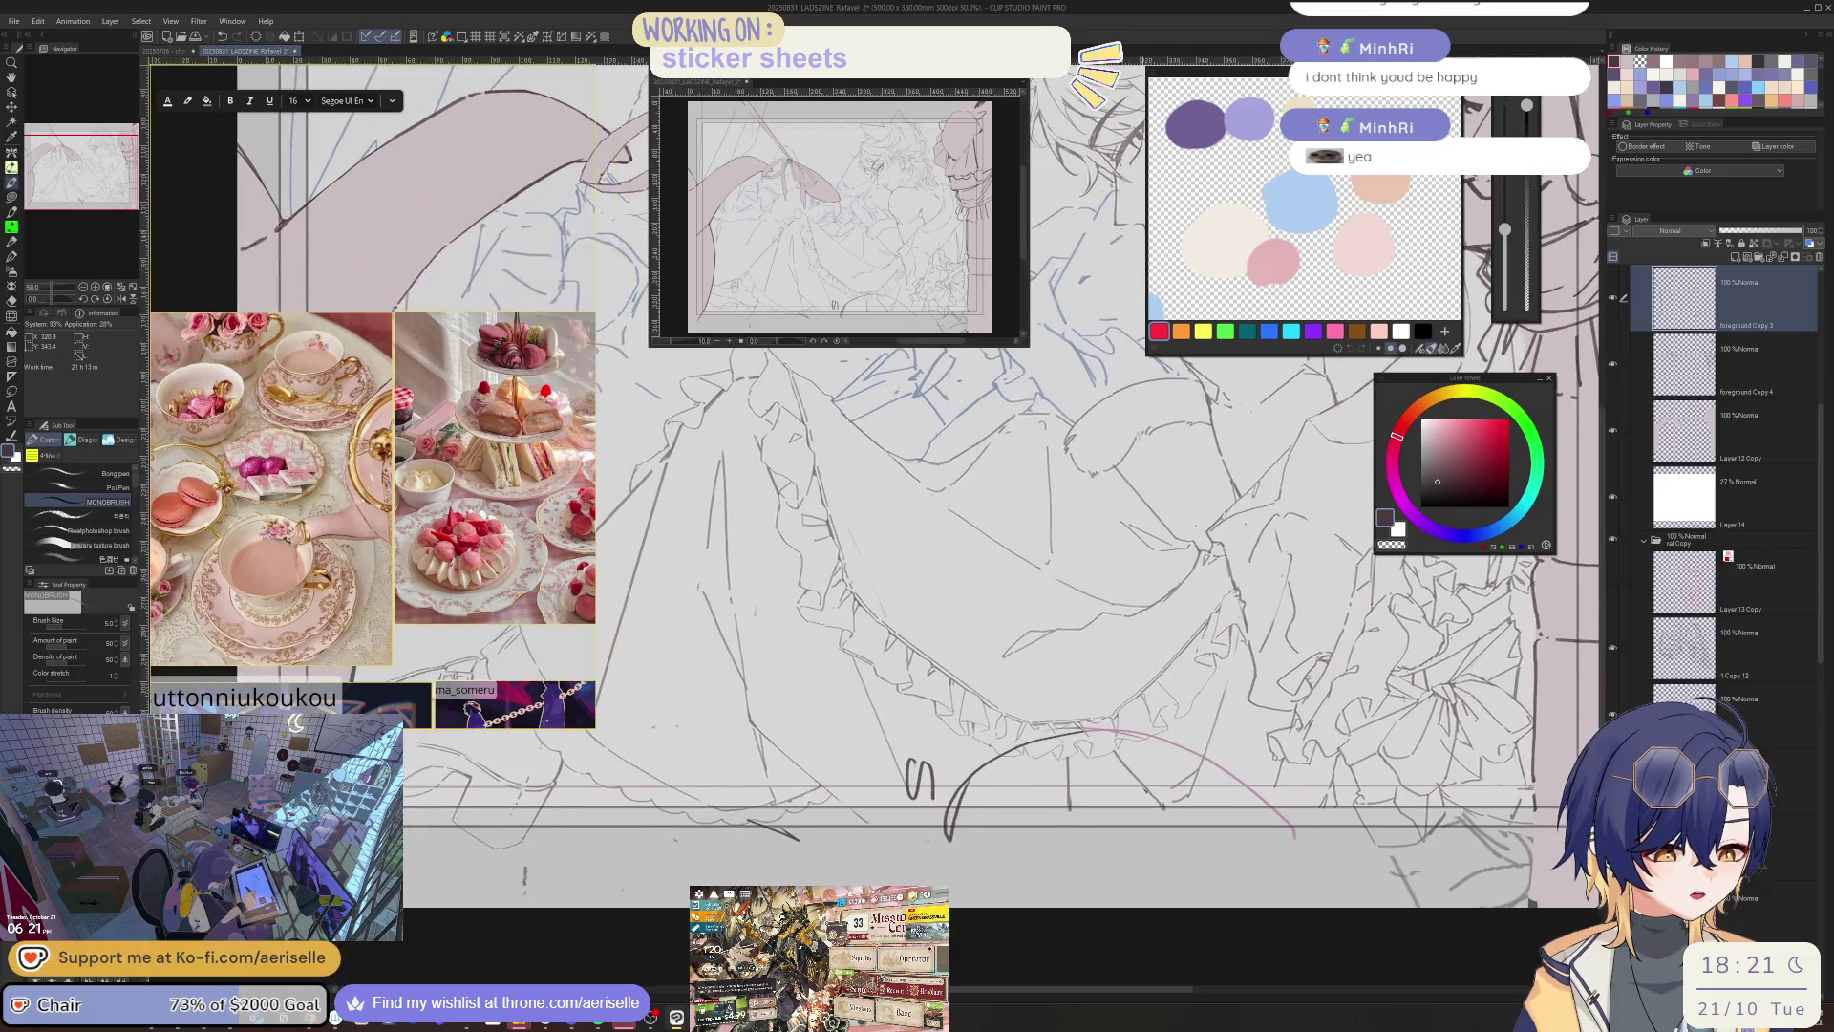
pyautogui.press('e')
pyautogui.moveTo(1003, 793); pyautogui.dragTo(1242, 793)
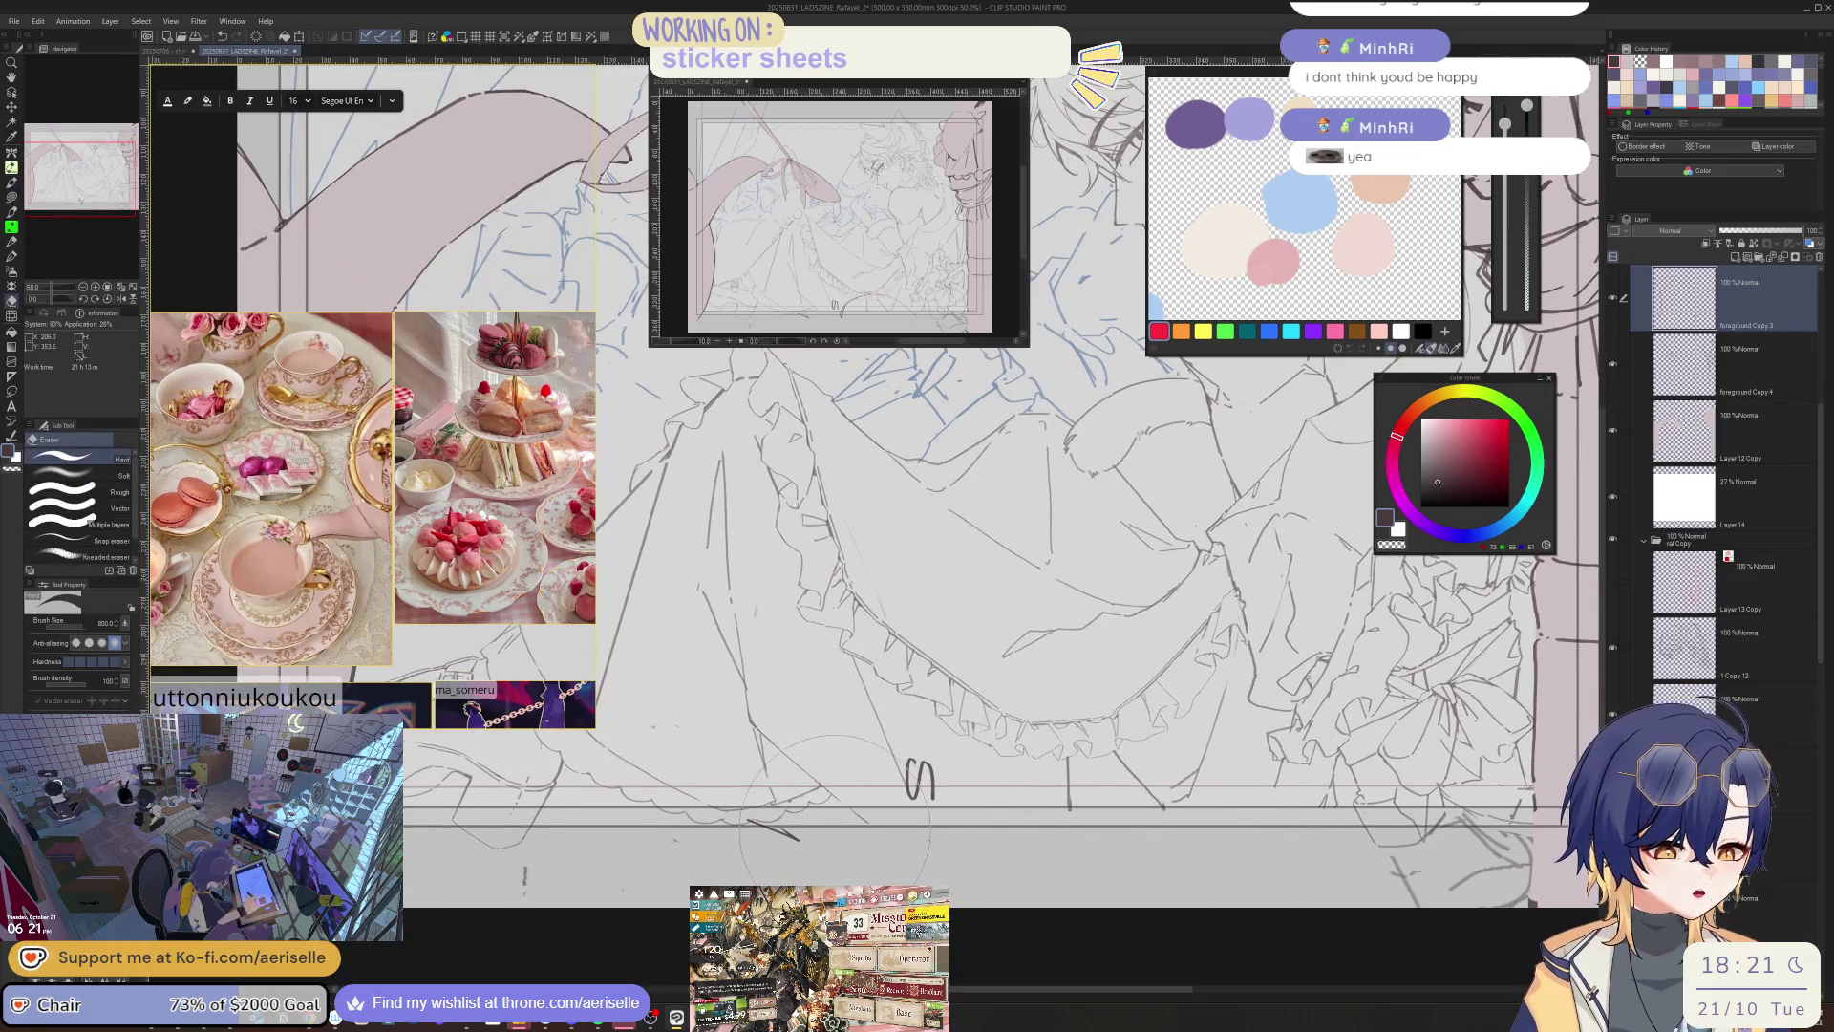
# - Centre the illustration and select the Layer 12 Copy colour layer with the lasso fill tool
pyautogui.hotkey('alt', '[')
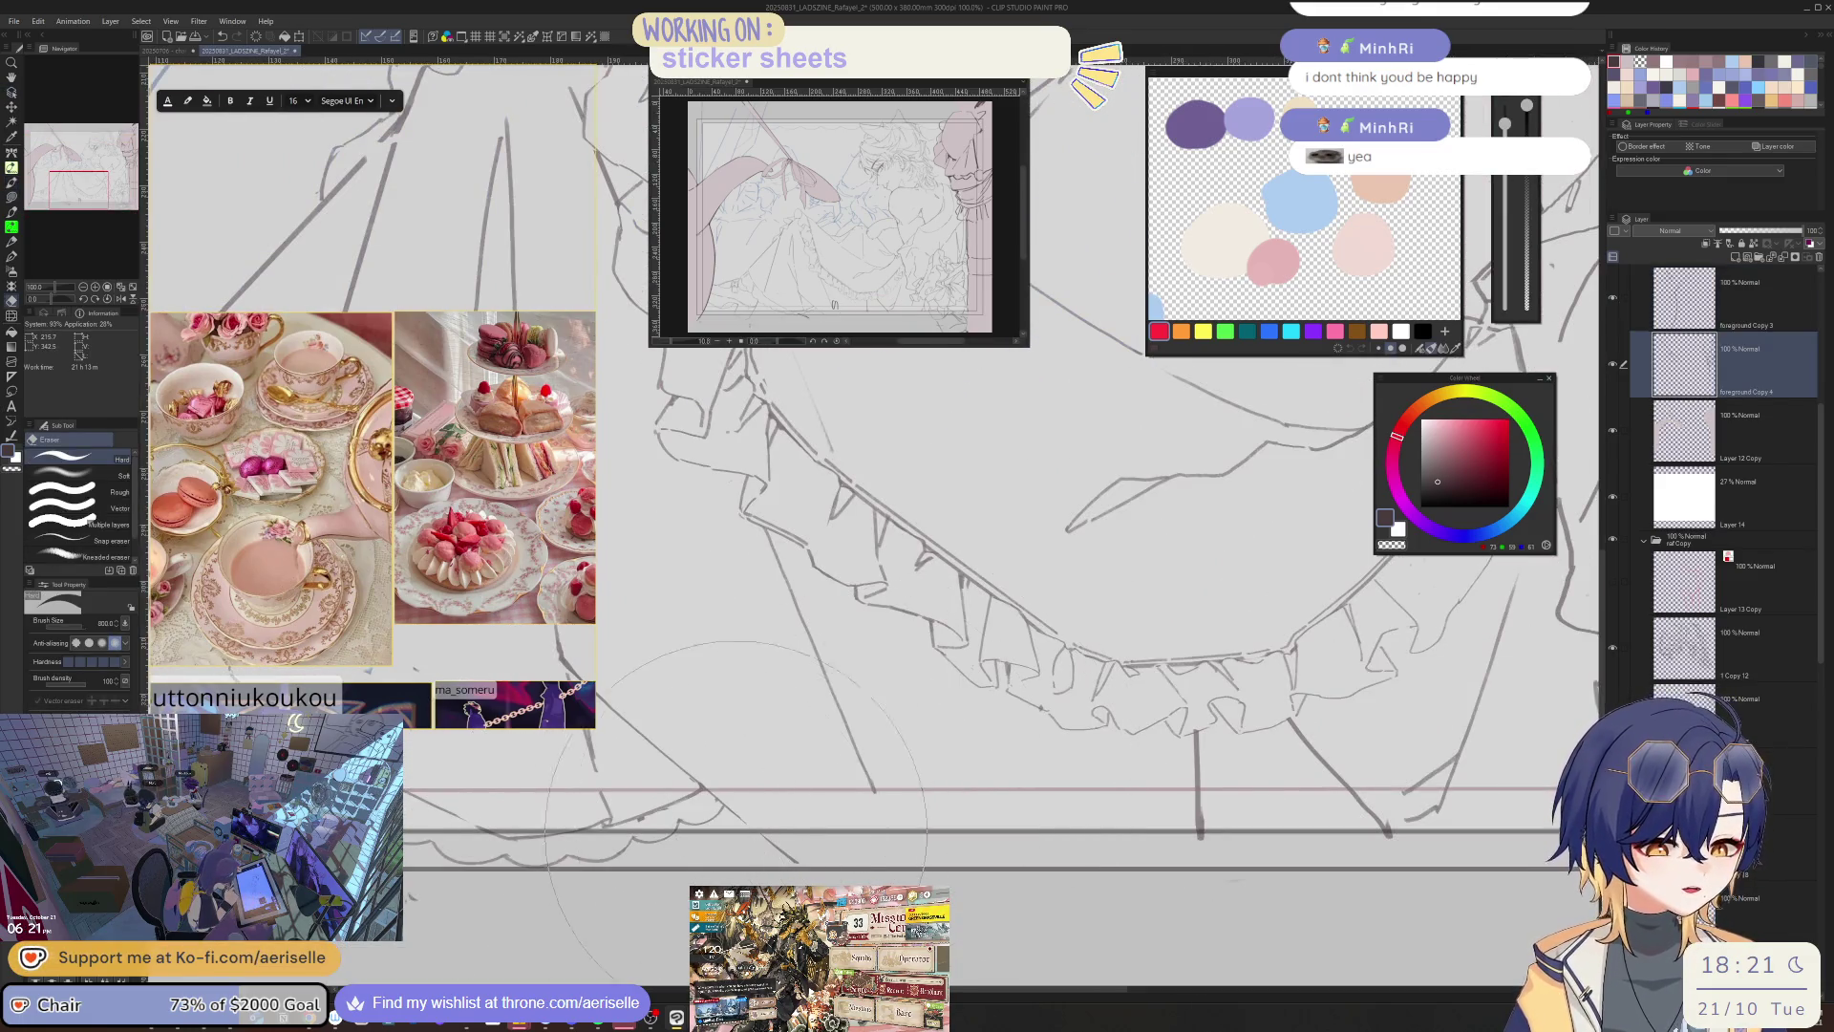
pyautogui.scroll(-2, 926, 788)
pyautogui.moveTo(1105, 859); pyautogui.dragTo(1262, 854)
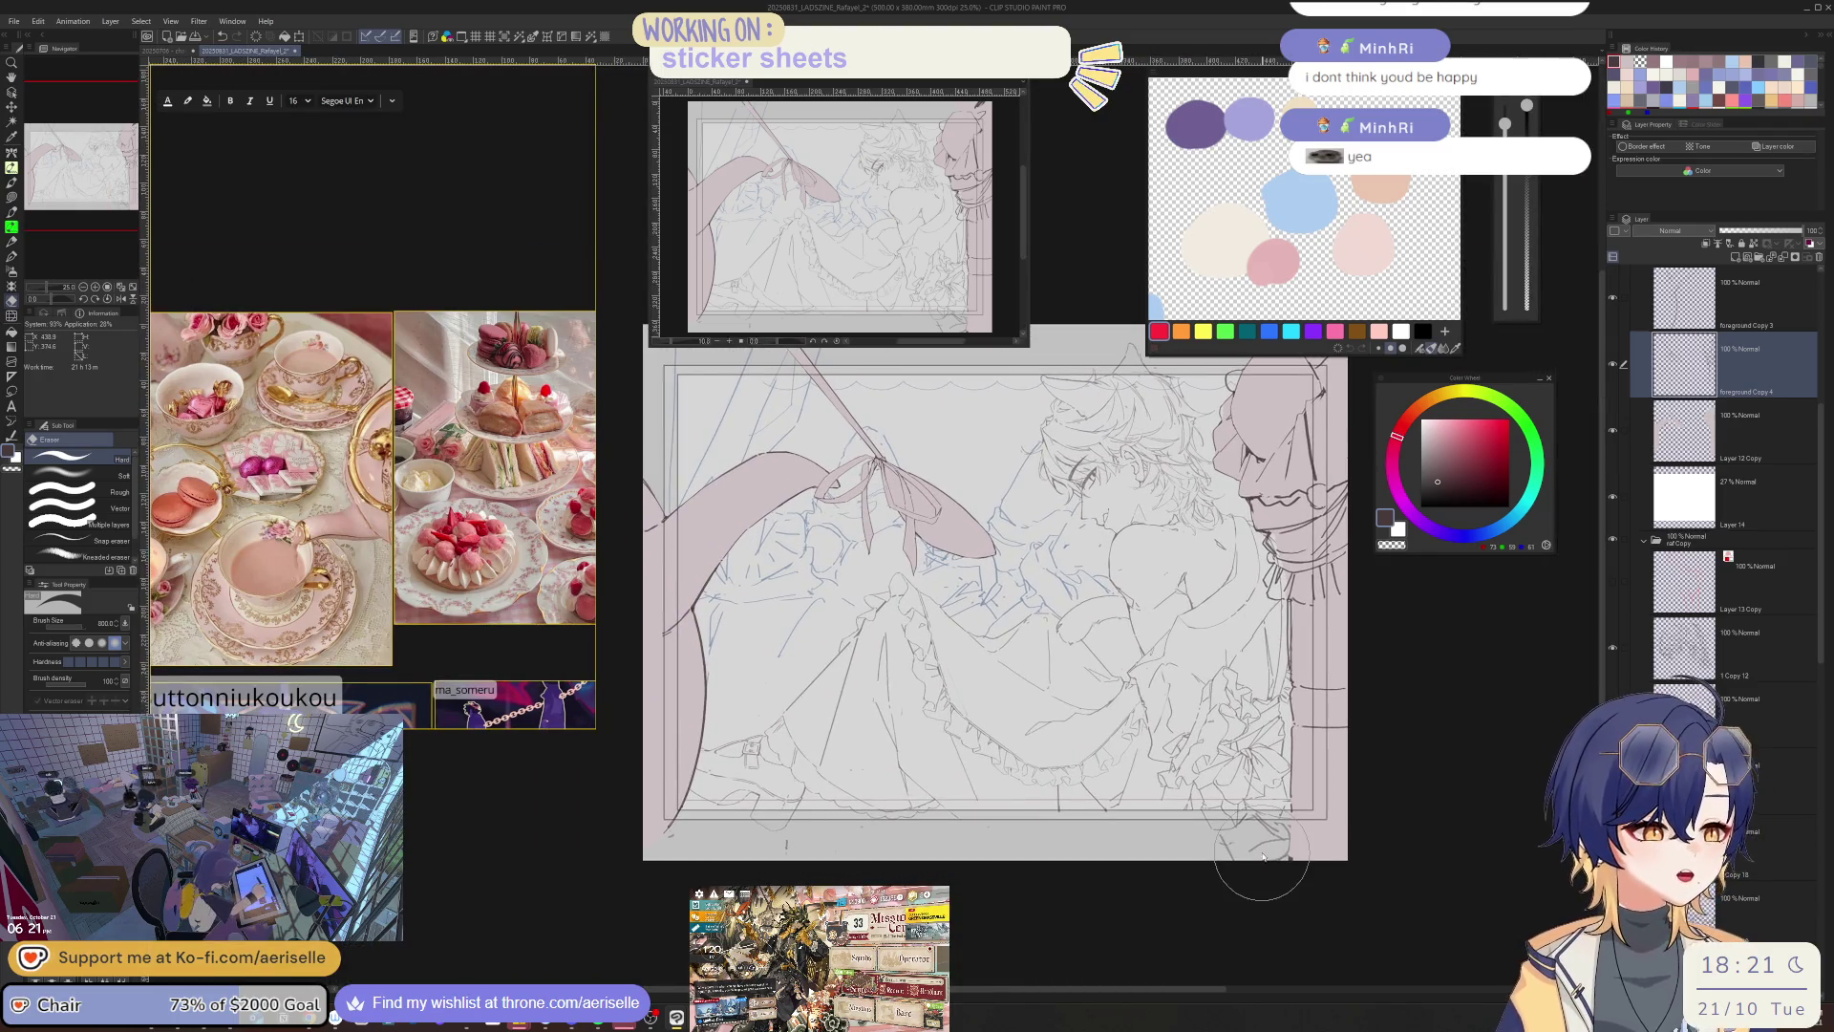
pyautogui.scroll(2, 1260, 864)
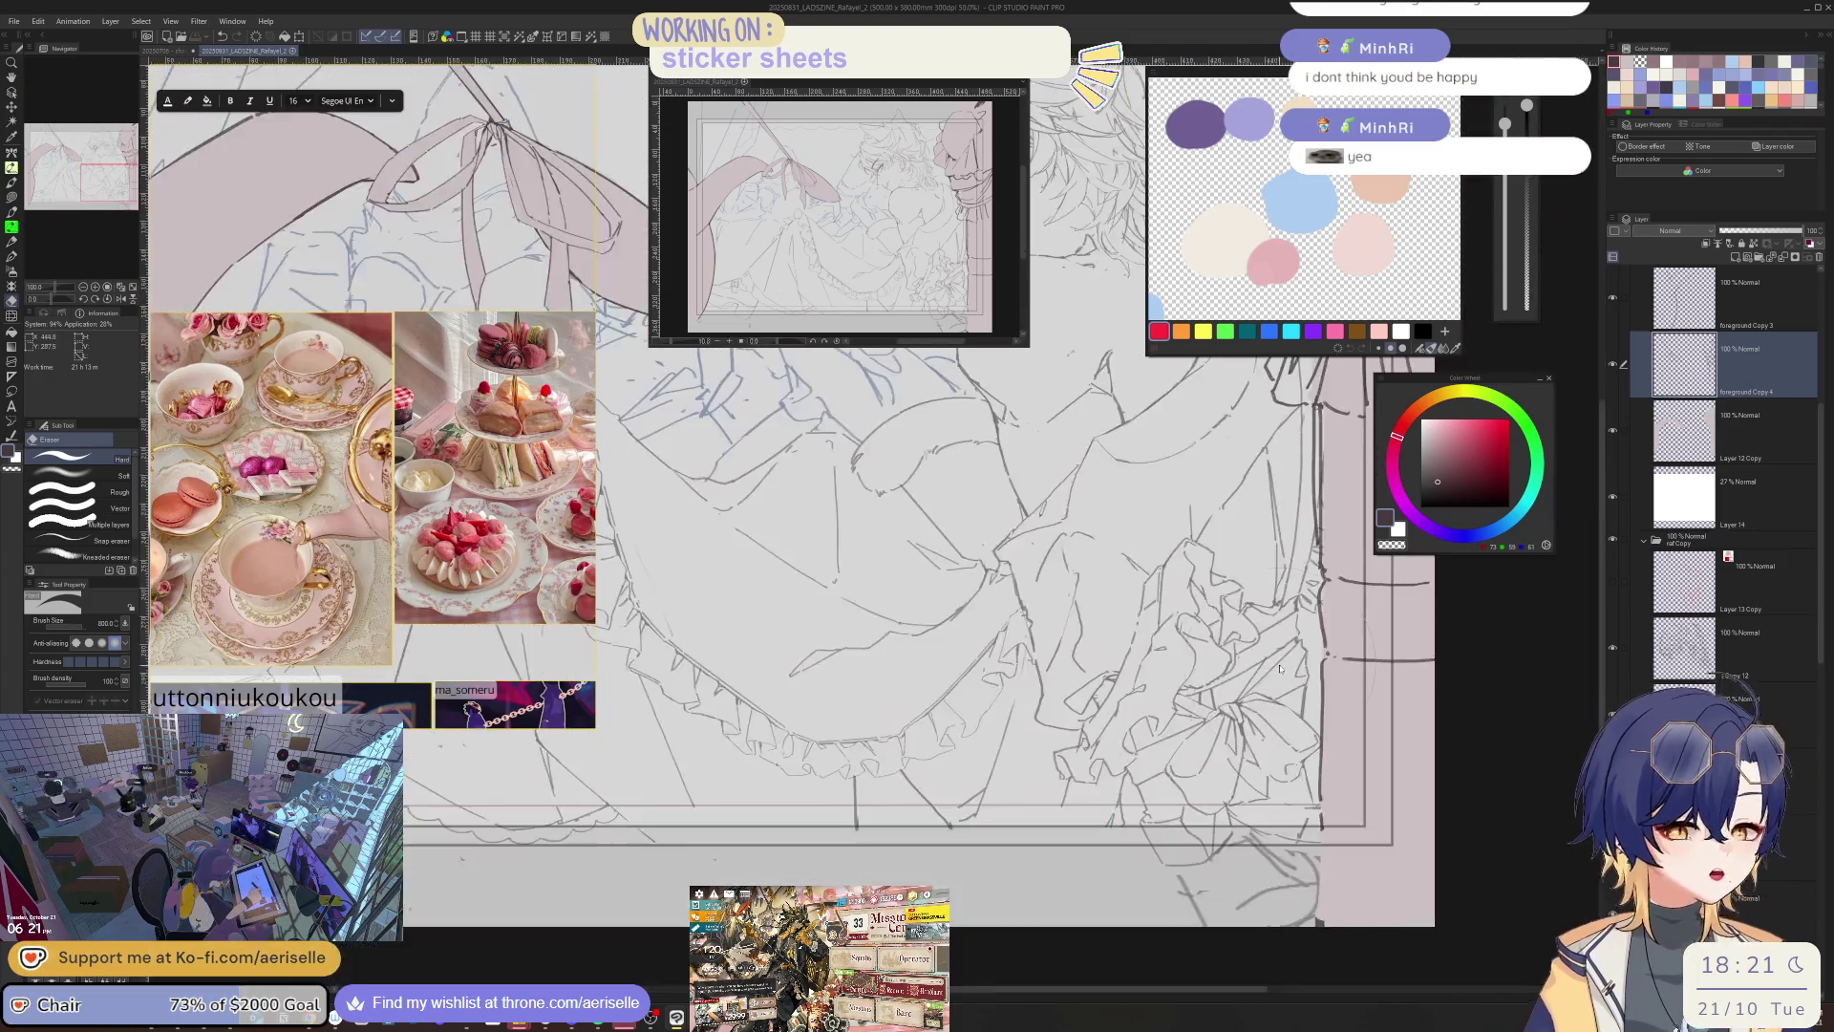
pyautogui.press('u')
pyautogui.hotkey('alt', '[')
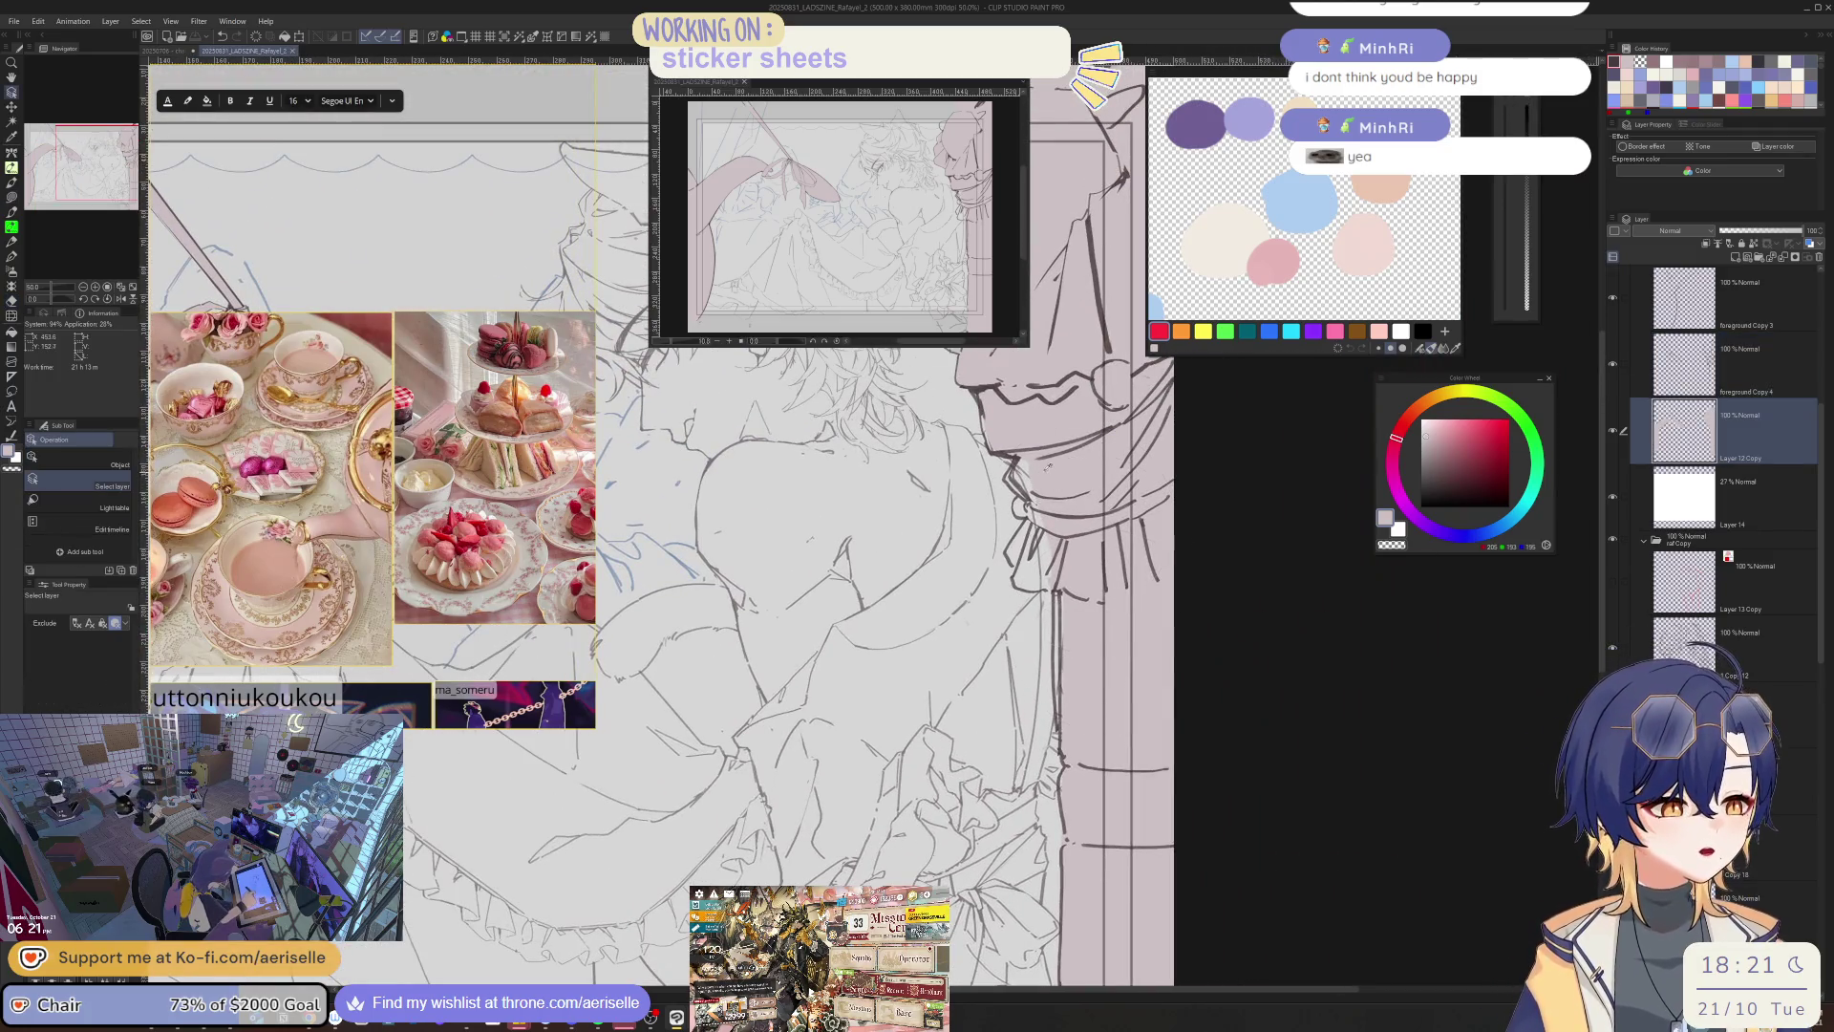
pyautogui.scroll(2, 955, 363)
pyautogui.moveTo(955, 364)
pyautogui.mouseDown()
pyautogui.moveTo(998, 492)
pyautogui.moveTo(1046, 500)
pyautogui.moveTo(1020, 553)
pyautogui.moveTo(1060, 621)
pyautogui.moveTo(1026, 697)
pyautogui.moveTo(1043, 758)
pyautogui.moveTo(1127, 823)
pyautogui.moveTo(1232, 855)
pyautogui.moveTo(1144, 461)
pyautogui.mouseUp()
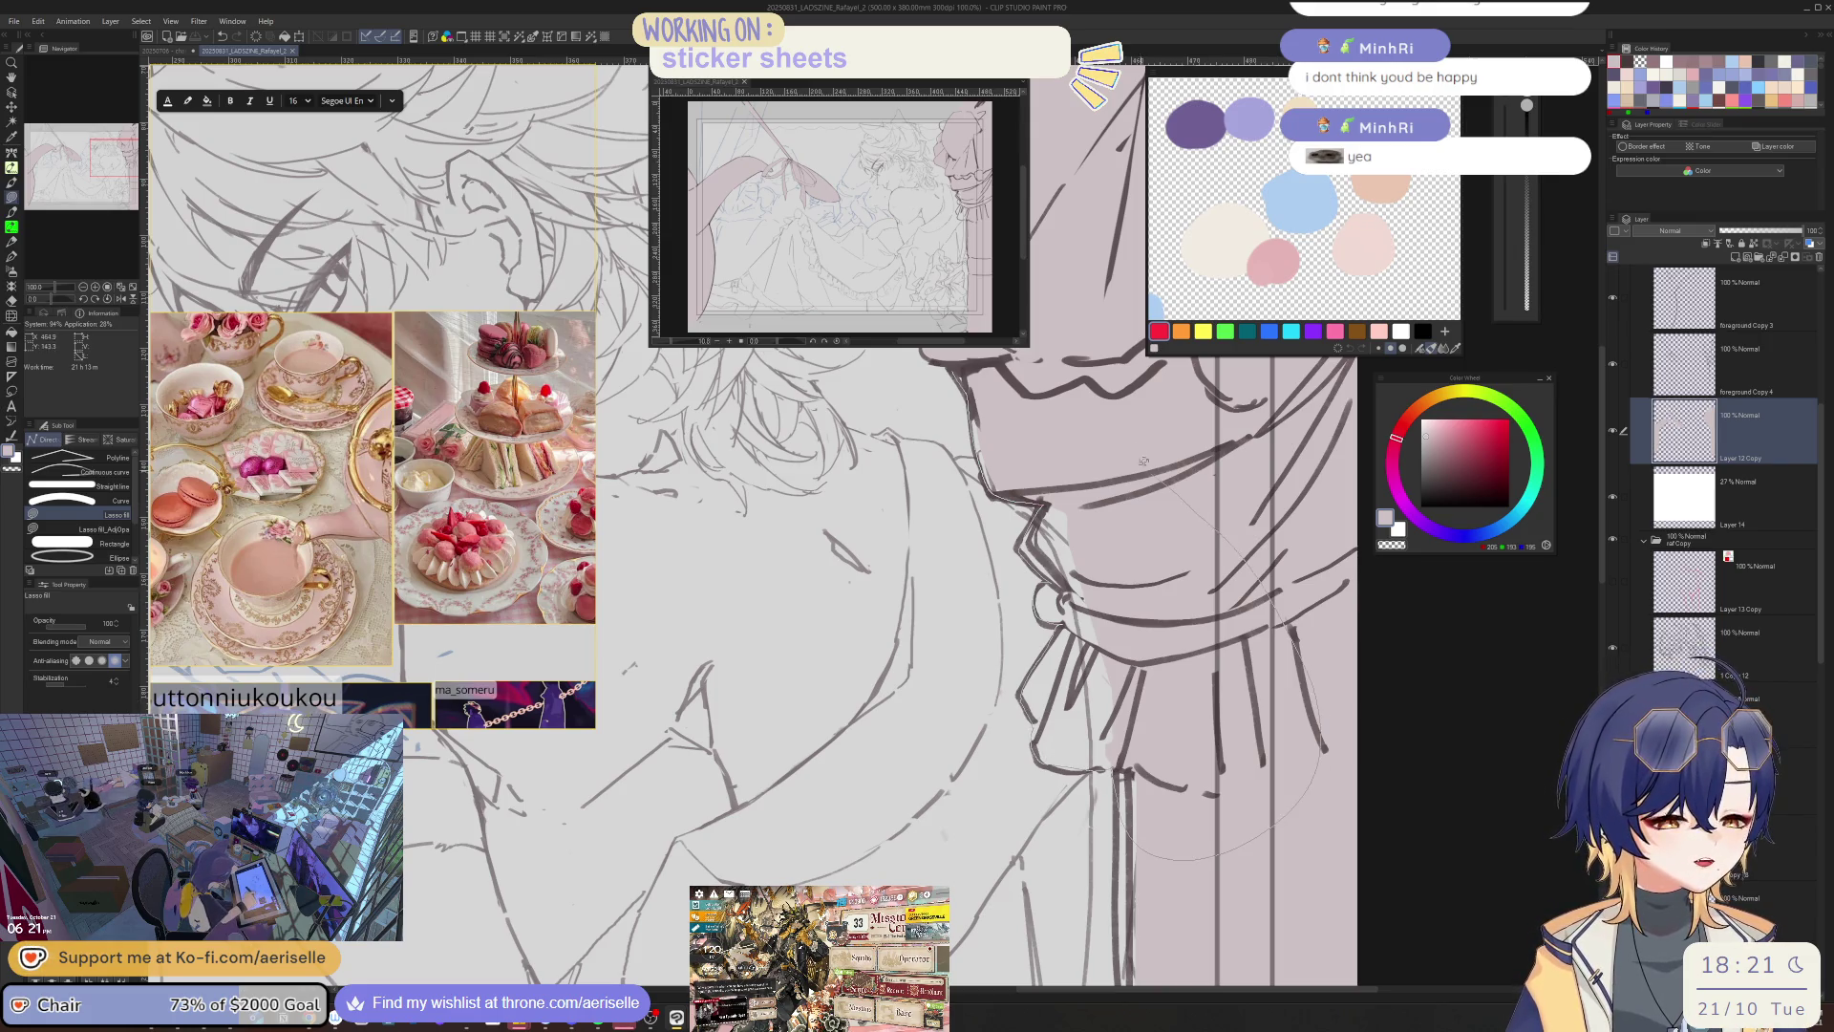
pyautogui.moveTo(1022, 381); pyautogui.dragTo(1022, 382)
pyautogui.scroll(-4, 971, 486)
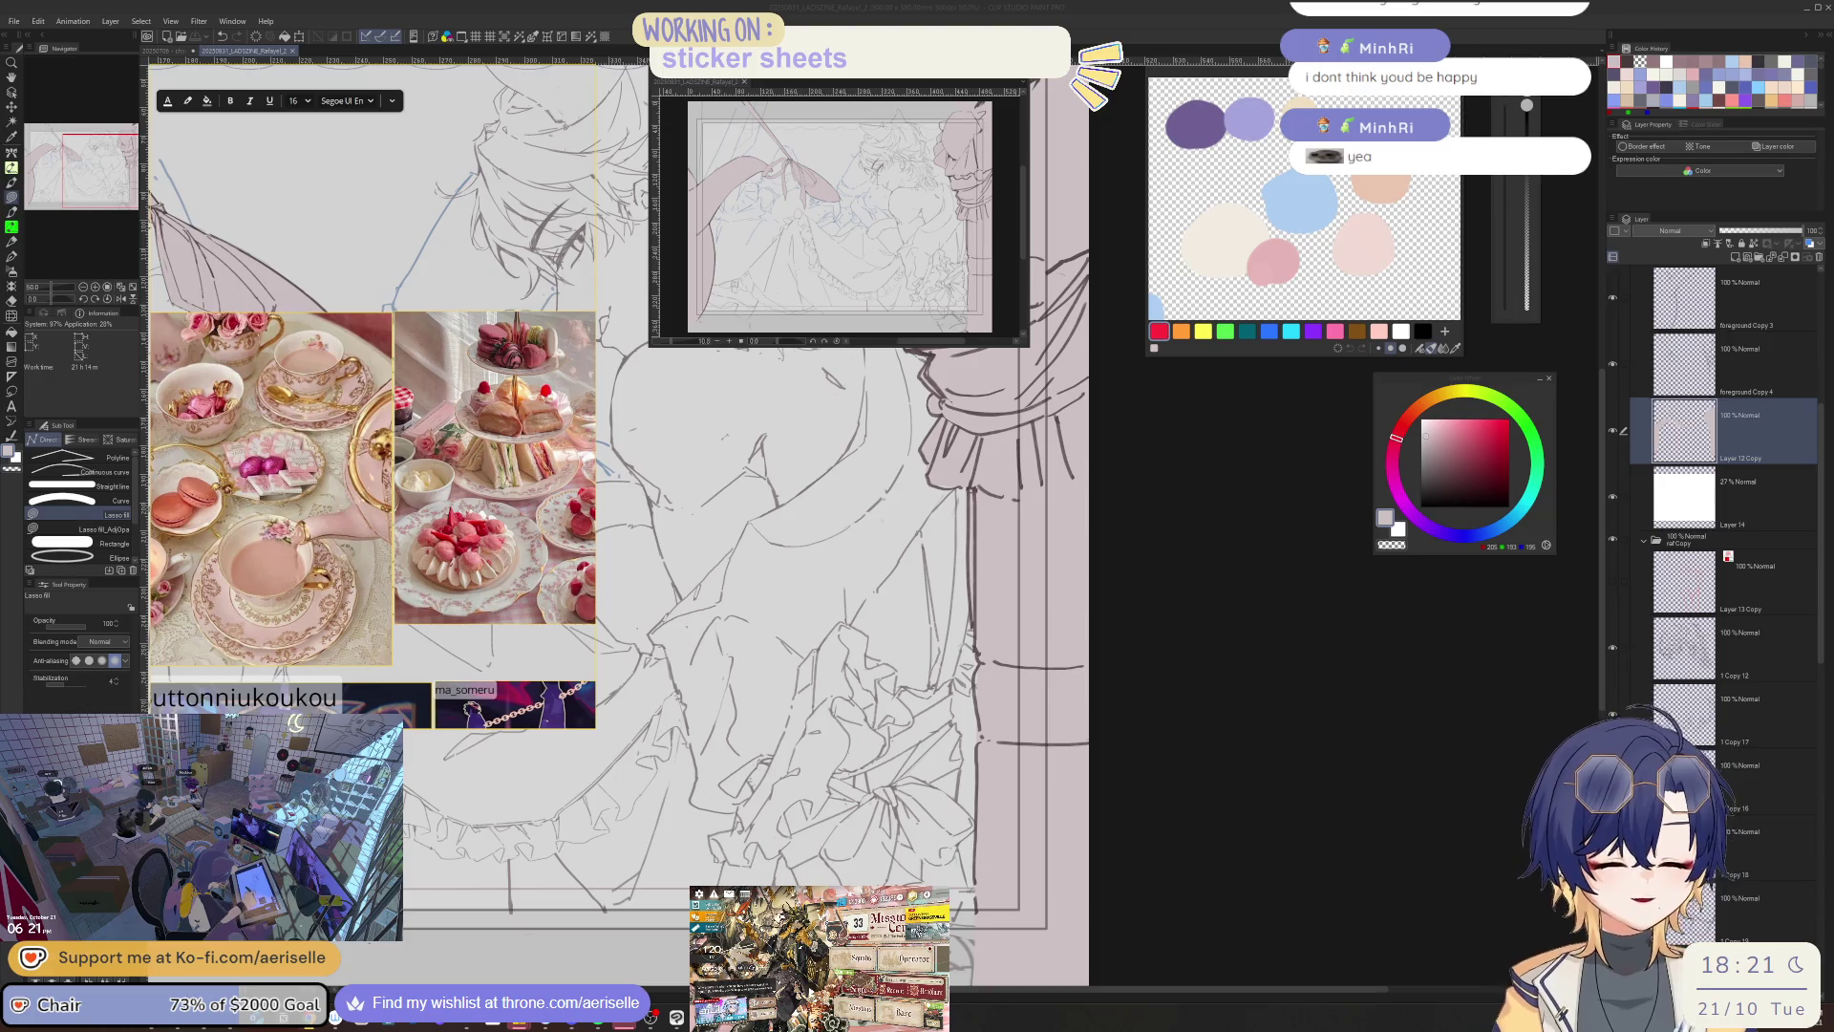
pyautogui.hotkey('ctrl', '+')
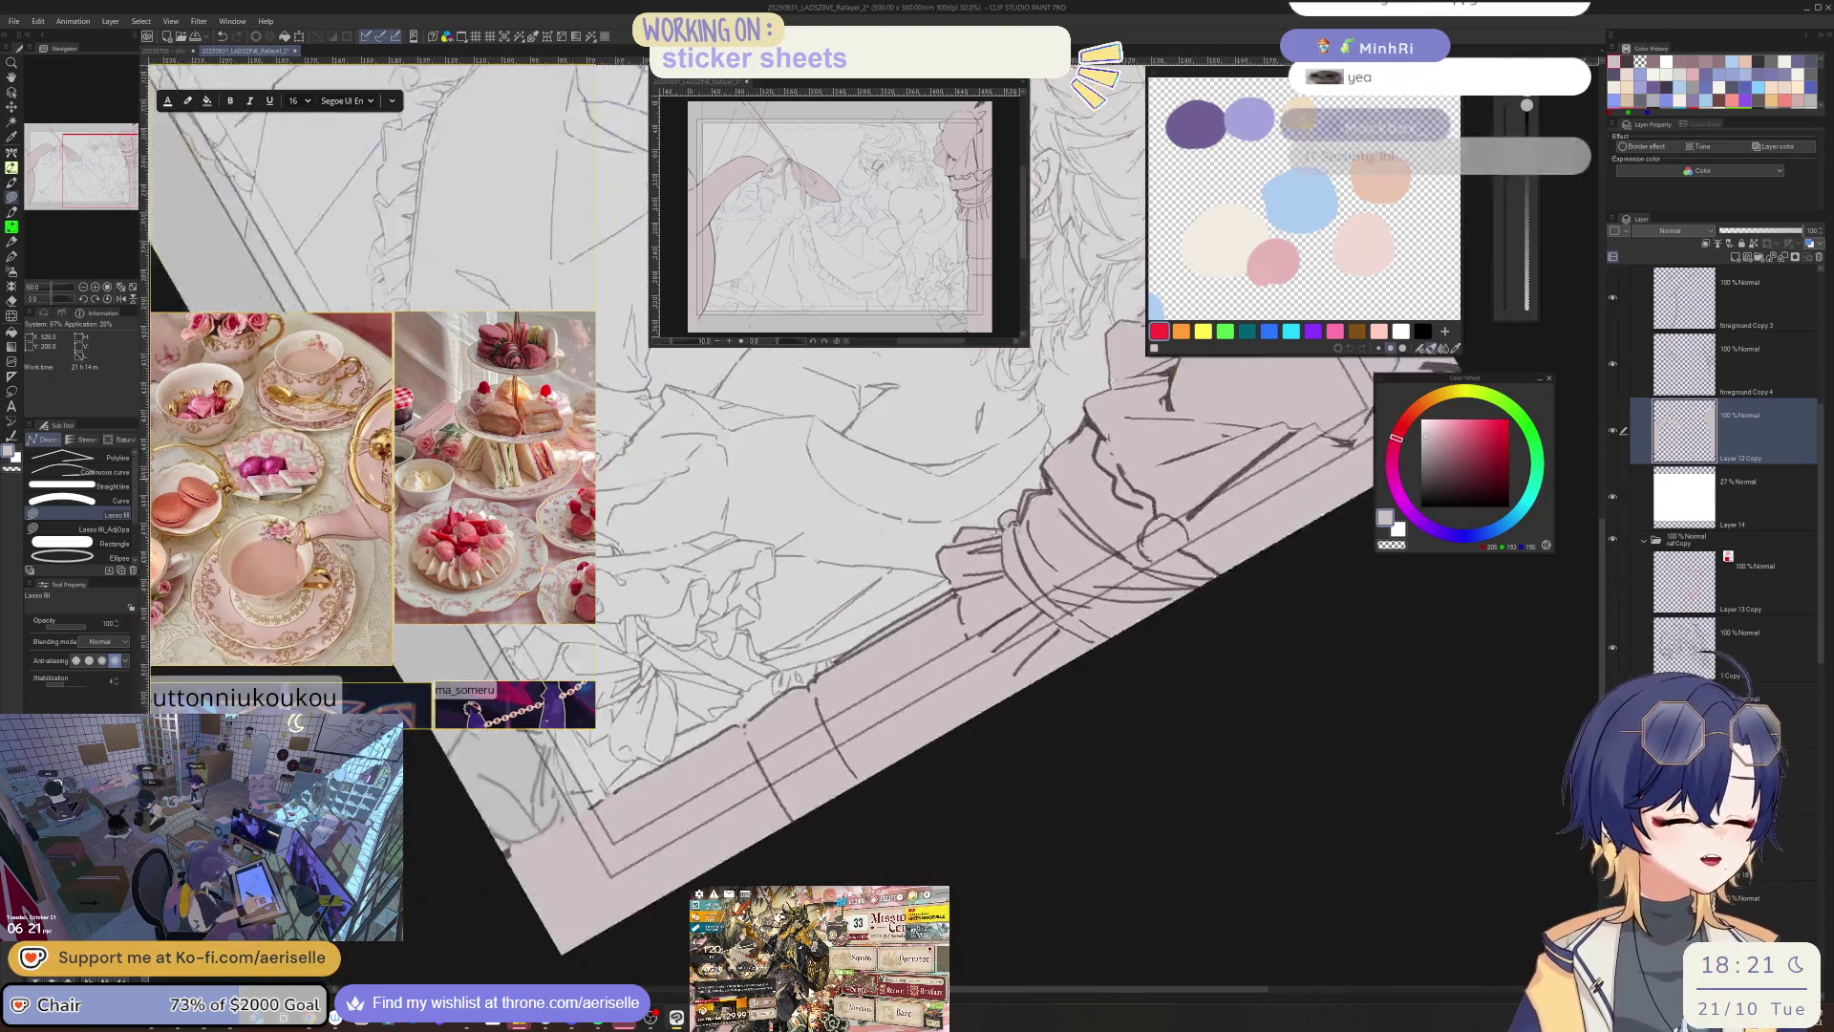
pyautogui.moveTo(854, 627); pyautogui.dragTo(1011, 695)
pyautogui.press('e')
pyautogui.hotkey('alt', ']')
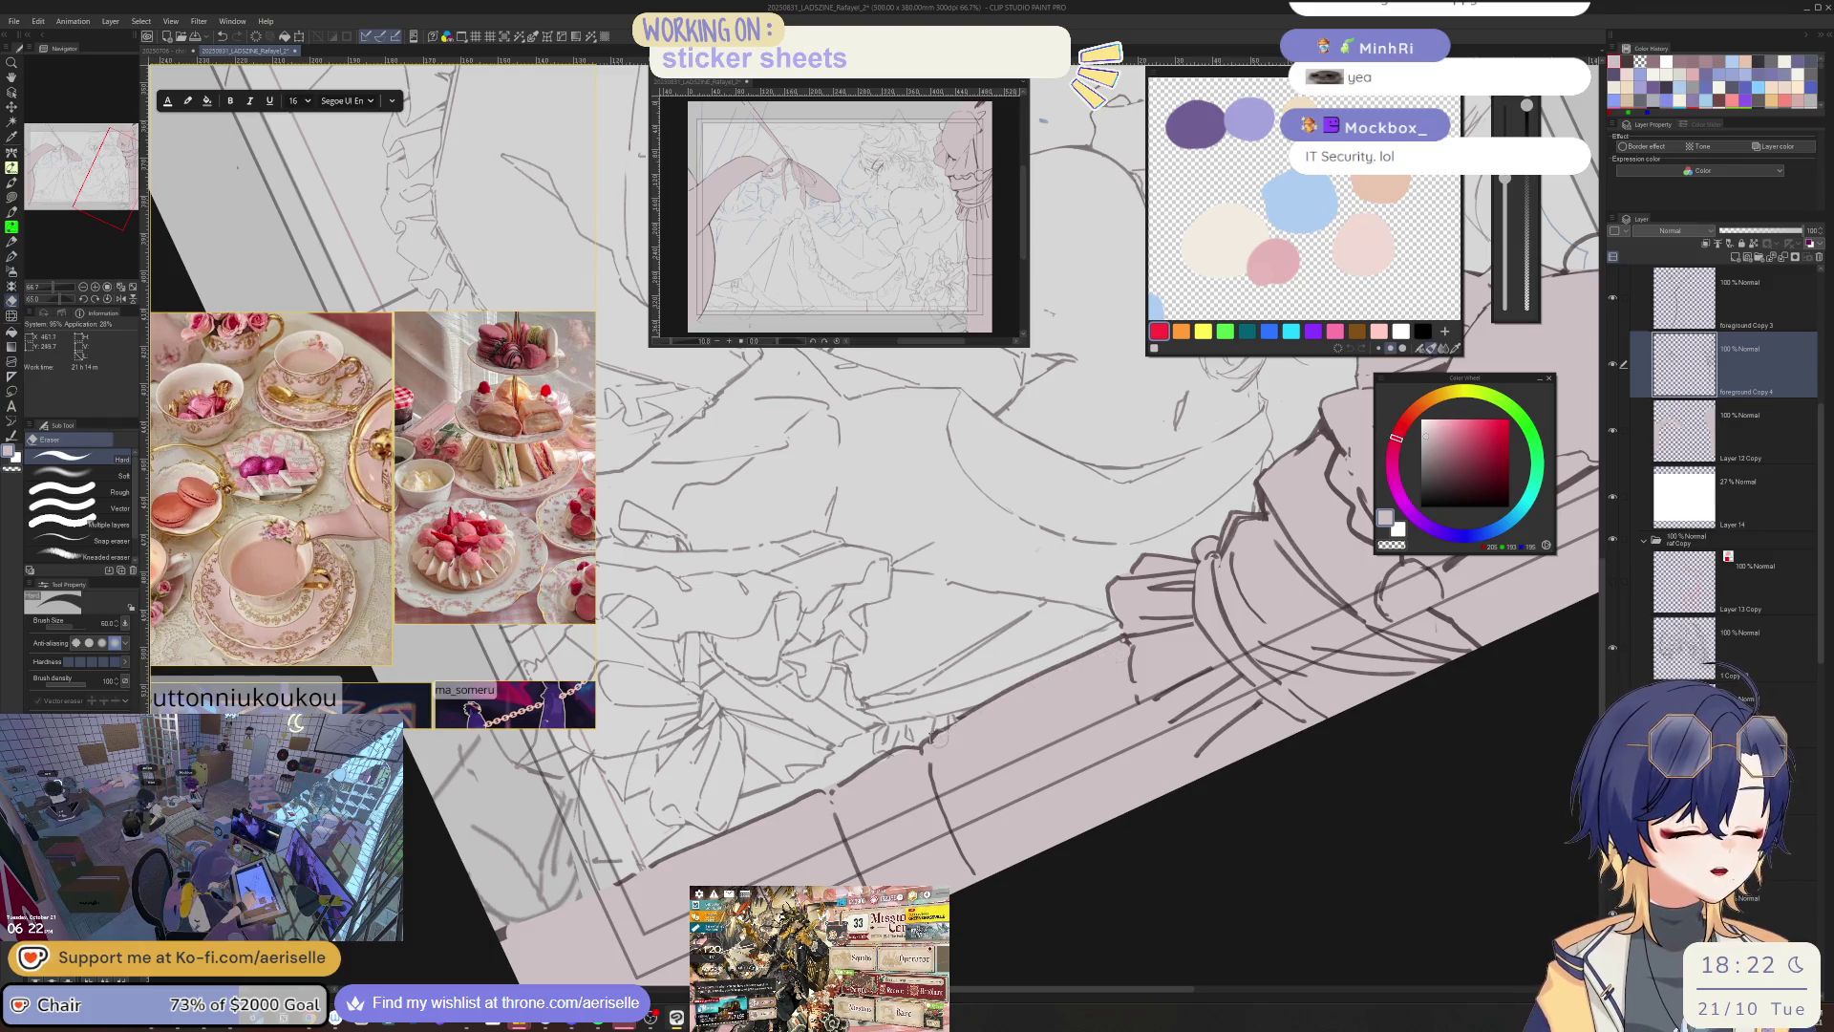
pyautogui.moveTo(1114, 652)
pyautogui.mouseDown()
pyautogui.moveTo(1284, 532)
pyautogui.moveTo(1084, 526)
pyautogui.mouseUp()
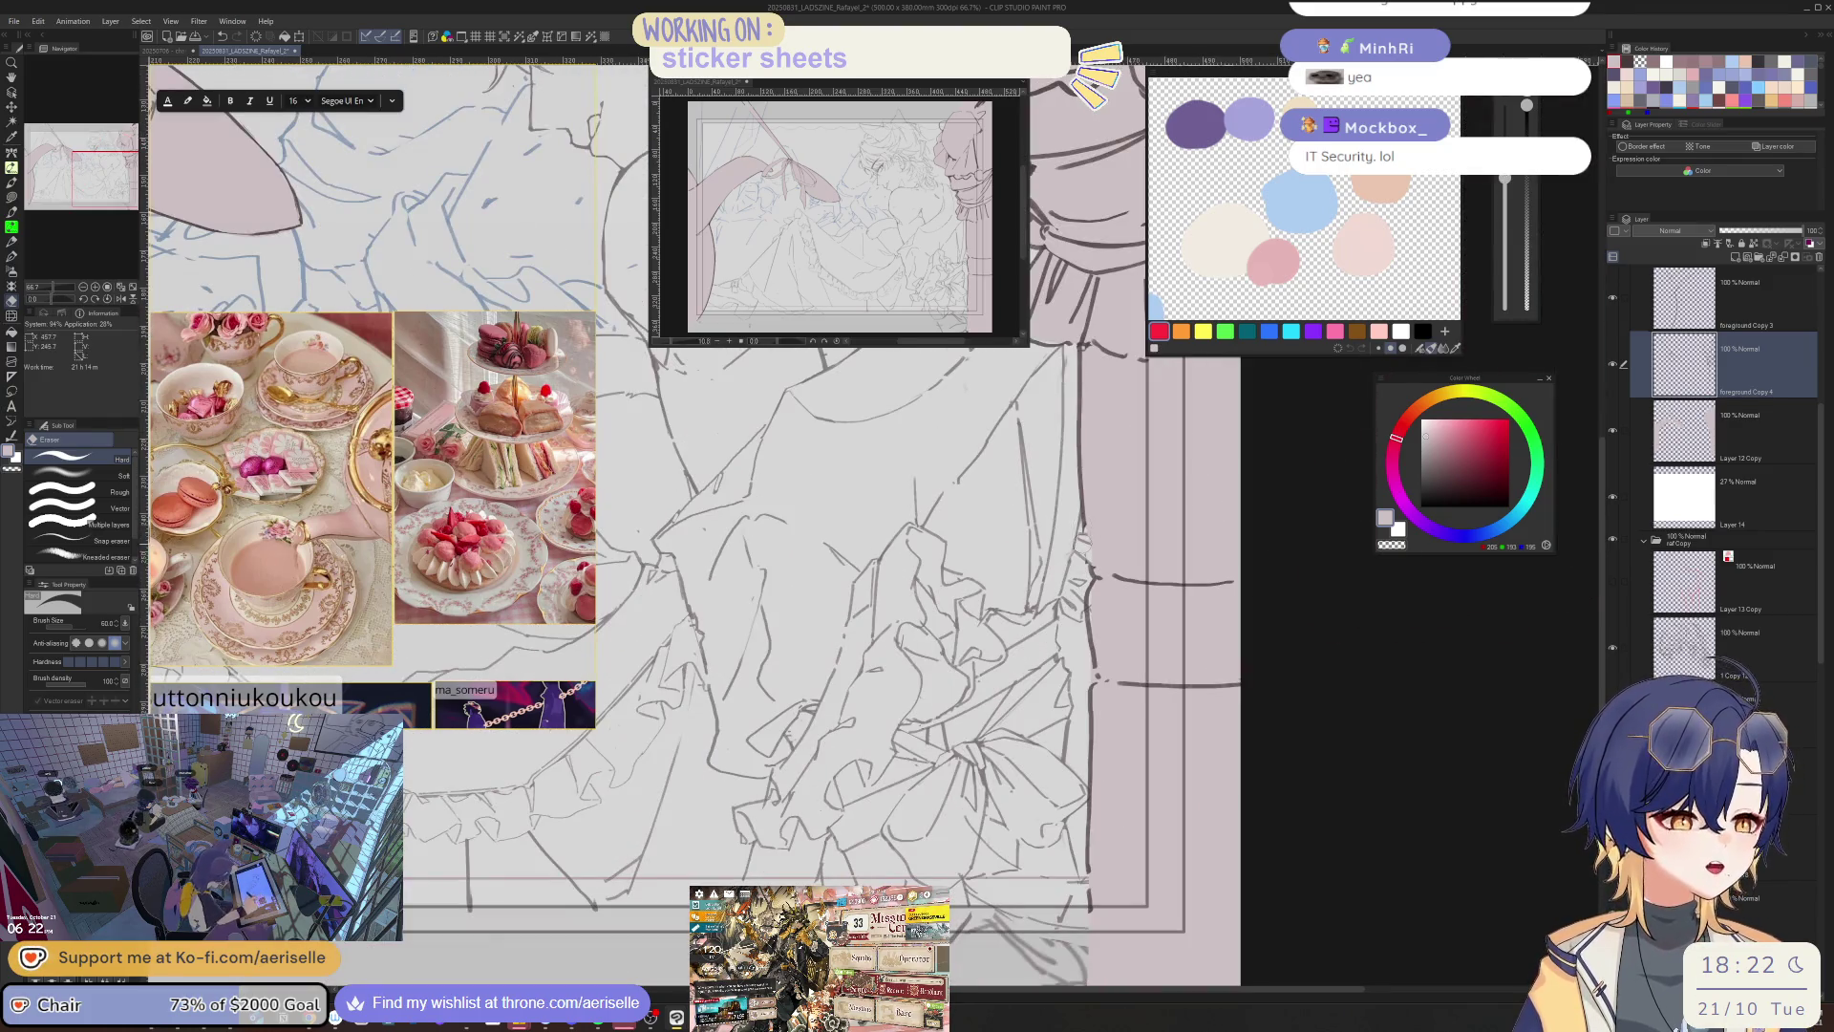
pyautogui.press('p')
pyautogui.press('o')
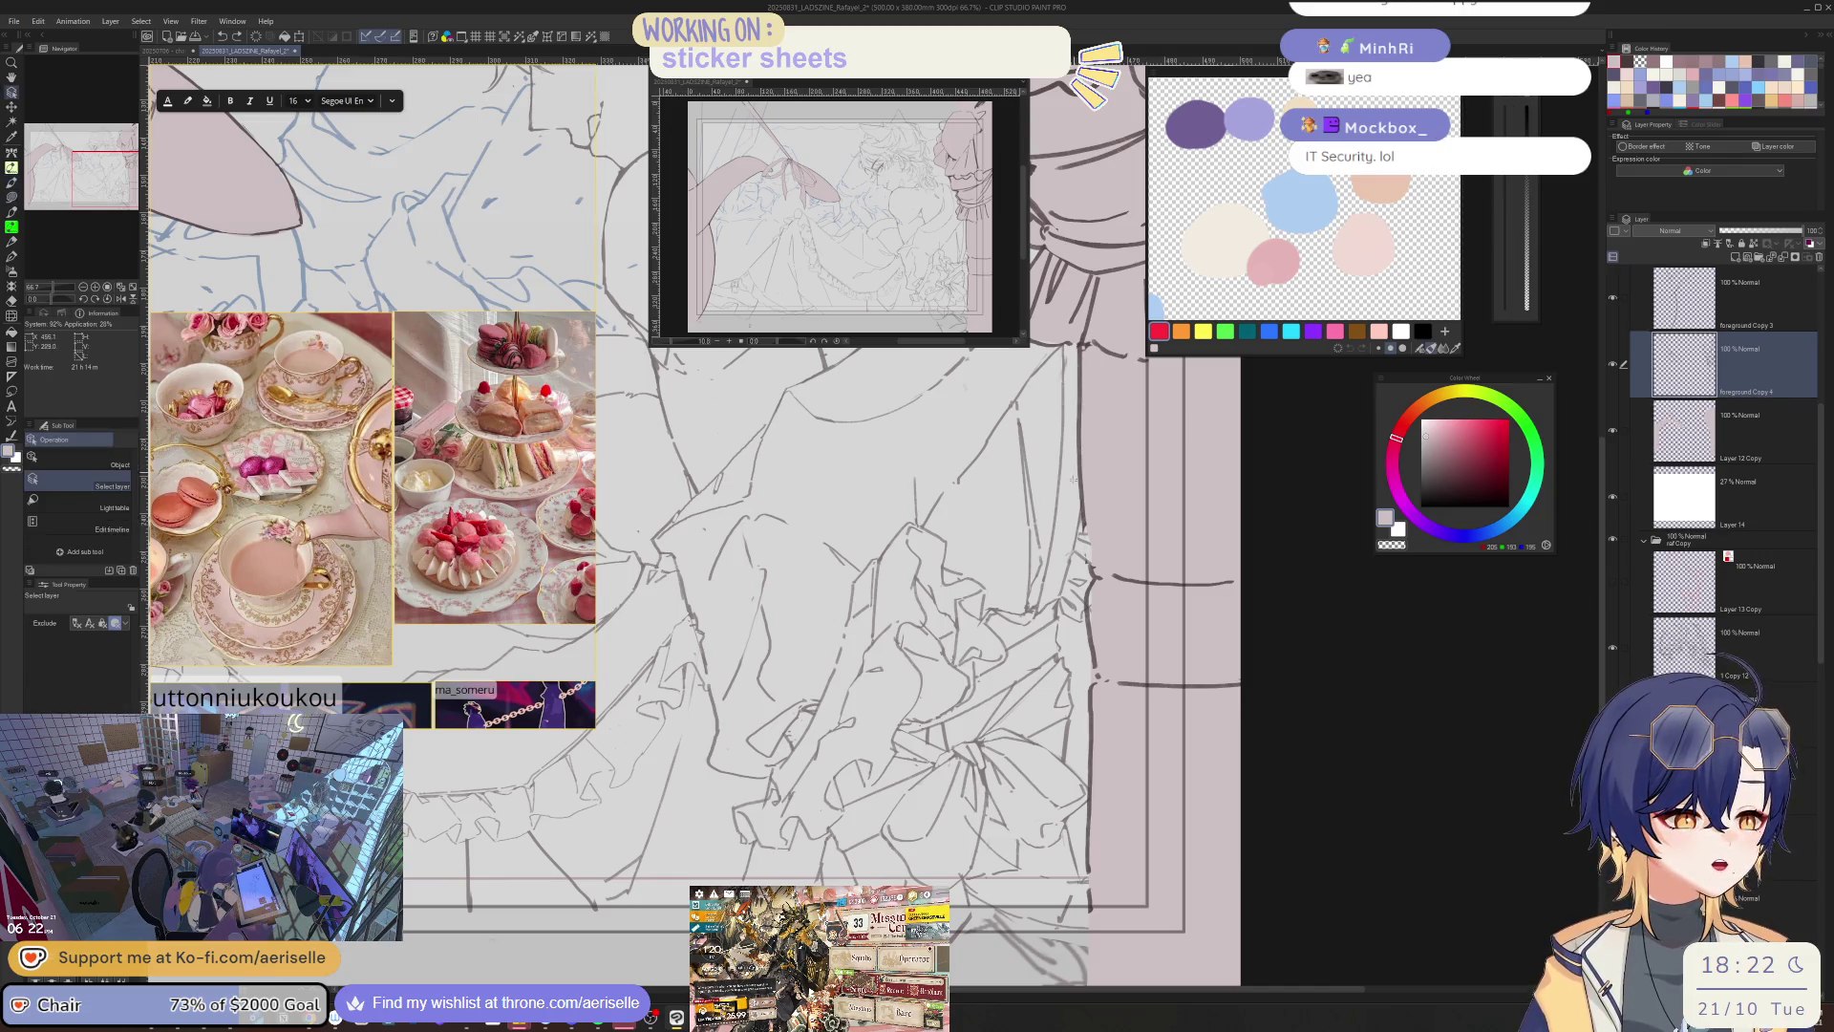
pyautogui.press('p')
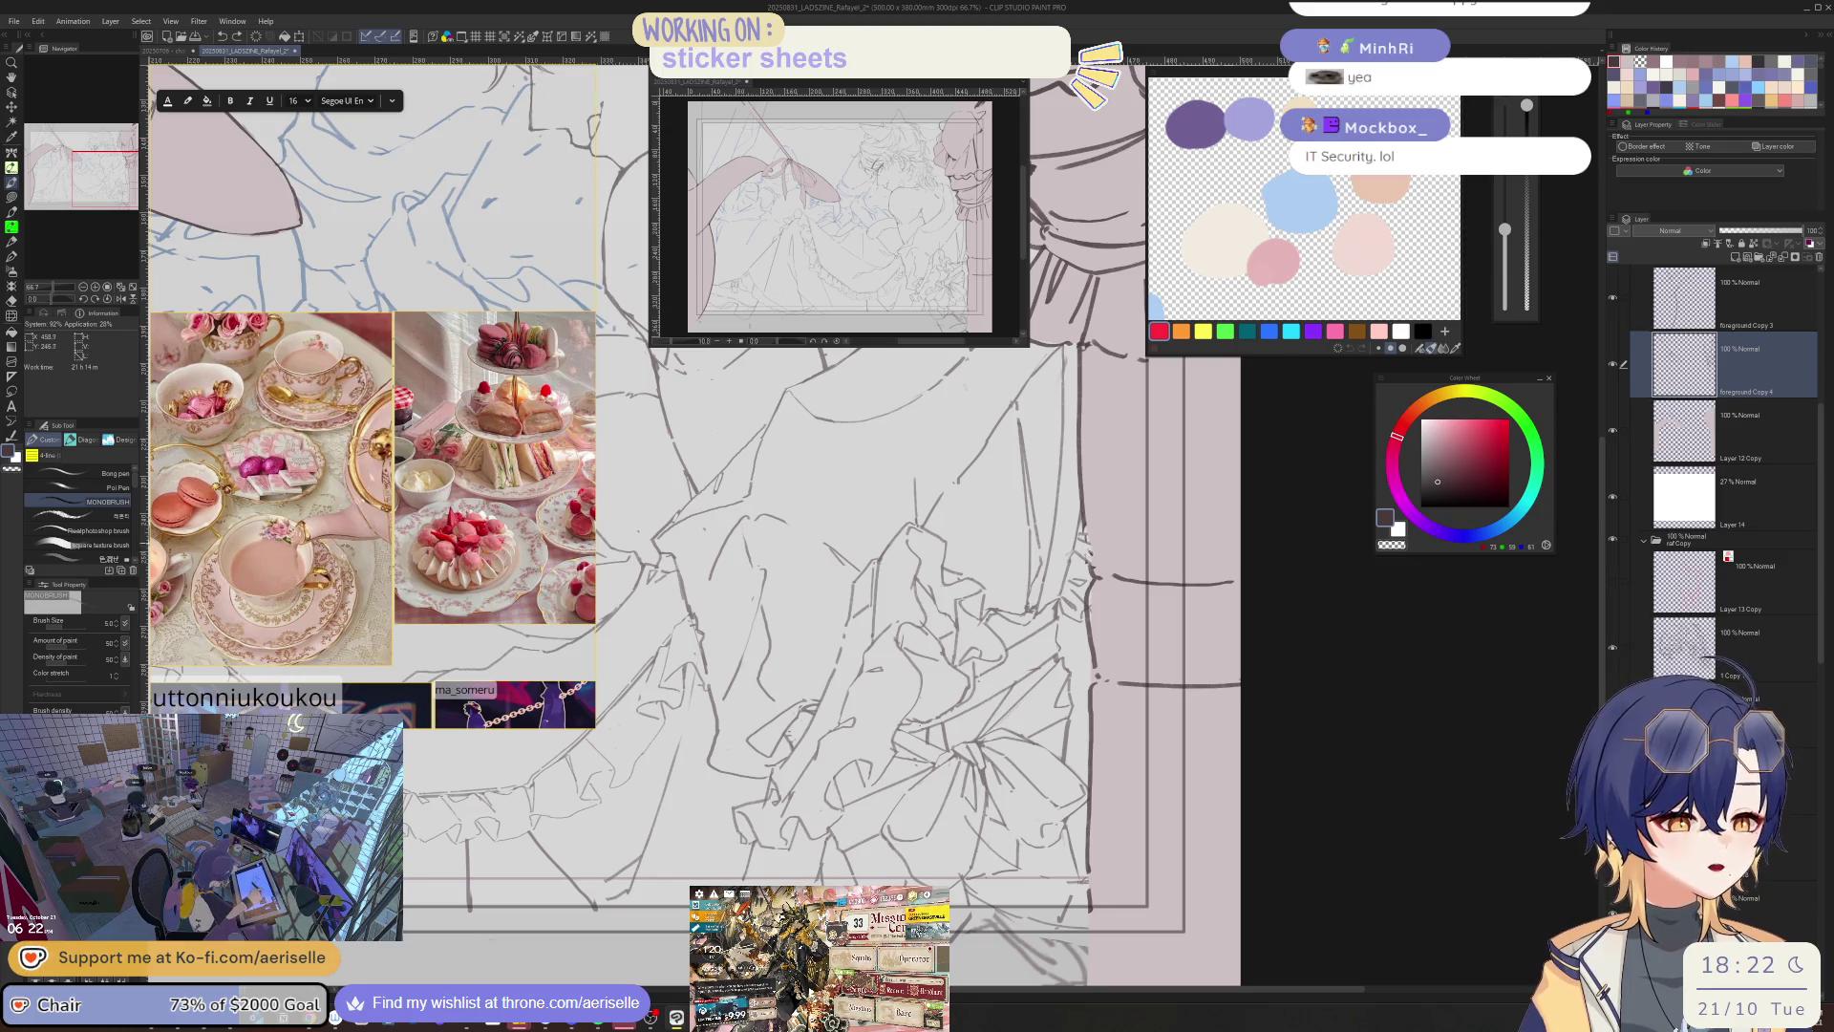
pyautogui.press('u')
pyautogui.keyDown('ctrl'); pyautogui.keyDown('shift'); pyautogui.click(1086, 518); pyautogui.keyUp('shift'); pyautogui.keyUp('ctrl')
pyautogui.keyDown('alt'); pyautogui.click(1086, 519); pyautogui.keyUp('alt')
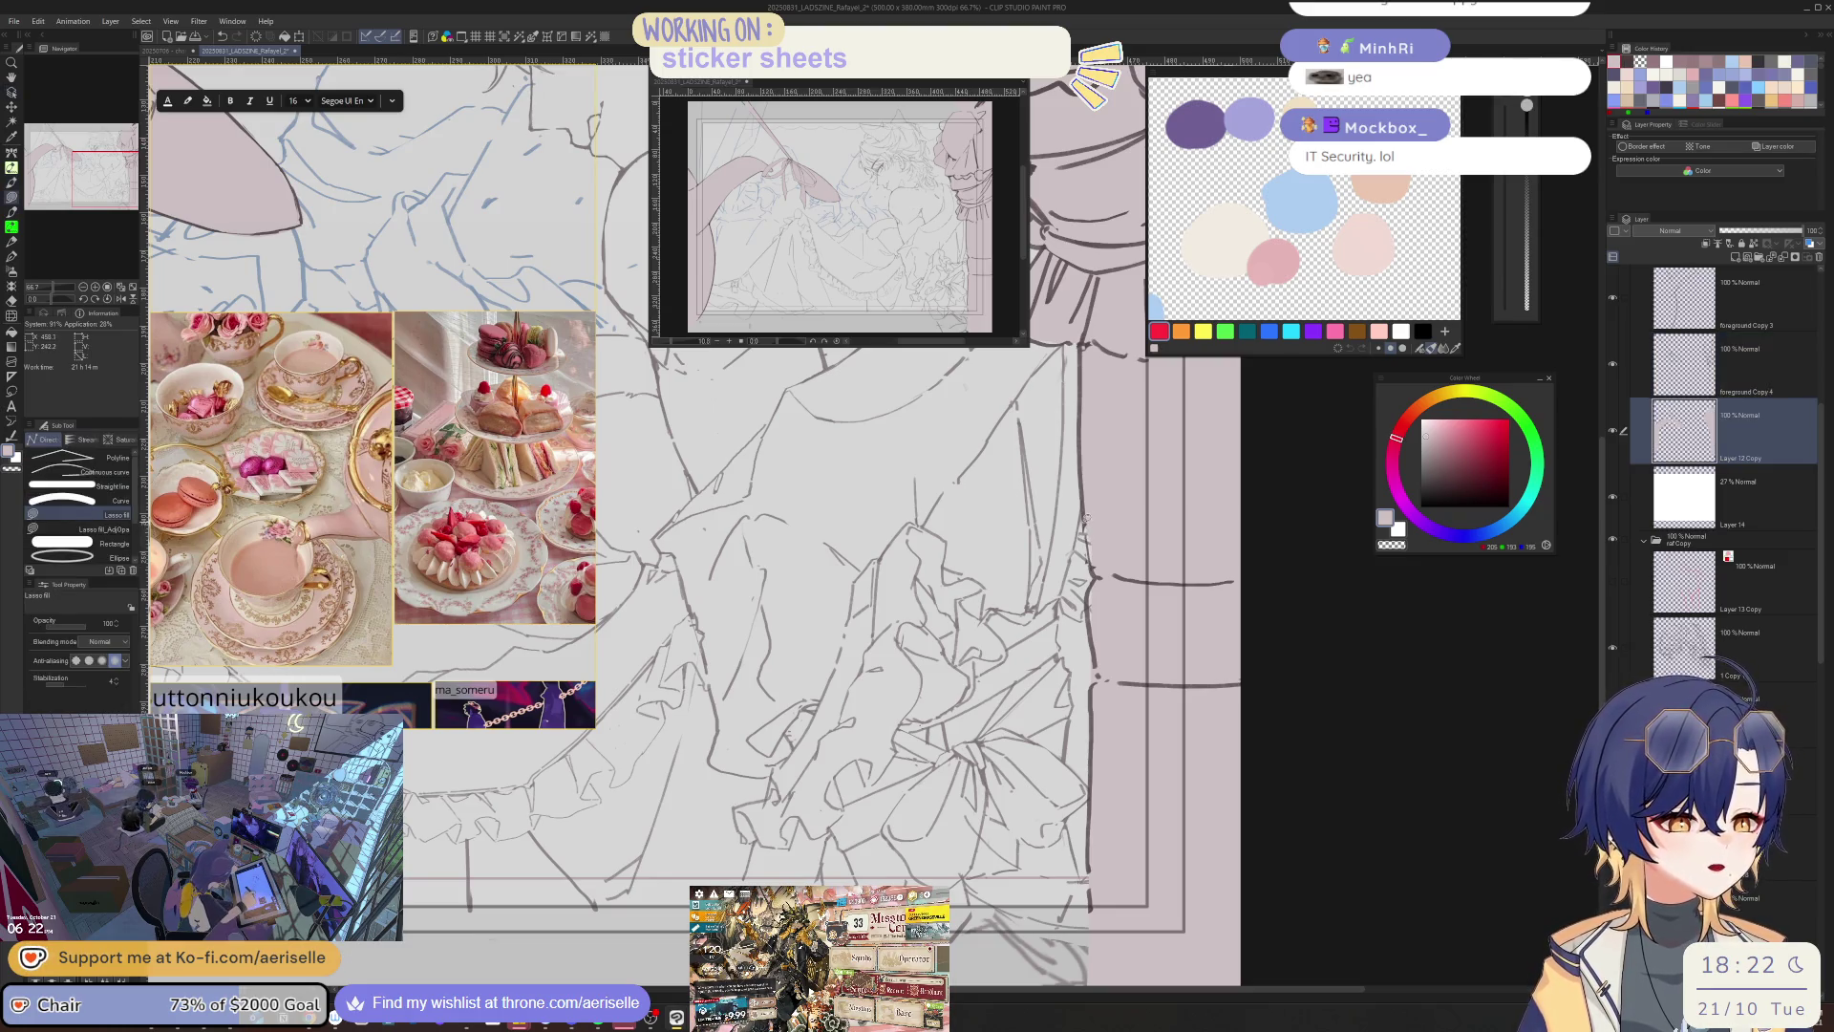
pyautogui.scroll(-5, 1098, 565)
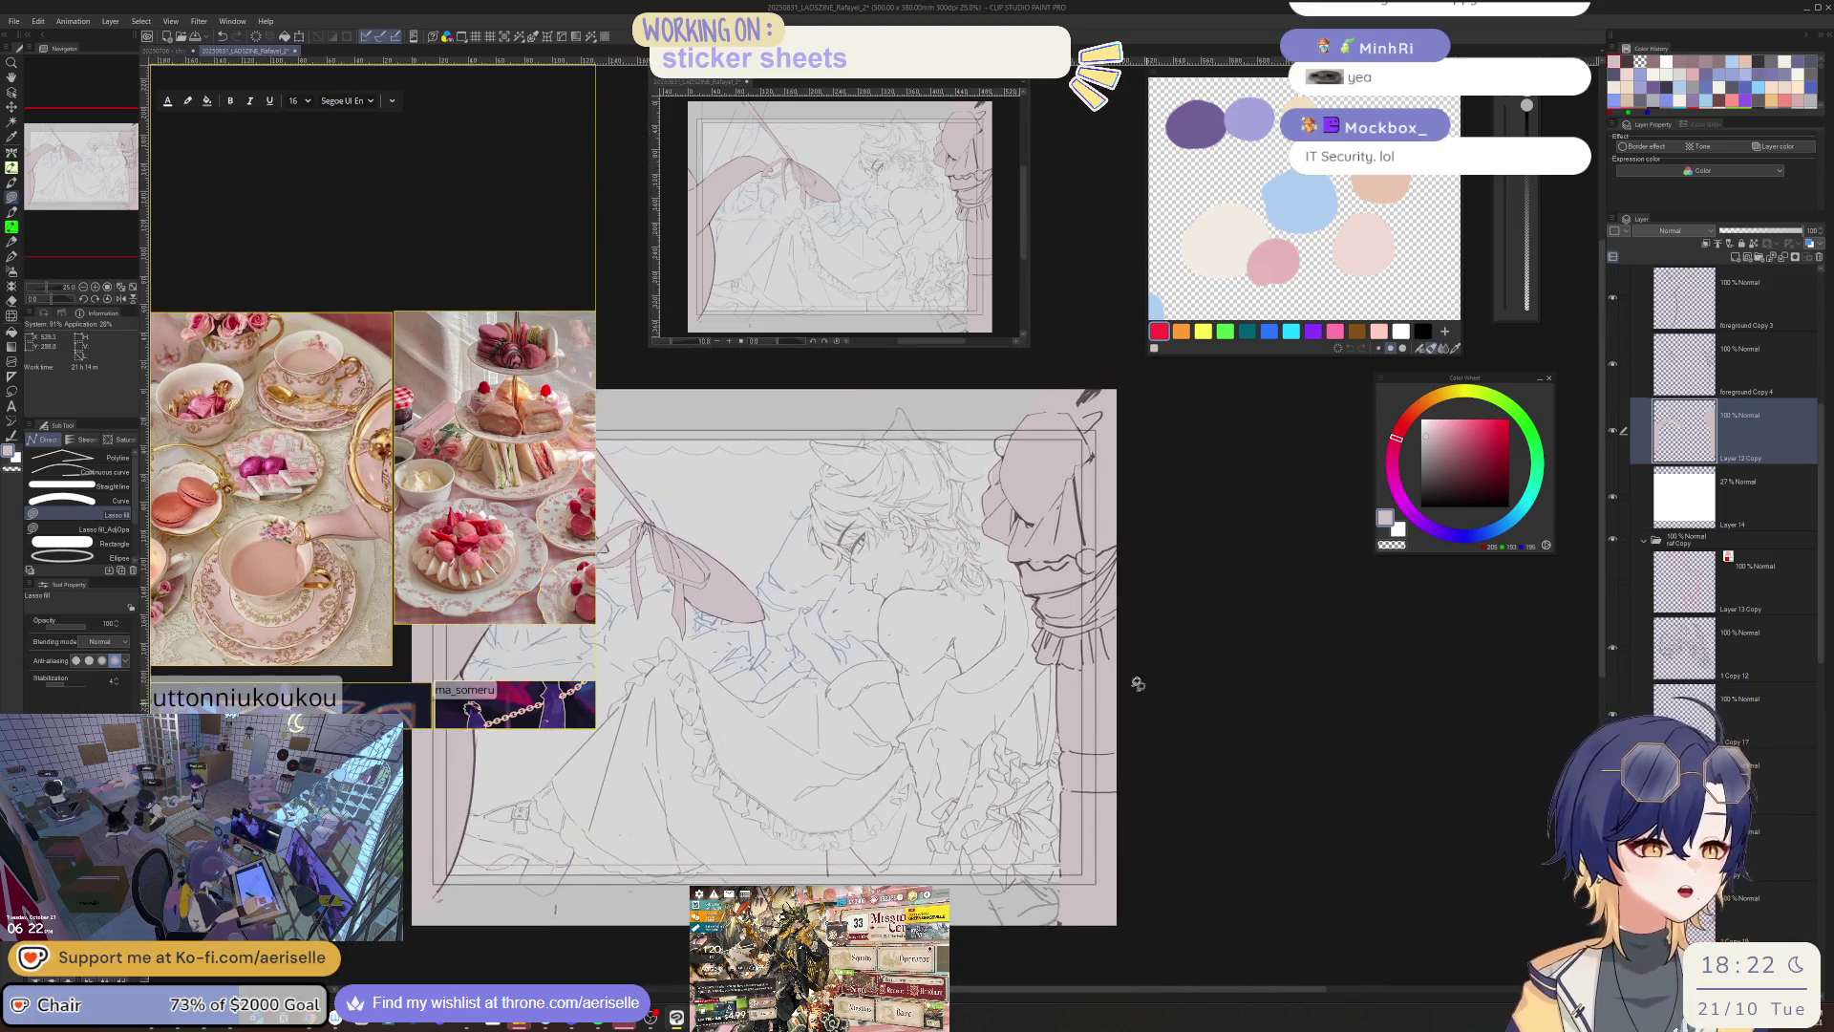
# - Save the embracing-figures illustration with Ctrl+S
pyautogui.hotkey('ctrl', 's')
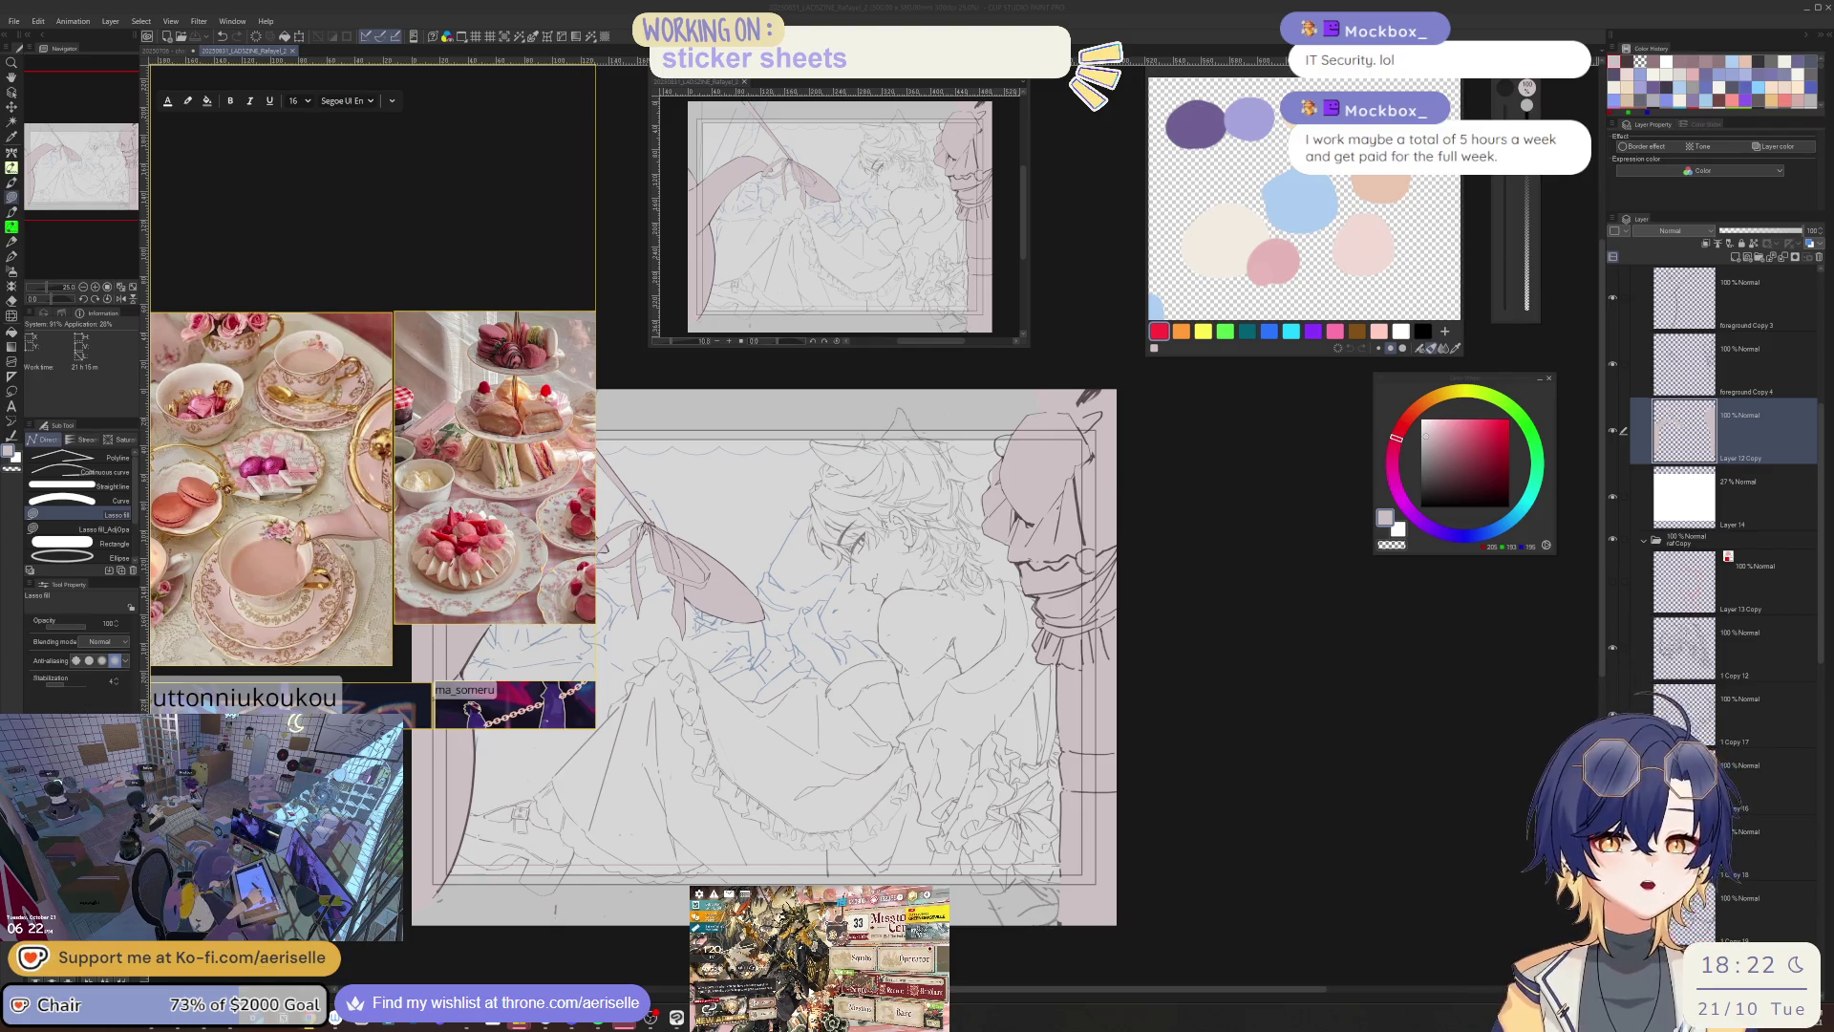
pyautogui.click(1198, 574)
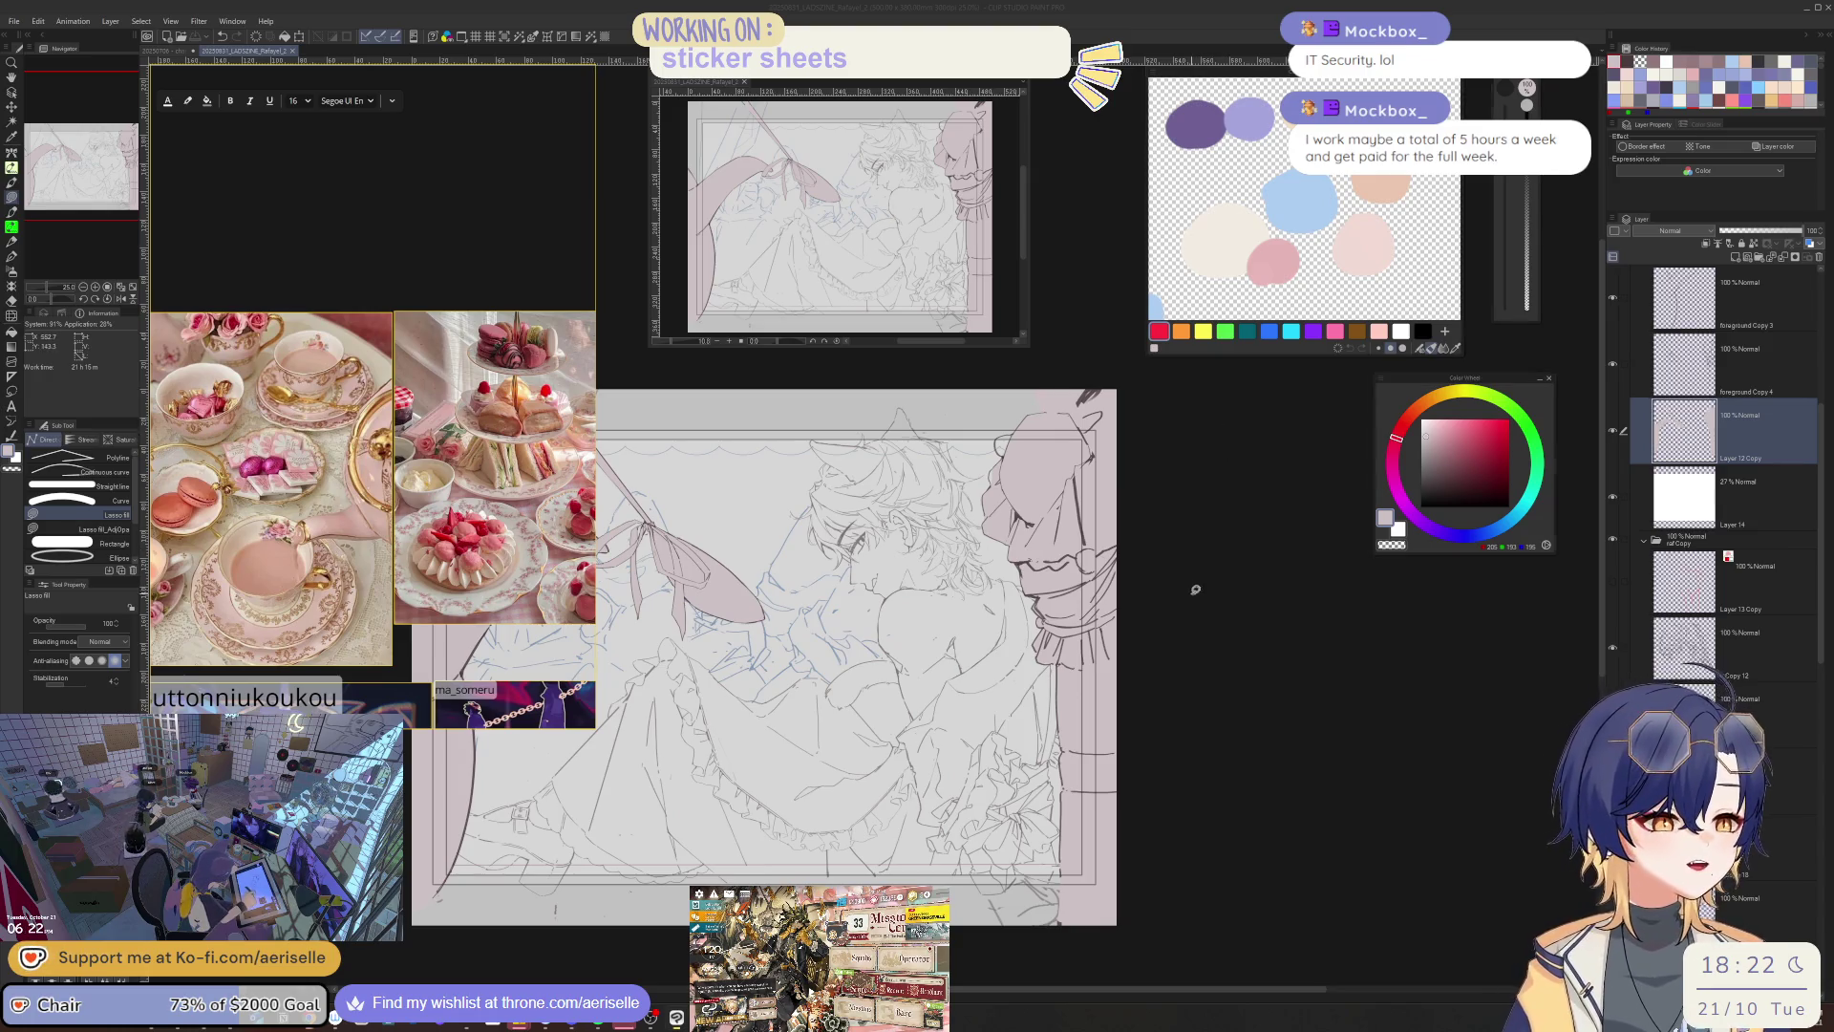
# - Select the foreground Copy 4 lineart layer and sample the dark line colour
pyautogui.scroll(5, 1020, 573)
pyautogui.press('e')
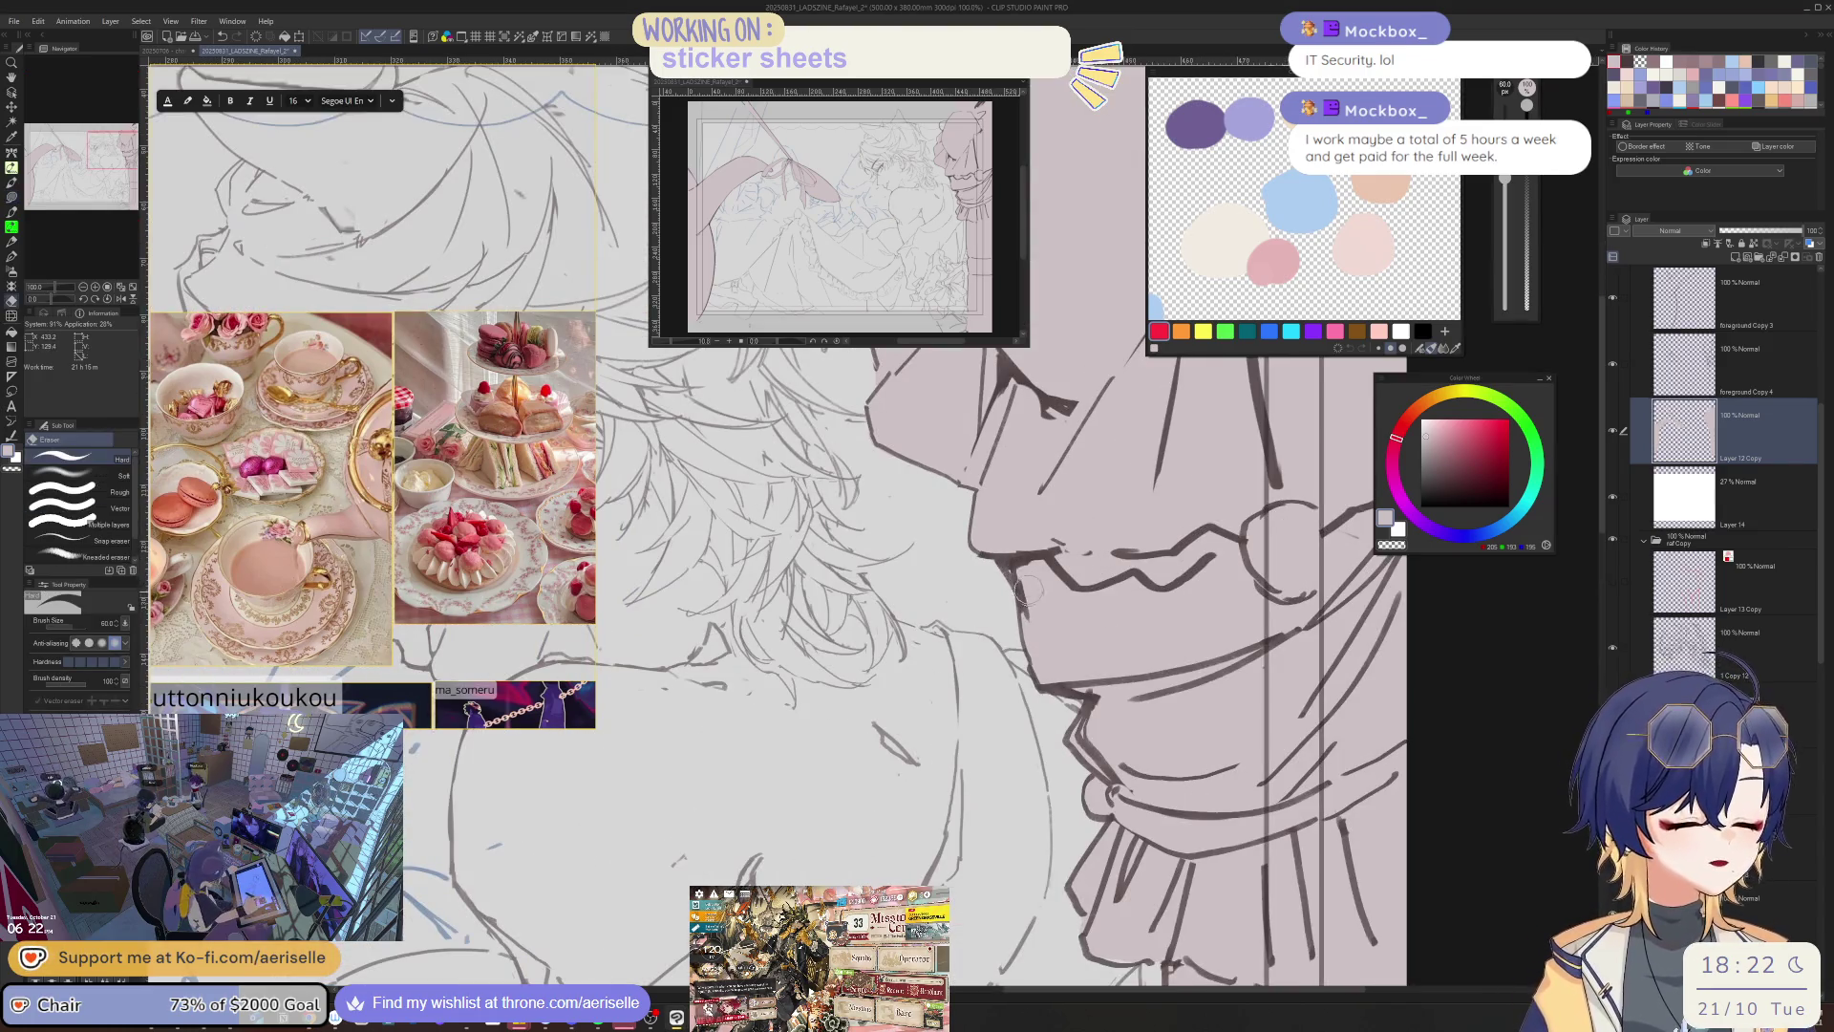
pyautogui.scroll(-5, 1032, 578)
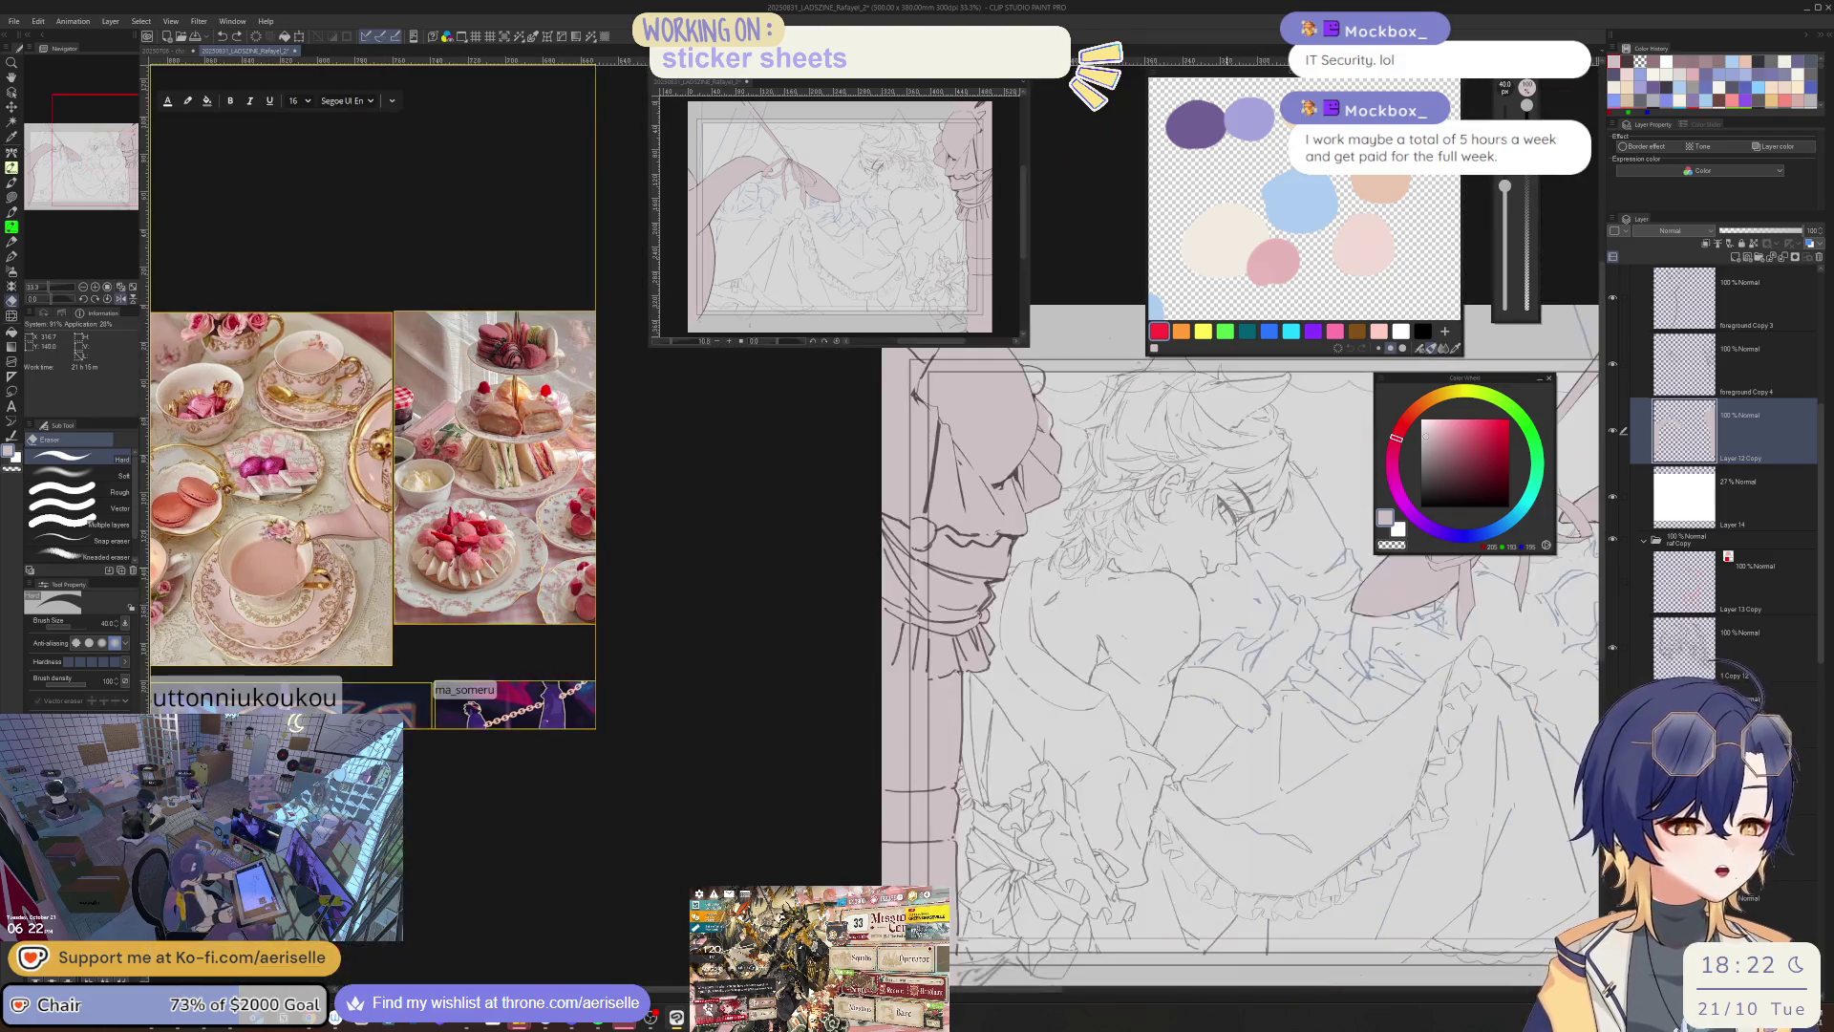
pyautogui.scroll(2, 1012, 740)
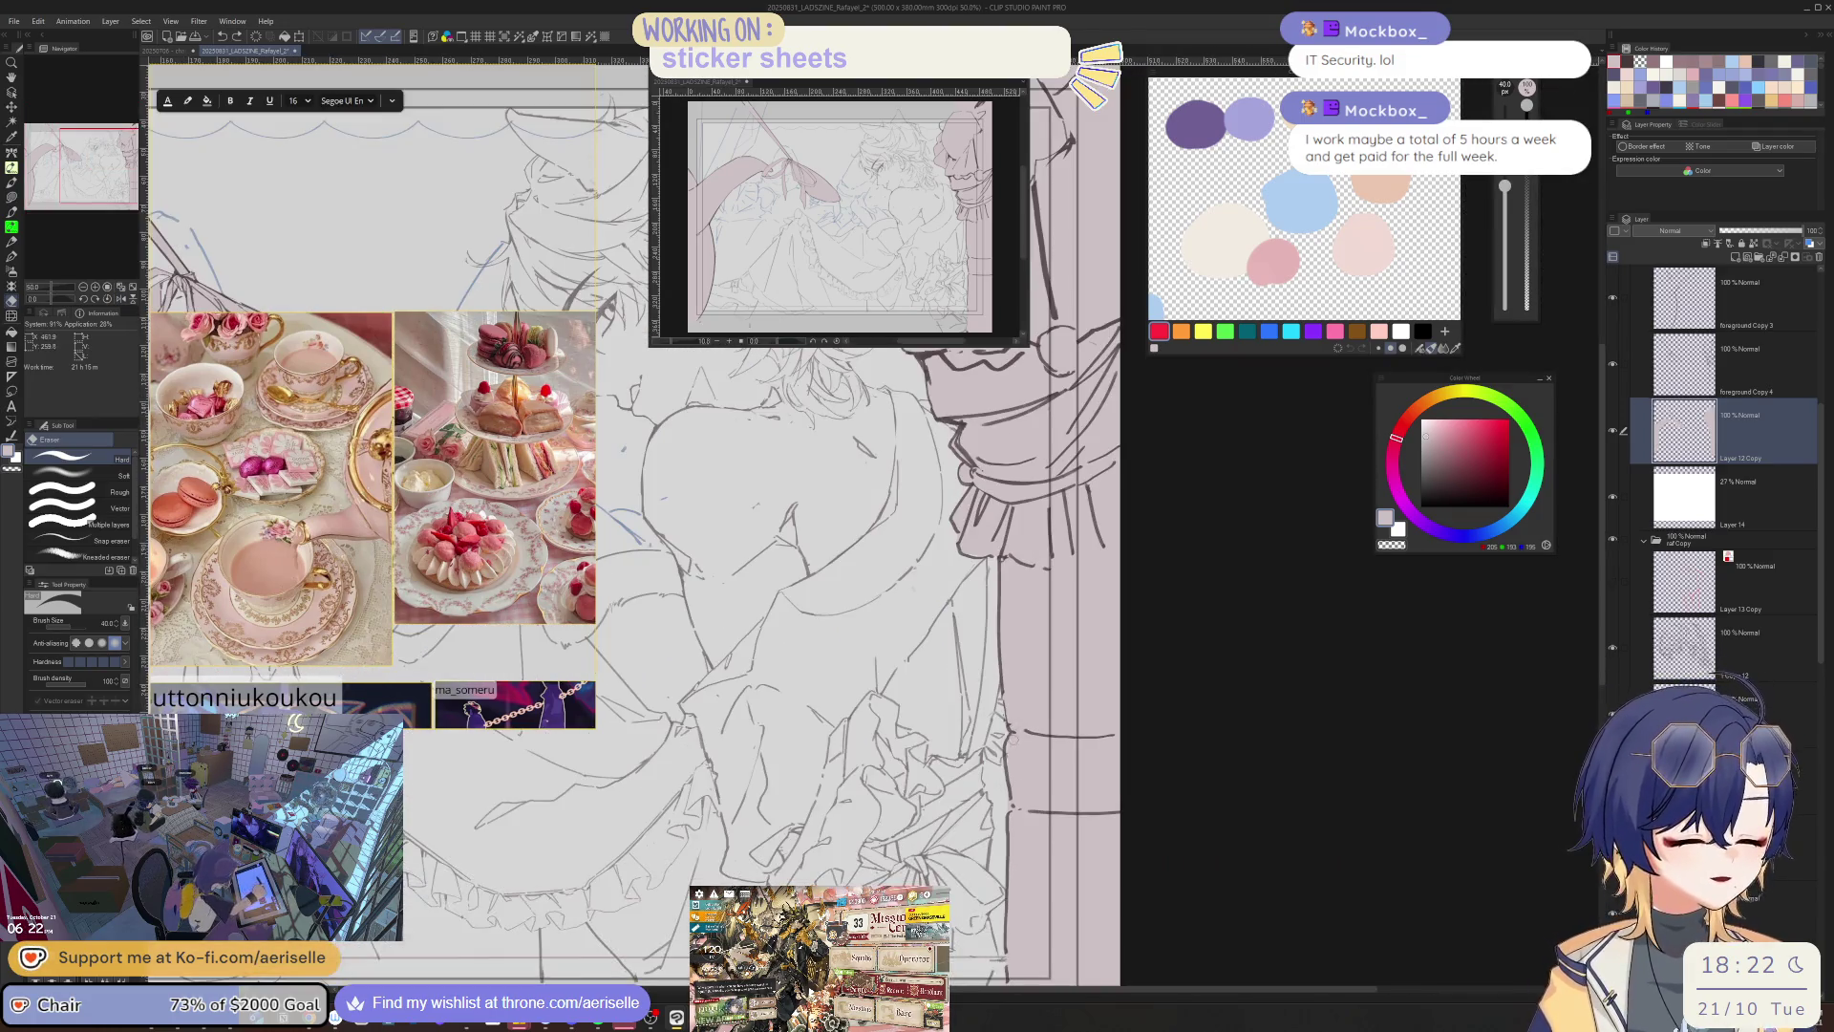
pyautogui.keyDown('ctrl'); pyautogui.keyDown('shift'); pyautogui.click(1013, 740); pyautogui.keyUp('shift'); pyautogui.keyUp('ctrl')
pyautogui.keyDown('ctrl'); pyautogui.keyDown('shift'); pyautogui.click(1014, 735); pyautogui.keyUp('shift'); pyautogui.keyUp('ctrl')
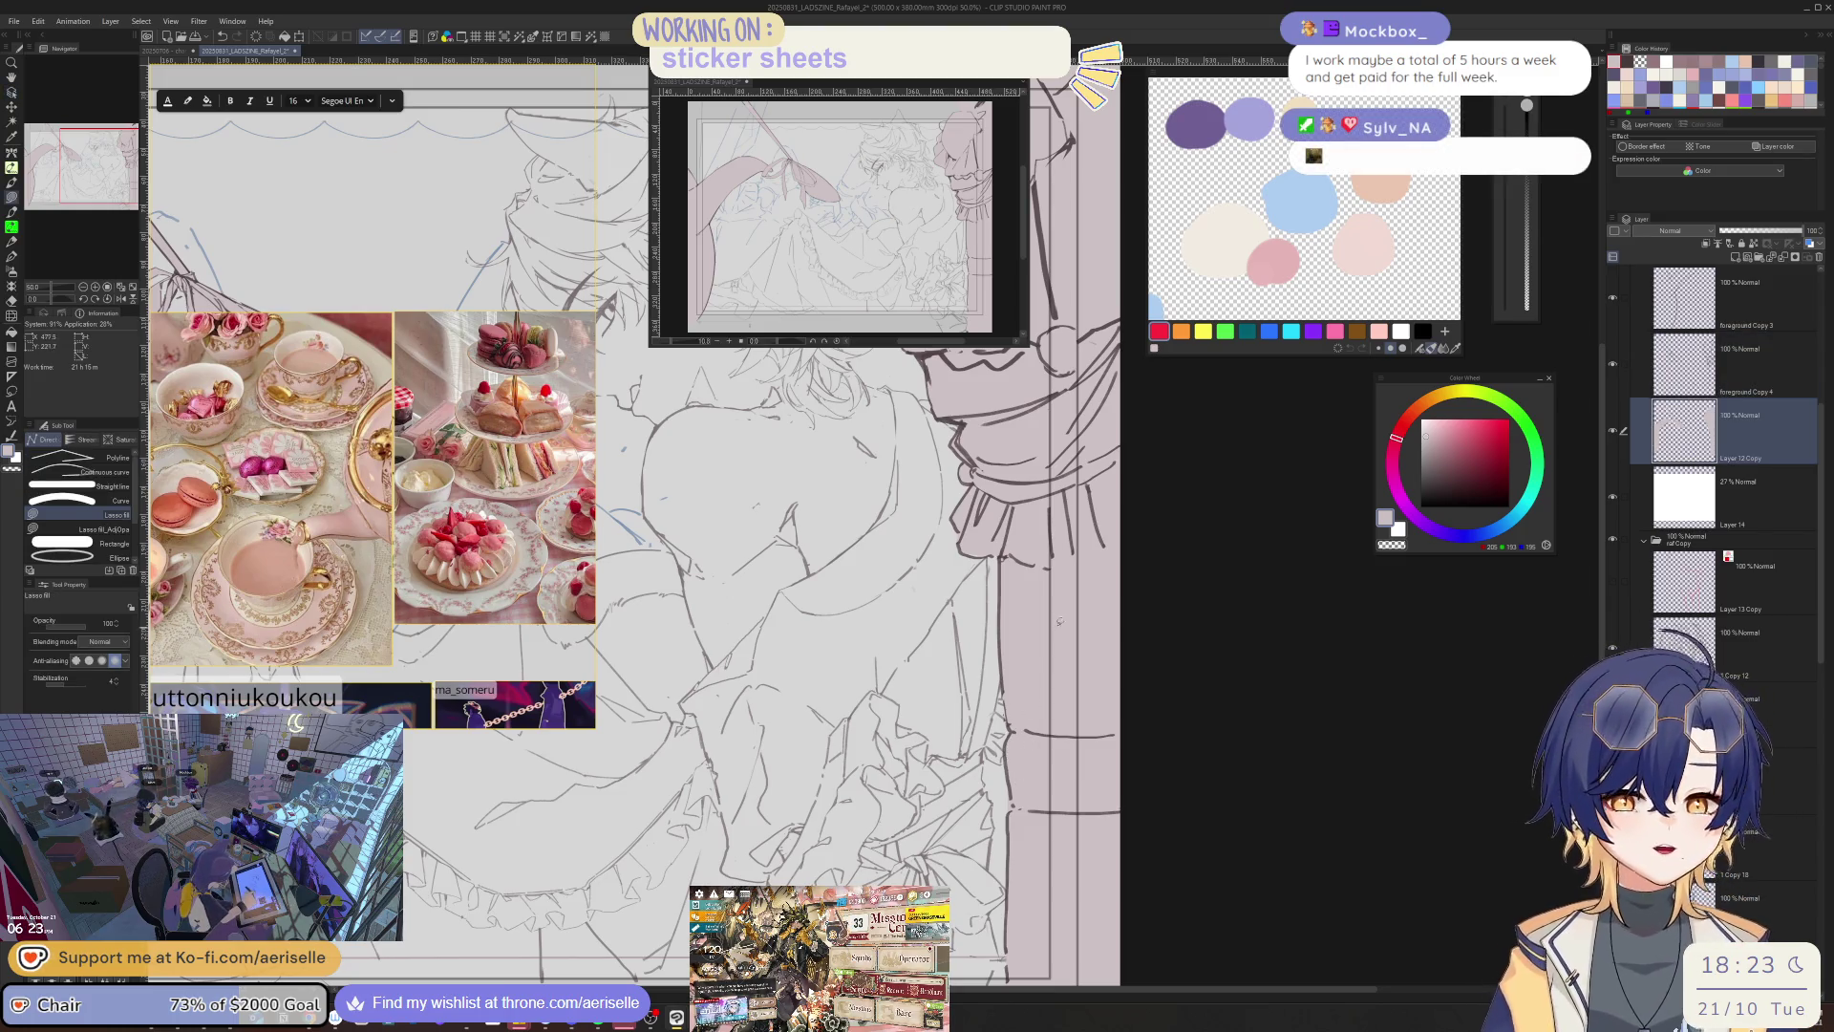
pyautogui.scroll(3, 1030, 751)
pyautogui.keyDown('ctrl'); pyautogui.keyDown('shift'); pyautogui.click(999, 749); pyautogui.keyUp('shift'); pyautogui.keyUp('ctrl')
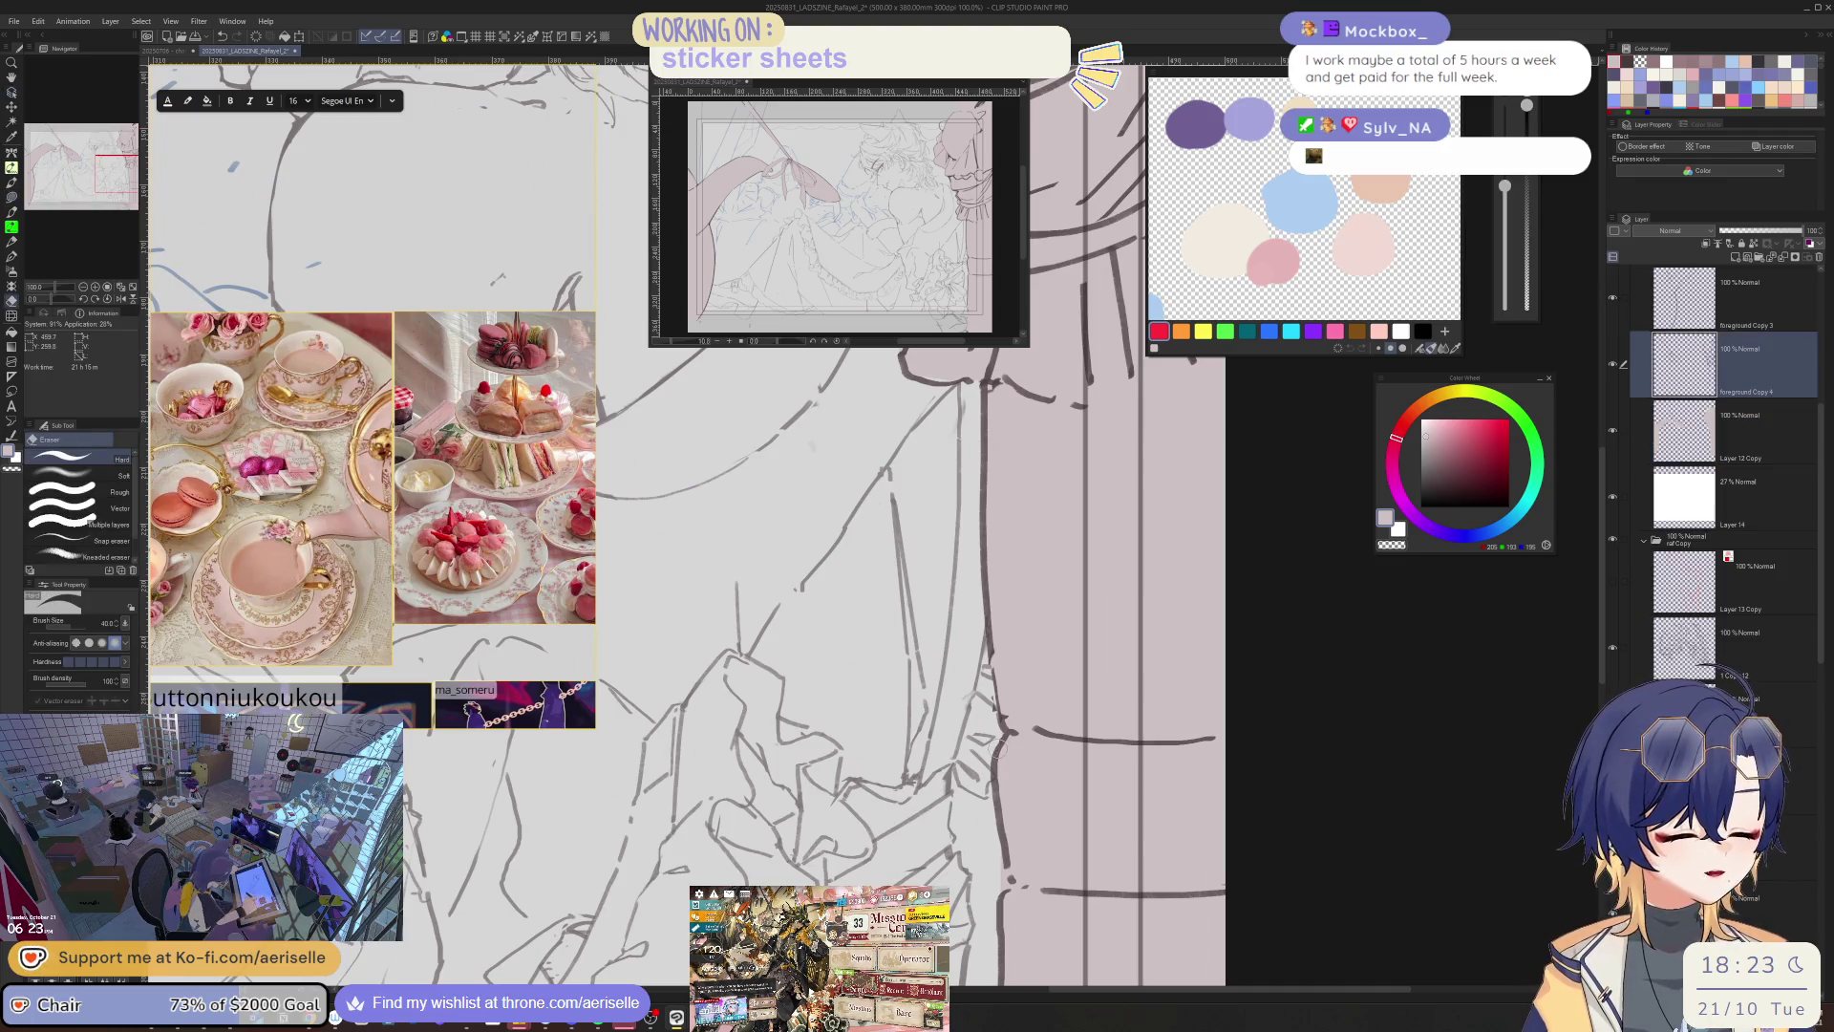
pyautogui.press('b')
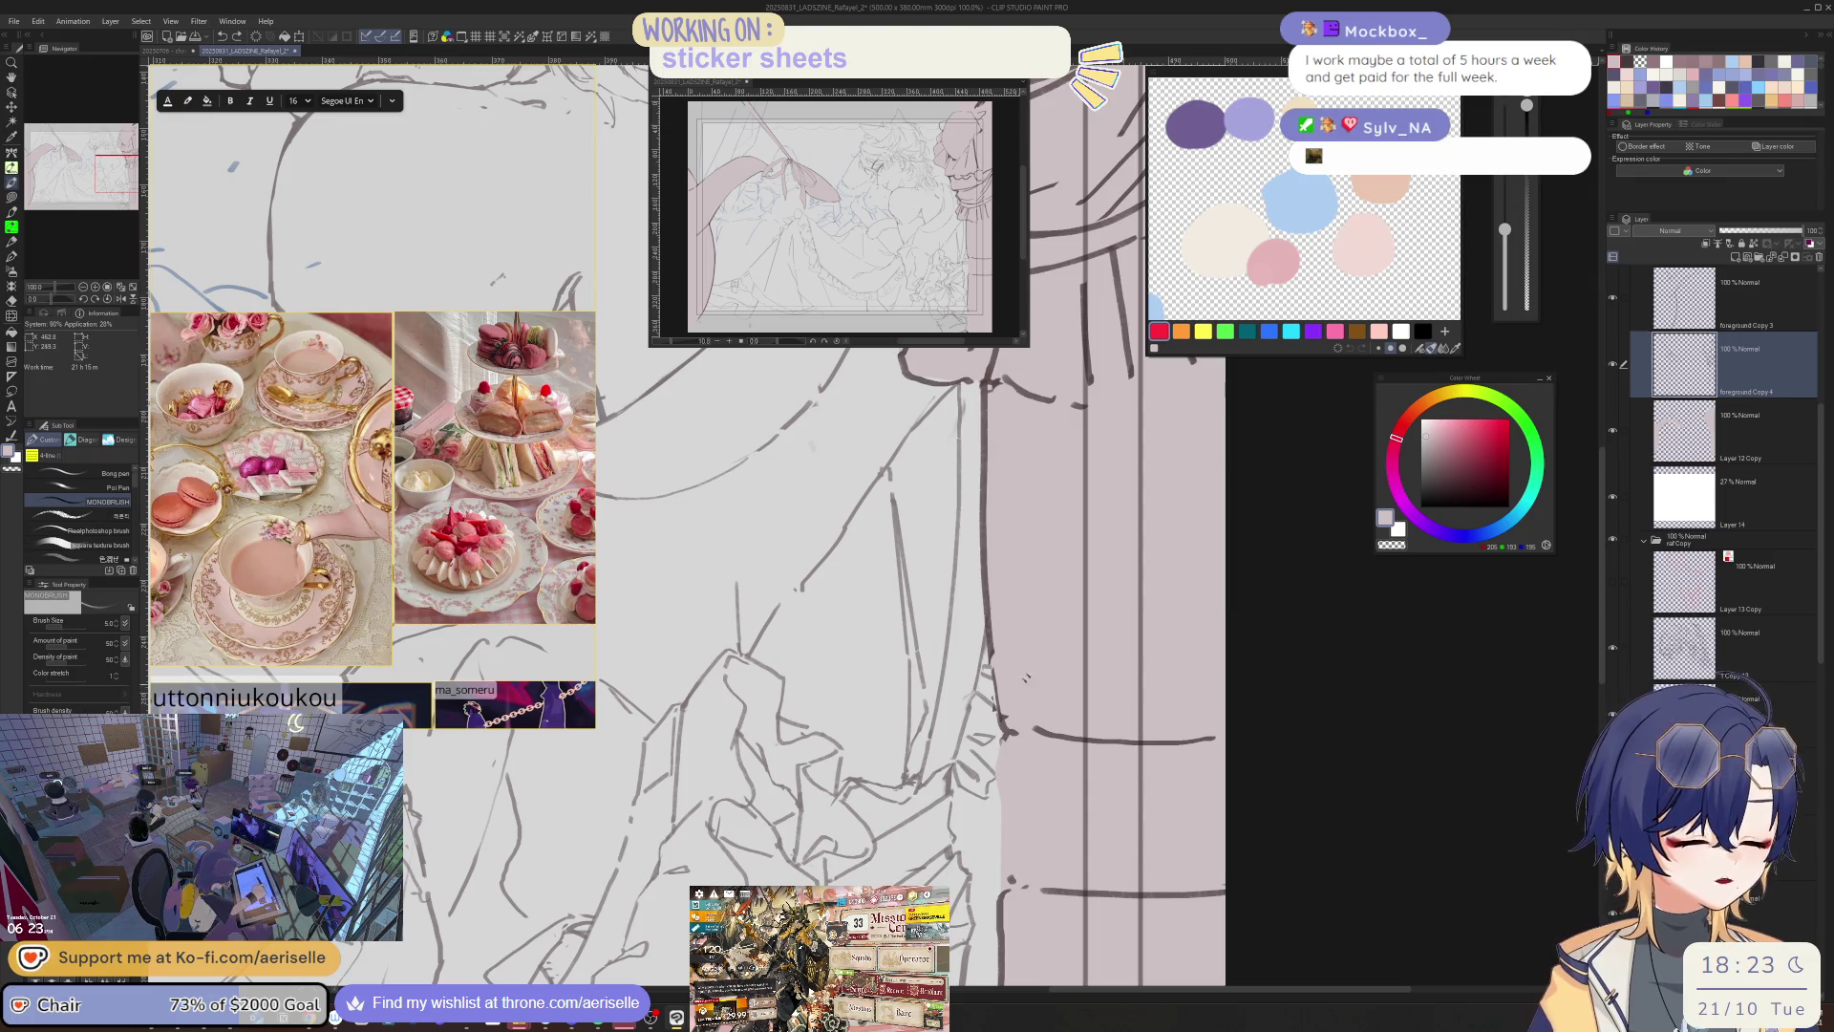
pyautogui.keyDown('alt'); pyautogui.click(998, 779); pyautogui.keyUp('alt')
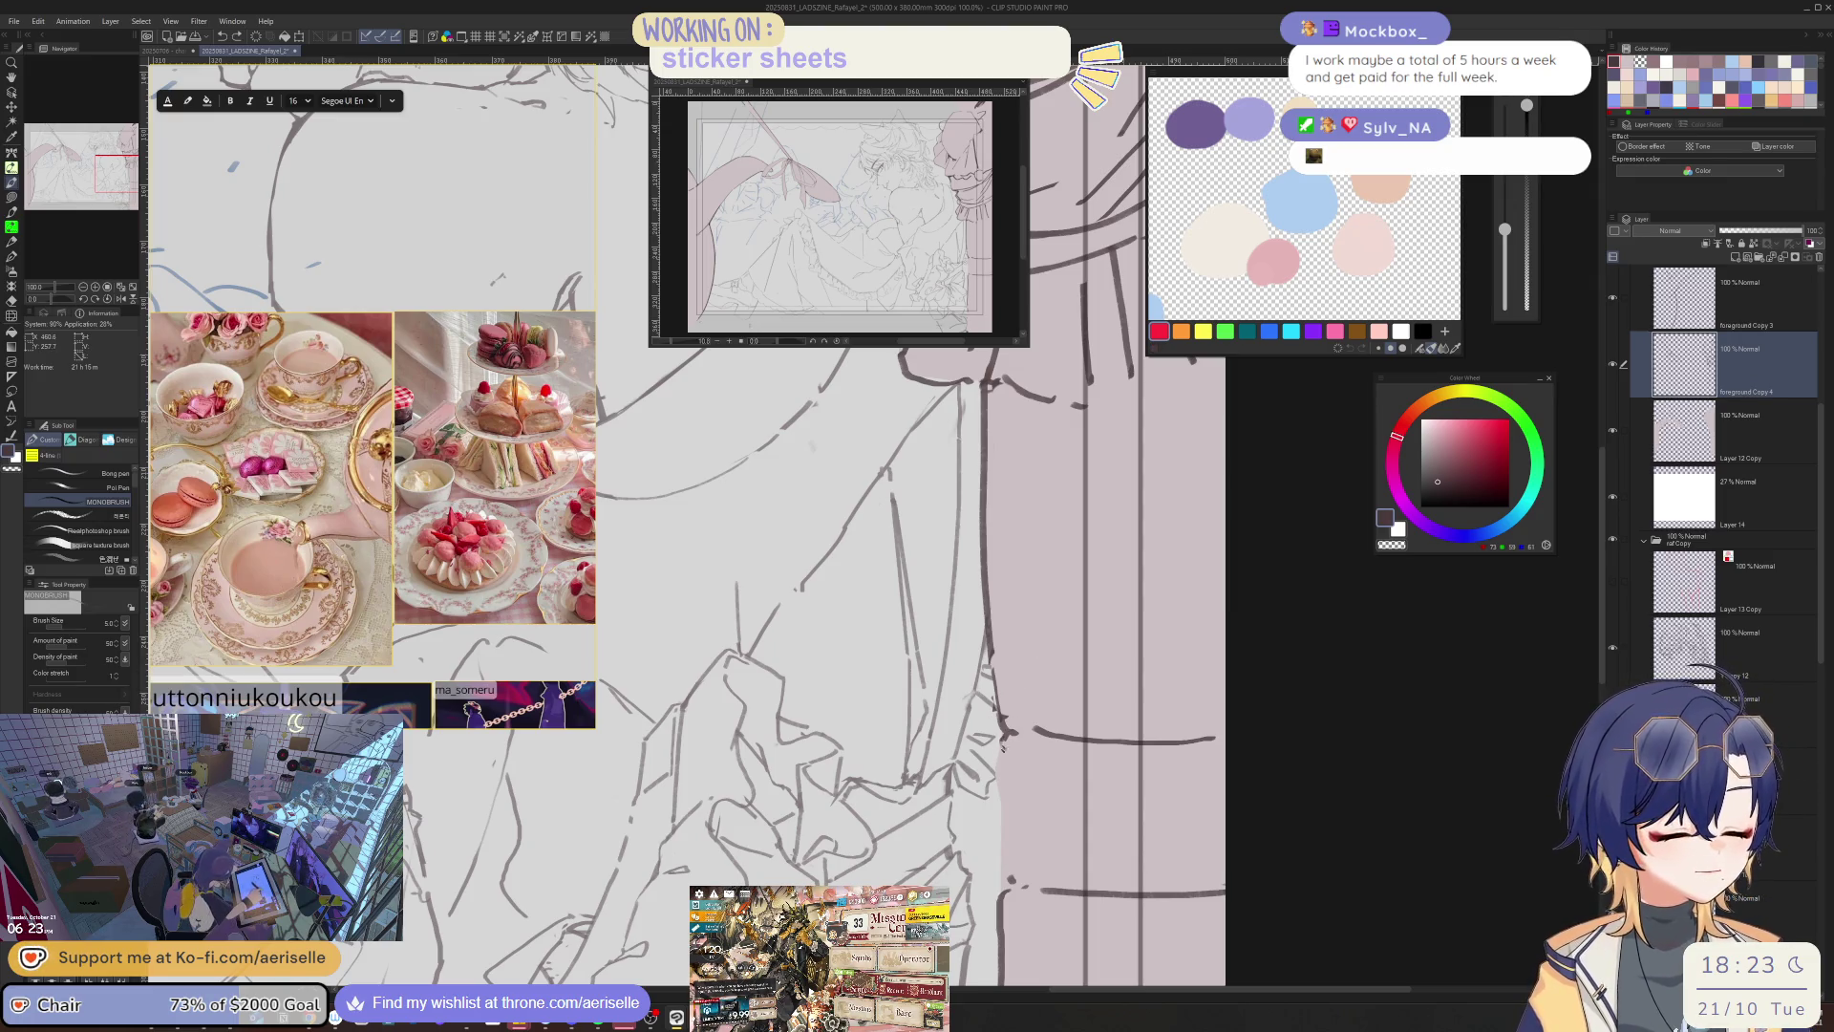
# - Draw a dark line along the curtain edge and erase the rough line beside it with a size 25 eraser
pyautogui.moveTo(998, 779); pyautogui.dragTo(1006, 859)
pyautogui.hotkey('ctrl', 'z')
pyautogui.moveTo(997, 766)
pyautogui.mouseDown()
pyautogui.moveTo(1005, 875)
pyautogui.moveTo(1035, 789)
pyautogui.moveTo(1005, 748)
pyautogui.mouseUp()
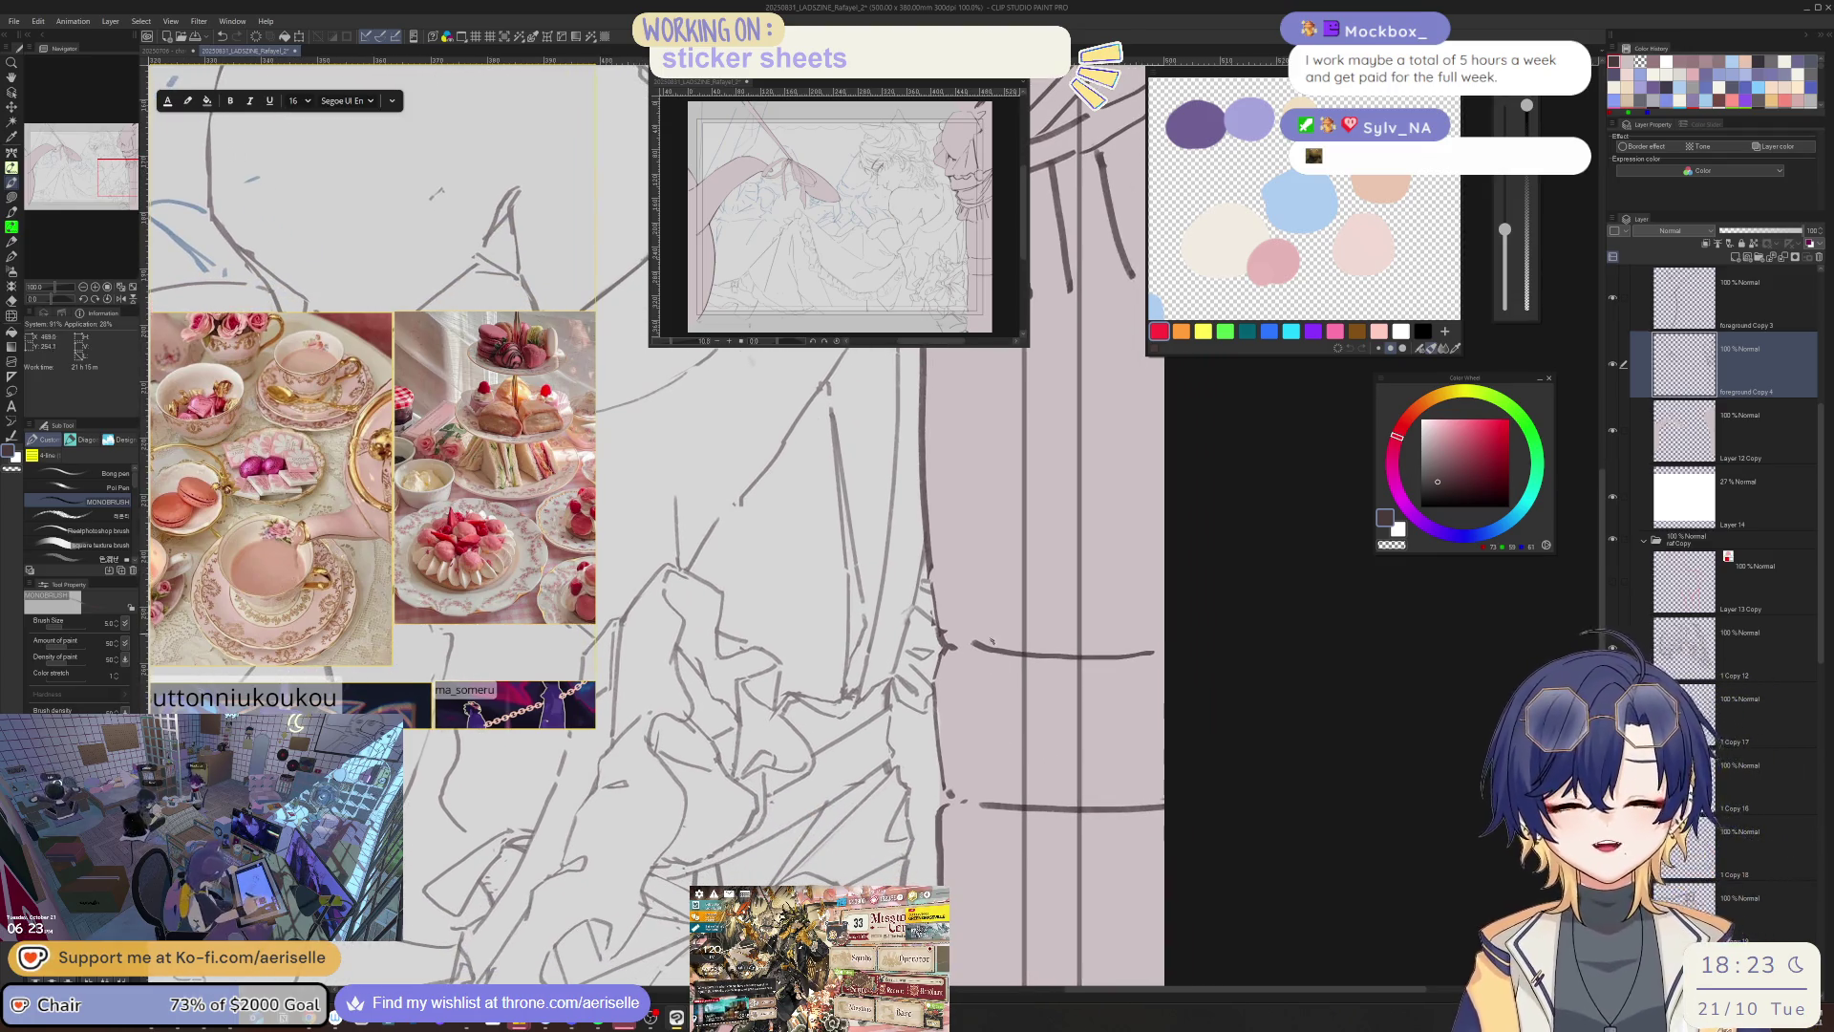
pyautogui.press('e')
pyautogui.press('[')
pyautogui.press('[')
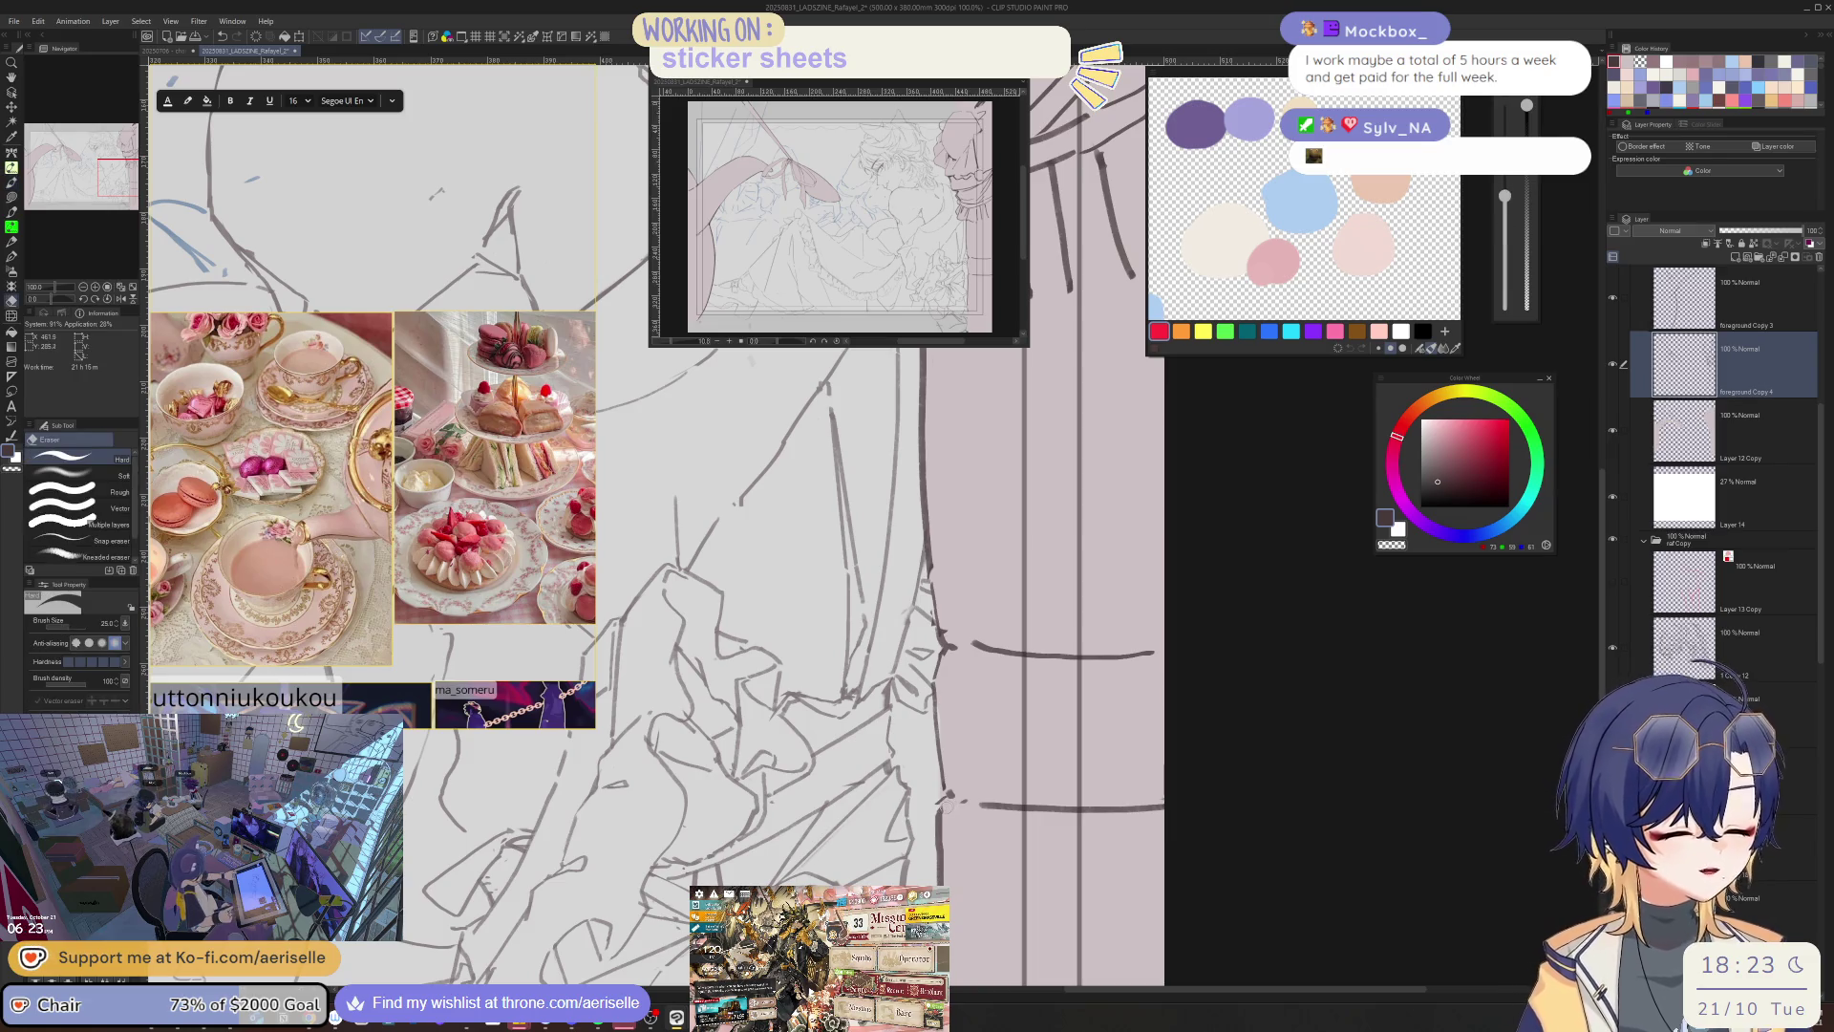
pyautogui.press('p')
pyautogui.moveTo(940, 807); pyautogui.dragTo(939, 869)
# - Redraw the full curtain-edge line and check it in a mirrored view
pyautogui.hotkey('ctrl', '-')
pyautogui.press('h')
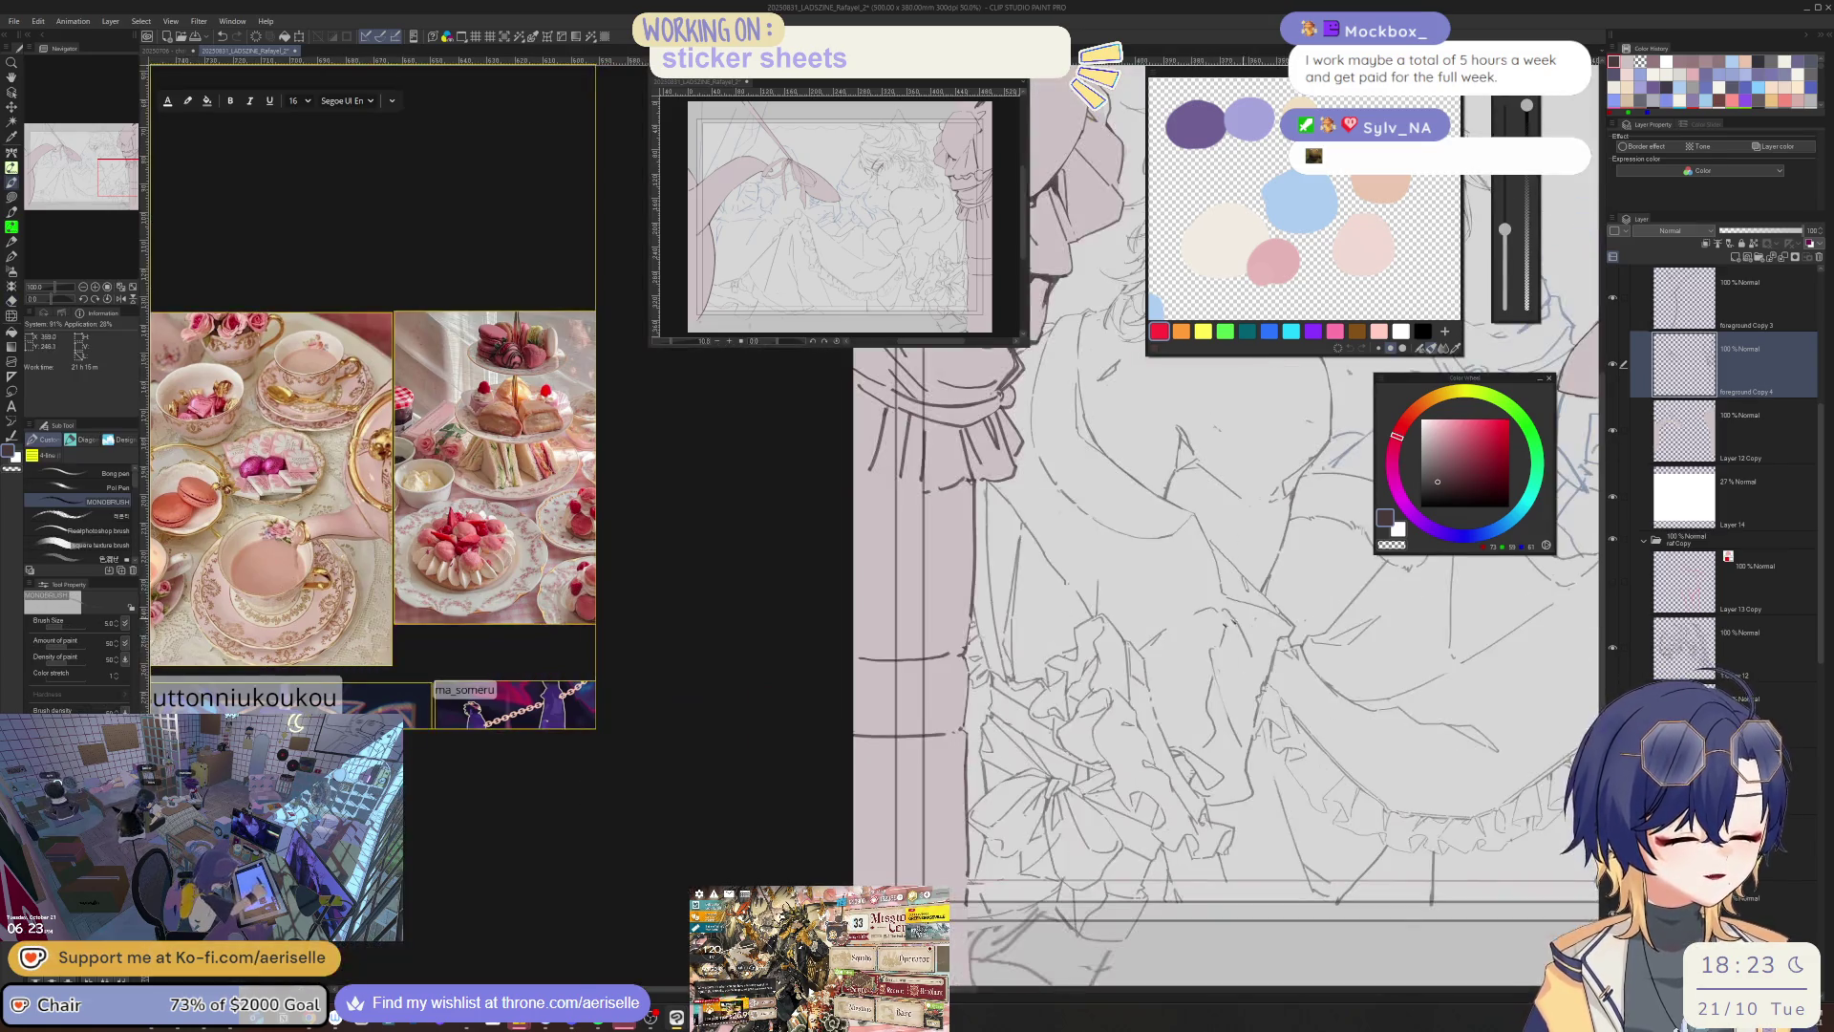
pyautogui.press('e')
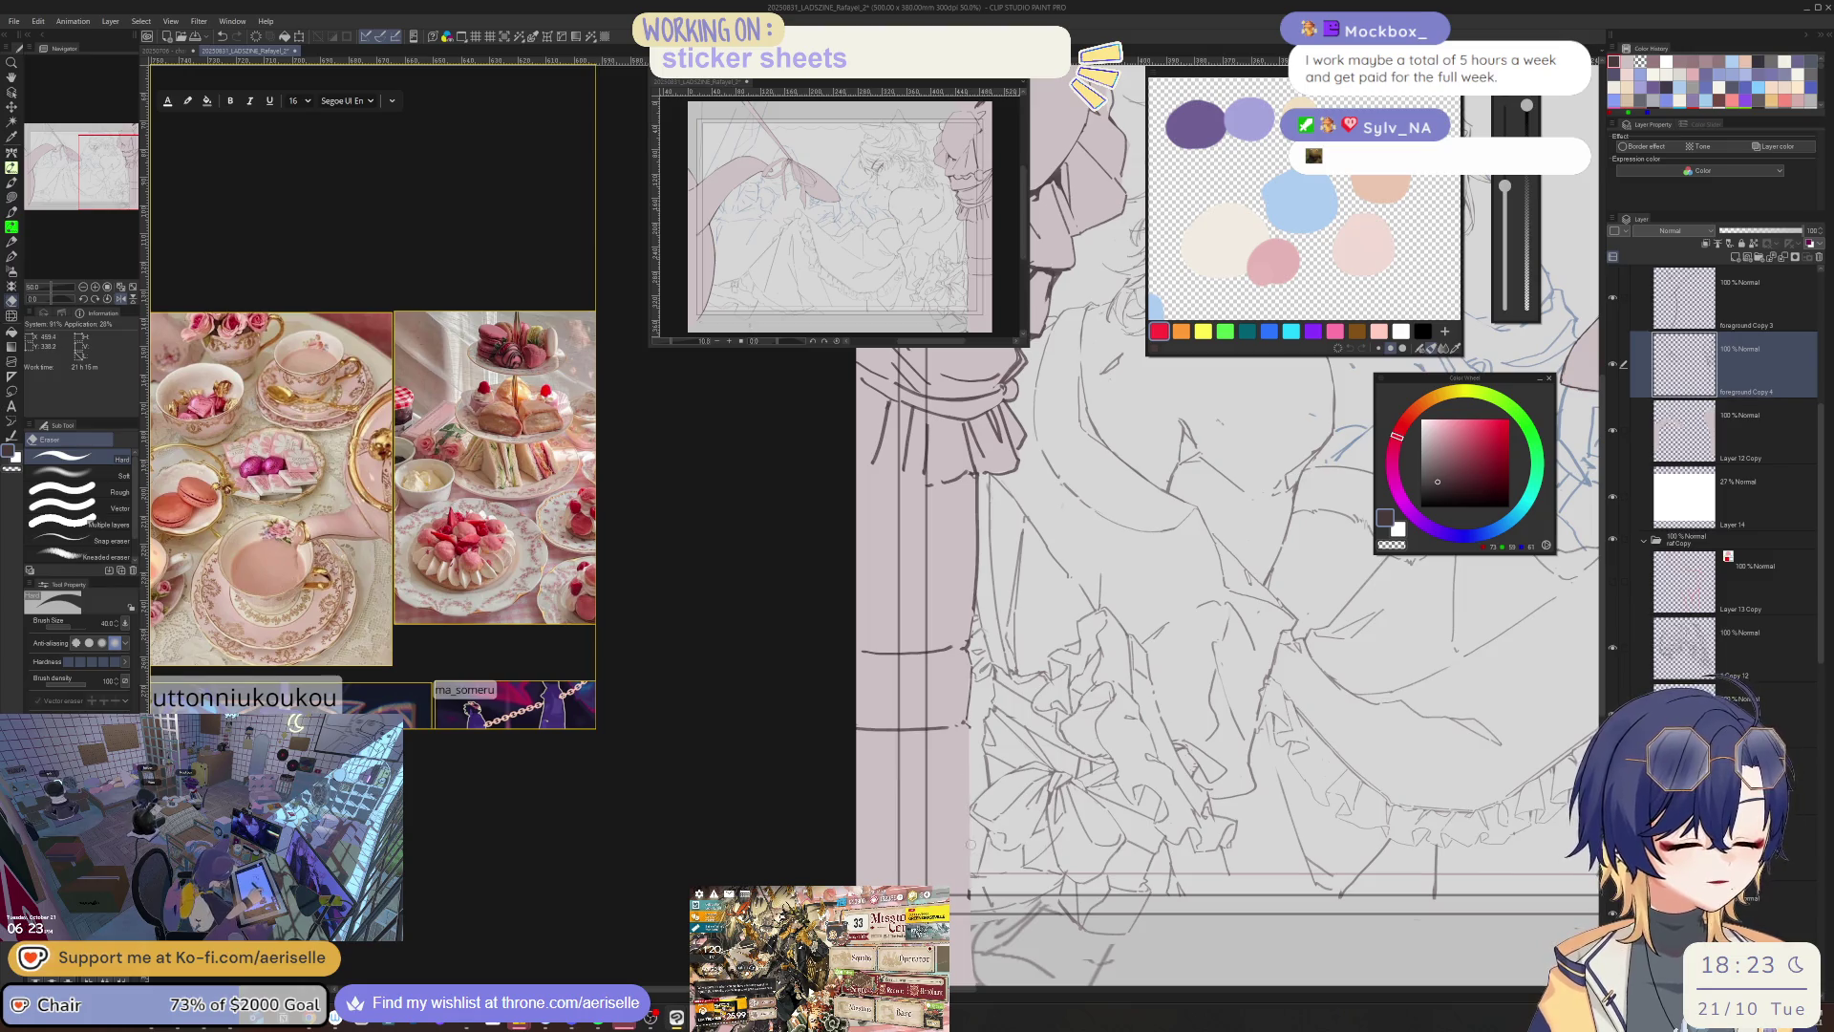
pyautogui.press('p')
pyautogui.moveTo(971, 726); pyautogui.dragTo(969, 900)
pyautogui.press('h')
pyautogui.moveTo(807, 799); pyautogui.dragTo(979, 800)
pyautogui.scroll(1, 979, 800)
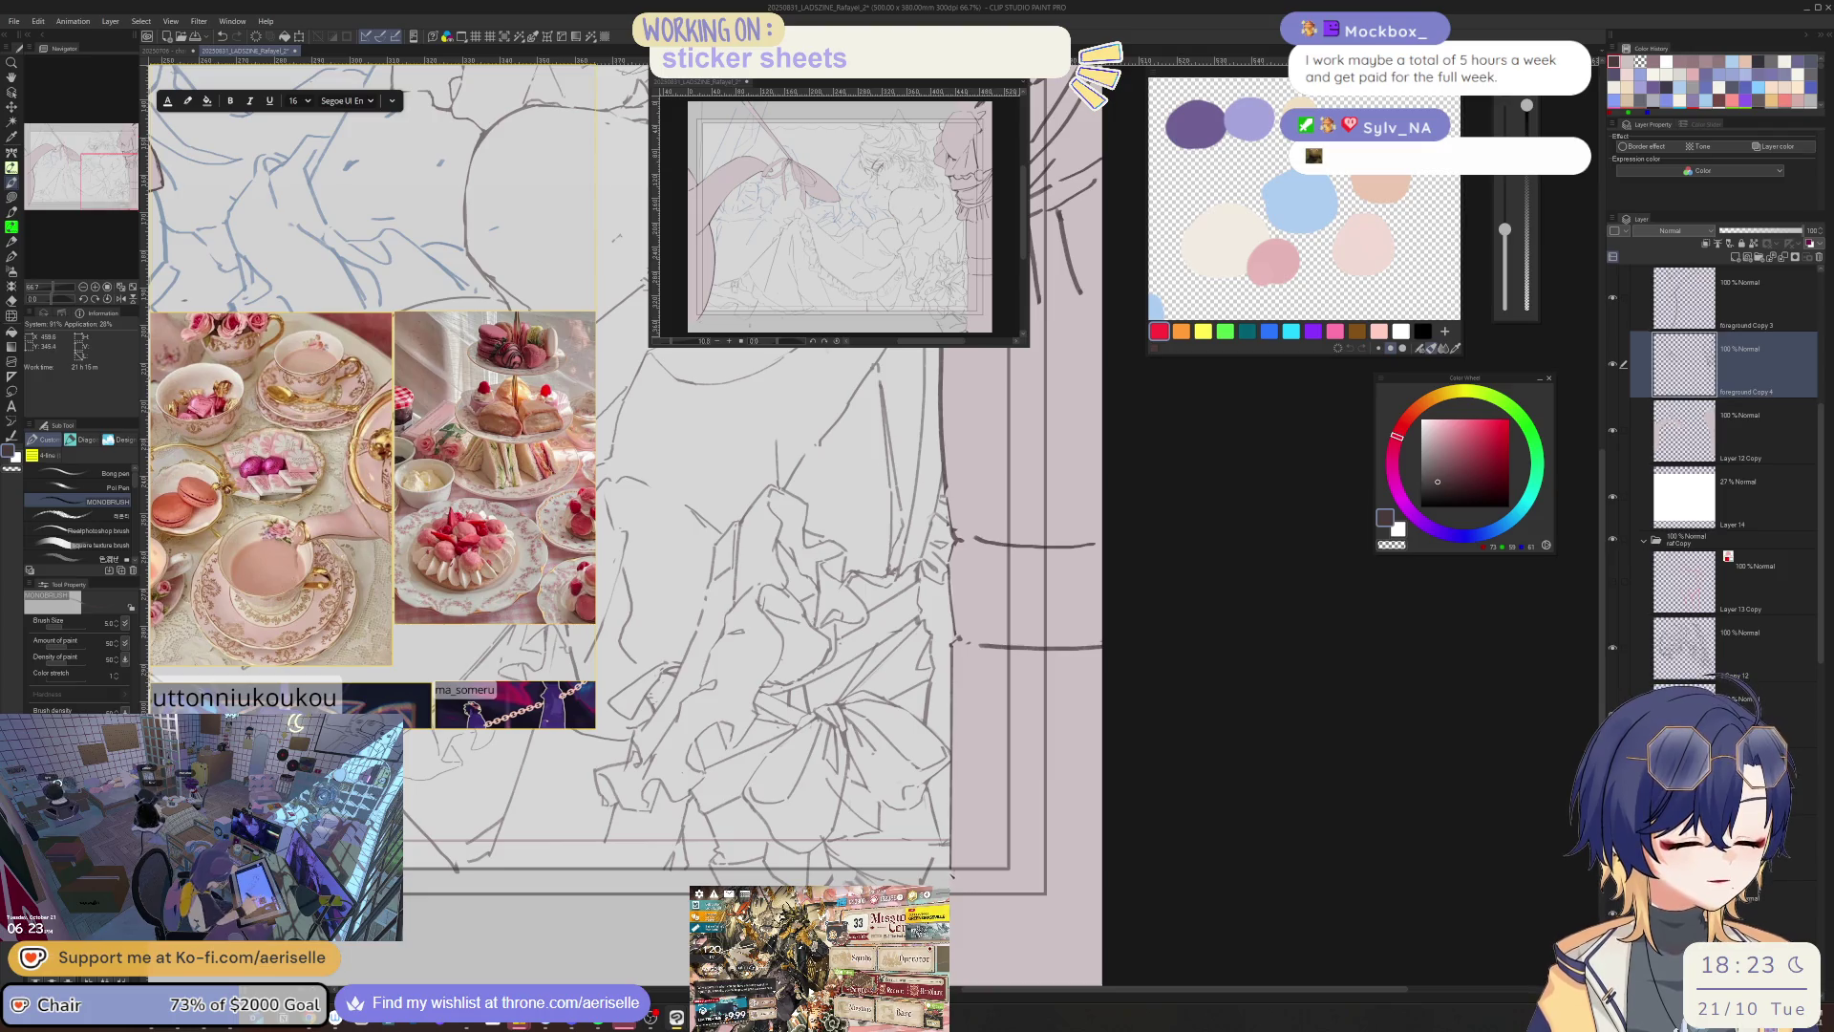
pyautogui.press('h')
pyautogui.scroll(-3, 965, 837)
pyautogui.scroll(3, 960, 695)
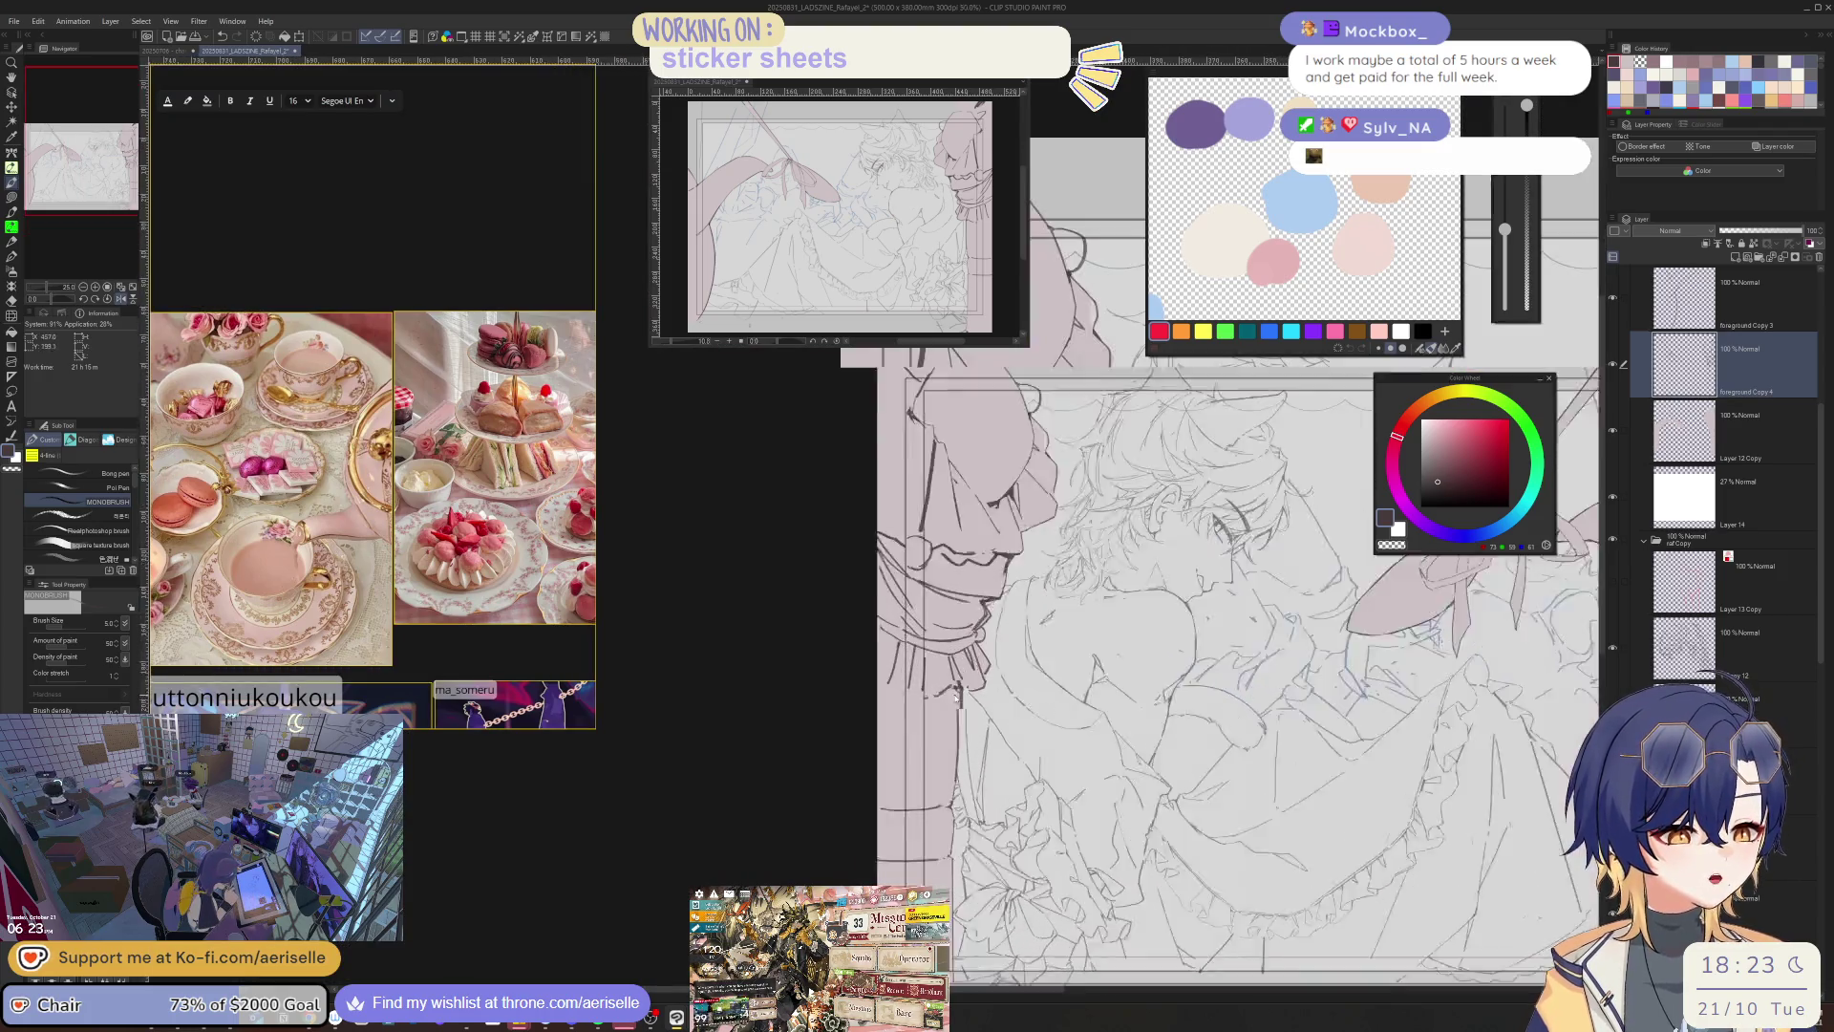
pyautogui.press('e')
pyautogui.moveTo(963, 690); pyautogui.dragTo(963, 840)
pyautogui.press('p')
pyautogui.moveTo(961, 690); pyautogui.dragTo(961, 814)
pyautogui.press('h')
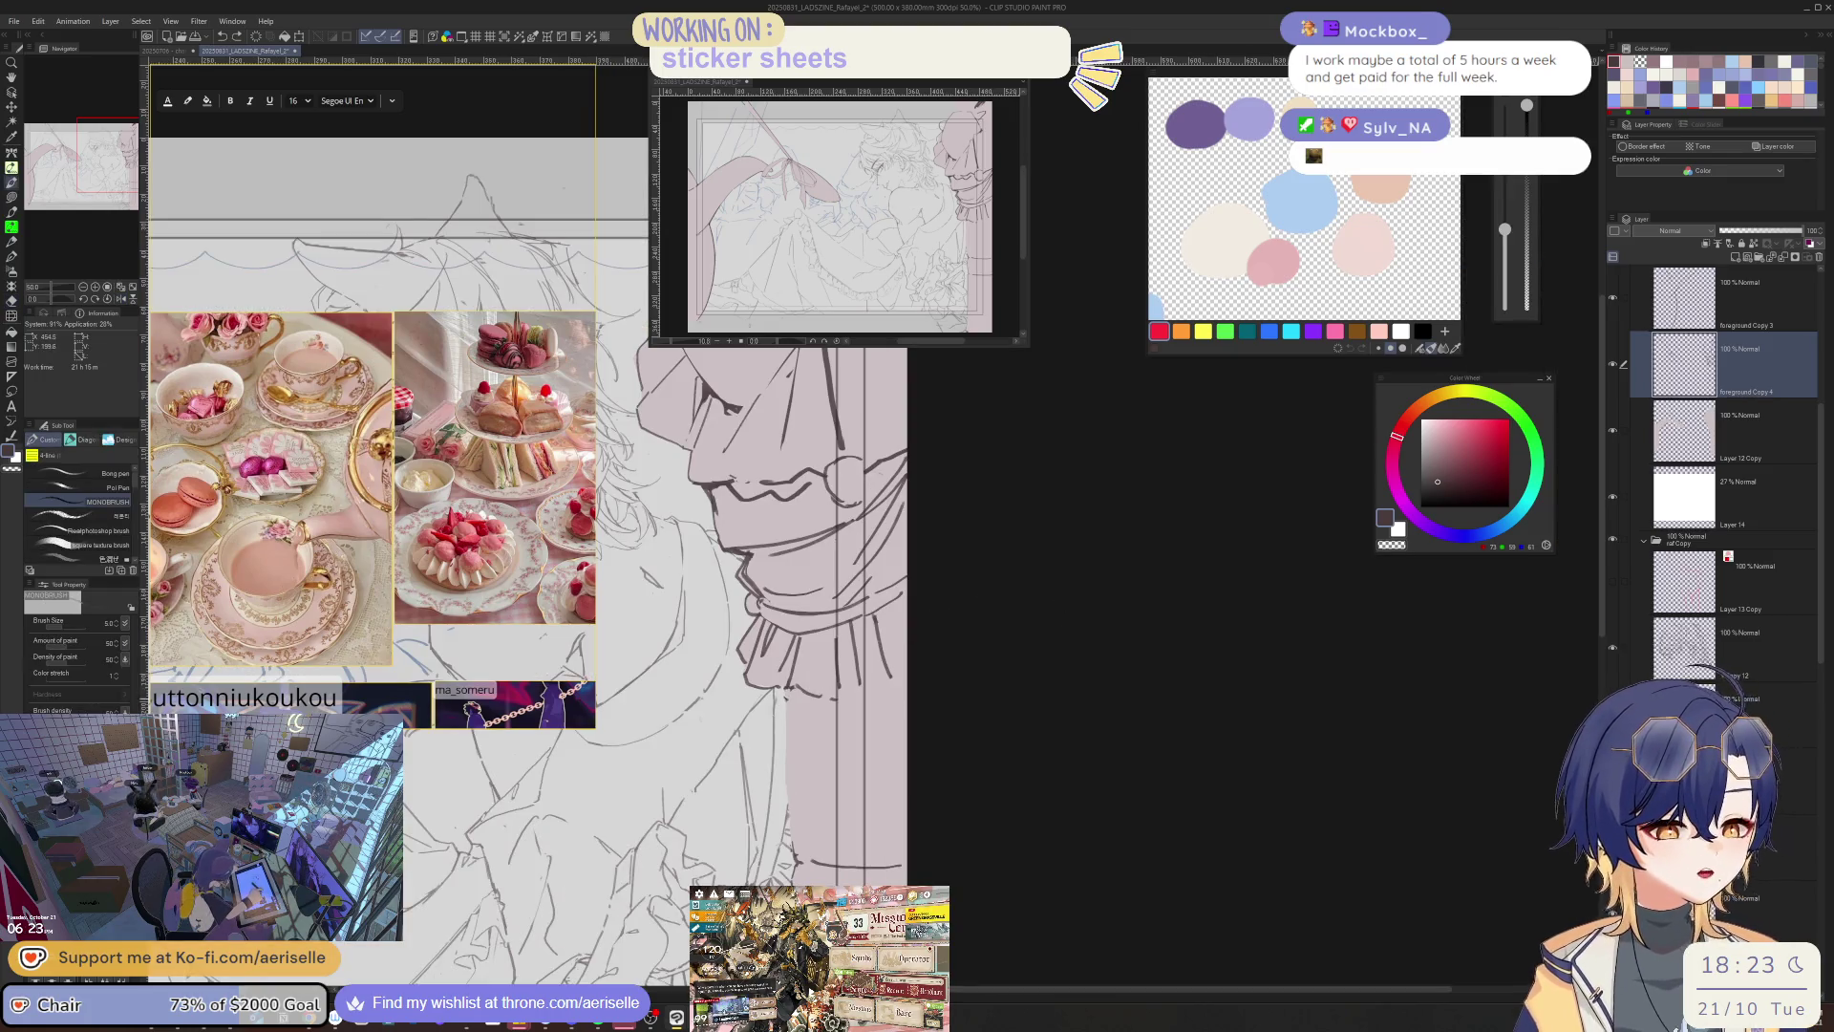
pyautogui.moveTo(786, 705); pyautogui.dragTo(786, 793)
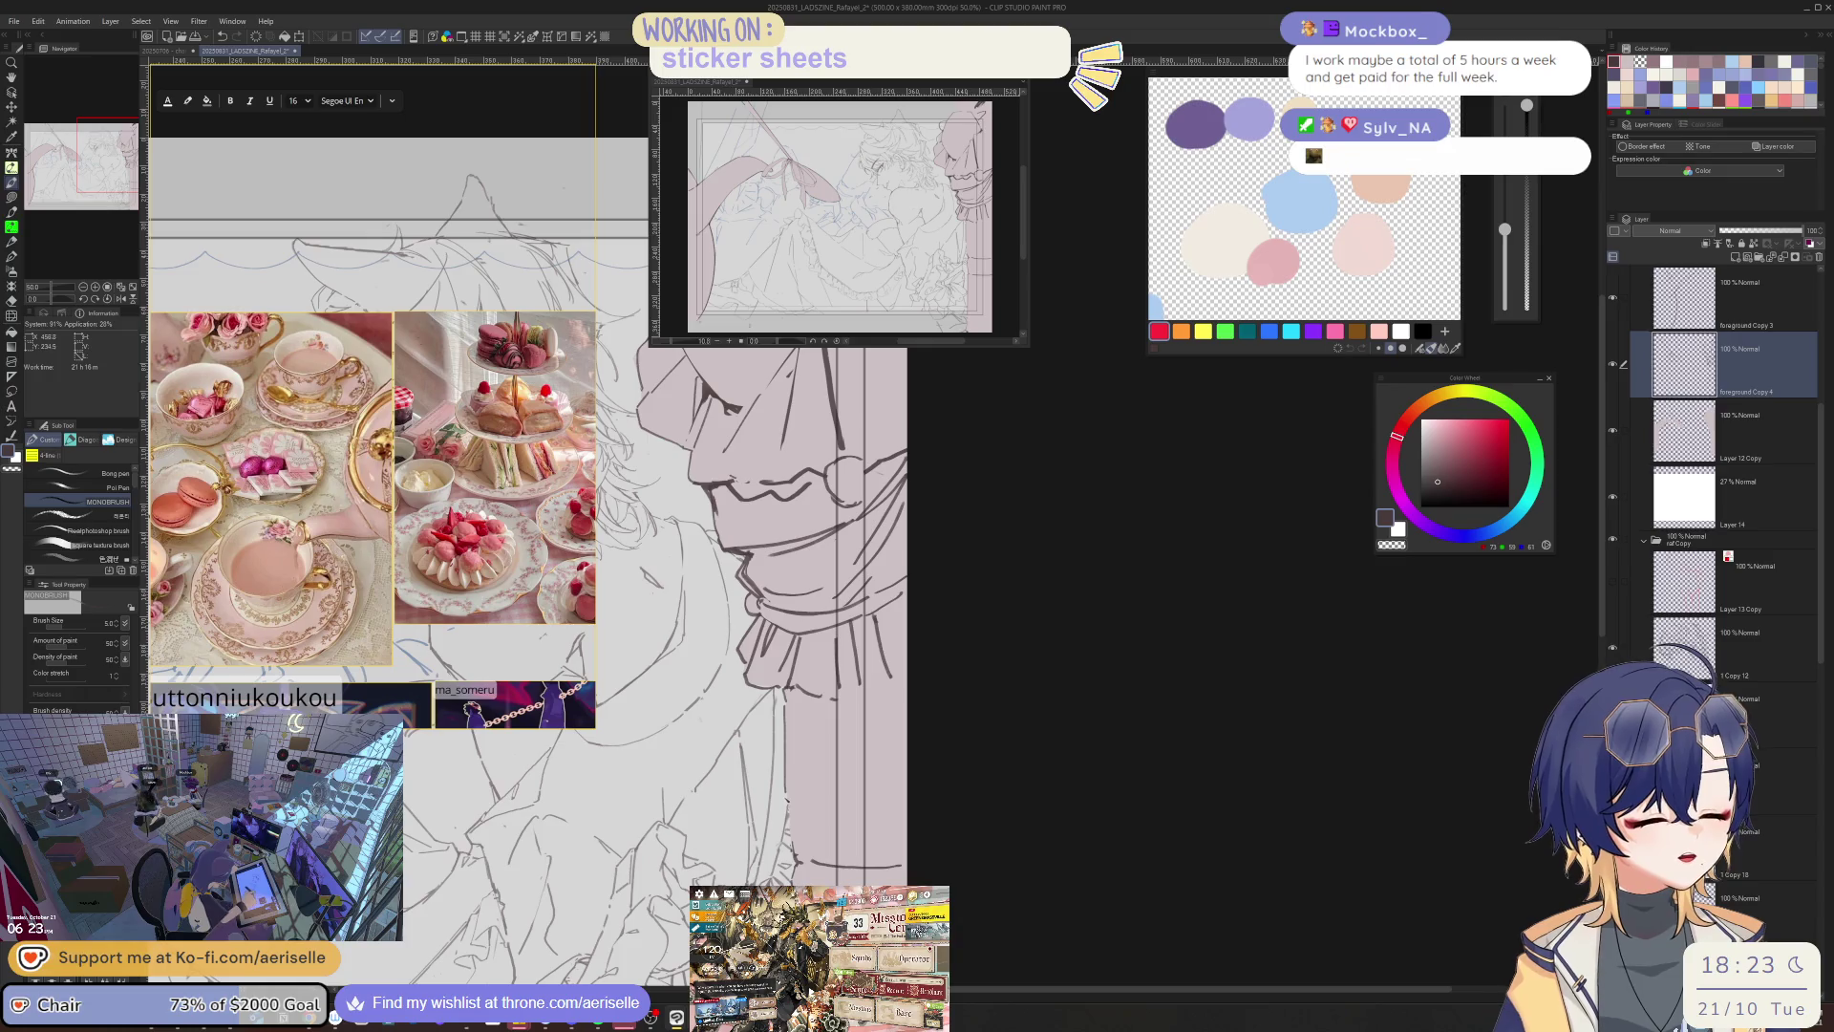
pyautogui.press('h')
pyautogui.hotkey('ctrl', '-')
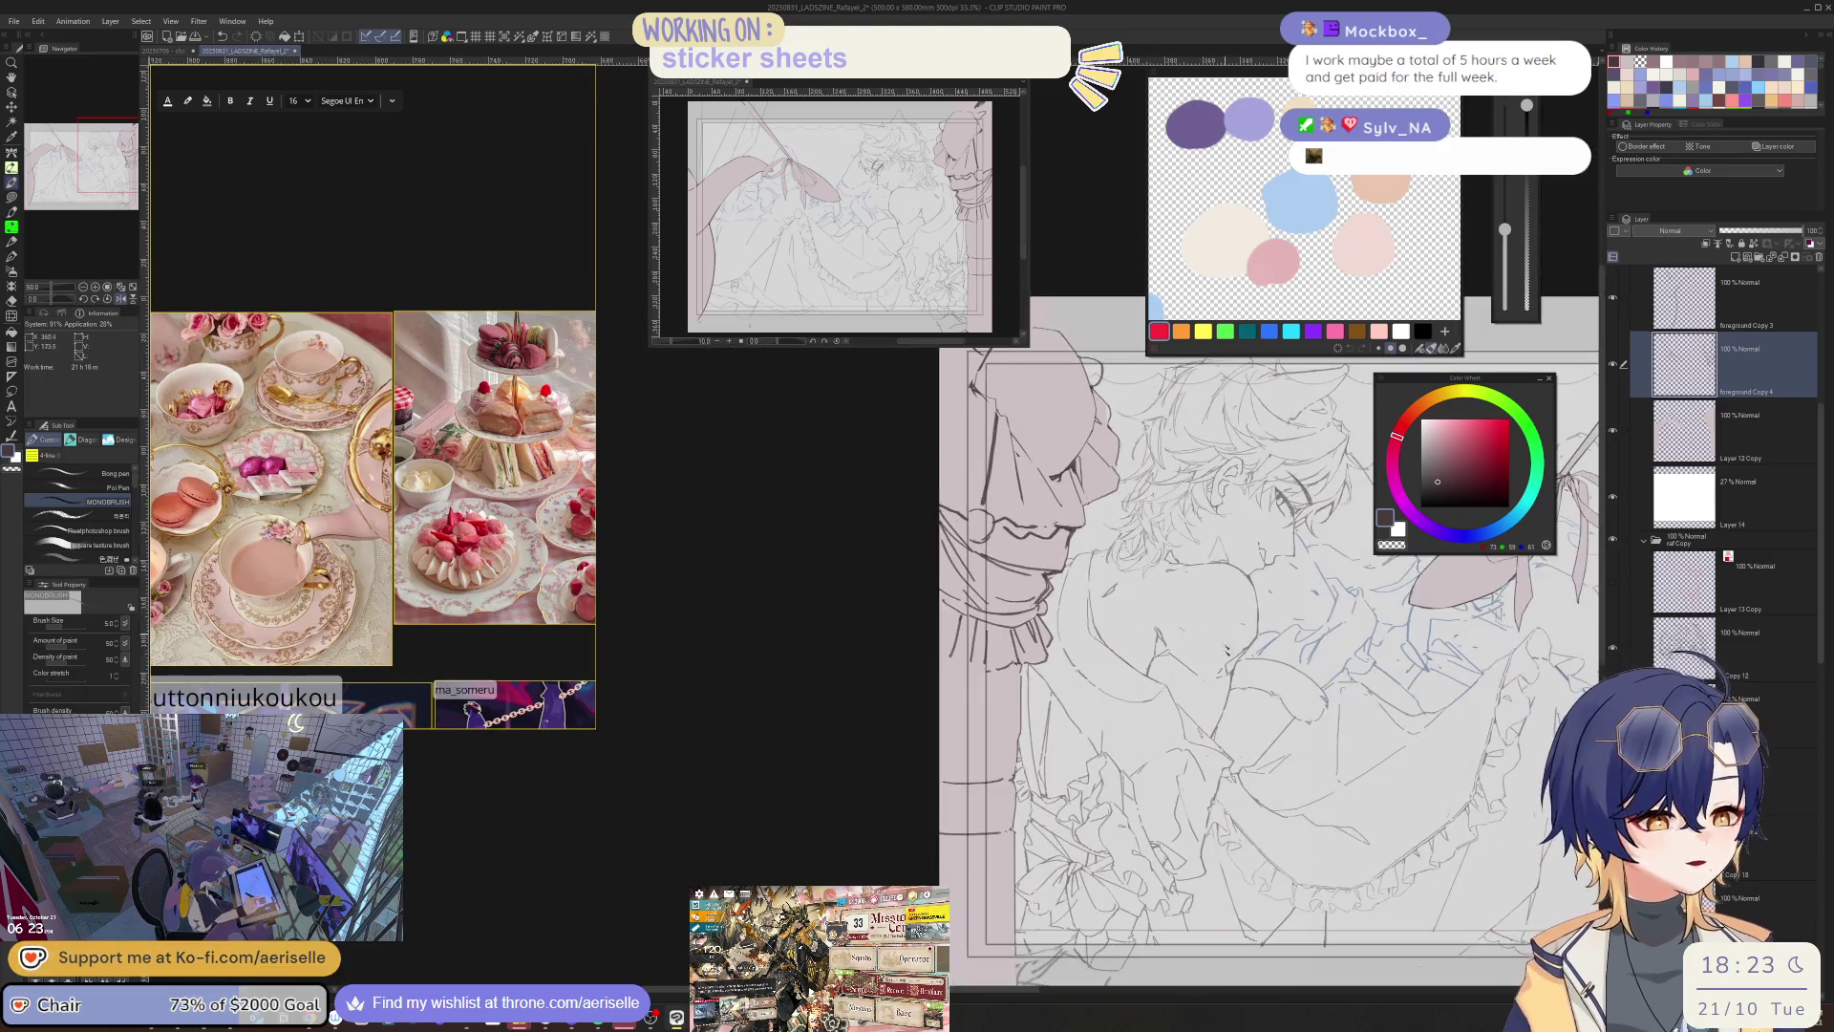
pyautogui.press('h')
pyautogui.press('-')
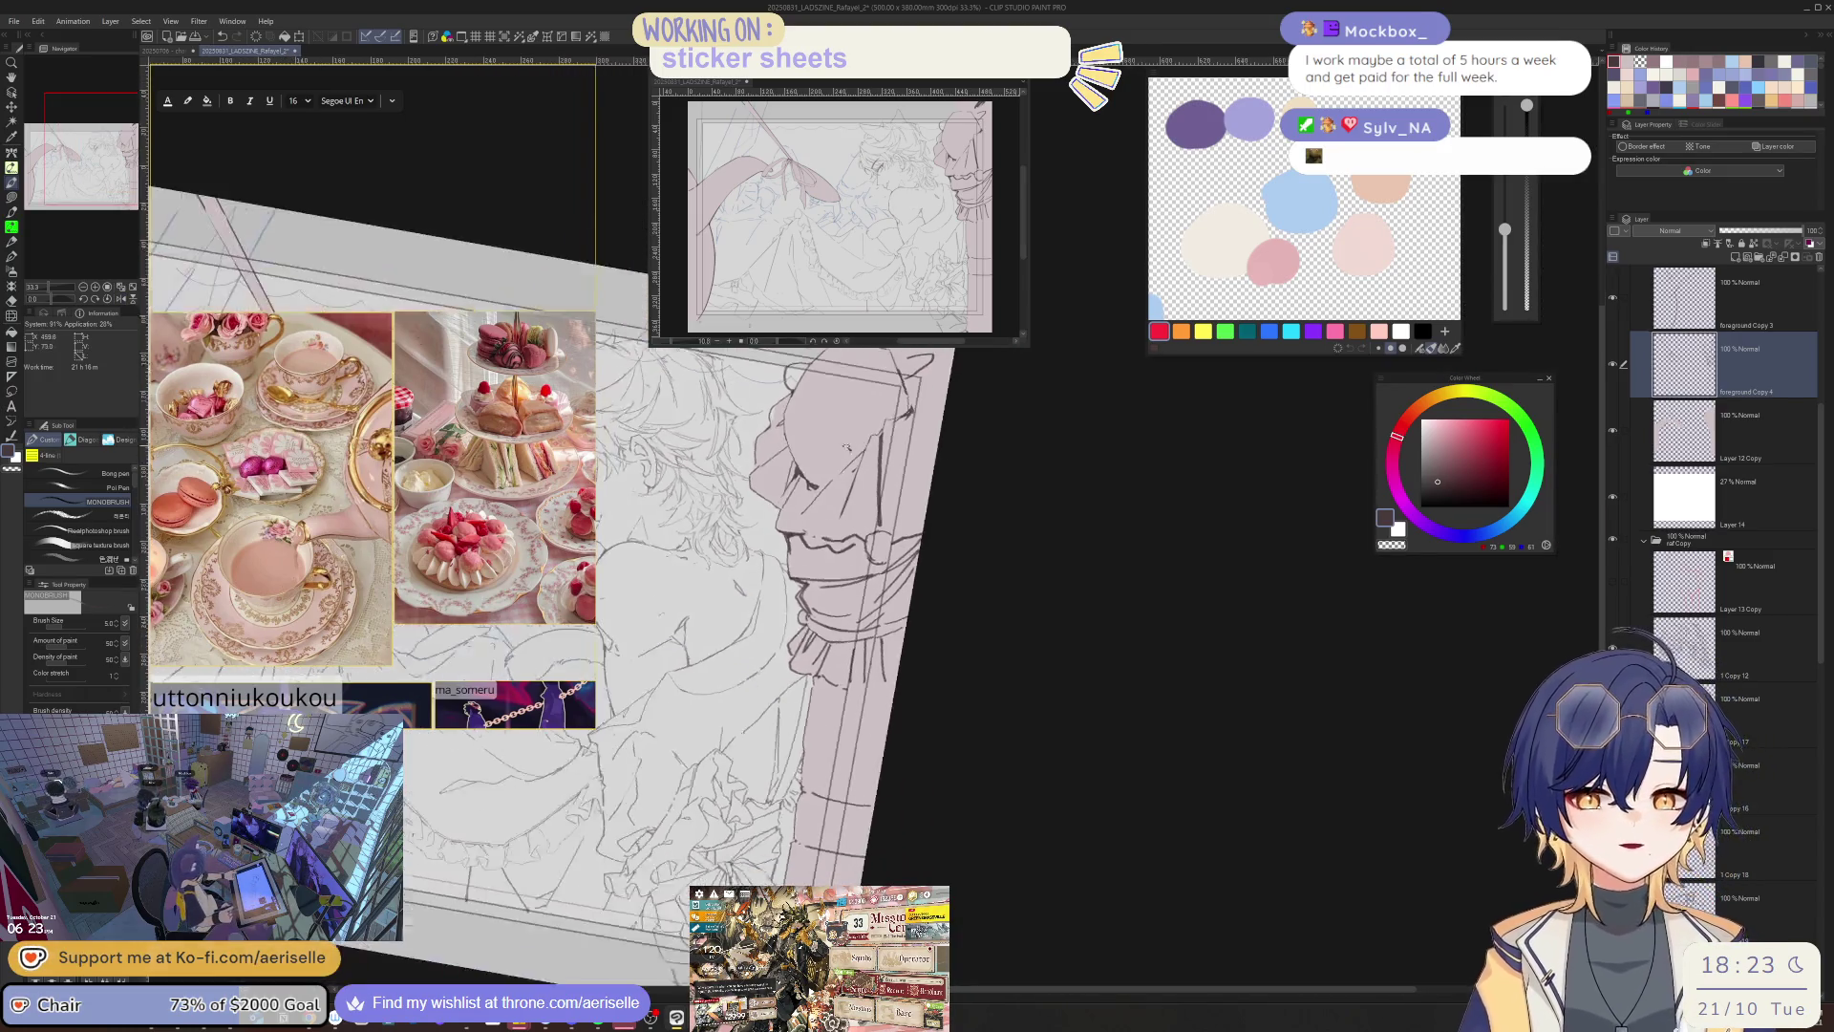
pyautogui.press('-')
pyautogui.hotkey('ctrl', '+')
pyautogui.hotkey('ctrl', '+')
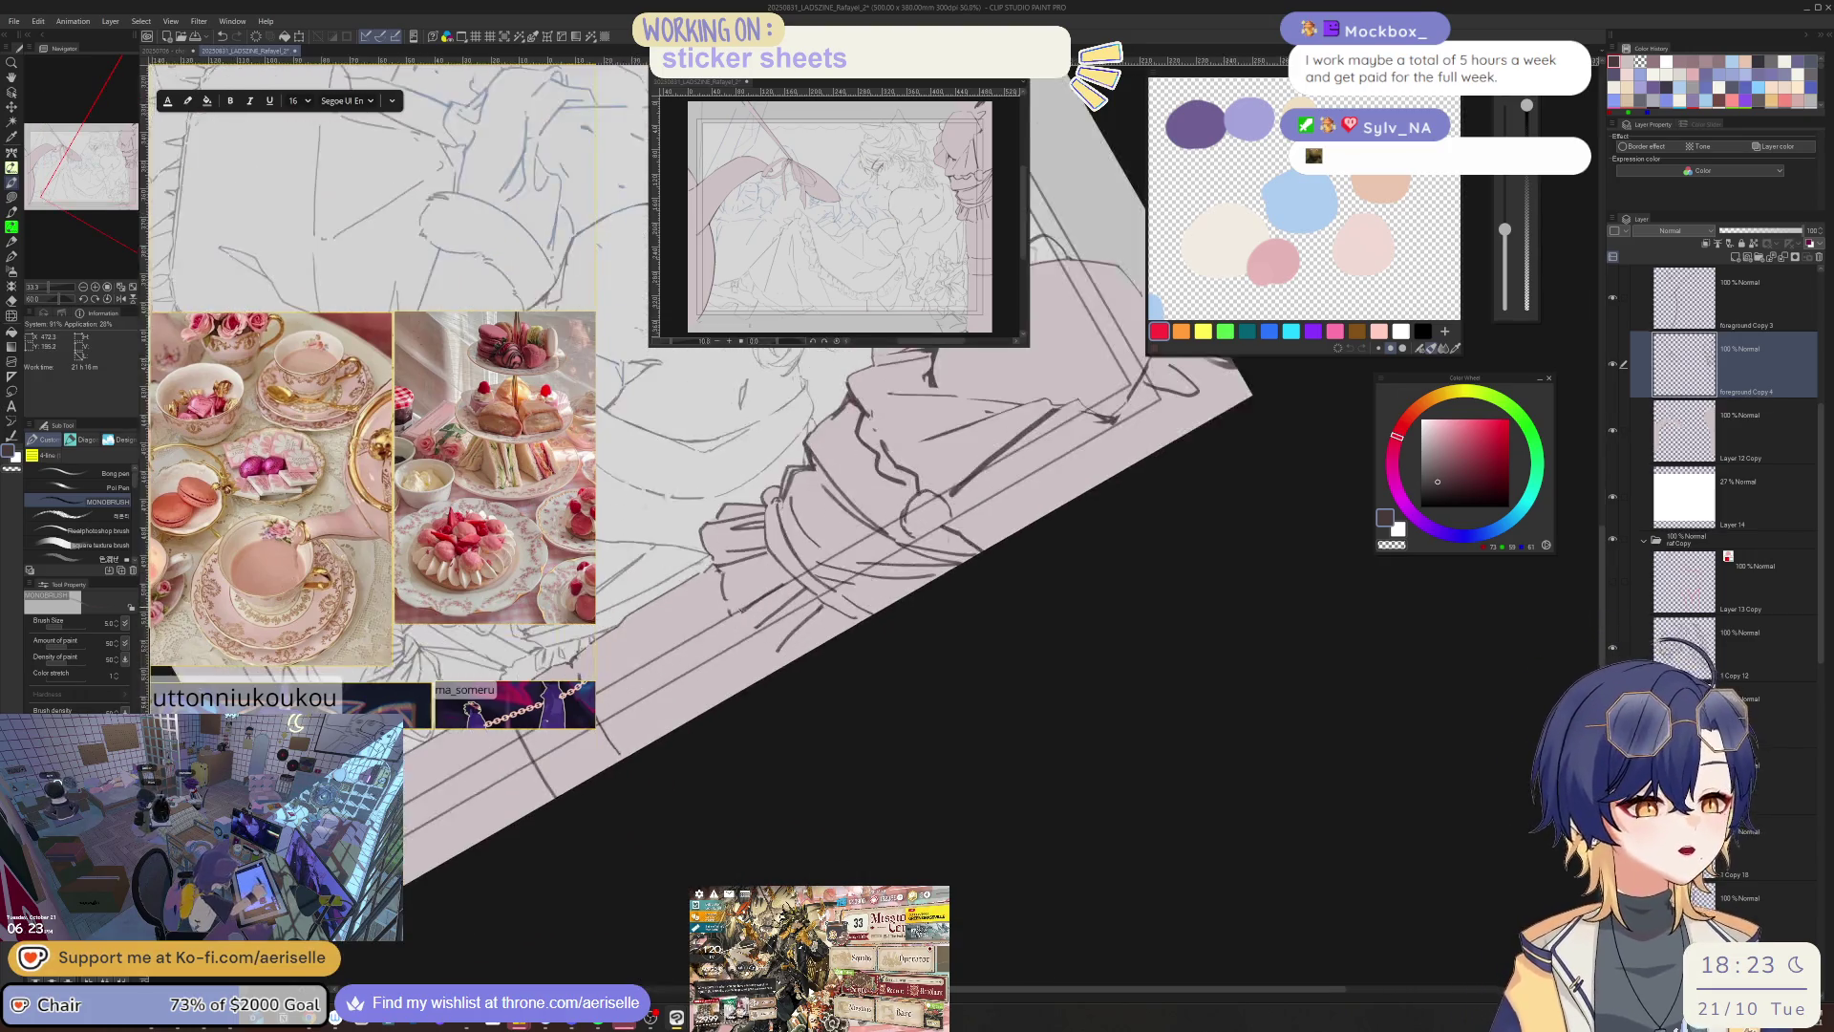
pyautogui.press('@')
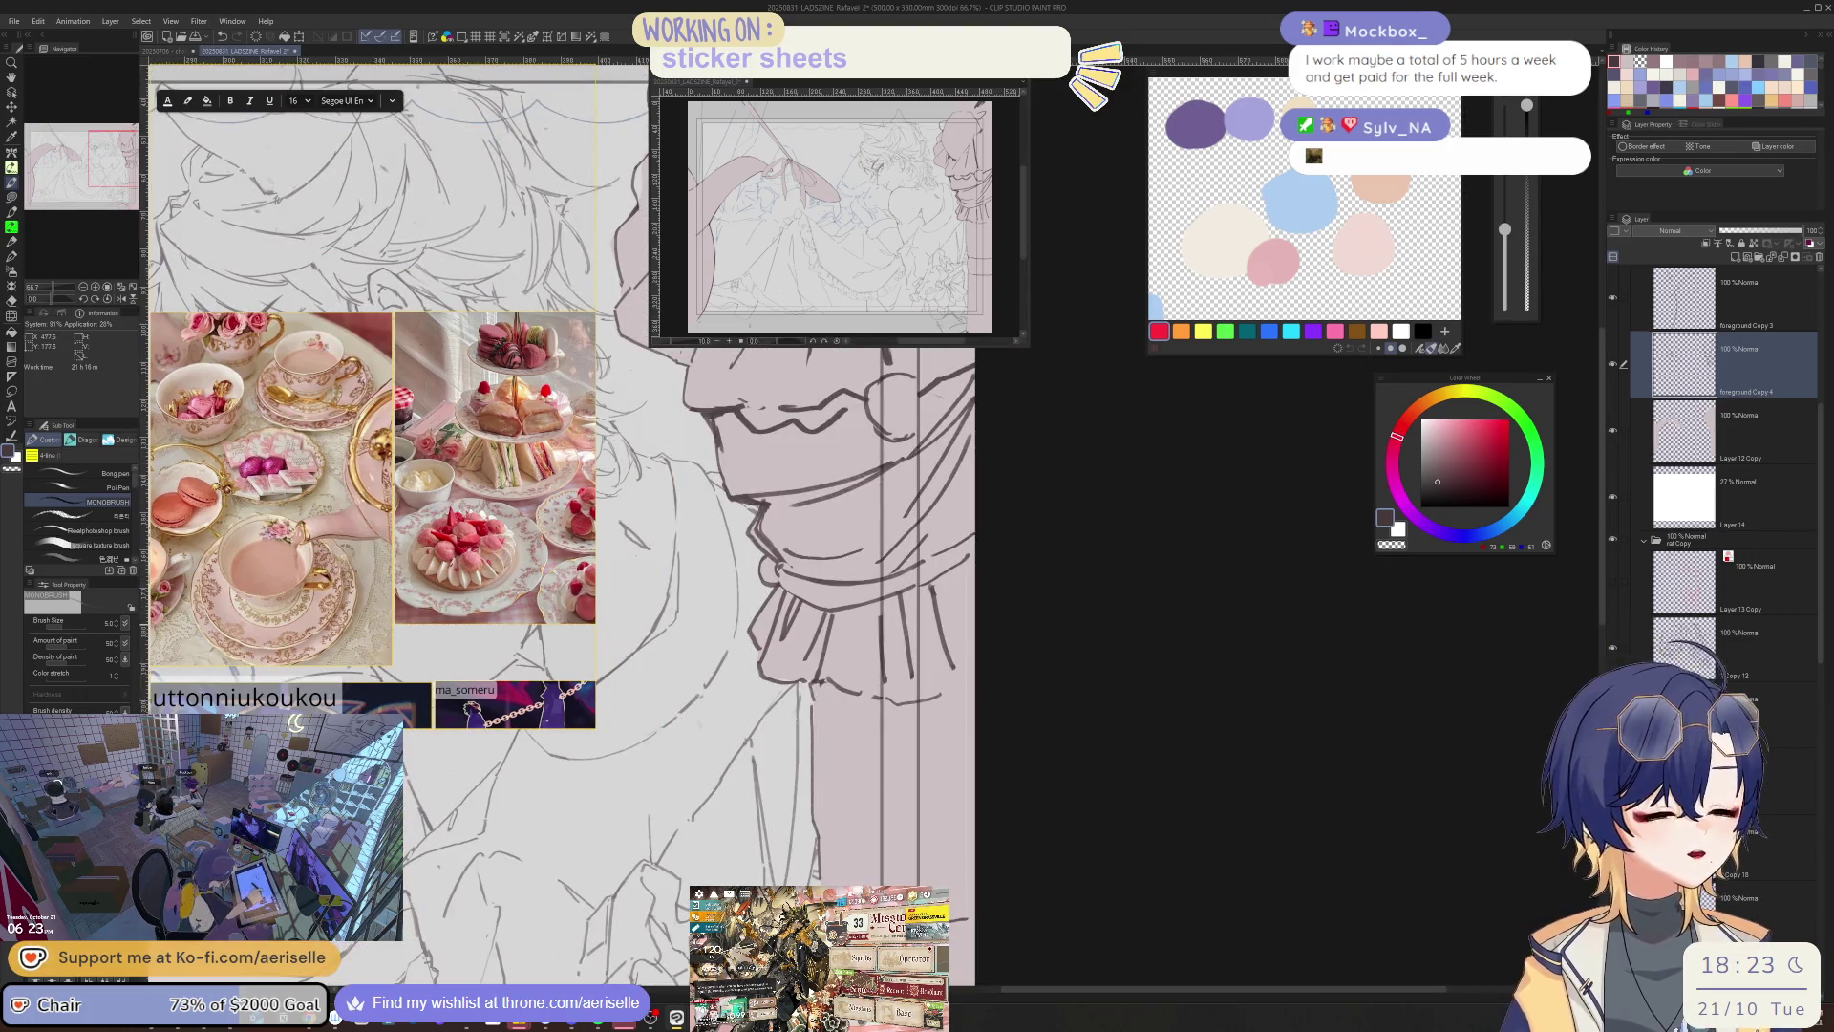
pyautogui.press('e')
pyautogui.moveTo(879, 619)
pyautogui.mouseDown()
pyautogui.moveTo(906, 668)
pyautogui.moveTo(917, 622)
pyautogui.moveTo(948, 659)
pyautogui.moveTo(789, 493)
pyautogui.moveTo(800, 600)
pyautogui.moveTo(1084, 599)
pyautogui.moveTo(1069, 659)
pyautogui.moveTo(887, 681)
pyautogui.mouseUp()
pyautogui.press('p')
pyautogui.press('e')
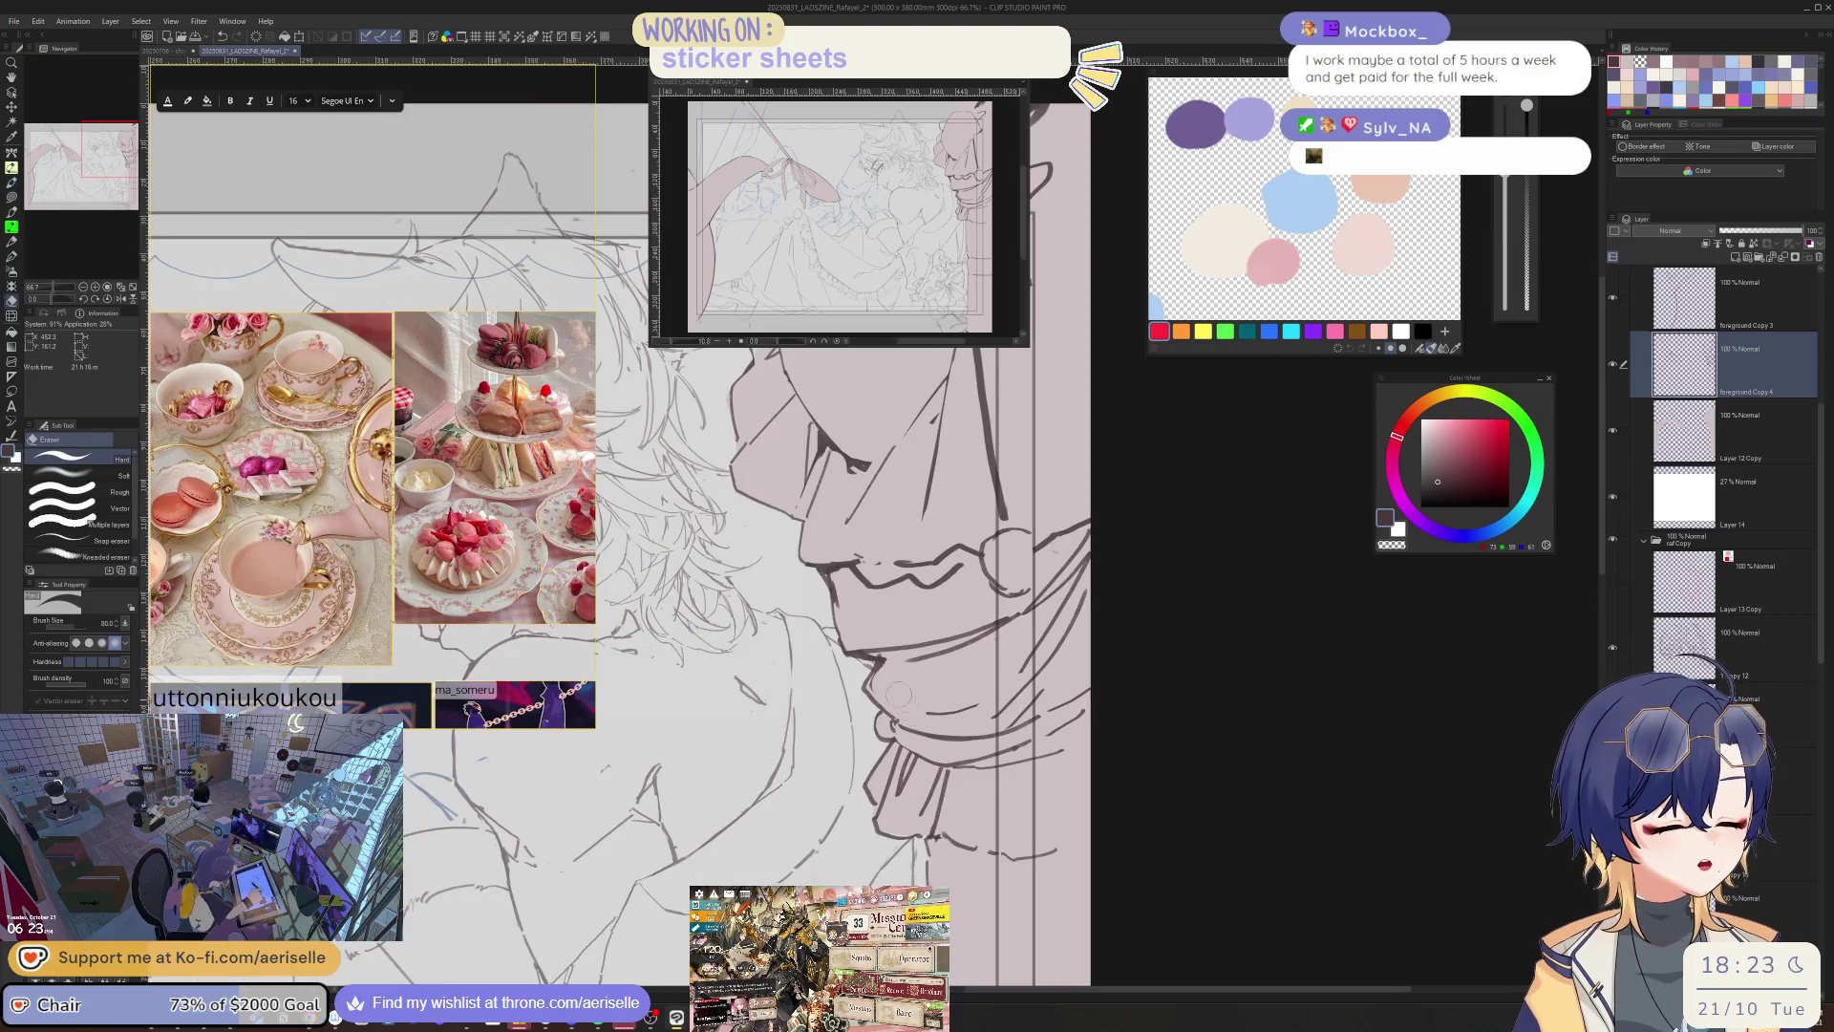
pyautogui.press(']')
pyautogui.press(']')
pyautogui.press(']')
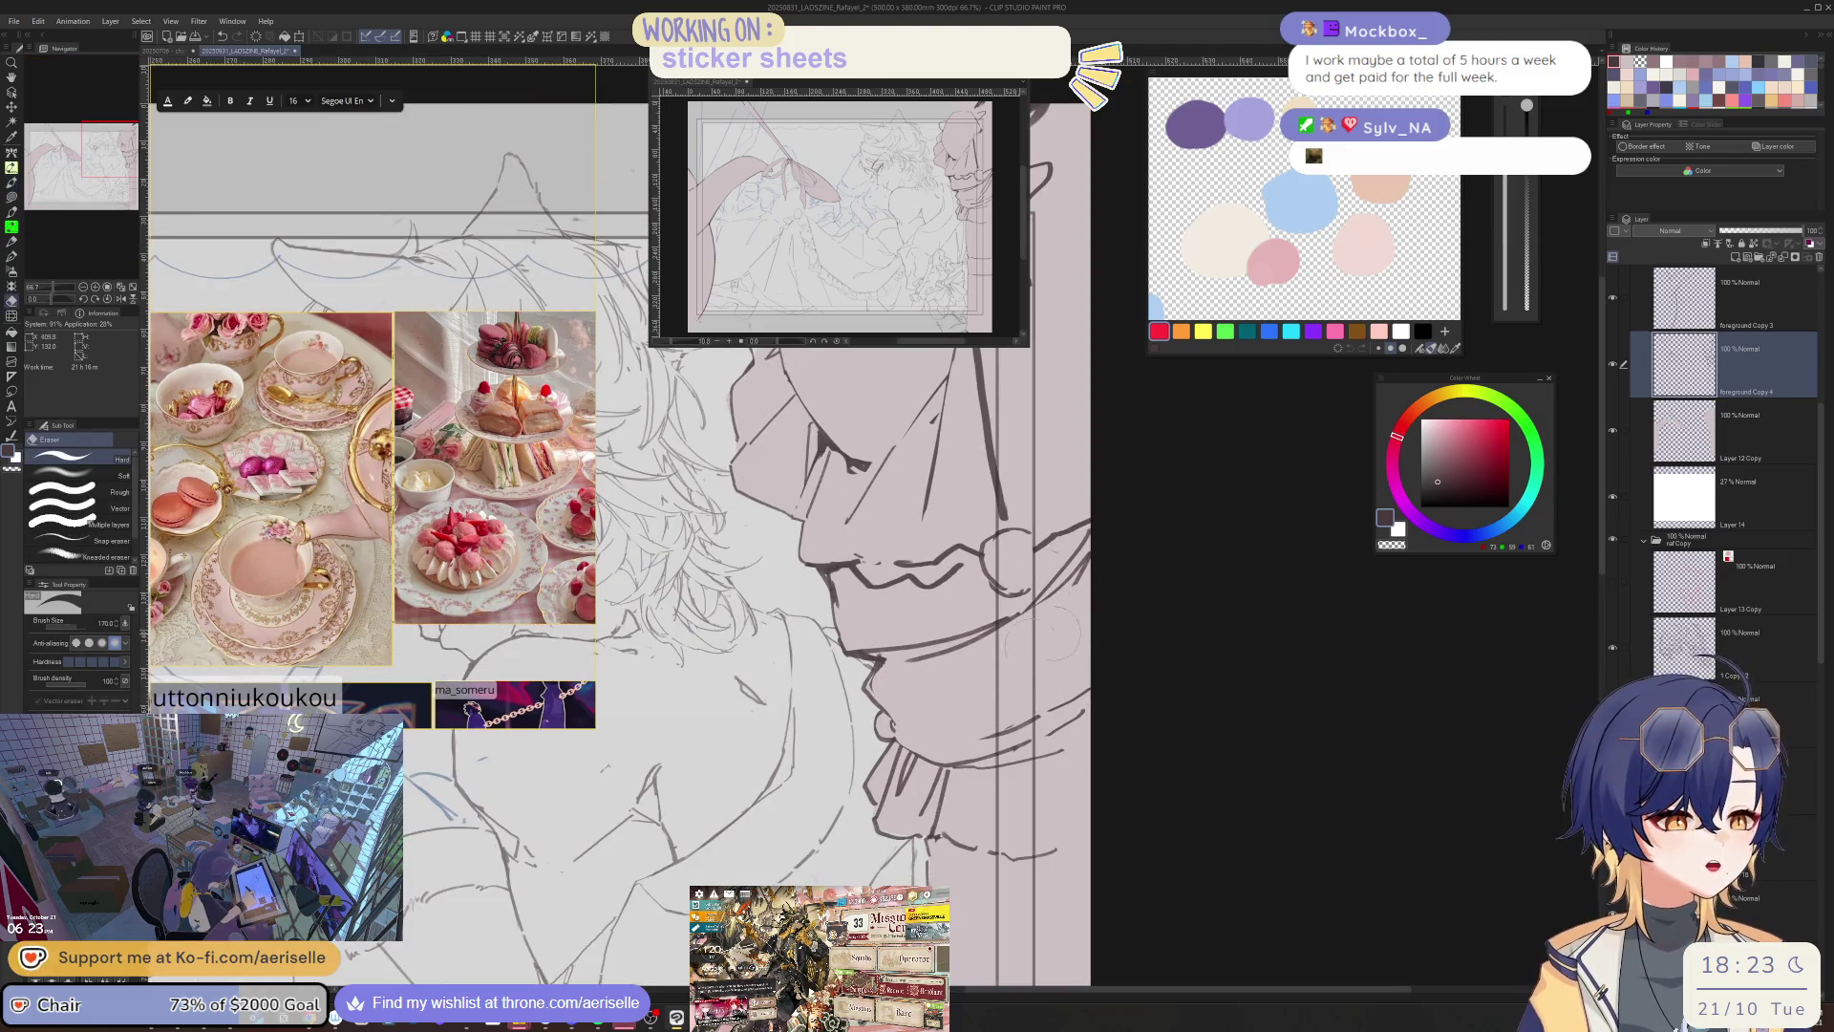
pyautogui.press('[')
pyautogui.press('[')
pyautogui.press('[')
pyautogui.hotkey('ctrl', '-')
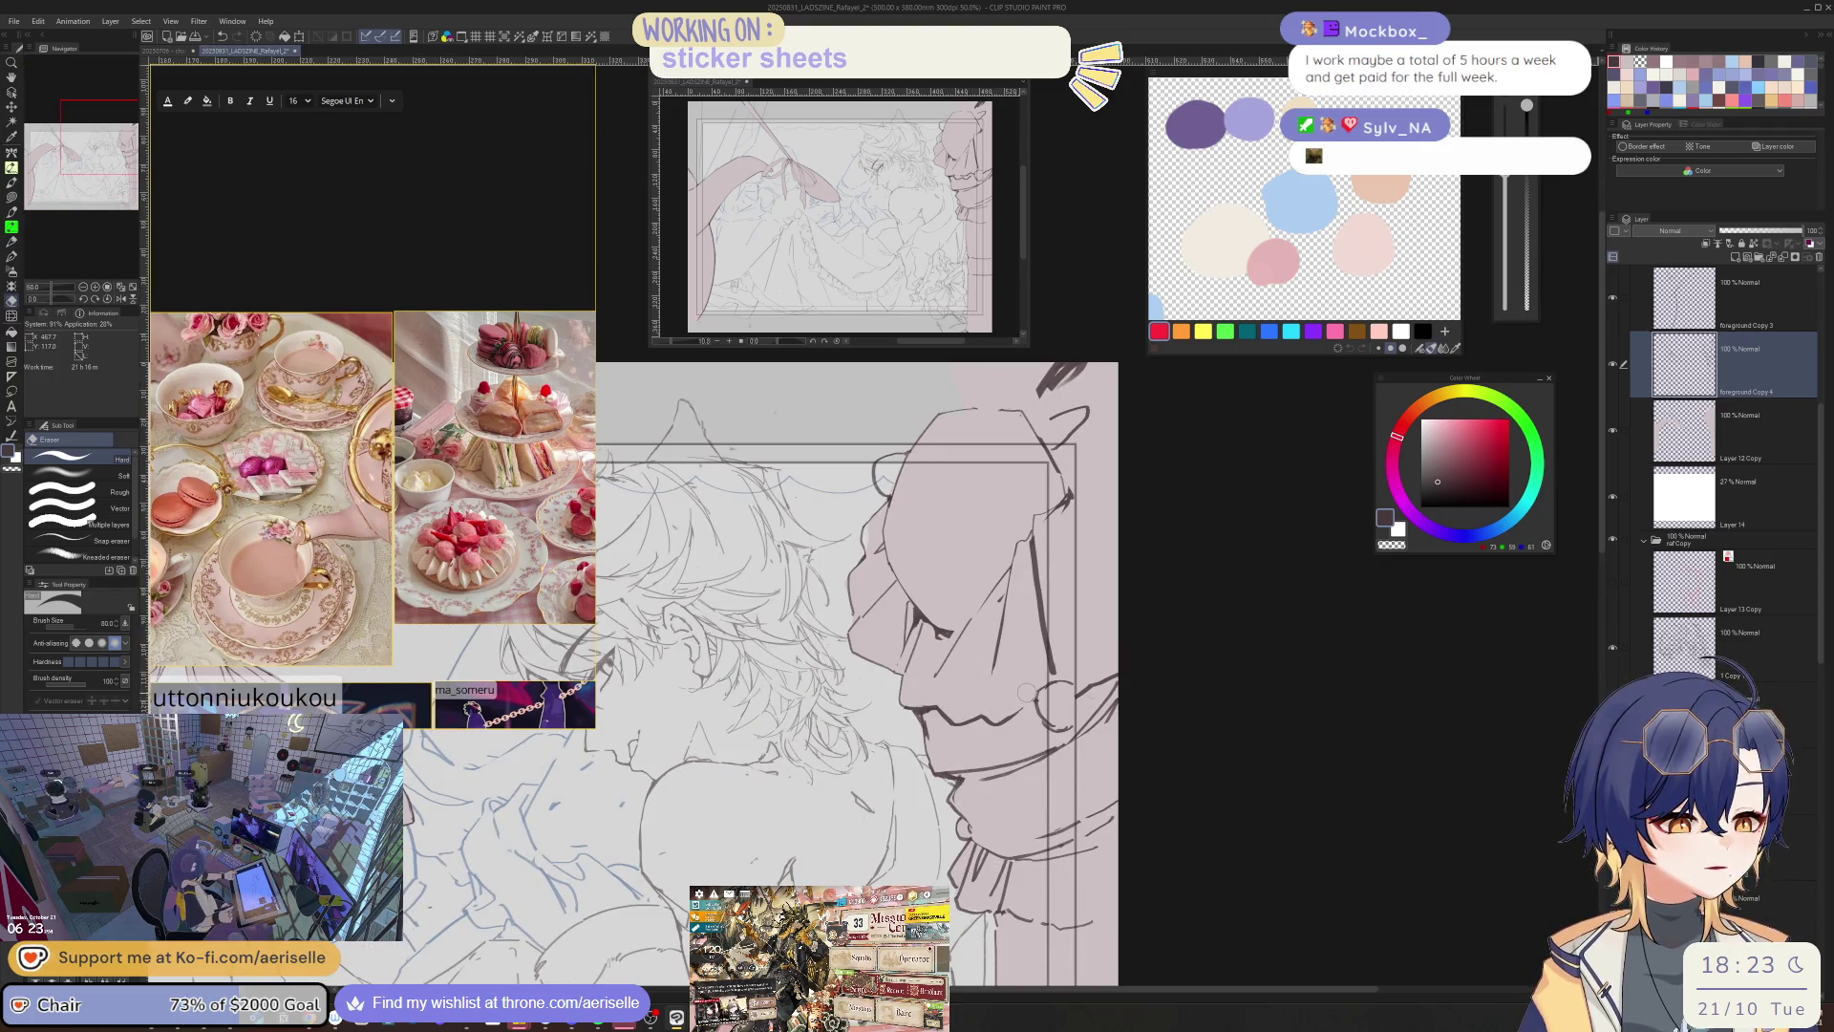
pyautogui.press('p')
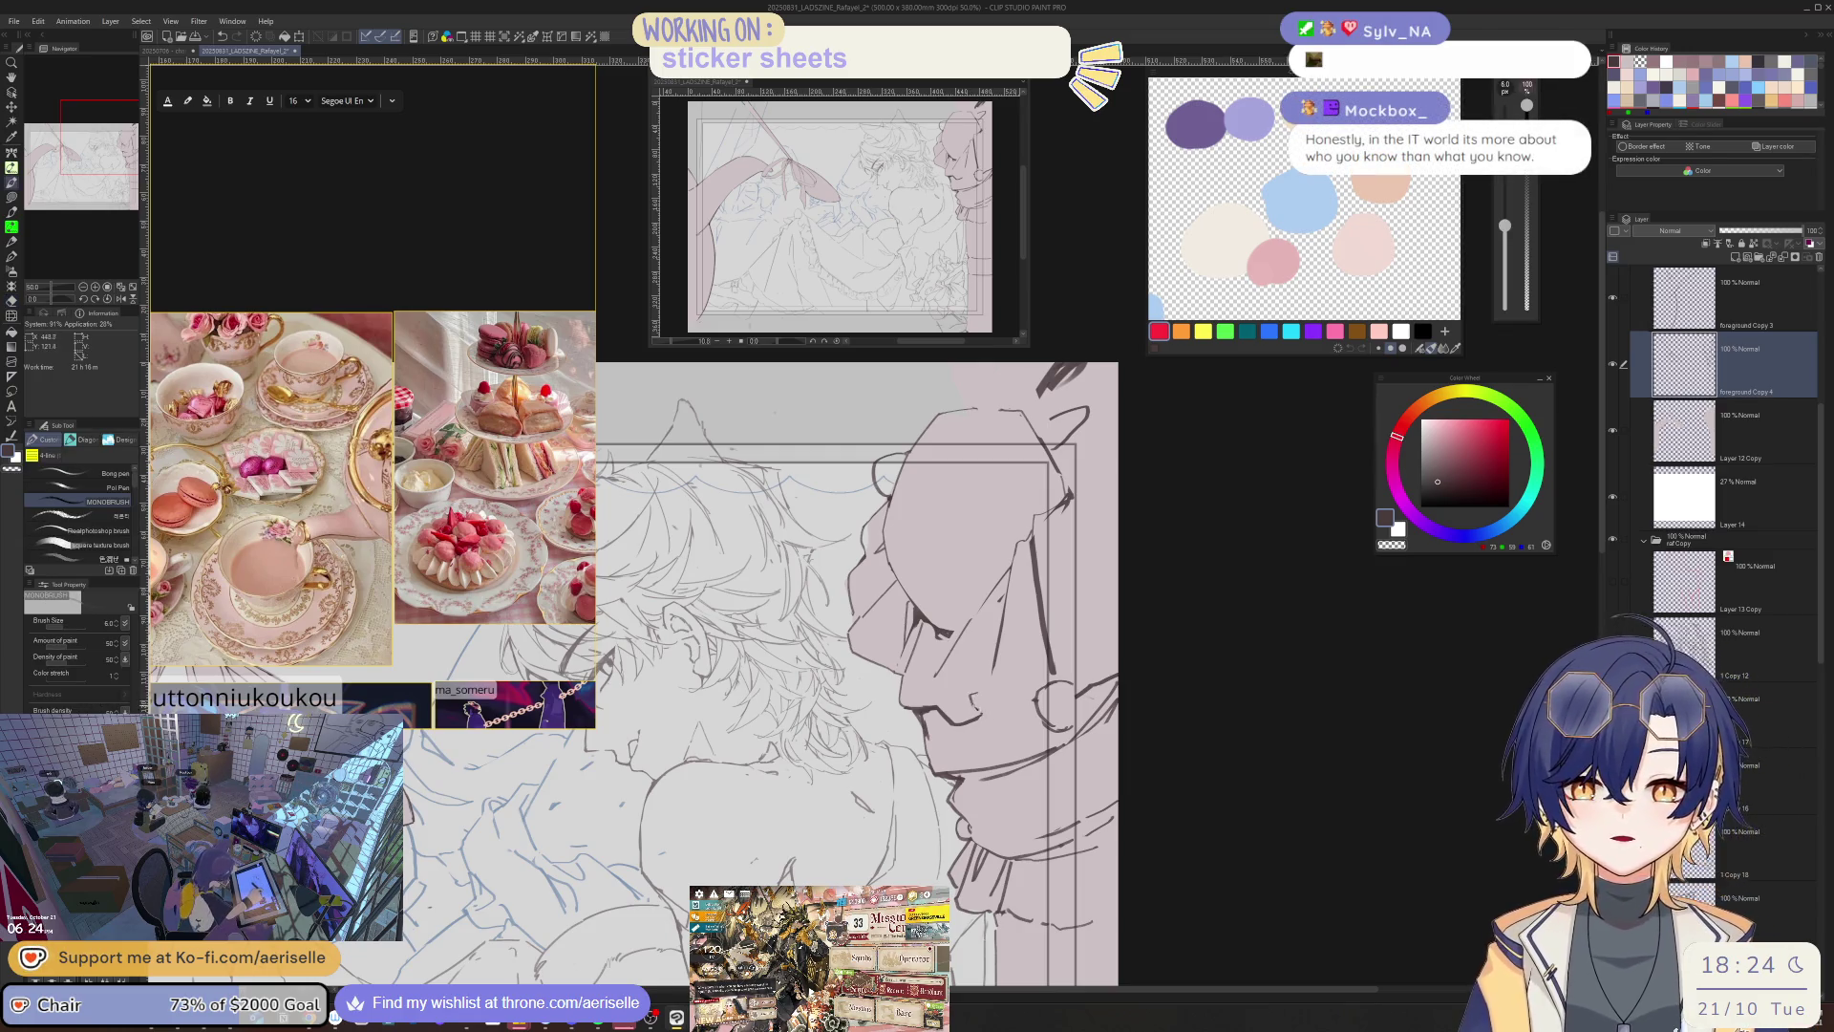
pyautogui.hotkey('ctrl', 's')
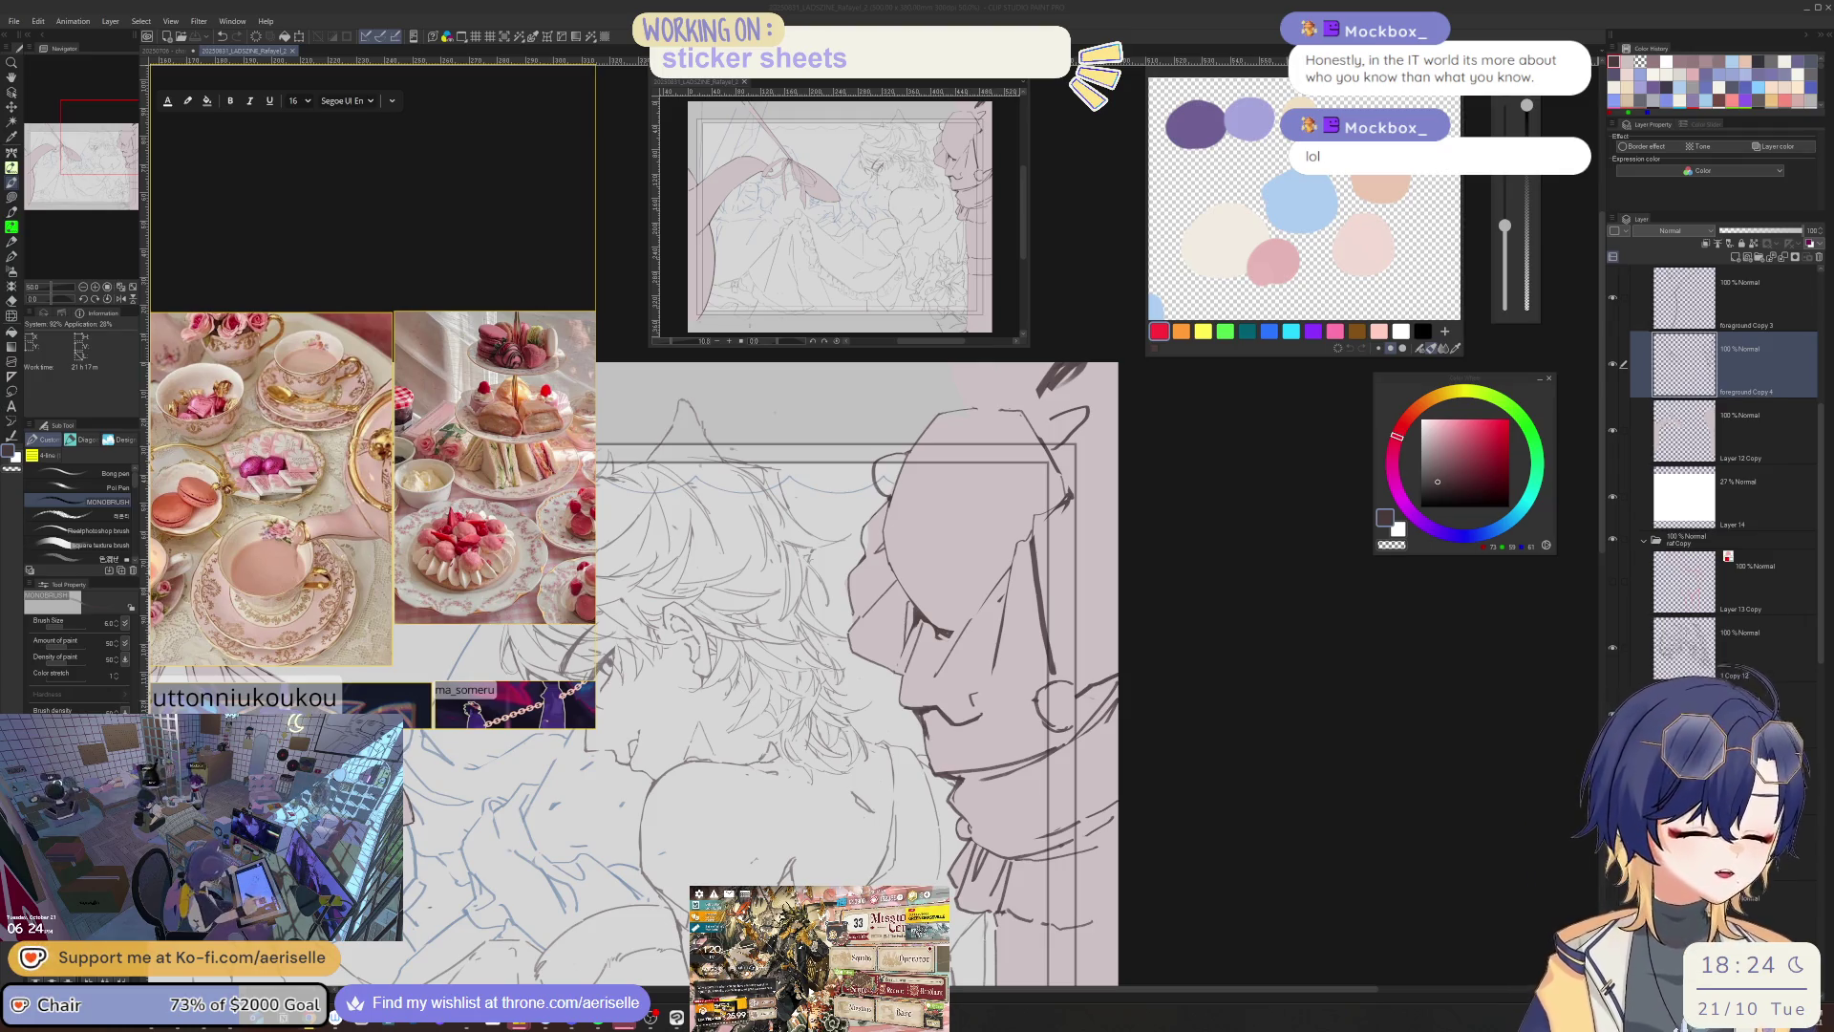
# - Zoom the view to actual size on the sketch
pyautogui.hotkey('ctrl', 'alt', '0')
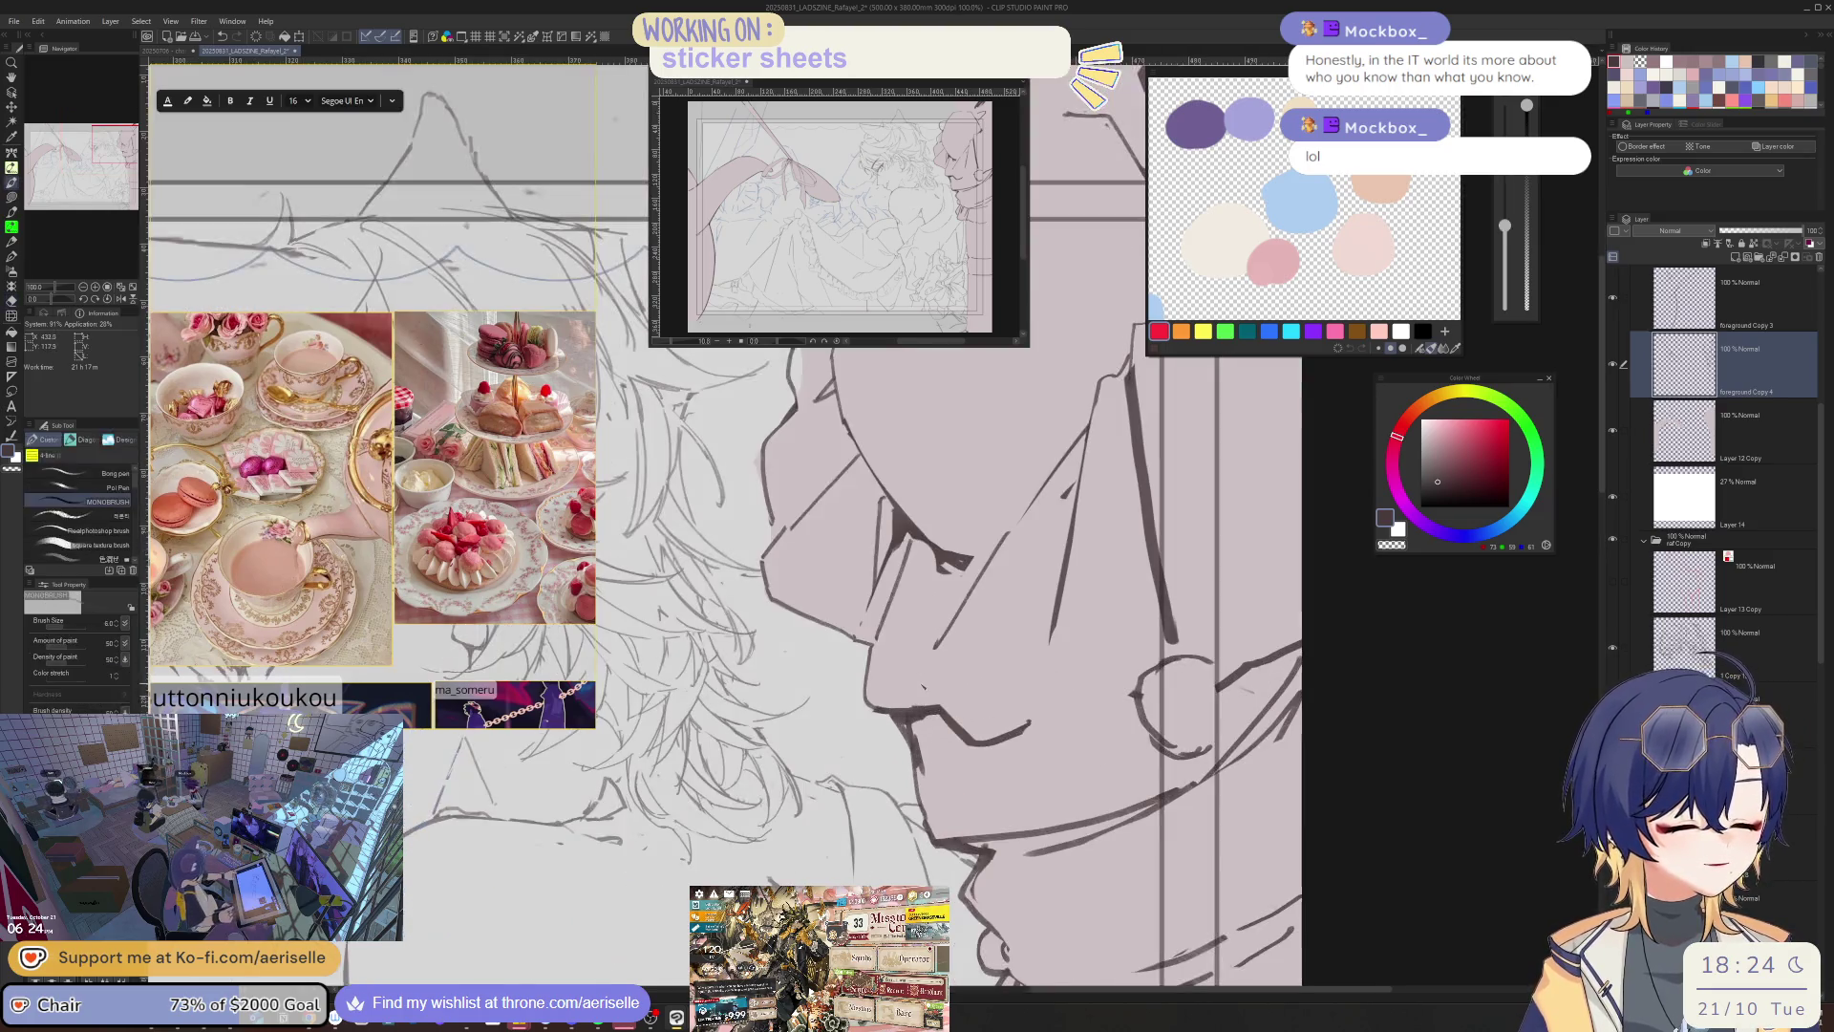
# - Erase the stray lines along the face outline in a rotated view, then zoom back out
pyautogui.press('h')
pyautogui.press('h')
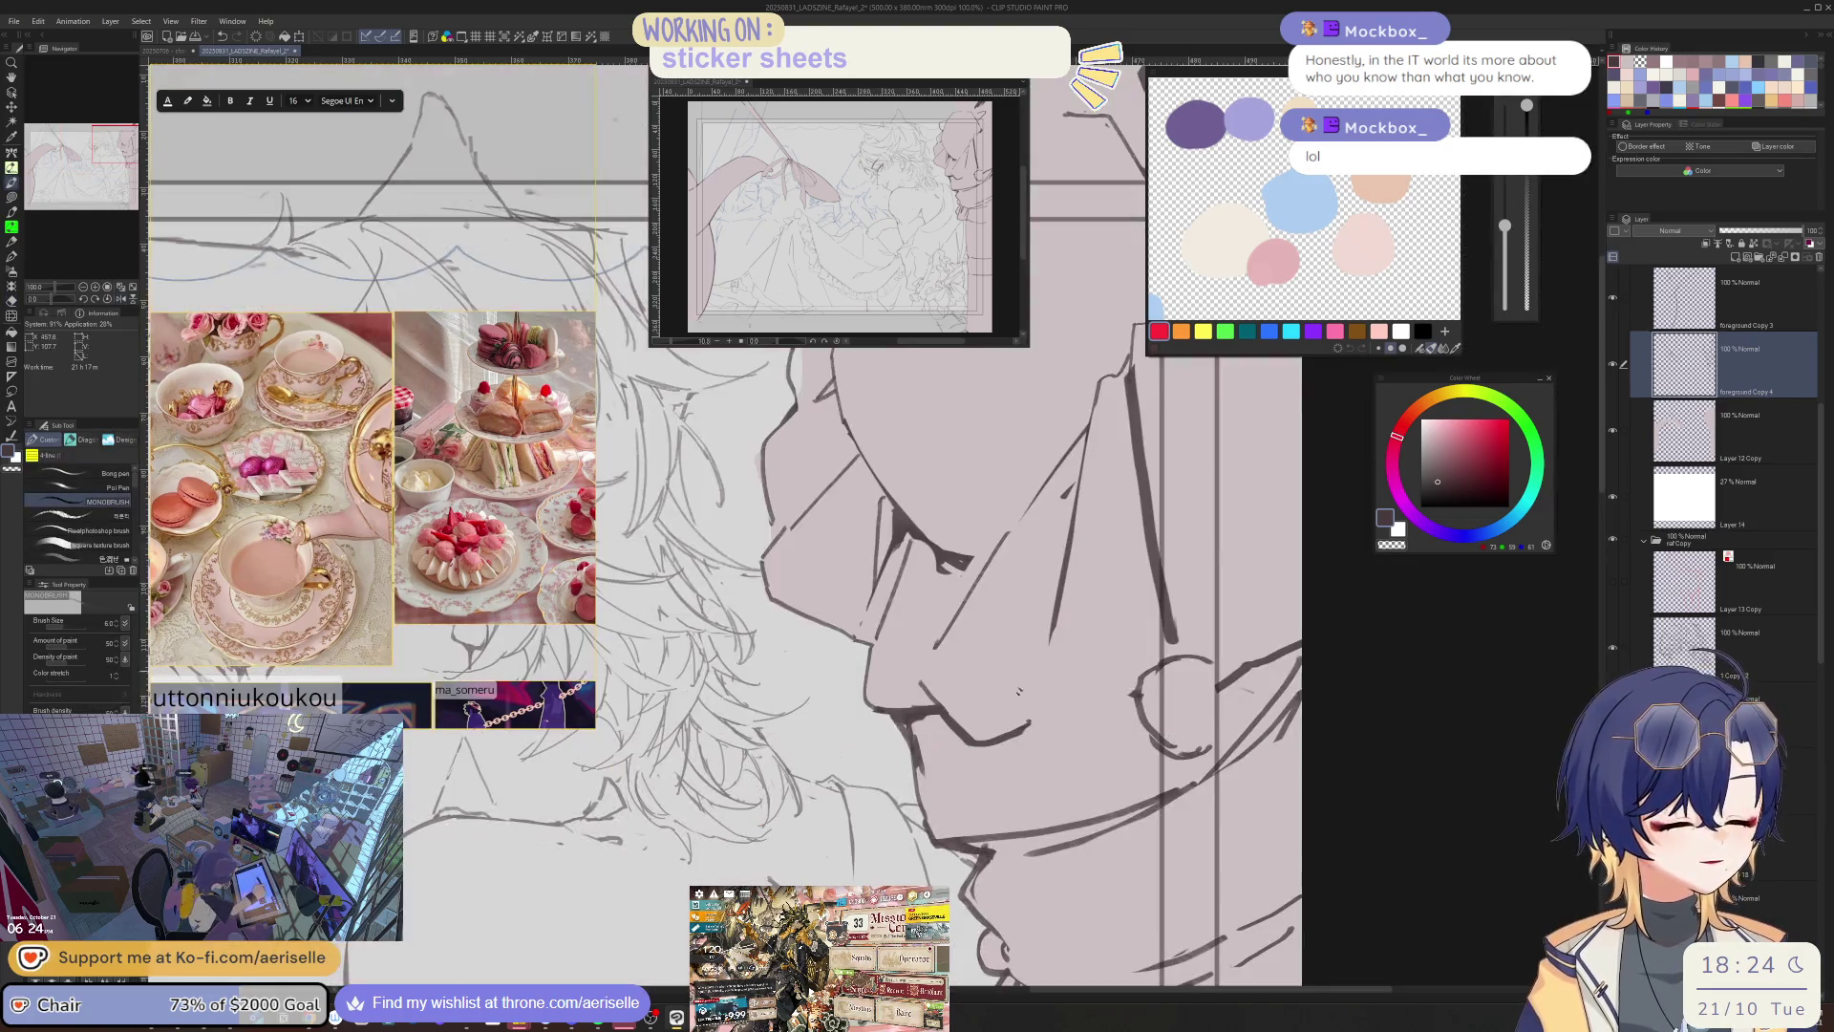
pyautogui.press('e')
pyautogui.press('h')
pyautogui.hotkey('ctrl', '-')
pyautogui.hotkey('ctrl', '+')
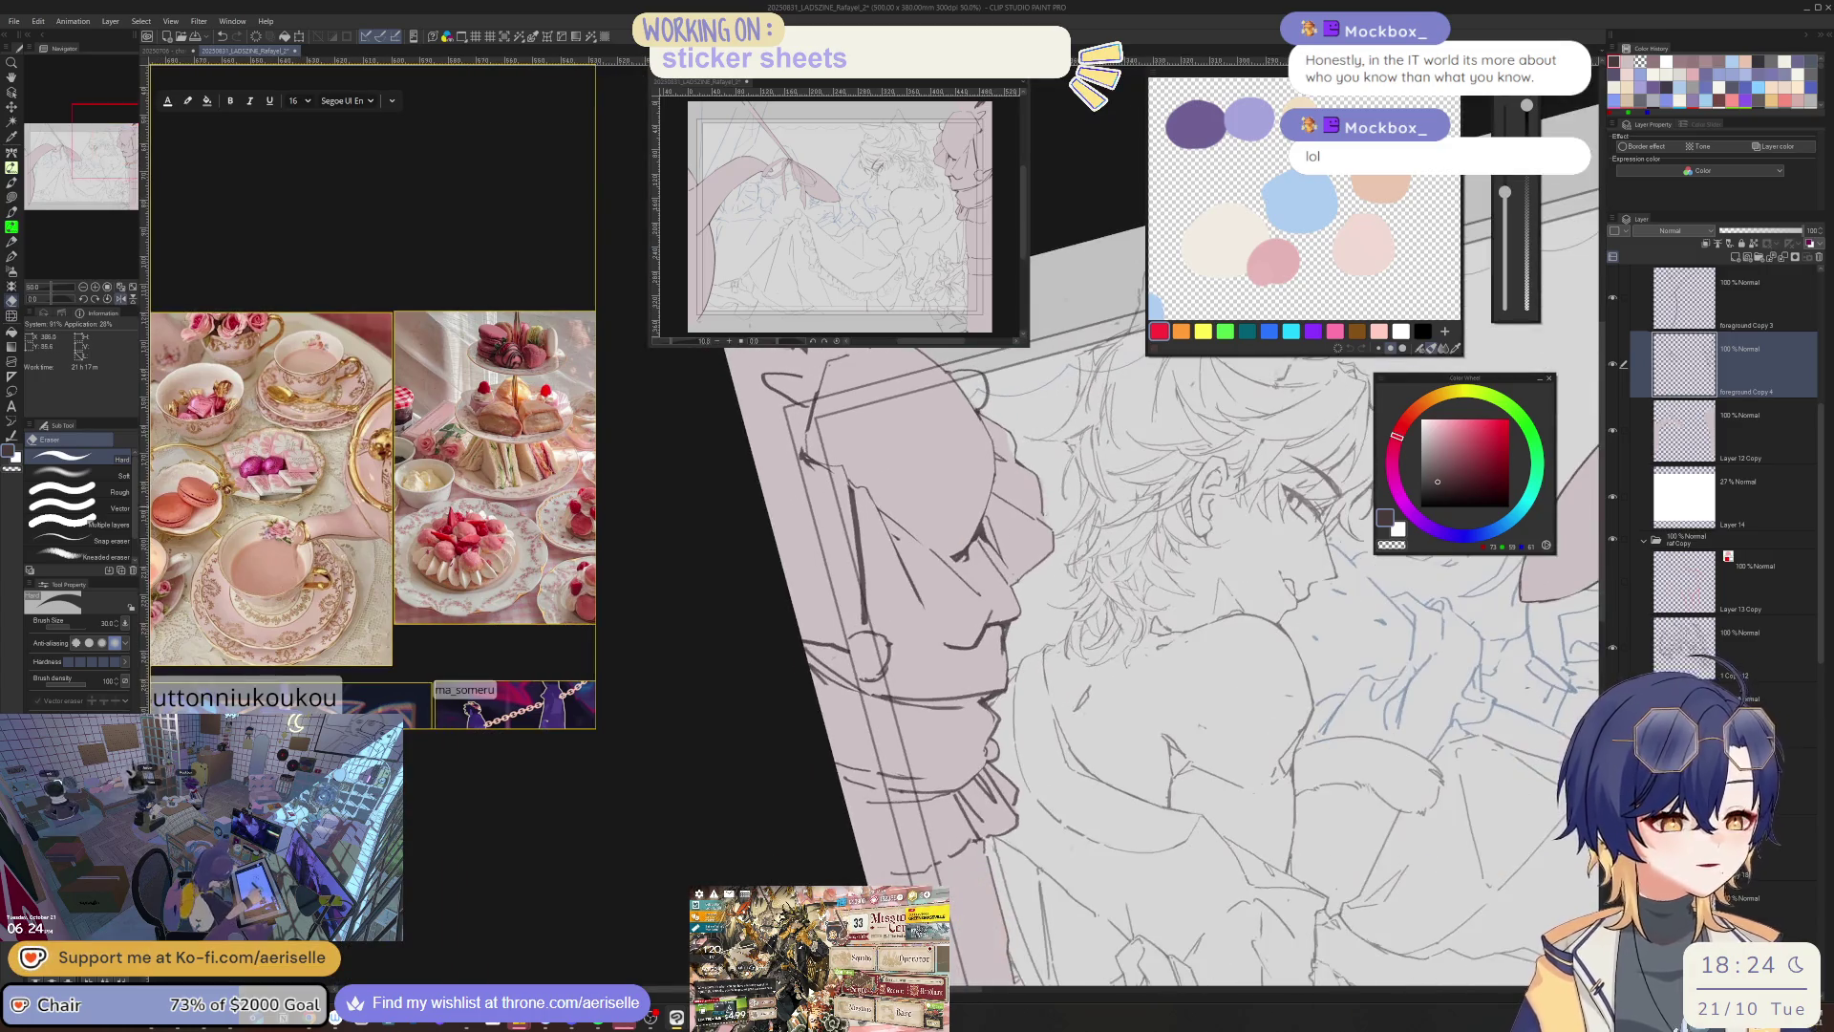
pyautogui.moveTo(1137, 565)
pyautogui.mouseDown()
pyautogui.moveTo(800, 619)
pyautogui.moveTo(979, 492)
pyautogui.mouseUp()
pyautogui.press('p')
pyautogui.press('e')
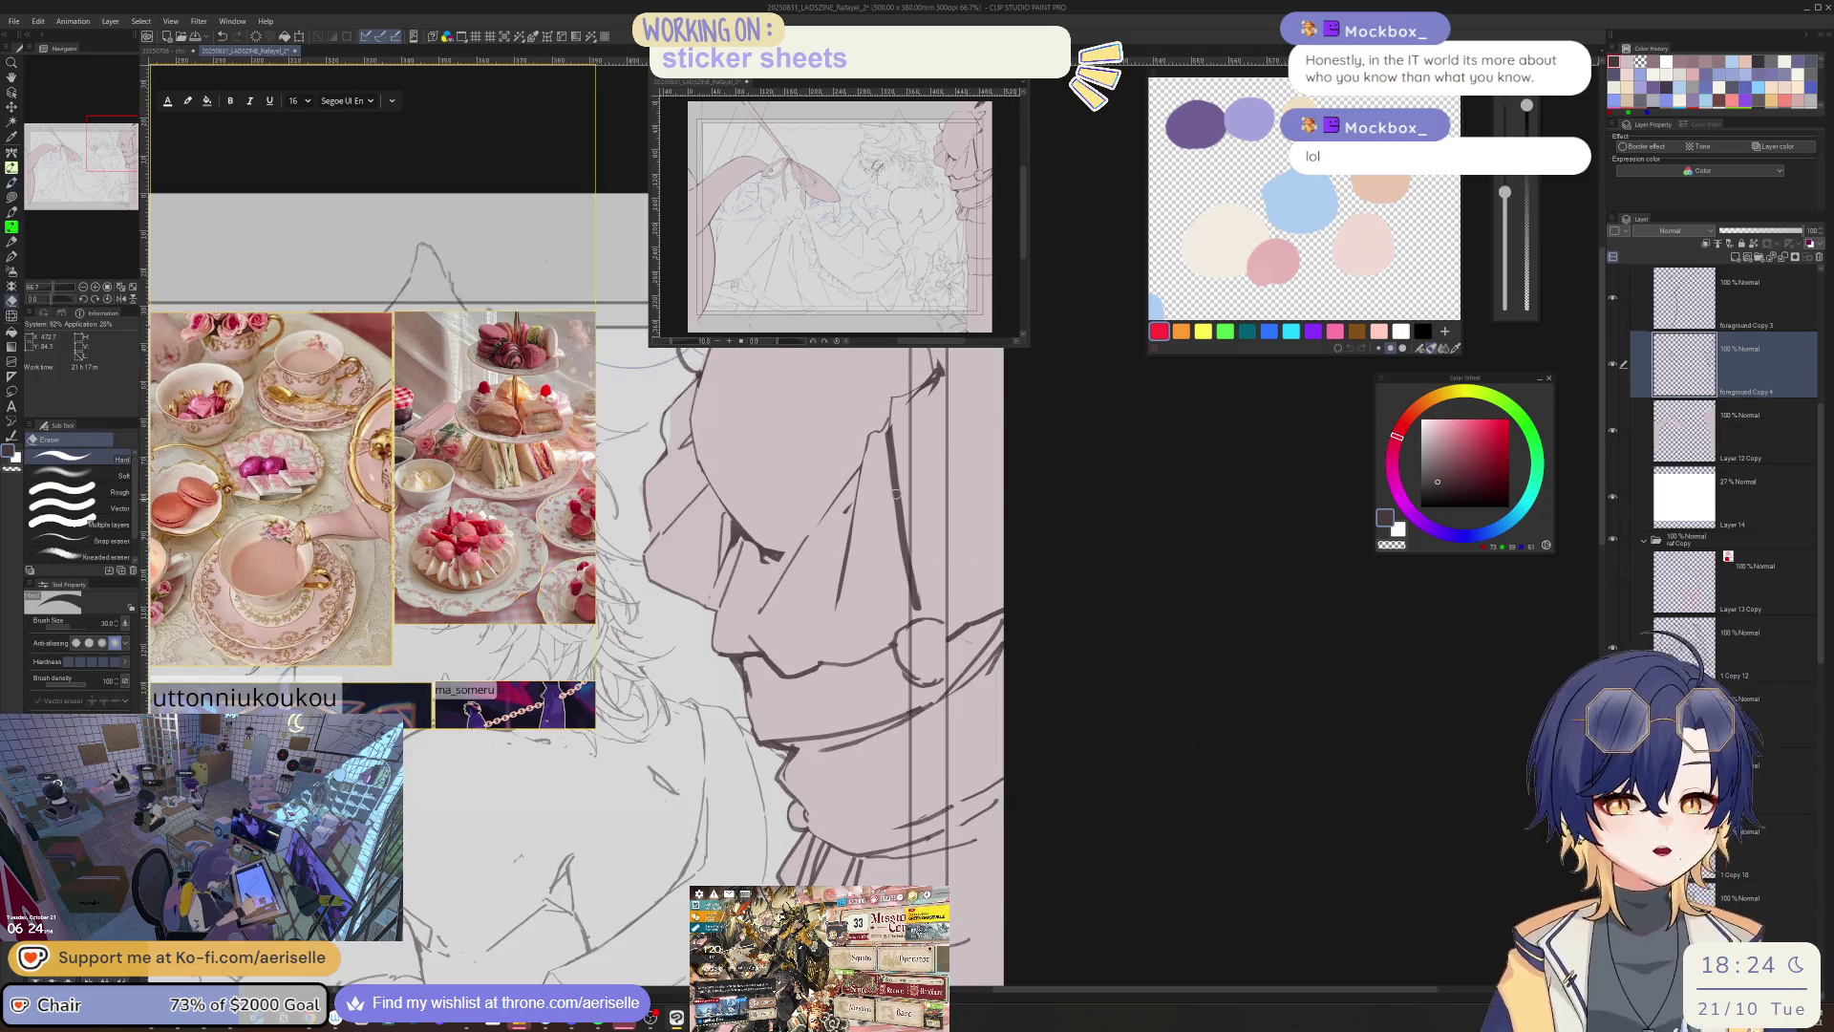
pyautogui.moveTo(883, 435); pyautogui.dragTo(920, 590)
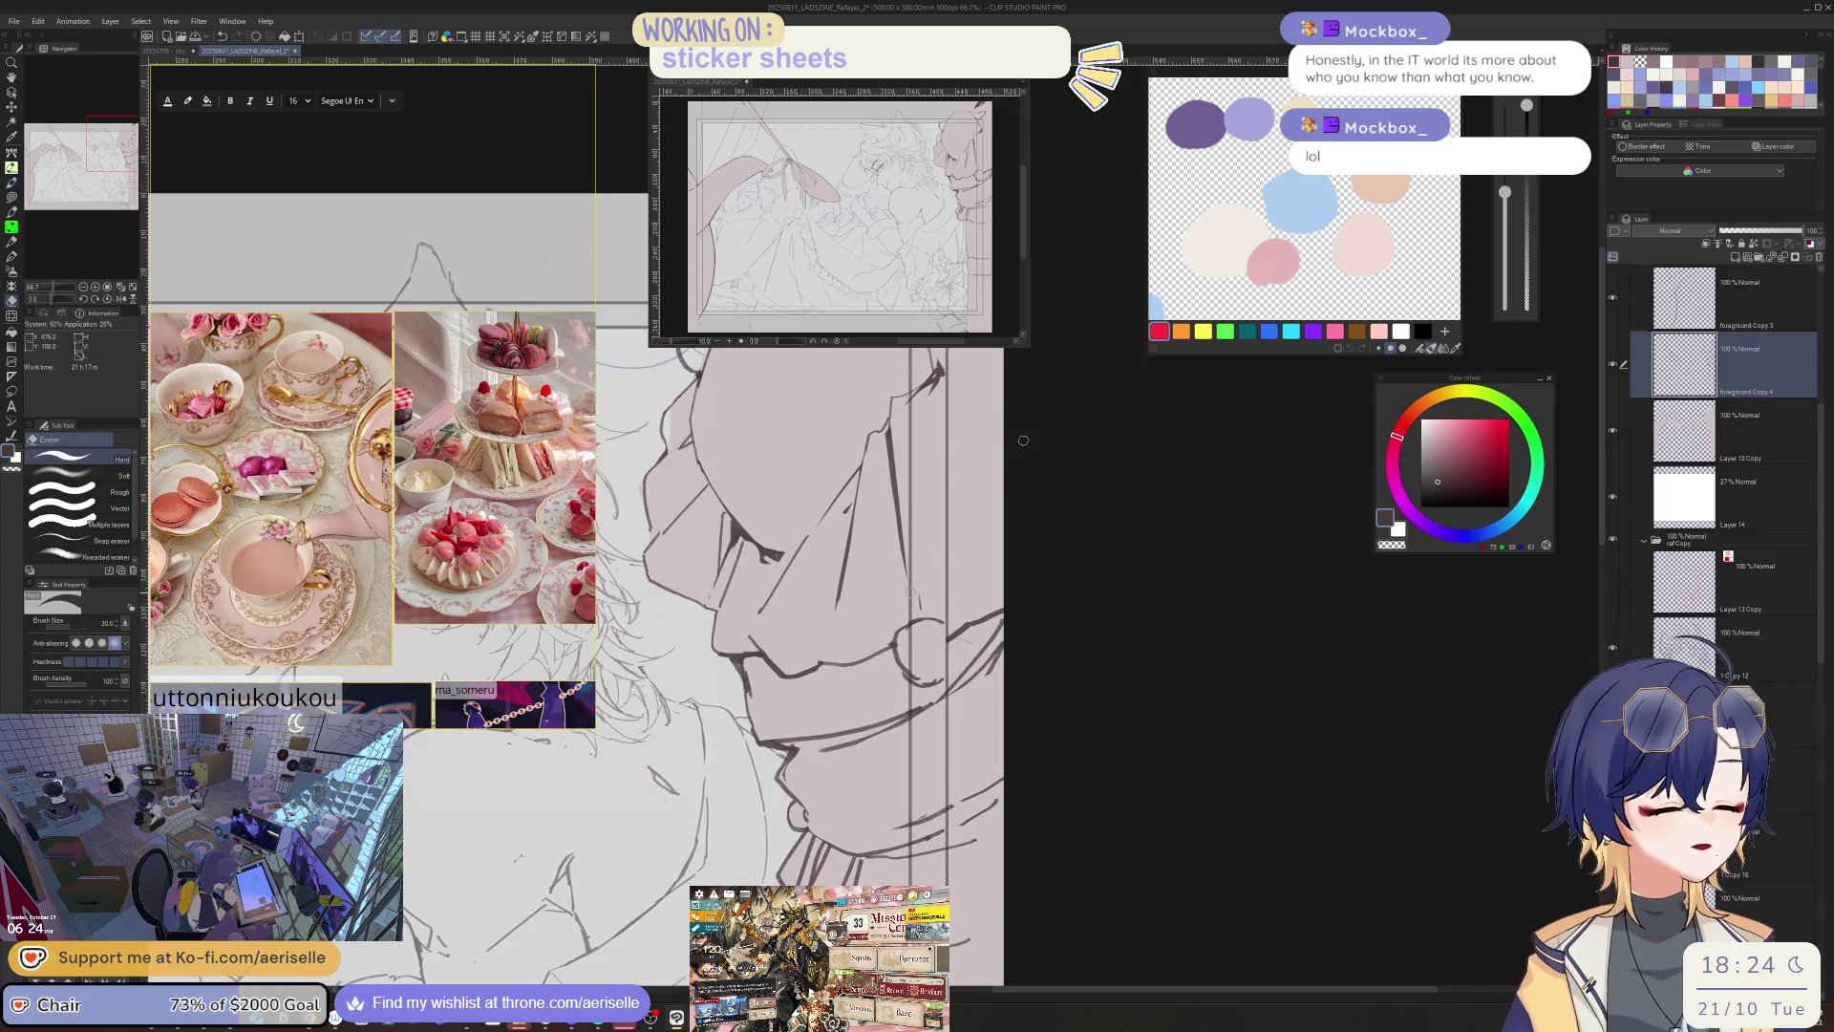
pyautogui.scroll(-3, 920, 590)
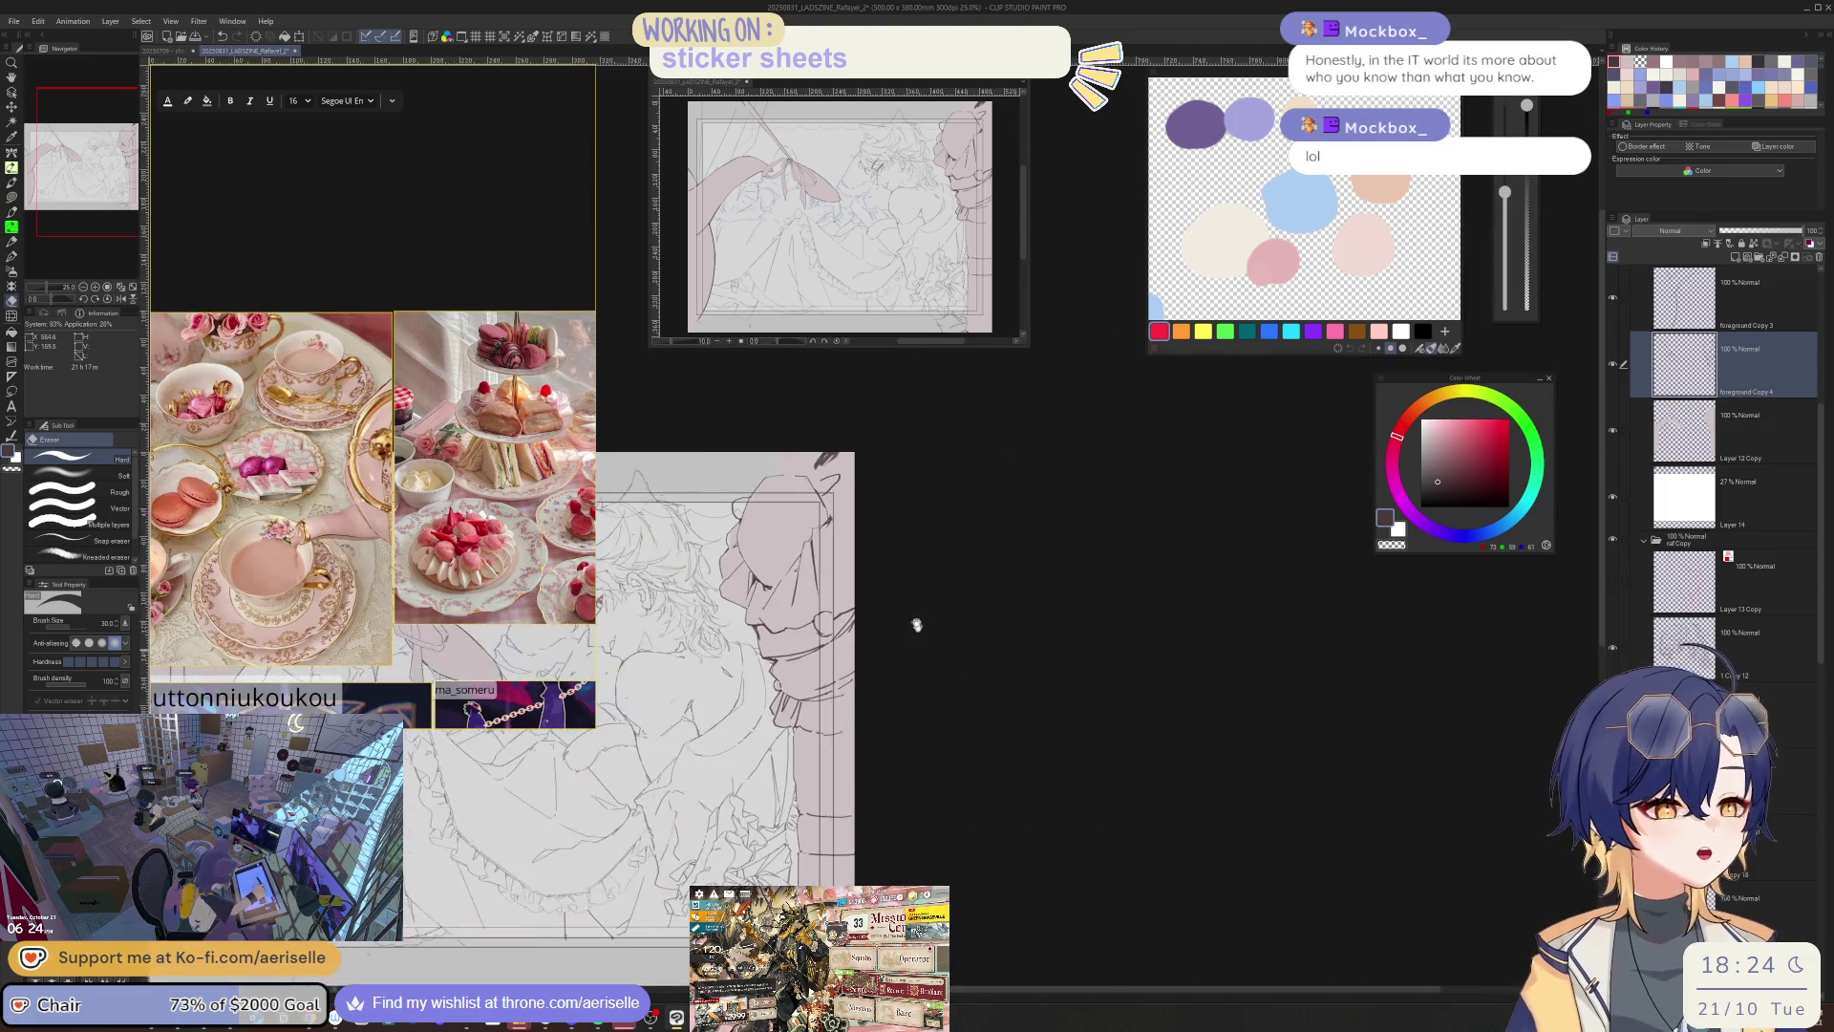
pyautogui.scroll(3, 778, 595)
pyautogui.press('p')
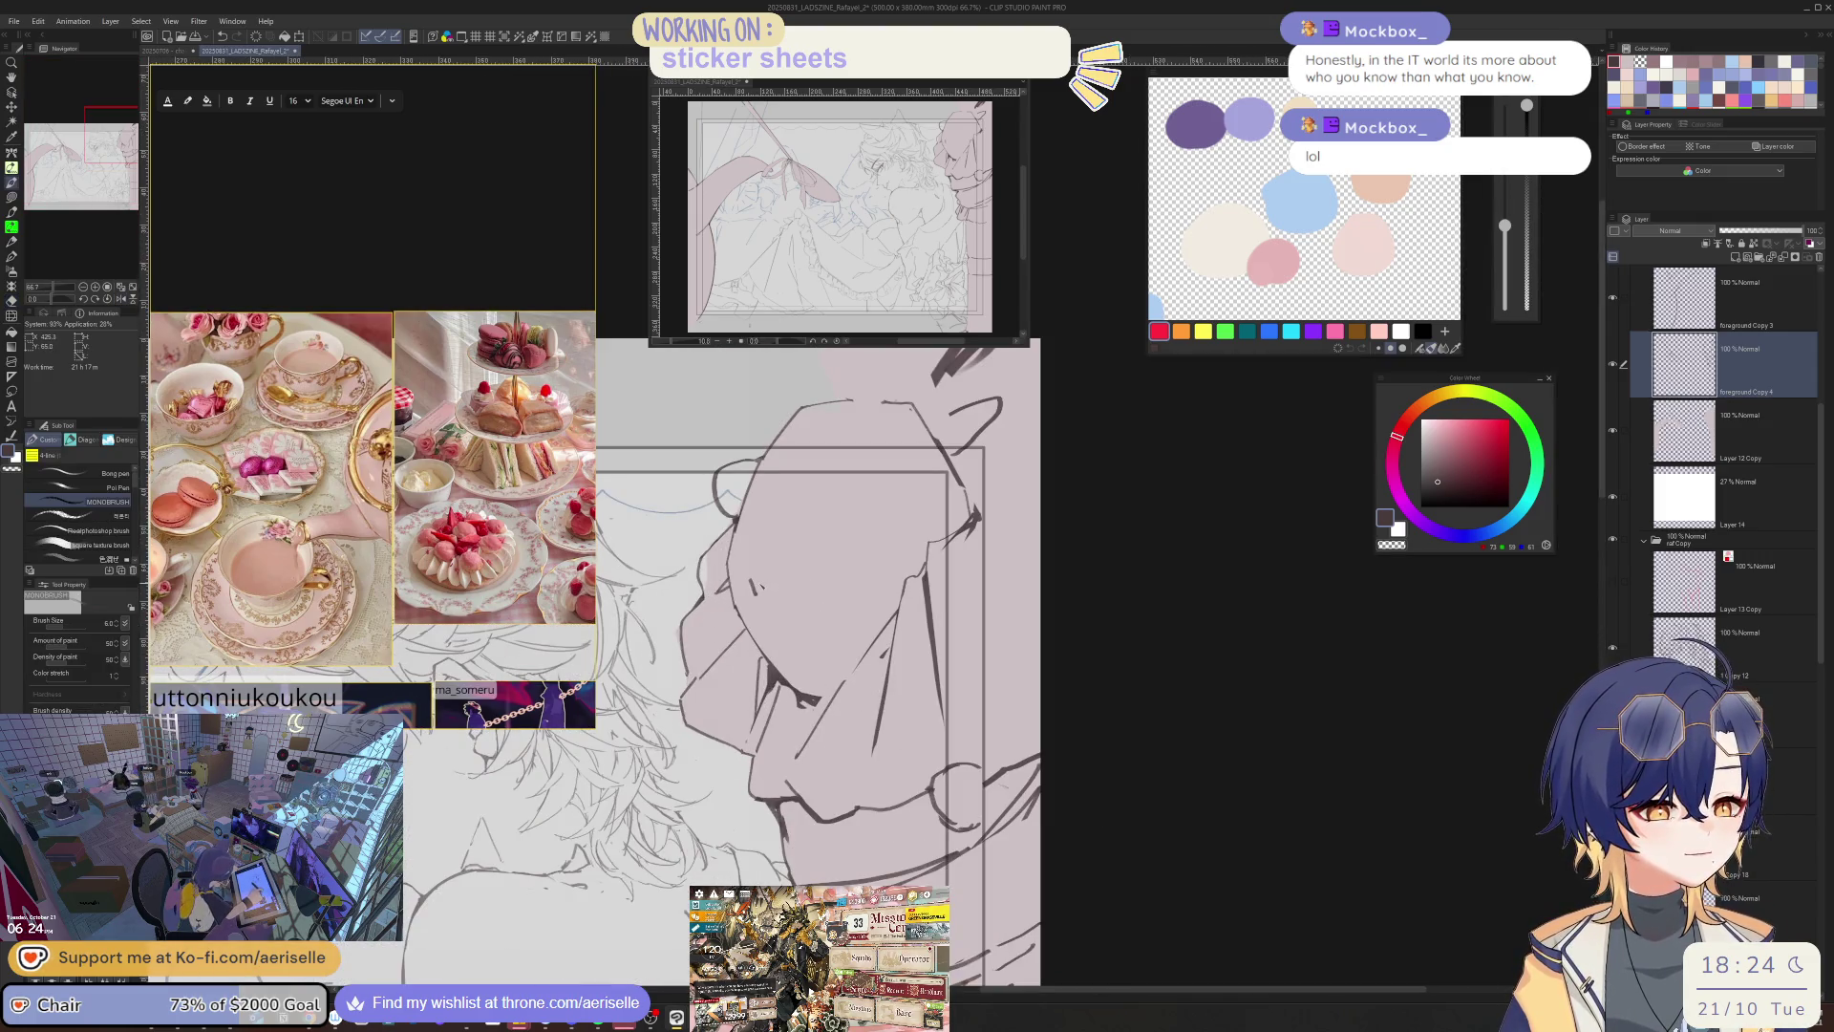
pyautogui.scroll(-2, 1105, 704)
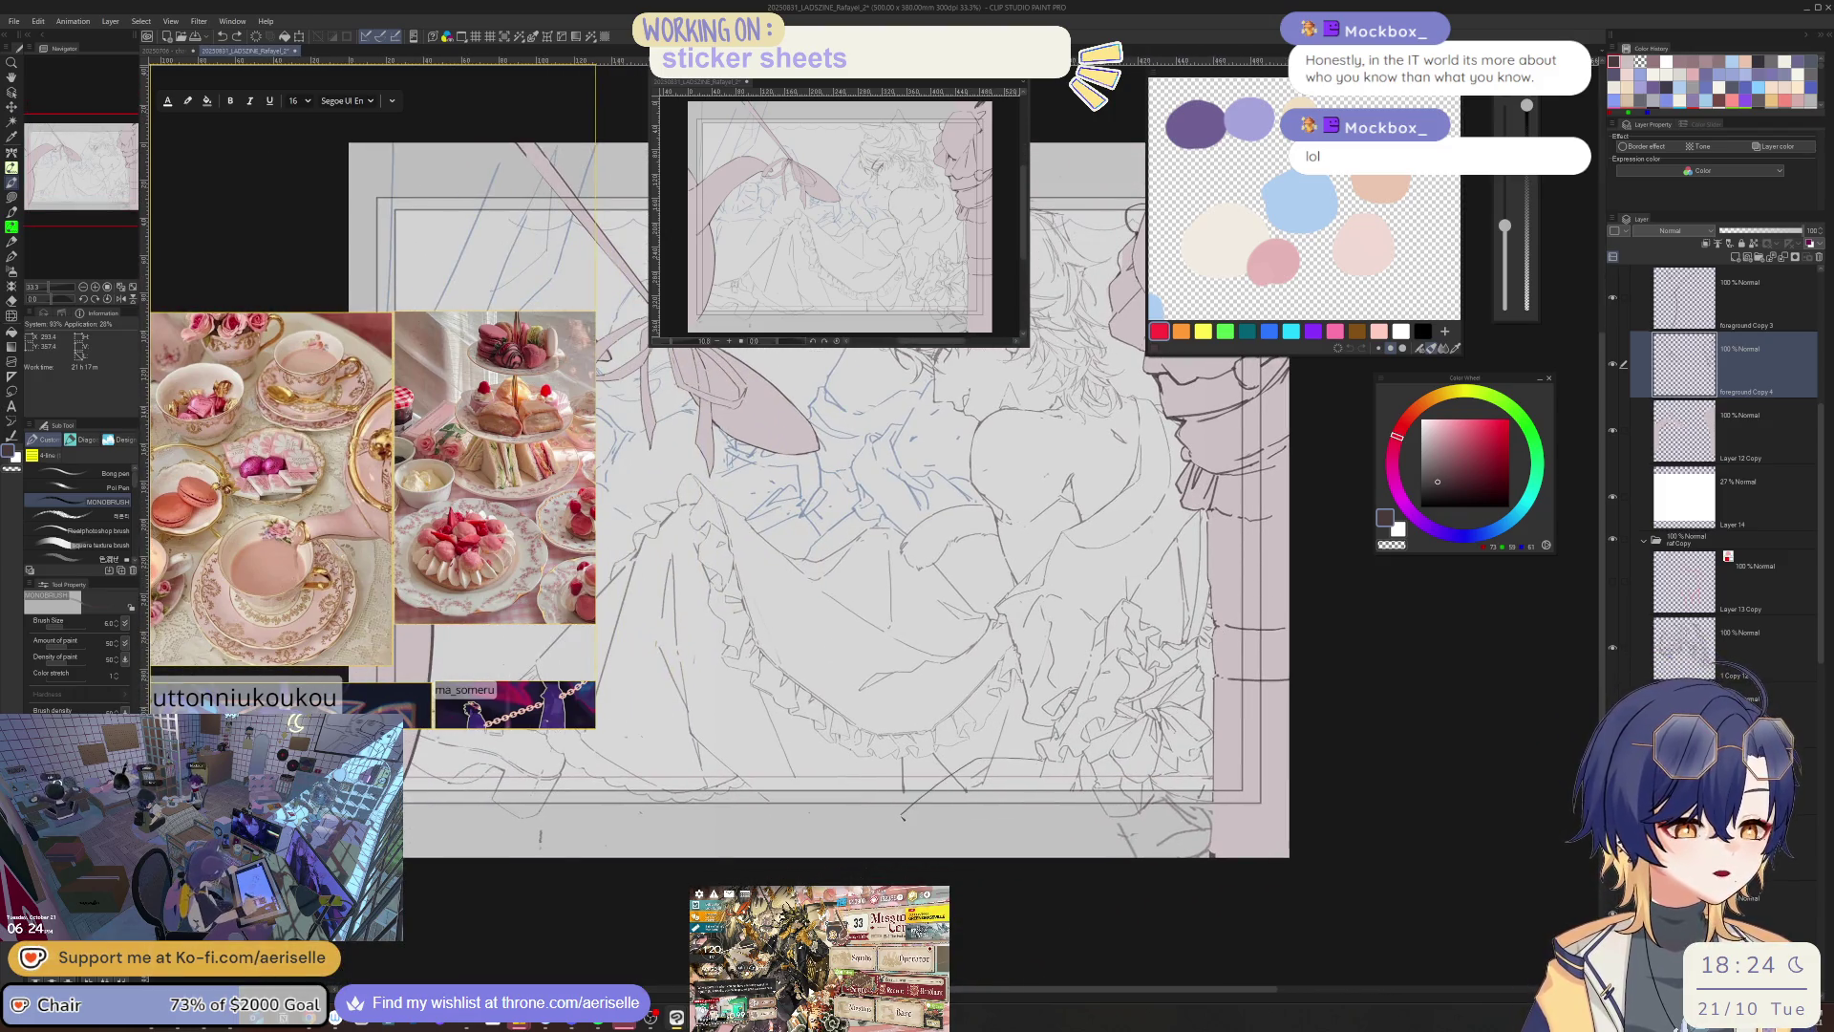
pyautogui.scroll(-3, 1073, 800)
# - Draw a diagonal line and short marks in the lower part of the lineart near the skirt
pyautogui.press('h')
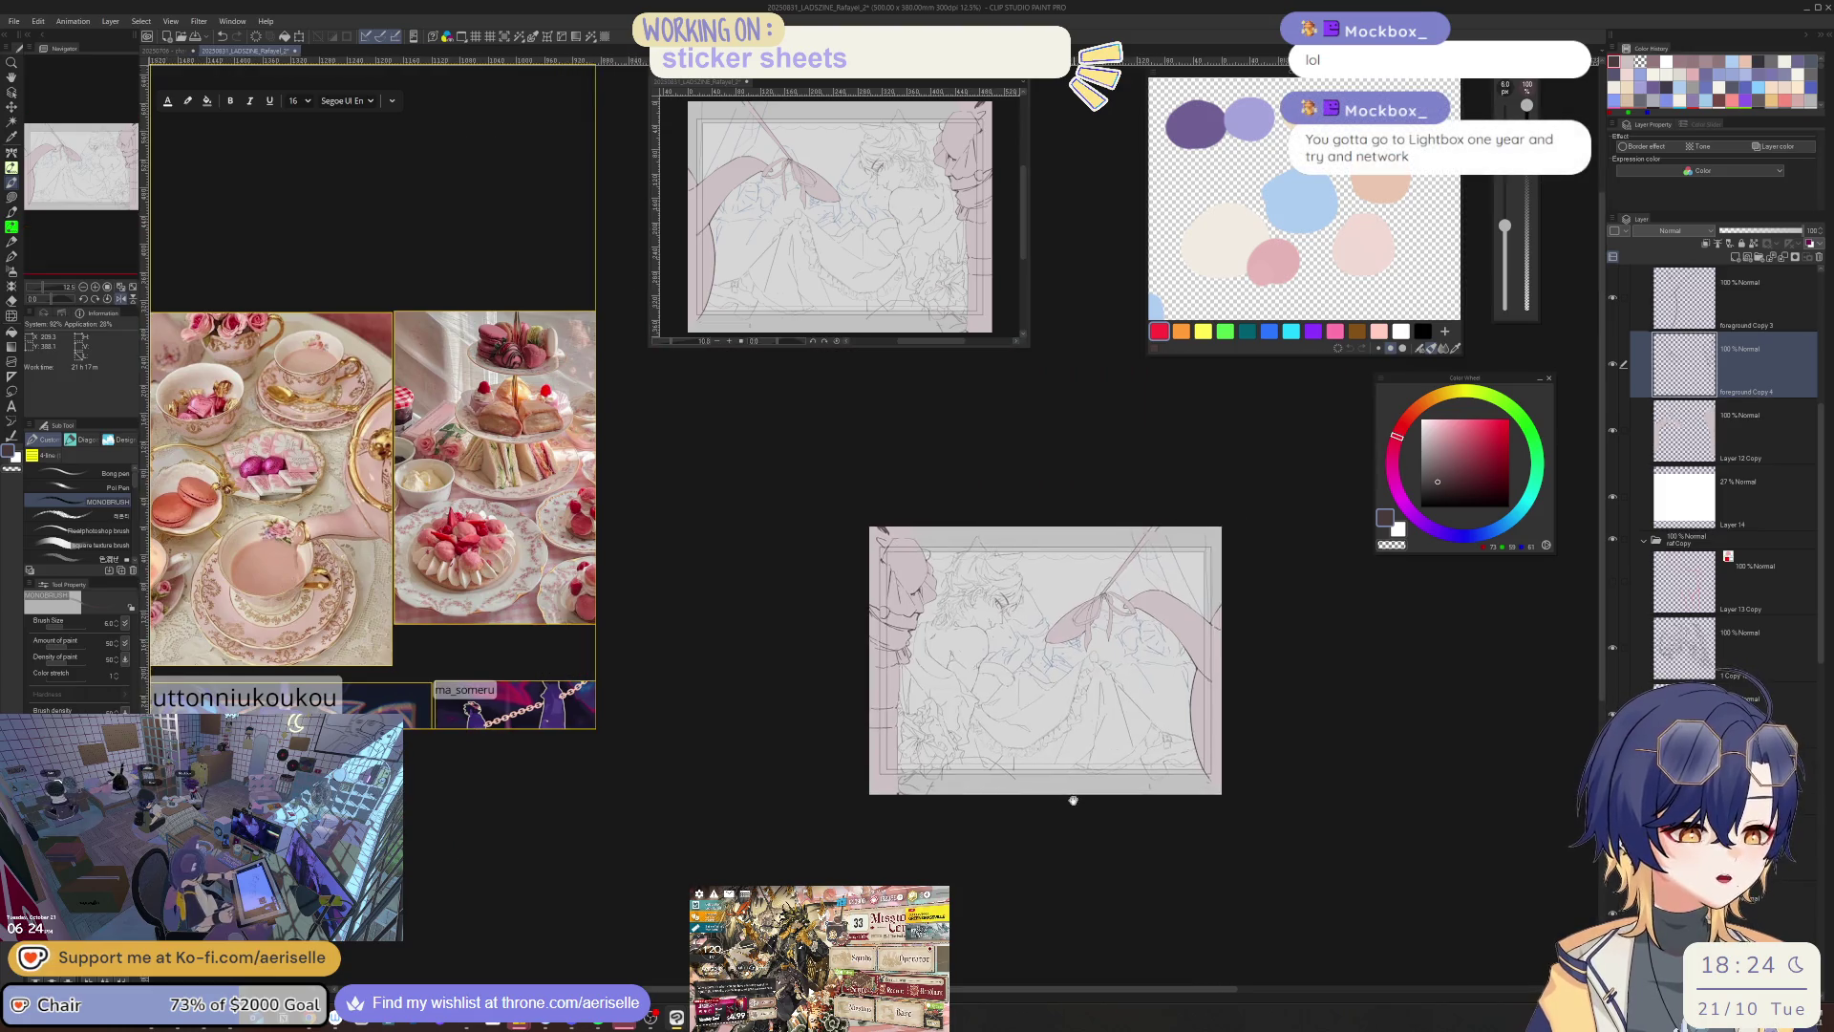
pyautogui.scroll(4, 1073, 800)
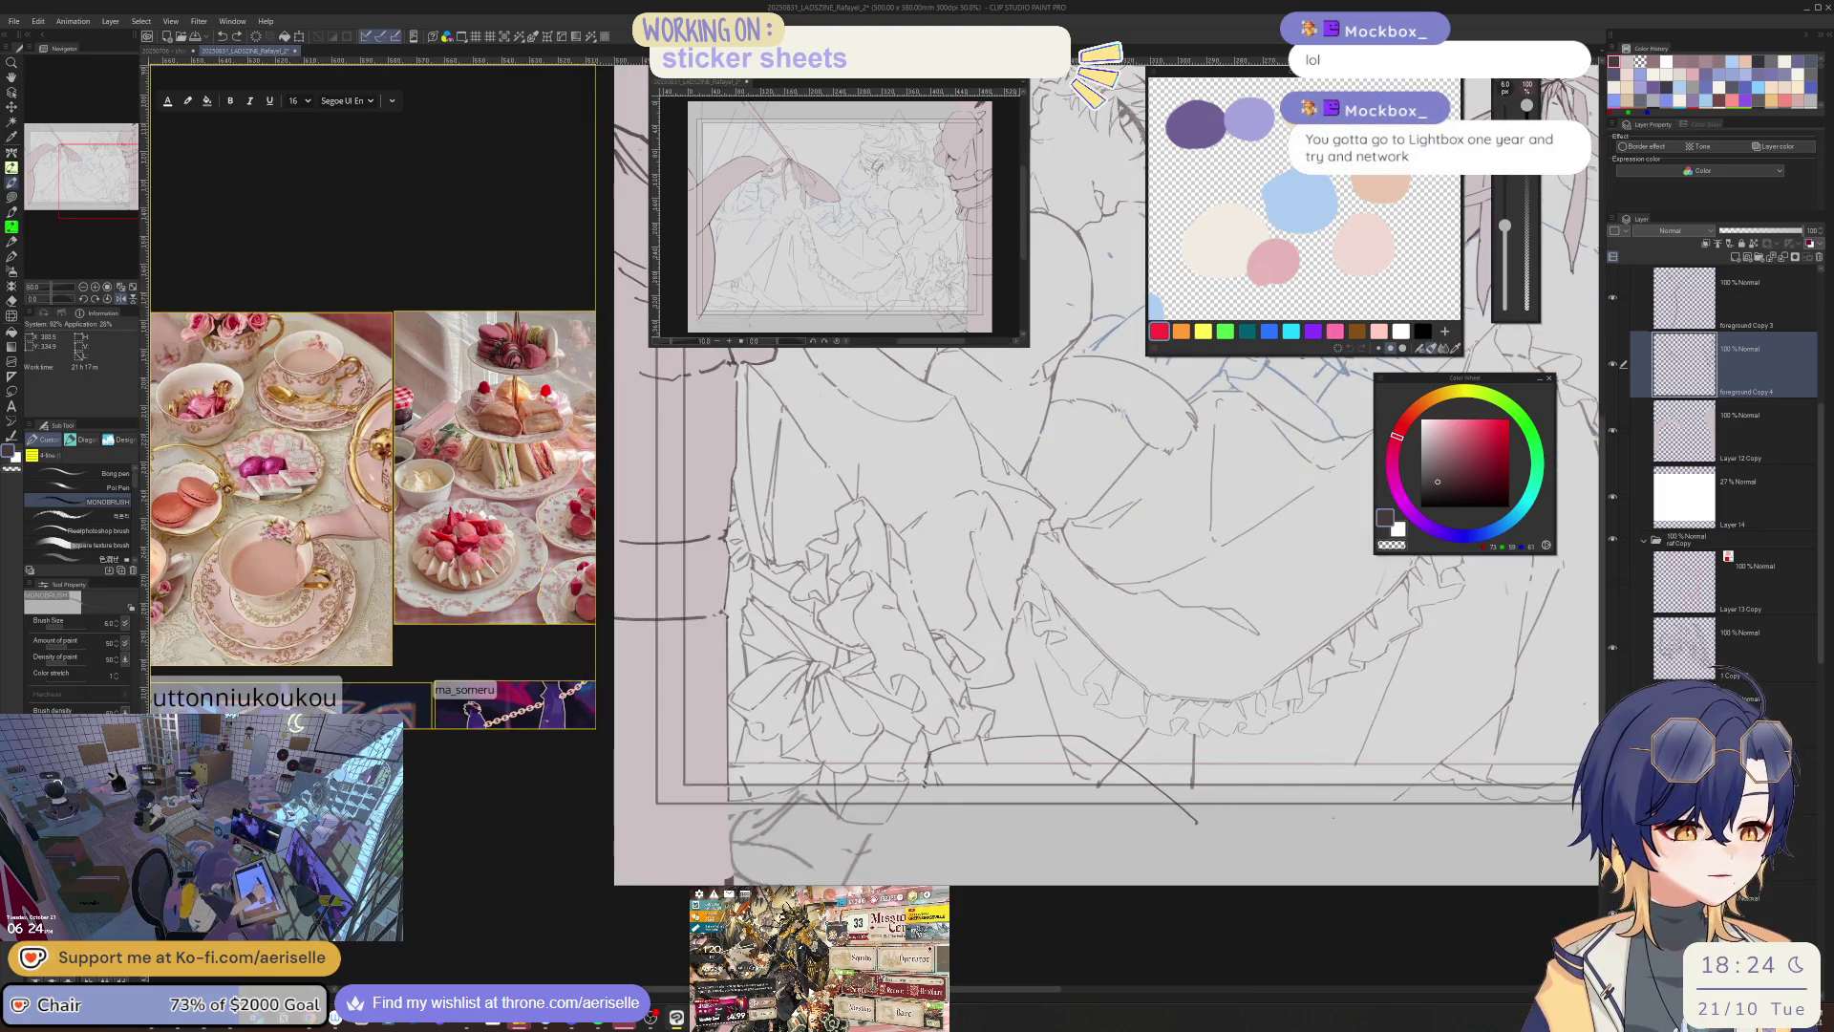
pyautogui.moveTo(1169, 723); pyautogui.dragTo(1063, 744)
pyautogui.moveTo(1066, 743); pyautogui.dragTo(997, 815)
# - Recentre the sketch and mirror the view to check the new strokes, then zoom in
pyautogui.scroll(-3, 1375, 845)
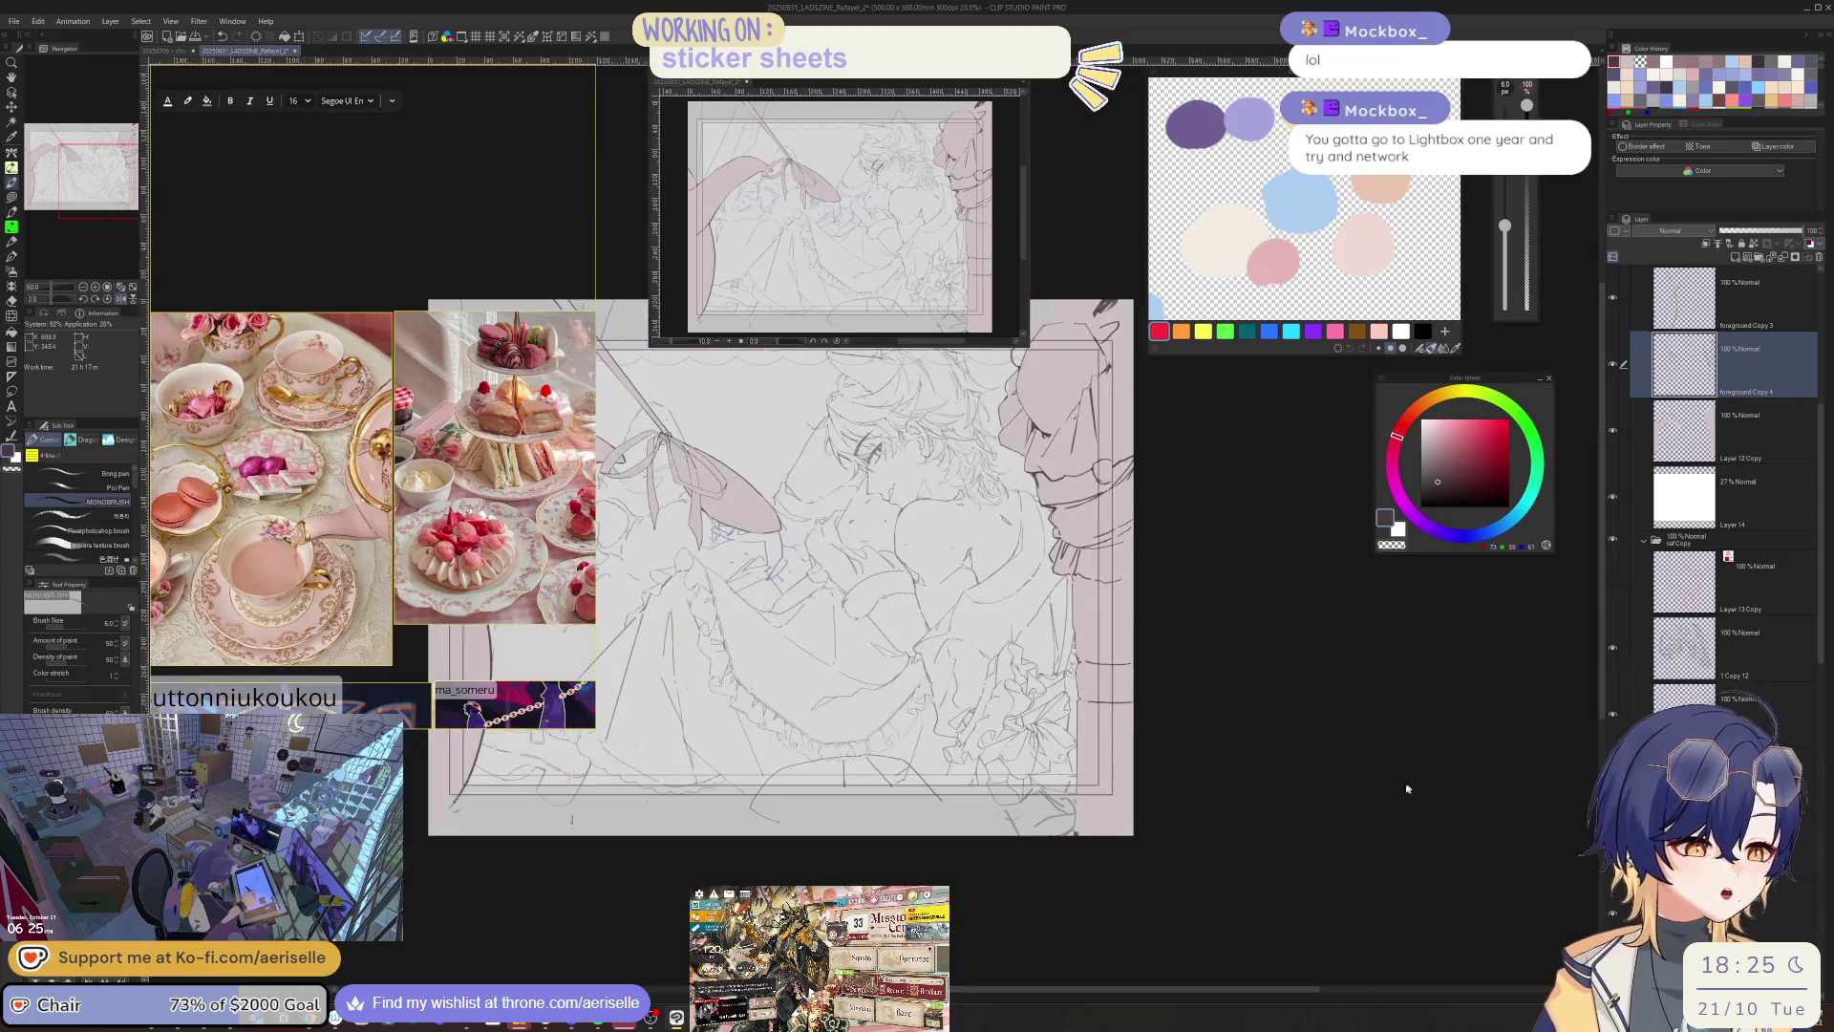
pyautogui.moveTo(1261, 828); pyautogui.dragTo(1432, 878)
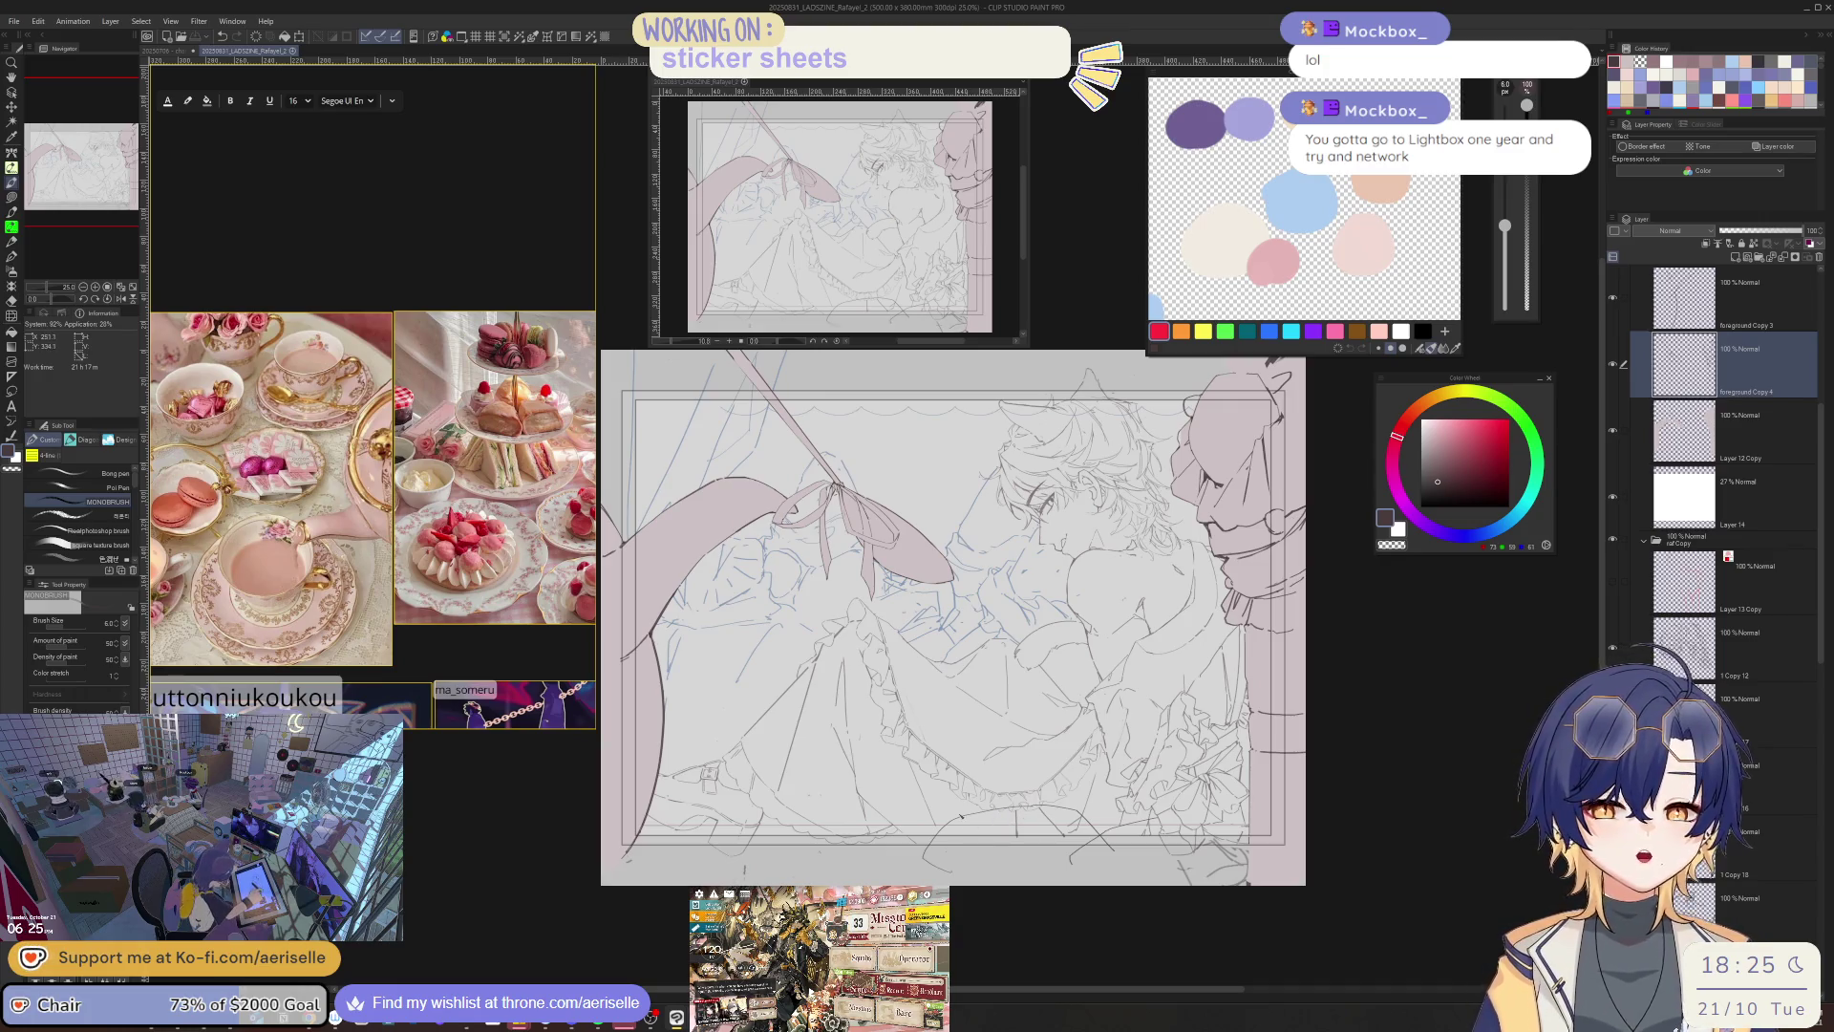
pyautogui.press('e')
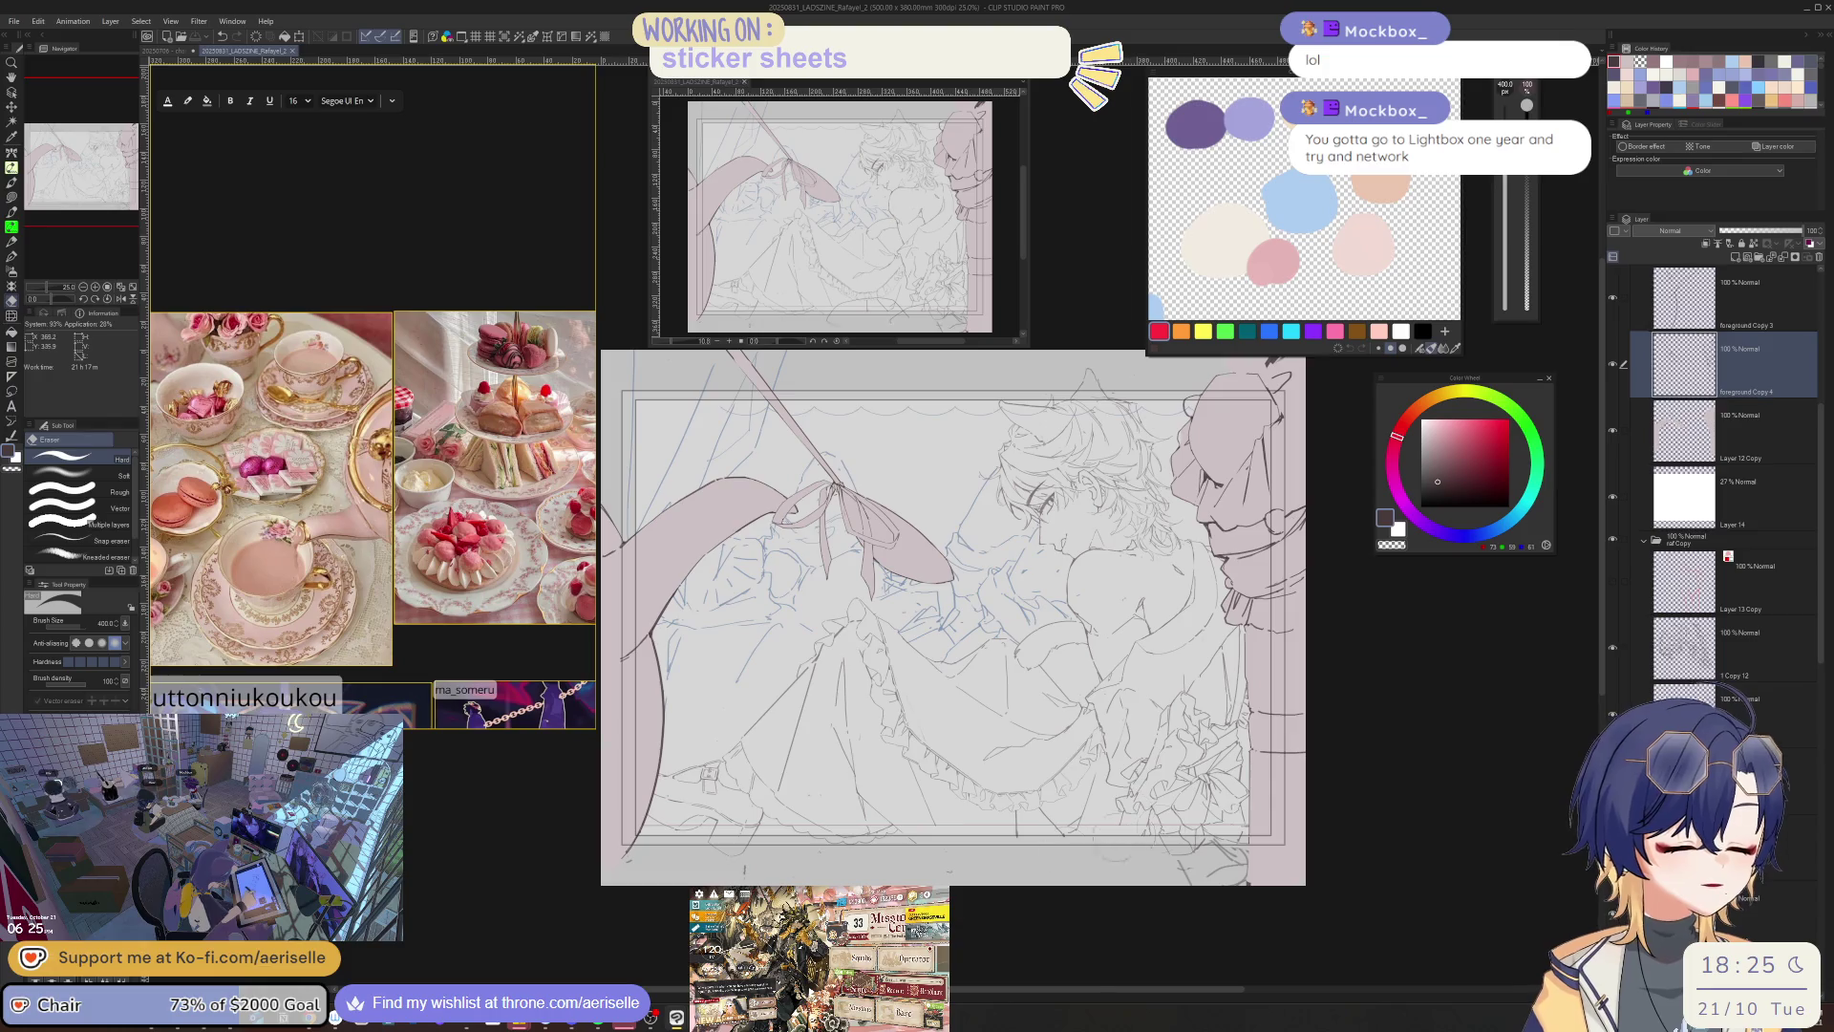
pyautogui.press('p')
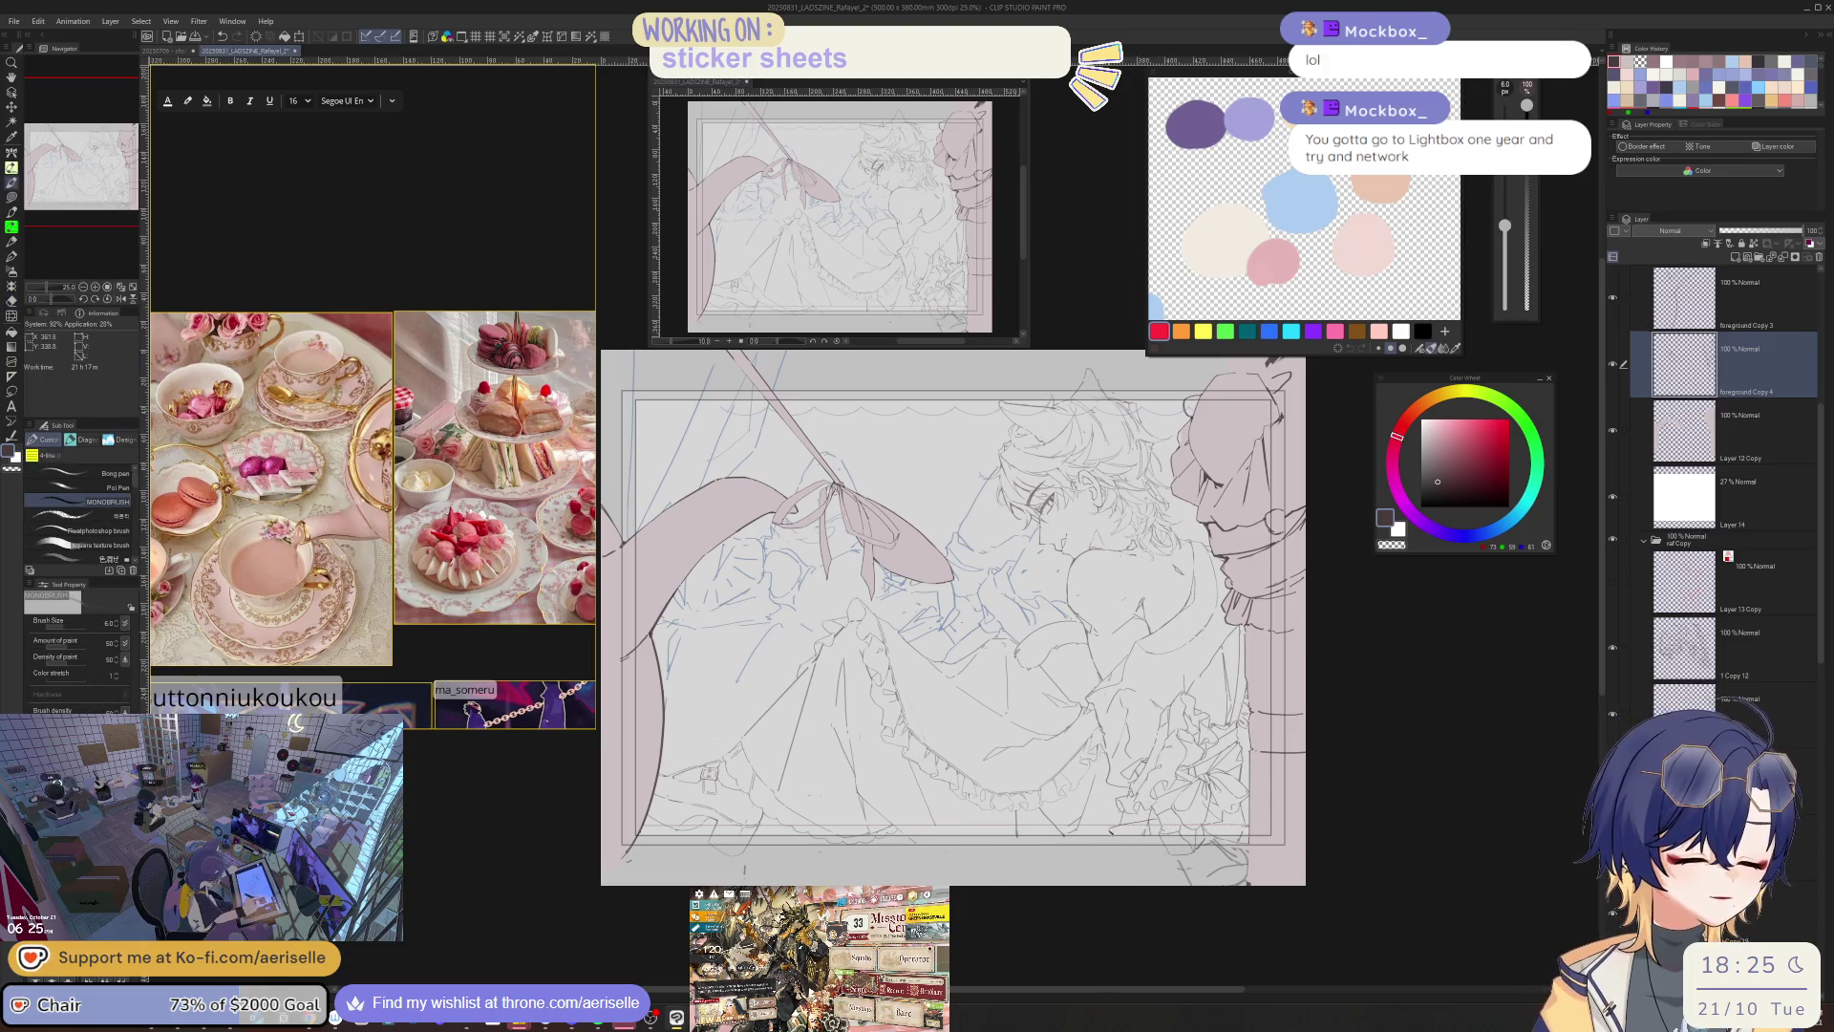
pyautogui.press('h')
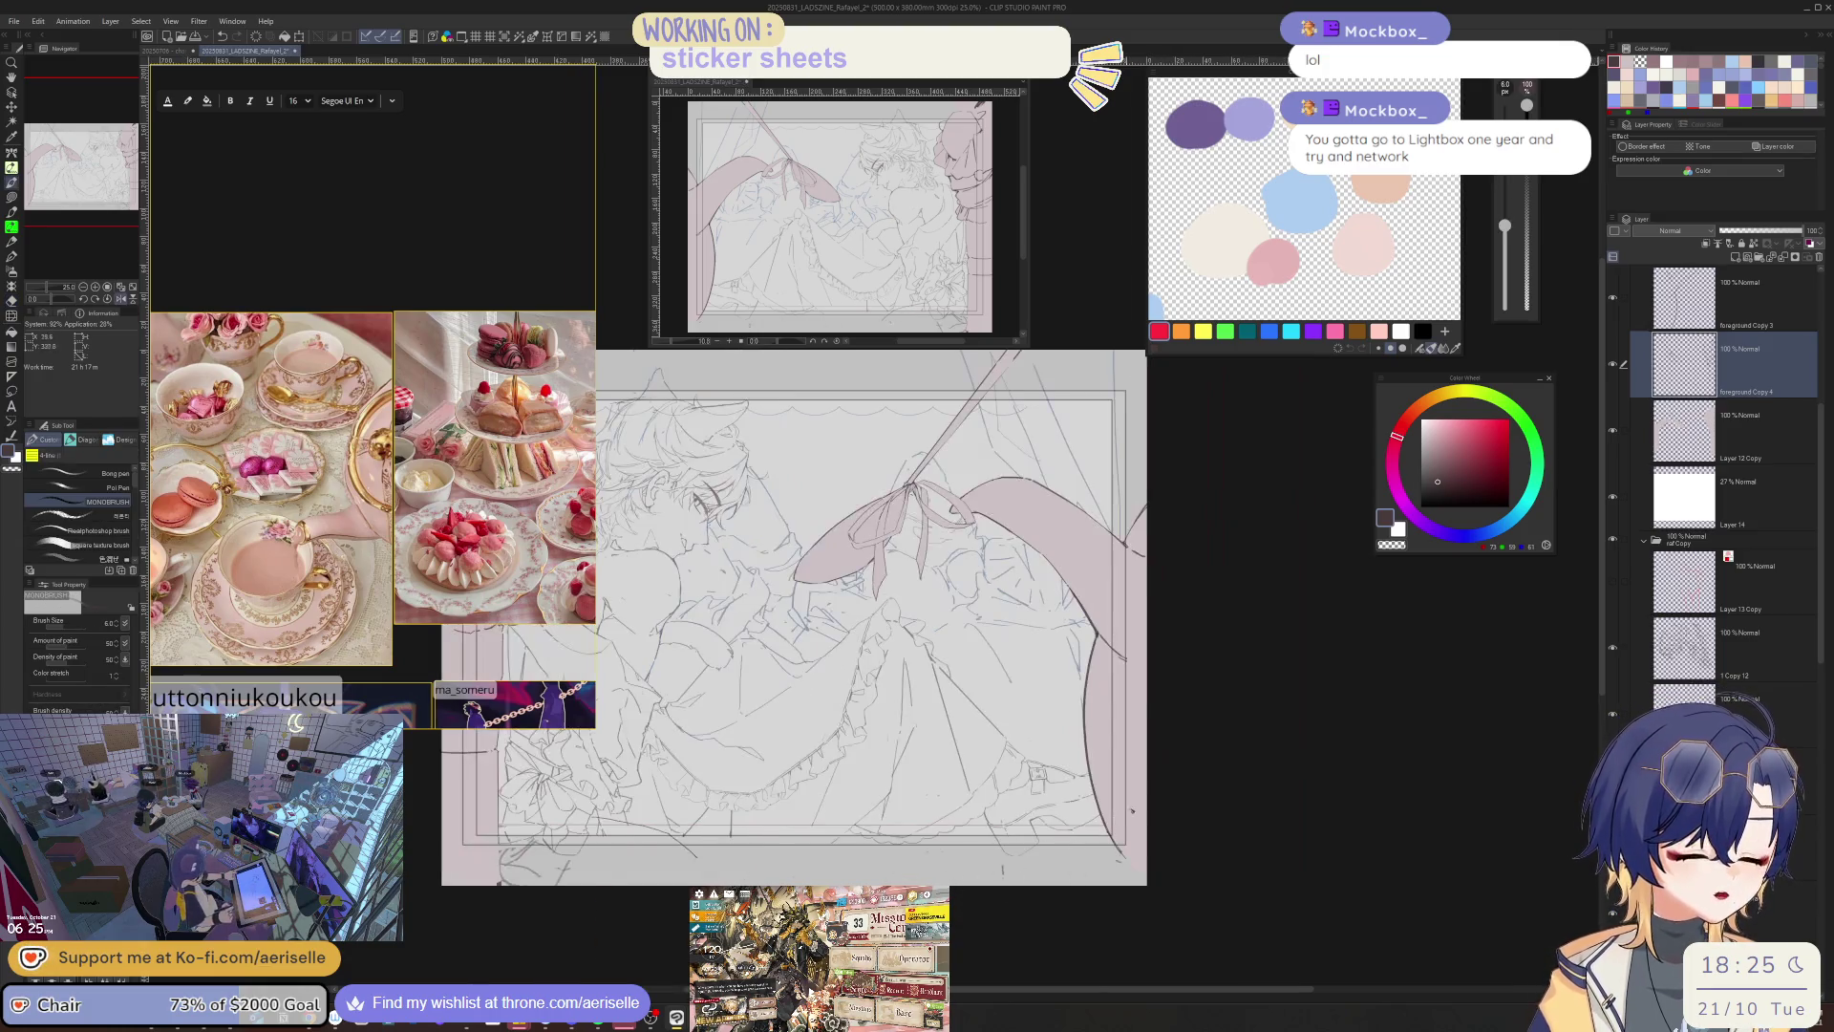
pyautogui.press('h')
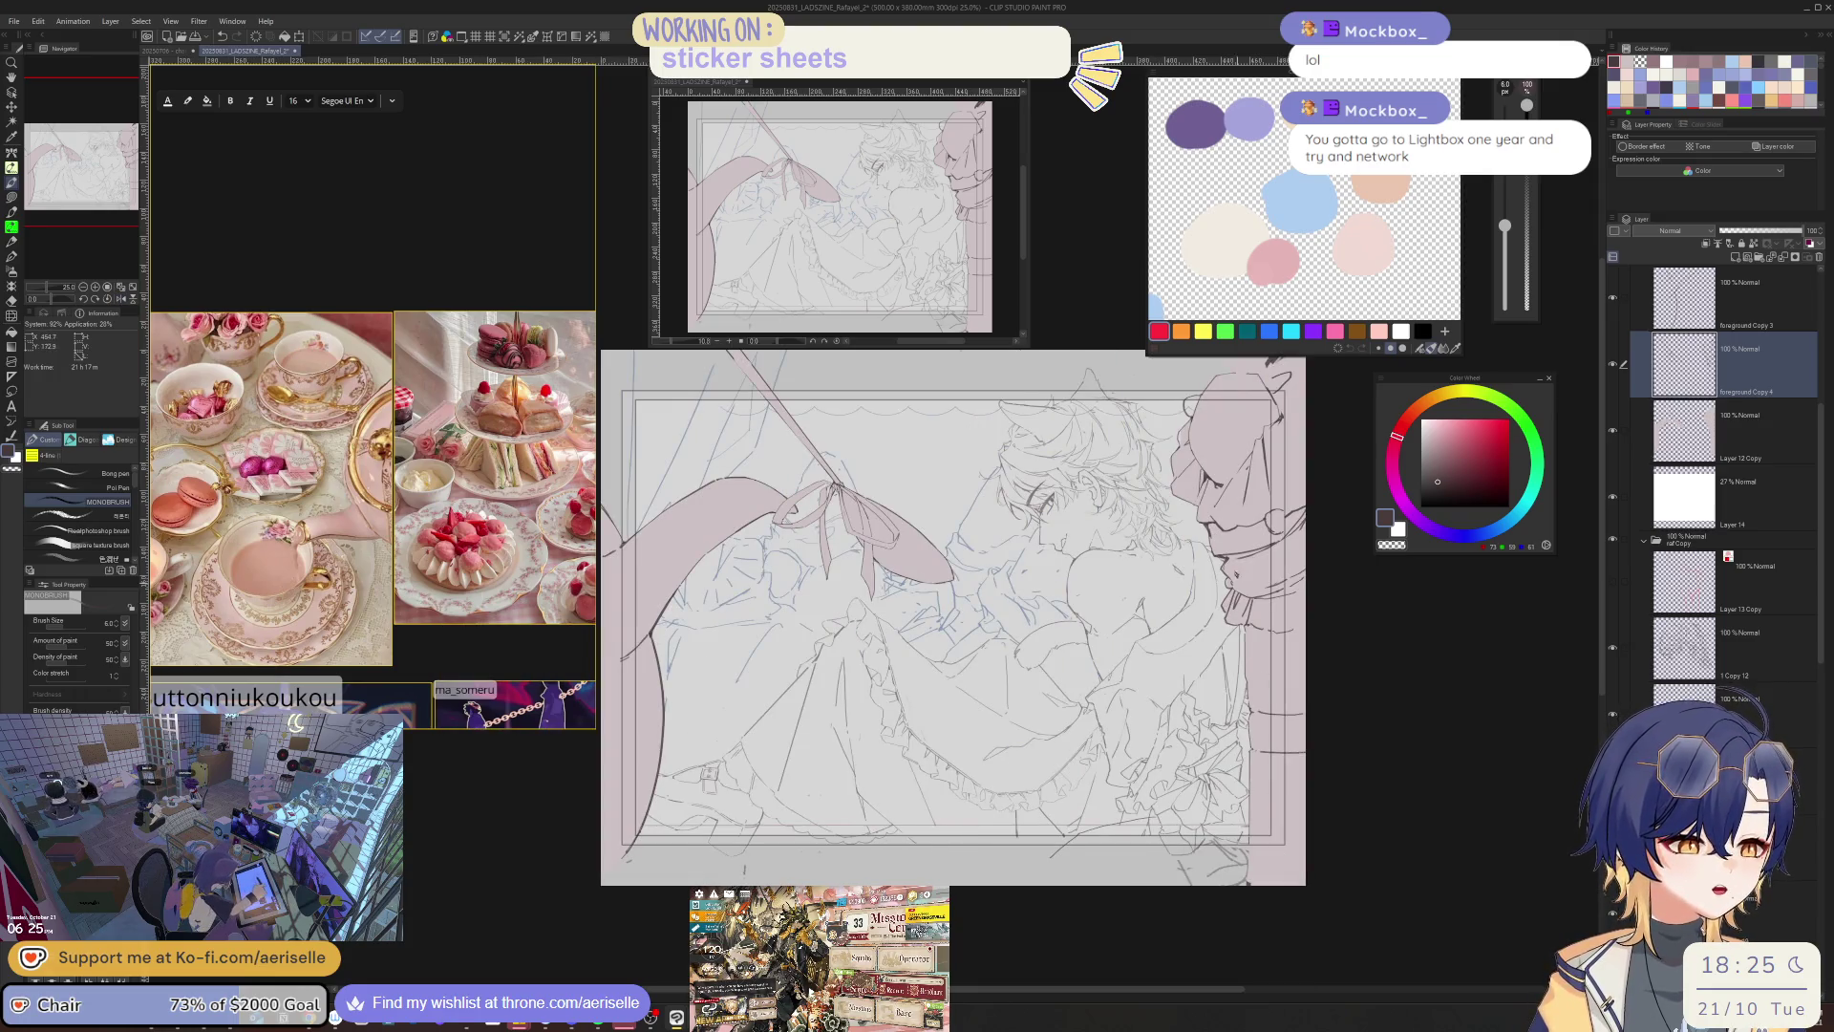
pyautogui.scroll(4, 1063, 456)
# - Zoom, rotate and mirror the view around the face while switching between eraser and pen
pyautogui.press('e')
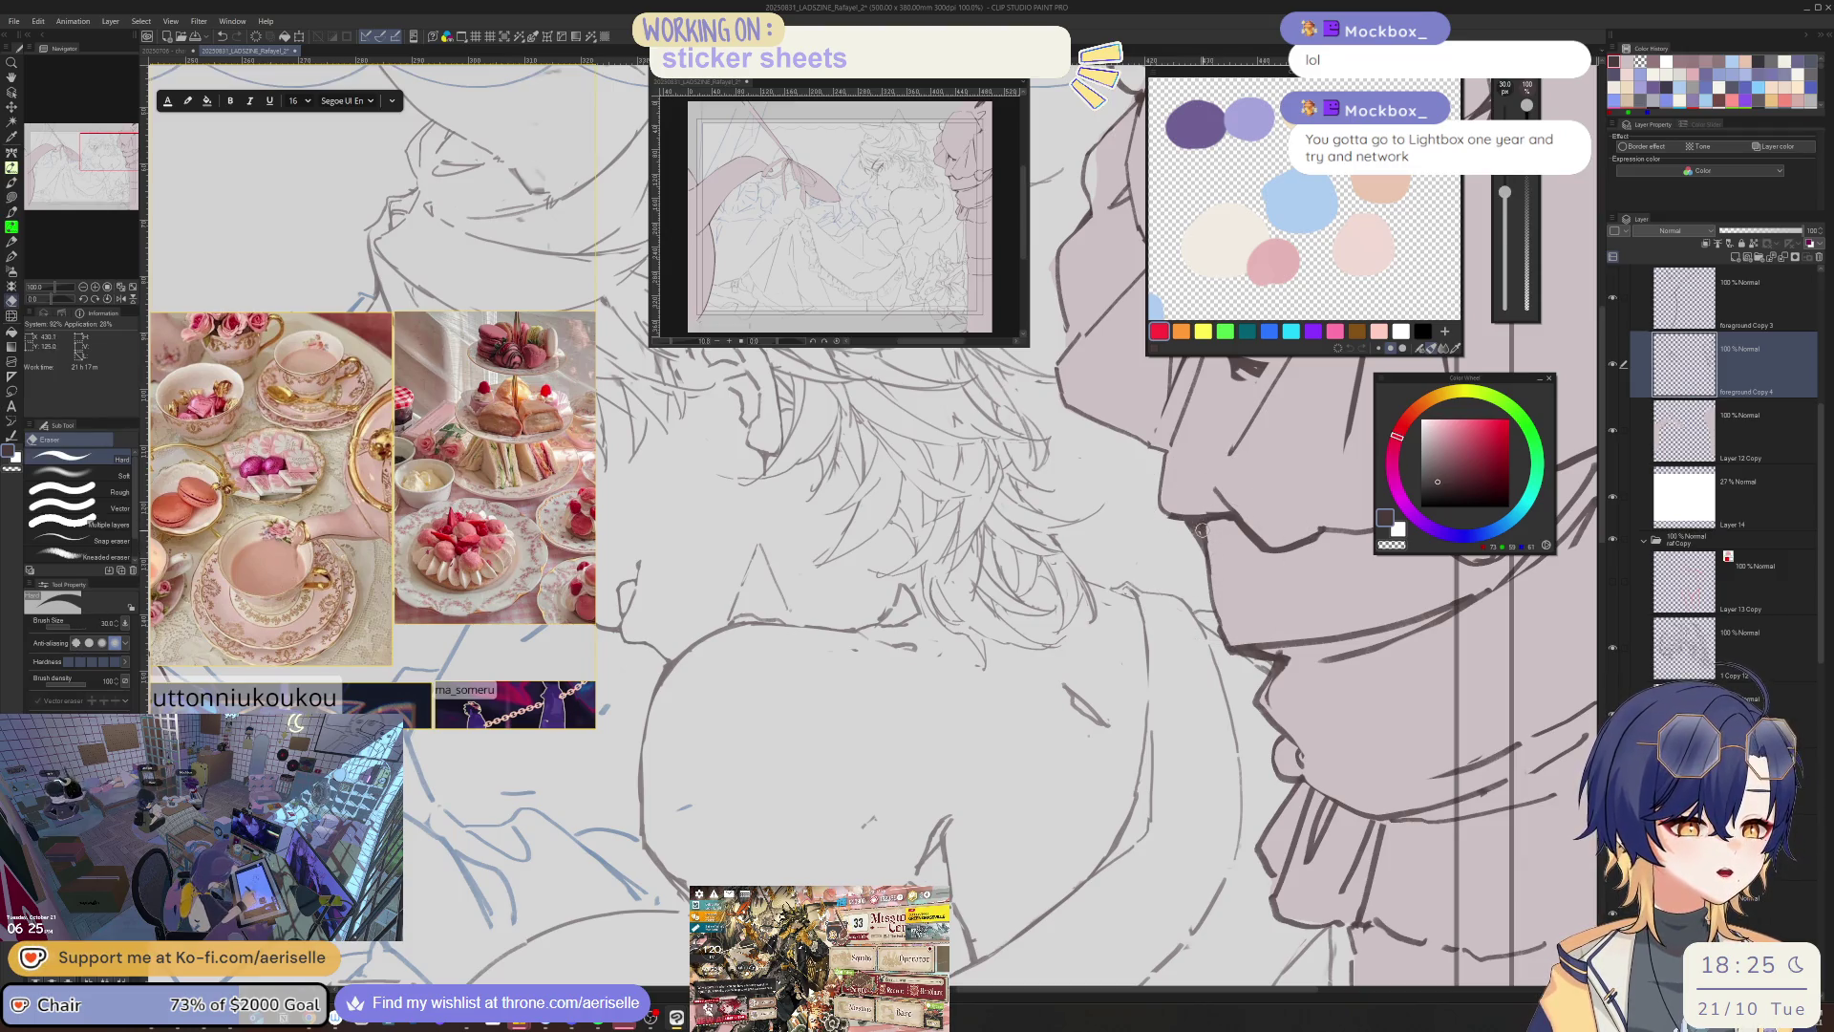
pyautogui.press('p')
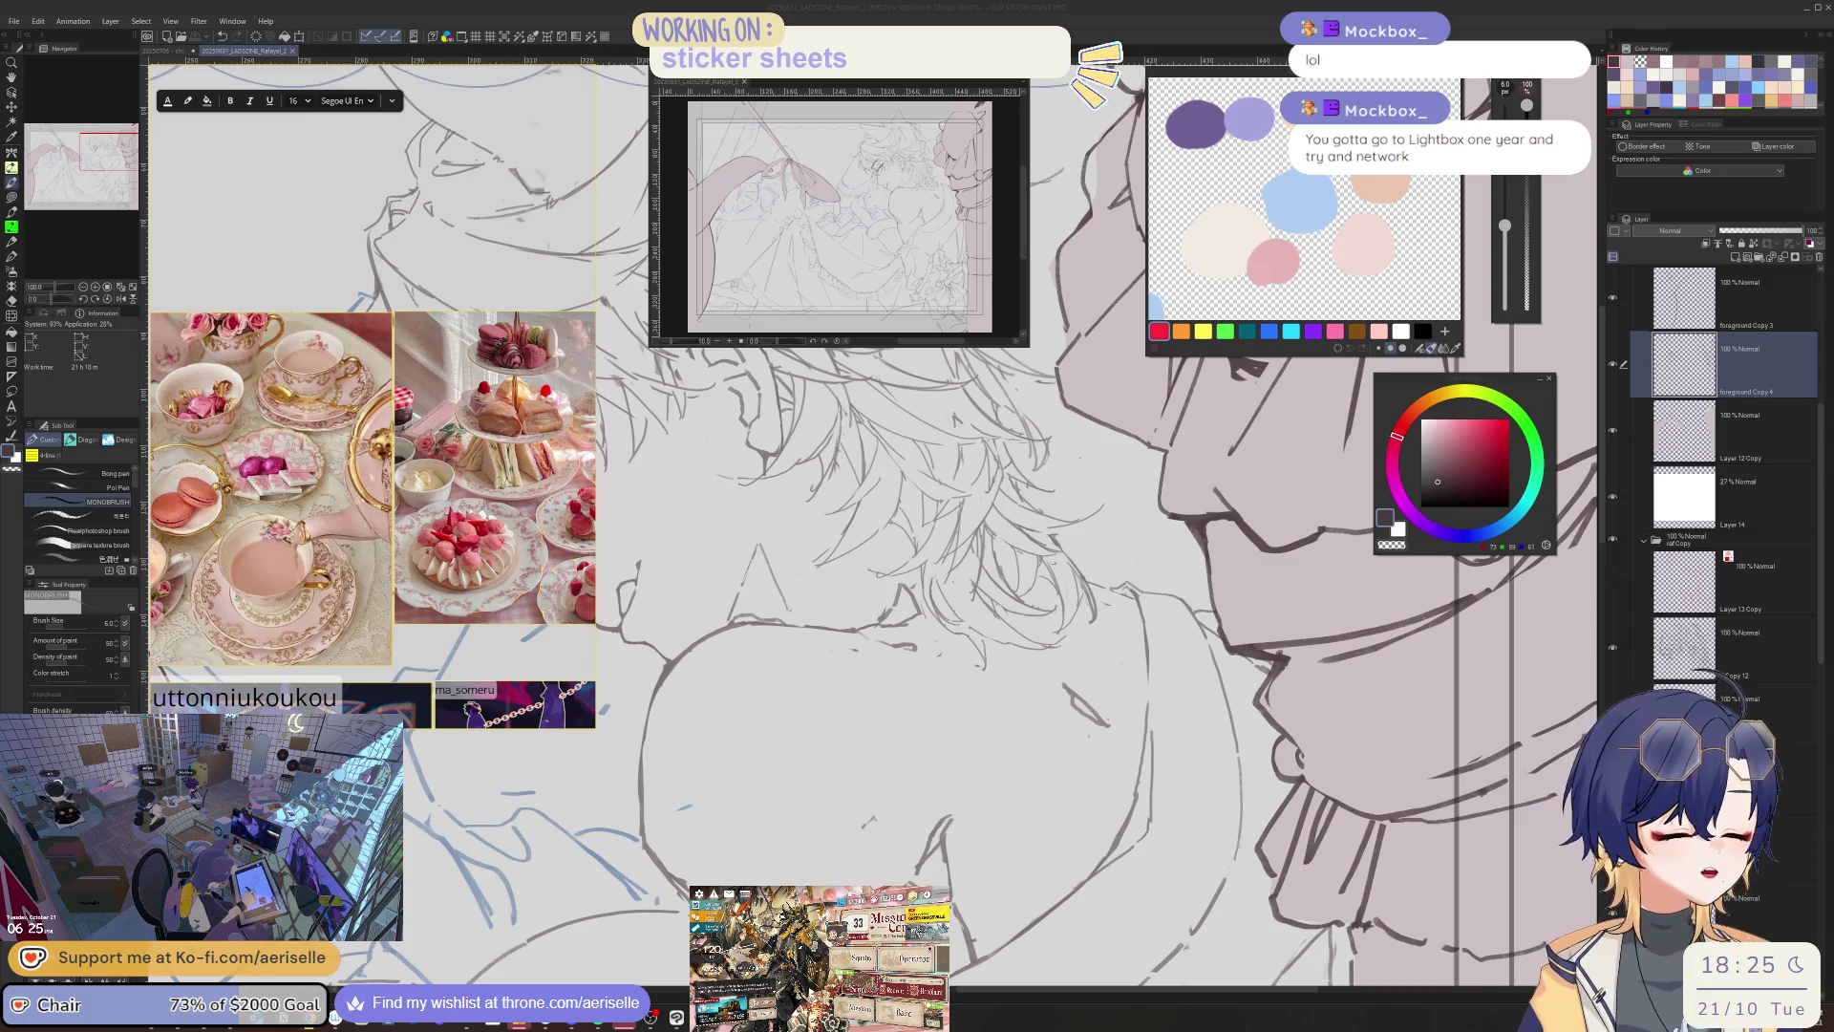
pyautogui.hotkey('ctrl', '-')
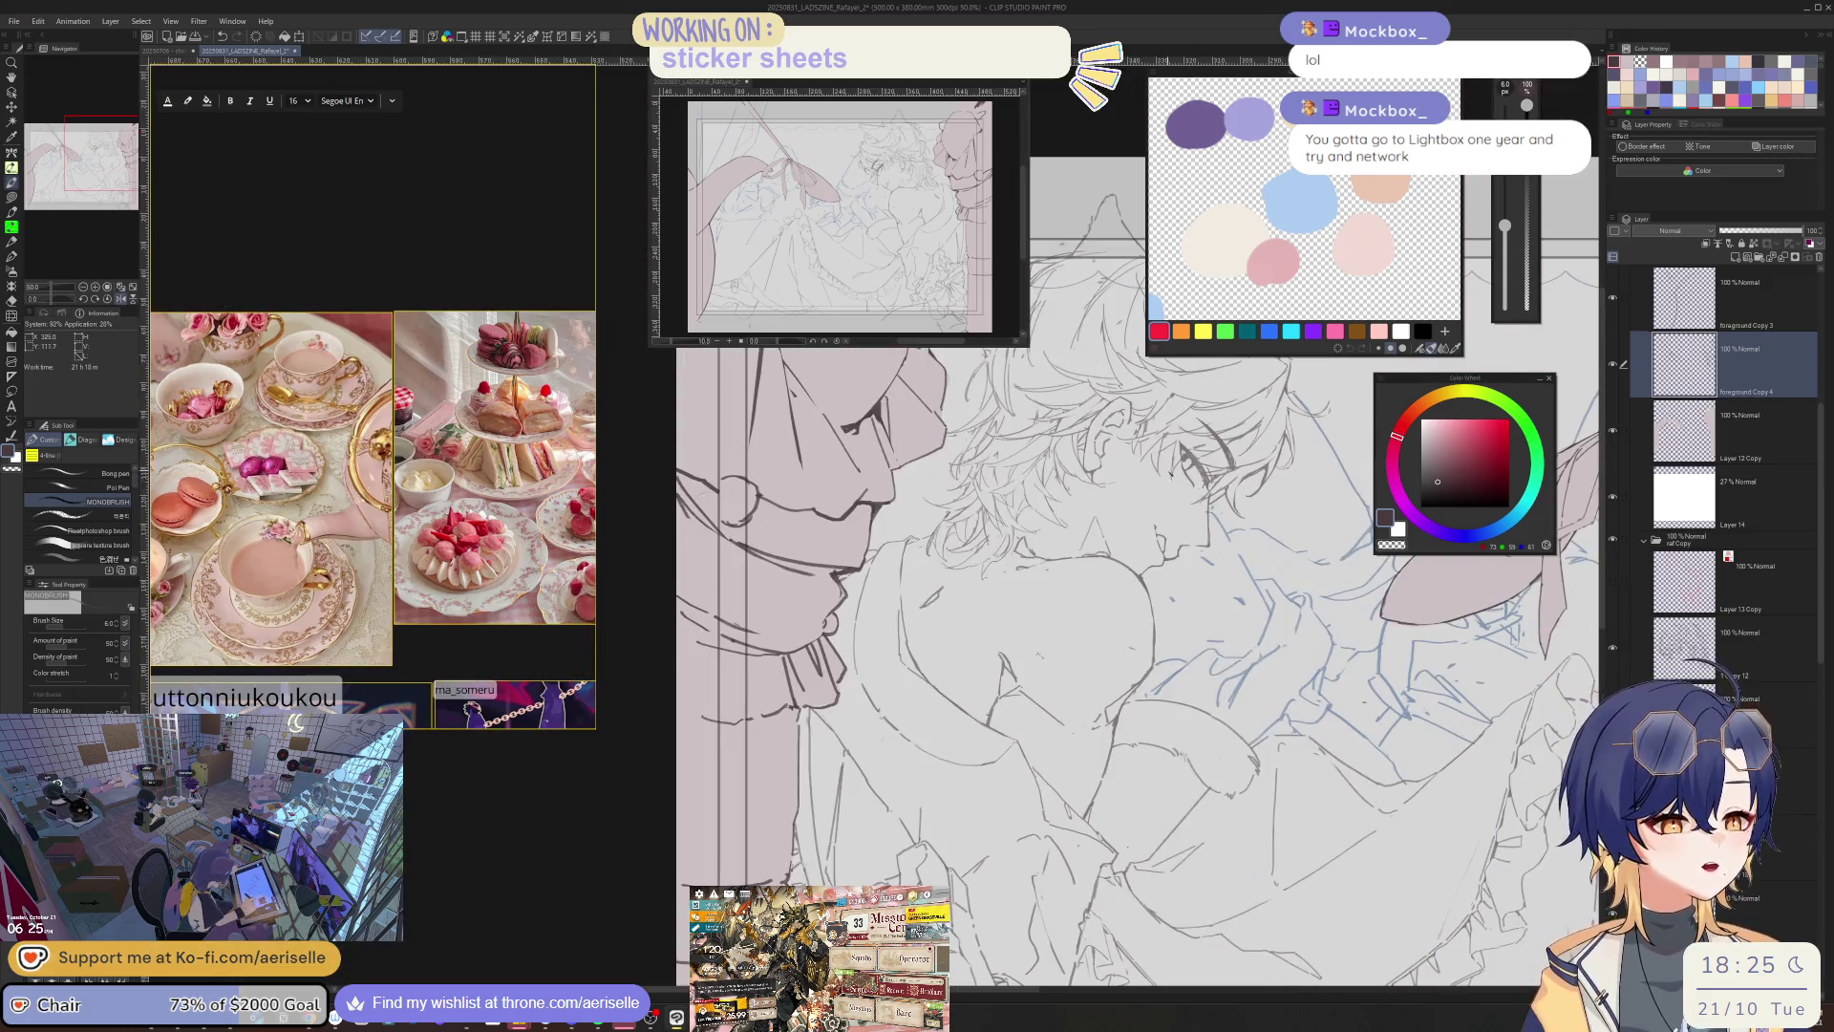
pyautogui.hotkey('ctrl', '-')
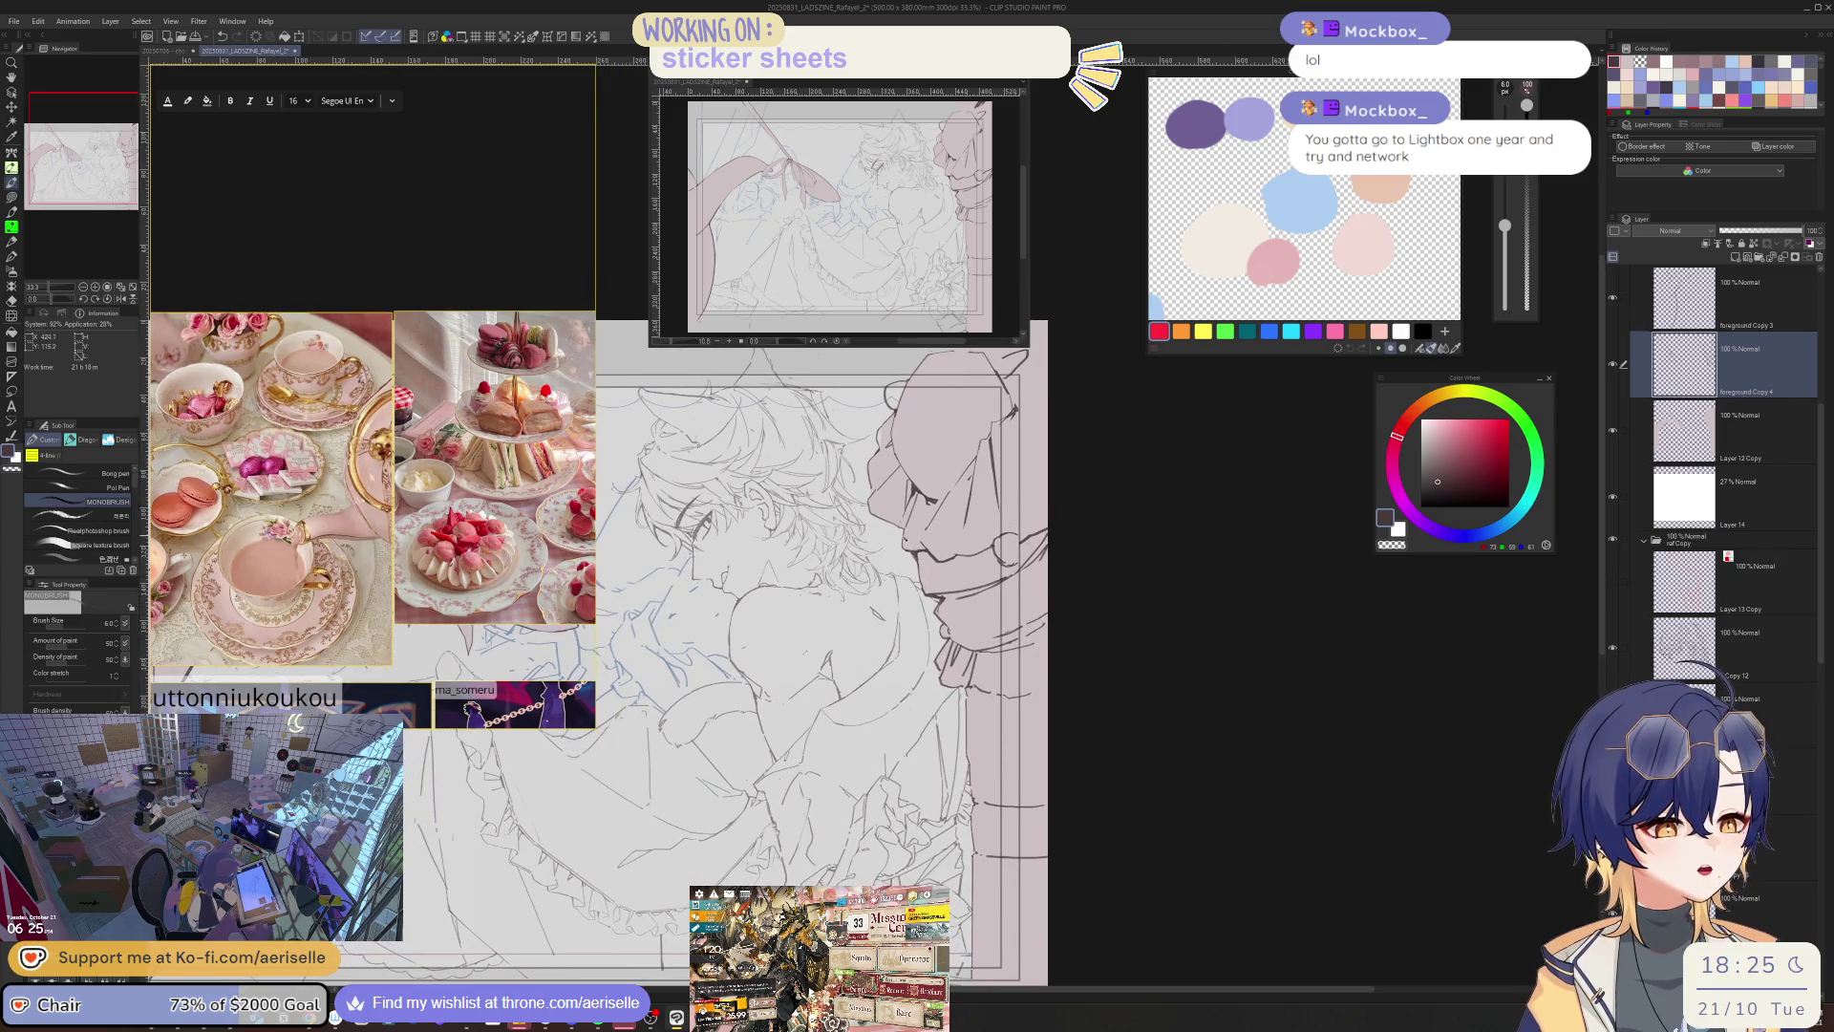
pyautogui.hotkey('ctrl', 'alt', '0')
pyautogui.press('e')
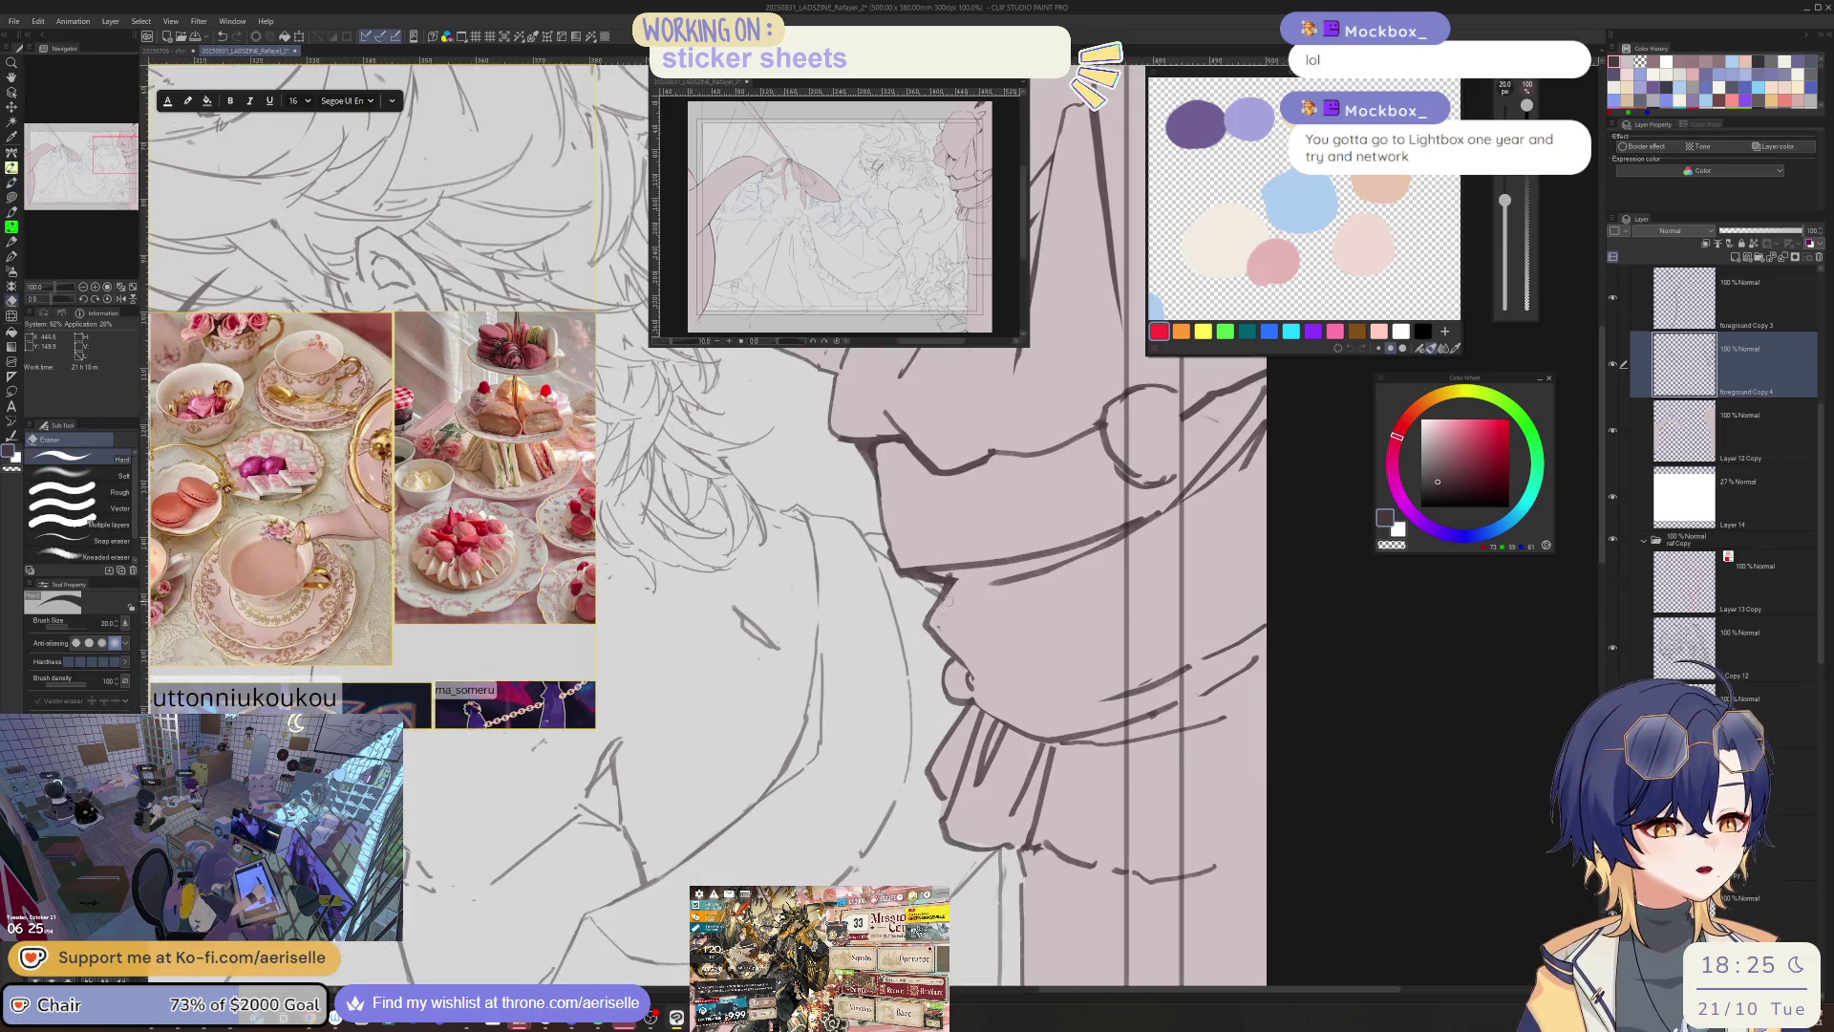
pyautogui.press('-')
pyautogui.press('-')
pyautogui.press('-')
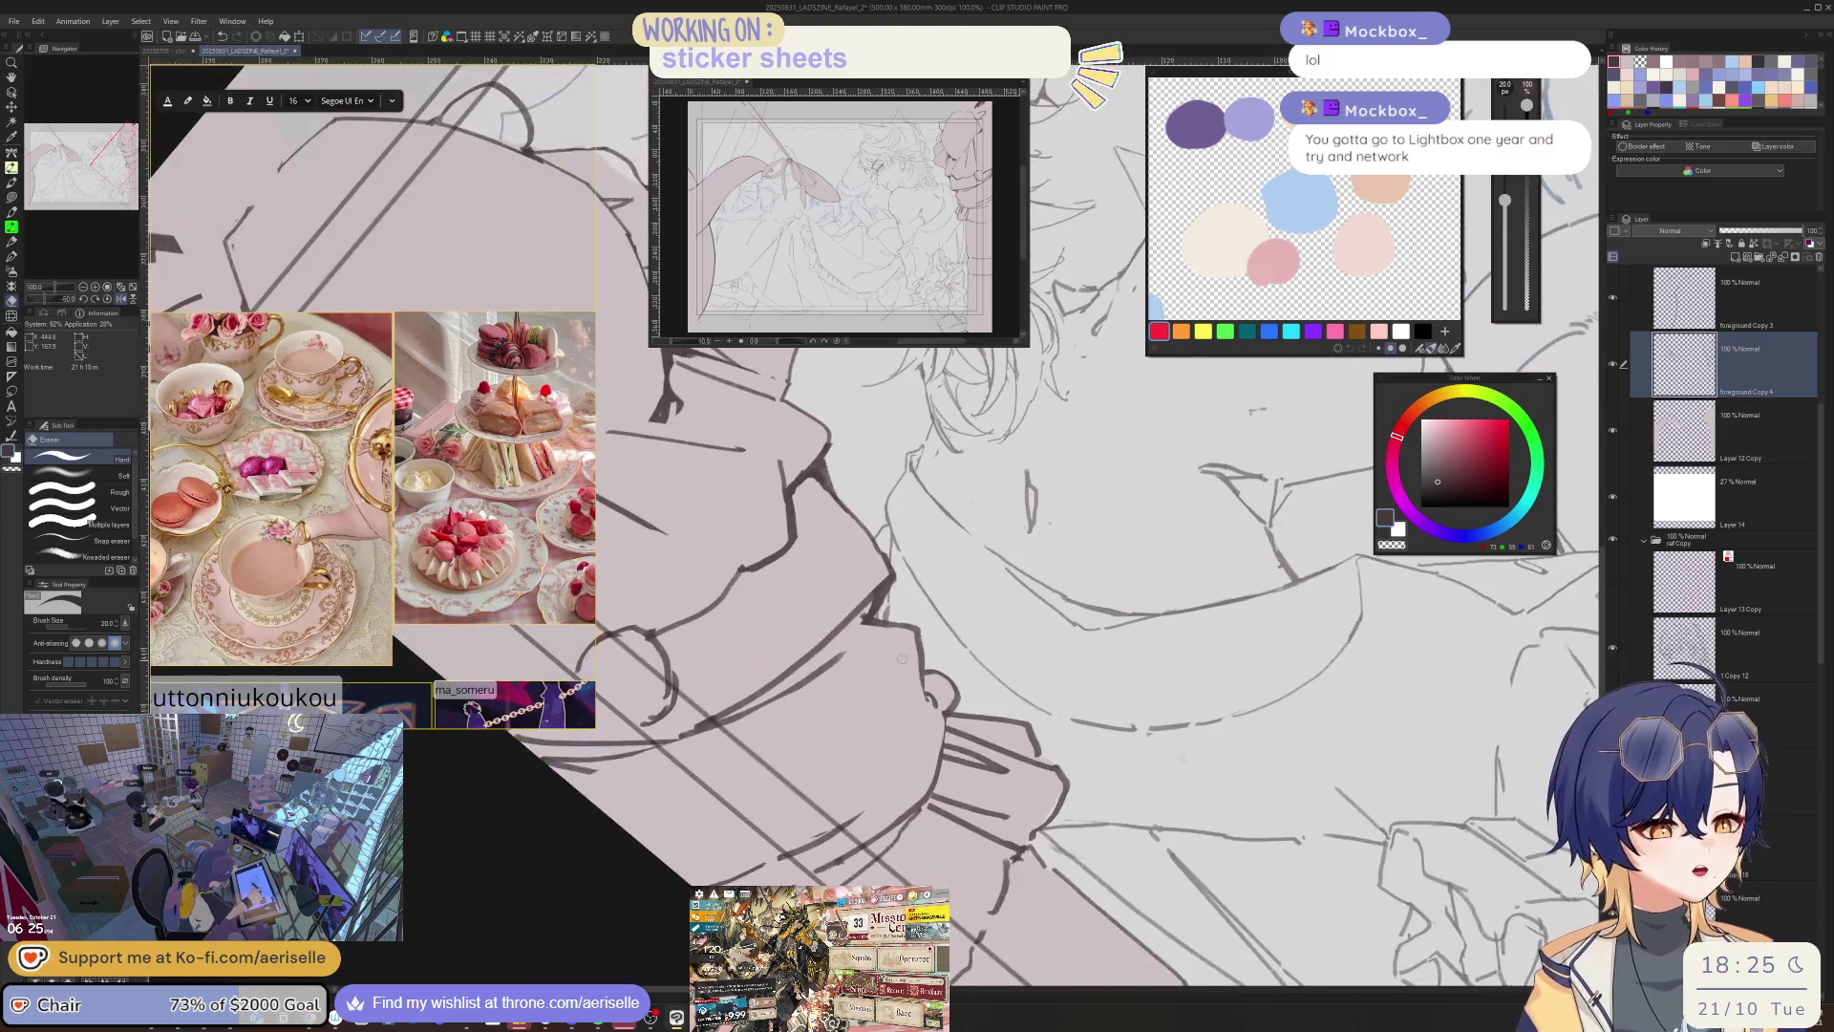
pyautogui.press('p')
pyautogui.press('h')
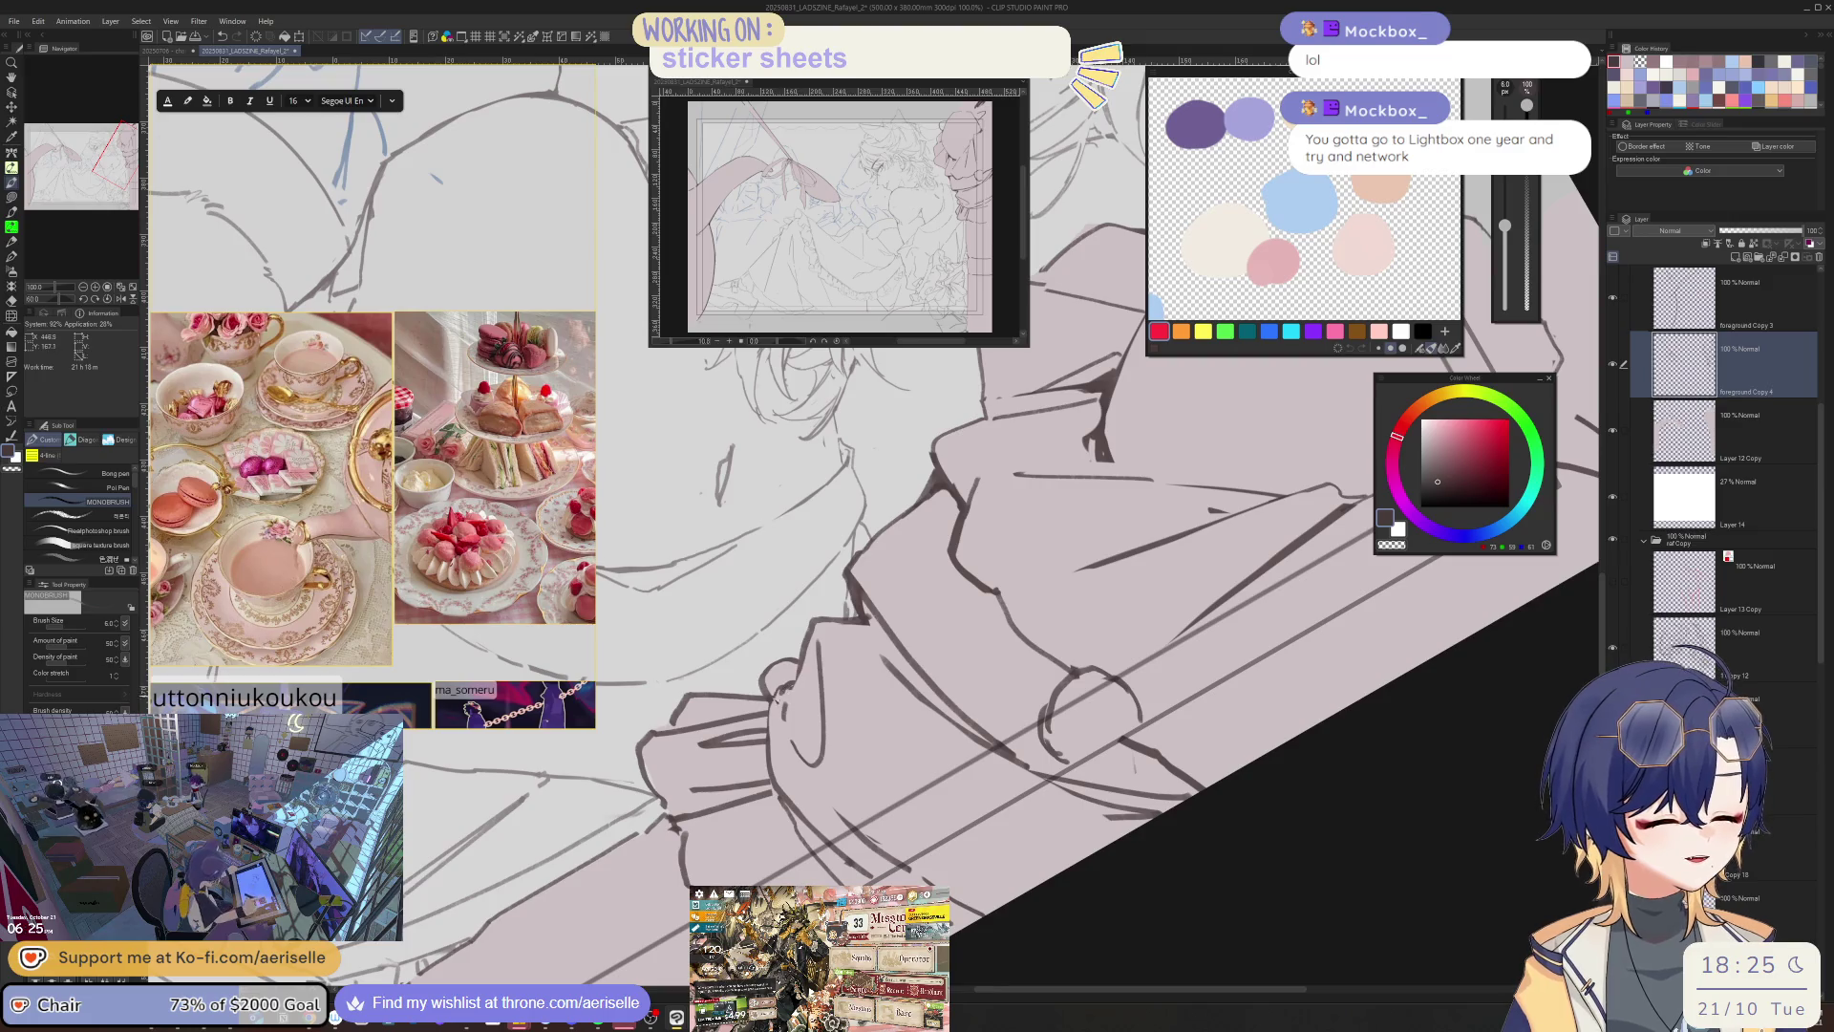
pyautogui.press('e')
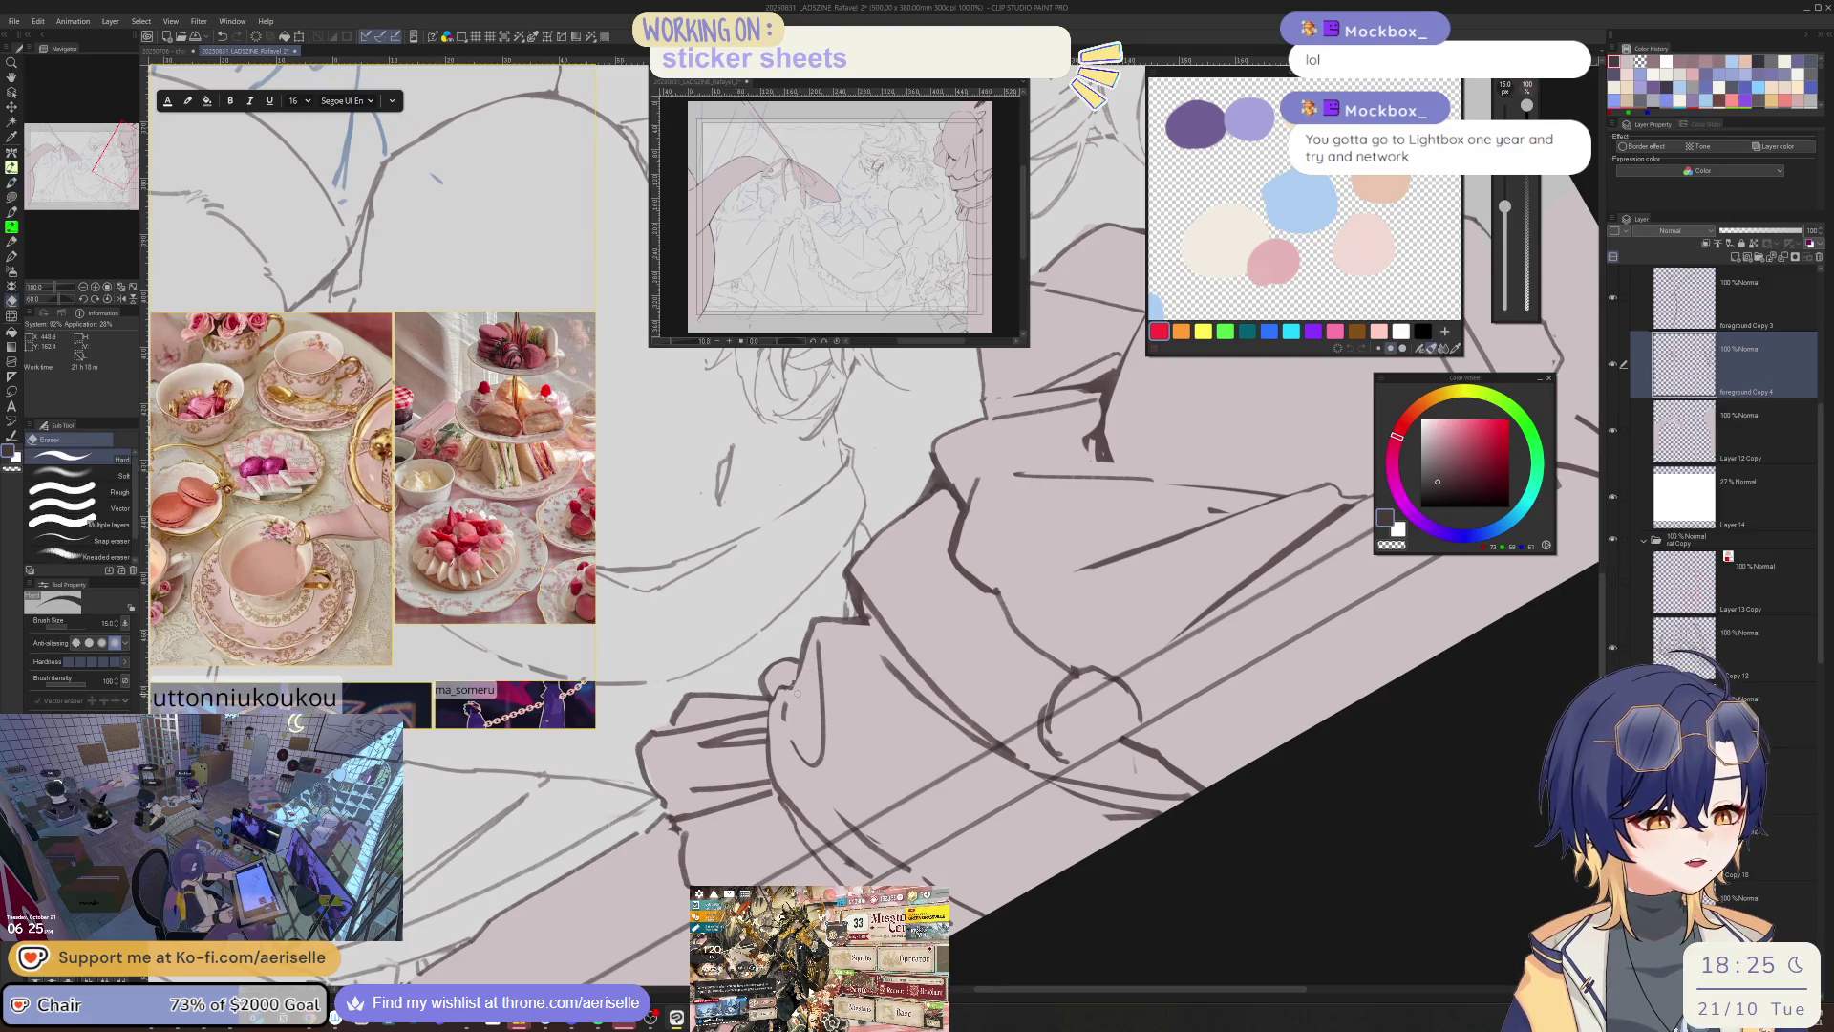
pyautogui.hotkey('ctrl', '-')
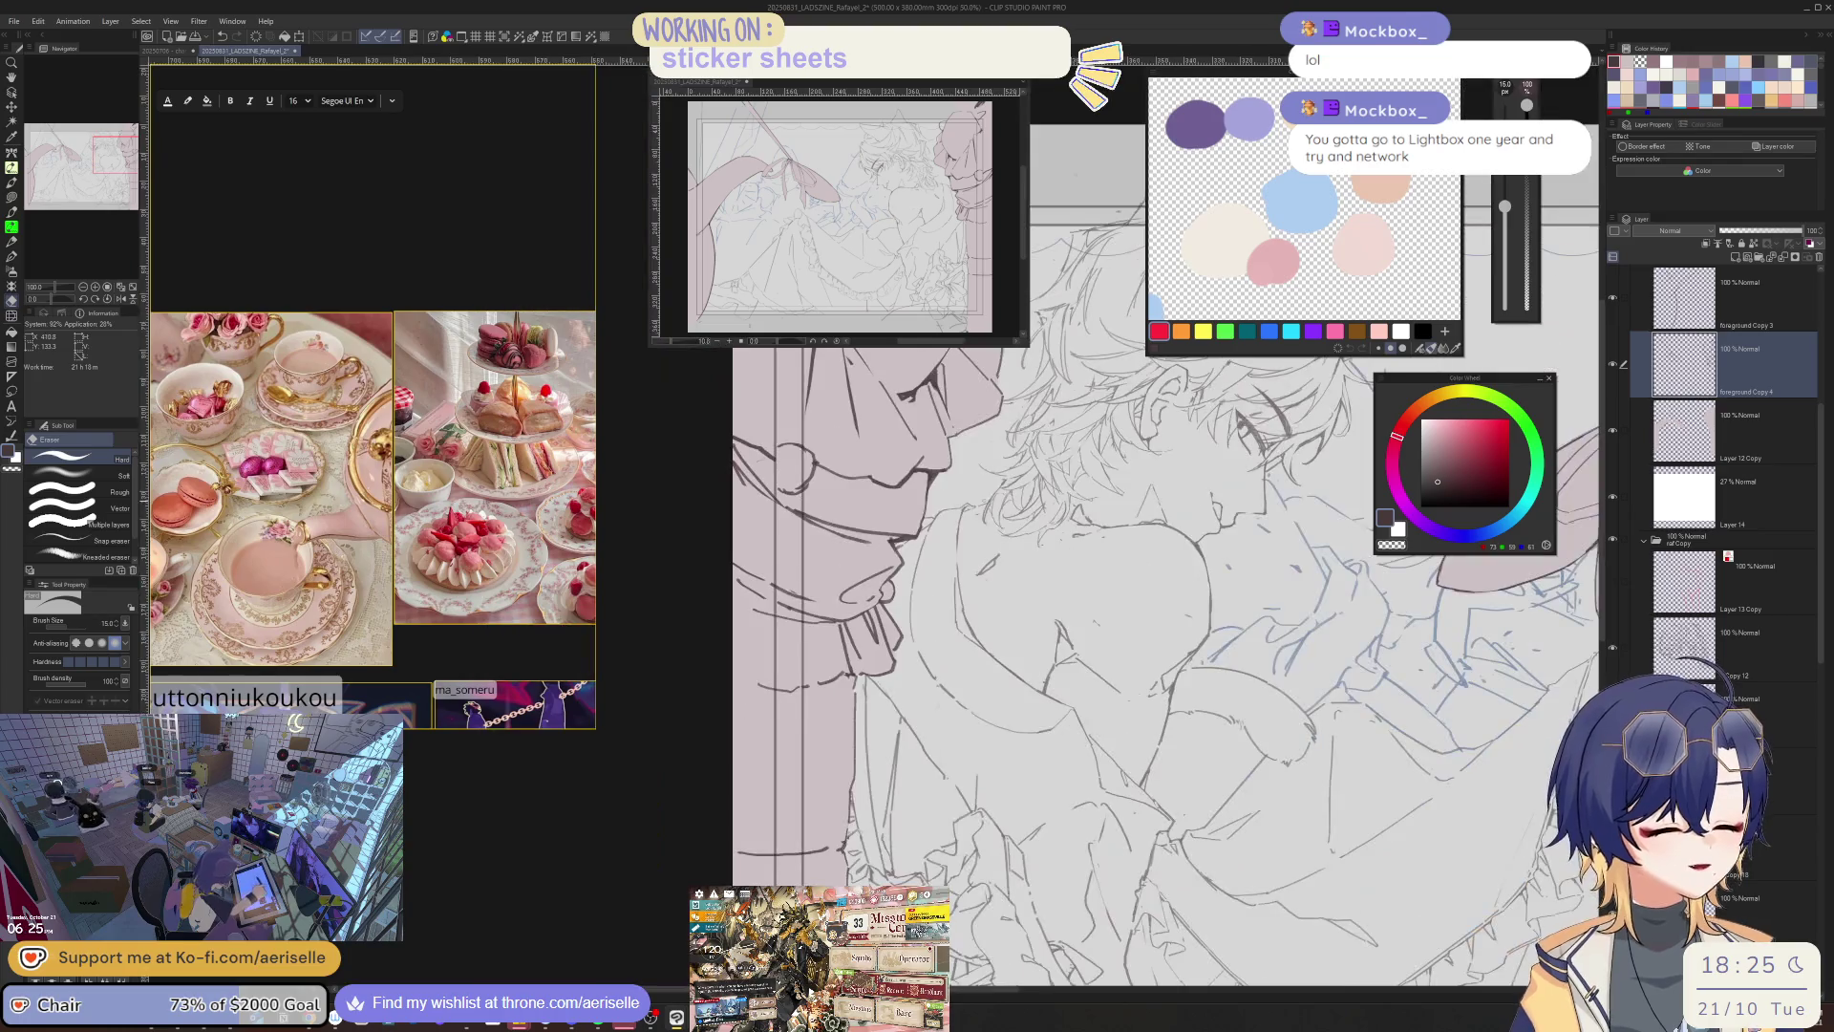
pyautogui.hotkey('ctrl', '+')
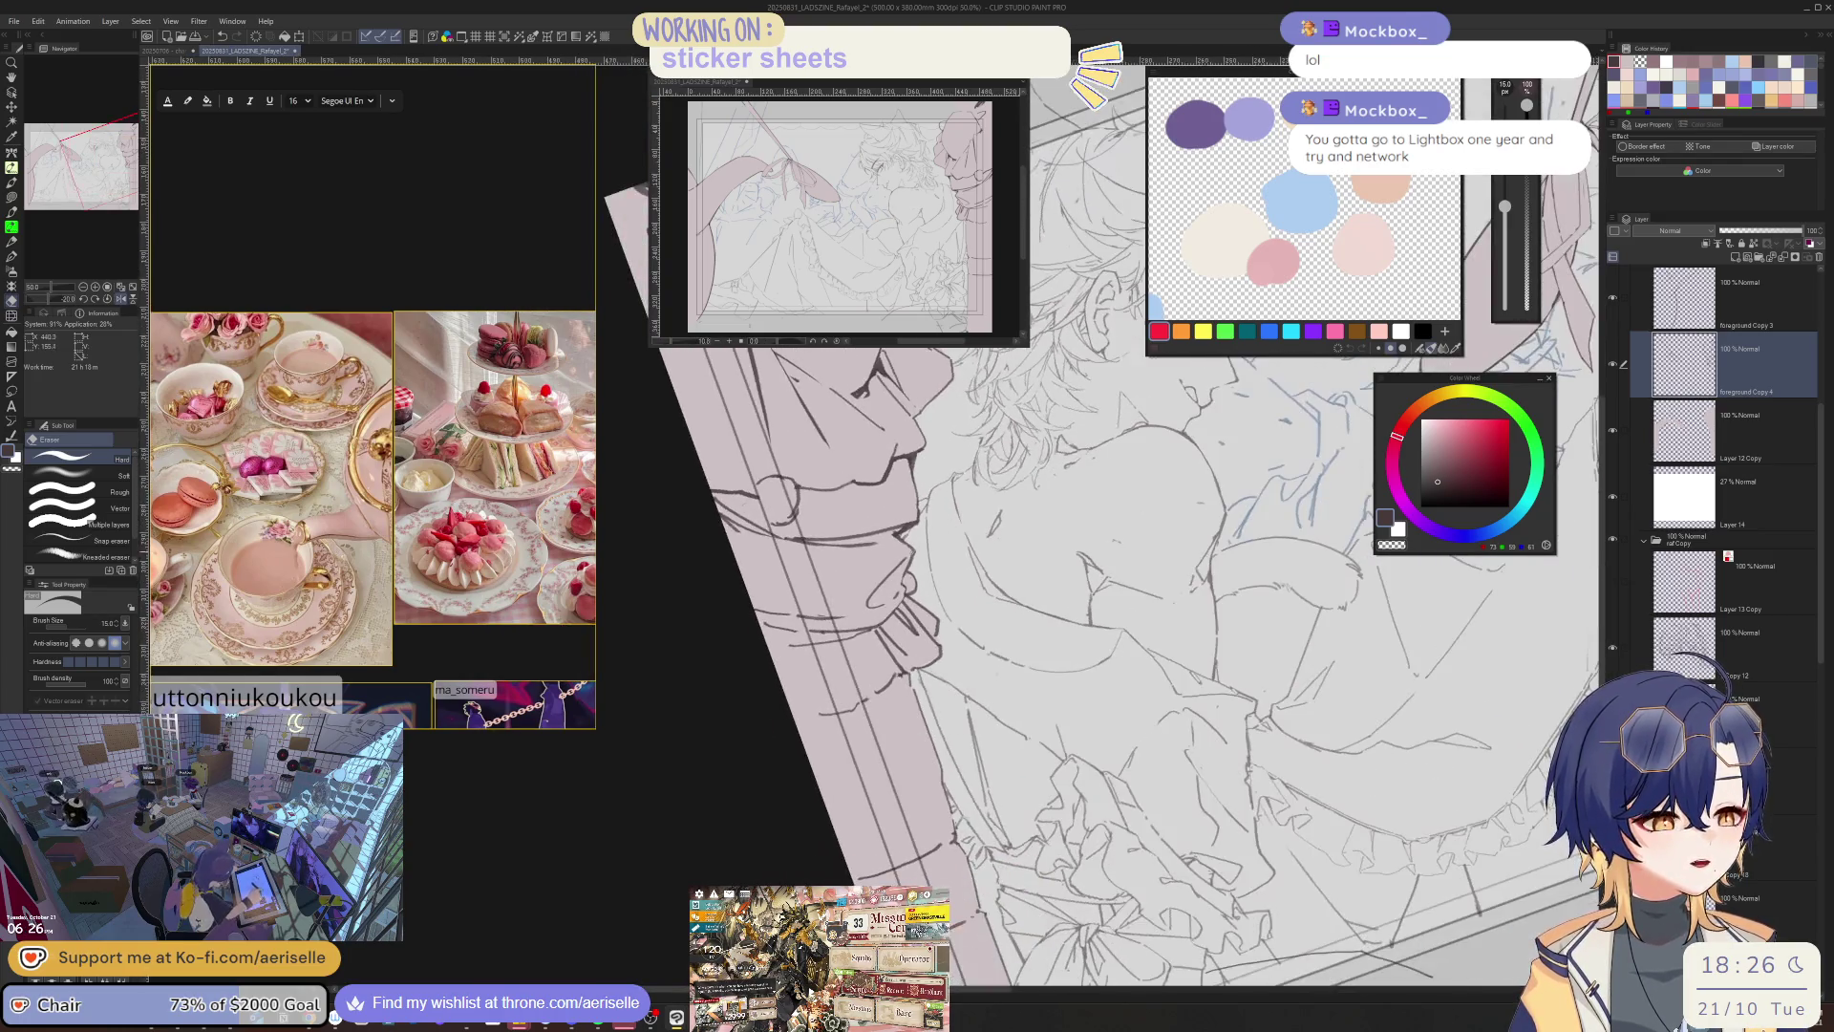
pyautogui.press('p')
pyautogui.hotkey('ctrl', '-')
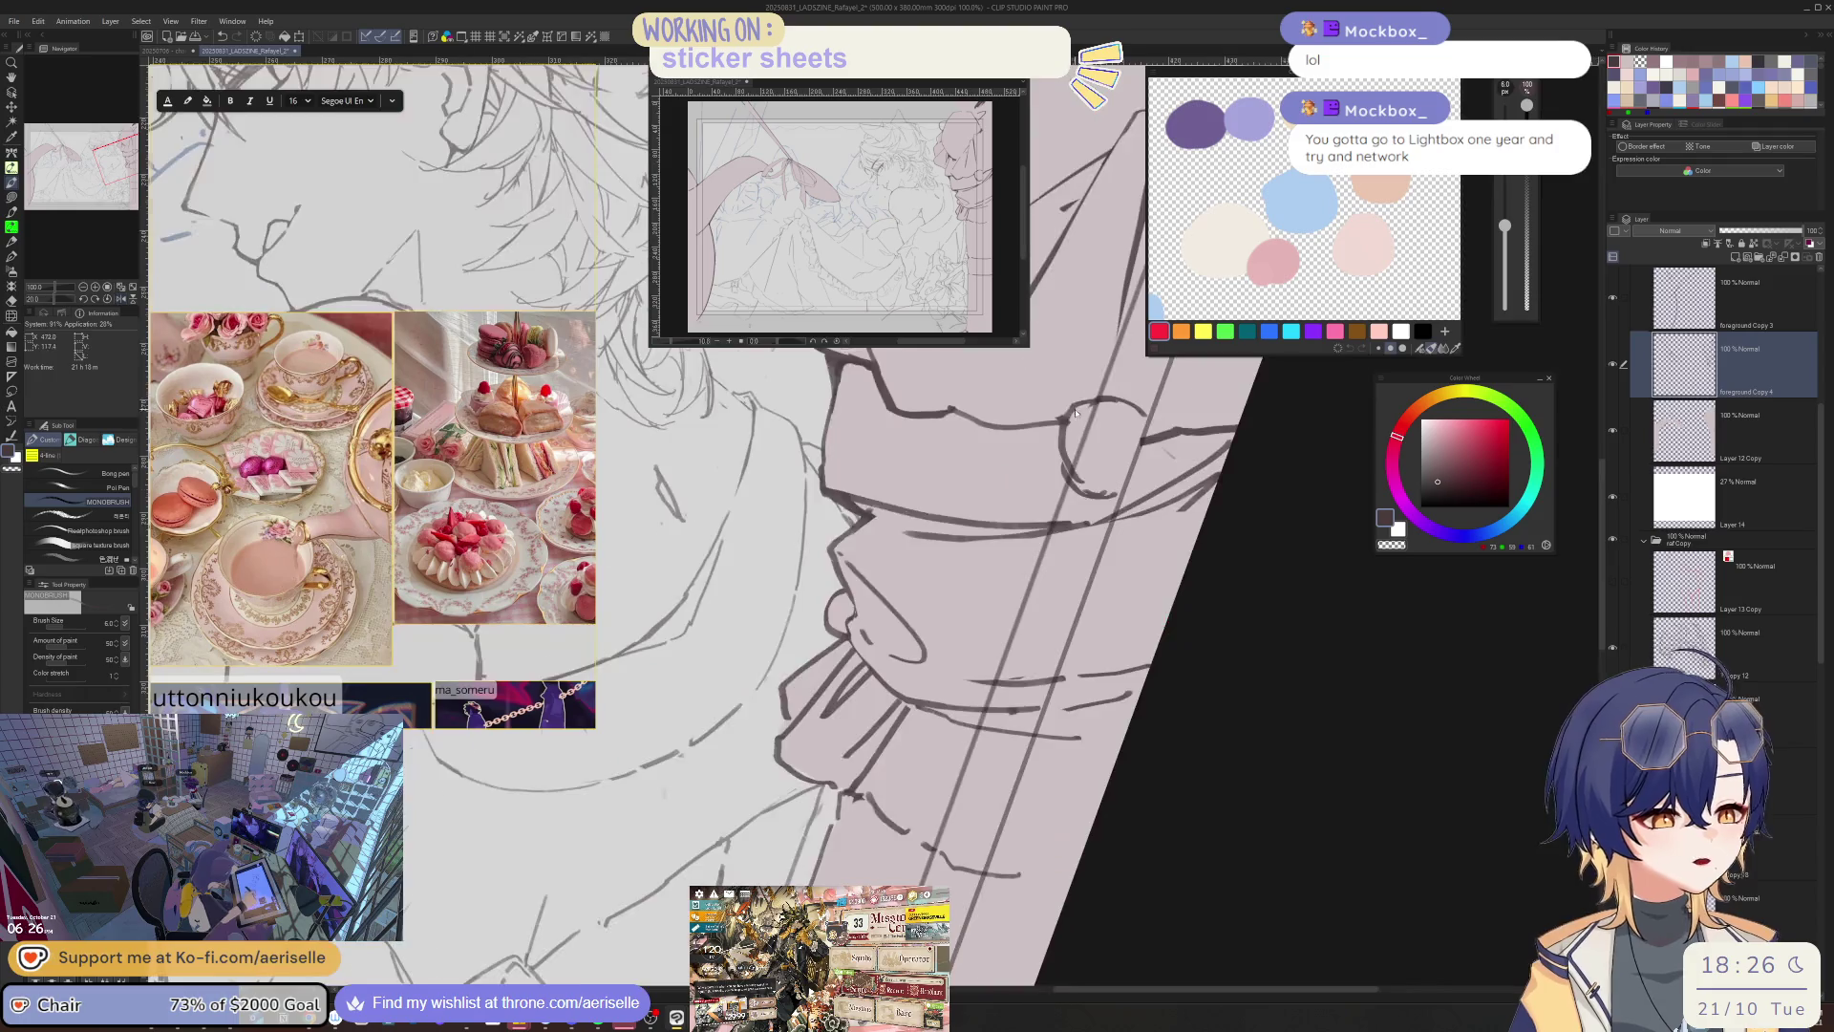
pyautogui.press('e')
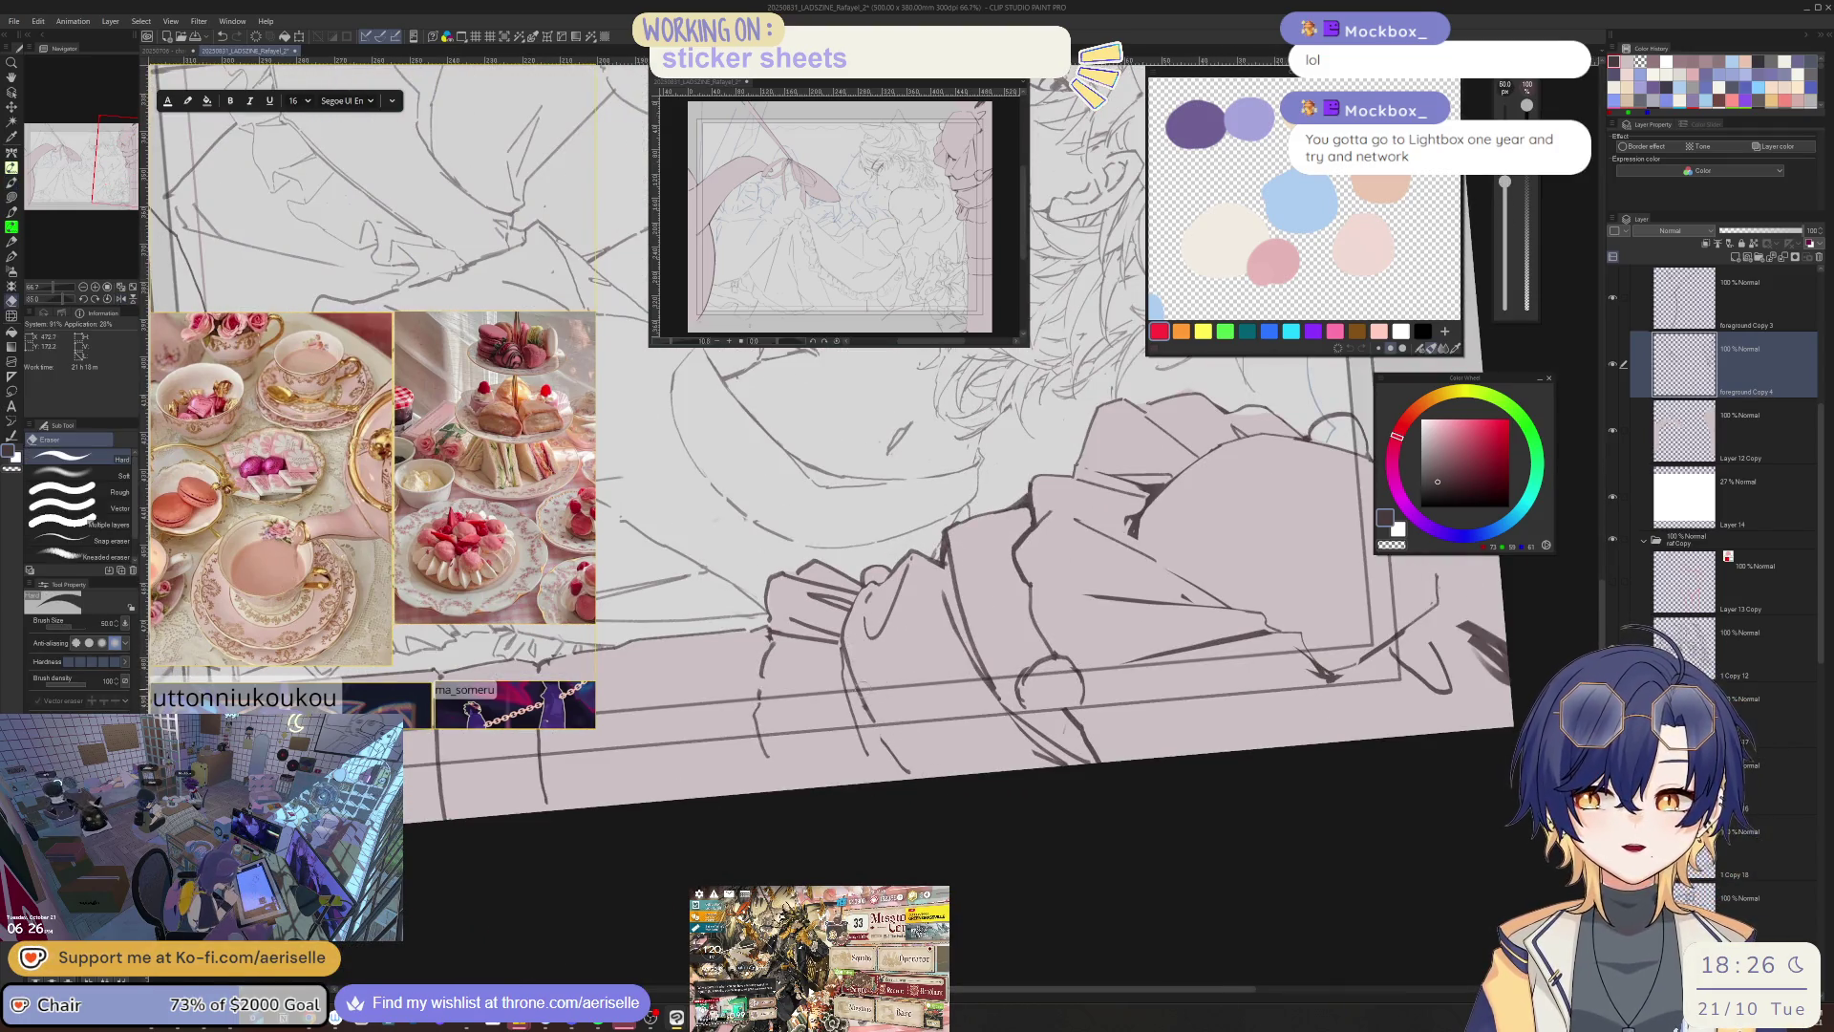
pyautogui.hotkey('ctrl', '-')
pyautogui.hotkey('ctrl', '-')
pyautogui.hotkey('ctrl', '-')
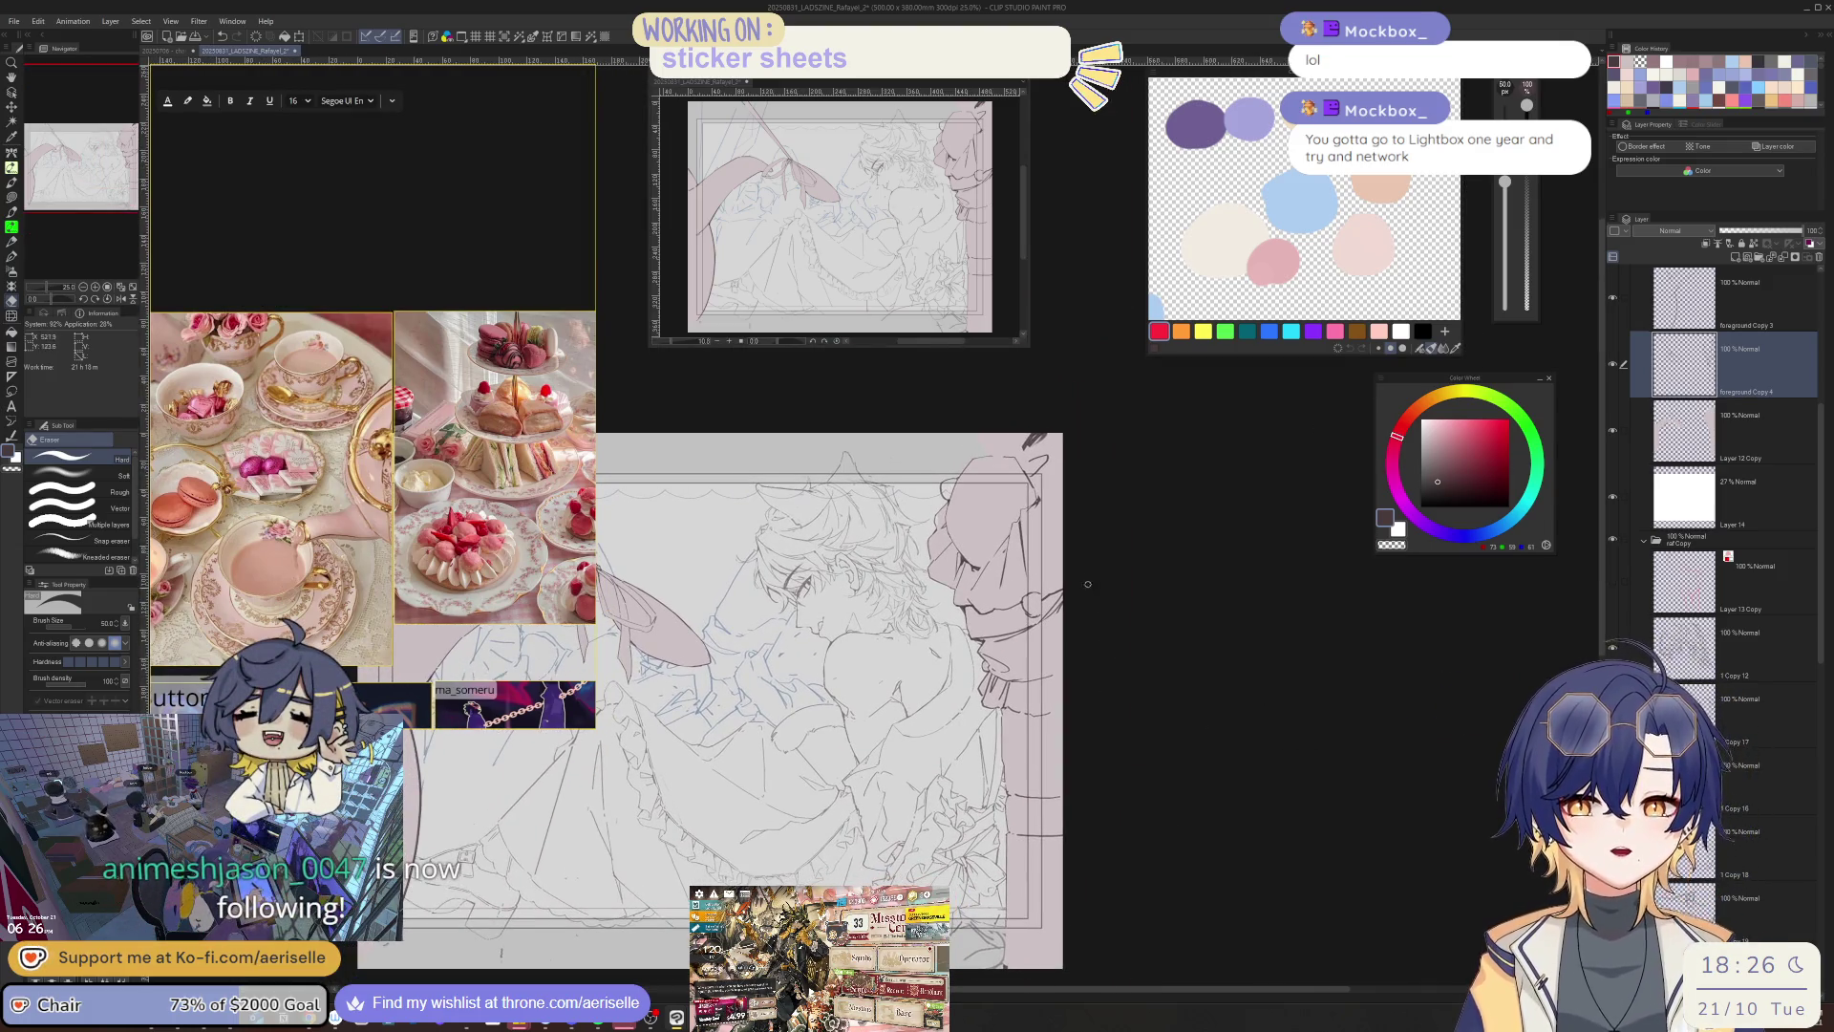
# - Add a short dark stroke near the right edge and sketch fold lines on the lower clothing
pyautogui.scroll(3, 1063, 640)
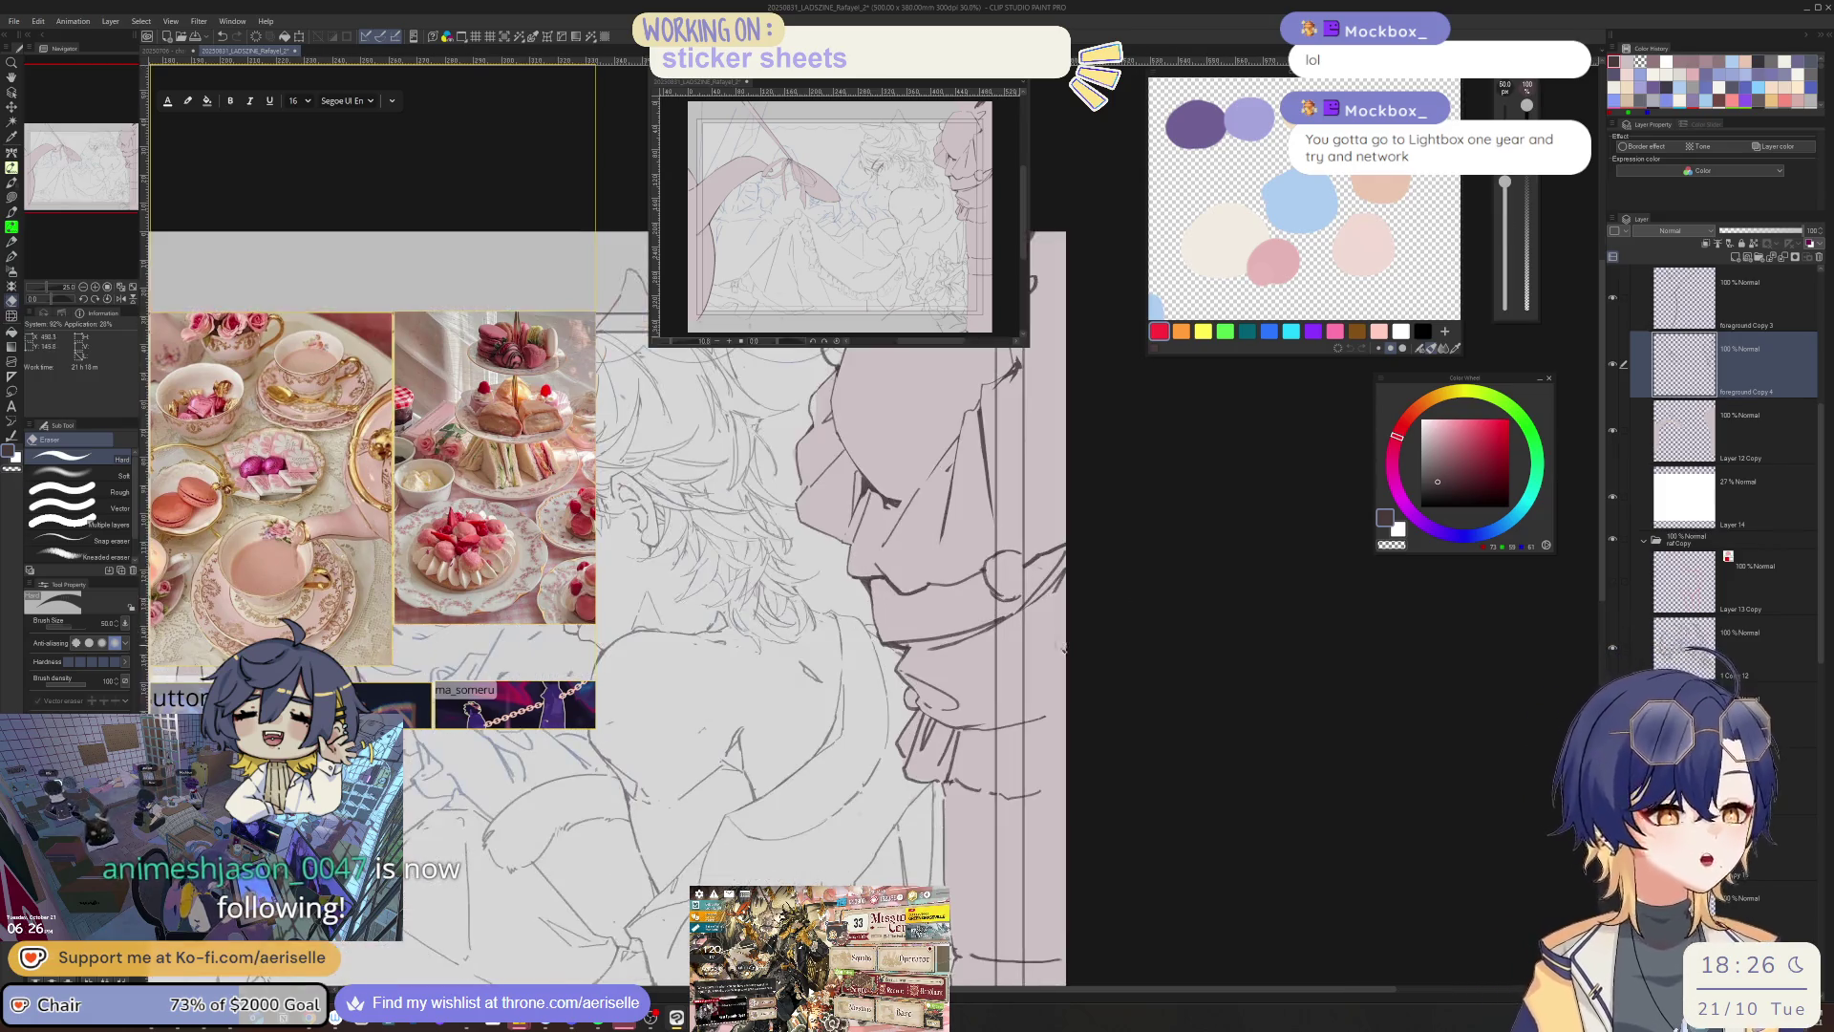
pyautogui.press('b')
pyautogui.moveTo(1065, 673); pyautogui.dragTo(1051, 706)
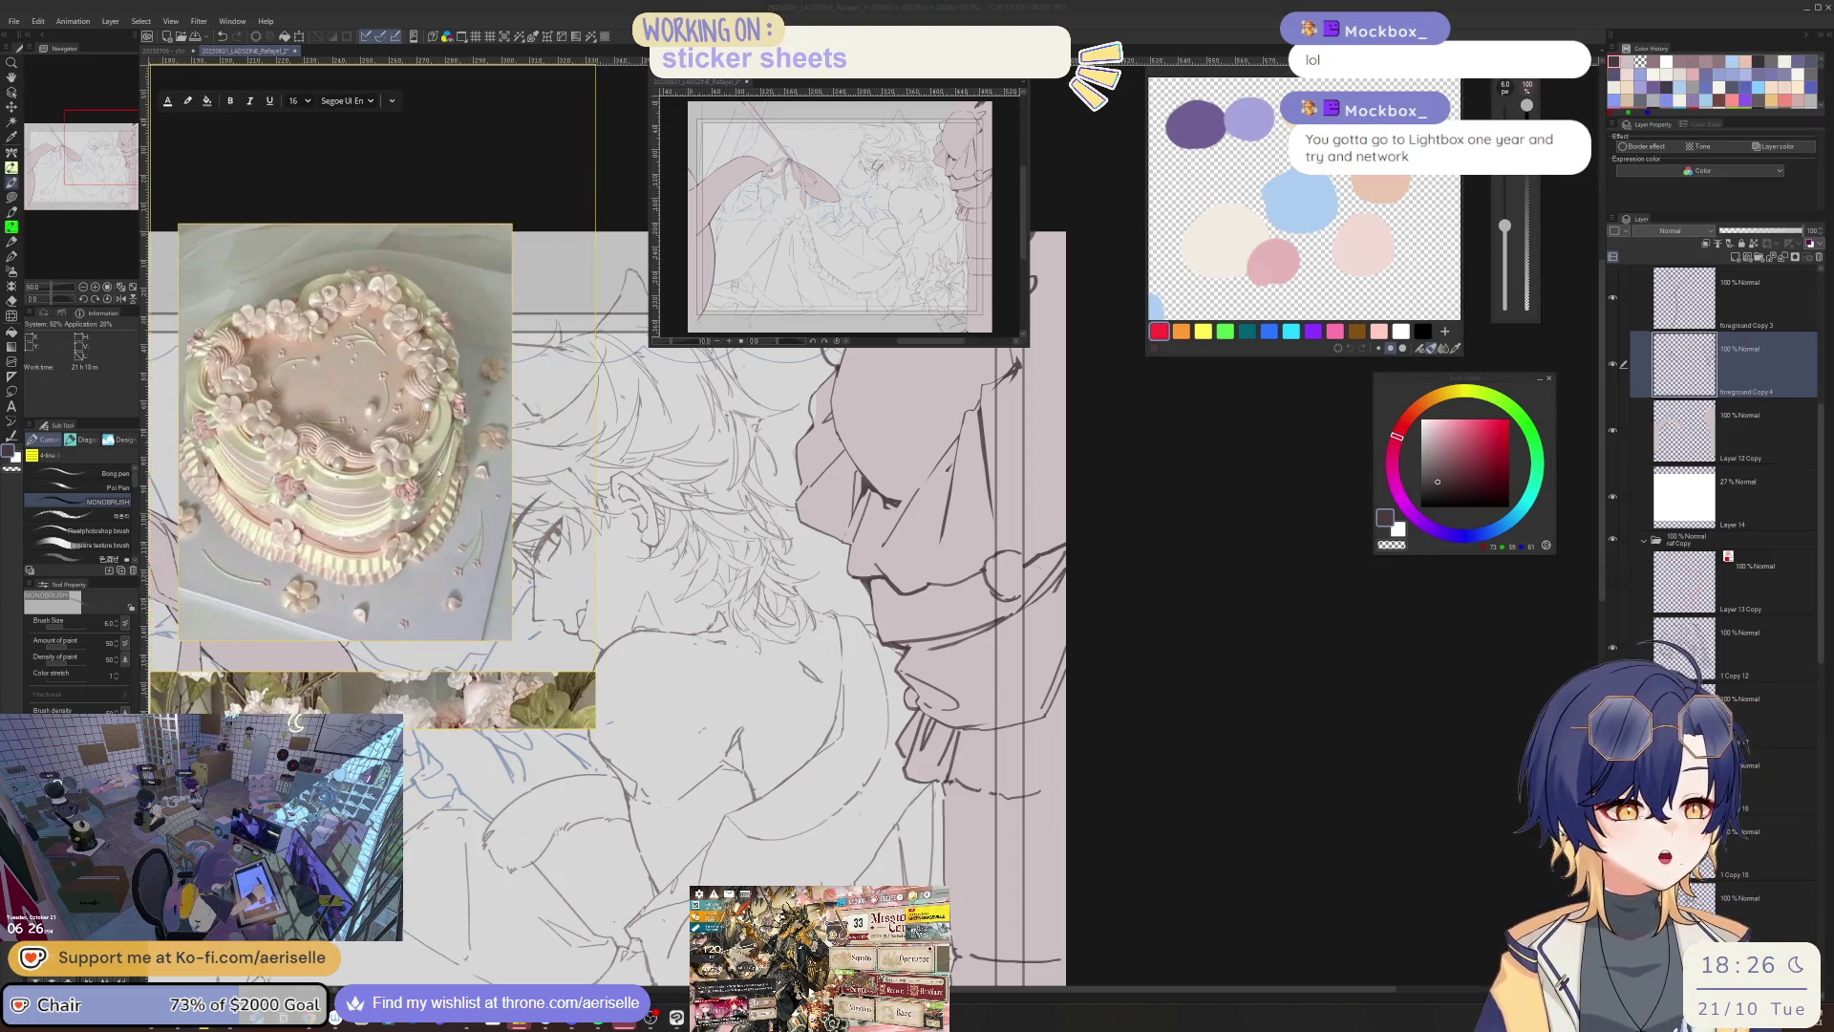
pyautogui.scroll(-3, 1146, 676)
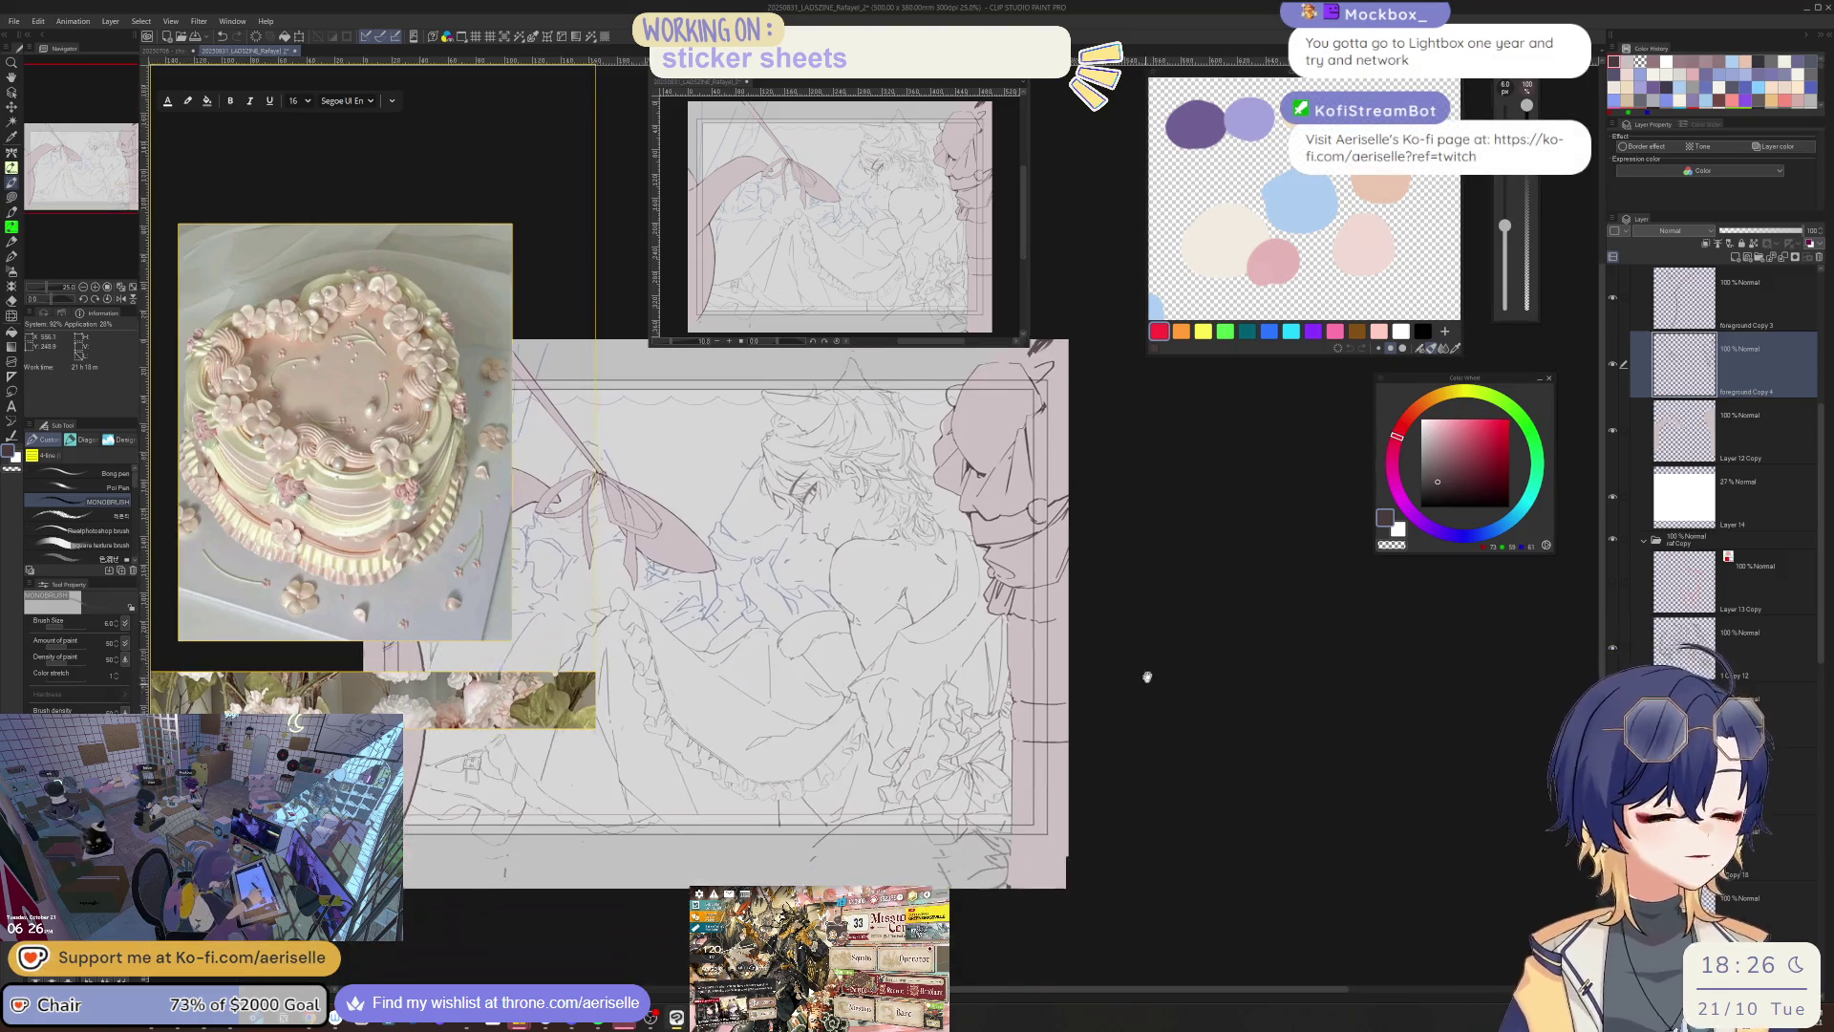
pyautogui.scroll(3, 1146, 675)
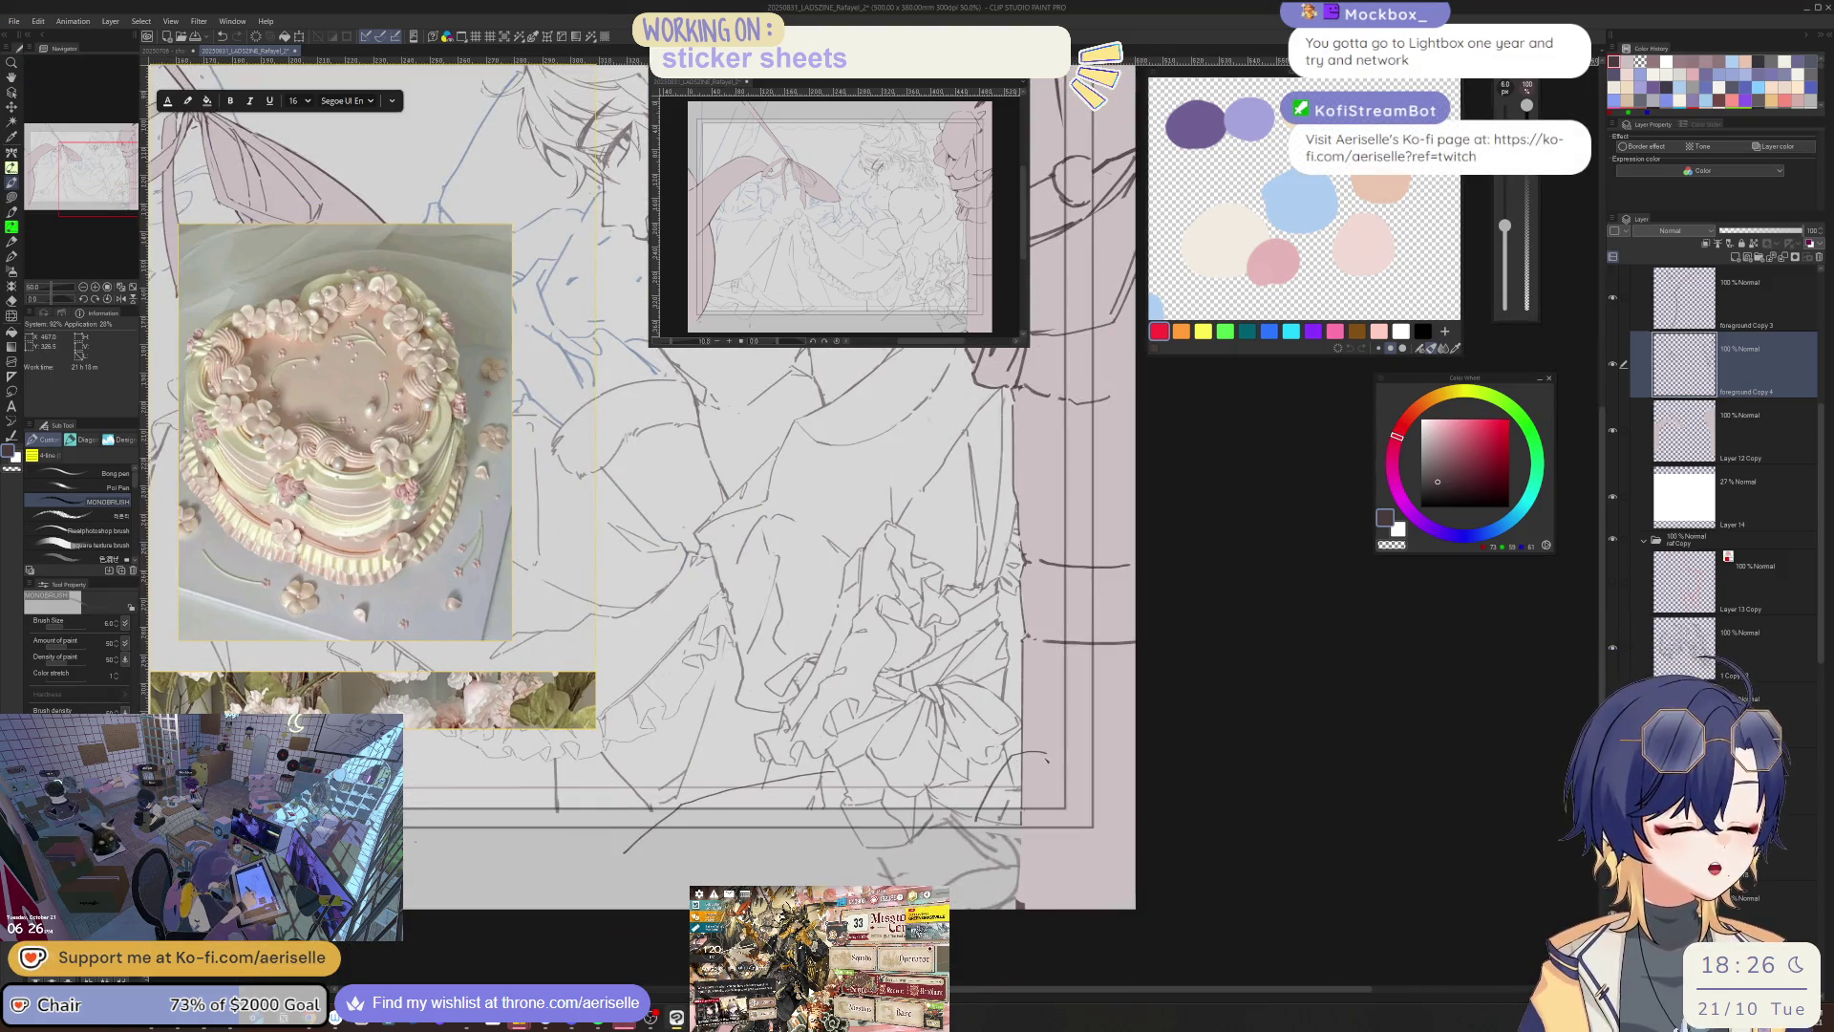
pyautogui.moveTo(1055, 764); pyautogui.dragTo(988, 829)
pyautogui.scroll(-2, 1031, 784)
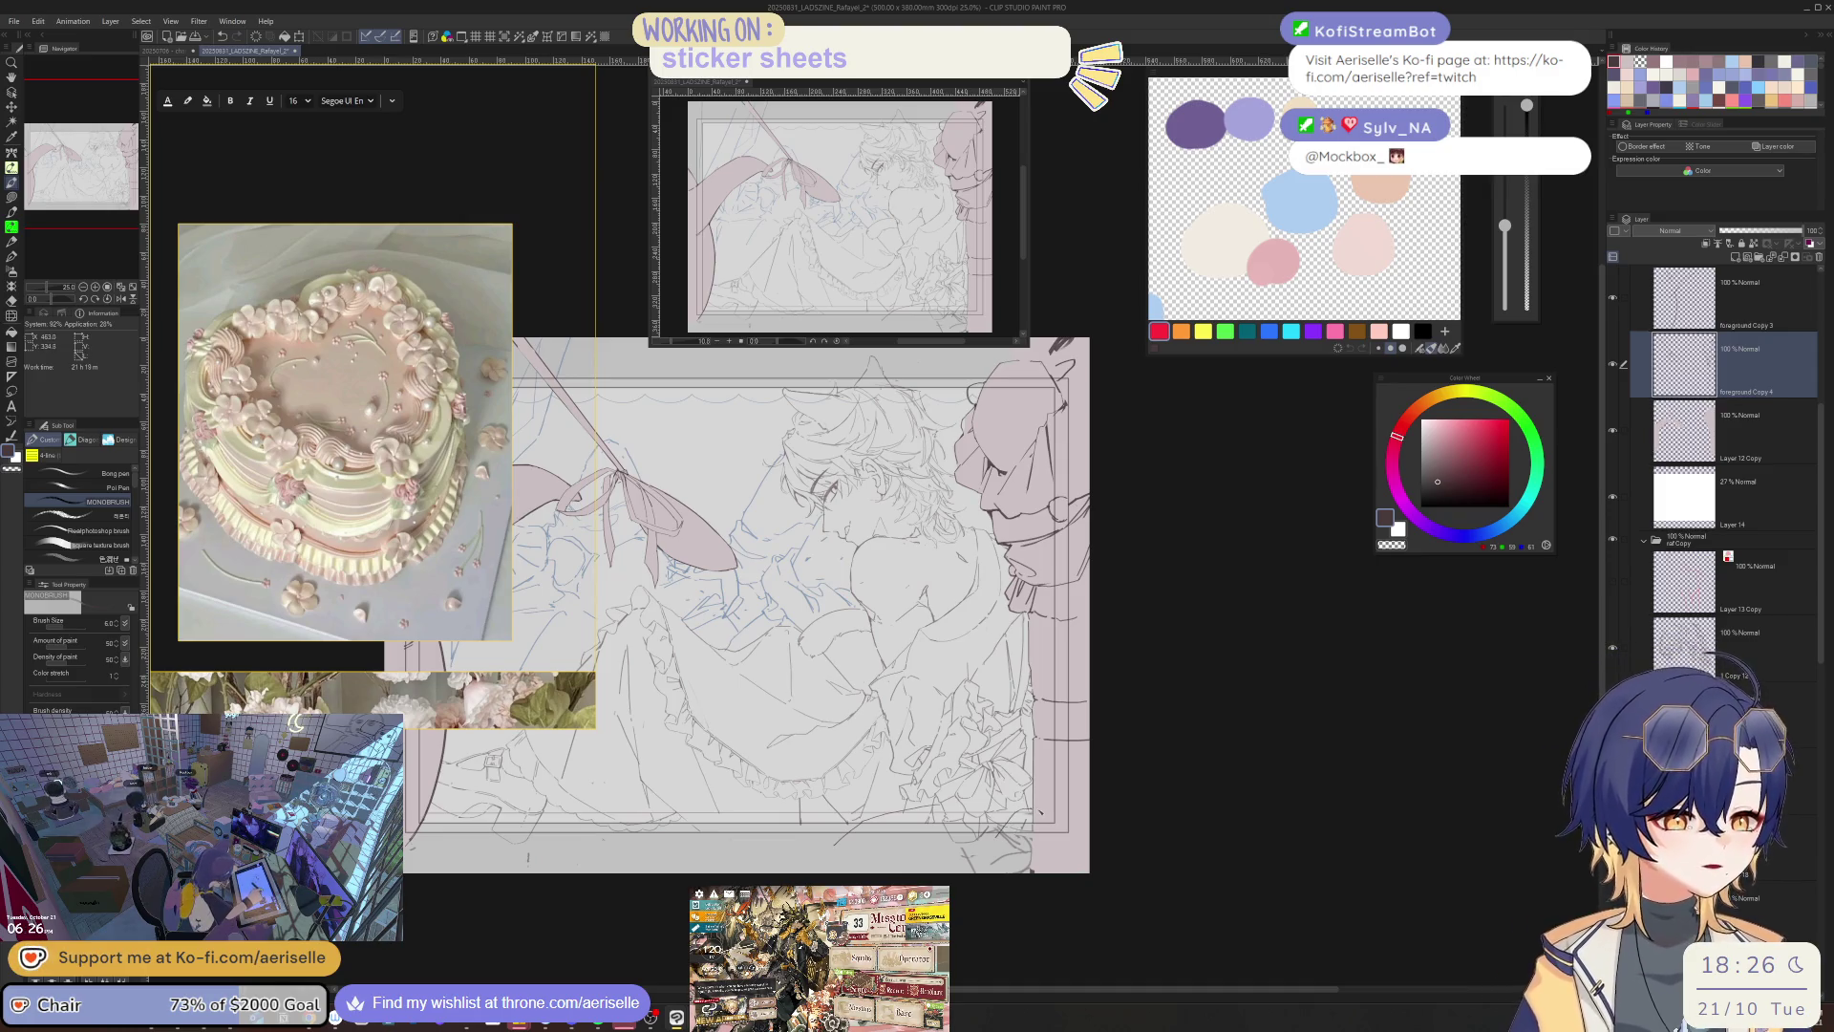
pyautogui.scroll(3, 1001, 611)
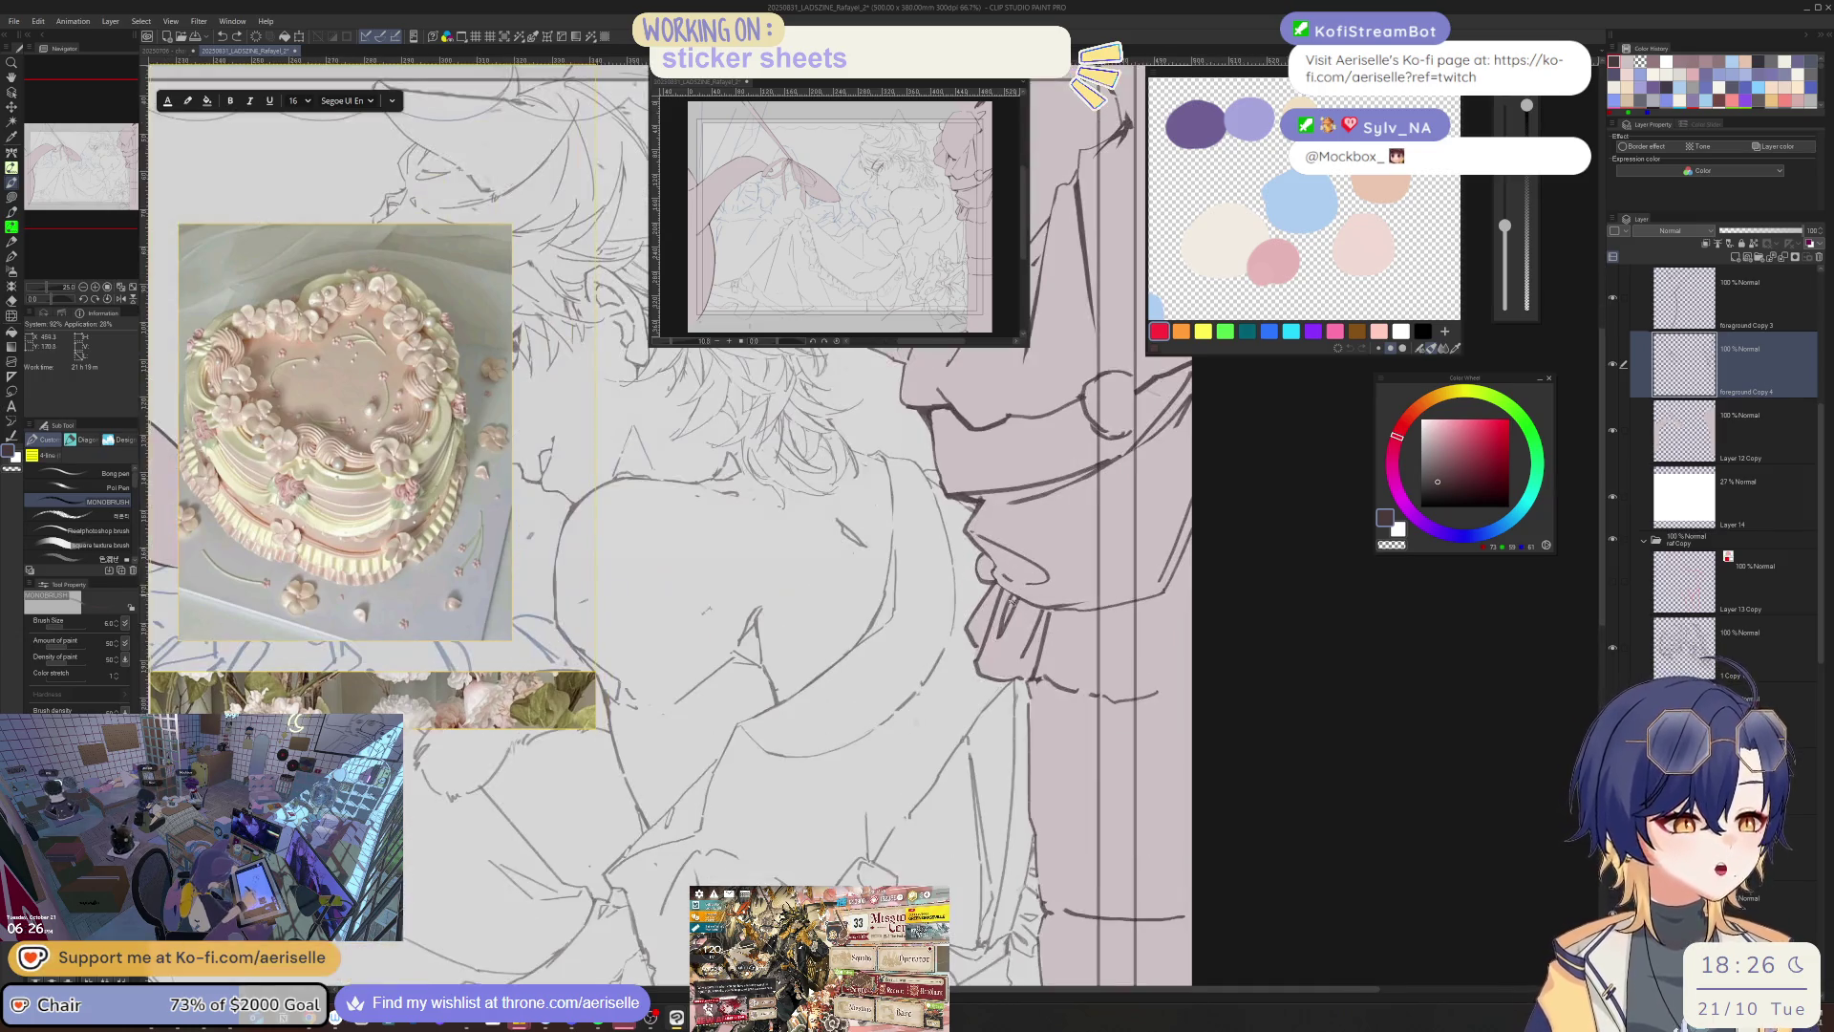
# - Erase the stray line bits near the lips and chin and redraw a short chin line
pyautogui.press('e')
pyautogui.moveTo(1007, 615)
pyautogui.mouseDown()
pyautogui.moveTo(1003, 632)
pyautogui.moveTo(1043, 635)
pyautogui.moveTo(1039, 612)
pyautogui.moveTo(1051, 680)
pyautogui.moveTo(1156, 694)
pyautogui.mouseUp()
pyautogui.press('p')
pyautogui.moveTo(1018, 678); pyautogui.dragTo(1086, 703)
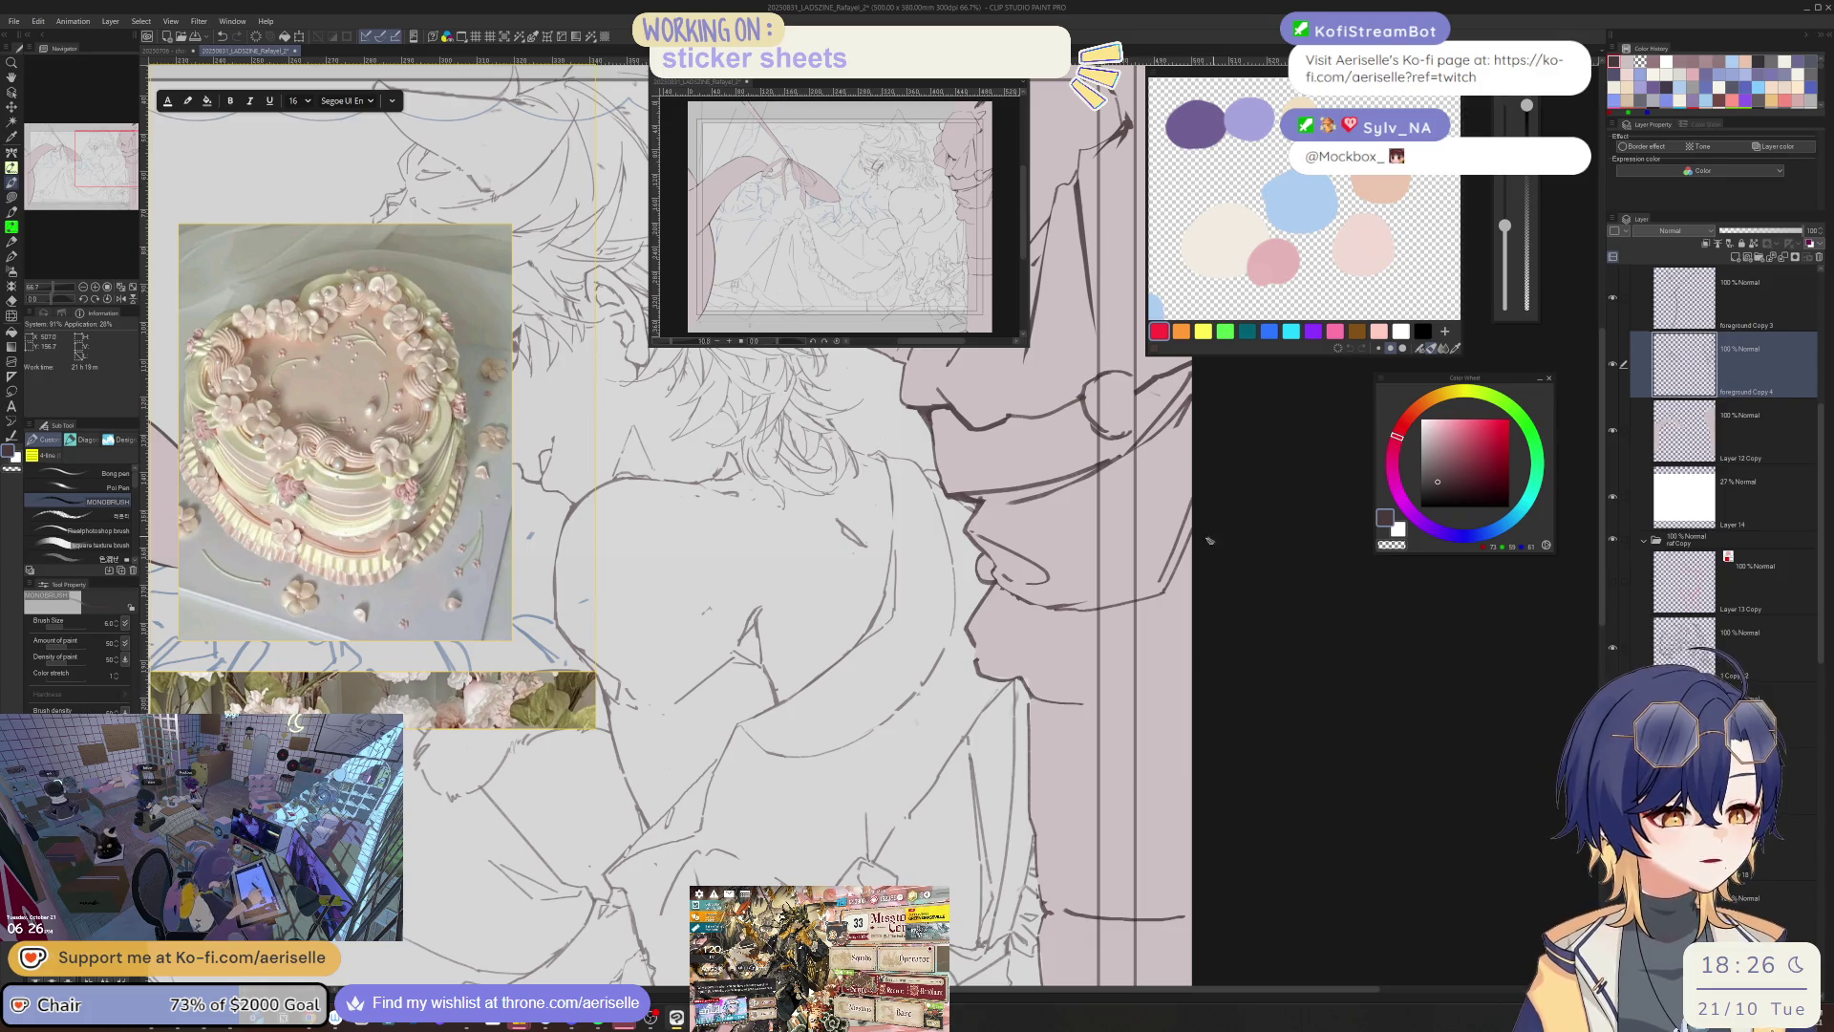
# - Set the pen to size 7 and the eraser to 120, then show layer 1 Copy 17
pyautogui.press(']')
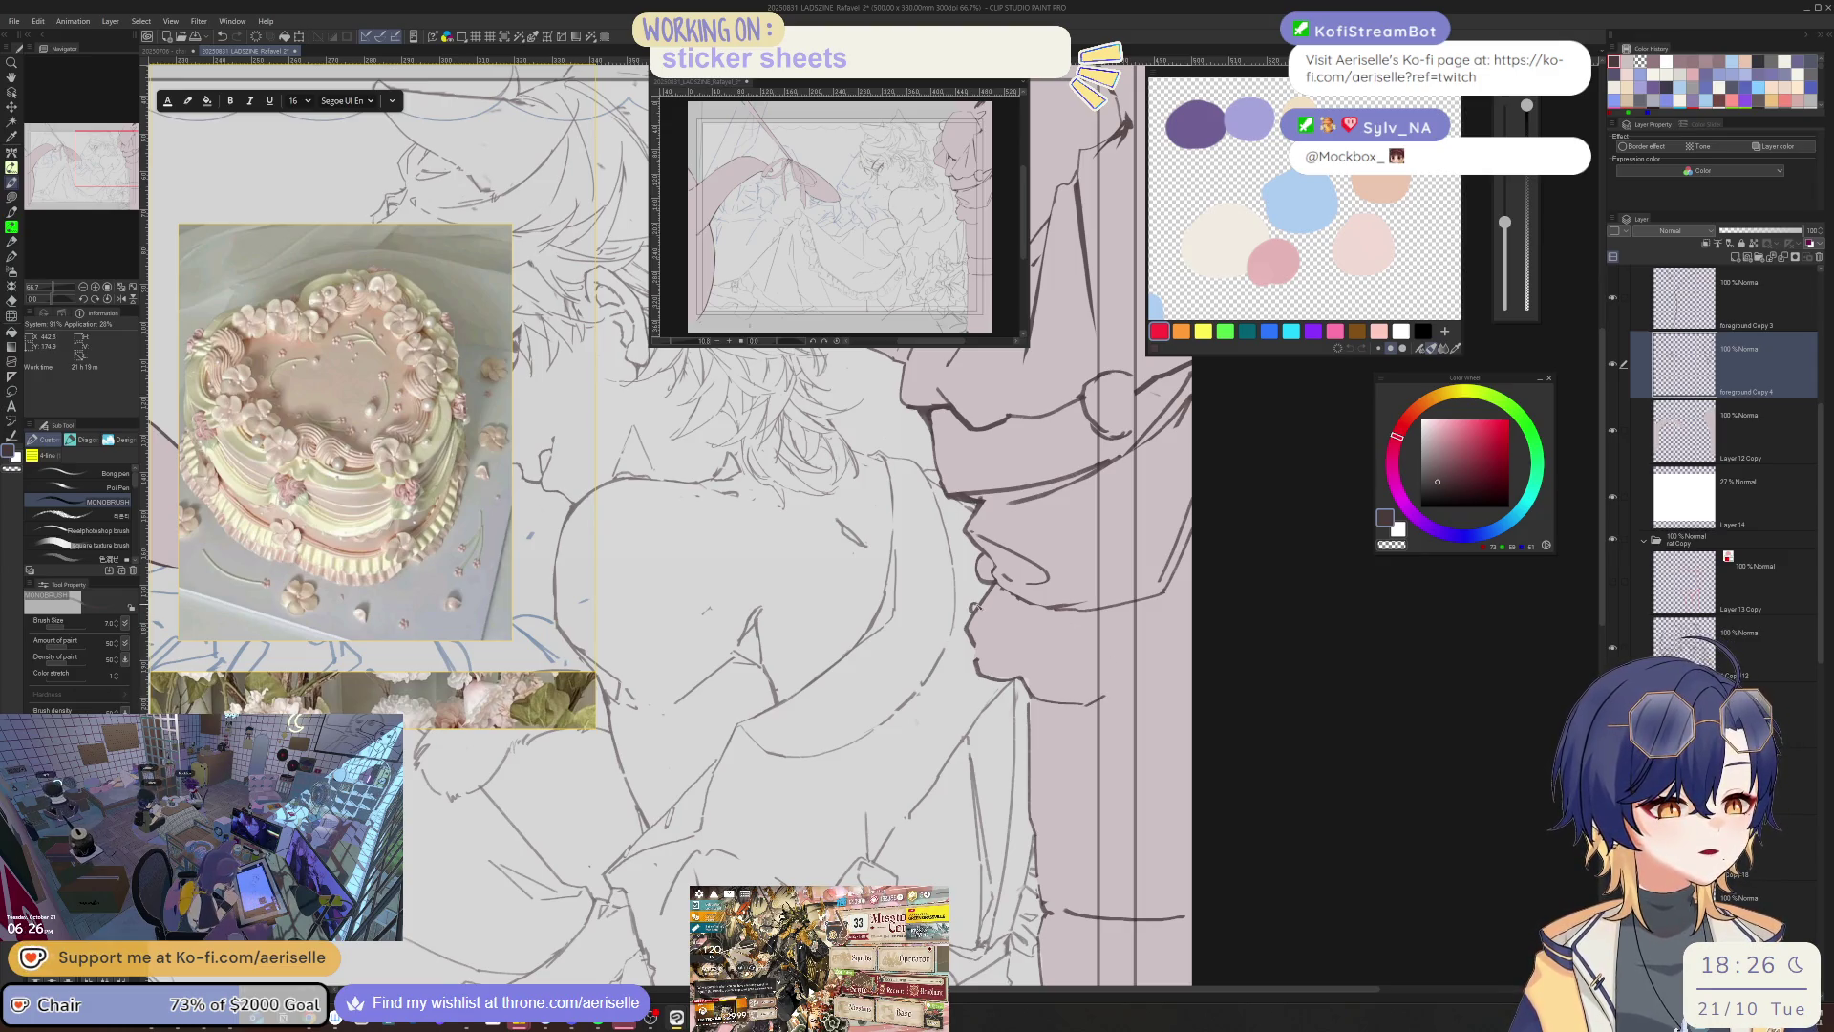
pyautogui.press('e')
pyautogui.press(']')
pyautogui.press(']')
pyautogui.press(']')
pyautogui.press('p')
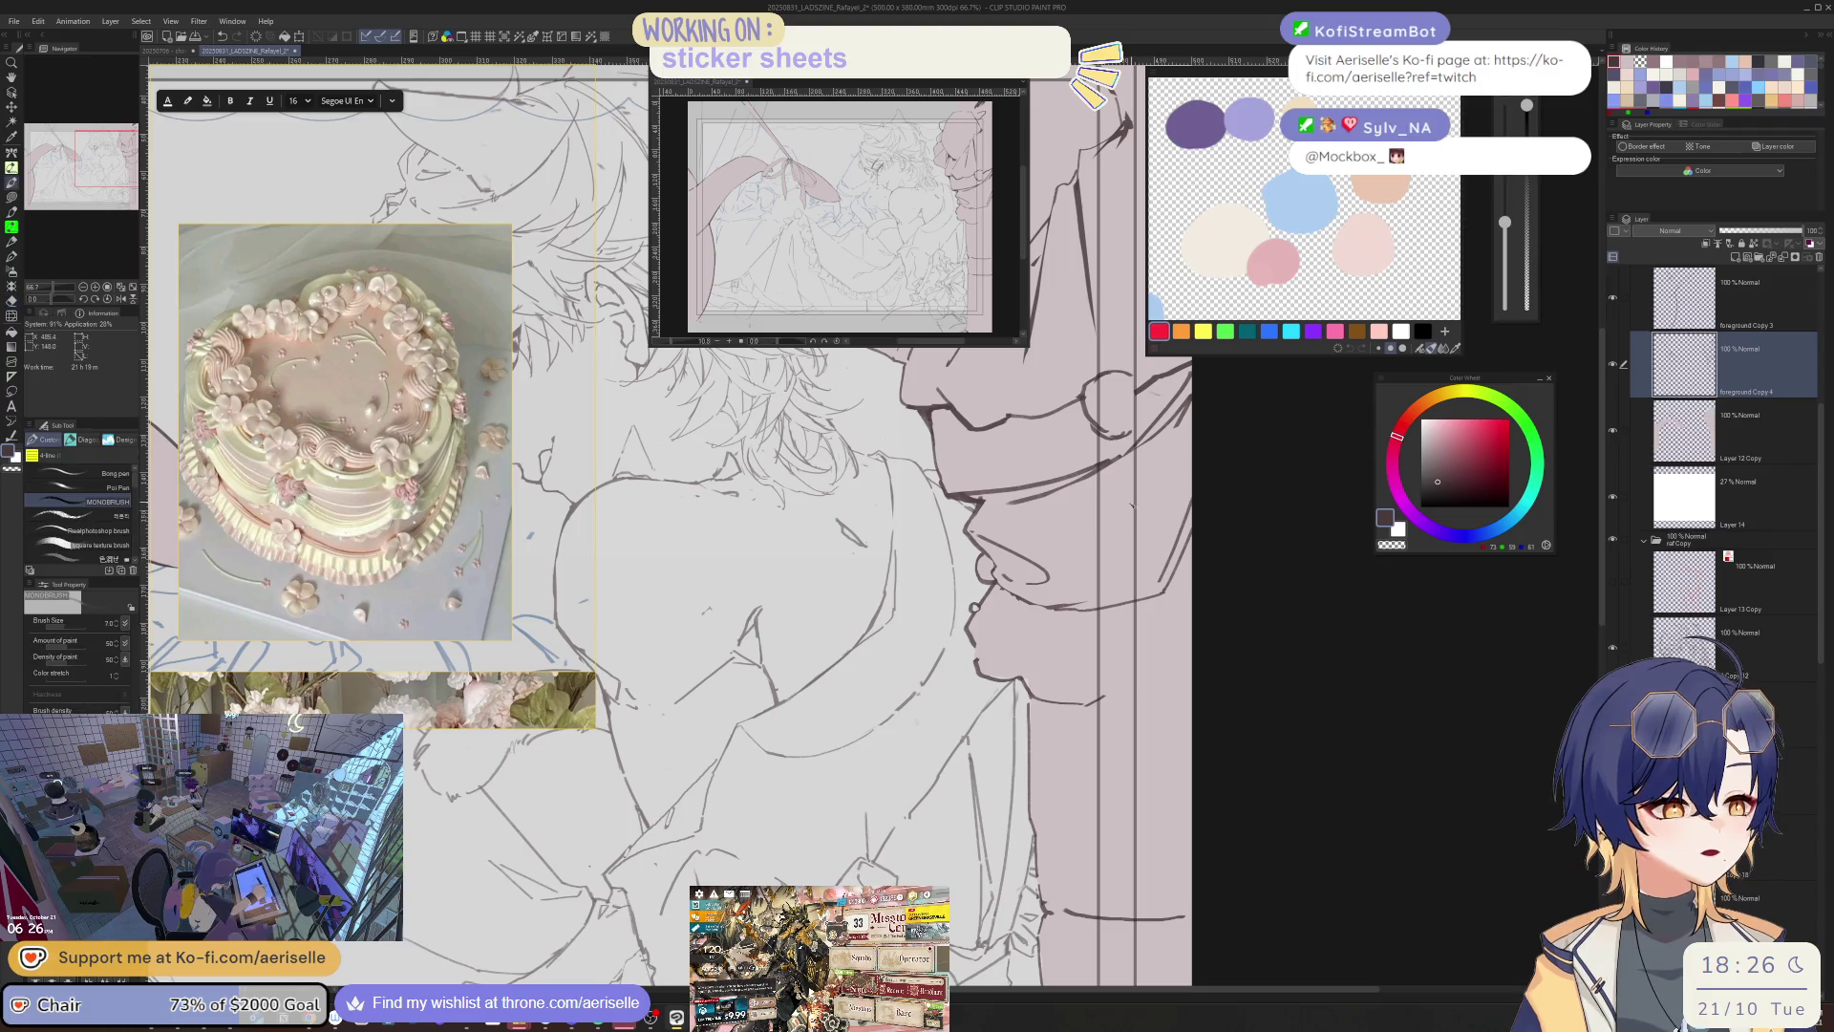
pyautogui.press('e')
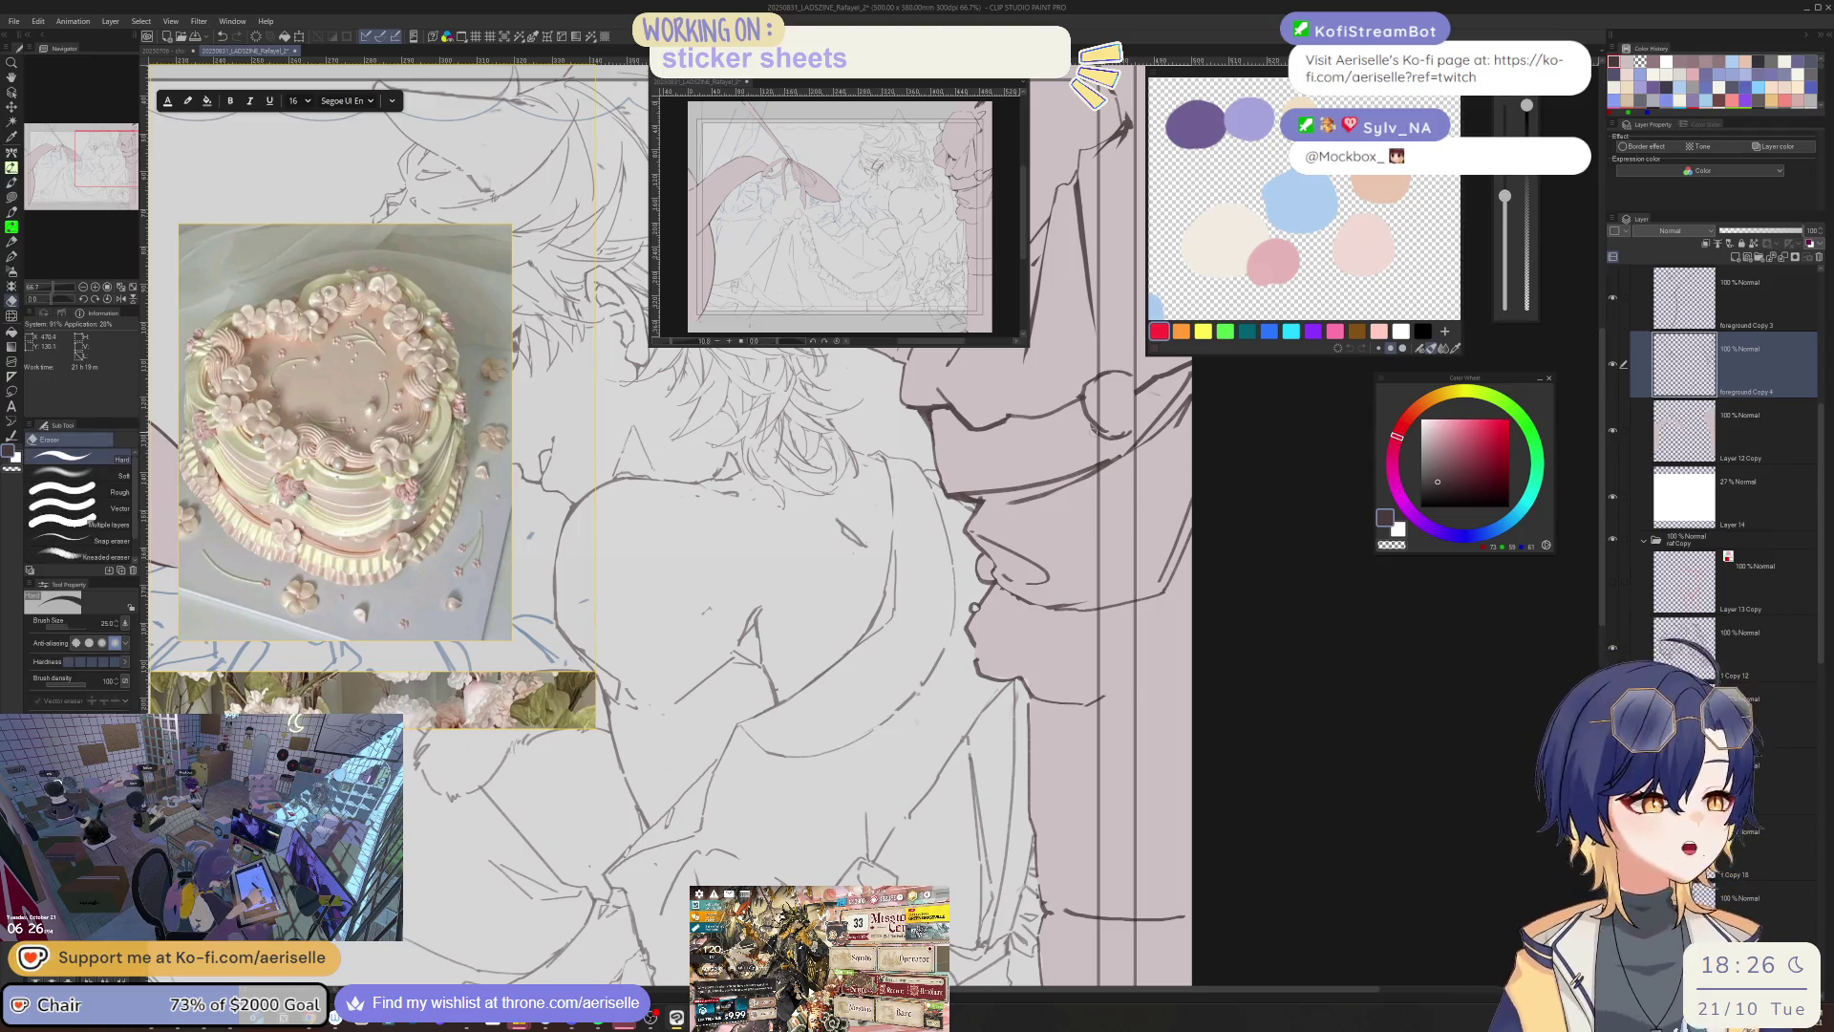
pyautogui.press('-')
pyautogui.press('p')
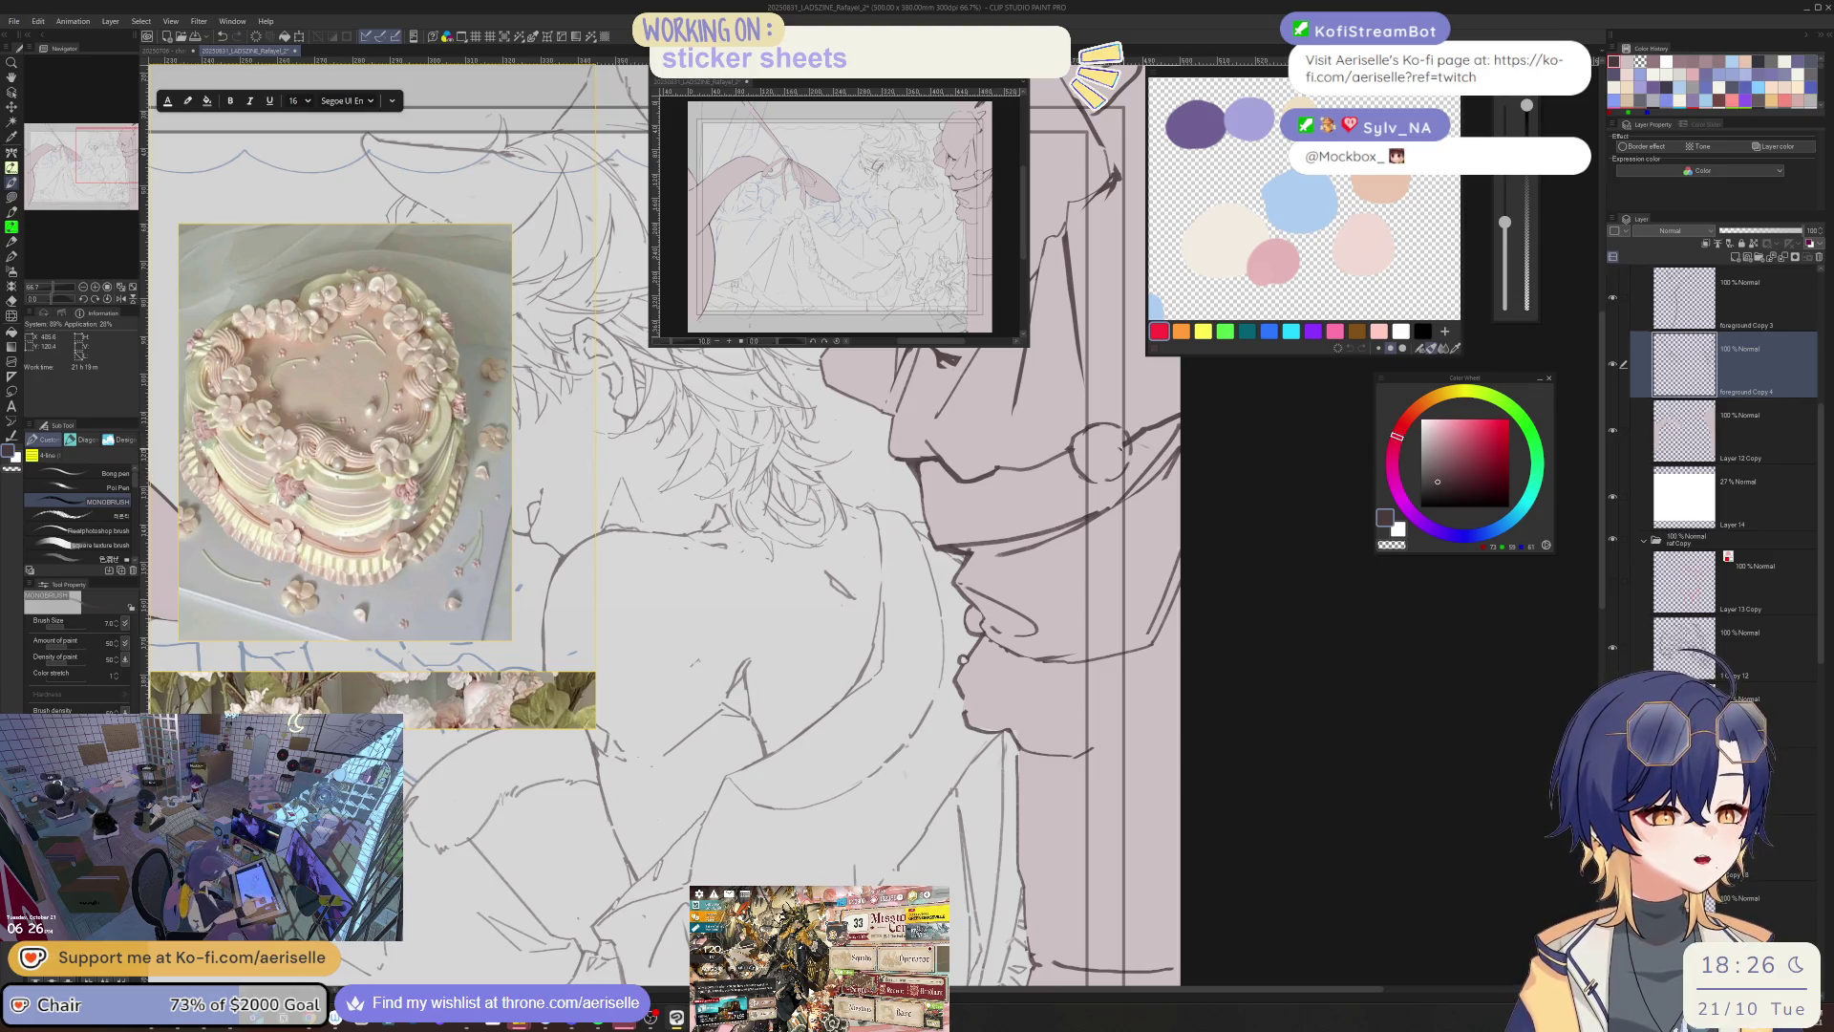
pyautogui.press('e')
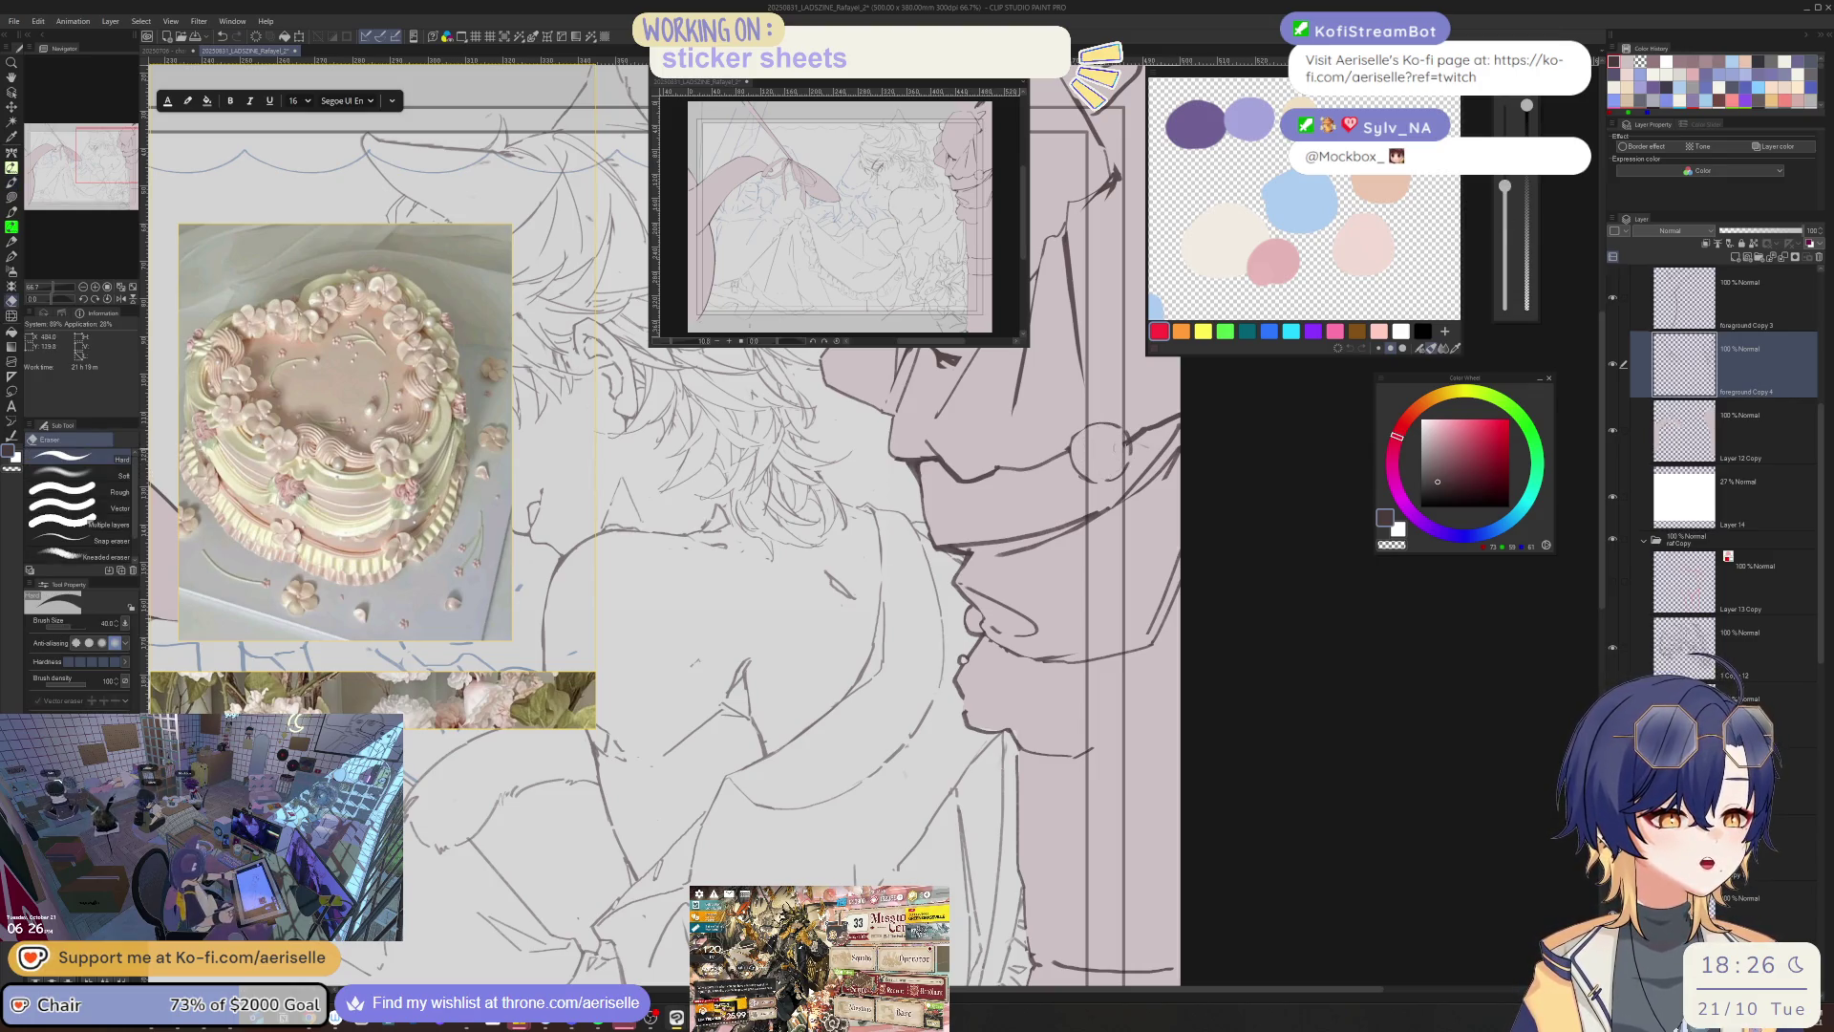
pyautogui.press('p')
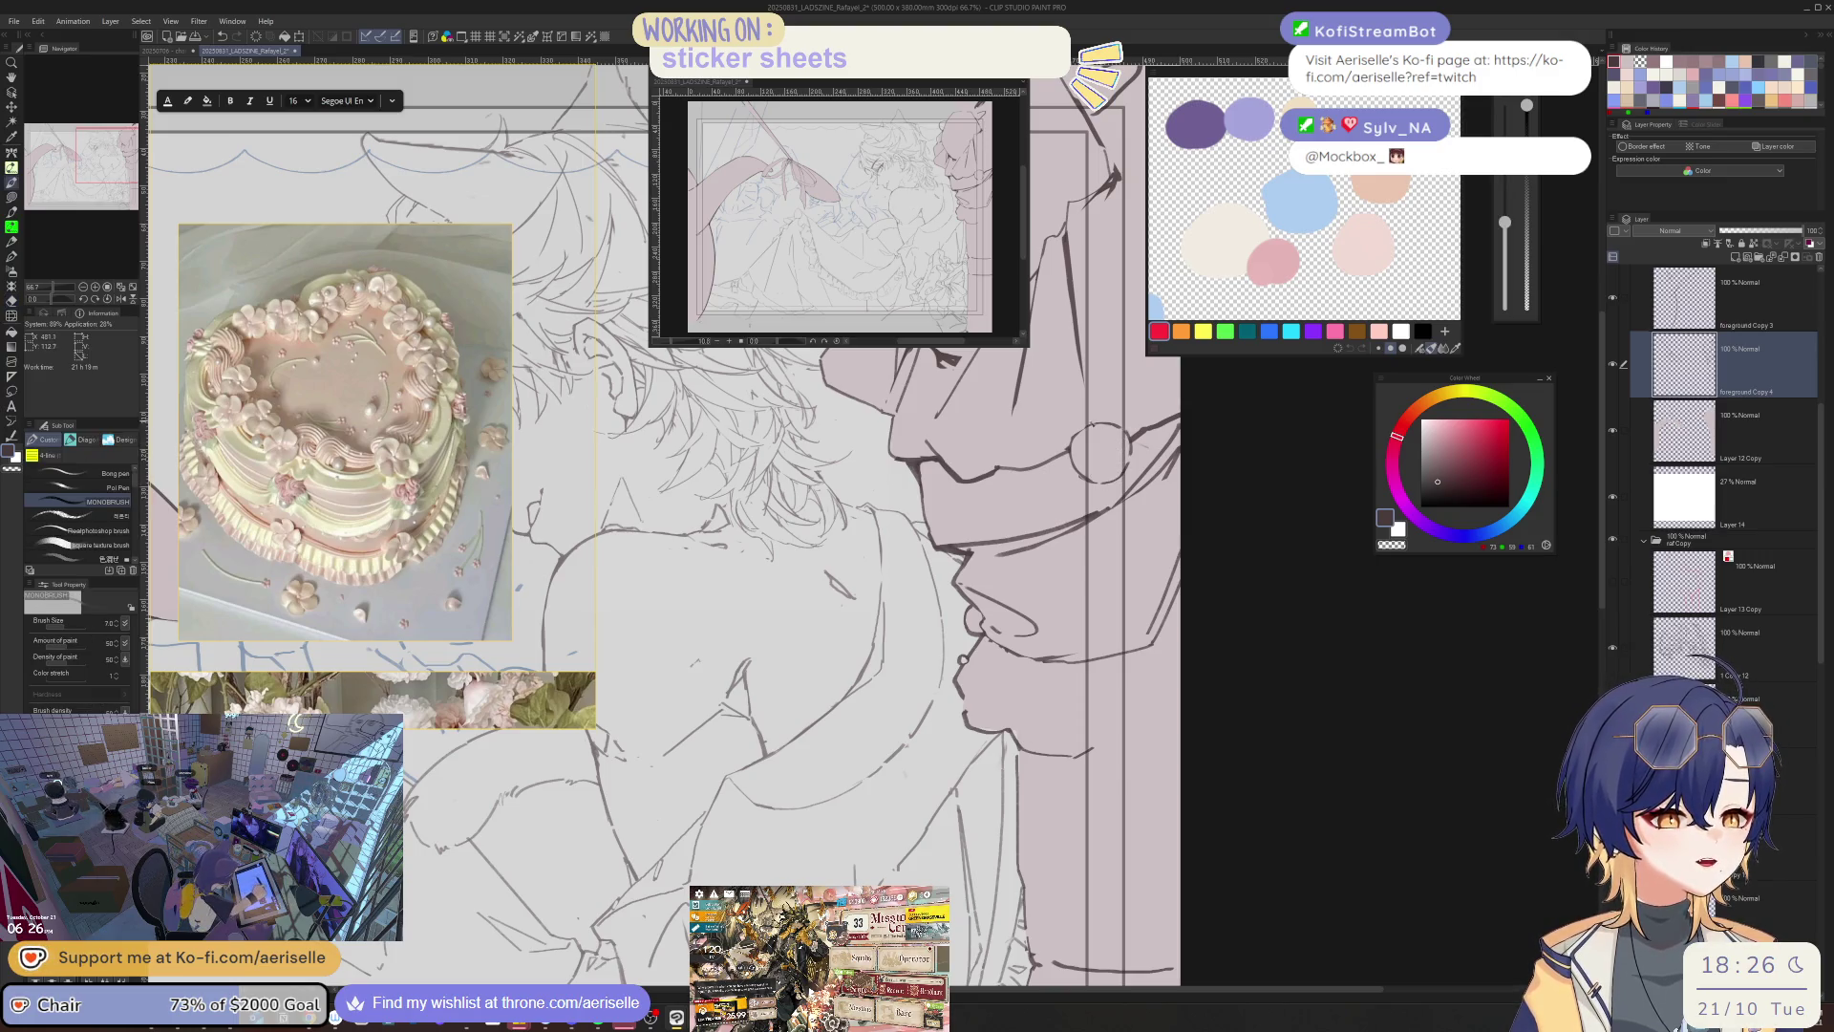
pyautogui.click(1612, 714)
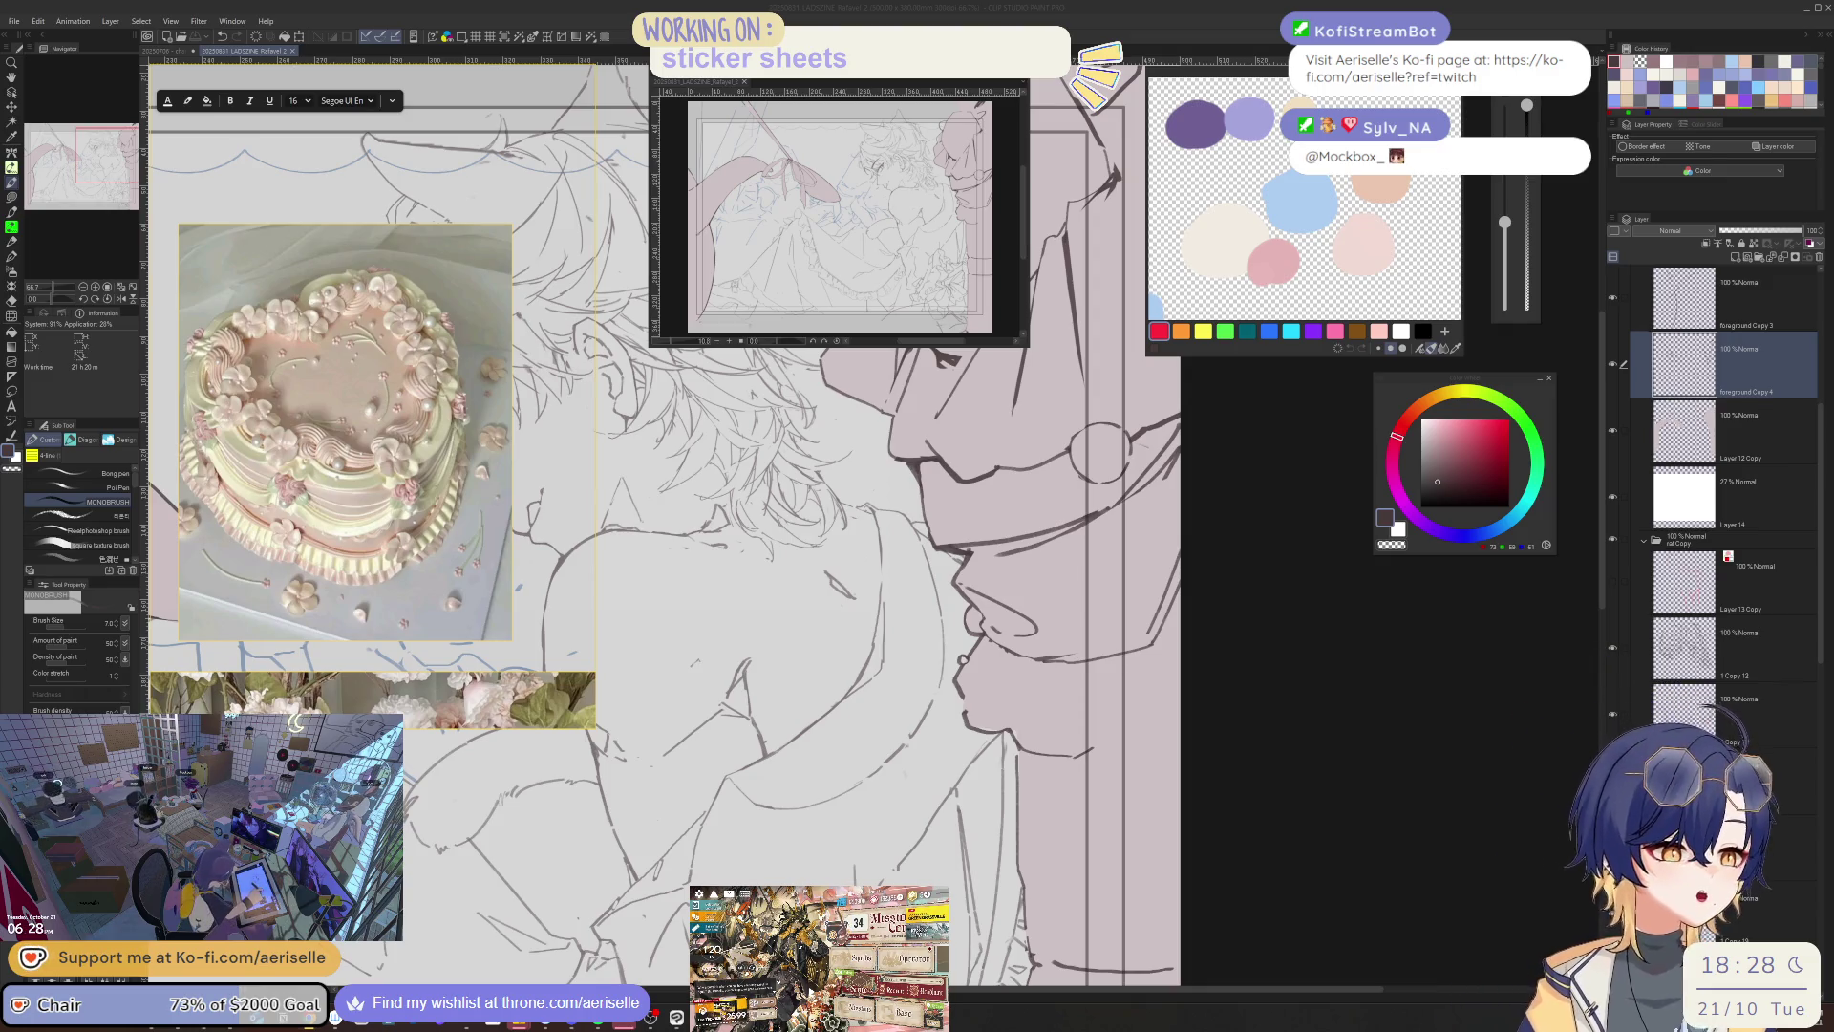
# - Mirror the canvas horizontally and pan to bring the faces into view
pyautogui.click(1032, 668)
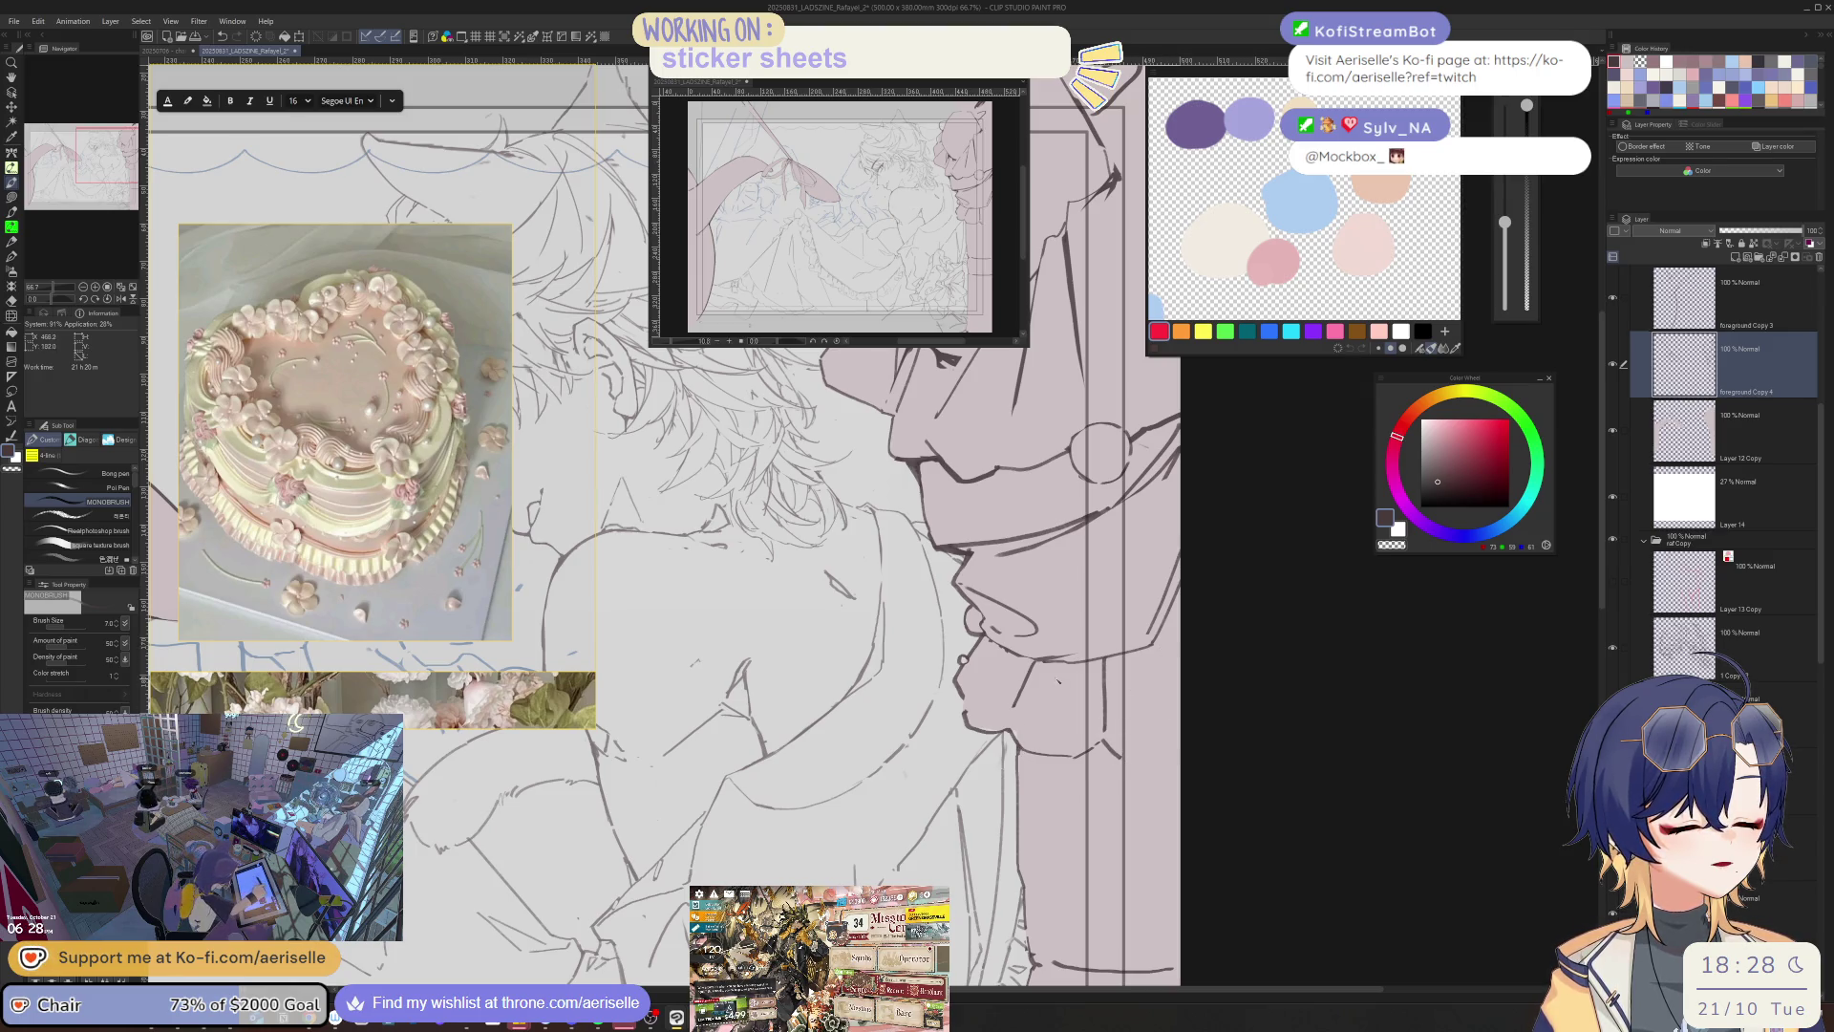
pyautogui.scroll(-2, 1157, 782)
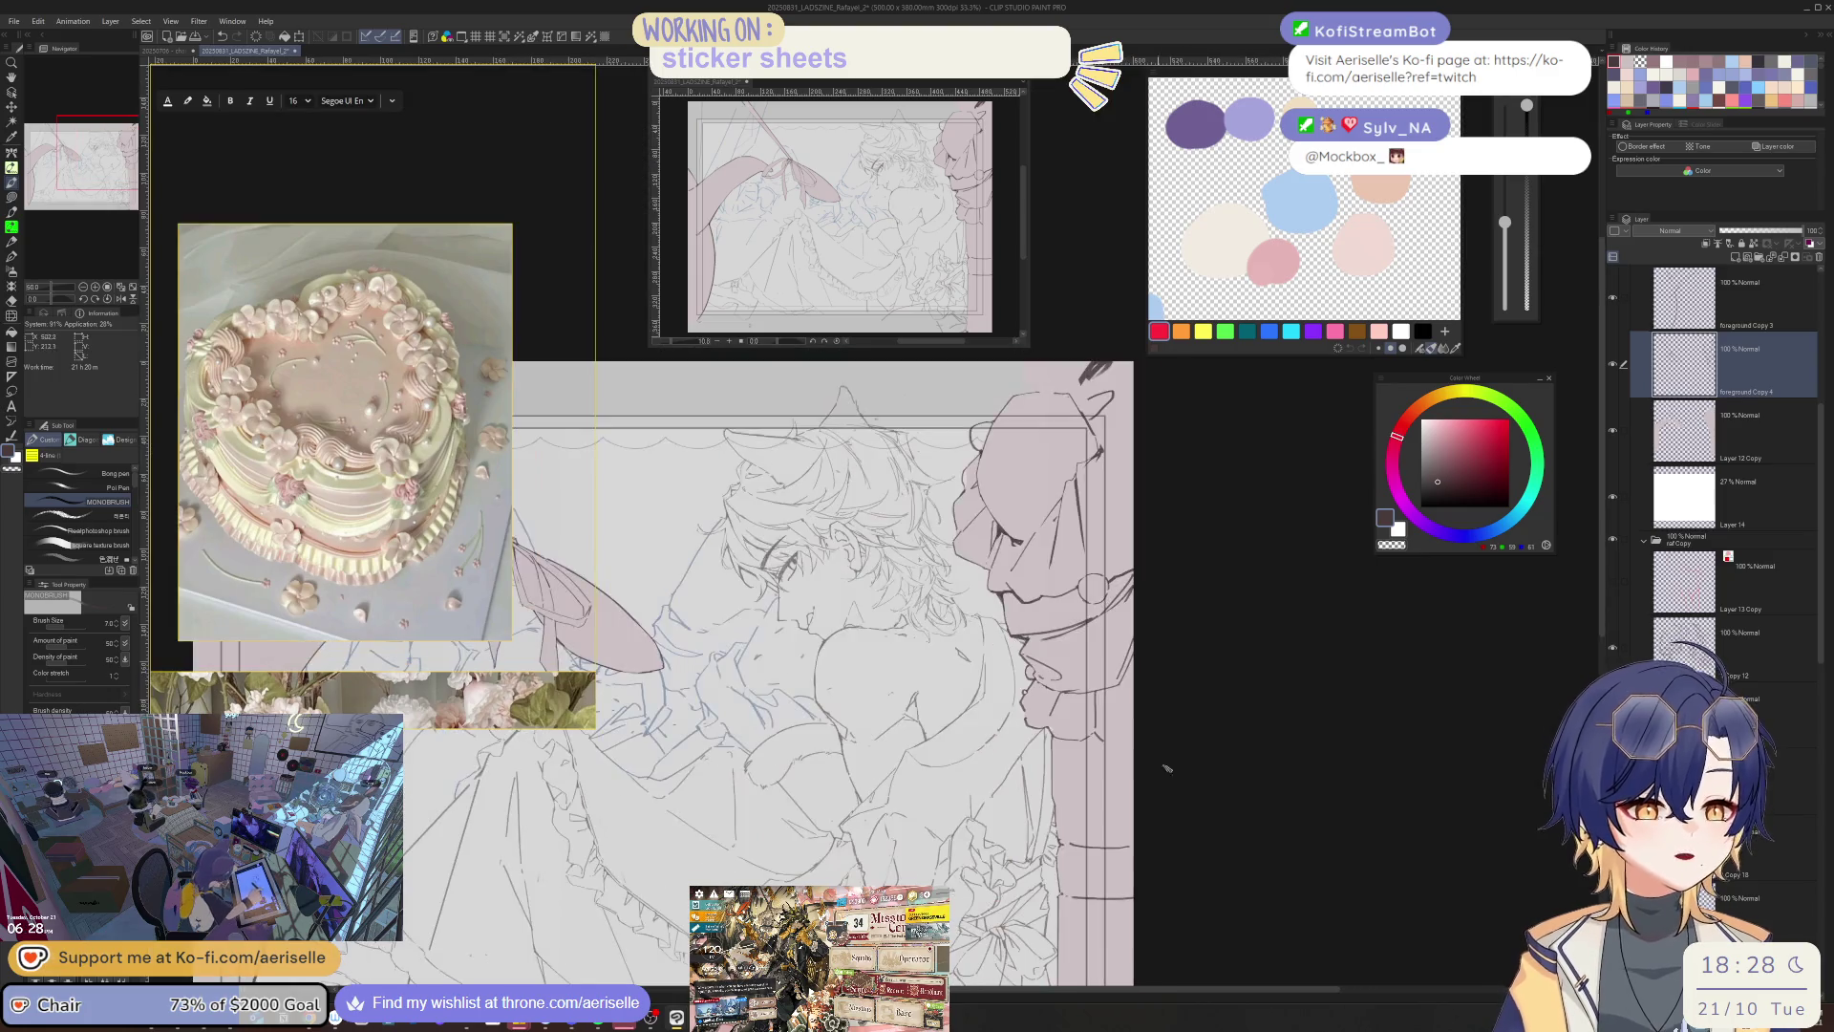
pyautogui.scroll(2, 1041, 822)
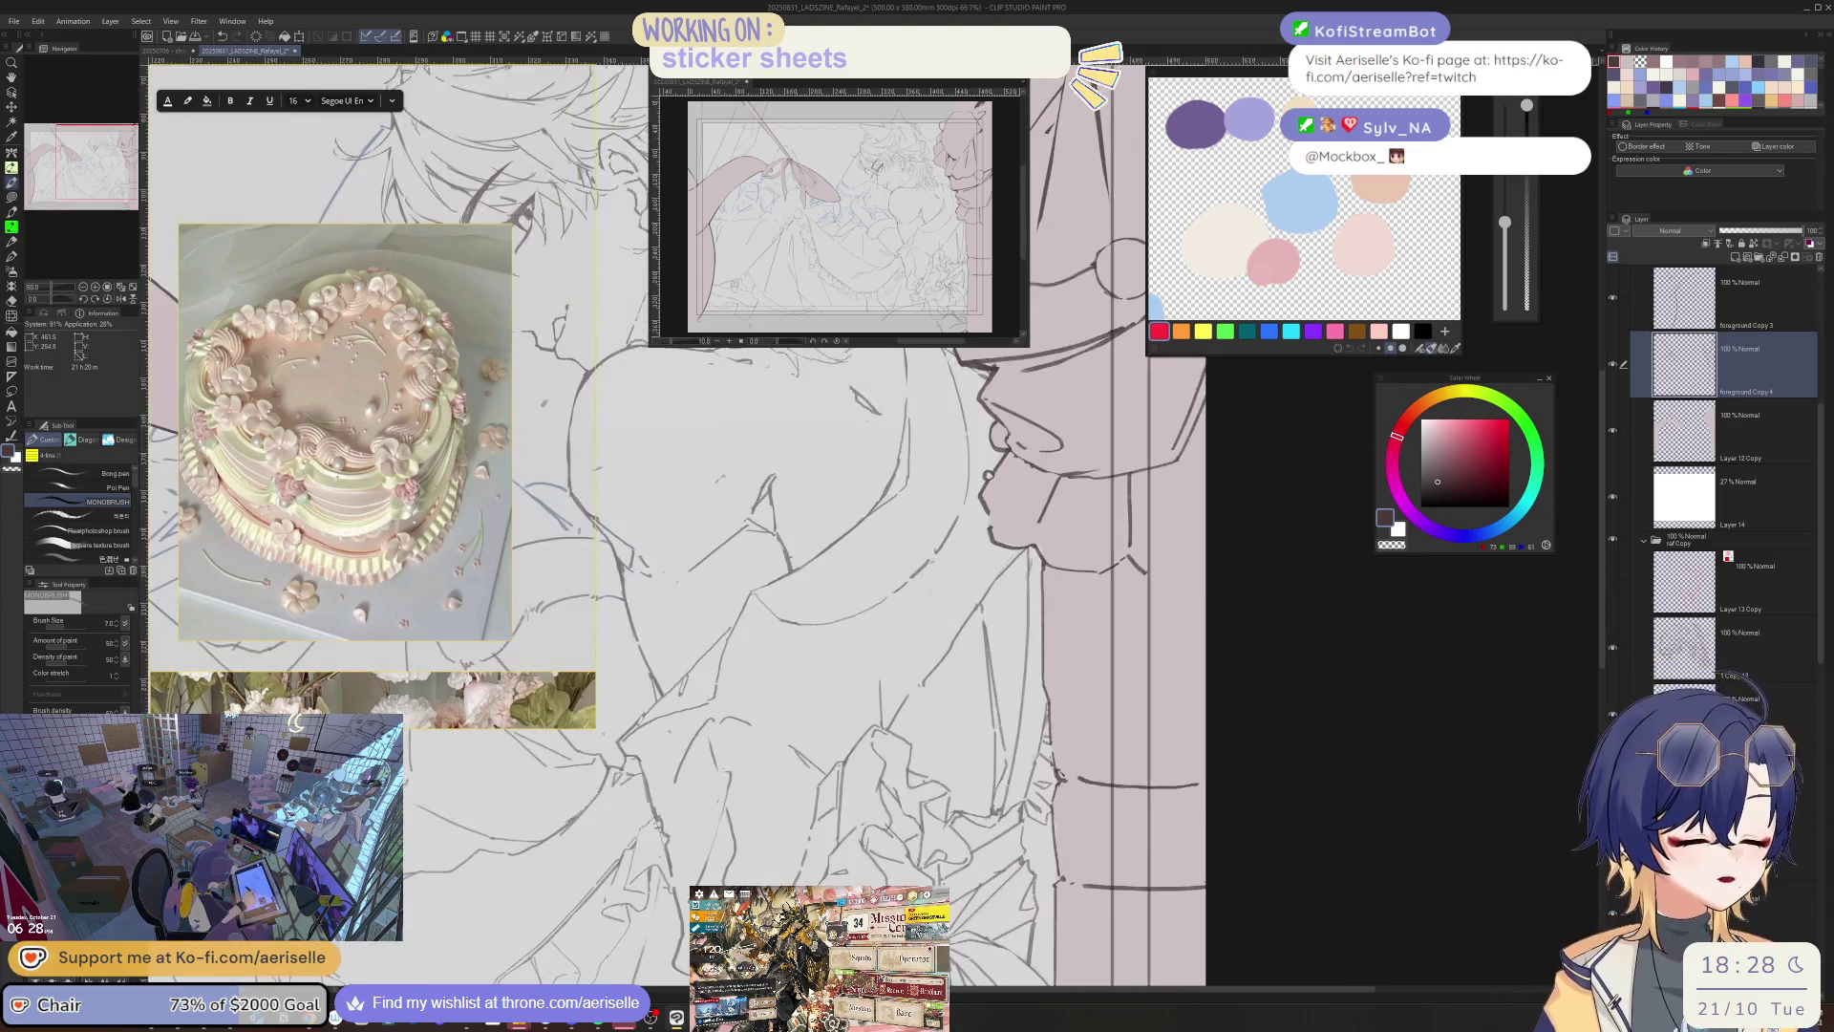
pyautogui.press('e')
pyautogui.press('b')
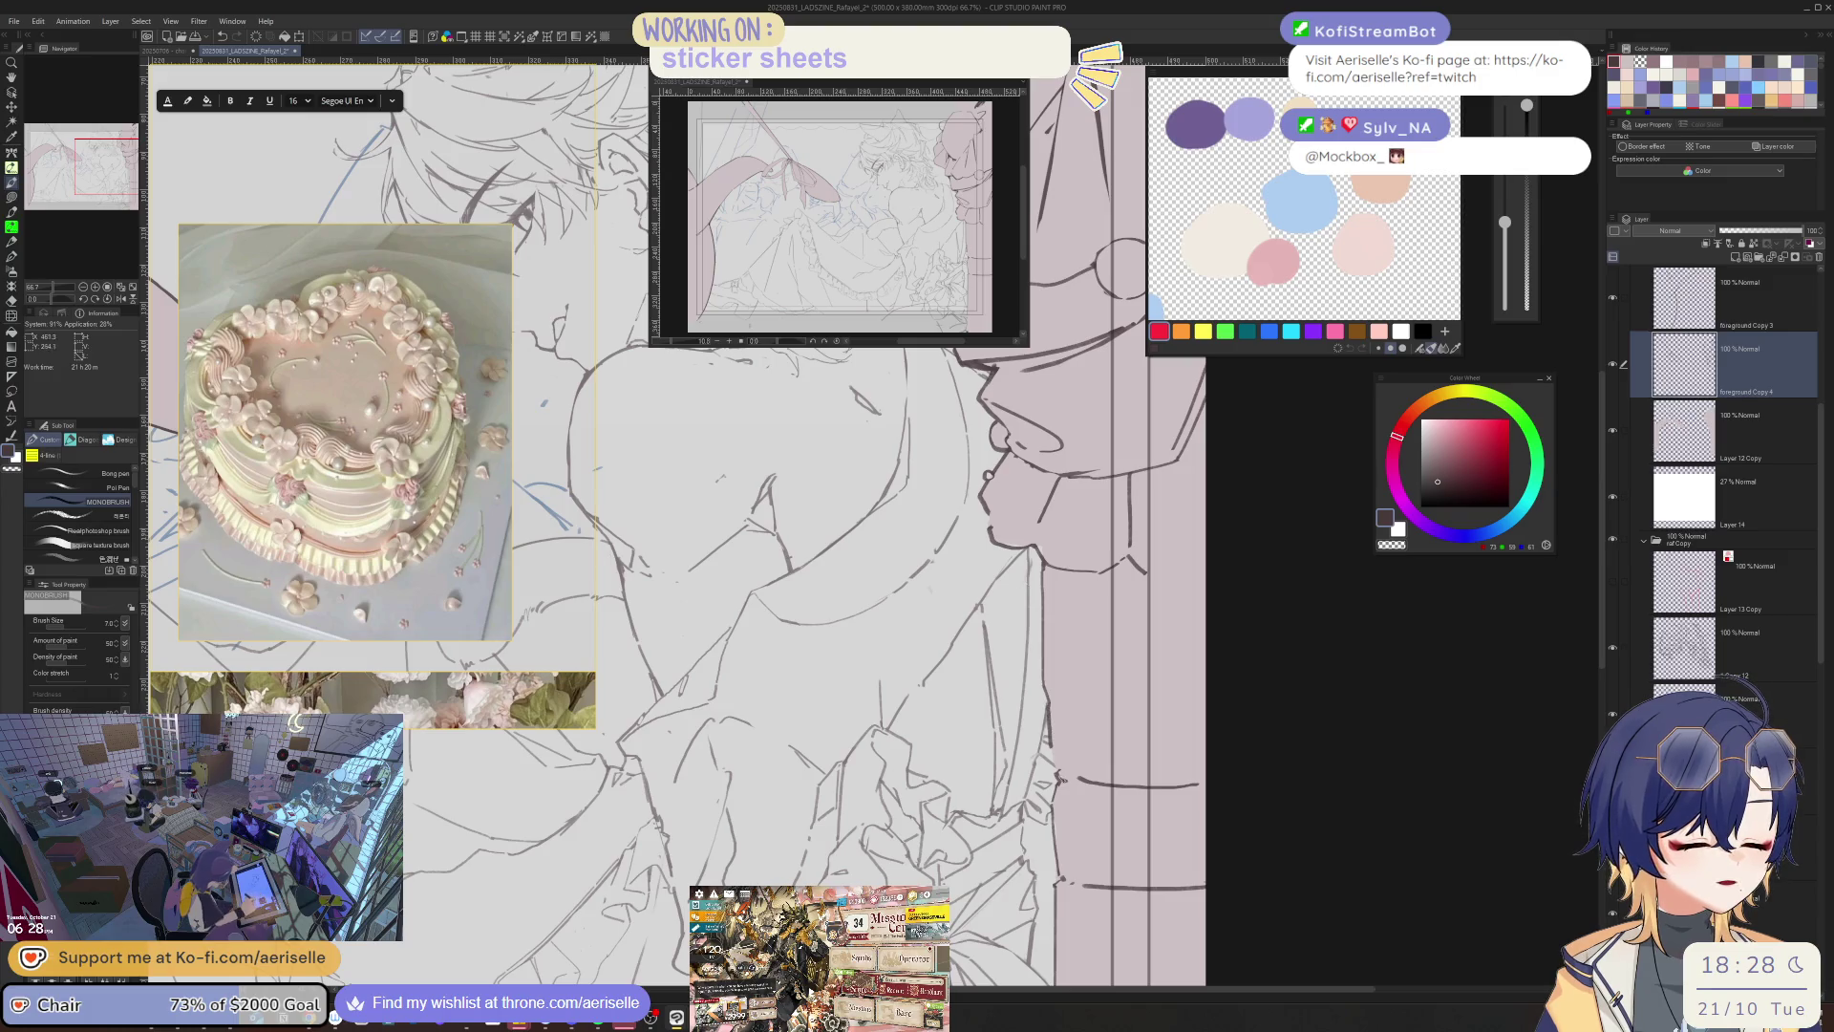
pyautogui.press('e')
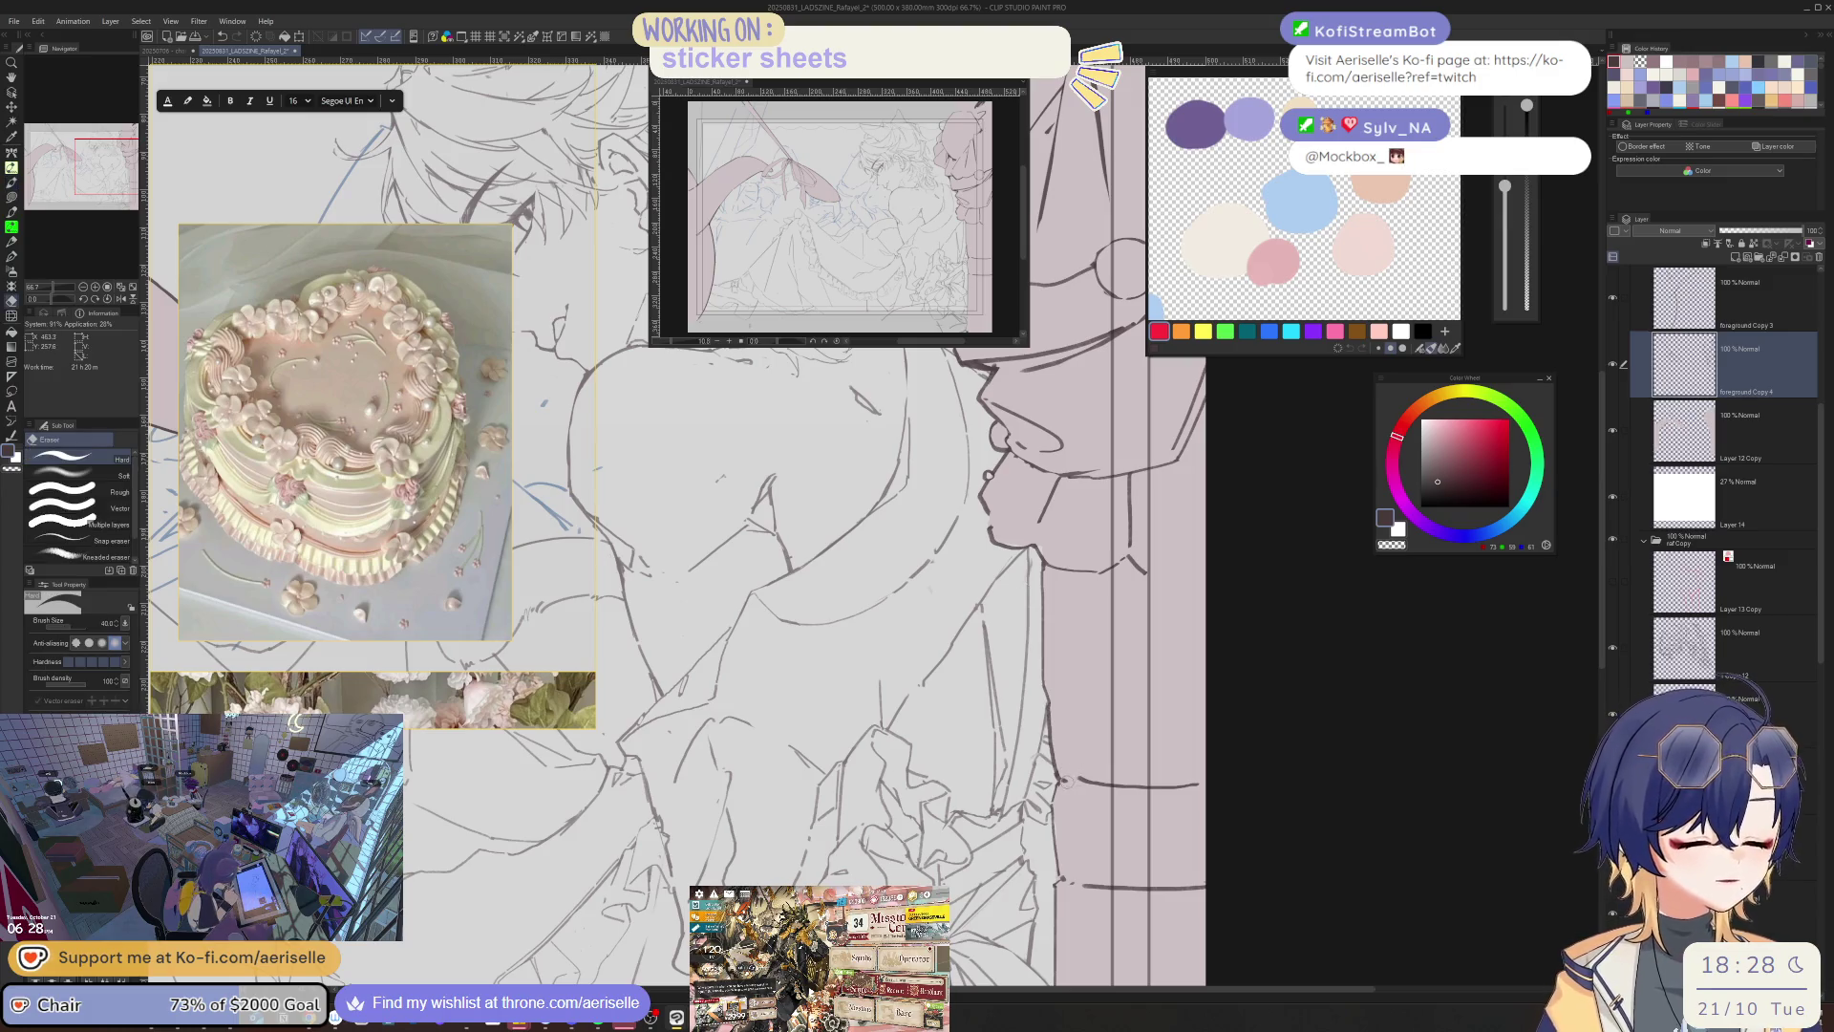
pyautogui.press('b')
pyautogui.scroll(-3, 967, 540)
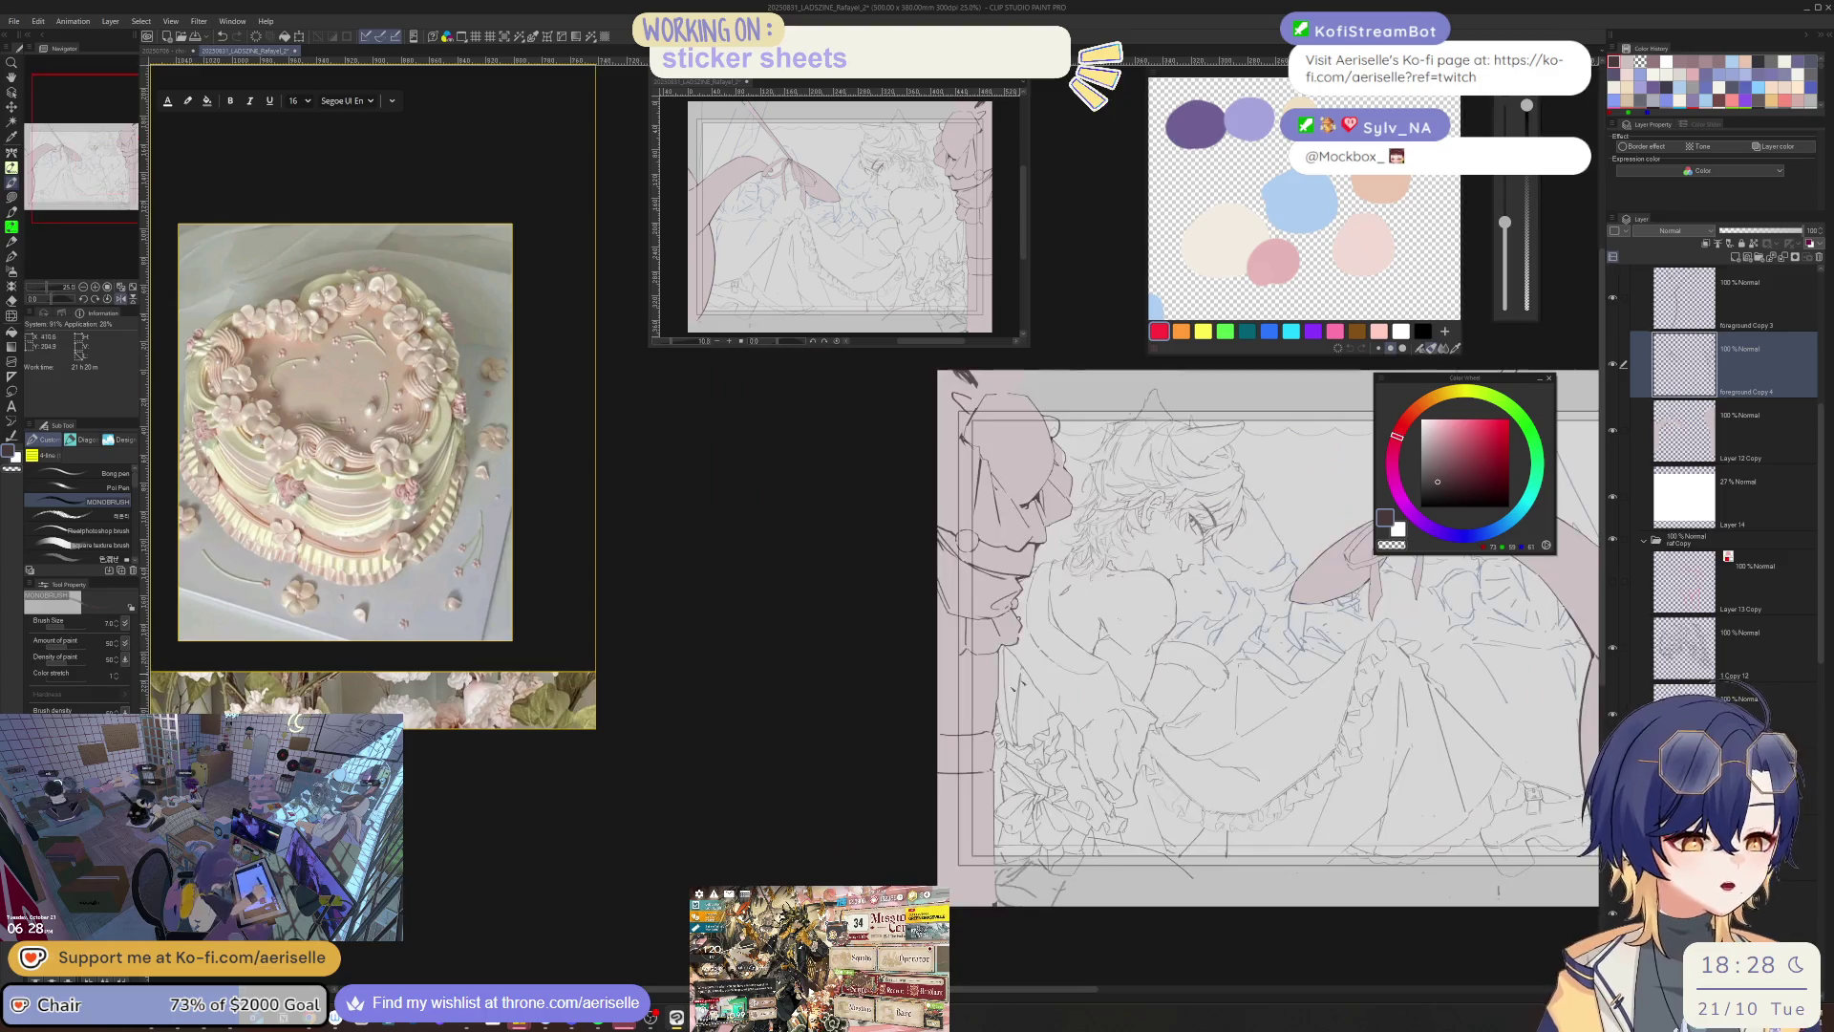
pyautogui.scroll(3, 967, 539)
pyautogui.press('h')
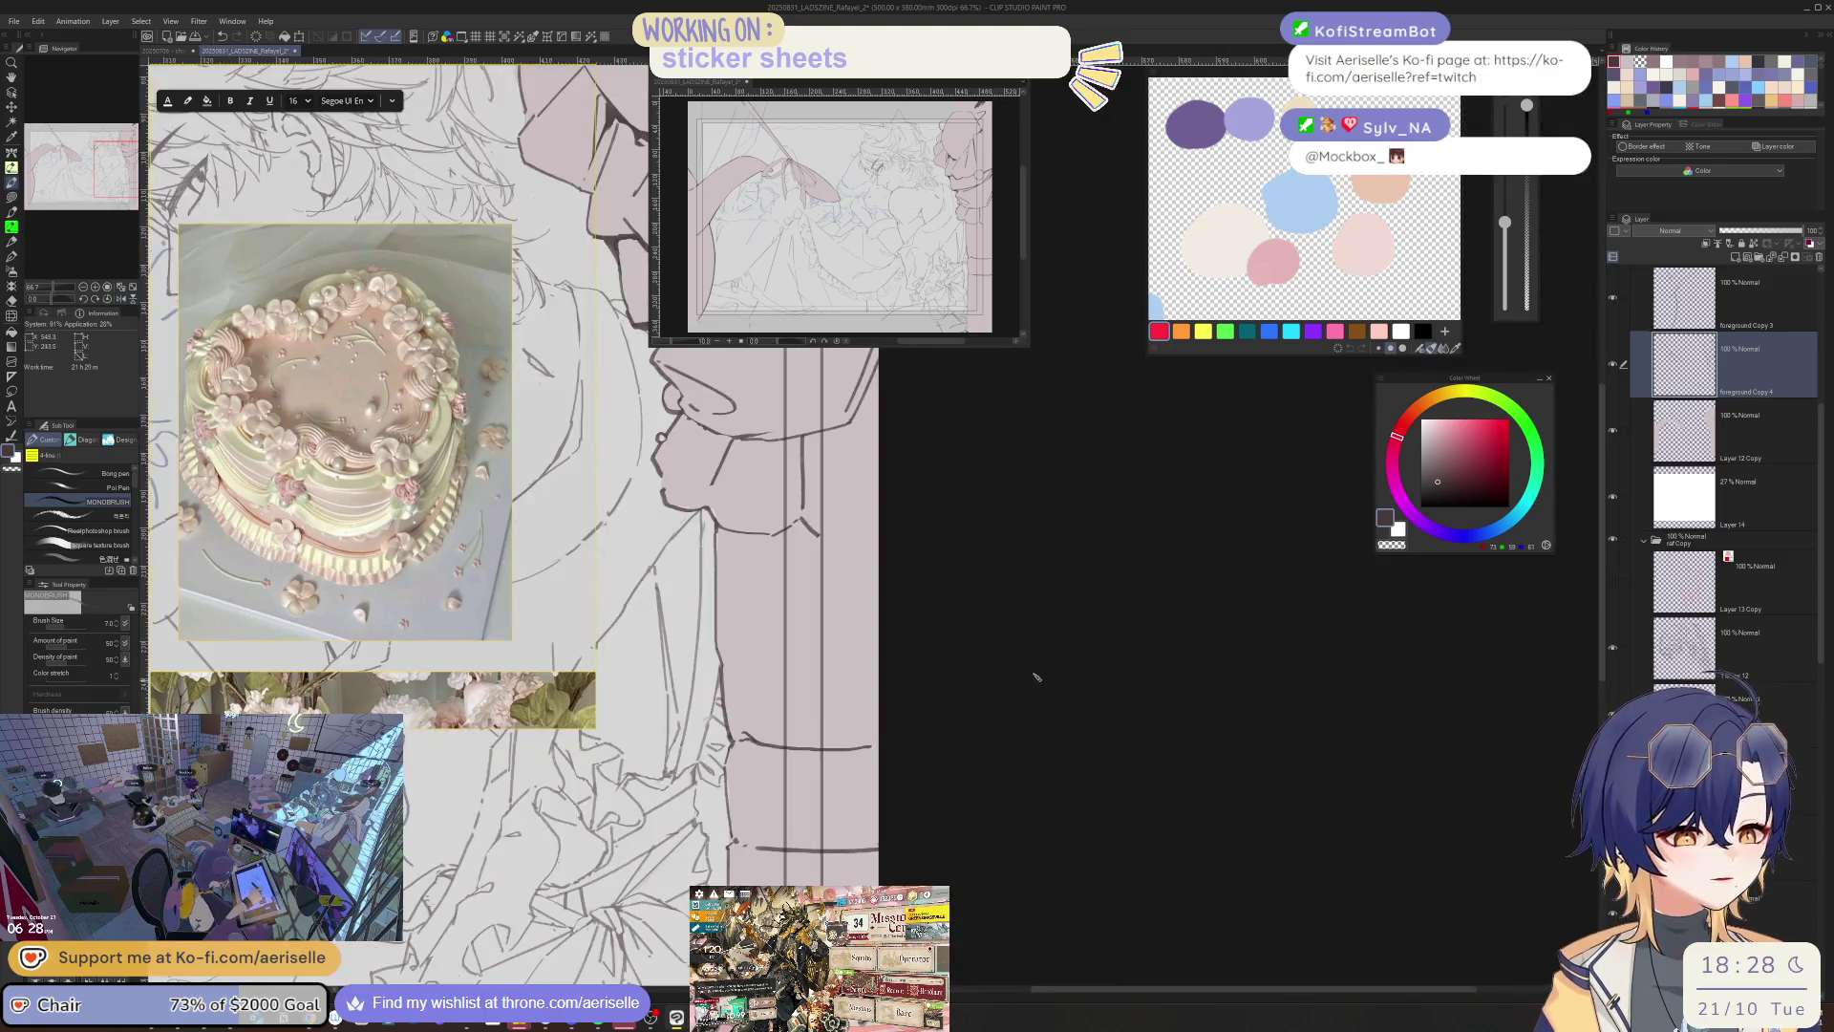
pyautogui.moveTo(994, 770); pyautogui.dragTo(1214, 770)
# - Undo the long stray stroke and a second horizontal stroke, then return to 100% zoom
pyautogui.hotkey('ctrl', 'z')
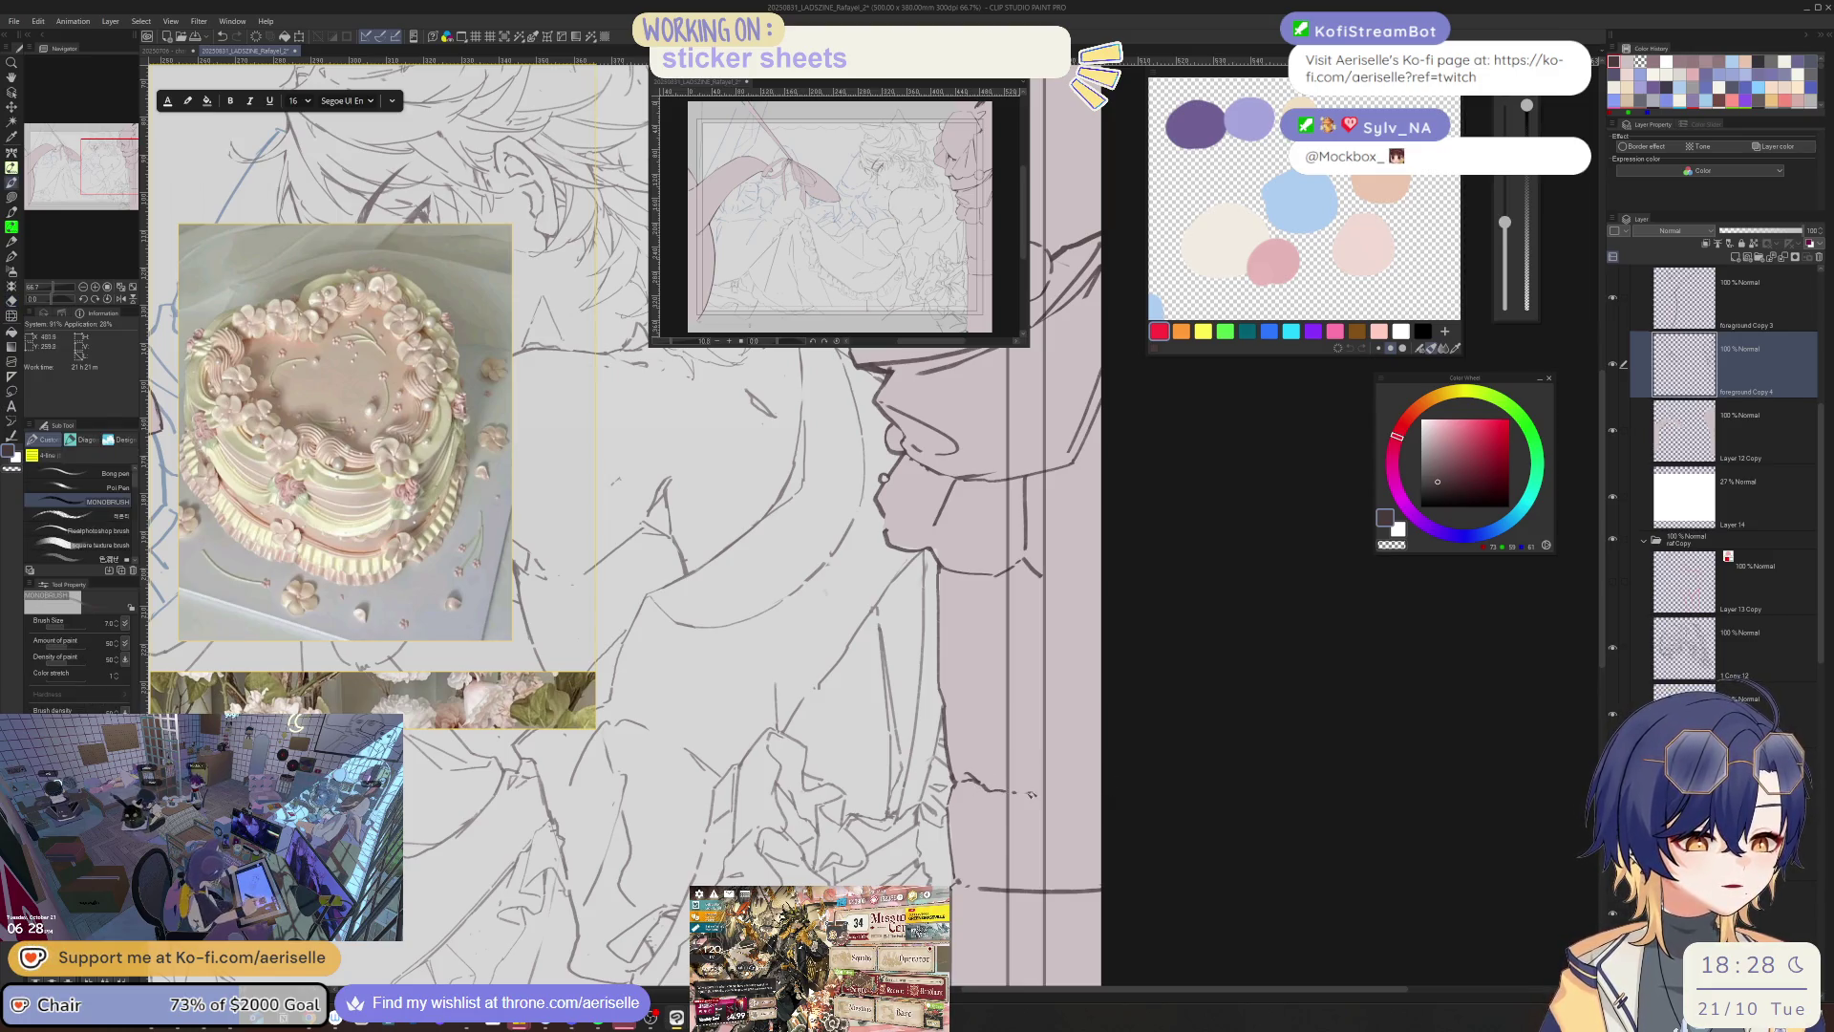
pyautogui.hotkey('ctrl', 'z')
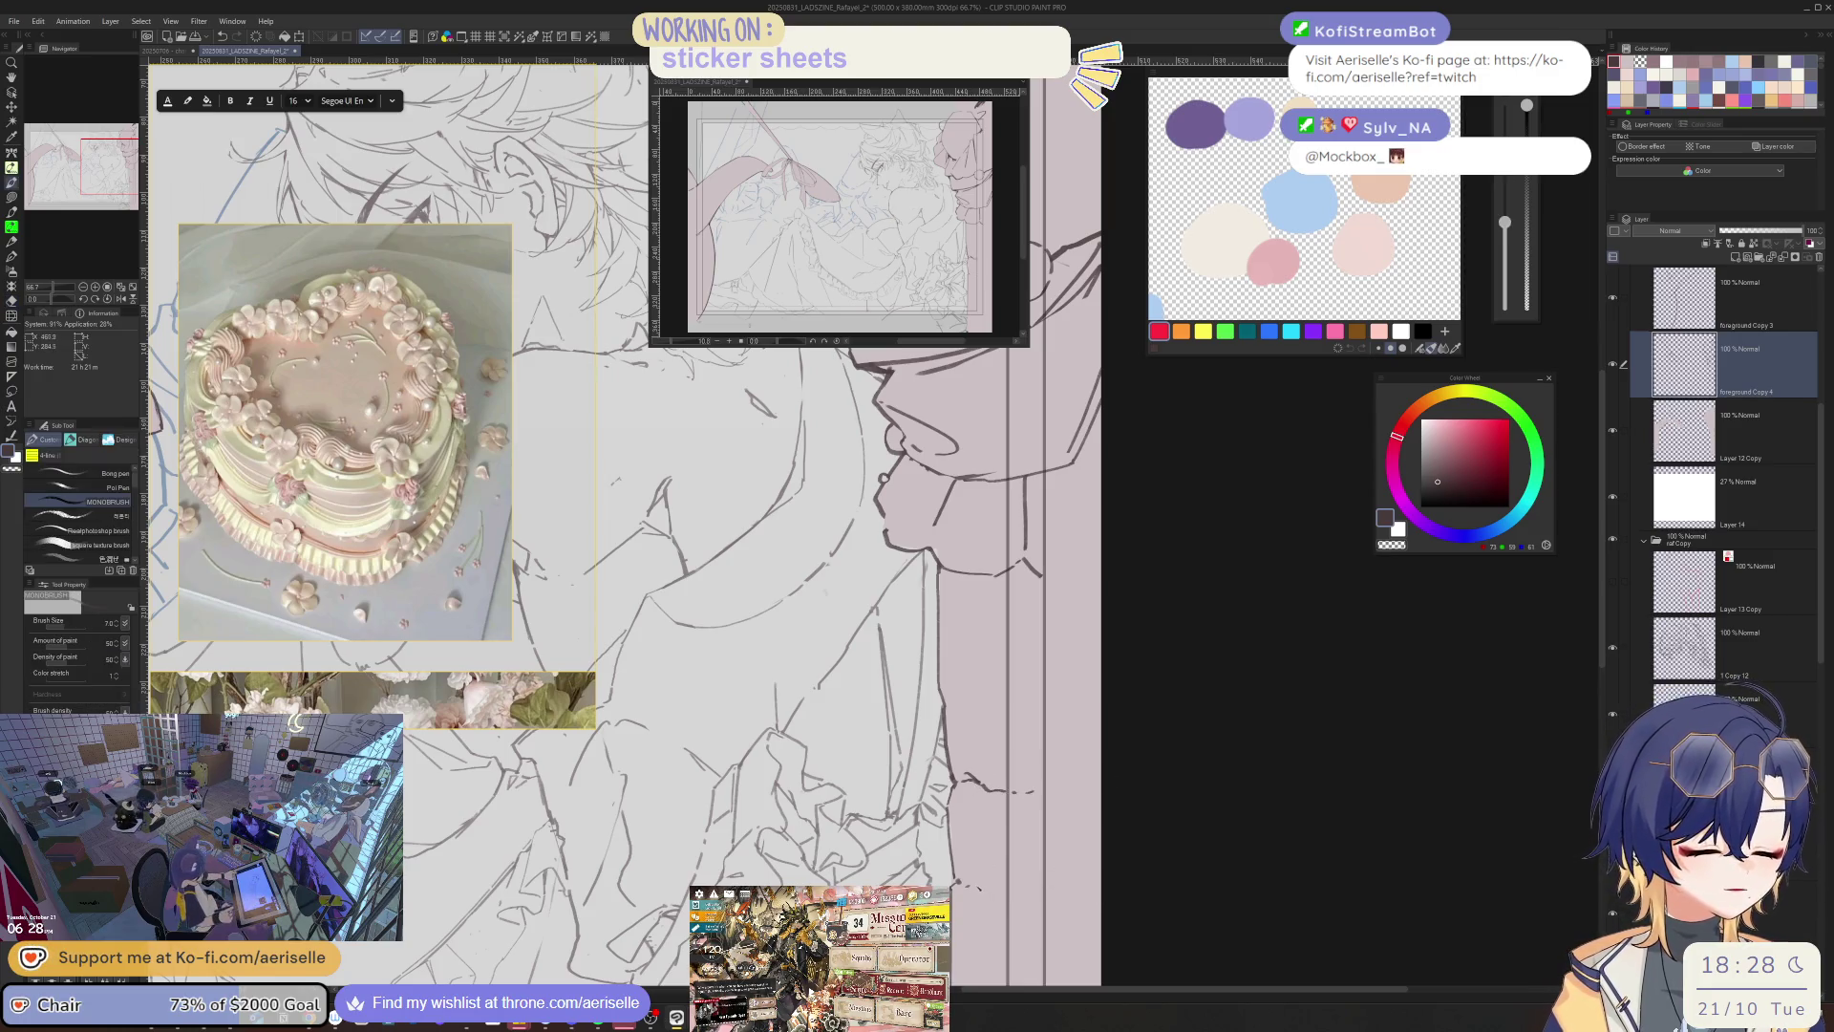
pyautogui.hotkey('ctrl', '-')
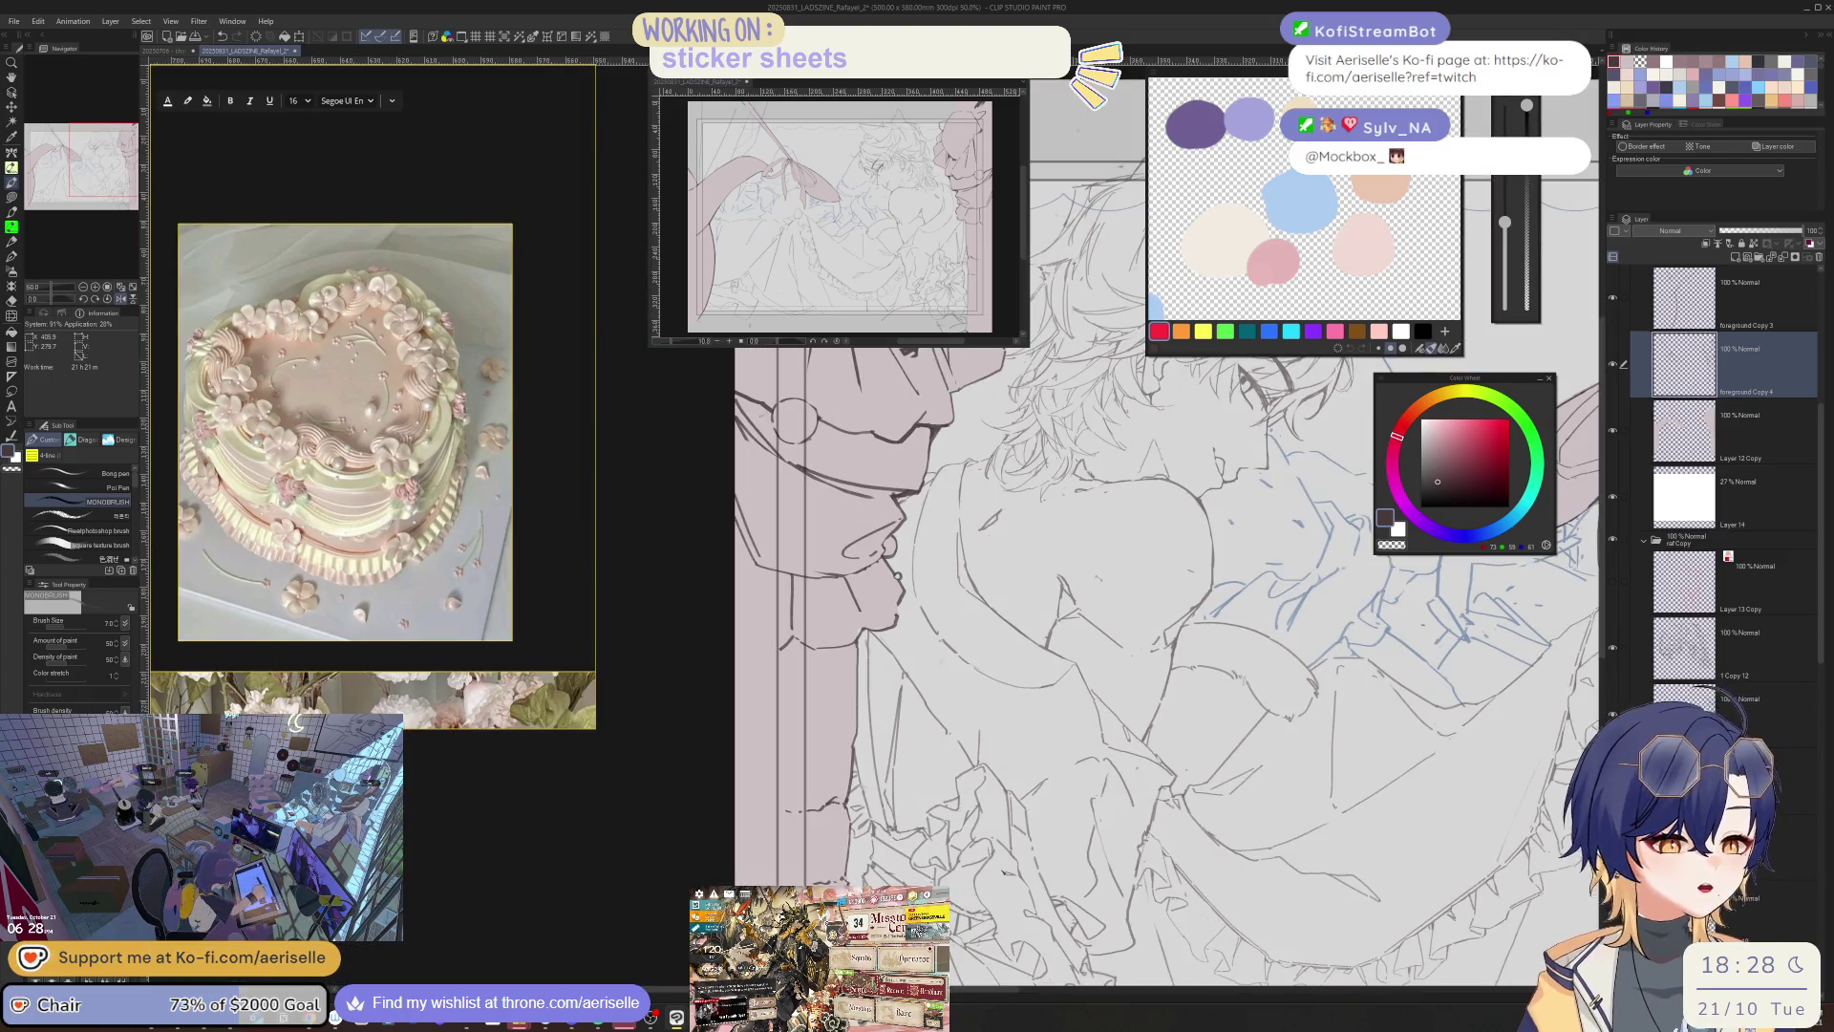
pyautogui.hotkey('ctrl', '+')
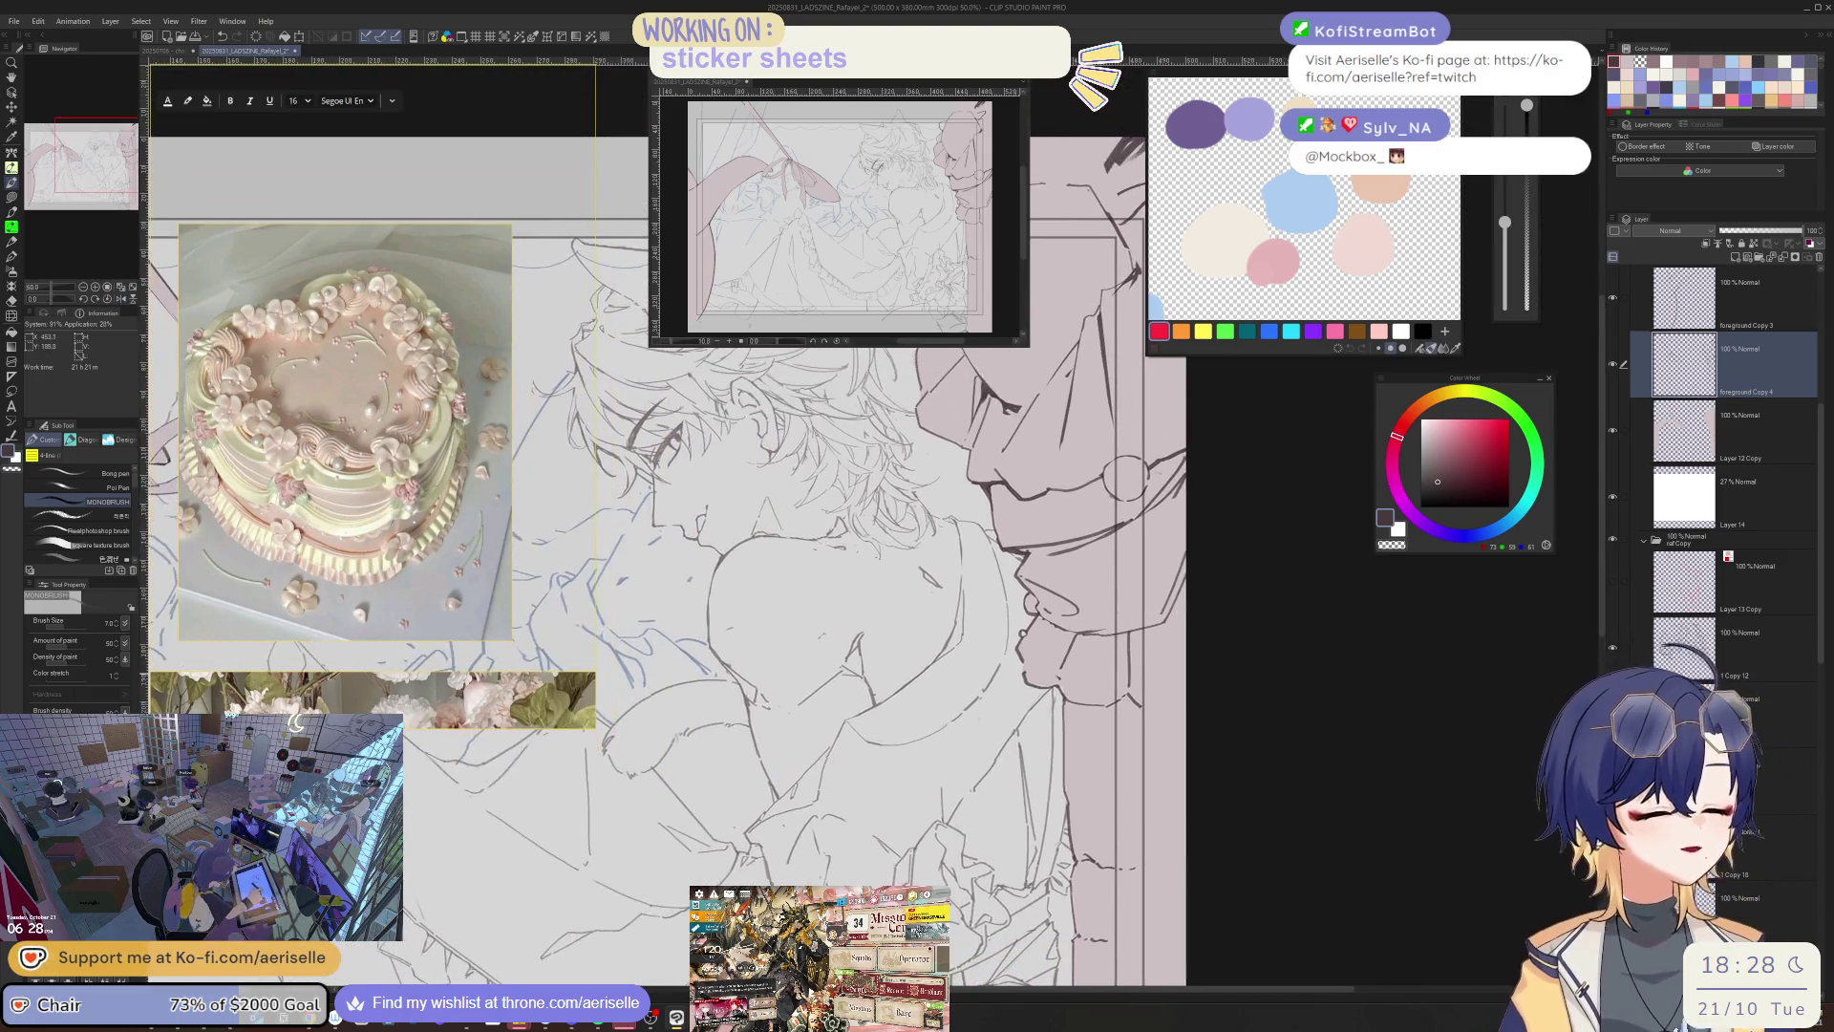
pyautogui.hotkey('ctrl', '+')
# - Pick Layer 12 Copy from the canvas, mirror the view again and switch to lasso fill
pyautogui.press('o')
pyautogui.keyDown('ctrl'); pyautogui.keyDown('shift'); pyautogui.click(1035, 671); pyautogui.keyUp('shift'); pyautogui.keyUp('ctrl')
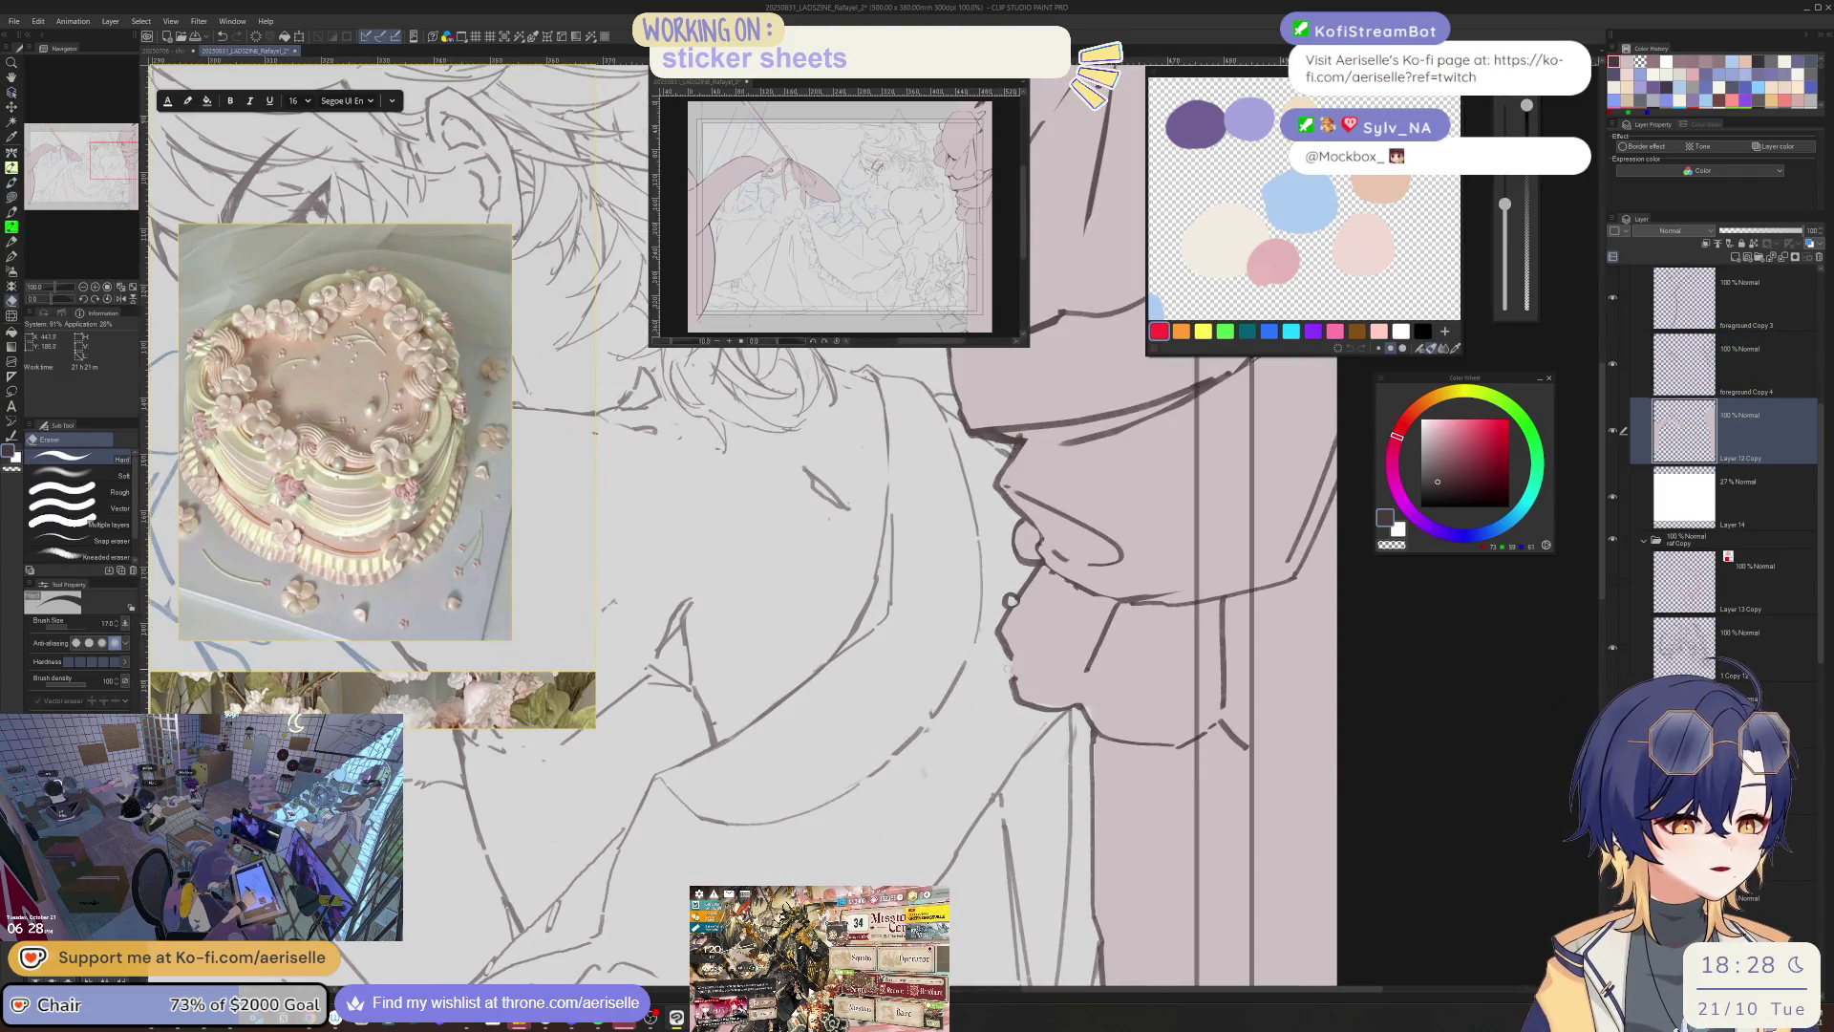
pyautogui.press('h')
pyautogui.moveTo(745, 626)
pyautogui.mouseDown()
pyautogui.moveTo(1151, 611)
pyautogui.moveTo(1124, 685)
pyautogui.moveTo(1070, 693)
pyautogui.moveTo(1108, 641)
pyautogui.mouseUp()
pyautogui.press('u')
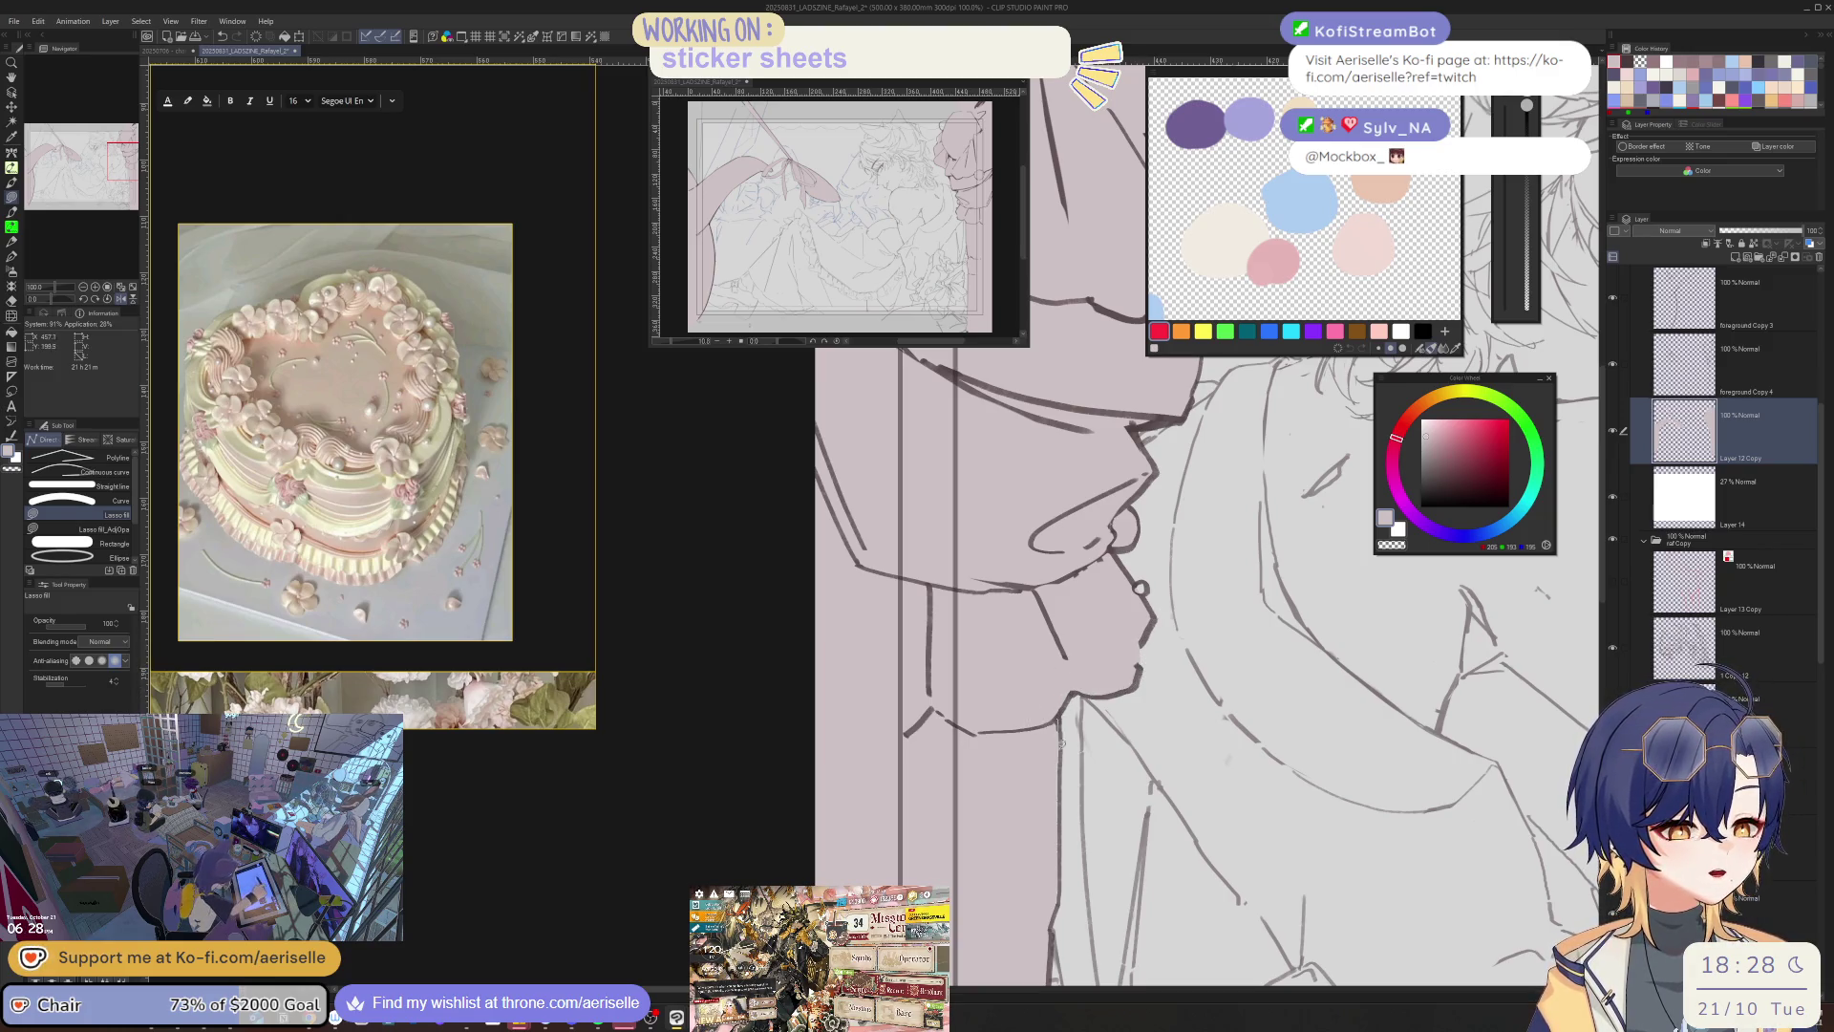
# - Flip the view back and select the foreground Copy 4 layer, then the dark line layer
pyautogui.press('h')
pyautogui.scroll(-3, 1122, 666)
pyautogui.scroll(3, 1122, 666)
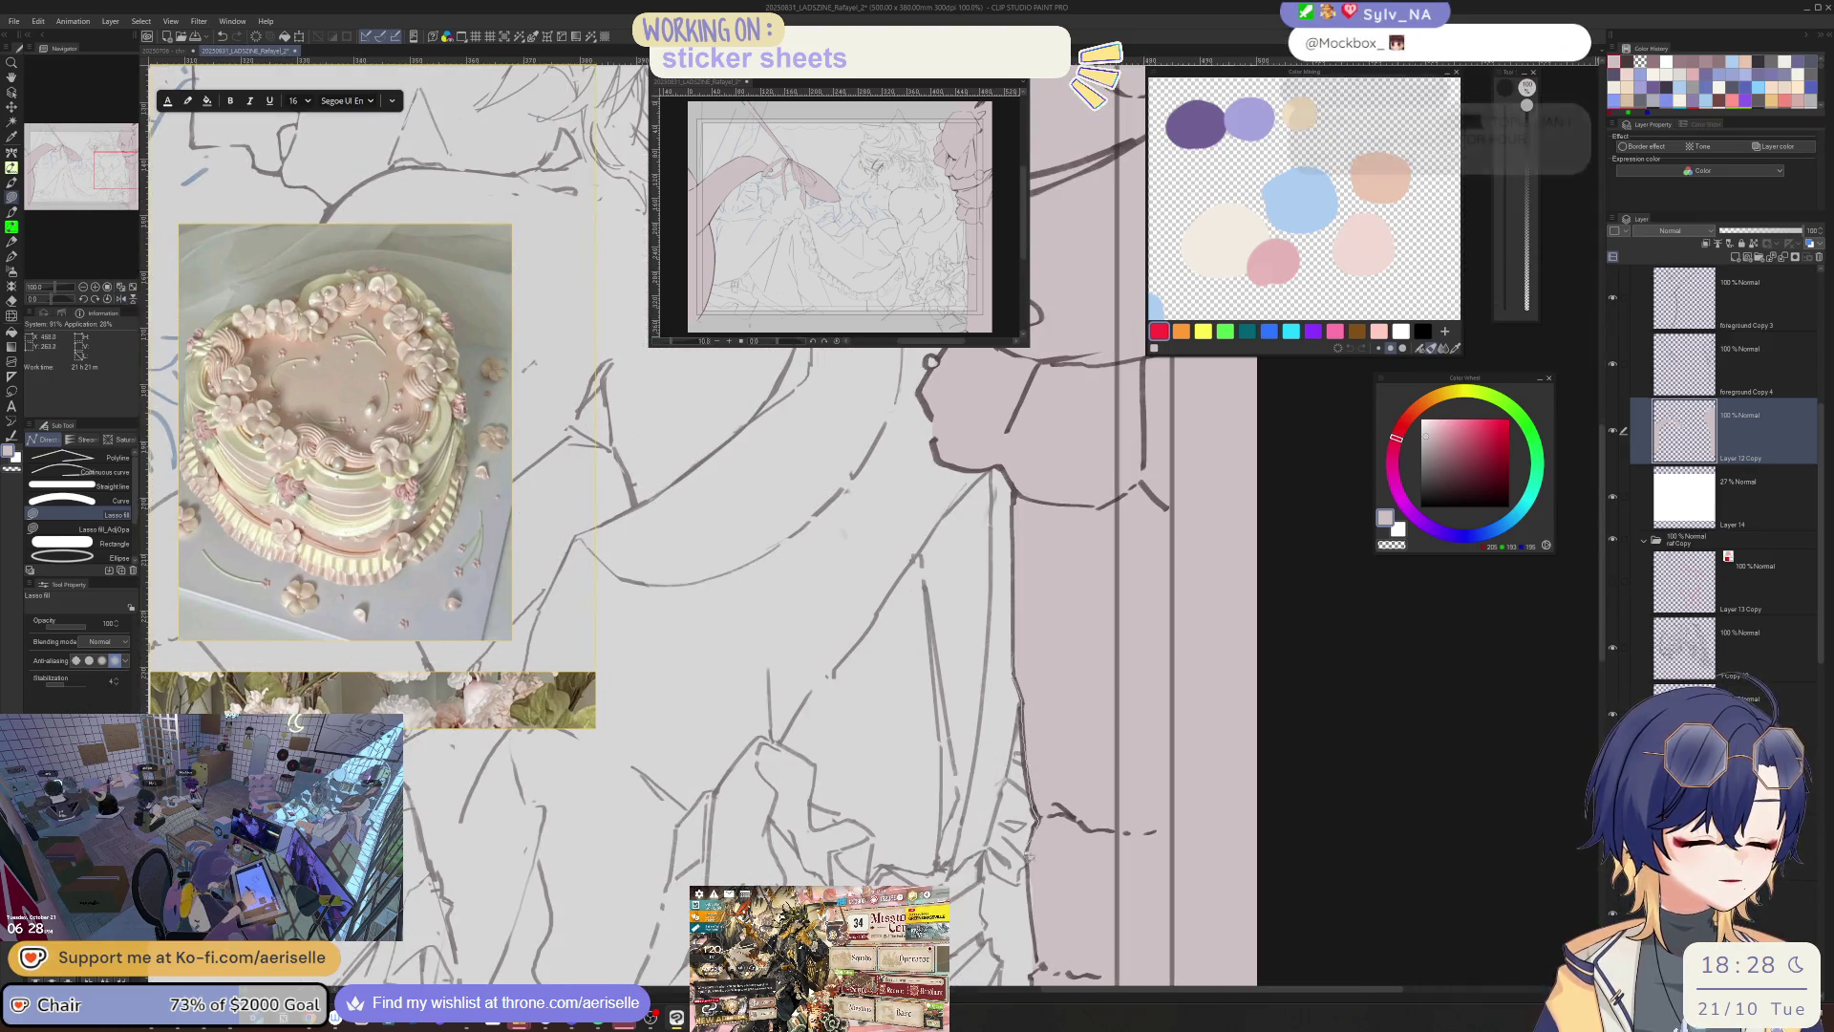
pyautogui.scroll(-3, 1133, 599)
pyautogui.press('e')
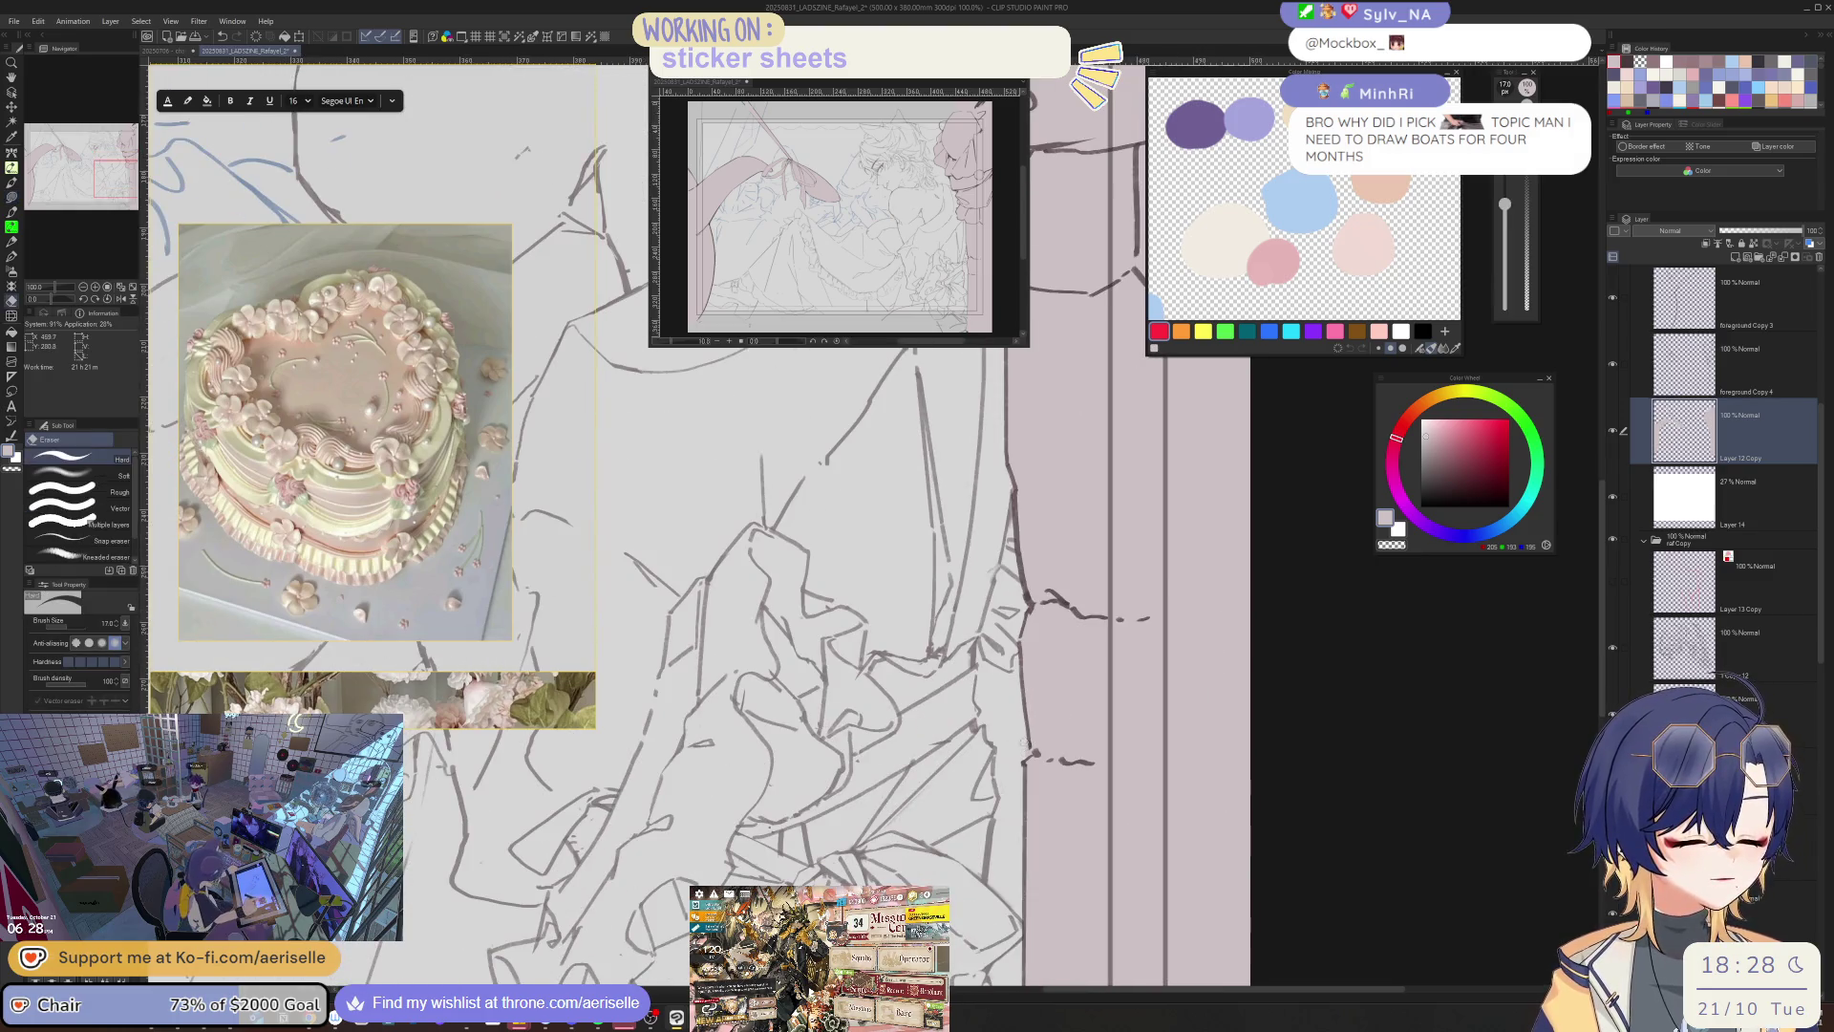
pyautogui.press('p')
pyautogui.click(1767, 362)
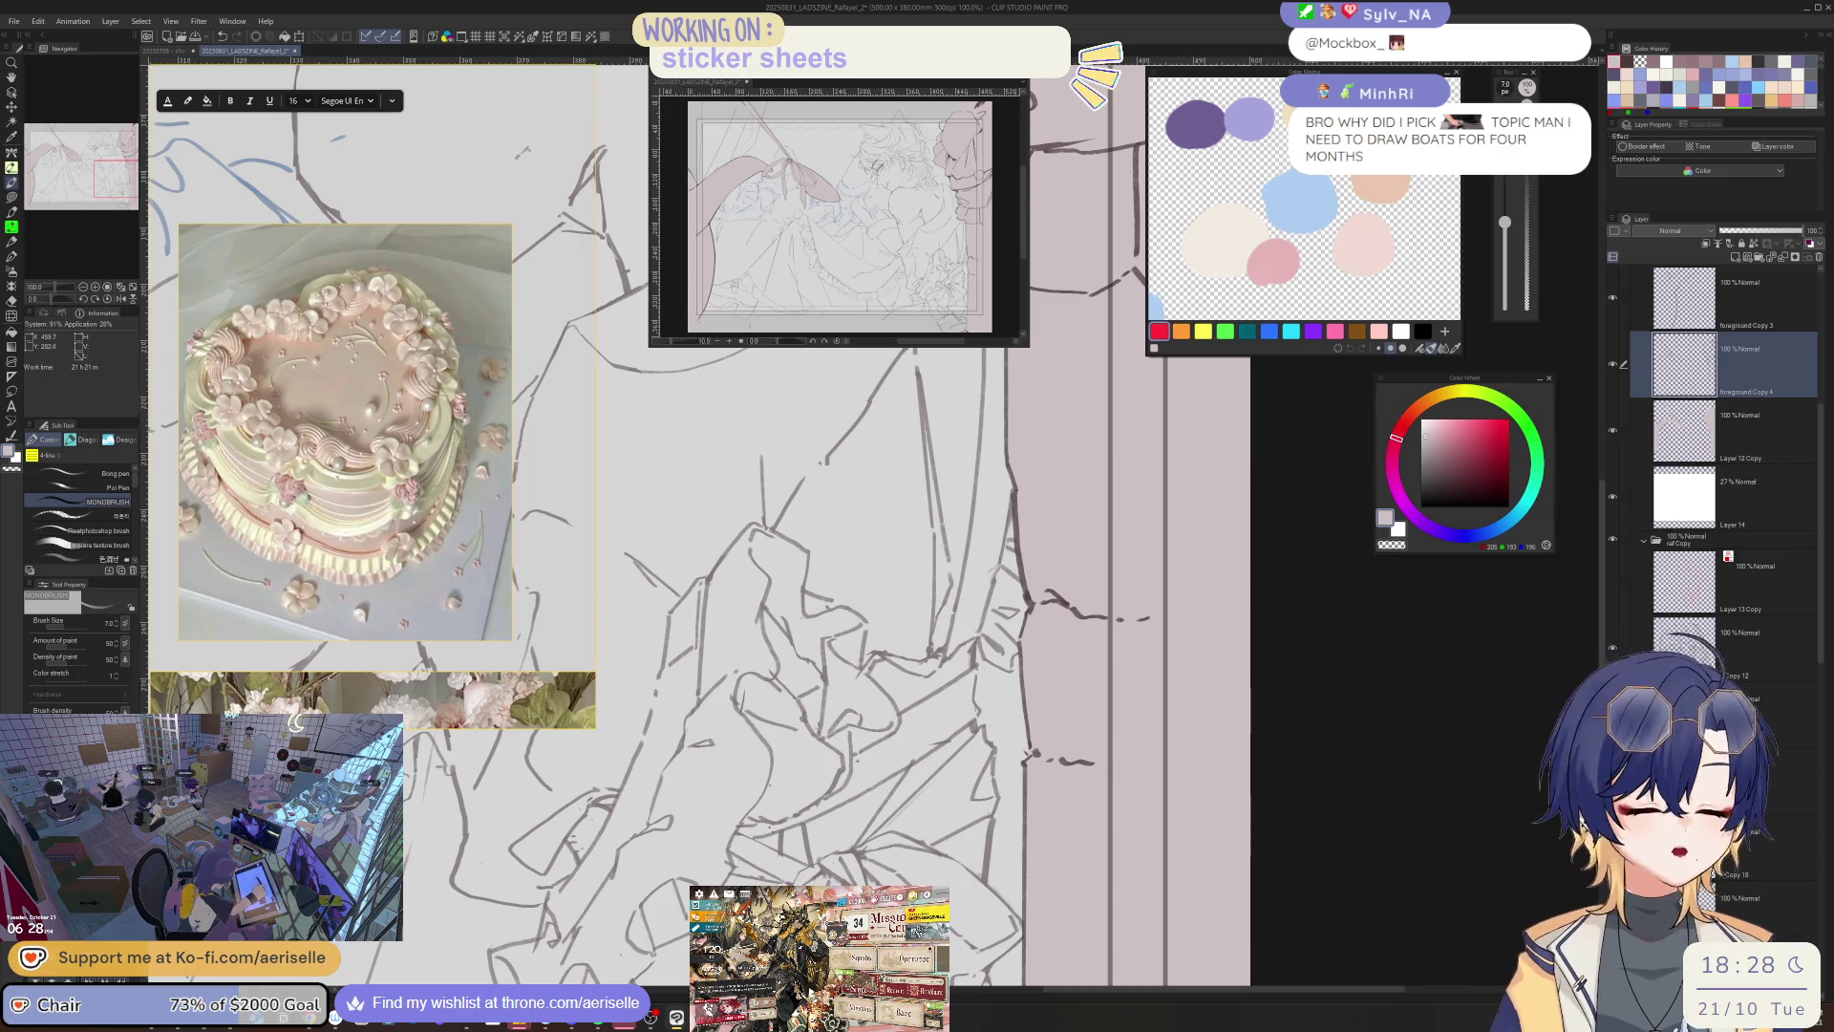
pyautogui.press('o')
pyautogui.keyDown('alt'); pyautogui.click(1031, 754); pyautogui.keyUp('alt')
pyautogui.press('p')
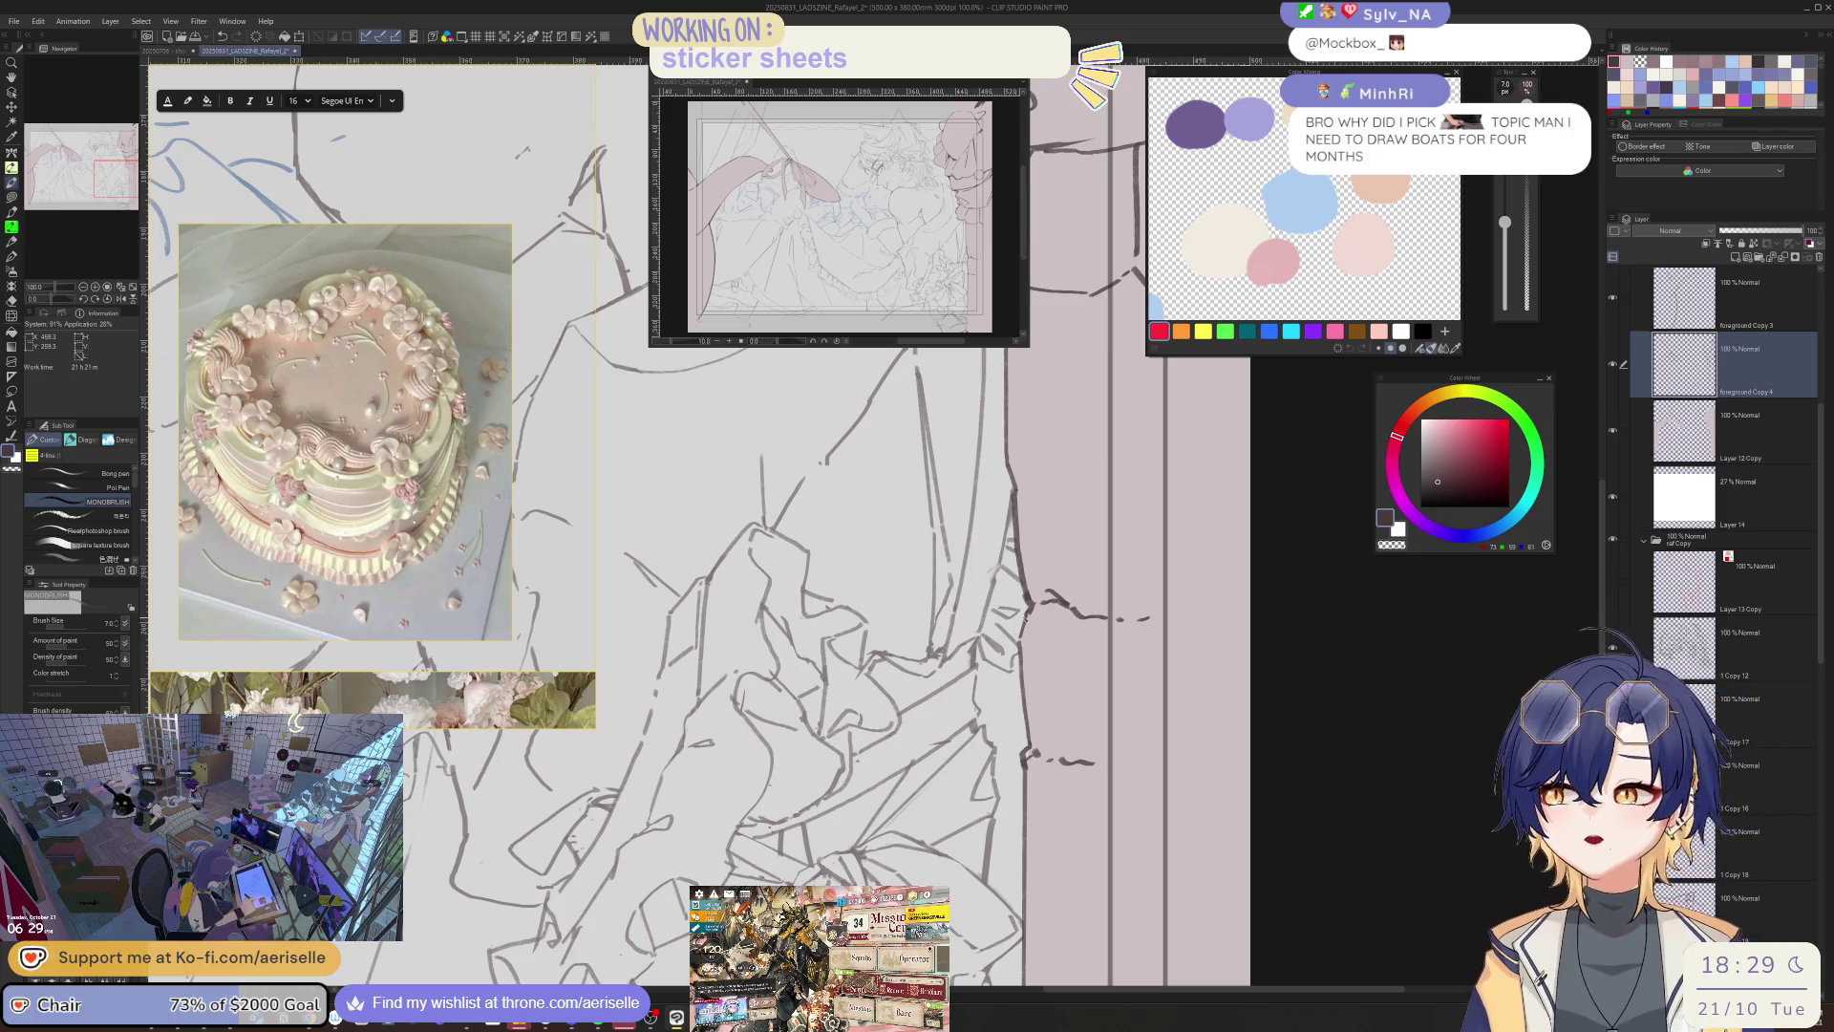
# - Reselect Layer 12 Copy from the canvas at 100% zoom and mirror the view
pyautogui.press('e')
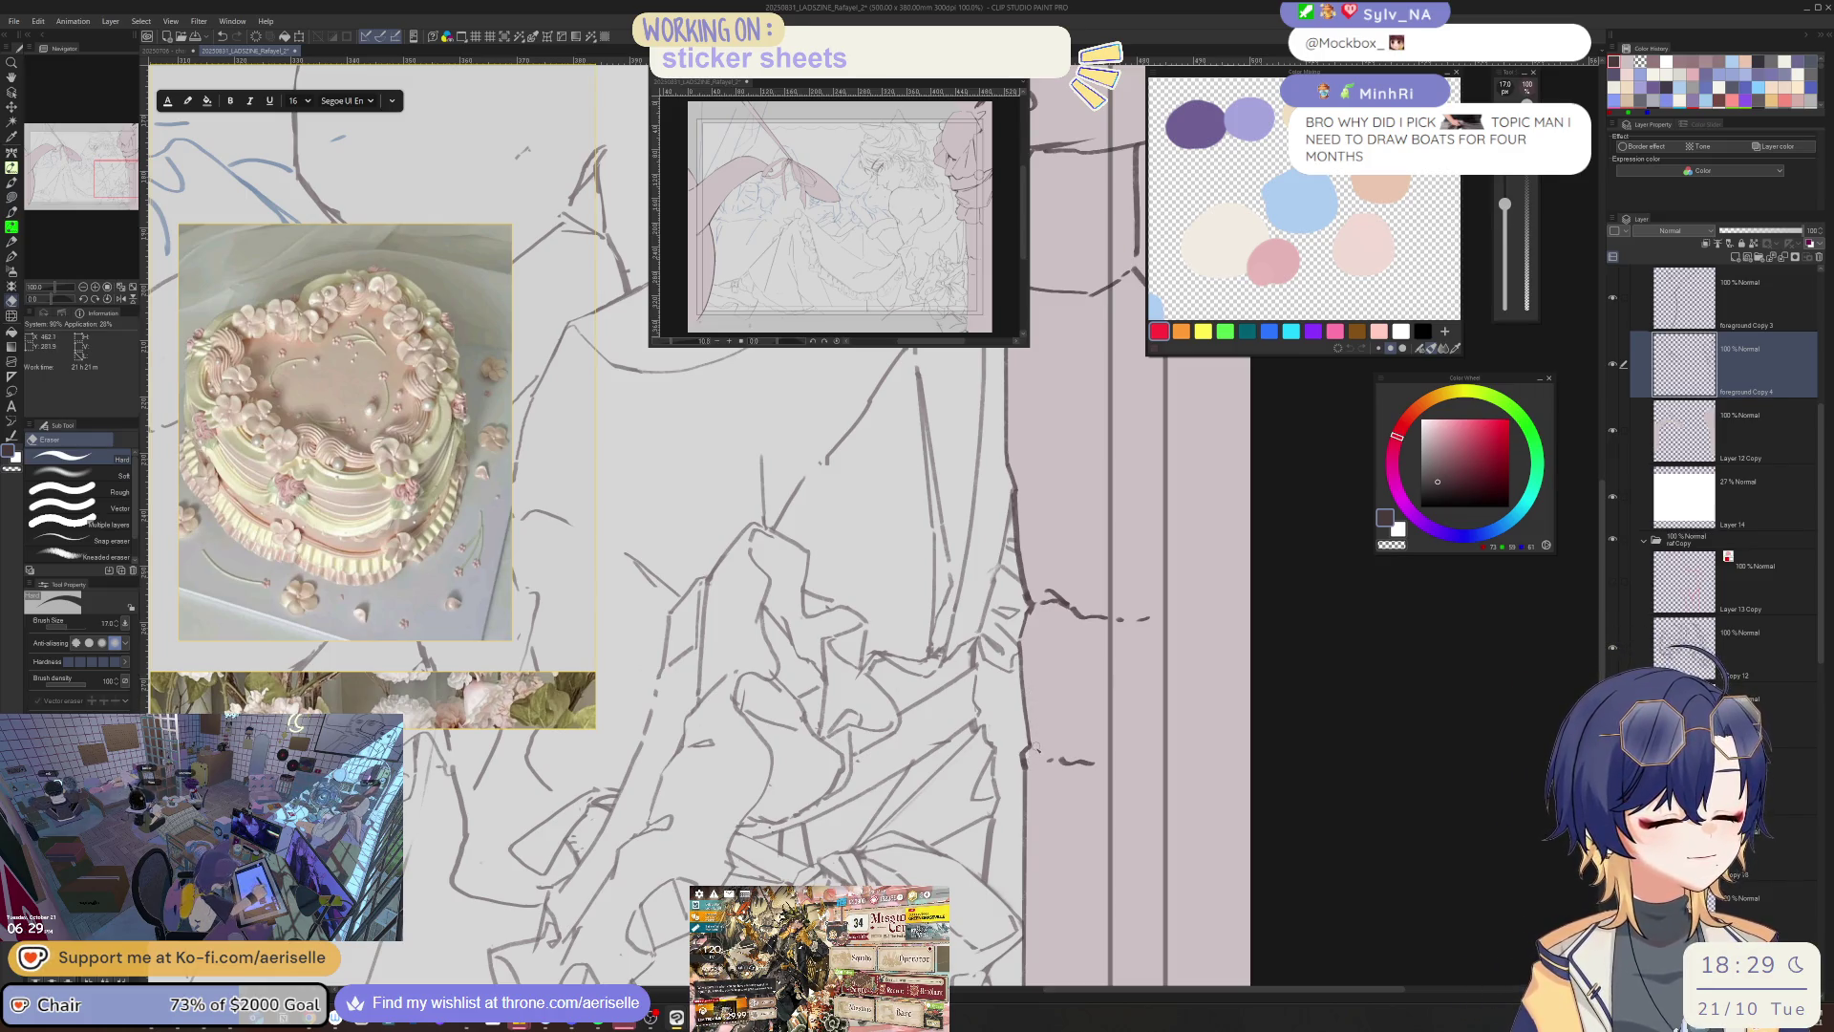
pyautogui.press('p')
pyautogui.hotkey('ctrl', '-')
pyautogui.hotkey('ctrl', '+')
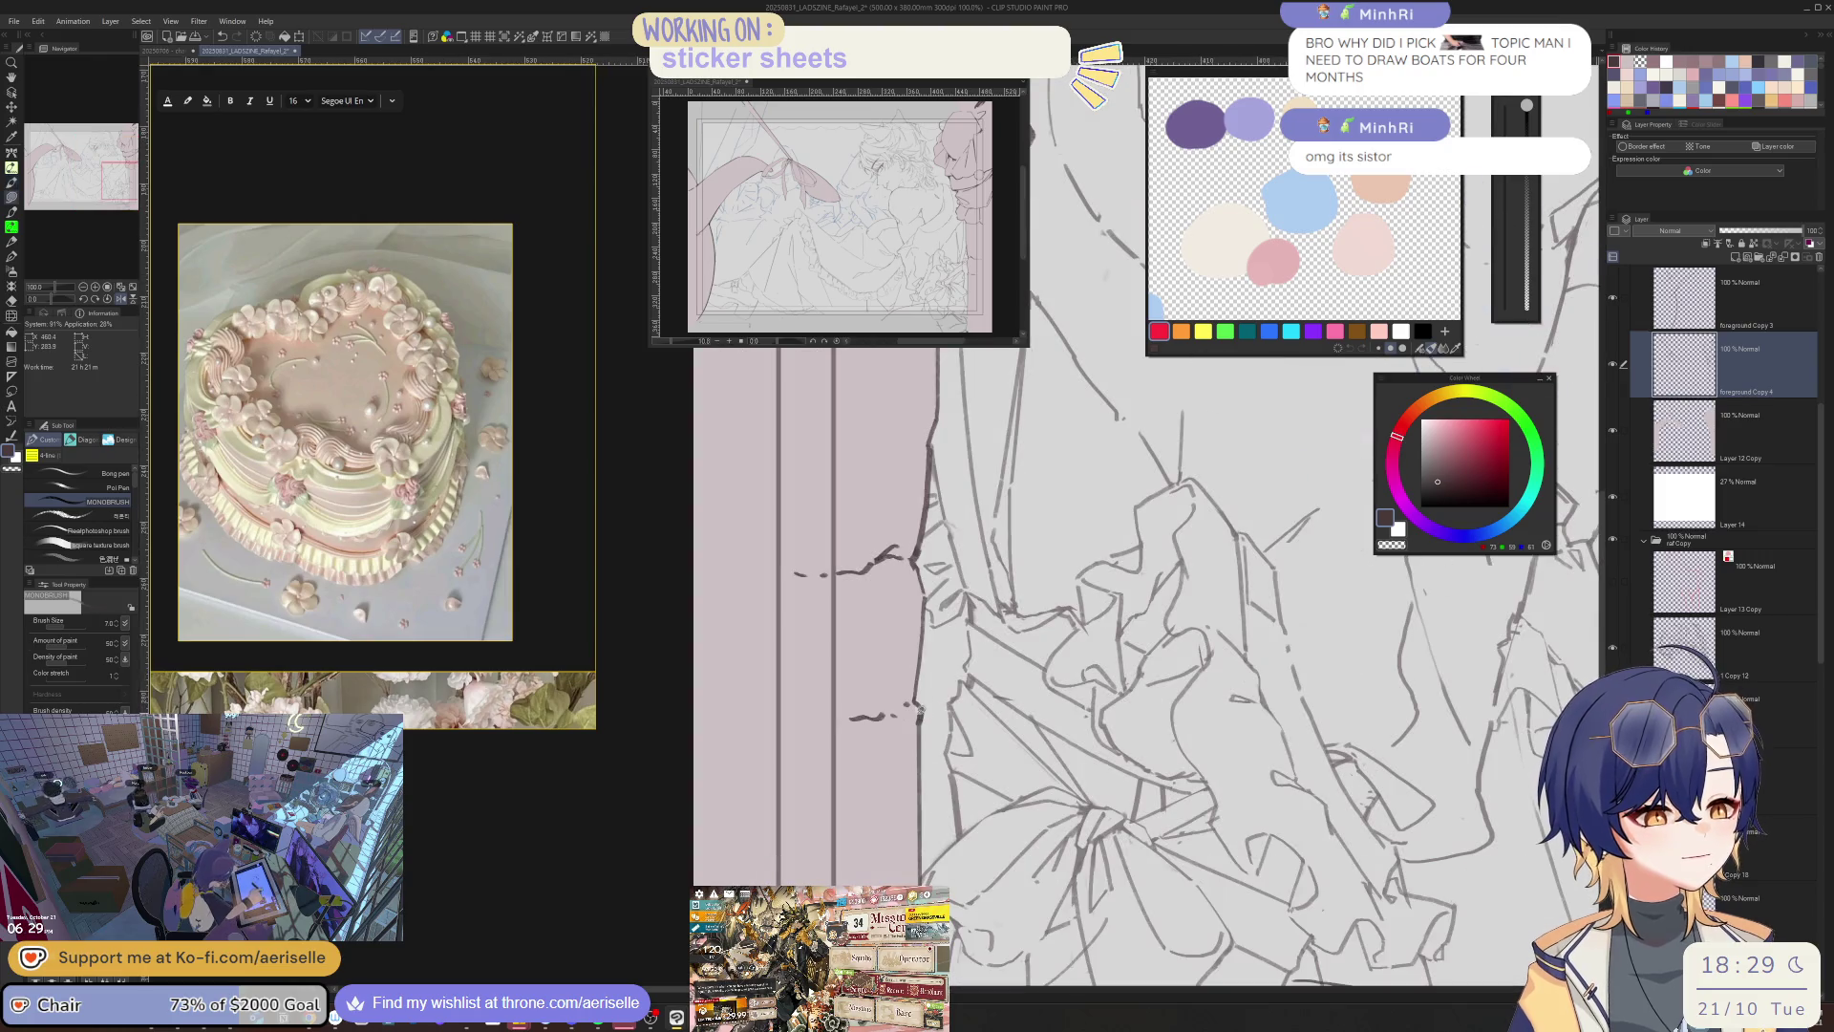
pyautogui.press('o')
pyautogui.click(906, 719)
pyautogui.moveTo(907, 739)
pyautogui.mouseDown()
pyautogui.moveTo(966, 749)
pyautogui.moveTo(969, 707)
pyautogui.mouseUp()
pyautogui.press('u')
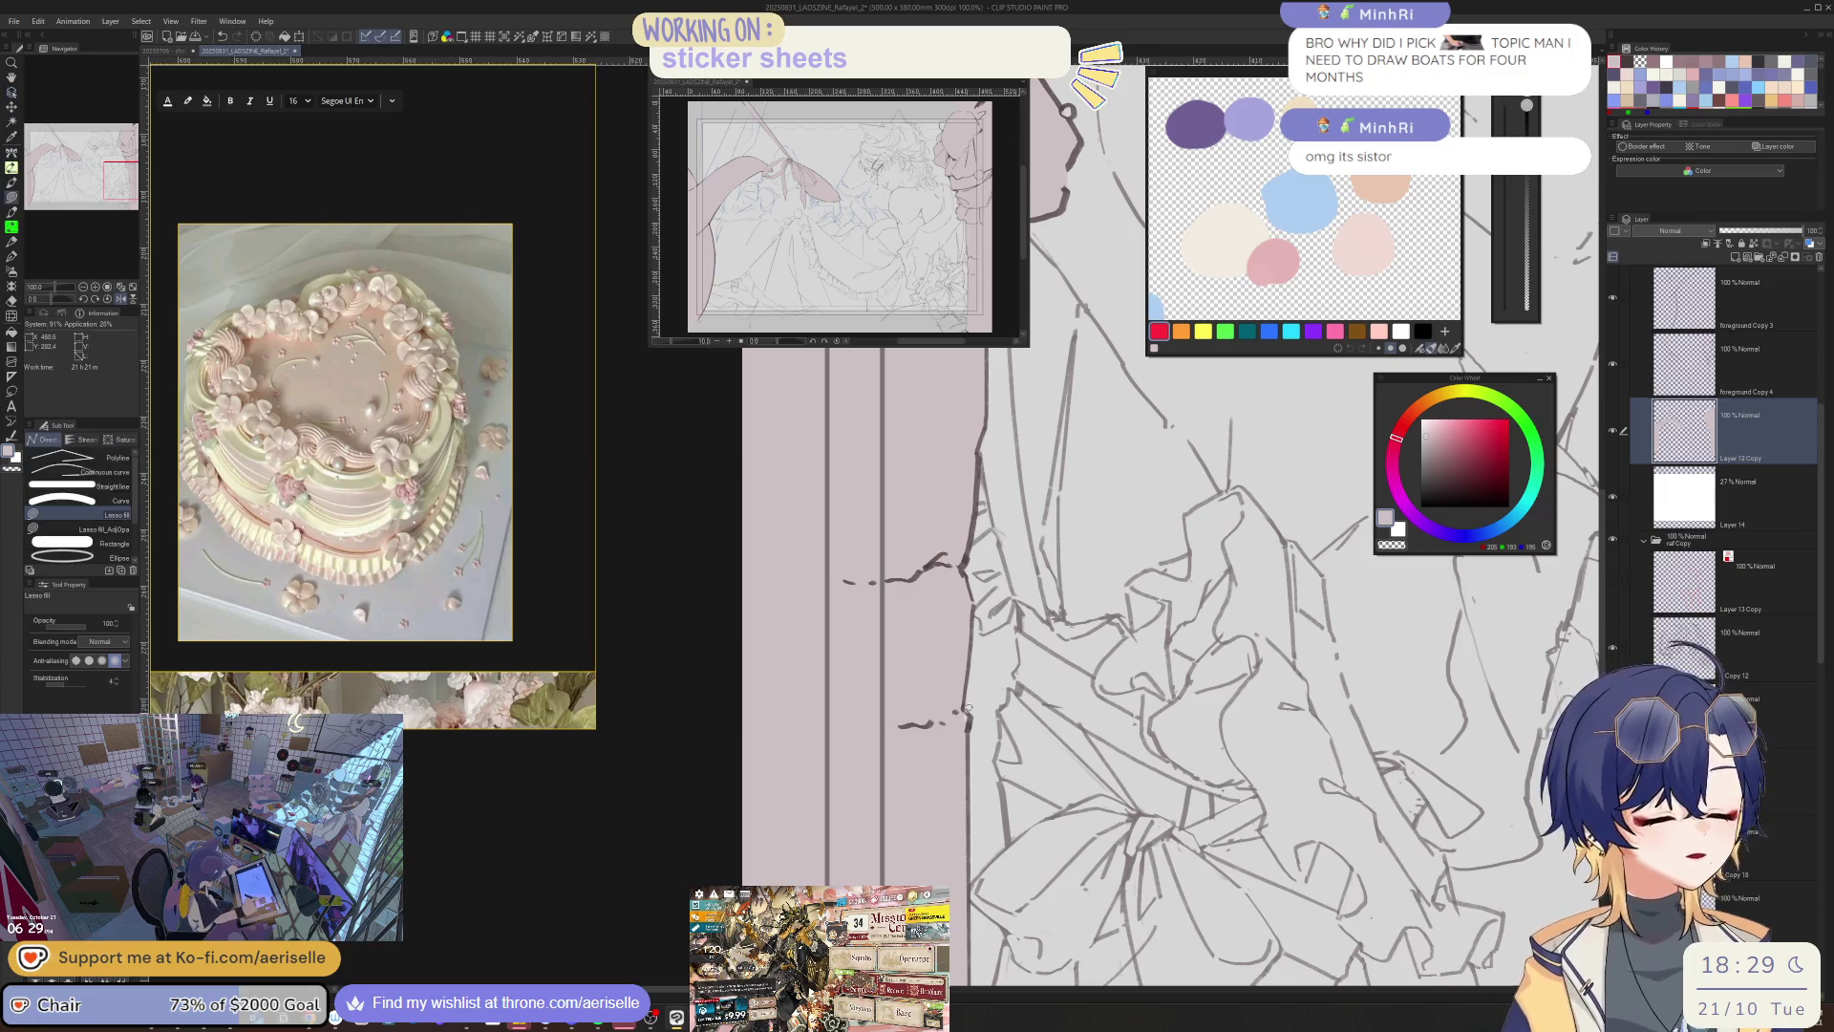
pyautogui.press('h')
pyautogui.scroll(-5, 983, 710)
pyautogui.scroll(8, 1073, 656)
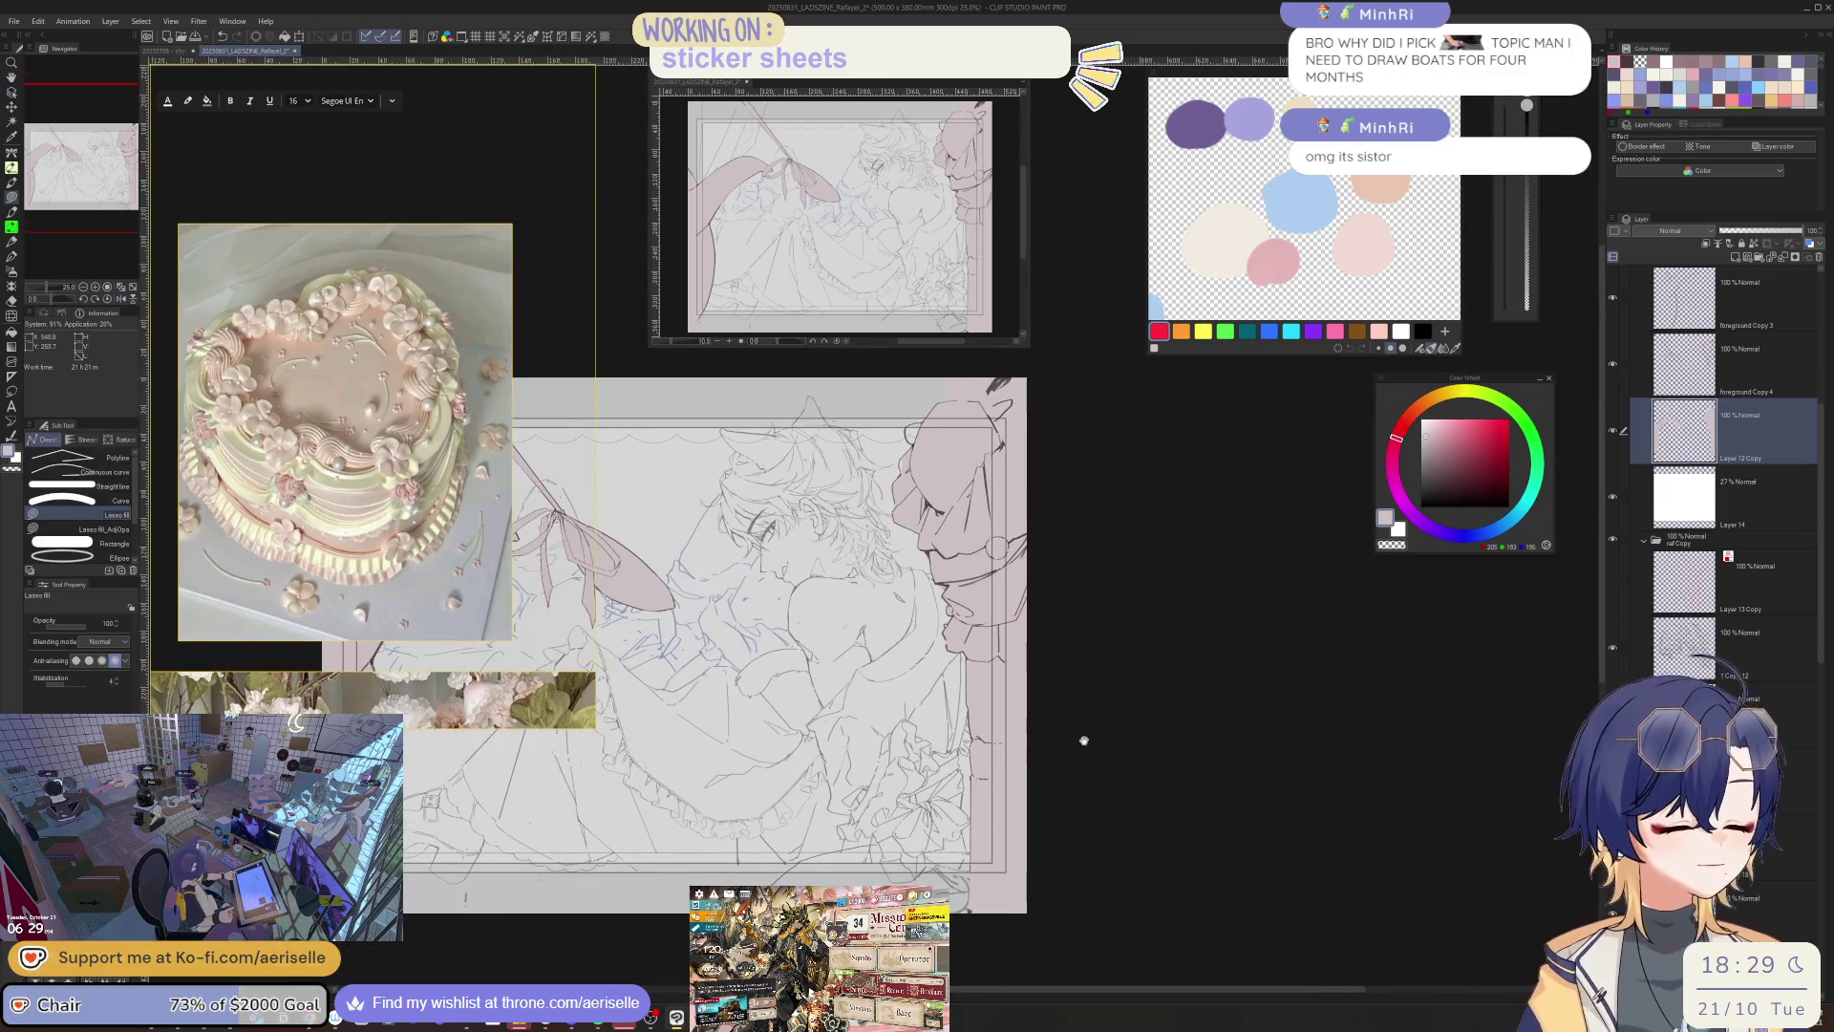
# - Eyedrop the dark grey line colour on the foreground lineart layer and draw extra short dashes
pyautogui.press('b')
pyautogui.keyDown('ctrl'); pyautogui.keyDown('shift'); pyautogui.click(1008, 775); pyautogui.keyUp('shift'); pyautogui.keyUp('ctrl')
pyautogui.keyDown('alt'); pyautogui.click(1010, 778); pyautogui.keyUp('alt')
pyautogui.moveTo(1007, 779); pyautogui.dragTo(1057, 791)
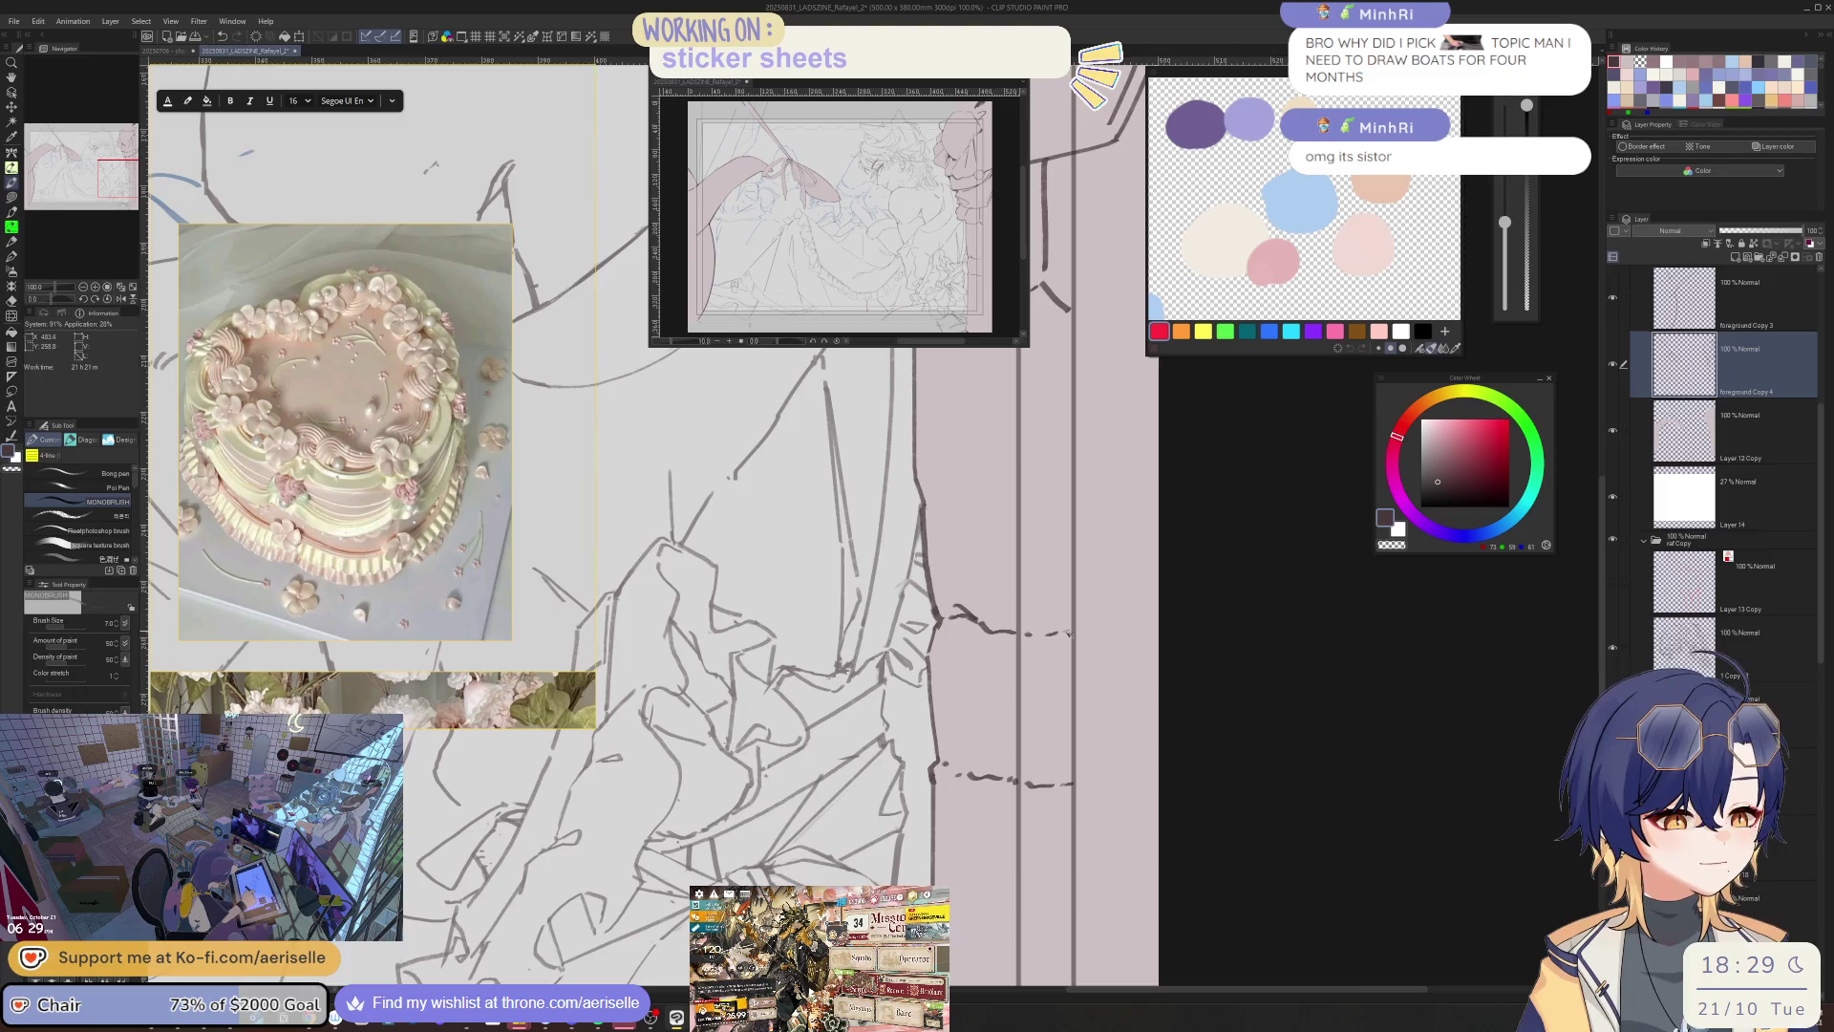
# - Zoom out to view the whole sticker illustration
pyautogui.hotkey('ctrl', '0')
pyautogui.scroll(3, 1079, 669)
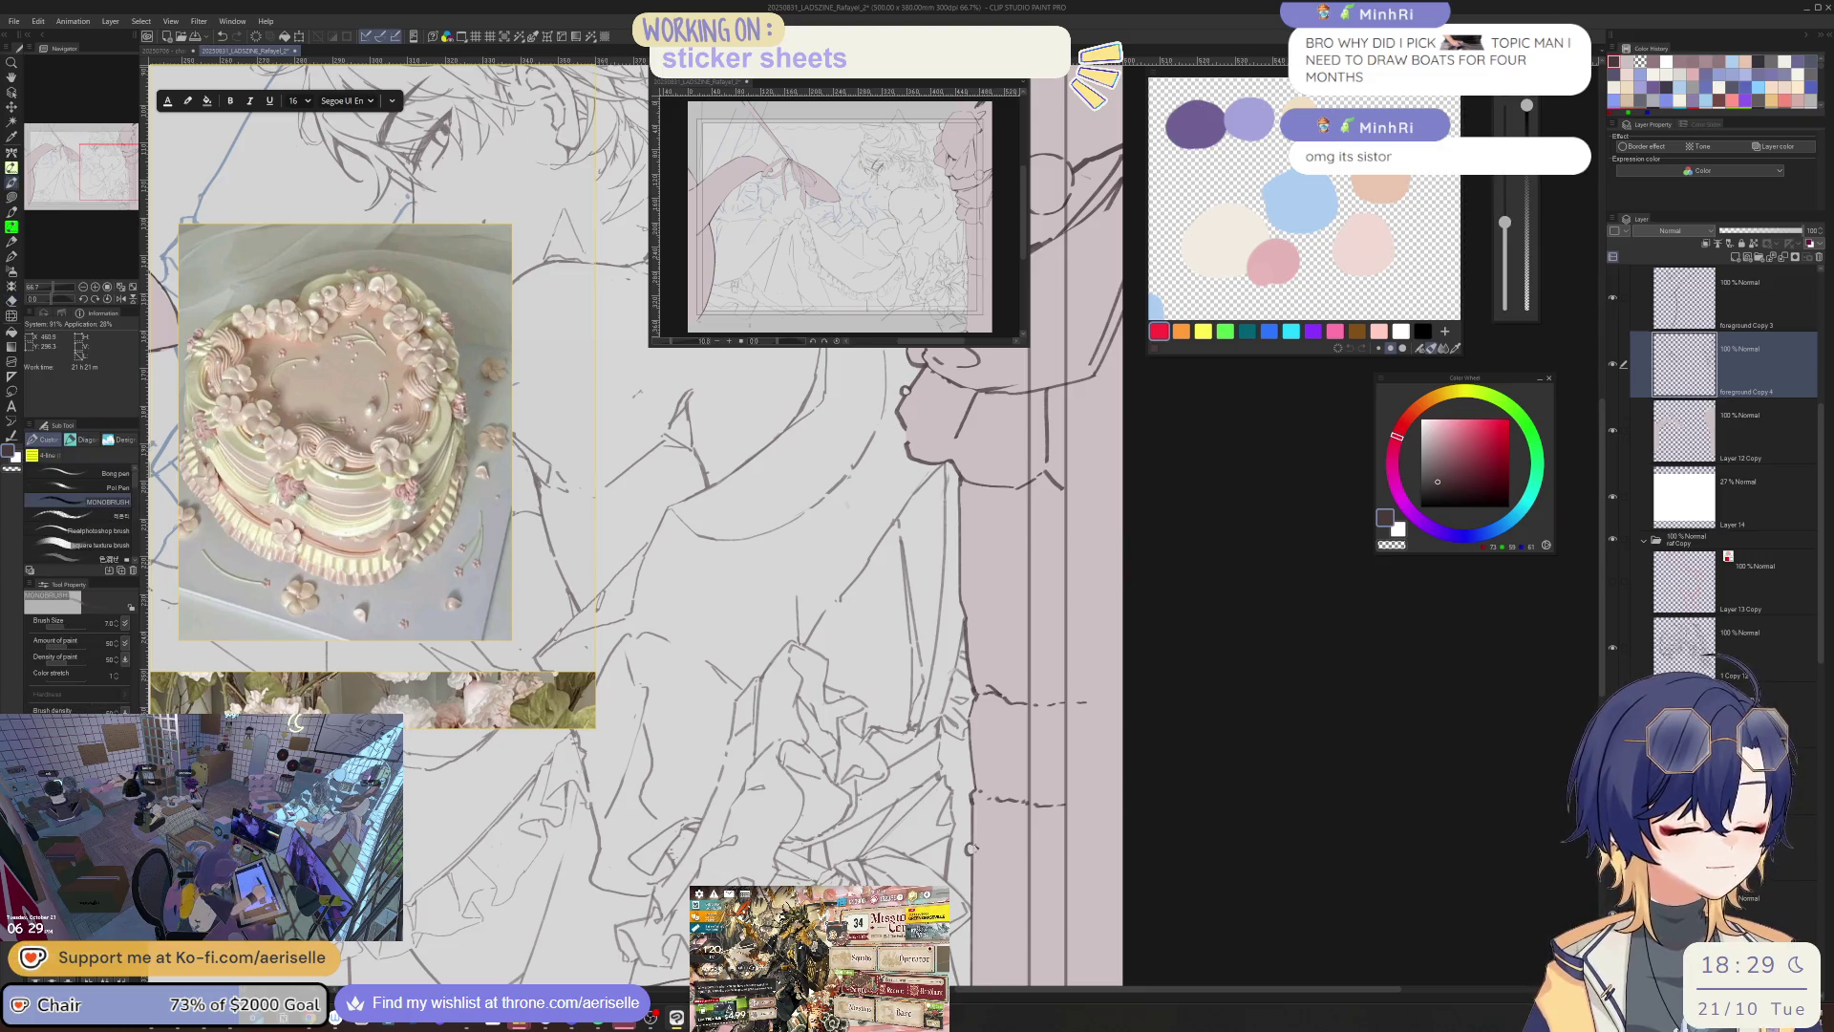
pyautogui.scroll(2, 640, 526)
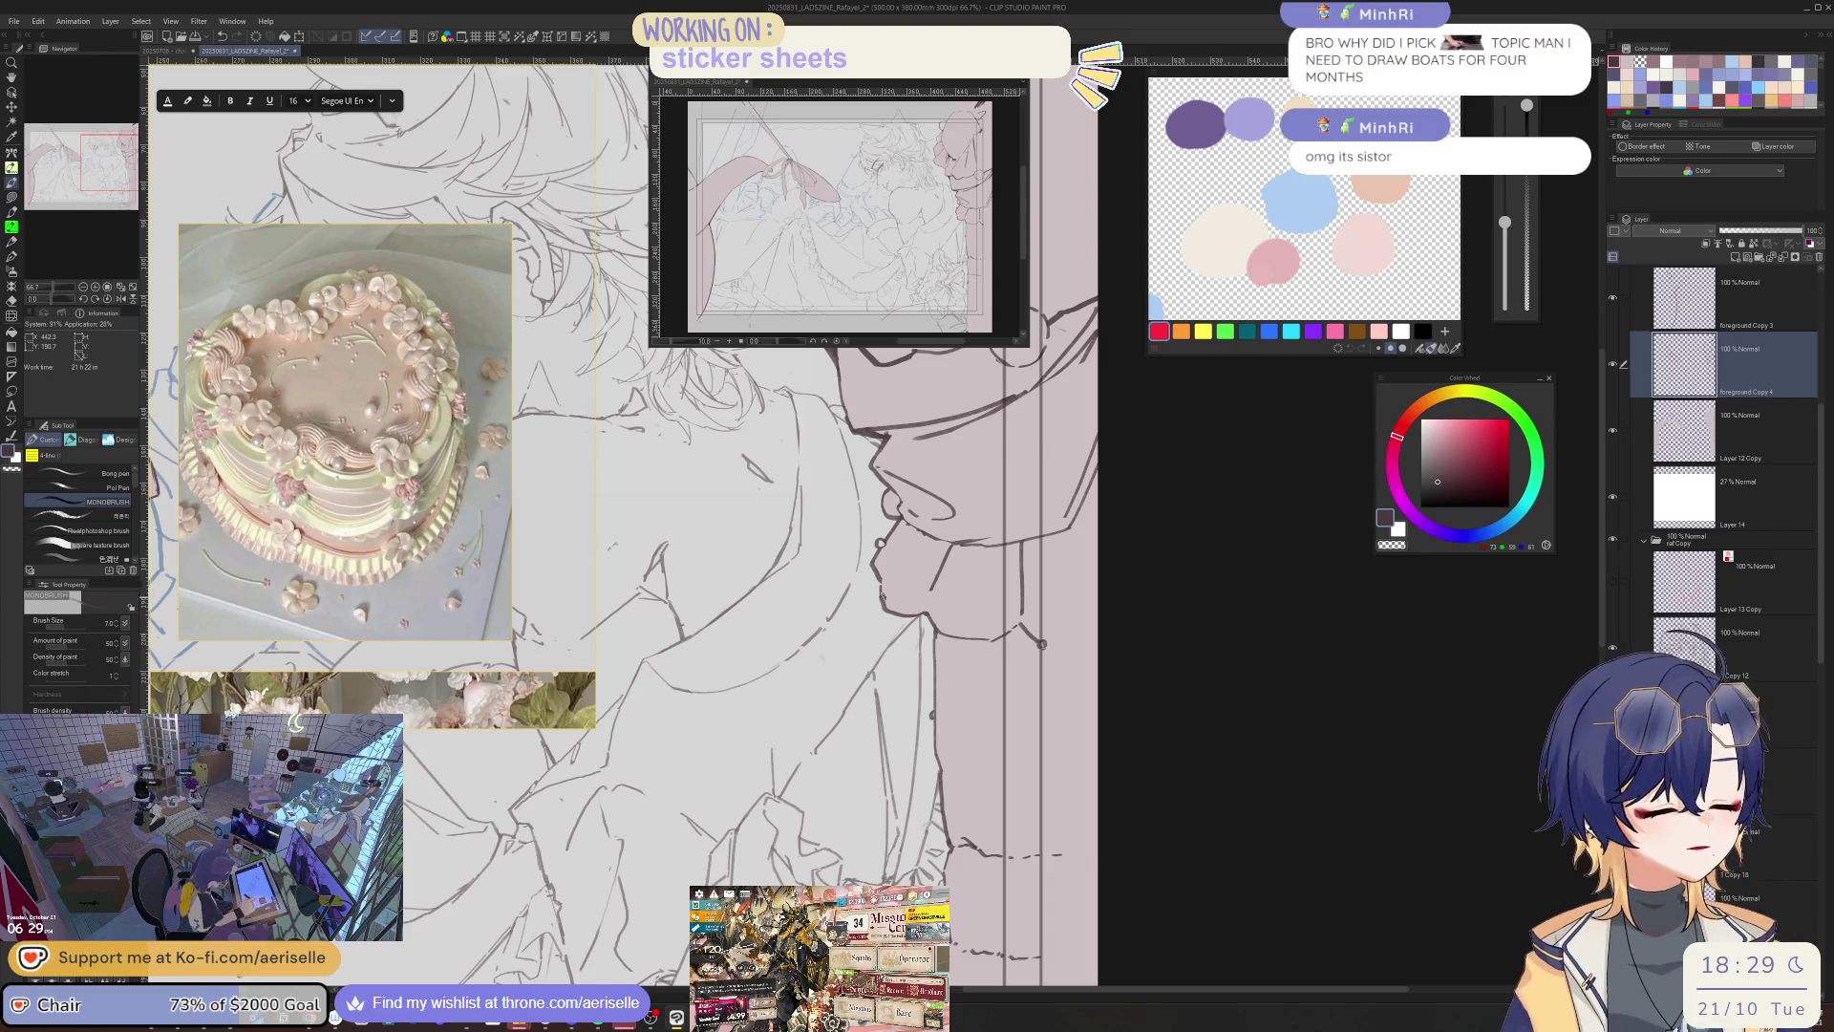
pyautogui.hotkey('ctrl', '-')
pyautogui.hotkey('ctrl', '-')
pyautogui.hotkey('ctrl', '-')
pyautogui.scroll(-5, 907, 457)
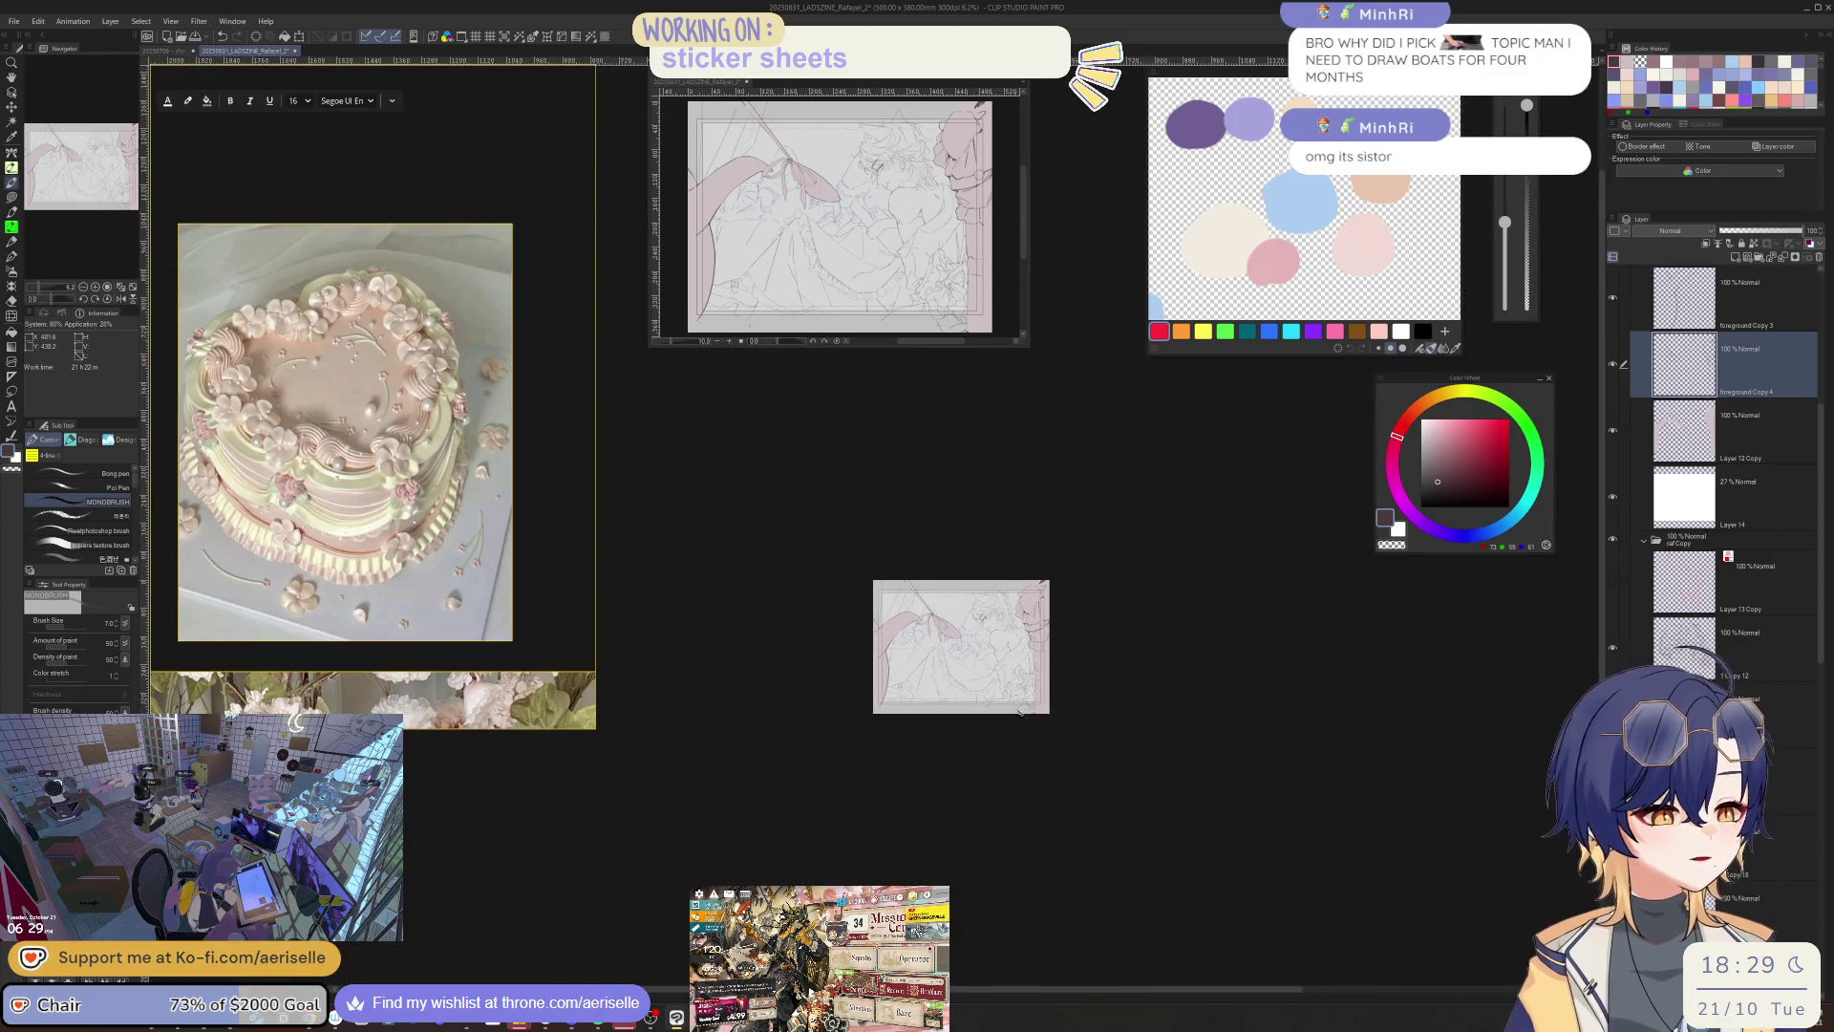
# - Erase the long stray line across the skirt and draw a short replacement stroke
pyautogui.scroll(8, 1447, 599)
pyautogui.scroll(3, 960, 533)
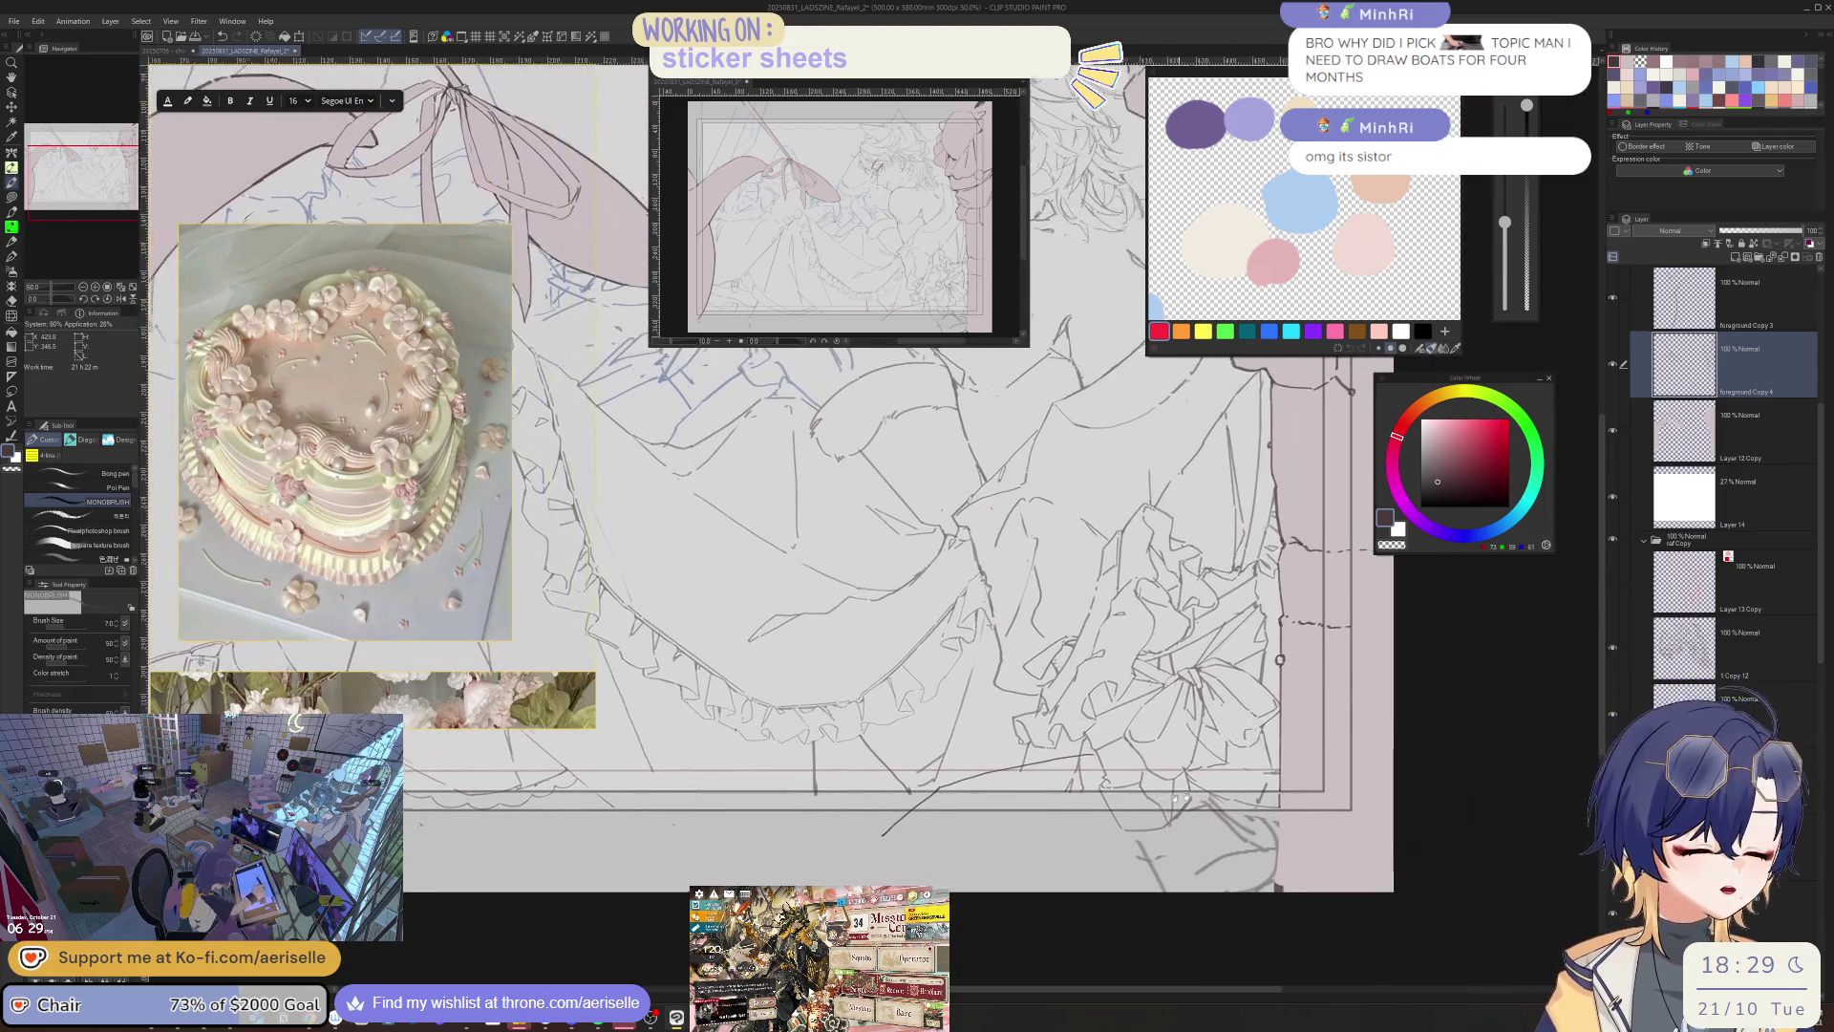
pyautogui.press('e')
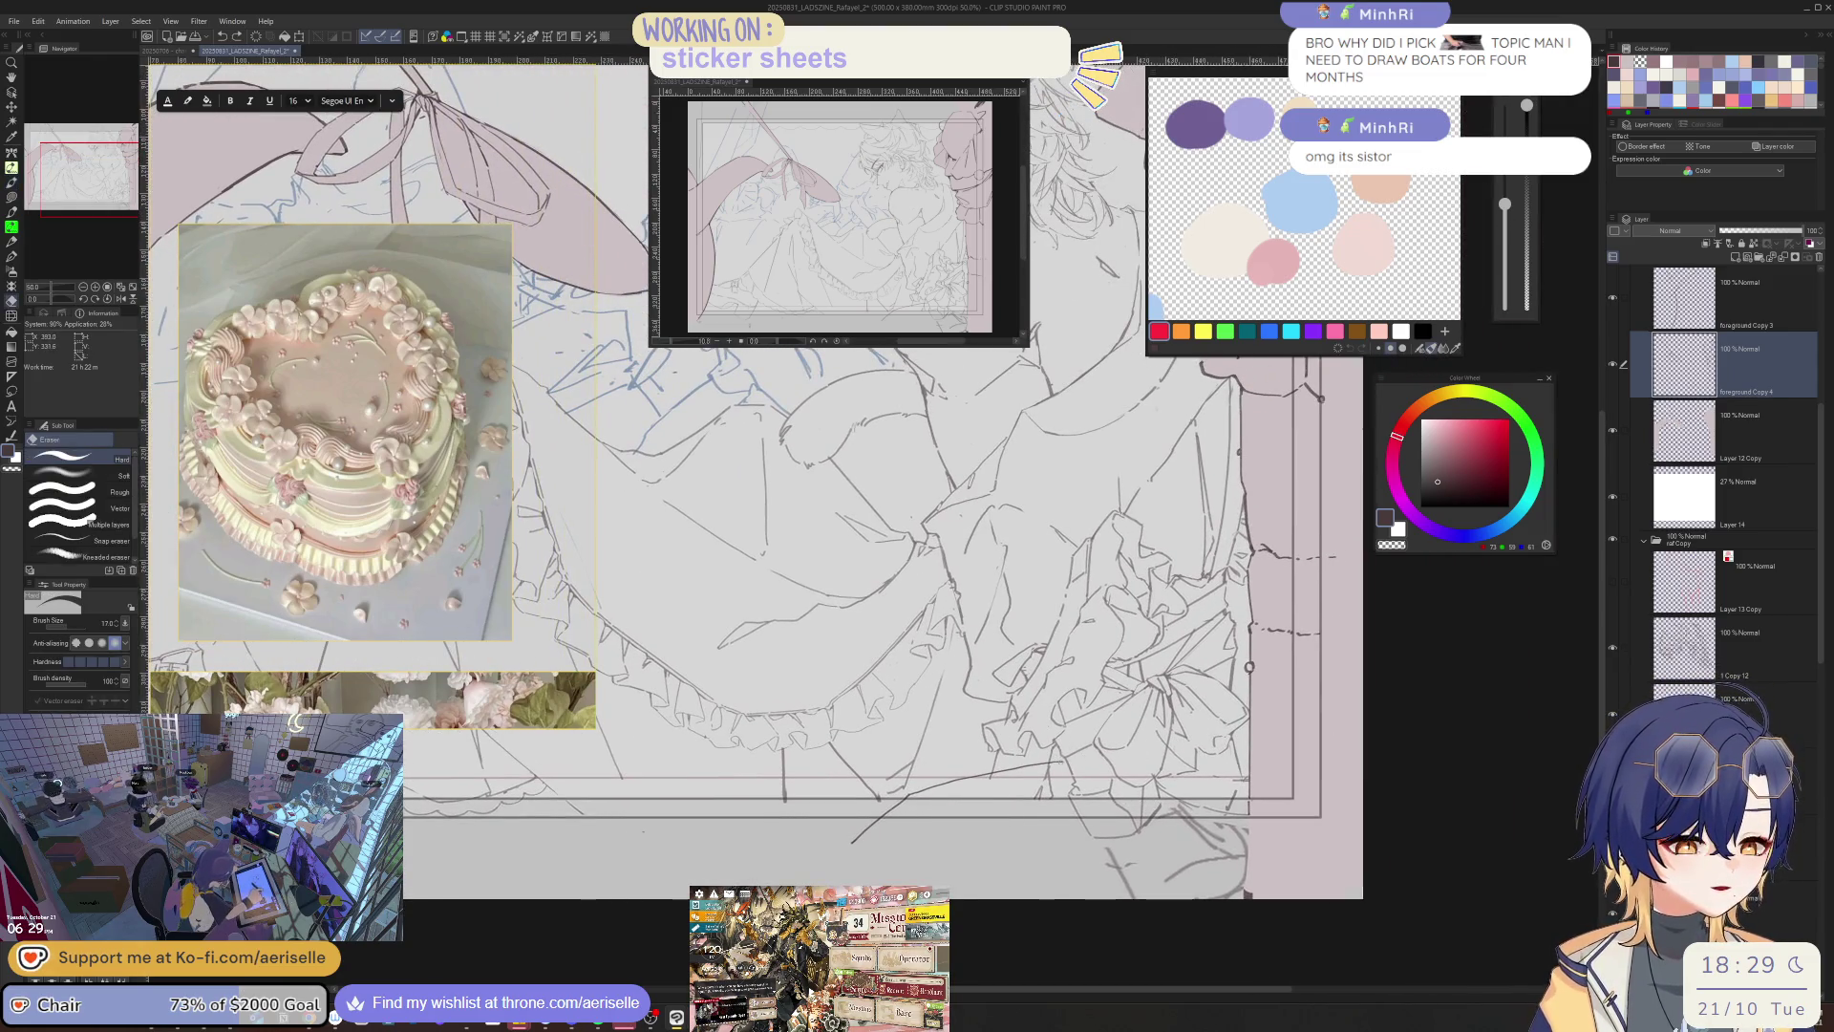
pyautogui.moveTo(1058, 763); pyautogui.dragTo(853, 841)
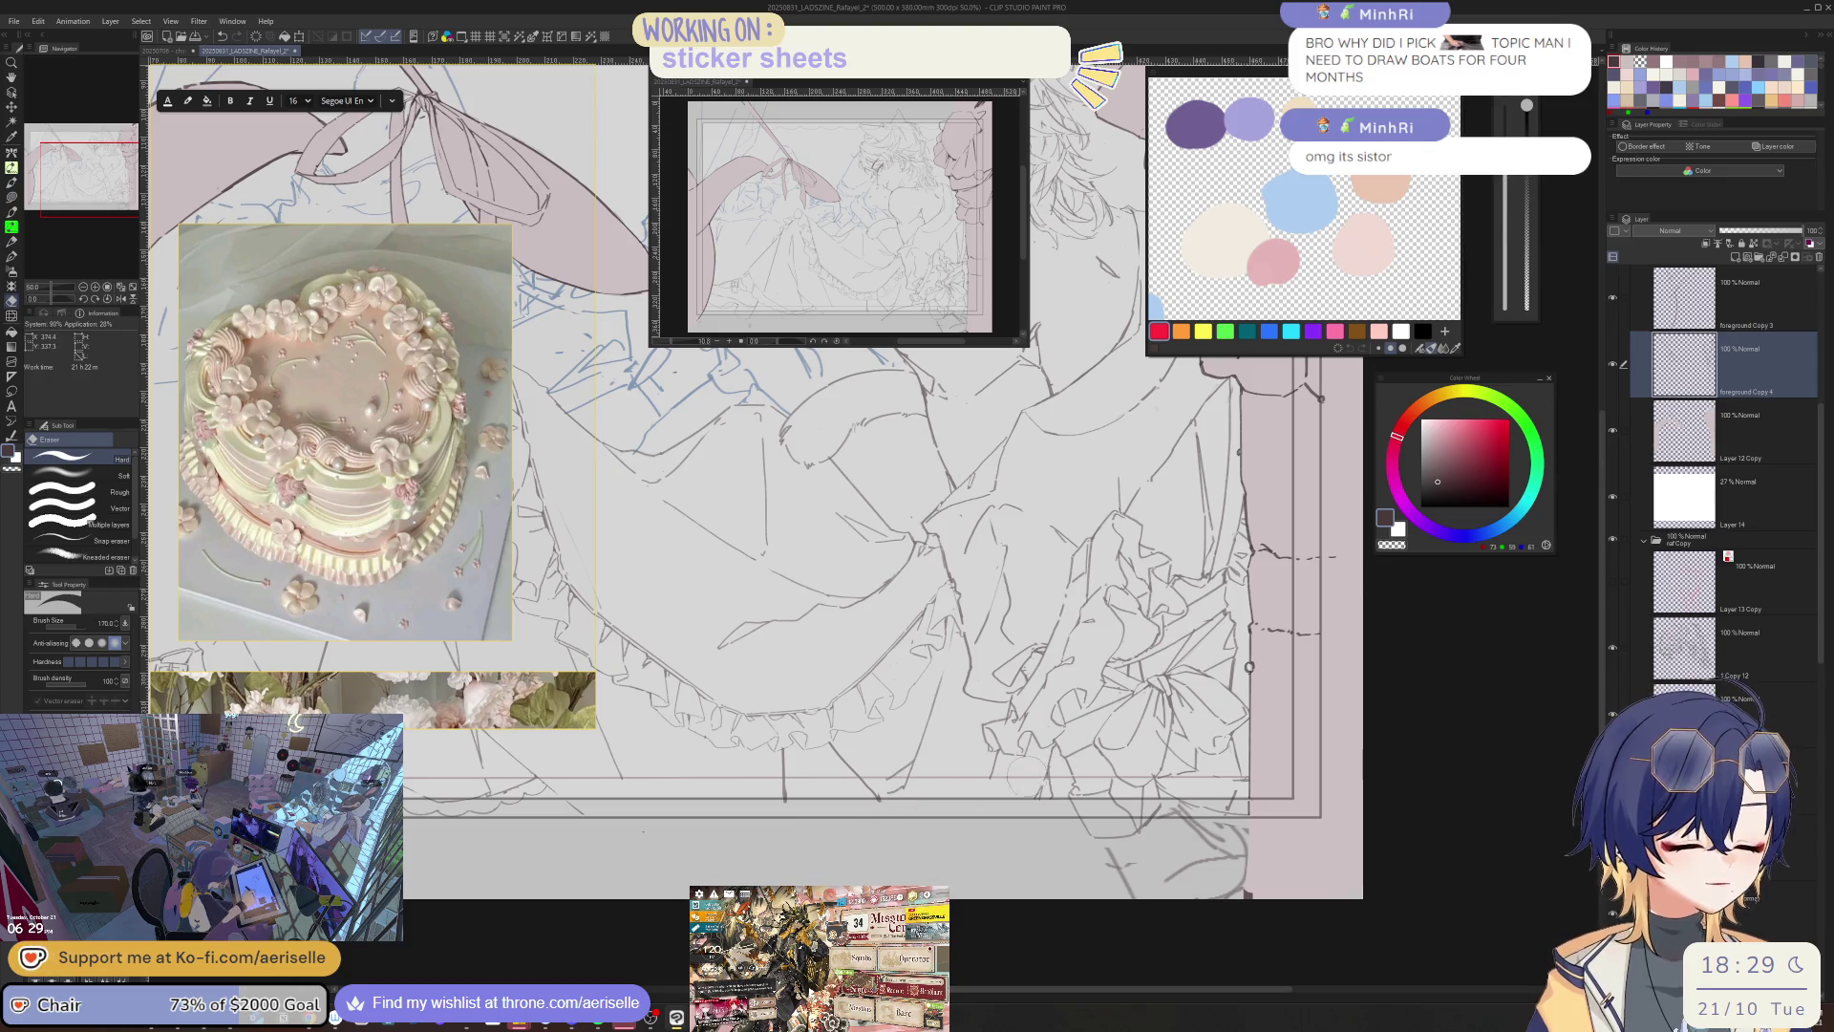
pyautogui.press('p')
pyautogui.moveTo(985, 767)
pyautogui.mouseDown()
pyautogui.moveTo(1055, 749)
pyautogui.moveTo(915, 814)
pyautogui.mouseUp()
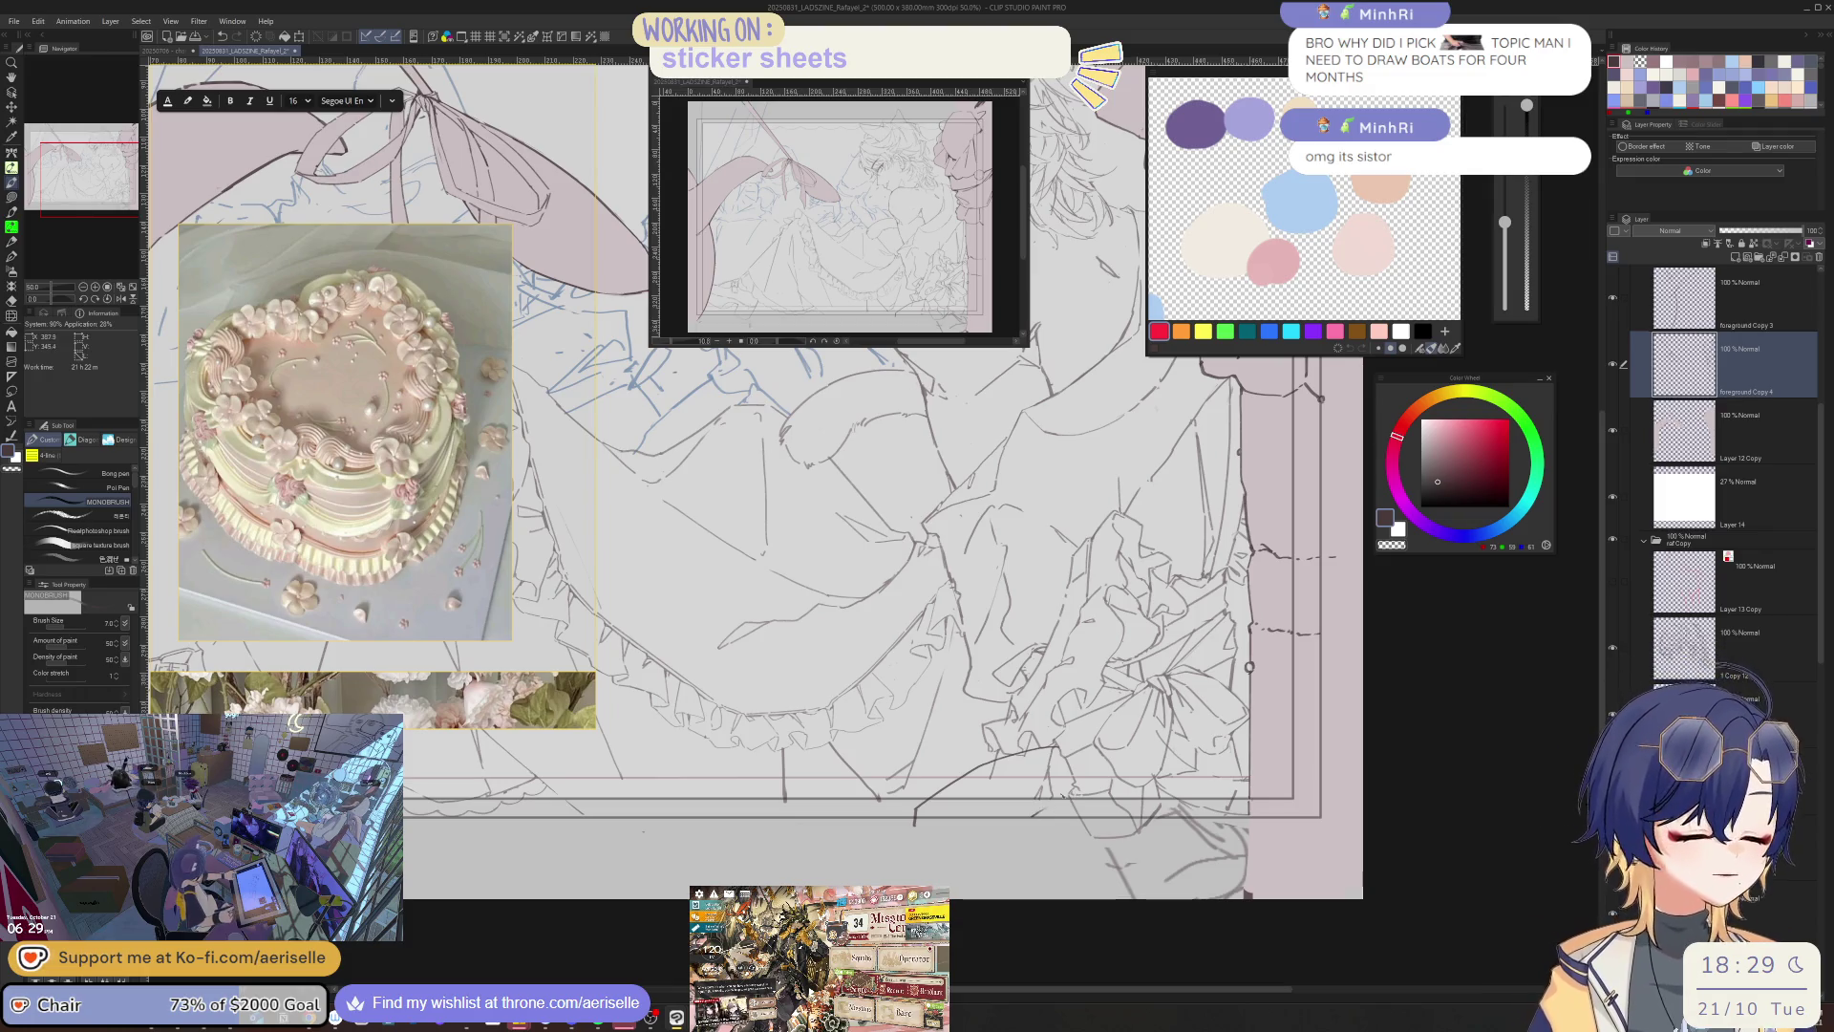
# - Zoom out and mirror the view to check the drawing, then zoom in on the bow
pyautogui.hotkey('ctrl', '-')
pyautogui.hotkey('ctrl', '-')
pyautogui.hotkey('ctrl', '-')
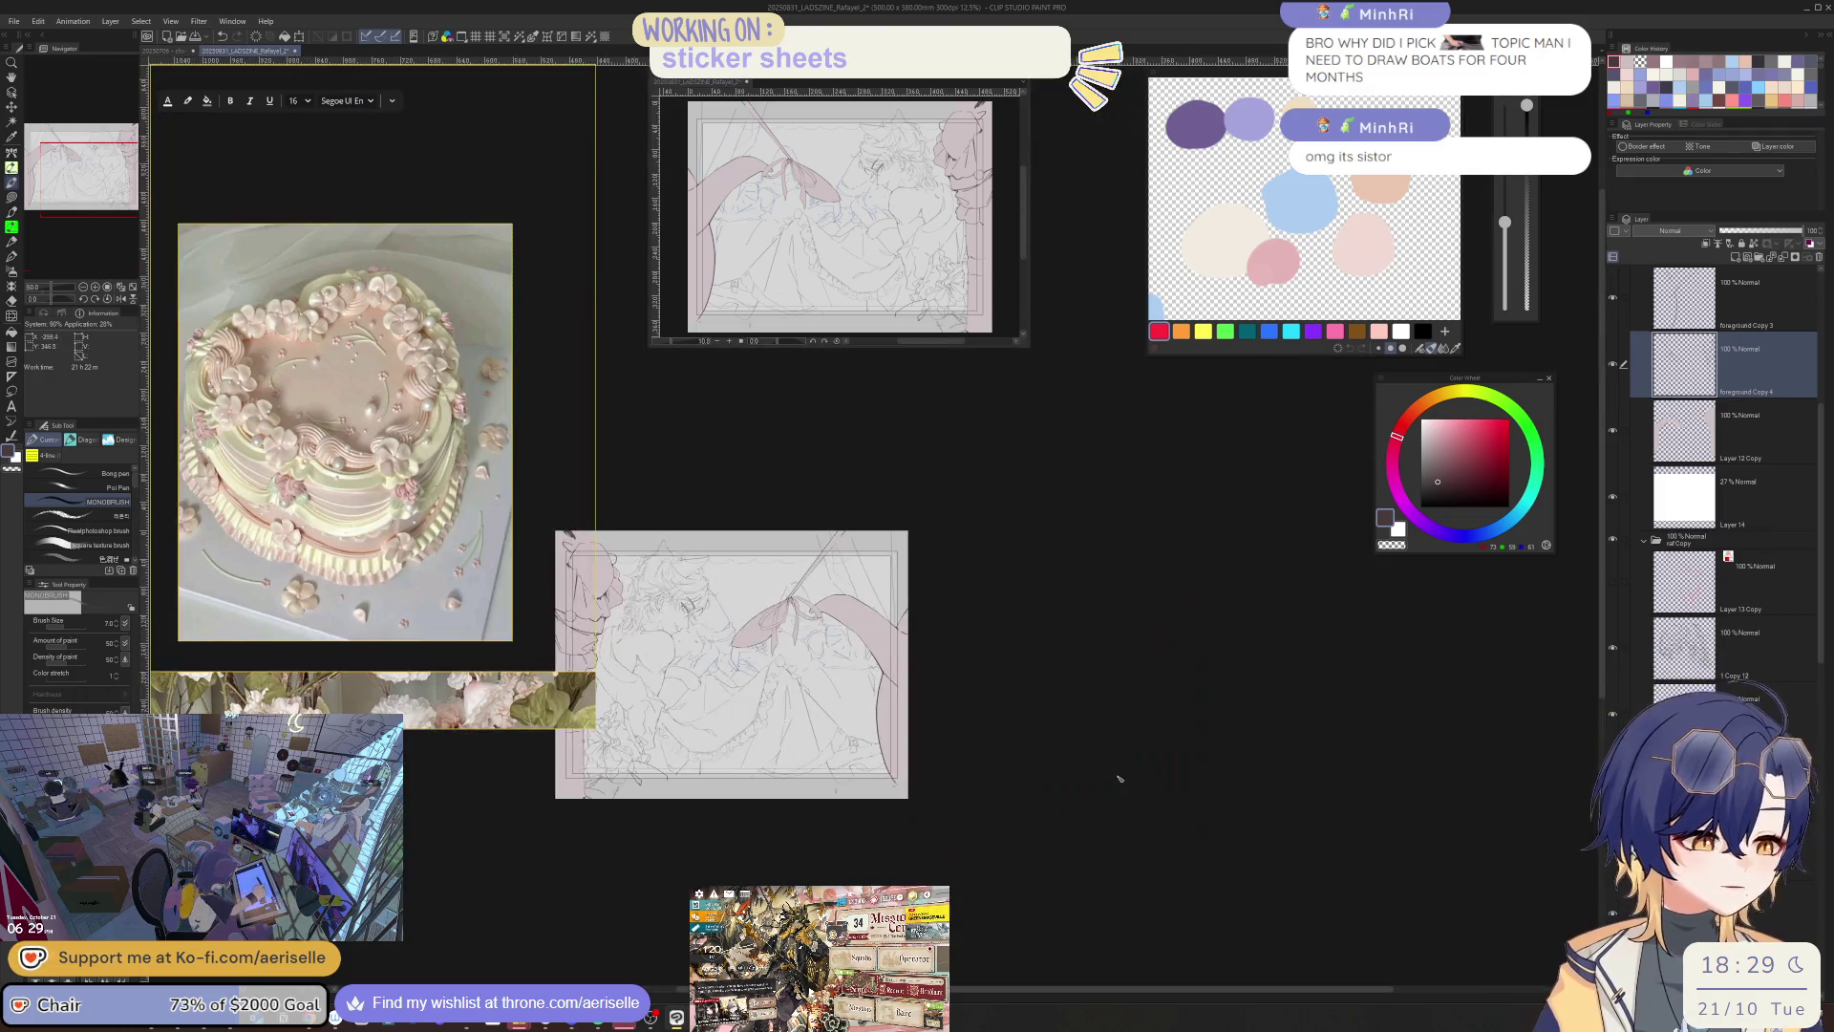
pyautogui.press('h')
pyautogui.moveTo(1136, 803); pyautogui.dragTo(1118, 791)
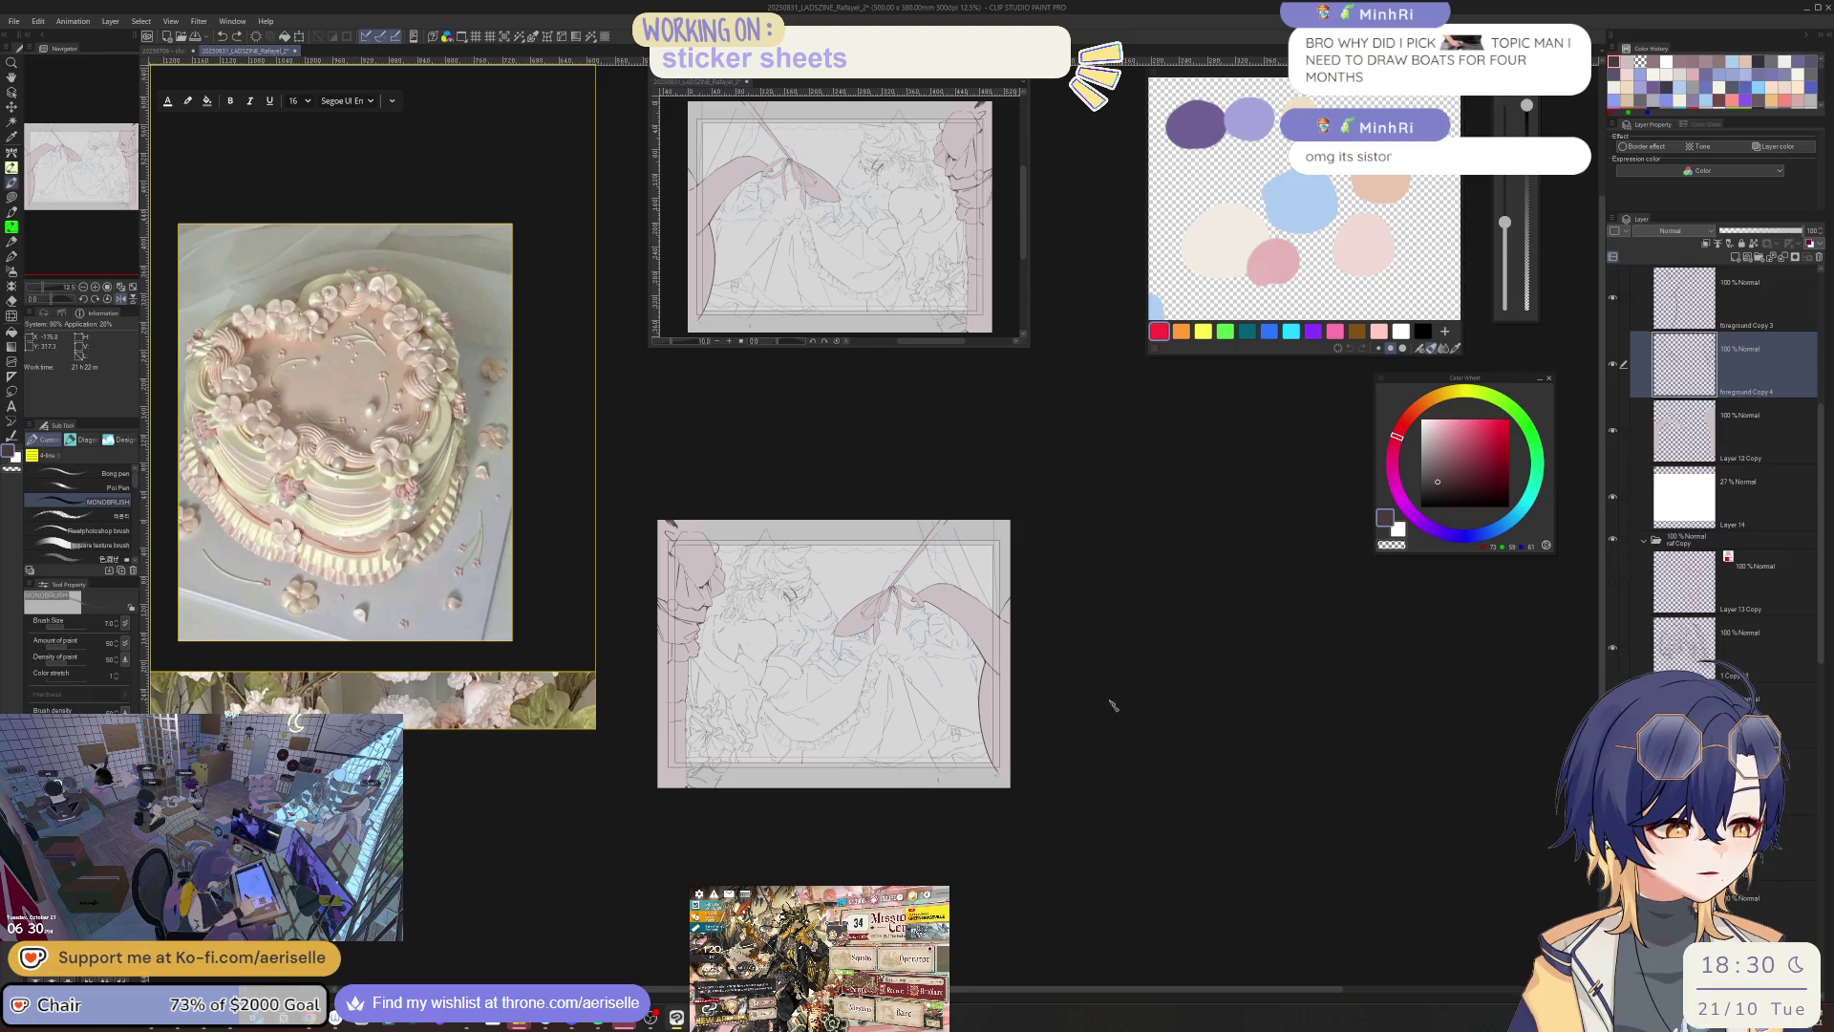
pyautogui.hotkey('ctrl', '+')
pyautogui.hotkey('ctrl', '+')
pyautogui.hotkey('ctrl', '+')
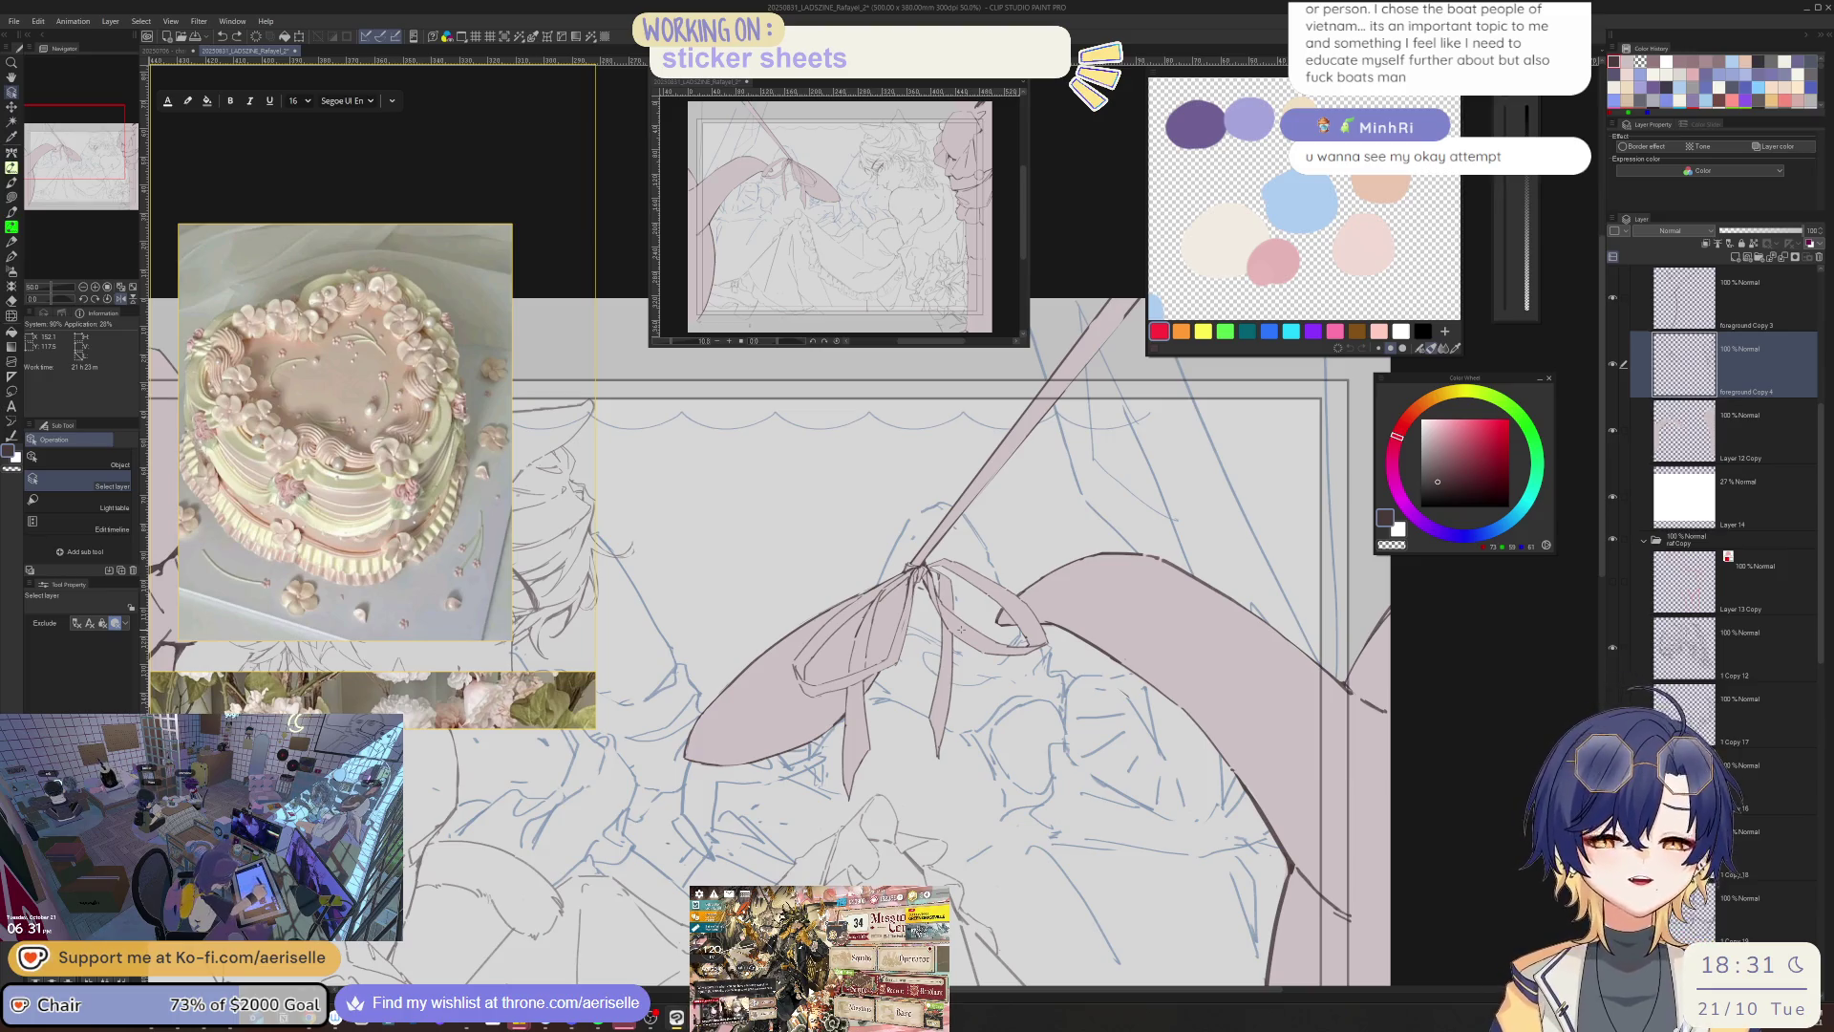
pyautogui.scroll(-3, 1273, 675)
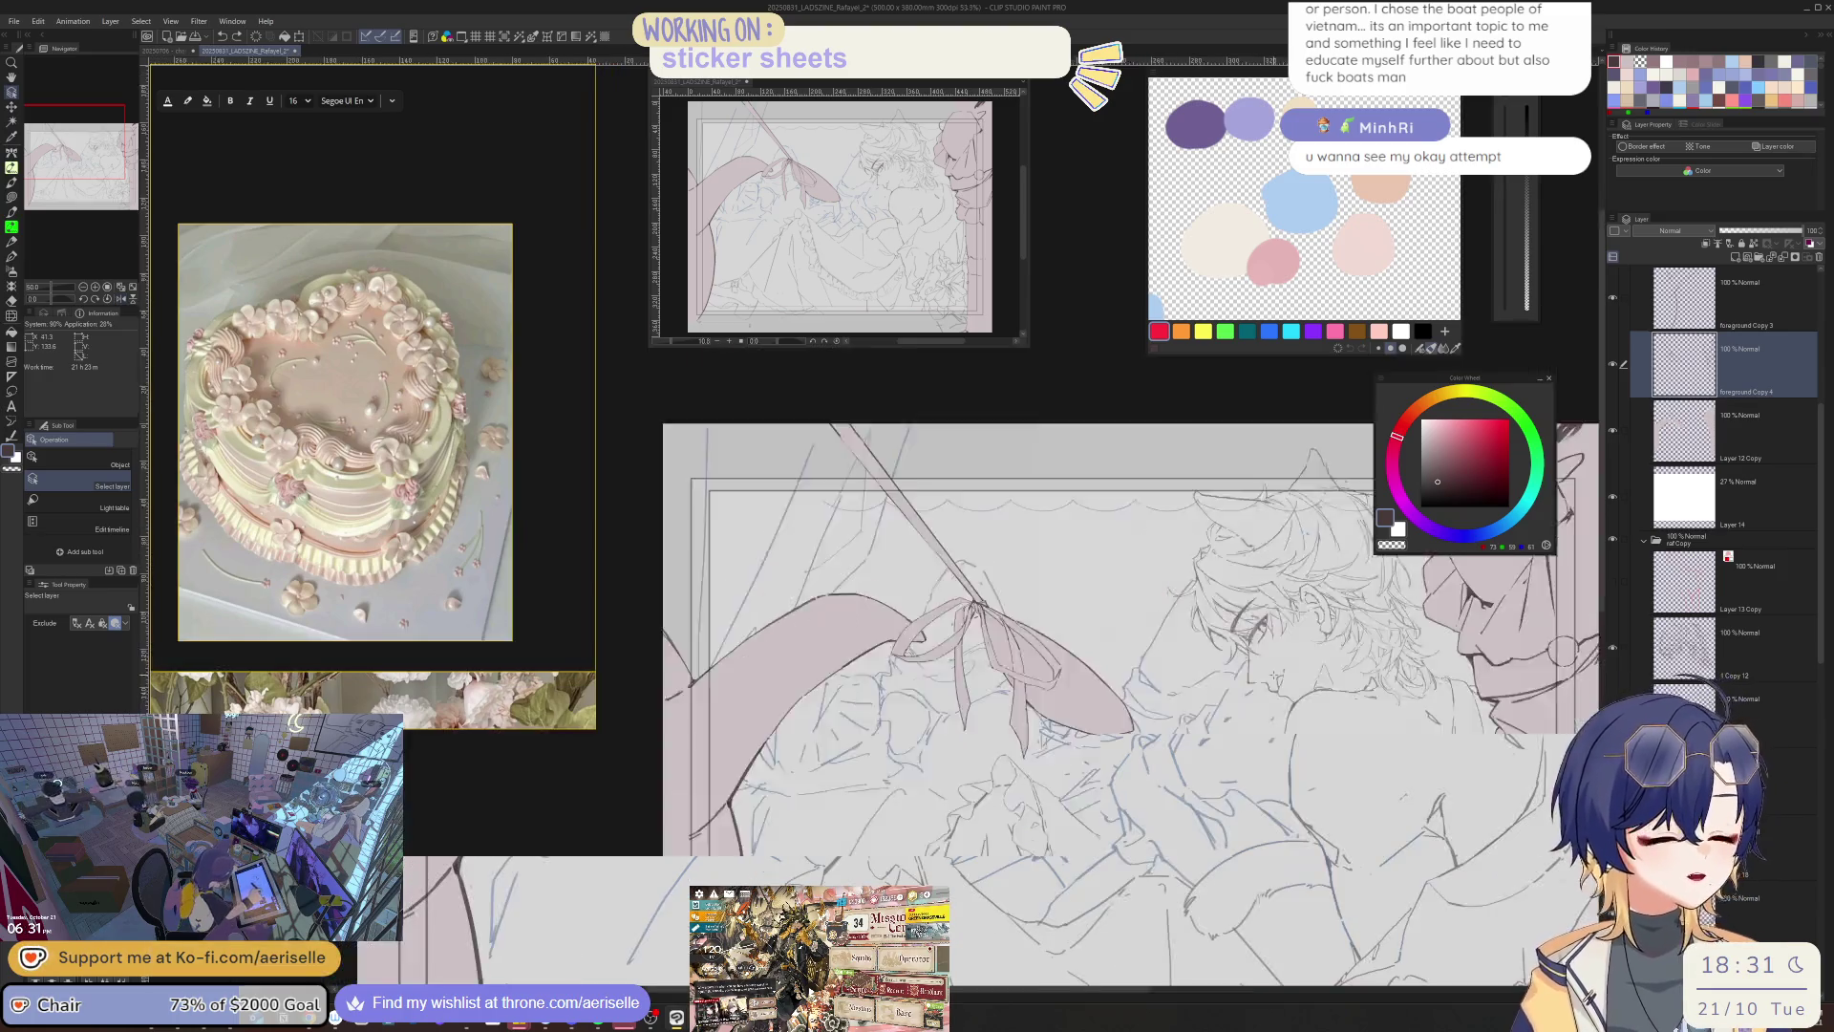
pyautogui.moveTo(1193, 612); pyautogui.dragTo(1332, 754)
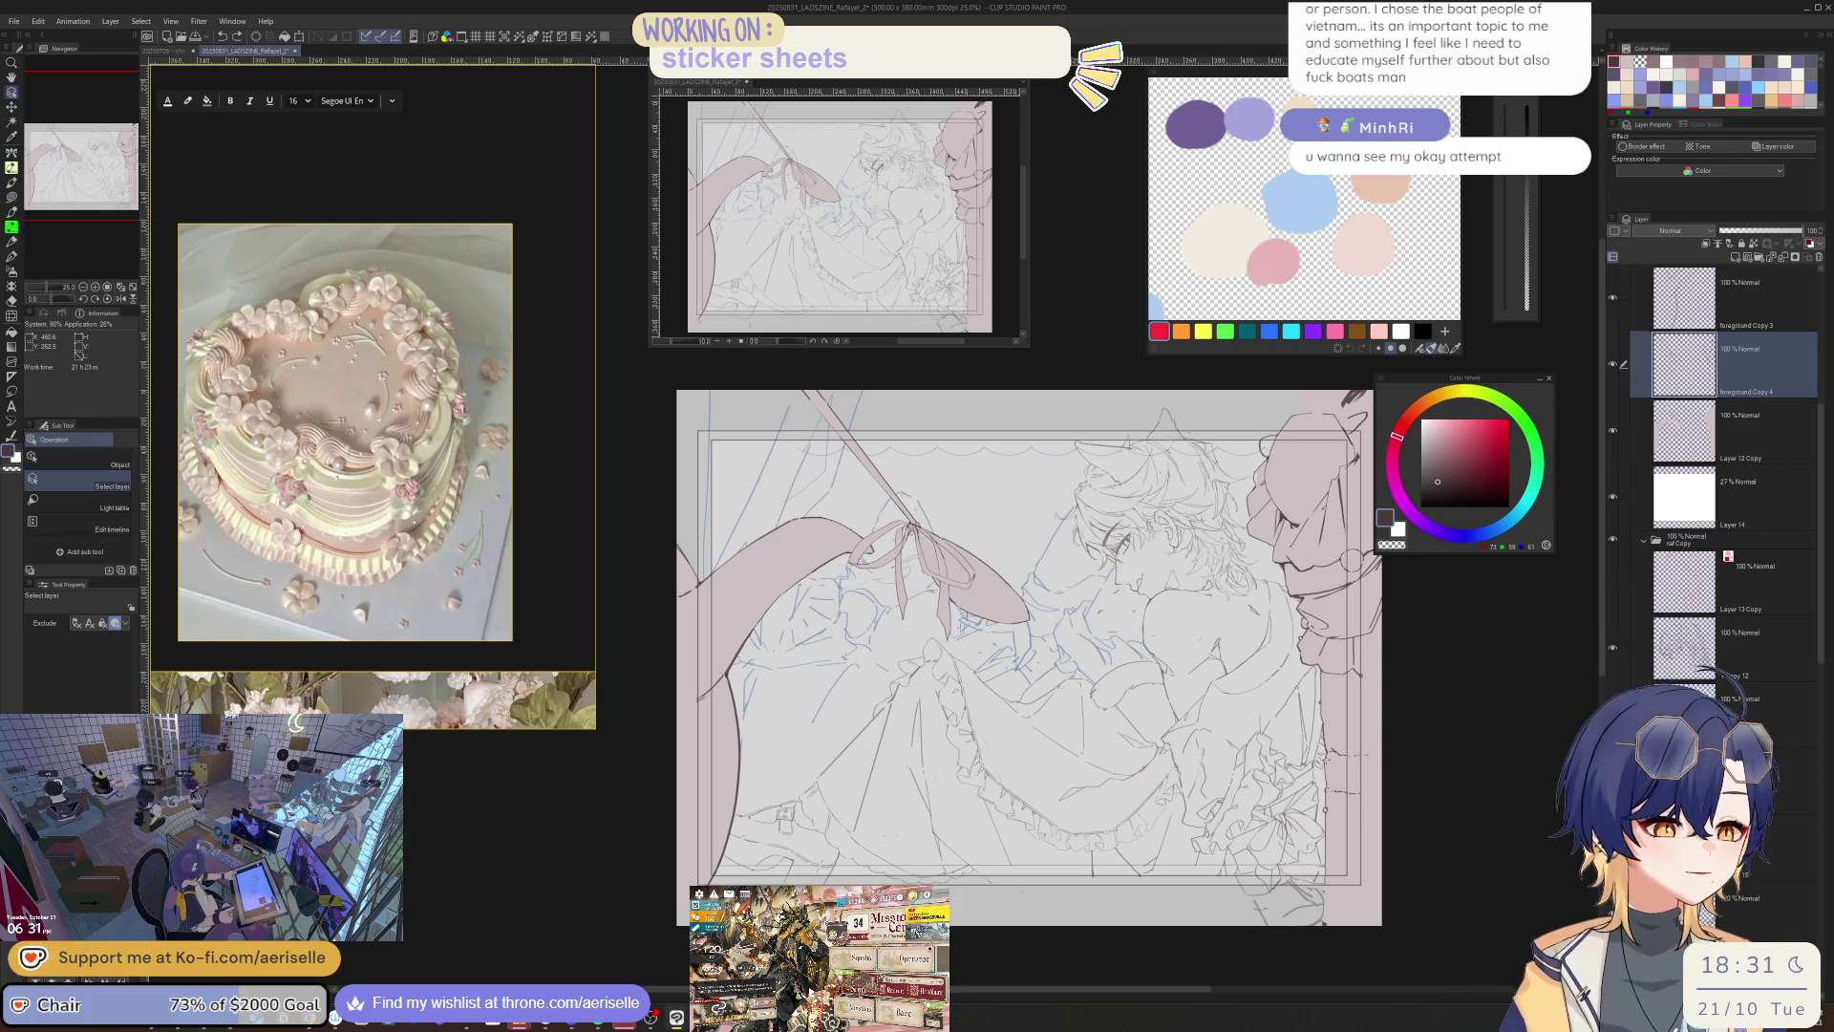
pyautogui.press('p')
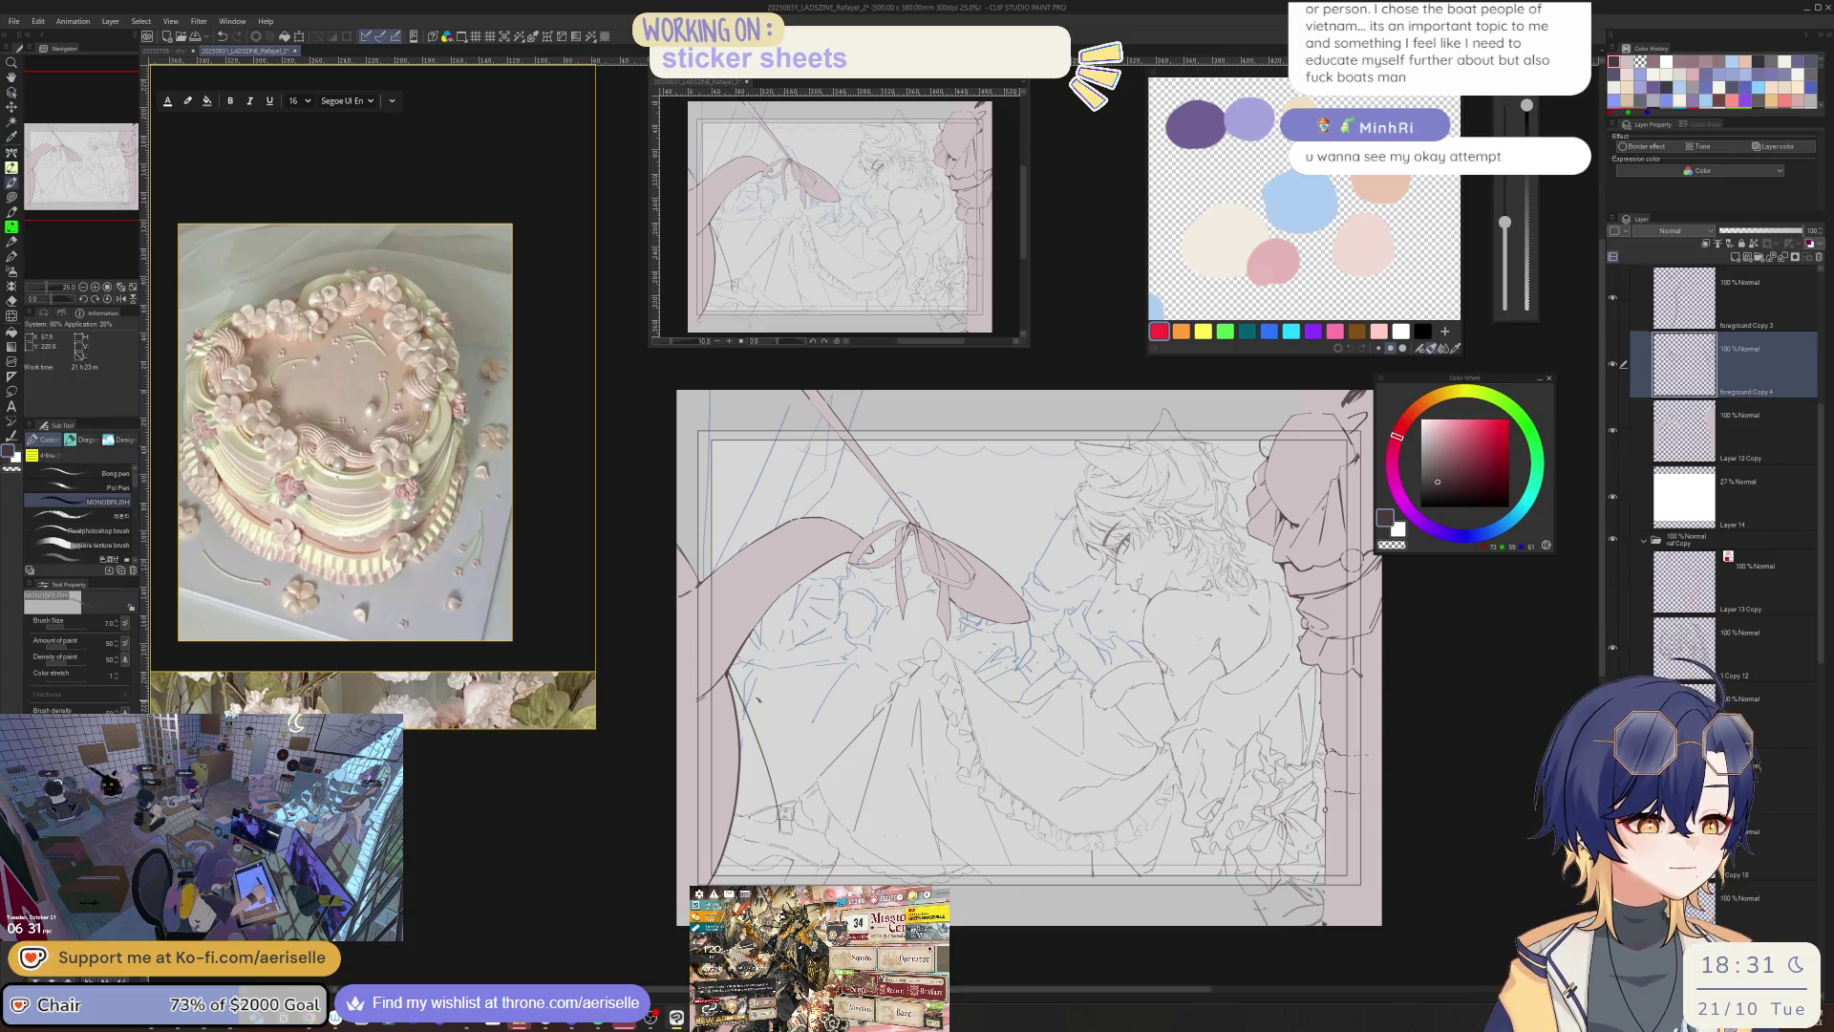
pyautogui.press('h')
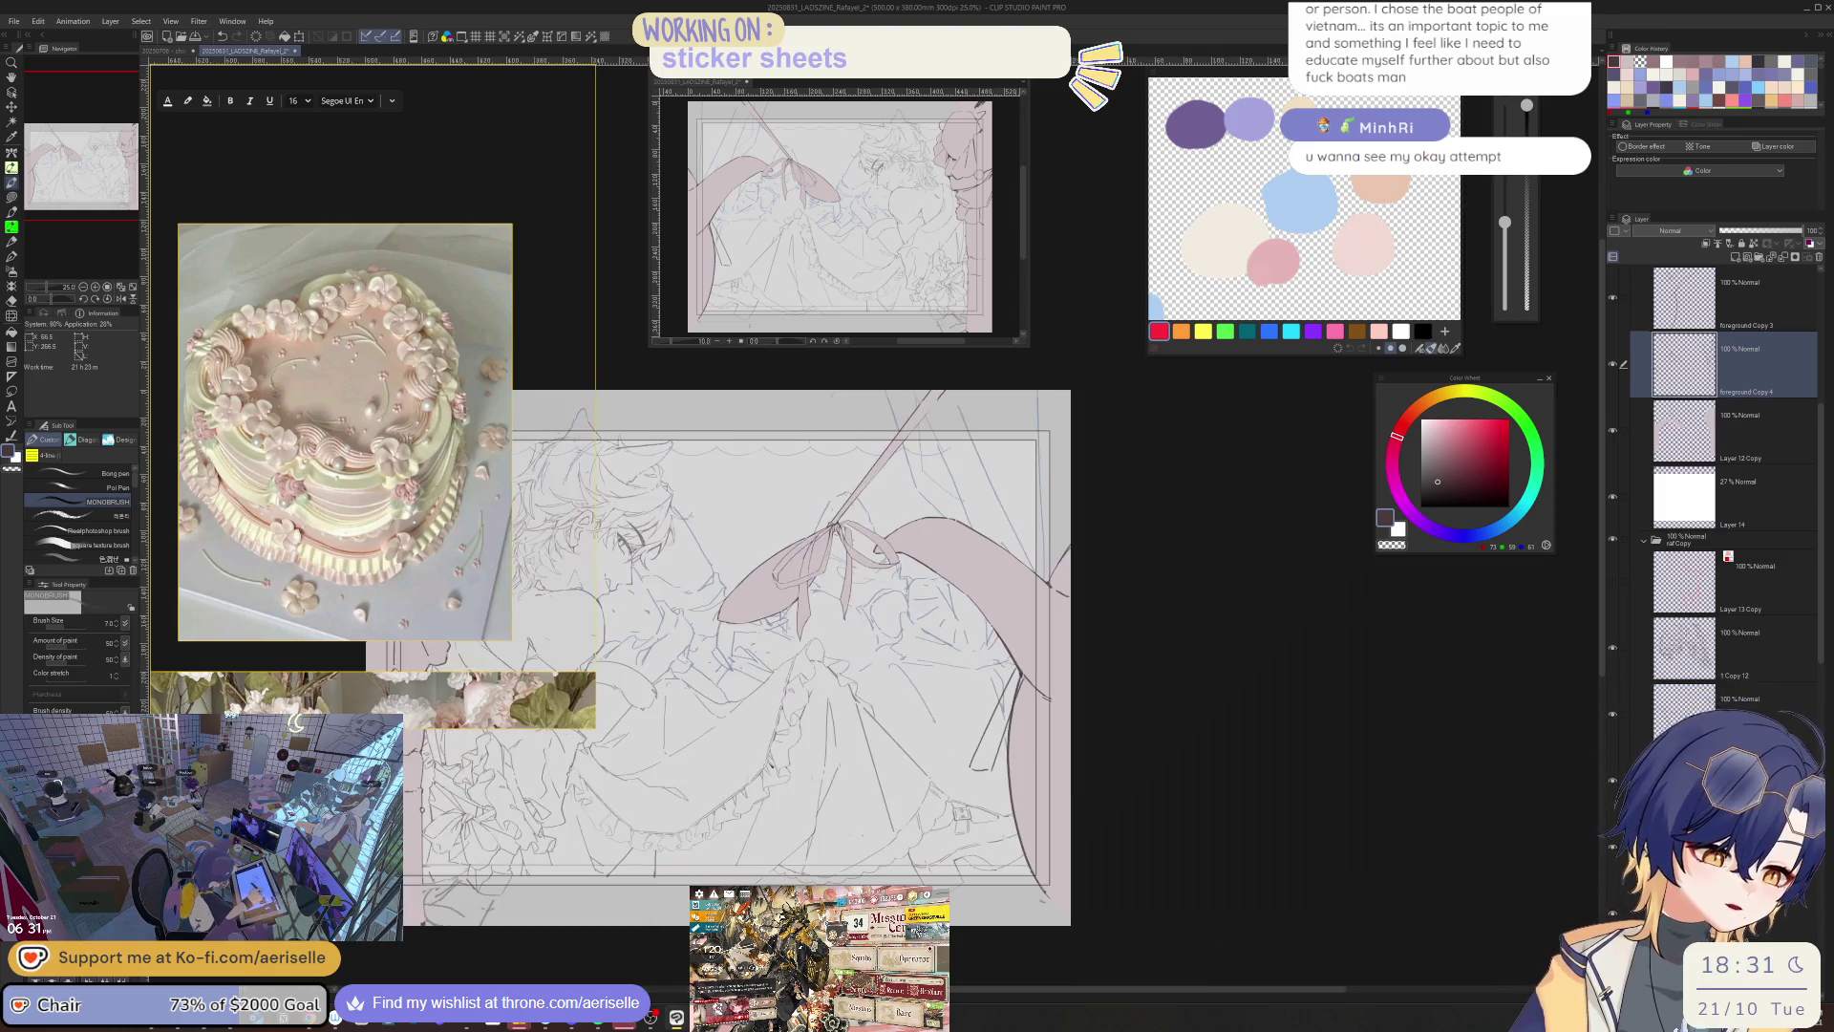
pyautogui.hotkey('ctrl', '-')
pyautogui.hotkey('ctrl', '-')
pyautogui.hotkey('ctrl', '-')
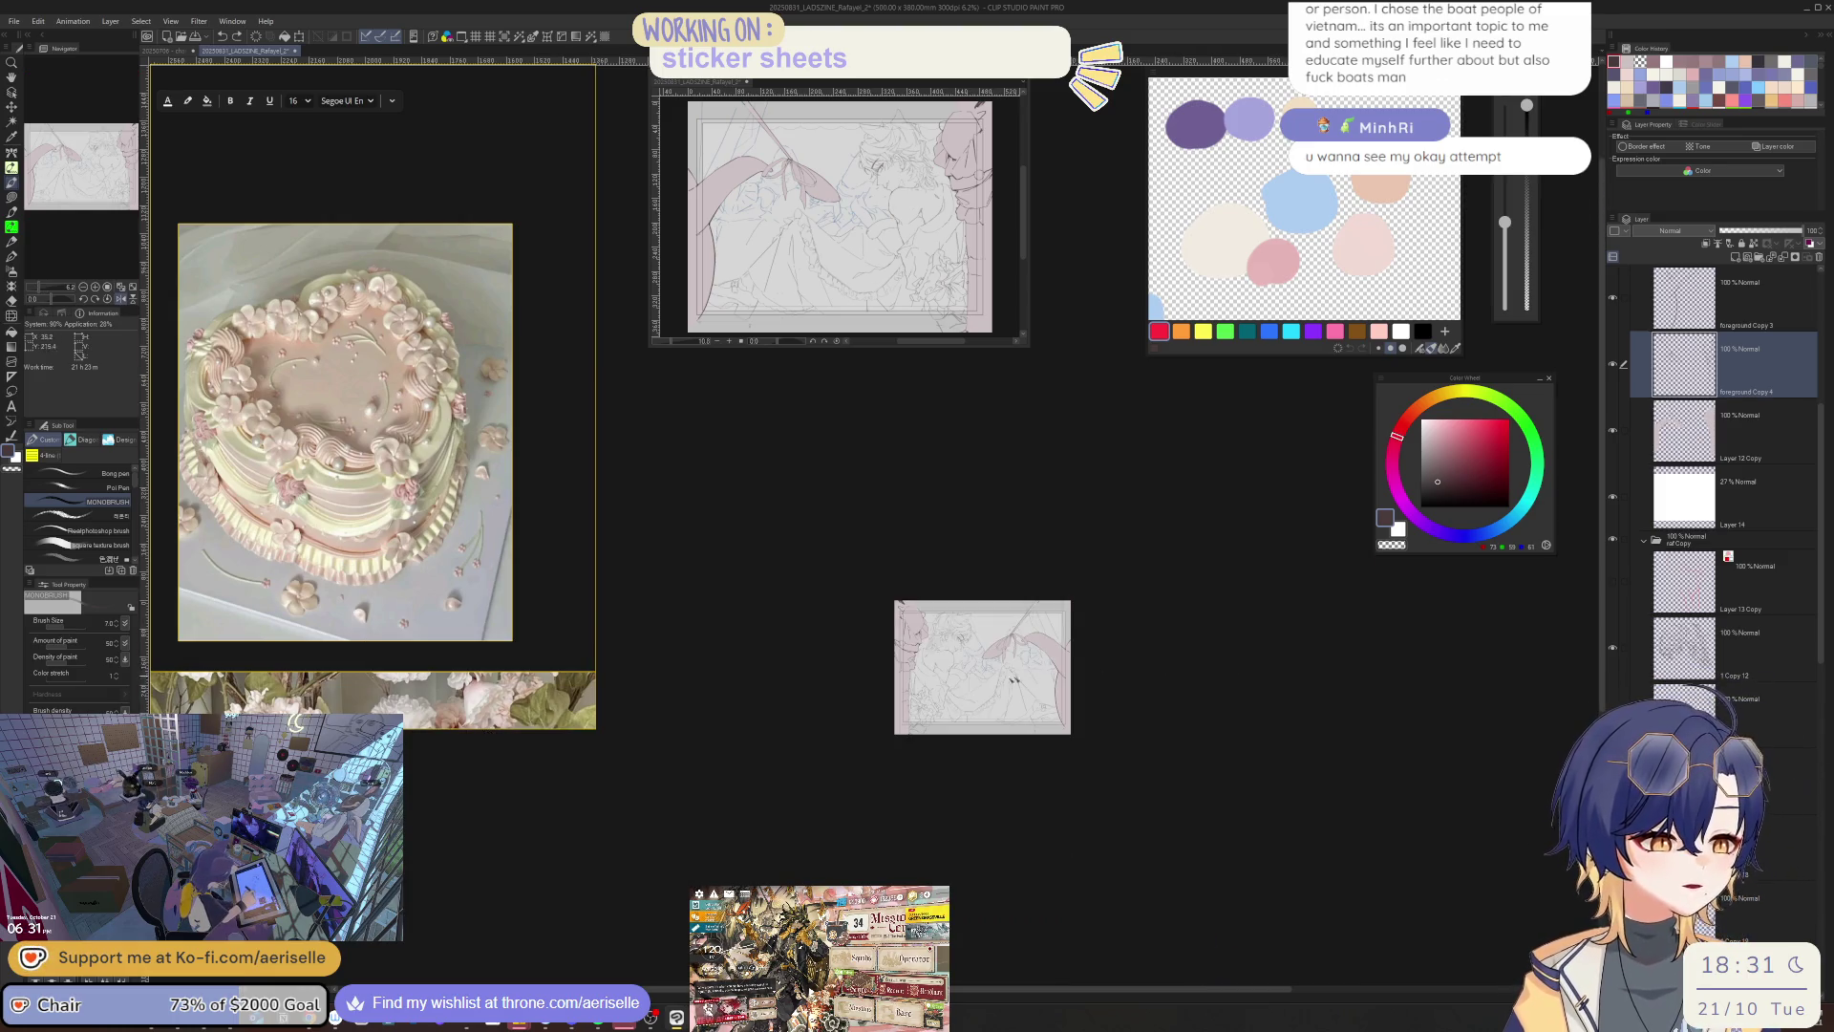
pyautogui.hotkey('ctrl', '+')
pyautogui.hotkey('ctrl', '+')
pyautogui.hotkey('ctrl', '+')
pyautogui.hotkey('ctrl', '+')
pyautogui.hotkey('ctrl', '+')
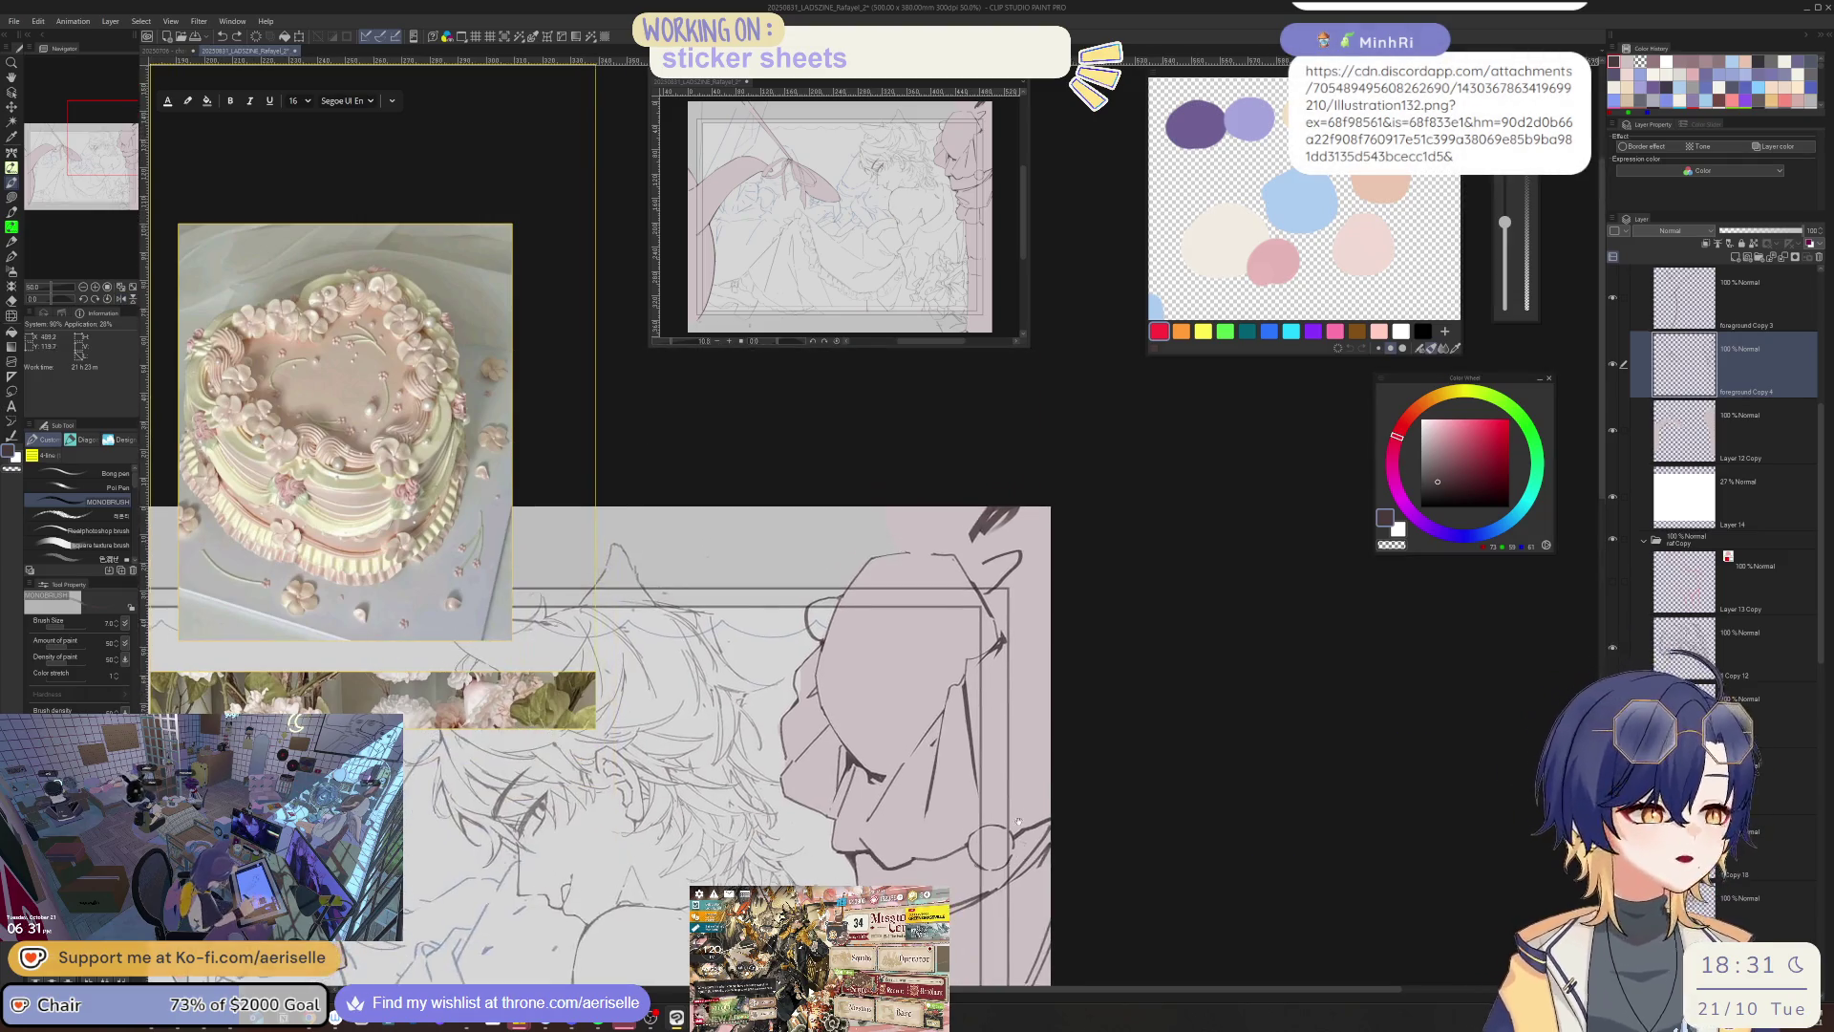
pyautogui.press('o')
pyautogui.press('-')
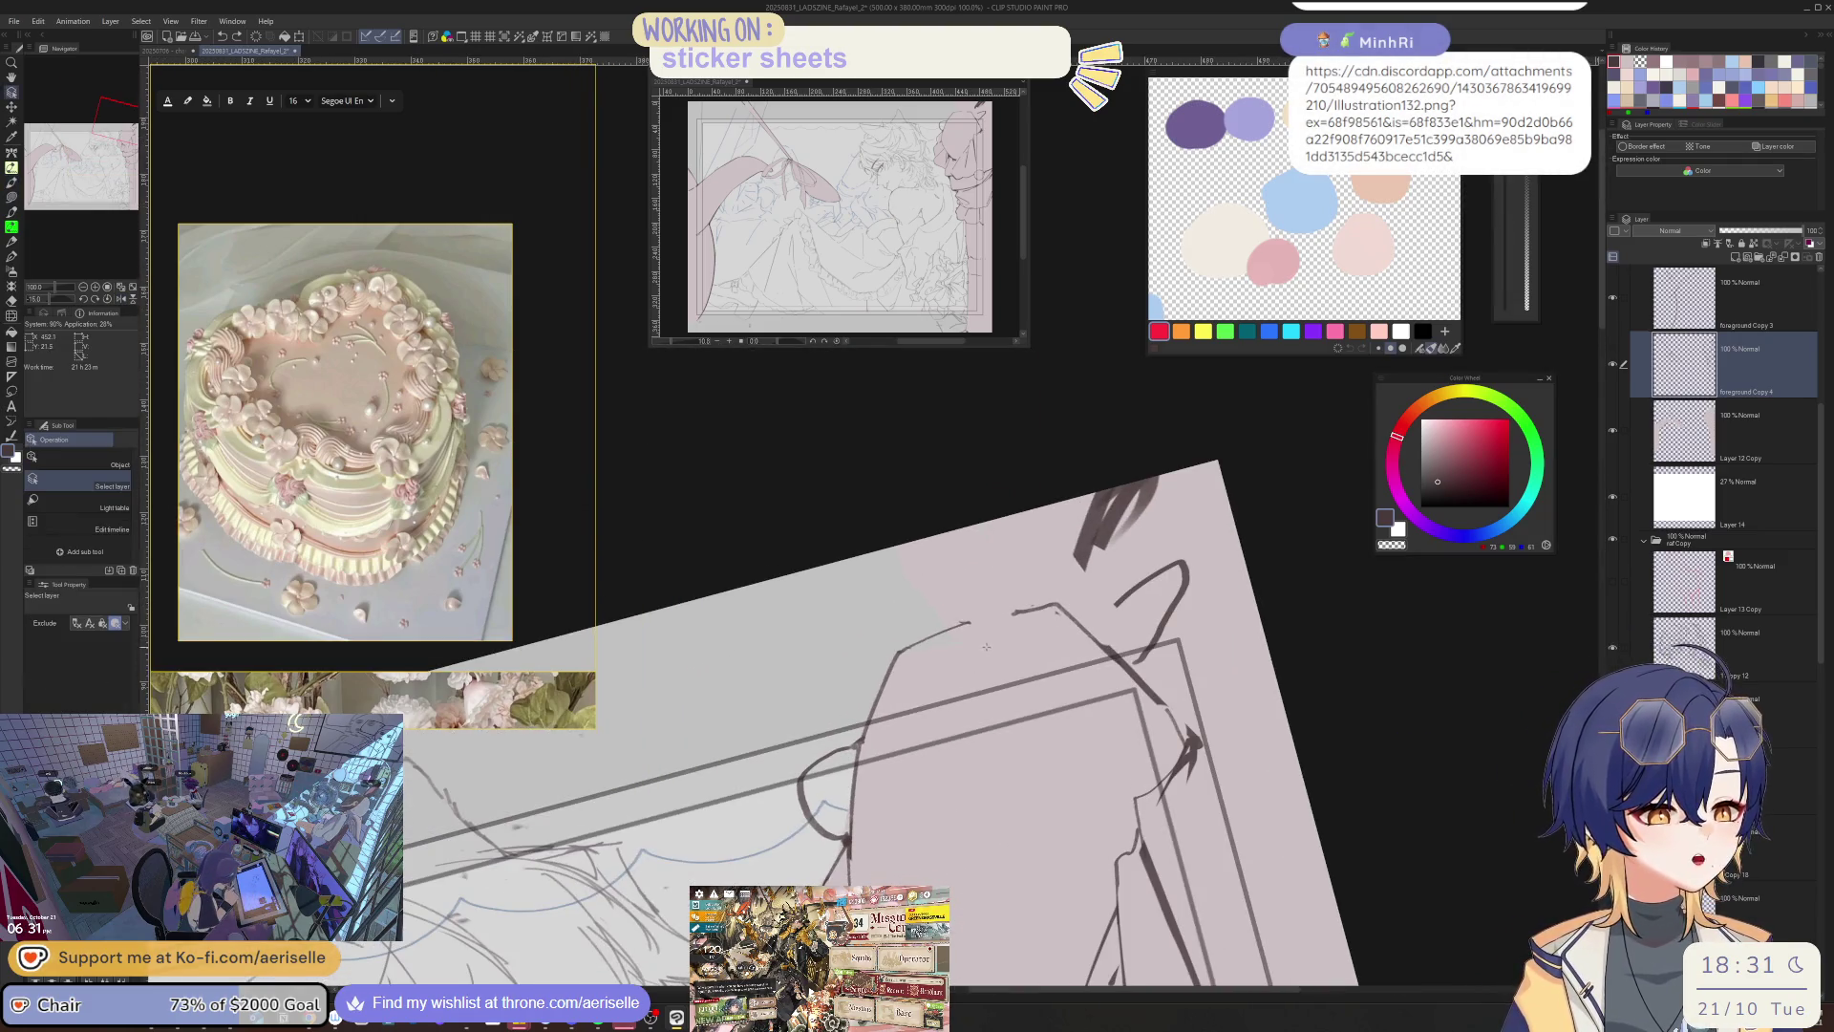
pyautogui.click(932, 630)
pyautogui.press('u')
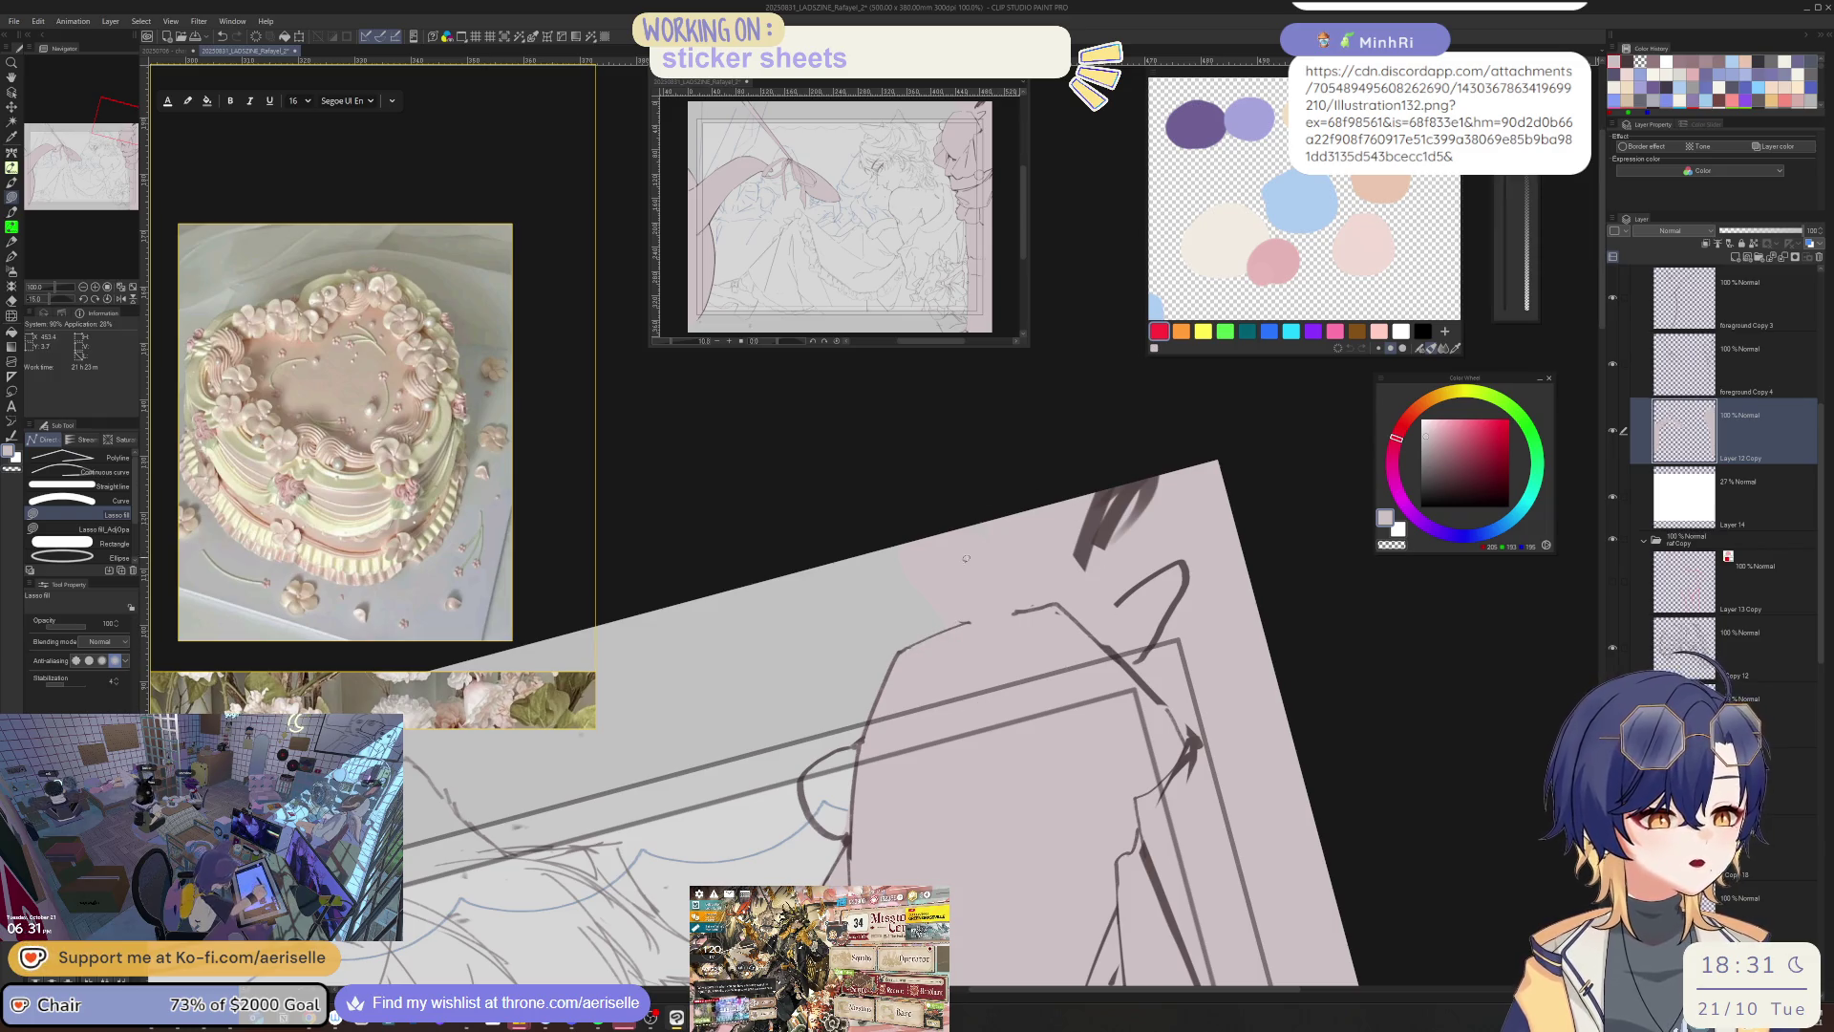
pyautogui.press('=')
pyautogui.press('e')
pyautogui.hotkey('ctrl', '-')
pyautogui.hotkey('ctrl', '-')
pyautogui.hotkey('ctrl', '-')
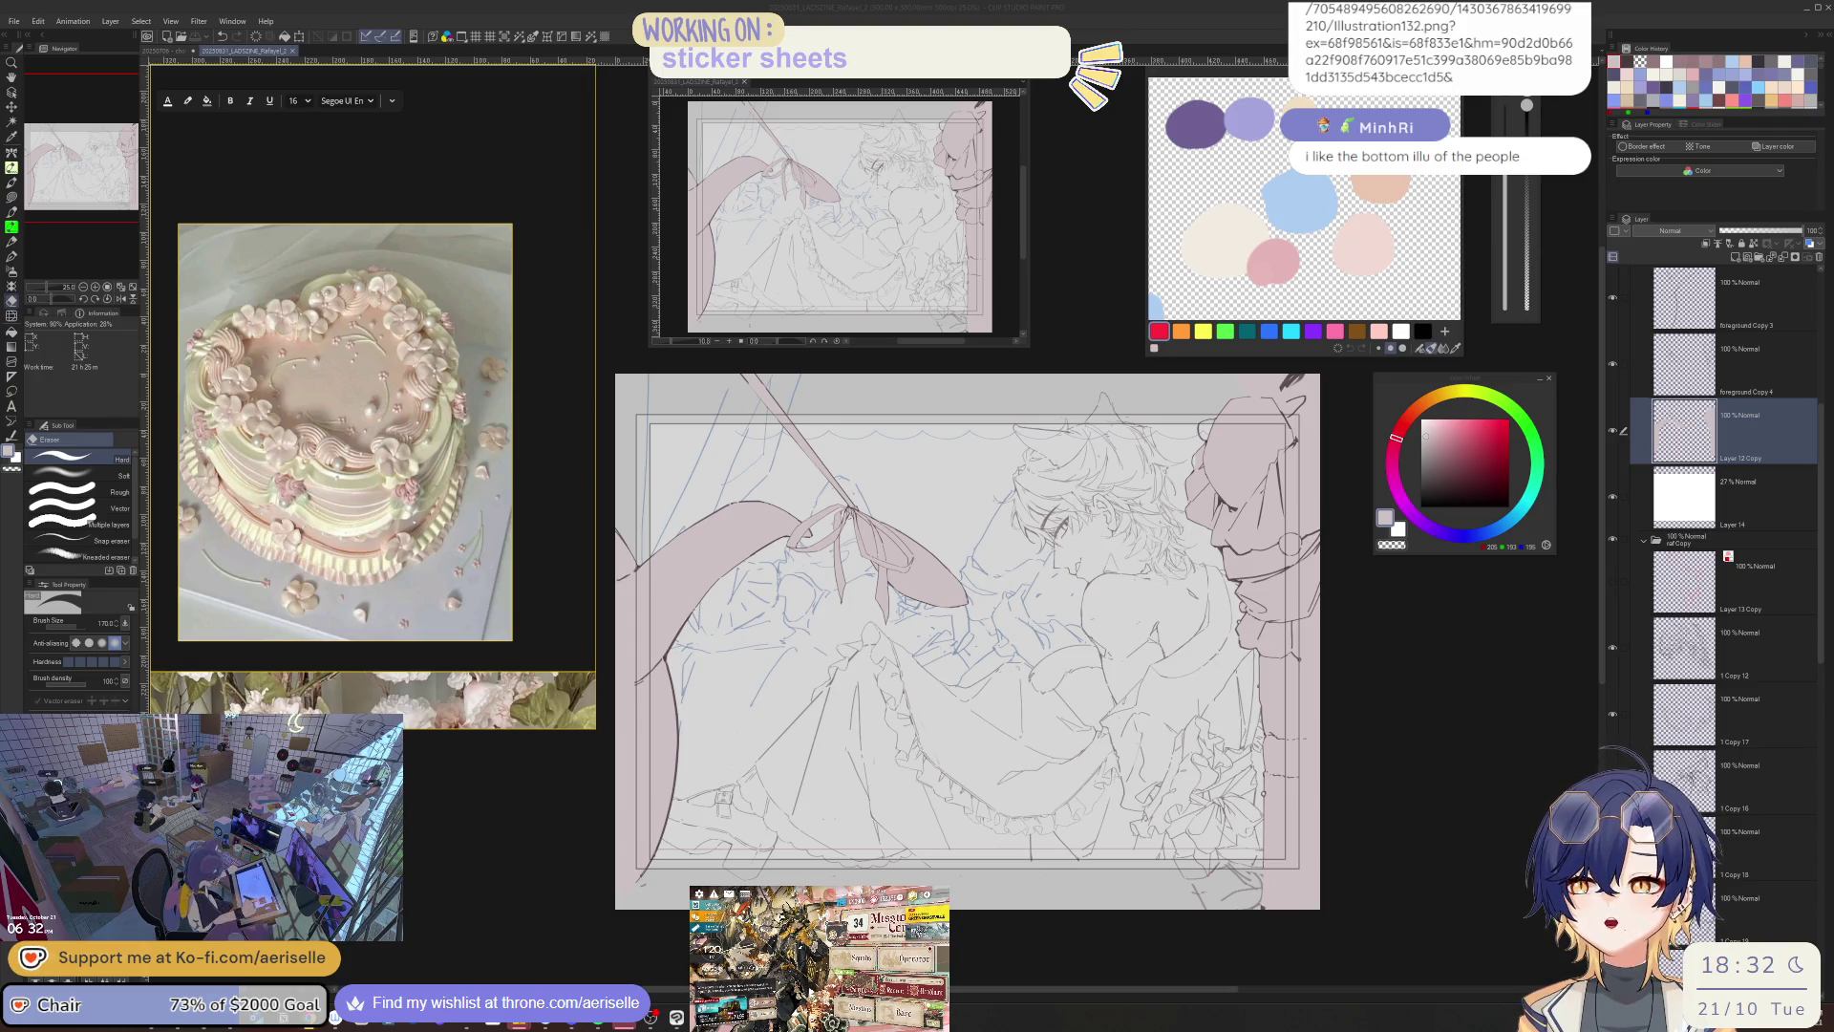
pyautogui.scroll(3, 741, 611)
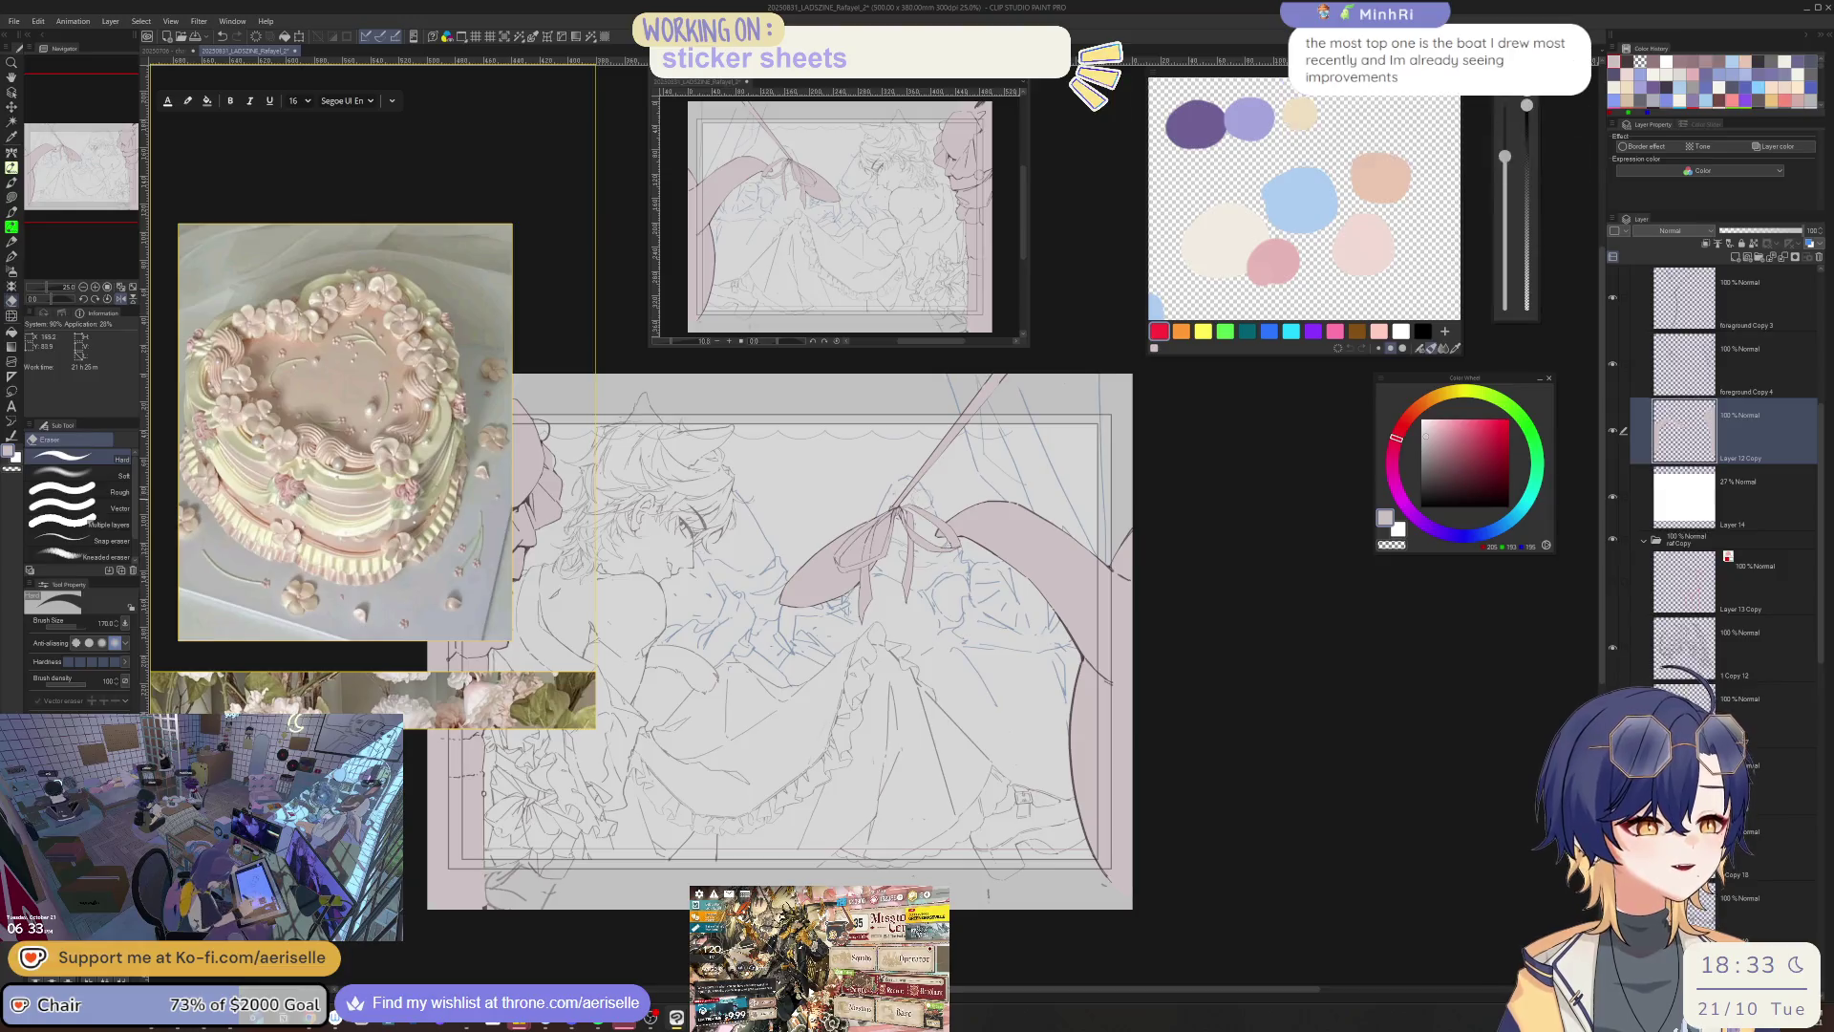
# - Lasso the bow and ribbon on their layer and slide them about 55 px left
pyautogui.press('o')
pyautogui.scroll(-2, 947, 527)
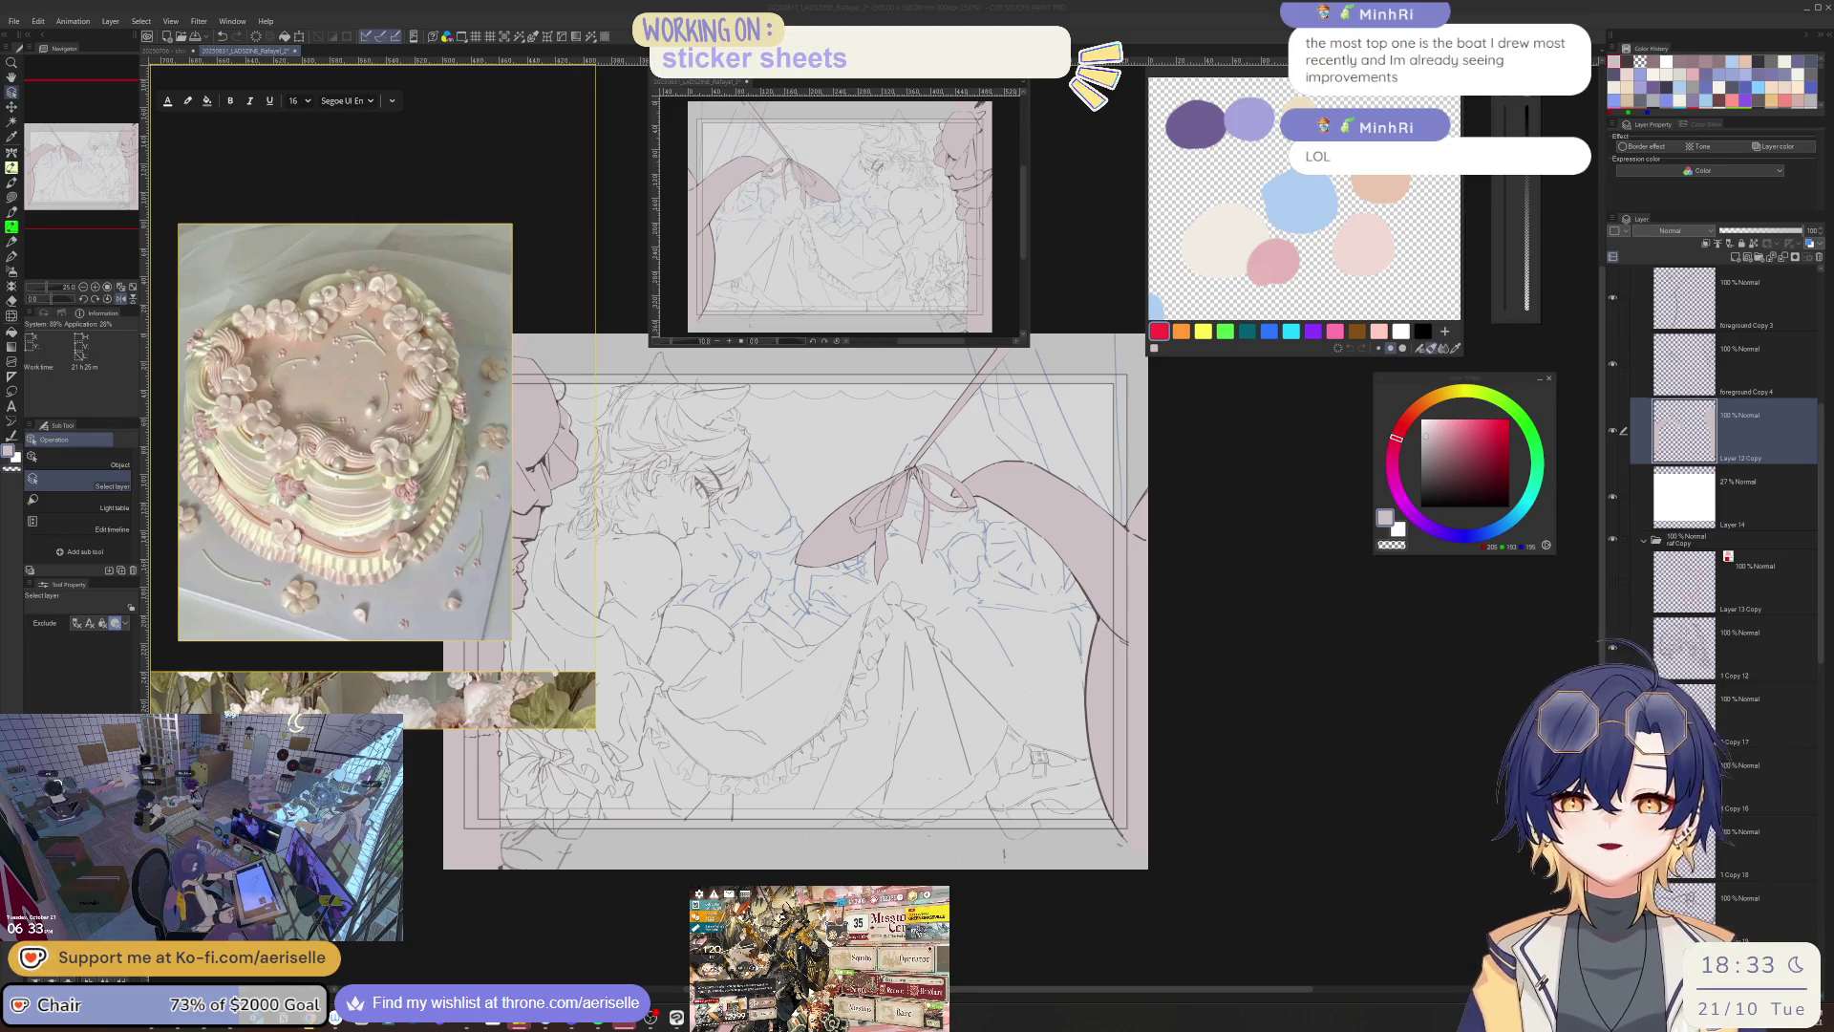
pyautogui.click(1236, 531)
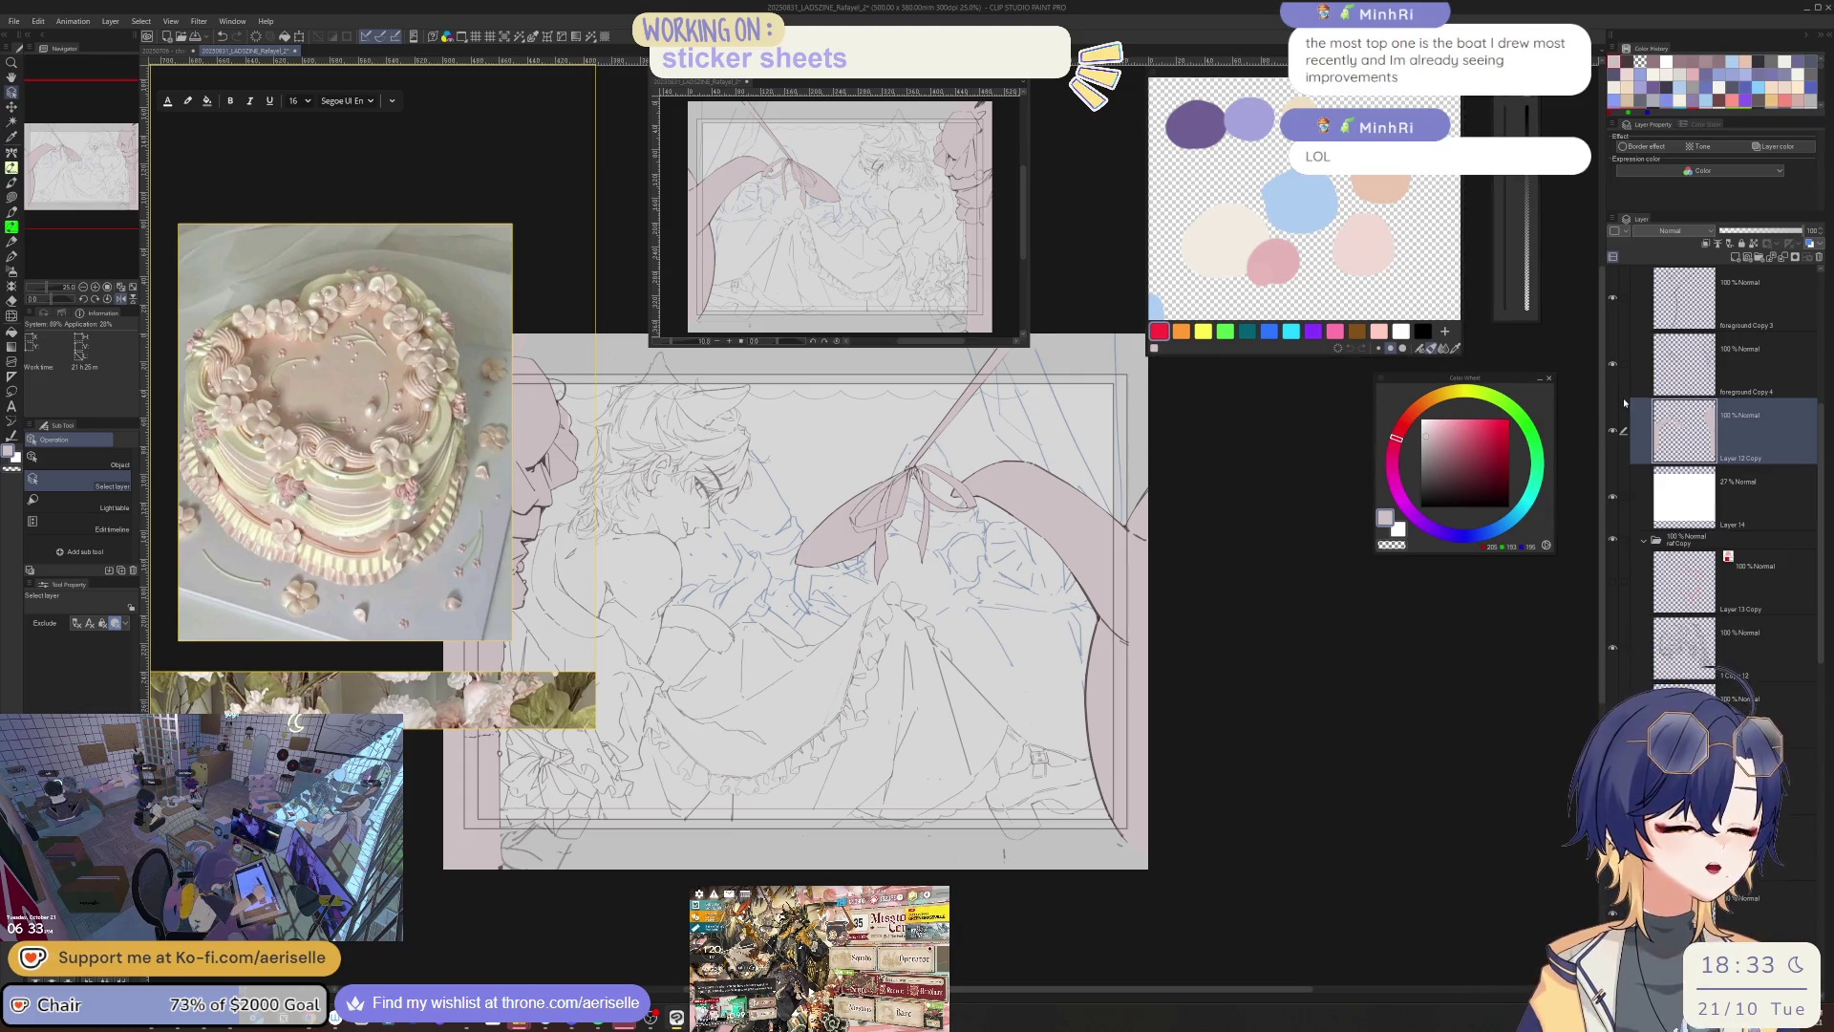
pyautogui.scroll(3, 960, 473)
pyautogui.press('m')
pyautogui.press('o')
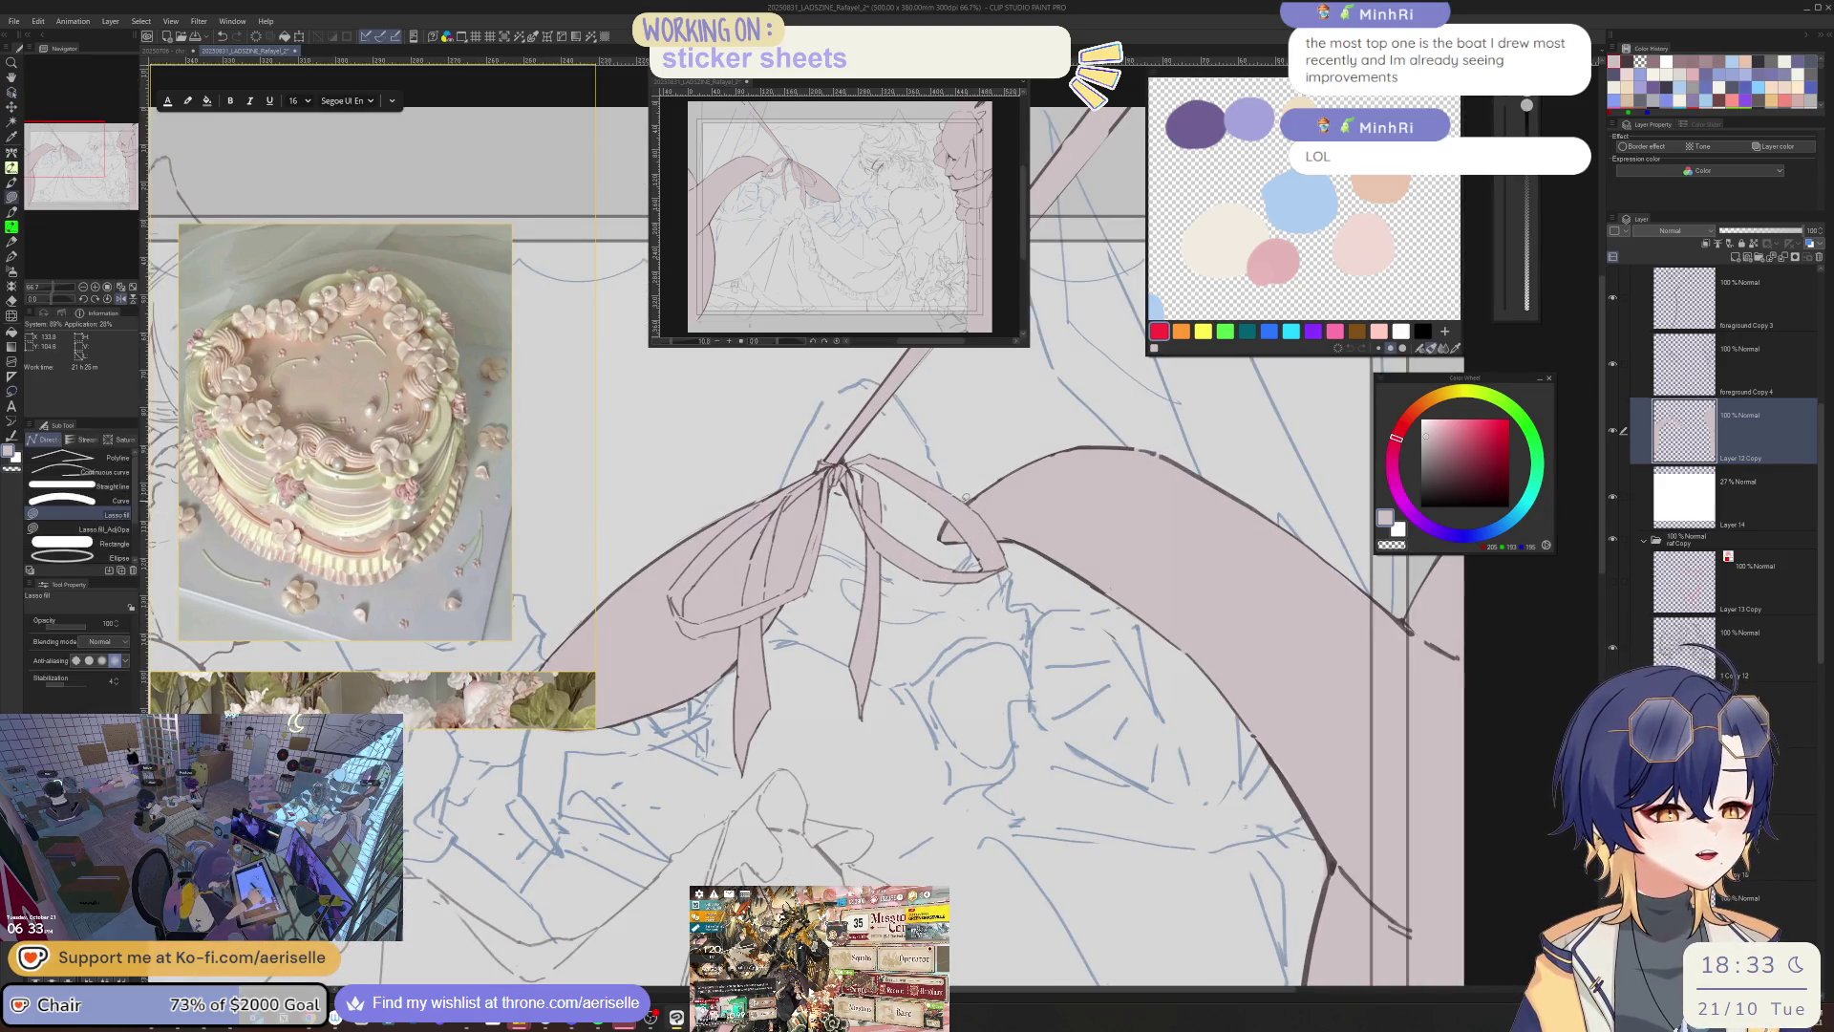
pyautogui.scroll(-3, 1143, 580)
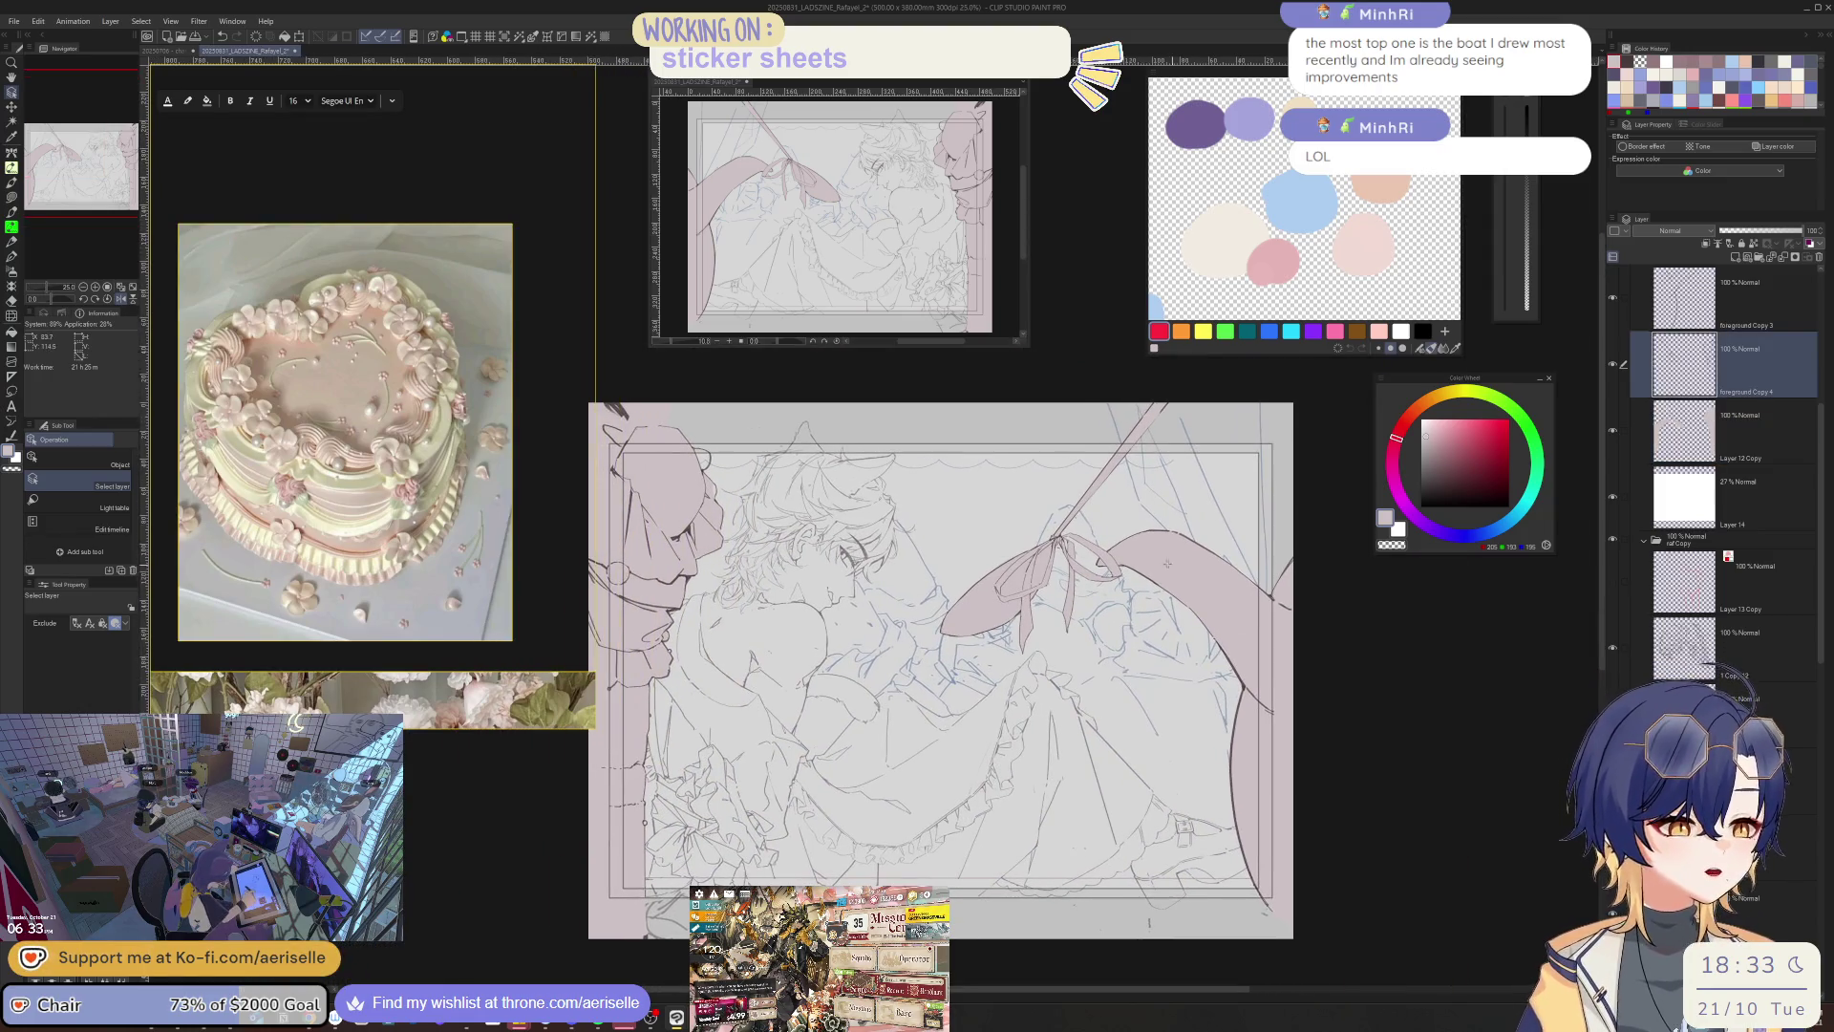
pyautogui.press('m')
pyautogui.moveTo(1137, 382); pyautogui.dragTo(1323, 435)
pyautogui.press('k')
pyautogui.moveTo(1137, 632); pyautogui.dragTo(1084, 629)
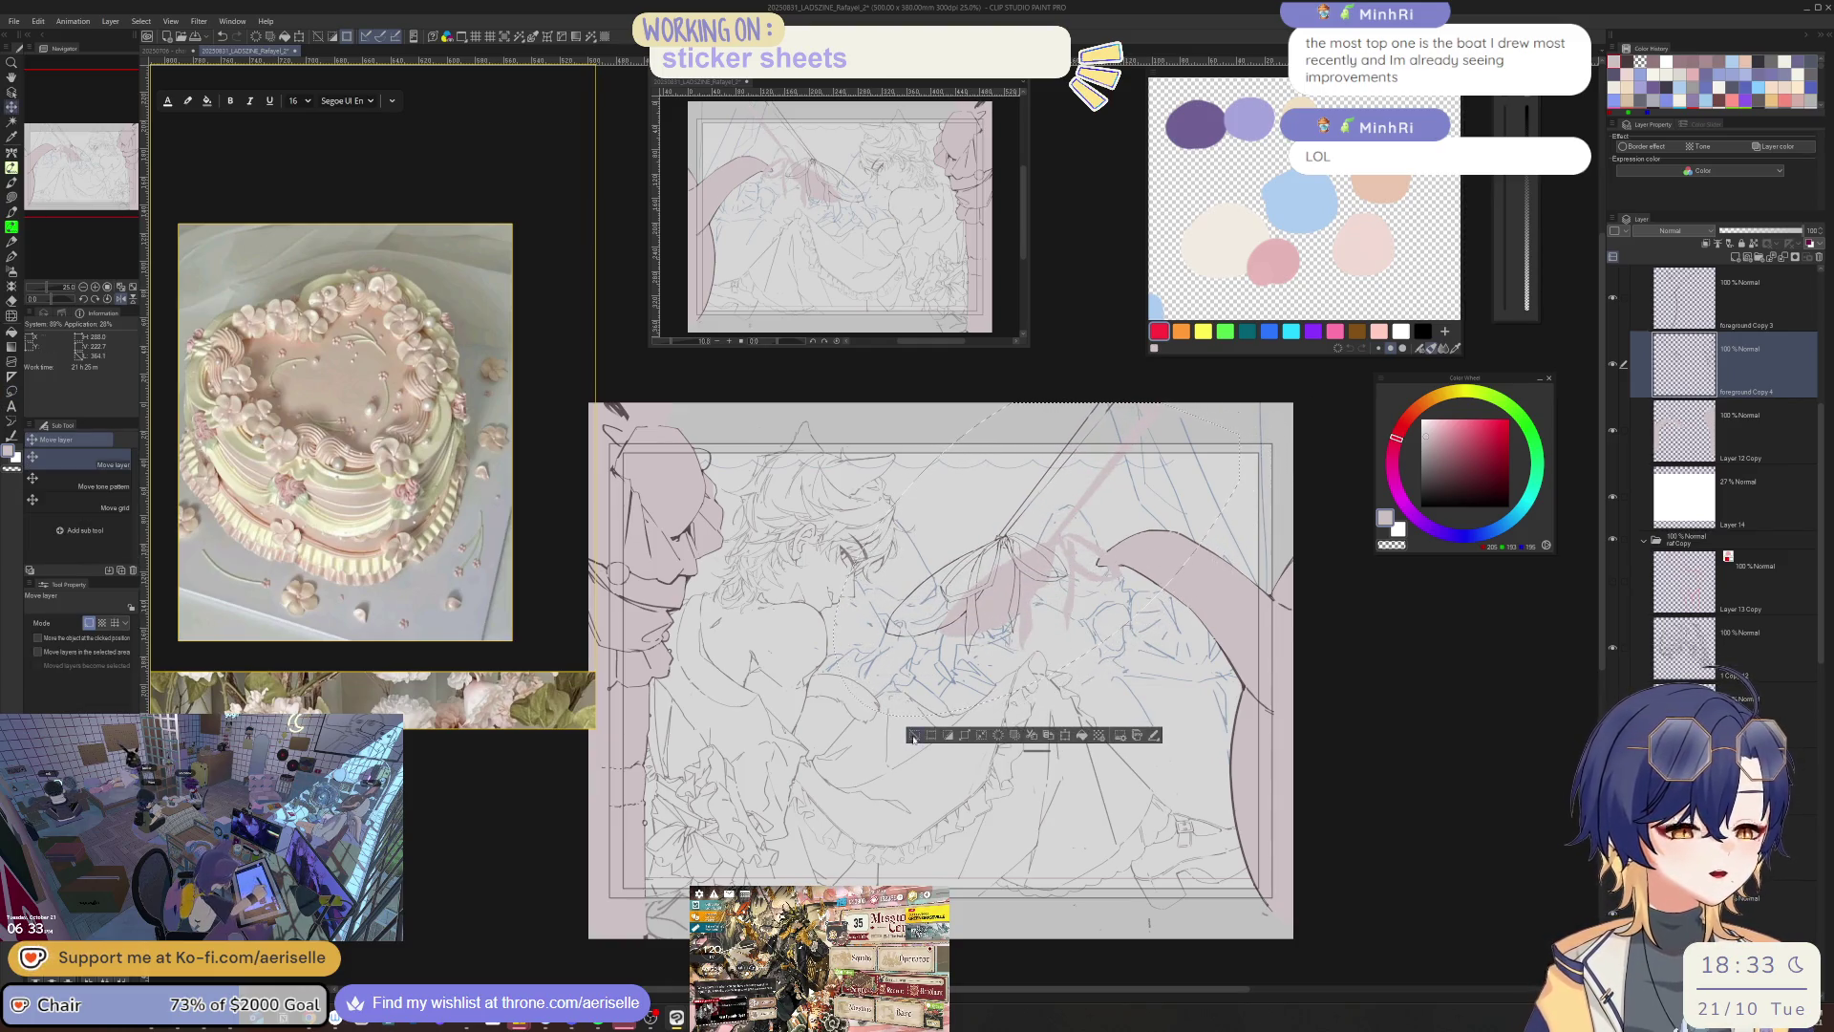
# - Make Layer 12 Copy active, lasso the area around the bow, then clear the selection
pyautogui.hotkey('ctrl', 'd')
pyautogui.press('o')
pyautogui.click(1051, 544)
pyautogui.press('m')
pyautogui.scroll(2, 1108, 547)
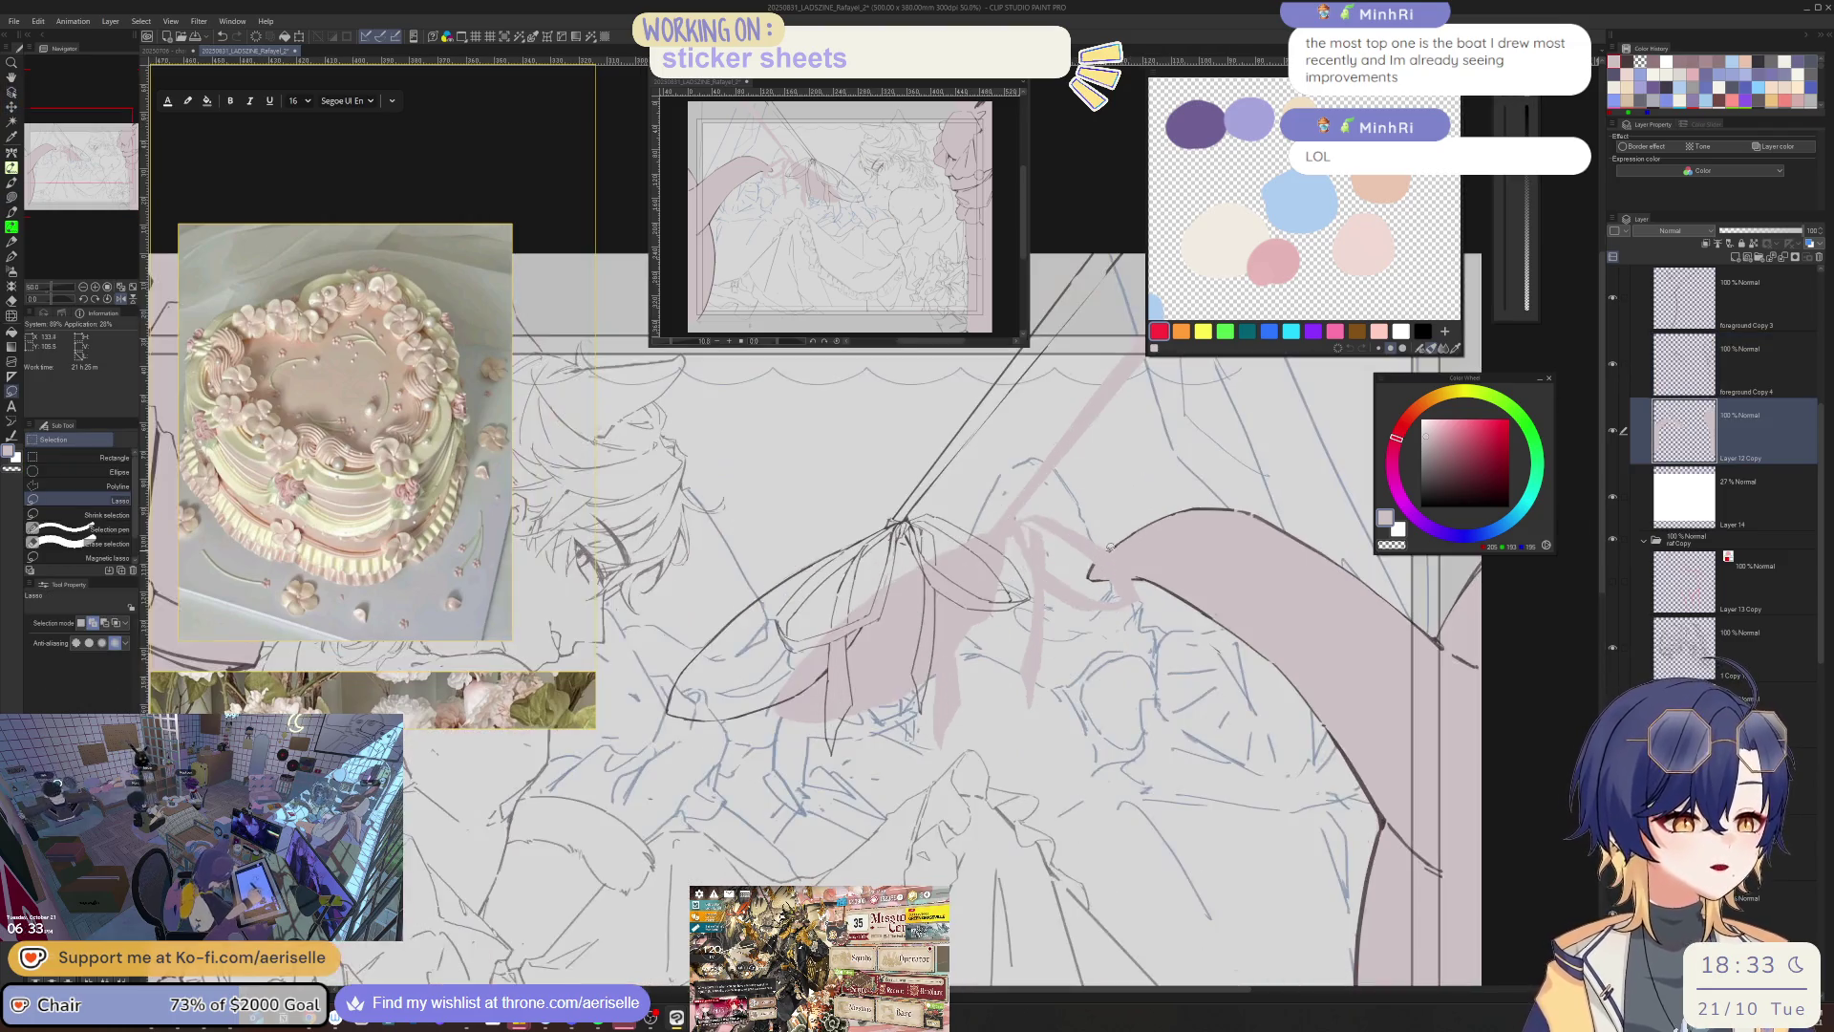
pyautogui.moveTo(1130, 576)
pyautogui.mouseDown()
pyautogui.moveTo(1161, 630)
pyautogui.moveTo(733, 621)
pyautogui.moveTo(1122, 463)
pyautogui.moveTo(1112, 525)
pyautogui.mouseUp()
pyautogui.scroll(-1, 1113, 525)
pyautogui.moveTo(990, 707)
pyautogui.mouseDown()
pyautogui.moveTo(1096, 631)
pyautogui.moveTo(1022, 664)
pyautogui.mouseUp()
pyautogui.press('k')
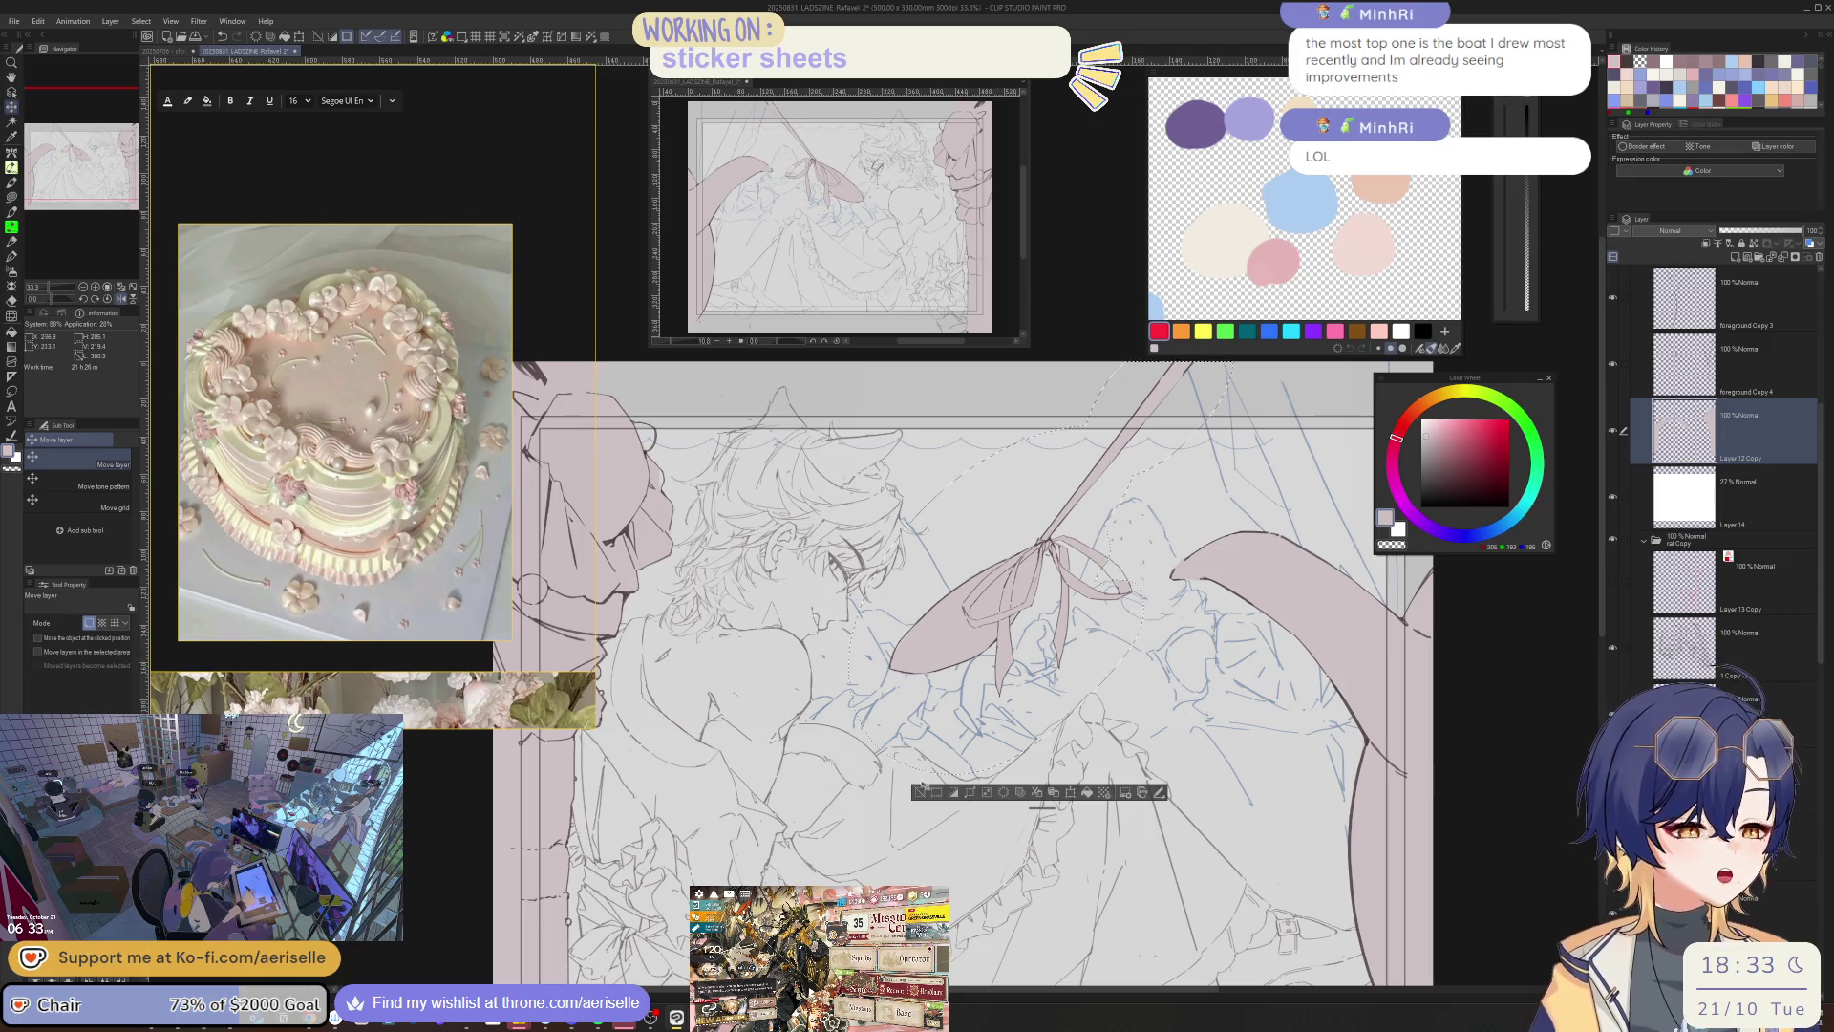
pyautogui.hotkey('ctrl', 'd')
# - Lasso-fill the bow's left loop with pink
pyautogui.press('u')
pyautogui.scroll(3, 1095, 570)
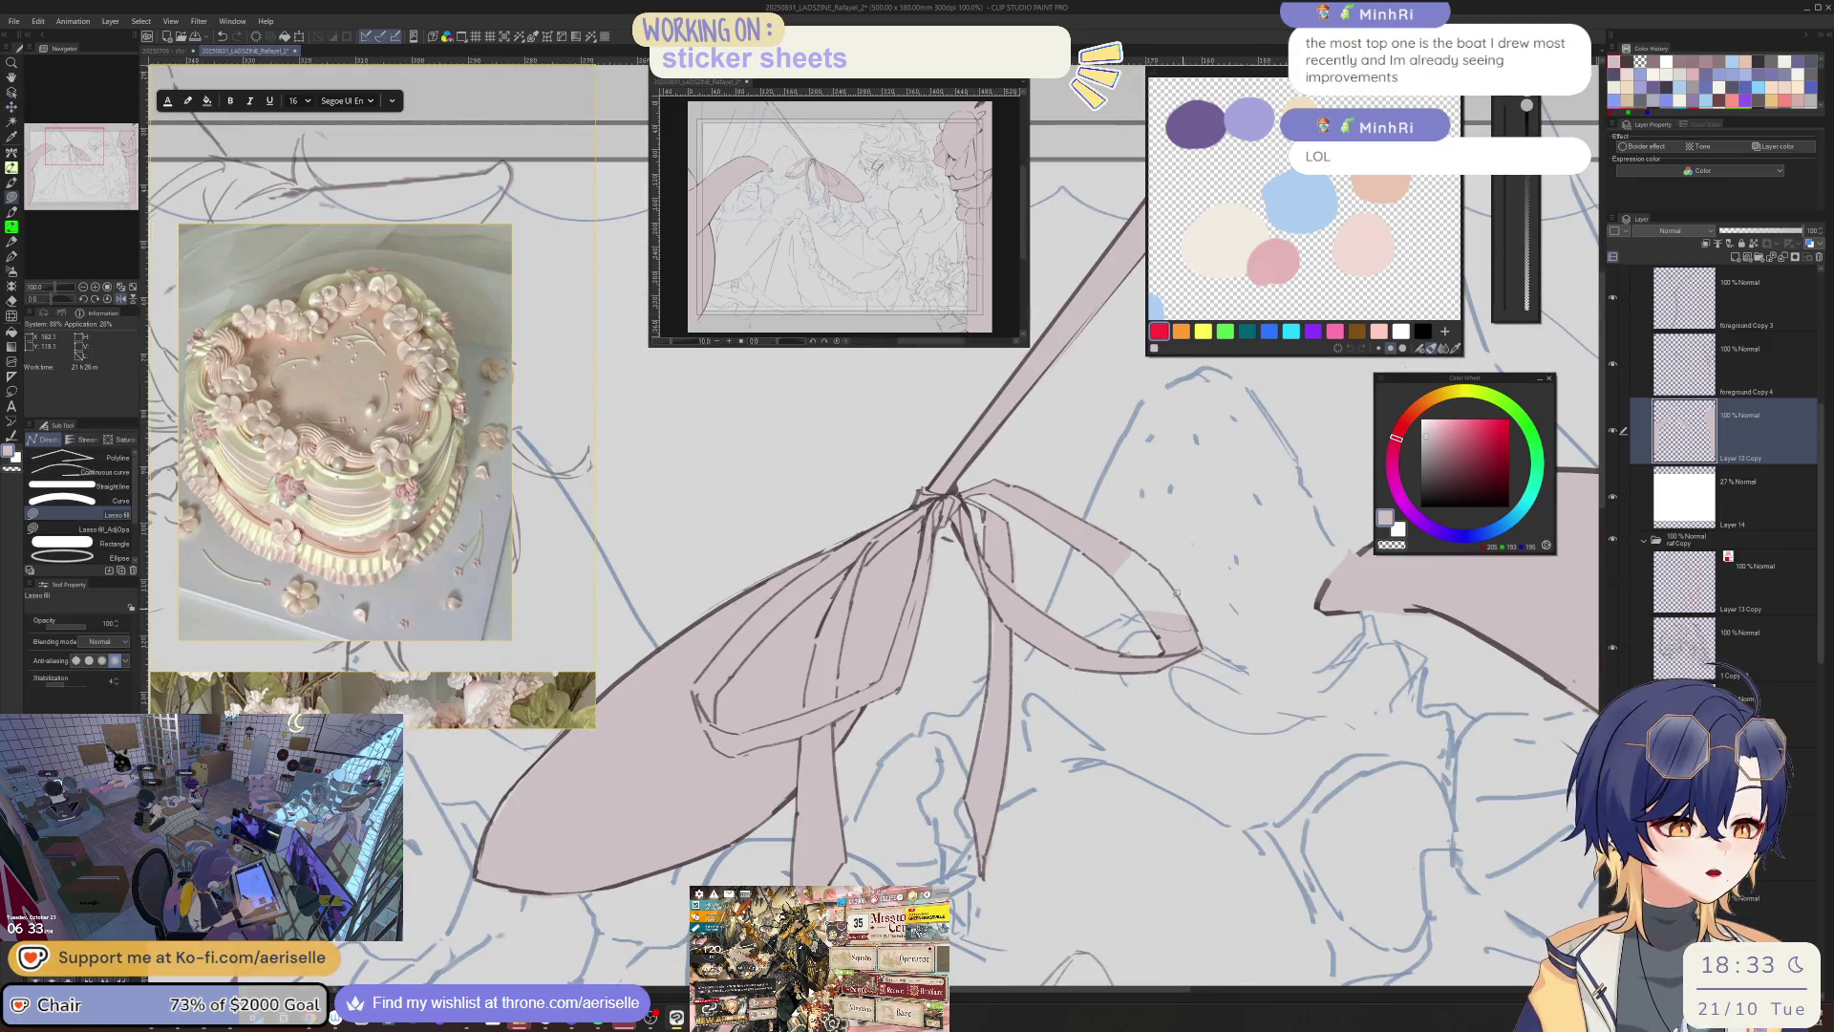
pyautogui.scroll(3, 1176, 592)
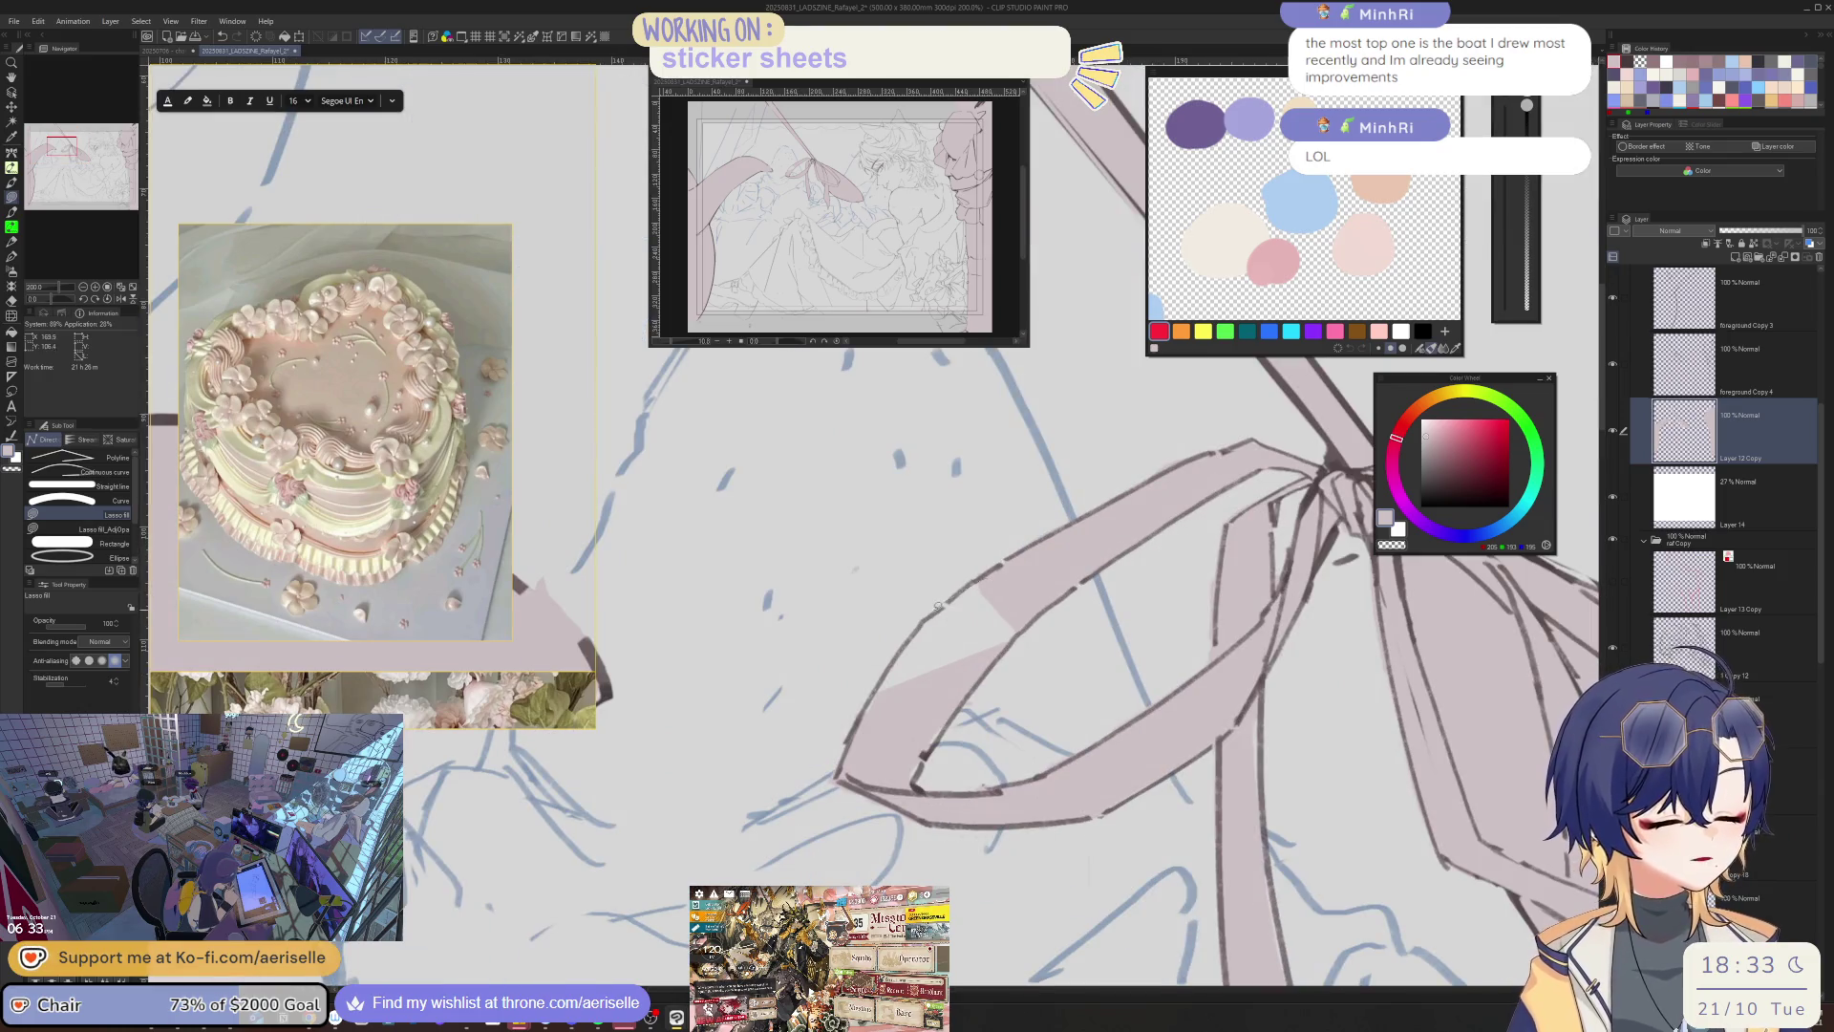
pyautogui.moveTo(1034, 616); pyautogui.dragTo(948, 727)
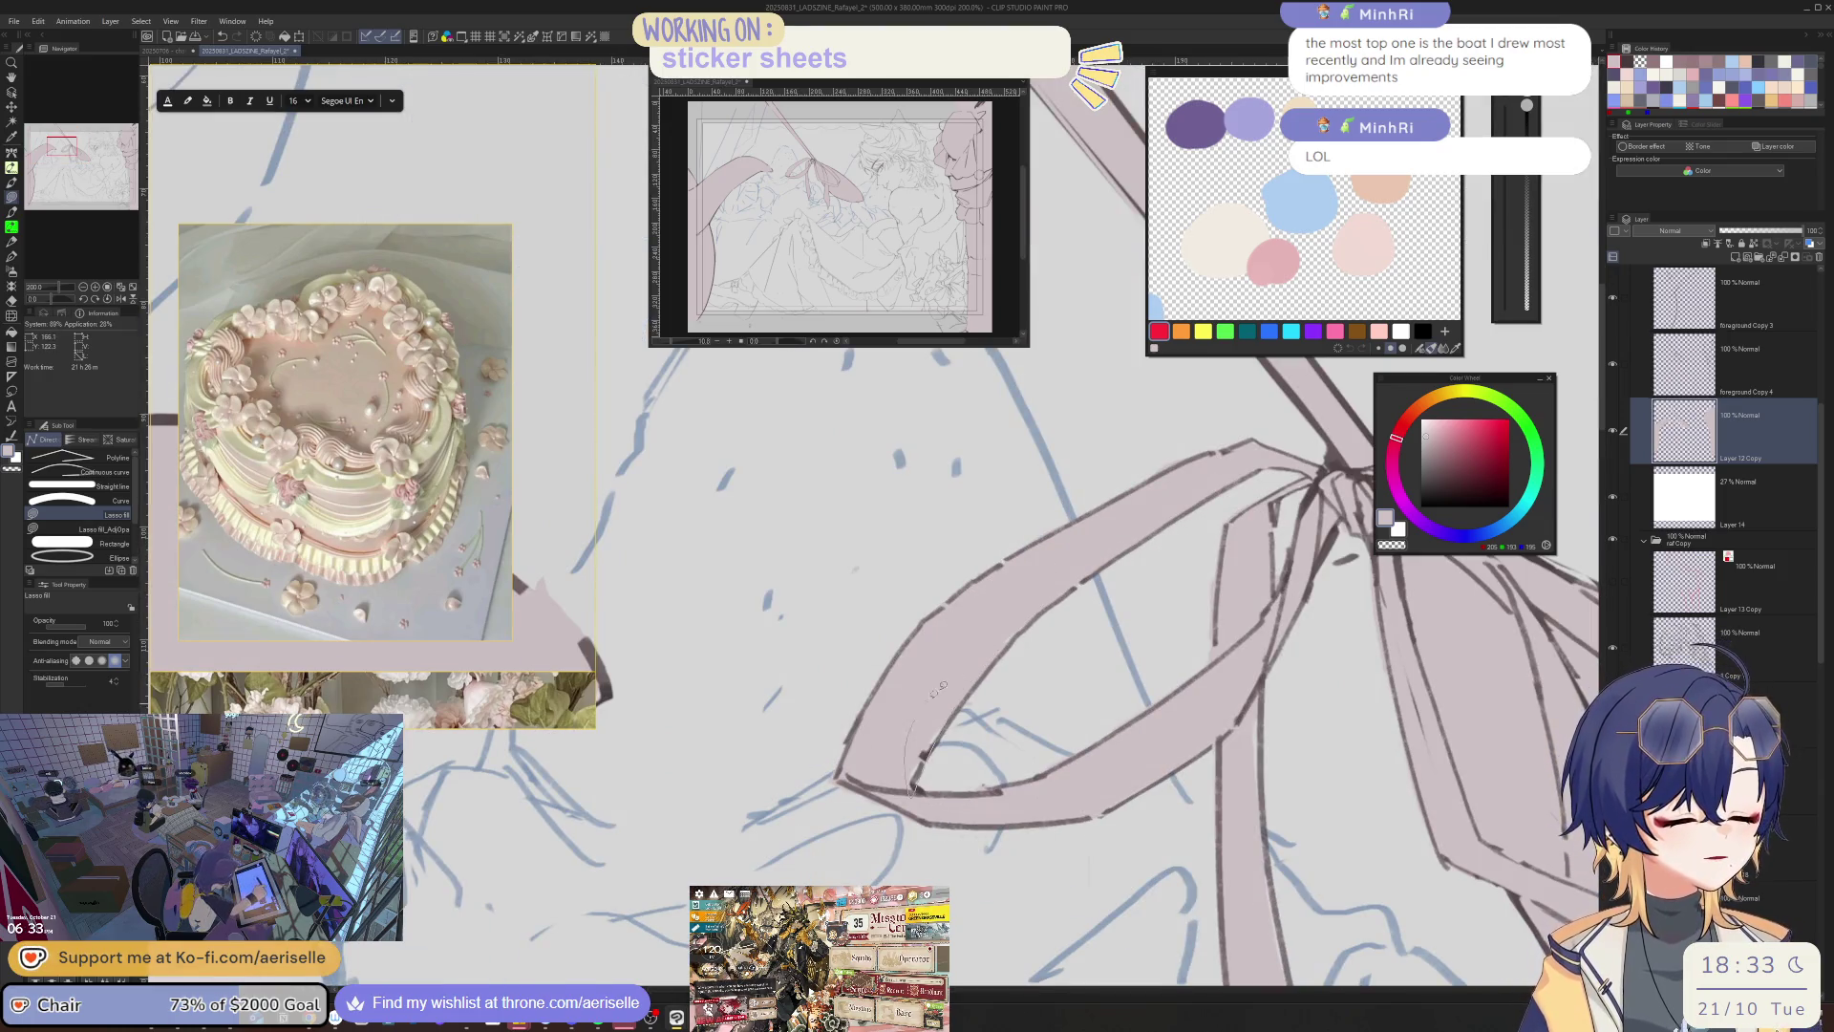
pyautogui.scroll(-8, 941, 687)
pyautogui.moveTo(1391, 873); pyautogui.dragTo(1253, 800)
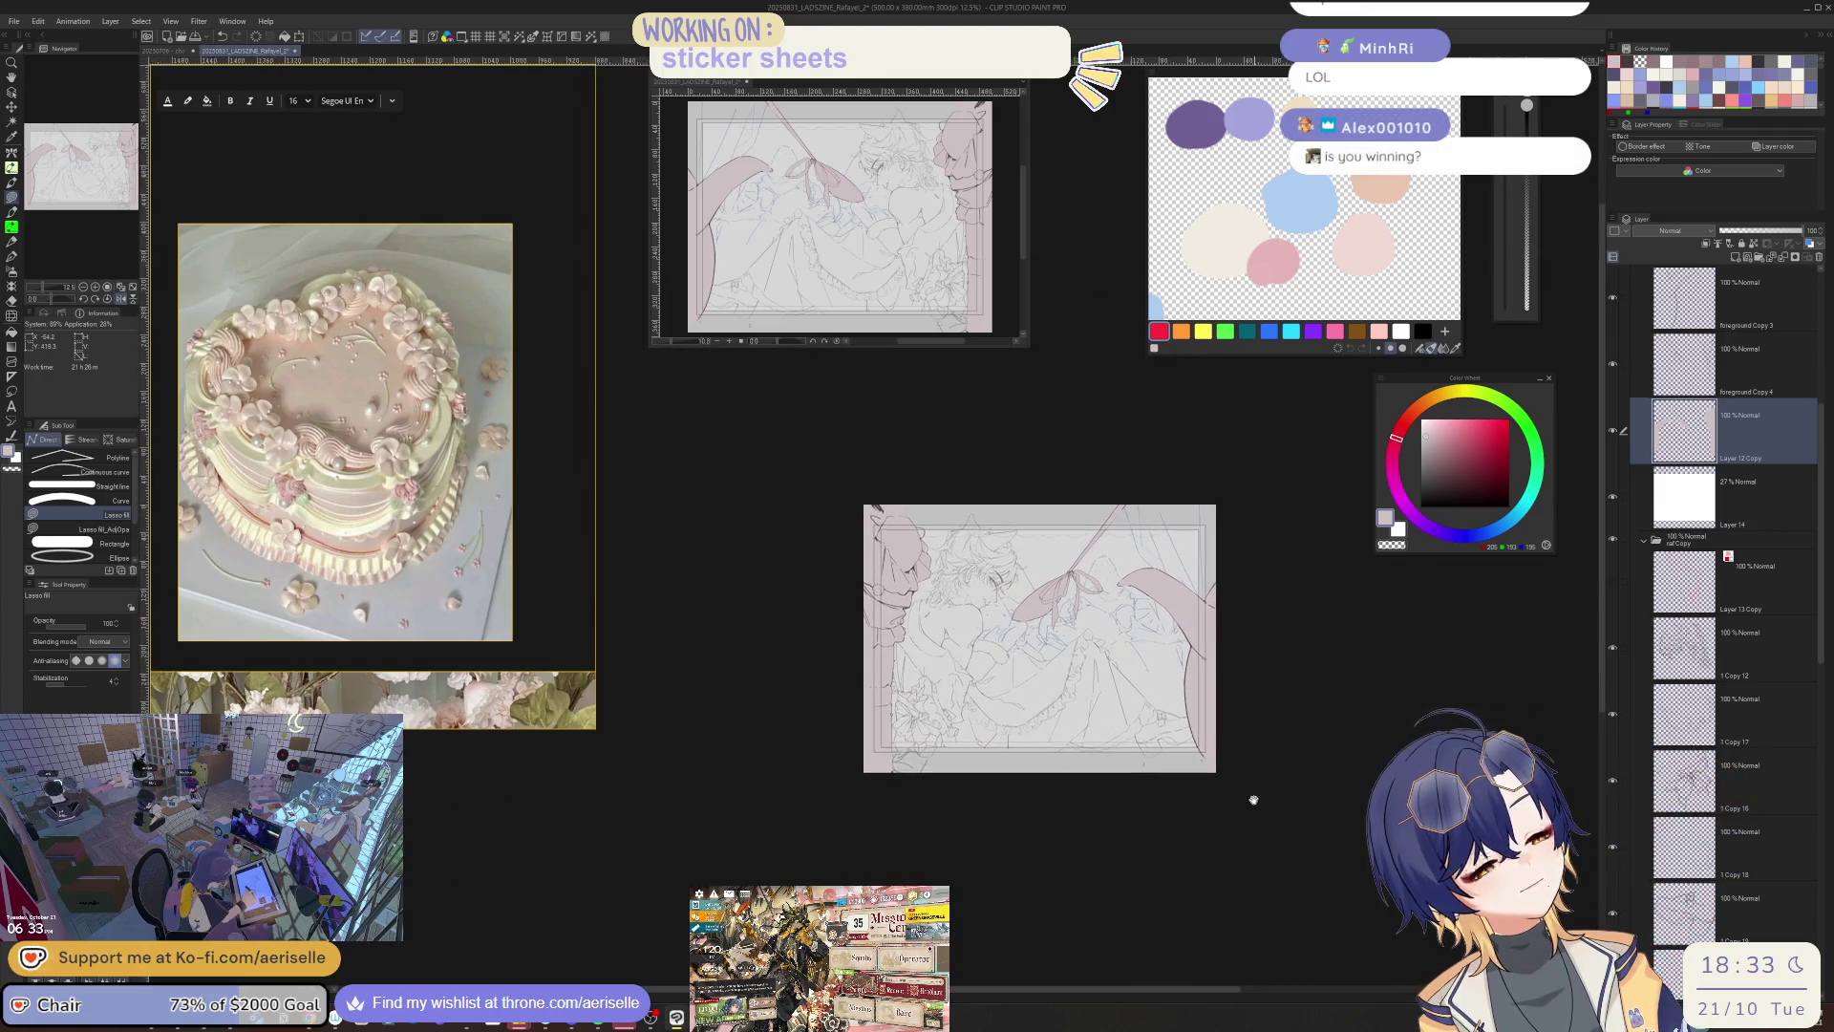
pyautogui.scroll(3, 1216, 737)
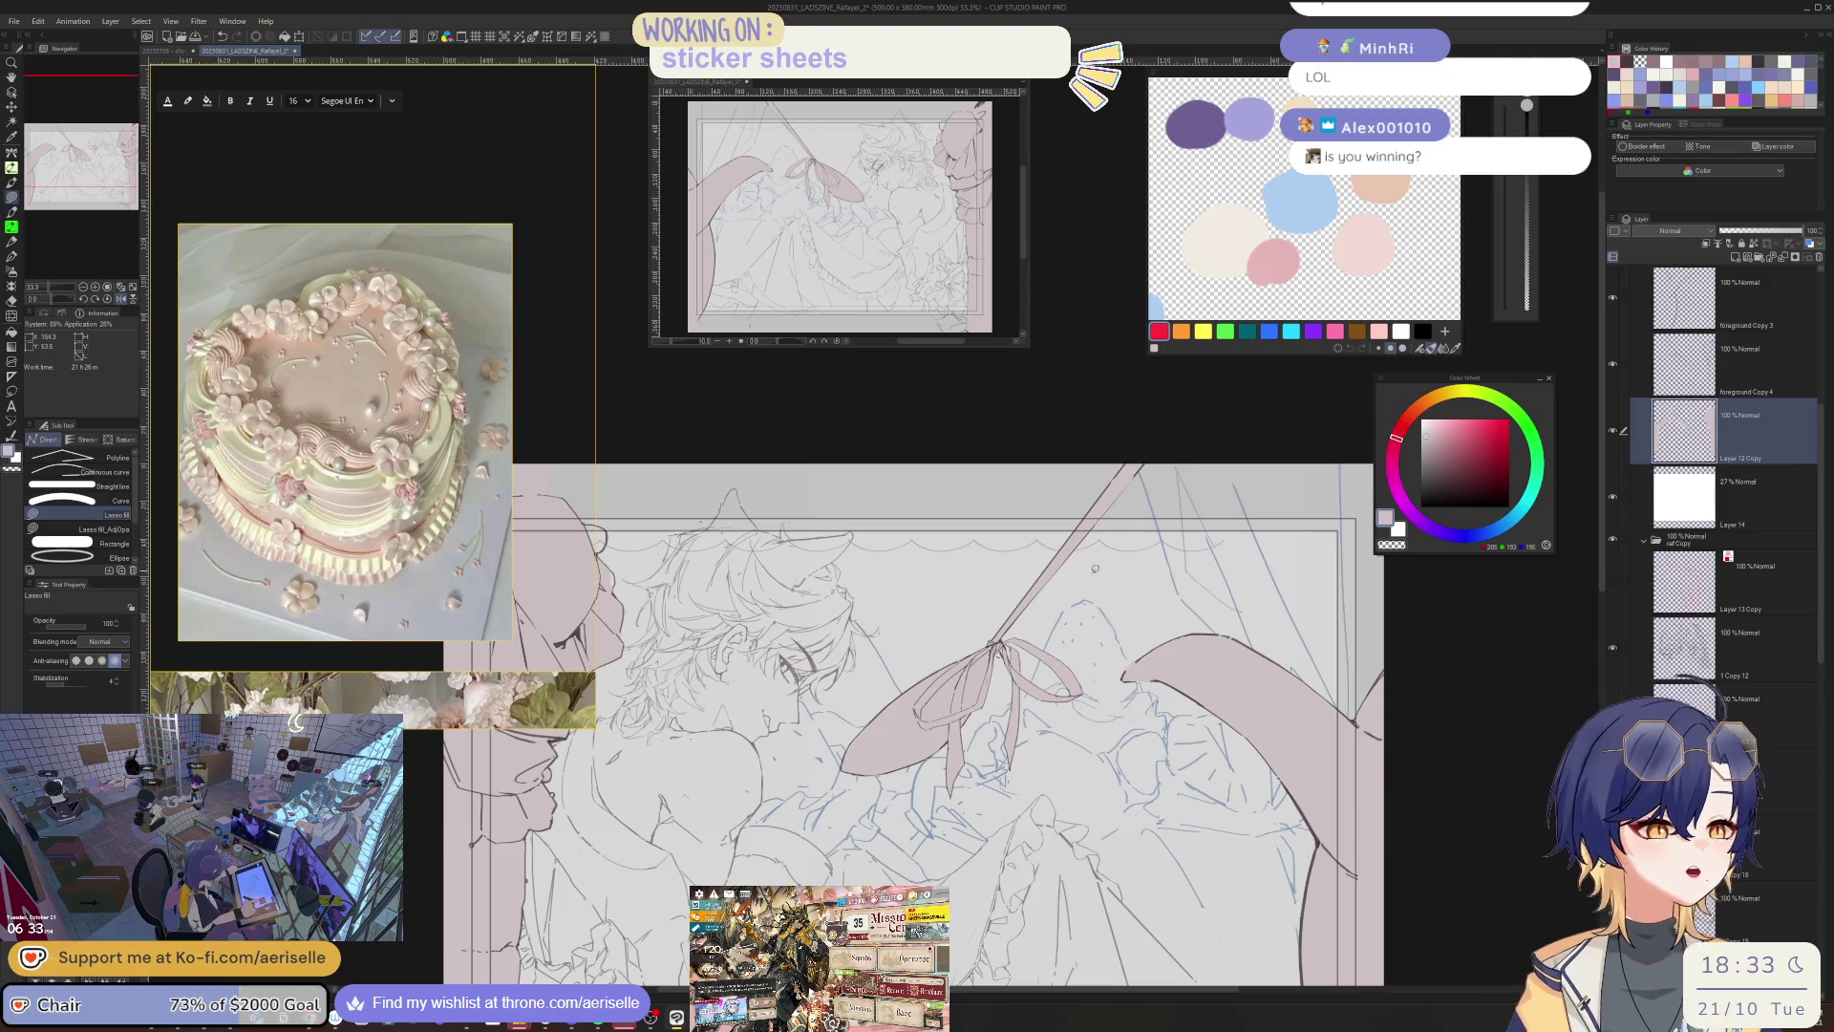
# - Lasso the ribbon area and move it slightly to the right
pyautogui.press('m')
pyautogui.moveTo(1157, 573)
pyautogui.mouseDown()
pyautogui.moveTo(1184, 411)
pyautogui.moveTo(898, 838)
pyautogui.moveTo(1101, 751)
pyautogui.mouseUp()
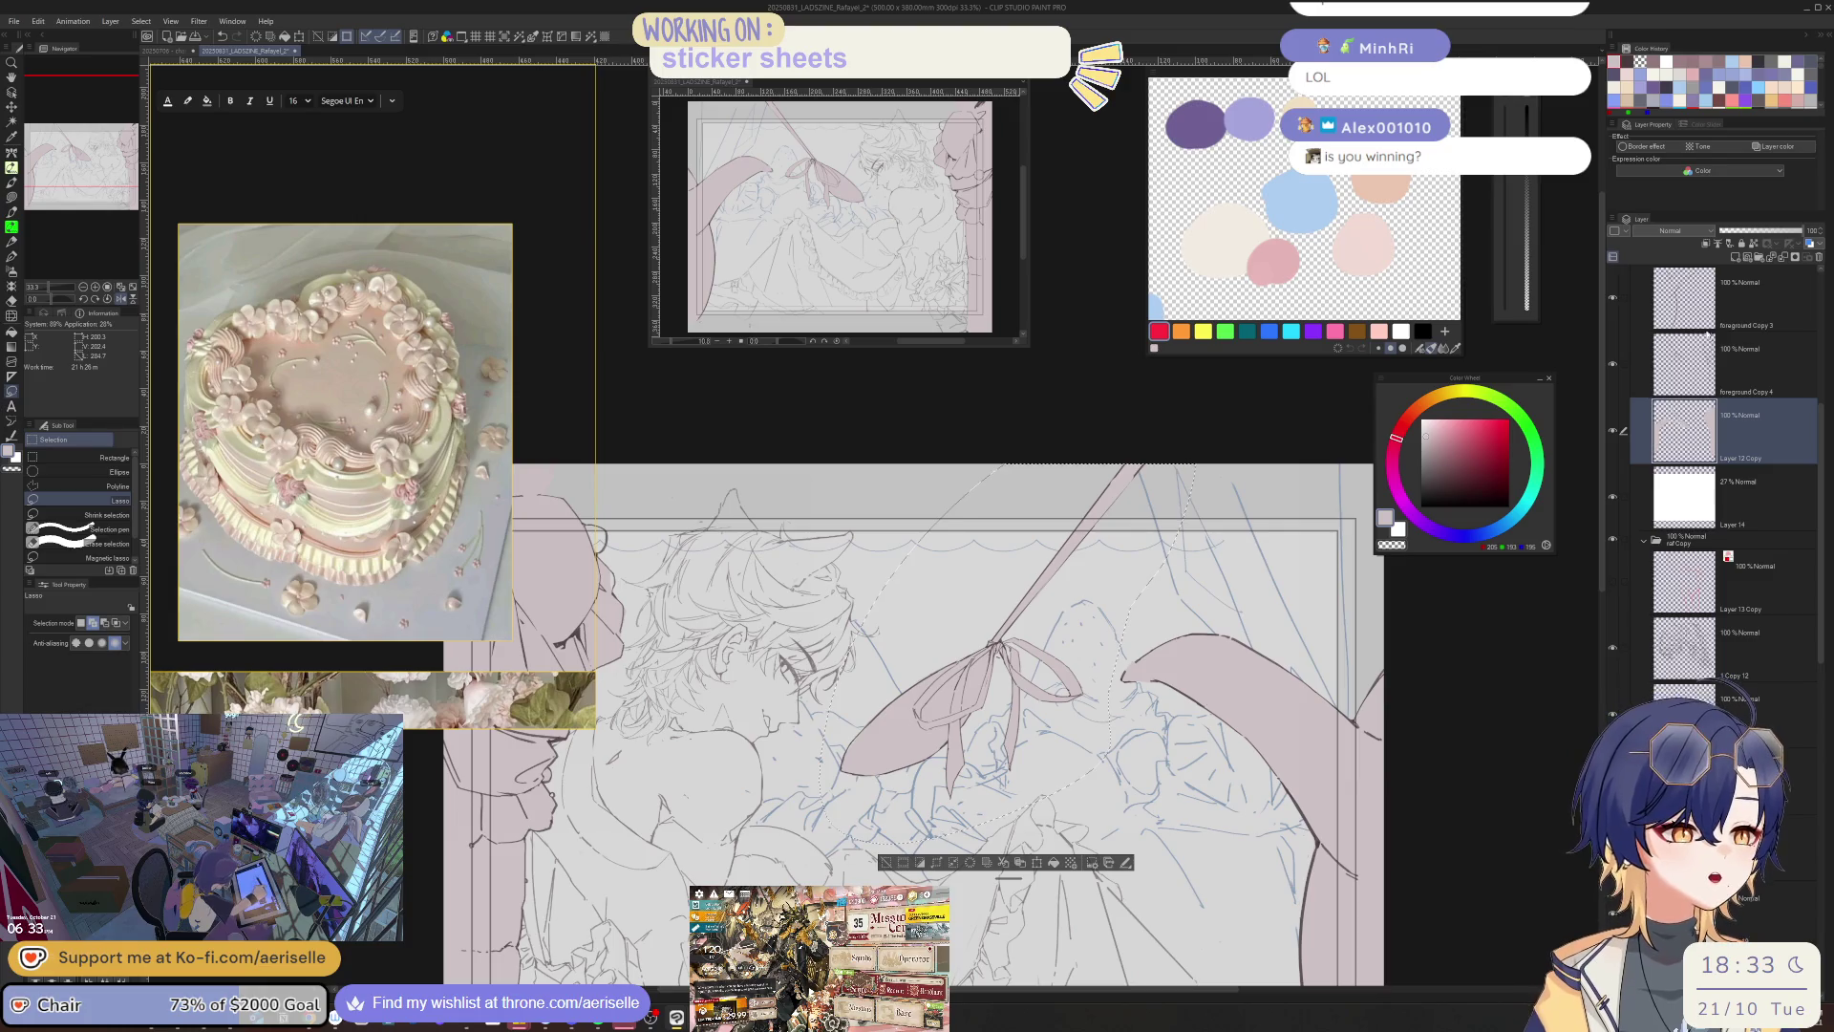
pyautogui.click(1635, 373)
pyautogui.press('k')
pyautogui.moveTo(1003, 803); pyautogui.dragTo(1084, 814)
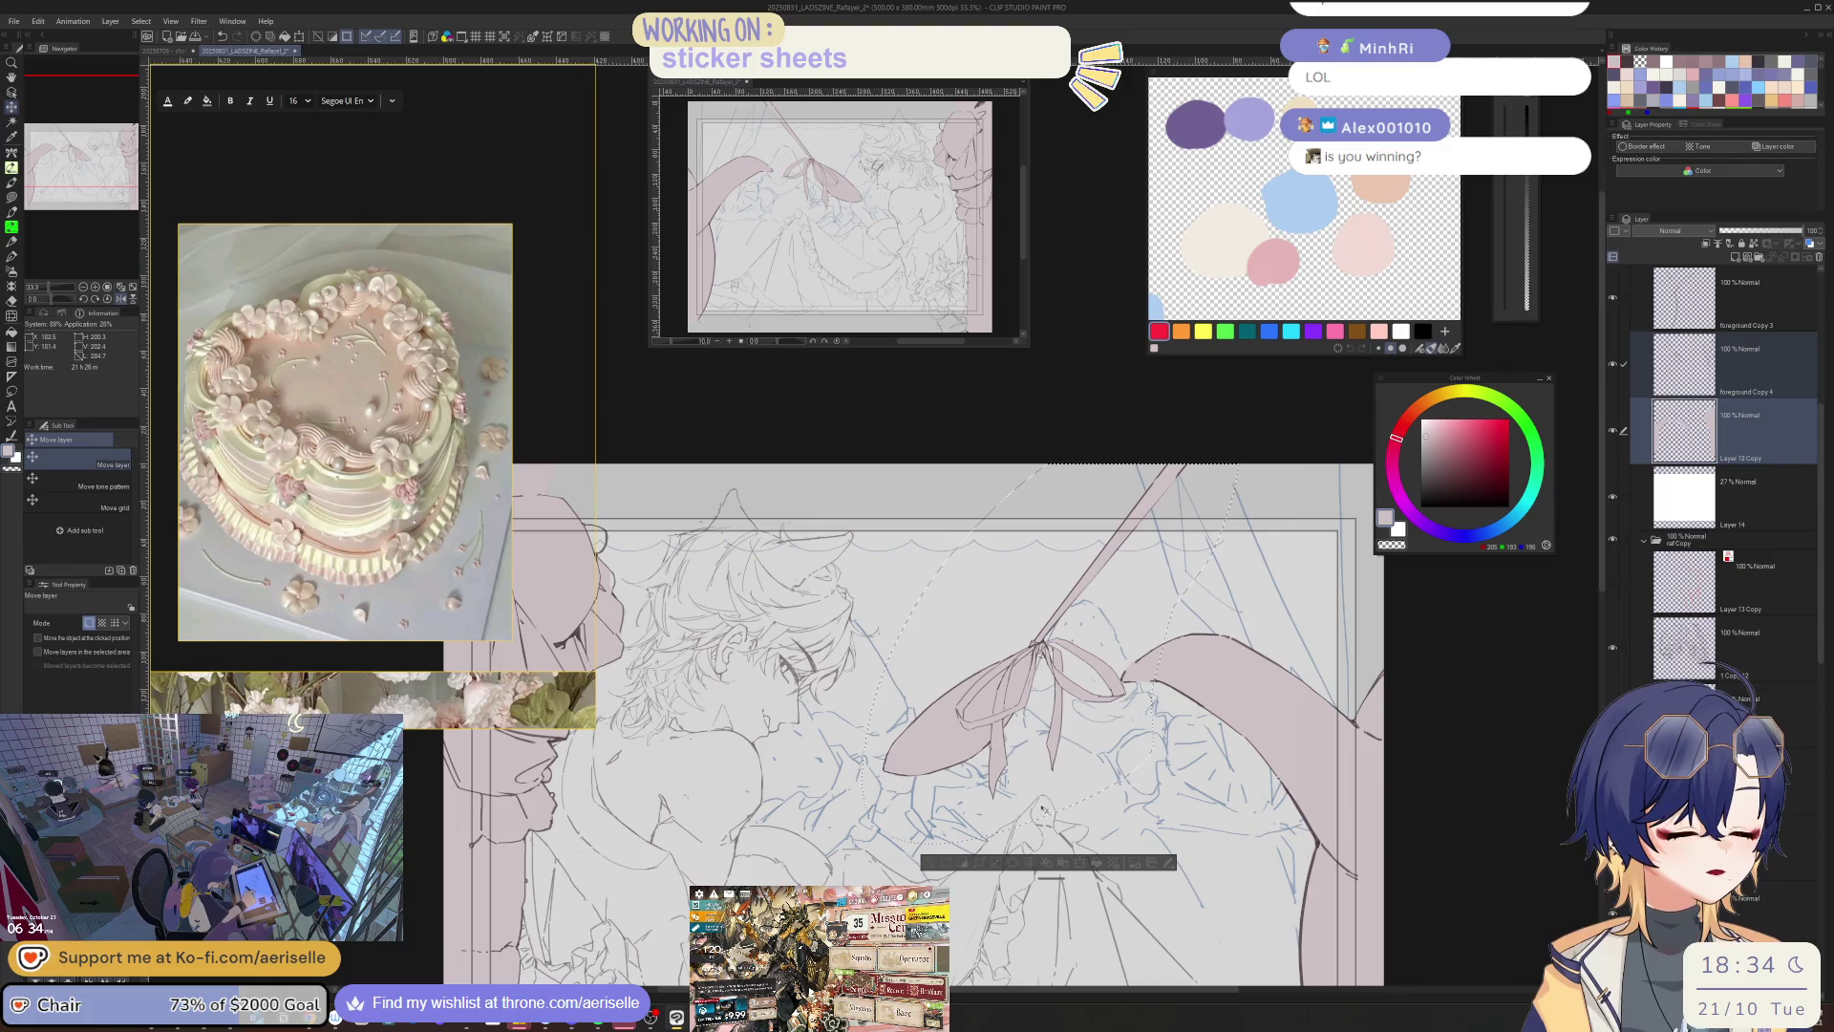
pyautogui.scroll(-3, 1229, 869)
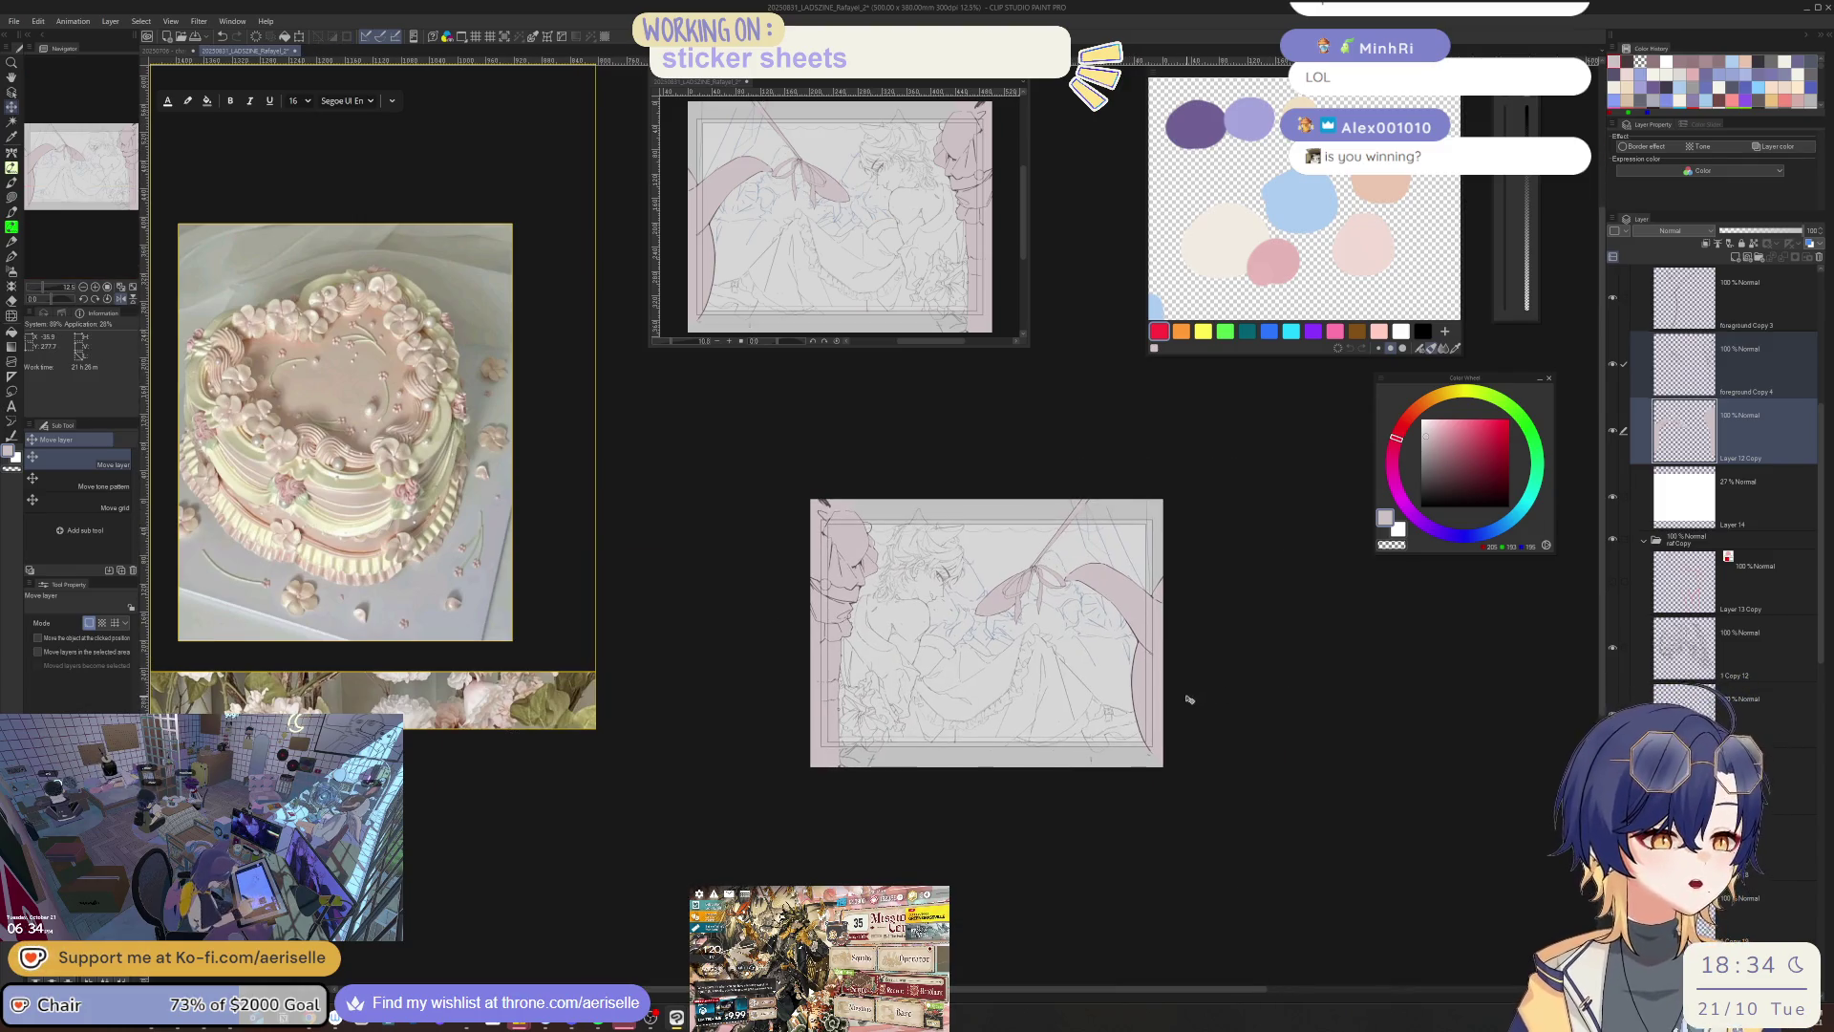
# - Add a new raster layer above 1 Copy 14 and set the drawing colour to pink
pyautogui.scroll(-4, 1795, 579)
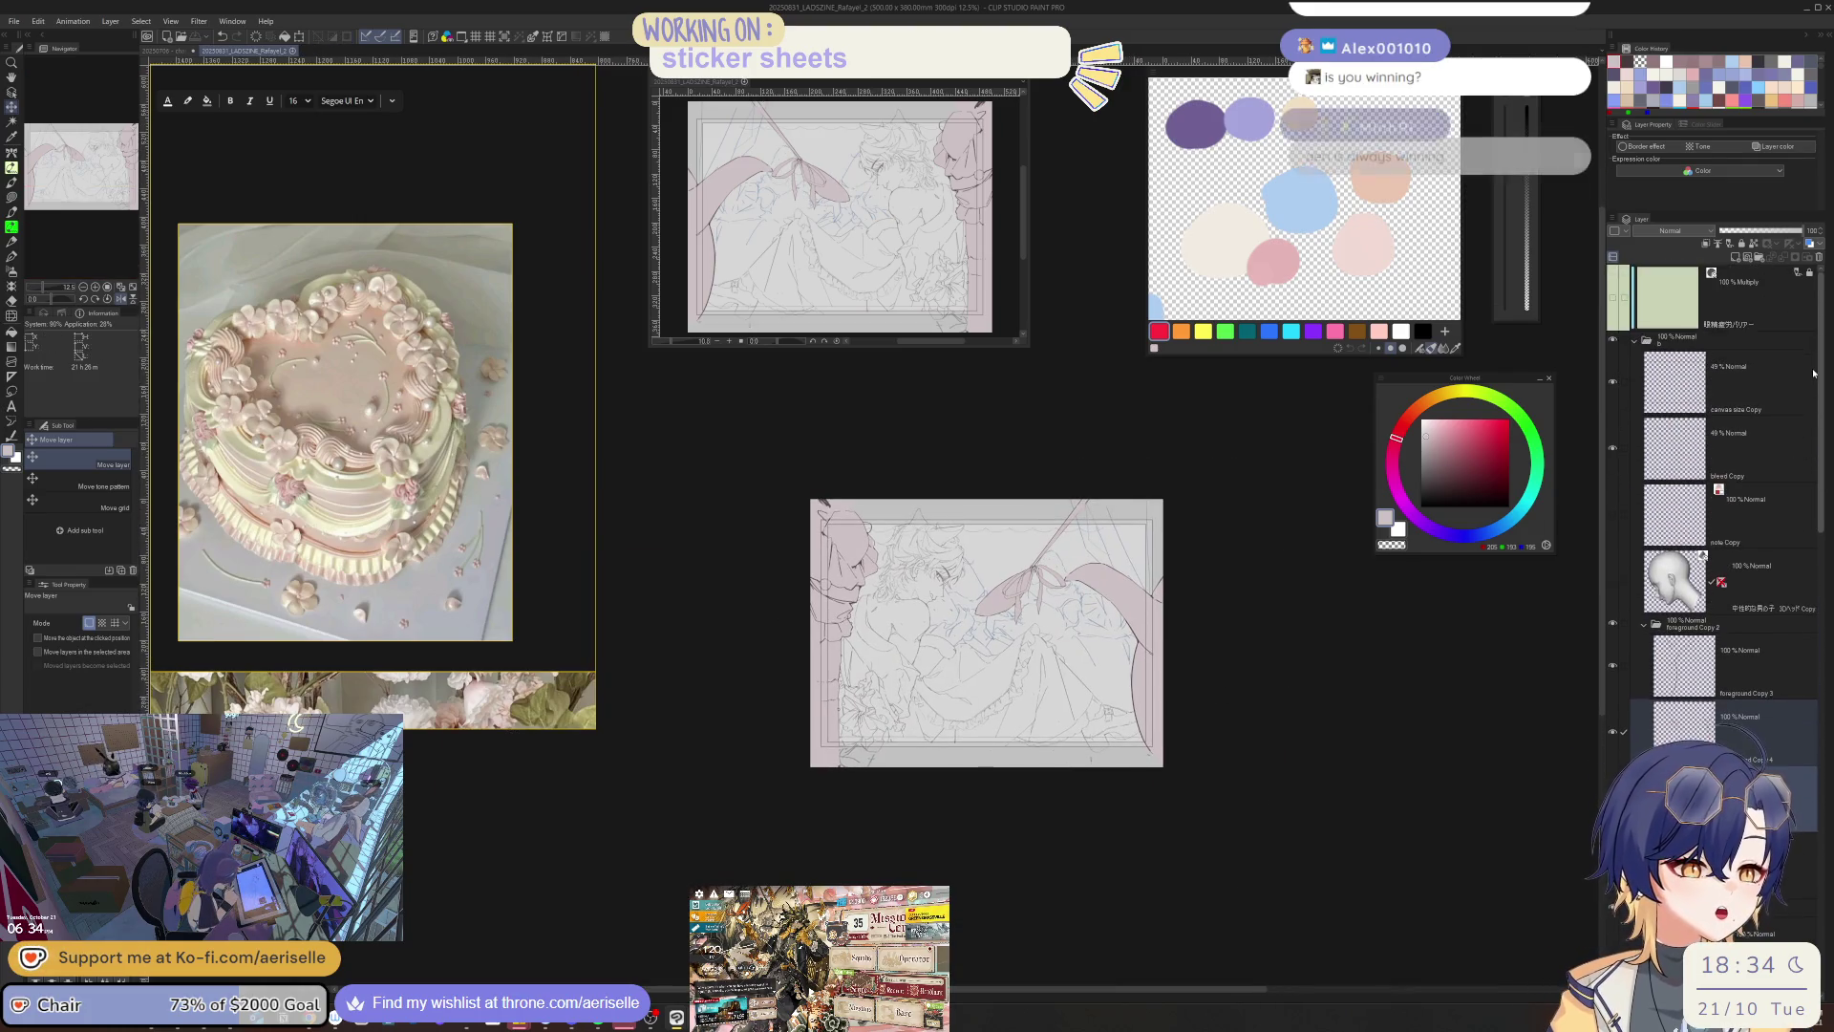
pyautogui.scroll(-6, 1795, 580)
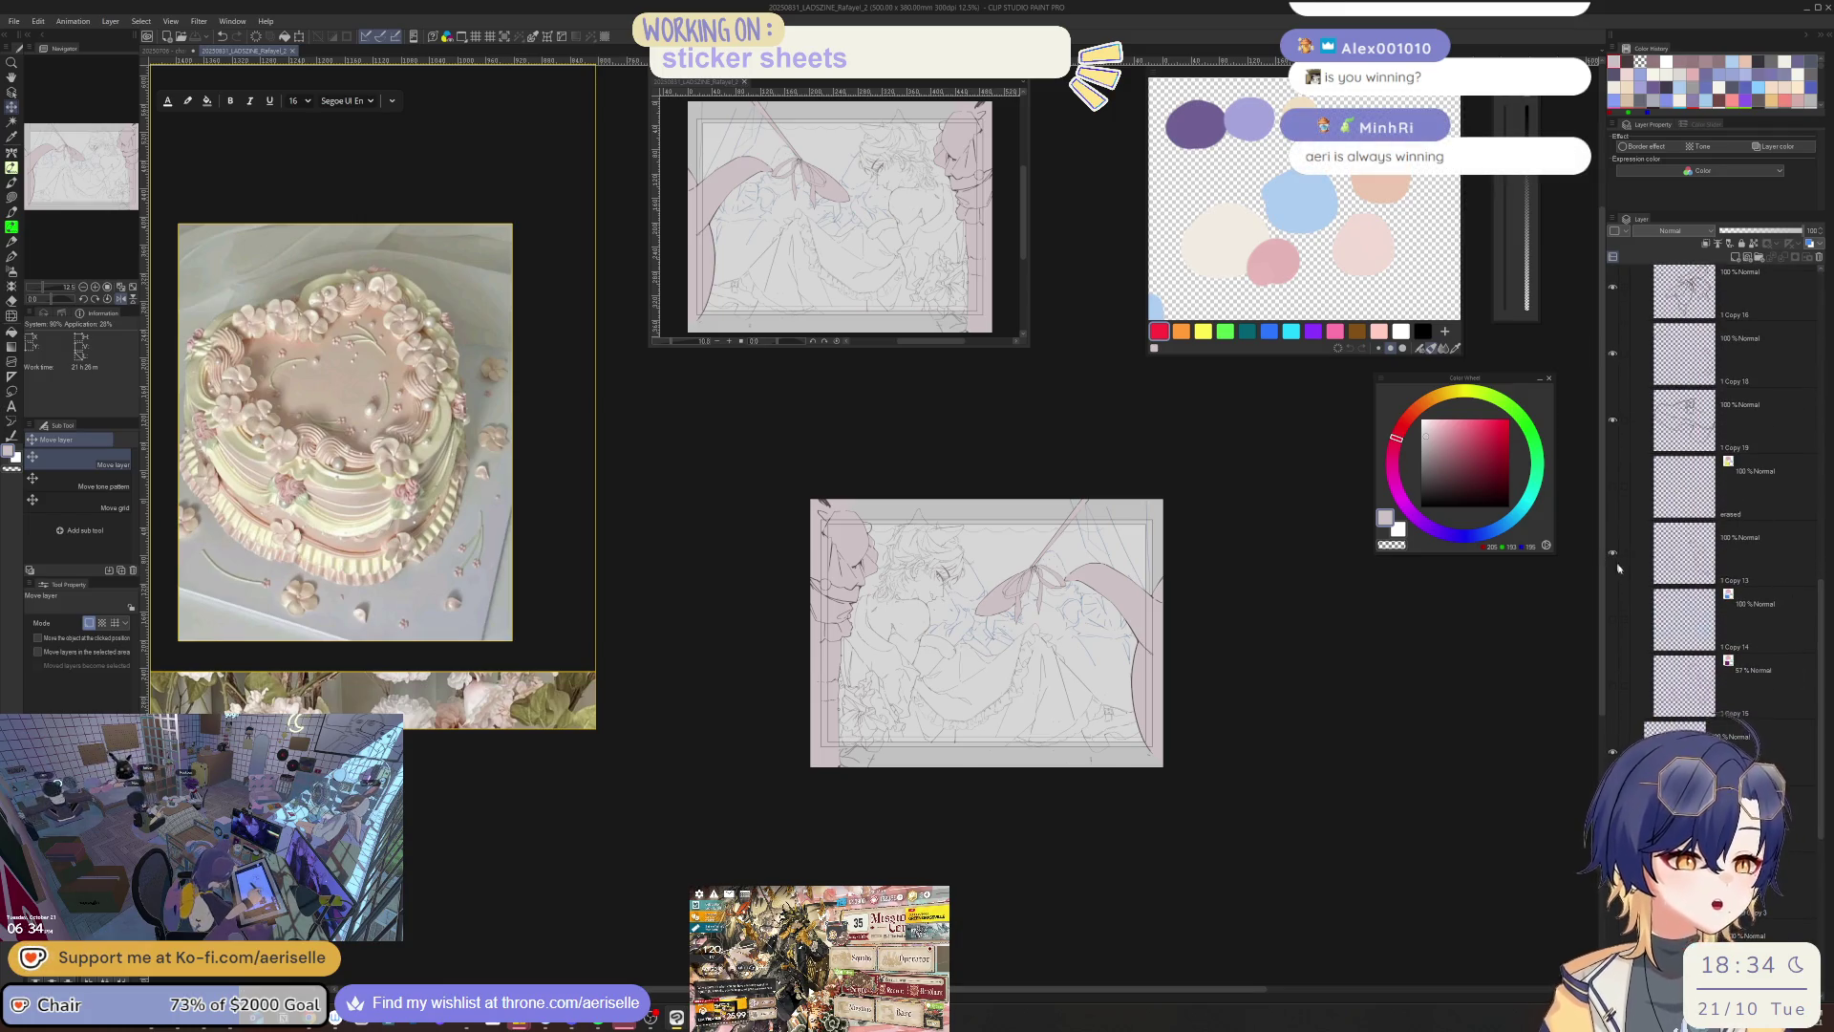
pyautogui.click(1753, 616)
pyautogui.click(1730, 260)
pyautogui.click(1461, 419)
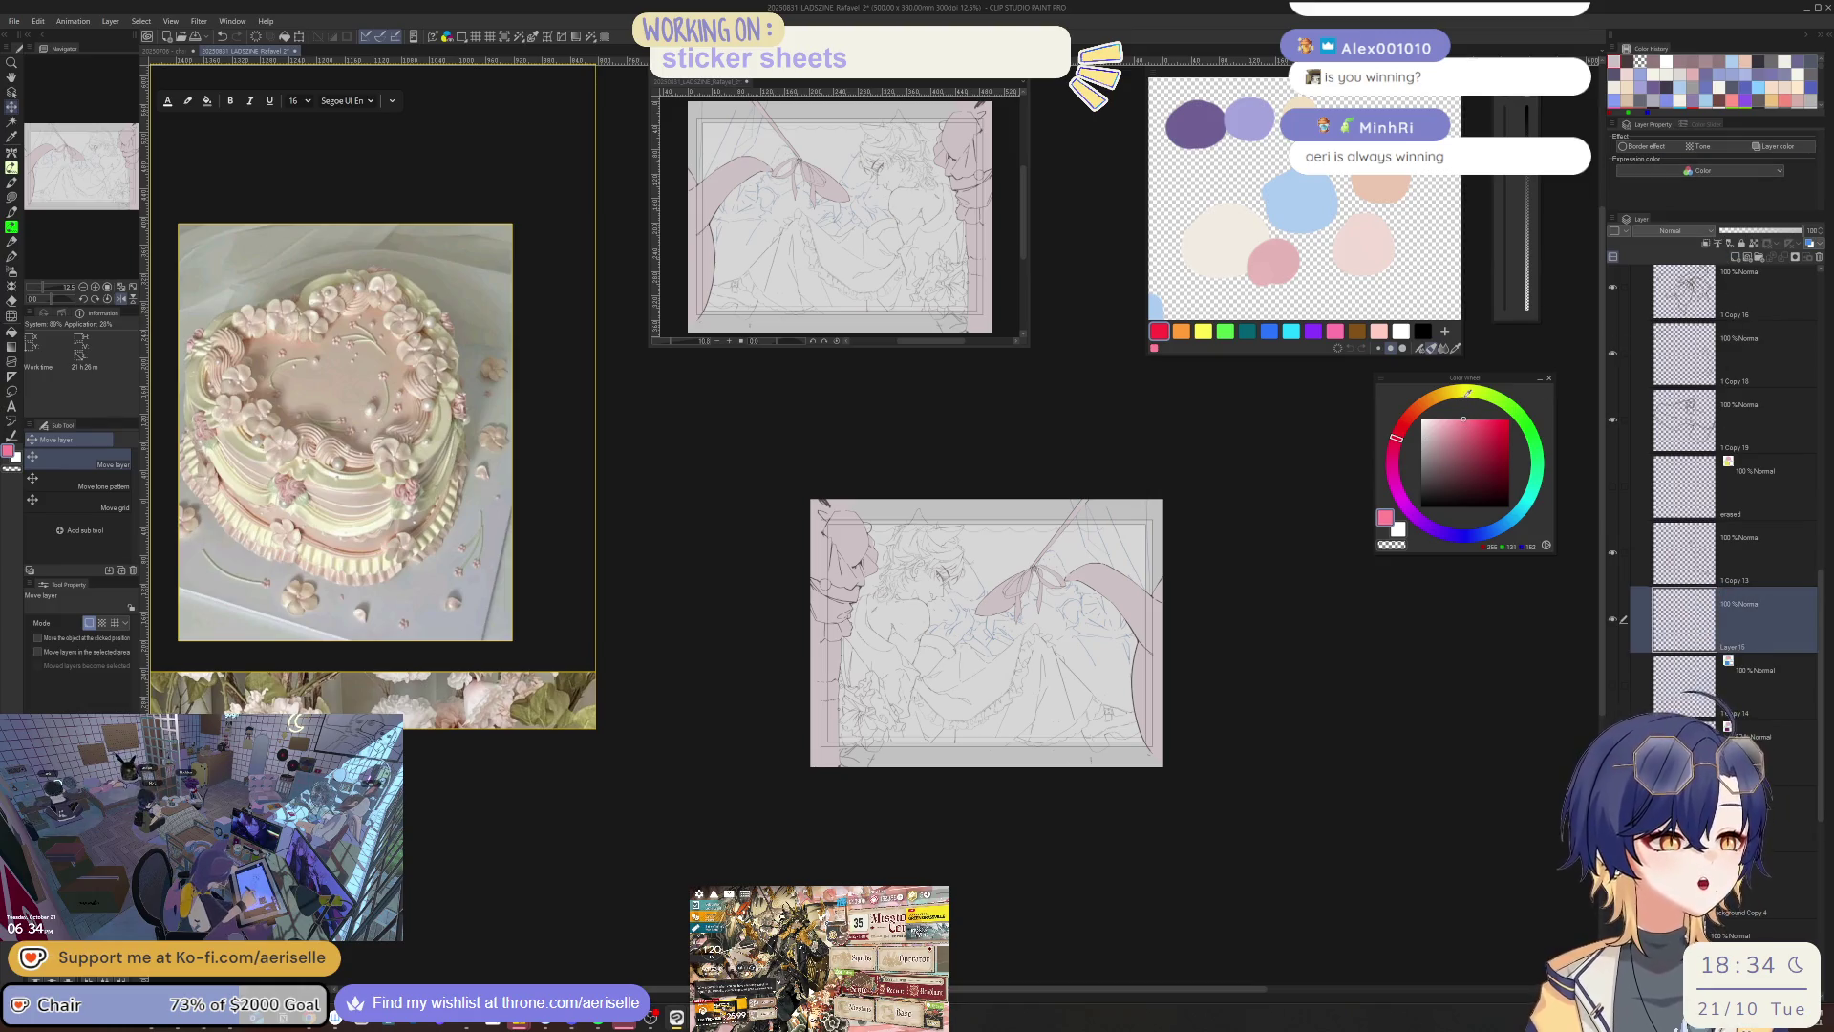
# - Hide the pink foreground layers and restore the unflipped canvas view
pyautogui.scroll(10, 1710, 403)
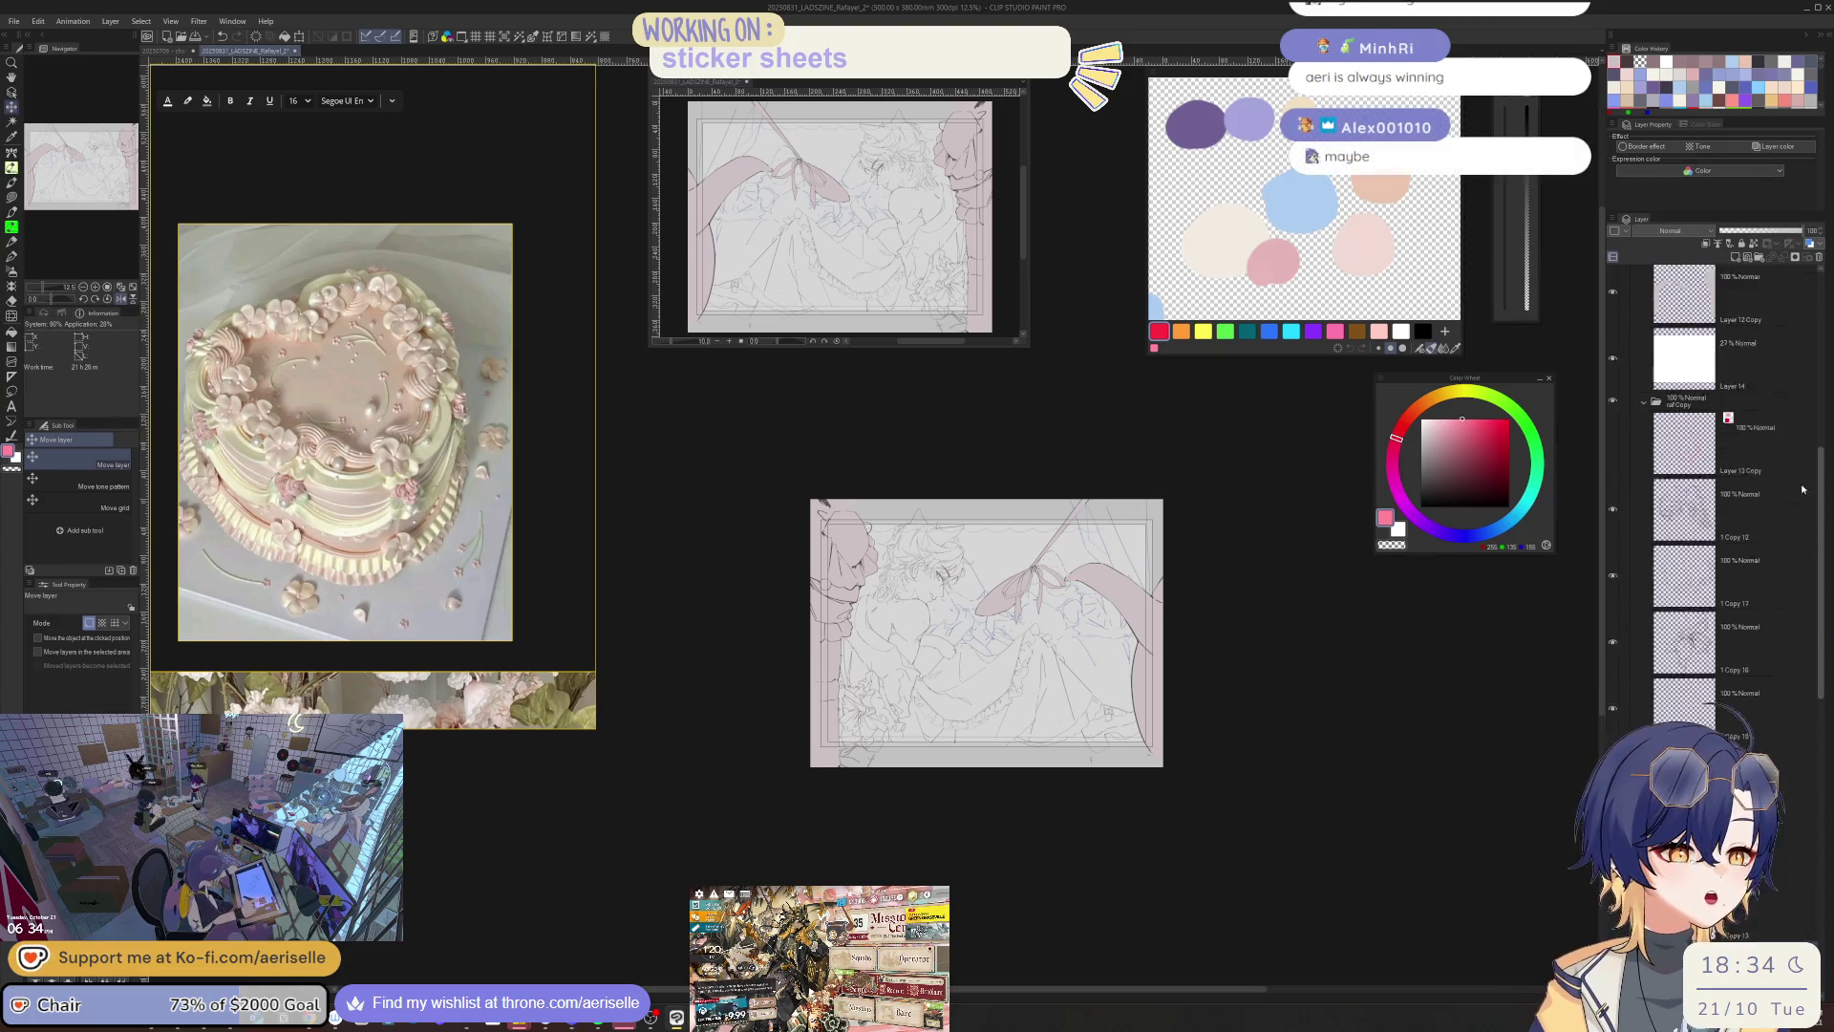
pyautogui.click(1644, 432)
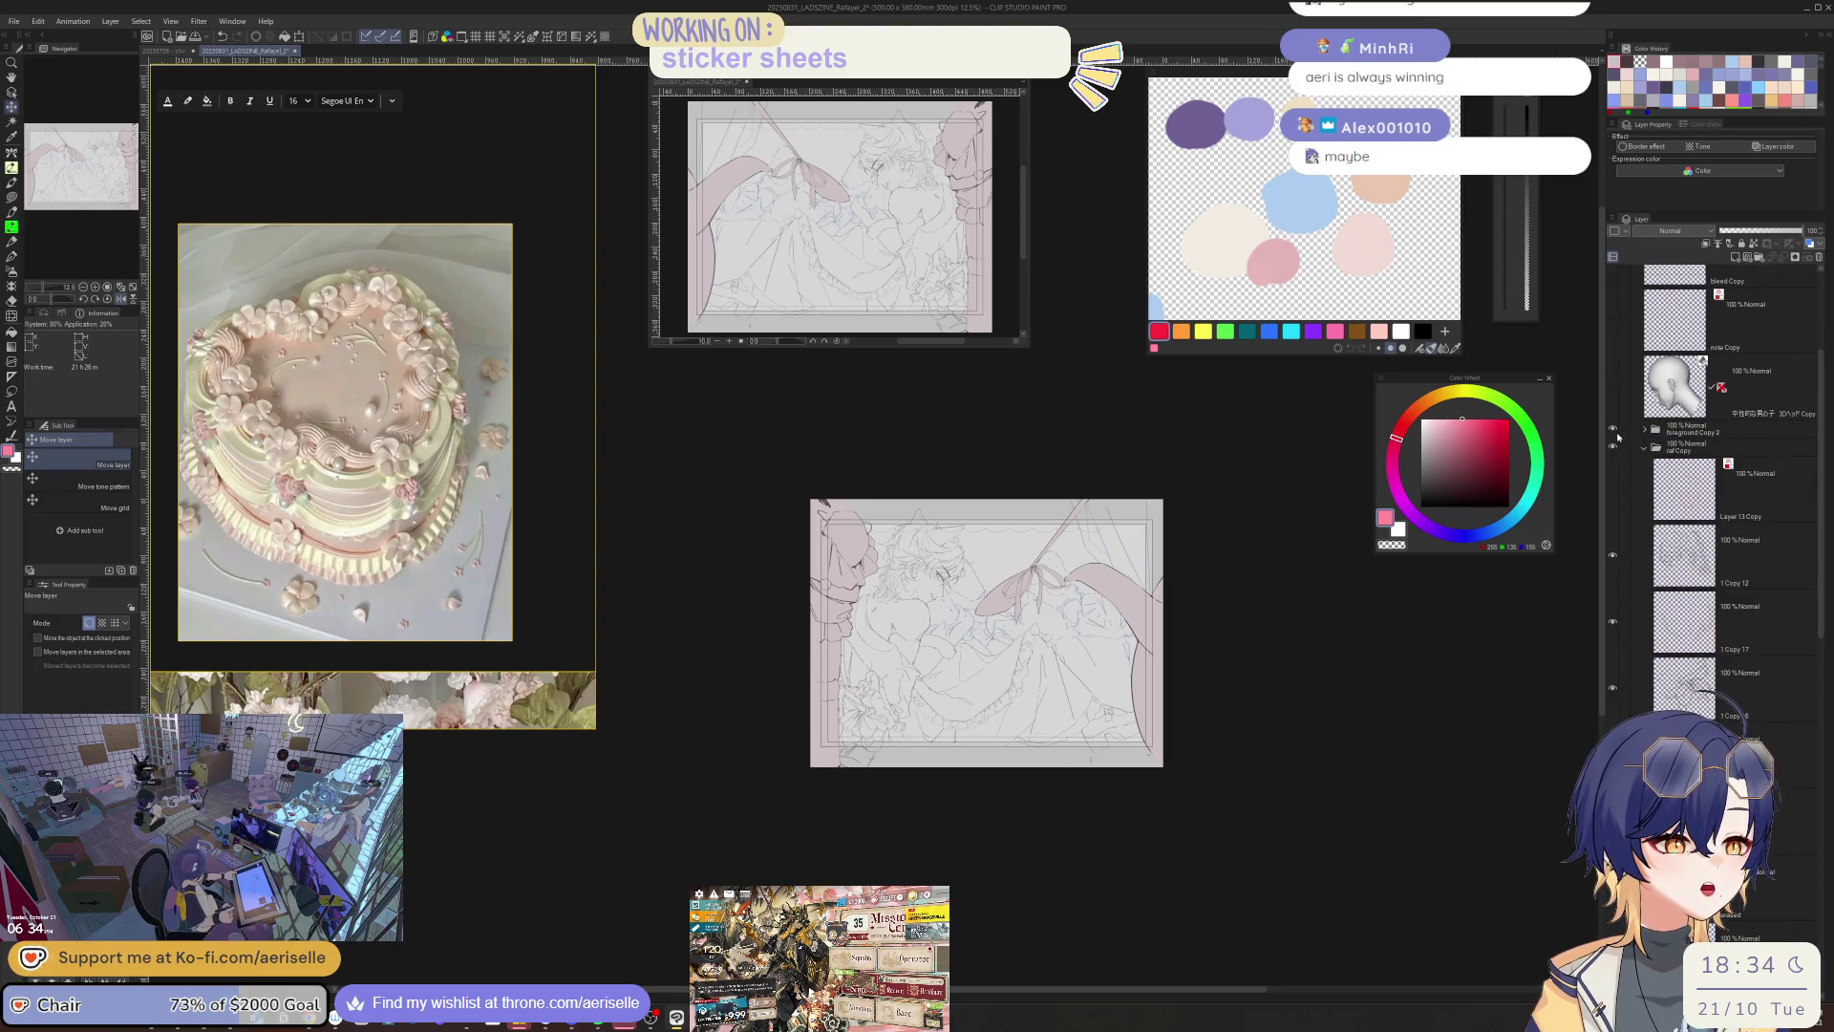
pyautogui.press('h')
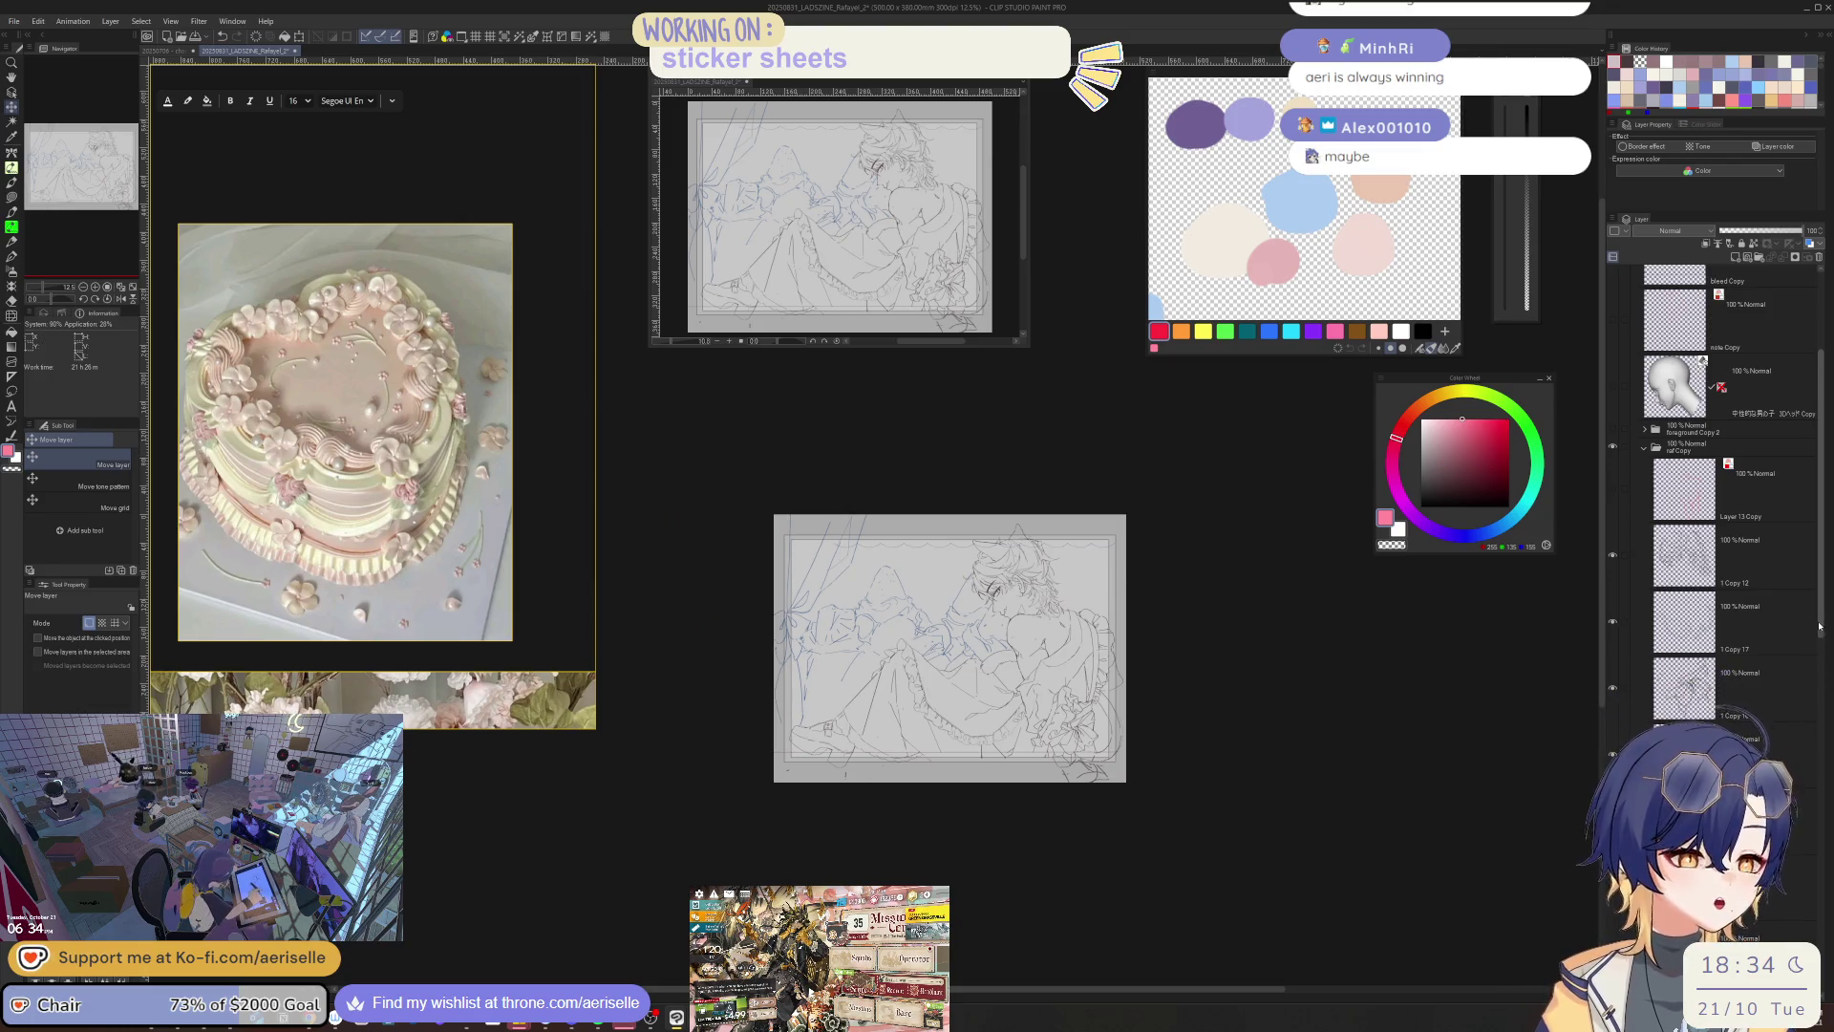
pyautogui.scroll(-3, 1820, 626)
pyautogui.scroll(10, 907, 514)
pyautogui.press('u')
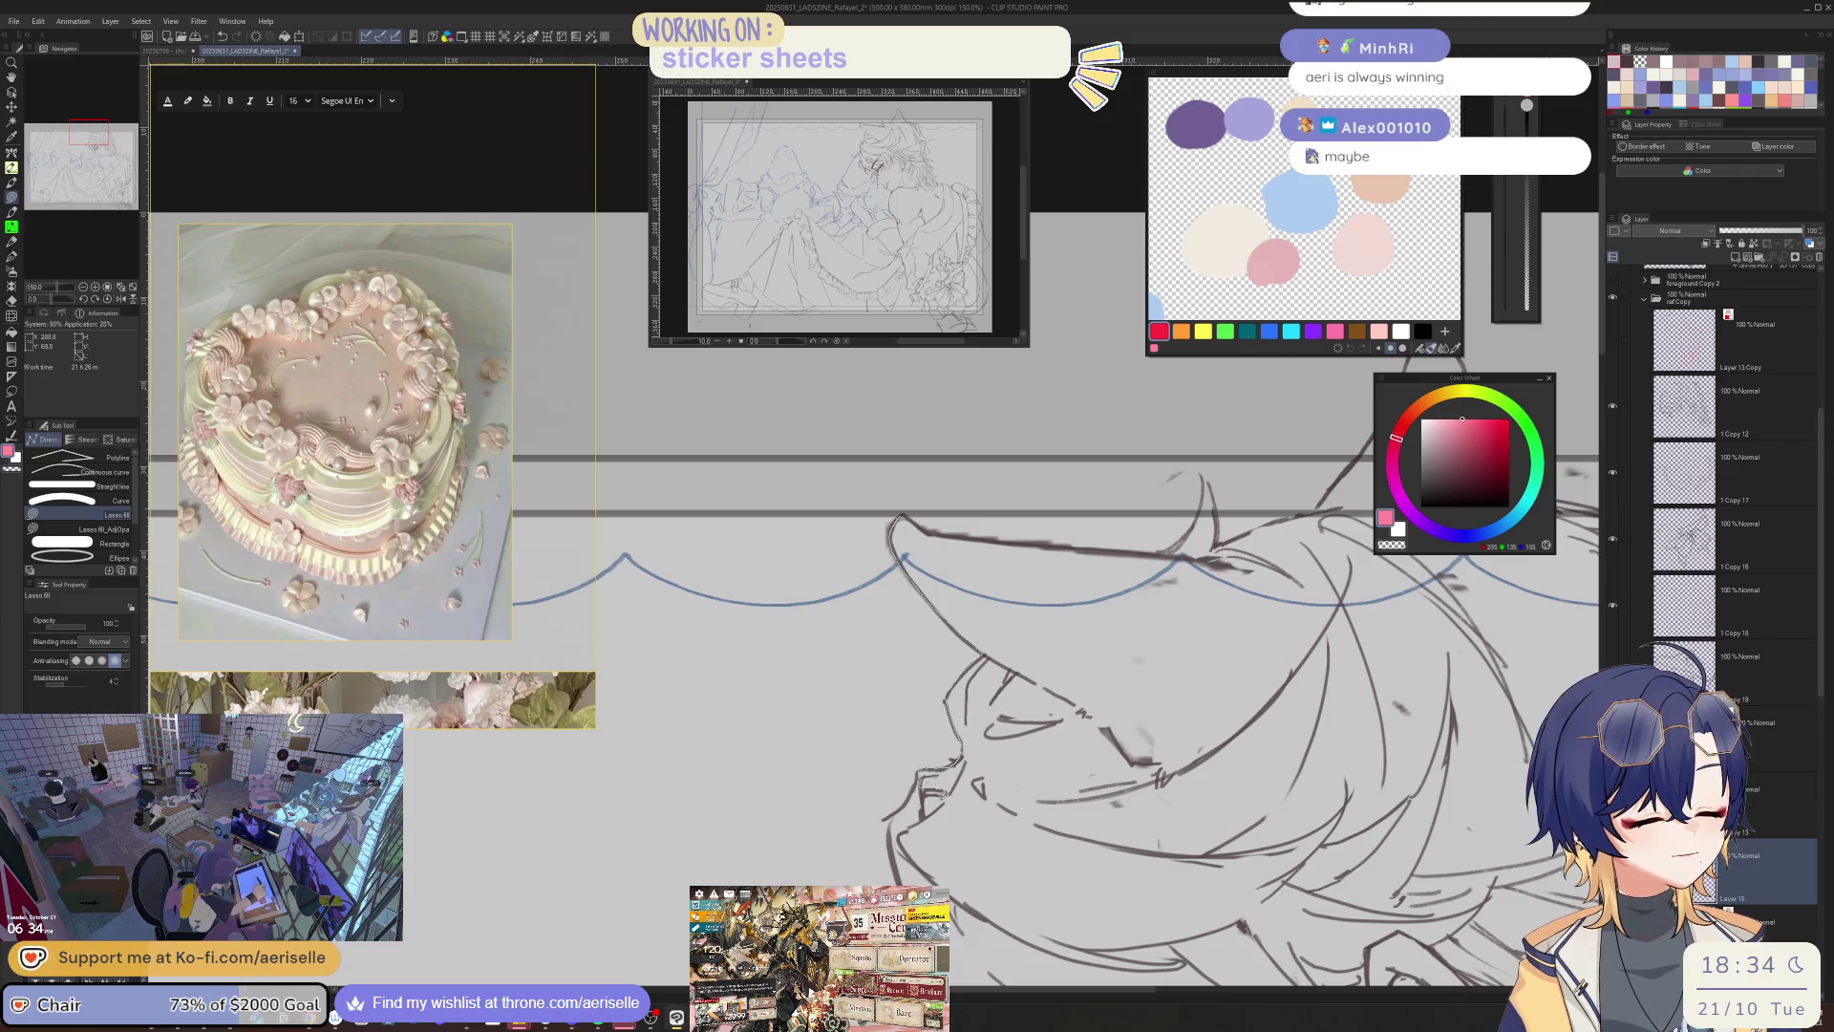
# - Lasso-fill the top of the curly-haired figure's head with pink
pyautogui.moveTo(969, 957); pyautogui.dragTo(1225, 945)
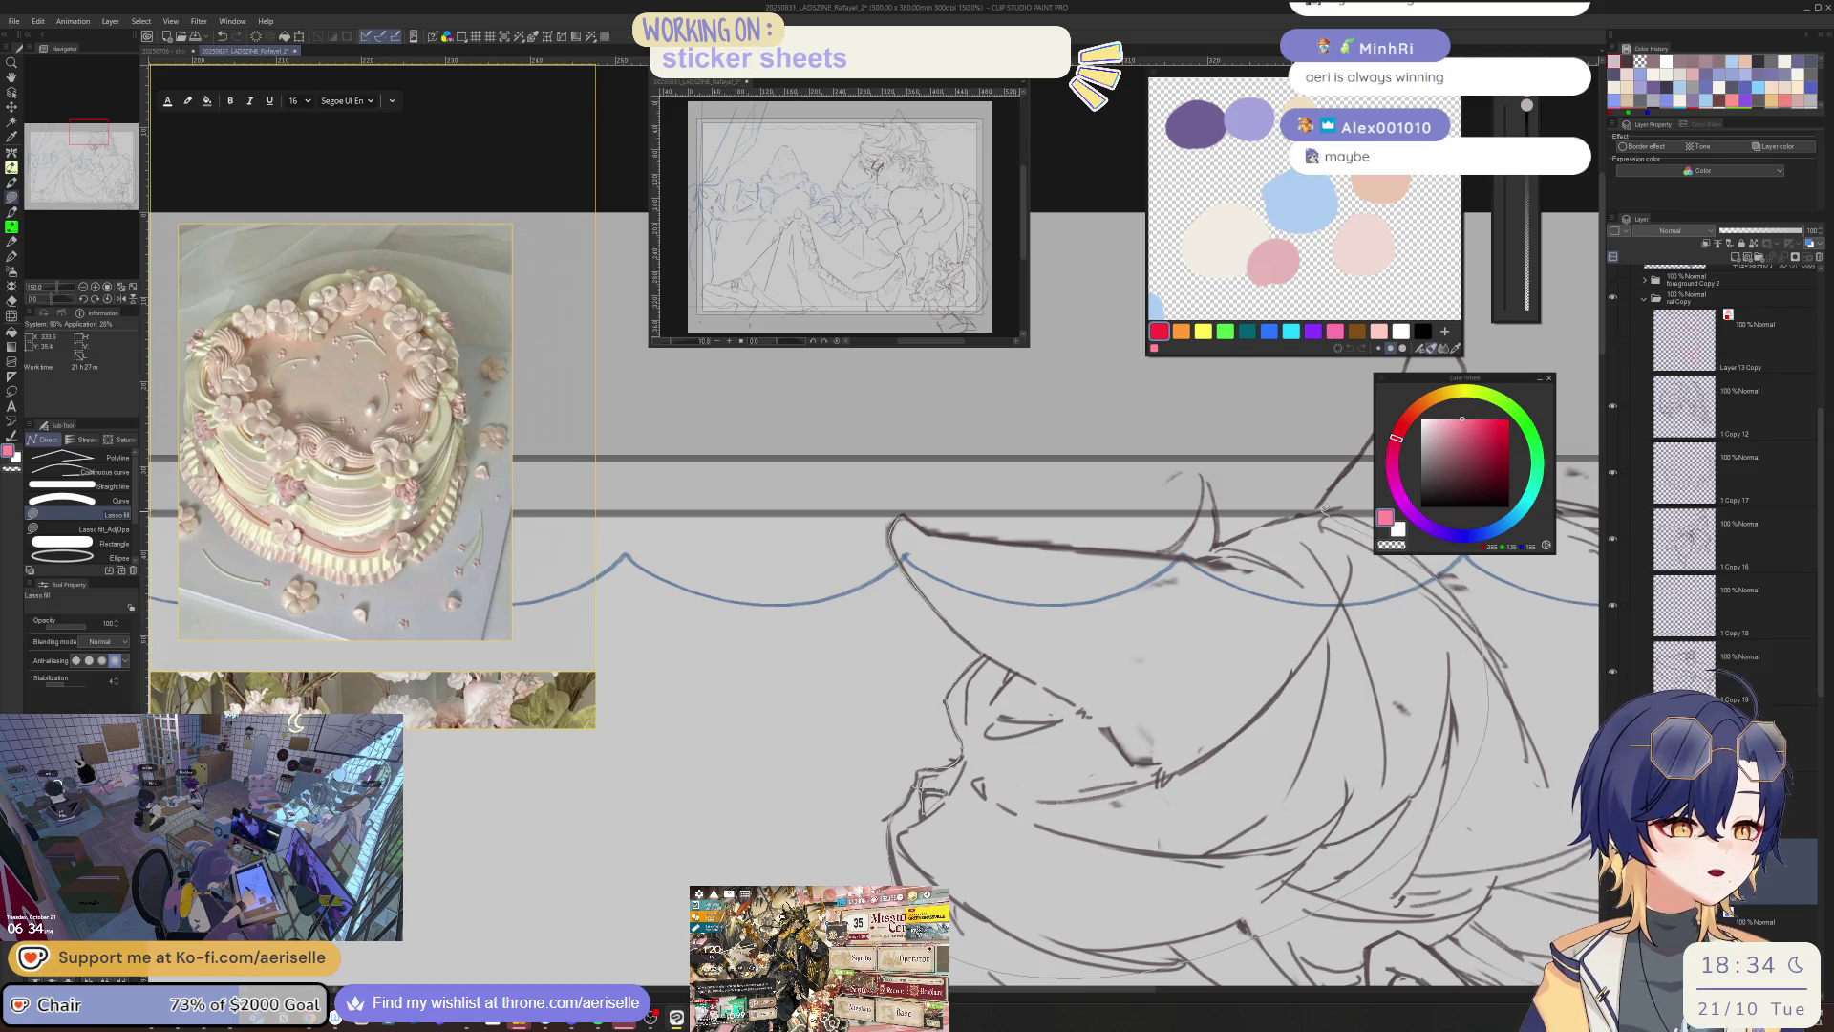
pyautogui.moveTo(1274, 516); pyautogui.dragTo(1218, 542)
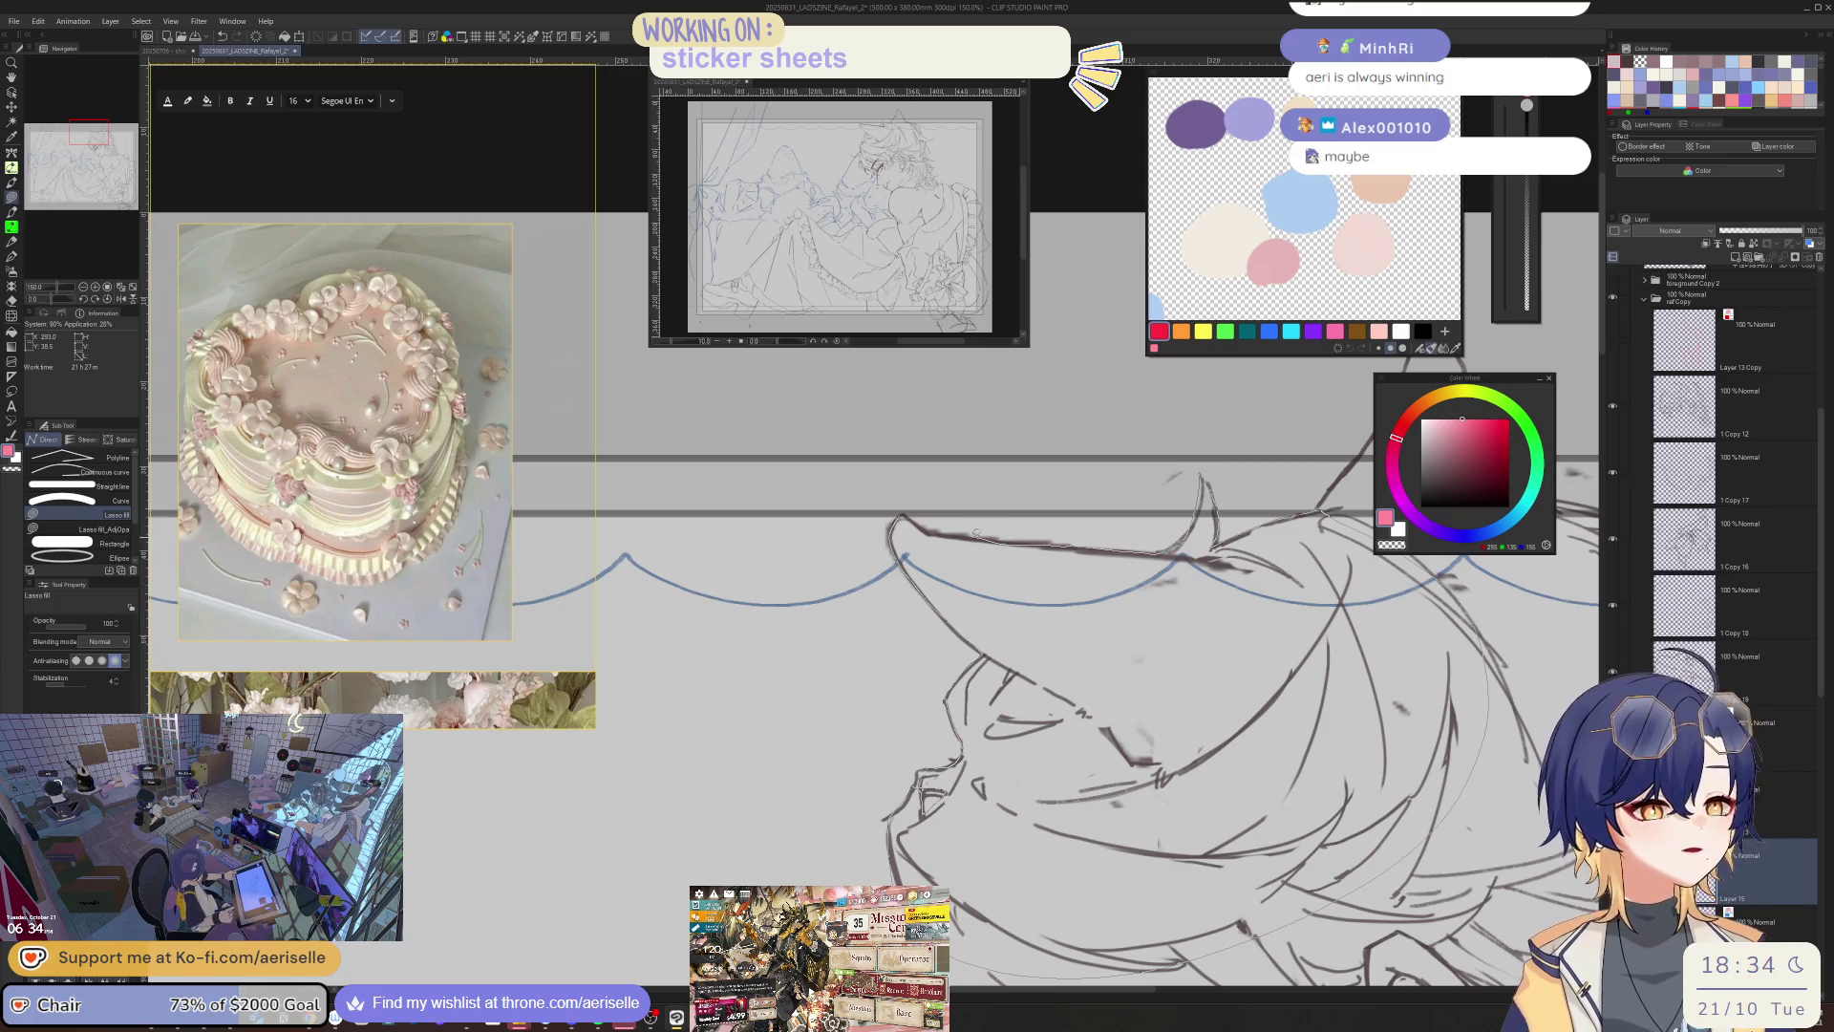
pyautogui.moveTo(912, 525); pyautogui.dragTo(898, 523)
pyautogui.scroll(-5, 917, 573)
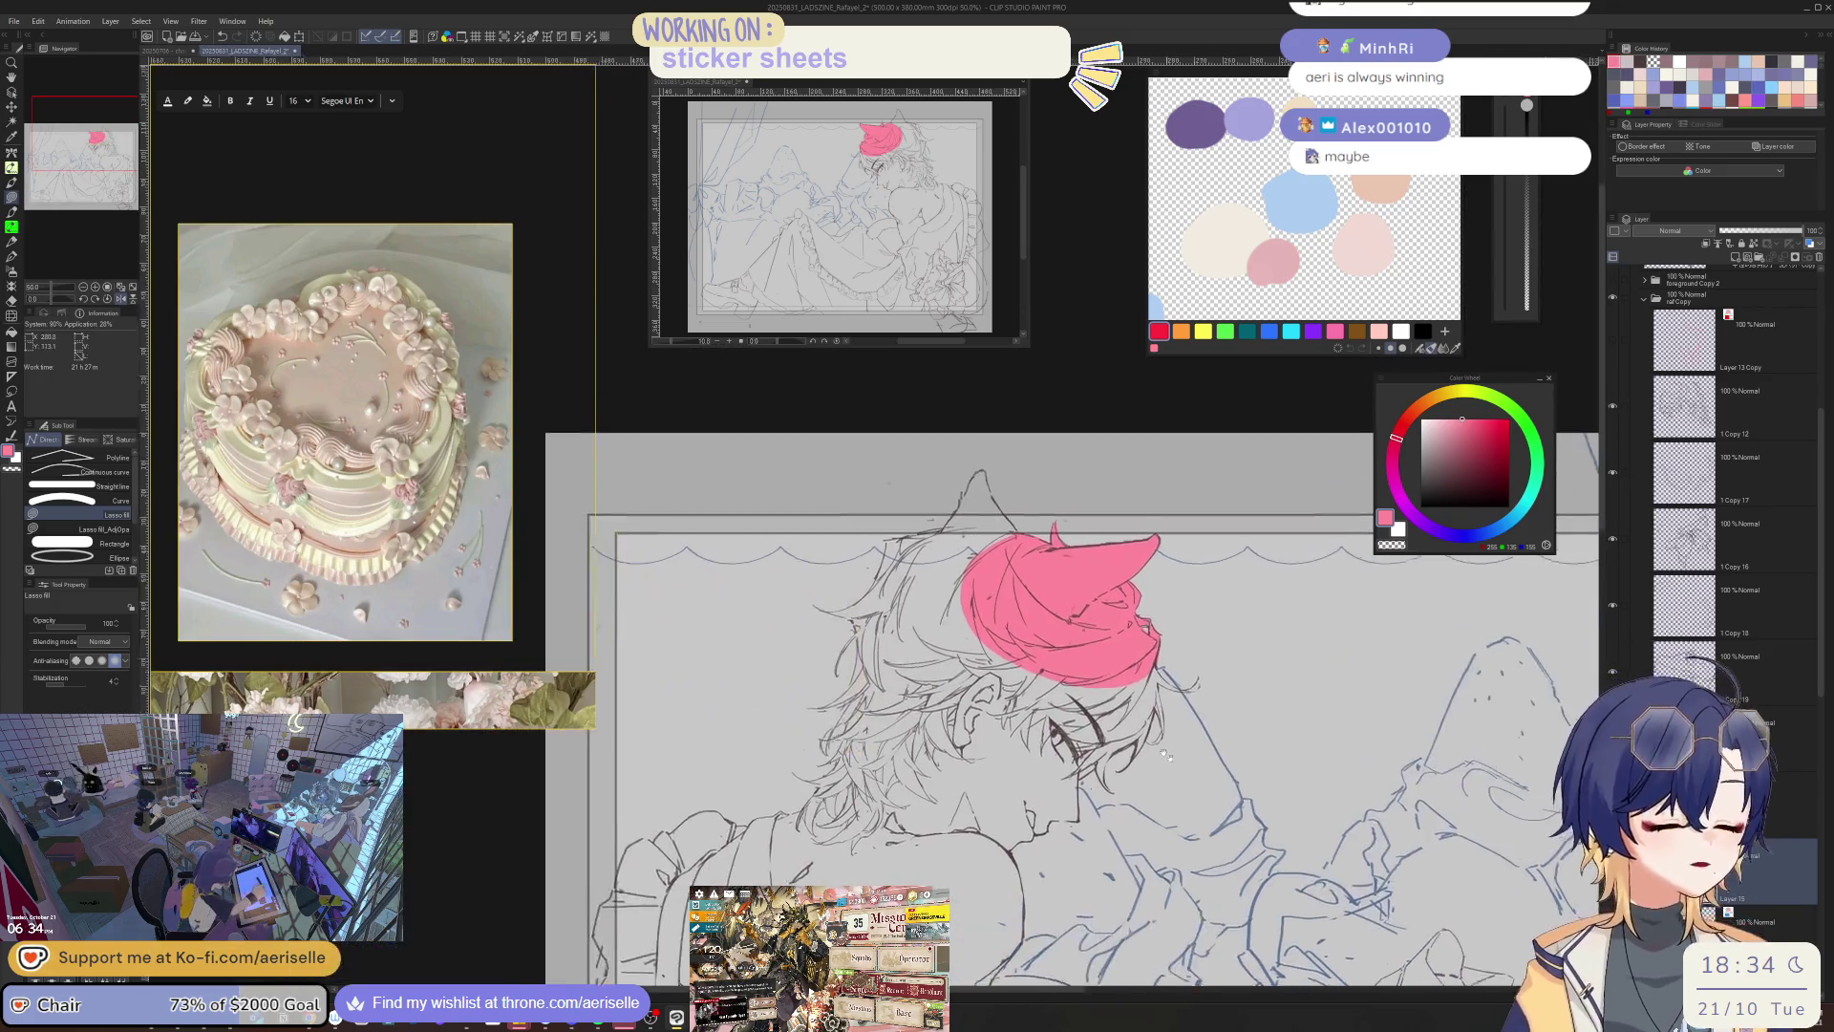
pyautogui.scroll(4, 1009, 426)
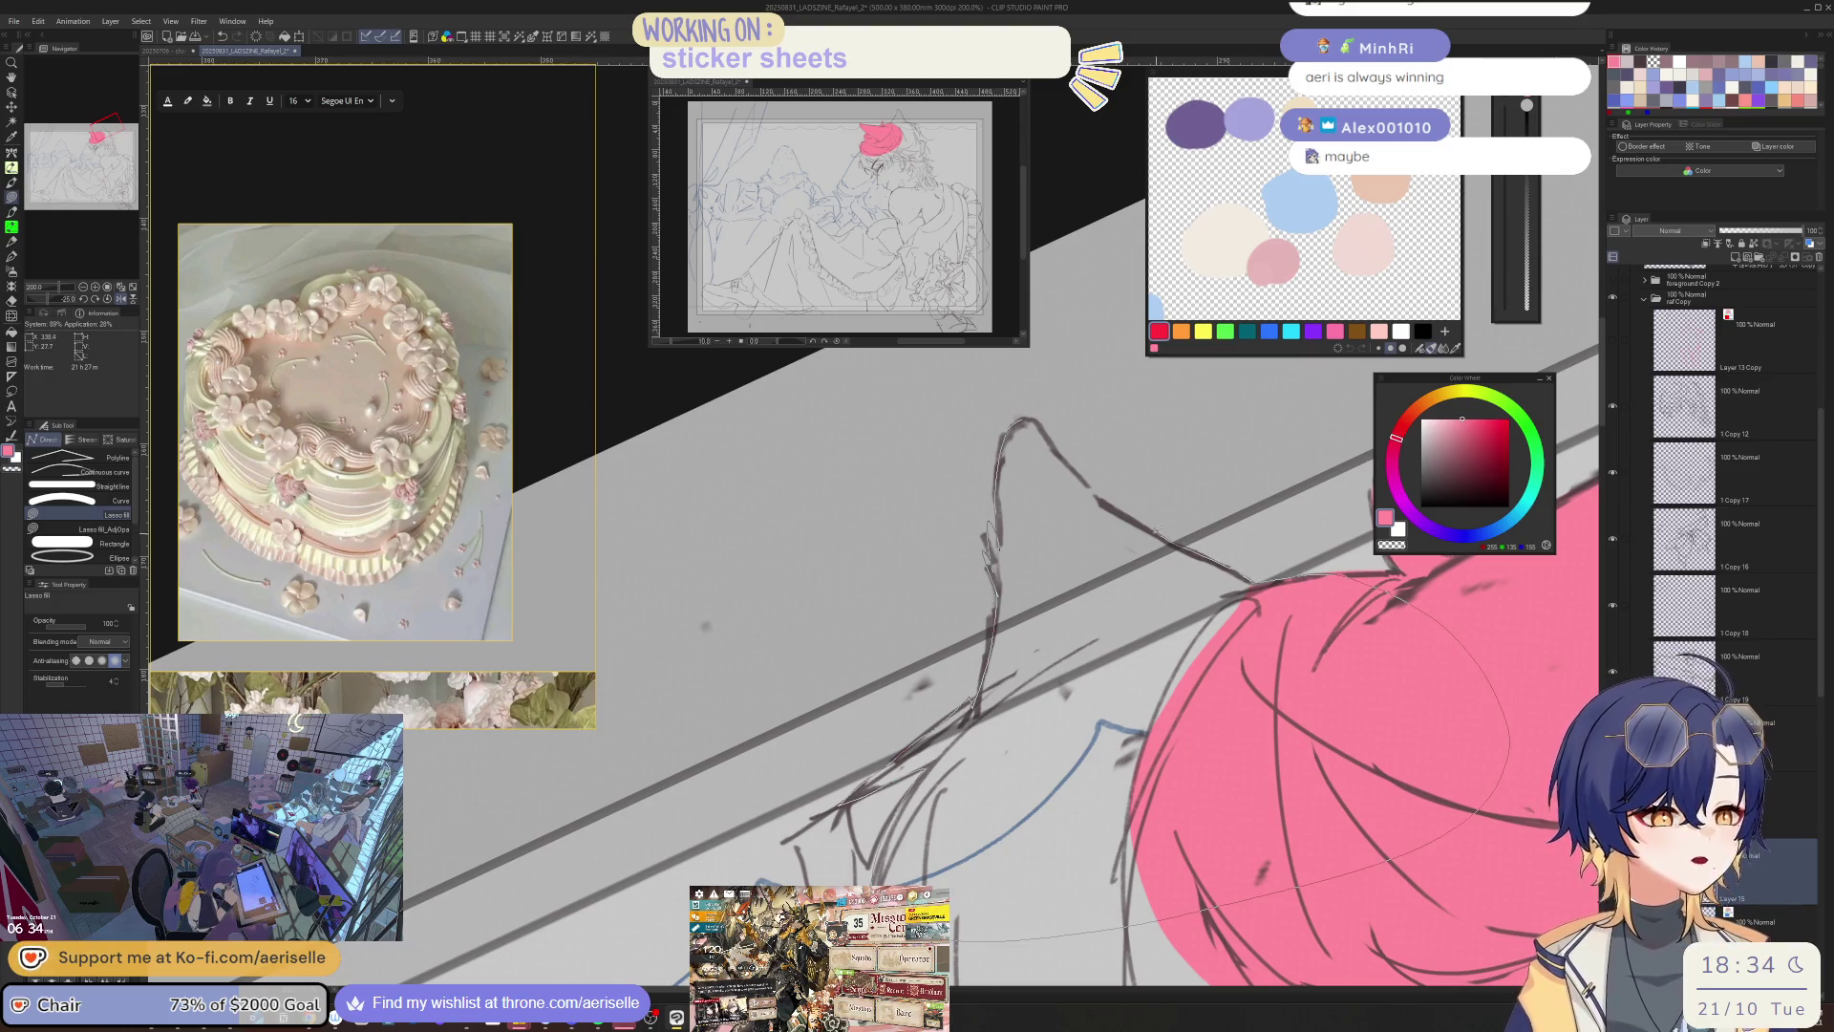
pyautogui.scroll(-2, 1044, 414)
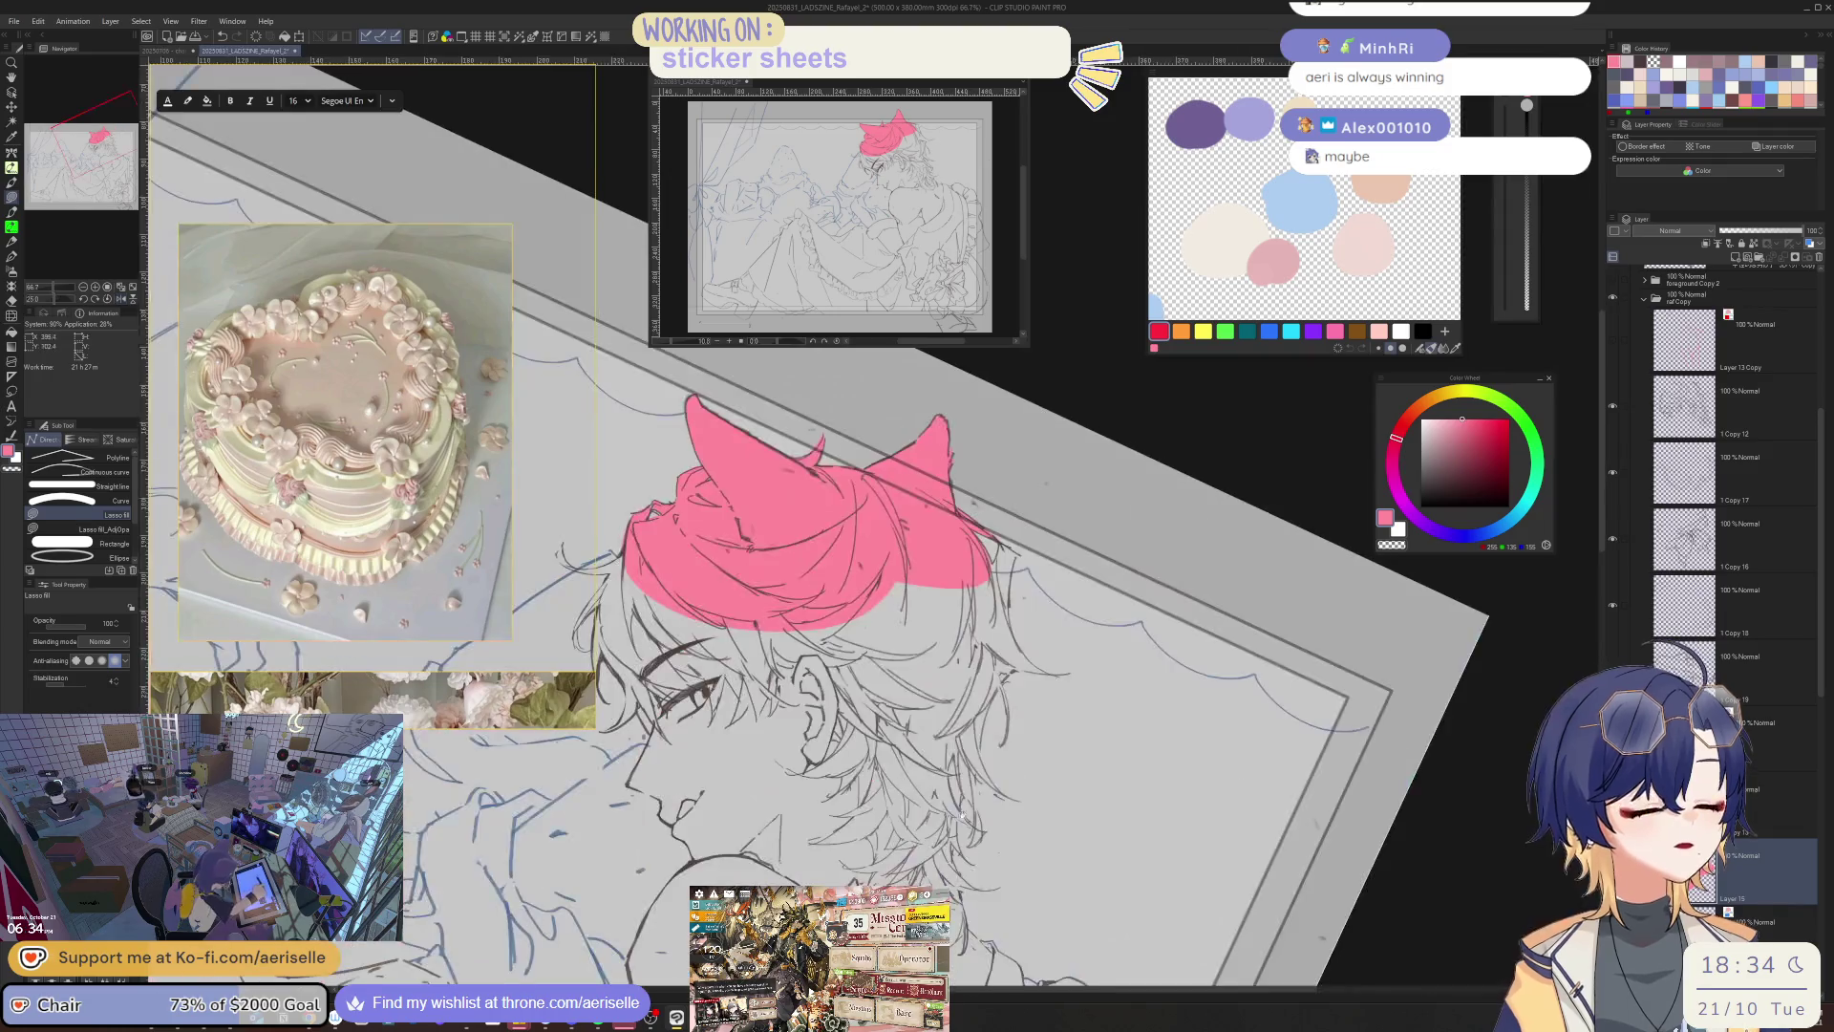
pyautogui.press('e')
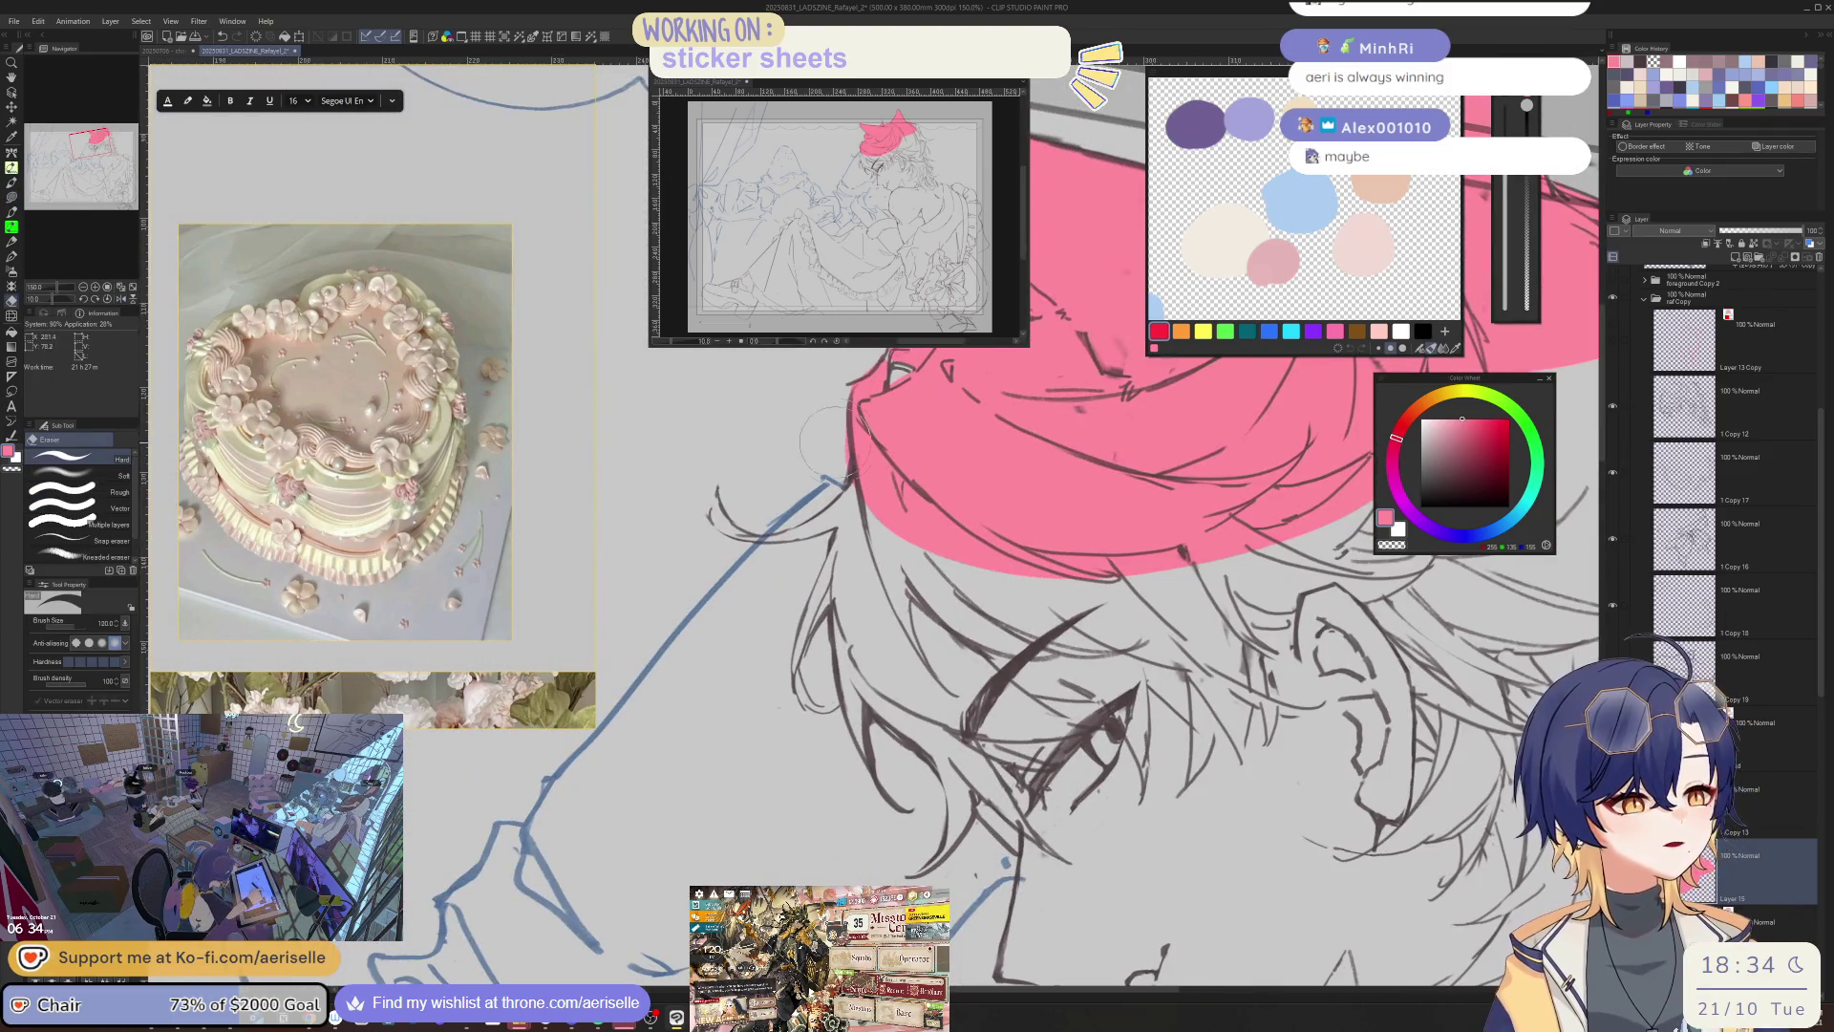
pyautogui.scroll(-3, 831, 427)
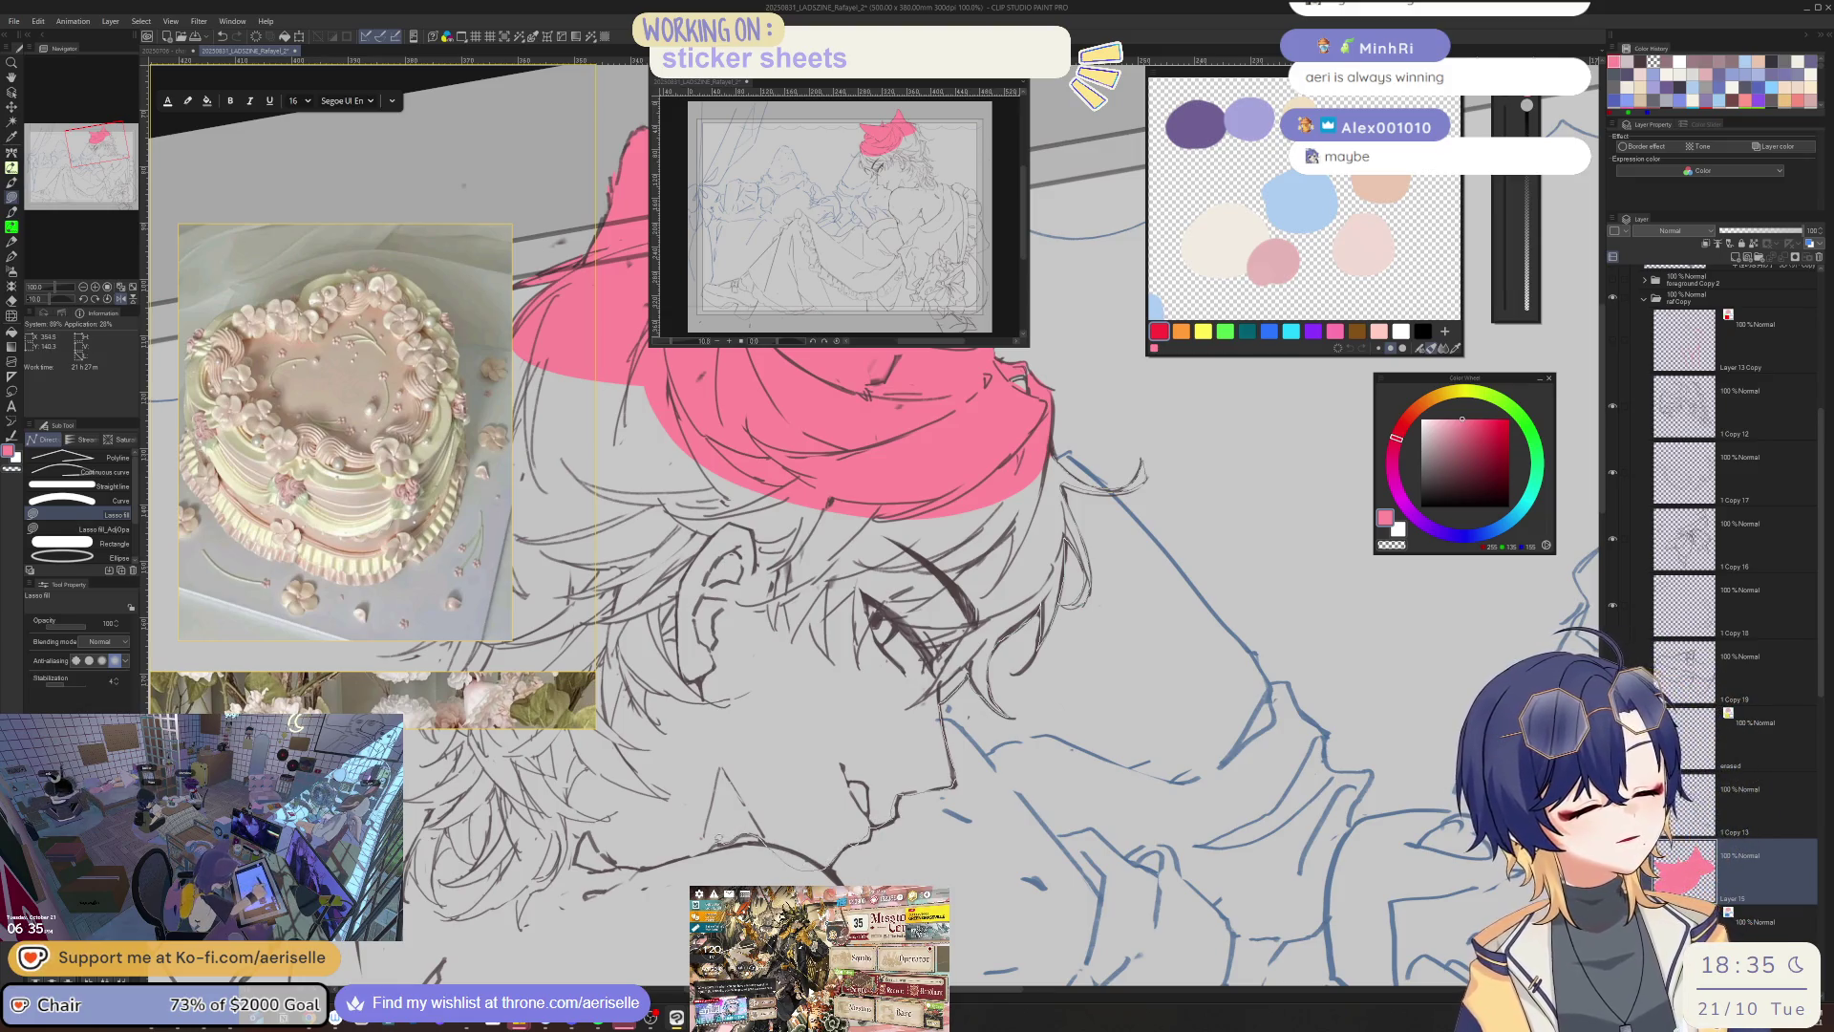
# - Lasso-fill the whole head of hair and the small gap beside the chin pink
pyautogui.moveTo(519, 872)
pyautogui.mouseDown()
pyautogui.moveTo(955, 459)
pyautogui.moveTo(1032, 745)
pyautogui.mouseUp()
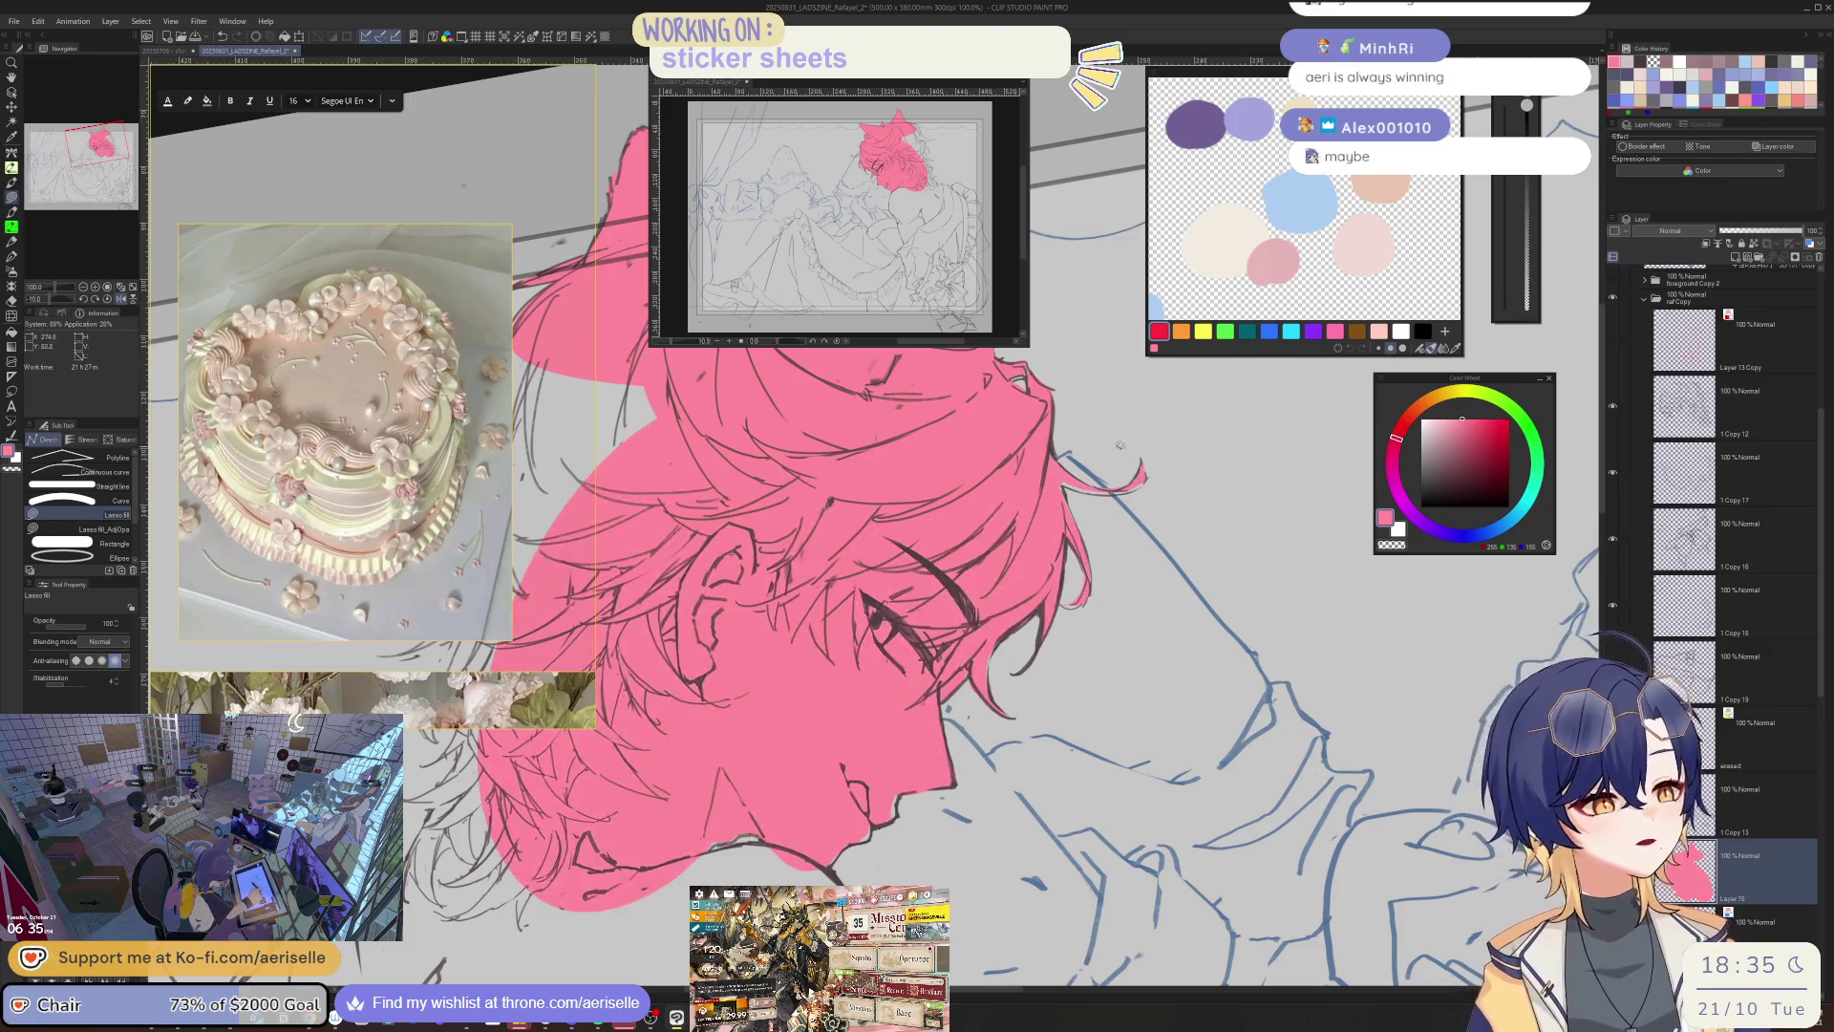
pyautogui.hotkey('ctrl', '-')
pyautogui.scroll(3, 1063, 704)
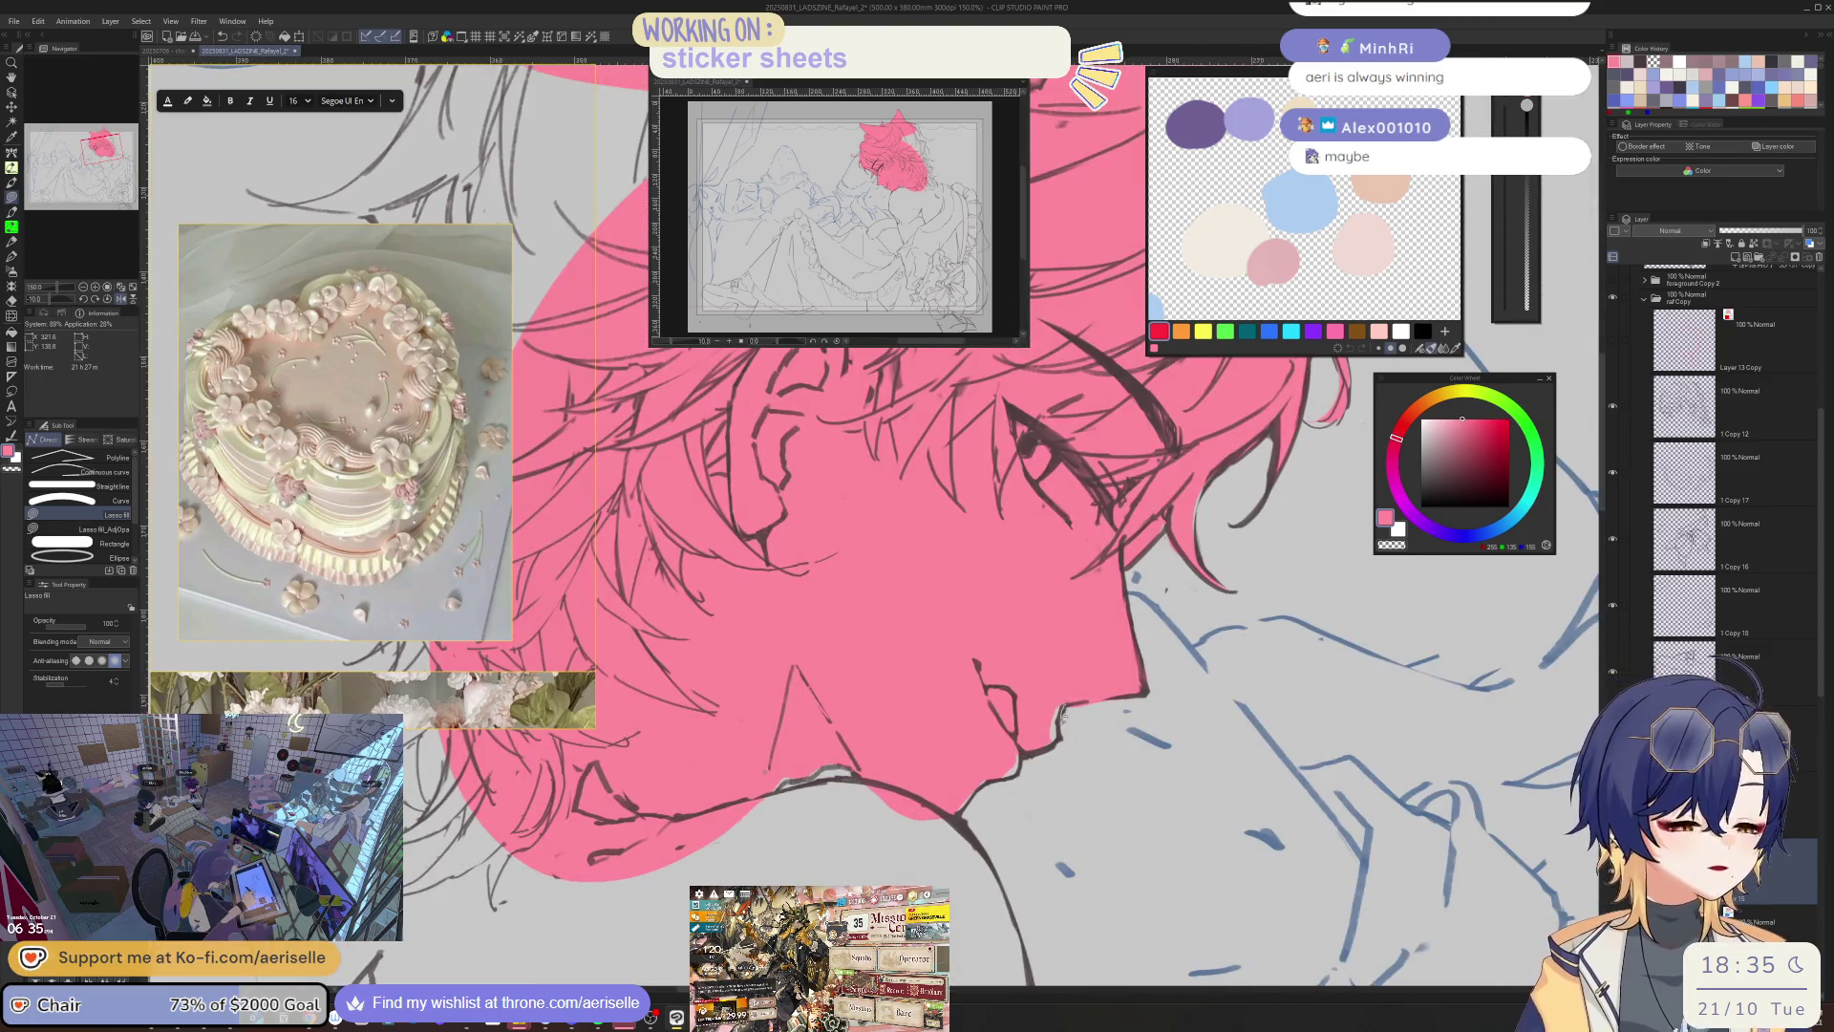
pyautogui.moveTo(1072, 680); pyautogui.dragTo(1056, 707)
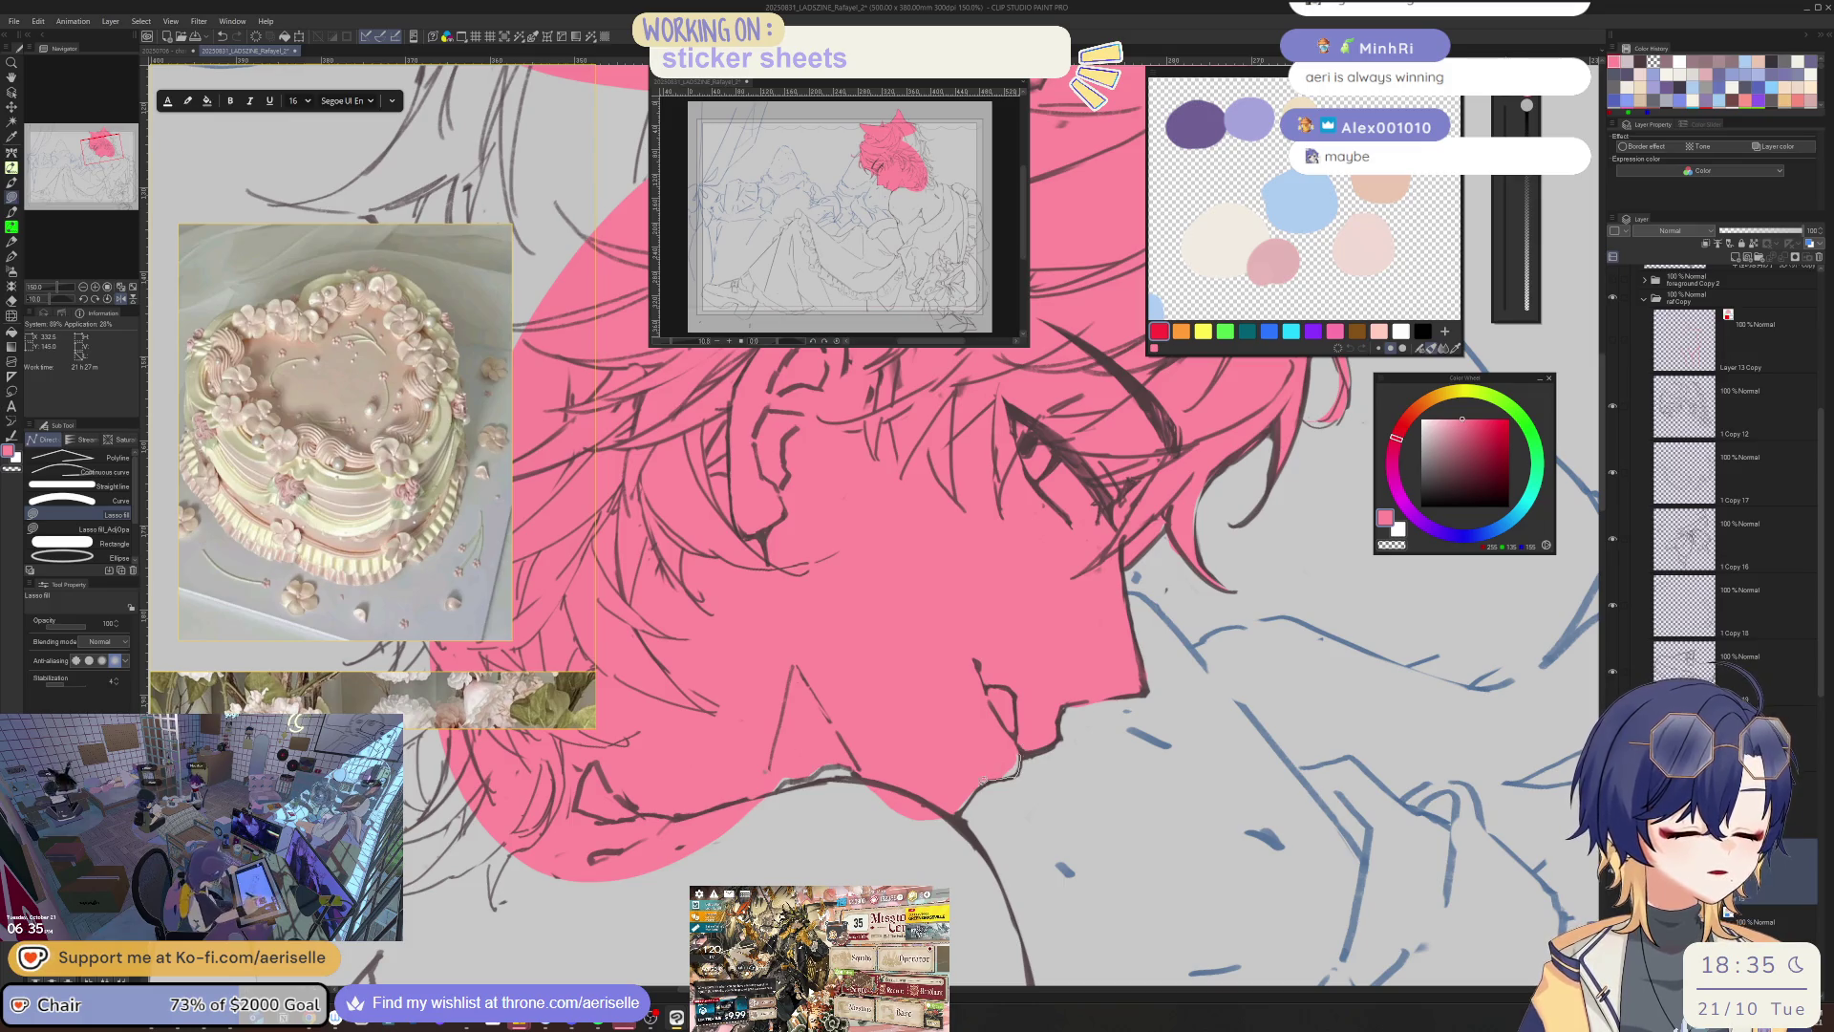
pyautogui.press('e')
pyautogui.press('[')
pyautogui.press('[')
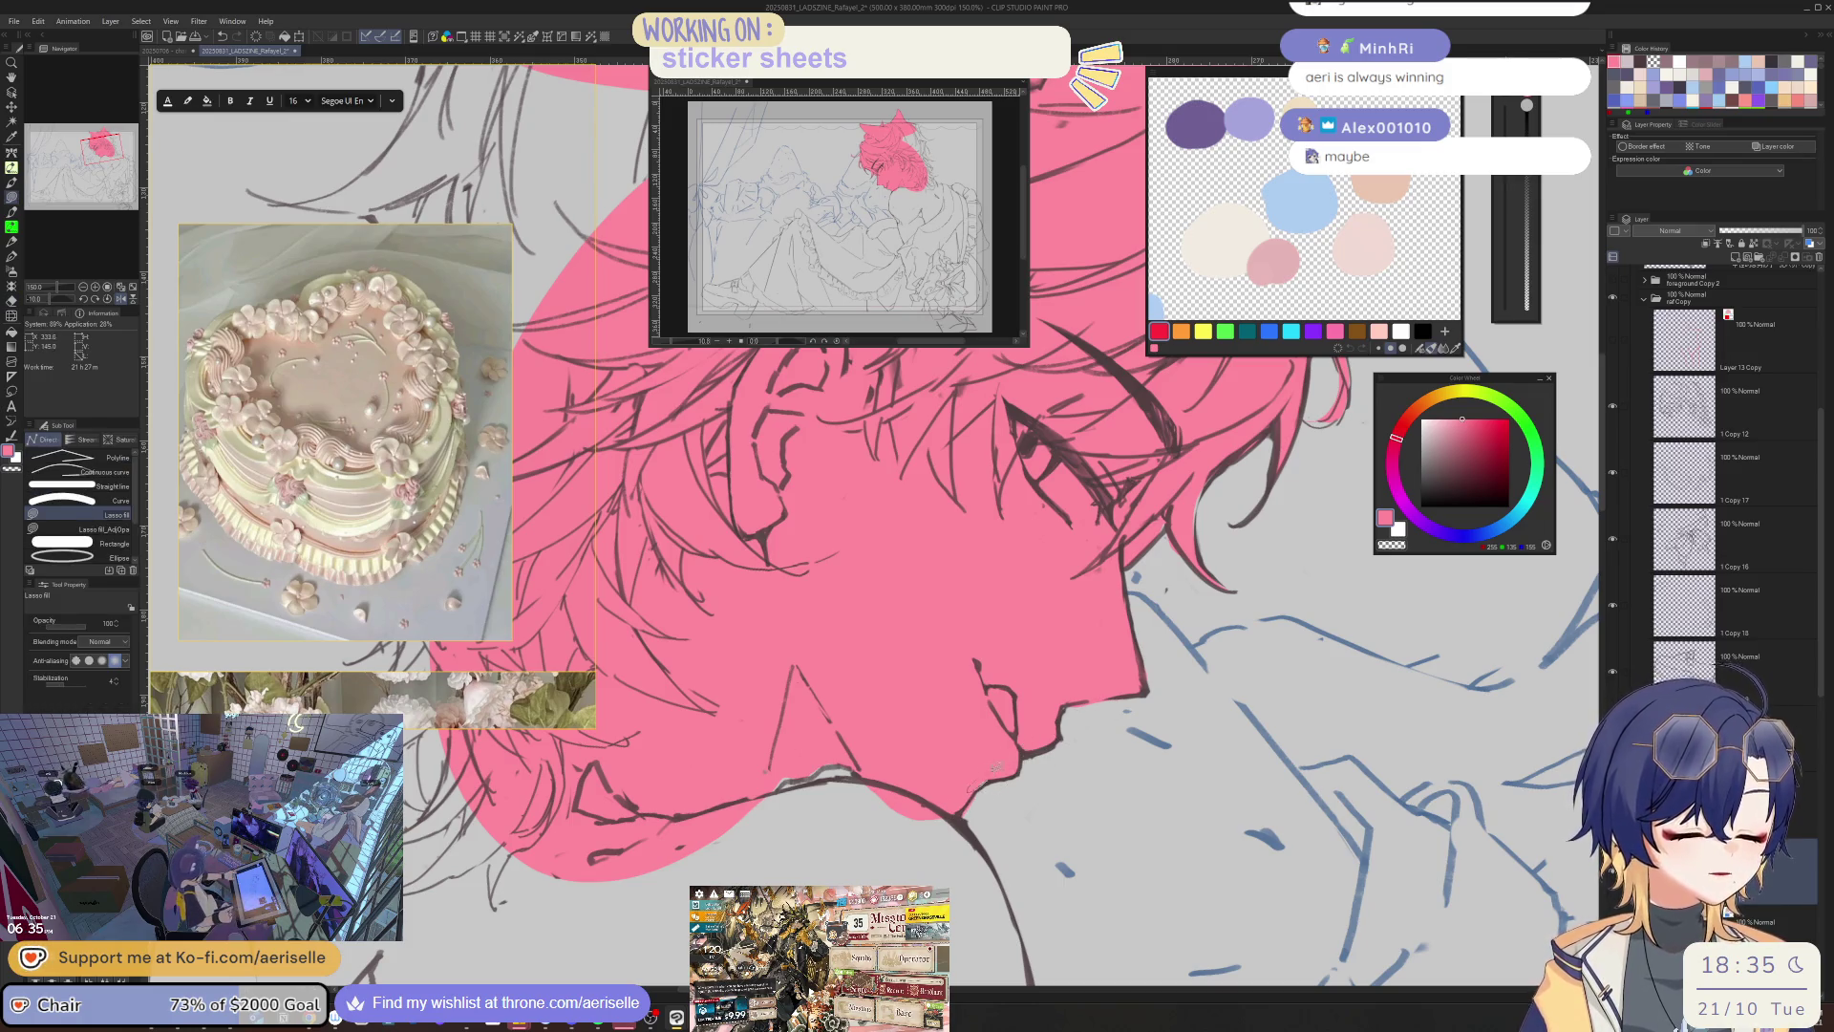
# - Fill pink along the unfilled hair edge and one hair strand
pyautogui.moveTo(1130, 655)
pyautogui.mouseDown()
pyautogui.moveTo(1187, 683)
pyautogui.moveTo(1118, 652)
pyautogui.mouseUp()
pyautogui.press('[')
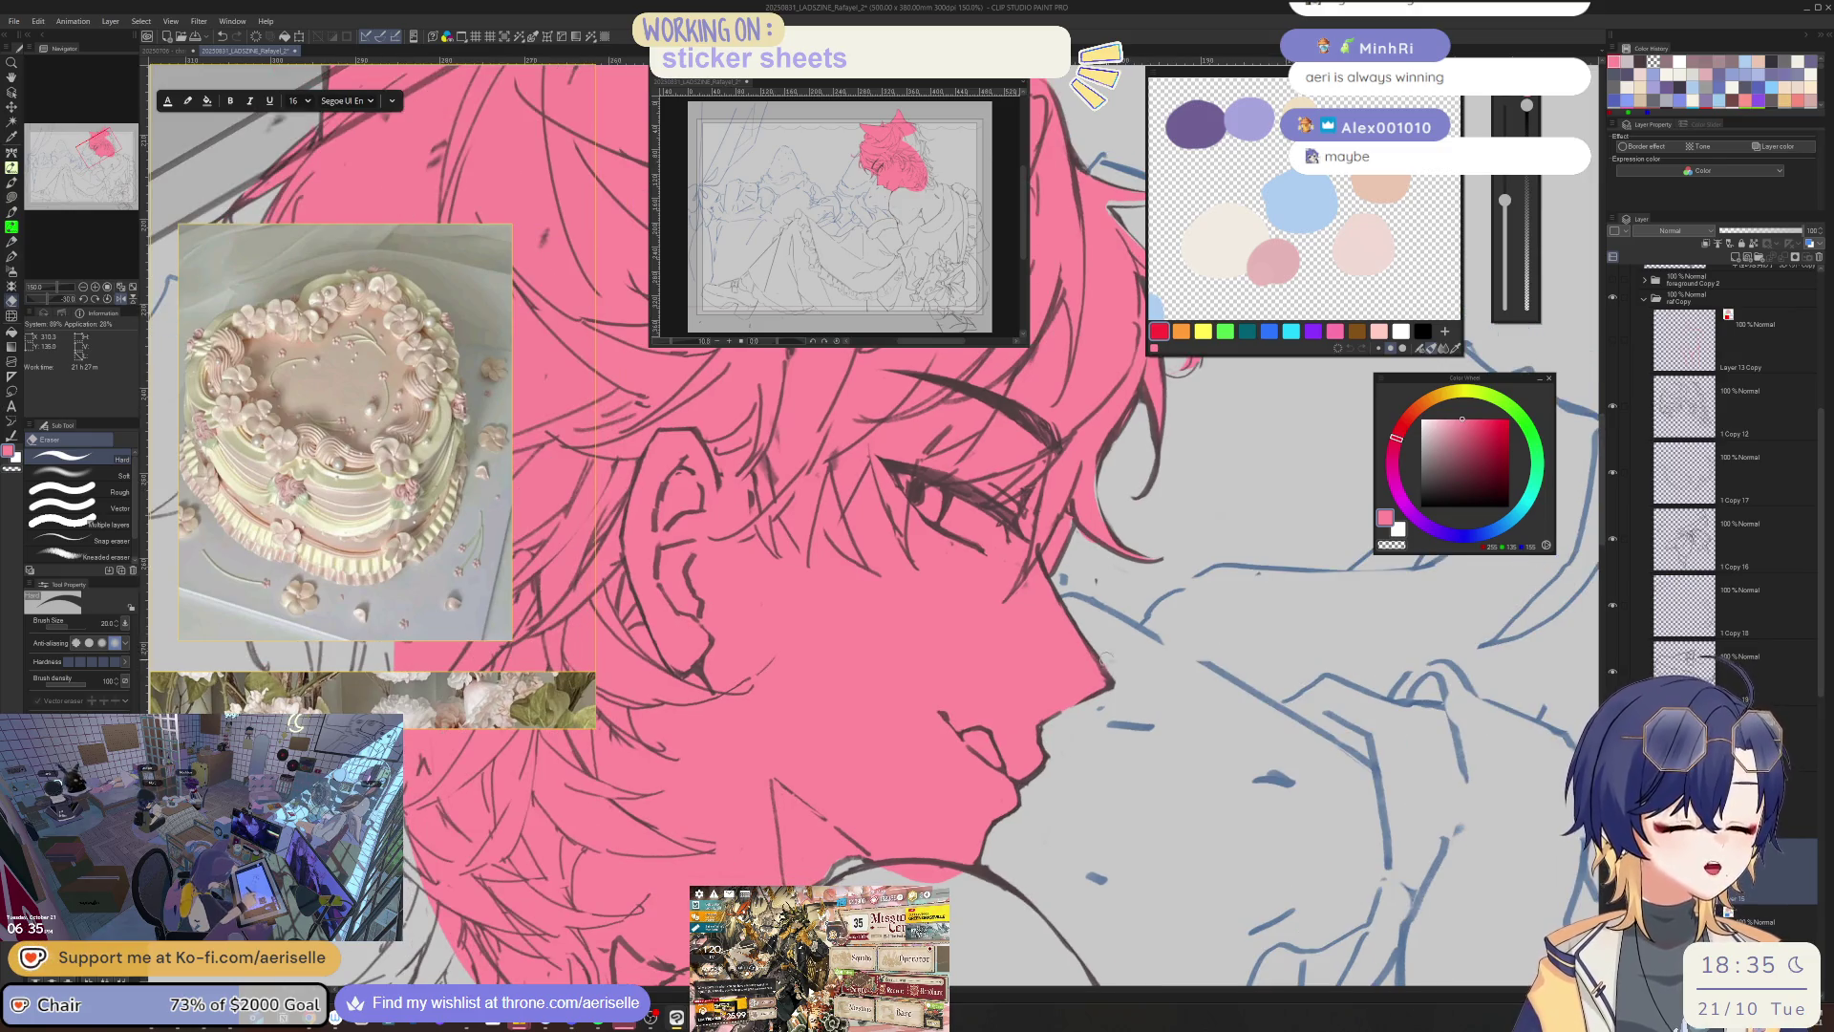
pyautogui.press('h')
pyautogui.scroll(2, 955, 668)
pyautogui.press('u')
pyautogui.moveTo(906, 705); pyautogui.dragTo(927, 731)
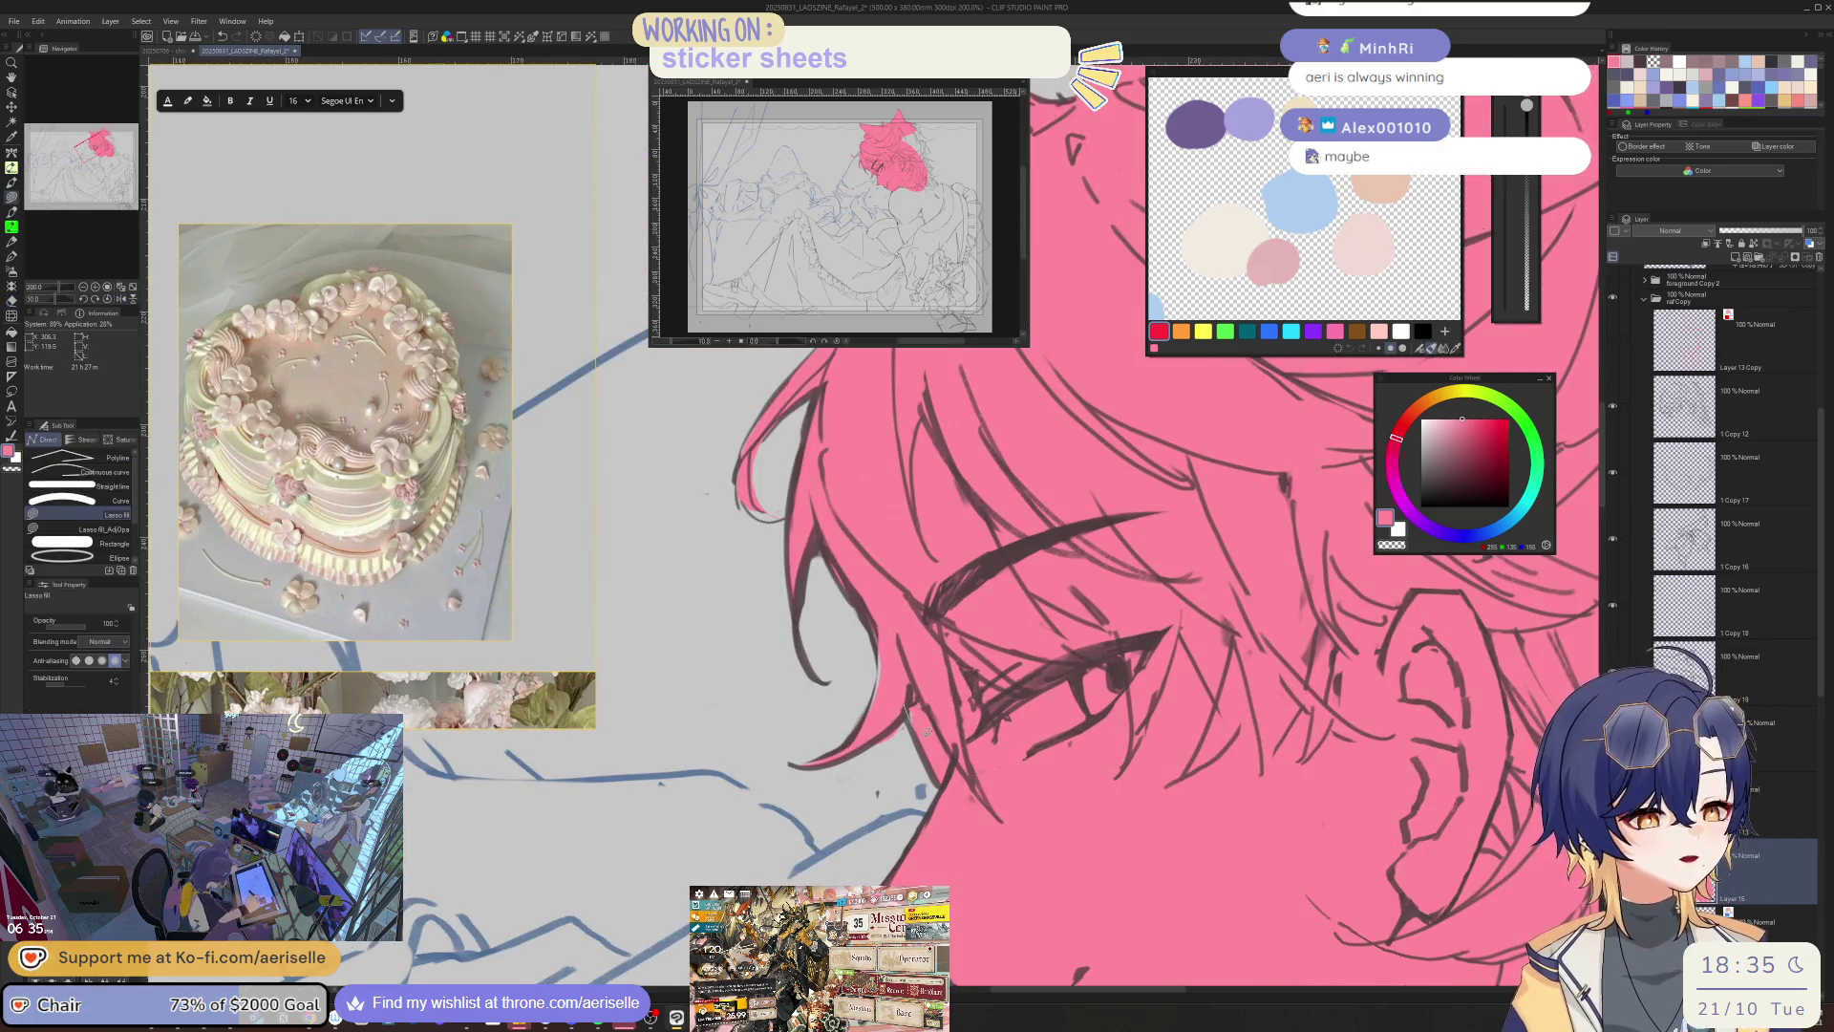
pyautogui.press('h')
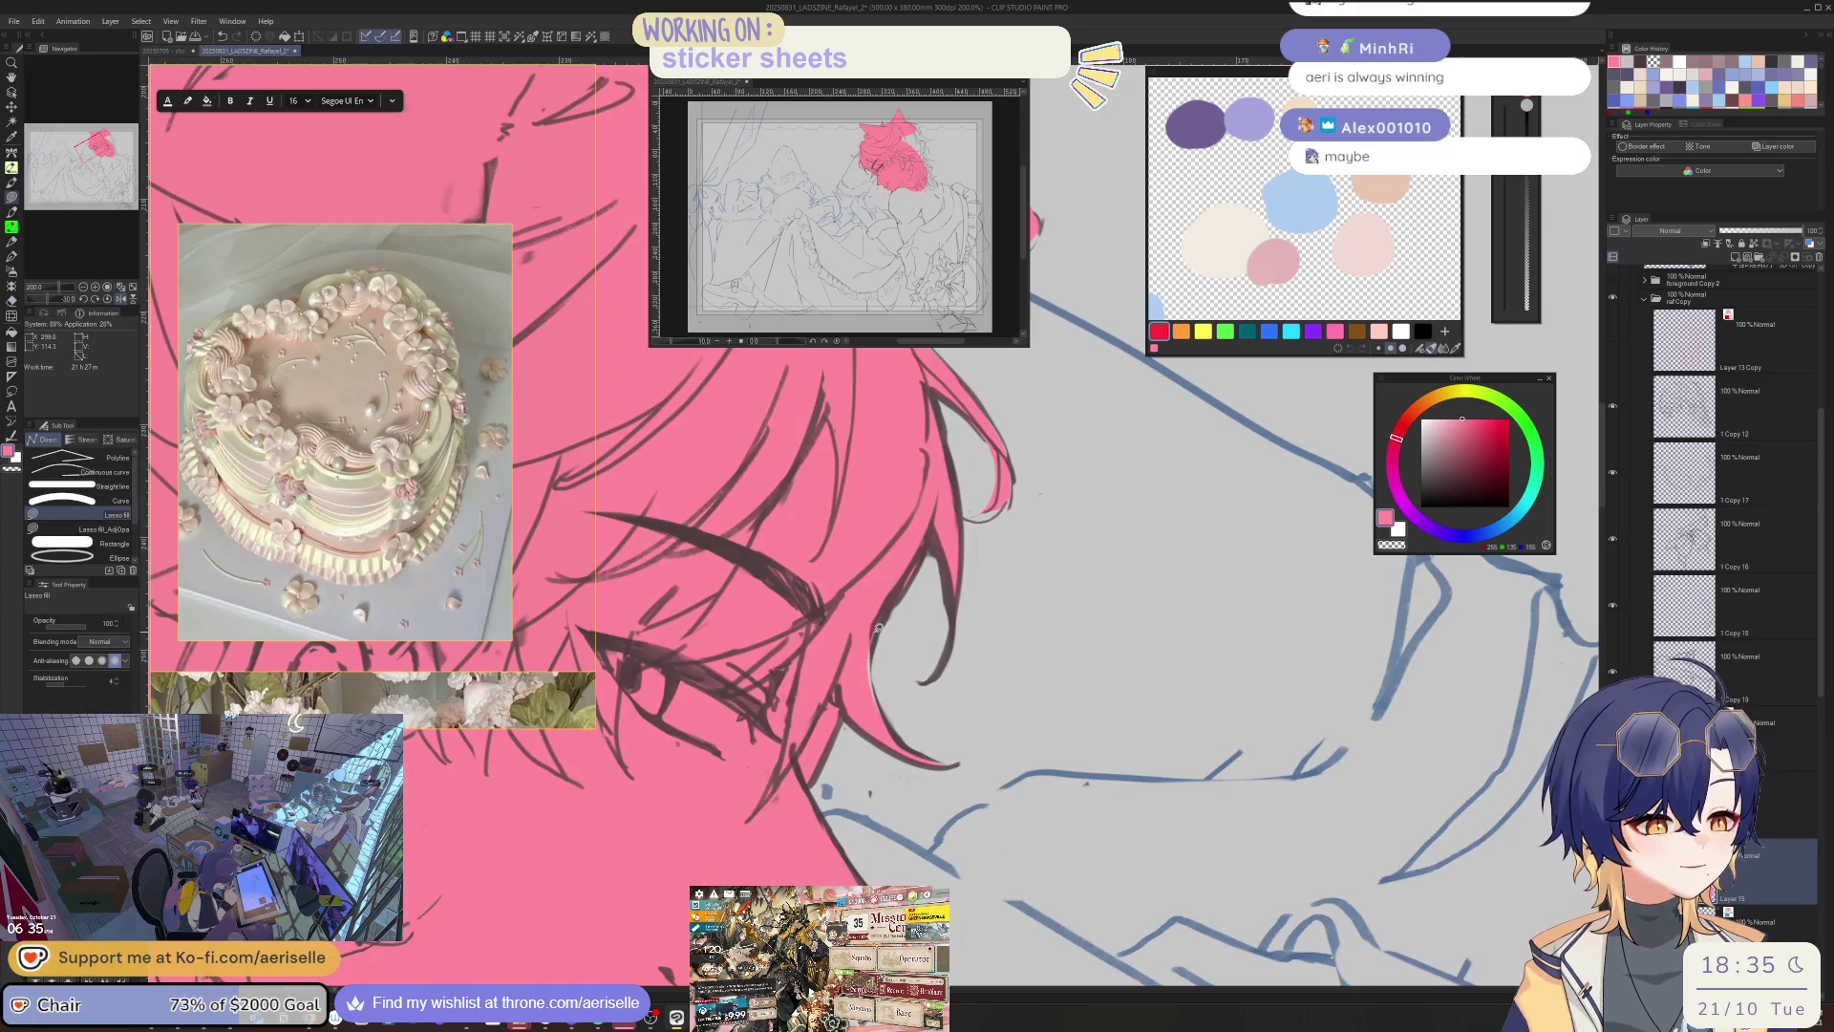
pyautogui.press('h')
pyautogui.scroll(-2, 920, 590)
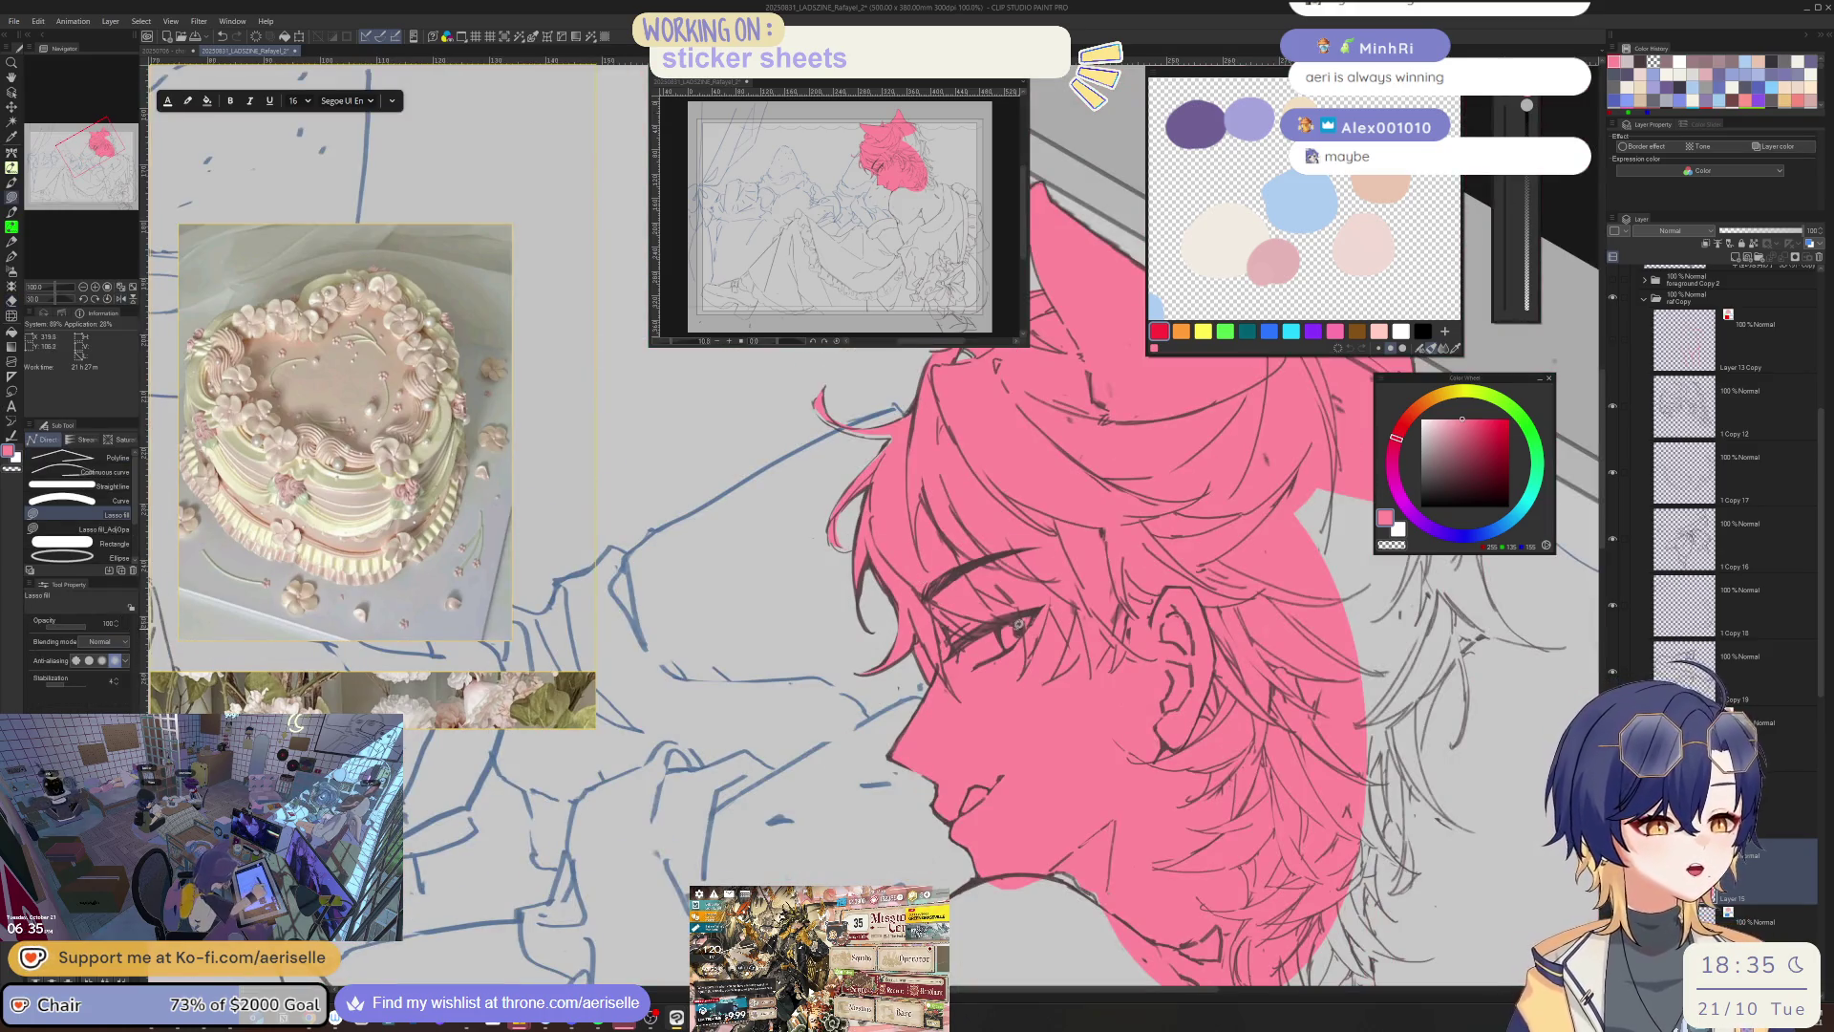
pyautogui.press('h')
pyautogui.moveTo(967, 629); pyautogui.dragTo(1055, 383)
pyautogui.scroll(5, 976, 525)
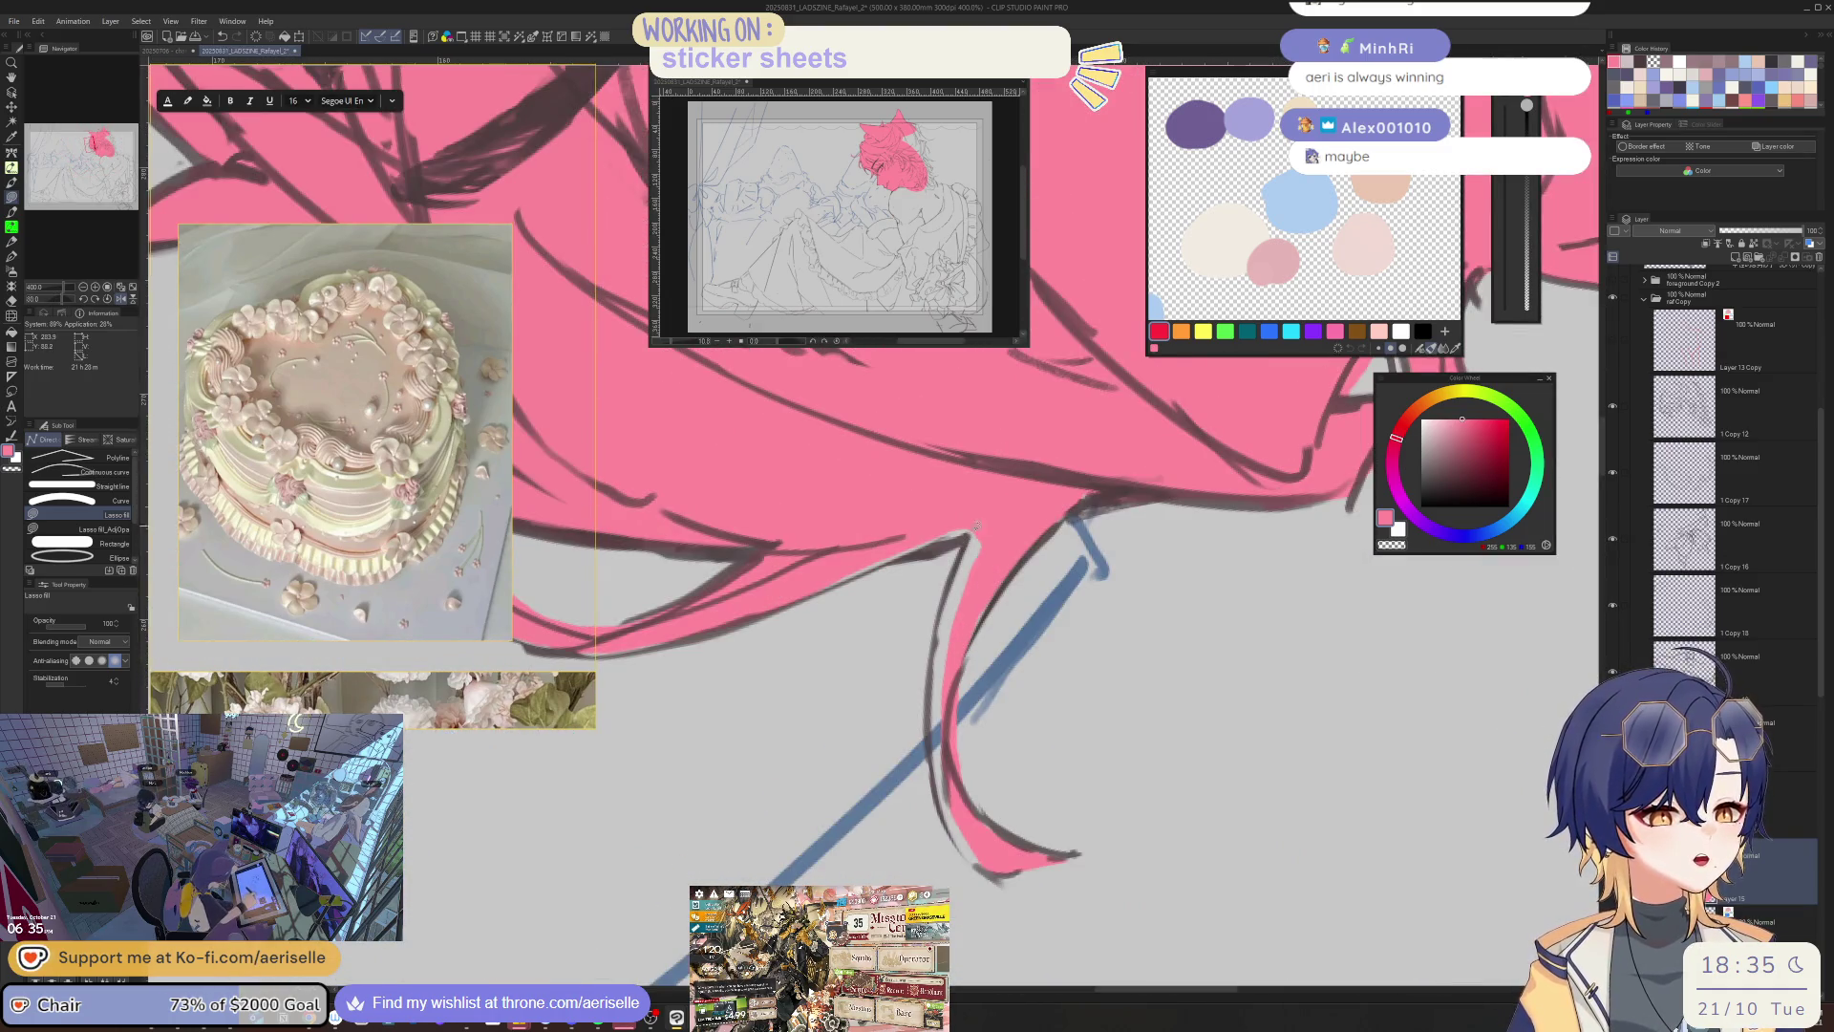
pyautogui.moveTo(936, 665)
pyautogui.mouseDown()
pyautogui.moveTo(934, 754)
pyautogui.moveTo(966, 540)
pyautogui.mouseUp()
# - Touch up the pink at the hair tip and fill the remaining edge gaps
pyautogui.press('e')
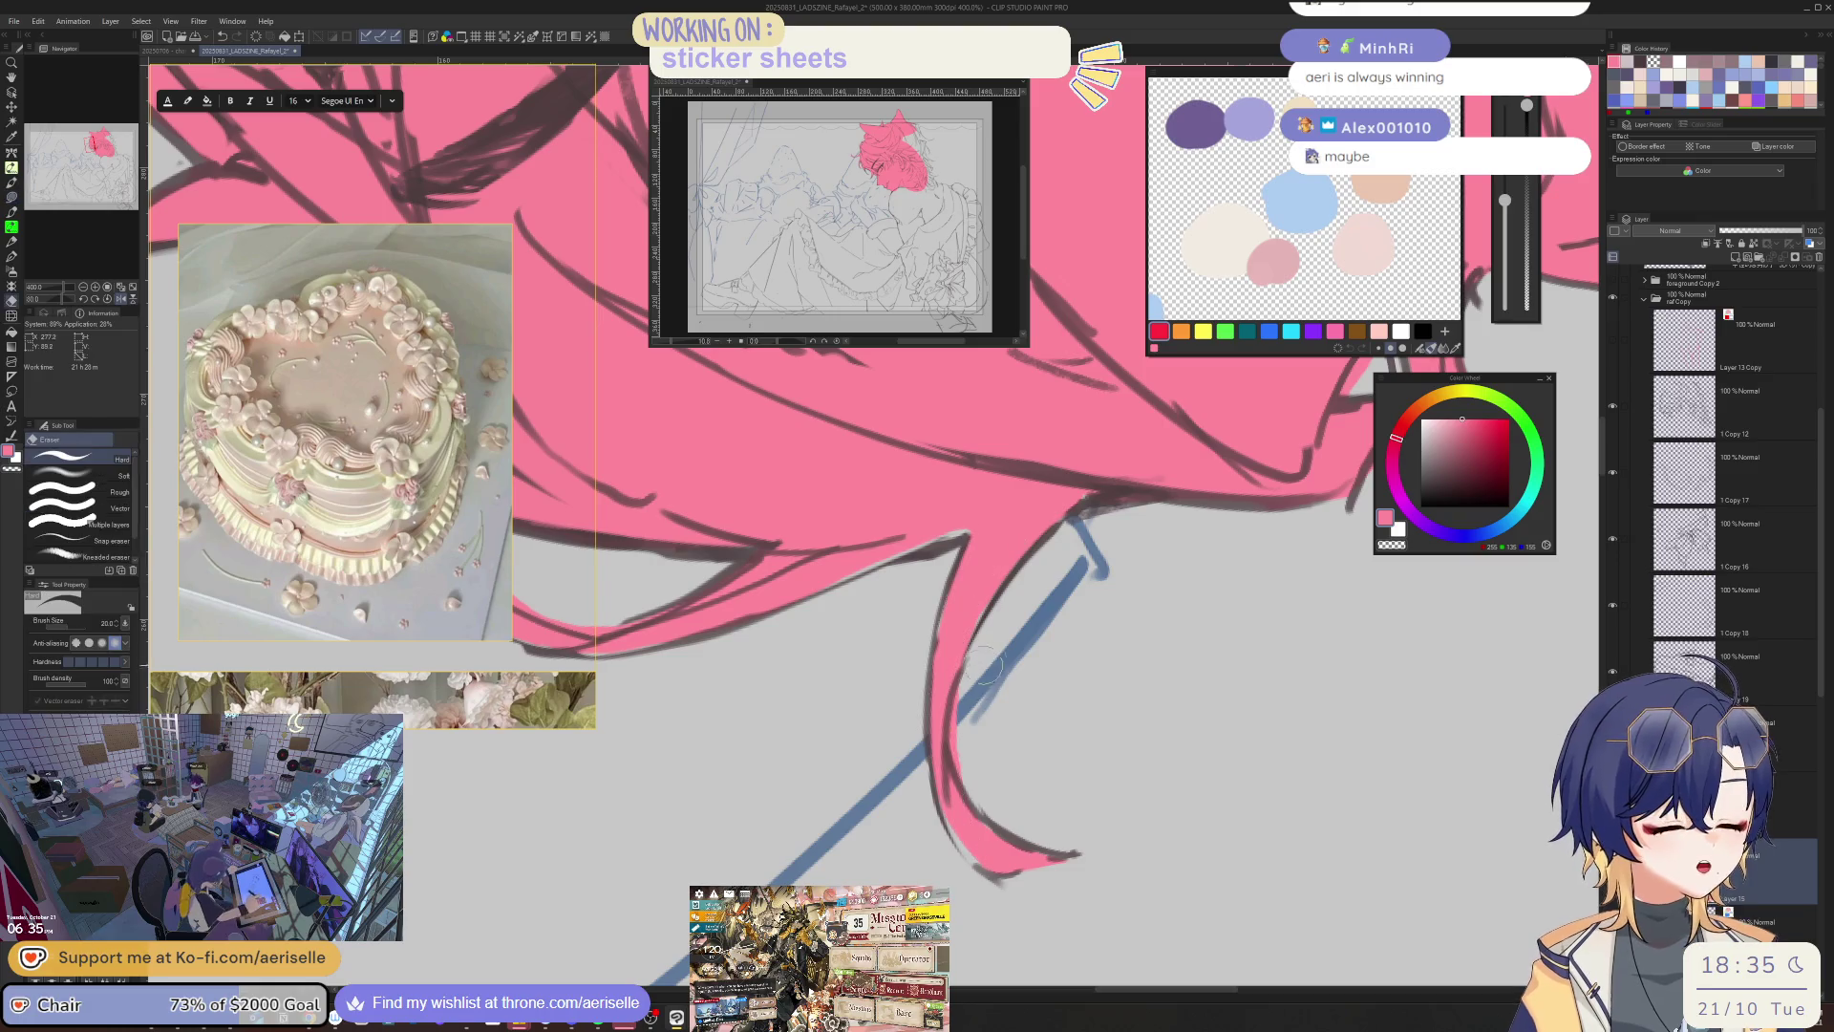
pyautogui.press('u')
pyautogui.moveTo(1002, 865)
pyautogui.mouseDown()
pyautogui.moveTo(979, 802)
pyautogui.moveTo(960, 483)
pyautogui.mouseUp()
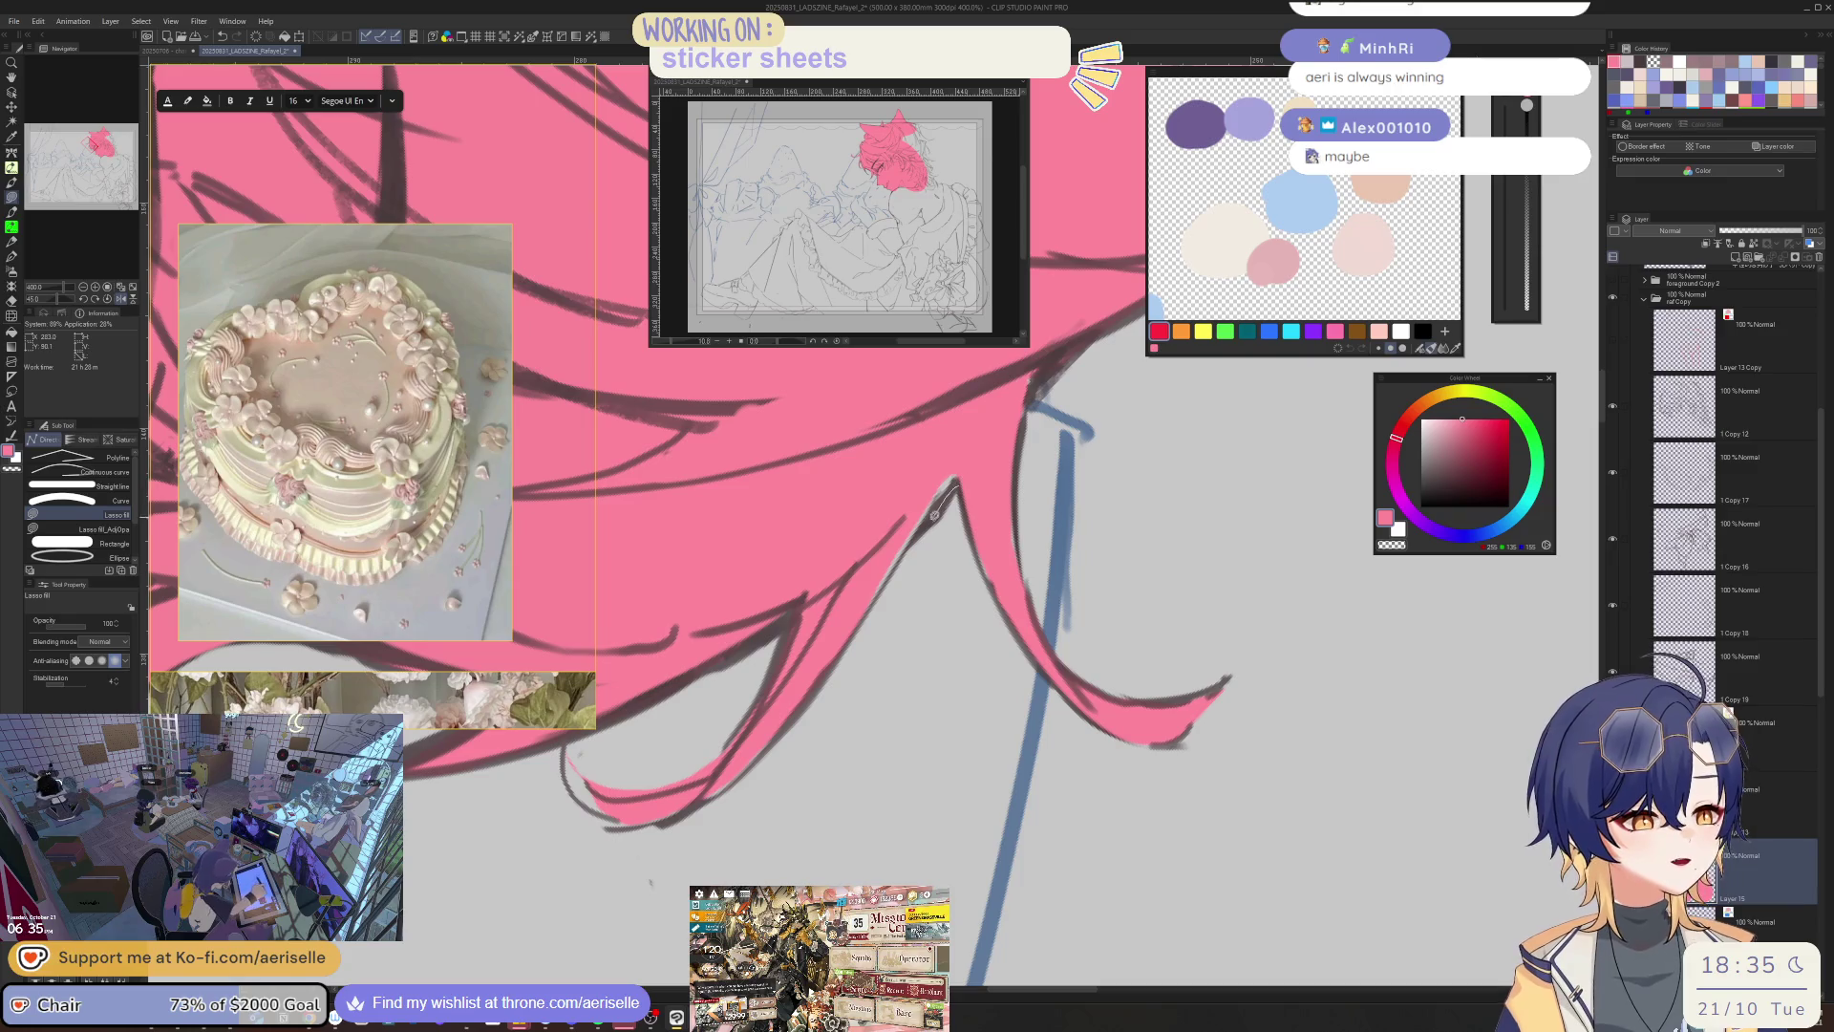
pyautogui.scroll(-3, 955, 482)
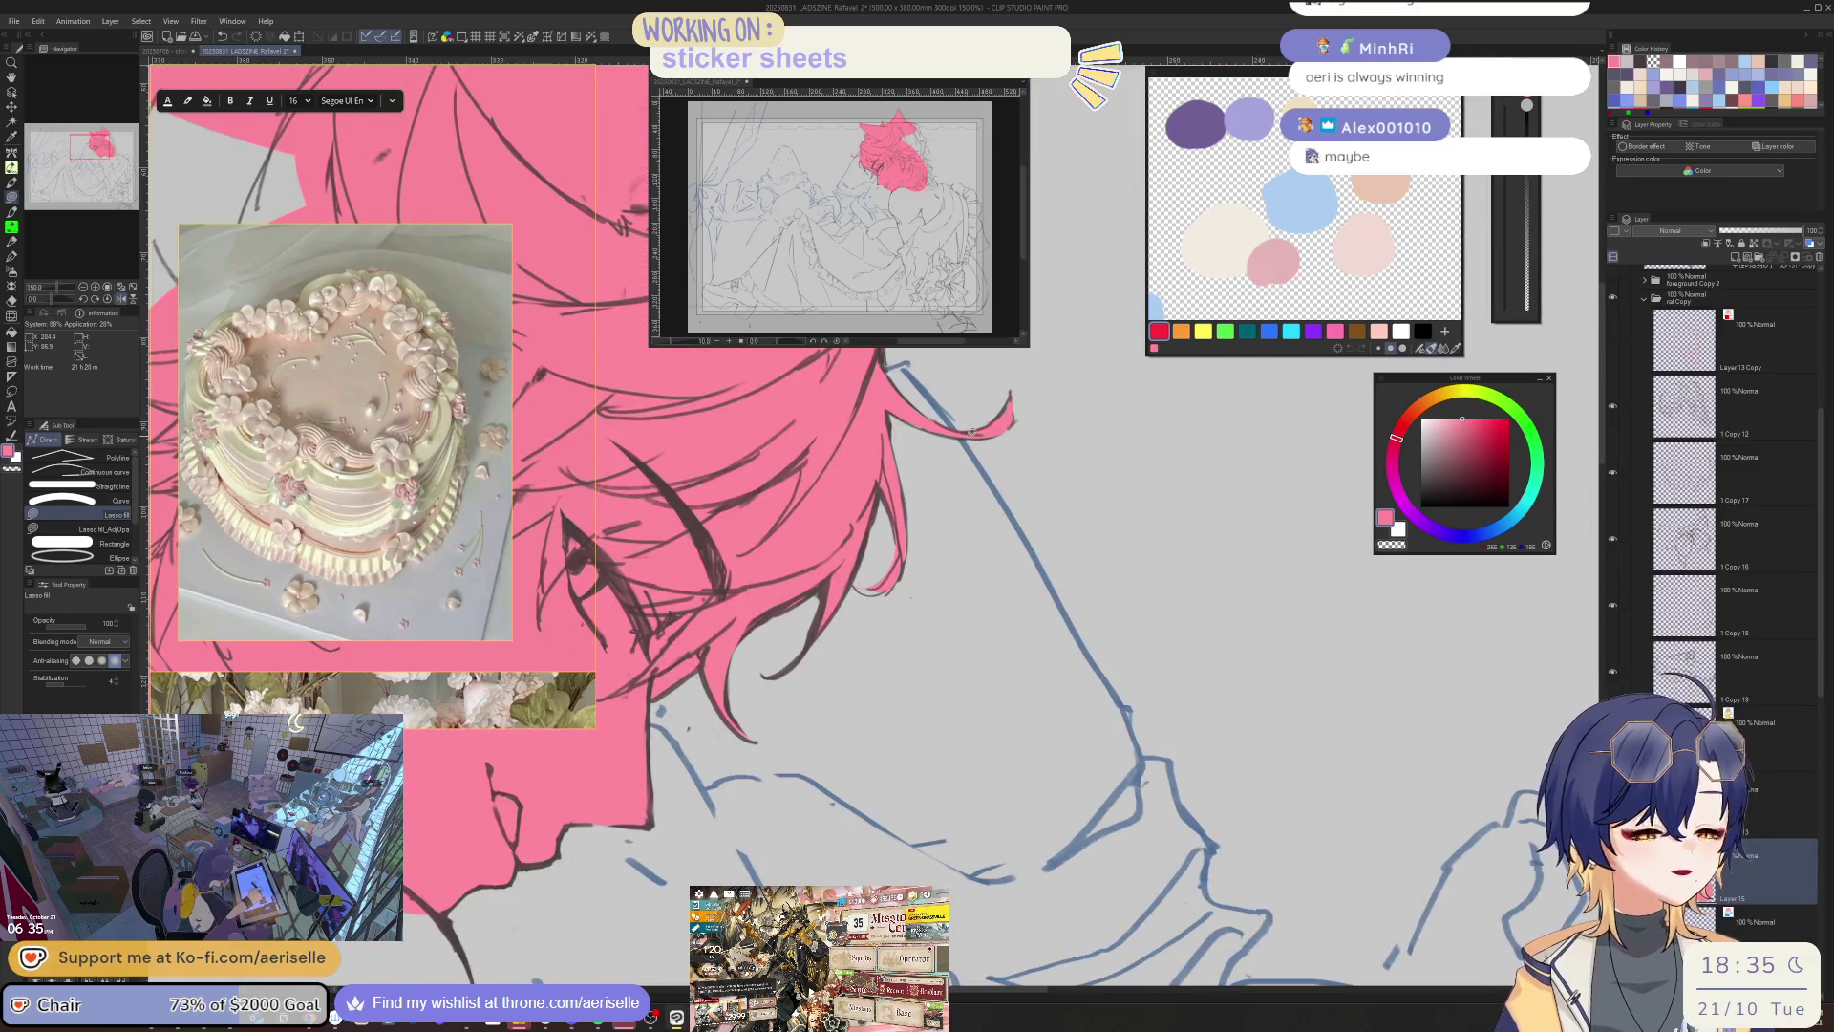
pyautogui.moveTo(970, 432); pyautogui.dragTo(908, 477)
pyautogui.scroll(2, 848, 524)
pyautogui.press('e')
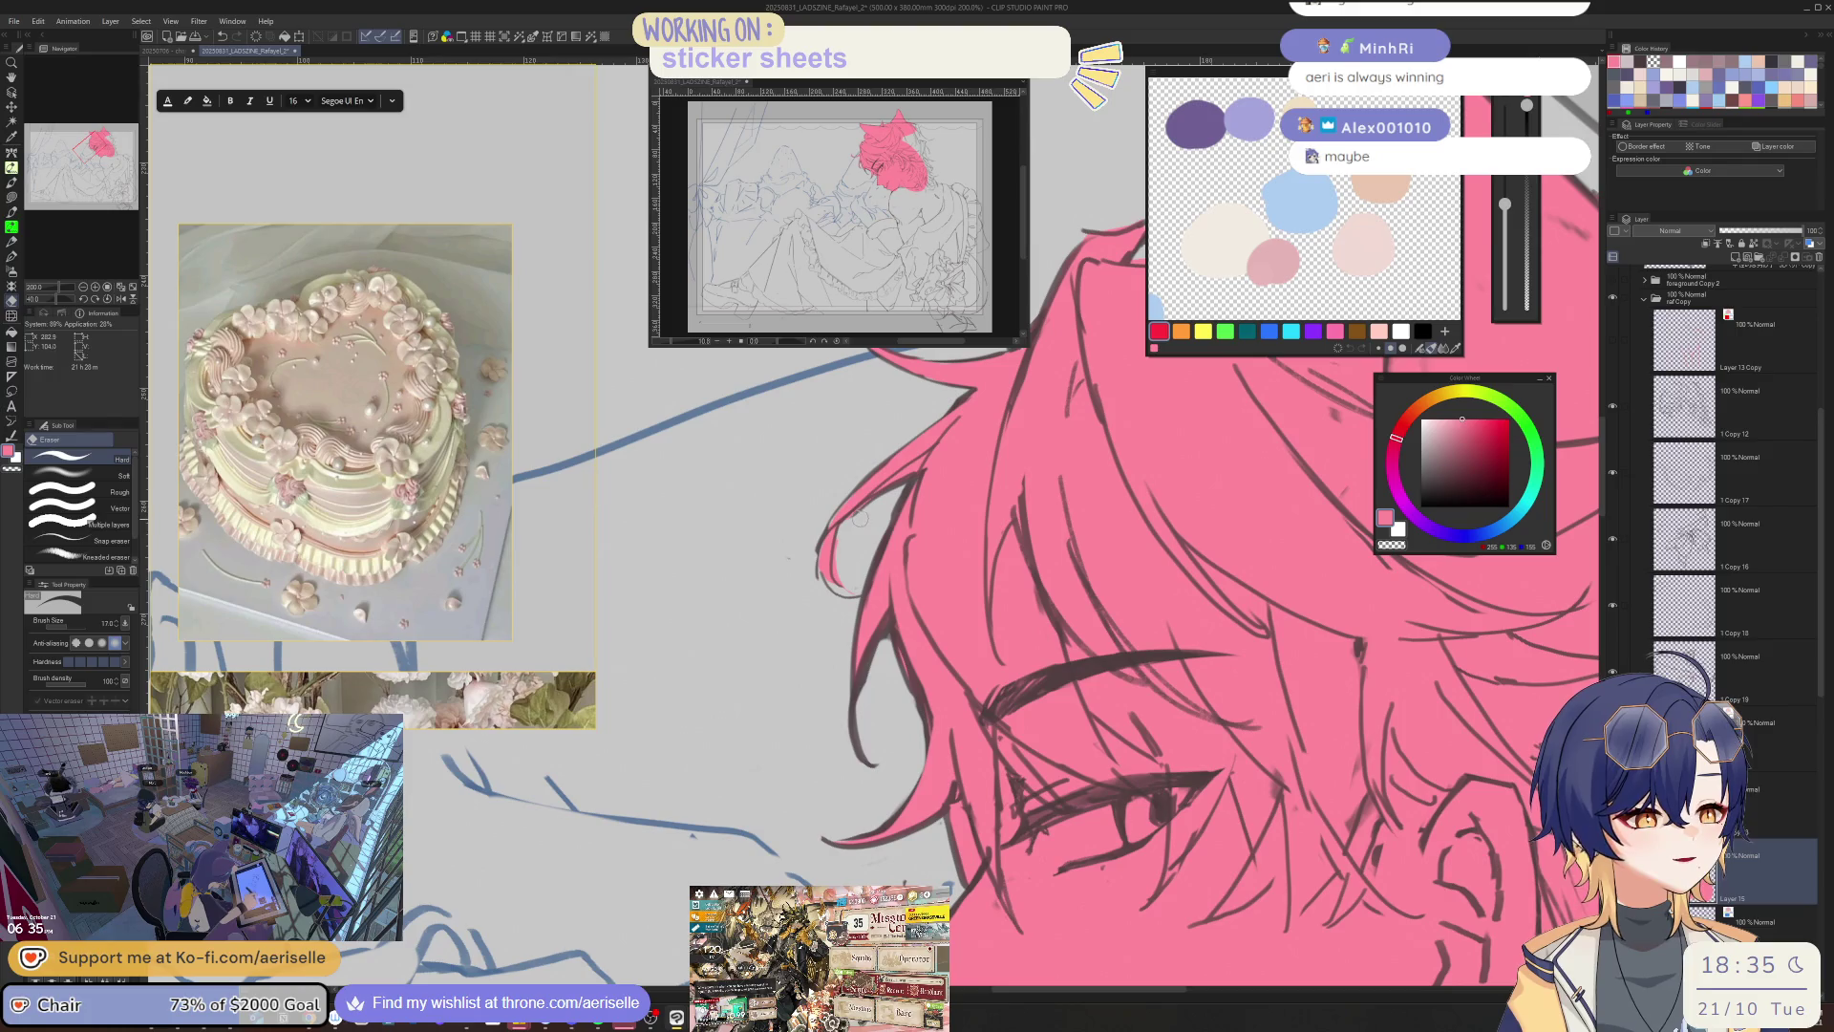
pyautogui.scroll(4, 837, 566)
pyautogui.press('u')
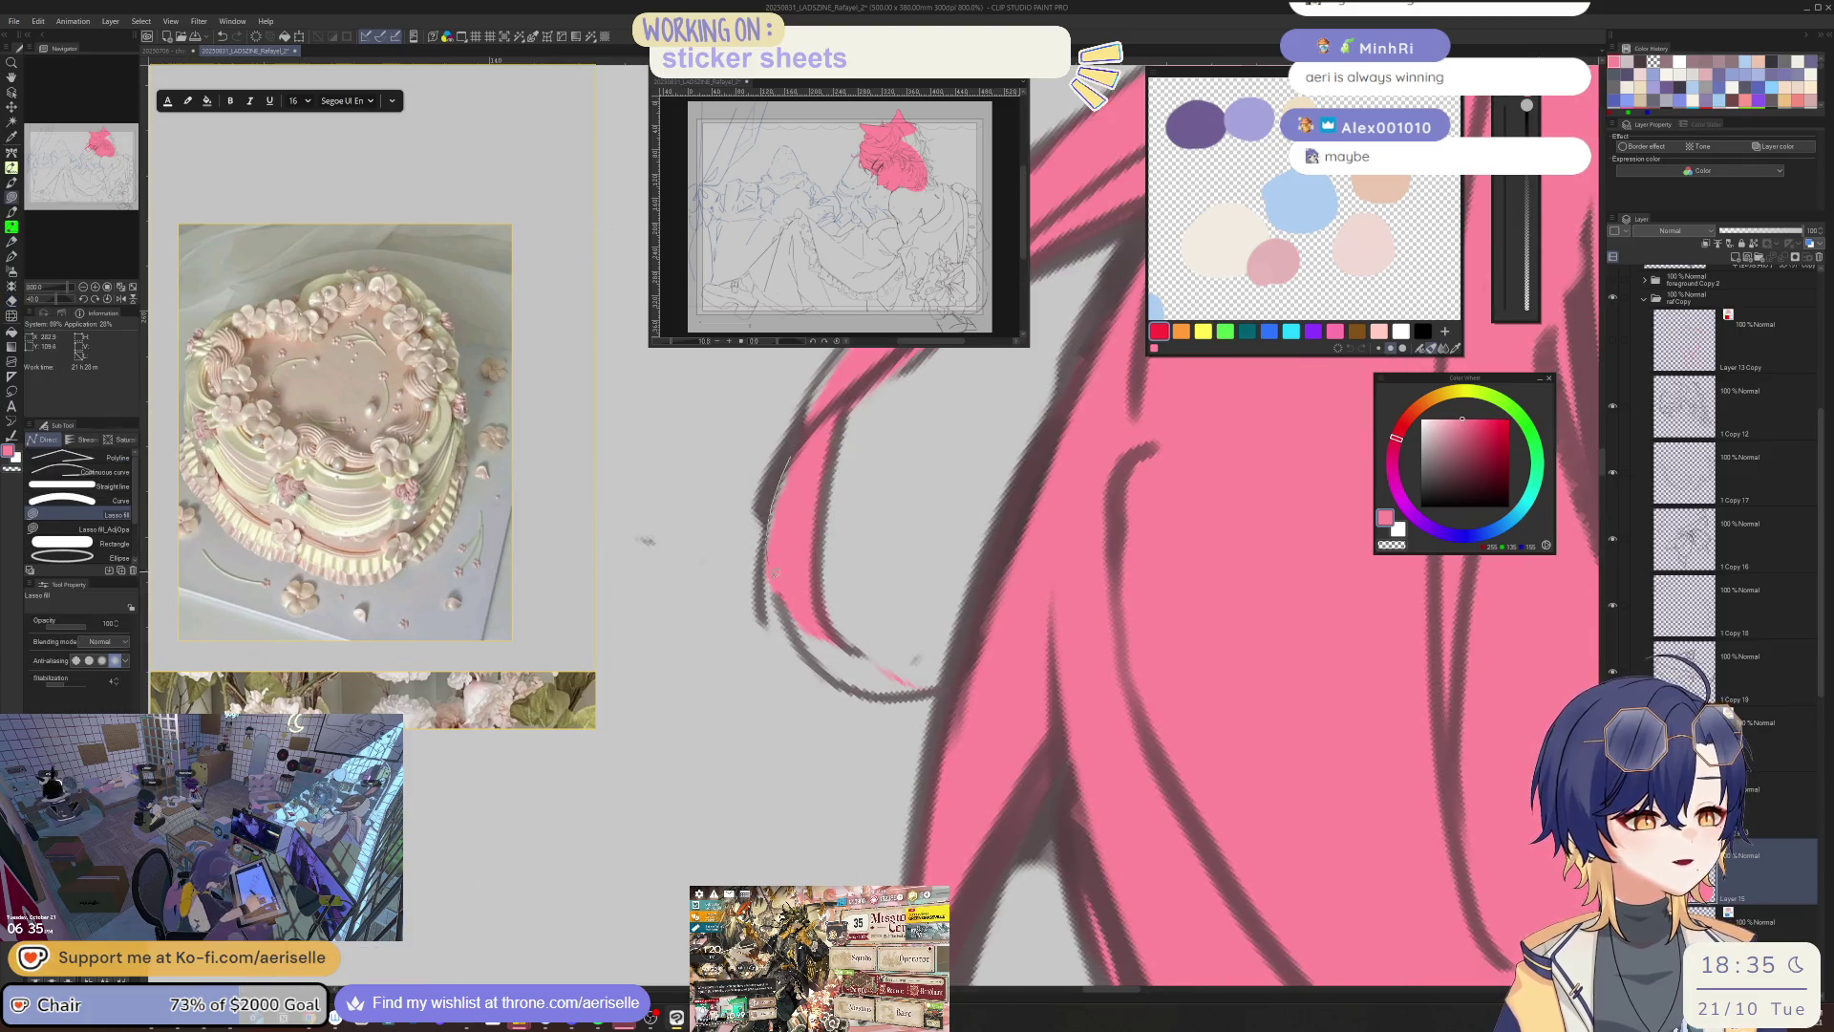
pyautogui.moveTo(943, 684); pyautogui.dragTo(940, 685)
pyautogui.scroll(-5, 854, 459)
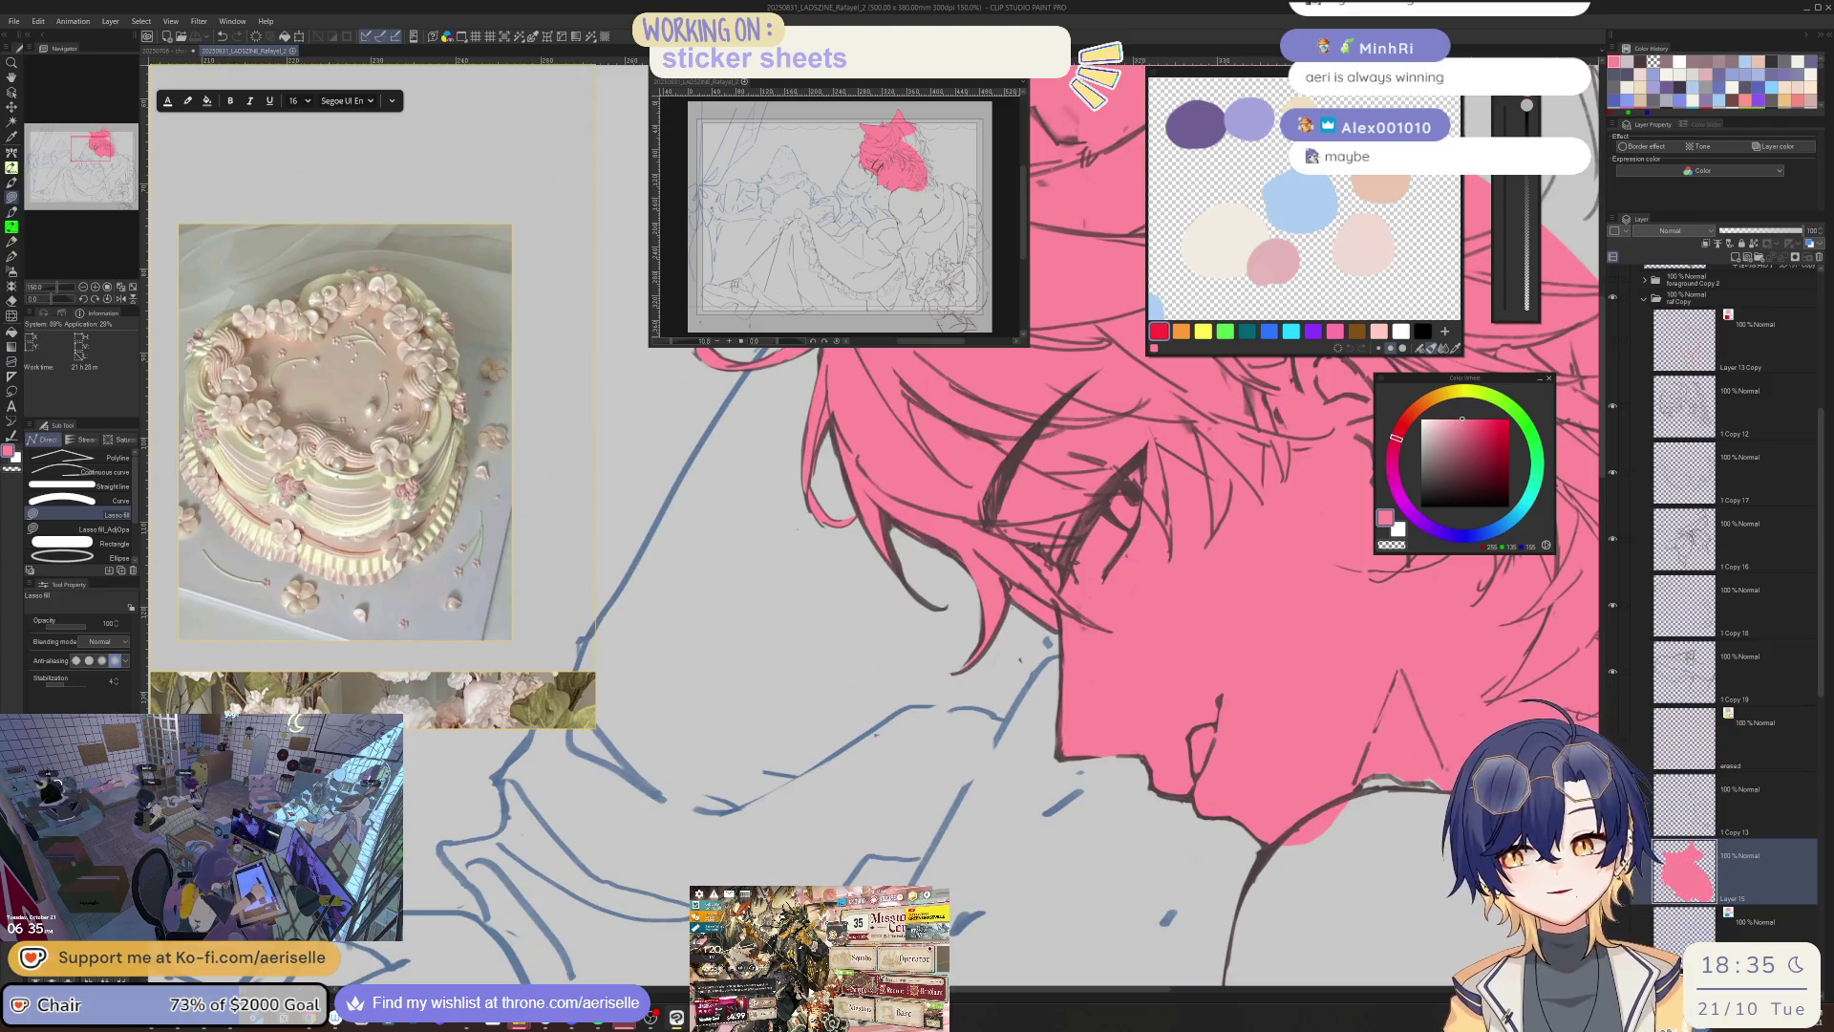
pyautogui.hotkey('alt', 'Tab')
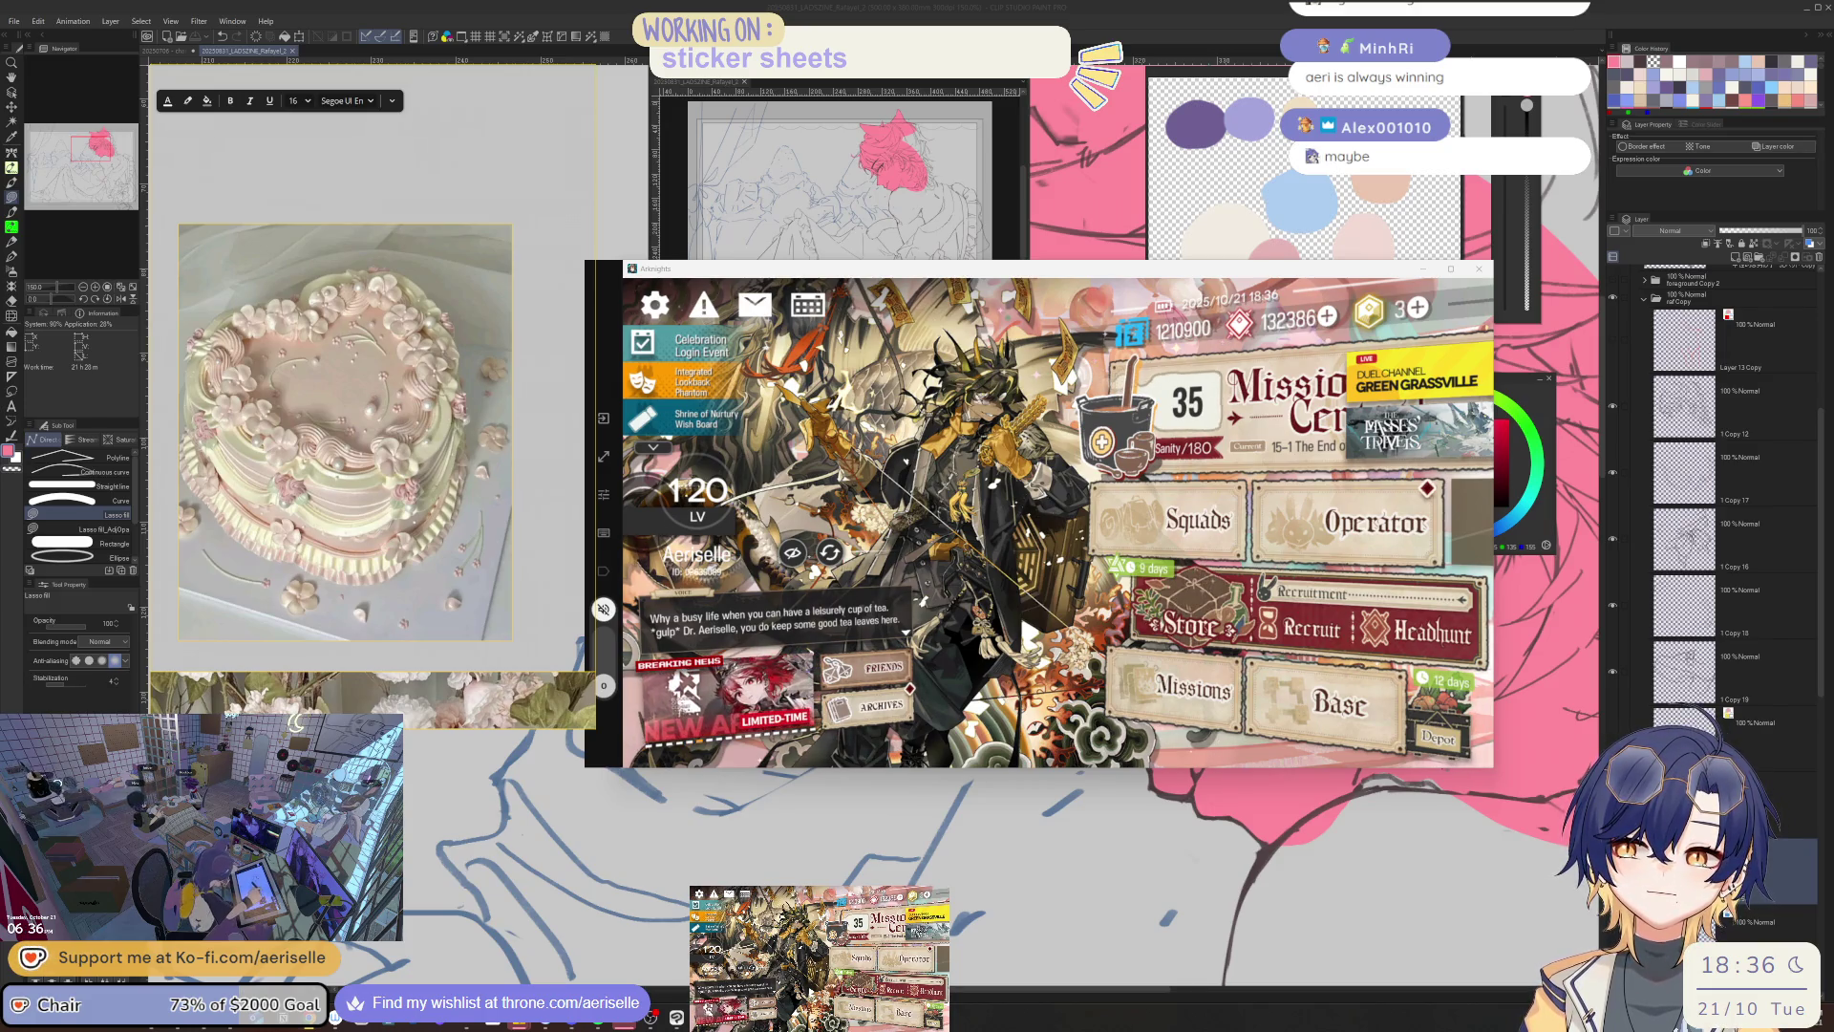
pyautogui.hotkey('alt', 'Tab')
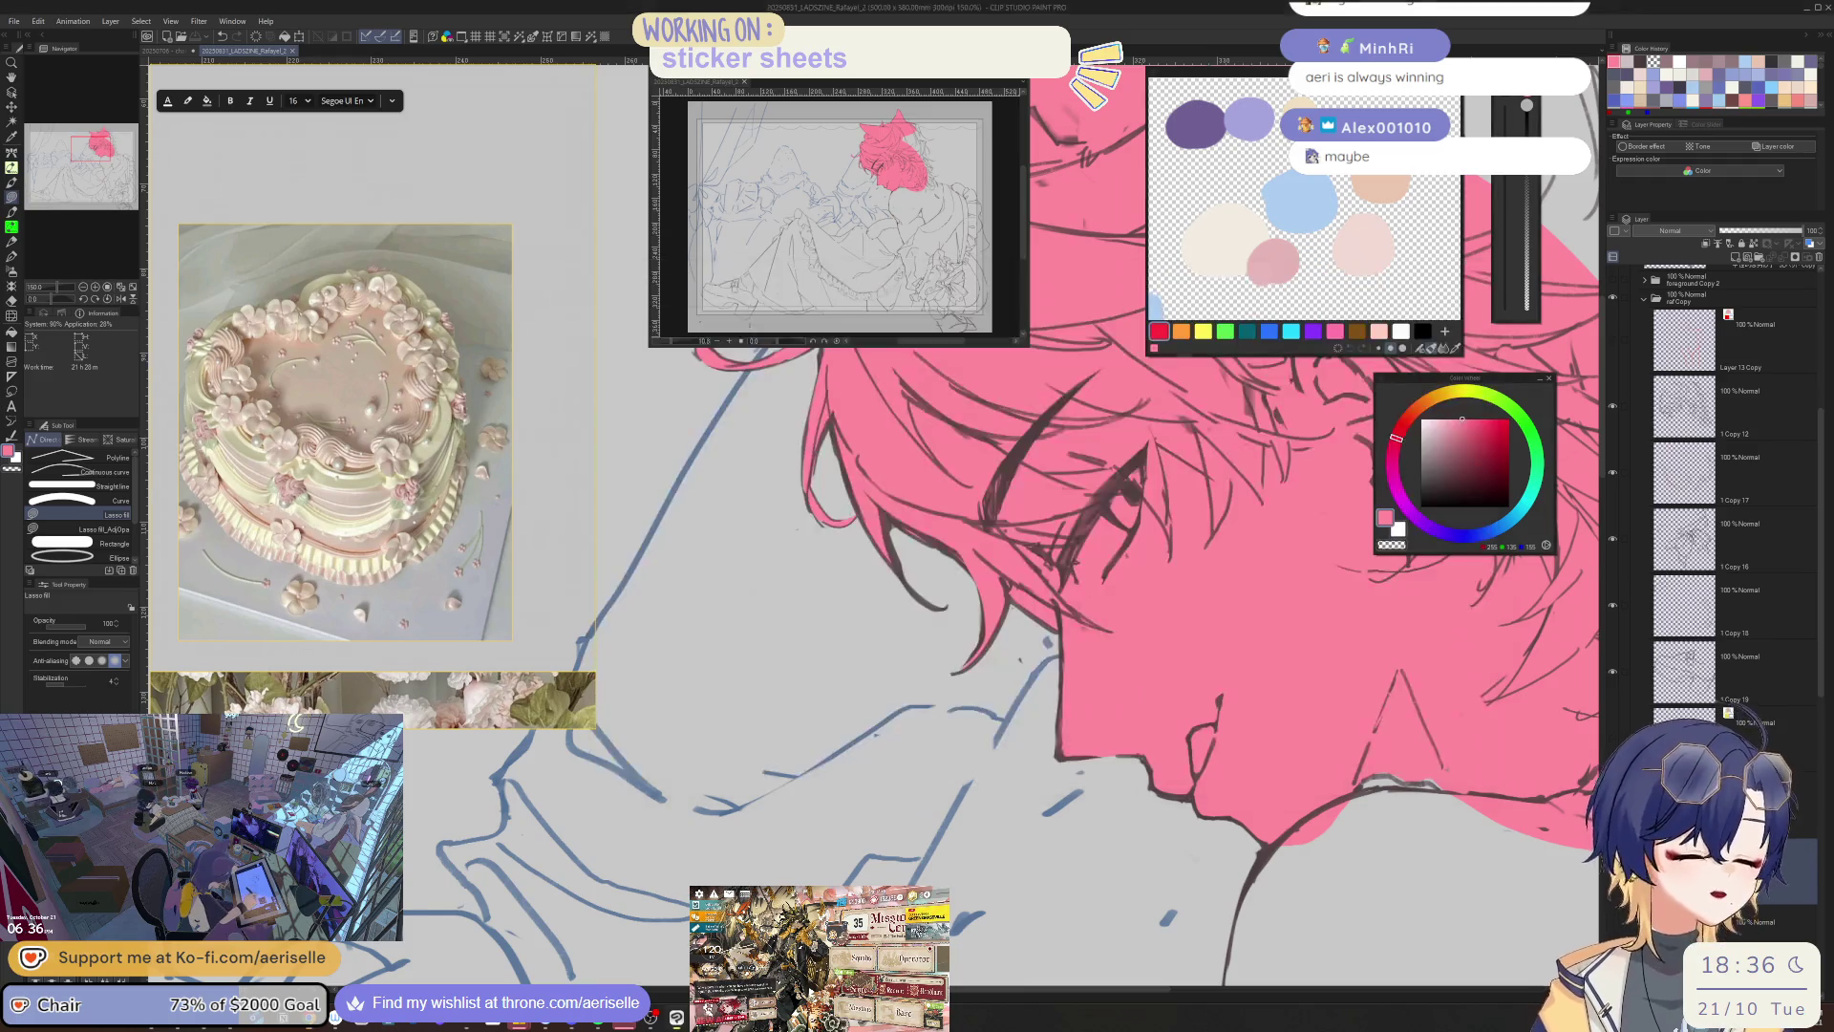
pyautogui.scroll(-5, 1088, 725)
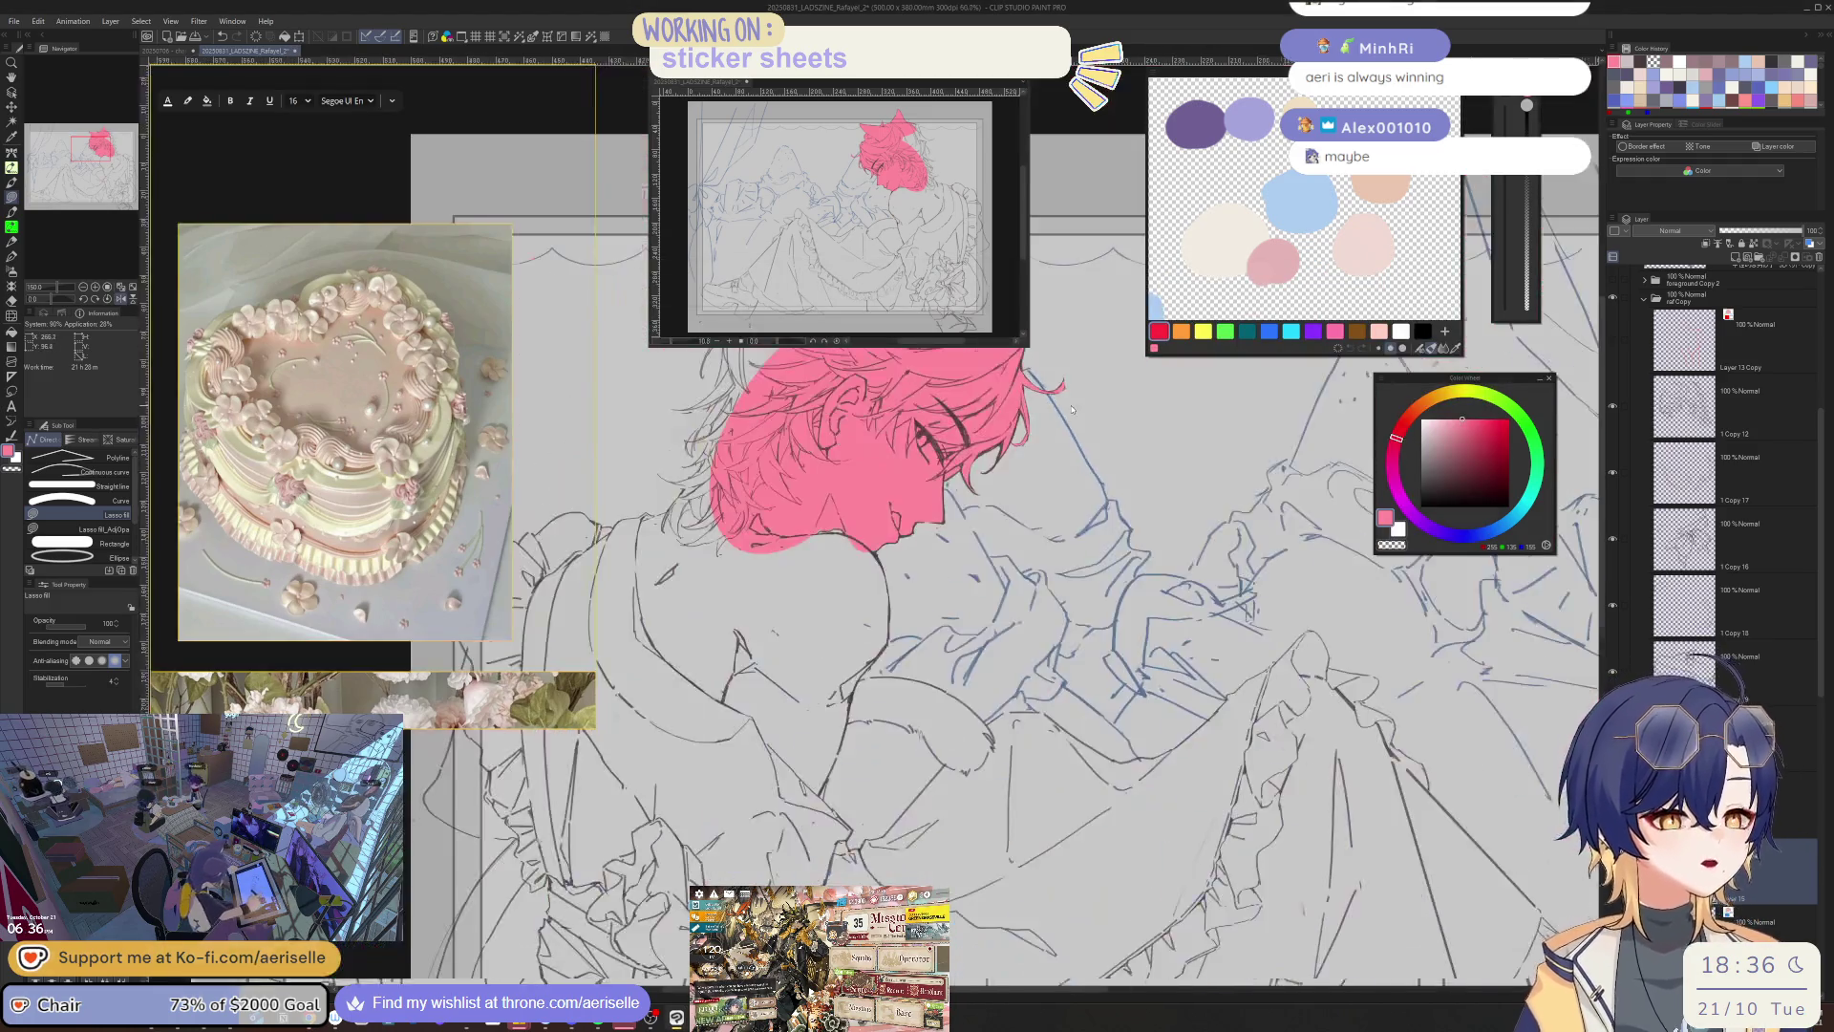
# - Lasso-fill the rounded area below the face pink
pyautogui.scroll(5, 850, 564)
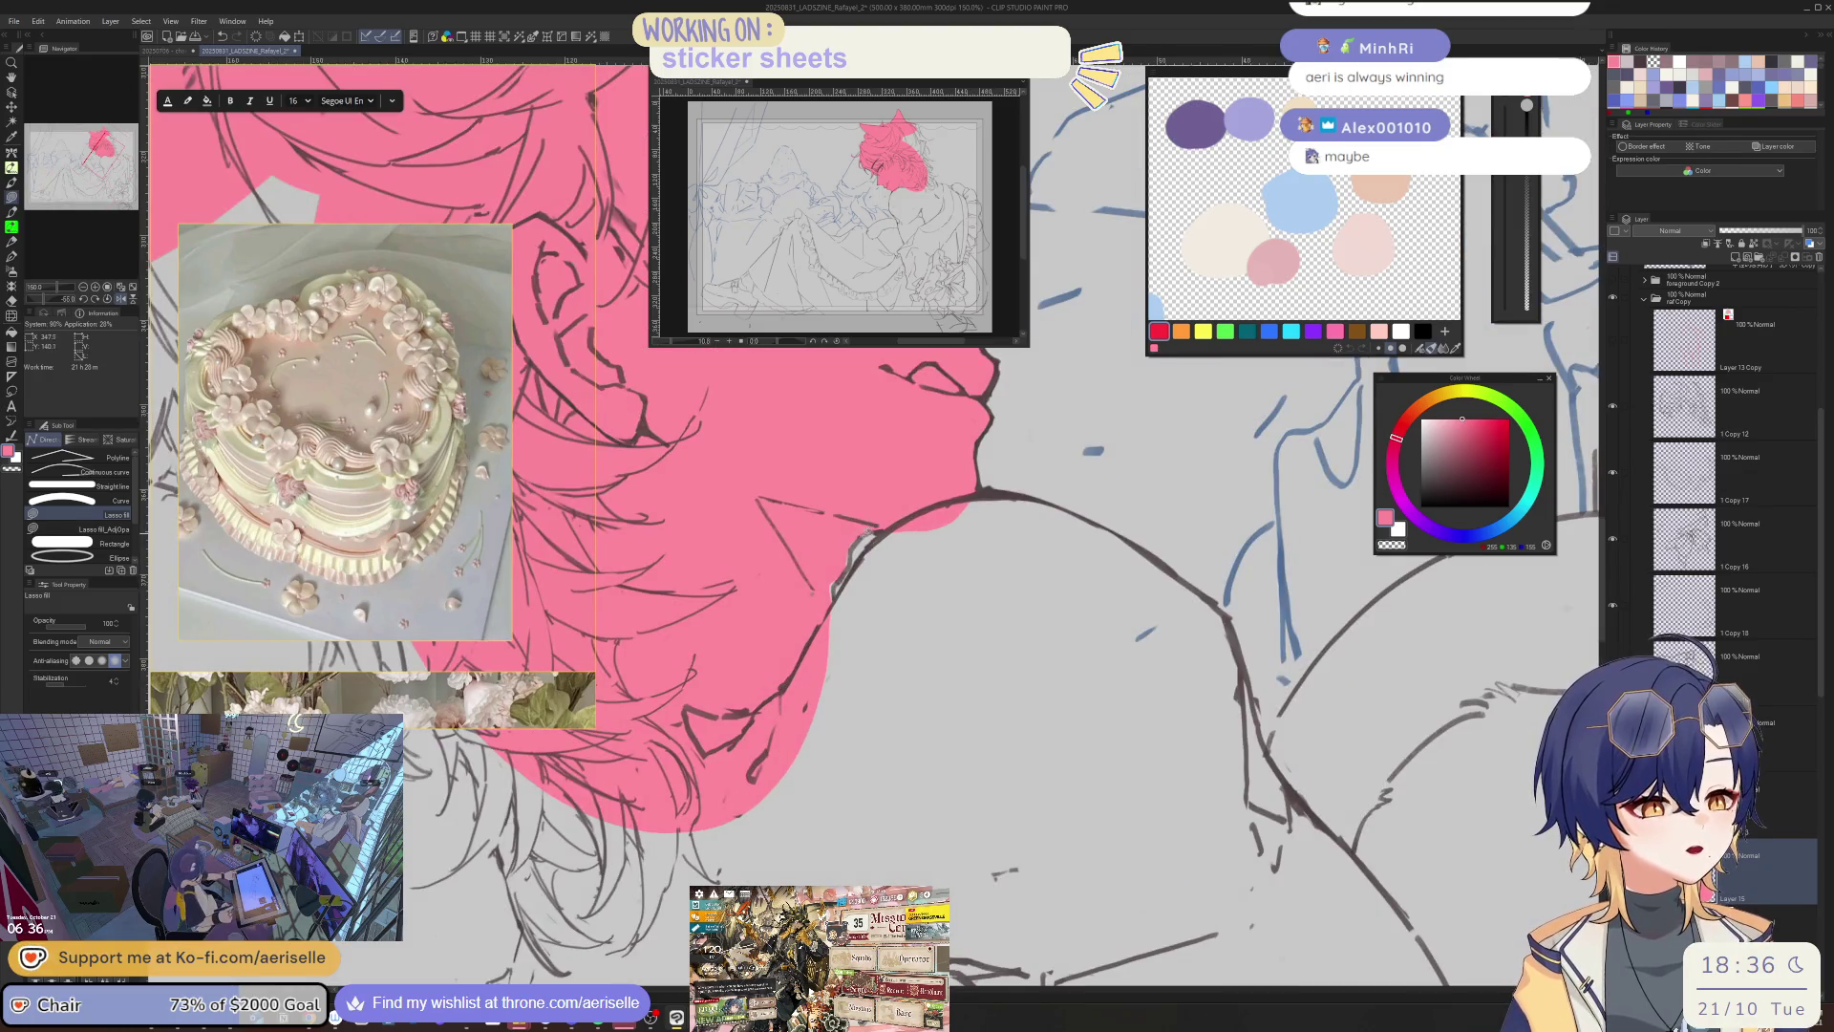
pyautogui.moveTo(840, 636)
pyautogui.mouseDown()
pyautogui.moveTo(880, 540)
pyautogui.moveTo(1070, 495)
pyautogui.moveTo(1184, 881)
pyautogui.moveTo(984, 922)
pyautogui.moveTo(859, 852)
pyautogui.mouseUp()
pyautogui.moveTo(830, 783); pyautogui.dragTo(810, 626)
pyautogui.scroll(-4, 1203, 512)
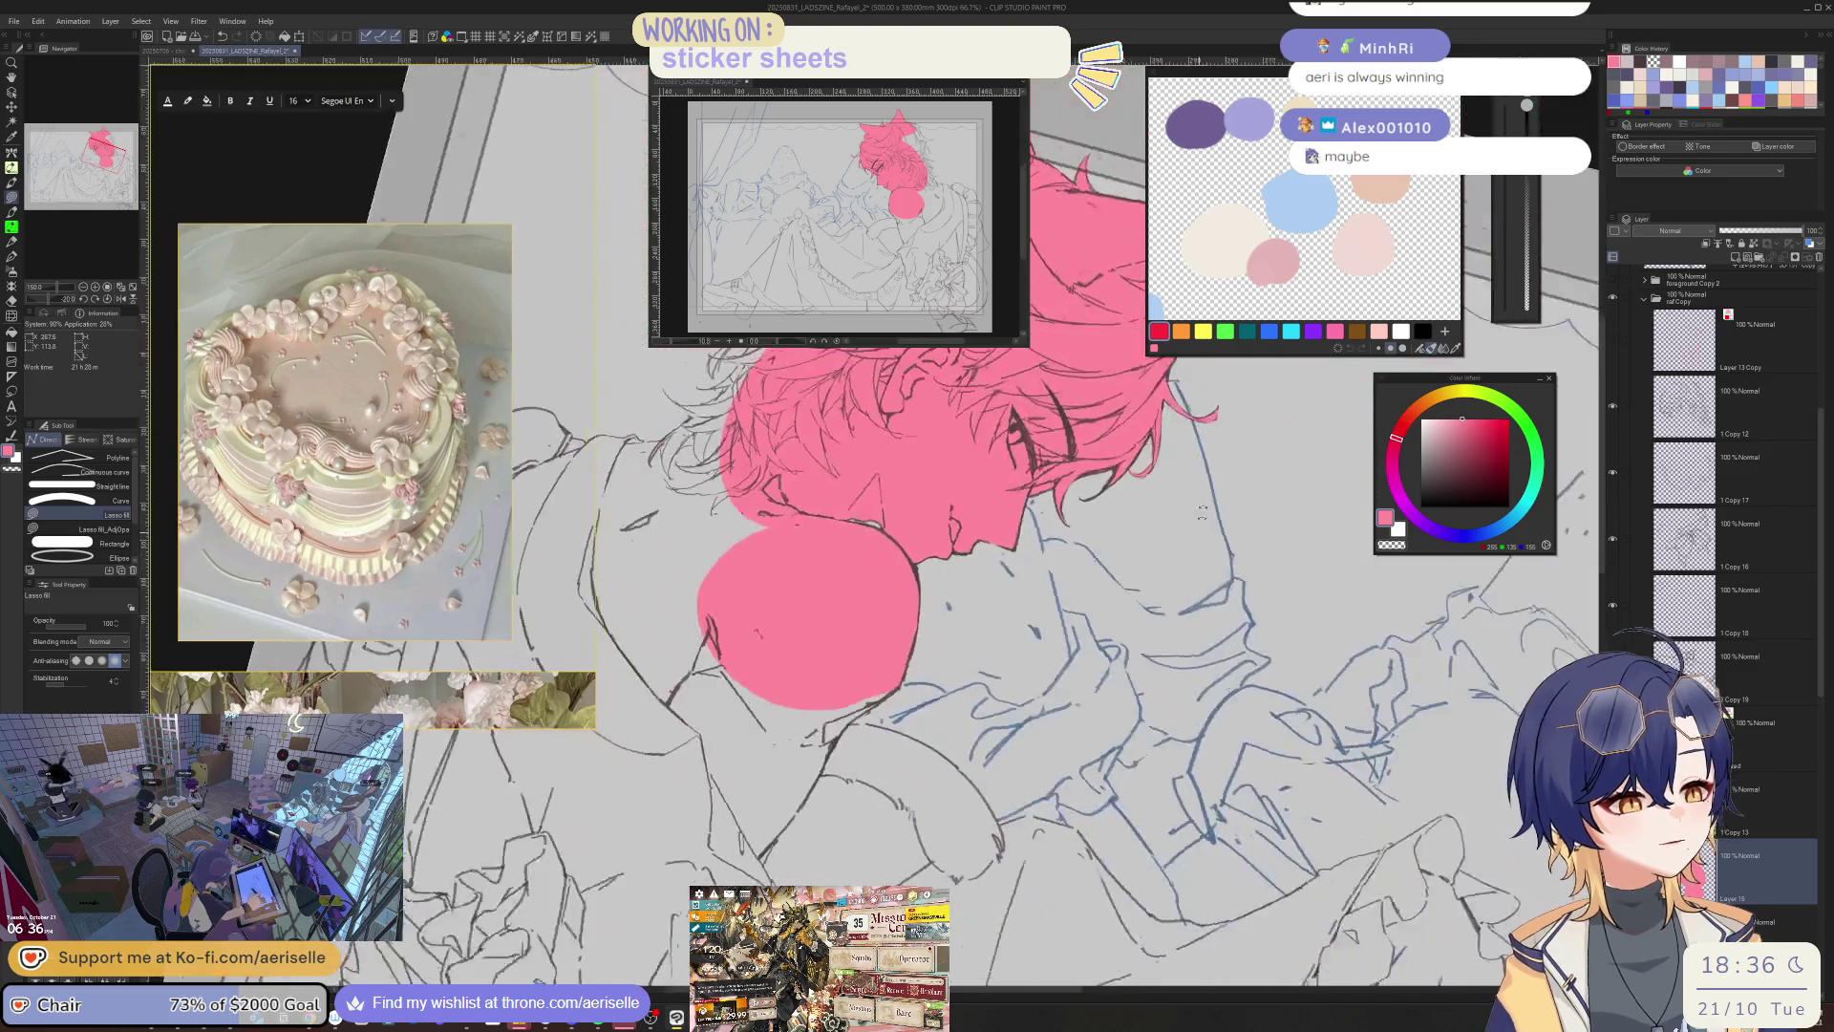
pyautogui.scroll(2, 1005, 646)
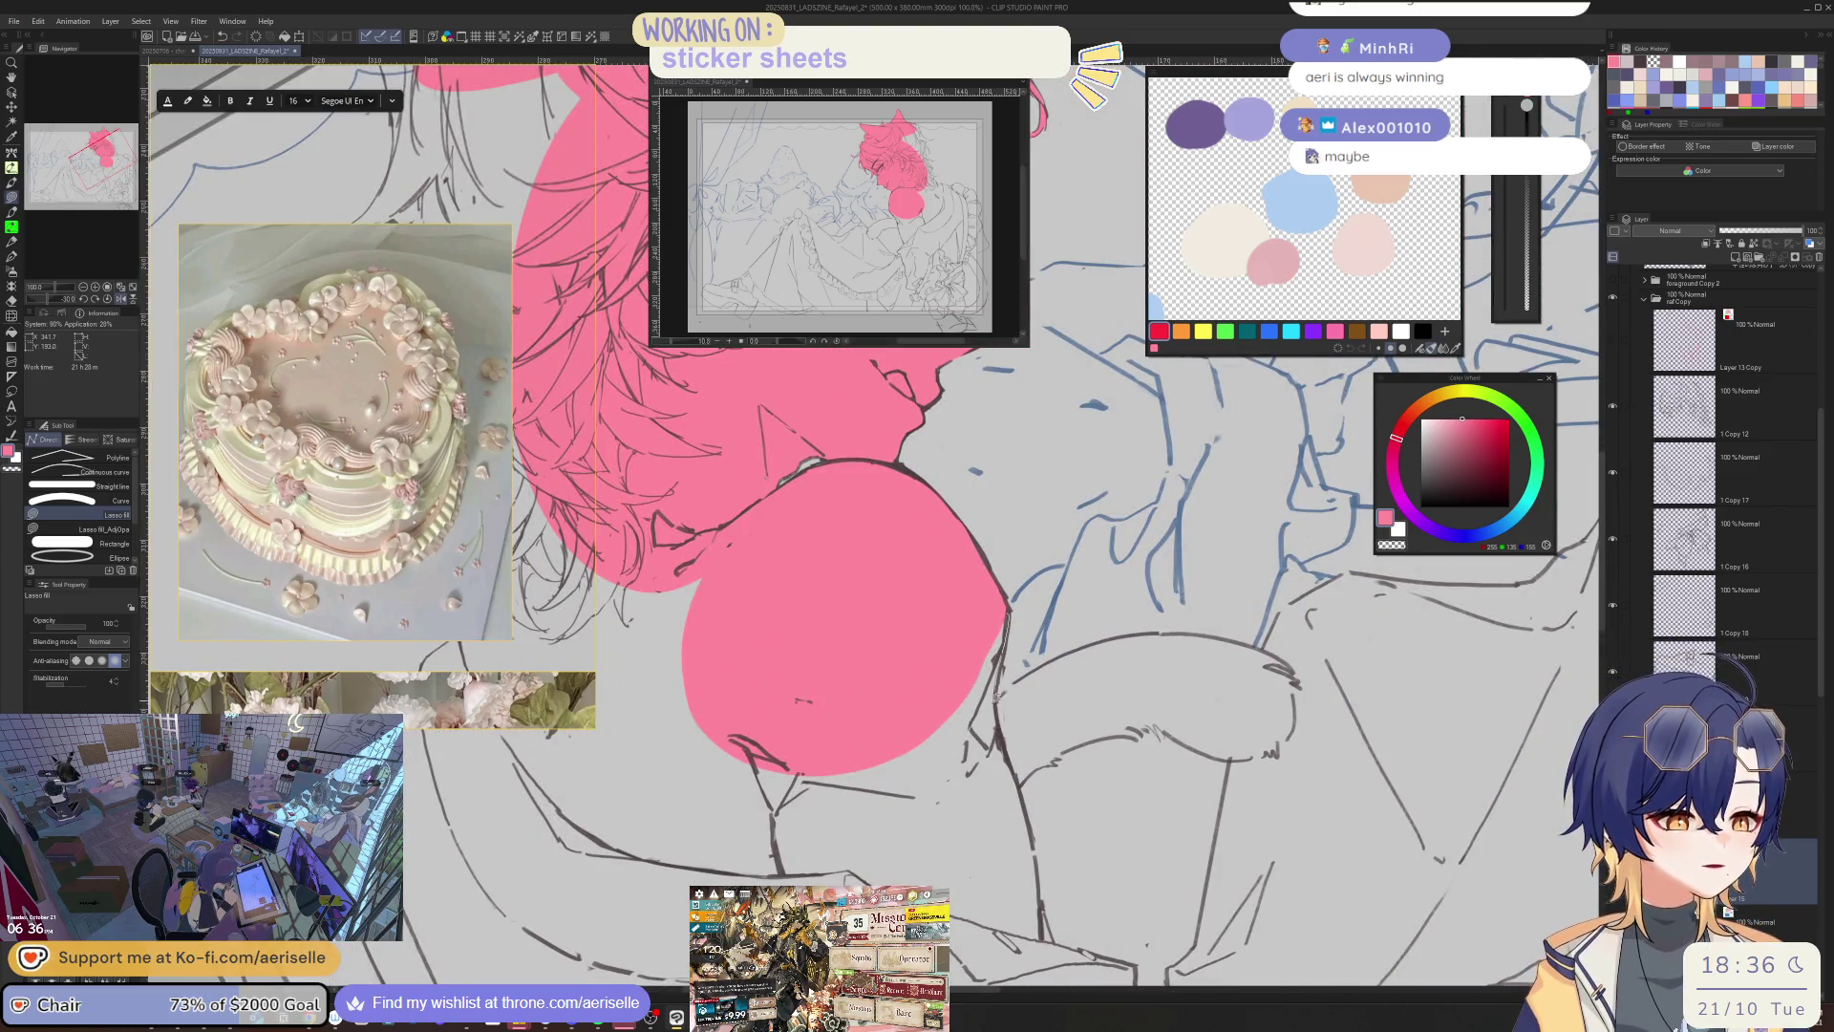
# - Extend the pink fill over the rest of the rounded shoulder and neck
pyautogui.moveTo(1006, 754); pyautogui.dragTo(962, 950)
pyautogui.moveTo(539, 764); pyautogui.dragTo(521, 631)
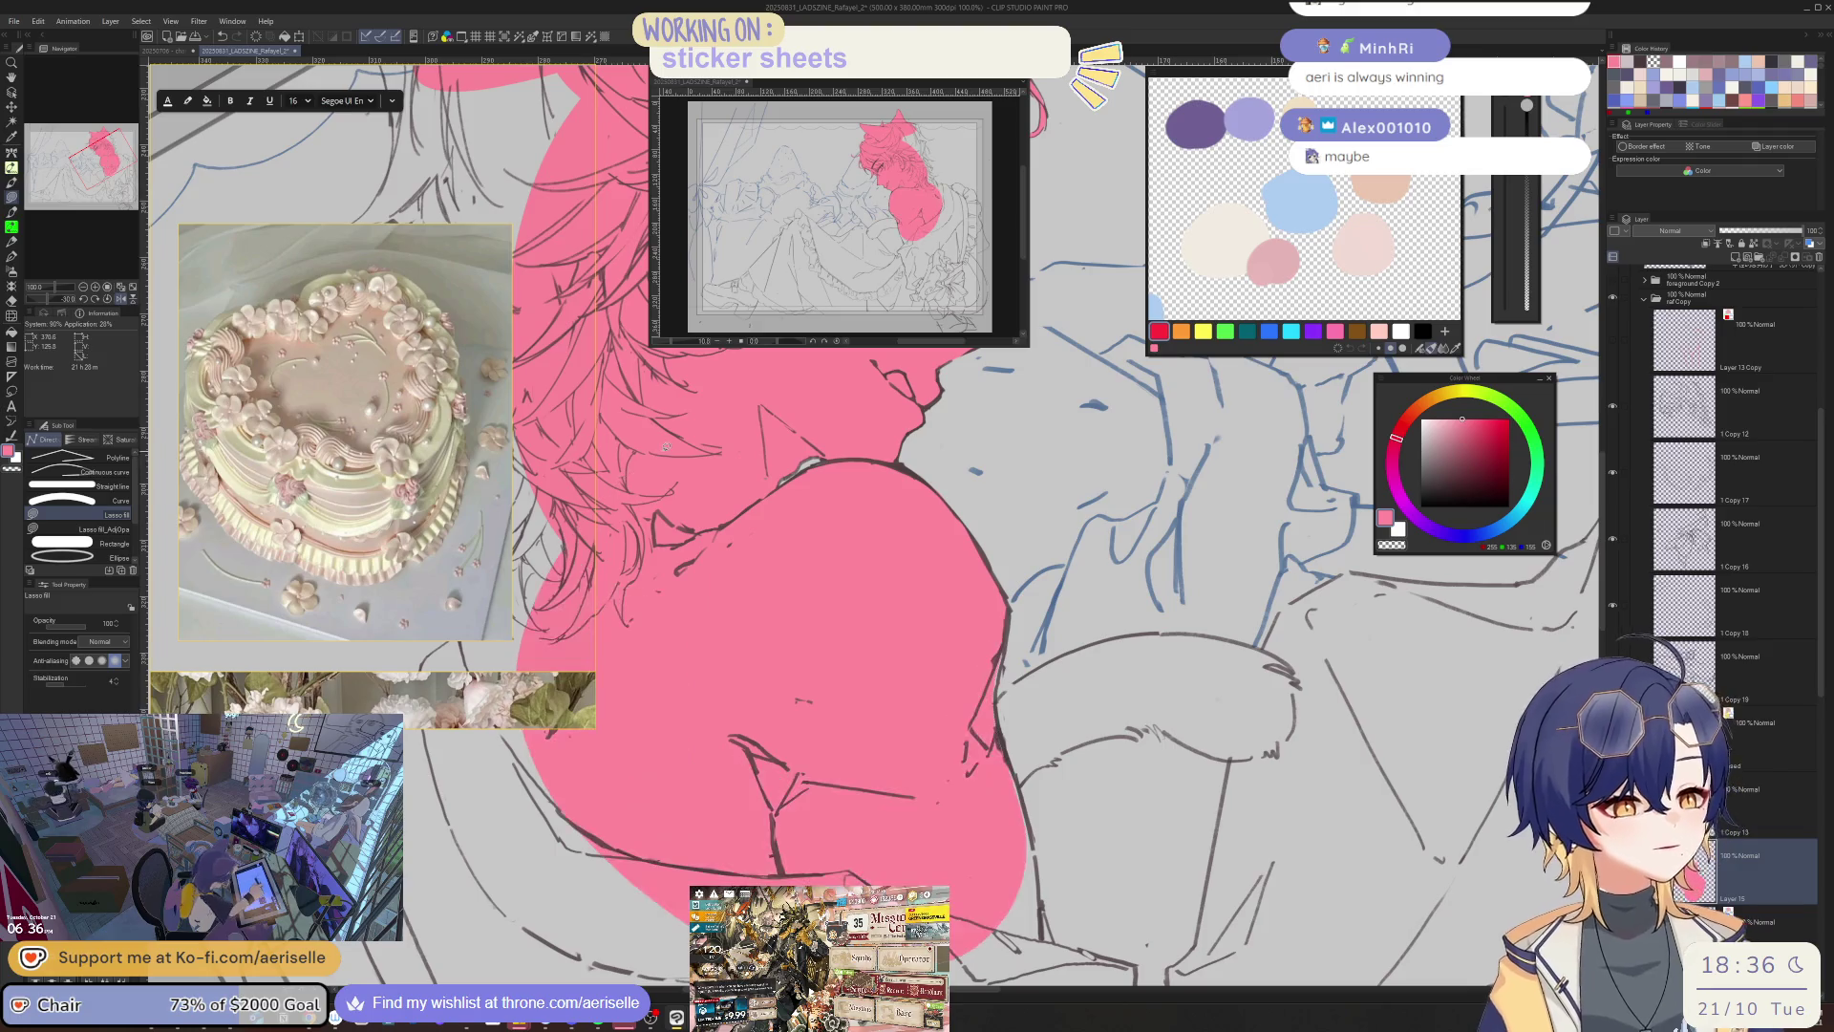
pyautogui.scroll(2, 668, 478)
pyautogui.moveTo(287, 248); pyautogui.dragTo(839, 389)
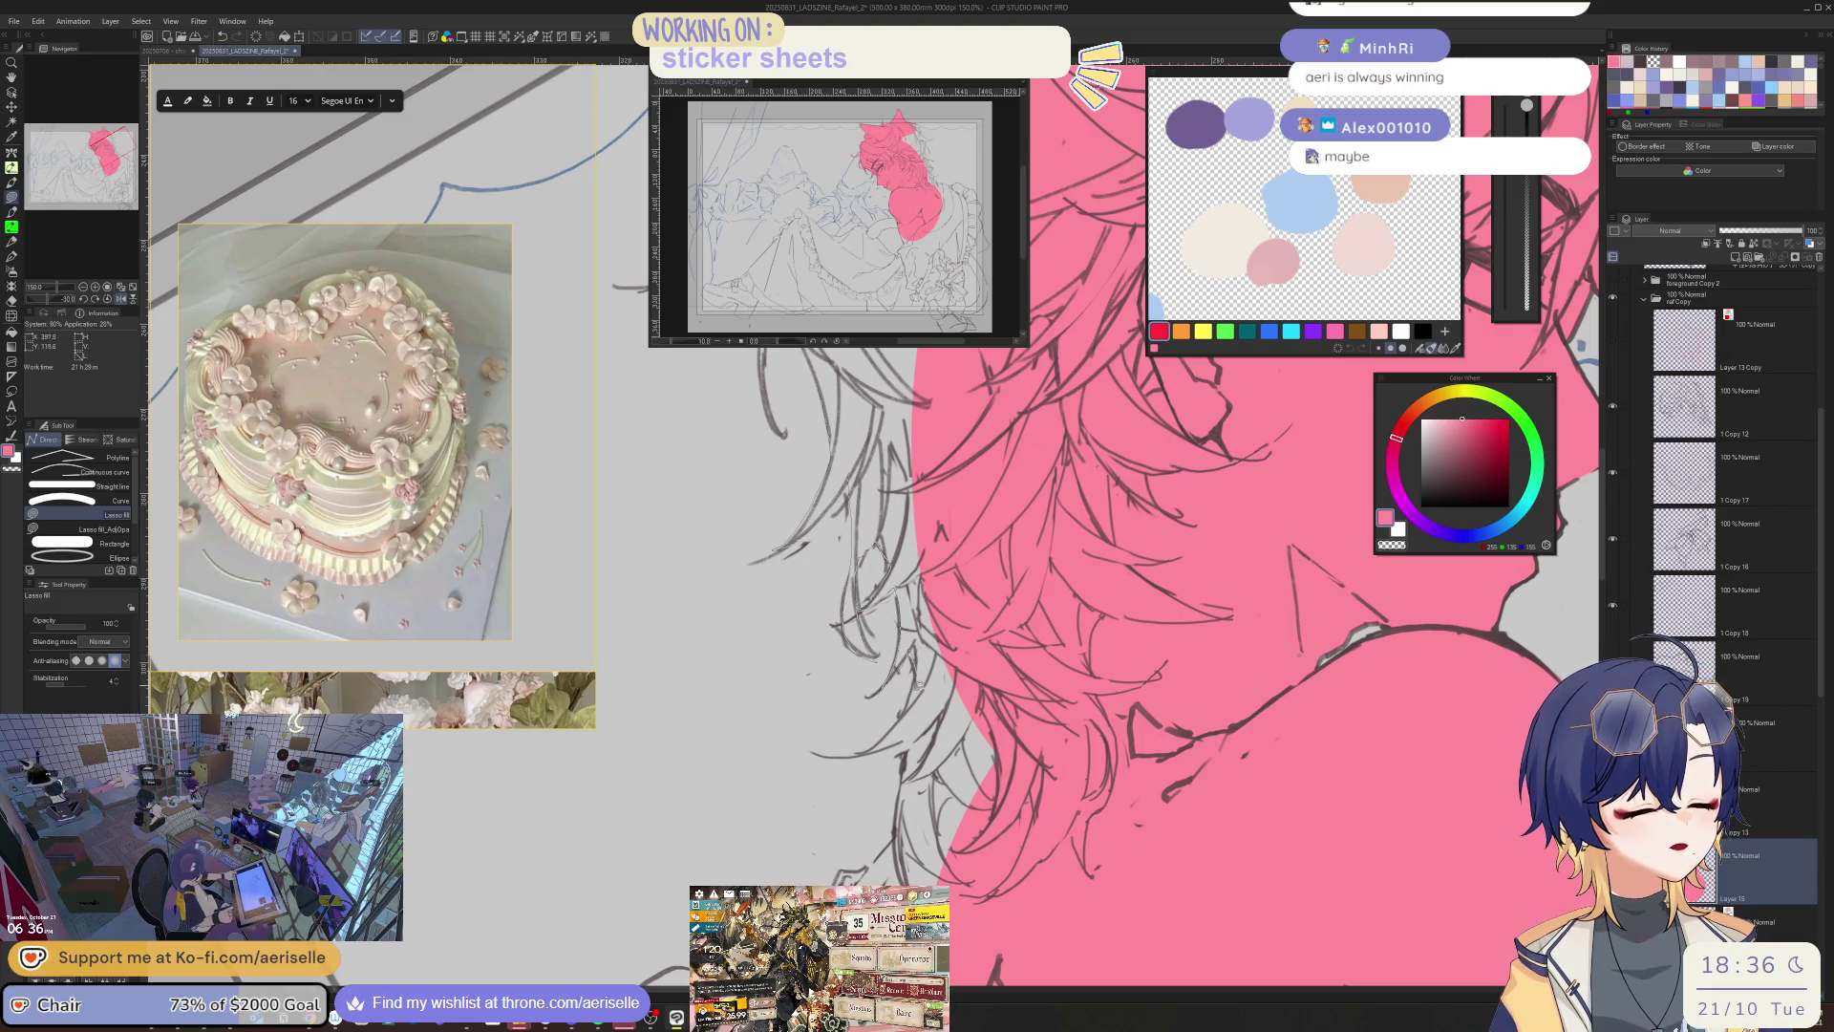
pyautogui.moveTo(917, 683); pyautogui.dragTo(946, 587)
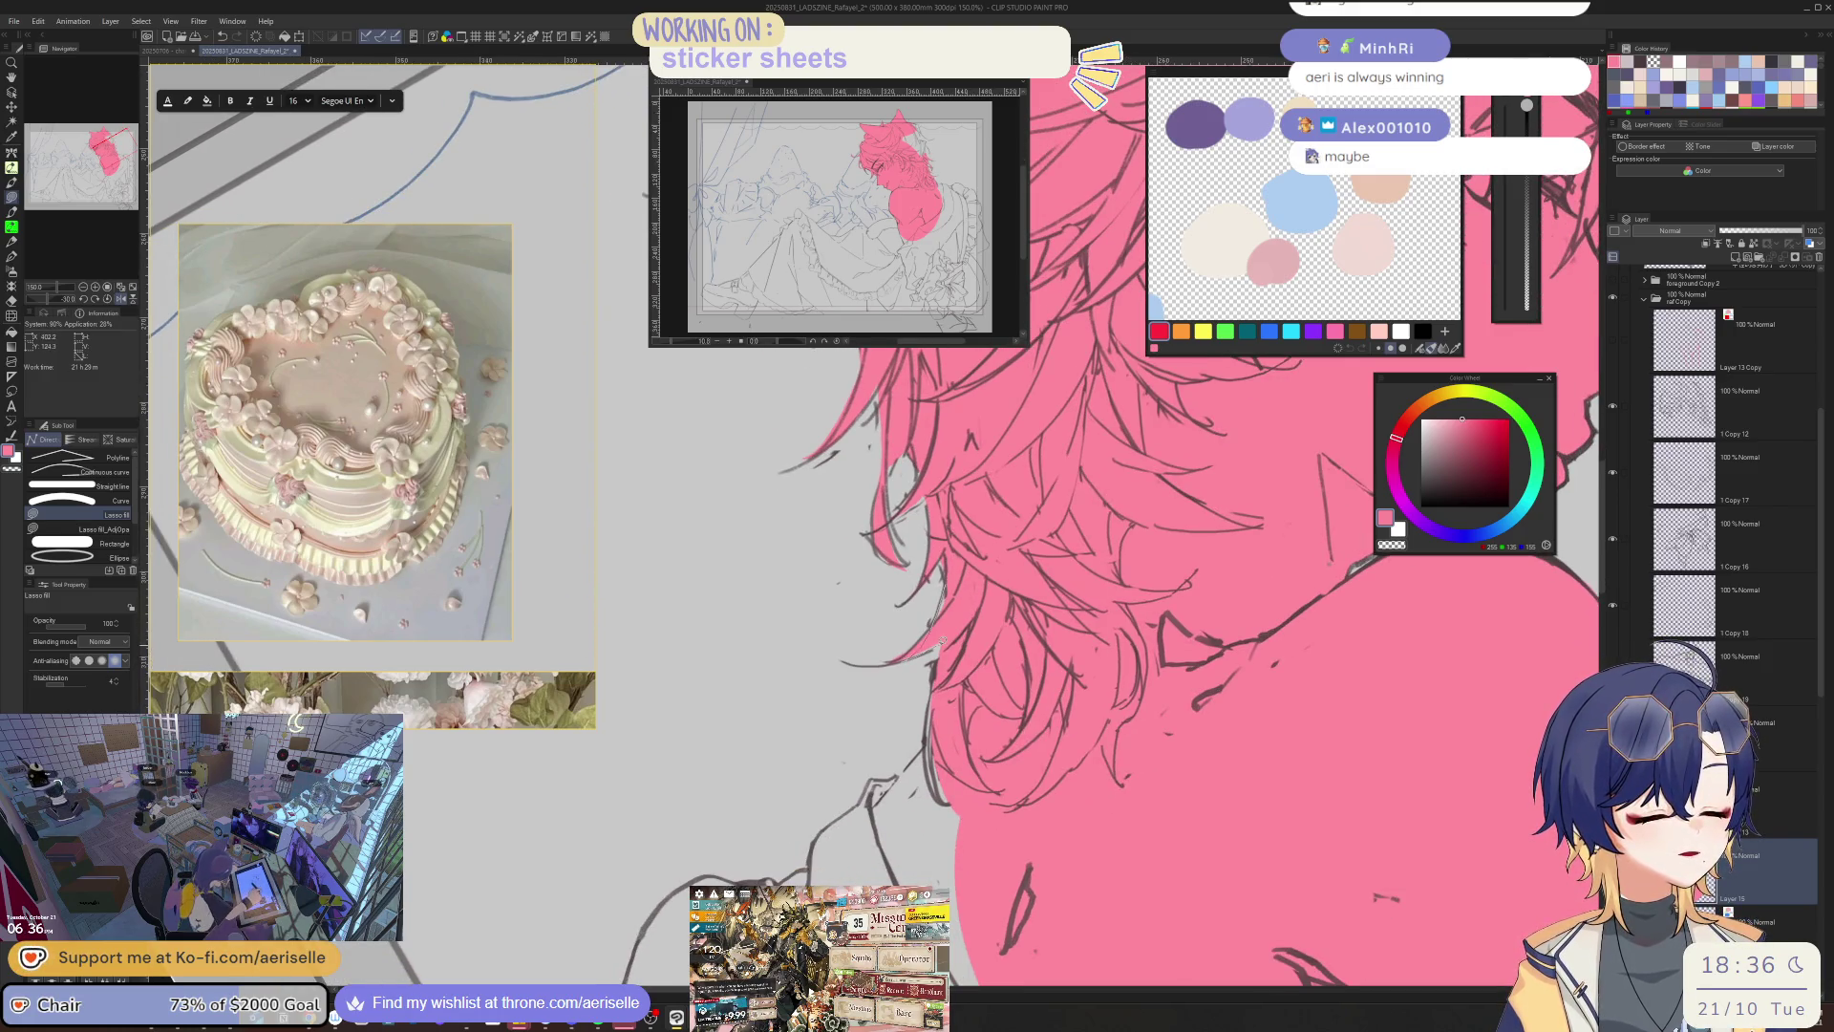
pyautogui.press('e')
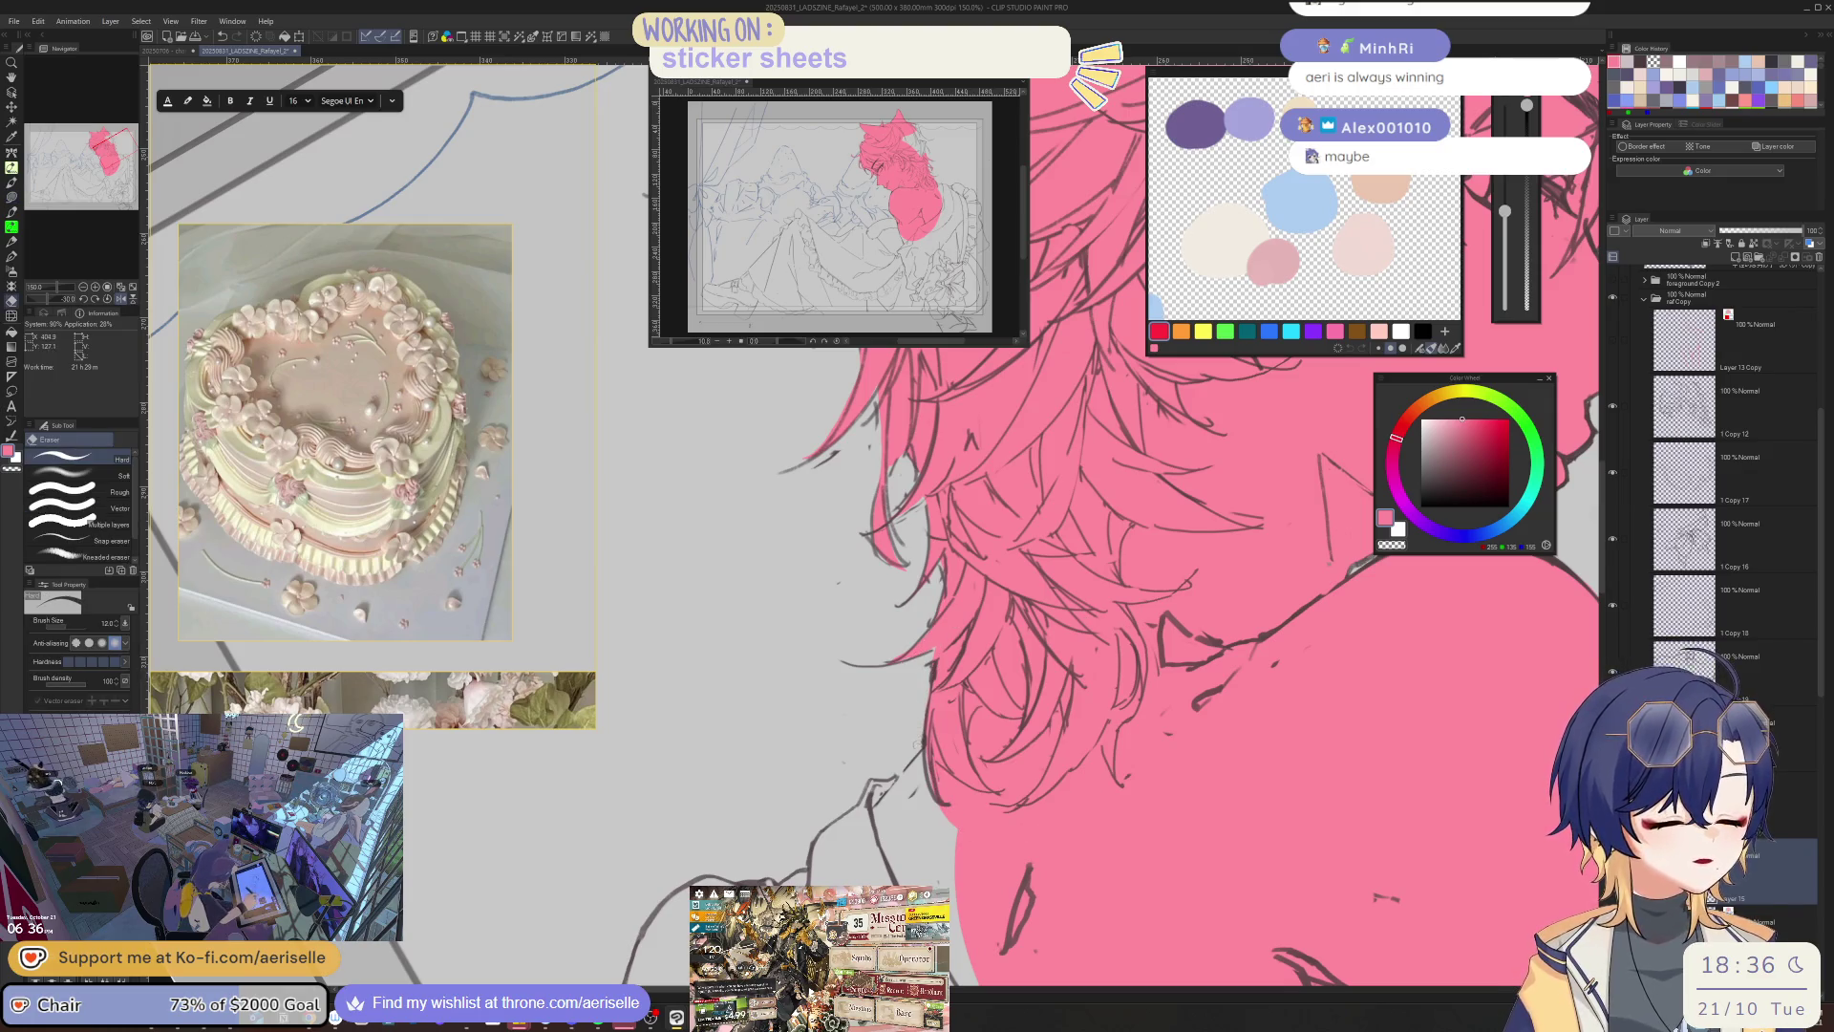
pyautogui.press('u')
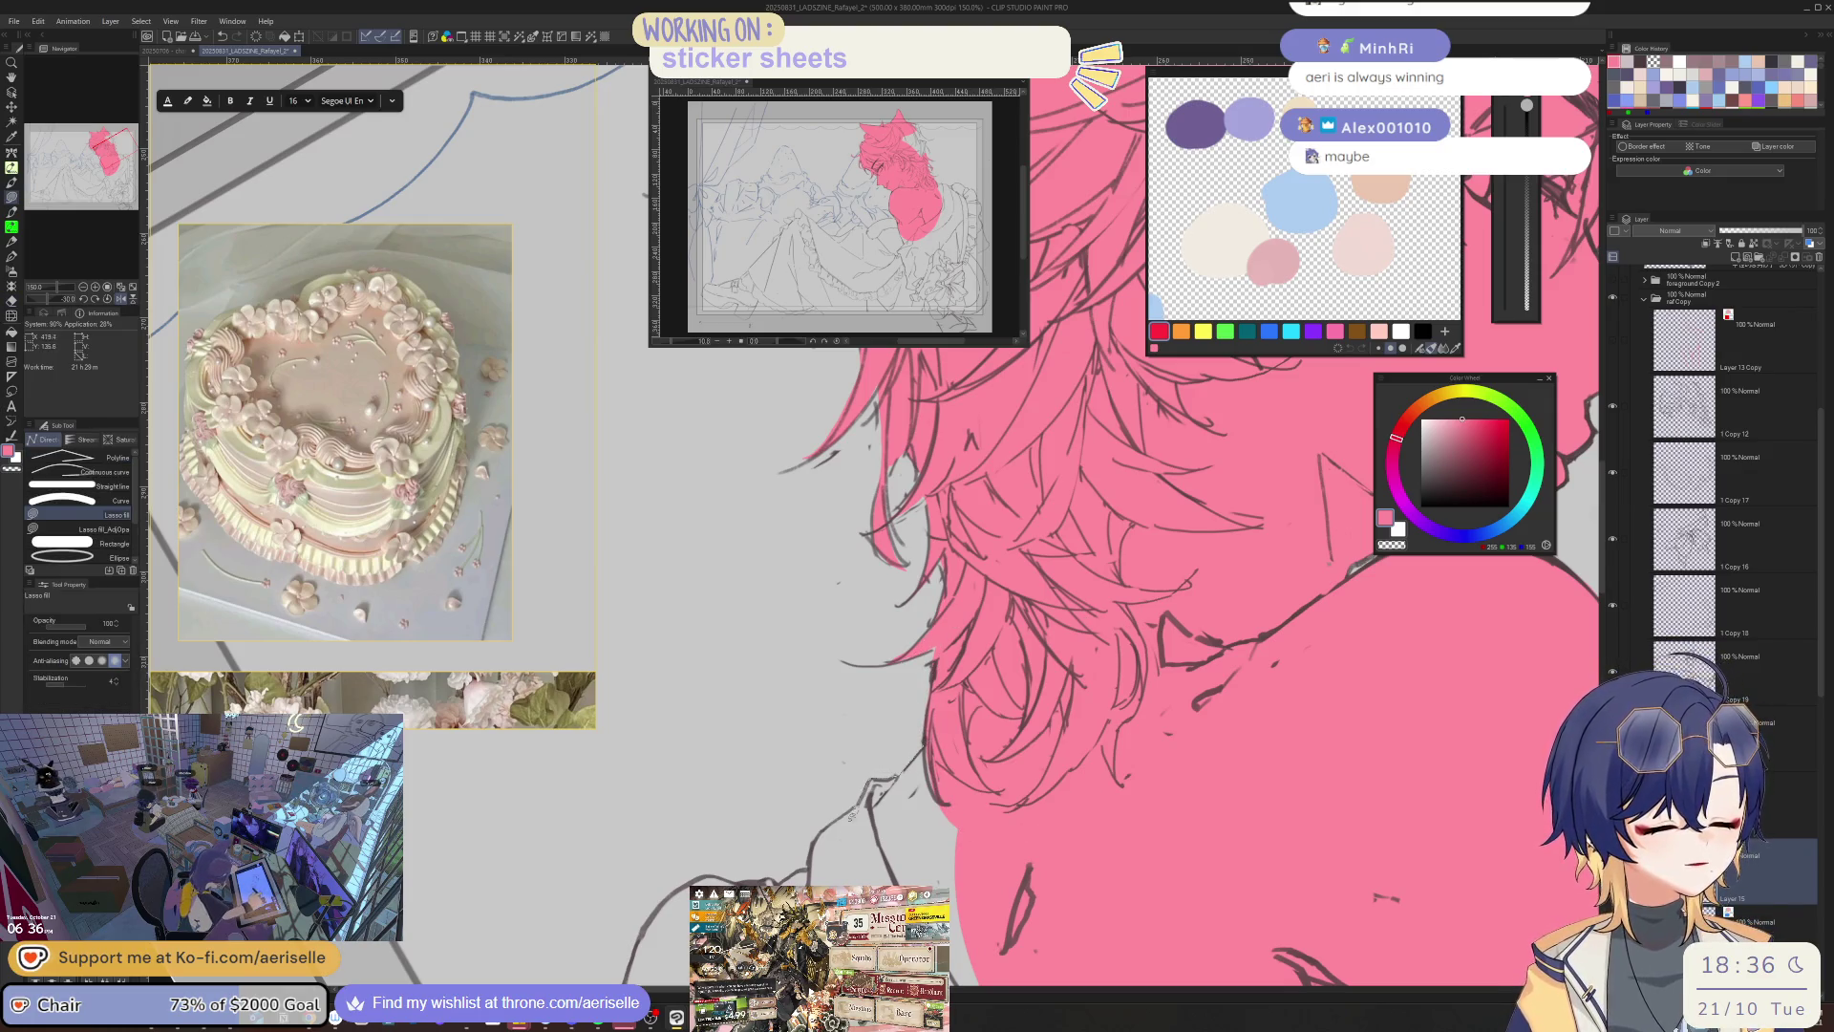
pyautogui.moveTo(875, 780); pyautogui.dragTo(980, 561)
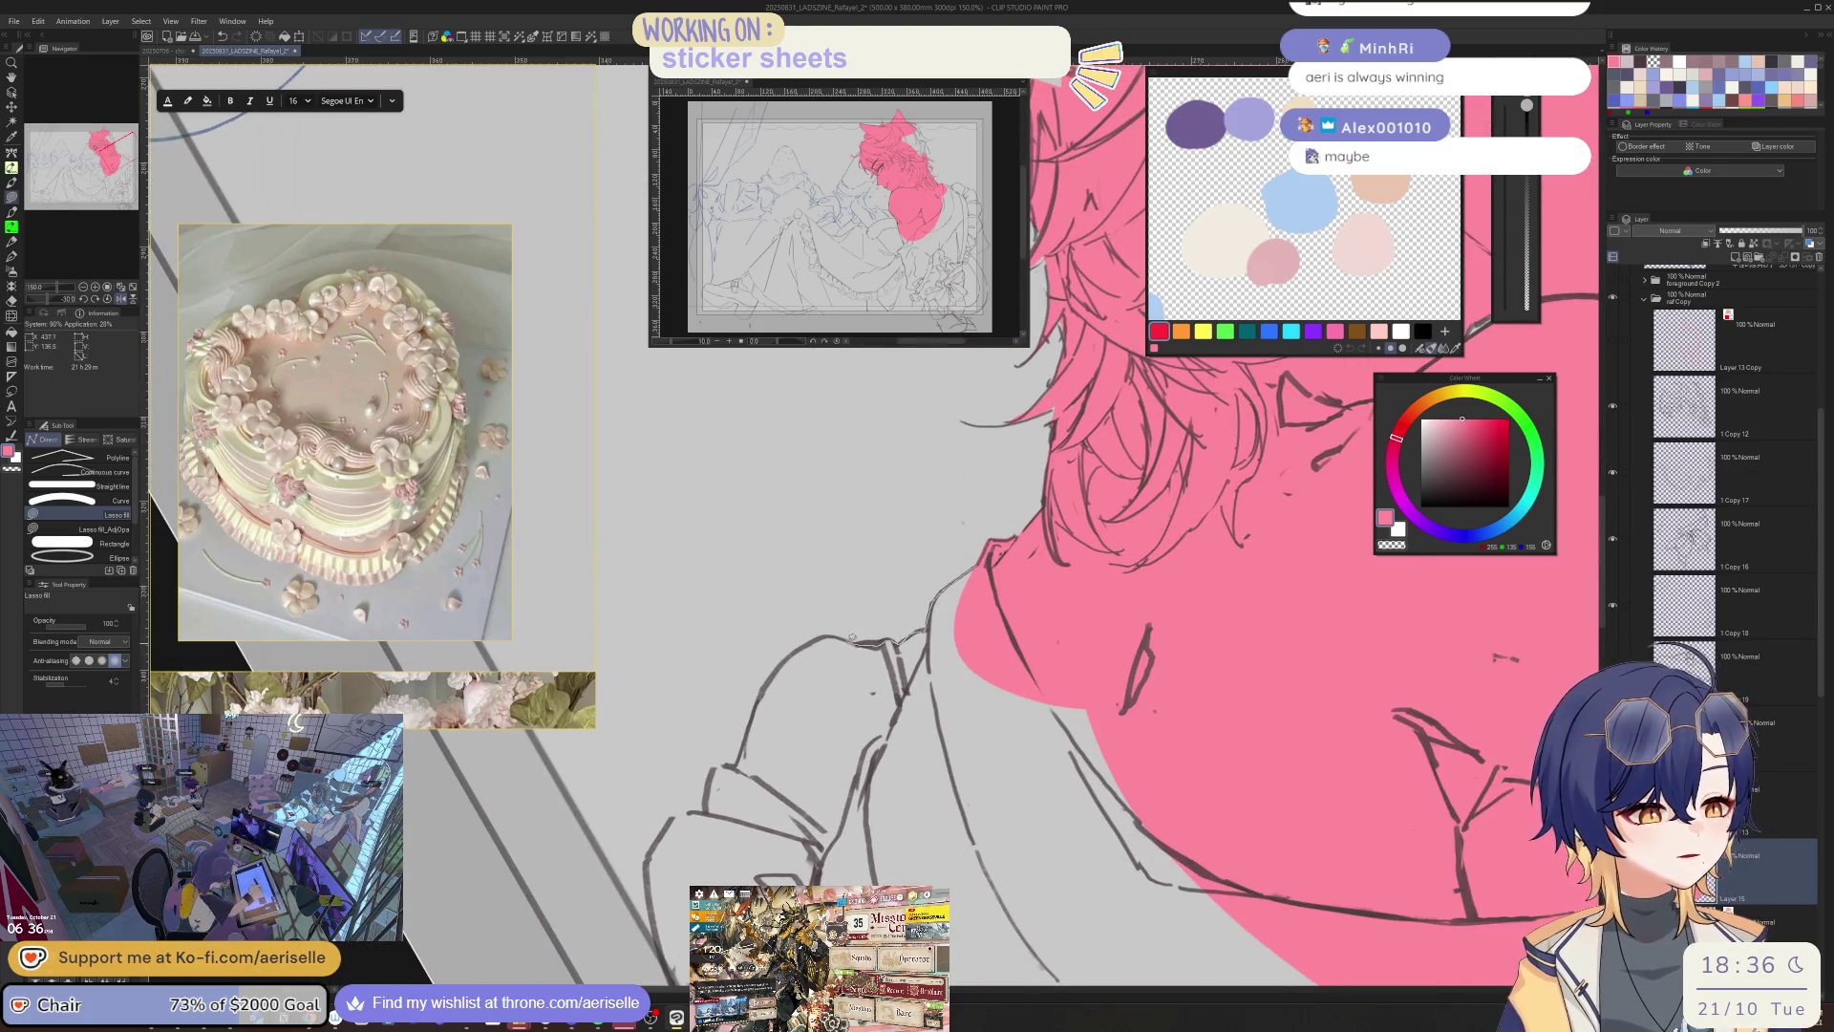
# - Fill the shoulder, lower sleeve and a strip along the lower-left edge pink
pyautogui.moveTo(759, 689); pyautogui.dragTo(914, 508)
pyautogui.press('e')
pyautogui.press(']')
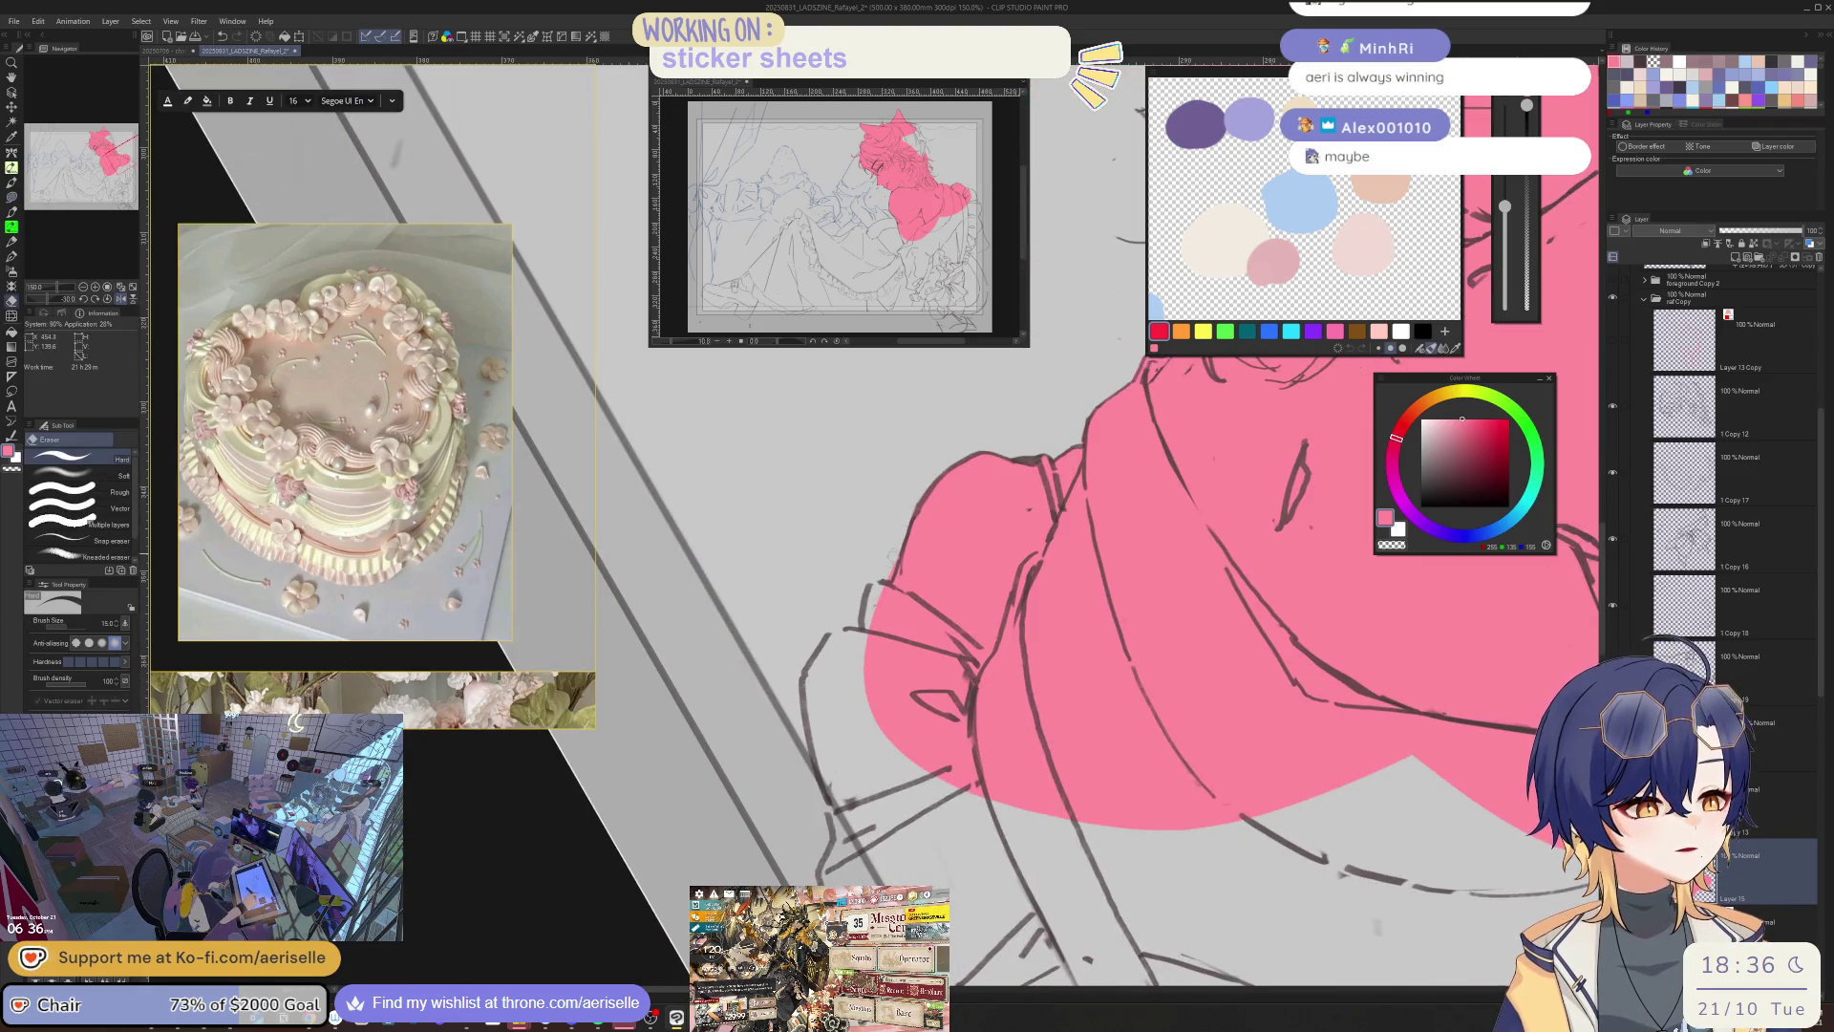
pyautogui.press('u')
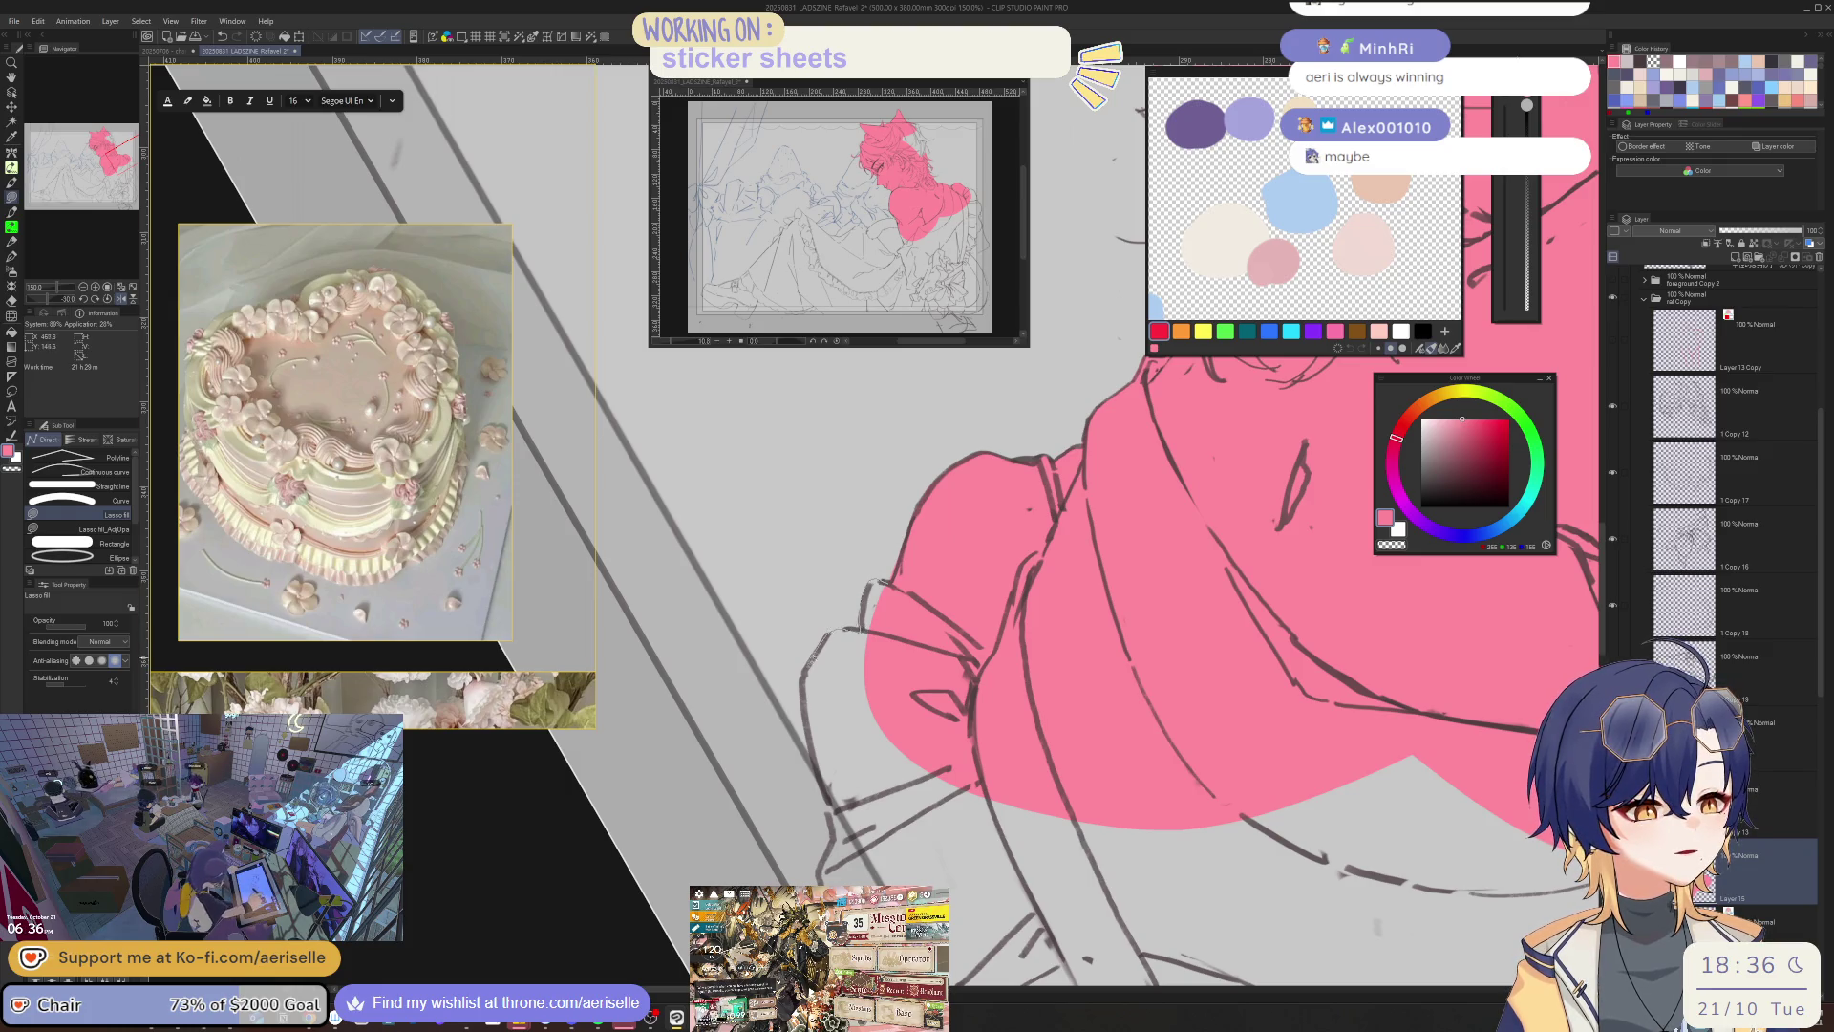
pyautogui.moveTo(864, 582); pyautogui.dragTo(860, 592)
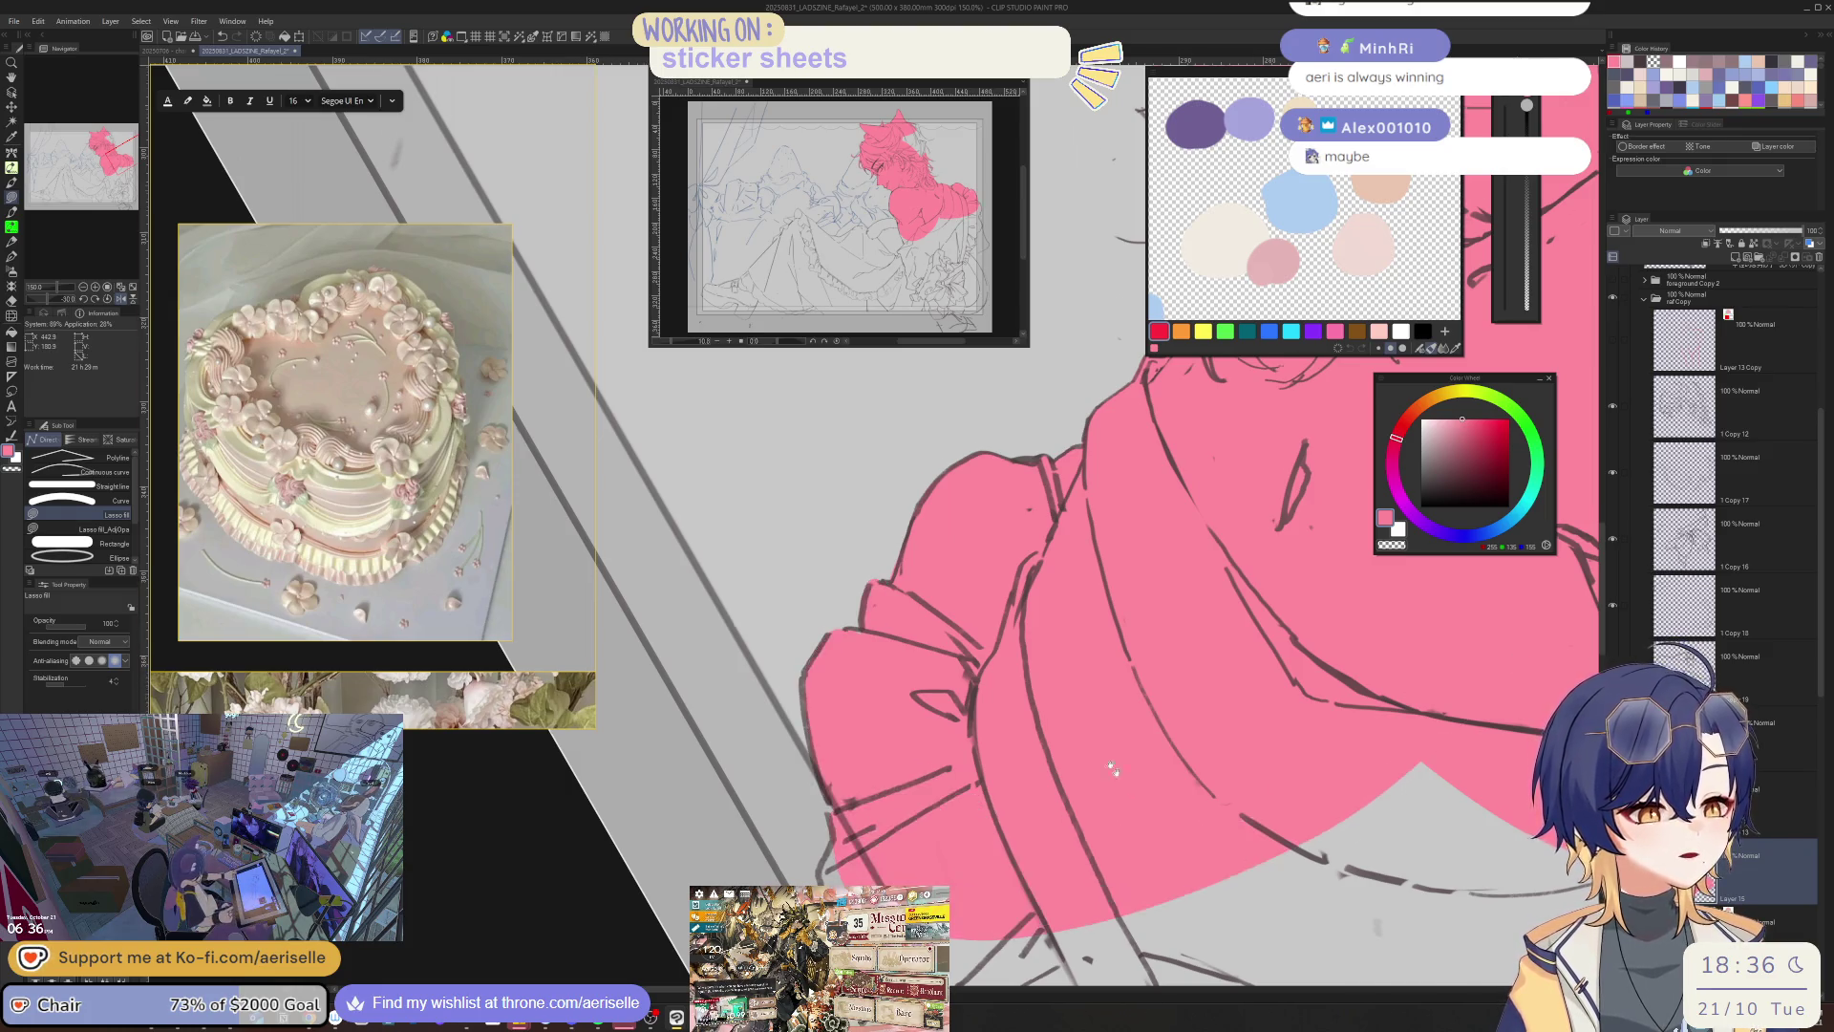
pyautogui.moveTo(1000, 512); pyautogui.dragTo(809, 453)
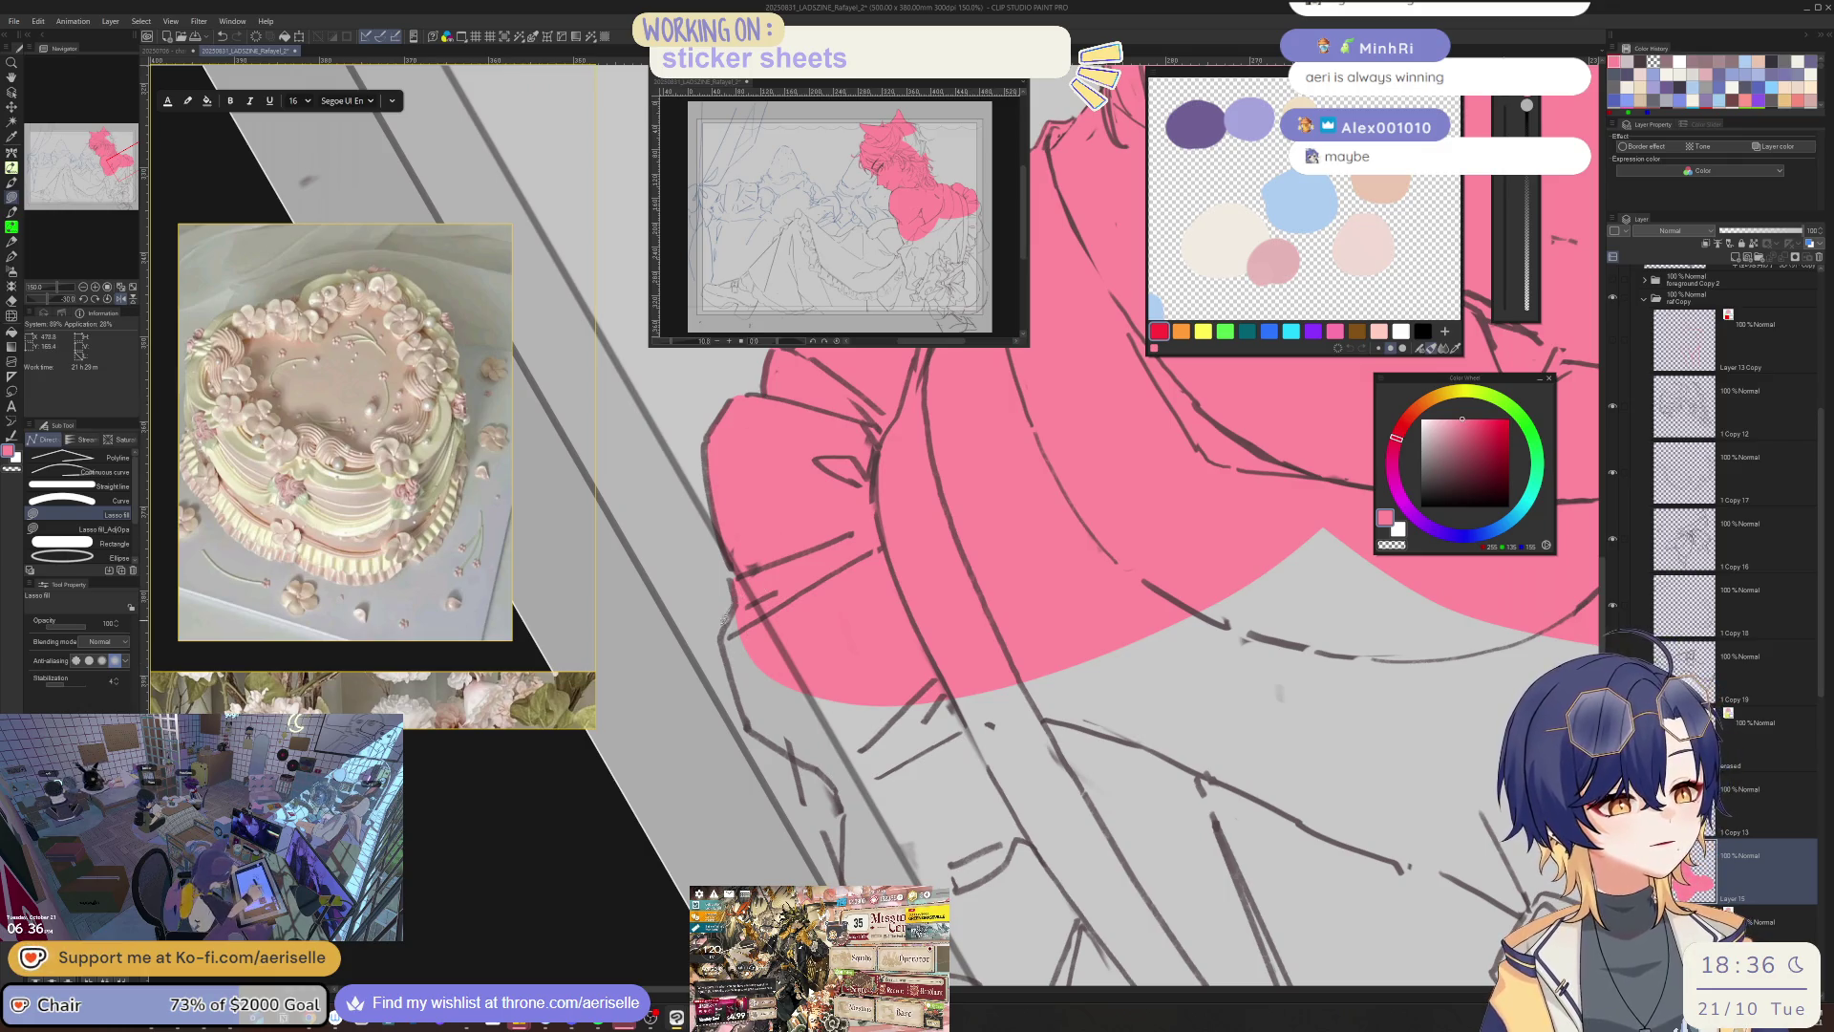
pyautogui.moveTo(813, 765); pyautogui.dragTo(793, 738)
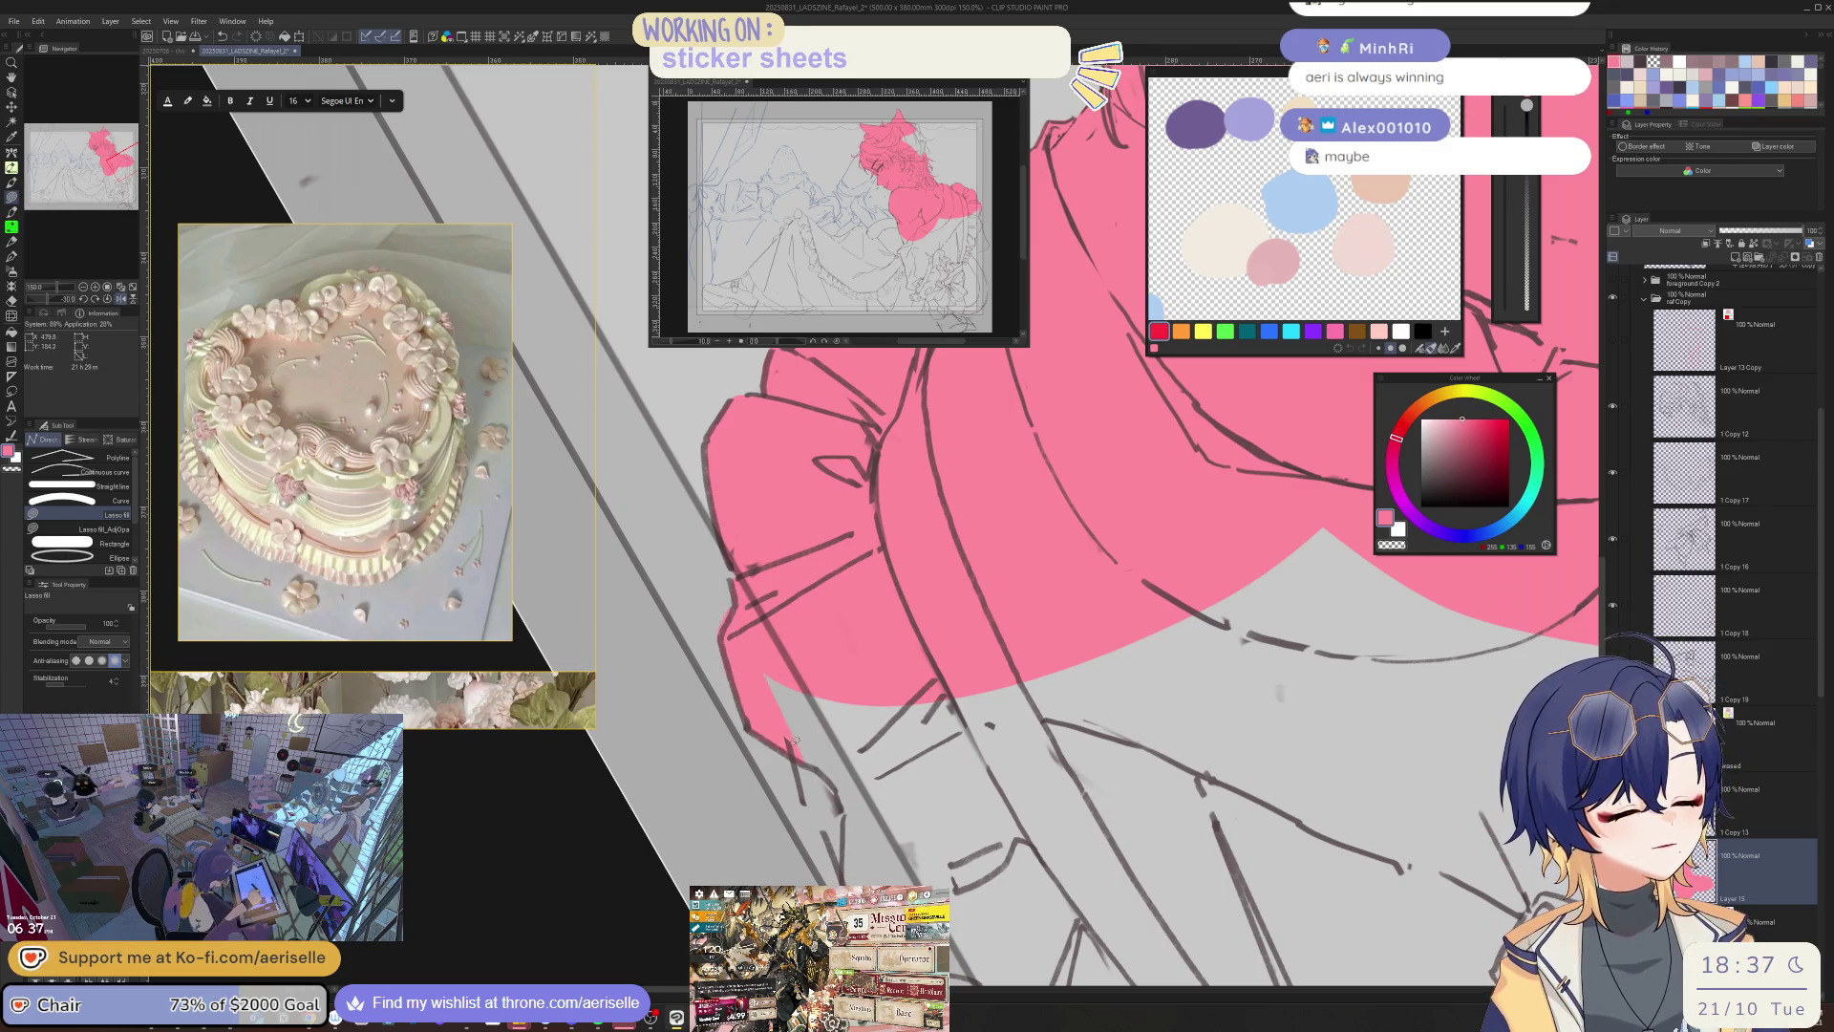
pyautogui.scroll(-4, 1085, 551)
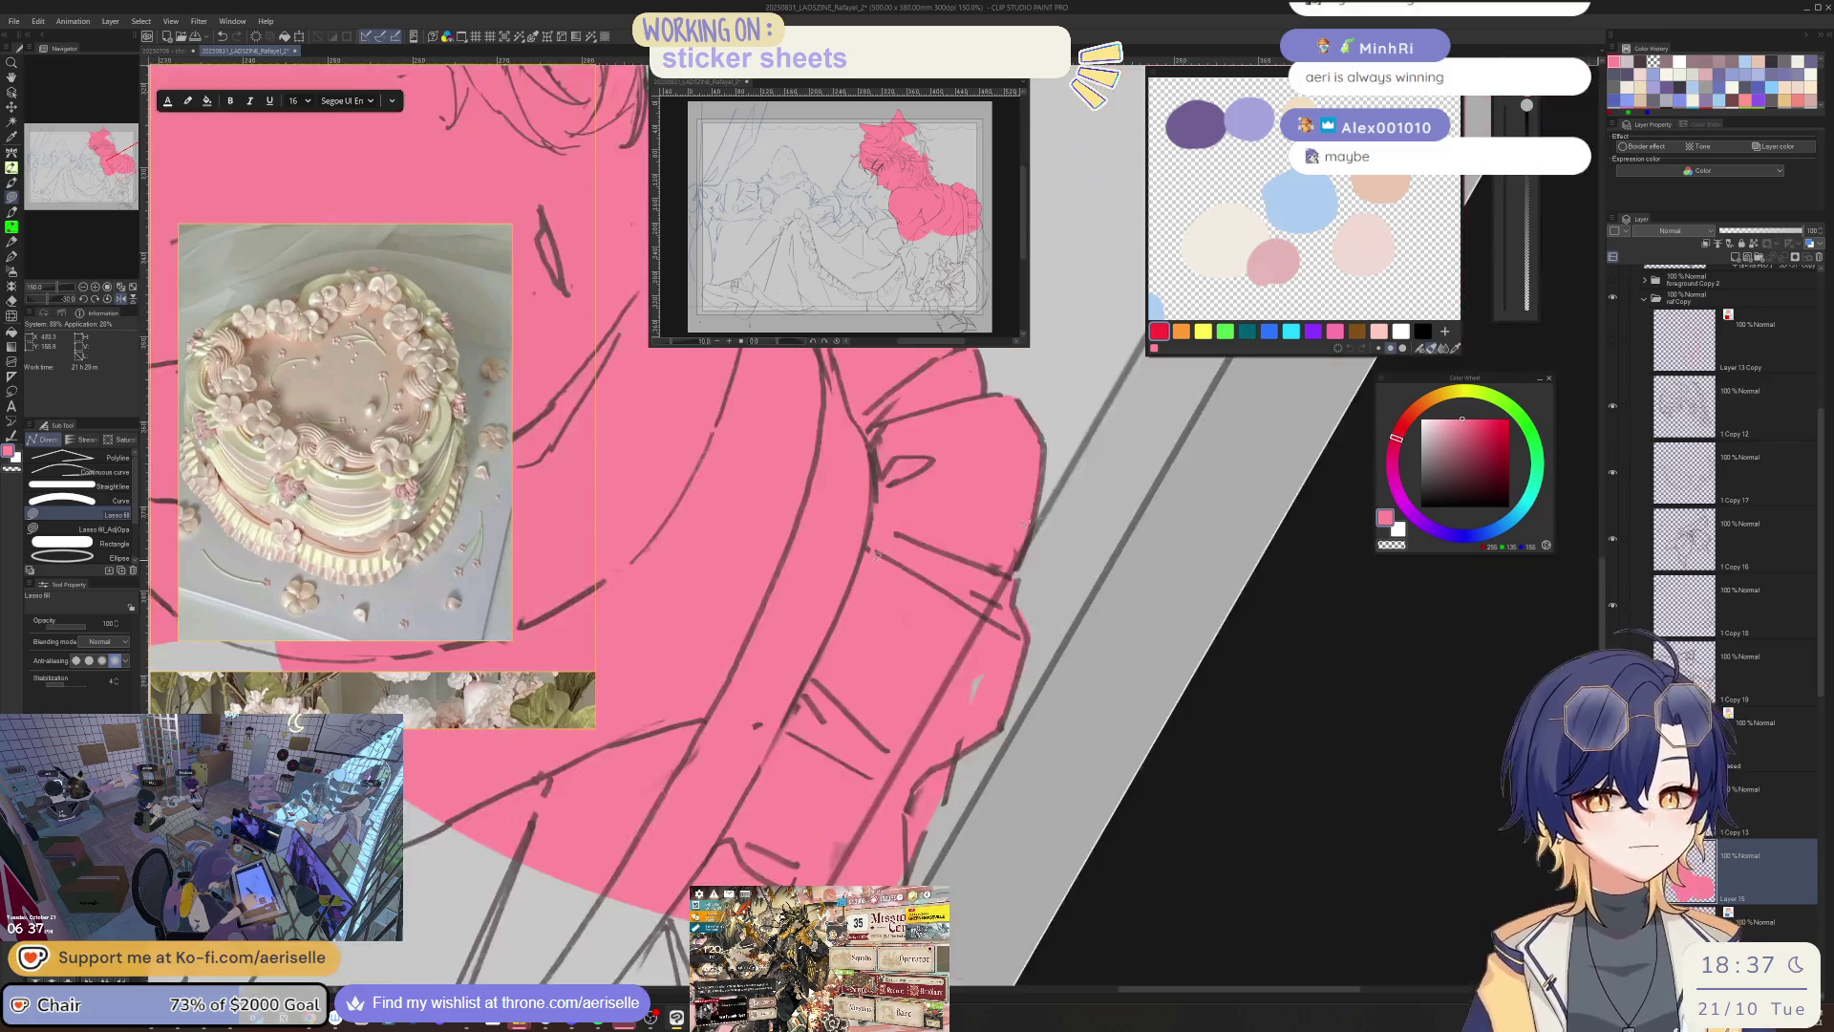
pyautogui.scroll(3, 1085, 550)
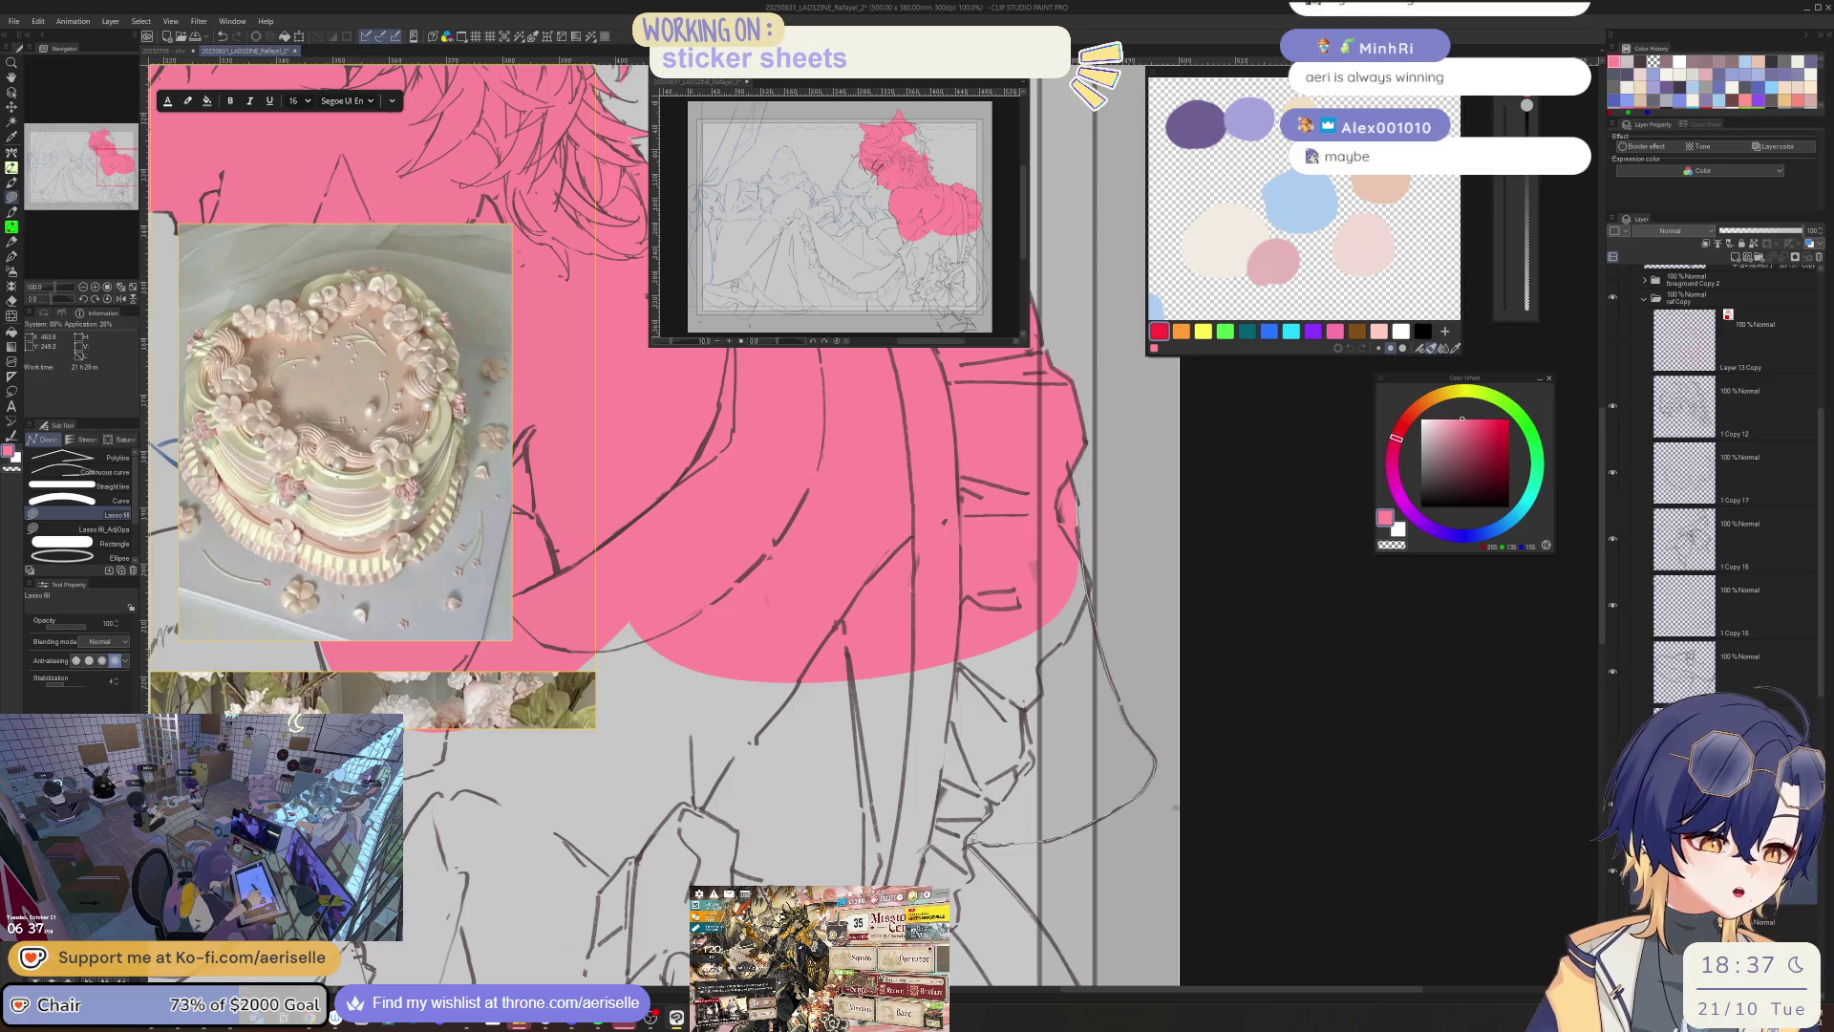
# - Extend the pink over the lower coat and past its bottom edge
pyautogui.moveTo(968, 858)
pyautogui.mouseDown()
pyautogui.moveTo(687, 859)
pyautogui.moveTo(602, 592)
pyautogui.moveTo(1089, 545)
pyautogui.moveTo(1066, 638)
pyautogui.mouseUp()
pyautogui.press('h')
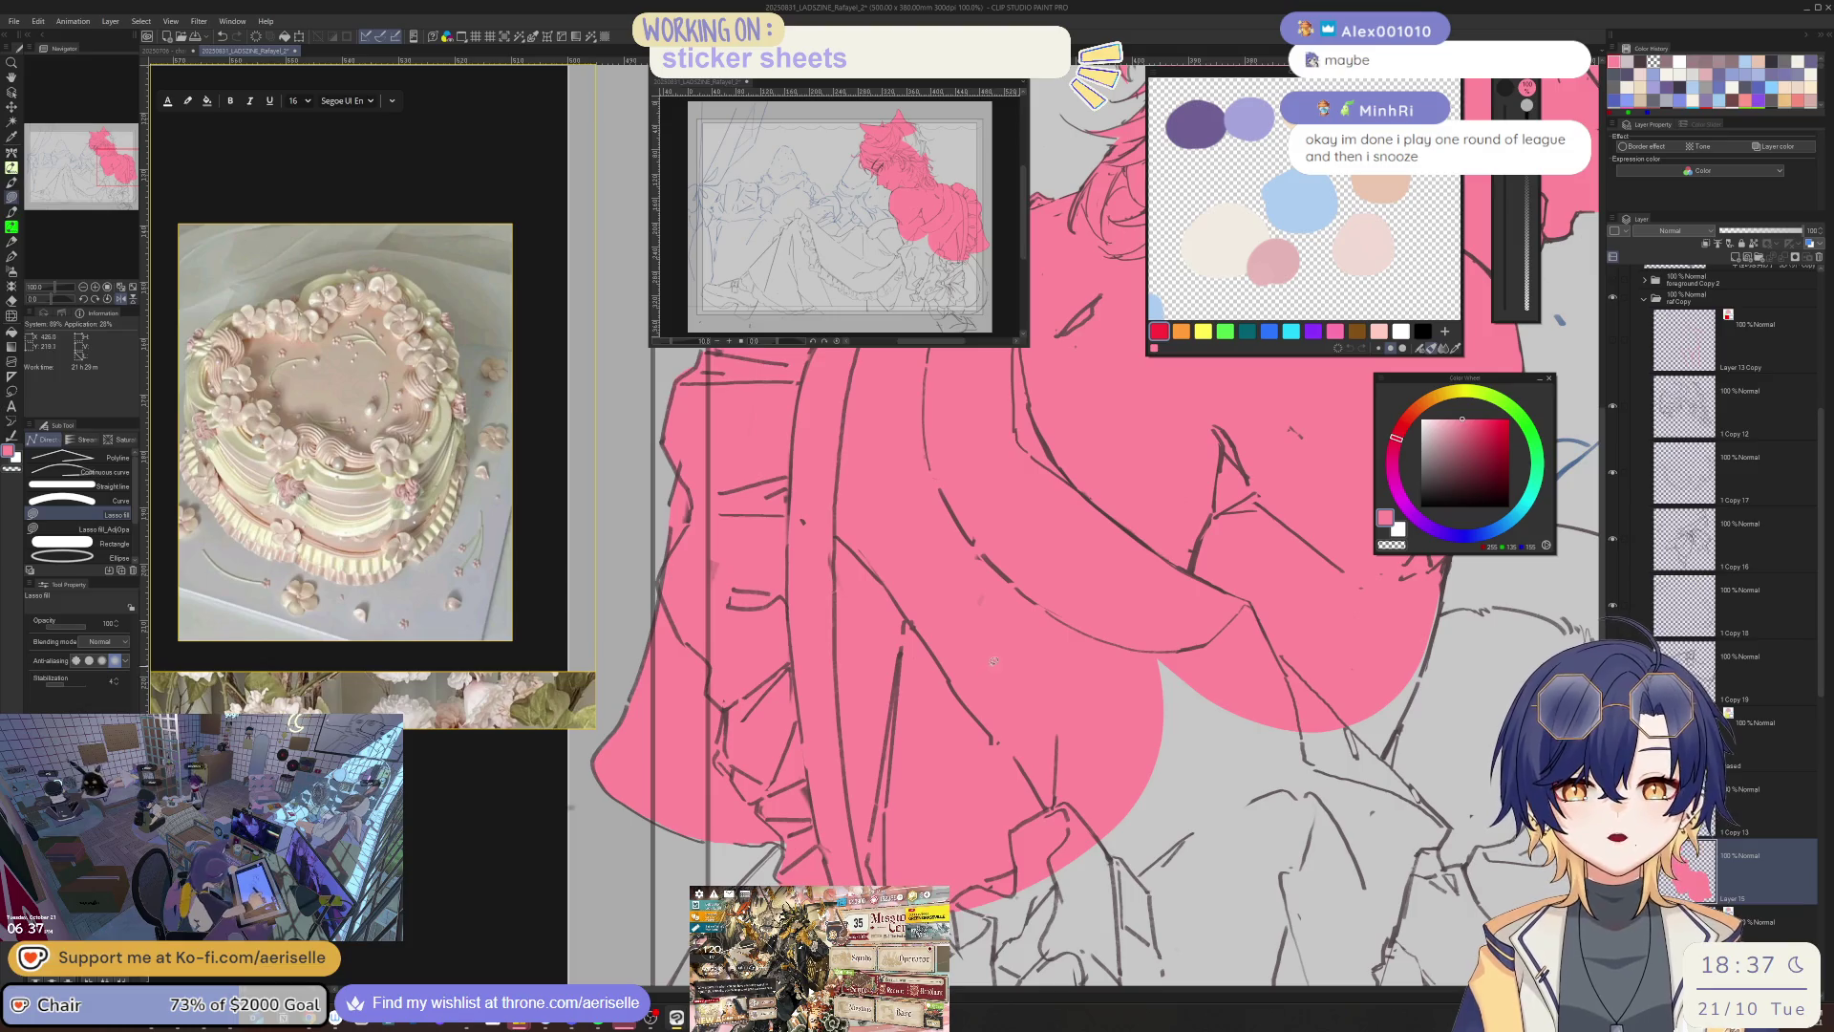
pyautogui.scroll(2, 994, 650)
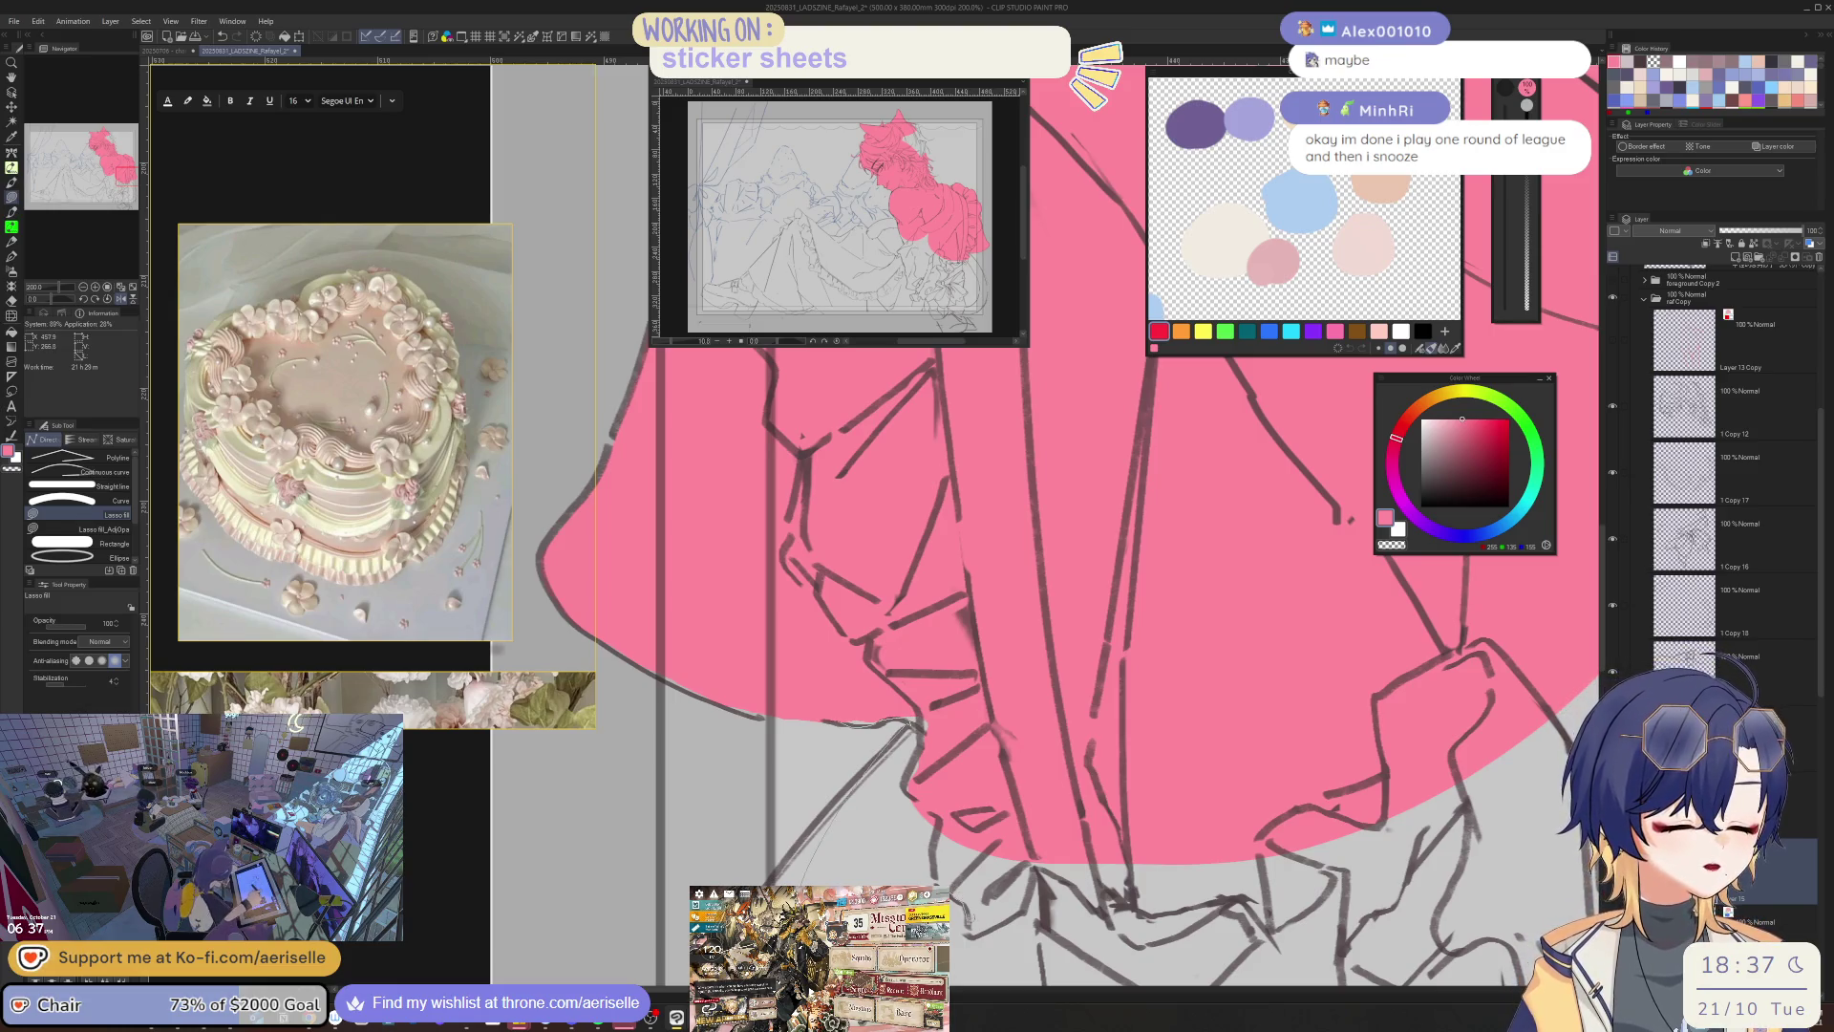
pyautogui.moveTo(1003, 920)
pyautogui.mouseDown()
pyautogui.moveTo(1041, 865)
pyautogui.moveTo(1127, 945)
pyautogui.moveTo(1199, 944)
pyautogui.mouseUp()
pyautogui.scroll(-3, 1167, 609)
pyautogui.scroll(1, 1017, 633)
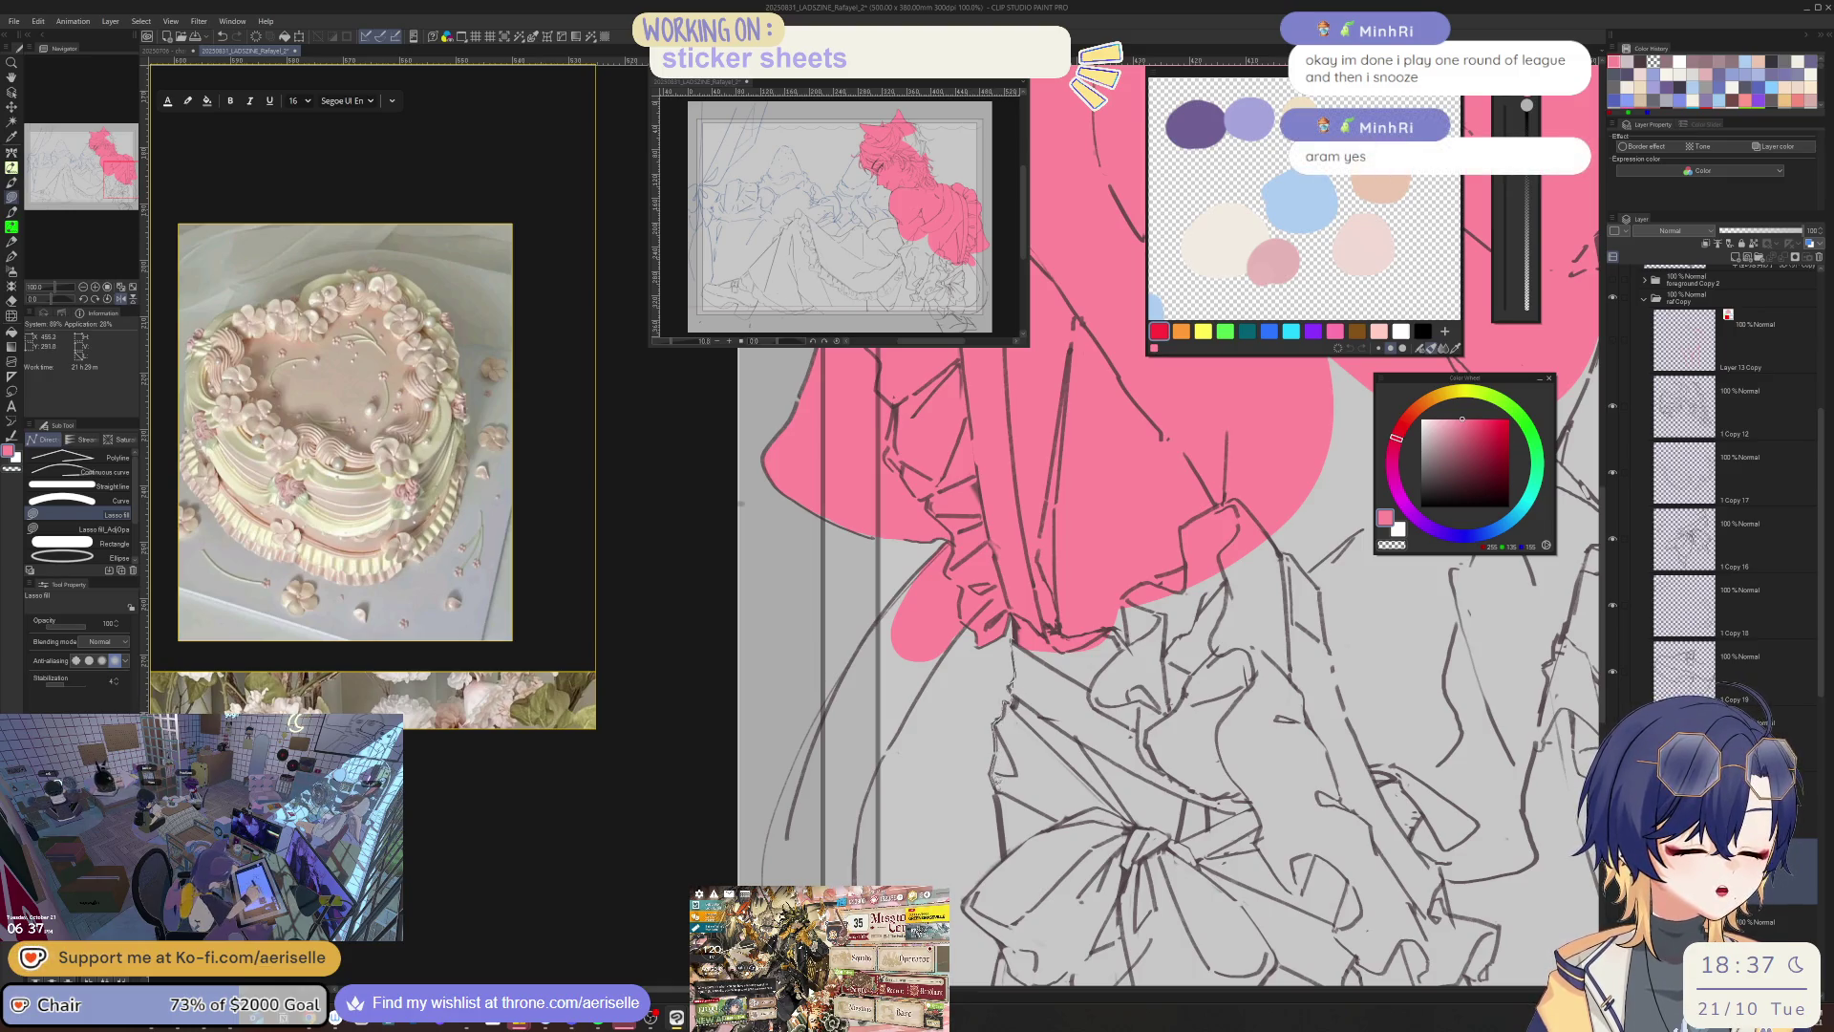
pyautogui.moveTo(1244, 697); pyautogui.dragTo(1117, 525)
pyautogui.press('e')
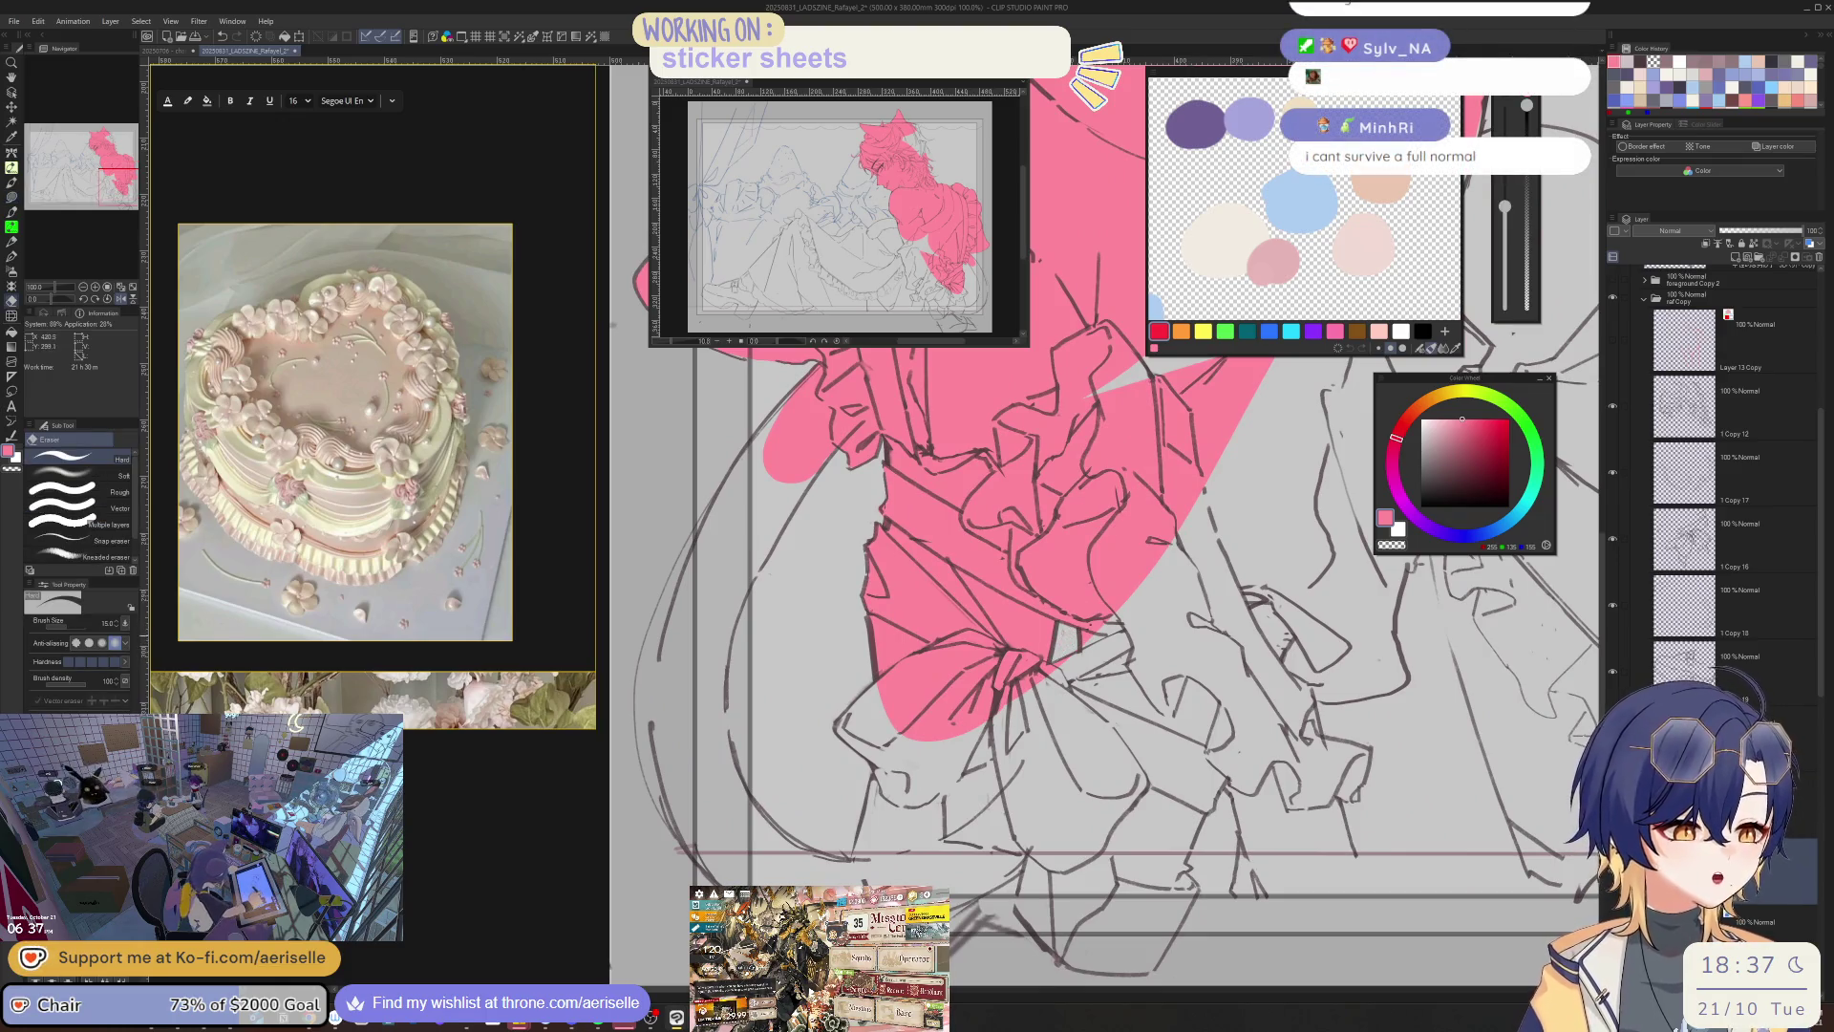
# - Fill the long strand left of the bow and the curved tail band pink
pyautogui.moveTo(908, 728)
pyautogui.mouseDown()
pyautogui.moveTo(953, 798)
pyautogui.moveTo(1067, 841)
pyautogui.mouseUp()
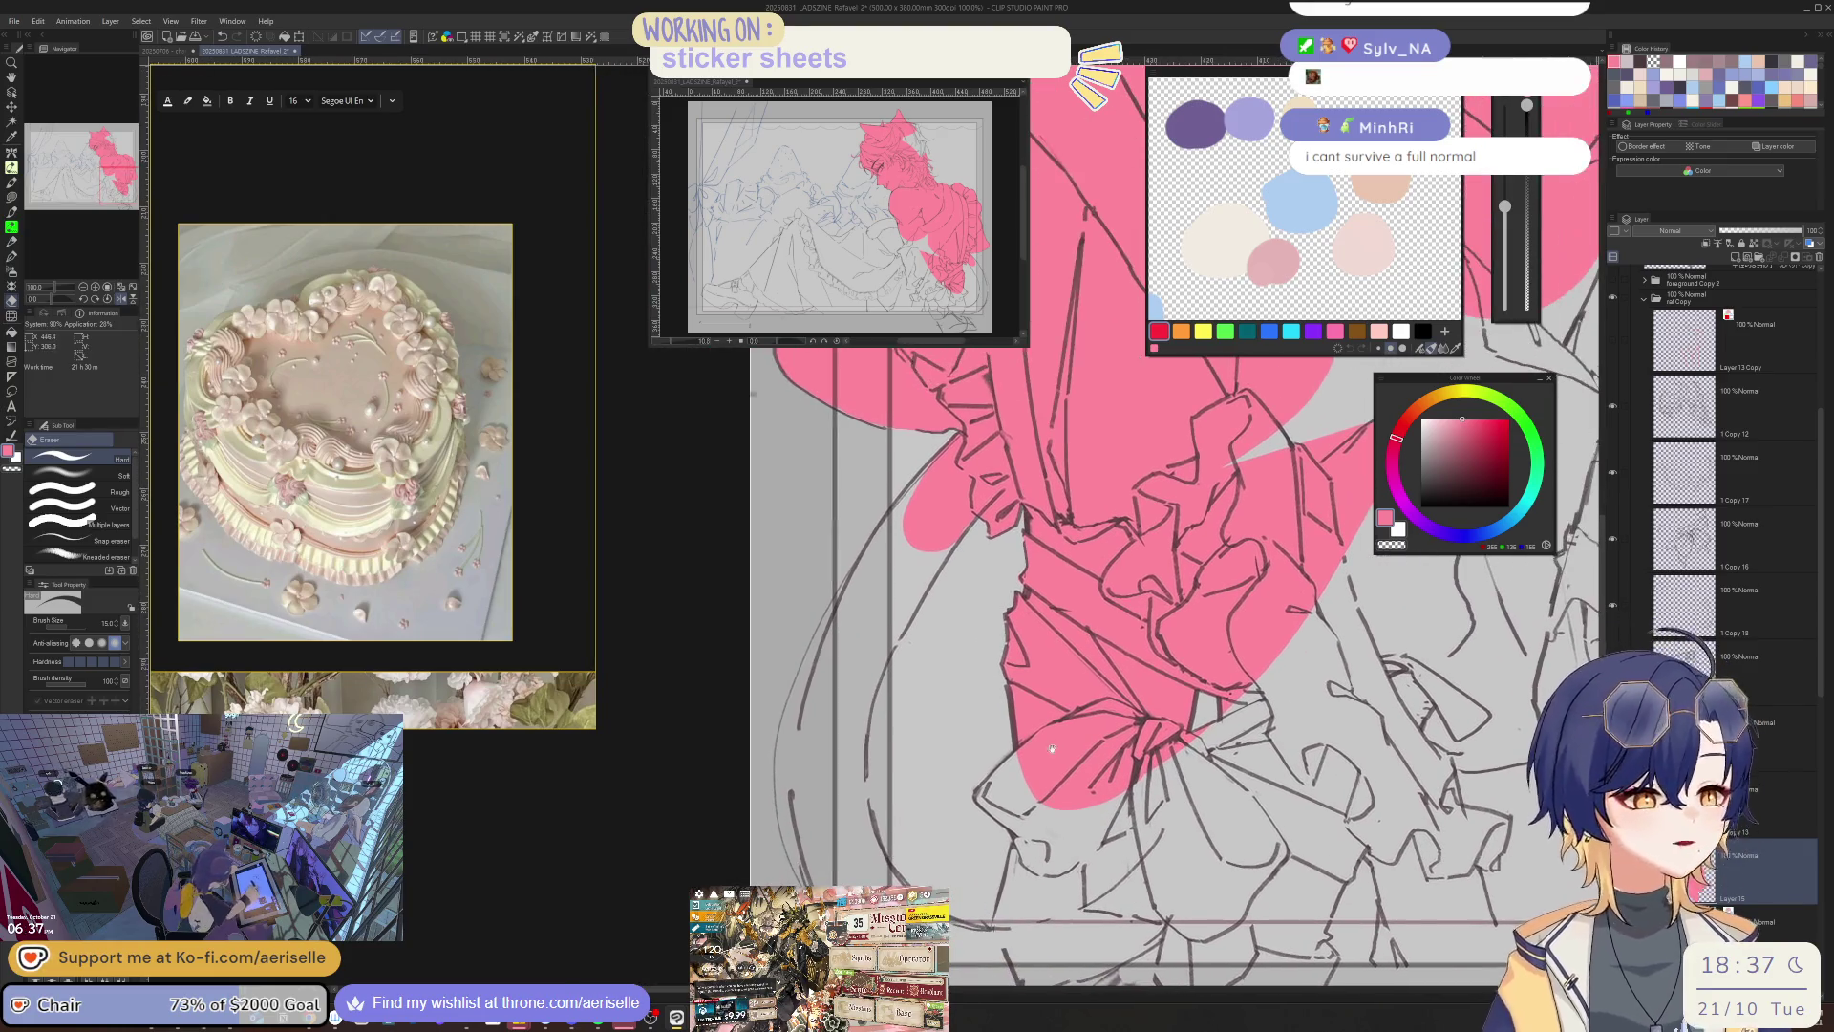
pyautogui.press('u')
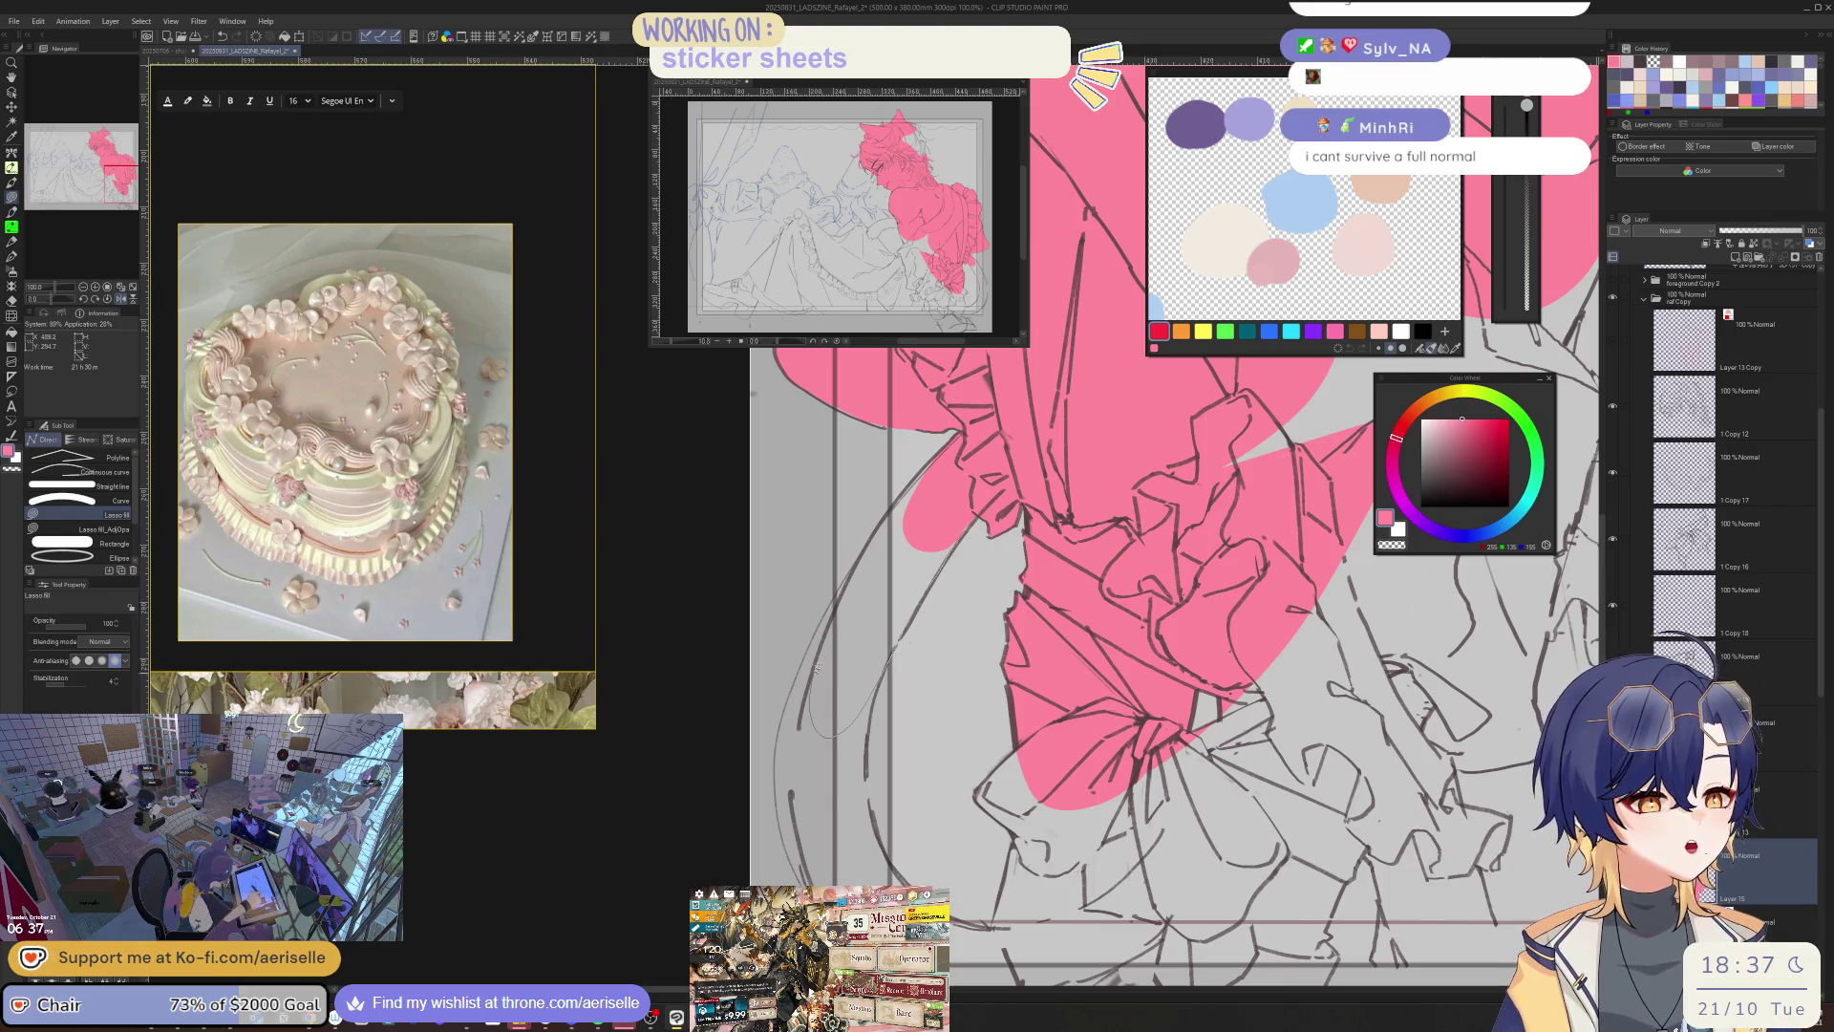
pyautogui.moveTo(839, 600); pyautogui.dragTo(946, 444)
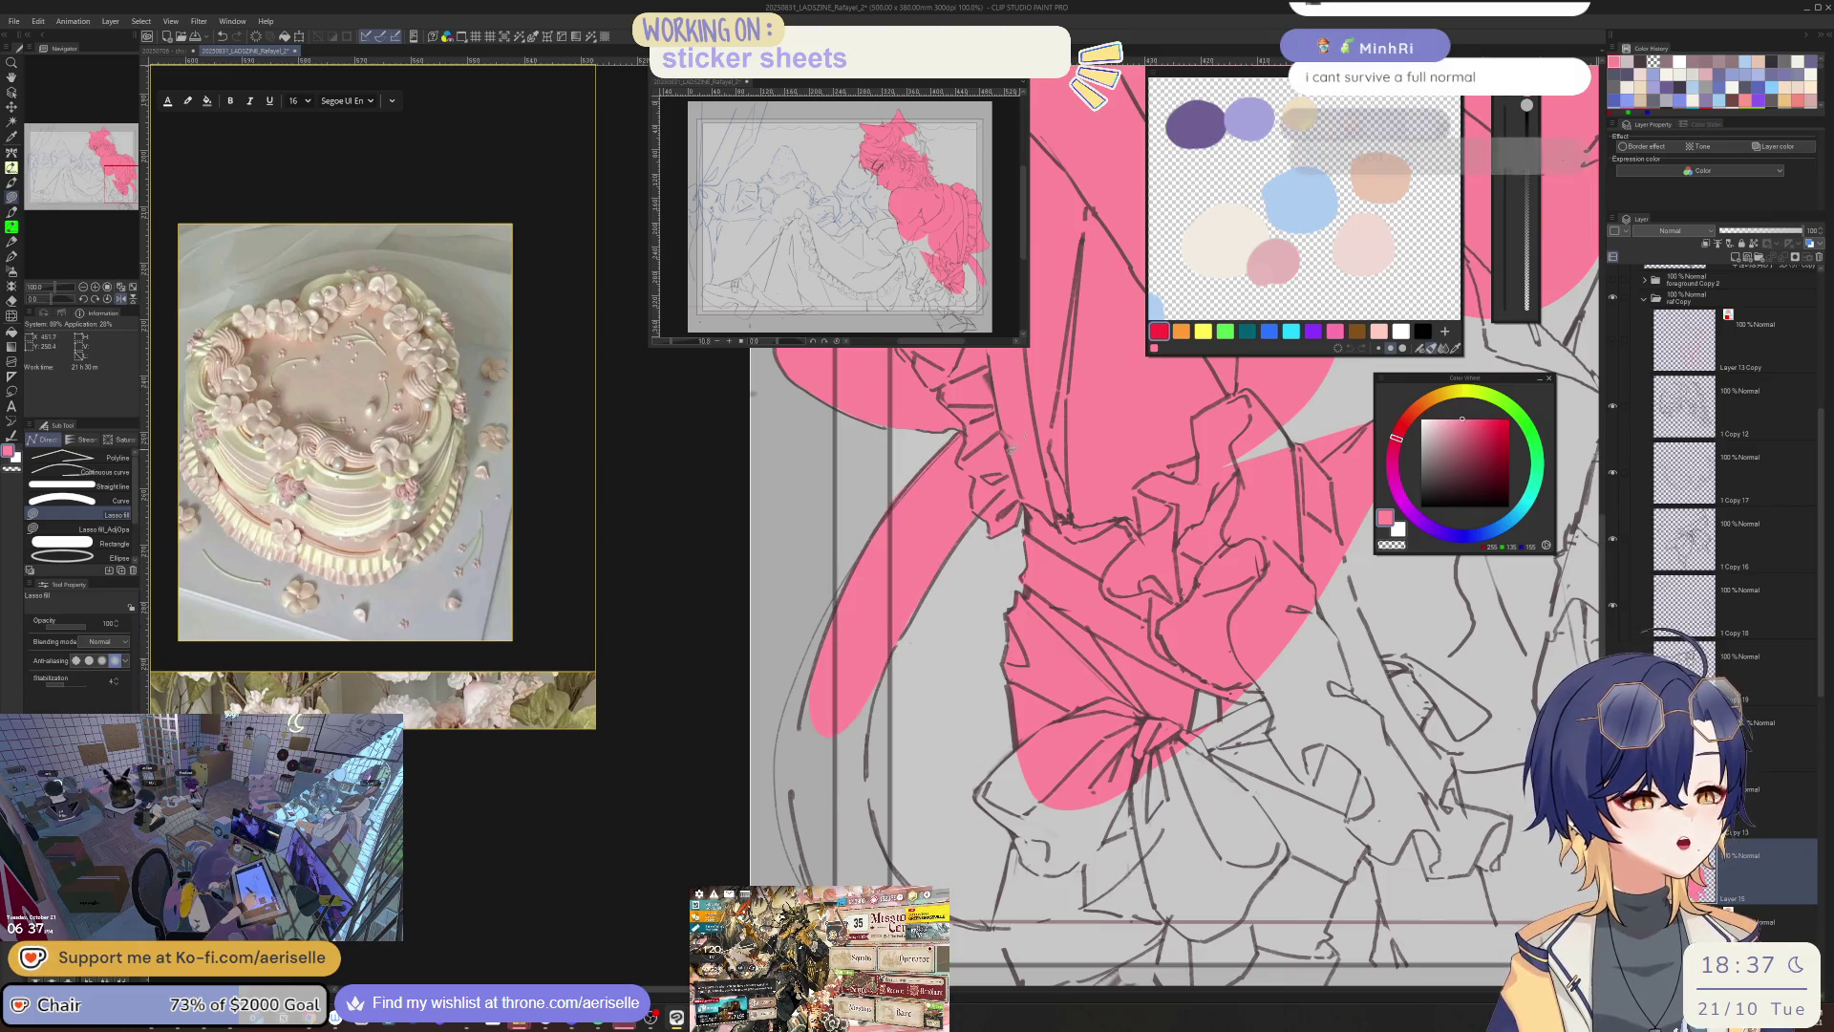
pyautogui.press('e')
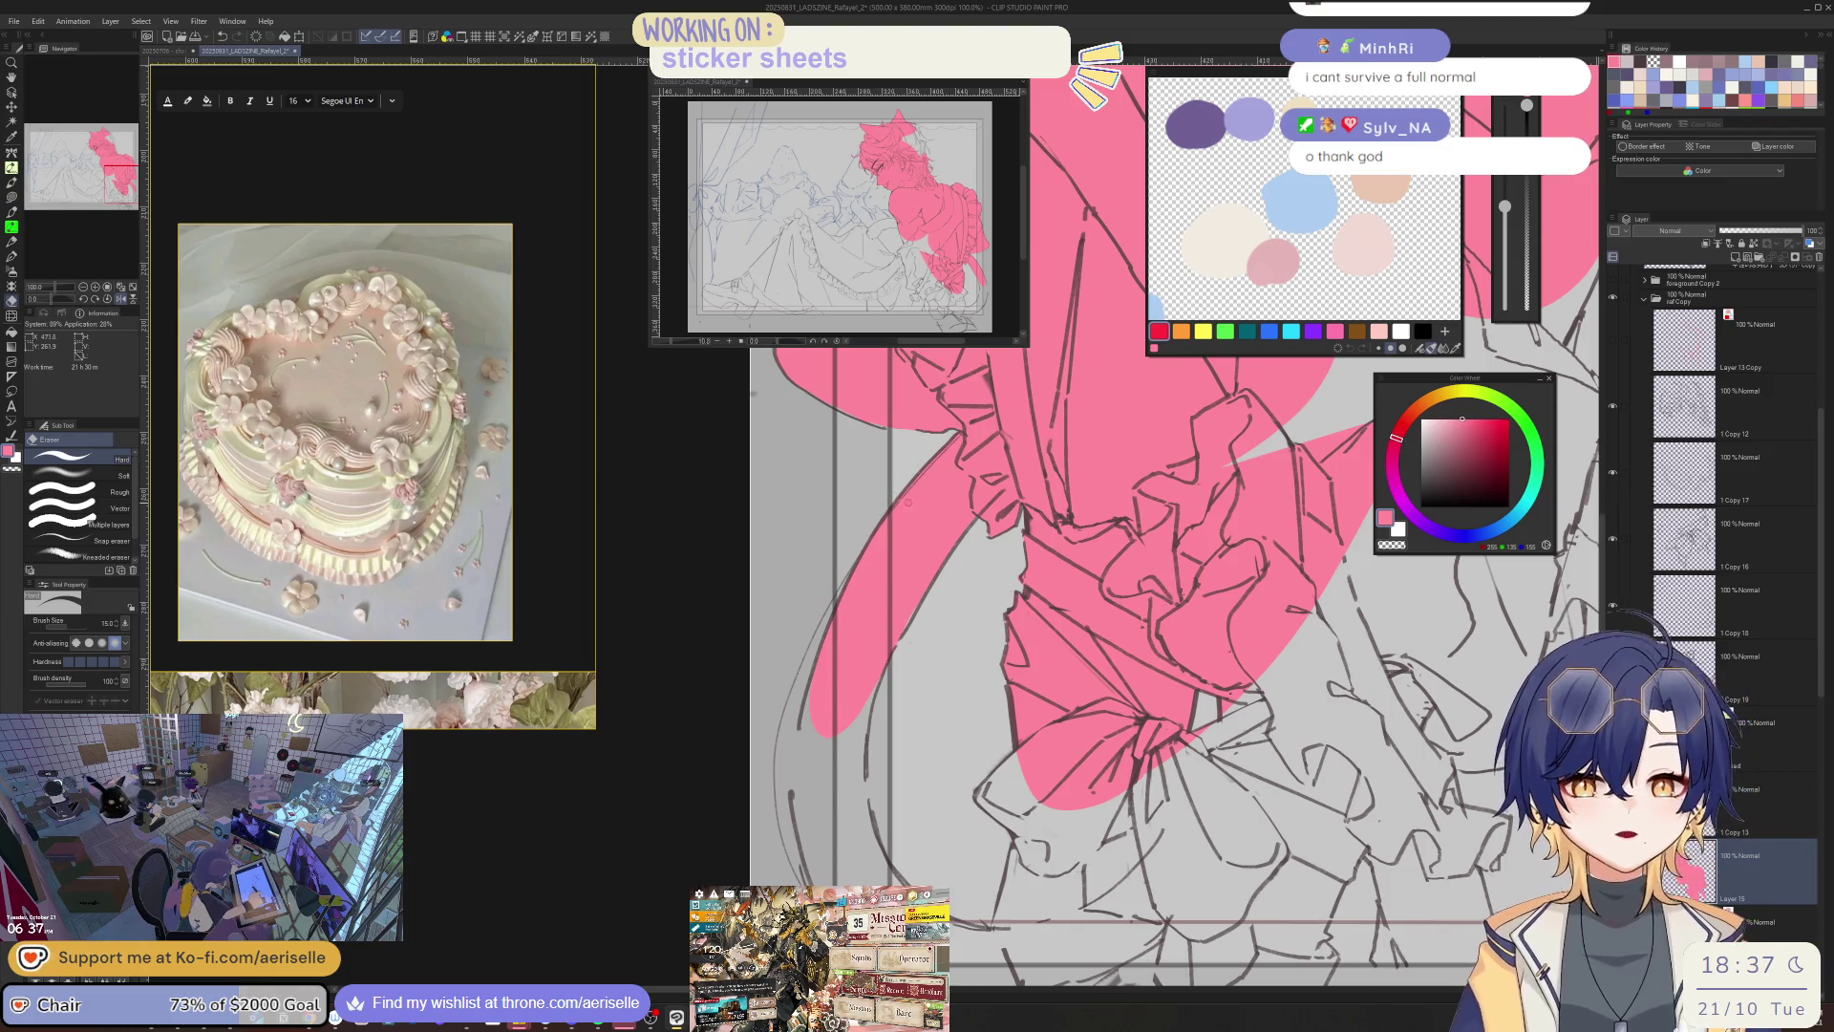
pyautogui.press('-')
pyautogui.press('-')
pyautogui.press('-')
pyautogui.hotkey('ctrl', '+')
pyautogui.press('u')
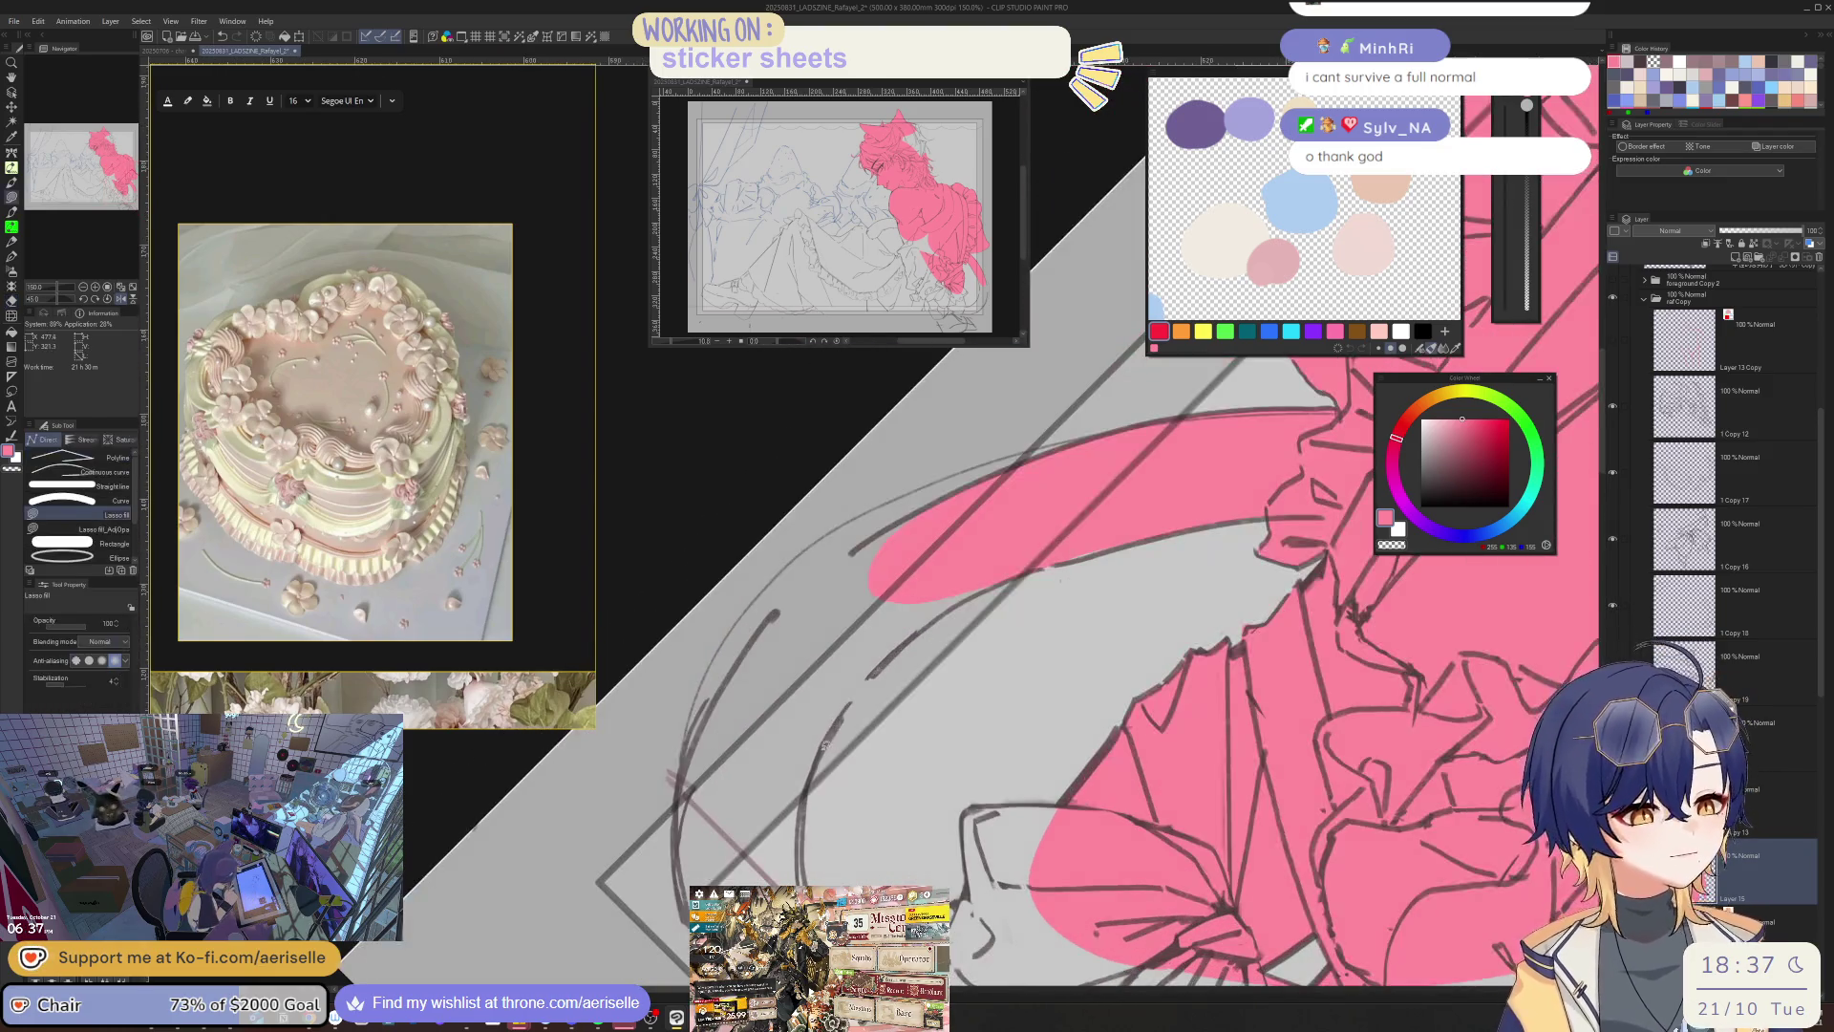
pyautogui.moveTo(1008, 577); pyautogui.dragTo(1022, 471)
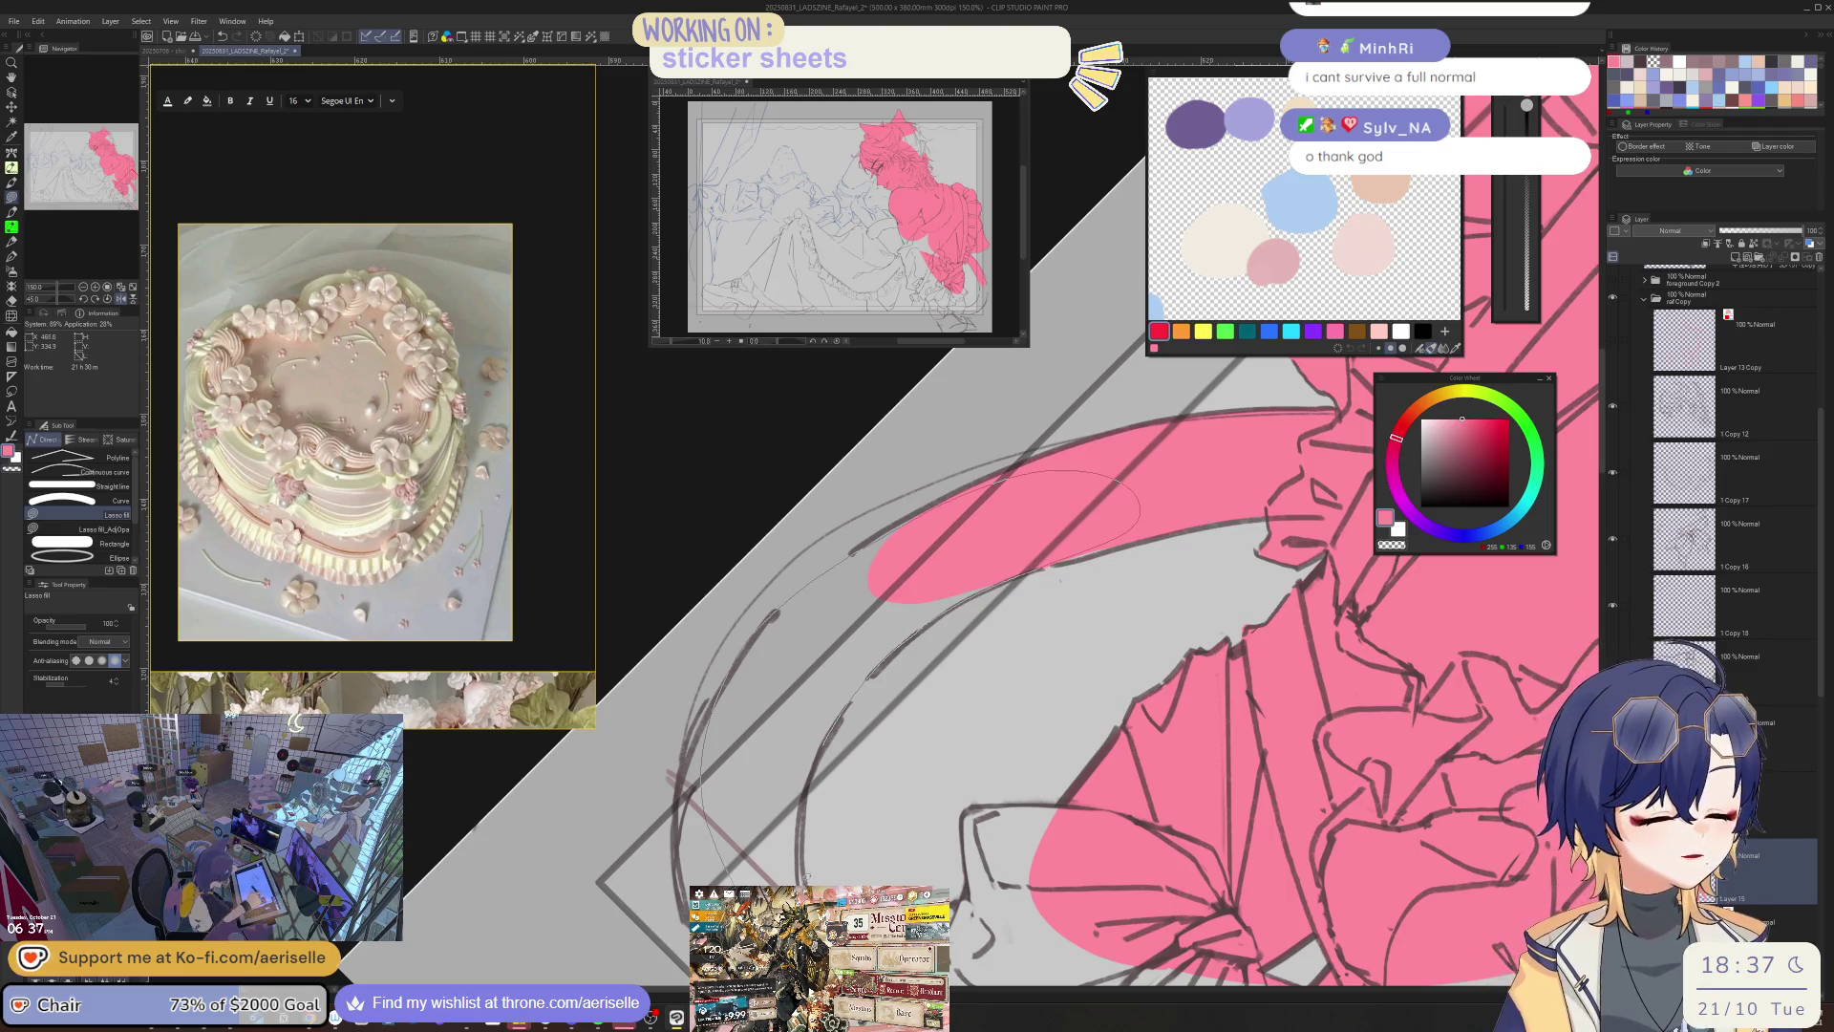
pyautogui.moveTo(805, 806); pyautogui.dragTo(801, 865)
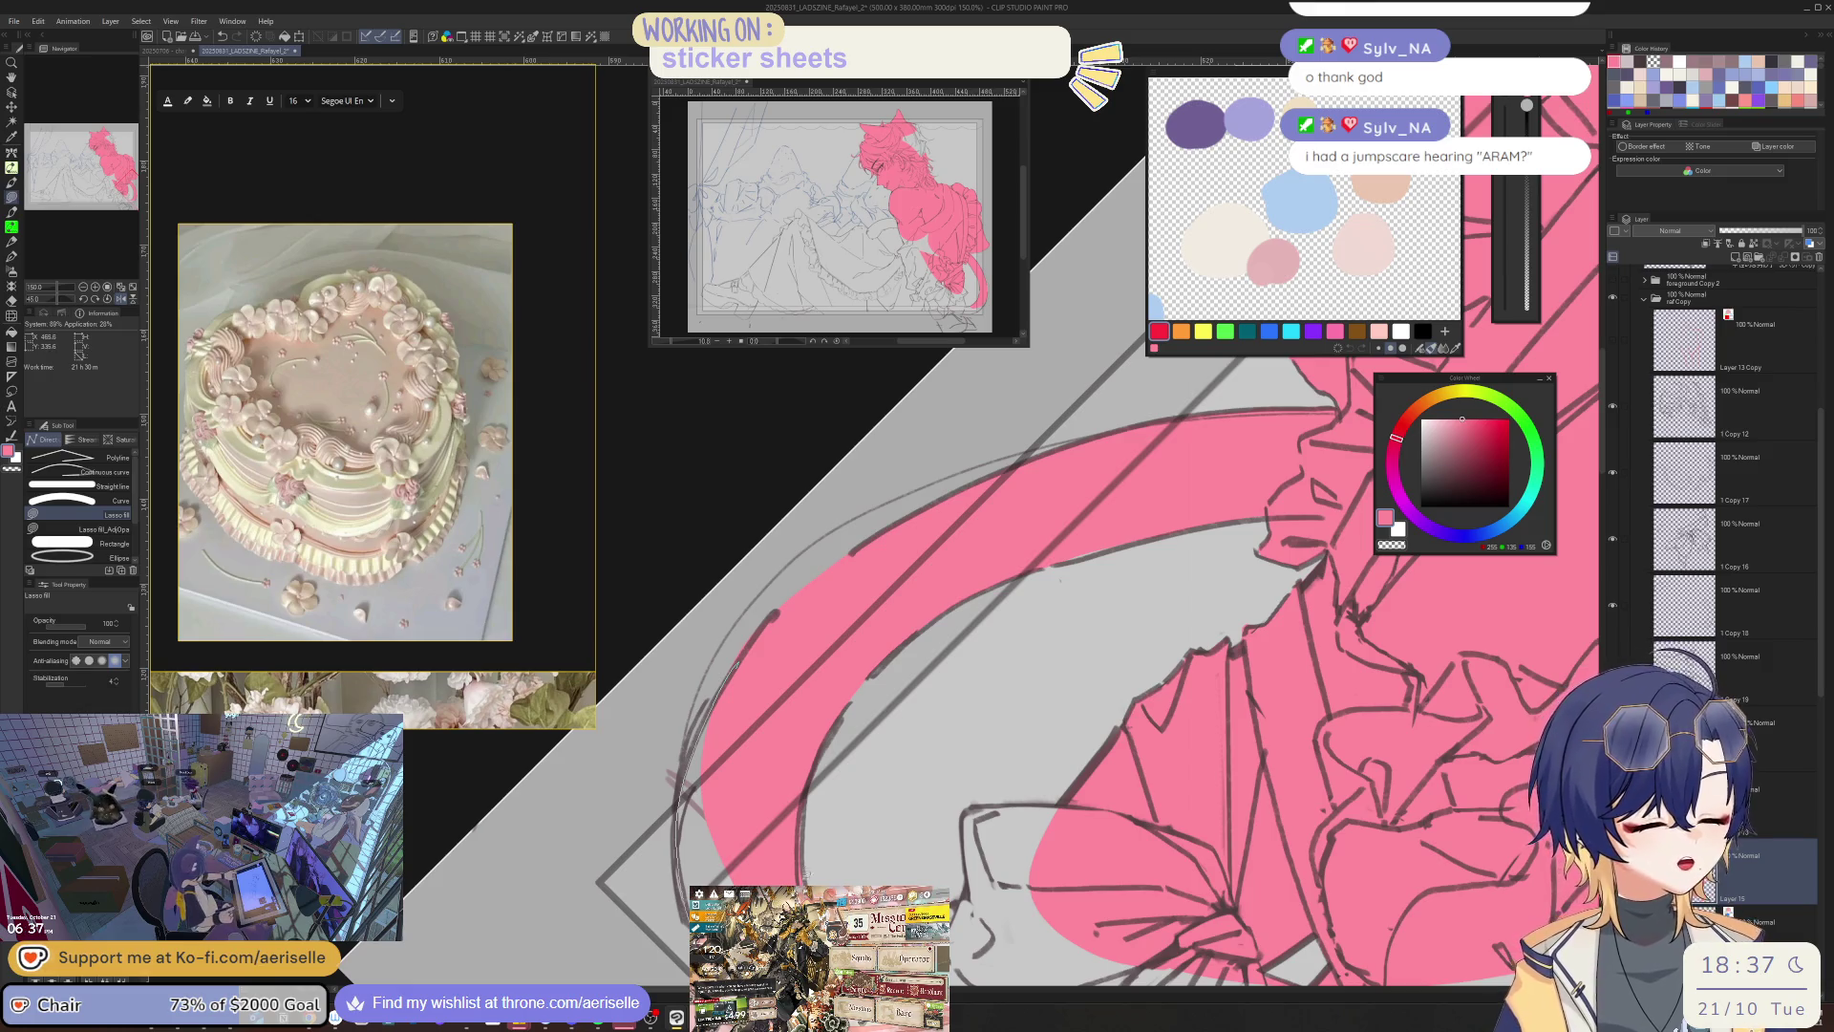
pyautogui.press('e')
# - Fill the ribbon loop and the area left of the bow pink
pyautogui.moveTo(918, 564)
pyautogui.mouseDown()
pyautogui.moveTo(684, 643)
pyautogui.moveTo(745, 759)
pyautogui.moveTo(1053, 827)
pyautogui.moveTo(1095, 728)
pyautogui.moveTo(972, 625)
pyautogui.mouseUp()
pyautogui.press('u')
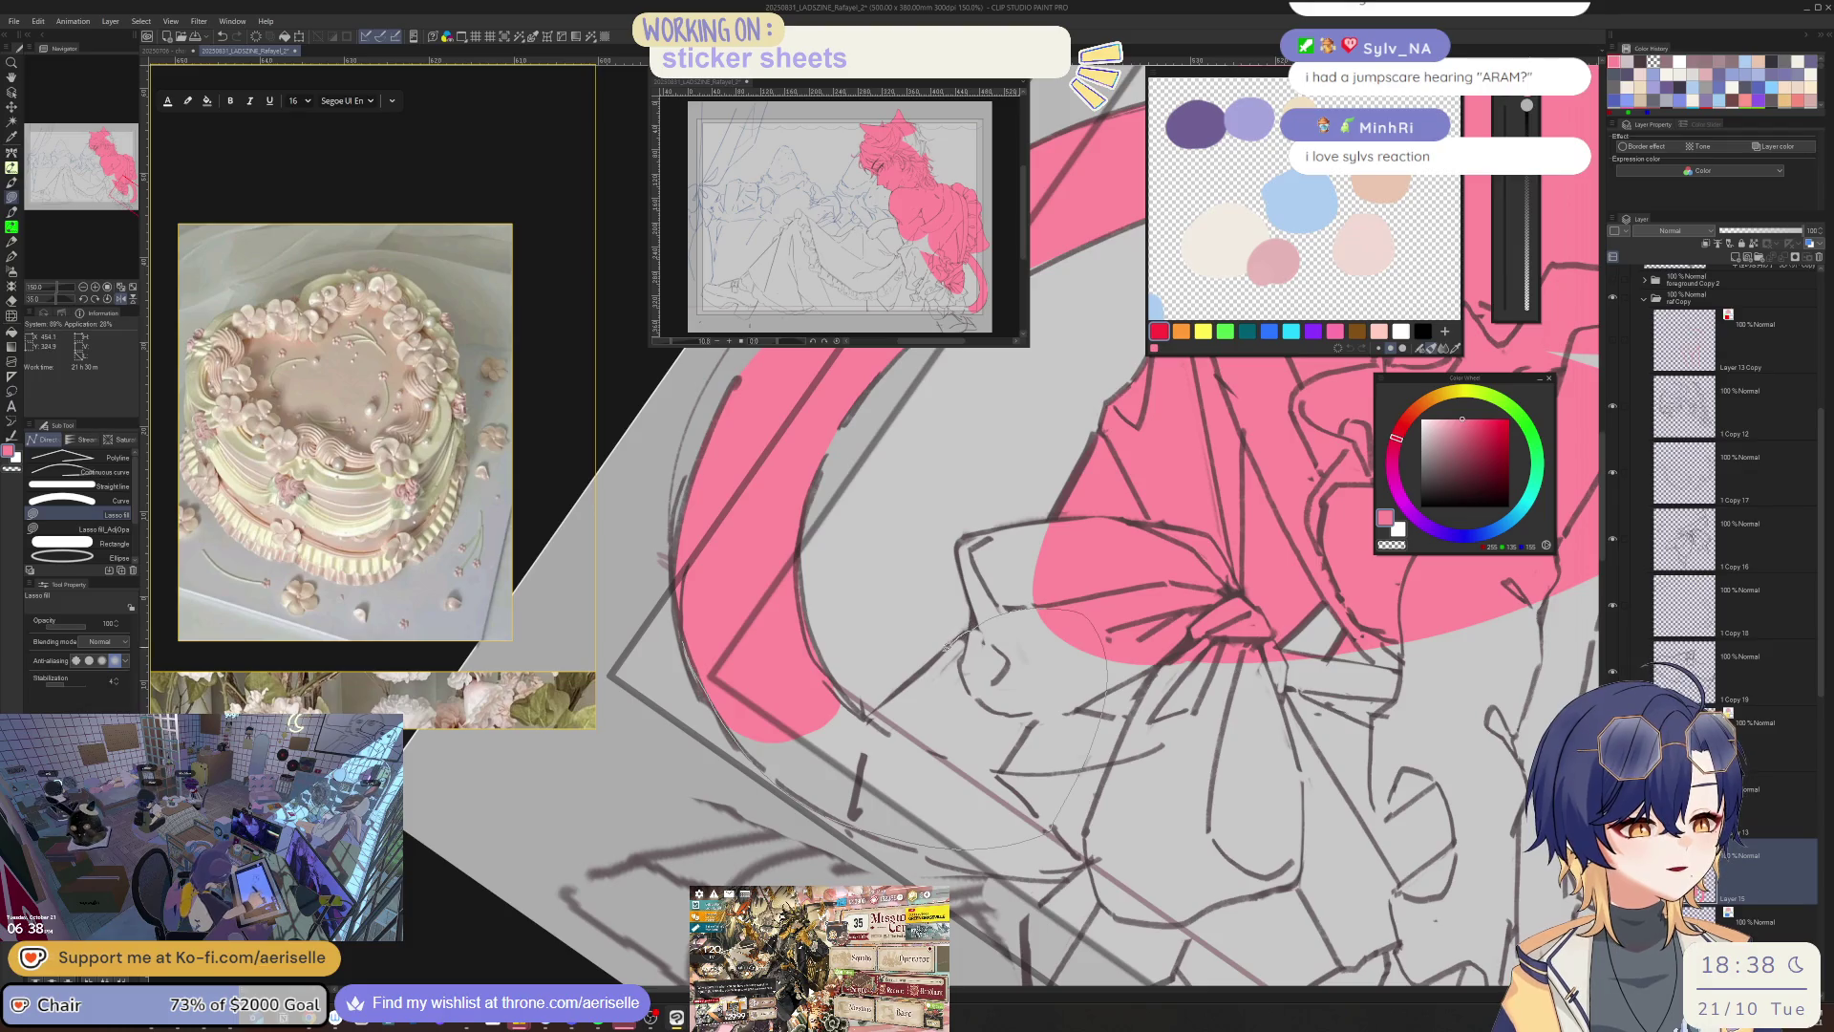
pyautogui.moveTo(881, 701); pyautogui.dragTo(697, 659)
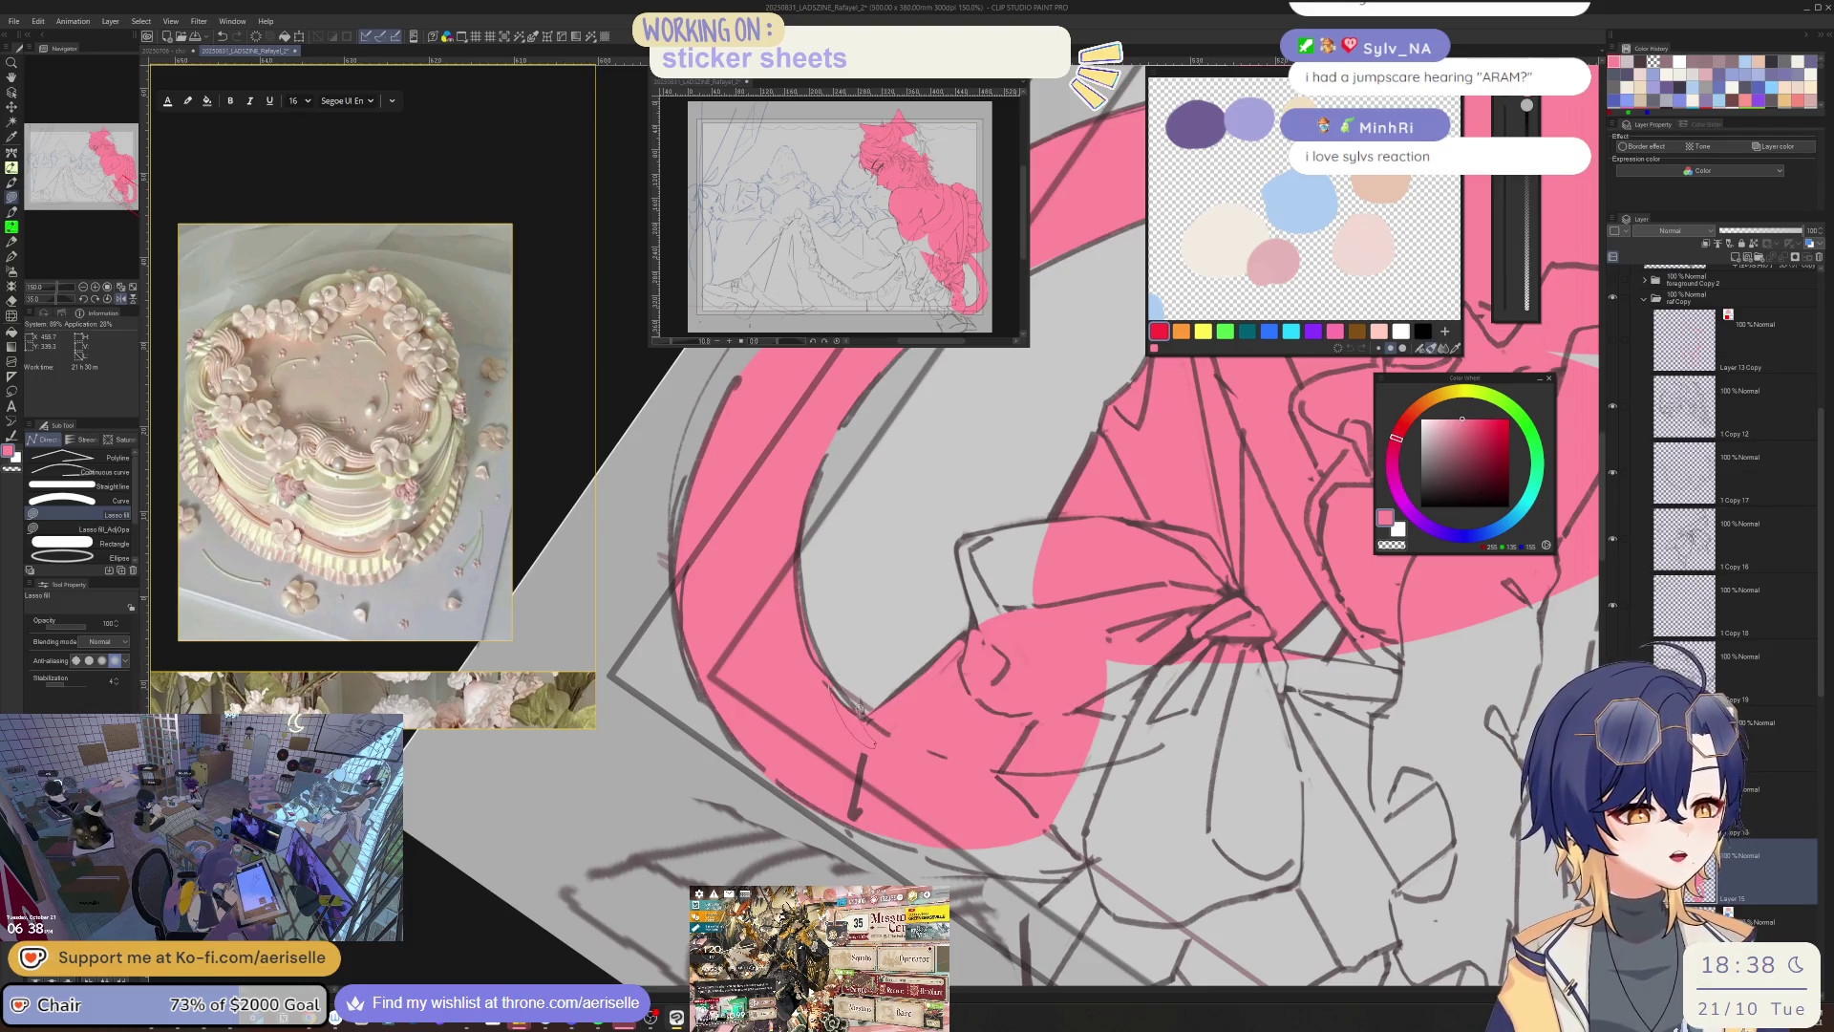
pyautogui.moveTo(860, 711); pyautogui.dragTo(859, 654)
pyautogui.moveTo(1084, 607); pyautogui.dragTo(860, 814)
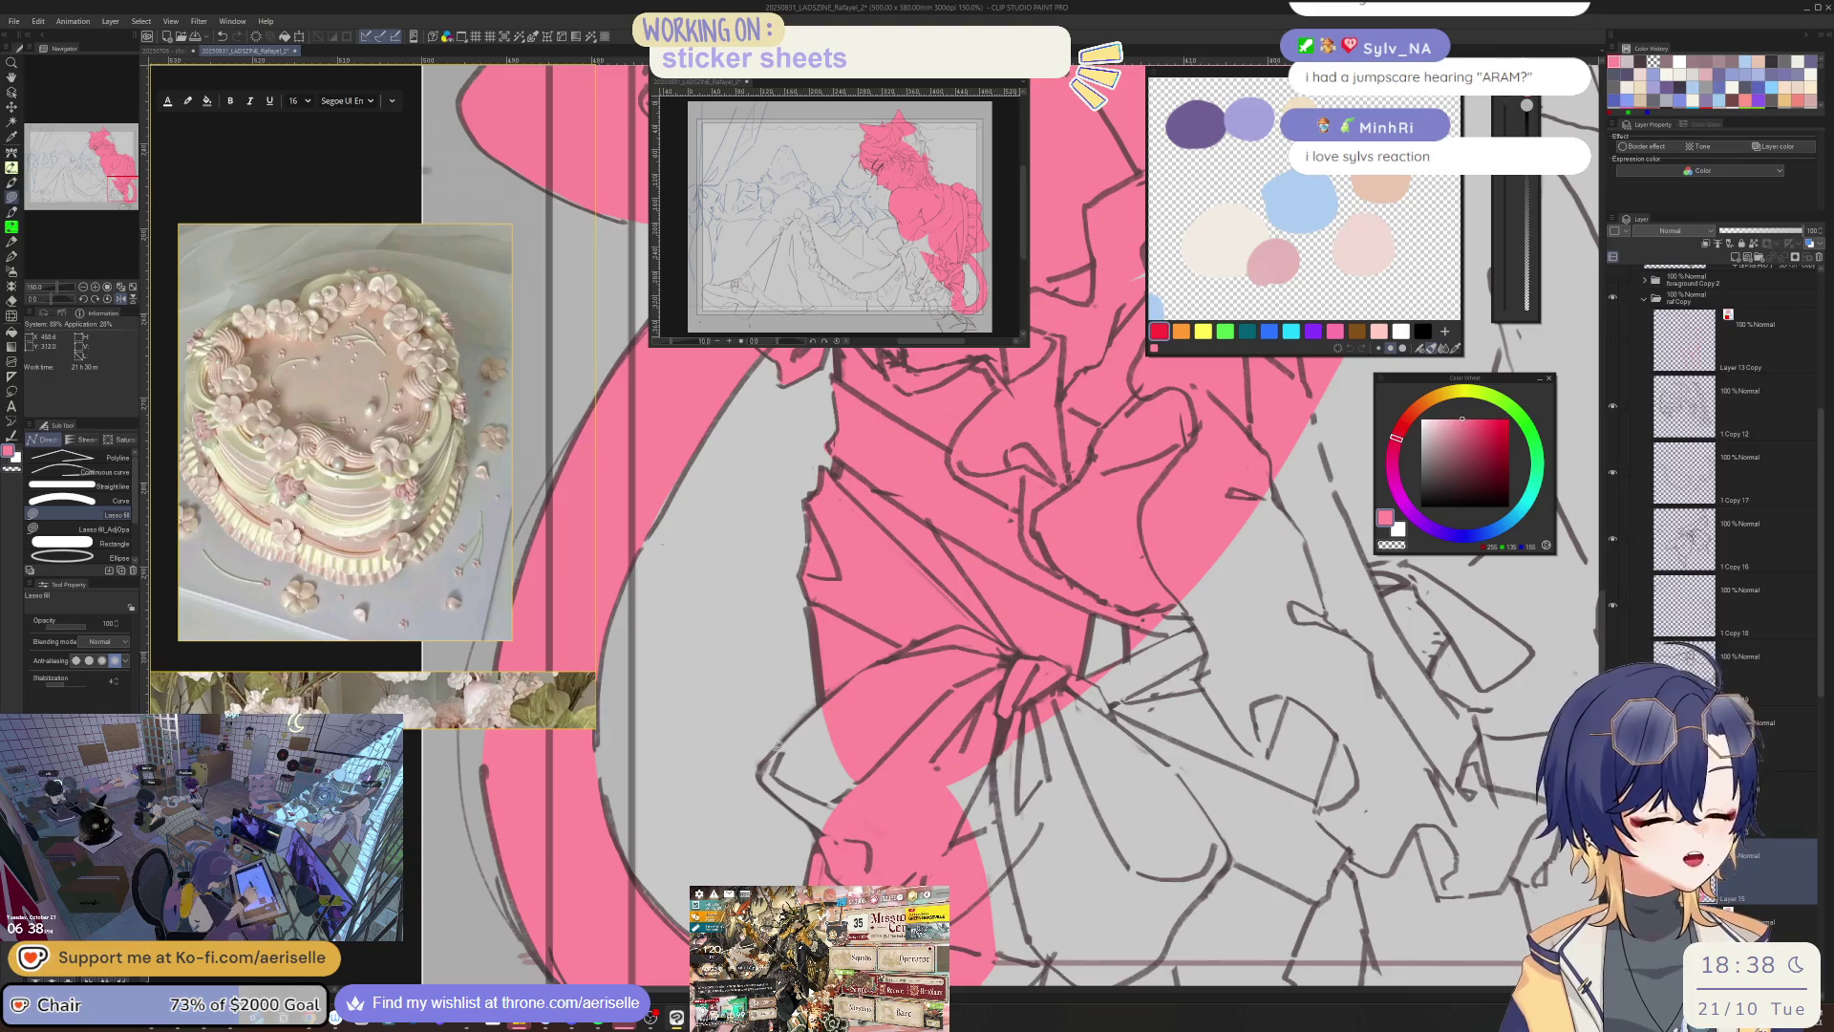
pyautogui.moveTo(765, 777)
pyautogui.mouseDown()
pyautogui.moveTo(790, 810)
pyautogui.moveTo(921, 792)
pyautogui.moveTo(822, 693)
pyautogui.moveTo(816, 707)
pyautogui.mouseUp()
pyautogui.moveTo(1096, 556); pyautogui.dragTo(1037, 585)
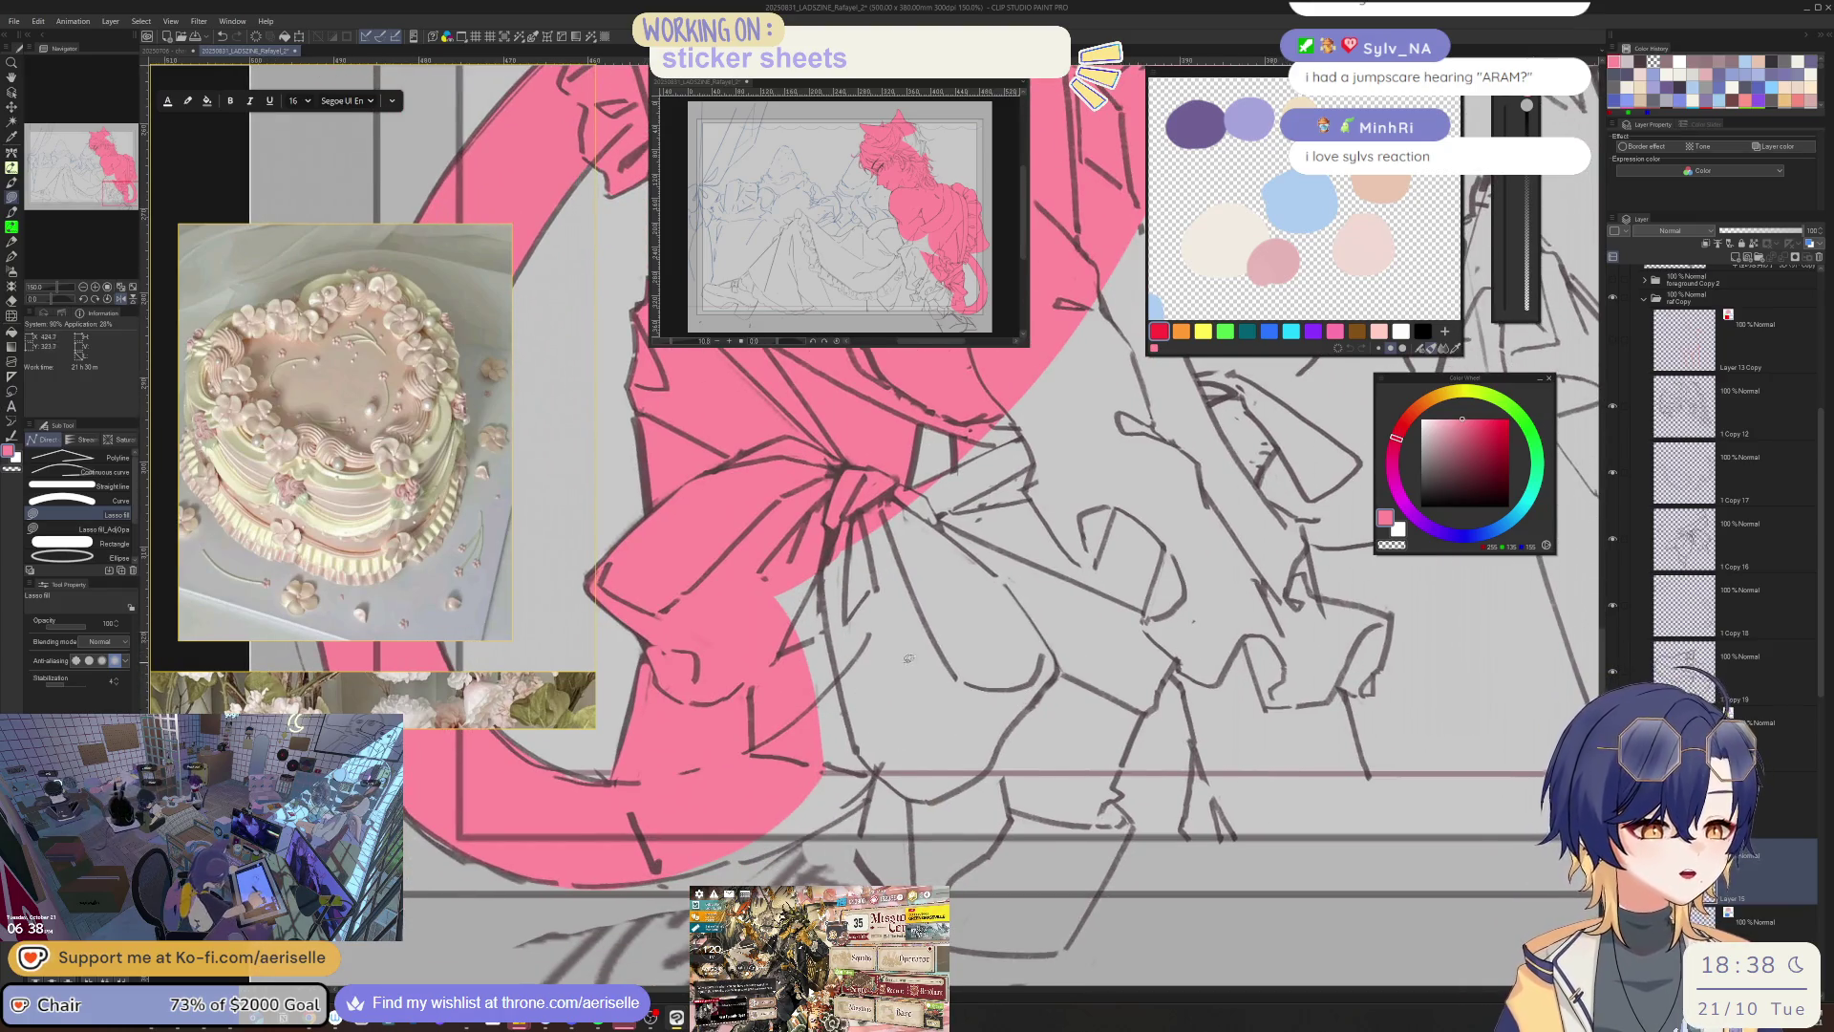
pyautogui.scroll(-2, 1039, 764)
pyautogui.moveTo(1036, 707); pyautogui.dragTo(1074, 771)
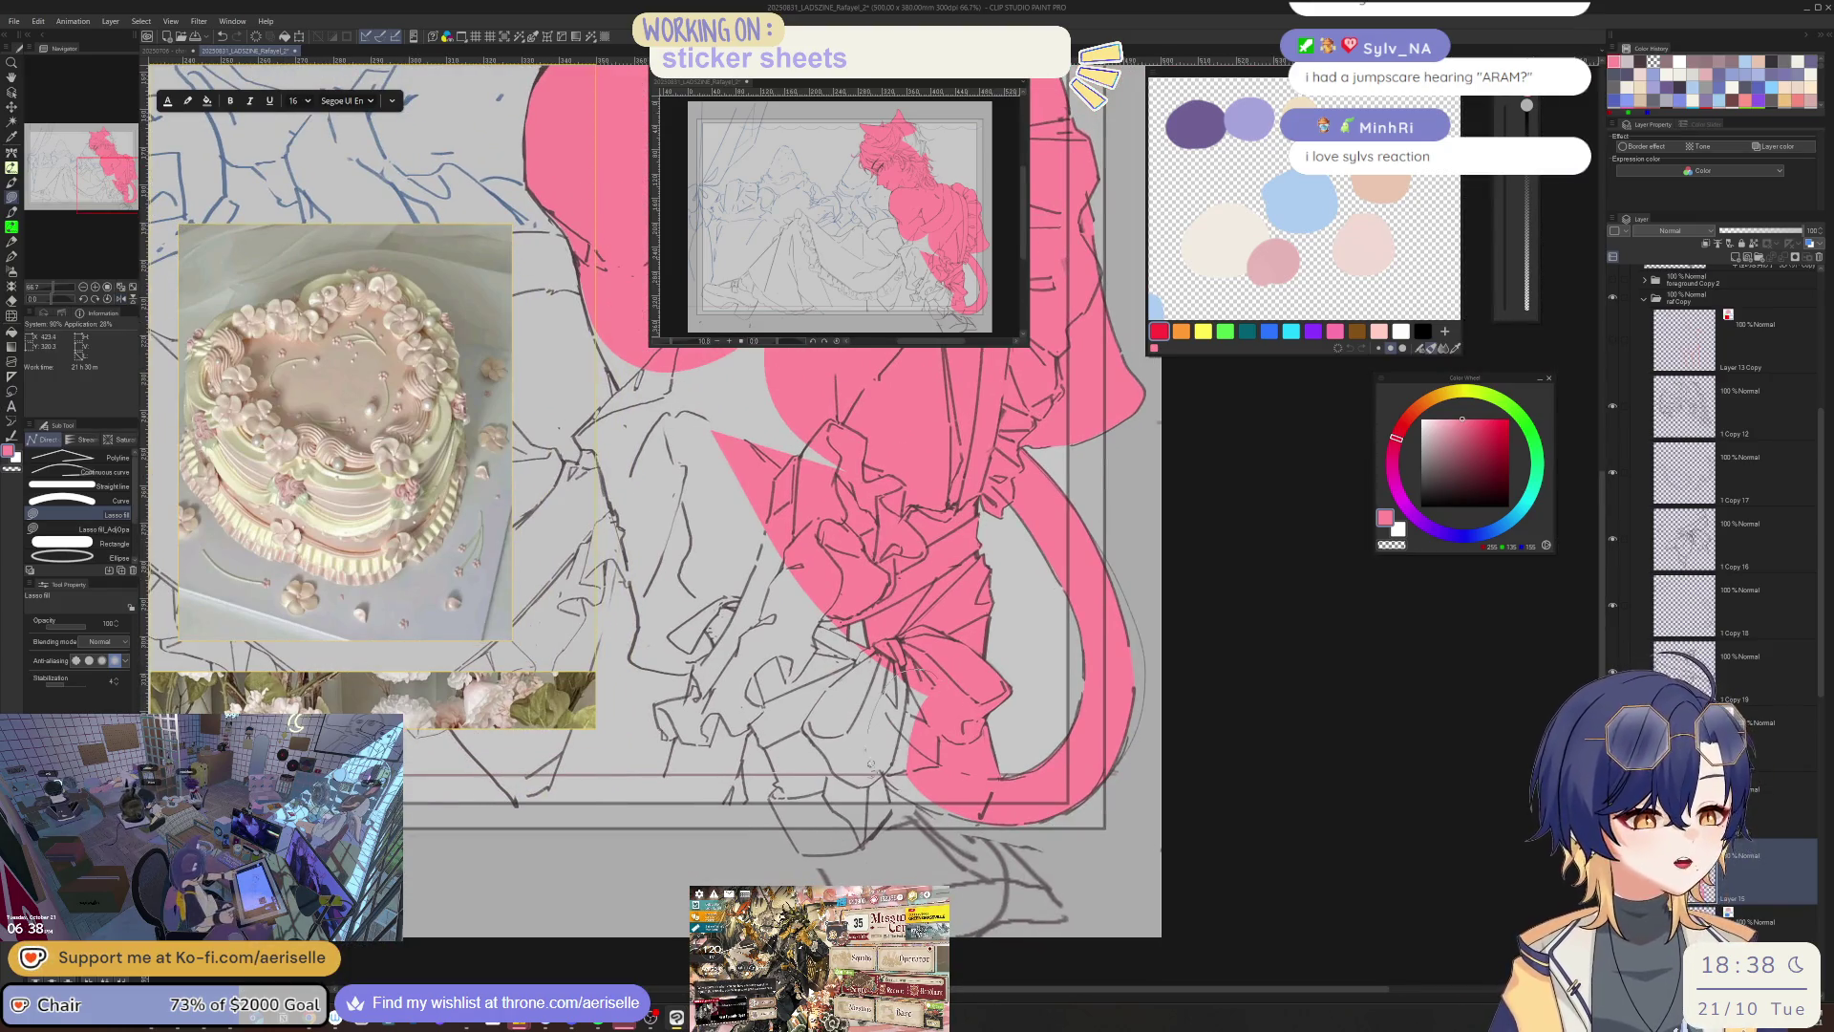
# - Extend the pink over the bow, then select the layer below Copy 18
pyautogui.moveTo(924, 676); pyautogui.dragTo(907, 803)
pyautogui.scroll(3, 877, 781)
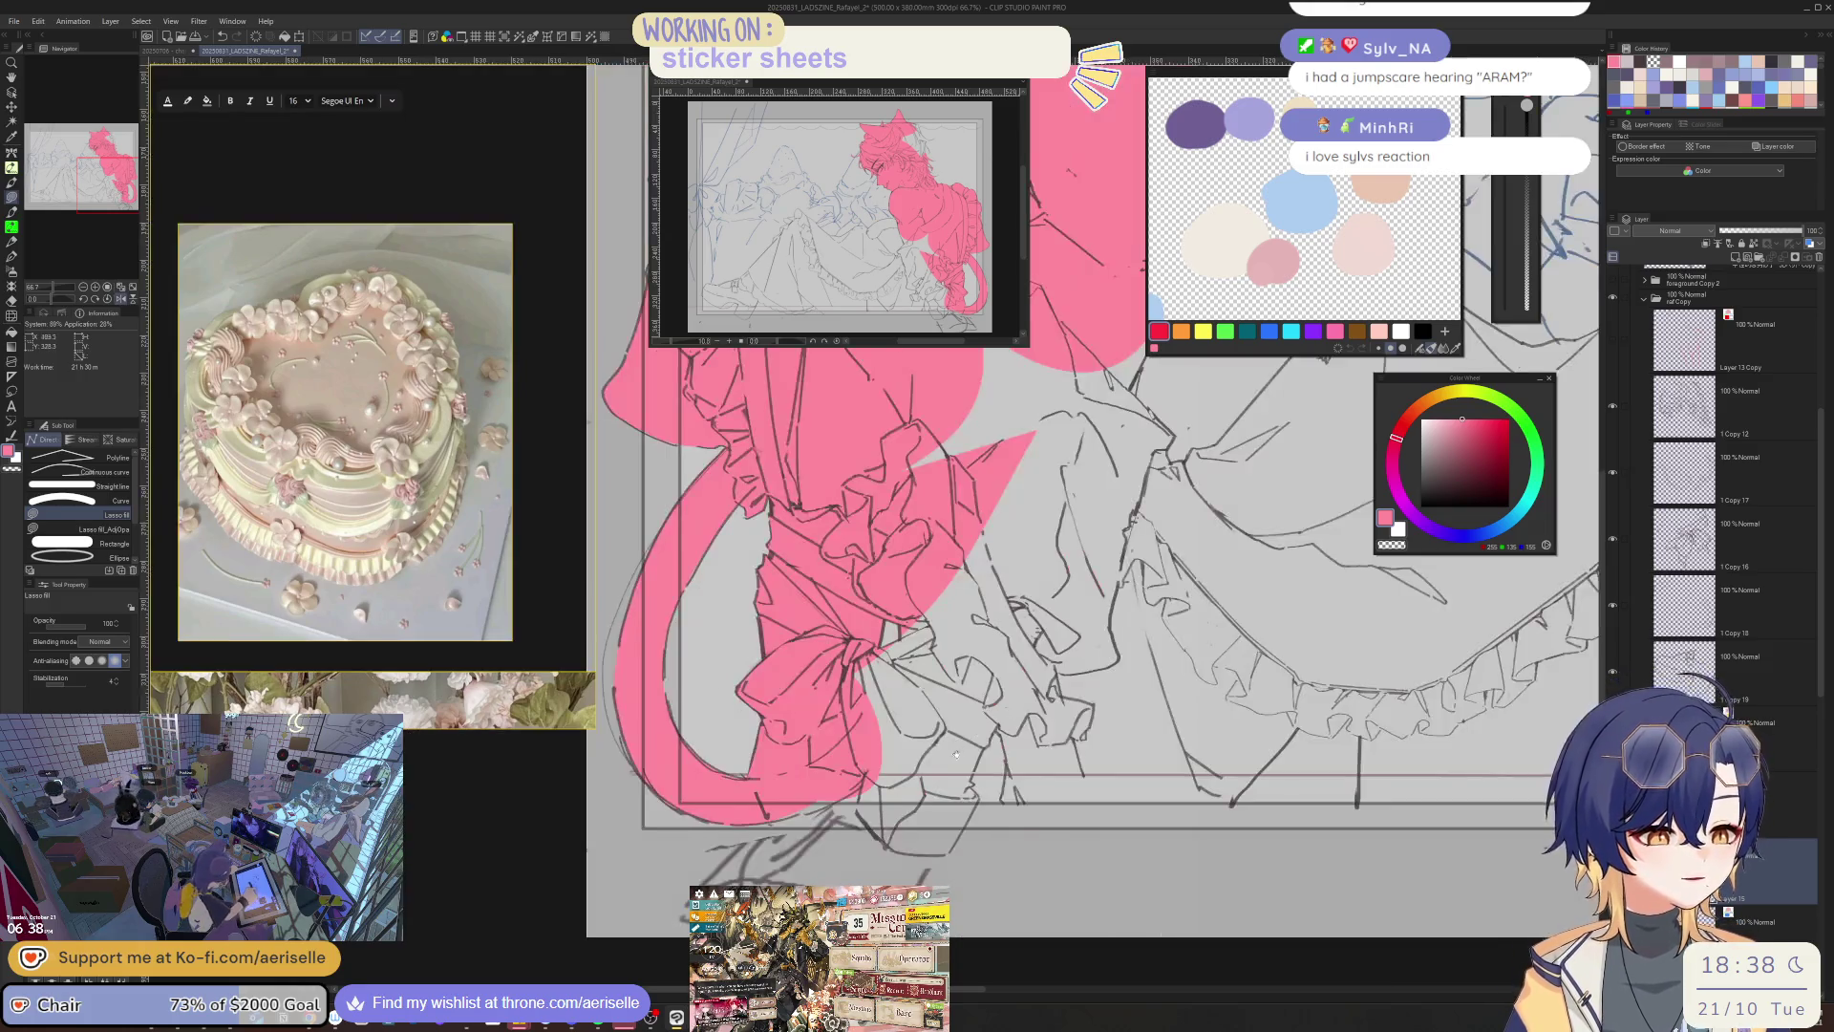
pyautogui.press('o')
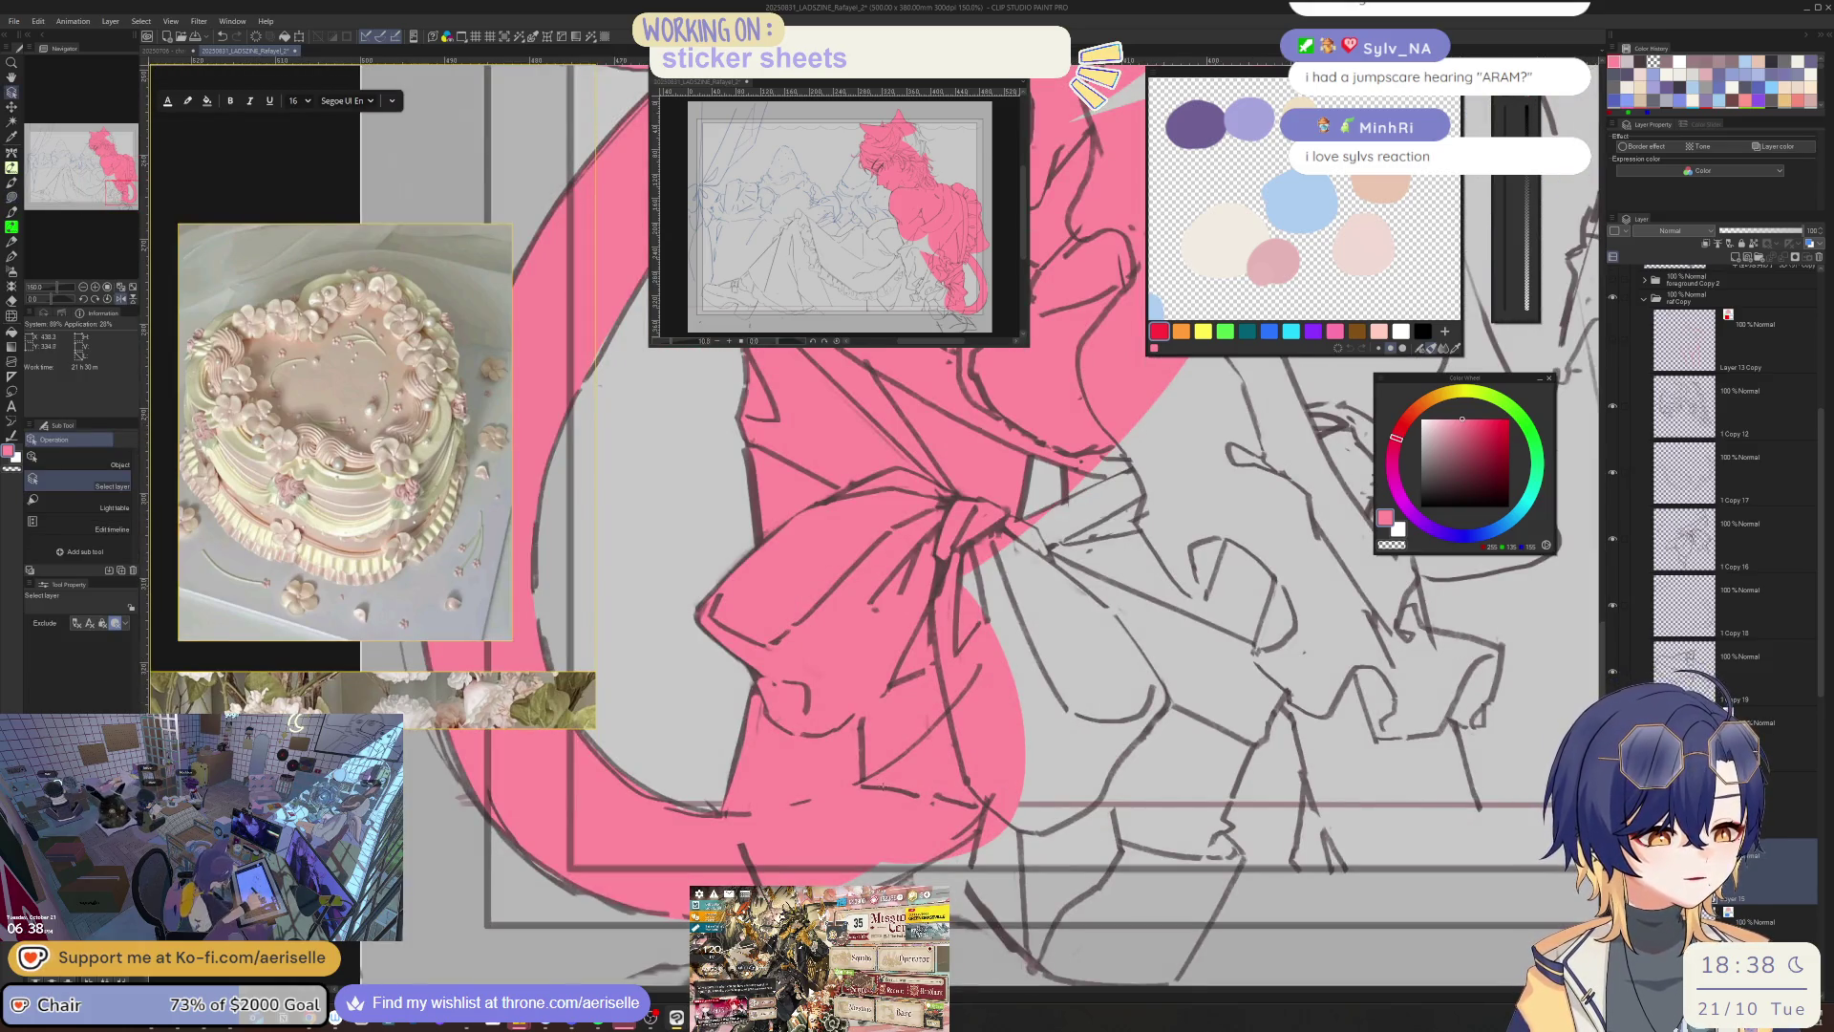
pyautogui.press('e')
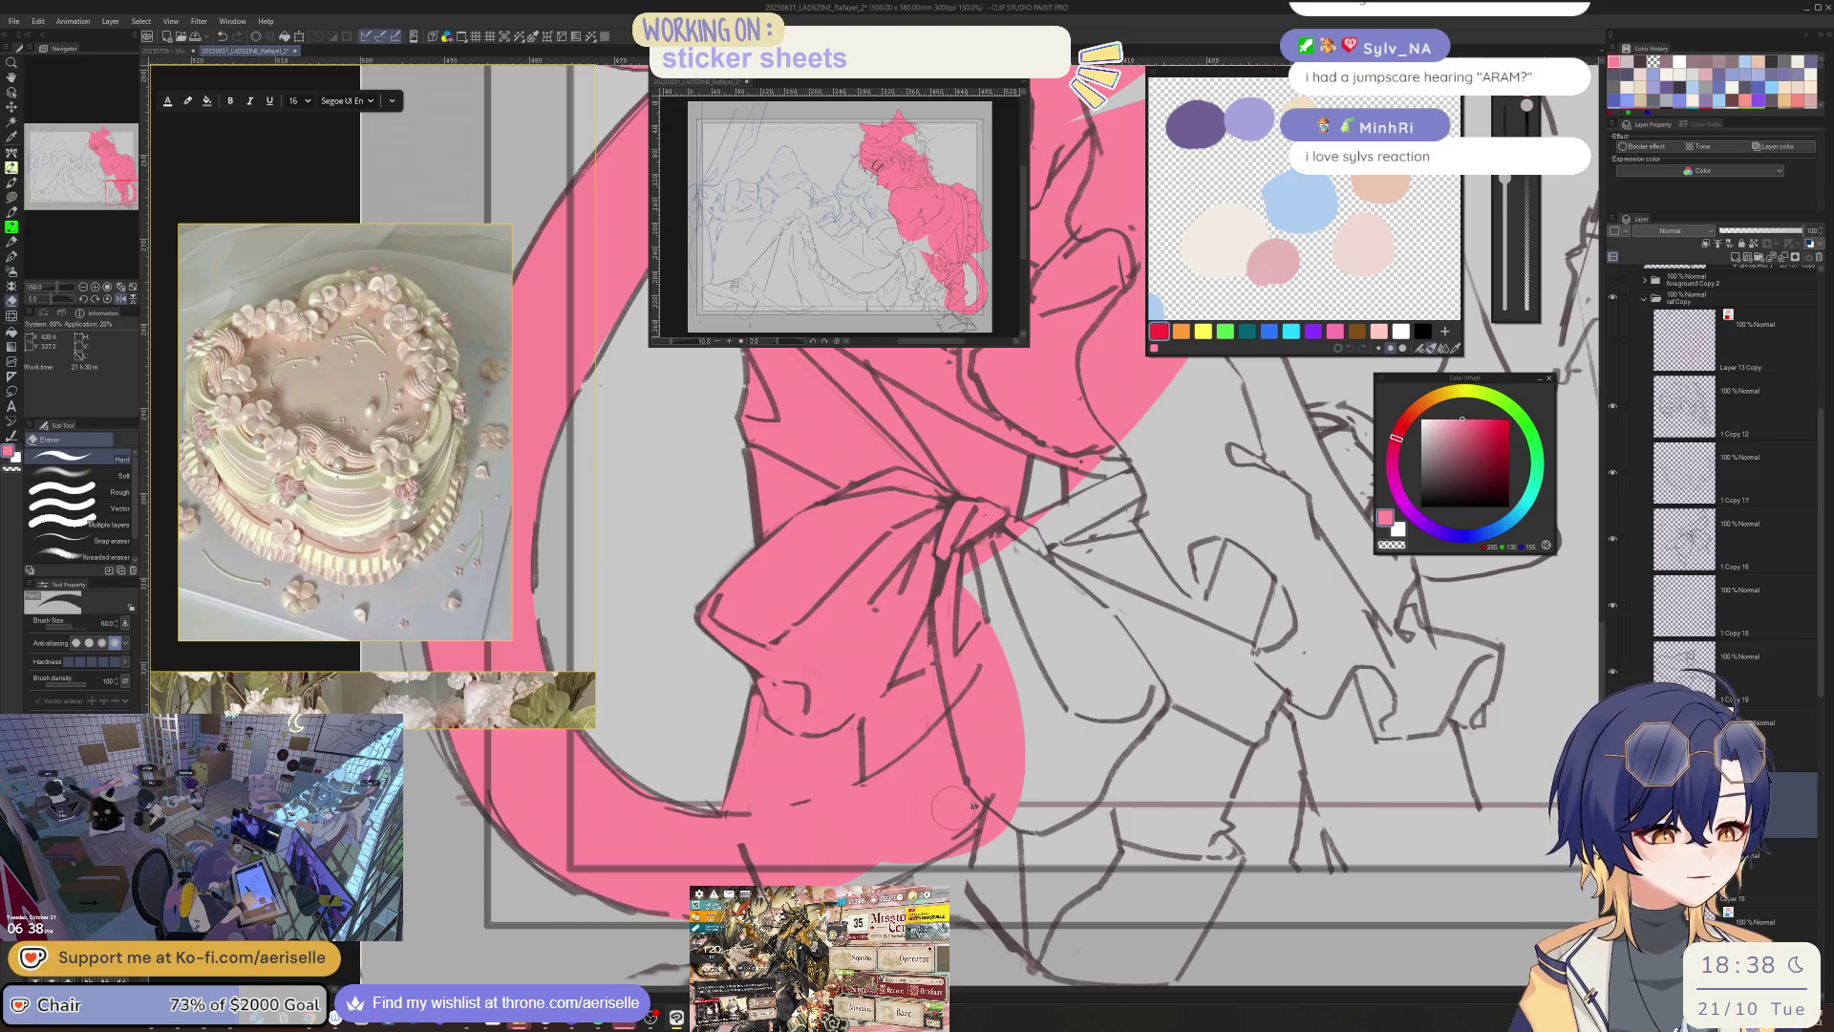
pyautogui.keyDown('ctrl'); pyautogui.keyDown('shift'); pyautogui.click(967, 683); pyautogui.keyUp('shift'); pyautogui.keyUp('ctrl')
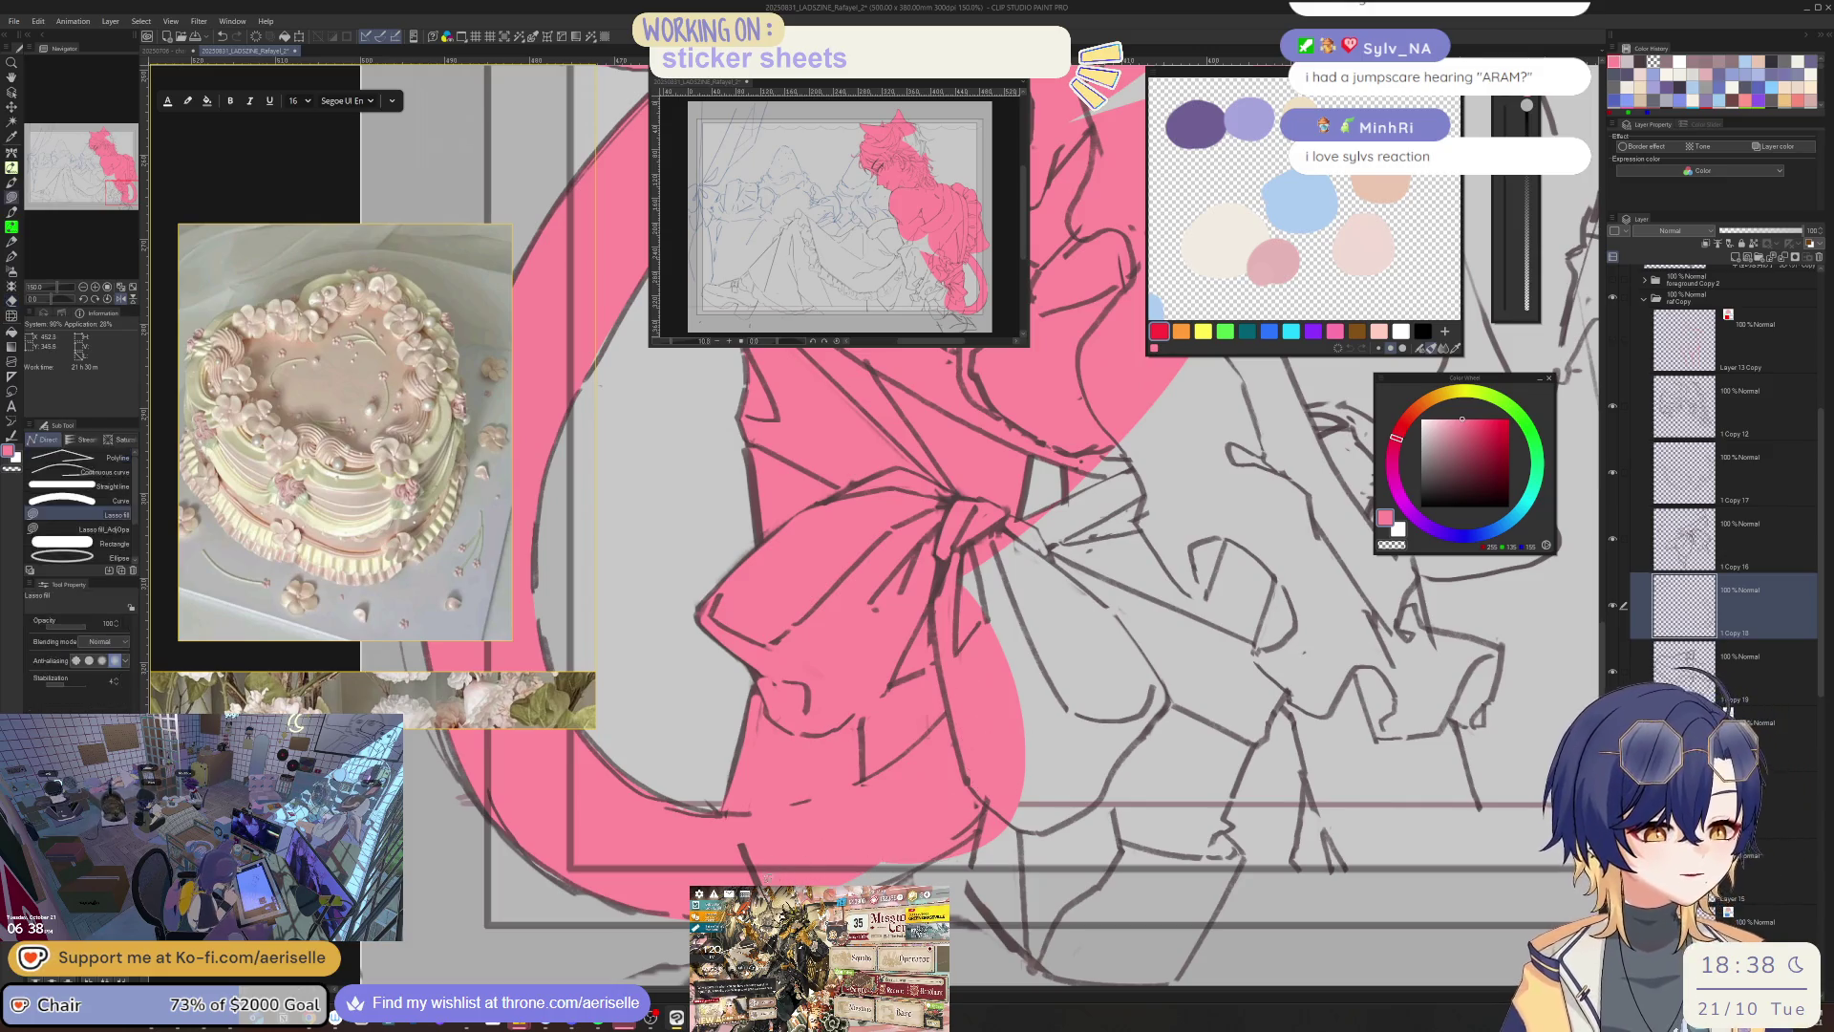
pyautogui.keyDown('ctrl'); pyautogui.keyDown('shift'); pyautogui.click(893, 853); pyautogui.keyUp('shift'); pyautogui.keyUp('ctrl')
pyautogui.scroll(-3, 769, 845)
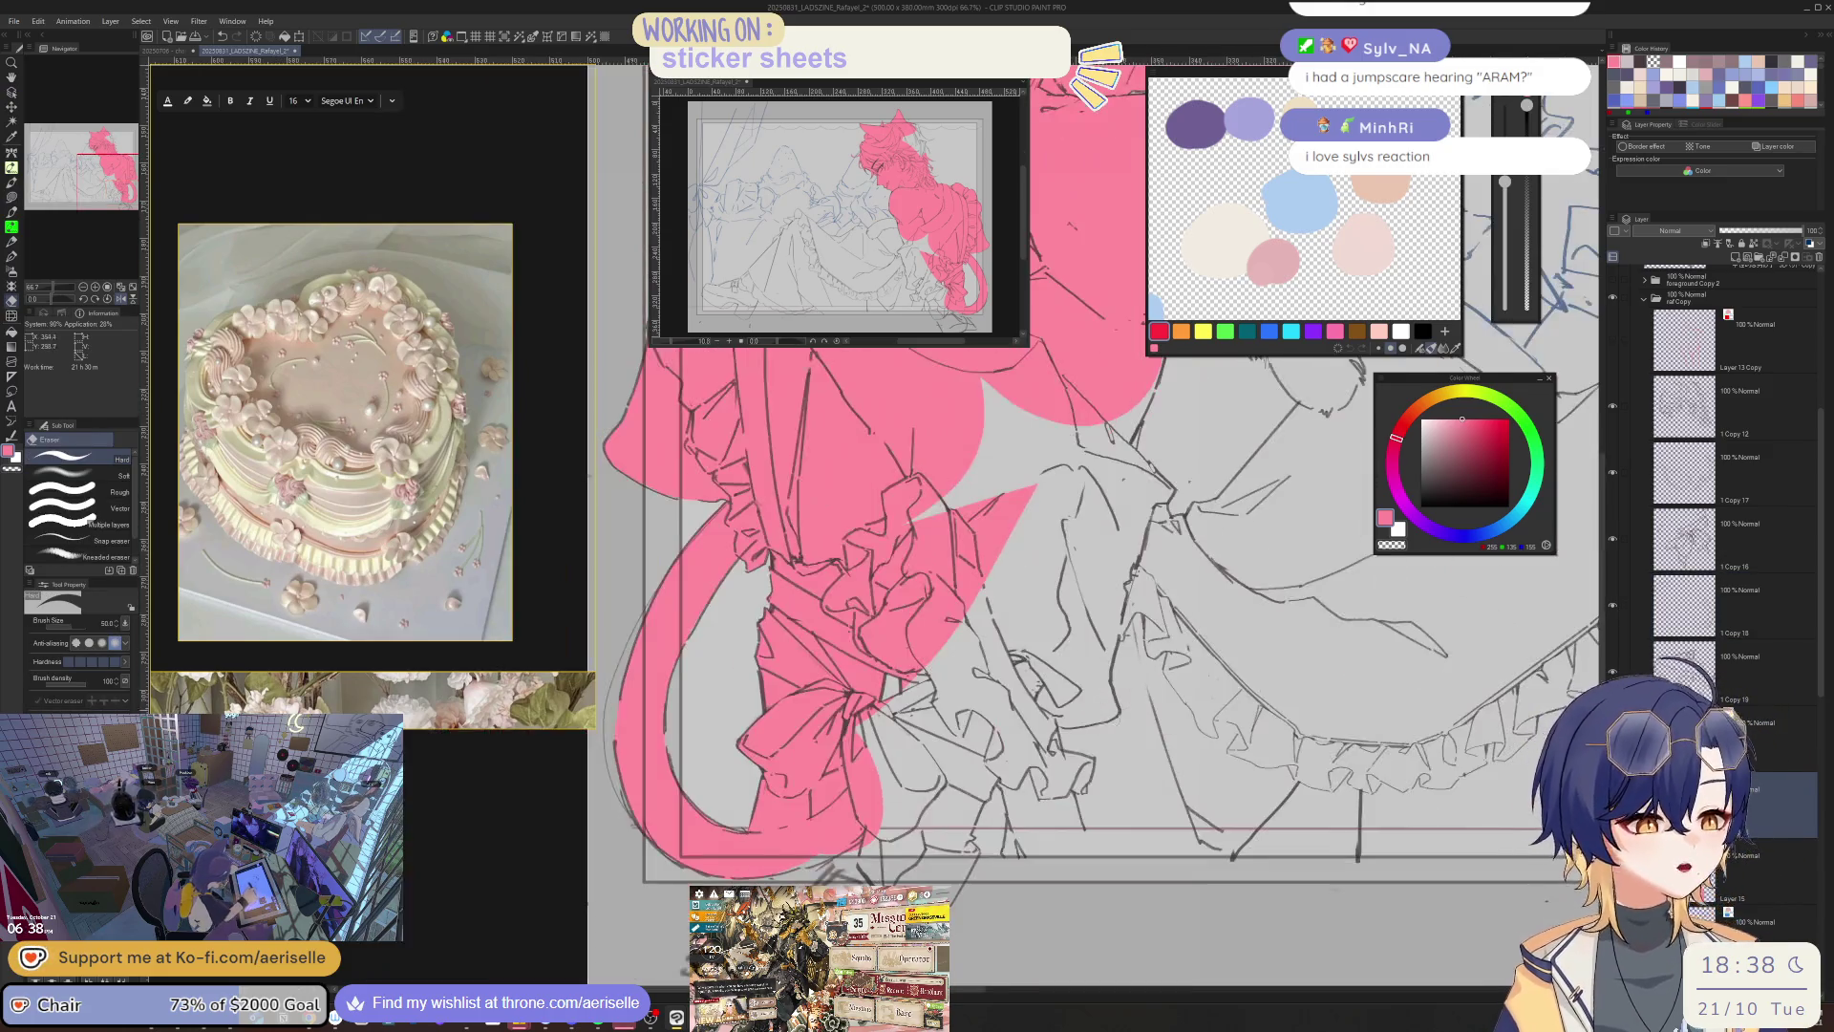
pyautogui.press('u')
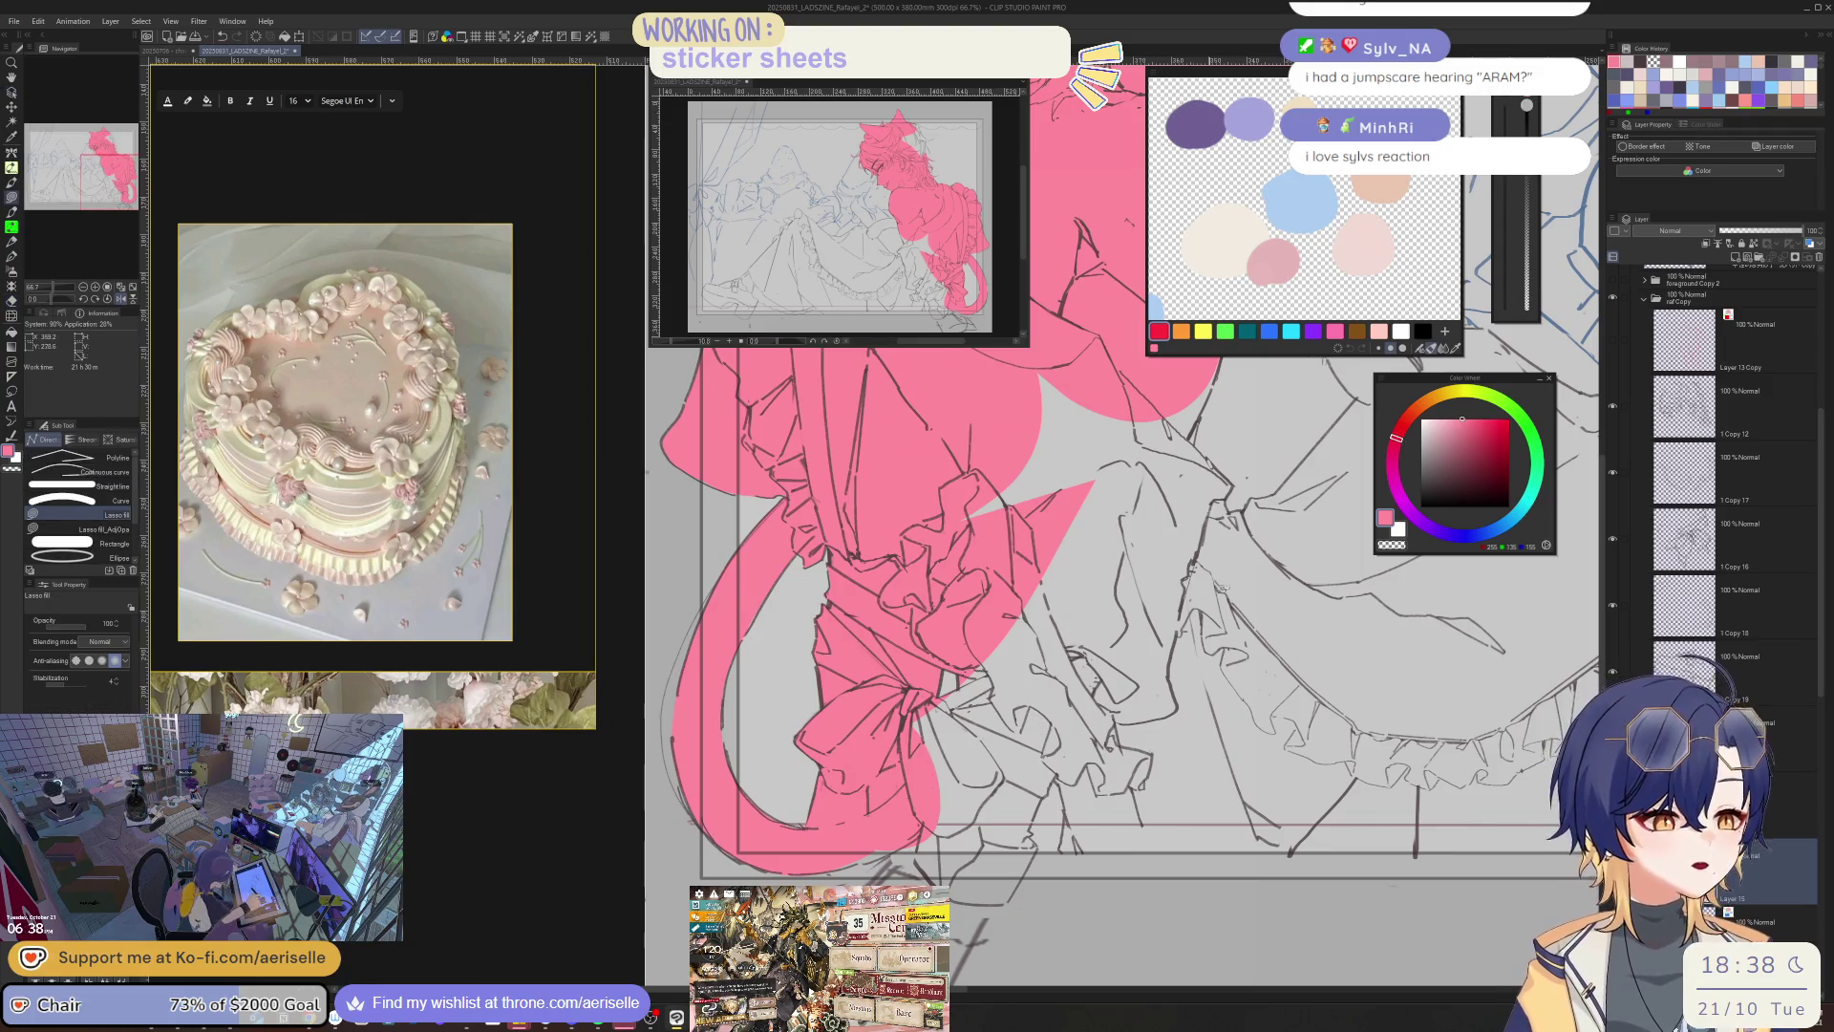
pyautogui.scroll(2, 951, 690)
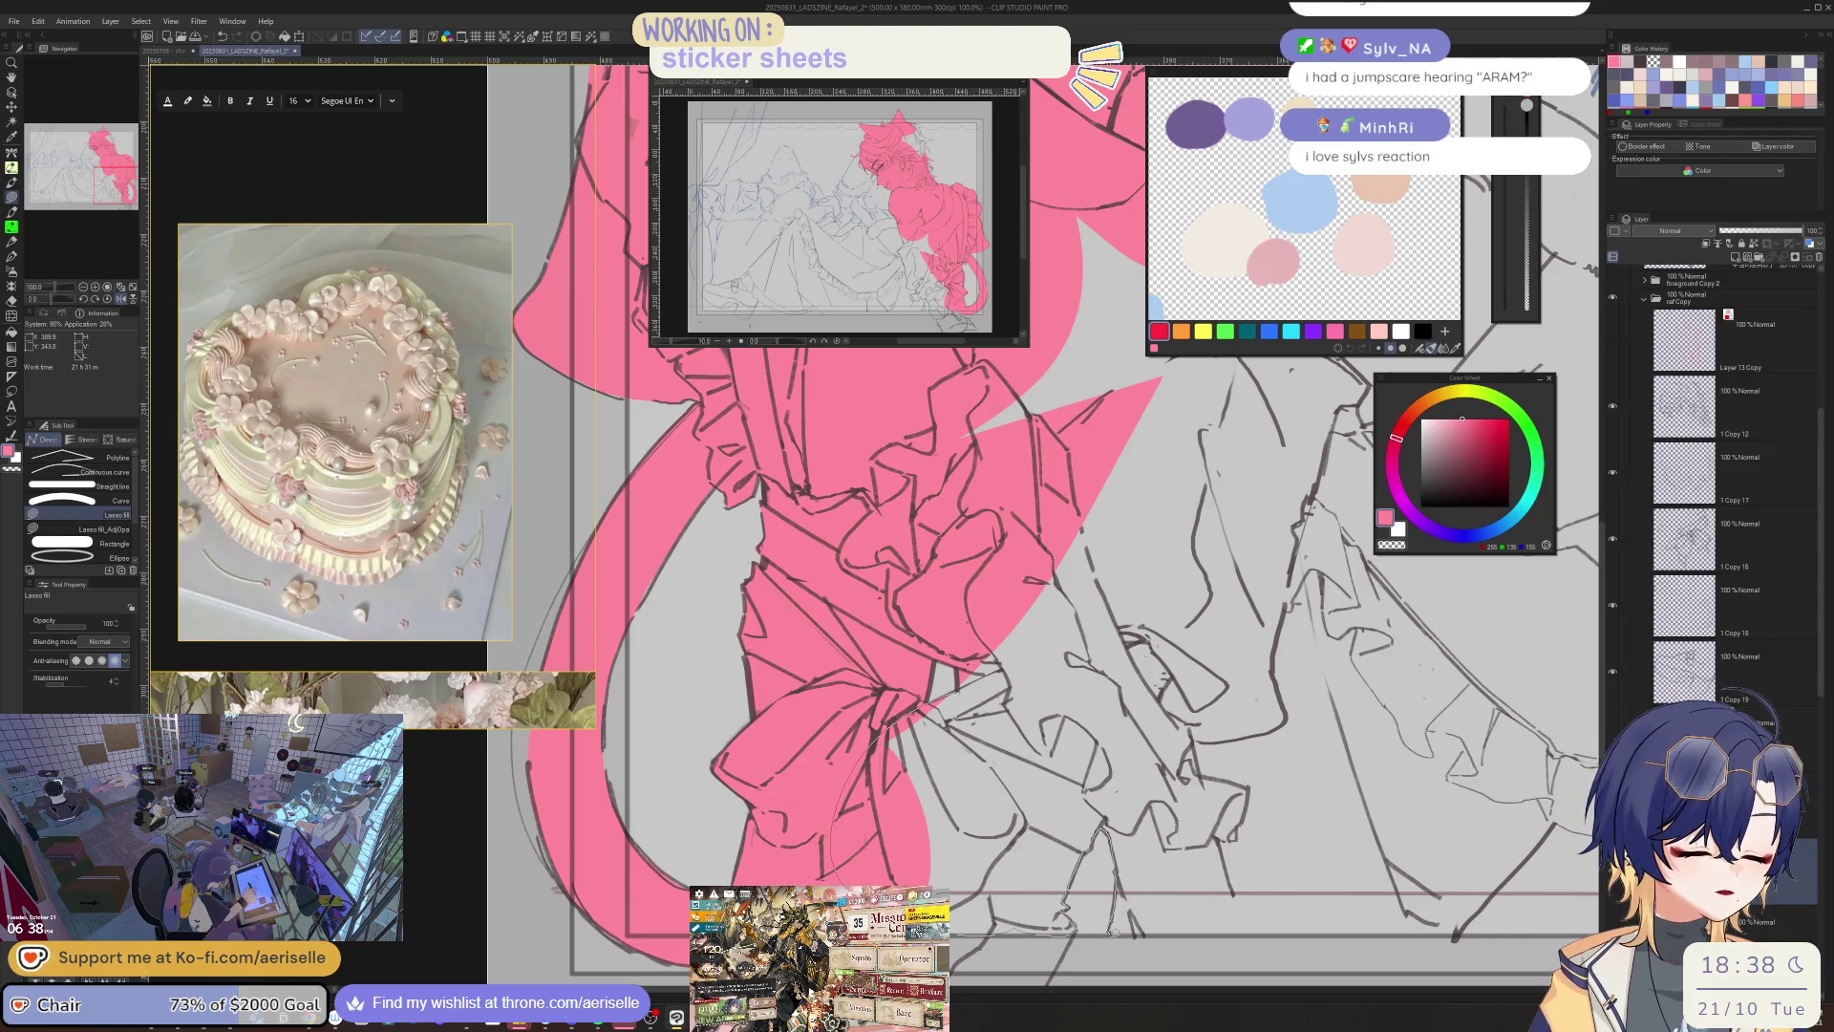
# - Fill the figure's lower body, skirt and the remaining gap below it pink
pyautogui.moveTo(1167, 938)
pyautogui.mouseDown()
pyautogui.moveTo(1387, 926)
pyautogui.moveTo(1398, 417)
pyautogui.moveTo(1060, 349)
pyautogui.mouseUp()
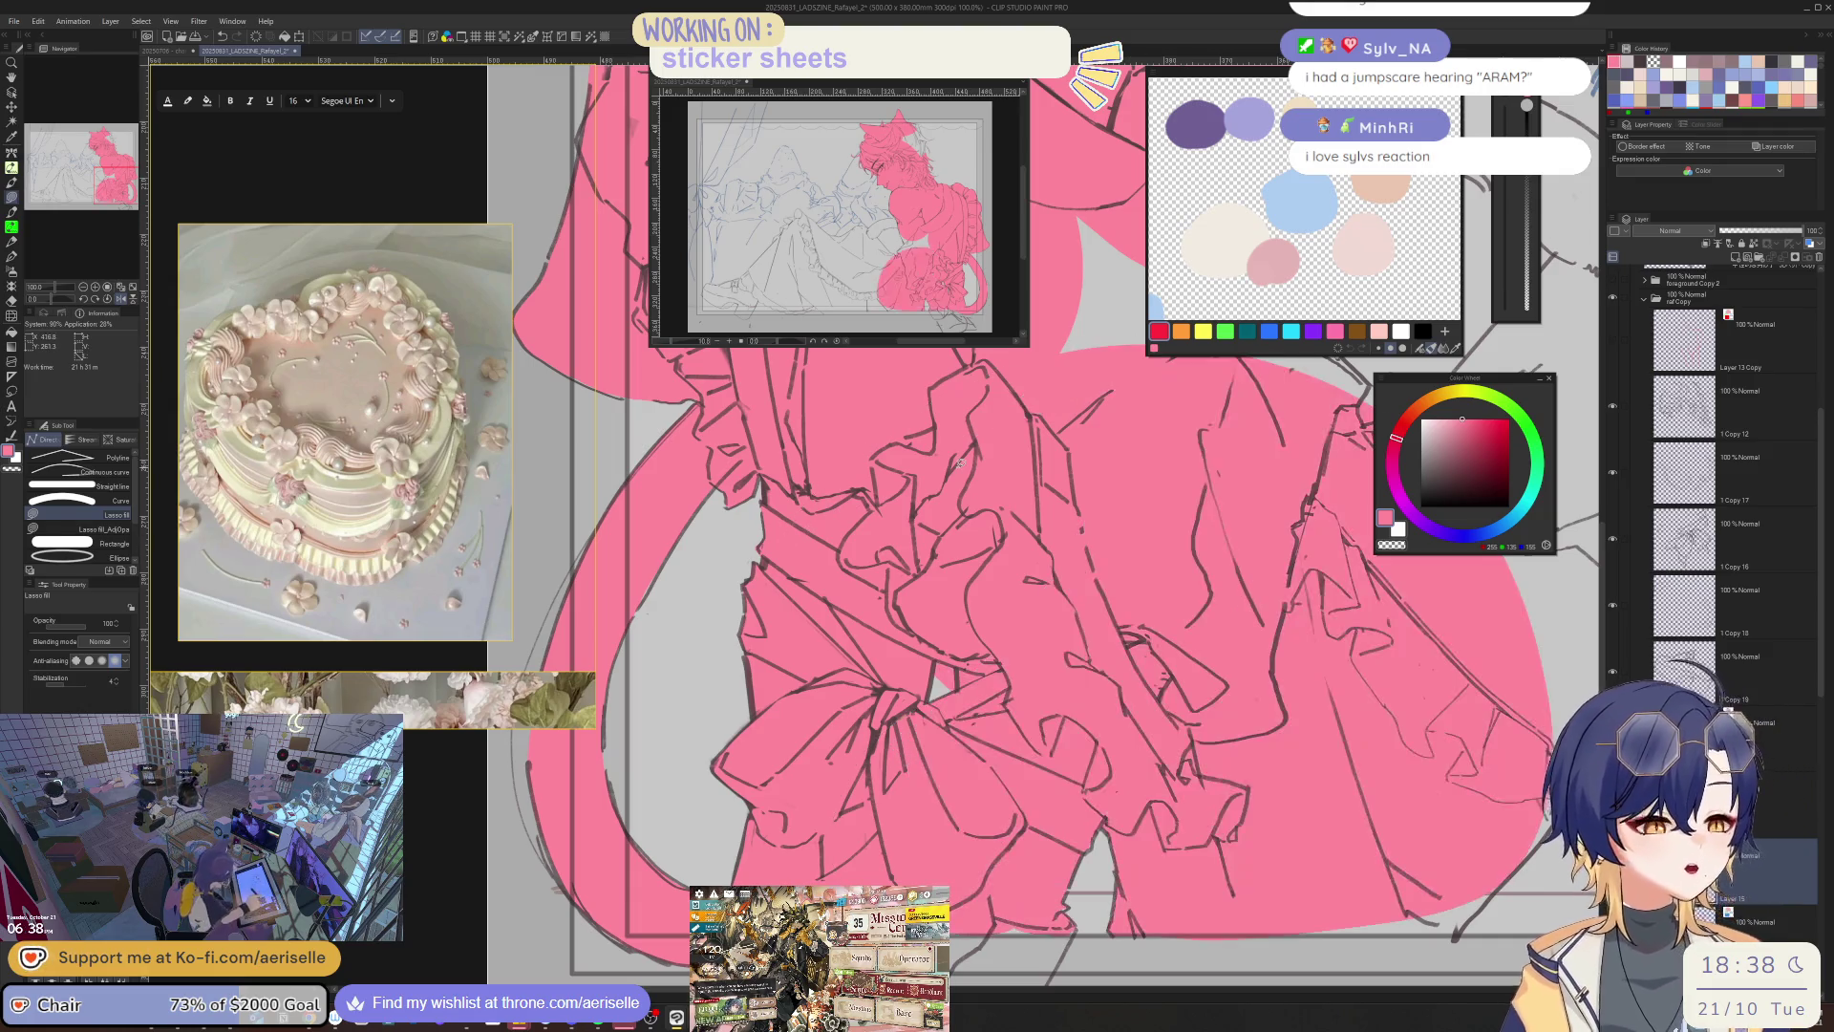
pyautogui.press('e')
pyautogui.press('[')
pyautogui.press('[')
pyautogui.press('[')
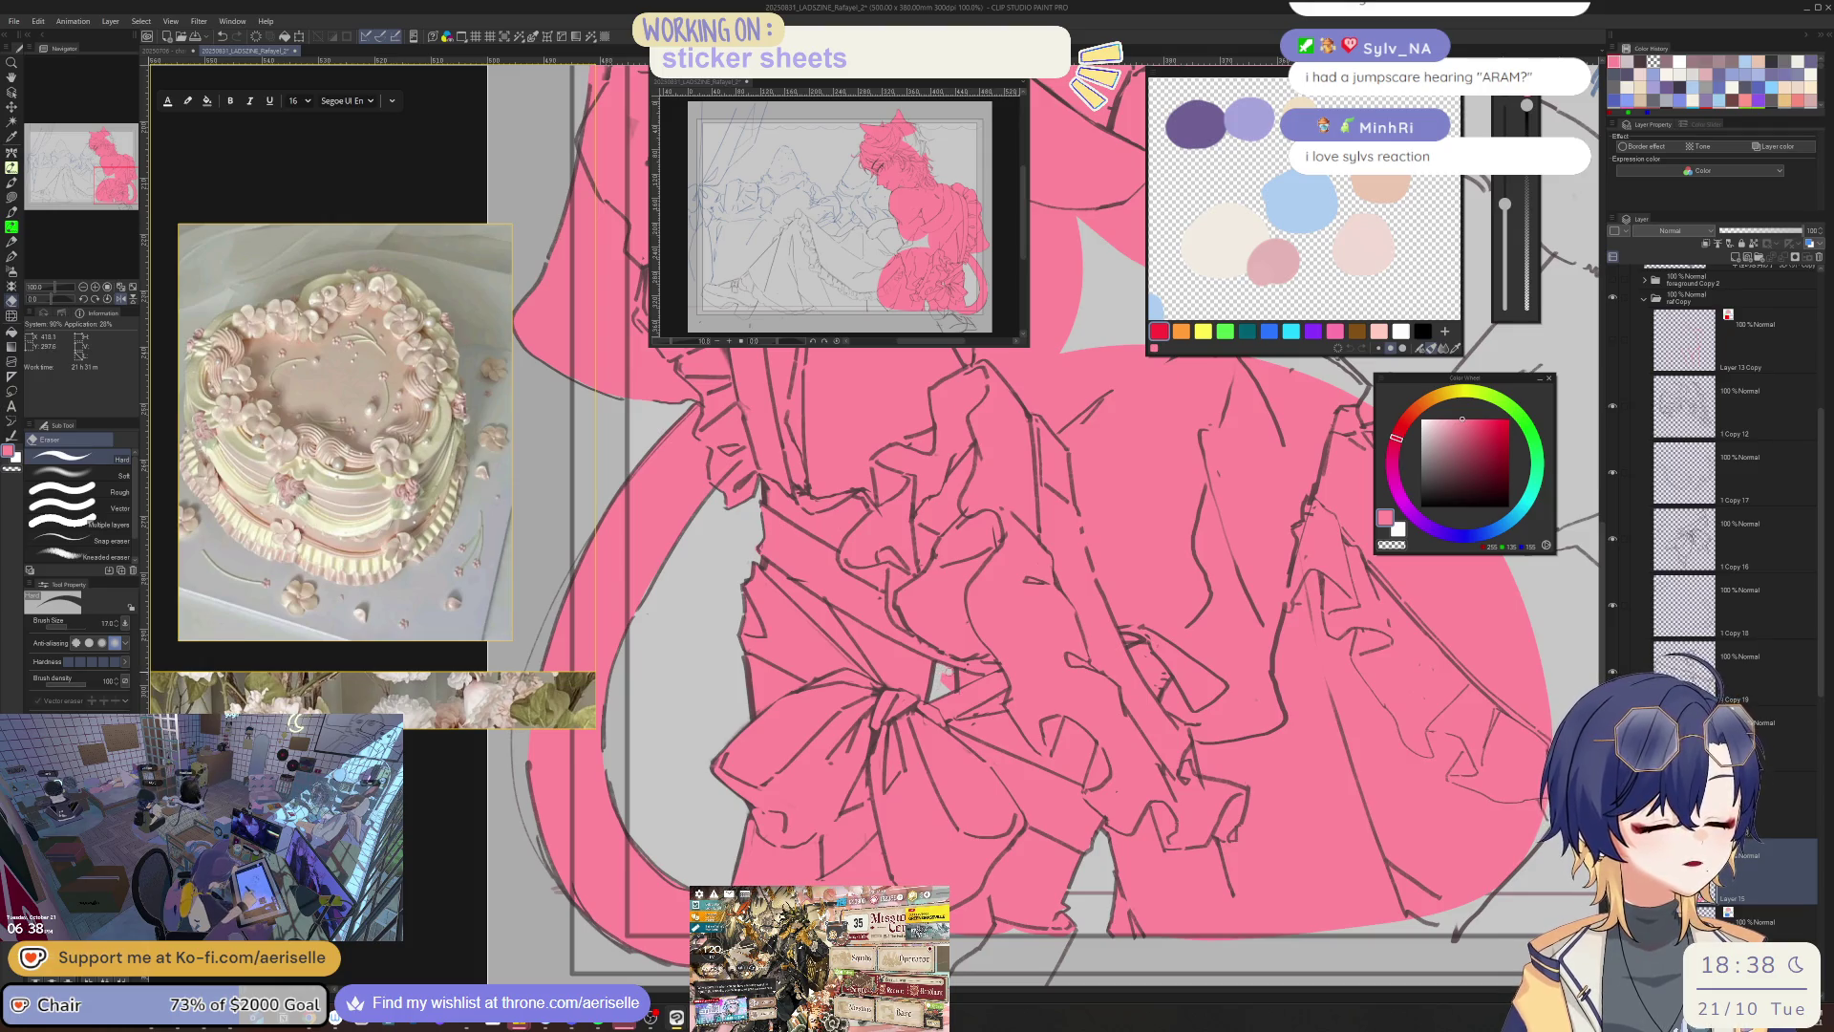
pyautogui.scroll(-3, 859, 497)
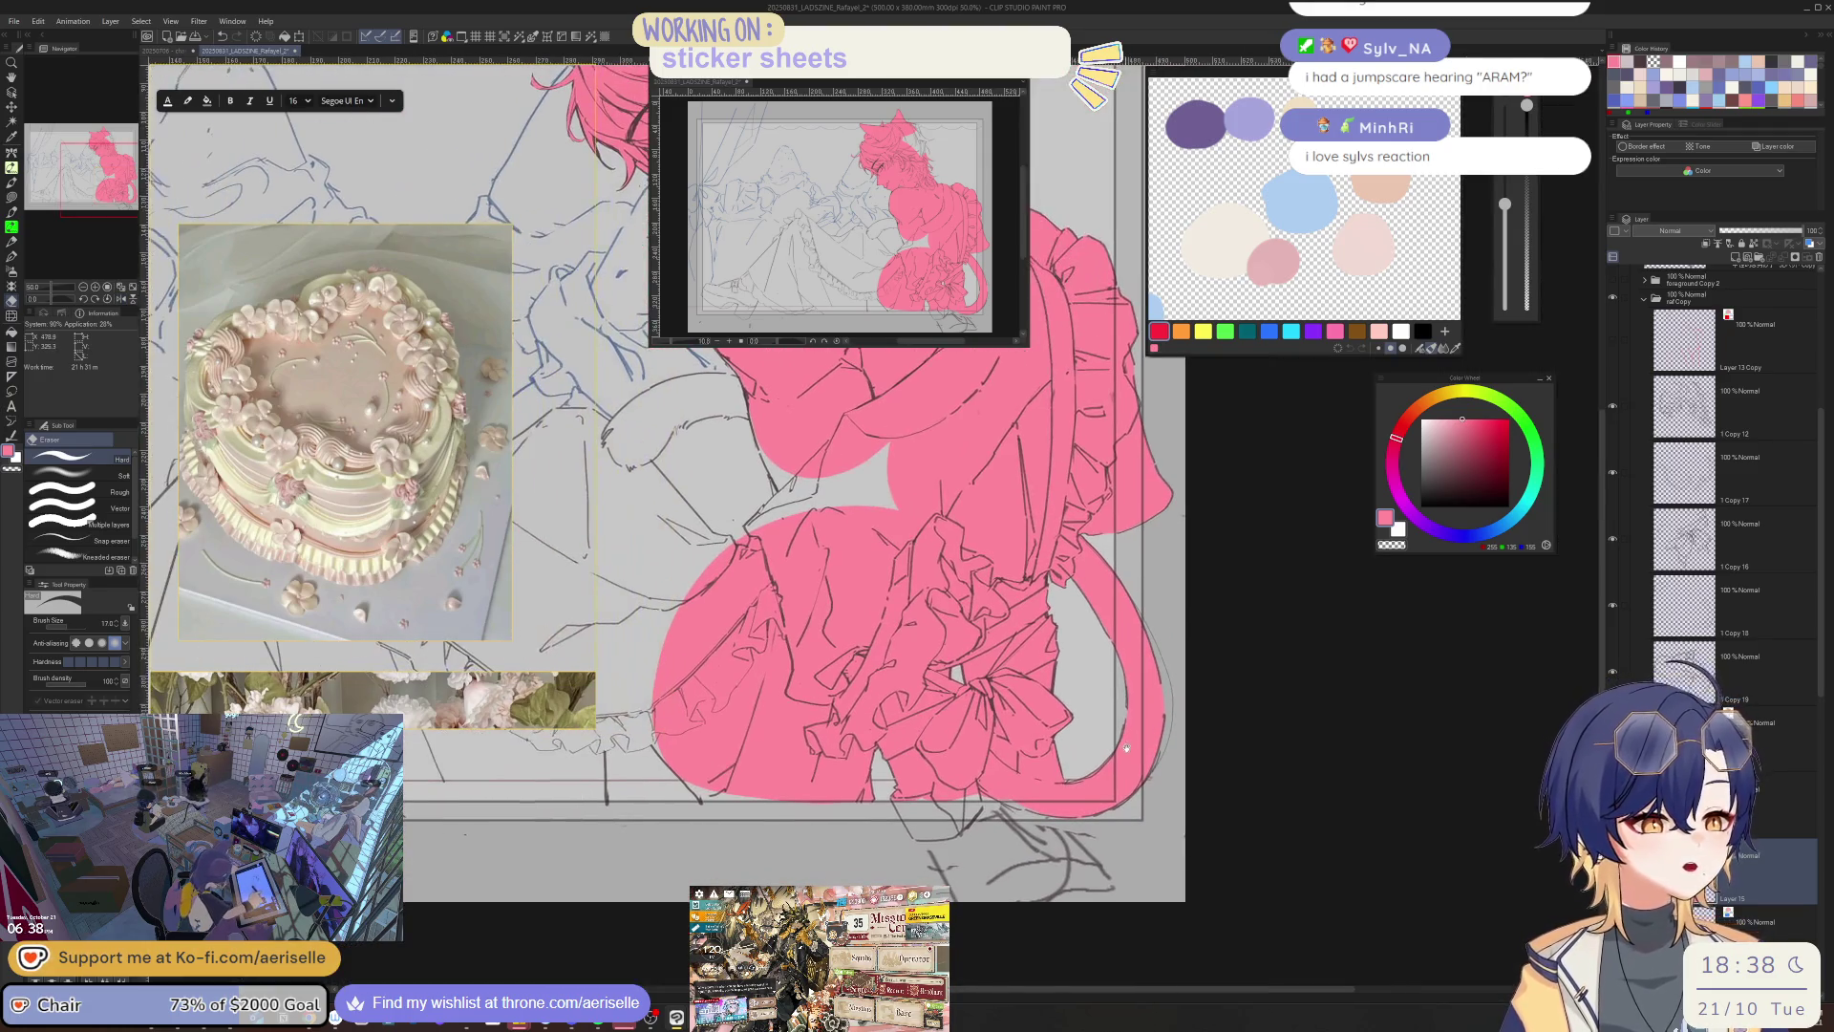
pyautogui.scroll(4, 968, 710)
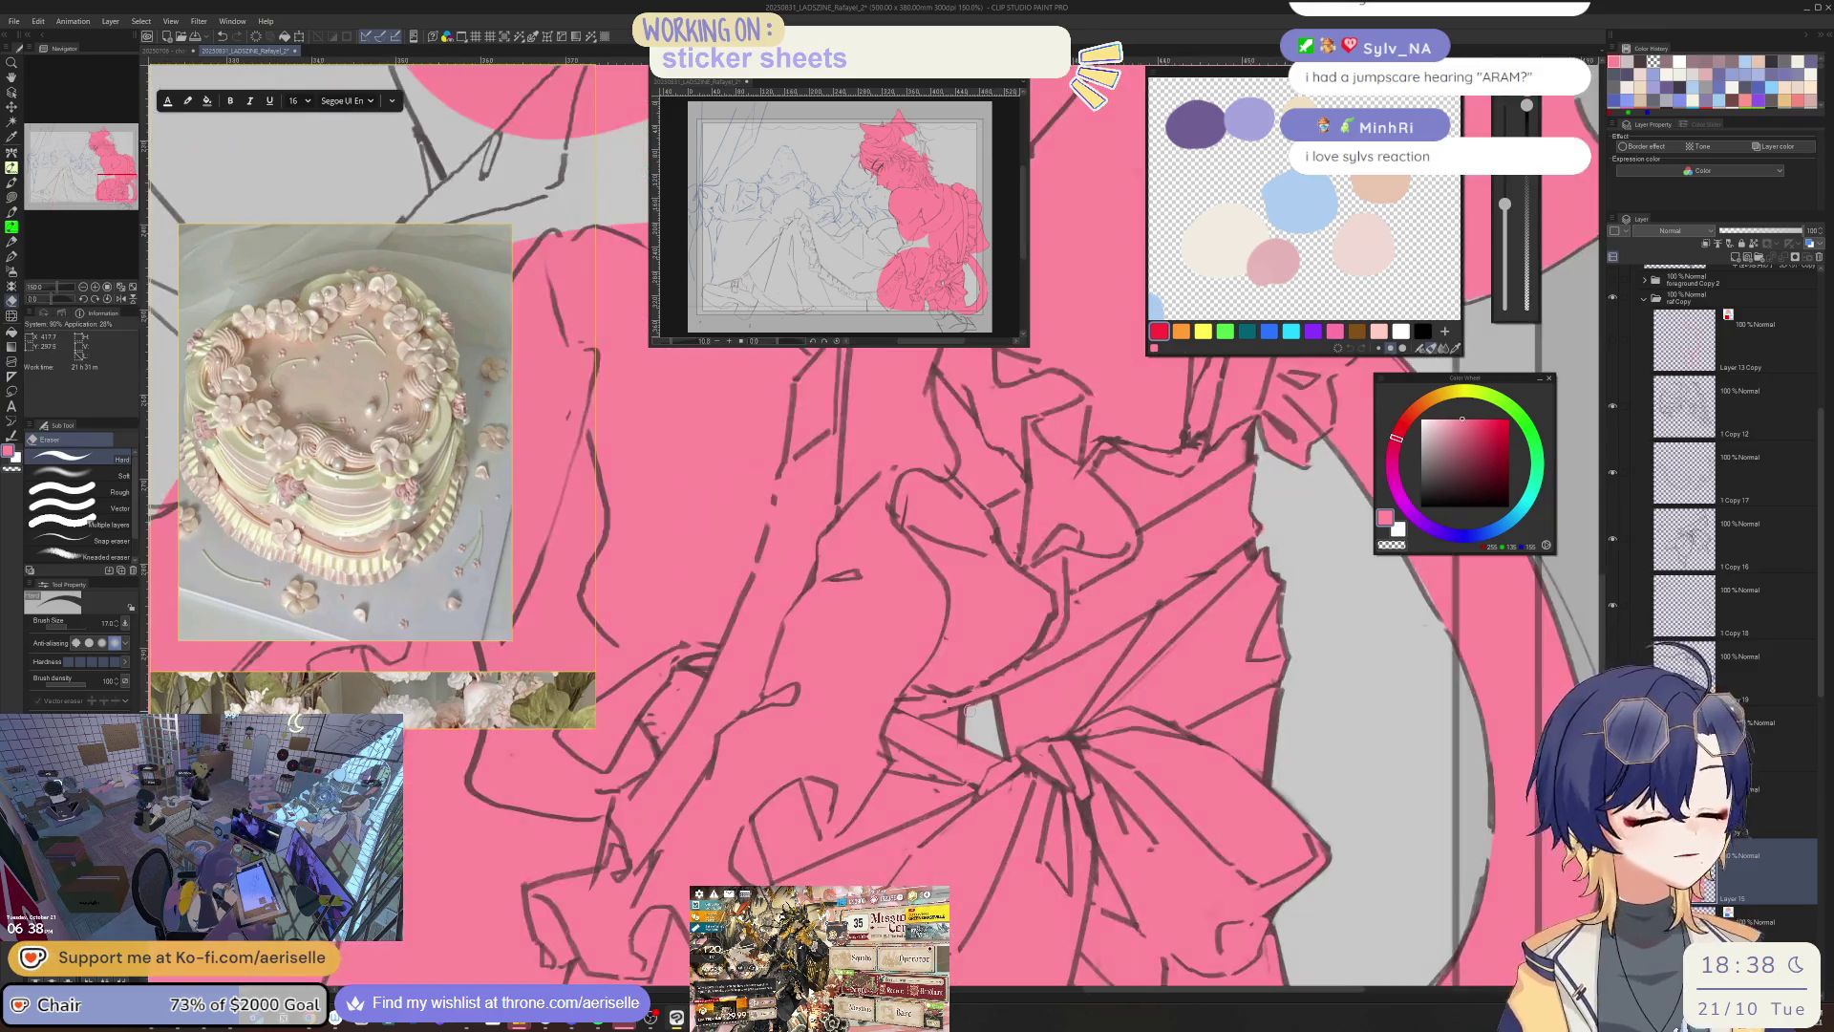
pyautogui.scroll(-4, 968, 734)
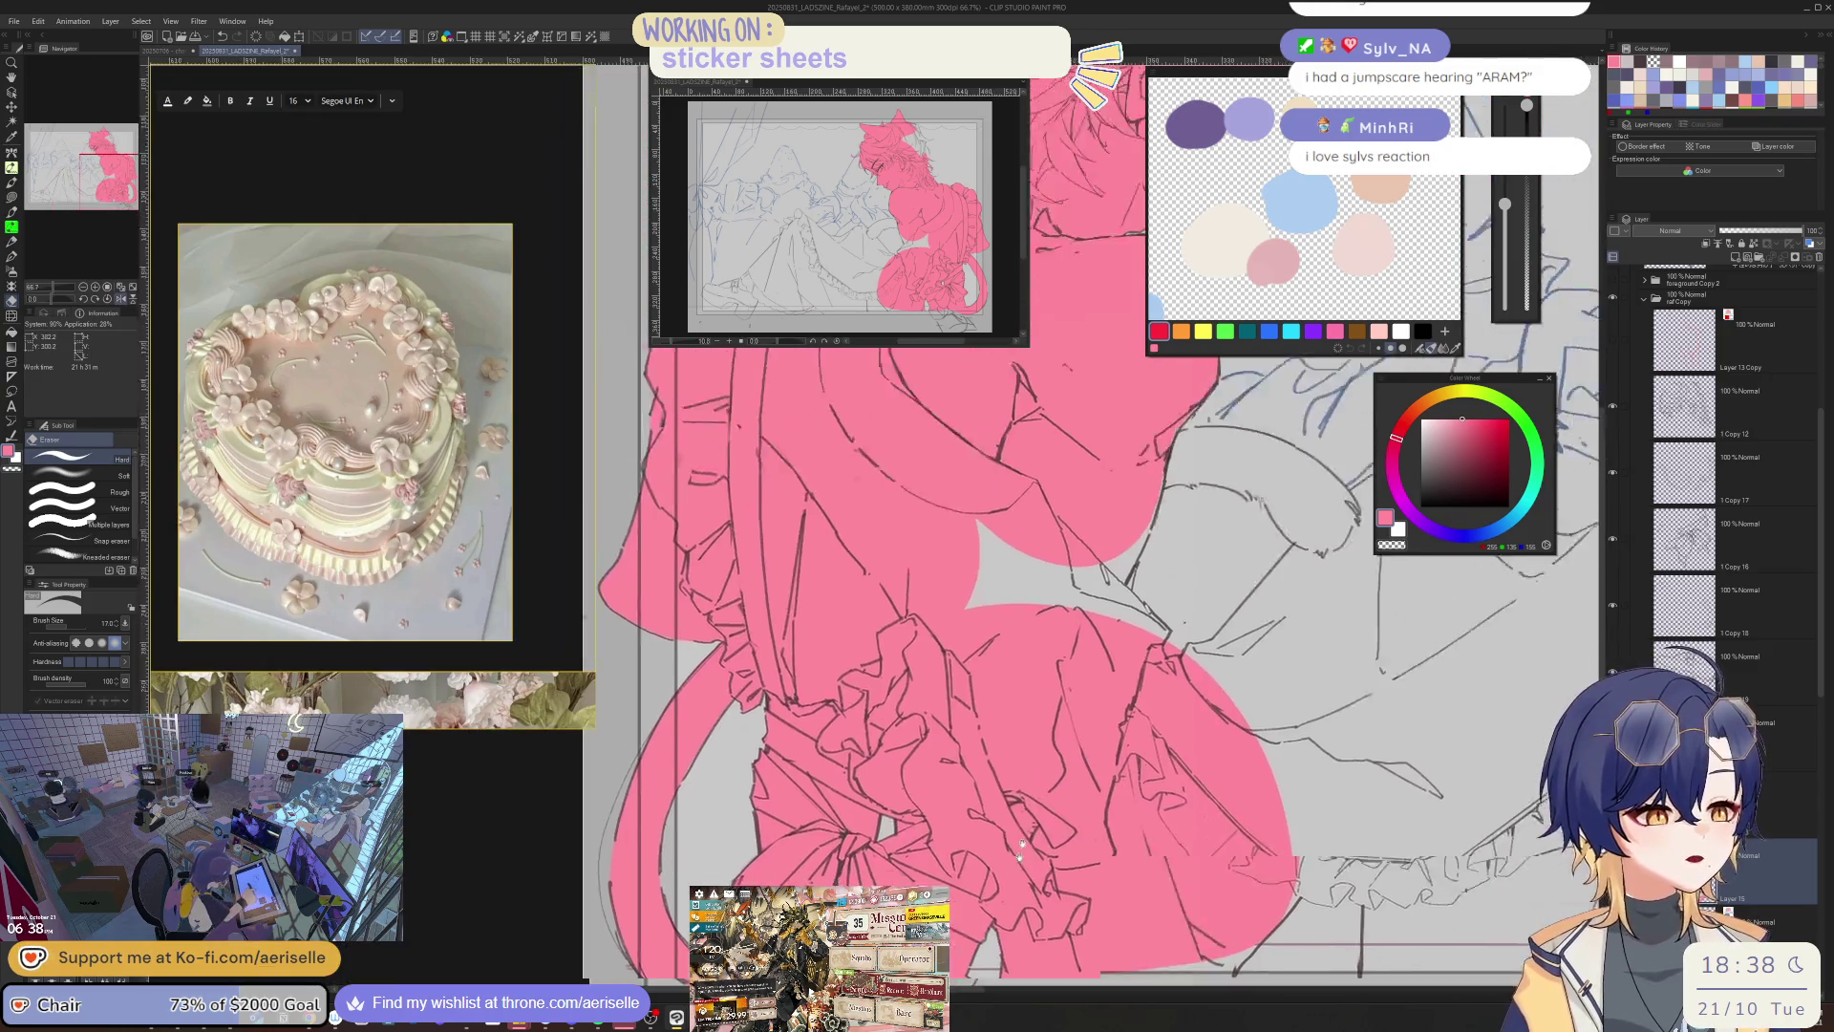
pyautogui.press('u')
pyautogui.scroll(-3, 925, 526)
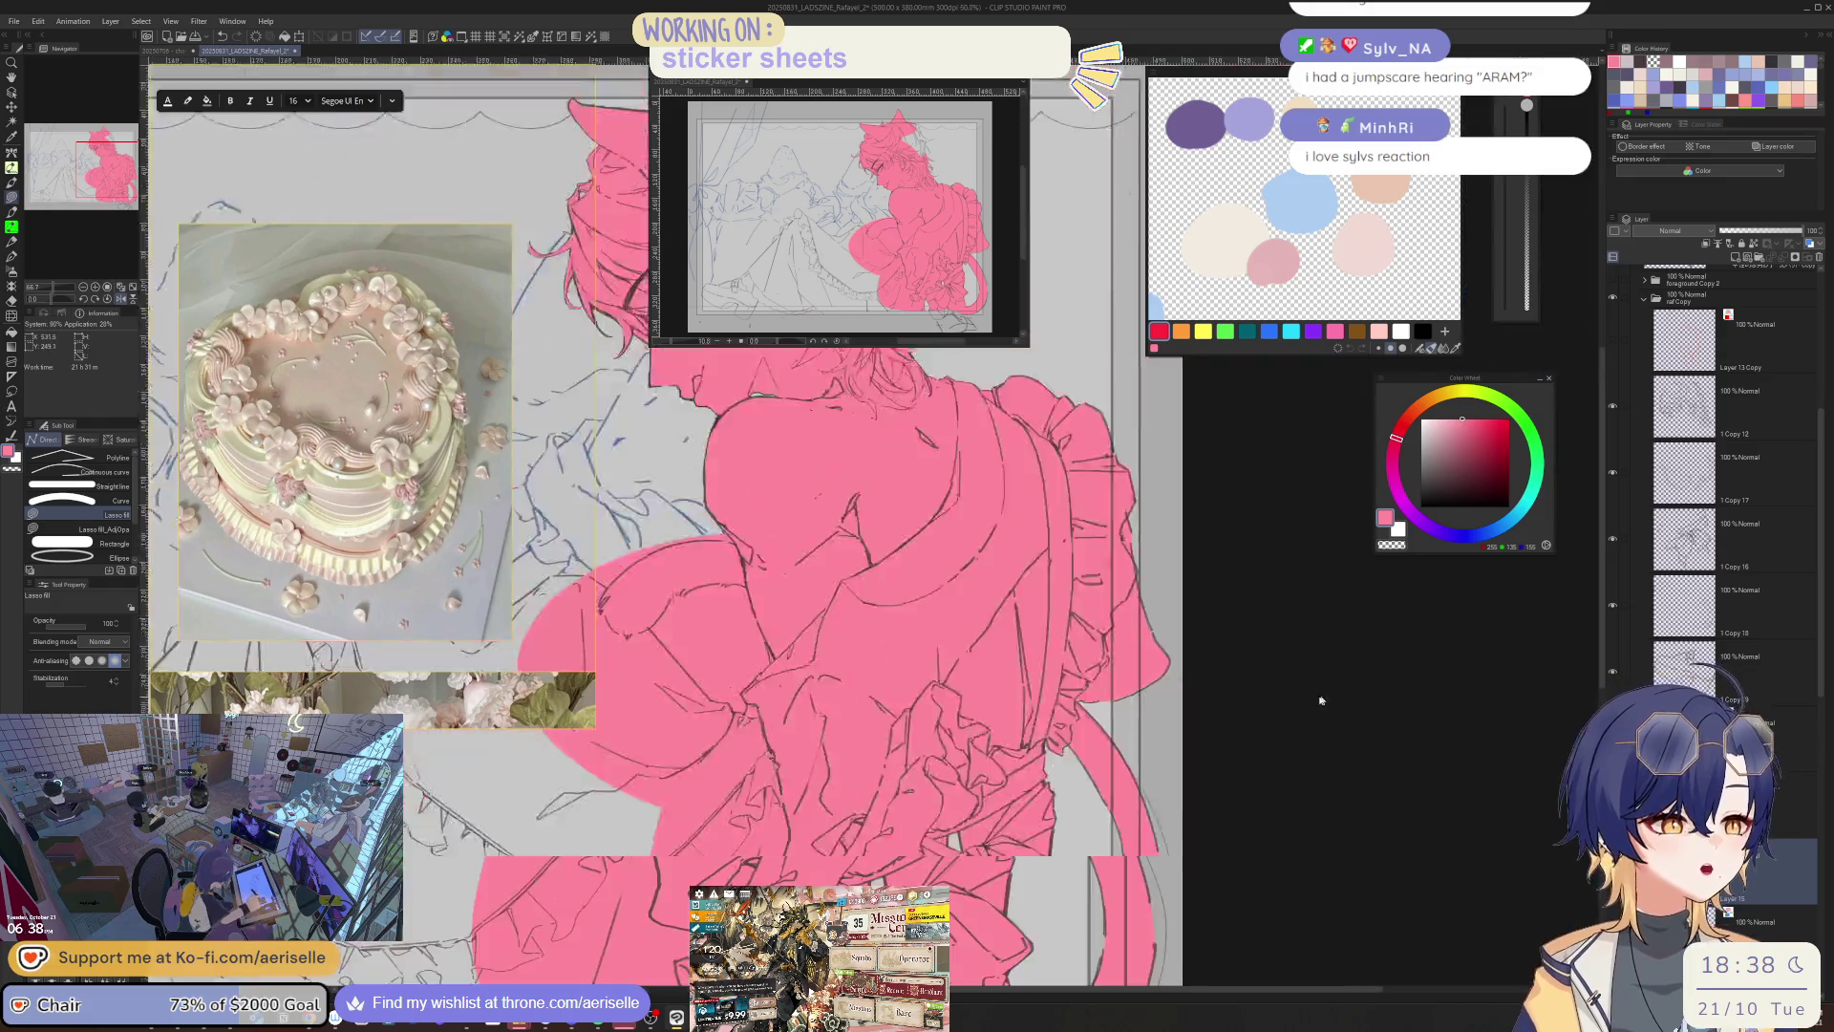
pyautogui.scroll(5, 1295, 829)
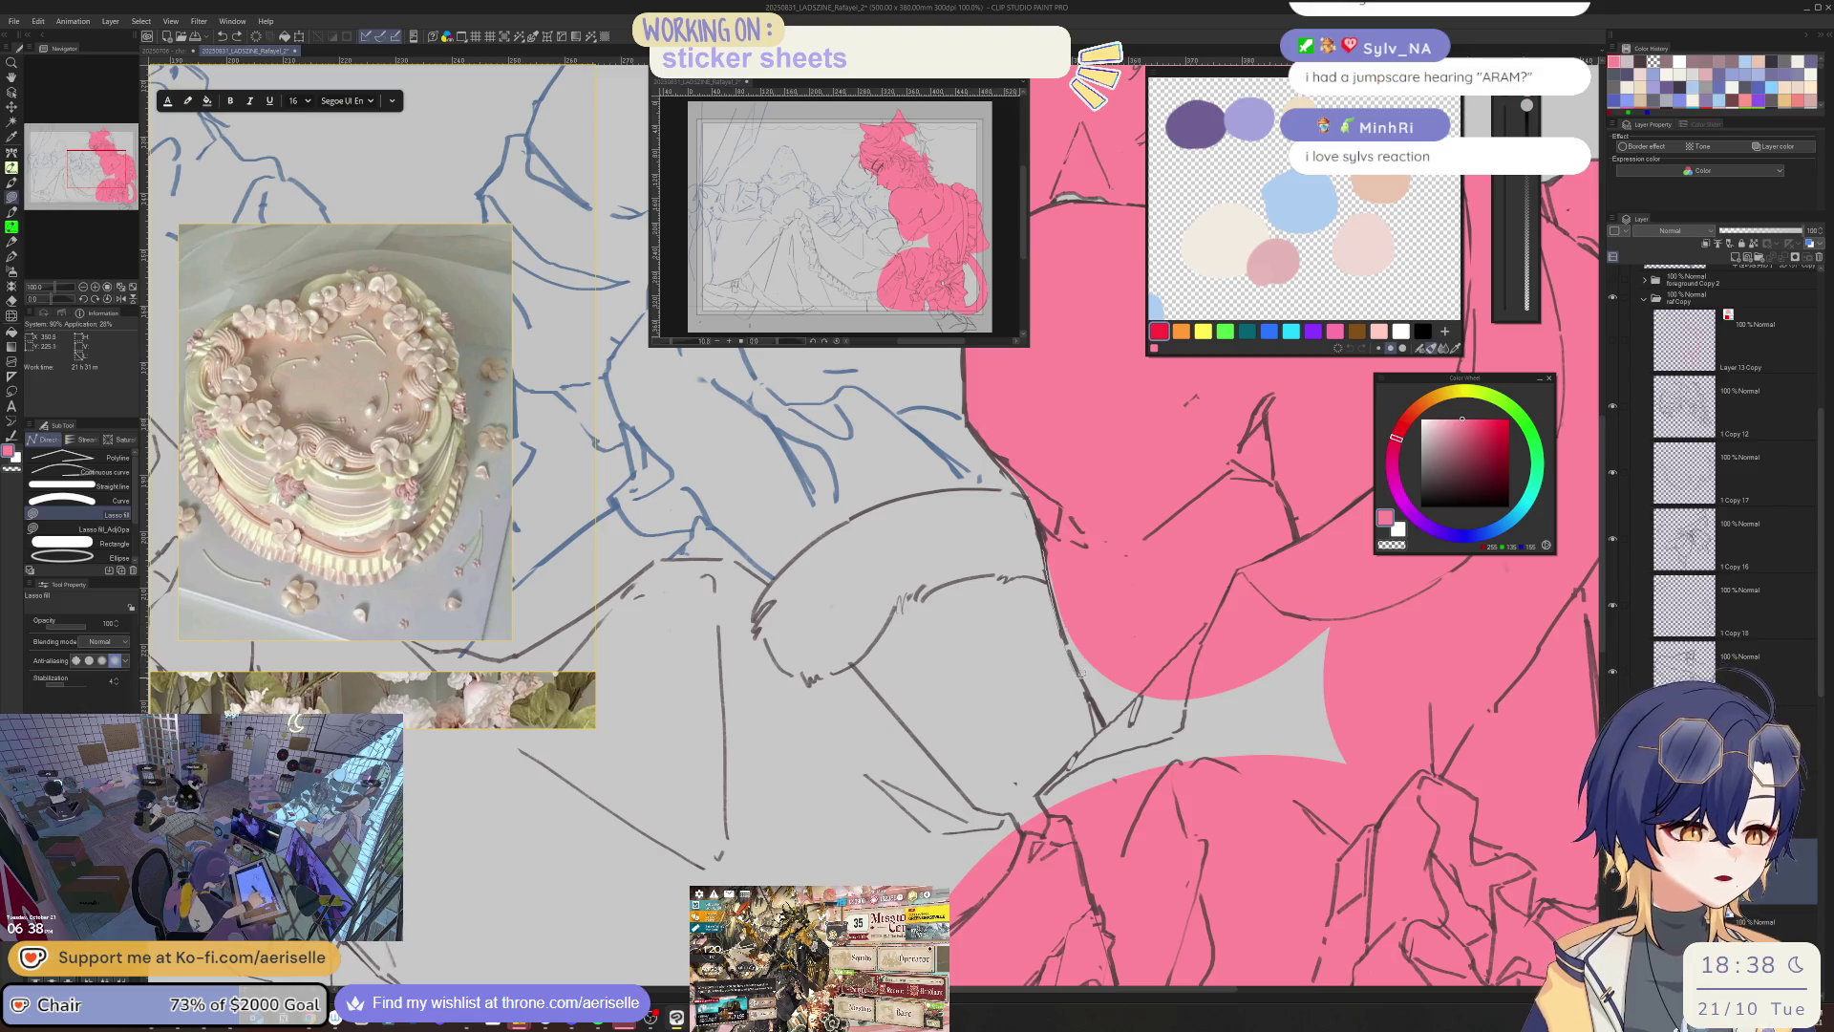
pyautogui.moveTo(1282, 533); pyautogui.dragTo(1059, 574)
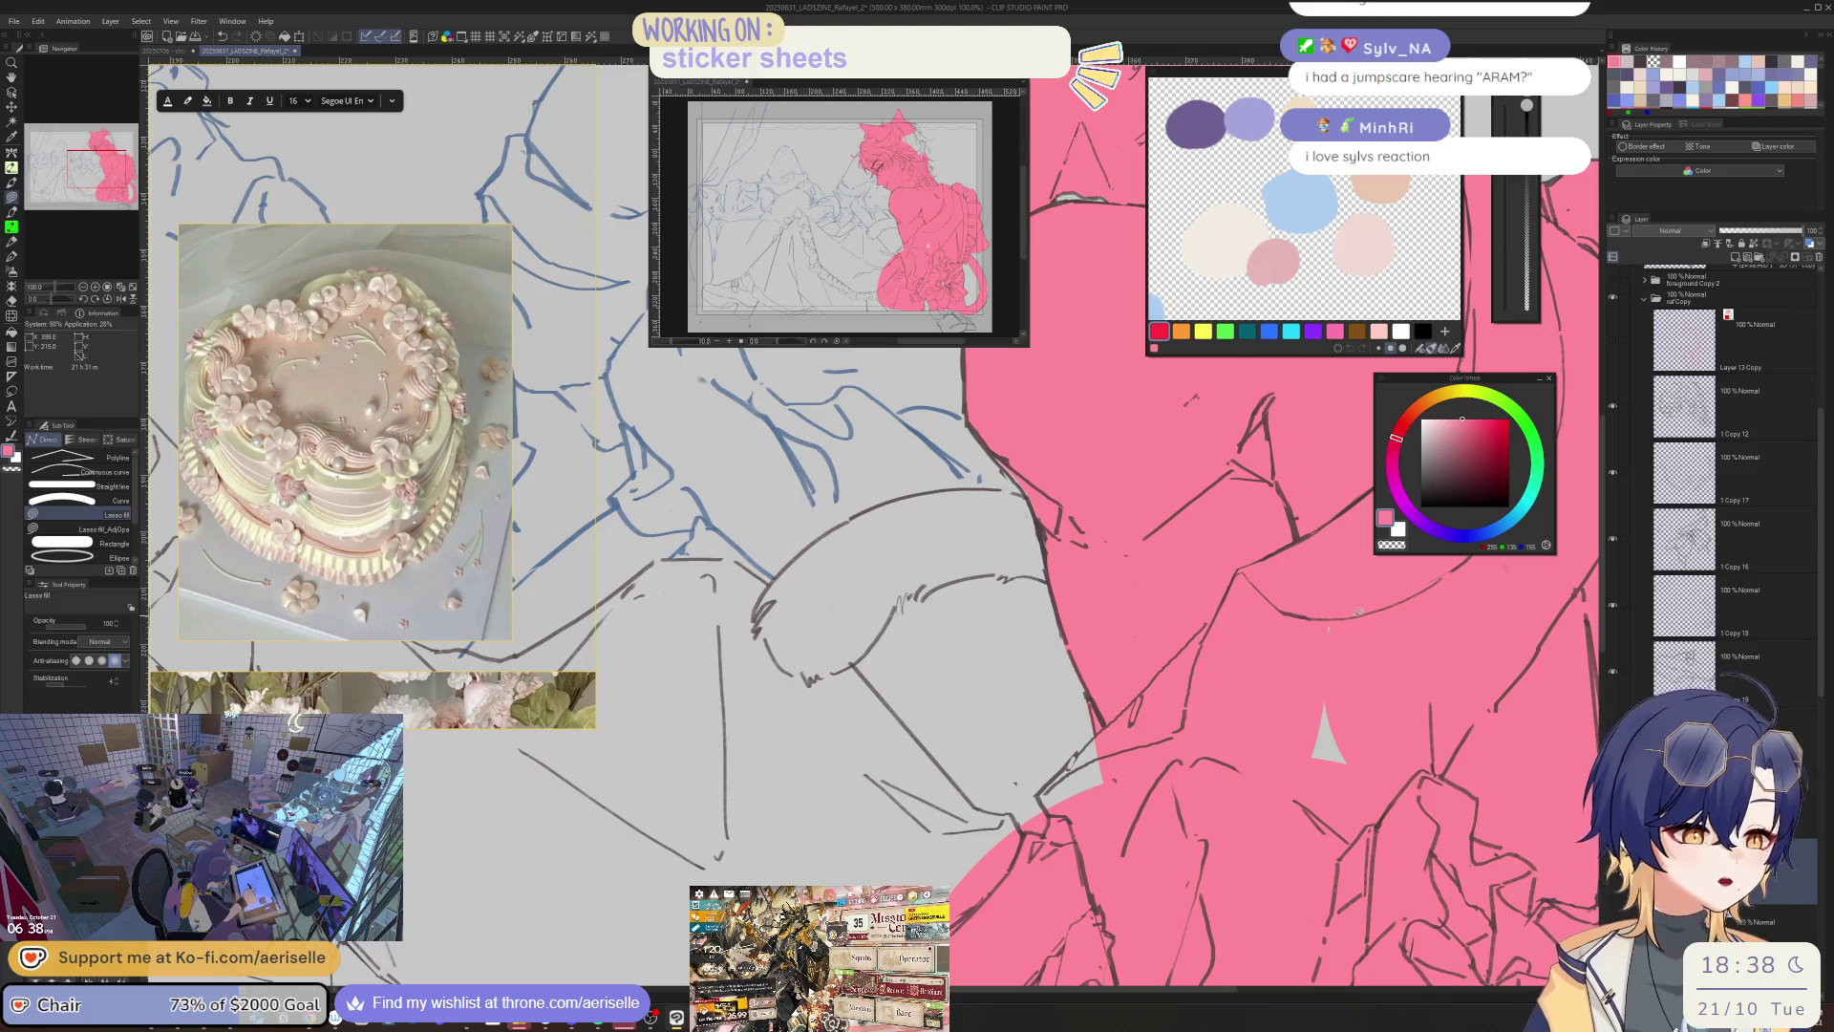
pyautogui.scroll(3, 1089, 733)
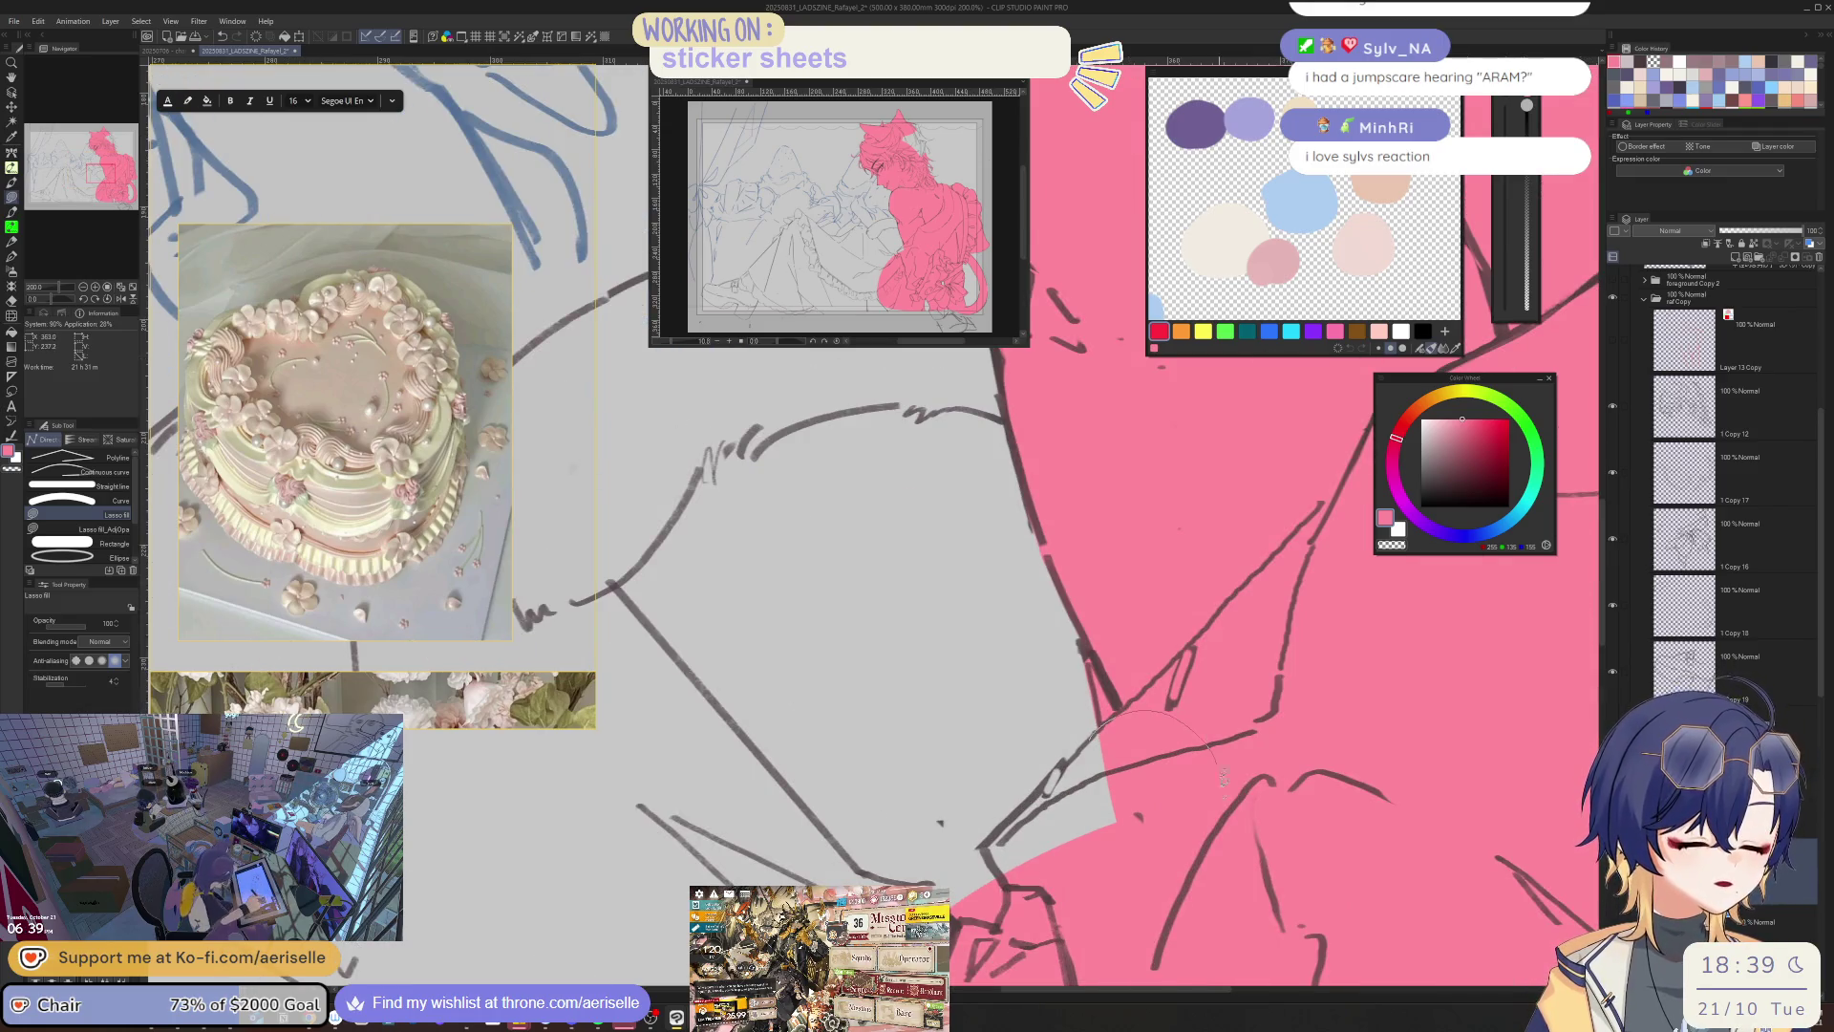
# - Lasso-fill around the thigh and tidy the pink at its edge
pyautogui.press('-')
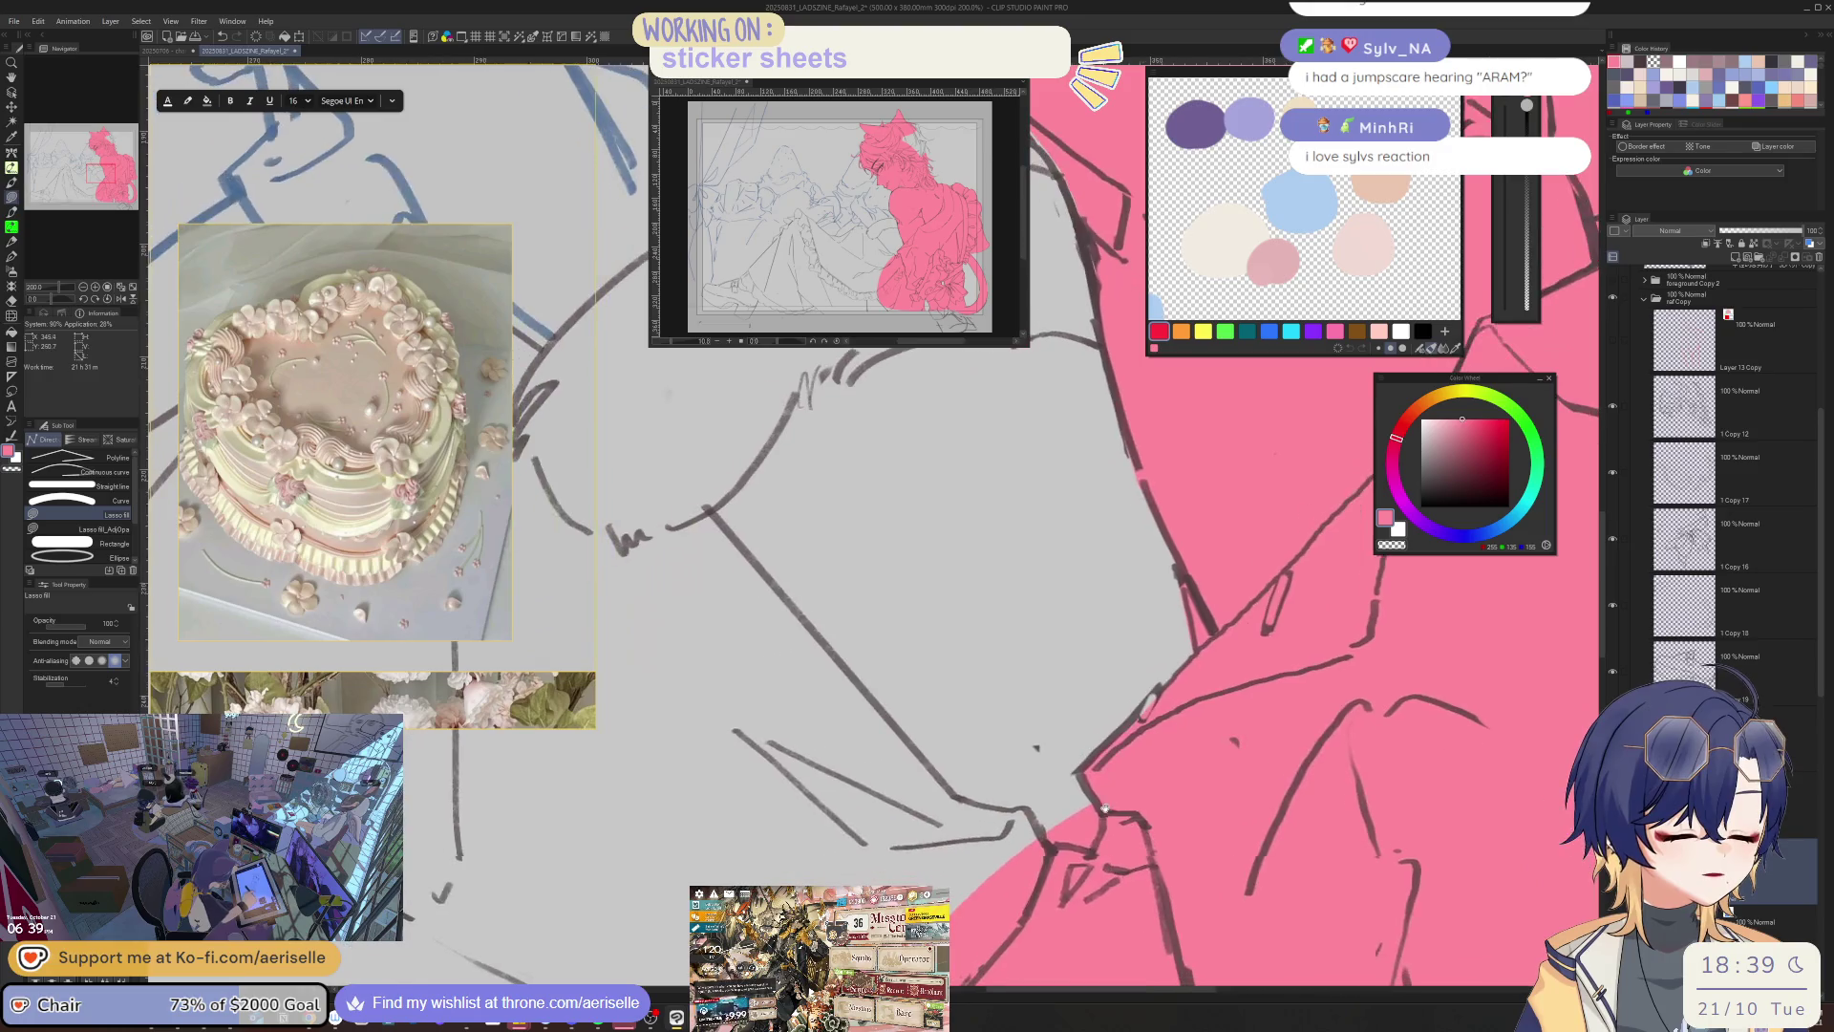
pyautogui.press('e')
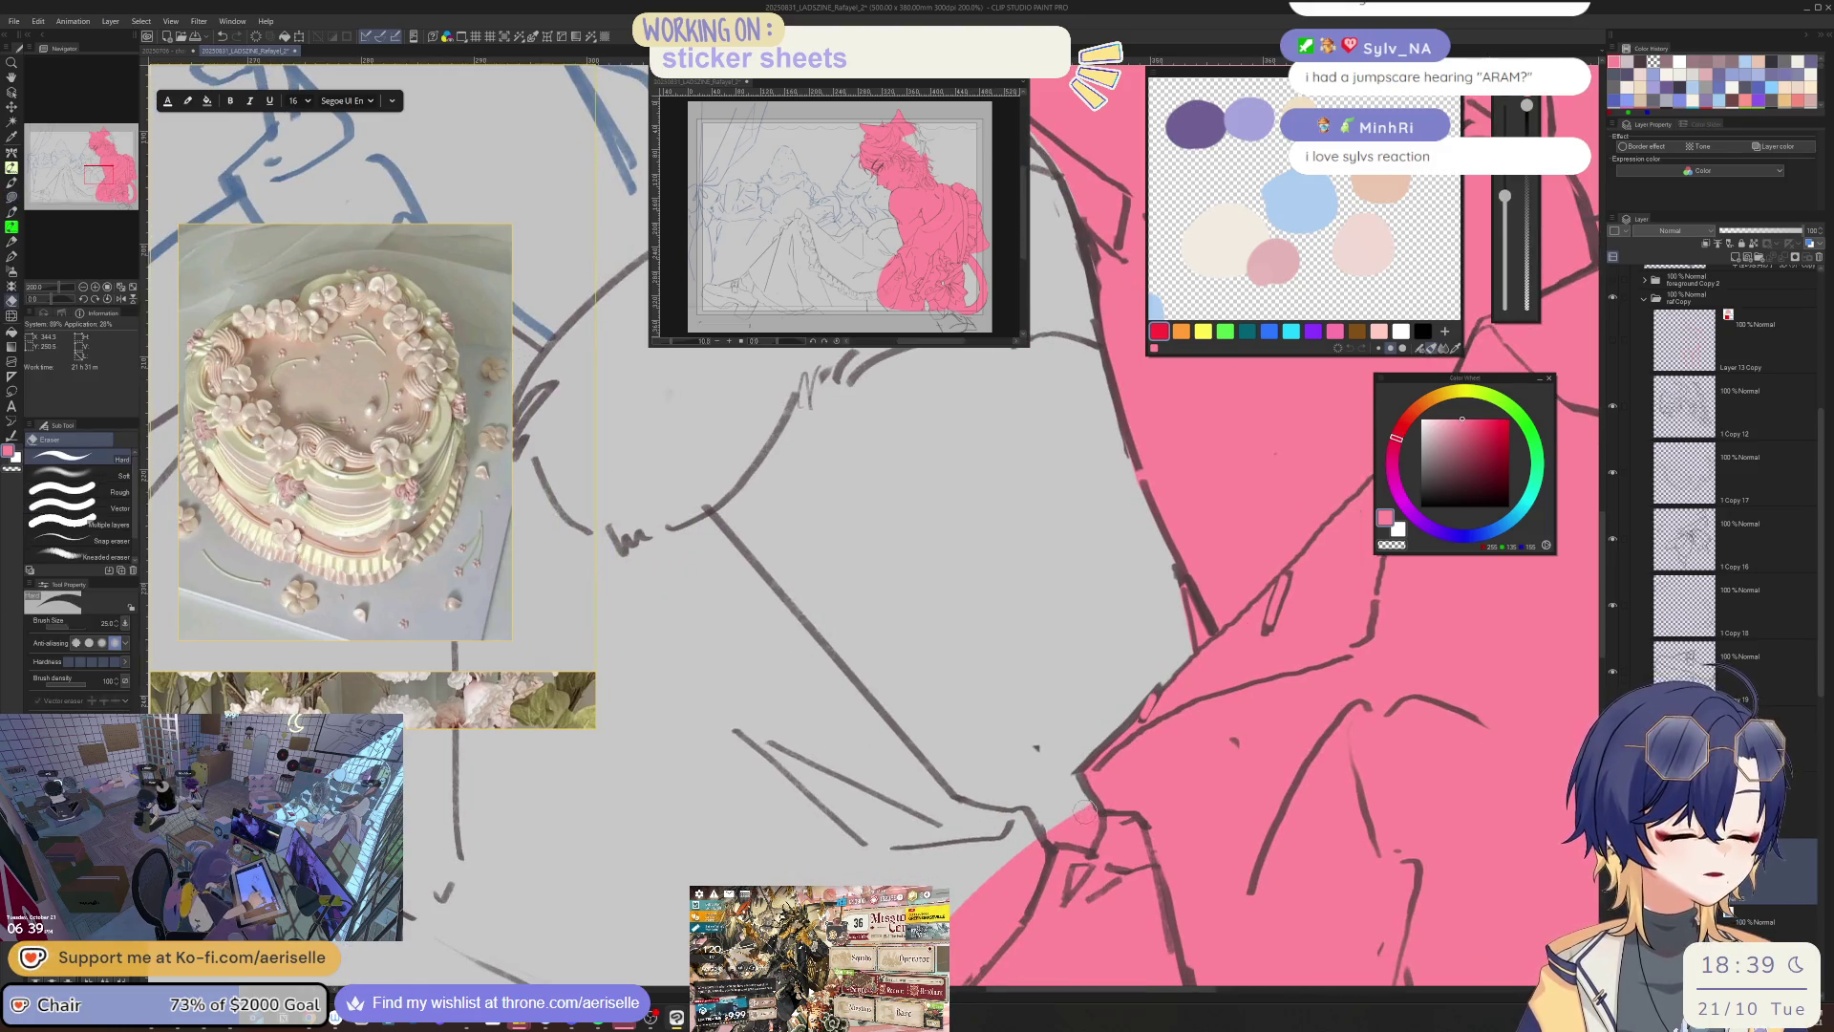
pyautogui.scroll(-1, 1058, 829)
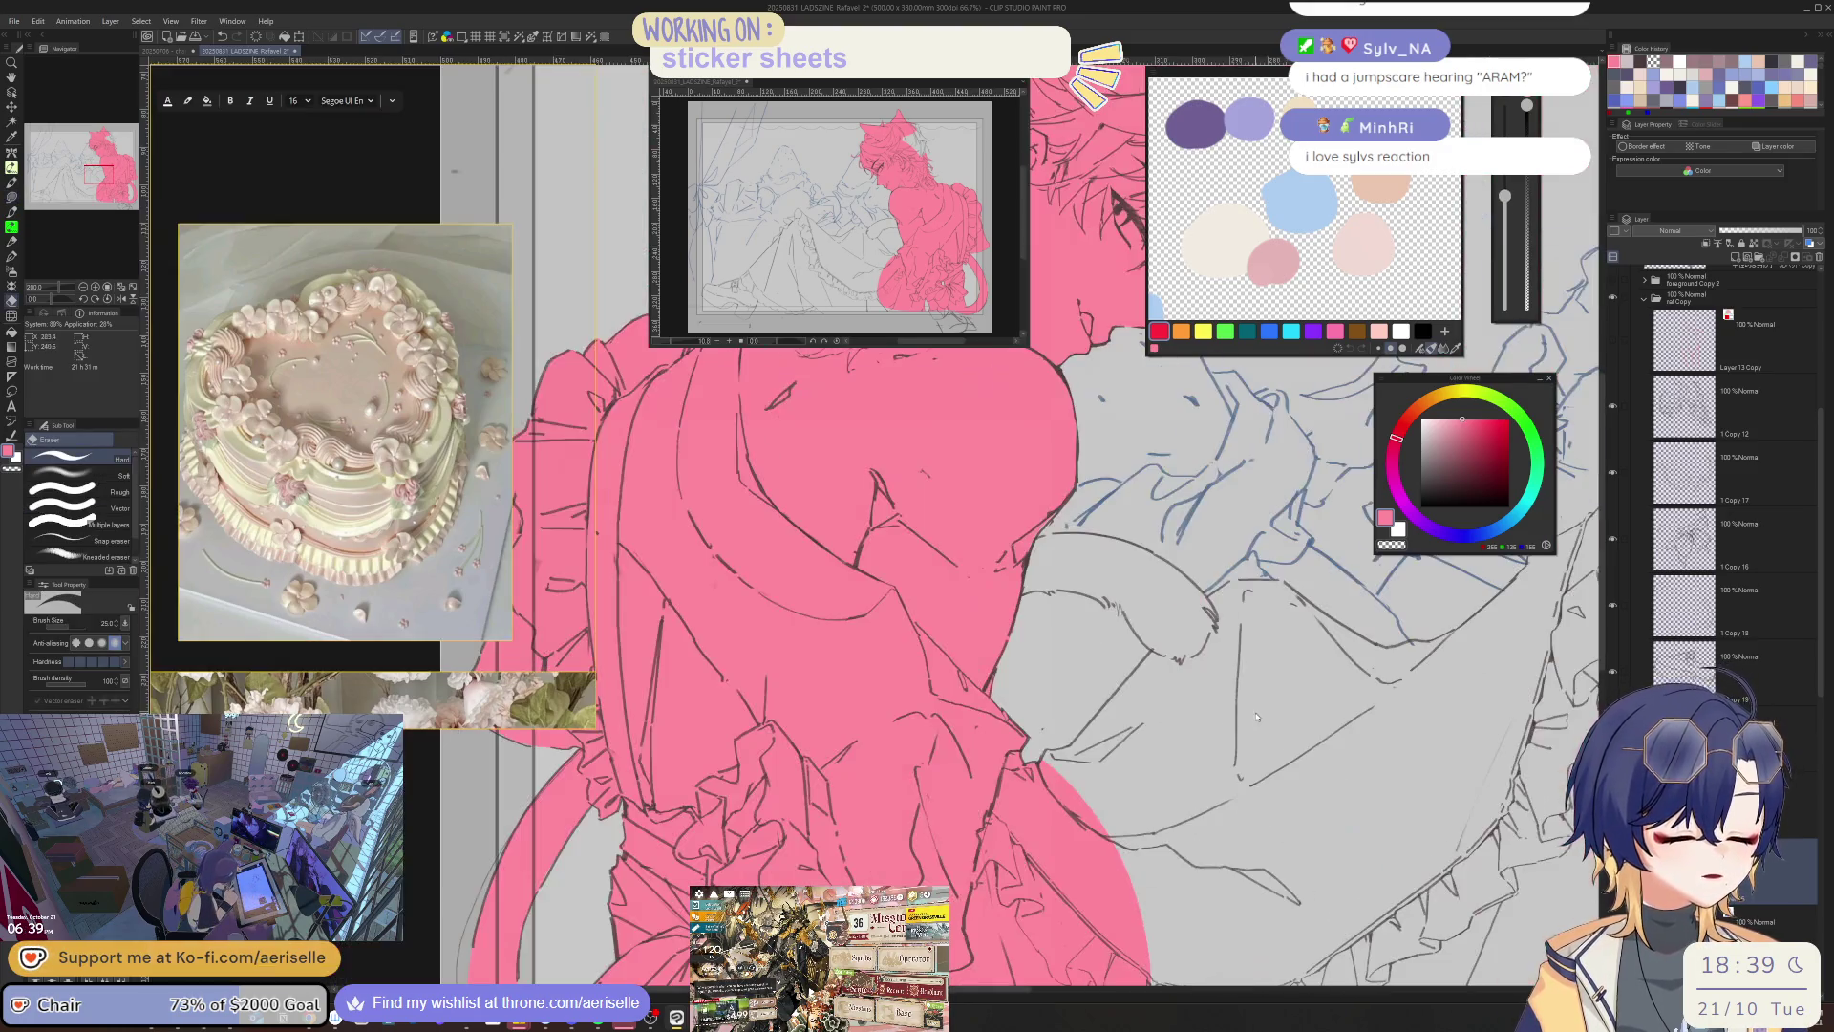
pyautogui.press('u')
pyautogui.moveTo(917, 787)
pyautogui.mouseDown()
pyautogui.moveTo(1095, 923)
pyautogui.moveTo(1220, 521)
pyautogui.moveTo(1151, 562)
pyautogui.moveTo(974, 770)
pyautogui.moveTo(929, 779)
pyautogui.mouseUp()
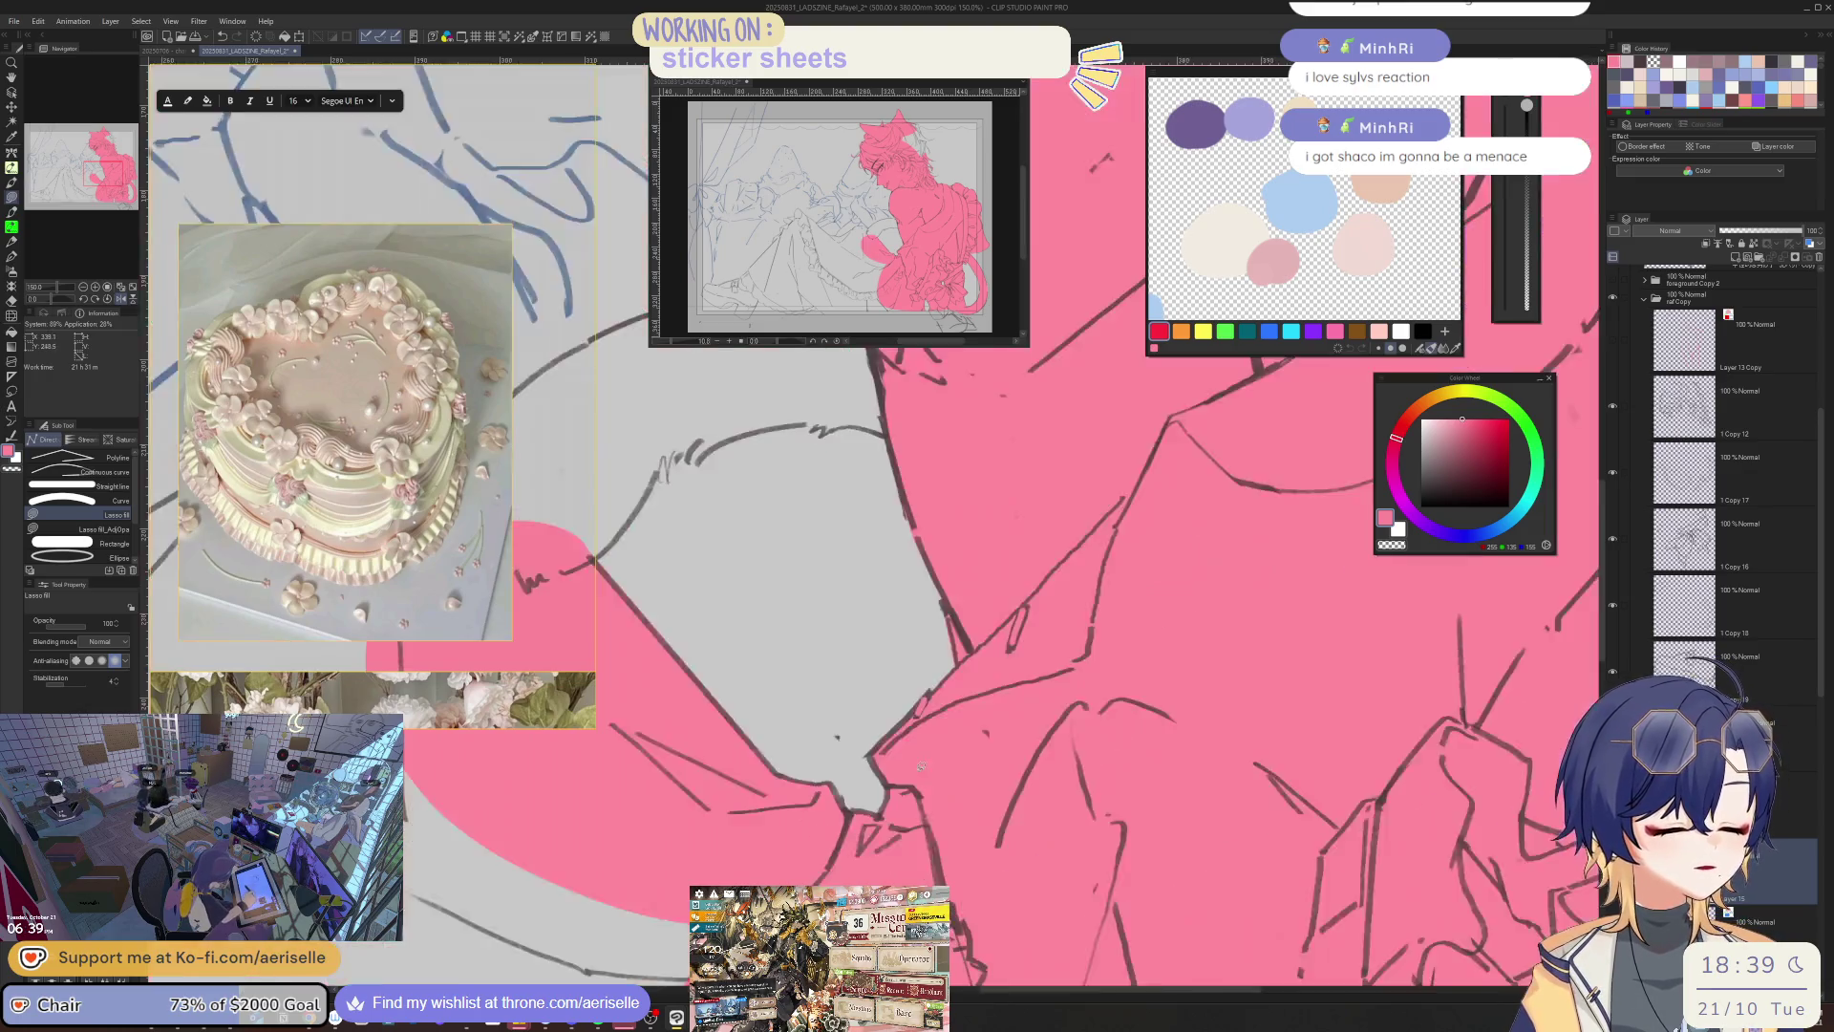
pyautogui.moveTo(1108, 637)
pyautogui.mouseDown()
pyautogui.moveTo(1120, 621)
pyautogui.moveTo(1242, 626)
pyautogui.mouseUp()
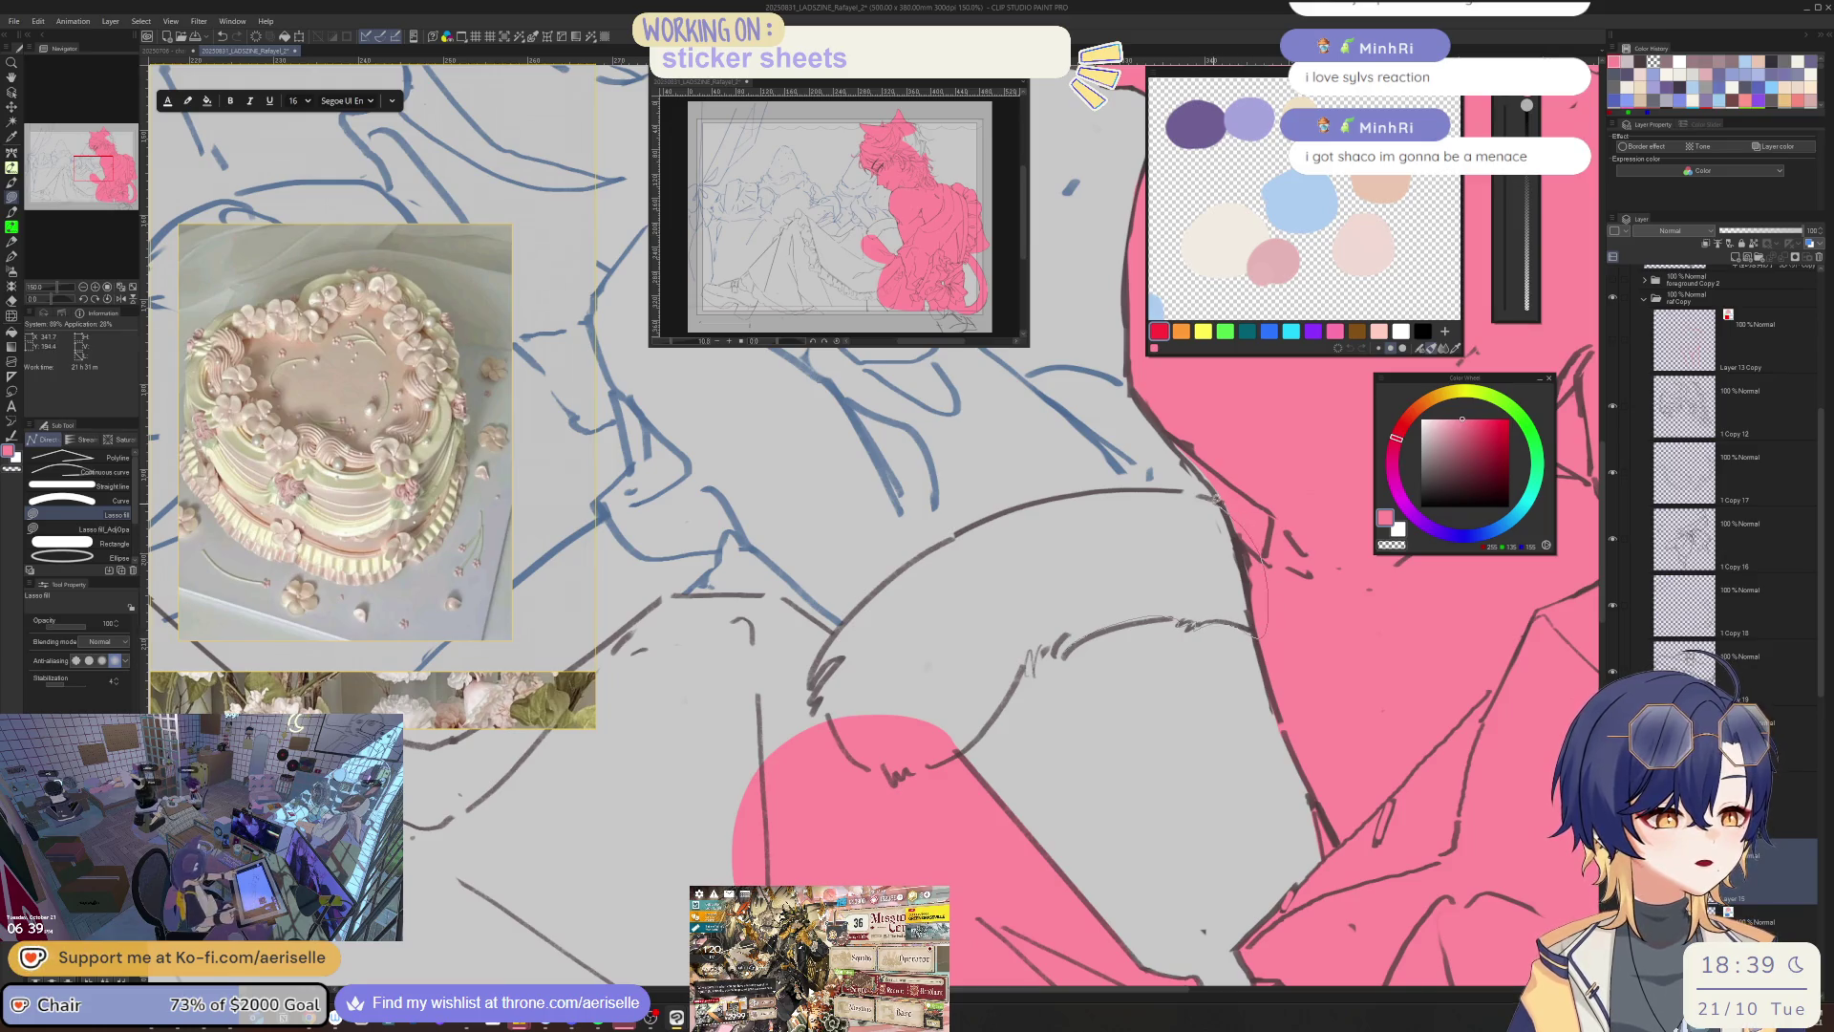
pyautogui.moveTo(1134, 483); pyautogui.dragTo(1007, 509)
pyautogui.moveTo(818, 759)
pyautogui.mouseDown()
pyautogui.moveTo(888, 826)
pyautogui.moveTo(987, 719)
pyautogui.moveTo(1104, 637)
pyautogui.mouseUp()
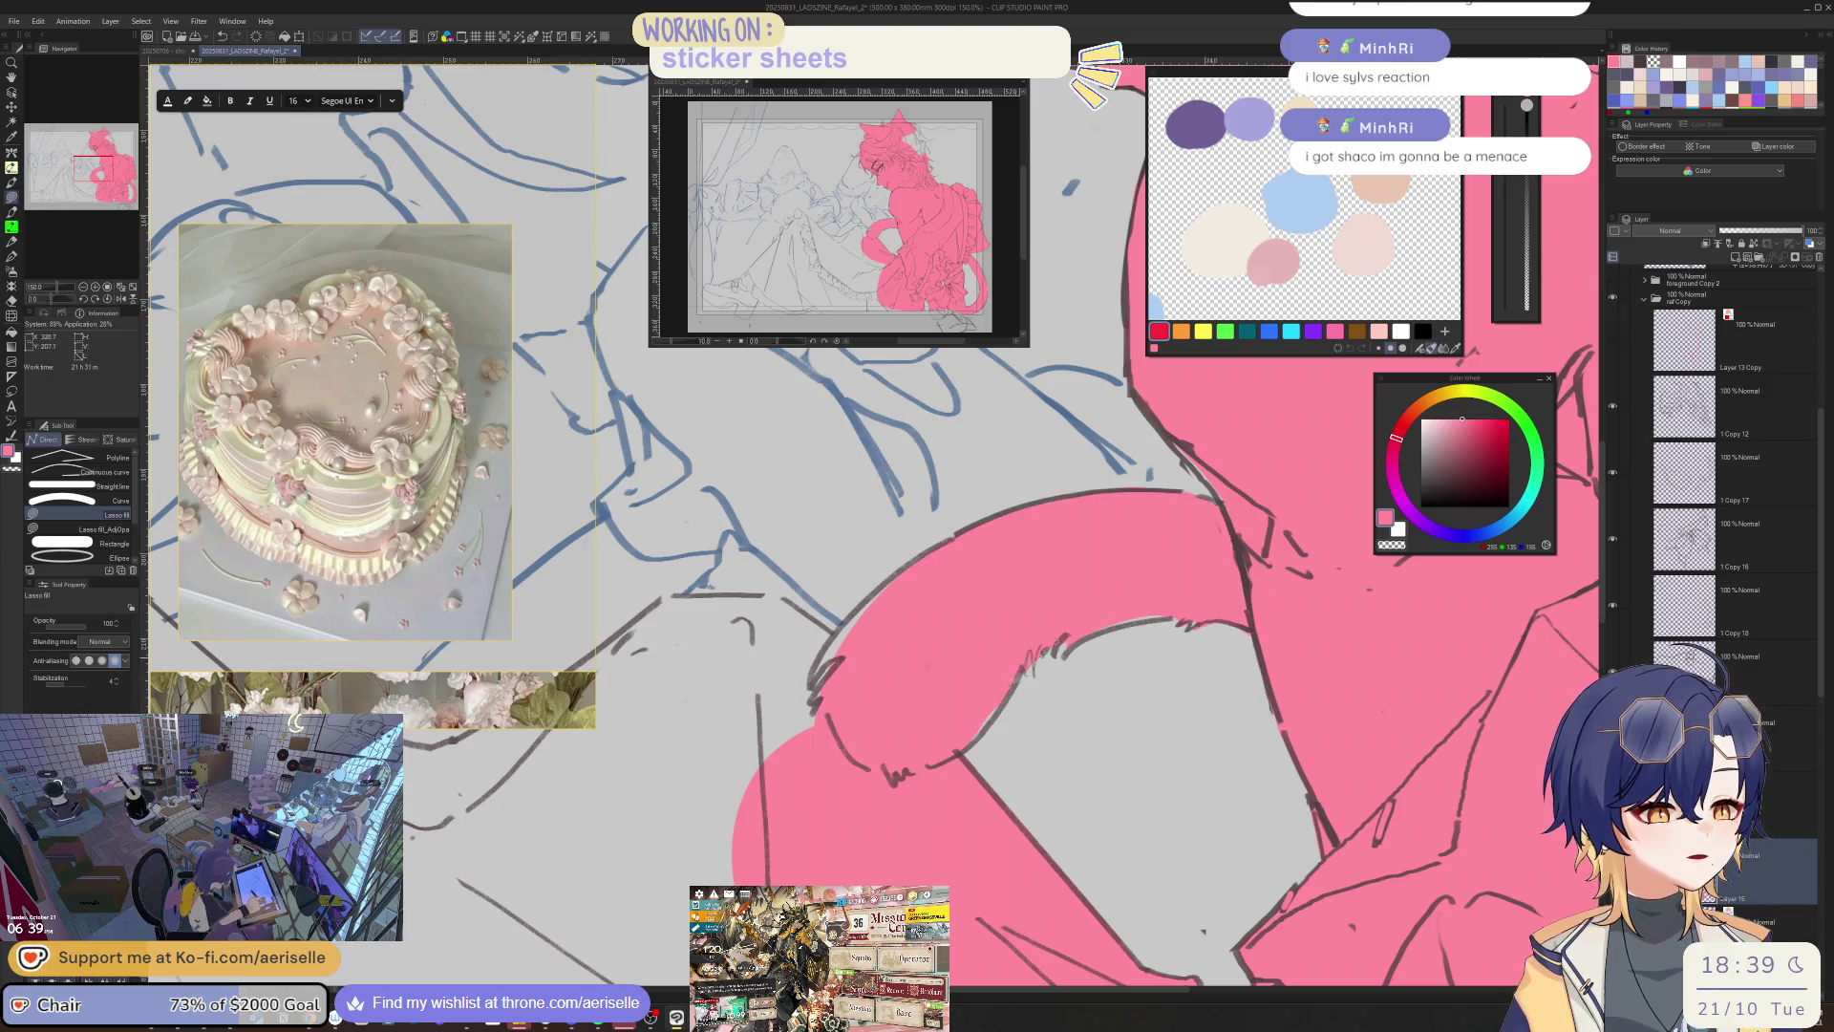
pyautogui.moveTo(1012, 689); pyautogui.dragTo(984, 735)
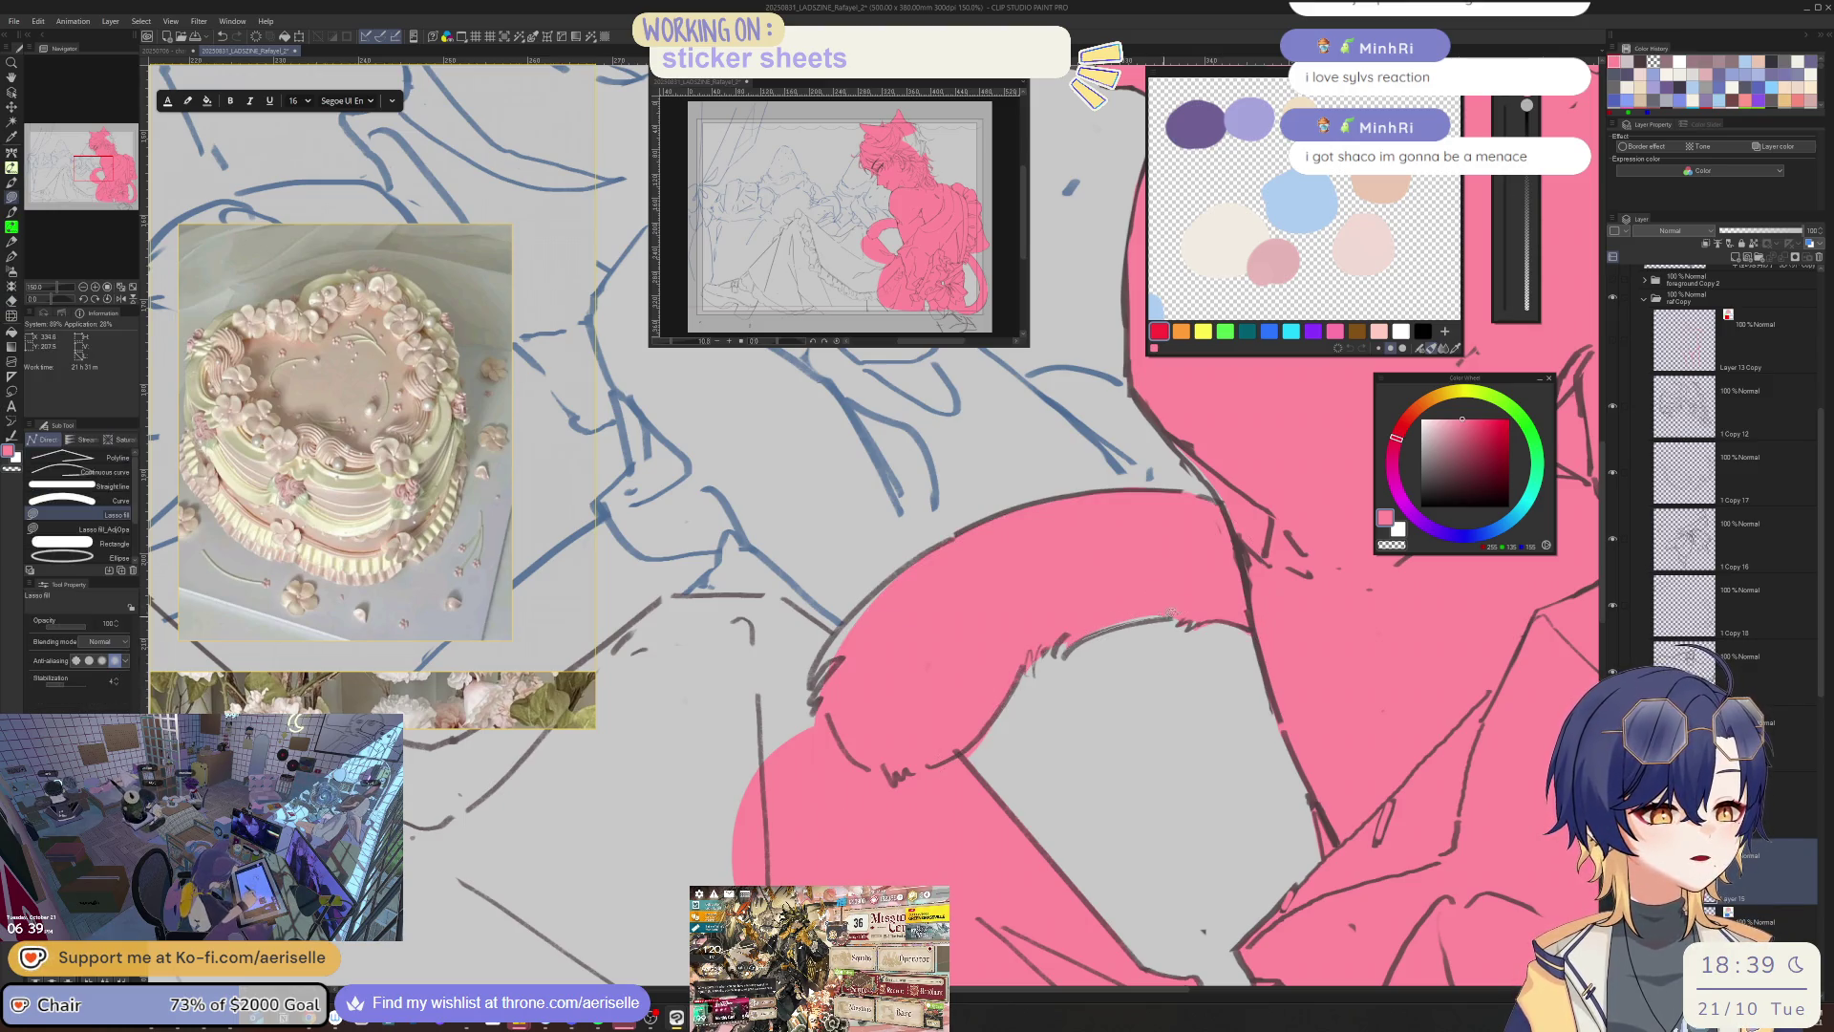
pyautogui.scroll(-3, 853, 606)
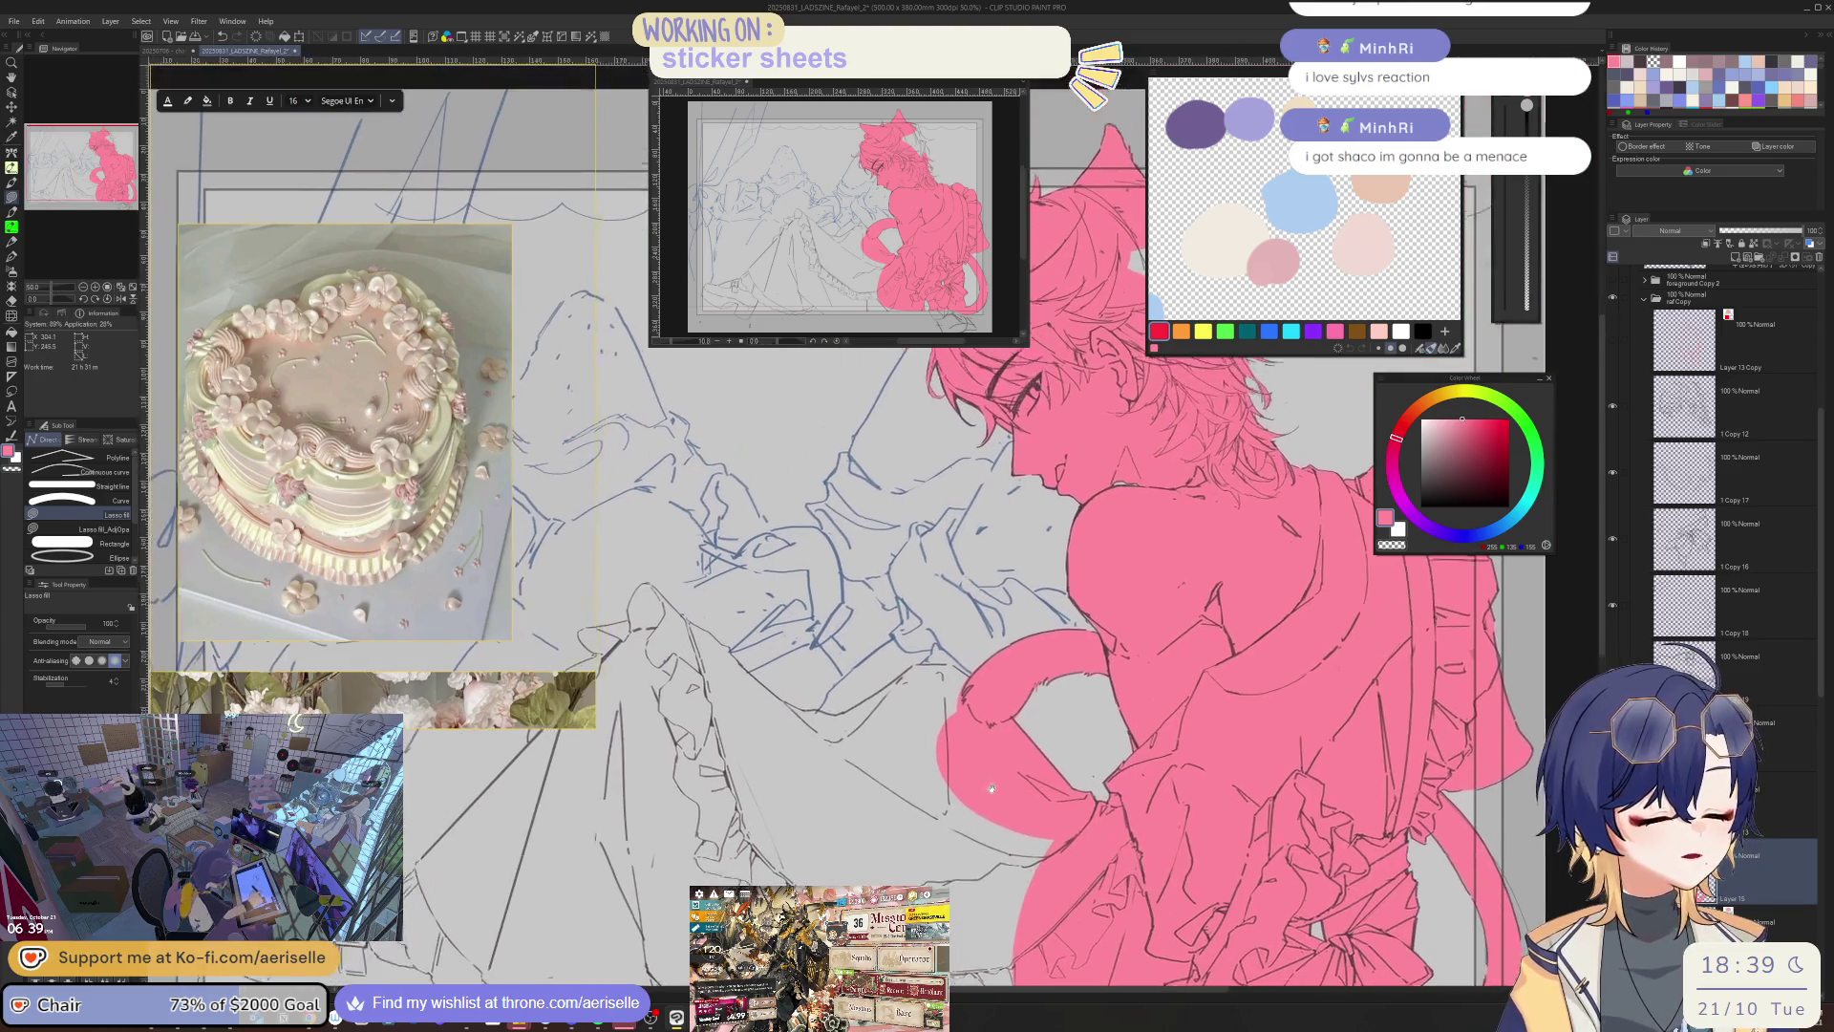
pyautogui.scroll(2, 990, 686)
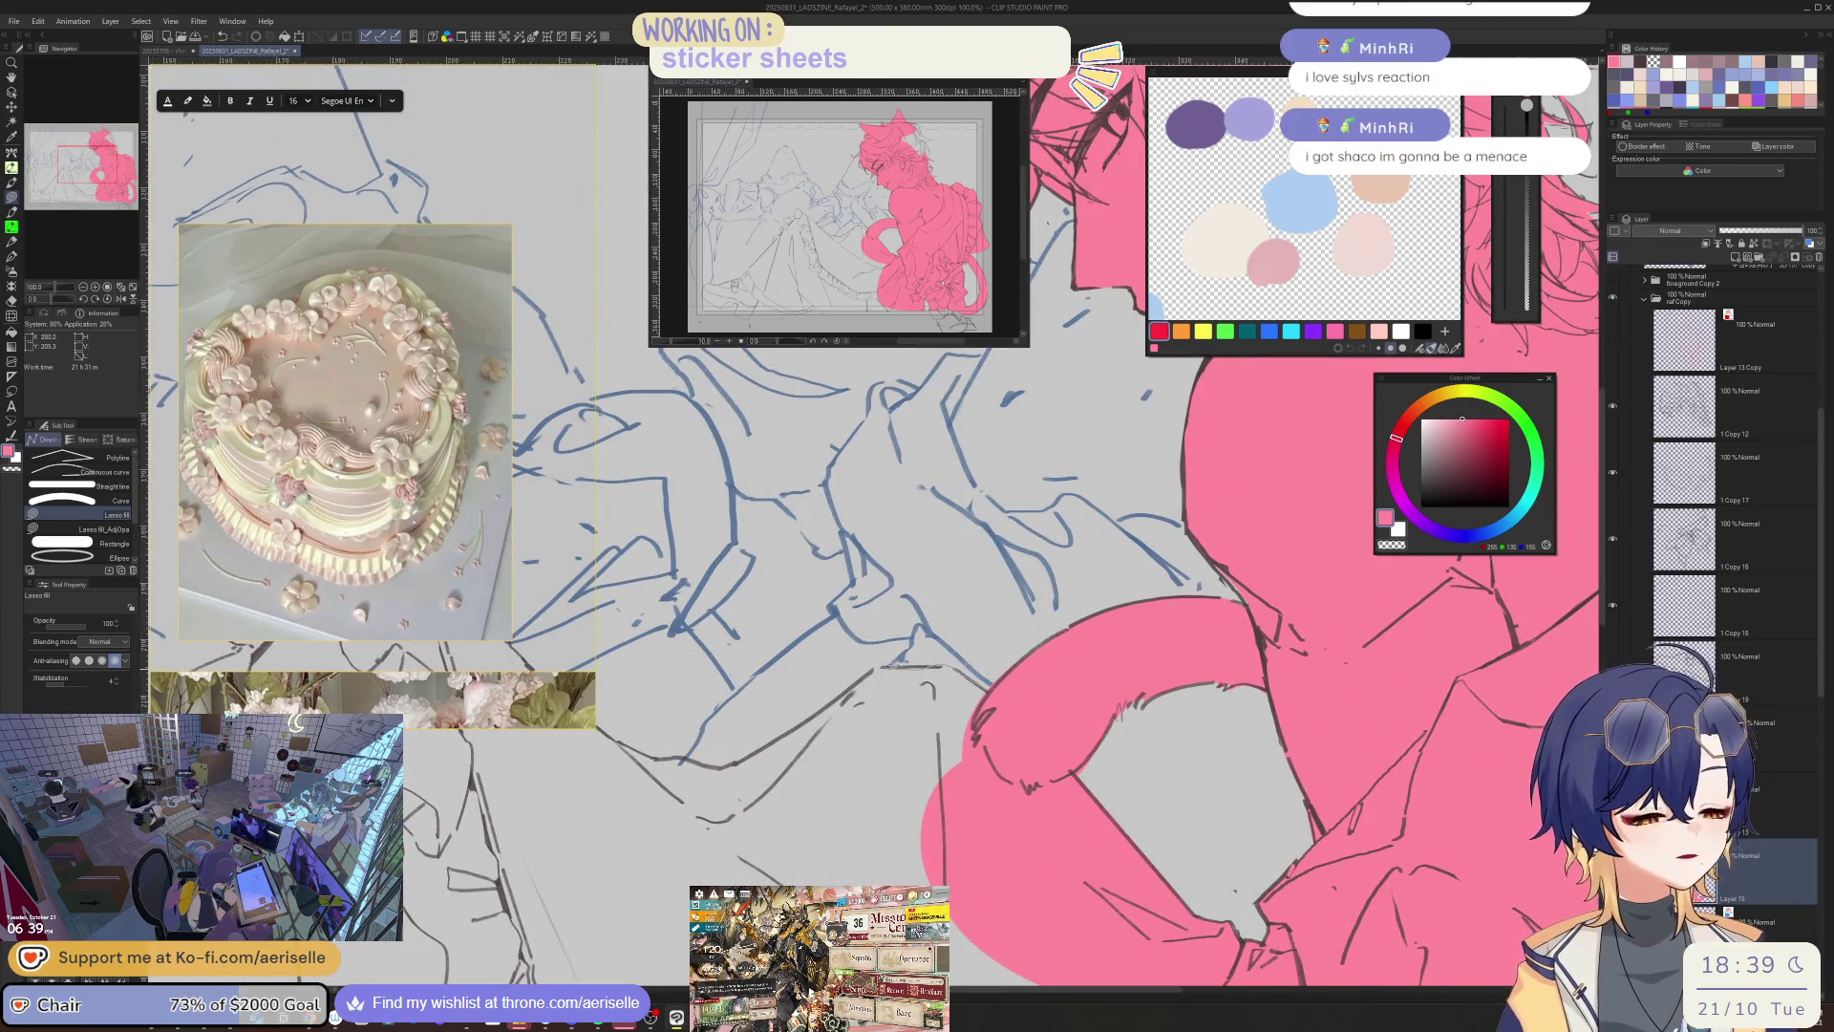
# - Switch to the eraser and reorient the view to check the whole pink figure
pyautogui.press('h')
pyautogui.moveTo(1124, 631); pyautogui.dragTo(950, 620)
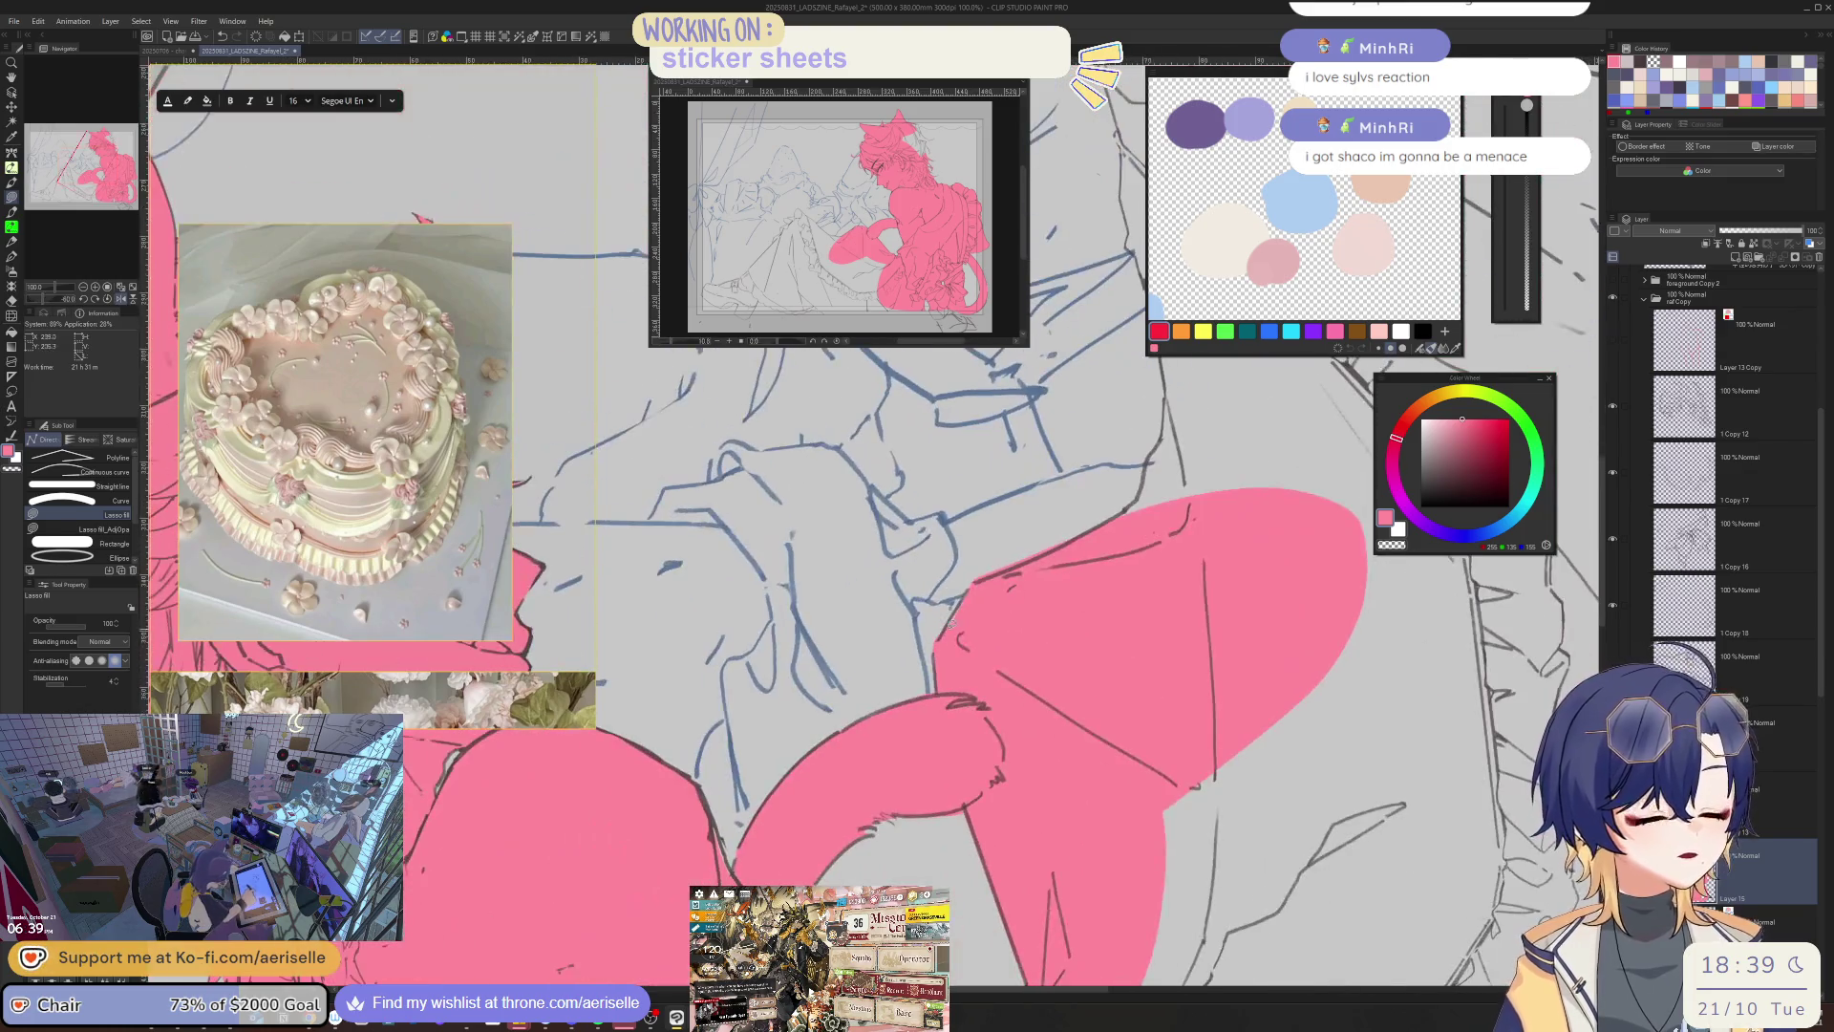
pyautogui.press('e')
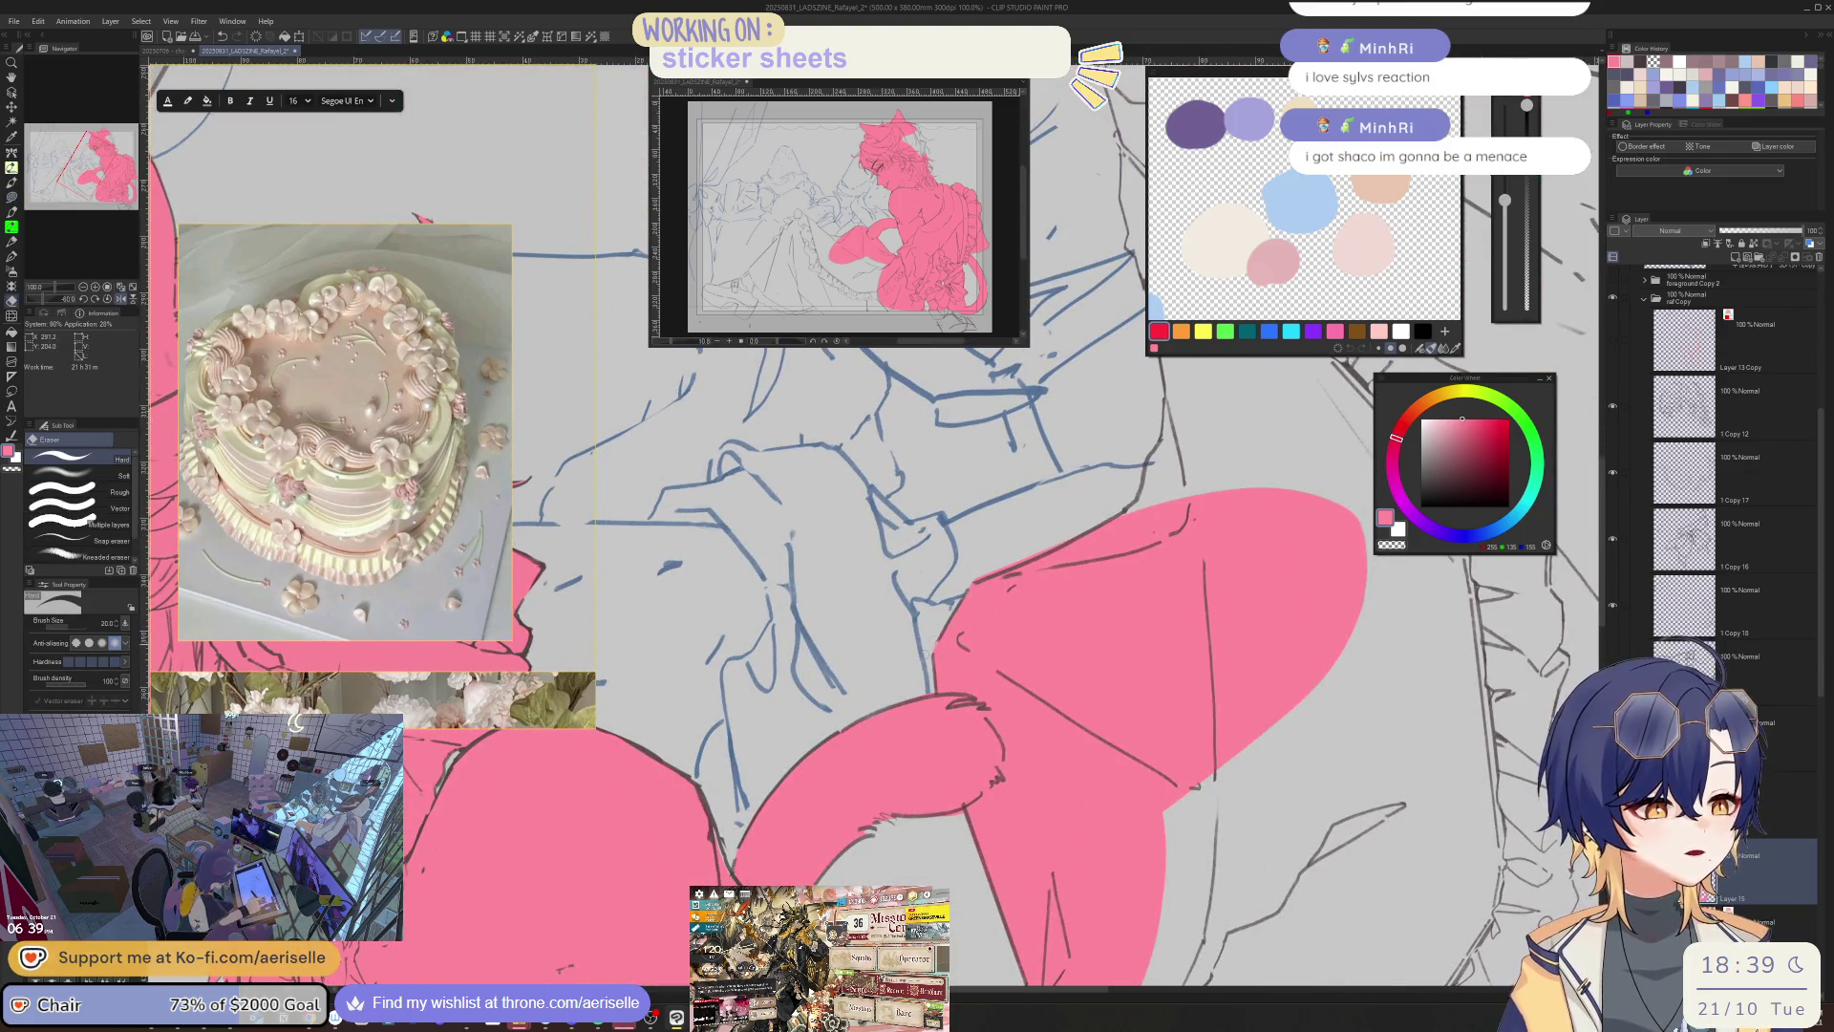
pyautogui.scroll(-2, 993, 554)
pyautogui.scroll(-2, 982, 567)
pyautogui.moveTo(982, 566)
pyautogui.mouseDown()
pyautogui.moveTo(1109, 852)
pyautogui.moveTo(1148, 852)
pyautogui.mouseUp()
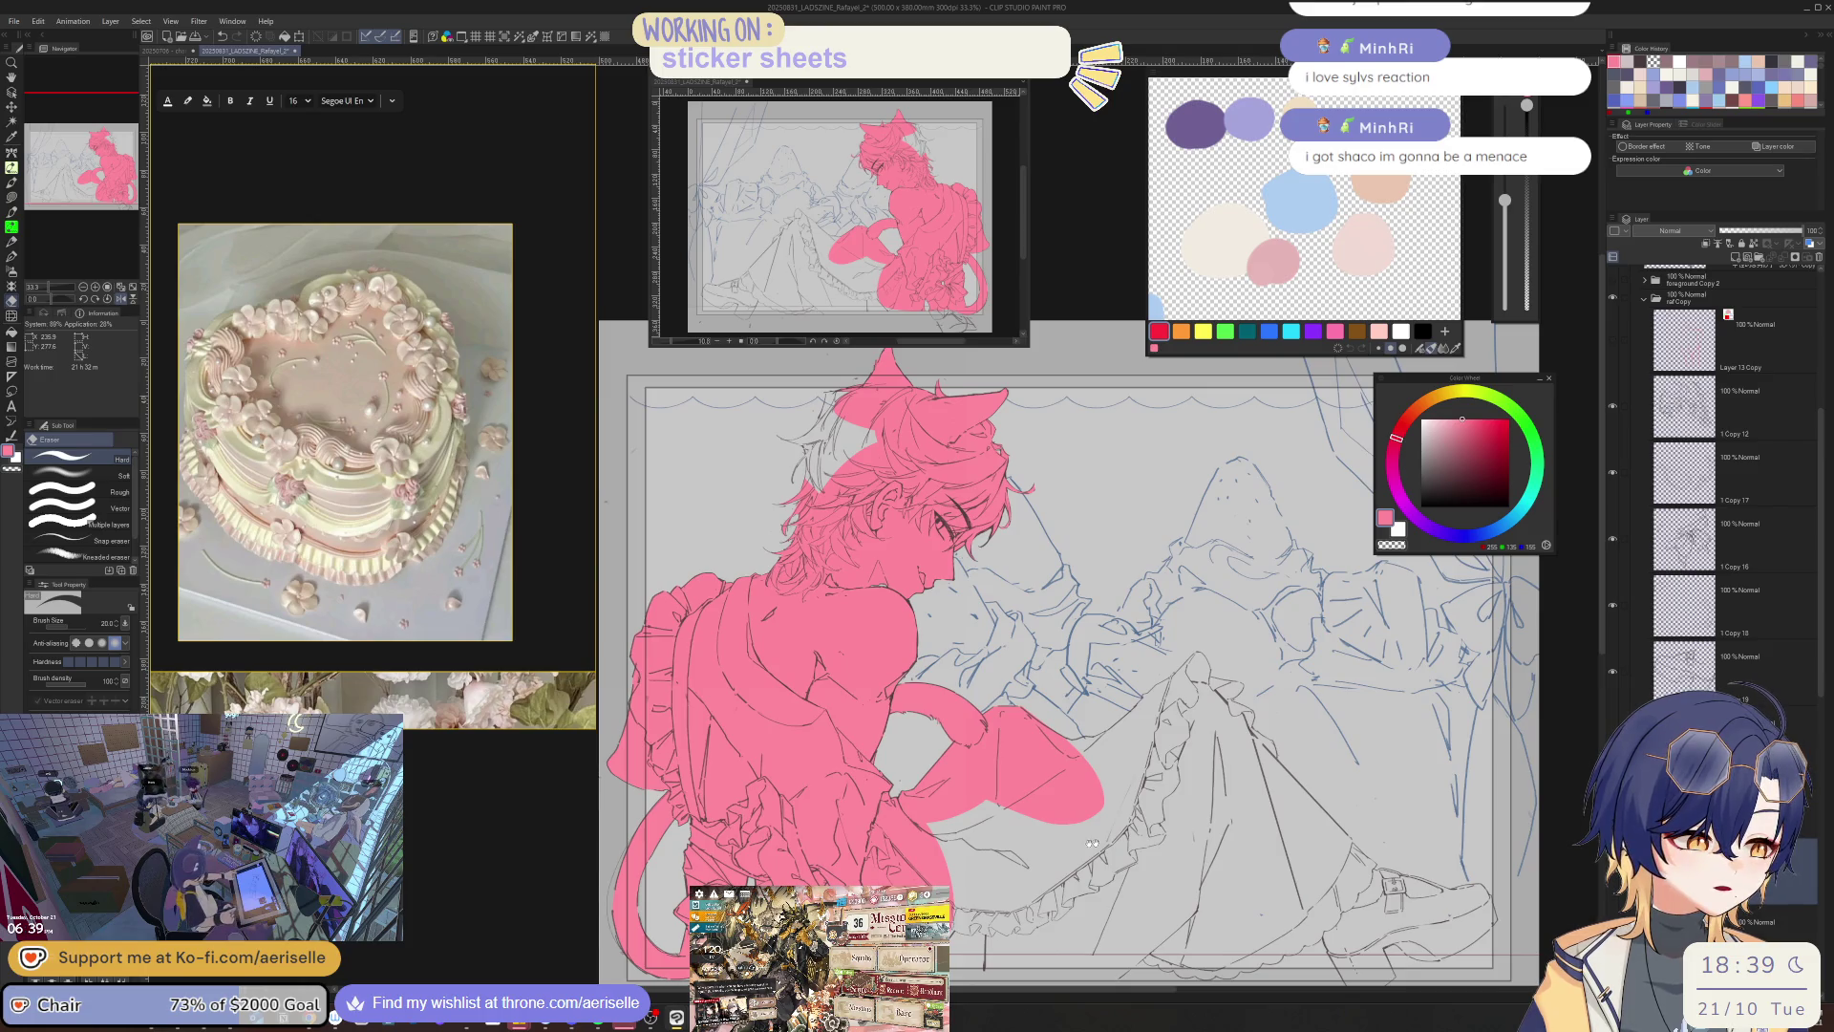
# - Zoom in on the hair and patch its gaps with pink using Lasso fill
pyautogui.scroll(3, 753, 483)
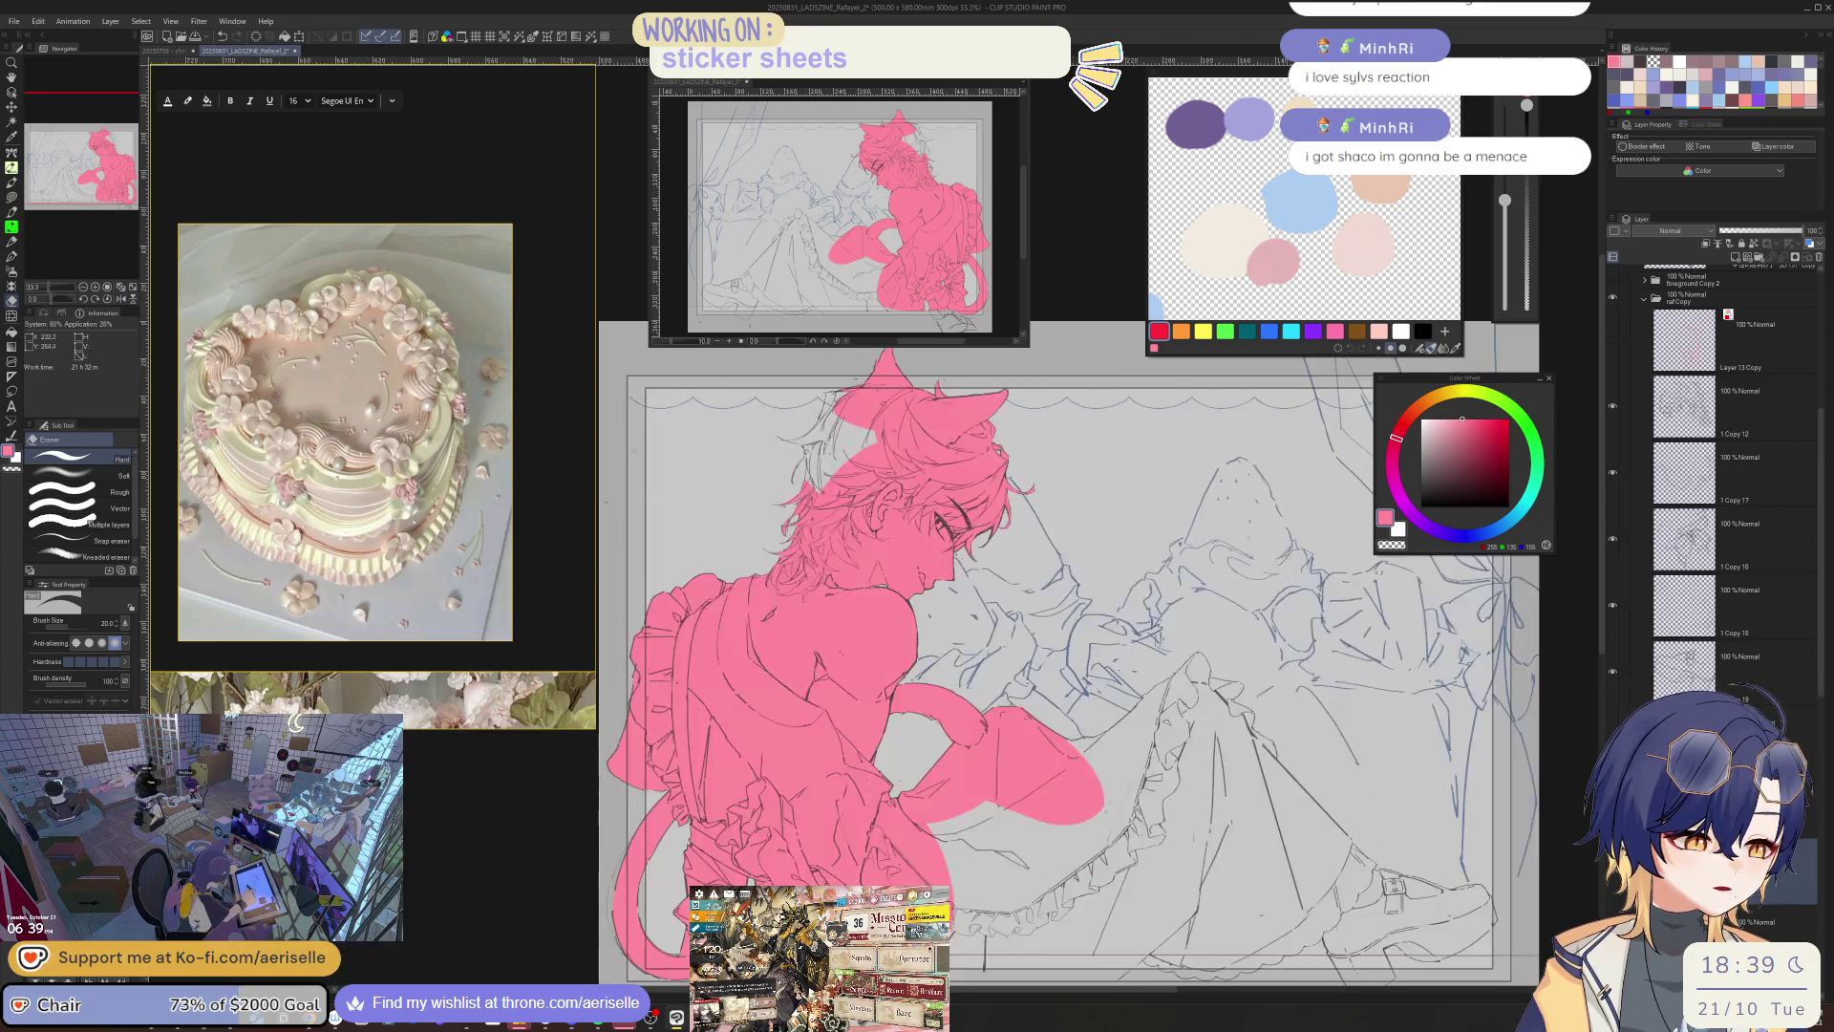
pyautogui.moveTo(753, 483); pyautogui.dragTo(753, 482)
pyautogui.scroll(5, 753, 483)
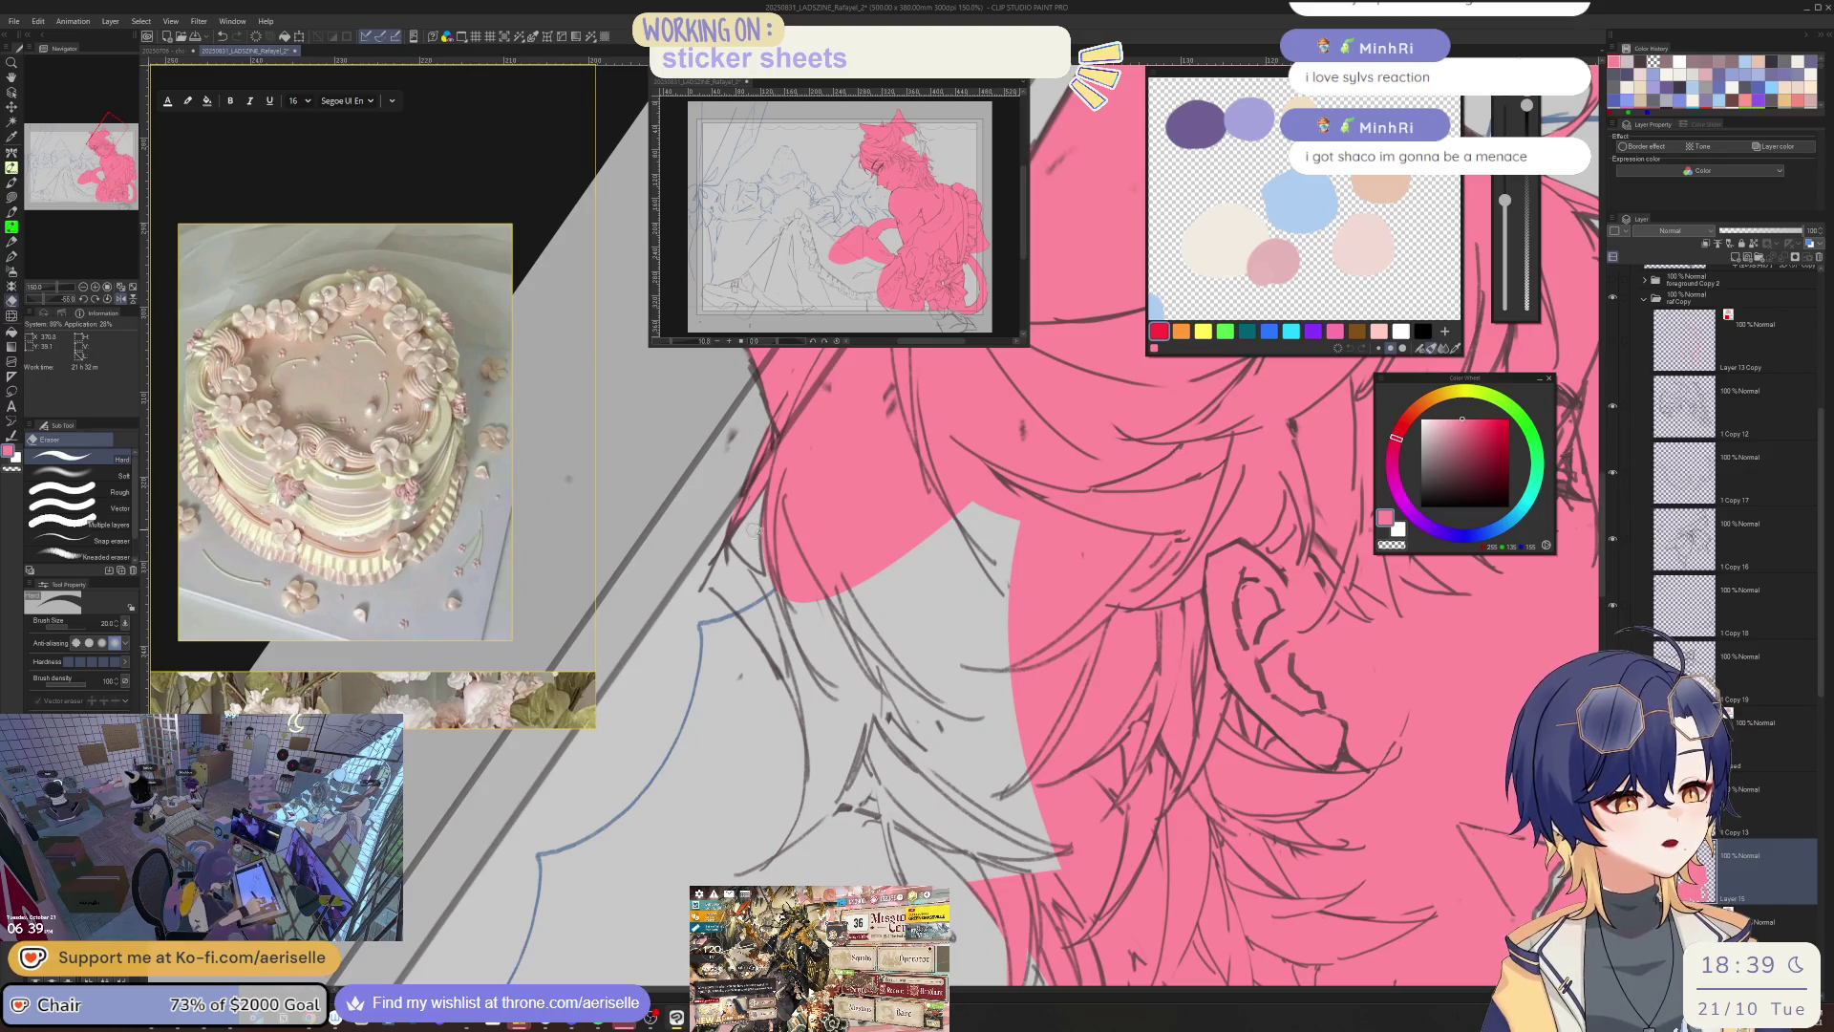
pyautogui.press('u')
pyautogui.moveTo(808, 718)
pyautogui.mouseDown()
pyautogui.moveTo(1113, 559)
pyautogui.moveTo(737, 531)
pyautogui.mouseUp()
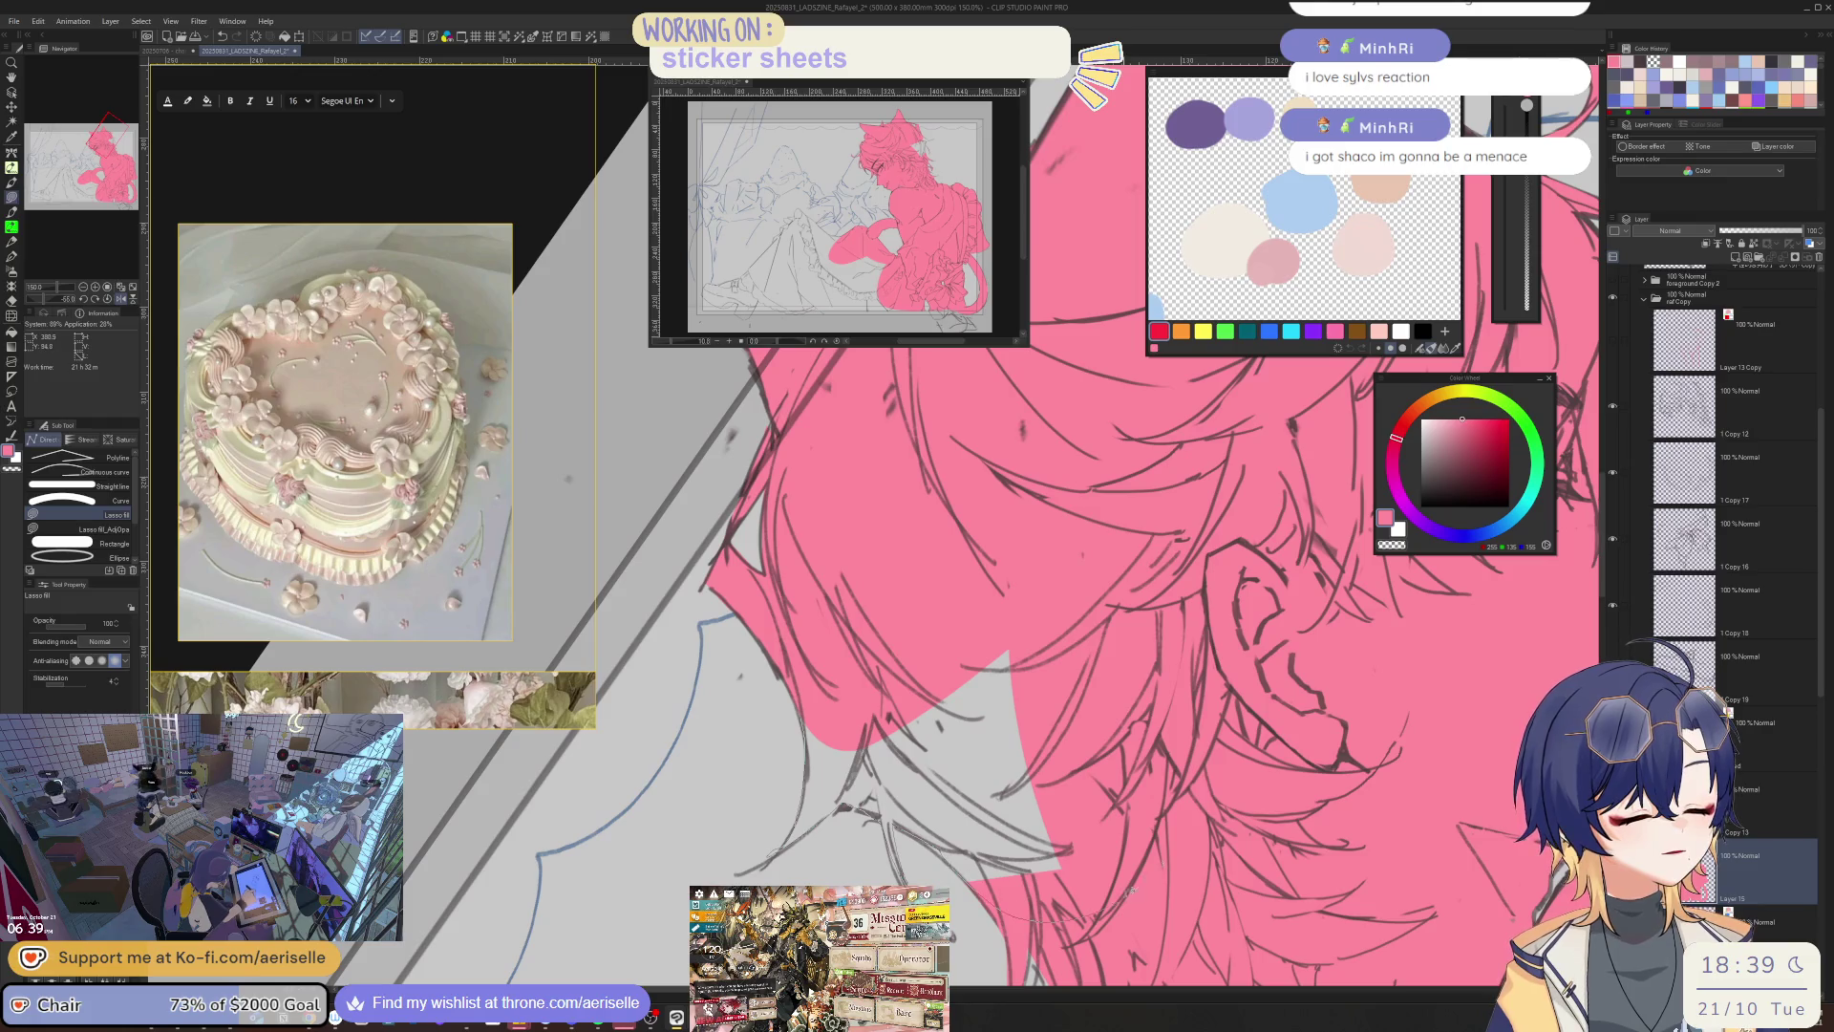
pyautogui.scroll(-5, 1127, 692)
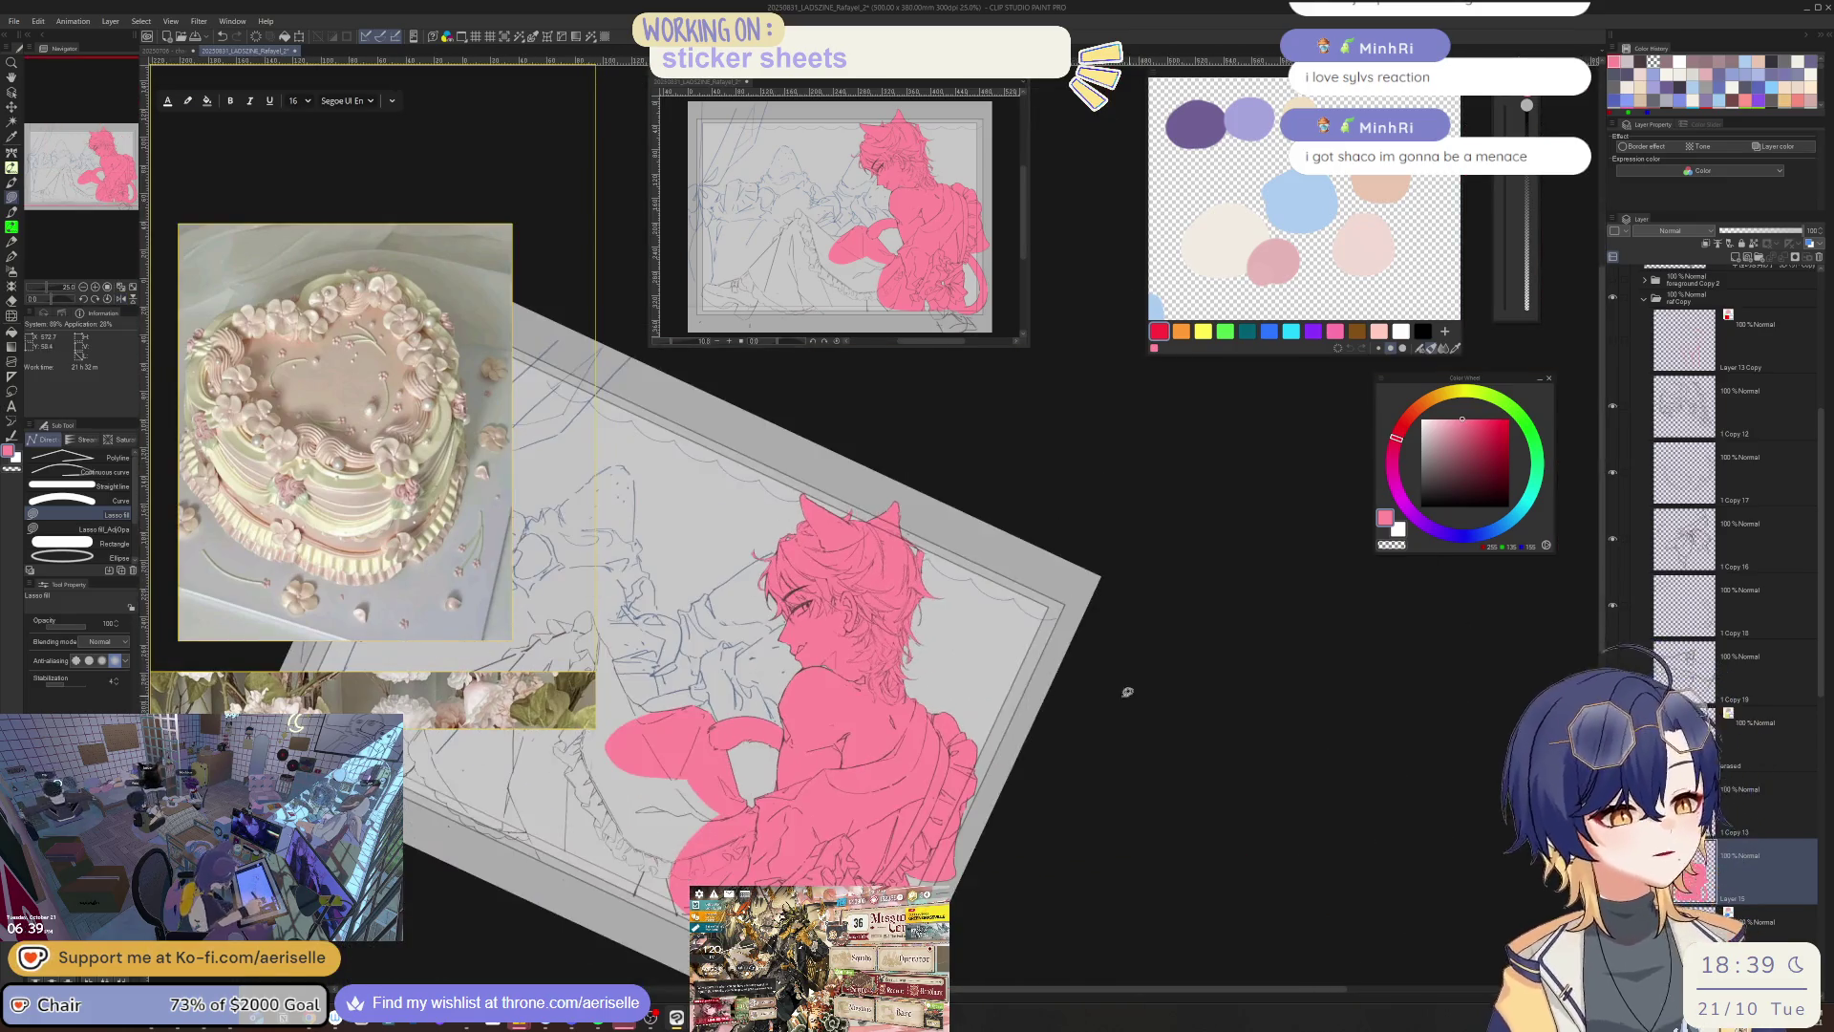
pyautogui.scroll(4, 1041, 531)
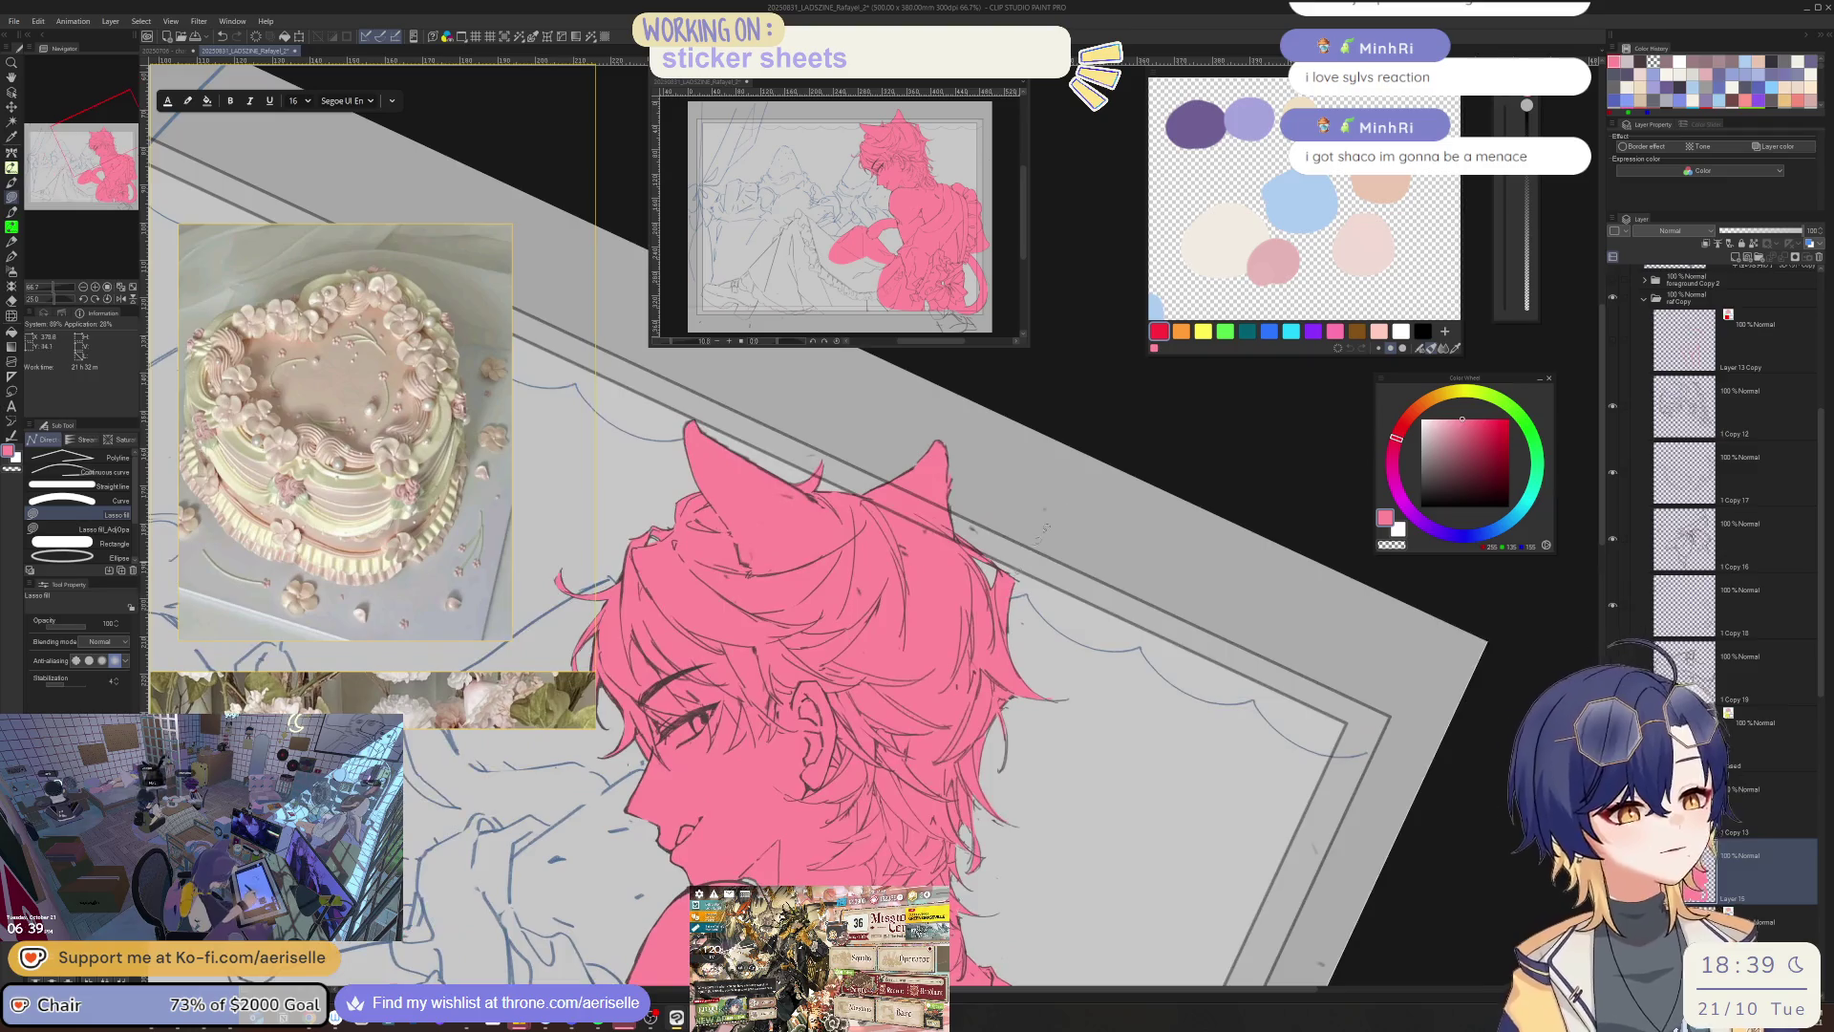
# - Liquify the pink hair edges near the ear and right side, brush size 500
pyautogui.click(1681, 297)
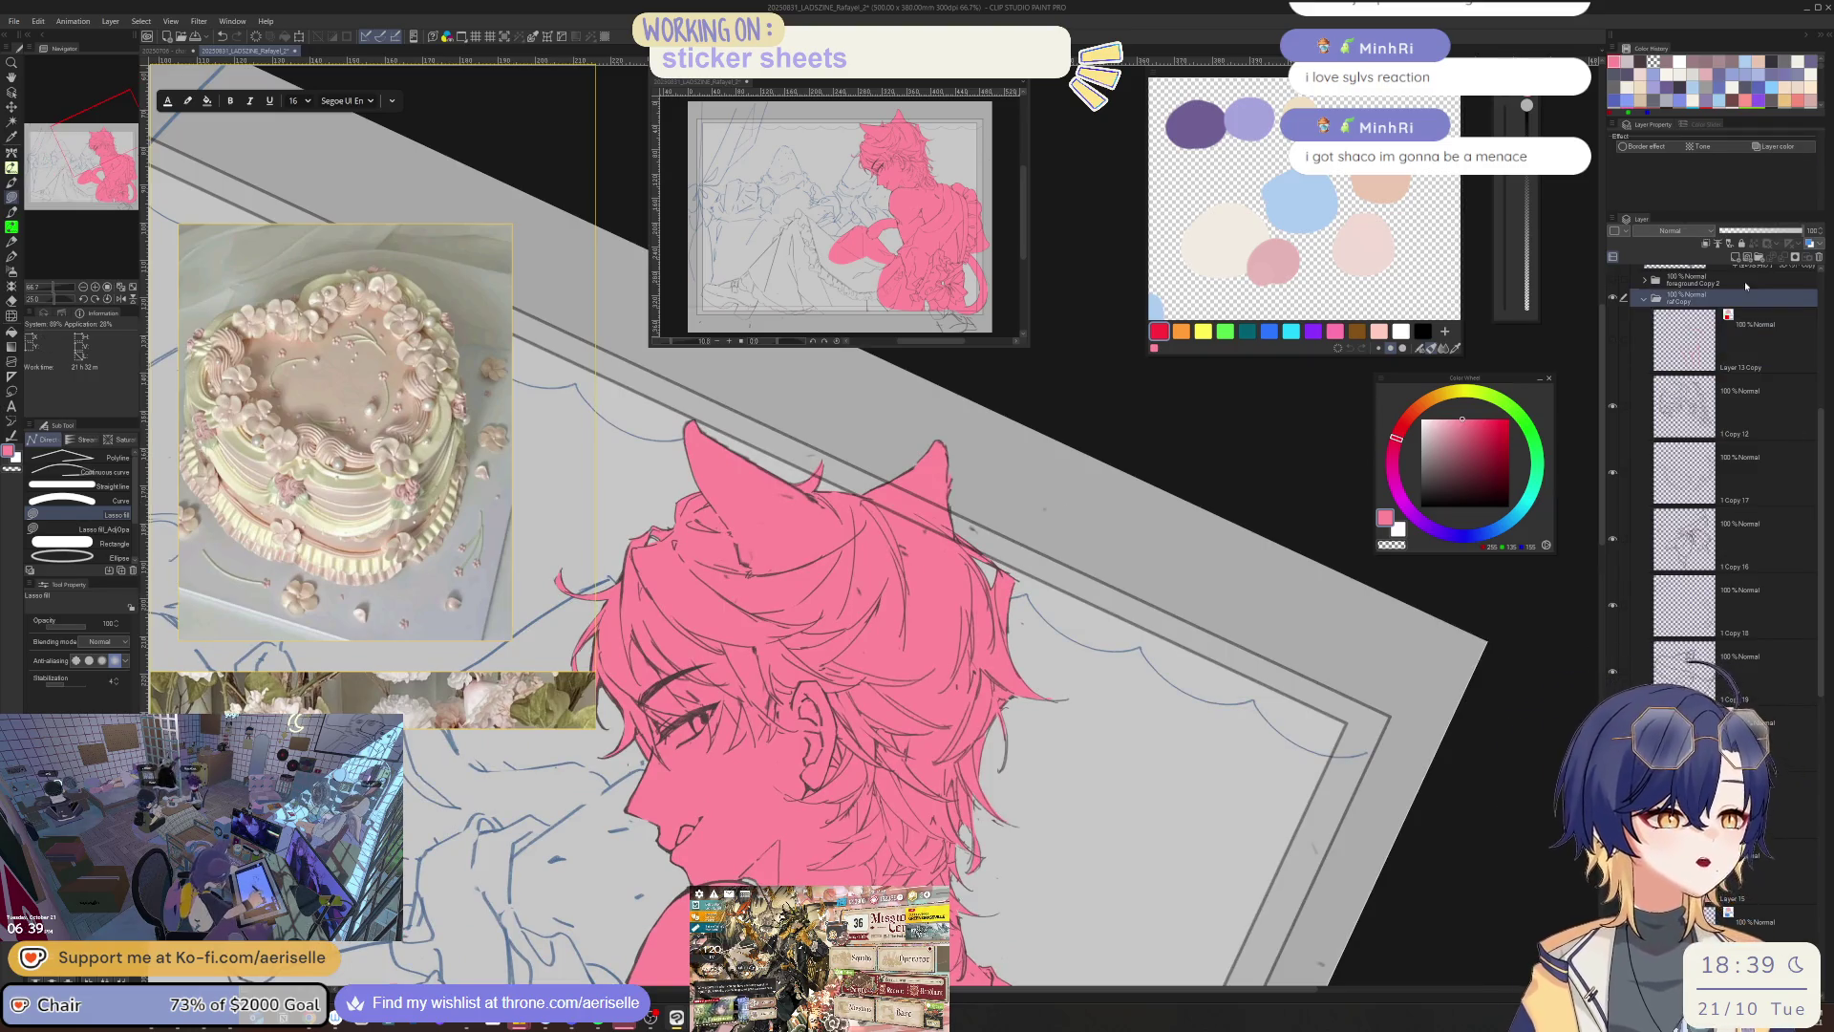
pyautogui.press('j')
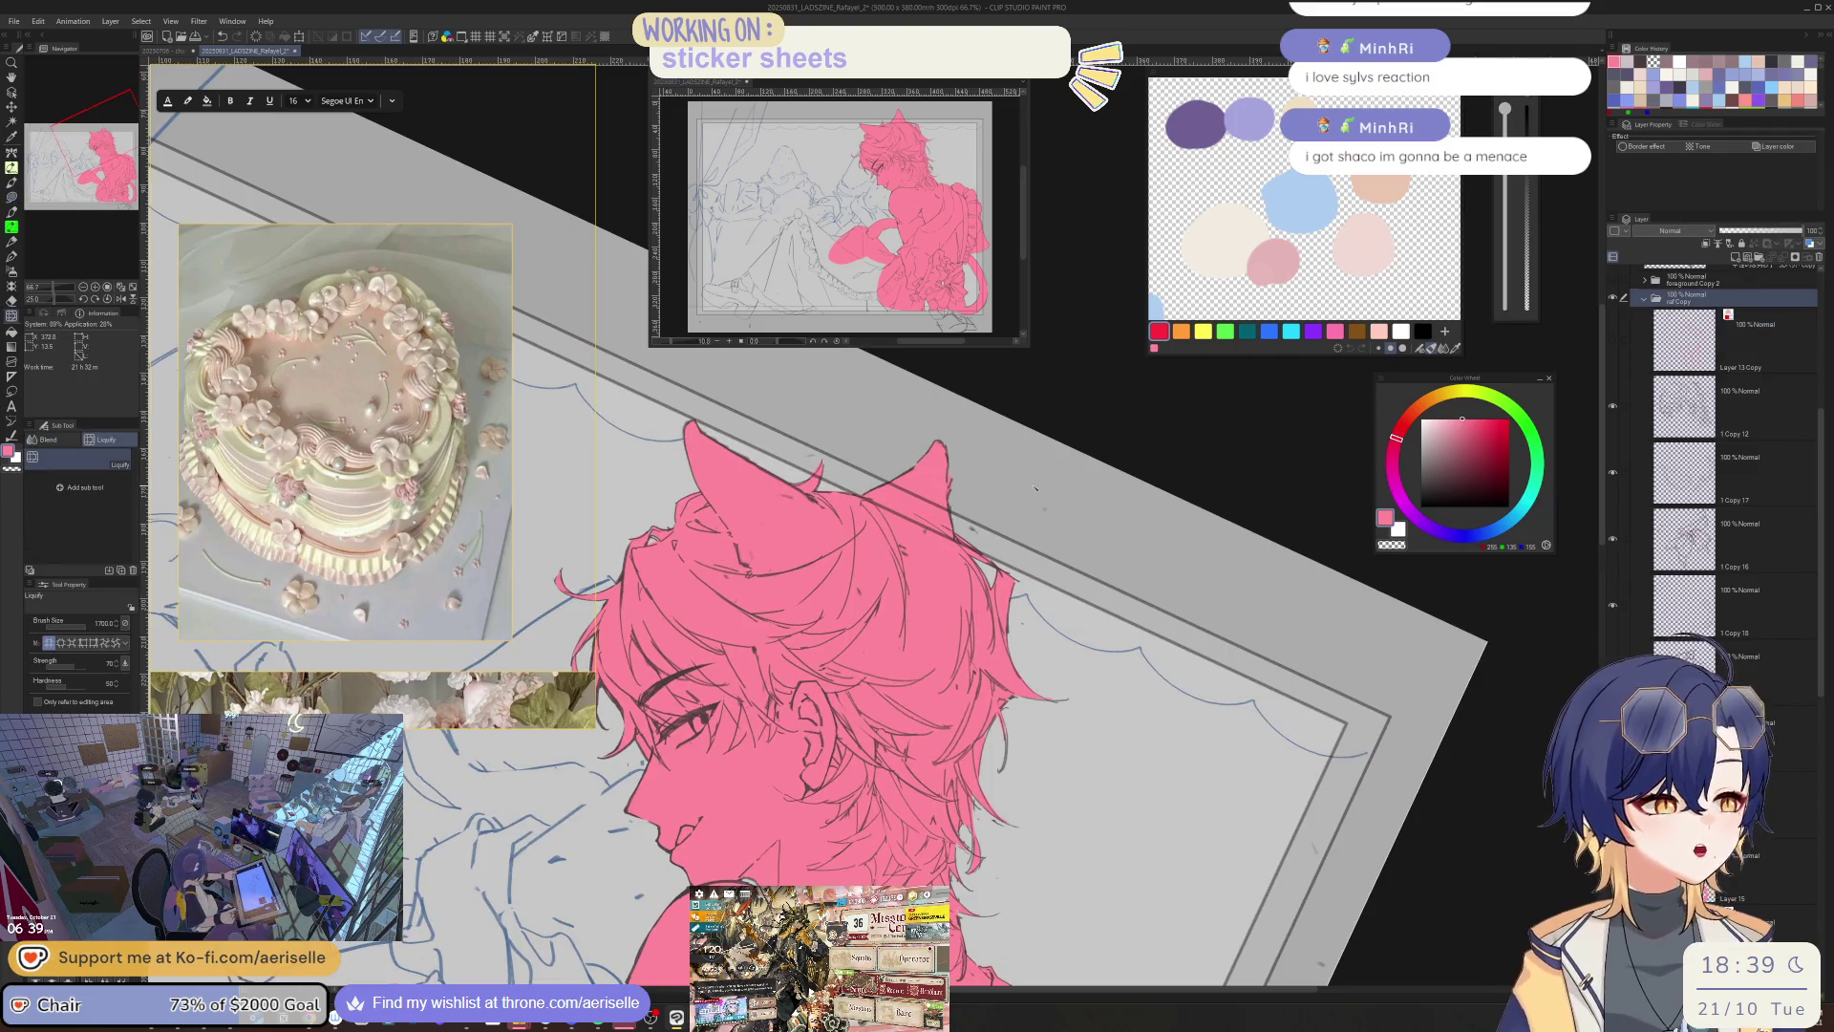
pyautogui.moveTo(1034, 490); pyautogui.dragTo(1038, 509)
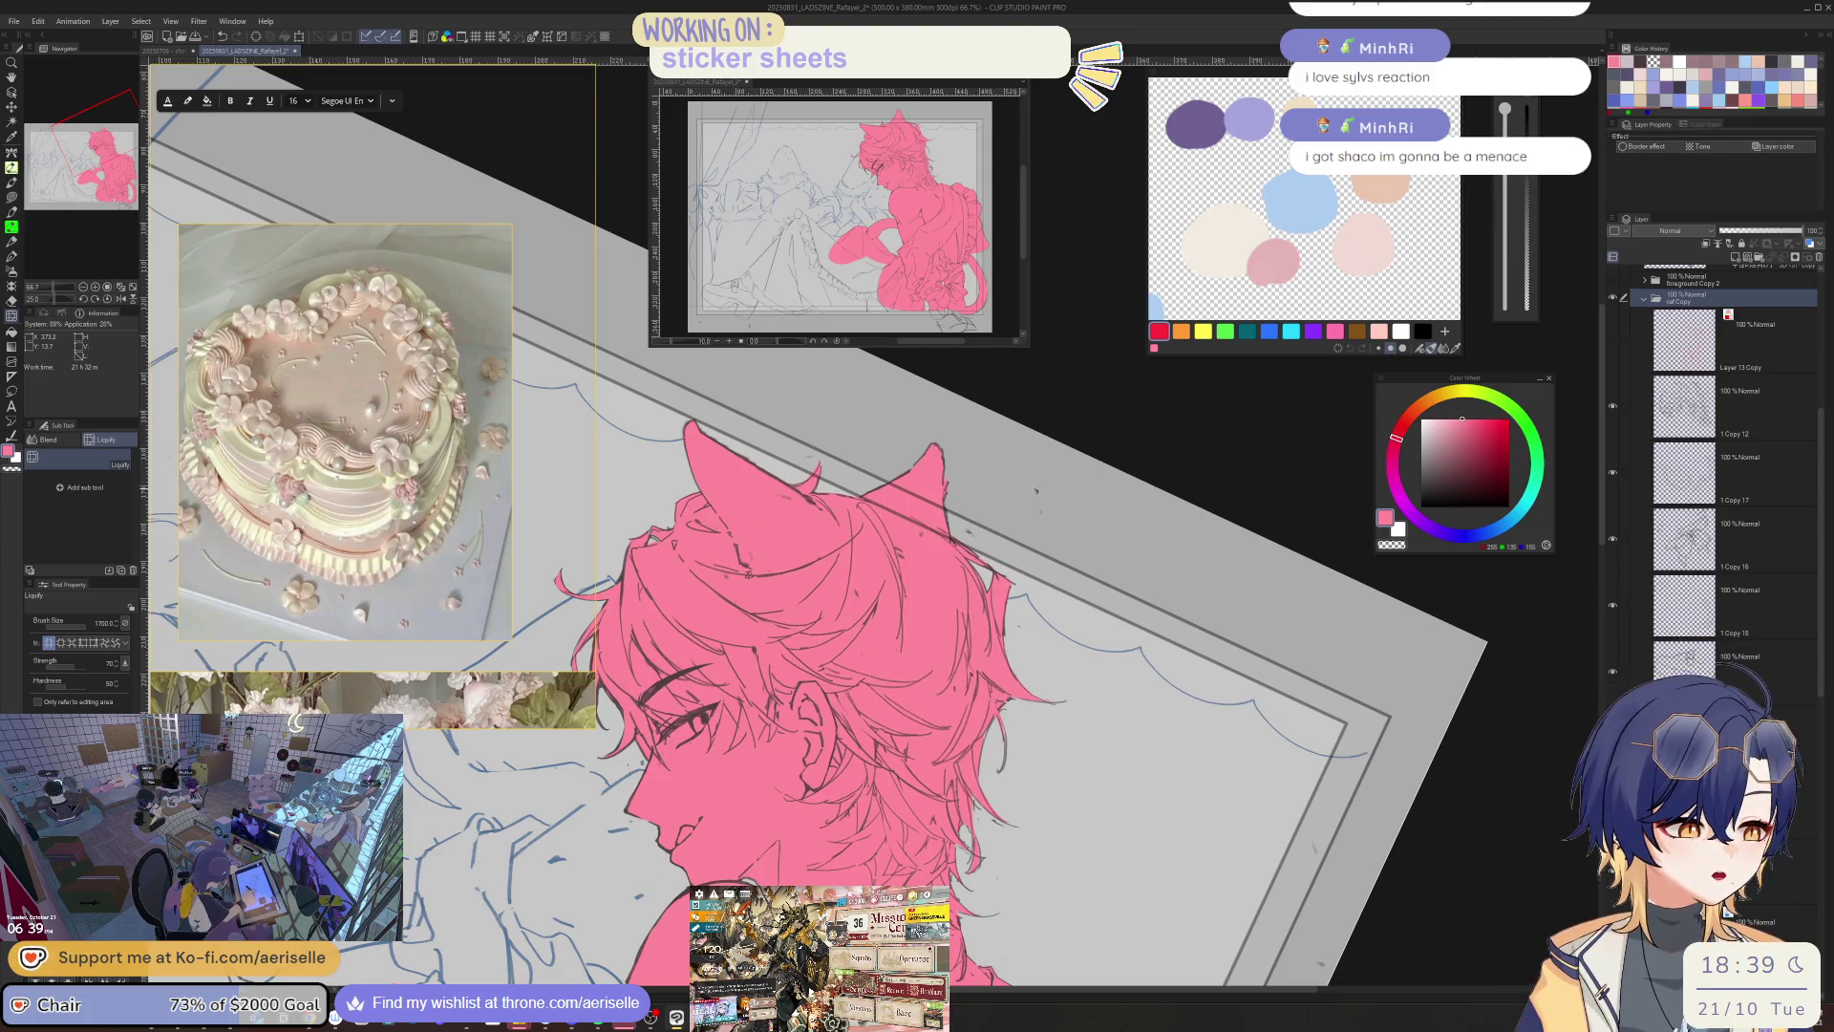
pyautogui.moveTo(1013, 592); pyautogui.dragTo(1022, 668)
pyautogui.moveTo(1504, 119); pyautogui.dragTo(1504, 132)
pyautogui.moveTo(967, 707); pyautogui.dragTo(967, 709)
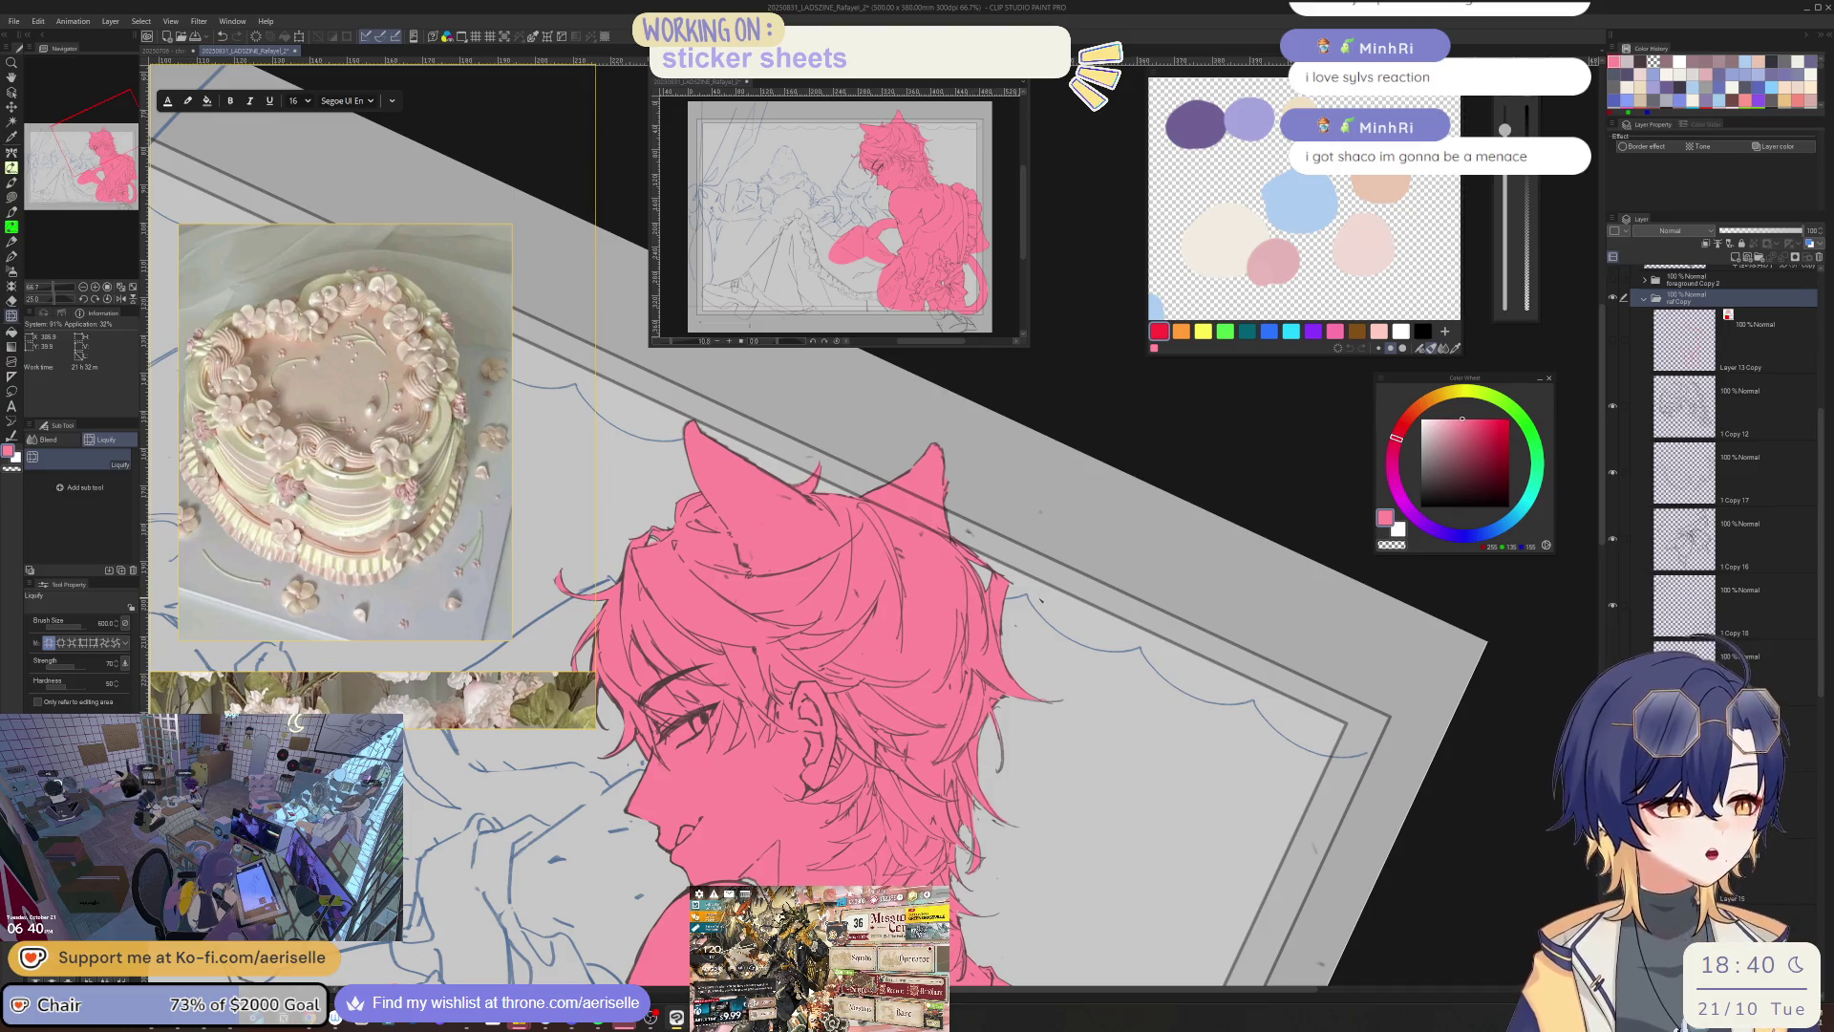
# - Zoom out to the whole illustration and bring the skirt area into view
pyautogui.hotkey('ctrl', '-')
pyautogui.hotkey('ctrl', '-')
pyautogui.hotkey('ctrl', '-')
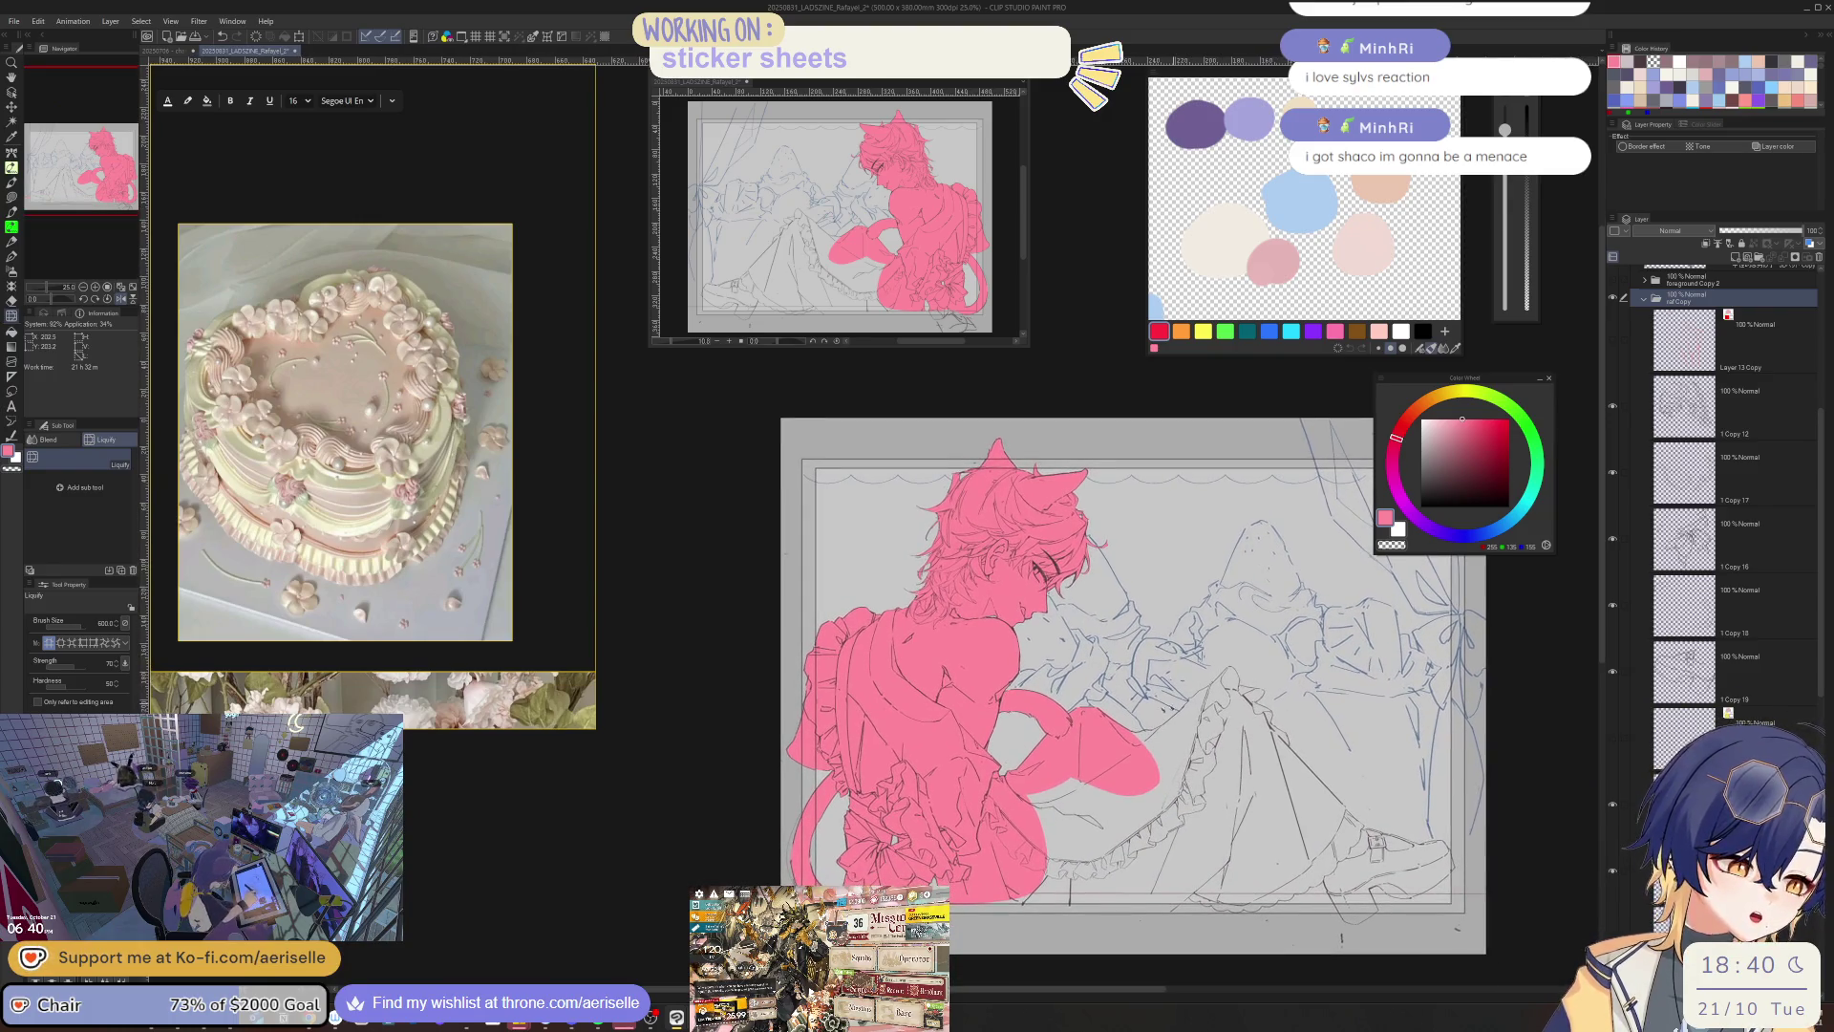
pyautogui.scroll(3, 1054, 803)
pyautogui.press('o')
pyautogui.moveTo(1054, 802); pyautogui.dragTo(967, 612)
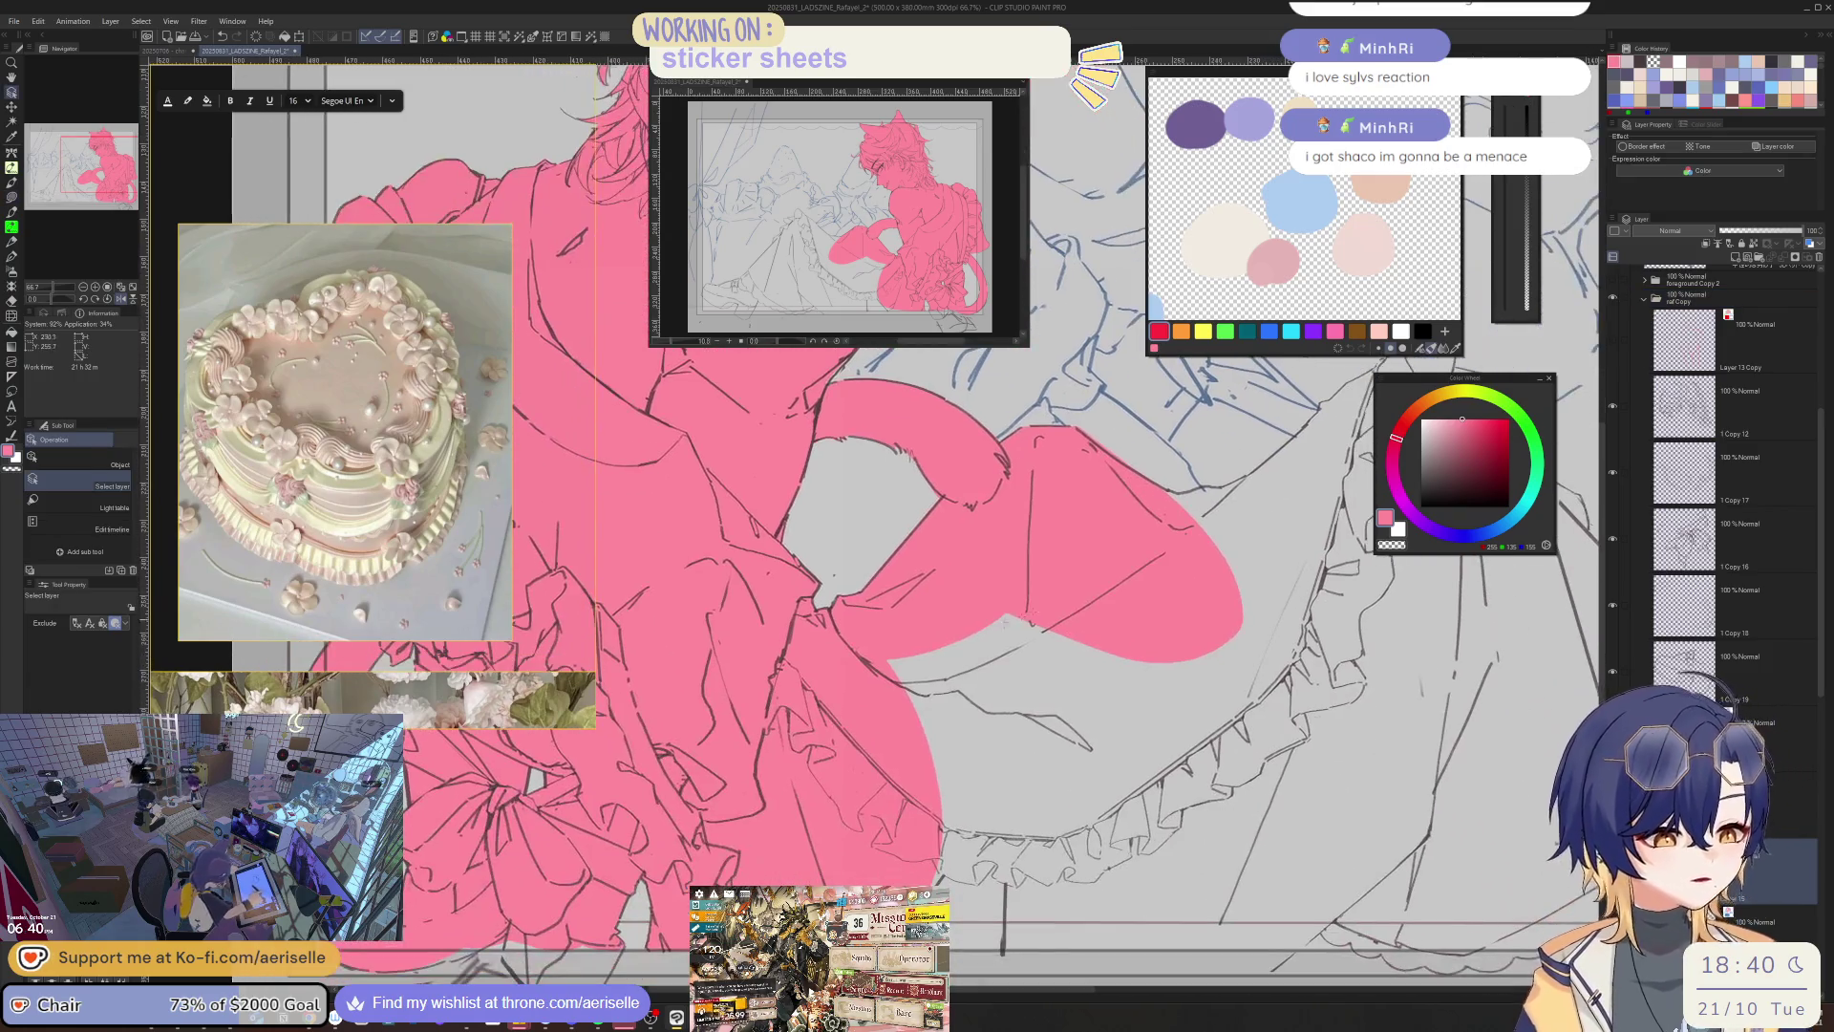
# - Reset the canvas rotation and Lasso-fill the main body of the skirt pink
pyautogui.press('u')
pyautogui.scroll(-5, 917, 573)
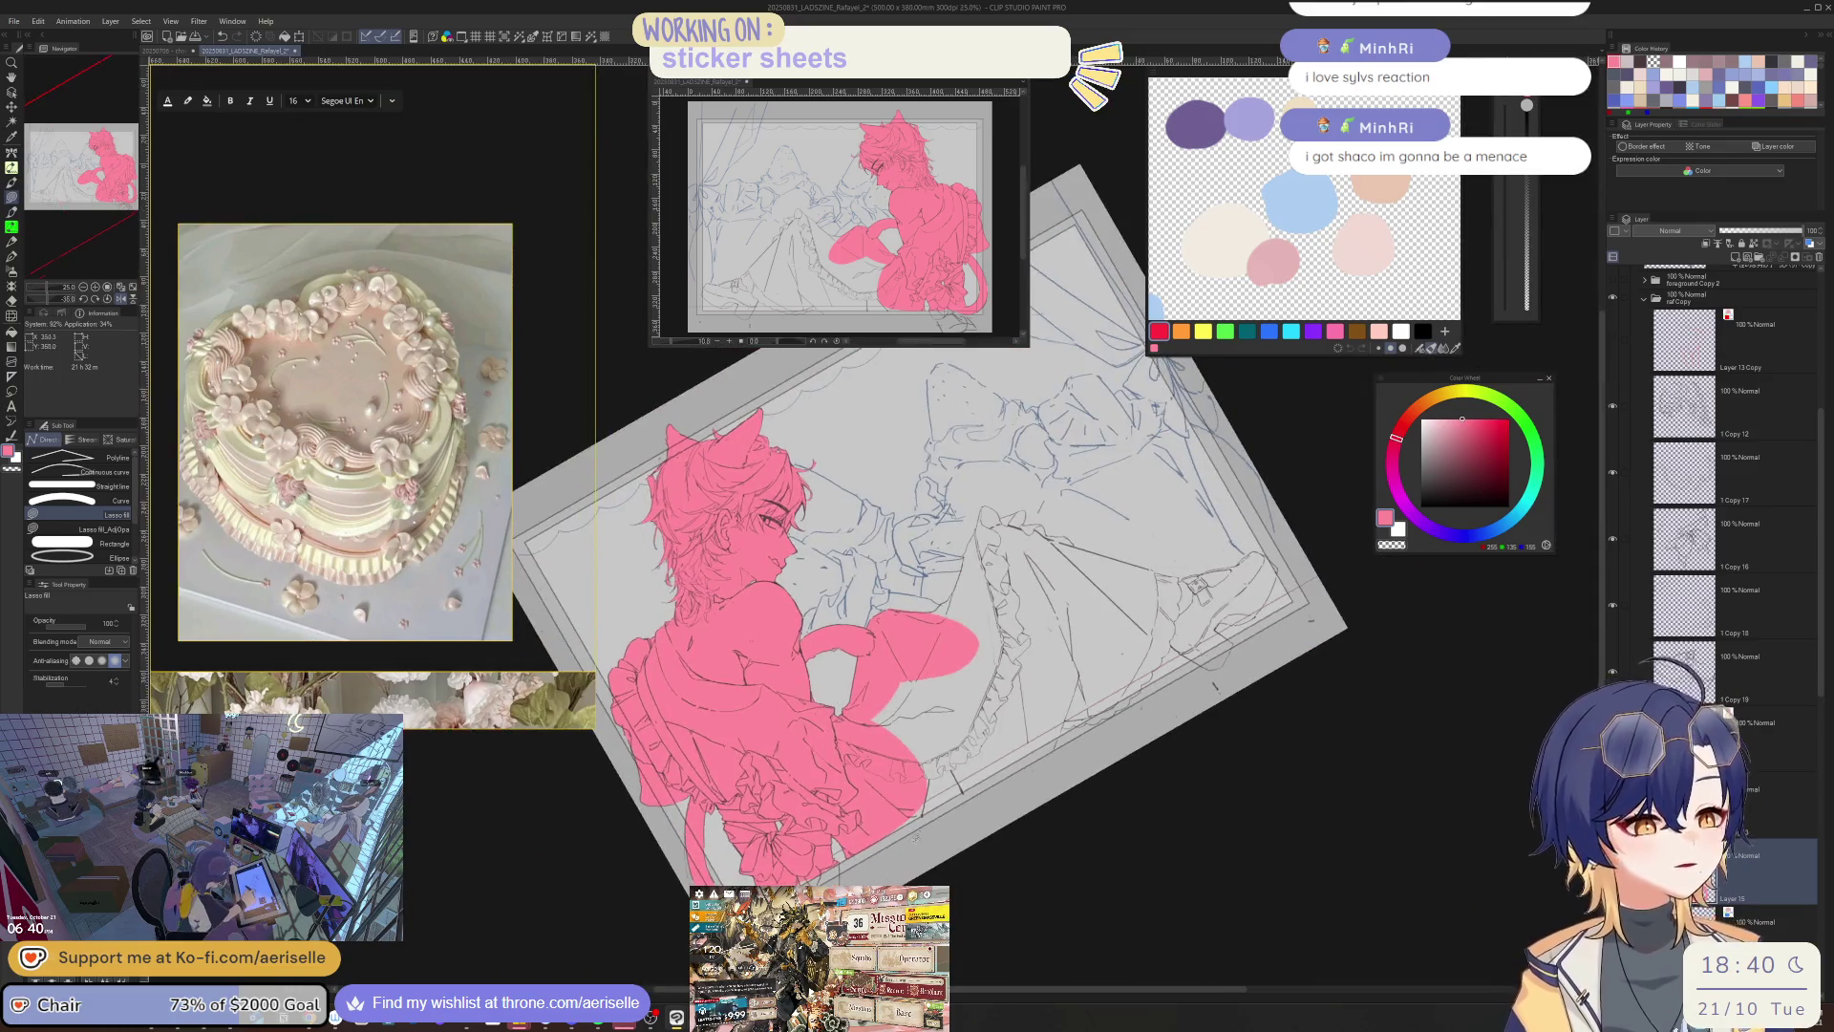
pyautogui.hotkey('ctrl', '@')
pyautogui.scroll(2, 917, 574)
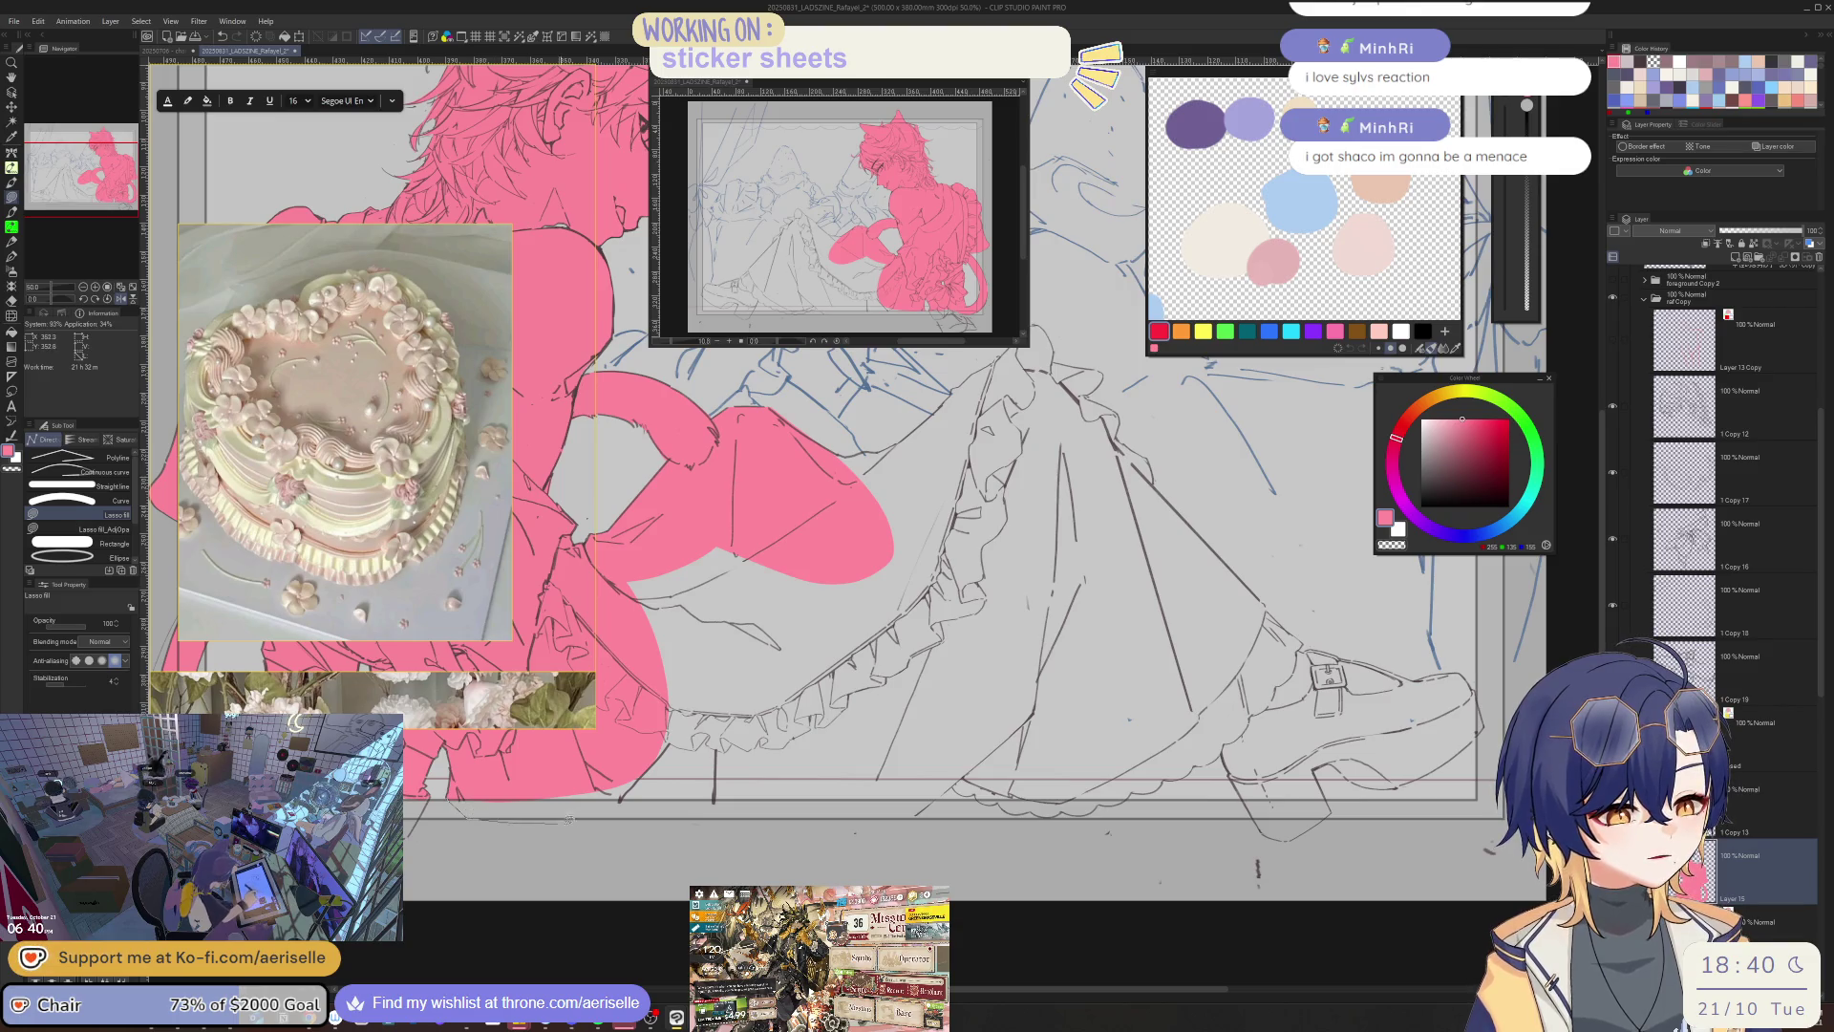
pyautogui.moveTo(569, 818); pyautogui.dragTo(843, 807)
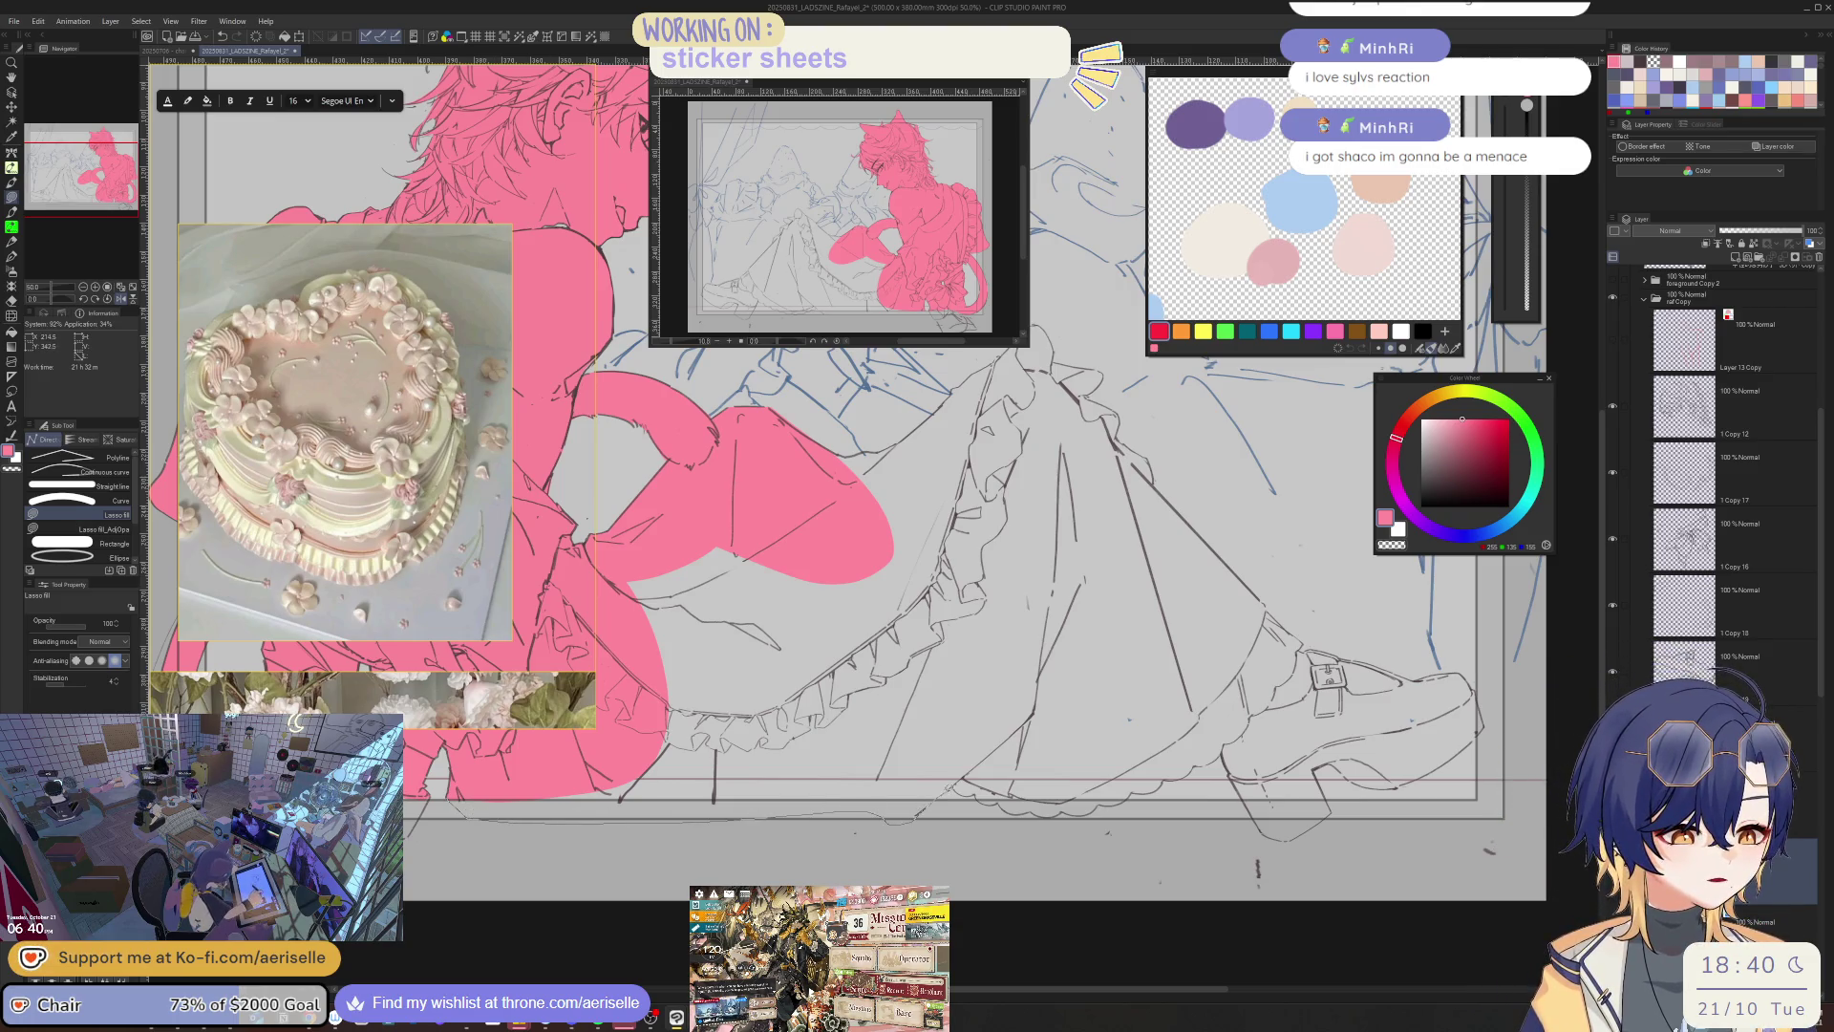
pyautogui.moveTo(1018, 419); pyautogui.dragTo(810, 457)
# - Rotate and zoom onto the ruffles, then fill the grey ruffle gap pink
pyautogui.scroll(5, 908, 627)
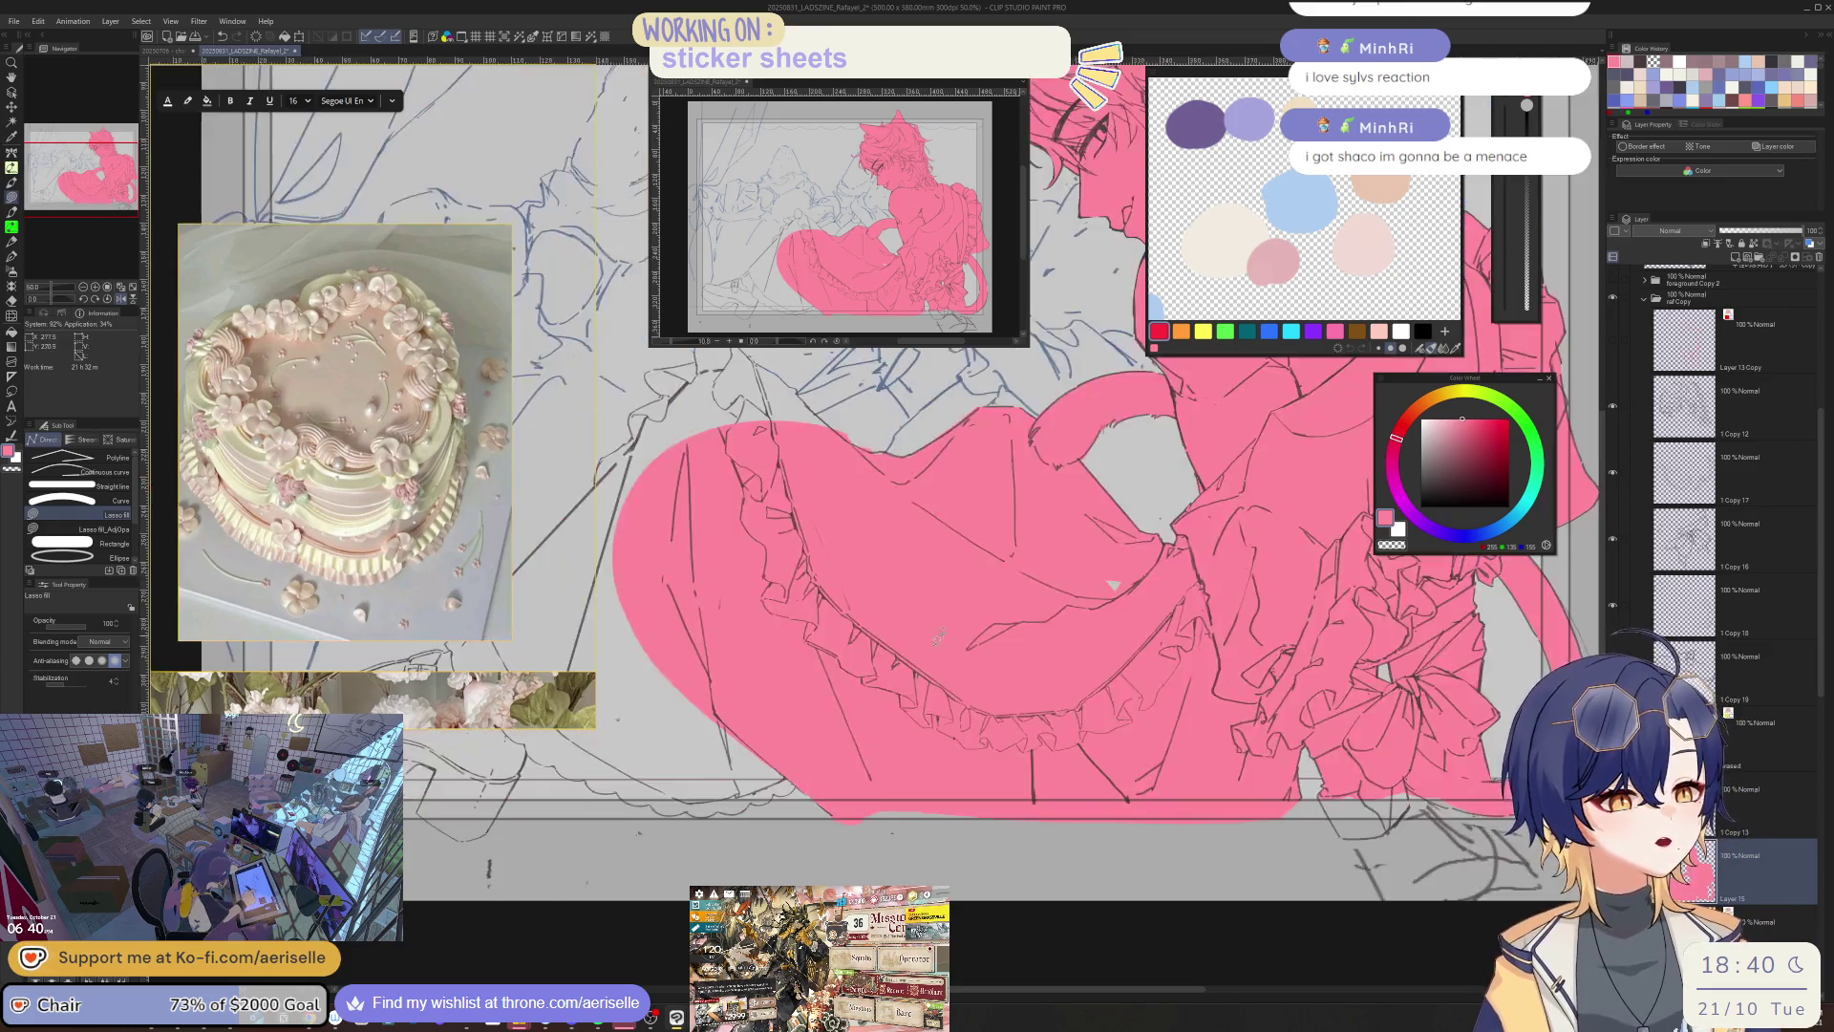
pyautogui.press('e')
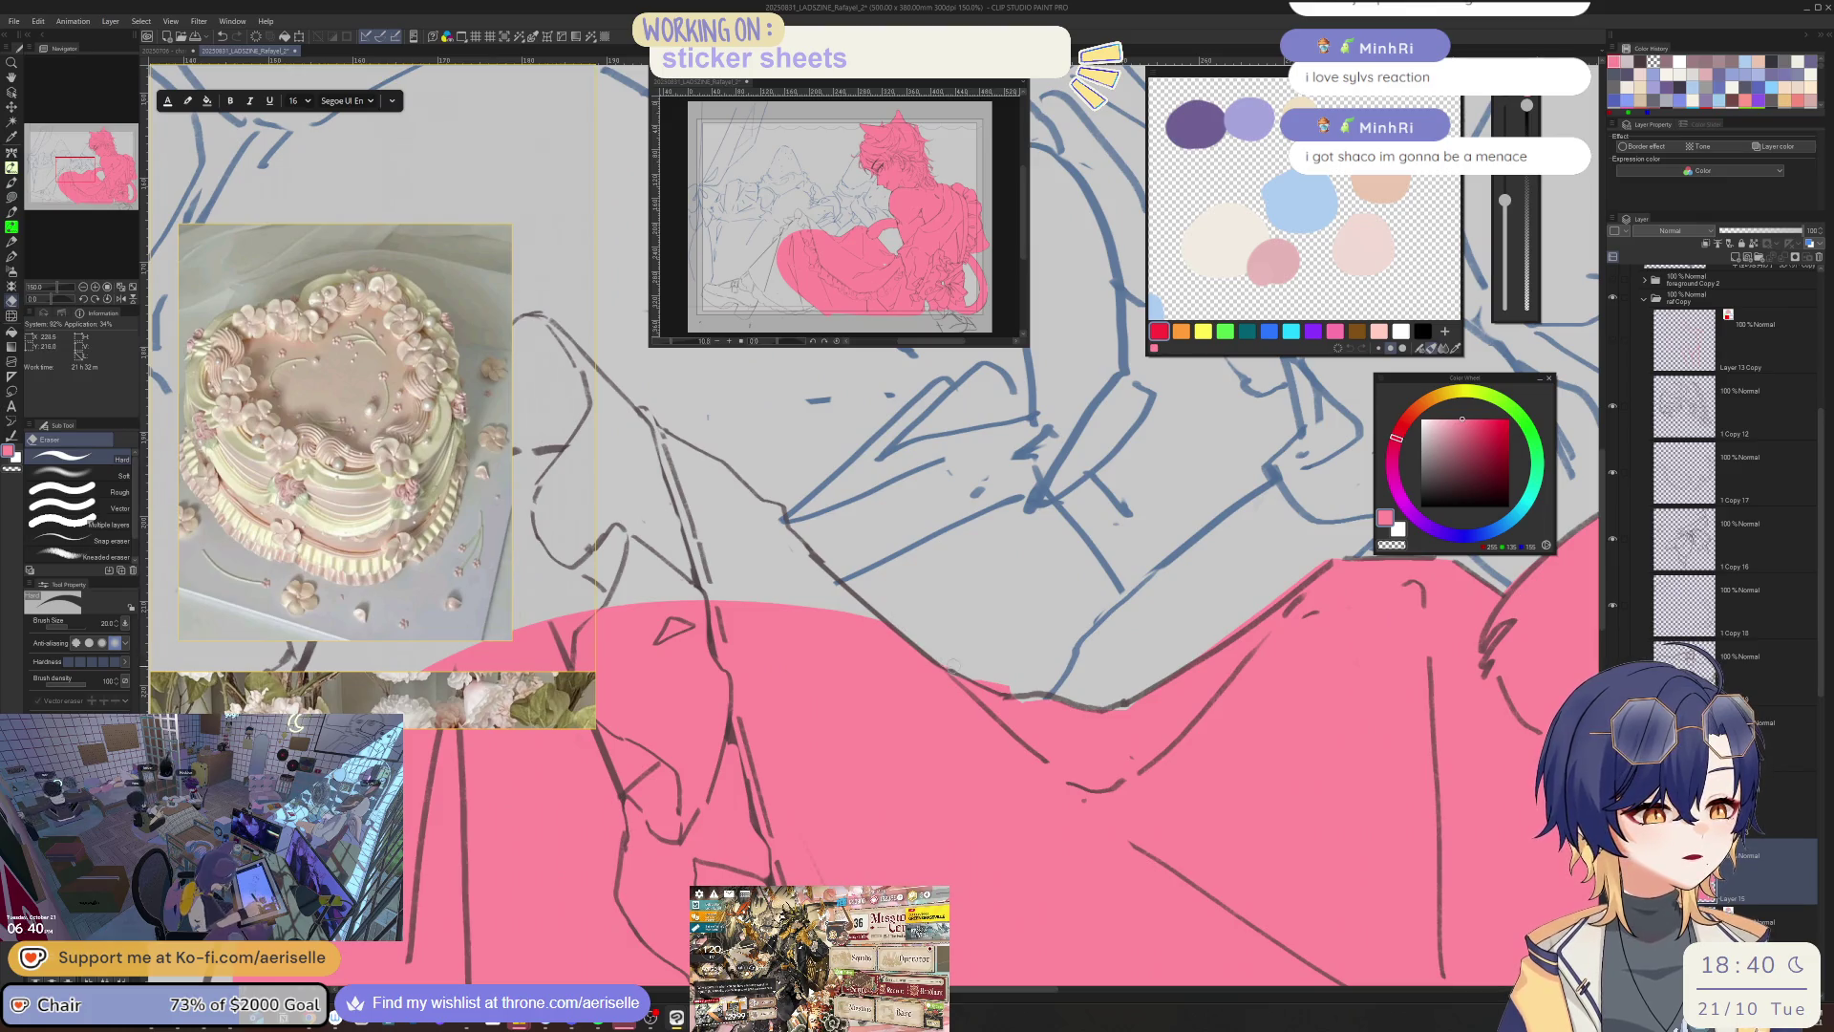
pyautogui.moveTo(907, 626); pyautogui.dragTo(855, 797)
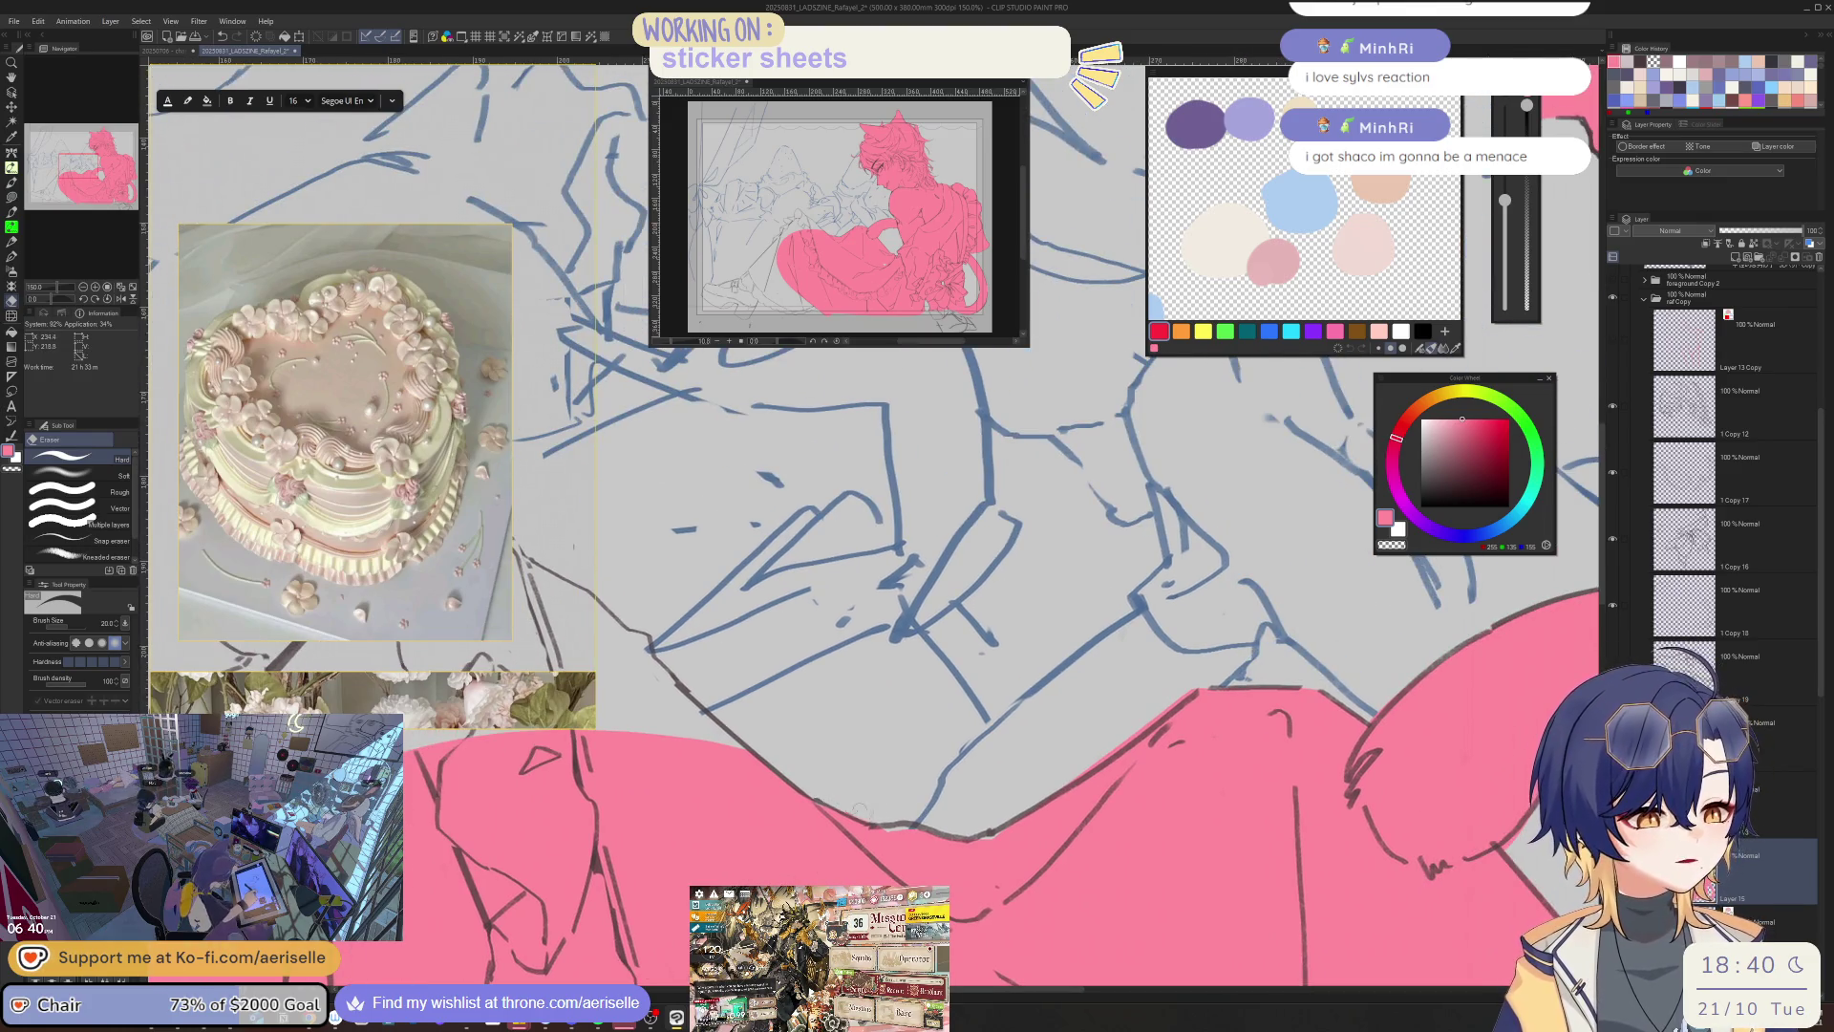
pyautogui.press('-')
pyautogui.press('-')
pyautogui.press('-')
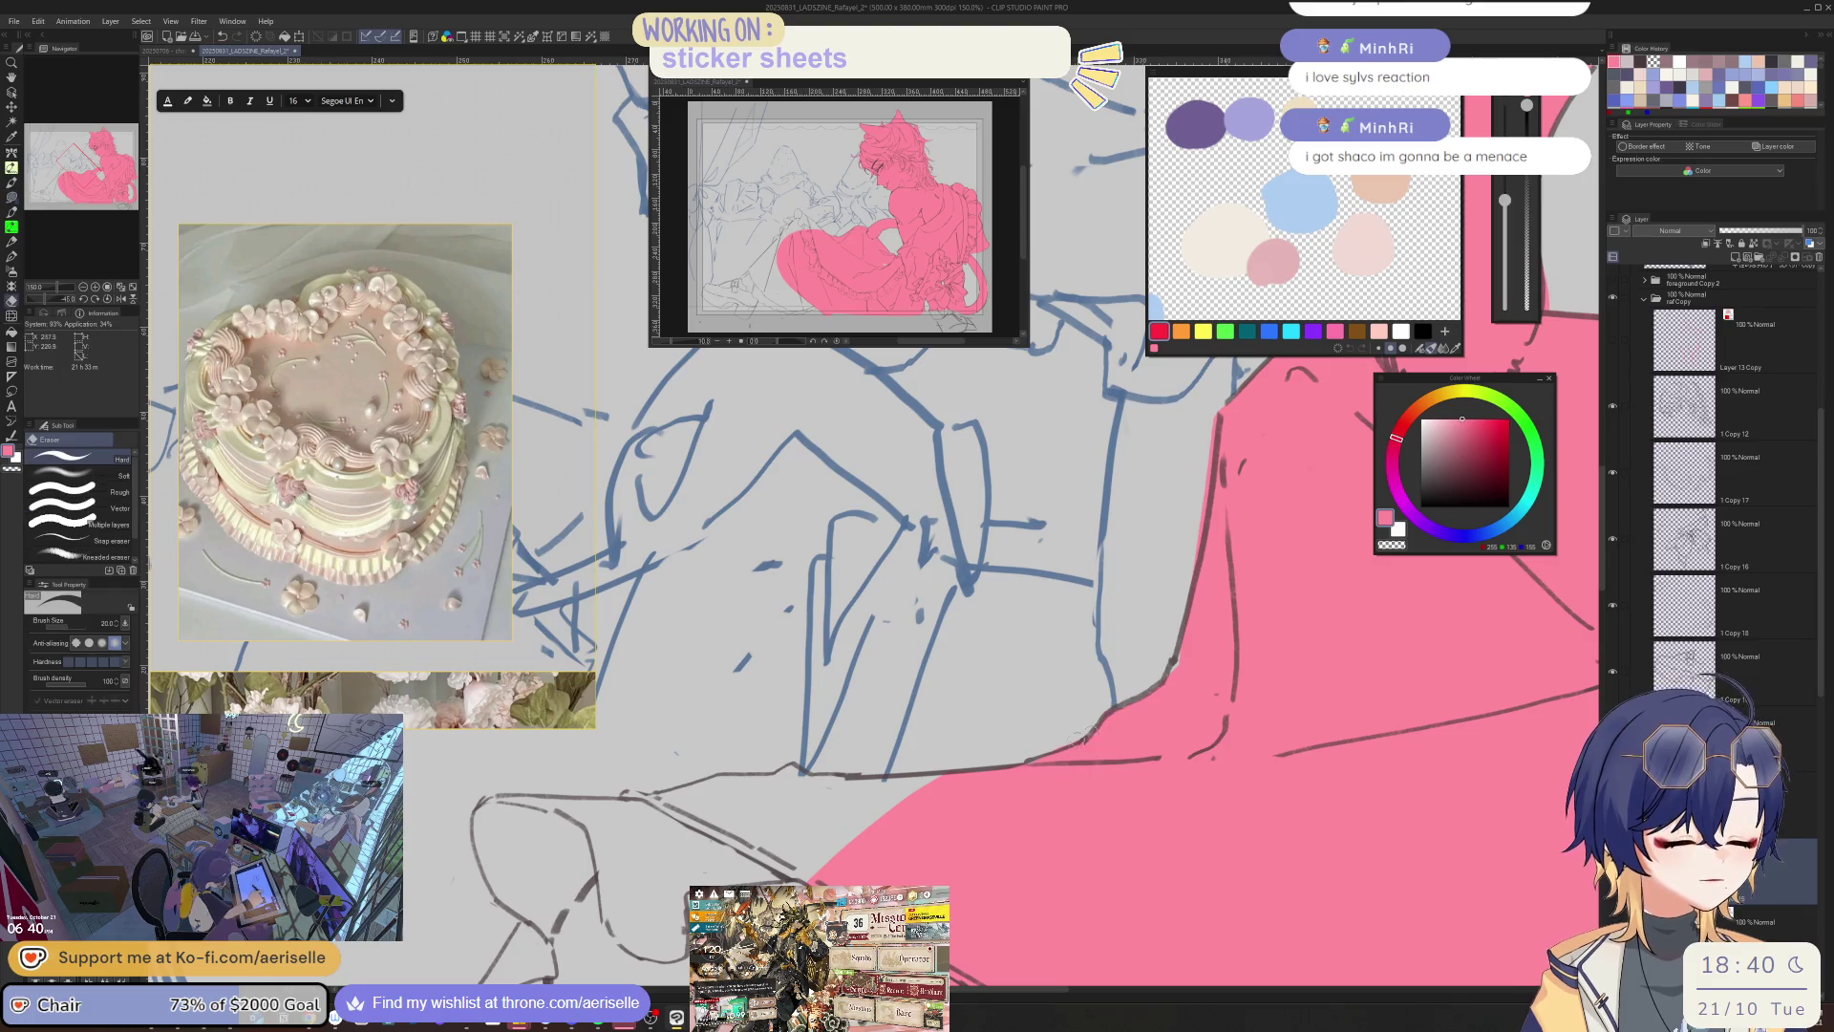
pyautogui.press('u')
pyautogui.press('-')
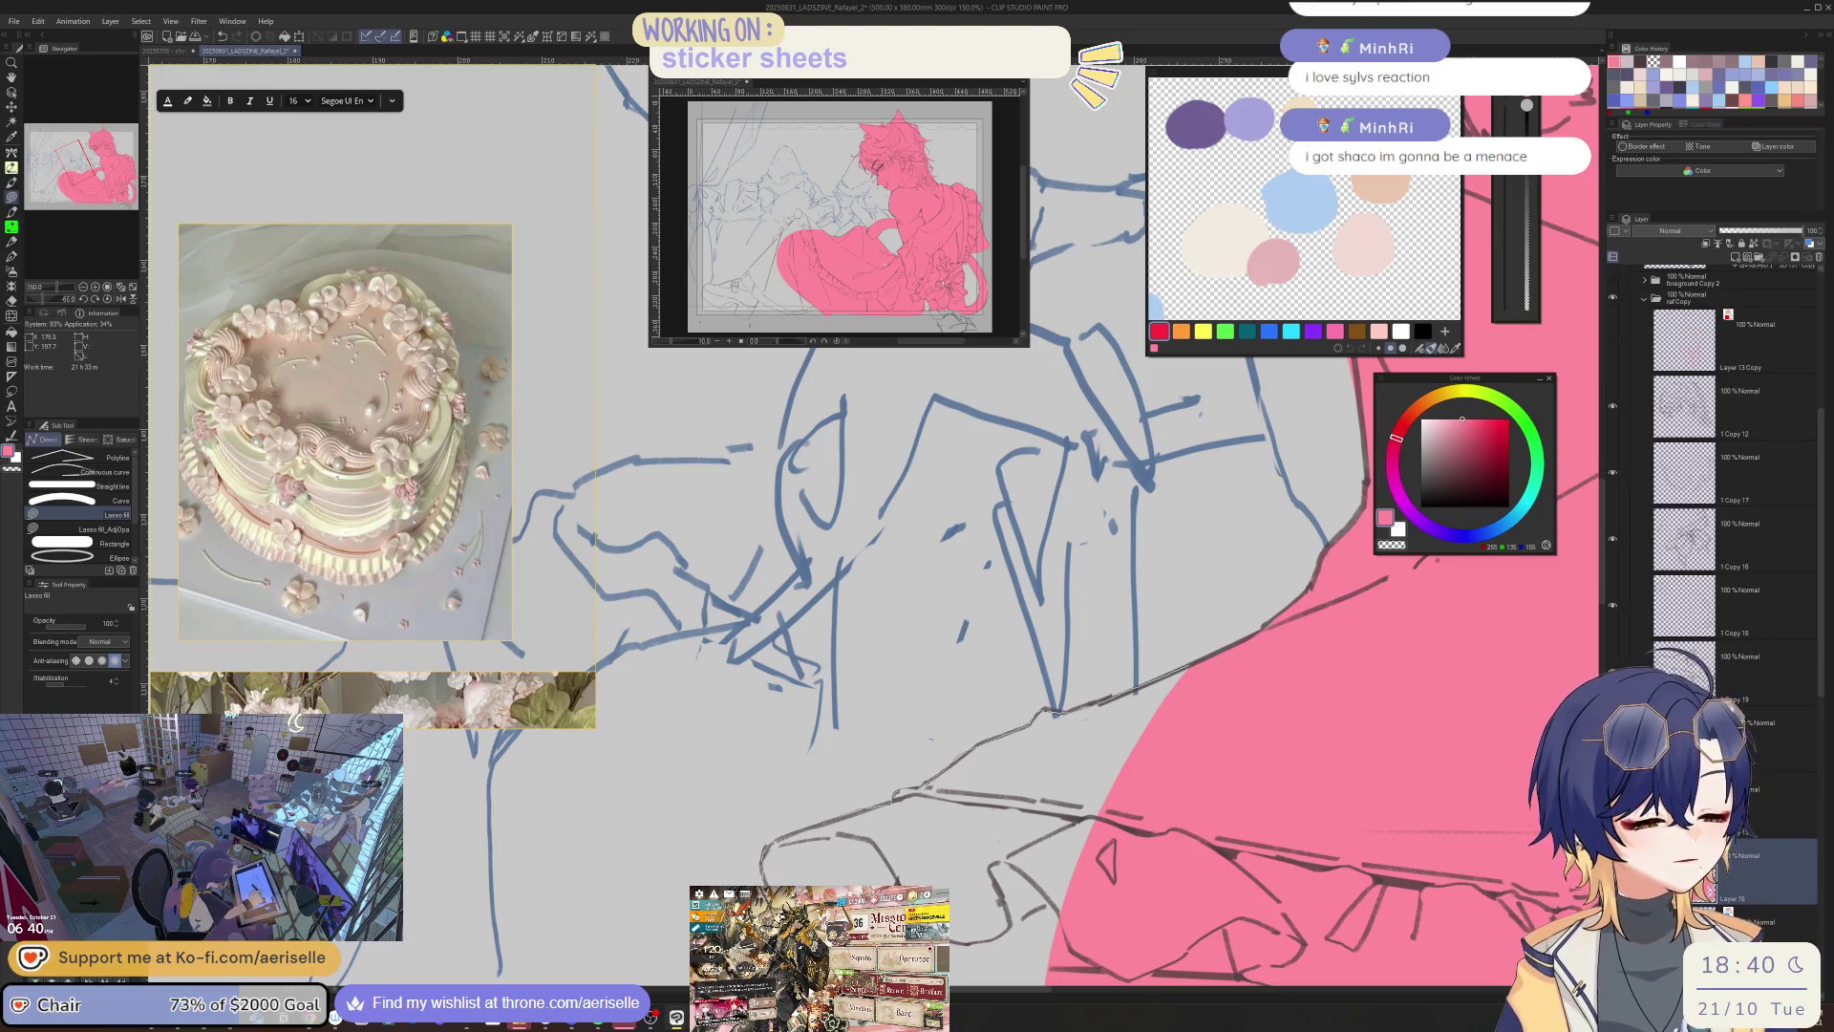
pyautogui.hotkey('ctrl', '-')
pyautogui.hotkey('ctrl', '-')
pyautogui.hotkey('ctrl', '-')
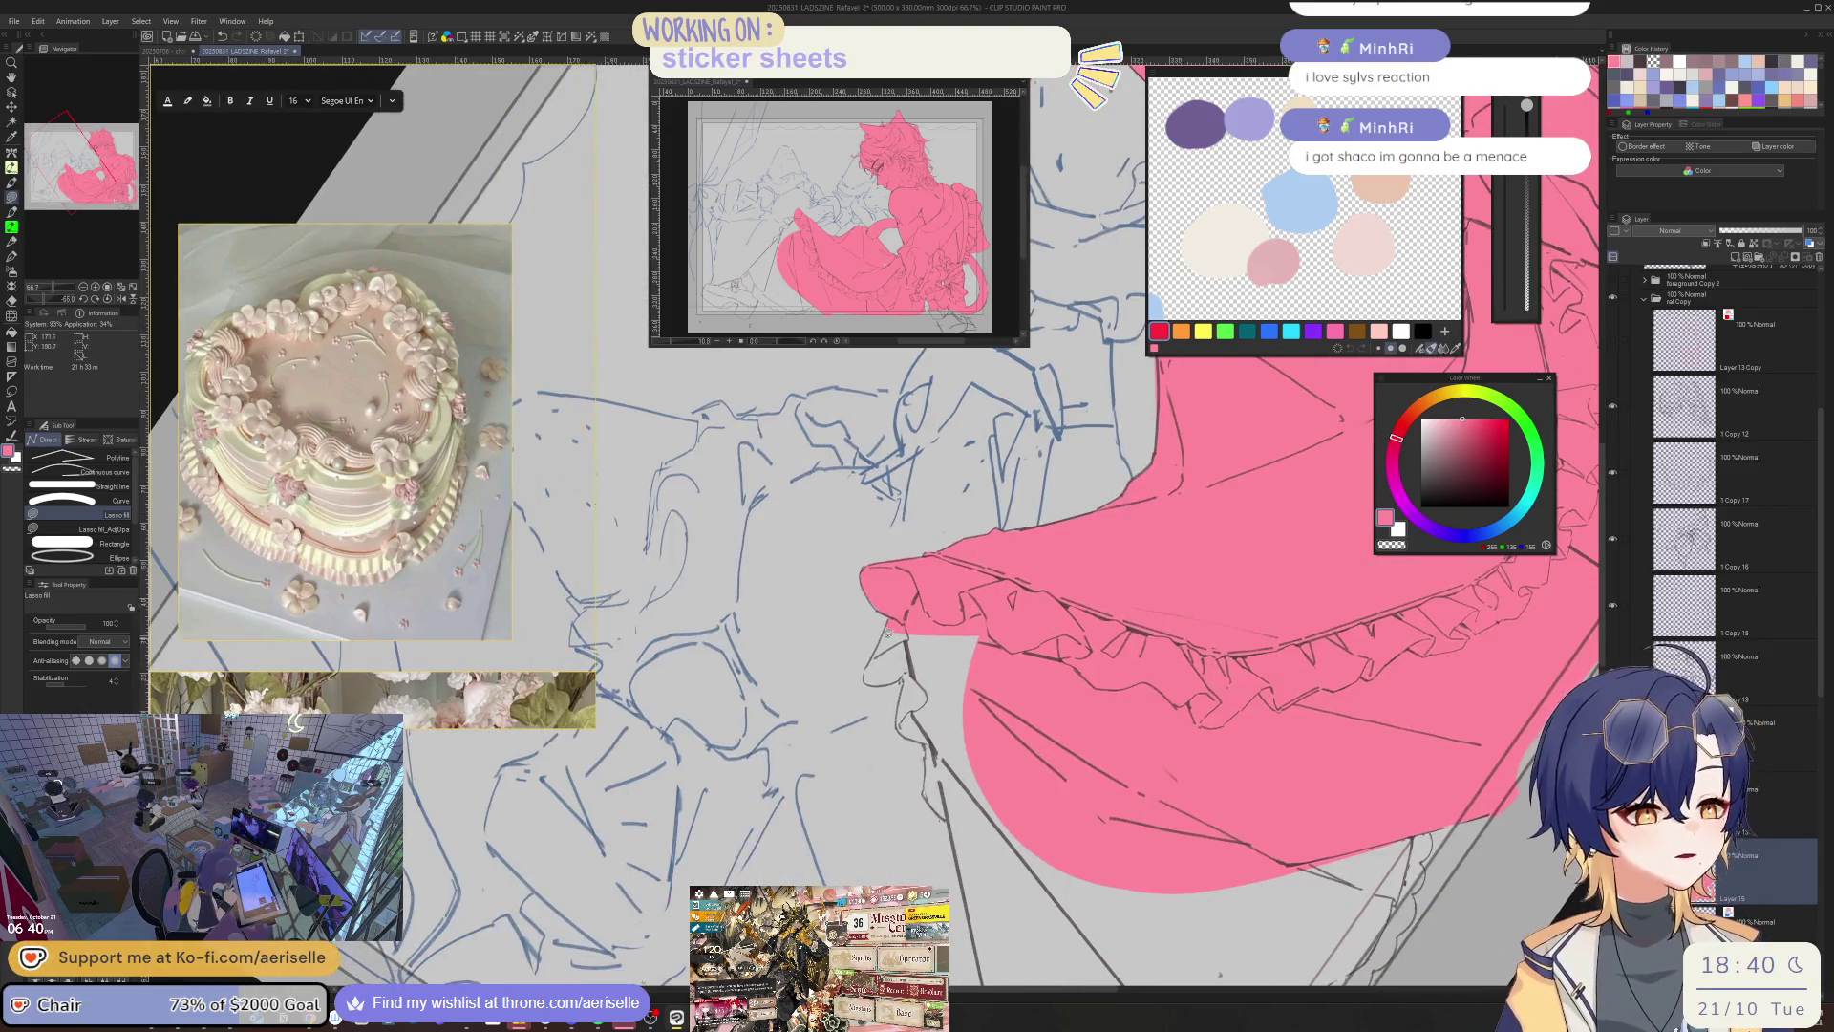
pyautogui.hotkey('ctrl', '+')
pyautogui.hotkey('ctrl', '+')
pyautogui.hotkey('ctrl', '+')
pyautogui.moveTo(1199, 745)
pyautogui.mouseDown()
pyautogui.moveTo(1149, 826)
pyautogui.moveTo(924, 871)
pyautogui.mouseUp()
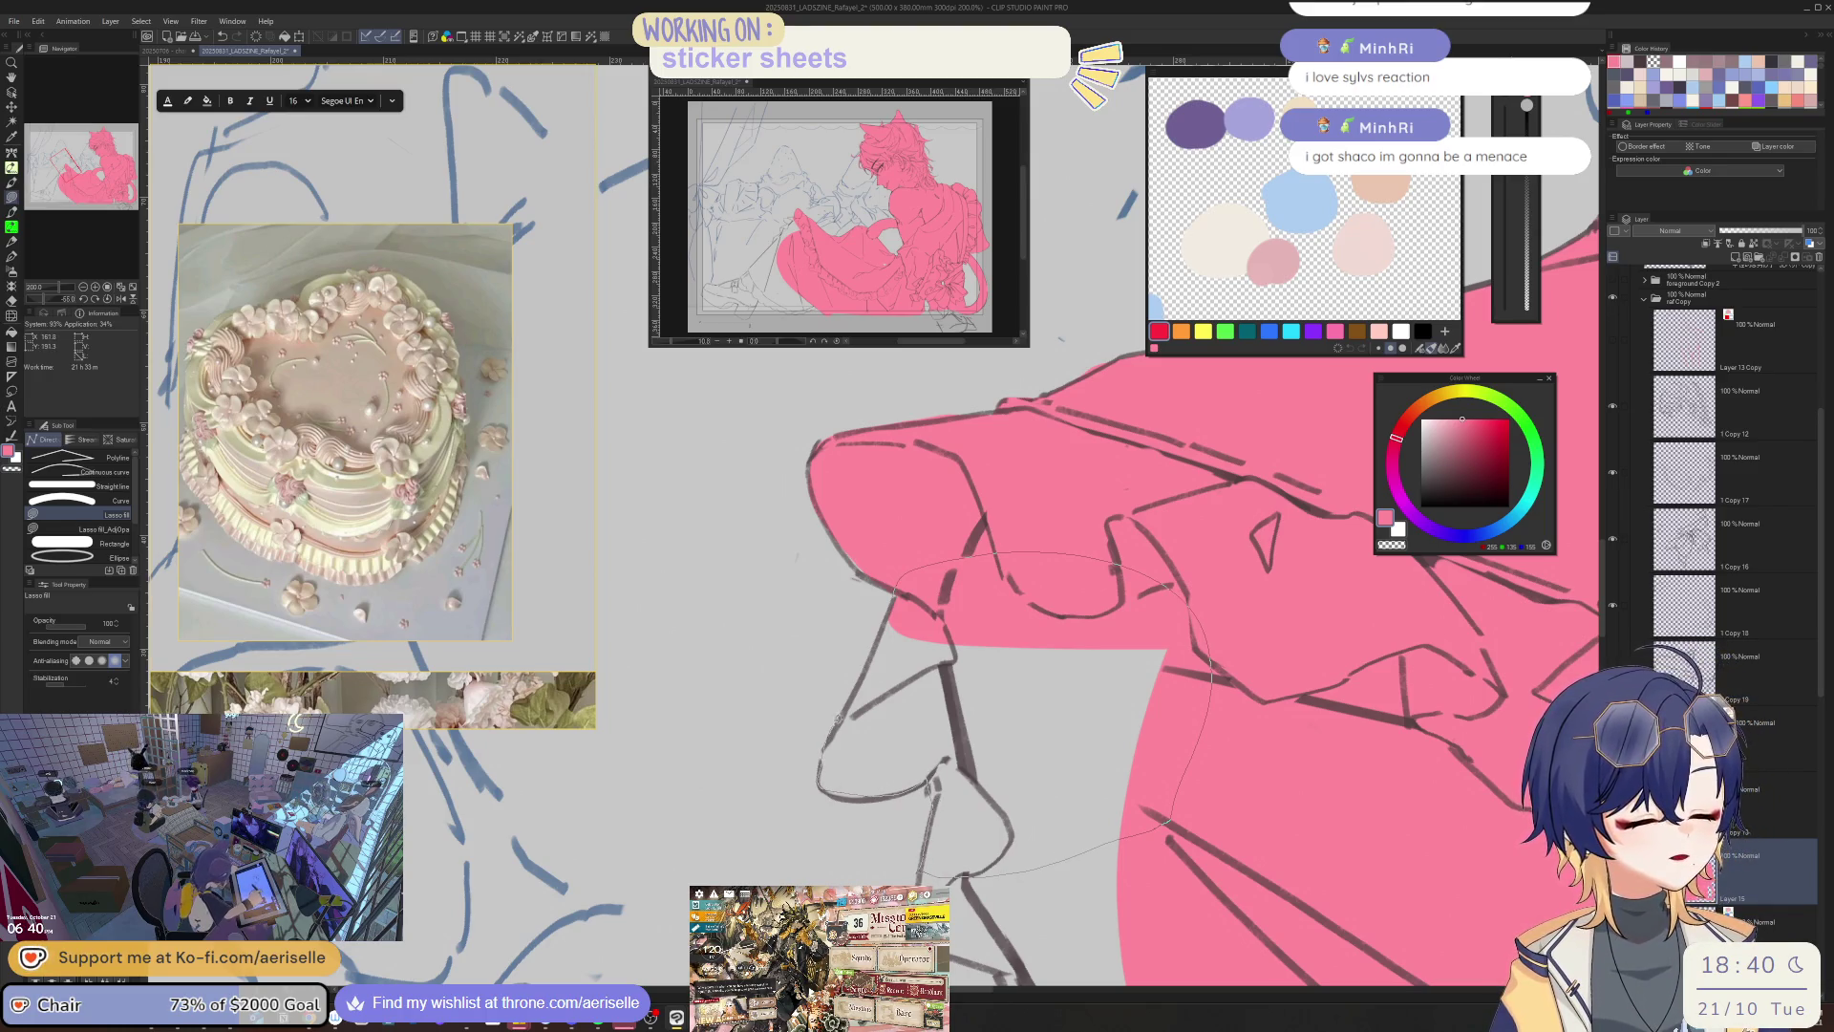
pyautogui.moveTo(925, 871); pyautogui.dragTo(898, 582)
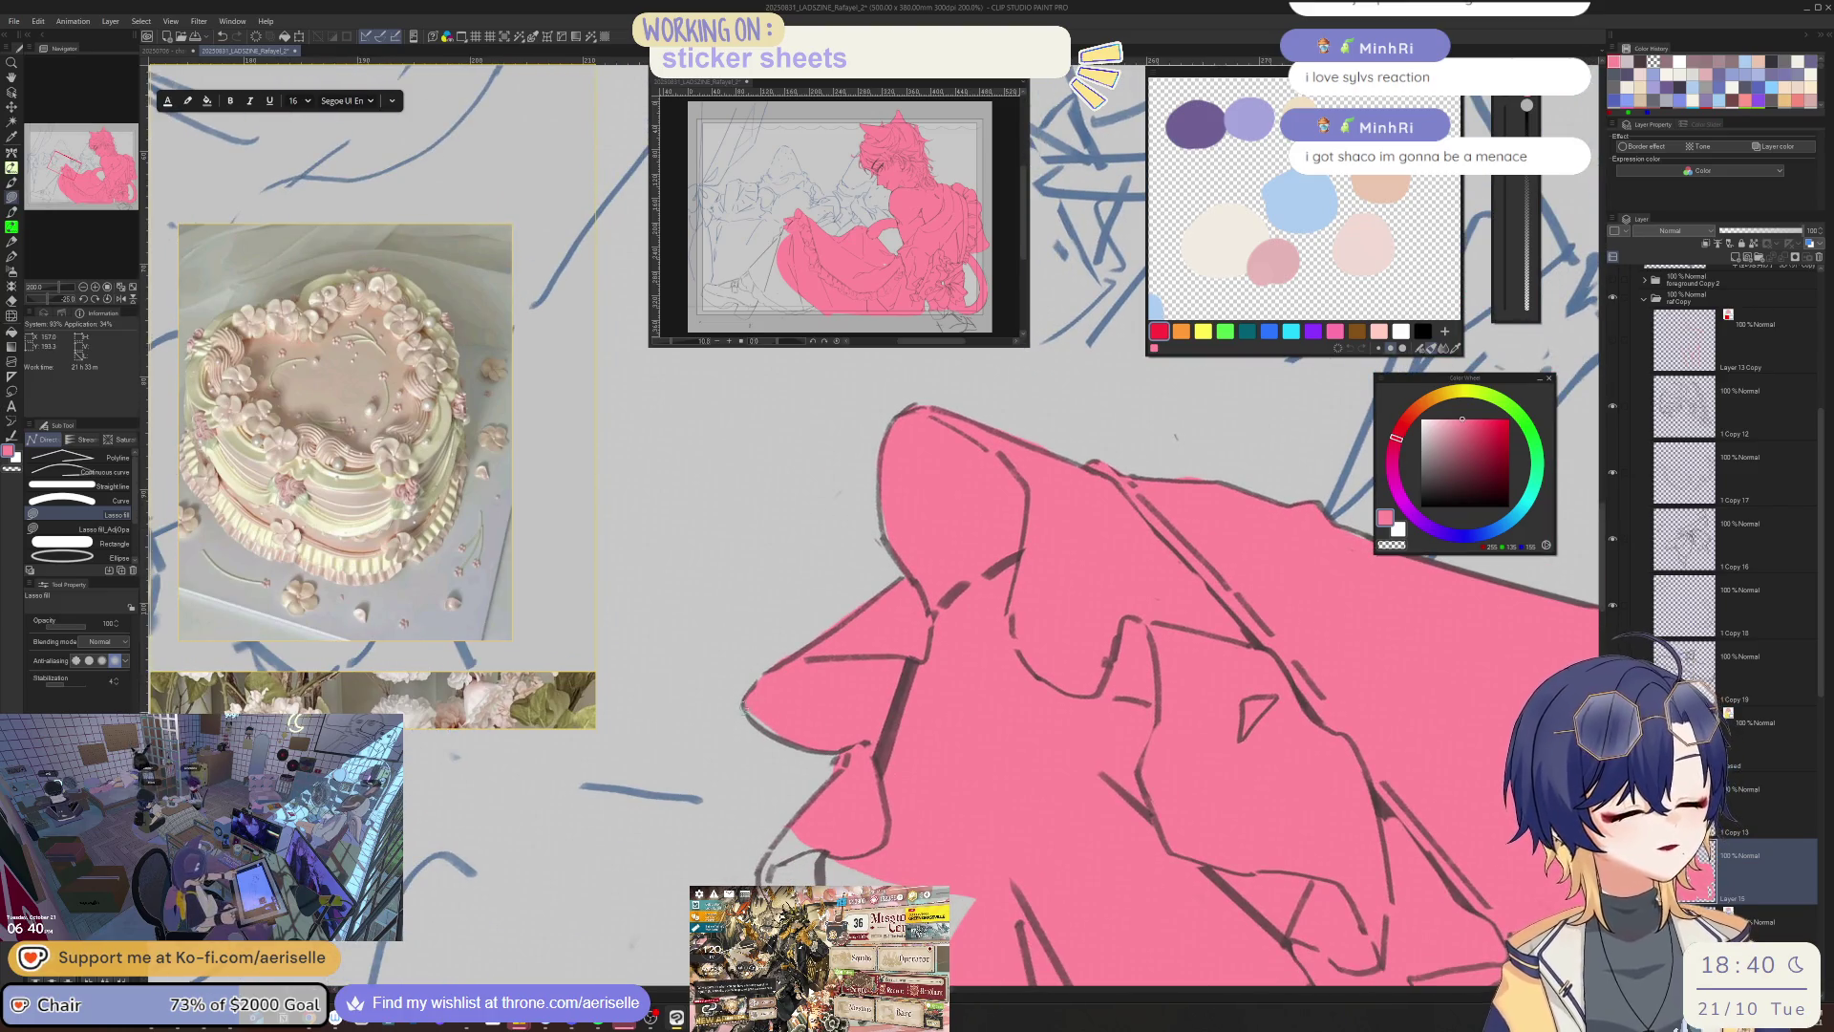
# - Set the eraser to size 17 and Lasso-fill the lower skirt area pink
pyautogui.press('e')
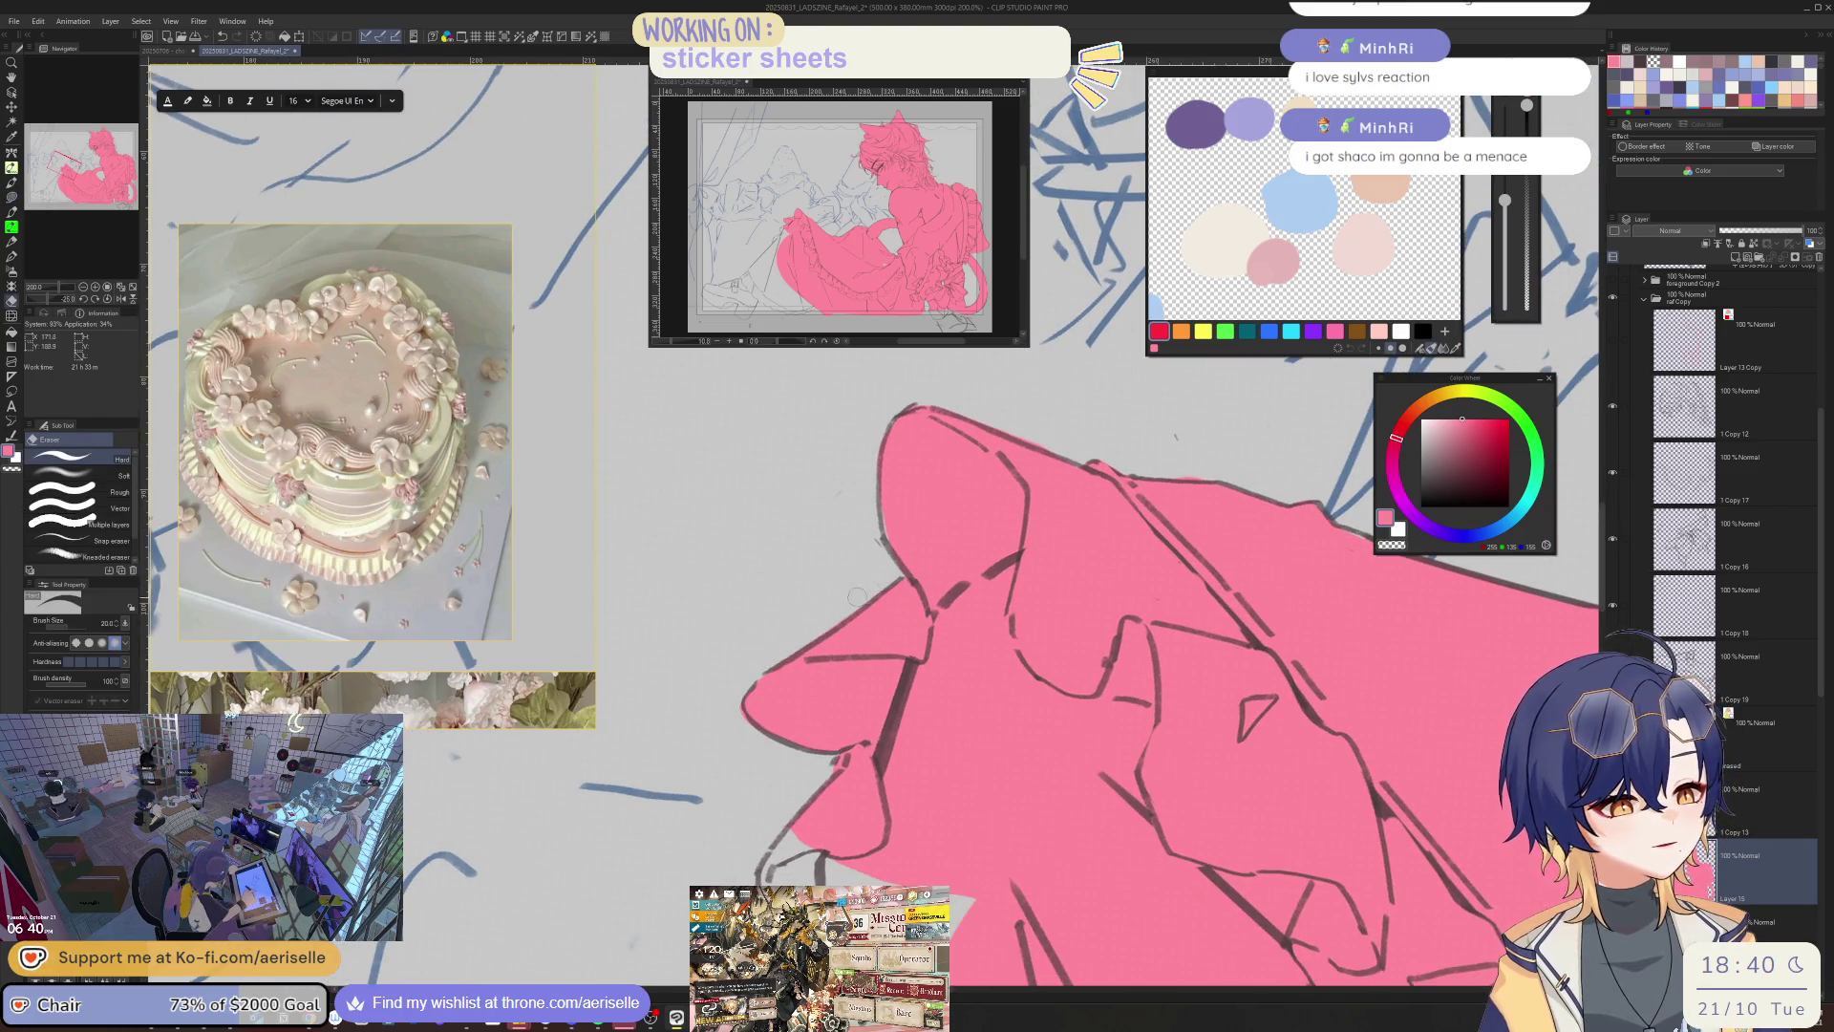
pyautogui.press('[')
pyautogui.press('u')
pyautogui.moveTo(845, 804); pyautogui.dragTo(865, 668)
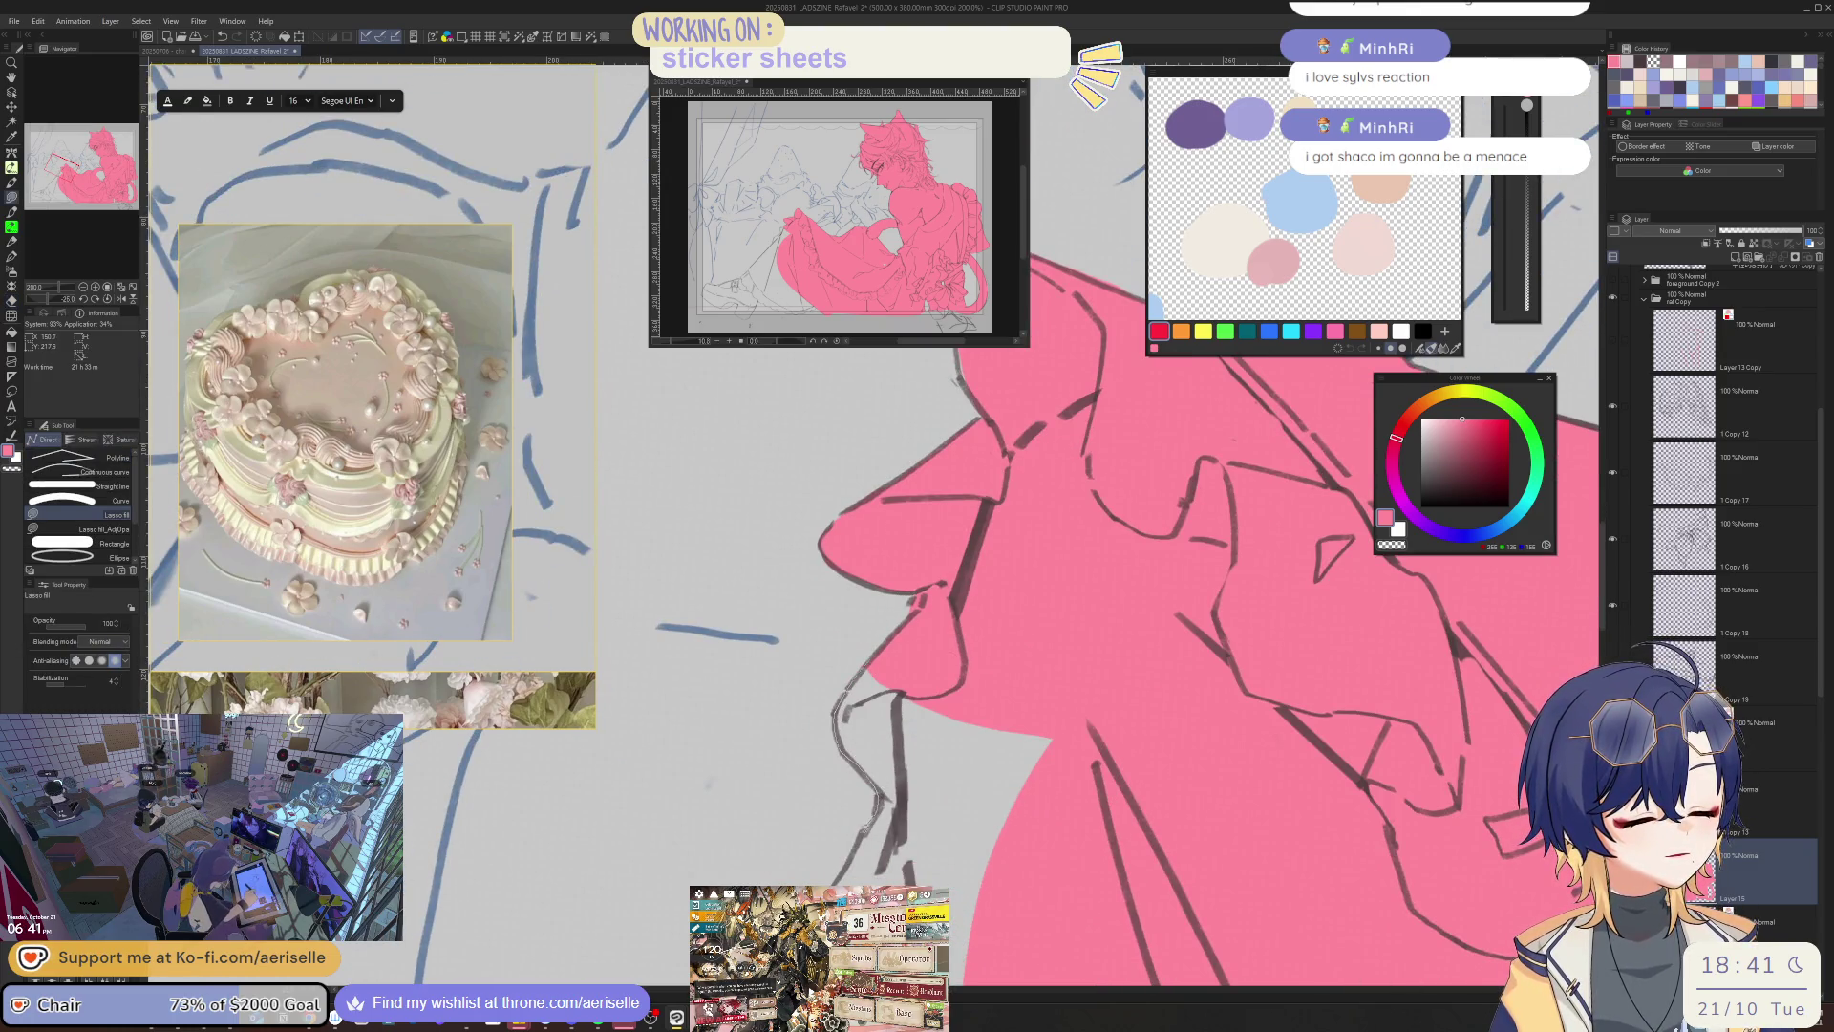
pyautogui.moveTo(842, 877); pyautogui.dragTo(880, 652)
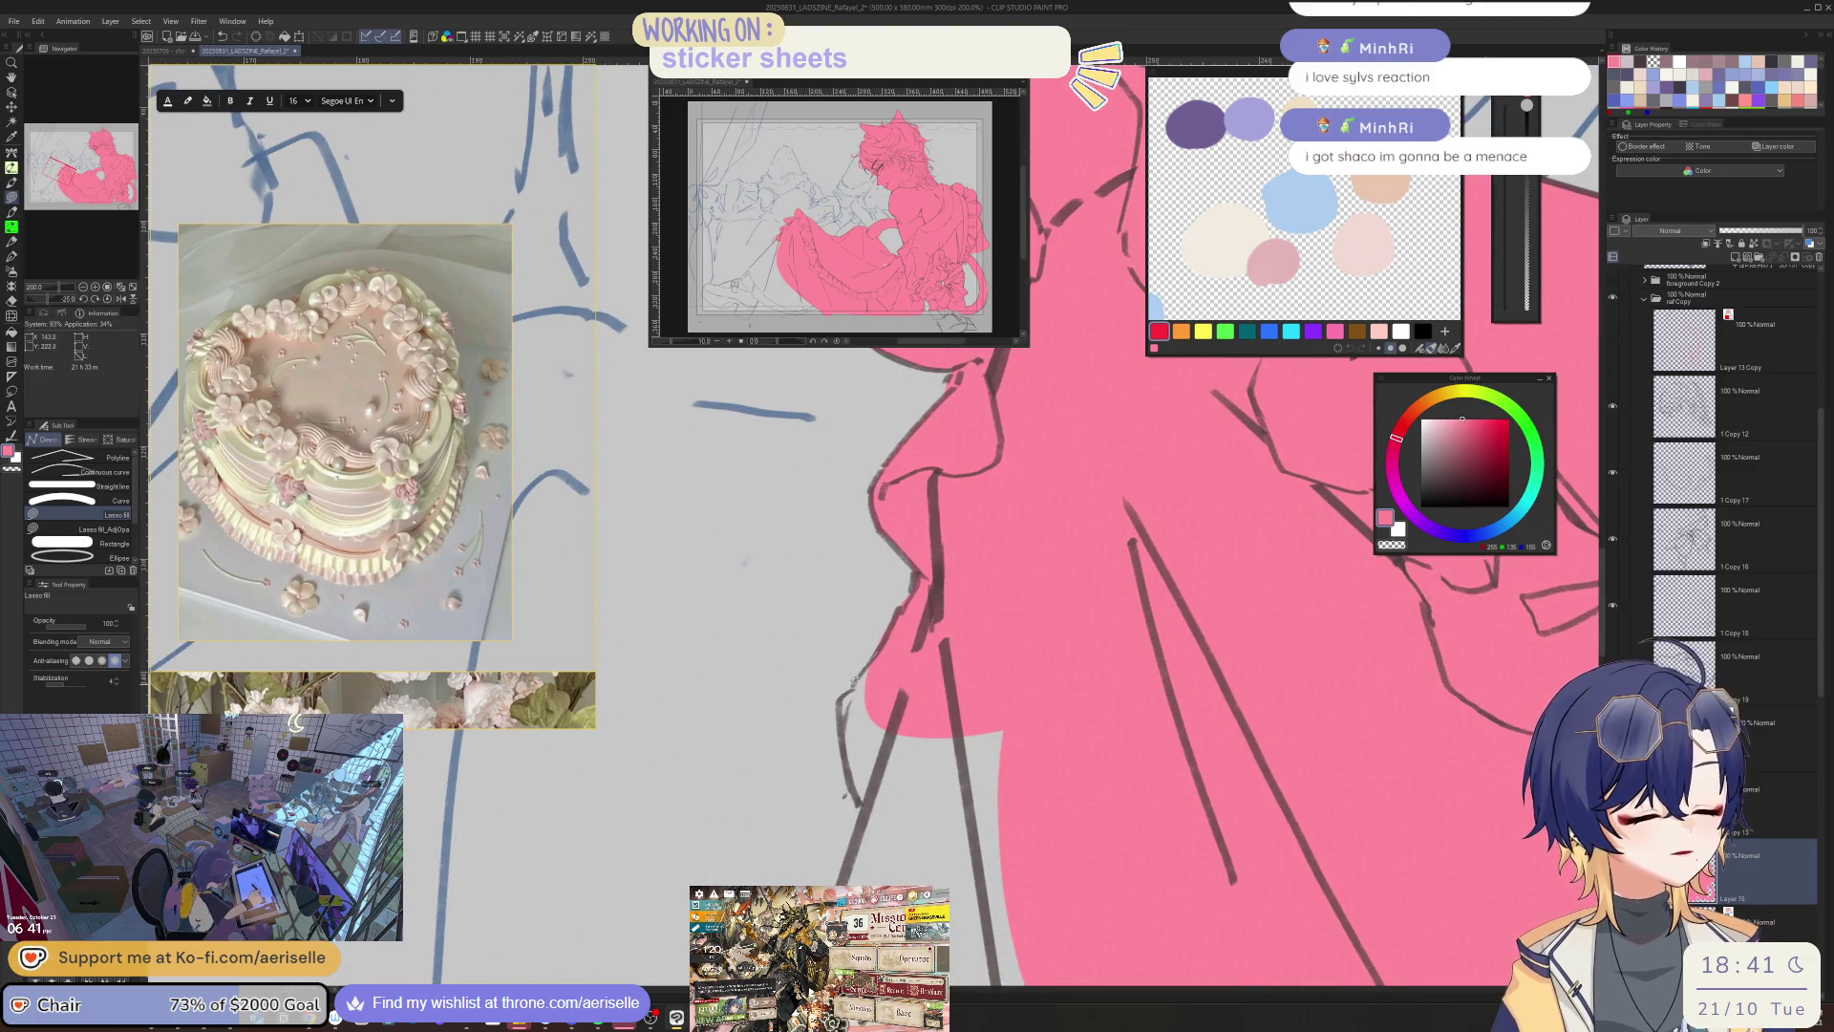
pyautogui.scroll(-2, 997, 457)
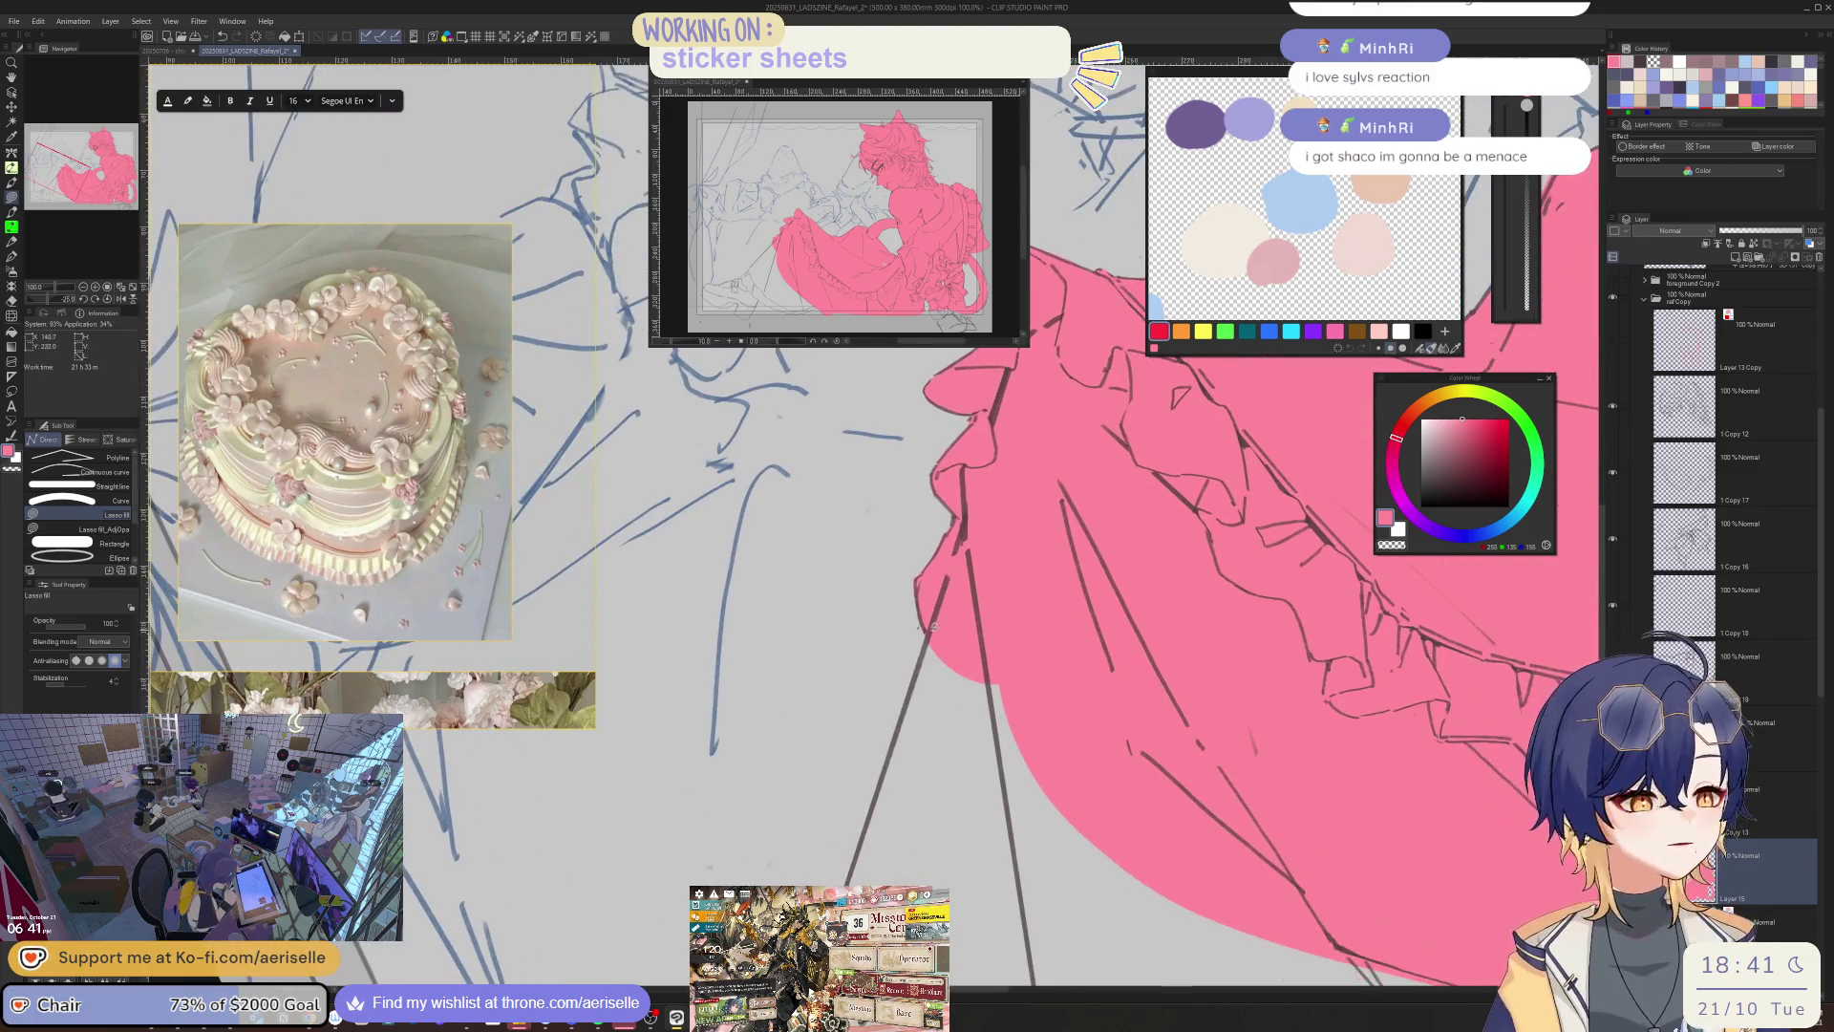
pyautogui.moveTo(1098, 963); pyautogui.dragTo(952, 973)
pyautogui.moveTo(927, 633)
pyautogui.mouseDown()
pyautogui.moveTo(865, 659)
pyautogui.moveTo(1144, 756)
pyautogui.mouseUp()
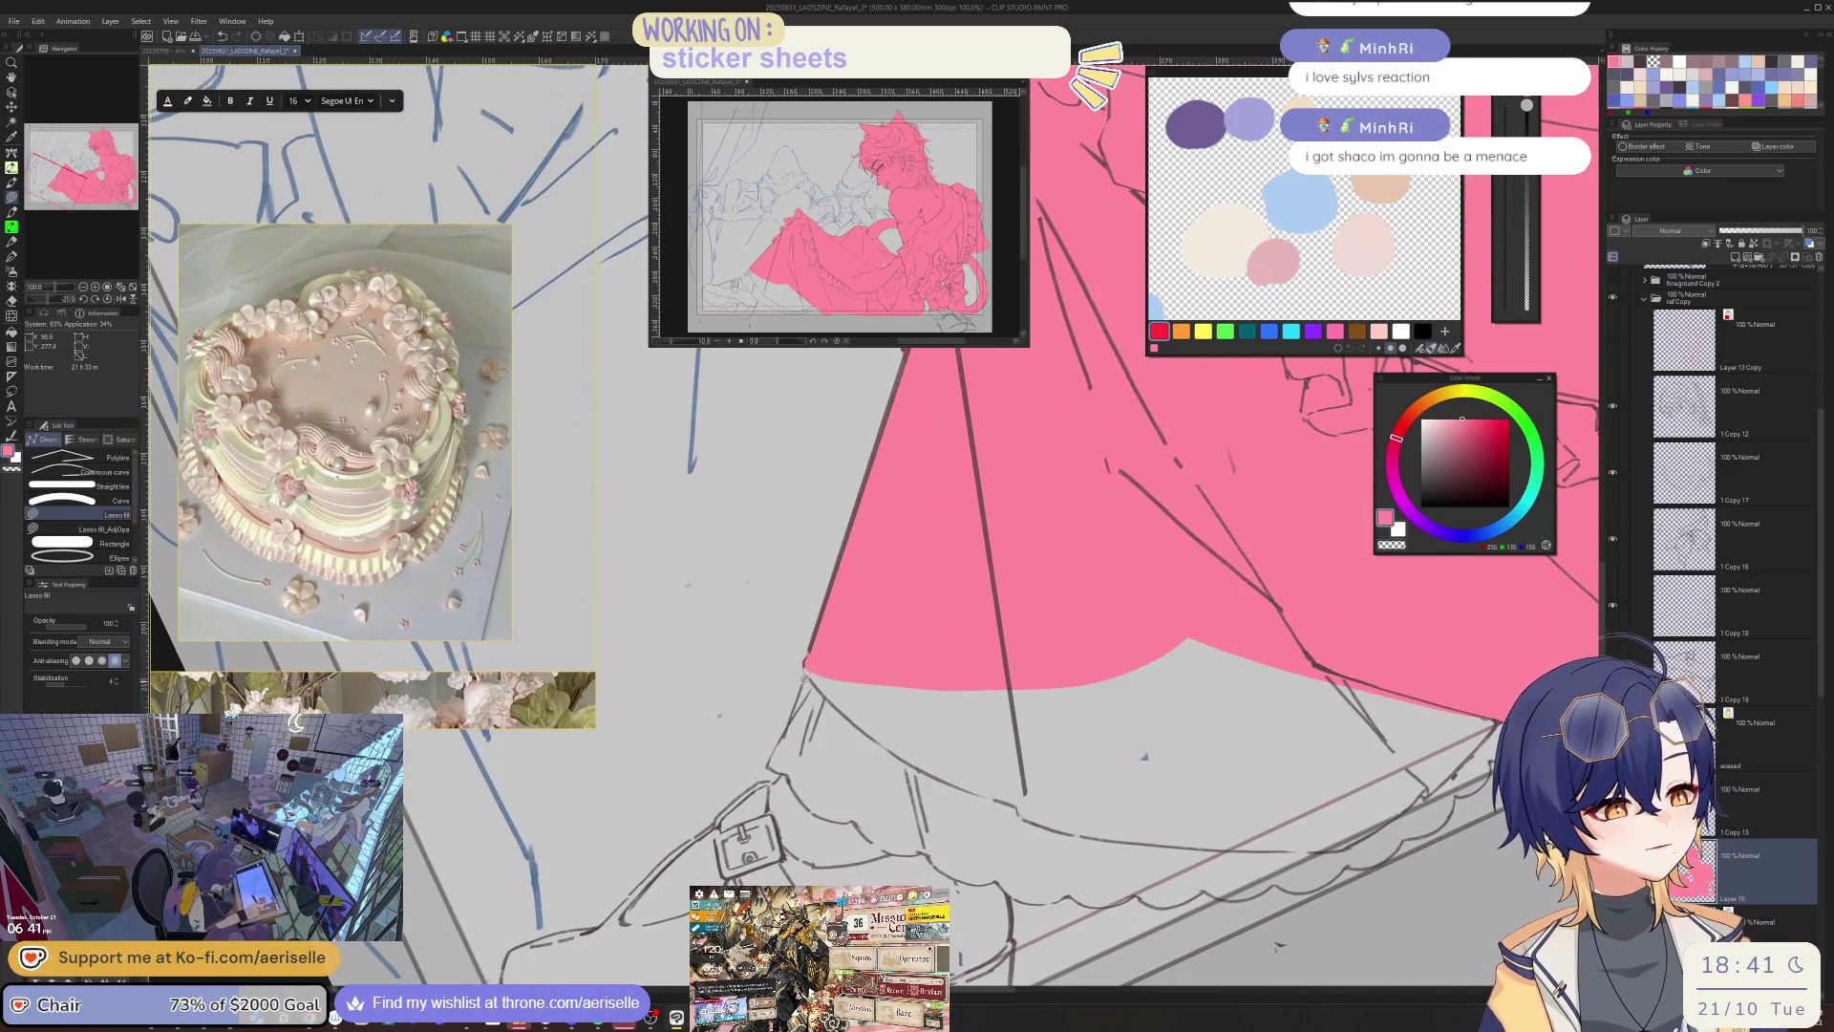
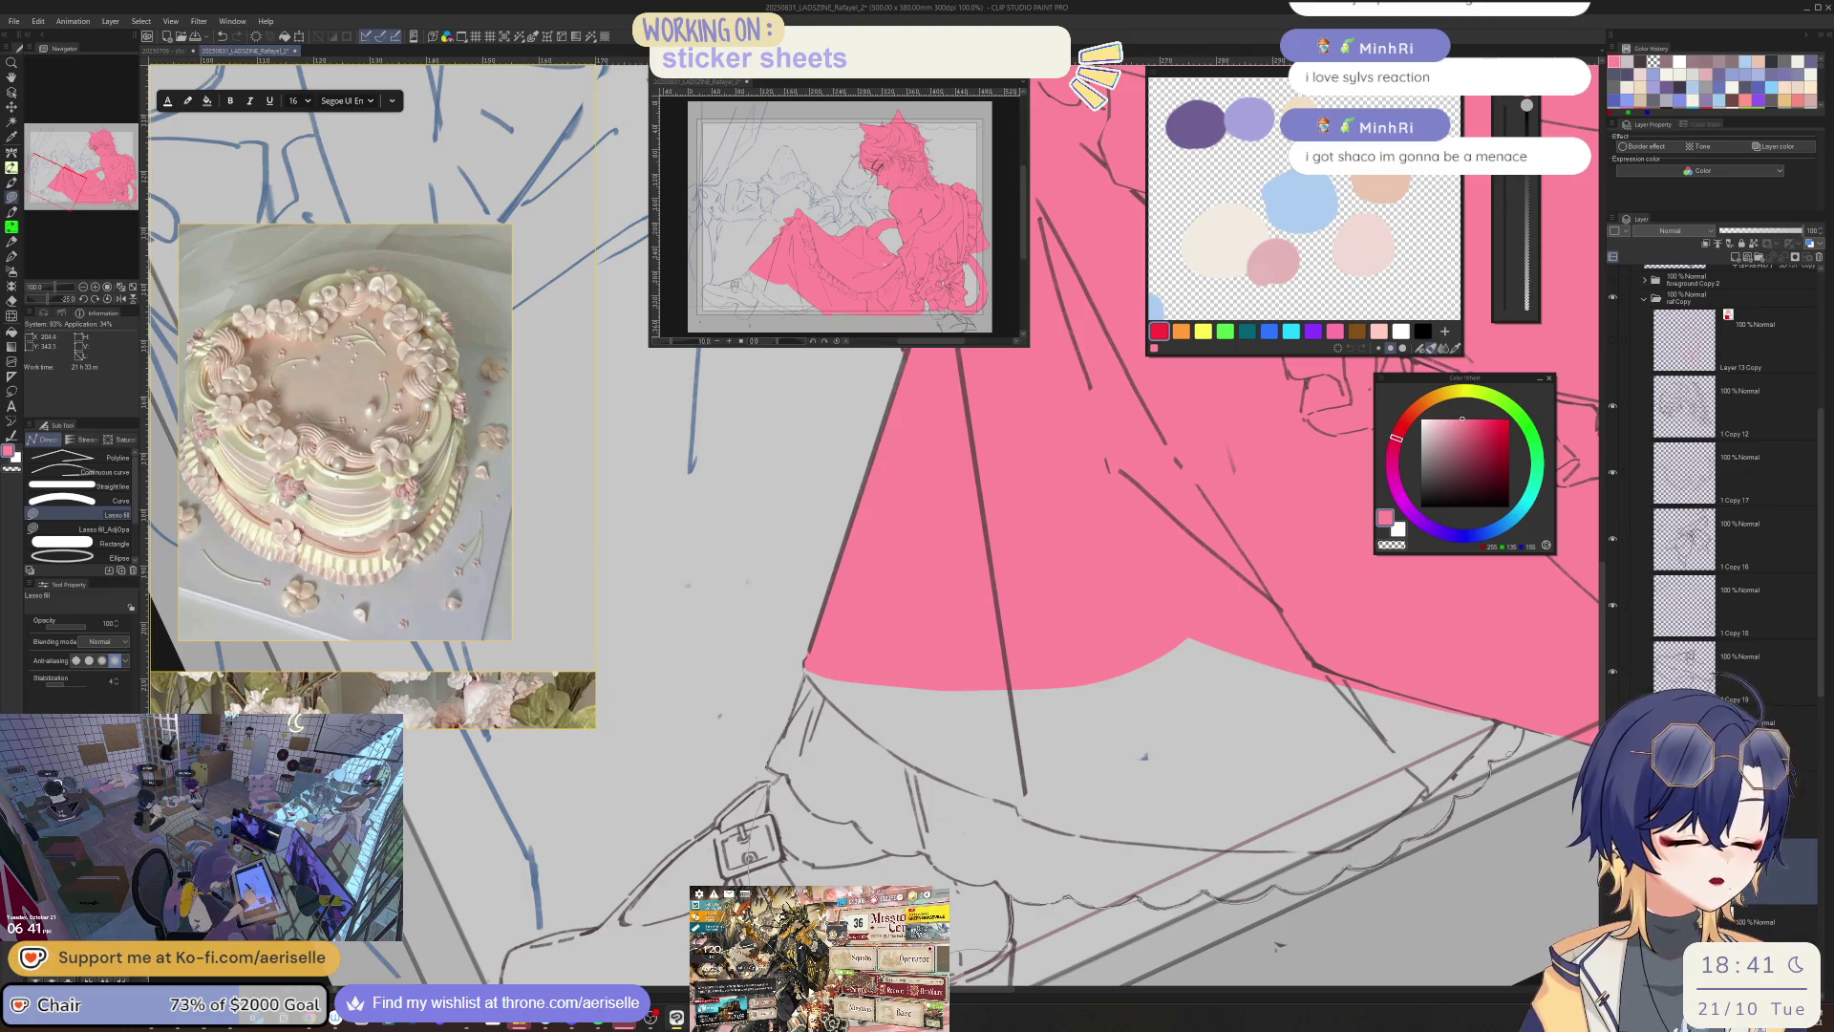
# - Lasso-fill the lower skirt pink down to the scalloped hem, then rotate and zoom to check it
pyautogui.moveTo(807, 669); pyautogui.dragTo(812, 673)
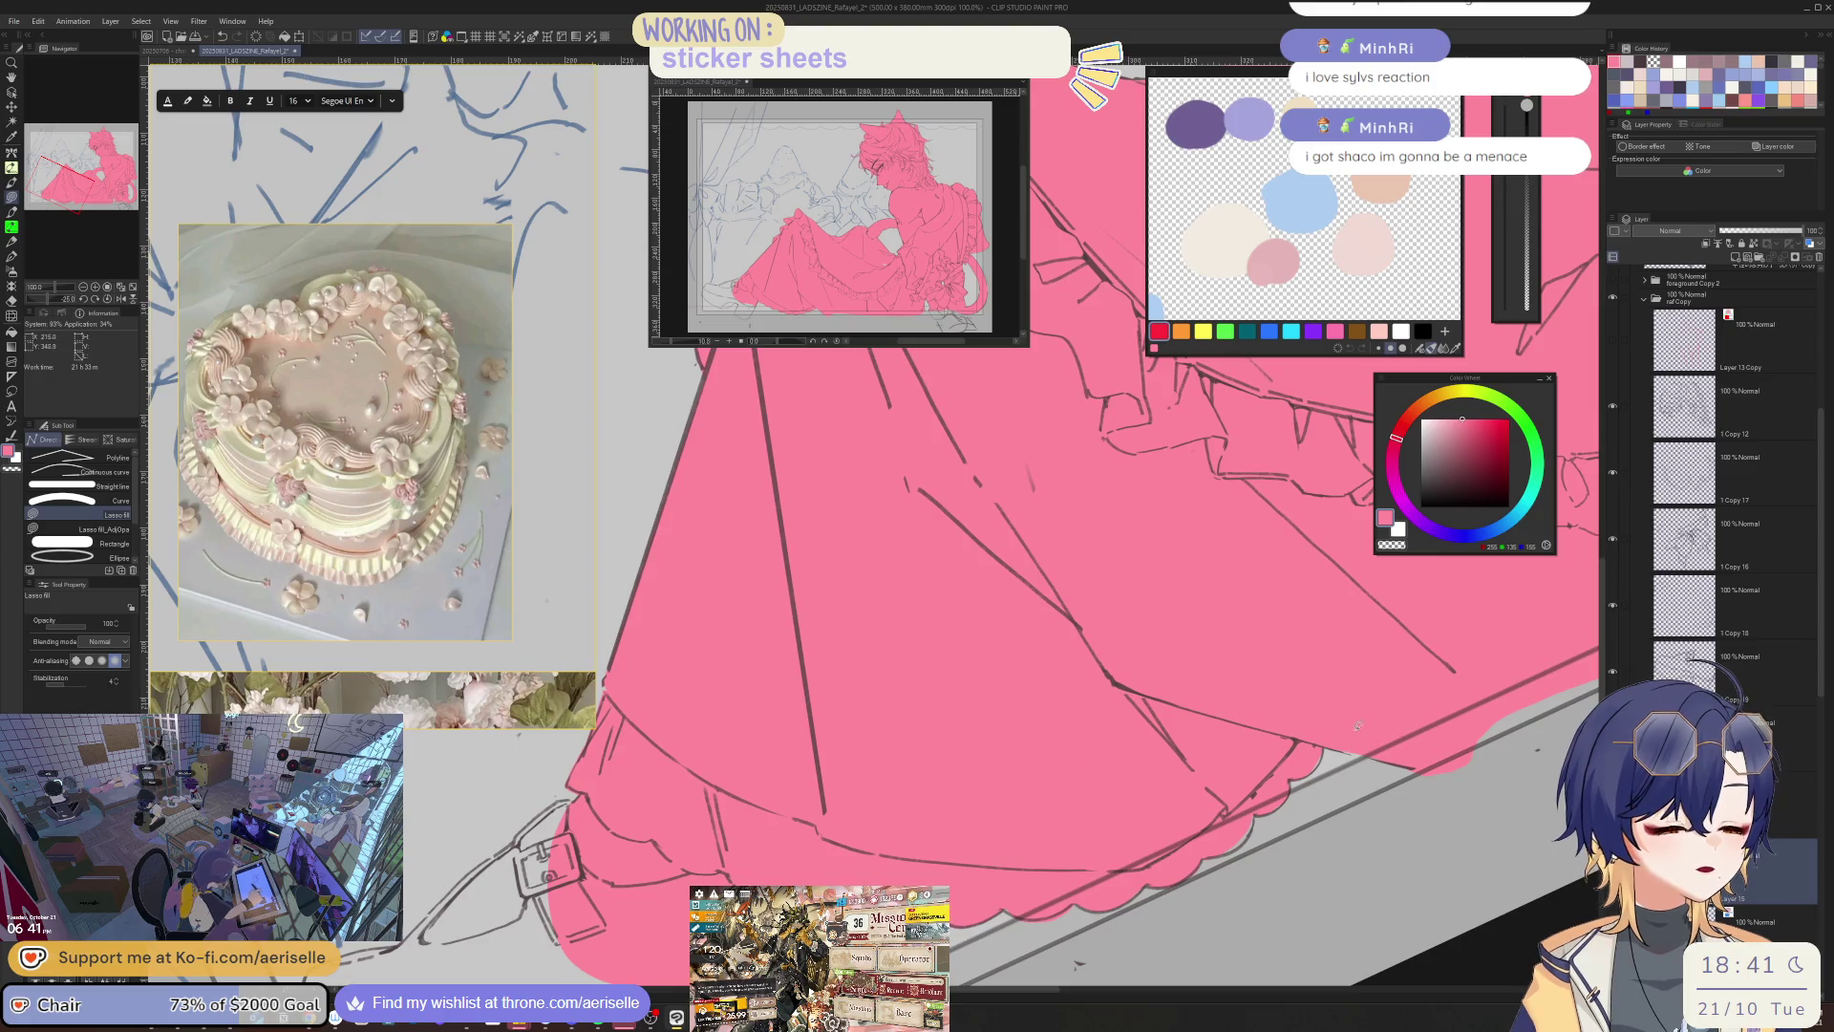
pyautogui.scroll(3, 1357, 726)
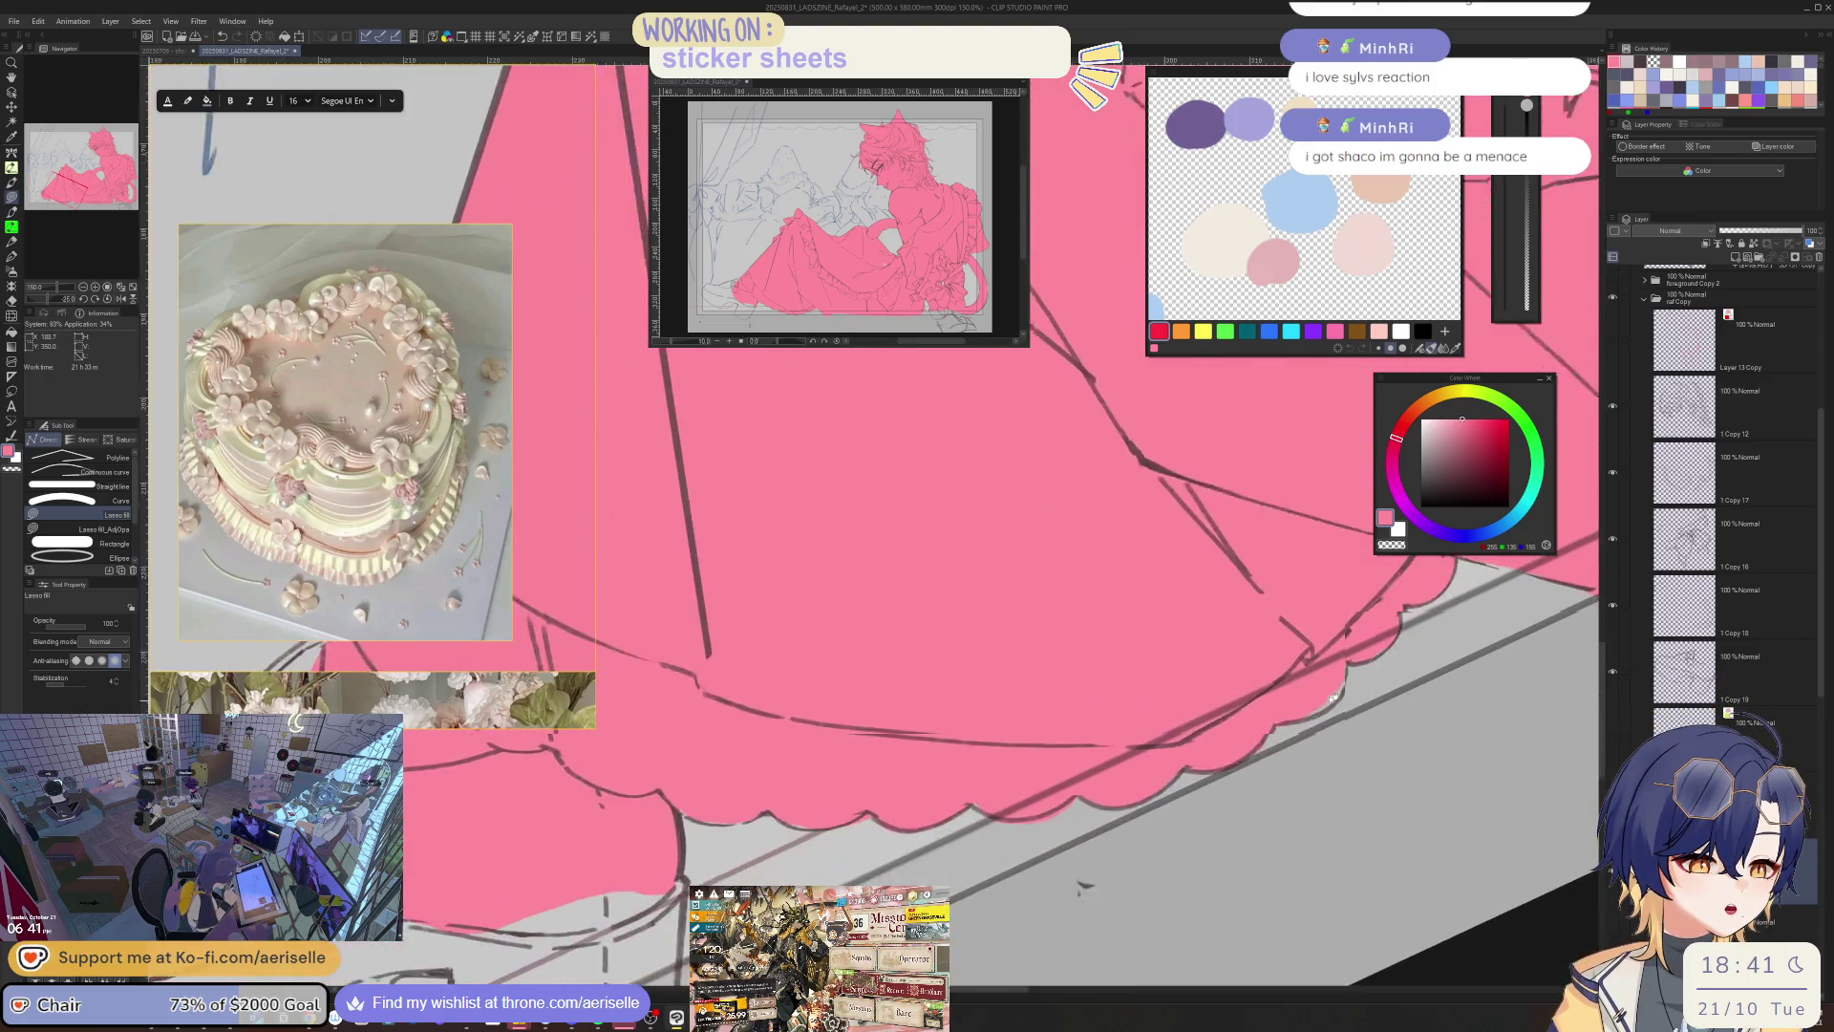
pyautogui.press('-')
pyautogui.press('-')
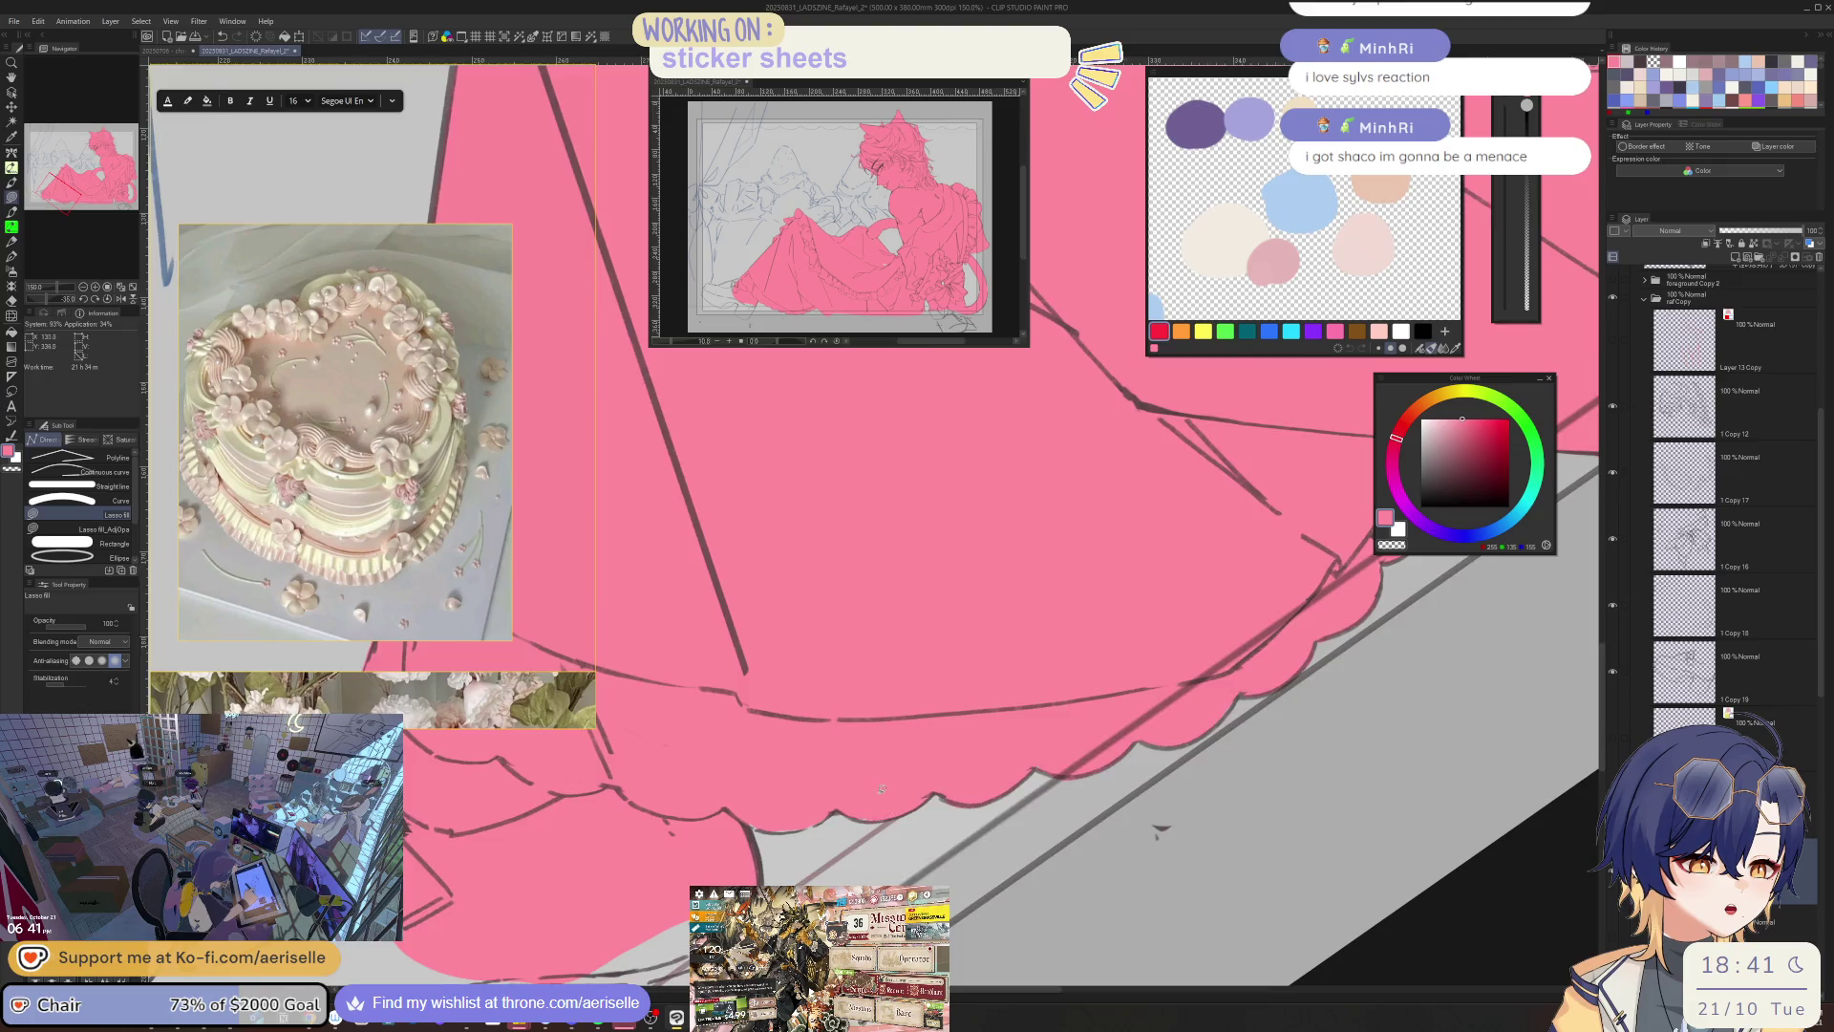
pyautogui.scroll(-2, 881, 789)
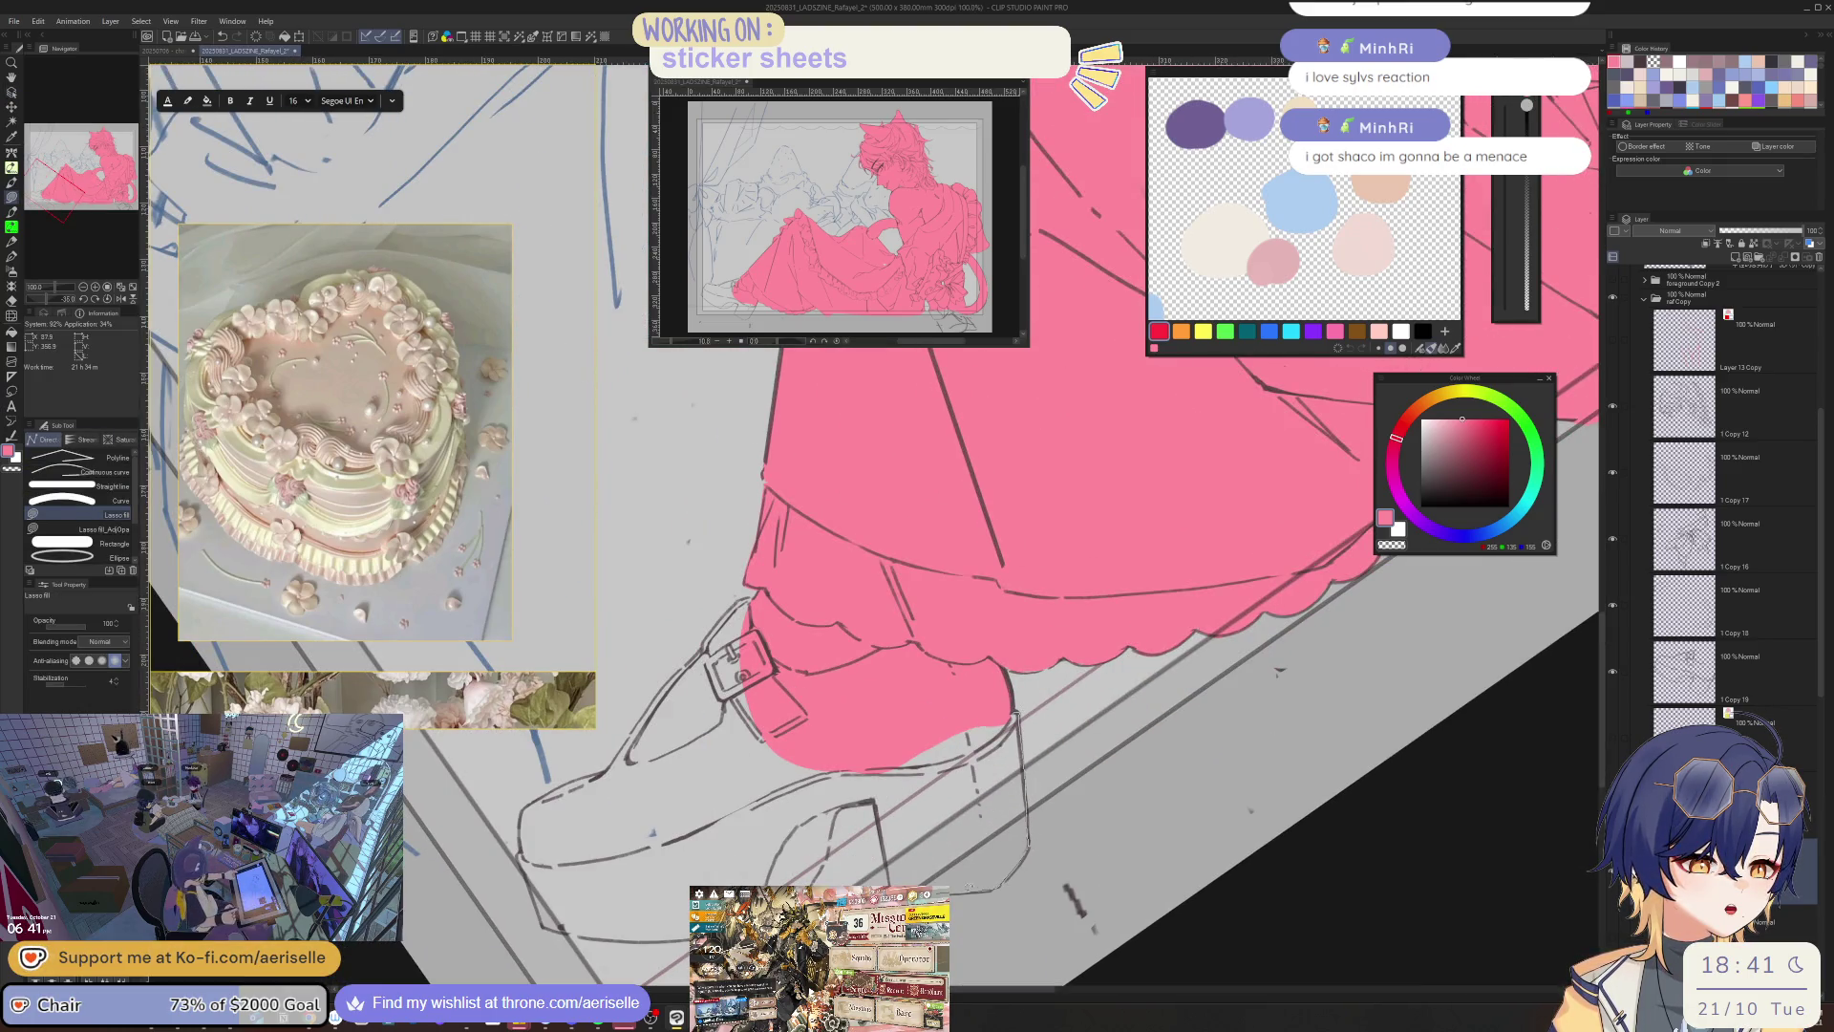
pyautogui.scroll(-5, 877, 745)
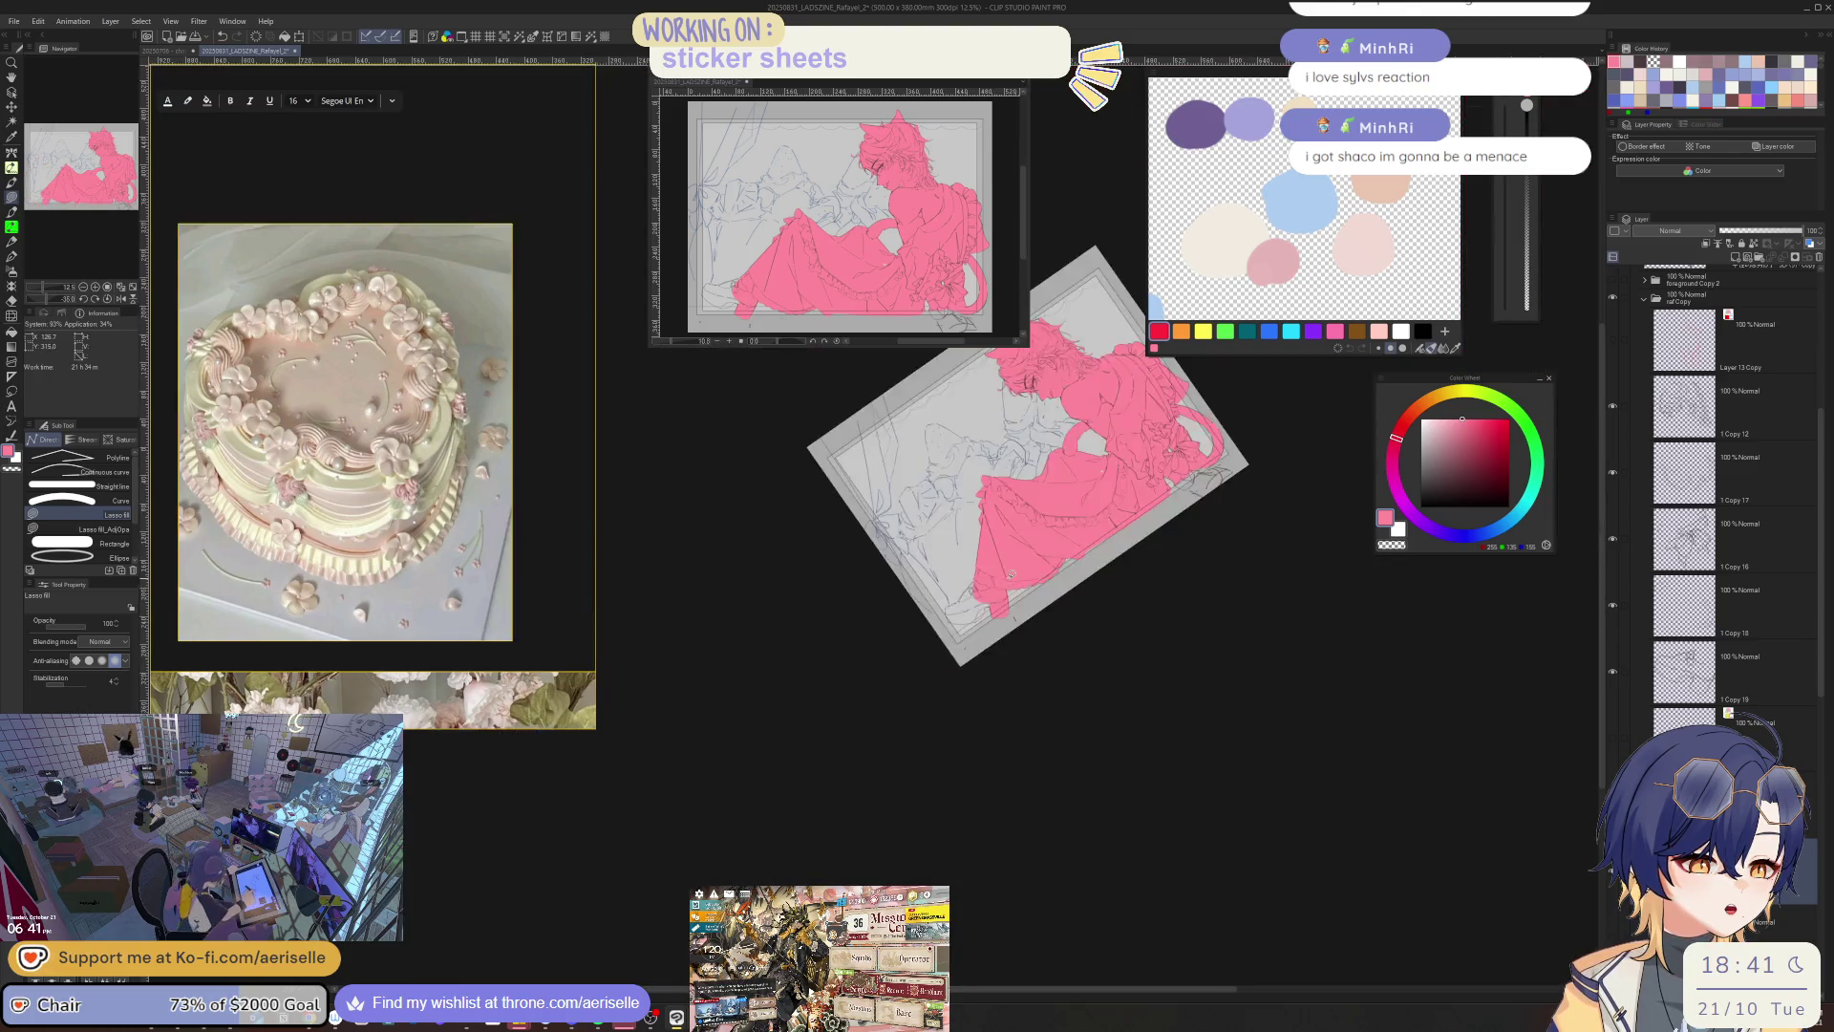
# - Lasso-fill the ruffled bottom of the skirt with the pink base colour
pyautogui.scroll(4, 1011, 574)
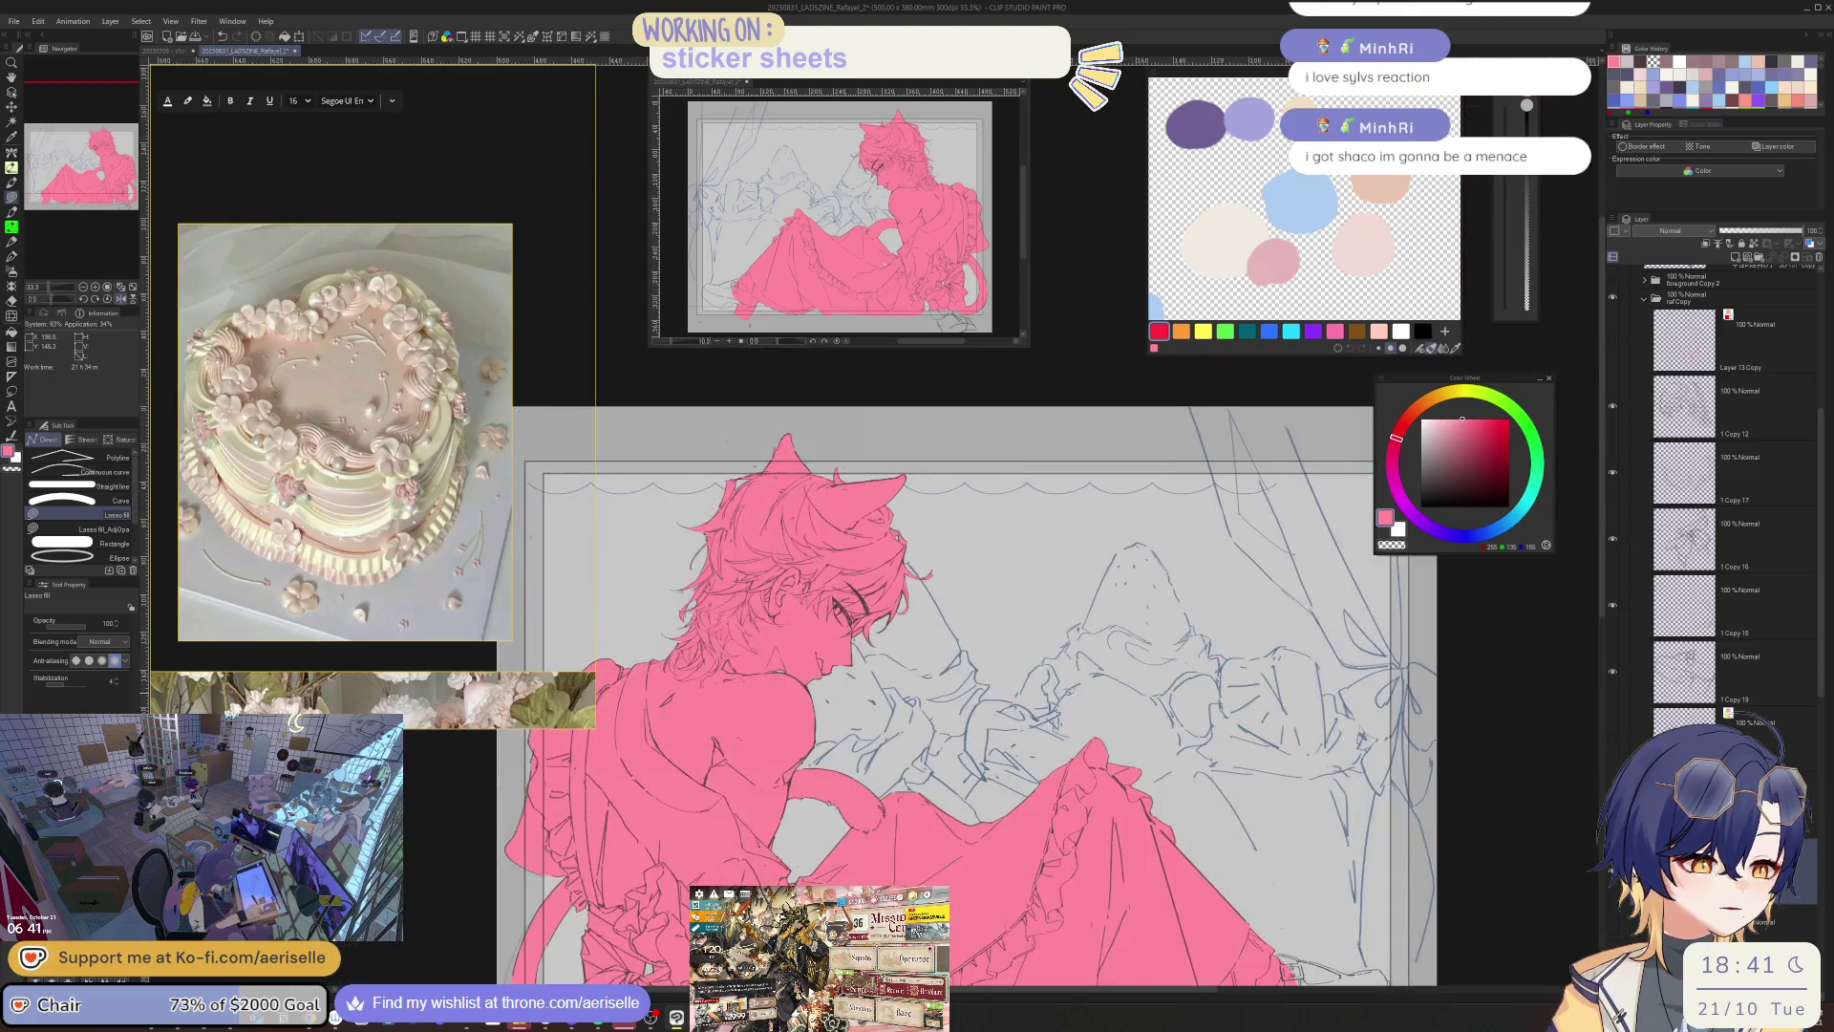
pyautogui.moveTo(1053, 762); pyautogui.dragTo(1175, 650)
pyautogui.scroll(5, 1175, 649)
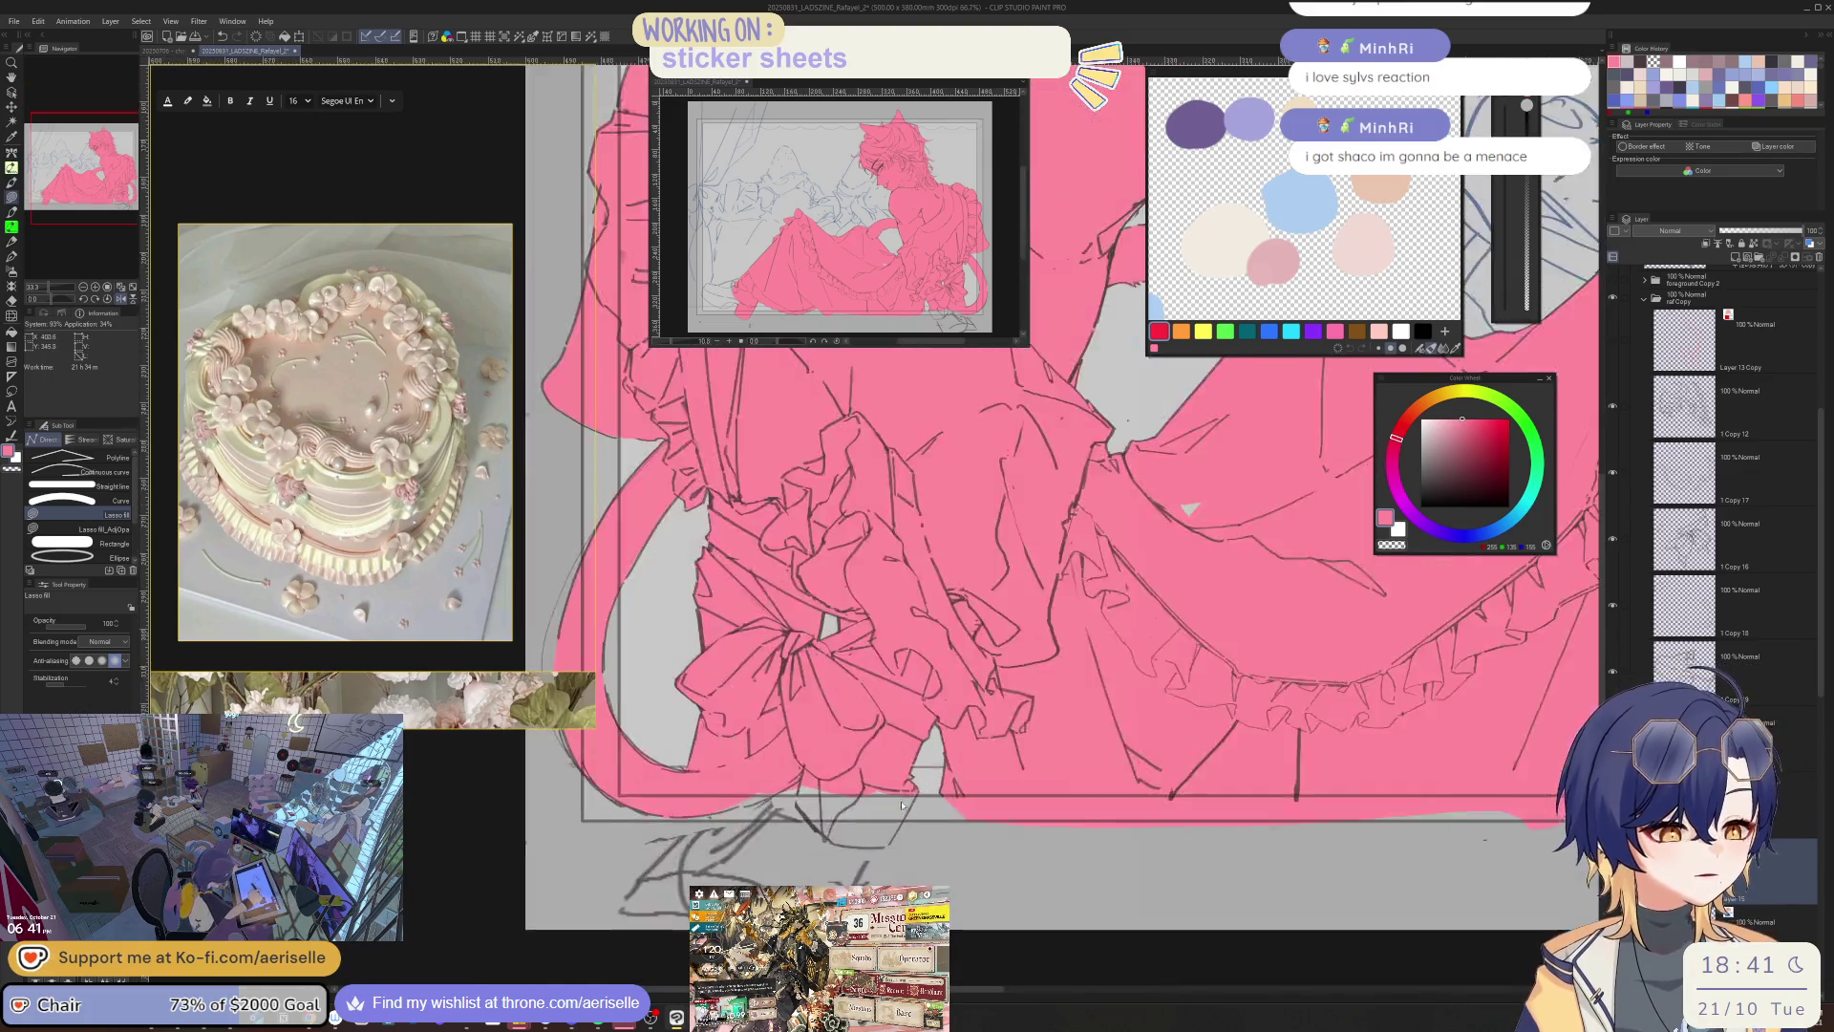
pyautogui.moveTo(774, 845); pyautogui.dragTo(745, 781)
# - Touch up the ruffle fill with the eraser and check it at 33.3% zoom, unrotated and flipped
pyautogui.press('e')
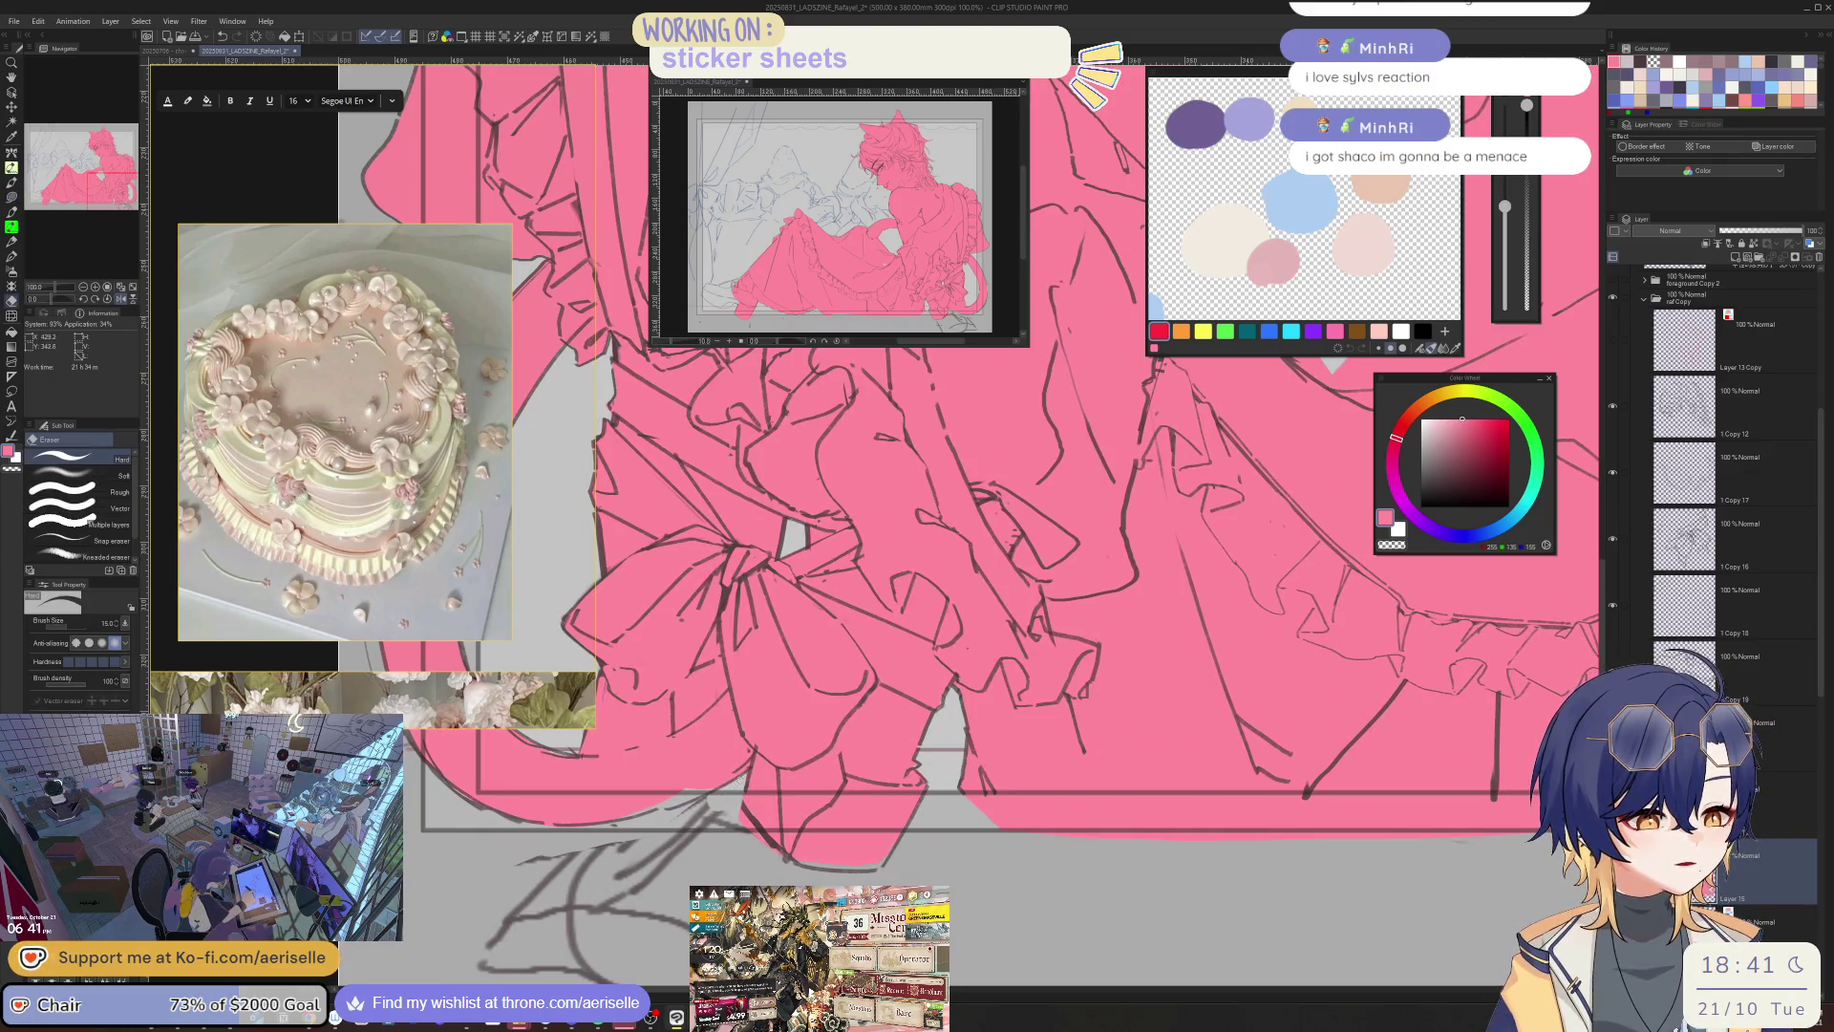
pyautogui.press('-')
pyautogui.press('u')
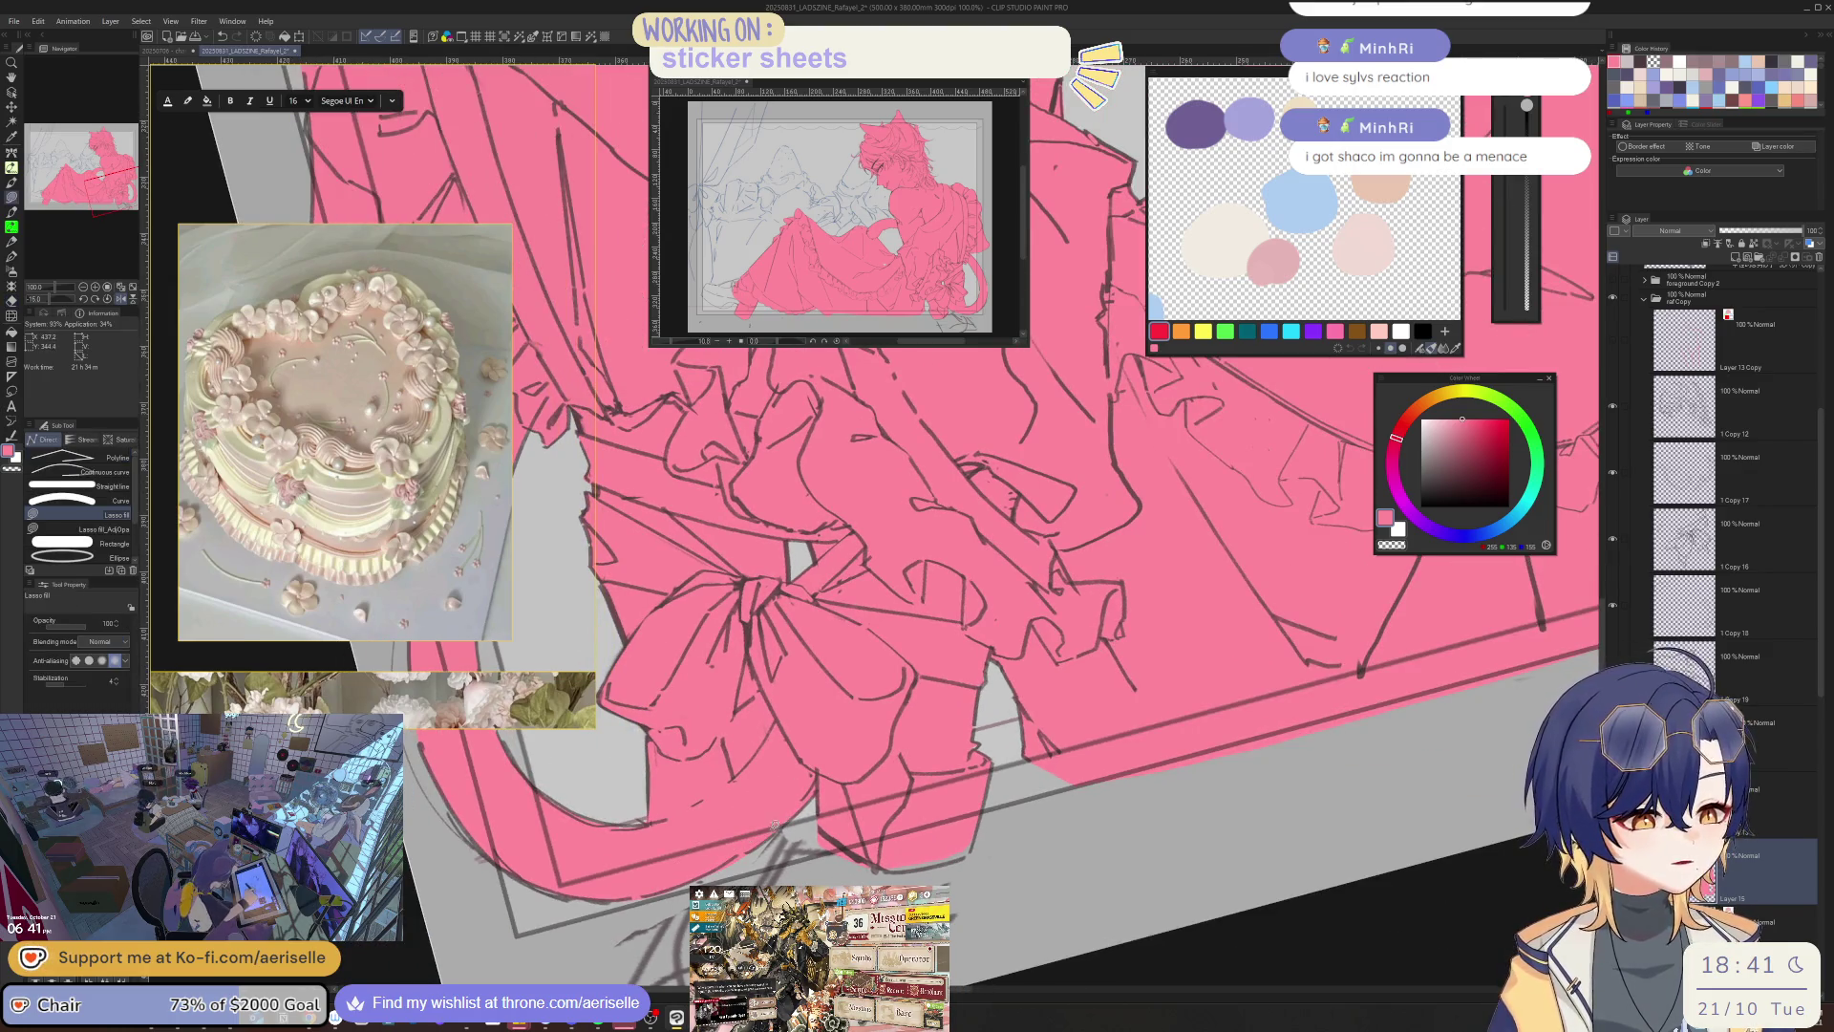
pyautogui.press('e')
pyautogui.hotkey('ctrl', '-')
pyautogui.hotkey('ctrl', '-')
pyautogui.hotkey('ctrl', '-')
pyautogui.press('^')
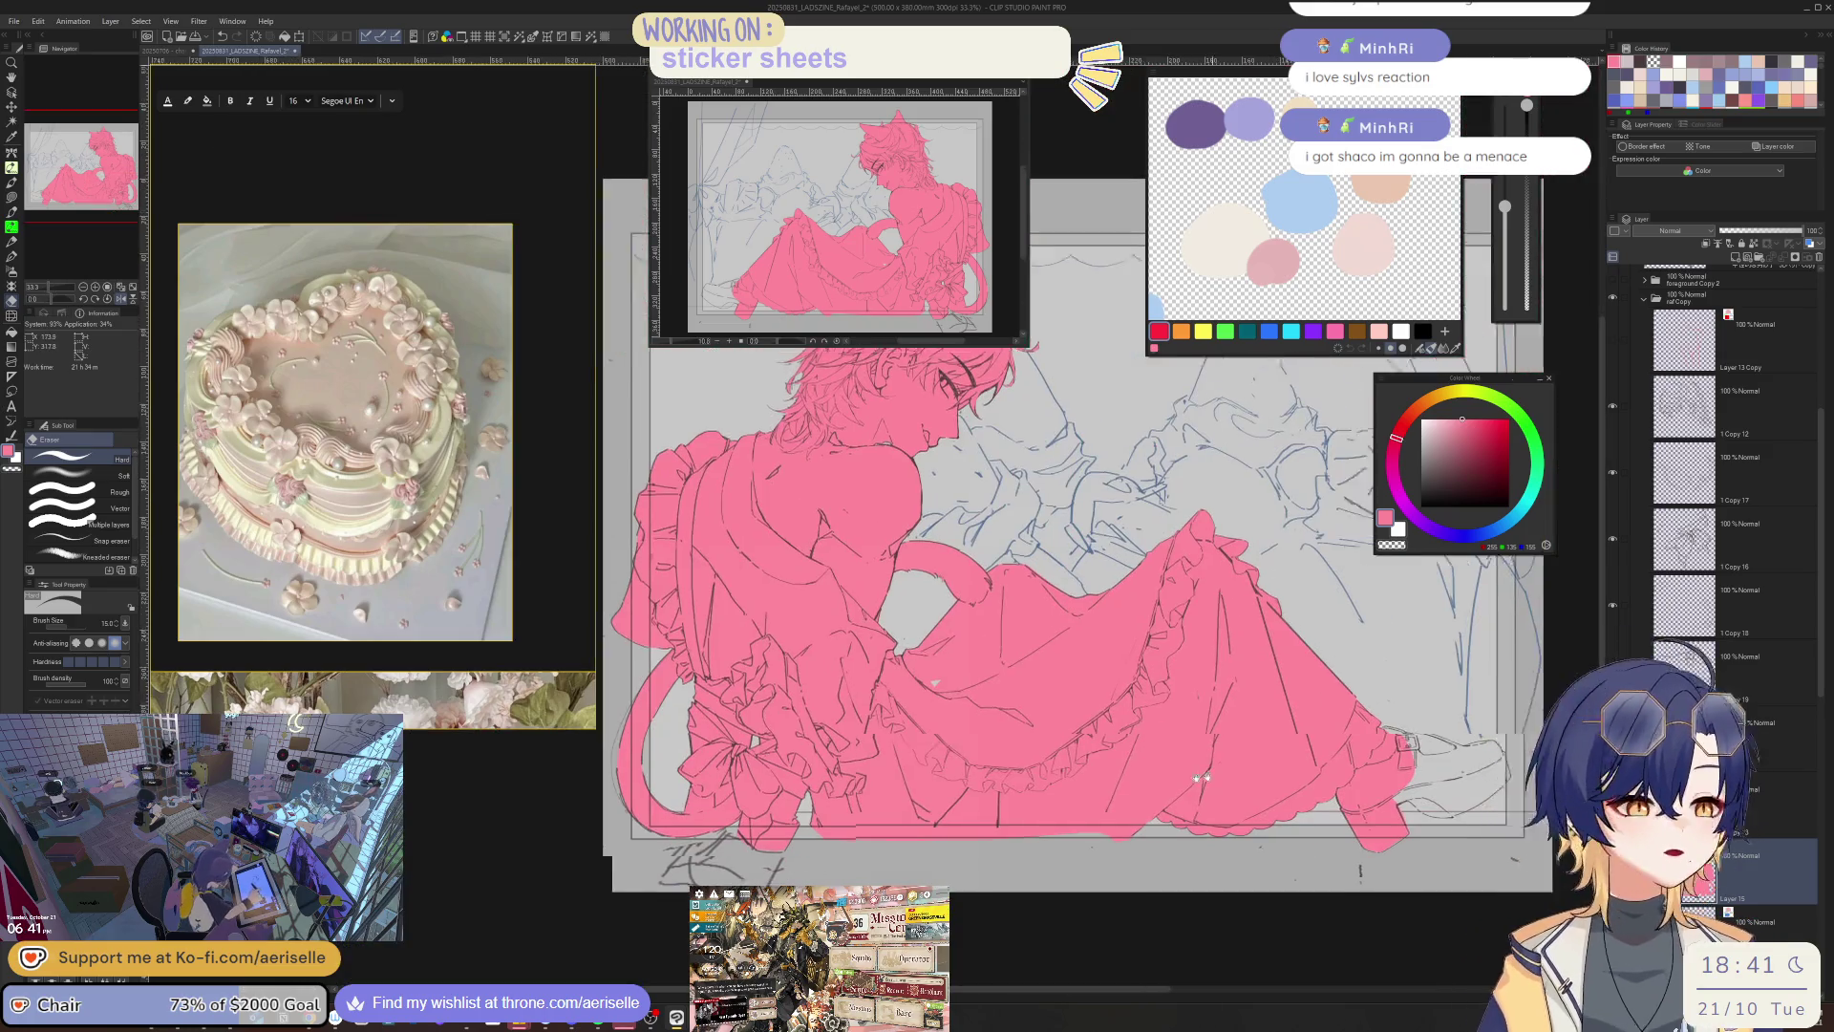
pyautogui.hotkey('ctrl', 'h')
pyautogui.press('u')
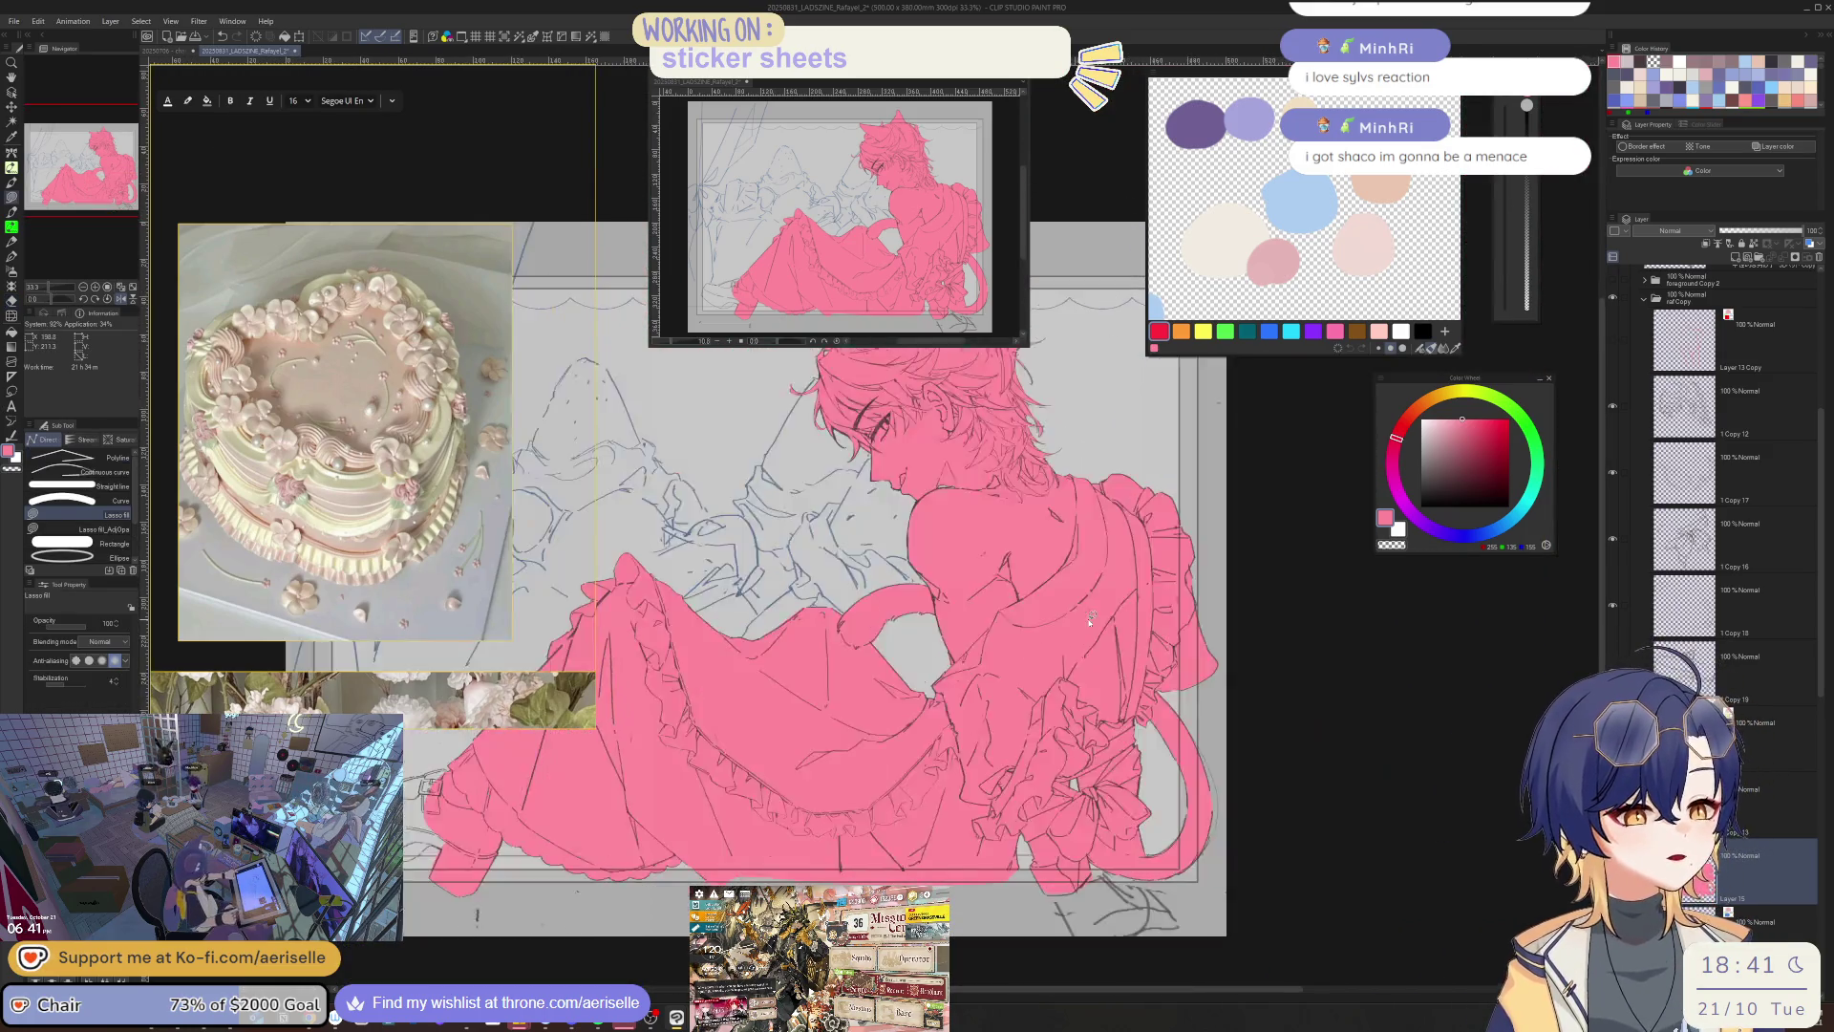
pyautogui.scroll(-3, 1089, 619)
# - Darken the pink base with Hue/Saturation/Luminosity set to Luminosity -16
pyautogui.hotkey('ctrl', 'u')
pyautogui.moveTo(1220, 651); pyautogui.dragTo(1251, 649)
pyautogui.click(1403, 572)
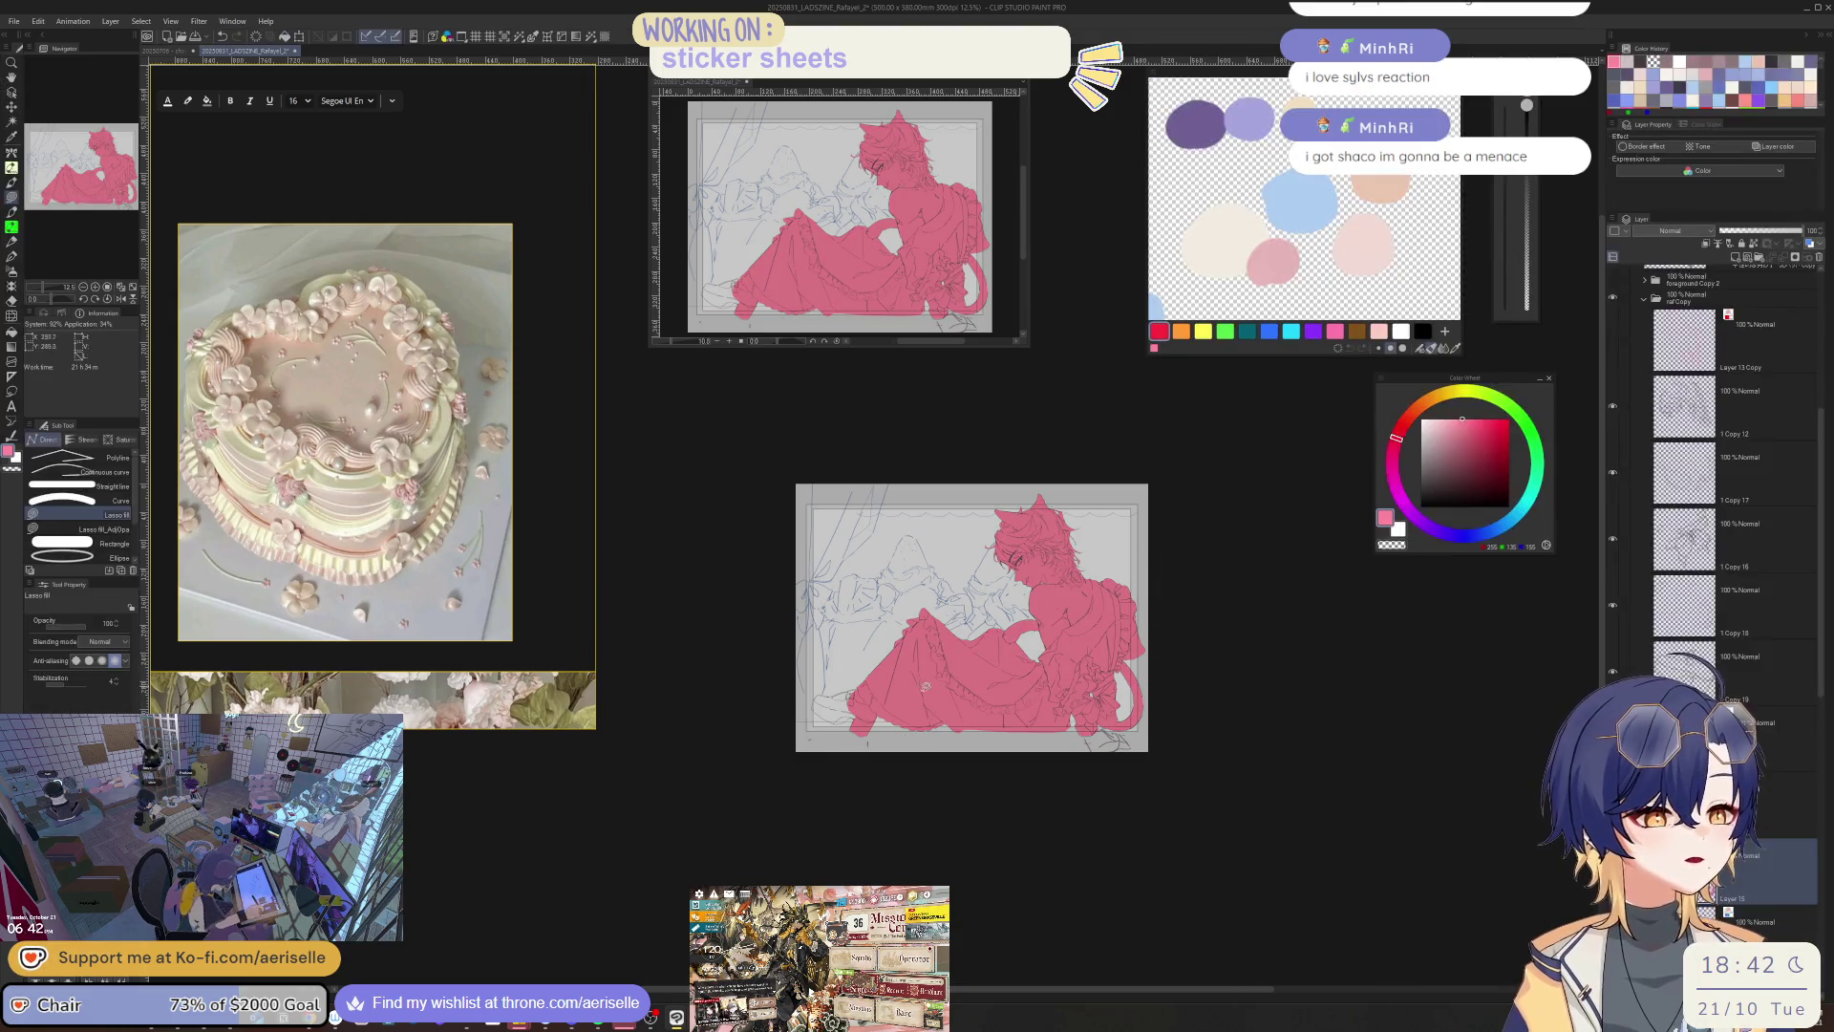
# - Zoom in on the shoe and lasso-fill its strap pink
pyautogui.scroll(5, 955, 525)
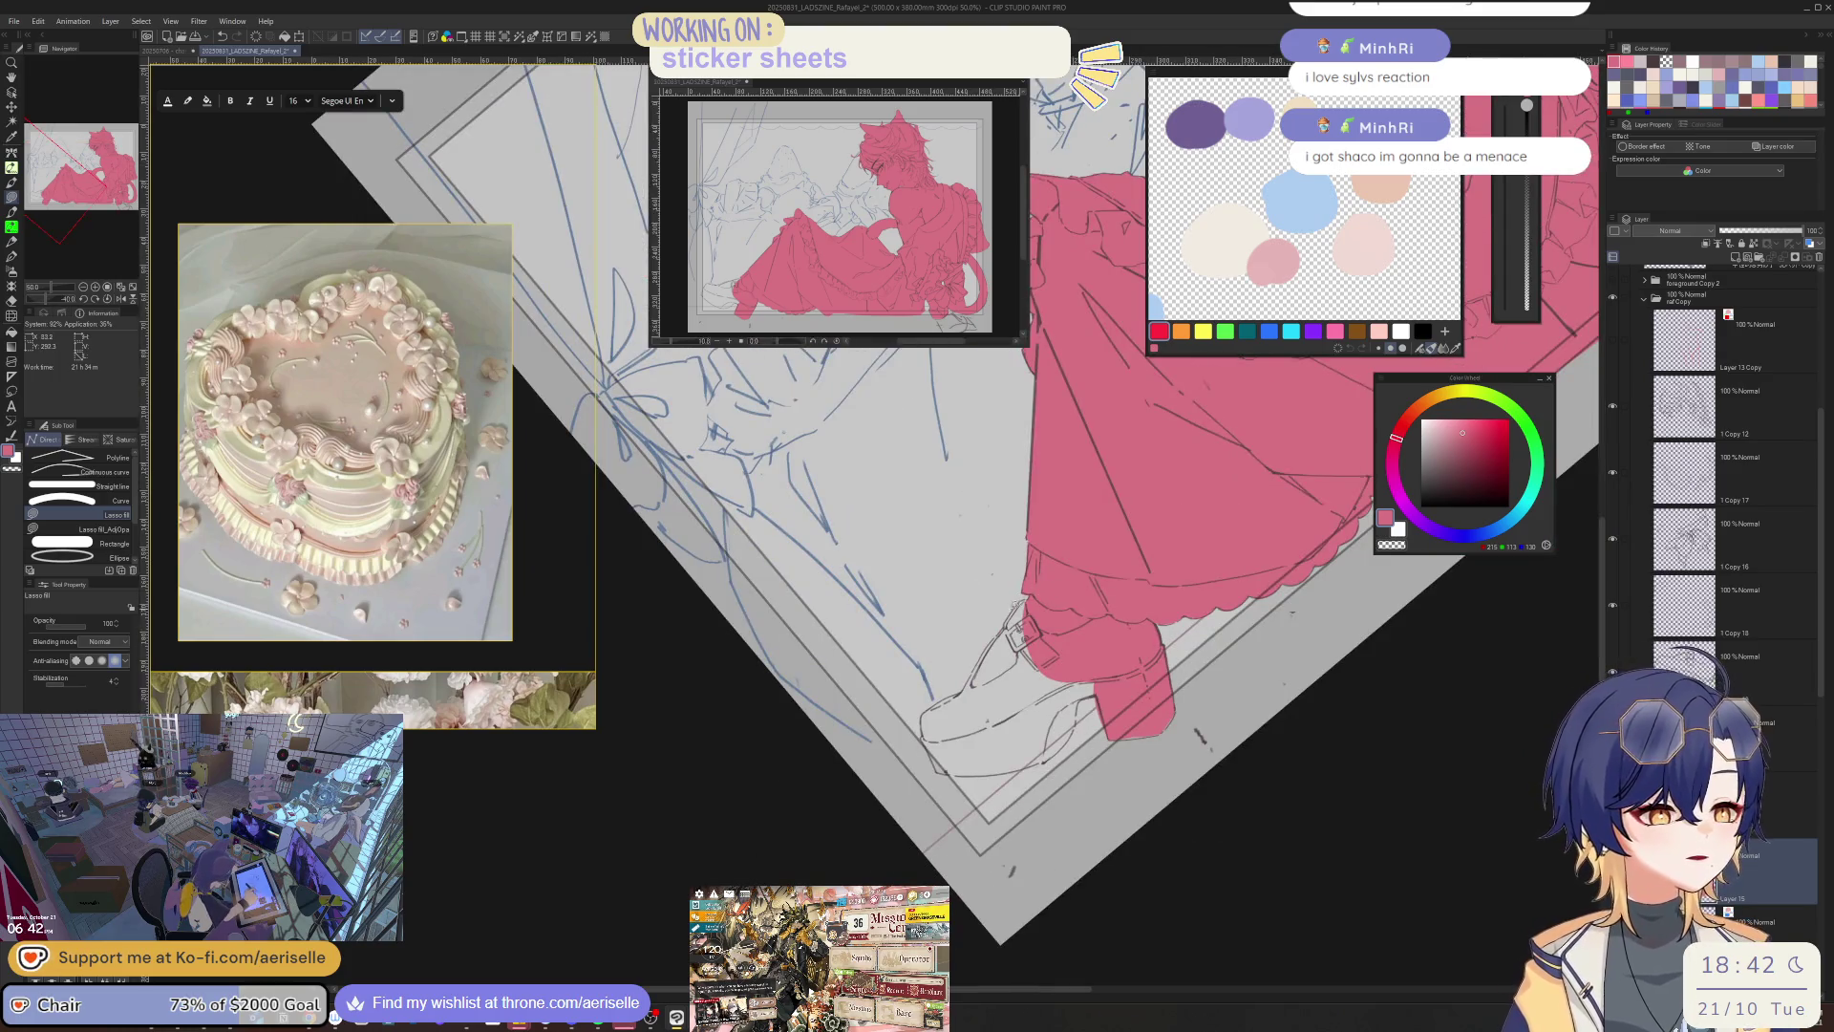
pyautogui.scroll(4, 1015, 603)
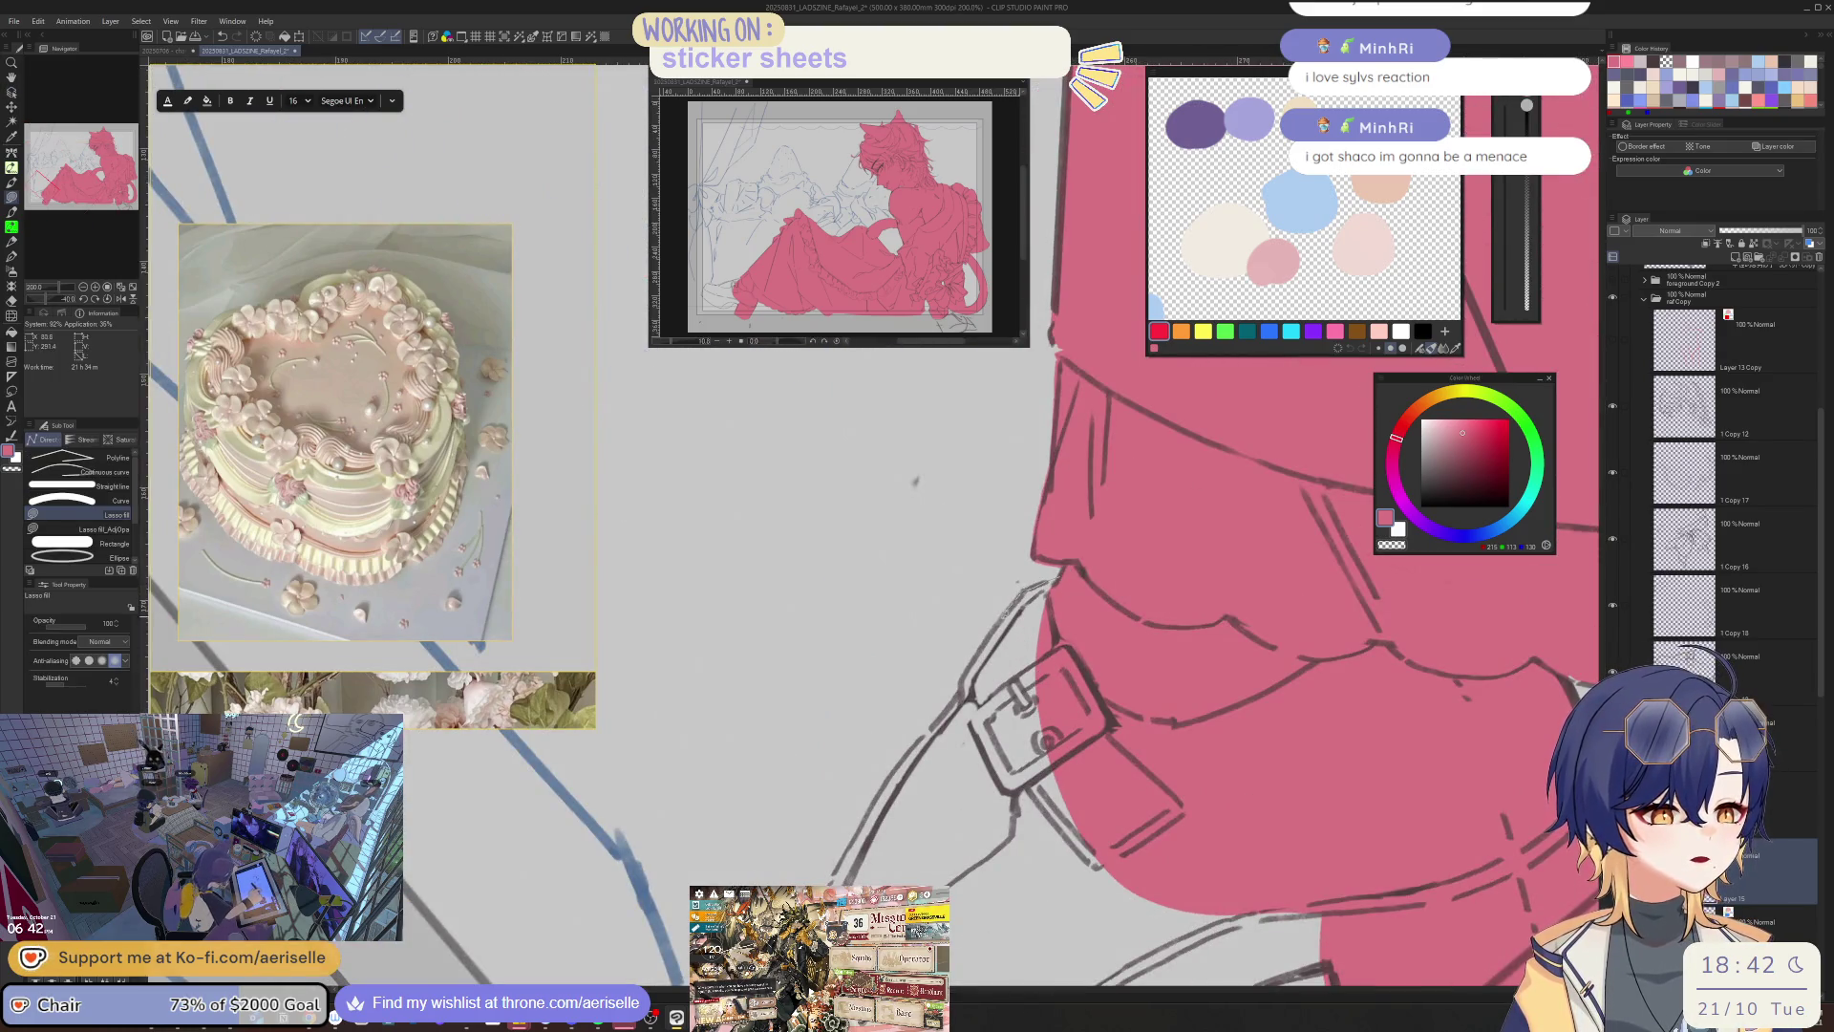
pyautogui.moveTo(1175, 858); pyautogui.dragTo(1057, 571)
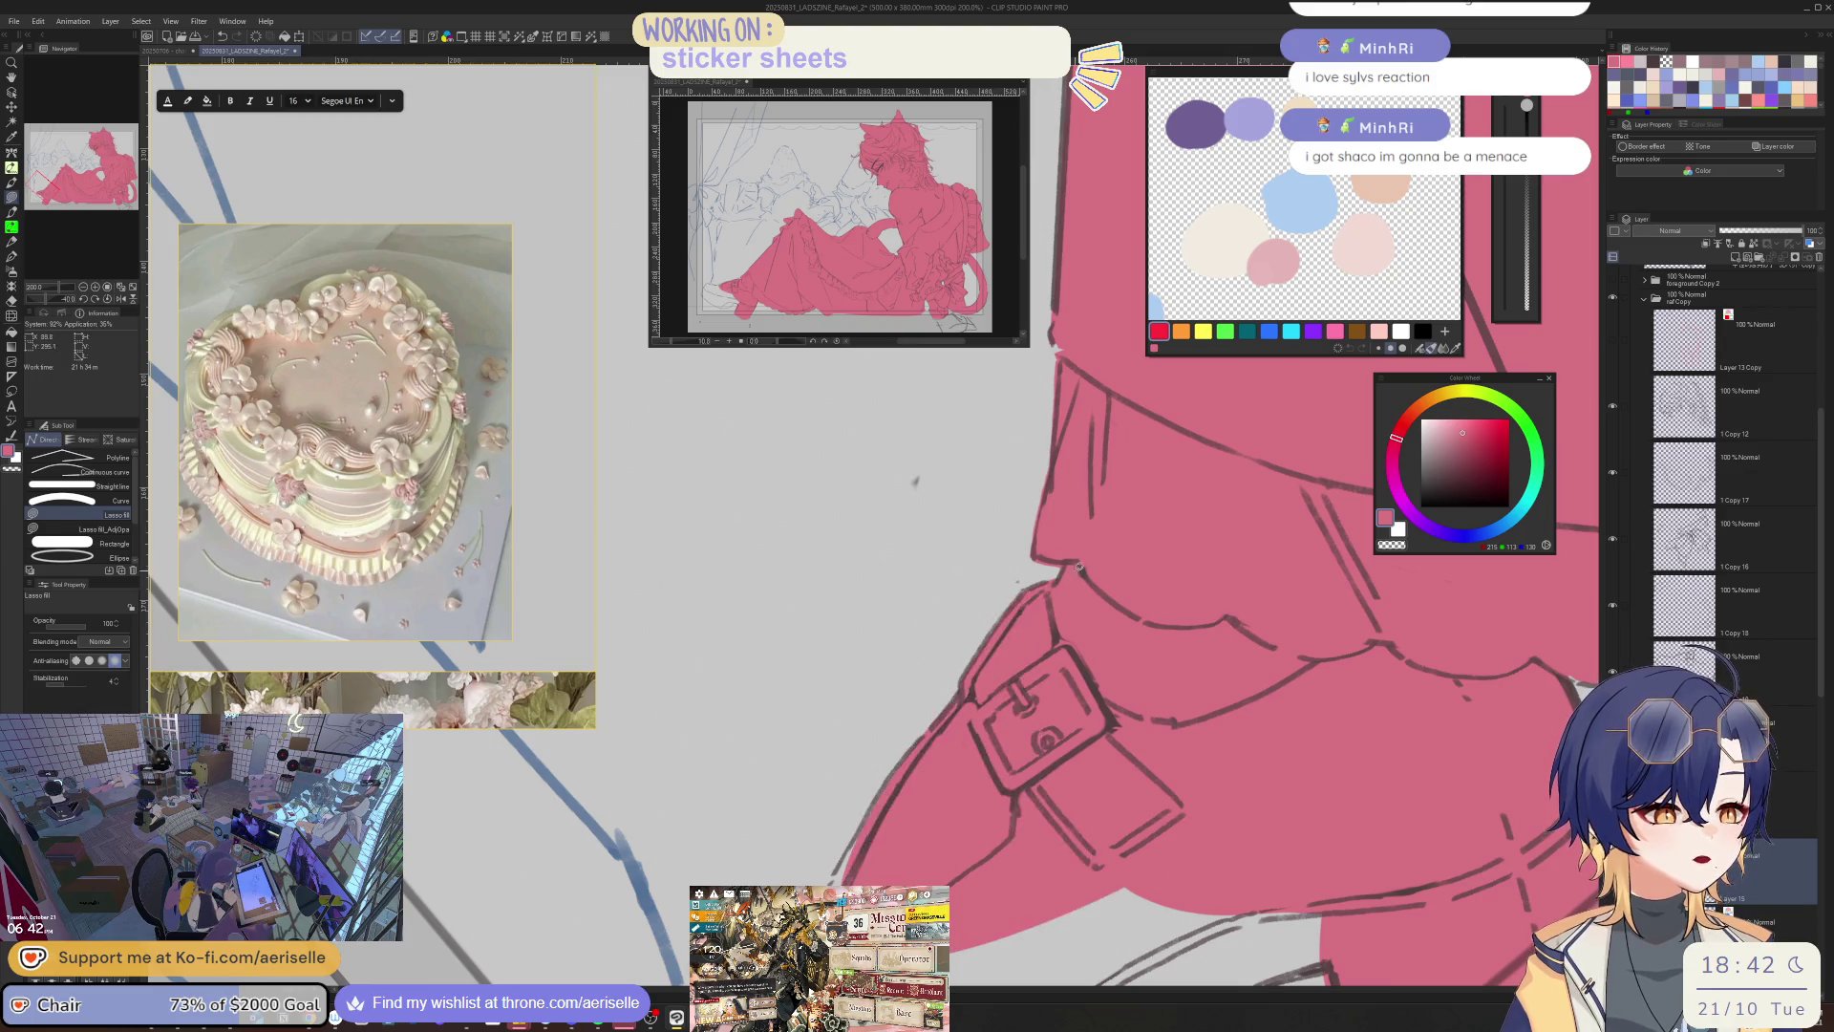
pyautogui.press('e')
# - Lasso-fill the shoe body and chunky heel with the rose base colour
pyautogui.moveTo(799, 914)
pyautogui.mouseDown()
pyautogui.moveTo(923, 598)
pyautogui.moveTo(779, 680)
pyautogui.moveTo(755, 797)
pyautogui.mouseUp()
pyautogui.press('u')
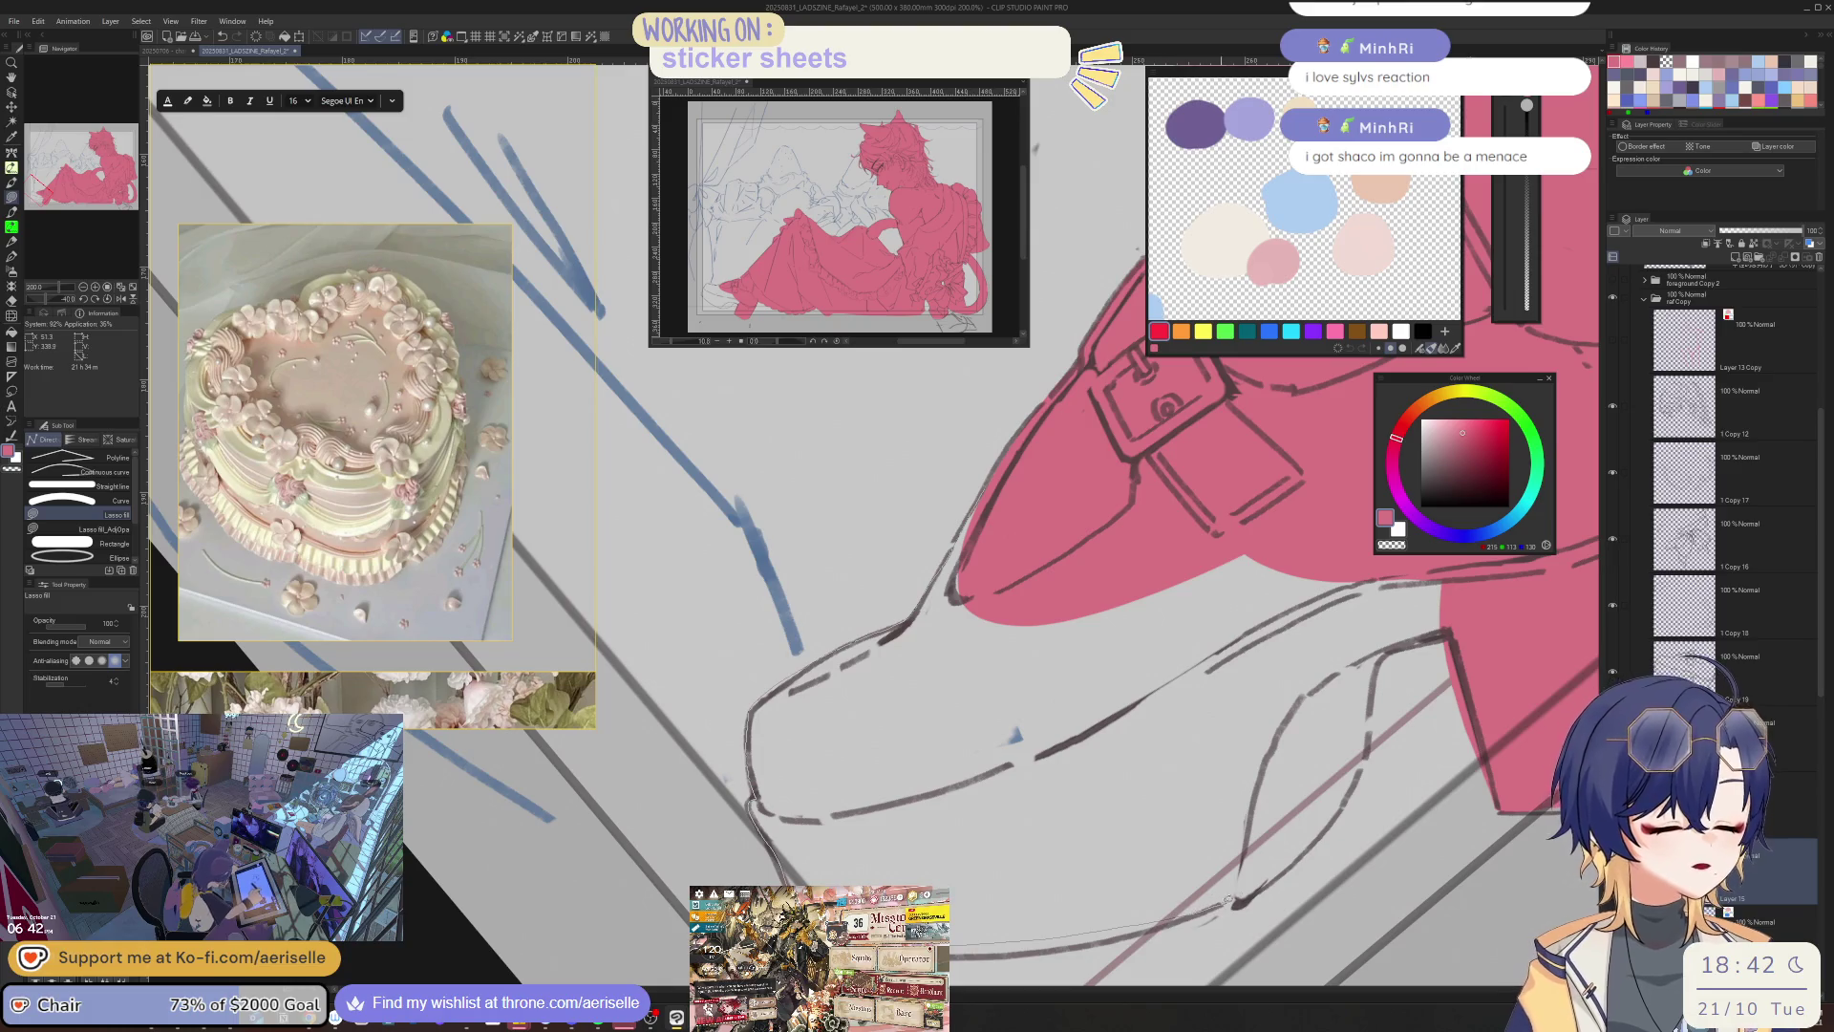
pyautogui.moveTo(1390, 653)
pyautogui.mouseDown()
pyautogui.moveTo(1438, 635)
pyautogui.moveTo(1324, 666)
pyautogui.mouseUp()
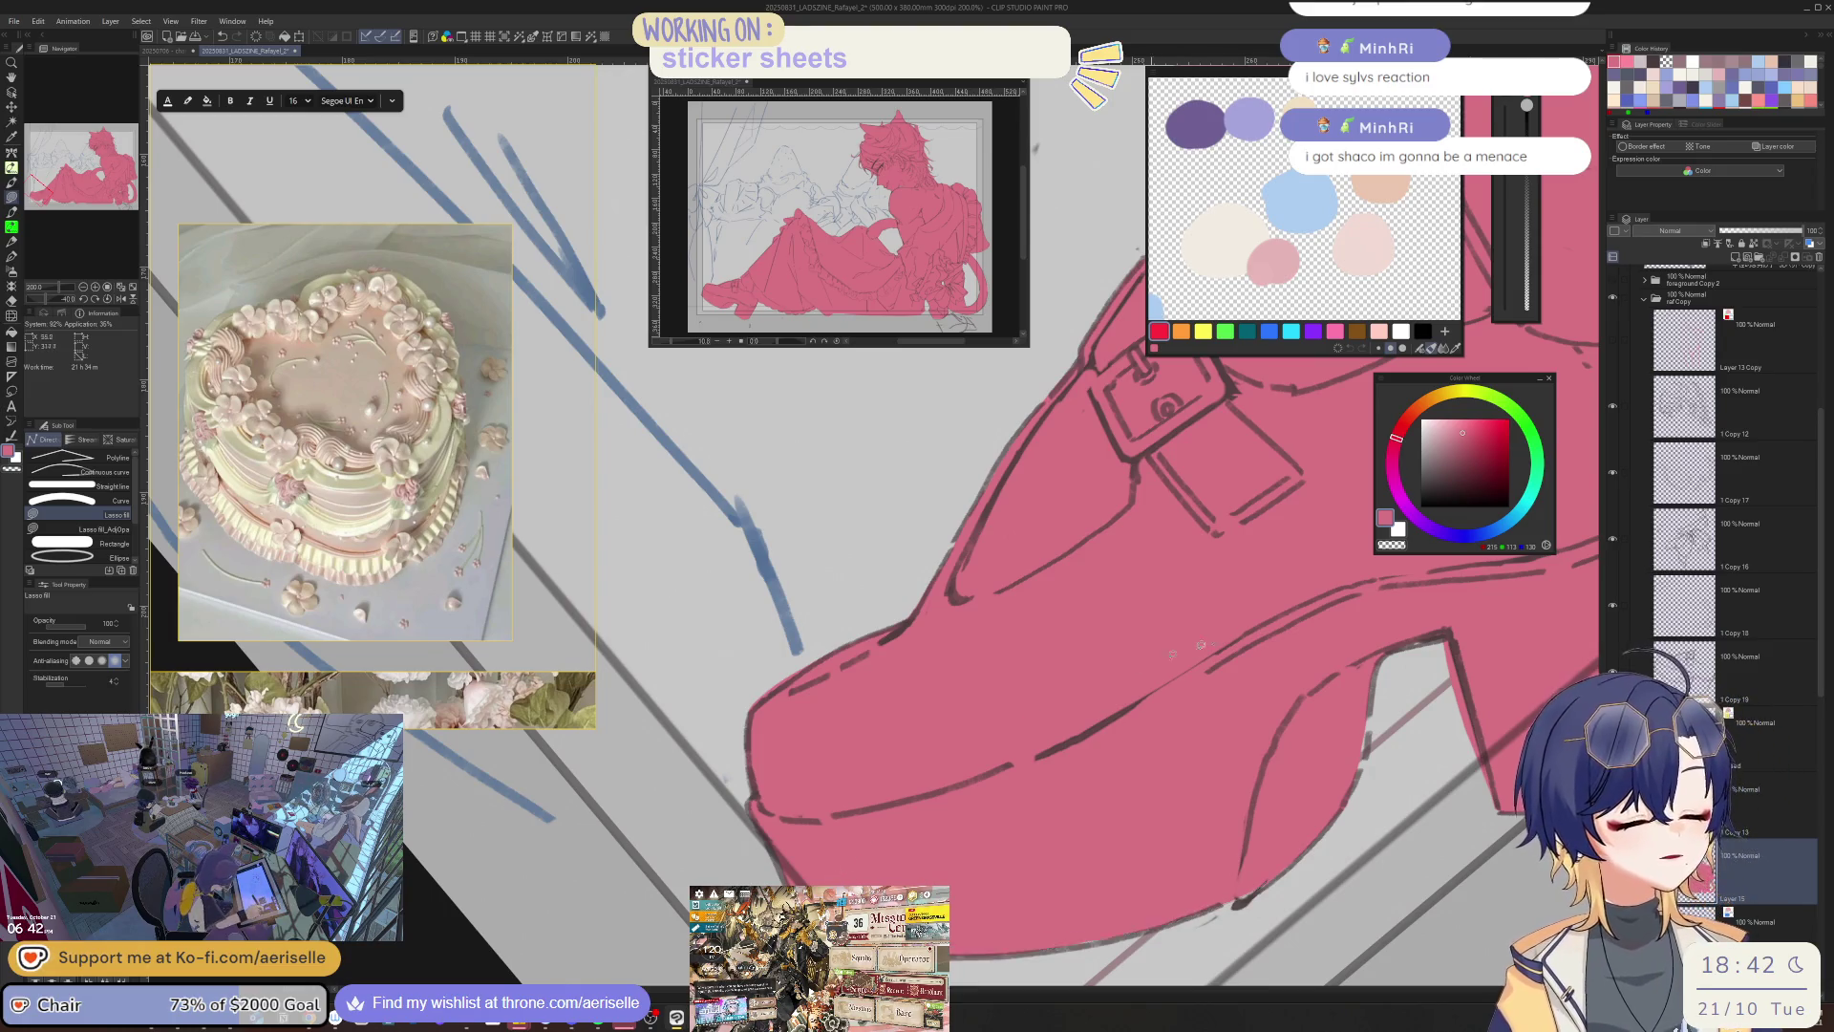
pyautogui.scroll(-5, 1338, 850)
pyautogui.scroll(3, 1503, 839)
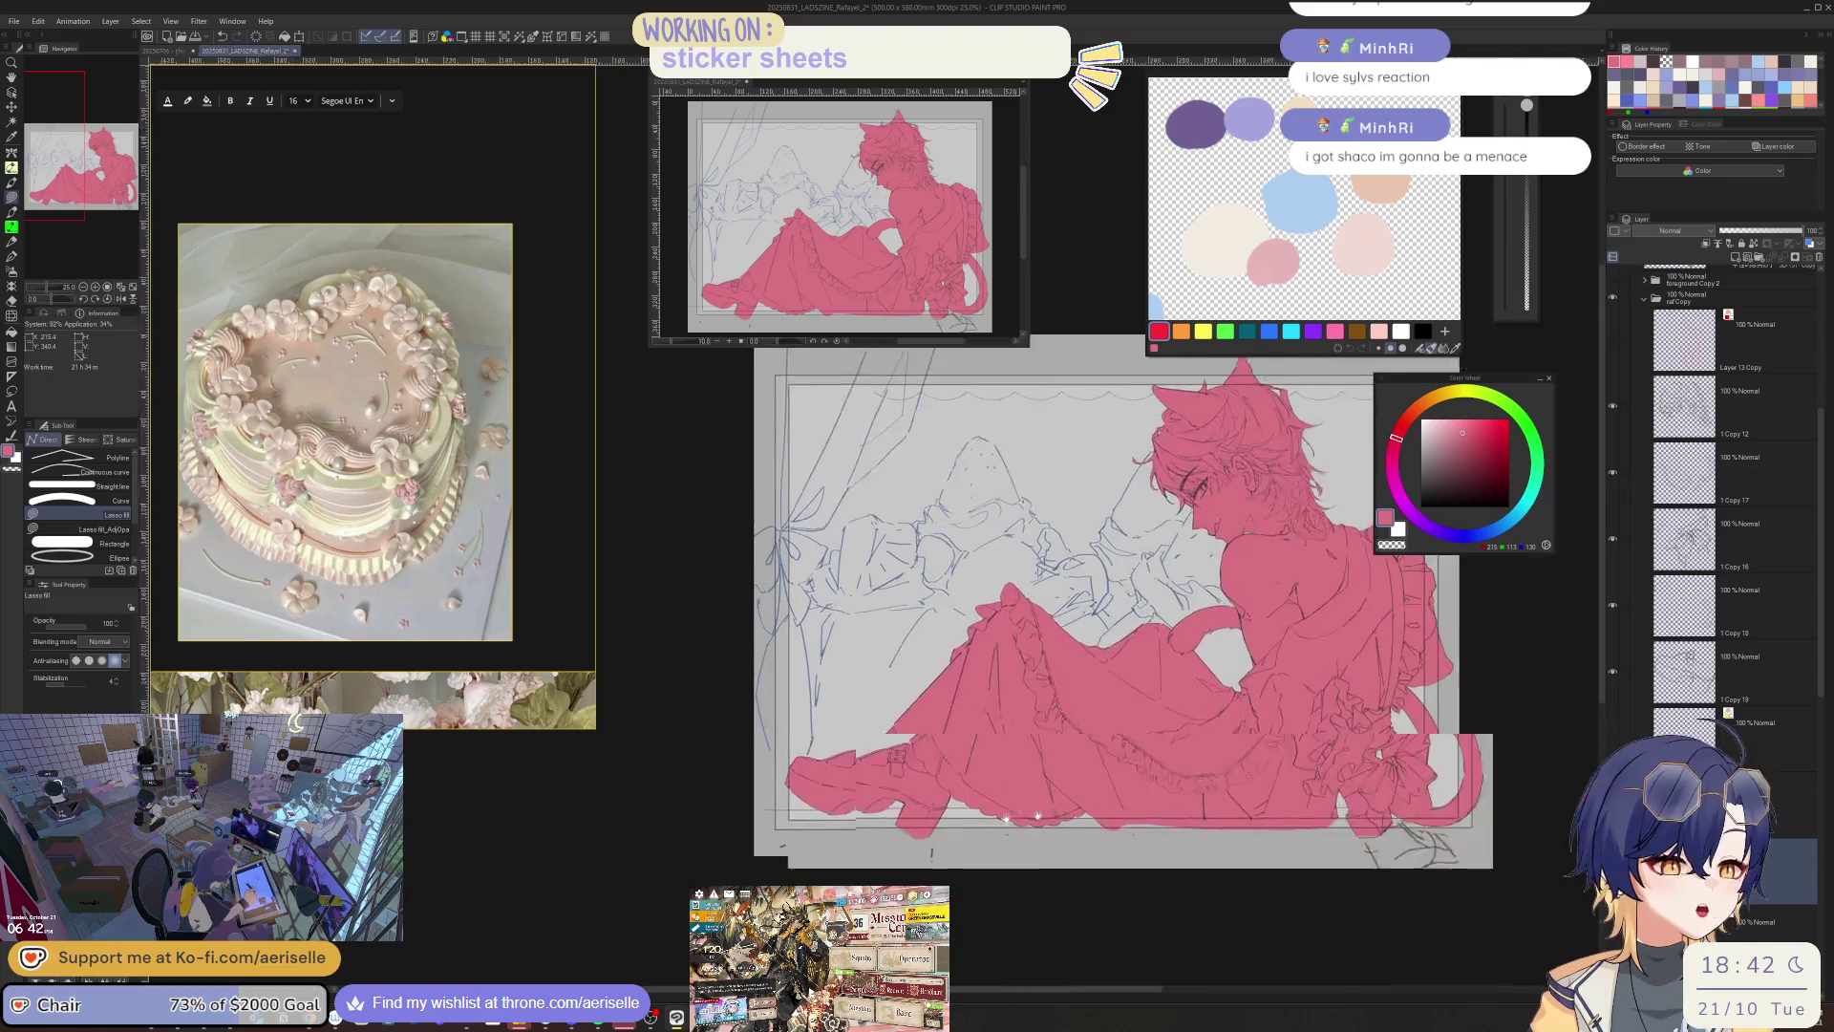
# - Move around the pink dress and begin outlining another area of it
pyautogui.moveTo(1108, 621); pyautogui.dragTo(944, 632)
pyautogui.scroll(2, 923, 849)
pyautogui.moveTo(923, 849)
pyautogui.mouseDown()
pyautogui.moveTo(1523, 816)
pyautogui.moveTo(1540, 841)
pyautogui.moveTo(1184, 854)
pyautogui.moveTo(1122, 875)
pyautogui.moveTo(1165, 860)
pyautogui.mouseUp()
pyautogui.scroll(-3, 1533, 834)
pyautogui.moveTo(1817, 656); pyautogui.dragTo(1735, 501)
# - Show the foreground ribbon, staff and bonnet folder, then hide the character folders
pyautogui.click(1613, 623)
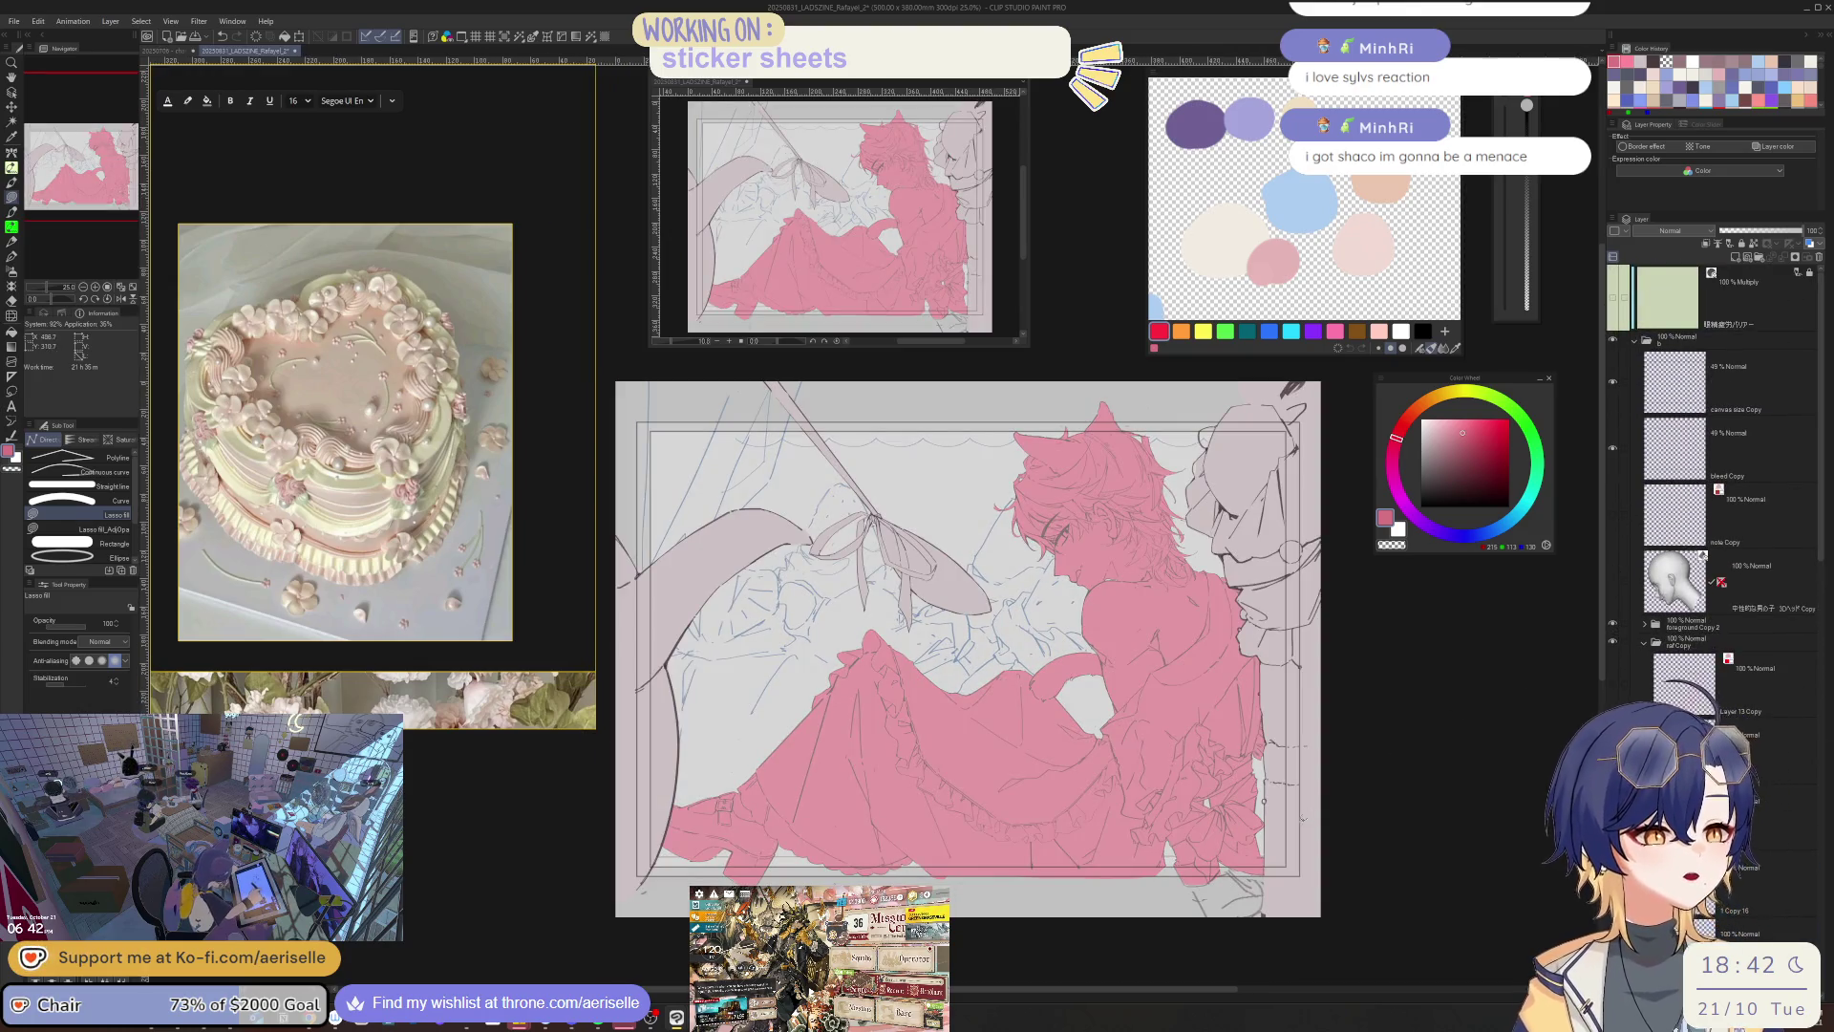
pyautogui.click(1655, 623)
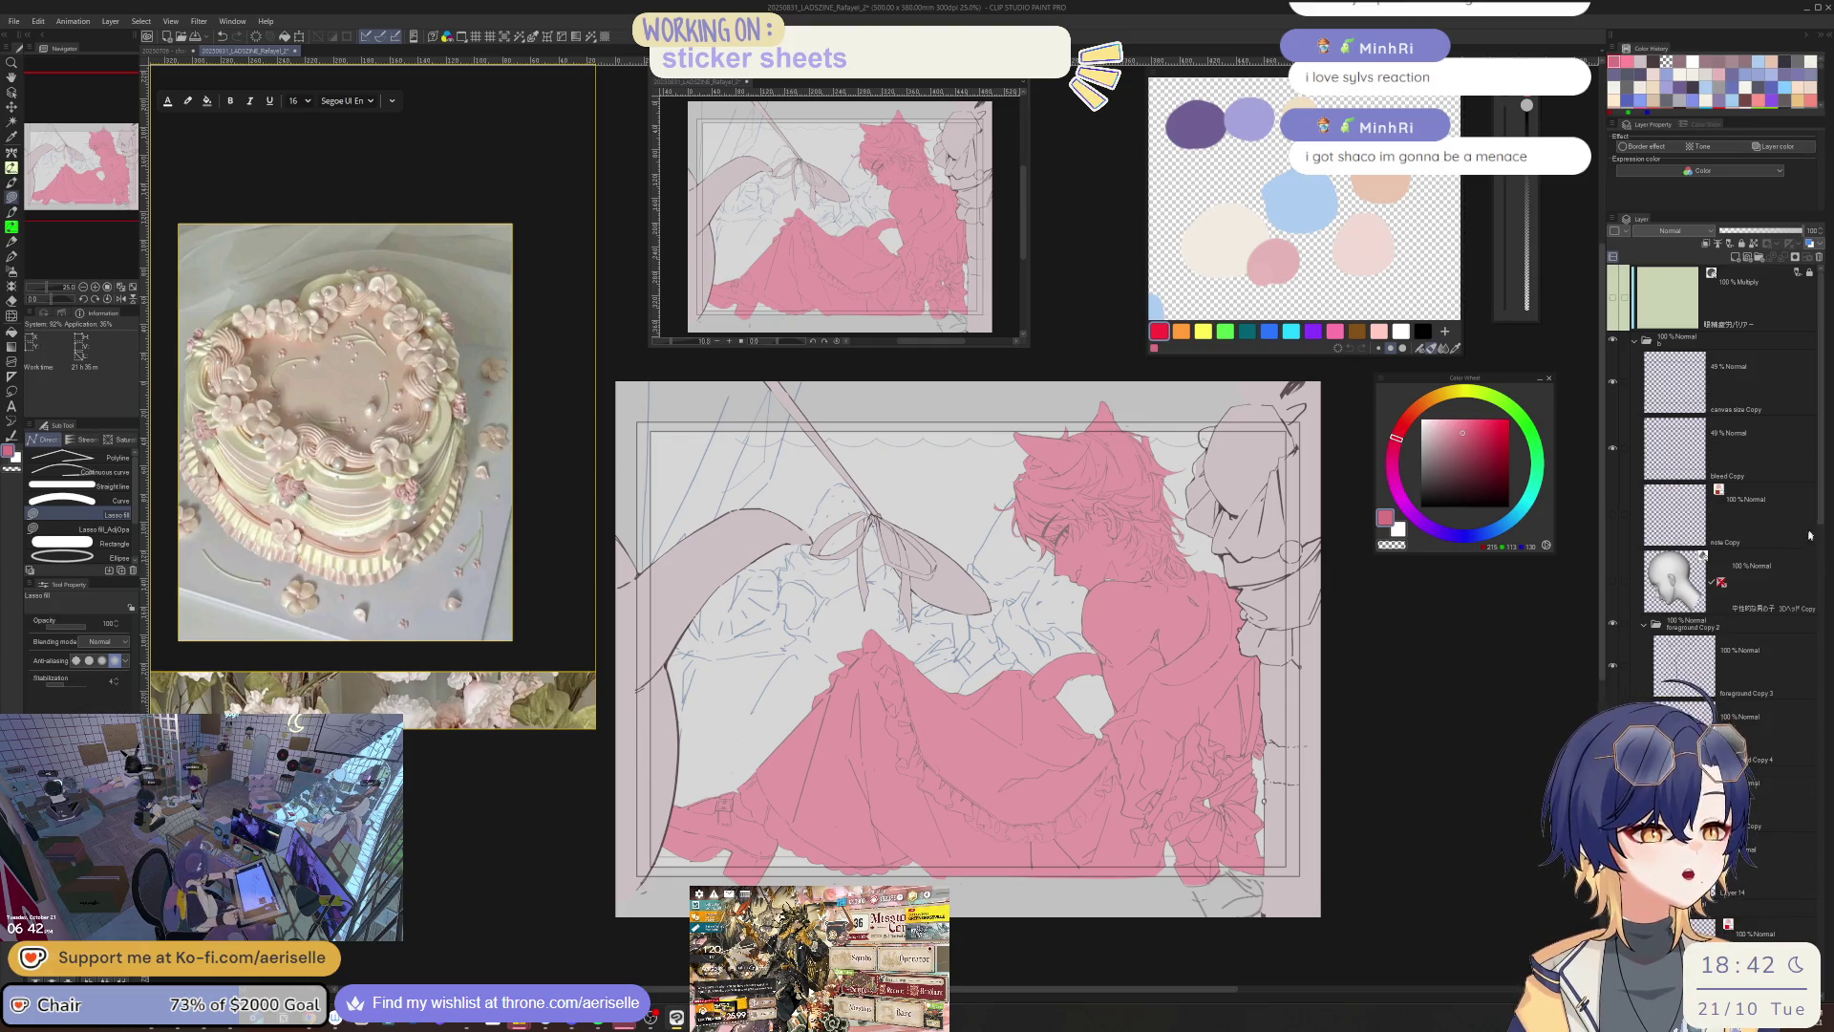
pyautogui.click(1779, 864)
pyautogui.press('h')
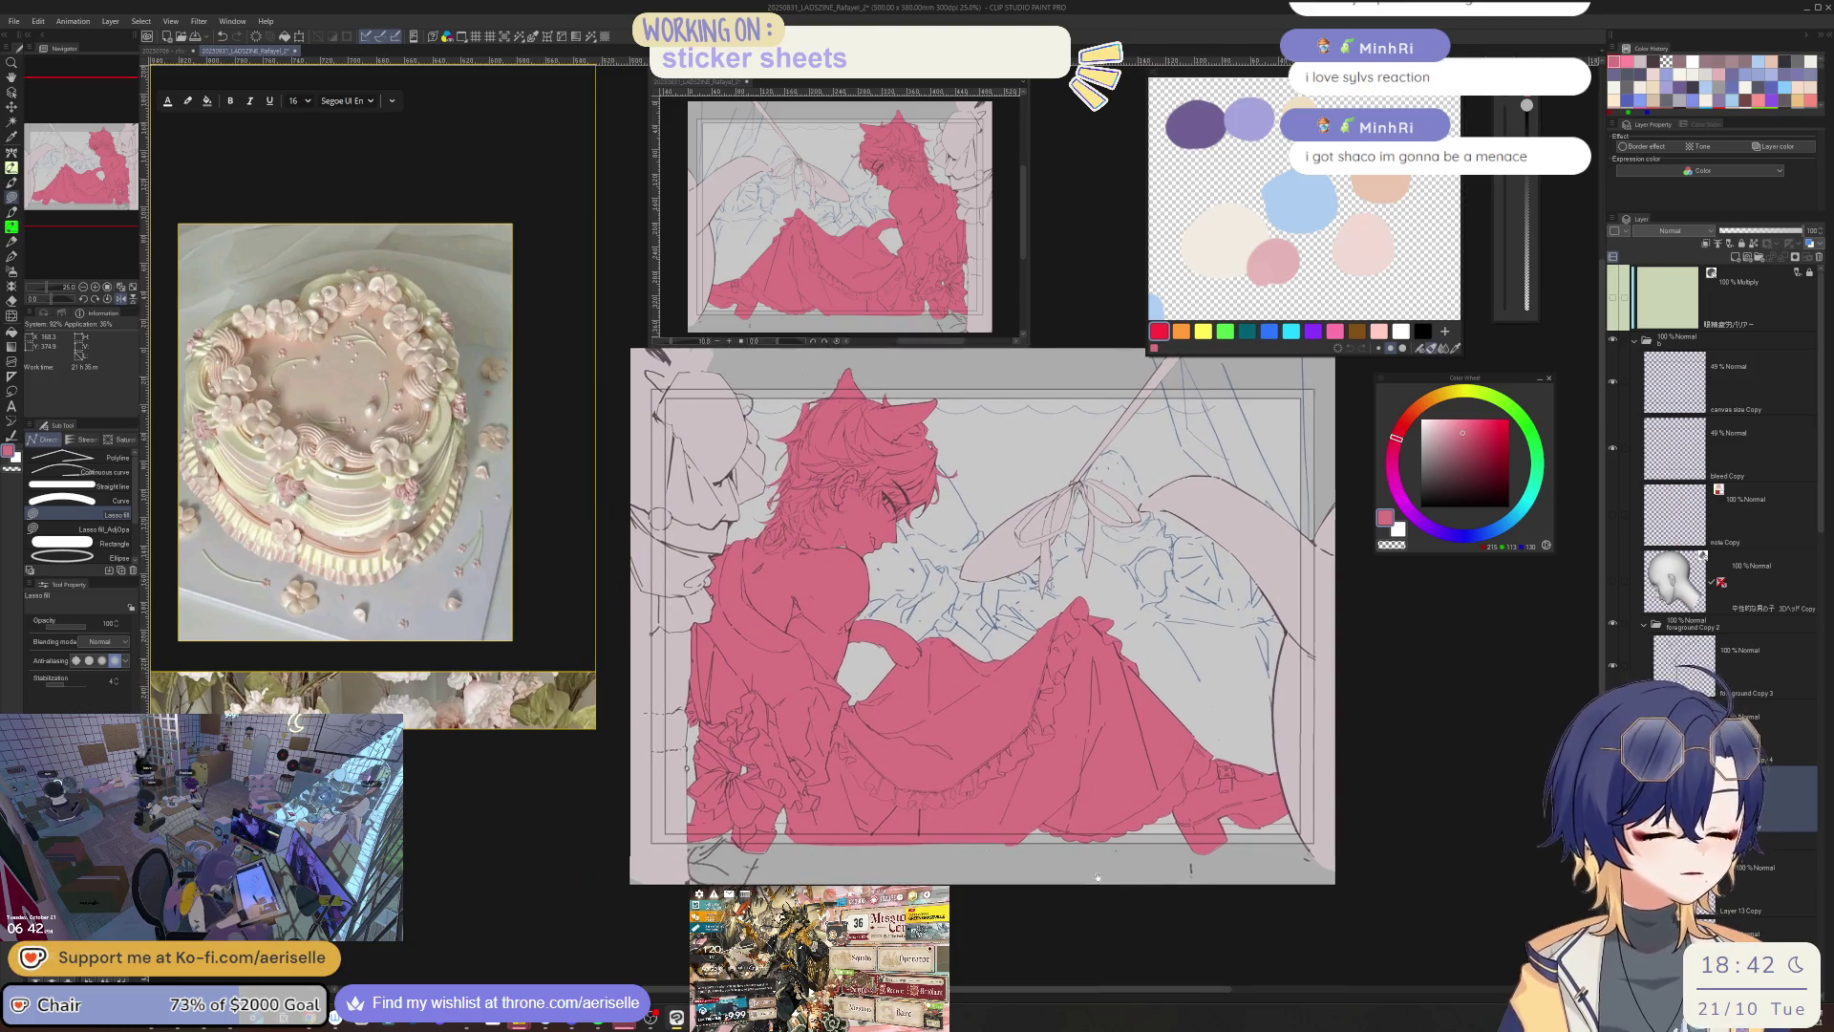
pyautogui.click(1644, 623)
pyautogui.click(1666, 620)
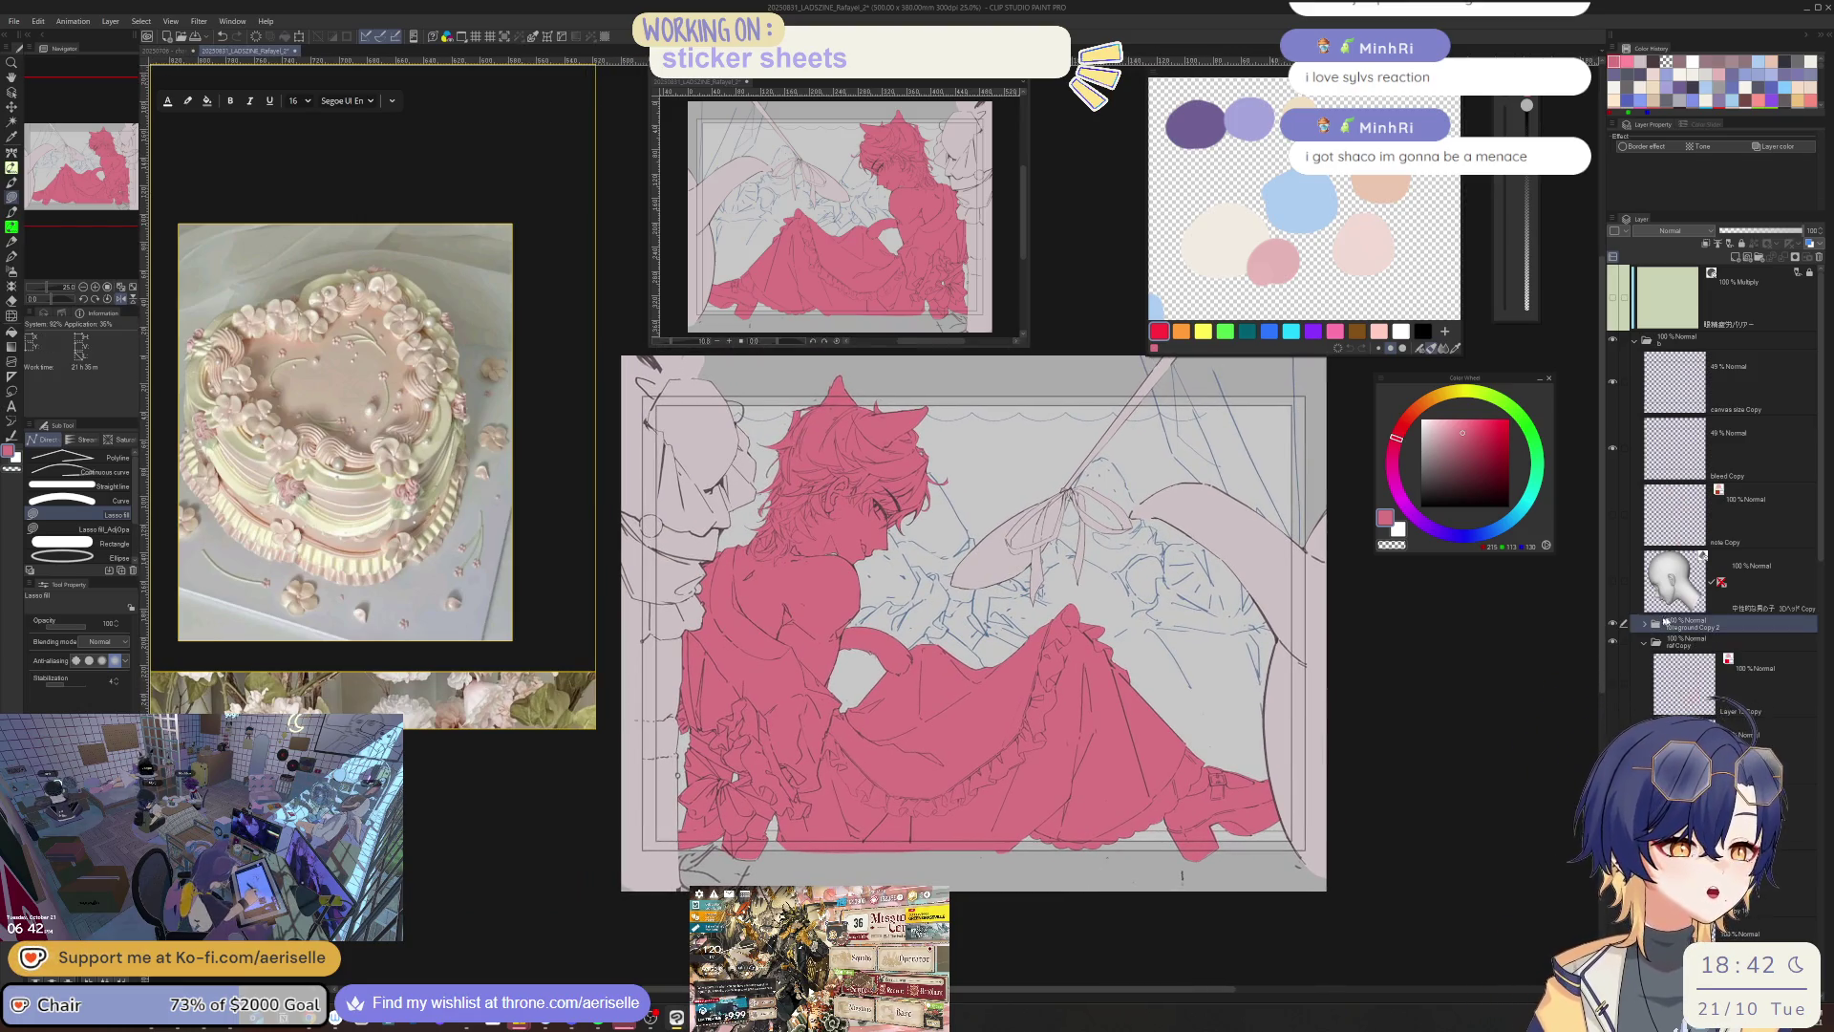
pyautogui.click(1644, 642)
pyautogui.click(1612, 635)
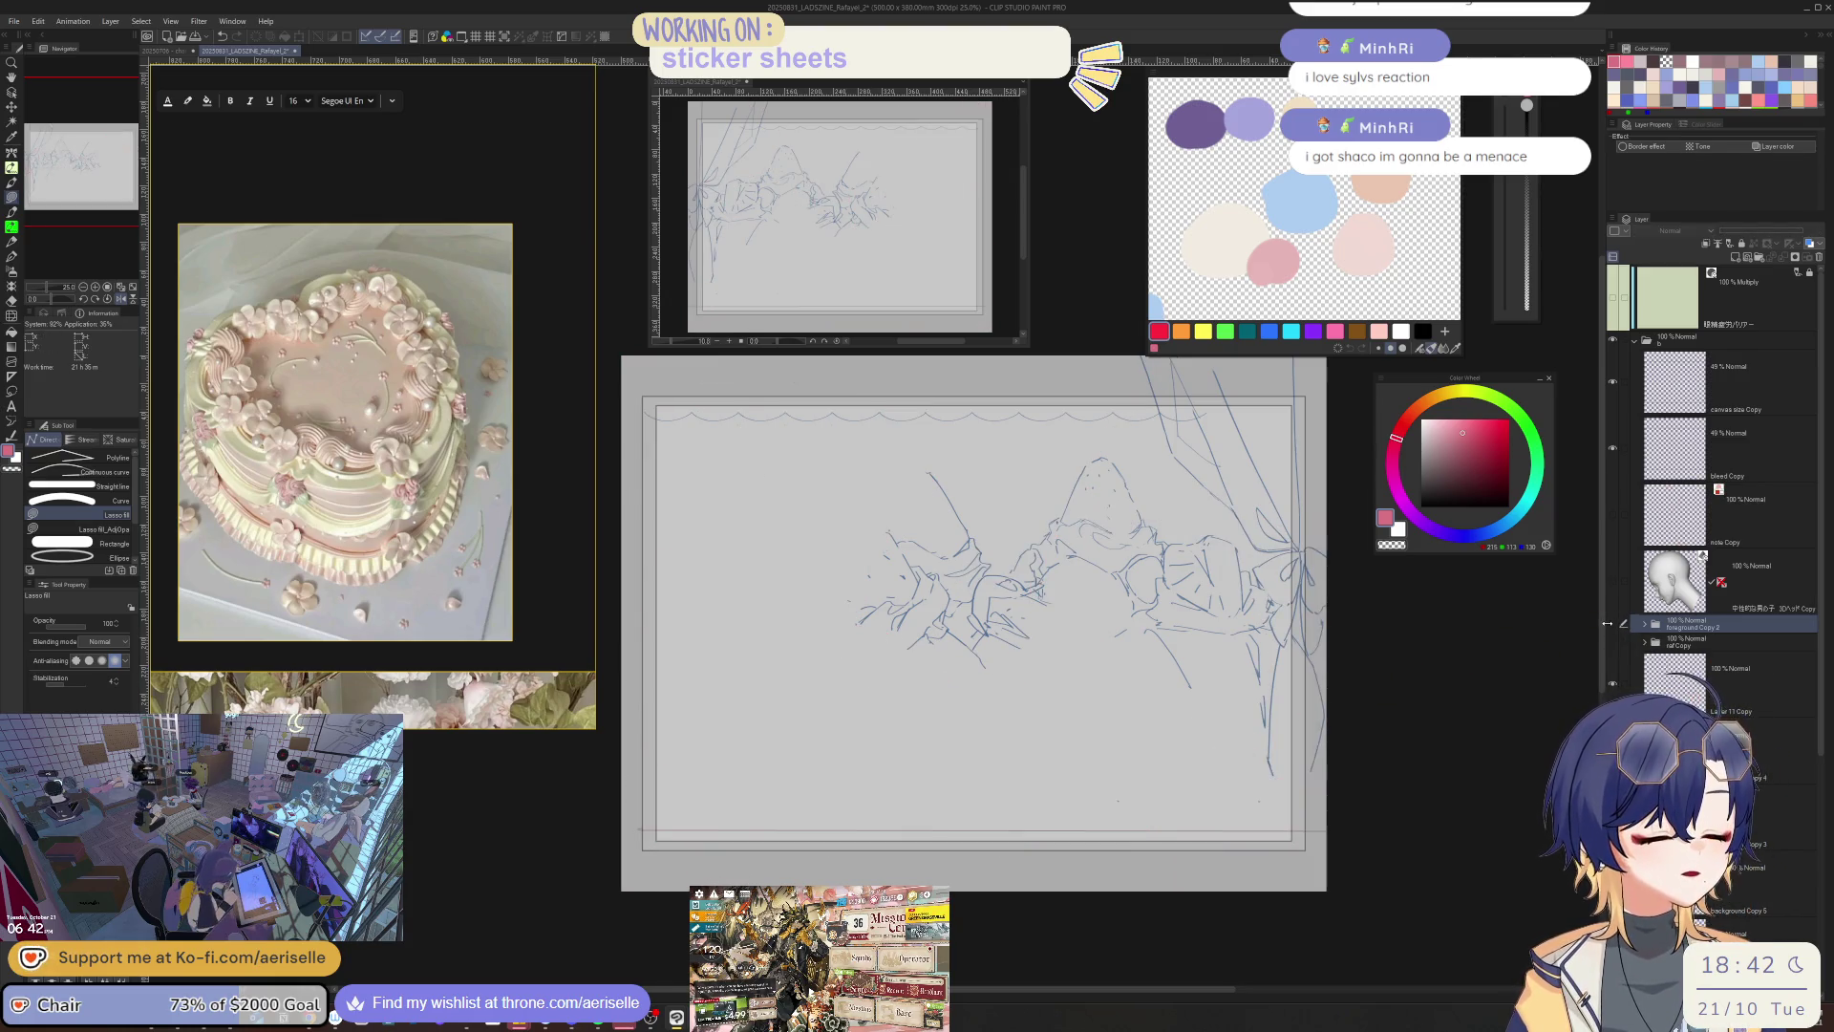
# - Draw two long vertical lines on Layer 11 Copy, then re-show the character and foreground folders
pyautogui.click(1681, 669)
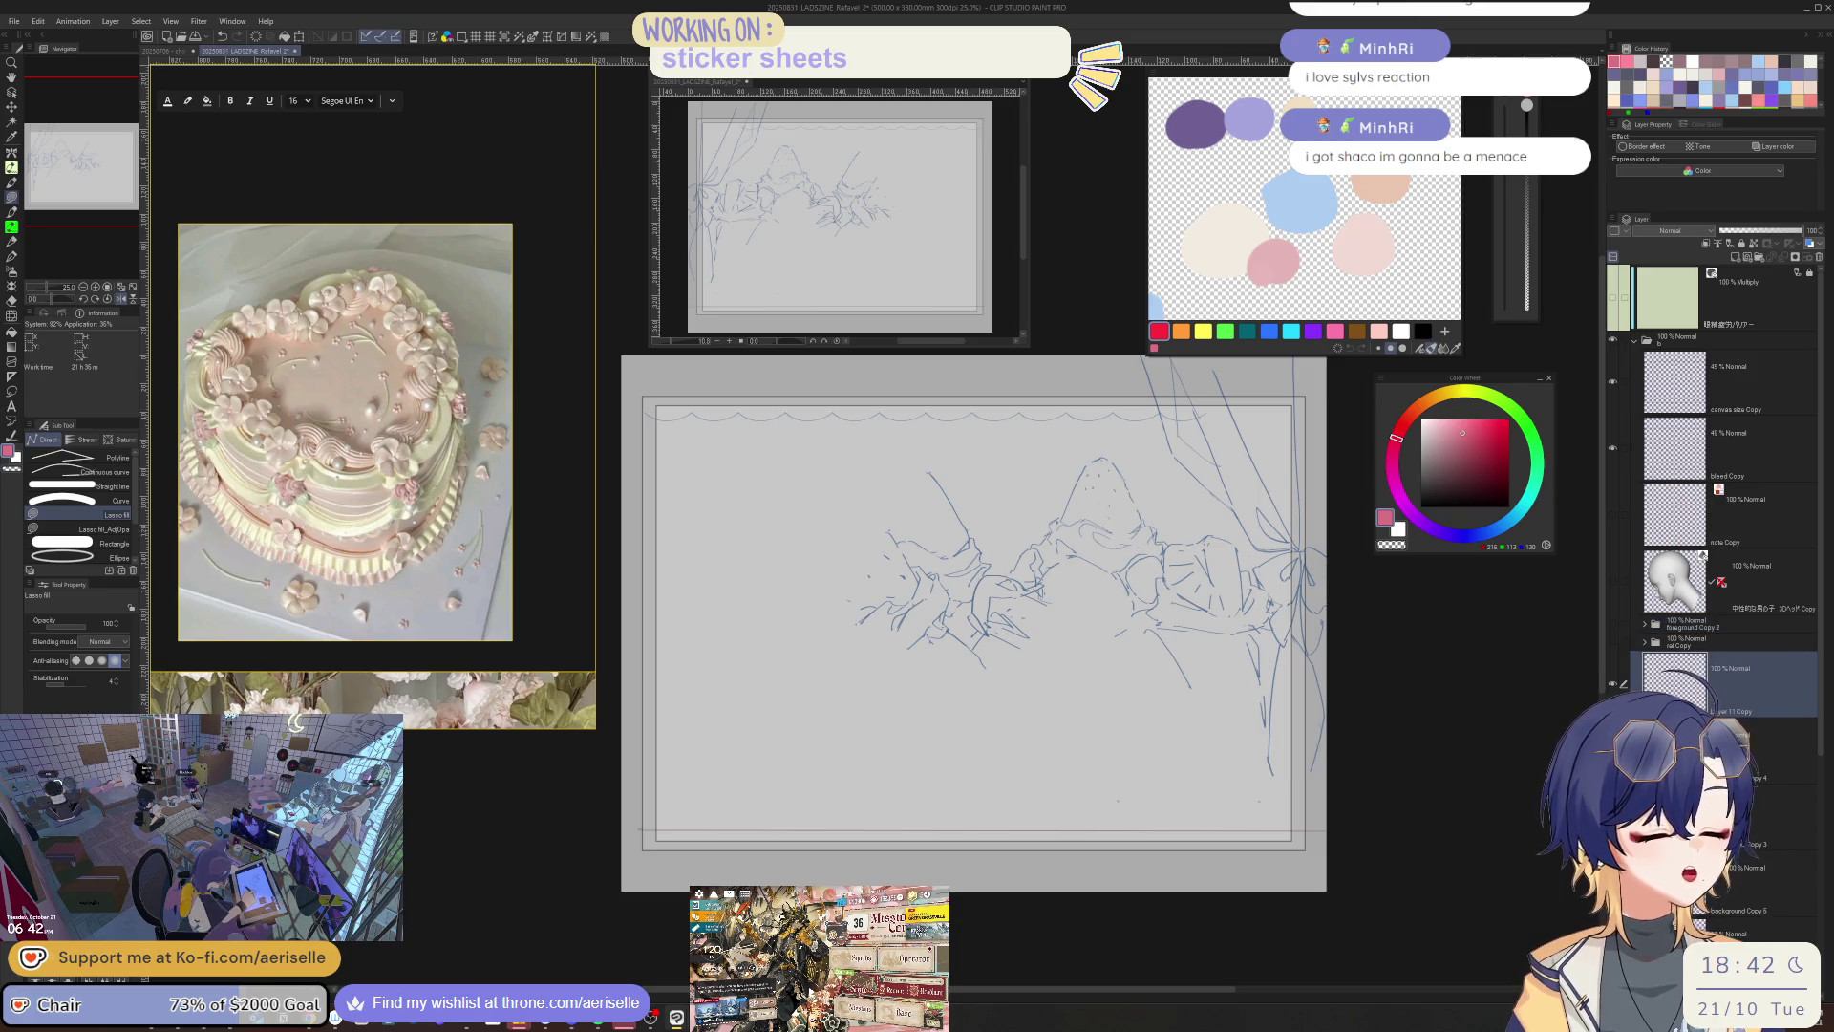
pyautogui.moveTo(1138, 361); pyautogui.dragTo(1138, 853)
pyautogui.moveTo(1121, 361); pyautogui.dragTo(1122, 857)
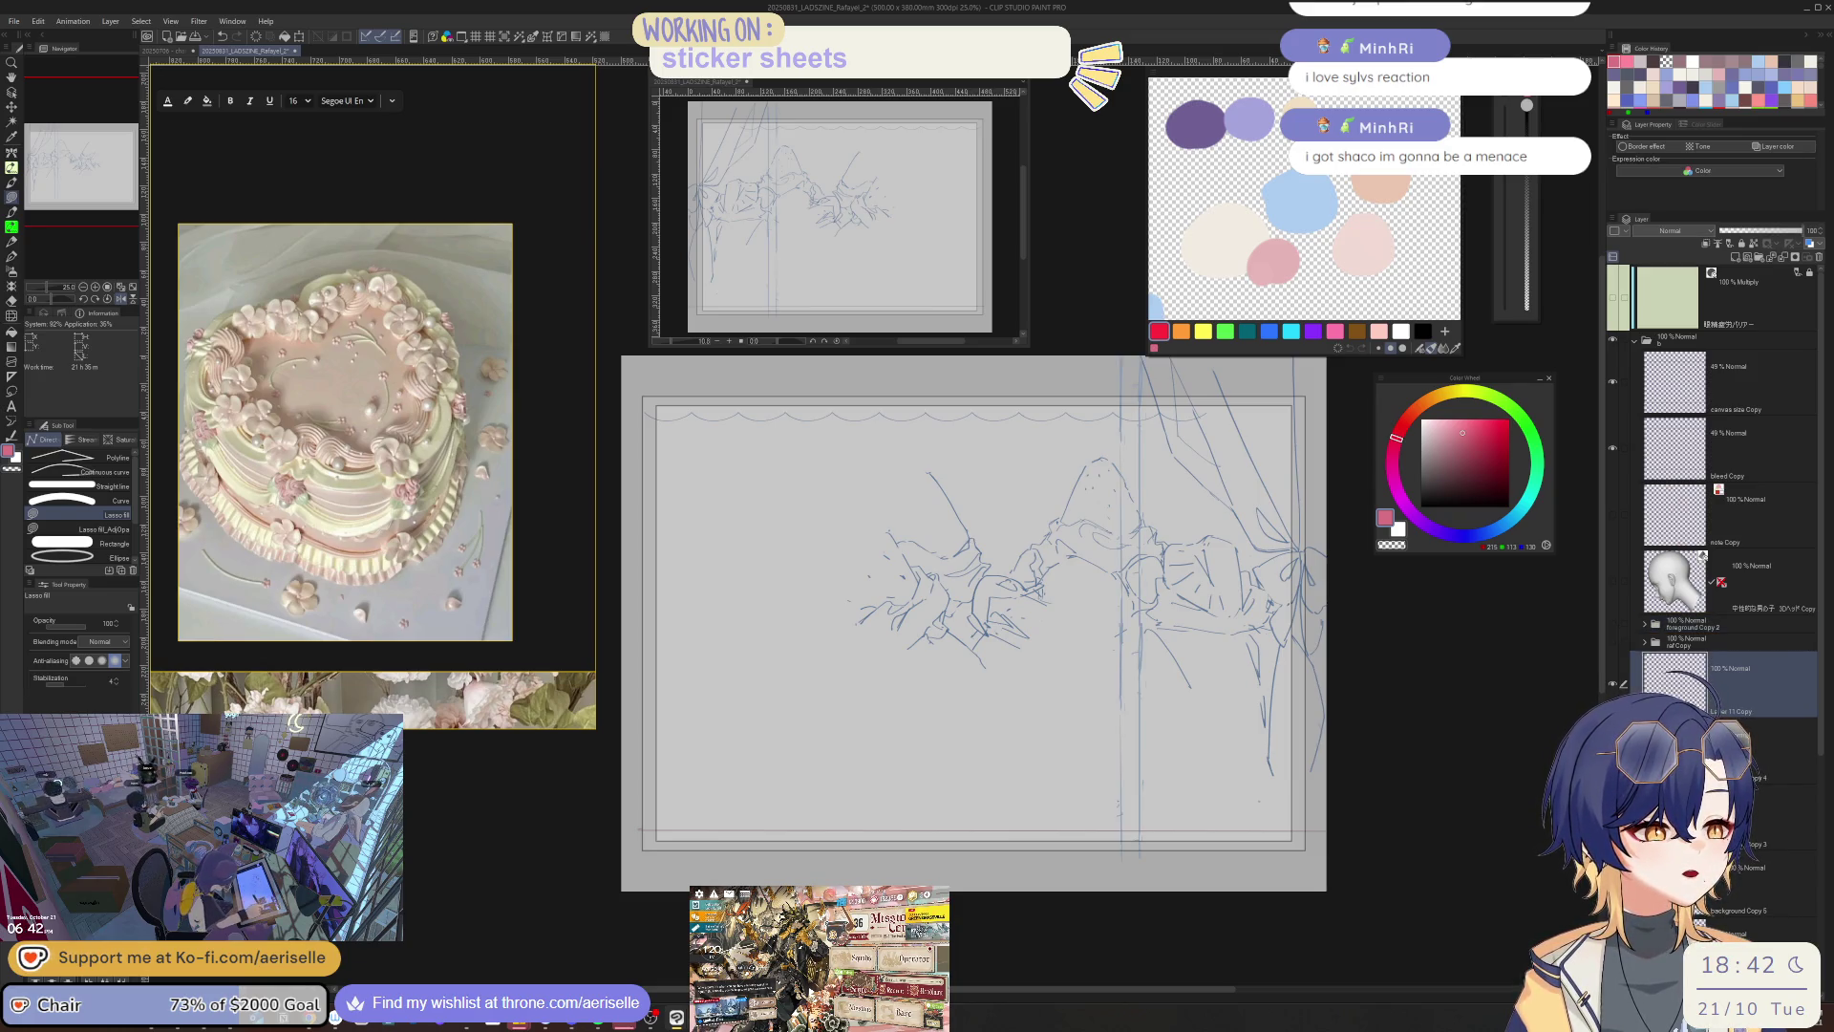
pyautogui.moveTo(1613, 642); pyautogui.dragTo(1614, 625)
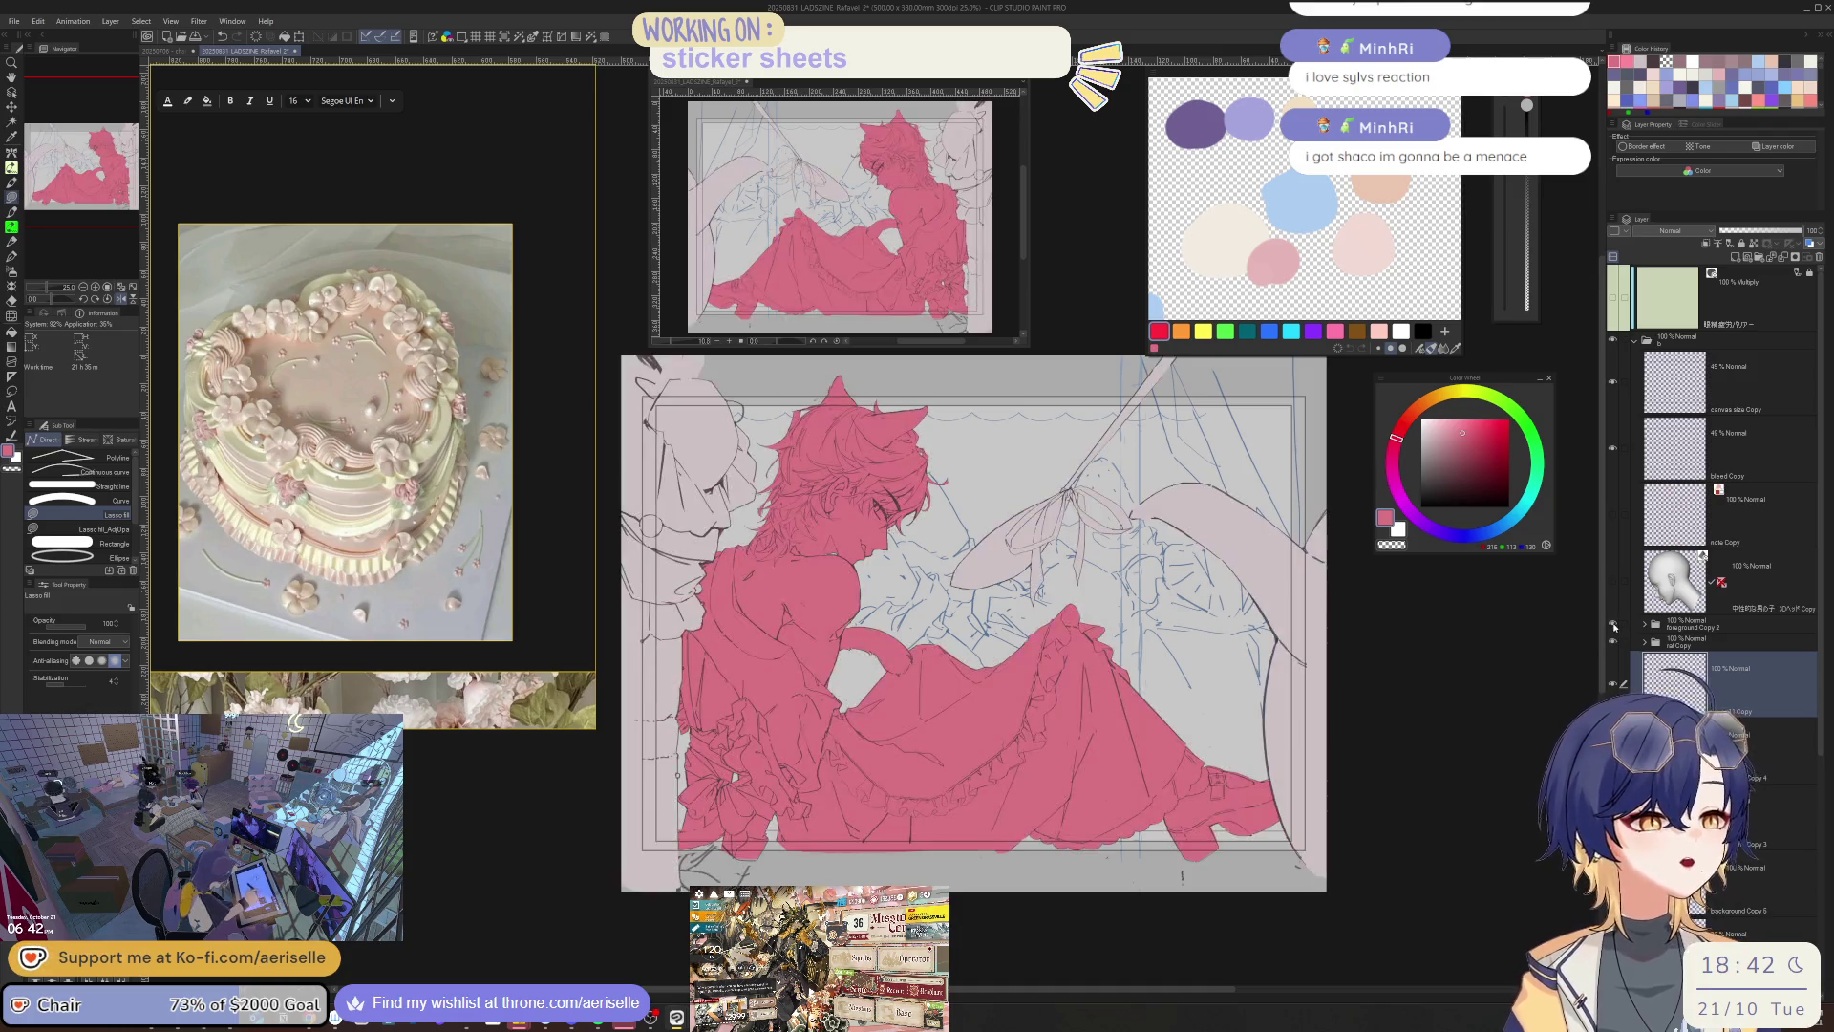
pyautogui.press('h')
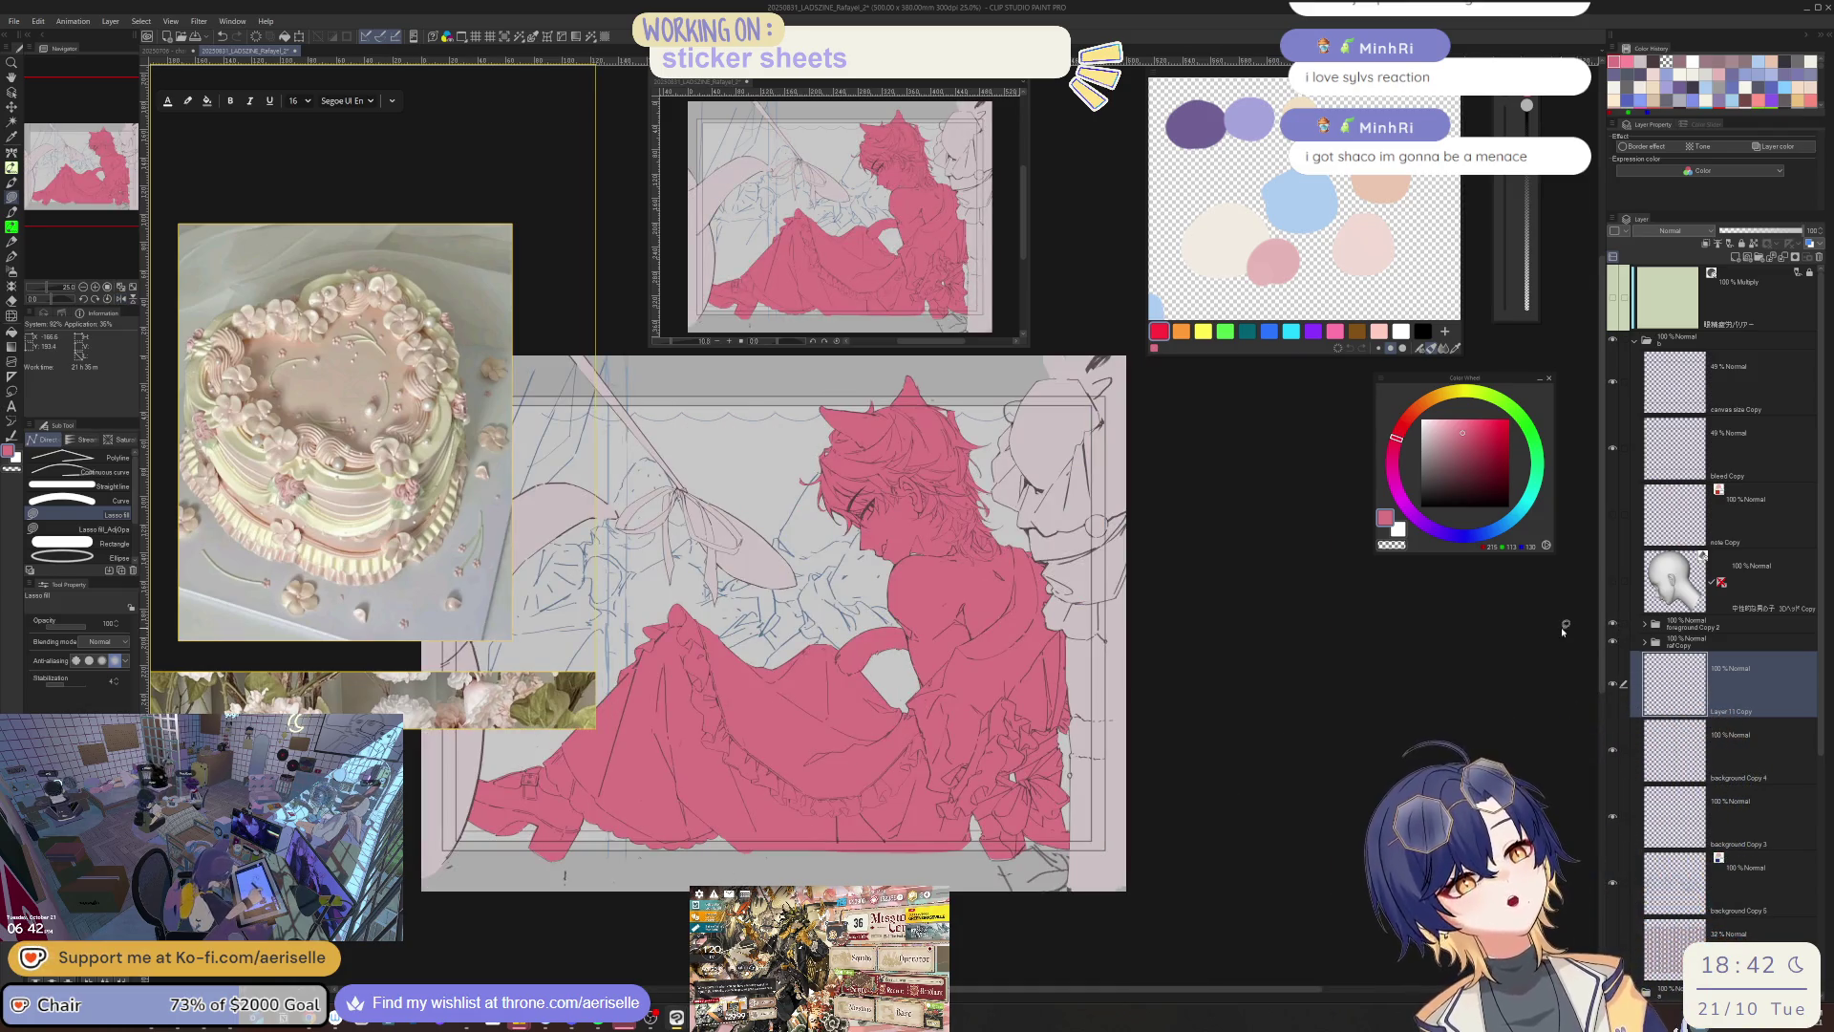